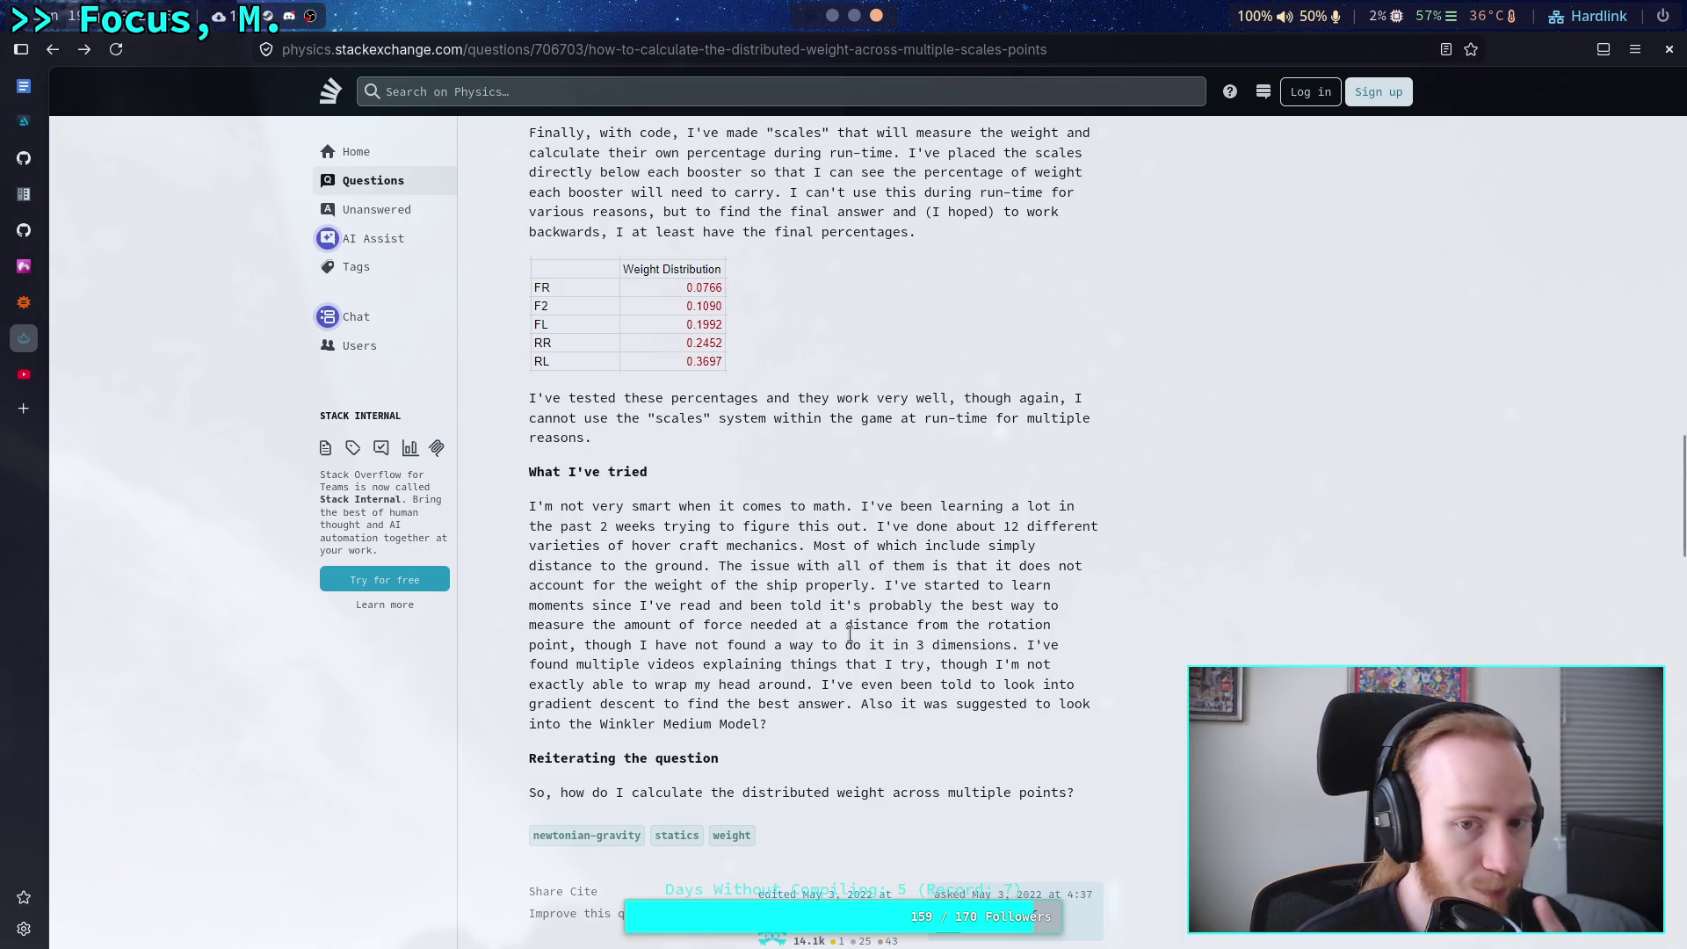
Leave the weight-distribution question page for an empty workspace.
{"action": "left_click", "coordinate": [813, 16]}
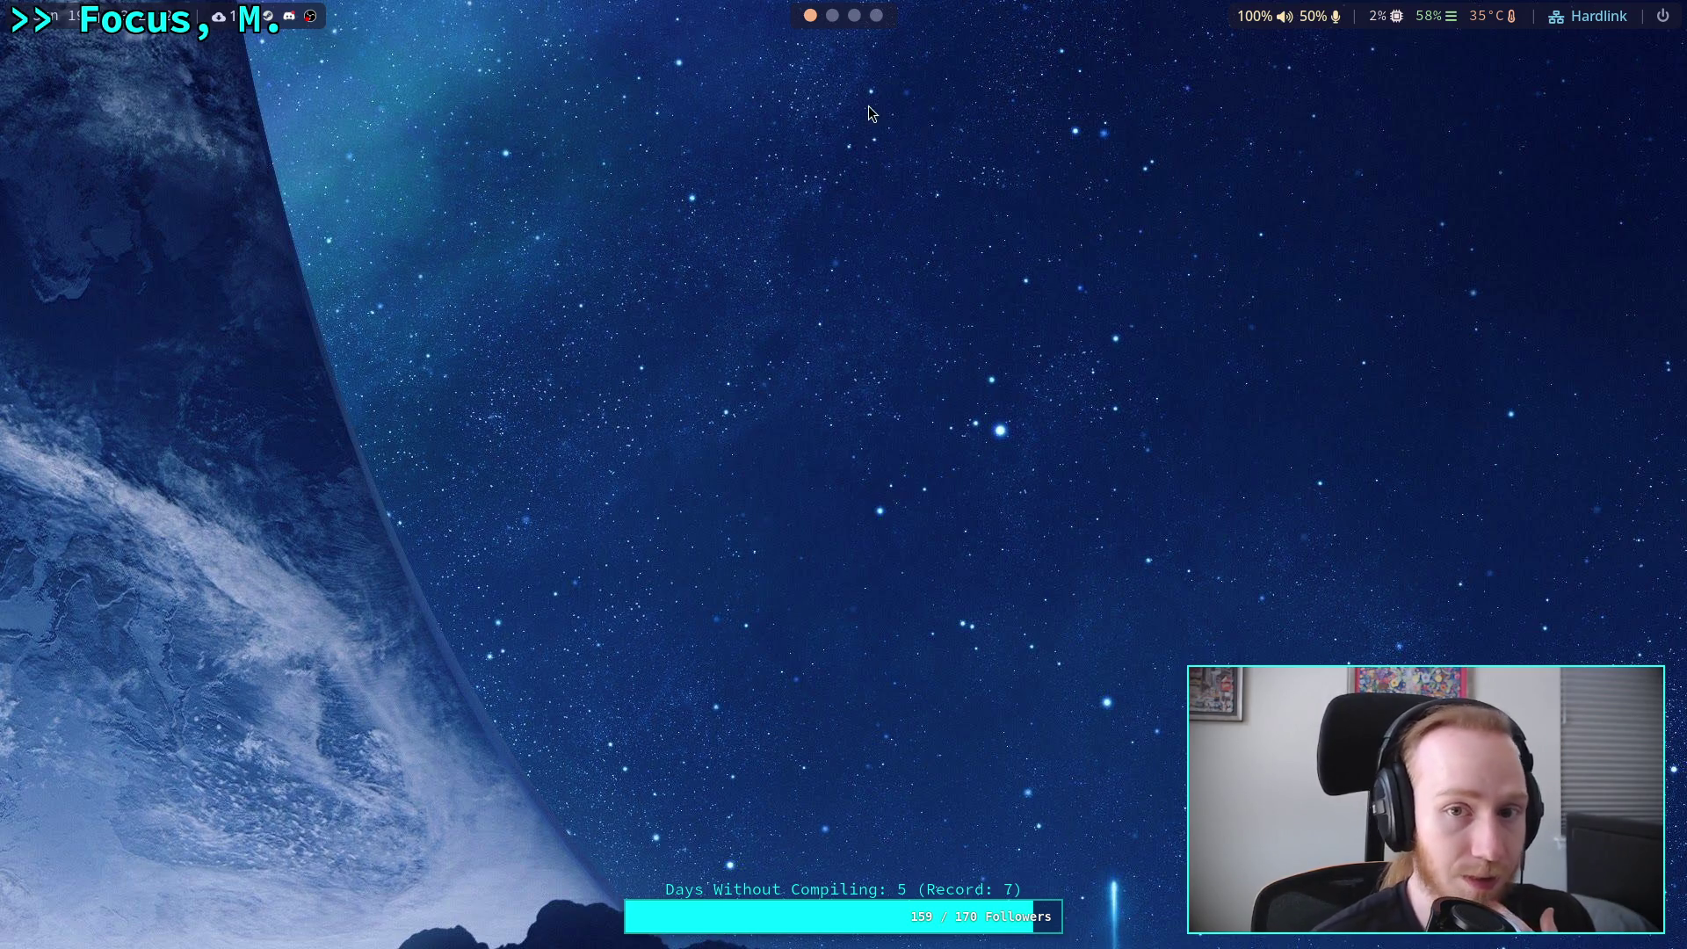
{"action": "key", "text": "super+2"}
Open the Planet Game project in the Godot editor from the project manager.
{"action": "key", "text": "super+3"}
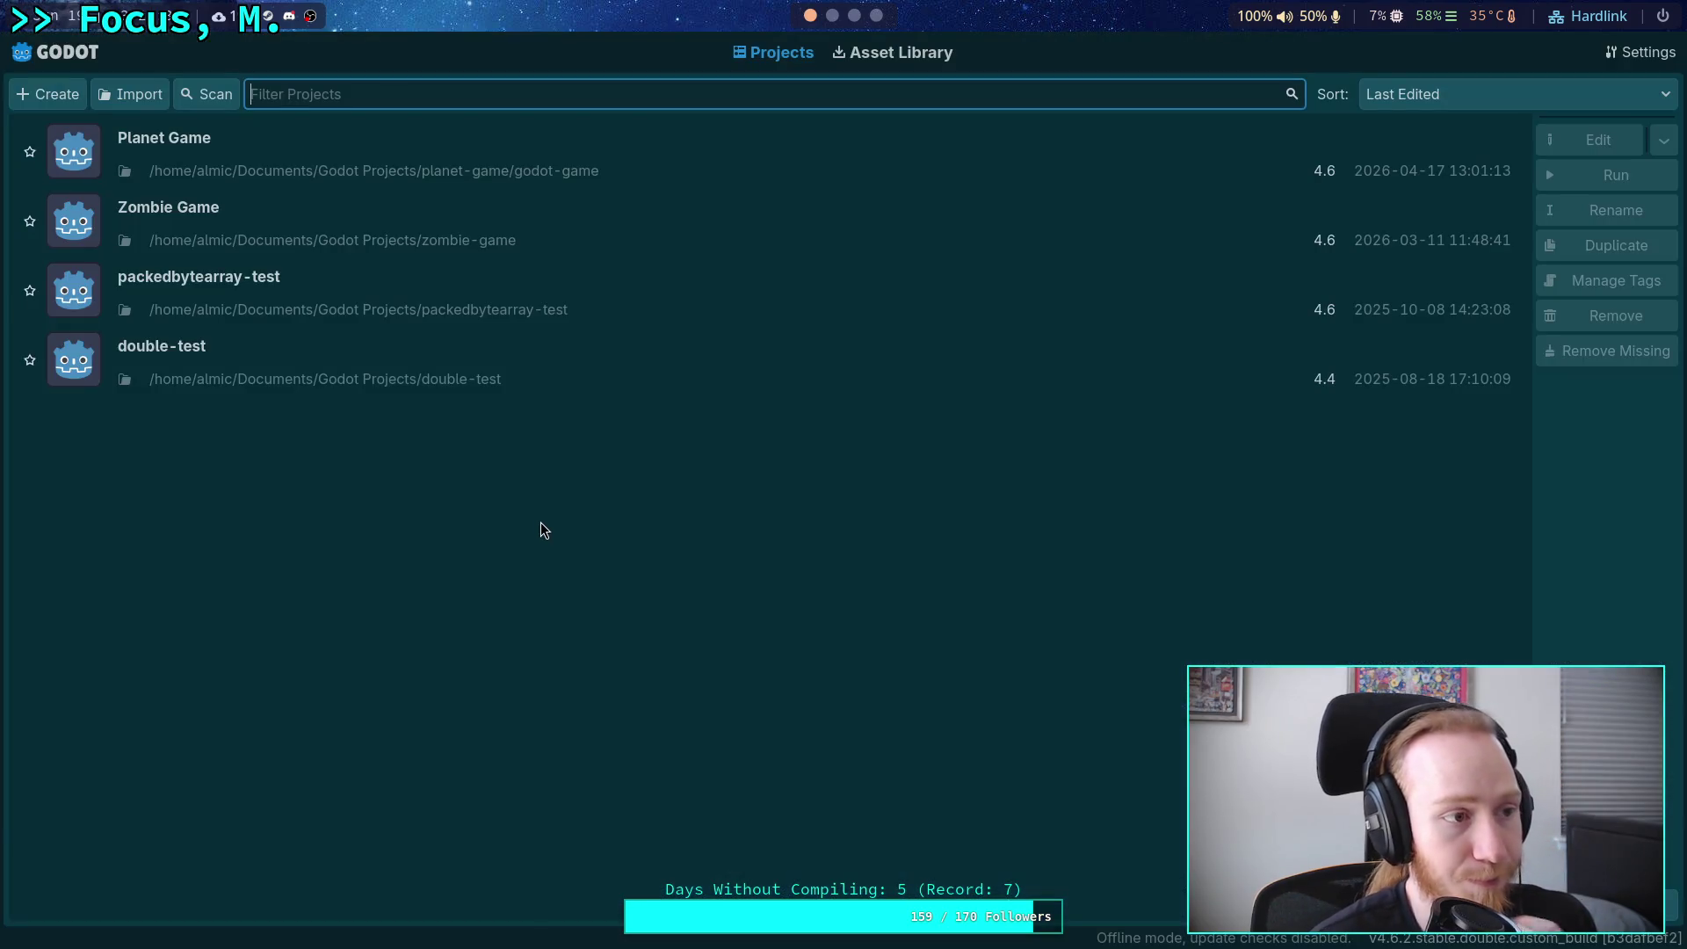
{"action": "left_click", "coordinate": [1370, 156]}
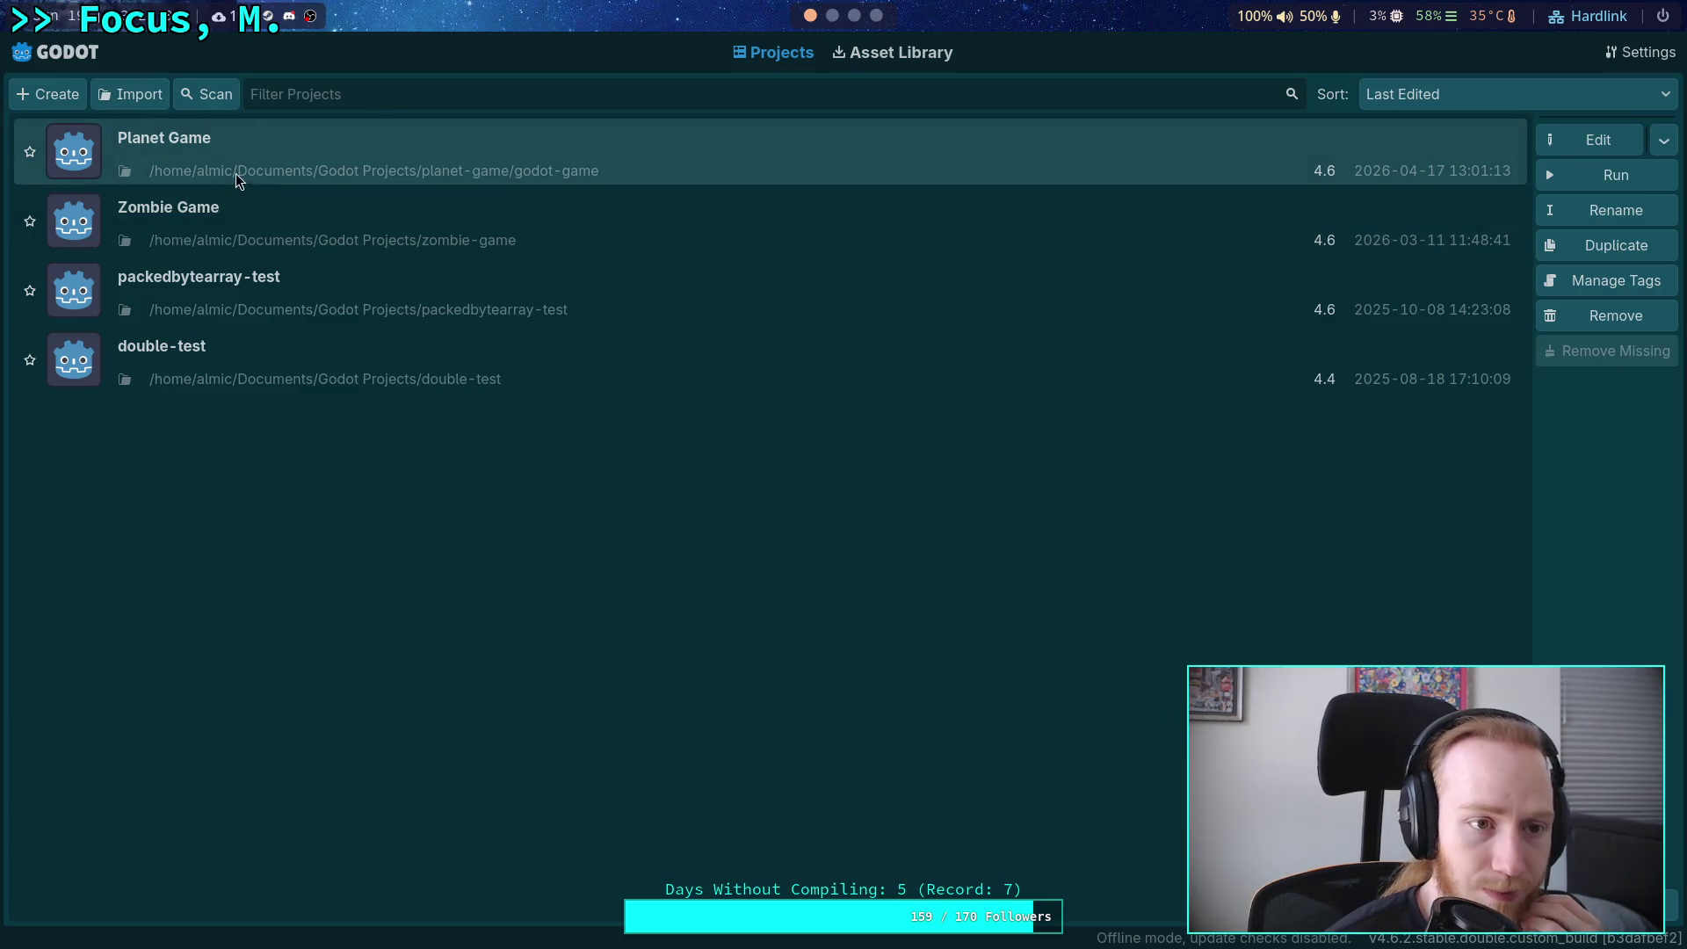
{"action": "left_click", "coordinate": [1565, 146]}
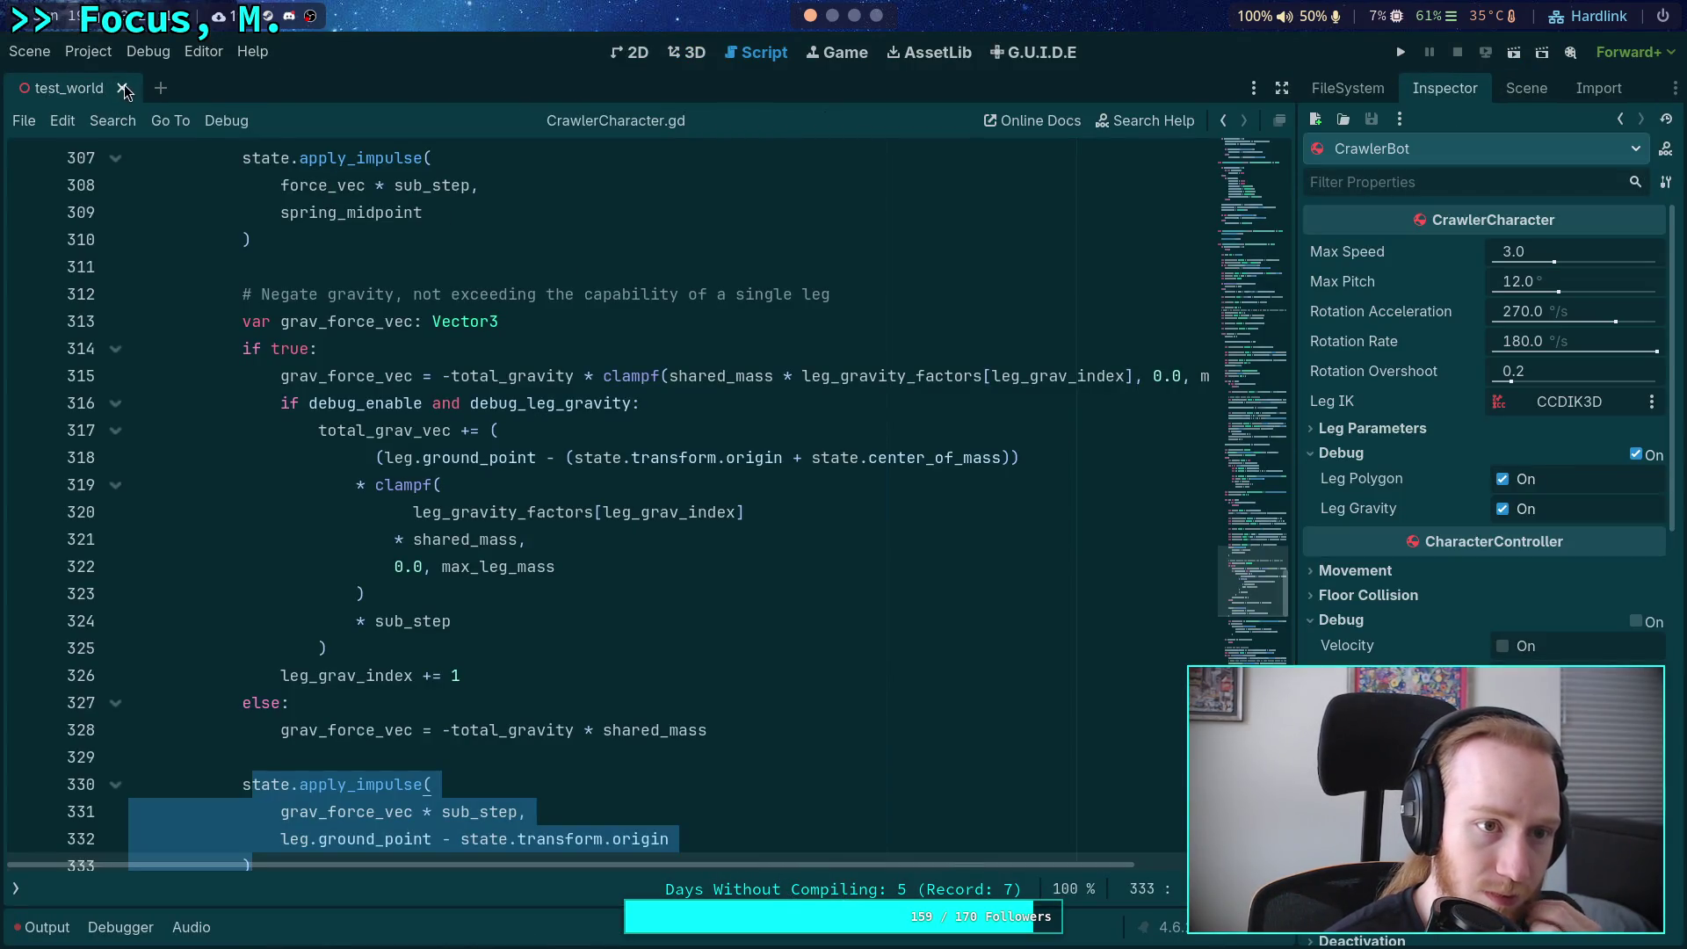
{"action": "left_click", "coordinate": [477, 484]}
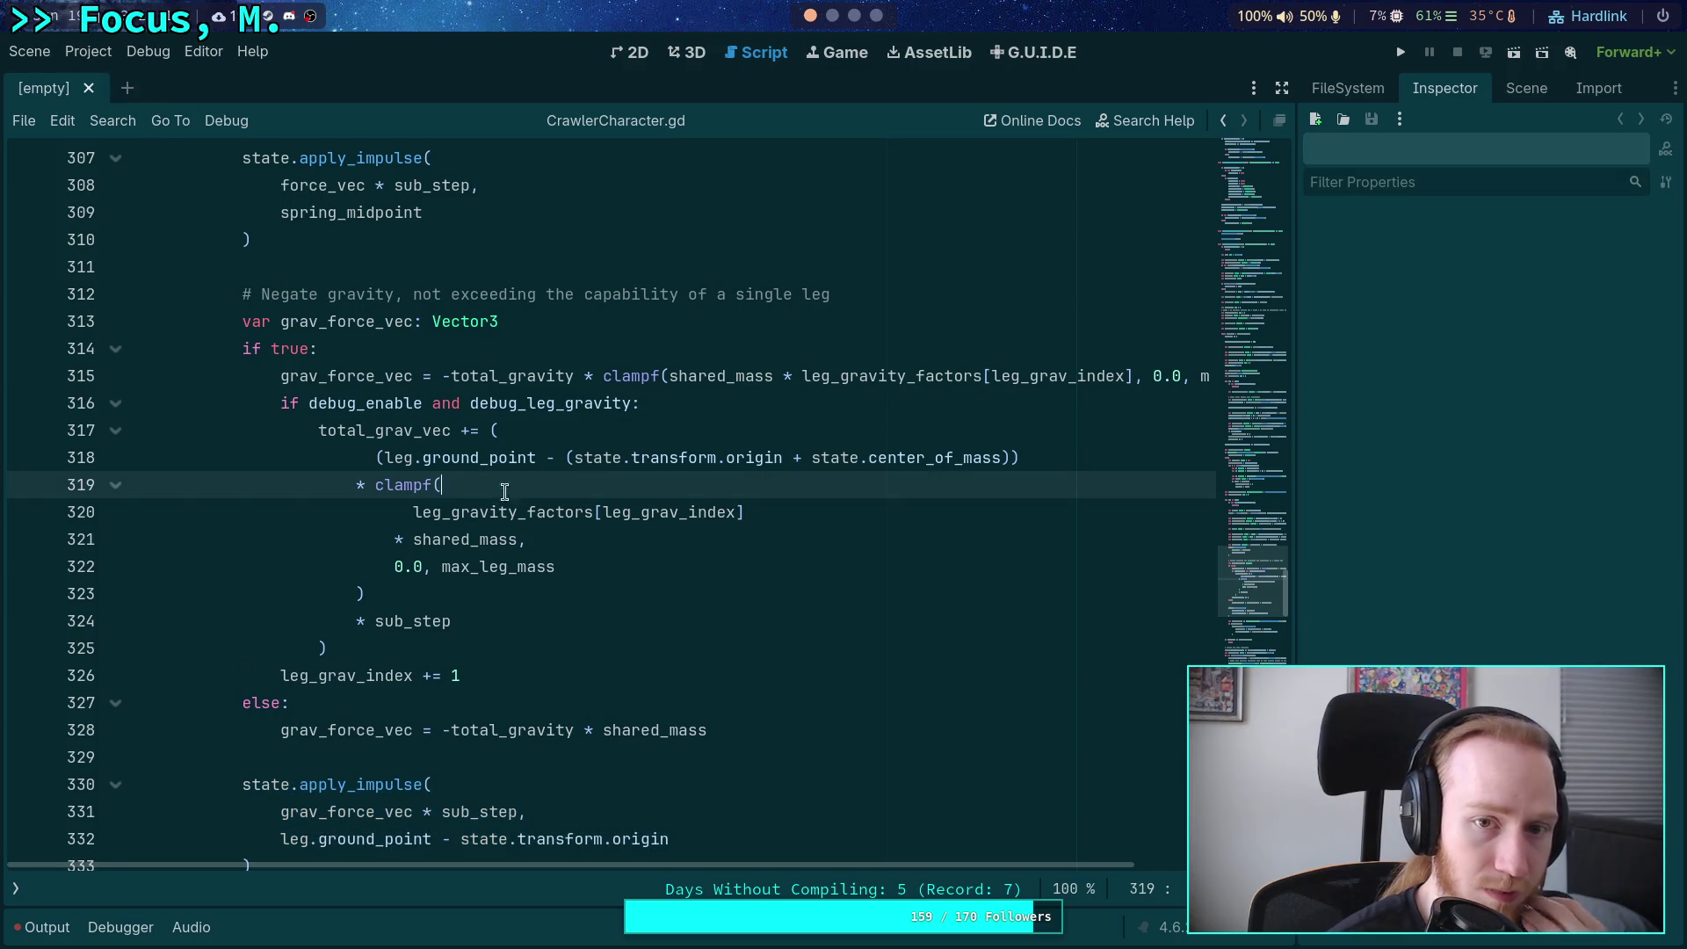
Collapse the debug_draw, addons, character and input folders in the FileSystem dock.
{"action": "left_click", "coordinate": [1336, 84]}
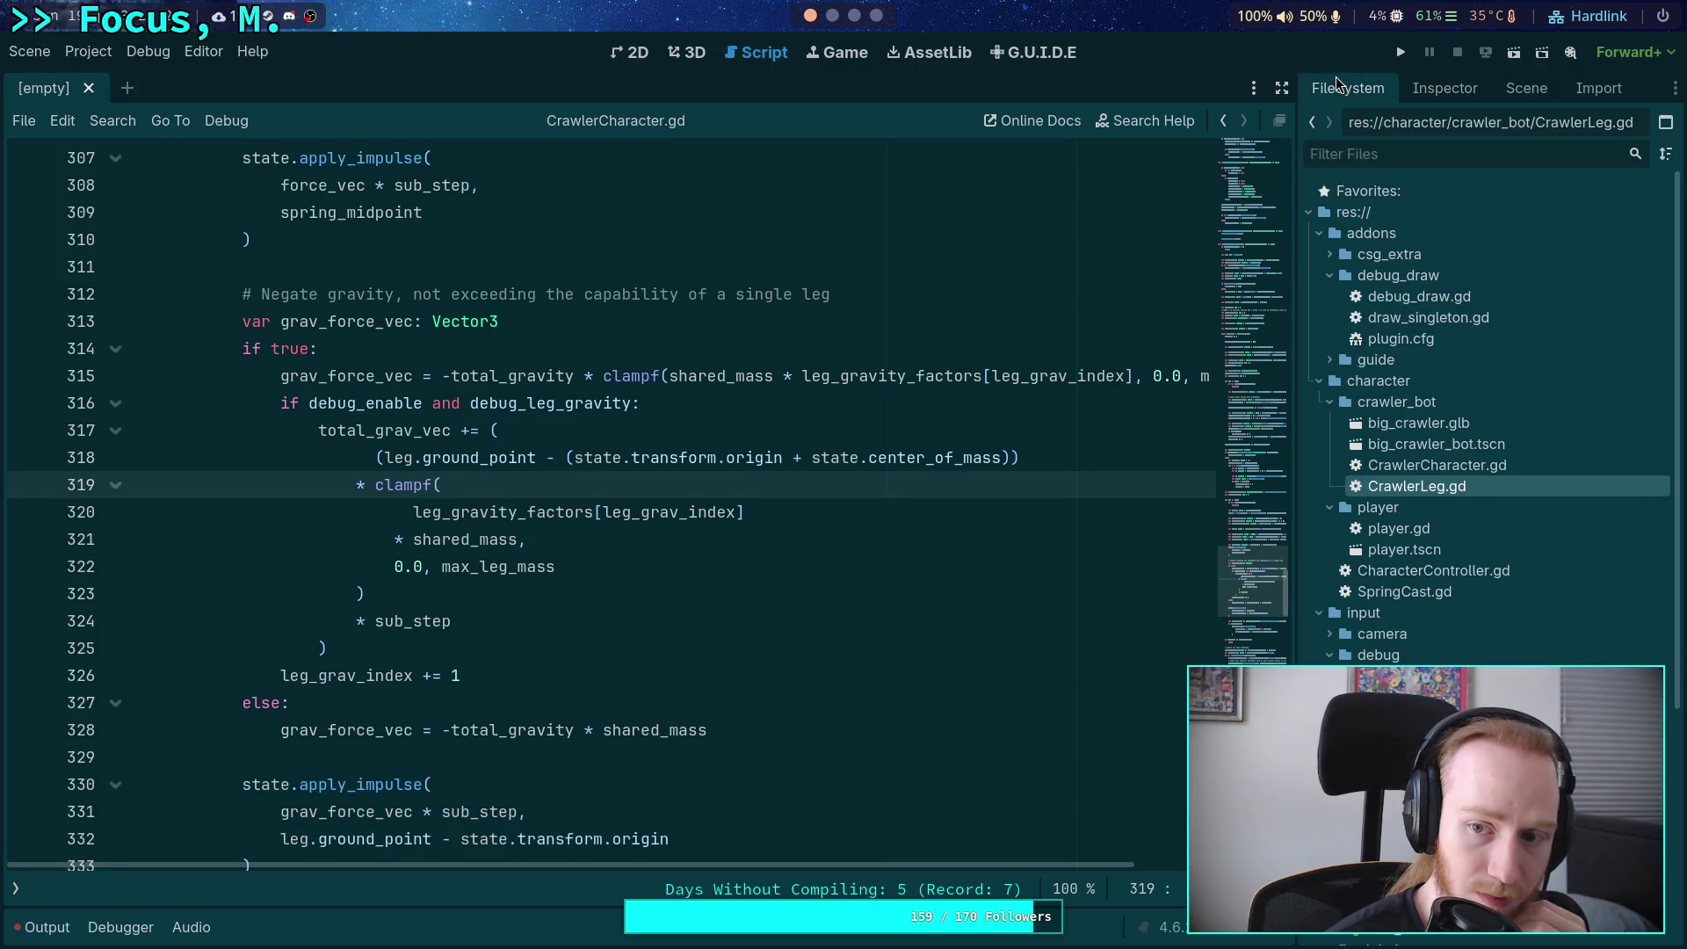
{"action": "left_click", "coordinate": [1321, 273]}
{"action": "left_click", "coordinate": [1318, 233]}
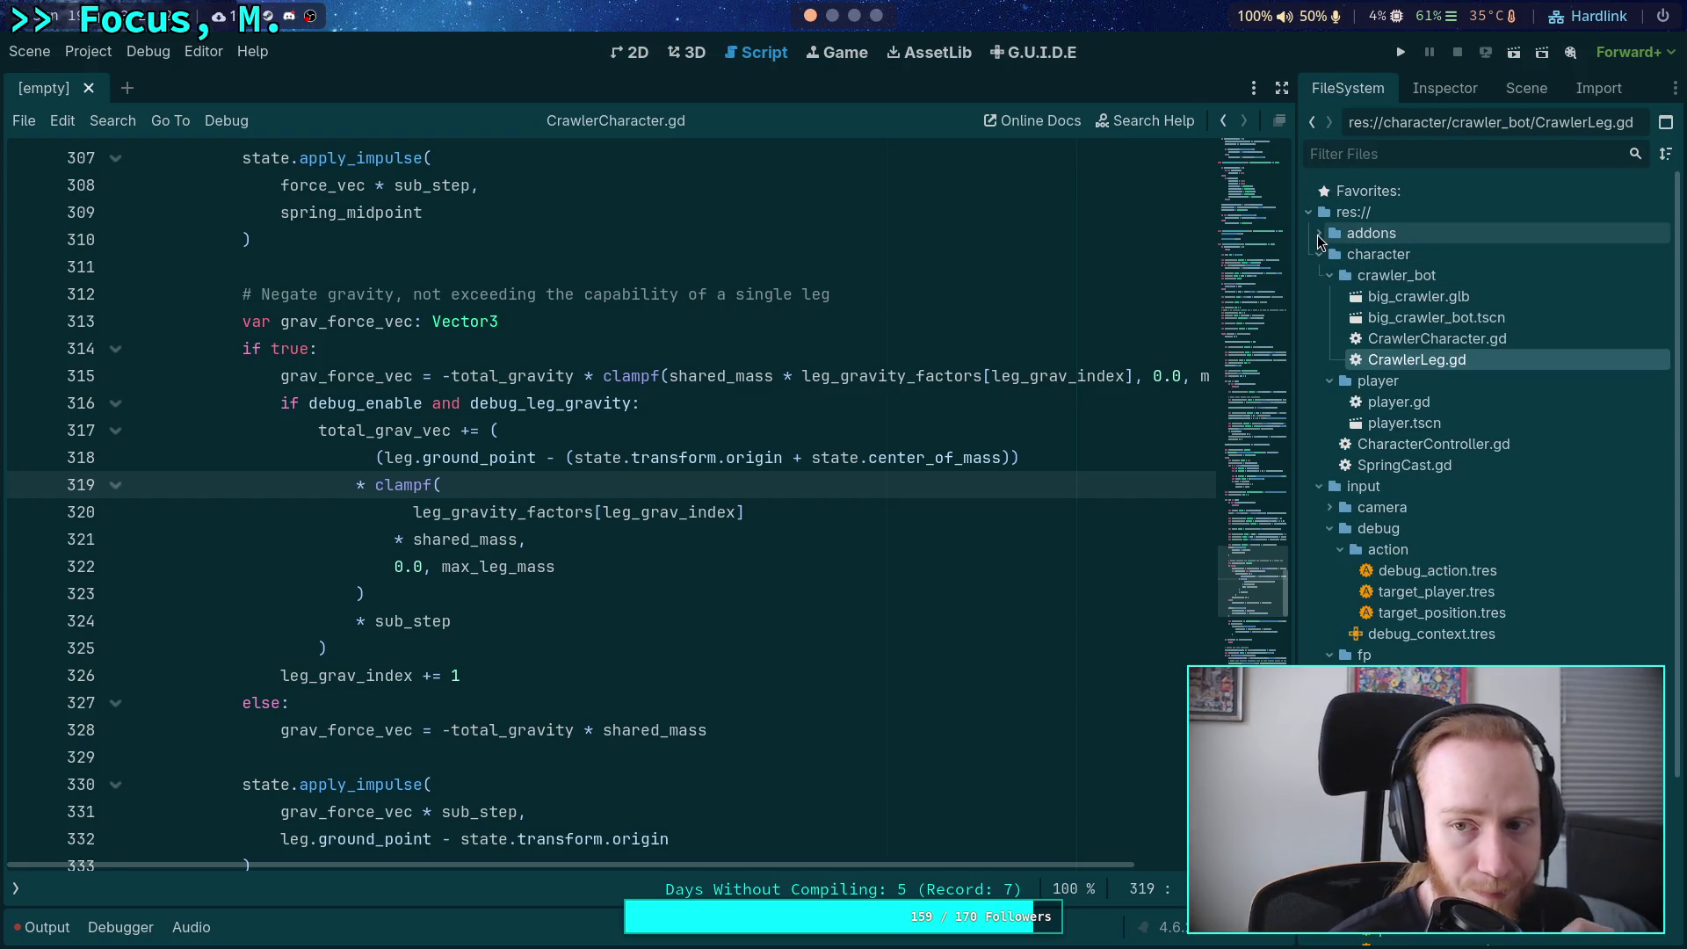
{"action": "left_click", "coordinate": [1318, 256]}
{"action": "left_click", "coordinate": [1317, 277]}
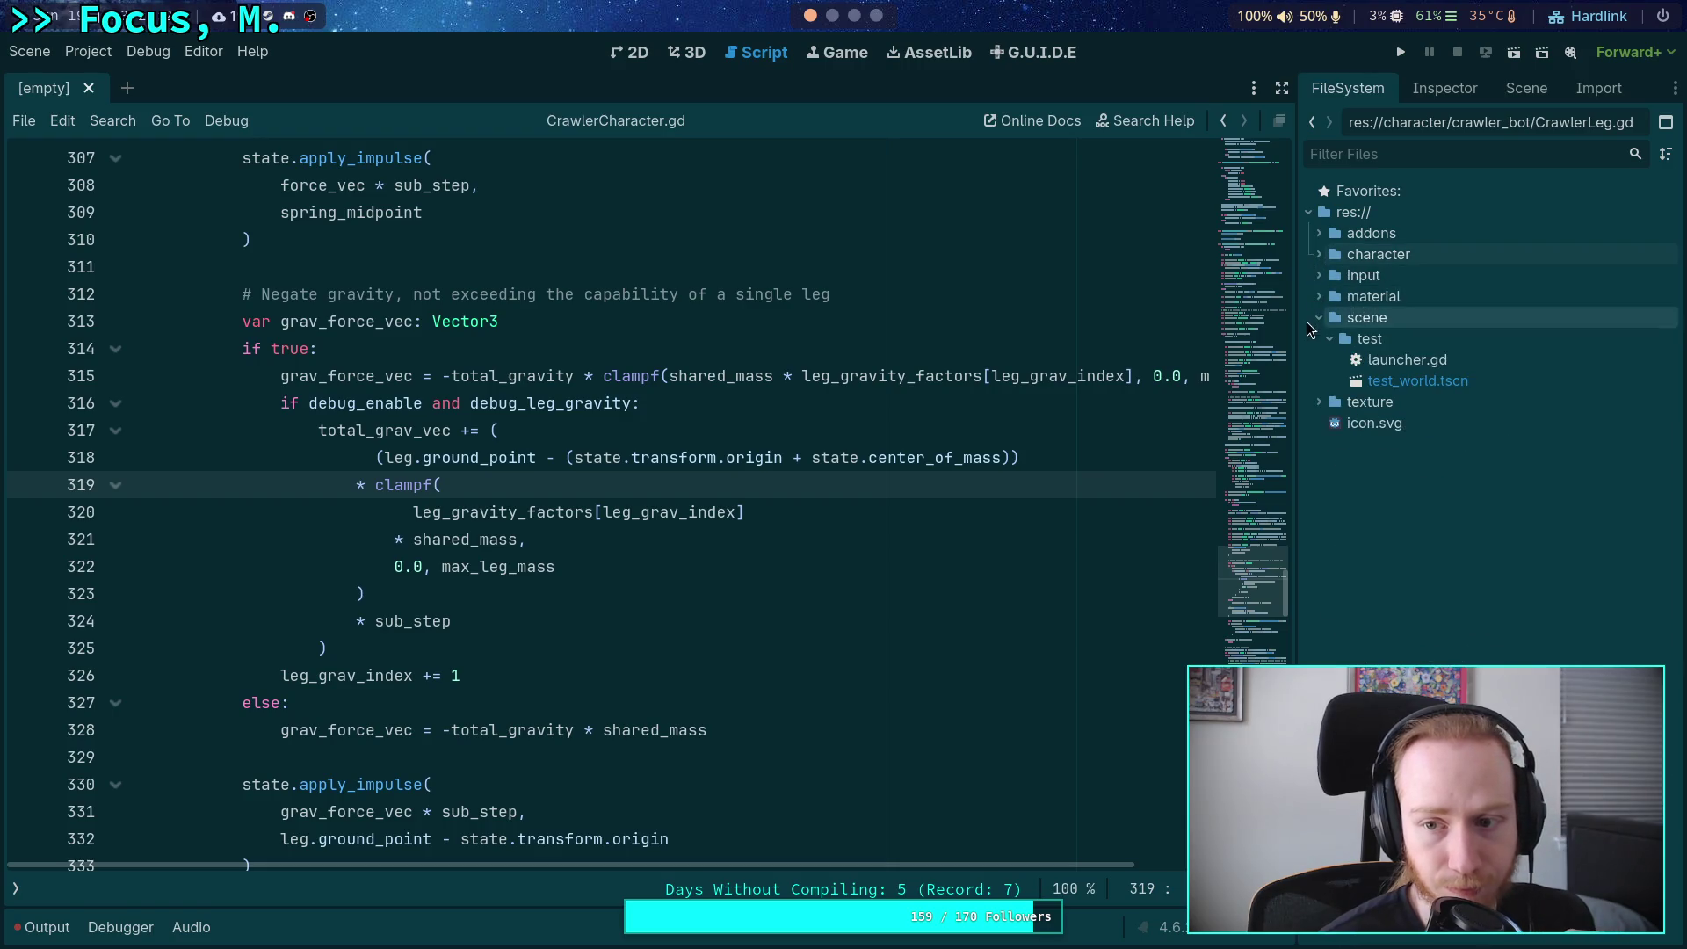
Start creating a new scene inside the scene/test folder.
{"action": "right_click", "coordinate": [1362, 318]}
{"action": "mouse_move", "coordinate": [1424, 334]}
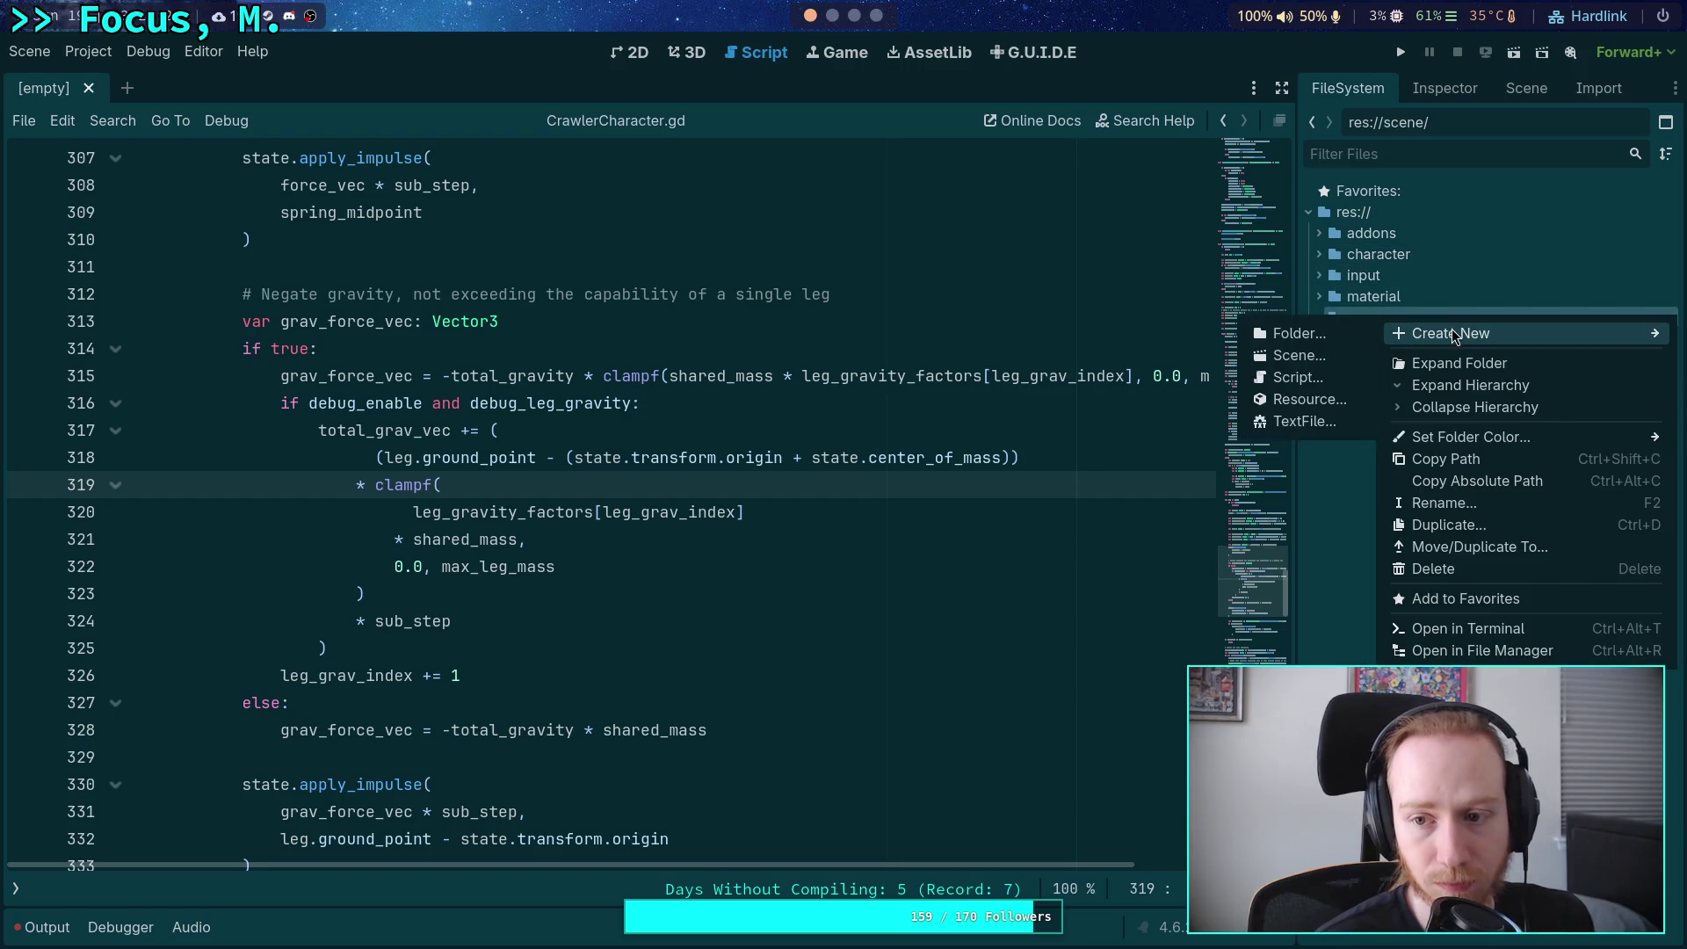
{"action": "left_click", "coordinate": [1327, 340]}
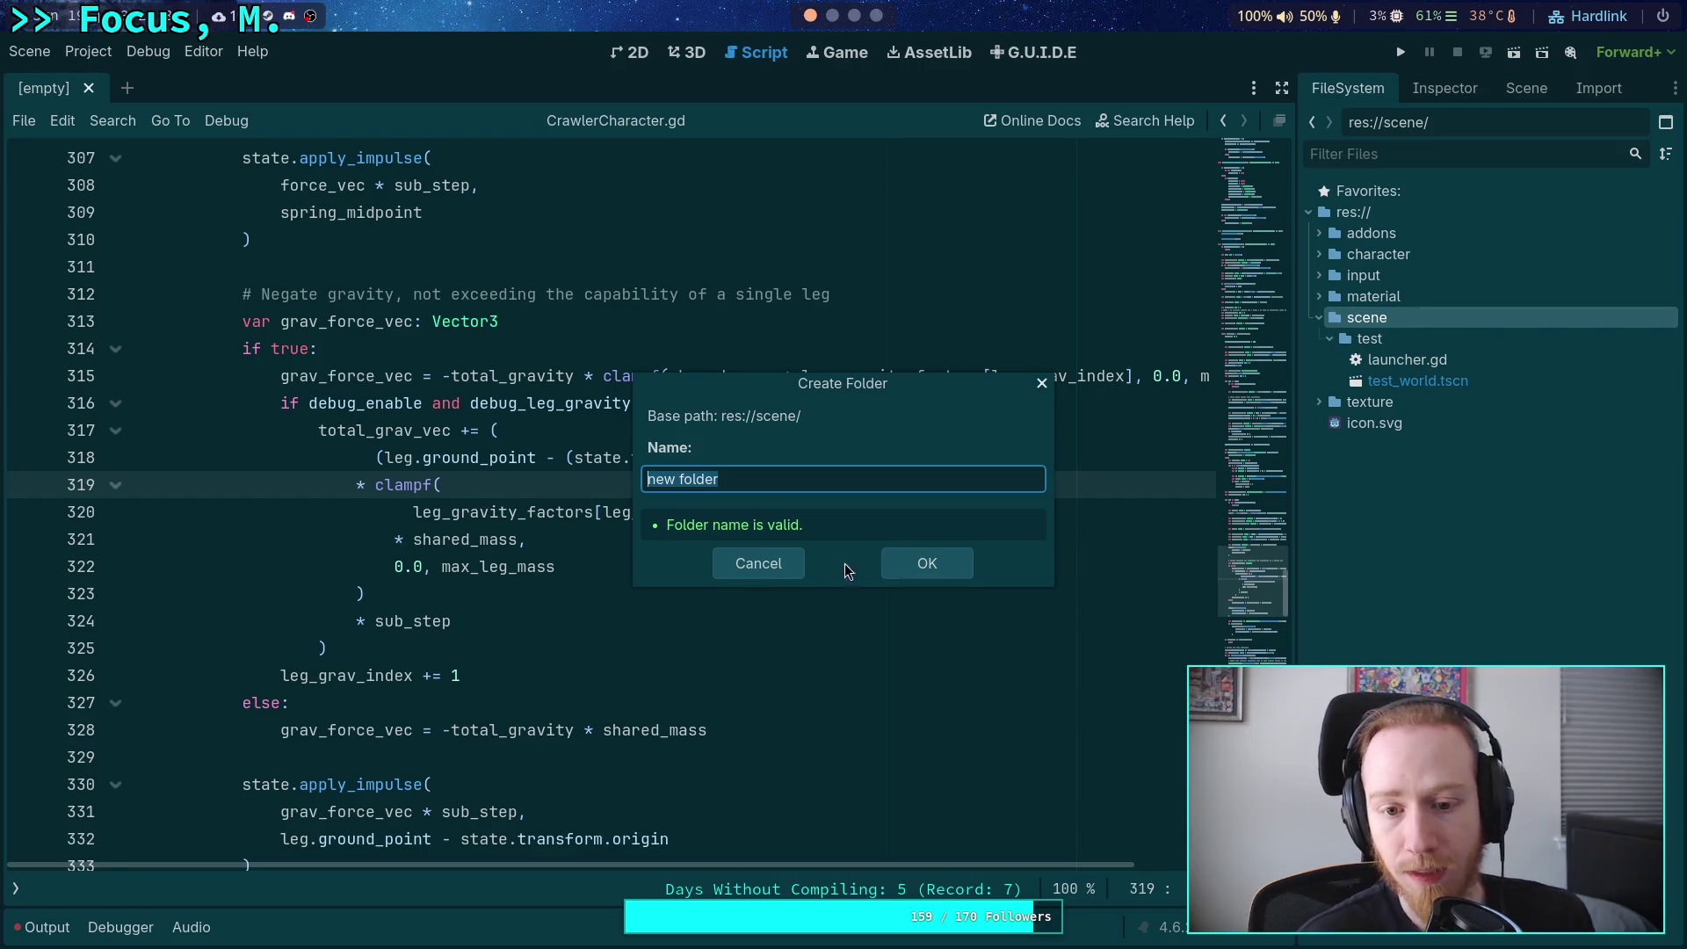
{"action": "left_click", "coordinate": [773, 565]}
{"action": "left_click", "coordinate": [1416, 341]}
{"action": "right_click", "coordinate": [1416, 341]}
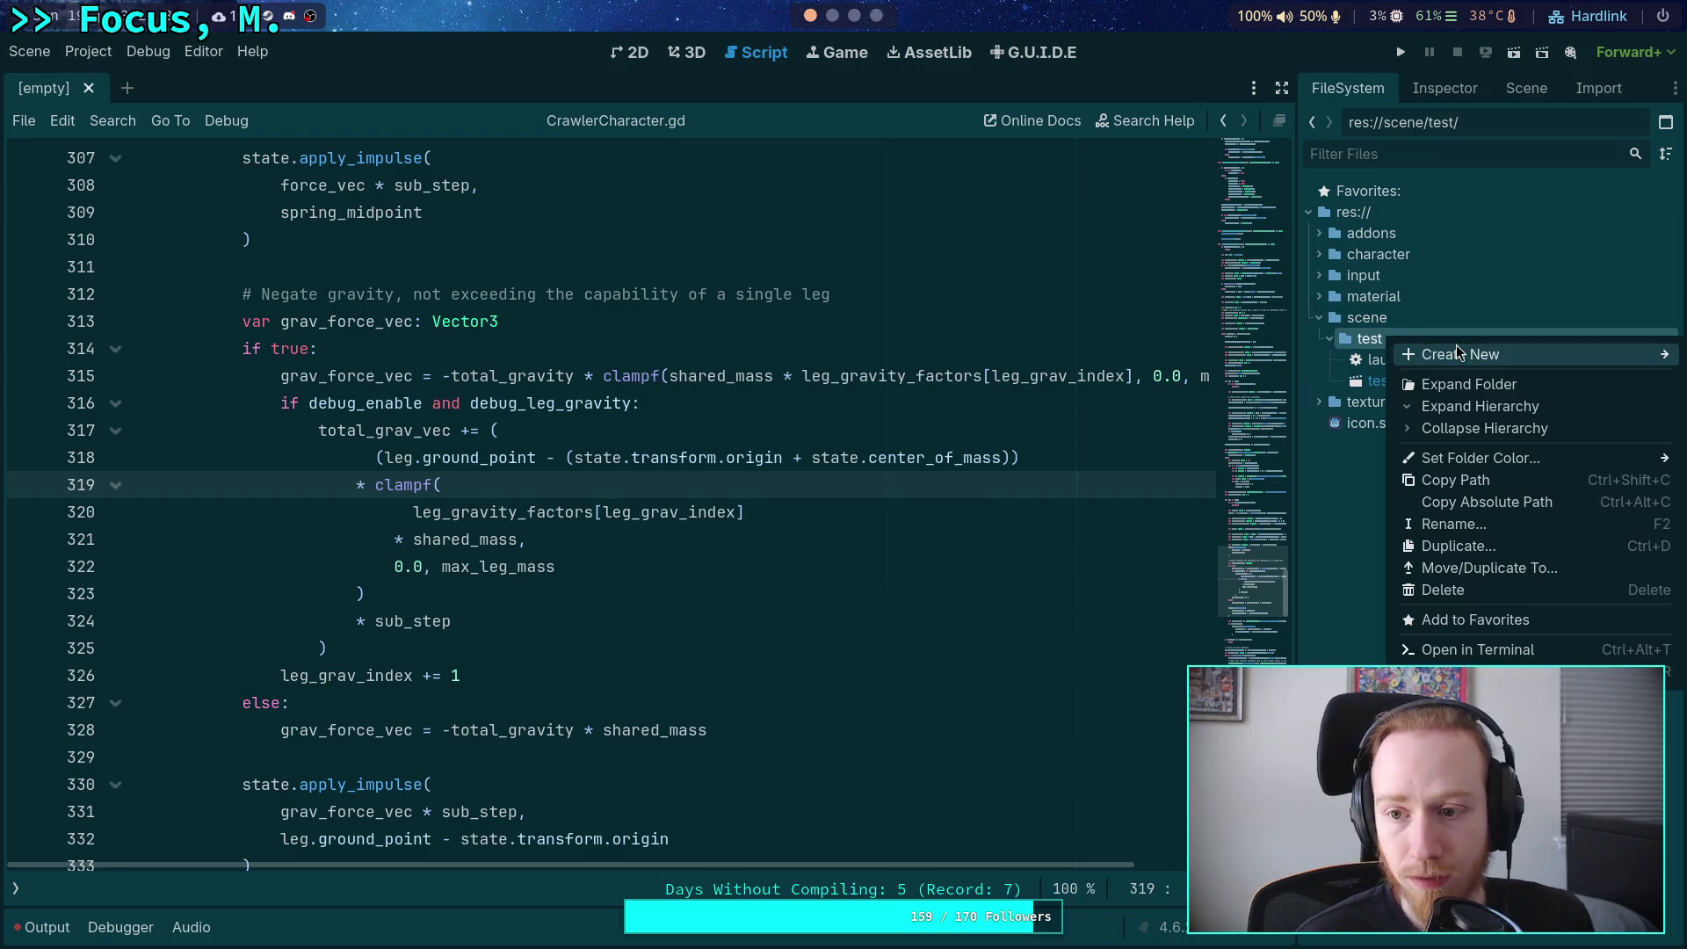
{"action": "mouse_move", "coordinate": [1457, 354]}
{"action": "left_click", "coordinate": [1297, 377]}
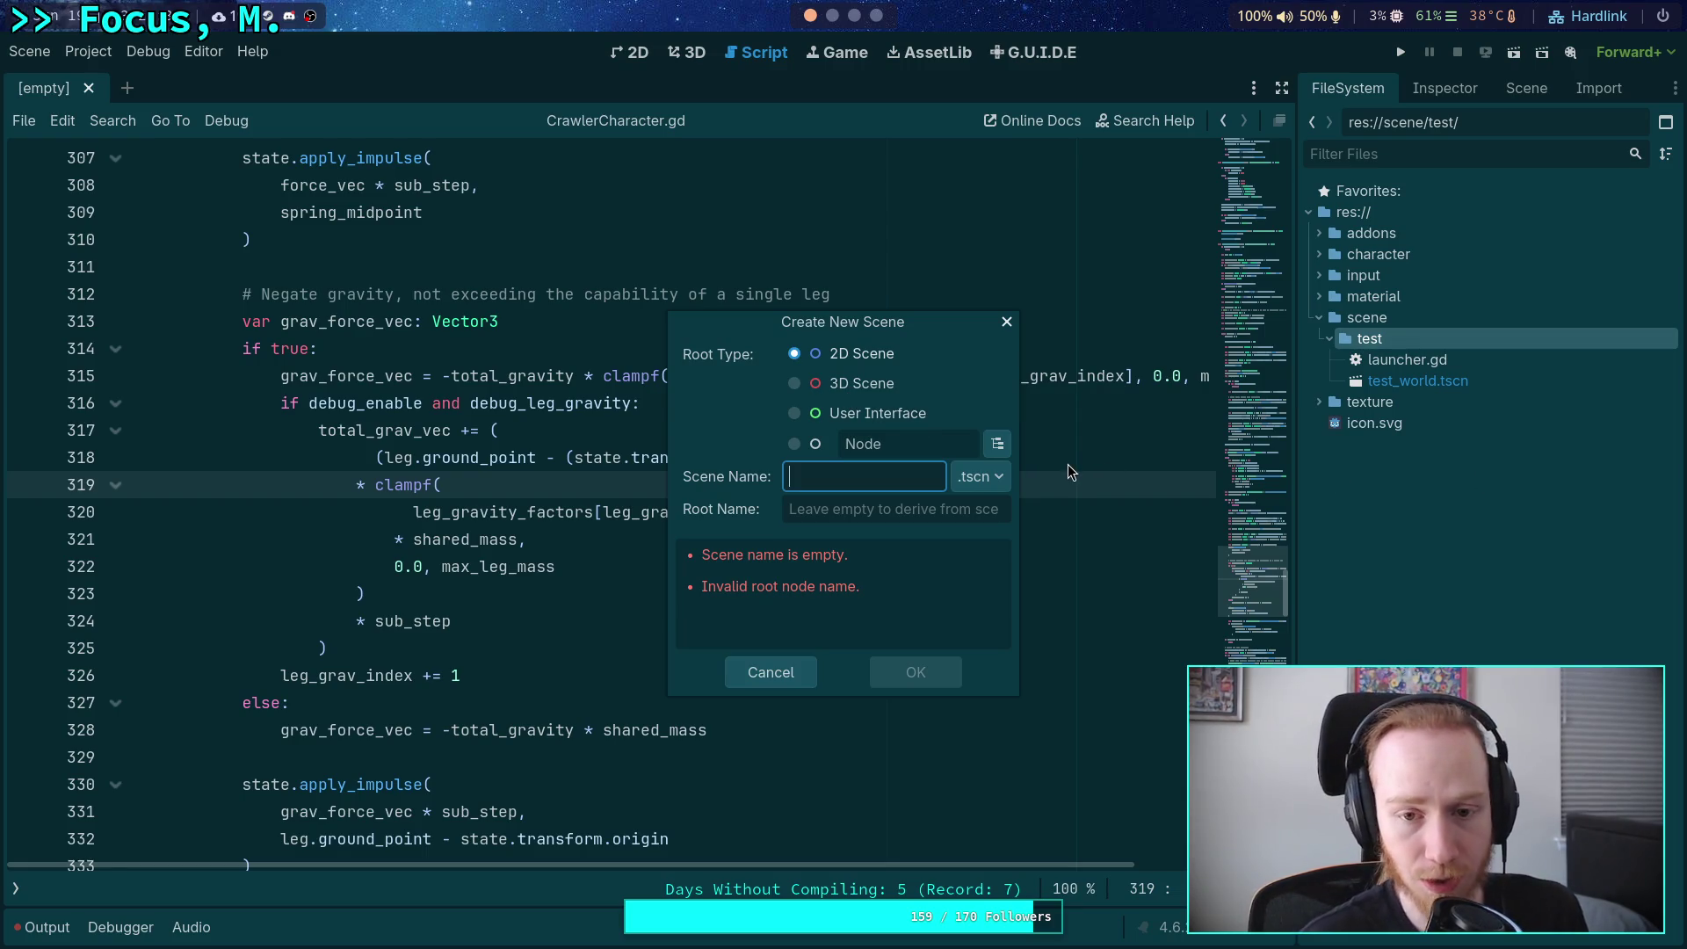
Create balance_test_2d.tscn in scene/test and open it in the 2D view.
{"action": "left_click", "coordinate": [807, 471]}
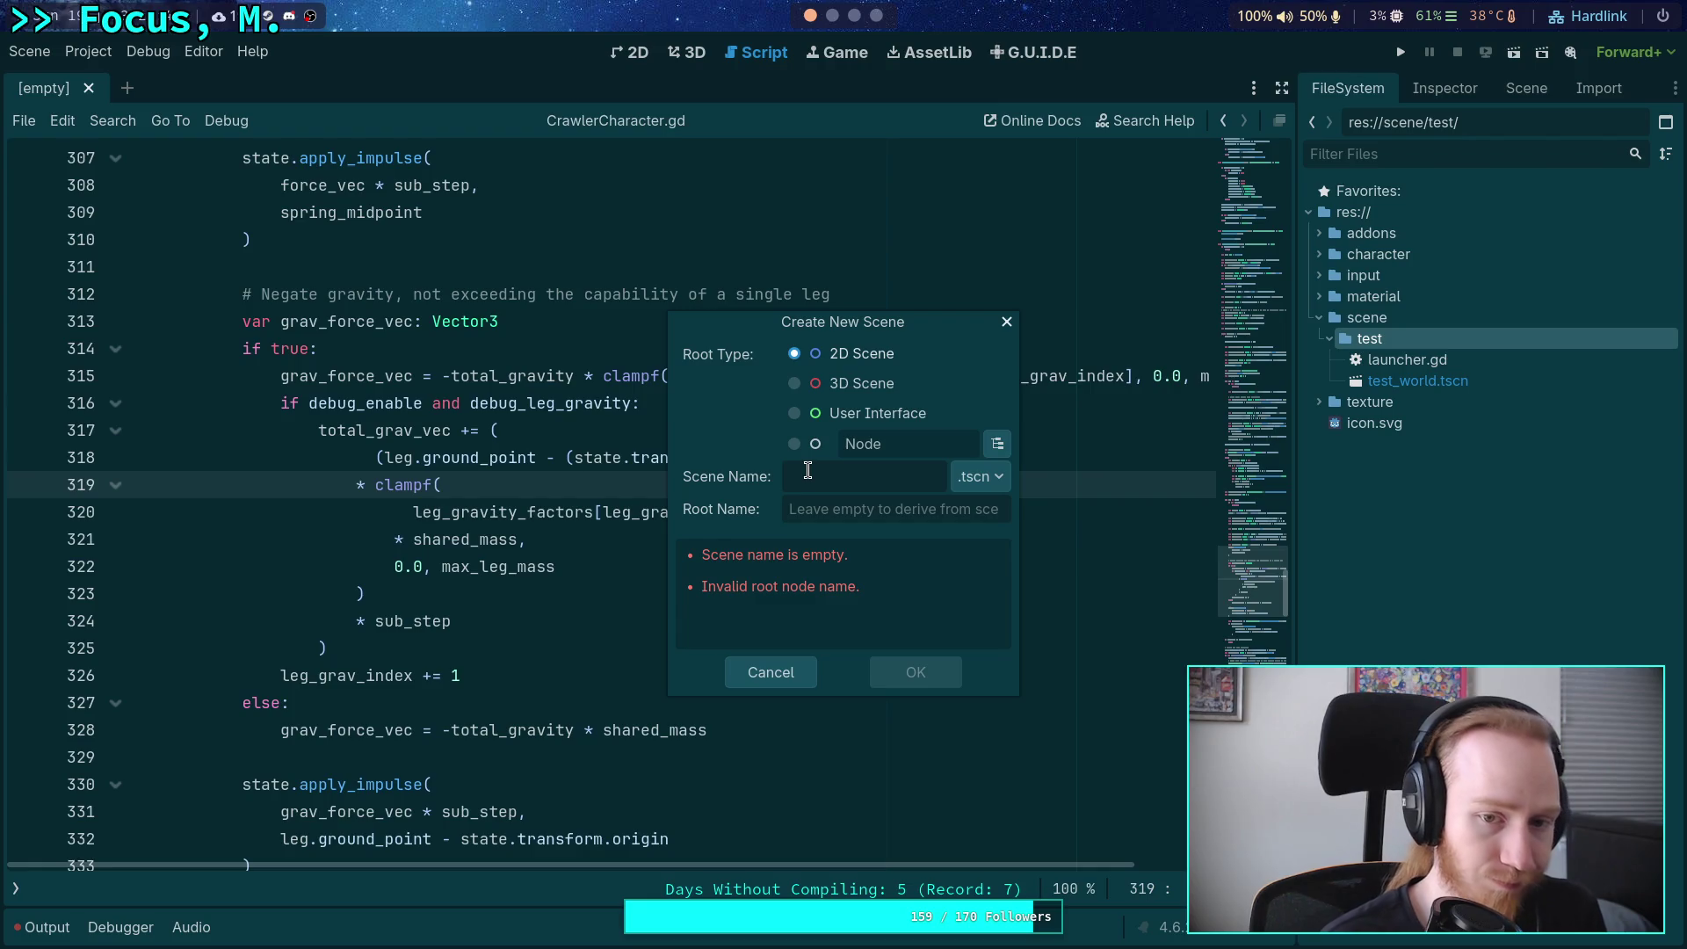
{"action": "type", "text": "balanc"}
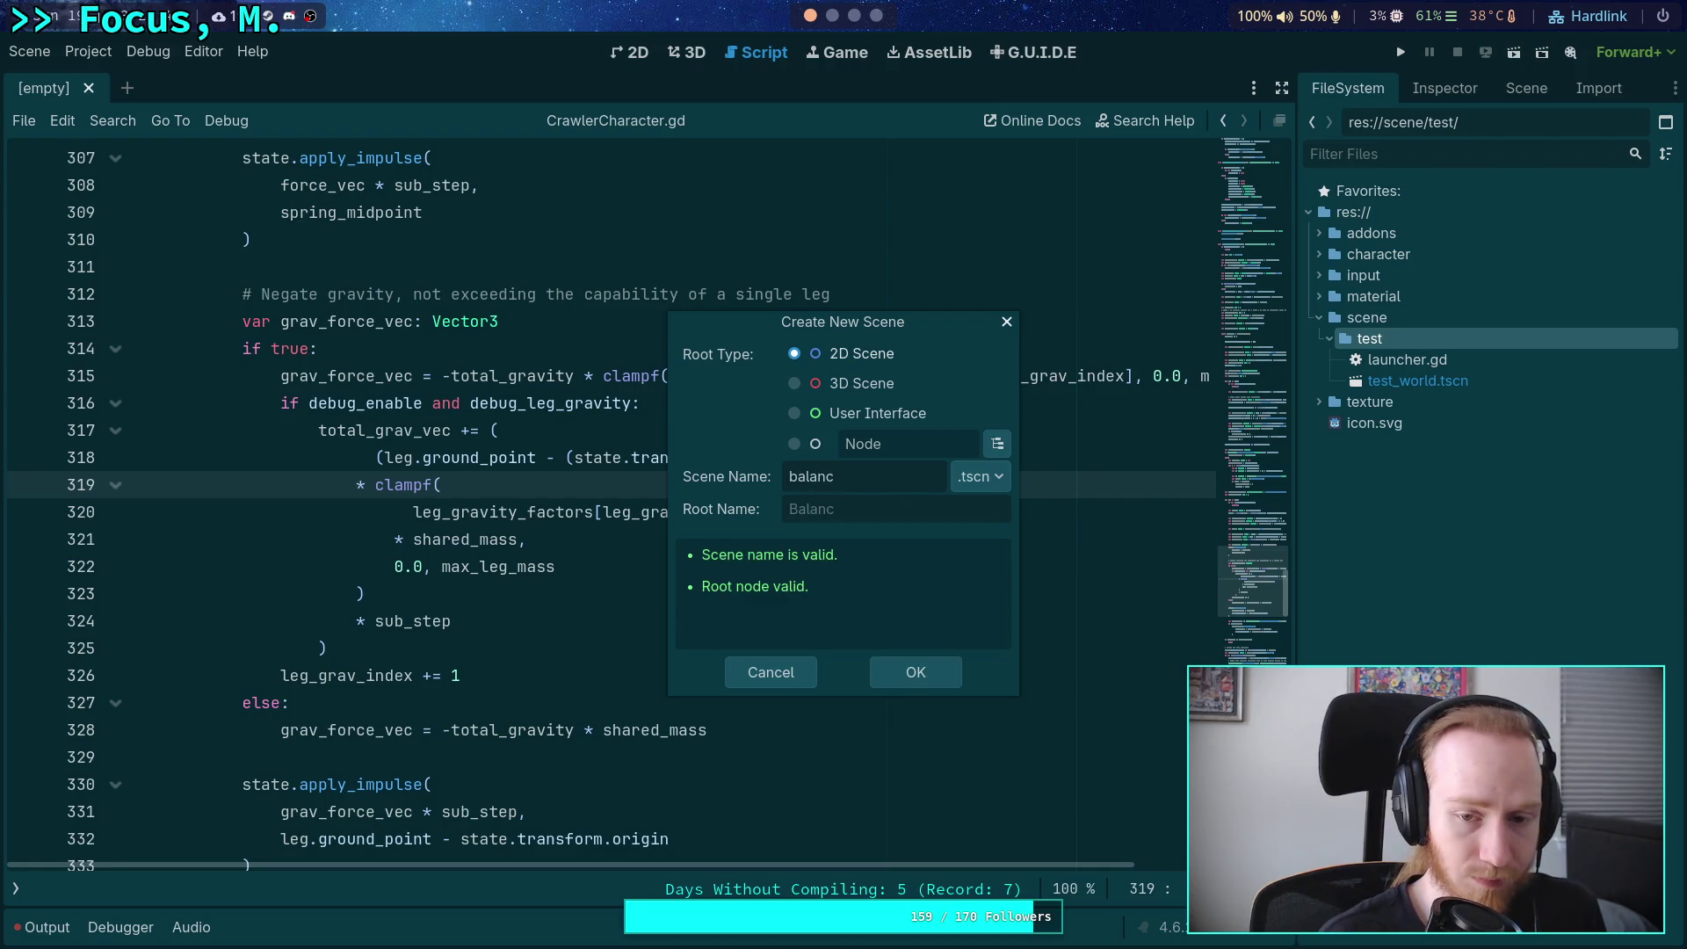
{"action": "type", "text": "e_test"}
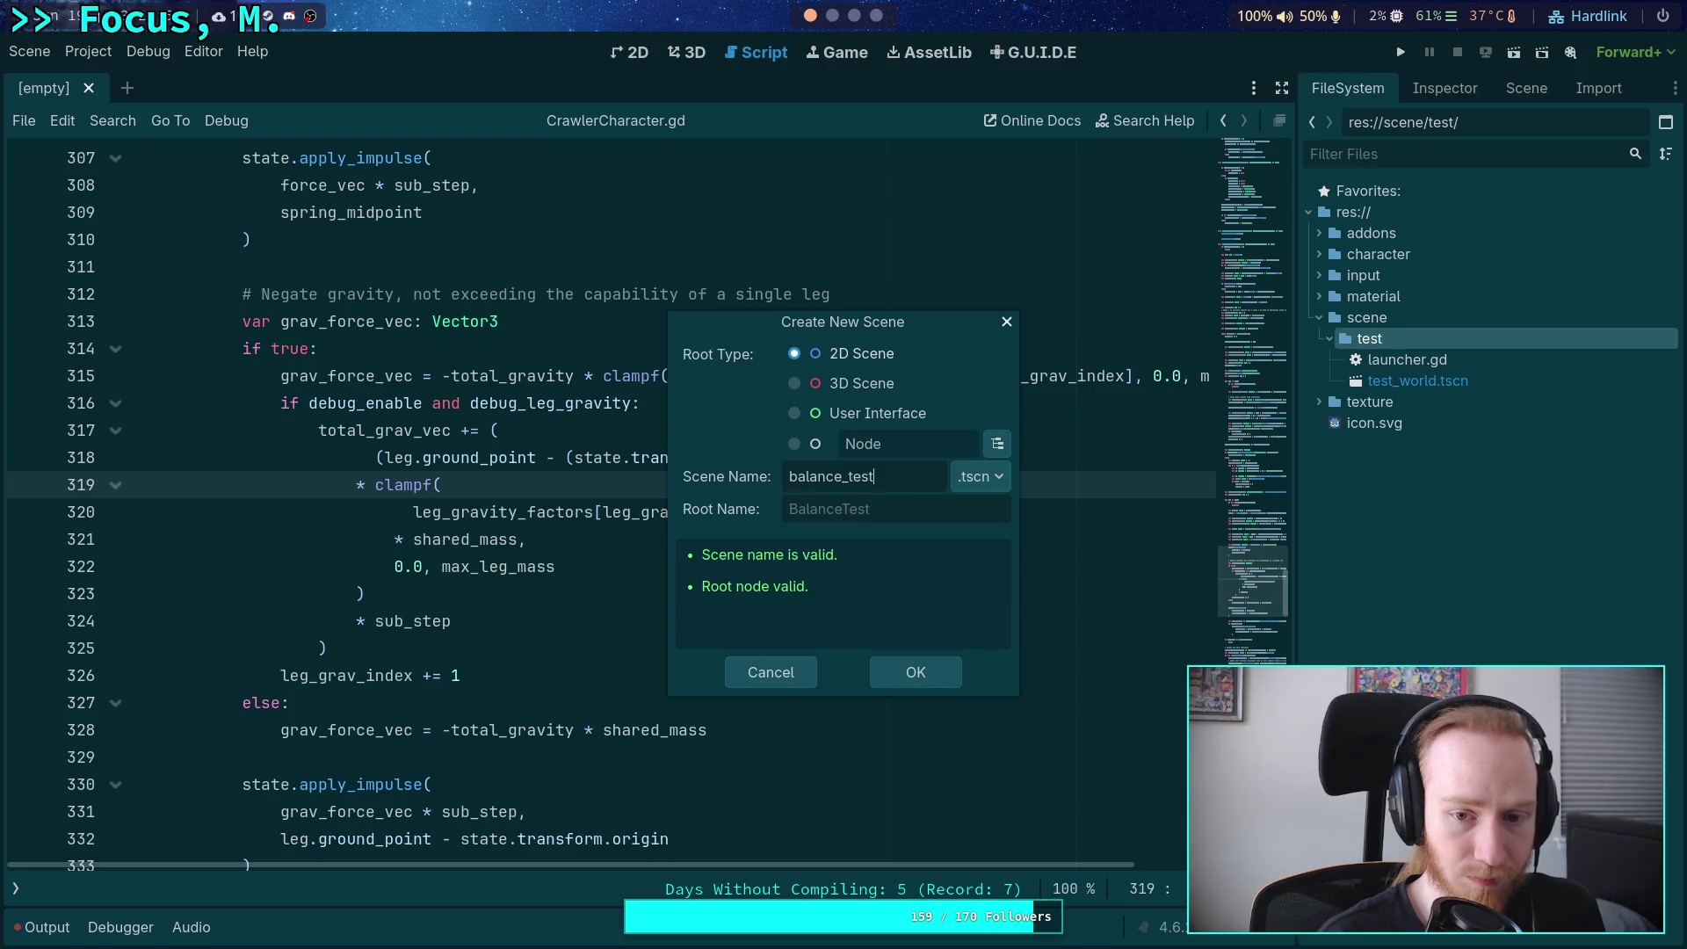
{"action": "type", "text": "_2i"}
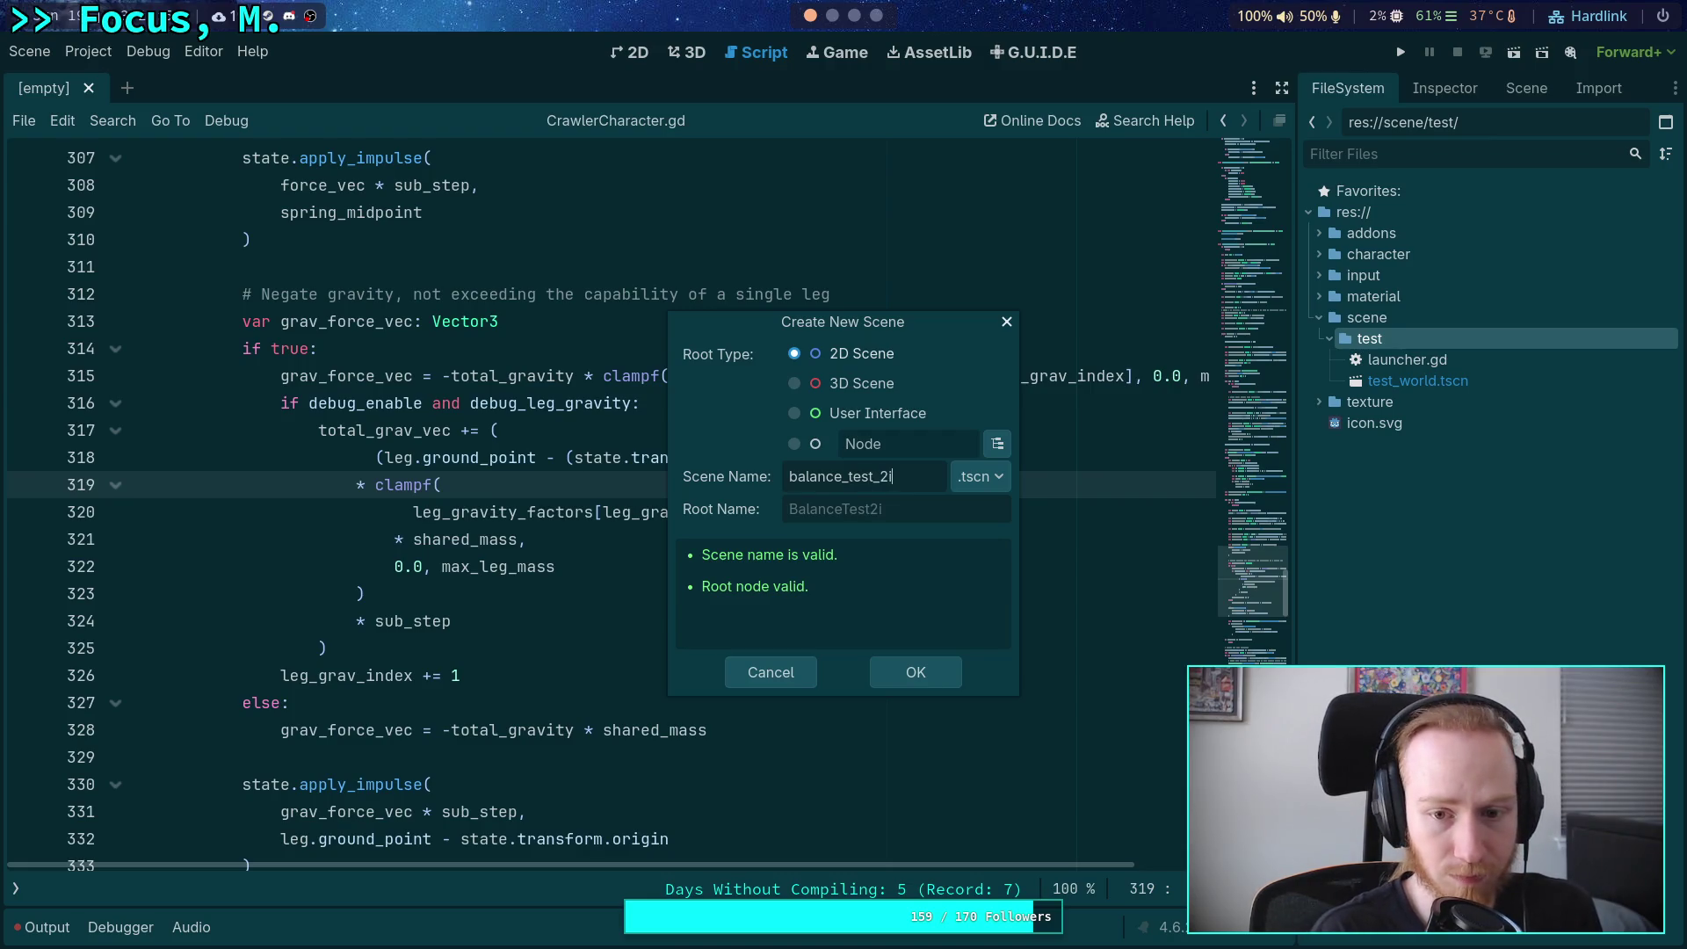
{"action": "key", "text": "BackSpace"}
{"action": "type", "text": "d"}
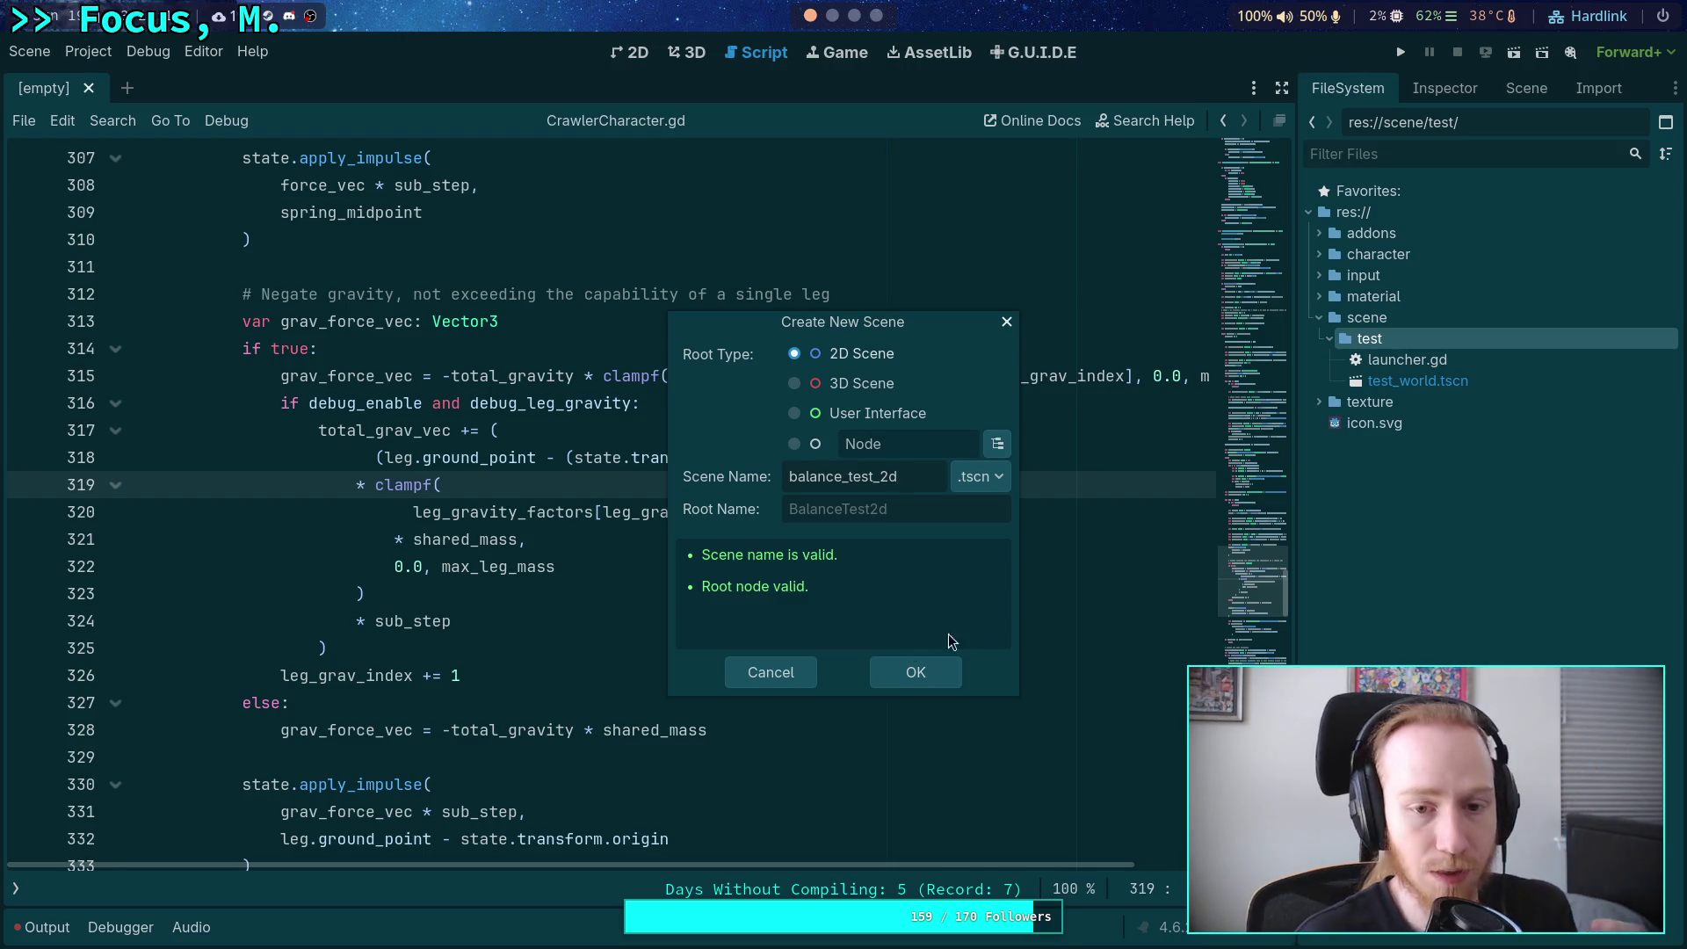
{"action": "left_click", "coordinate": [915, 671]}
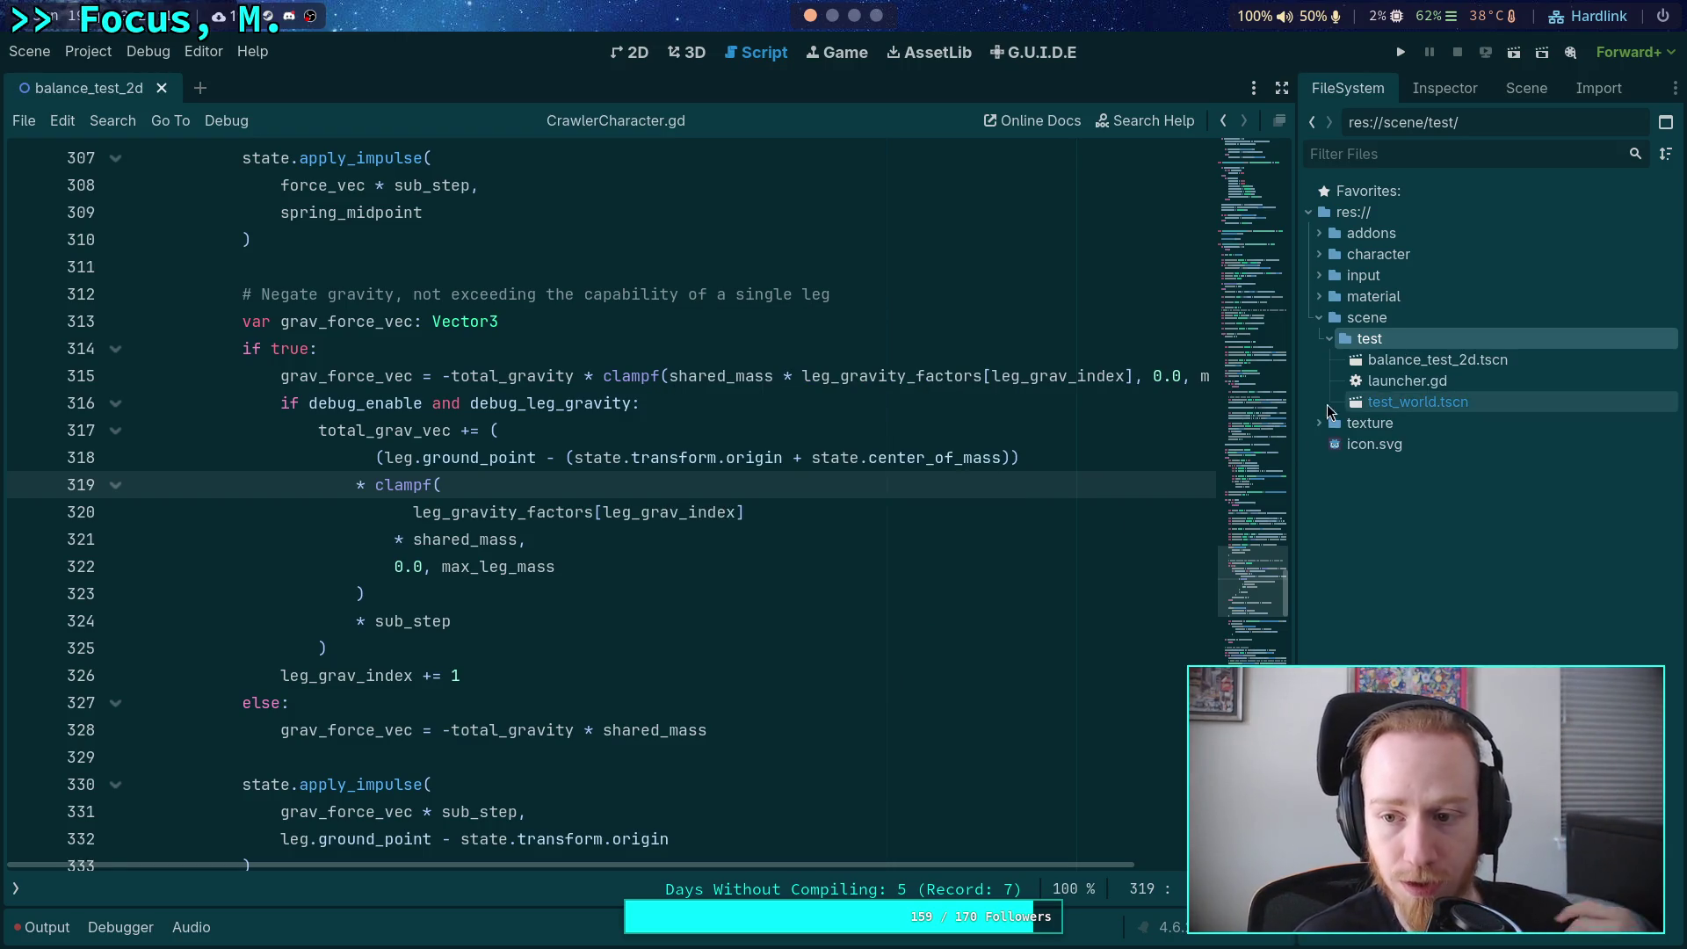
{"action": "left_click", "coordinate": [1394, 365]}
{"action": "left_click", "coordinate": [629, 52]}
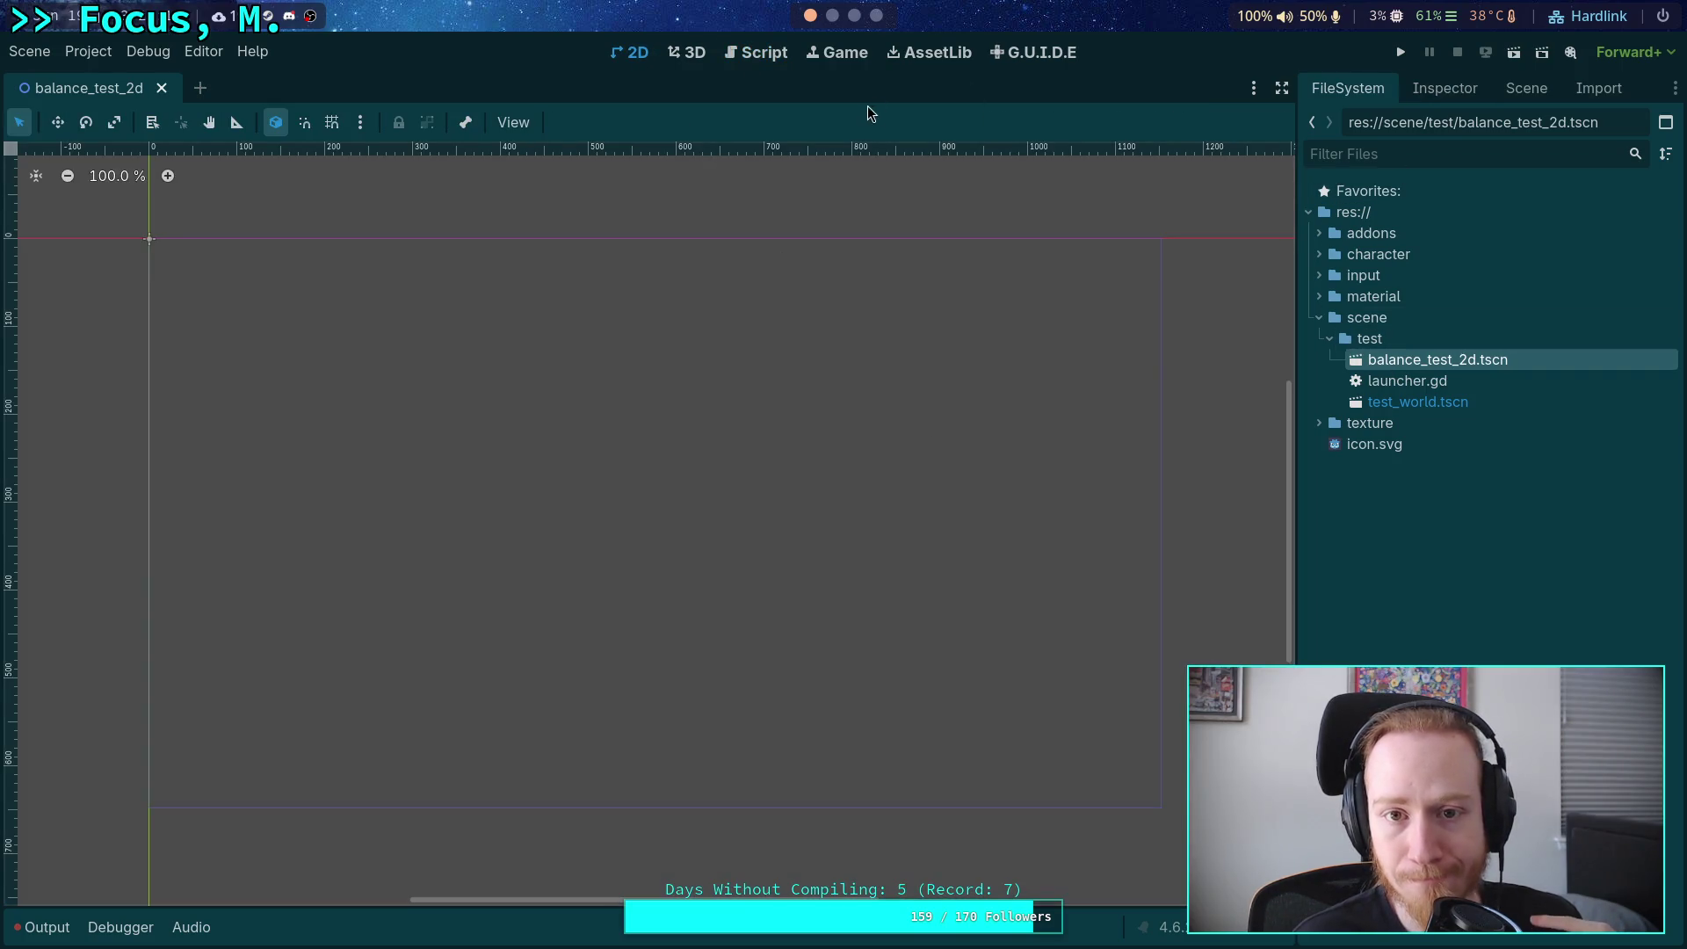
Review the Main Scene setting under Application > Run in Project Settings.
{"action": "left_click", "coordinate": [88, 51]}
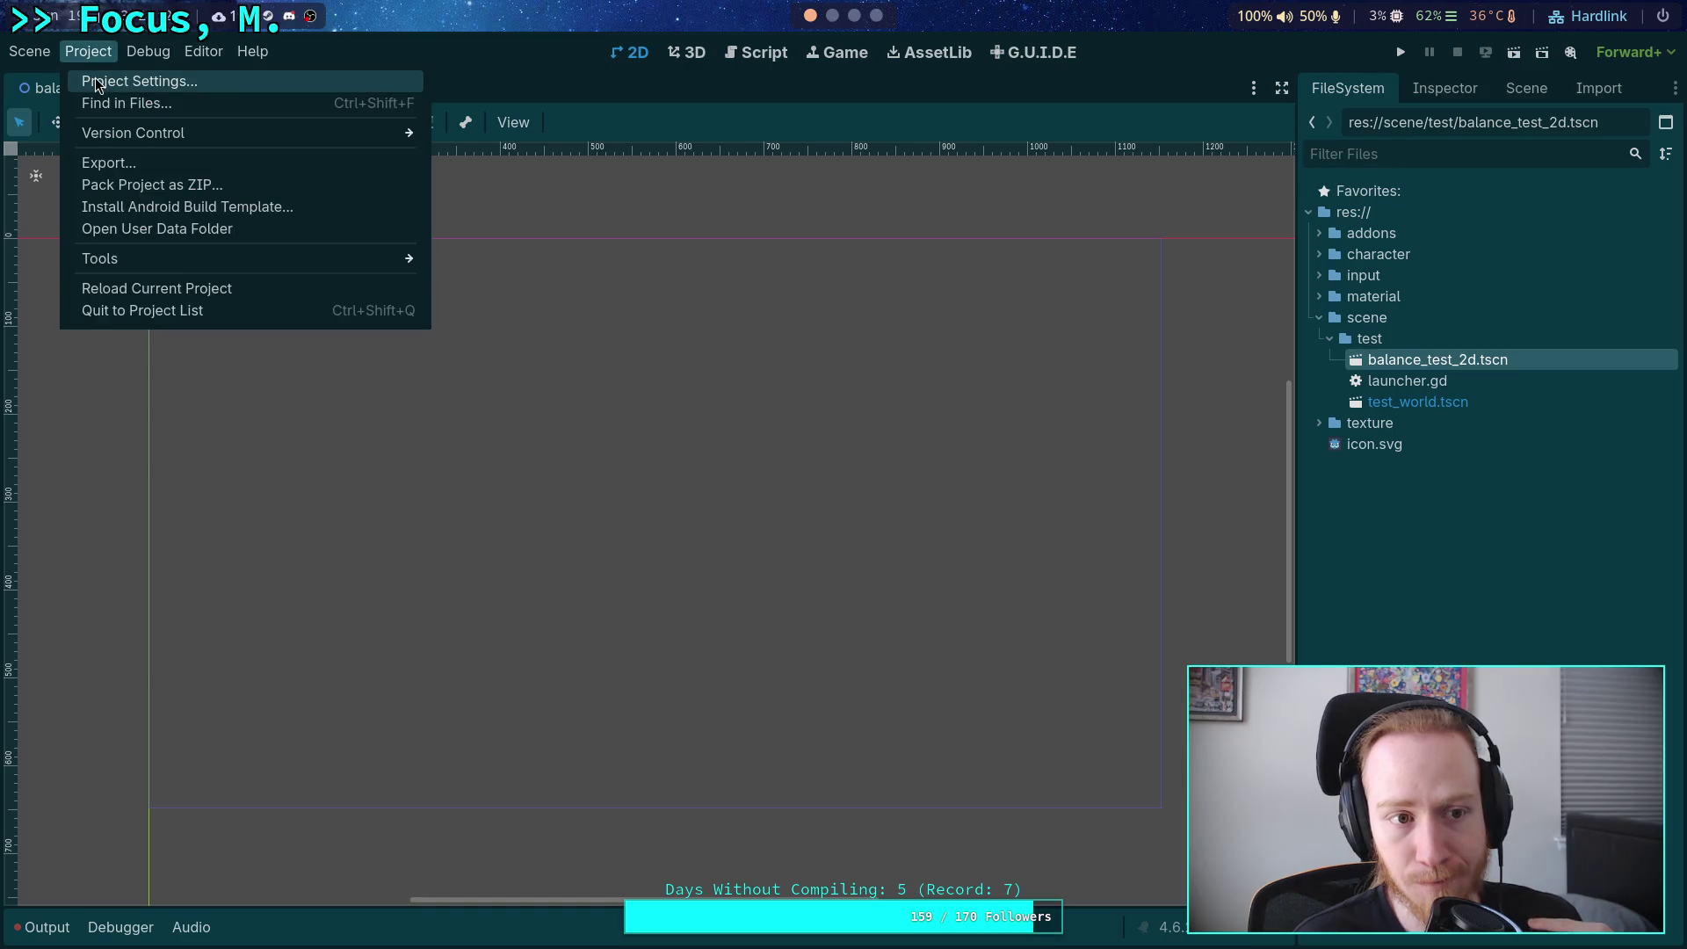
{"action": "left_click", "coordinate": [97, 84]}
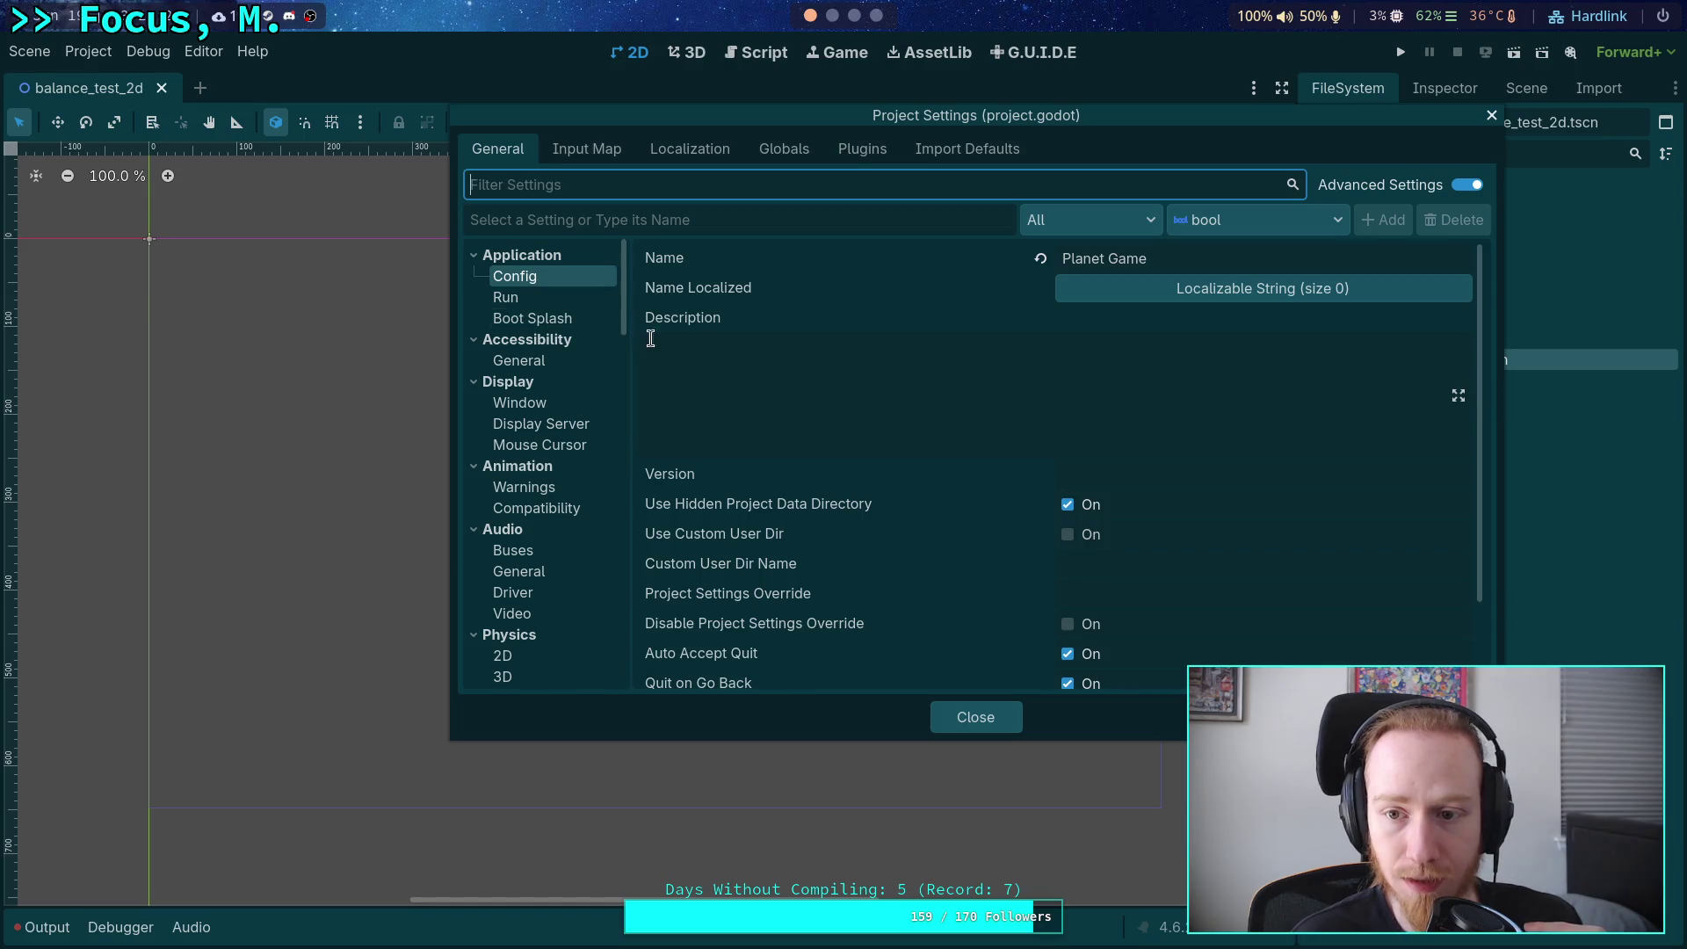
{"action": "scroll", "coordinate": [850, 384], "scroll_direction": "down", "scroll_amount": 2}
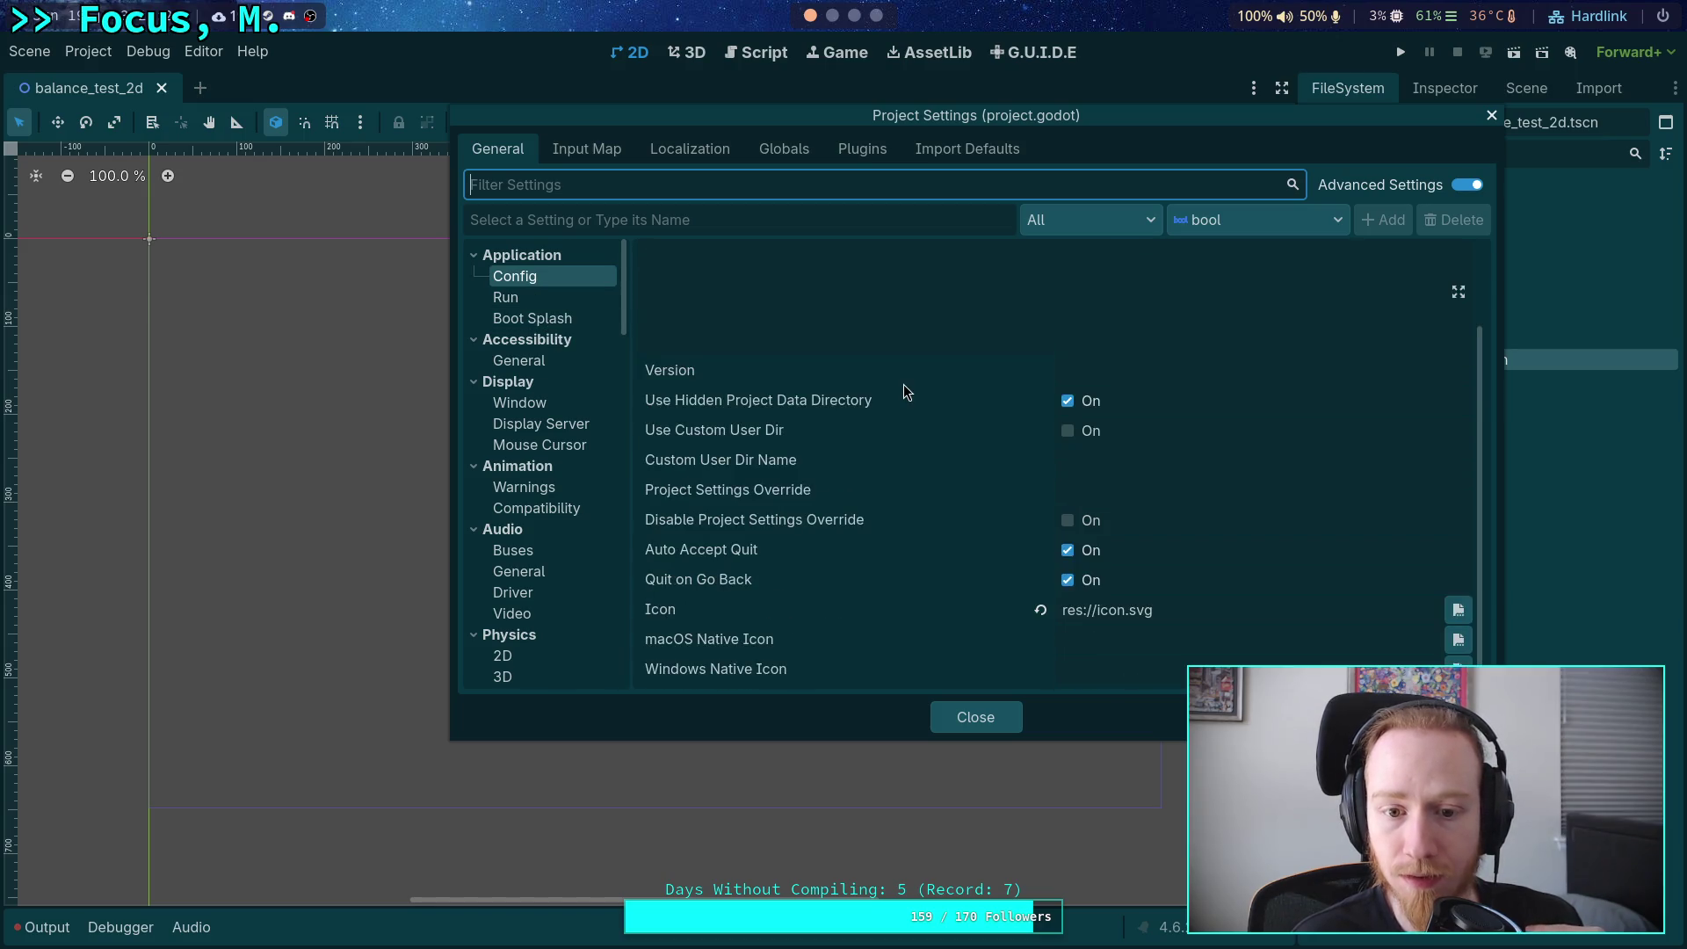
{"action": "left_click", "coordinate": [550, 299]}
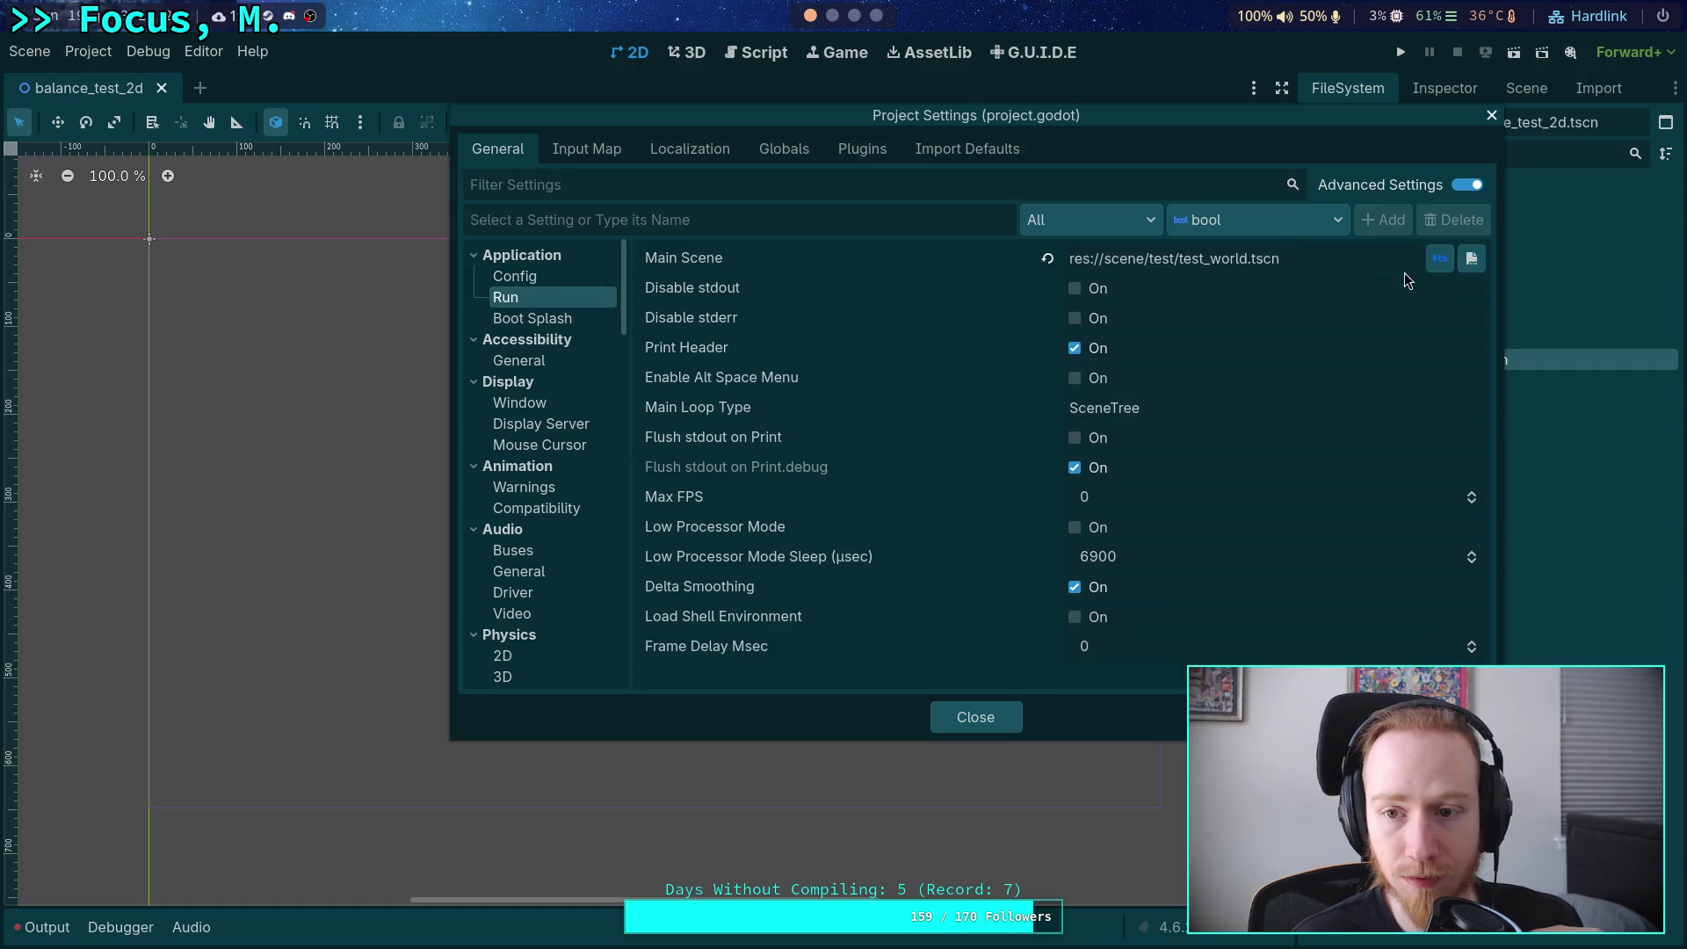
{"action": "left_click", "coordinate": [1379, 260]}
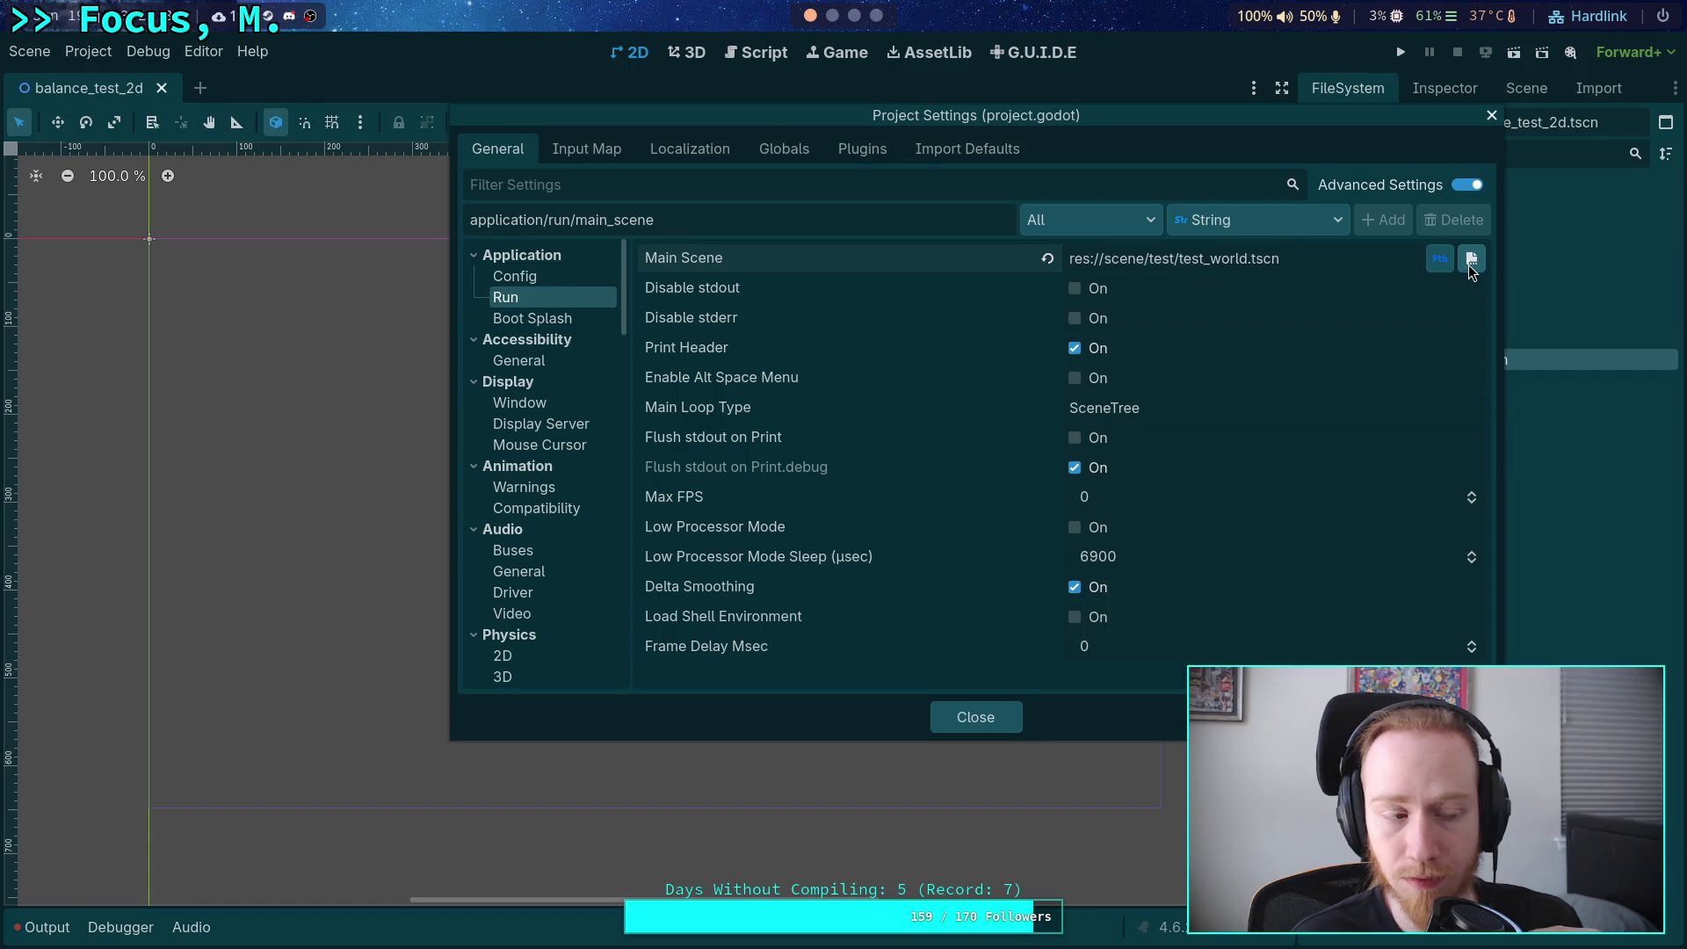
{"action": "left_click", "coordinate": [1470, 260]}
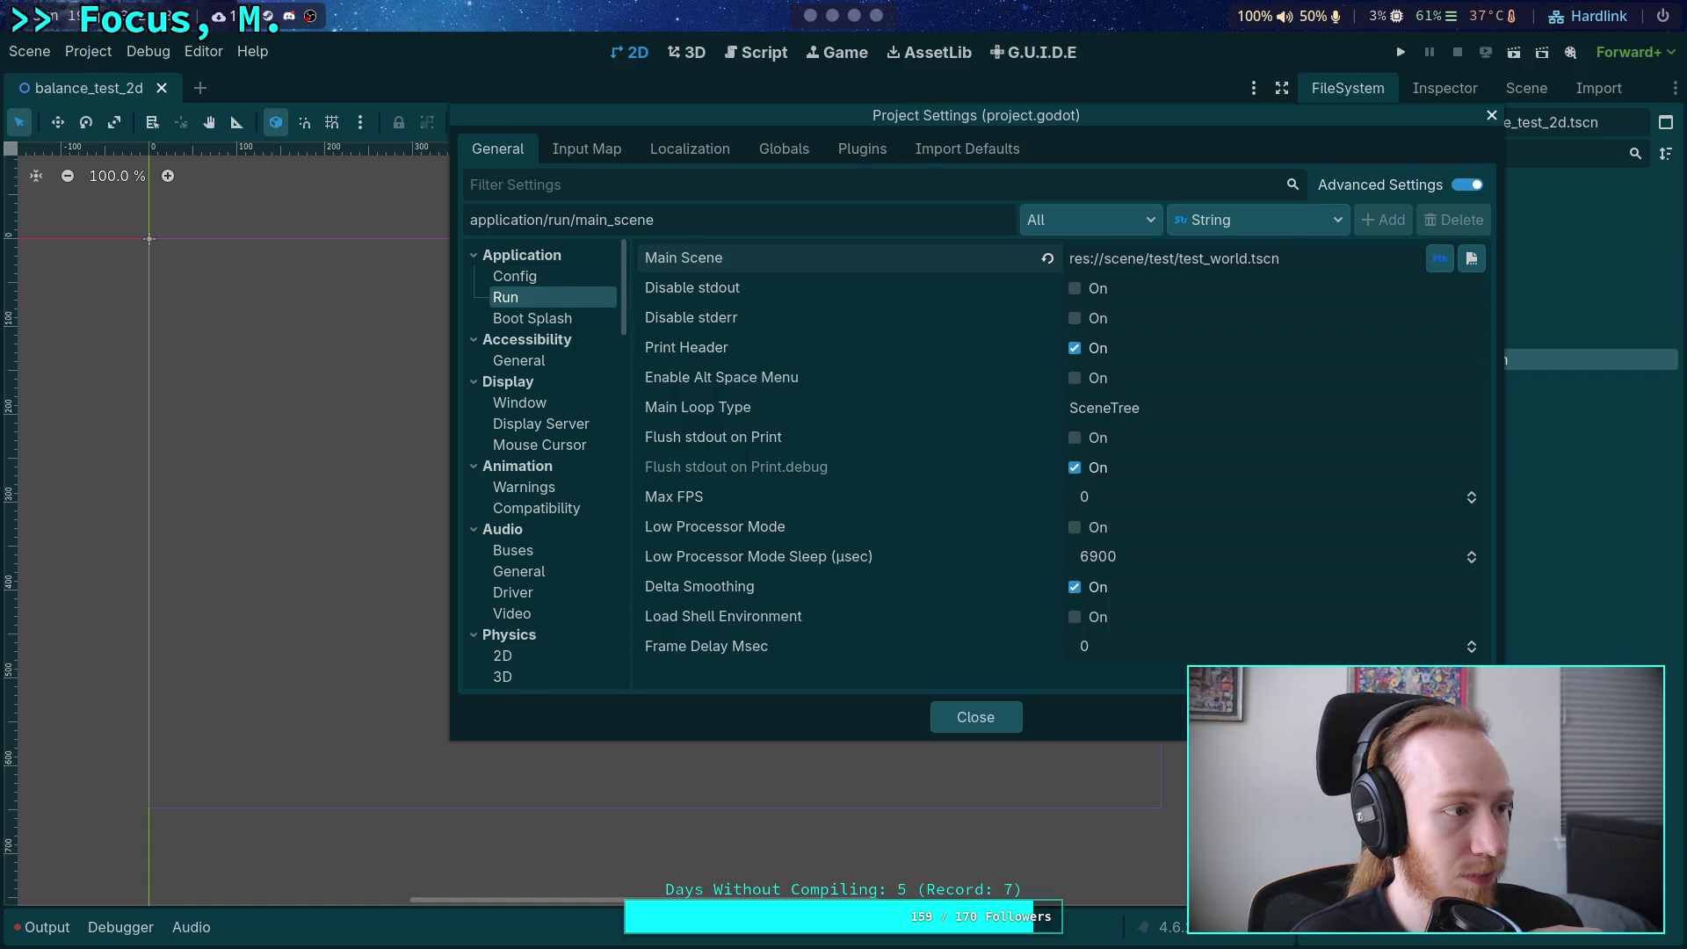
{"action": "left_click", "coordinate": [975, 717]}
Test-run the empty scene, stop it, and hide the output log.
{"action": "key", "text": "F5"}
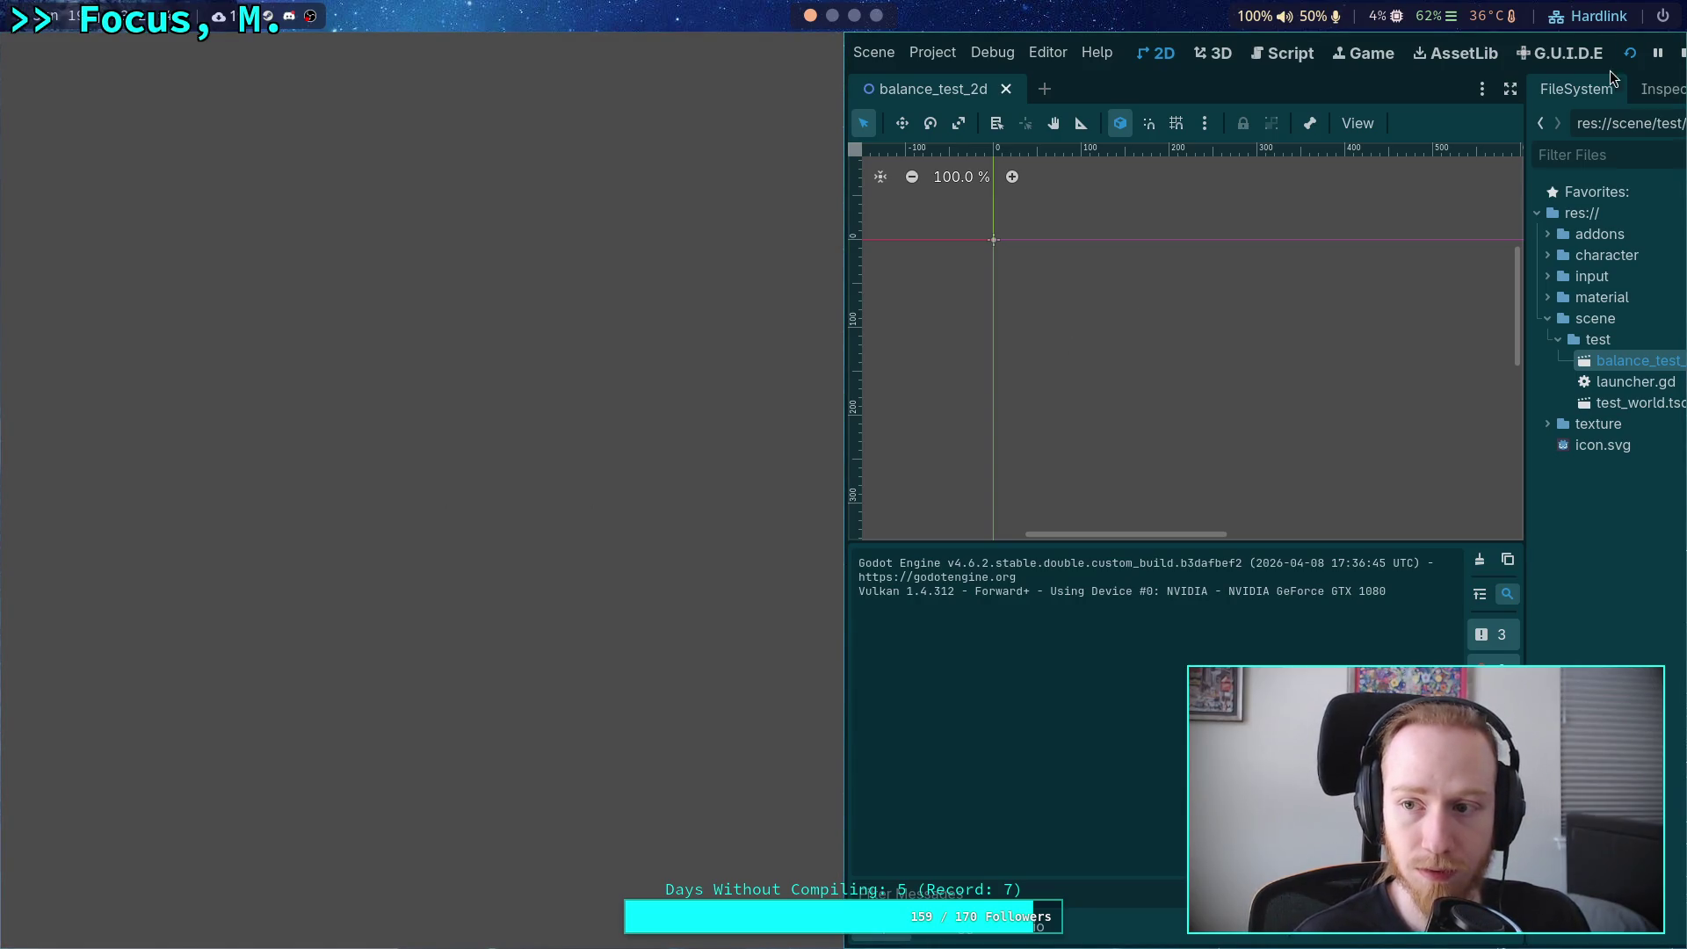
{"action": "left_click", "coordinate": [1680, 54]}
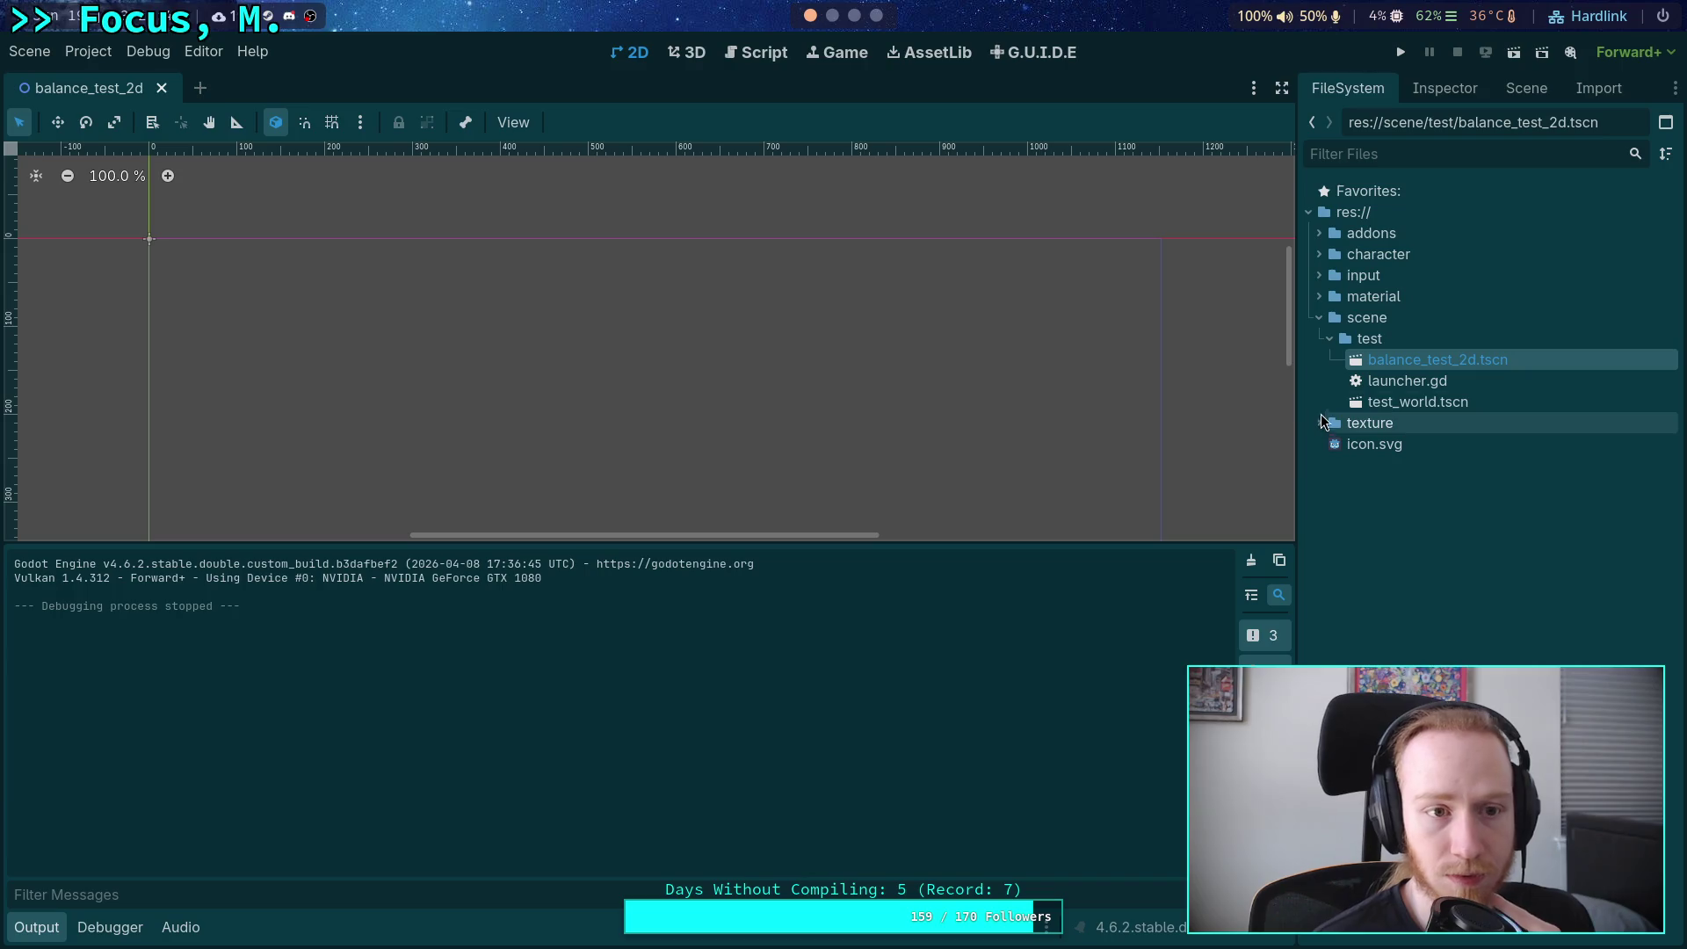
{"action": "key", "text": "ctrl+j"}
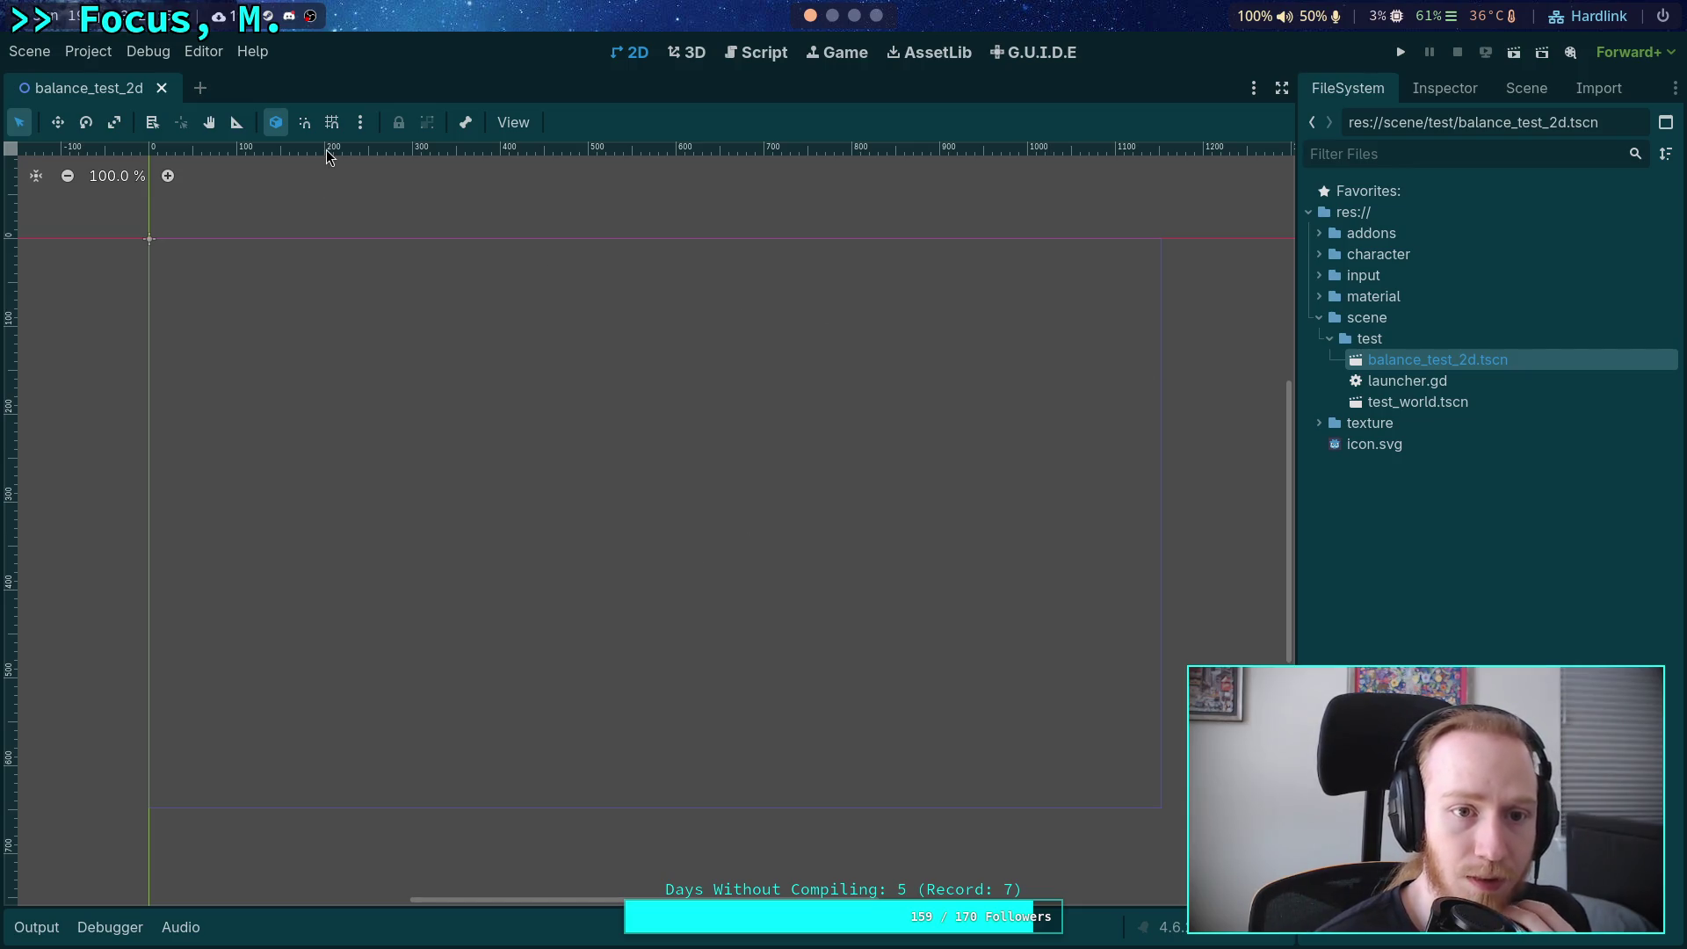
Begin adding a child node to BalanceTest2d and expand the Node2D types.
{"action": "left_click", "coordinate": [1498, 95]}
{"action": "left_click", "coordinate": [1315, 123]}
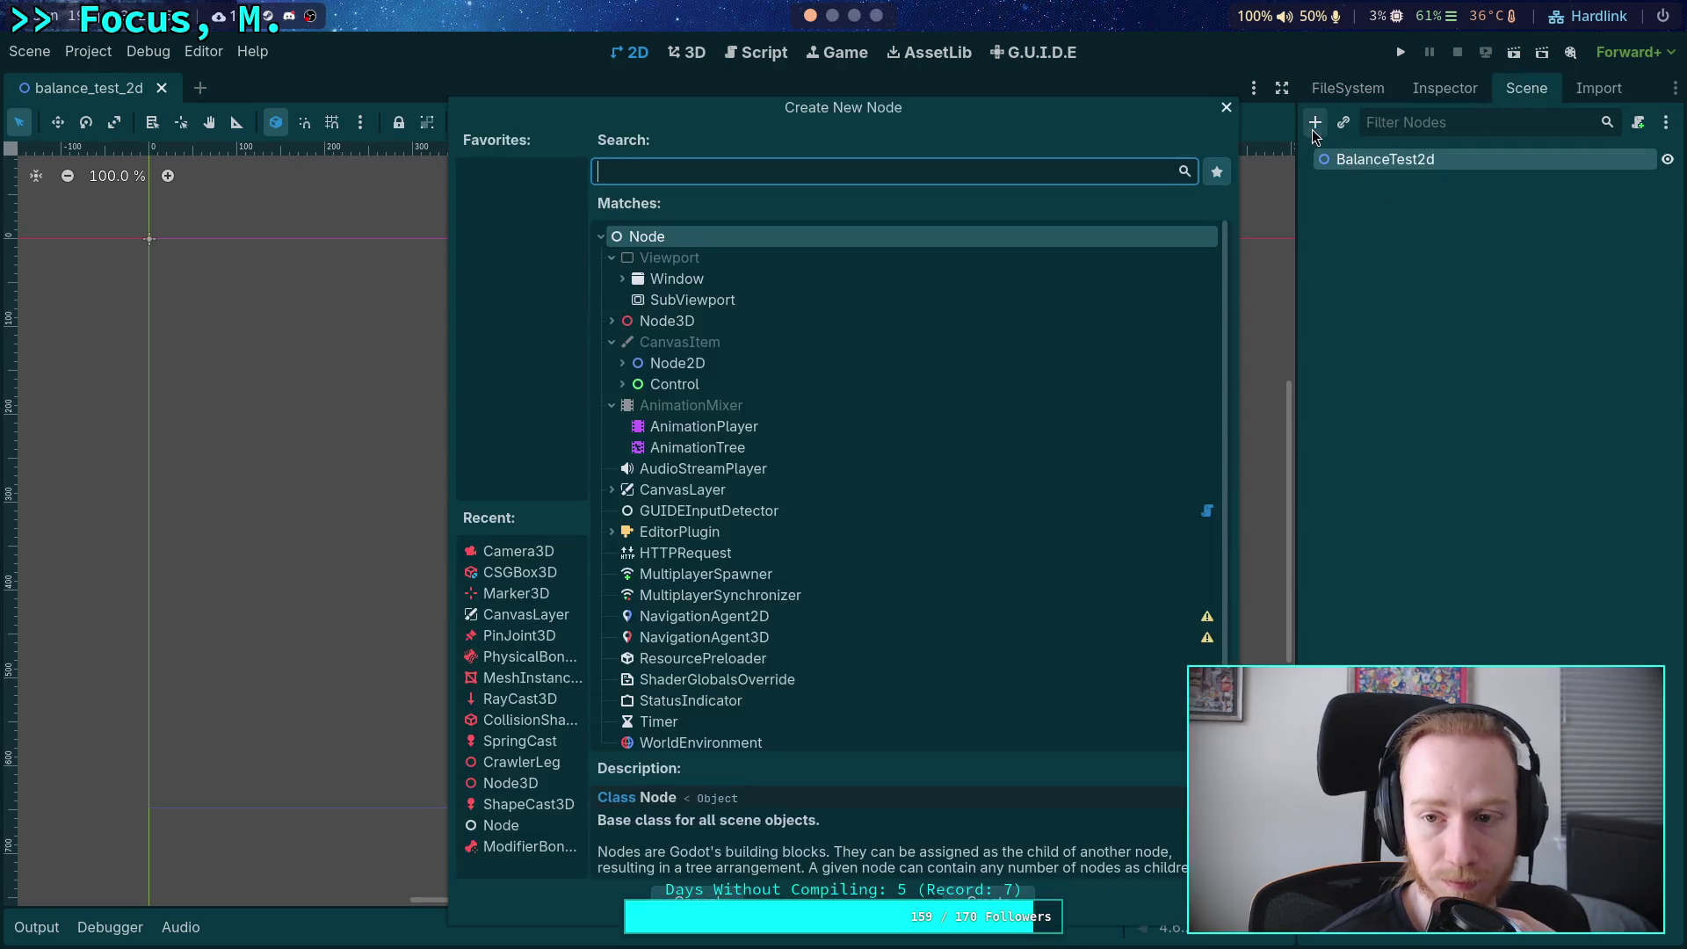
{"action": "left_click", "coordinate": [621, 364]}
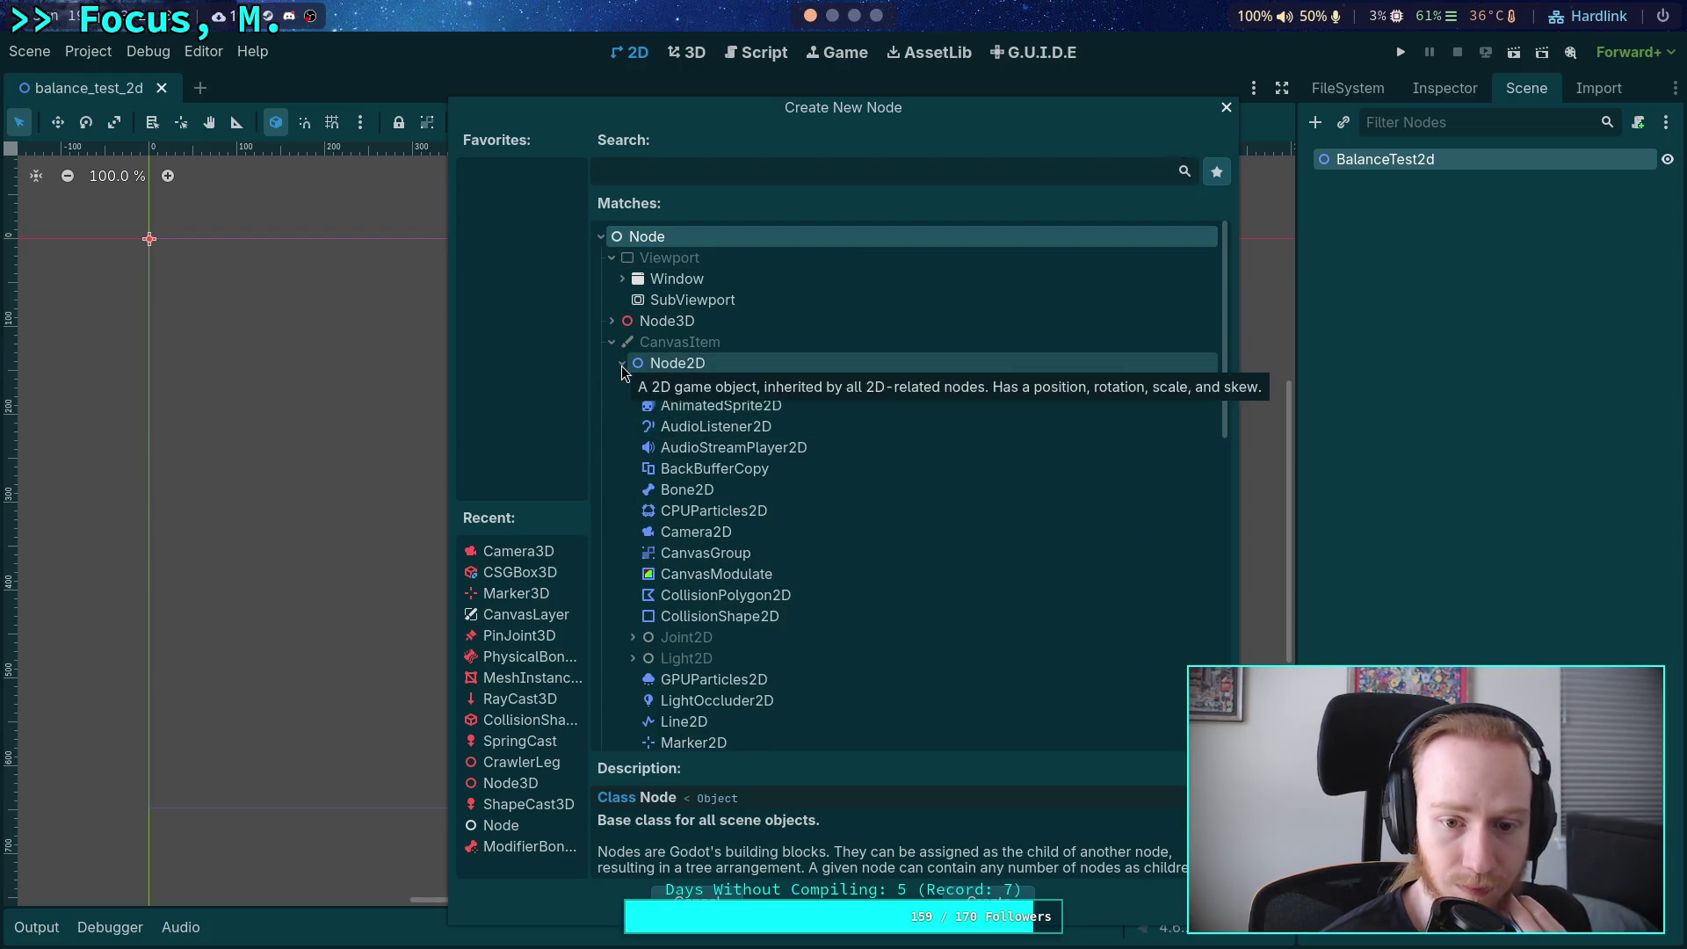
{"action": "left_click", "coordinate": [620, 364]}
{"action": "left_click", "coordinate": [621, 385]}
{"action": "left_click", "coordinate": [619, 389]}
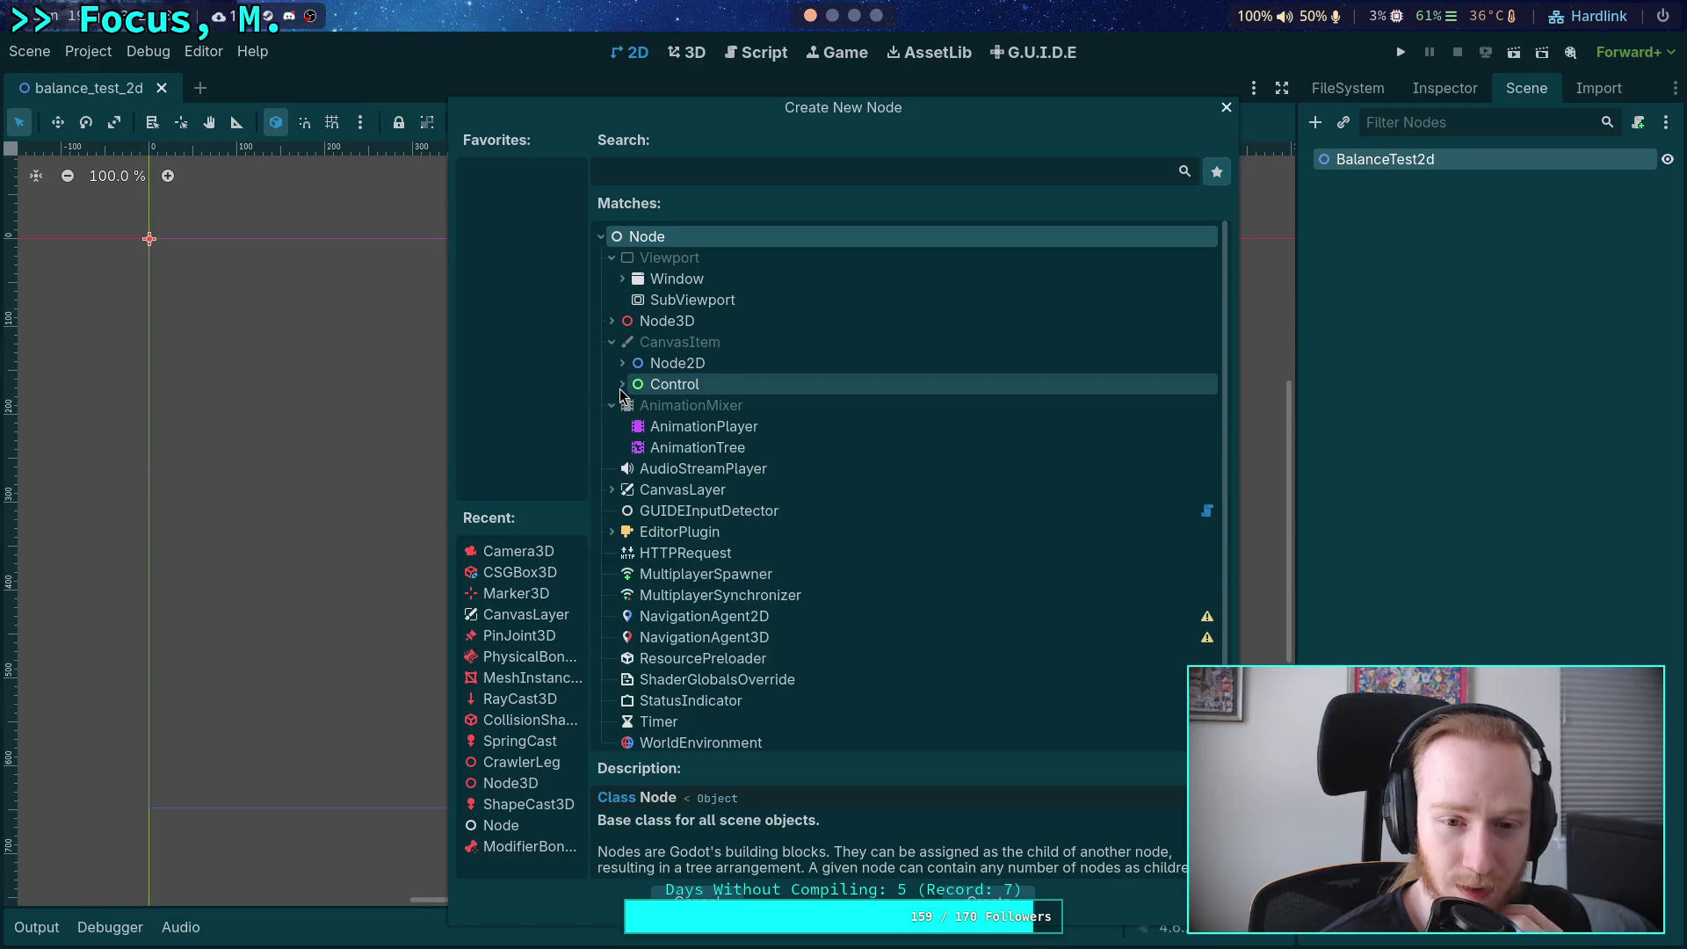
{"action": "left_click", "coordinate": [622, 361]}
Add a CanvasModulate node to the scene.
{"action": "scroll", "coordinate": [816, 468], "scroll_direction": "down", "scroll_amount": 2}
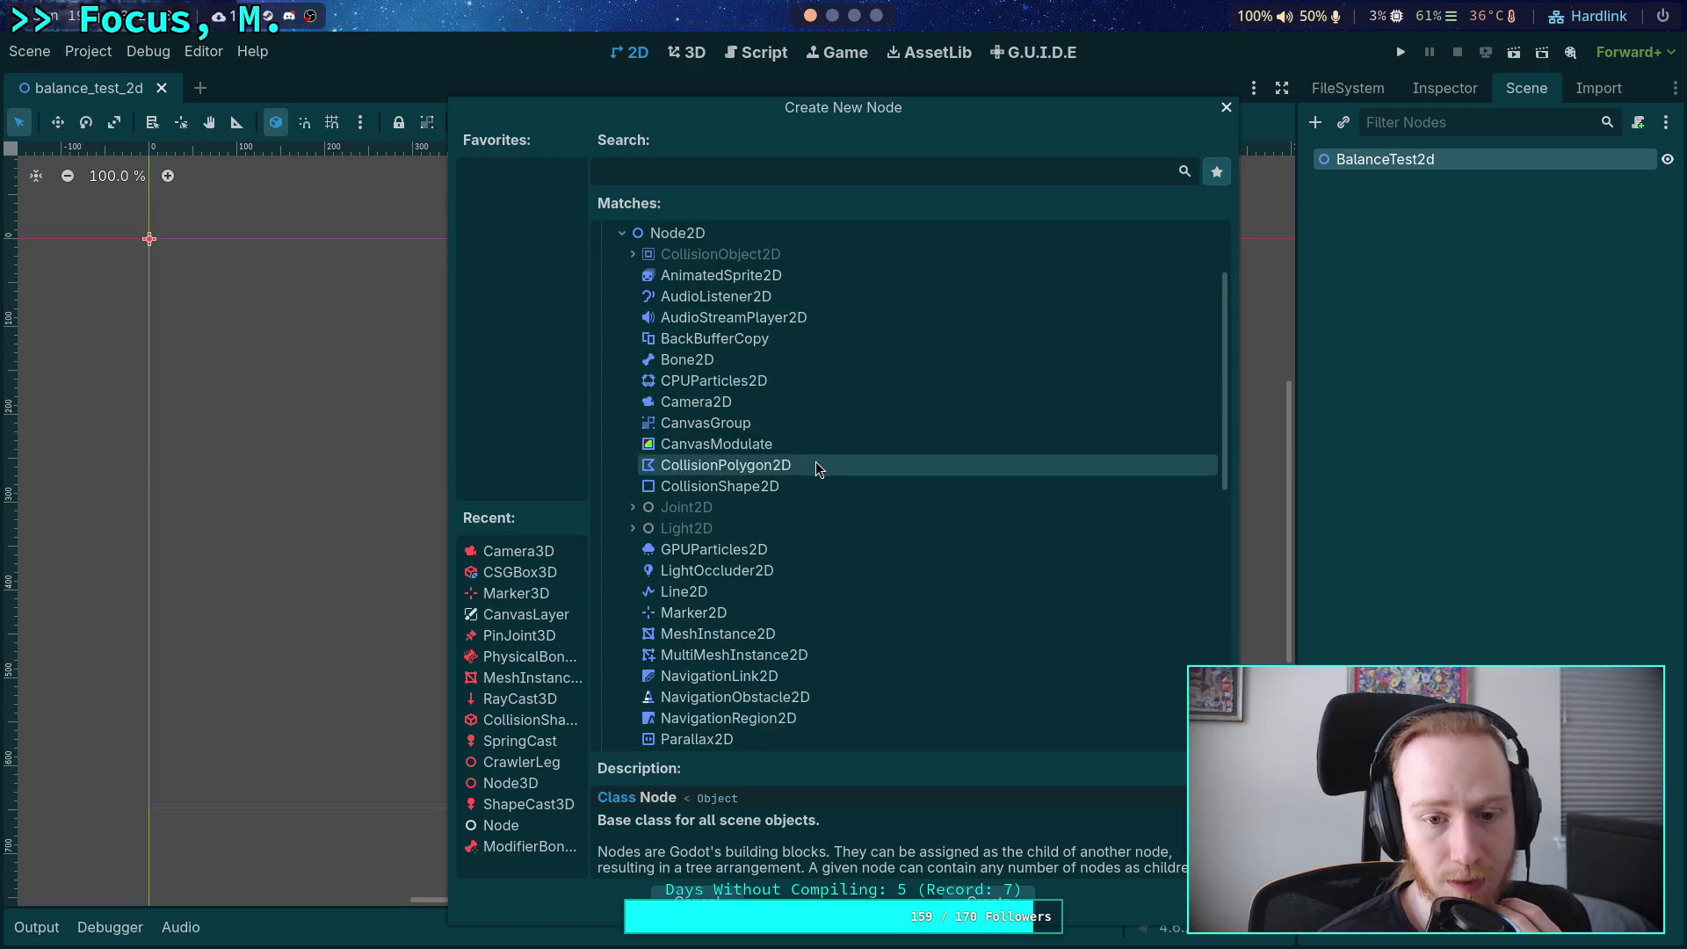
{"action": "scroll", "coordinate": [817, 462], "scroll_direction": "down", "scroll_amount": 2}
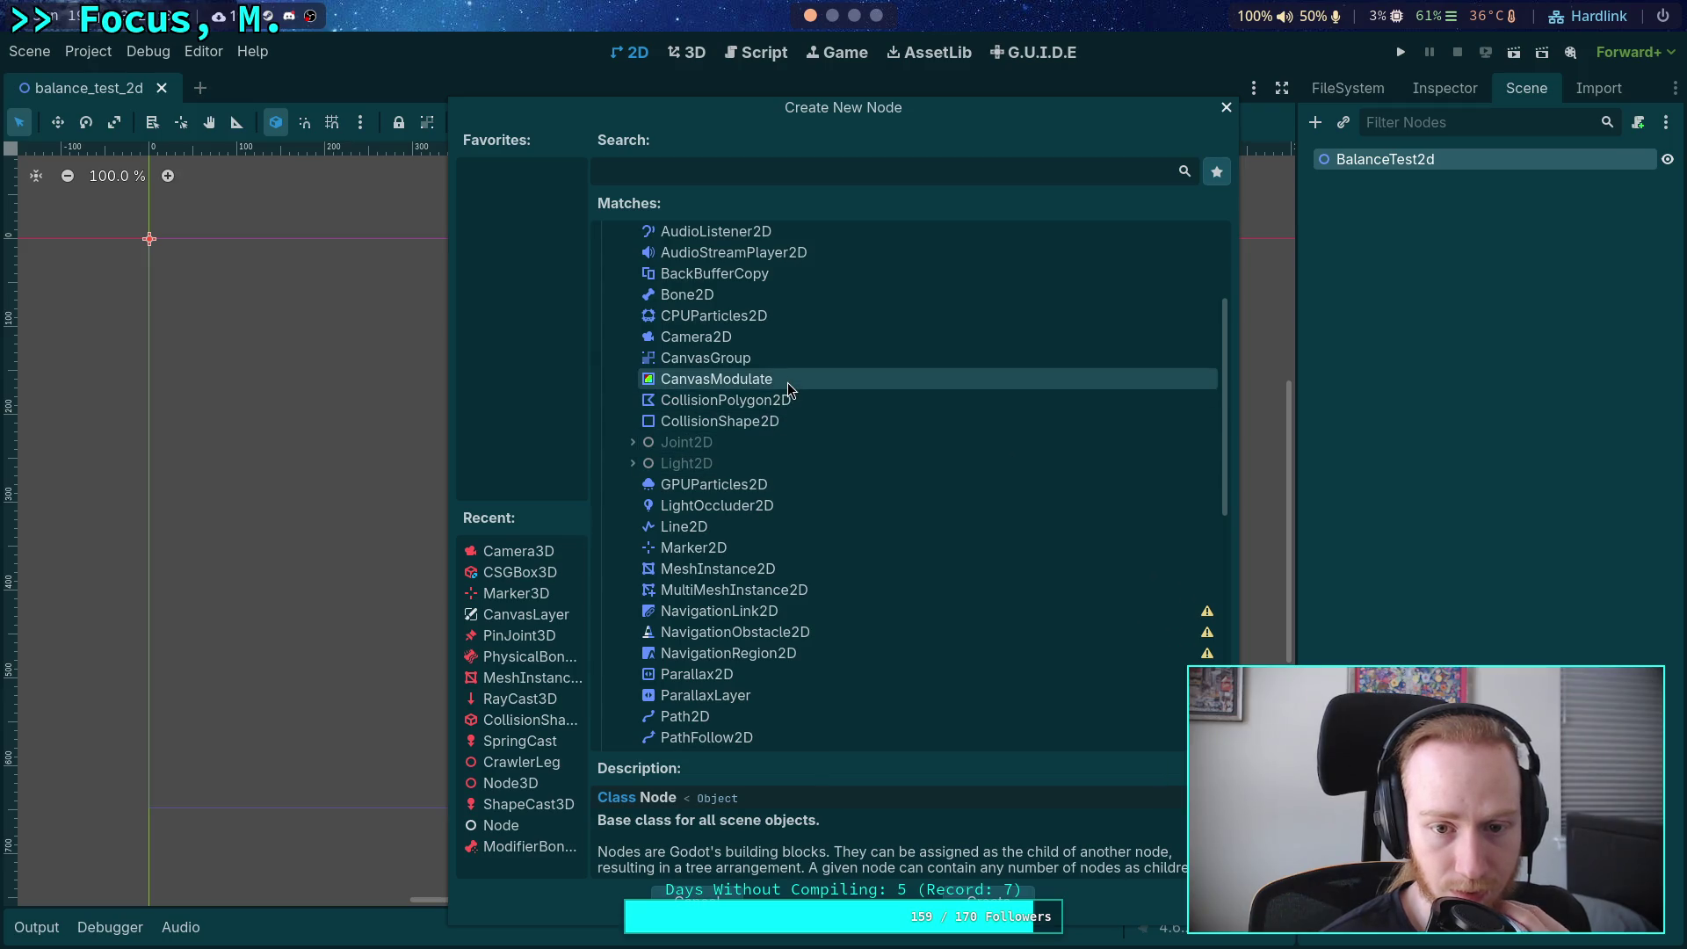
{"action": "scroll", "coordinate": [817, 483], "scroll_direction": "down", "scroll_amount": 5}
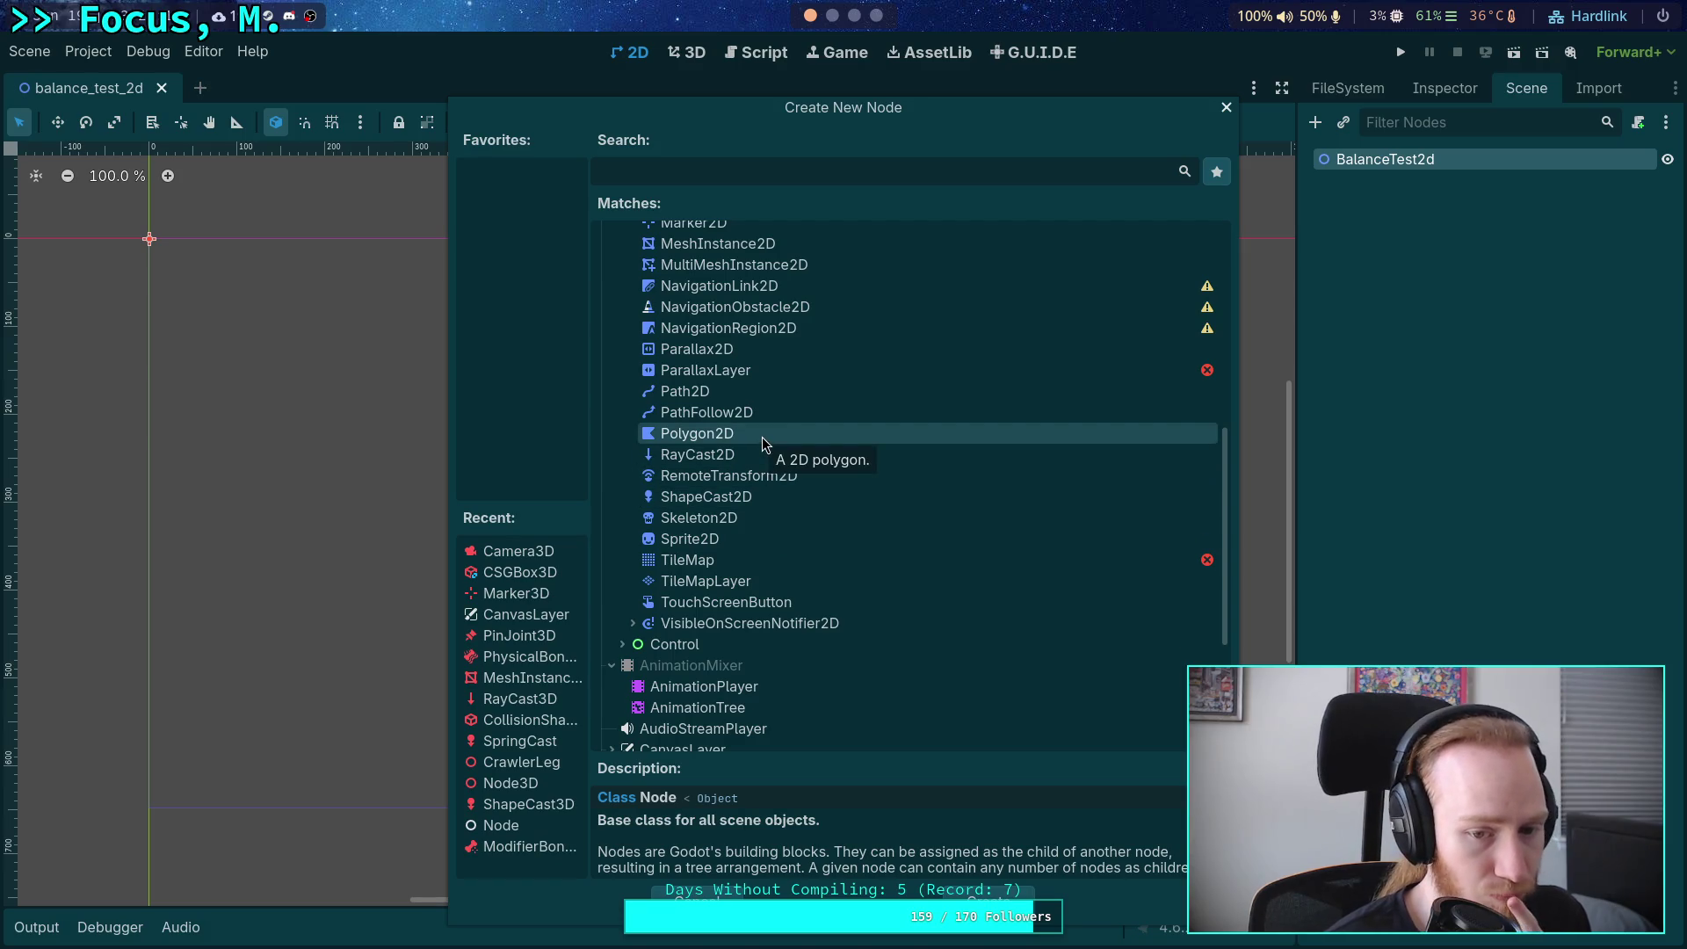
{"action": "scroll", "coordinate": [762, 443], "scroll_direction": "up", "scroll_amount": 6}
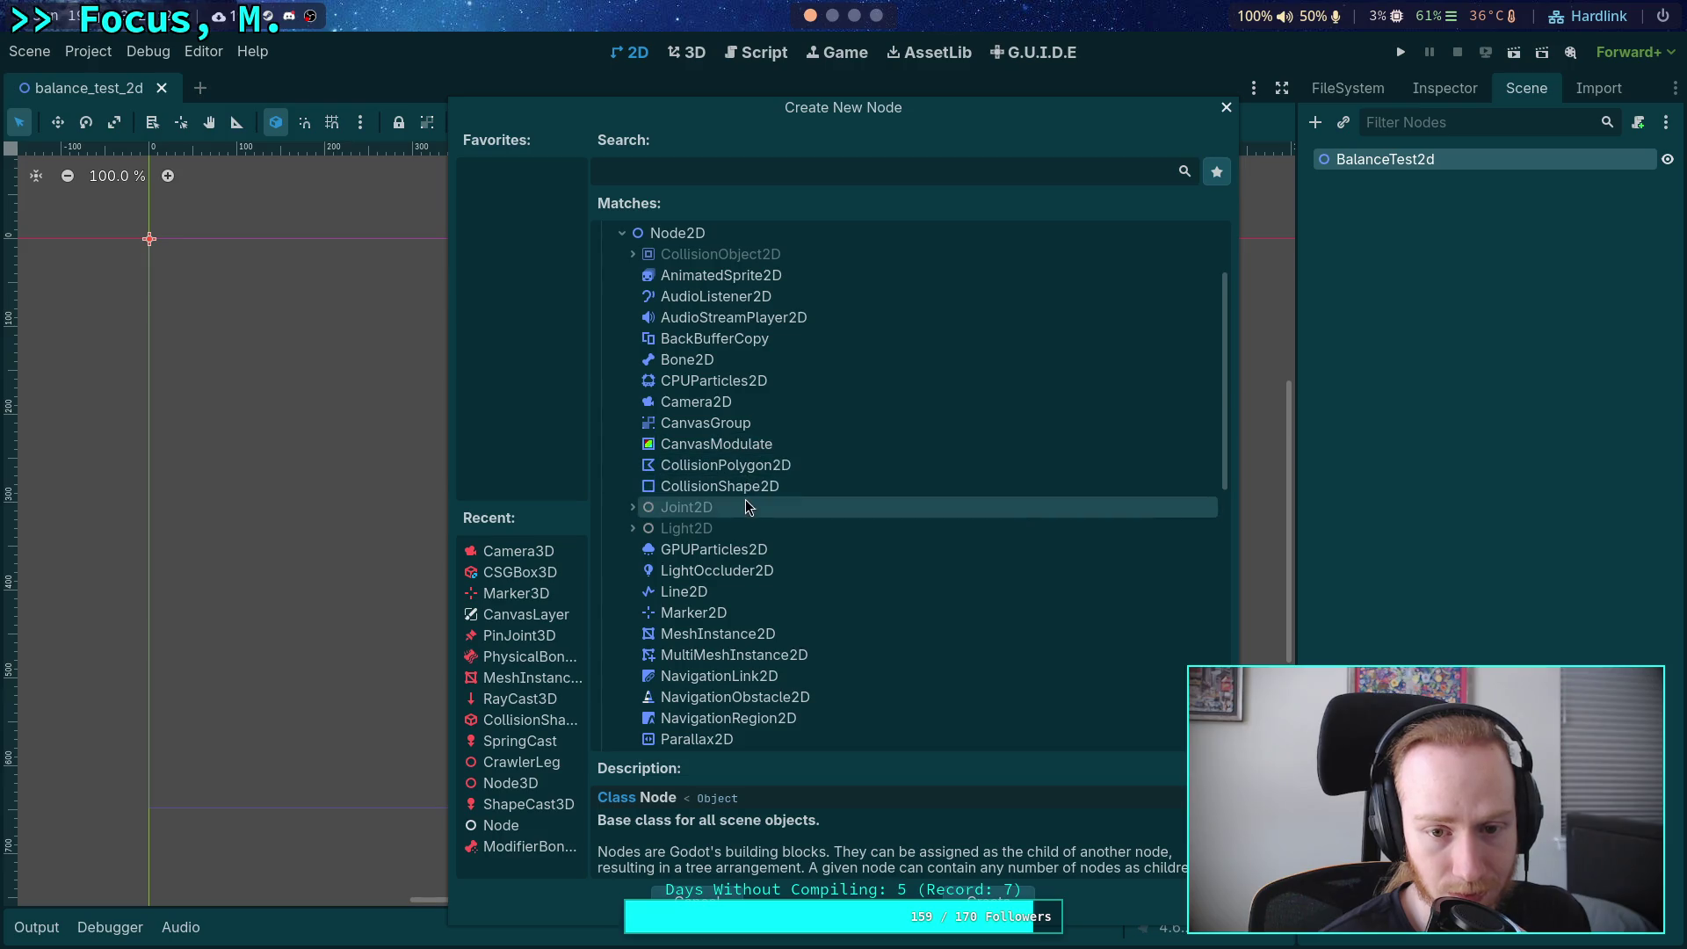
{"action": "left_click", "coordinate": [751, 448]}
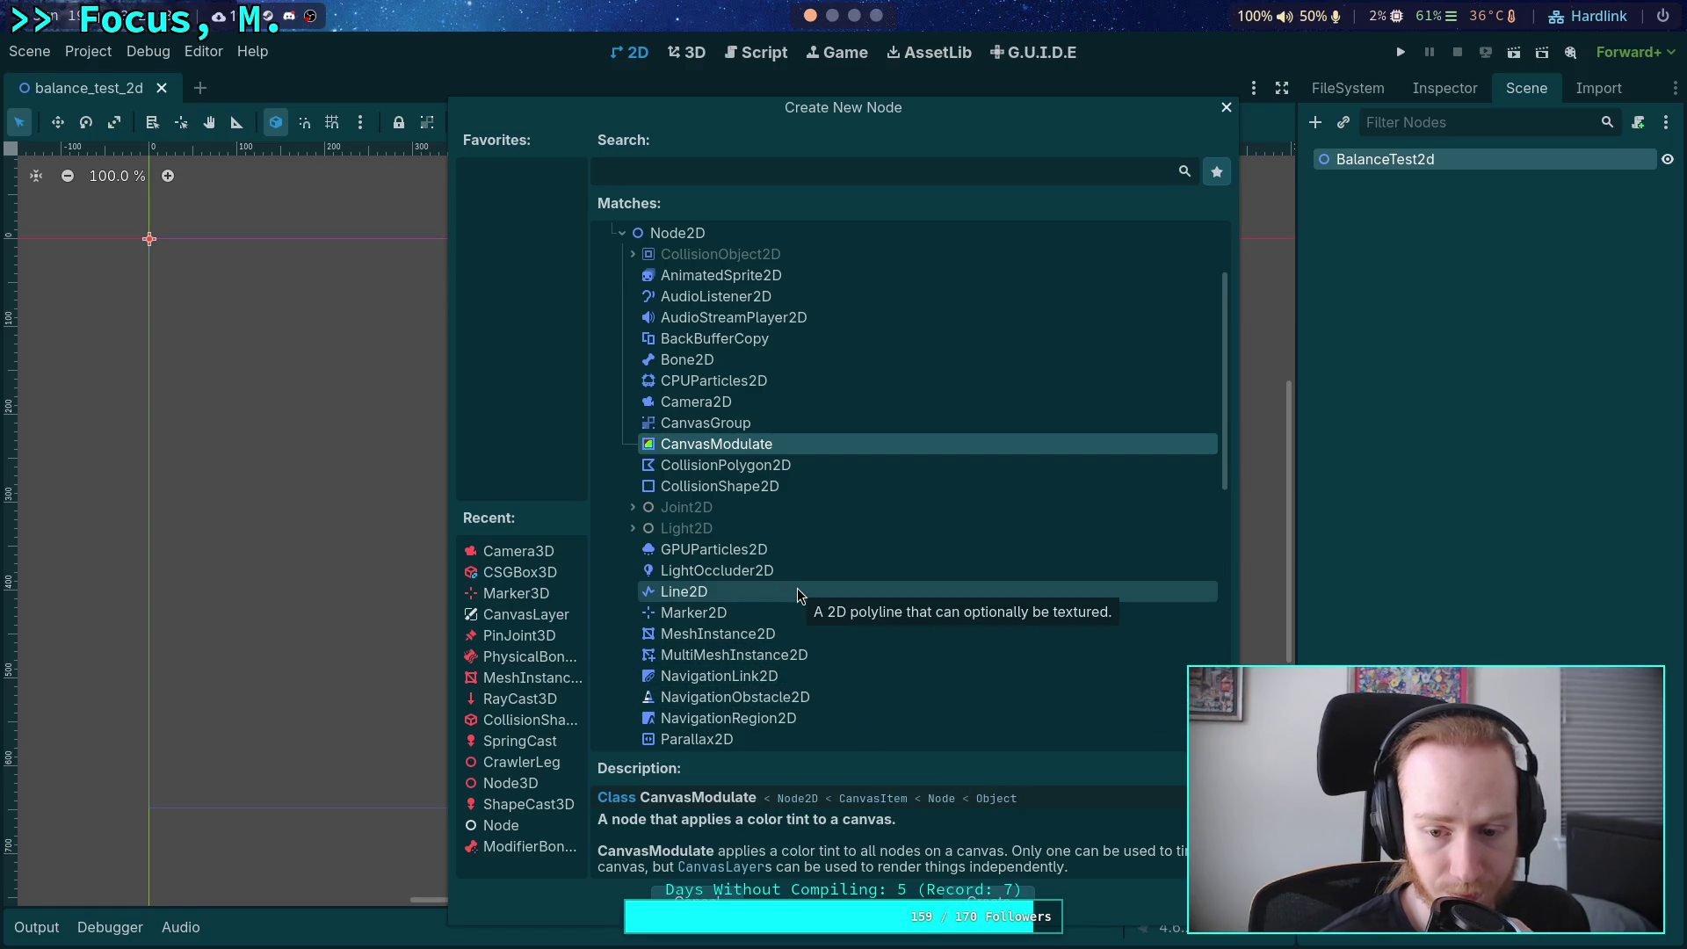
{"action": "left_click", "coordinate": [990, 900]}
{"action": "left_click", "coordinate": [1450, 88]}
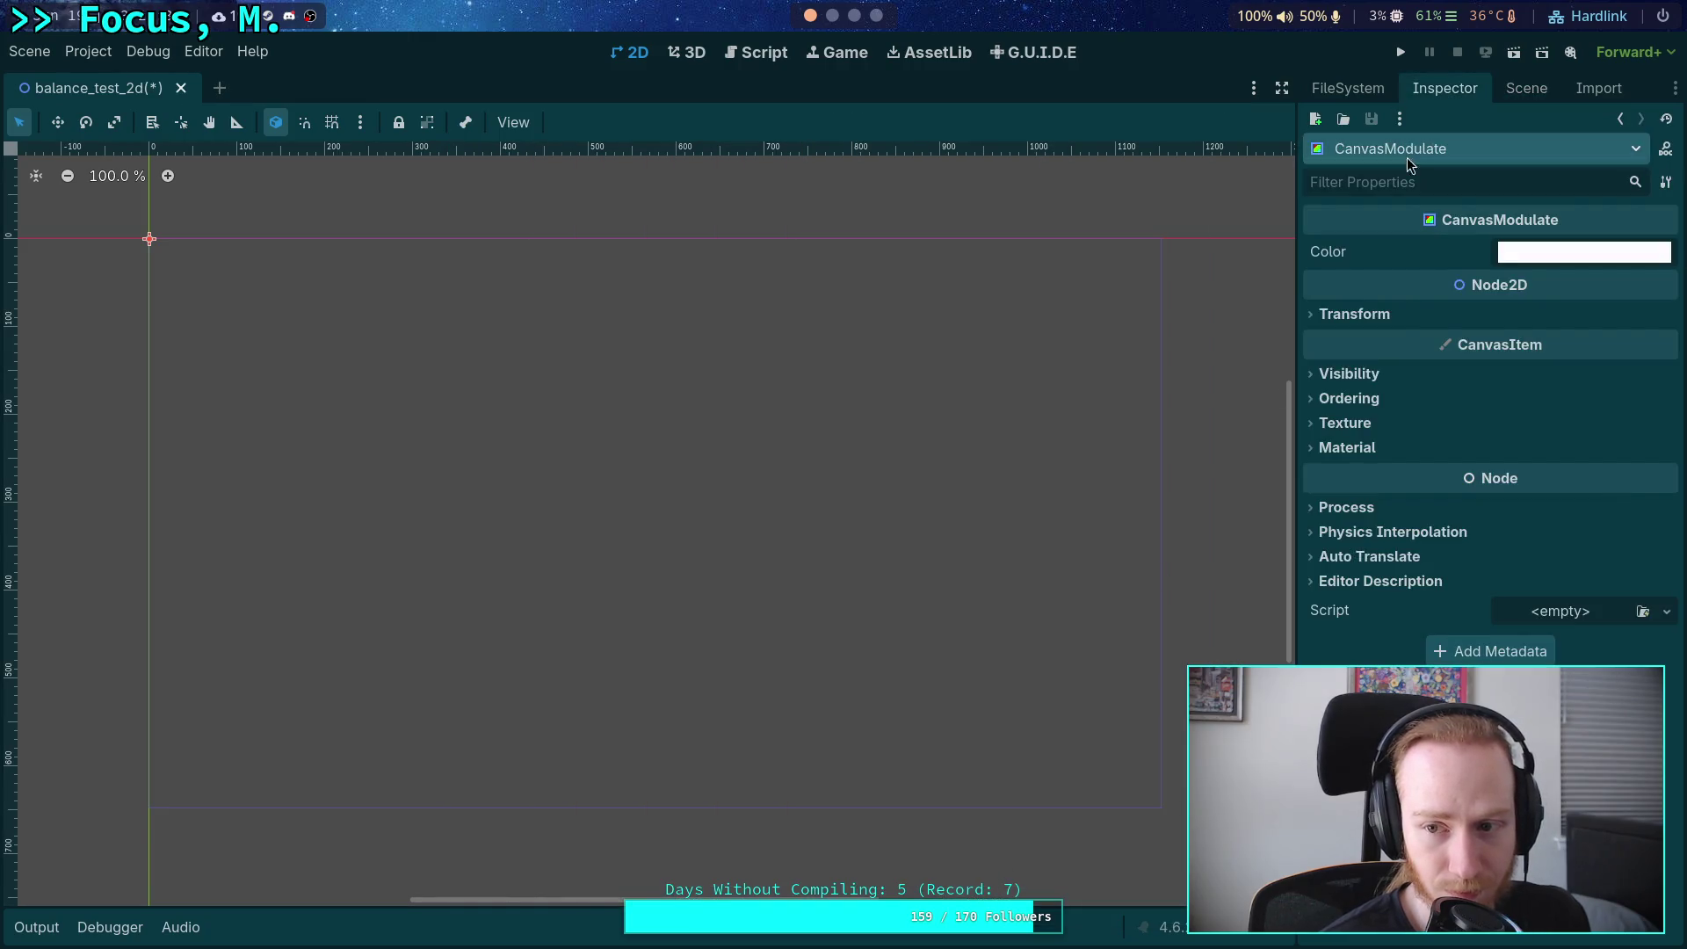
Tint the CanvasModulate black, then save and test-run the scene.
{"action": "left_click", "coordinate": [1541, 253]}
{"action": "left_click", "coordinate": [1665, 450]}
{"action": "left_click_drag", "start_coordinate": [1669, 465], "coordinate": [1669, 500]}
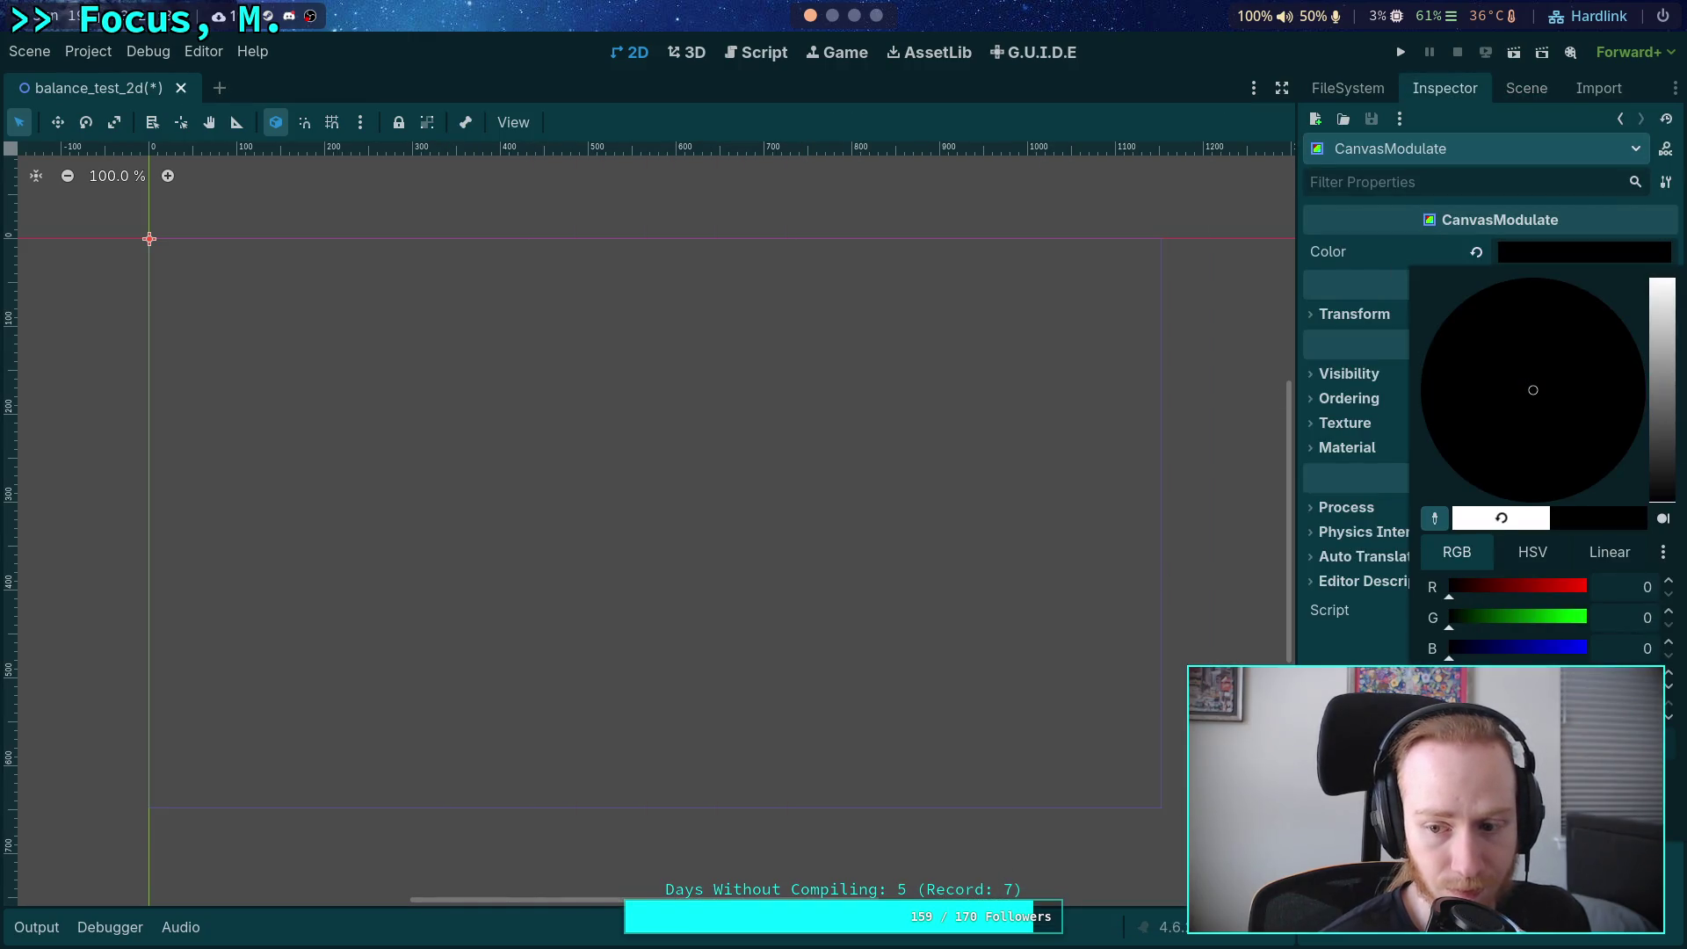
{"action": "left_click", "coordinate": [946, 403]}
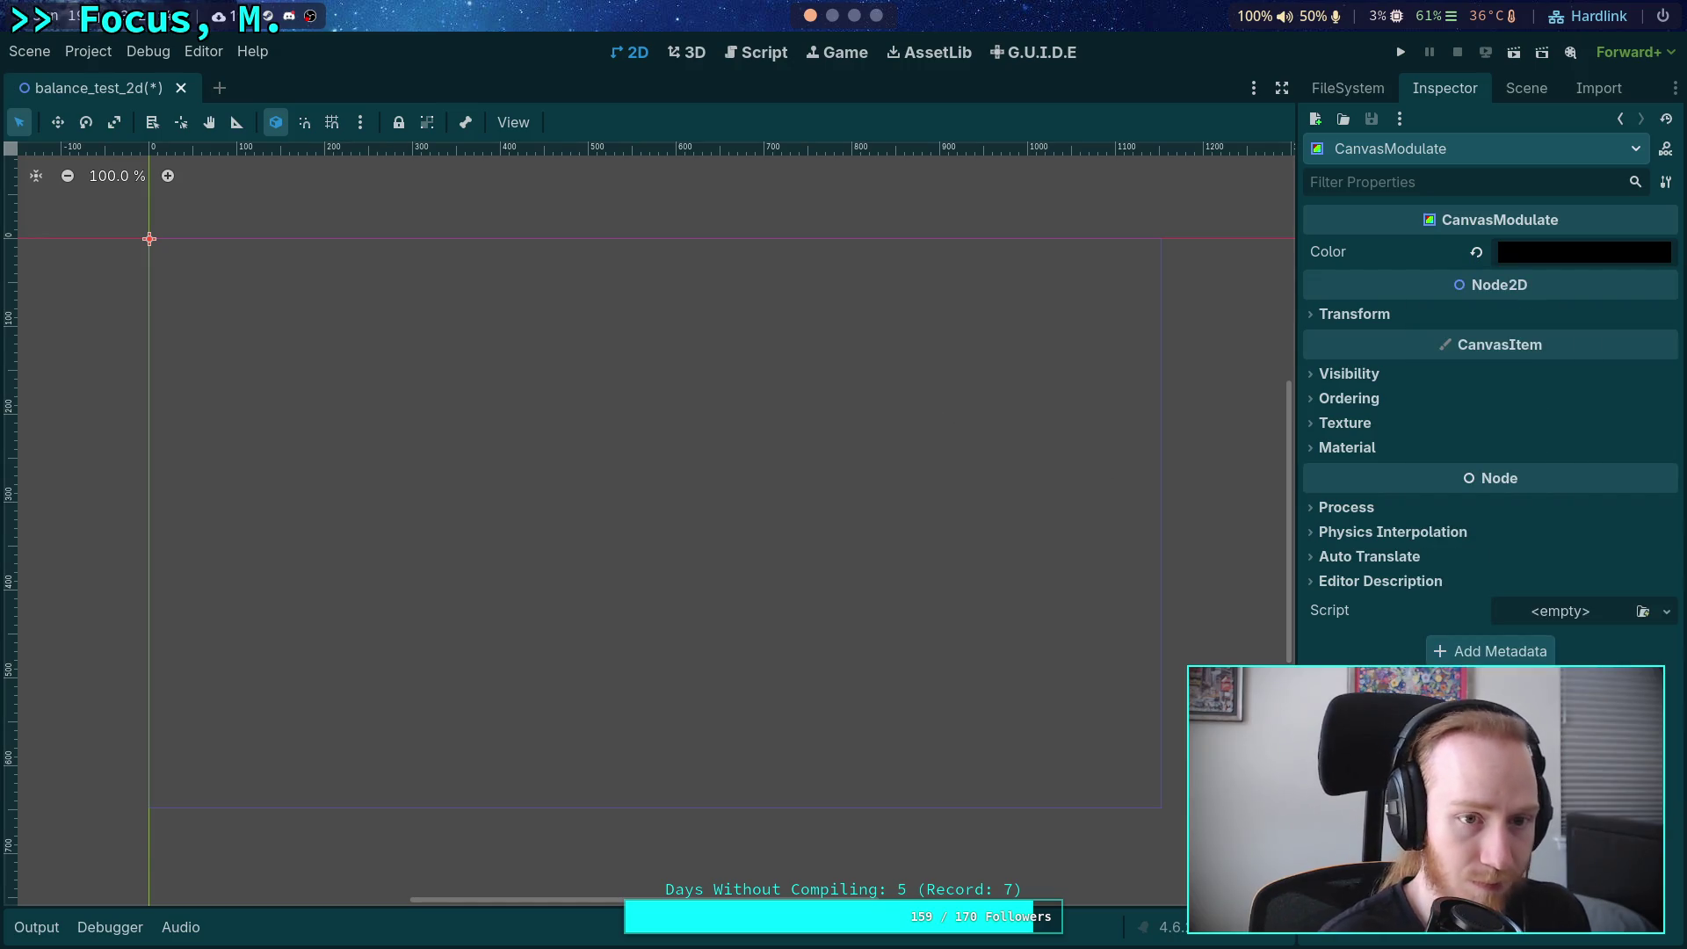
{"action": "key", "text": "F5"}
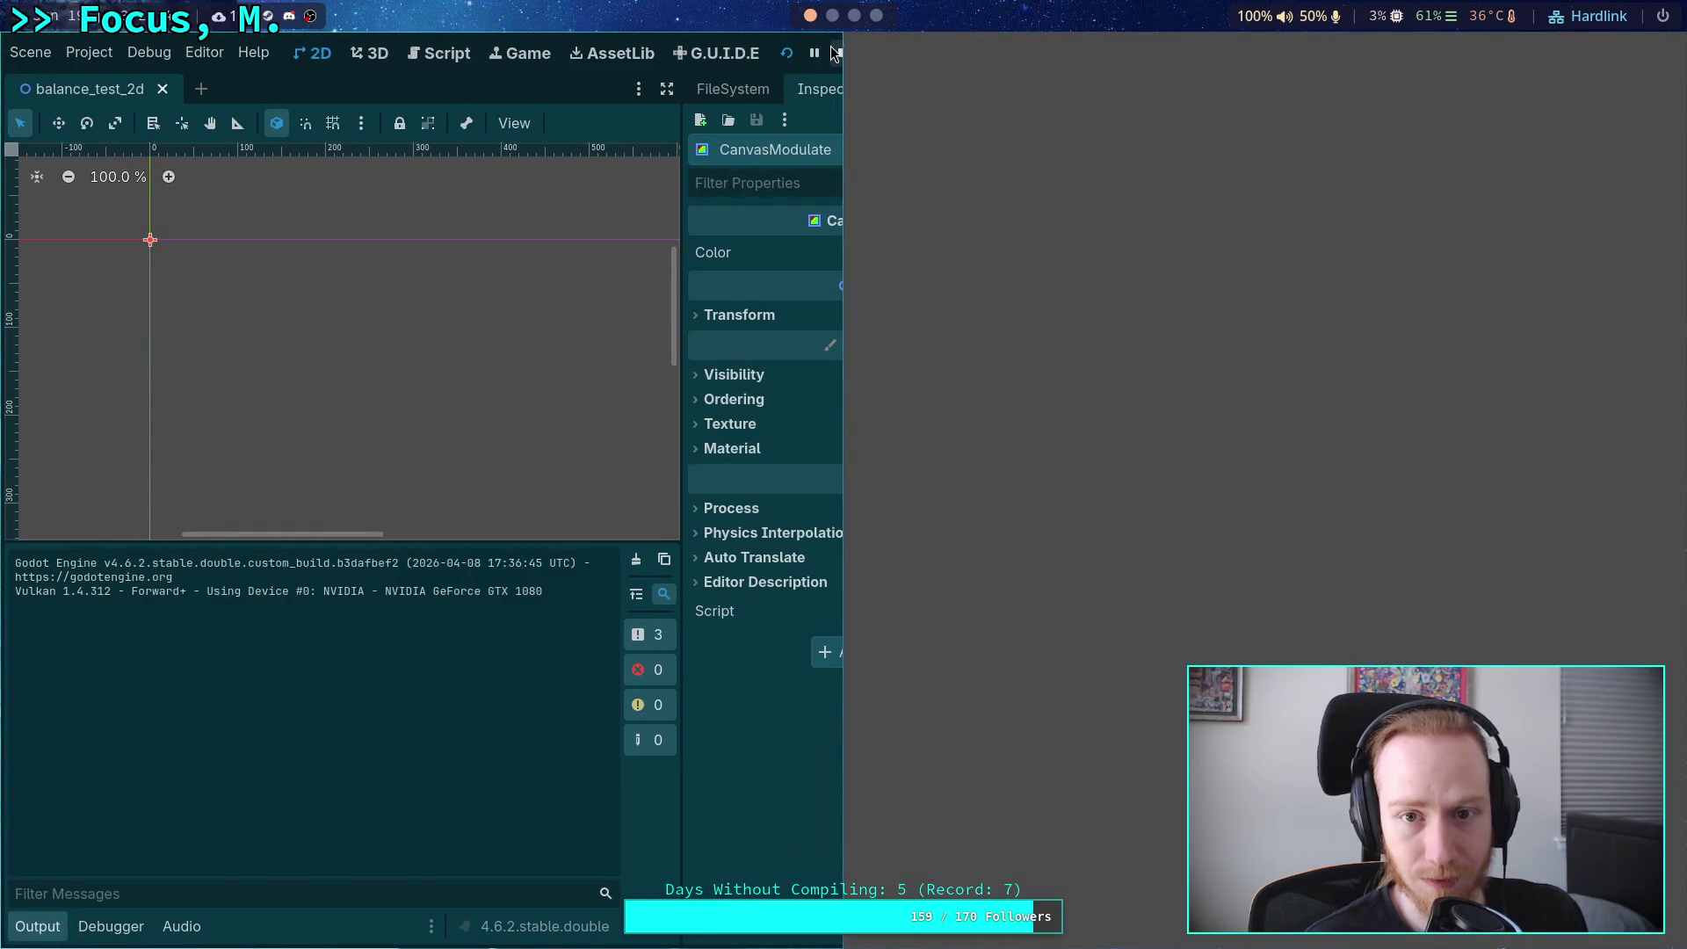
{"action": "left_click", "coordinate": [836, 55]}
Delete the CanvasModulate node and start adding a new child to the BalanceTest2d root.
{"action": "left_click", "coordinate": [1518, 90]}
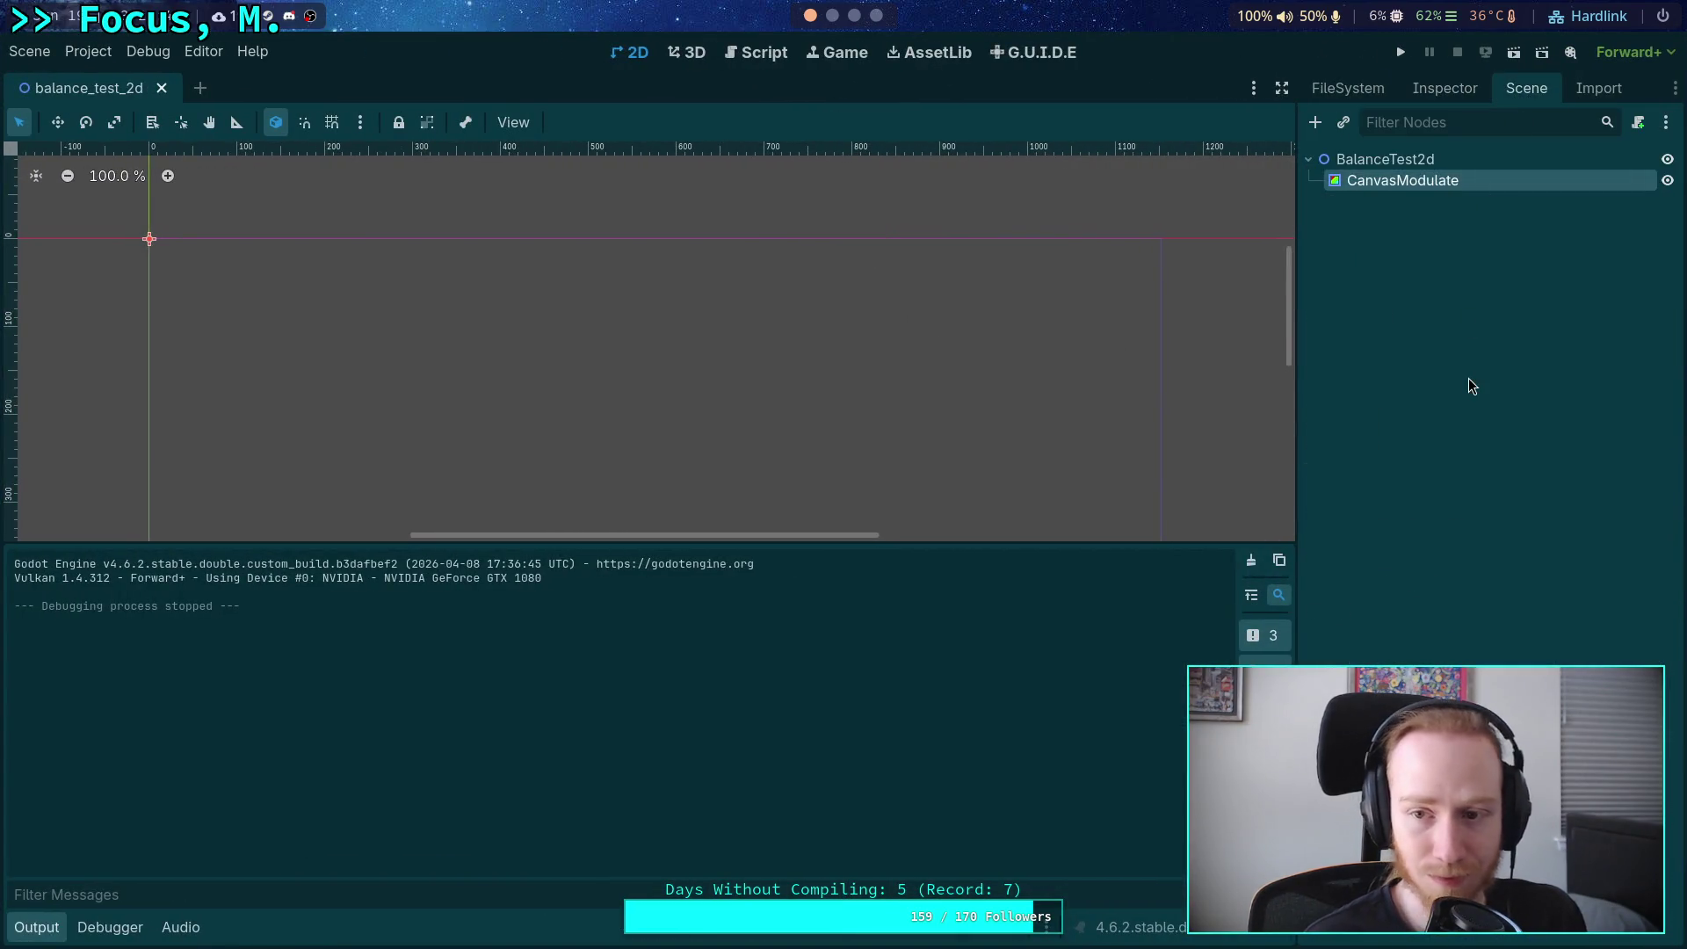
{"action": "key", "text": "Delete"}
{"action": "key", "text": "Return"}
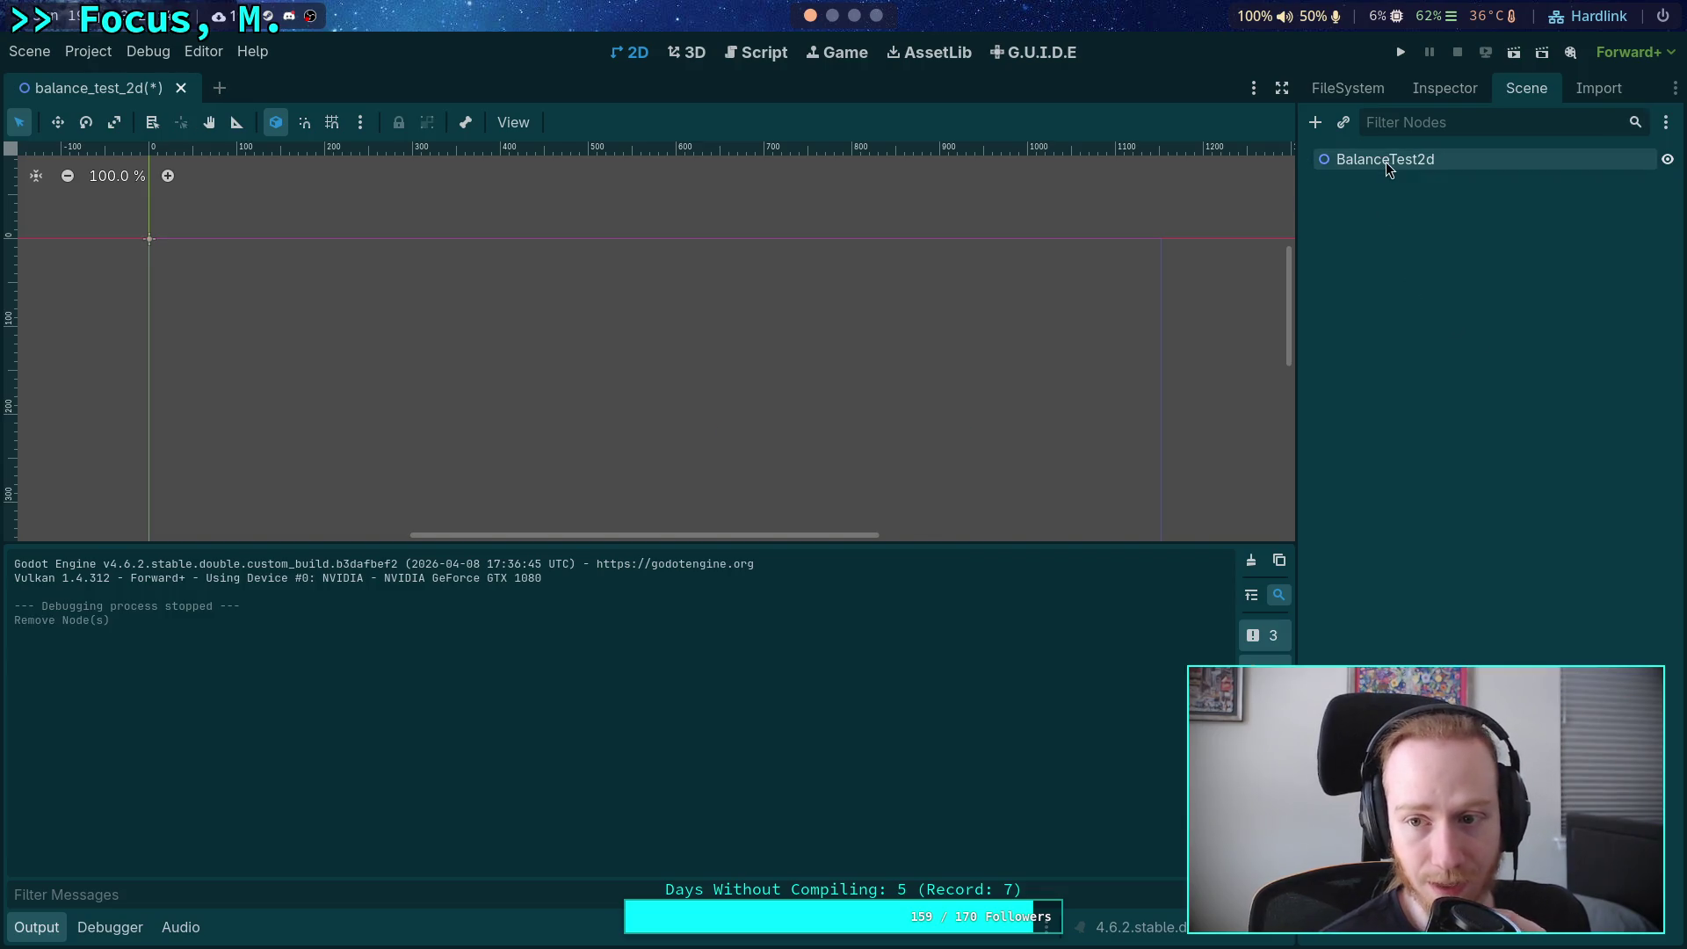
{"action": "left_click", "coordinate": [1385, 159]}
{"action": "left_click", "coordinate": [1316, 122]}
{"action": "left_click", "coordinate": [620, 366]}
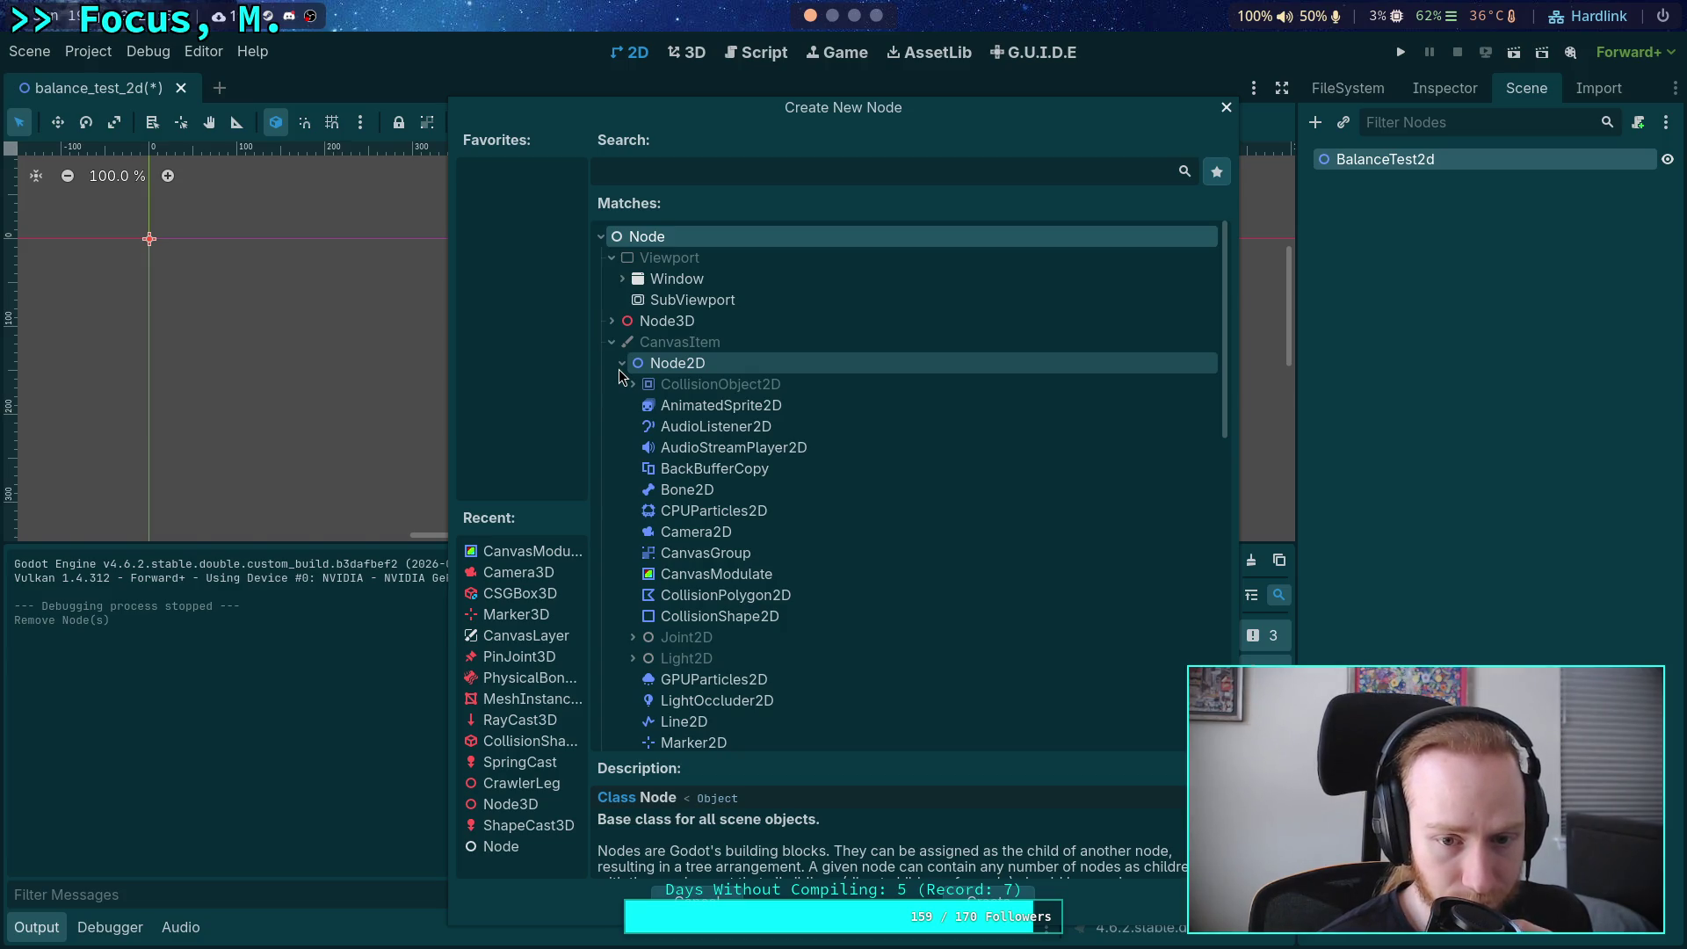
Pick Camera2D from the Node2D types and add it under BalanceTest2d.
{"action": "scroll", "coordinate": [787, 498], "scroll_direction": "down", "scroll_amount": 1}
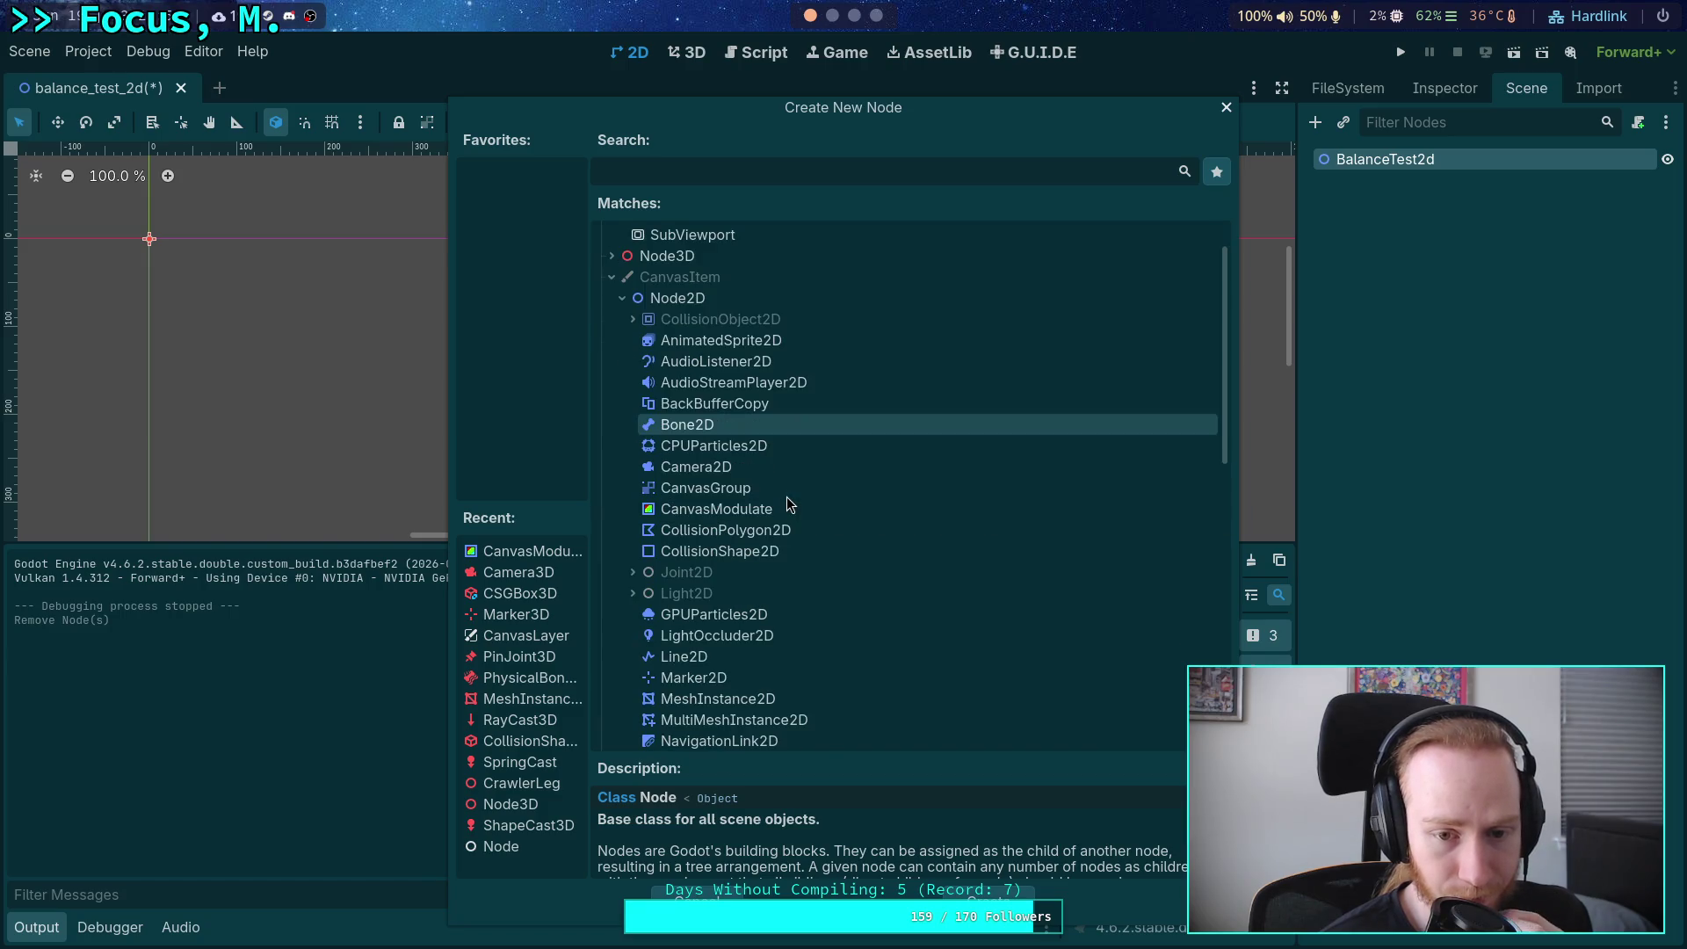
{"action": "scroll", "coordinate": [755, 484], "scroll_direction": "down", "scroll_amount": 2}
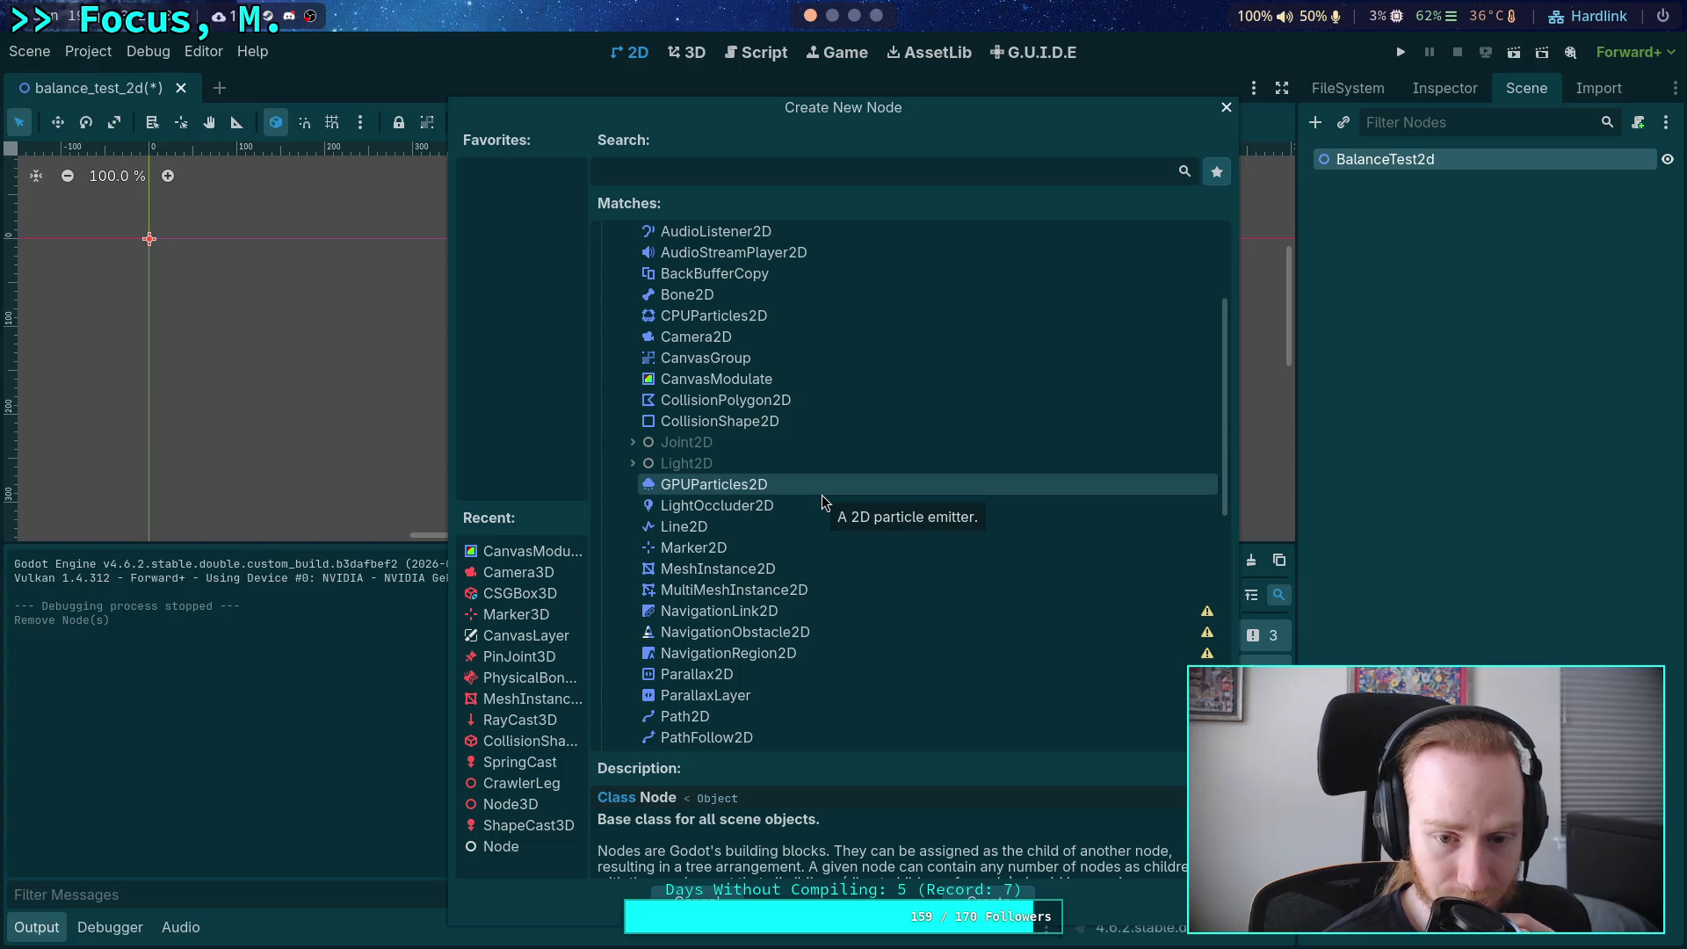
{"action": "scroll", "coordinate": [821, 495], "scroll_direction": "down", "scroll_amount": 3}
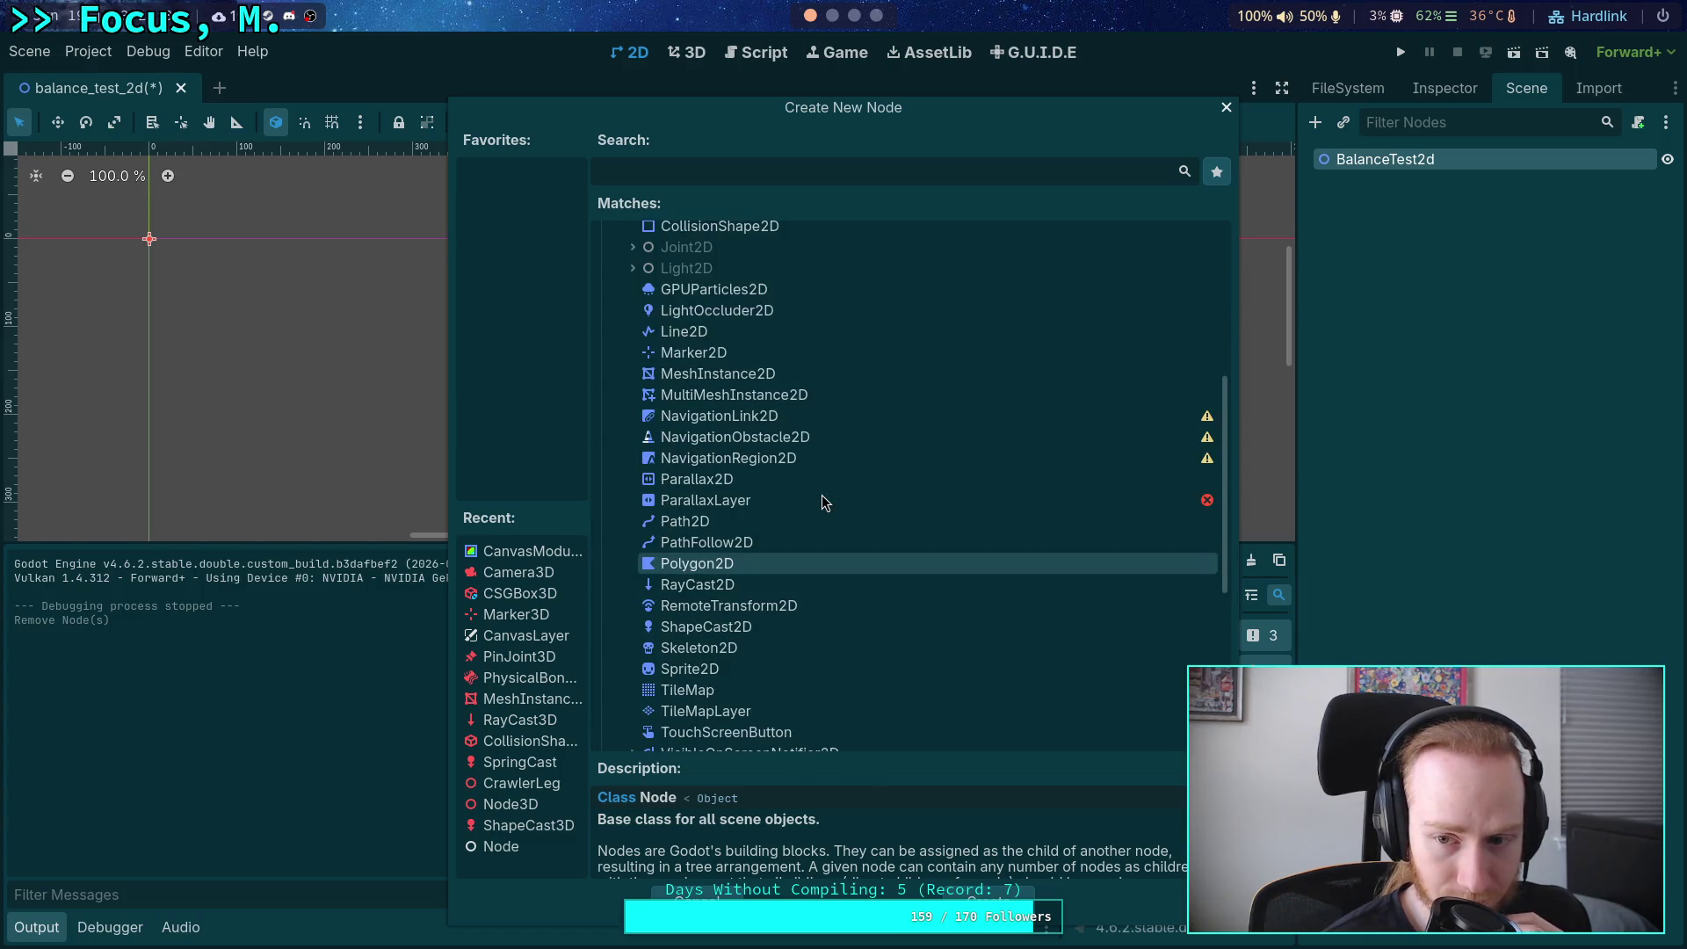
{"action": "scroll", "coordinate": [821, 496], "scroll_direction": "up", "scroll_amount": 2}
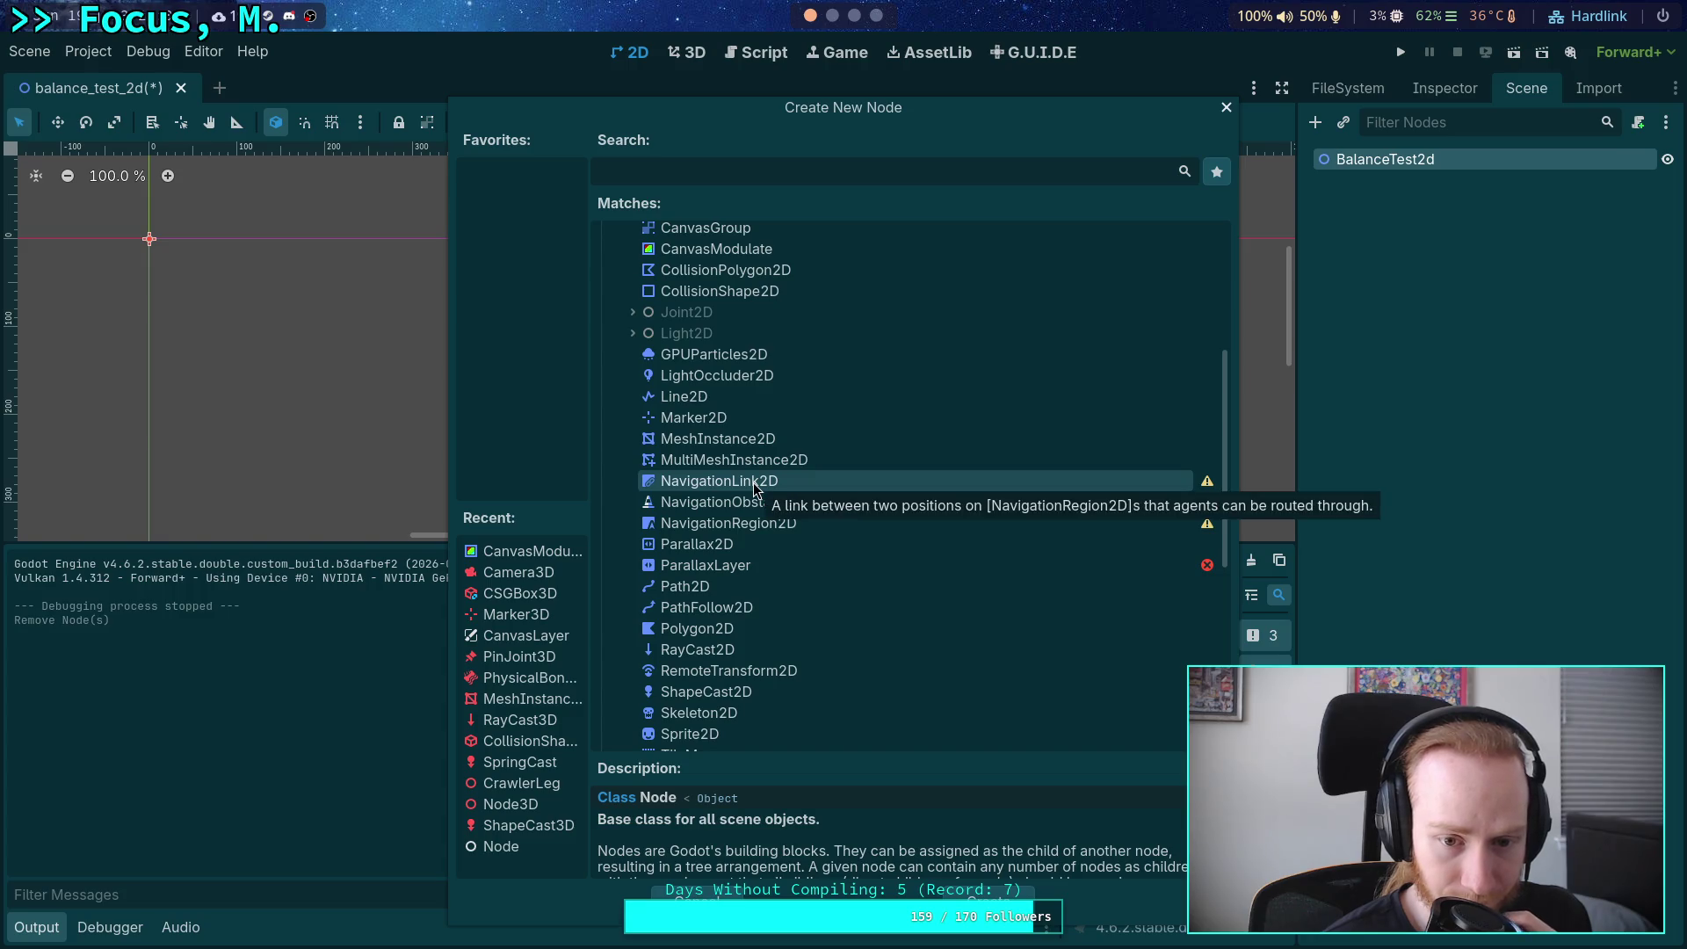
{"action": "scroll", "coordinate": [737, 418], "scroll_direction": "up", "scroll_amount": 2}
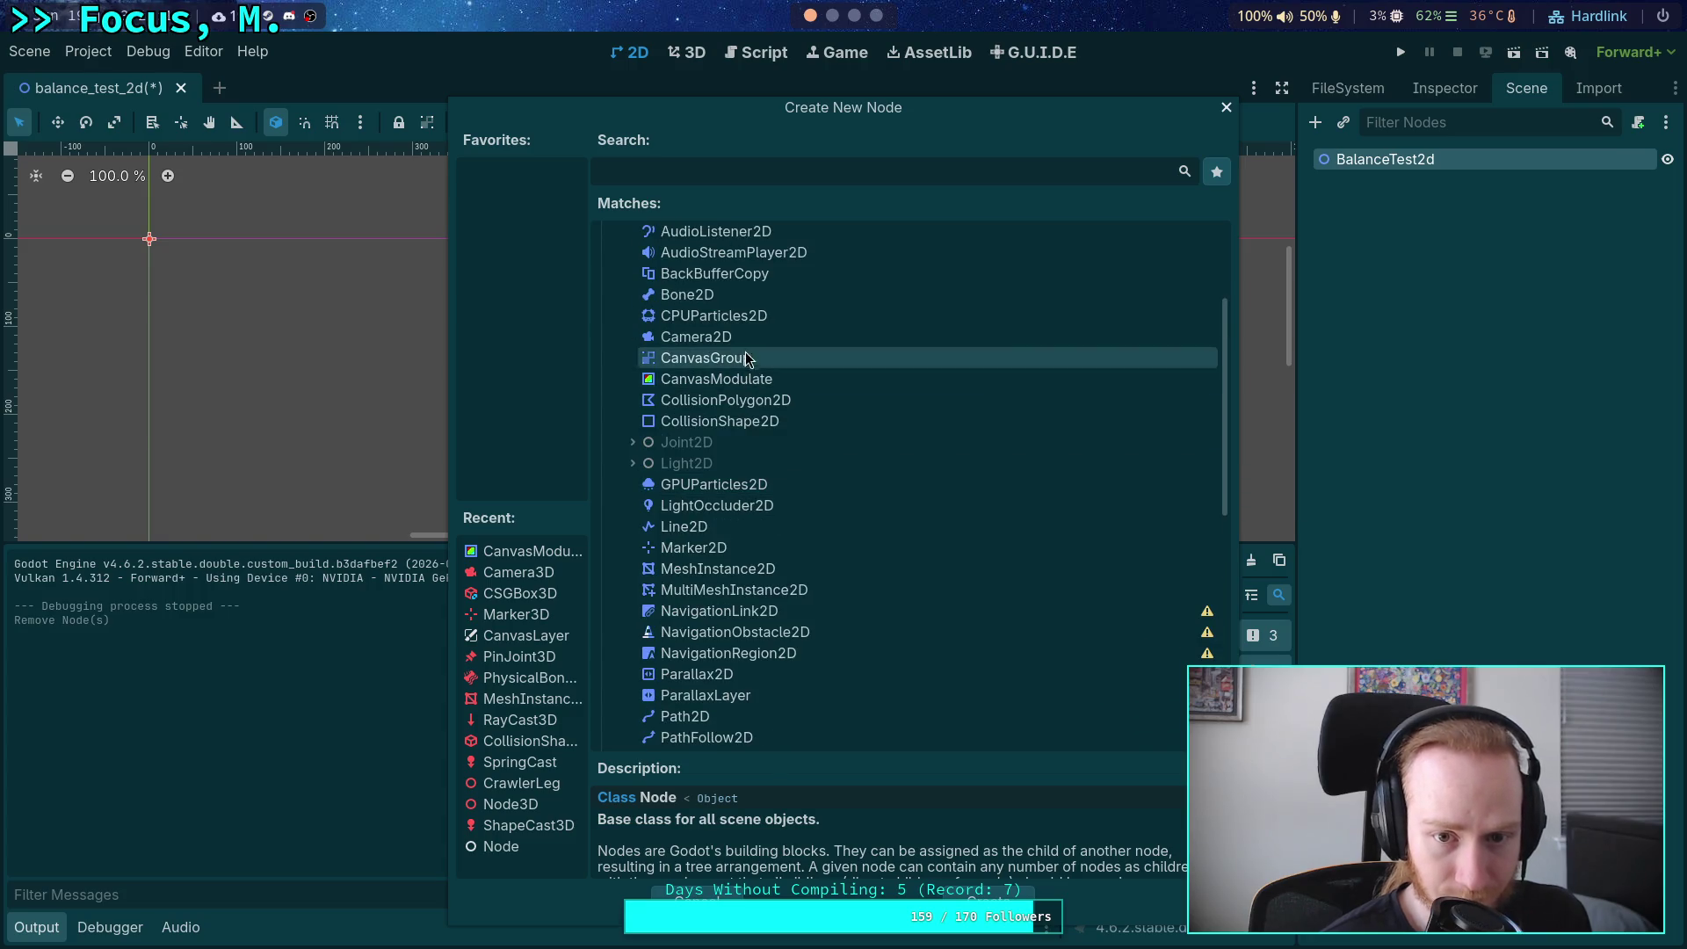
{"action": "left_click", "coordinate": [707, 338]}
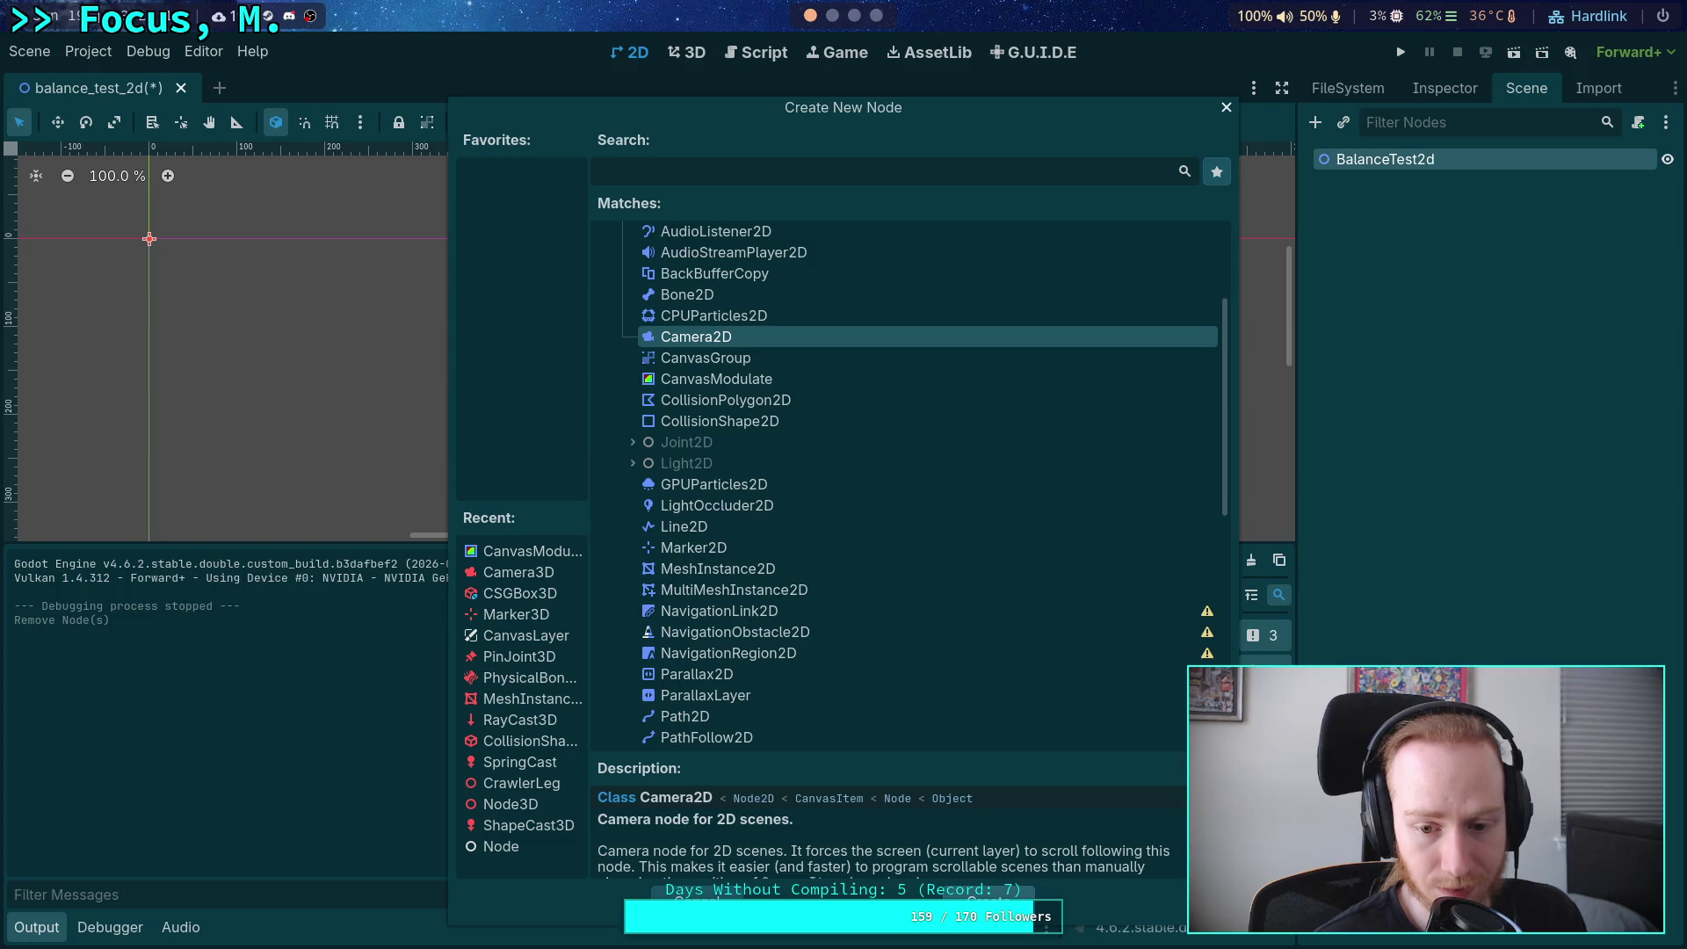
{"action": "left_click", "coordinate": [984, 900]}
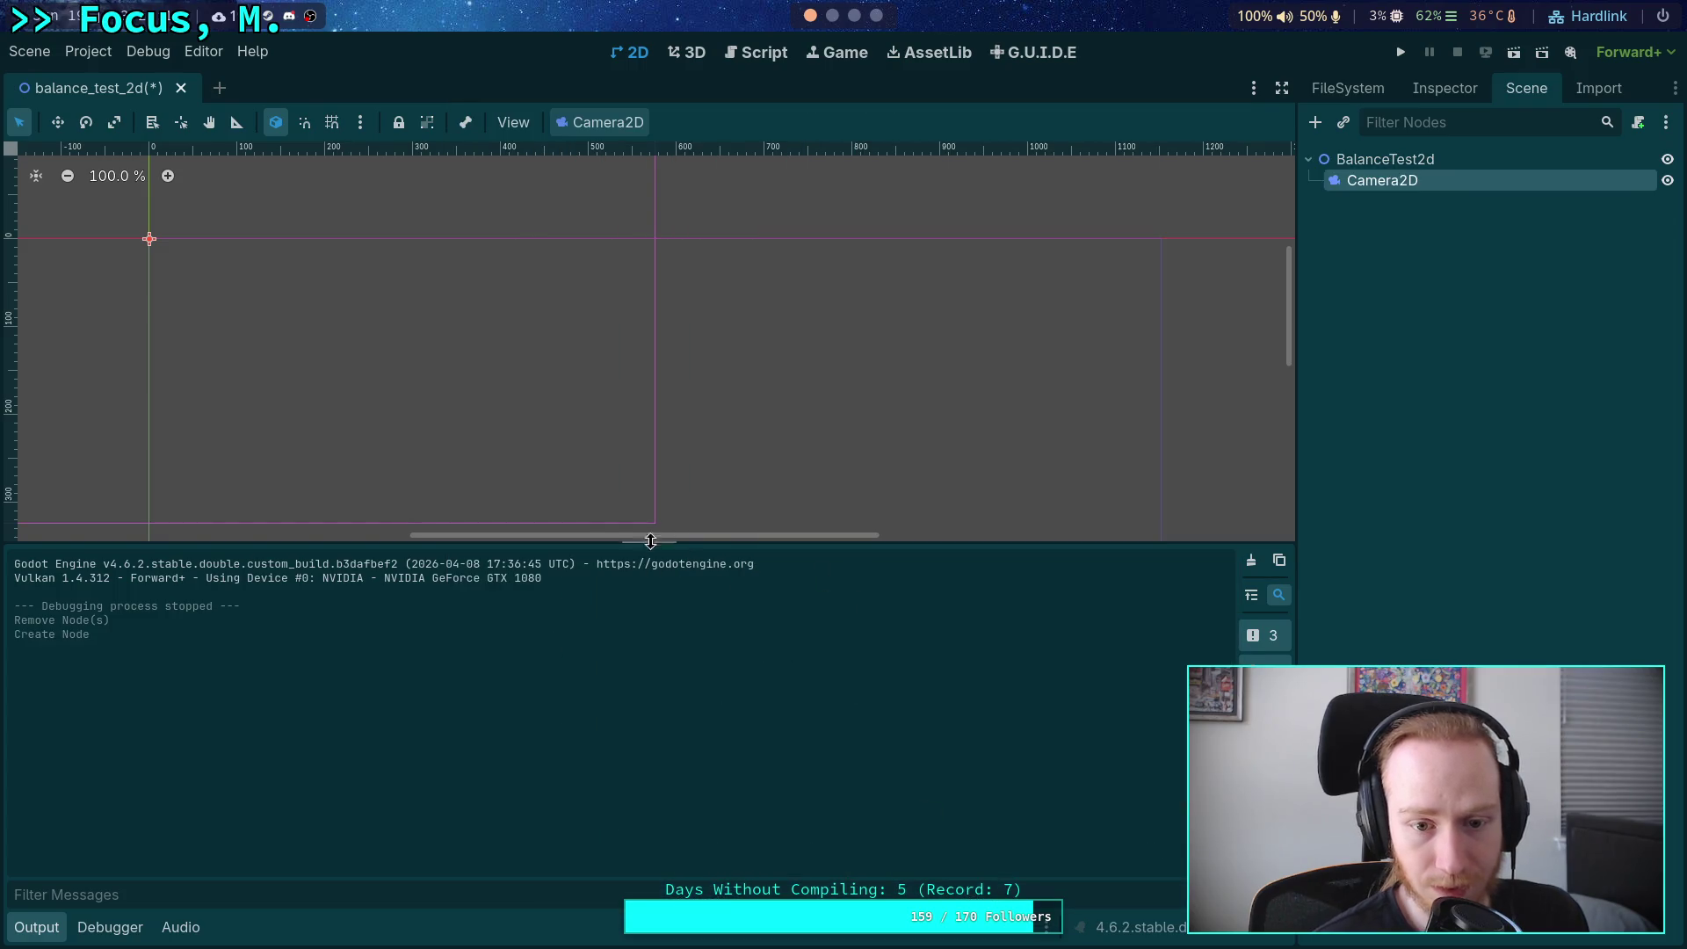
Hide the output panel and show the Camera2D's Inspector.
{"action": "left_click_drag", "start_coordinate": [650, 543], "coordinate": [662, 798]}
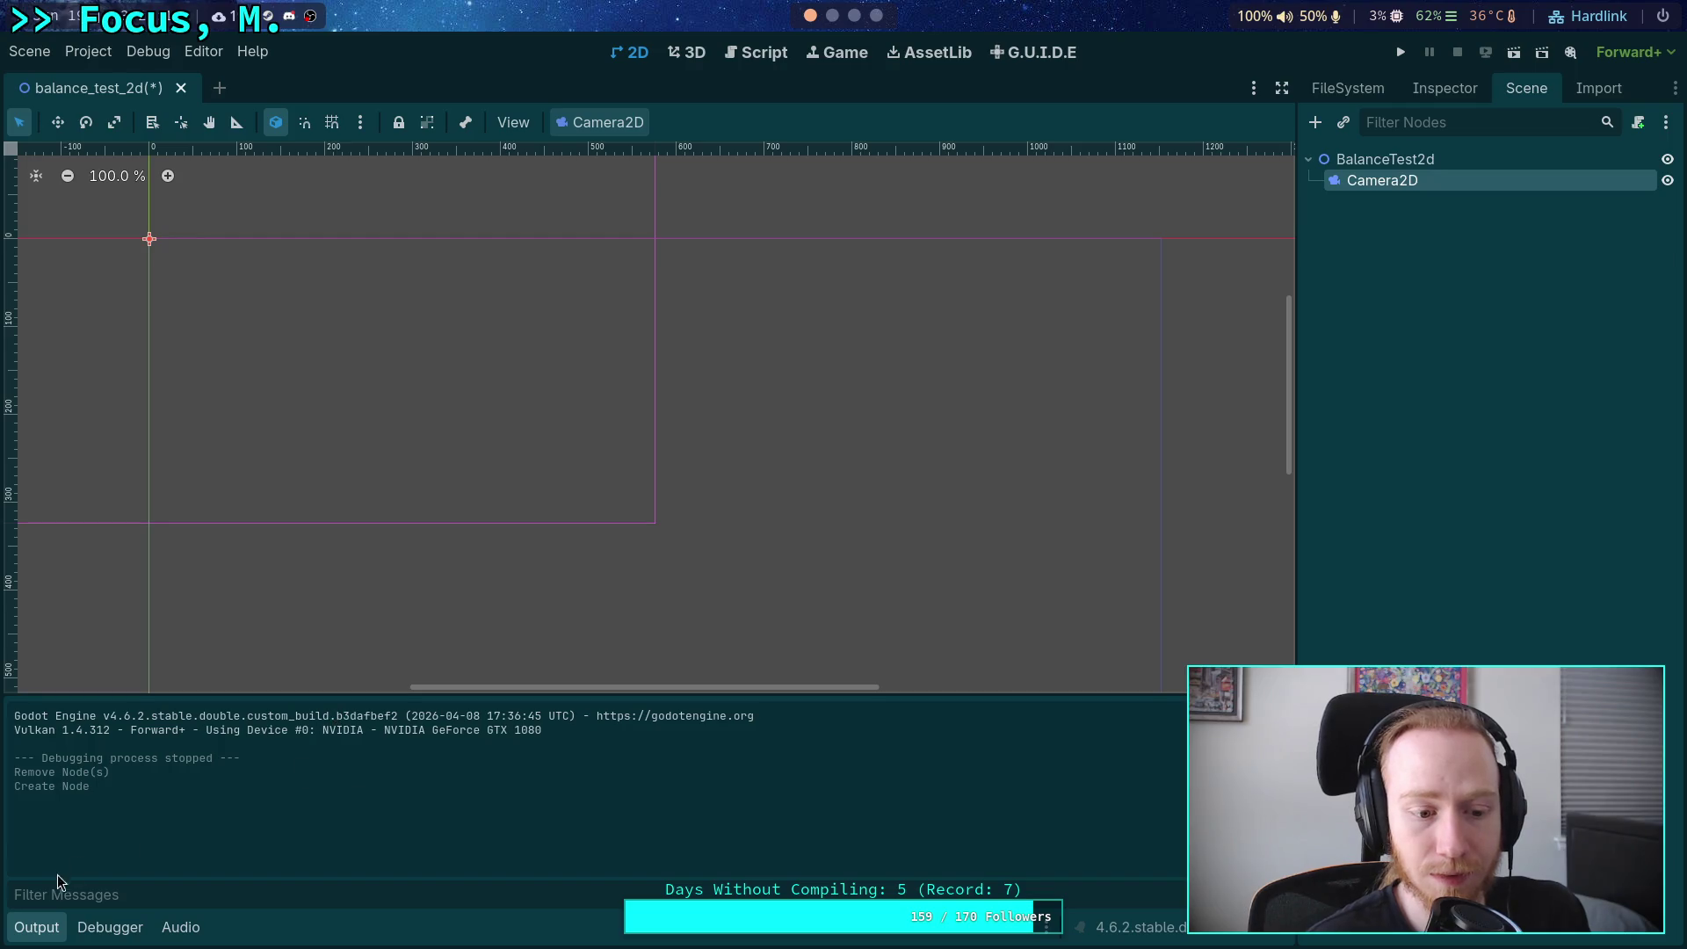
{"action": "left_click", "coordinate": [42, 930]}
{"action": "left_click", "coordinate": [1438, 88]}
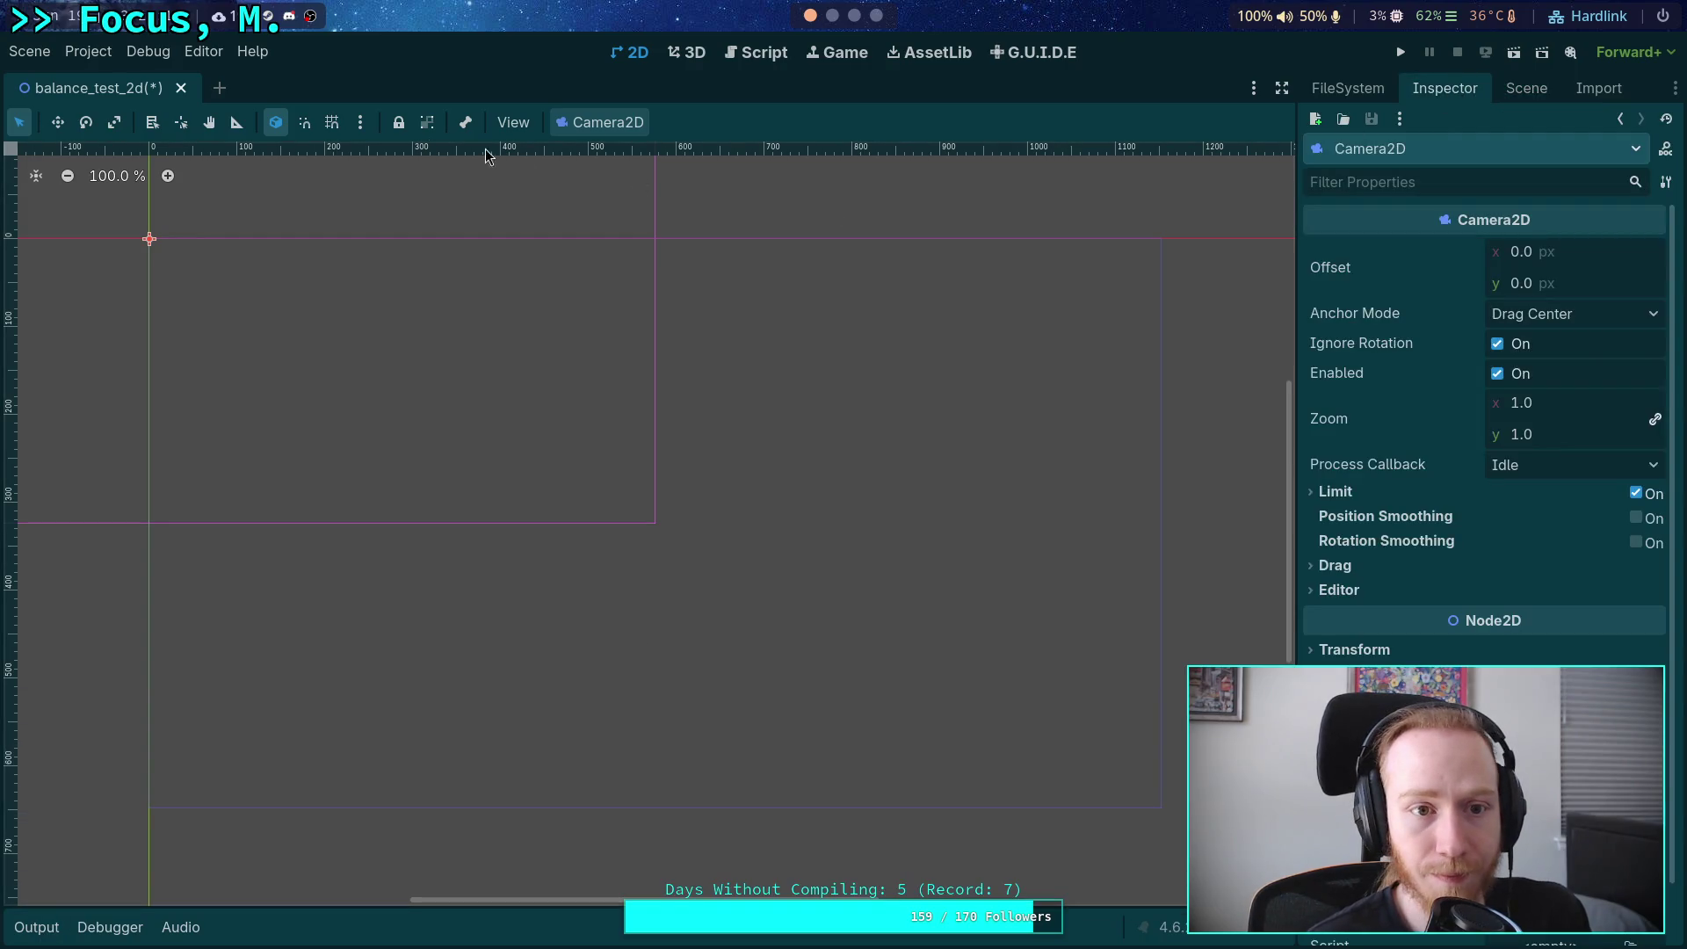
Drag the Camera2D so its frame's top-left corner sits at the scene origin.
{"action": "left_click", "coordinate": [53, 123]}
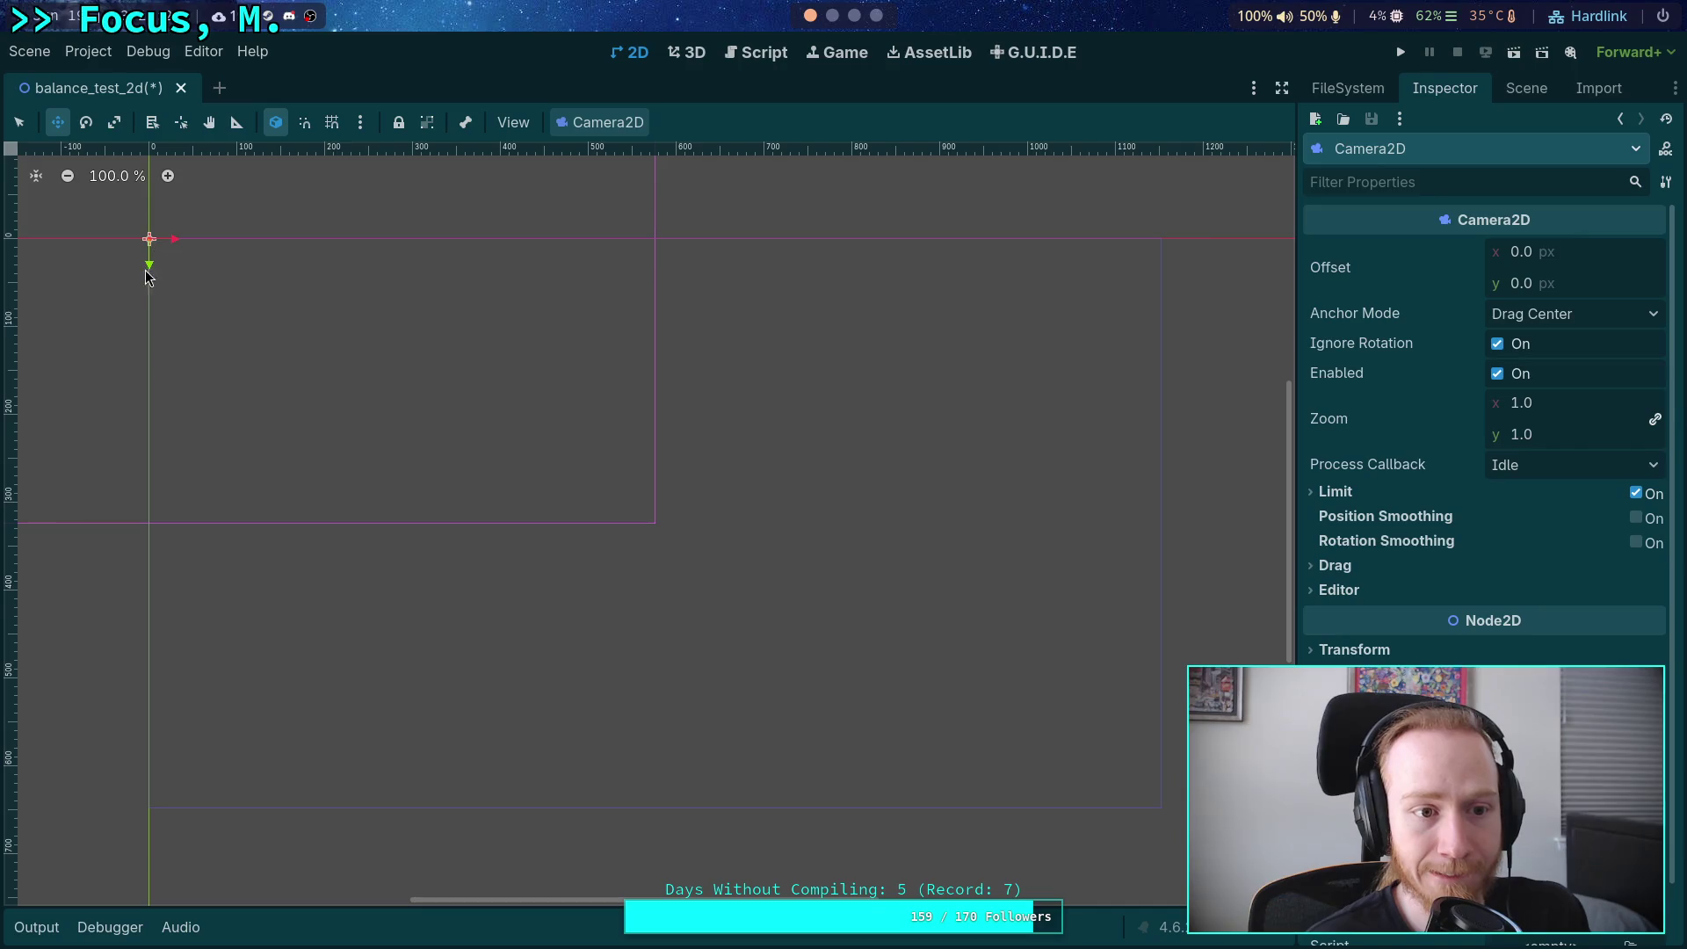
{"action": "mouse_move", "coordinate": [146, 276]}
{"action": "left_mouse_down"}
{"action": "mouse_move", "coordinate": [212, 361]}
{"action": "mouse_move", "coordinate": [211, 339]}
{"action": "mouse_move", "coordinate": [684, 349]}
{"action": "left_mouse_up"}
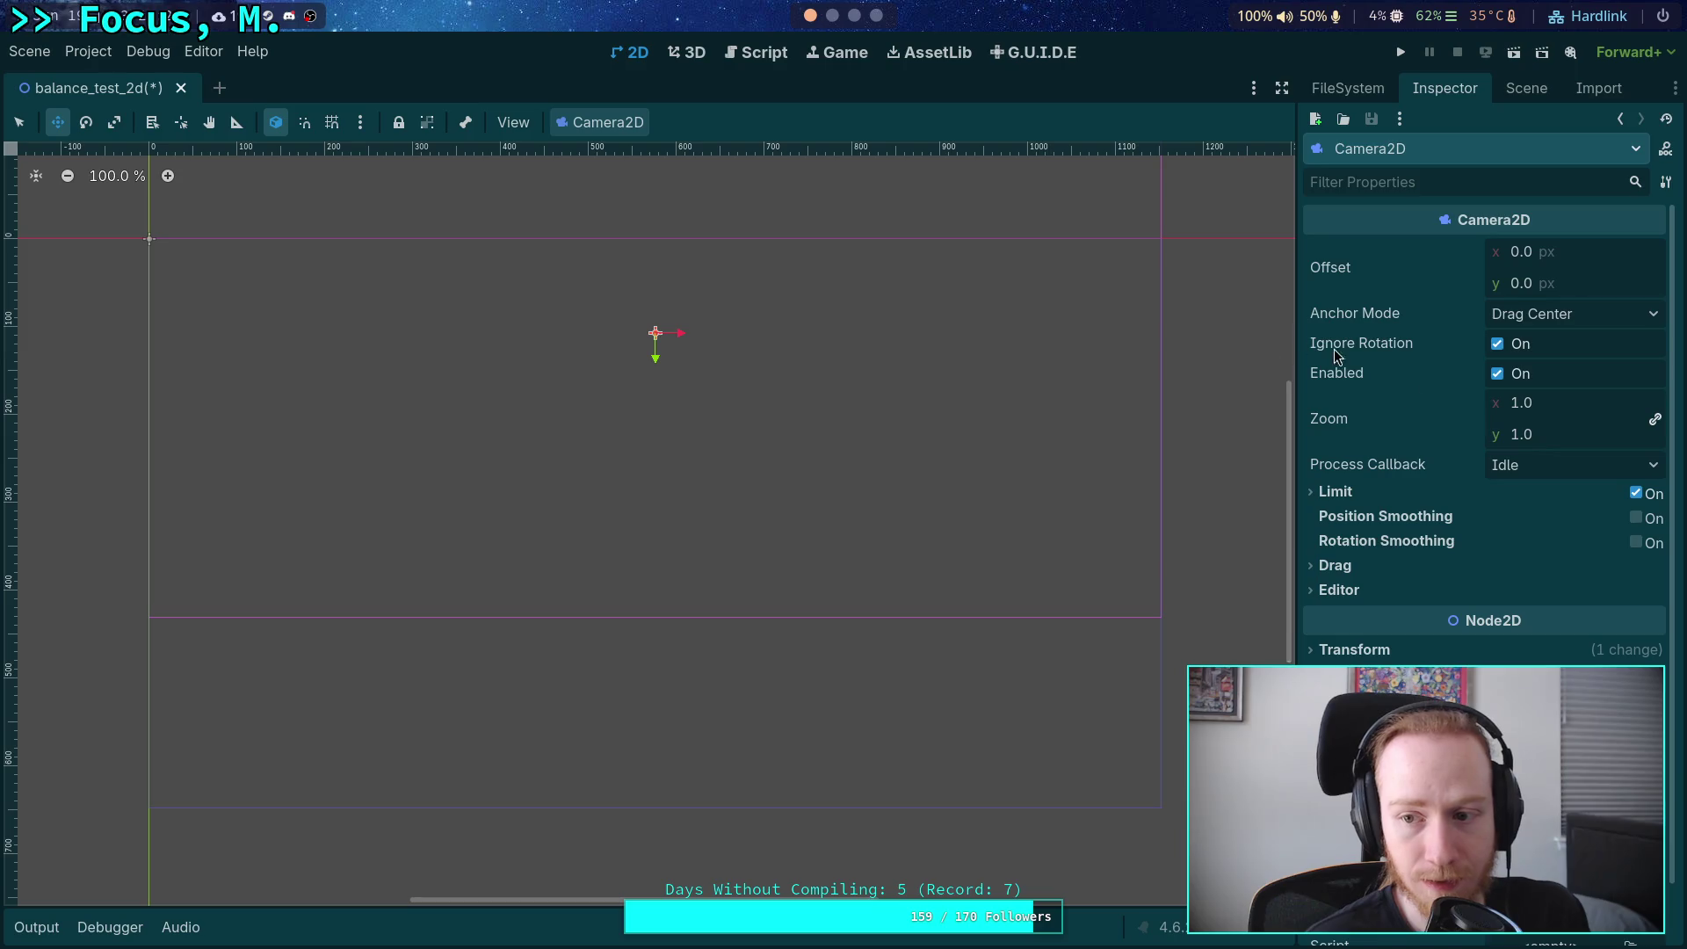
{"action": "left_click", "coordinate": [1354, 654]}
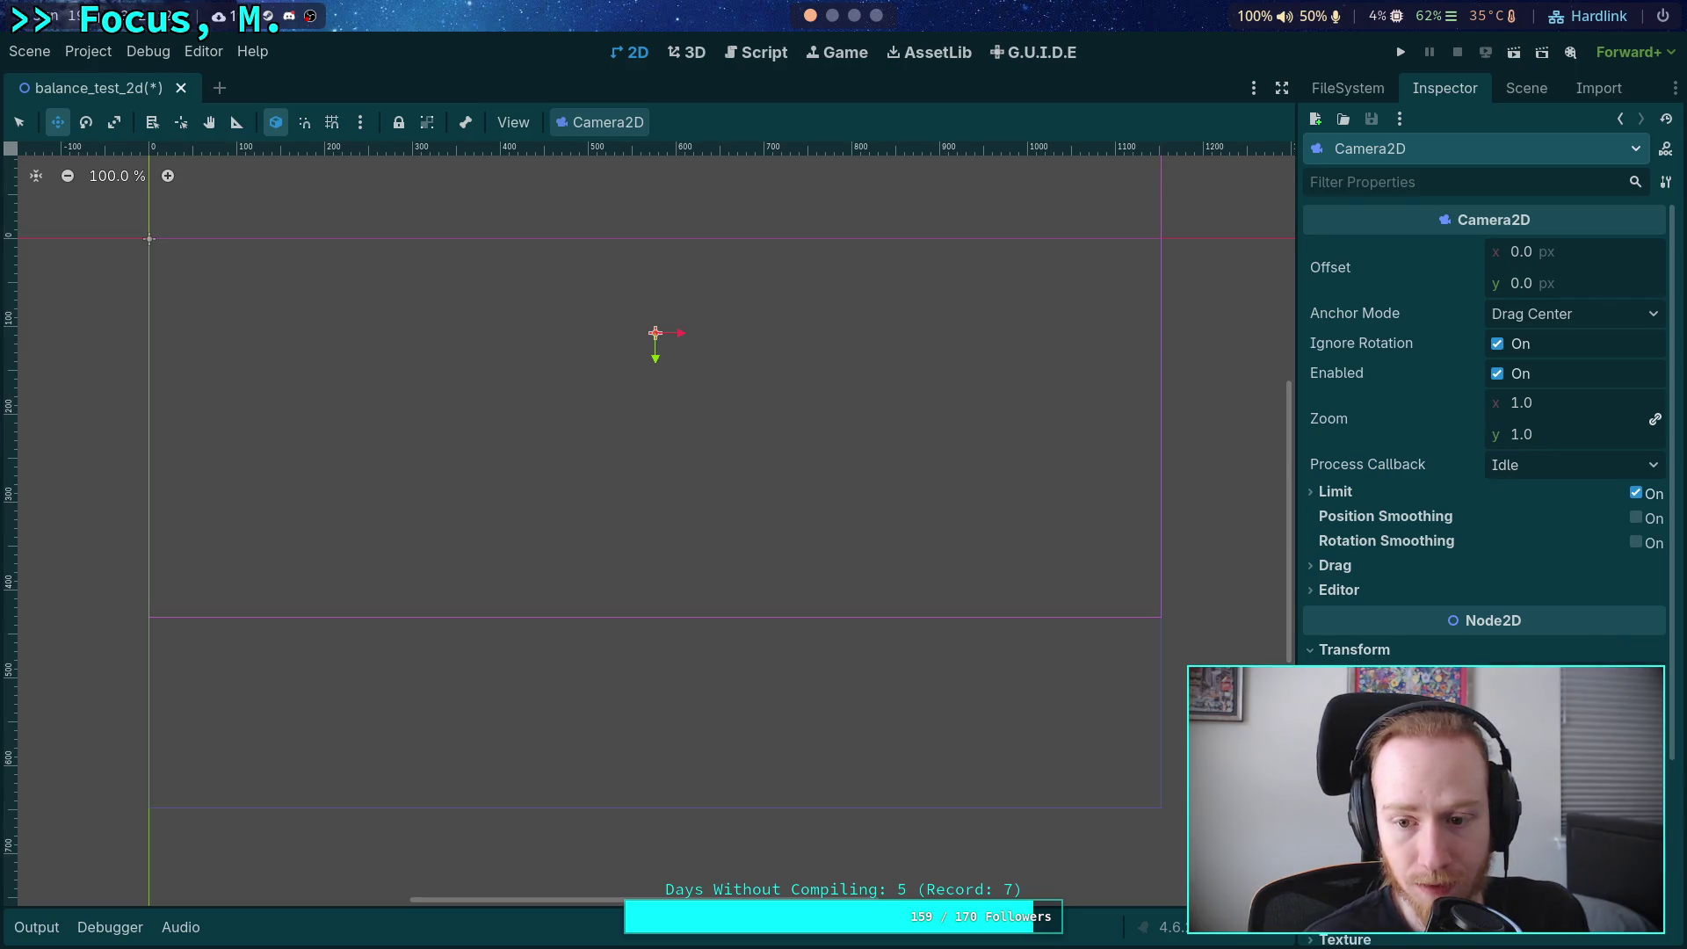
{"action": "left_click_drag", "start_coordinate": [647, 367], "coordinate": [644, 560]}
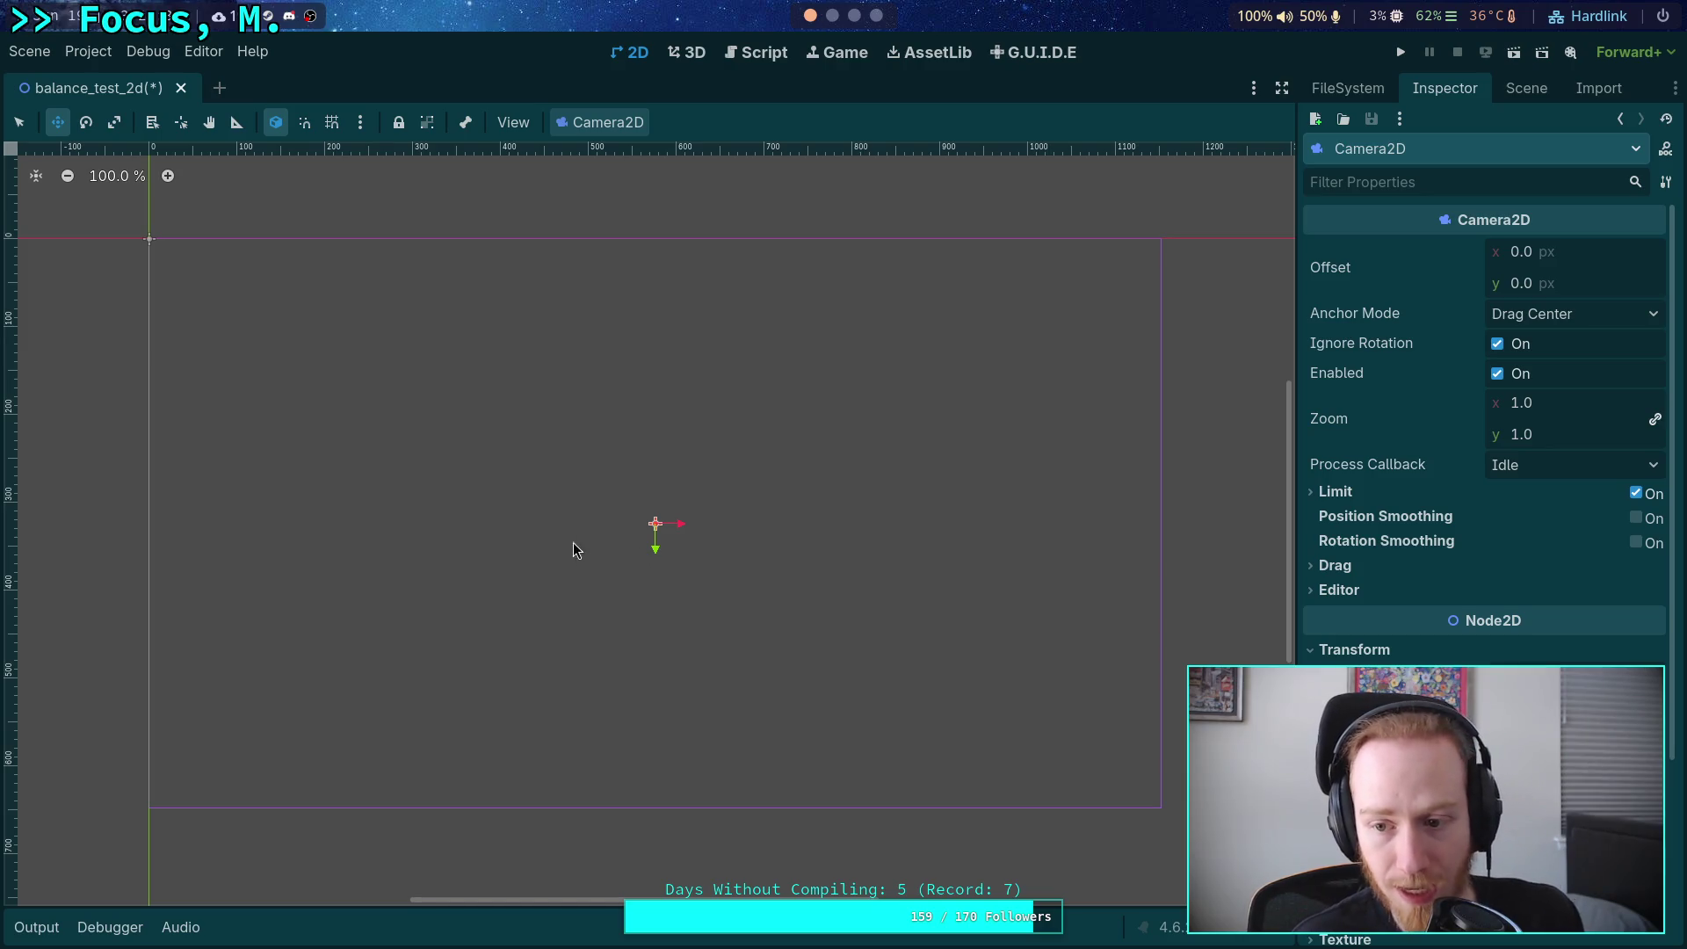
{"action": "scroll", "coordinate": [540, 557], "scroll_direction": "up", "scroll_amount": 1}
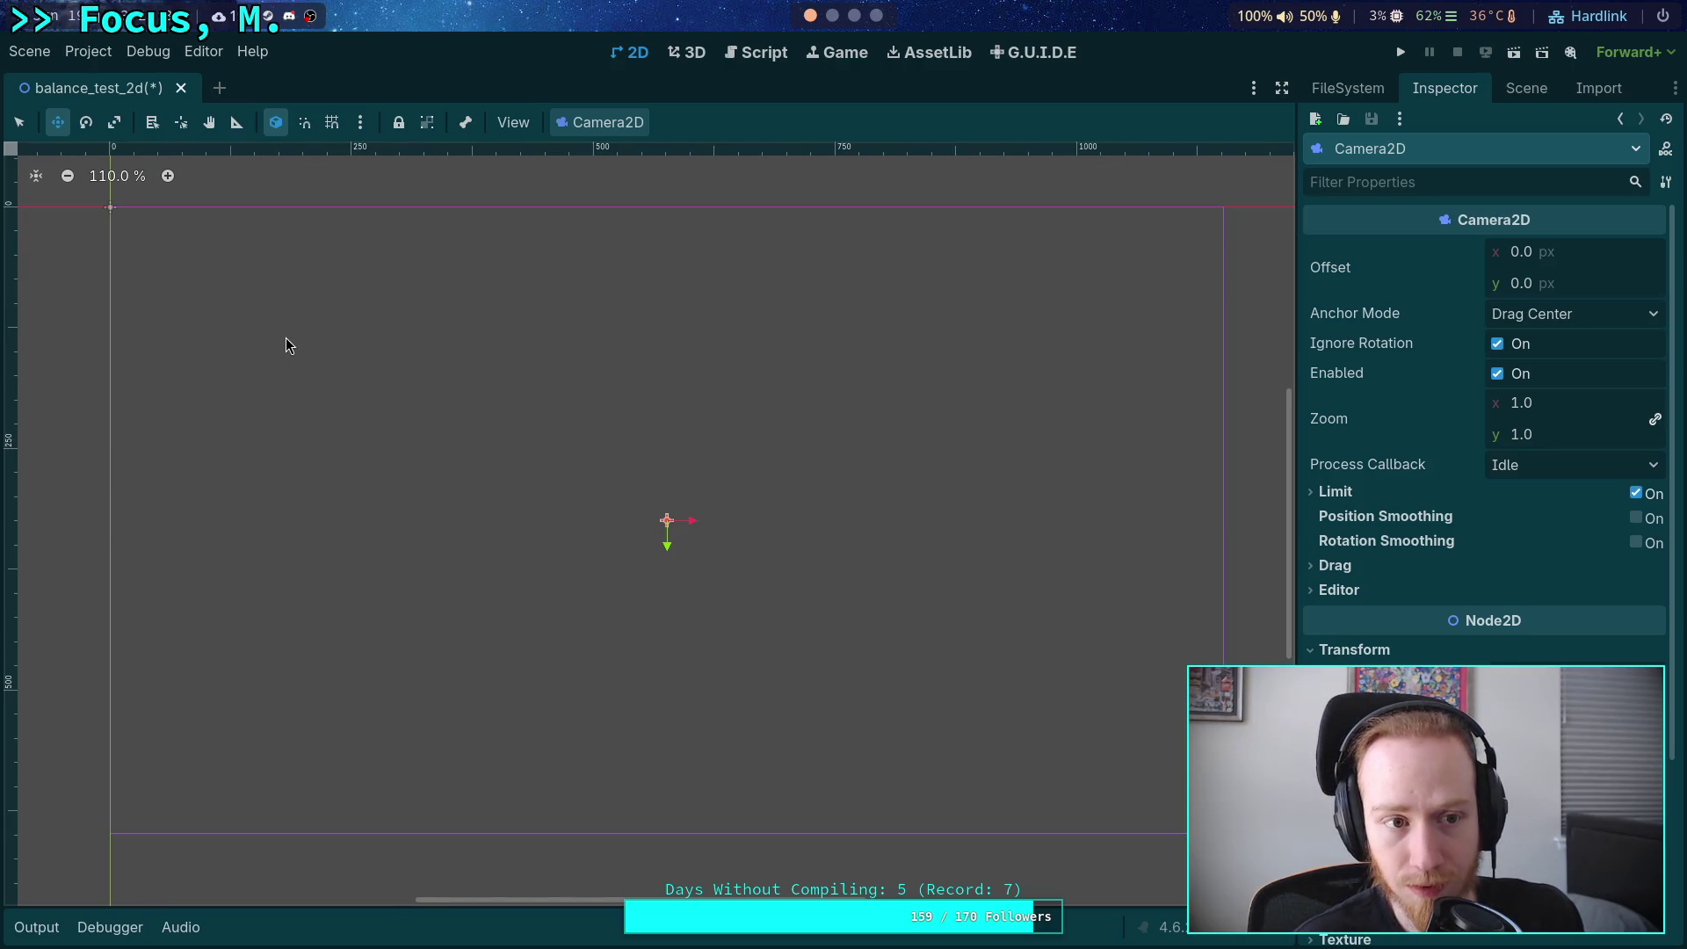
{"action": "scroll", "coordinate": [287, 345], "scroll_direction": "down", "scroll_amount": 20}
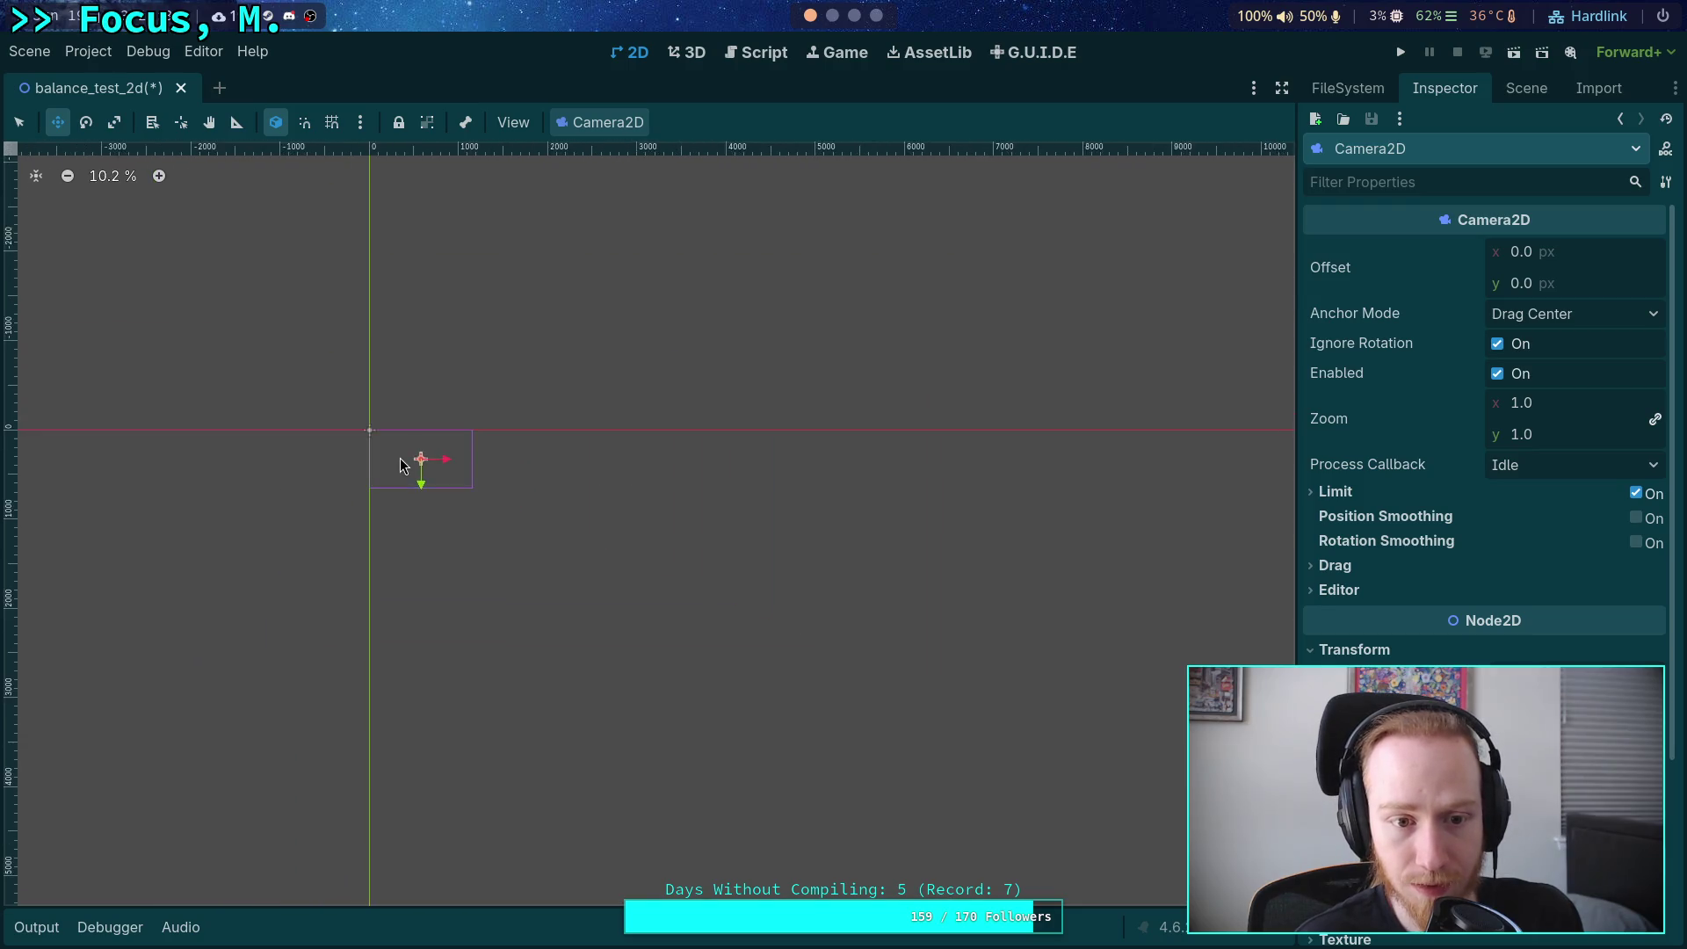
{"action": "scroll", "coordinate": [399, 456], "scroll_direction": "up", "scroll_amount": 20}
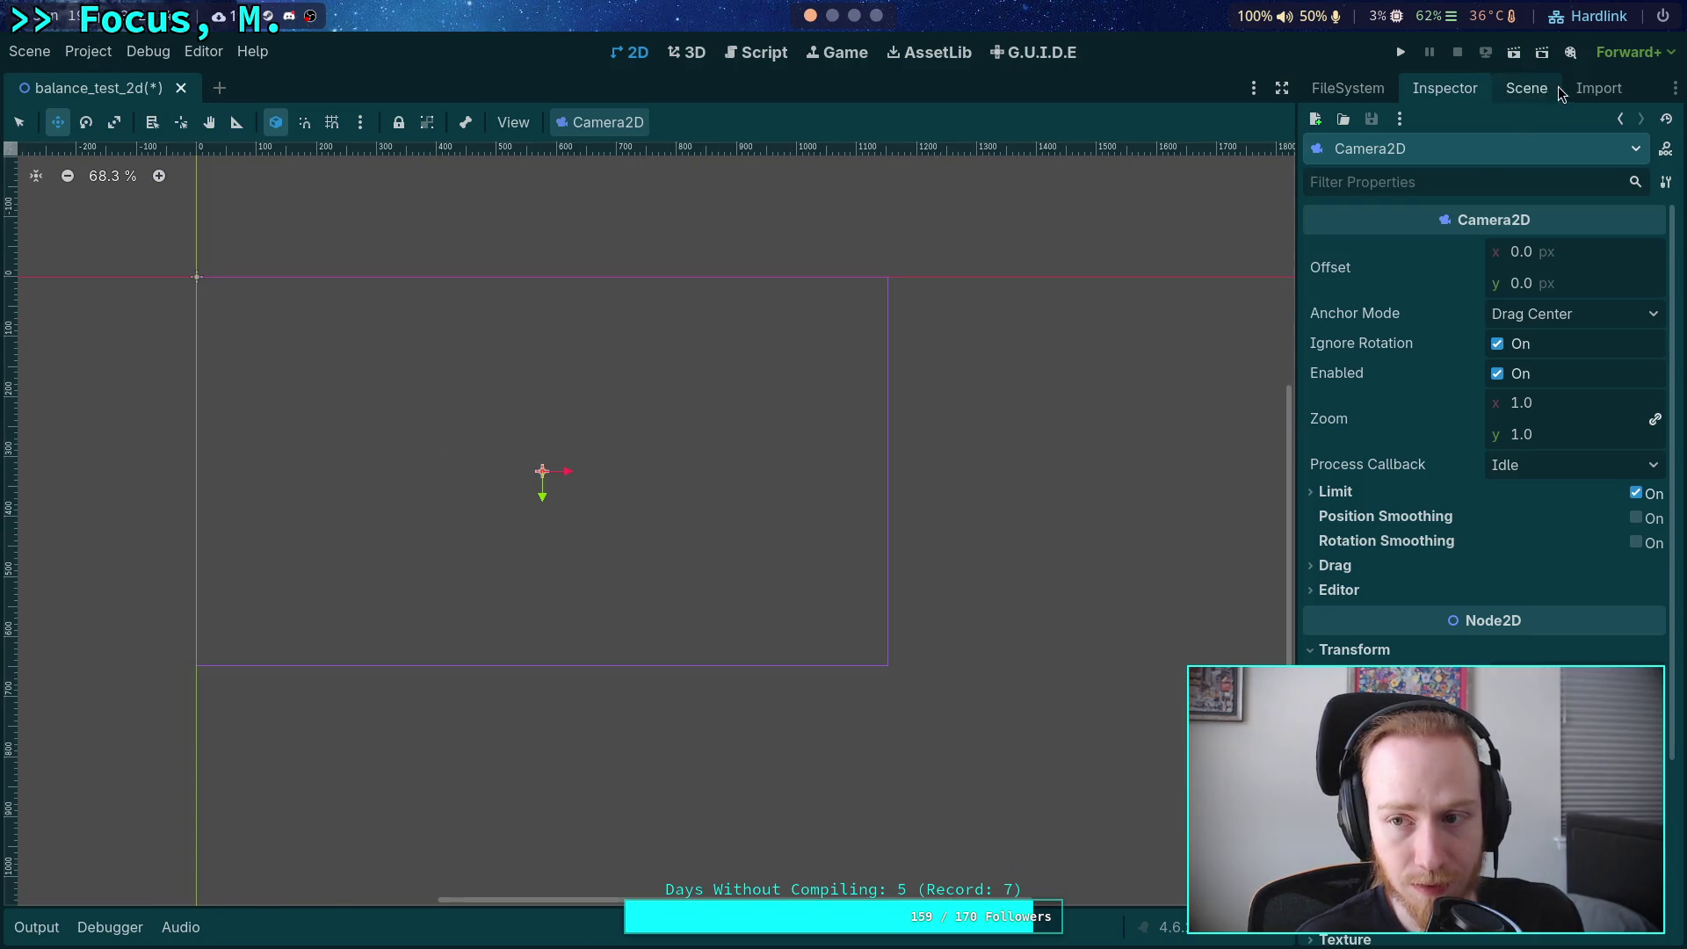
{"action": "left_click", "coordinate": [1529, 88]}
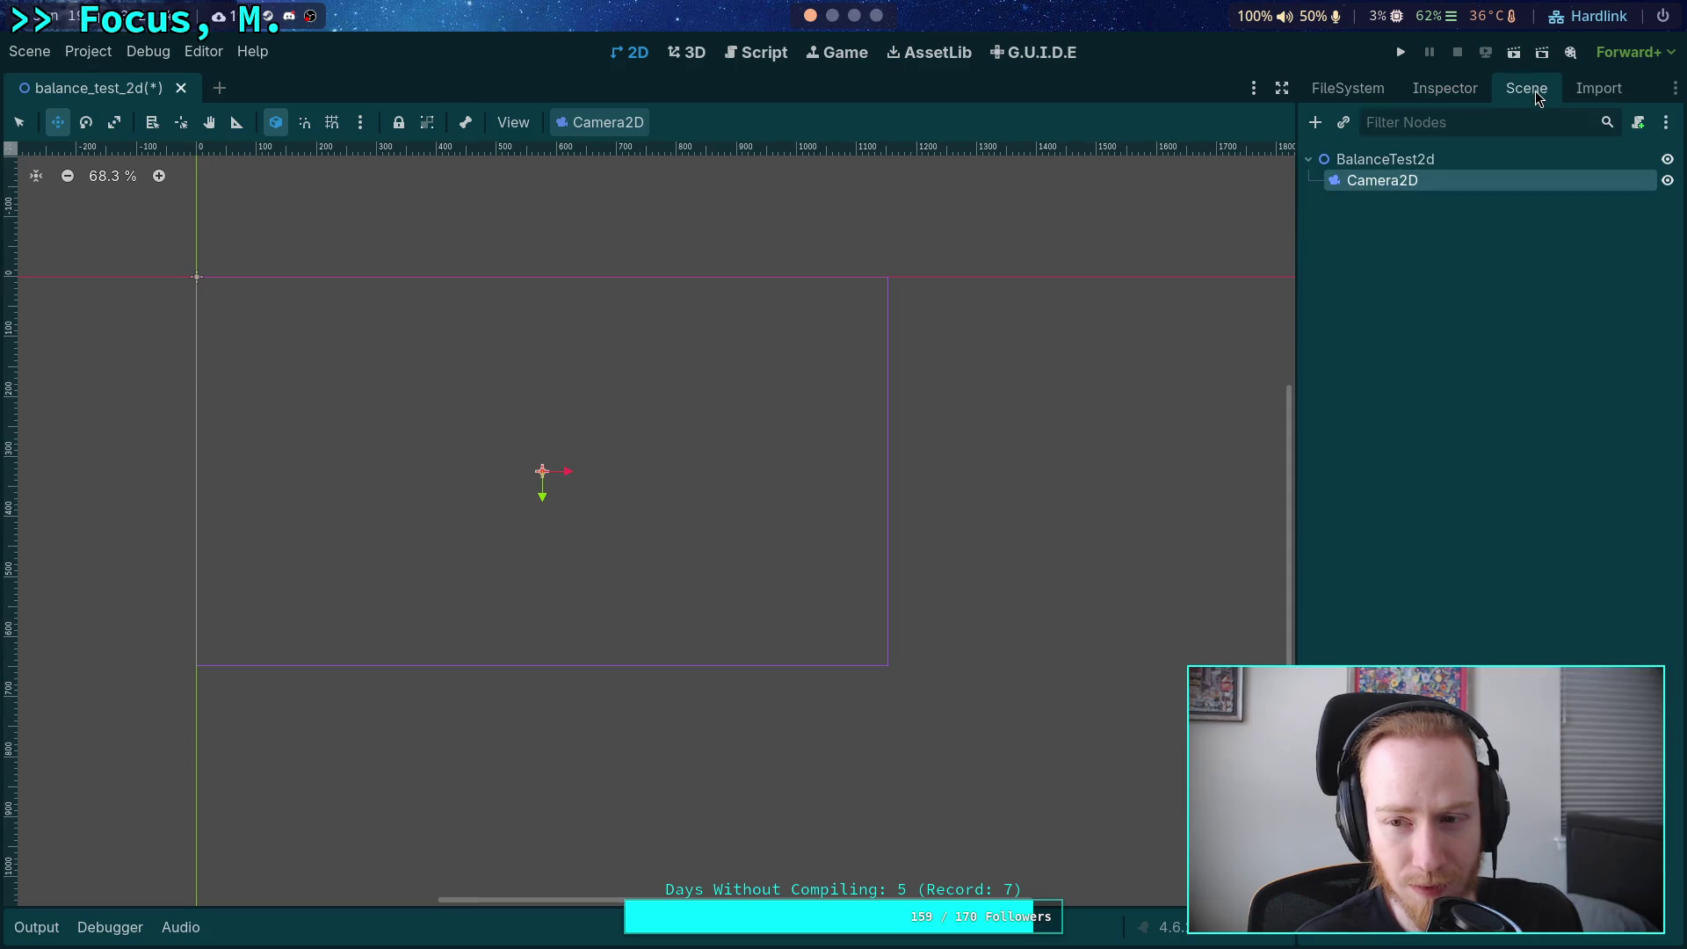
Snap the Camera2D limits to the viewport, giving 0/0/1152/648.
{"action": "left_click", "coordinate": [1358, 182]}
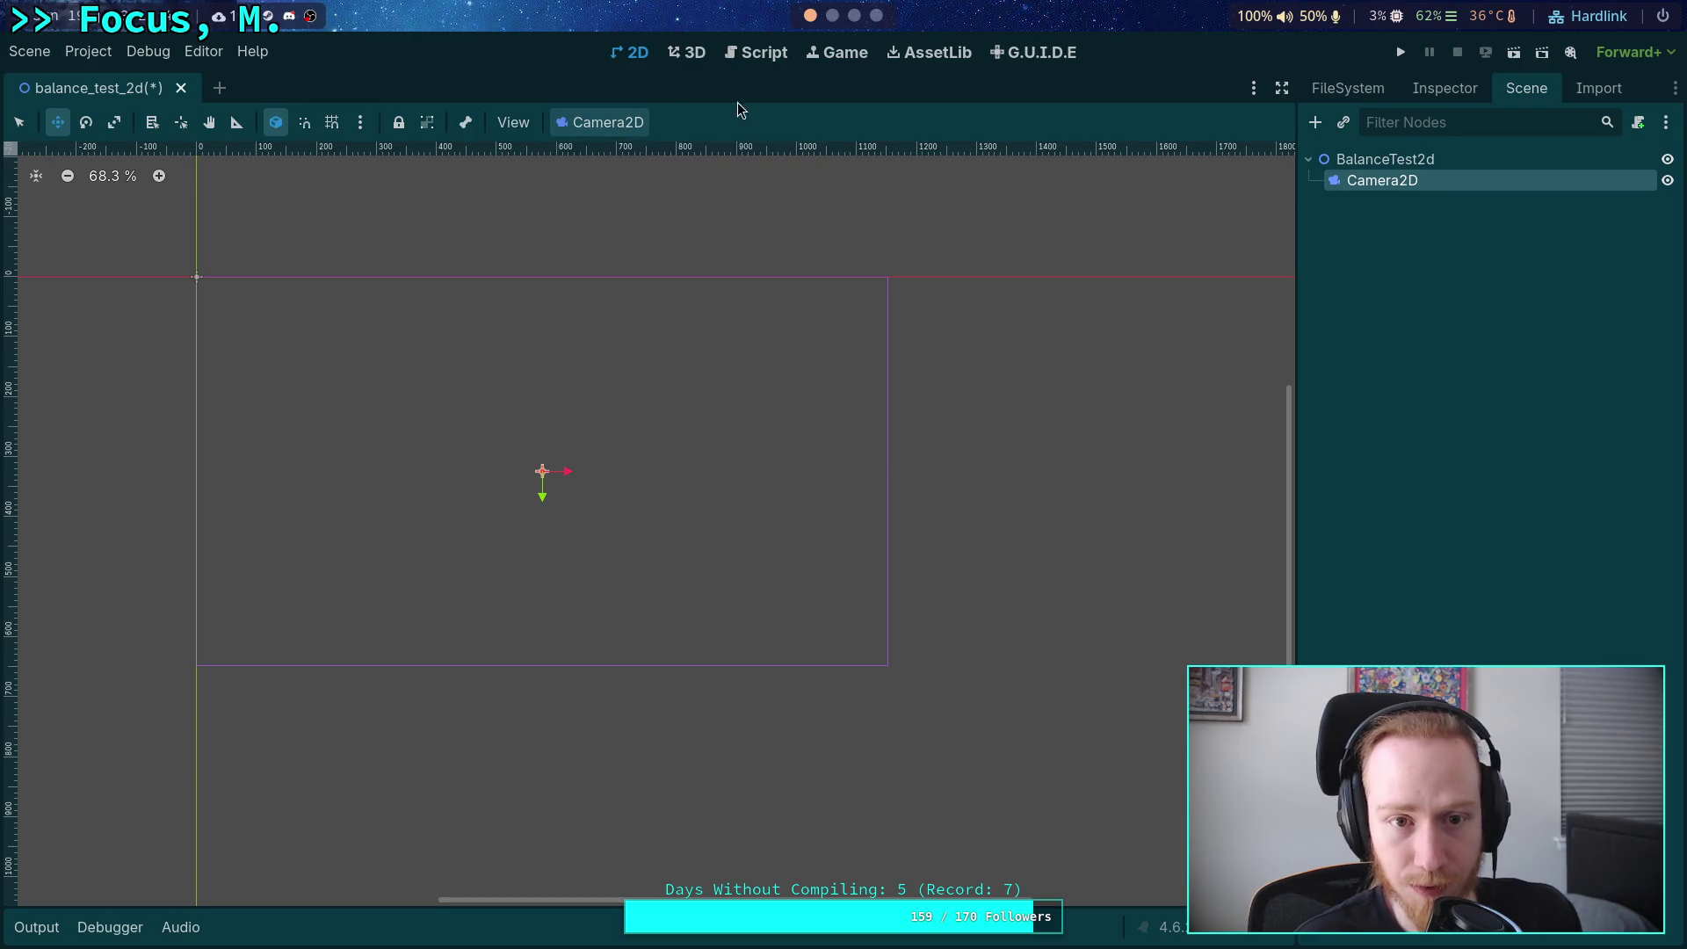
{"action": "left_click", "coordinate": [606, 122]}
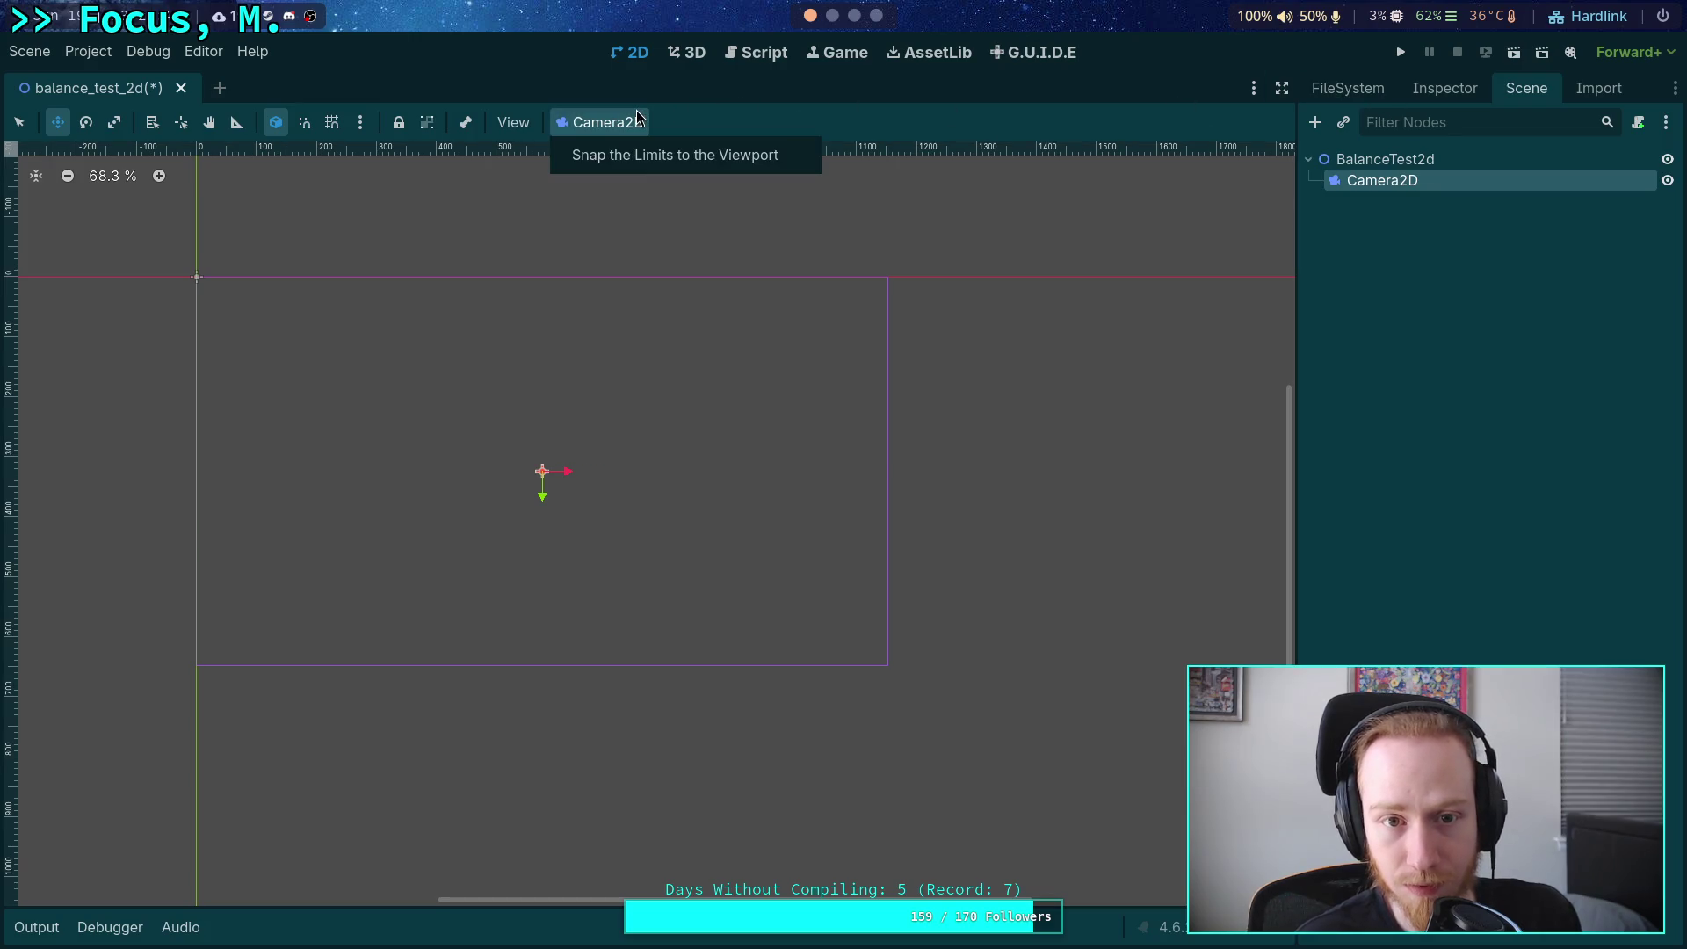
{"action": "left_click", "coordinate": [656, 156]}
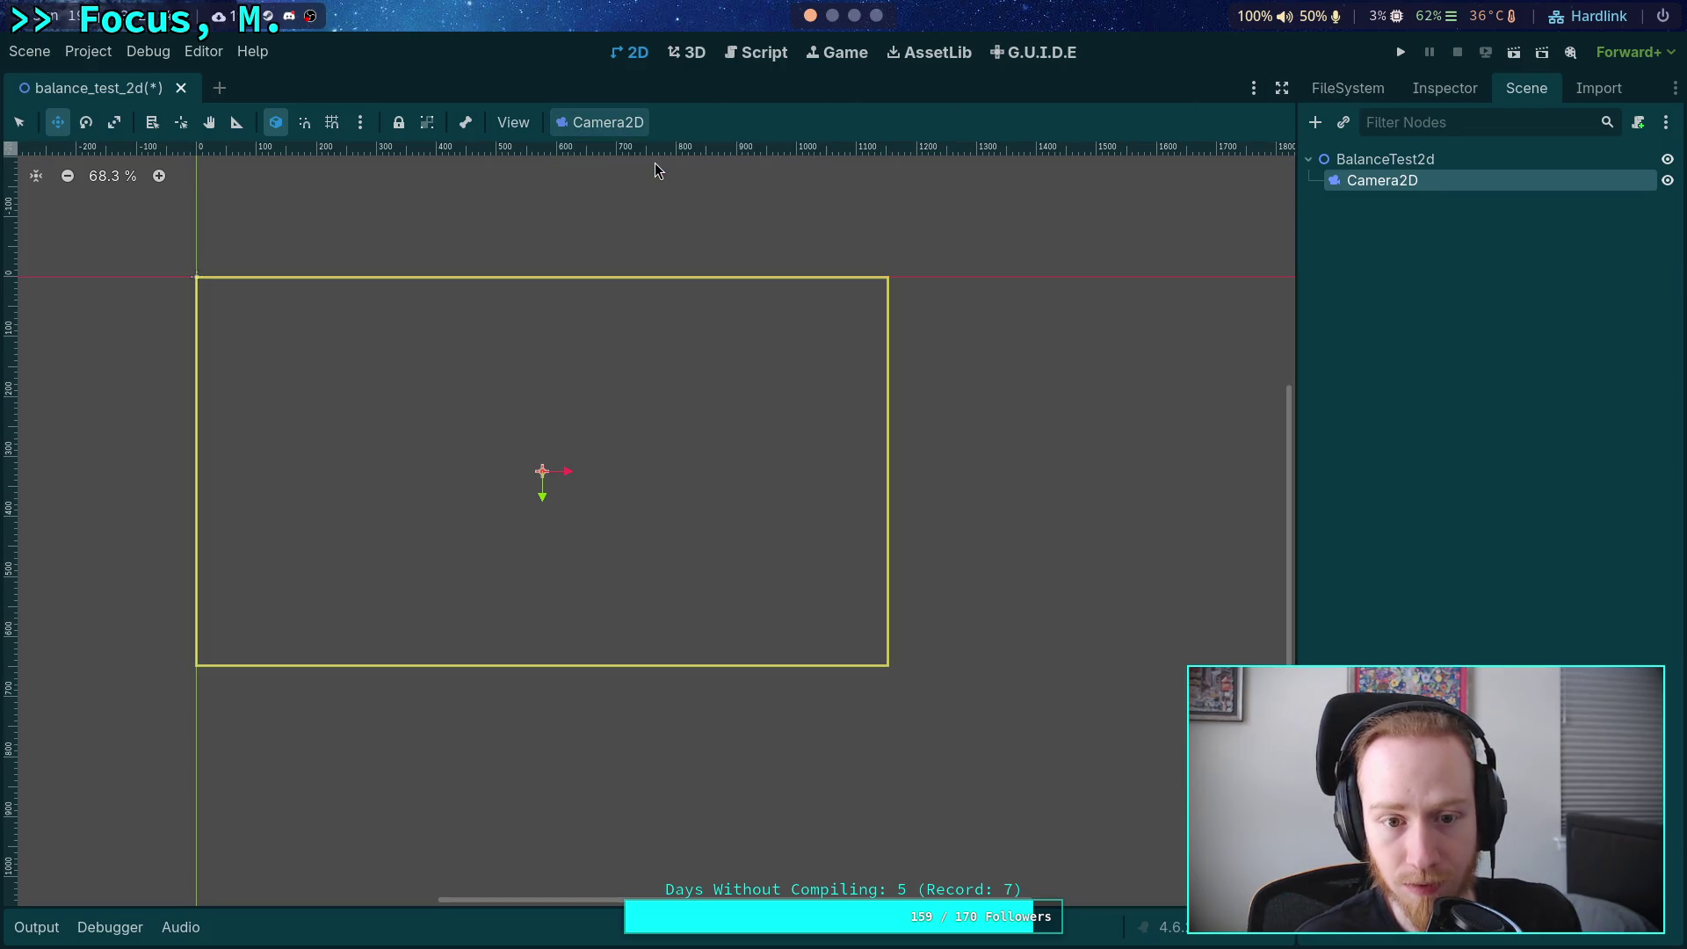
{"action": "left_click", "coordinate": [1447, 92]}
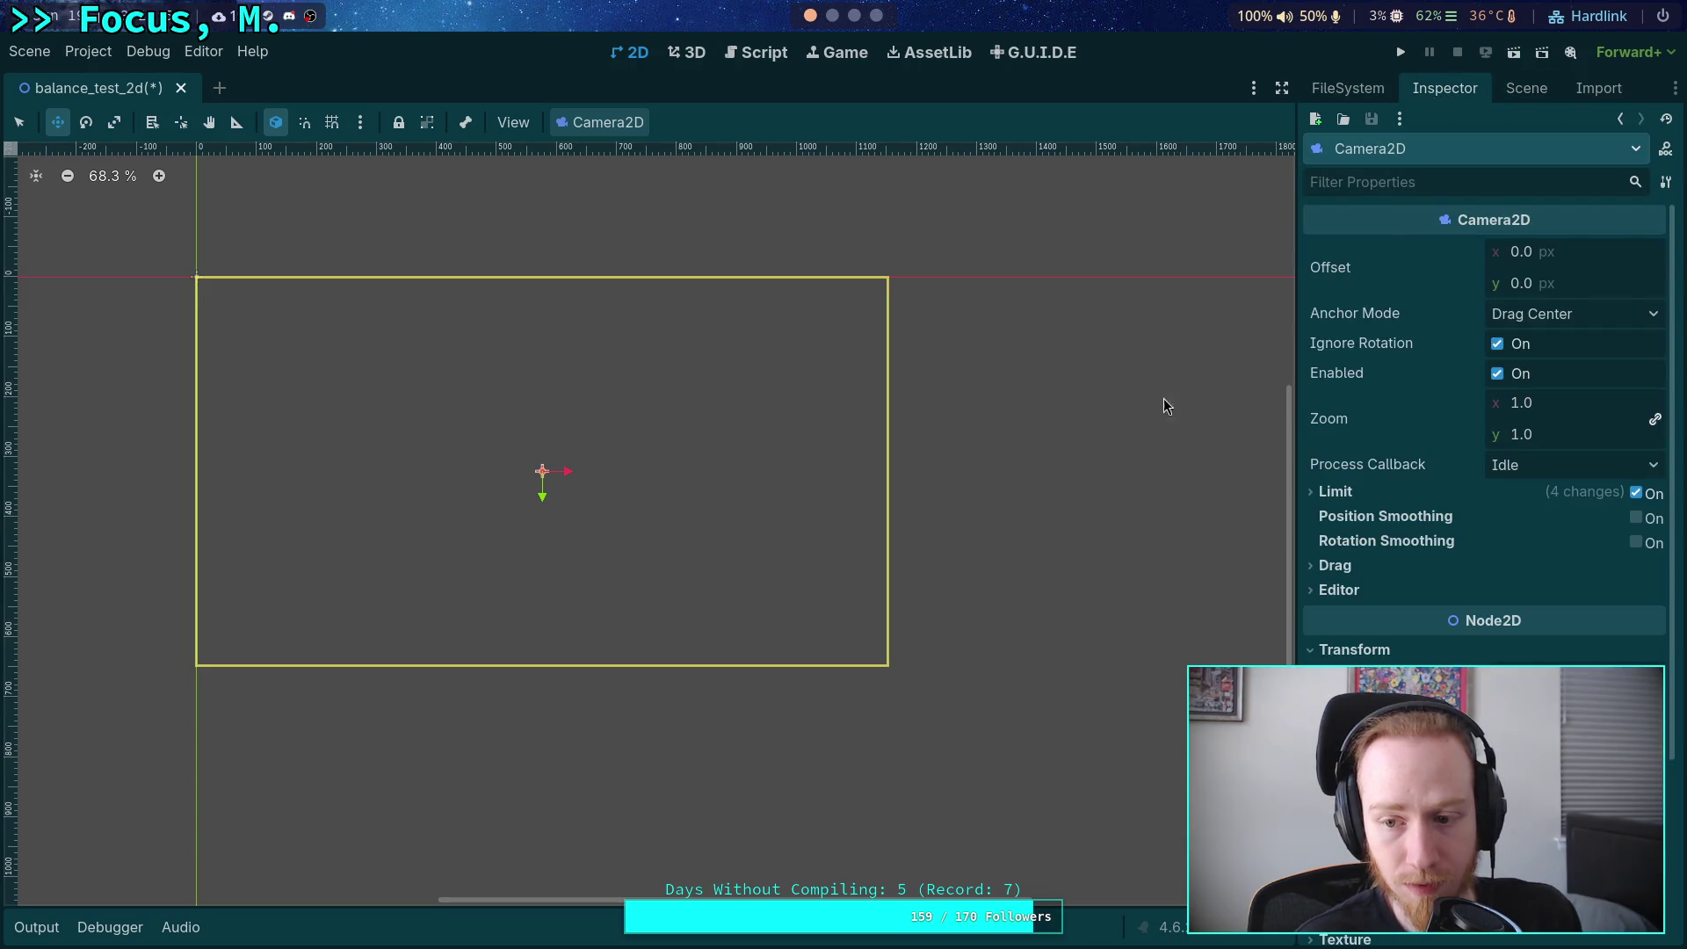
{"action": "left_click", "coordinate": [612, 131]}
{"action": "left_click", "coordinate": [686, 155]}
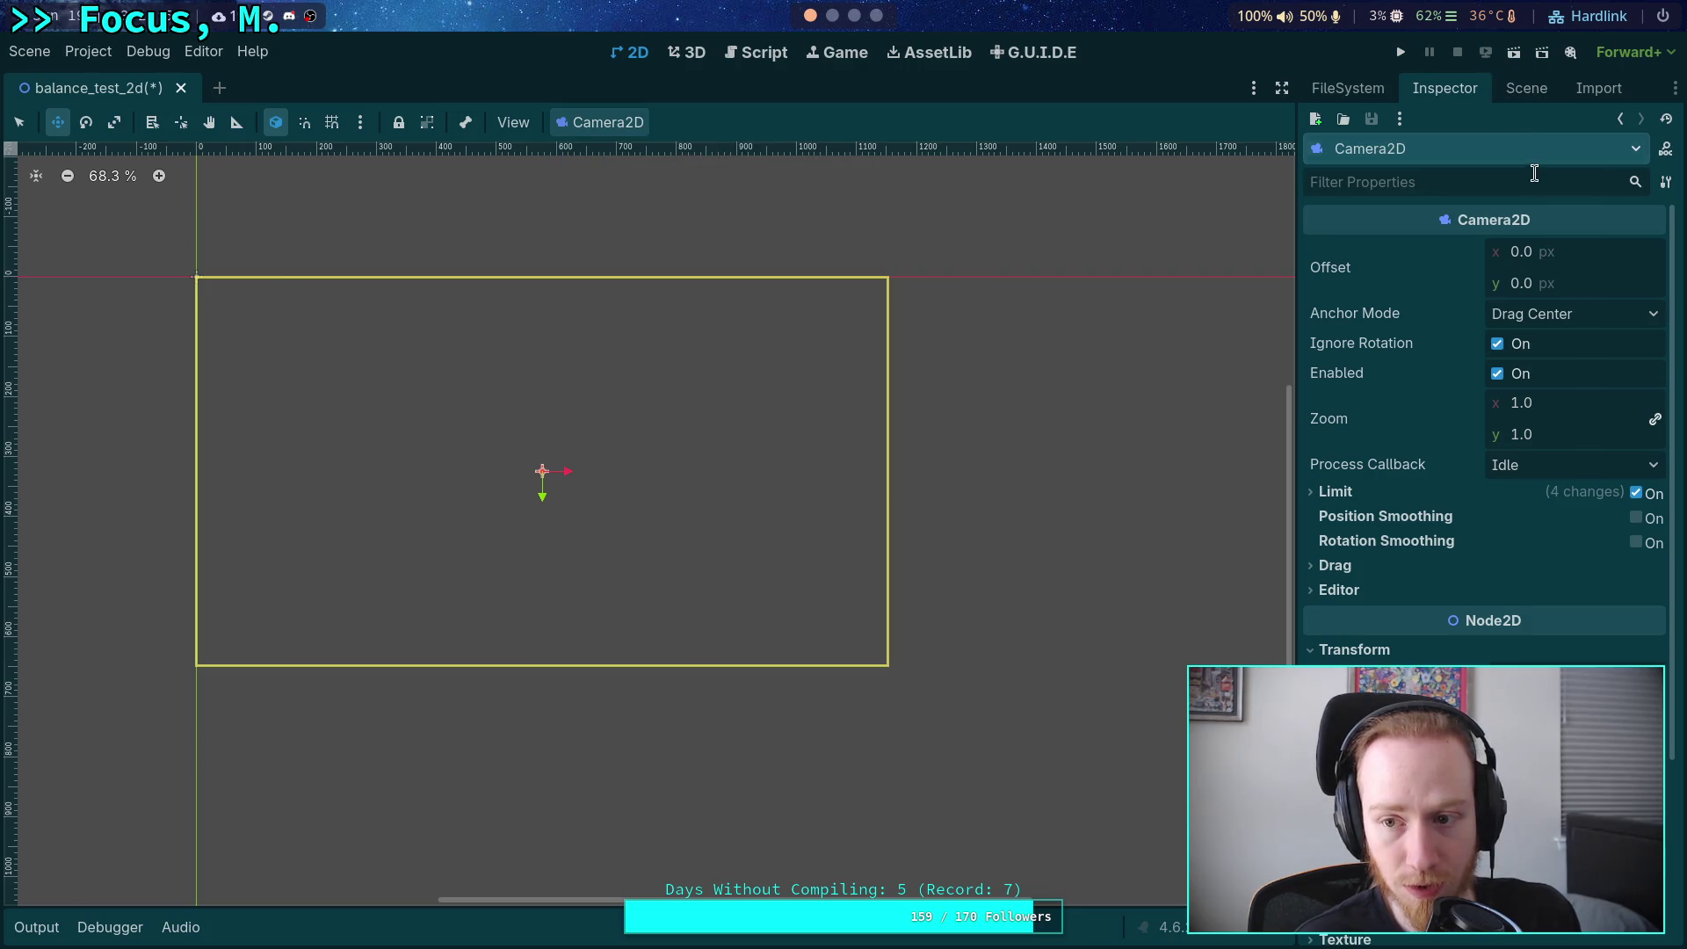
Switch off the camera's Limit, then save and test-run the scene.
{"action": "left_click", "coordinate": [1344, 492]}
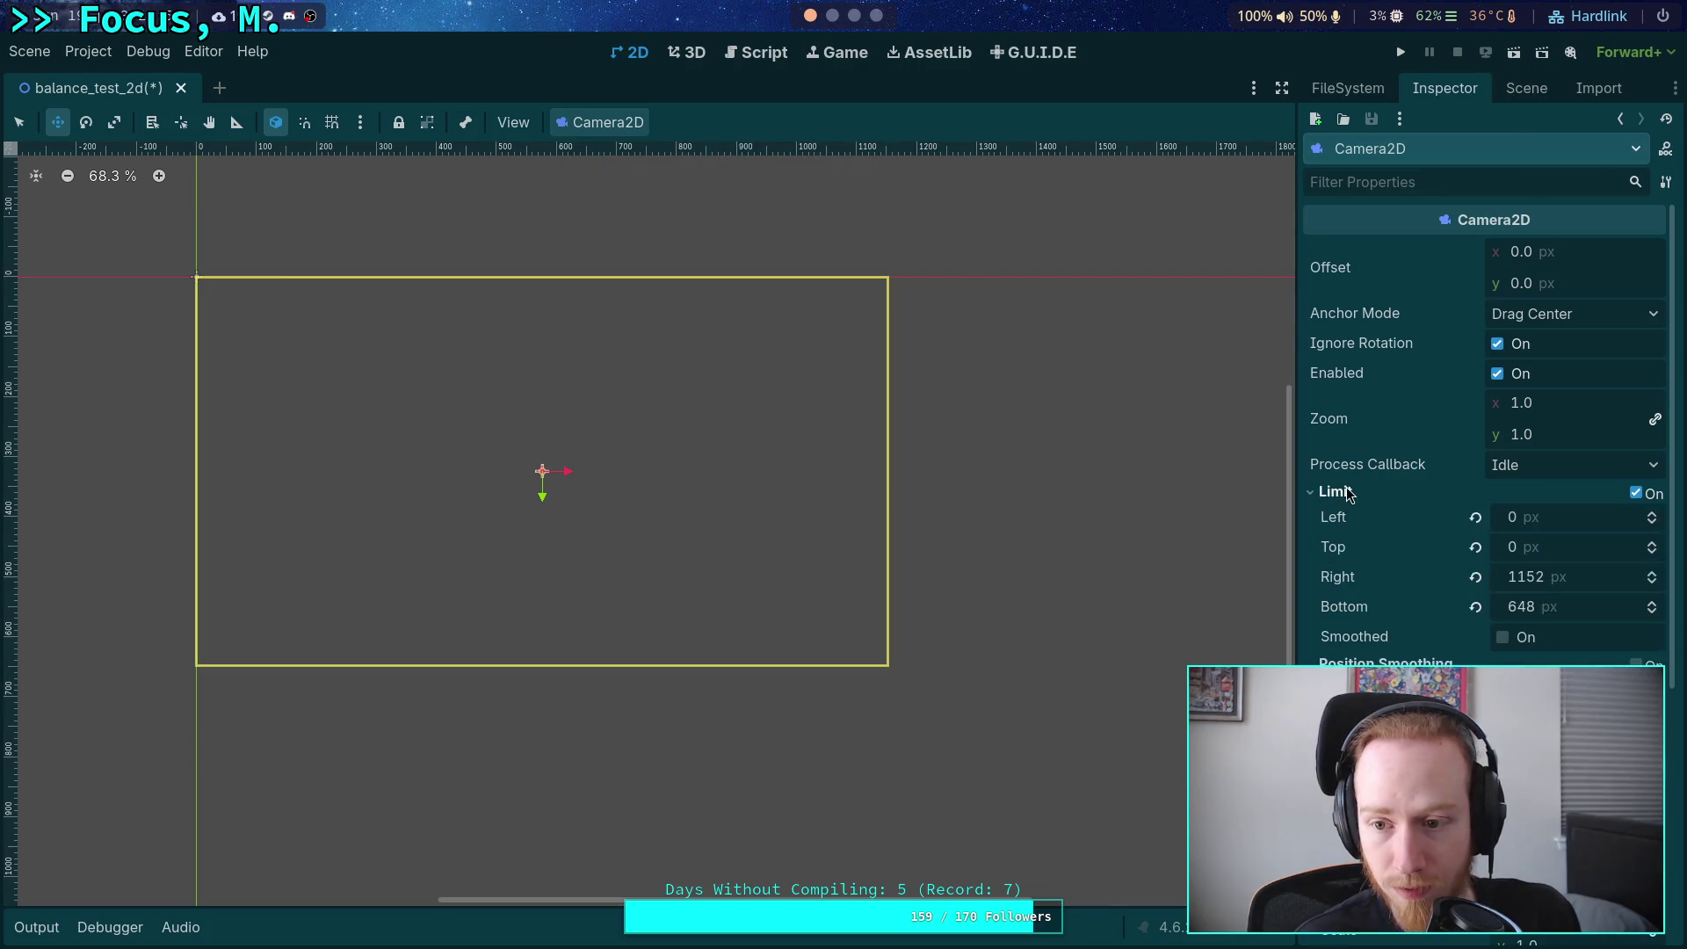
{"action": "left_click", "coordinate": [1635, 494]}
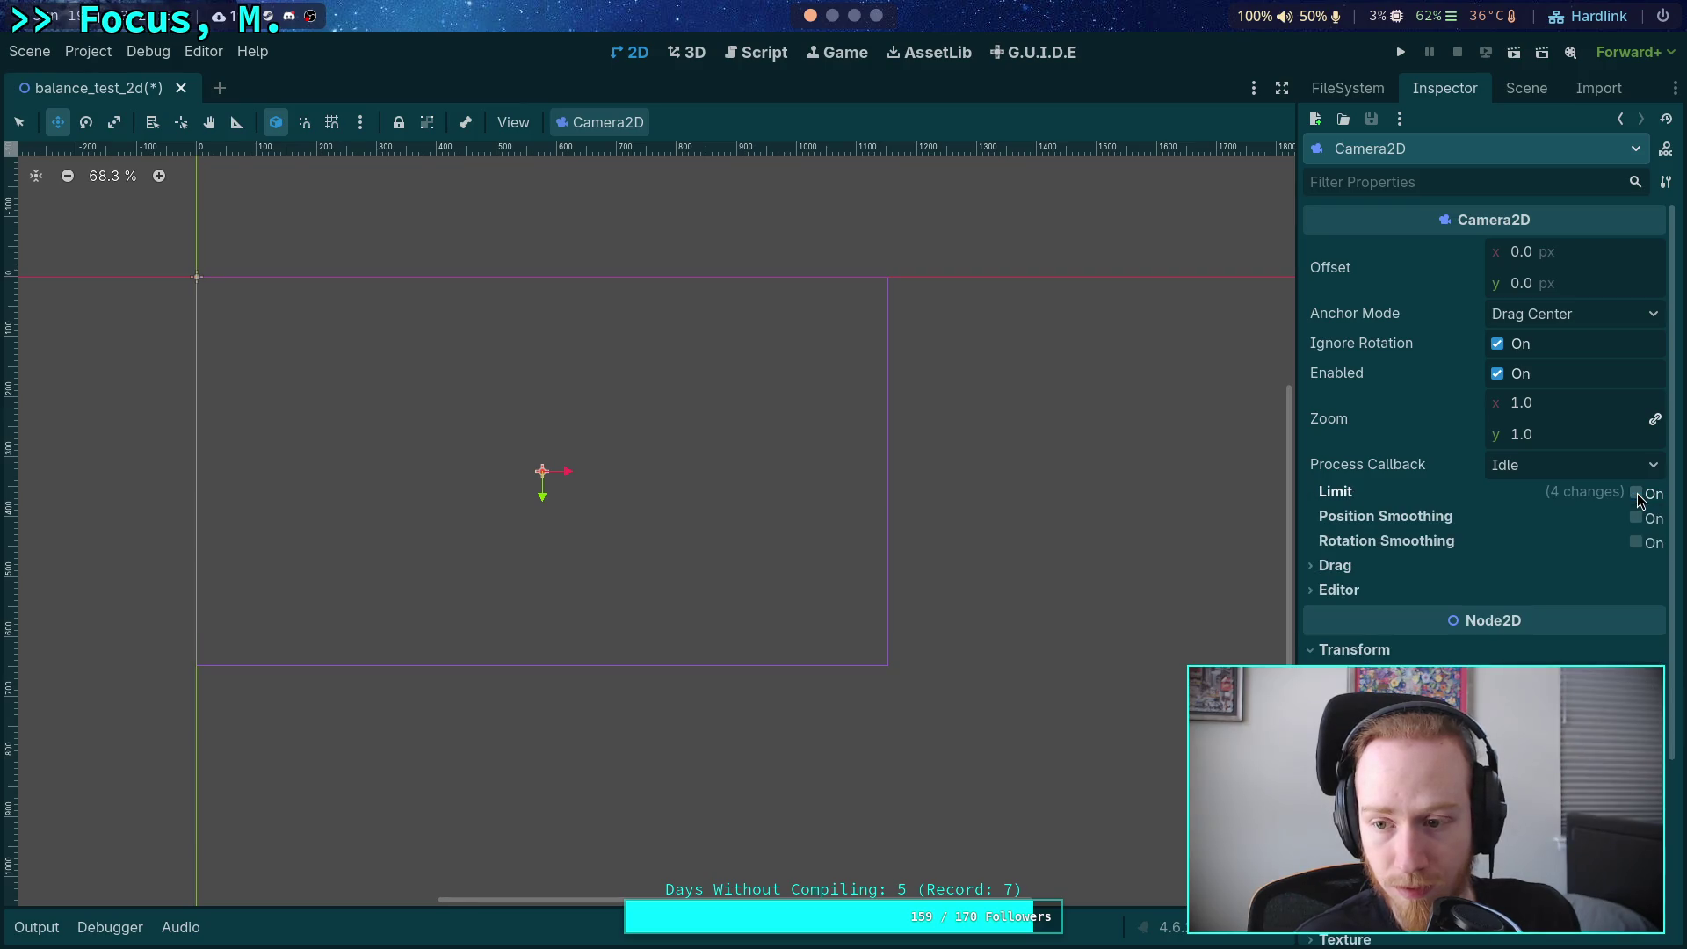
{"action": "left_click", "coordinate": [1331, 565]}
{"action": "left_click", "coordinate": [1331, 565]}
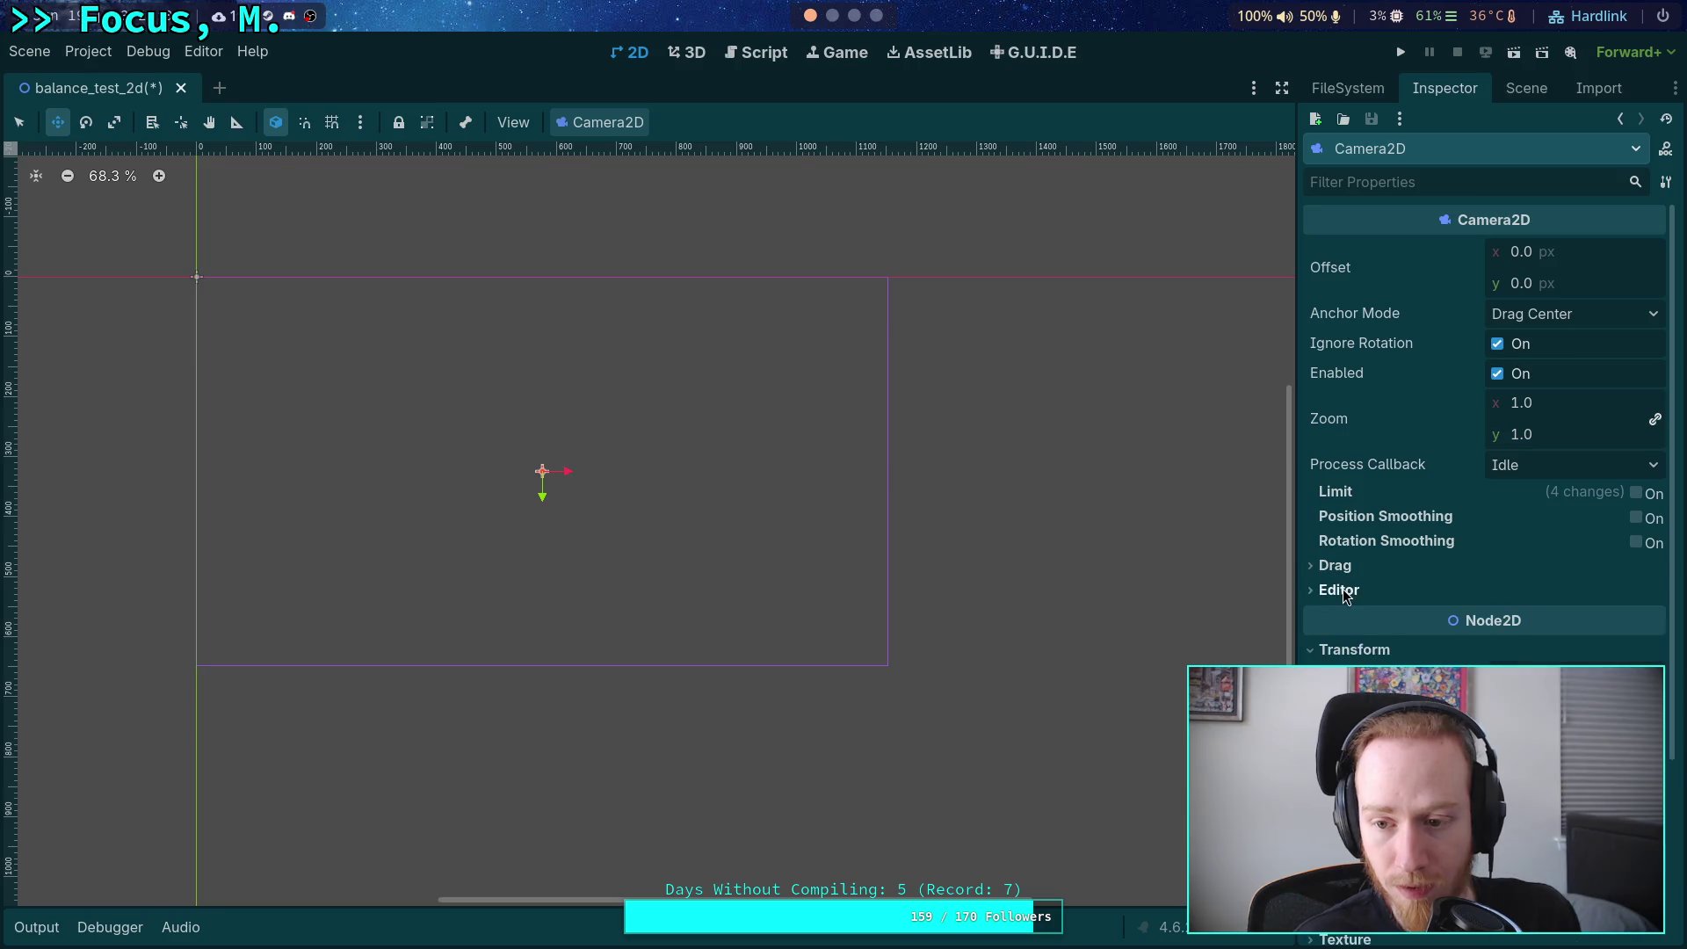
{"action": "left_click", "coordinate": [1340, 590]}
{"action": "left_click", "coordinate": [1340, 591]}
{"action": "key", "text": "F5"}
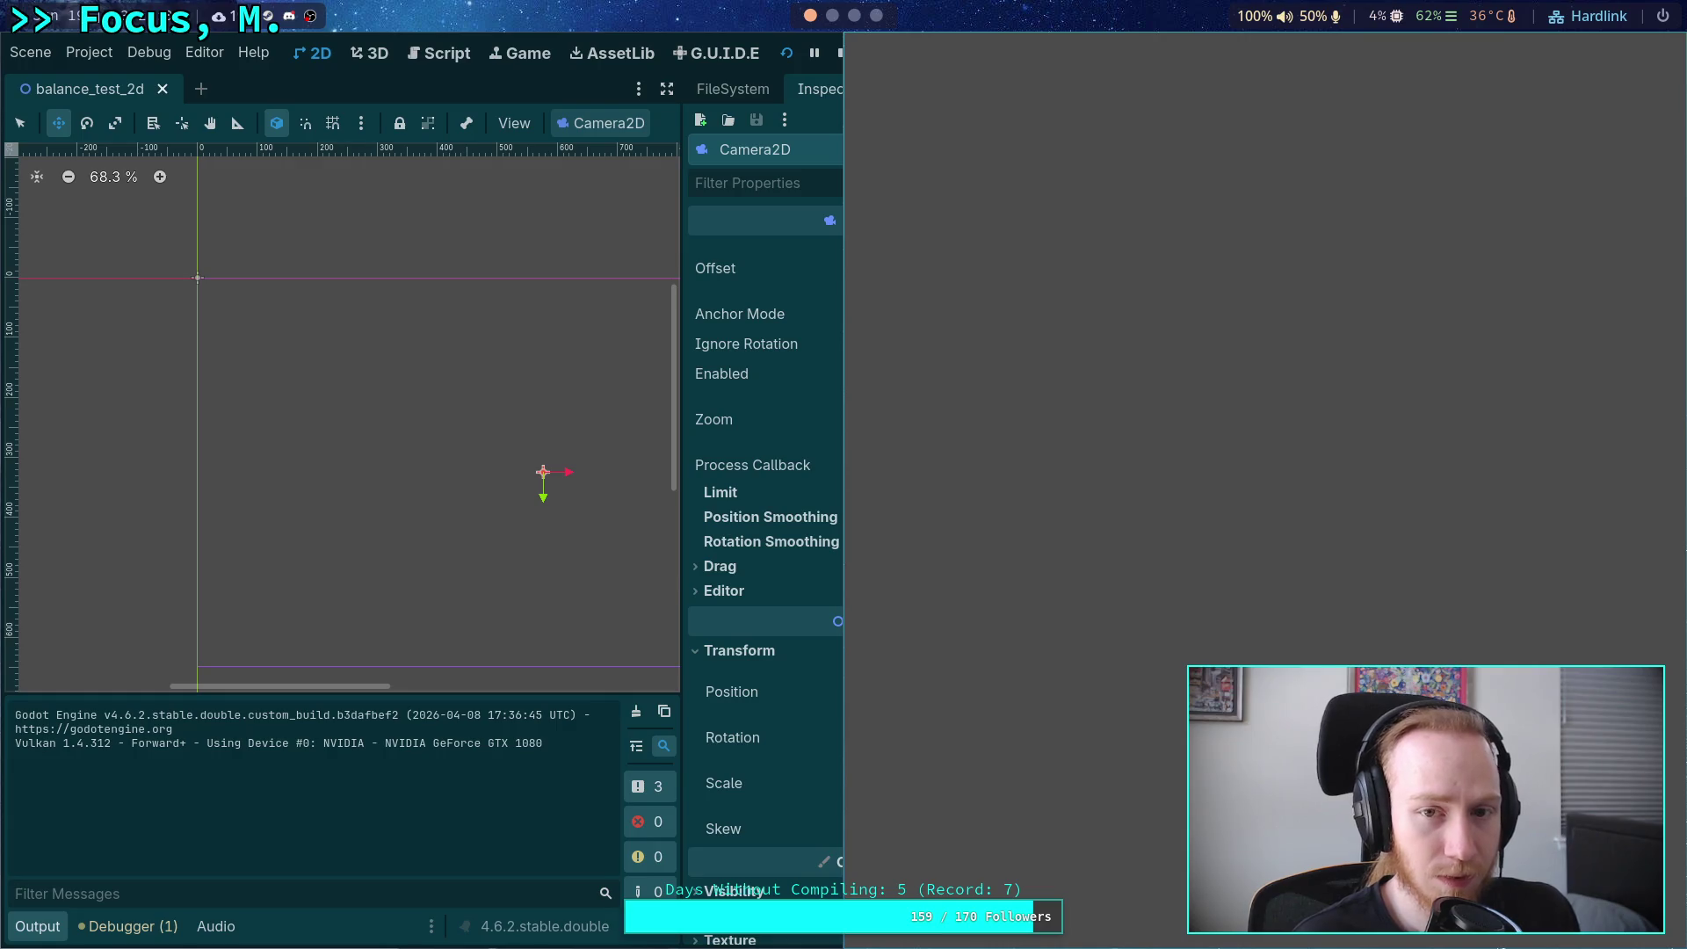
{"action": "left_click", "coordinate": [839, 54]}
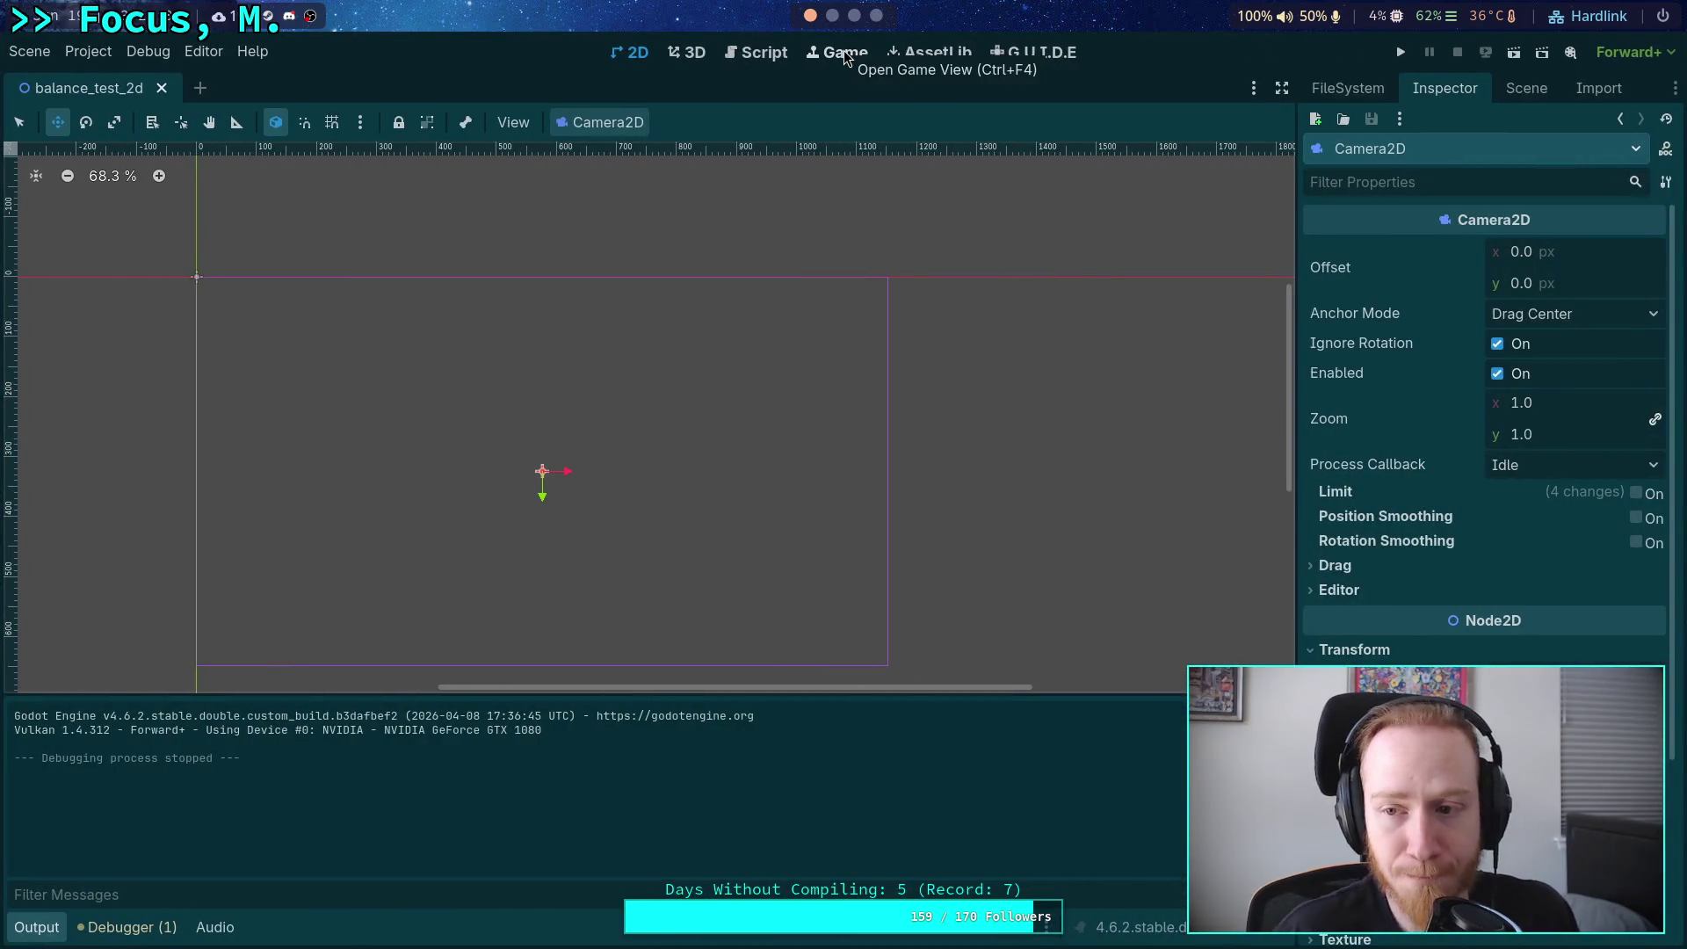
{"action": "left_click", "coordinate": [1526, 88]}
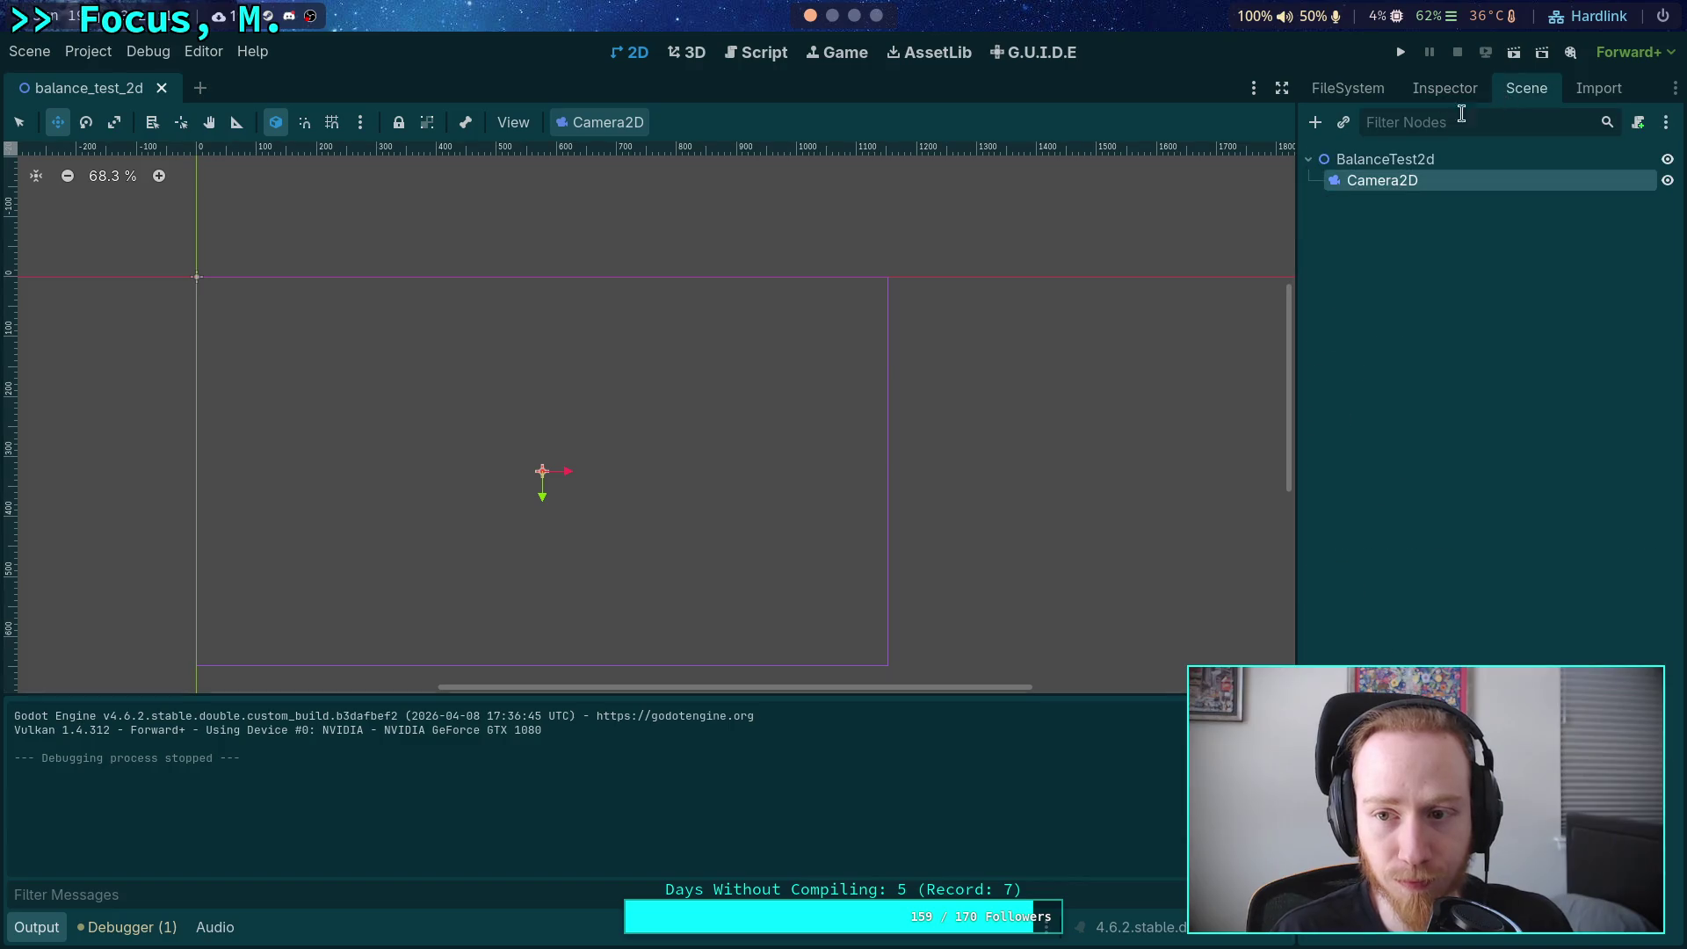
Browse the BalanceTest2d root's Transform, Texture, Ordering and Visibility Inspector sections.
{"action": "left_click", "coordinate": [1369, 158]}
{"action": "left_click", "coordinate": [1444, 88]}
{"action": "left_click", "coordinate": [1354, 249]}
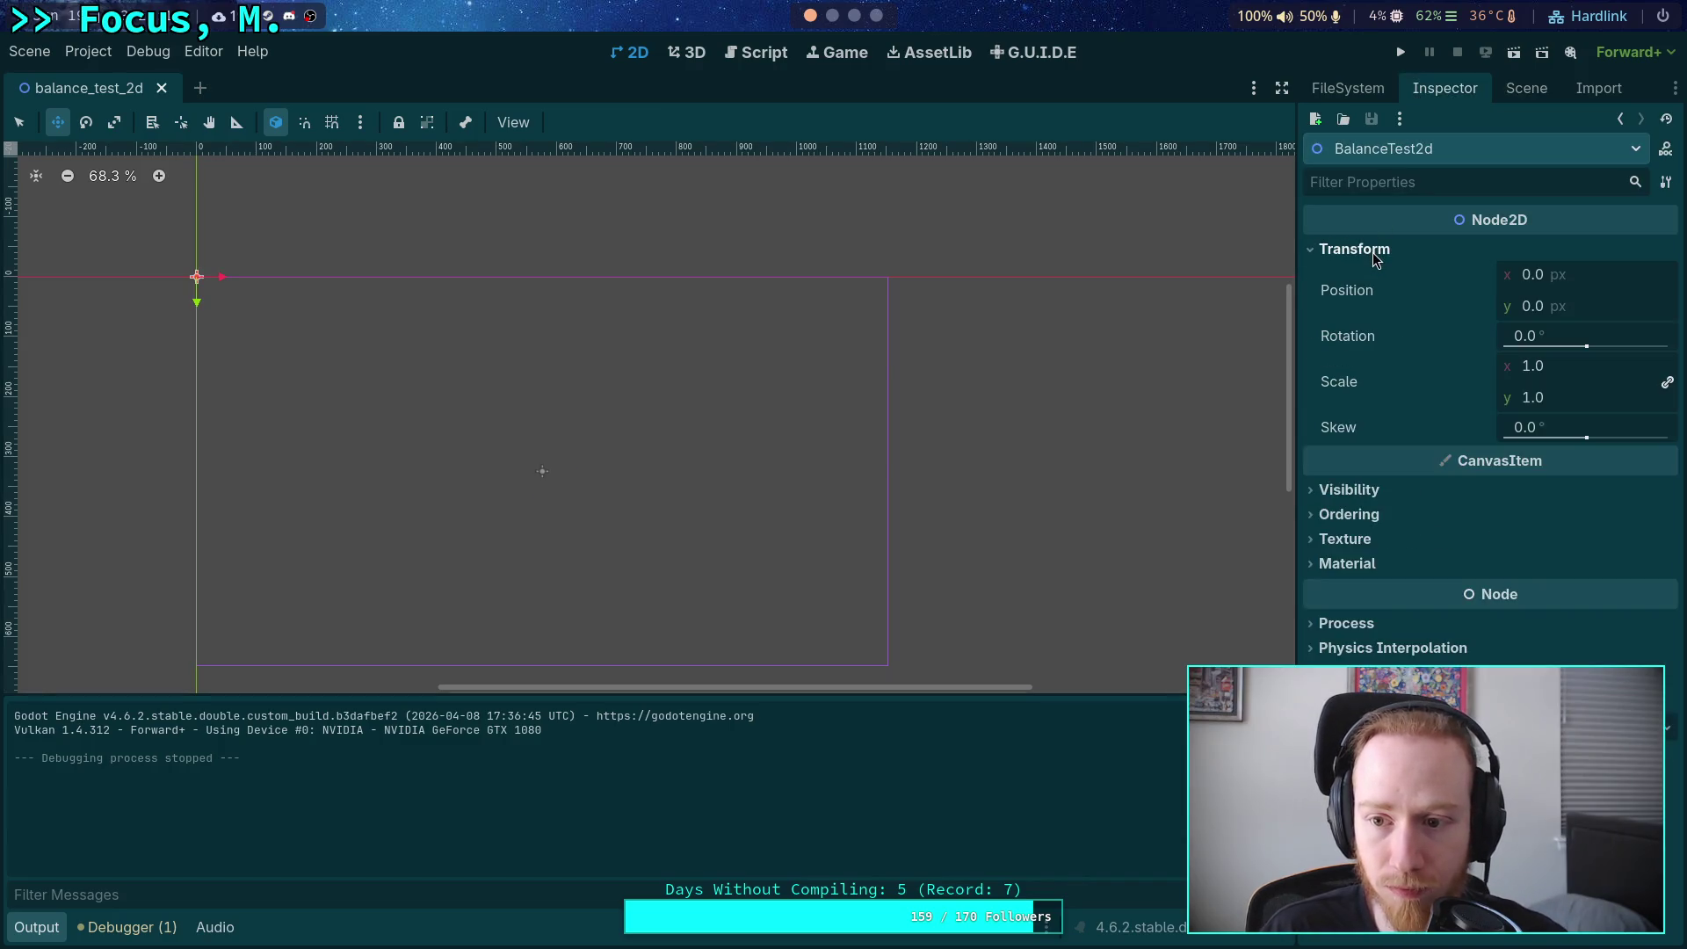
{"action": "left_click", "coordinate": [1353, 249]}
{"action": "left_click", "coordinate": [1367, 358]}
{"action": "left_click", "coordinate": [1367, 358]}
{"action": "left_click", "coordinate": [1369, 333]}
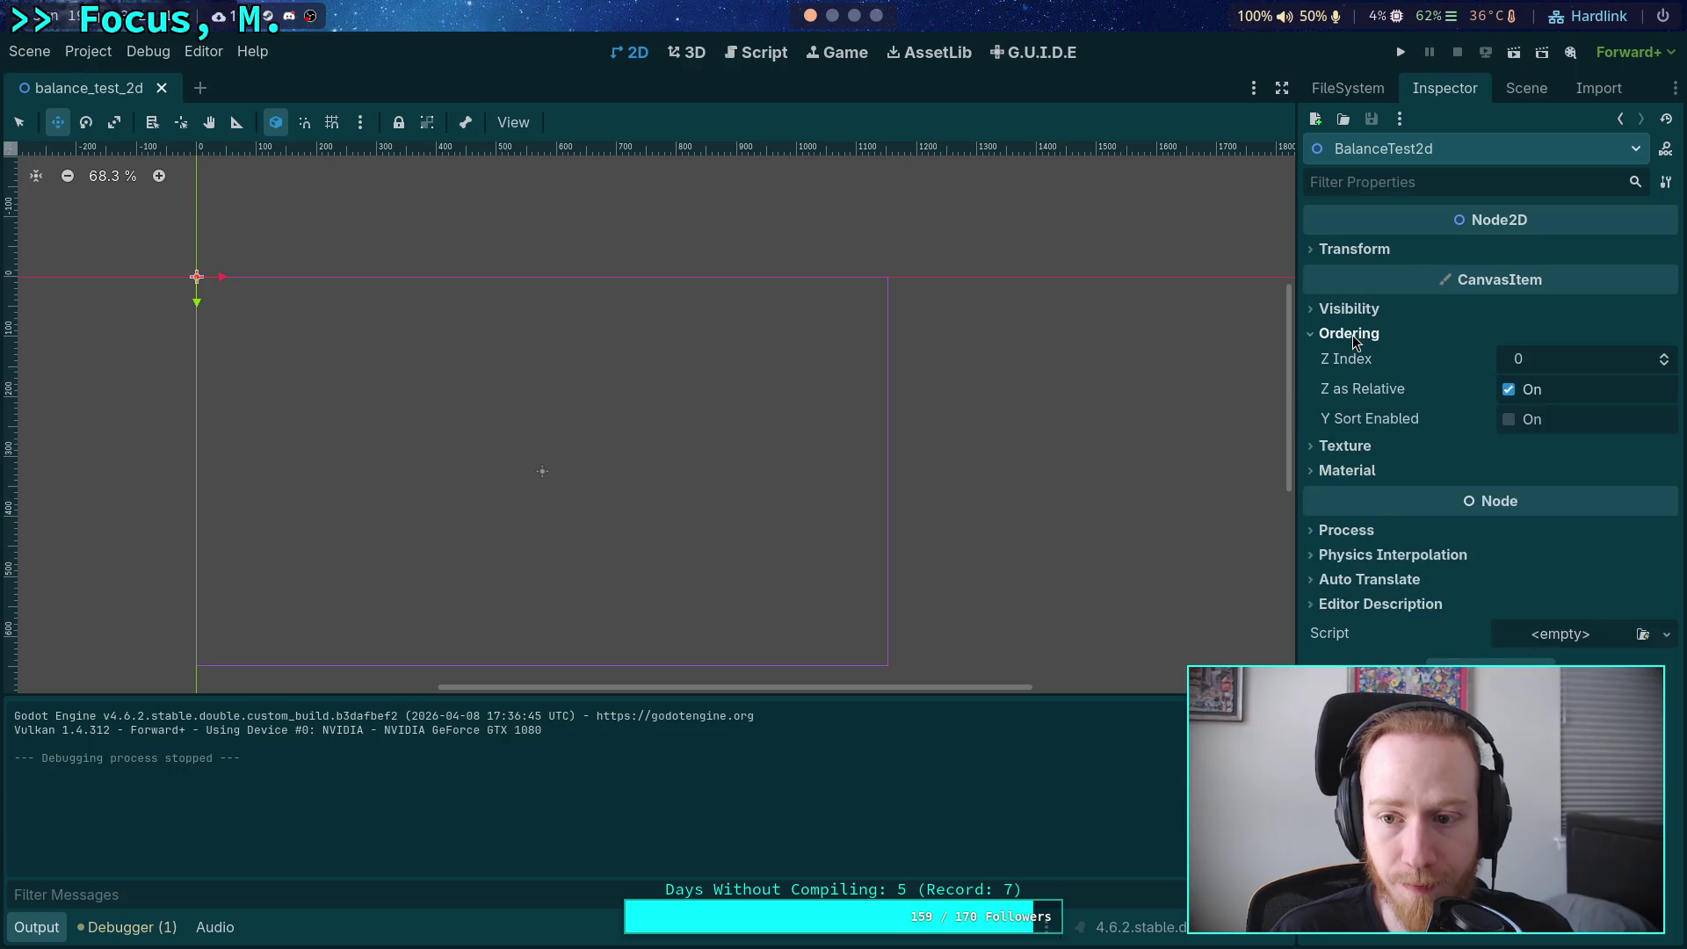
{"action": "left_click", "coordinate": [1369, 333]}
{"action": "left_click", "coordinate": [1364, 309]}
{"action": "left_click", "coordinate": [1364, 309]}
{"action": "left_click", "coordinate": [1364, 309]}
{"action": "left_click", "coordinate": [1364, 309]}
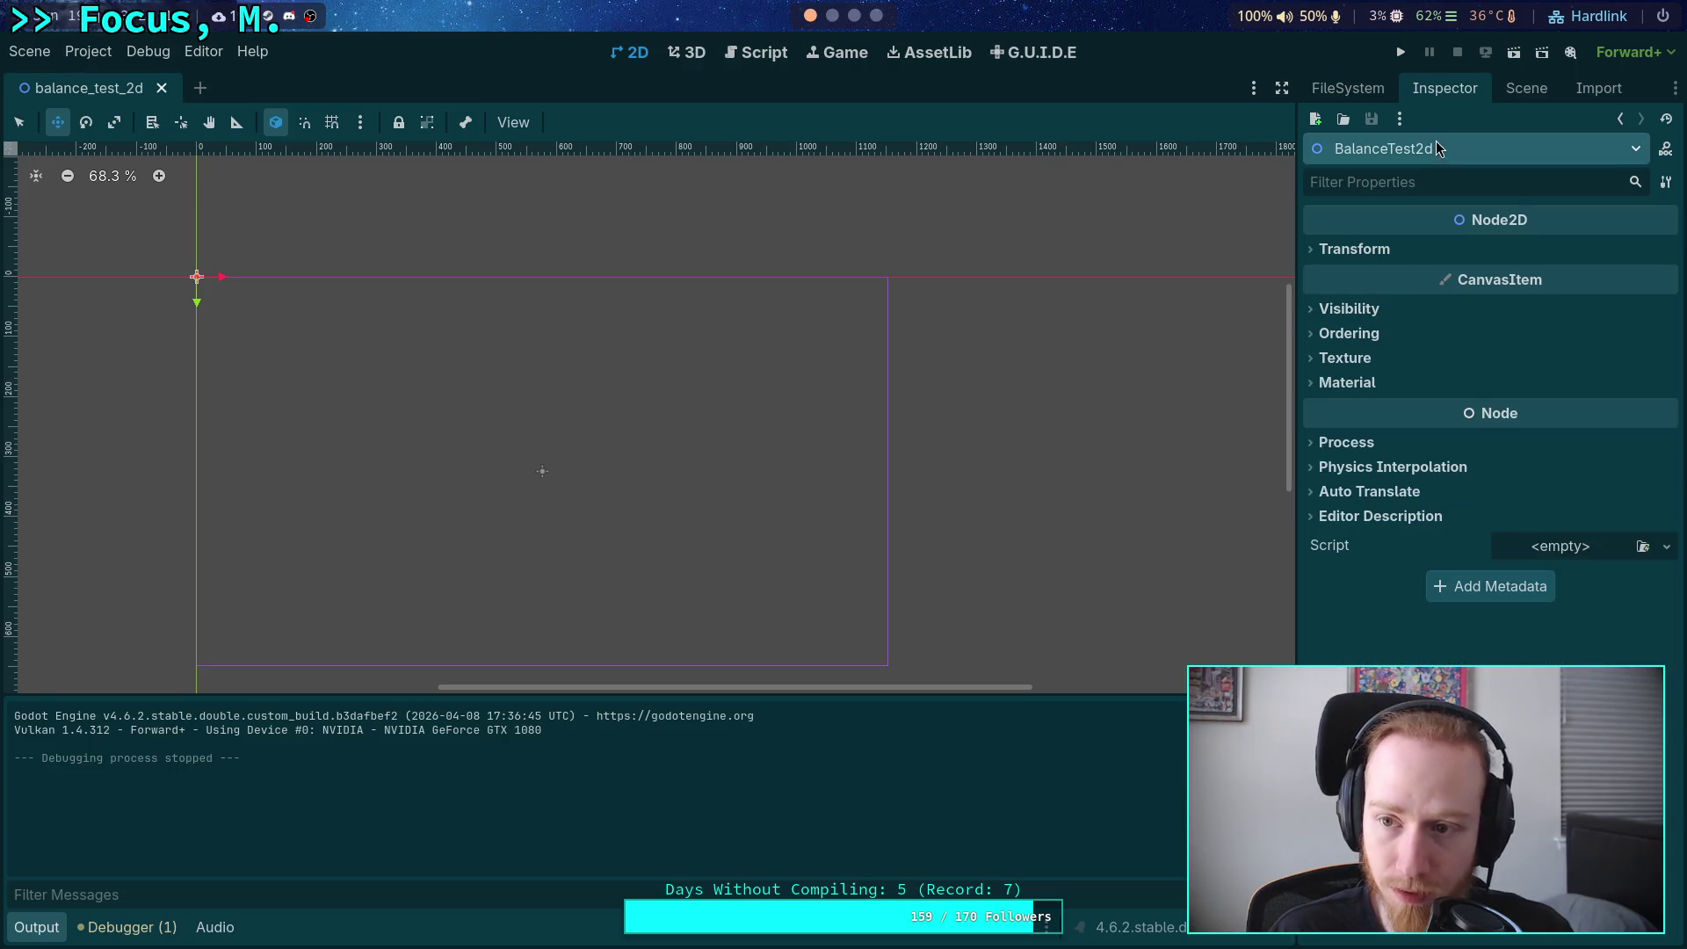
Select Camera2D and scroll its Inspector down to Transform and back up.
{"action": "left_click", "coordinate": [1520, 88]}
{"action": "left_click", "coordinate": [1372, 177]}
{"action": "left_click", "coordinate": [1444, 88]}
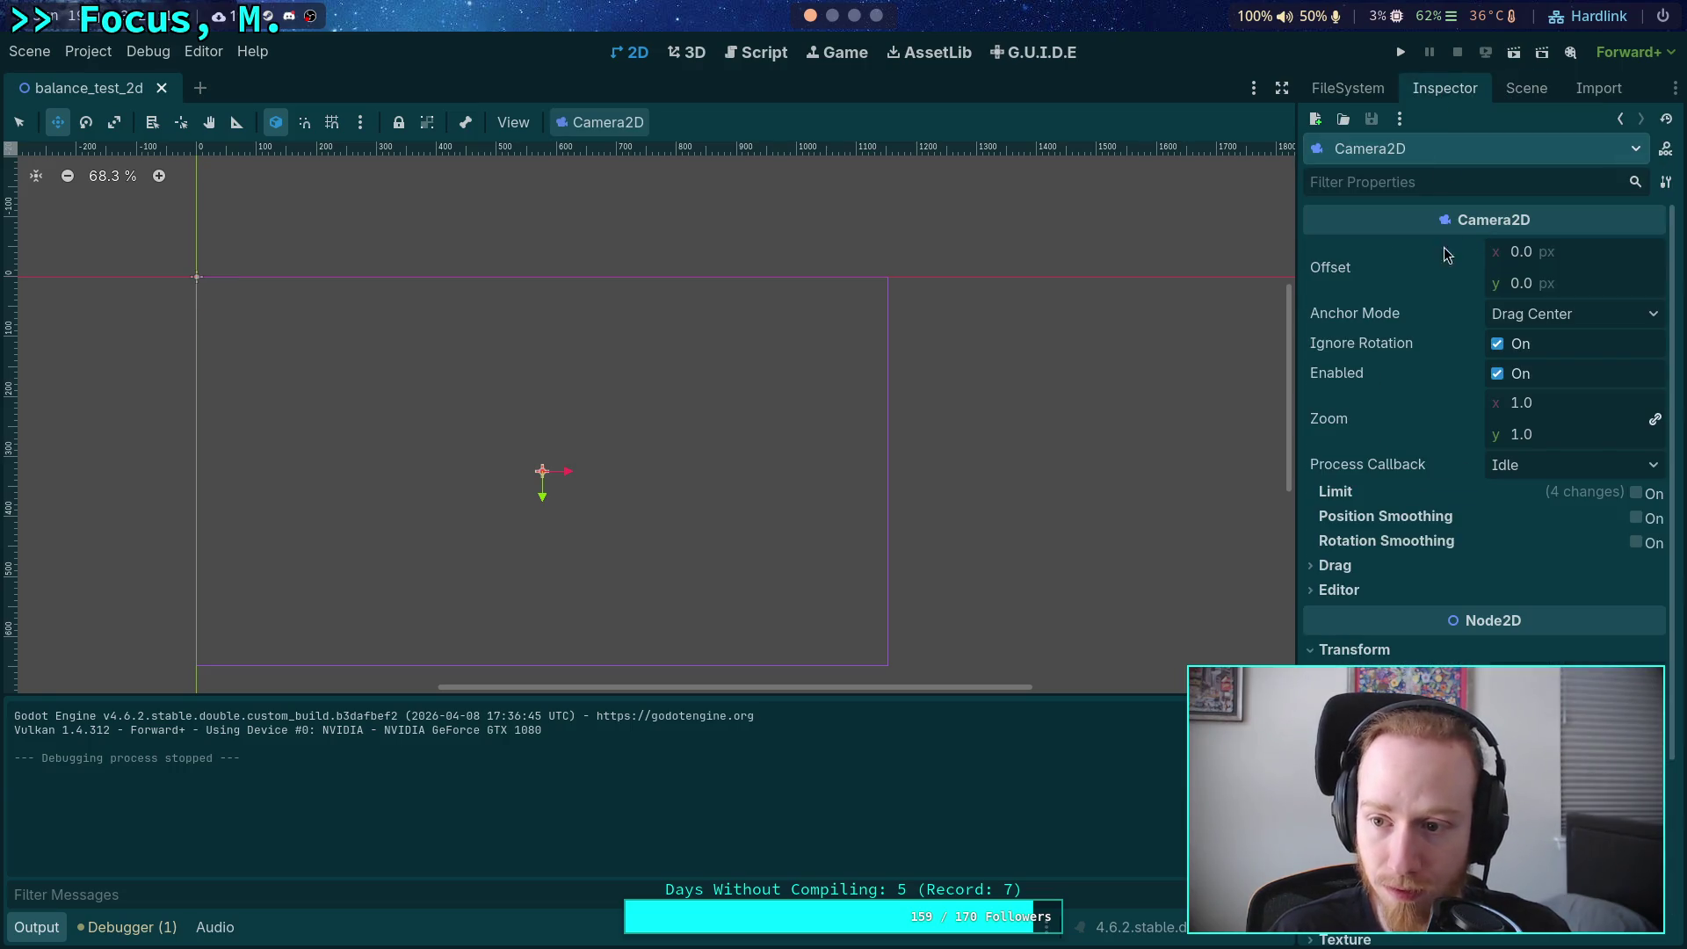
{"action": "scroll", "coordinate": [1379, 594], "scroll_direction": "down", "scroll_amount": 3}
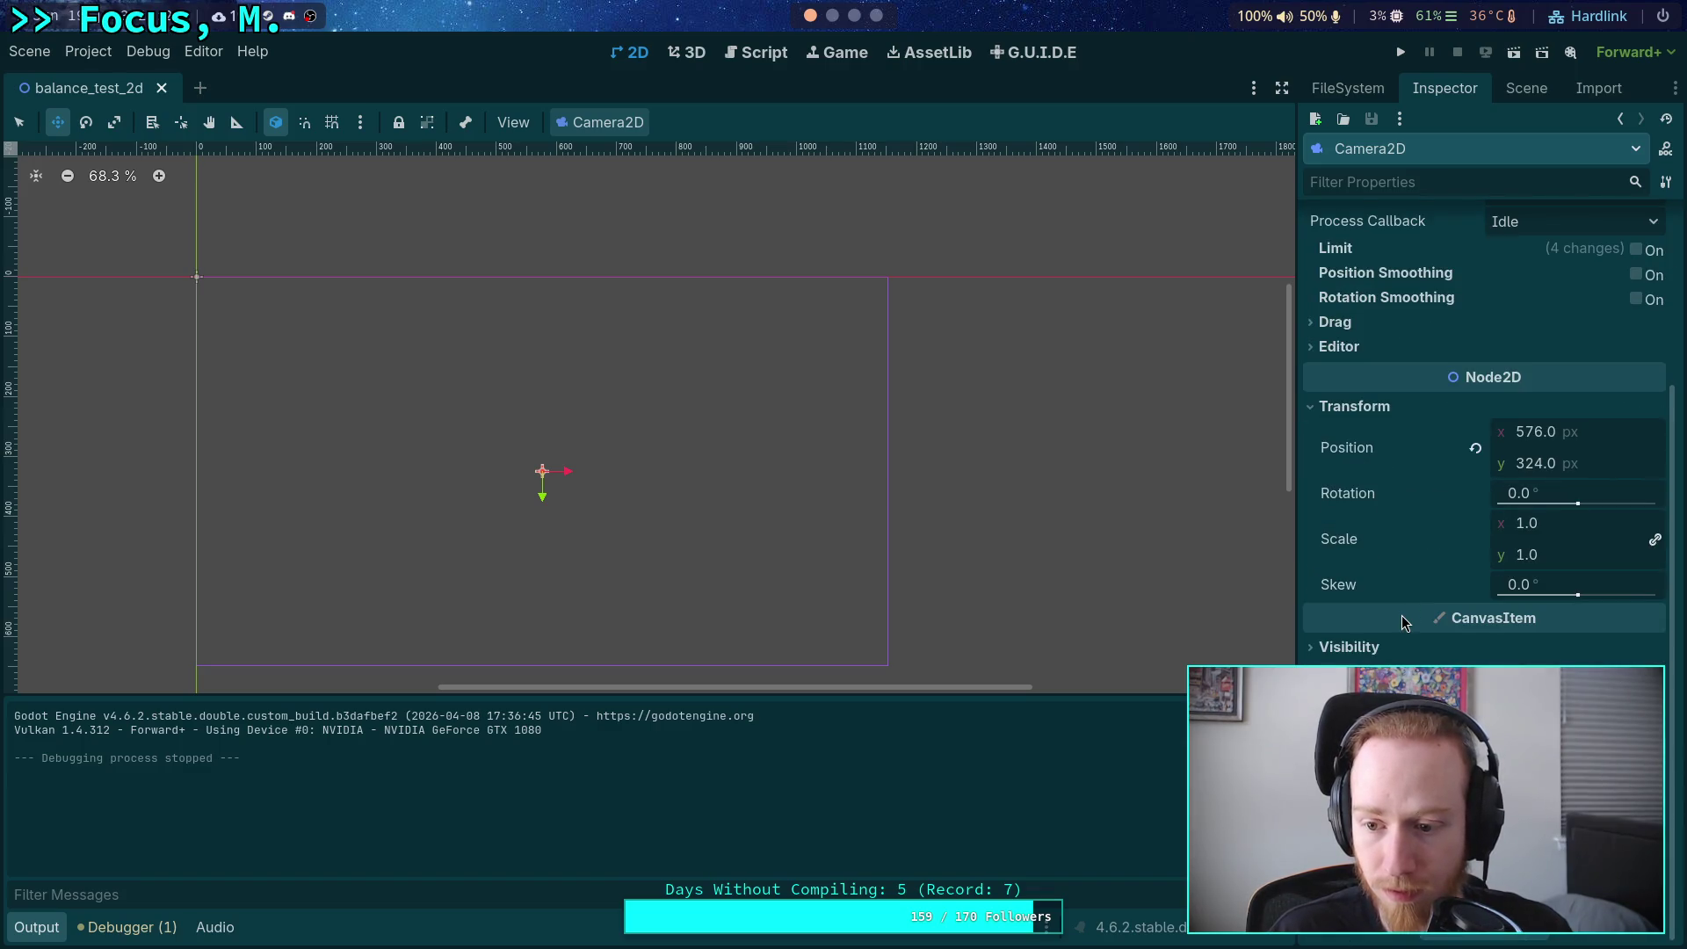
{"action": "mouse_move", "coordinate": [1400, 615]}
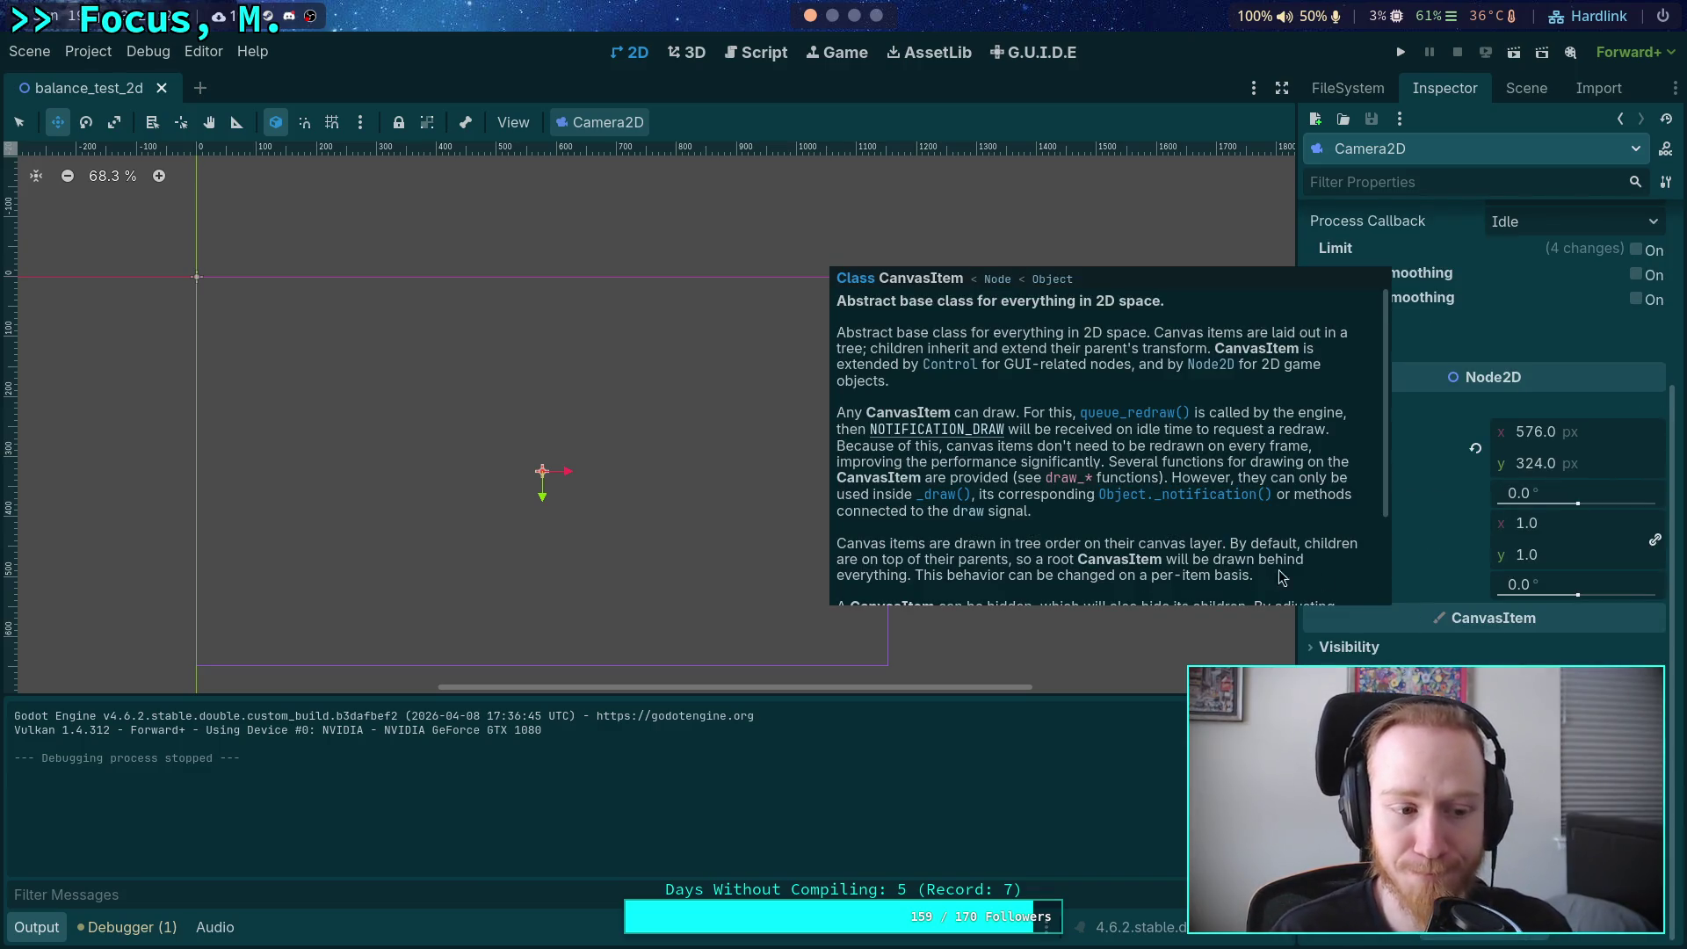
{"action": "scroll", "coordinate": [1405, 629], "scroll_direction": "up", "scroll_amount": 3}
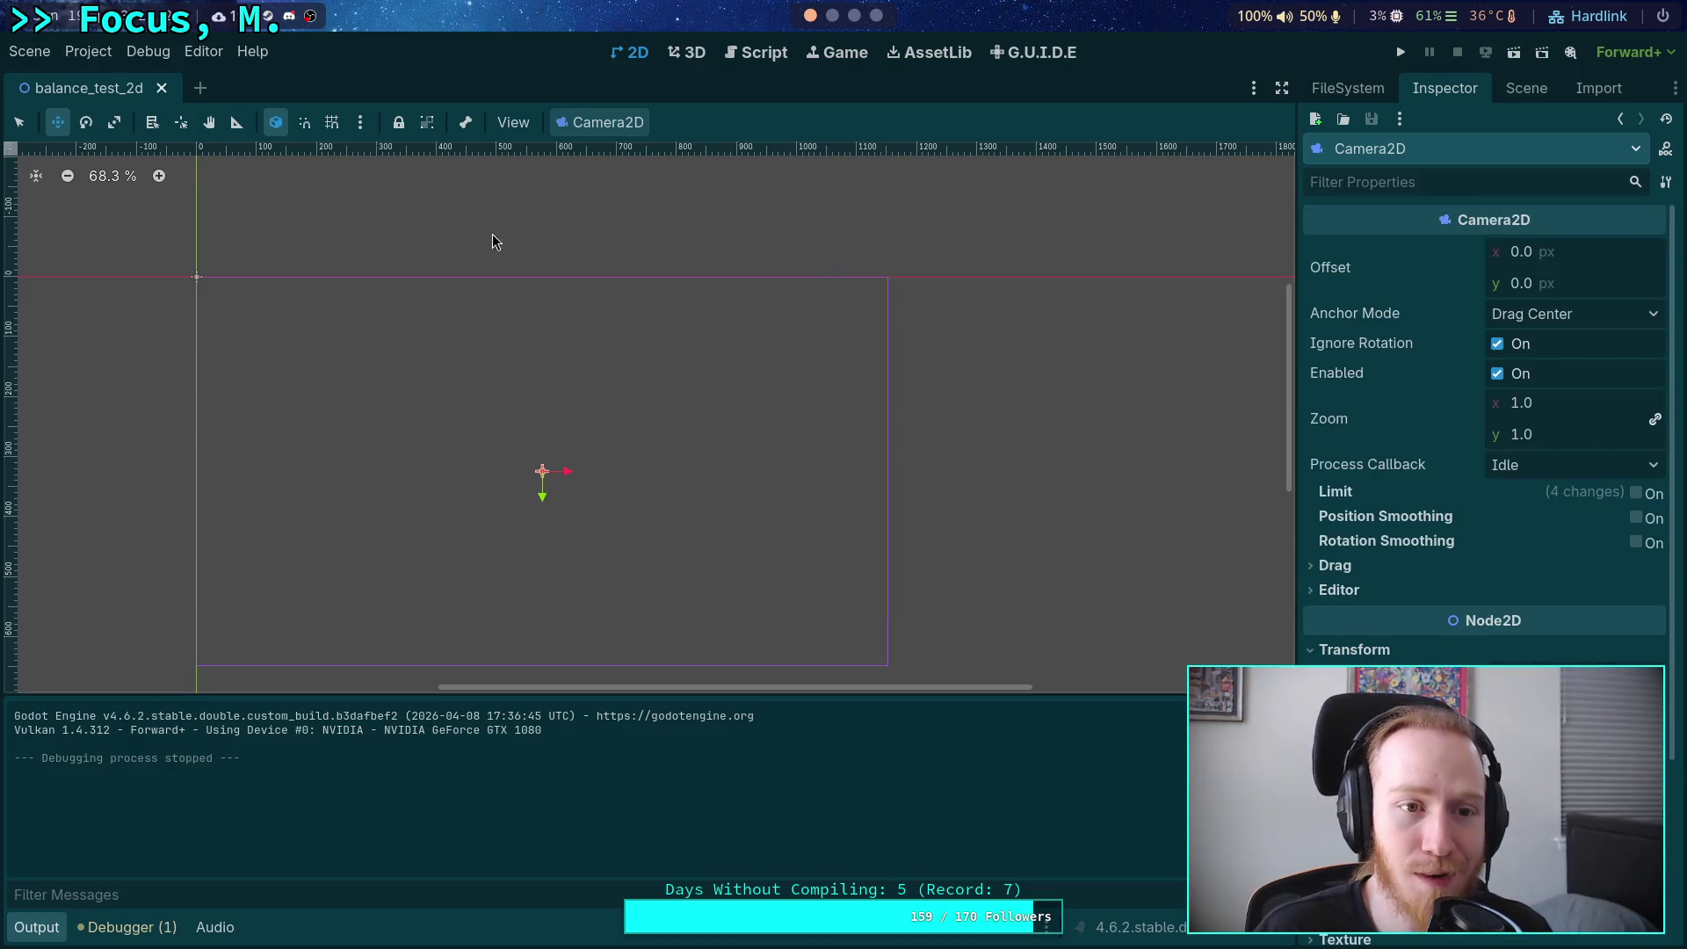
Check the 2D toolbar's snapping and View menus without changes, then return to the Scene dock.
{"action": "left_click", "coordinate": [360, 122]}
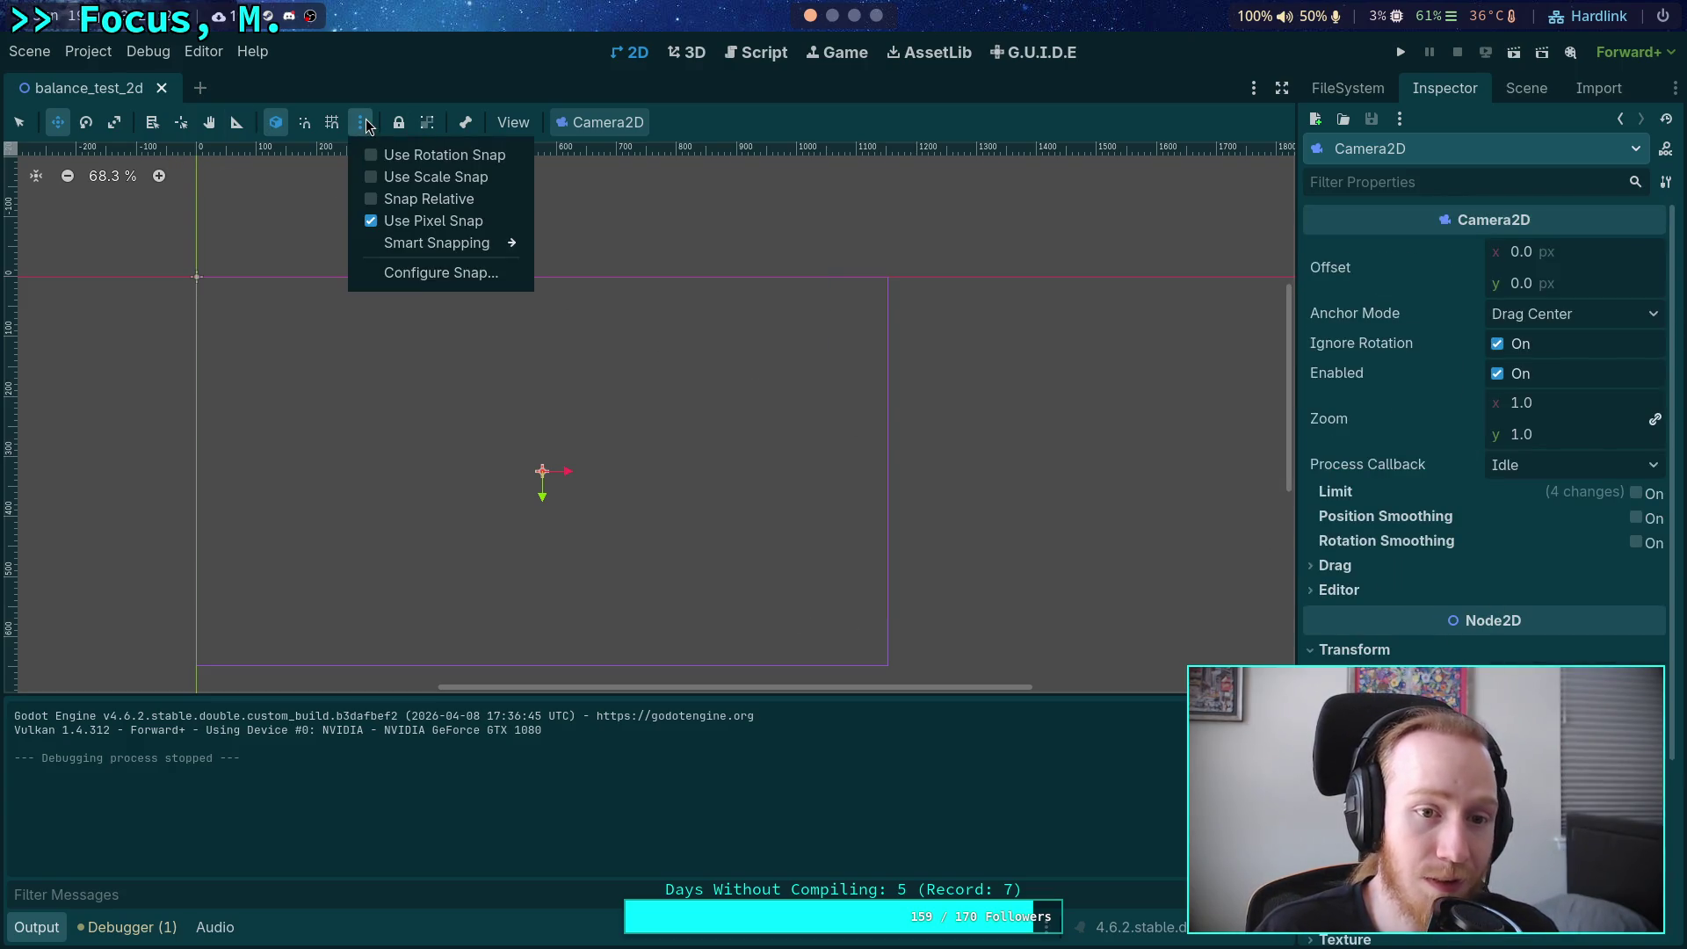
{"action": "left_click", "coordinate": [395, 120]}
{"action": "left_click", "coordinate": [513, 123]}
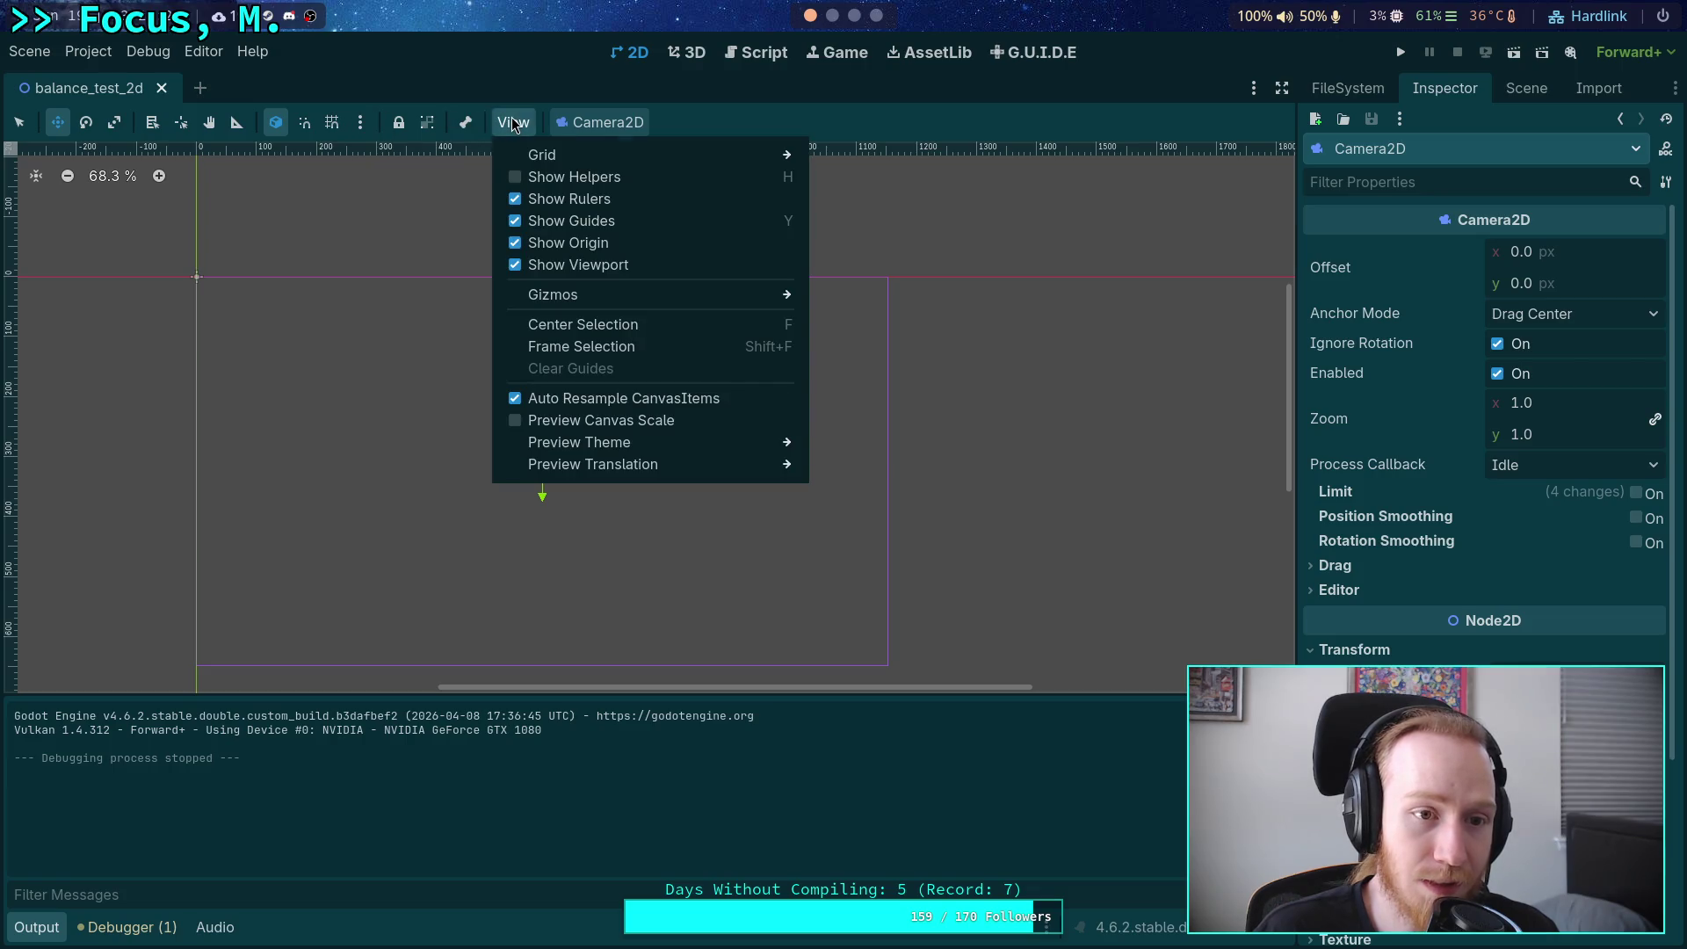
{"action": "left_click", "coordinate": [514, 124]}
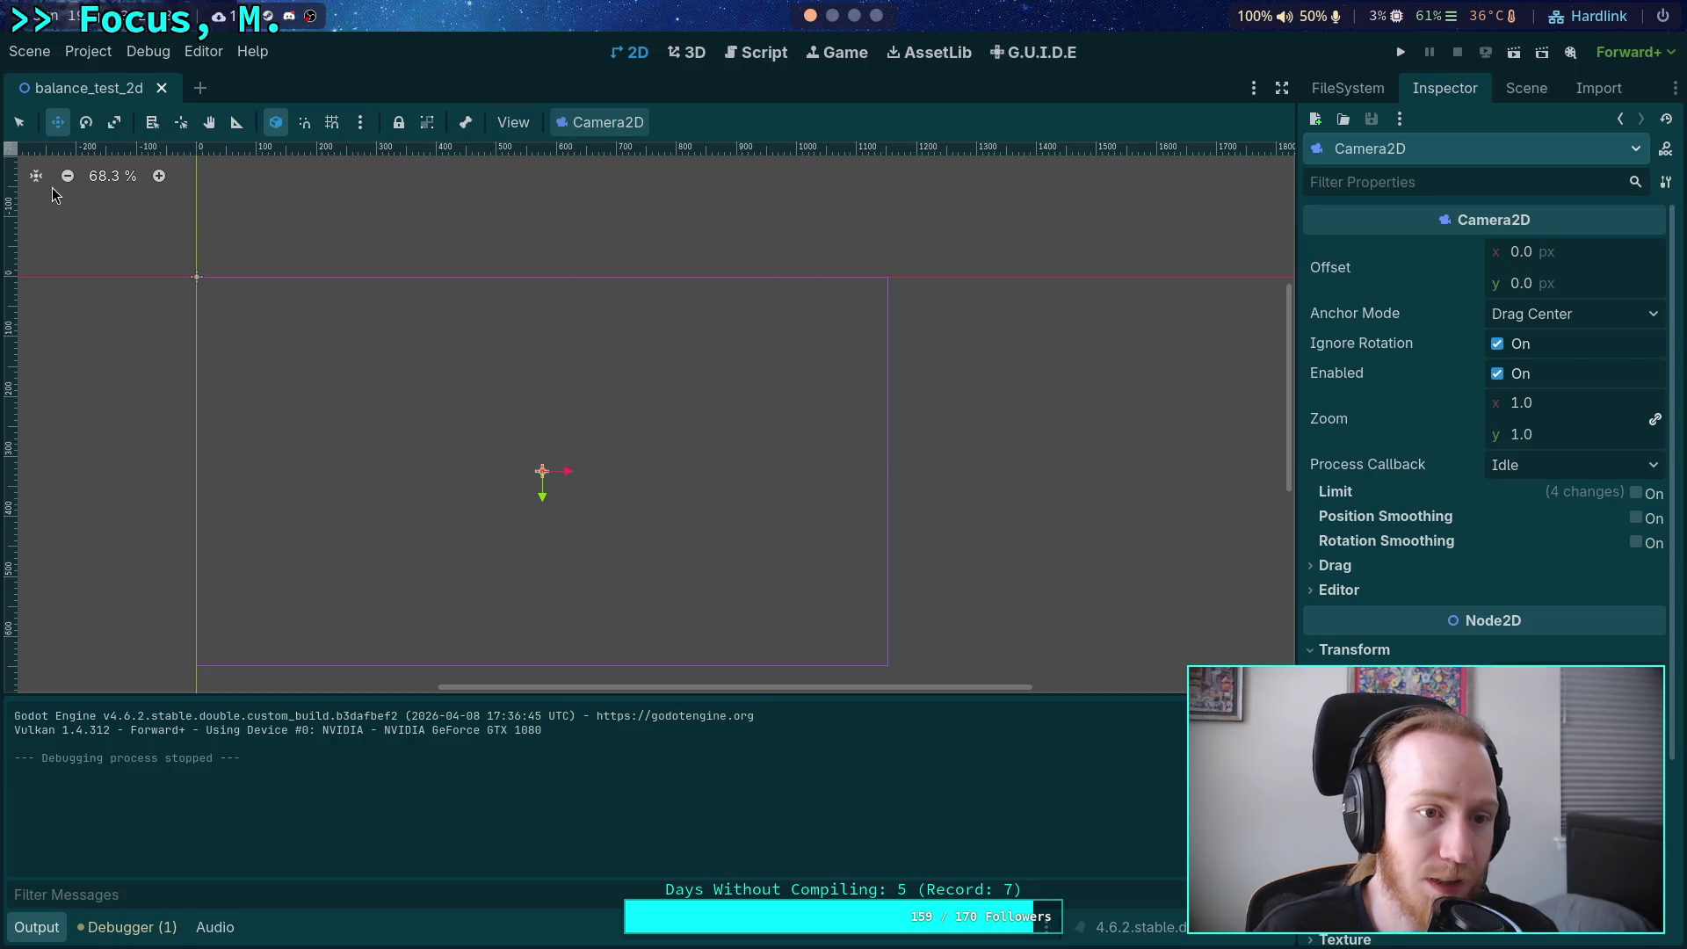
{"action": "left_click", "coordinate": [1526, 89]}
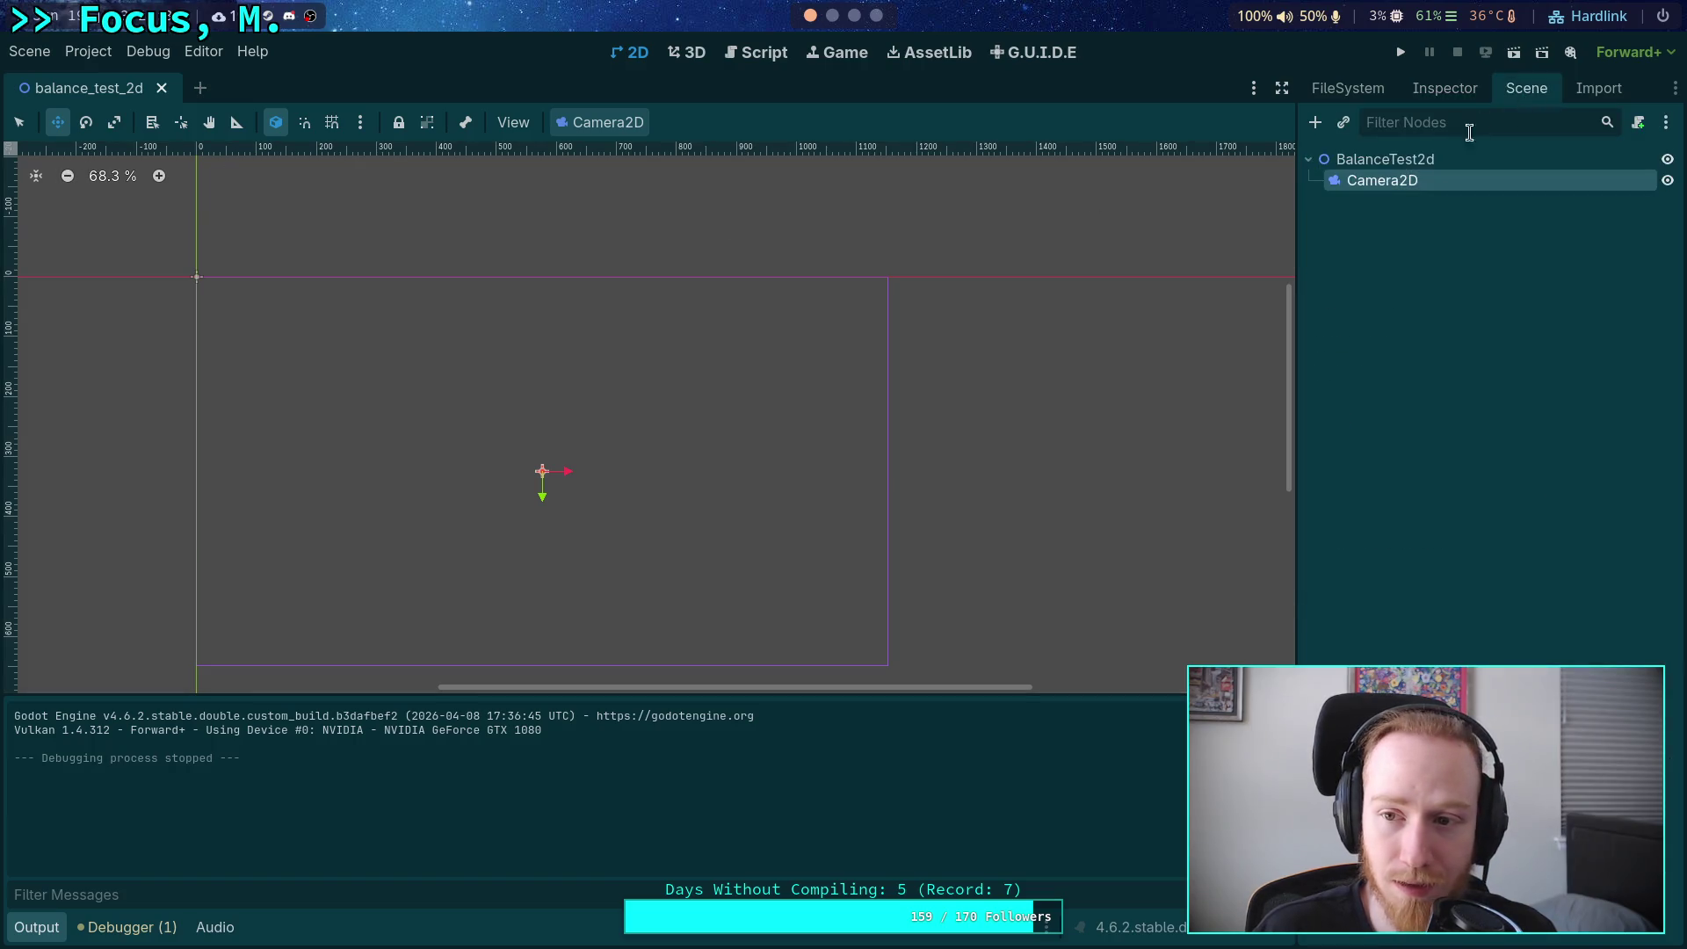
Add a CanvasModulate node as a child of BalanceTest2d.
{"action": "left_click", "coordinate": [1378, 158]}
{"action": "left_click", "coordinate": [1316, 122]}
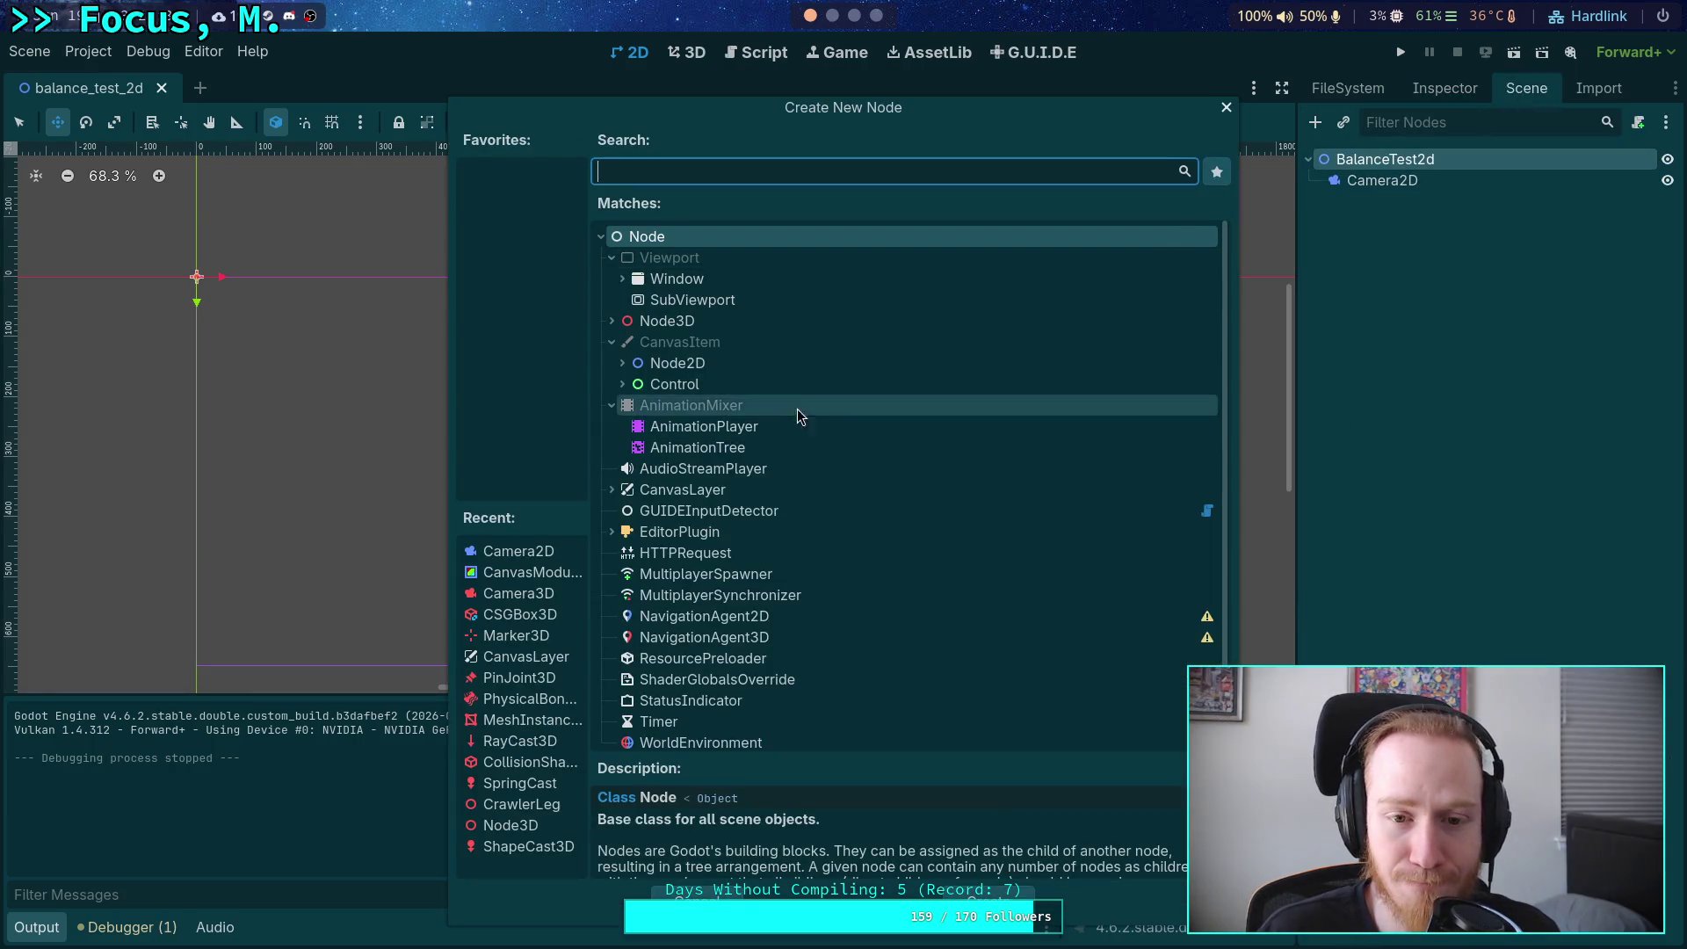
{"action": "left_click", "coordinate": [622, 363]}
{"action": "scroll", "coordinate": [762, 462], "scroll_direction": "down", "scroll_amount": 5}
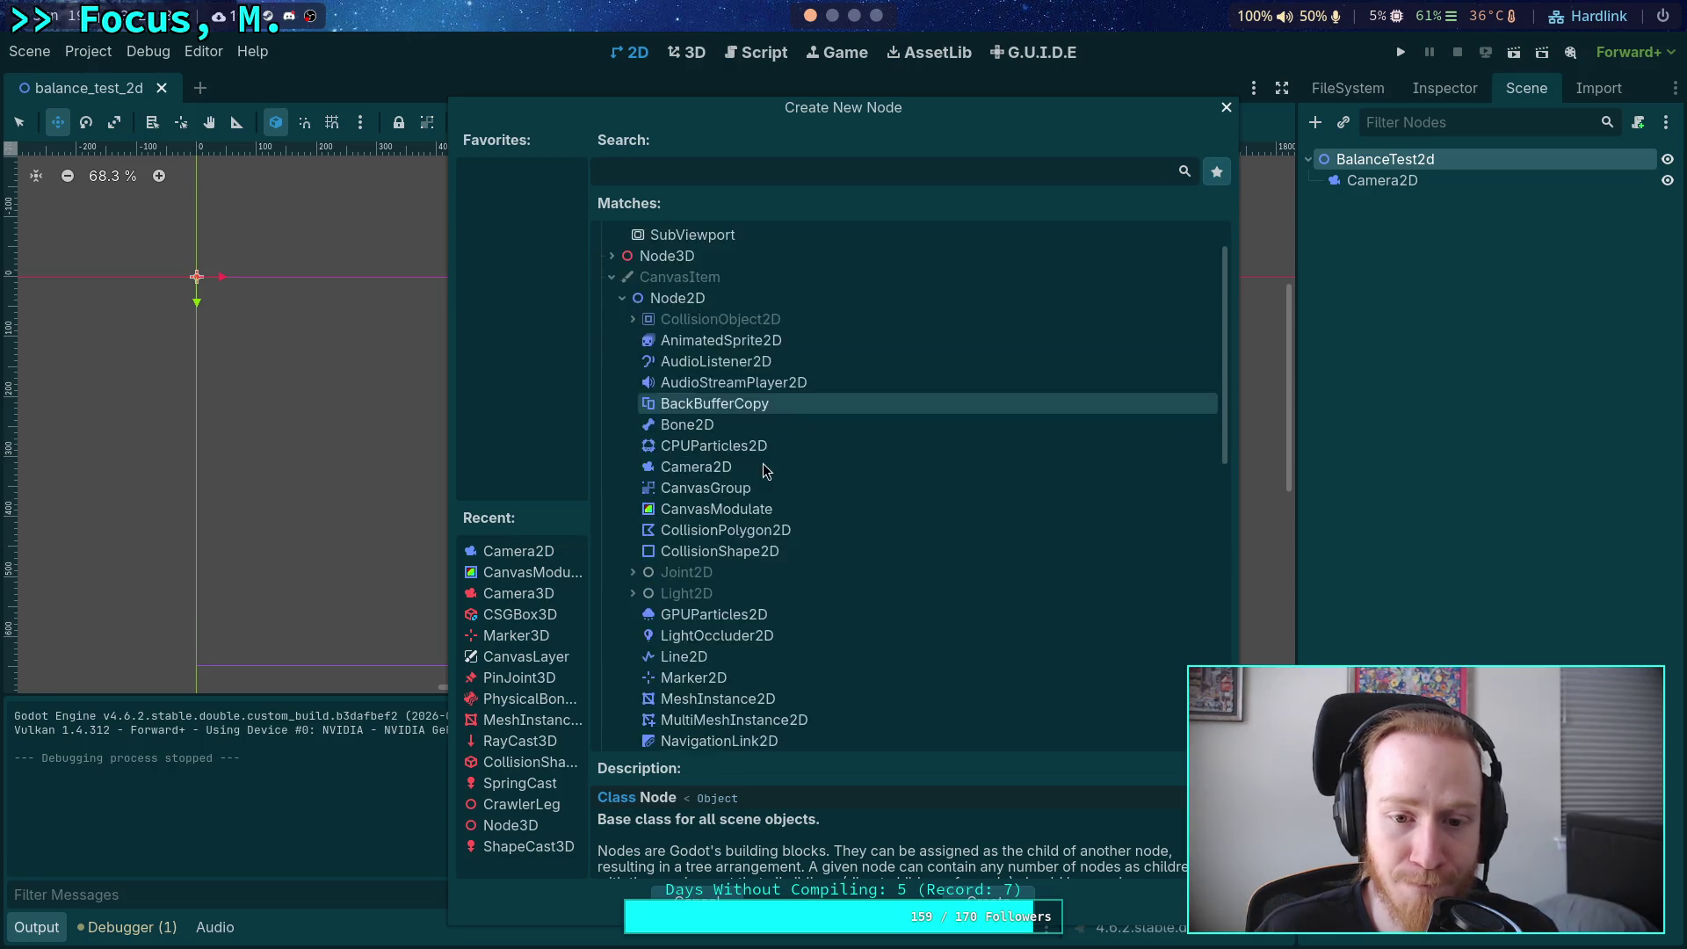
{"action": "scroll", "coordinate": [766, 458], "scroll_direction": "down", "scroll_amount": 4}
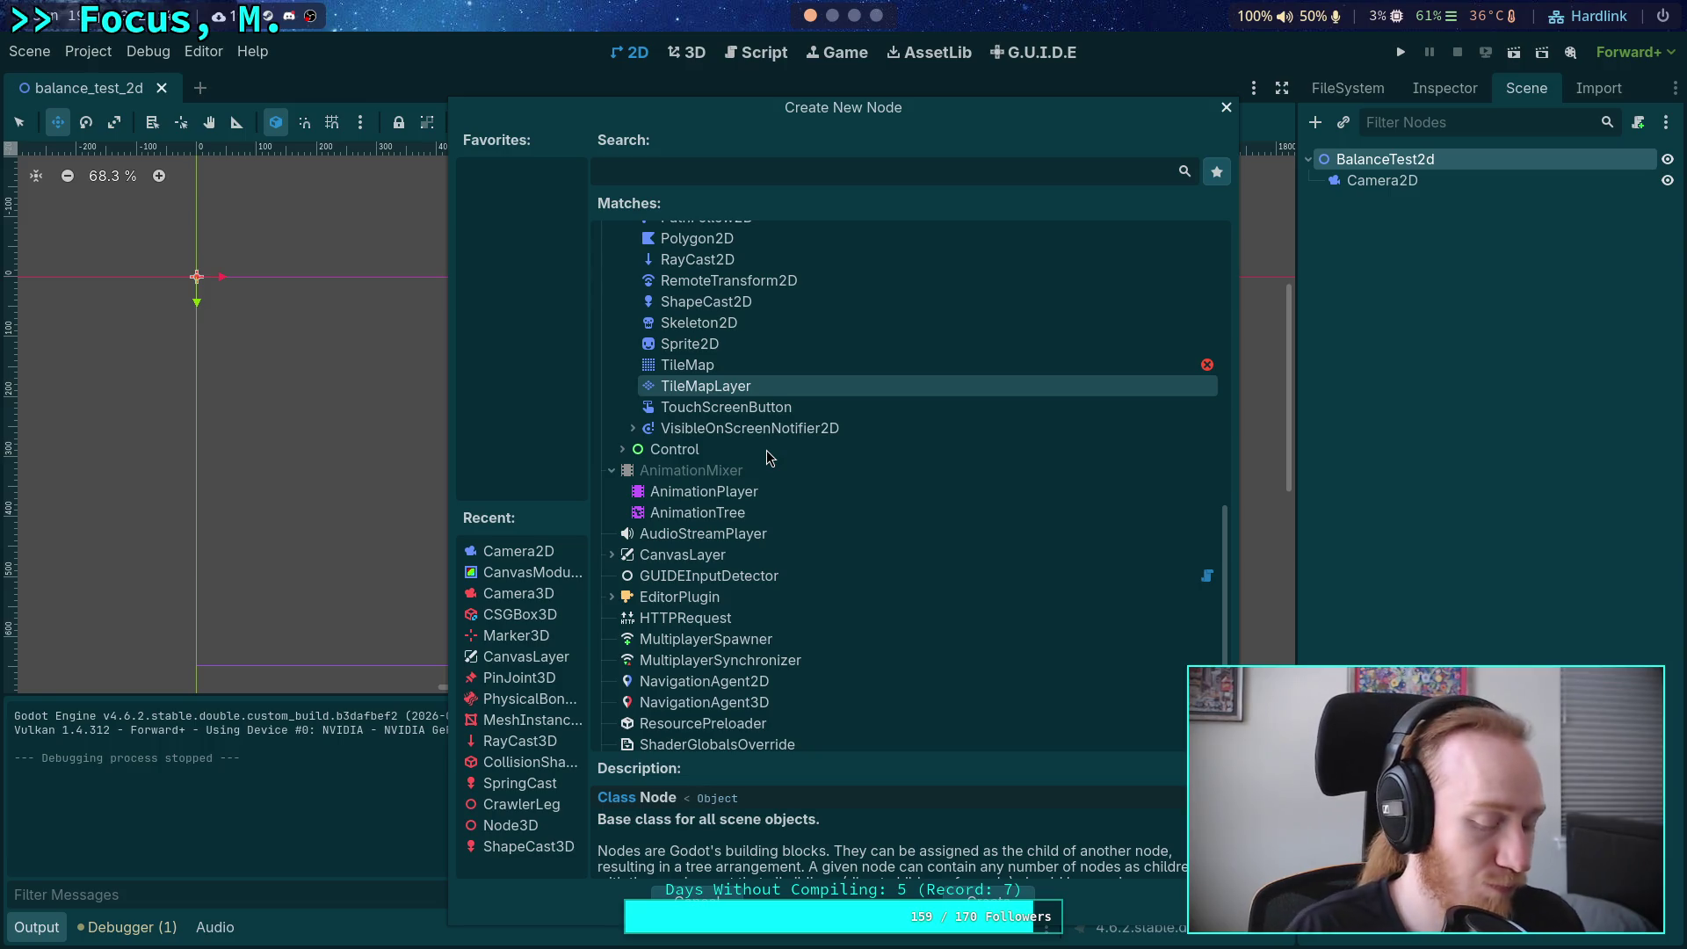
{"action": "scroll", "coordinate": [820, 597], "scroll_direction": "up", "scroll_amount": 7}
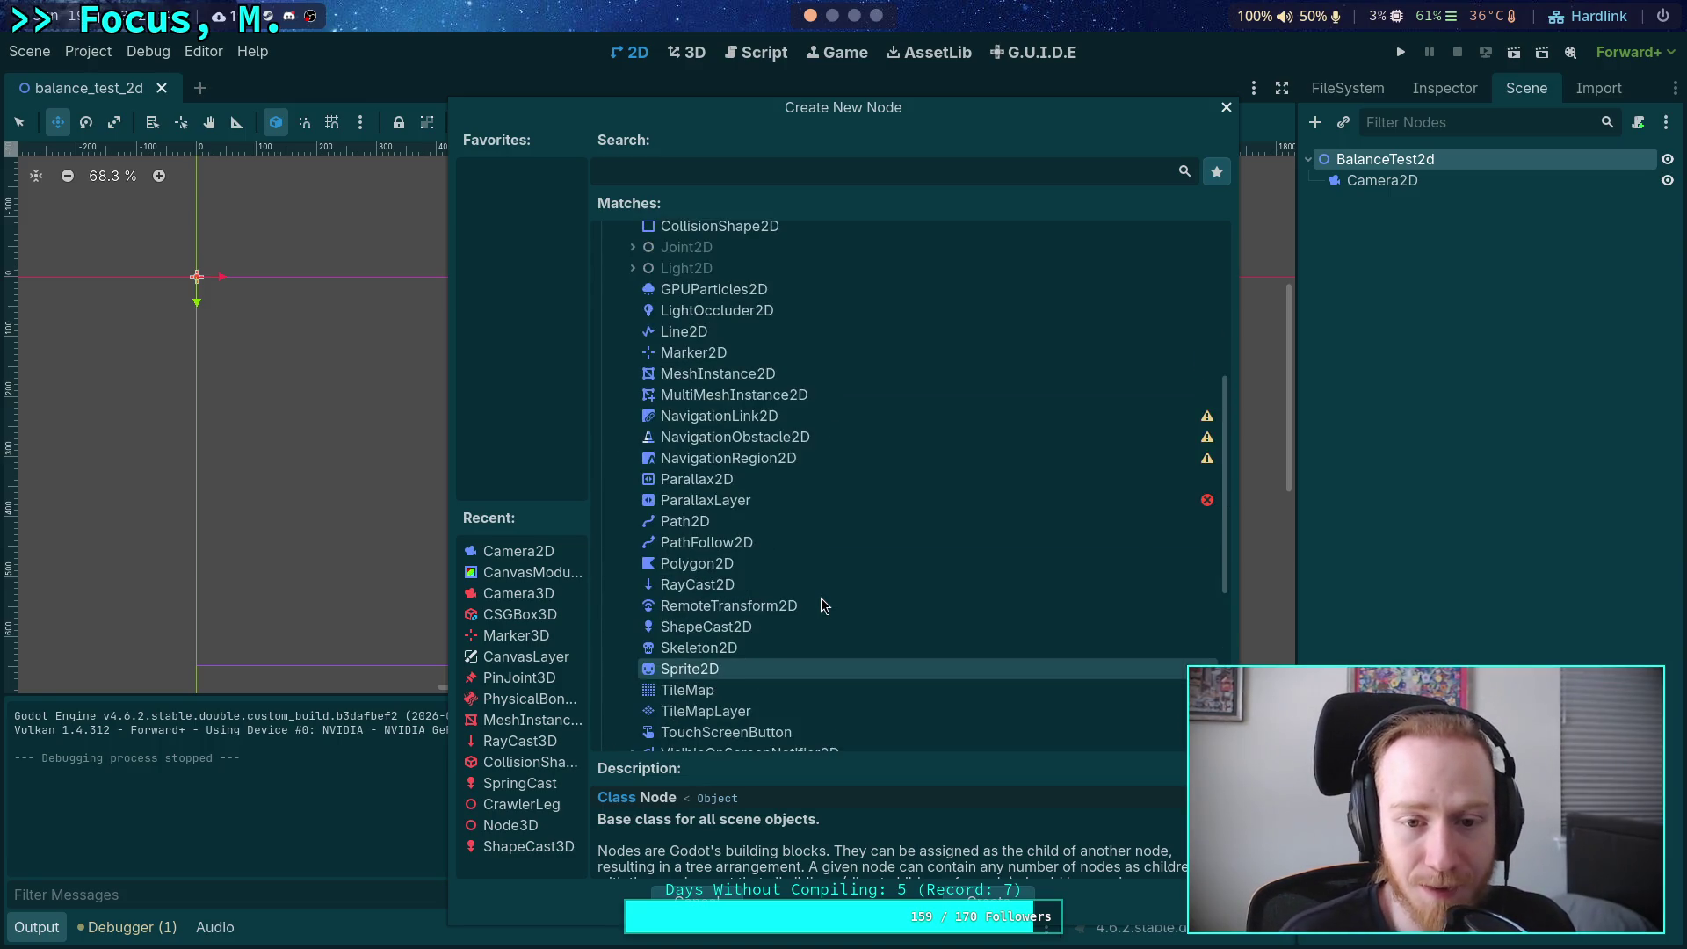
{"action": "scroll", "coordinate": [770, 550], "scroll_direction": "up", "scroll_amount": 3}
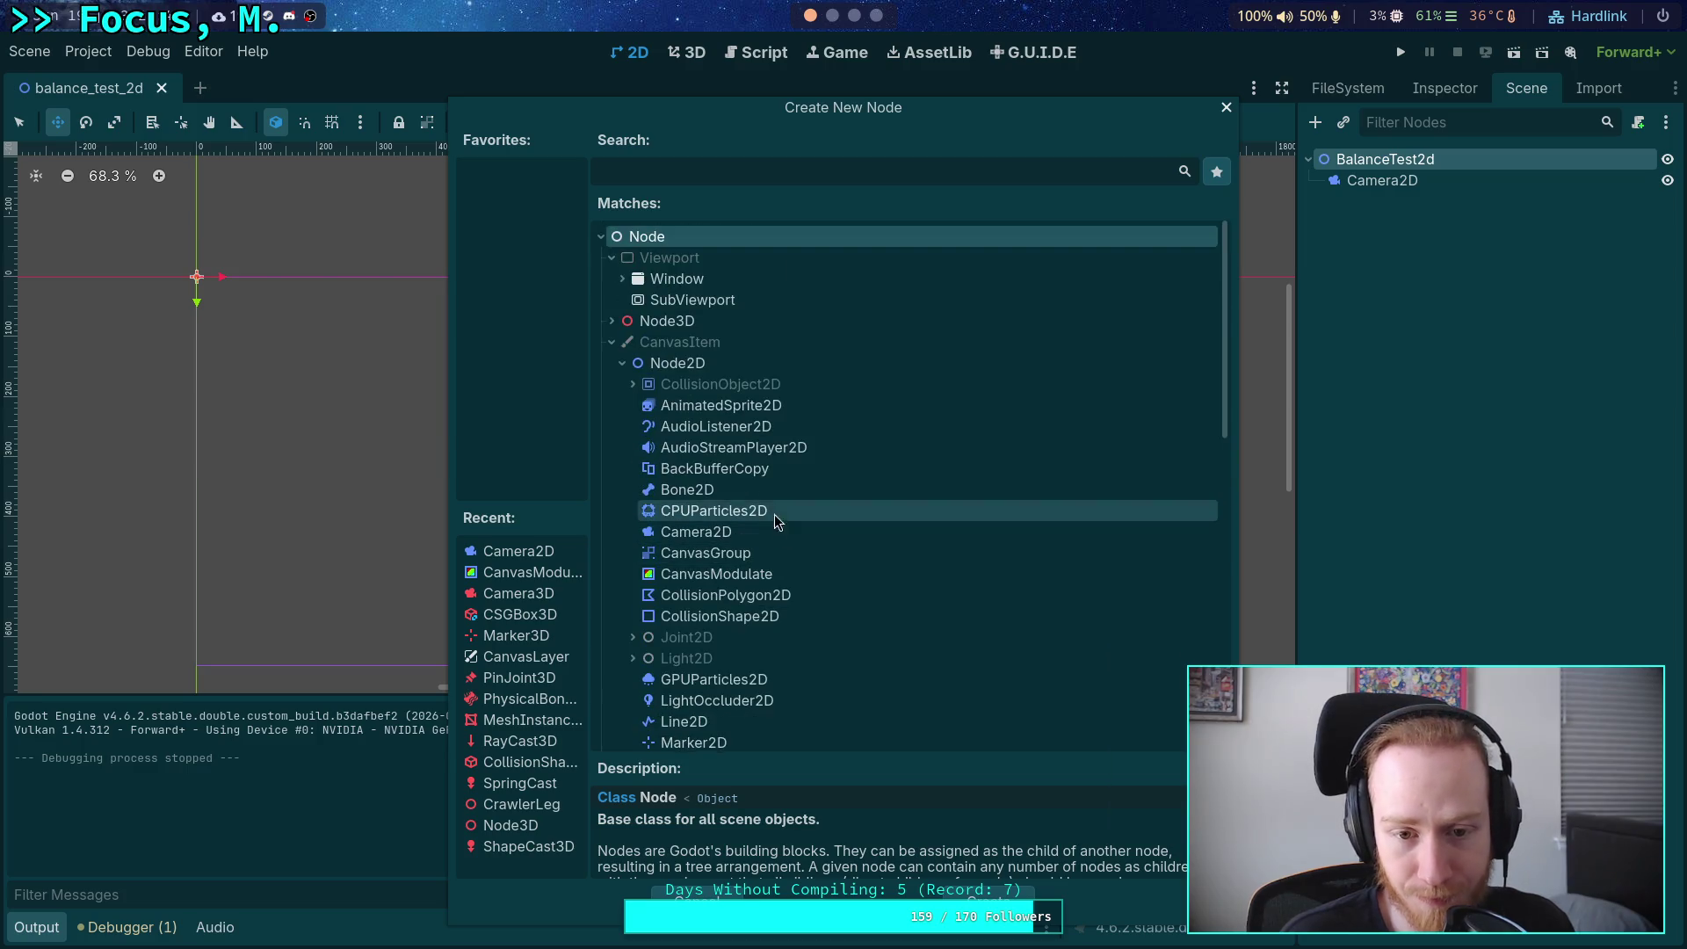
{"action": "left_click", "coordinate": [743, 575]}
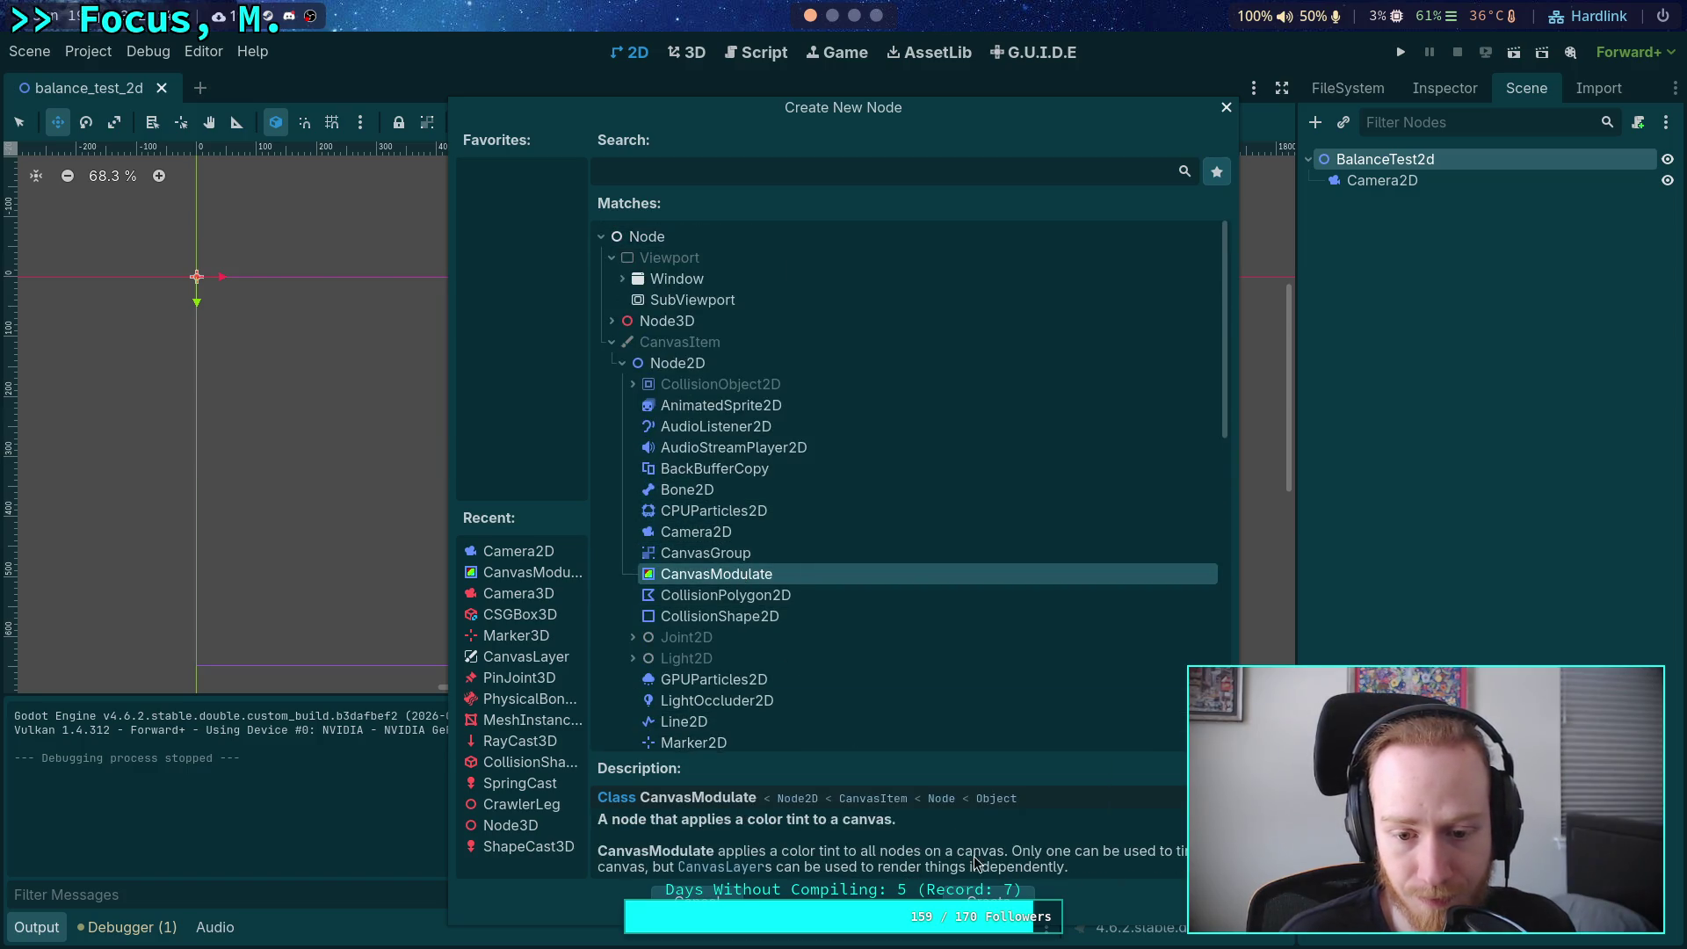
{"action": "left_click", "coordinate": [1011, 893]}
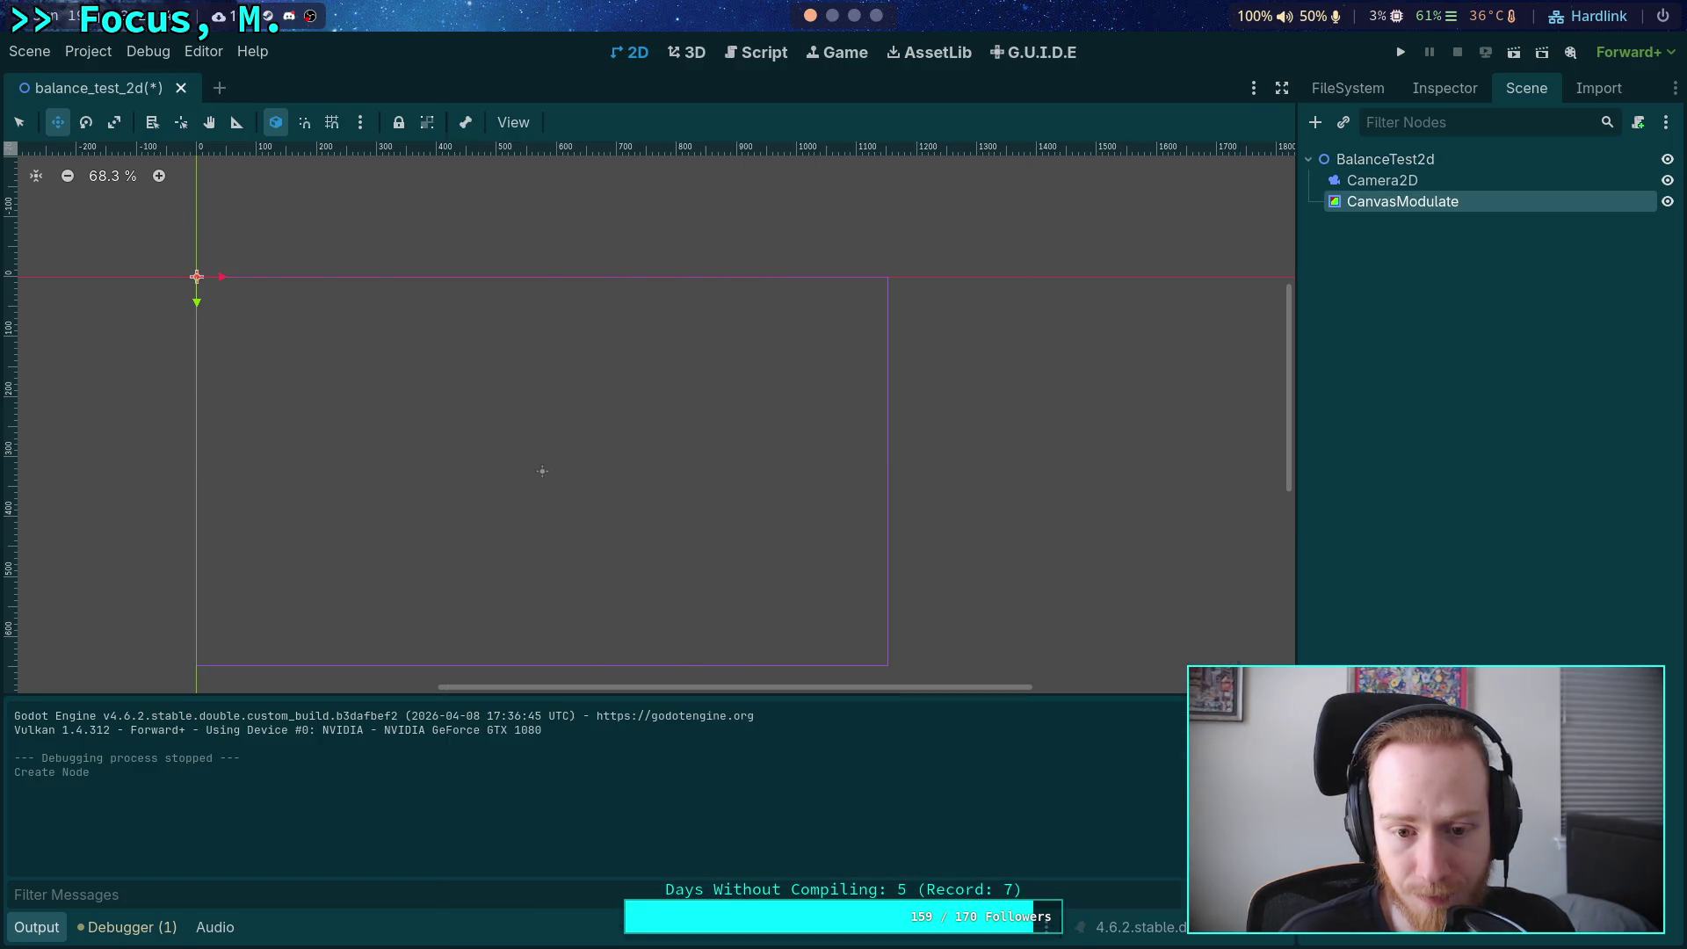
Set the CanvasModulate's Color tint to black.
{"action": "left_click", "coordinate": [1444, 88]}
{"action": "left_click", "coordinate": [1555, 255]}
{"action": "scroll", "coordinate": [1527, 369], "scroll_direction": "down", "scroll_amount": 10}
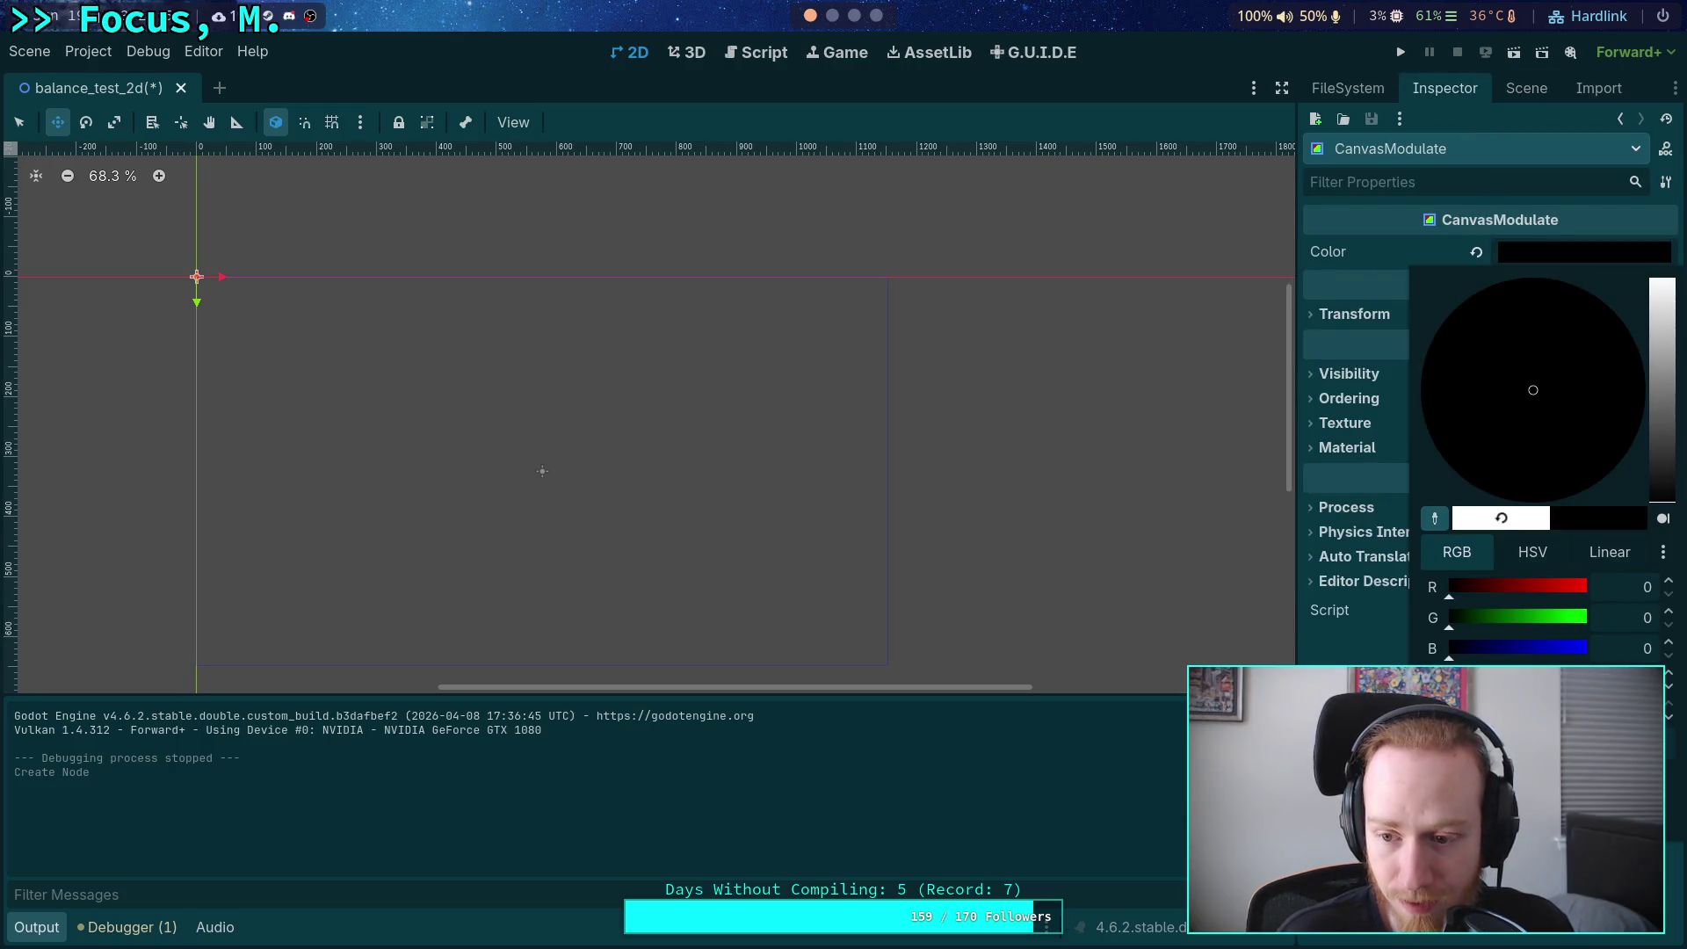
{"action": "key", "text": "Escape"}
Save and test-run the scene, stop it, then recheck the CanvasModulate colour.
{"action": "left_click", "coordinate": [1404, 51]}
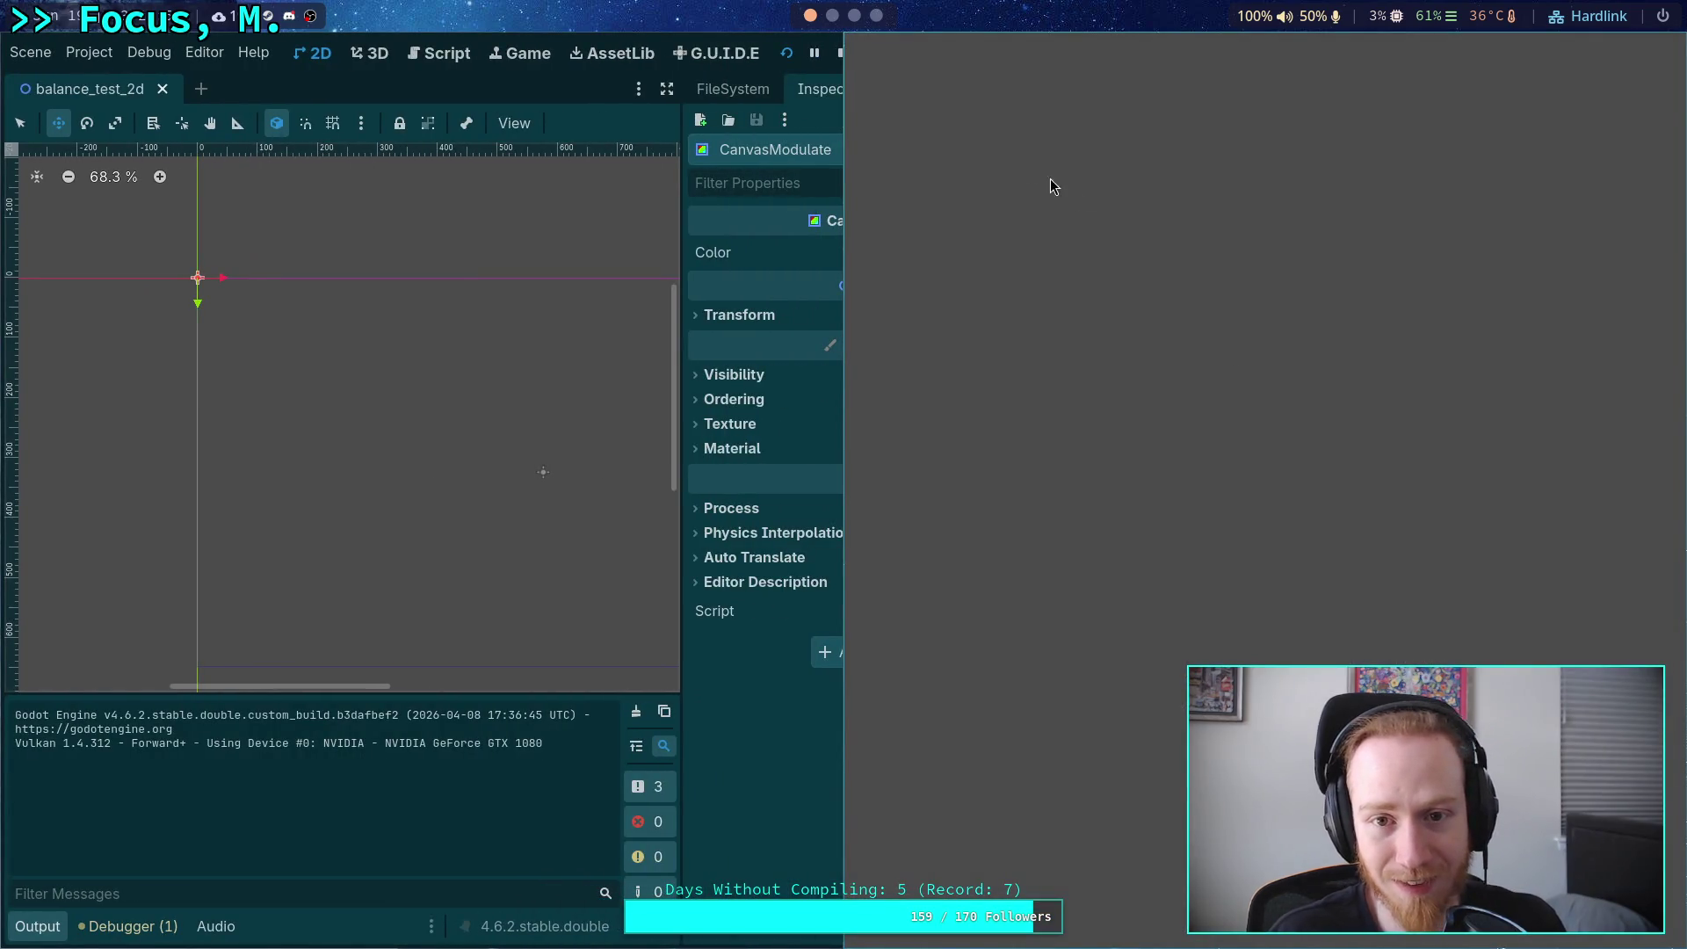
{"action": "key", "text": "F8"}
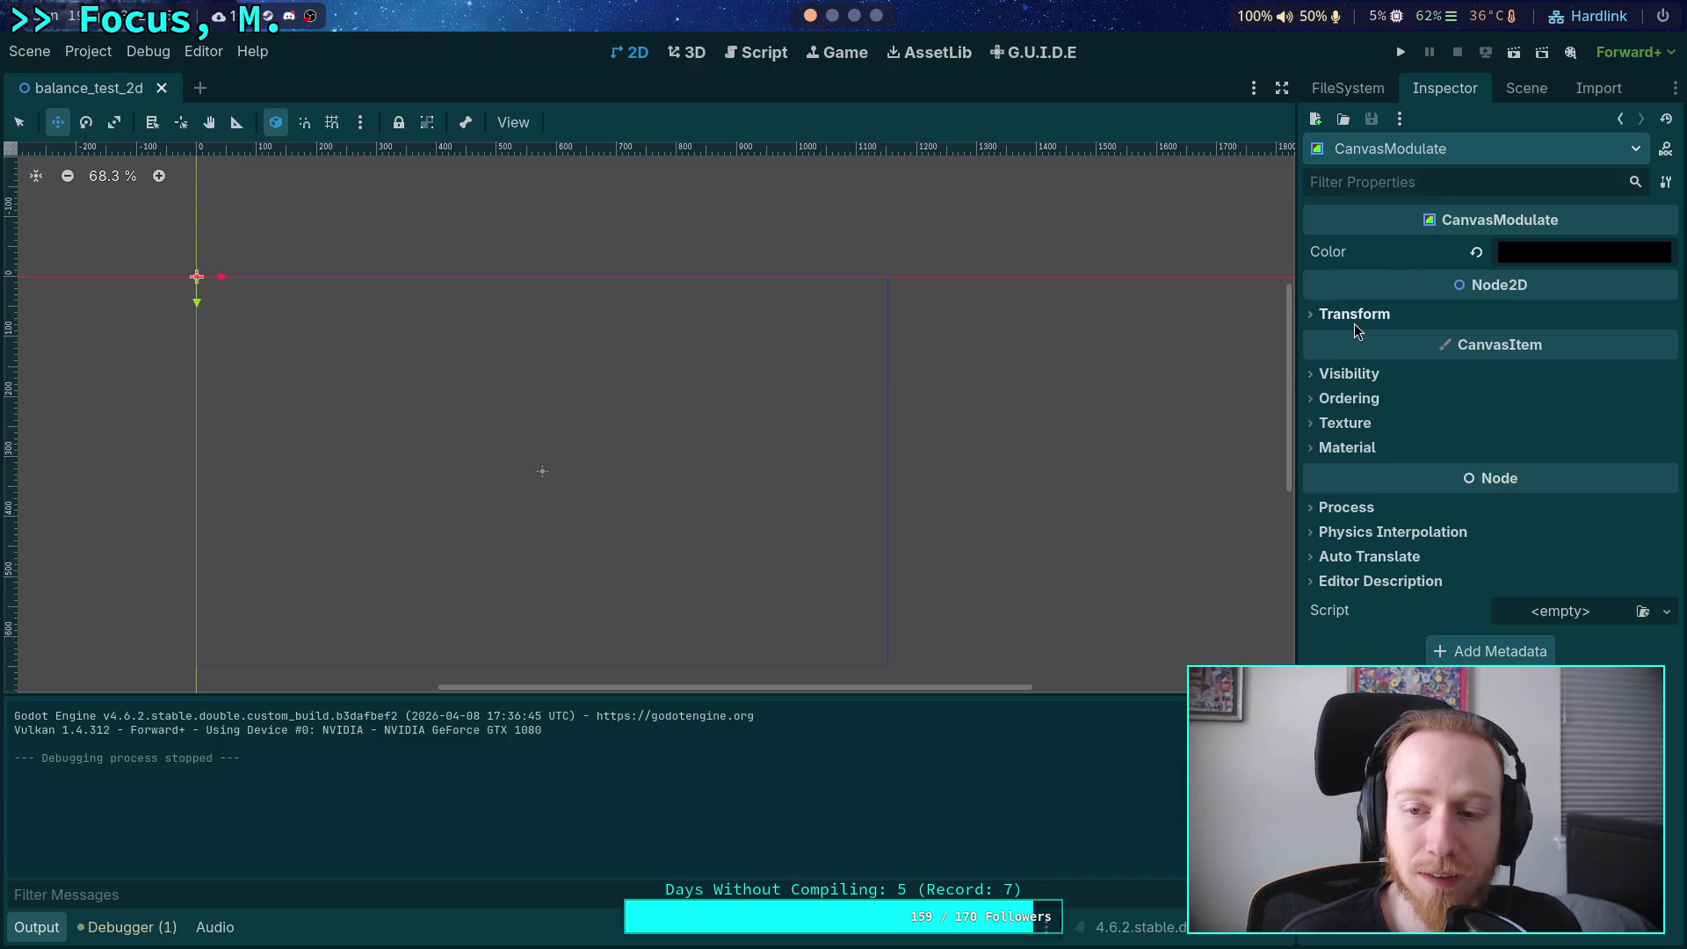
{"action": "left_click", "coordinate": [1363, 316]}
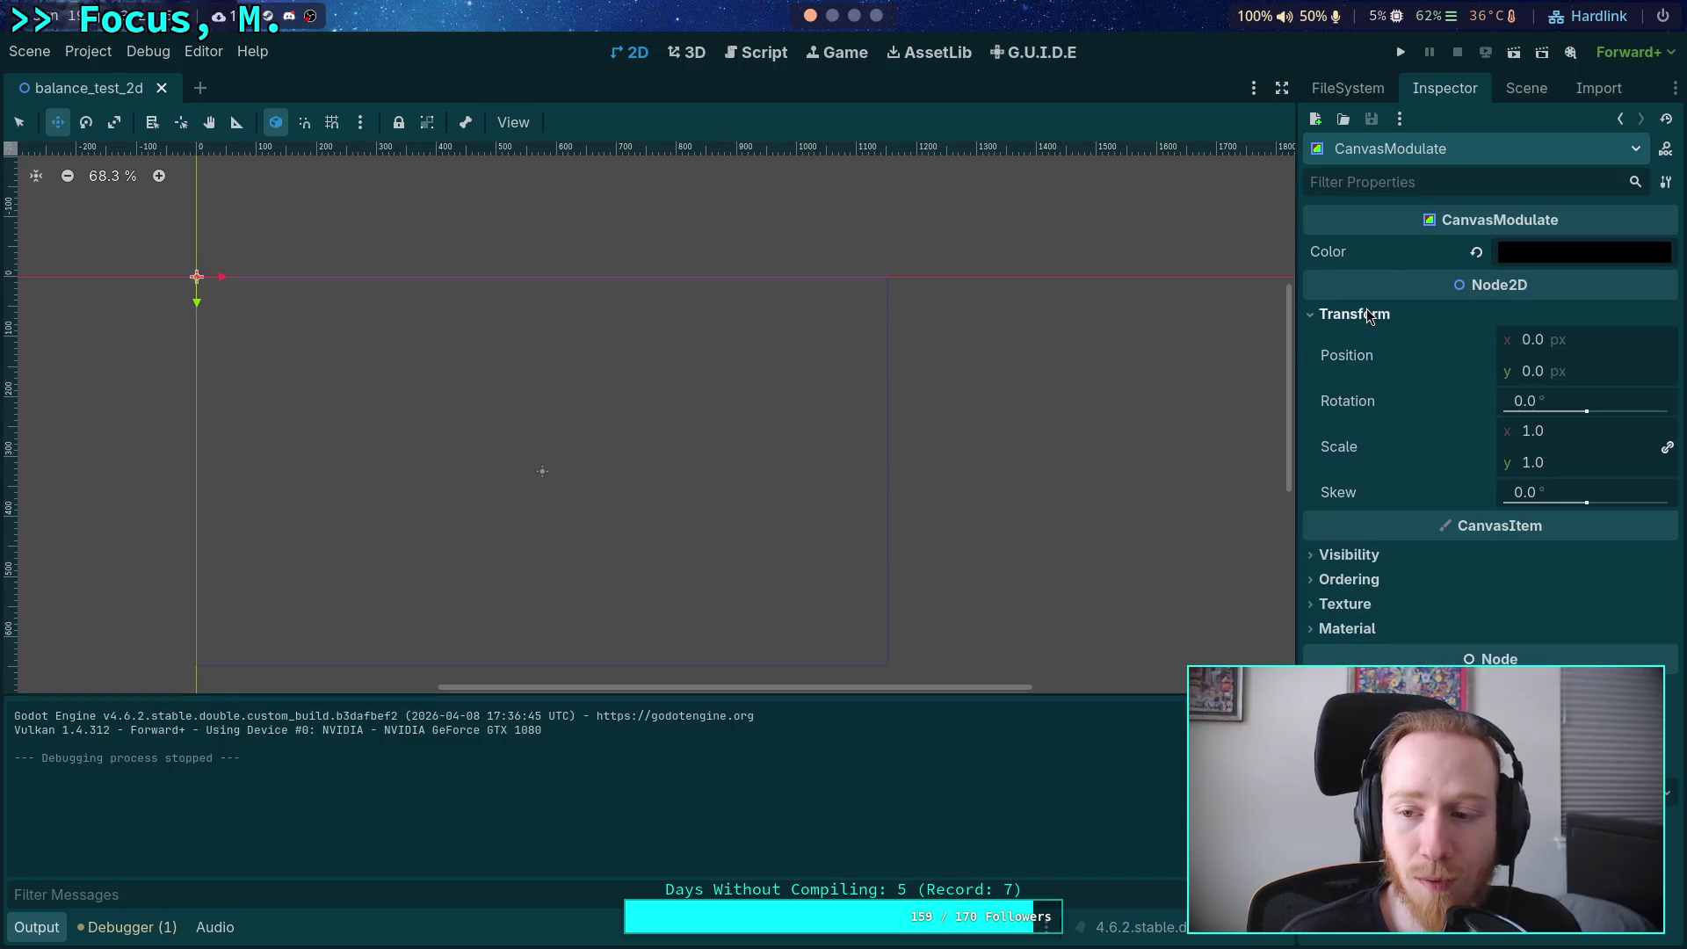
{"action": "left_click", "coordinate": [1599, 255]}
{"action": "left_click", "coordinate": [1518, 86]}
{"action": "left_click", "coordinate": [1514, 91]}
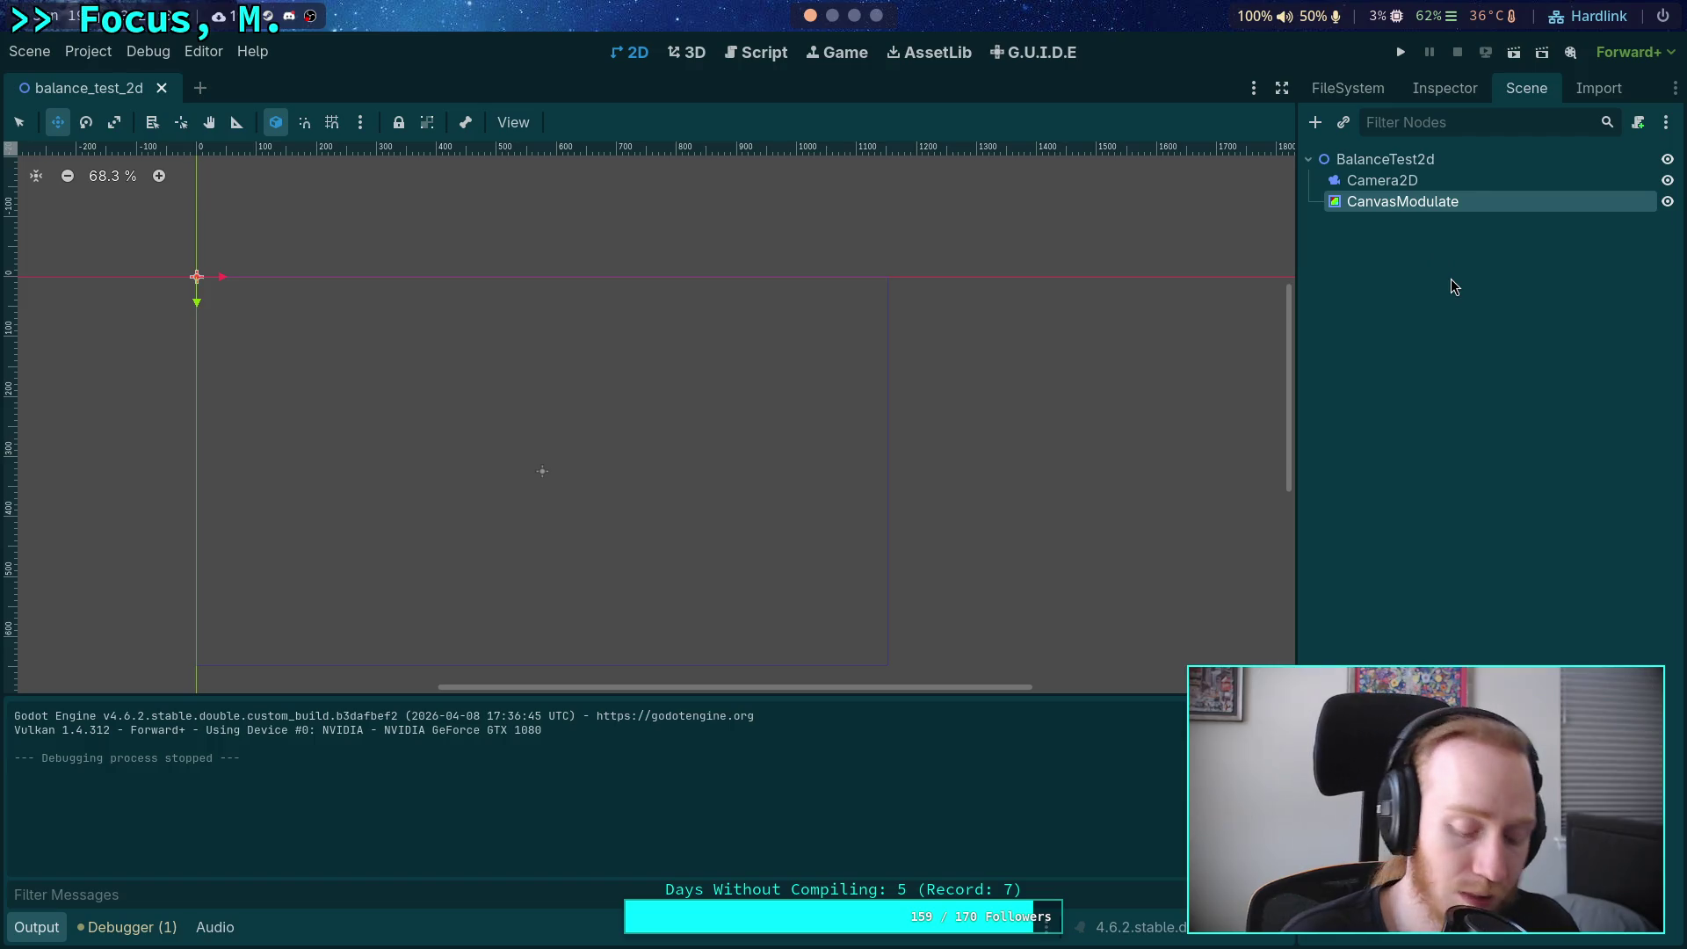
Delete the CanvasModulate and Camera2D nodes, confirming each removal.
{"action": "key", "text": "Delete"}
{"action": "key", "text": "Return"}
{"action": "left_click", "coordinate": [1406, 185]}
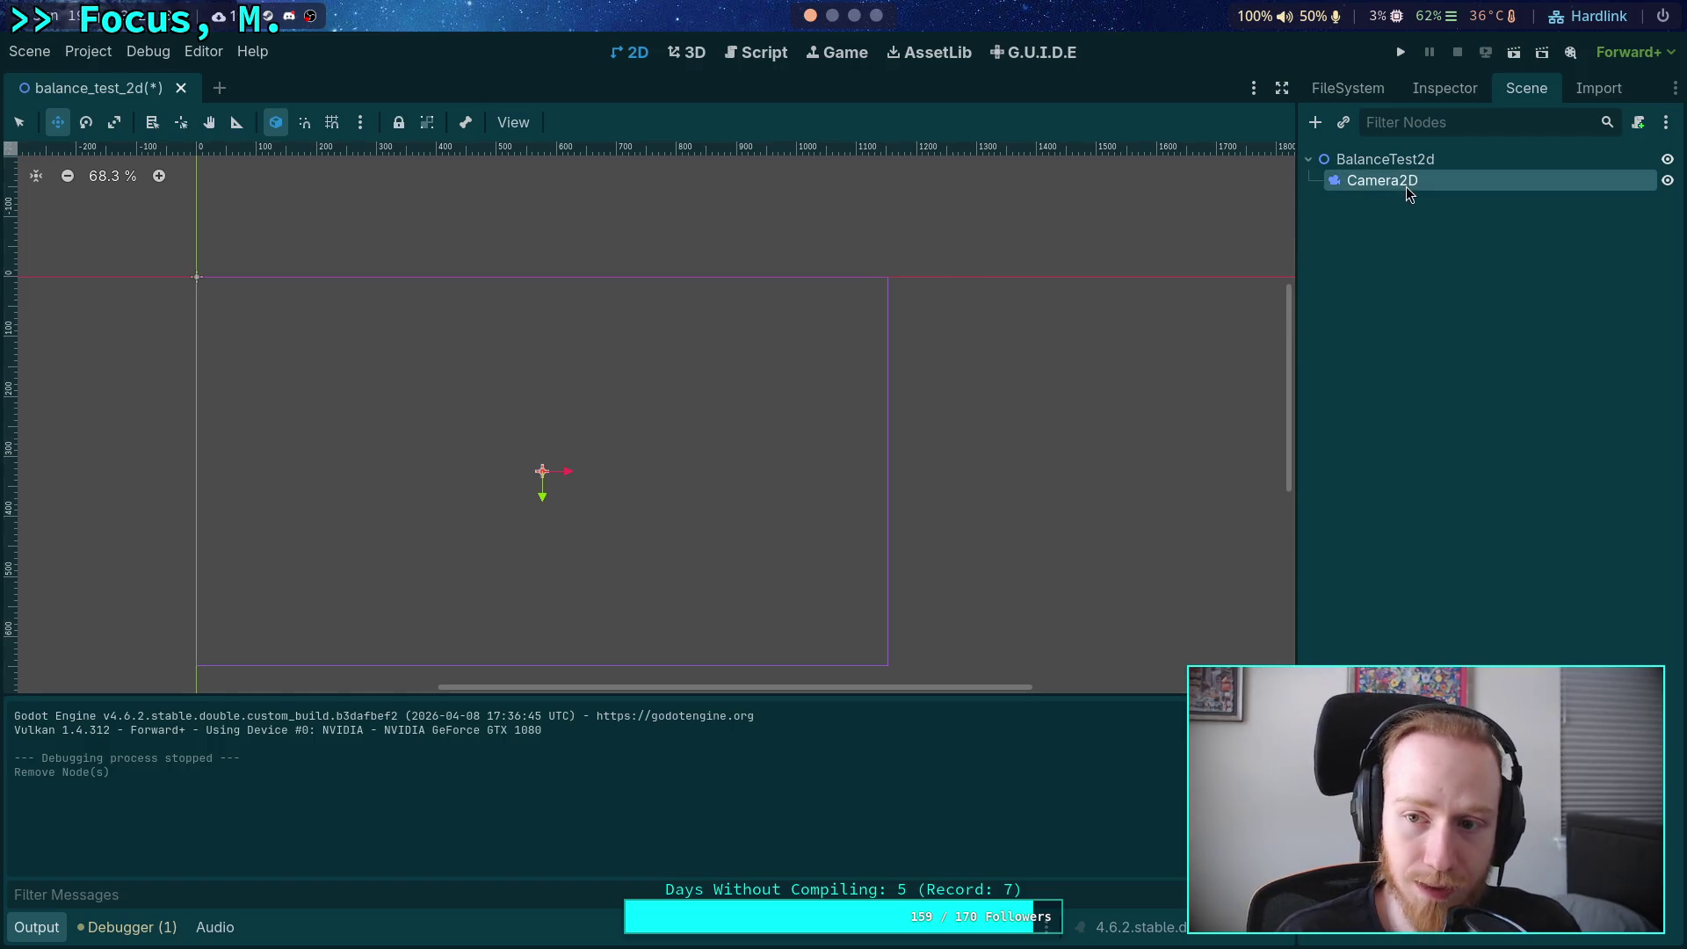
{"action": "key", "text": "Delete"}
{"action": "key", "text": "Return"}
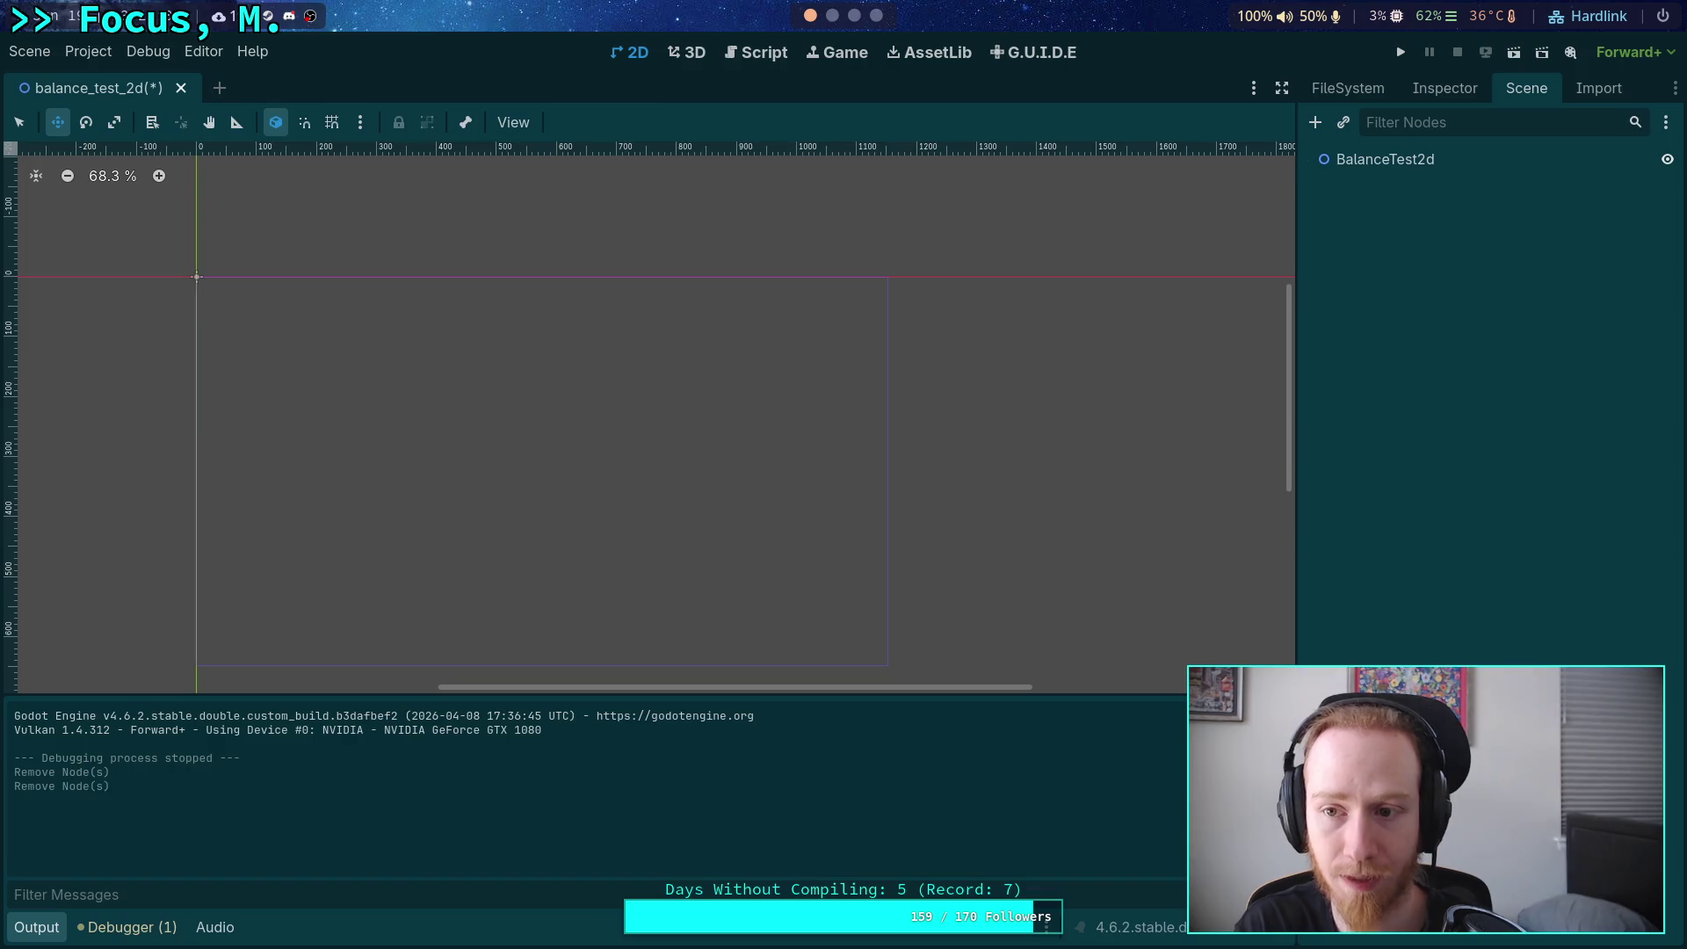
Toggle the output log, dismiss the instance-scene picker, and bring up Create New Node.
{"action": "left_click", "coordinate": [53, 934]}
{"action": "left_click", "coordinate": [53, 934]}
{"action": "left_click", "coordinate": [1342, 123]}
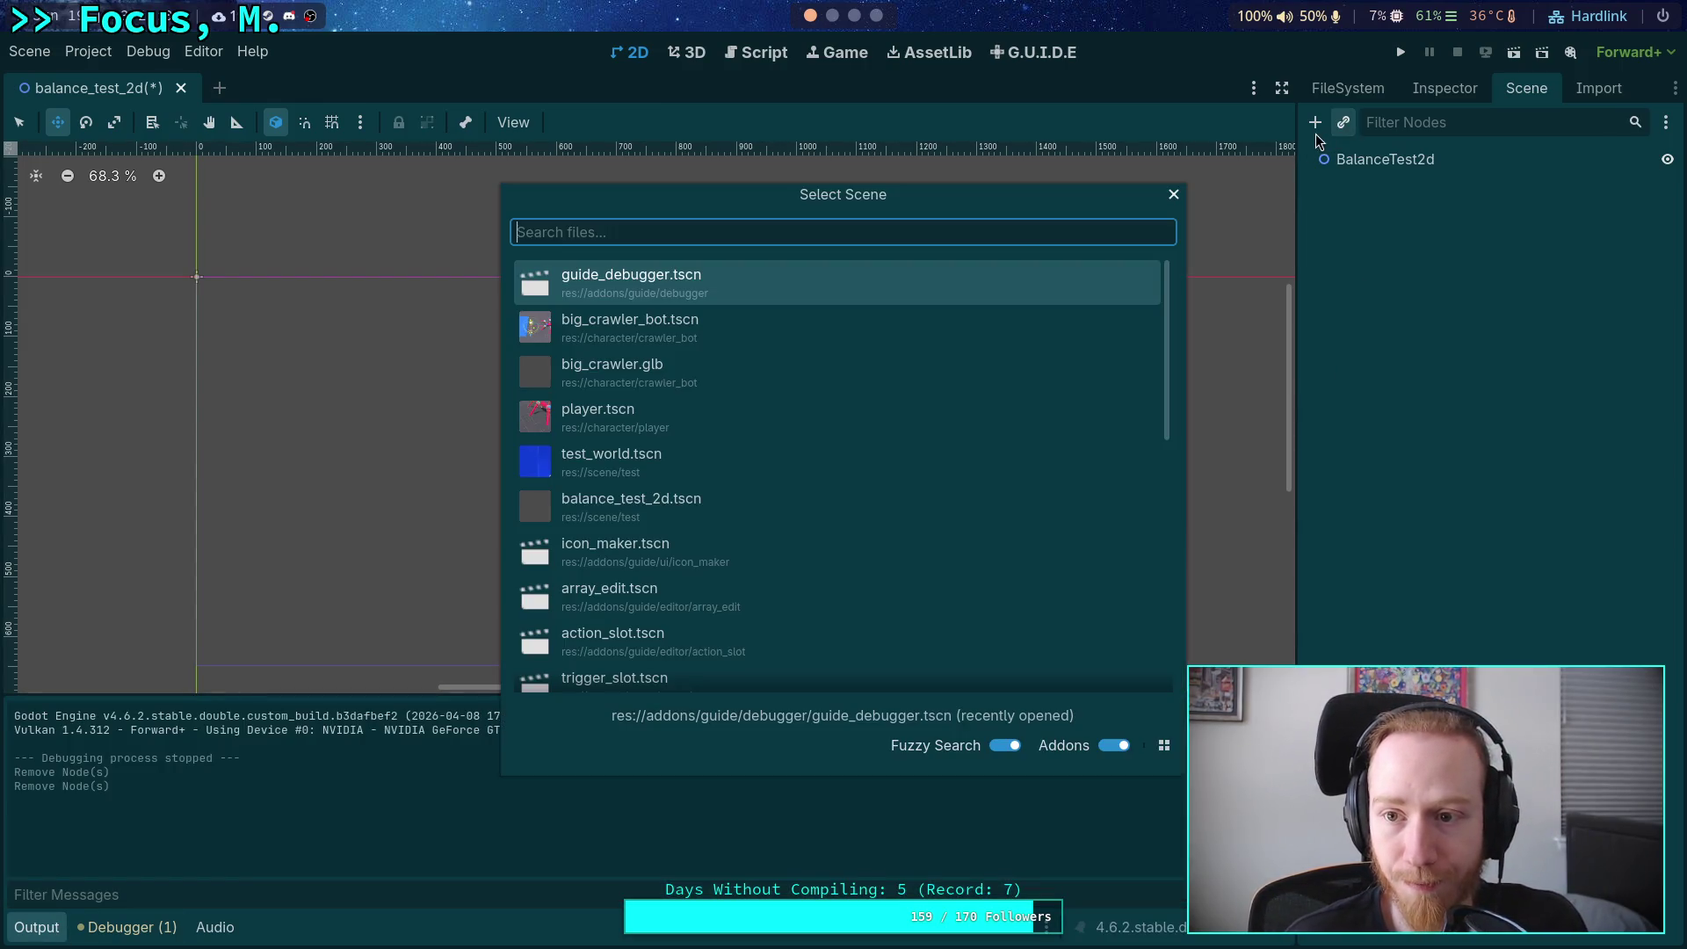
{"action": "key", "text": "Escape"}
{"action": "left_click", "coordinate": [1315, 122]}
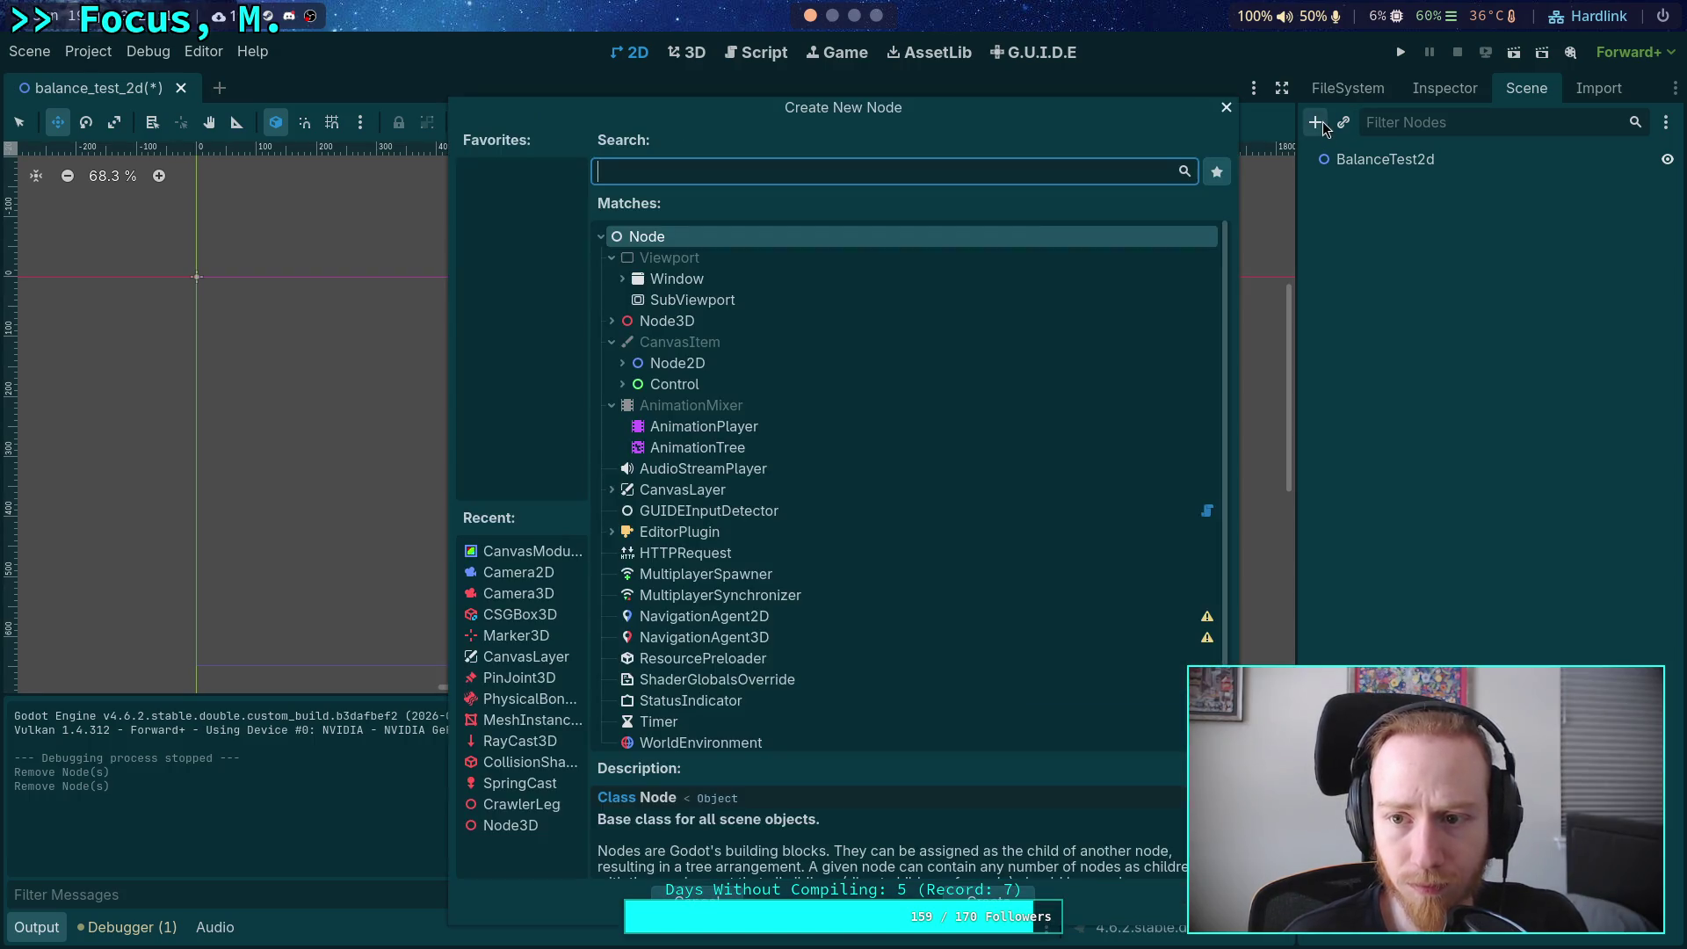
Create a ColorRect child and darken its Color to black.
{"action": "left_click", "coordinate": [620, 383]}
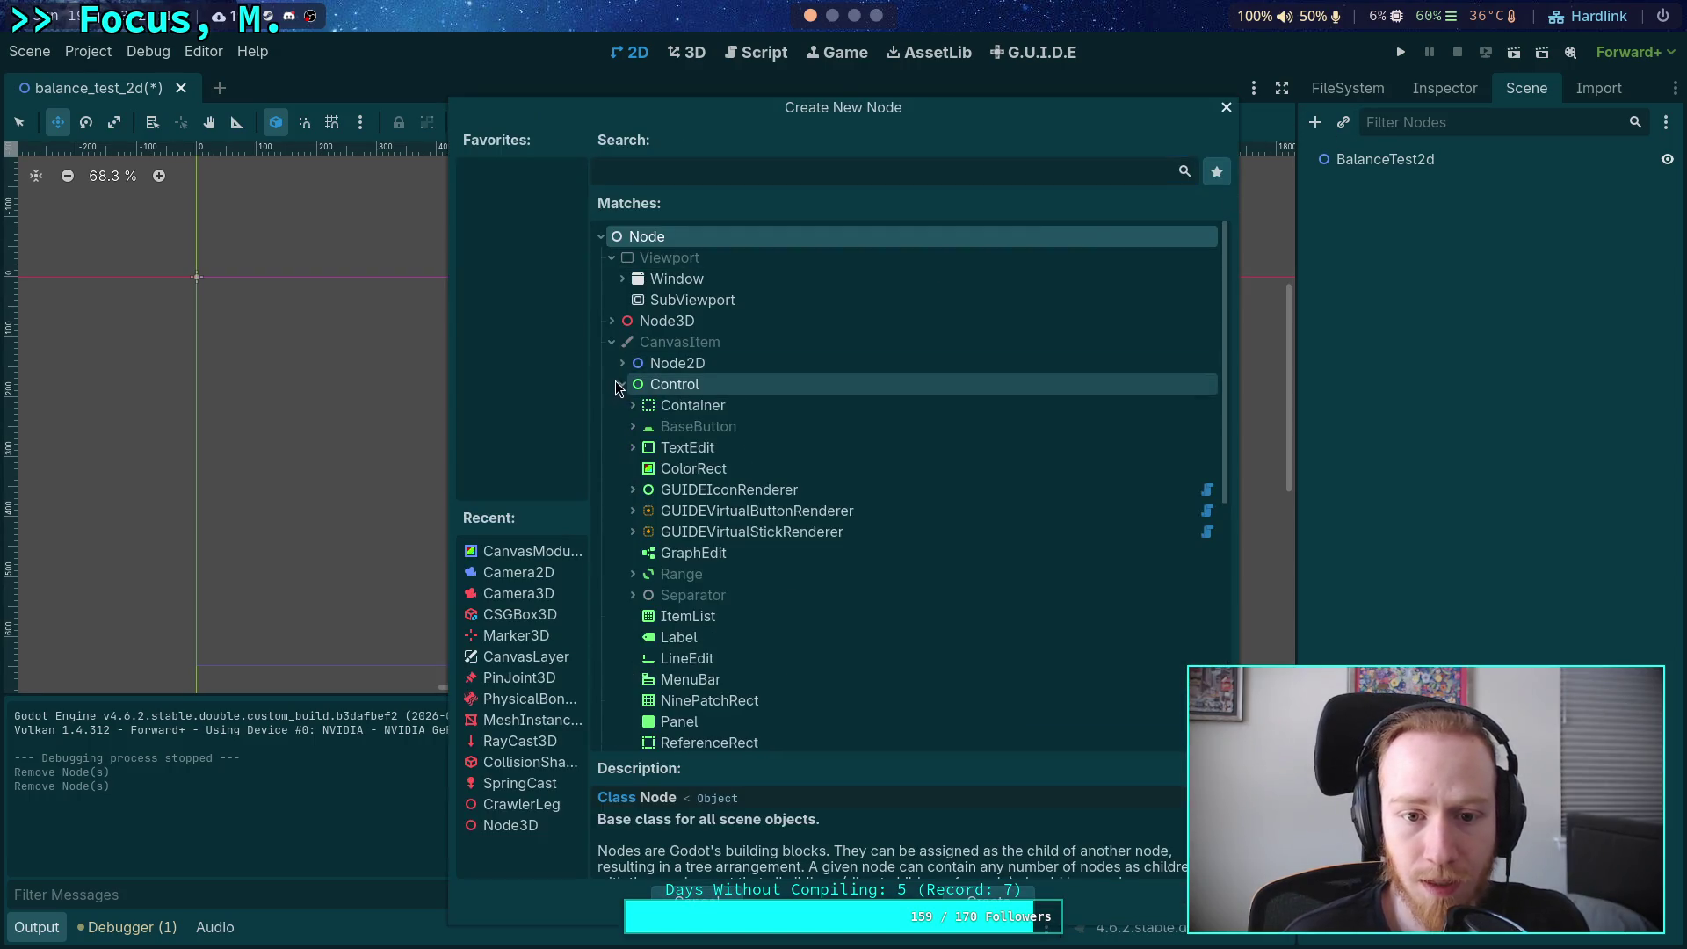
{"action": "left_click", "coordinate": [685, 468]}
{"action": "key", "text": "Return"}
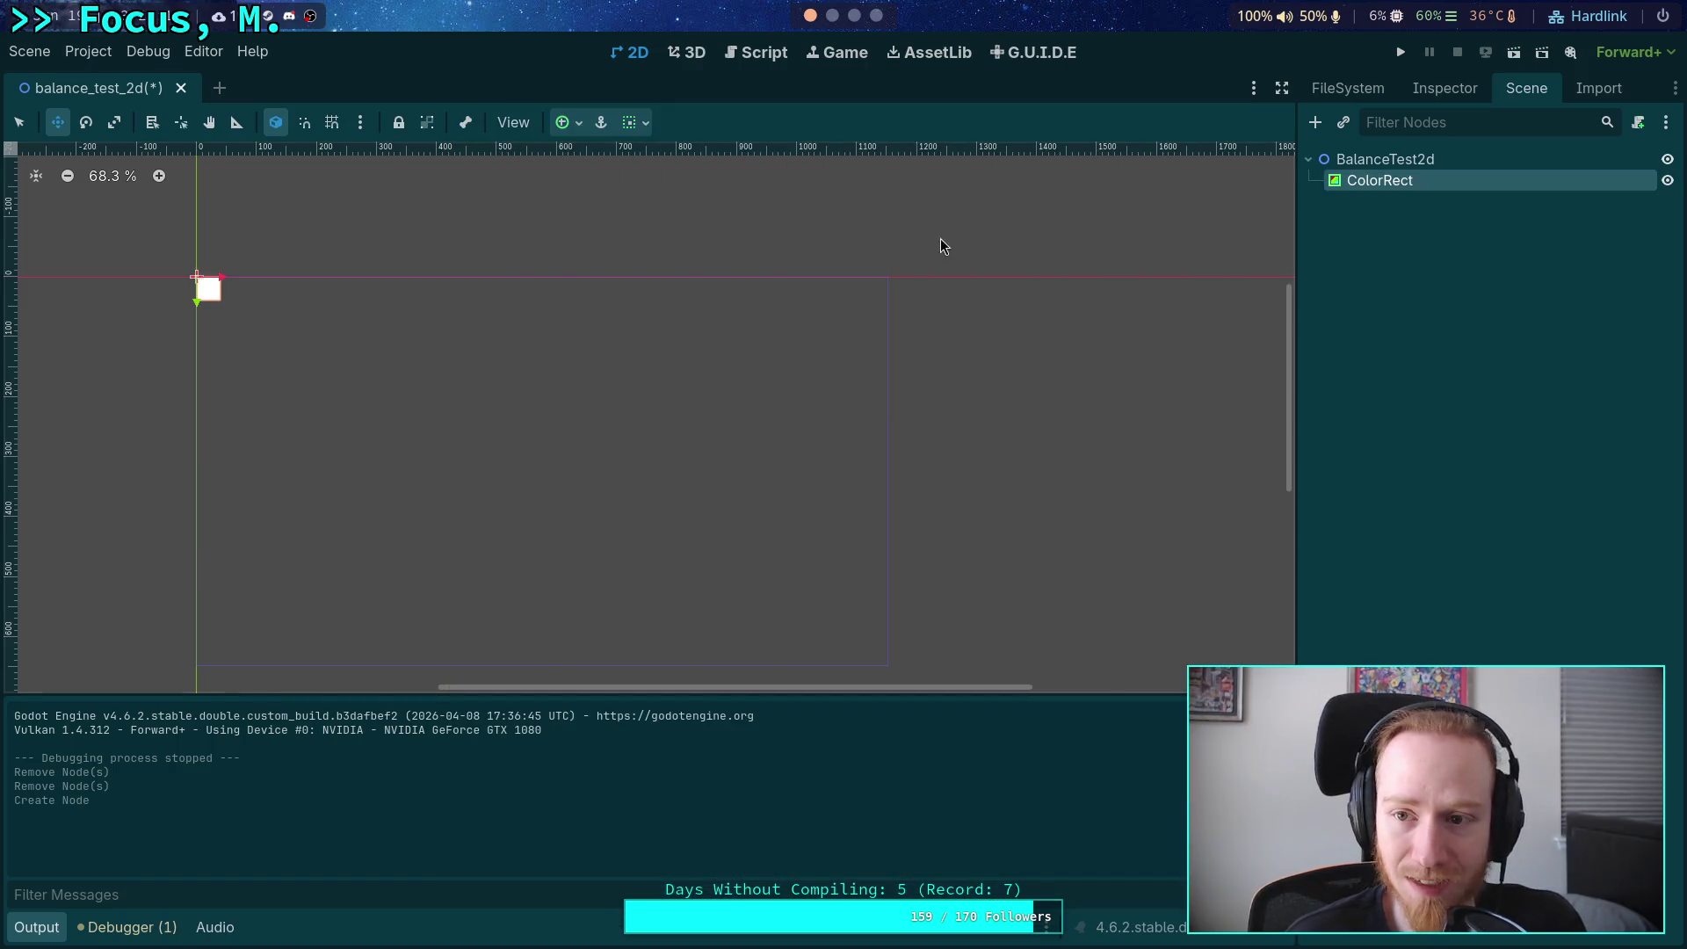
{"action": "left_click", "coordinate": [1444, 88]}
{"action": "left_click", "coordinate": [1584, 252]}
{"action": "left_click_drag", "start_coordinate": [1663, 290], "coordinate": [1649, 587]}
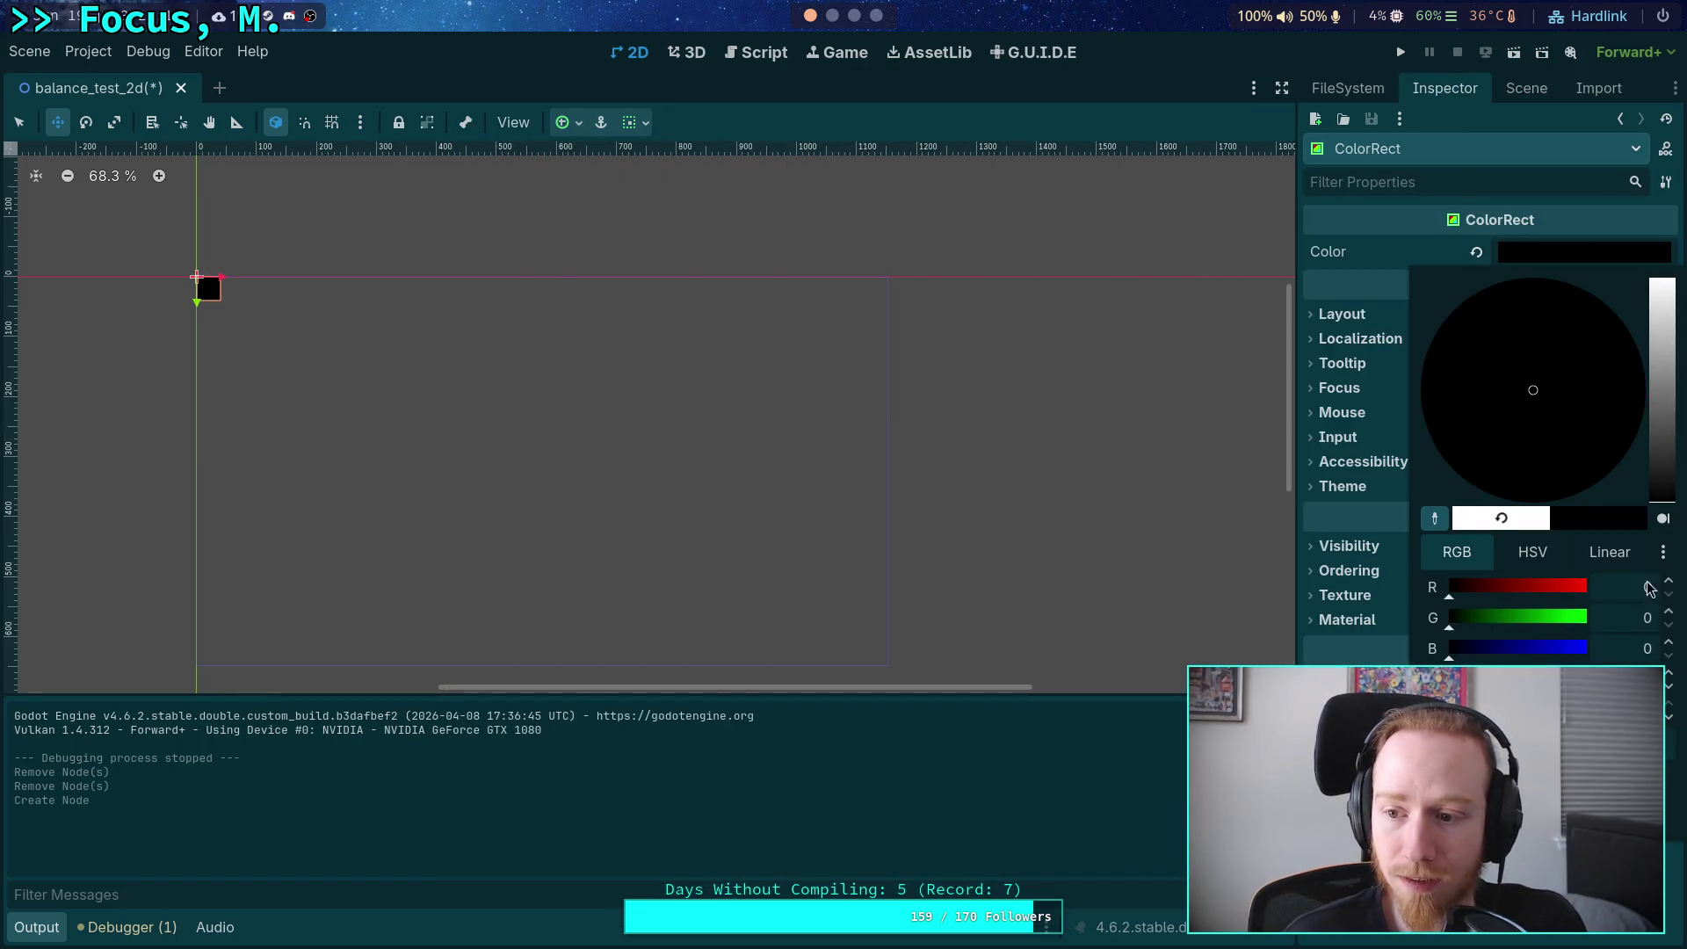
{"action": "left_click", "coordinate": [1406, 387]}
Set the ColorRect's anchor preset to Full Rect with horizontal and vertical Expand.
{"action": "left_click", "coordinate": [1360, 341]}
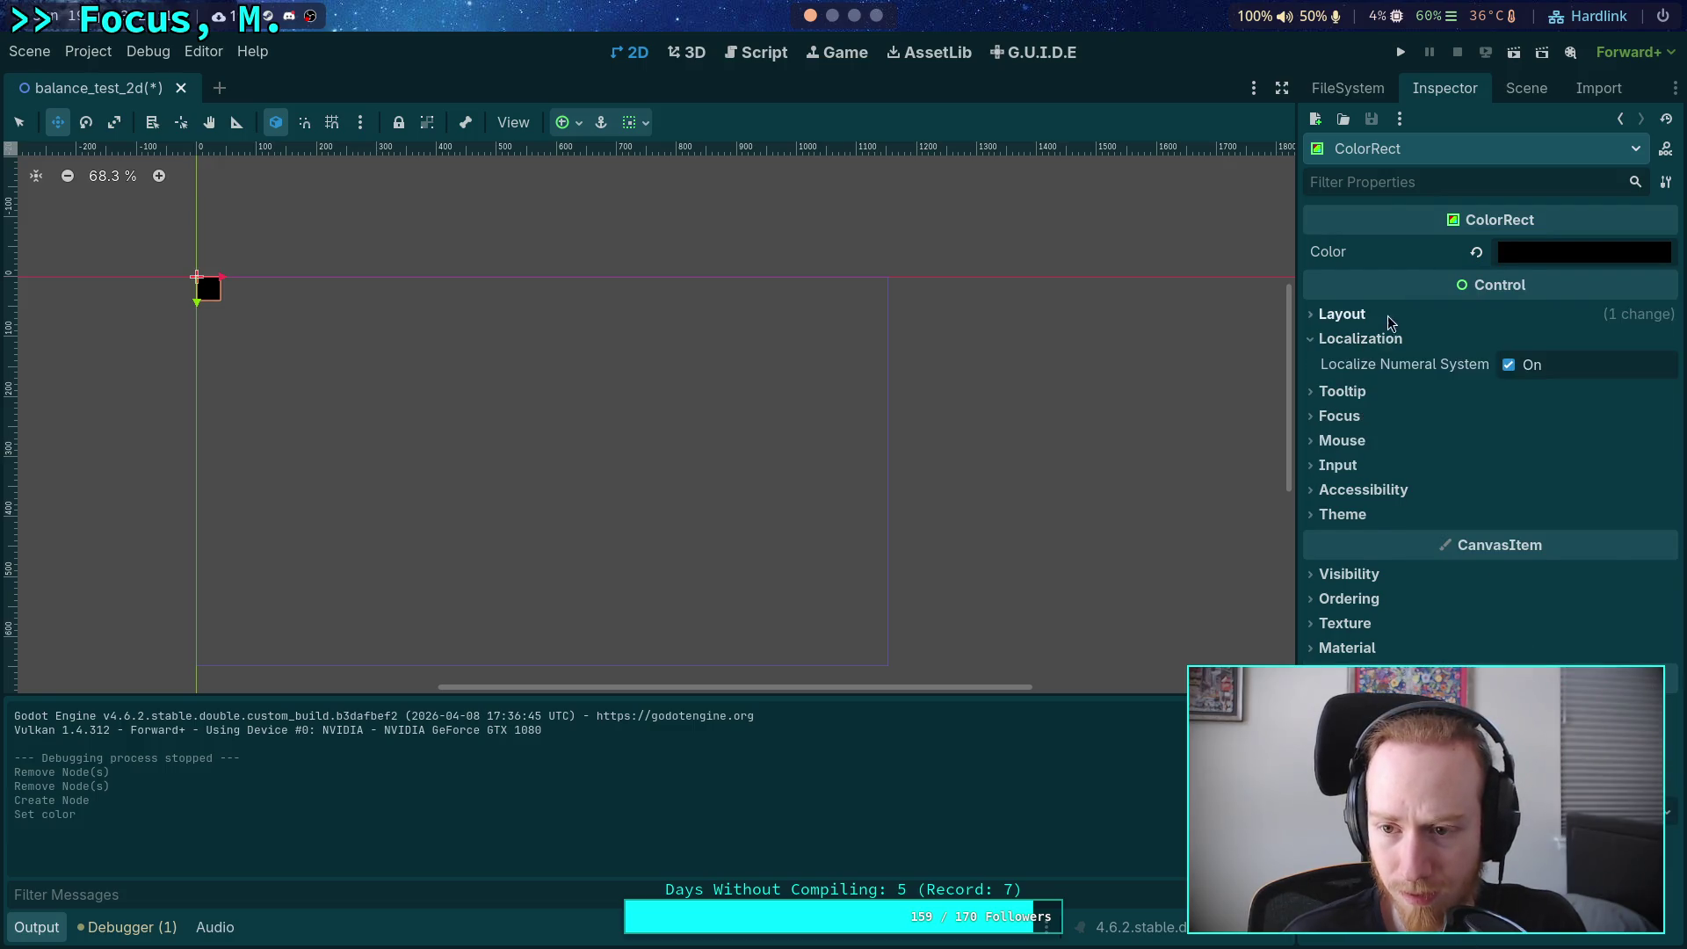
{"action": "left_click", "coordinate": [1388, 317]}
{"action": "left_click", "coordinate": [1588, 539]}
{"action": "left_click", "coordinate": [1601, 579]}
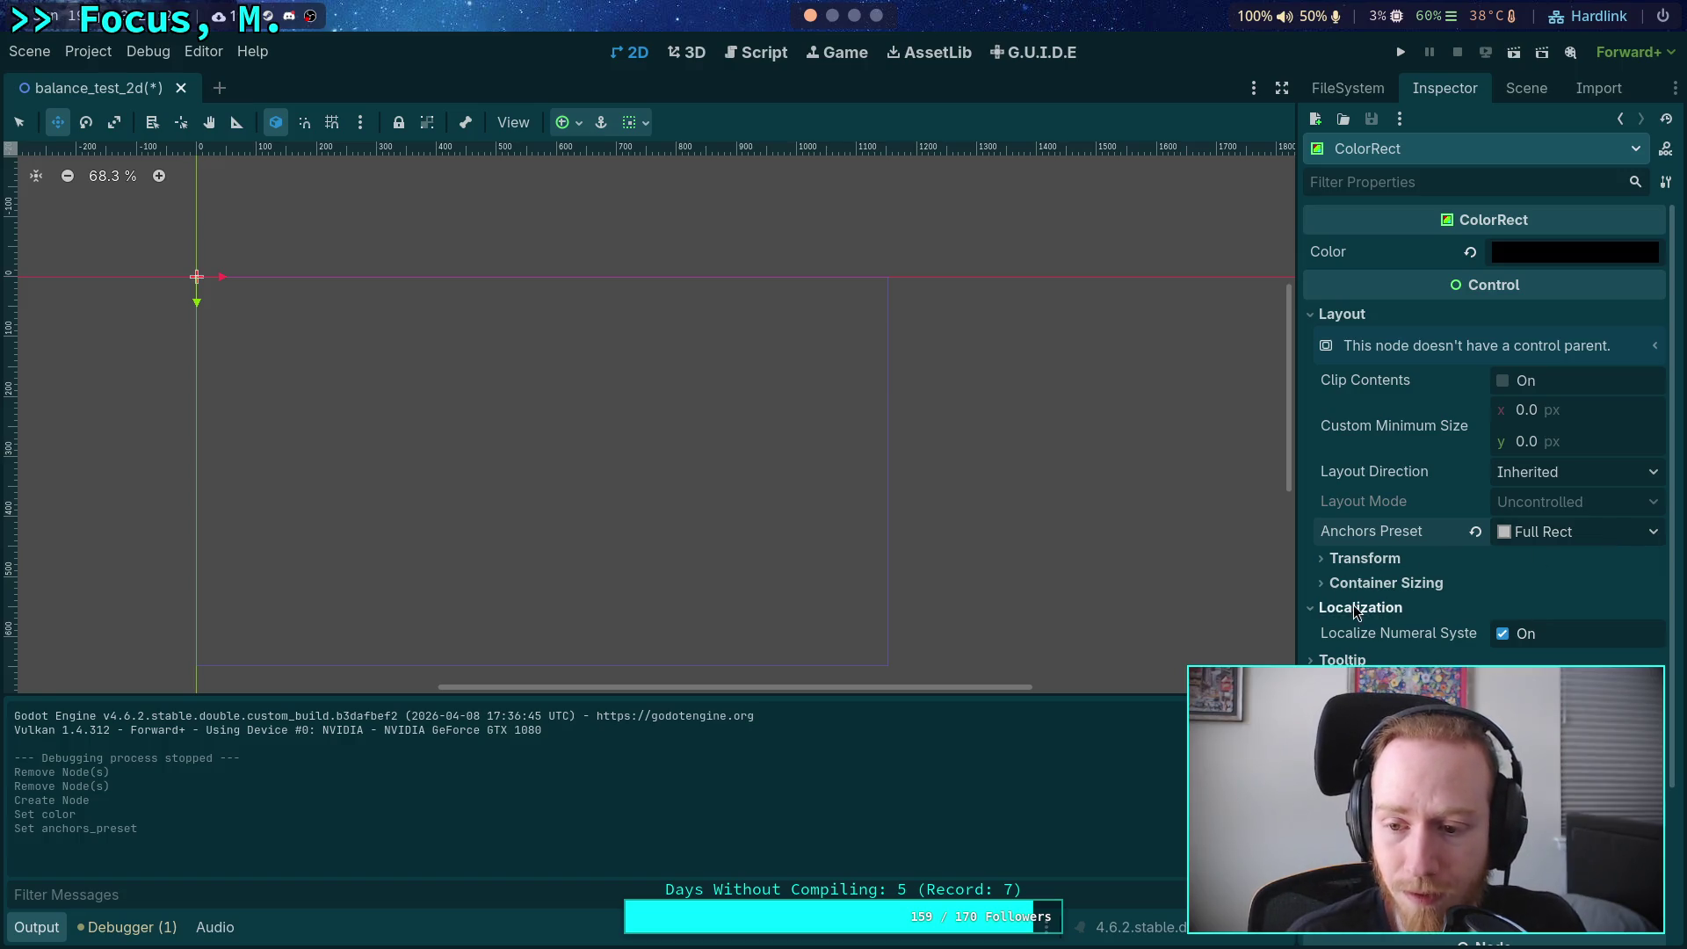
{"action": "left_click", "coordinate": [1395, 586]}
{"action": "left_click", "coordinate": [1508, 640]}
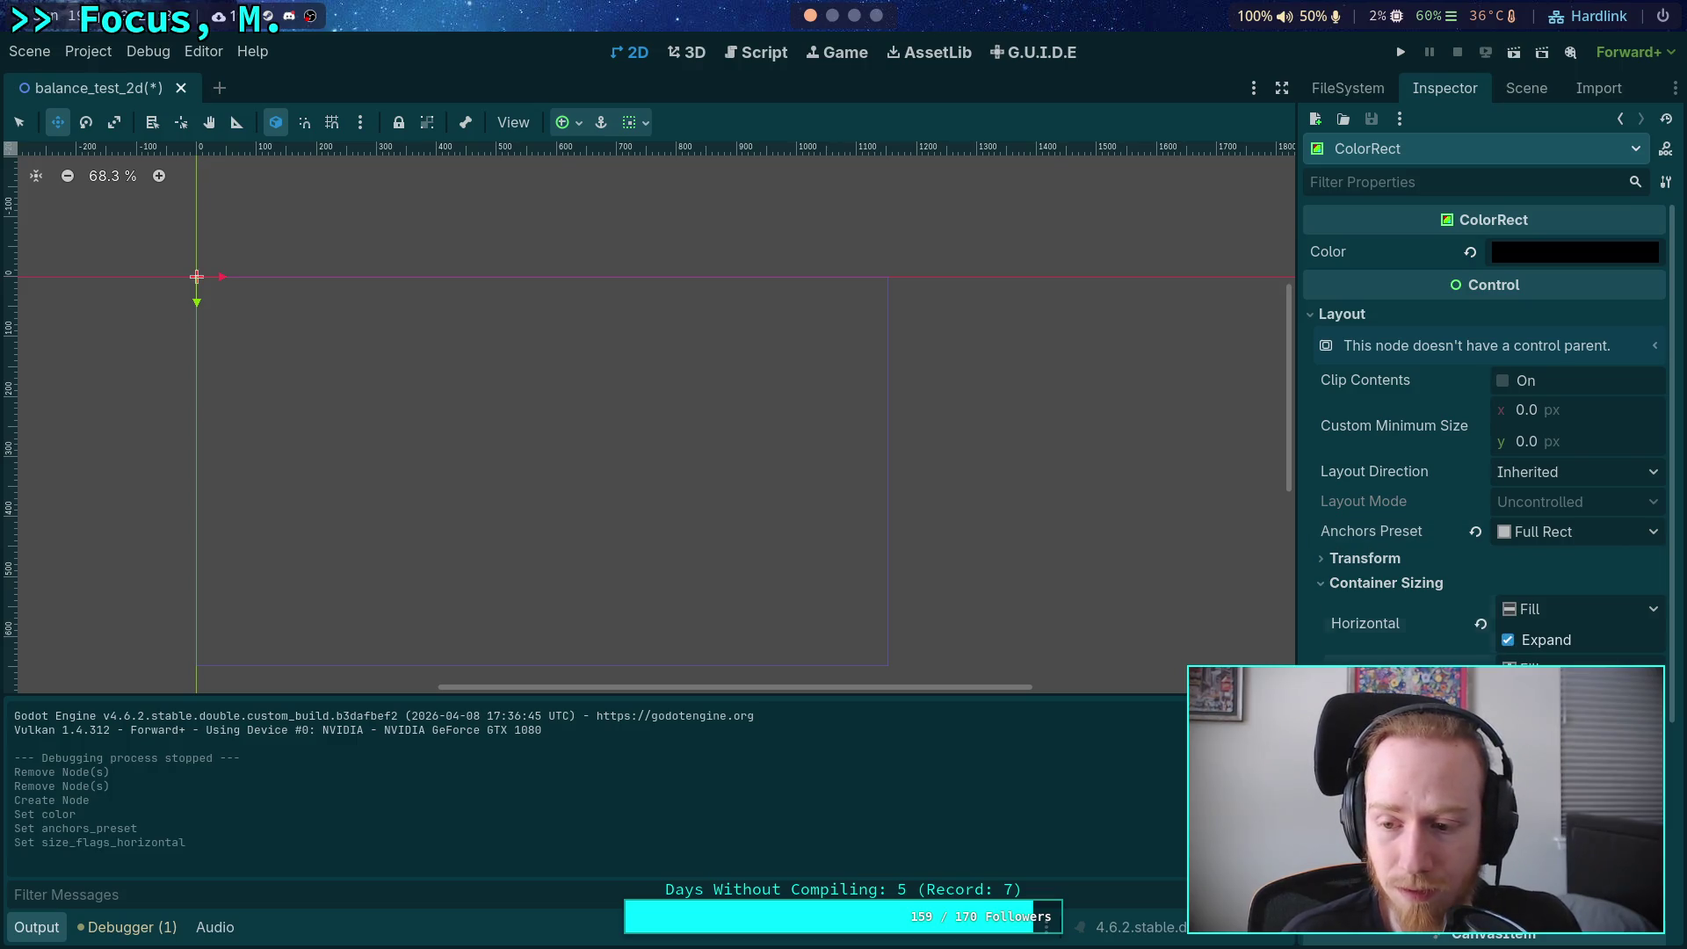
{"action": "left_click", "coordinate": [1507, 700]}
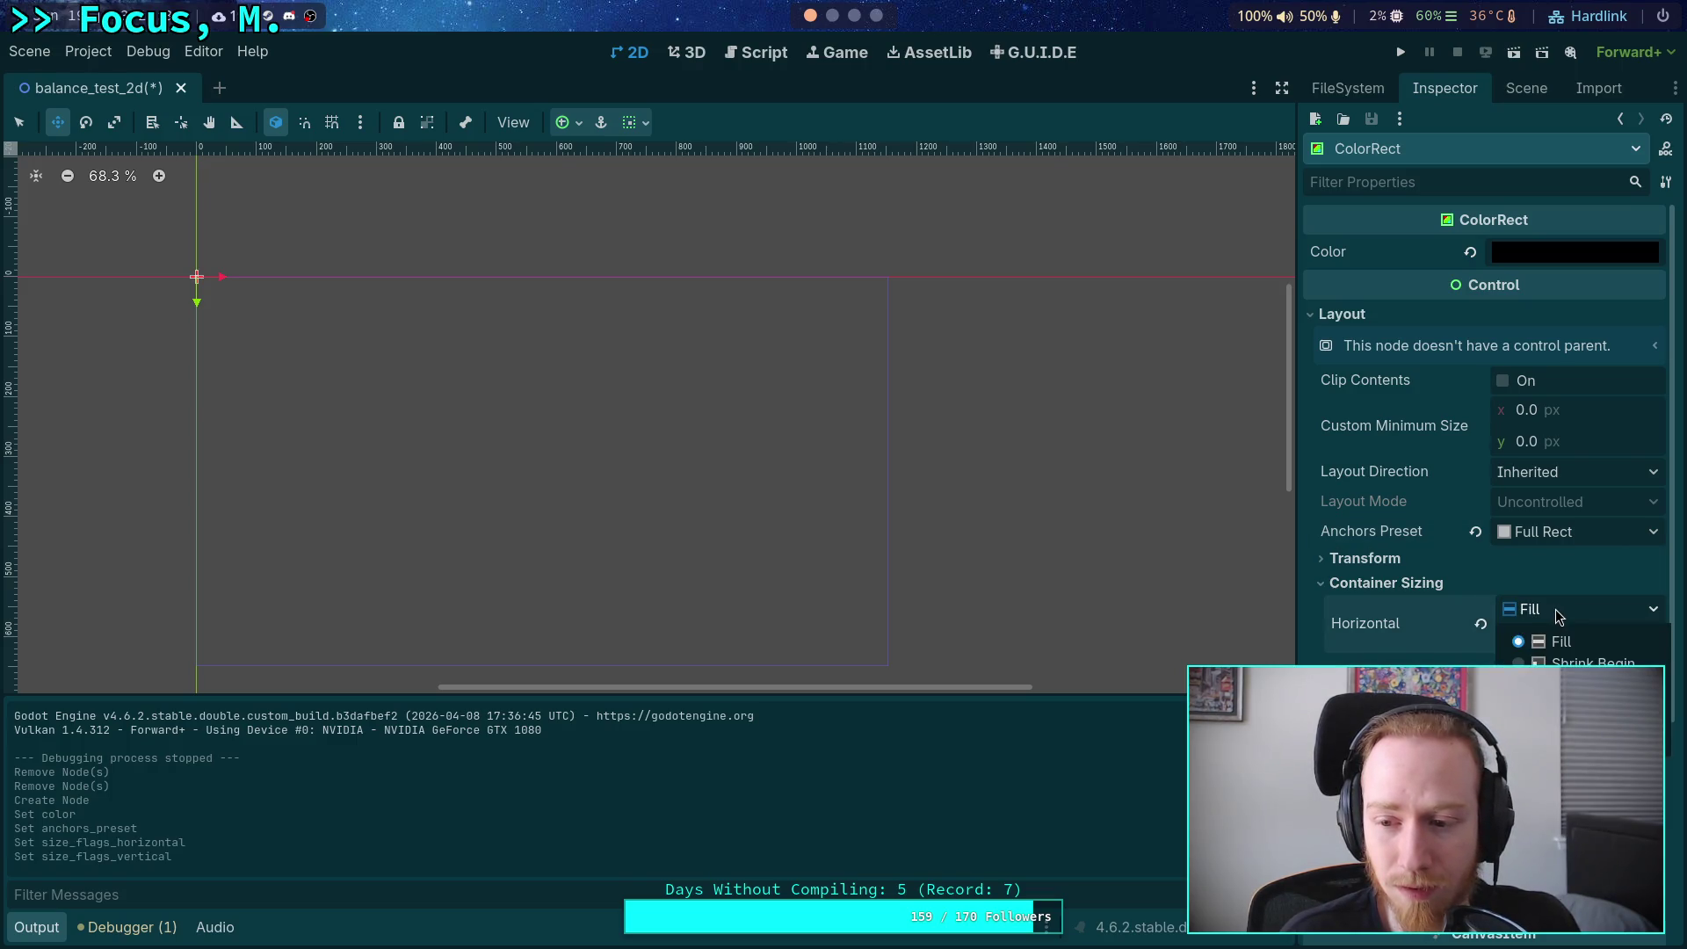
Try the Top Right anchor preset, then return to Top Left, keeping layout direction Inherited.
{"action": "left_click", "coordinate": [1475, 531]}
{"action": "left_click", "coordinate": [1616, 536]}
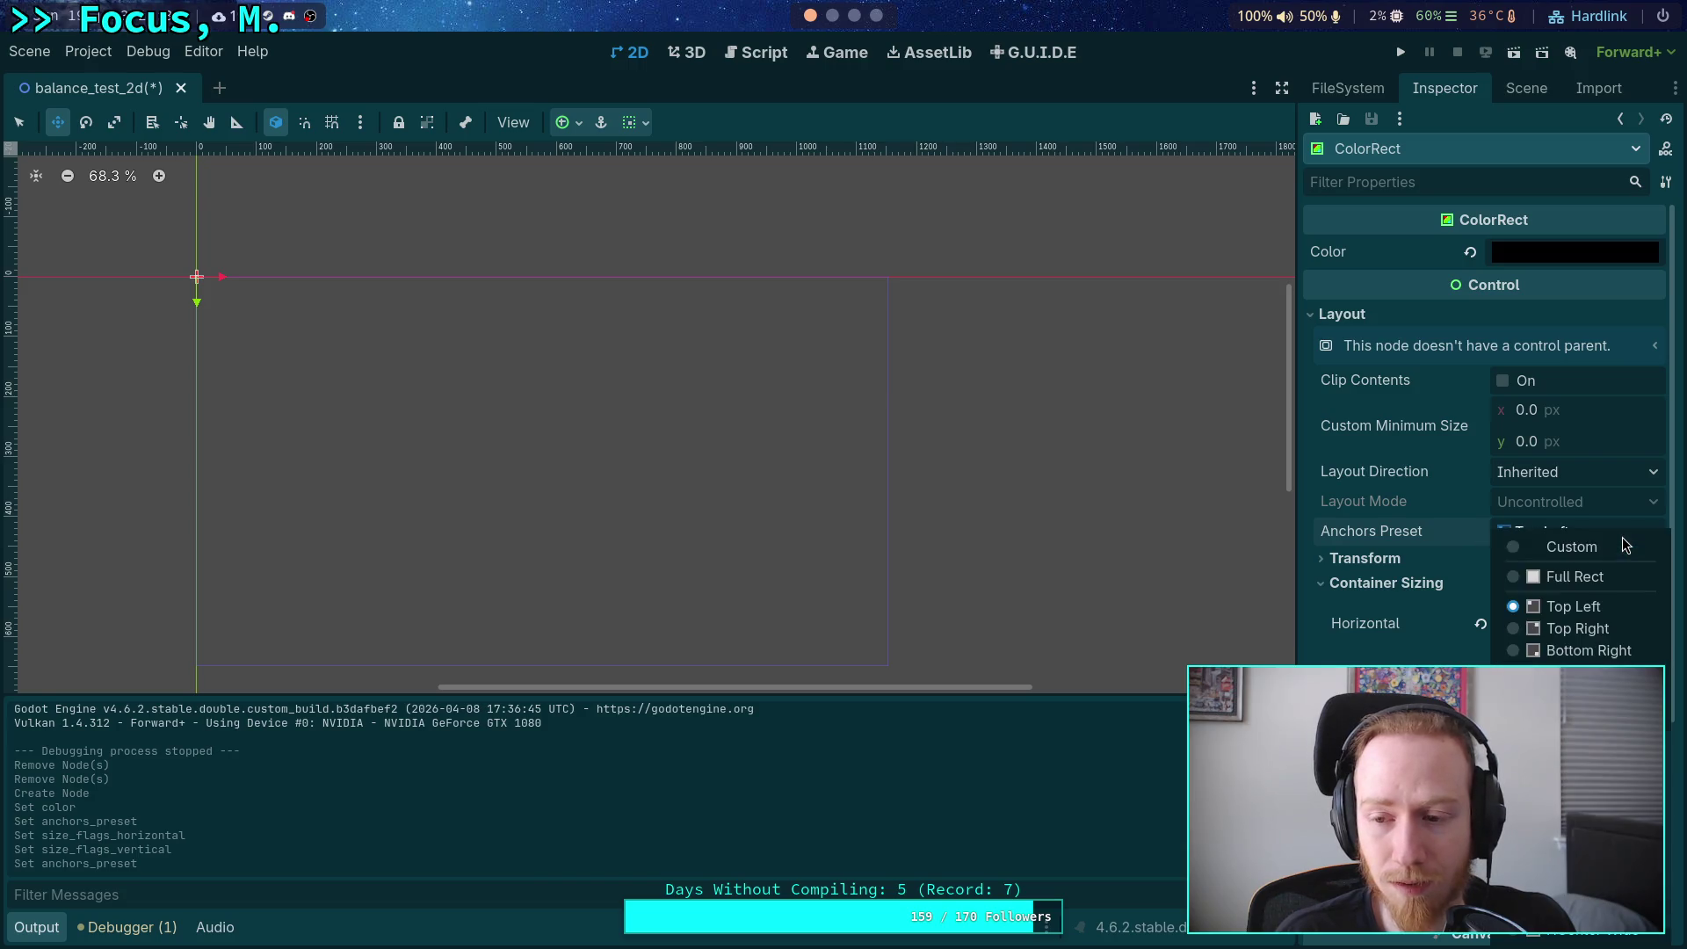
{"action": "left_click", "coordinate": [1579, 616]}
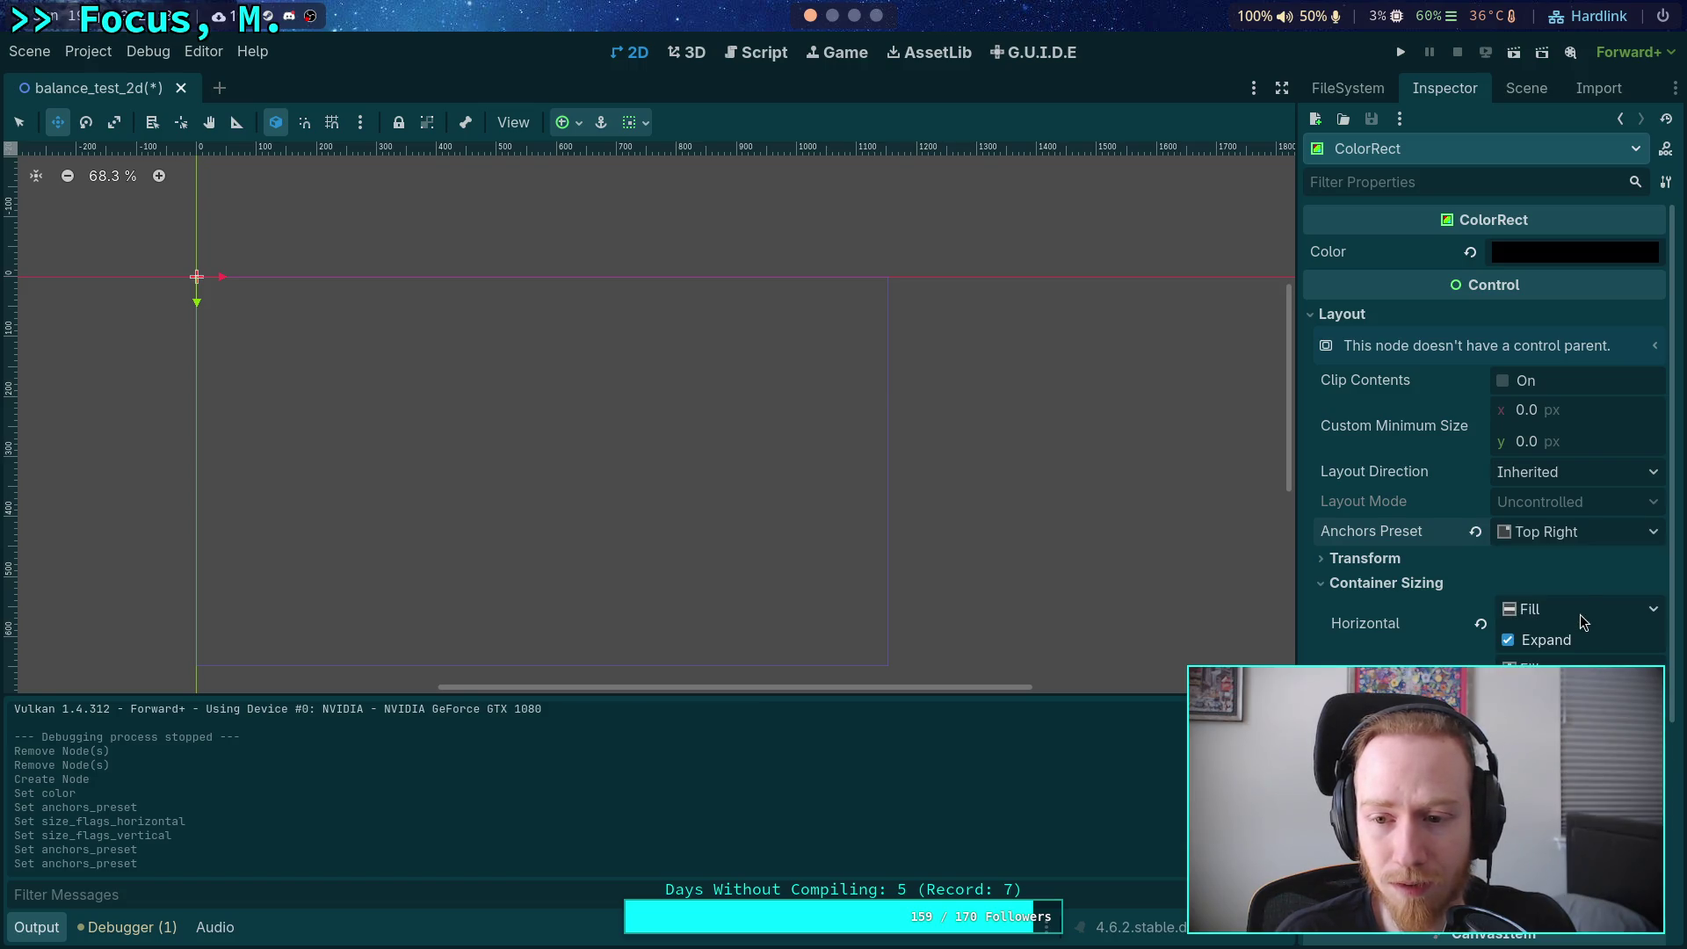
{"action": "left_click", "coordinate": [1594, 533]}
{"action": "left_click", "coordinate": [1536, 575]}
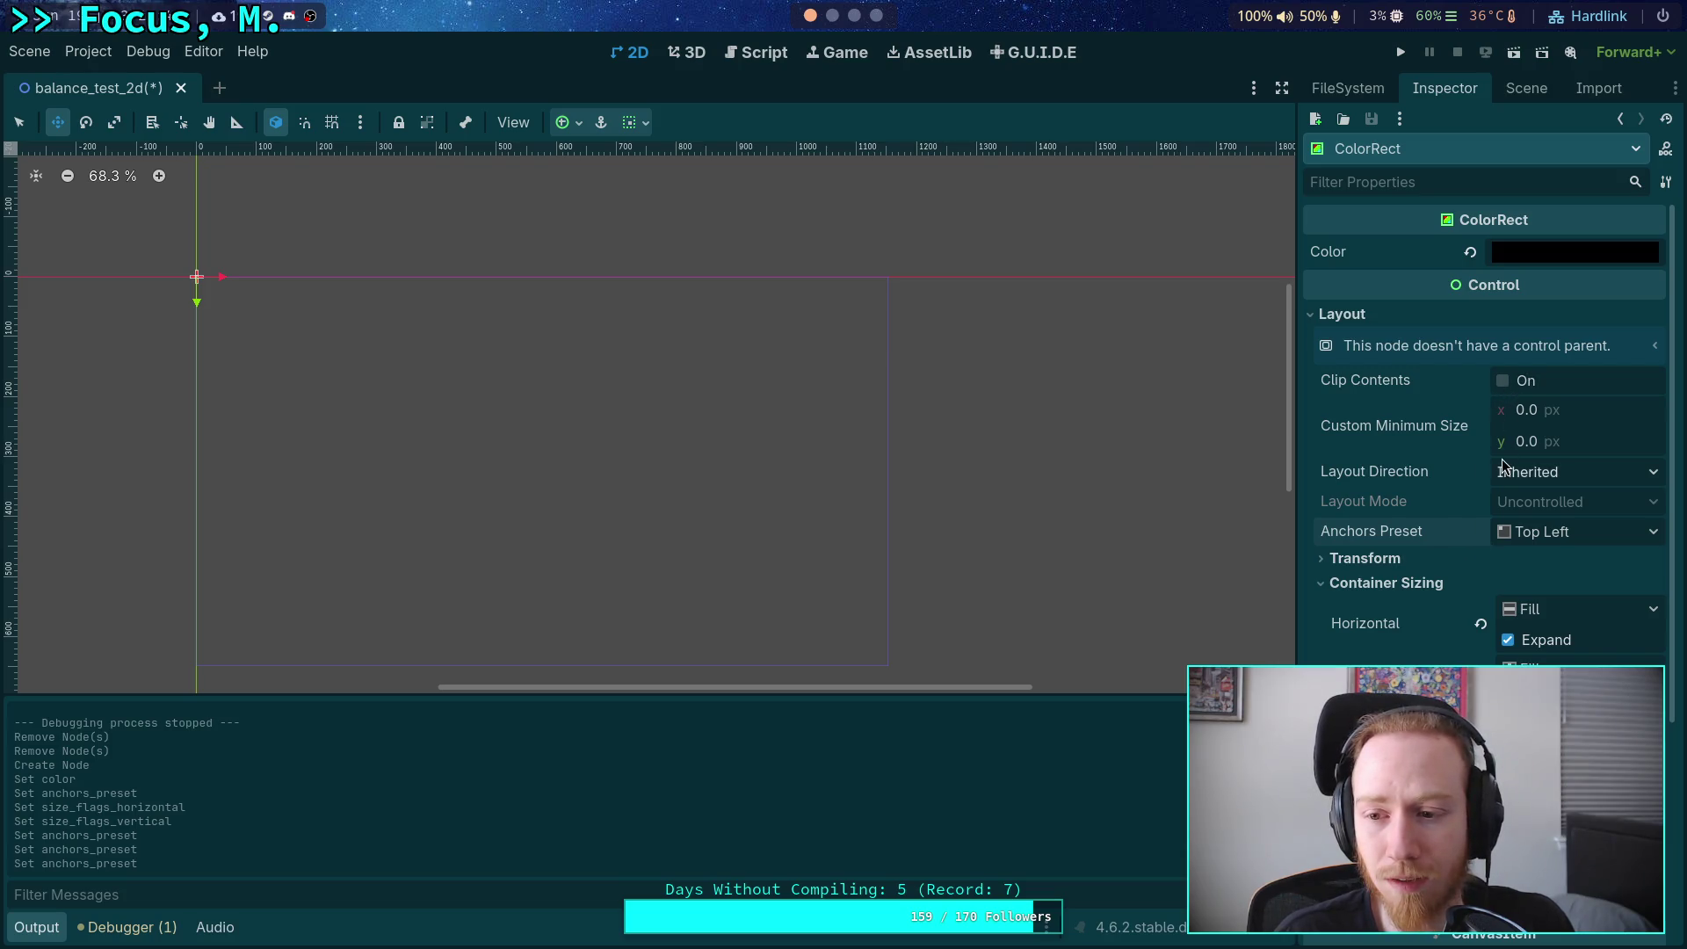
{"action": "left_click", "coordinate": [1574, 476]}
{"action": "left_click", "coordinate": [1574, 476]}
Re-enable horizontal expand, move the ColorRect to y 79, then snap it back to the origin.
{"action": "scroll", "coordinate": [1393, 545], "scroll_direction": "down", "scroll_amount": 2}
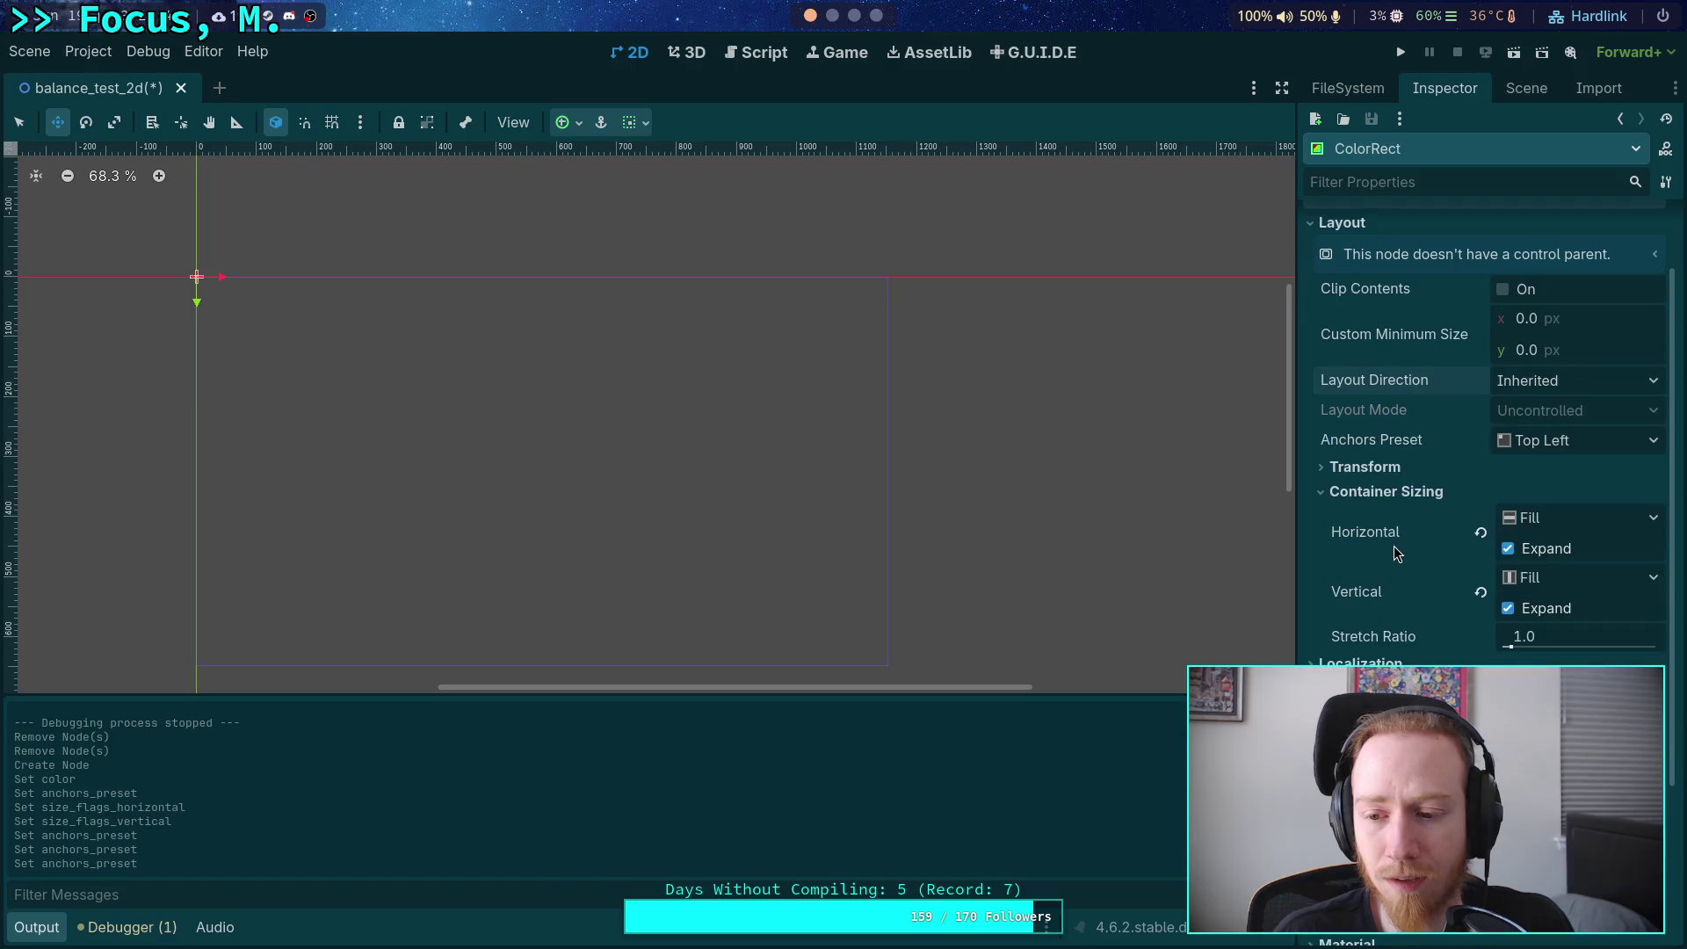
{"action": "left_click", "coordinate": [1509, 549]}
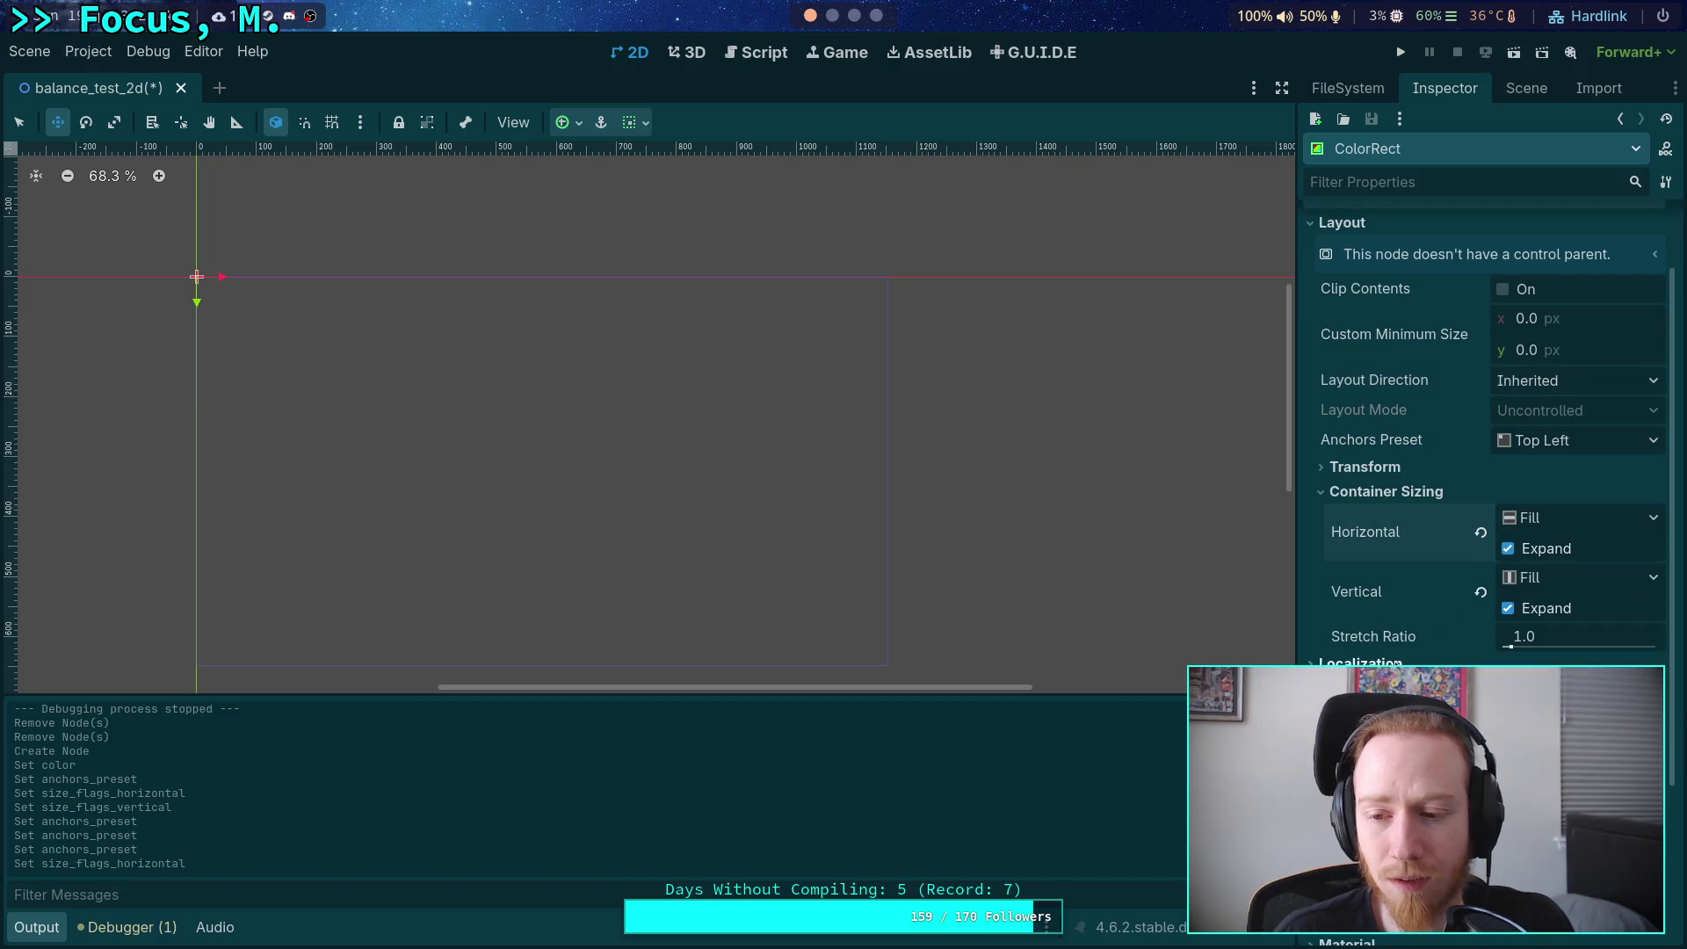
{"action": "scroll", "coordinate": [1485, 483], "scroll_direction": "up", "scroll_amount": 2}
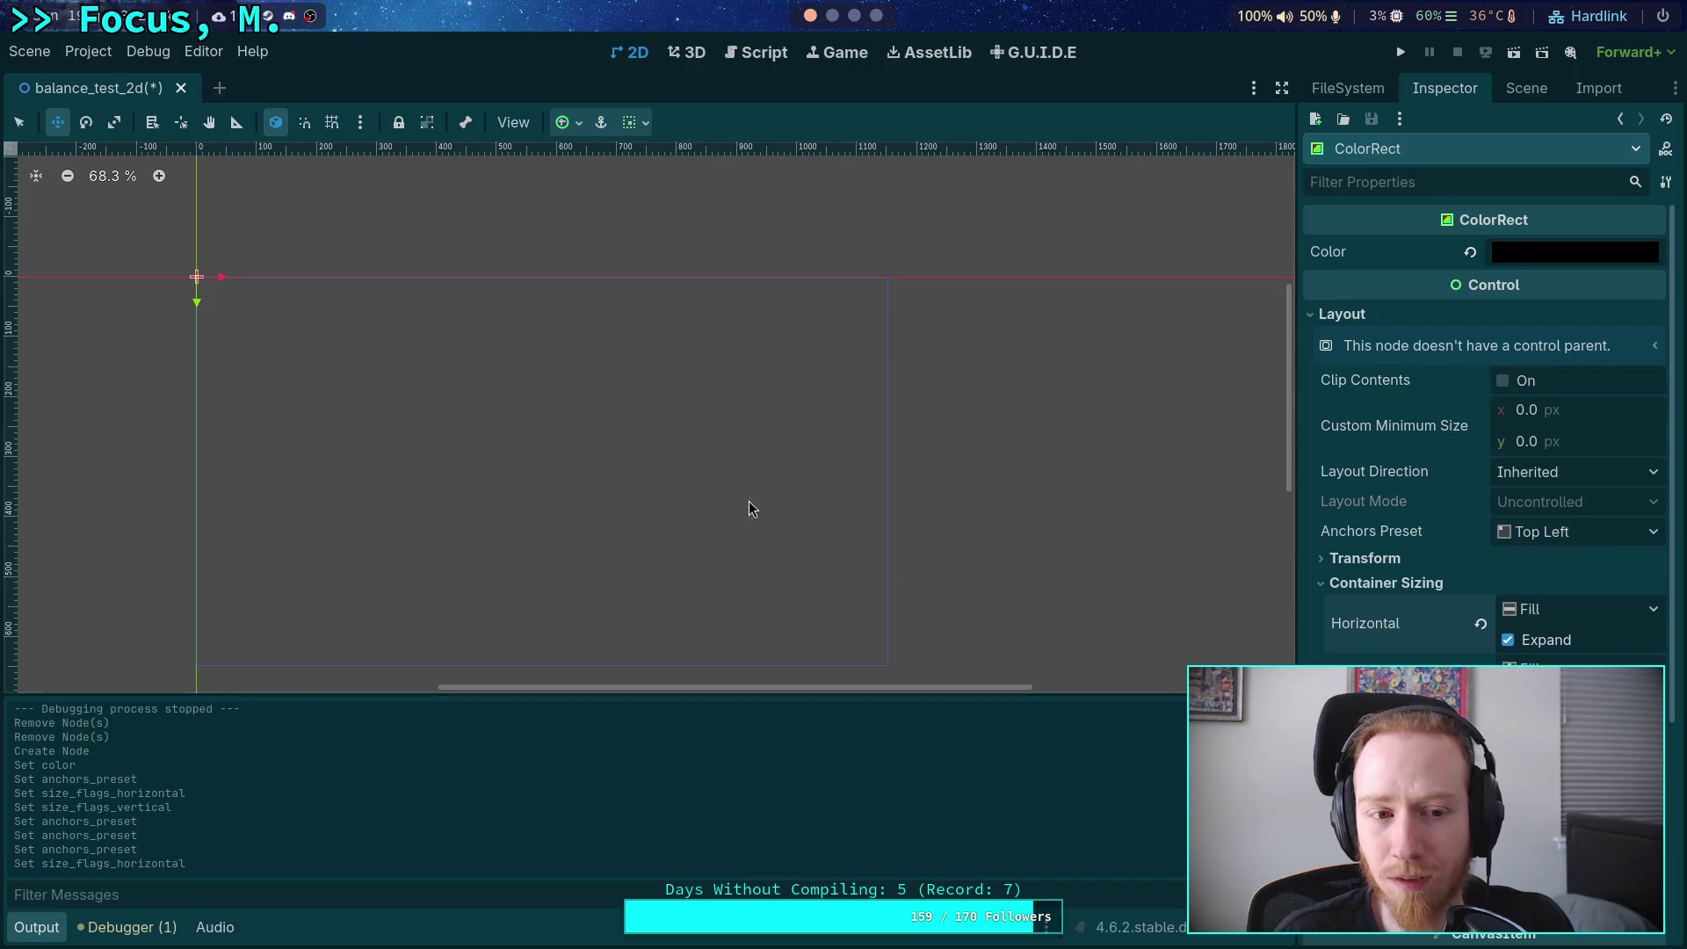
{"action": "left_click_drag", "start_coordinate": [196, 309], "coordinate": [196, 355]}
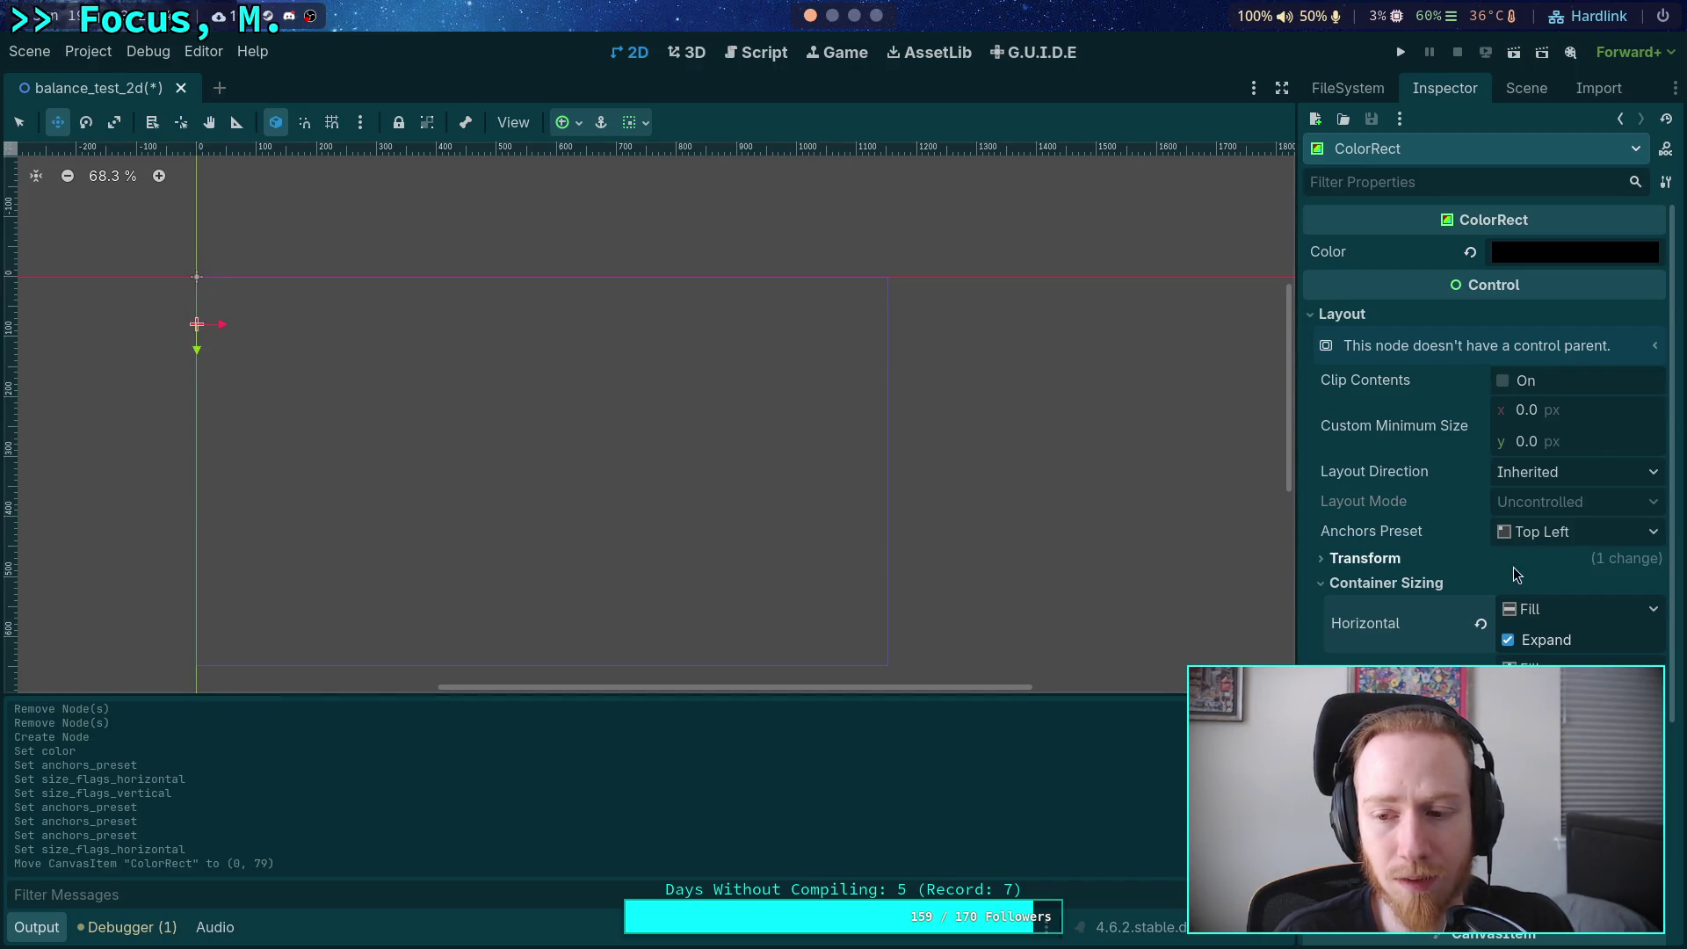
{"action": "left_click", "coordinate": [1552, 532]}
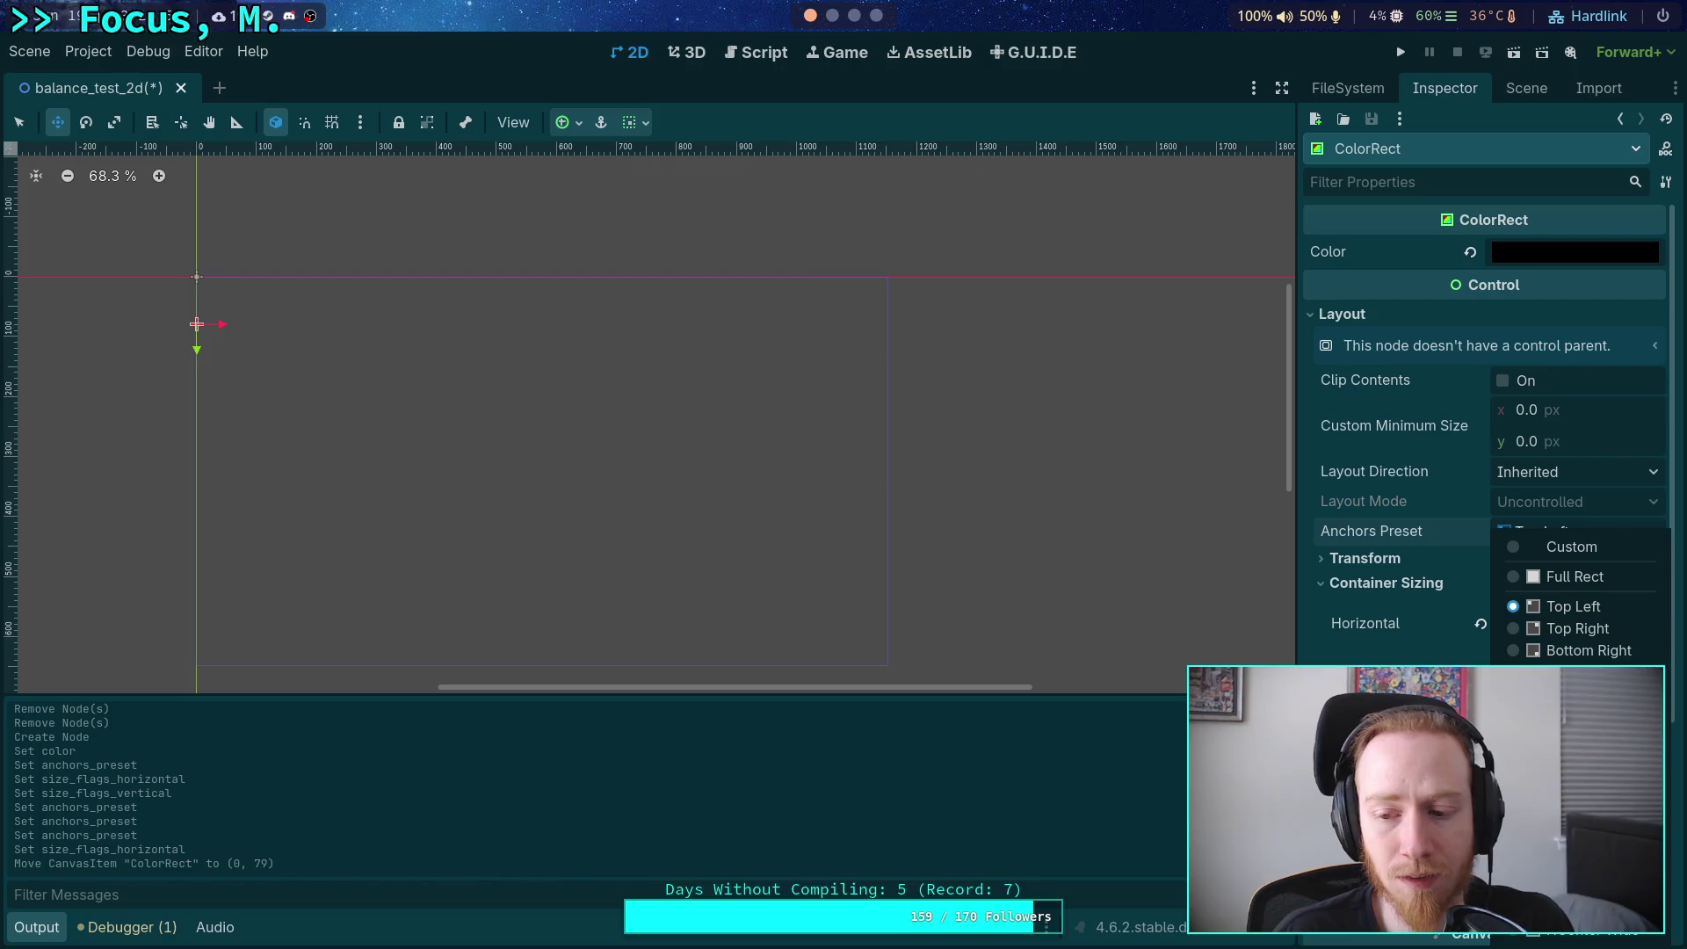
{"action": "left_click", "coordinate": [1572, 789]}
{"action": "left_click", "coordinate": [1508, 527]}
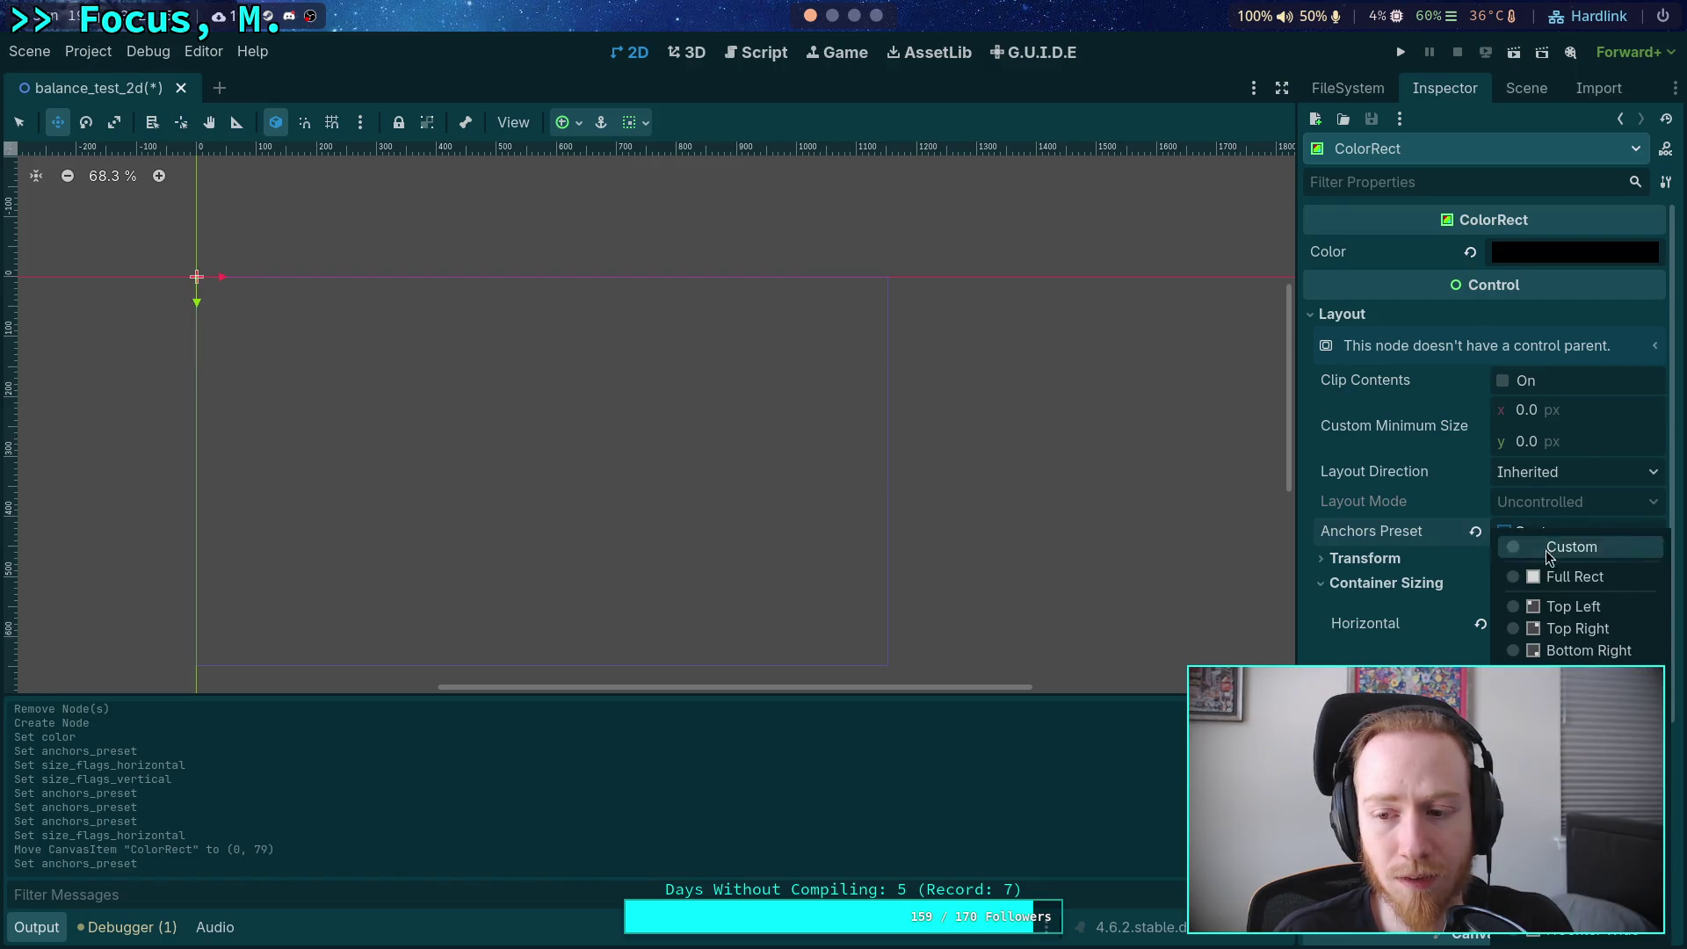
{"action": "left_click", "coordinate": [1370, 513]}
{"action": "left_click", "coordinate": [1517, 91]}
{"action": "left_click", "coordinate": [1385, 159]}
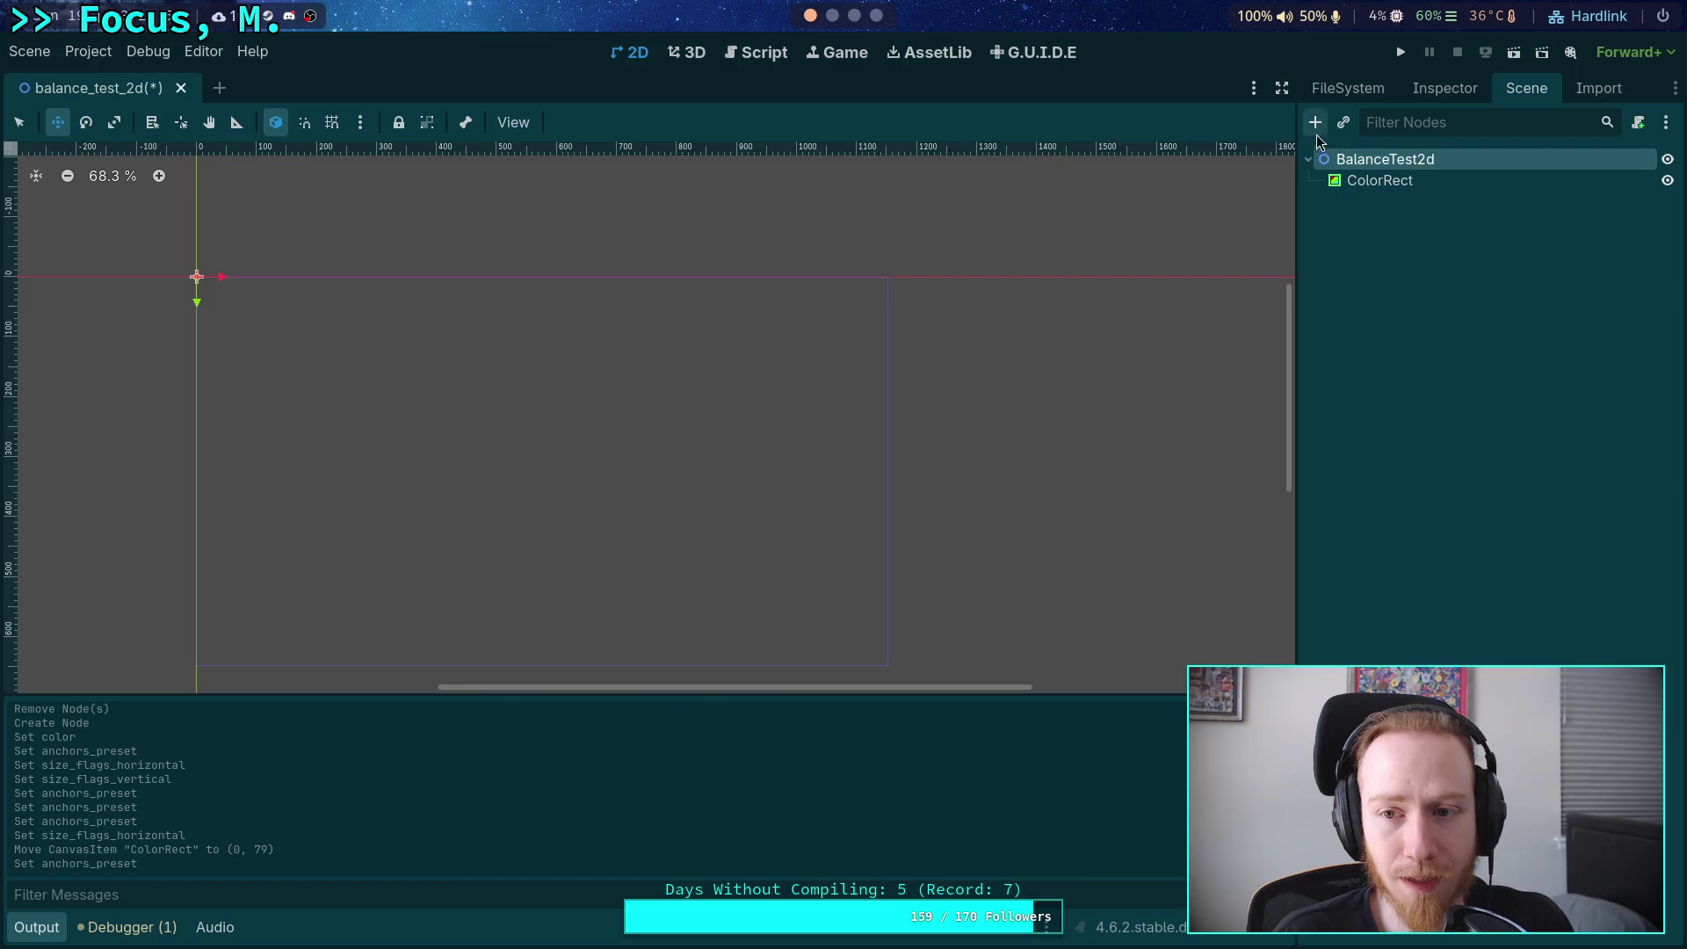
Add a Control node under the root and reparent the ColorRect beneath it.
{"action": "left_click", "coordinate": [1315, 122]}
{"action": "left_click", "coordinate": [719, 387]}
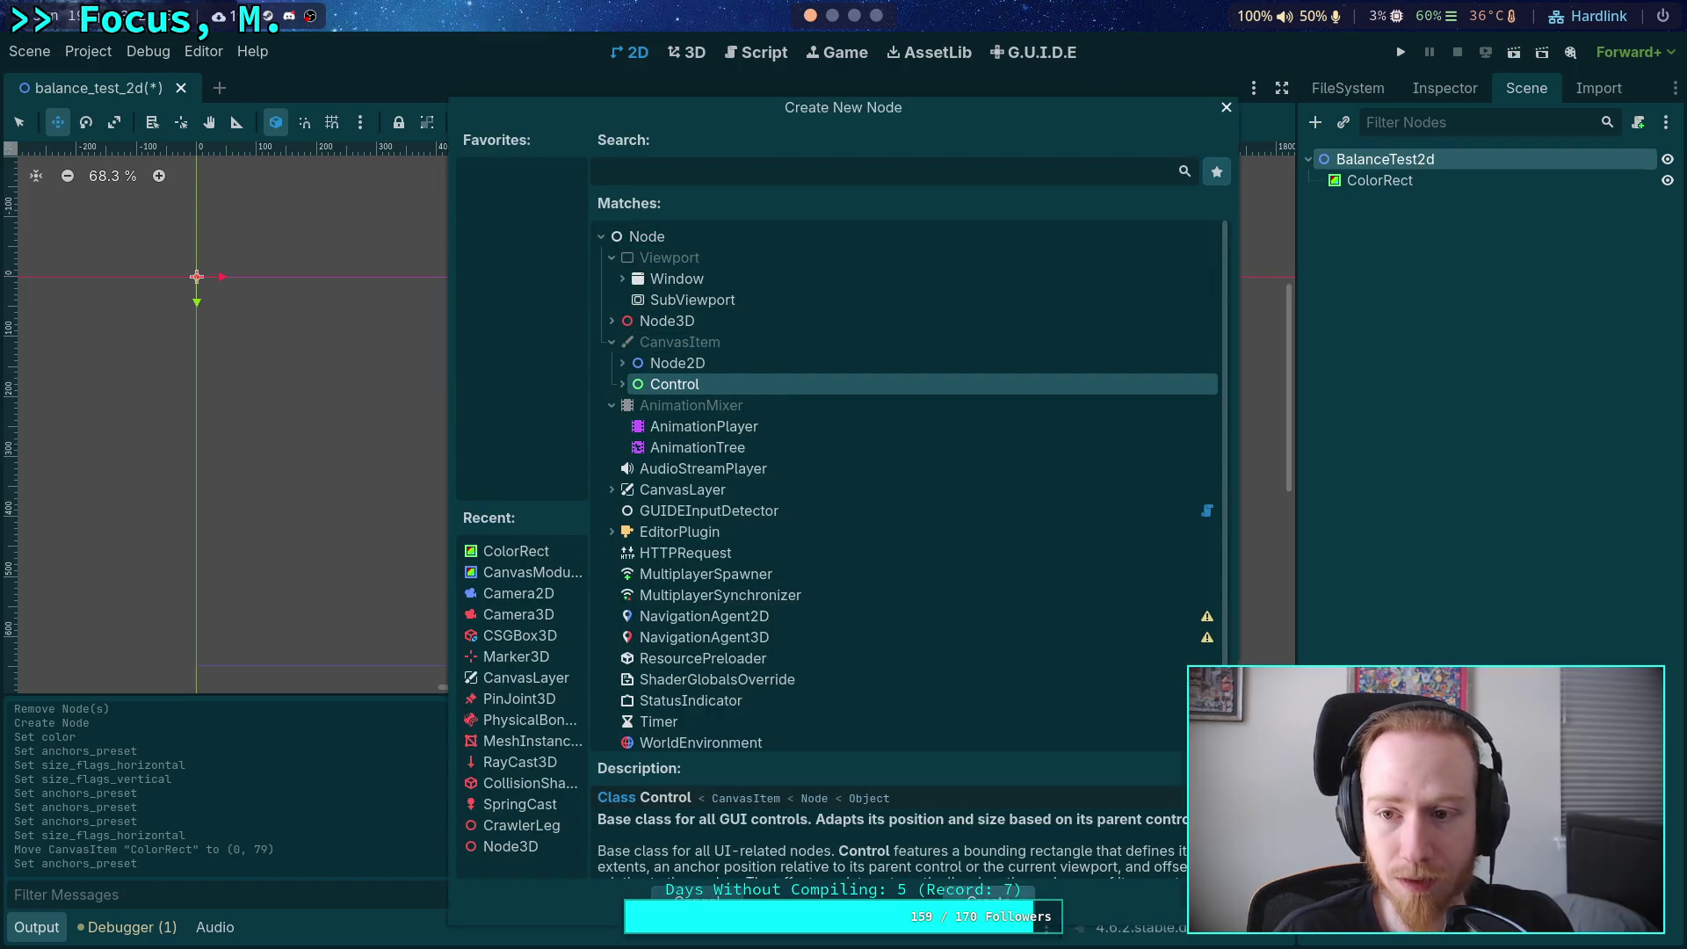
{"action": "double_click", "coordinate": [719, 386]}
{"action": "left_click_drag", "start_coordinate": [1375, 181], "coordinate": [1370, 205]}
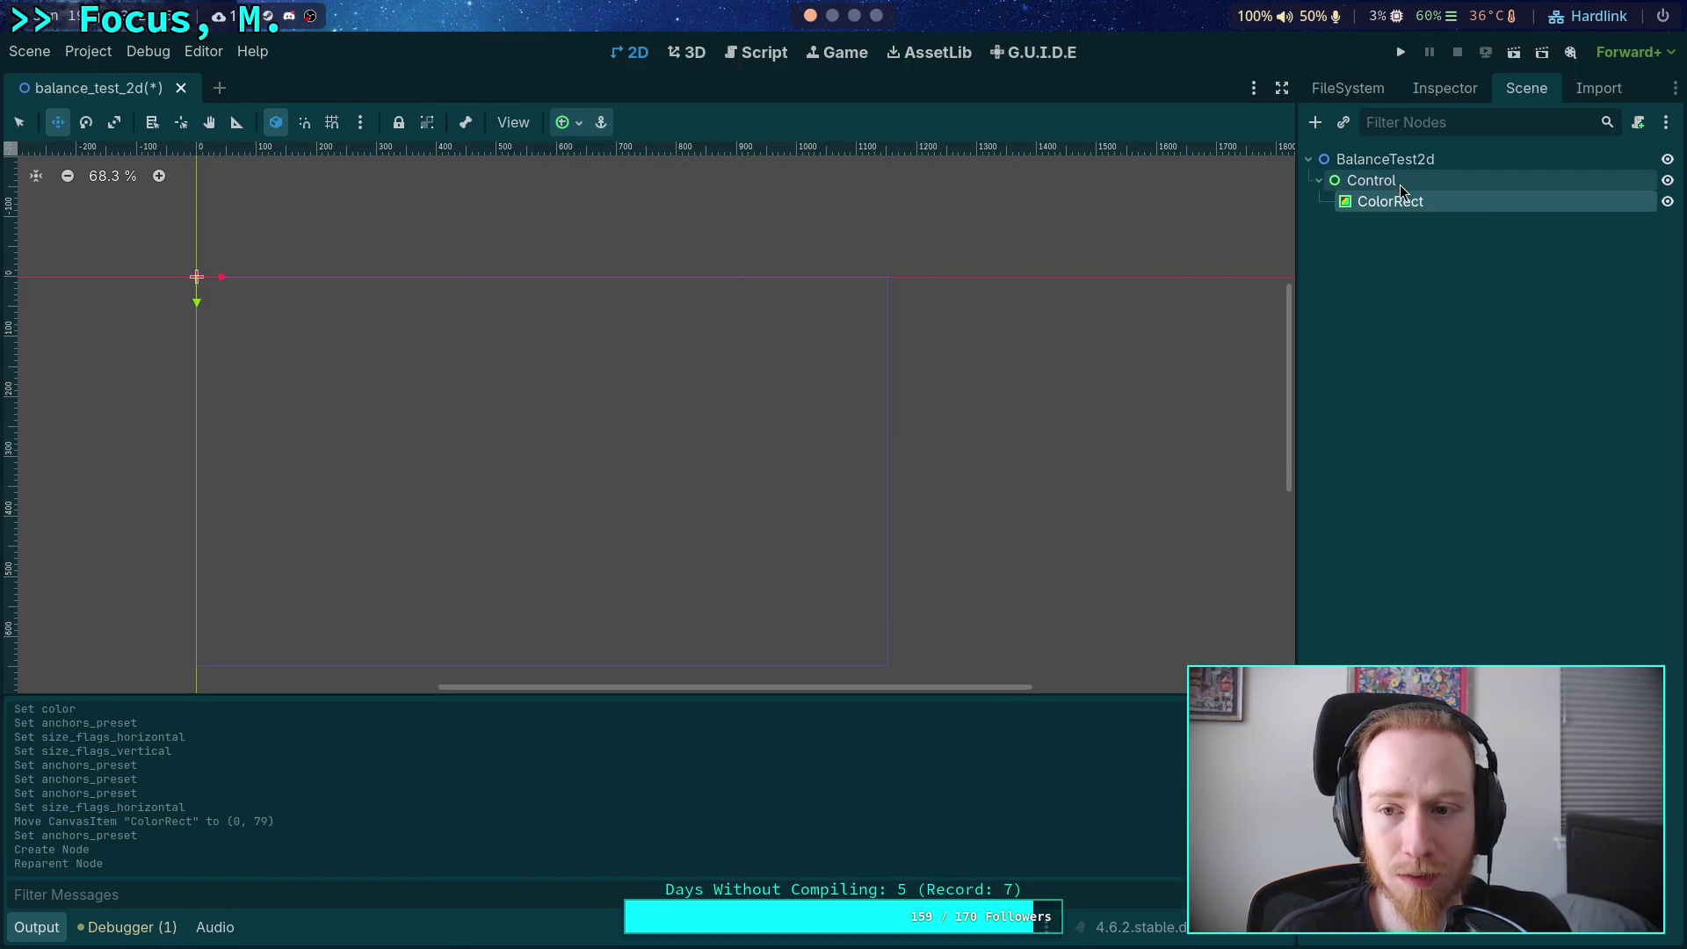
{"action": "left_click", "coordinate": [1400, 182]}
Set the Control's anchor preset to Full Rect, then switch it to Custom.
{"action": "left_click", "coordinate": [1444, 88]}
{"action": "left_click", "coordinate": [1360, 274]}
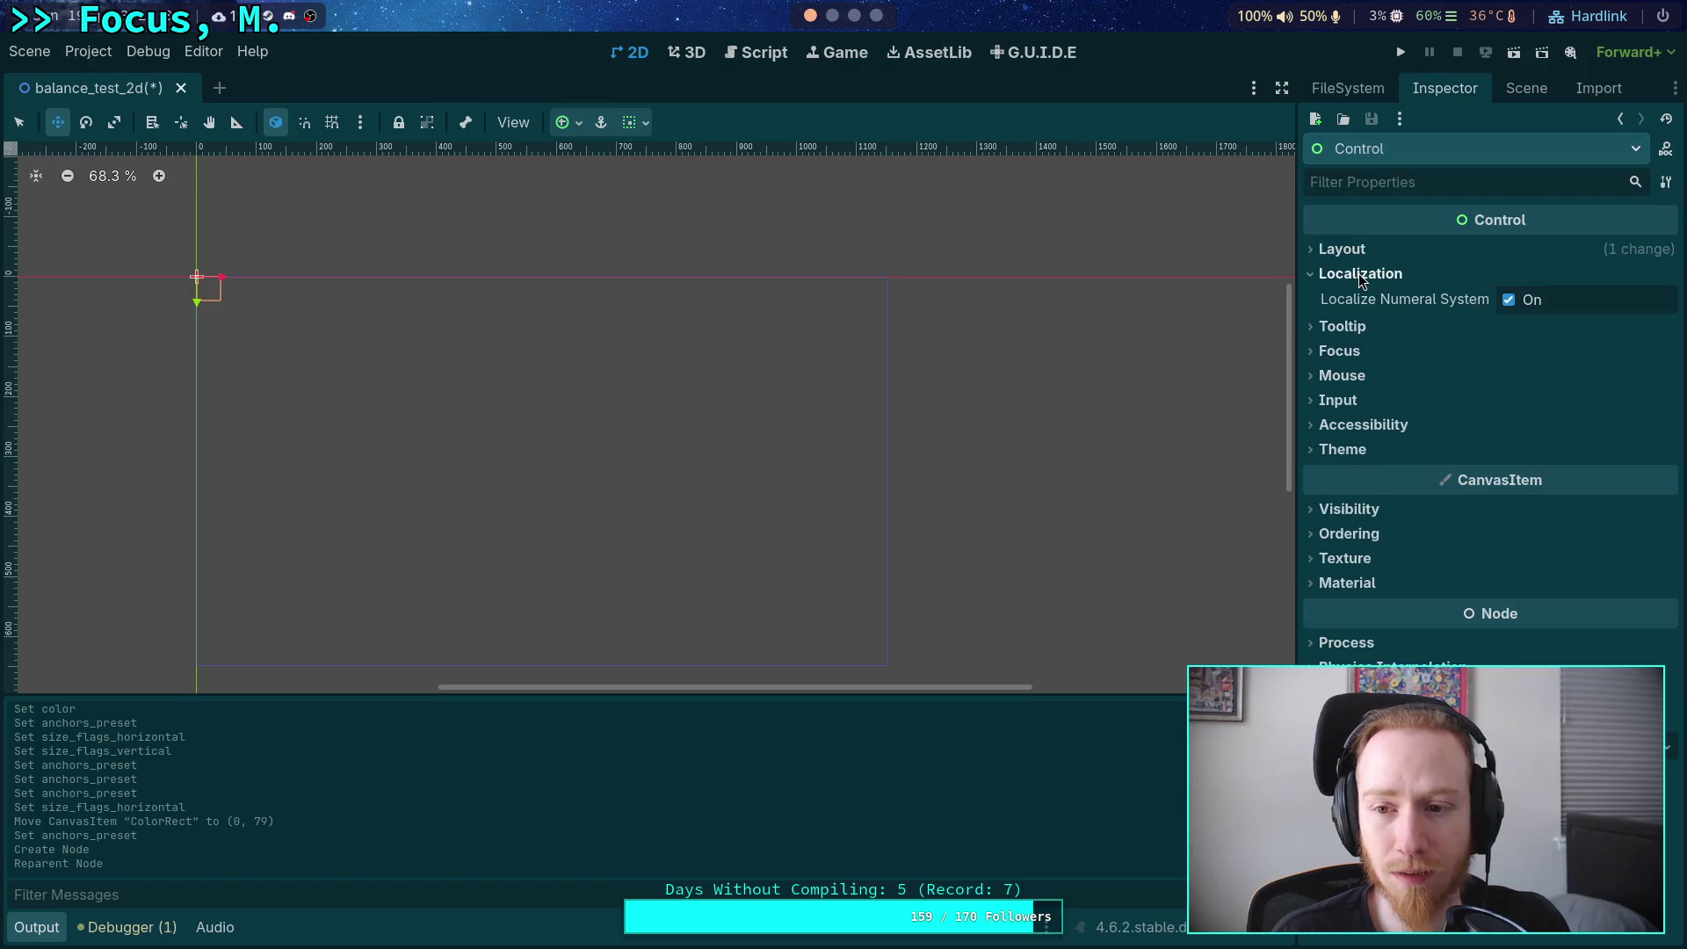
{"action": "left_click", "coordinate": [1337, 274]}
{"action": "left_click", "coordinate": [1342, 249]}
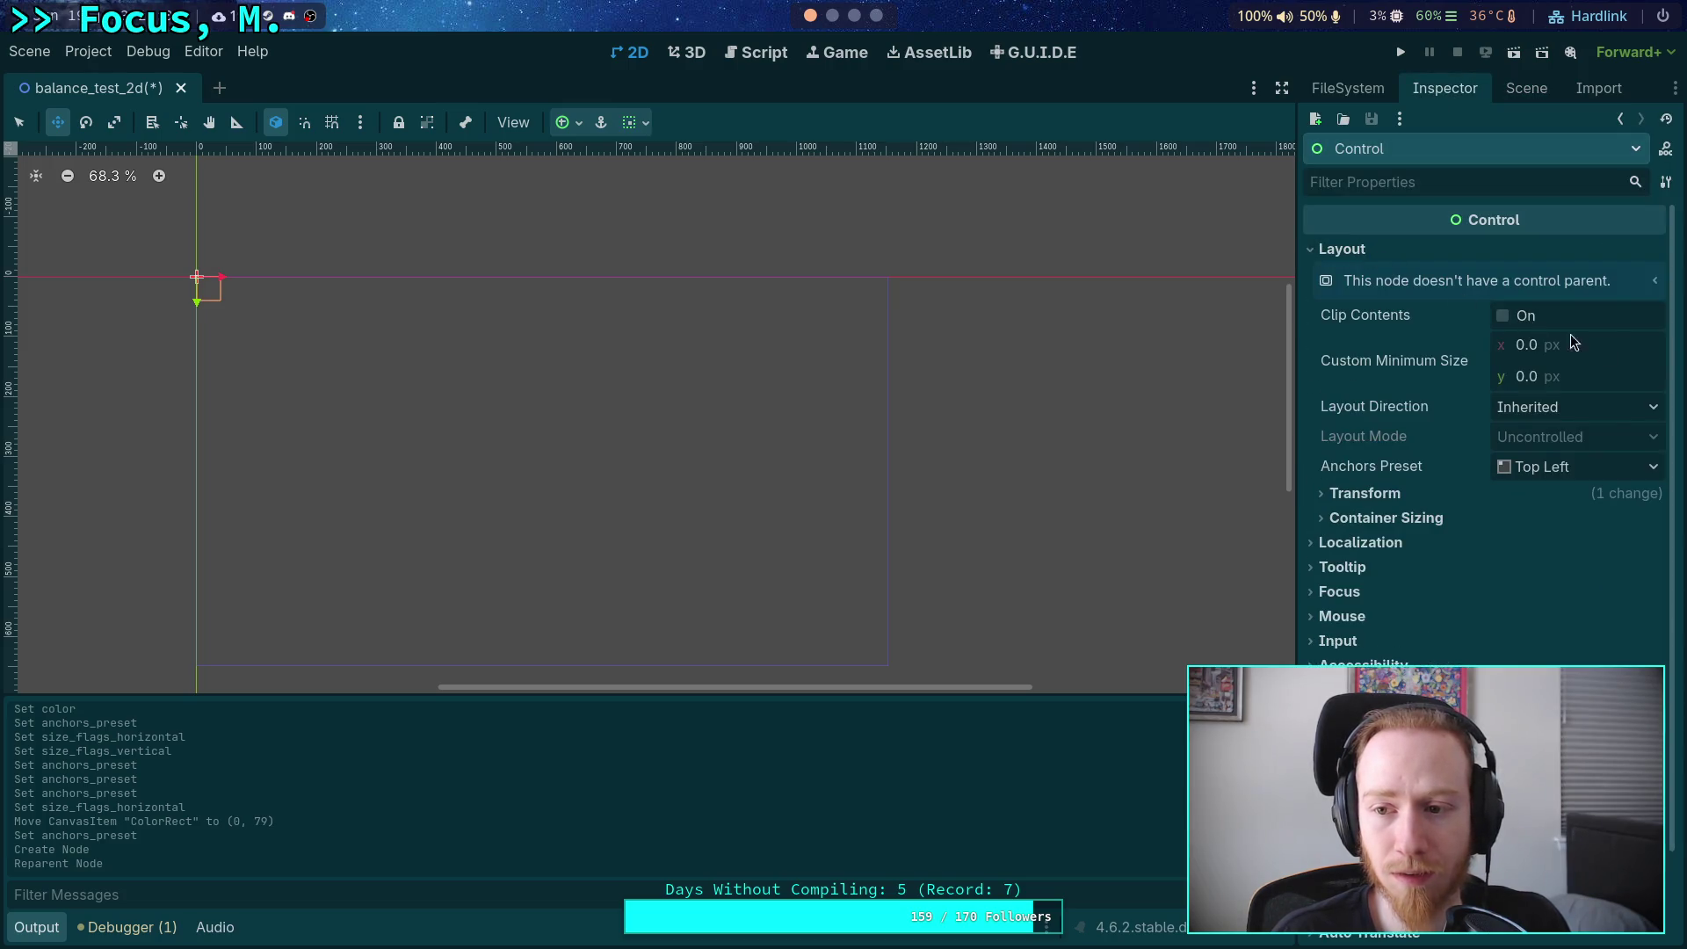
{"action": "left_click", "coordinate": [1620, 461]}
{"action": "left_click", "coordinate": [1590, 527]}
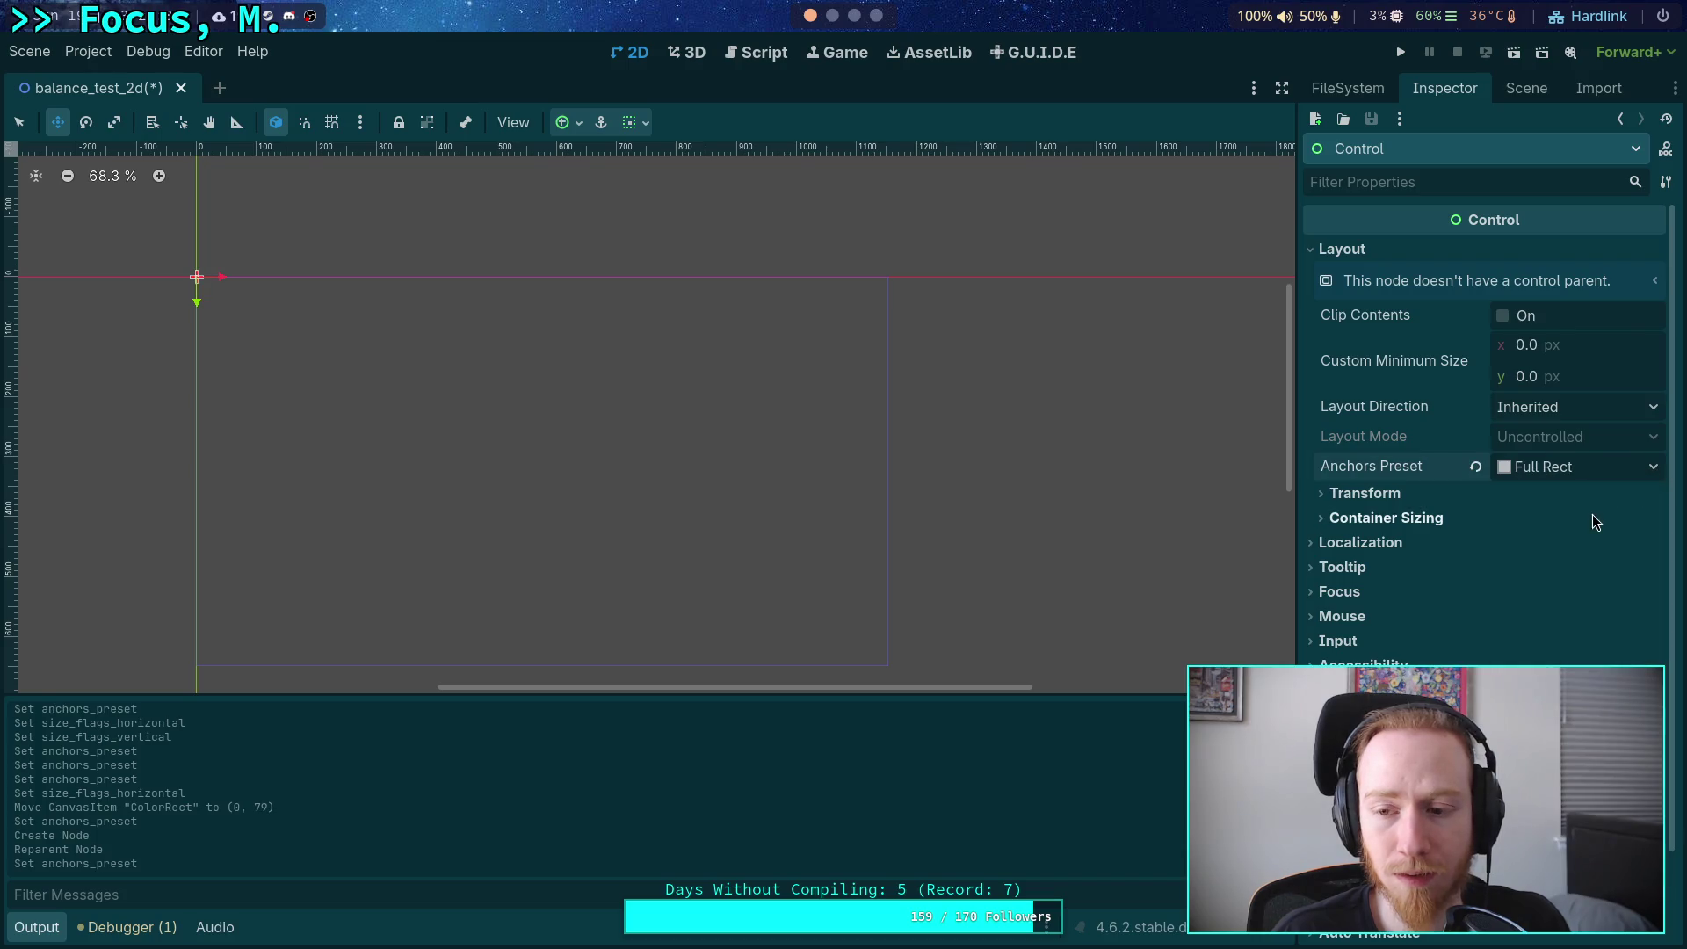
{"action": "left_click", "coordinate": [1590, 467]}
{"action": "left_click", "coordinate": [1569, 495]}
Review the Control's anchor points and offsets, then delete the Control with its ColorRect.
{"action": "left_click", "coordinate": [1379, 494]}
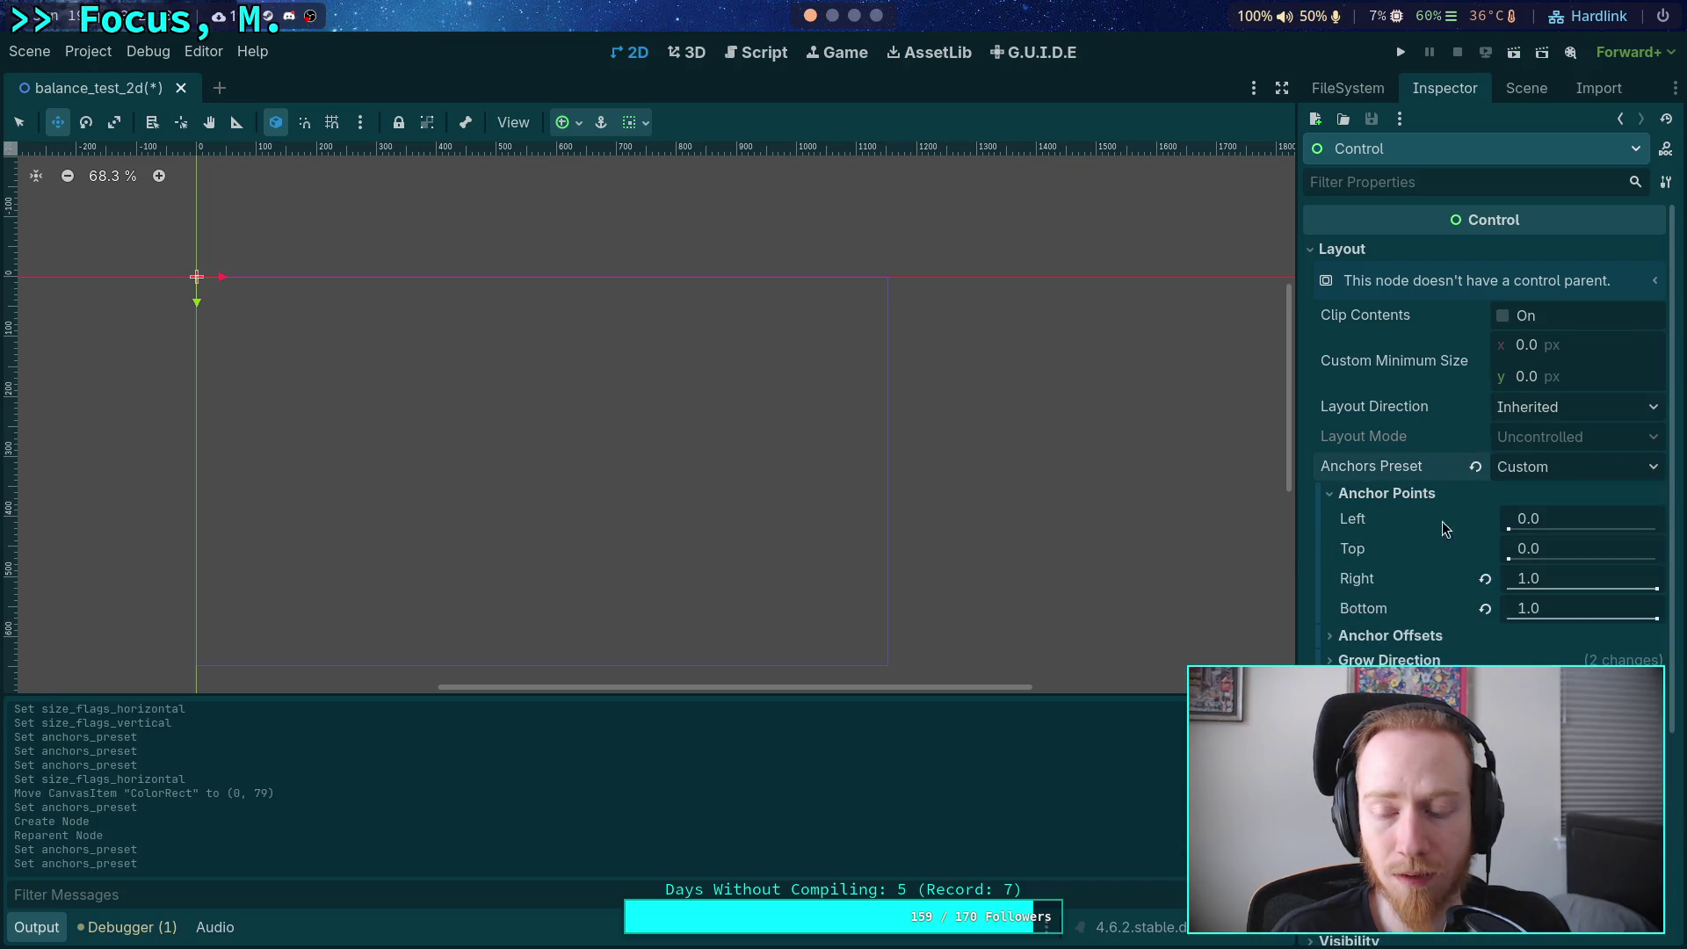
{"action": "left_click", "coordinate": [1388, 637]}
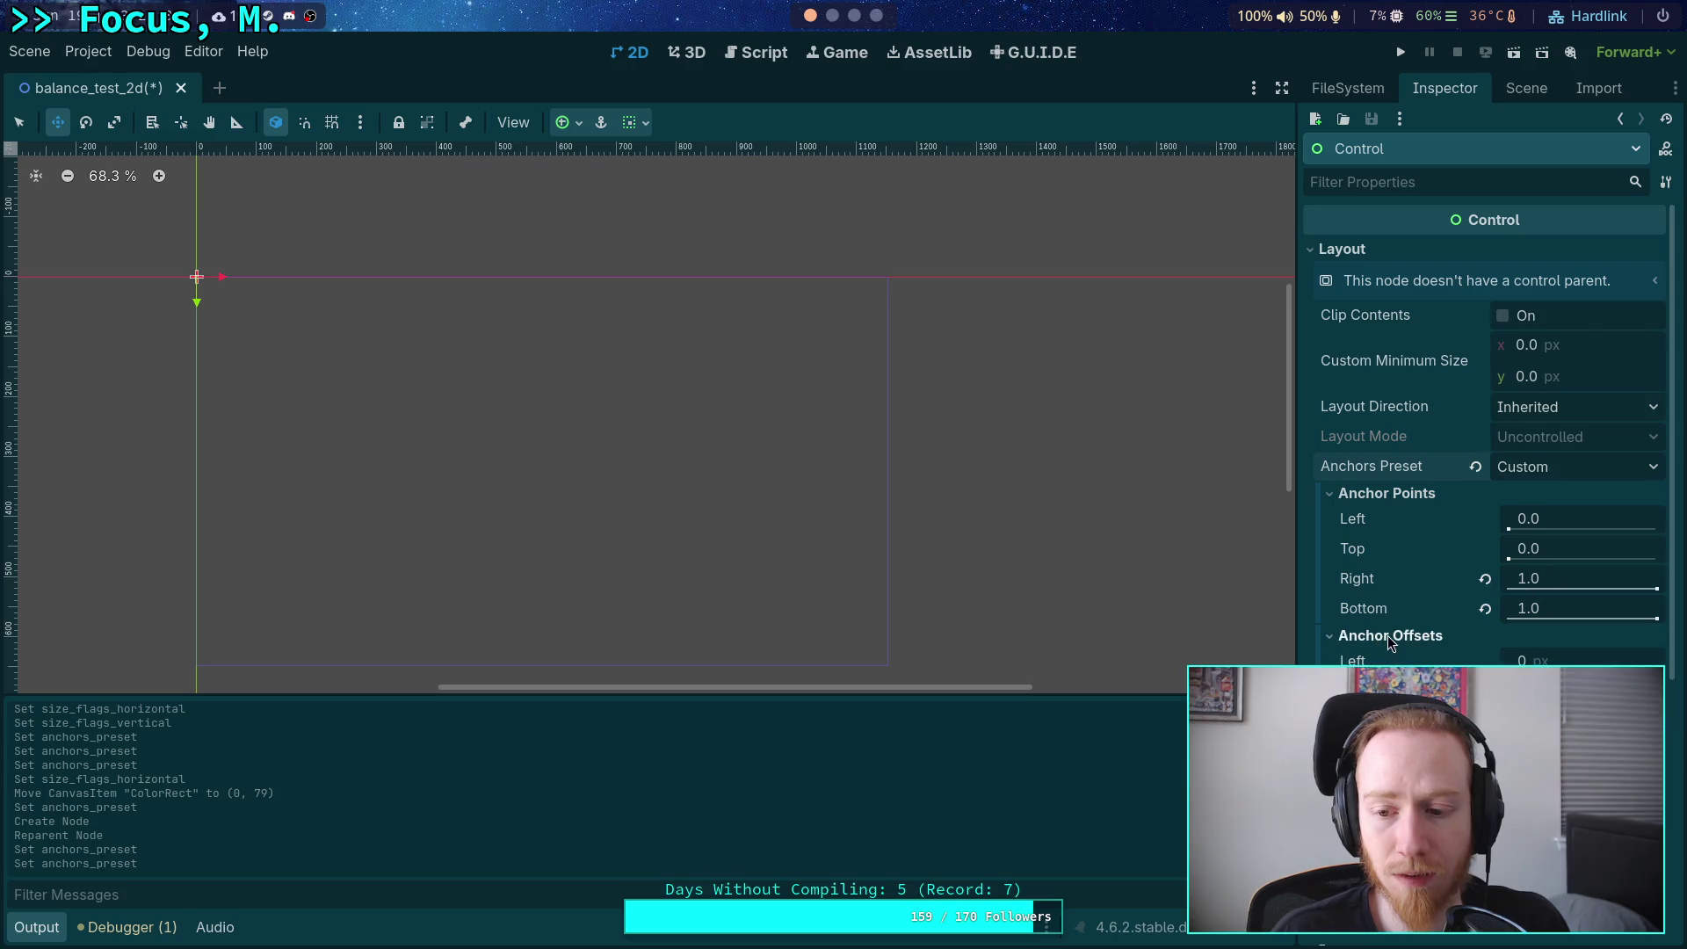
{"action": "left_click", "coordinate": [1390, 637]}
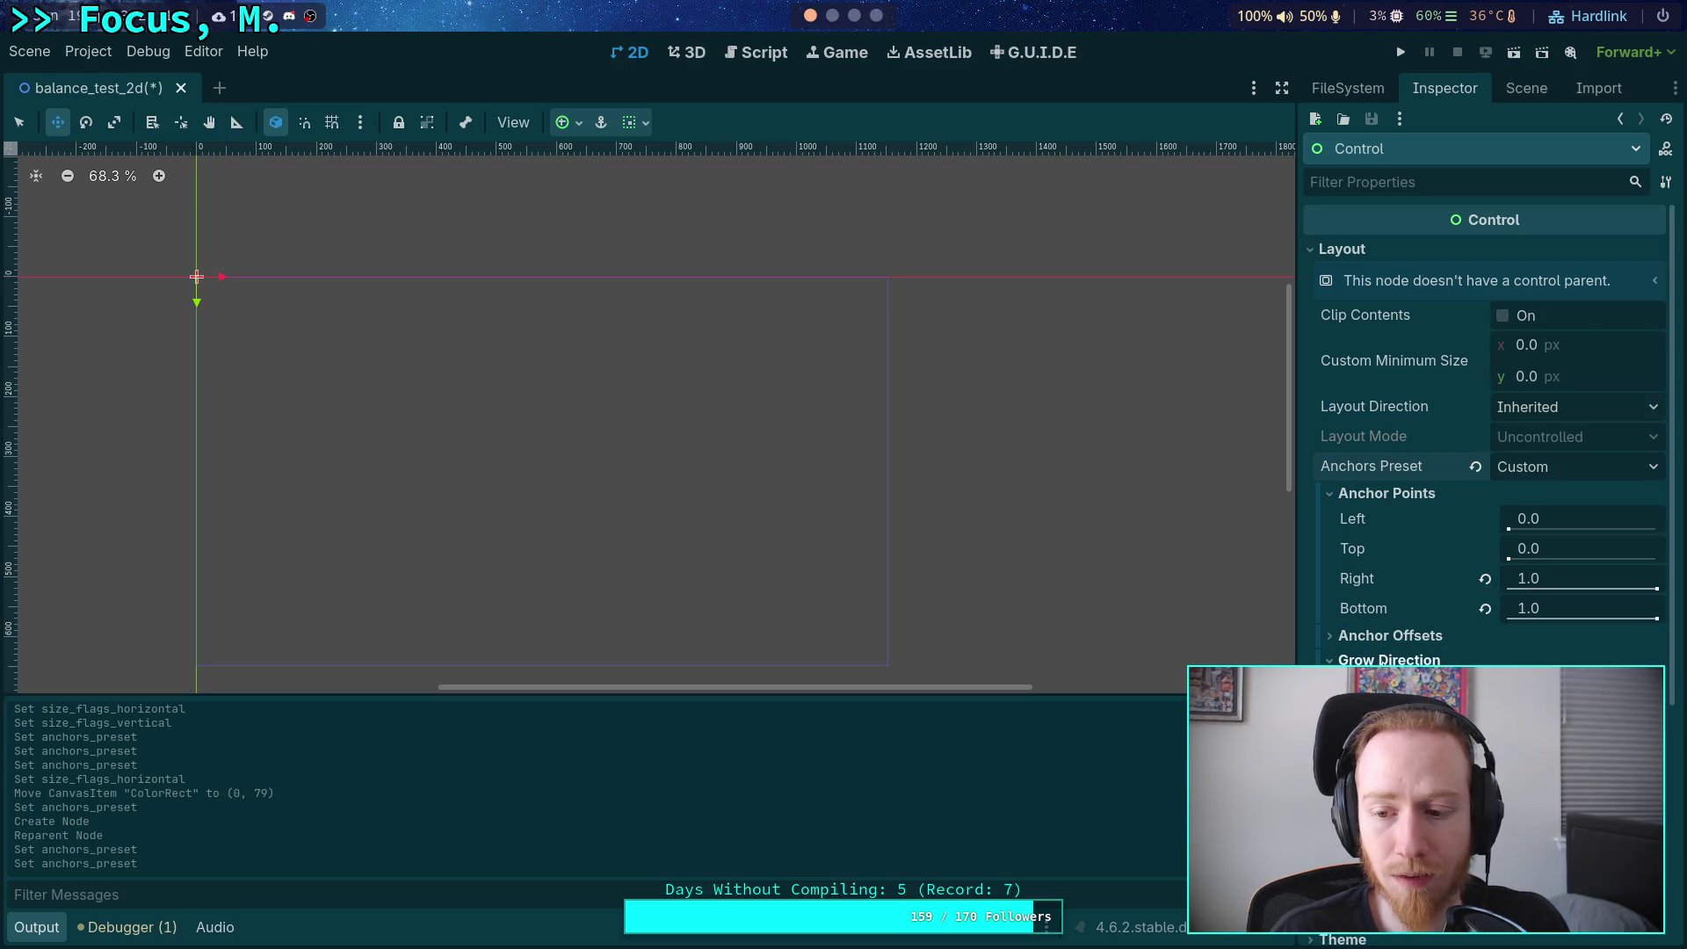
{"action": "left_click", "coordinate": [1396, 637]}
{"action": "left_click", "coordinate": [1397, 637]}
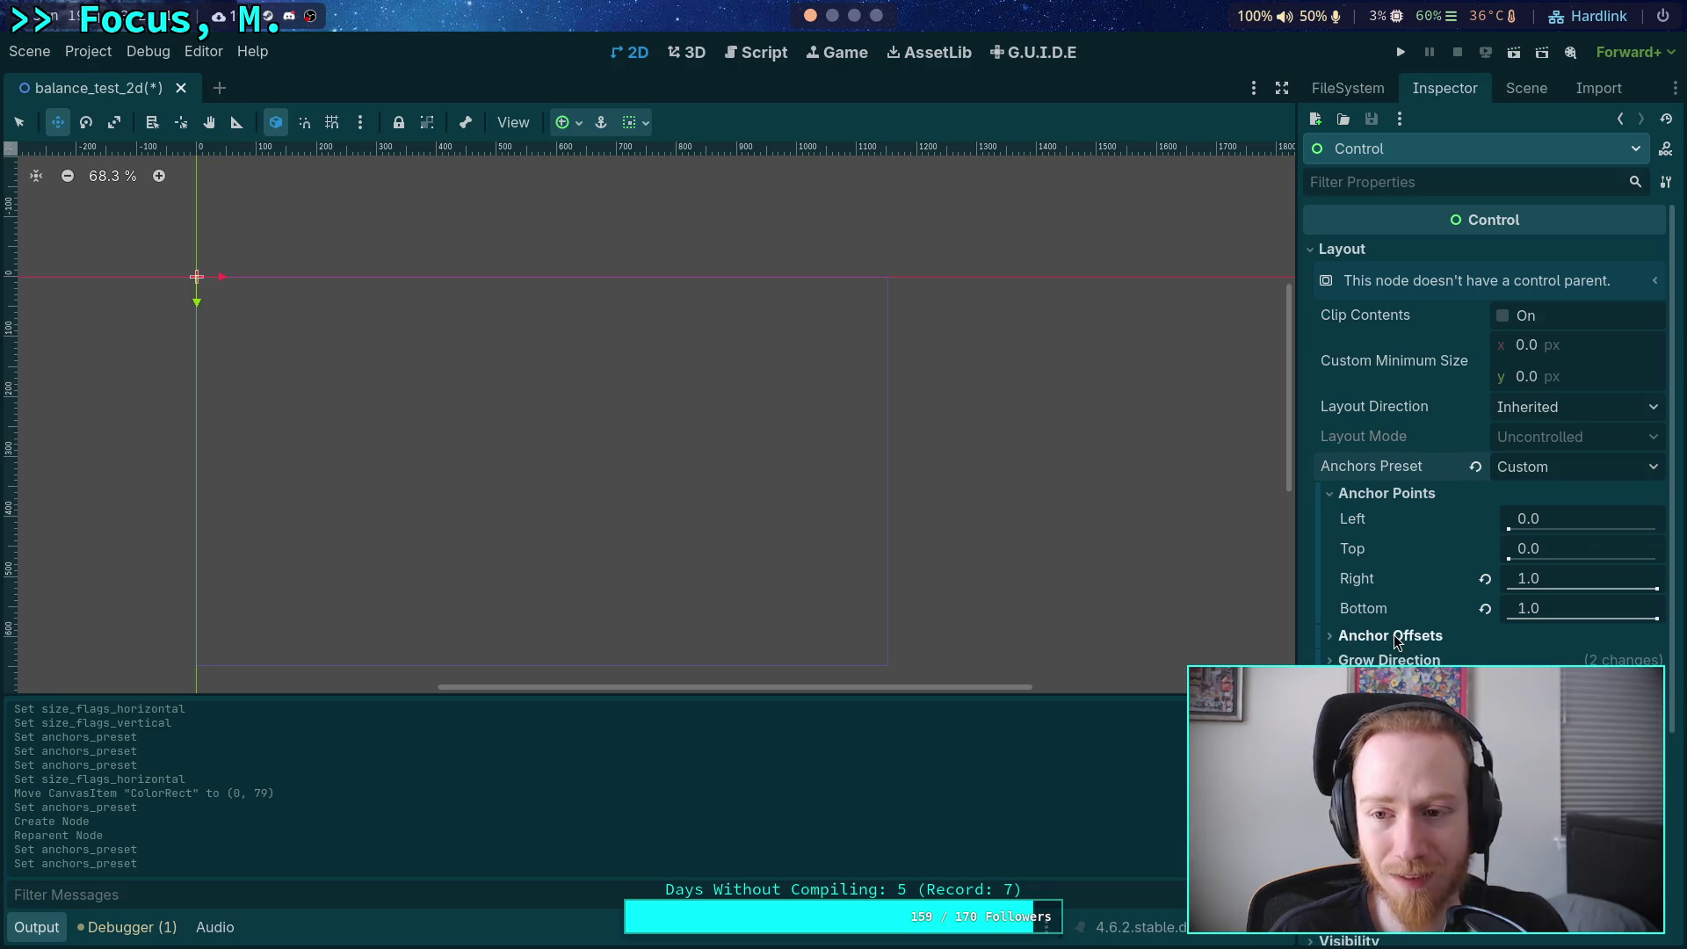
{"action": "left_click", "coordinate": [1501, 92]}
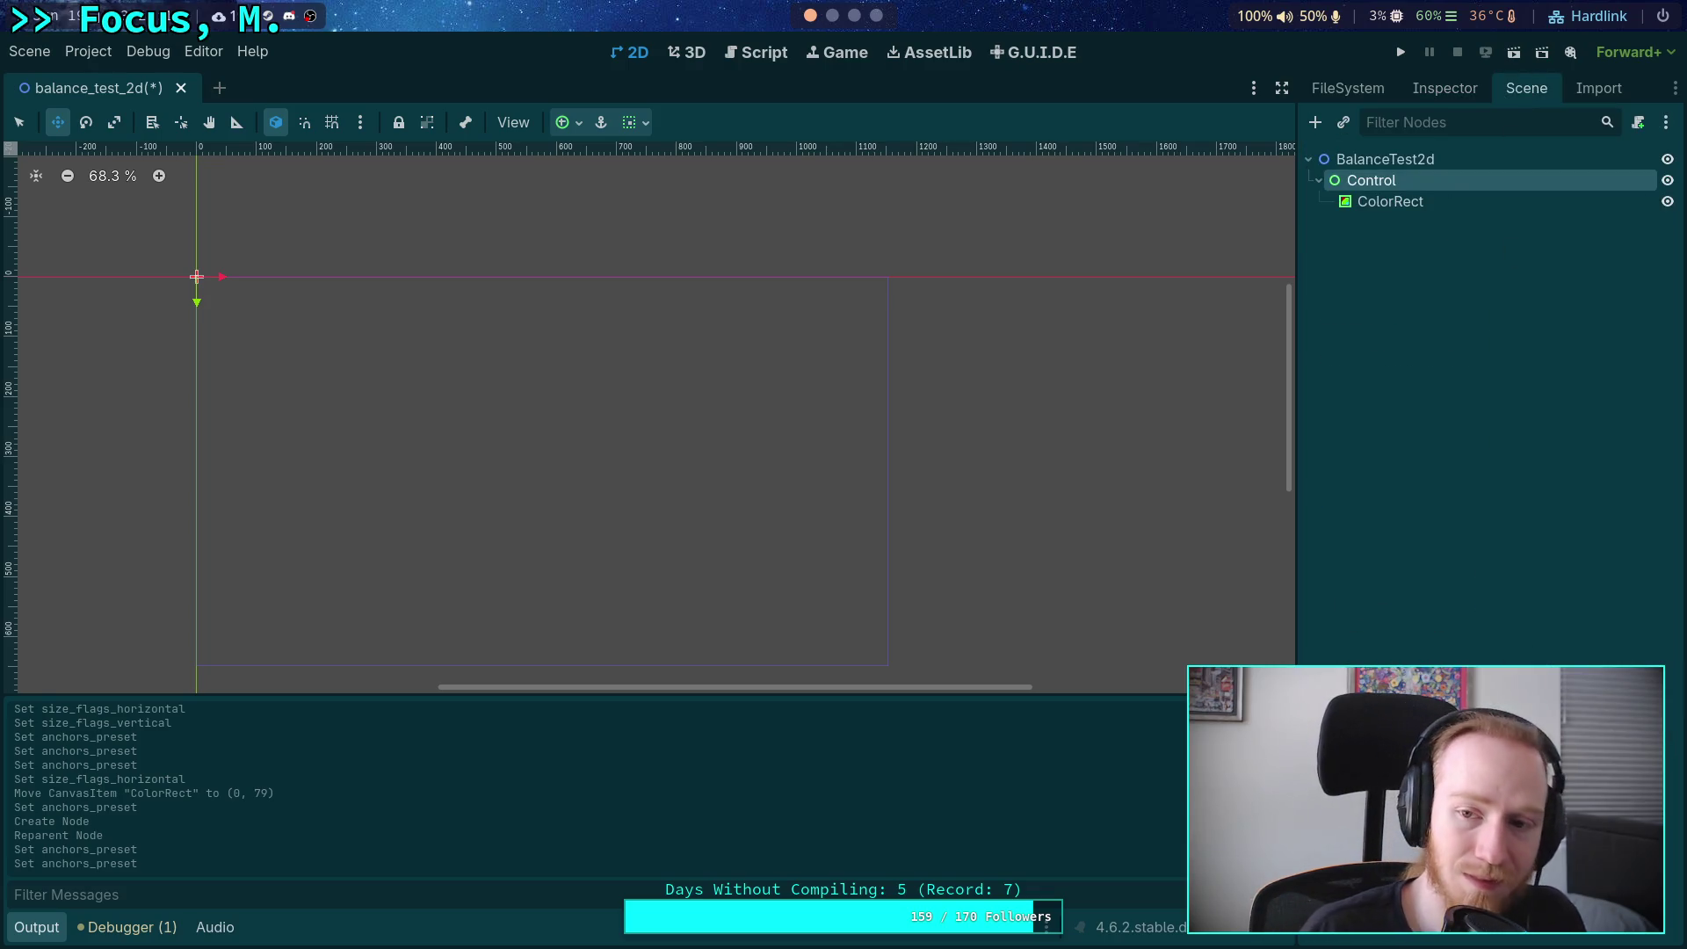
{"action": "key", "text": "Delete"}
{"action": "key", "text": "Return"}
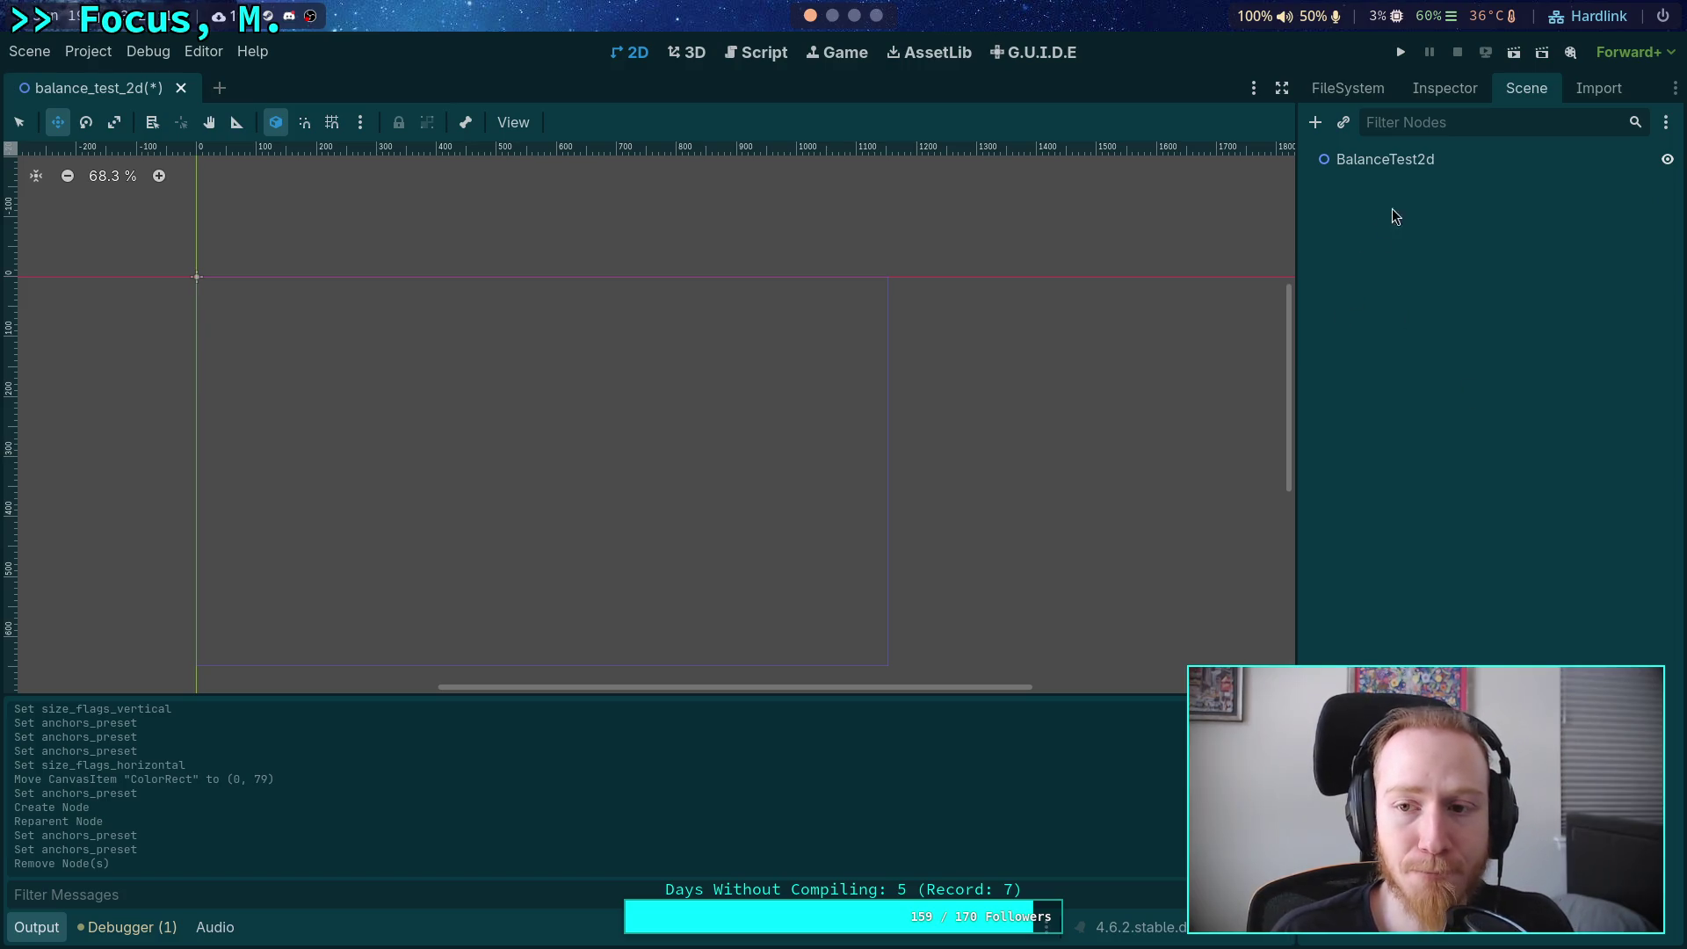
Add a CanvasLayer as a child of the BalanceTest2d root.
{"action": "left_click", "coordinate": [1441, 161]}
{"action": "left_click", "coordinate": [1306, 119]}
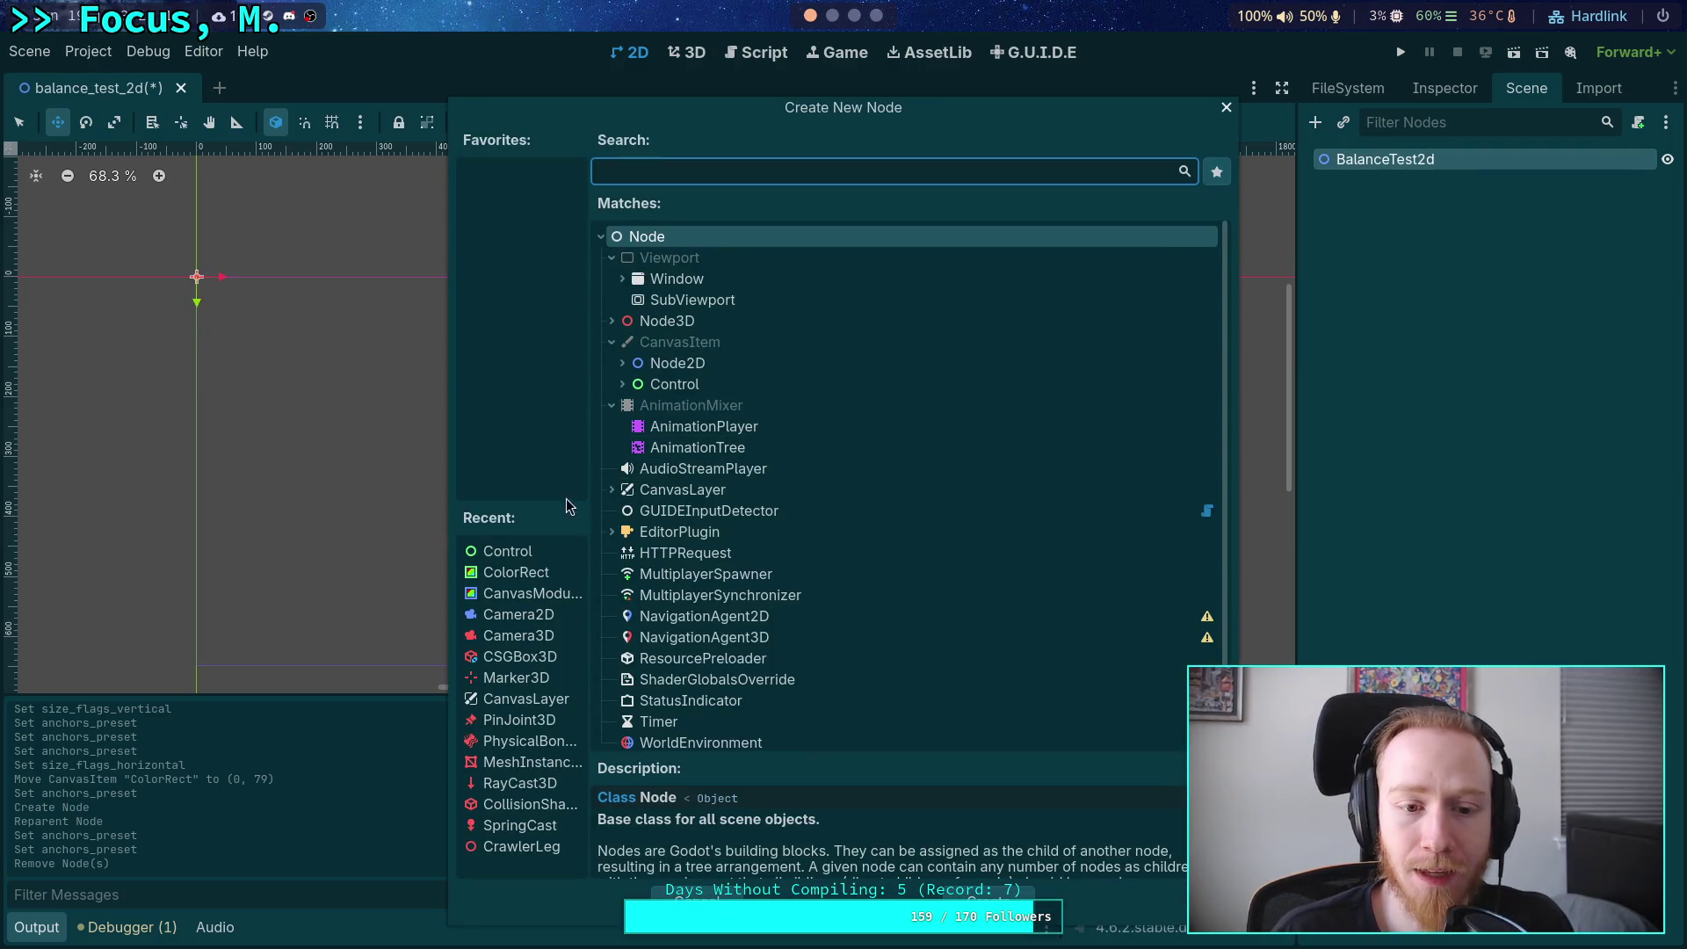
{"action": "scroll", "coordinate": [790, 536], "scroll_direction": "up", "scroll_amount": 1}
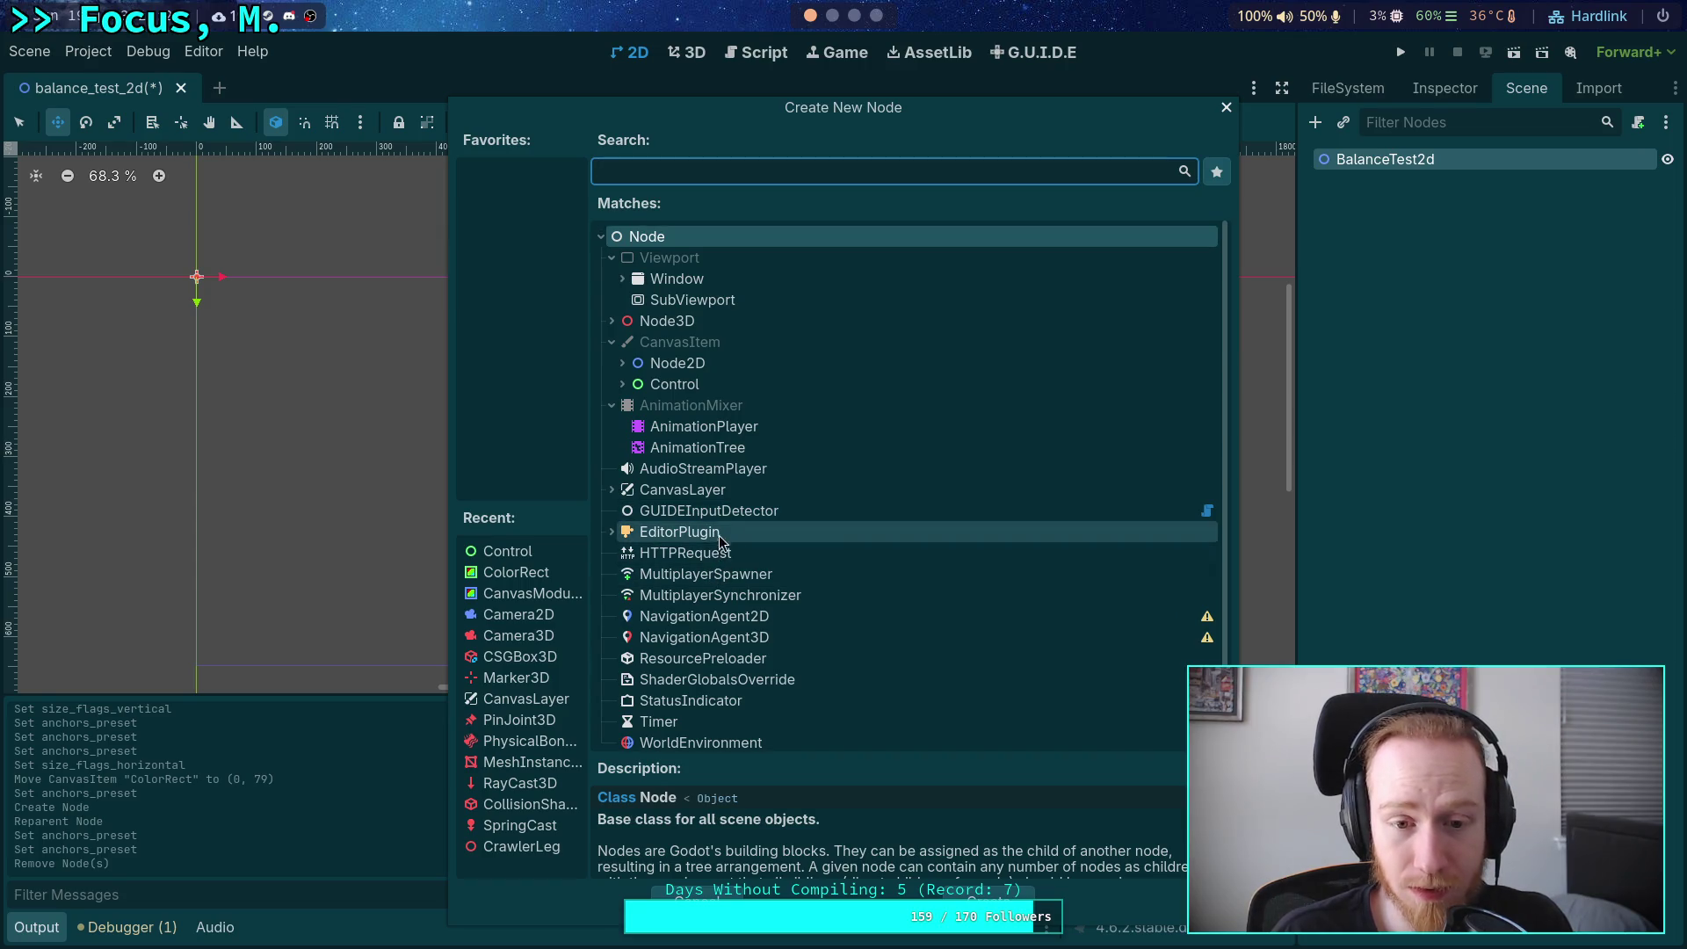
{"action": "left_click", "coordinate": [683, 489]}
{"action": "left_click", "coordinate": [980, 897]}
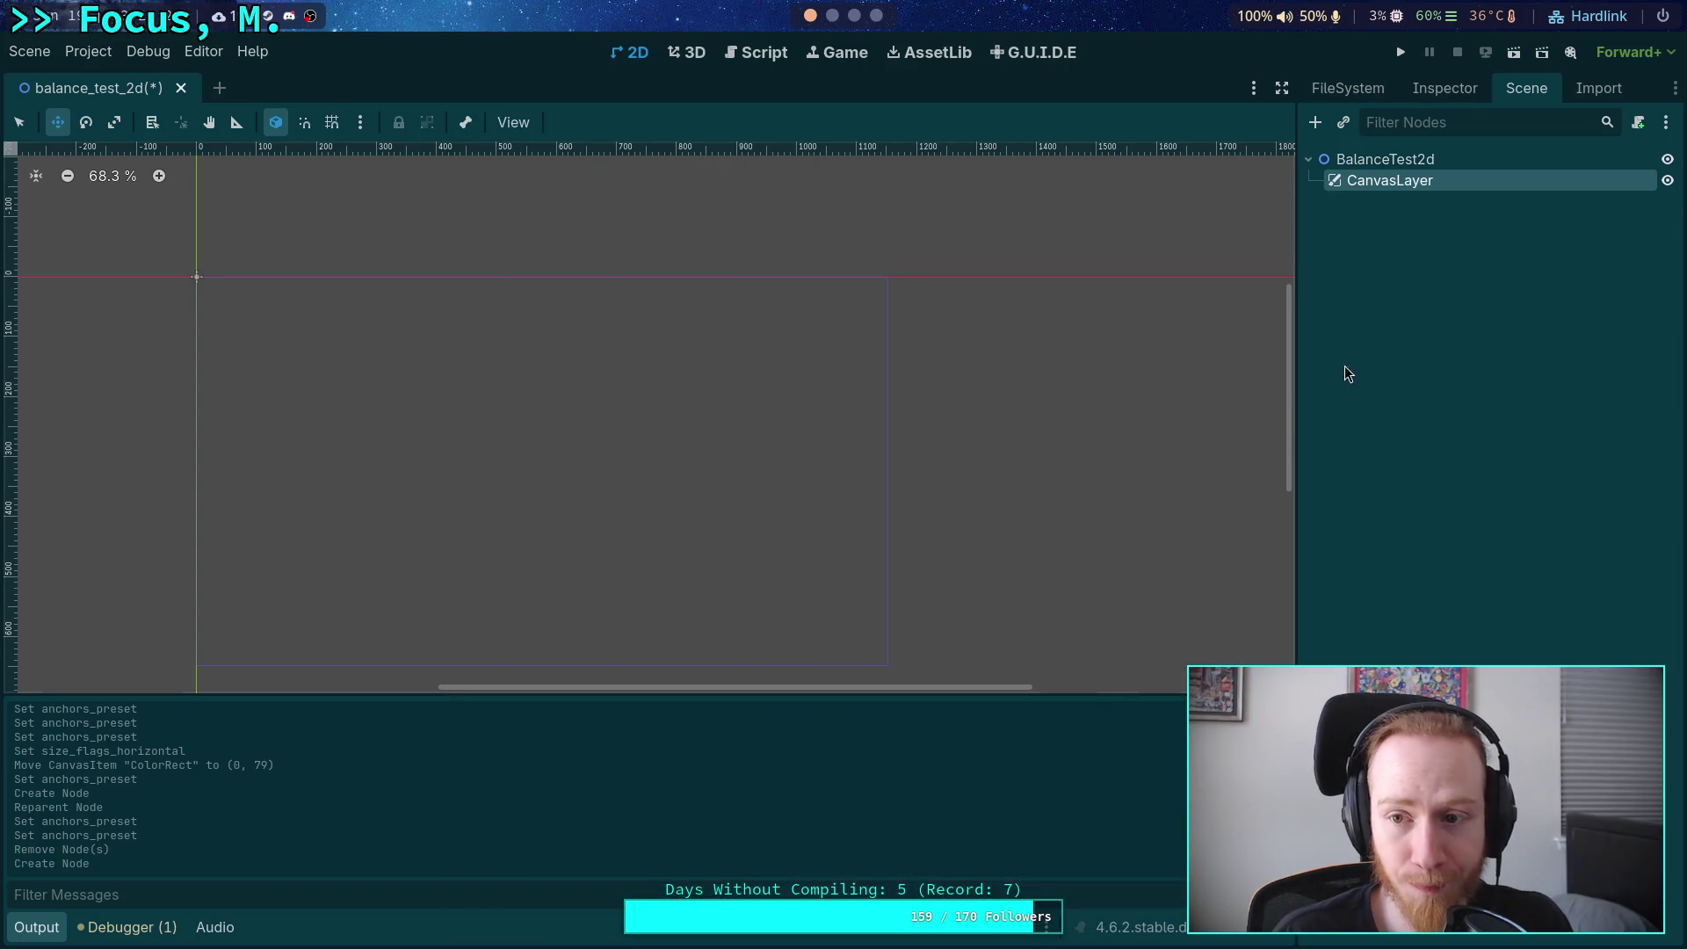
{"action": "left_click", "coordinate": [1460, 91]}
{"action": "left_click", "coordinate": [1526, 88]}
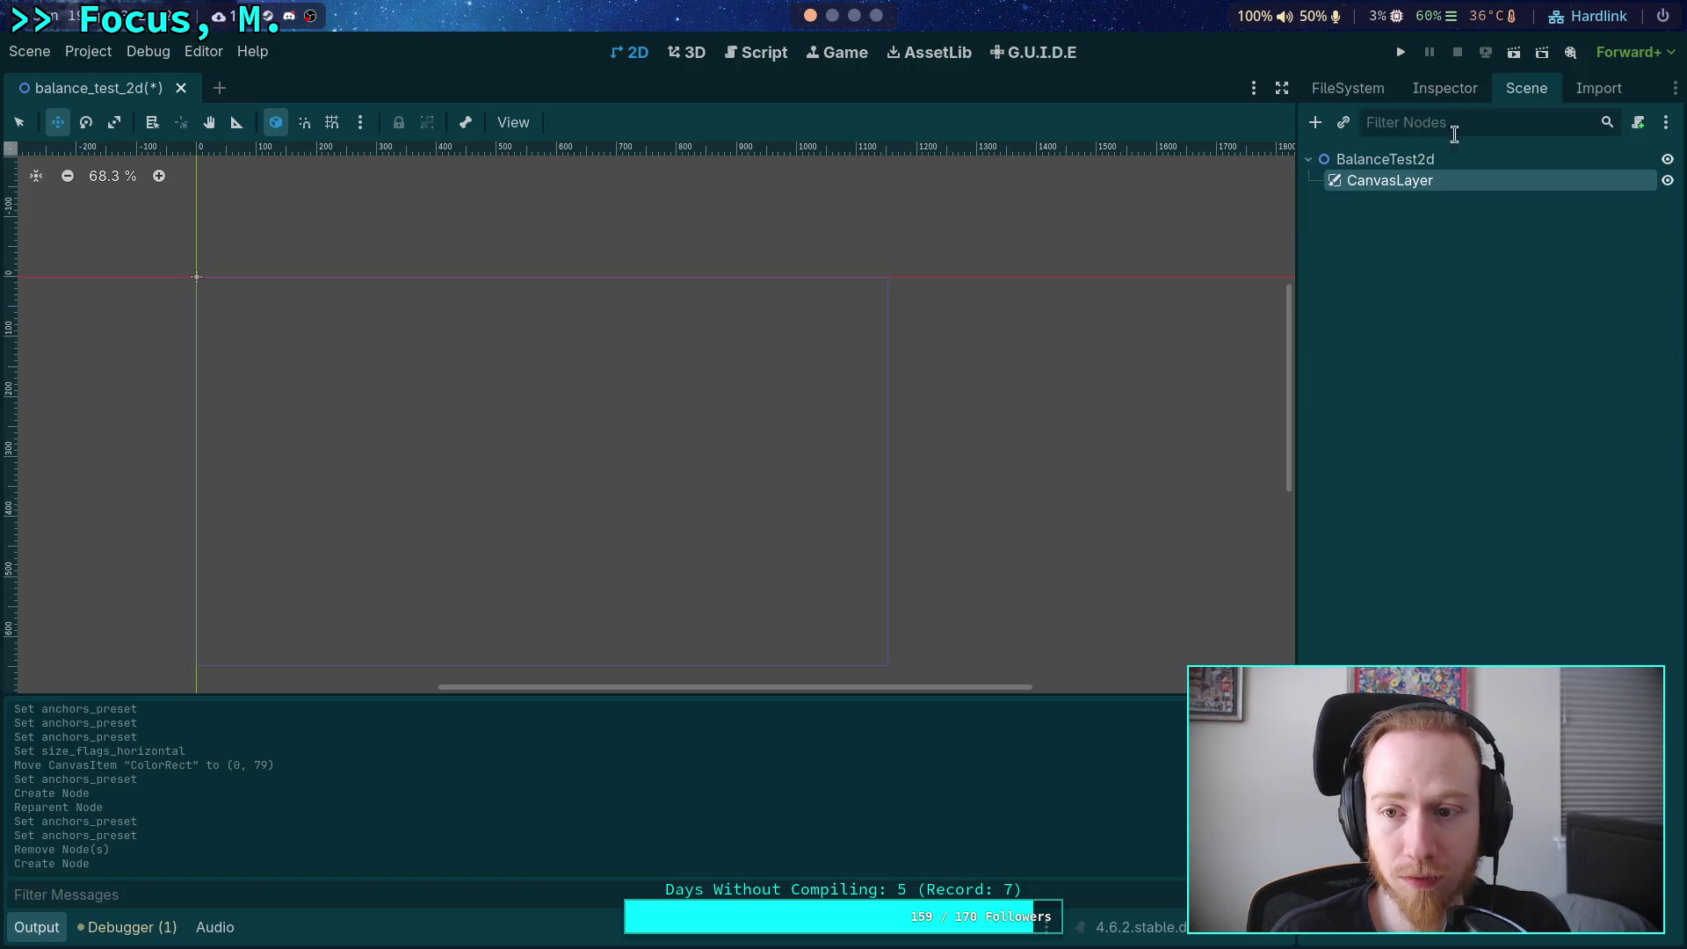
Add a Control node inside the CanvasLayer.
{"action": "right_click", "coordinate": [1344, 180]}
{"action": "left_click", "coordinate": [1425, 198]}
{"action": "left_click", "coordinate": [667, 380]}
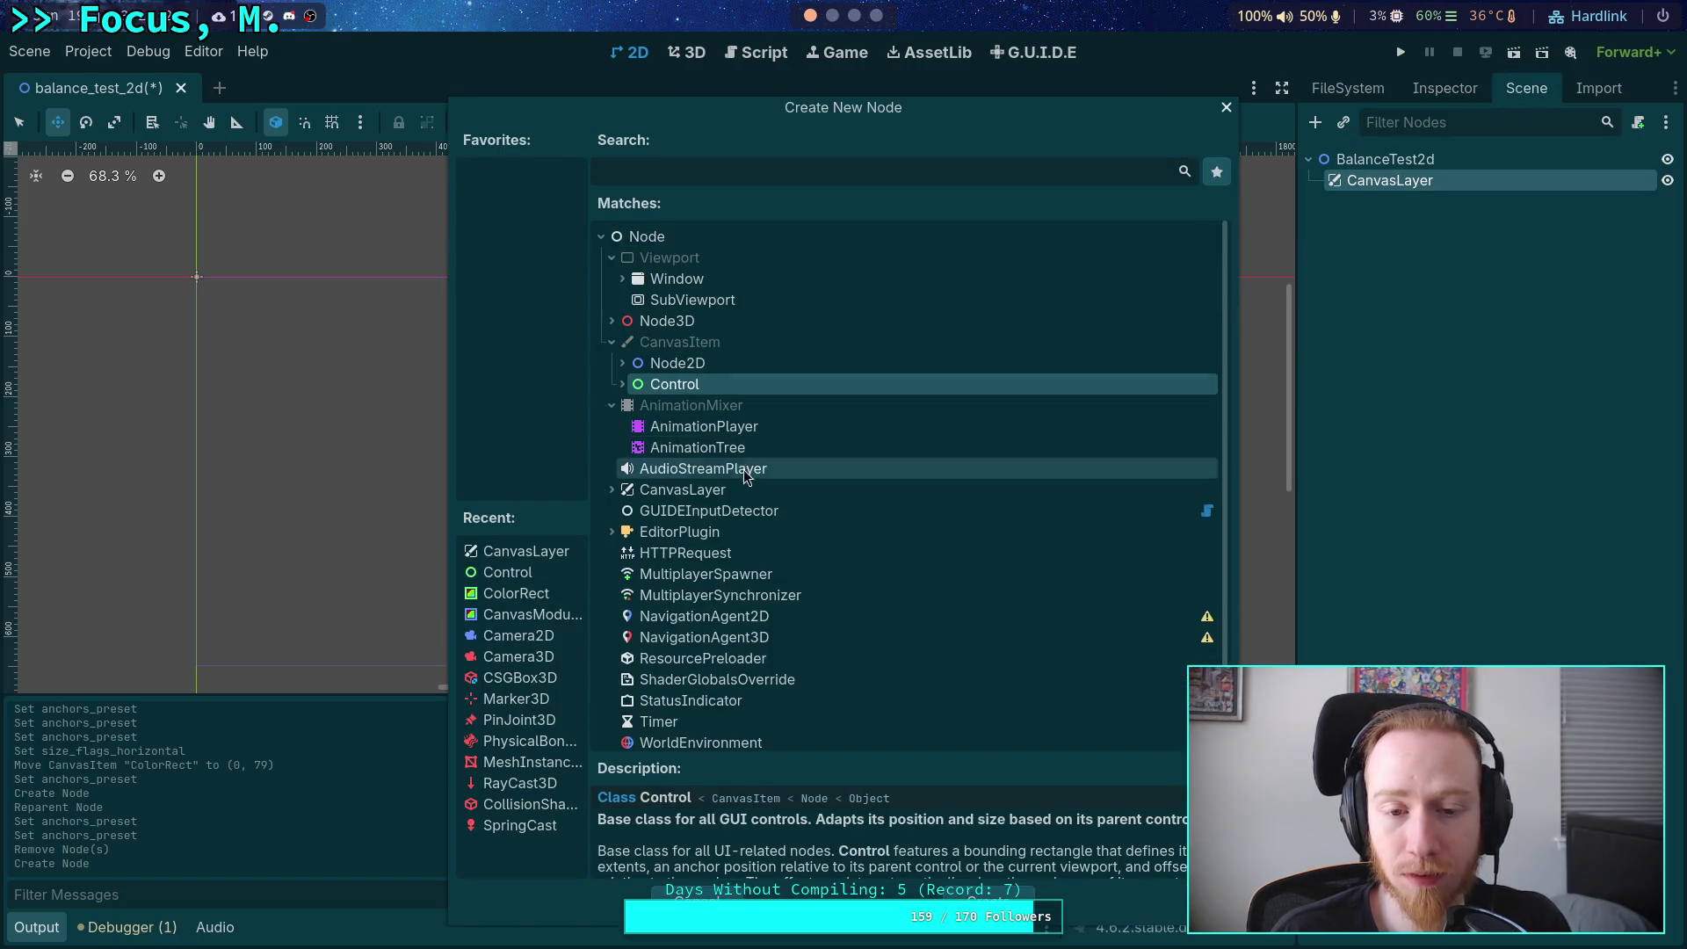
{"action": "left_click", "coordinate": [979, 897]}
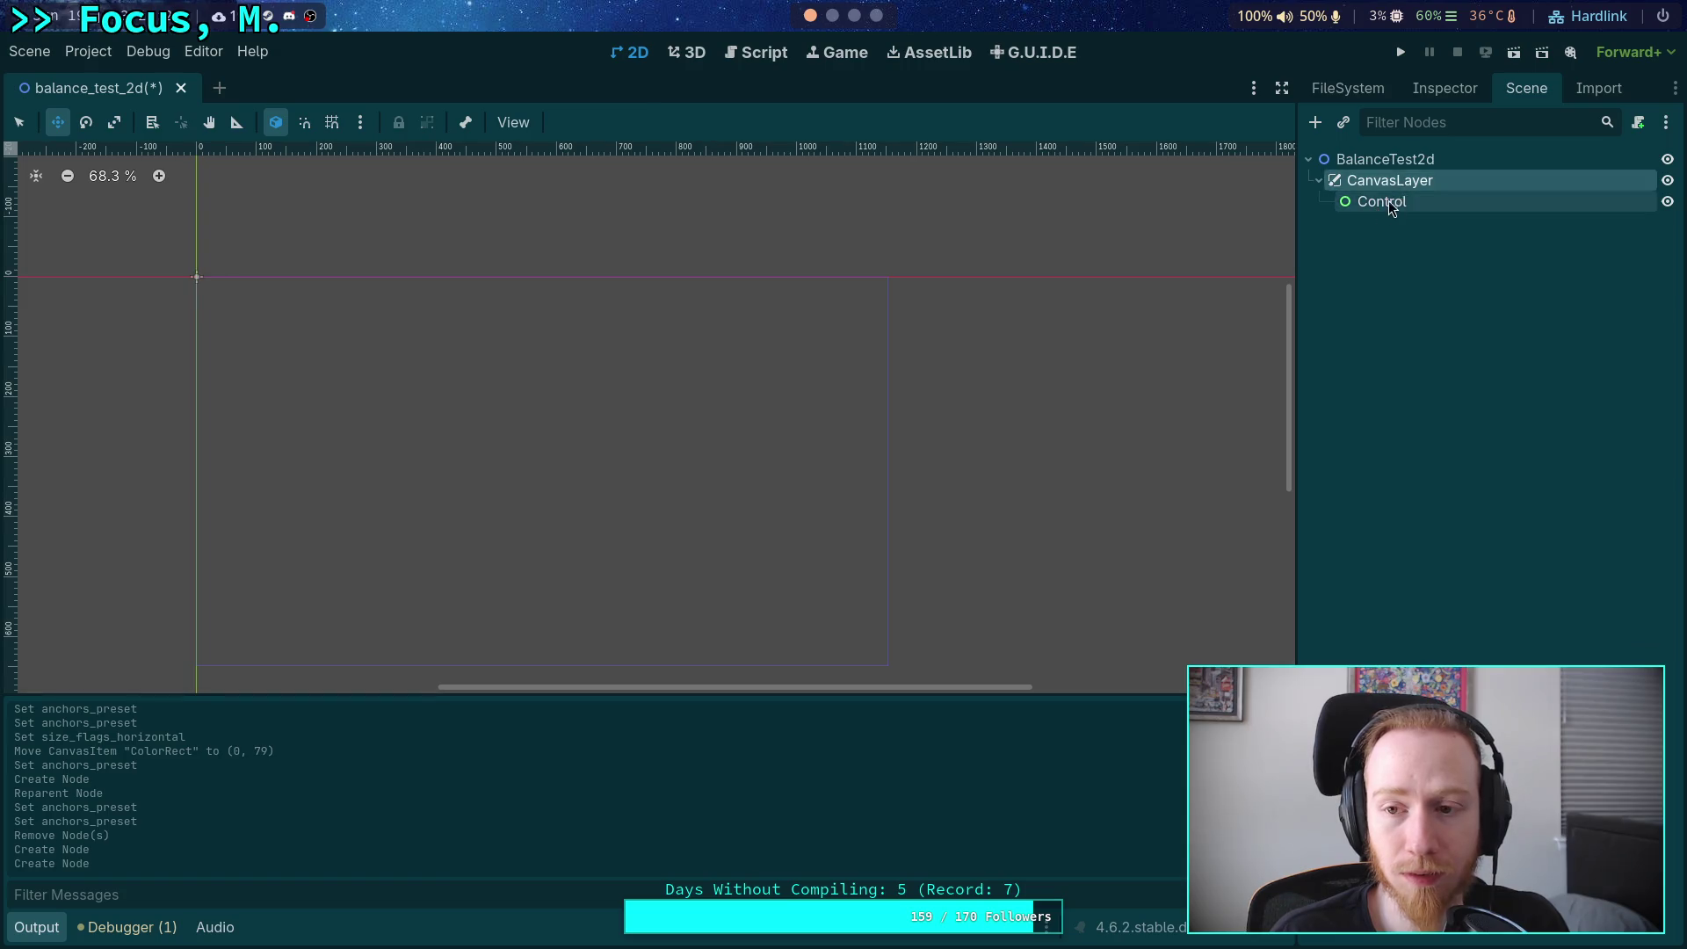
{"action": "left_click", "coordinate": [1420, 92]}
{"action": "left_click", "coordinate": [1500, 97]}
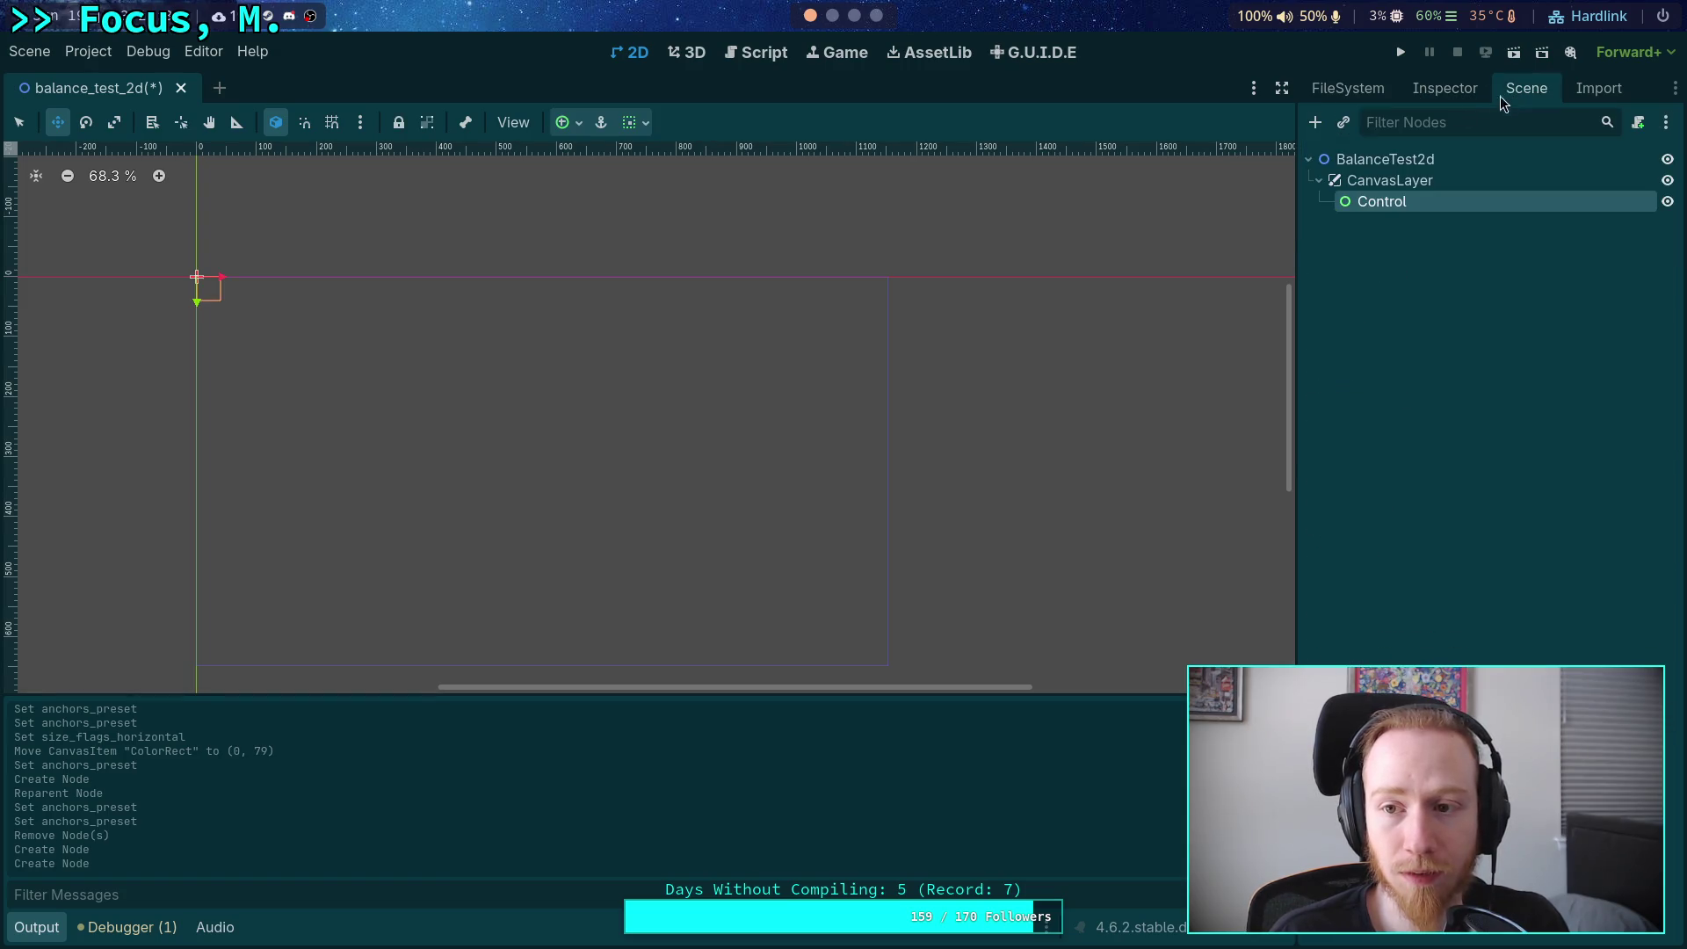
Add a ColorRect under the Control and view its properties.
{"action": "left_click", "coordinate": [1315, 122]}
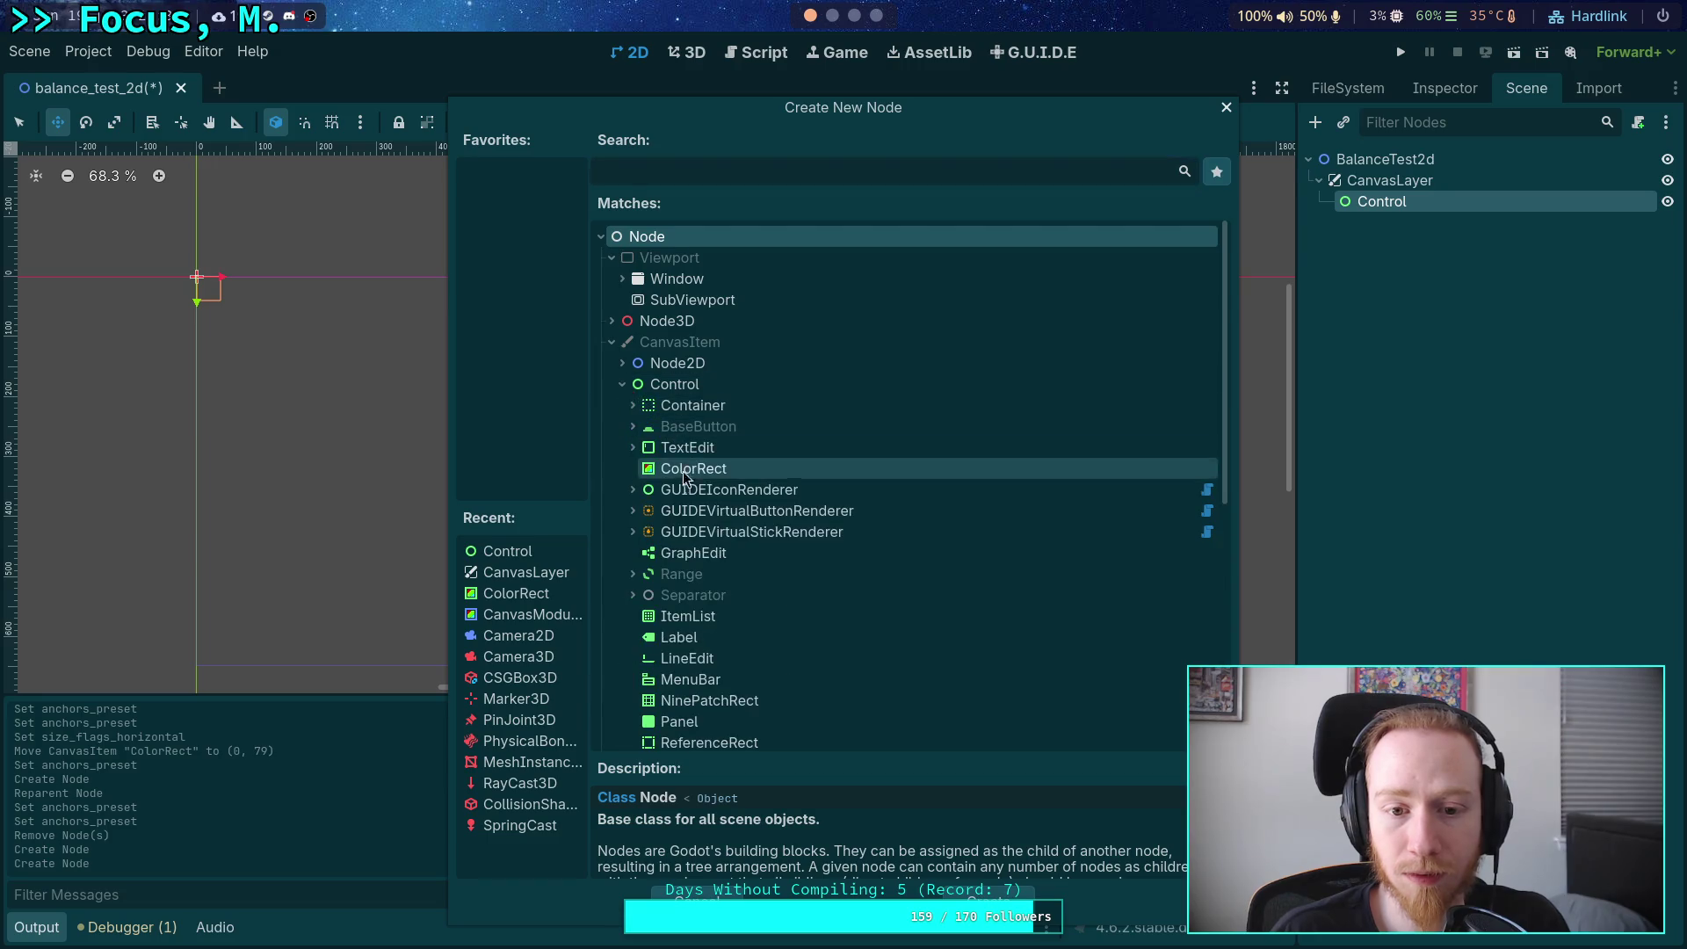
{"action": "double_click", "coordinate": [724, 471]}
{"action": "left_click", "coordinate": [1414, 96]}
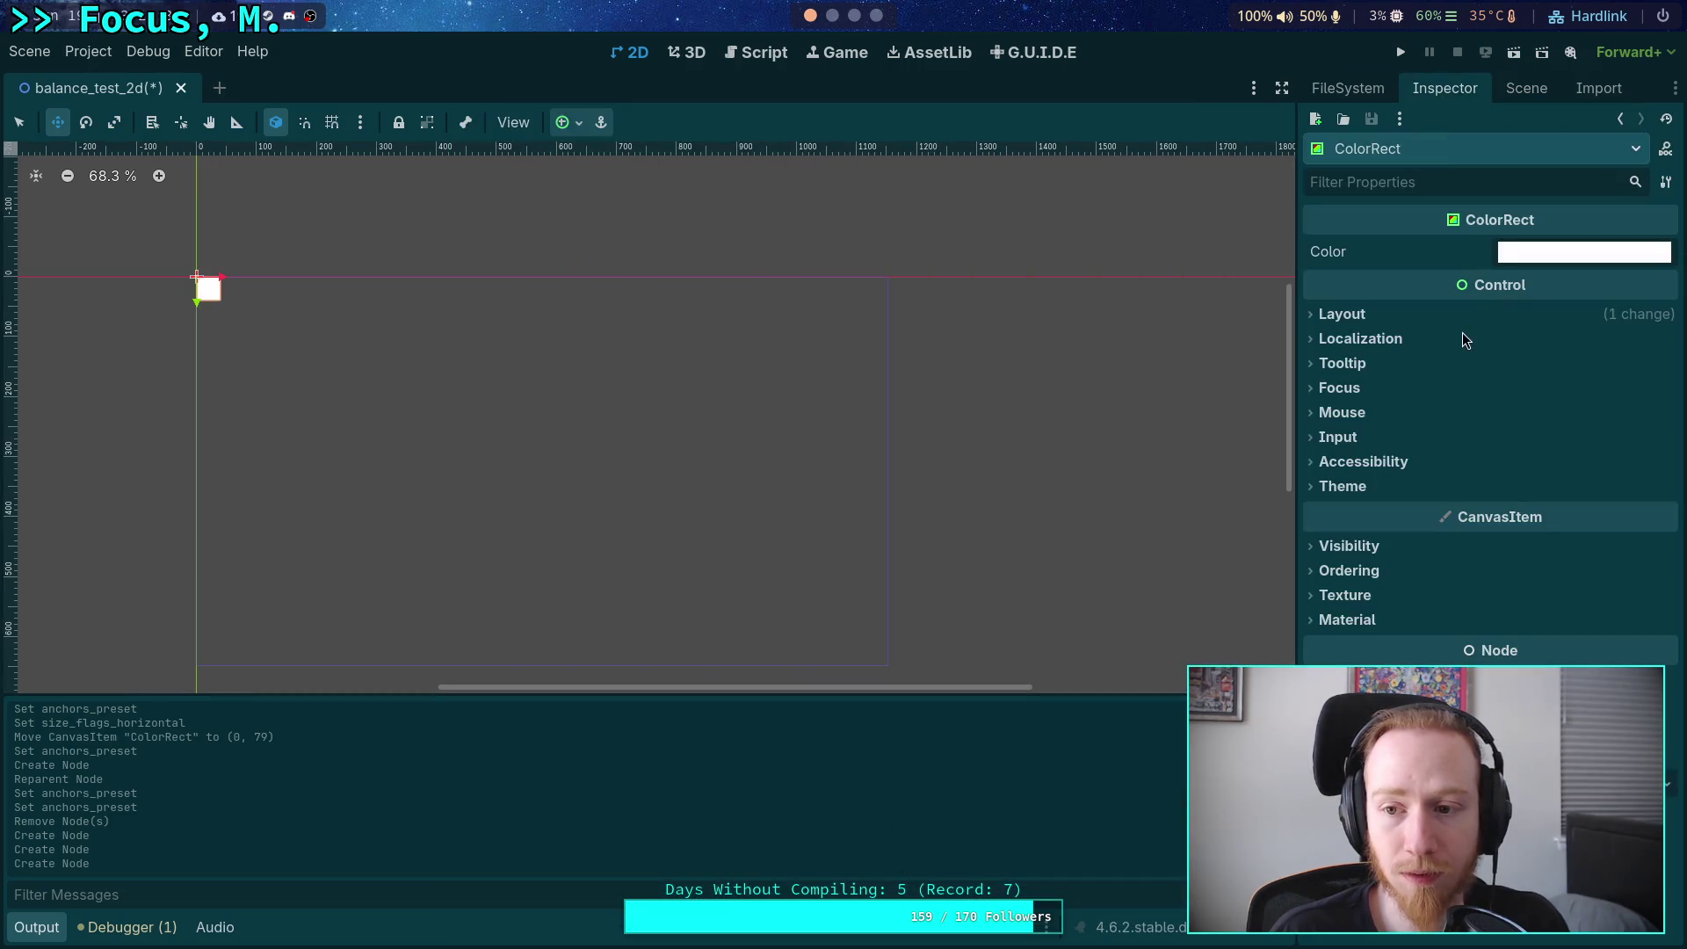
Set the ColorRect's Layout Mode to Anchors with the Full Rect preset.
{"action": "left_click", "coordinate": [1420, 317]}
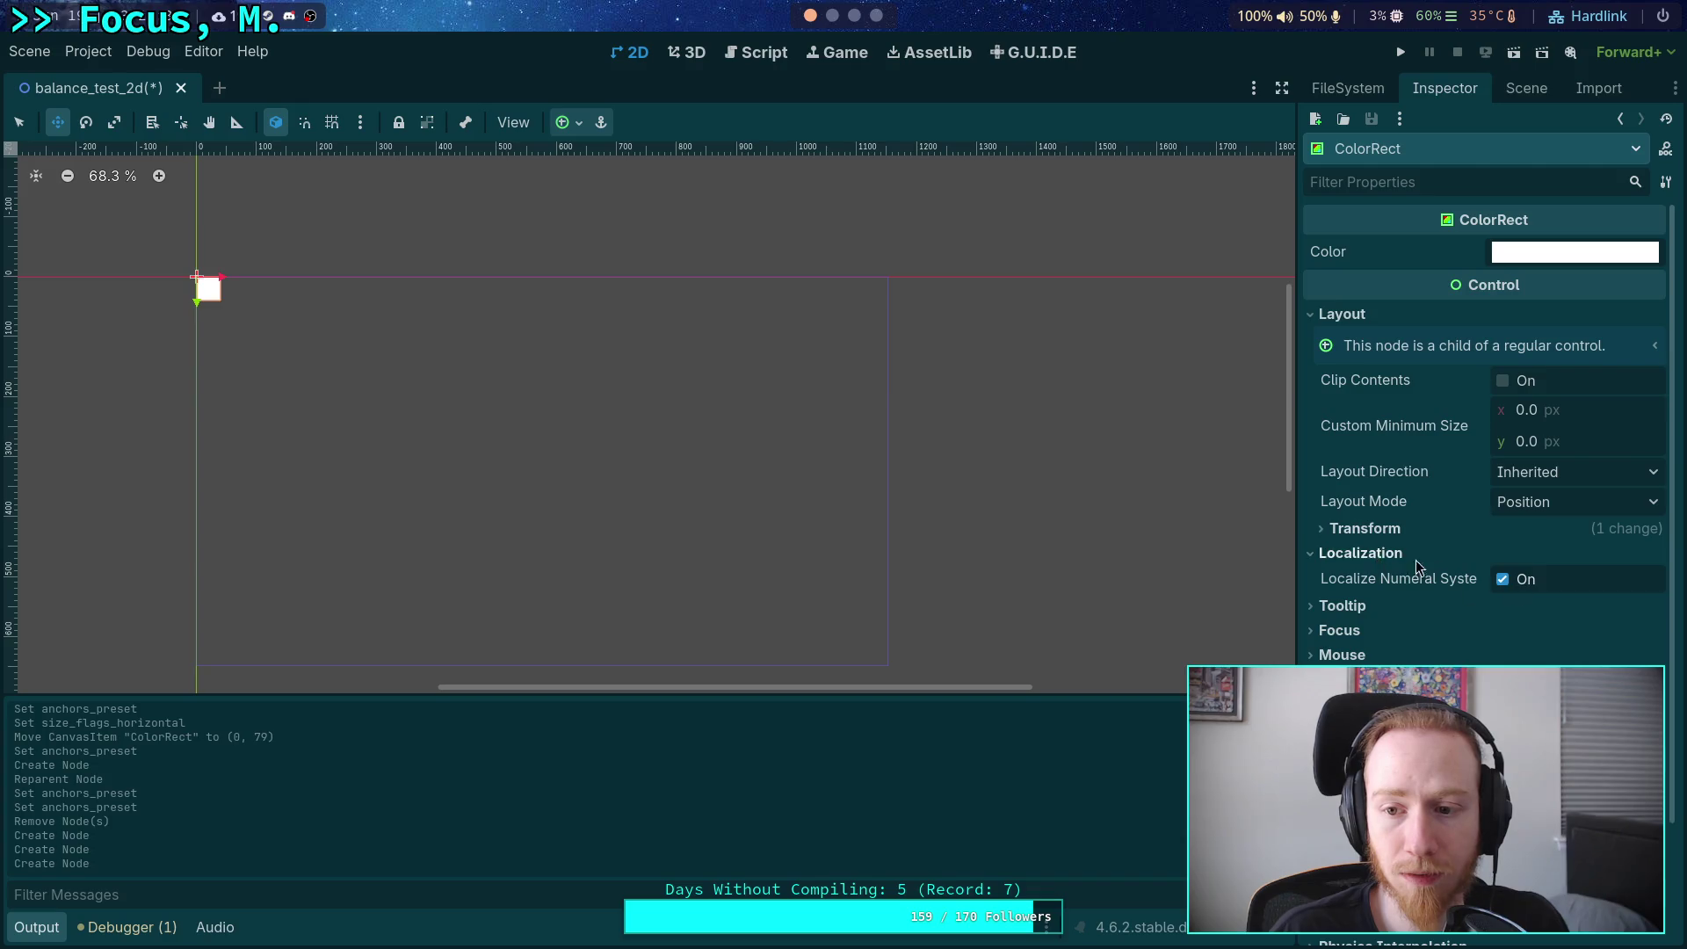
{"action": "left_click", "coordinate": [1410, 555]}
{"action": "left_click", "coordinate": [1579, 504]}
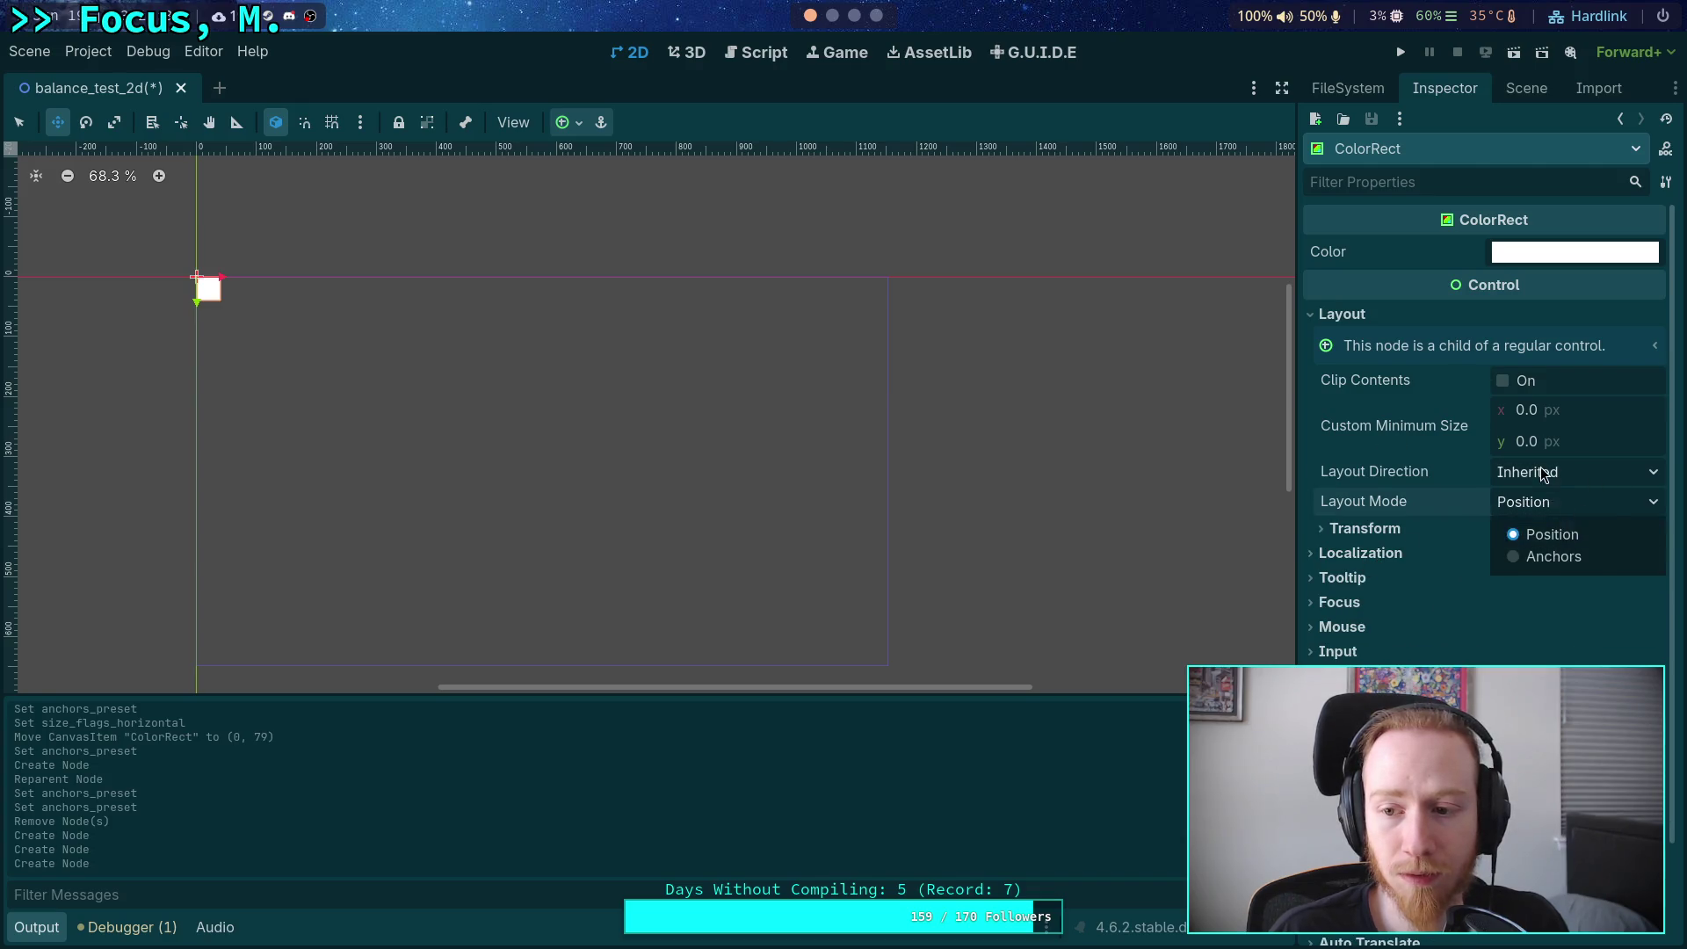
{"action": "left_click", "coordinate": [1544, 473]}
{"action": "left_click", "coordinate": [1523, 499]}
{"action": "left_click", "coordinate": [1579, 502]}
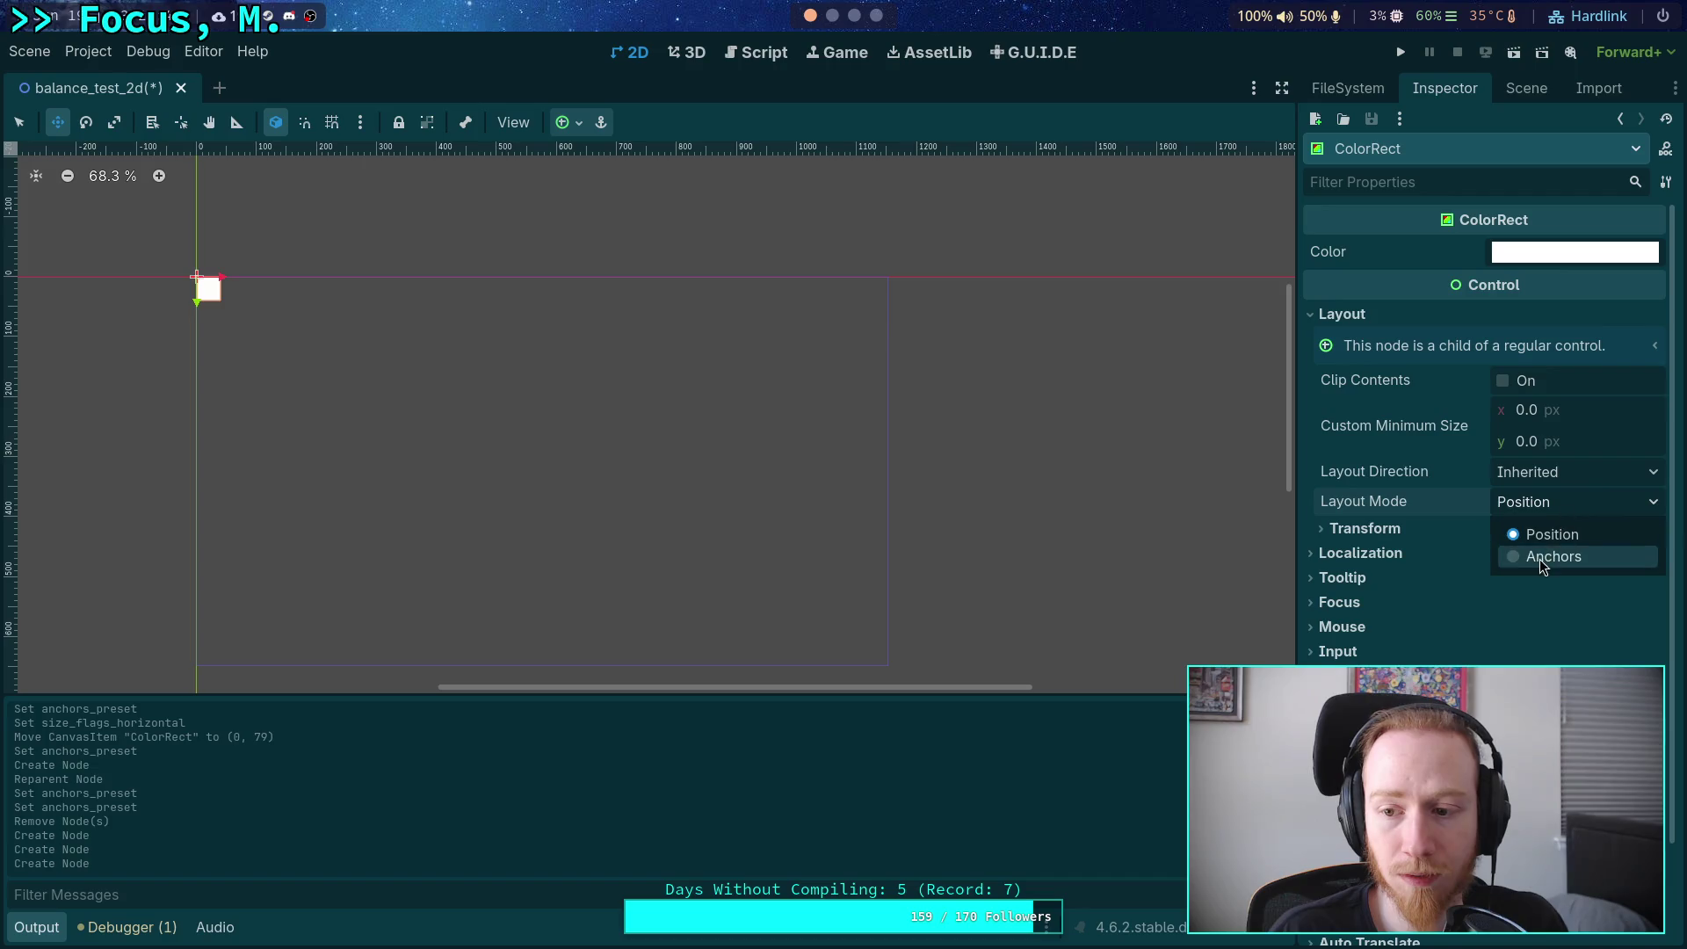
{"action": "left_click", "coordinate": [1539, 557]}
{"action": "left_click", "coordinate": [1577, 531]}
{"action": "left_click", "coordinate": [1569, 574]}
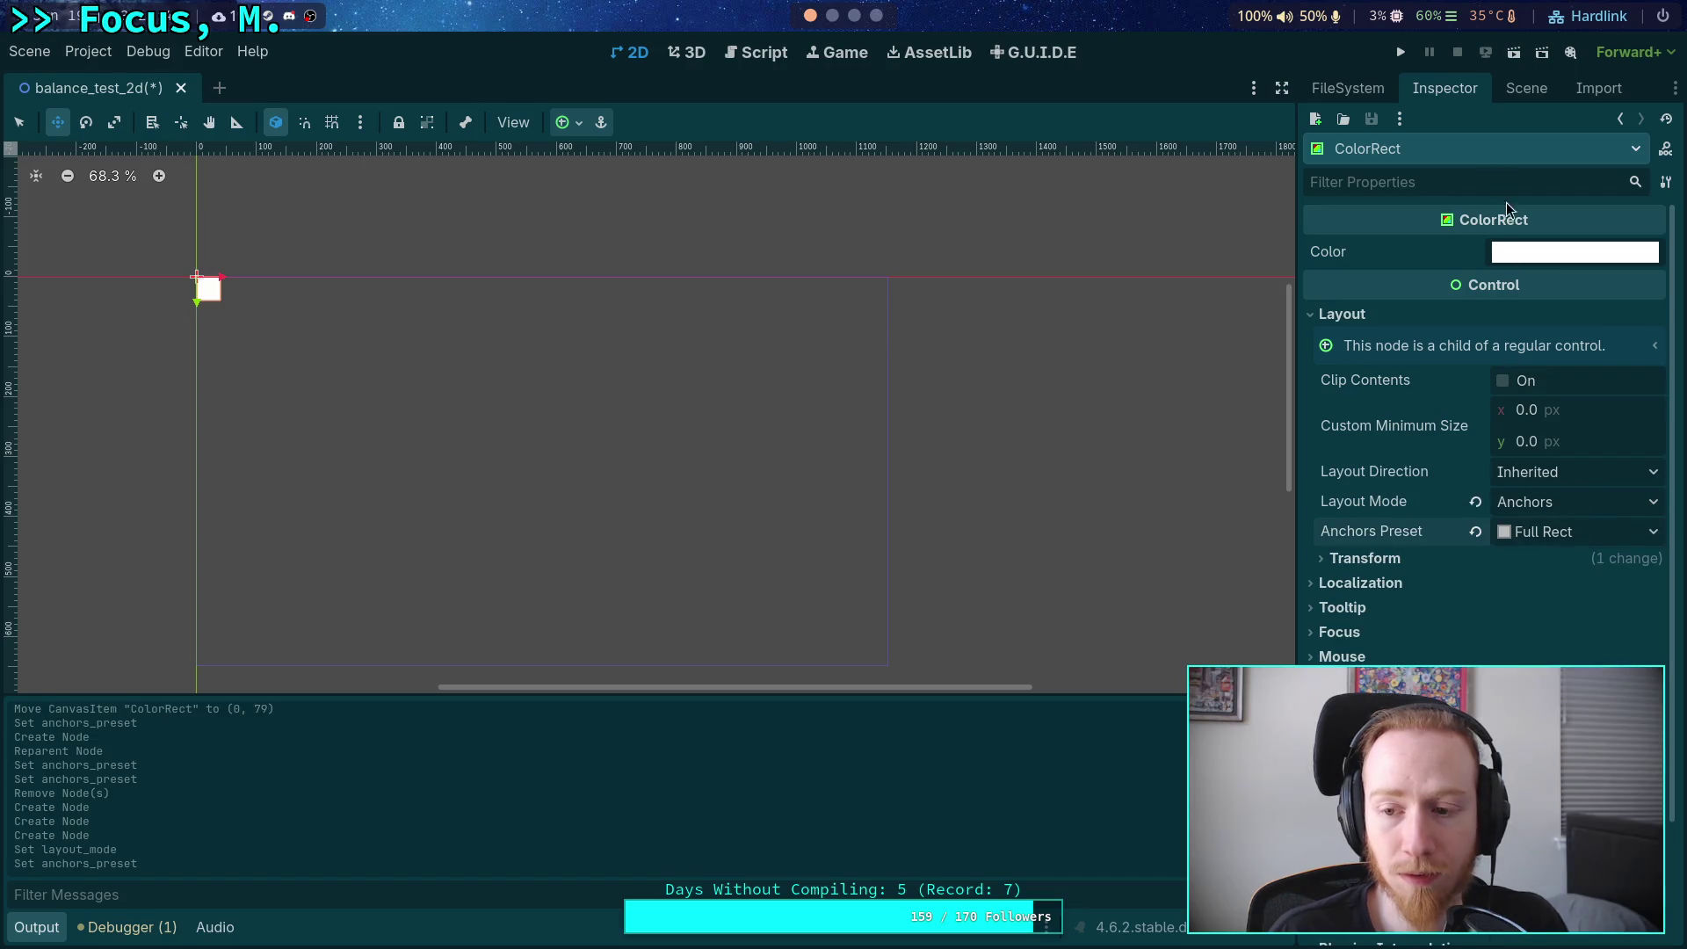
Anchor the parent Control node to the Full Rect preset.
{"action": "left_click", "coordinate": [1514, 83]}
{"action": "left_click", "coordinate": [1386, 203]}
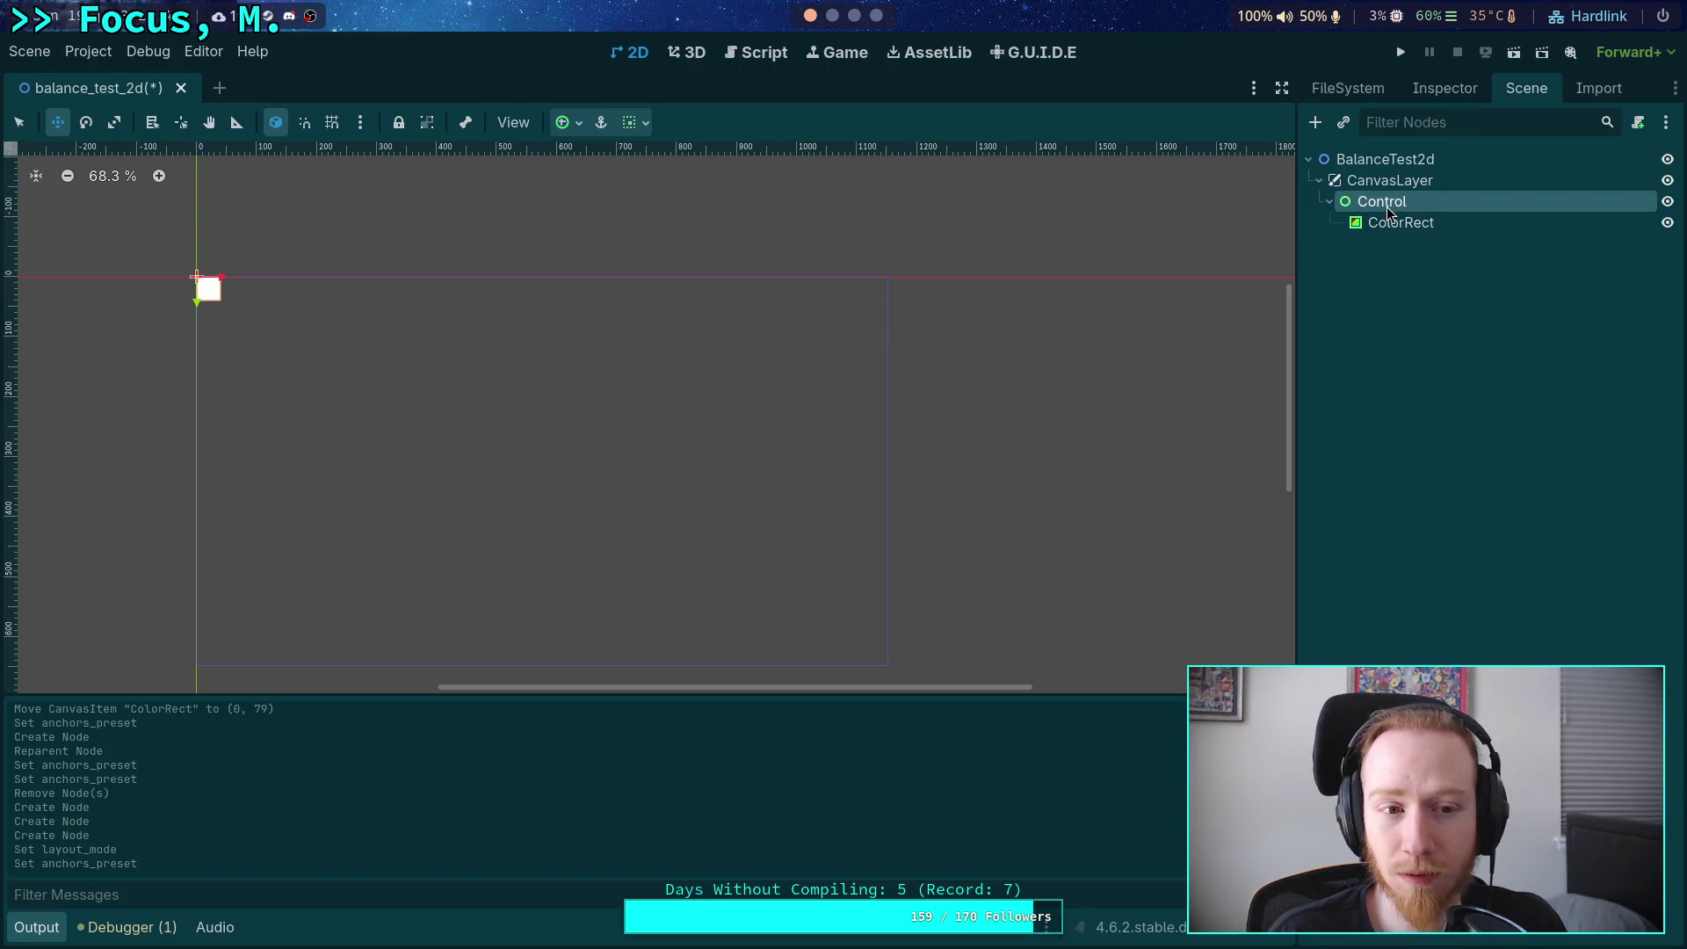
{"action": "left_click", "coordinate": [1462, 85]}
{"action": "left_click", "coordinate": [1374, 253]}
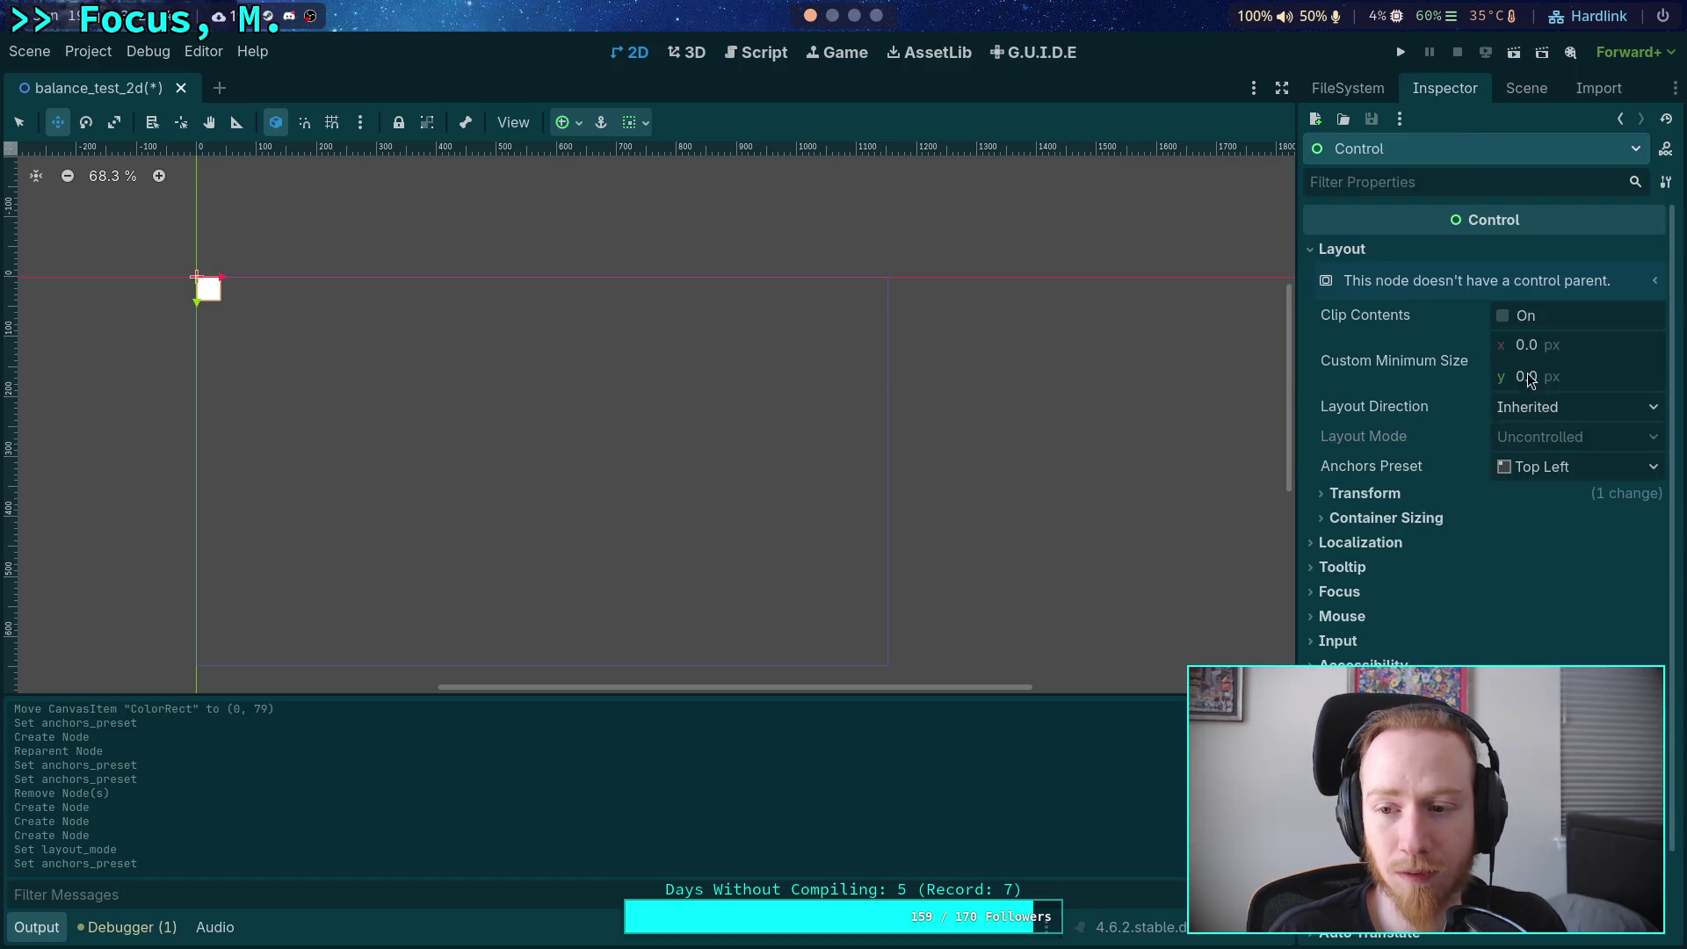
{"action": "left_click", "coordinate": [1572, 466]}
{"action": "left_click", "coordinate": [1558, 532]}
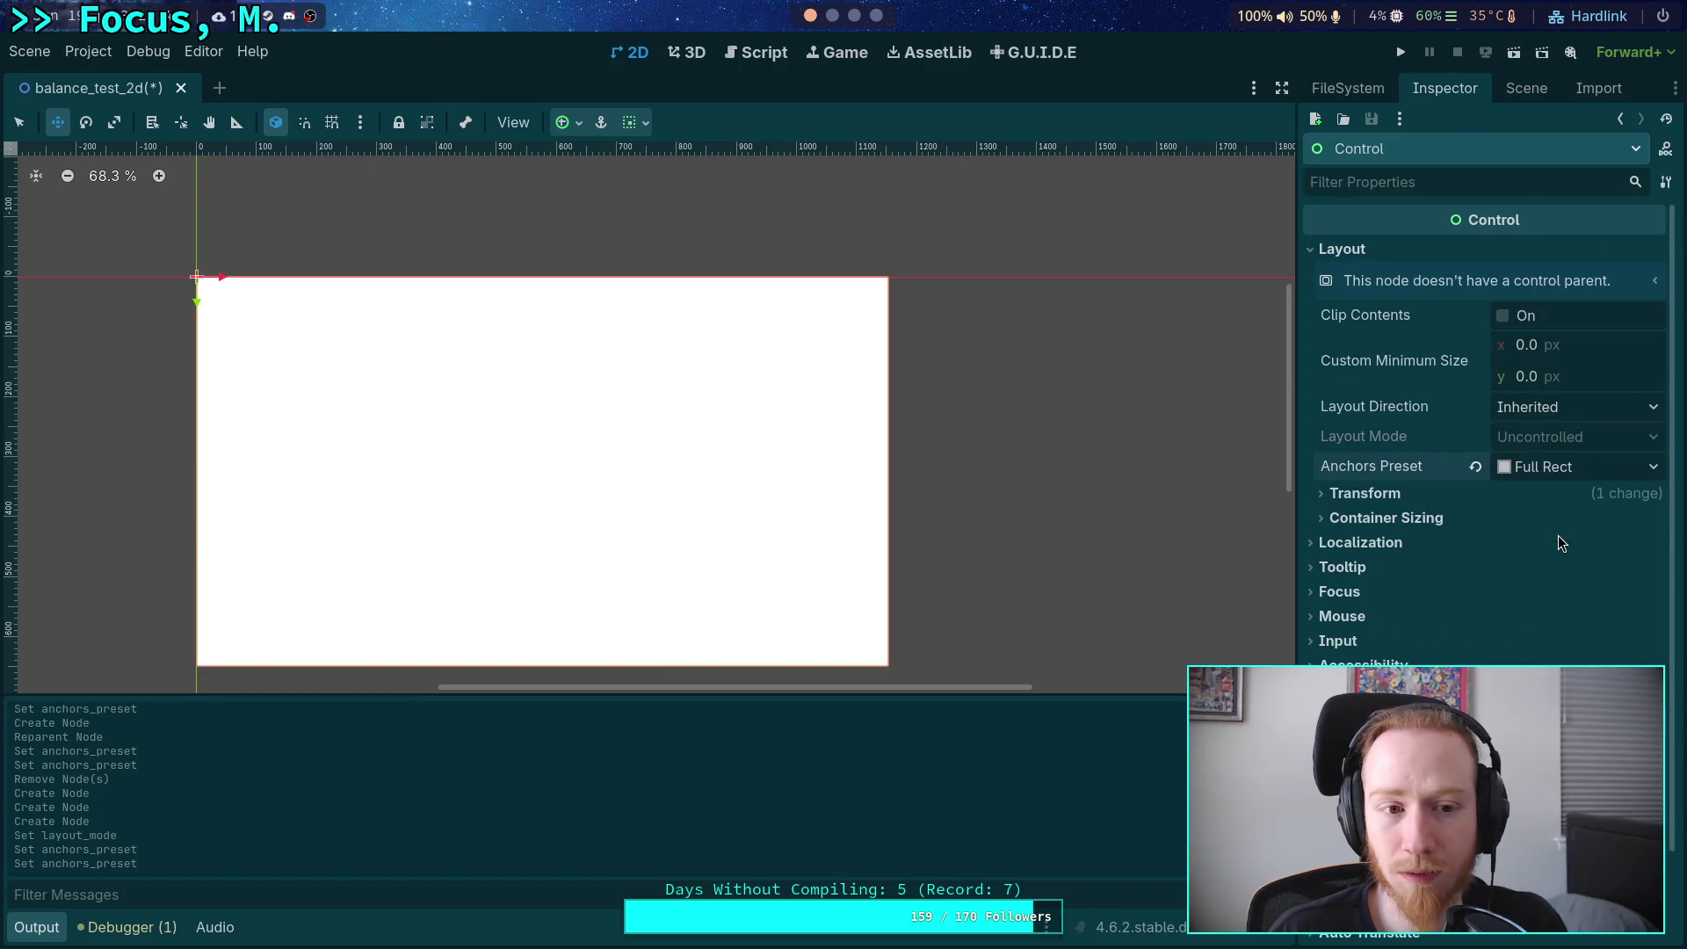
Set the ColorRect's colour to black and save the scene.
{"action": "left_click", "coordinate": [1525, 89]}
{"action": "left_click", "coordinate": [1390, 222]}
{"action": "left_click", "coordinate": [1449, 91]}
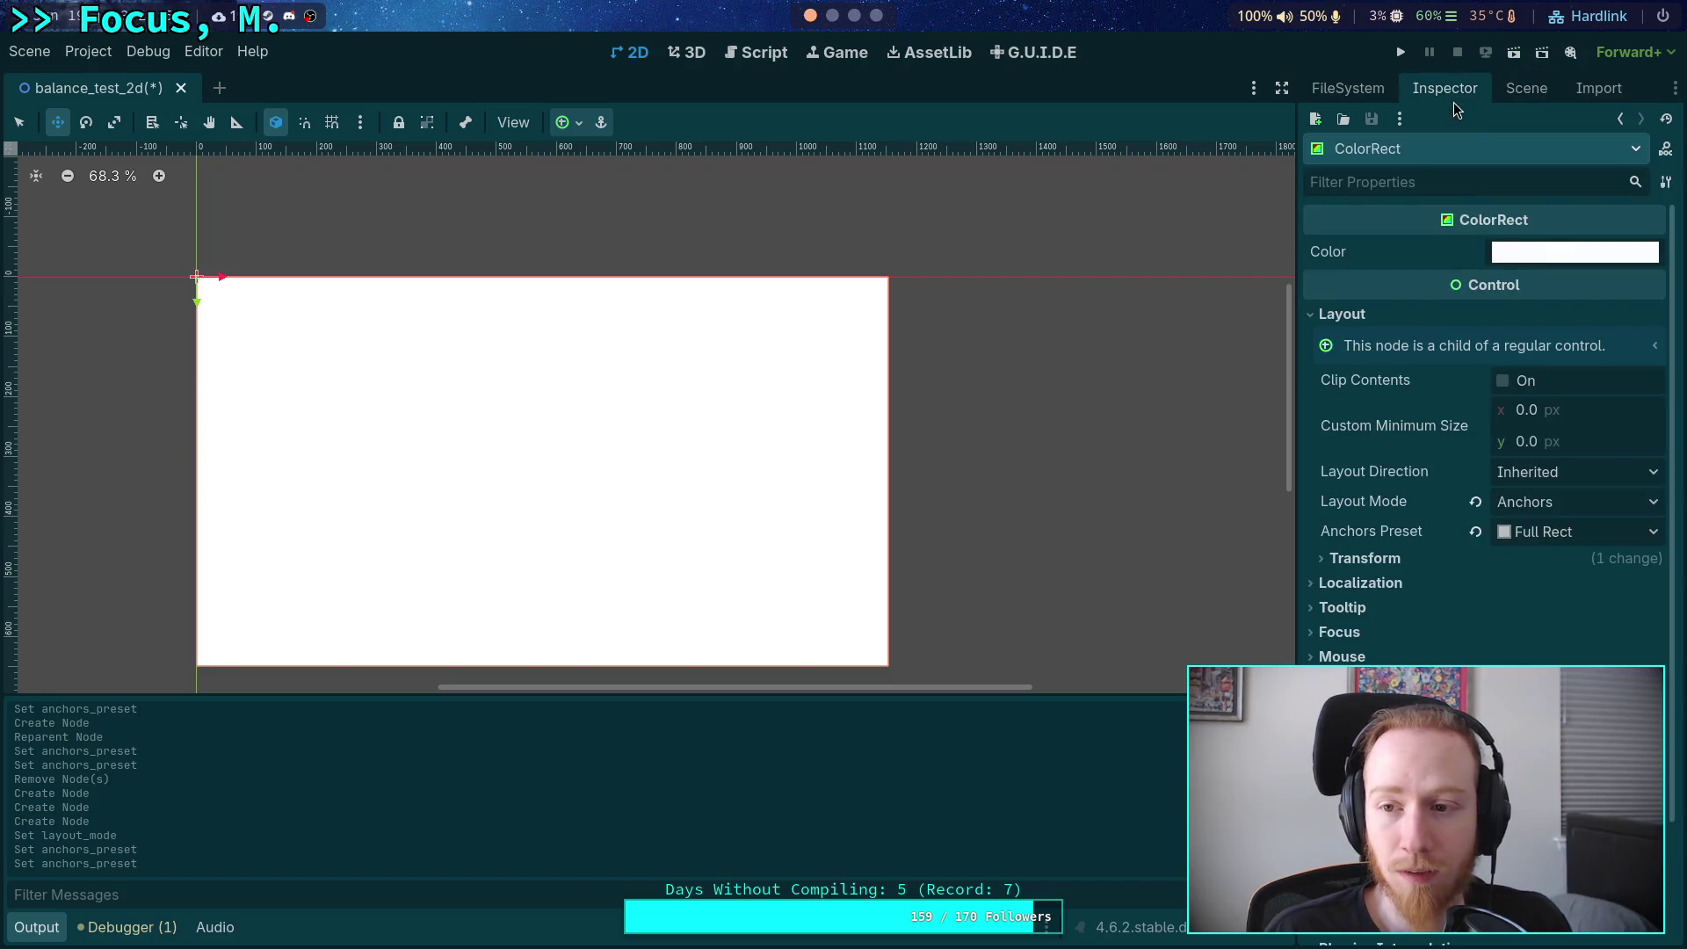
{"action": "left_click", "coordinate": [1548, 252]}
{"action": "left_click", "coordinate": [1584, 490]}
{"action": "left_click", "coordinate": [1662, 499]}
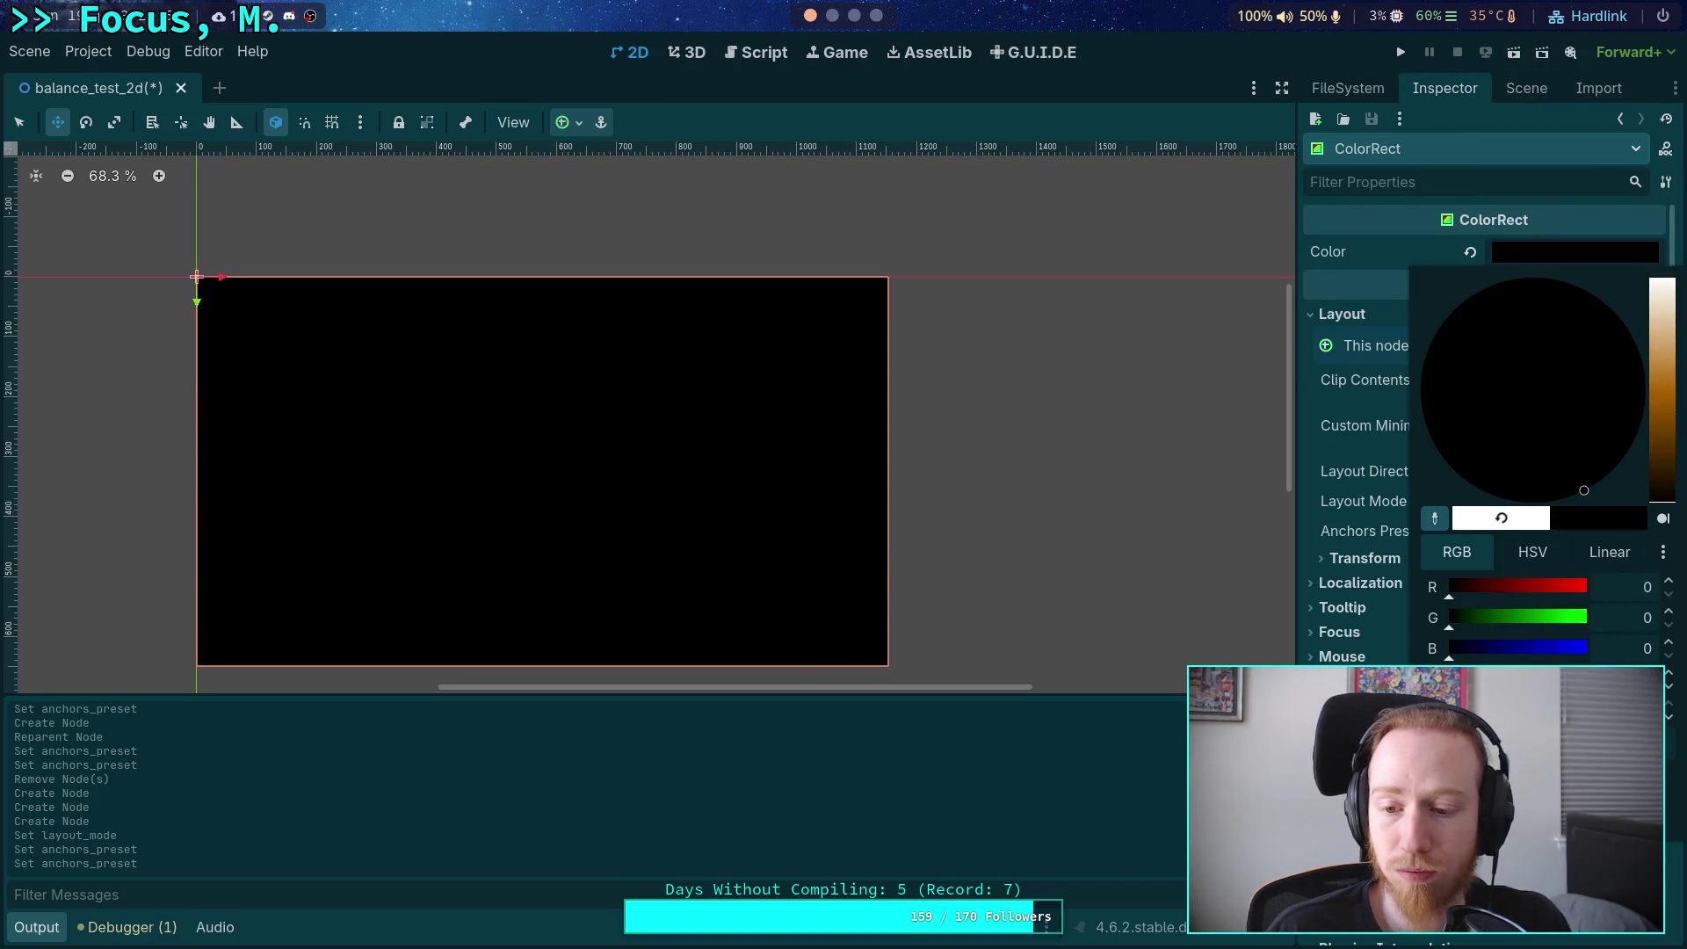
{"action": "key", "text": "Escape"}
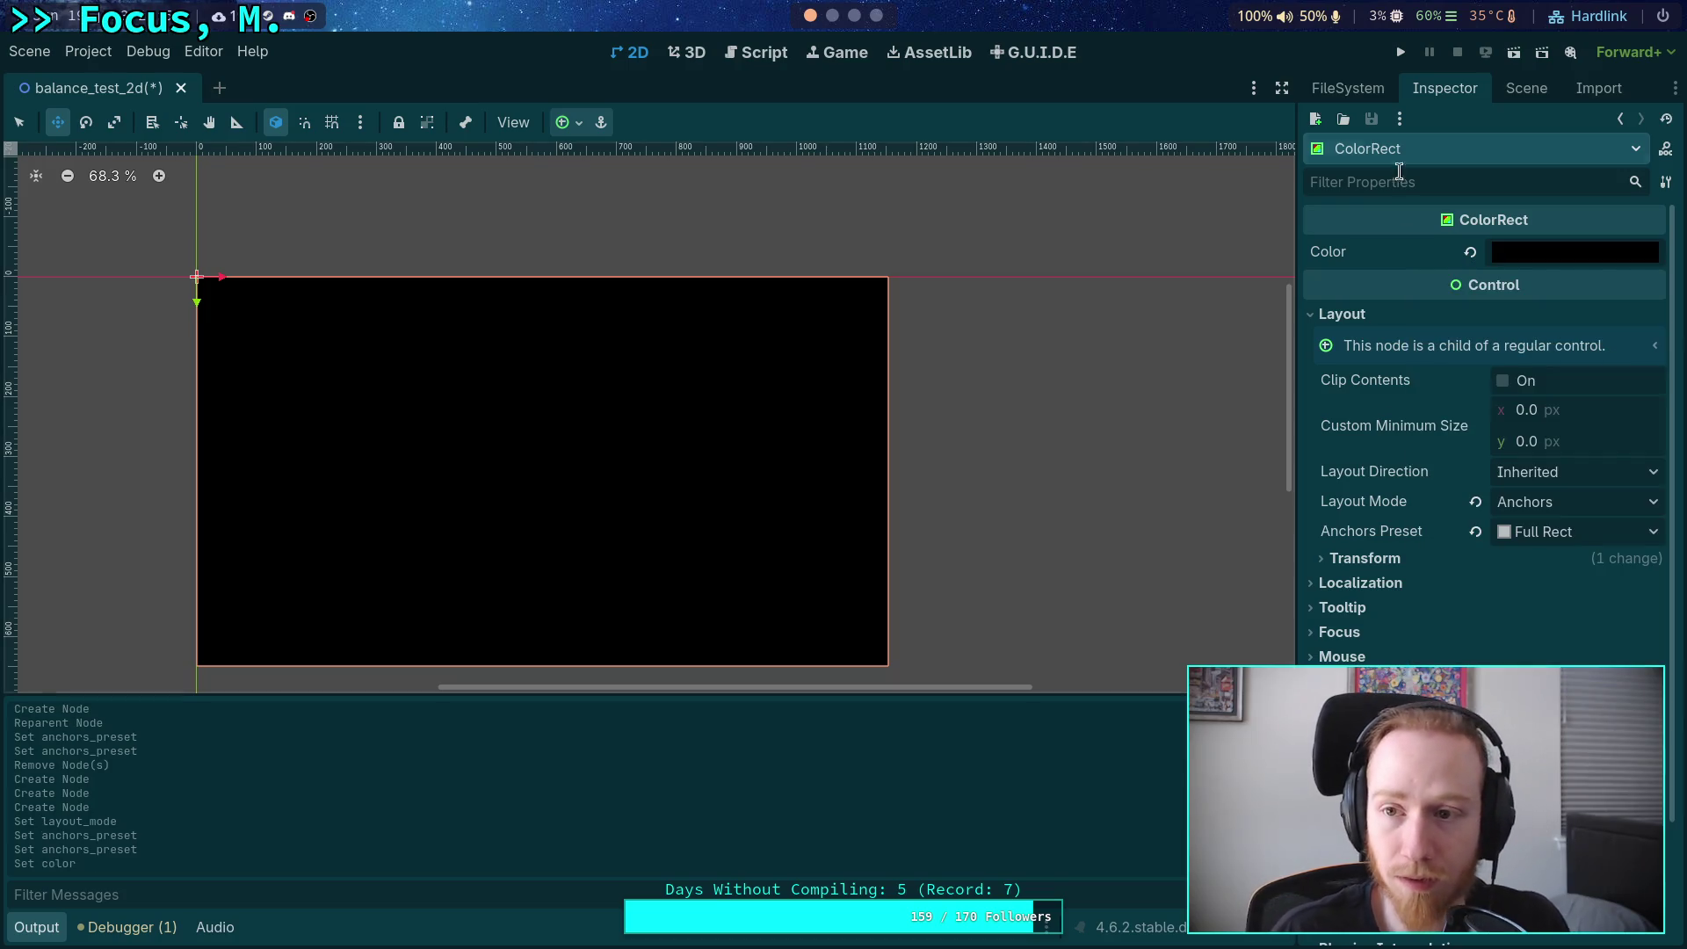
{"action": "key", "text": "ctrl+s"}
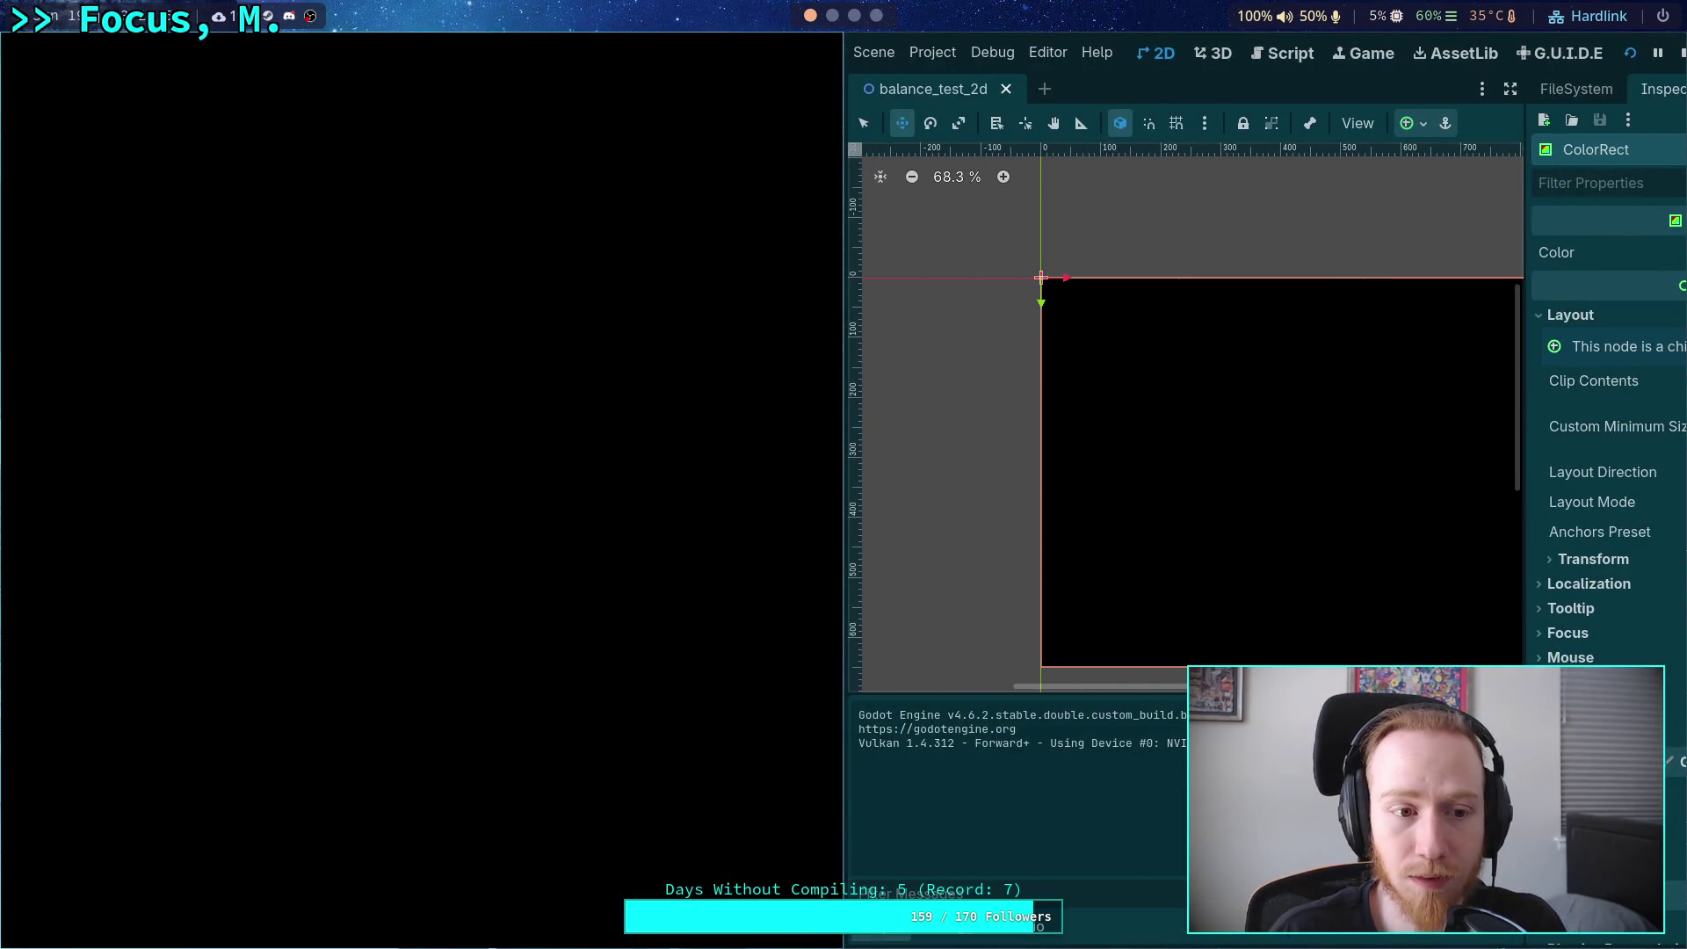
Stop the test run and select the BalanceTest2d root to add a child node.
{"action": "left_click", "coordinate": [1679, 53]}
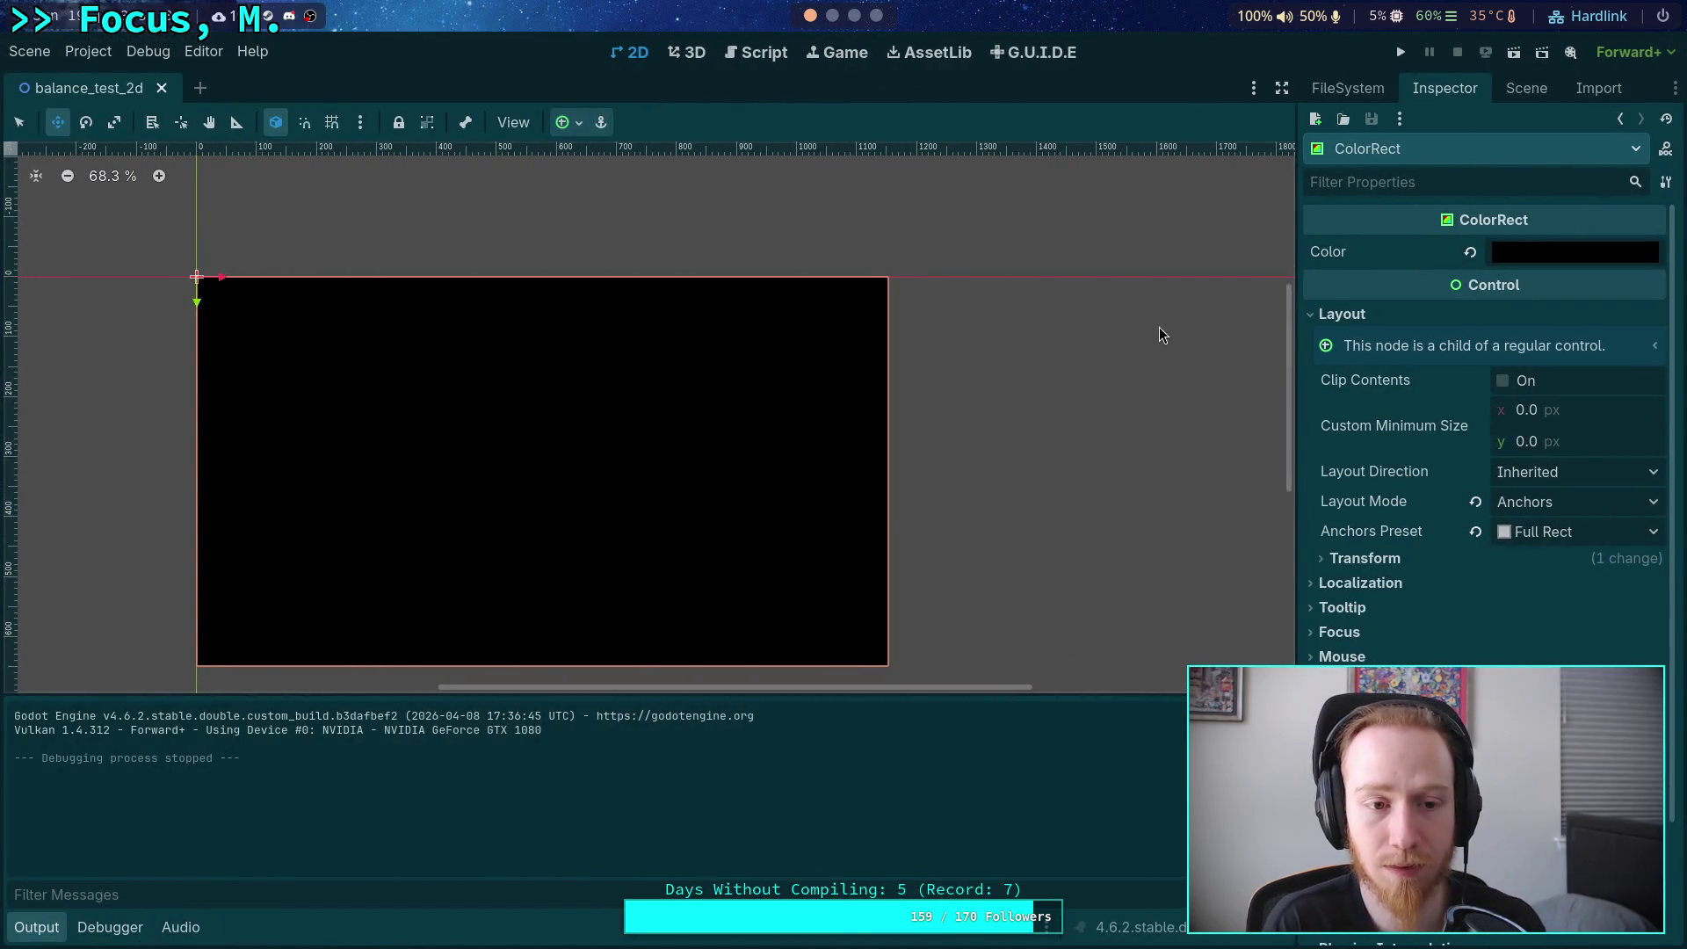
{"action": "left_click", "coordinate": [1539, 93]}
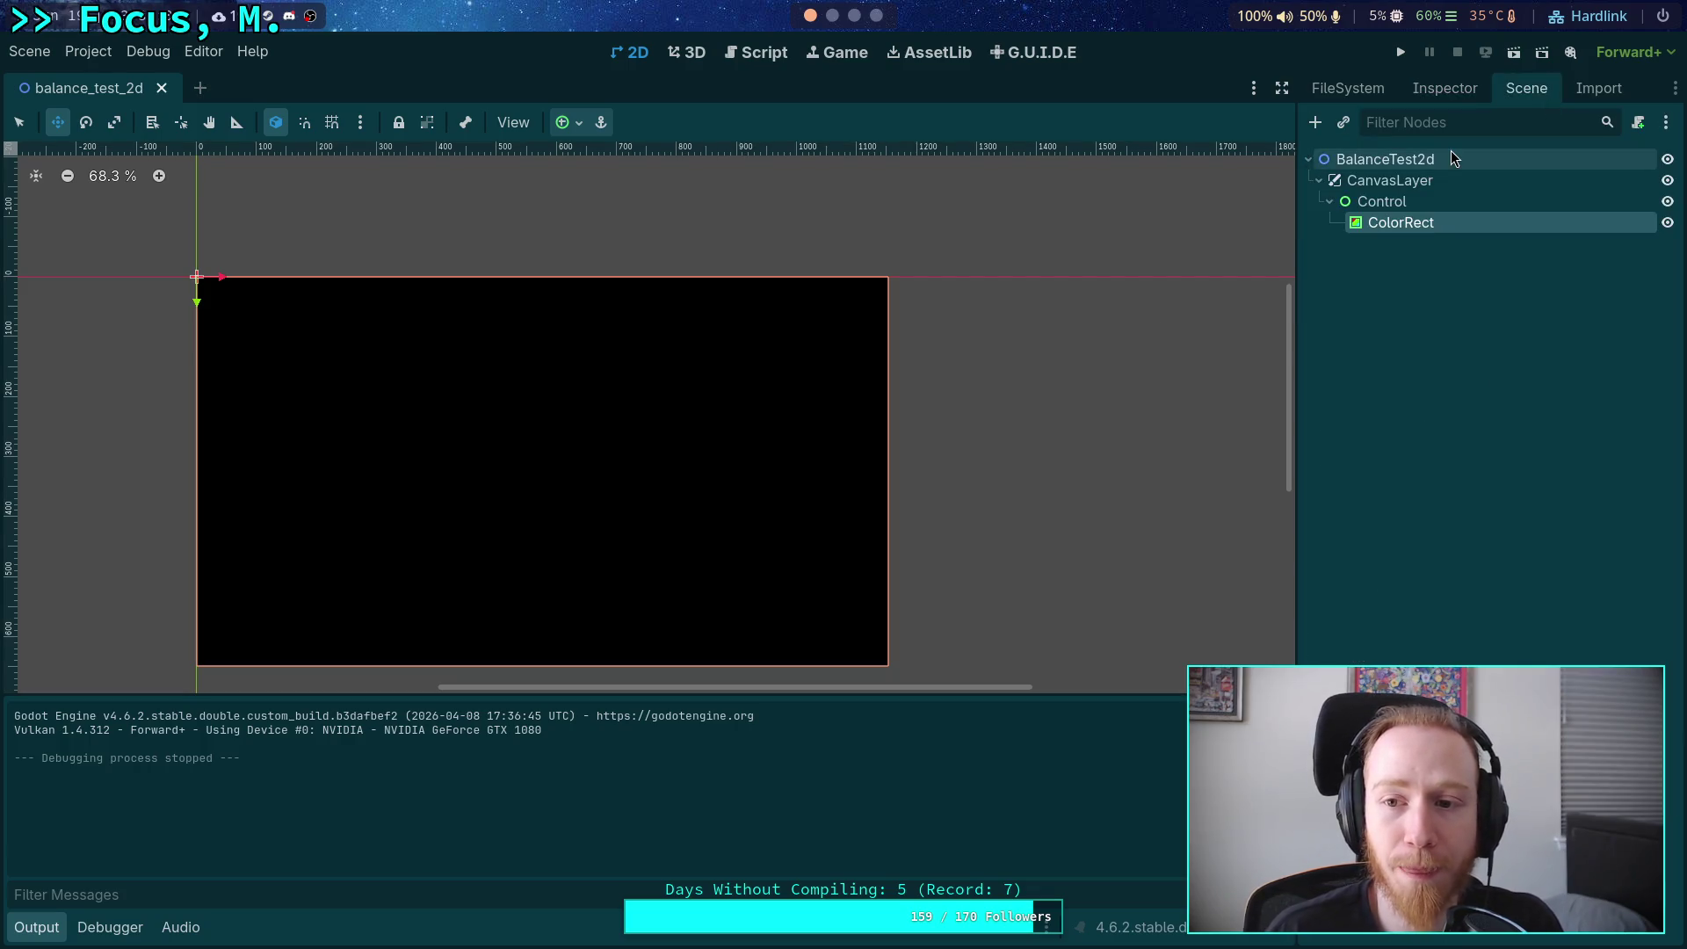
{"action": "left_click", "coordinate": [1411, 160]}
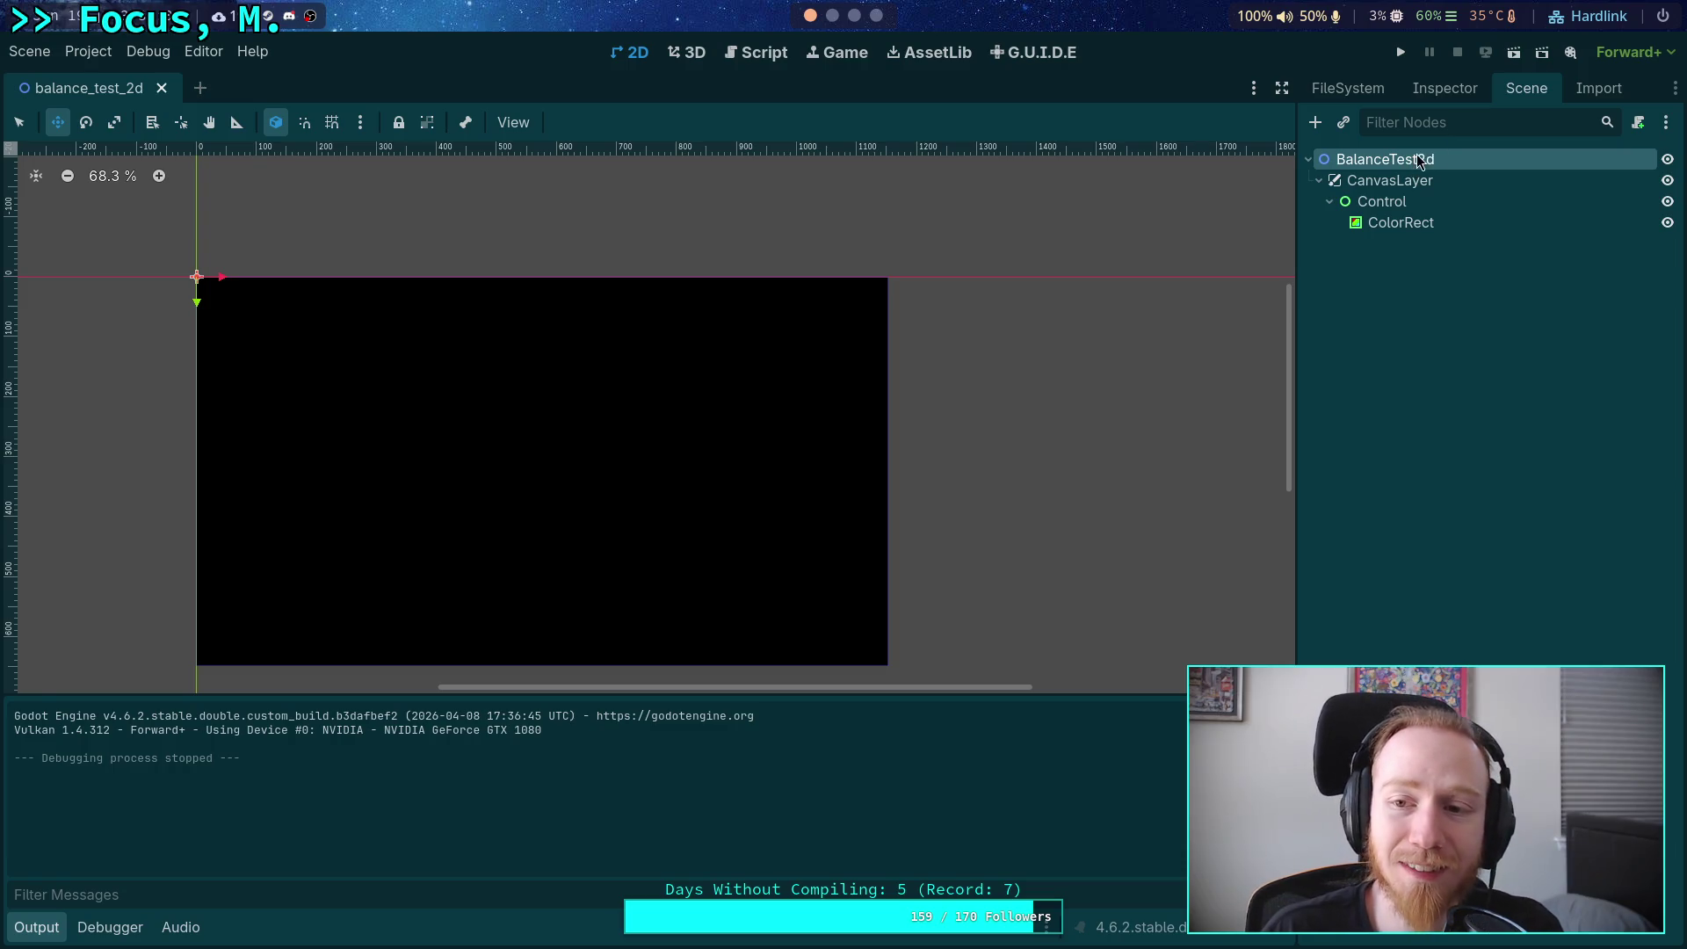
{"action": "left_click", "coordinate": [1315, 122]}
Add a MeshInstance2D child under BalanceTest2d from the Node2D types.
{"action": "left_click", "coordinate": [623, 364]}
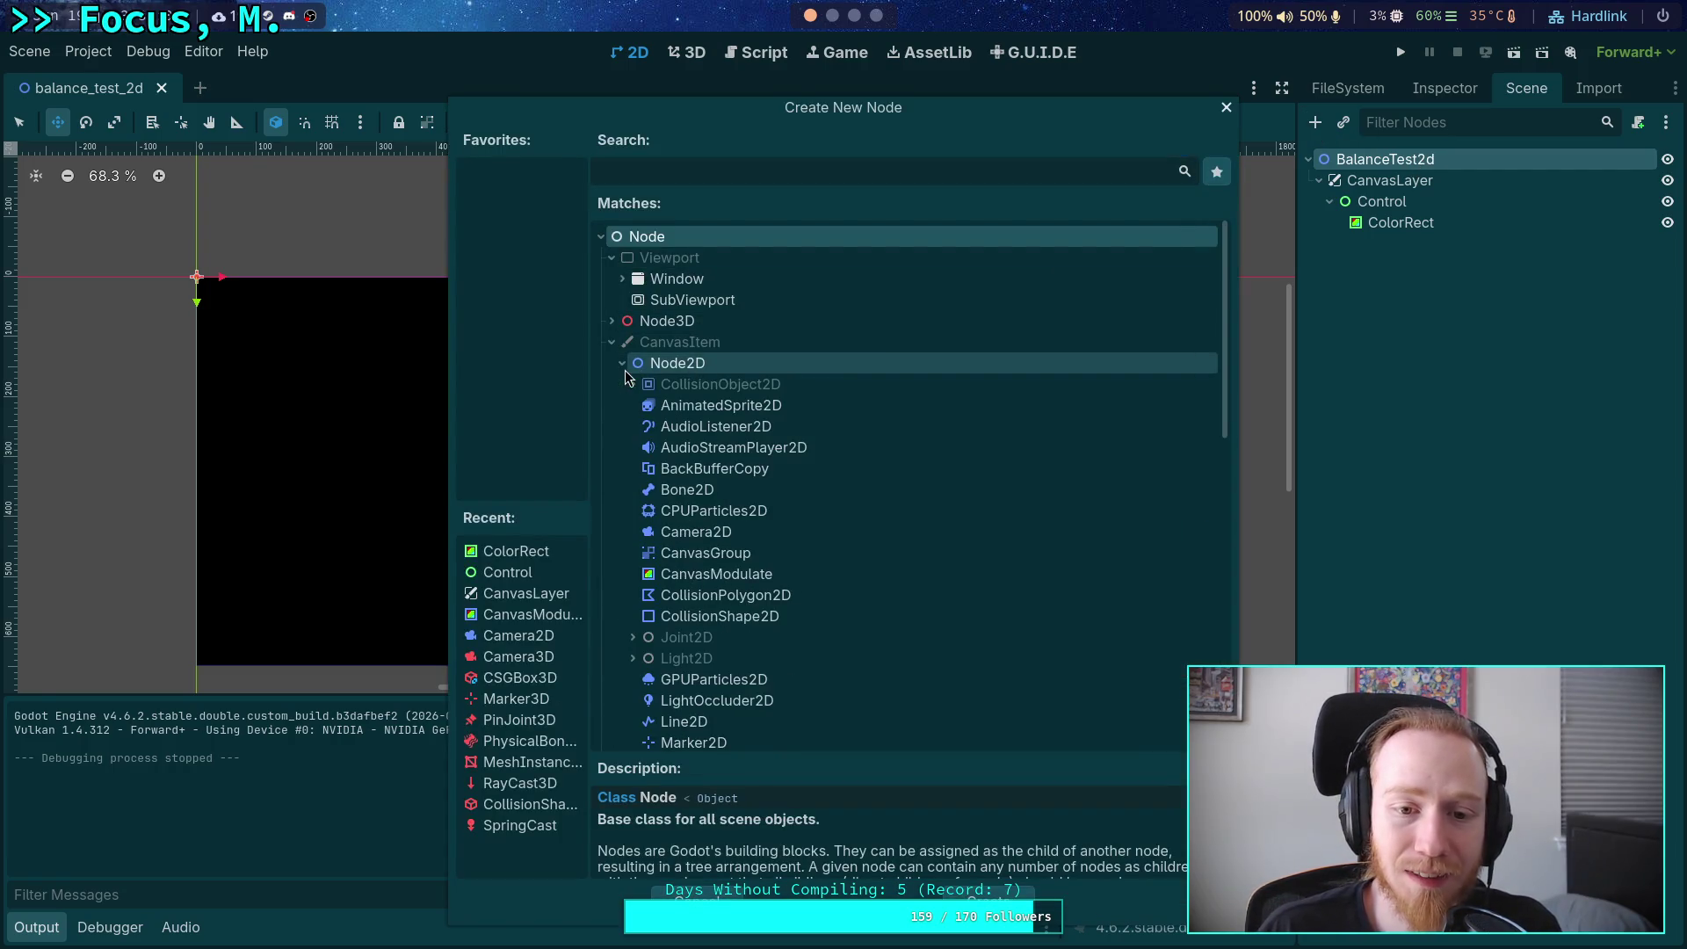
{"action": "left_click", "coordinate": [726, 536]}
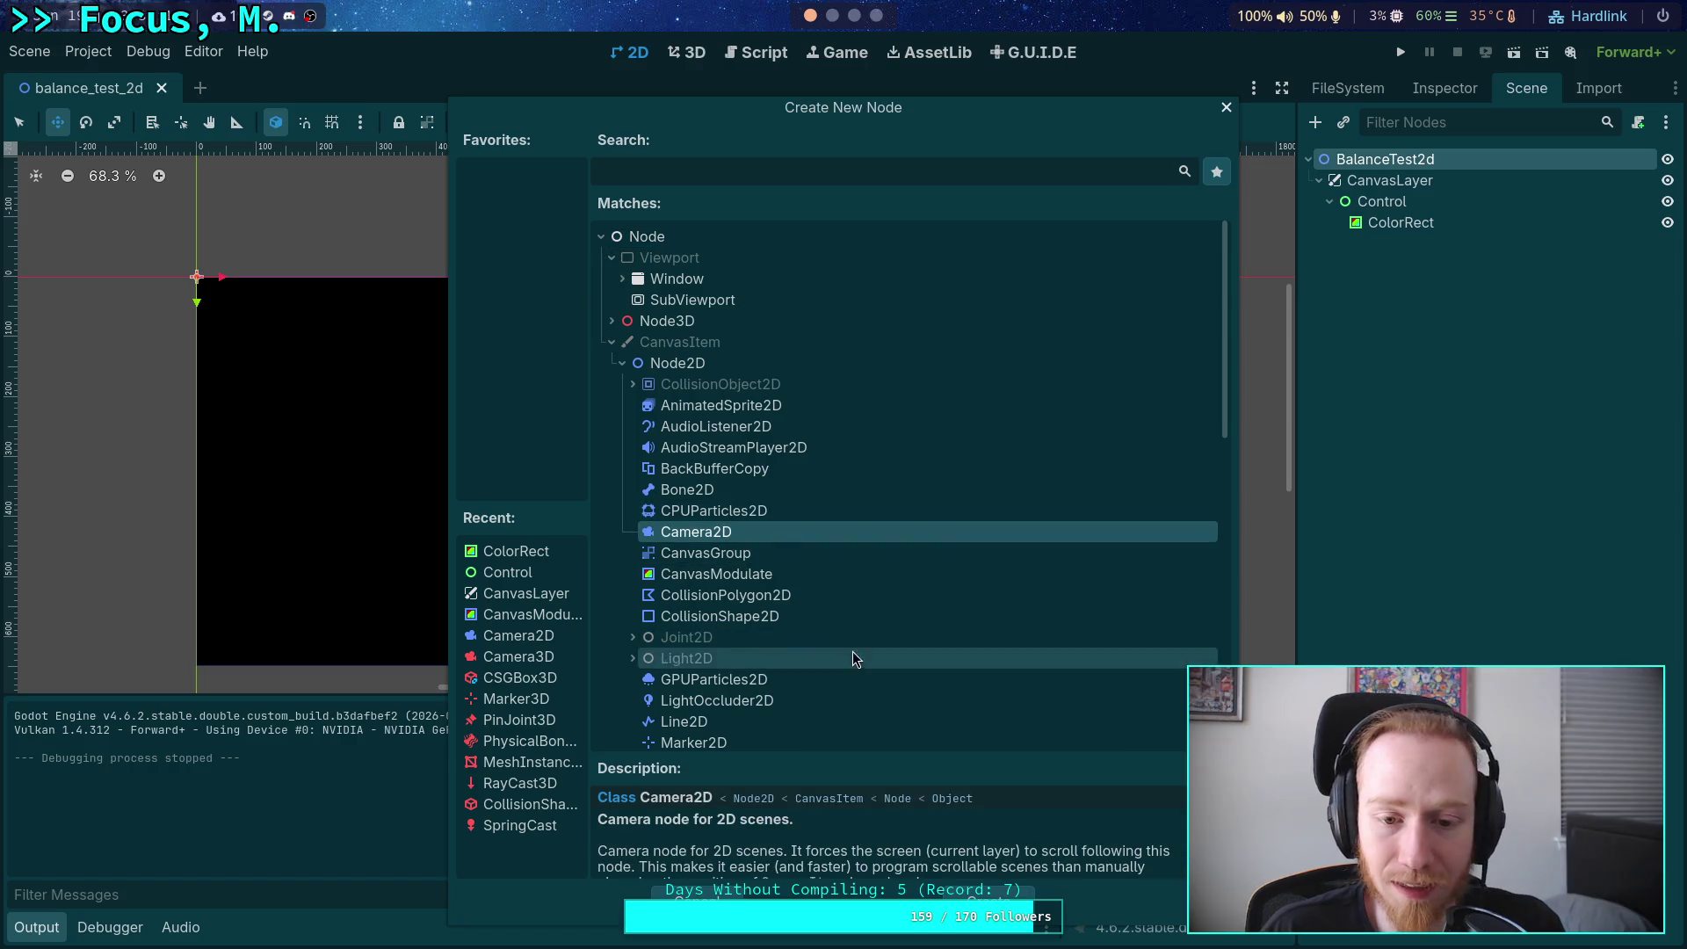
{"action": "scroll", "coordinate": [768, 560], "scroll_direction": "down", "scroll_amount": 1}
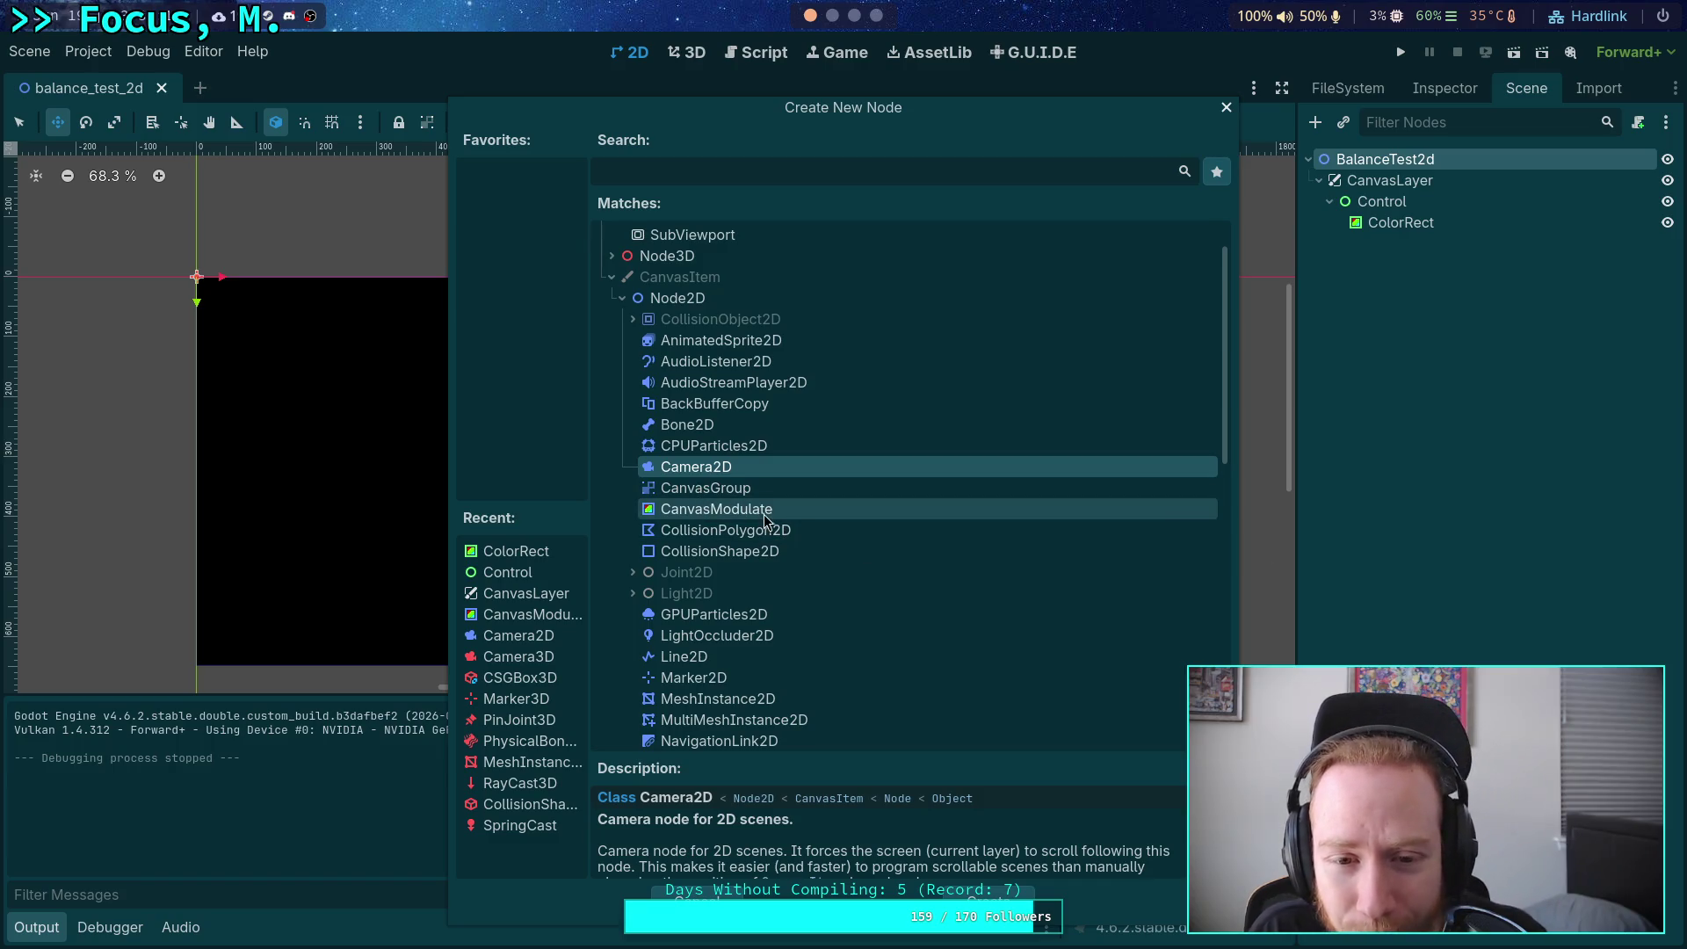
{"action": "scroll", "coordinate": [757, 511], "scroll_direction": "down", "scroll_amount": 1}
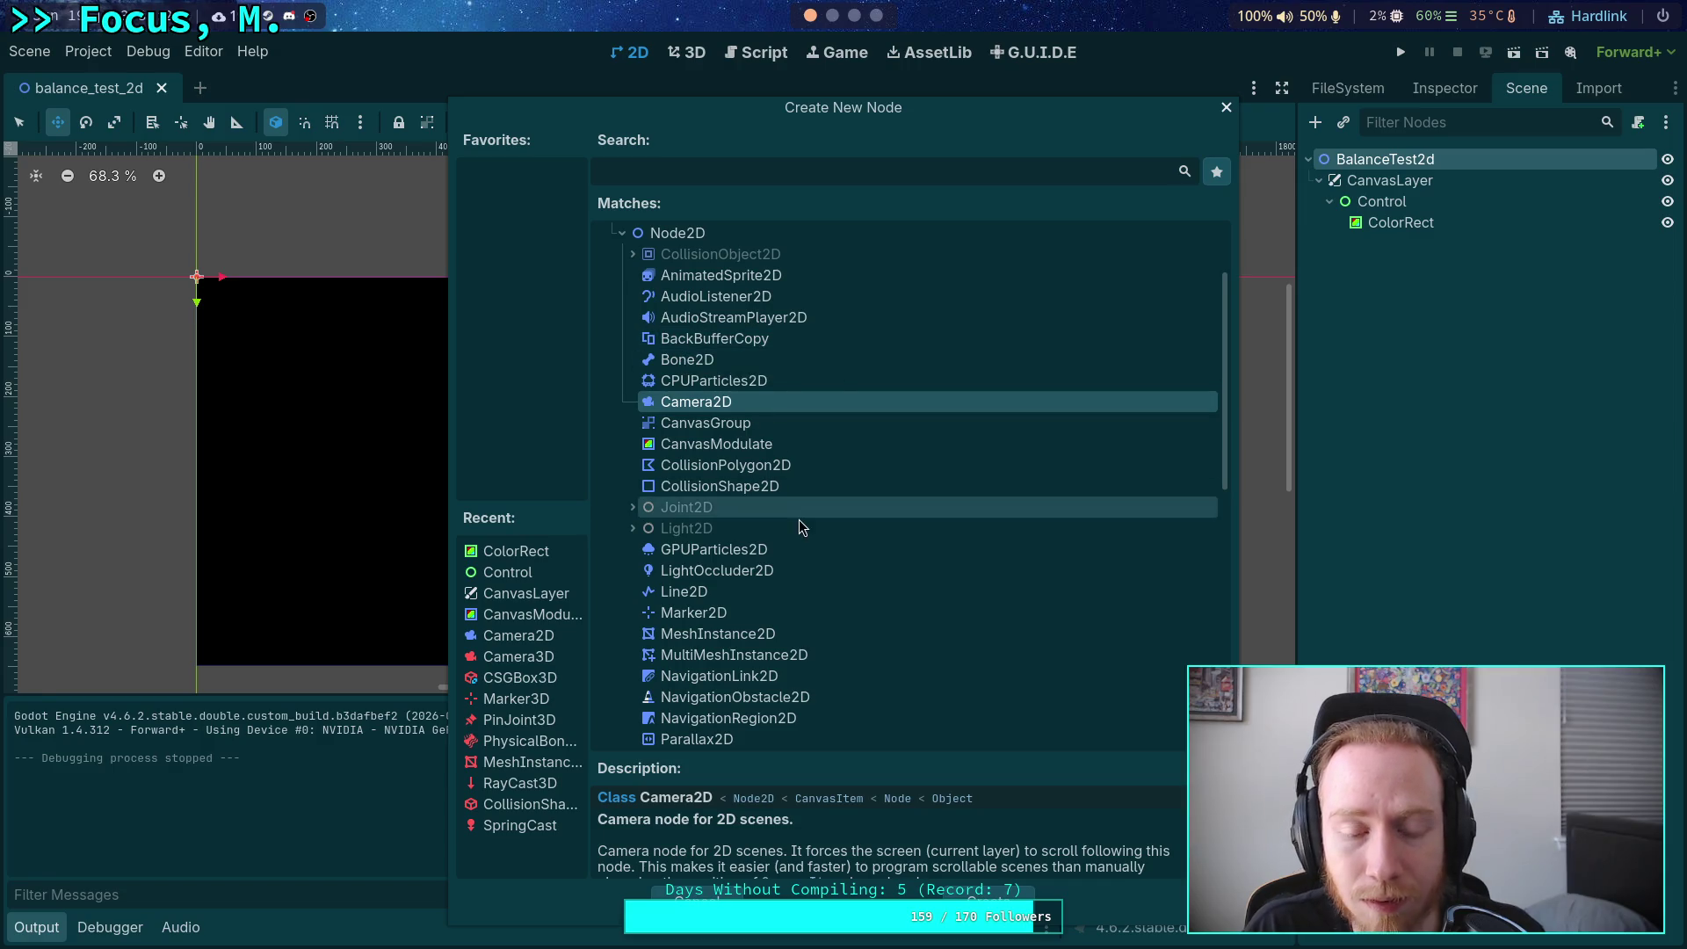
{"action": "scroll", "coordinate": [799, 519], "scroll_direction": "down", "scroll_amount": 2}
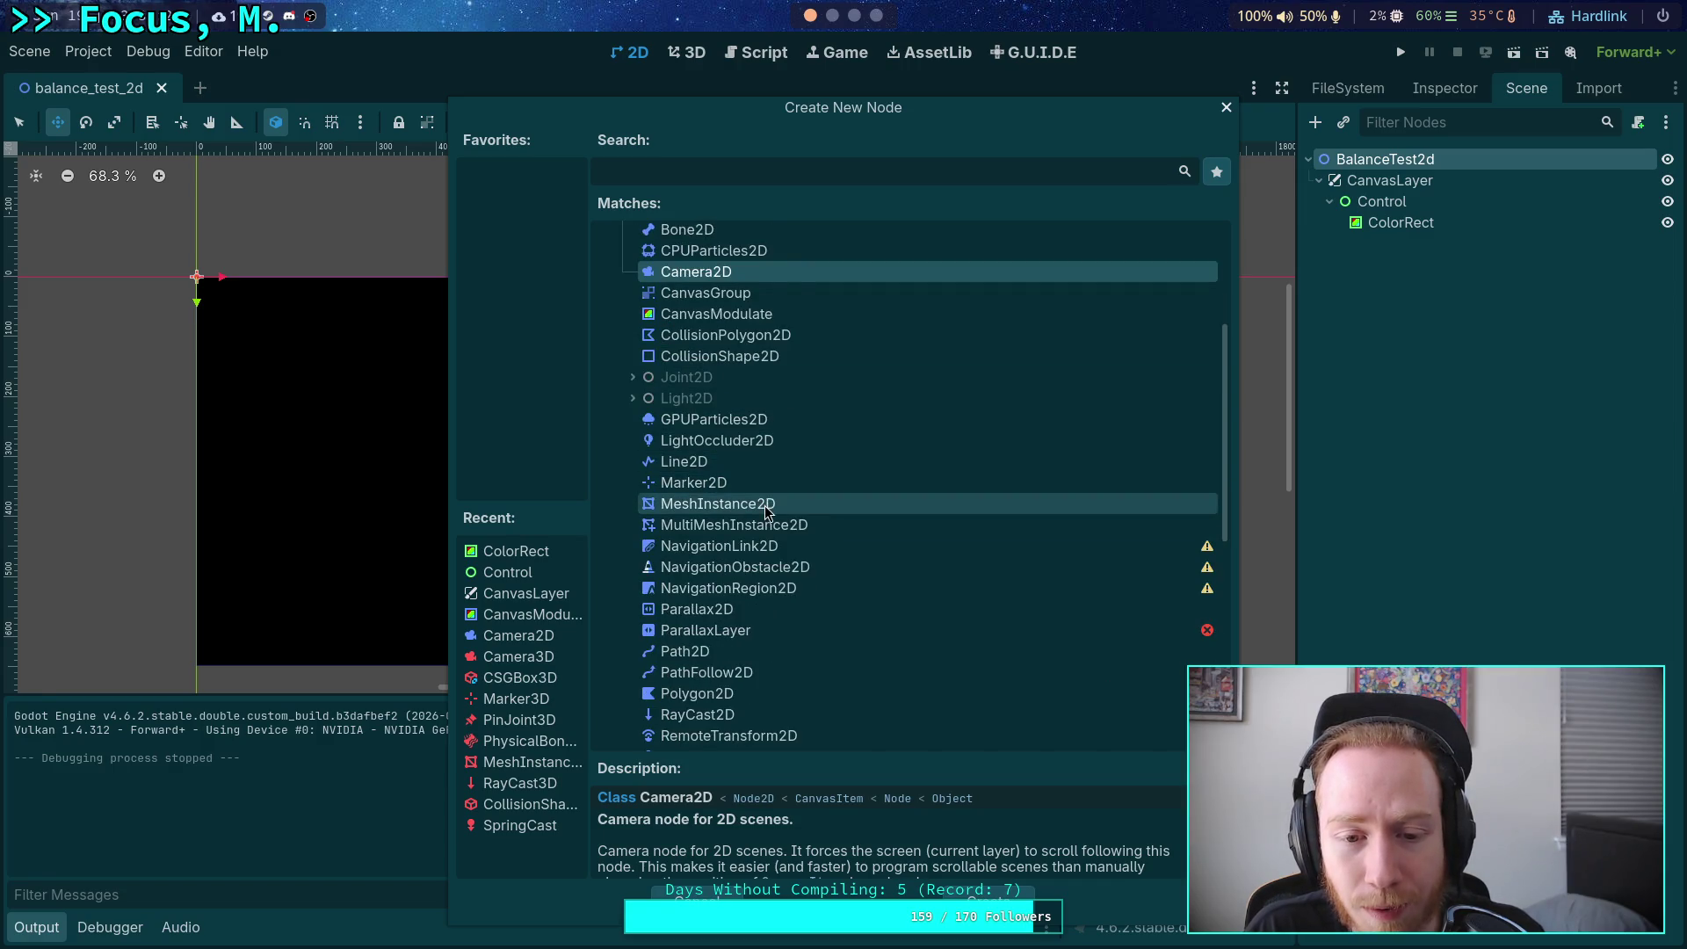
{"action": "scroll", "coordinate": [843, 499], "scroll_direction": "down", "scroll_amount": 2}
{"action": "scroll", "coordinate": [776, 518], "scroll_direction": "down", "scroll_amount": 1}
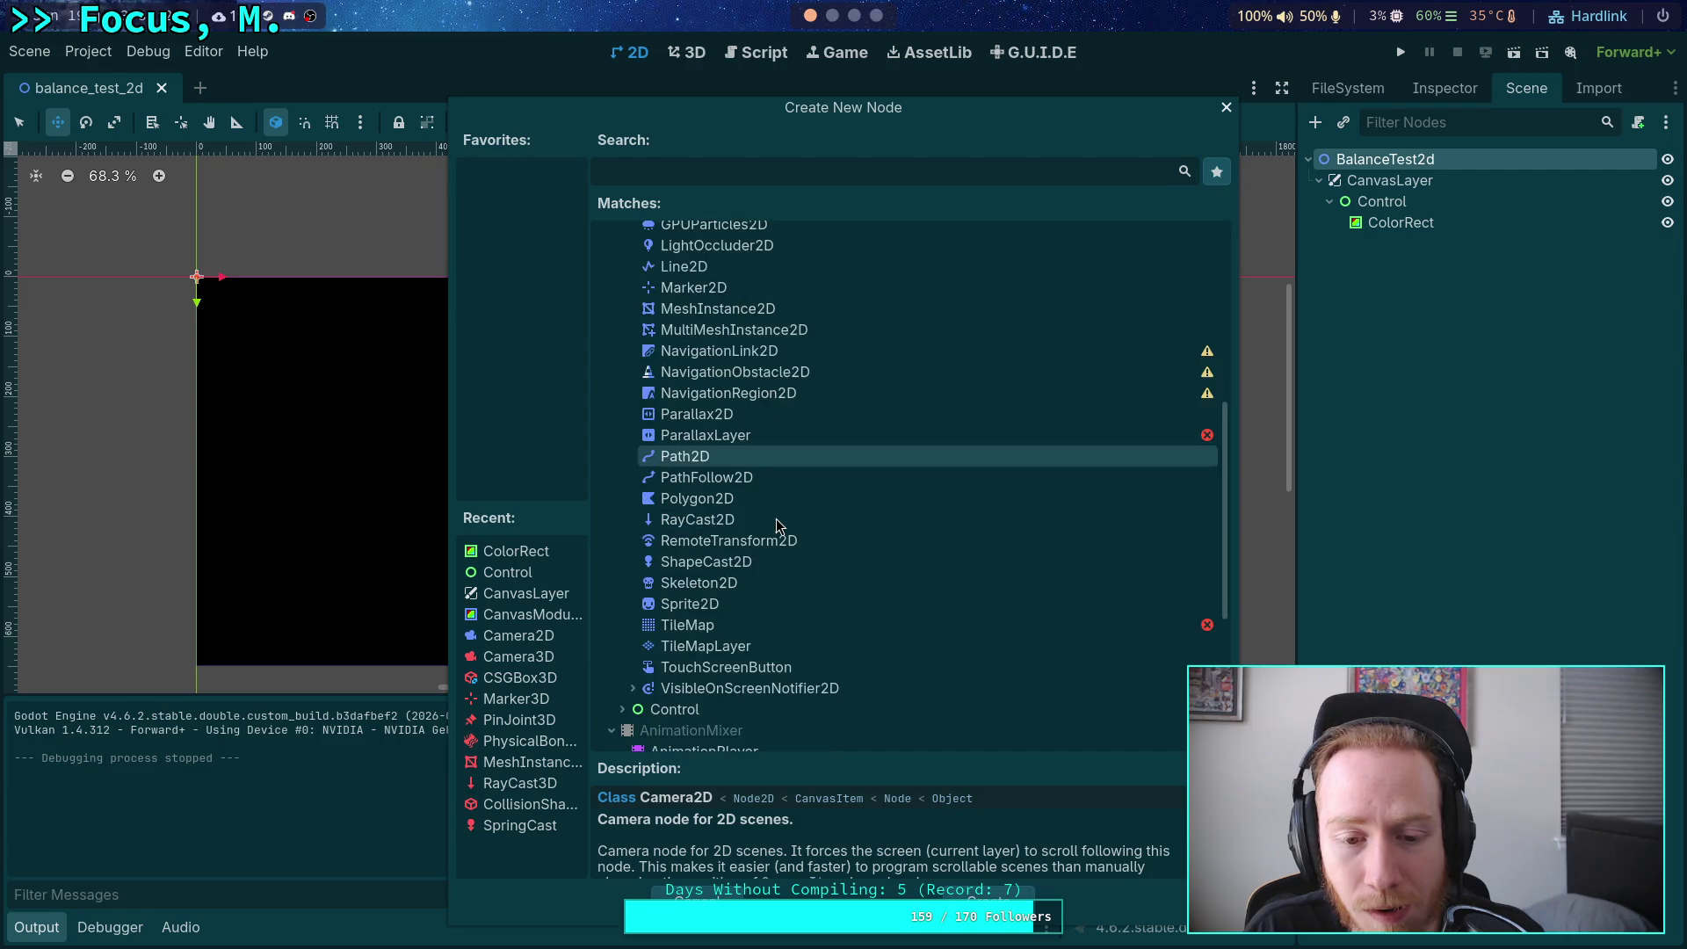
{"action": "scroll", "coordinate": [777, 518], "scroll_direction": "up", "scroll_amount": 1}
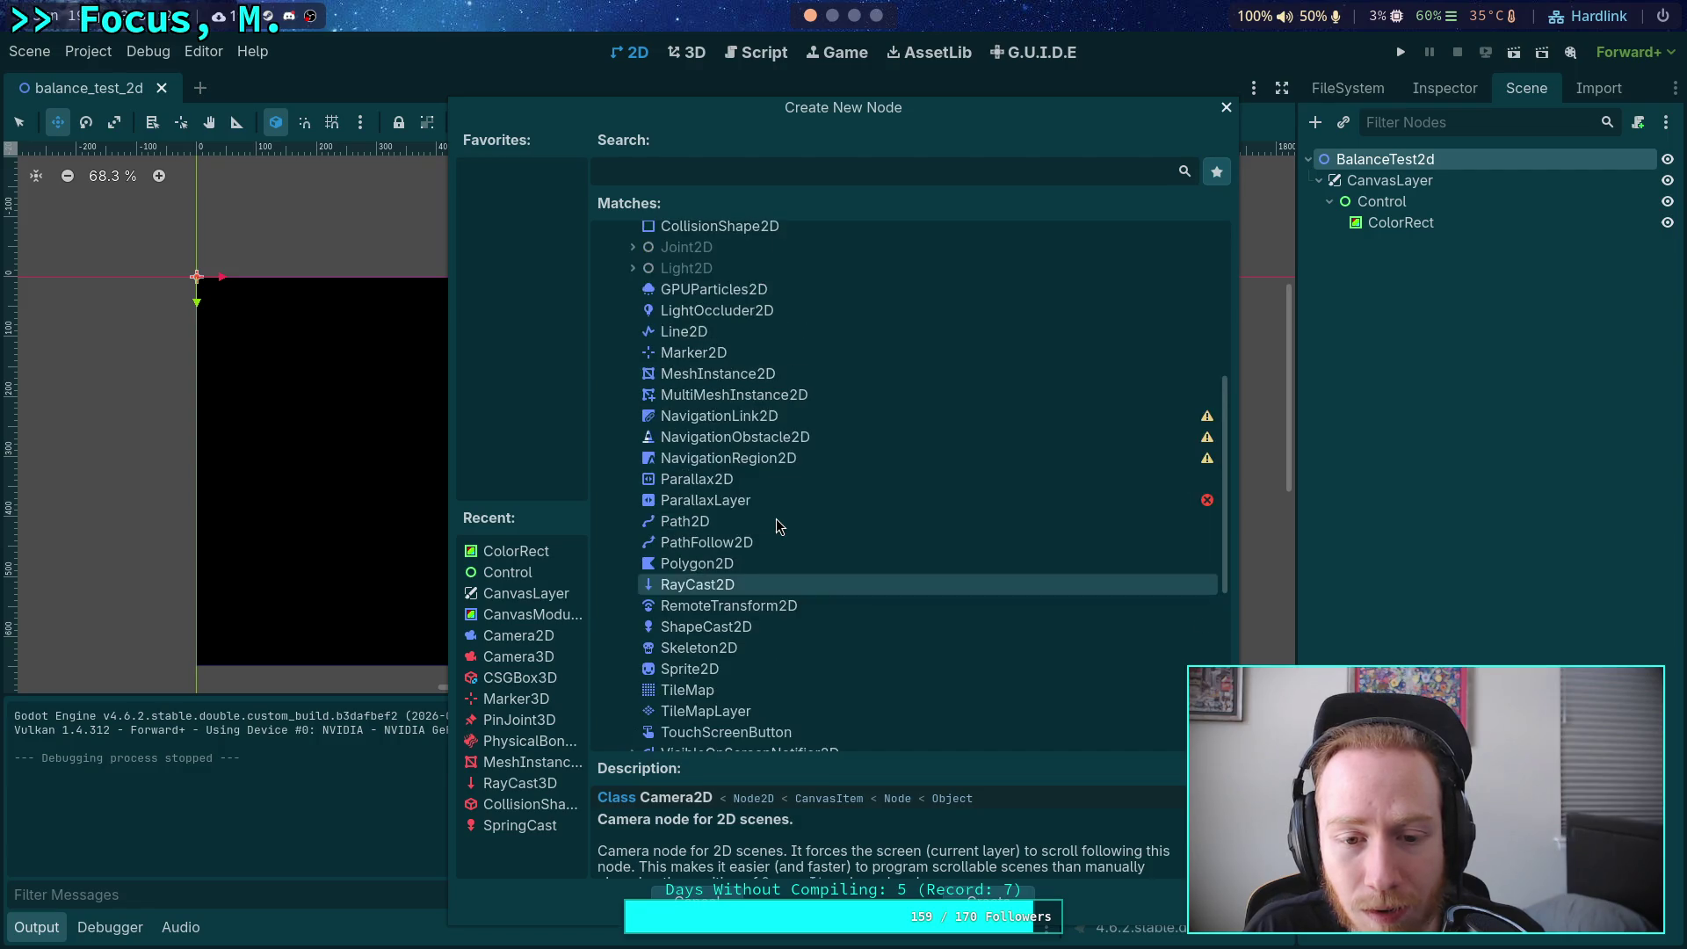
{"action": "left_click", "coordinate": [810, 381]}
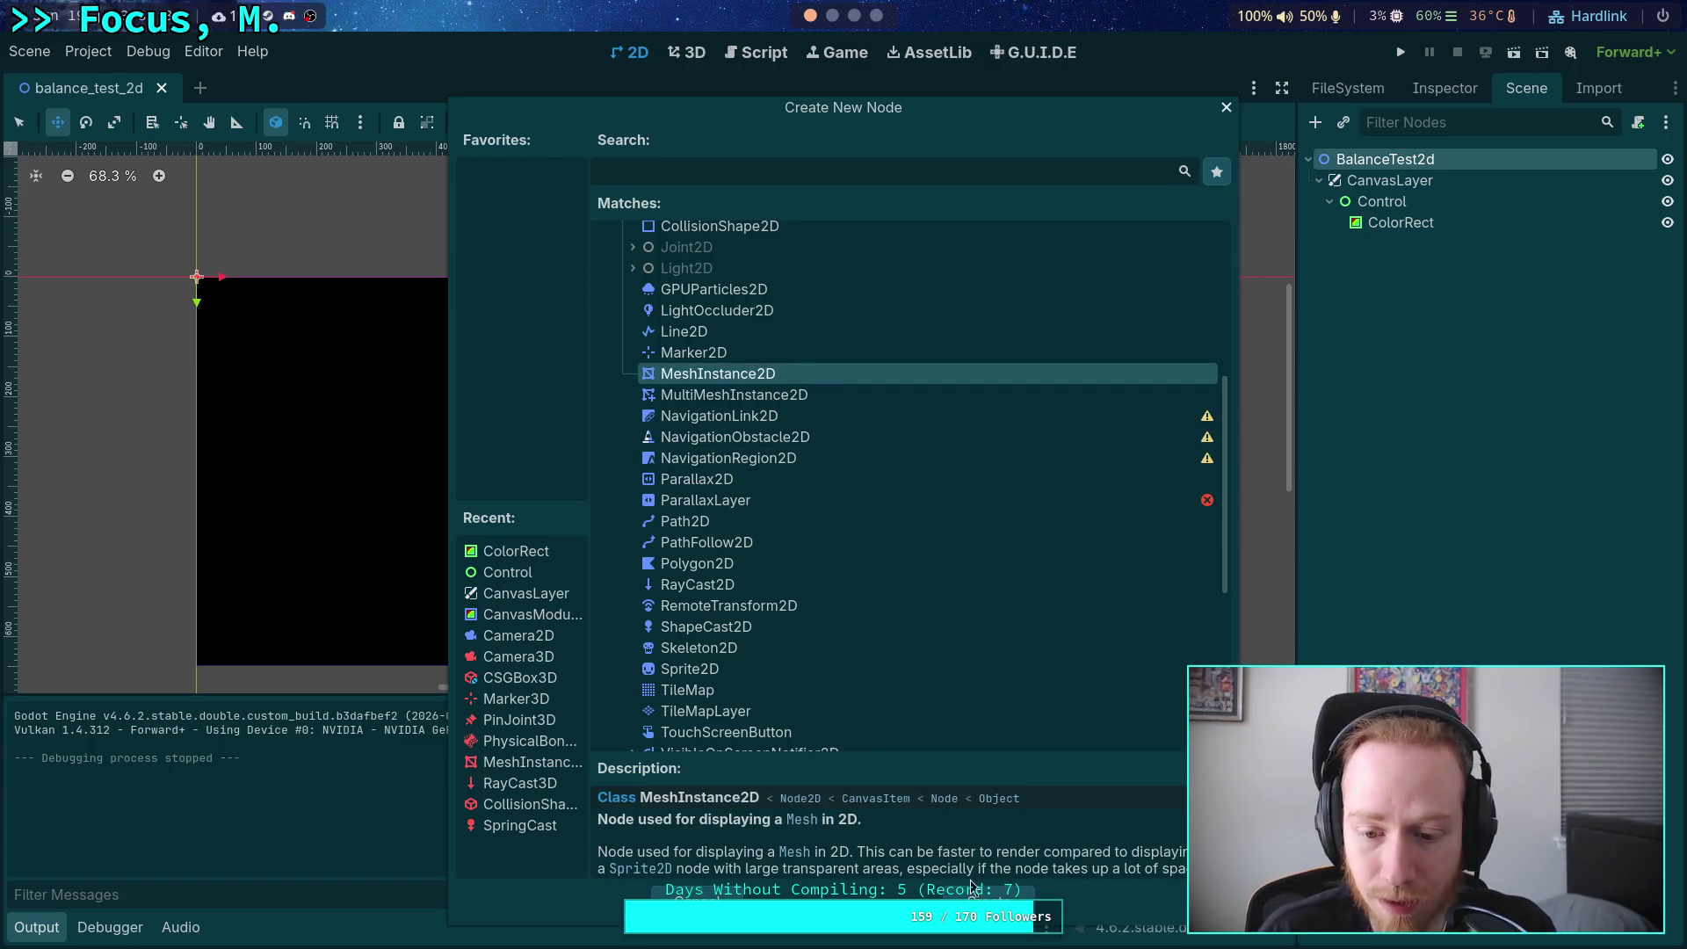
{"action": "left_click", "coordinate": [991, 900]}
{"action": "left_click", "coordinate": [1420, 184]}
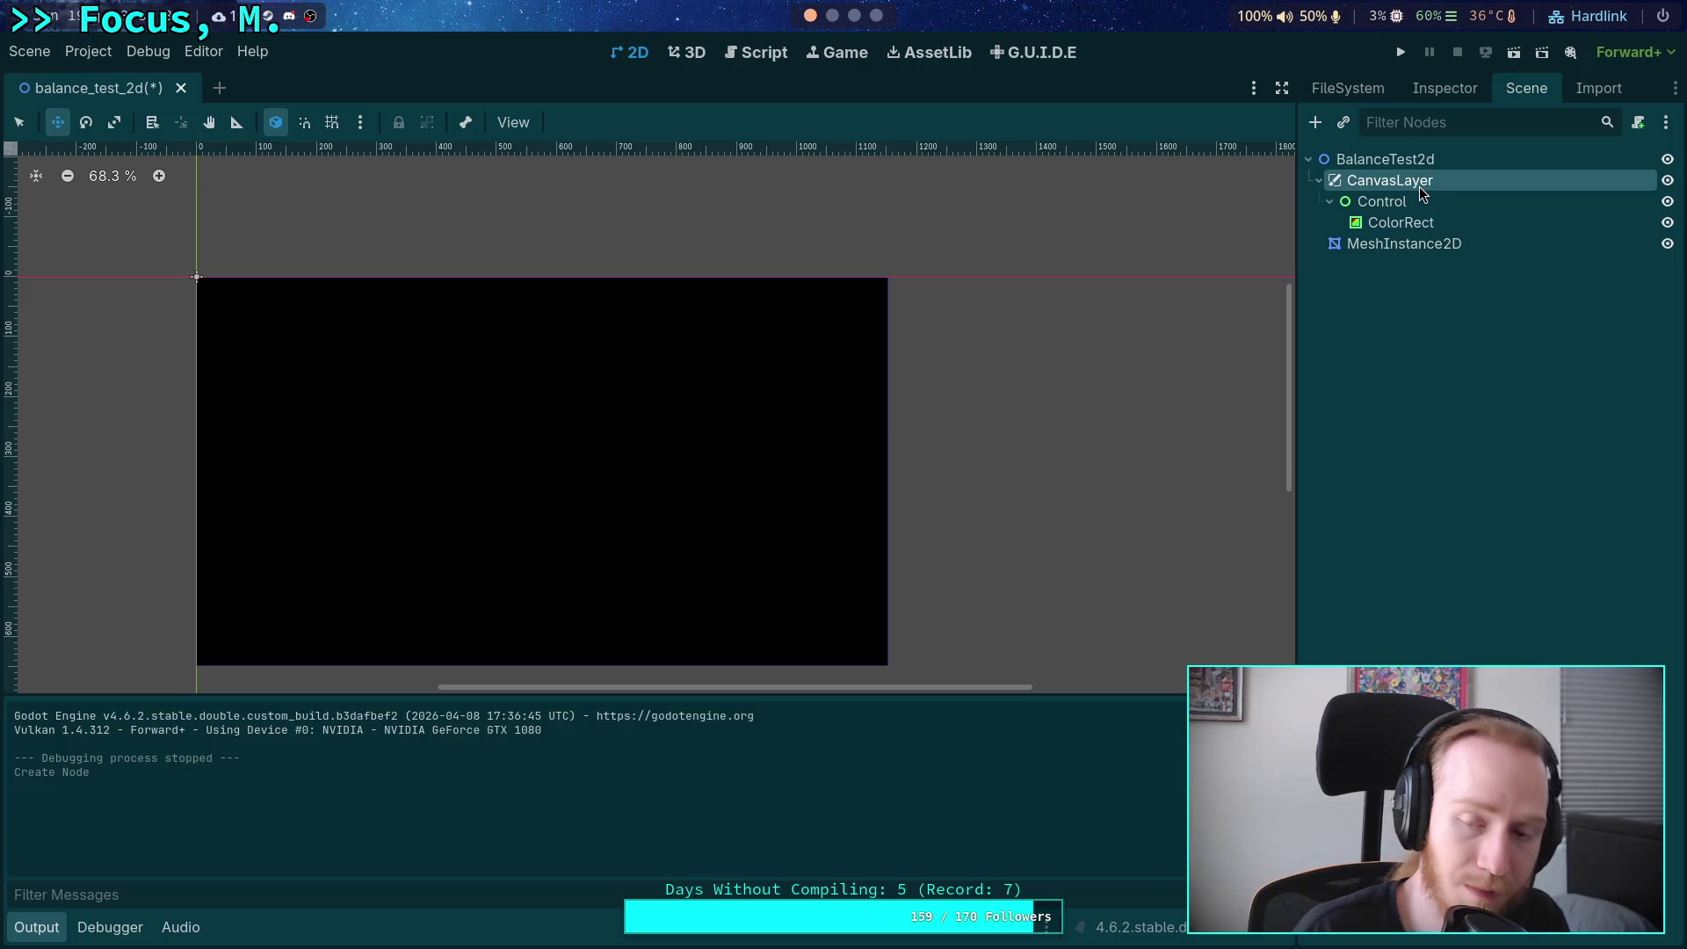
Delete the CanvasLayer and add a Camera2D child under BalanceTest2d.
{"action": "key", "text": "Delete"}
{"action": "left_click", "coordinate": [1394, 182]}
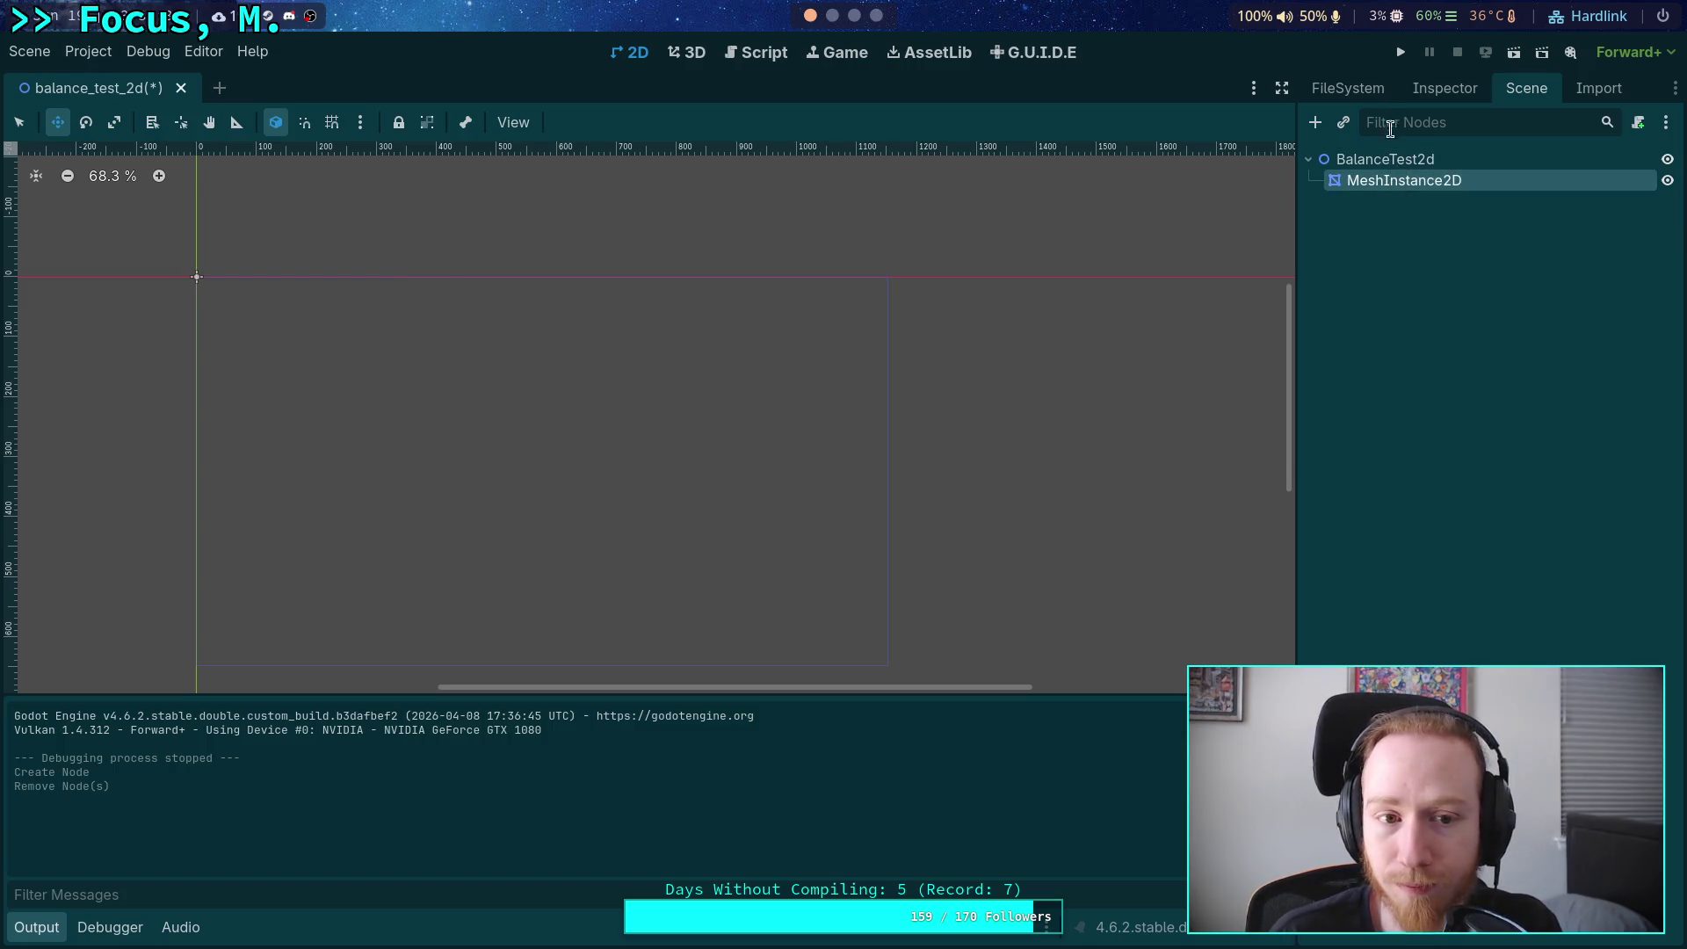
{"action": "left_click", "coordinate": [1398, 161]}
{"action": "left_click", "coordinate": [1316, 123]}
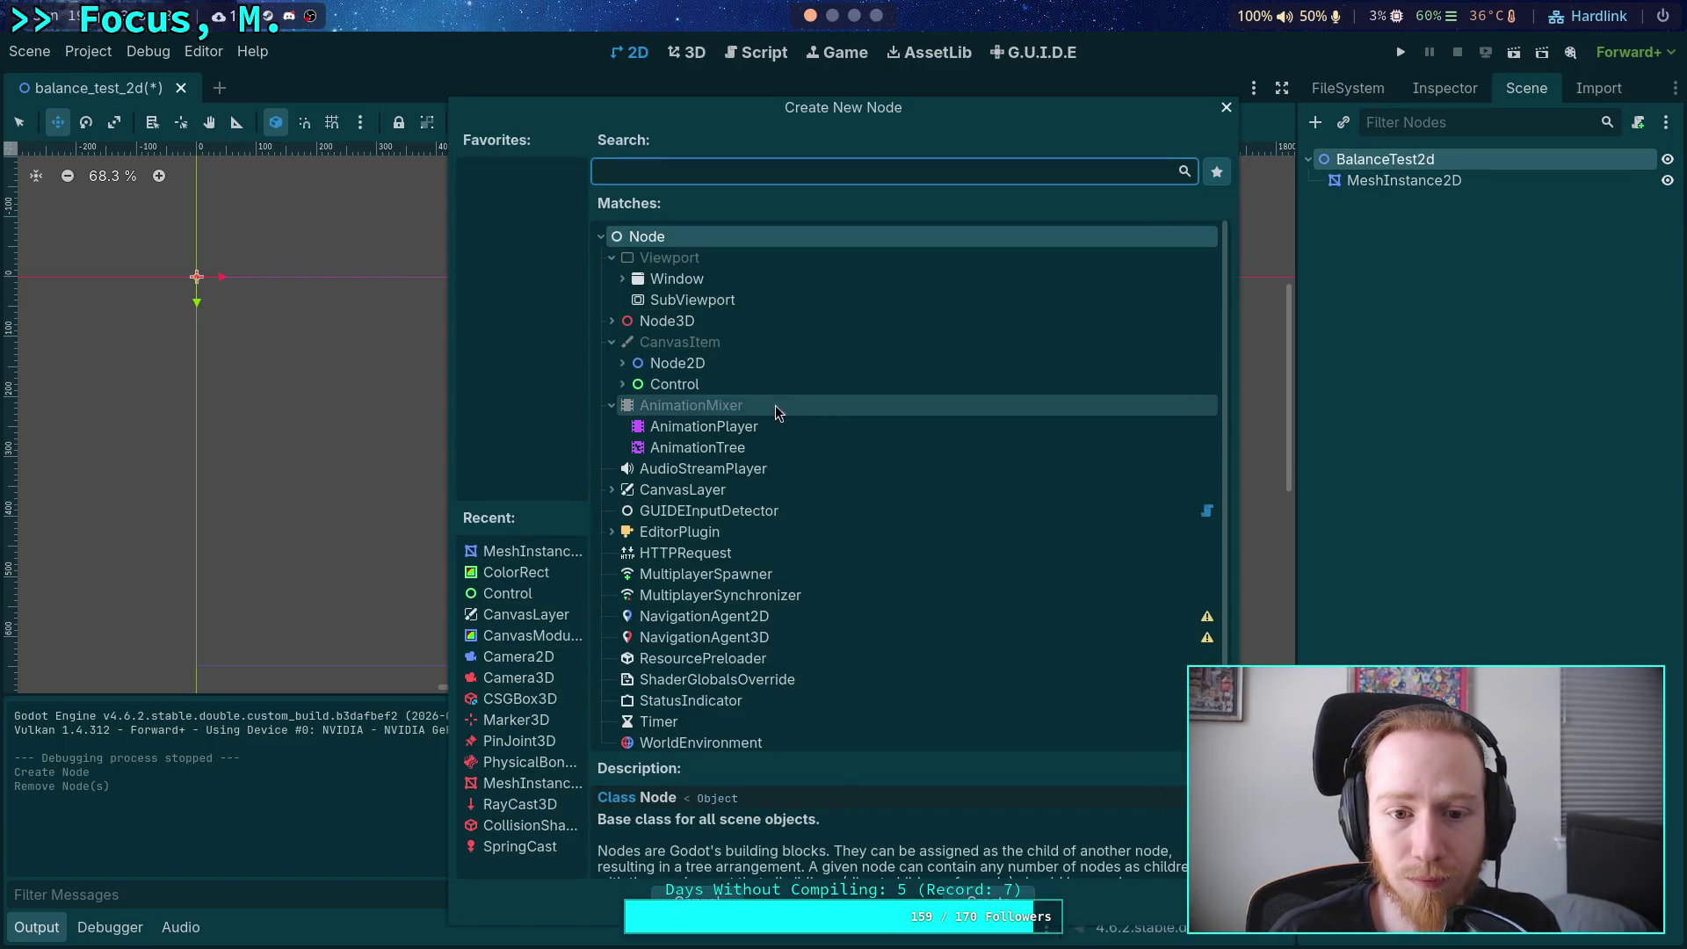
{"action": "left_click", "coordinate": [622, 363]}
{"action": "left_click", "coordinate": [686, 542]}
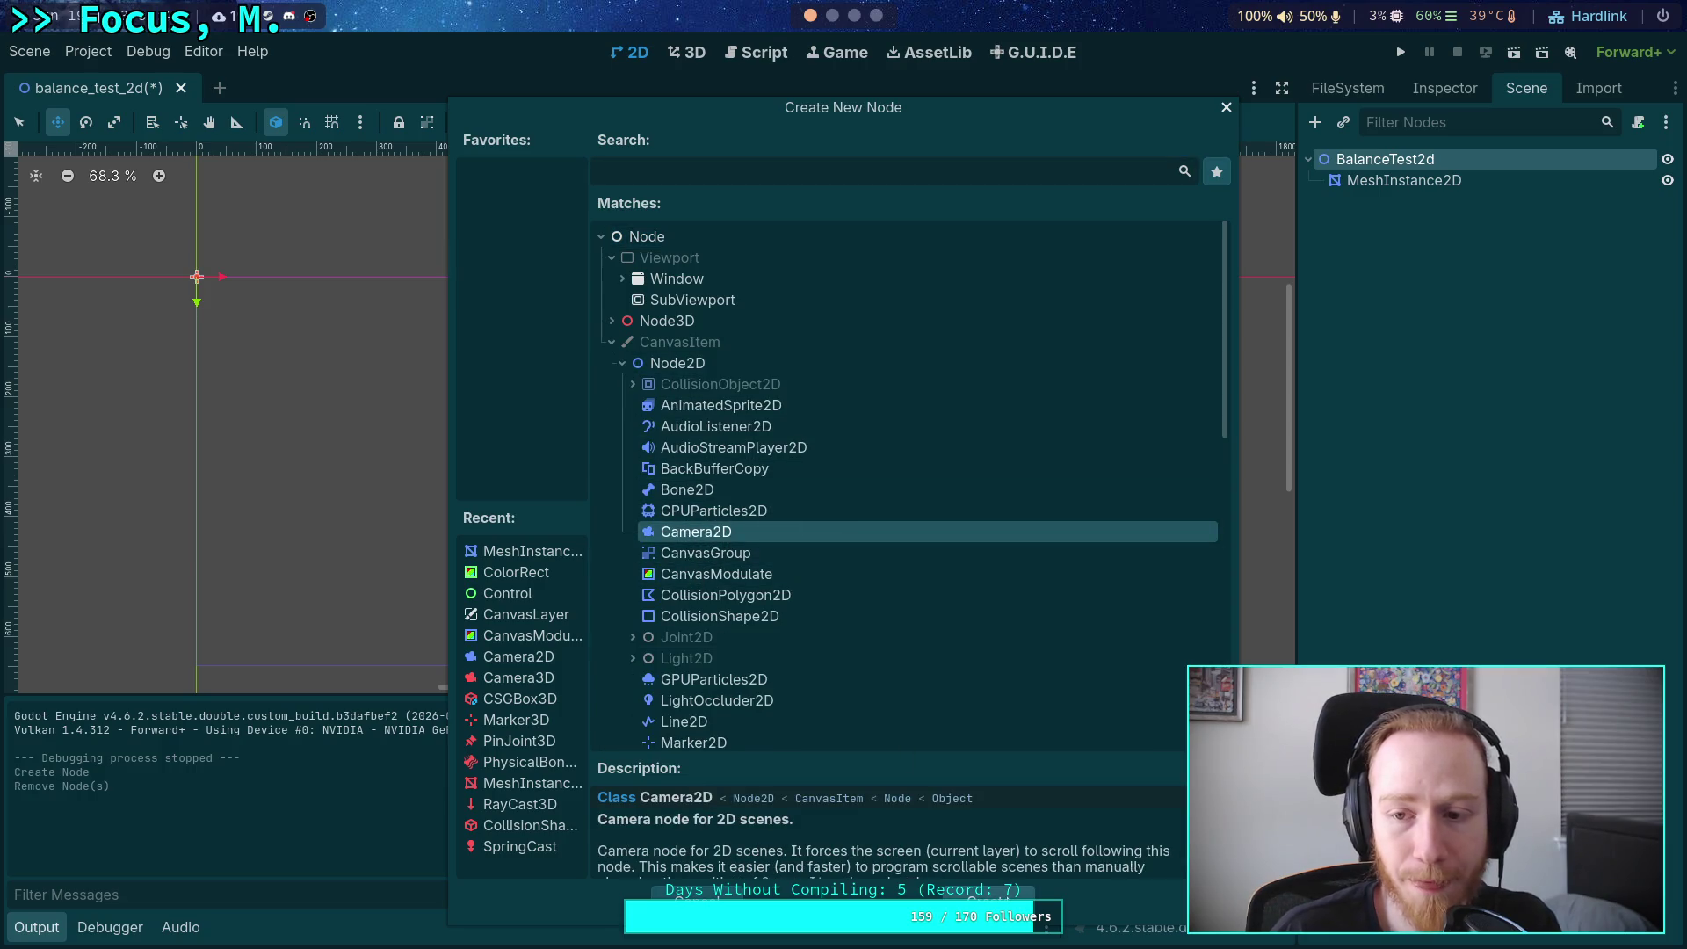
{"action": "double_click", "coordinate": [729, 539]}
Drag the Camera2D to position 575, 324, then select the MeshInstance2D.
{"action": "left_click", "coordinate": [1451, 88]}
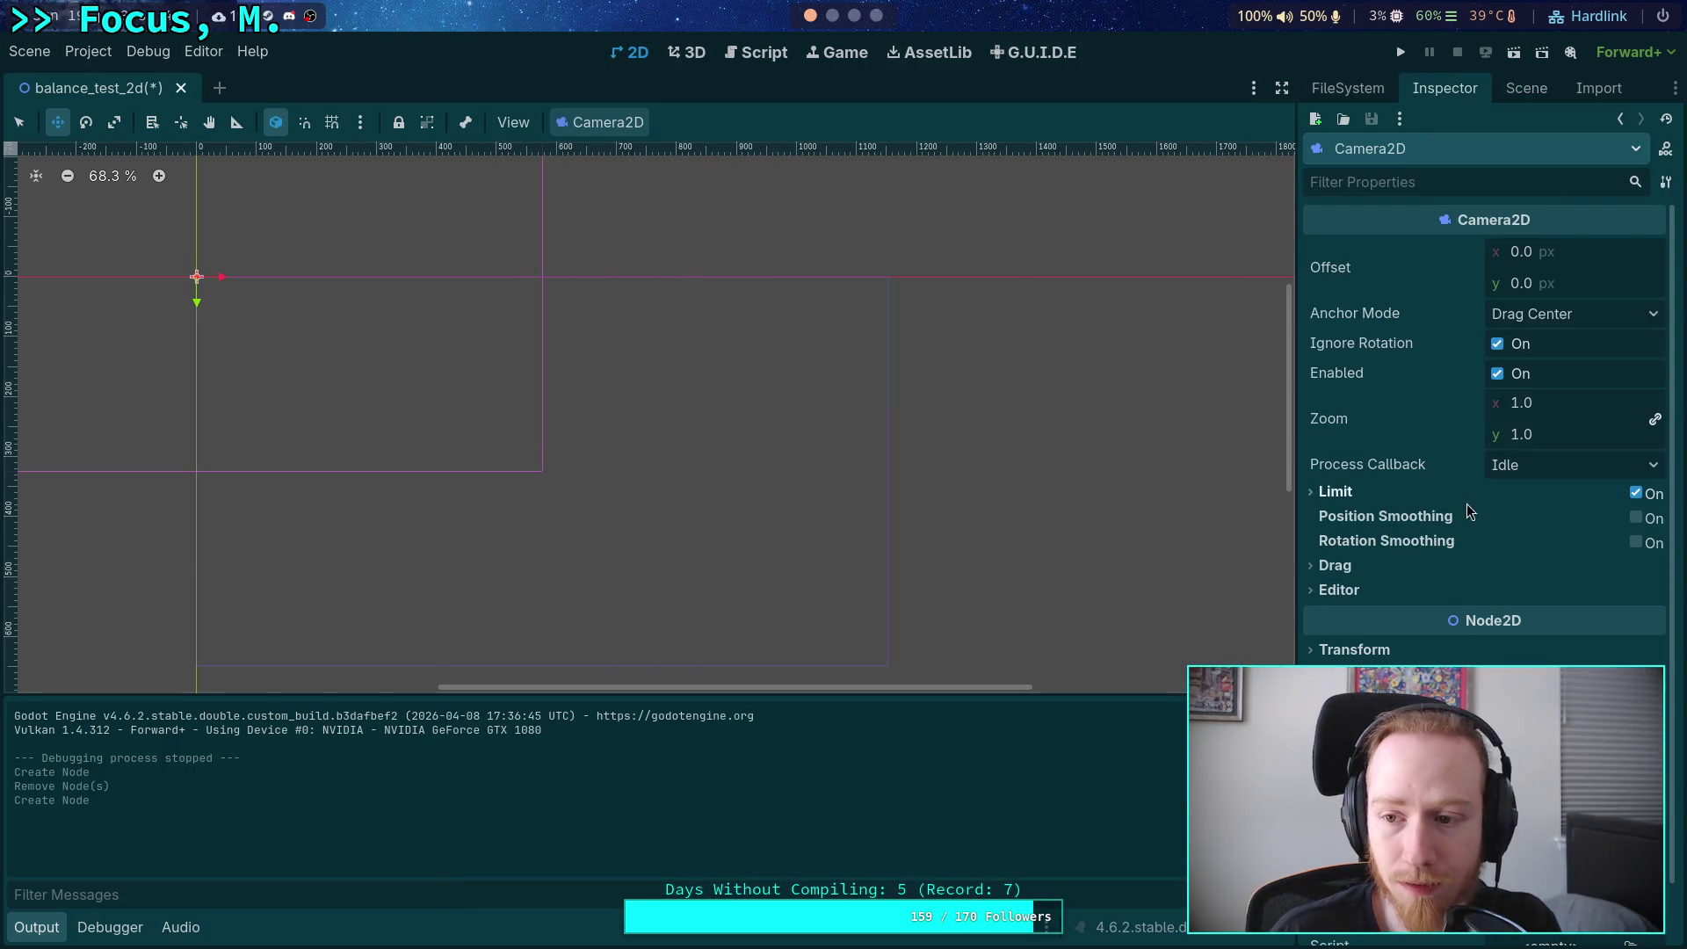
{"action": "left_click", "coordinate": [108, 56]}
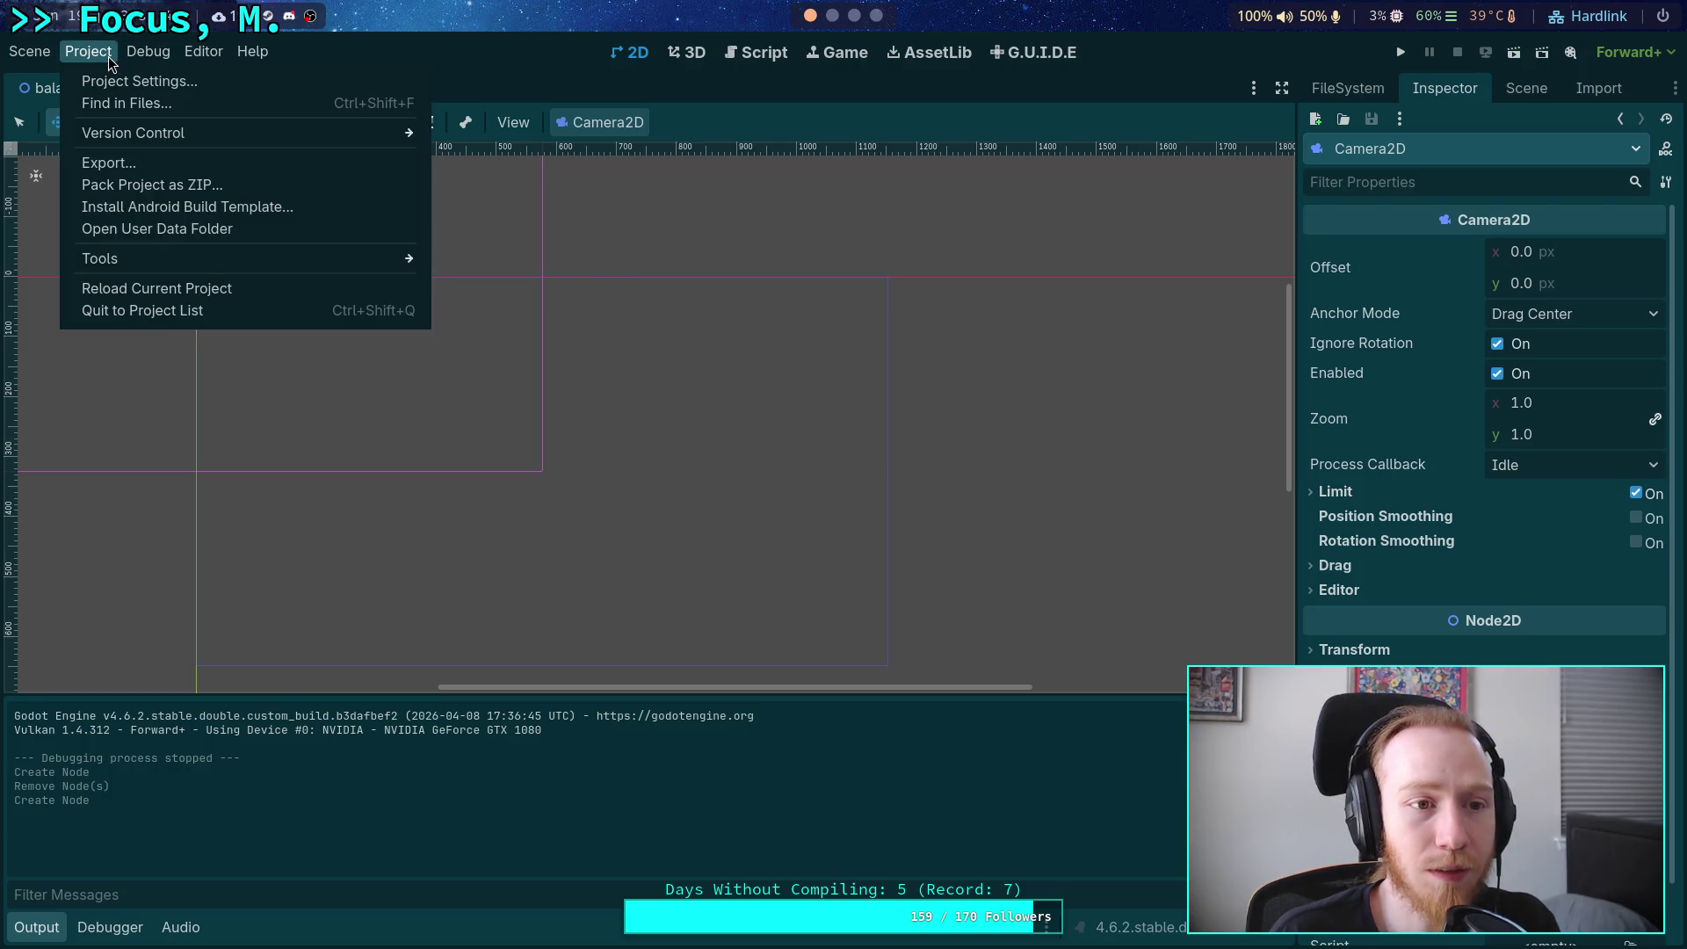
{"action": "mouse_move", "coordinate": [252, 51]}
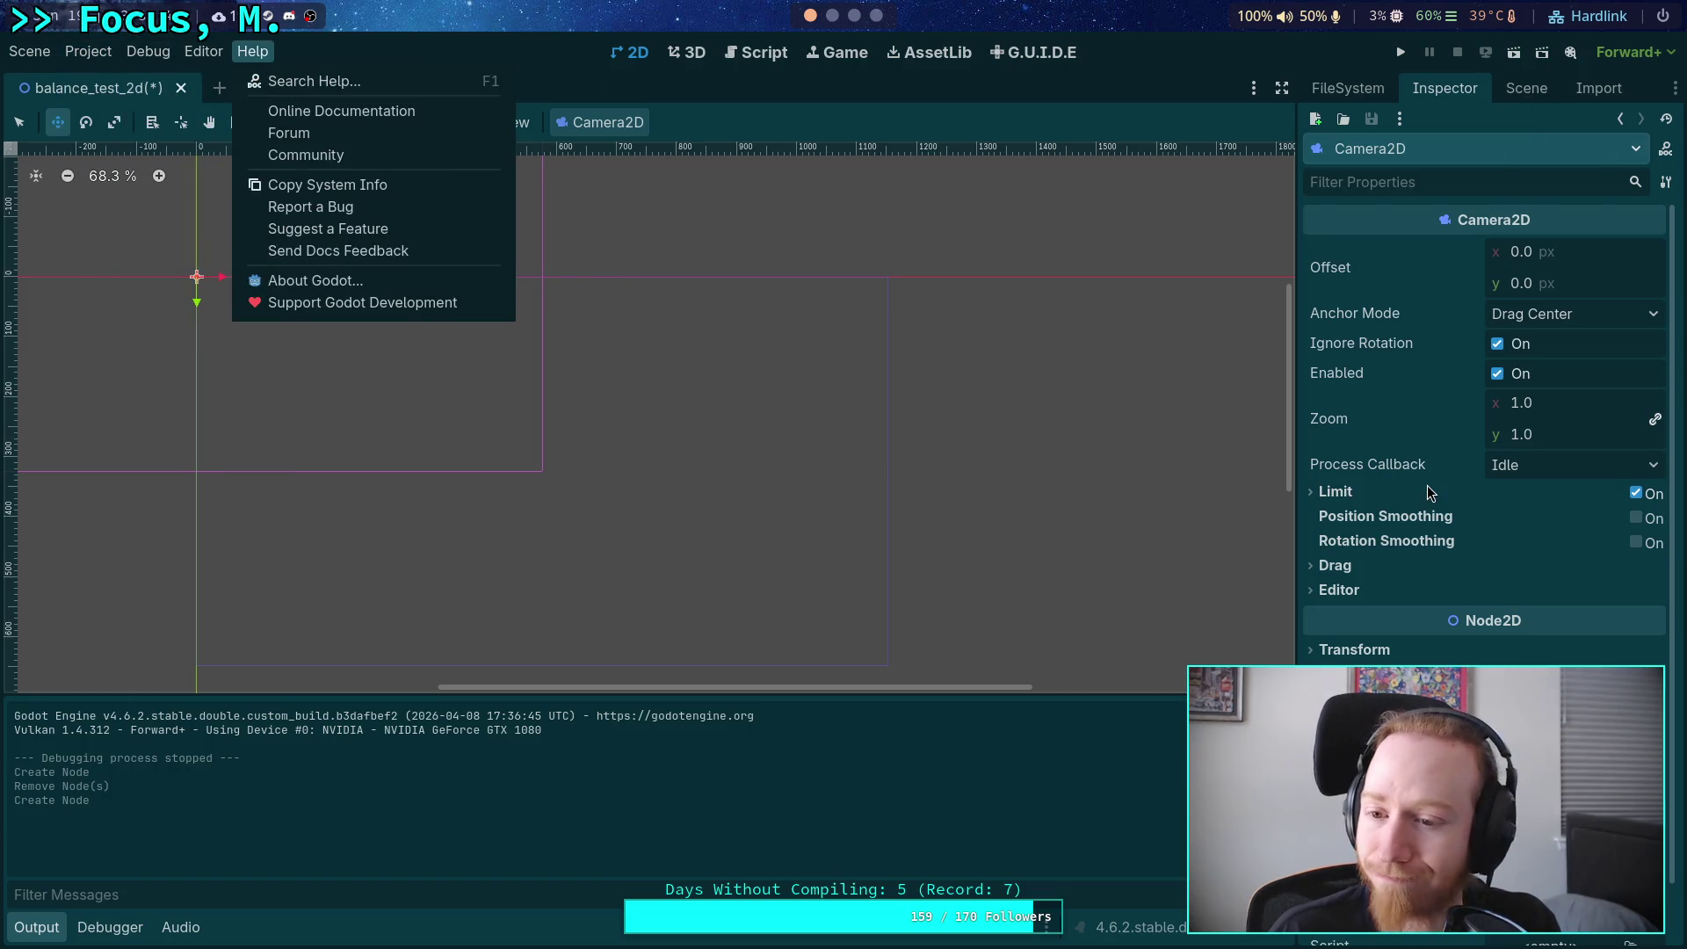
{"action": "left_click", "coordinate": [531, 367]}
{"action": "mouse_move", "coordinate": [196, 304]}
{"action": "left_mouse_down"}
{"action": "mouse_move", "coordinate": [201, 507]}
{"action": "mouse_move", "coordinate": [568, 494]}
{"action": "left_mouse_up"}
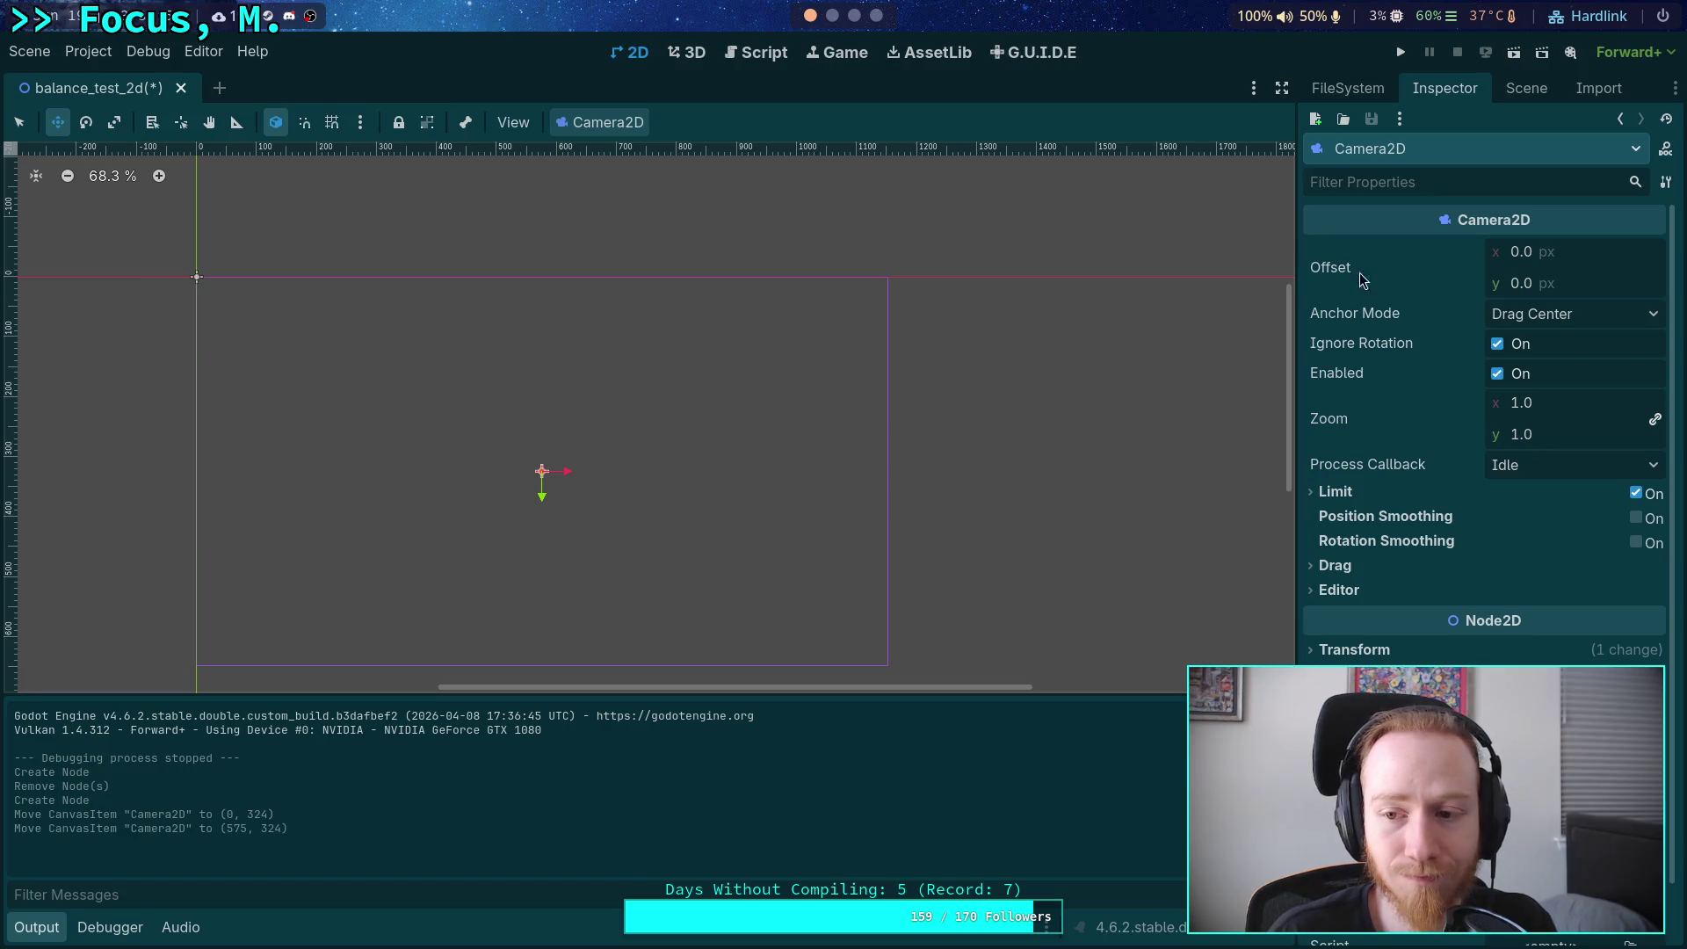
{"action": "left_click", "coordinate": [1526, 88]}
{"action": "left_click", "coordinate": [1406, 180]}
{"action": "left_click", "coordinate": [1418, 88]}
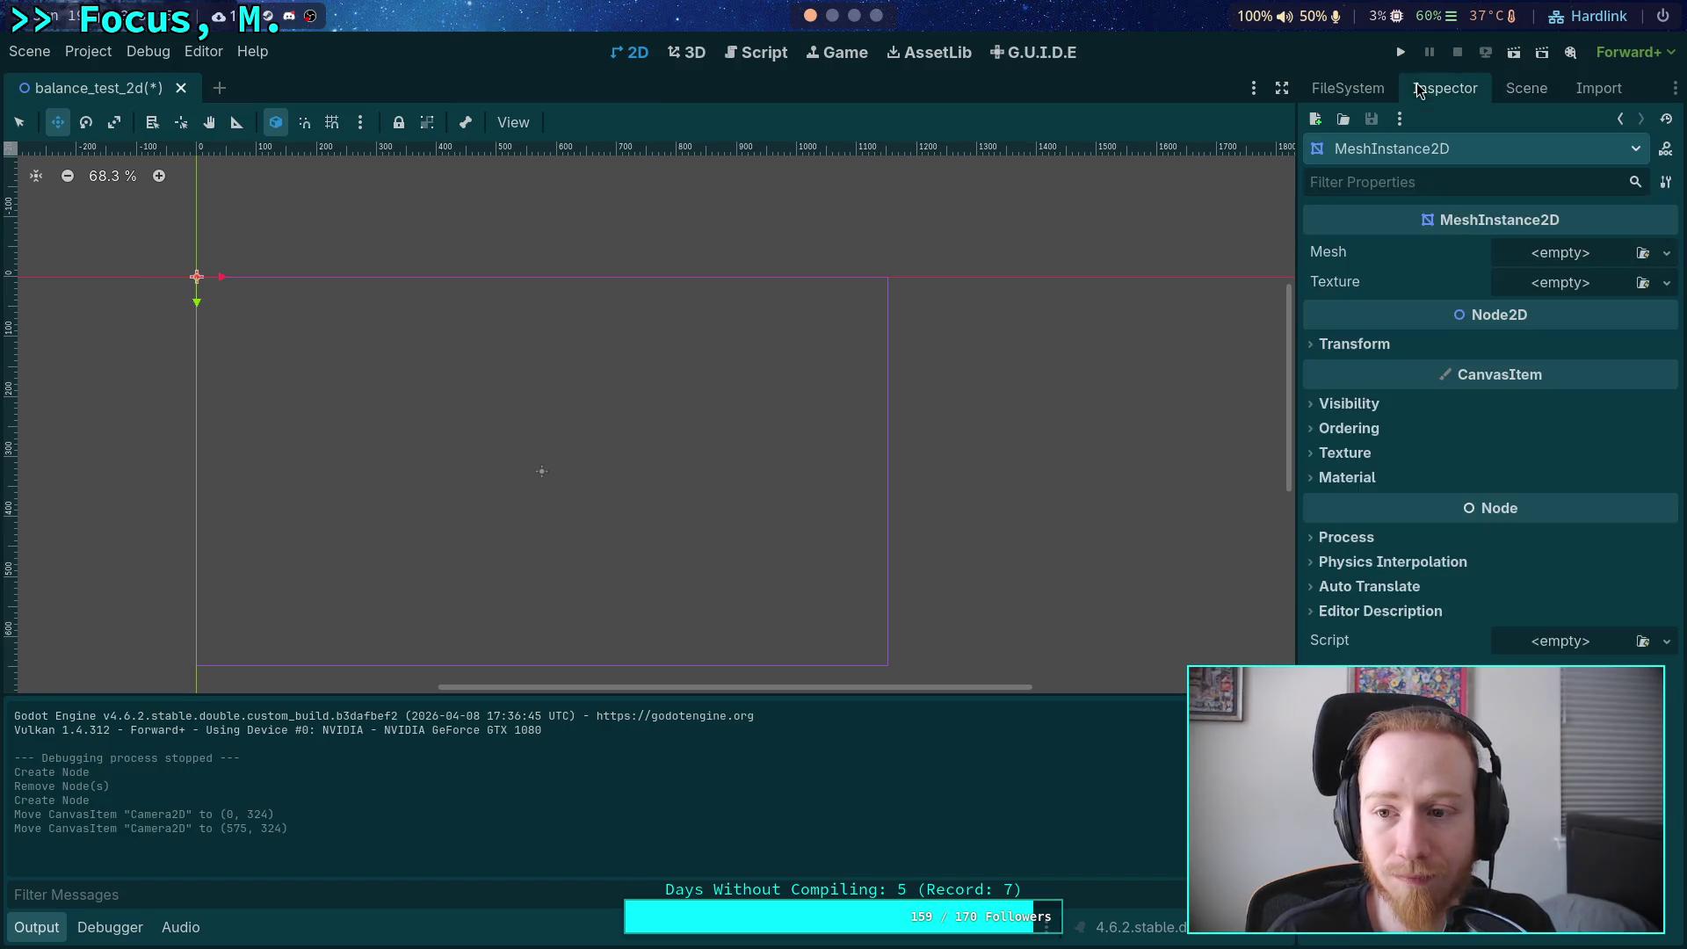
Give the MeshInstance2D a new 2 × 2 m PlaneMesh oriented Face Z.
{"action": "left_click", "coordinate": [1579, 254]}
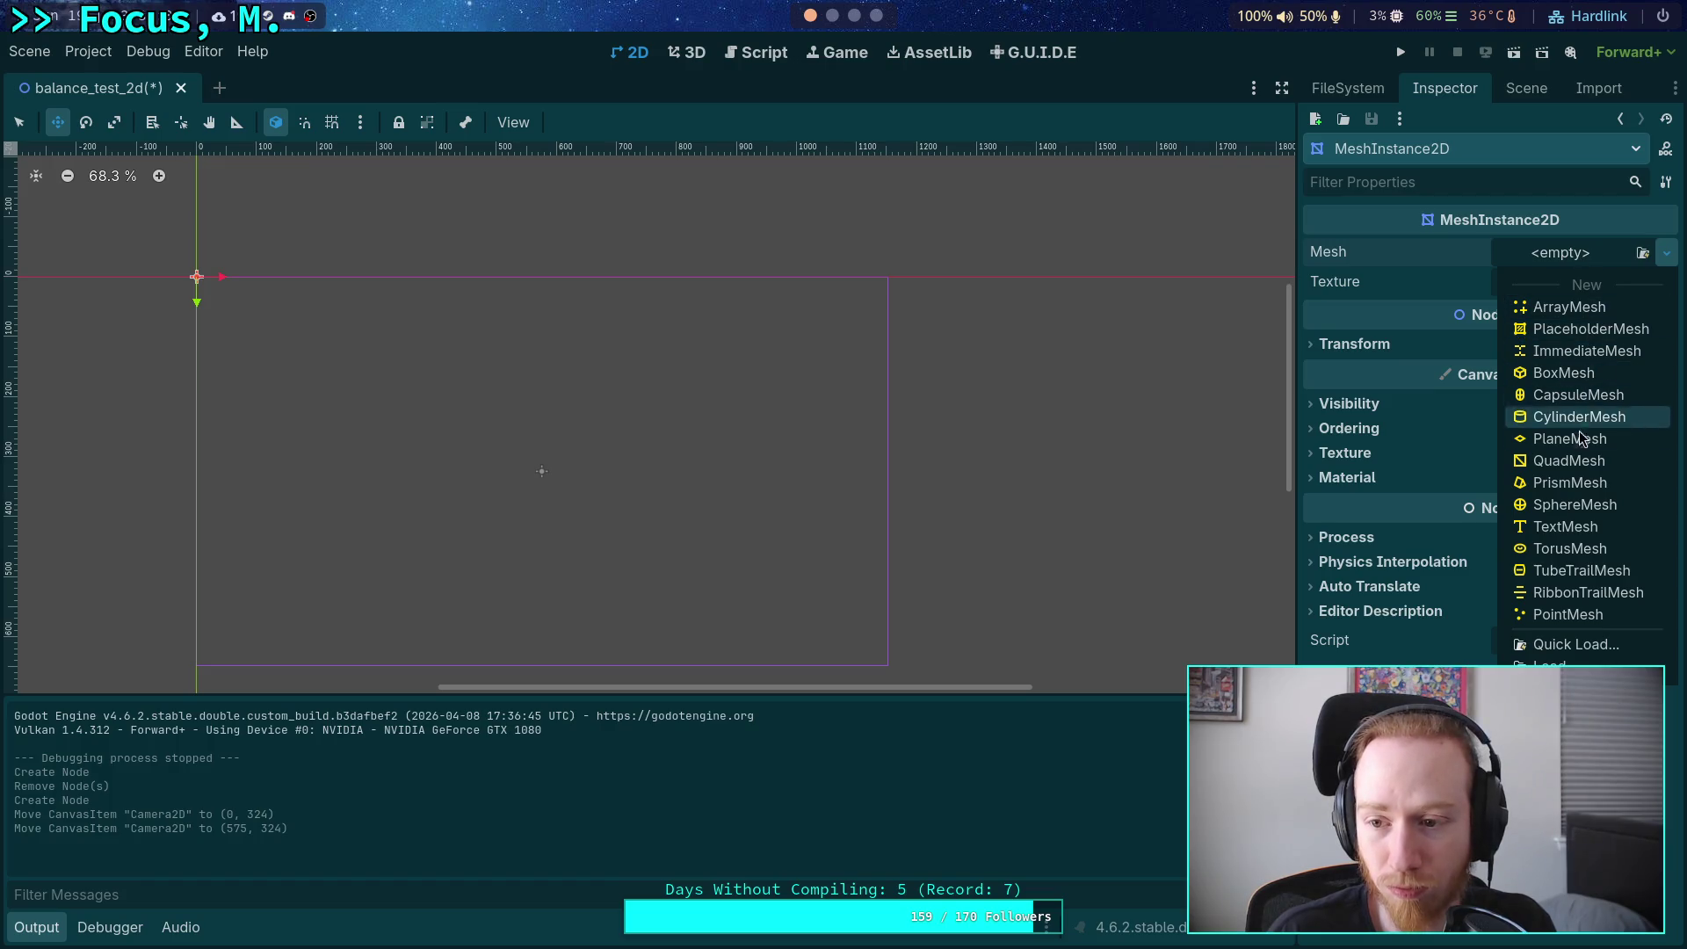
{"action": "left_click", "coordinate": [1577, 465]}
{"action": "left_click", "coordinate": [1476, 266]}
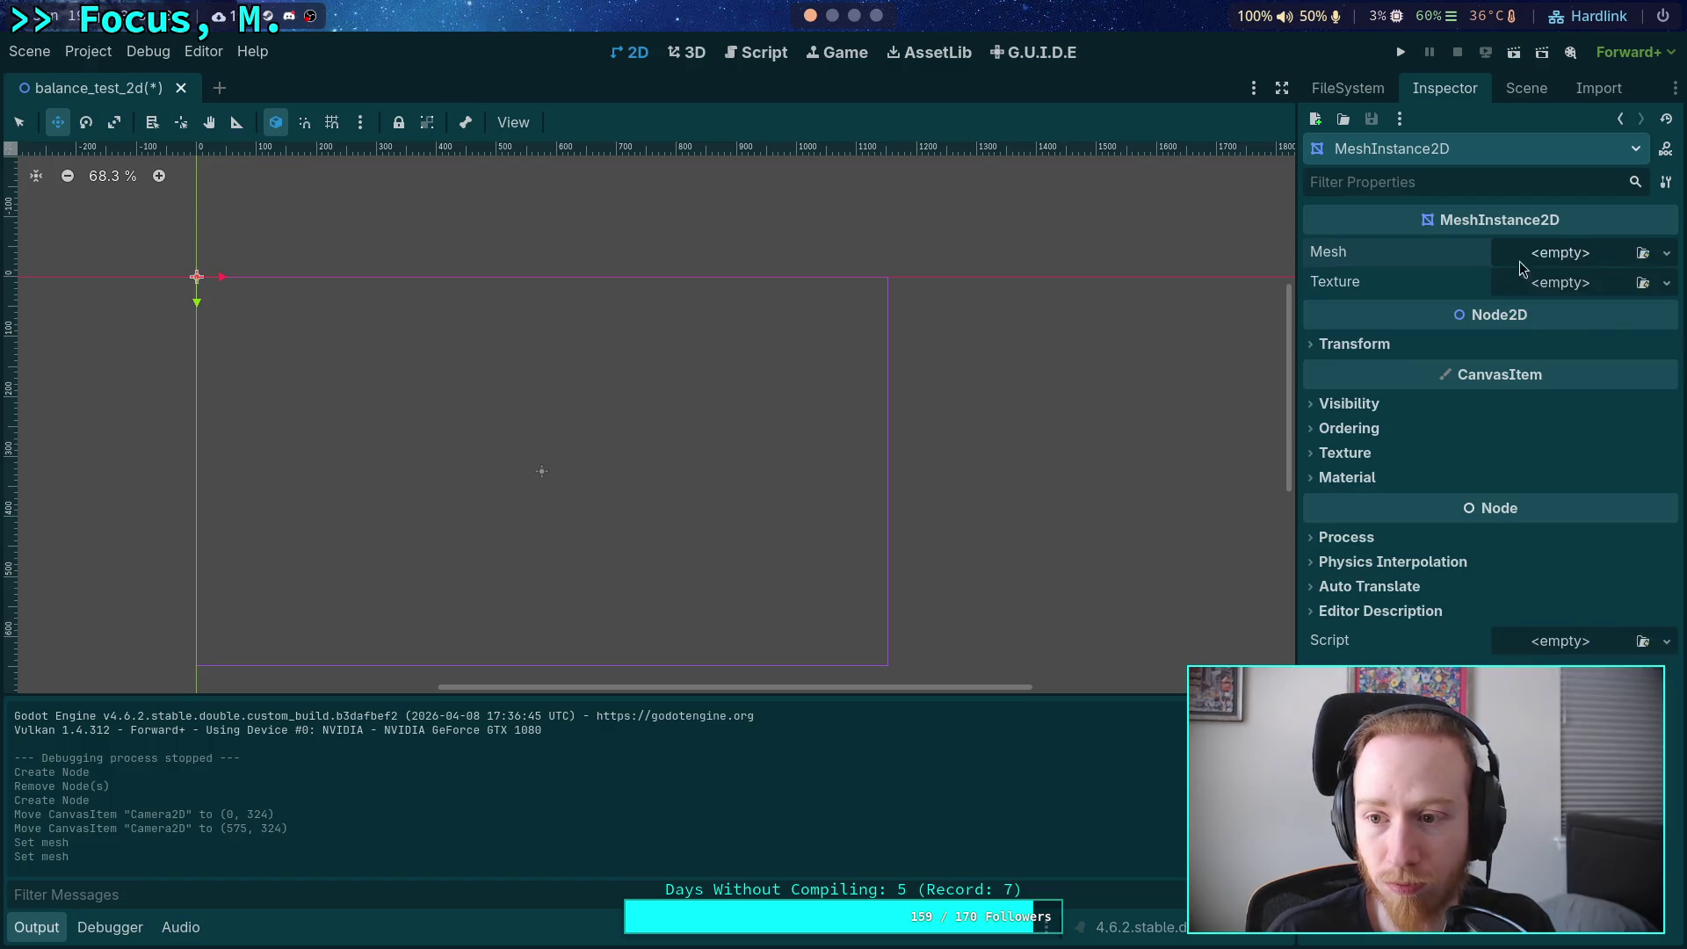
{"action": "left_click", "coordinate": [1666, 253]}
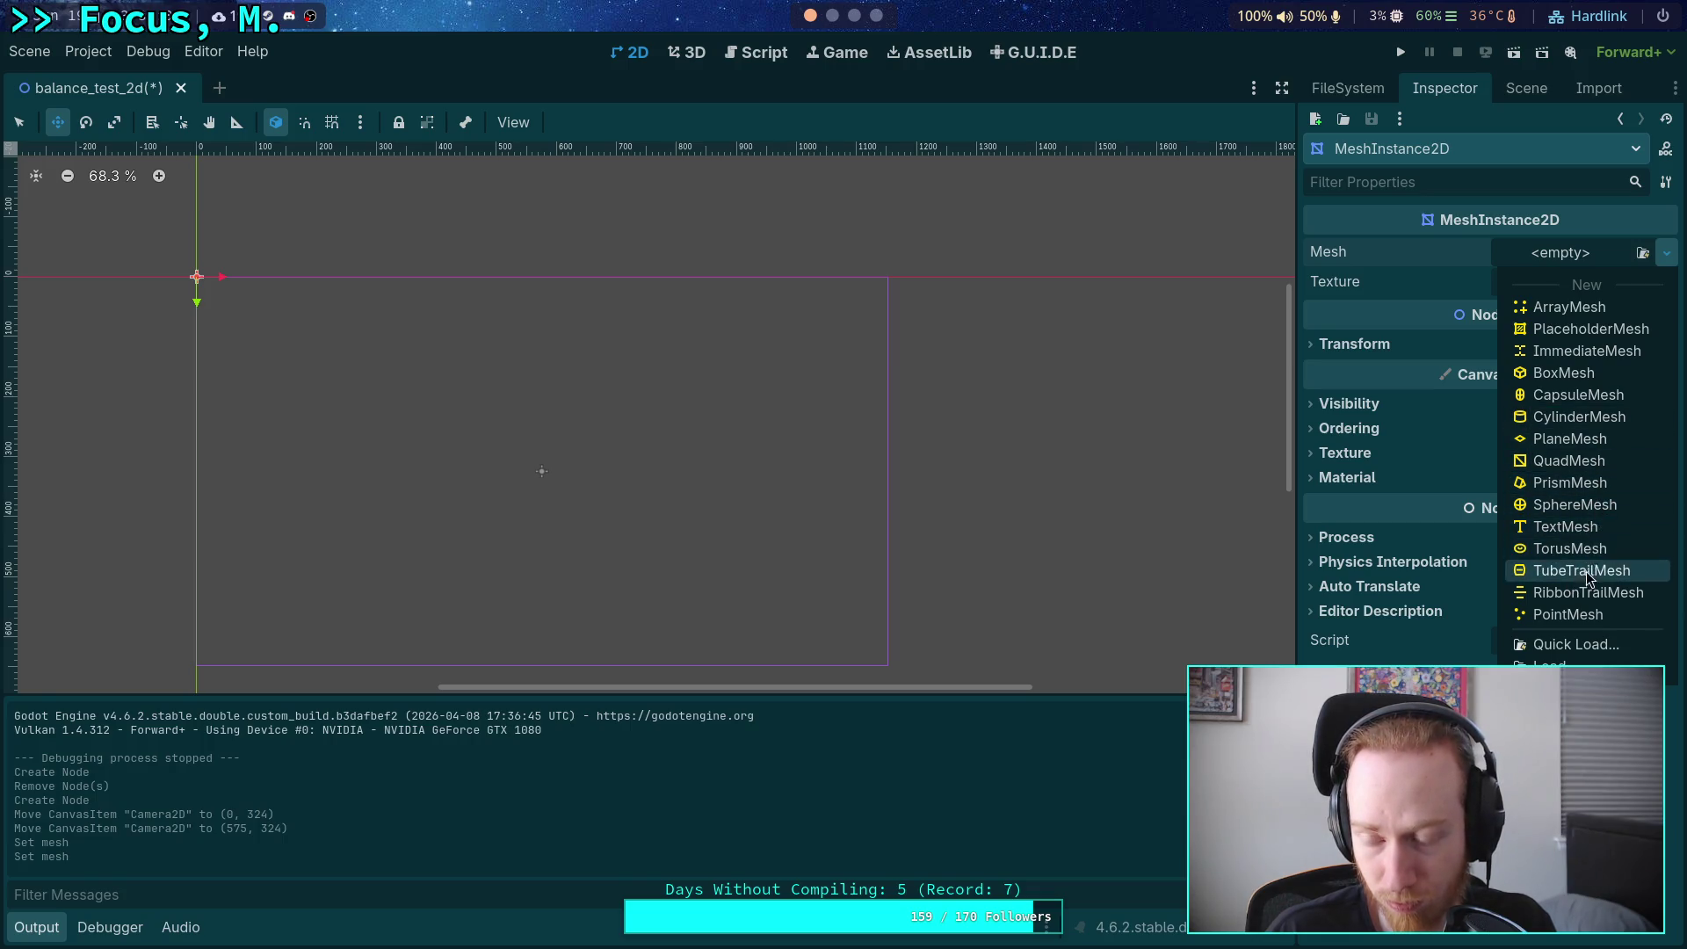
{"action": "left_click", "coordinate": [1551, 438]}
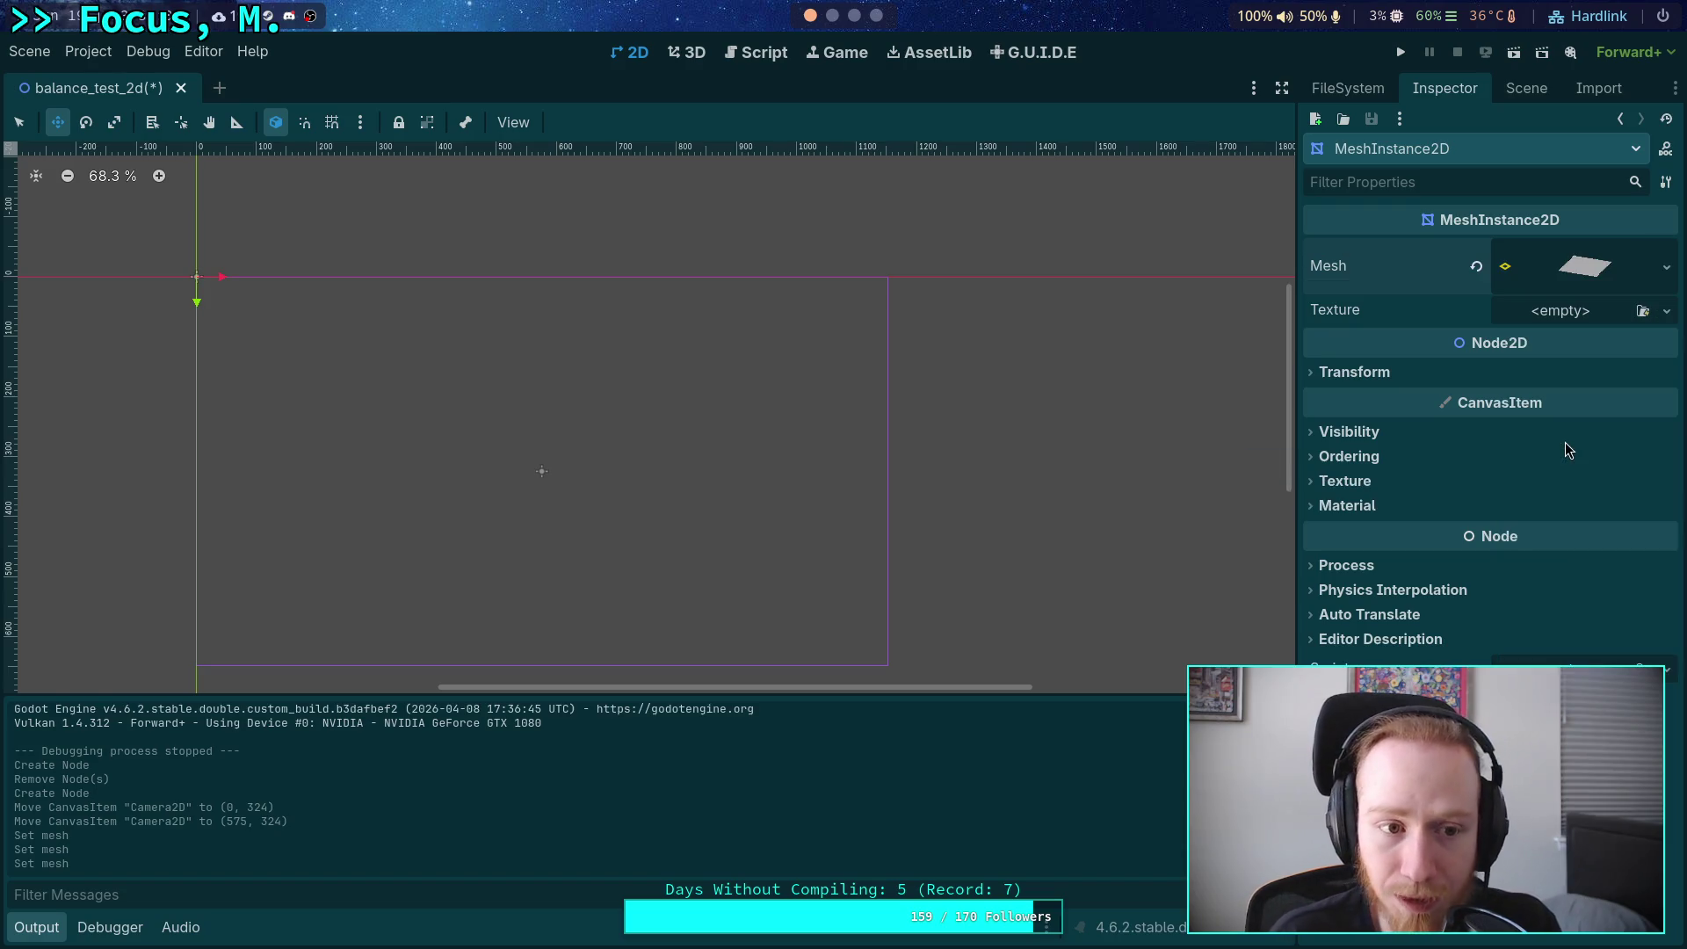
{"action": "left_click", "coordinate": [1612, 270]}
{"action": "left_click", "coordinate": [1570, 636]}
{"action": "left_click", "coordinate": [1546, 707]}
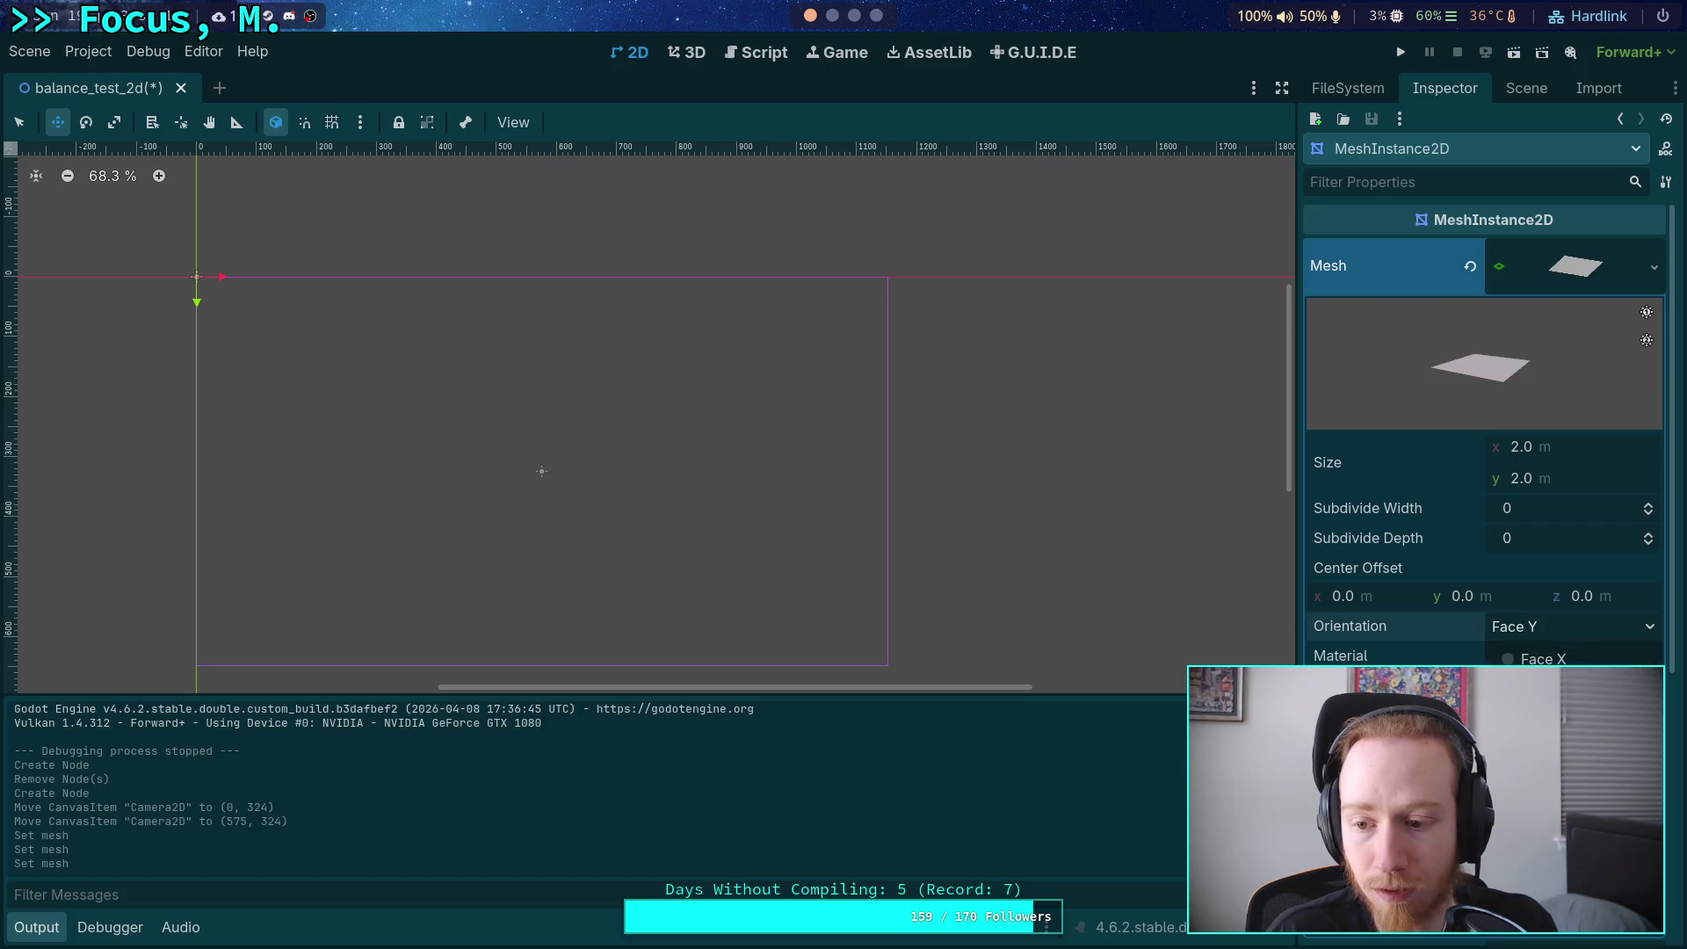
Cycle the plane's Orientation through Face X and Face Y, ending on Face Z.
{"action": "left_click", "coordinate": [1573, 631]}
{"action": "left_click", "coordinate": [1546, 656]}
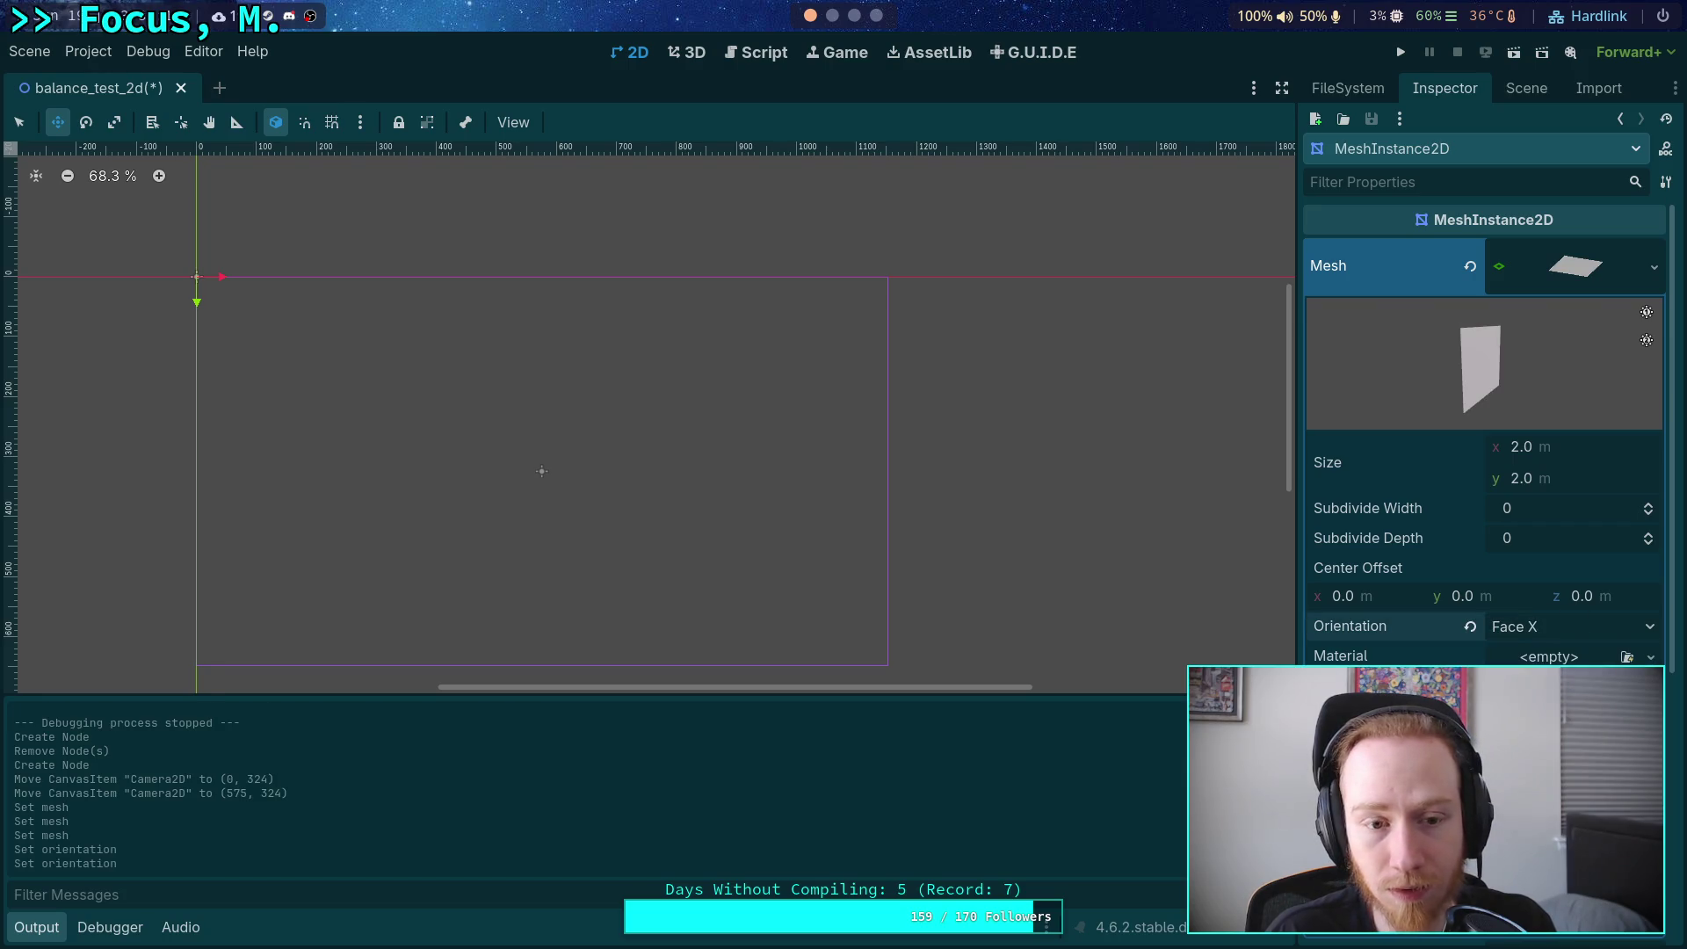
{"action": "left_click", "coordinate": [1569, 624]}
{"action": "left_click", "coordinate": [1546, 683]}
{"action": "left_click", "coordinate": [1569, 636]}
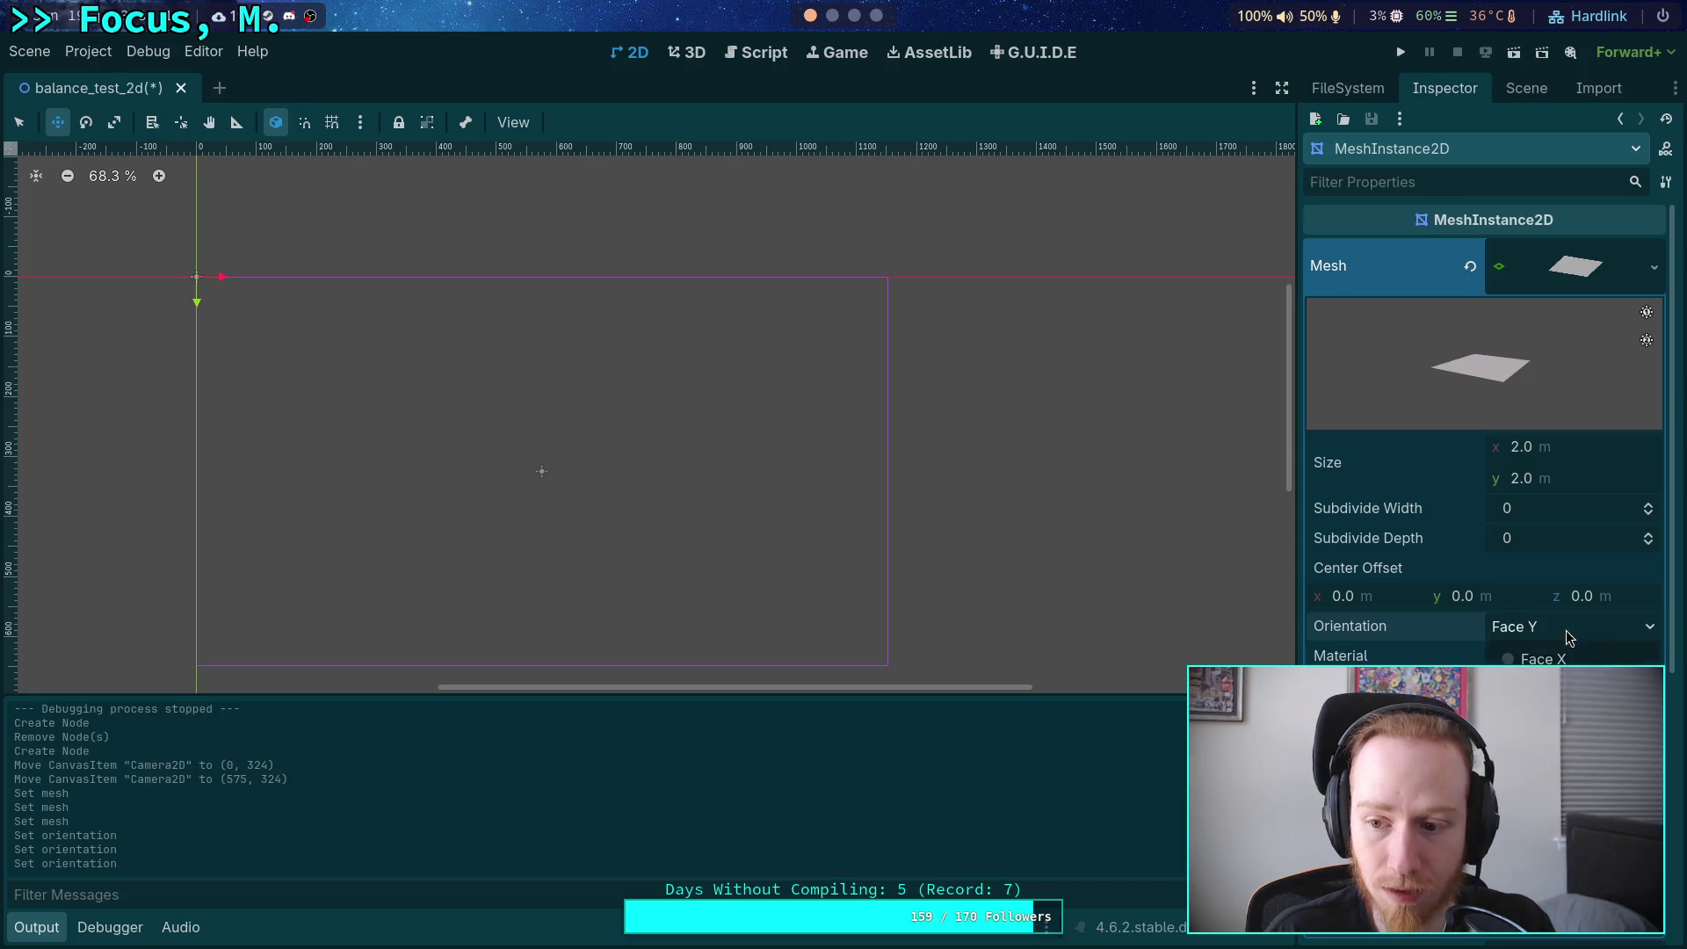
{"action": "left_click", "coordinate": [1546, 708]}
Browse the Texture and Material options, leaving the Texture empty.
{"action": "scroll", "coordinate": [1400, 582], "scroll_direction": "down", "scroll_amount": 1}
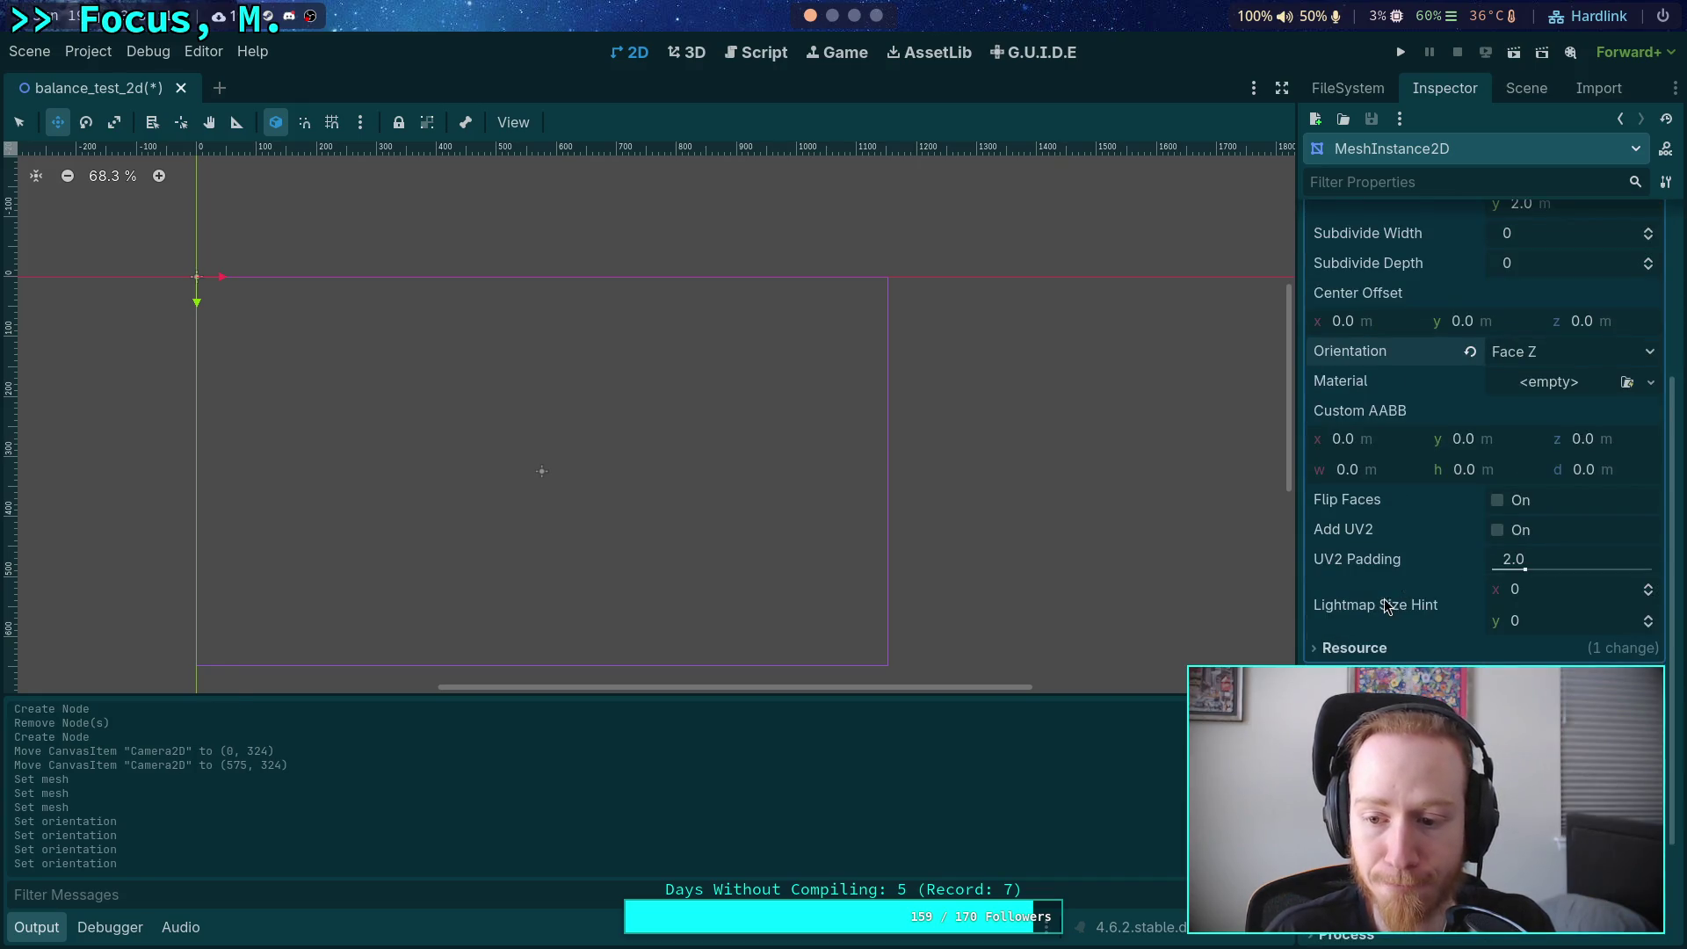
{"action": "scroll", "coordinate": [1387, 597], "scroll_direction": "down", "scroll_amount": 4}
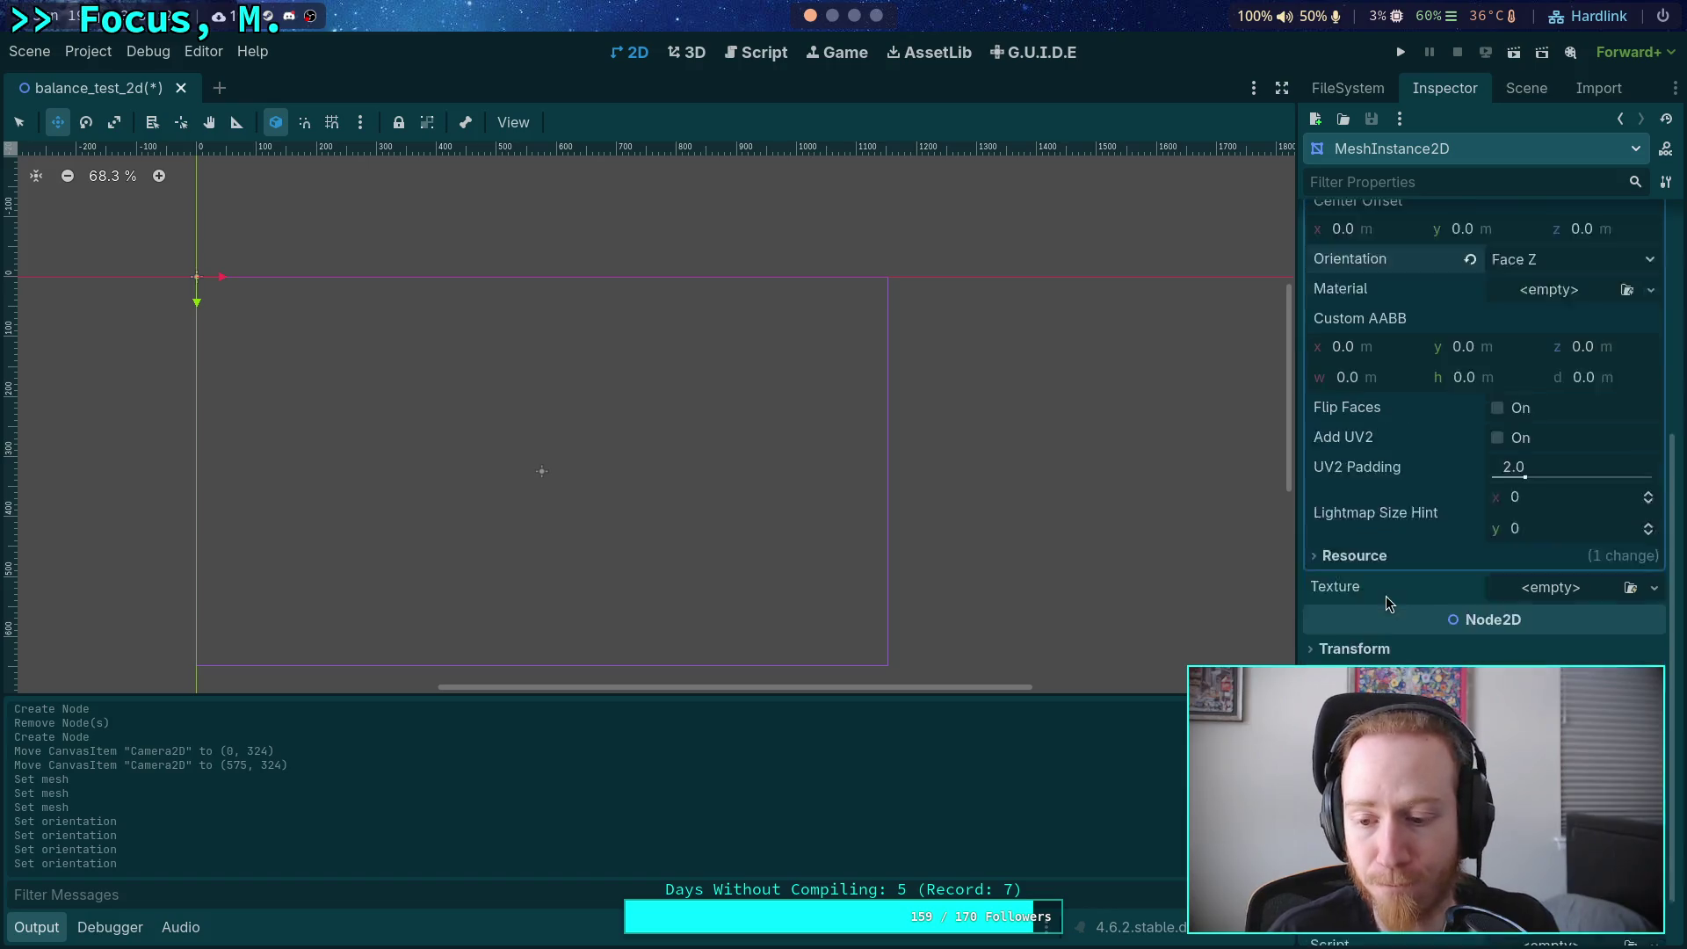
{"action": "left_click", "coordinate": [1580, 538]}
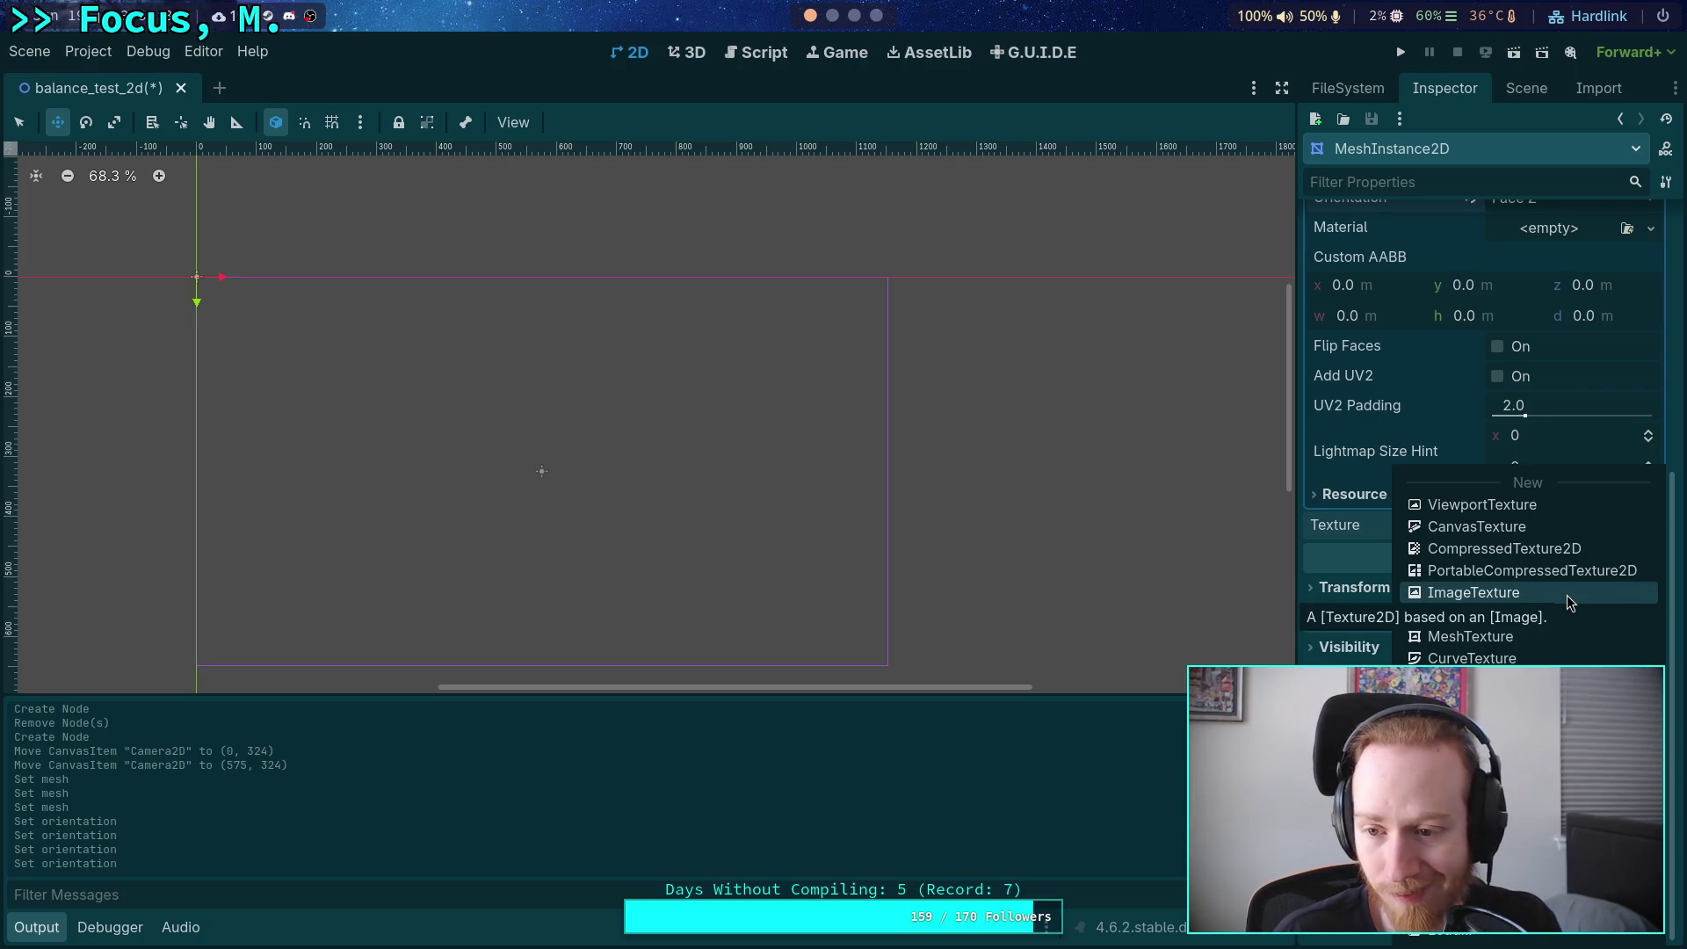
{"action": "left_click", "coordinate": [1293, 452]}
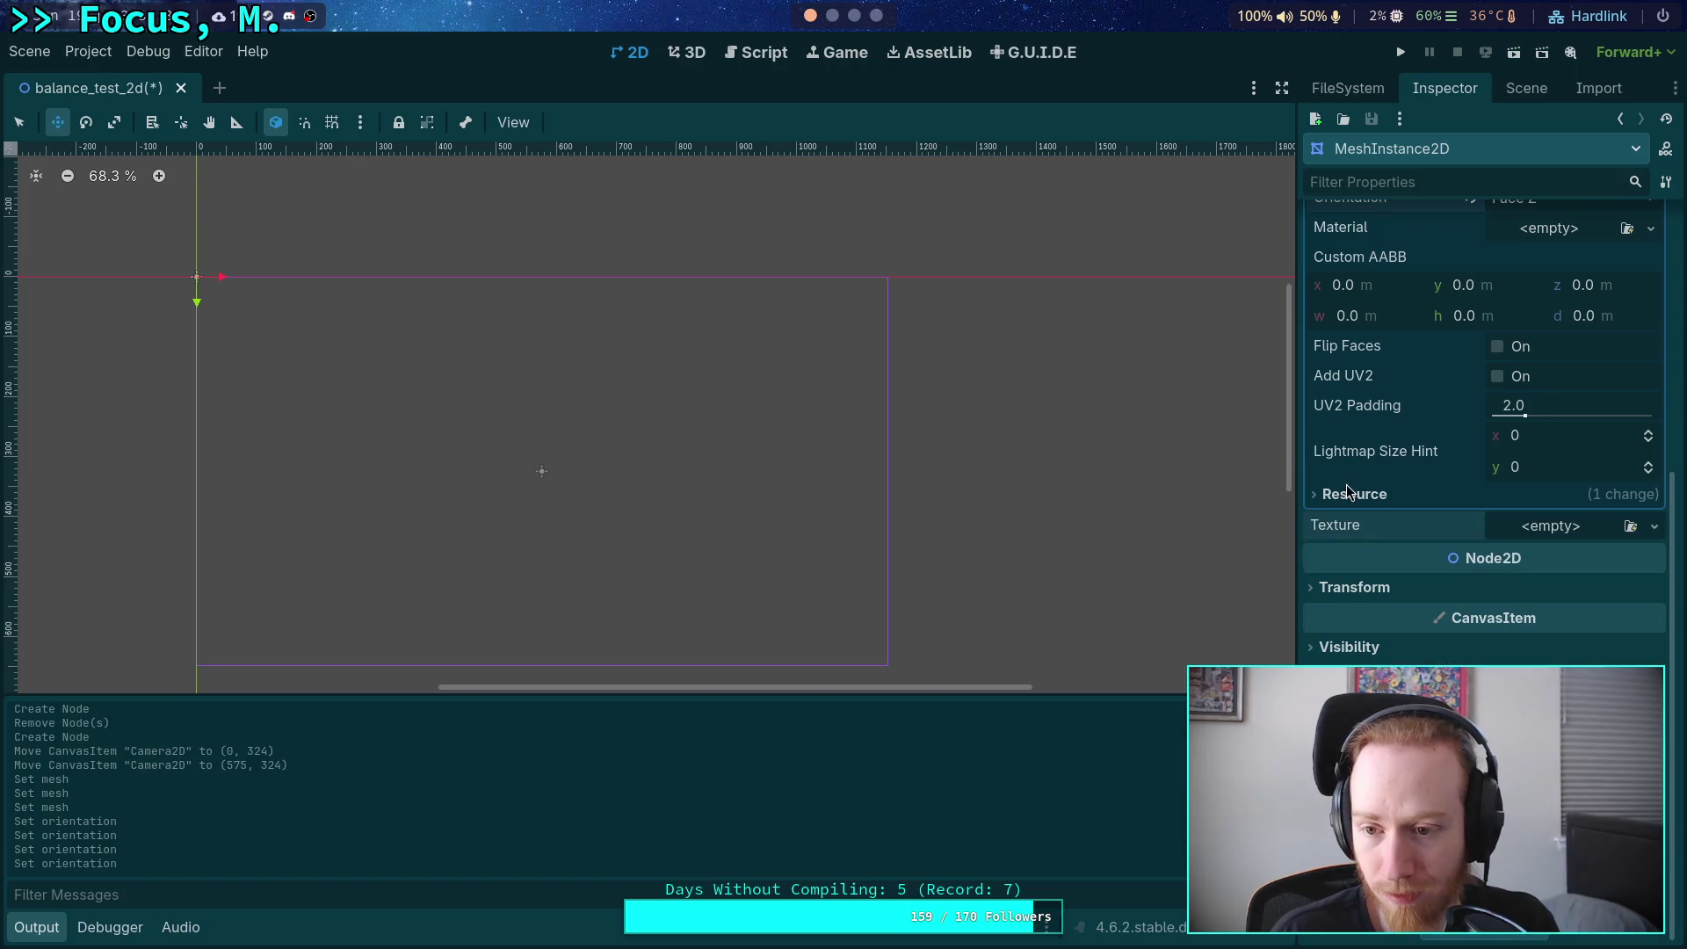
{"action": "scroll", "coordinate": [1441, 544], "scroll_direction": "up", "scroll_amount": 5}
{"action": "scroll", "coordinate": [1466, 576], "scroll_direction": "down", "scroll_amount": 5}
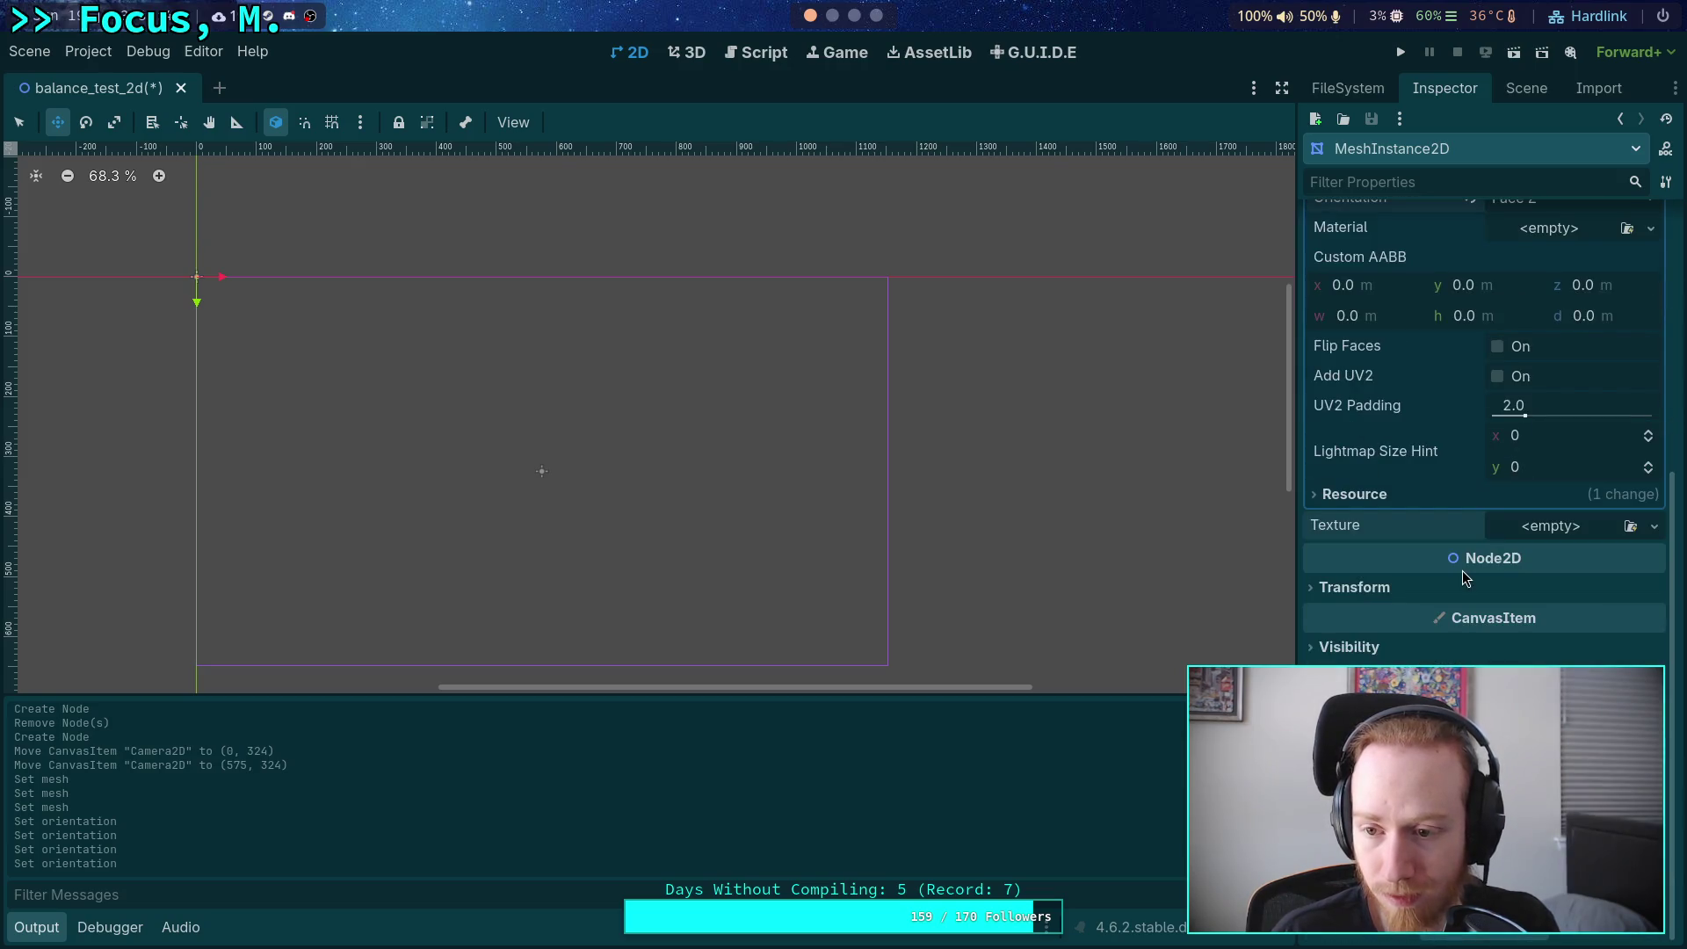
{"action": "scroll", "coordinate": [1532, 534], "scroll_direction": "up", "scroll_amount": 4}
{"action": "left_click", "coordinate": [1548, 503]}
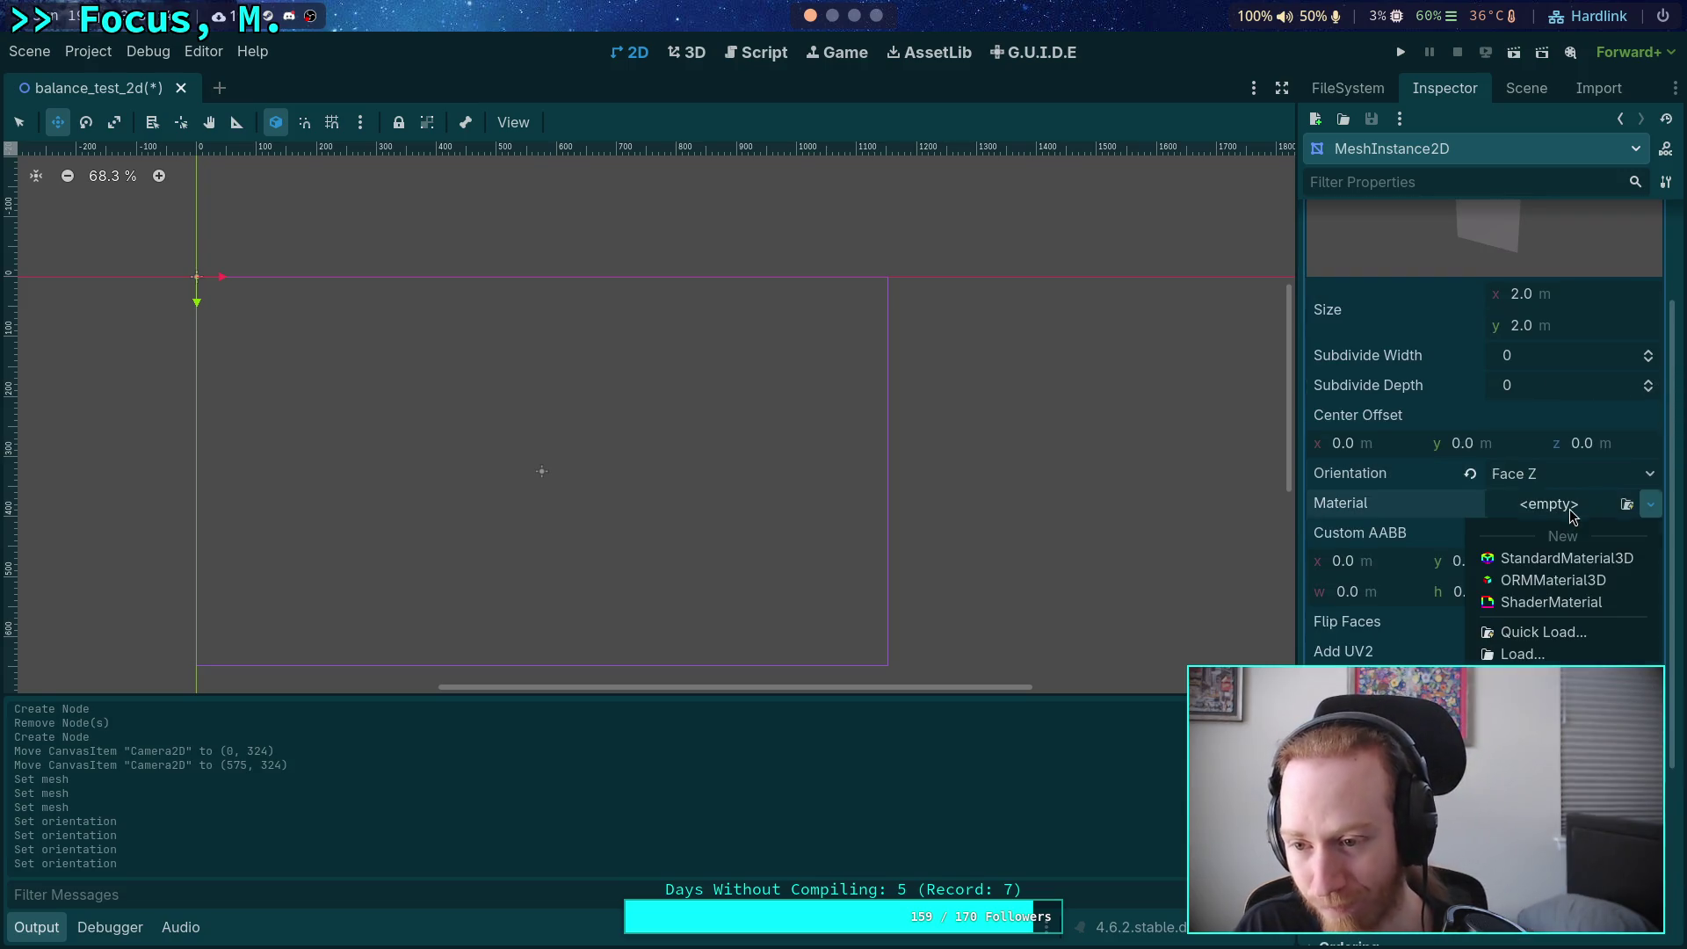
Give the plane mesh a StandardMaterial3D with a black albedo colour.
{"action": "left_click", "coordinate": [1567, 560]}
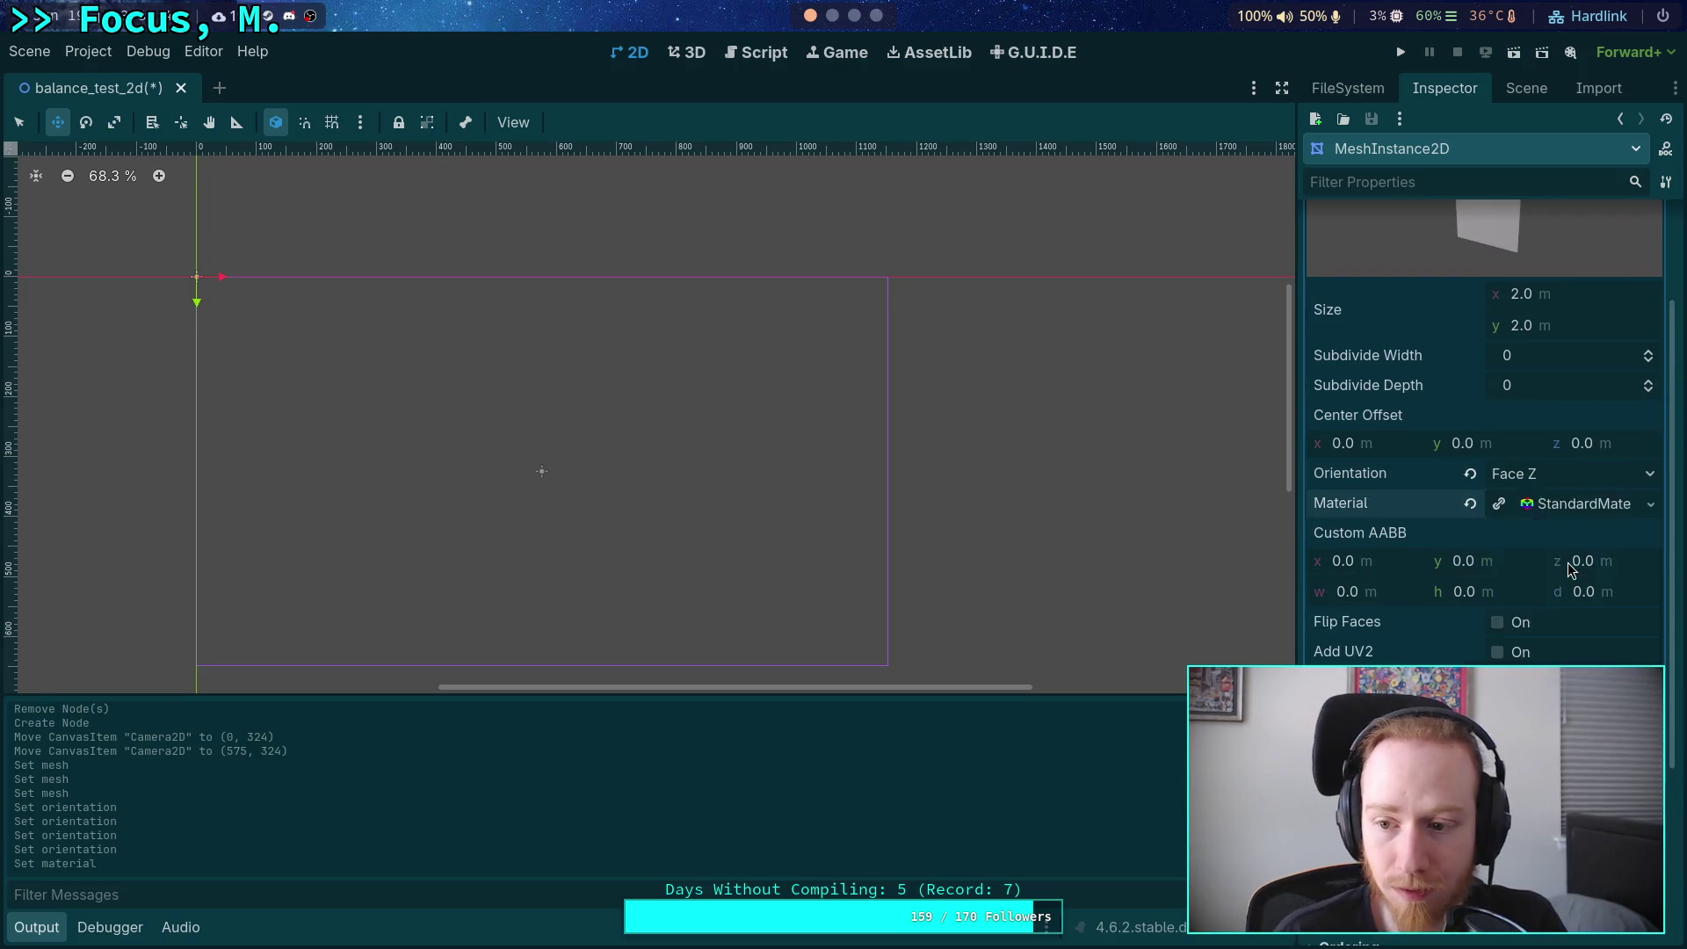
{"action": "left_click", "coordinate": [1609, 522]}
{"action": "scroll", "coordinate": [1548, 640], "scroll_direction": "down", "scroll_amount": 3}
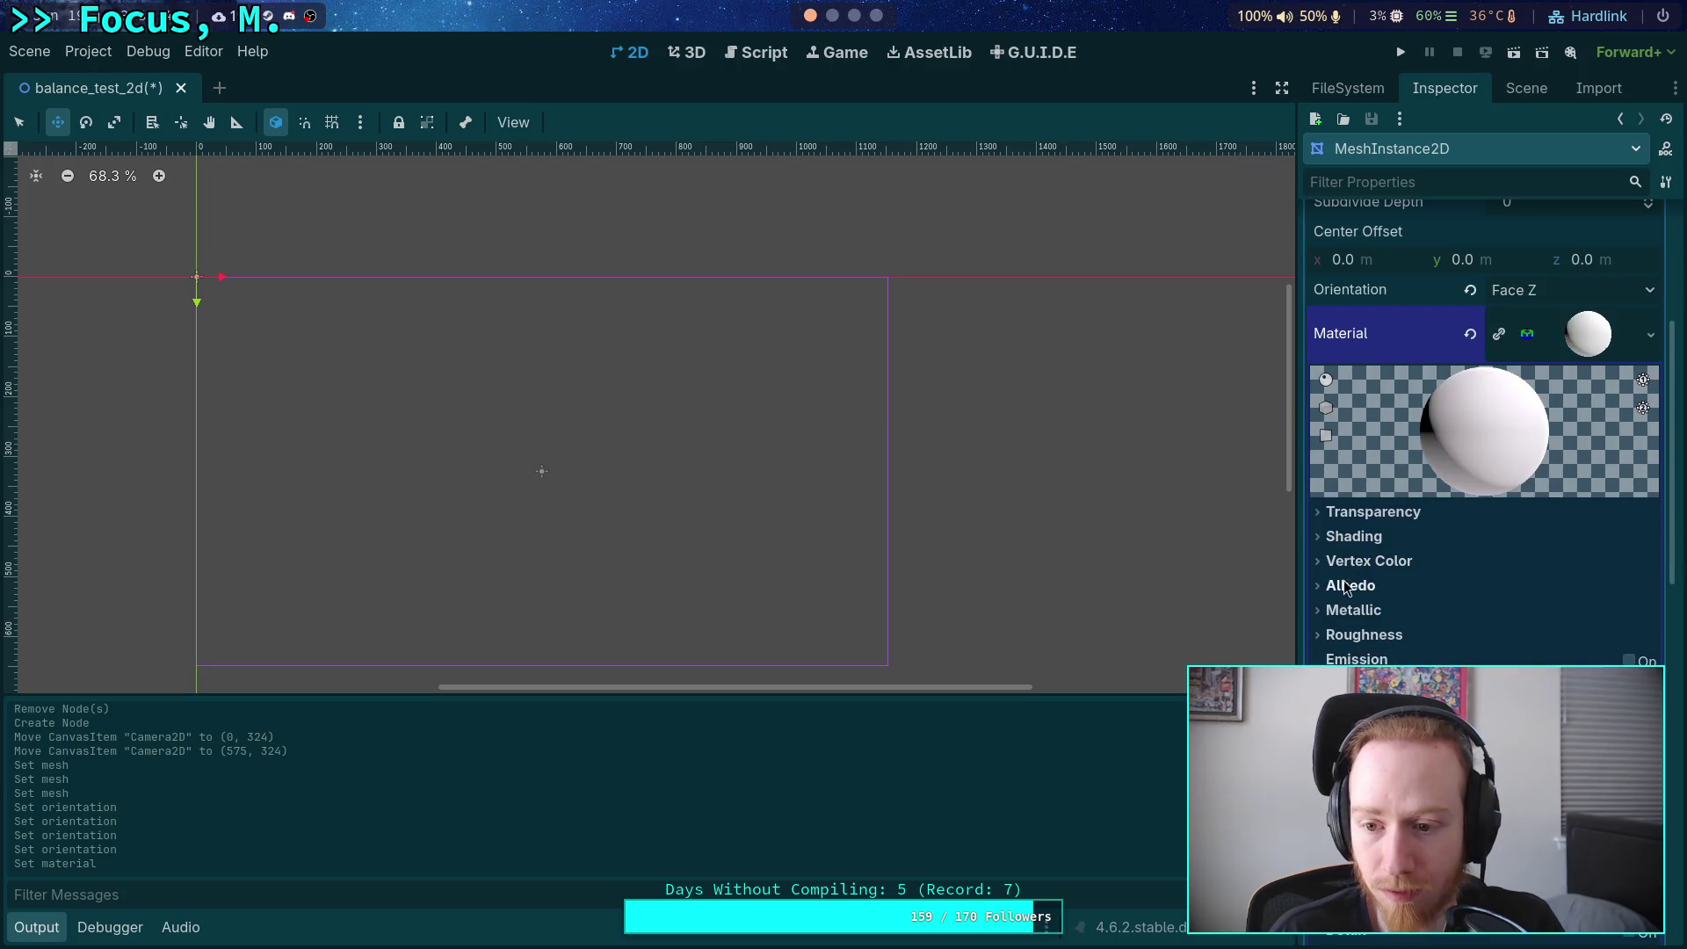
{"action": "left_click", "coordinate": [1370, 585]}
{"action": "left_click", "coordinate": [1597, 615]}
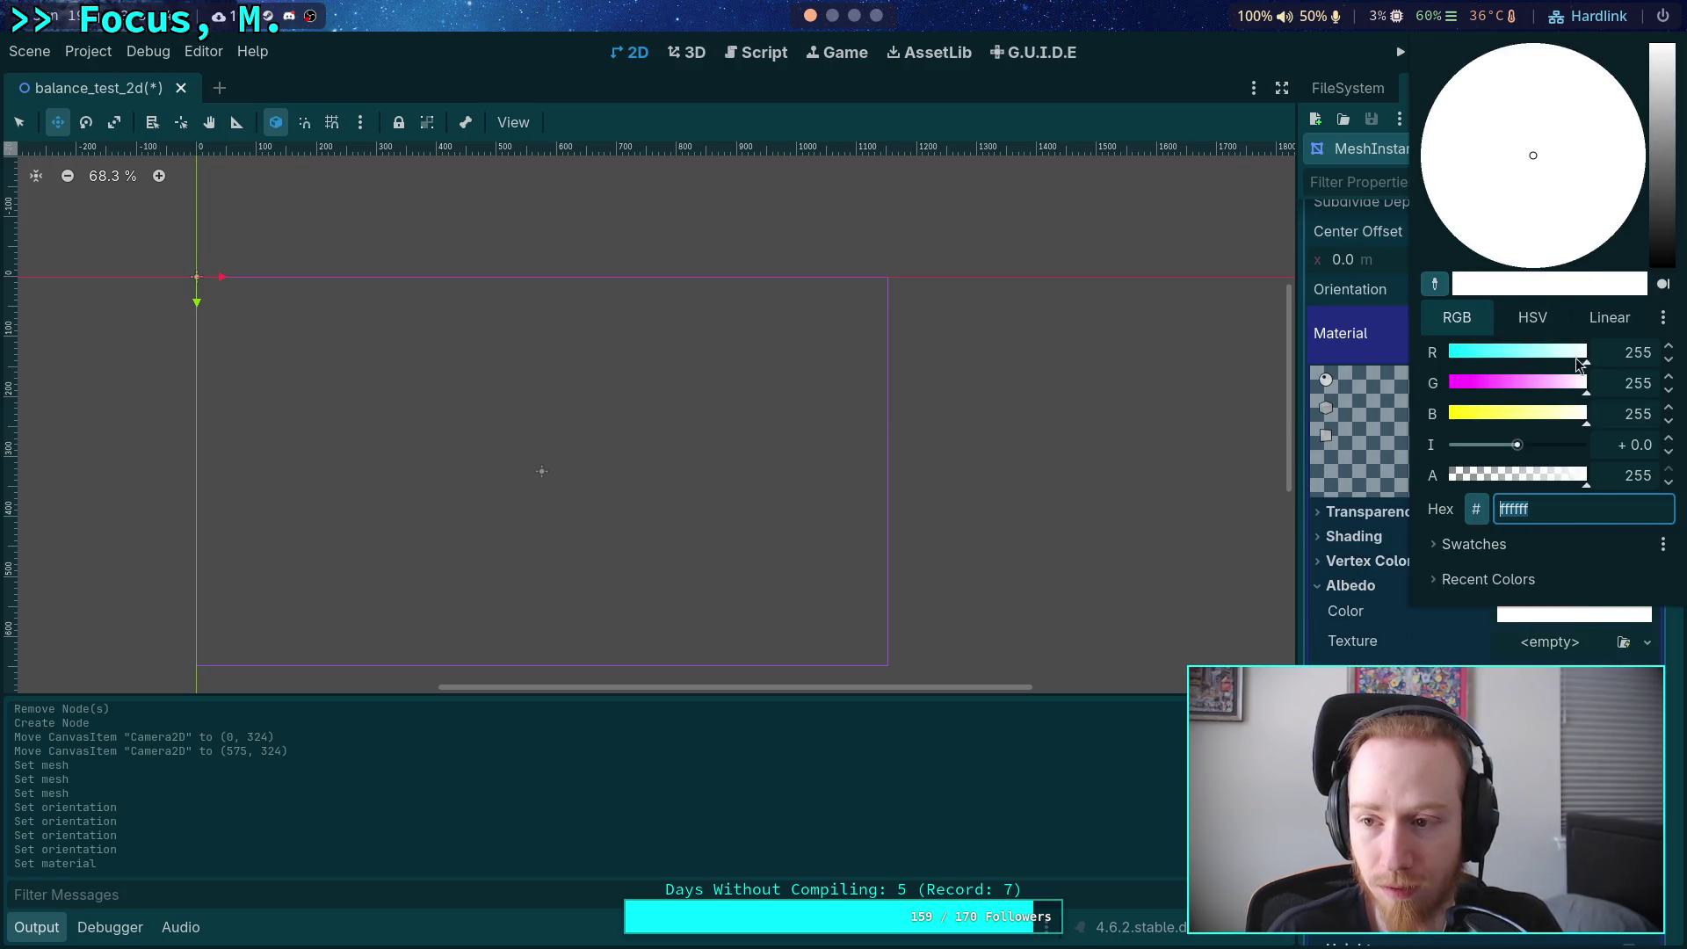
{"action": "left_click_drag", "start_coordinate": [1669, 199], "coordinate": [1669, 268]}
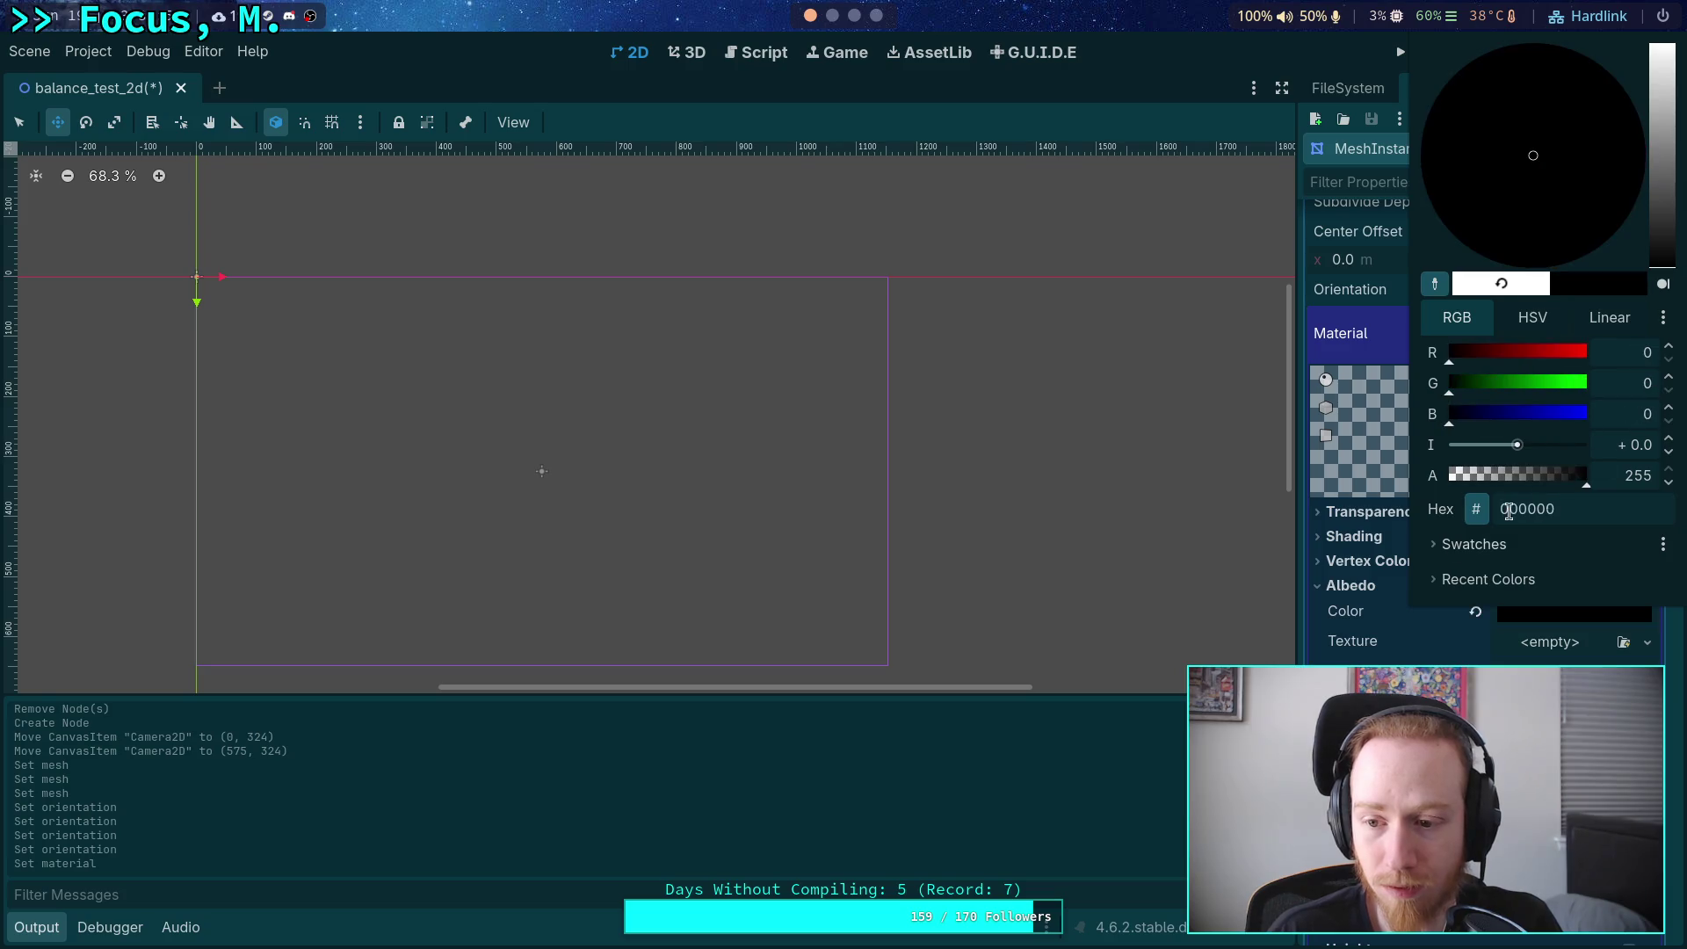
{"action": "left_click", "coordinate": [1377, 625]}
{"action": "scroll", "coordinate": [1445, 543], "scroll_direction": "up", "scroll_amount": 5}
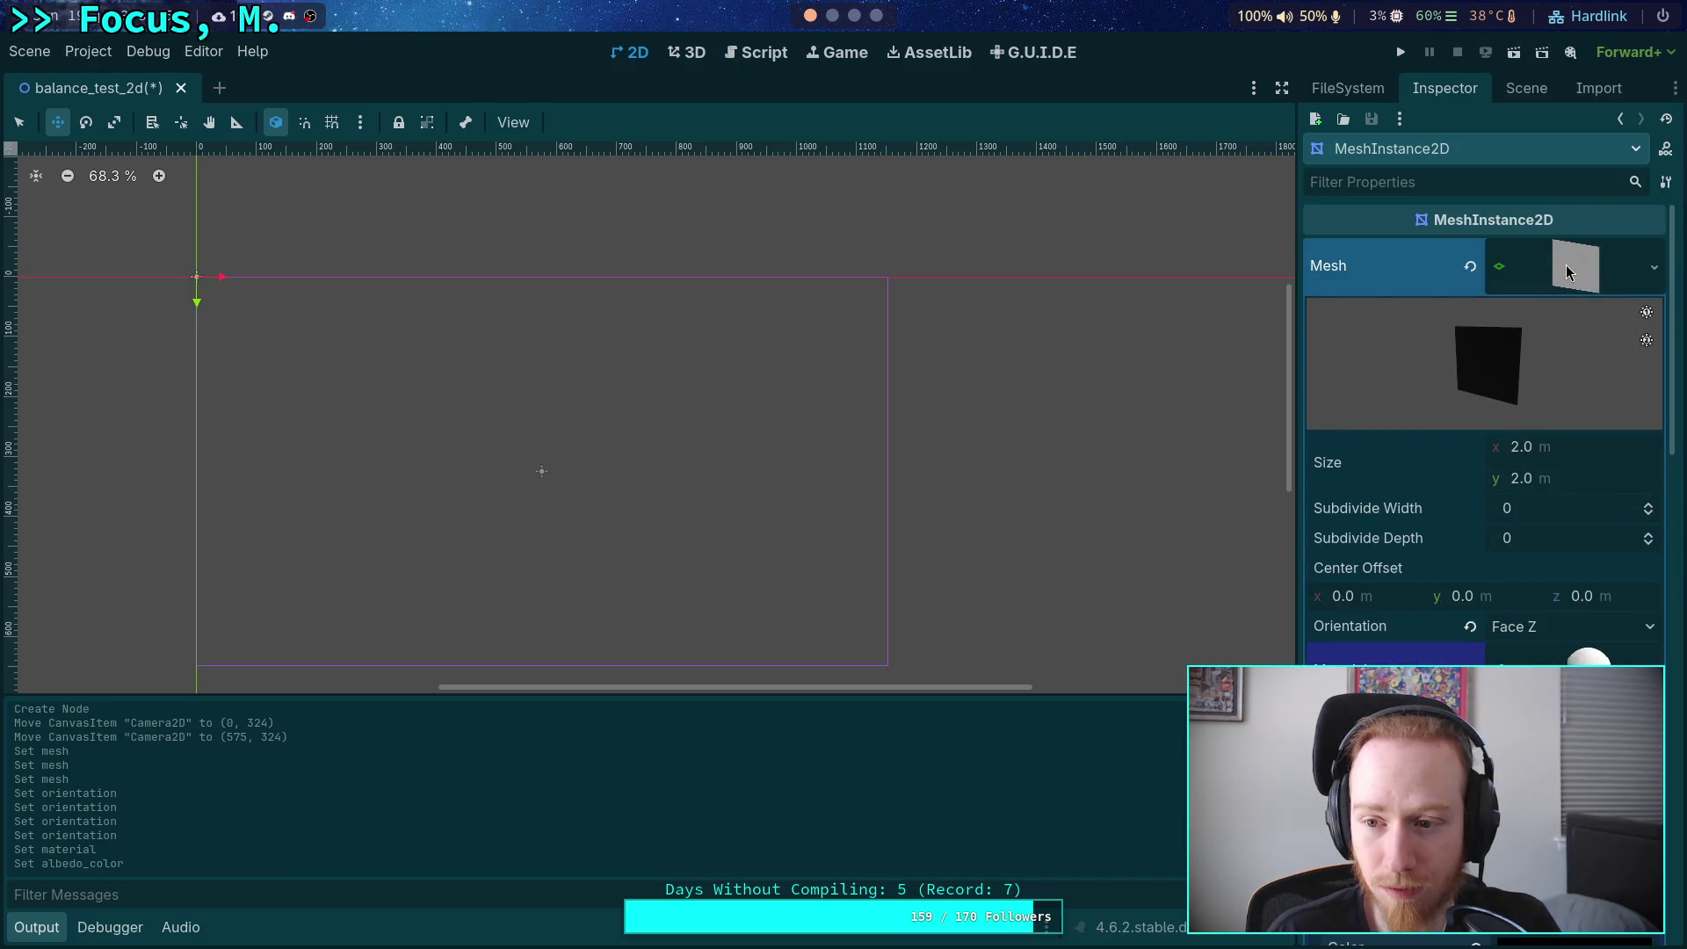
Try Face X and Face Y orientations, then settle the plane on Face Z.
{"action": "left_click", "coordinate": [1568, 625]}
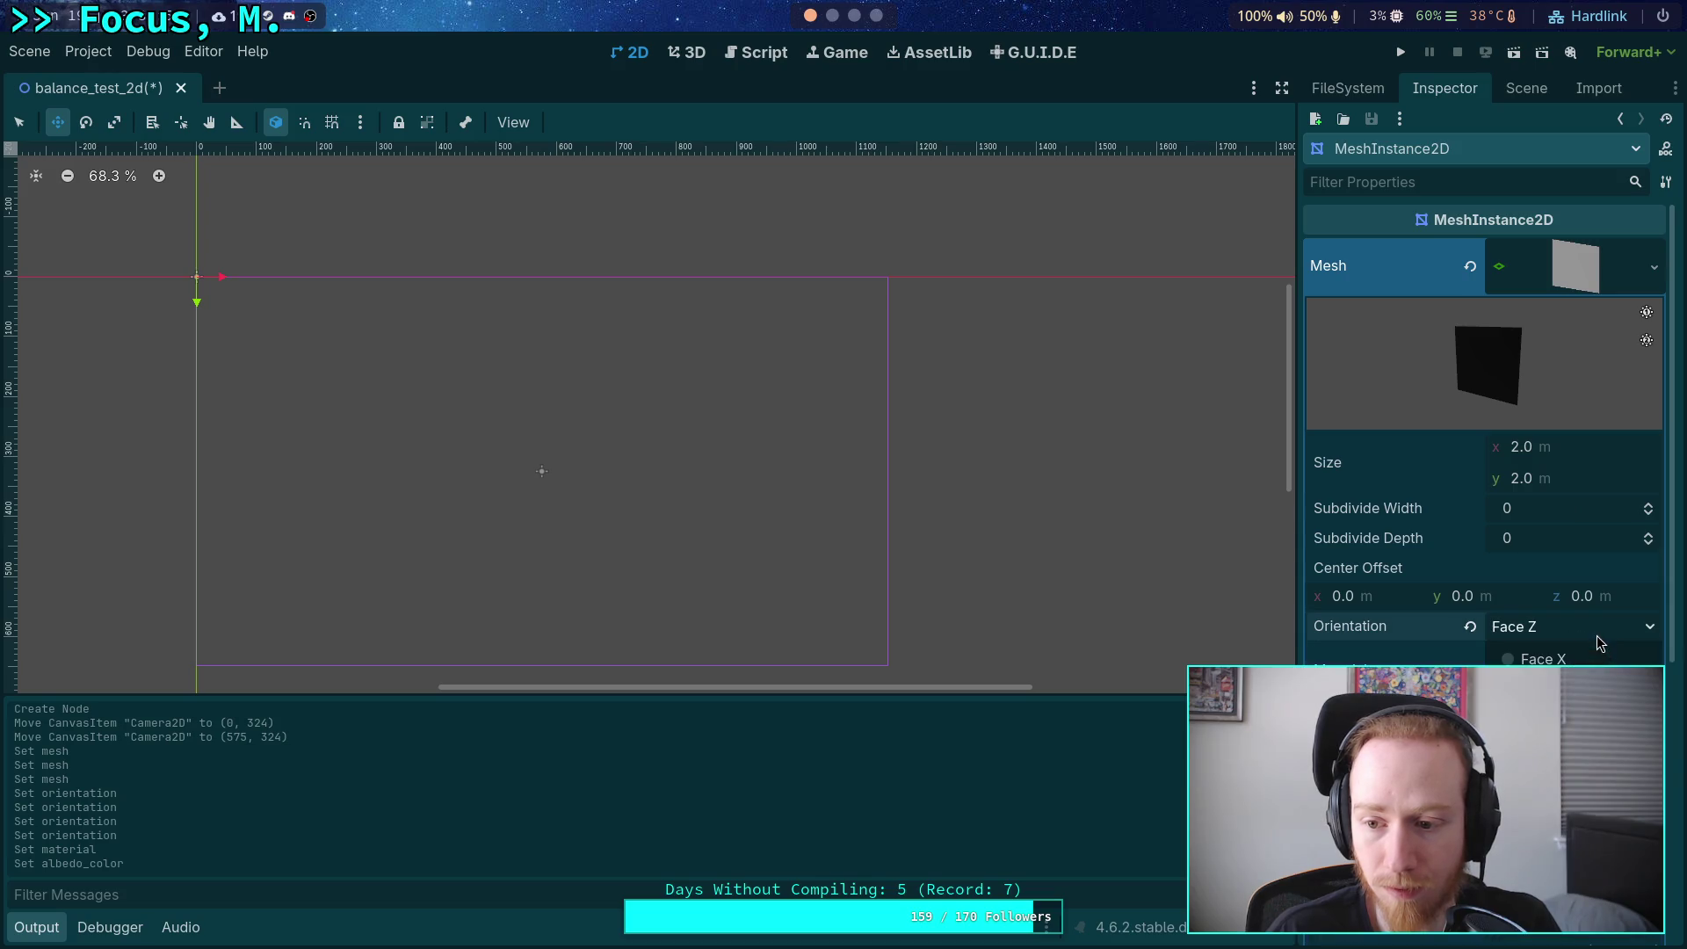
{"action": "left_click", "coordinate": [1542, 659]}
{"action": "left_click", "coordinate": [1568, 626]}
{"action": "left_click", "coordinate": [1542, 689]}
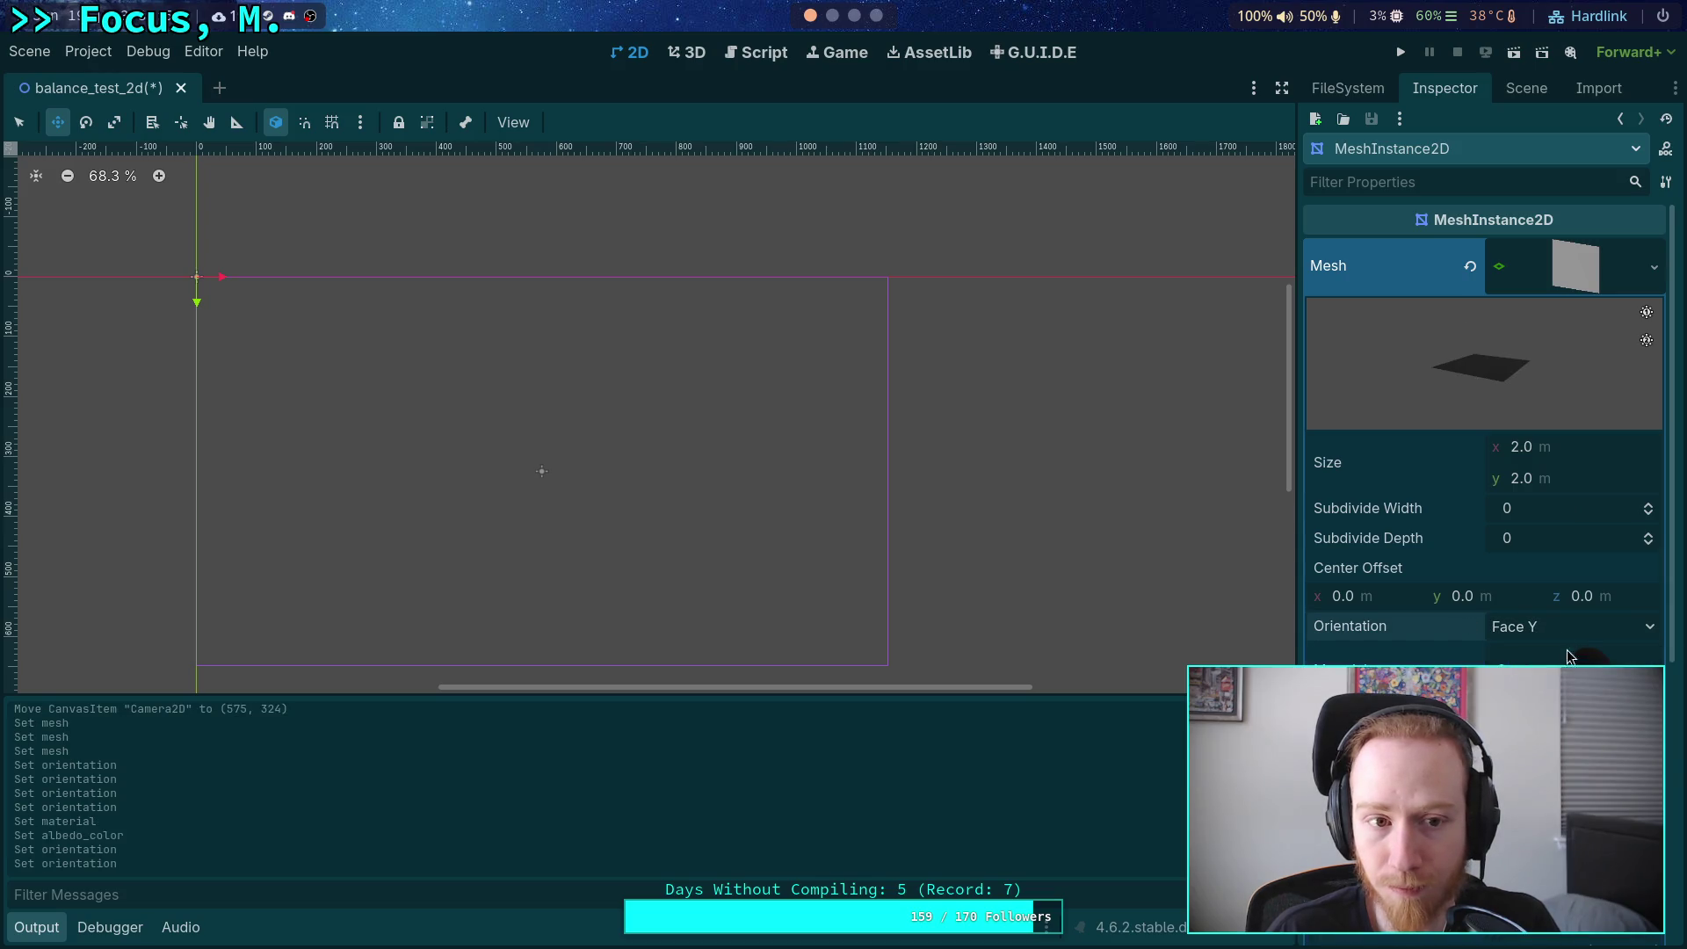
{"action": "left_click", "coordinate": [1568, 625]}
{"action": "left_click", "coordinate": [1542, 719]}
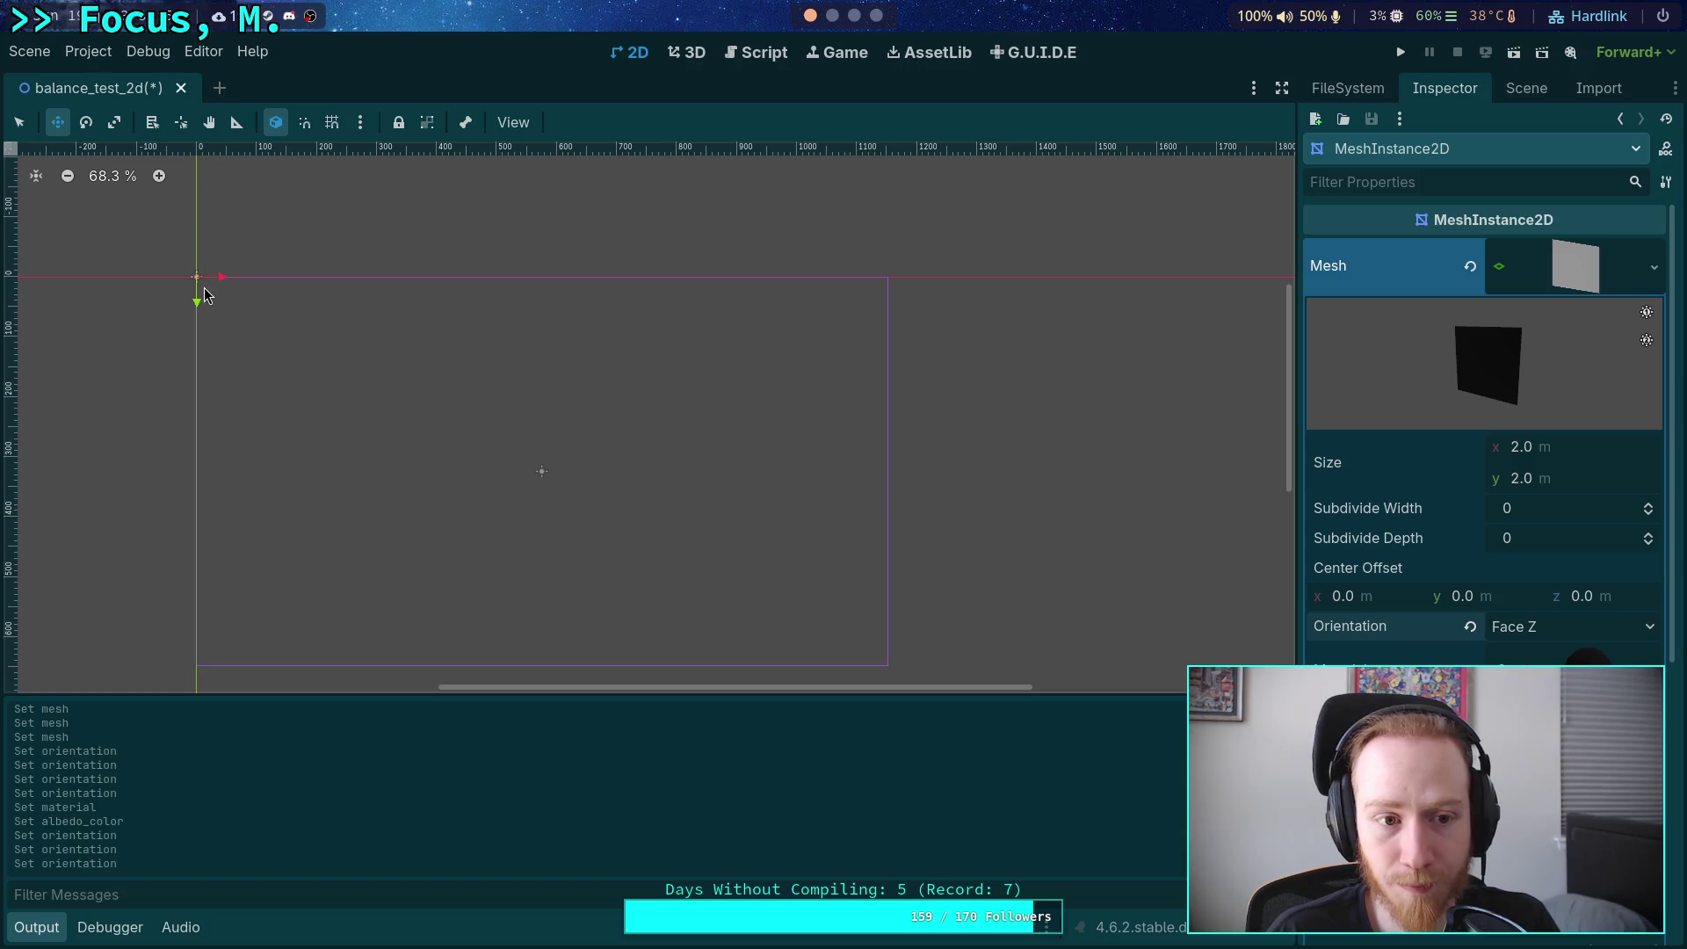
Drag the MeshInstance2D to position 245, 154 and show its properties.
{"action": "mouse_move", "coordinate": [205, 295]}
{"action": "left_mouse_down"}
{"action": "mouse_move", "coordinate": [215, 373]}
{"action": "mouse_move", "coordinate": [395, 379]}
{"action": "left_mouse_up"}
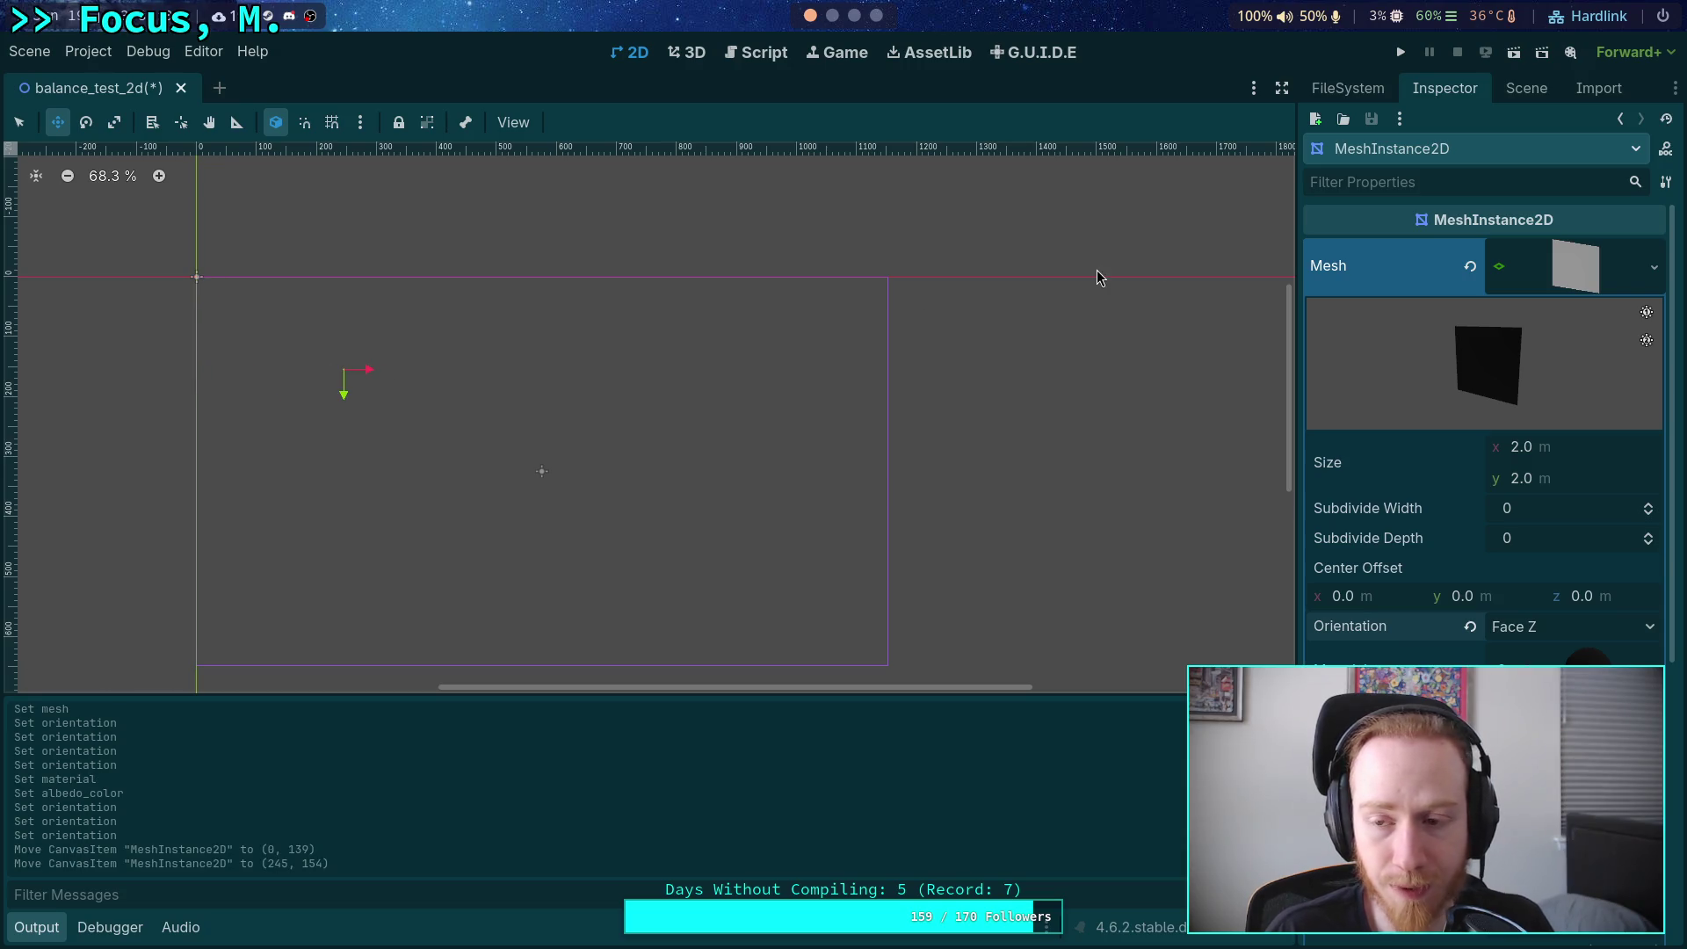
{"action": "left_click", "coordinate": [1512, 92]}
{"action": "left_click", "coordinate": [1448, 200]}
{"action": "left_click", "coordinate": [1440, 180]}
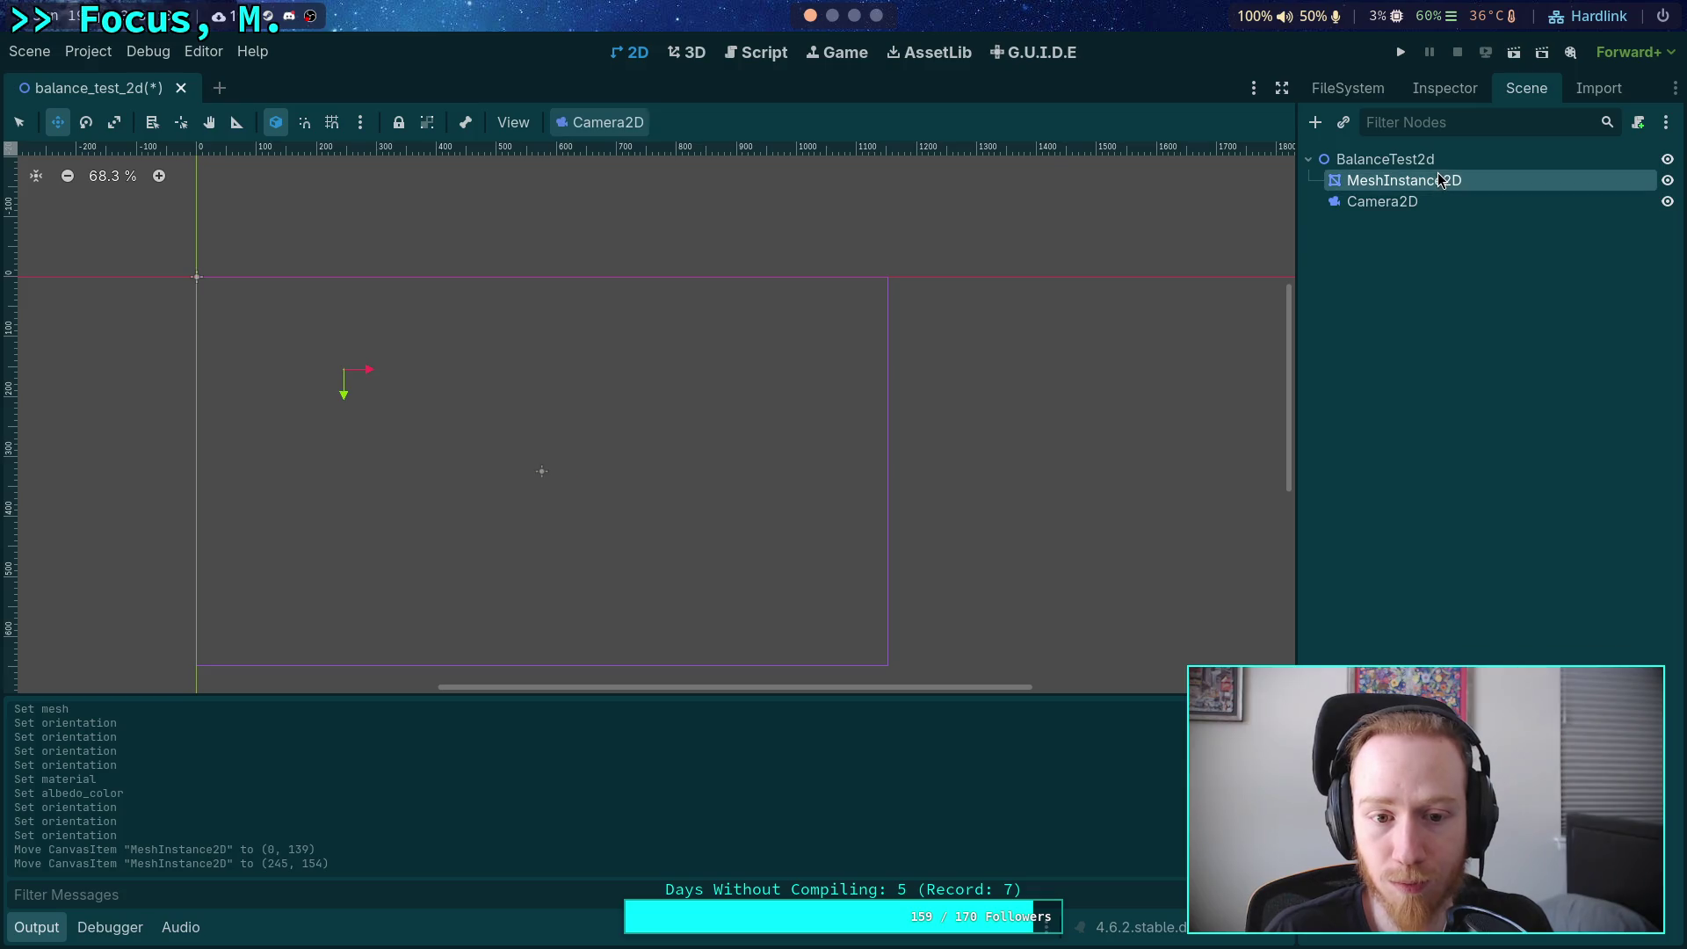
{"action": "scroll", "coordinate": [386, 382], "scroll_direction": "up", "scroll_amount": 8}
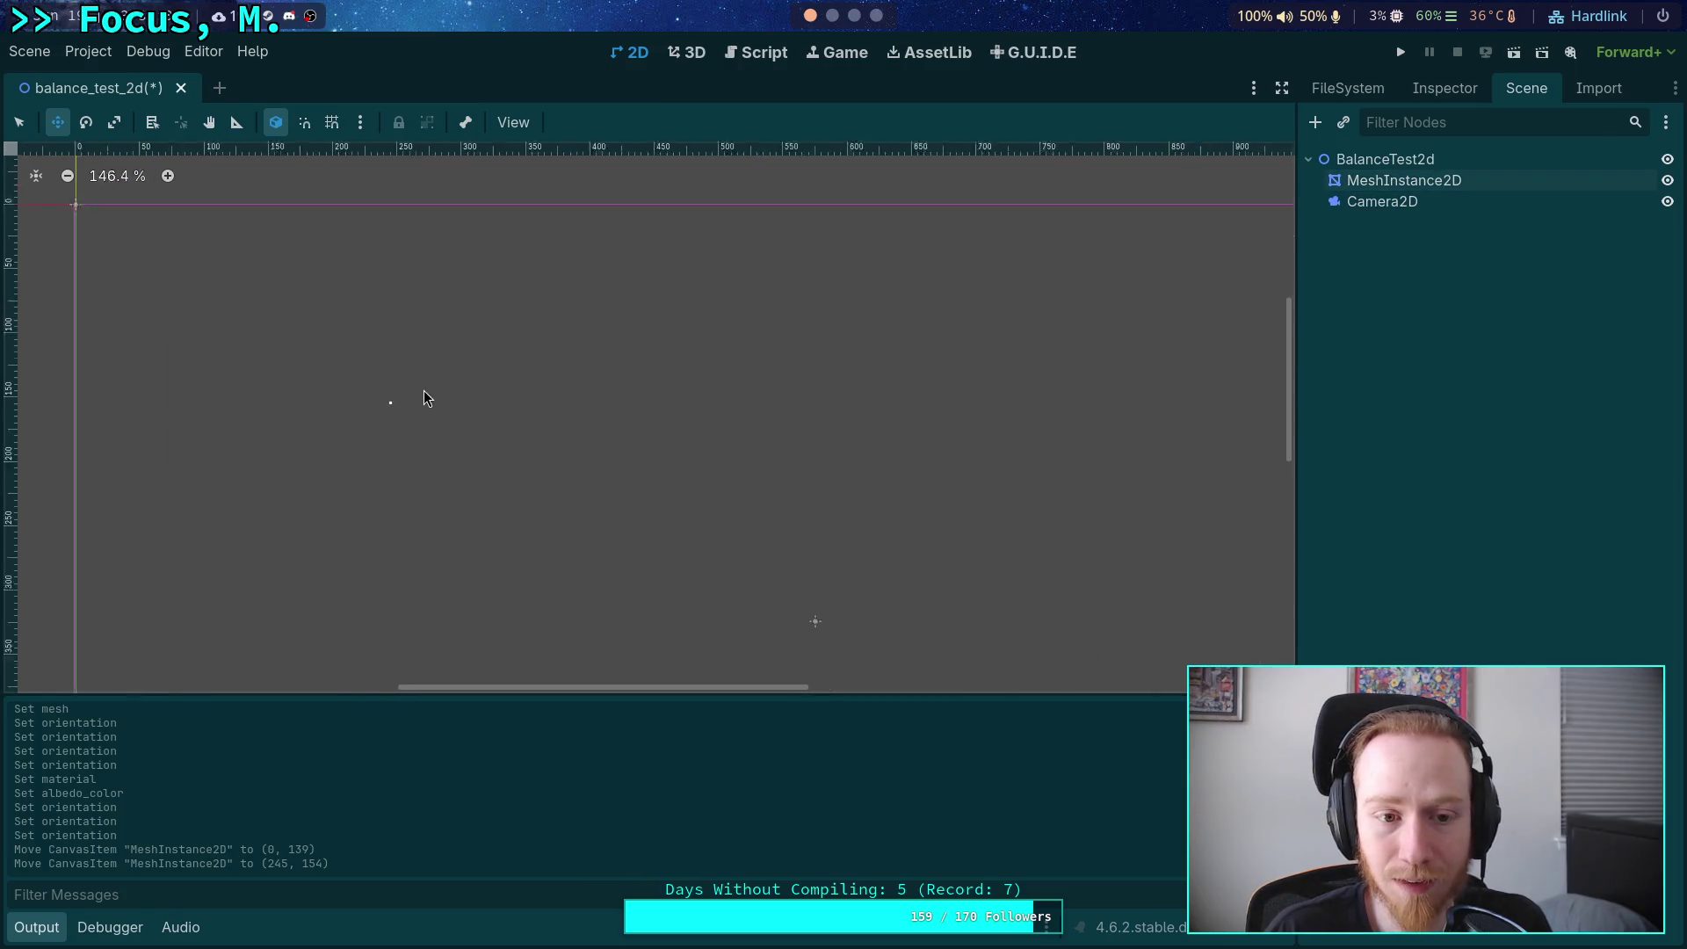
{"action": "scroll", "coordinate": [414, 402], "scroll_direction": "up", "scroll_amount": 20}
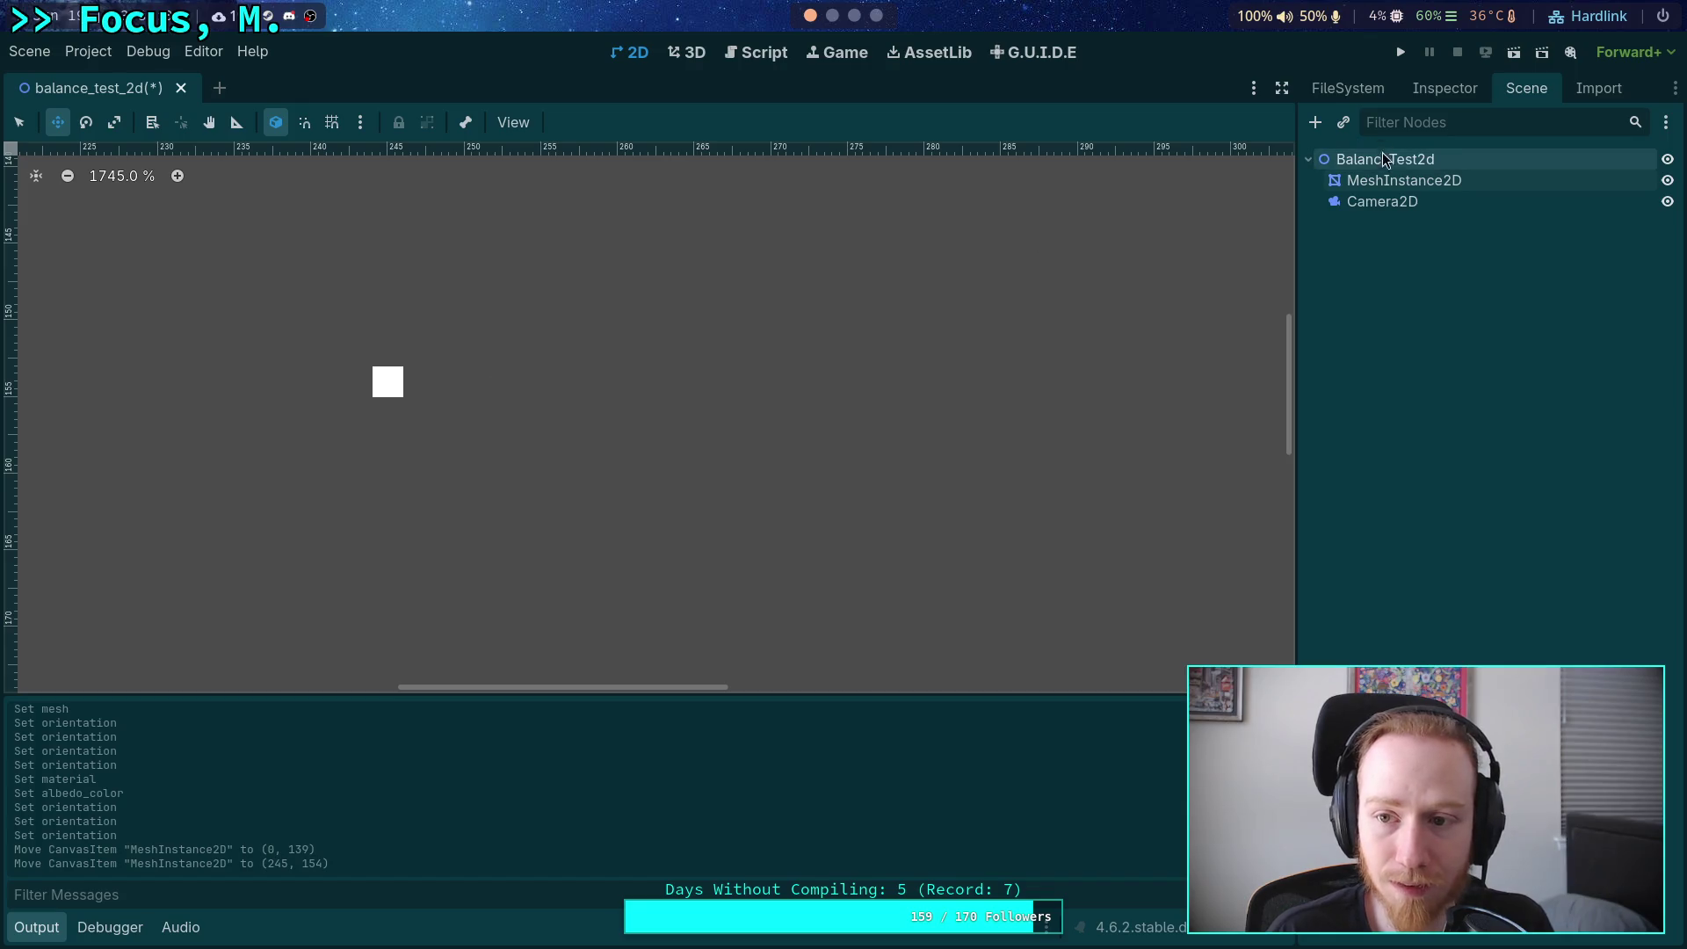
{"action": "left_click", "coordinate": [1396, 181]}
{"action": "left_click", "coordinate": [1444, 87]}
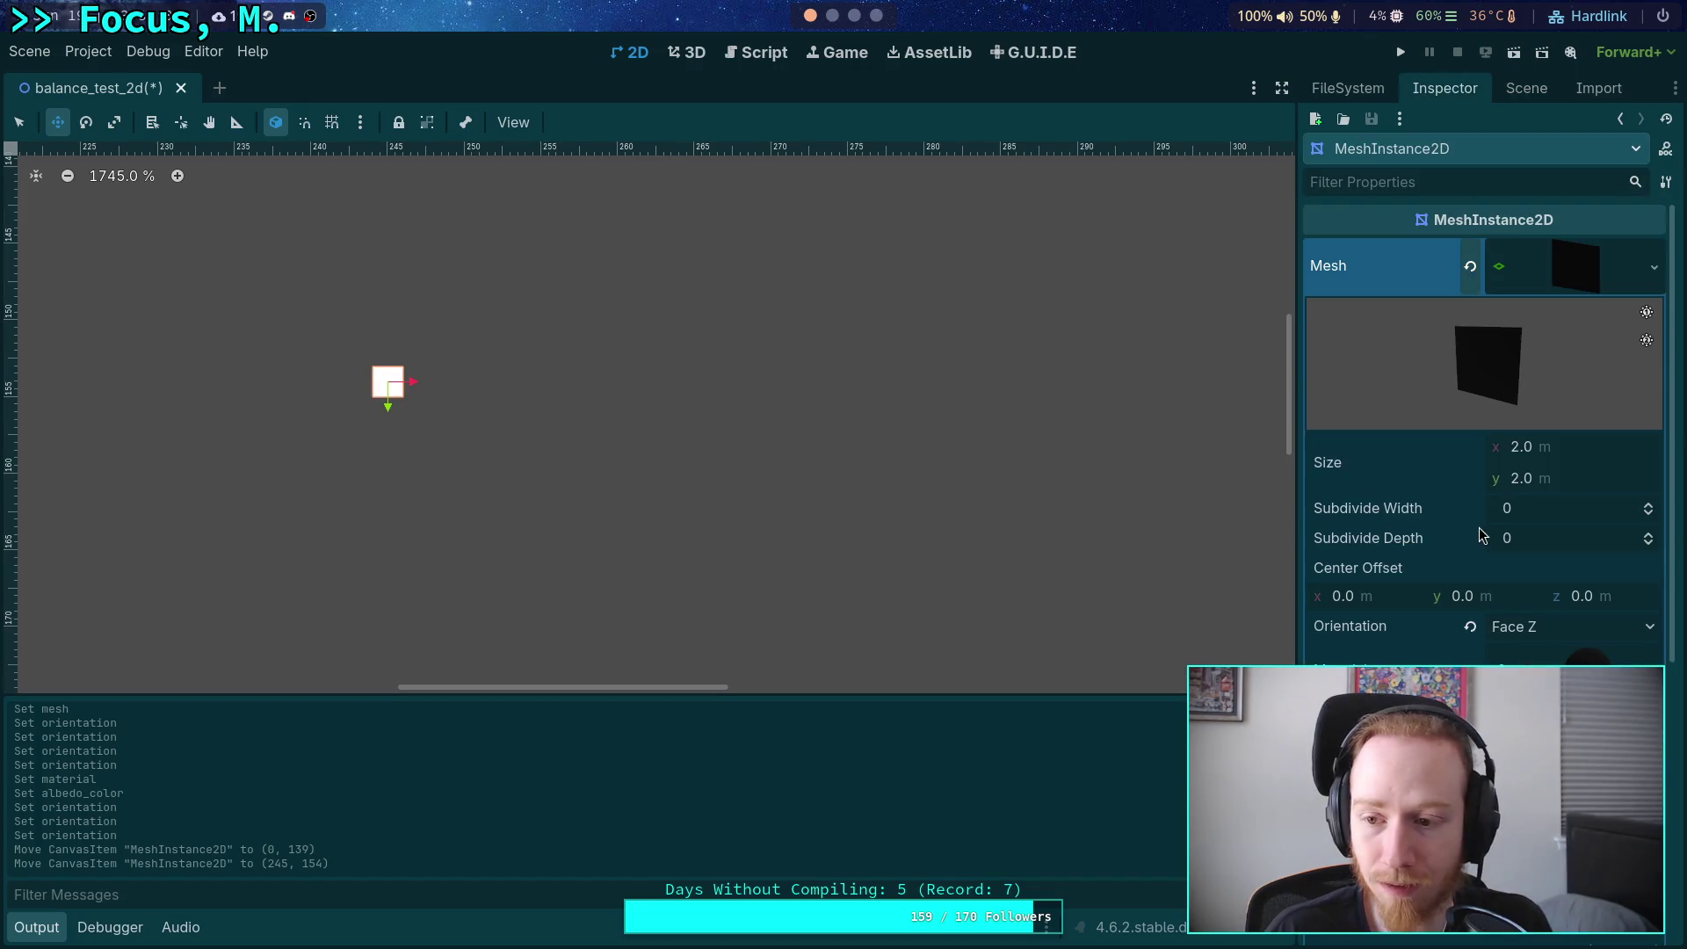
{"action": "left_click", "coordinate": [1595, 448]}
Set the mesh width to 5 and keep the Orientation at Face Z.
{"action": "type", "text": "5"}
{"action": "key", "text": "Return"}
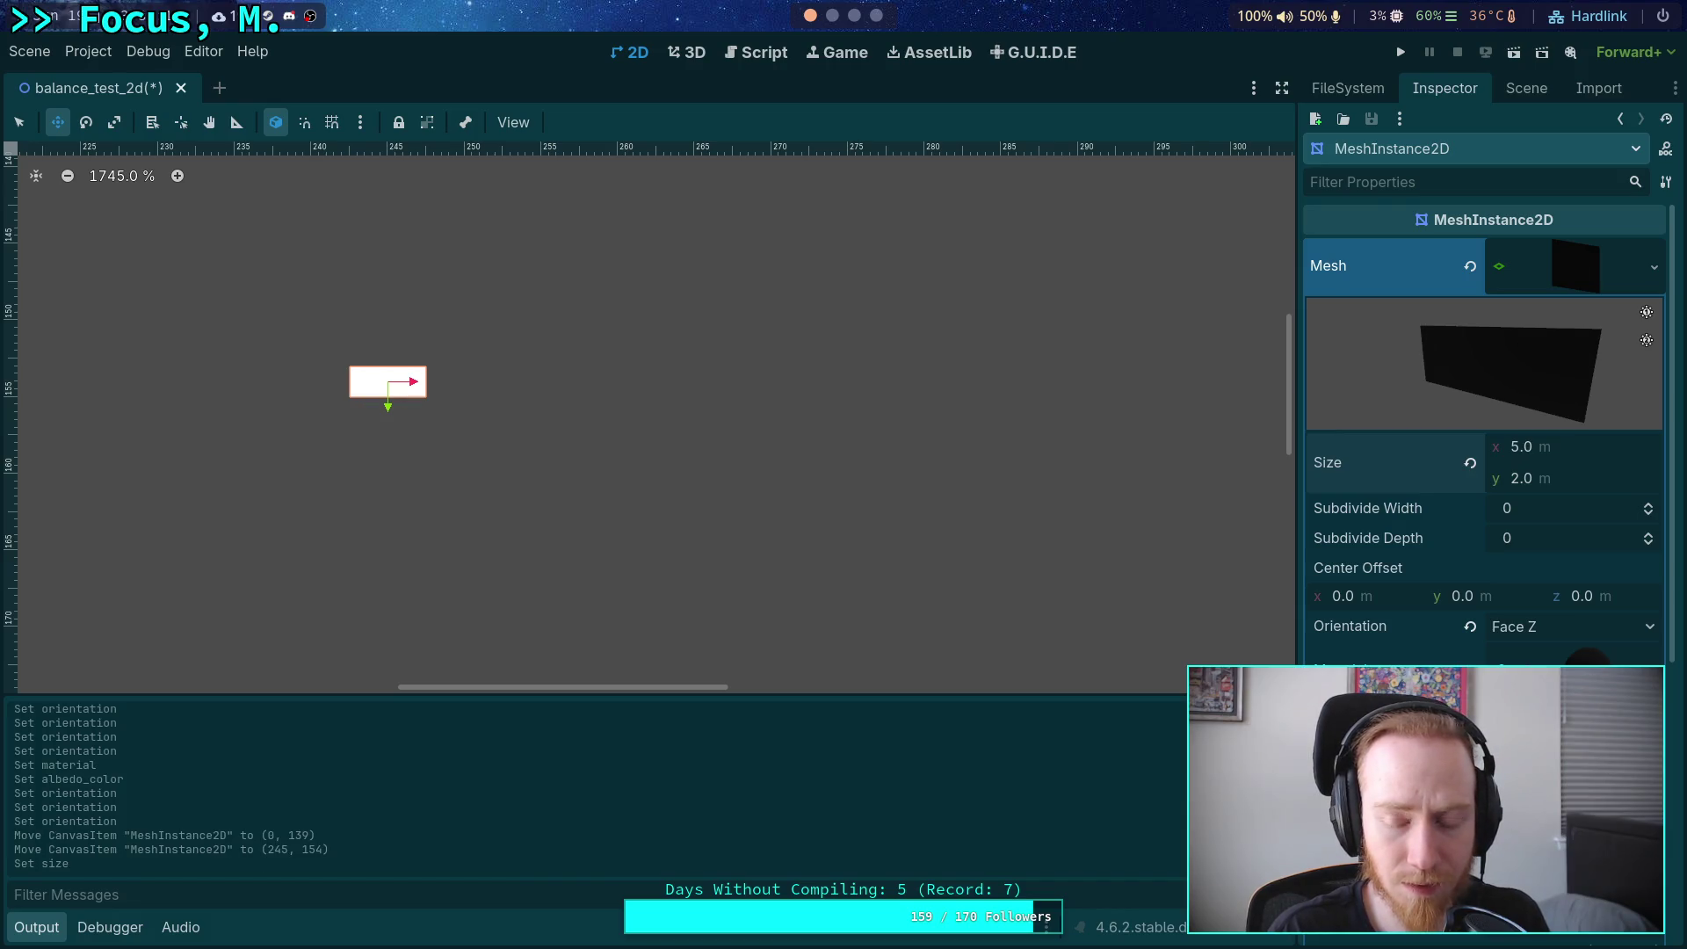
{"action": "left_click", "coordinate": [1546, 447]}
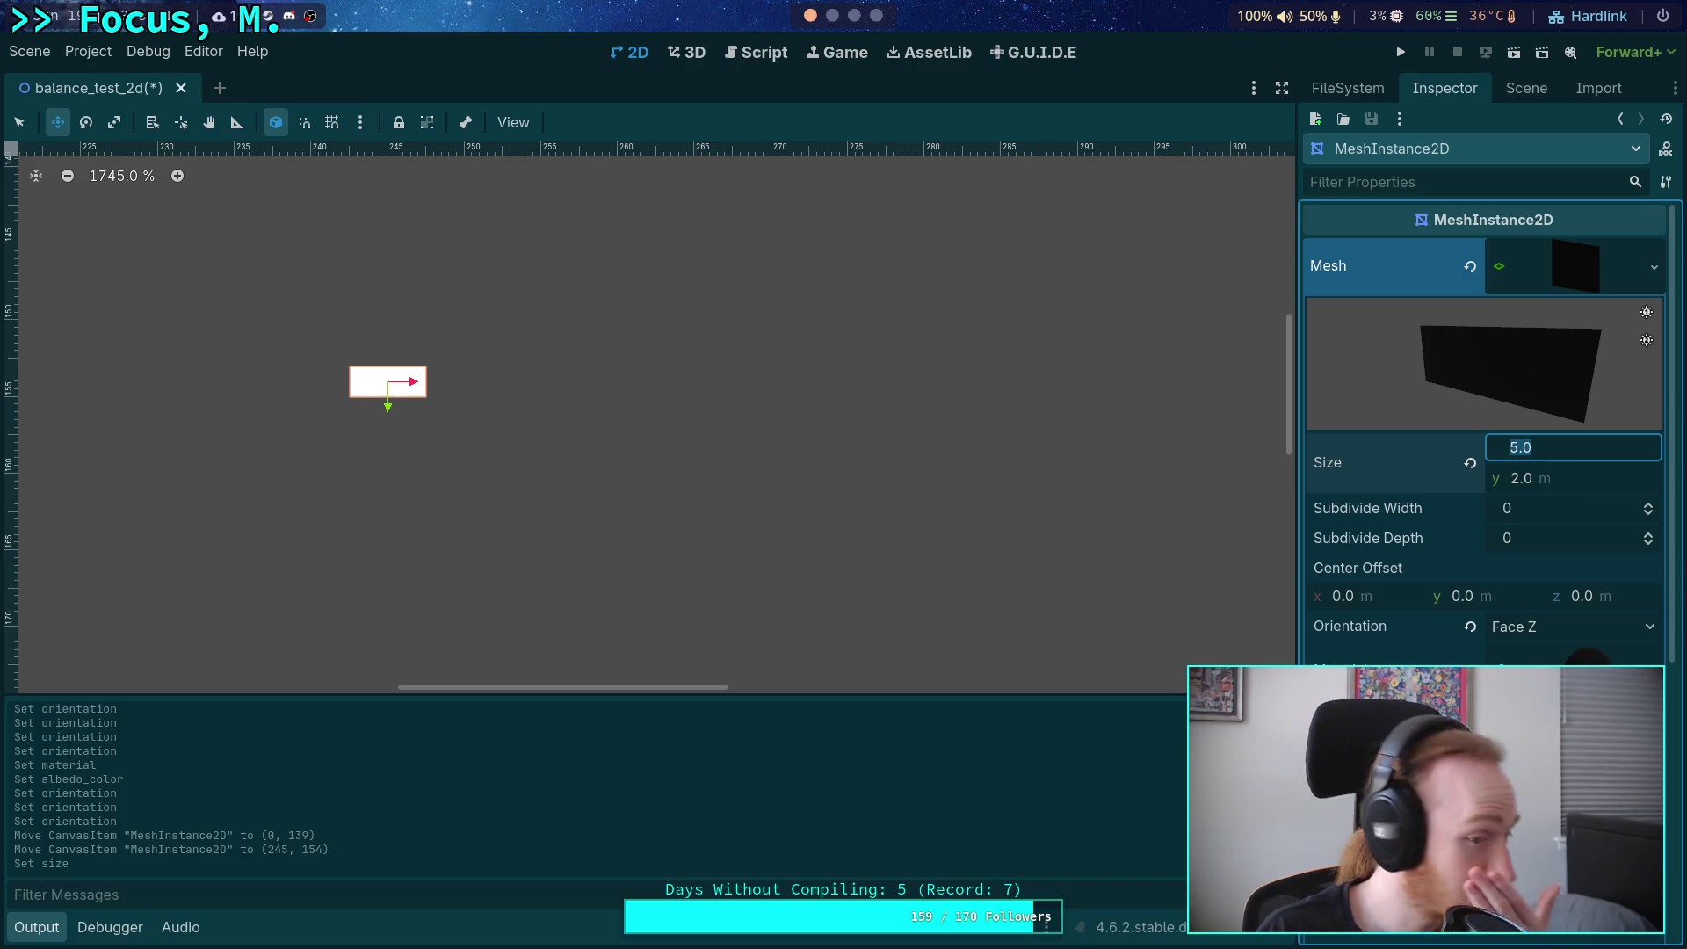
{"action": "scroll", "coordinate": [560, 479], "scroll_direction": "down", "scroll_amount": 3}
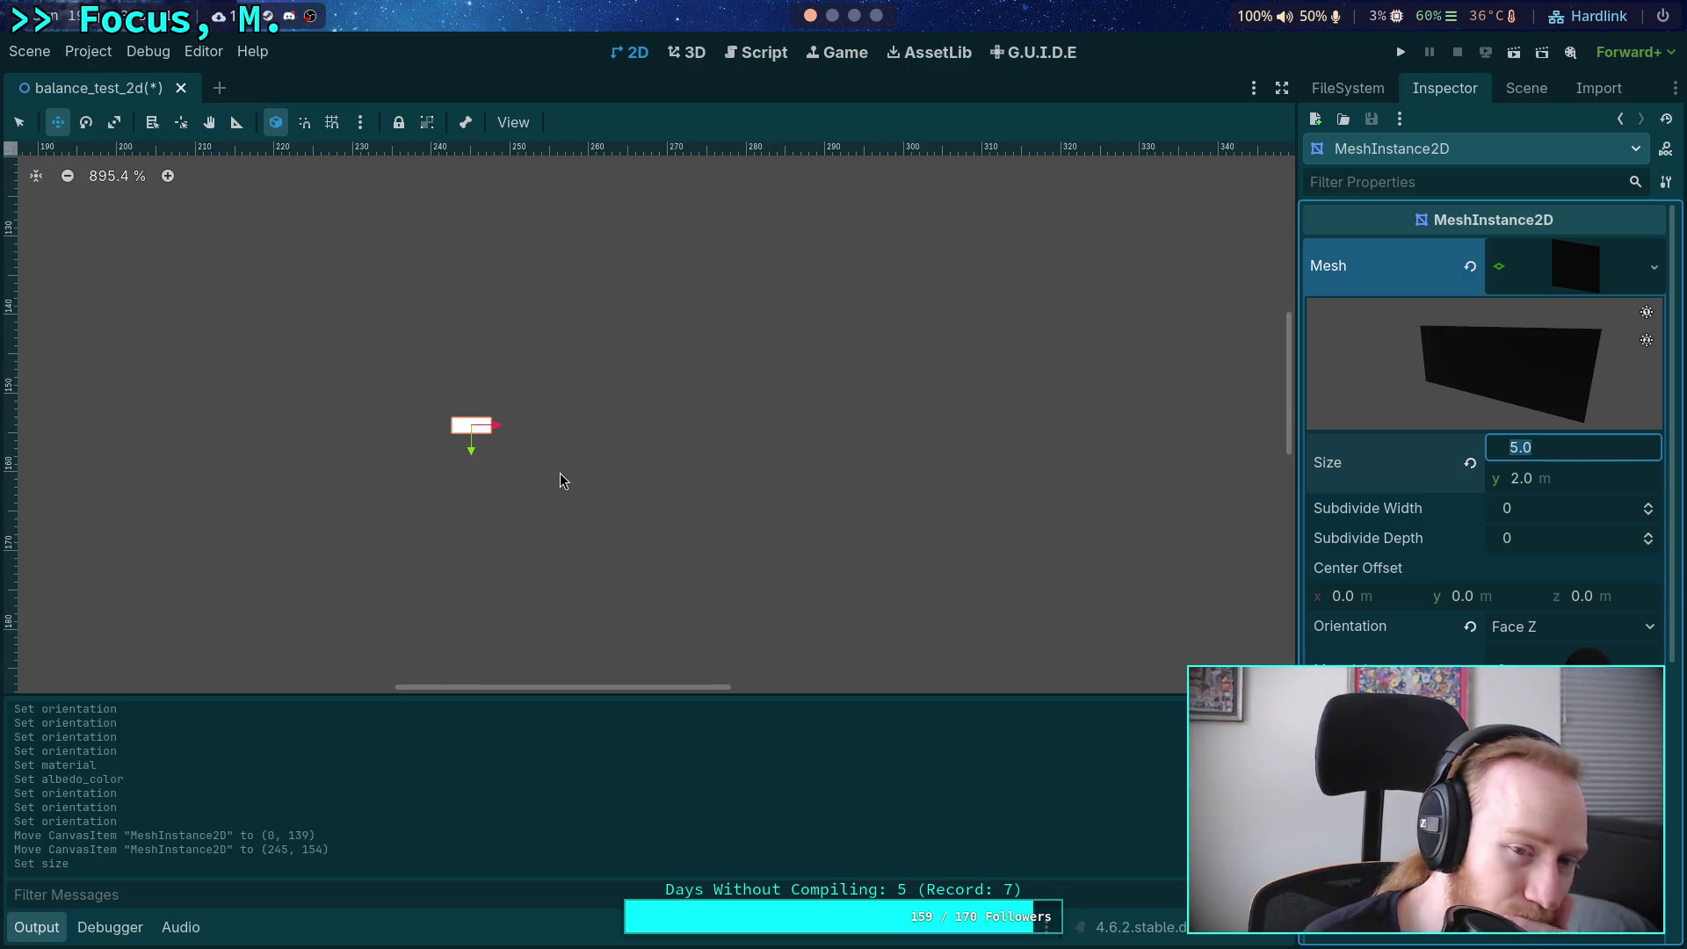
{"action": "scroll", "coordinate": [563, 480], "scroll_direction": "down", "scroll_amount": 6}
{"action": "left_click", "coordinate": [1529, 627]}
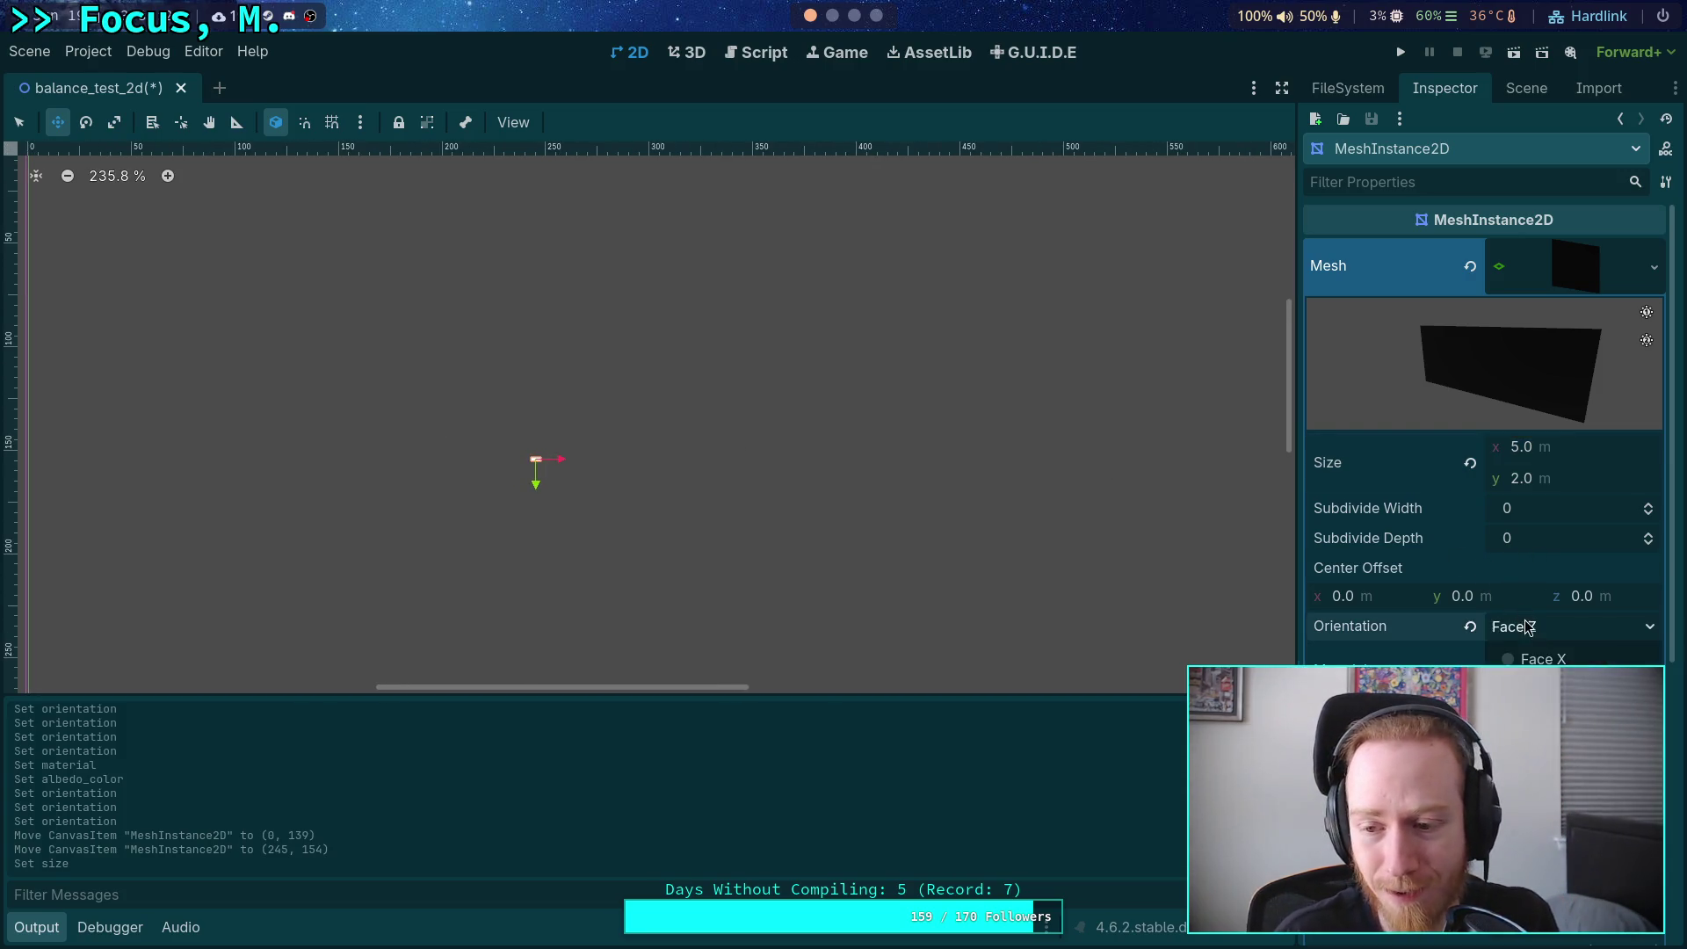
{"action": "left_click", "coordinate": [1537, 659]}
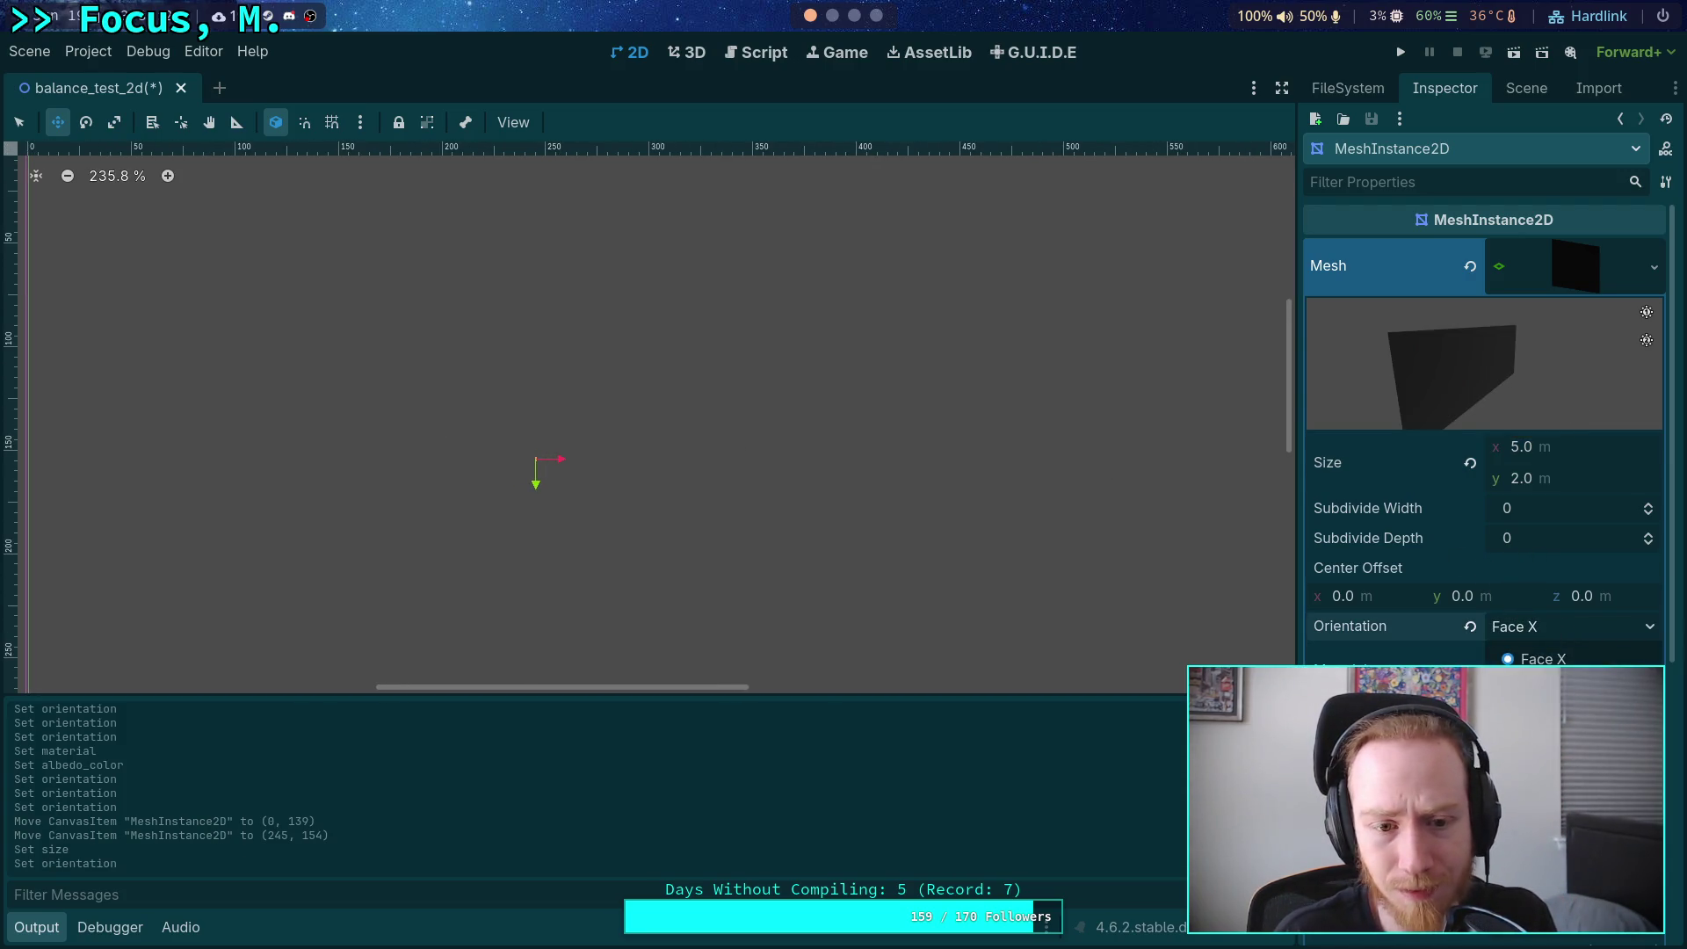
{"action": "left_click", "coordinate": [1537, 687]}
{"action": "left_click", "coordinate": [1558, 626]}
{"action": "left_click", "coordinate": [1537, 715]}
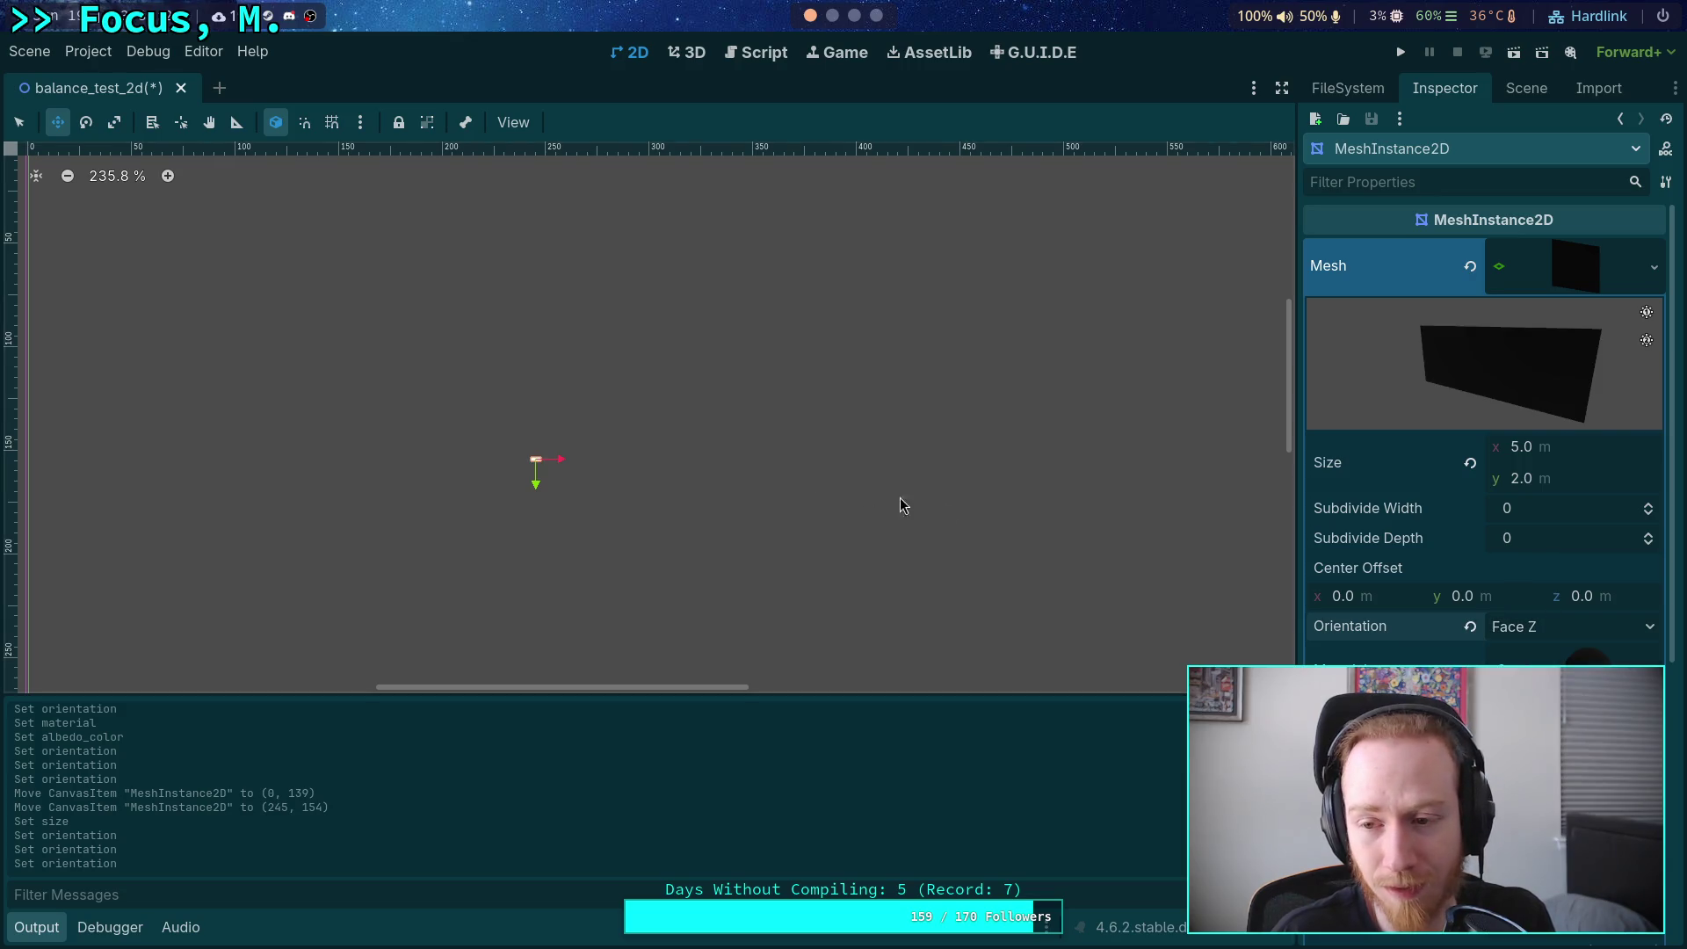
Resize the mesh to 100 × 100, making it a square.
{"action": "scroll", "coordinate": [900, 497], "scroll_direction": "down", "scroll_amount": 9}
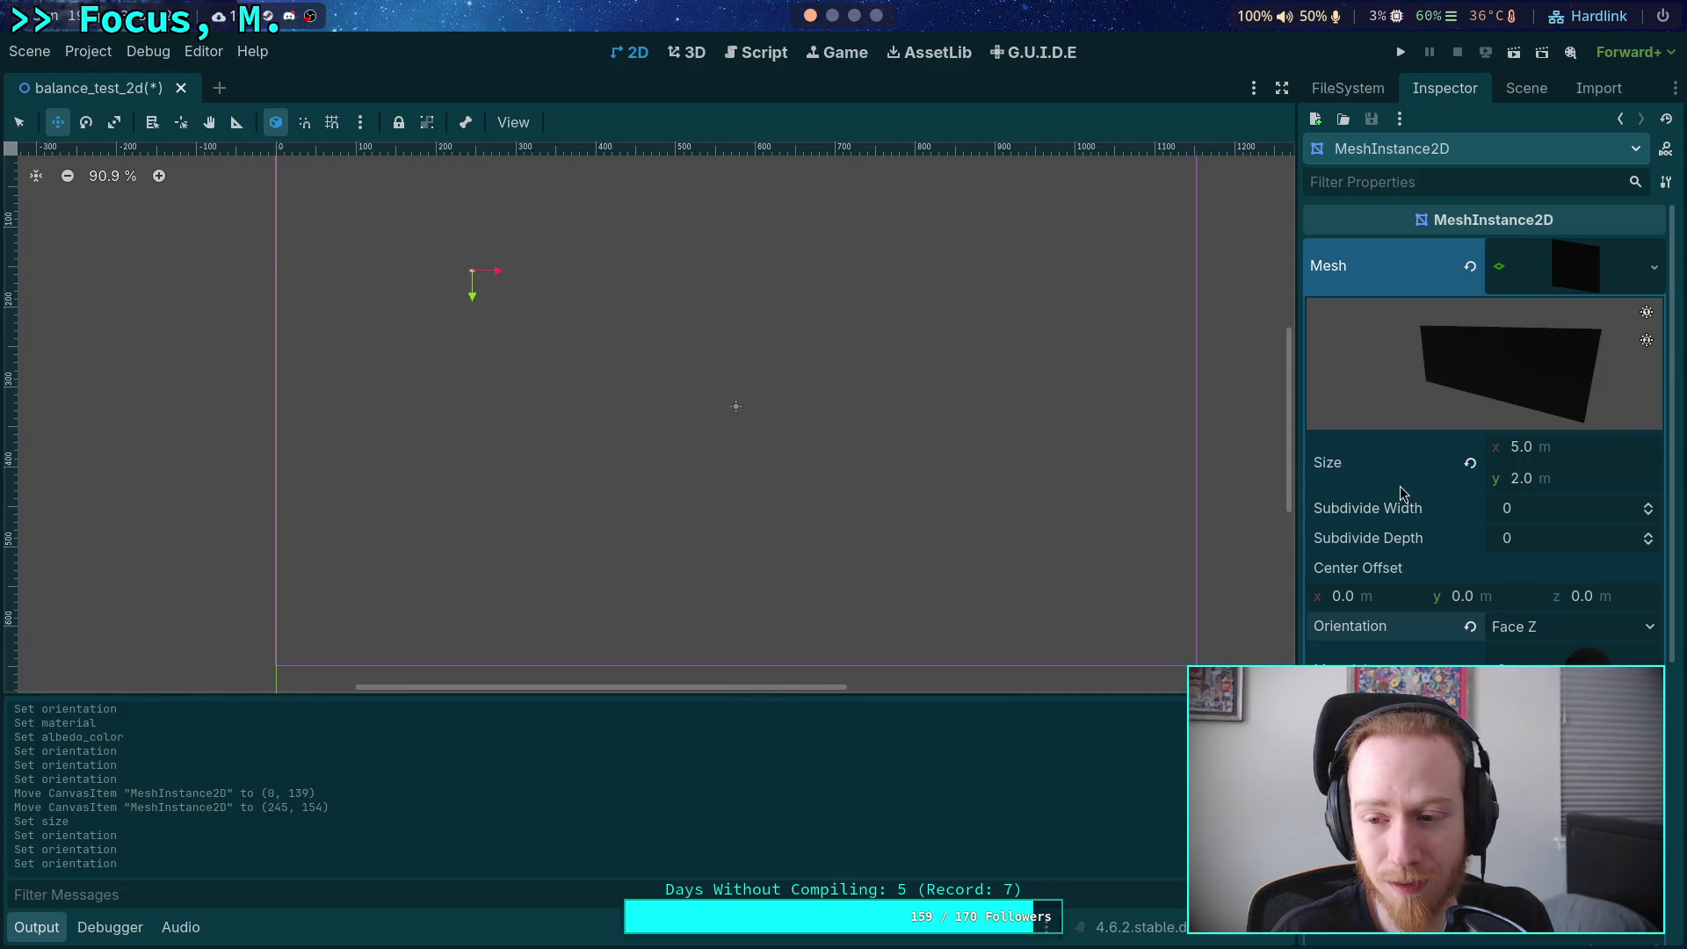
{"action": "left_click", "coordinate": [1585, 446]}
{"action": "type", "text": "100"}
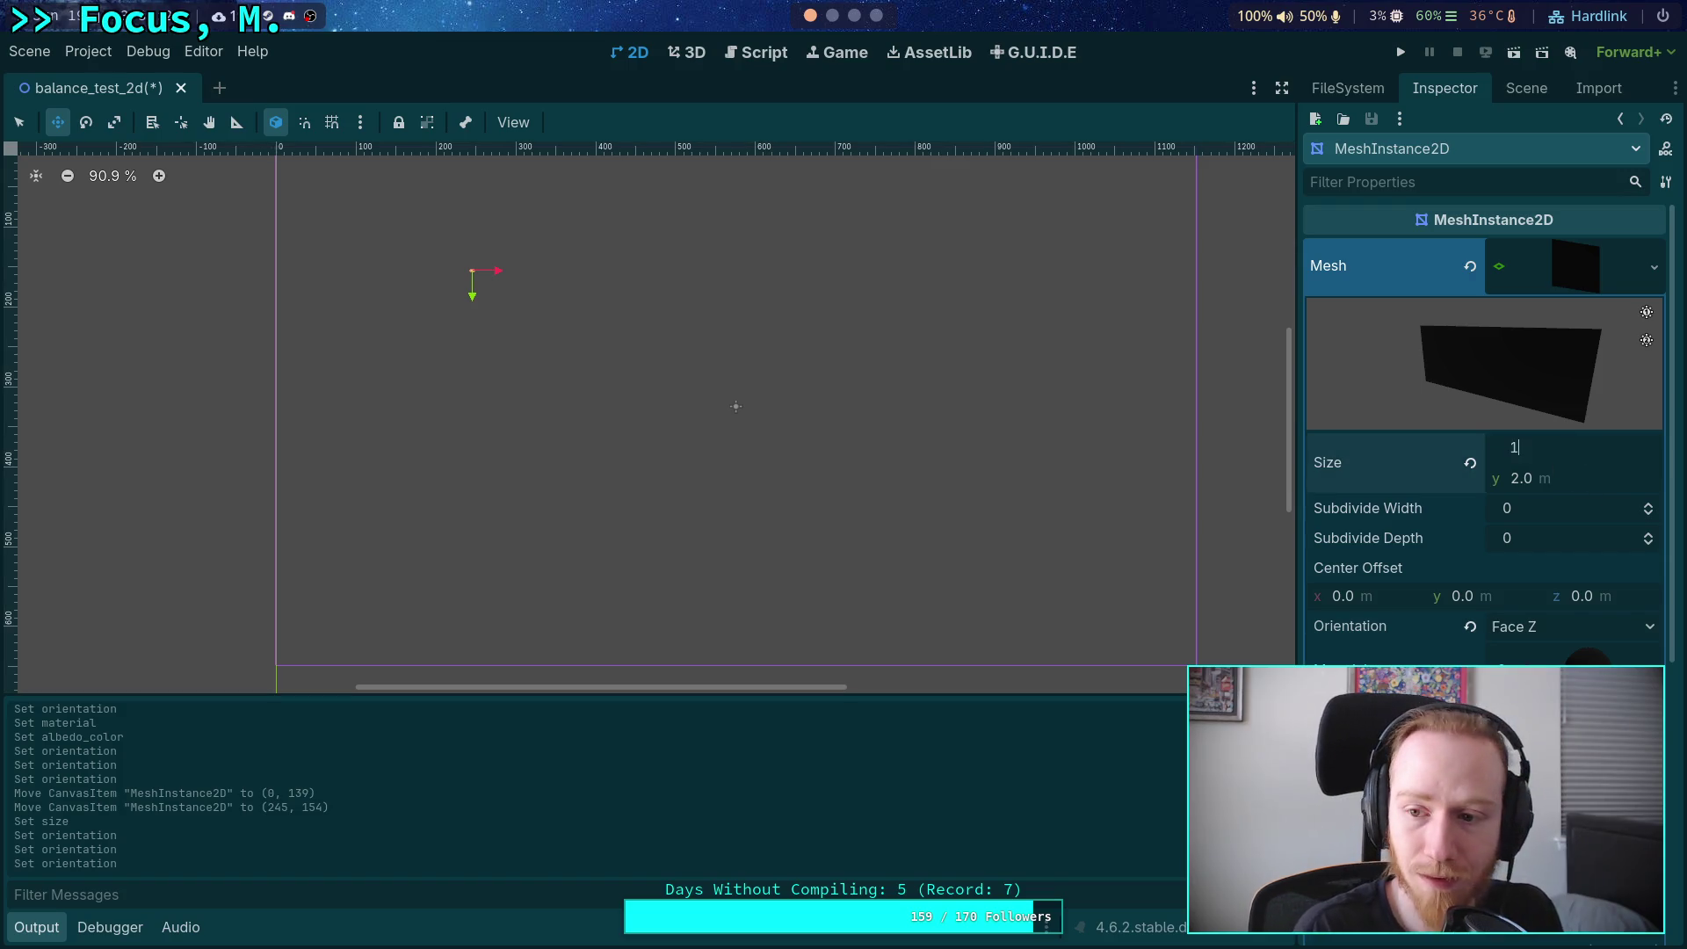
{"action": "key", "text": "Tab"}
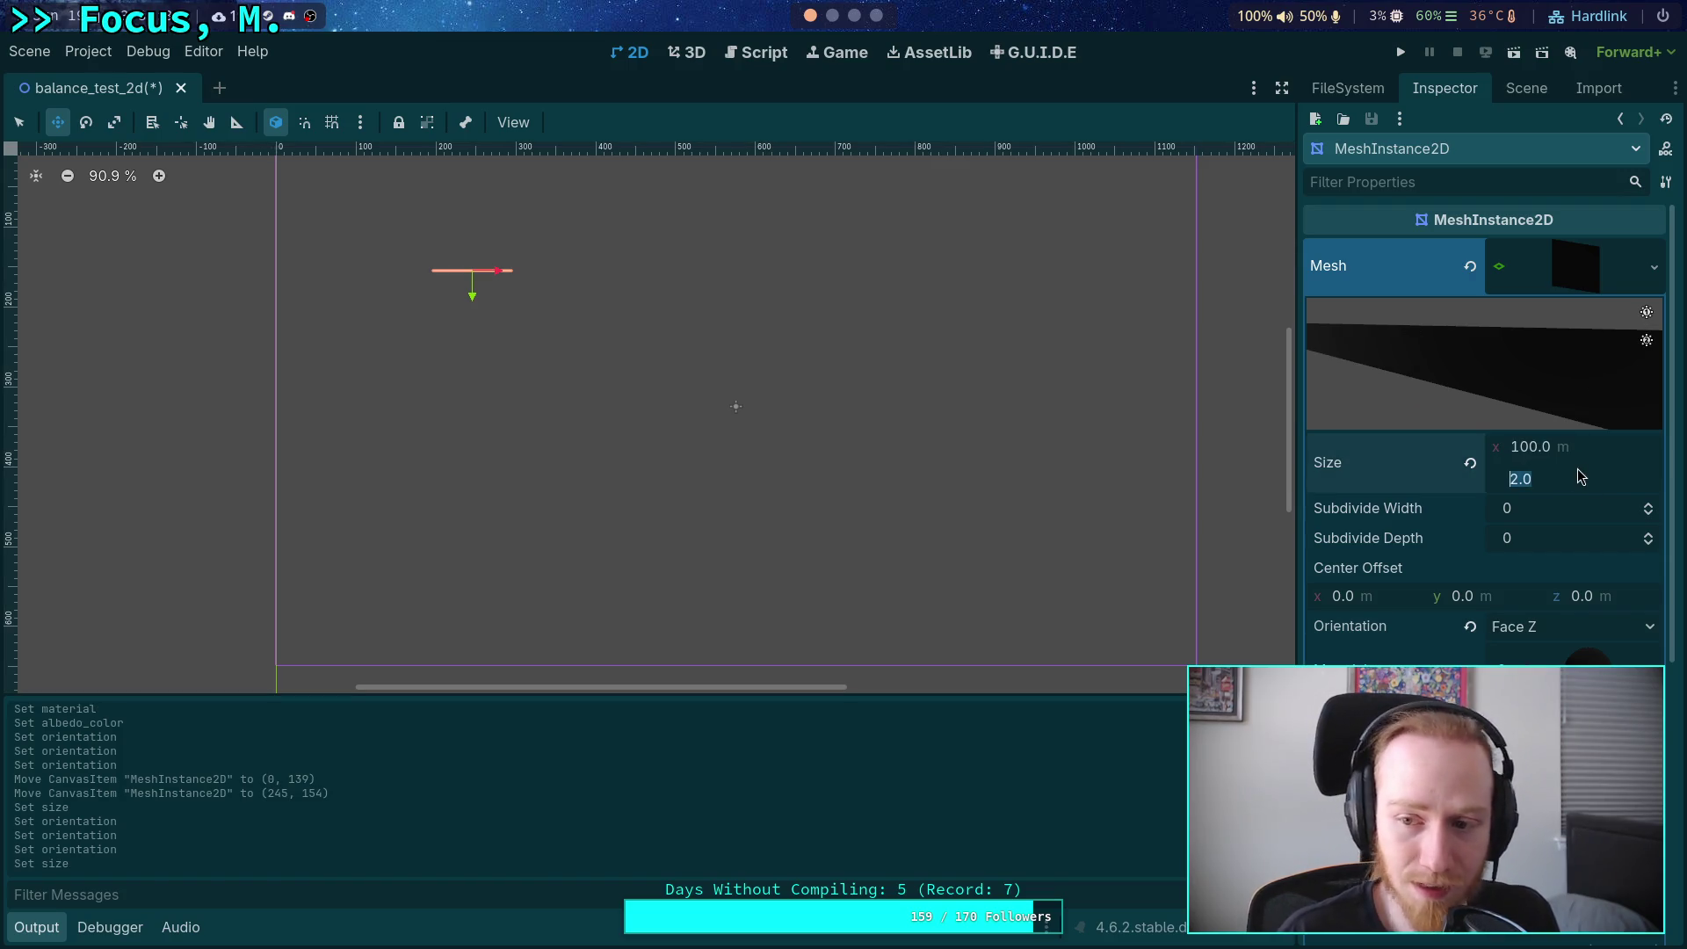
{"action": "type", "text": "100"}
{"action": "key", "text": "Return"}
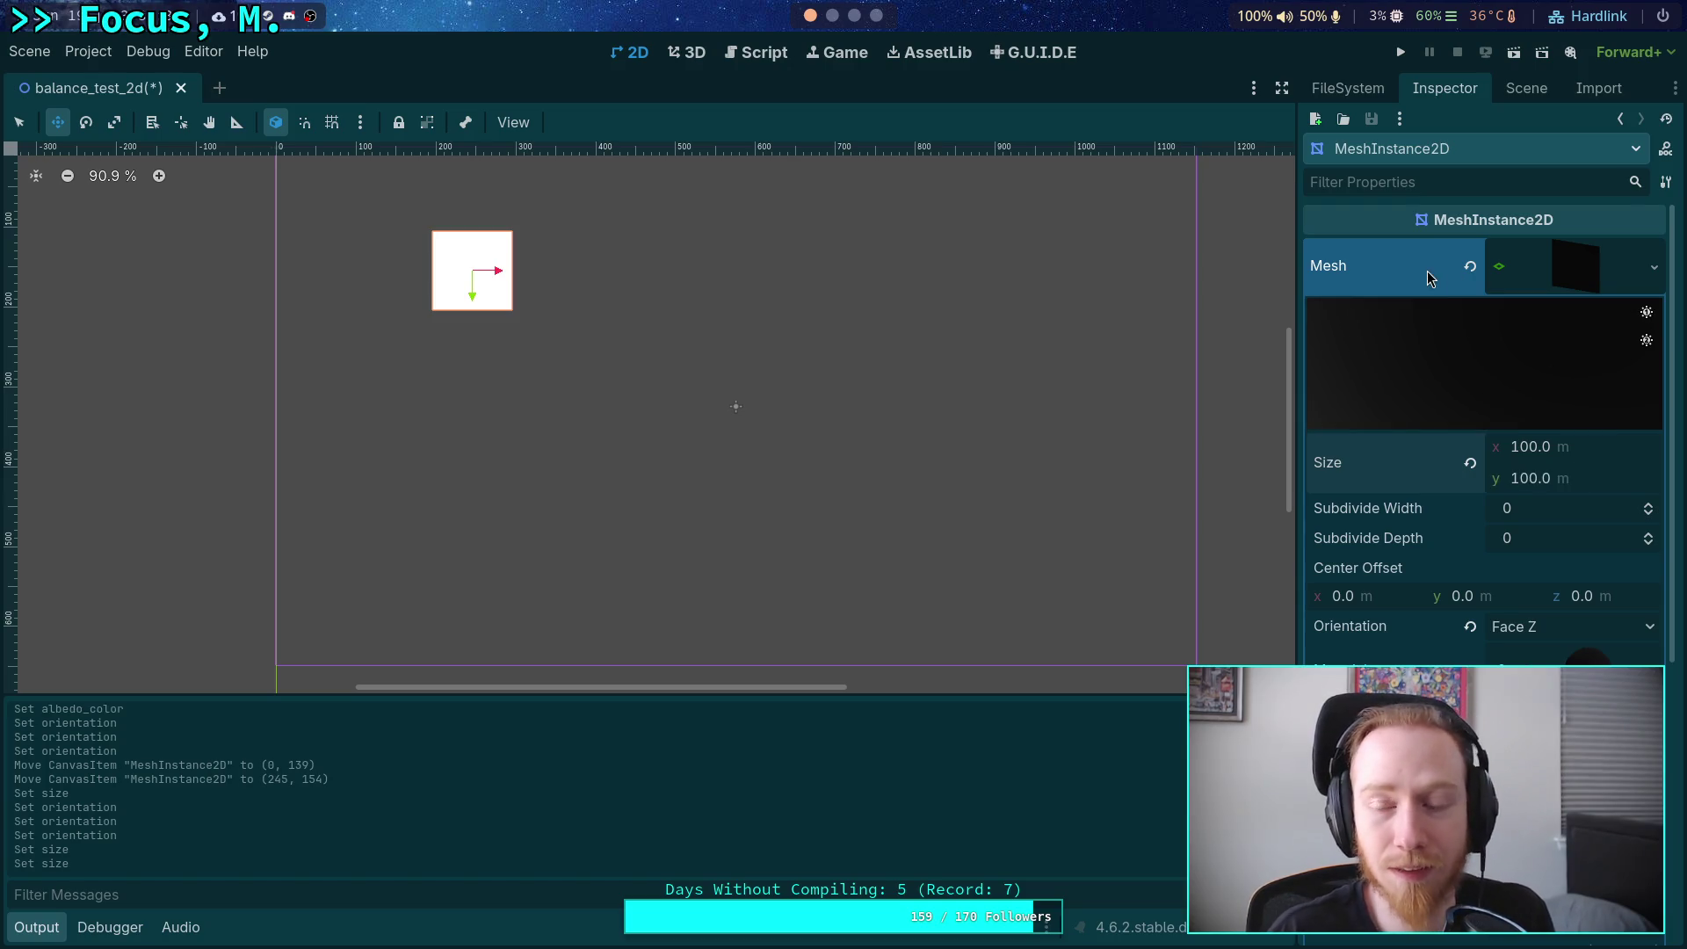
Run the scene to see the white square, then stop it.
{"action": "left_click", "coordinate": [1412, 53]}
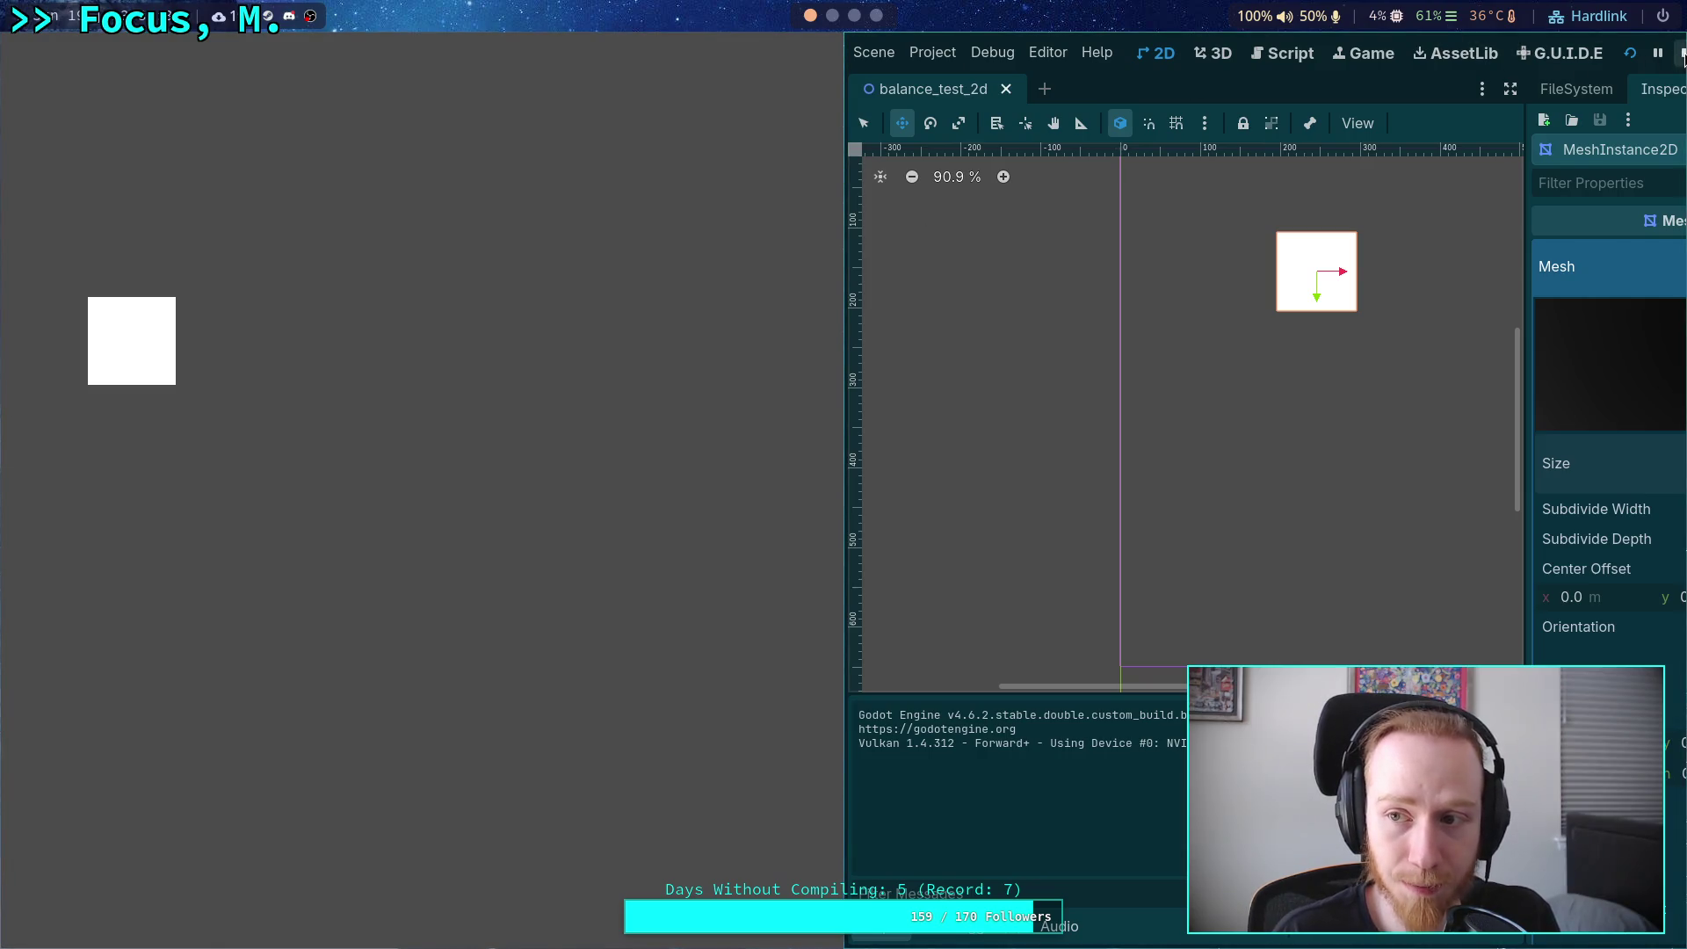
{"action": "key", "text": "F8"}
{"action": "left_click", "coordinate": [1529, 90]}
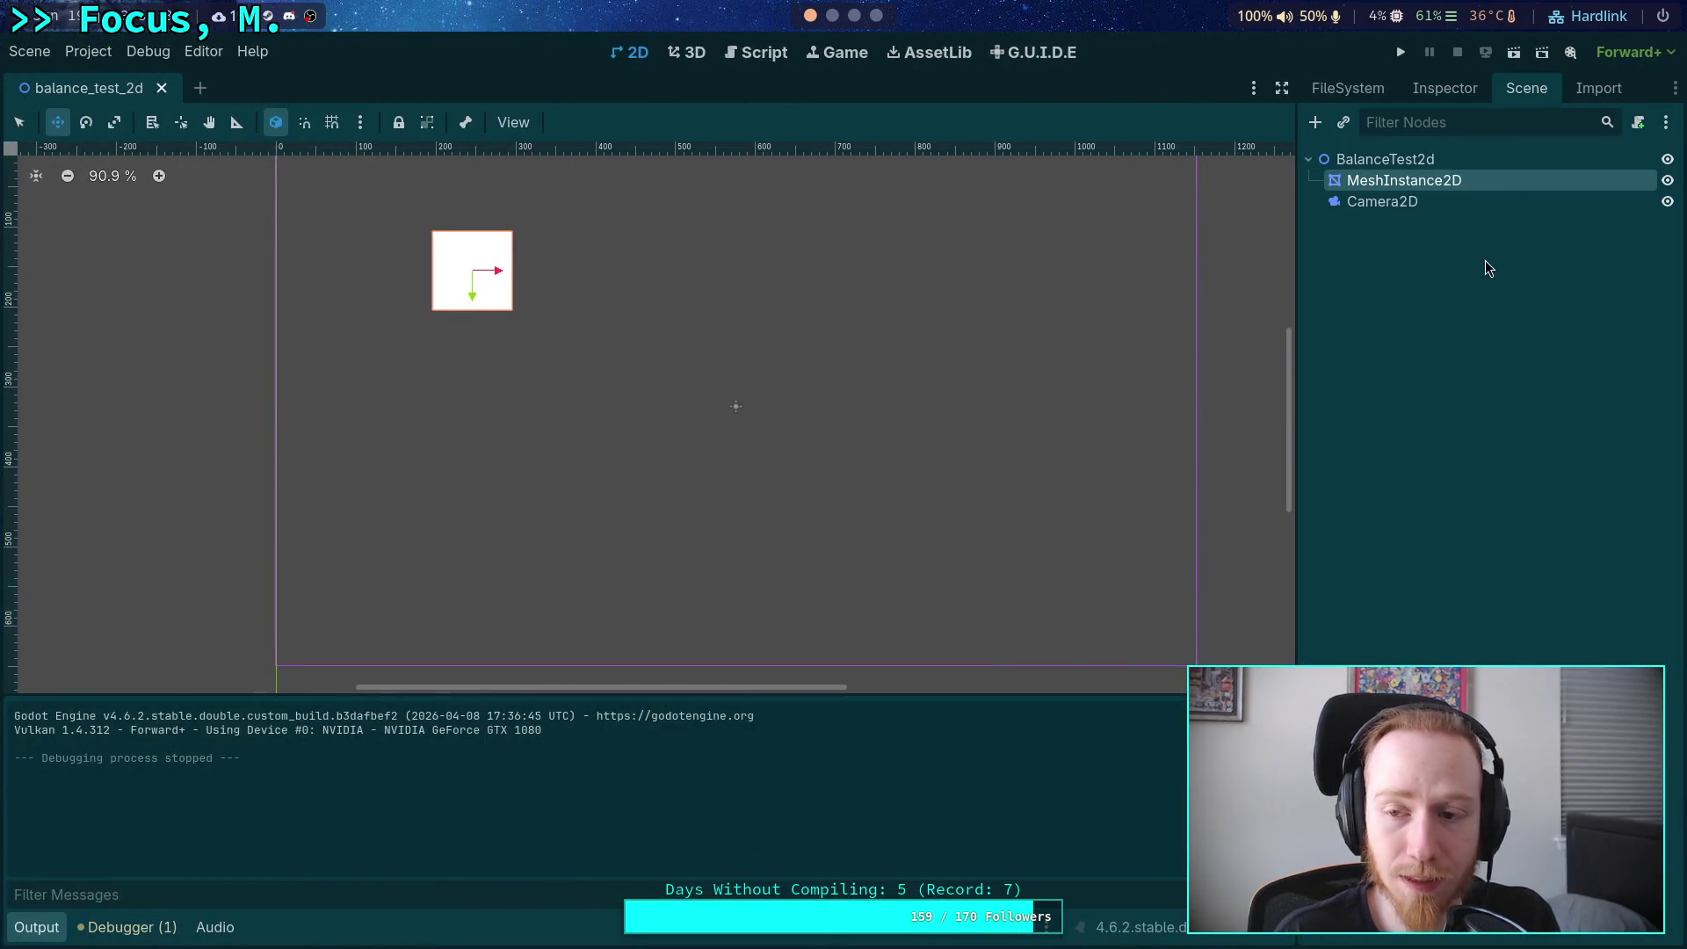
{"action": "left_click", "coordinate": [1395, 203]}
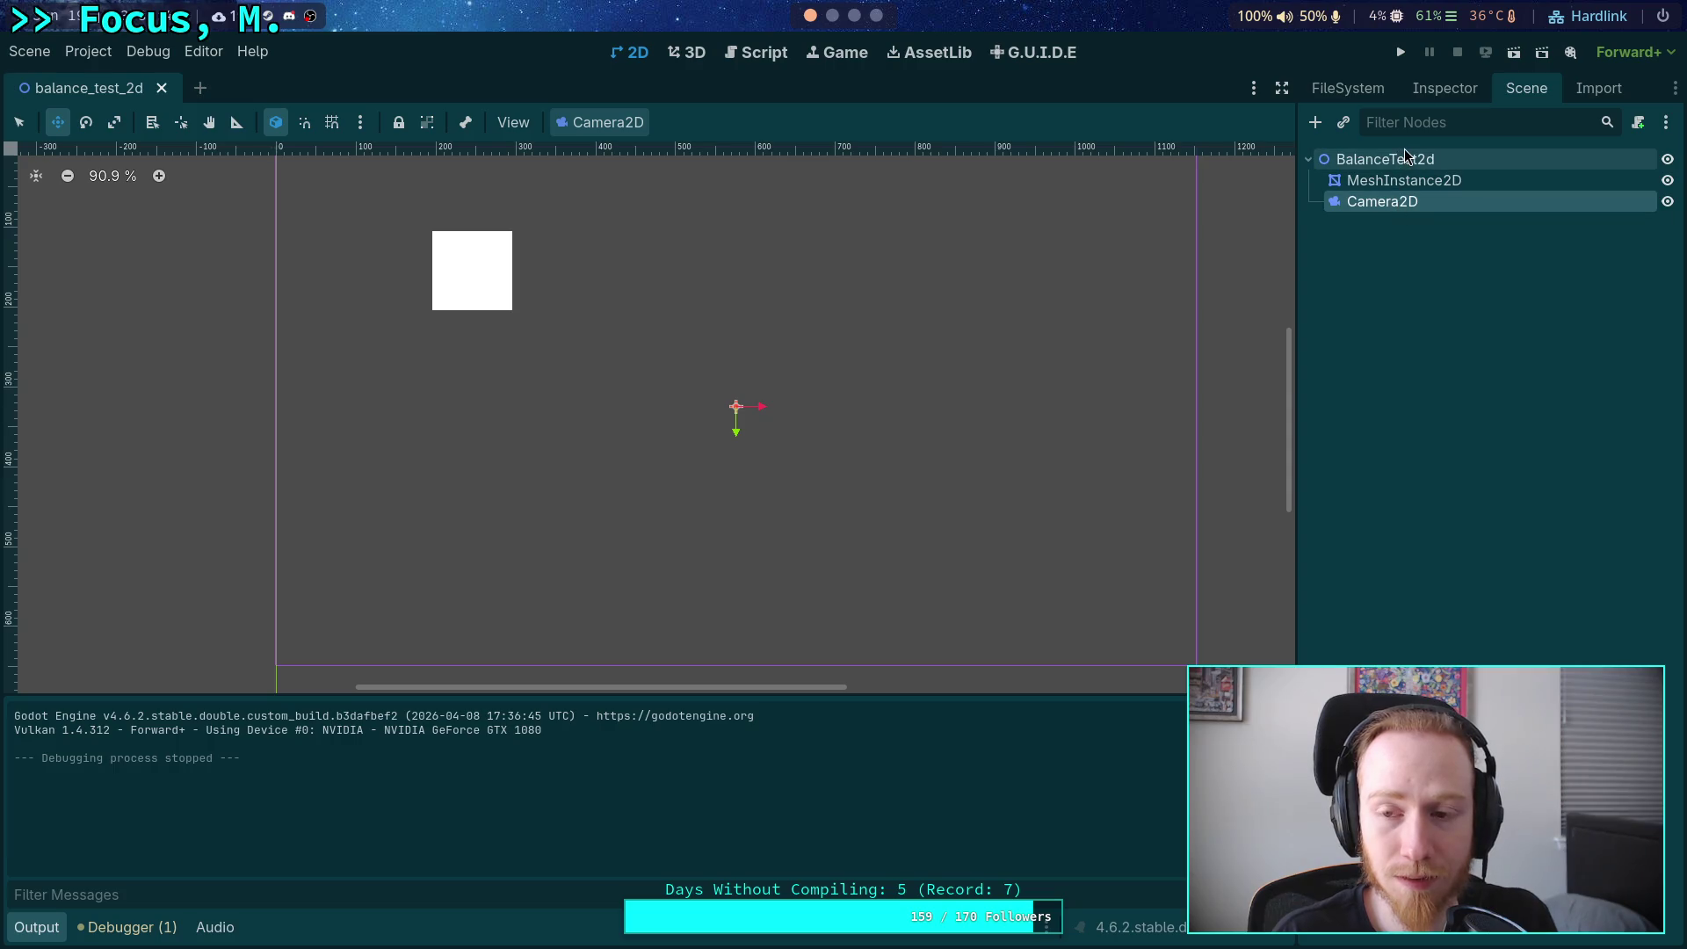
Check the Camera2D's properties, then select the MeshInstance2D.
{"action": "left_click", "coordinate": [1458, 92]}
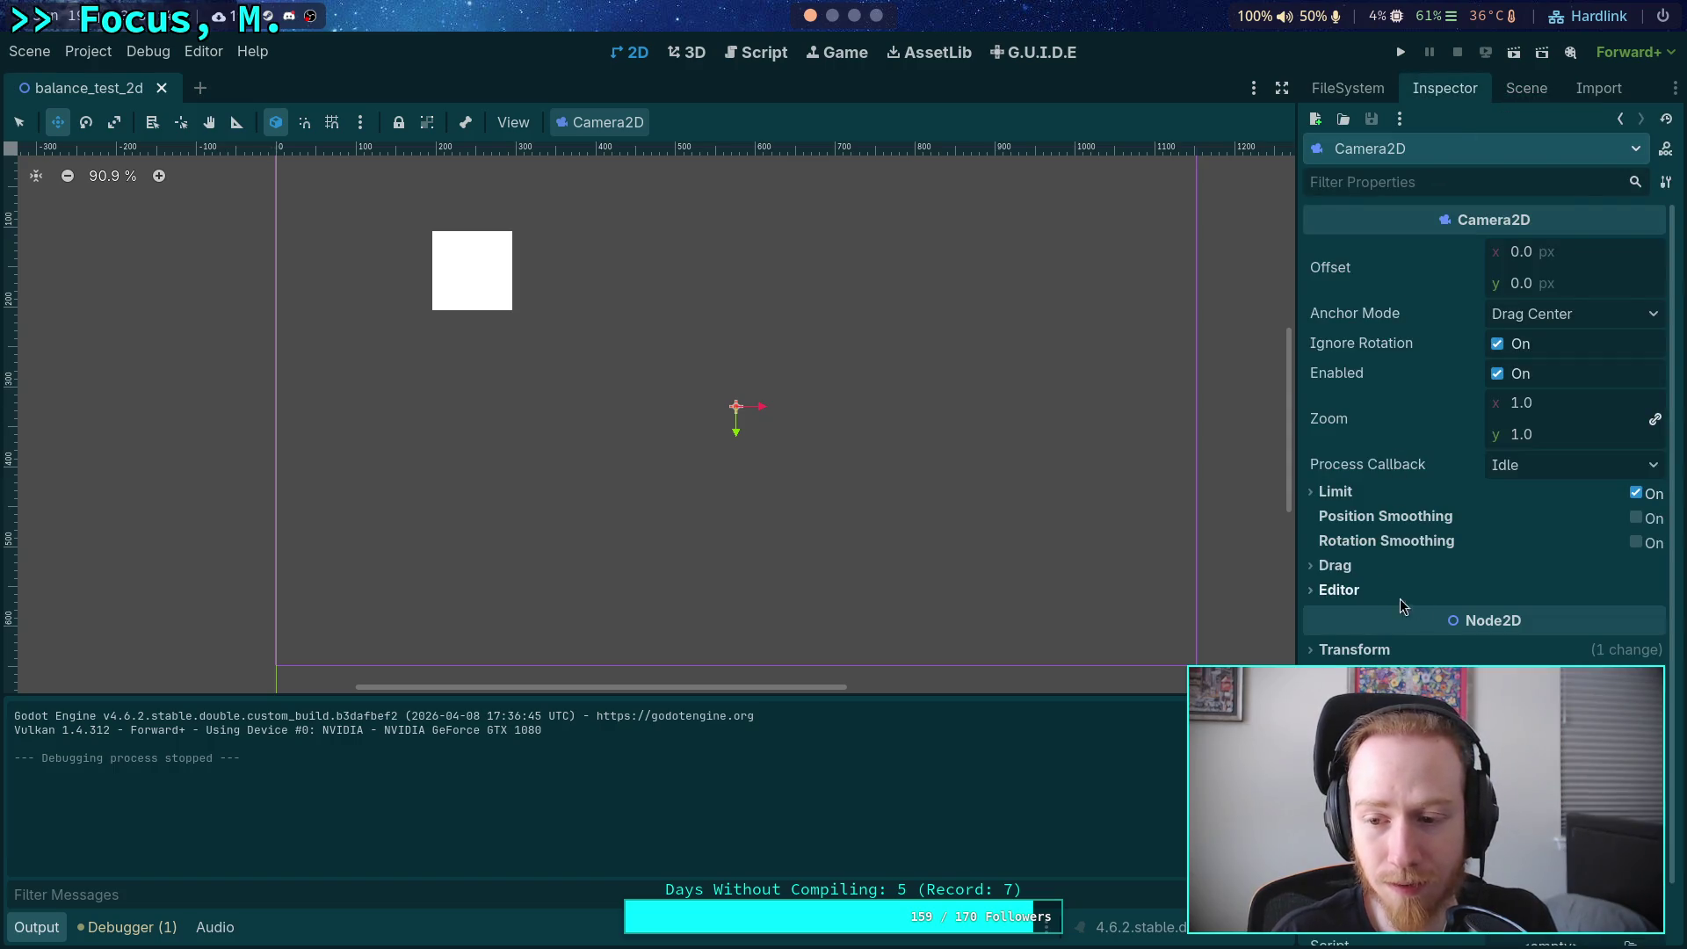
{"action": "scroll", "coordinate": [1436, 633], "scroll_direction": "down", "scroll_amount": 1}
{"action": "scroll", "coordinate": [1491, 331], "scroll_direction": "up", "scroll_amount": 1}
{"action": "left_click", "coordinate": [1532, 92]}
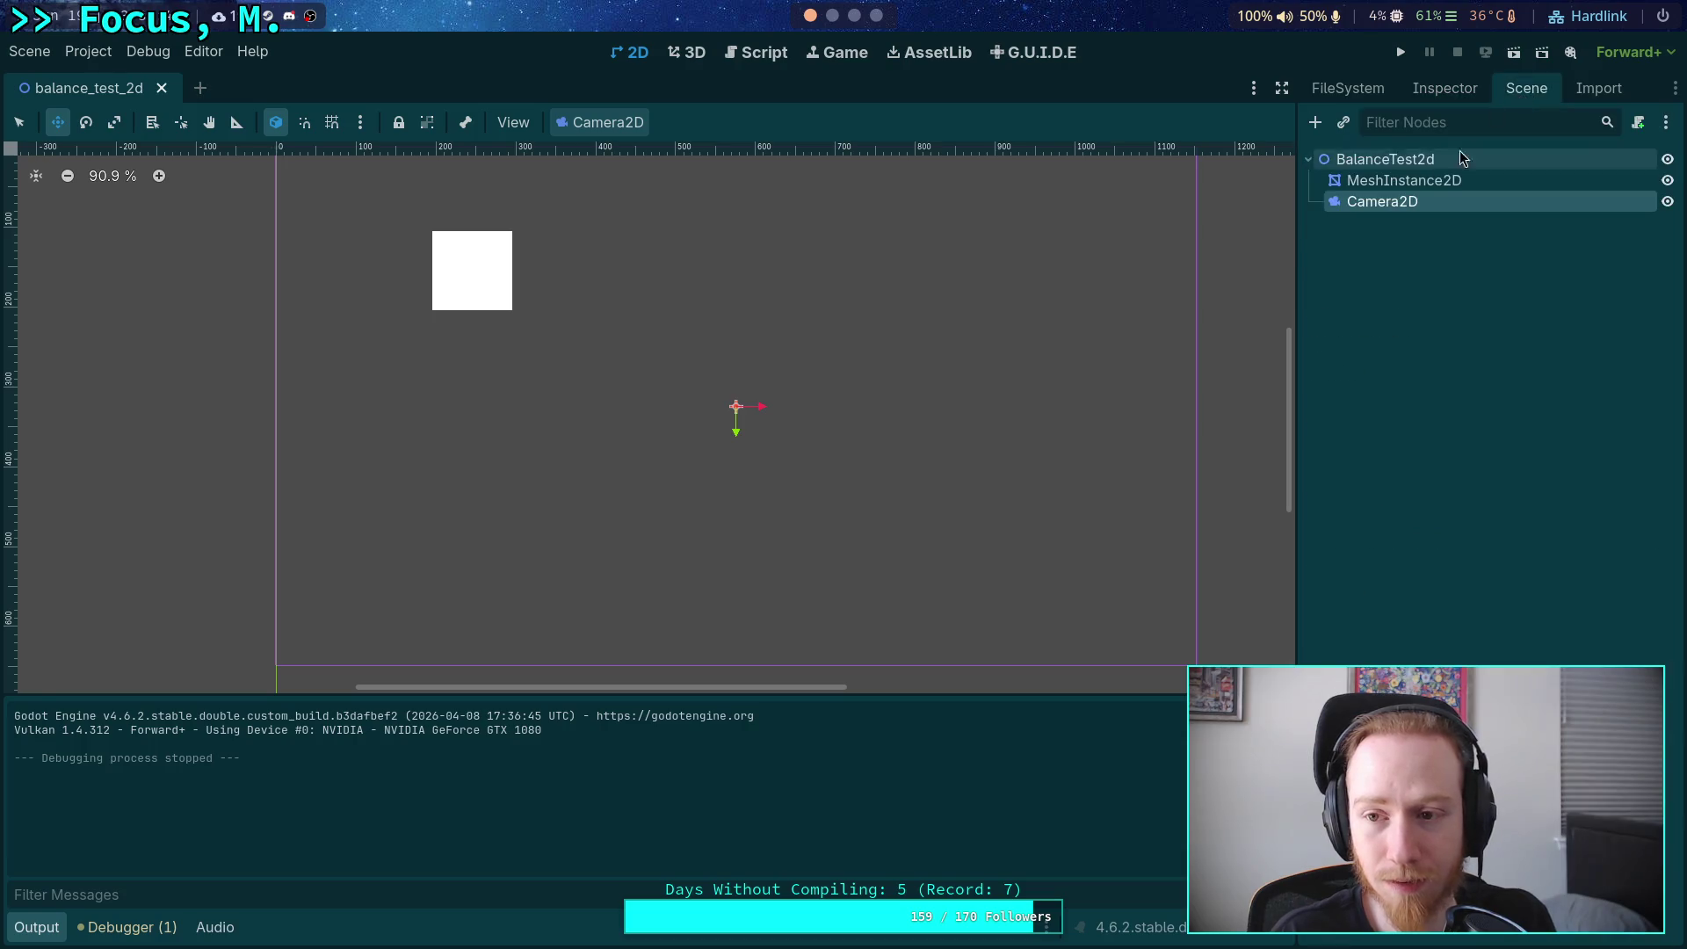
{"action": "left_click", "coordinate": [1424, 159]}
{"action": "left_click", "coordinate": [1405, 180]}
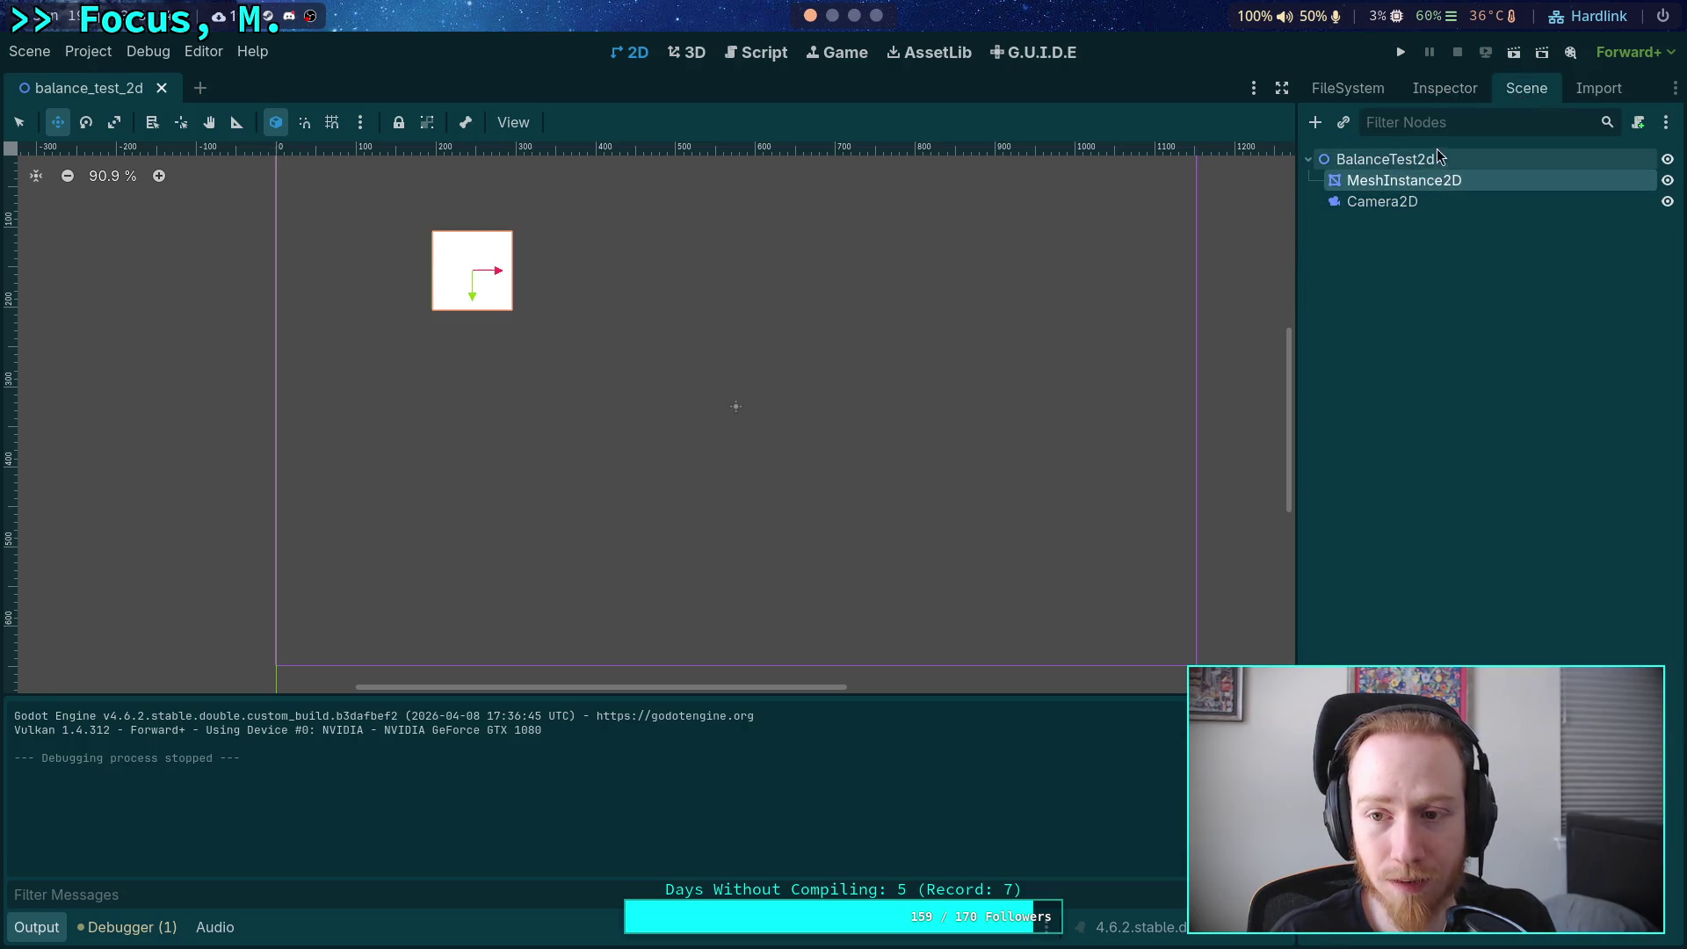
{"action": "left_click", "coordinate": [1441, 90]}
Toggle the mesh's Flip Faces on and off and change its Add UV2 option.
{"action": "scroll", "coordinate": [1400, 541], "scroll_direction": "down", "scroll_amount": 5}
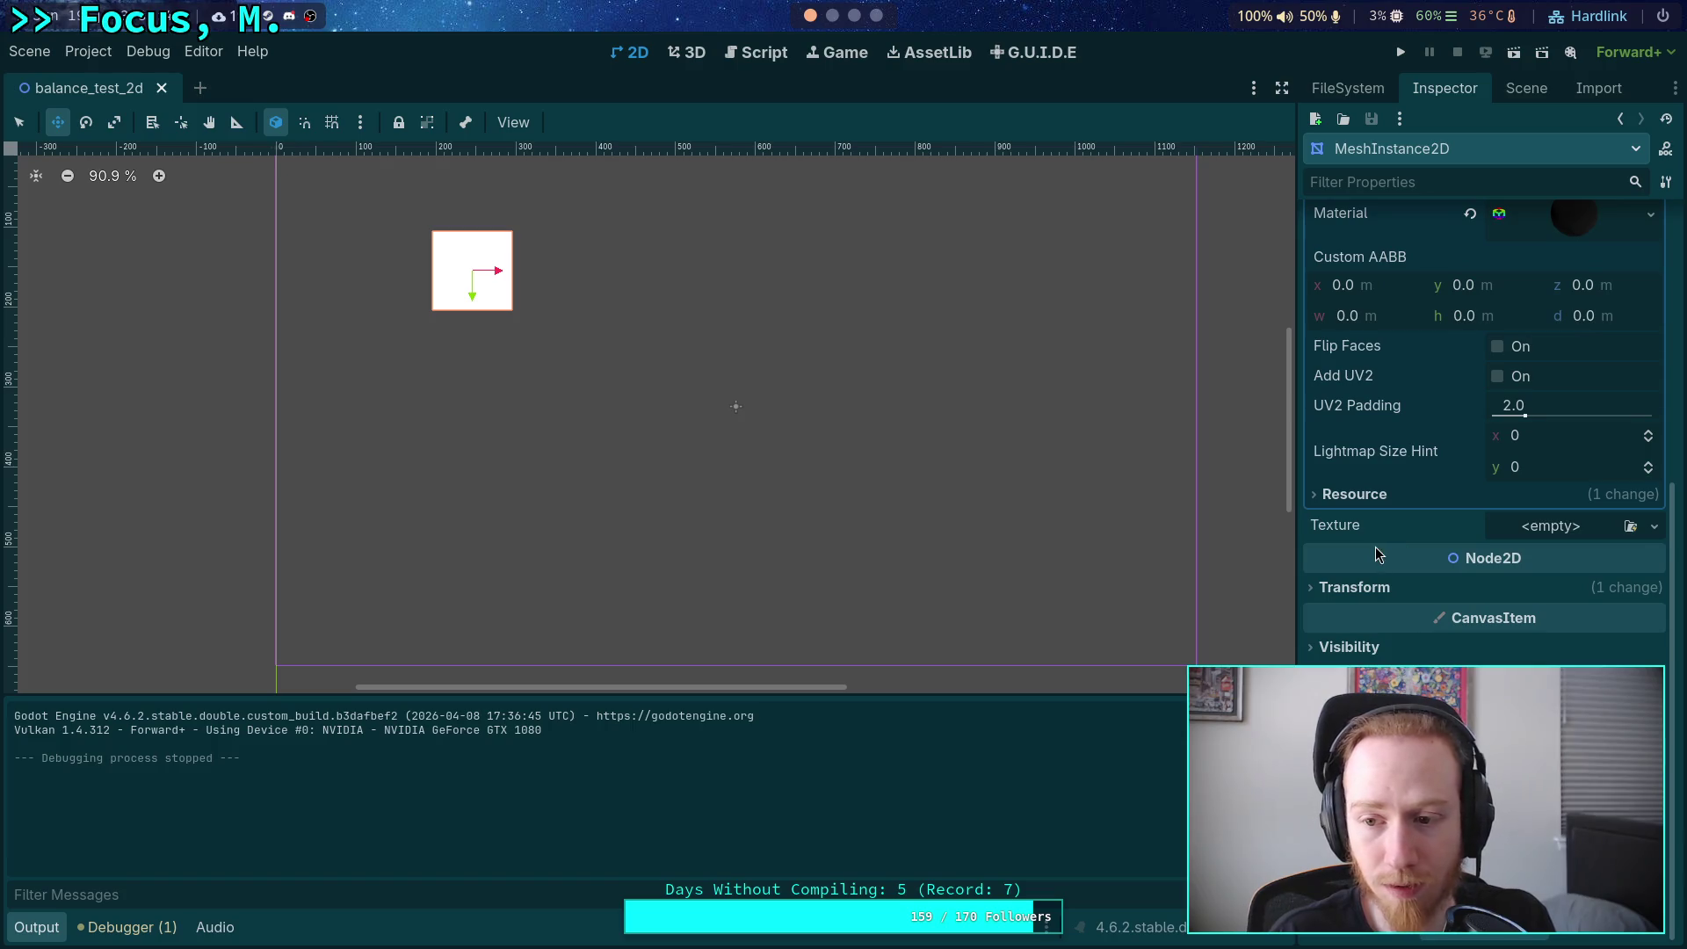
{"action": "scroll", "coordinate": [1376, 554], "scroll_direction": "up", "scroll_amount": 5}
{"action": "scroll", "coordinate": [1377, 553], "scroll_direction": "down", "scroll_amount": 3}
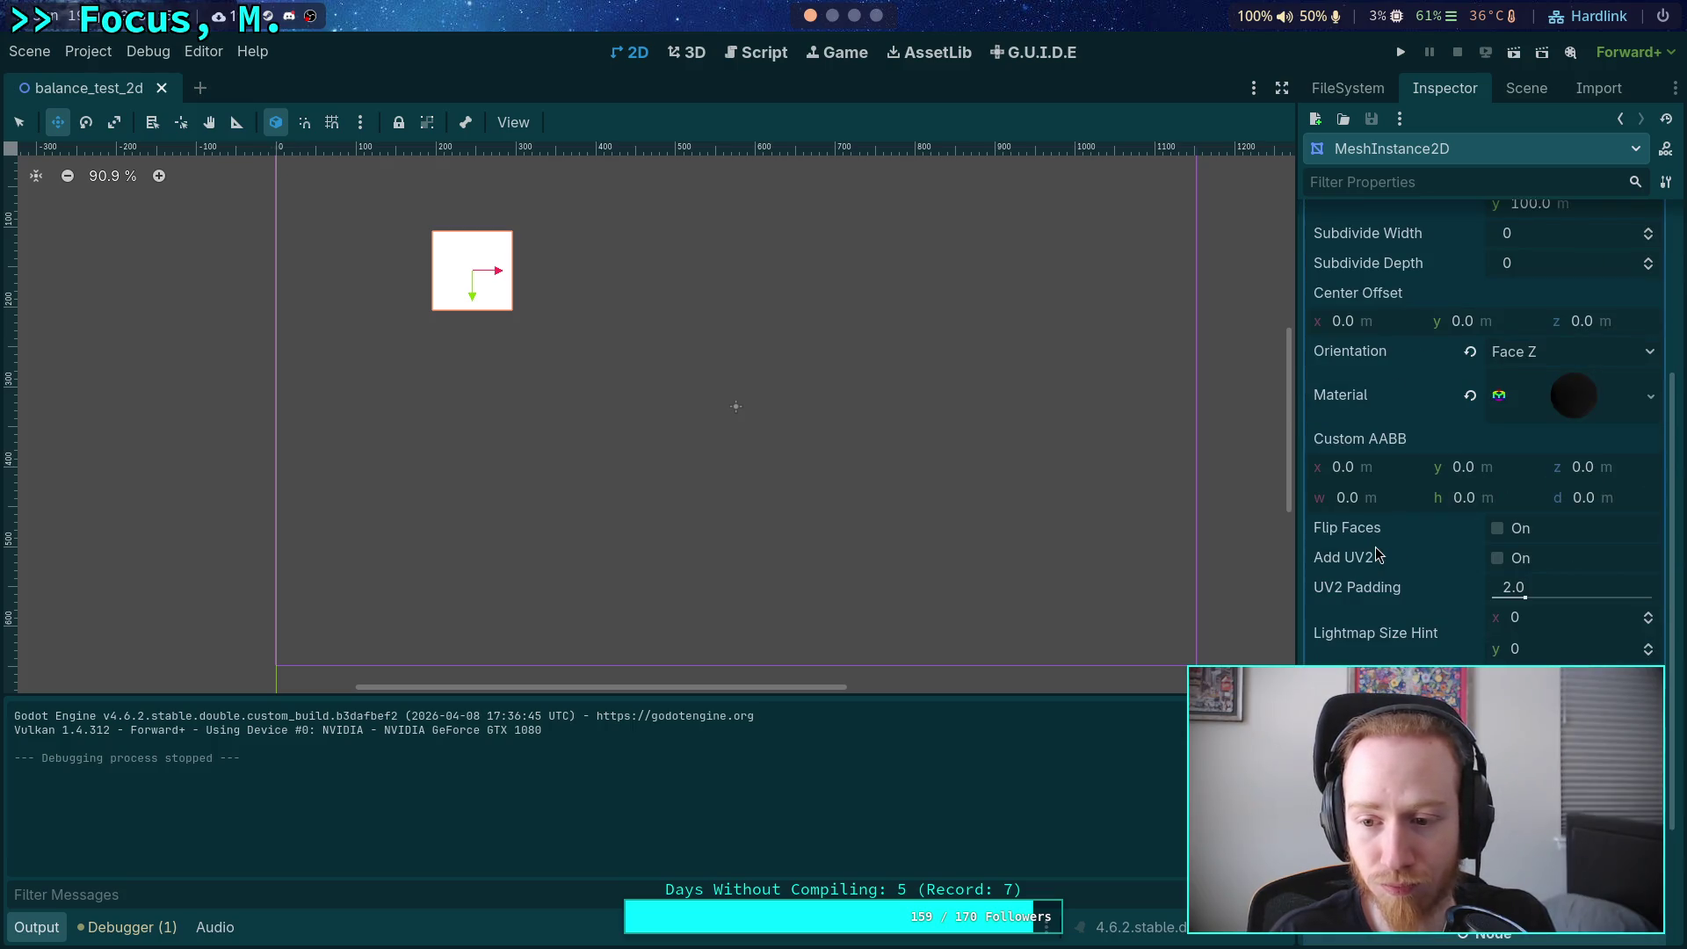
{"action": "left_click", "coordinate": [1498, 528]}
{"action": "left_click", "coordinate": [1500, 530]}
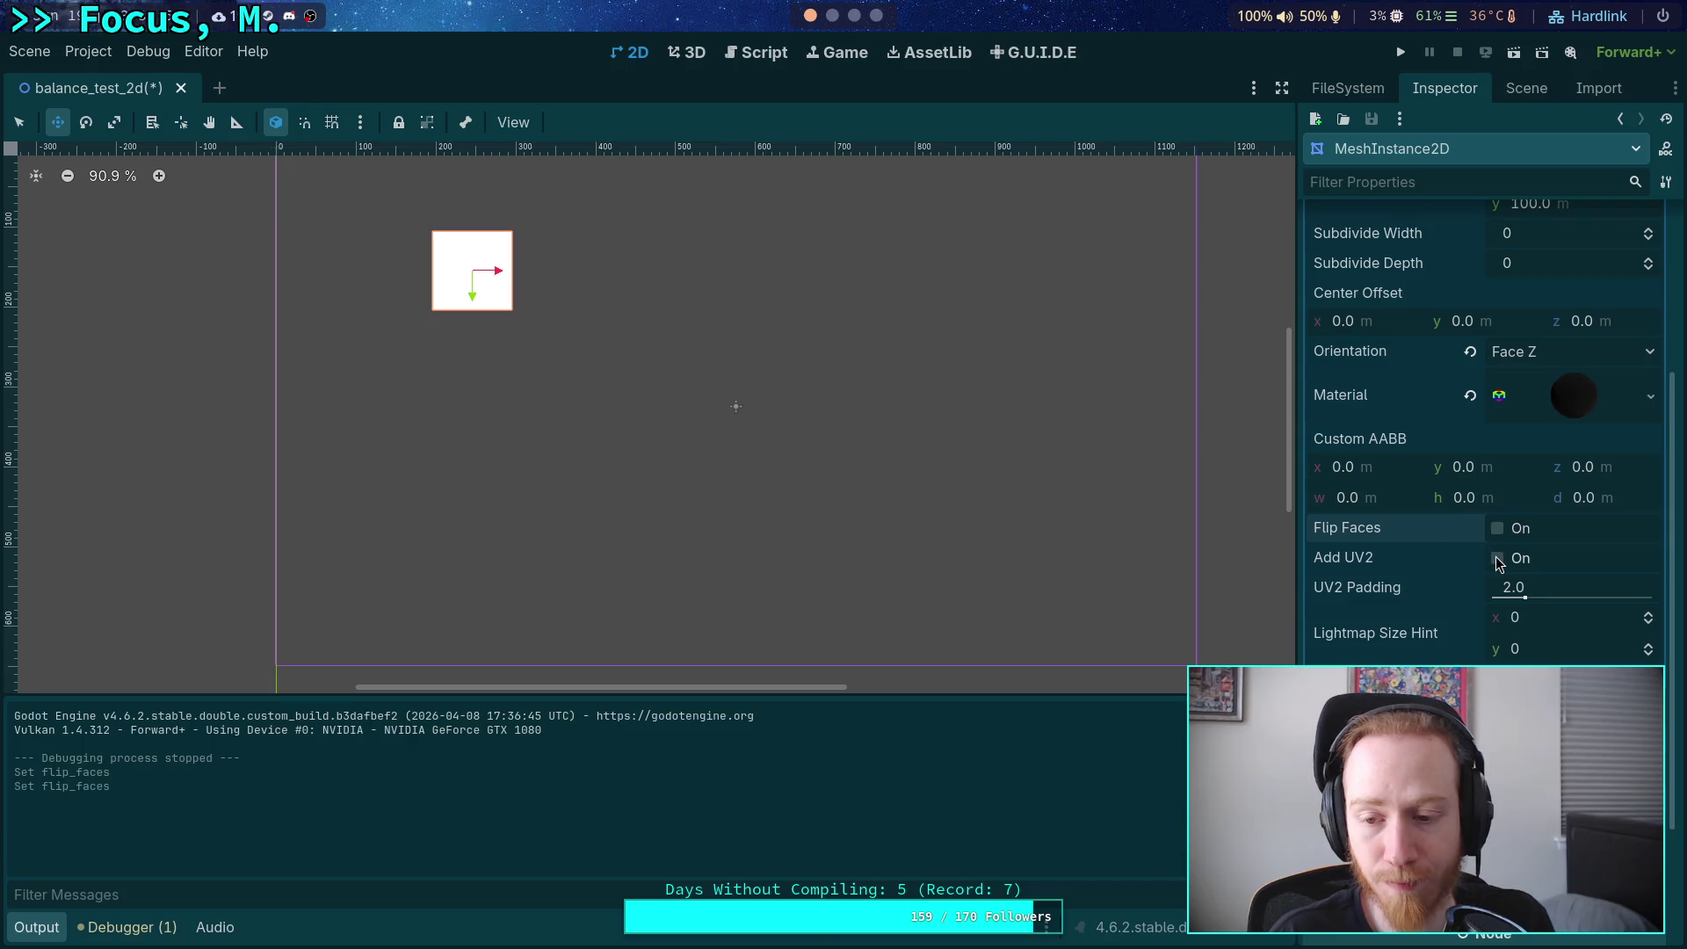
{"action": "left_click", "coordinate": [1498, 558]}
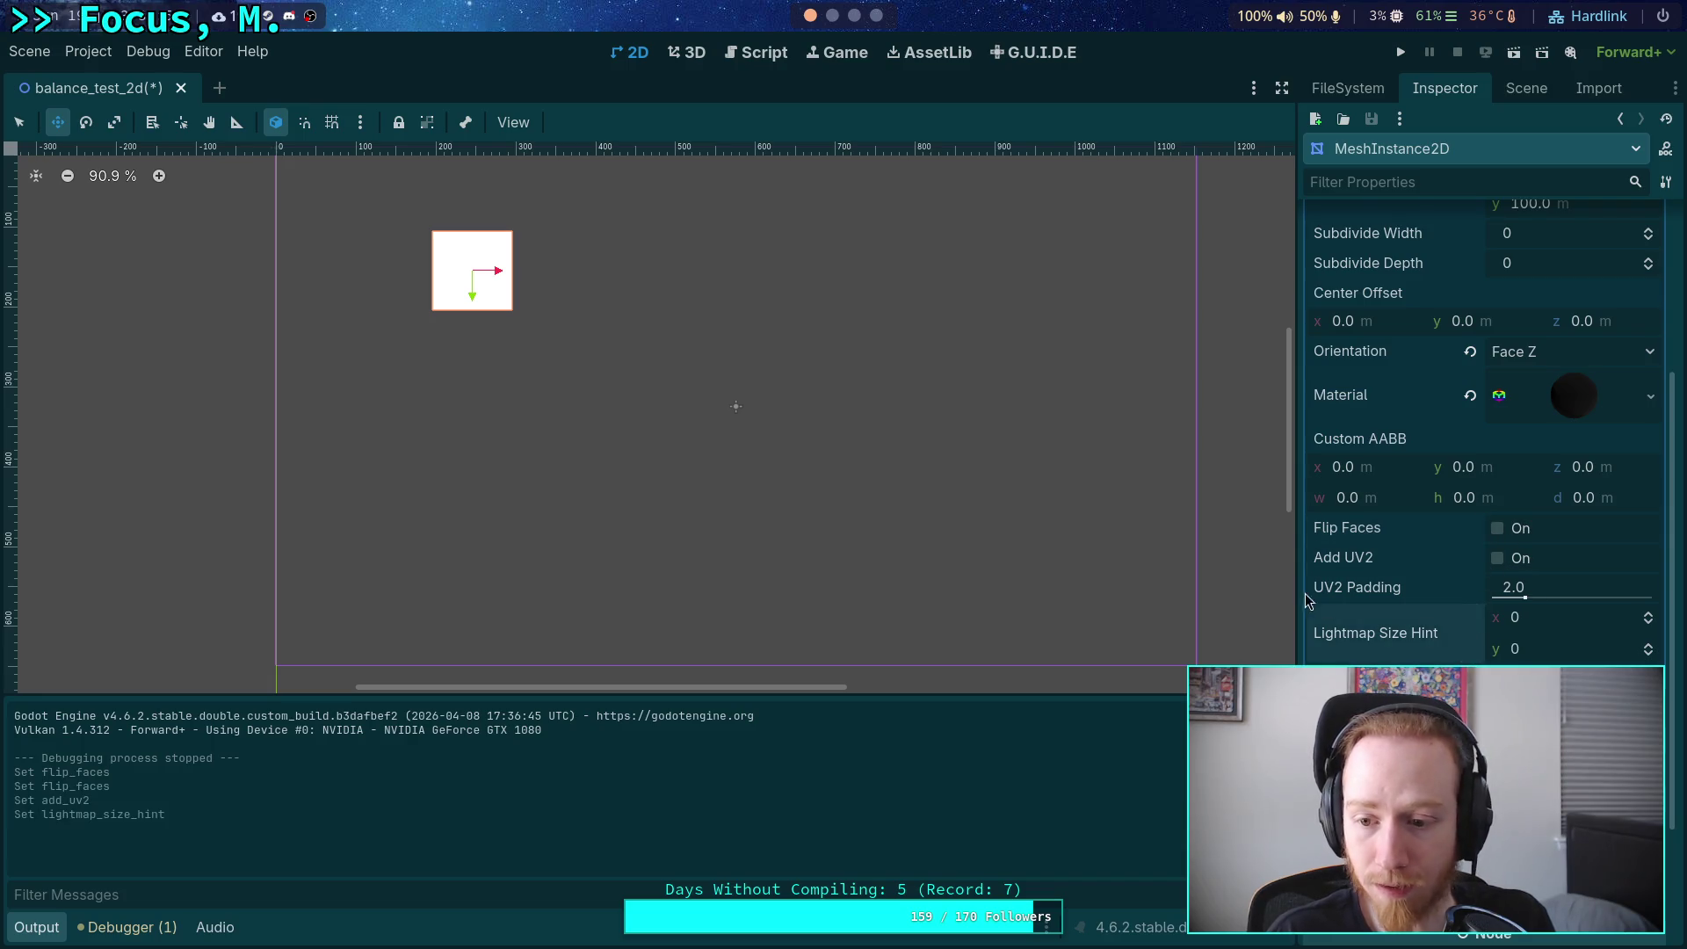
{"action": "scroll", "coordinate": [1353, 585], "scroll_direction": "up", "scroll_amount": 3}
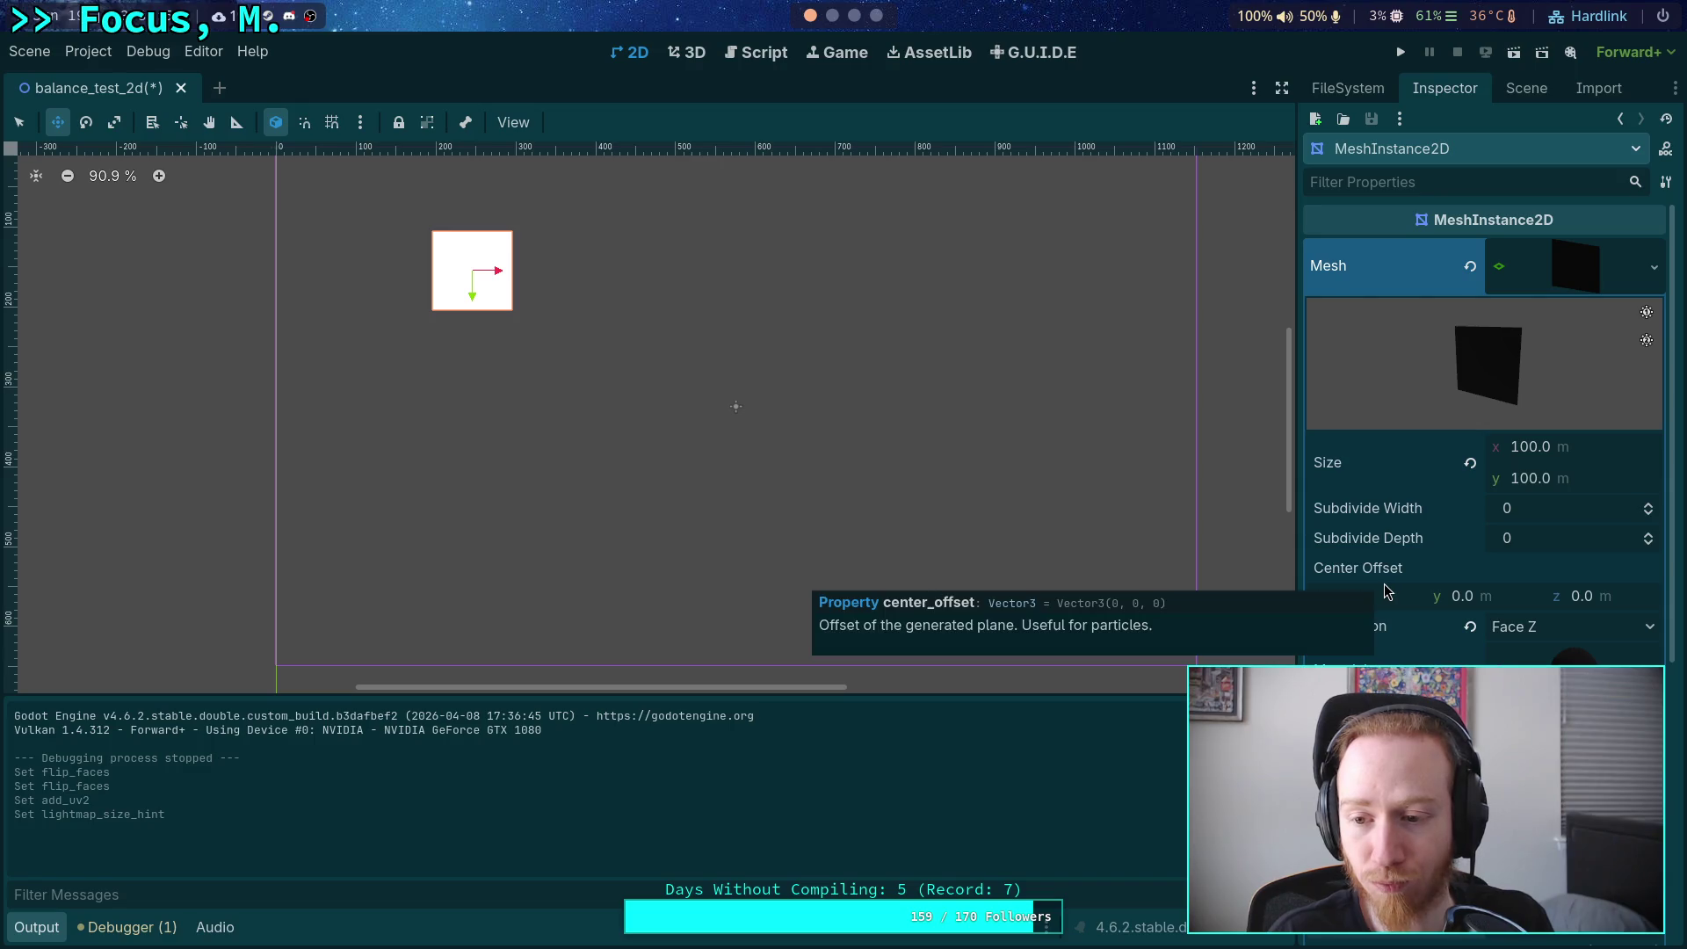
{"action": "left_click", "coordinate": [1536, 98]}
{"action": "right_click", "coordinate": [1364, 182]}
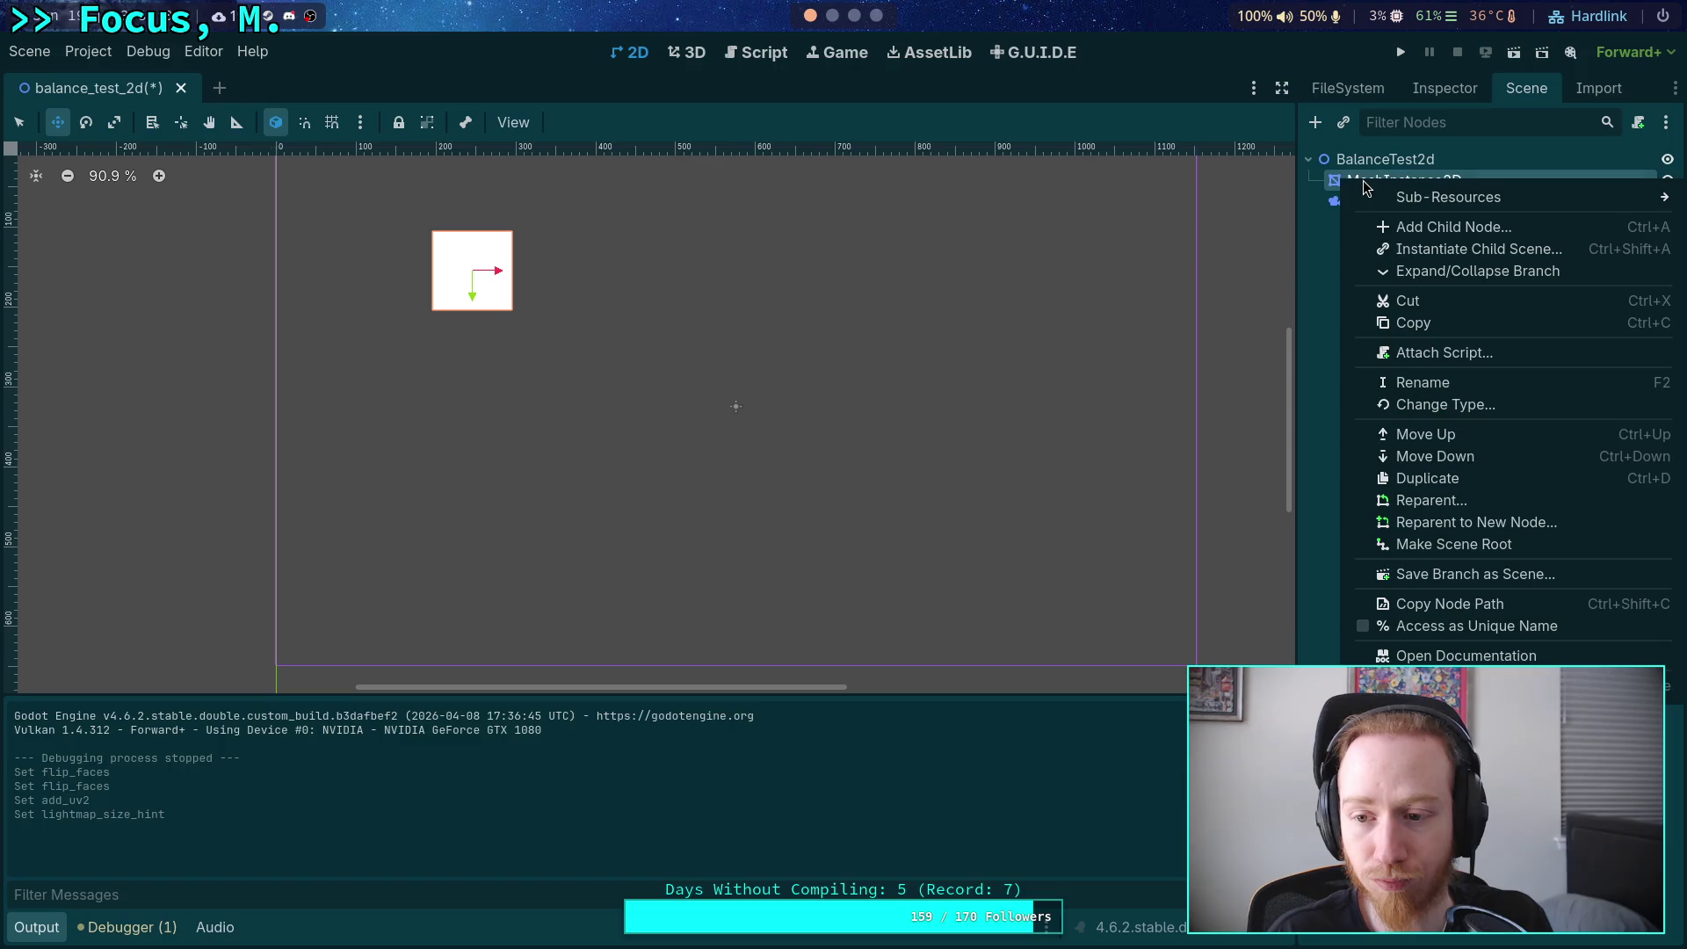
{"action": "double_click", "coordinate": [1328, 186]}
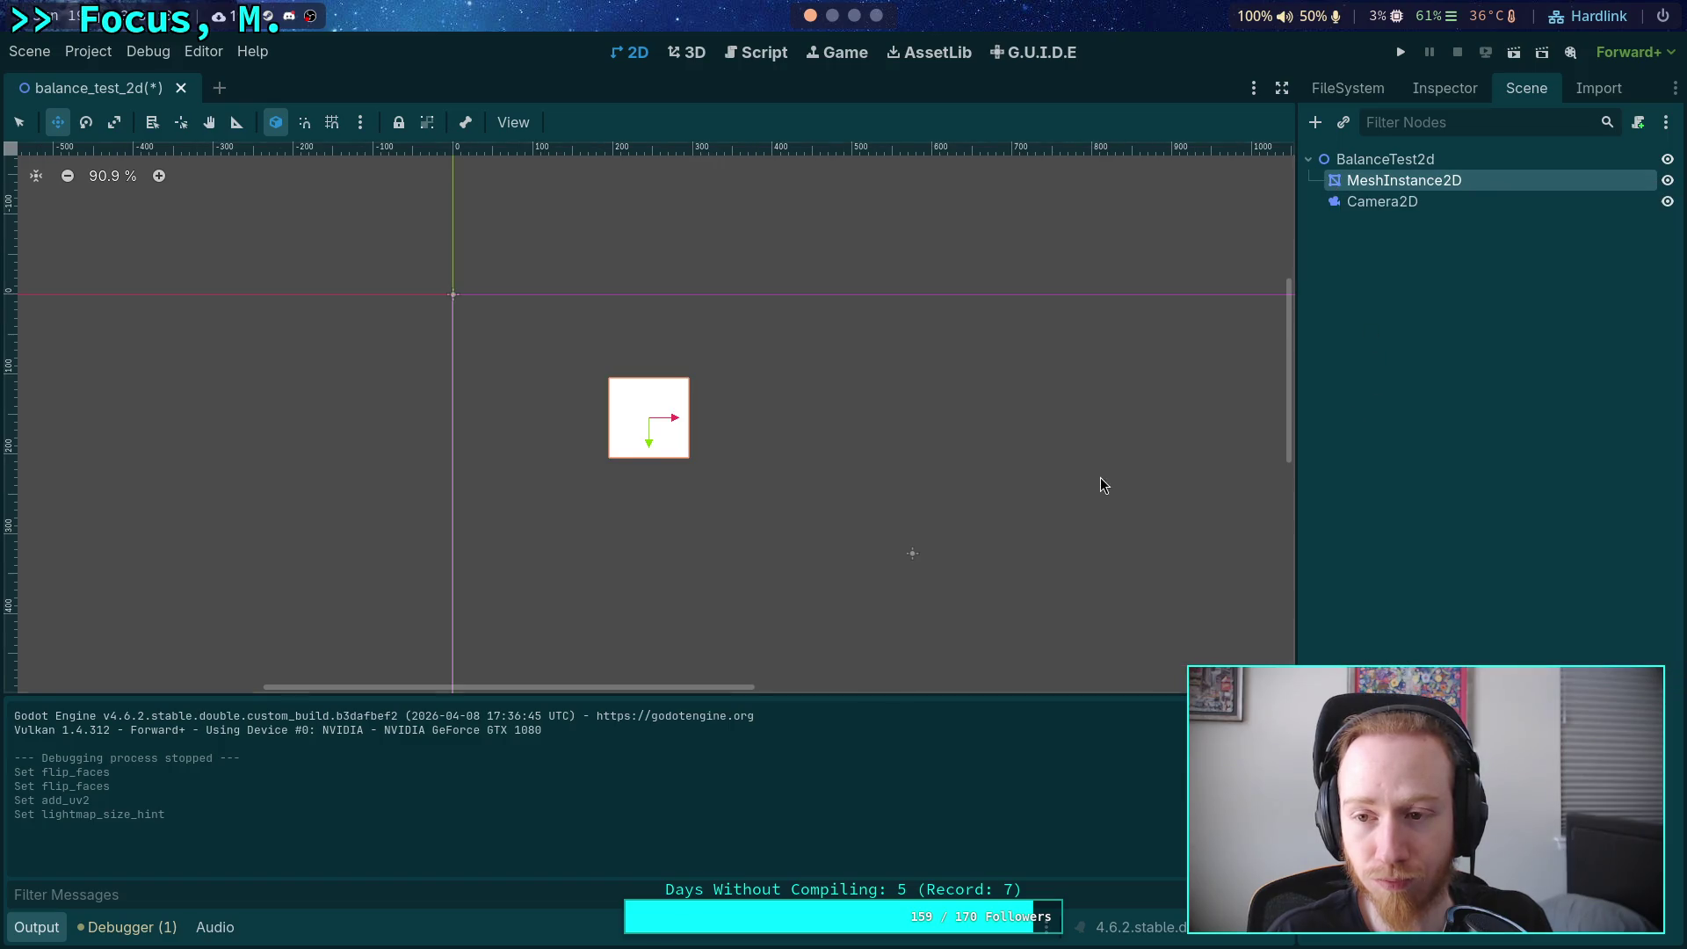
{"action": "left_click_drag", "start_coordinate": [1104, 482], "coordinate": [853, 335]}
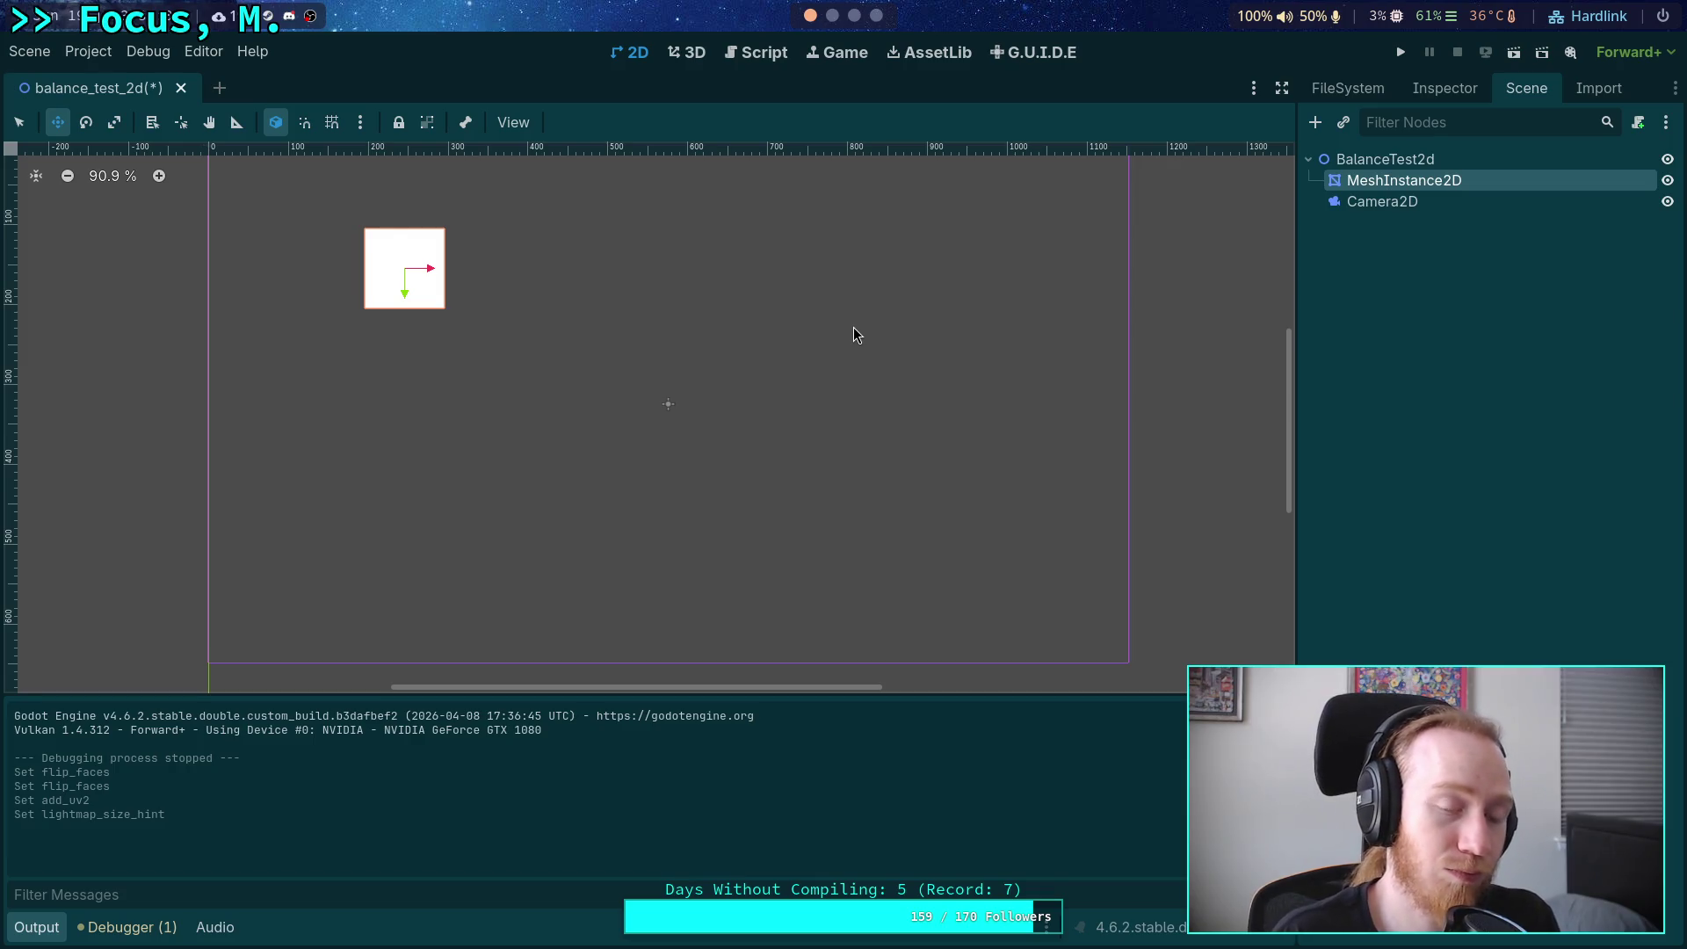
{"action": "left_click", "coordinate": [1564, 503]}
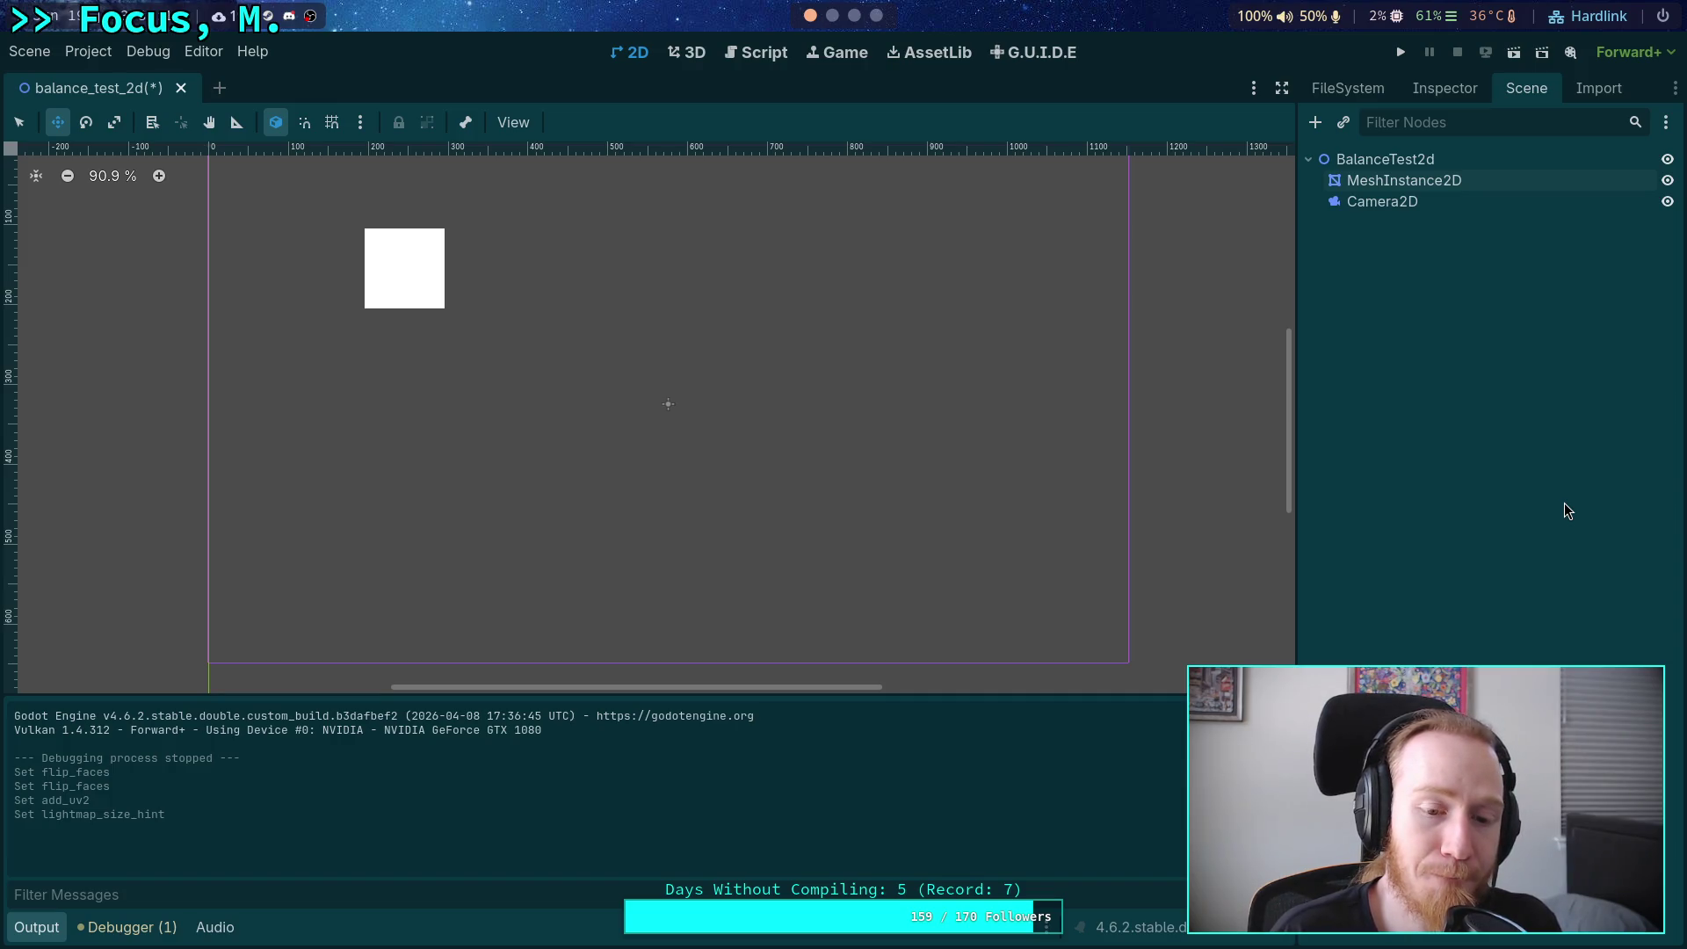
Add a RigidBody2D node (Node2D > CollisionObject2D > PhysicsBody2D) under the BalanceTest2d root.
{"action": "left_click", "coordinate": [1411, 201]}
{"action": "left_click", "coordinate": [1421, 180]}
{"action": "left_click", "coordinate": [1375, 159]}
{"action": "left_click", "coordinate": [1314, 124]}
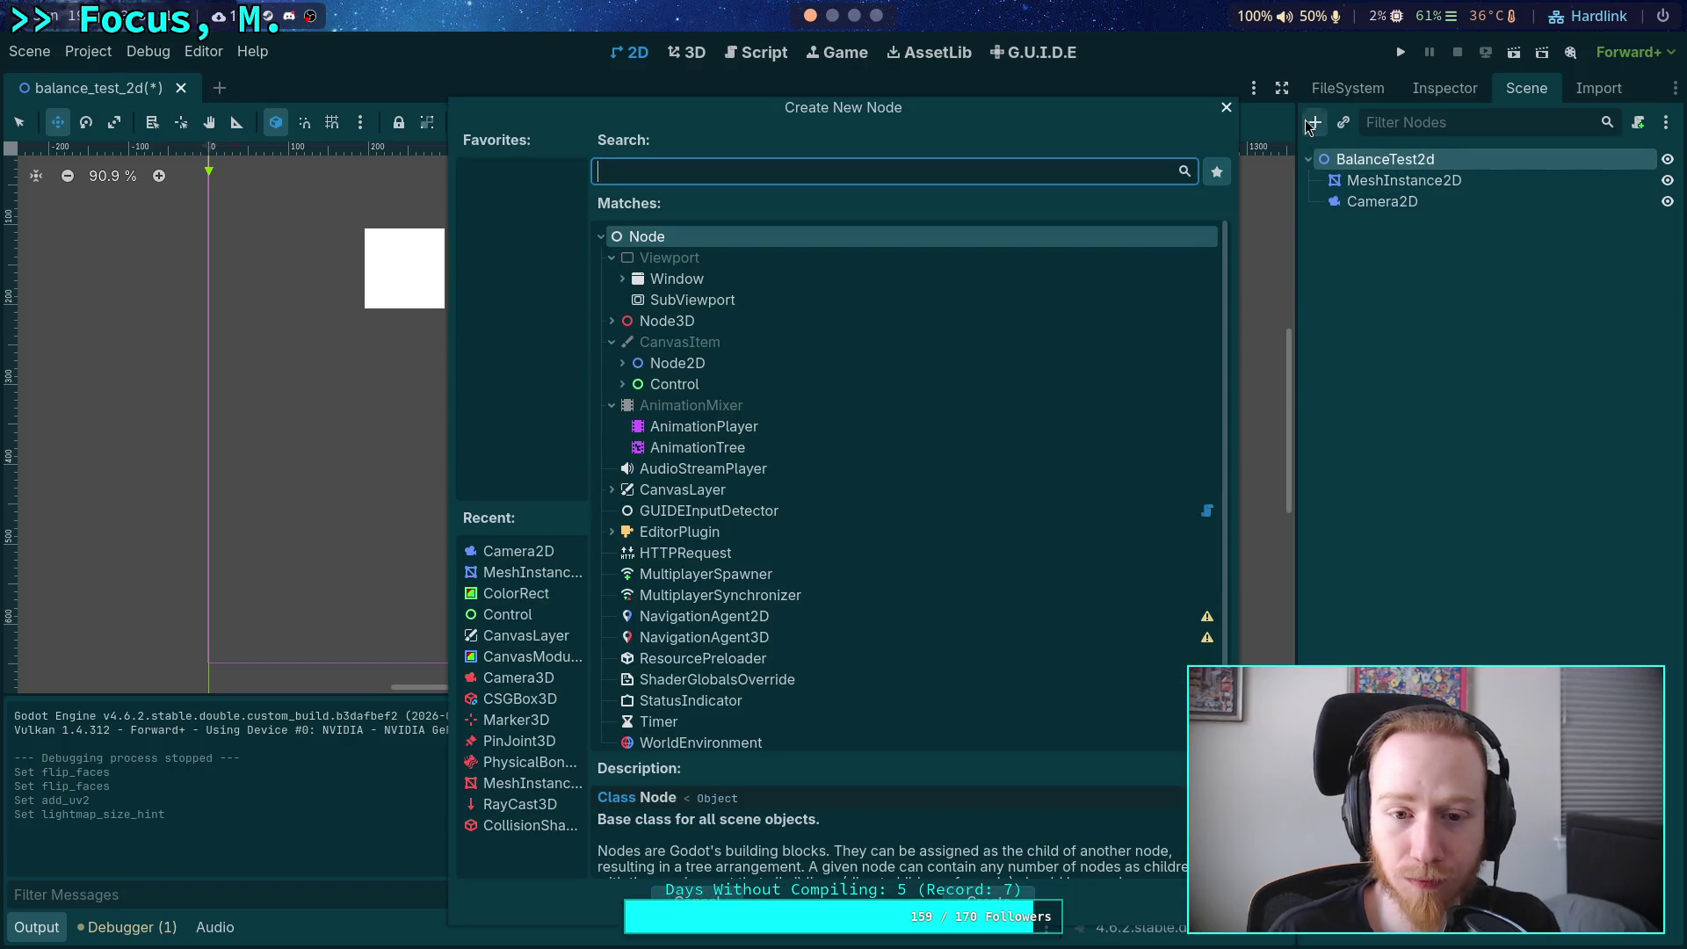
{"action": "left_click", "coordinate": [616, 366]}
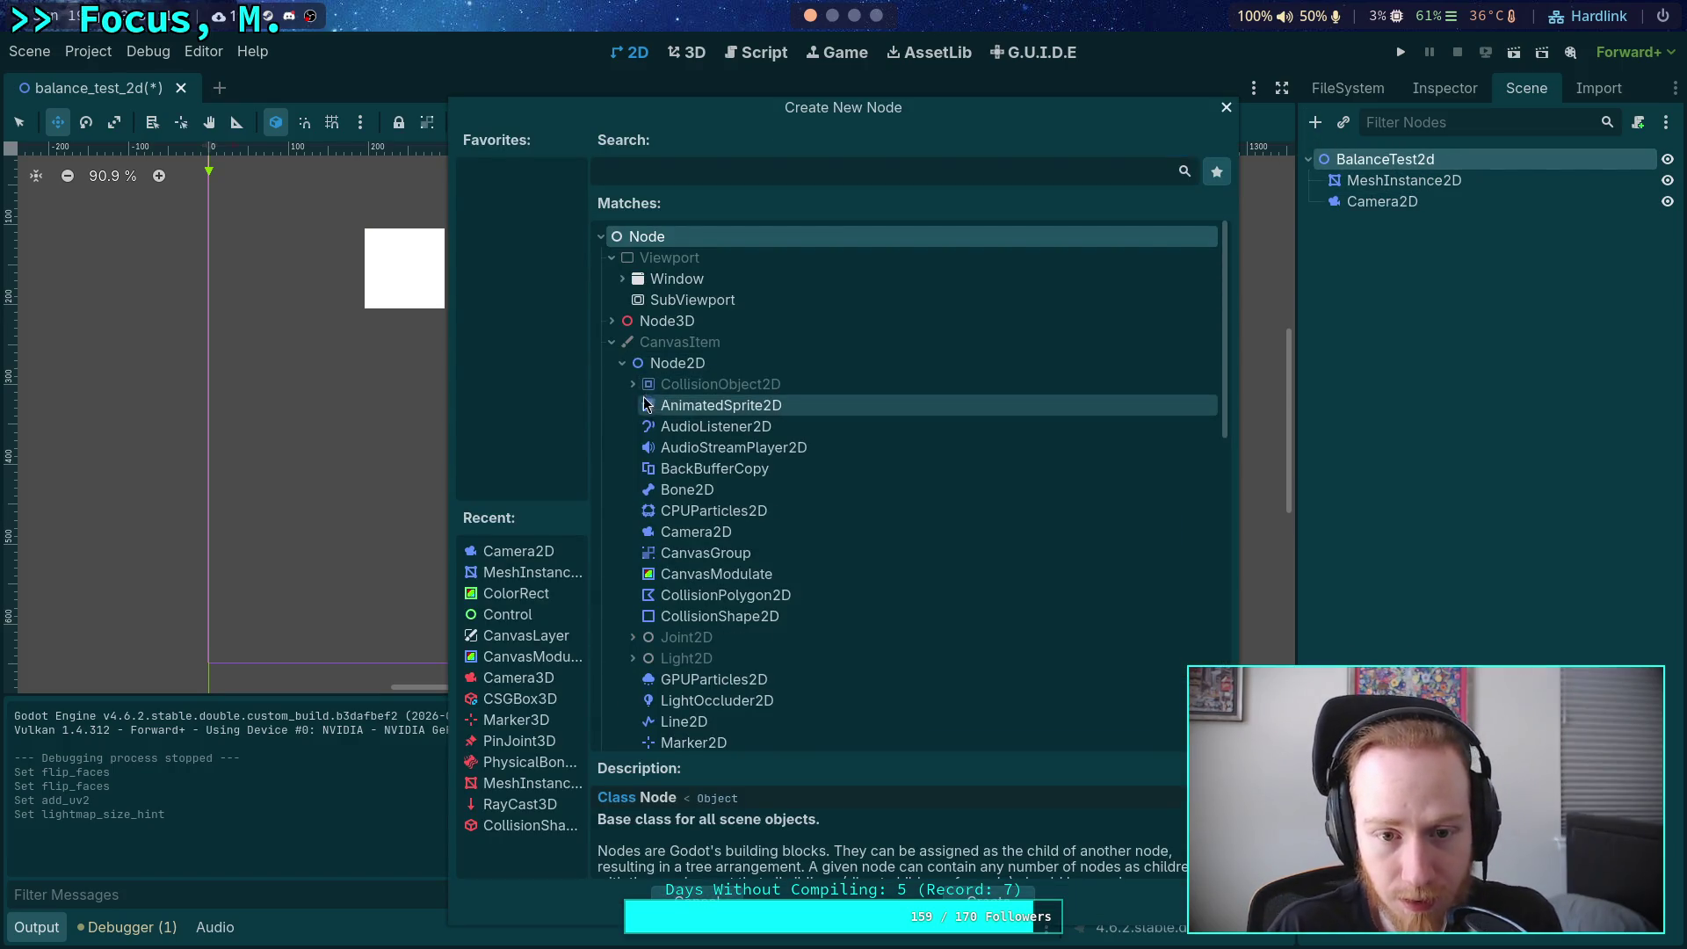
{"action": "left_click", "coordinate": [632, 384]}
{"action": "left_click", "coordinate": [643, 405]}
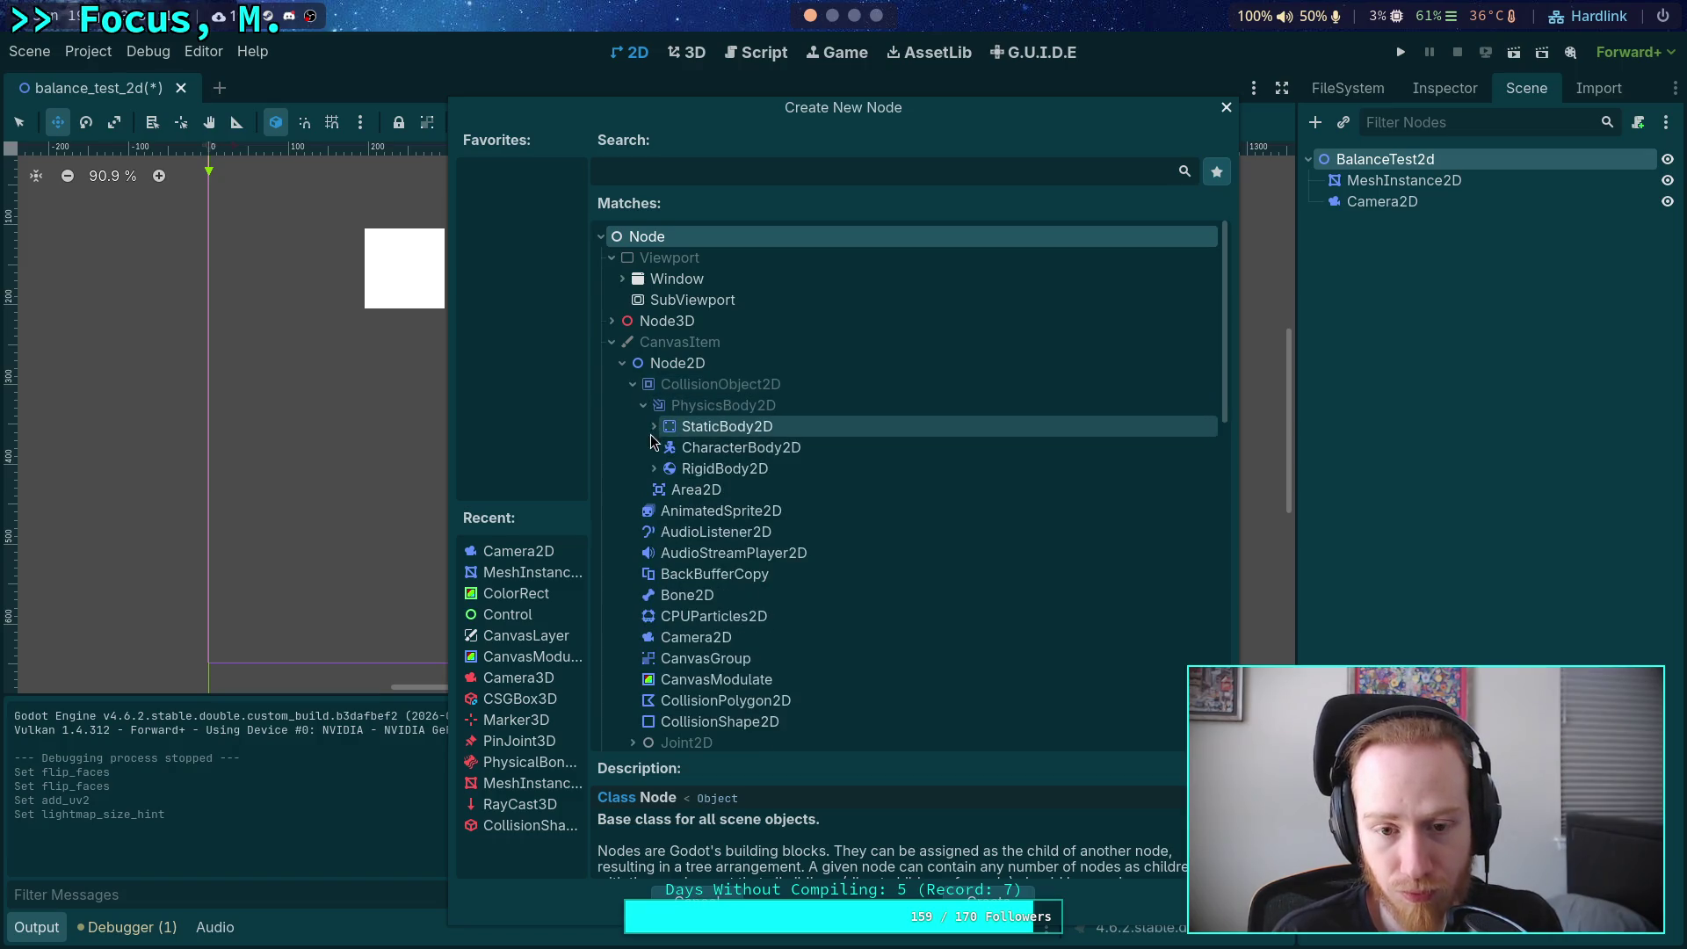
{"action": "left_click", "coordinate": [652, 469]}
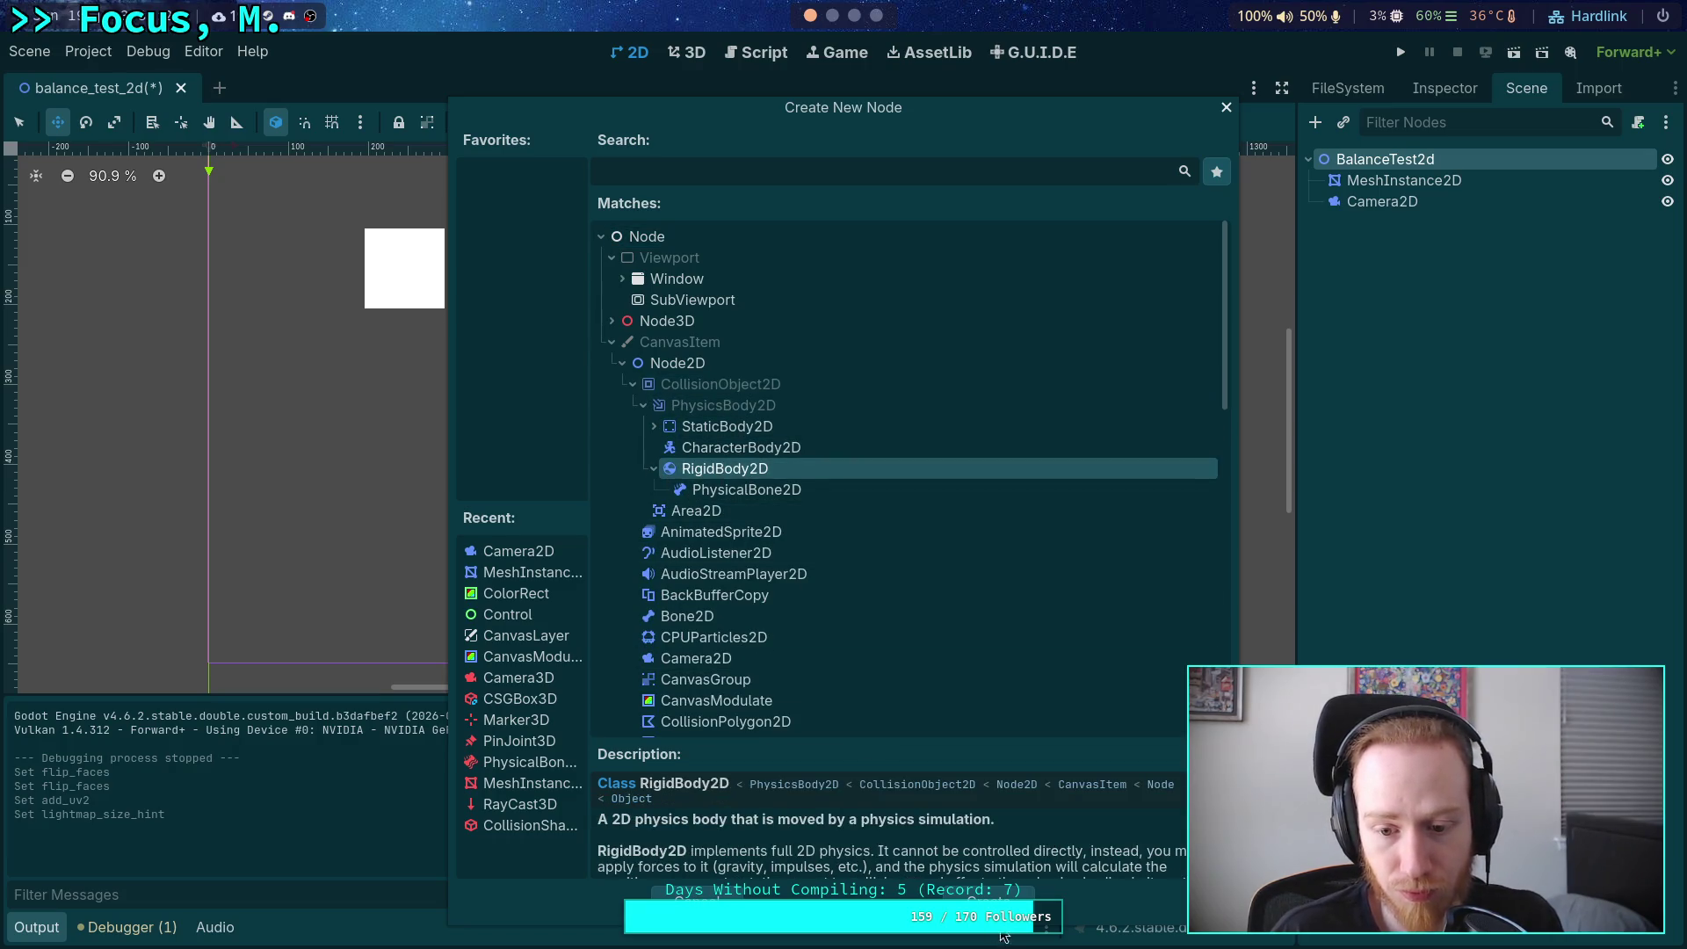
{"action": "left_click", "coordinate": [988, 894]}
{"action": "scroll", "coordinate": [794, 489], "scroll_direction": "down", "scroll_amount": 1}
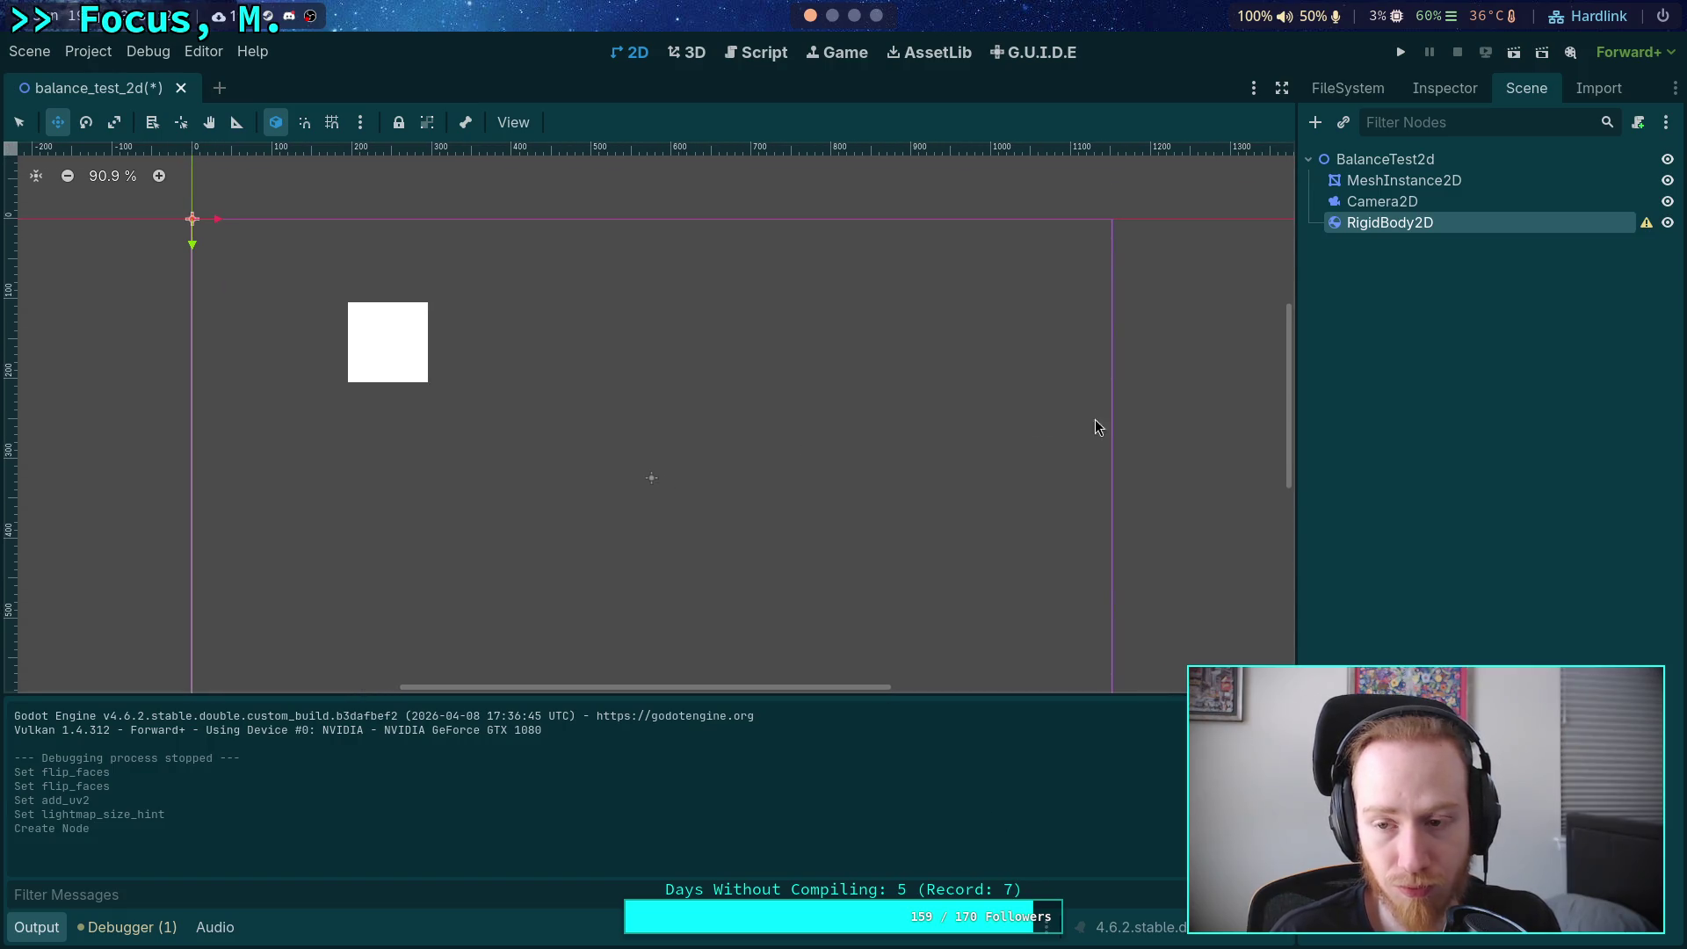
Reparent MeshInstance2D under the RigidBody2D node.
{"action": "left_click_drag", "start_coordinate": [1377, 186], "coordinate": [1391, 223]}
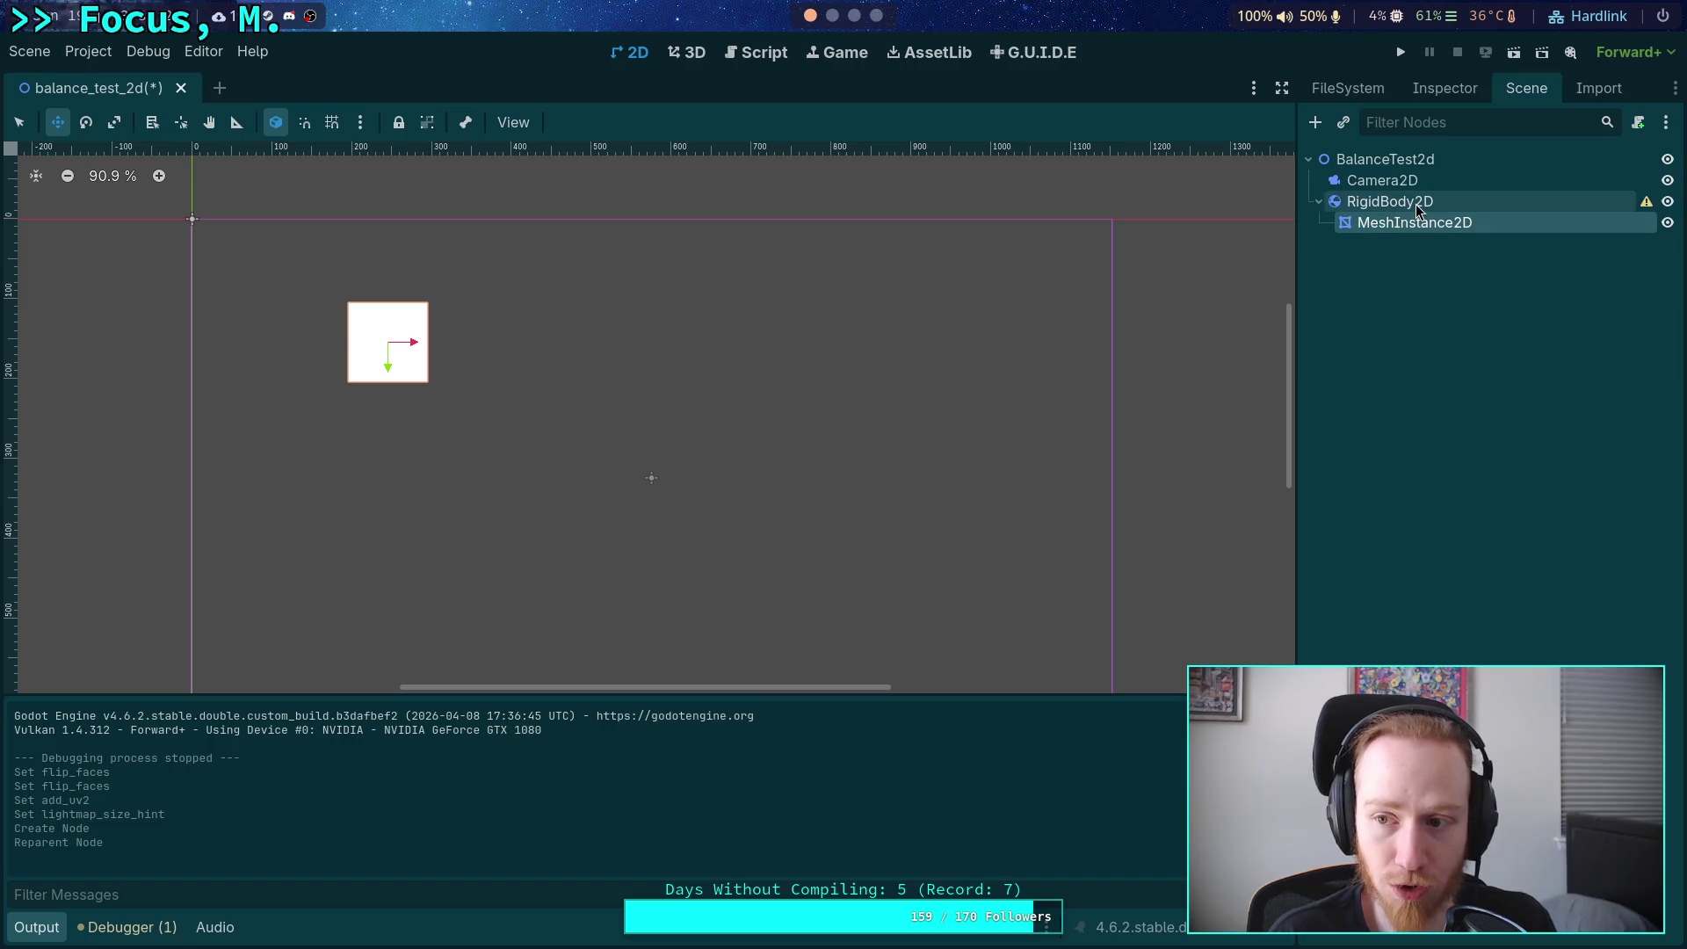
{"action": "left_click", "coordinate": [1410, 202]}
{"action": "left_click", "coordinate": [1443, 88]}
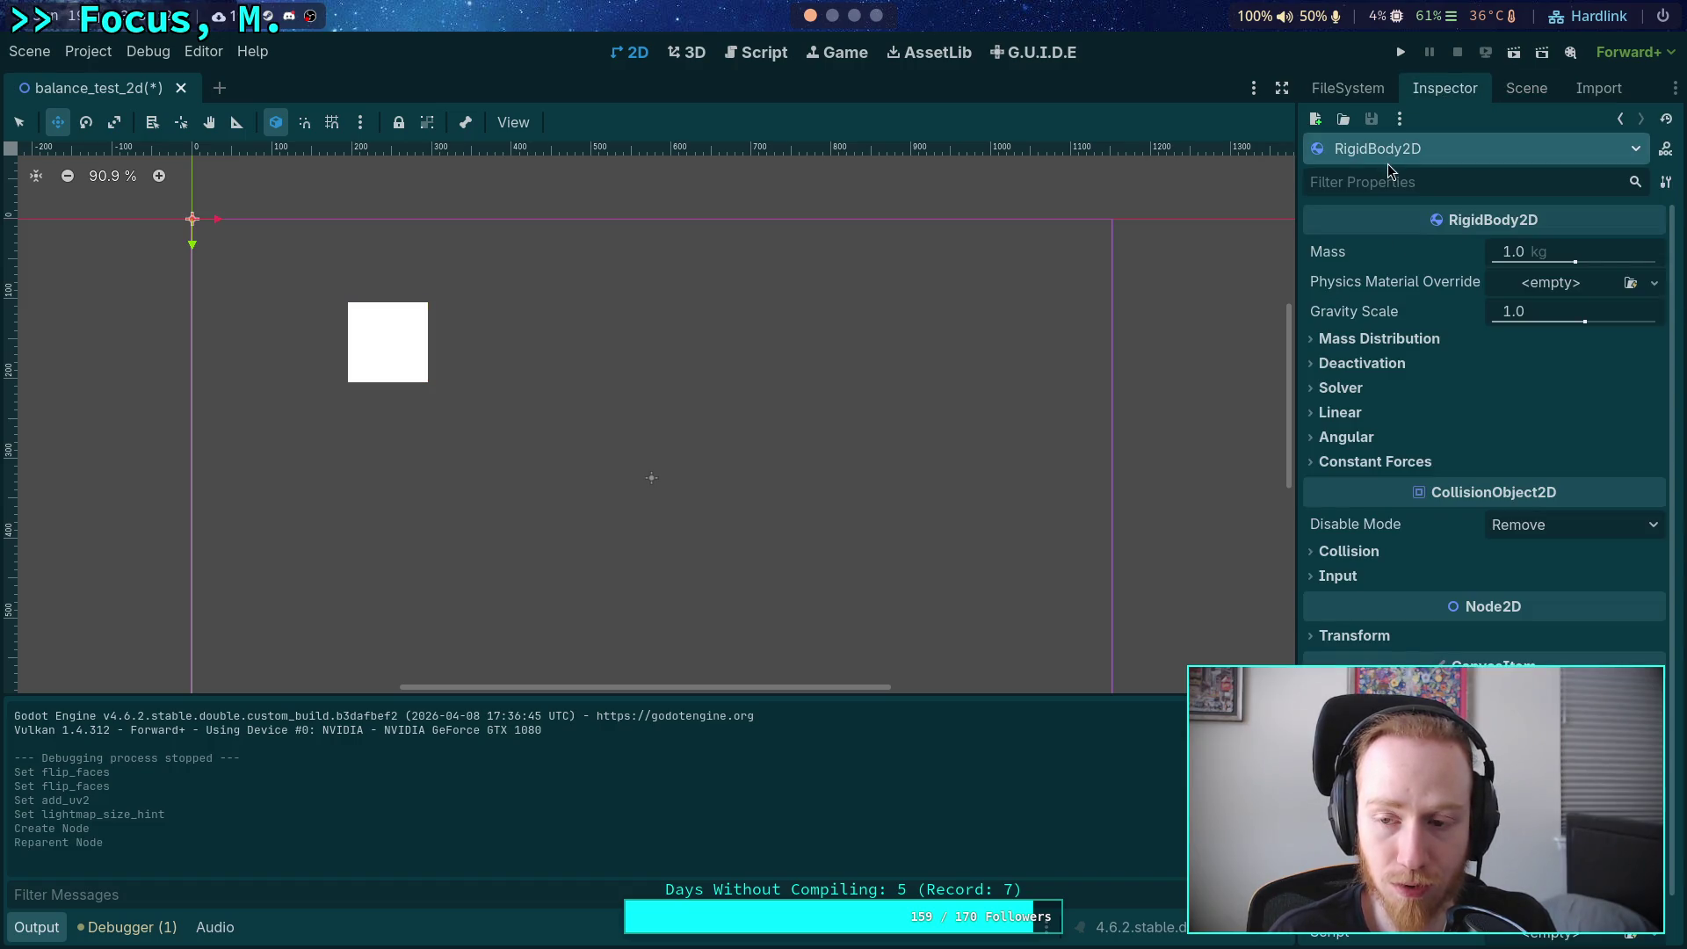
{"action": "left_click", "coordinate": [1526, 88]}
Reset the MeshInstance2D position to 0,0 so the square centres on the body.
{"action": "left_click", "coordinate": [1415, 221]}
{"action": "left_click", "coordinate": [1437, 91]}
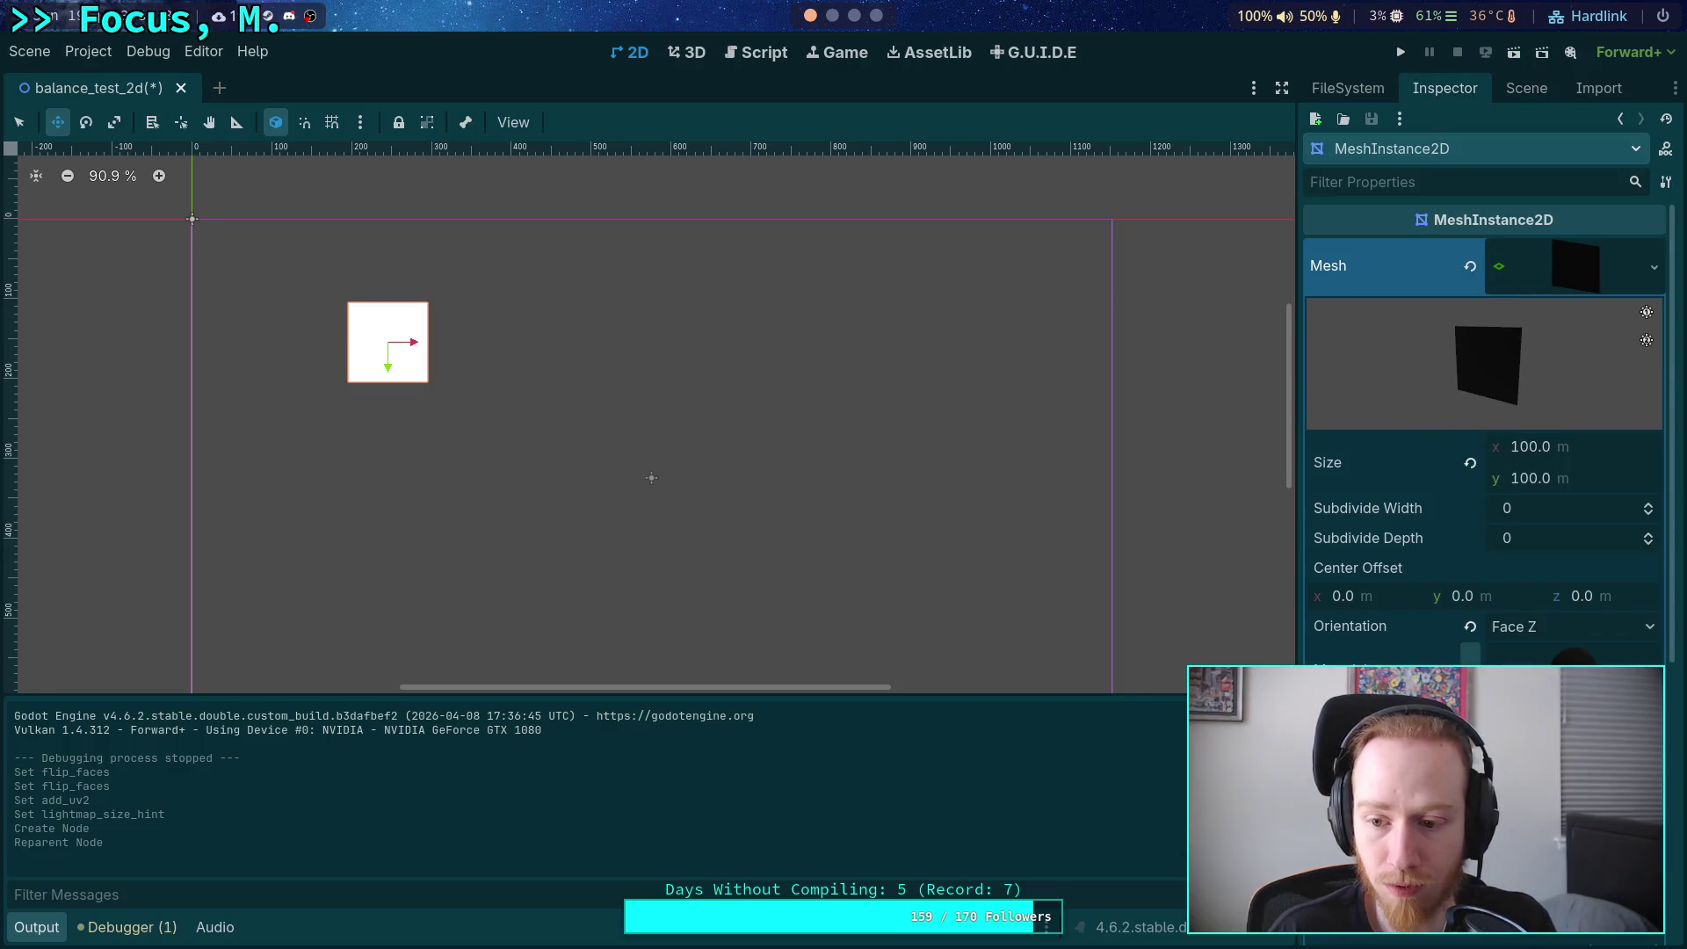
{"action": "scroll", "coordinate": [1483, 657], "scroll_direction": "down", "scroll_amount": 5}
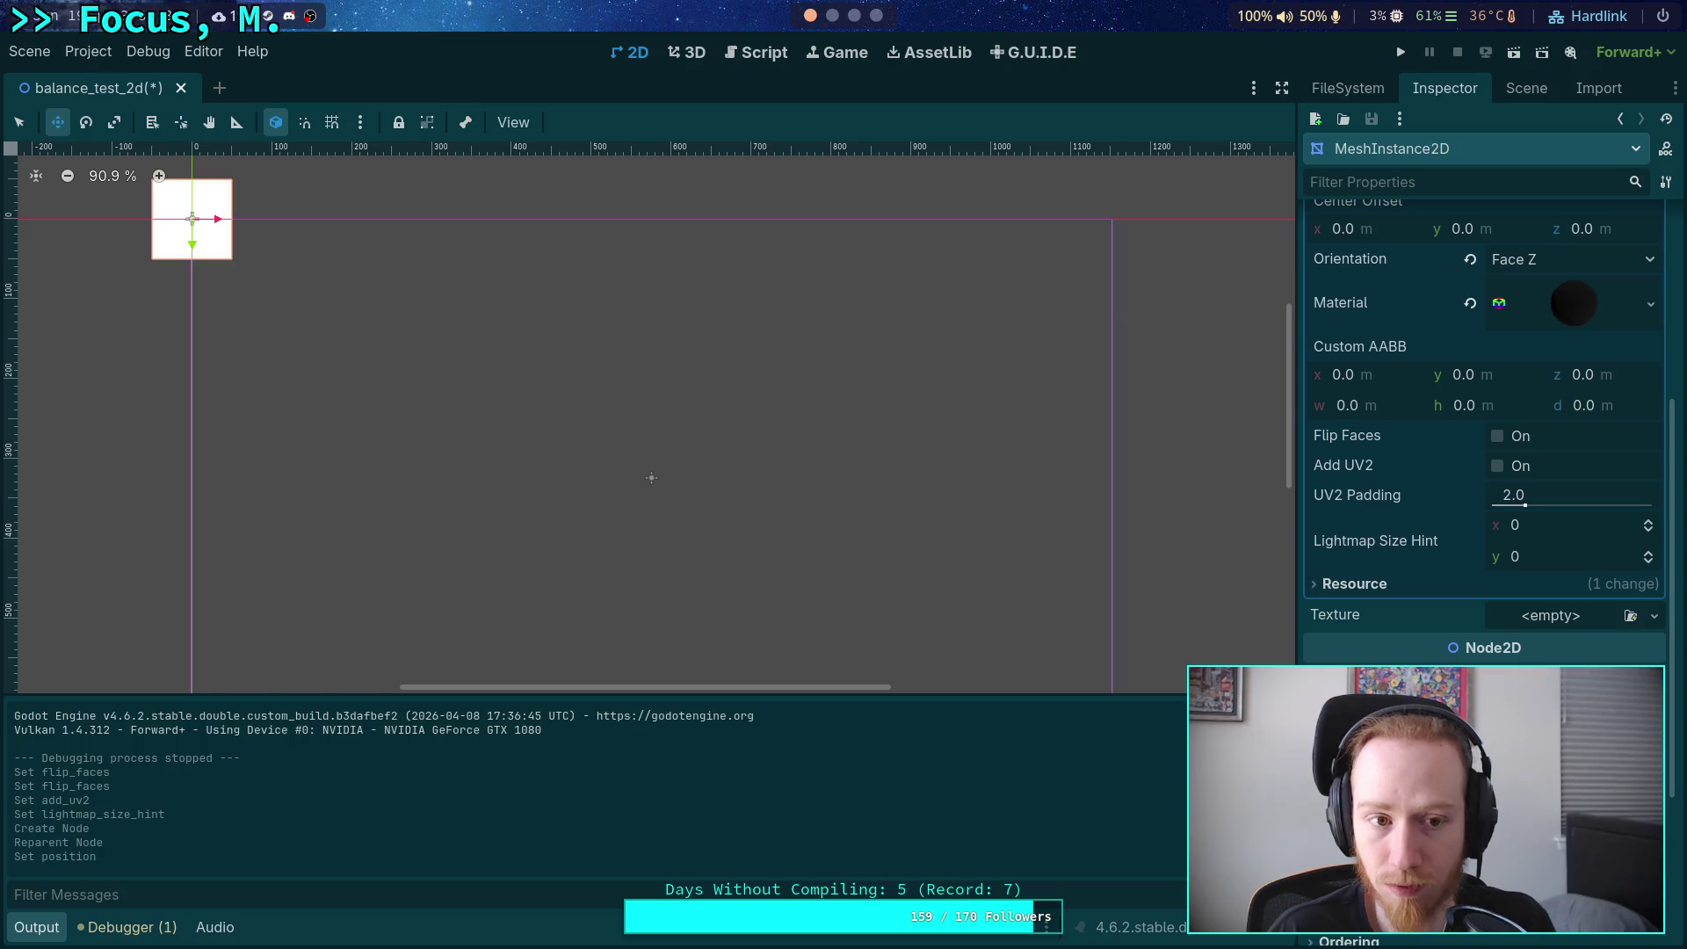
{"action": "scroll", "coordinate": [1483, 439], "scroll_direction": "up", "scroll_amount": 5}
{"action": "left_click", "coordinate": [1529, 95]}
{"action": "left_click", "coordinate": [1379, 208]}
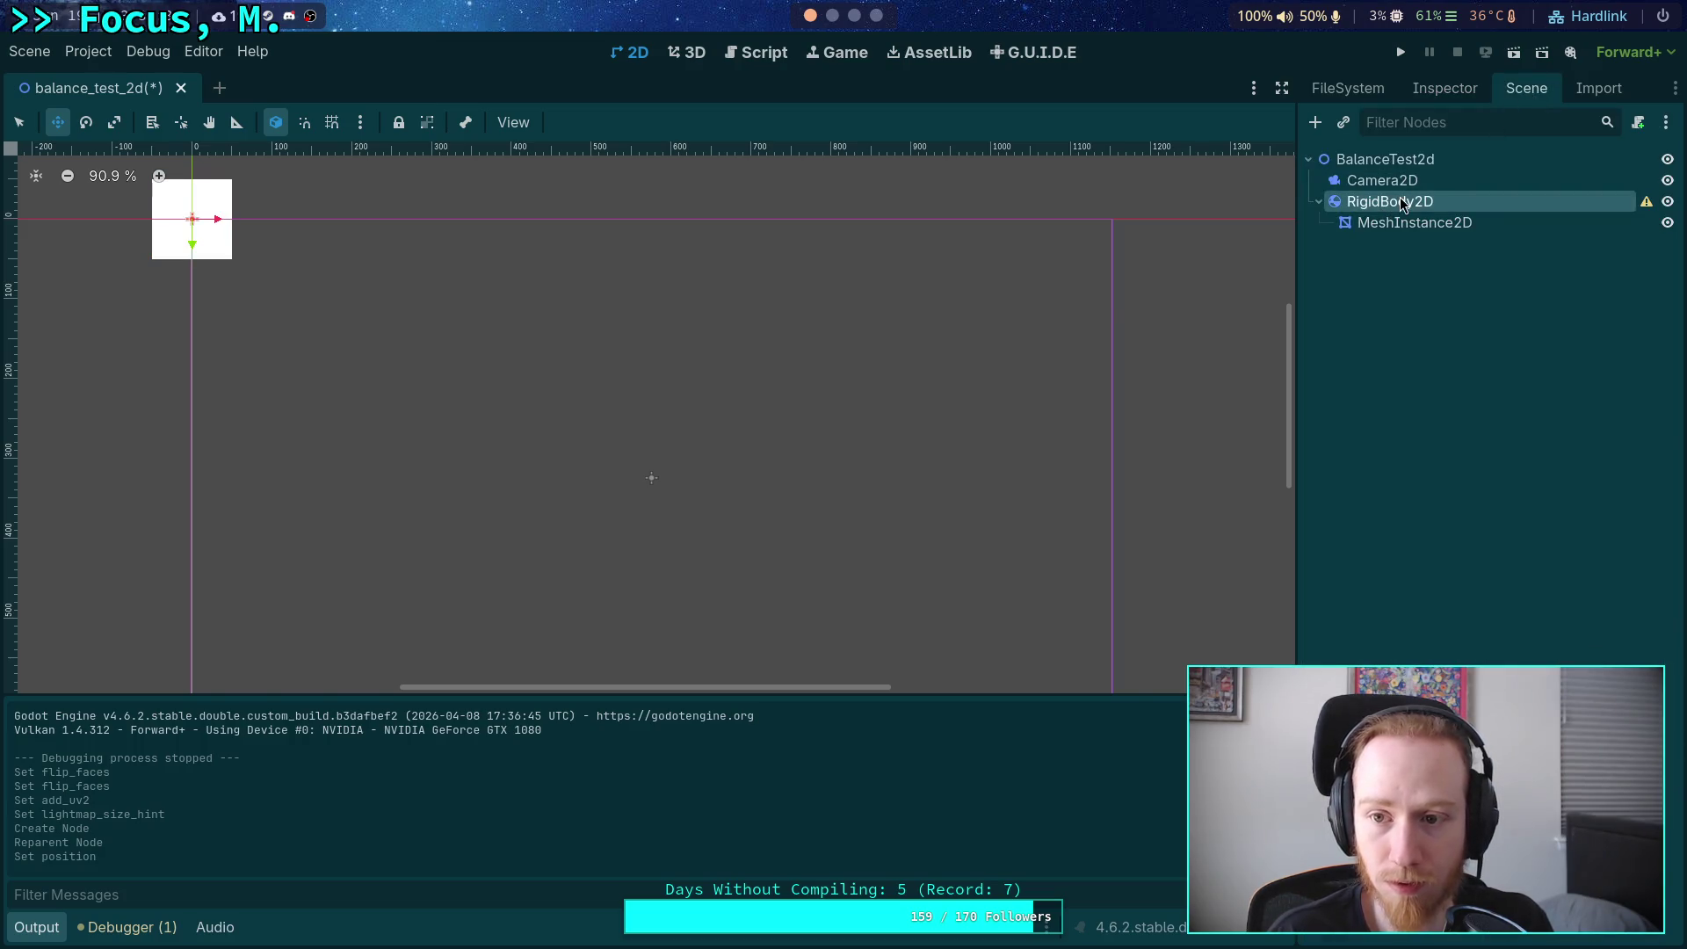
{"action": "right_click", "coordinate": [1383, 207]}
Add a CollisionShape2D child node to the RigidBody2D, beside the MeshInstance2D.
{"action": "left_click", "coordinate": [1402, 209]}
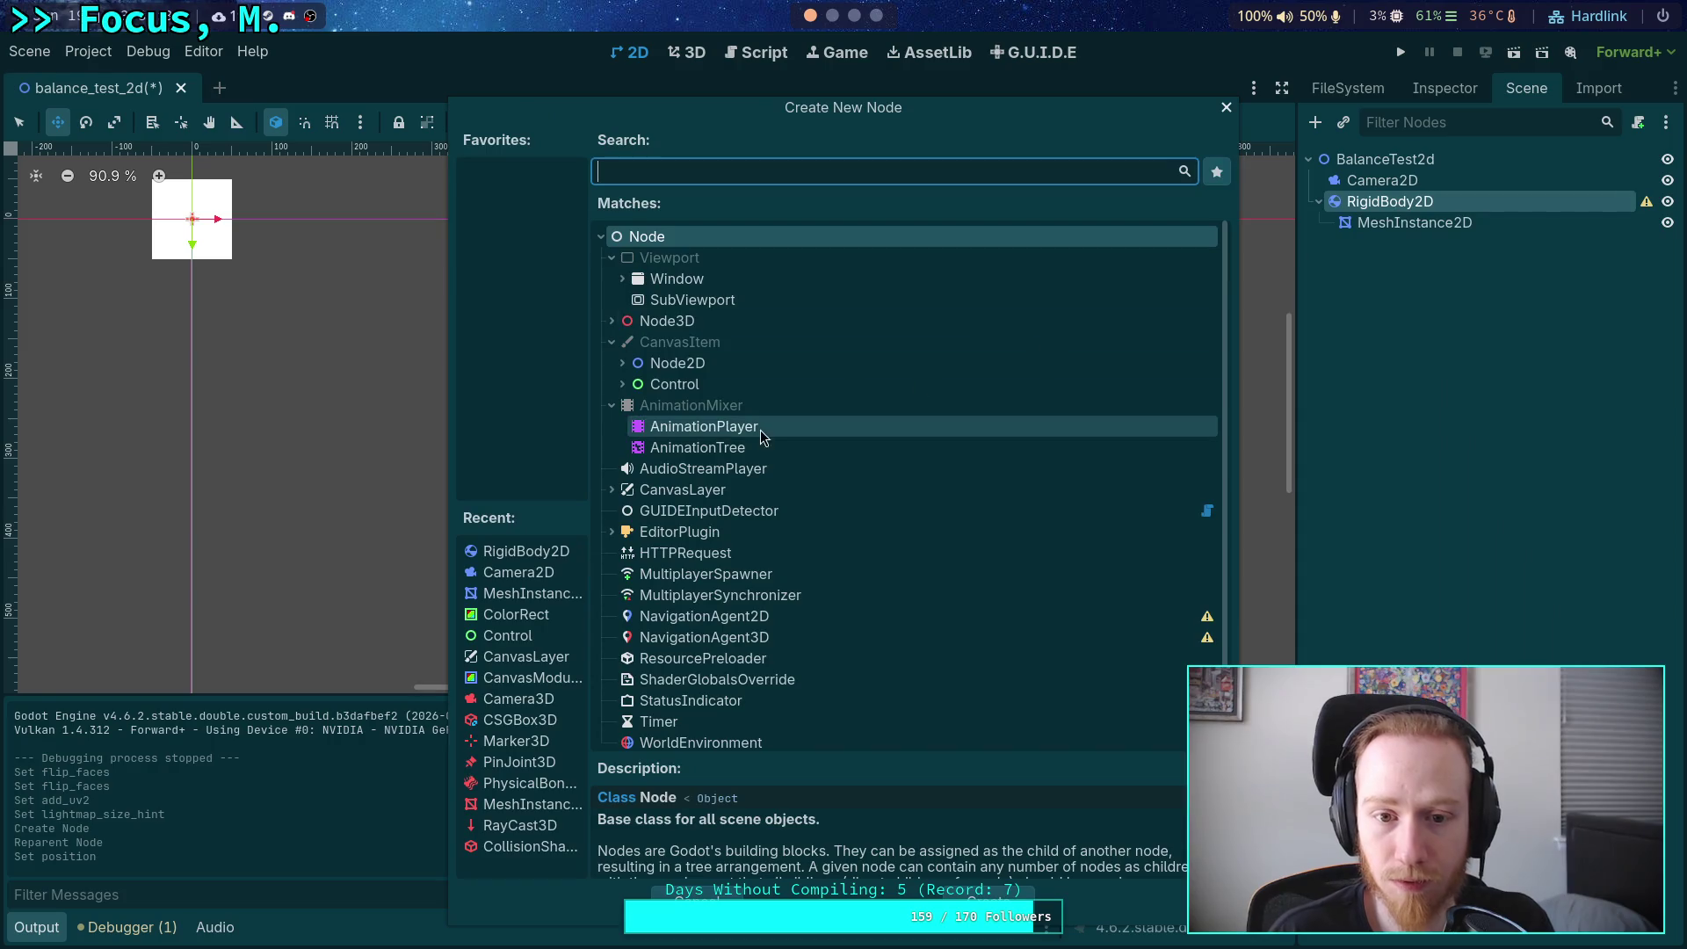
{"action": "left_click", "coordinate": [622, 363]}
{"action": "left_click", "coordinate": [633, 383]}
{"action": "left_click", "coordinate": [645, 405]}
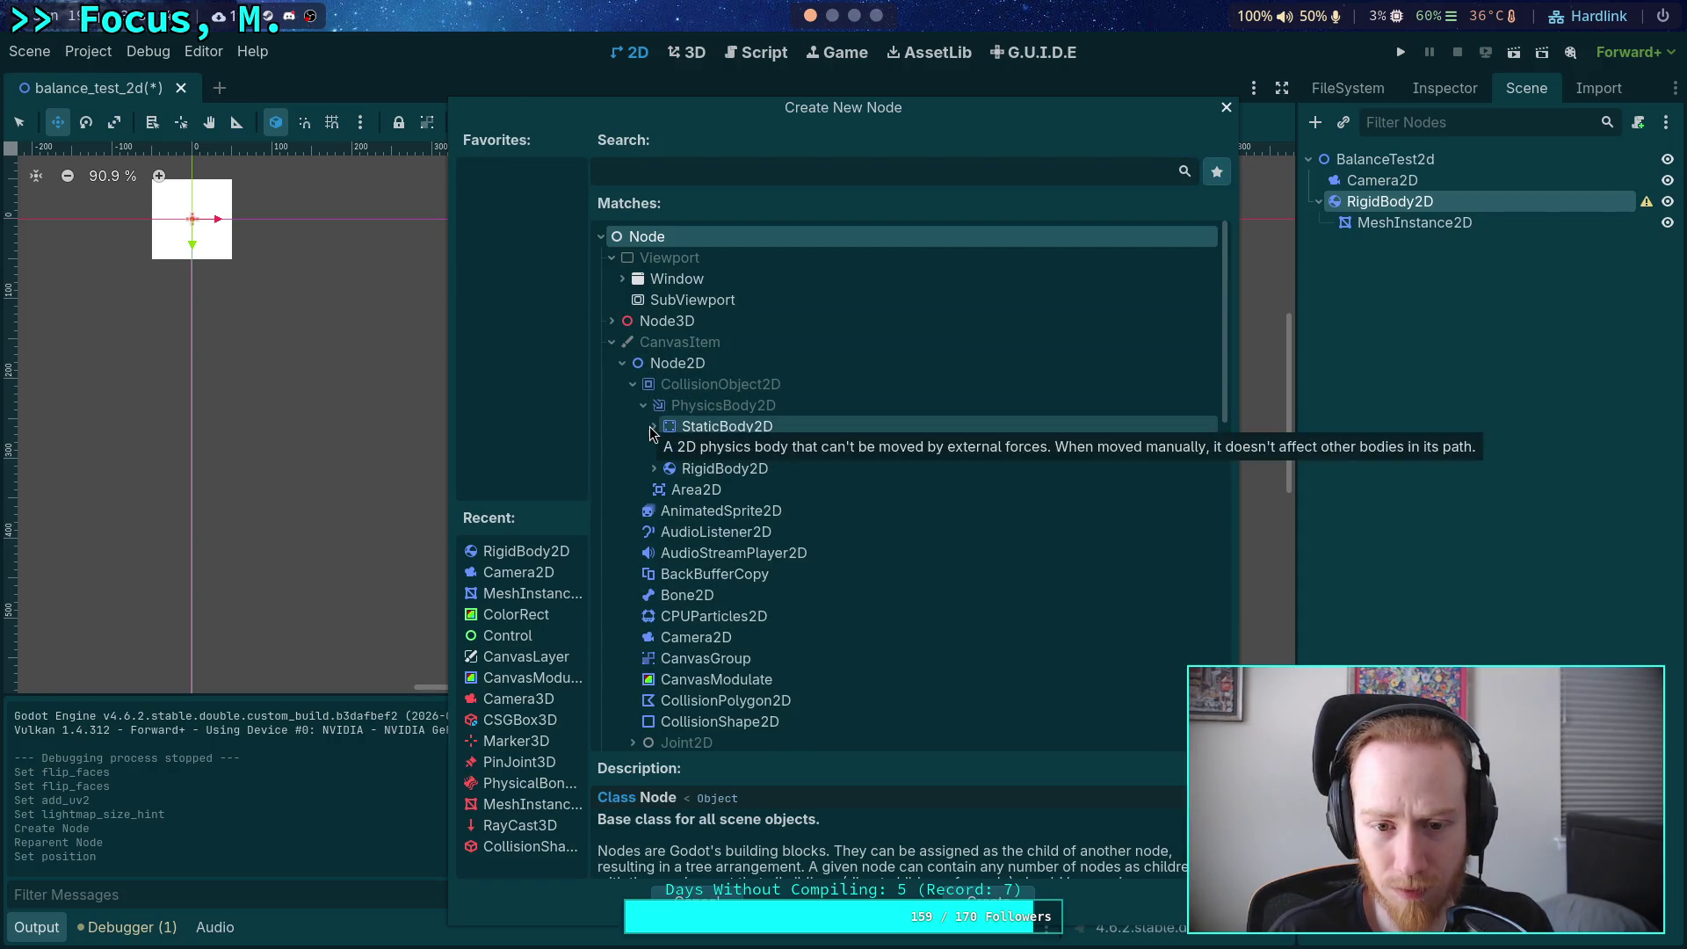
{"action": "left_click", "coordinate": [653, 426]}
{"action": "left_click", "coordinate": [654, 426]}
{"action": "scroll", "coordinate": [665, 544], "scroll_direction": "down", "scroll_amount": 5}
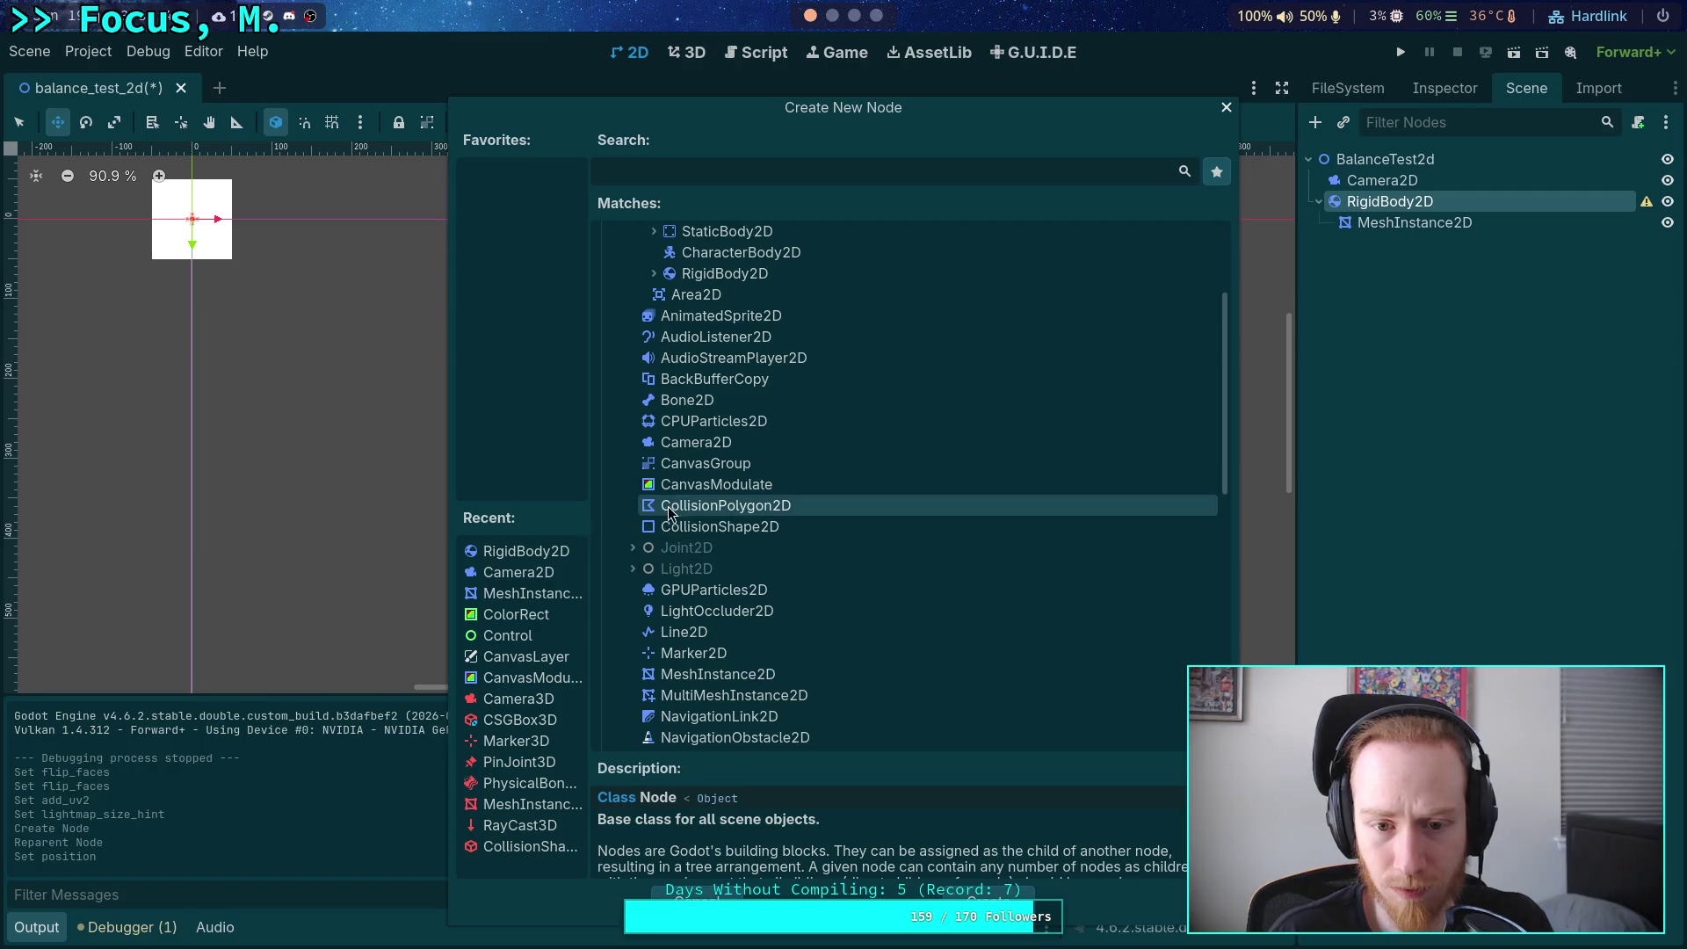
{"action": "left_click", "coordinate": [771, 527]}
{"action": "left_click", "coordinate": [993, 899]}
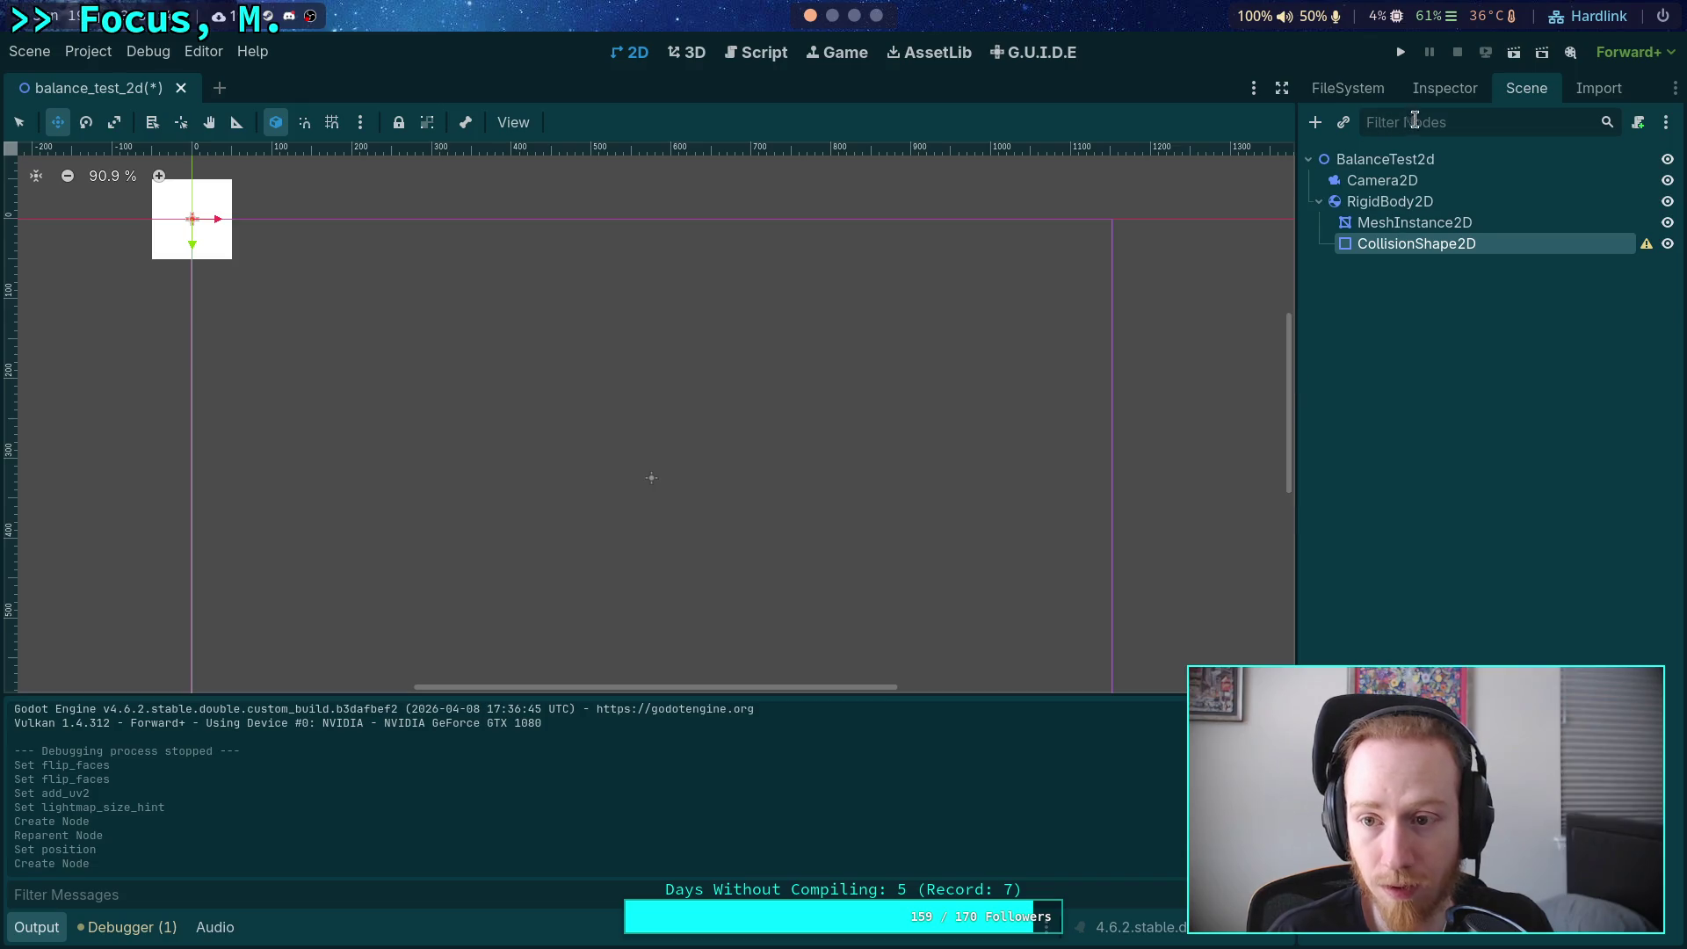
{"action": "left_click", "coordinate": [1454, 98]}
Give the CollisionShape2D a new RectangleShape2D sized 100×100 px.
{"action": "left_click", "coordinate": [1558, 241]}
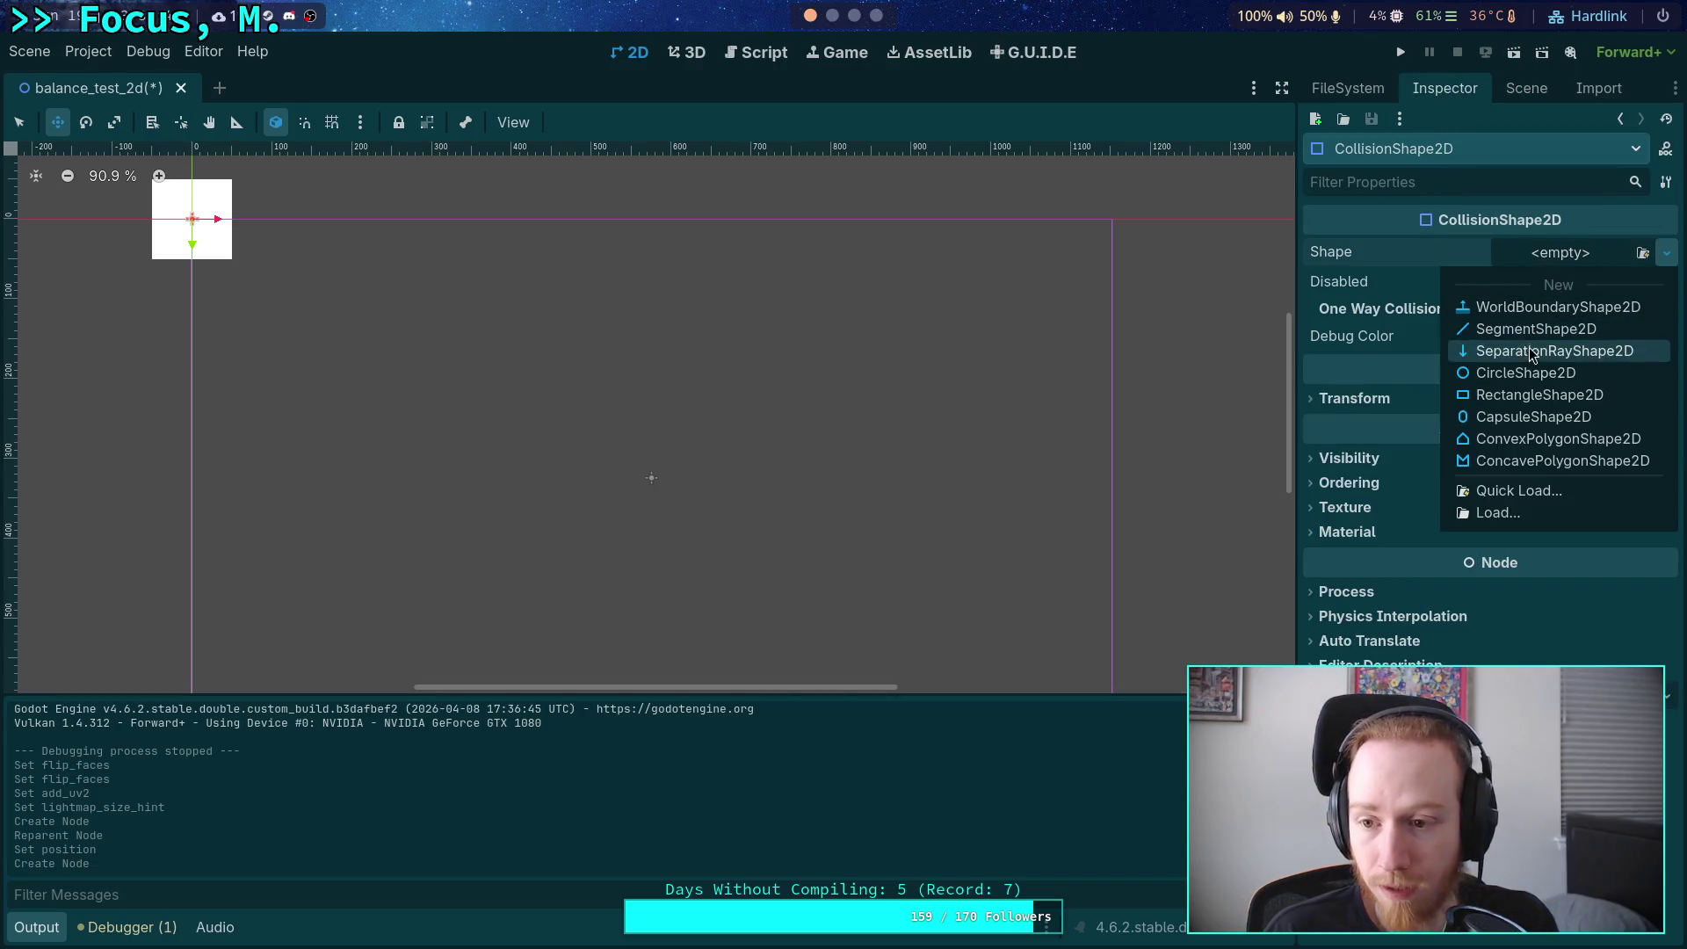
{"action": "left_click", "coordinate": [1527, 404]}
{"action": "left_click_drag", "start_coordinate": [445, 298], "coordinate": [788, 456]}
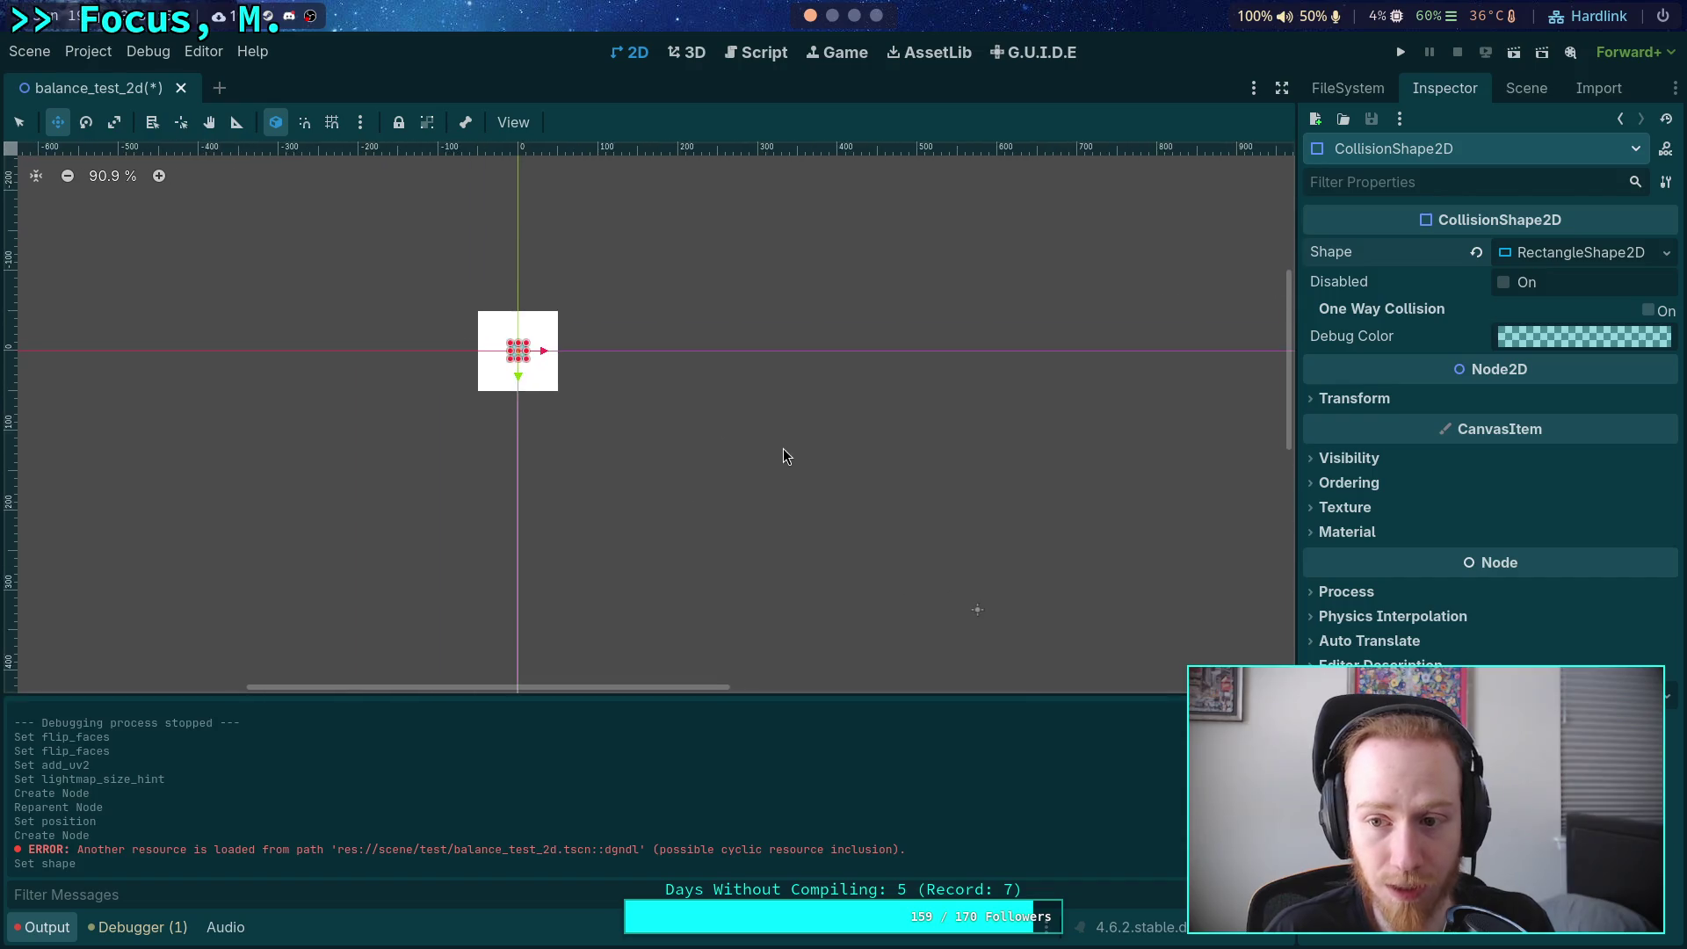
{"action": "scroll", "coordinate": [789, 421], "scroll_direction": "up", "scroll_amount": 4}
{"action": "scroll", "coordinate": [605, 390], "scroll_direction": "up", "scroll_amount": 4}
{"action": "scroll", "coordinate": [685, 408], "scroll_direction": "left", "scroll_amount": 4}
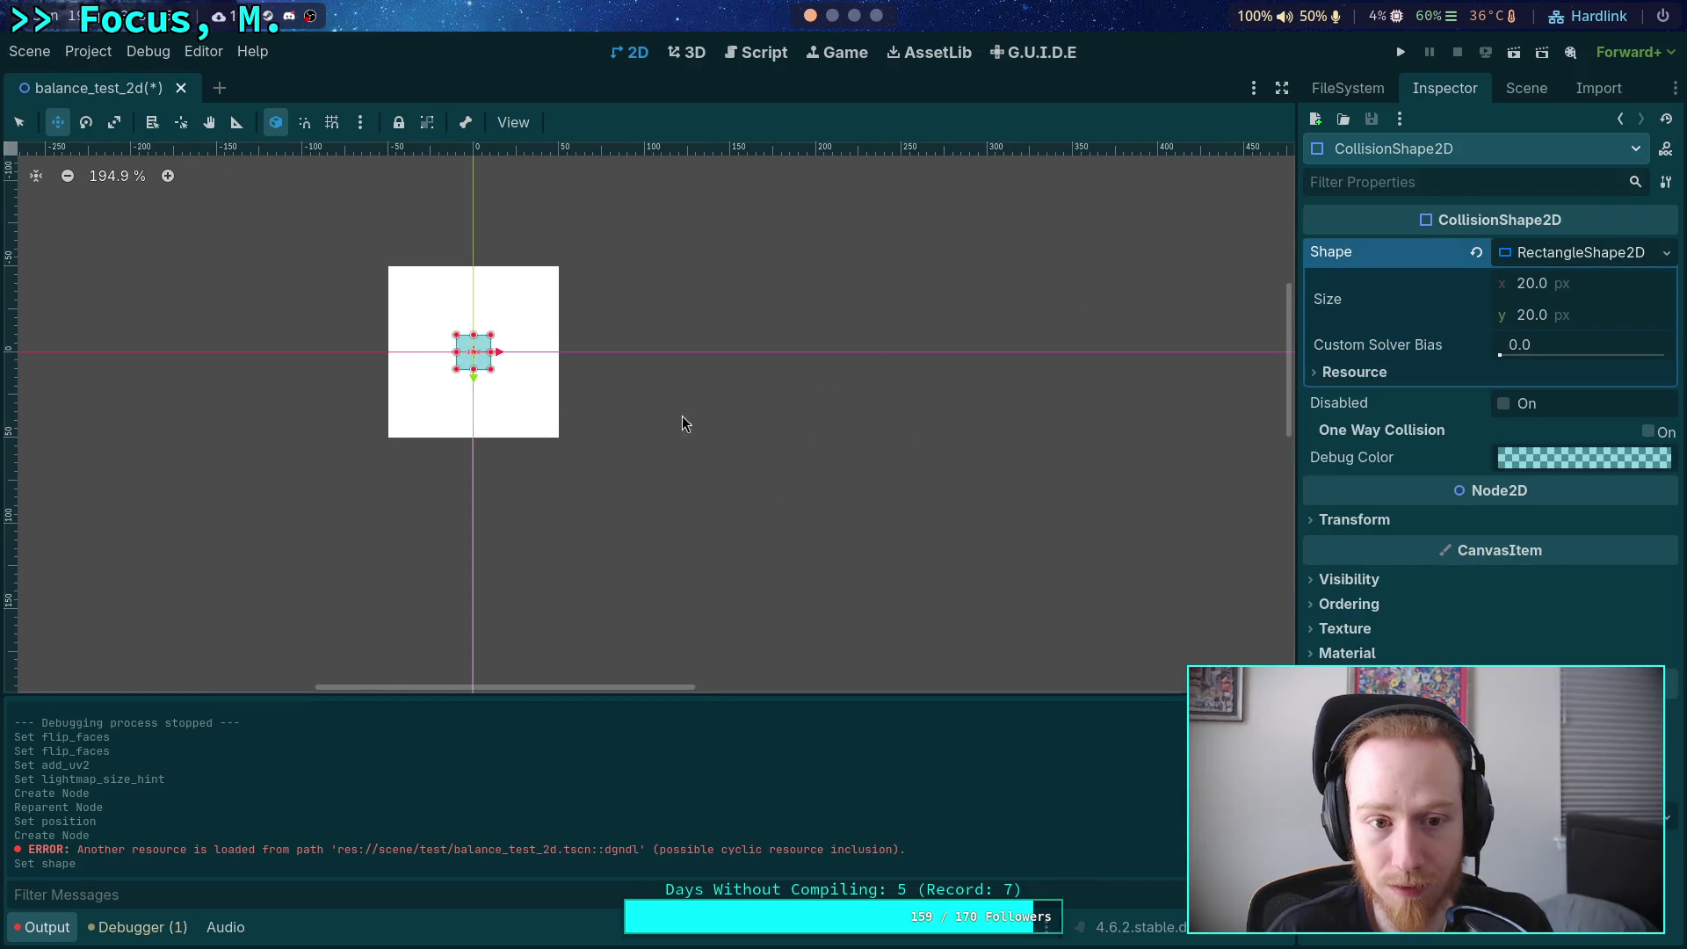
{"action": "left_click", "coordinate": [1600, 290]}
{"action": "type", "text": "100"}
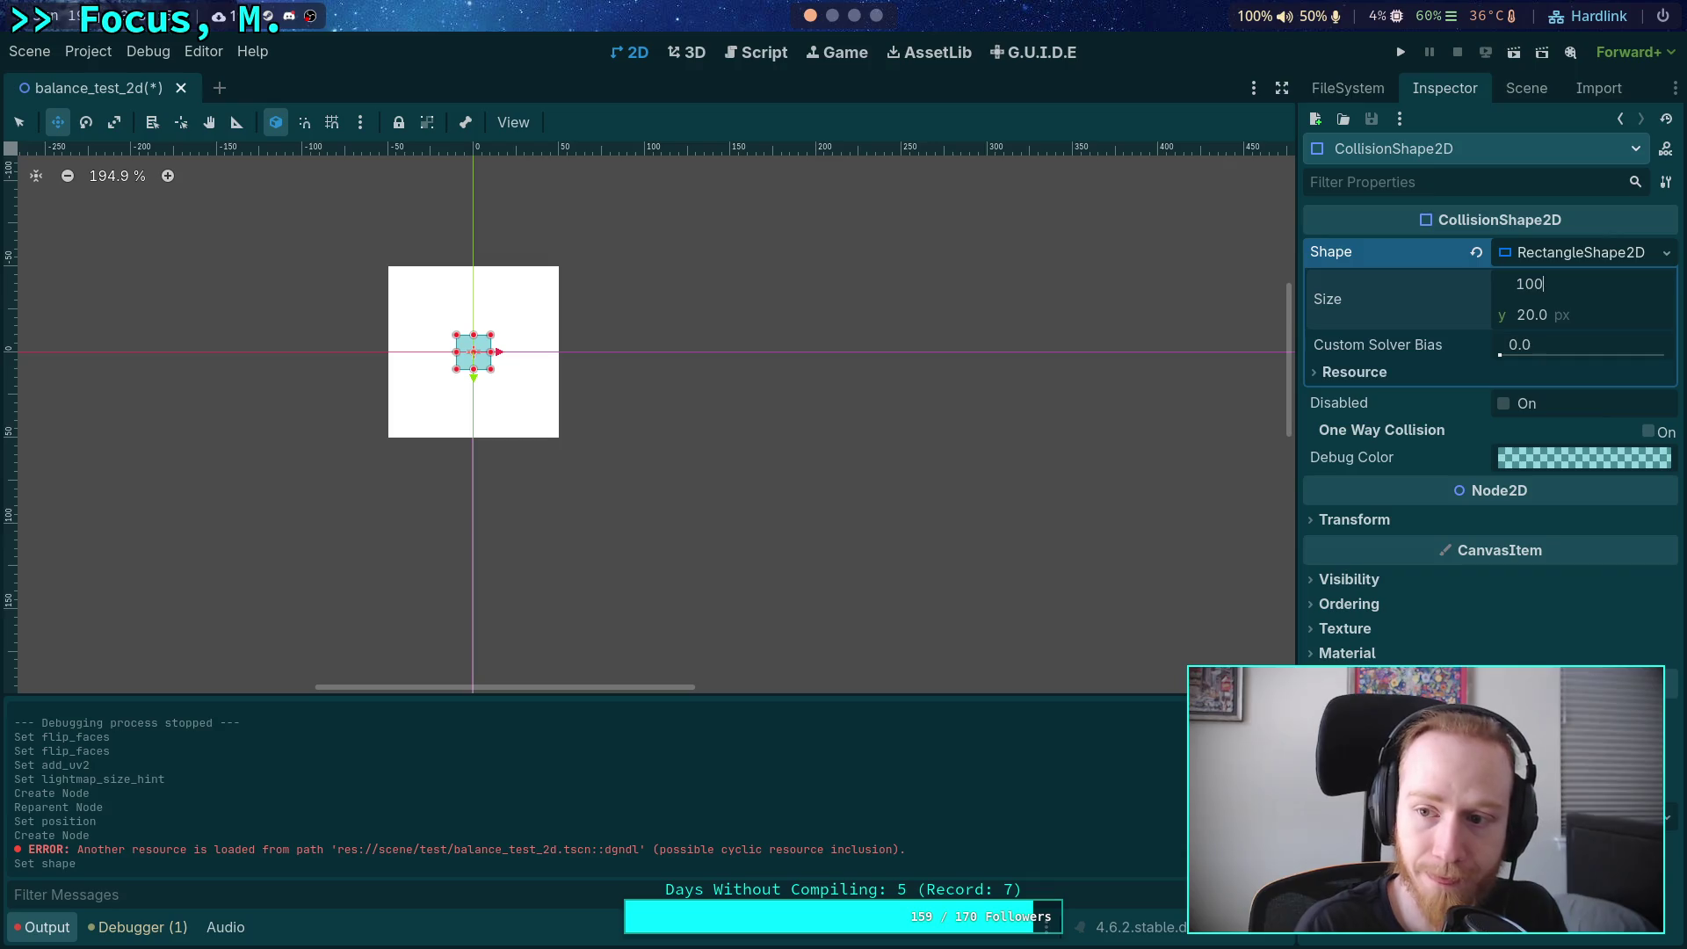
{"action": "left_click", "coordinate": [1601, 314]}
{"action": "type", "text": "199"}
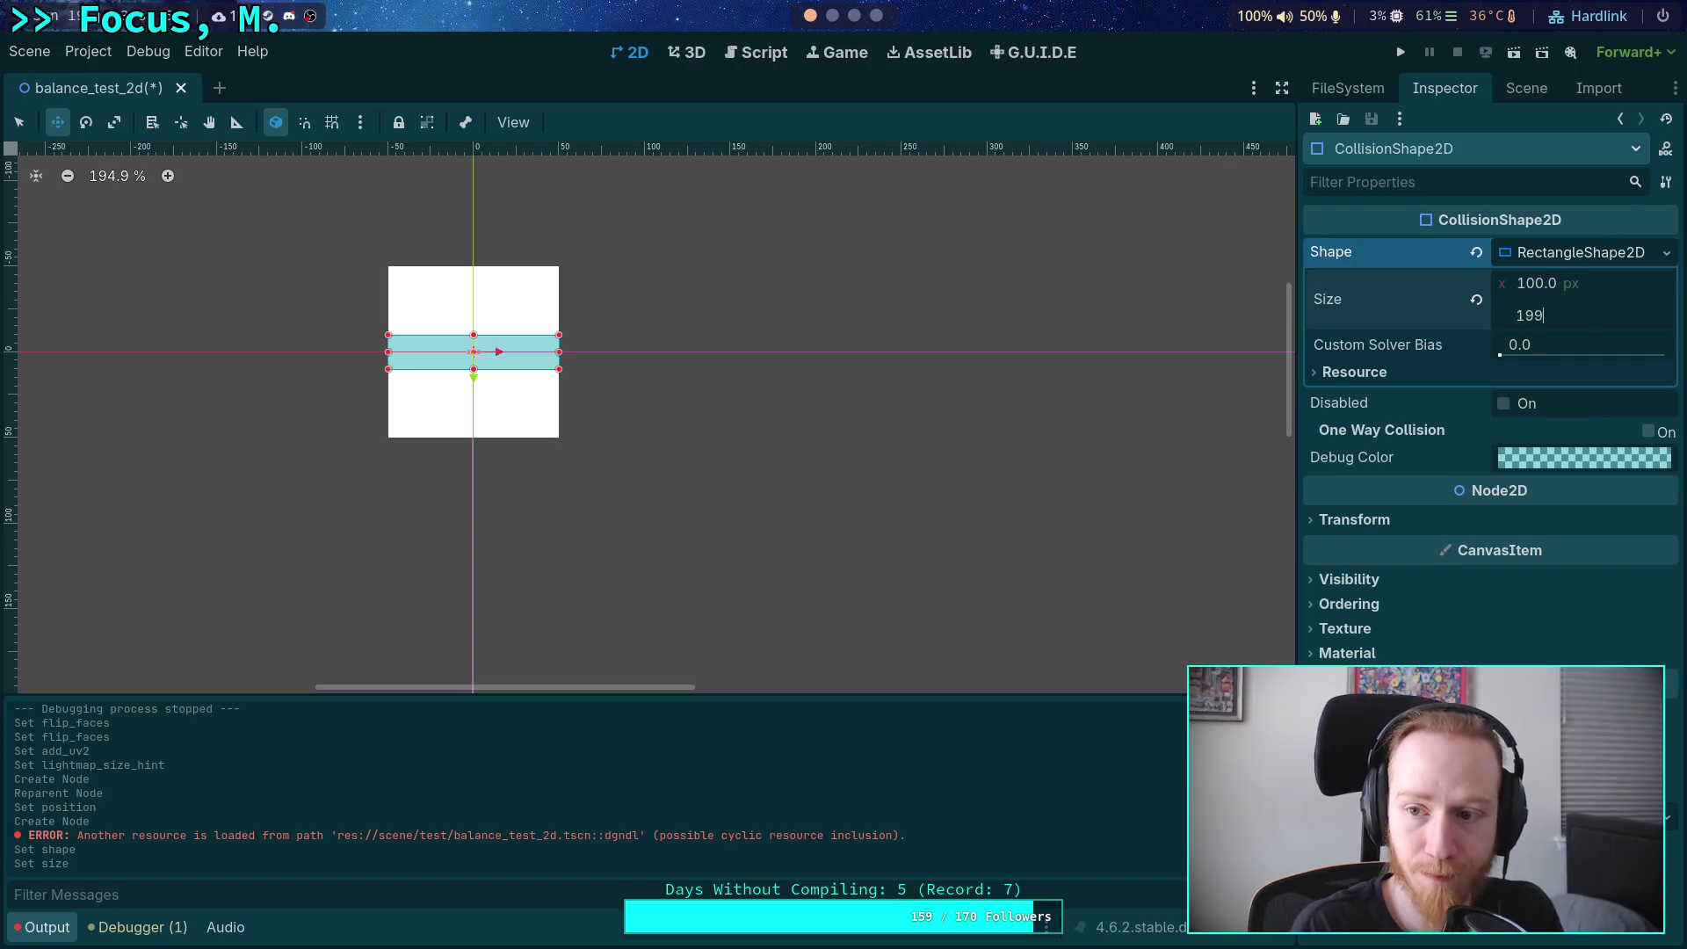
{"action": "type", "text": "0"}
{"action": "key", "text": "Return"}
{"action": "scroll", "coordinate": [689, 358], "scroll_direction": "down", "scroll_amount": 6}
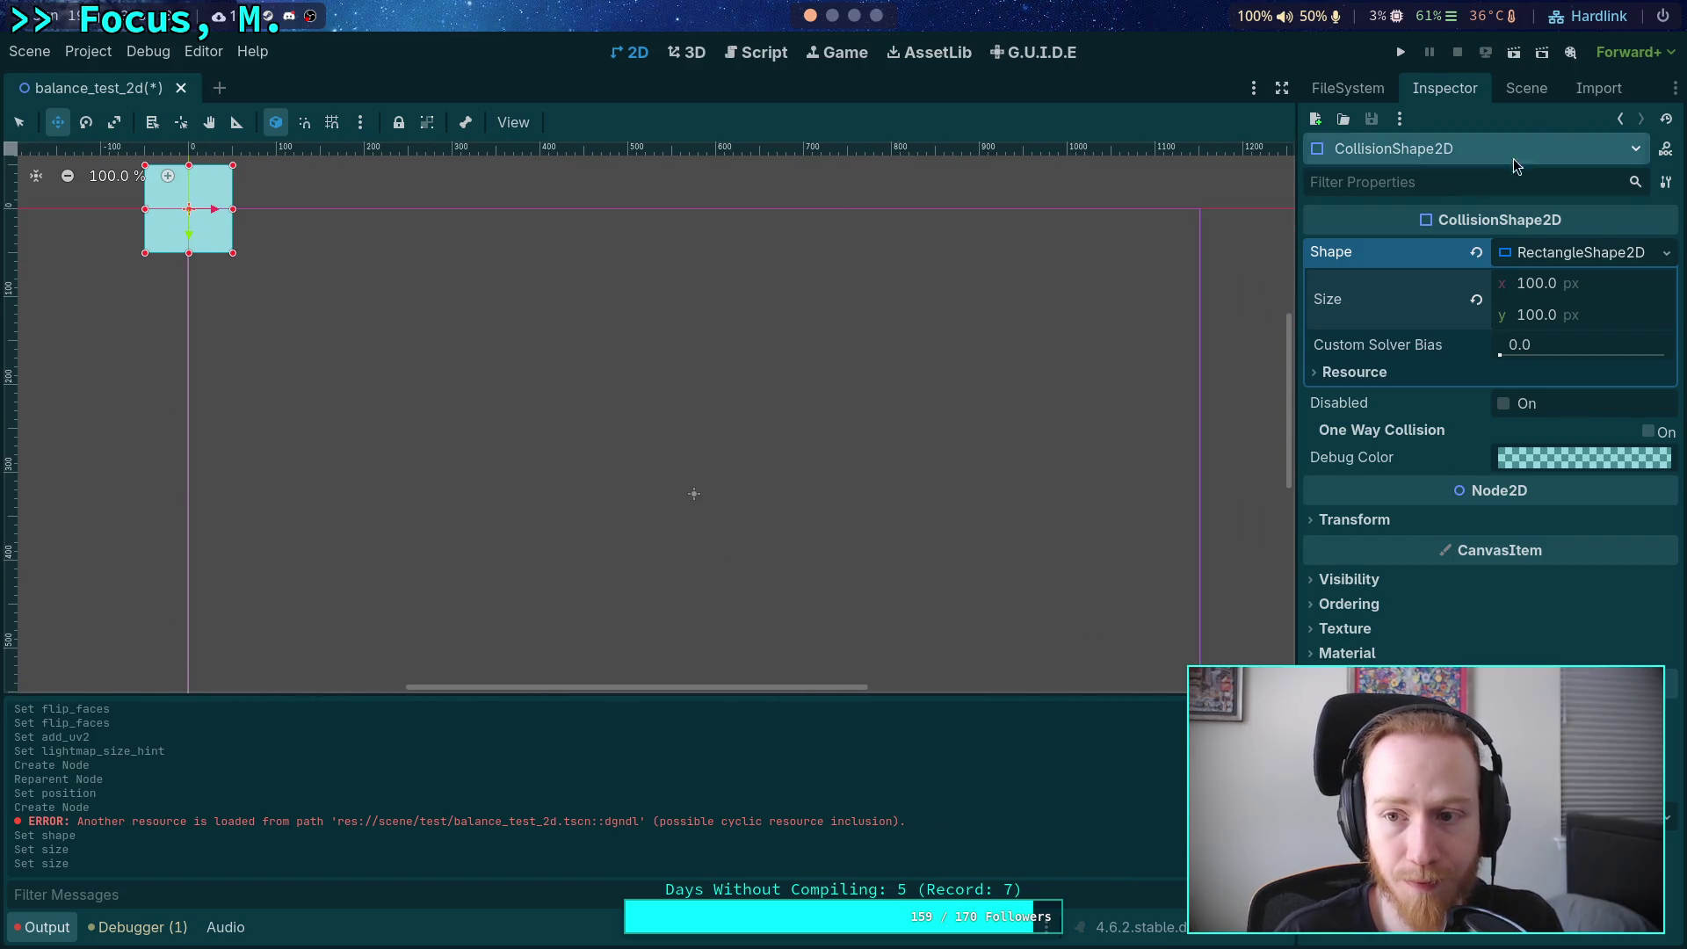
Move the RigidBody2D into the camera frame at about (408, 219).
{"action": "left_click", "coordinate": [1526, 88]}
{"action": "left_click", "coordinate": [1431, 202]}
{"action": "mouse_move", "coordinate": [243, 205]}
{"action": "left_mouse_down"}
{"action": "mouse_move", "coordinate": [529, 205]}
{"action": "mouse_move", "coordinate": [513, 422]}
{"action": "mouse_move", "coordinate": [533, 424]}
{"action": "left_mouse_up"}
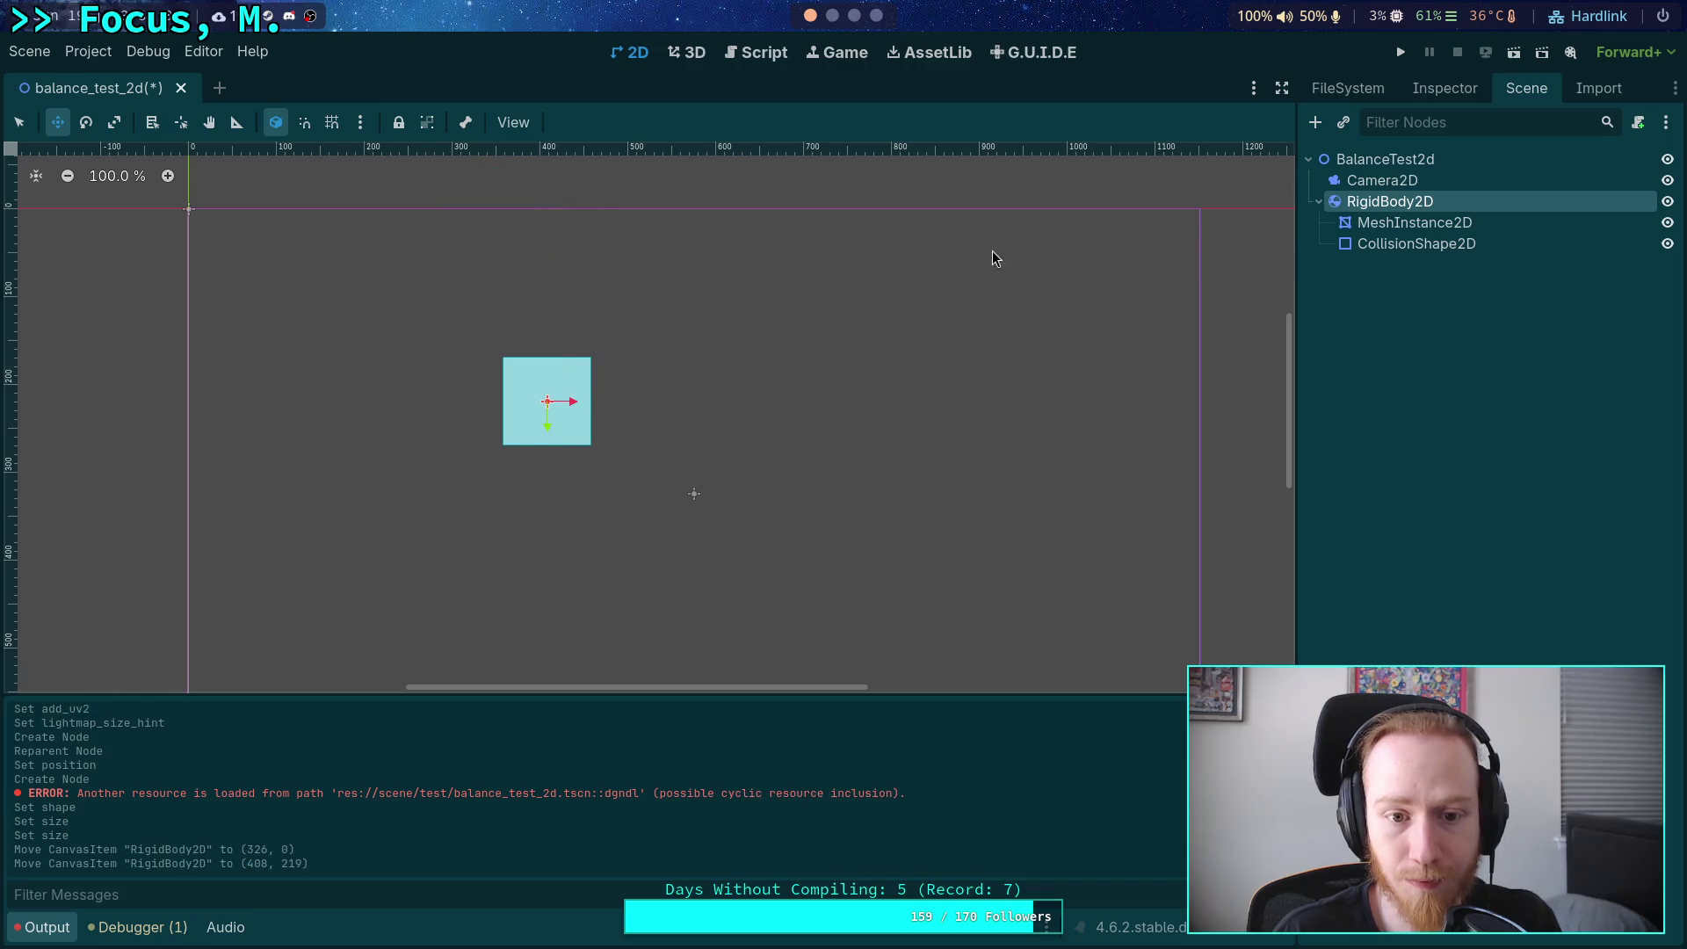
Run the balance_test_2d scene to watch the square fall, then stop the game.
{"action": "left_click", "coordinate": [1404, 53]}
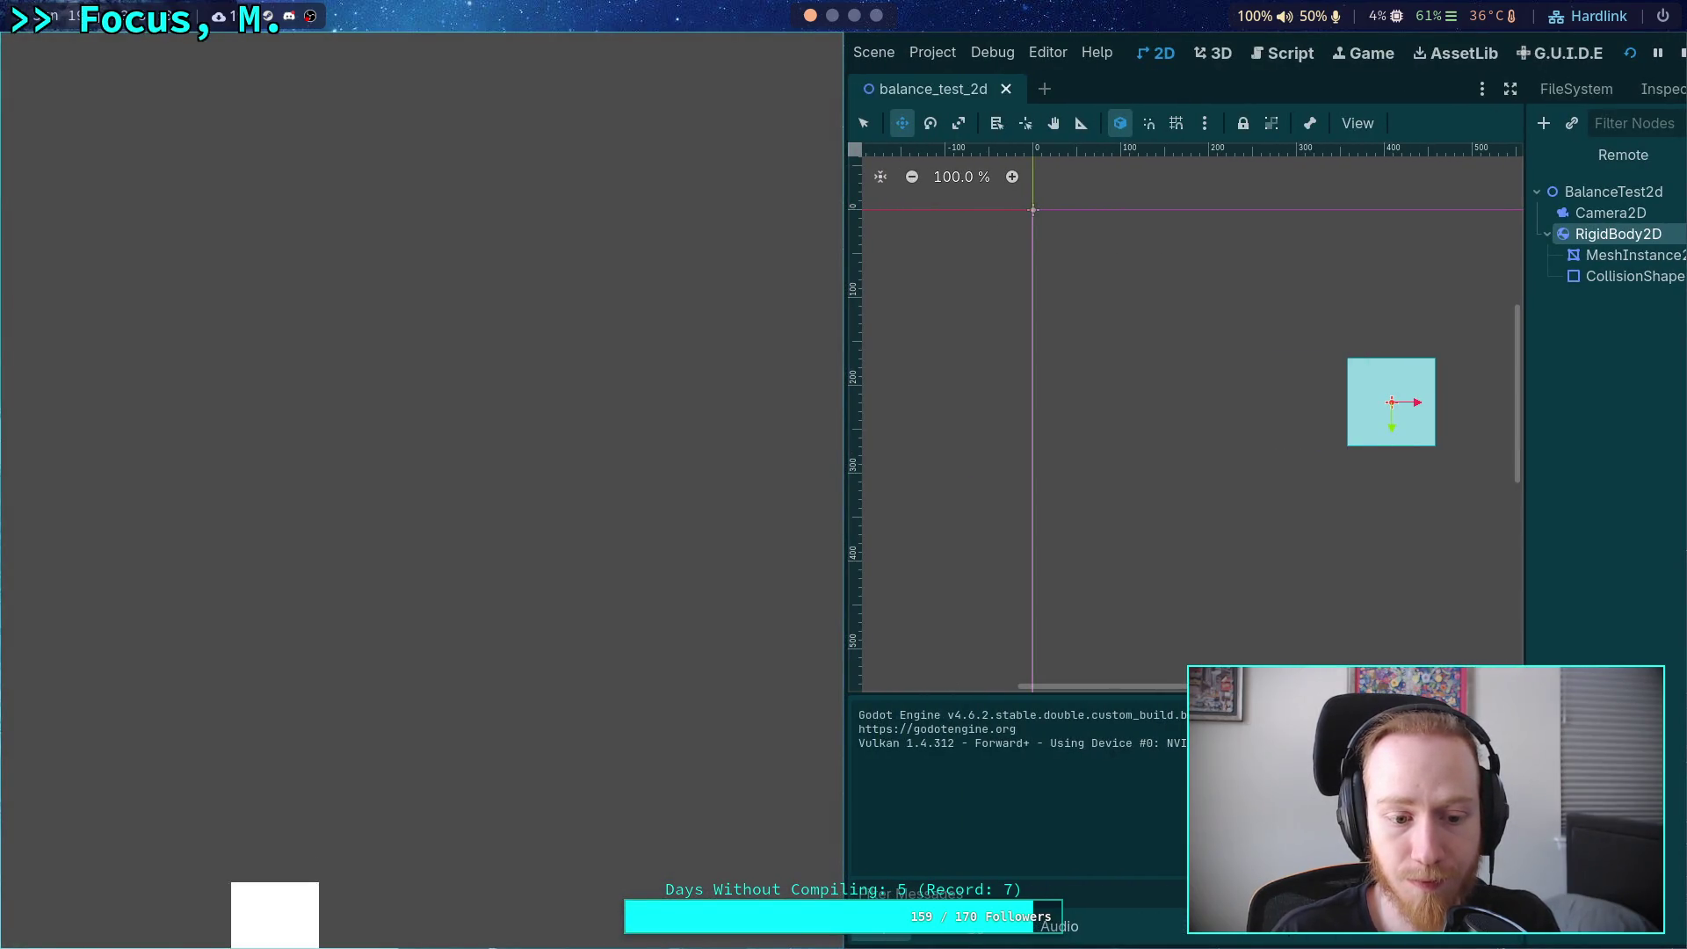
{"action": "key", "text": "F8"}
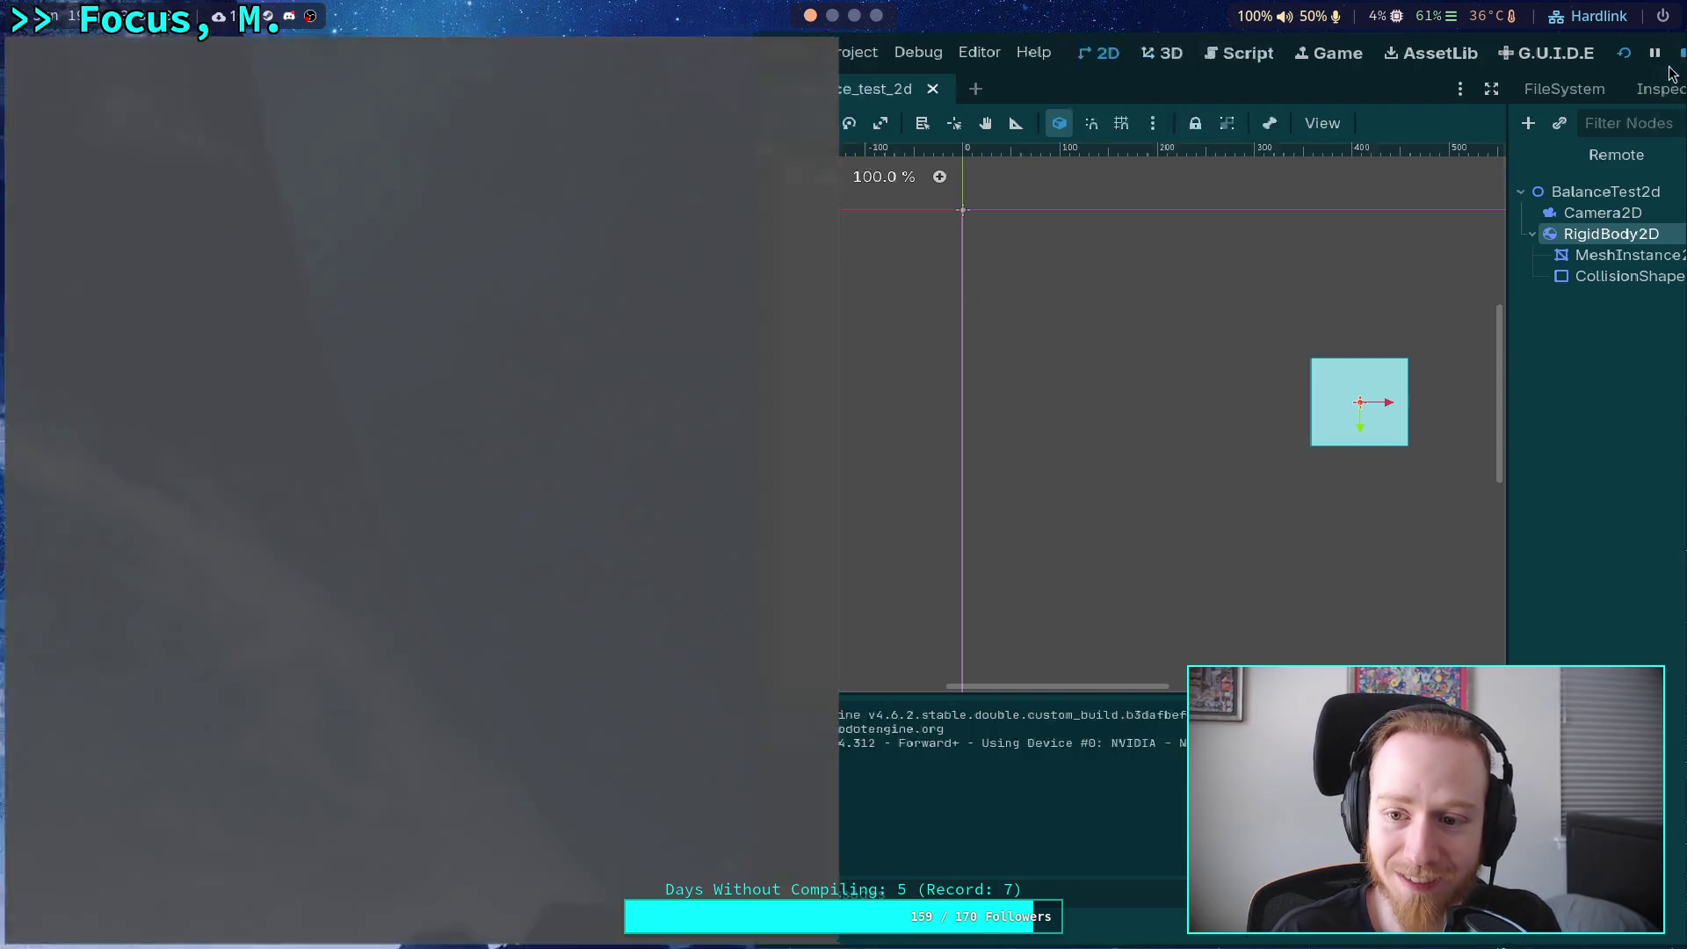
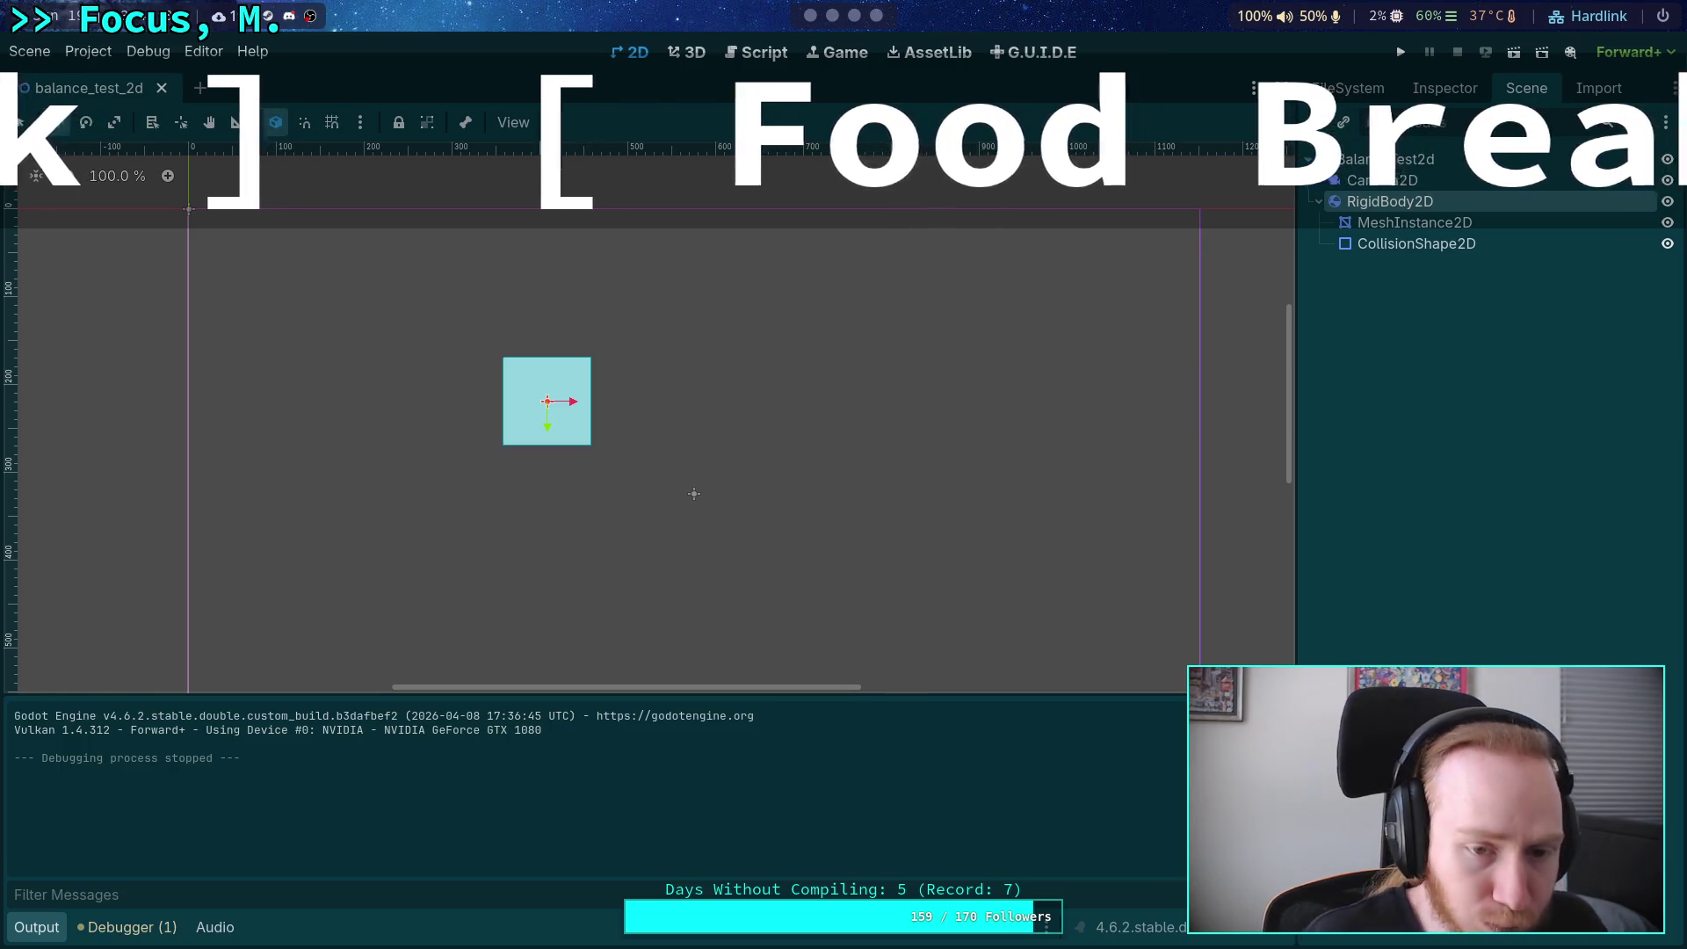
Give the rigid body's MeshInstance2D a new GradientTexture1D texture.
{"action": "left_click", "coordinate": [1414, 223]}
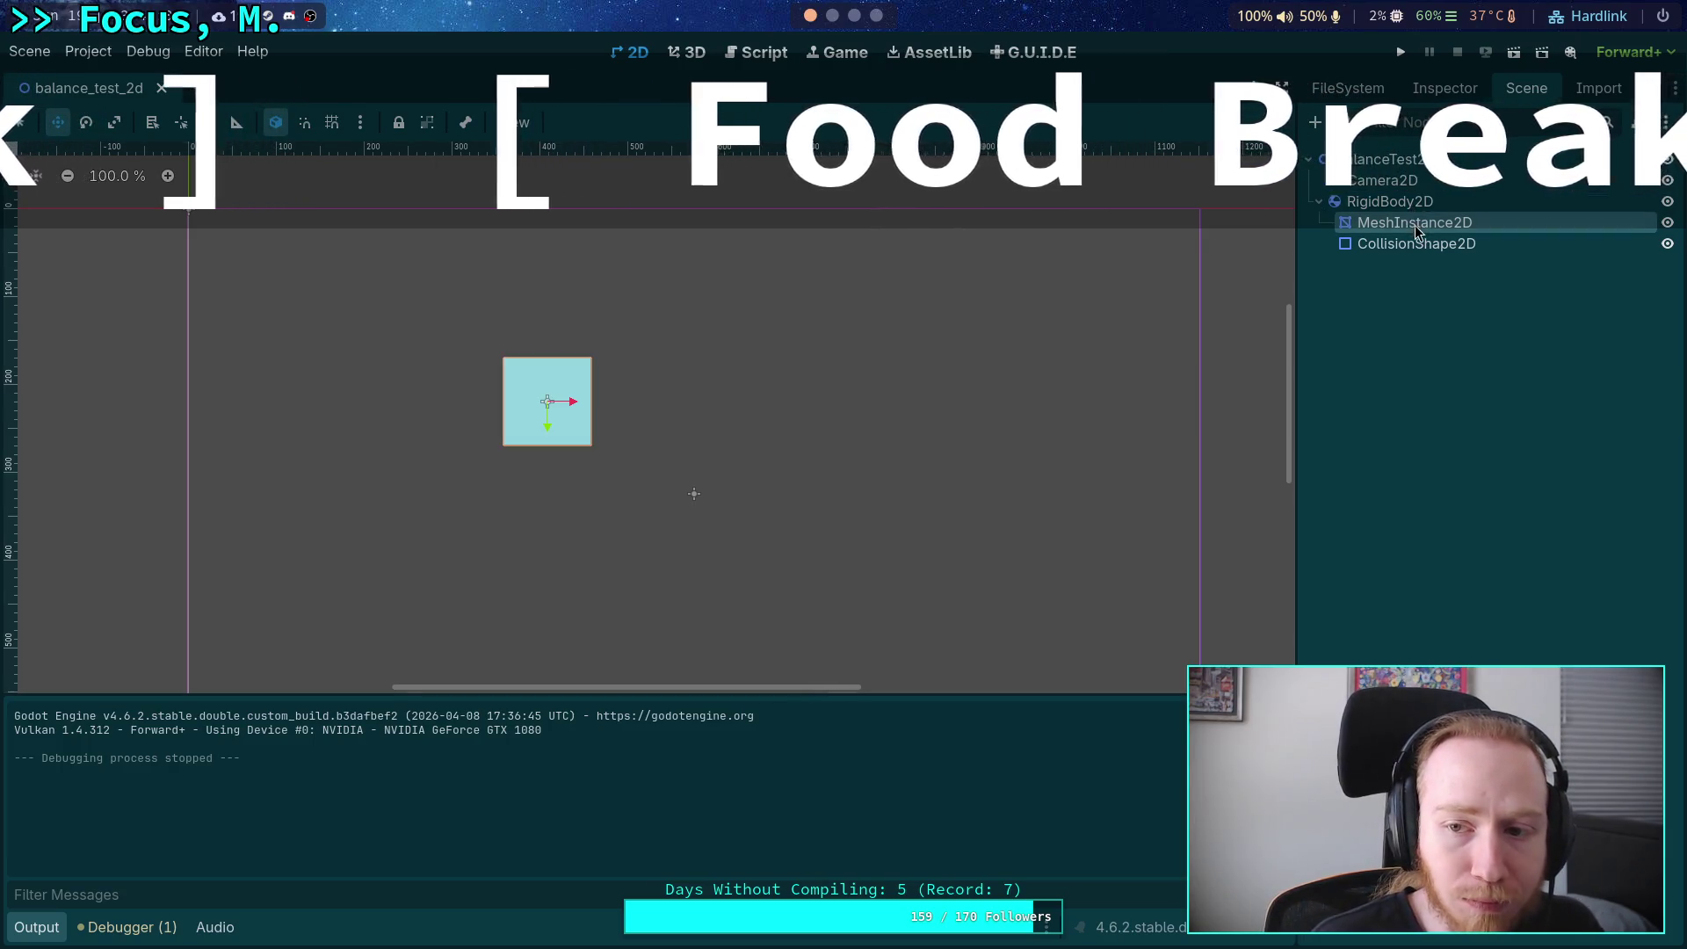
{"action": "left_click", "coordinate": [1441, 90]}
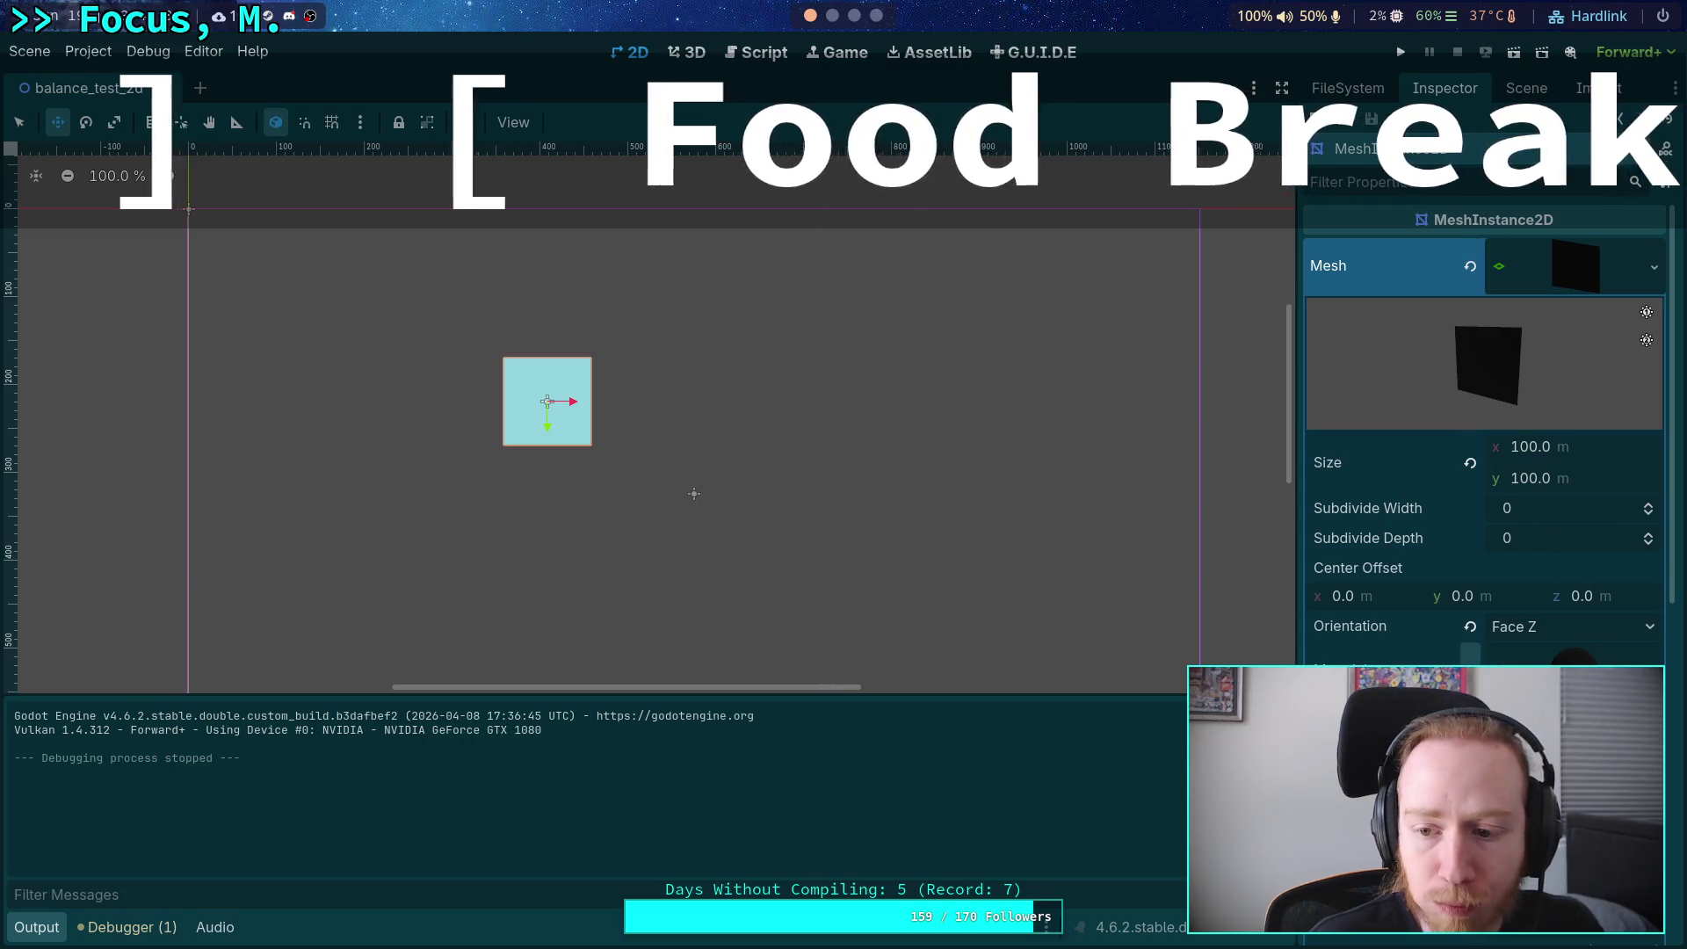
{"action": "left_click", "coordinate": [1567, 266]}
{"action": "left_click", "coordinate": [1666, 311]}
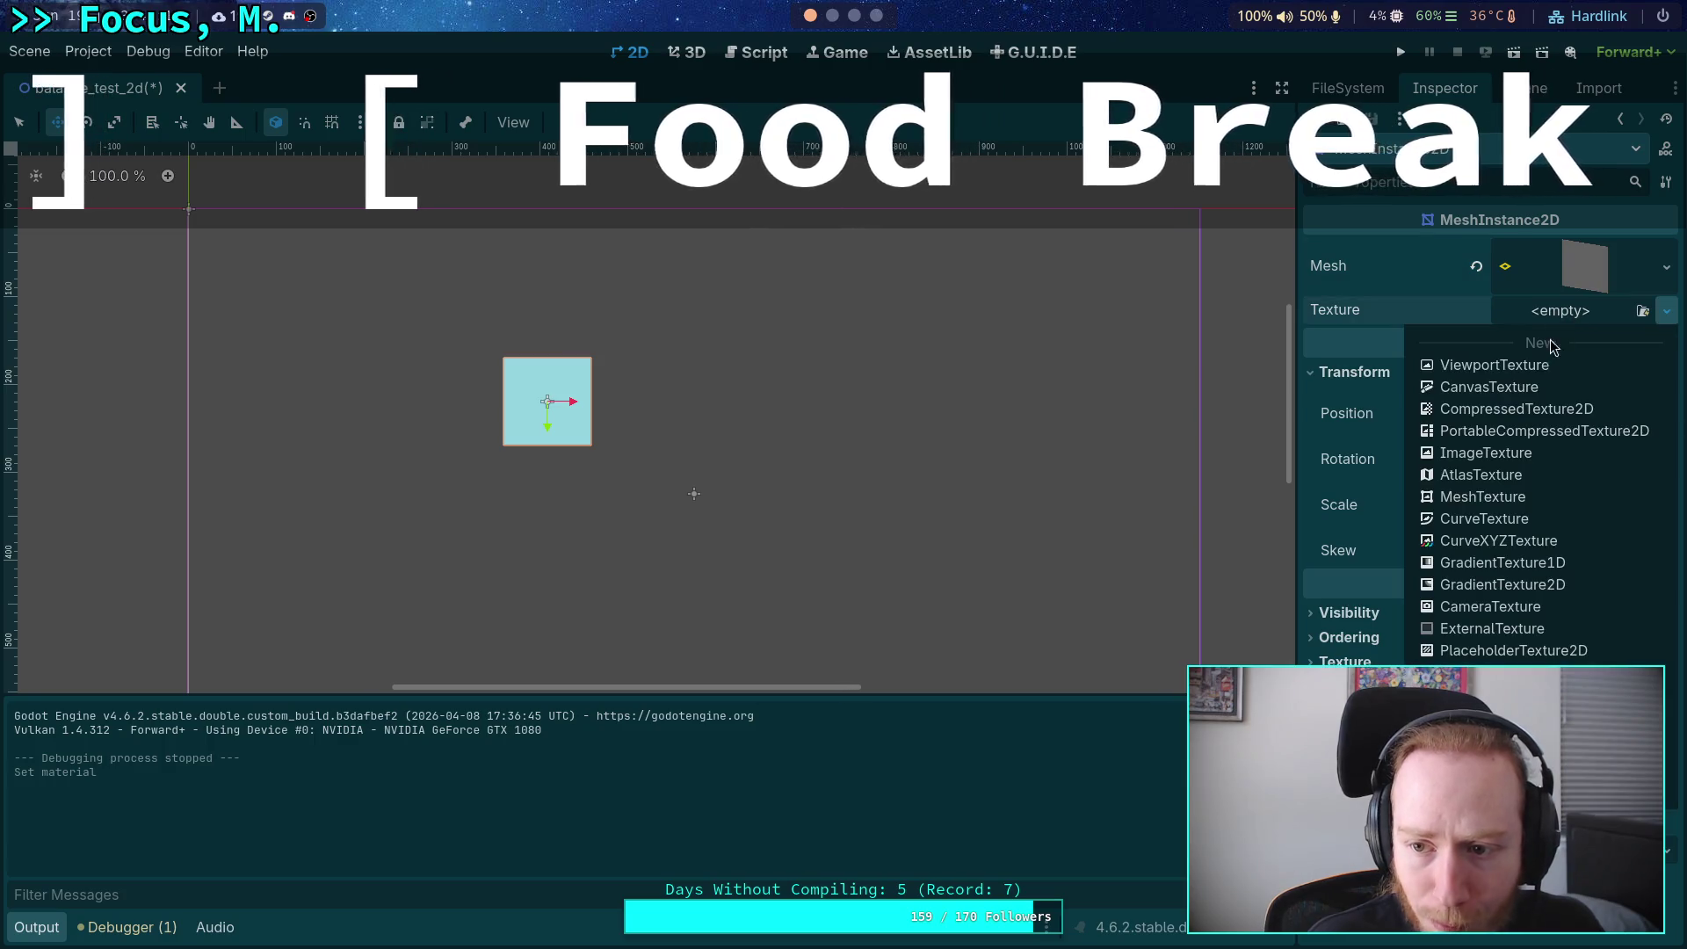
{"action": "left_click", "coordinate": [1502, 564]}
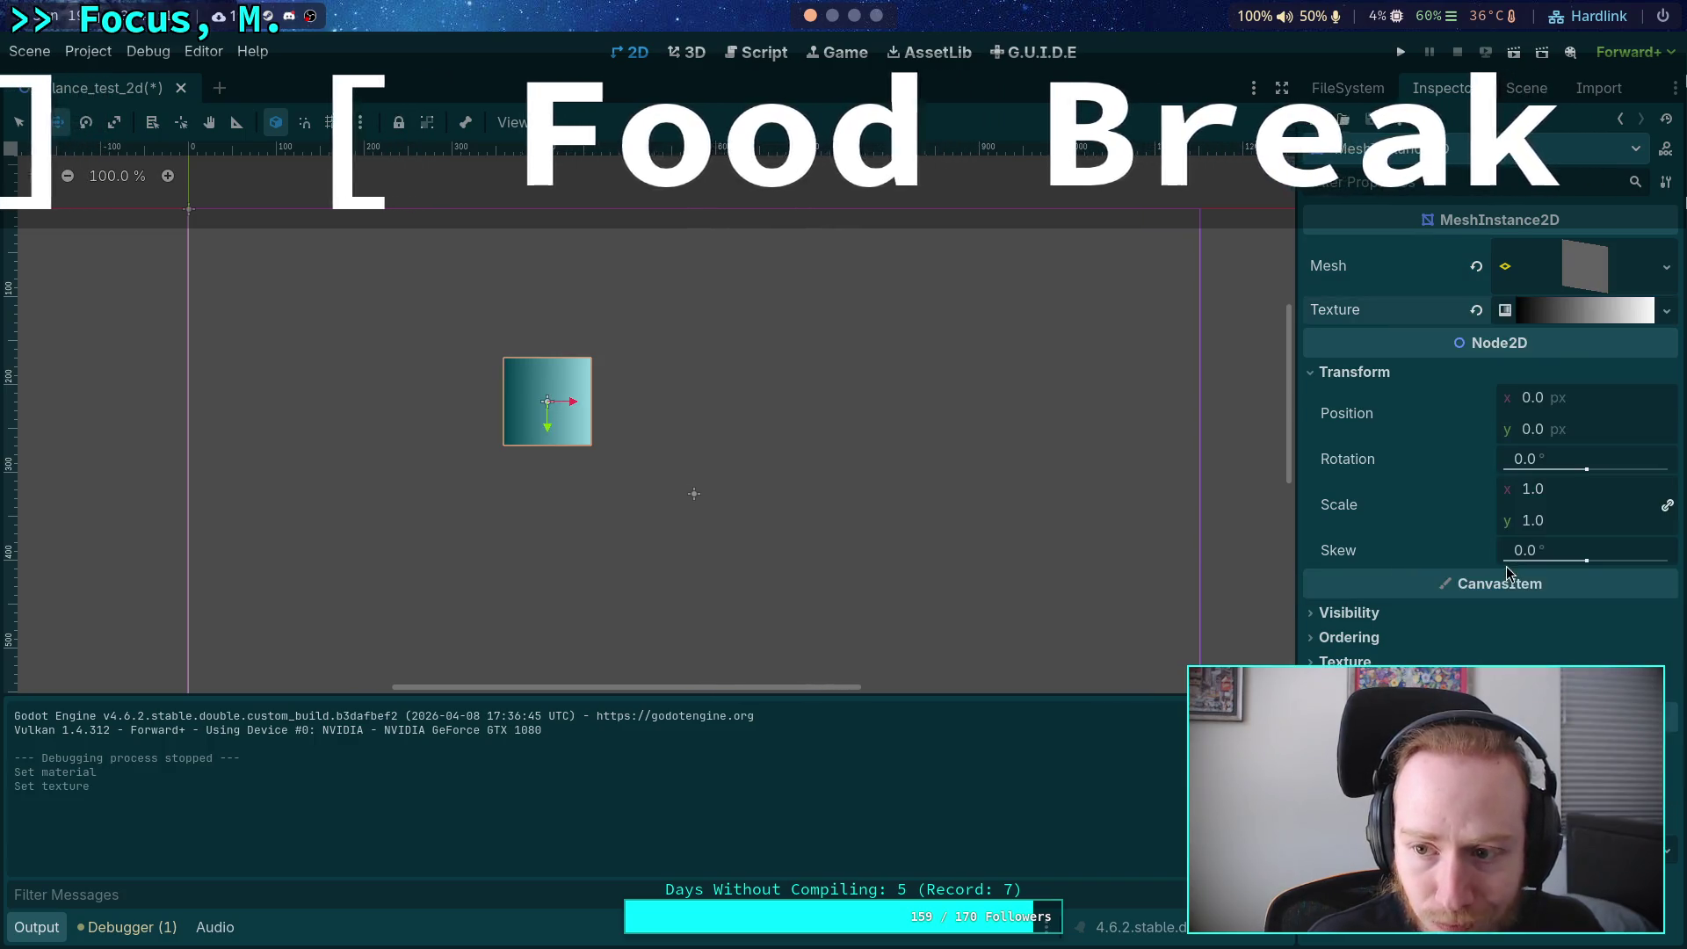
Delete the gradient's white colour so only black remains, then run and stop the scene.
{"action": "left_click", "coordinate": [1557, 308]}
{"action": "left_click", "coordinate": [1551, 343]}
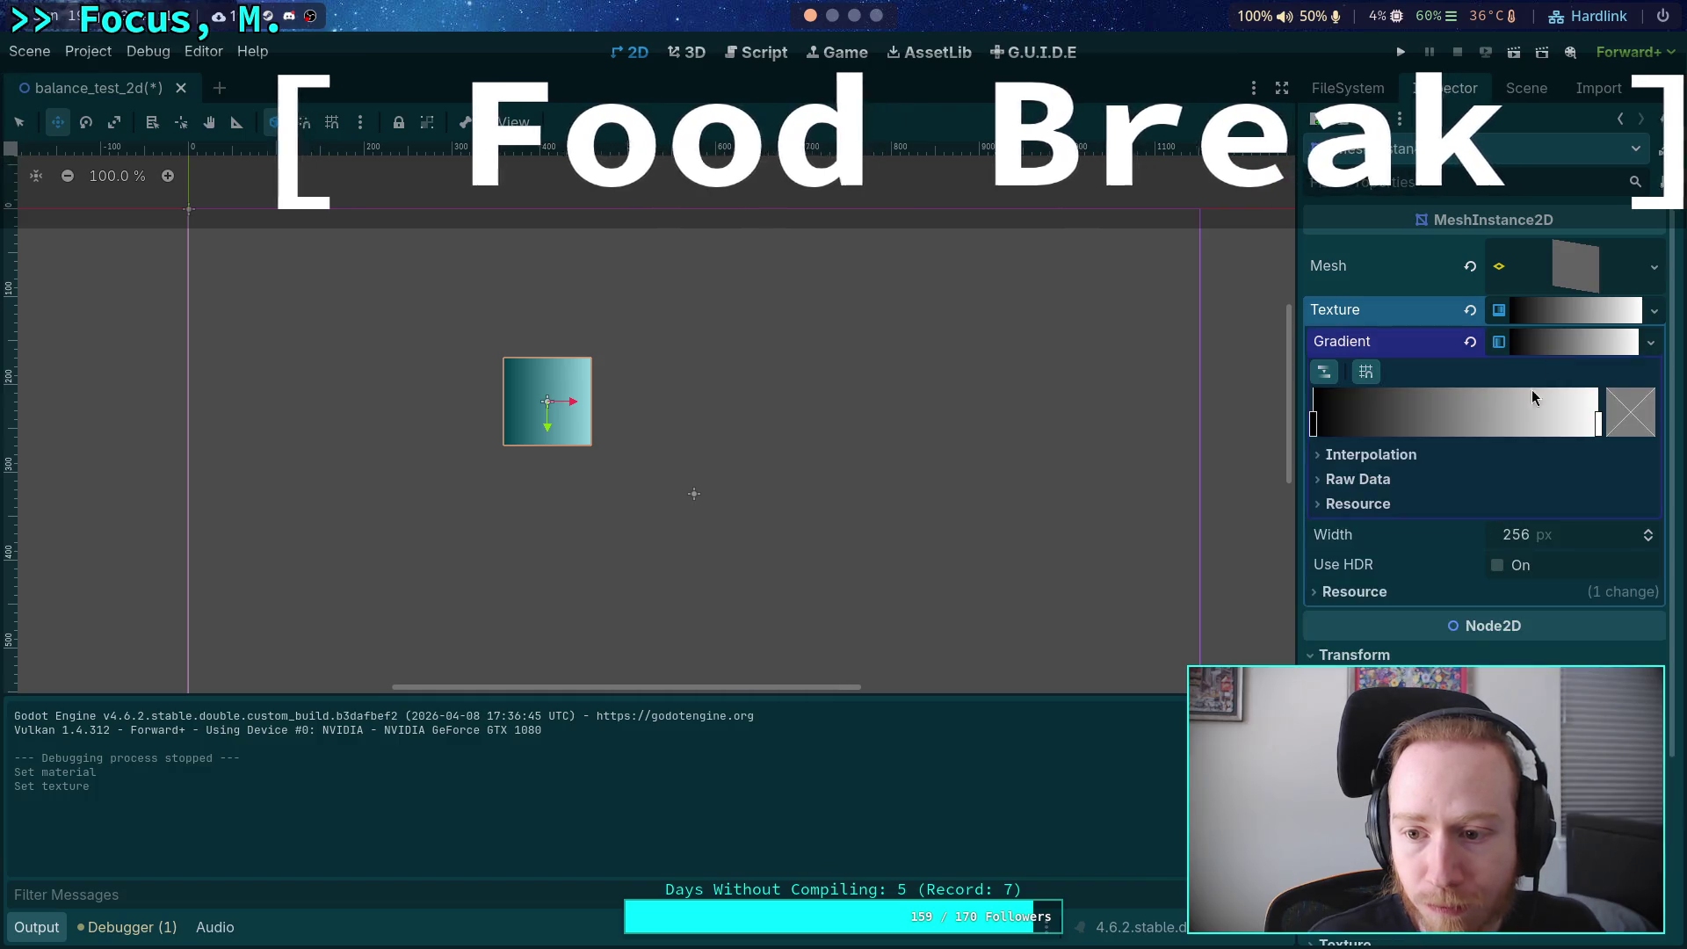
{"action": "left_click", "coordinate": [1372, 485]}
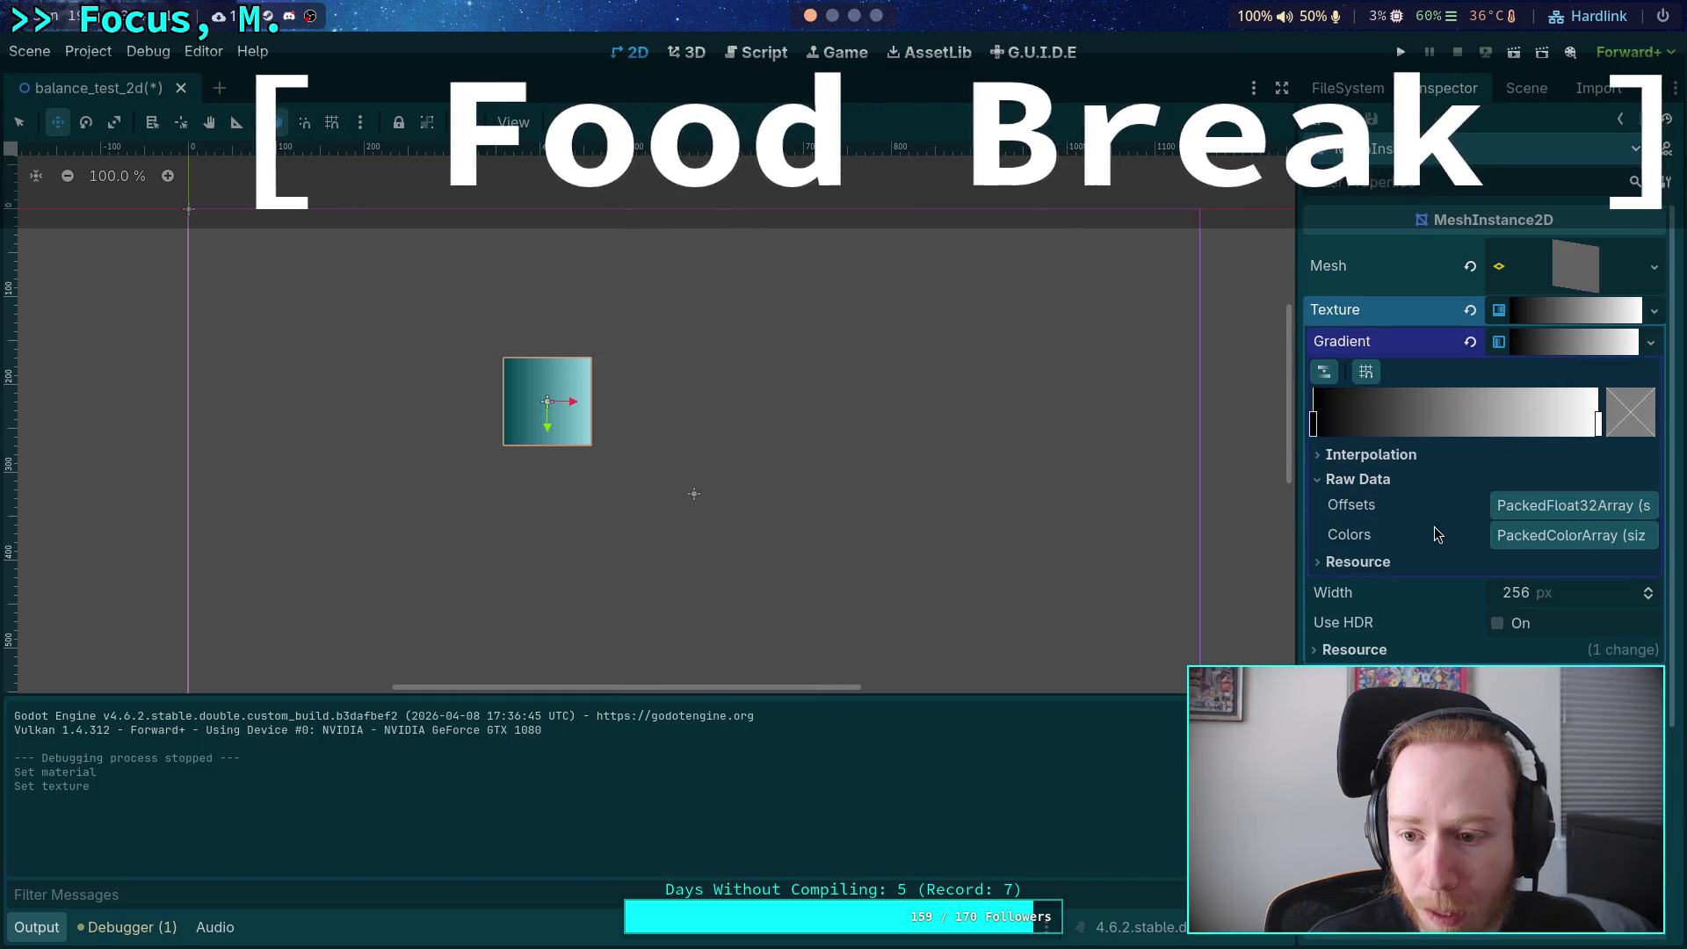
{"action": "left_click", "coordinate": [1552, 527]}
{"action": "left_click", "coordinate": [1643, 626]}
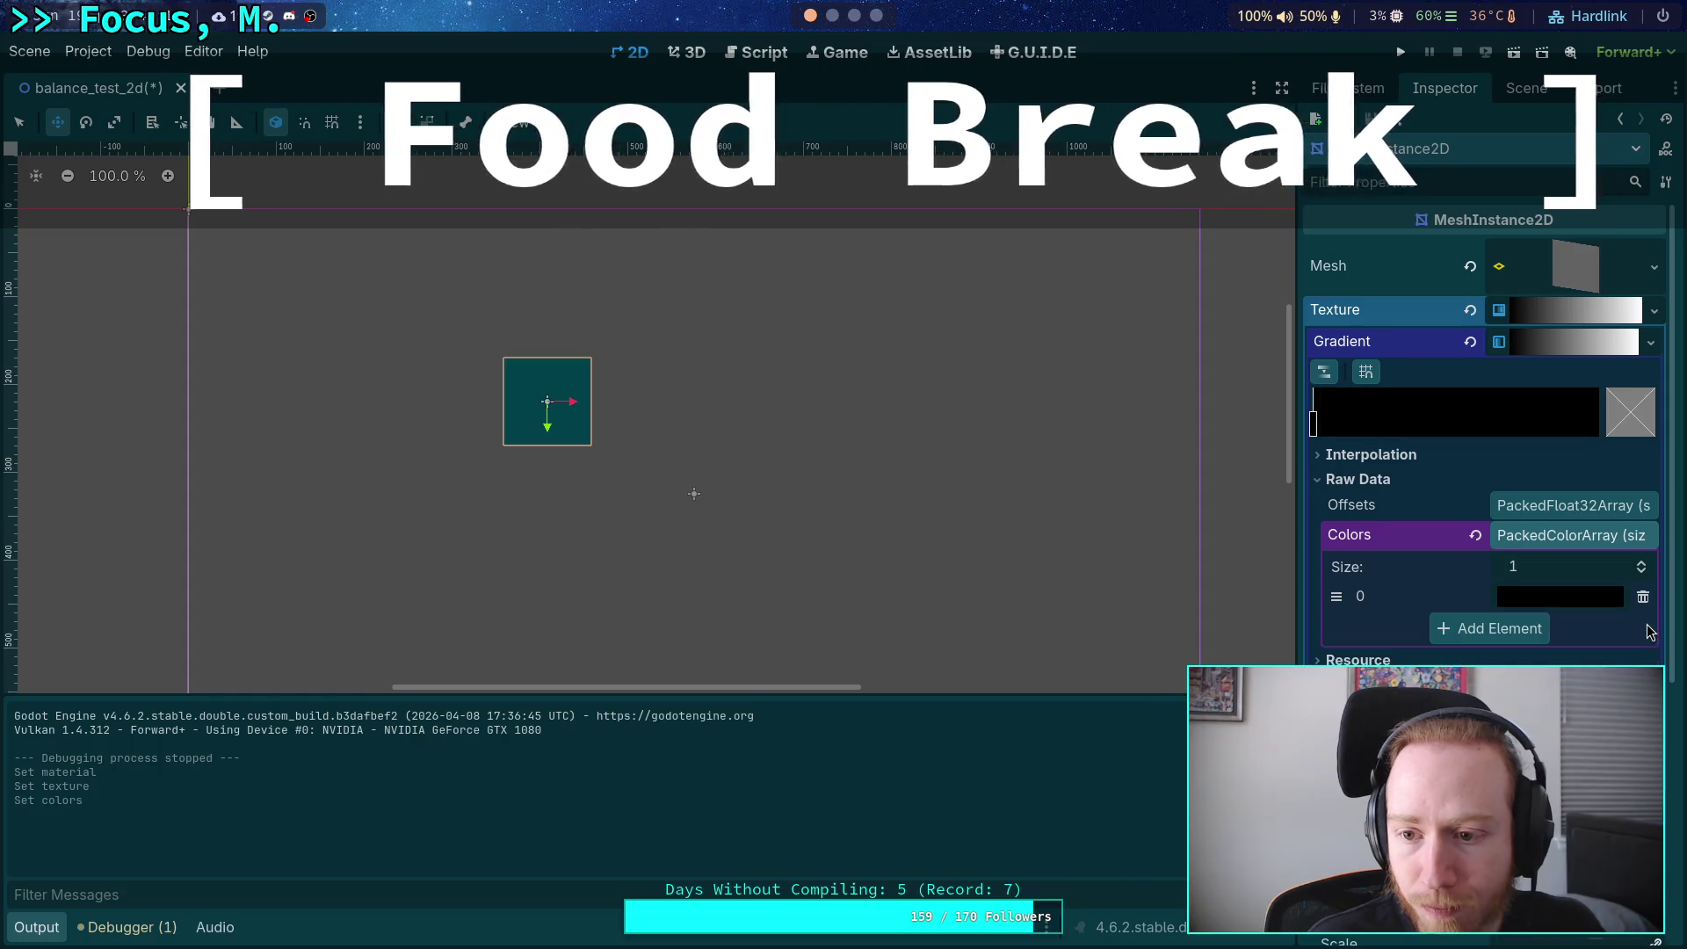
{"action": "left_click", "coordinate": [1572, 505]}
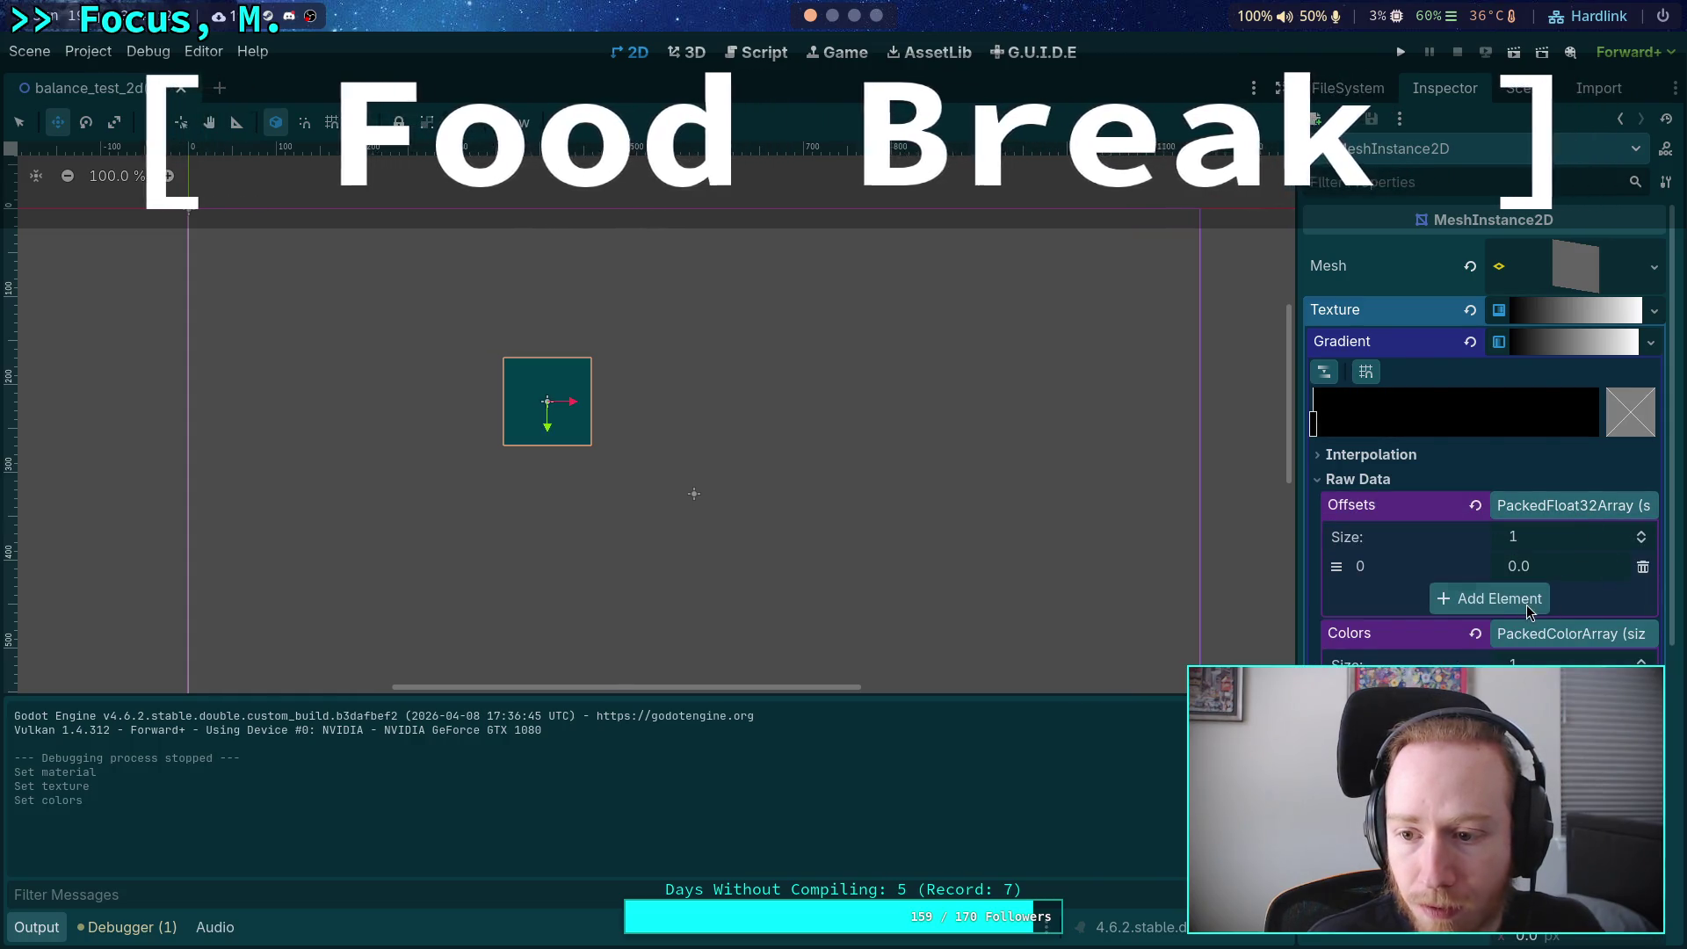
{"action": "key", "text": "F6"}
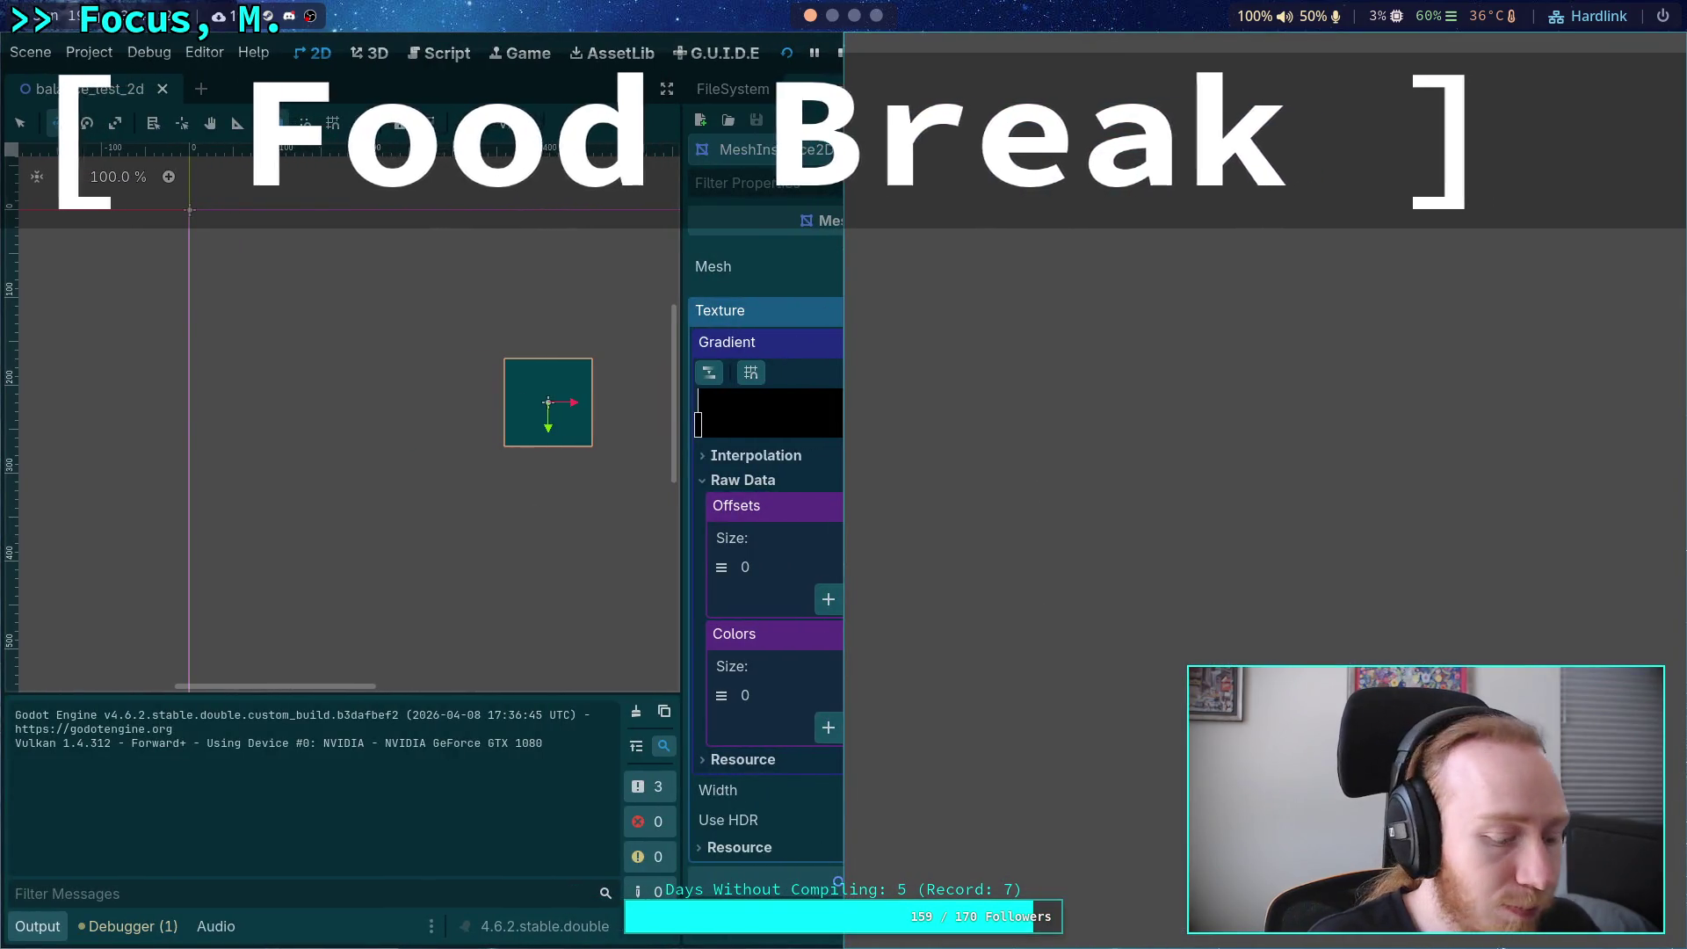
{"action": "key", "text": "F8"}
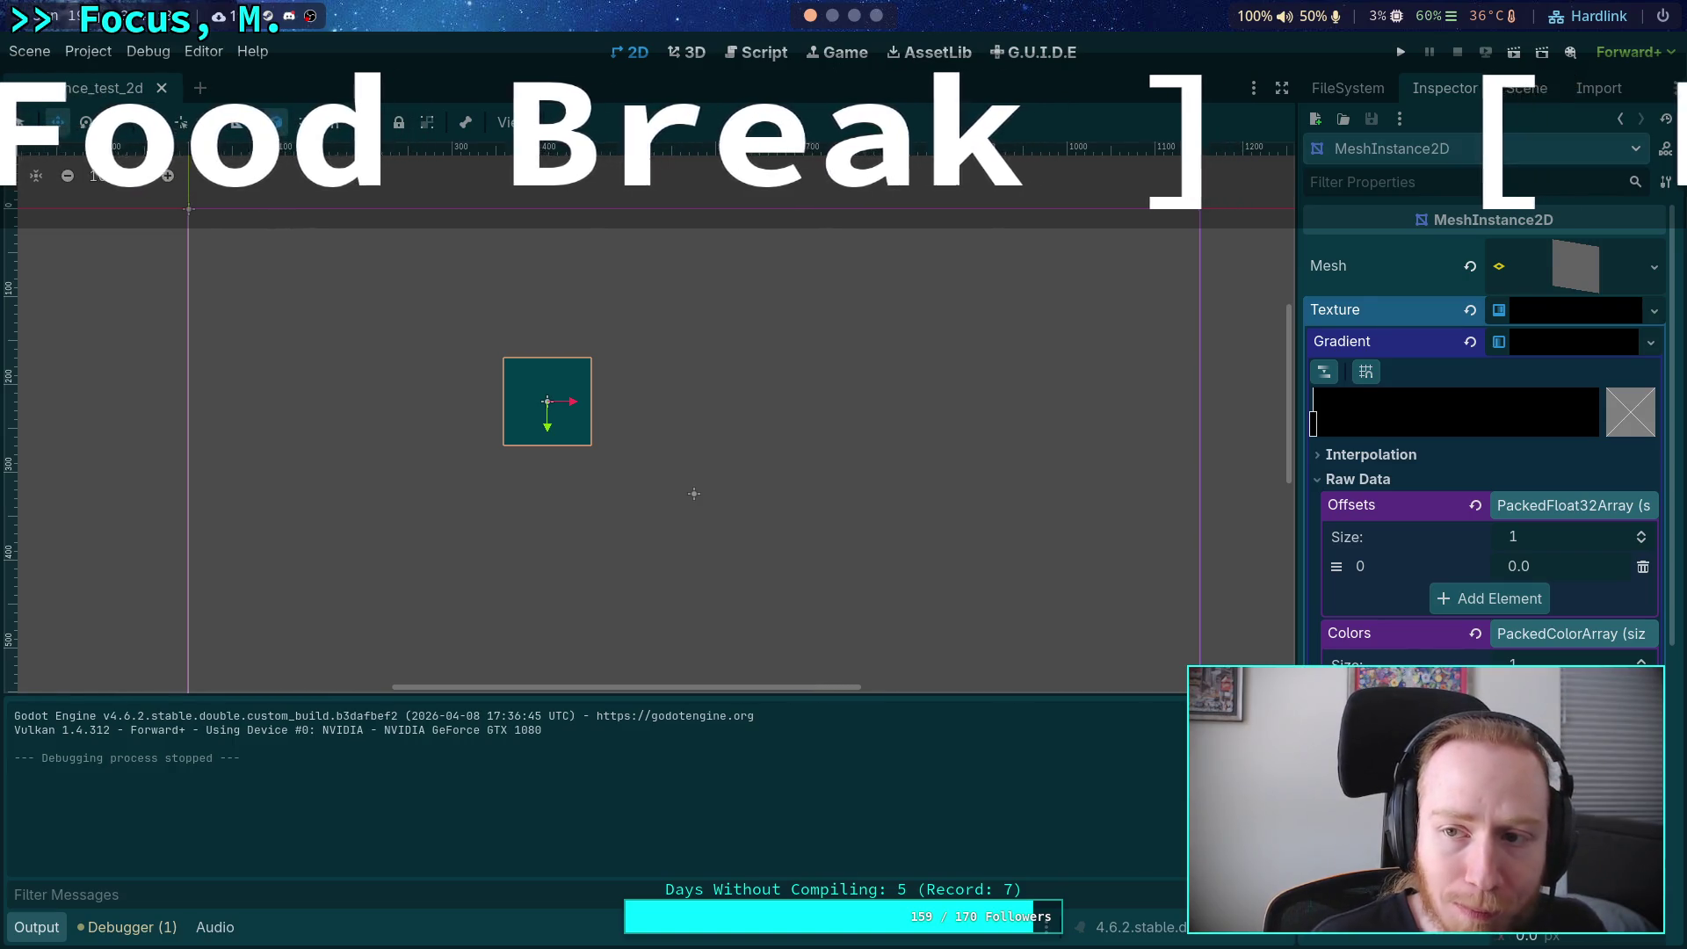
Add a MeshInstance2D child node under the BalanceTest2d root.
{"action": "left_click", "coordinate": [1515, 90]}
{"action": "left_click", "coordinate": [1417, 161]}
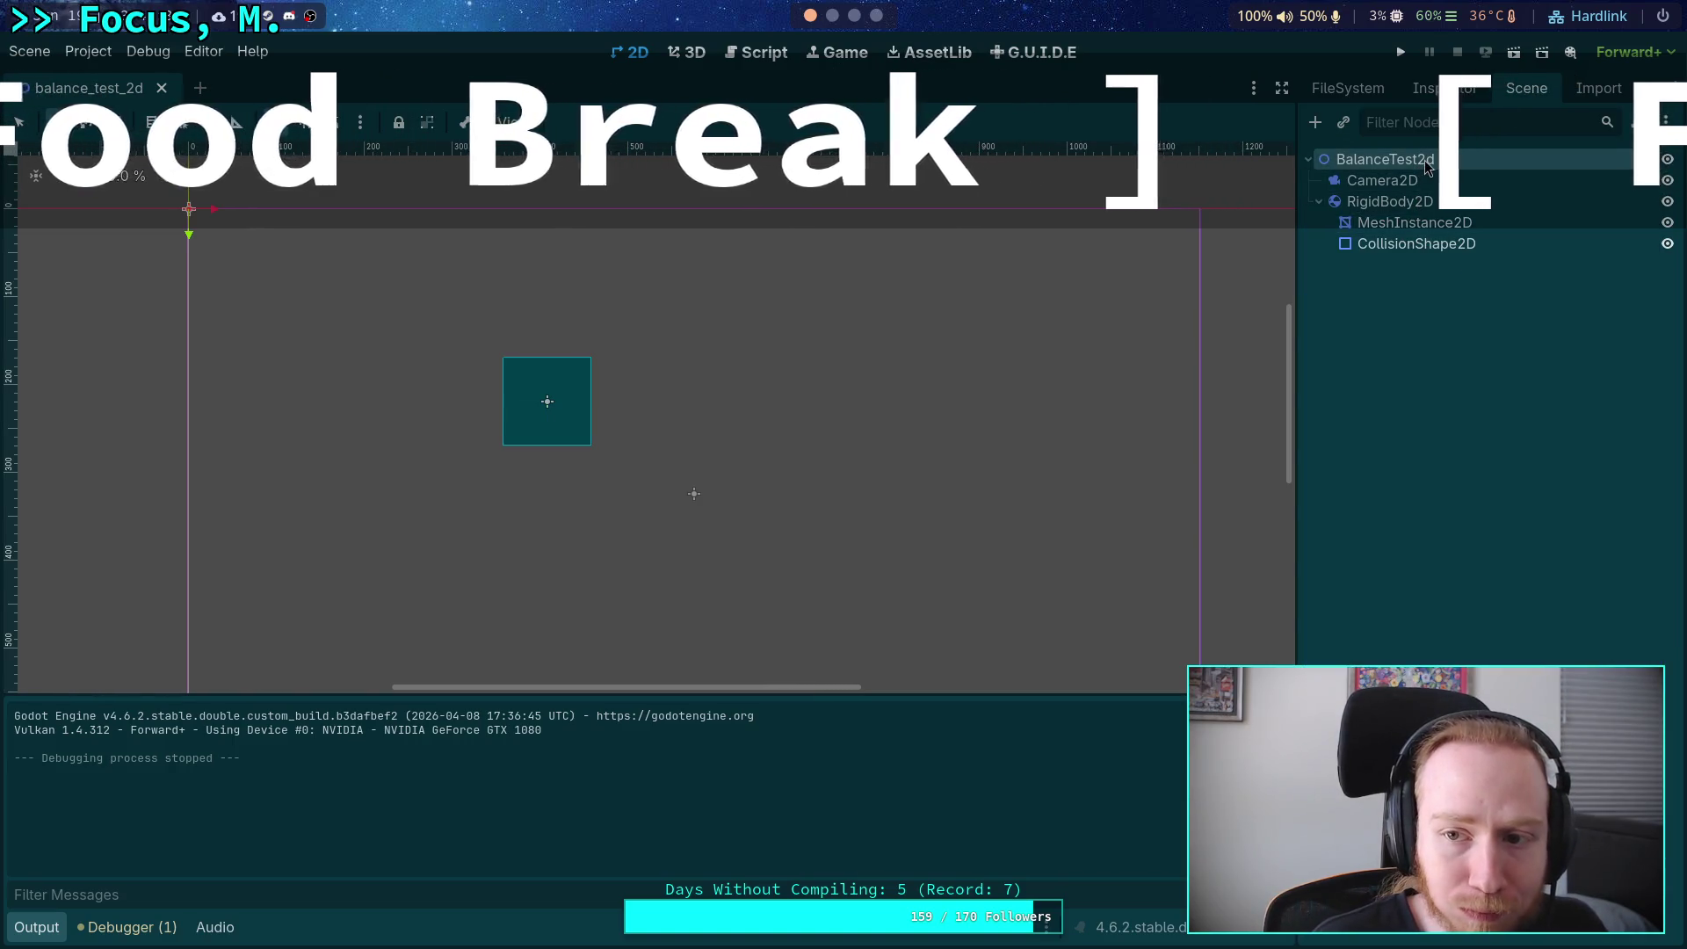
{"action": "right_click", "coordinate": [1424, 161]}
{"action": "left_click", "coordinate": [1427, 176]}
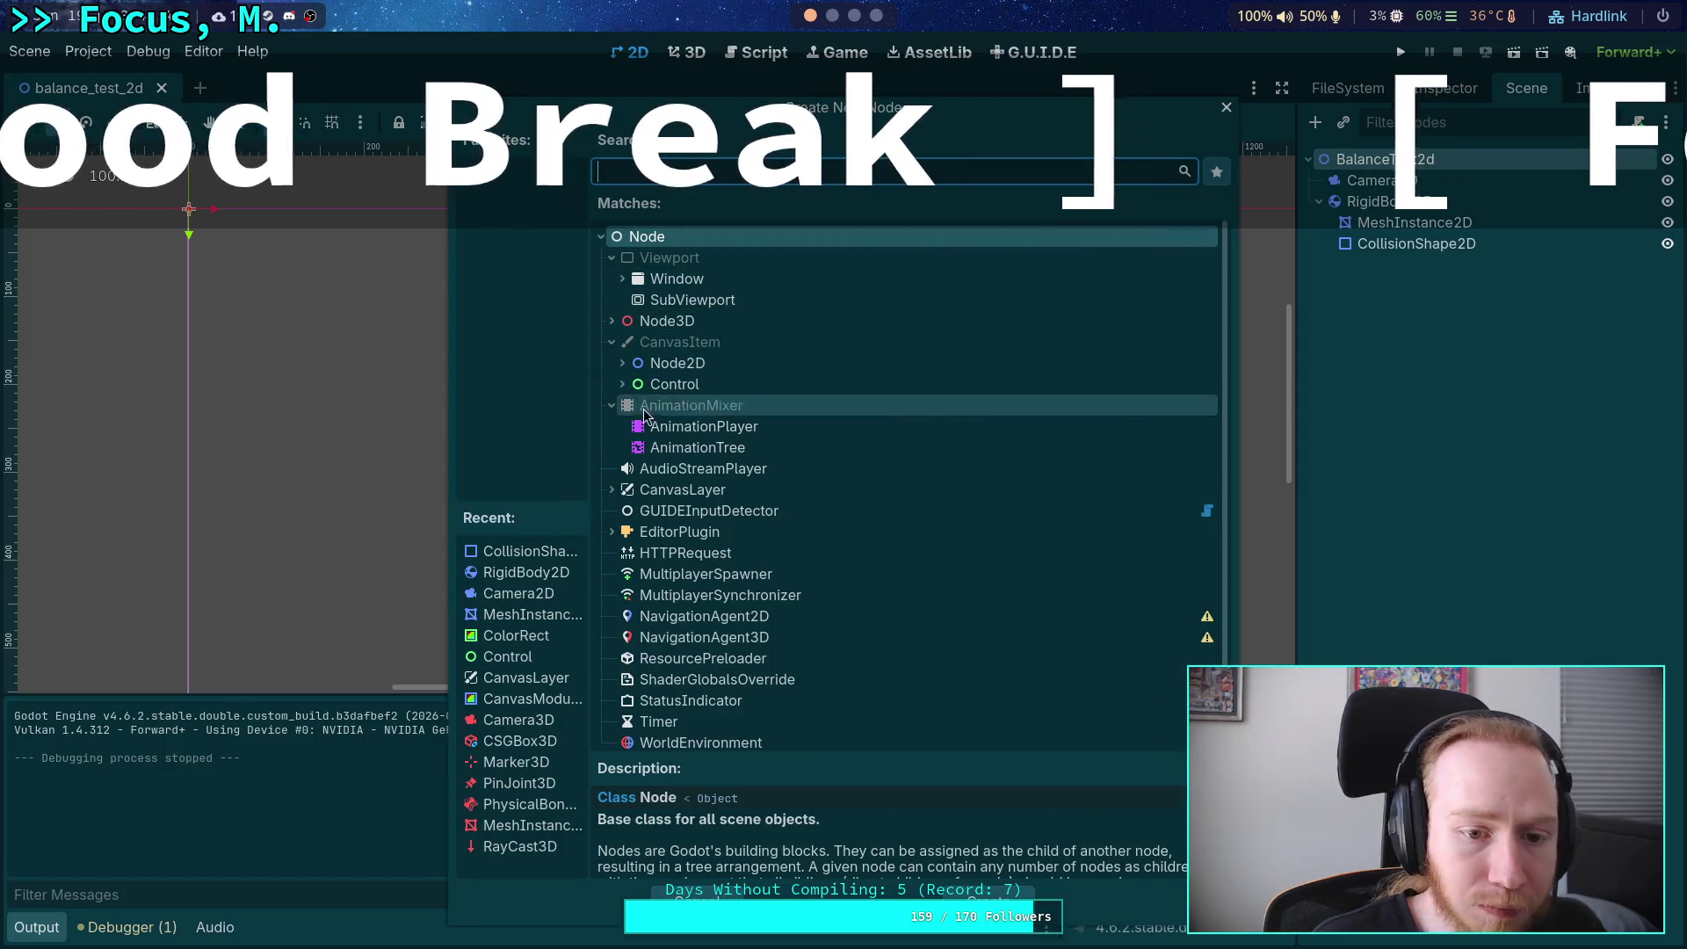
{"action": "left_click", "coordinate": [533, 616]}
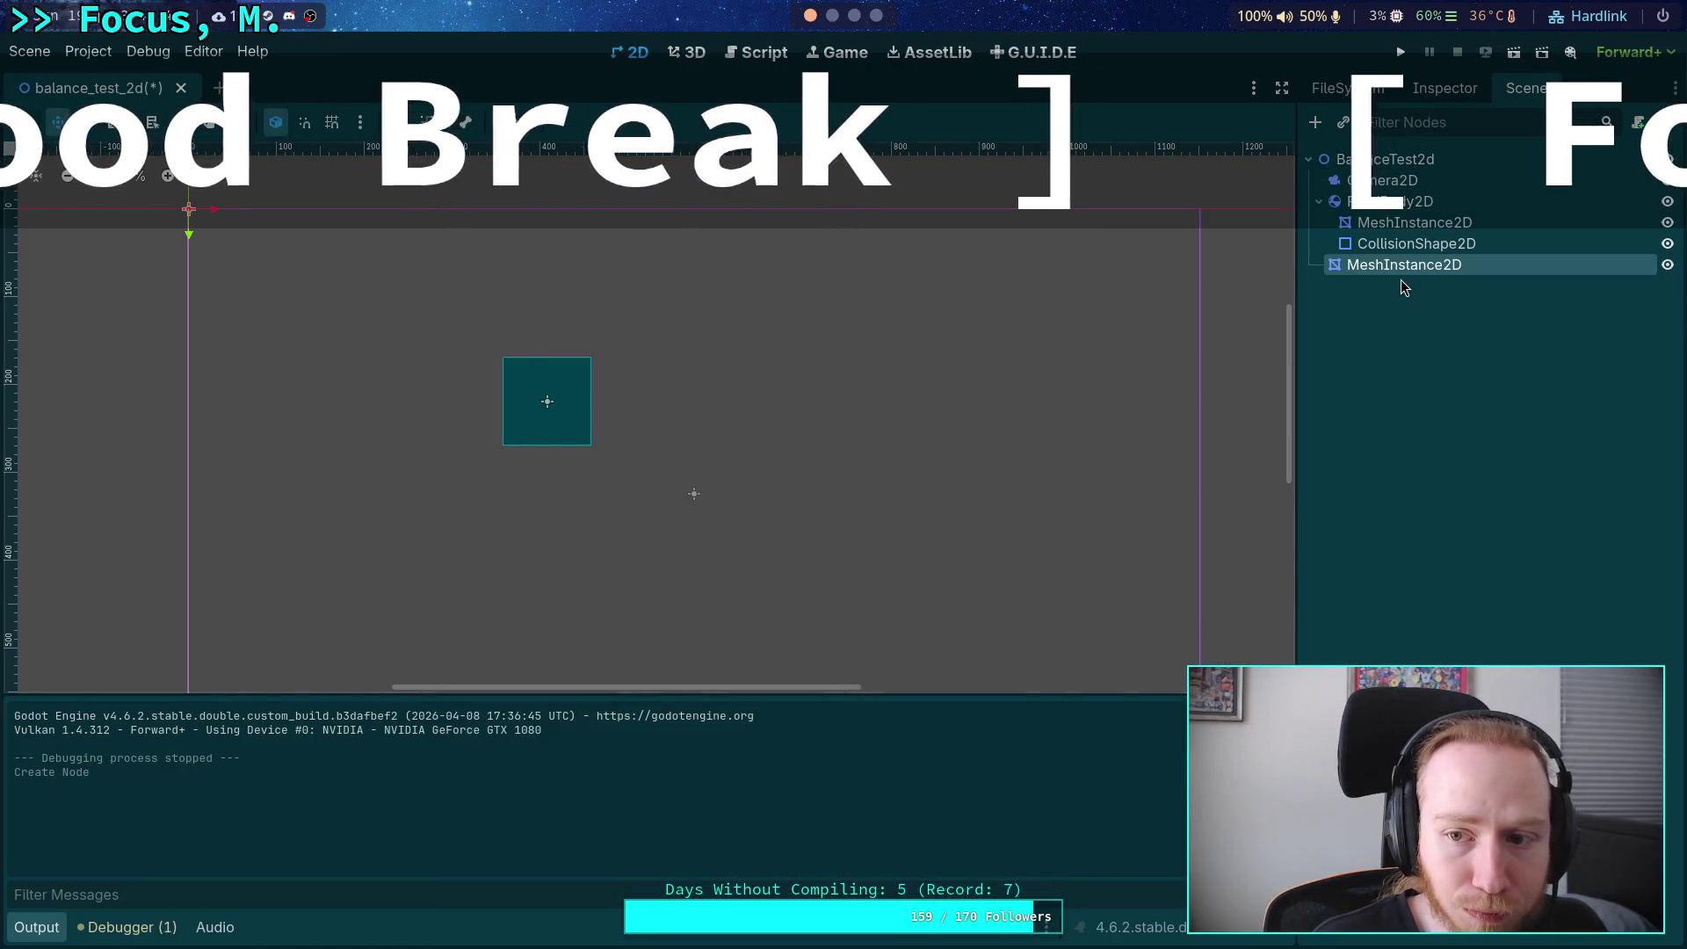
{"action": "mouse_move", "coordinate": [1393, 273]}
{"action": "left_mouse_down"}
{"action": "mouse_move", "coordinate": [1398, 230]}
{"action": "mouse_move", "coordinate": [1398, 265]}
{"action": "left_mouse_up"}
Set the new mesh's Ordering Z Index to -1 so it draws behind.
{"action": "left_click", "coordinate": [1444, 88]}
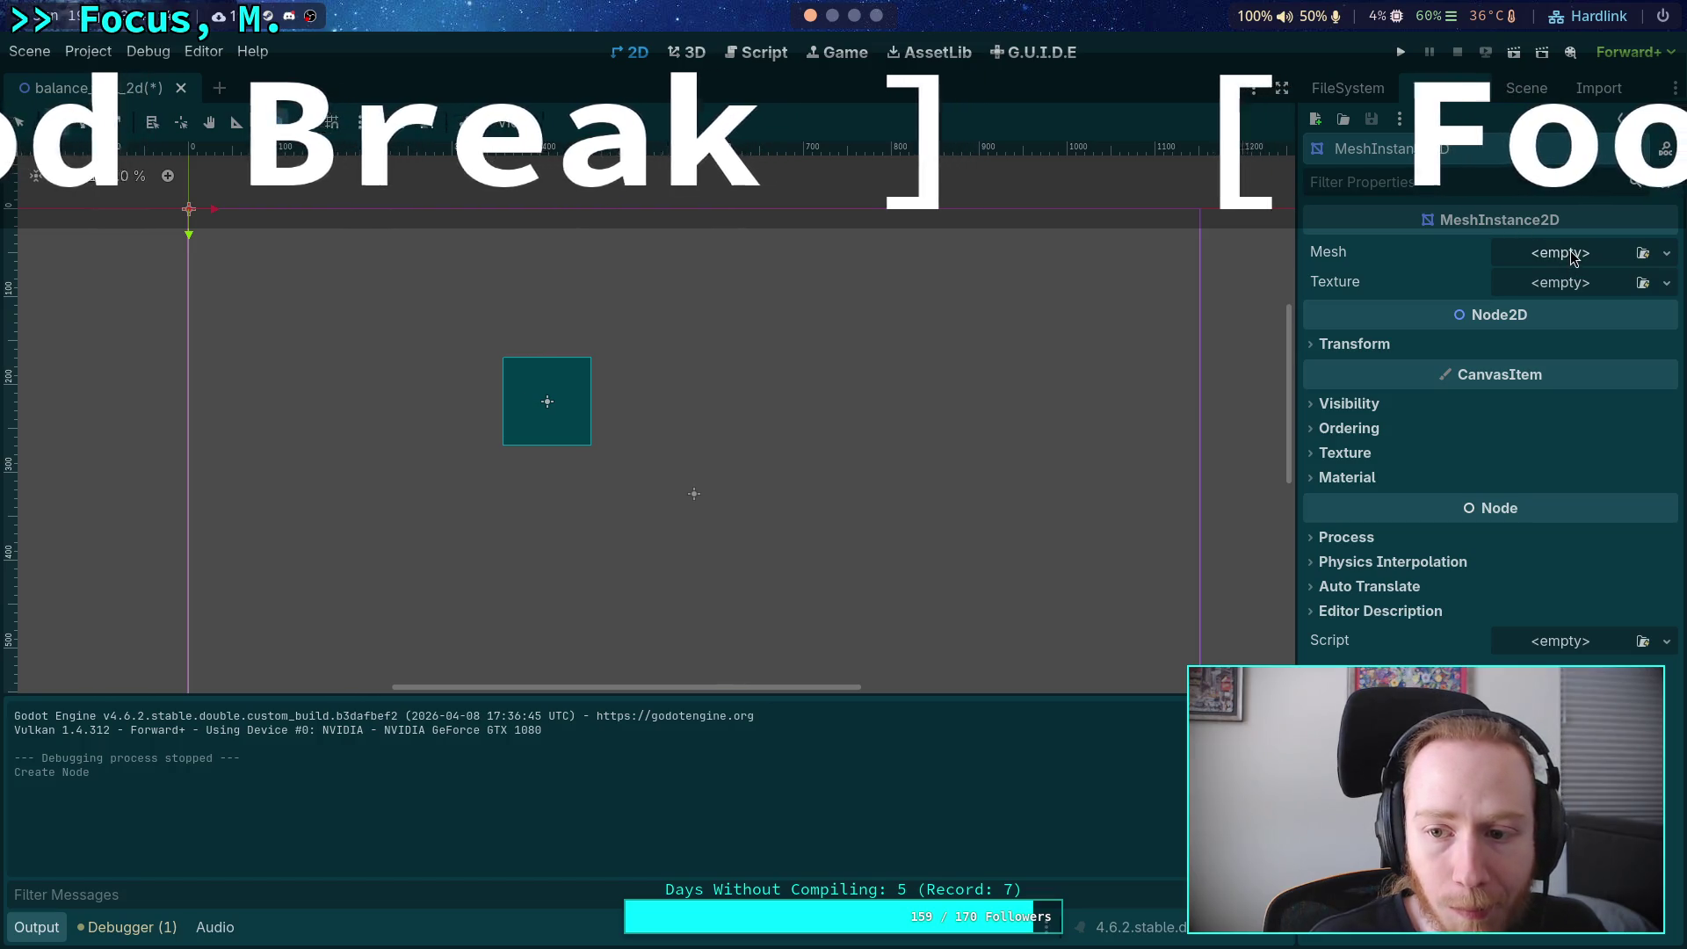
{"action": "left_click", "coordinate": [1430, 346]}
{"action": "left_click", "coordinate": [1435, 345]}
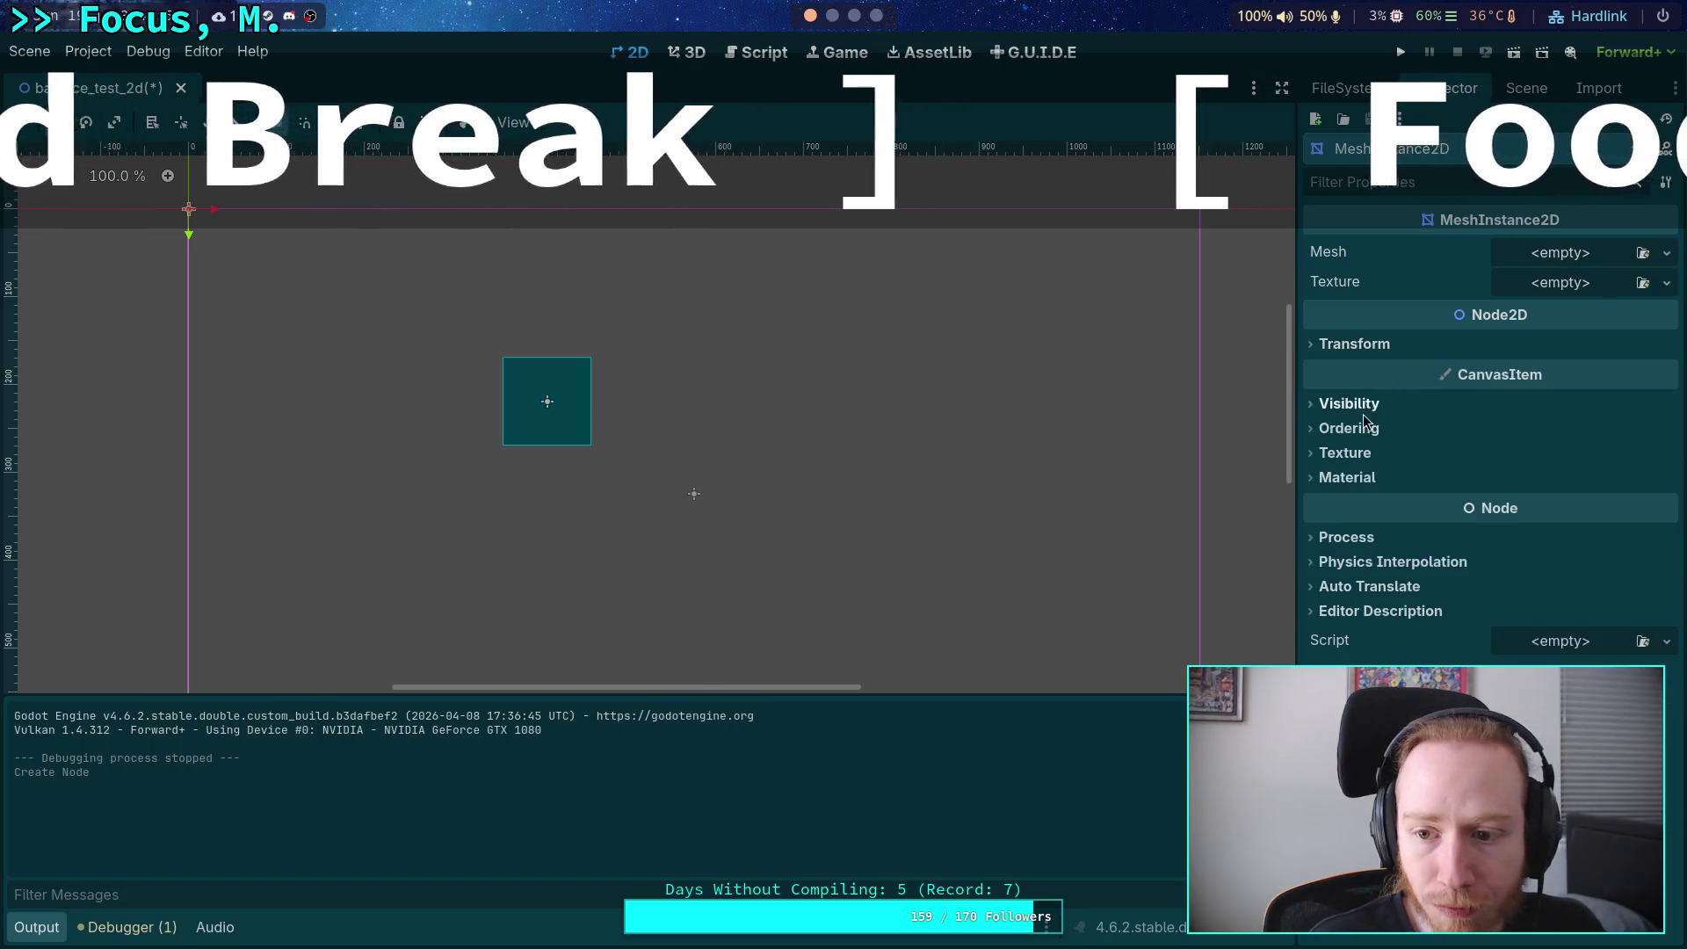
{"action": "left_click", "coordinate": [1358, 429]}
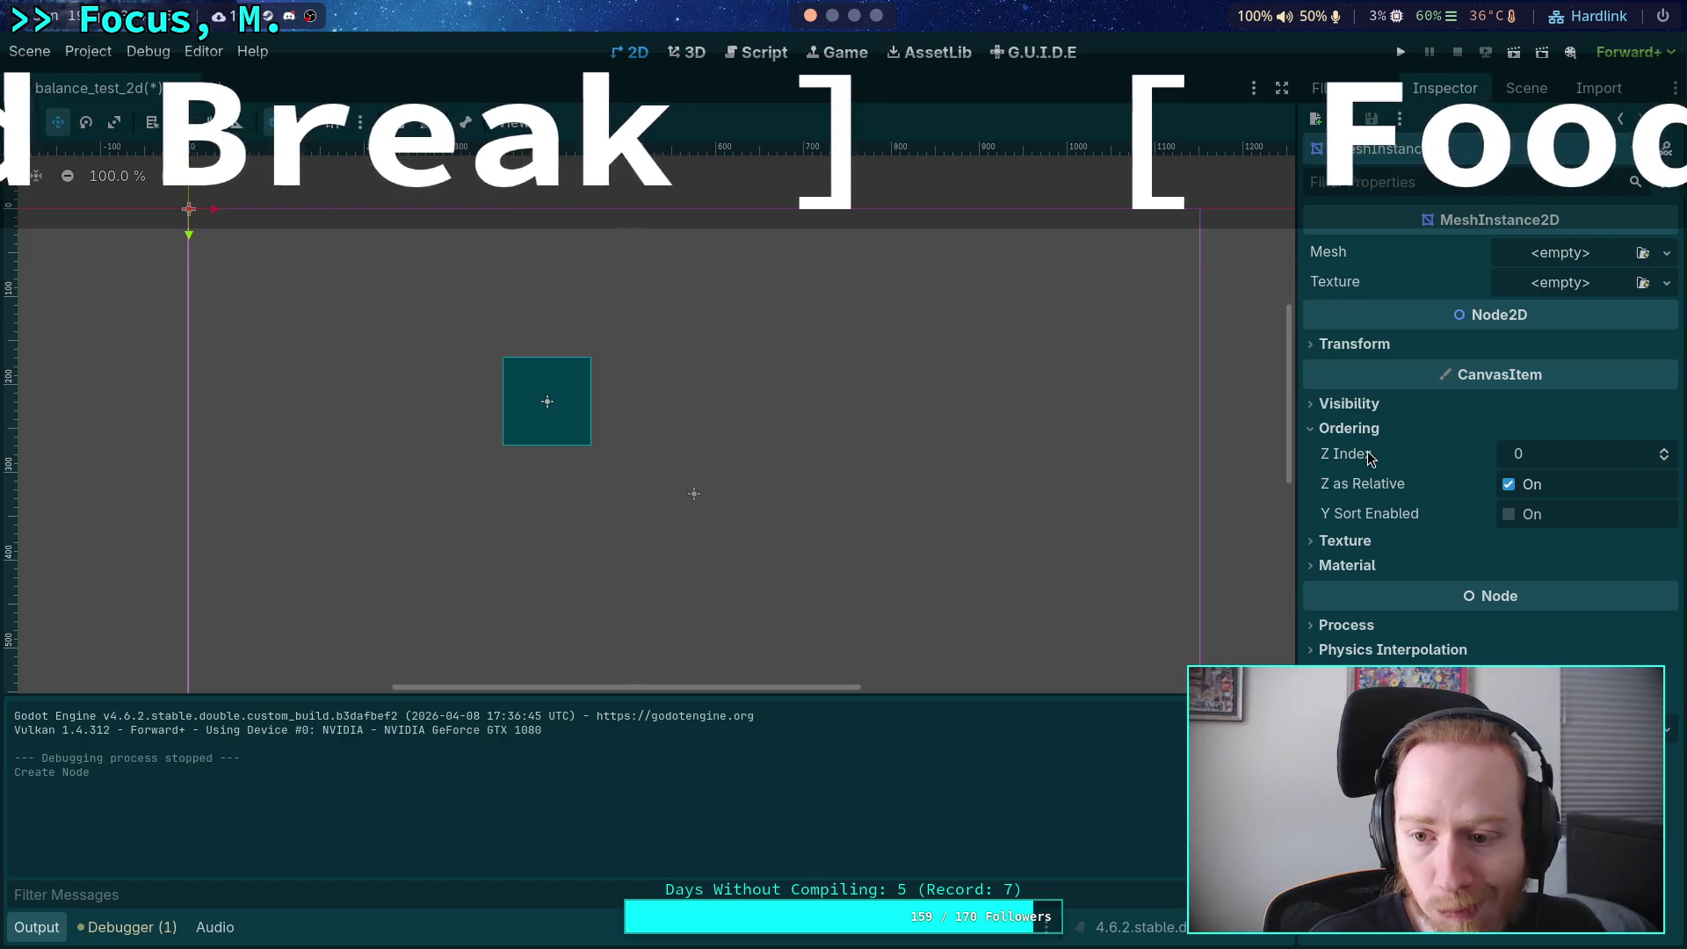
{"action": "mouse_move", "coordinate": [1367, 451]}
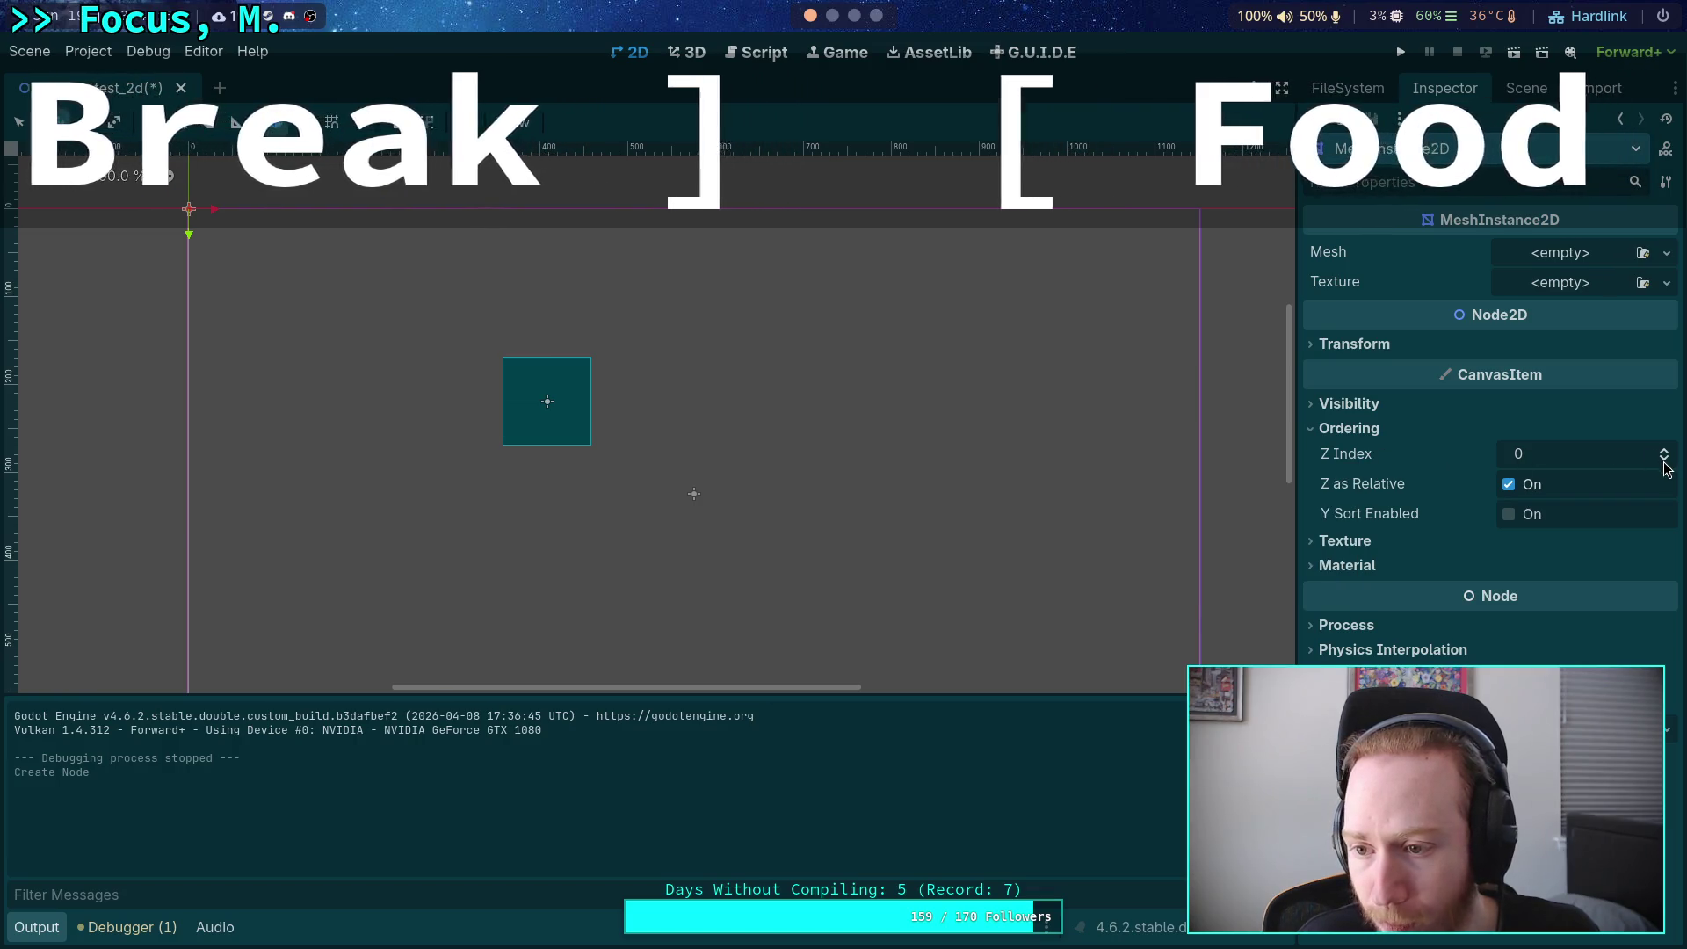
{"action": "left_click", "coordinate": [1665, 462]}
{"action": "left_click", "coordinate": [1368, 429]}
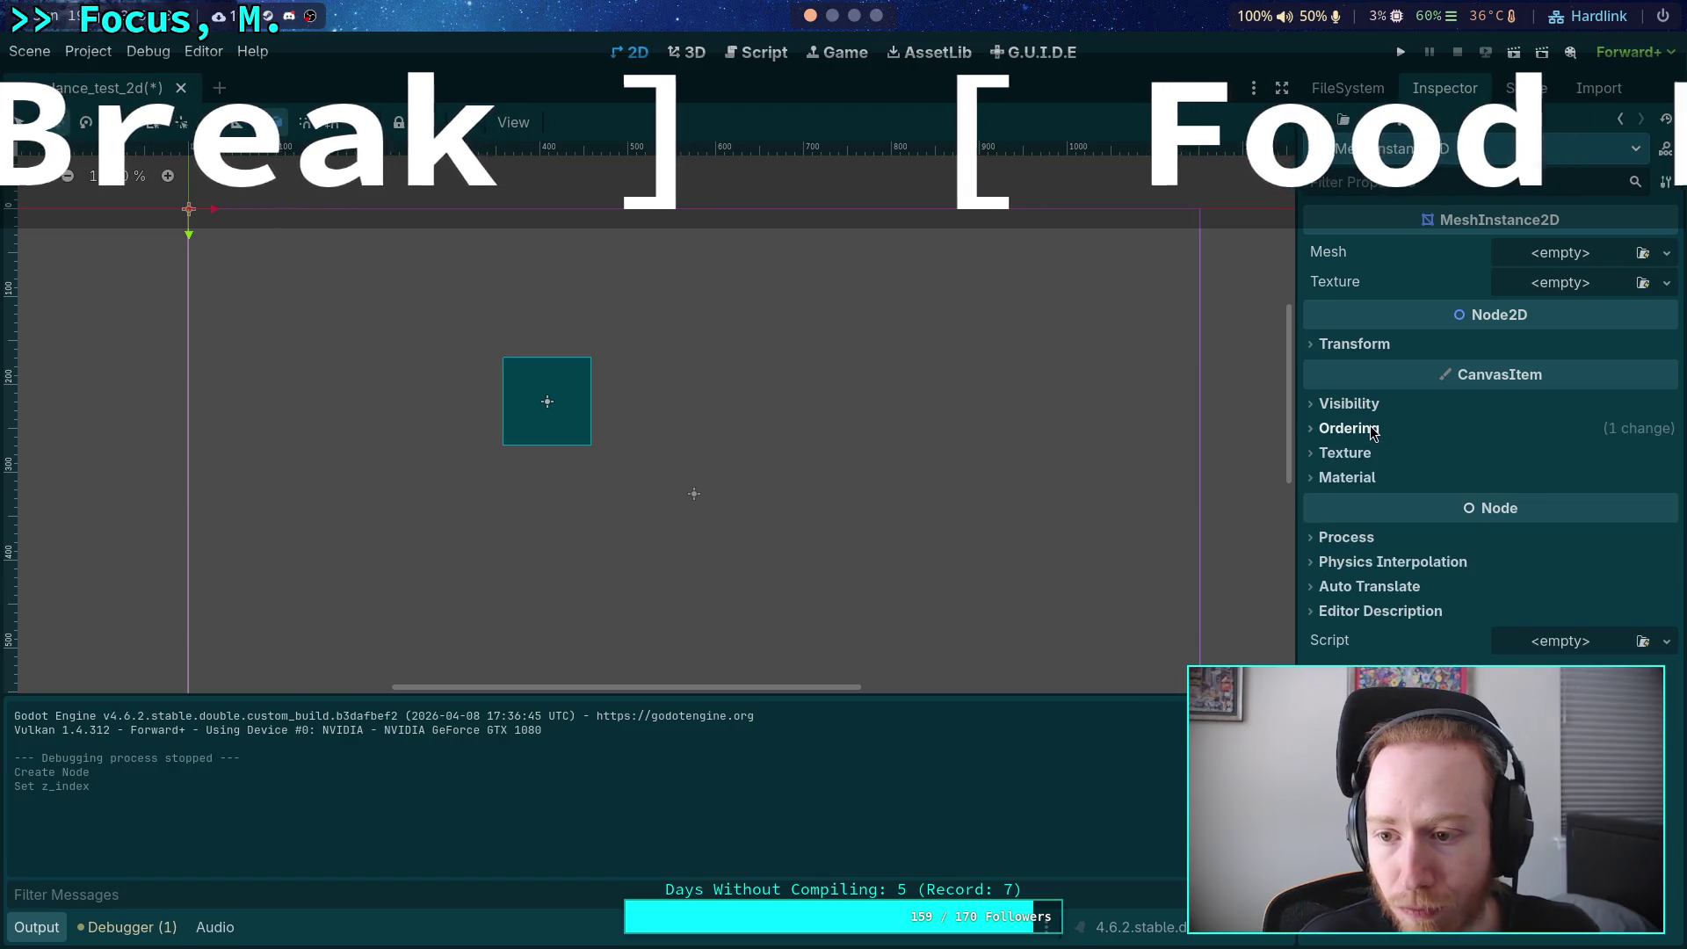
Give the new mesh a GradientTexture1D texture with width 1.
{"action": "left_click", "coordinate": [1665, 282]}
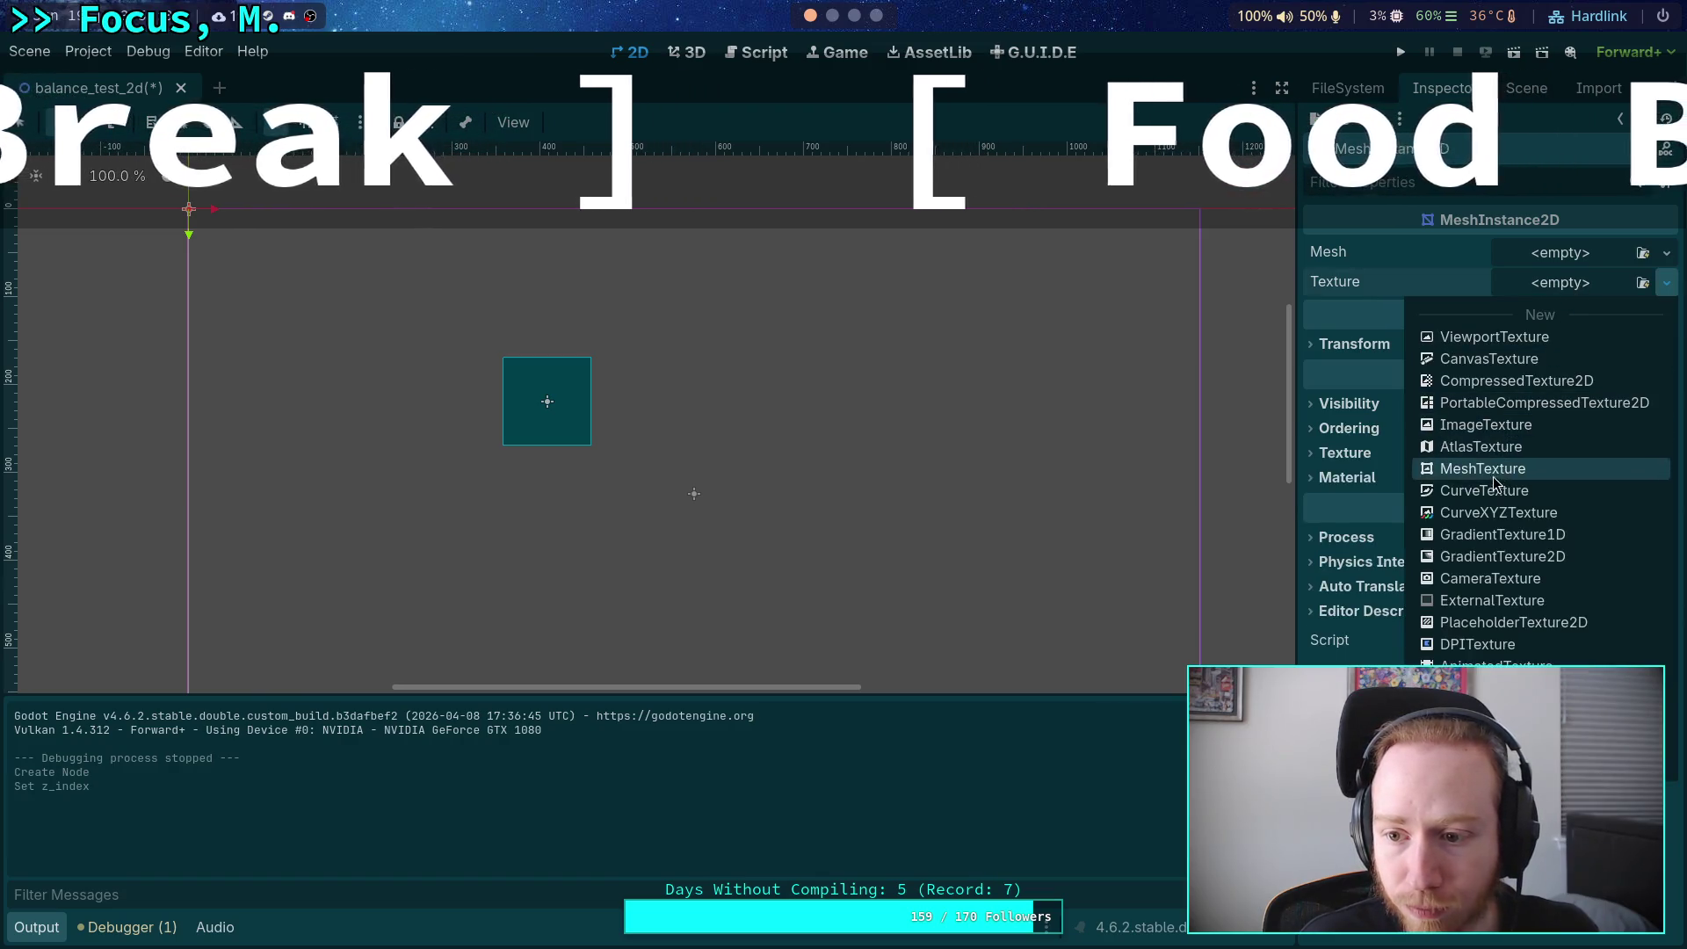
{"action": "left_click", "coordinate": [1495, 527]}
{"action": "left_click", "coordinate": [1565, 290]}
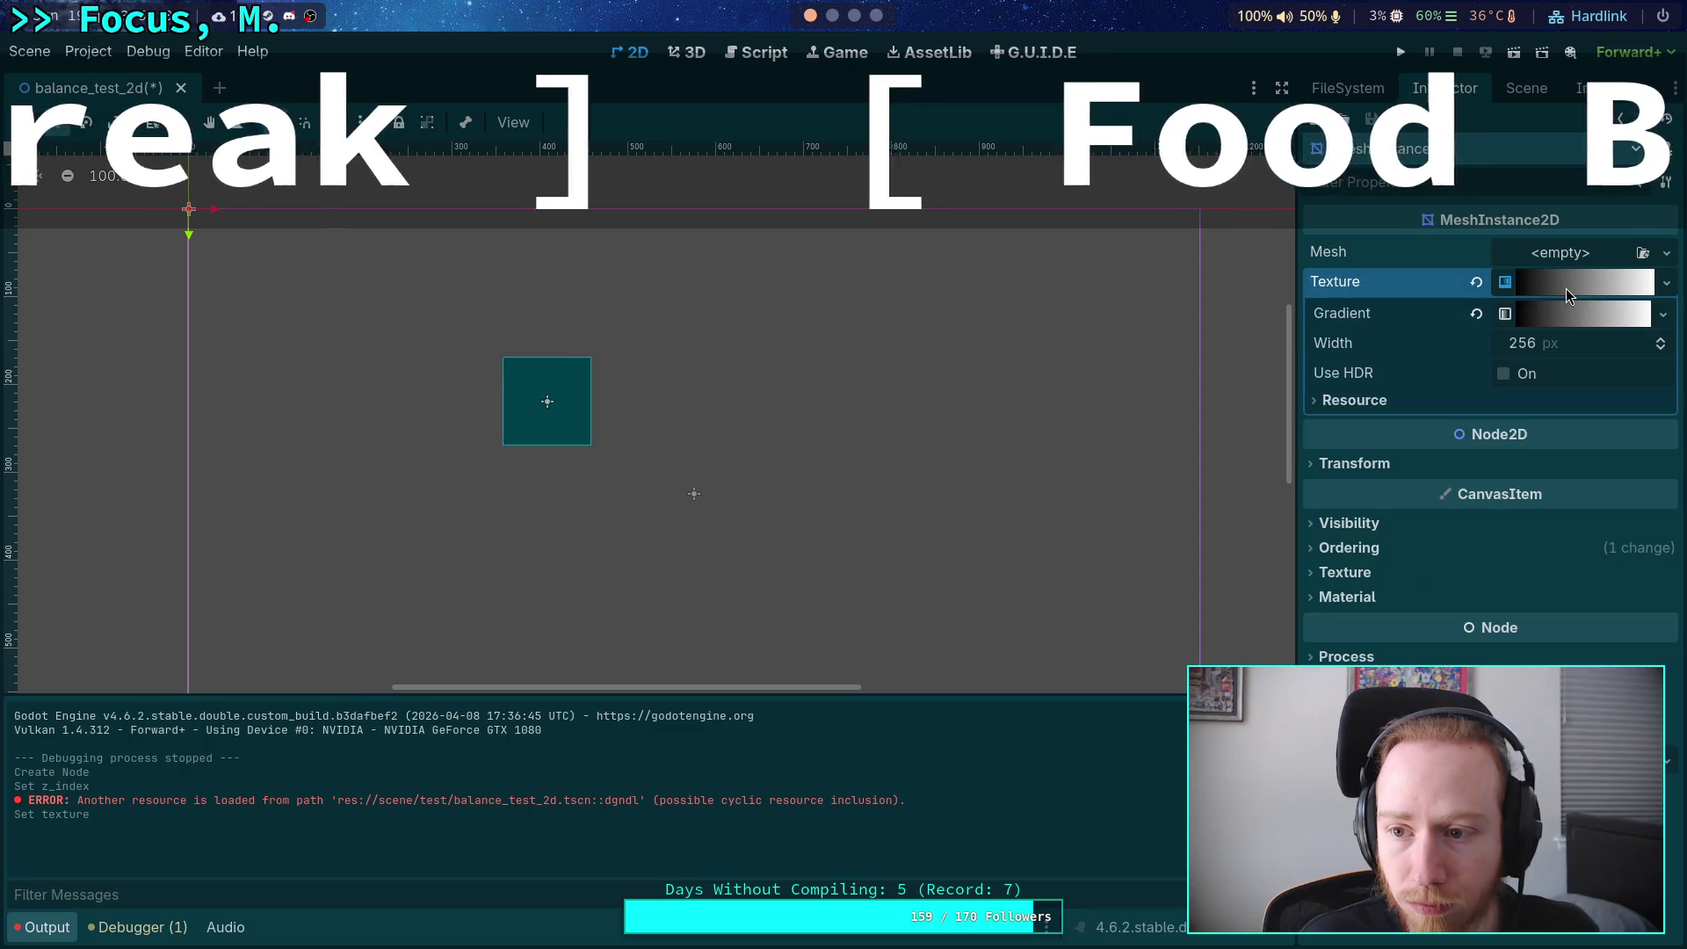
{"action": "left_click", "coordinate": [1552, 317]}
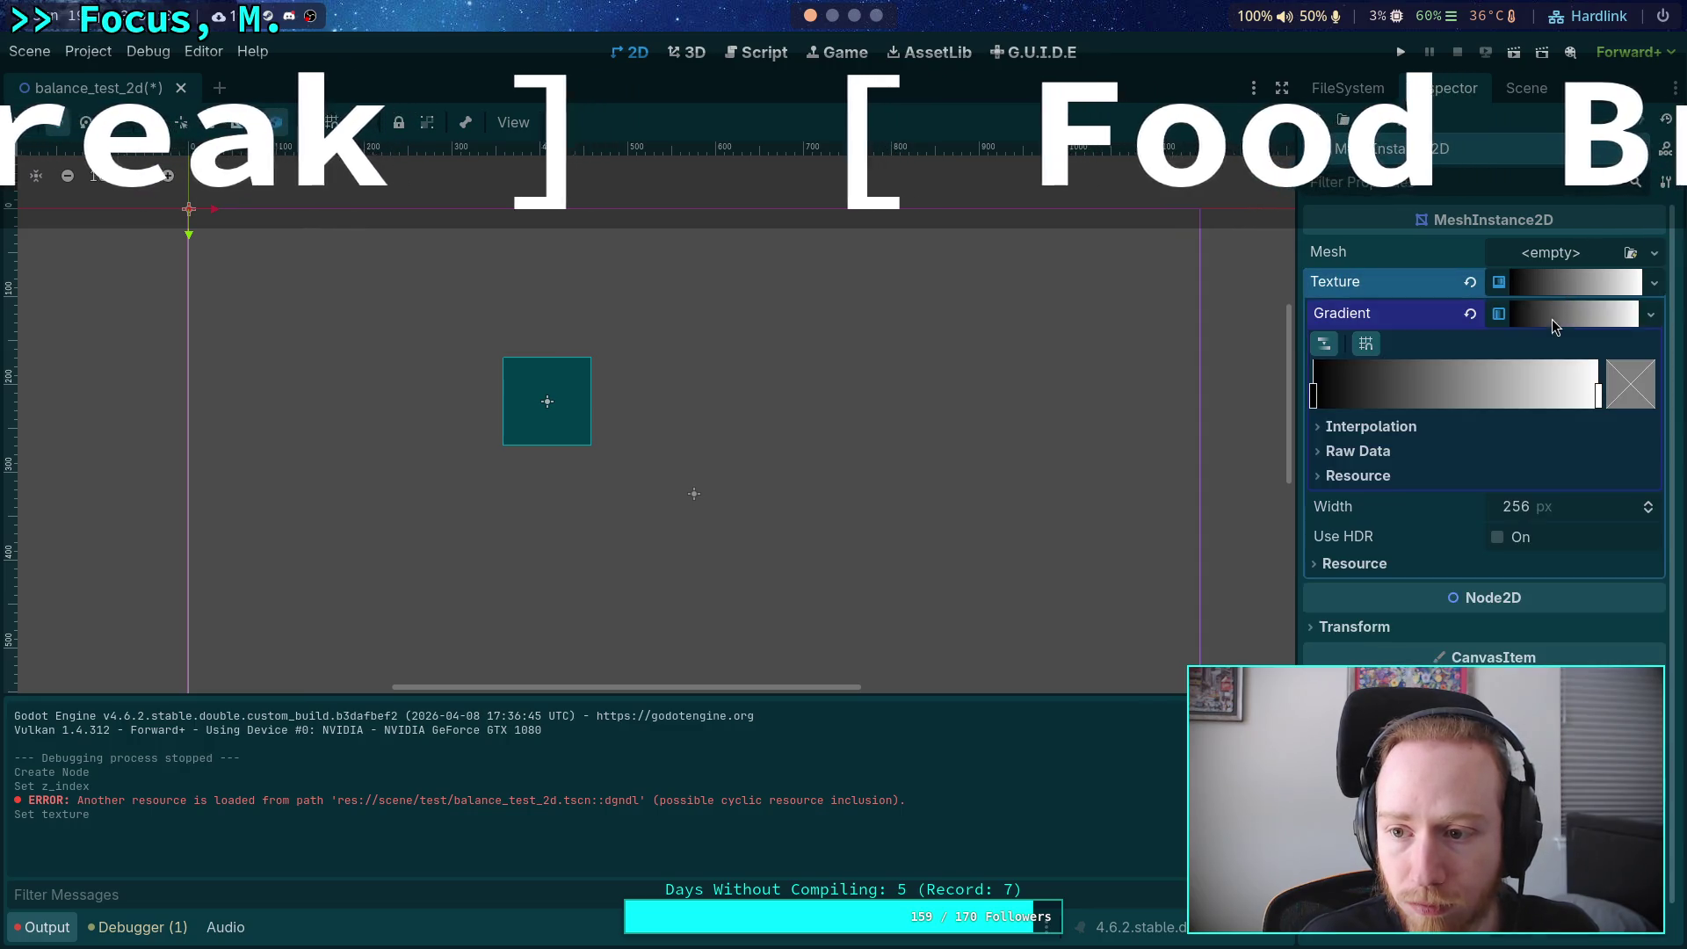
{"action": "left_click", "coordinate": [1569, 511]}
{"action": "type", "text": "1"}
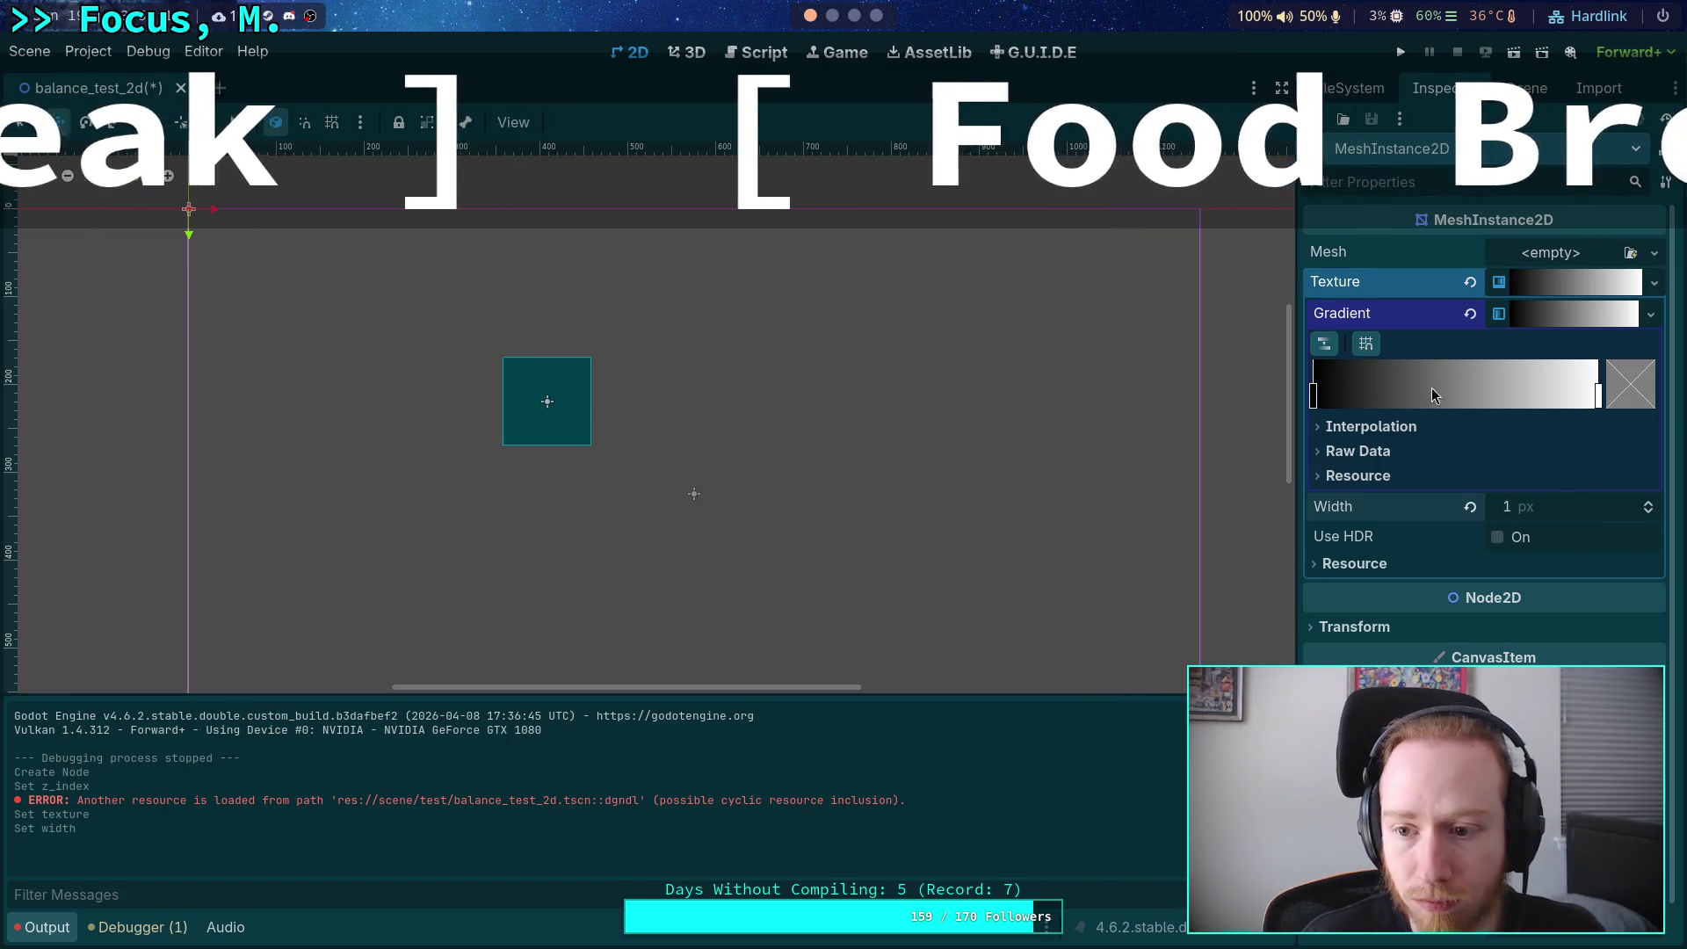
Remove the white entry from the gradient's raw colours, leaving it all black.
{"action": "left_click", "coordinate": [1416, 448]}
{"action": "left_click", "coordinate": [1542, 509]}
{"action": "left_click", "coordinate": [1643, 599]}
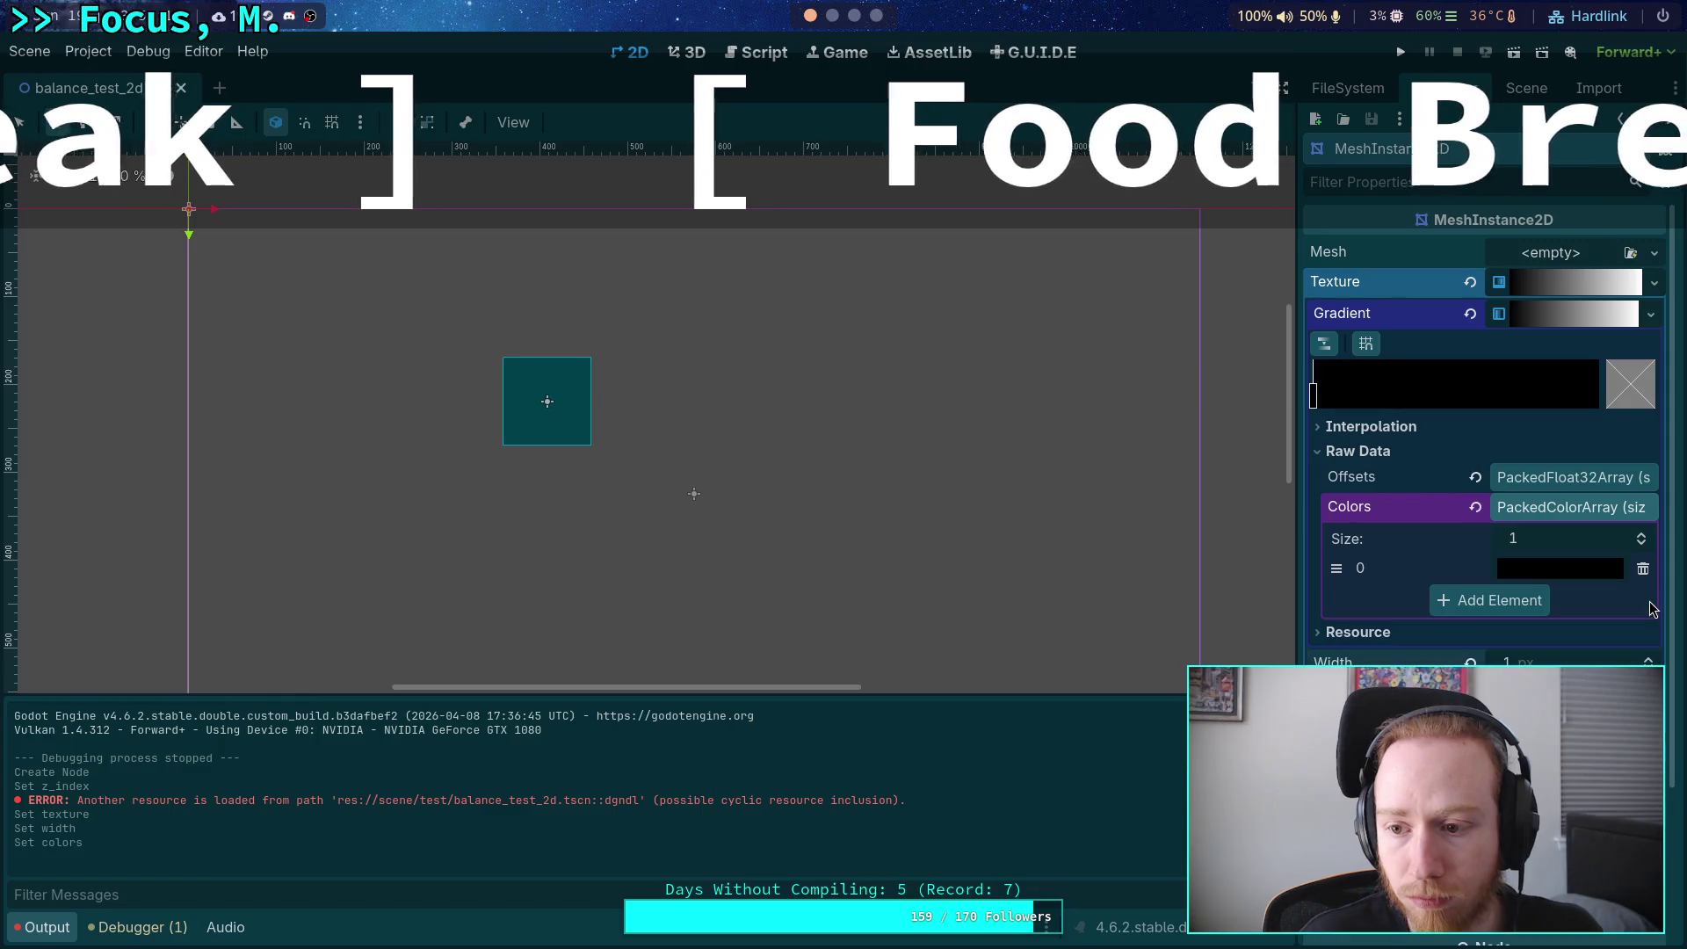
{"action": "left_click", "coordinate": [1557, 322]}
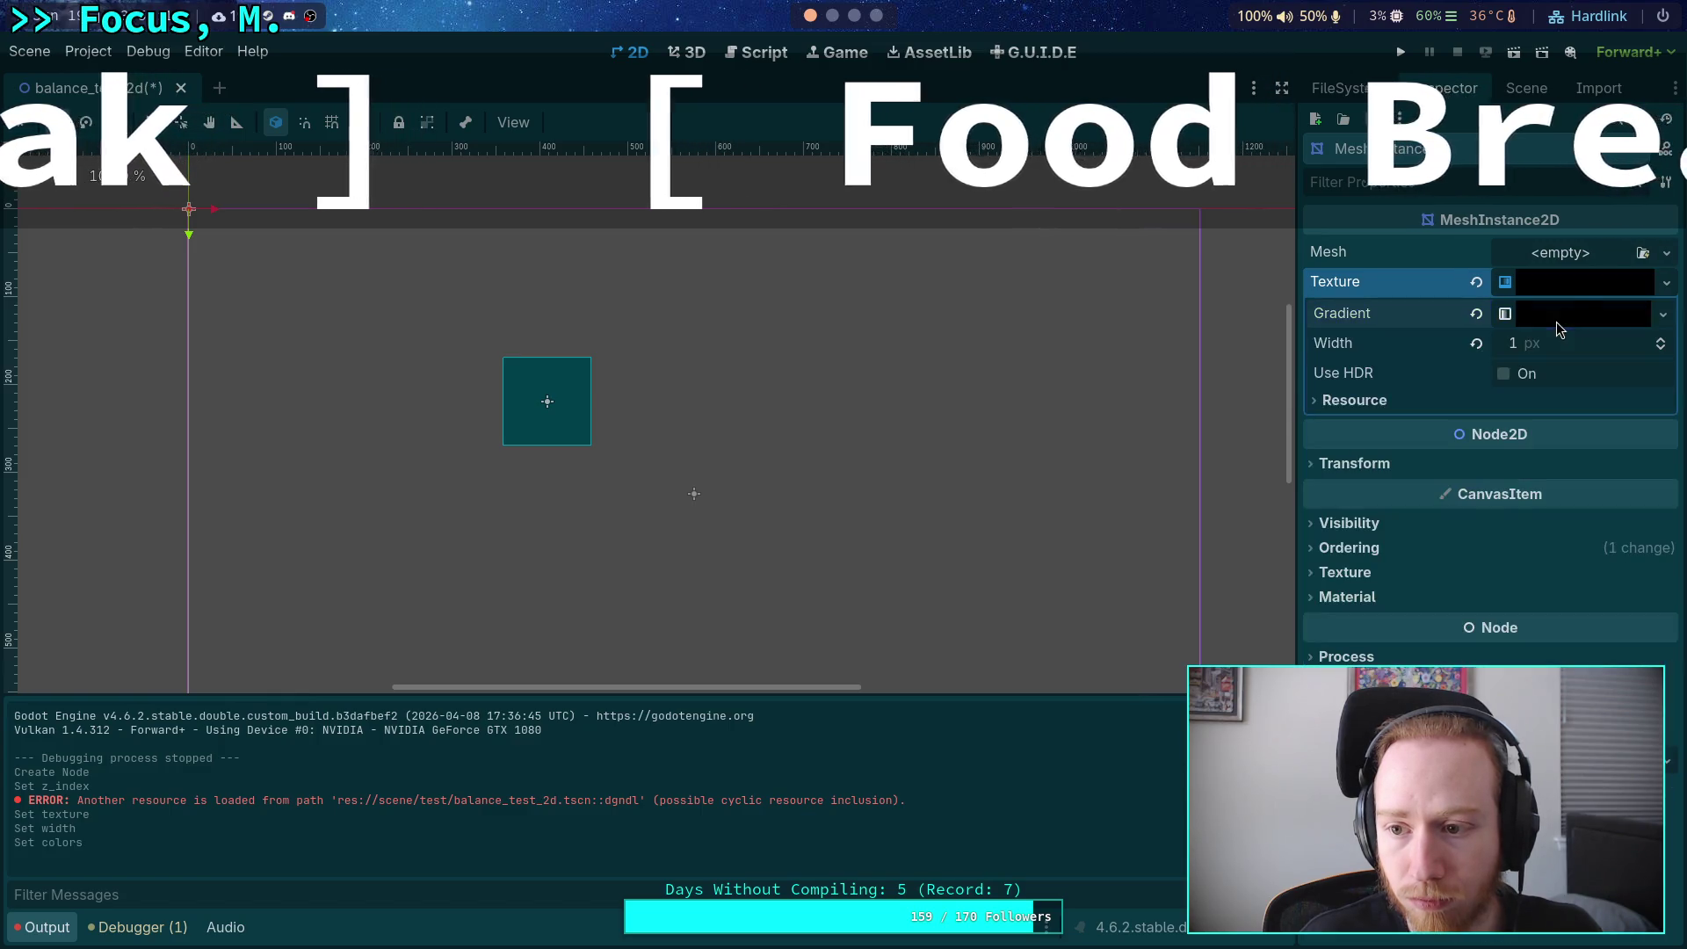
{"action": "left_click", "coordinate": [1555, 255]}
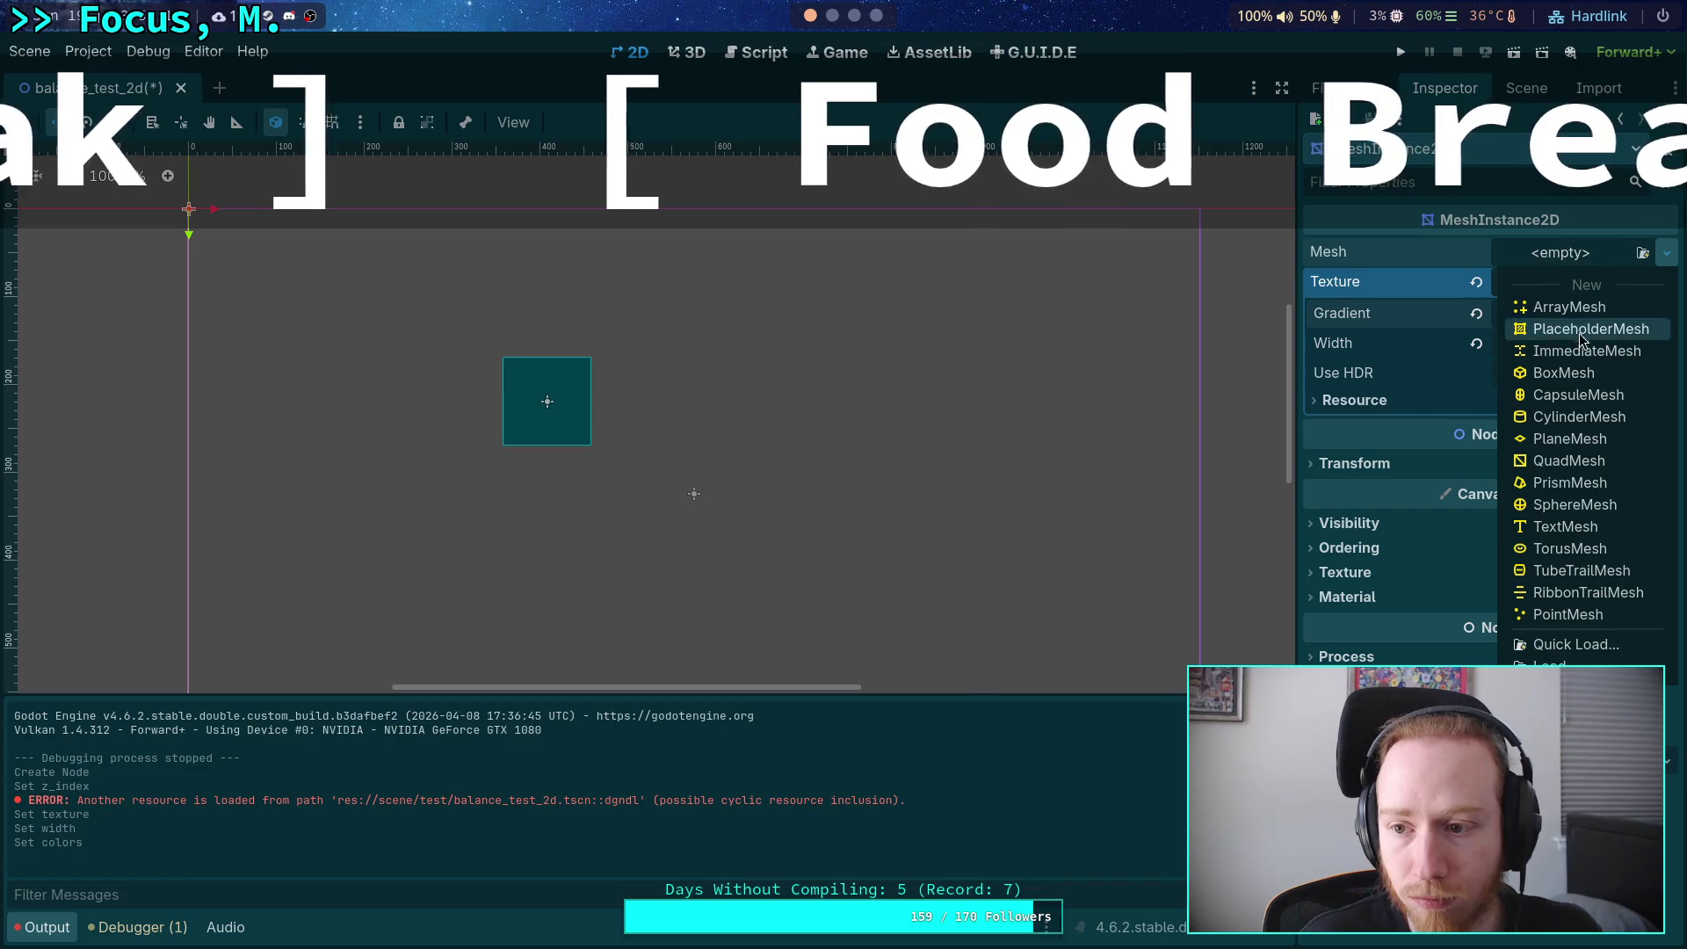
Give the new MeshInstance2D a QuadMesh with width 1920.
{"action": "left_click", "coordinate": [1569, 462]}
{"action": "left_click", "coordinate": [1594, 276]}
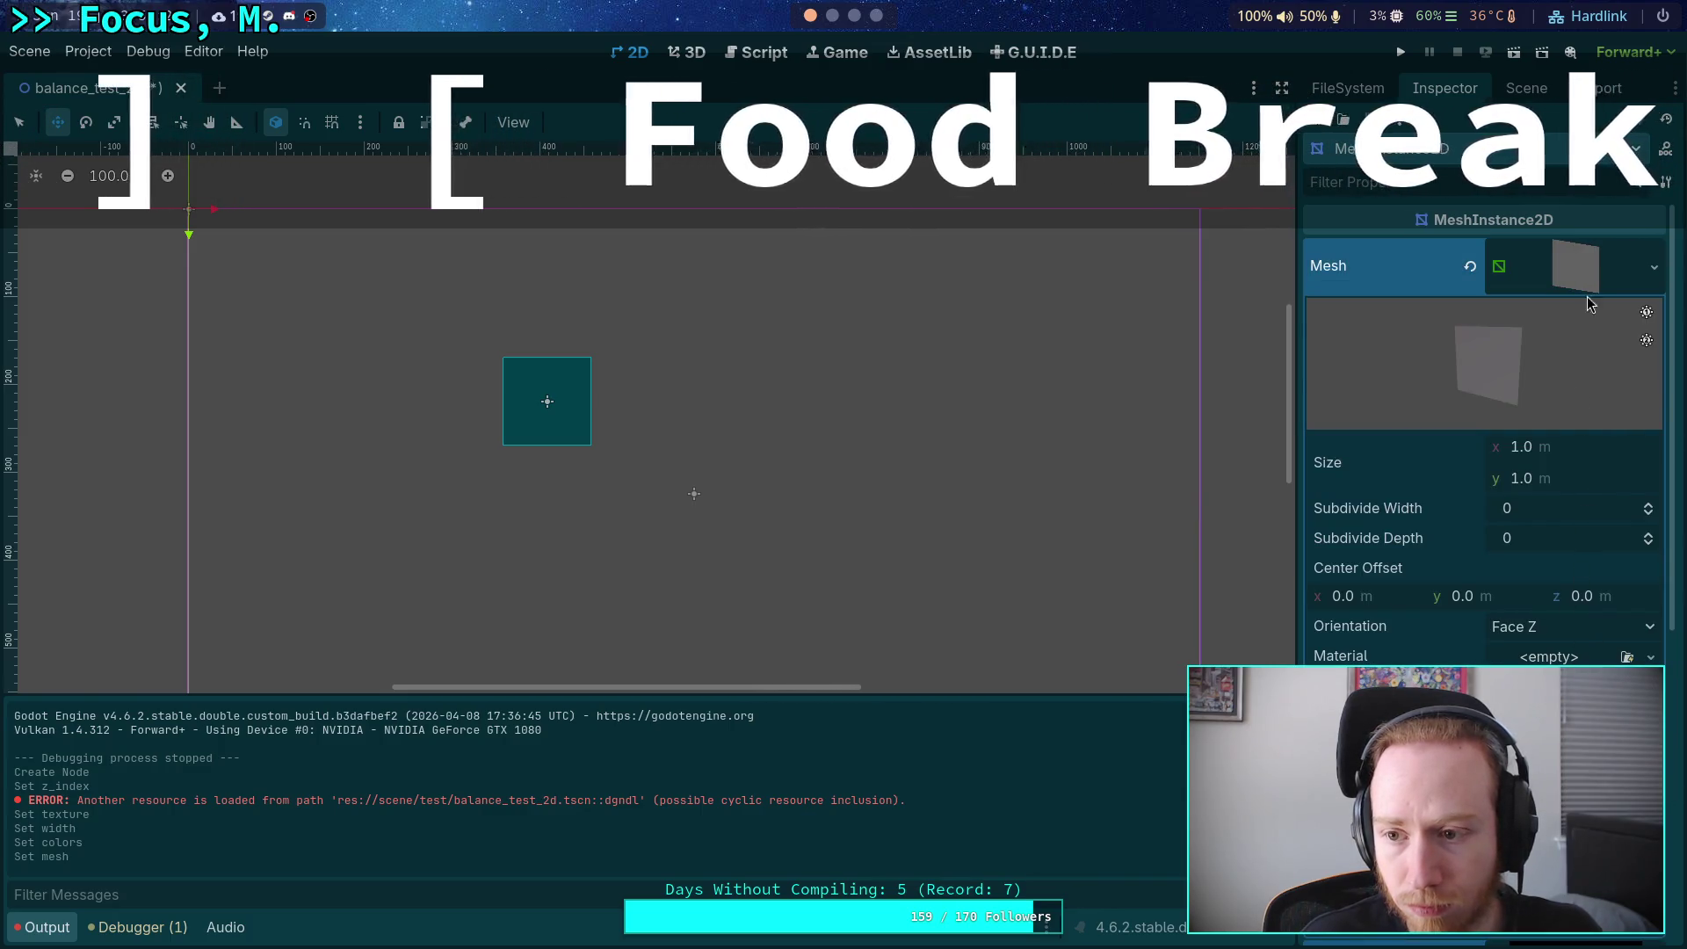
{"action": "left_click", "coordinate": [1568, 450]}
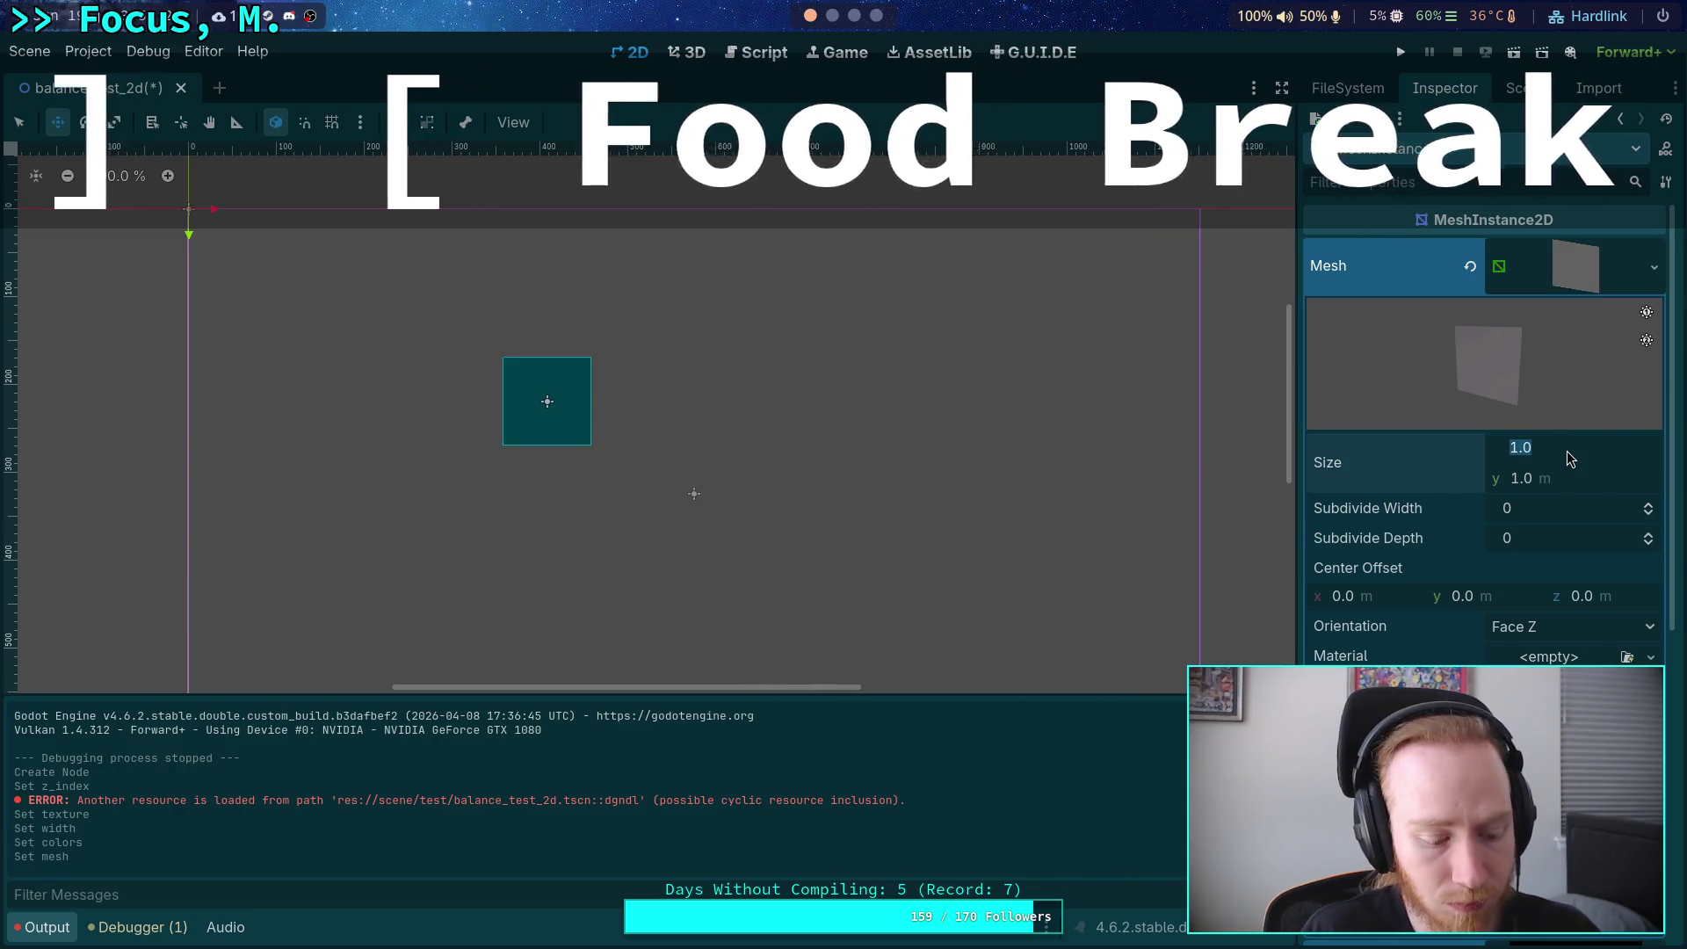
{"action": "type", "text": "192"}
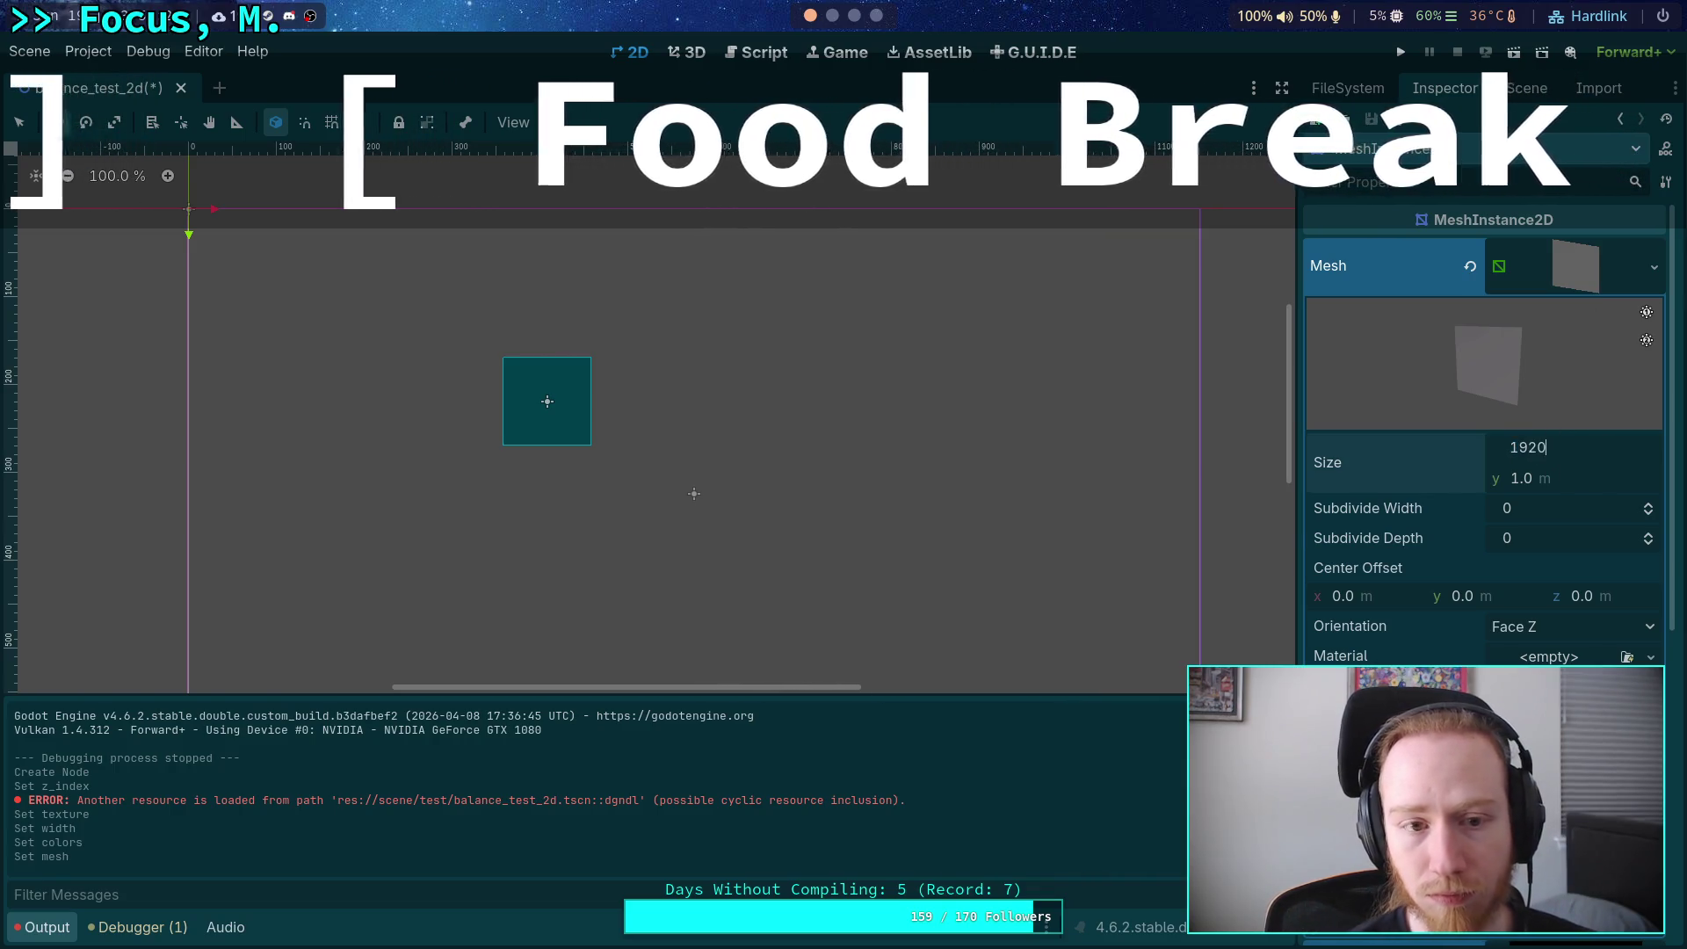
{"action": "key", "text": "Return"}
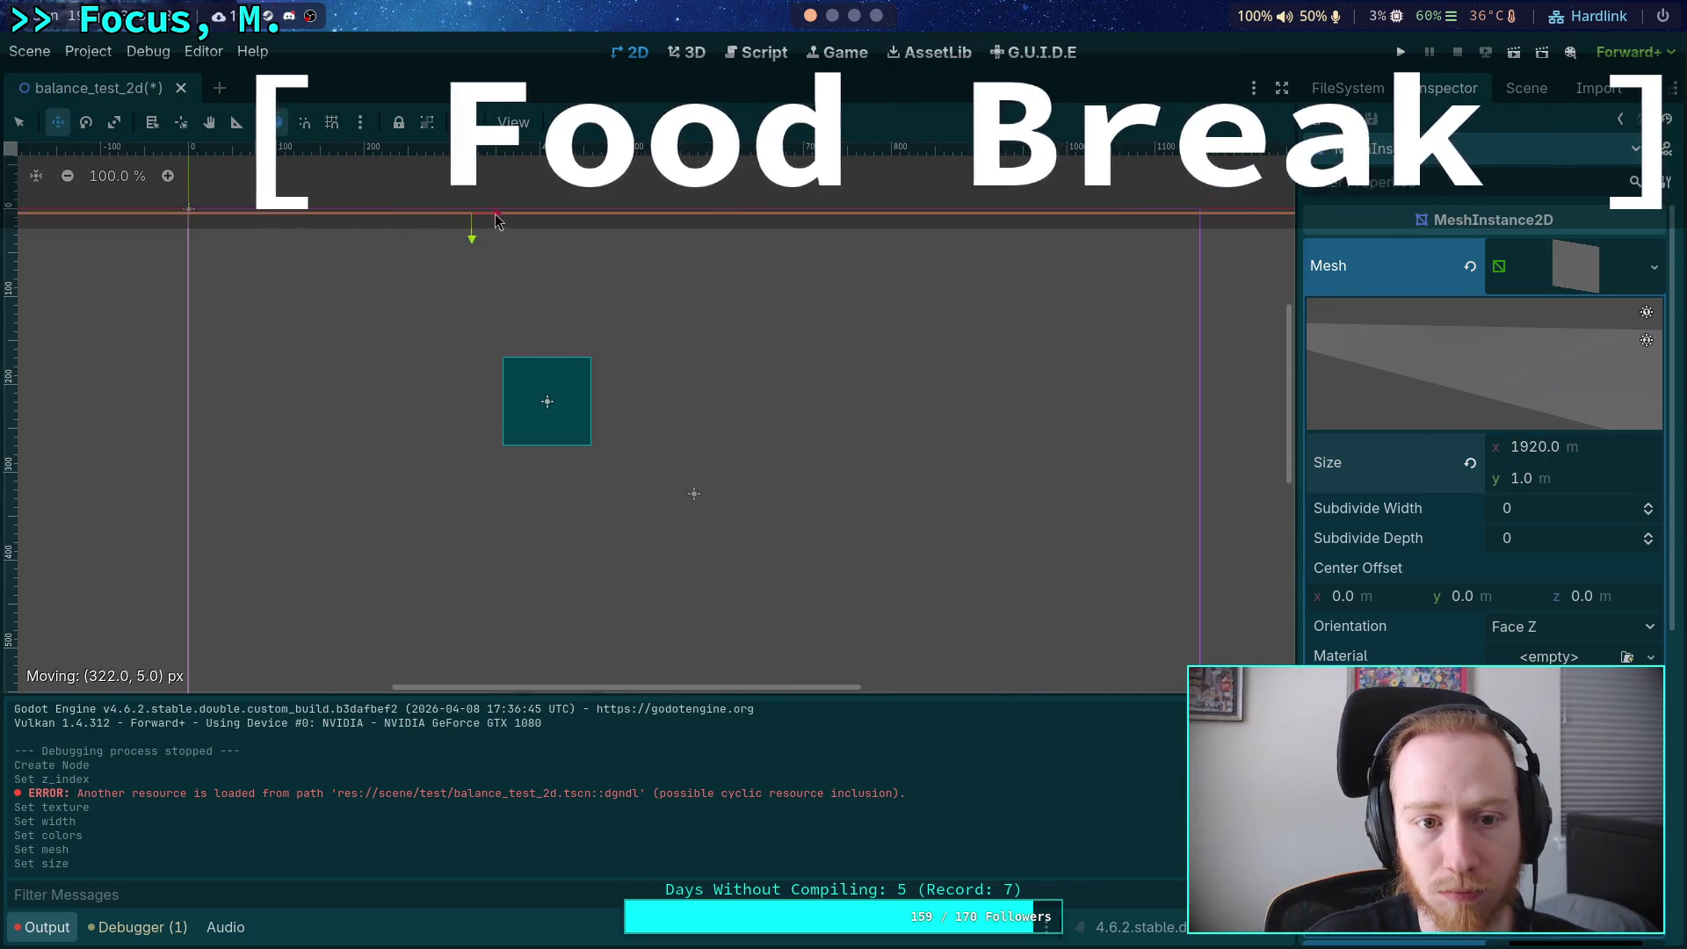
Move the mesh to (605, 5) and change its width to 1280.
{"action": "left_click_drag", "start_coordinate": [743, 220], "coordinate": [742, 220]}
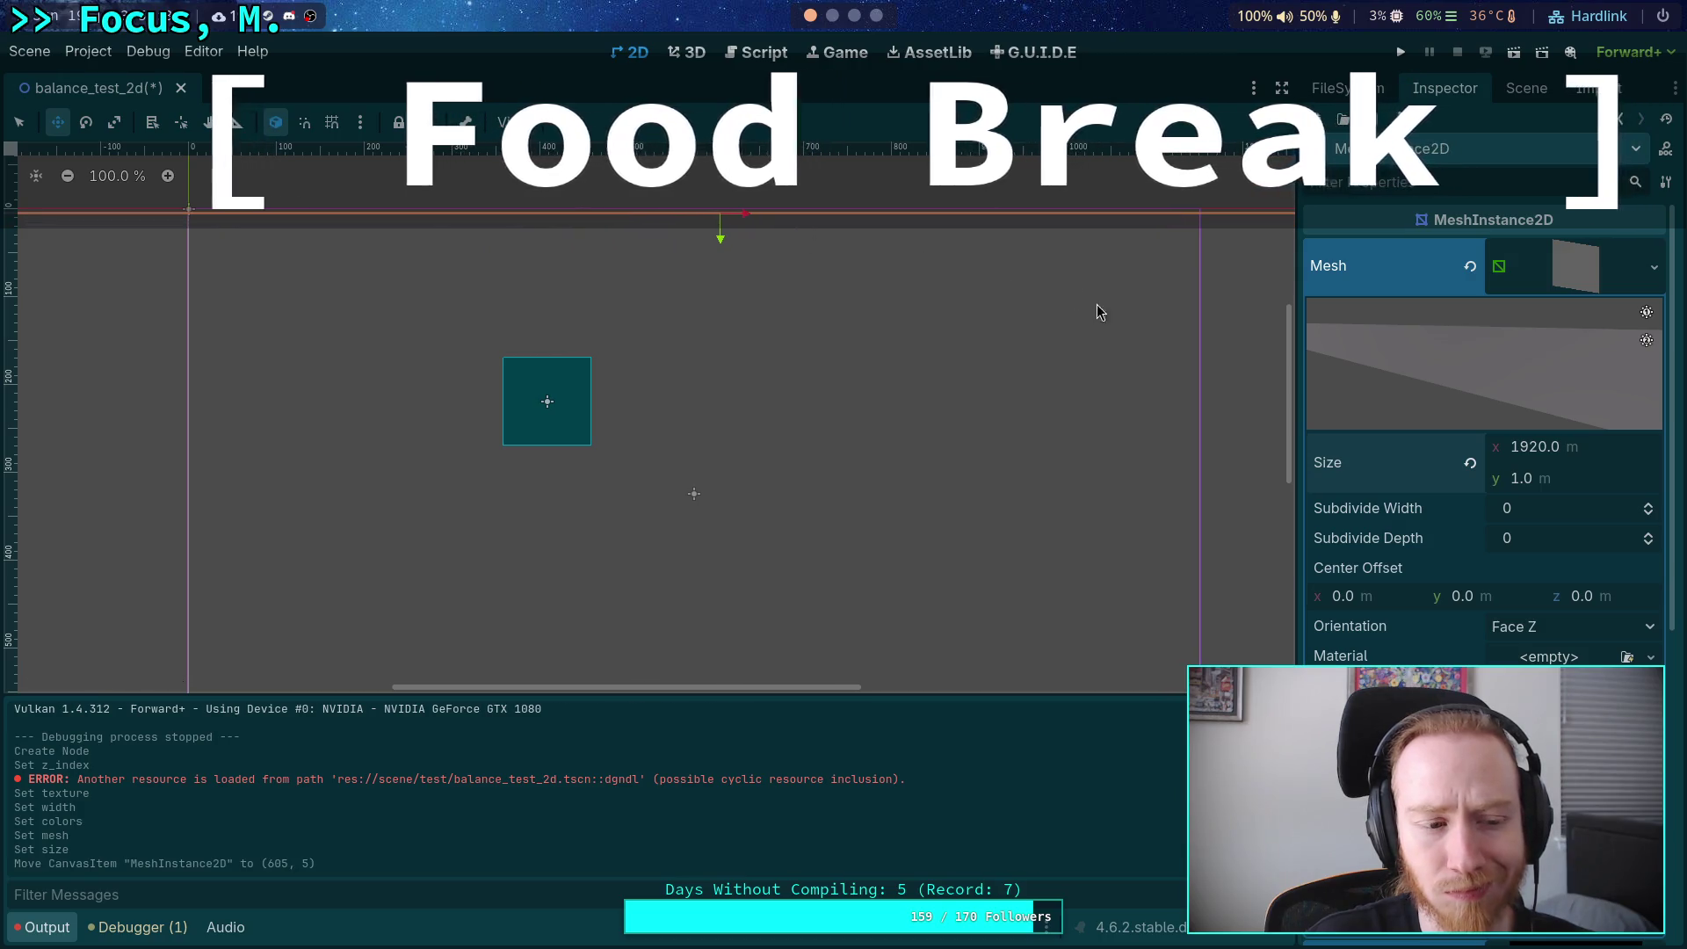
{"action": "left_click", "coordinate": [1589, 451]}
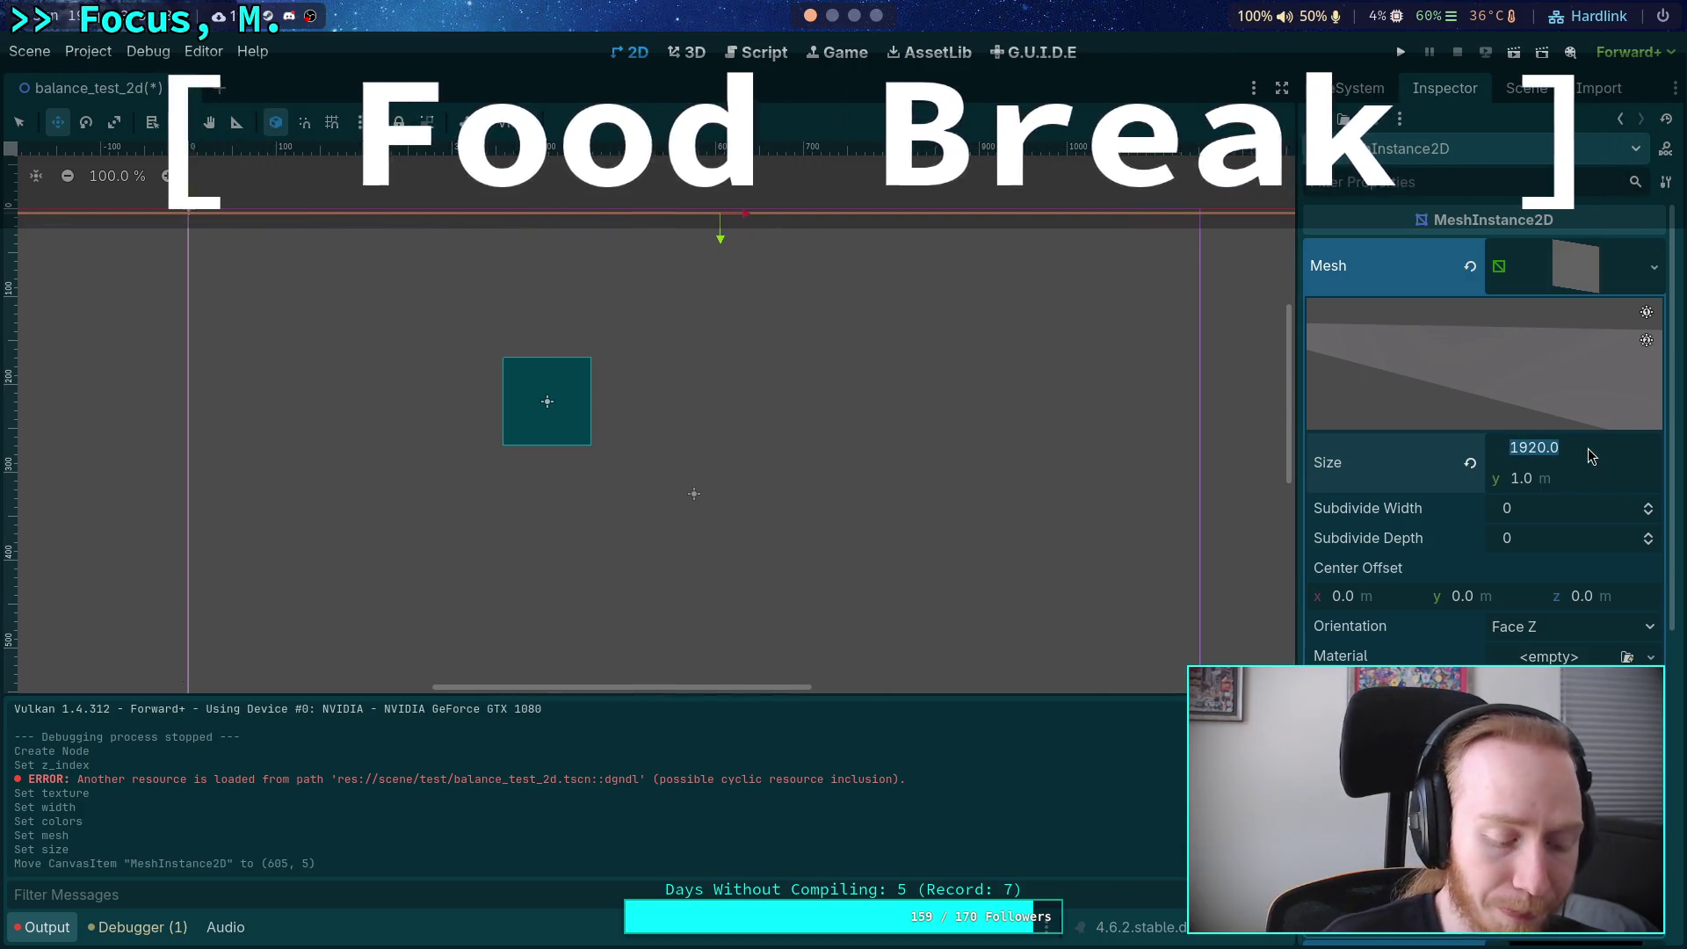
{"action": "type", "text": "6"}
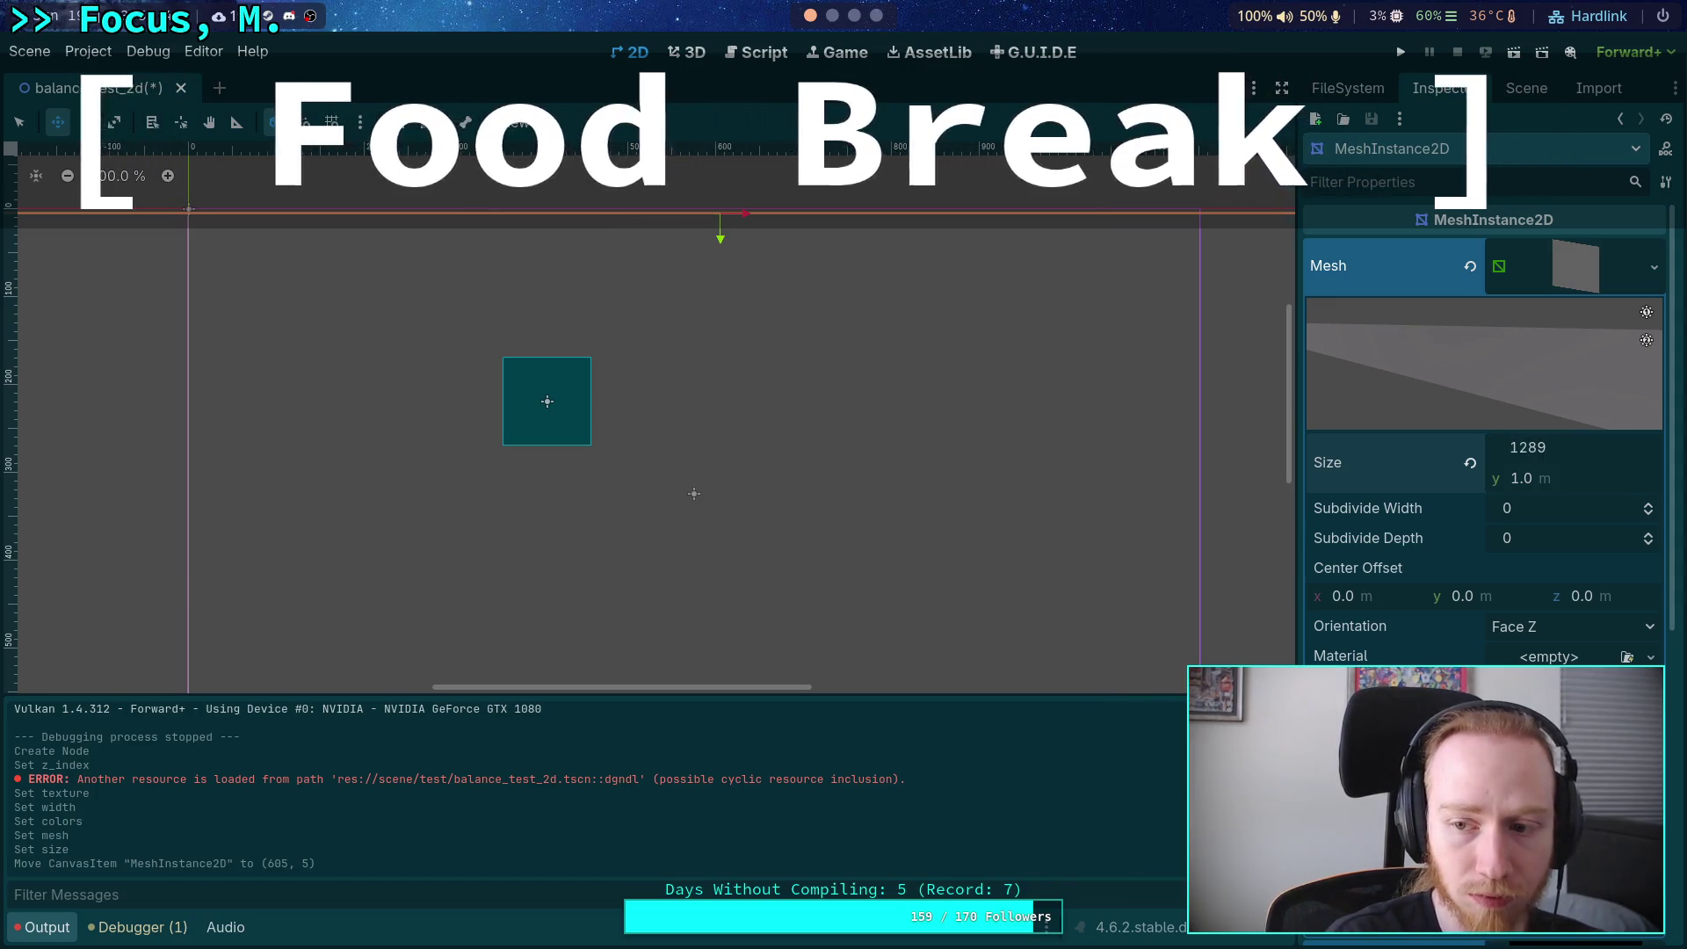
{"action": "key", "text": "Return"}
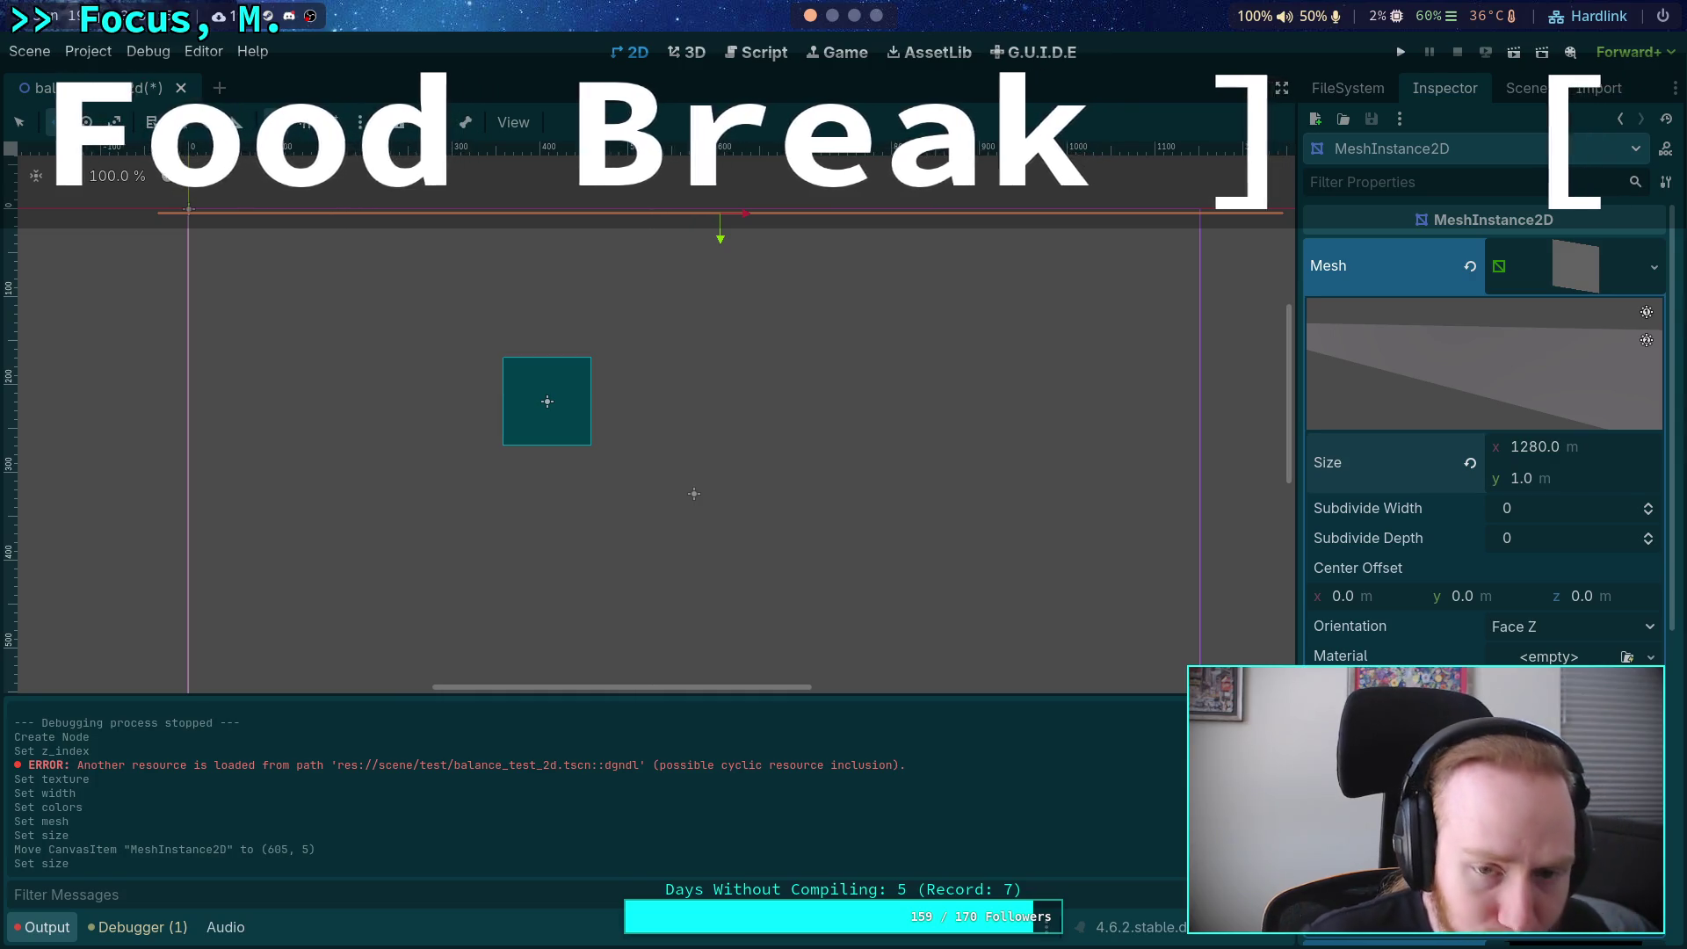
Select the BalanceTest2d root node and check its transform properties.
{"action": "left_click", "coordinate": [1527, 91]}
{"action": "left_click", "coordinate": [1386, 154]}
{"action": "left_click", "coordinate": [1441, 91]}
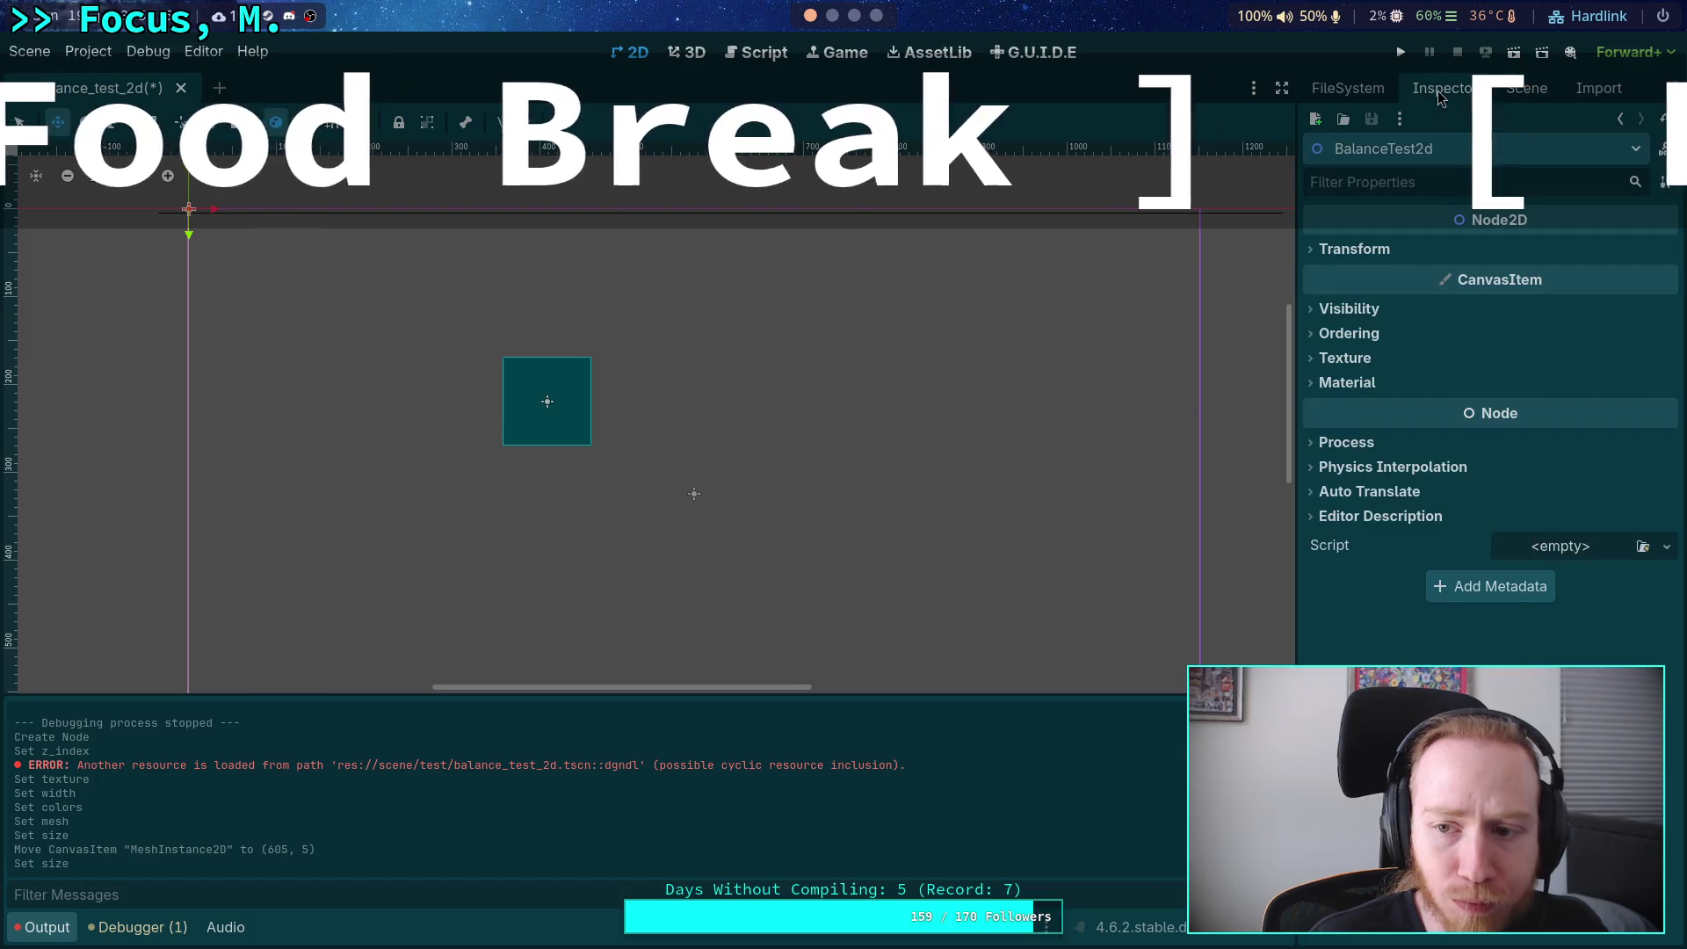
{"action": "left_click", "coordinate": [1407, 249]}
{"action": "left_click", "coordinate": [1407, 249]}
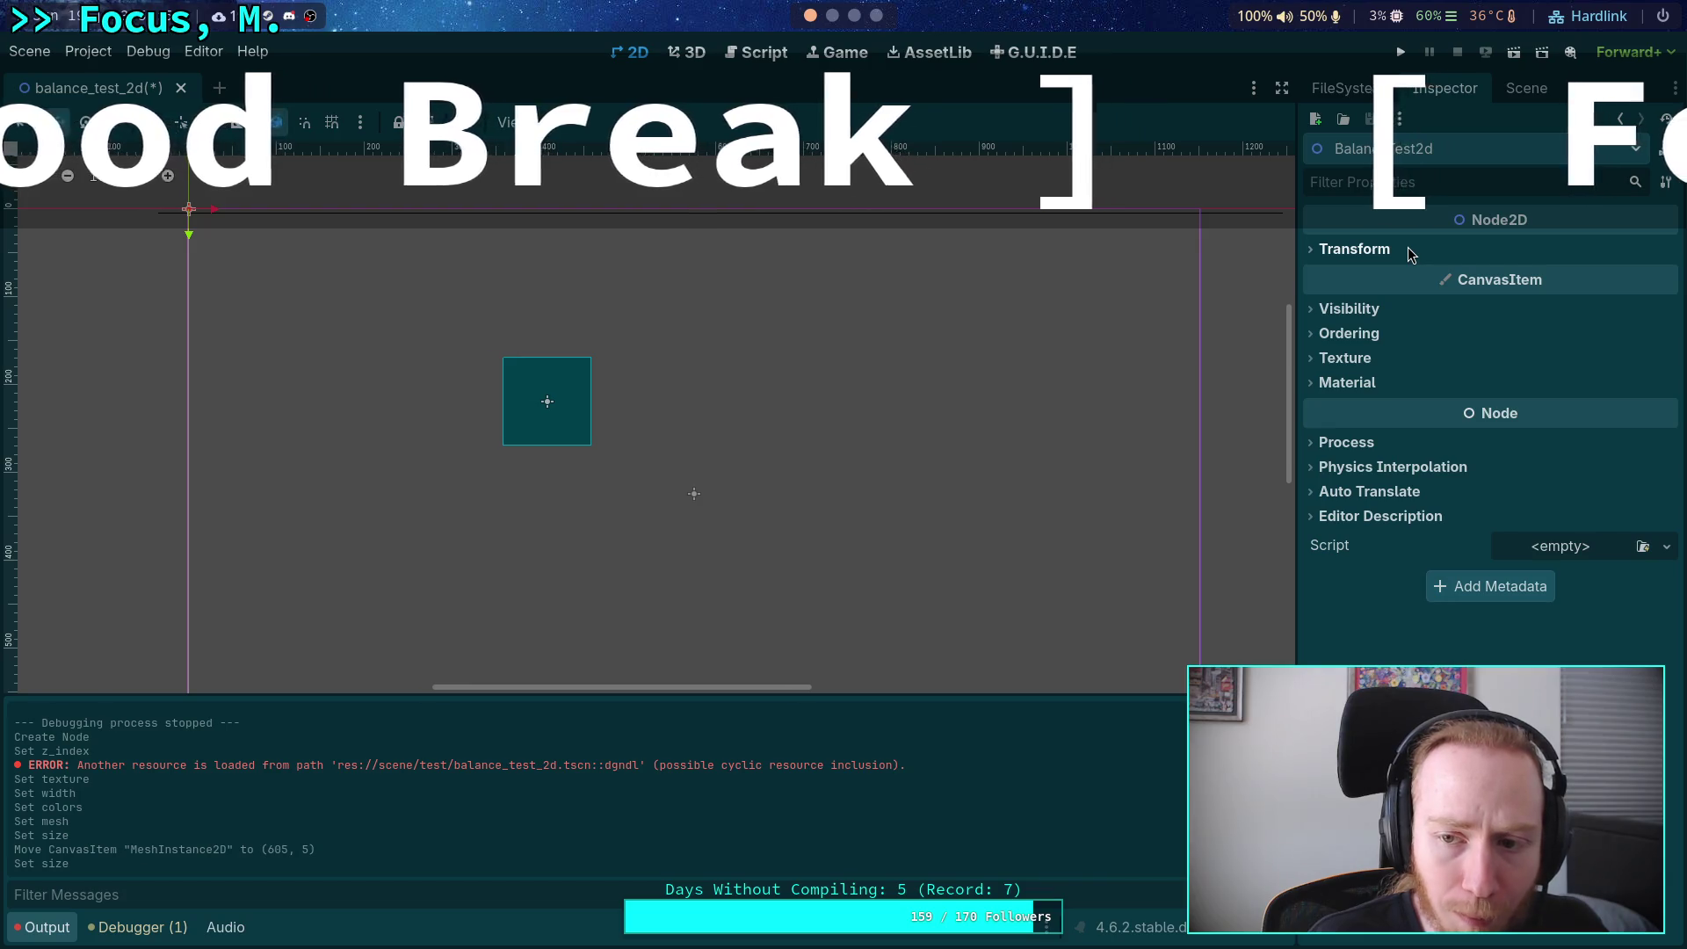
Show the Camera2D's expanded transform properties, then switch to the nvim workspace.
{"action": "left_click", "coordinate": [1501, 90]}
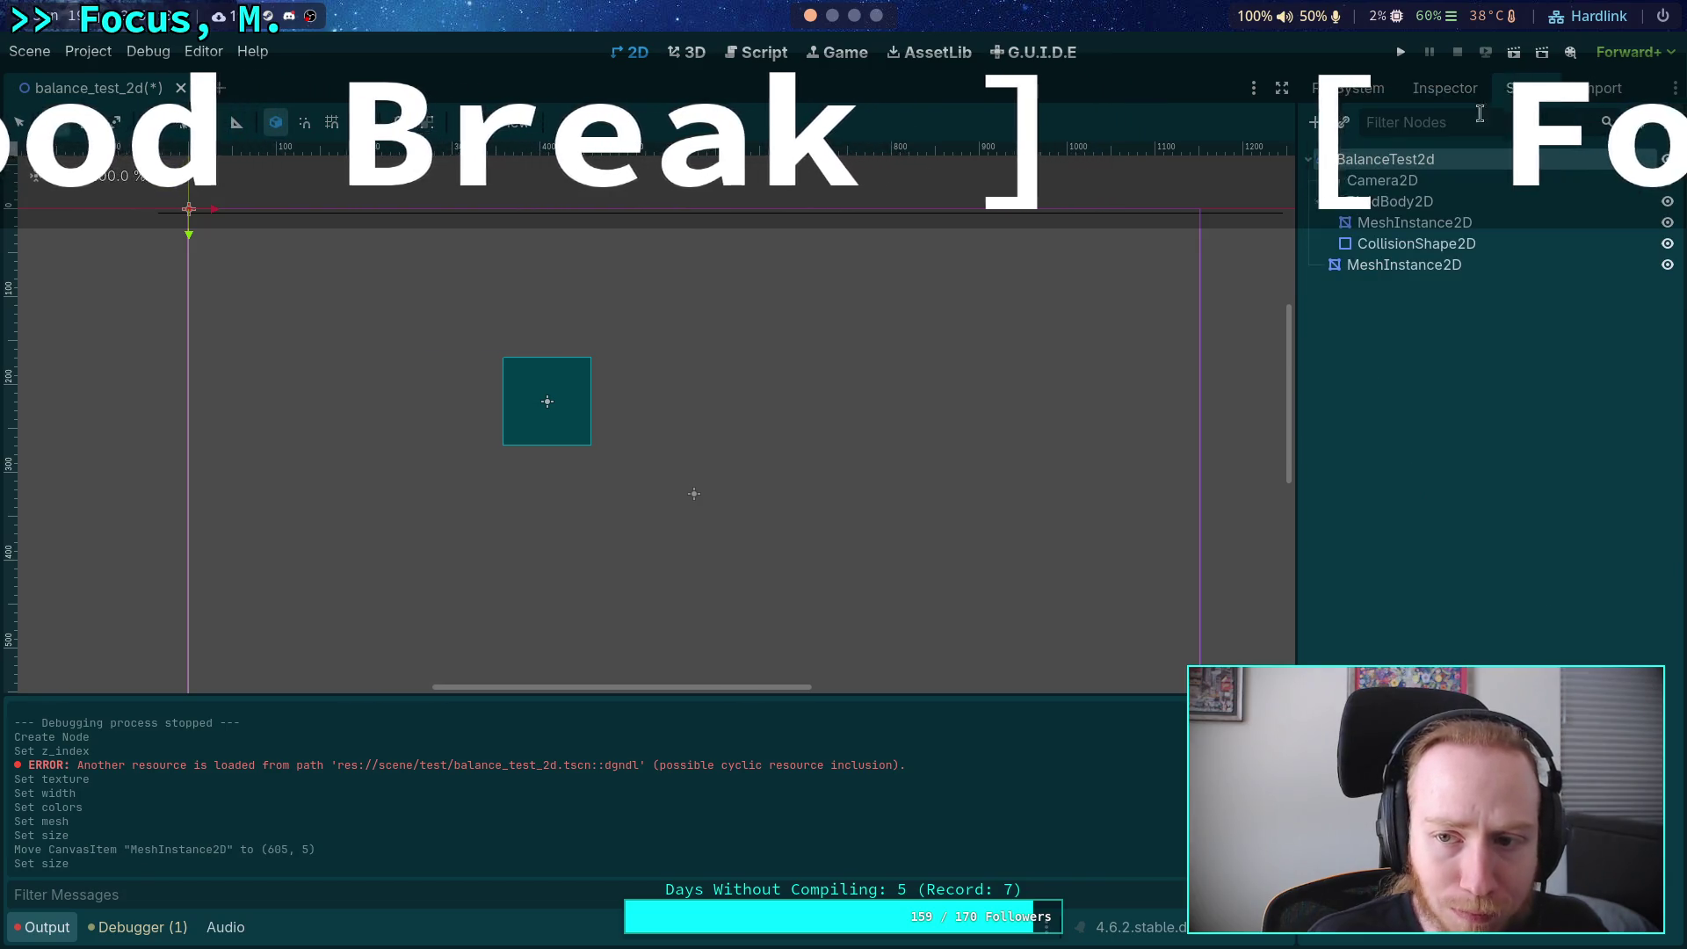
{"action": "left_click", "coordinate": [1403, 182]}
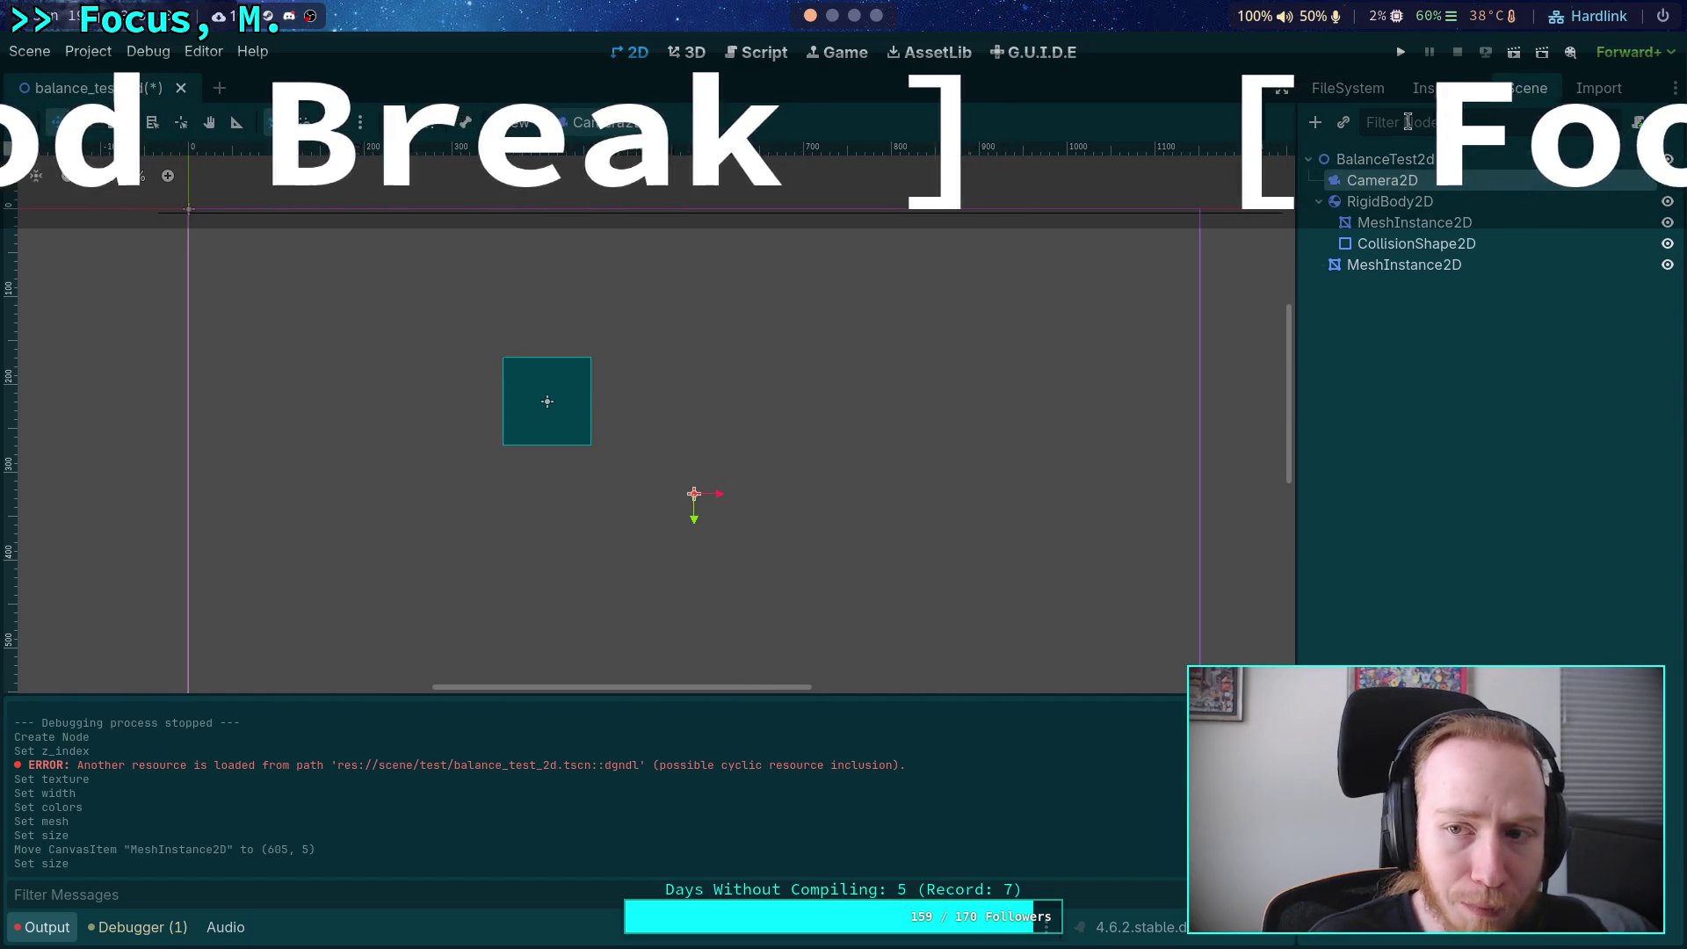
{"action": "left_click", "coordinate": [1427, 88]}
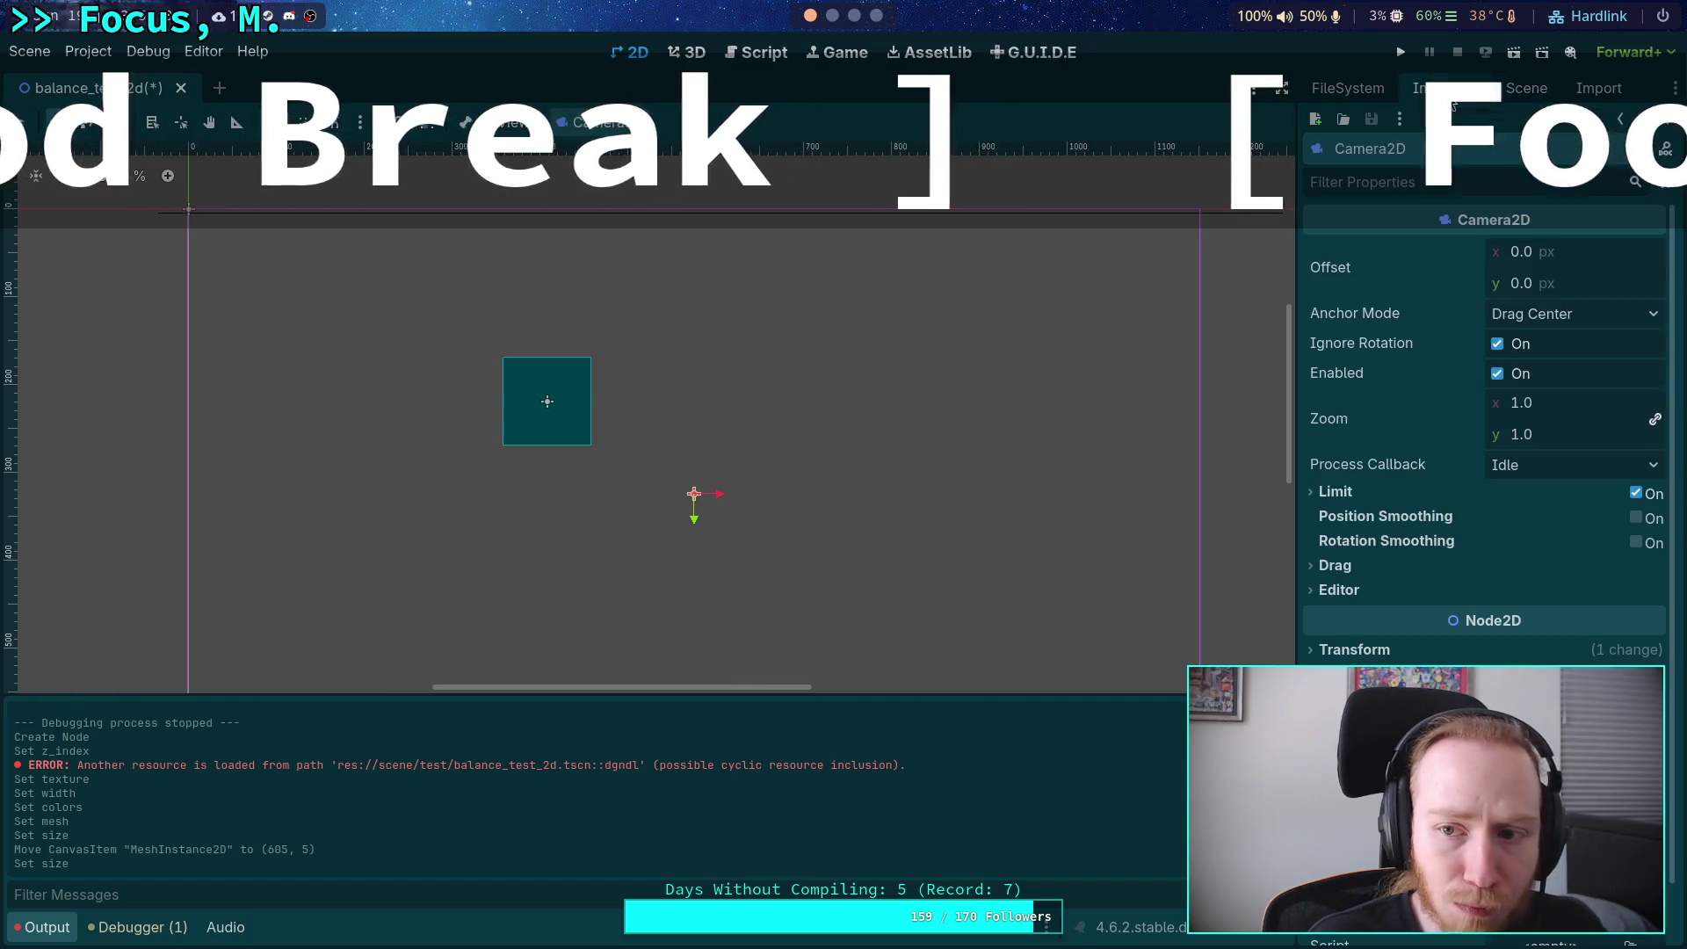
{"action": "left_click", "coordinate": [1382, 651]}
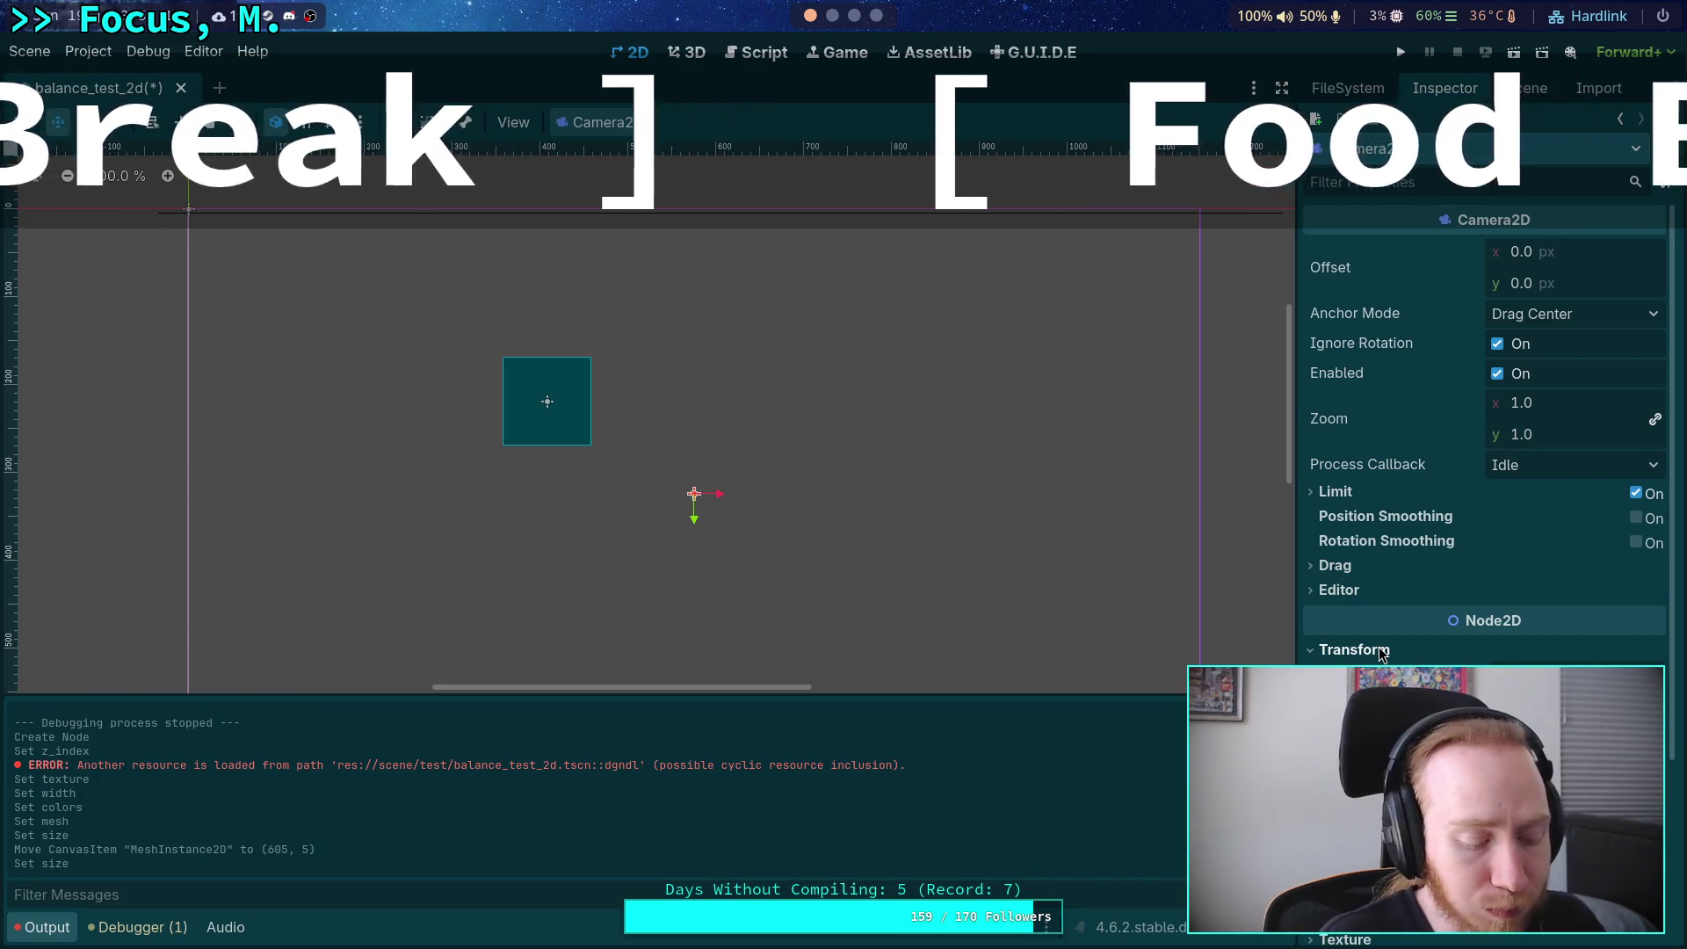
{"action": "key", "text": "super+1"}
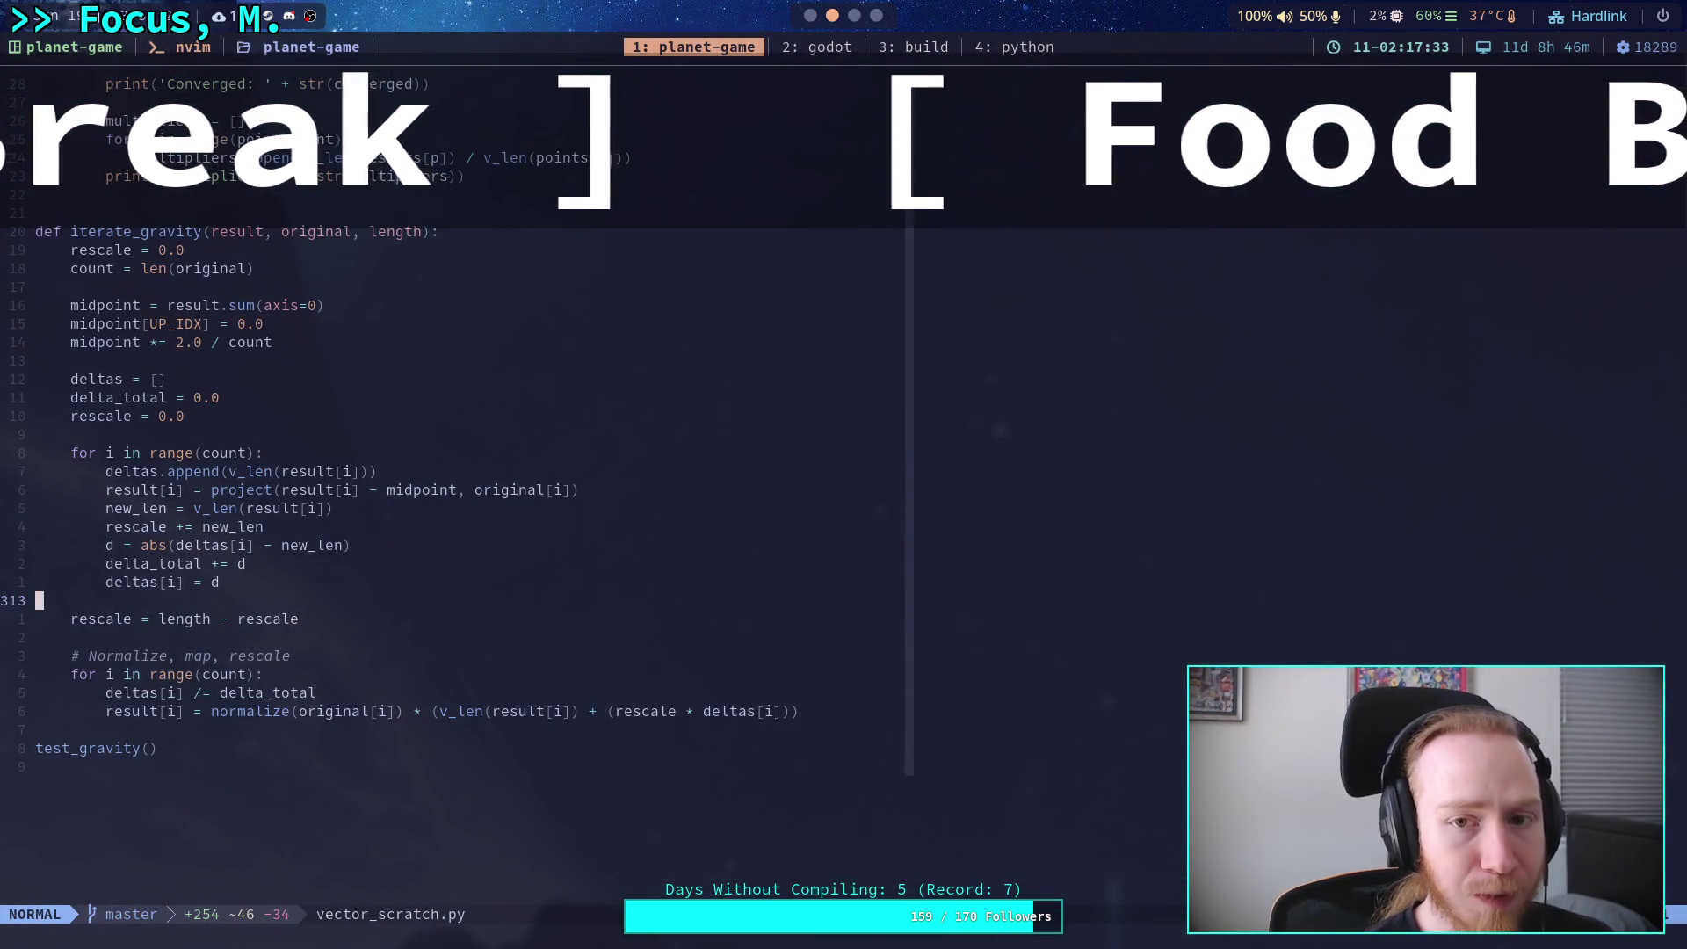
Evaluate 575*2 (1150) in the Python REPL on workspace 4, then return to Godot.
{"action": "key", "text": "super+4"}
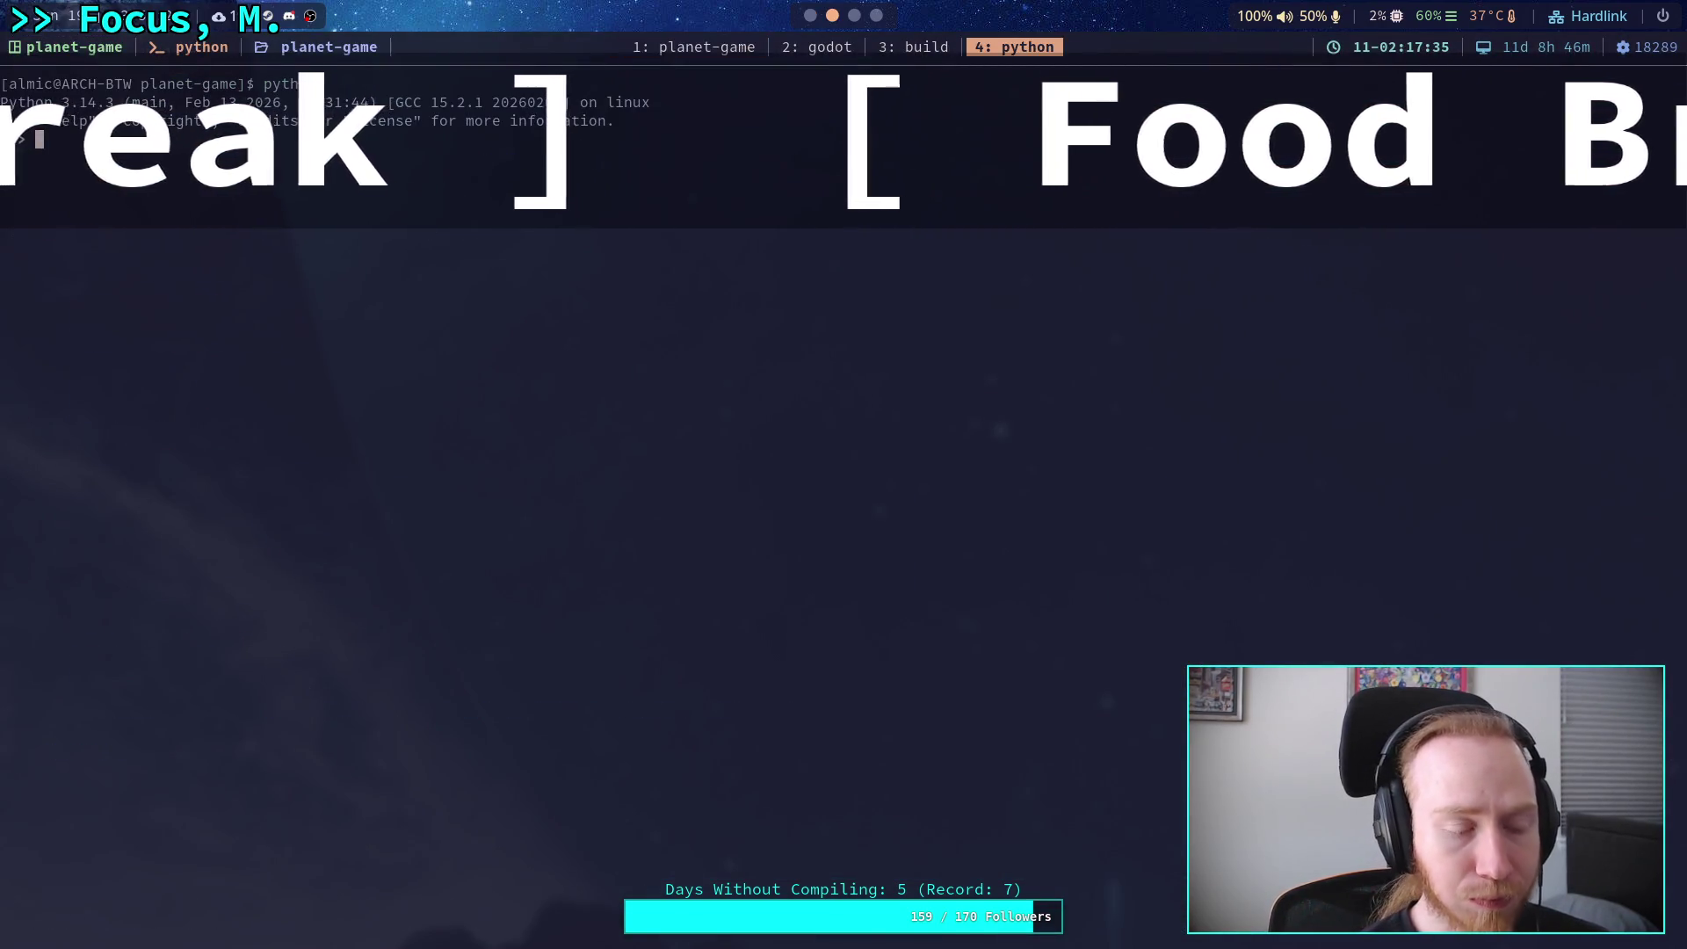
{"action": "type", "text": "5"}
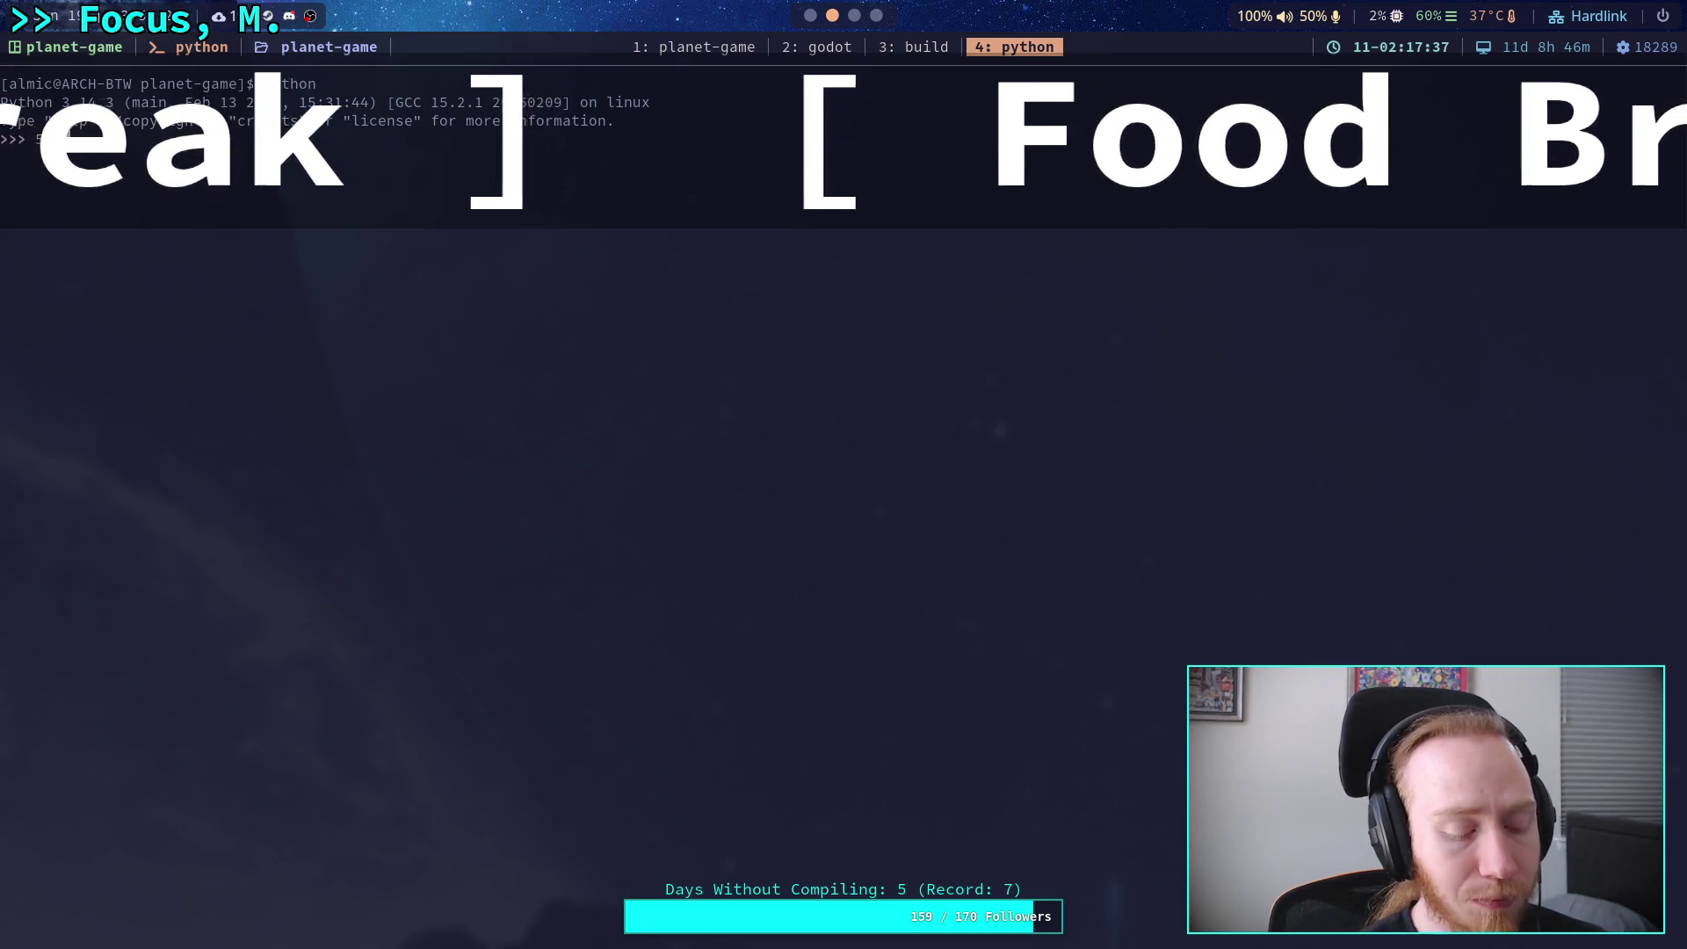
{"action": "type", "text": " / 2"}
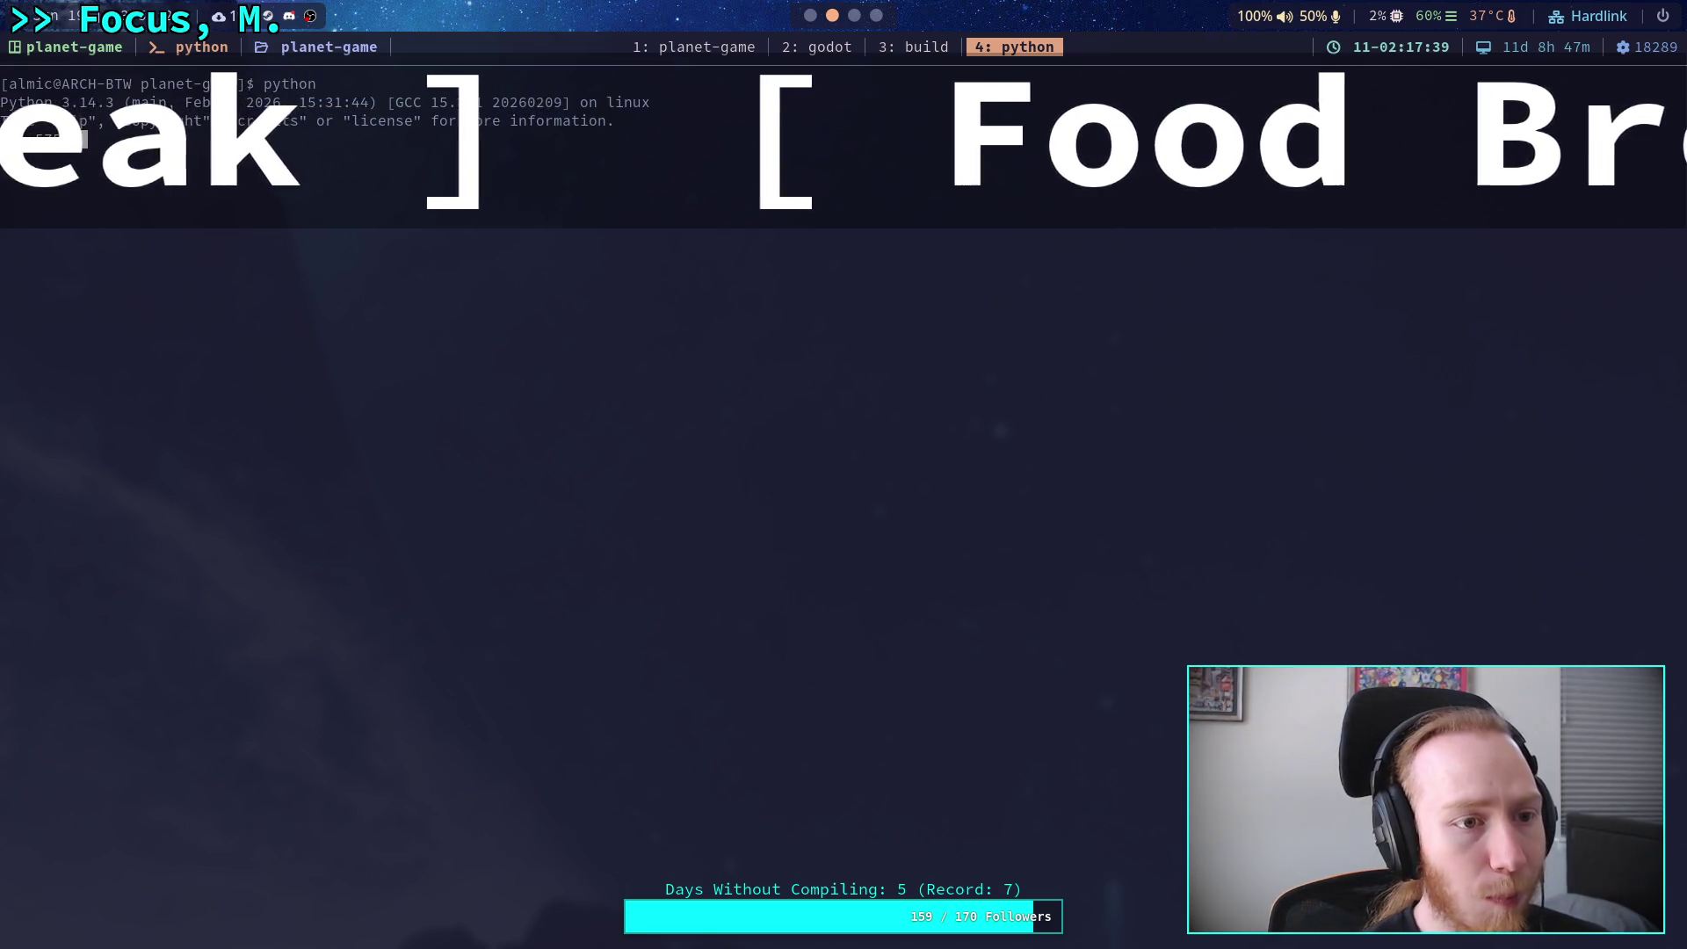
{"action": "key", "text": "Return"}
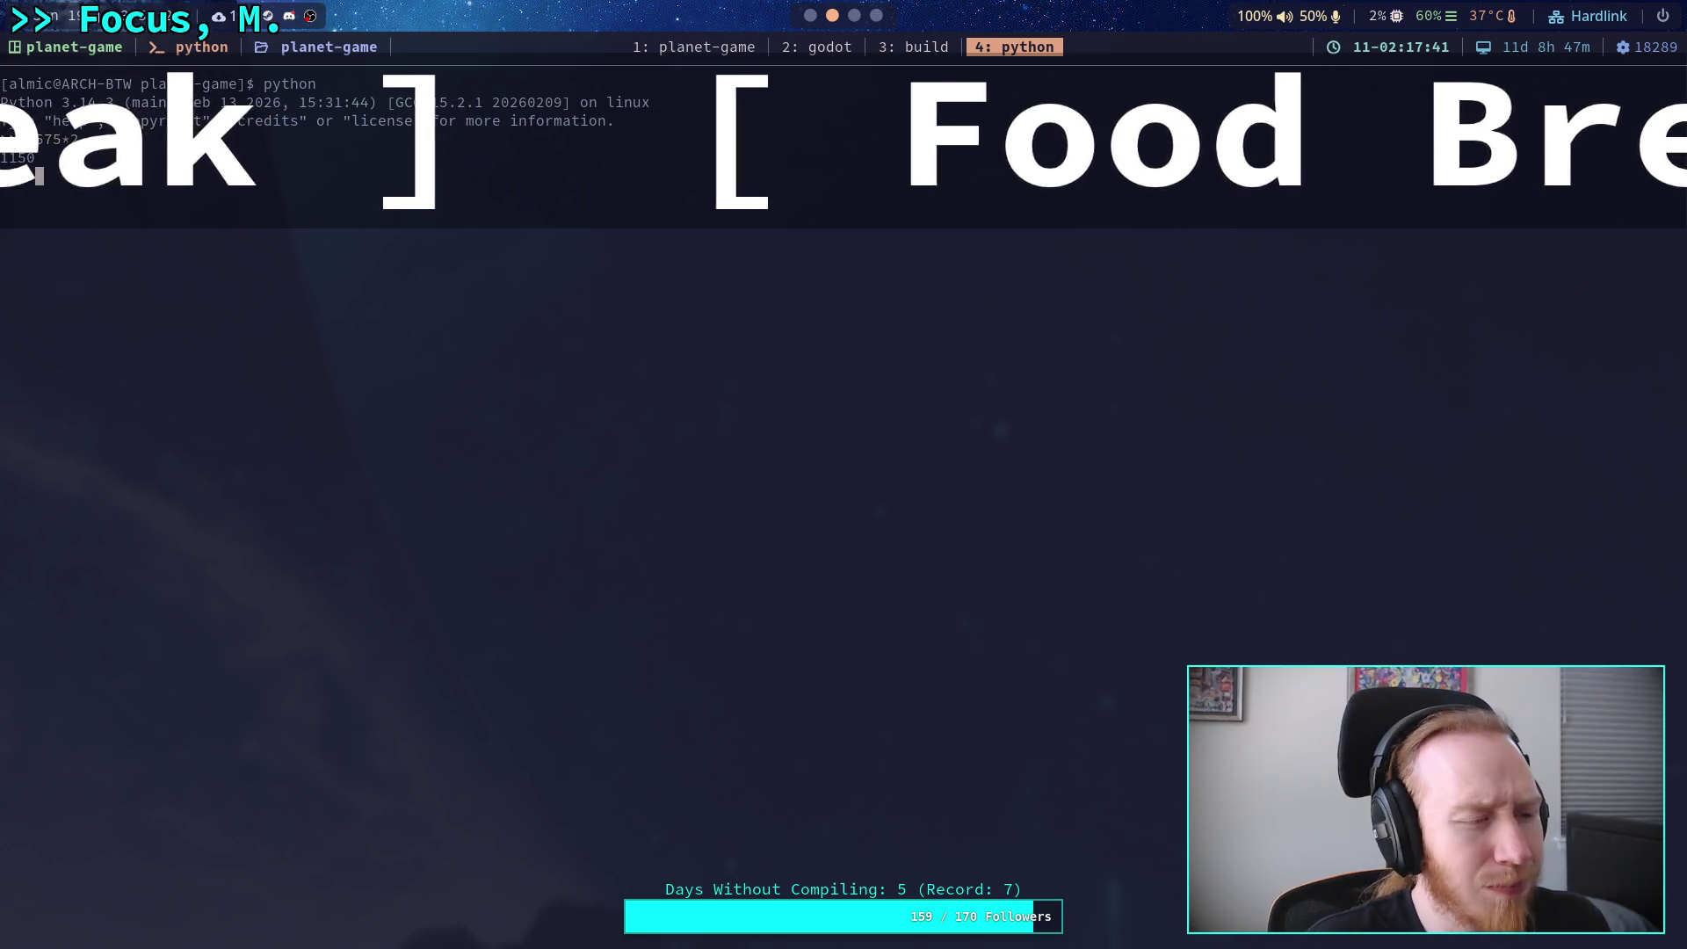
{"action": "left_click", "coordinate": [810, 18]}
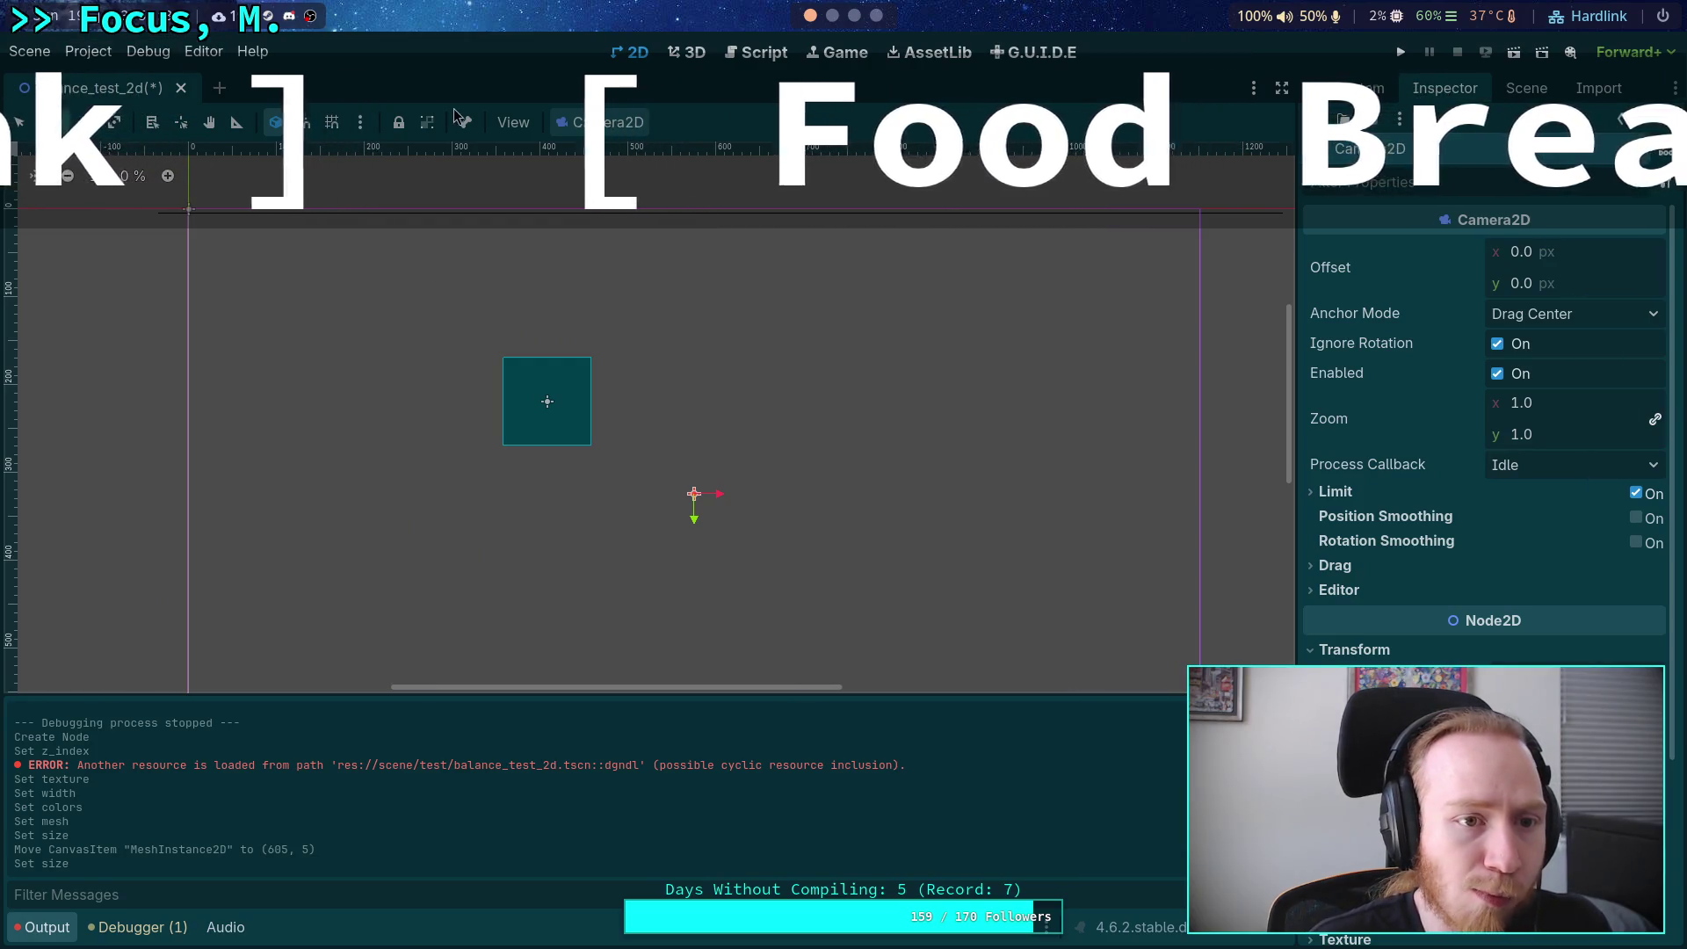
Open Project Settings and browse the Rendering pages: 2D, viewport, environment, camera, limits, lights.
{"action": "left_click", "coordinate": [88, 51]}
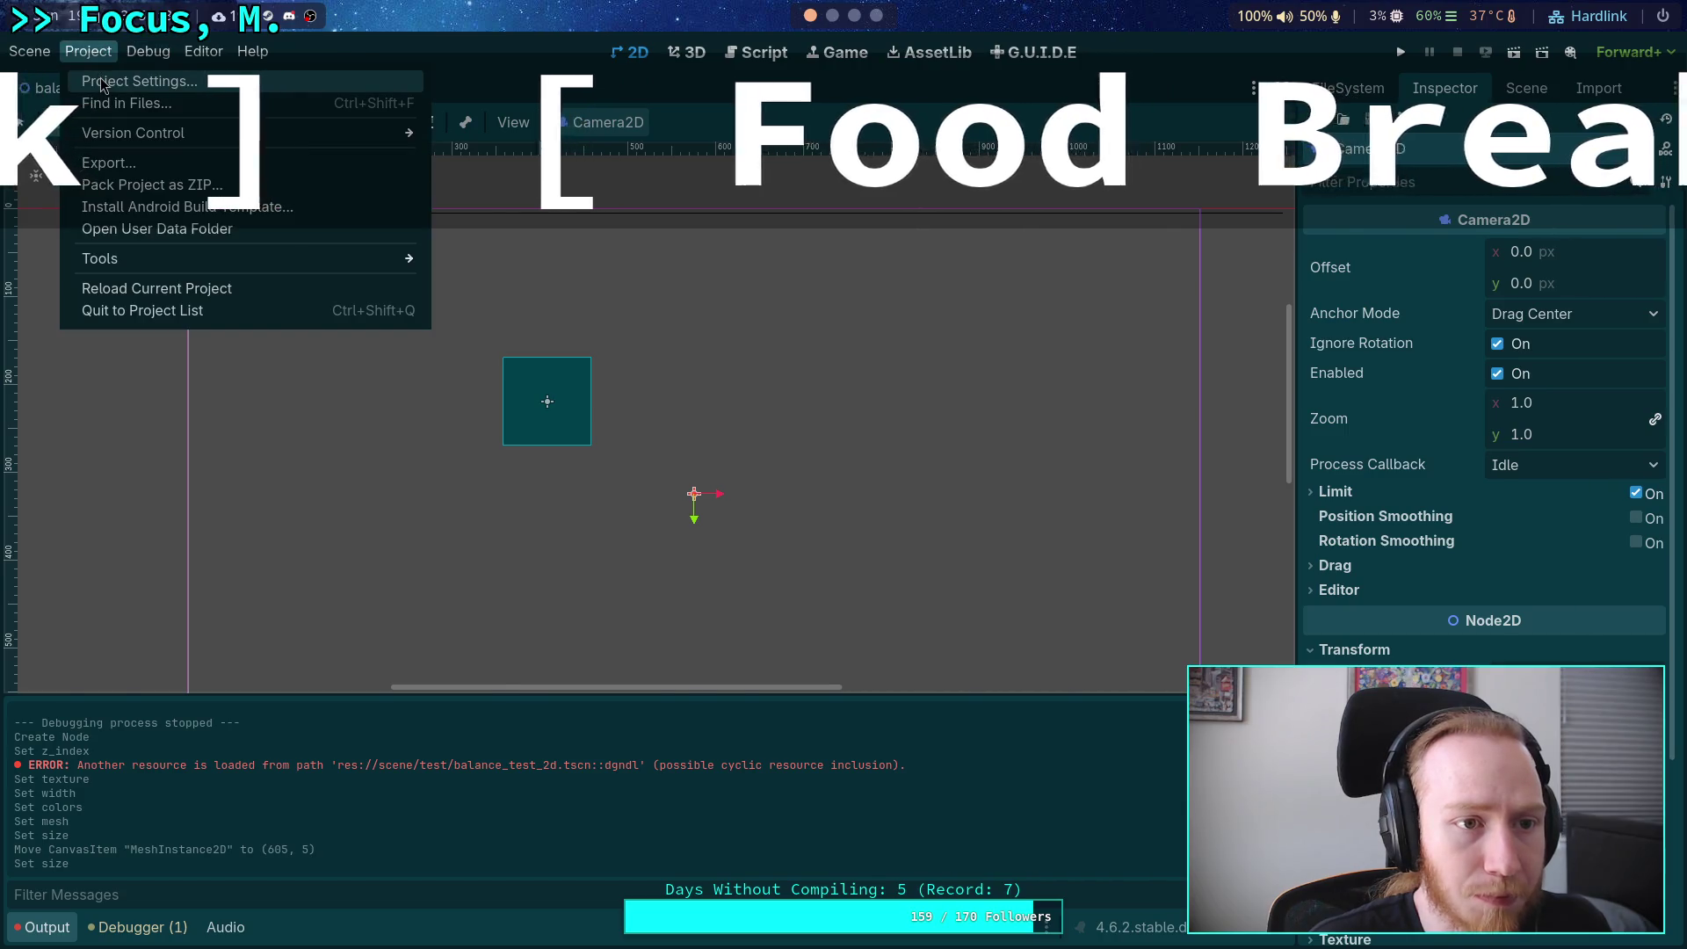
{"action": "left_click", "coordinate": [102, 82]}
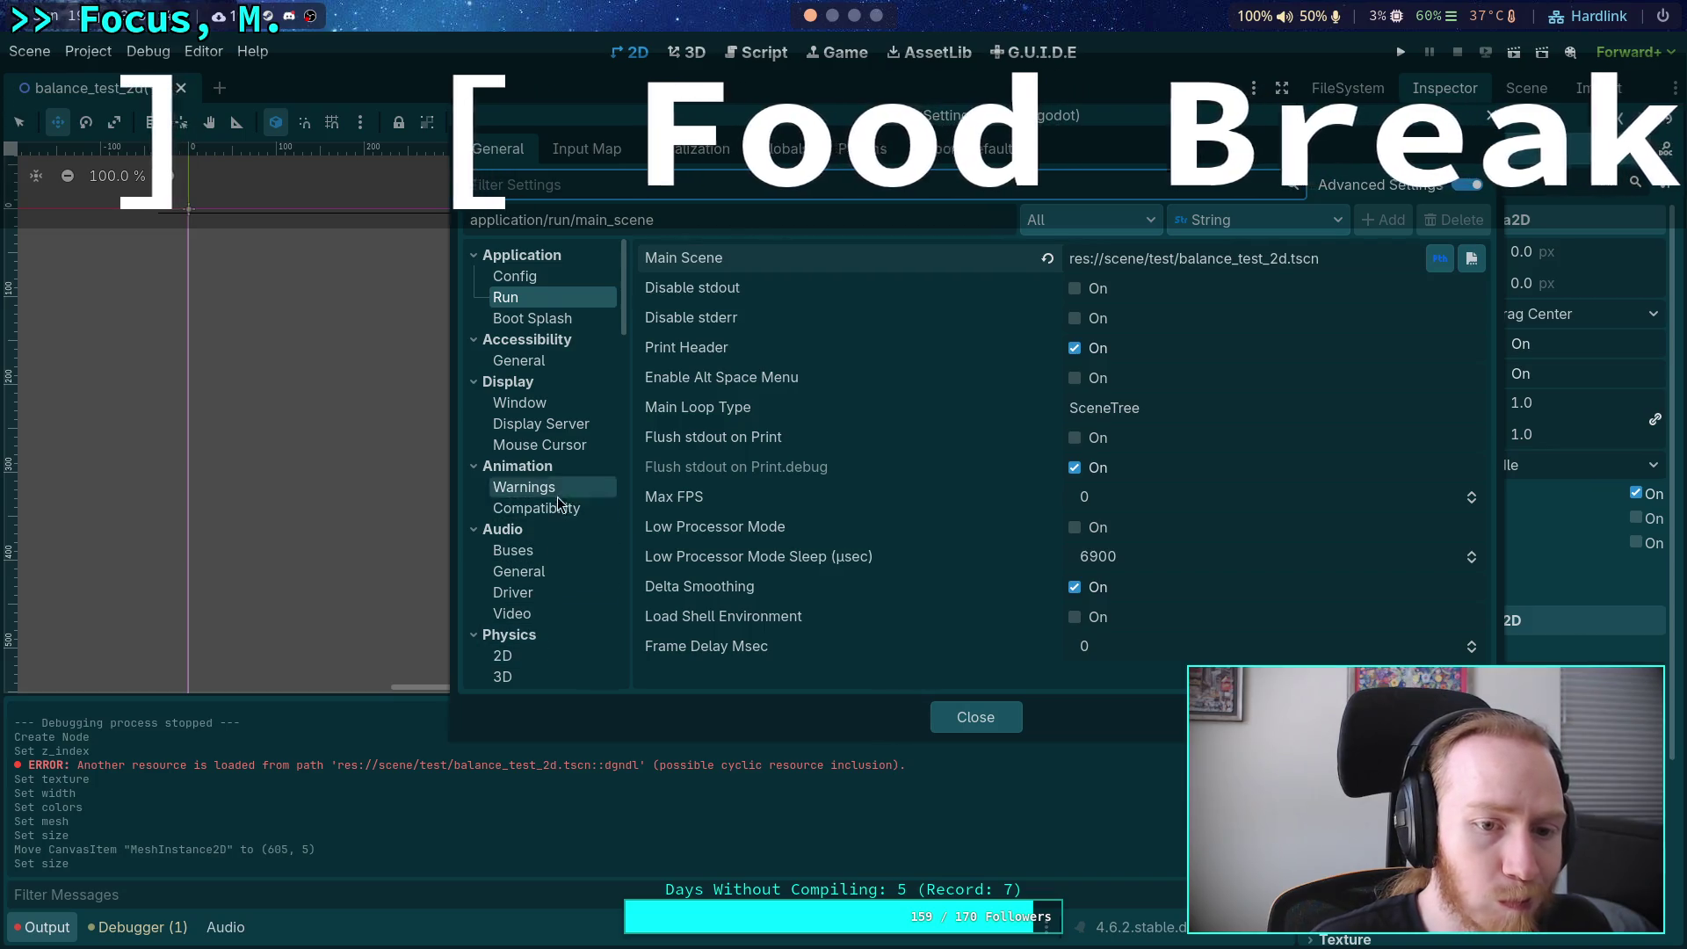
{"action": "scroll", "coordinate": [554, 492], "scroll_direction": "down", "scroll_amount": 10}
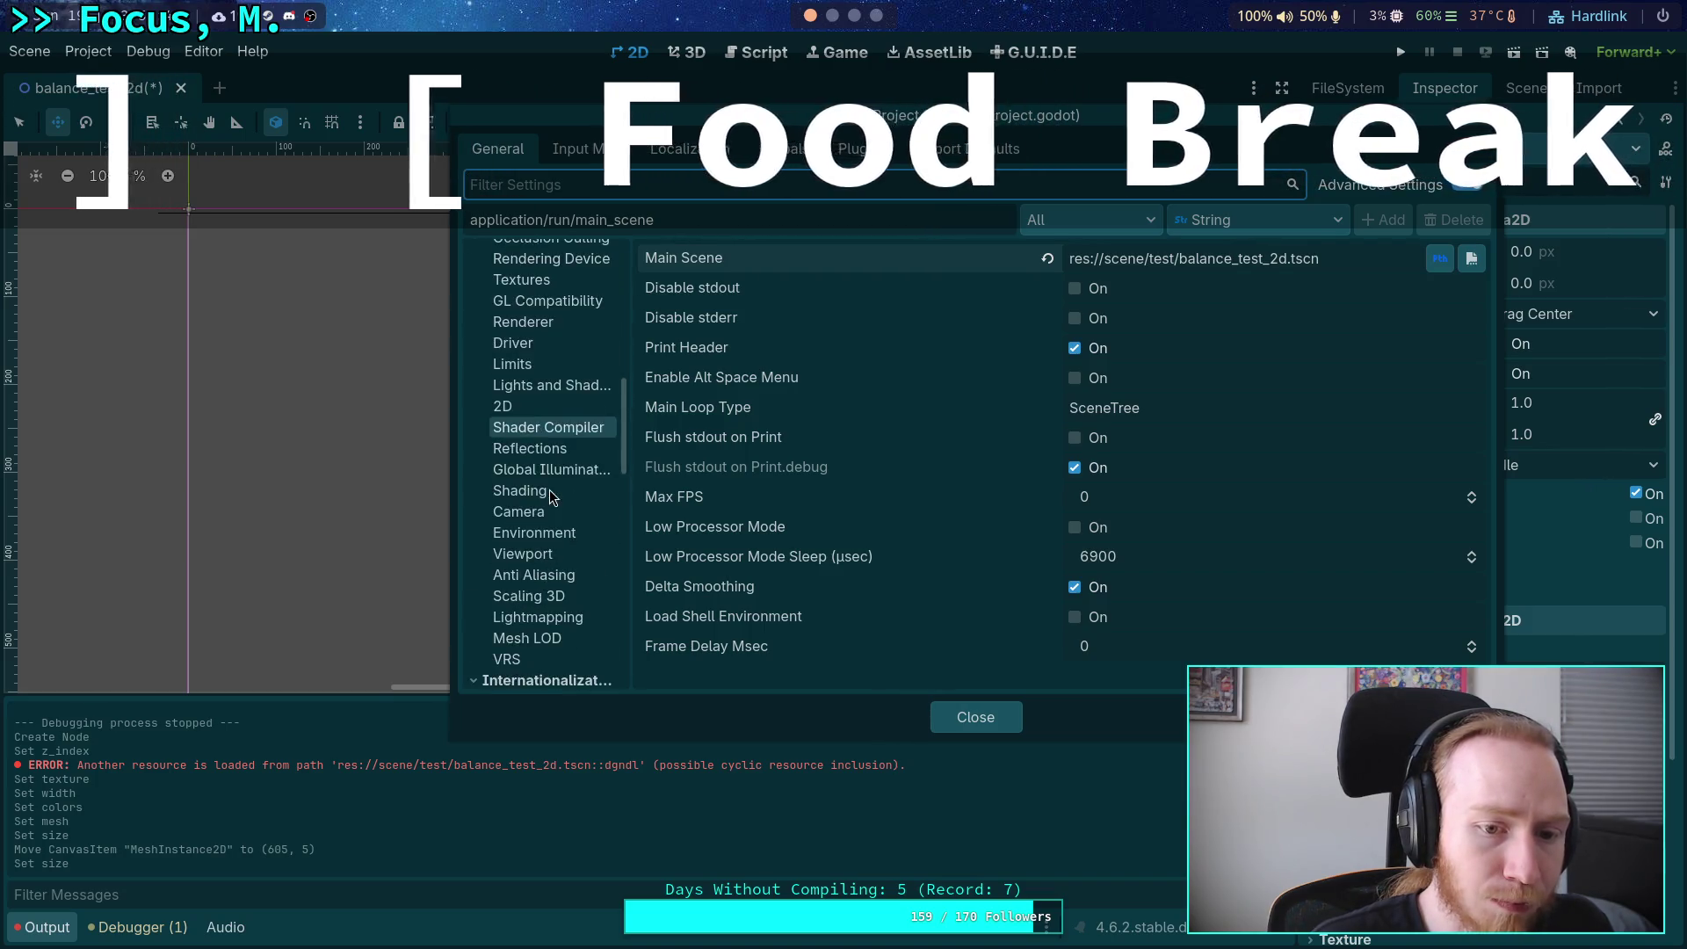
{"action": "scroll", "coordinate": [550, 489], "scroll_direction": "up", "scroll_amount": 1}
{"action": "left_click", "coordinate": [532, 351]}
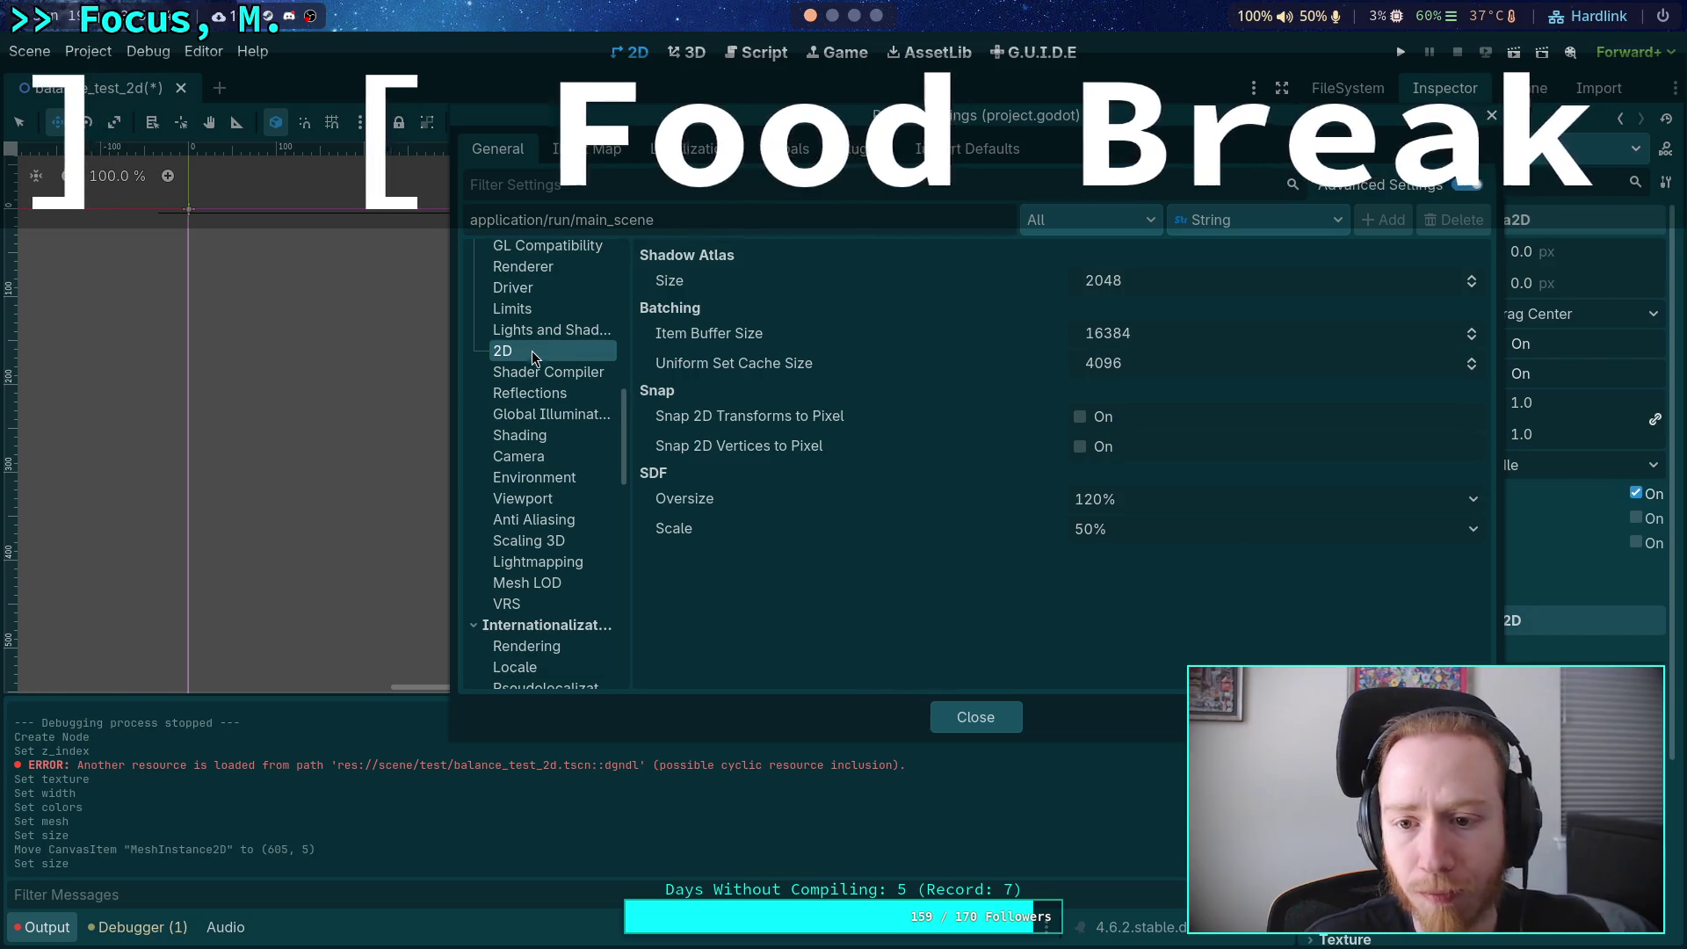
{"action": "mouse_move", "coordinate": [921, 432]}
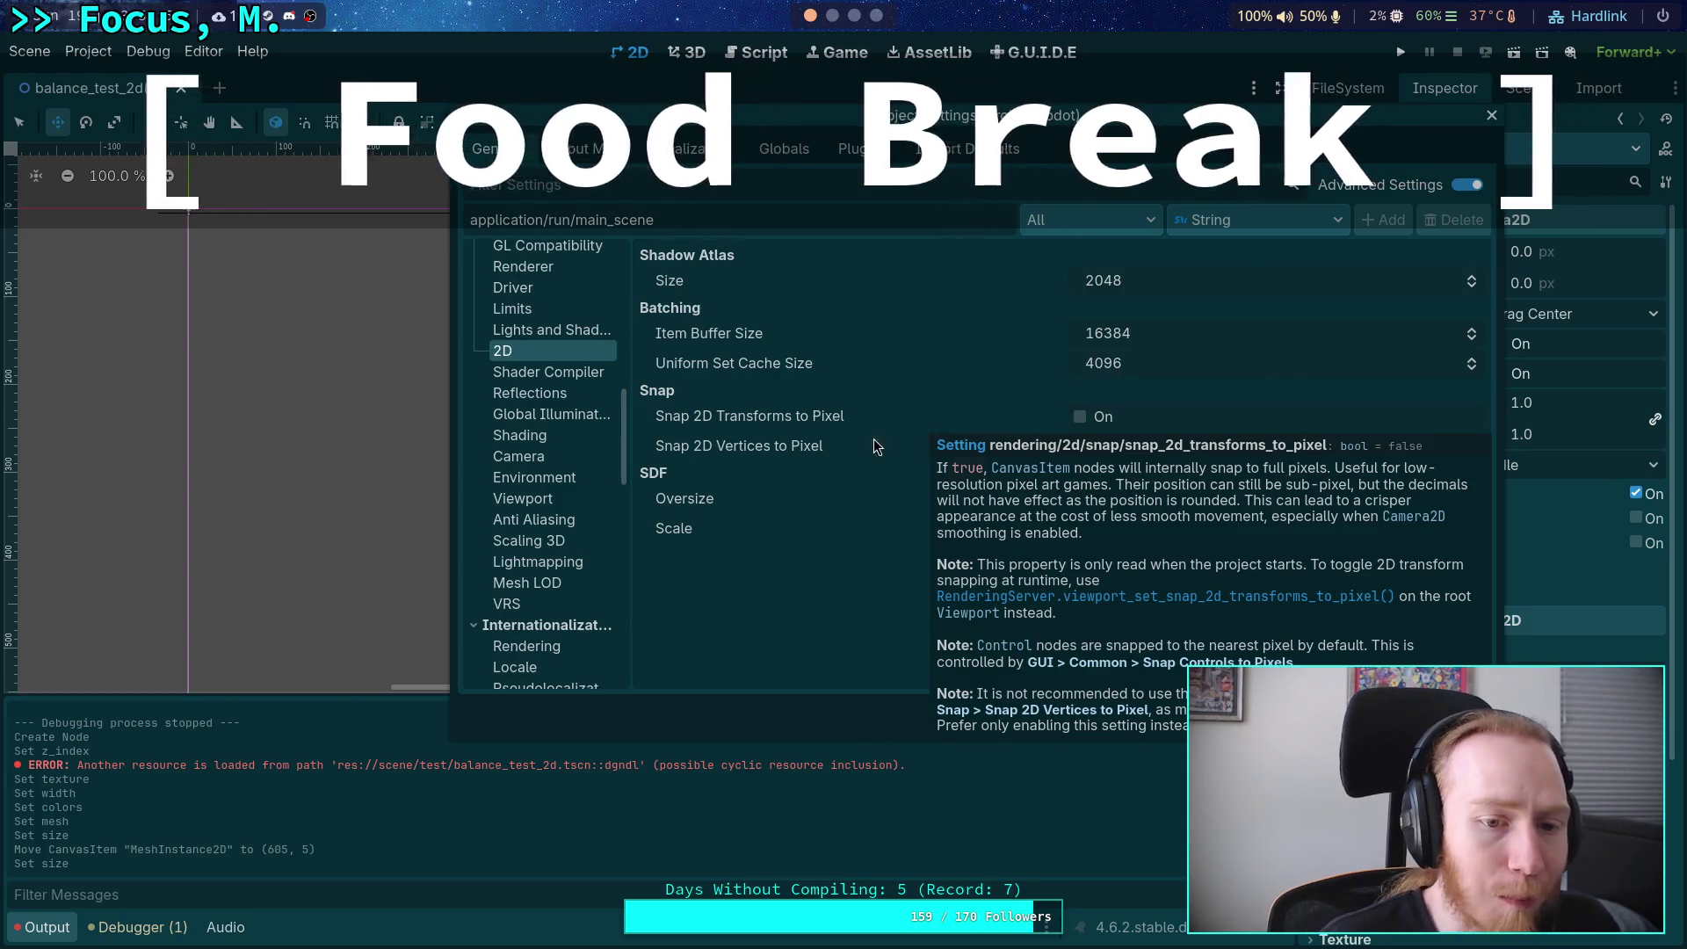
{"action": "left_click", "coordinate": [520, 499]}
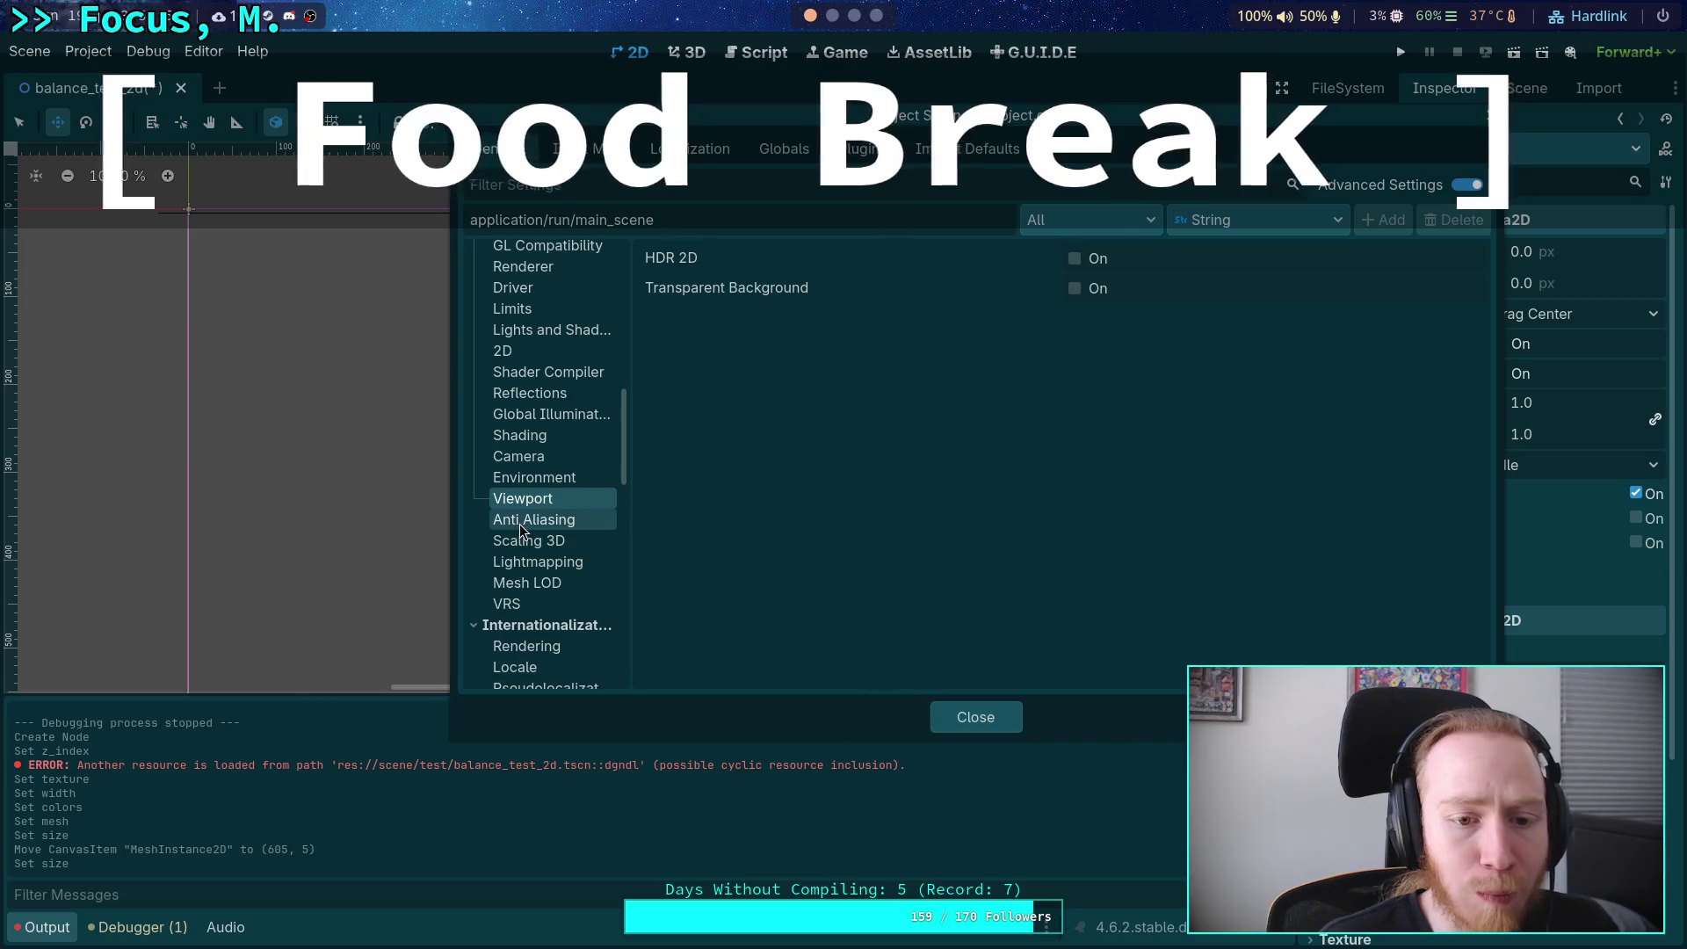
{"action": "left_click", "coordinate": [581, 477]}
{"action": "left_click", "coordinate": [582, 457]}
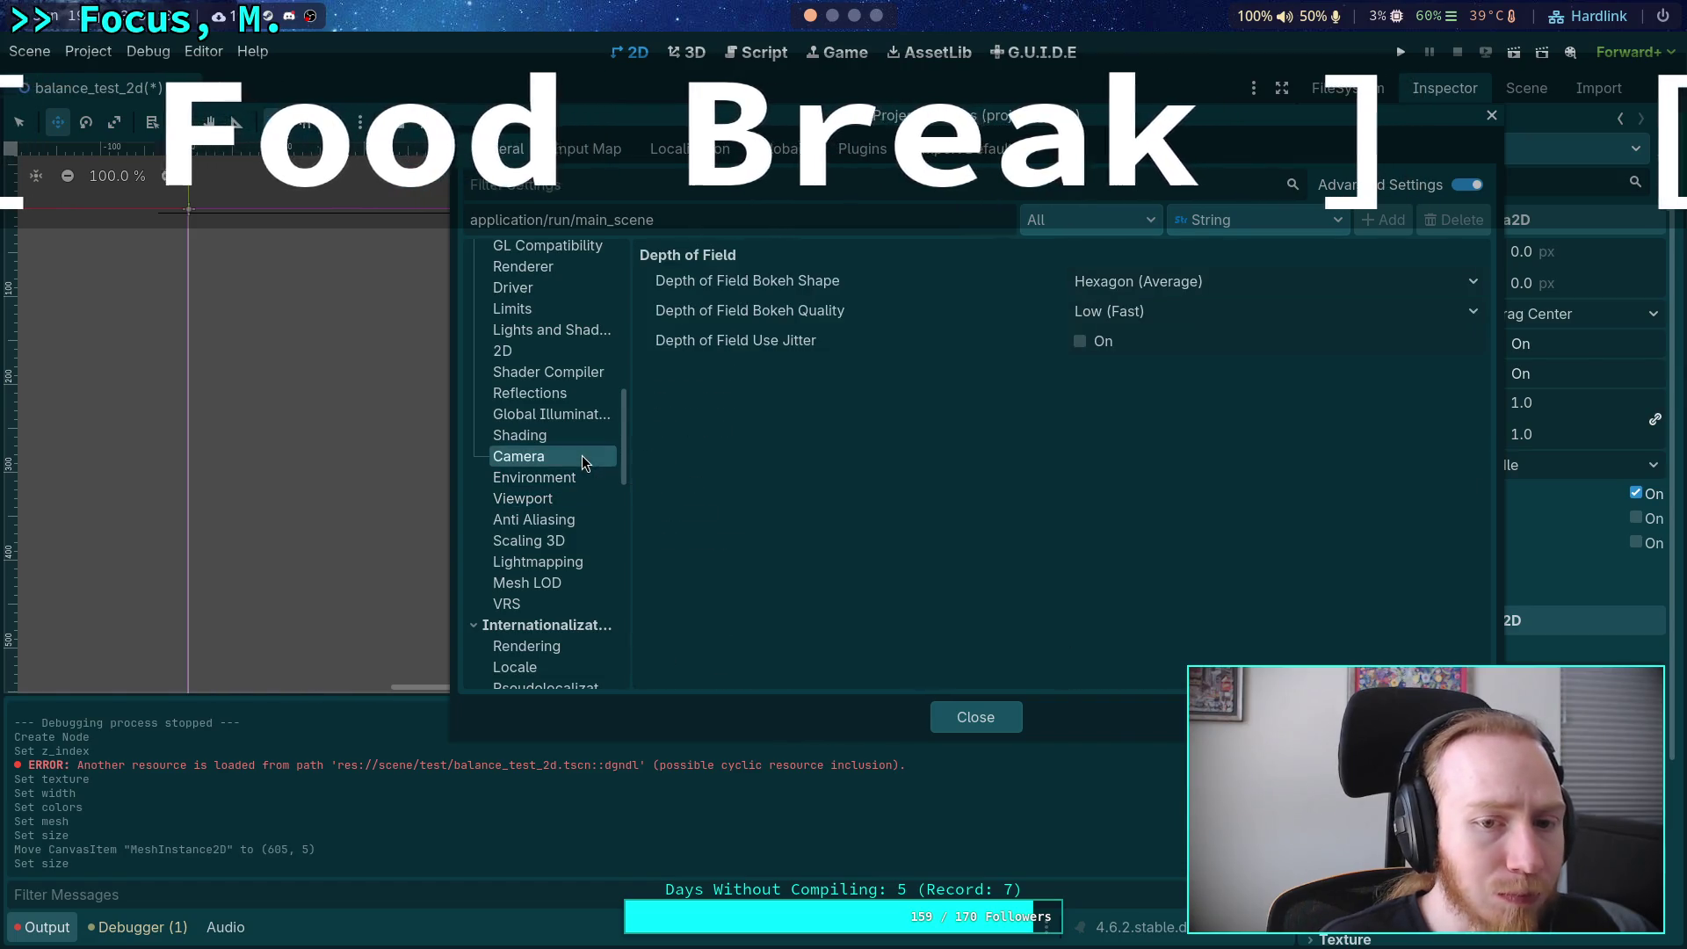
{"action": "scroll", "coordinate": [566, 454], "scroll_direction": "up", "scroll_amount": 3}
{"action": "left_click", "coordinate": [540, 422]}
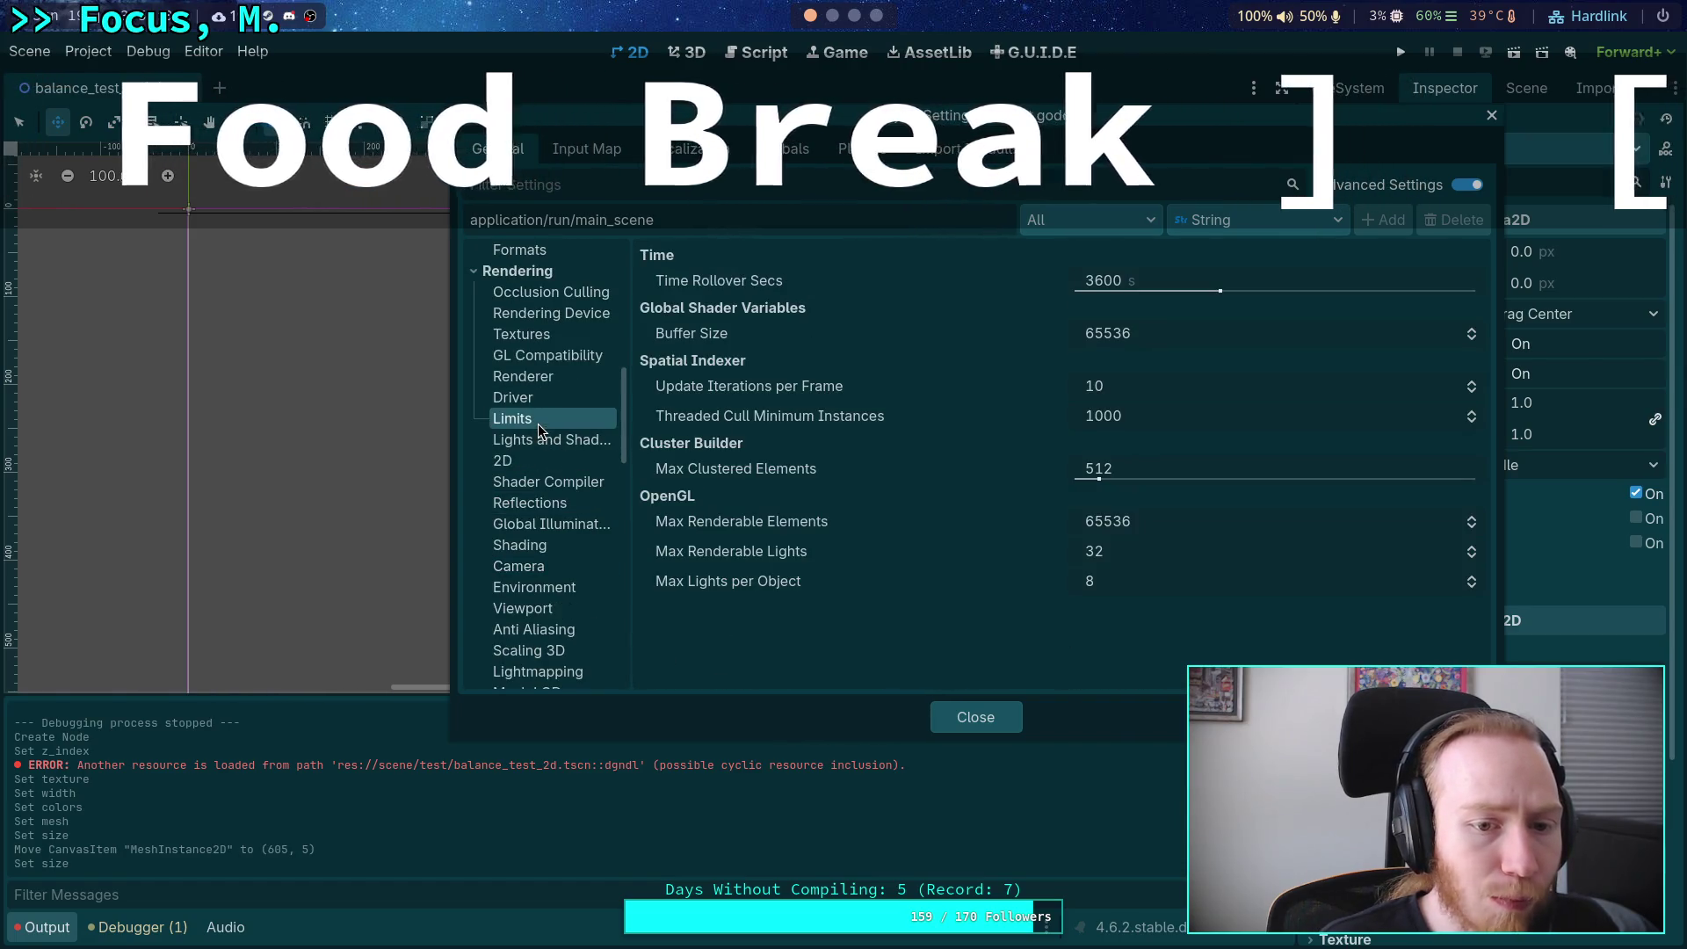
{"action": "left_click", "coordinate": [538, 441]}
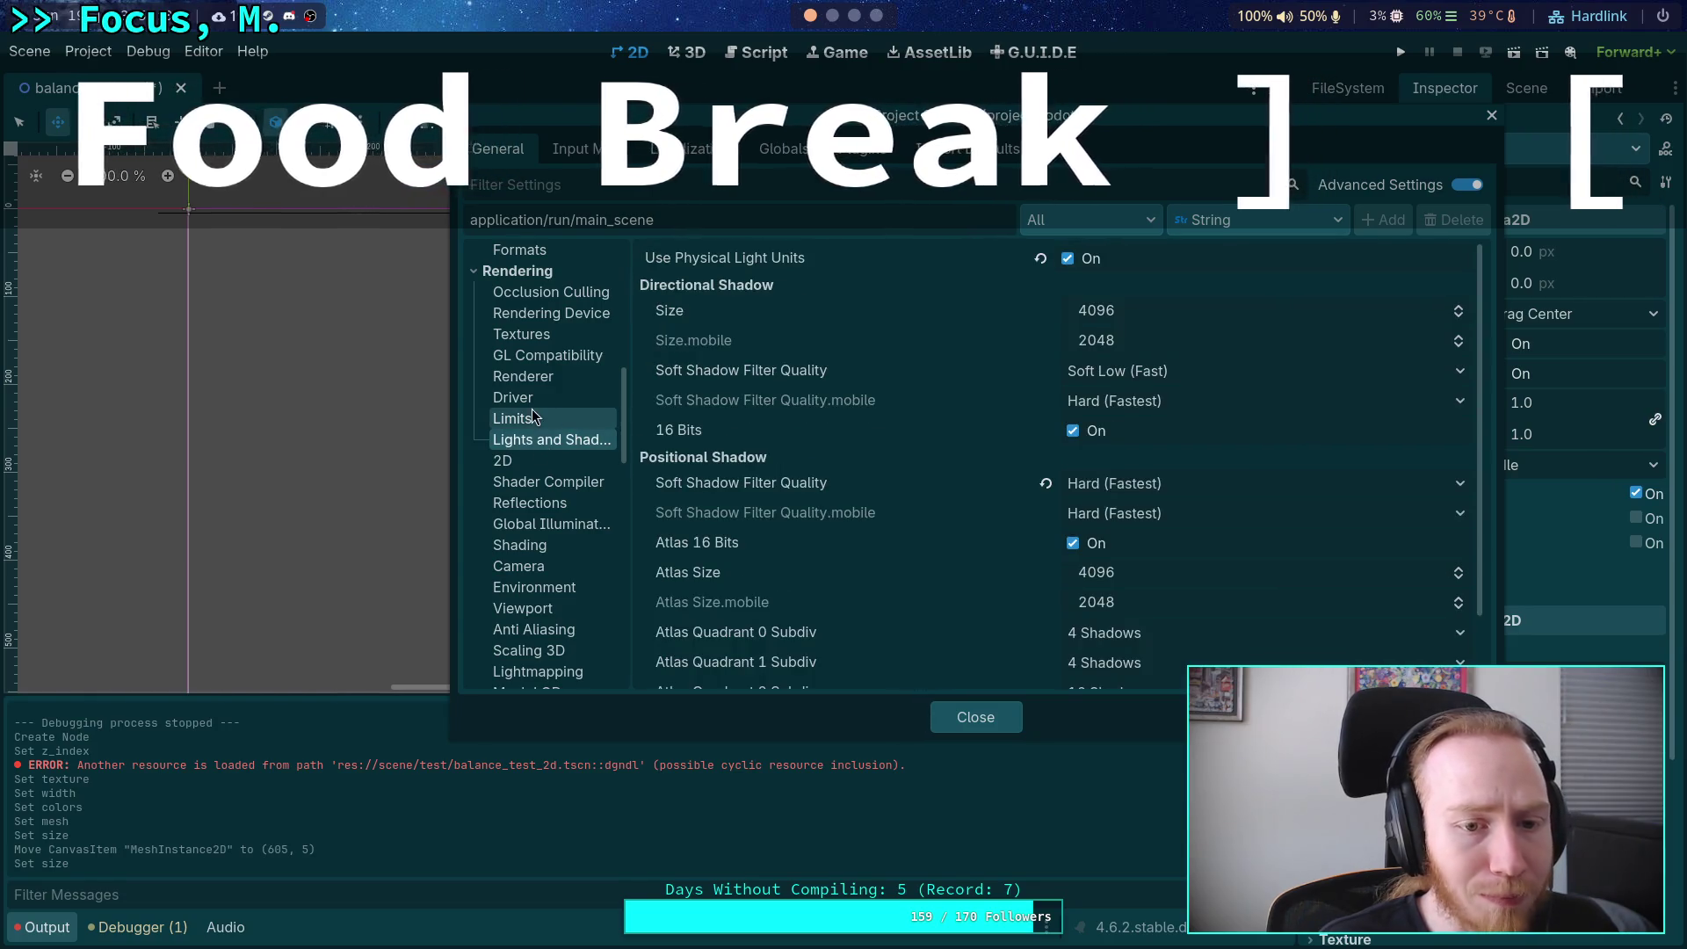
{"action": "left_click", "coordinate": [532, 420]}
Browse the Display, Application and Accessibility pages, ending on Display > Window size settings.
{"action": "scroll", "coordinate": [531, 417], "scroll_direction": "up", "scroll_amount": 10}
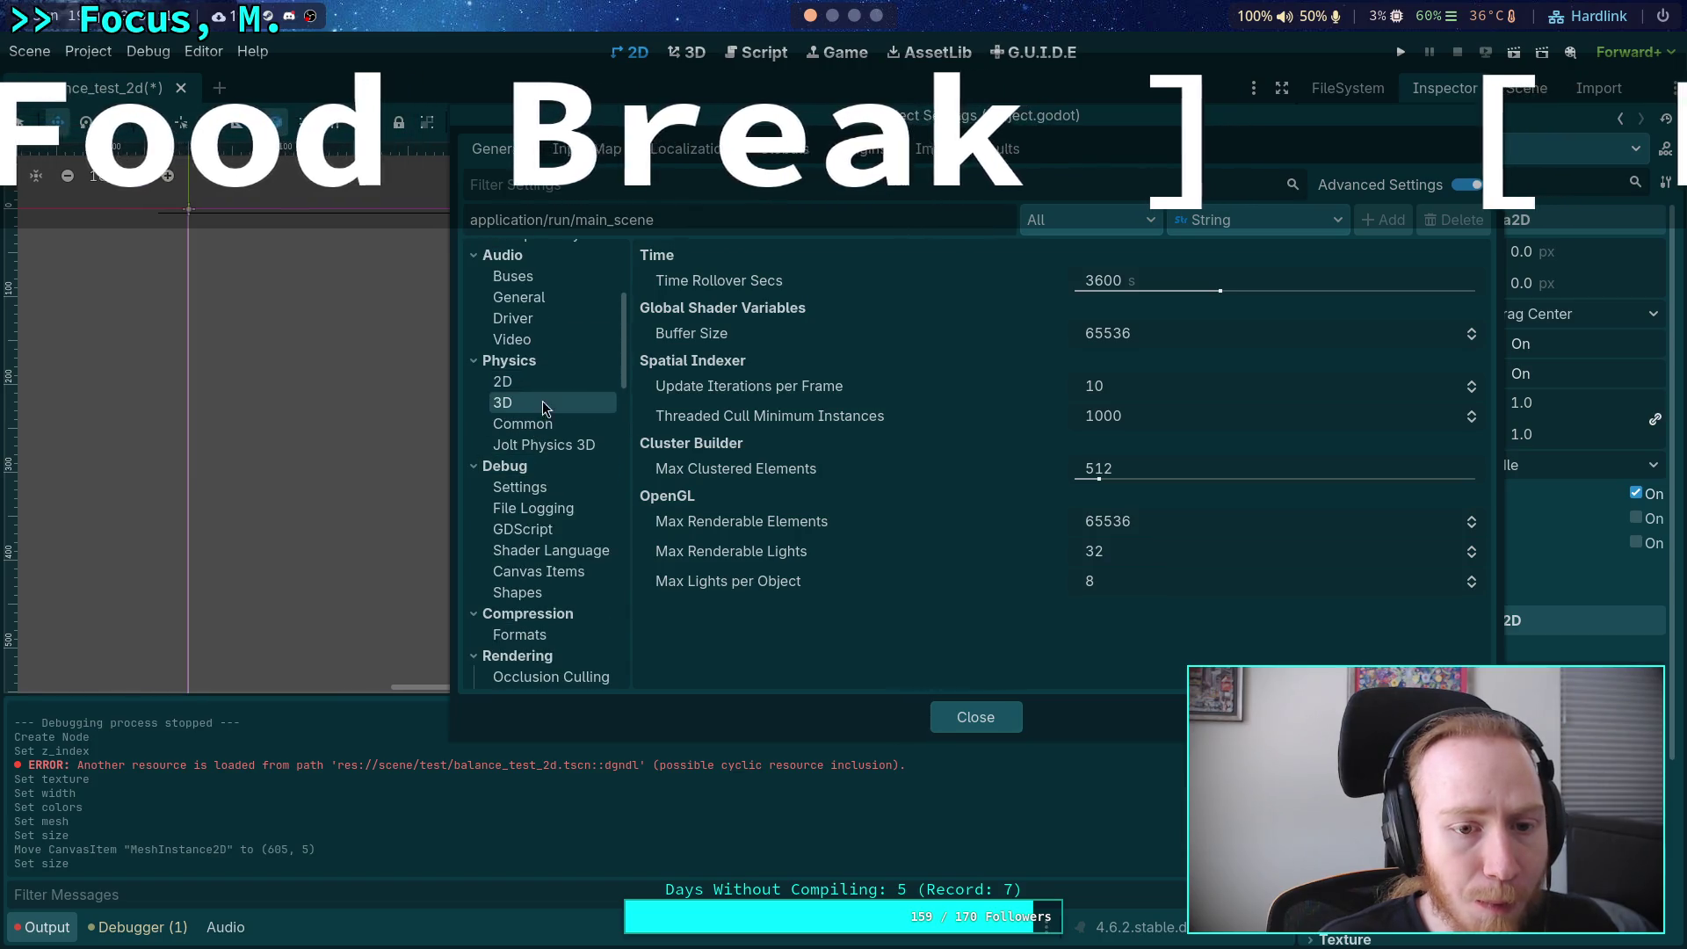
{"action": "scroll", "coordinate": [545, 413], "scroll_direction": "up", "scroll_amount": 4}
{"action": "scroll", "coordinate": [549, 443], "scroll_direction": "down", "scroll_amount": 3}
{"action": "scroll", "coordinate": [558, 452], "scroll_direction": "down", "scroll_amount": 12}
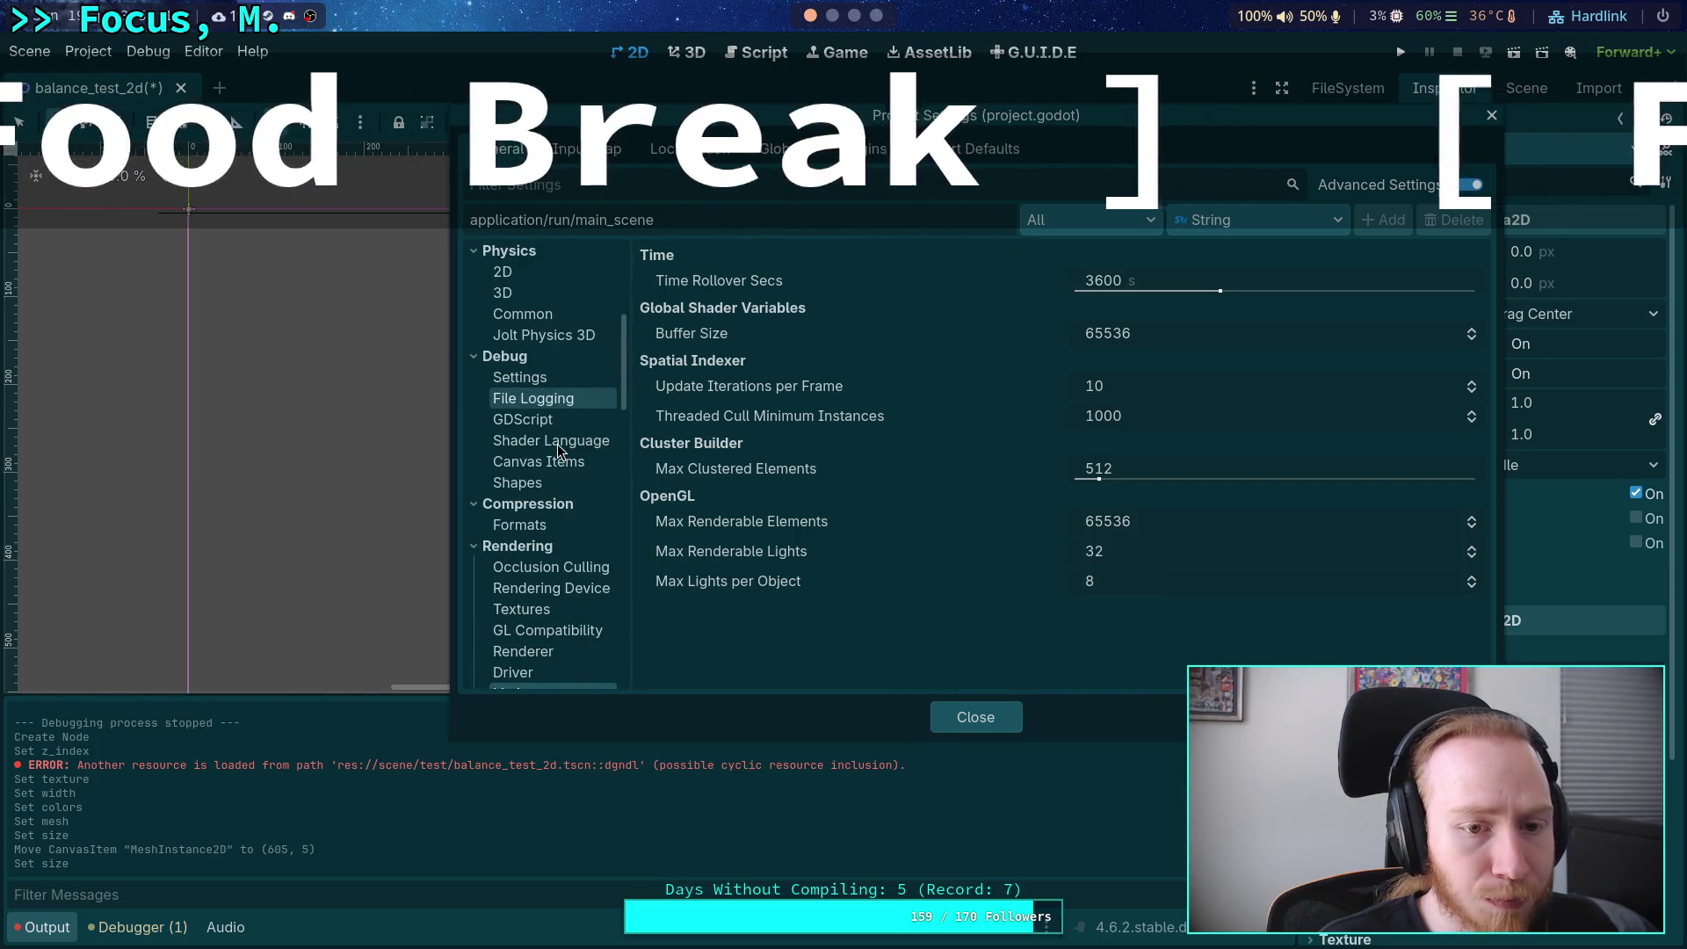
{"action": "scroll", "coordinate": [558, 451], "scroll_direction": "down", "scroll_amount": 2}
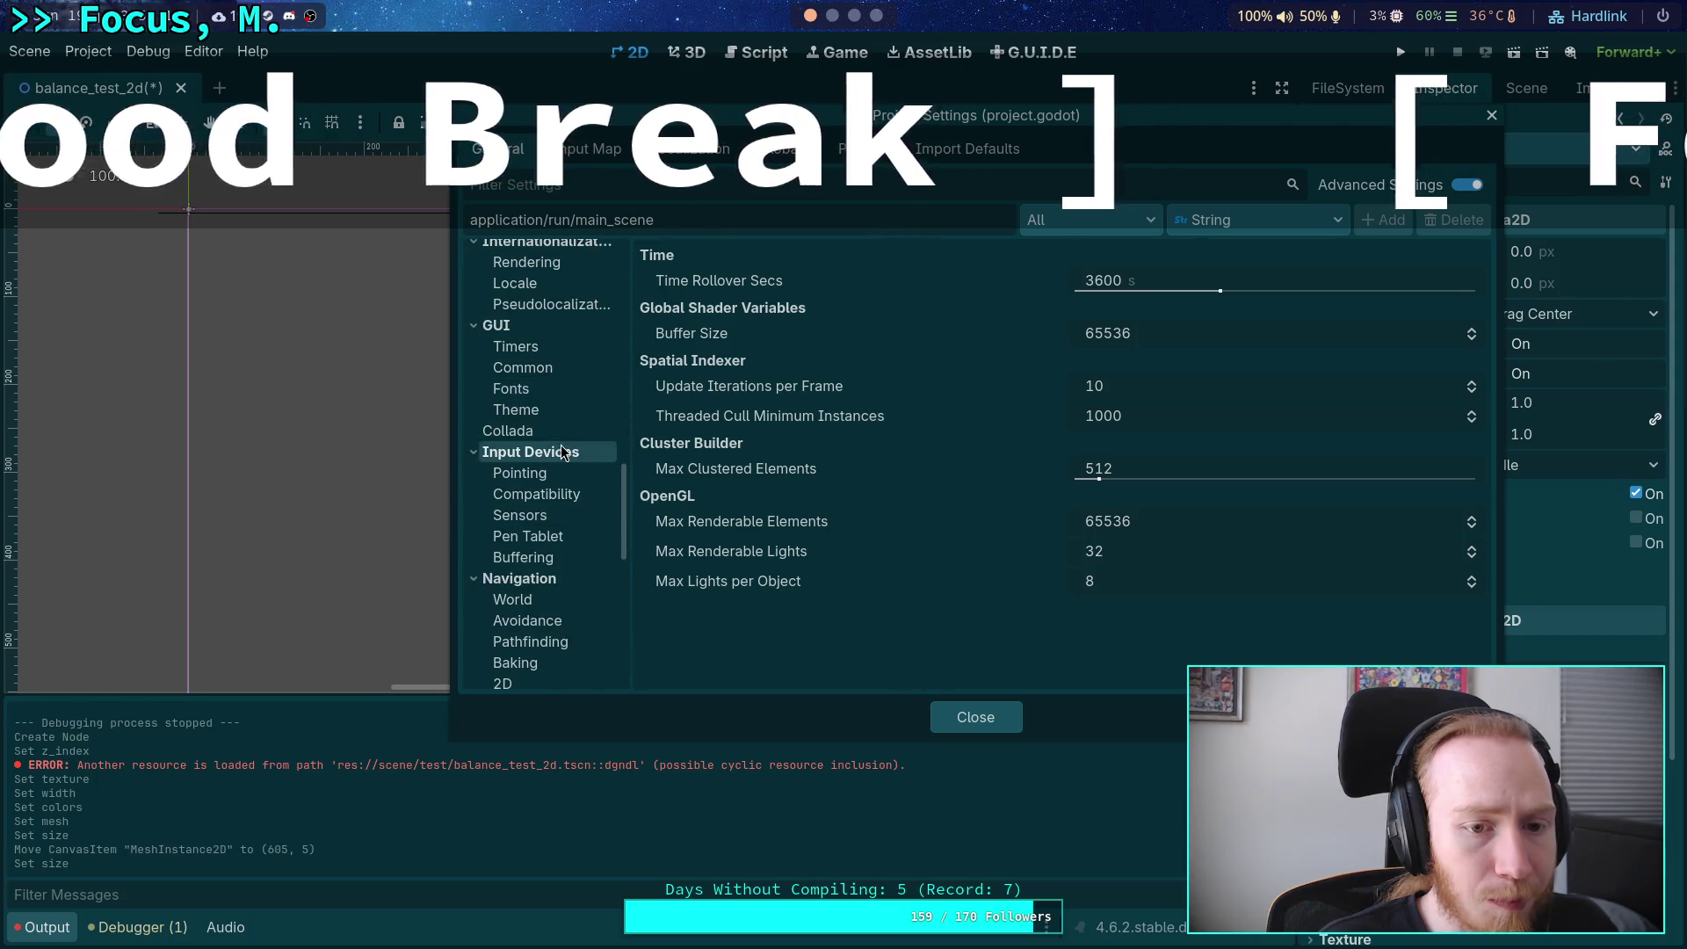
{"action": "scroll", "coordinate": [550, 437], "scroll_direction": "down", "scroll_amount": 8}
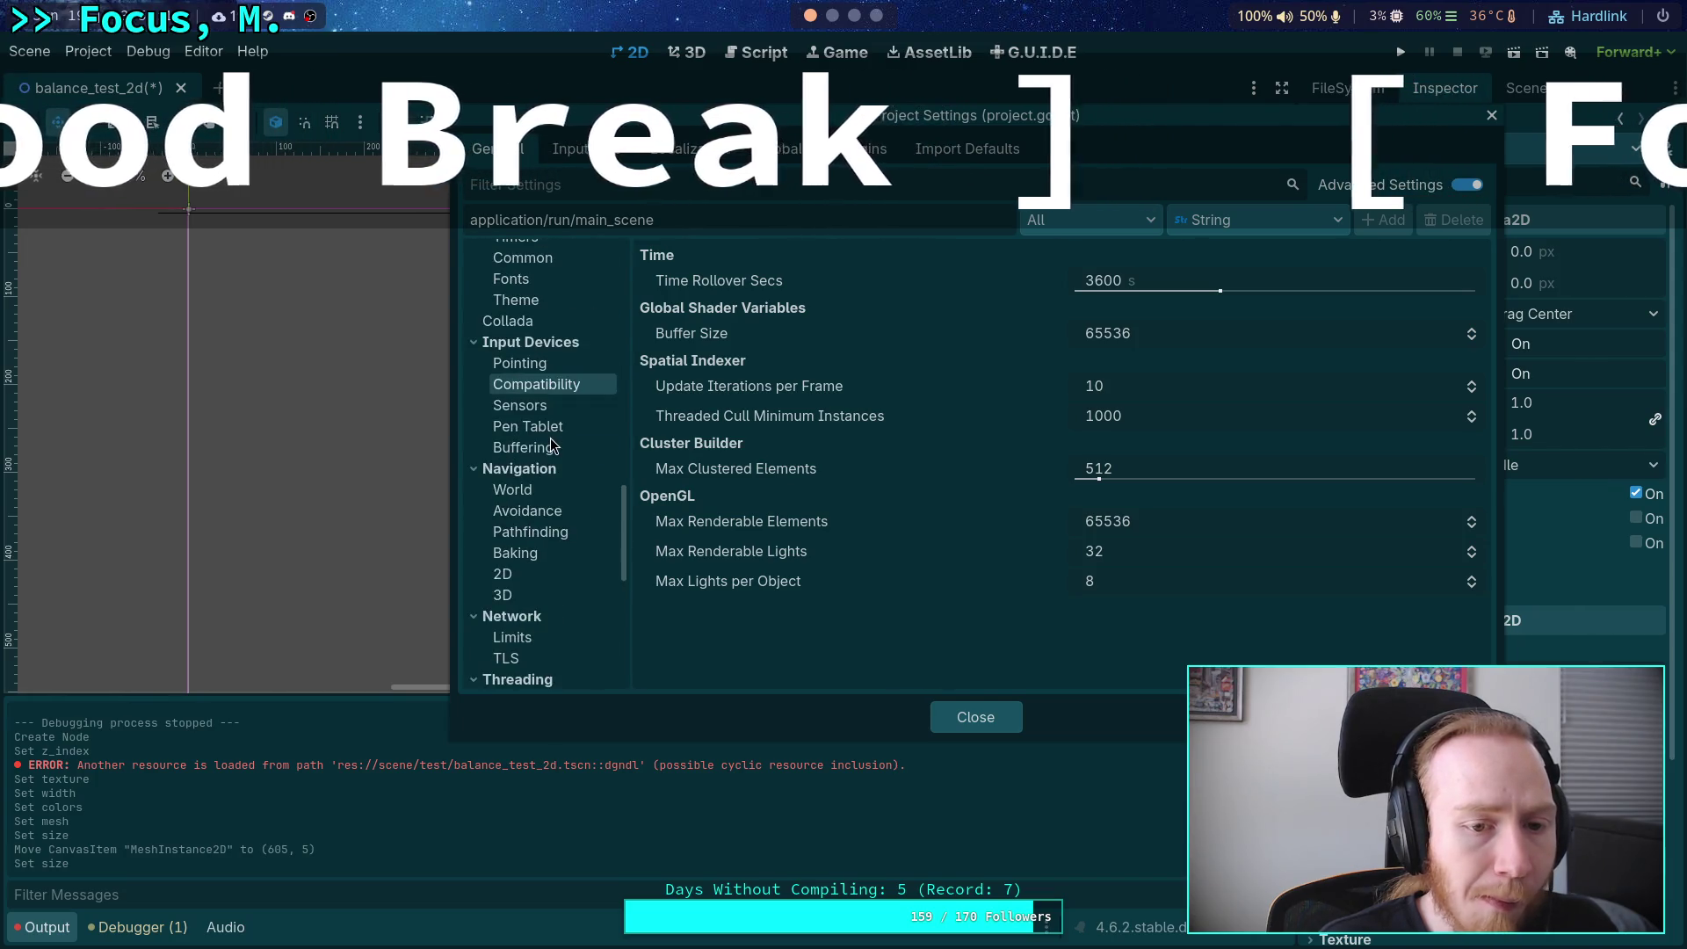
{"action": "scroll", "coordinate": [540, 464], "scroll_direction": "down", "scroll_amount": 15}
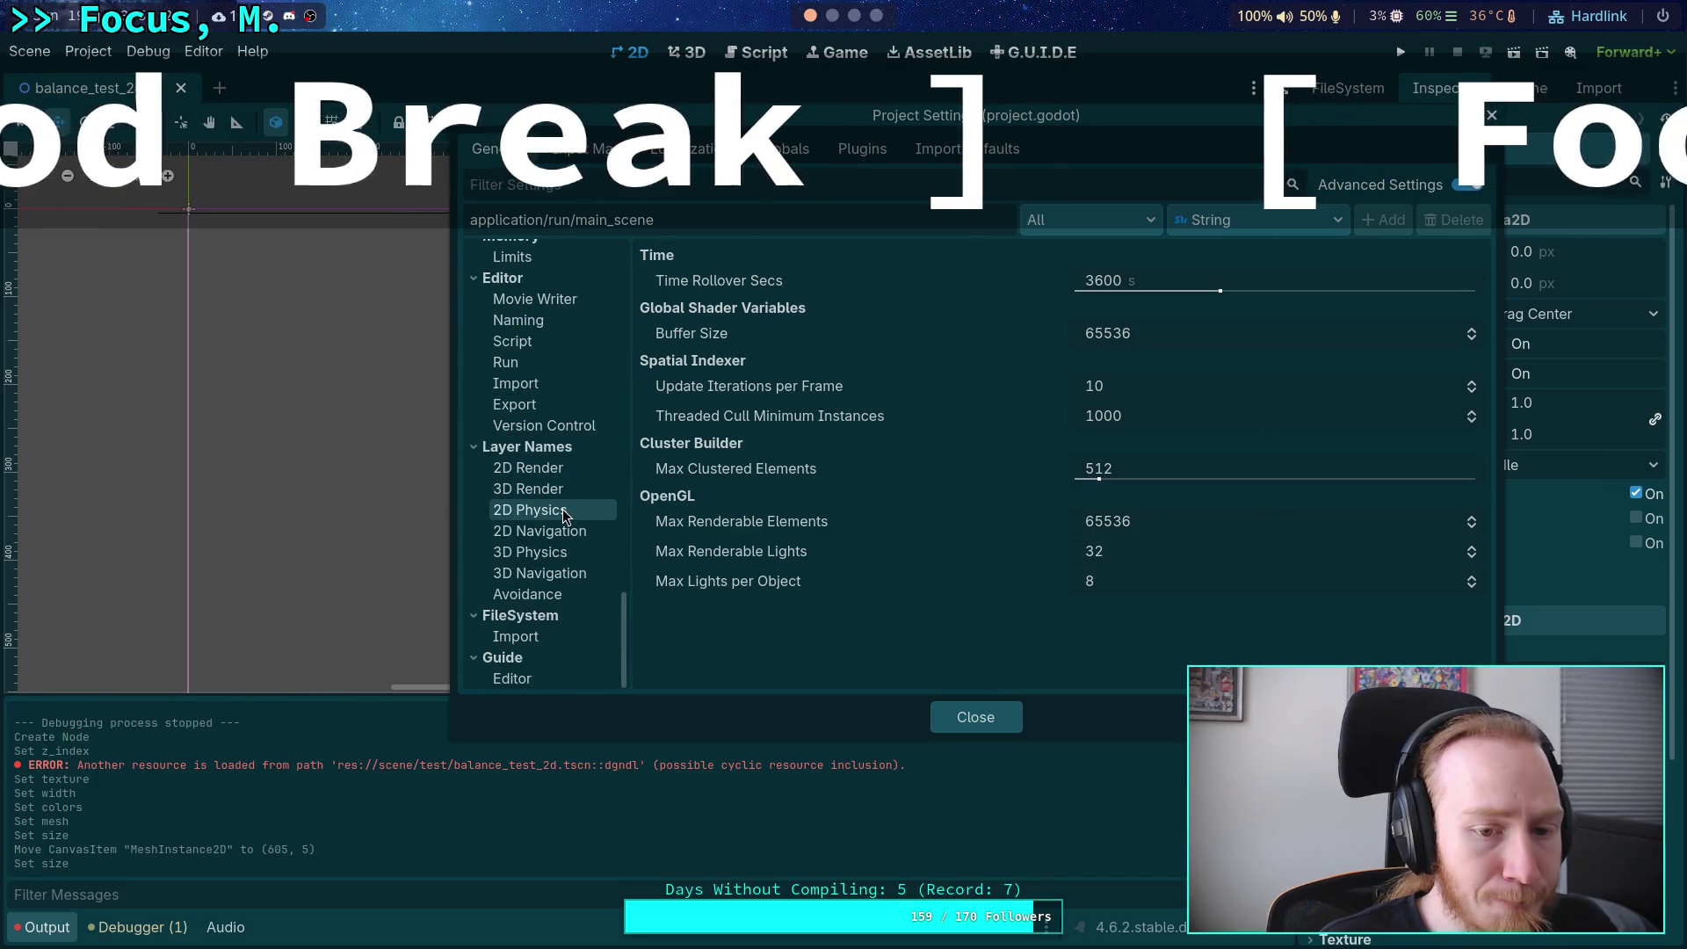
{"action": "scroll", "coordinate": [564, 501], "scroll_direction": "up", "scroll_amount": 4}
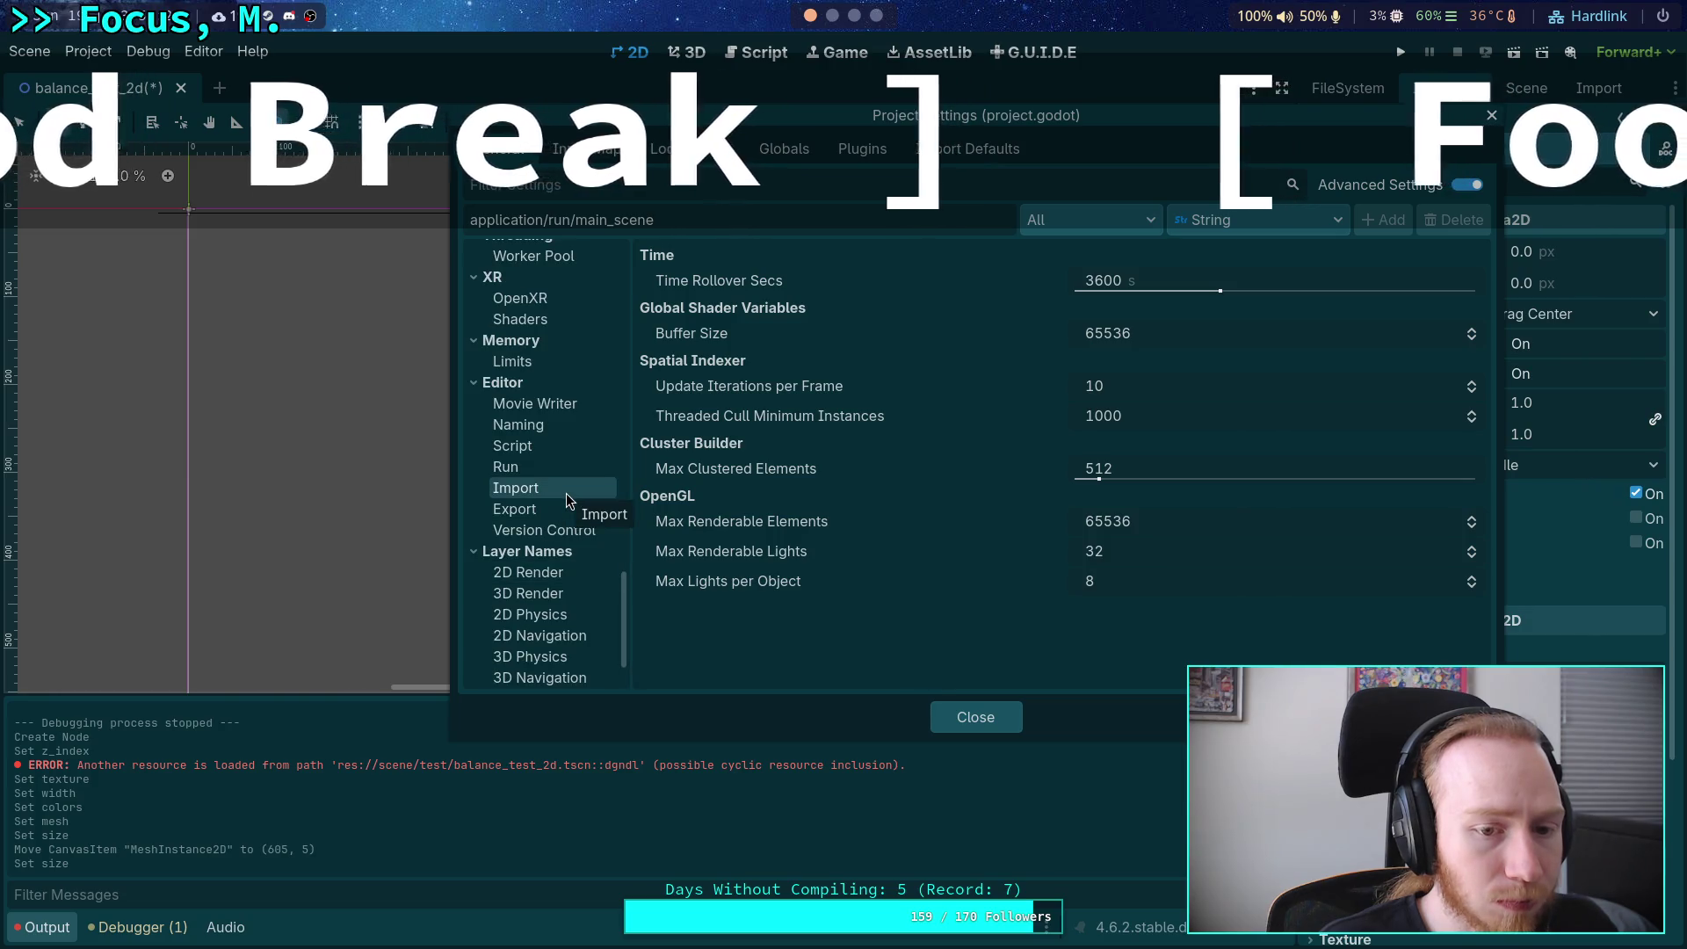
{"action": "scroll", "coordinate": [566, 499], "scroll_direction": "up", "scroll_amount": 20}
{"action": "scroll", "coordinate": [565, 499], "scroll_direction": "up", "scroll_amount": 15}
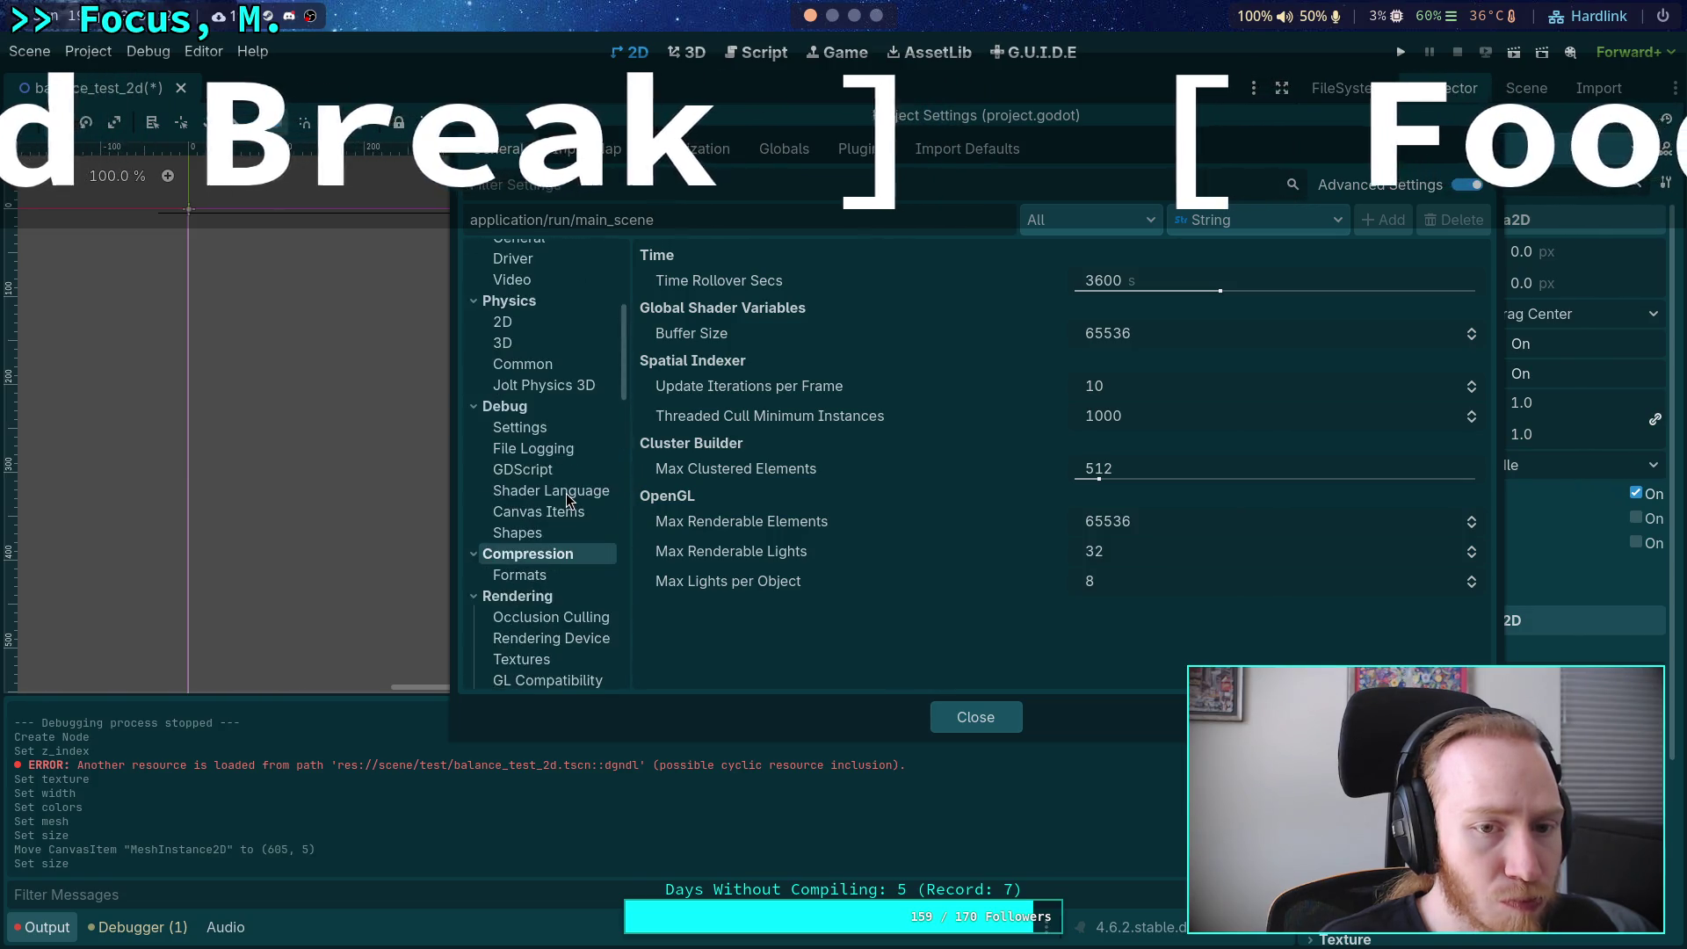
{"action": "scroll", "coordinate": [566, 496], "scroll_direction": "up", "scroll_amount": 8}
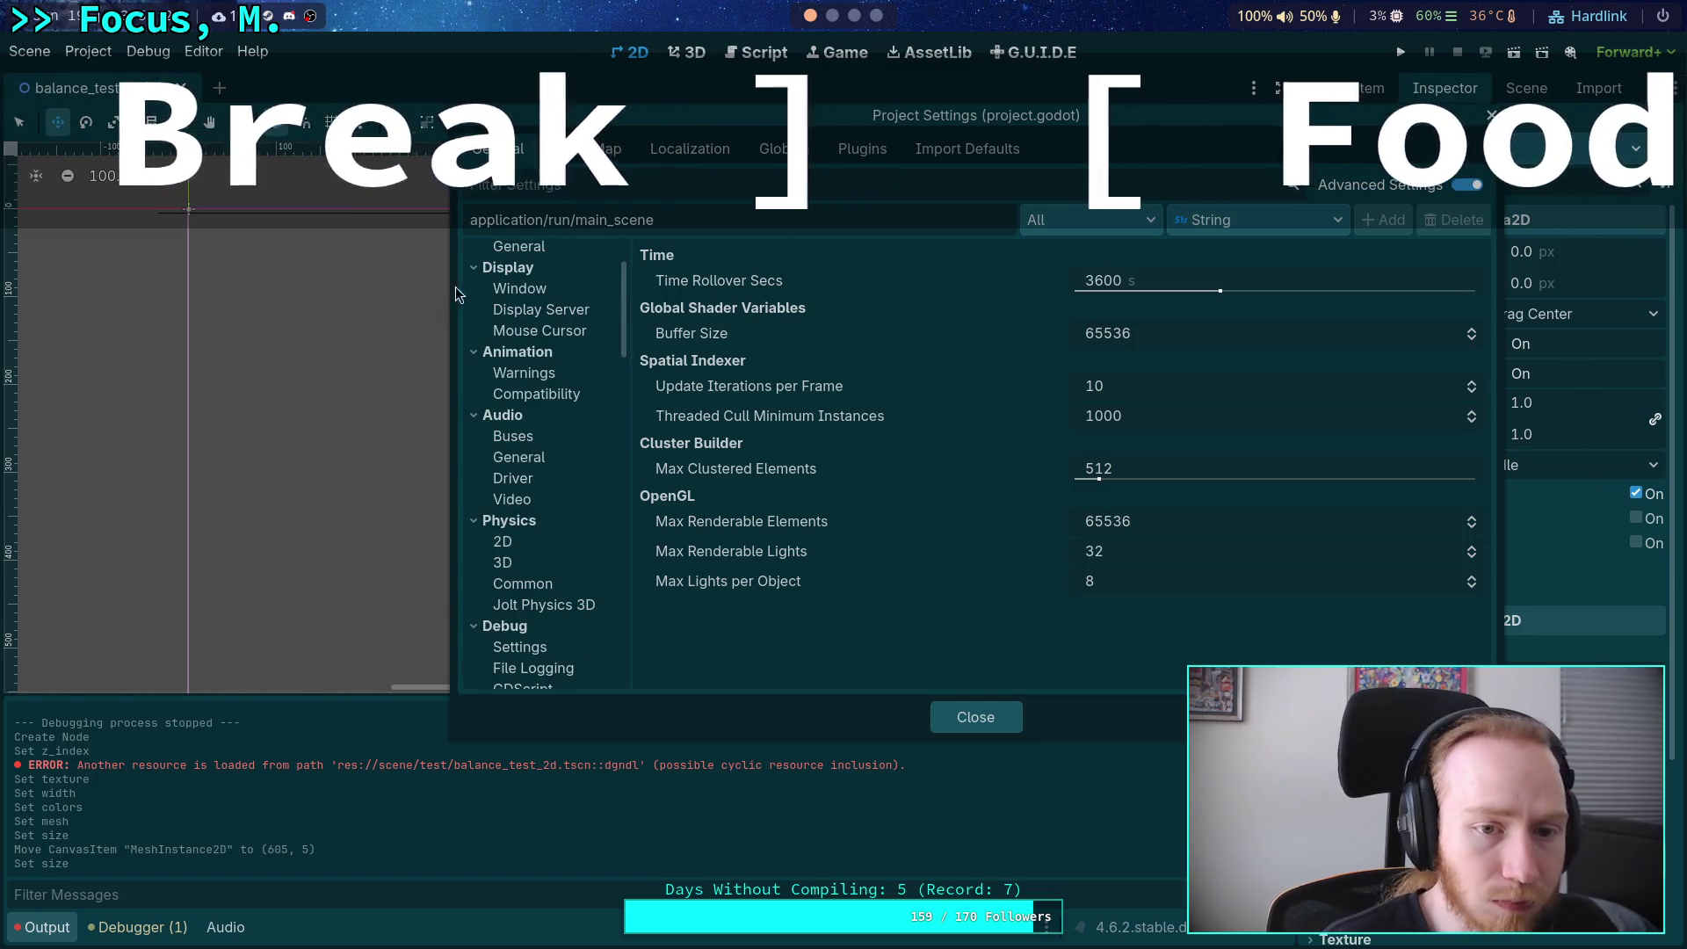
{"action": "left_click", "coordinate": [520, 290]}
{"action": "scroll", "coordinate": [950, 453], "scroll_direction": "down", "scroll_amount": 10}
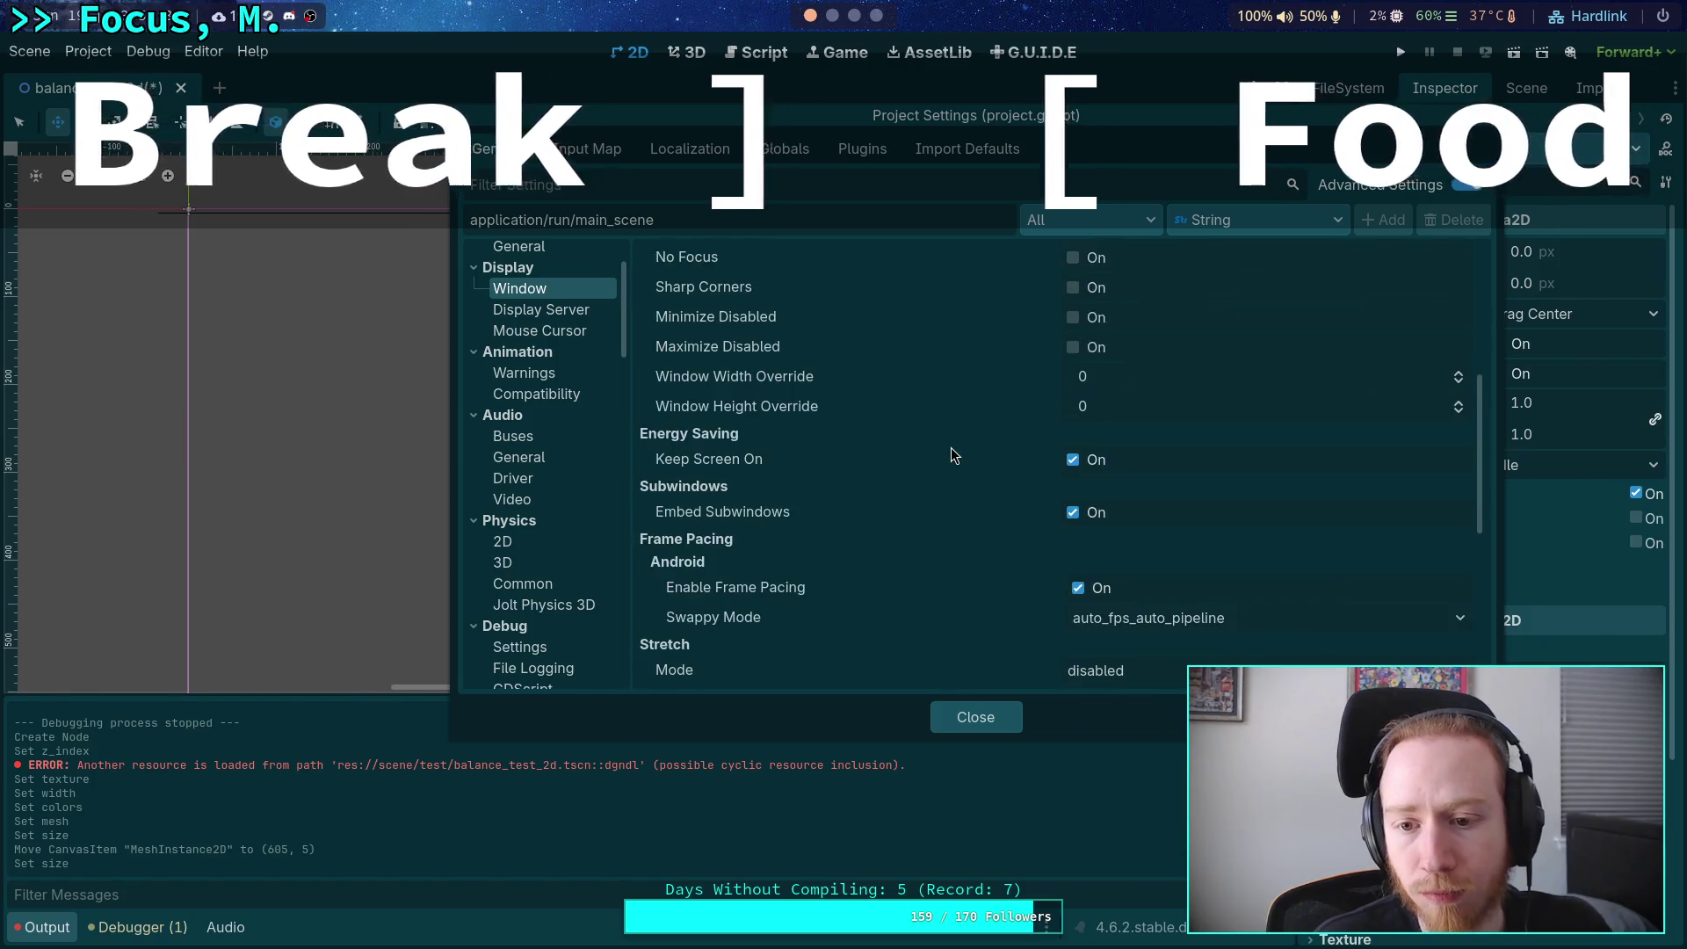
{"action": "left_click", "coordinate": [562, 303]}
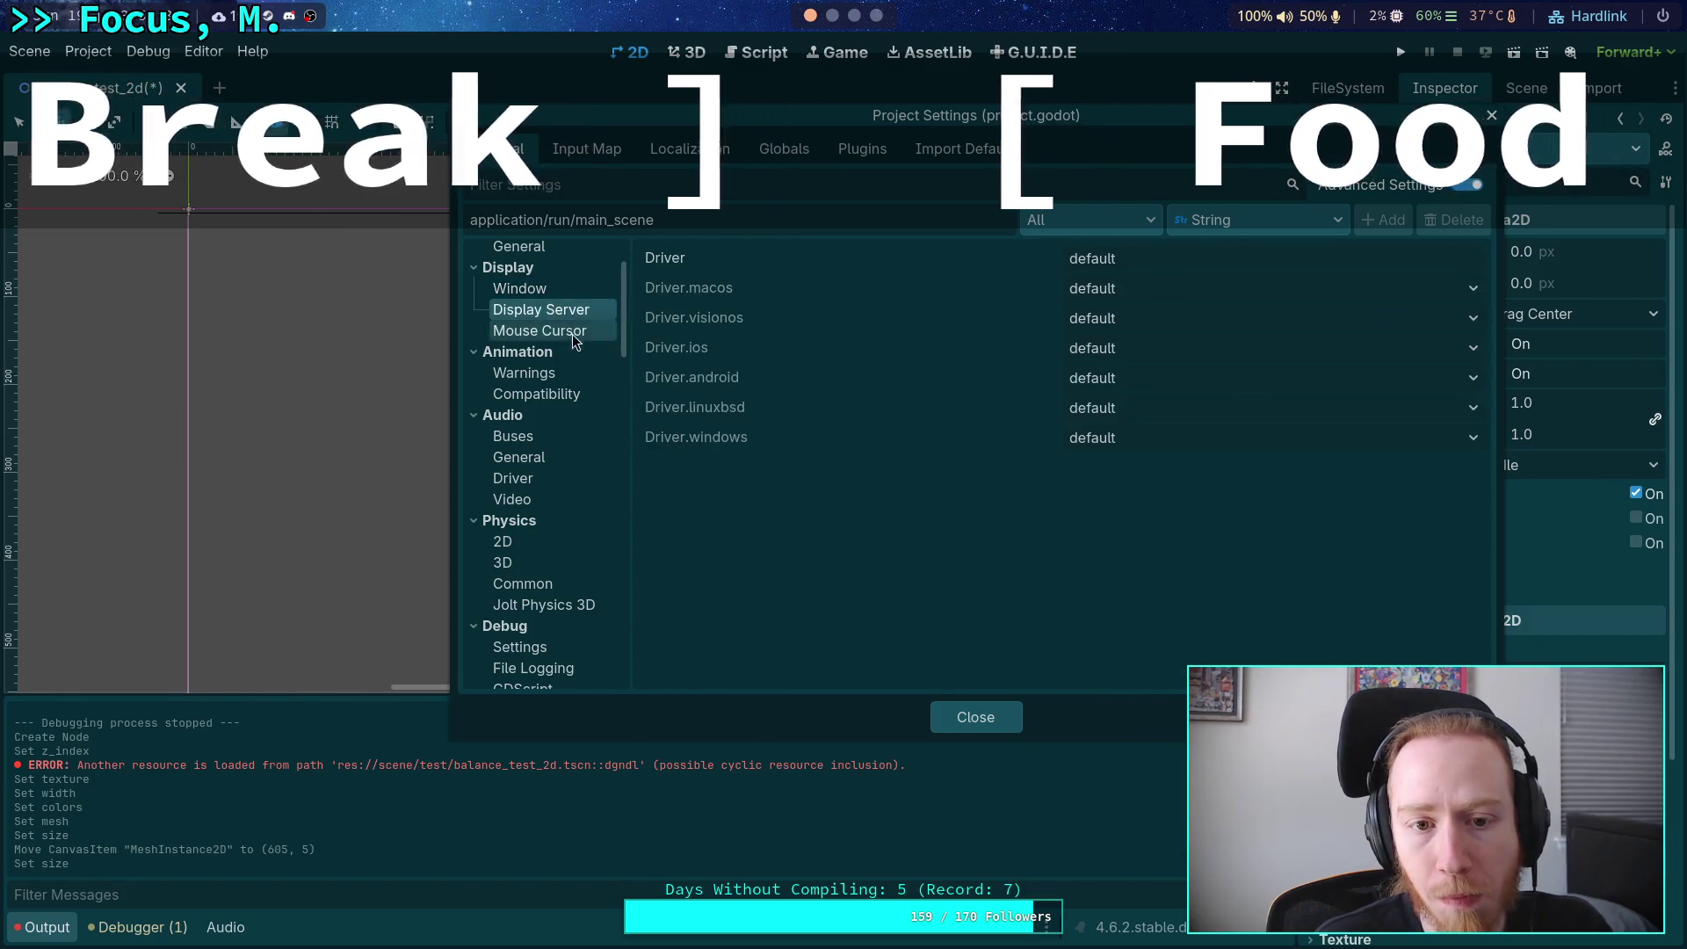
{"action": "scroll", "coordinate": [571, 388], "scroll_direction": "up", "scroll_amount": 4}
{"action": "left_click", "coordinate": [569, 281]}
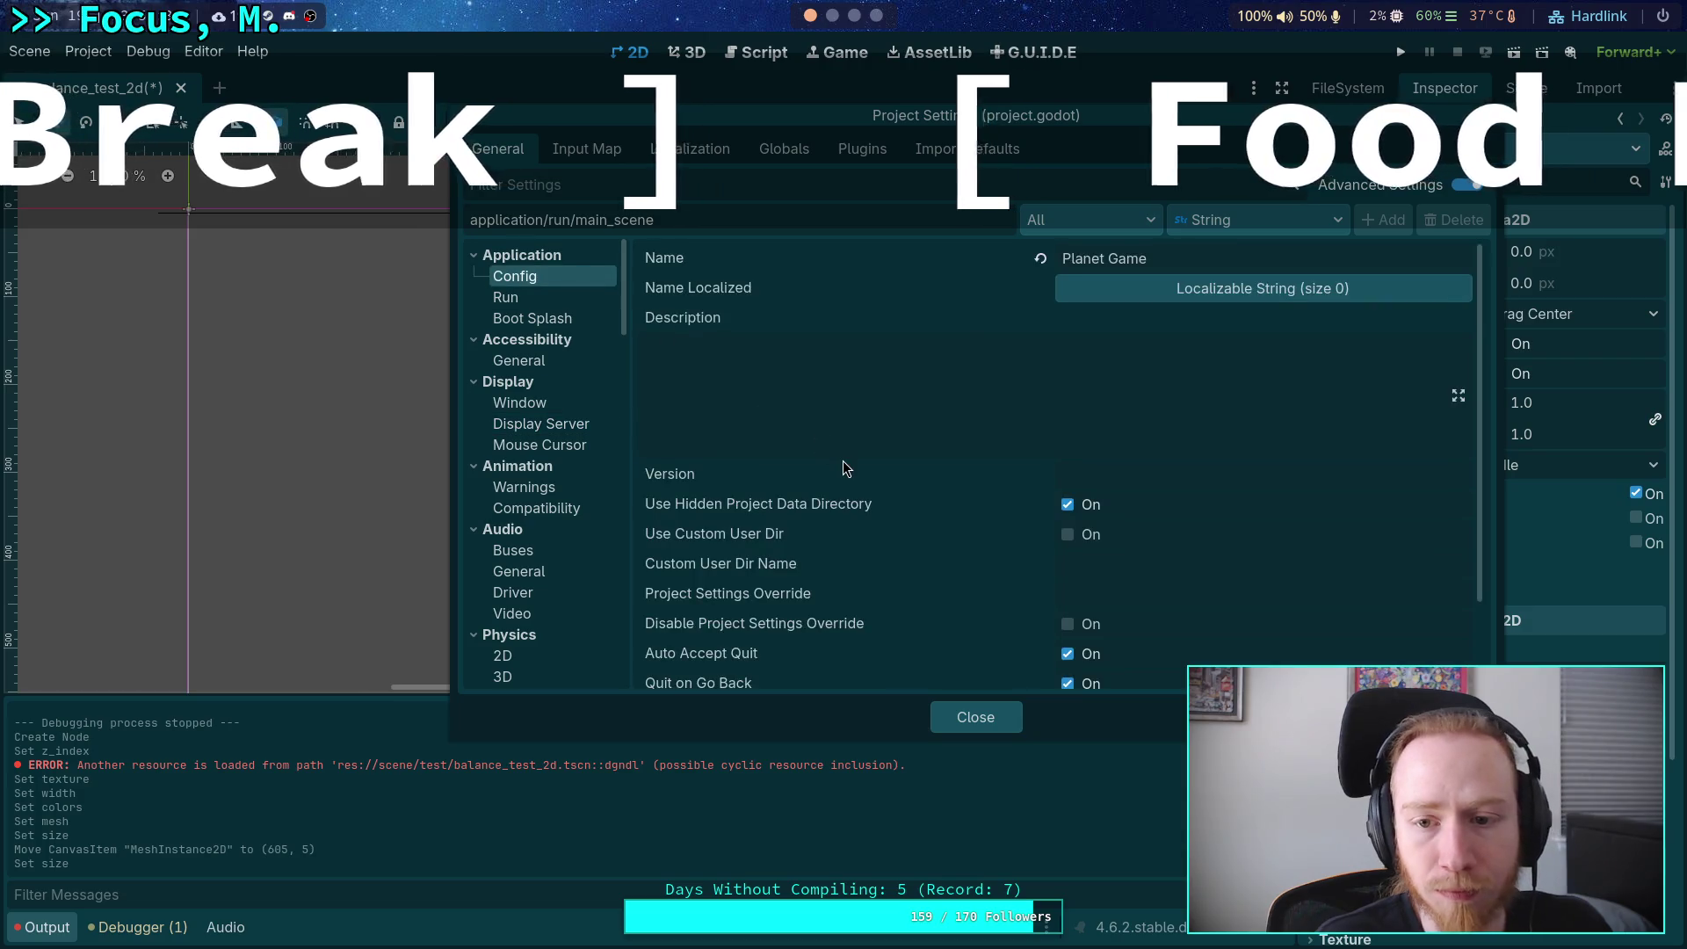
{"action": "scroll", "coordinate": [842, 460], "scroll_direction": "down", "scroll_amount": 3}
{"action": "scroll", "coordinate": [842, 460], "scroll_direction": "up", "scroll_amount": 3}
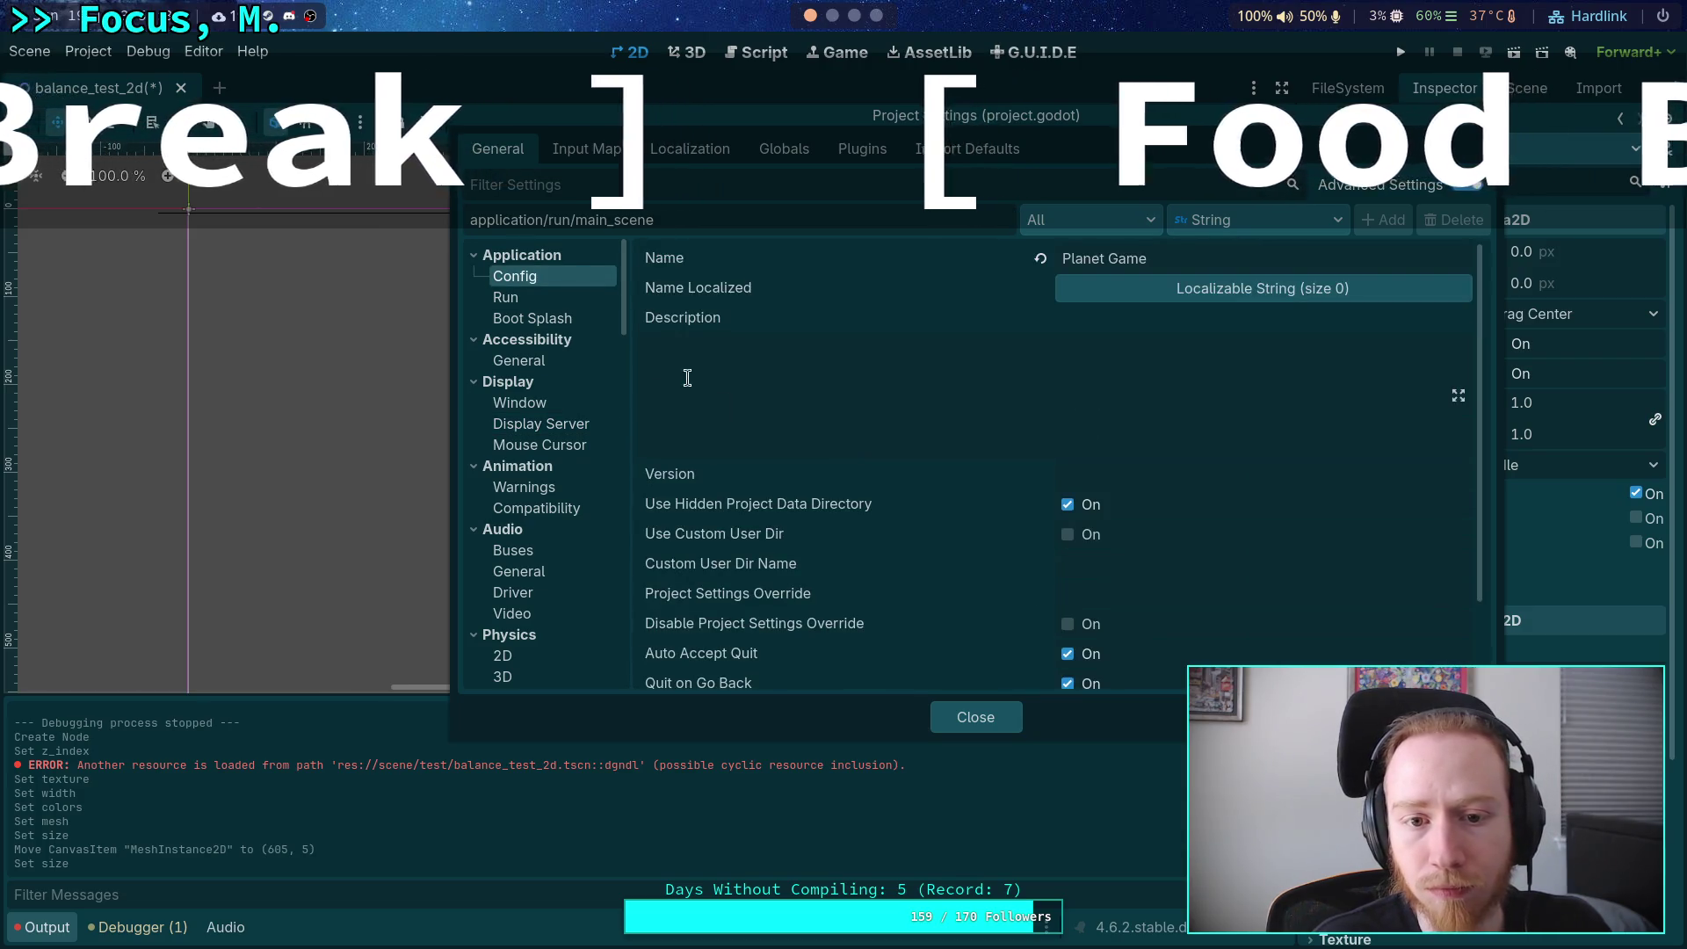
{"action": "left_click", "coordinate": [555, 299]}
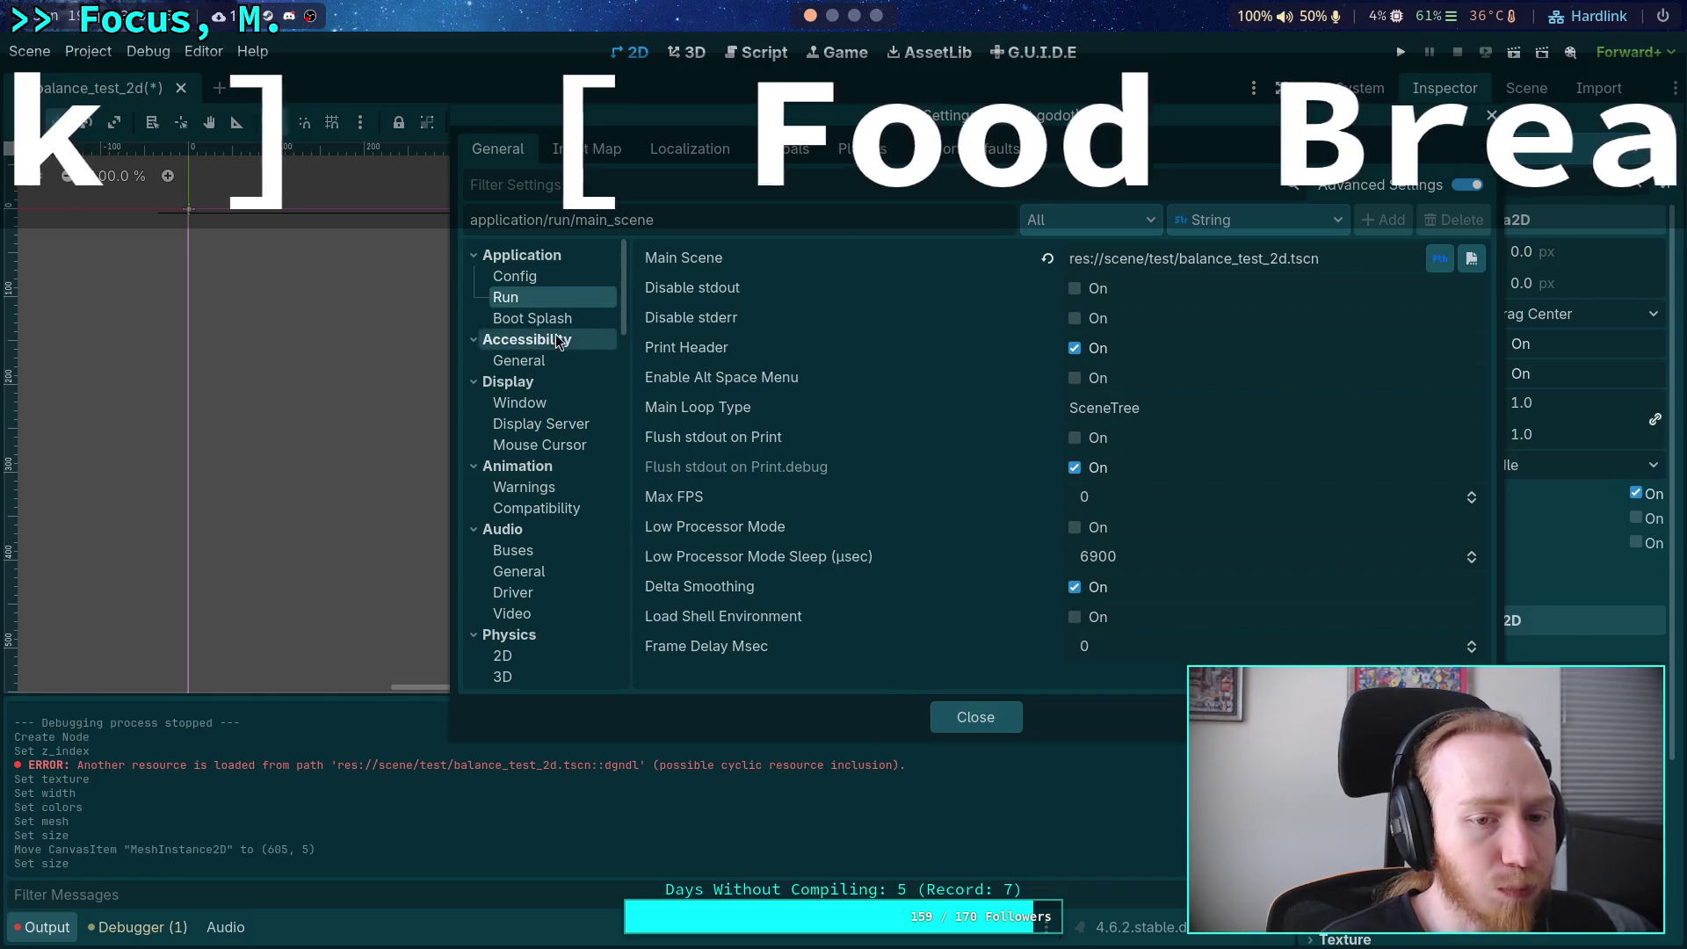
{"action": "left_click", "coordinate": [552, 361]}
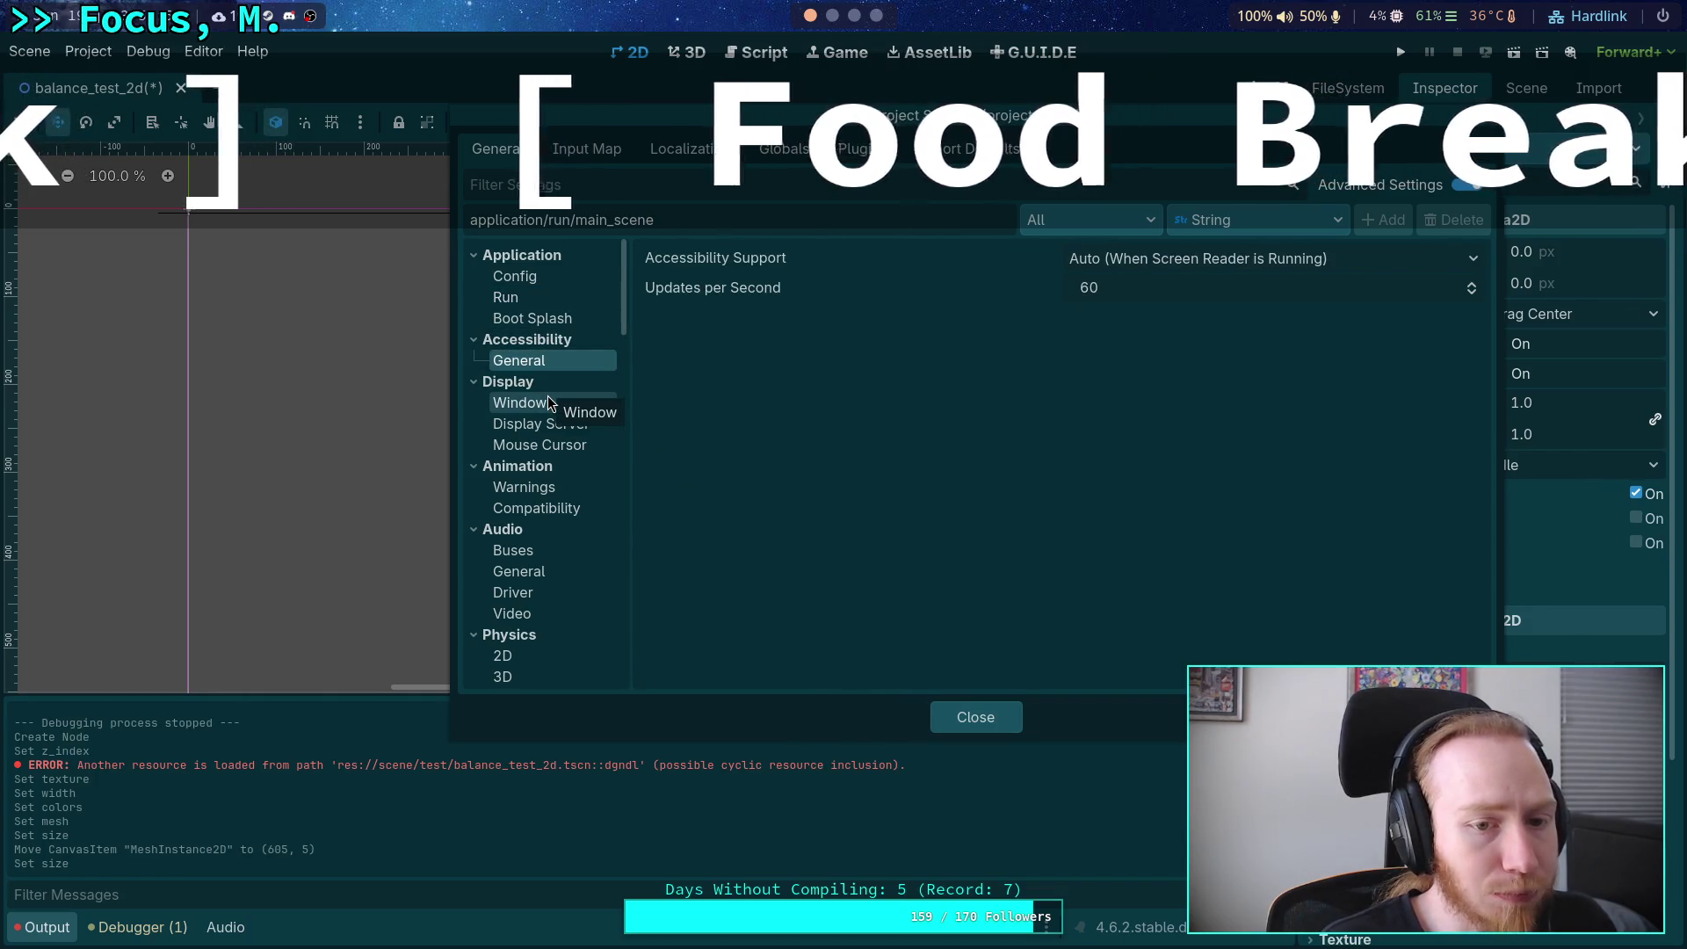
{"action": "left_click", "coordinate": [547, 398]}
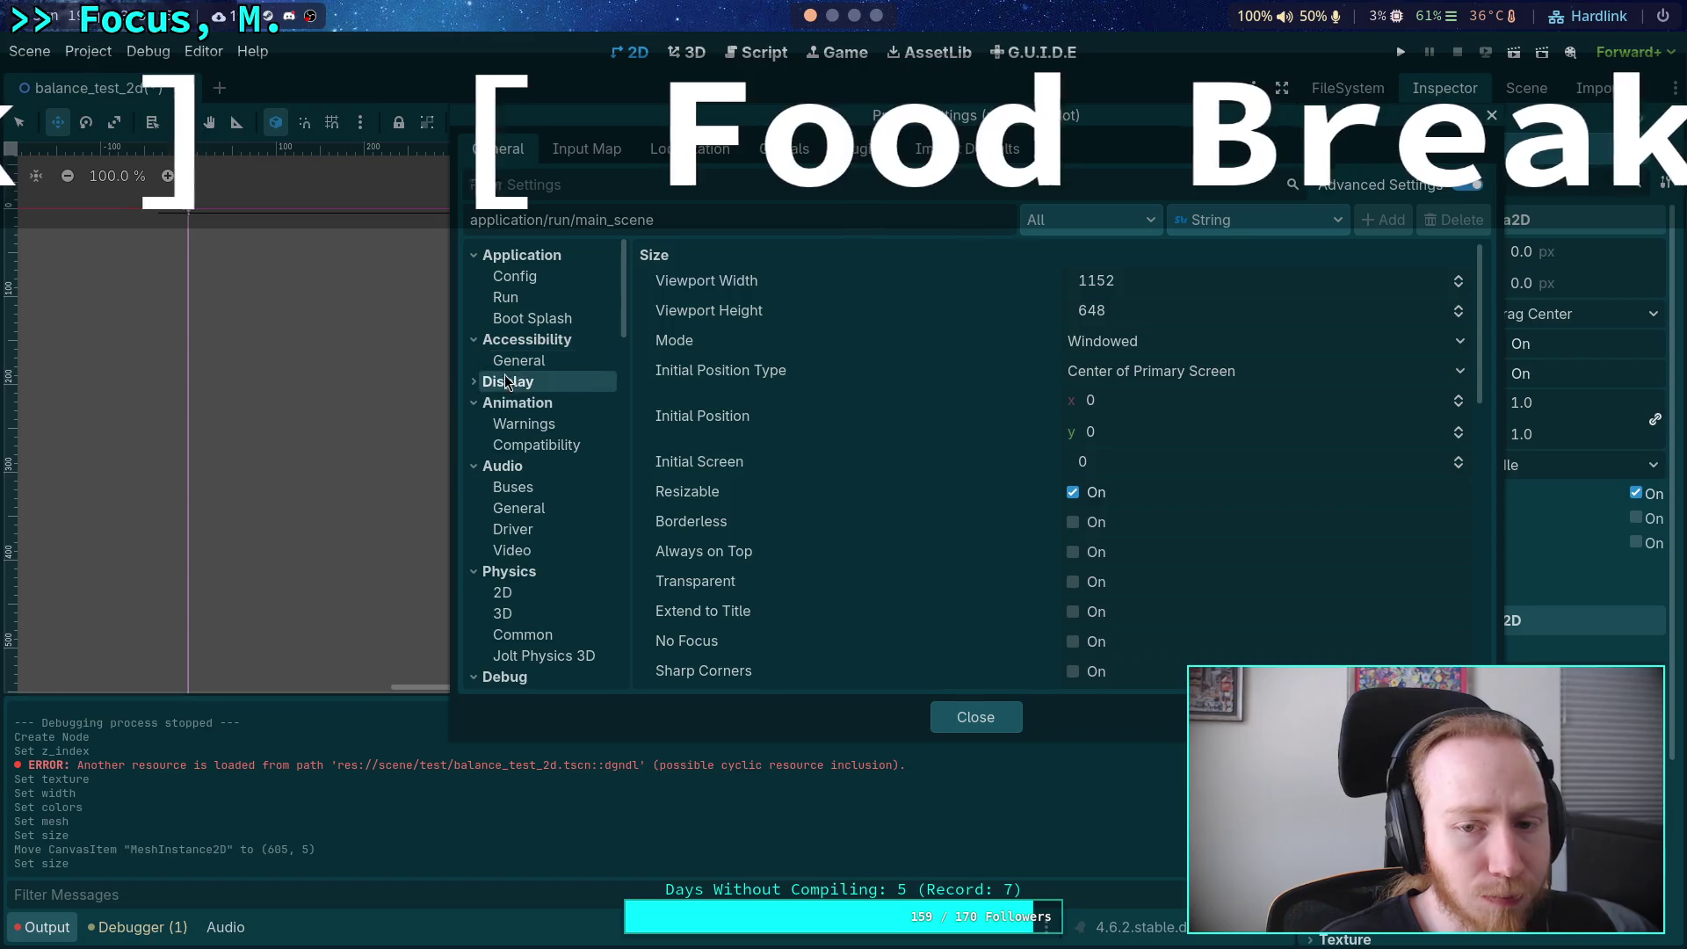
Change the project's viewport width from 1152 to 1920.
{"action": "left_click", "coordinate": [507, 388]}
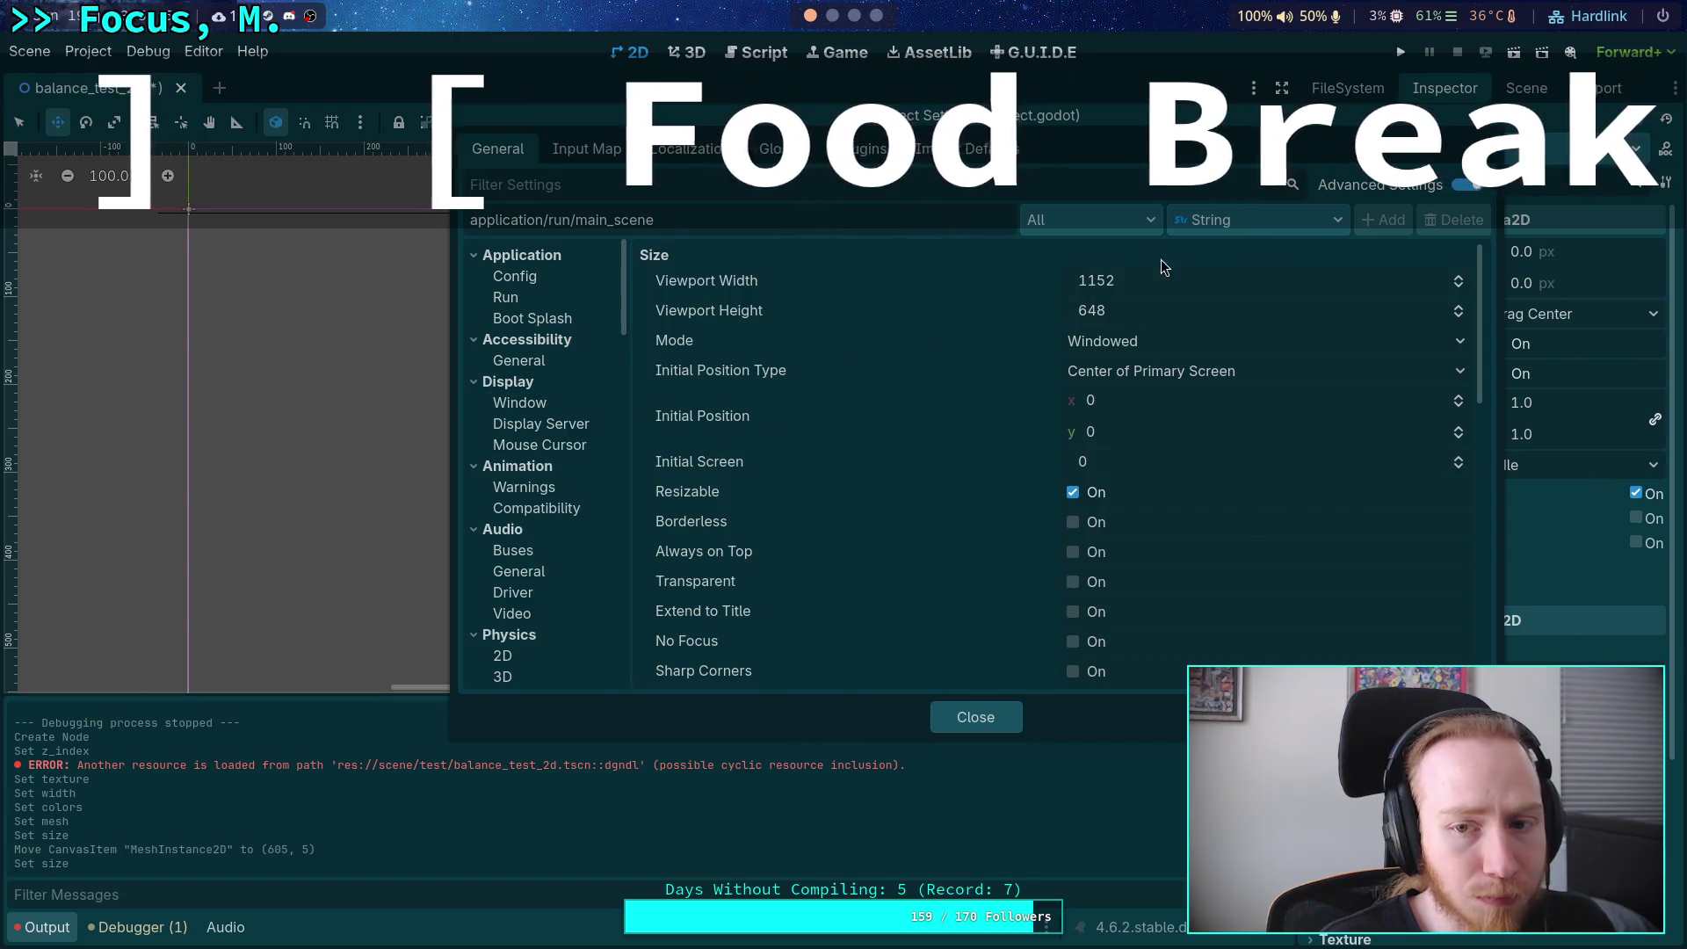
{"action": "left_click", "coordinate": [1260, 276]}
{"action": "key", "text": "Escape"}
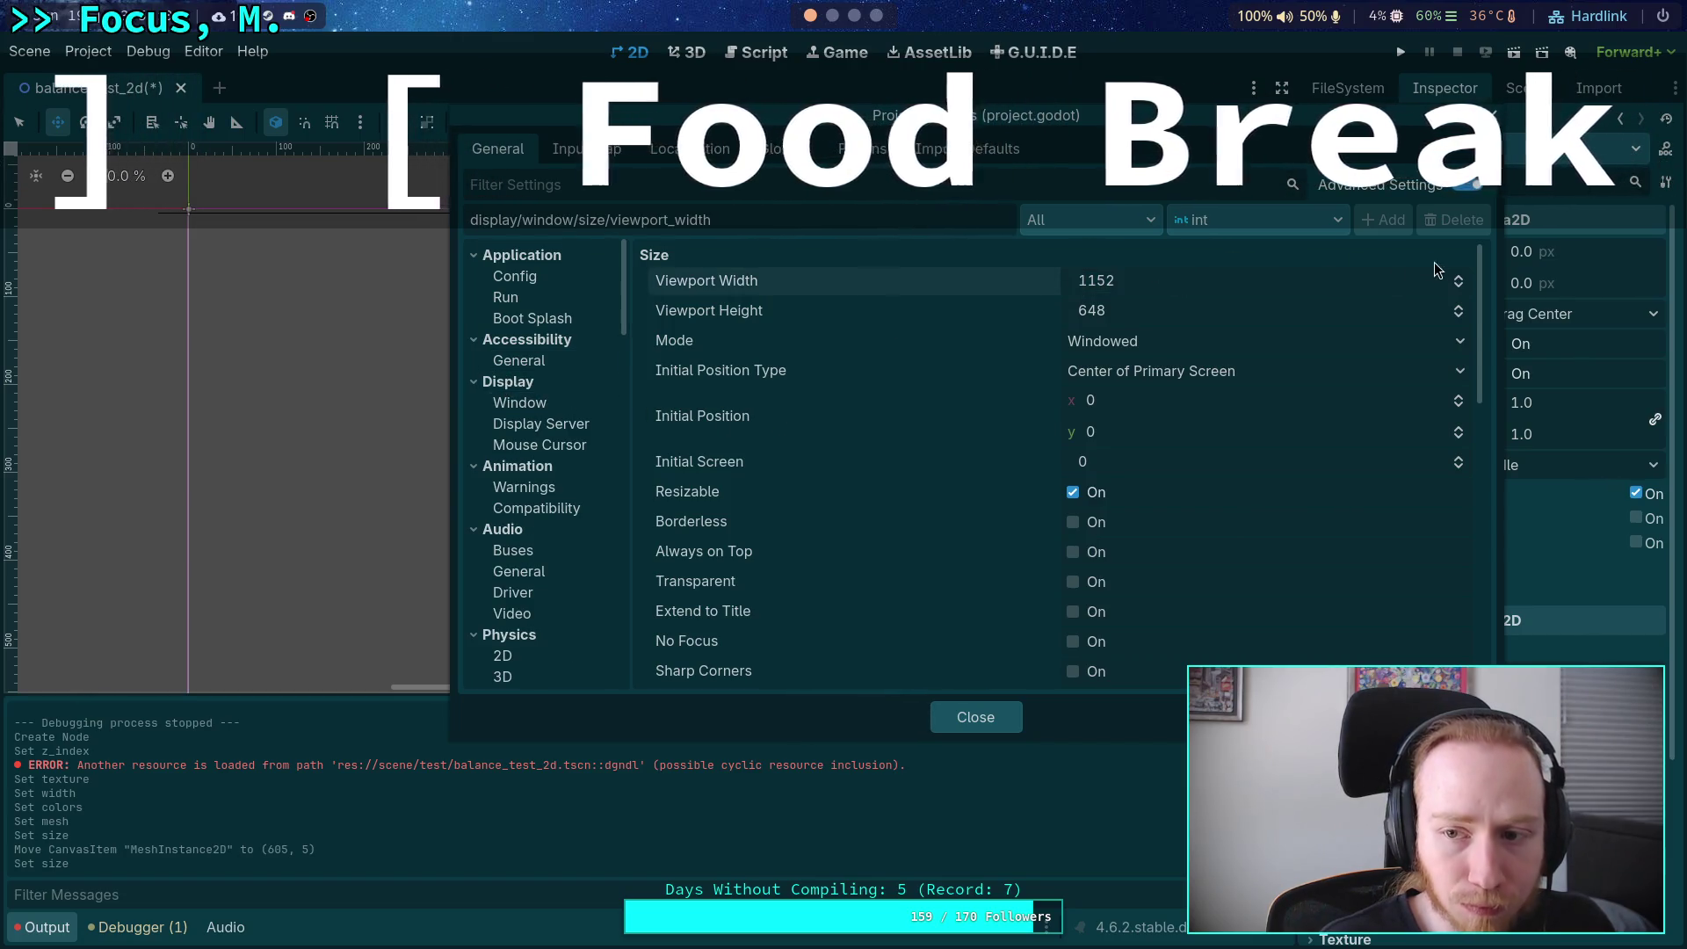
{"action": "left_click", "coordinate": [1459, 277]}
{"action": "left_click", "coordinate": [1459, 277]}
{"action": "left_click", "coordinate": [1458, 278]}
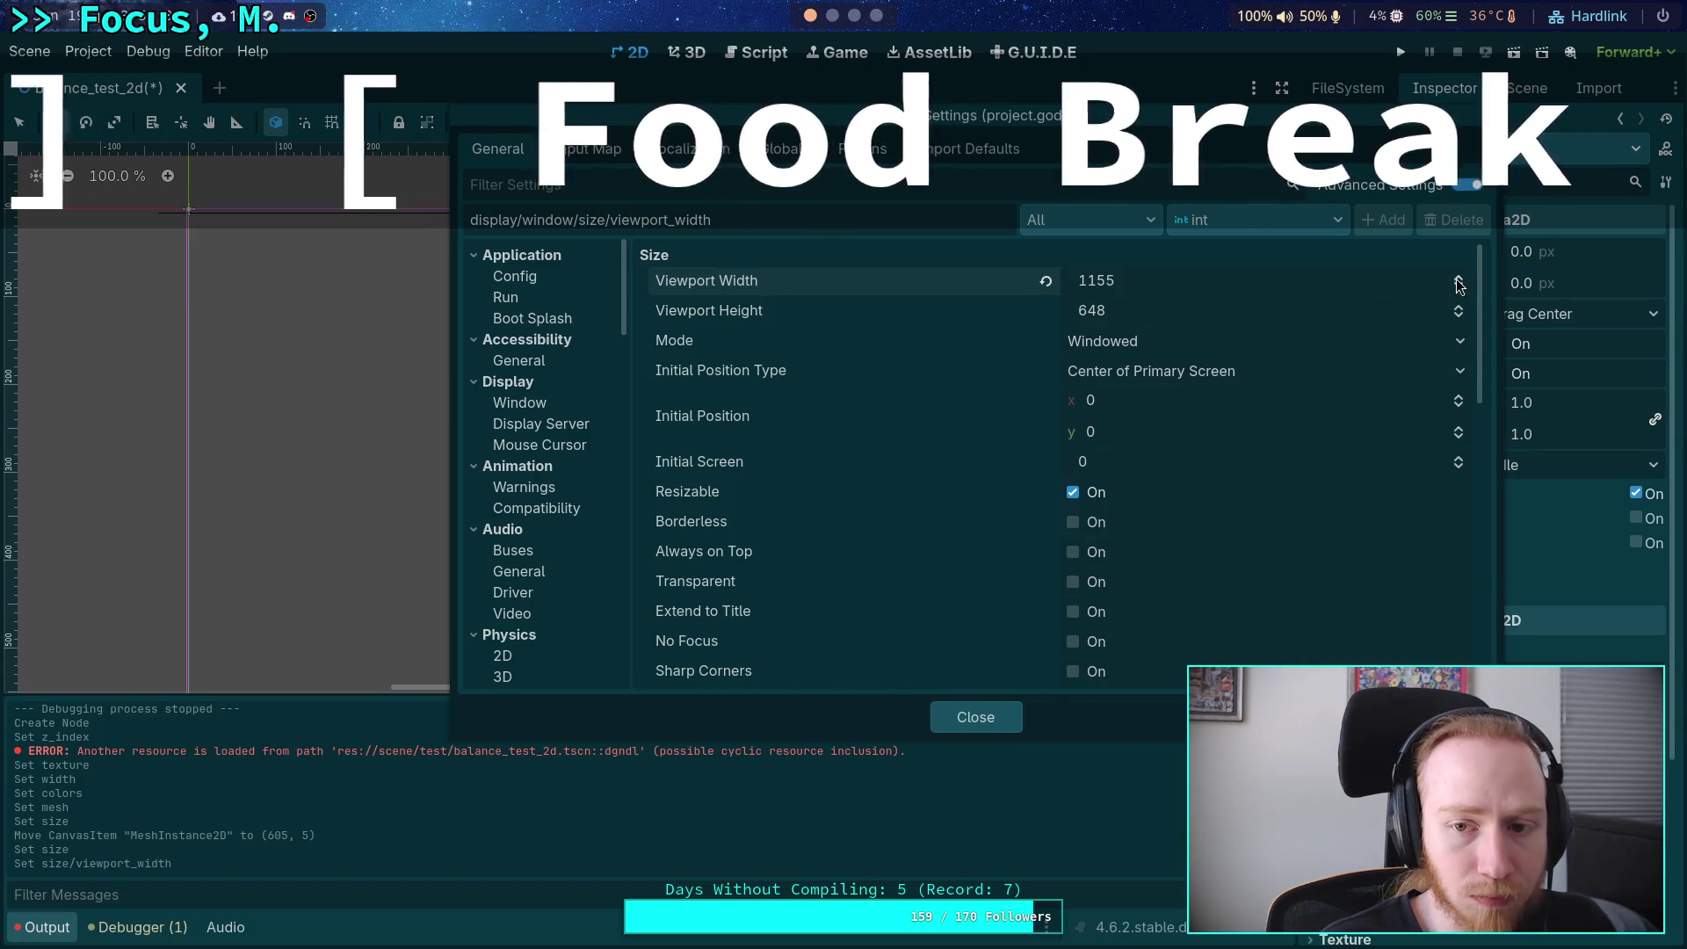
{"action": "left_click", "coordinate": [1208, 273]}
{"action": "key", "text": "shift+Right"}
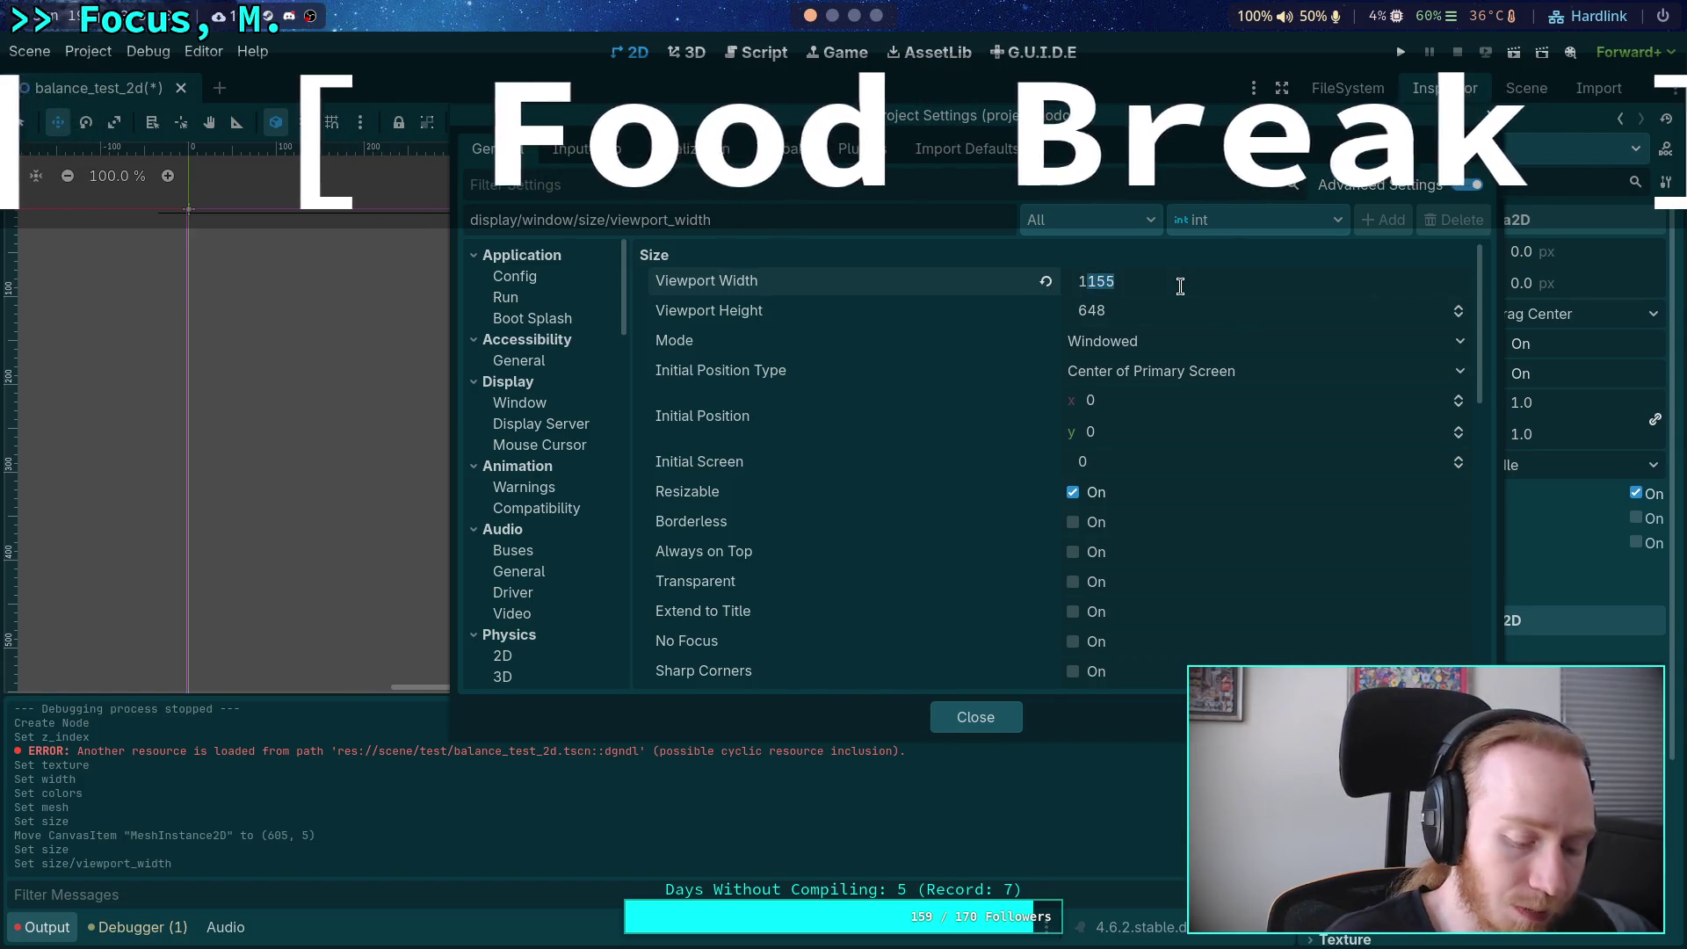
{"action": "type", "text": "929"}
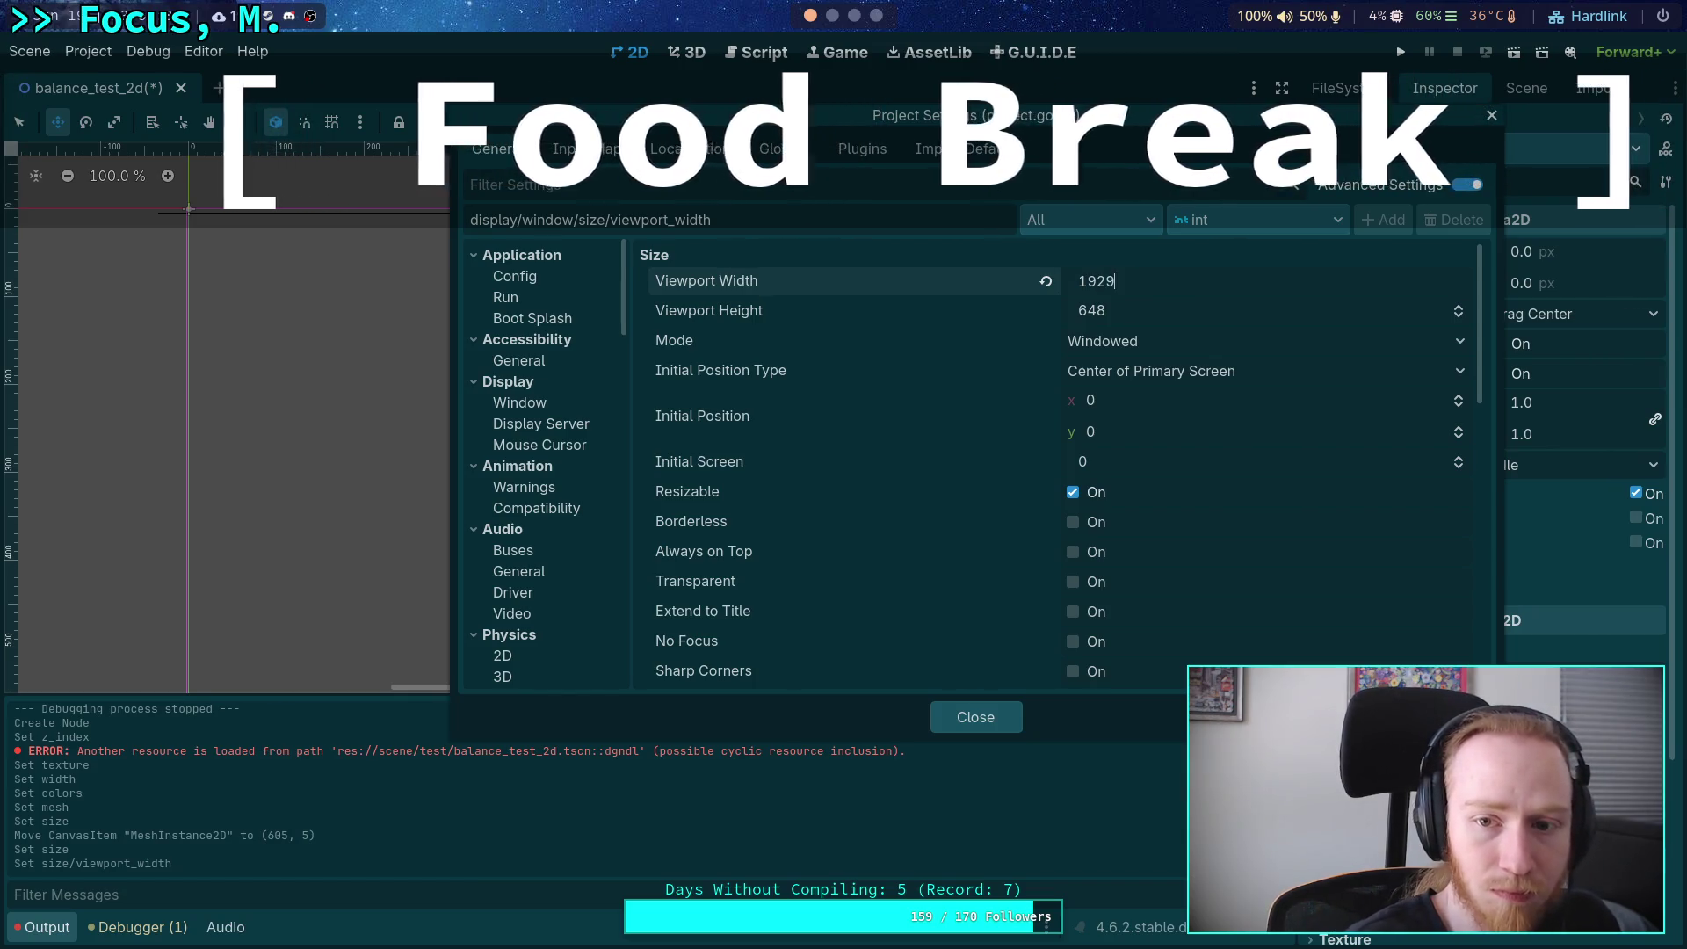
{"action": "key", "text": "BackSpace"}
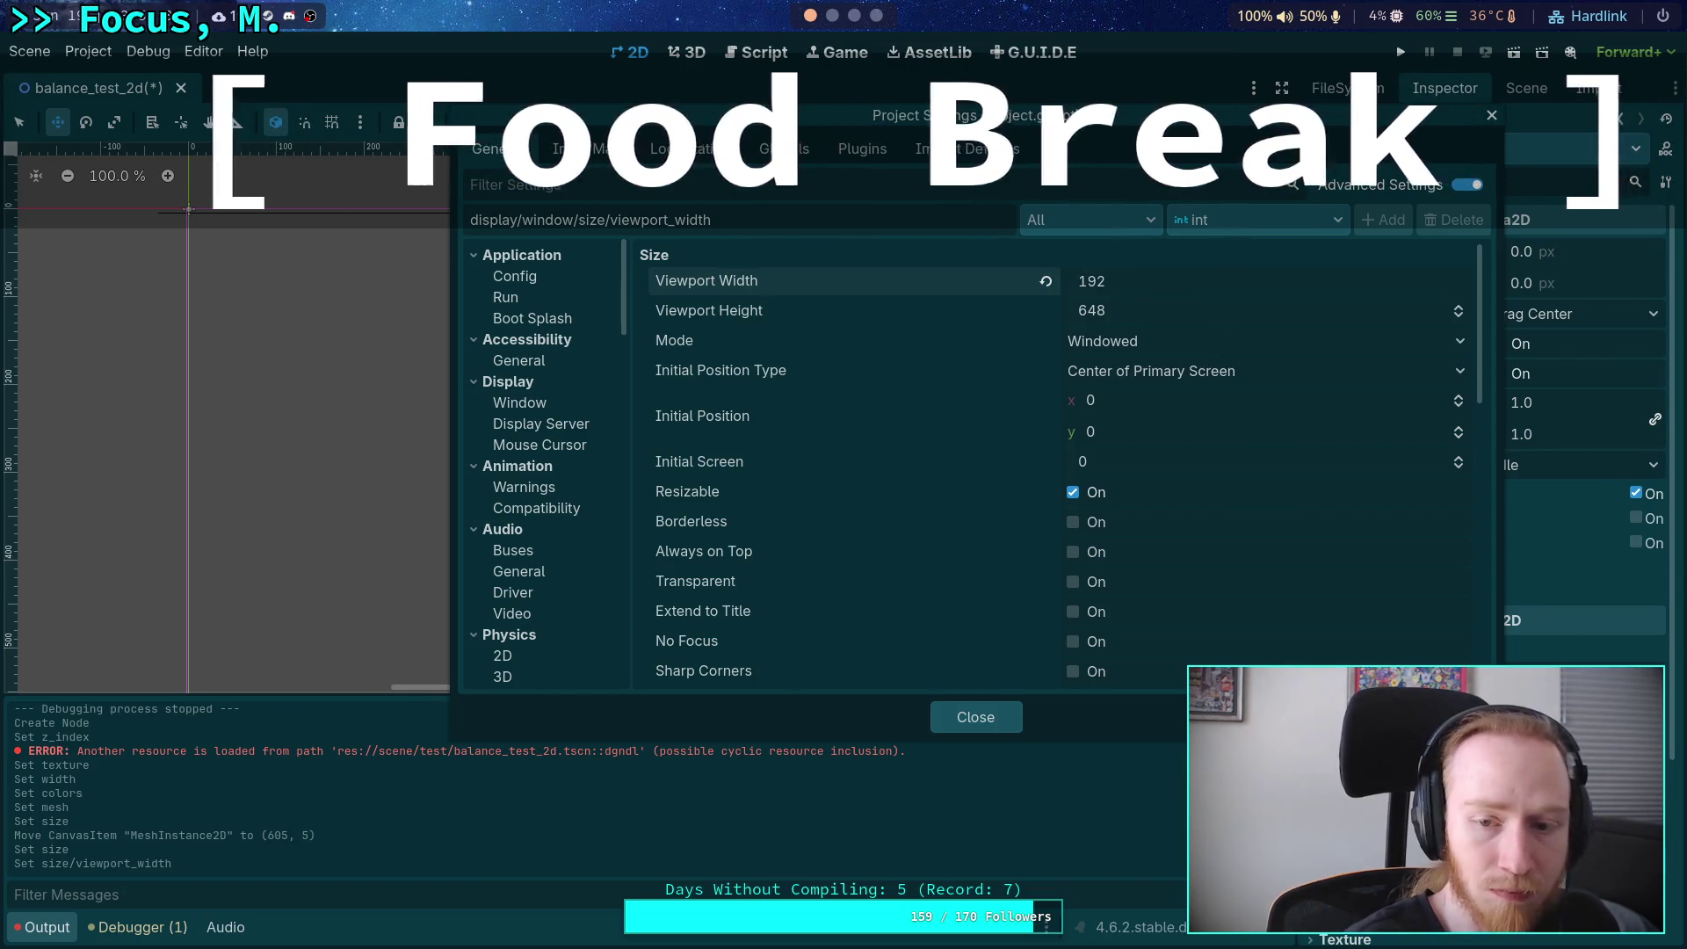
{"action": "type", "text": "0"}
Set the viewport height to 1080 and close Project Settings.
{"action": "left_click", "coordinate": [1145, 301]}
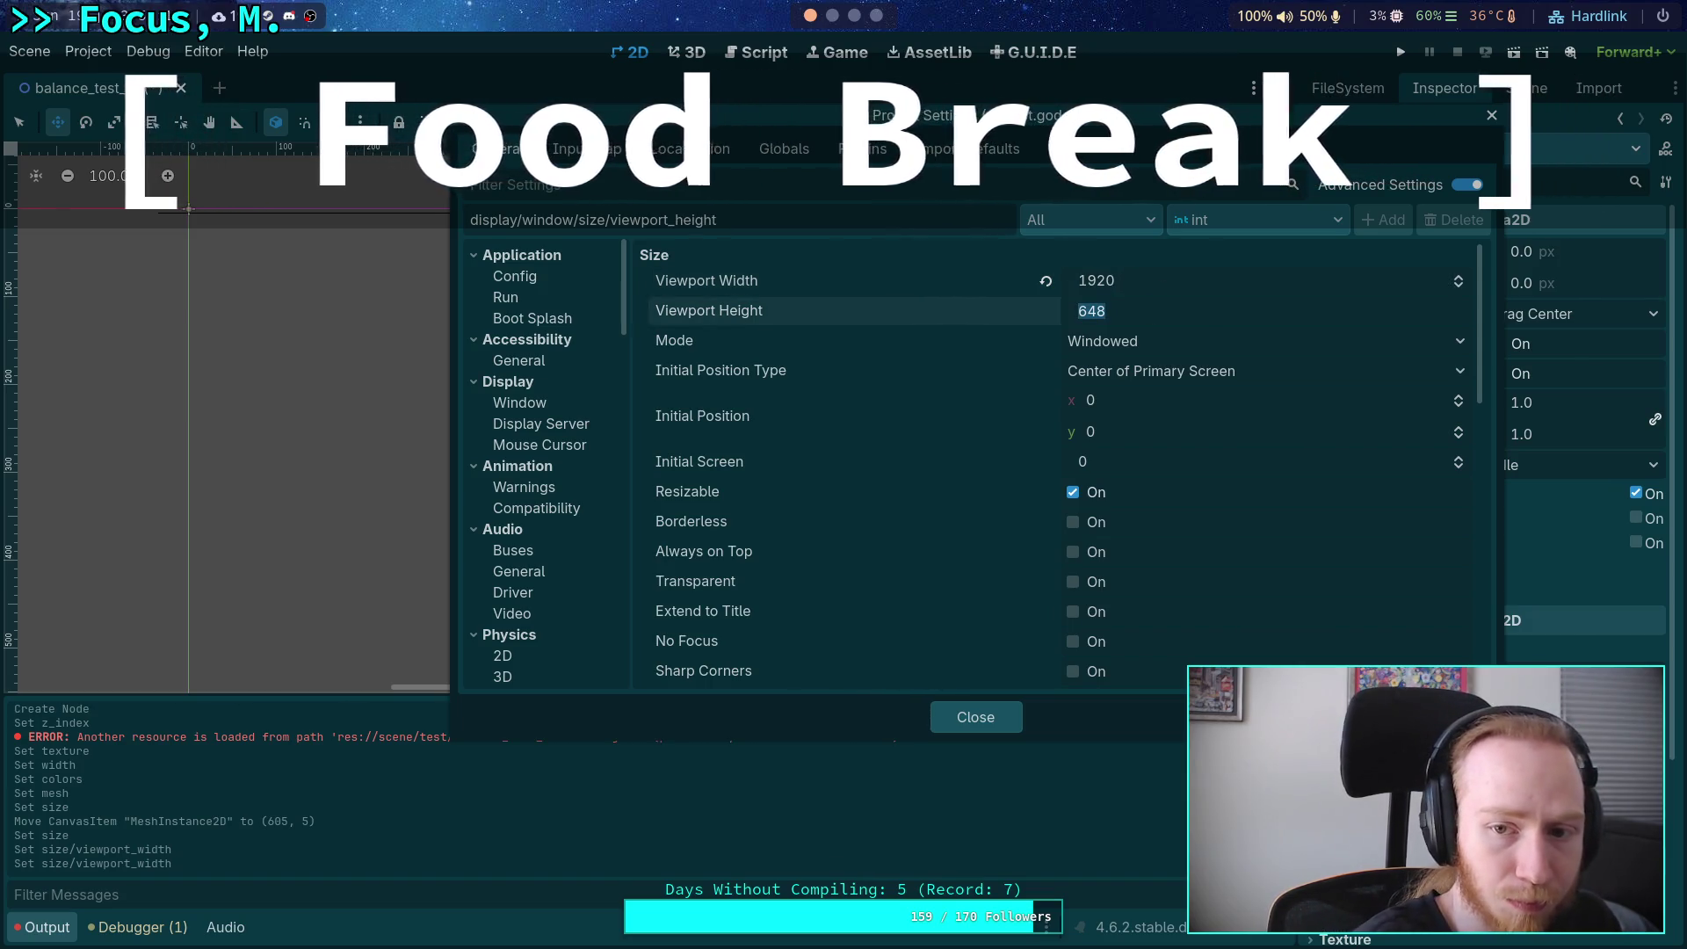
{"action": "type", "text": "1"}
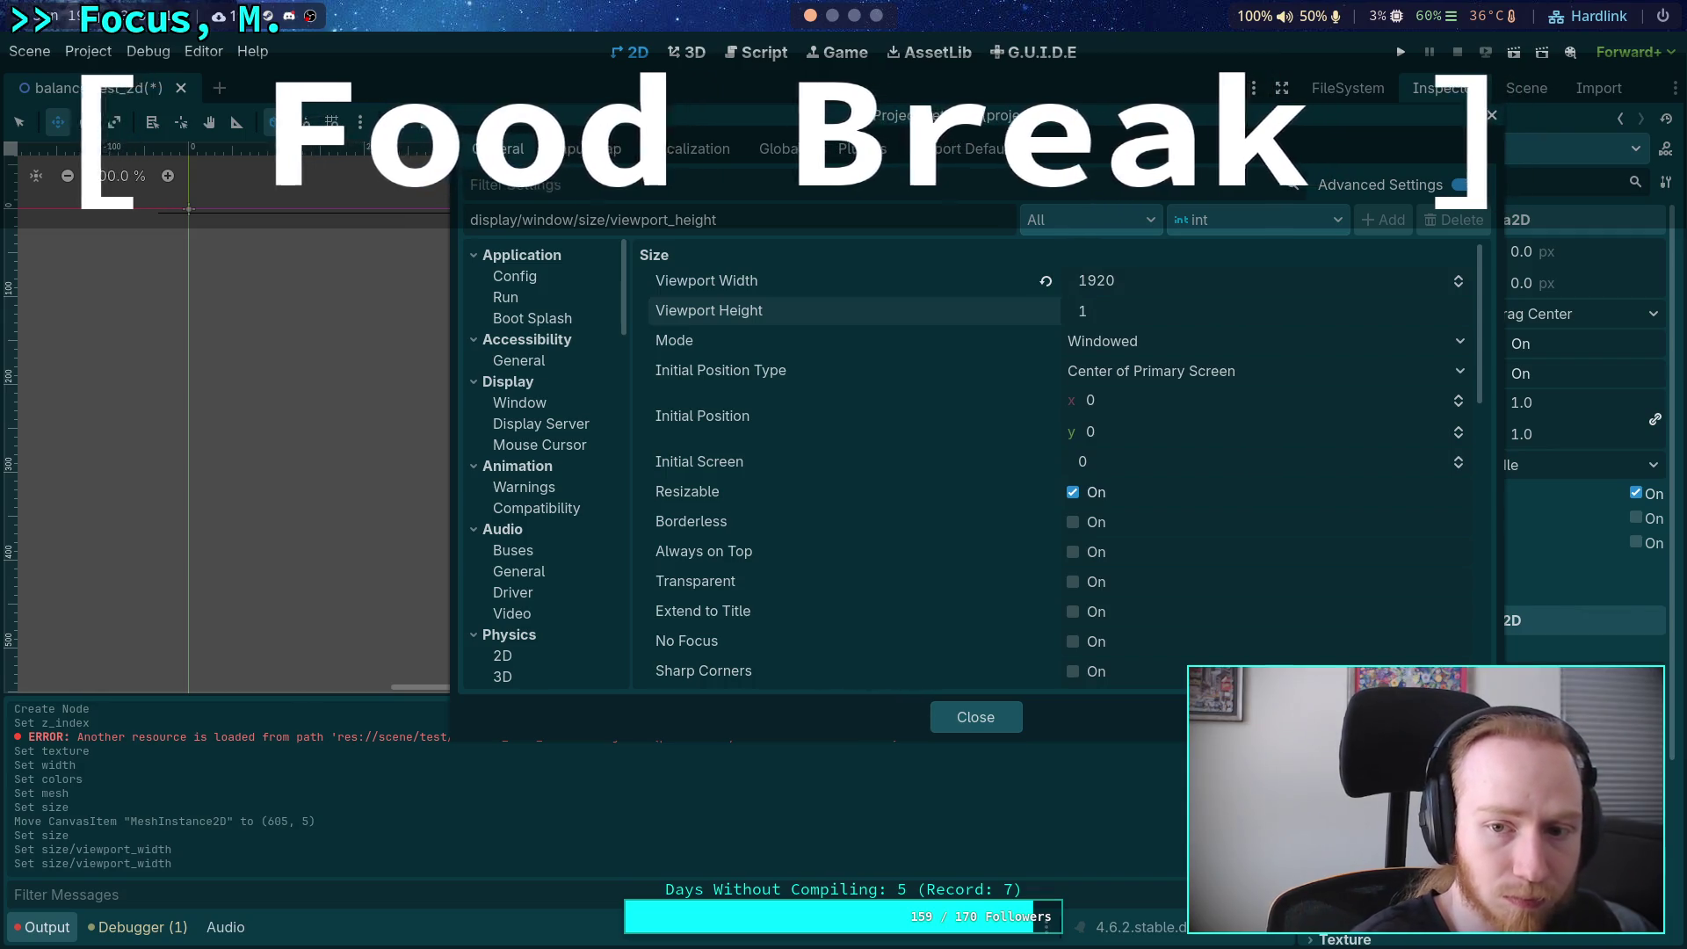
{"action": "type", "text": "080"}
{"action": "key", "text": "Return"}
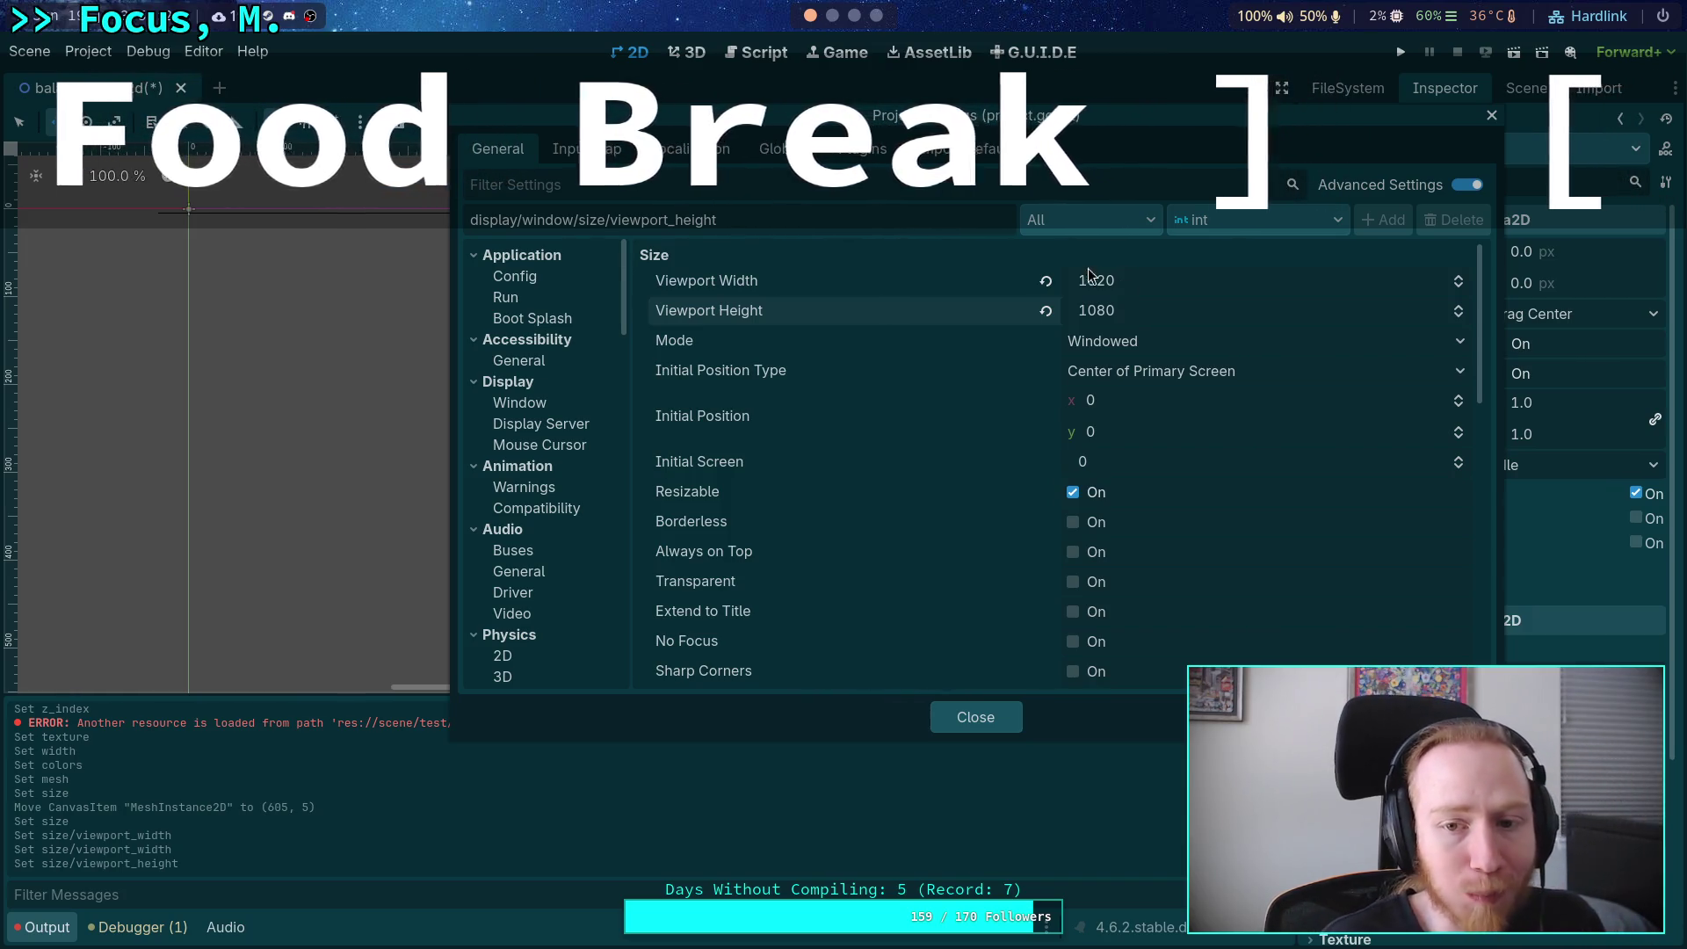
{"action": "left_click", "coordinate": [998, 719]}
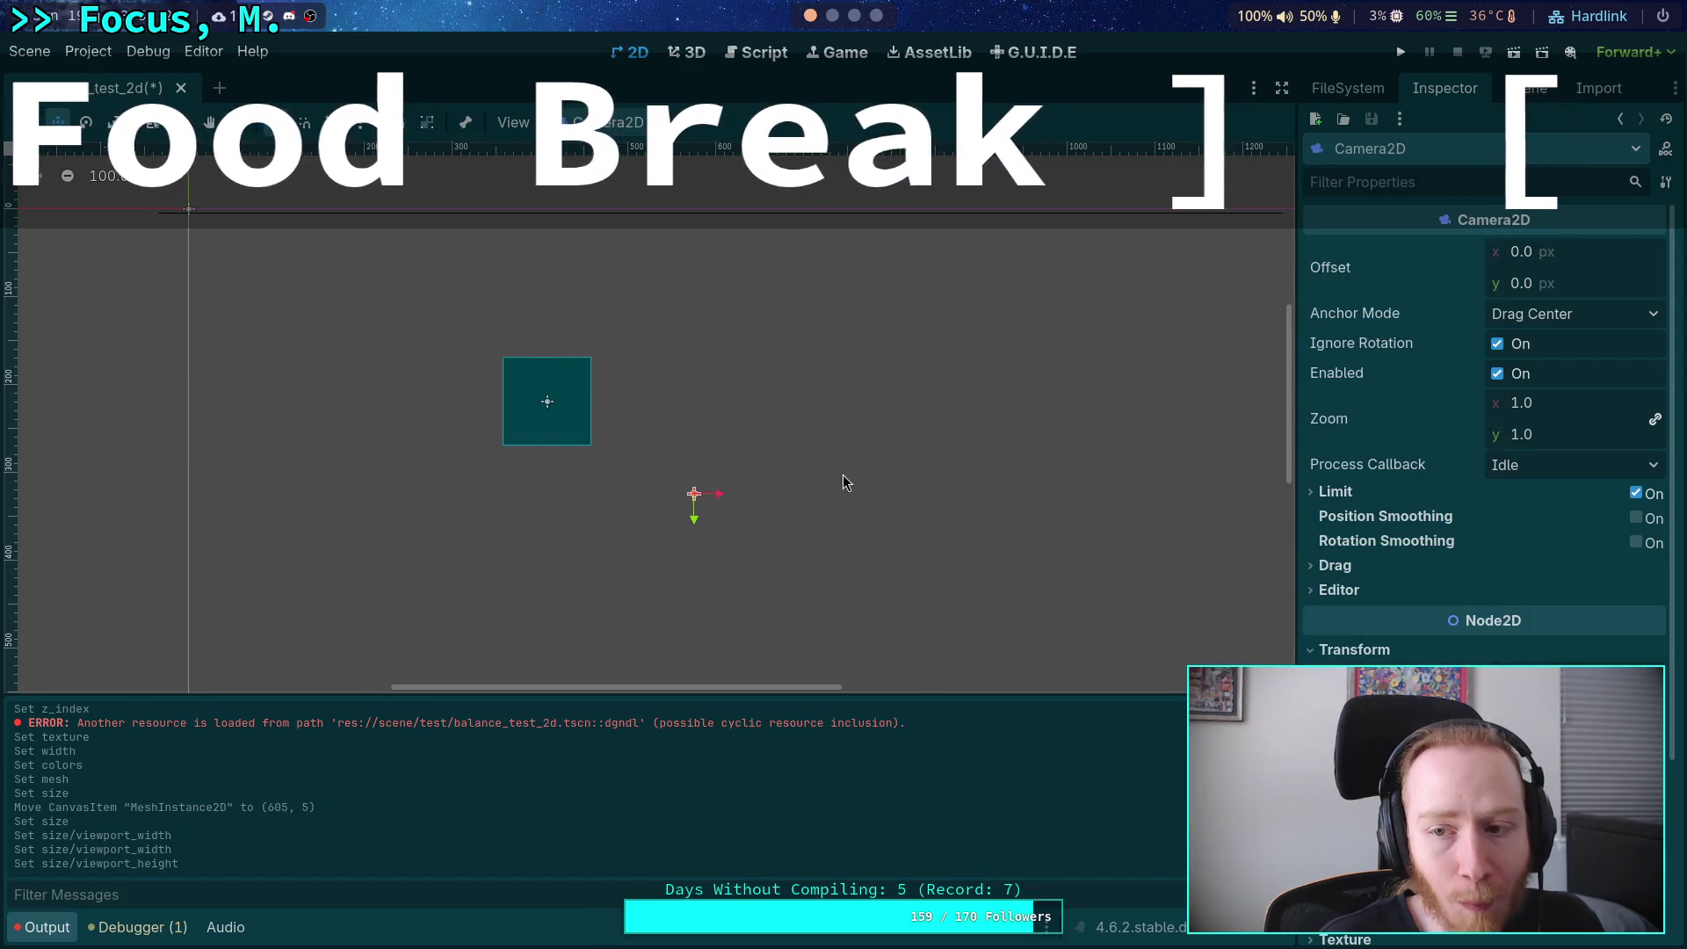
Move the Camera2D to the origin, then shift it to the centre of the 1920×1080 frame.
{"action": "left_click_drag", "start_coordinate": [841, 475], "coordinate": [746, 418]}
{"action": "scroll", "coordinate": [670, 402], "scroll_direction": "down", "scroll_amount": 4}
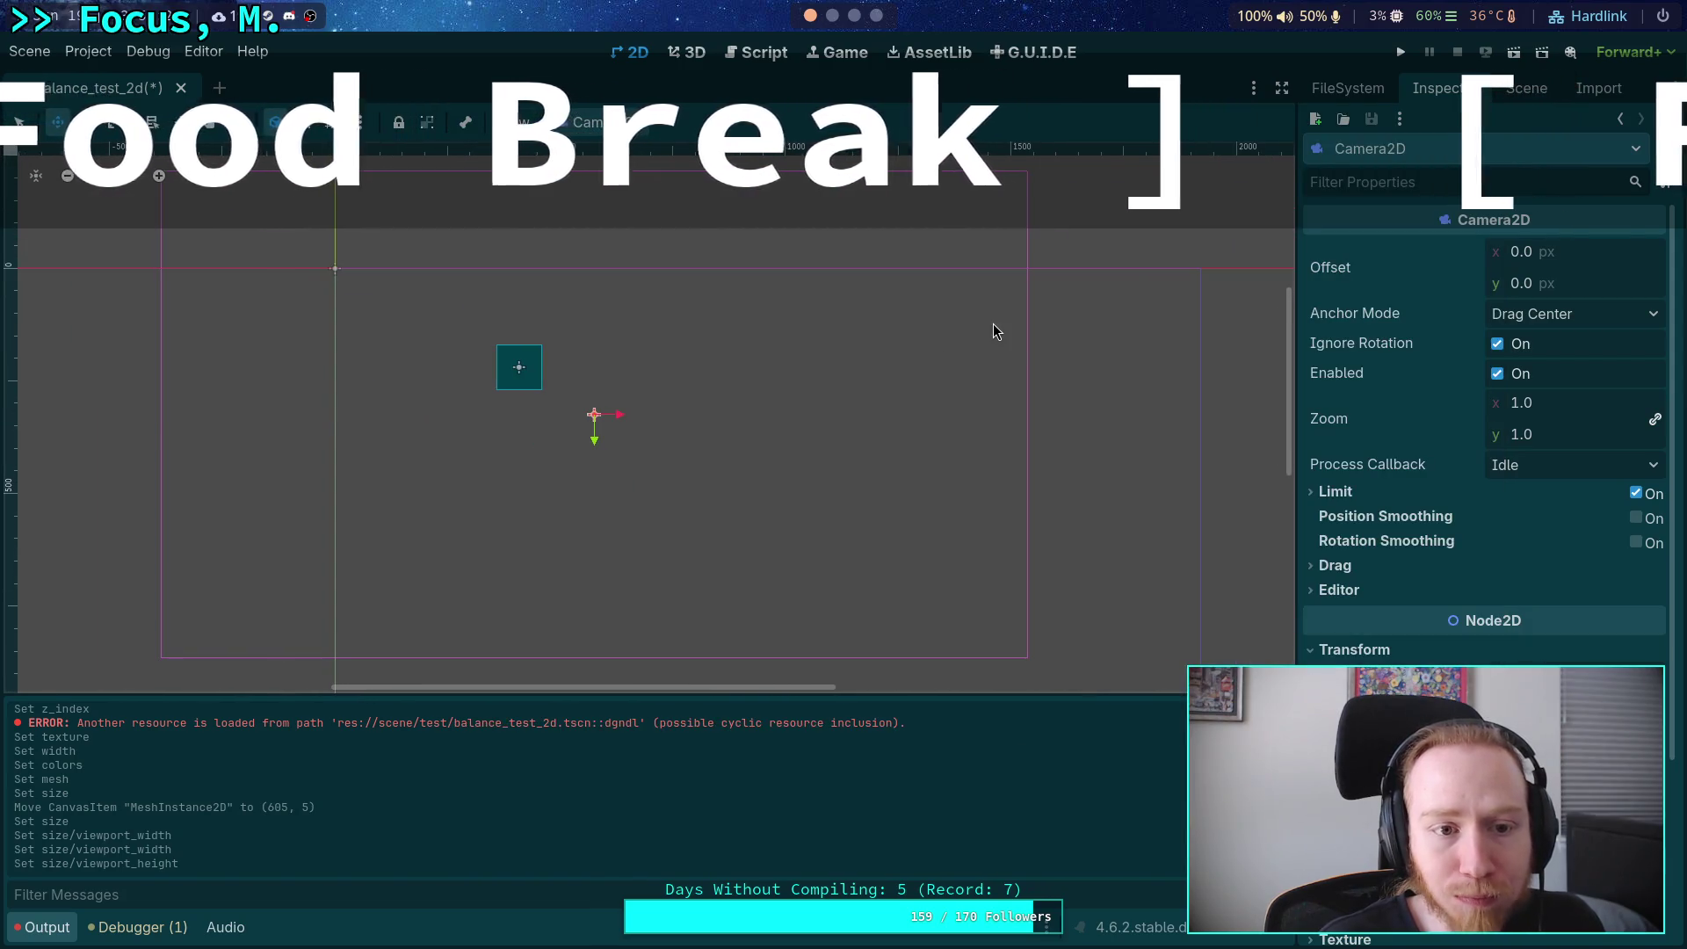
{"action": "left_click_drag", "start_coordinate": [983, 324], "coordinate": [909, 268]}
{"action": "scroll", "coordinate": [931, 298], "scroll_direction": "down", "scroll_amount": 1}
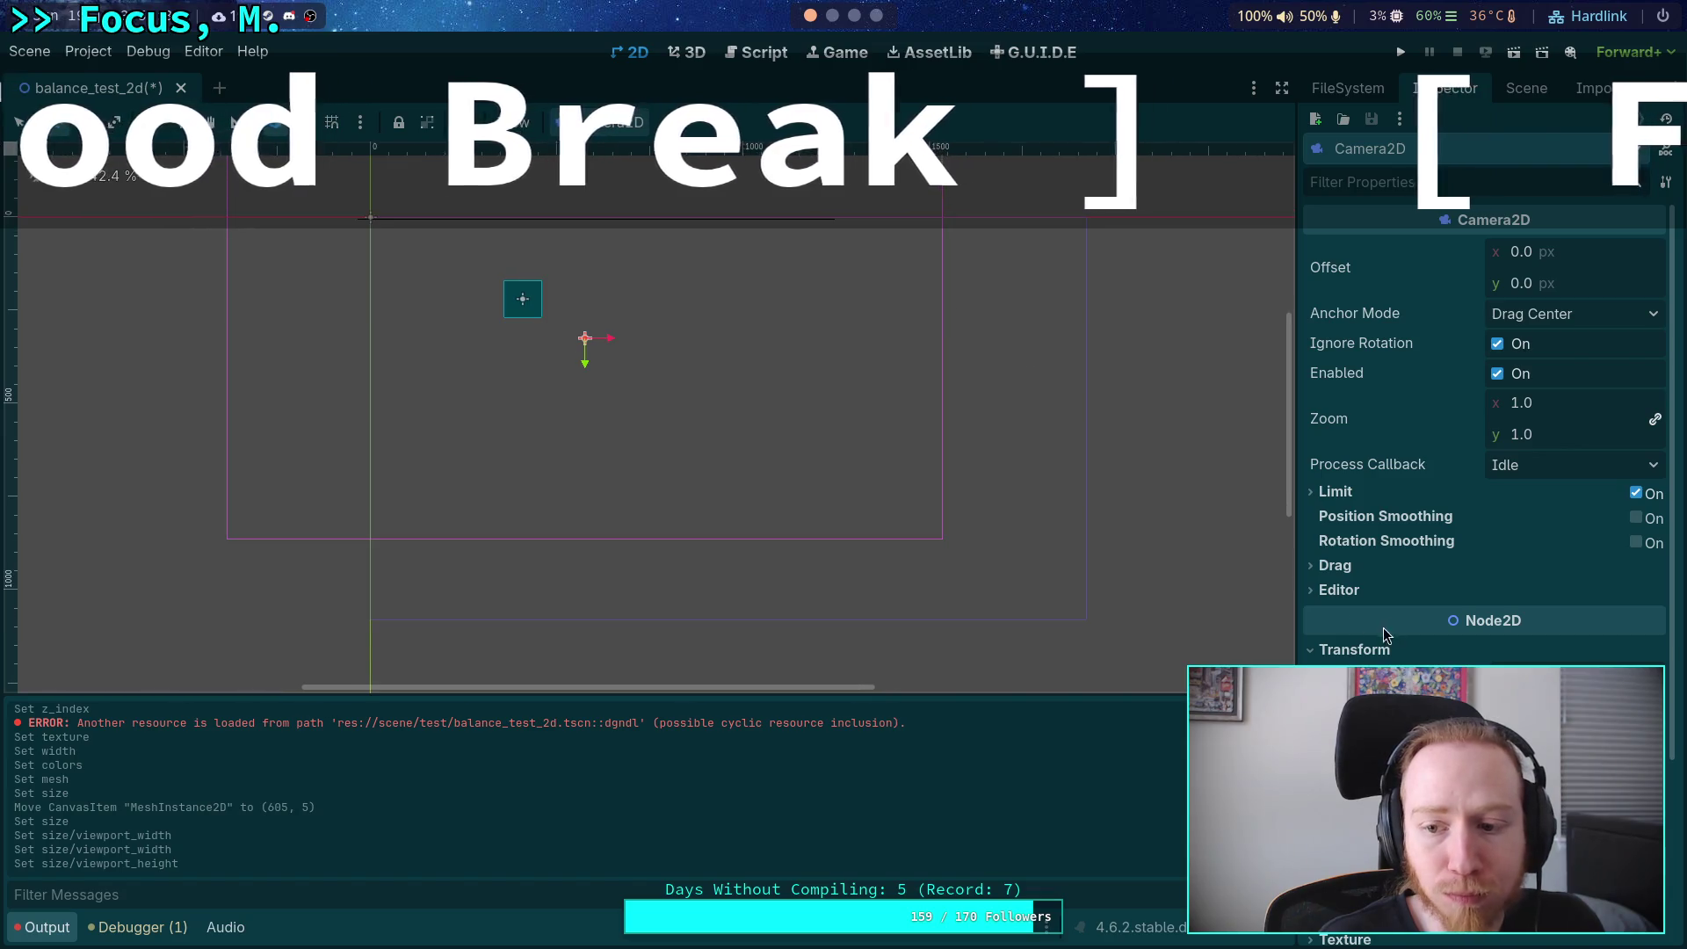
{"action": "left_click", "coordinate": [1469, 690]}
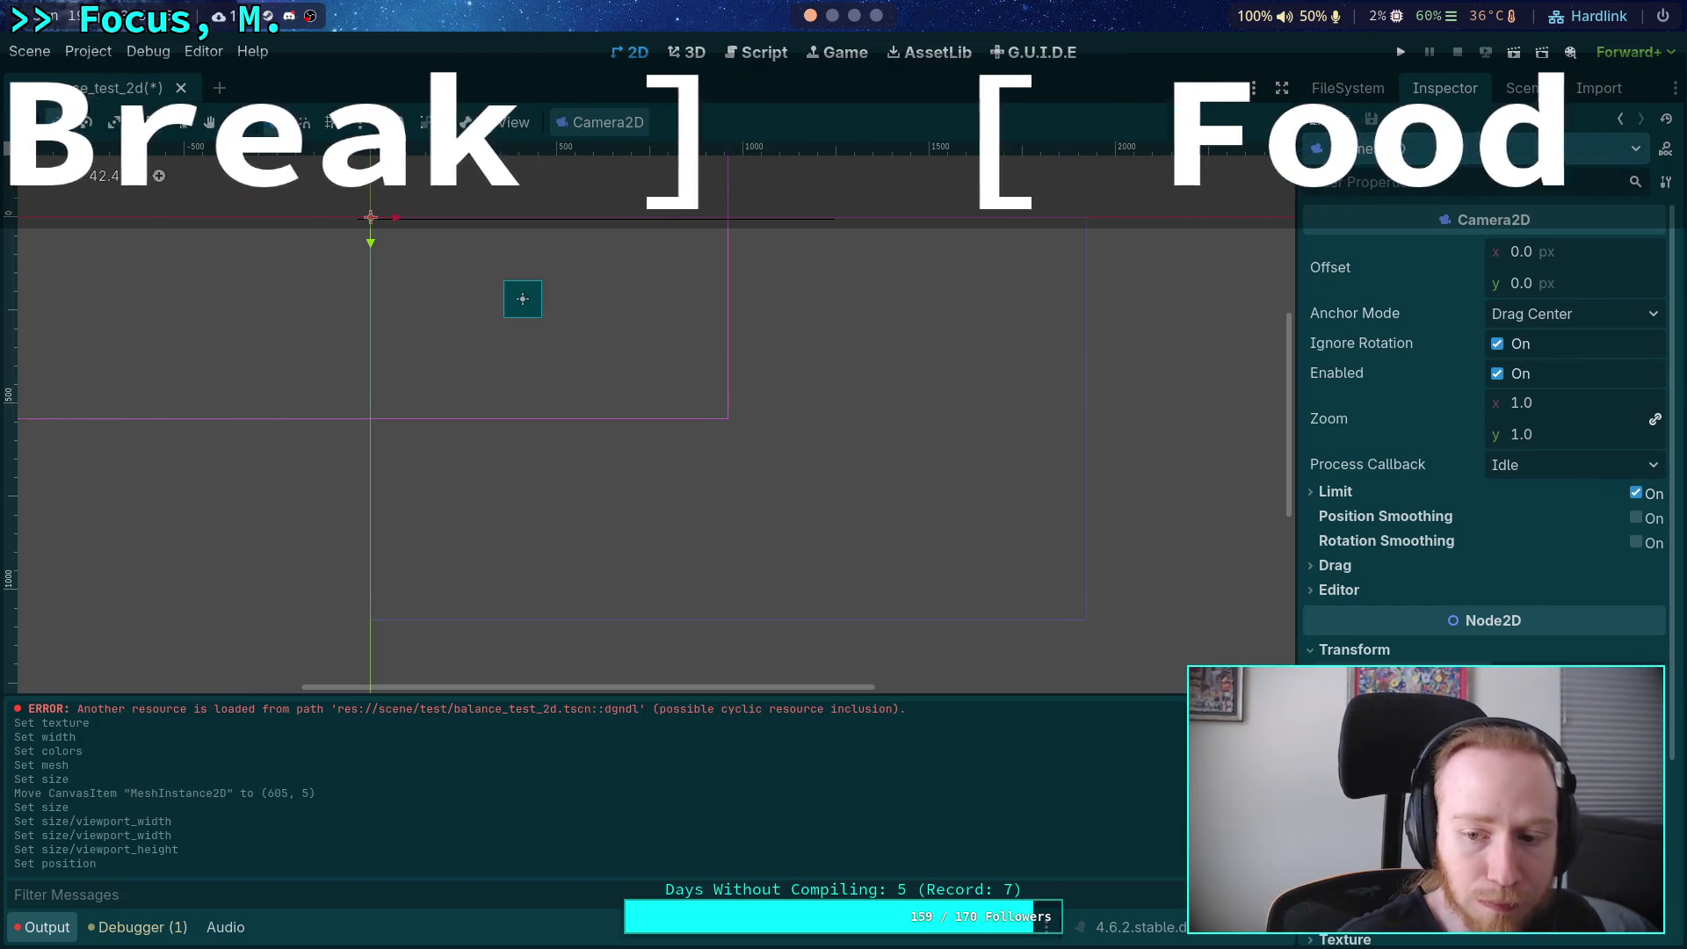
{"action": "key", "text": "Return"}
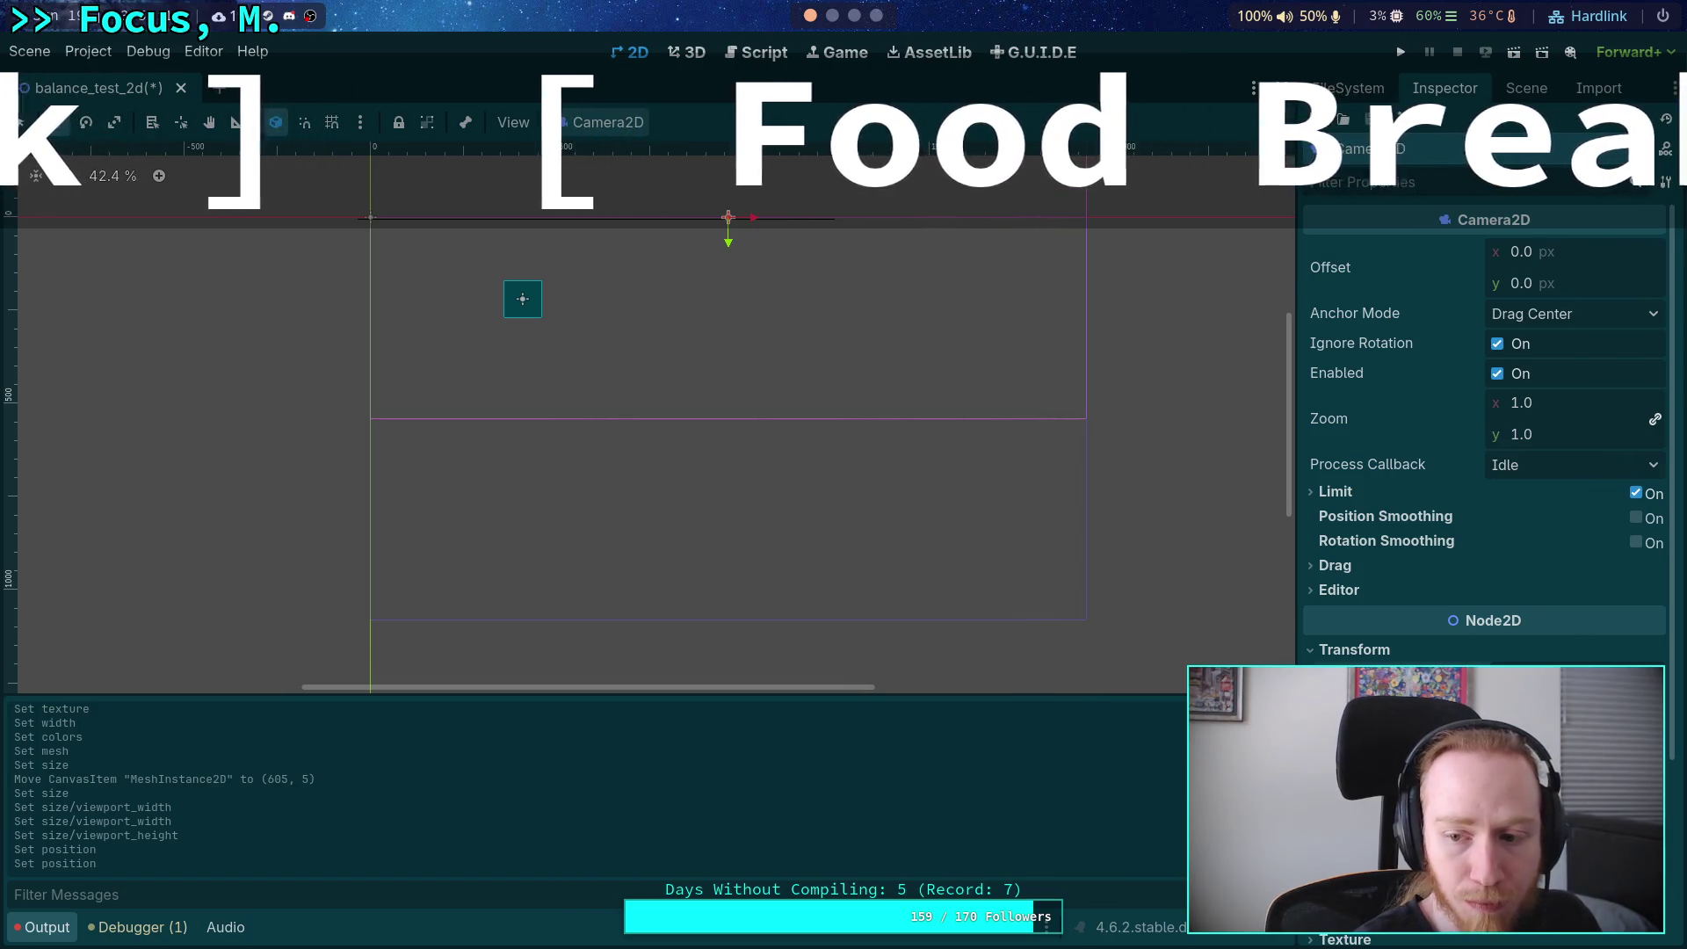
{"action": "key", "text": "Return"}
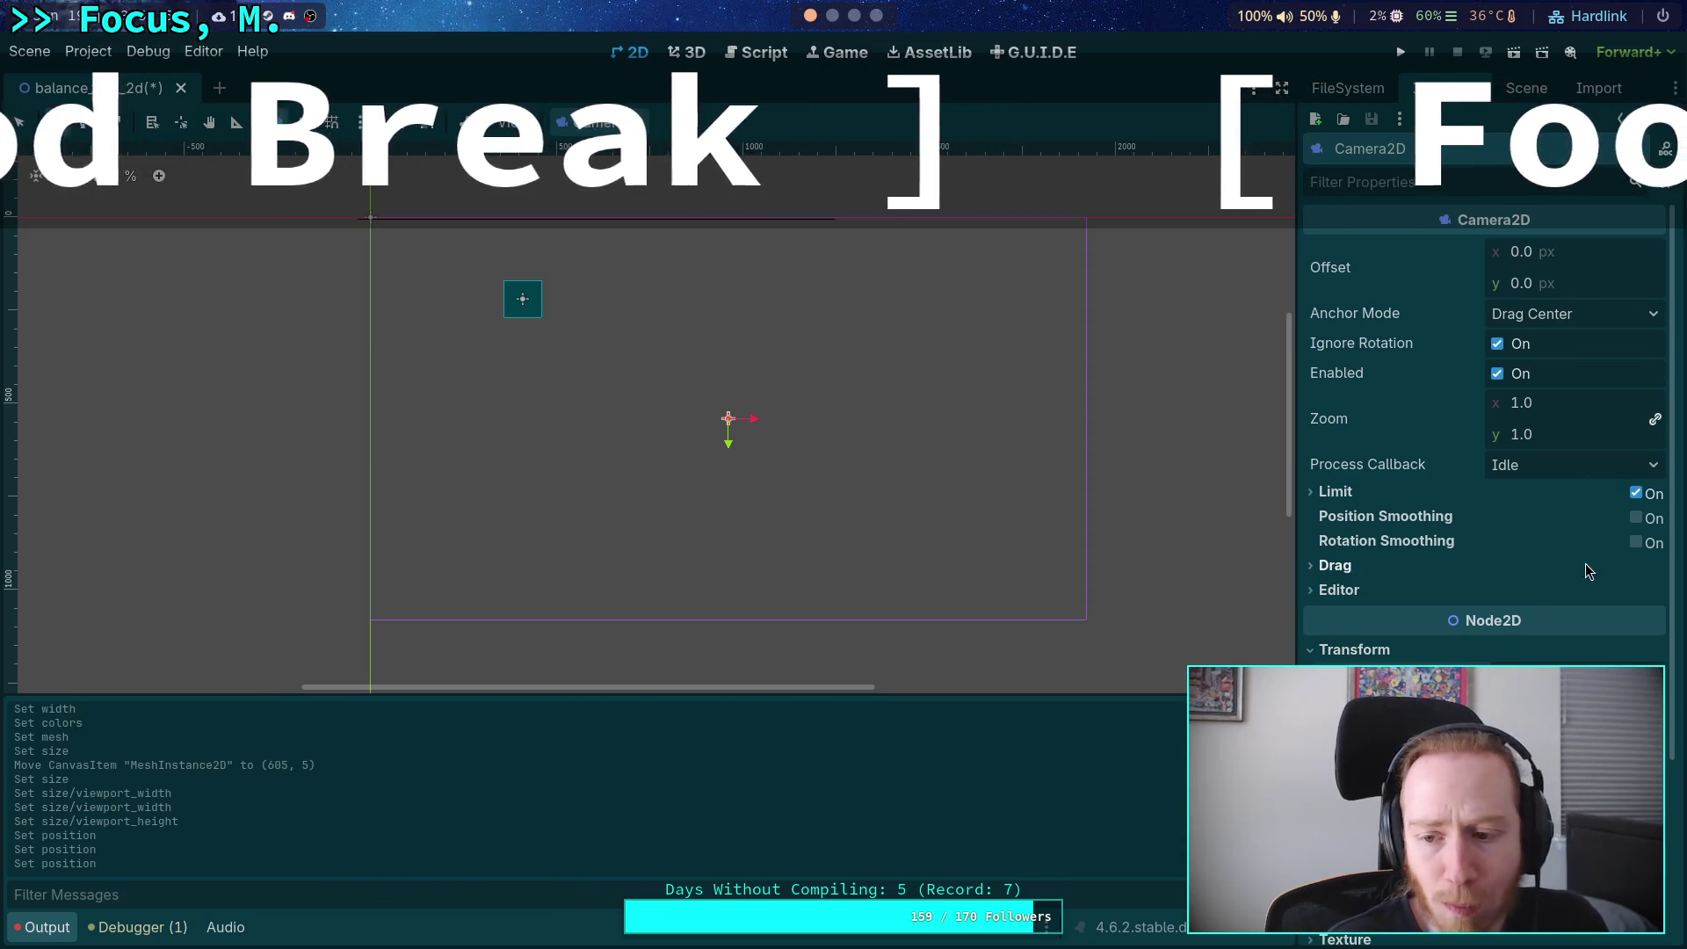
{"action": "left_click", "coordinate": [1526, 91]}
Set the standalone background MeshInstance2D's mesh size to 1920 × 1080.
{"action": "left_click", "coordinate": [1402, 266]}
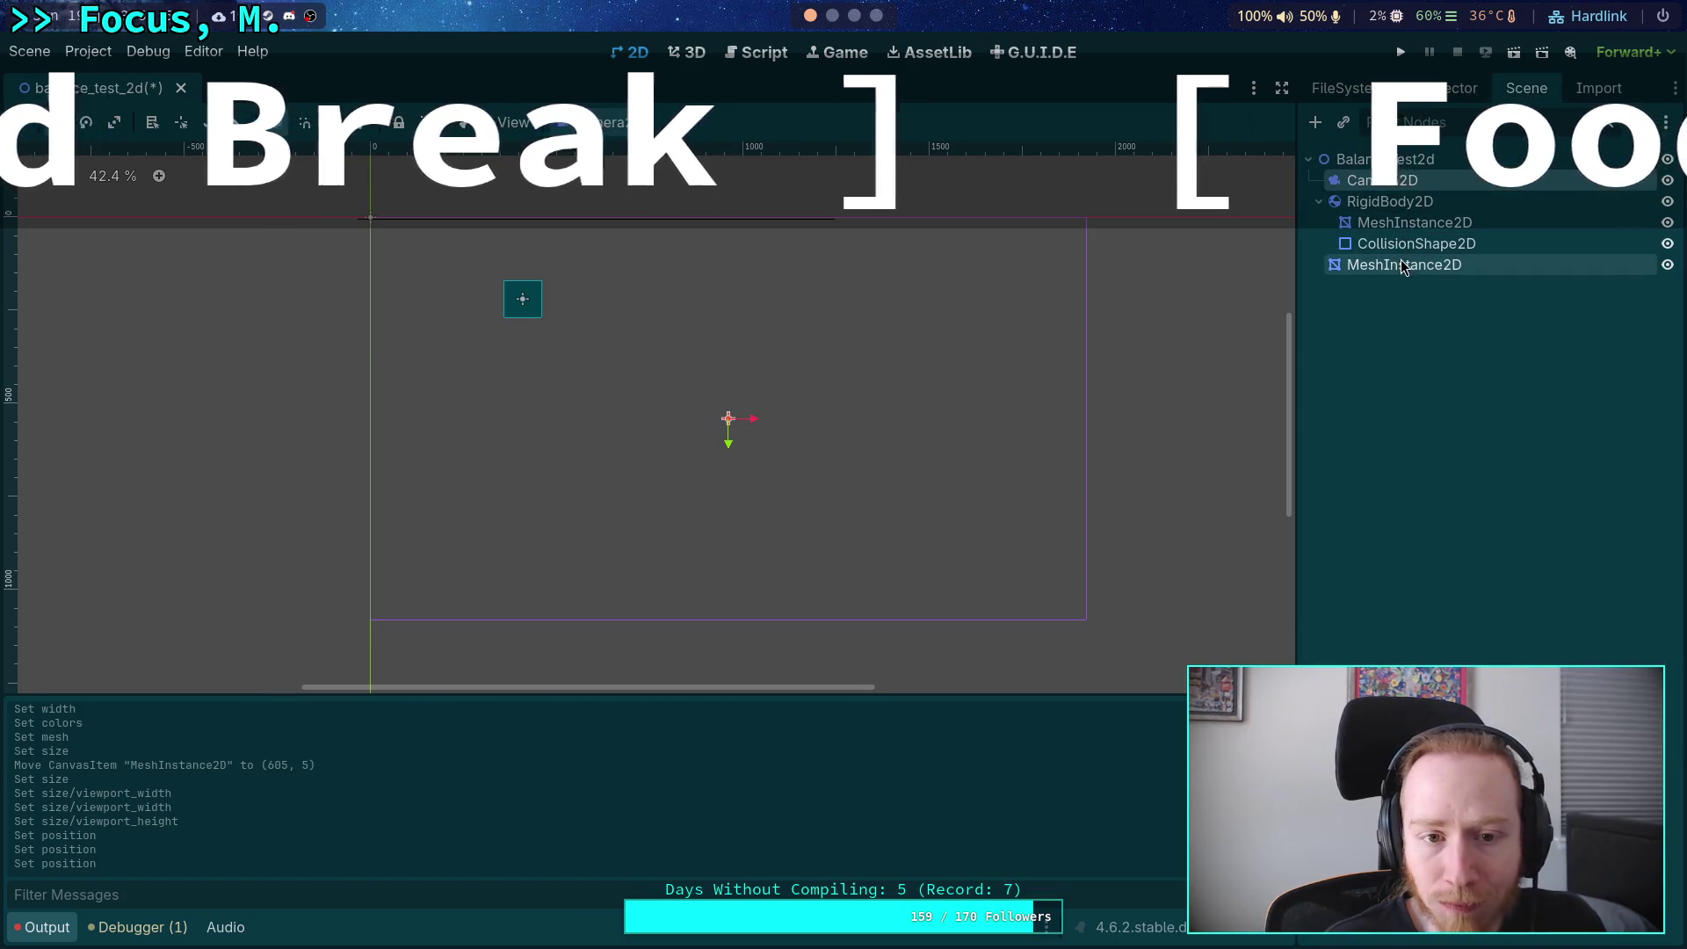
{"action": "left_click", "coordinate": [1424, 91]}
{"action": "type", "text": "1920"}
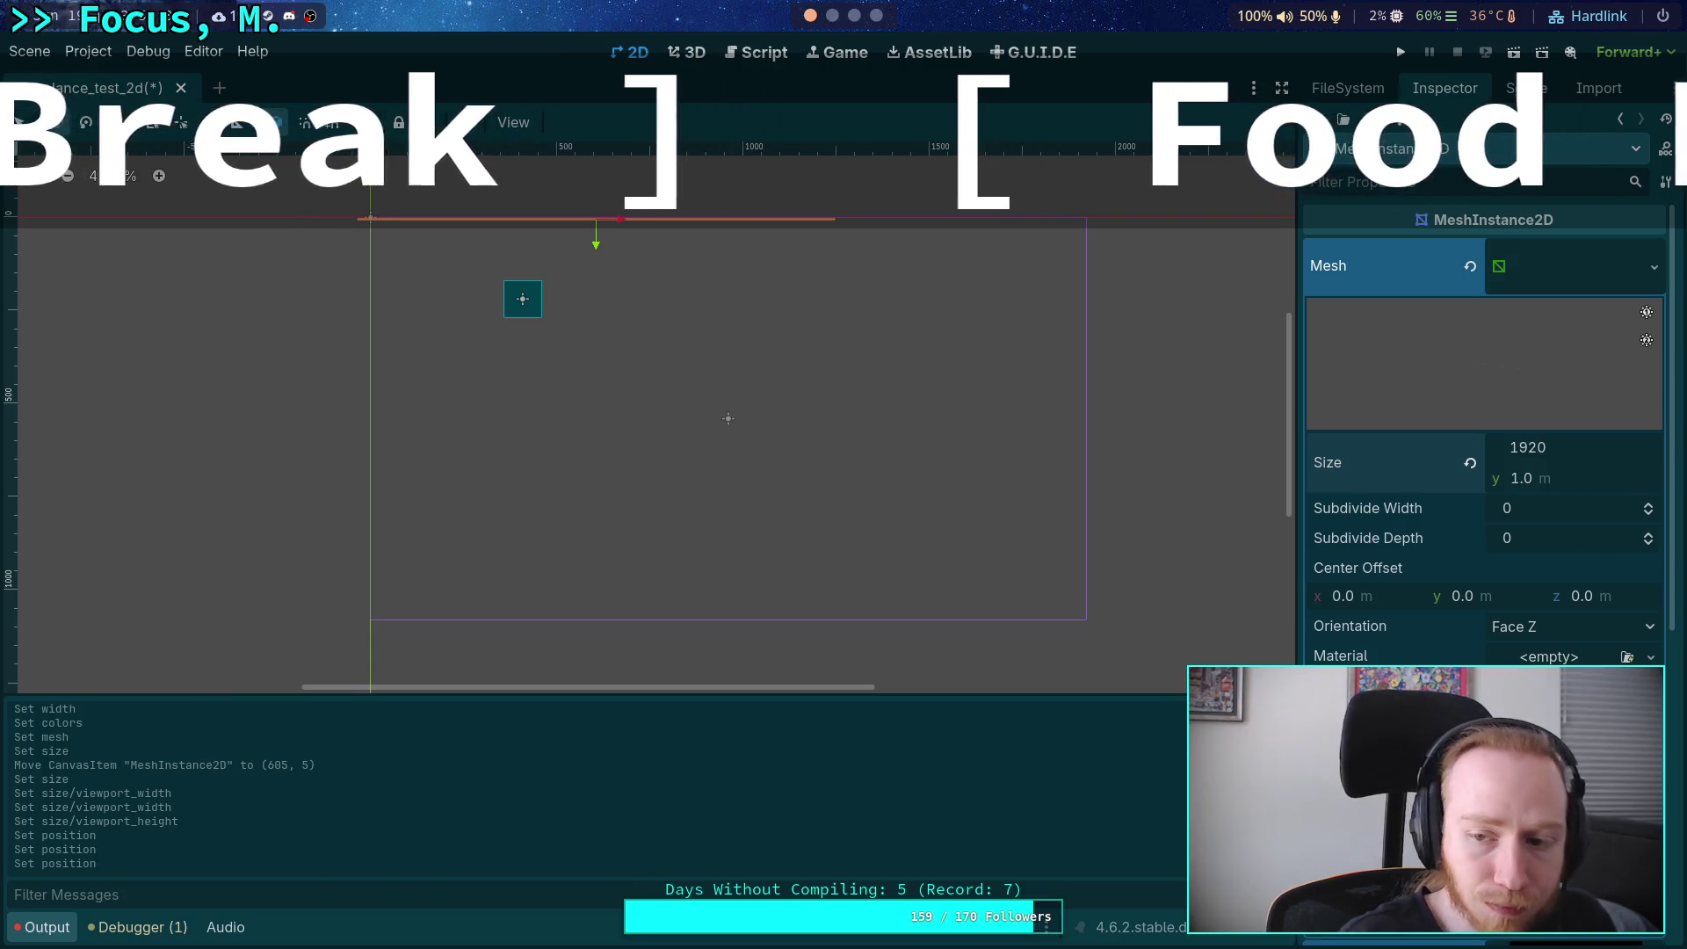
{"action": "key", "text": "Tab"}
{"action": "type", "text": "10"}
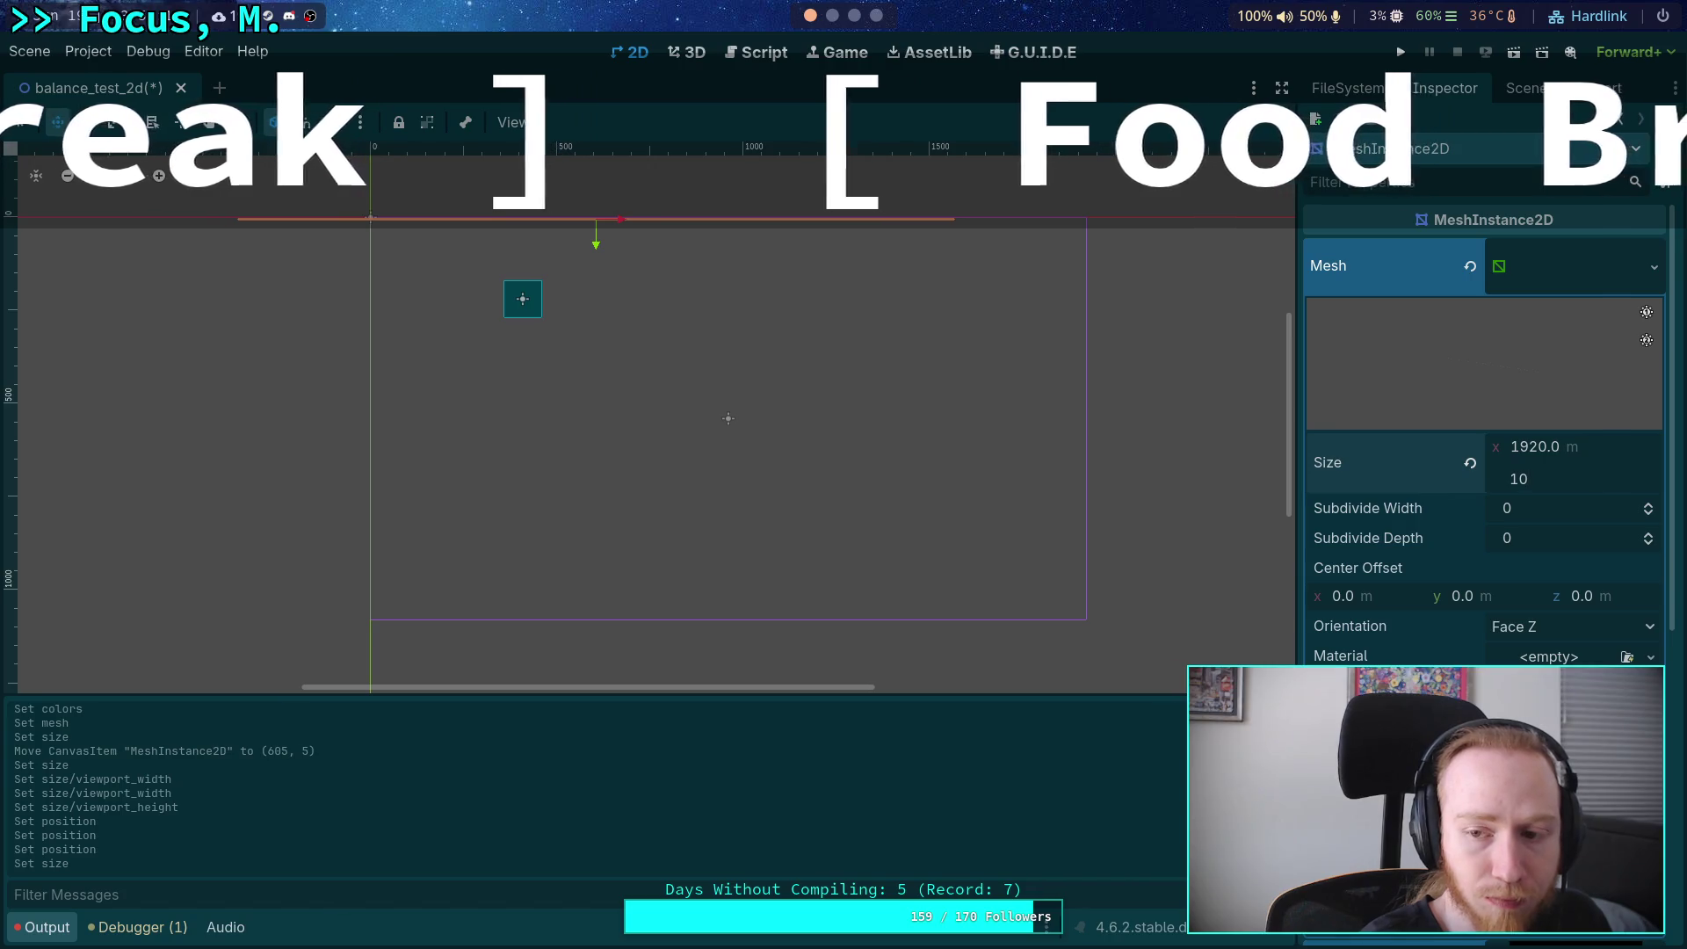
{"action": "type", "text": "80"}
{"action": "key", "text": "Return"}
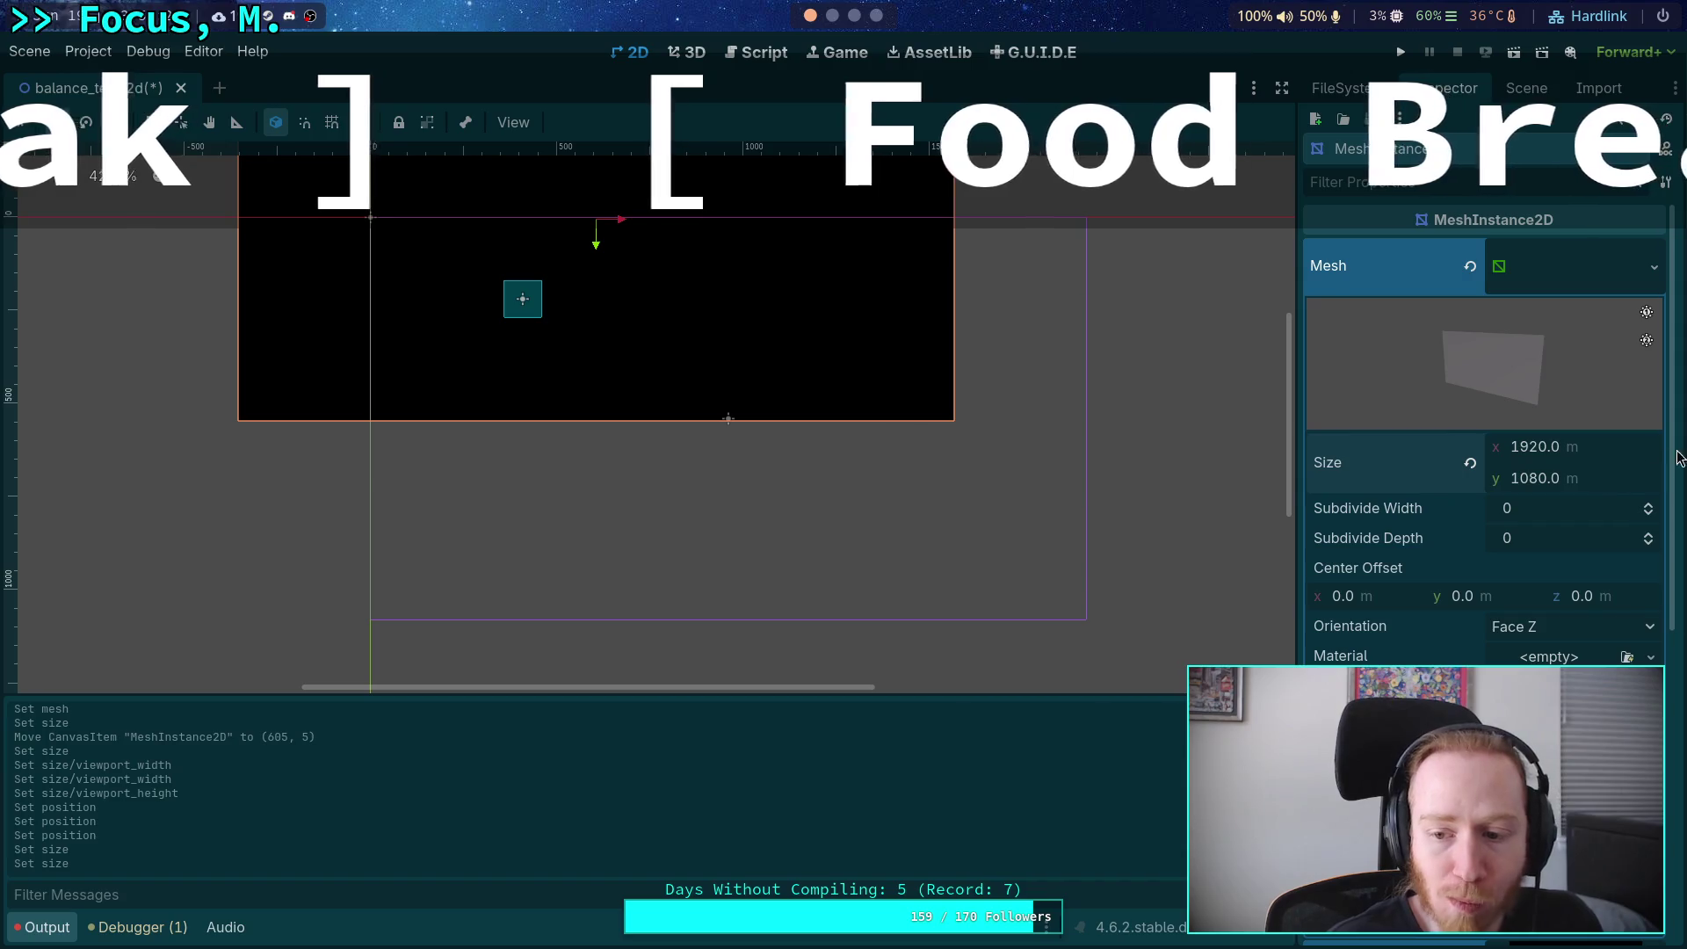
{"action": "left_click", "coordinate": [1574, 271]}
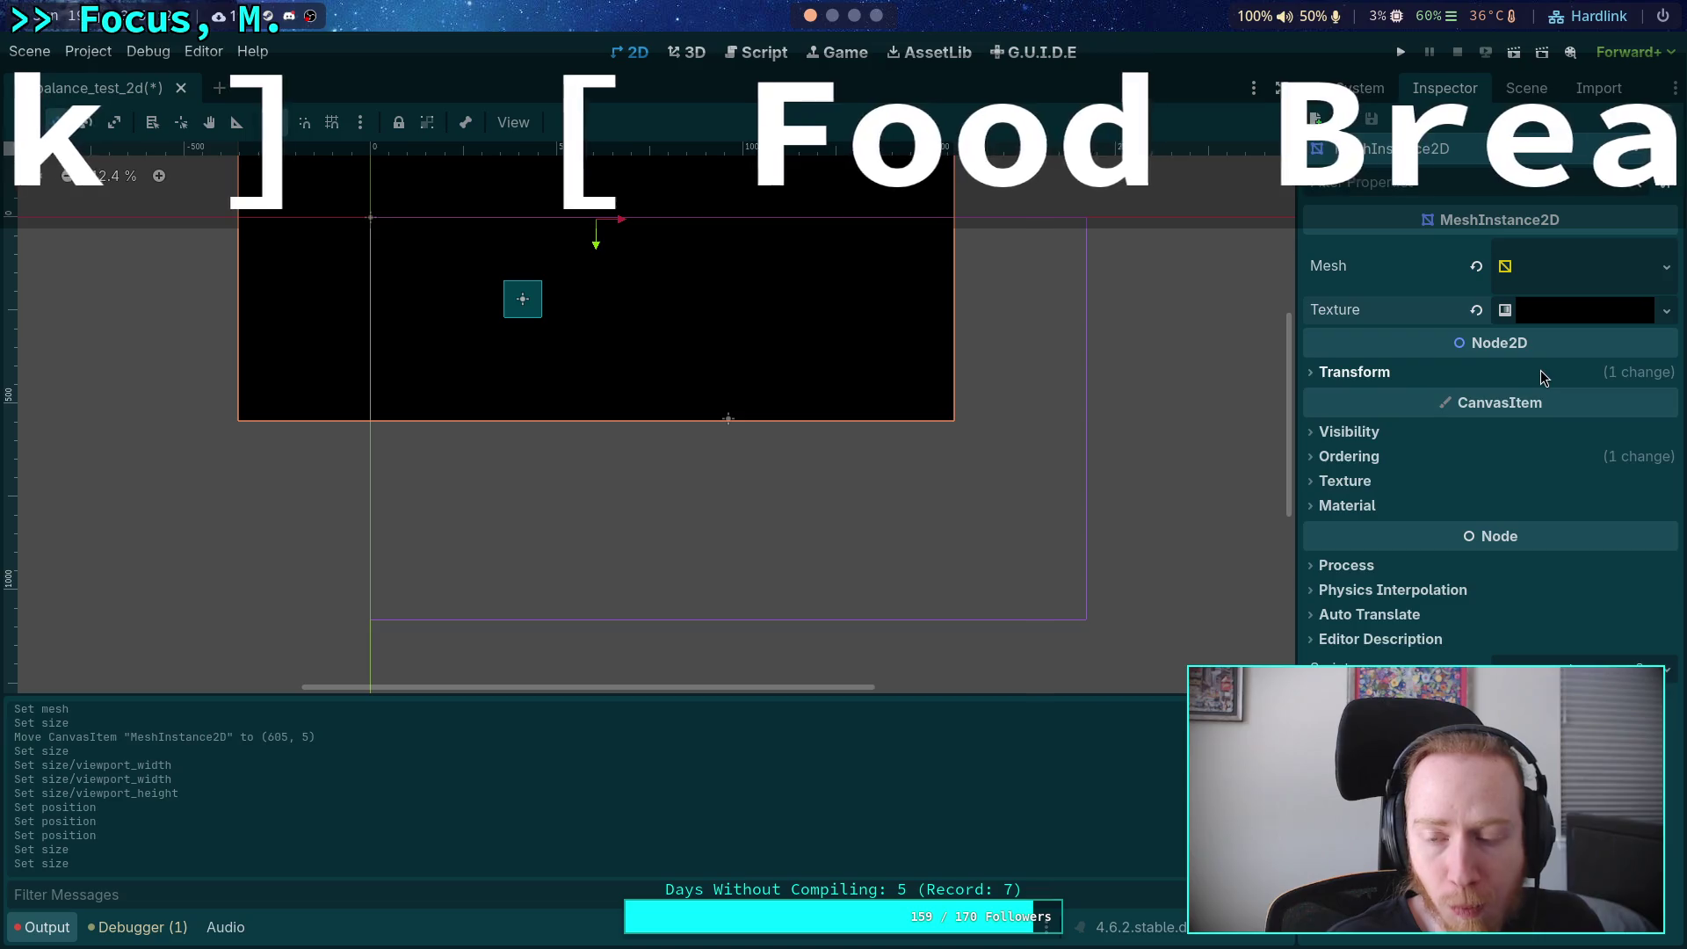
Set the background mesh's Transform Position x to 960.
{"action": "left_click", "coordinate": [1354, 372]}
{"action": "left_click", "coordinate": [1550, 398]}
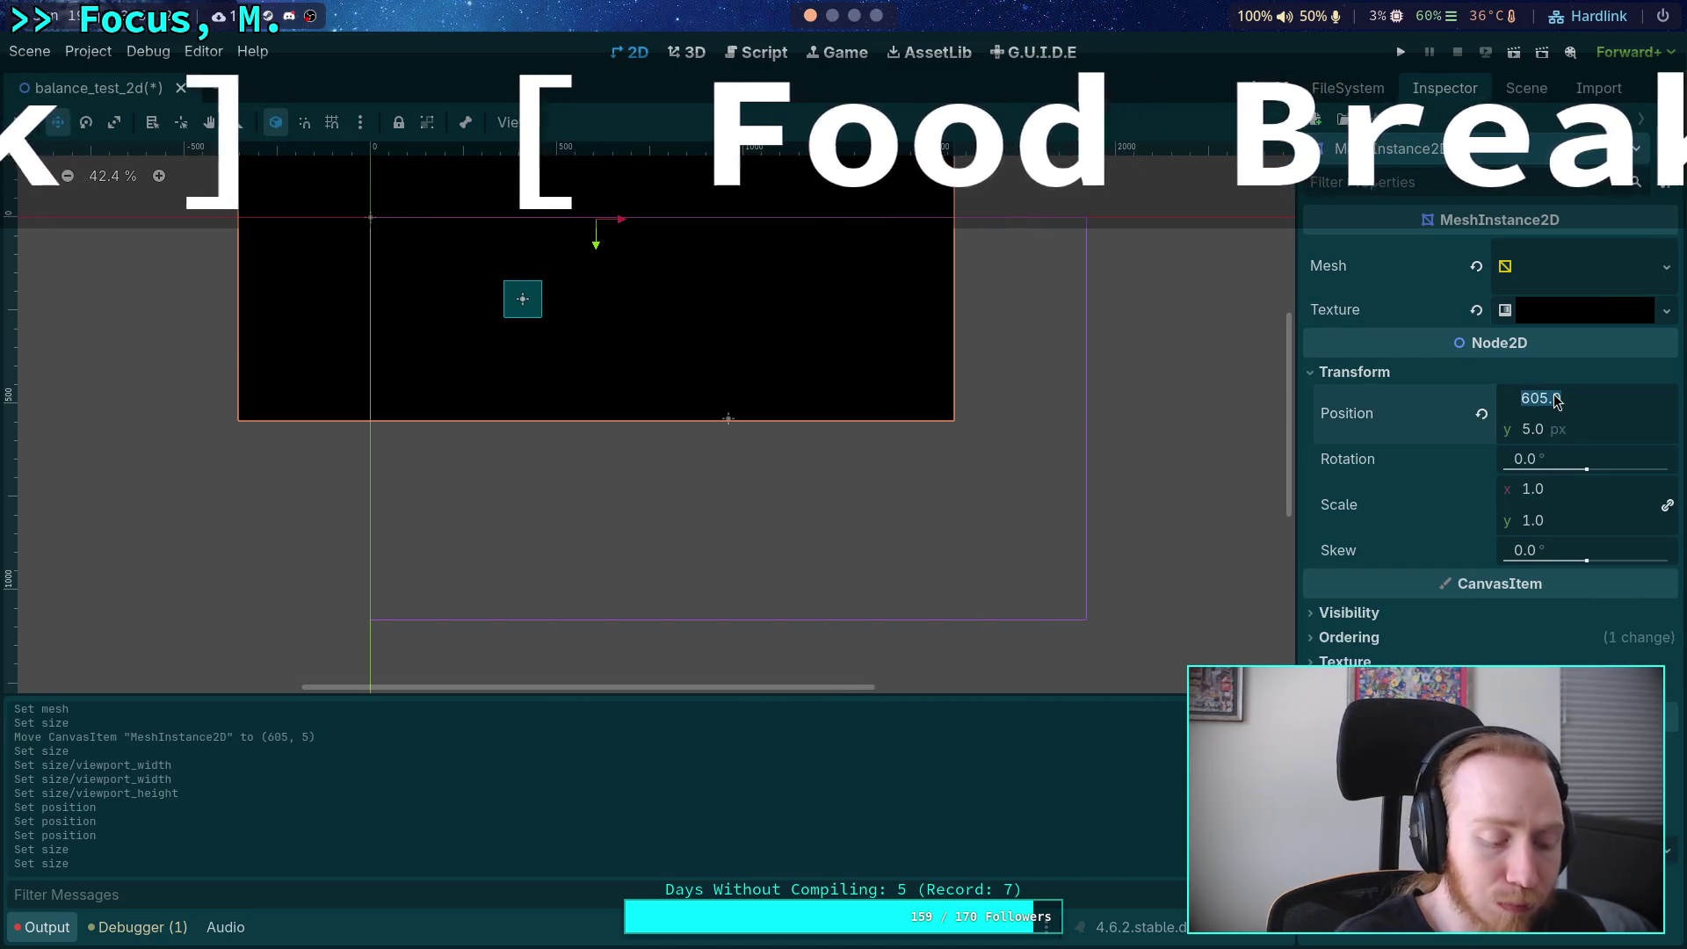
{"action": "type", "text": "5"}
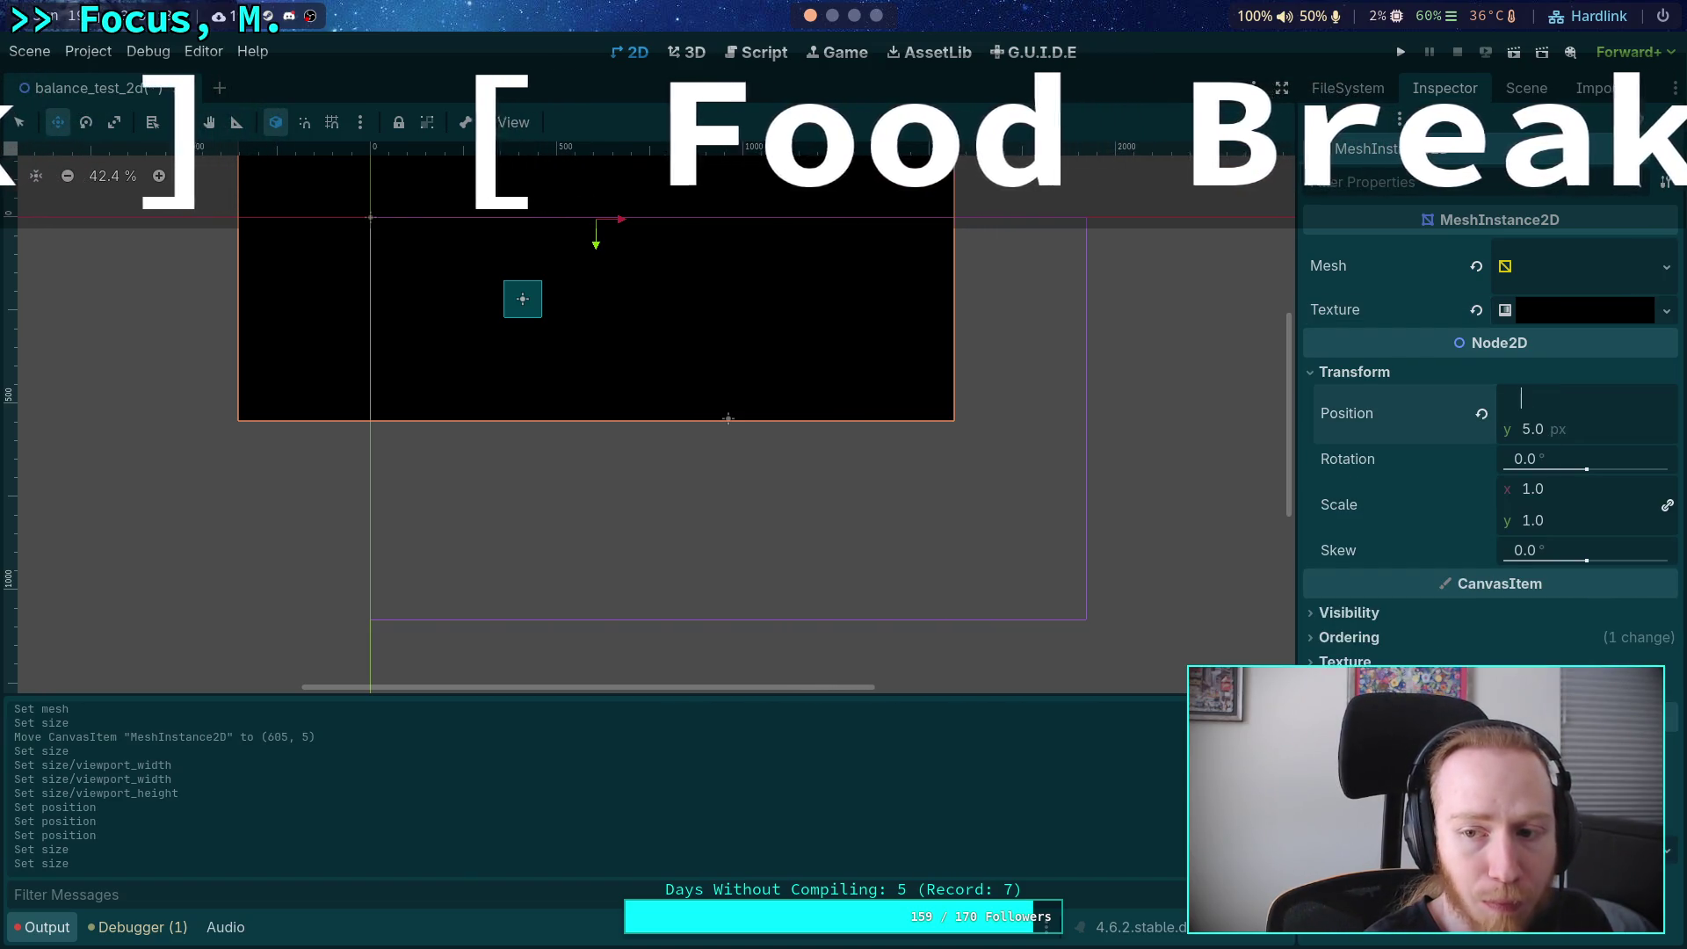
{"action": "key", "text": "BackSpace"}
{"action": "type", "text": "640"}
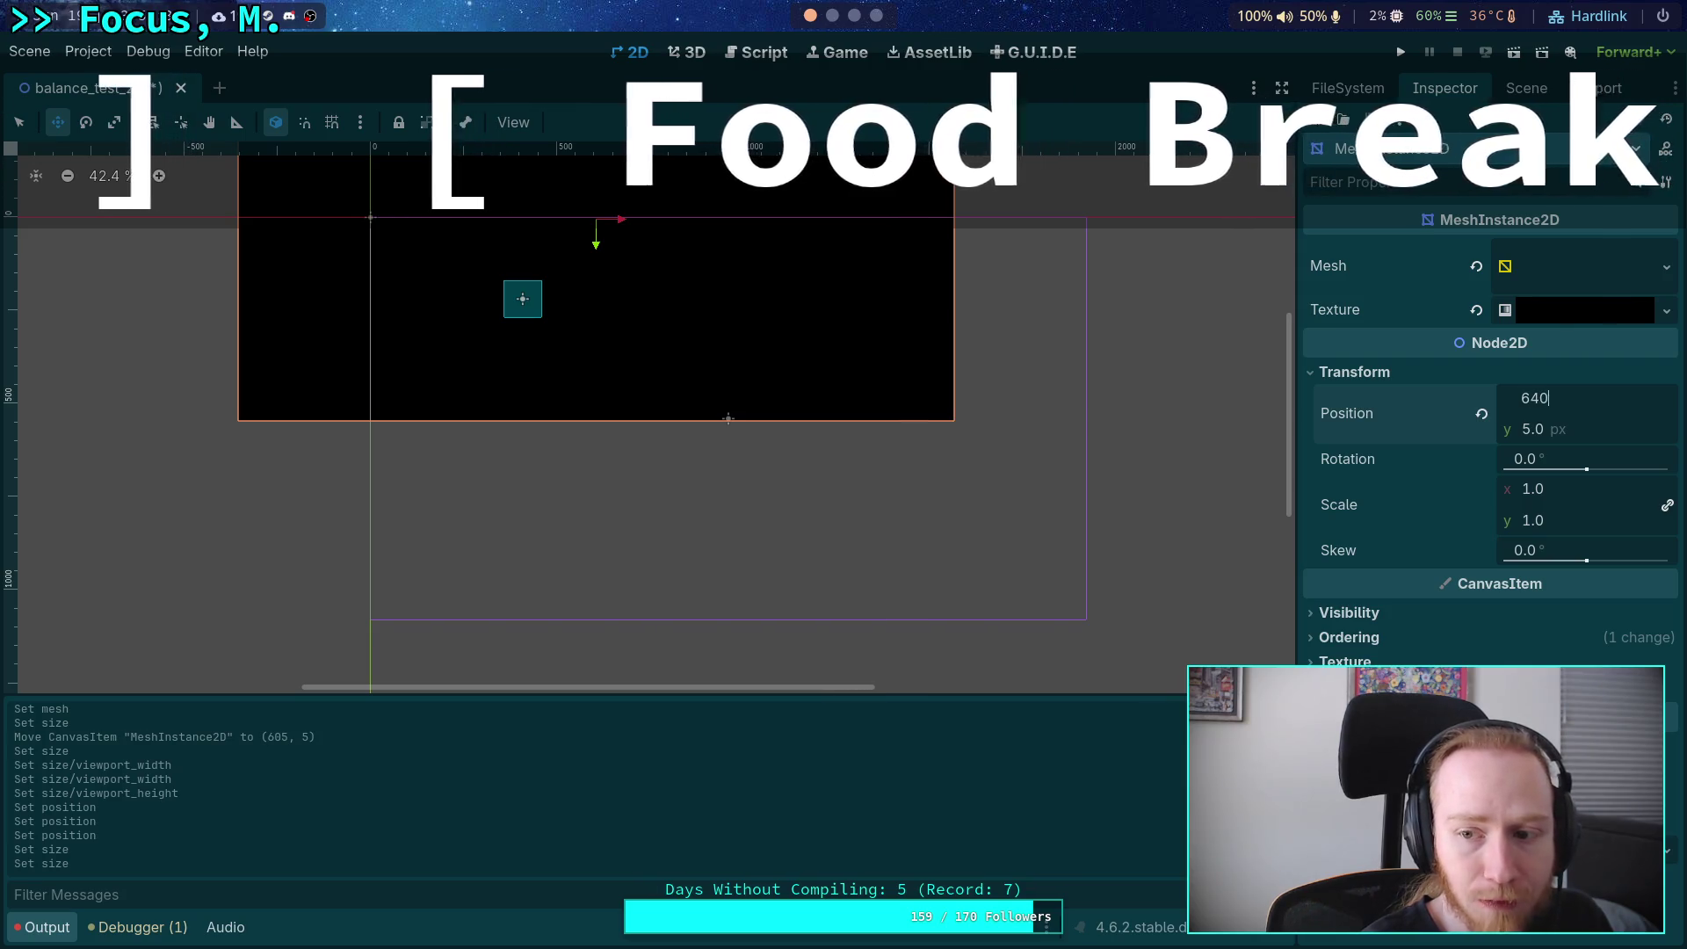
{"action": "key", "text": "Return"}
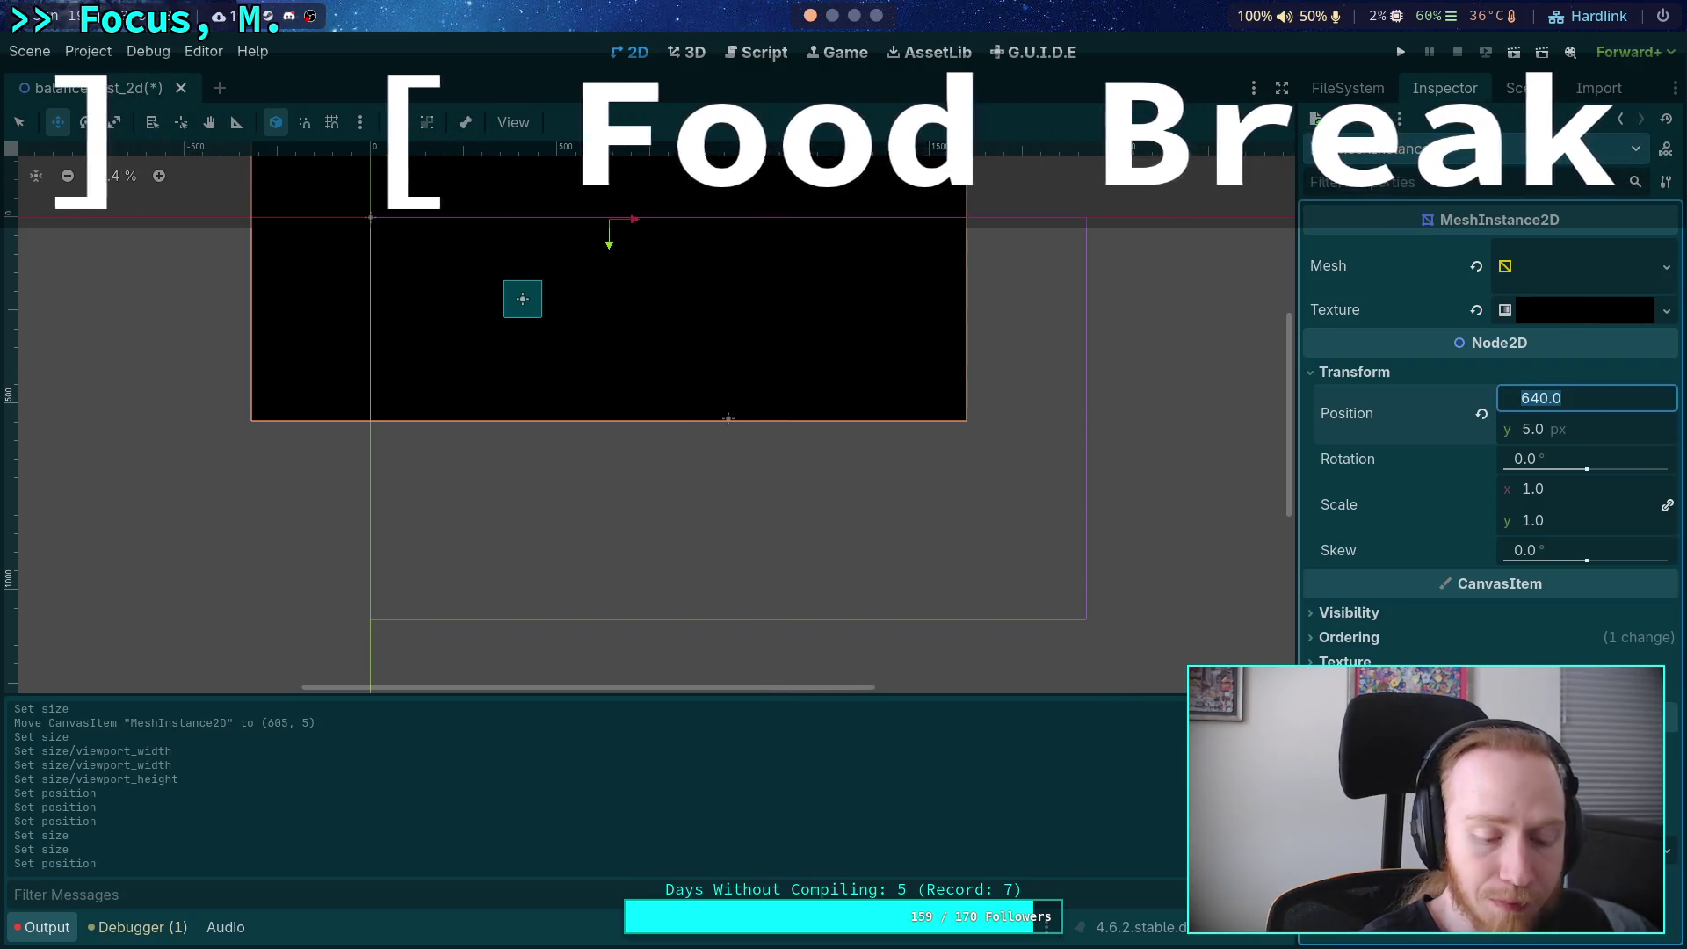
{"action": "type", "text": "8"}
{"action": "key", "text": "BackSpace"}
{"action": "type", "text": "95"}
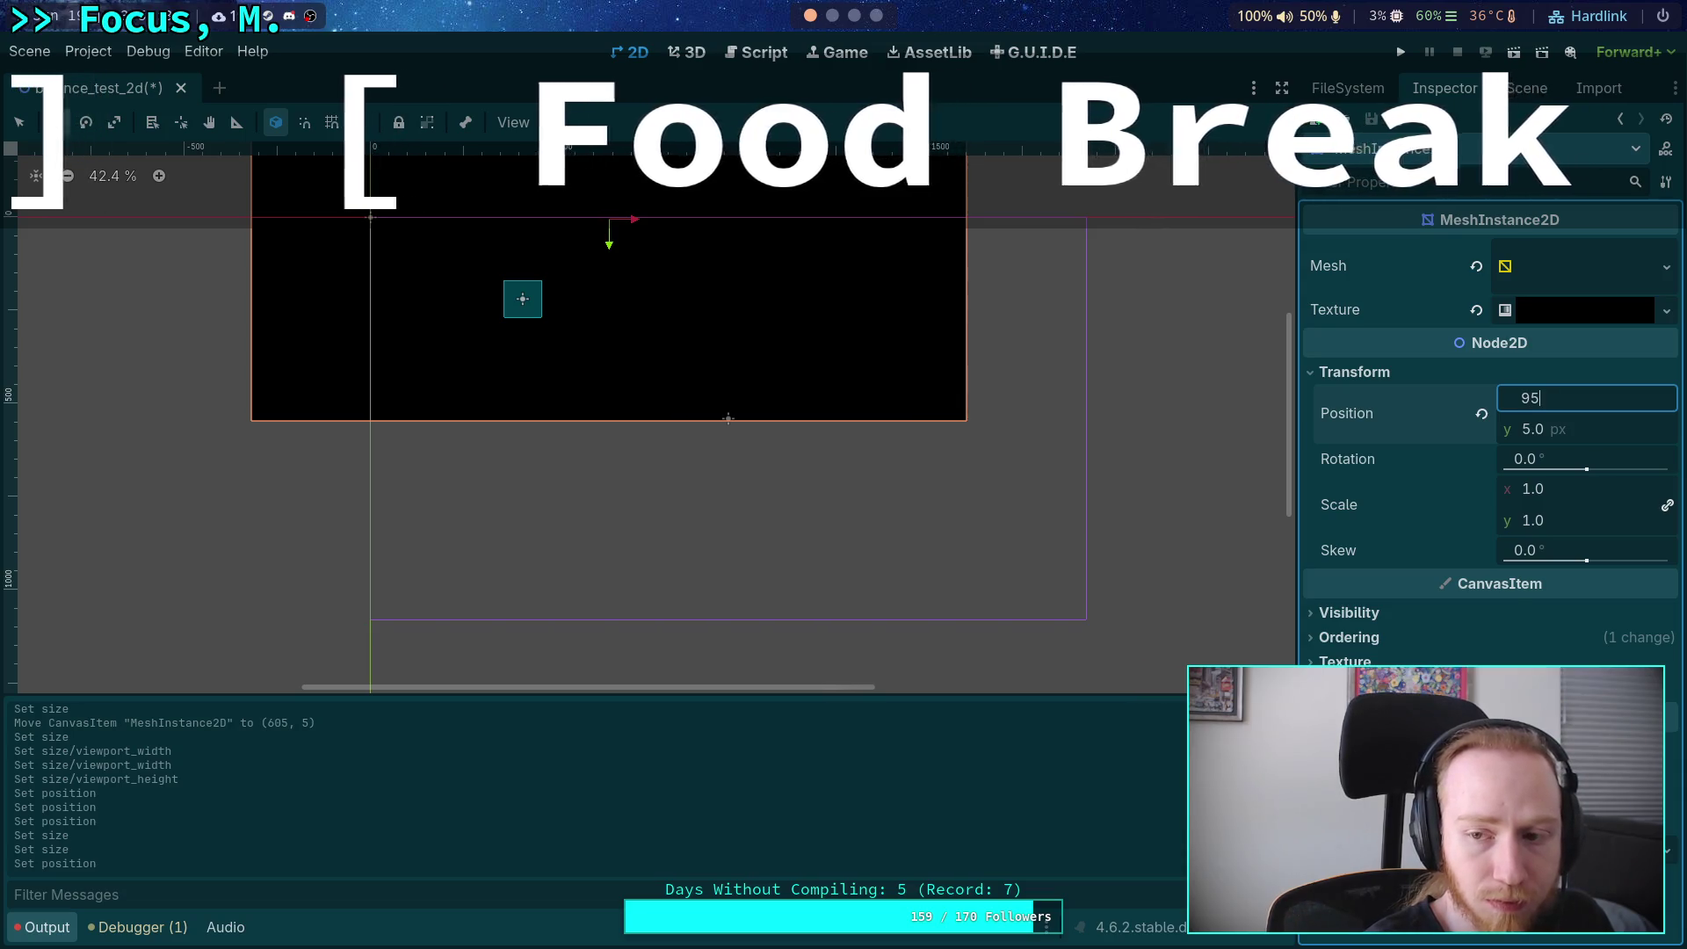
{"action": "key", "text": "BackSpace"}
{"action": "type", "text": "60"}
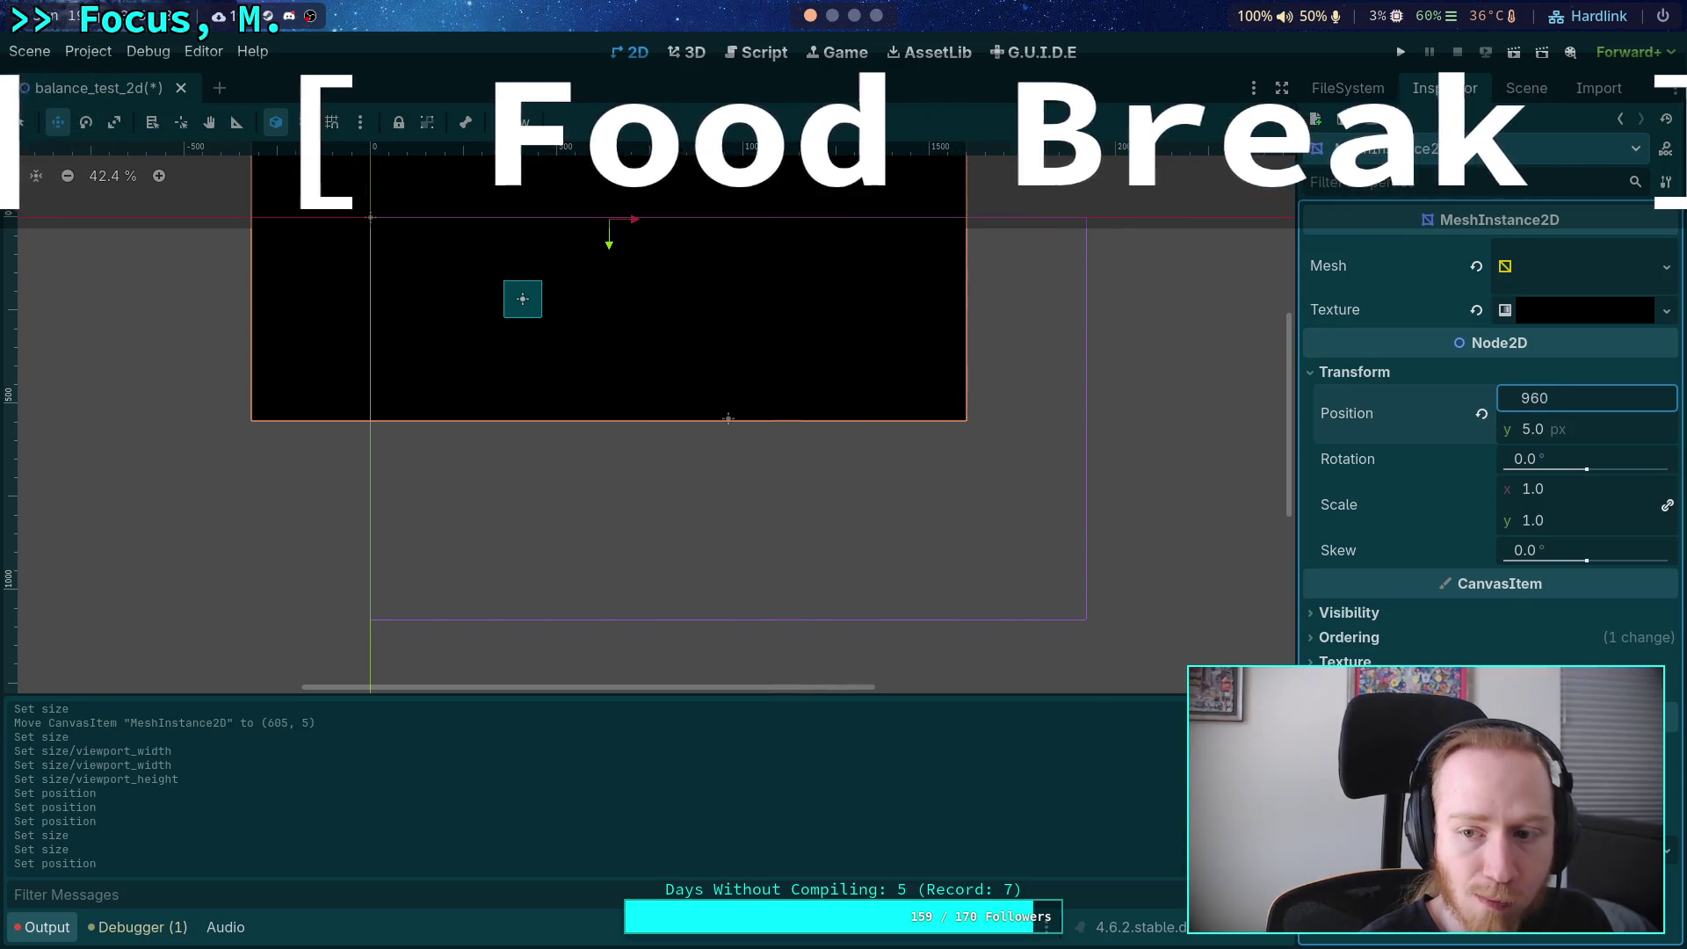
{"action": "key", "text": "Return"}
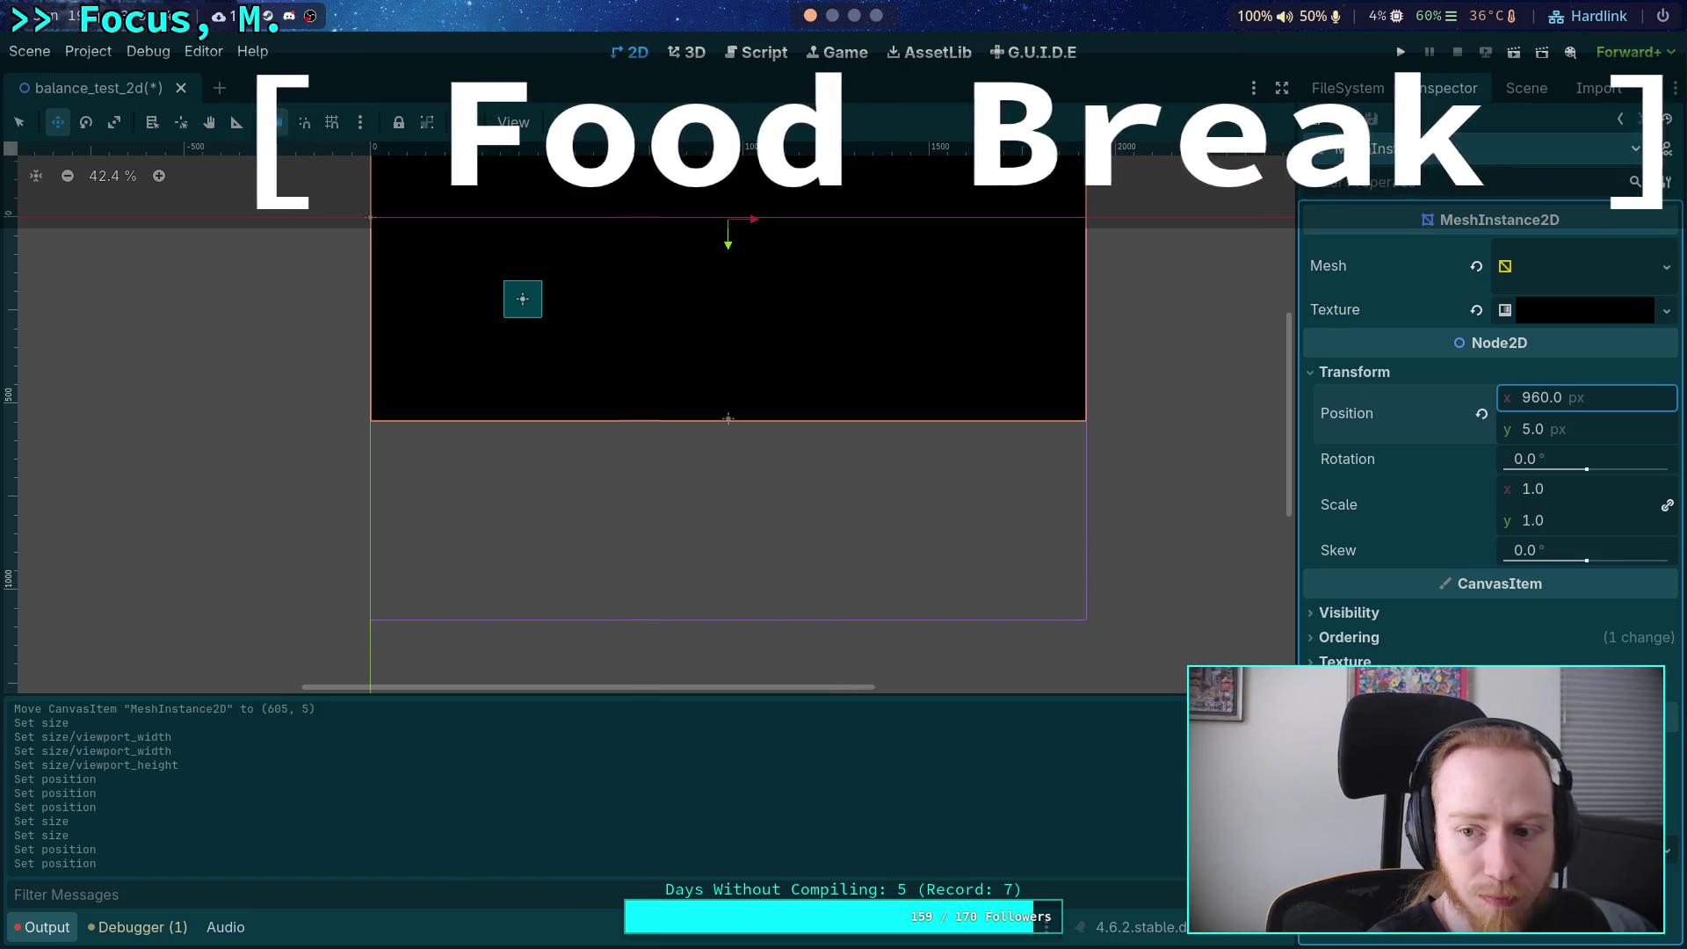
Set the background mesh's Position y to 540.
{"action": "left_click", "coordinate": [1564, 429]}
{"action": "type", "text": "5"}
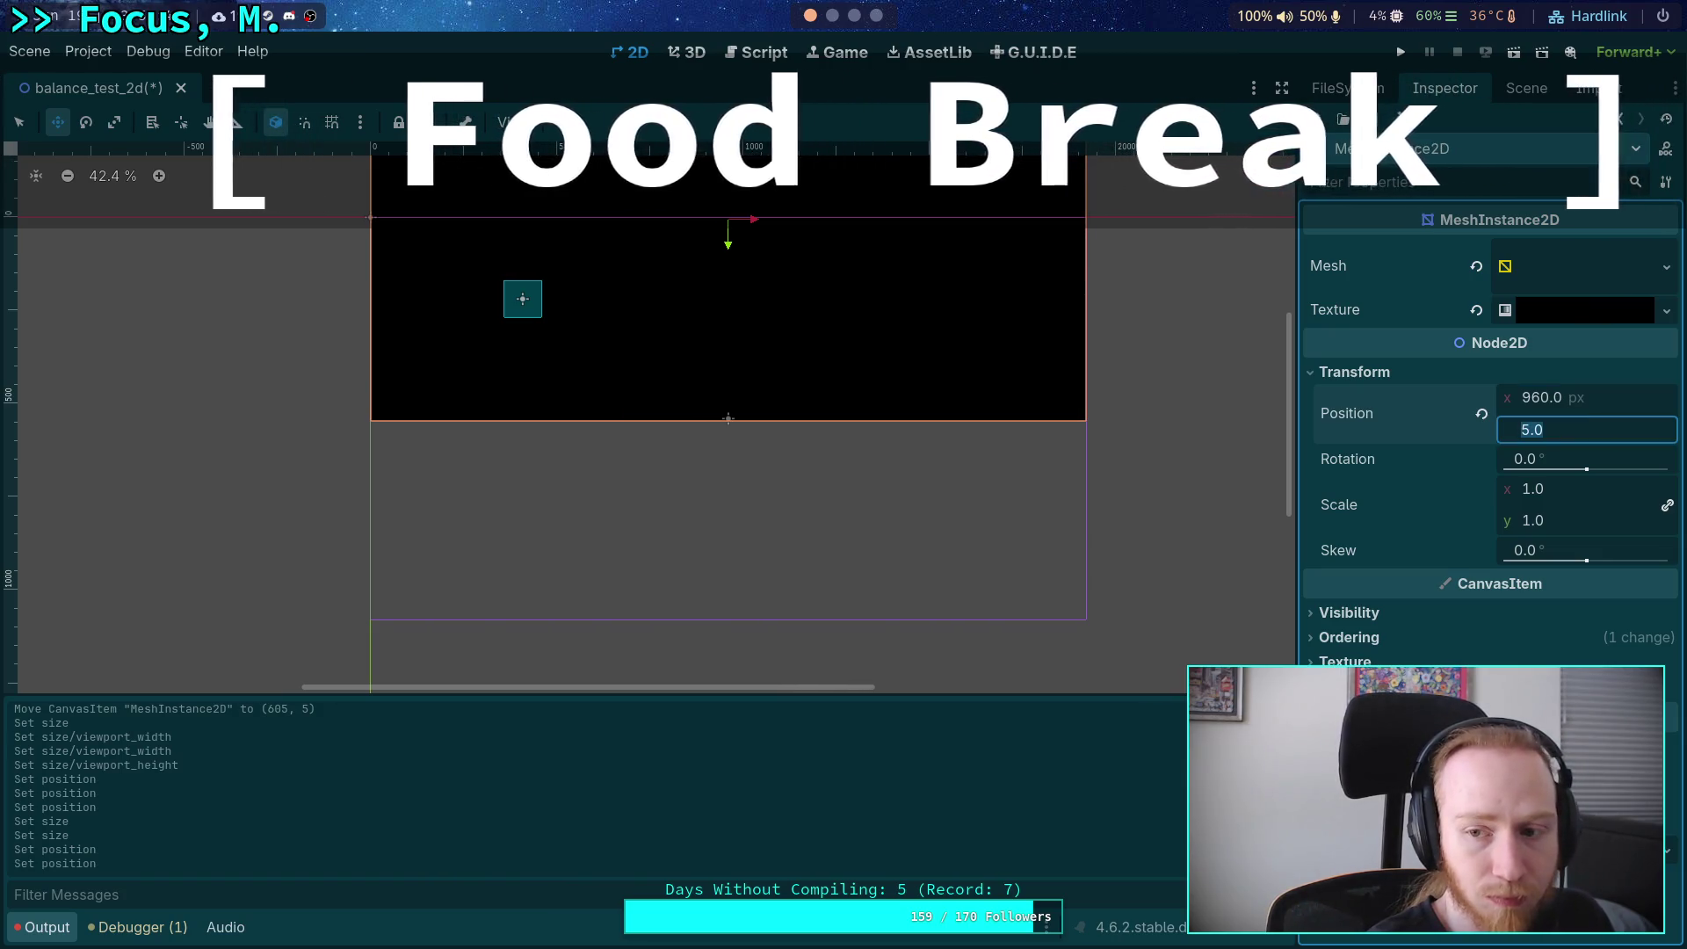
{"action": "type", "text": "490"}
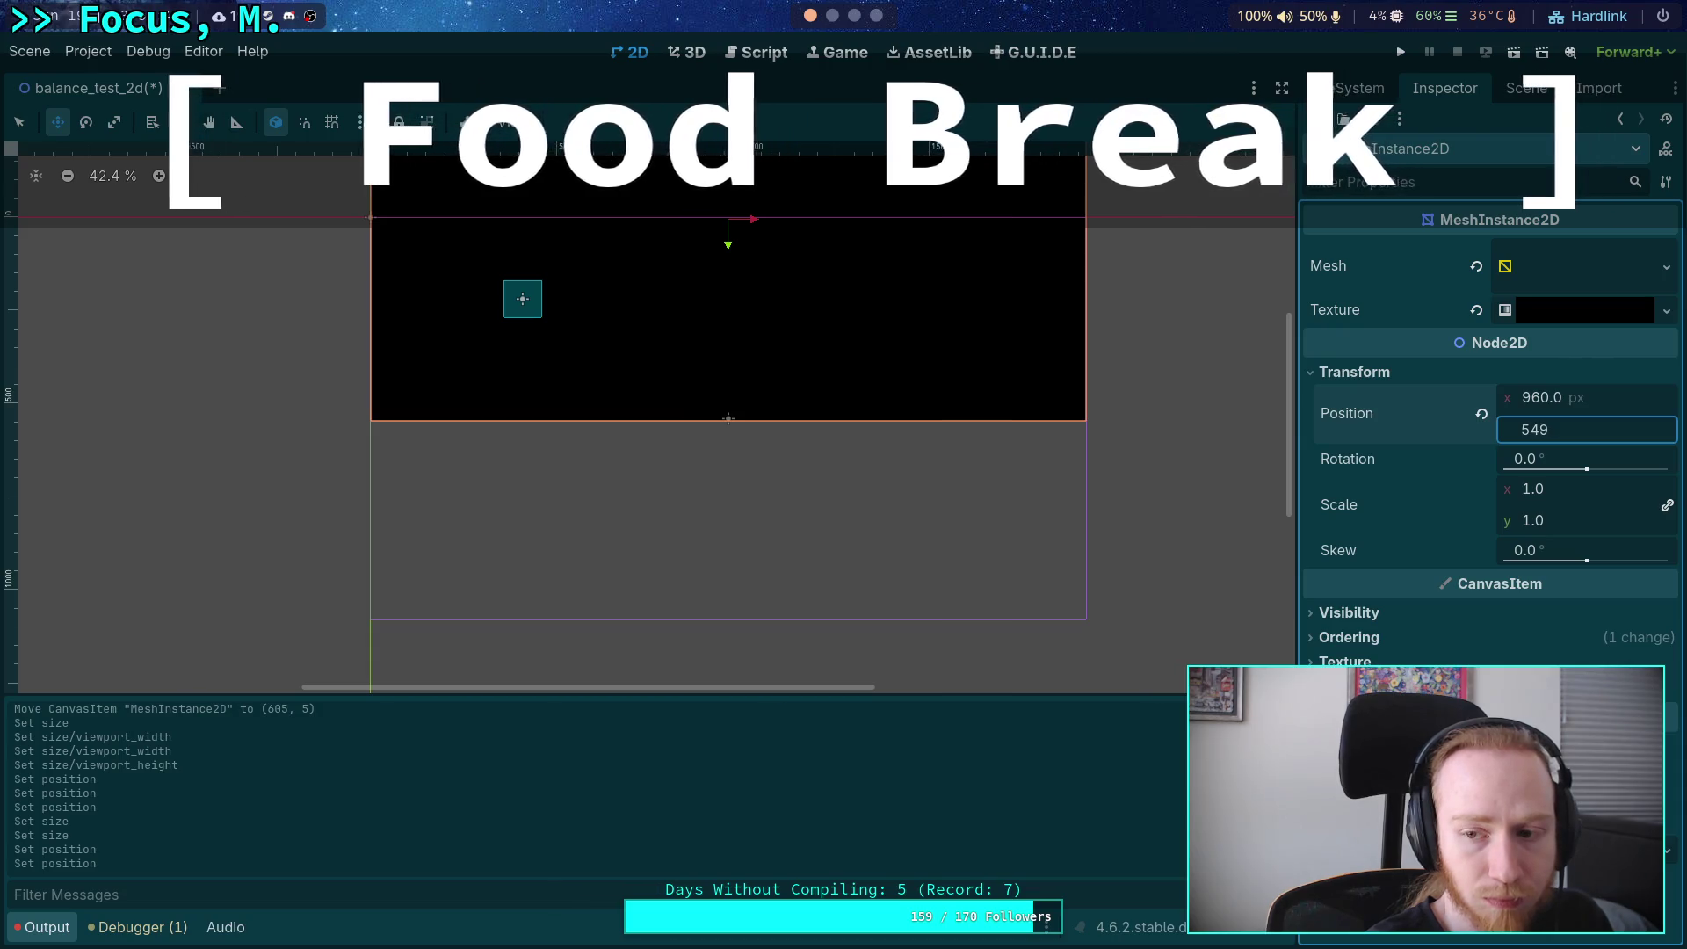
{"action": "key", "text": "BackSpace"}
{"action": "key", "text": "BackSpace"}
{"action": "type", "text": "0"}
{"action": "key", "text": "Return"}
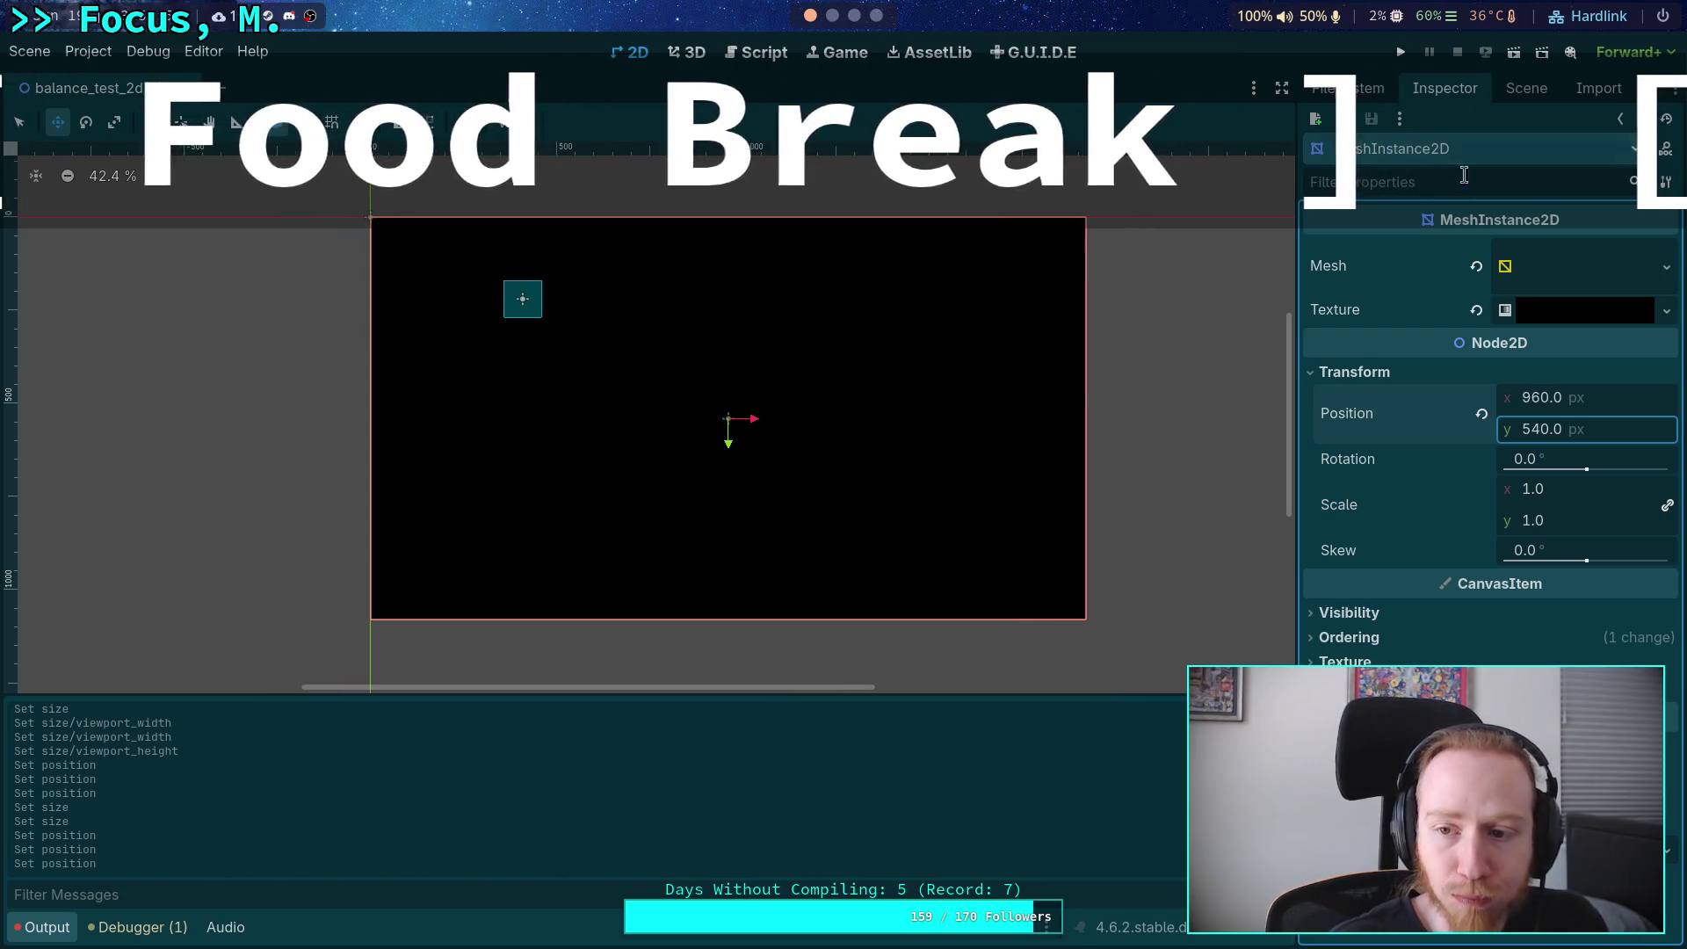
{"action": "left_click", "coordinate": [1526, 88]}
{"action": "left_click", "coordinate": [1406, 219]}
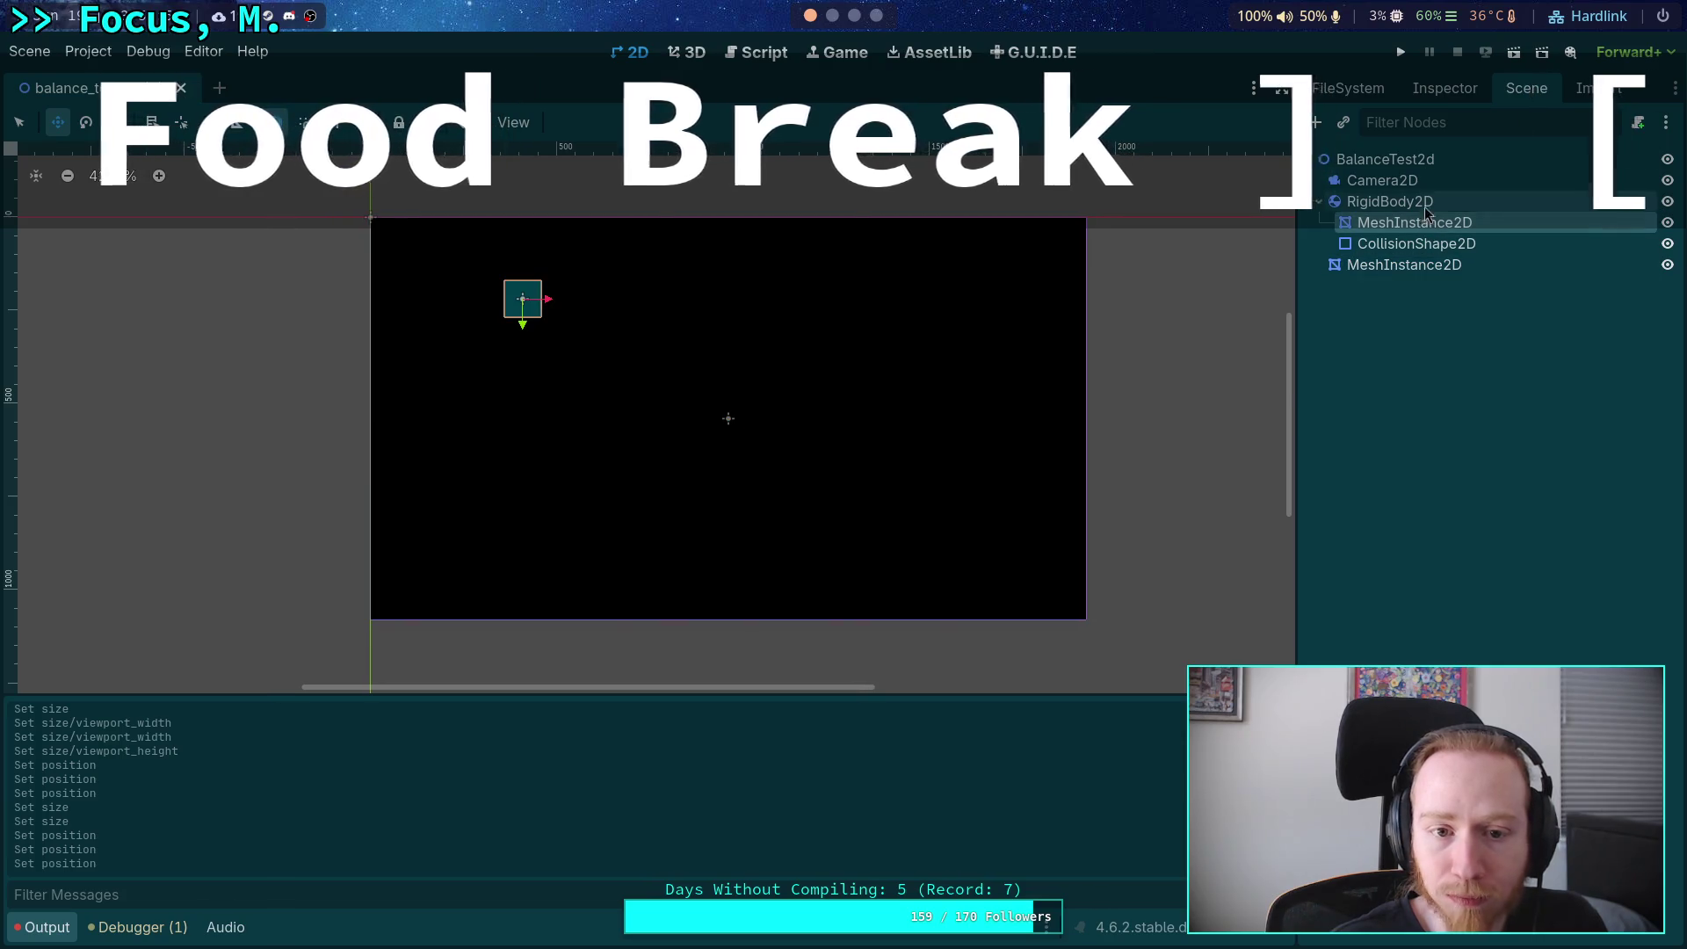
Change the RigidBody2D square mesh's gradient texture colour from black to white.
{"action": "left_click", "coordinate": [1438, 91]}
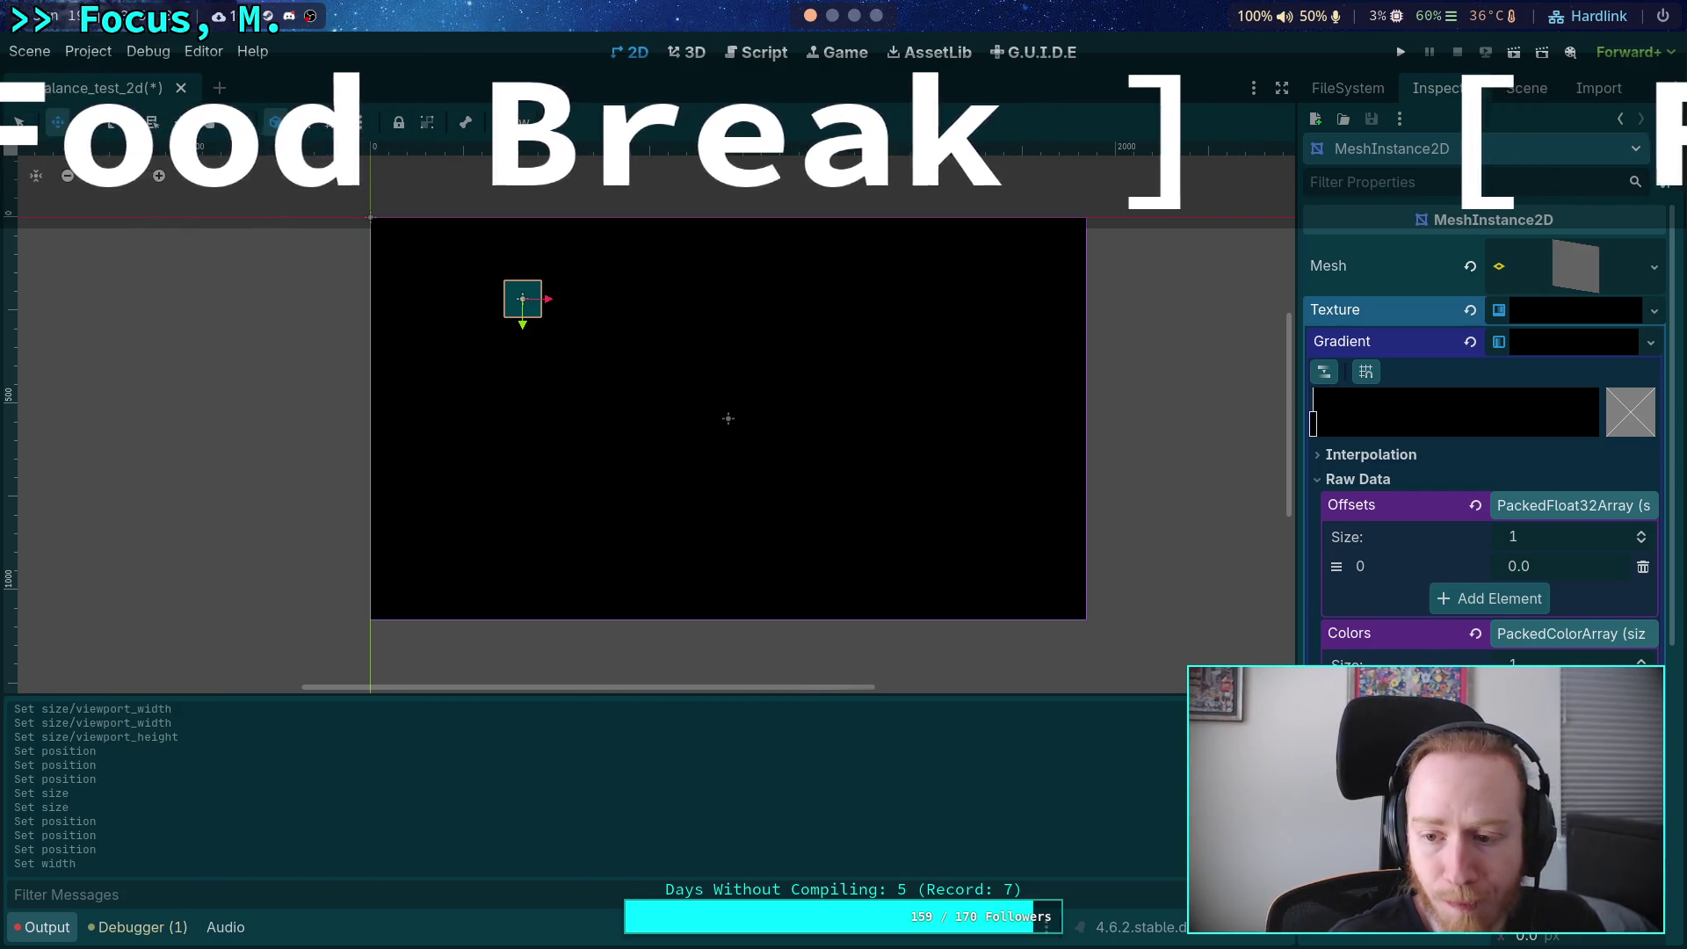
{"action": "left_click", "coordinate": [1630, 412]}
{"action": "left_click_drag", "start_coordinate": [1661, 338], "coordinate": [1661, 123]}
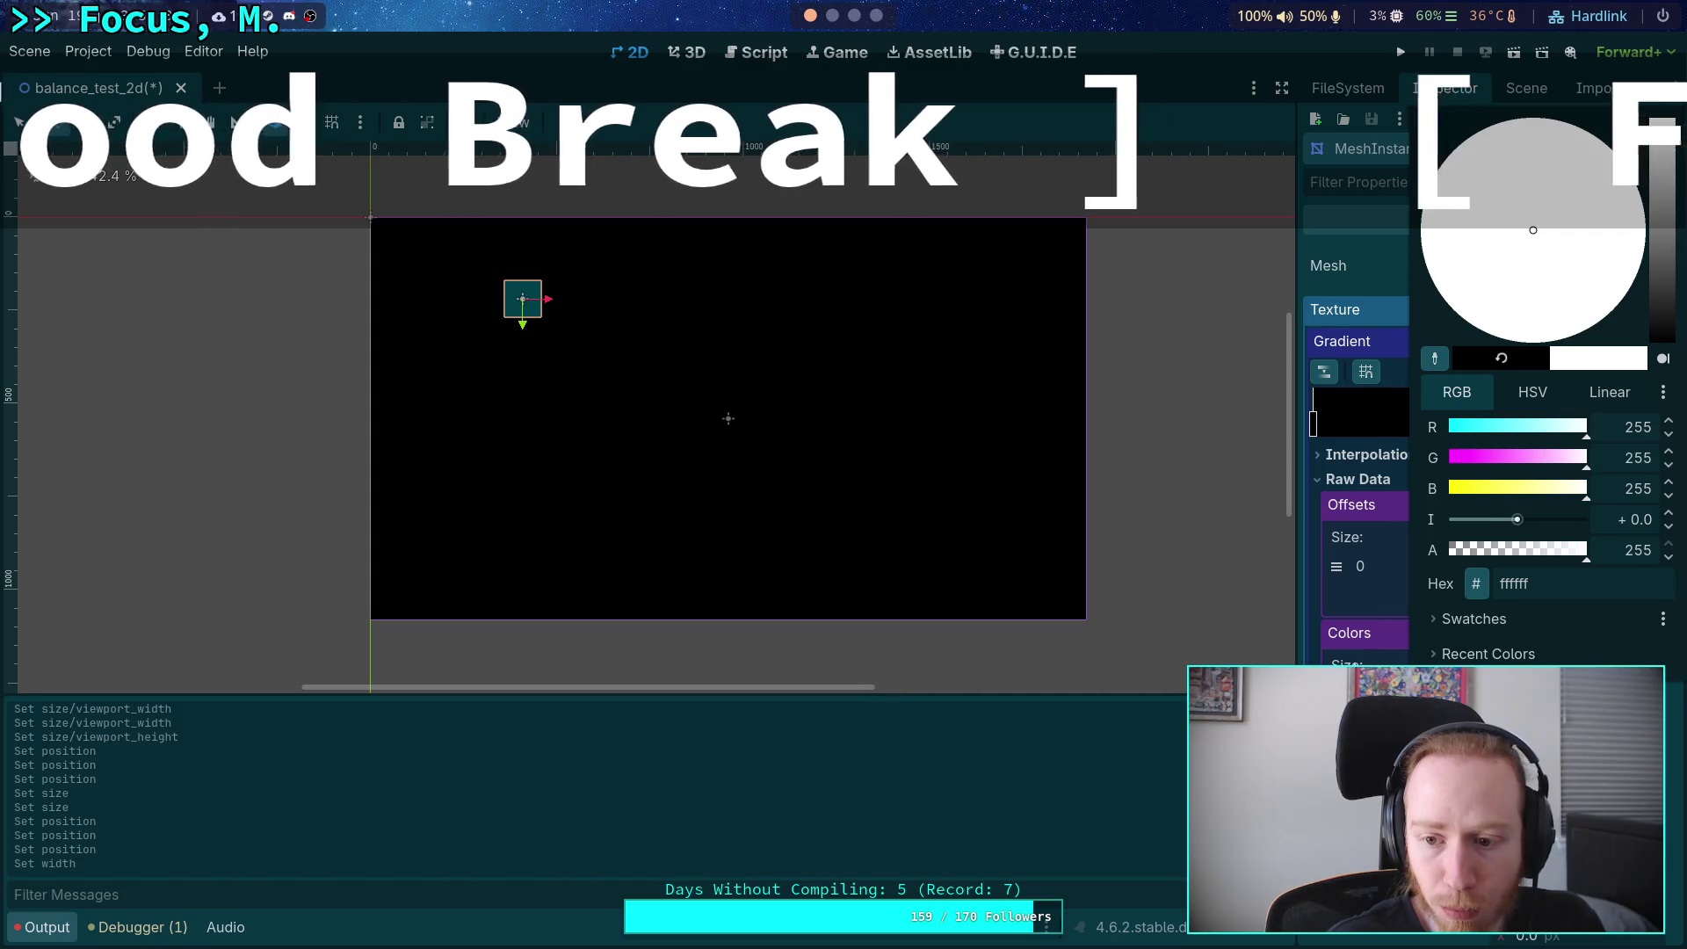
{"action": "key", "text": "Escape"}
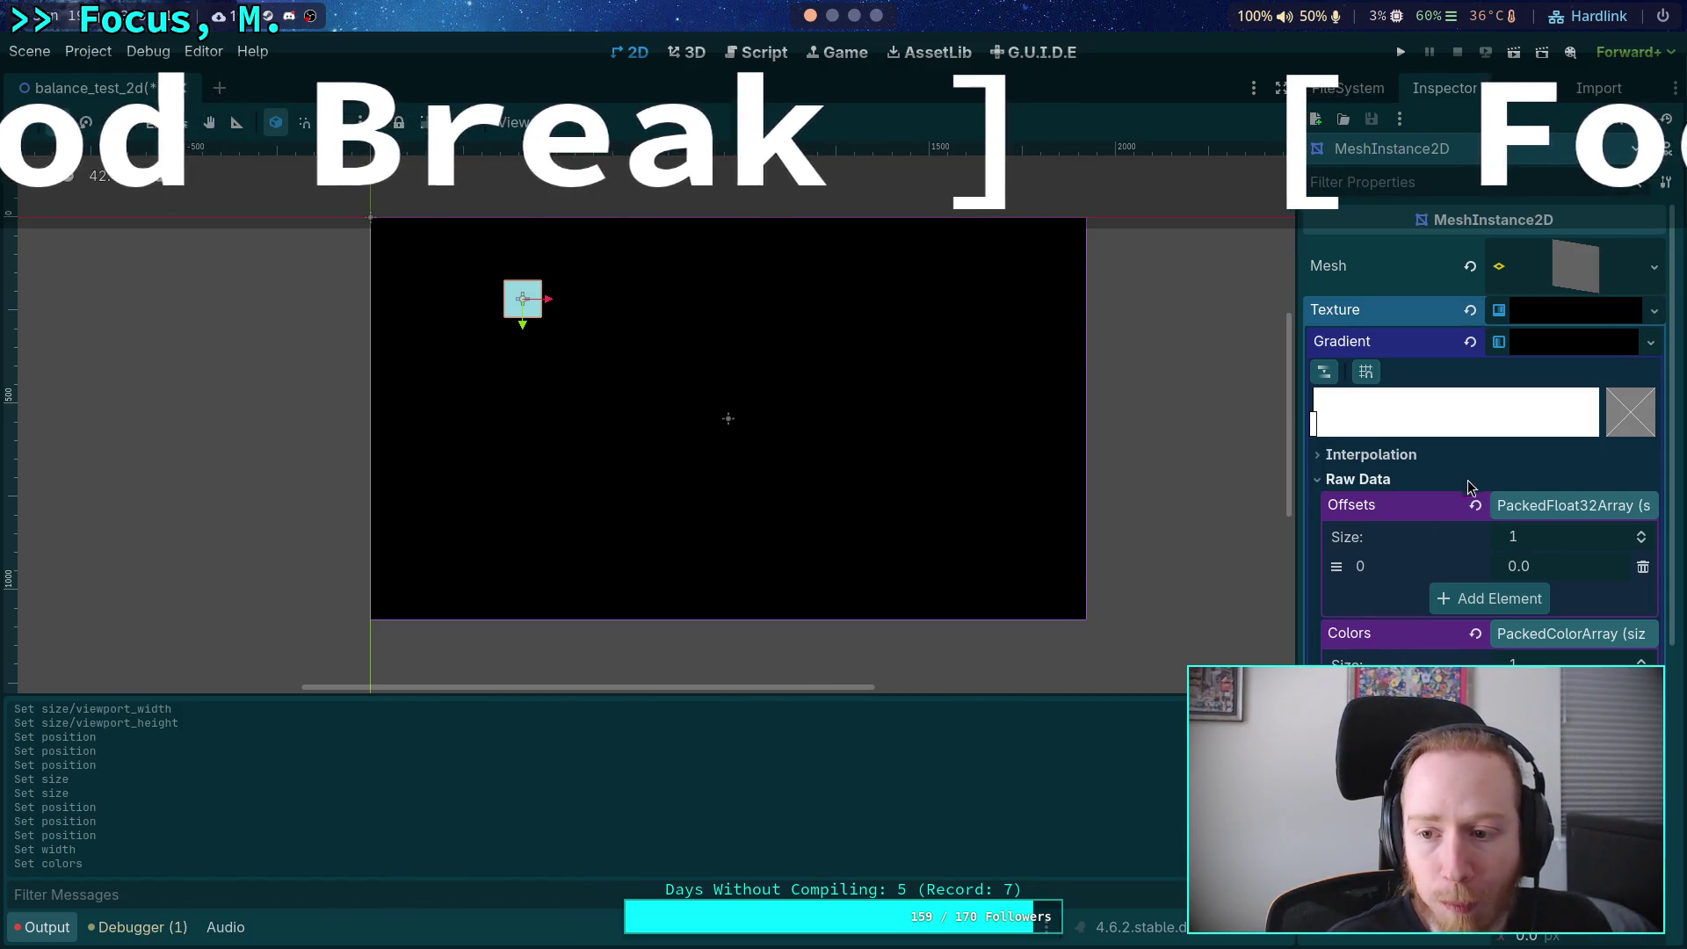
{"action": "left_click", "coordinate": [1569, 309]}
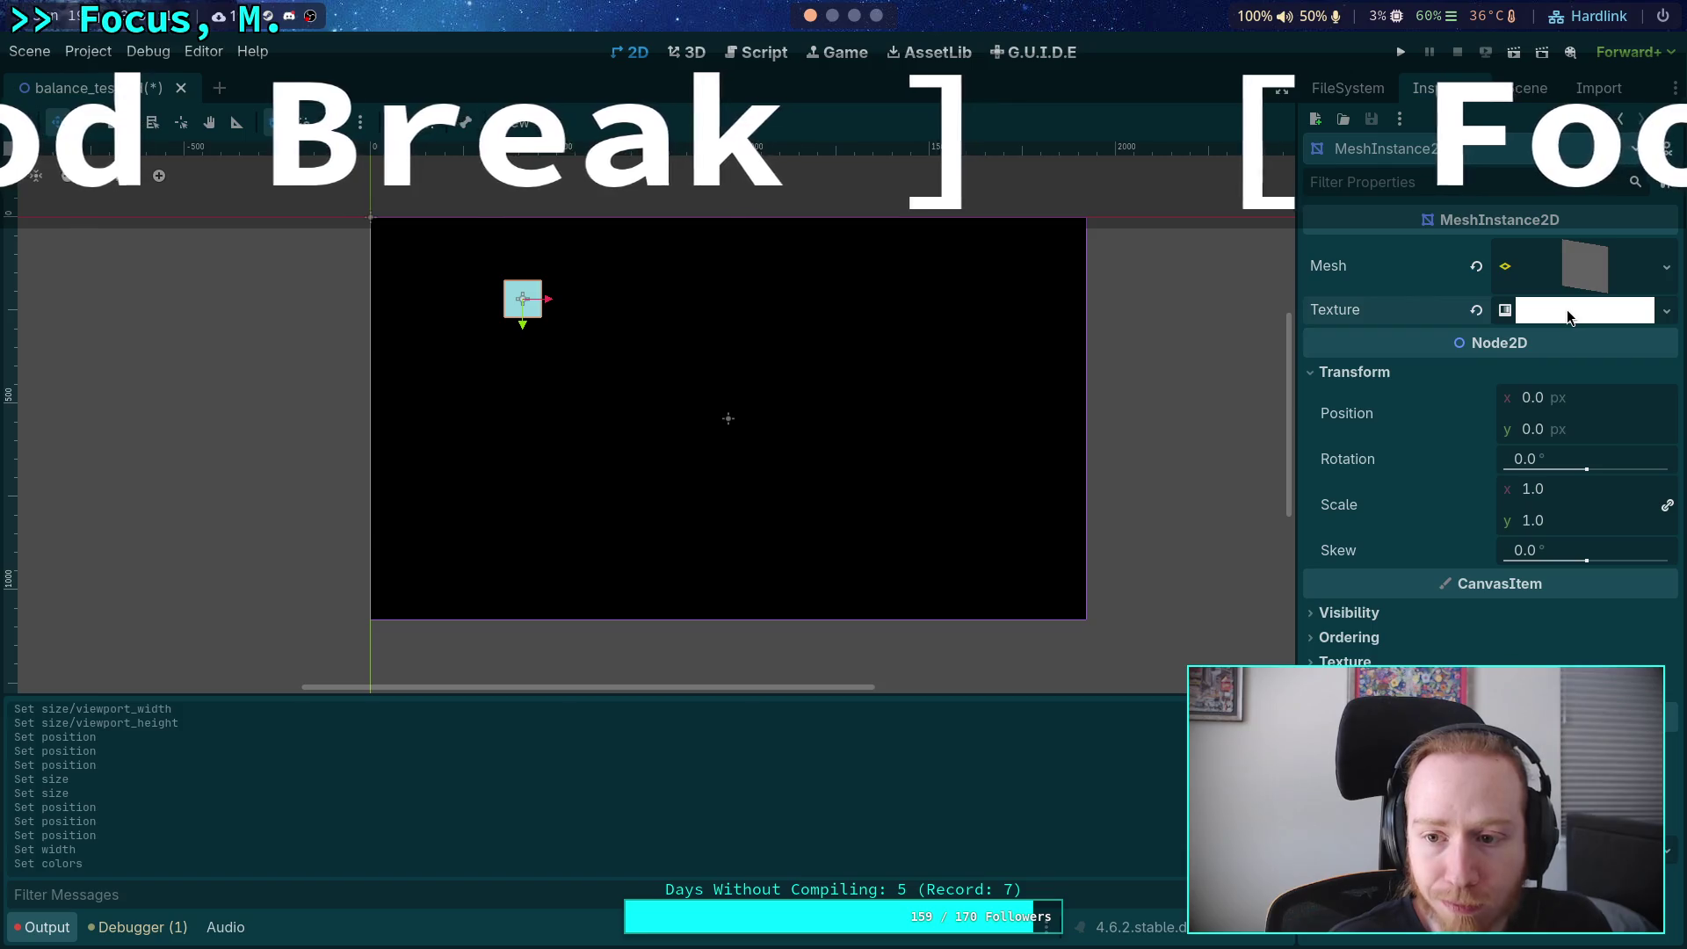
{"action": "left_click", "coordinate": [1410, 381]}
{"action": "left_click", "coordinate": [1526, 87]}
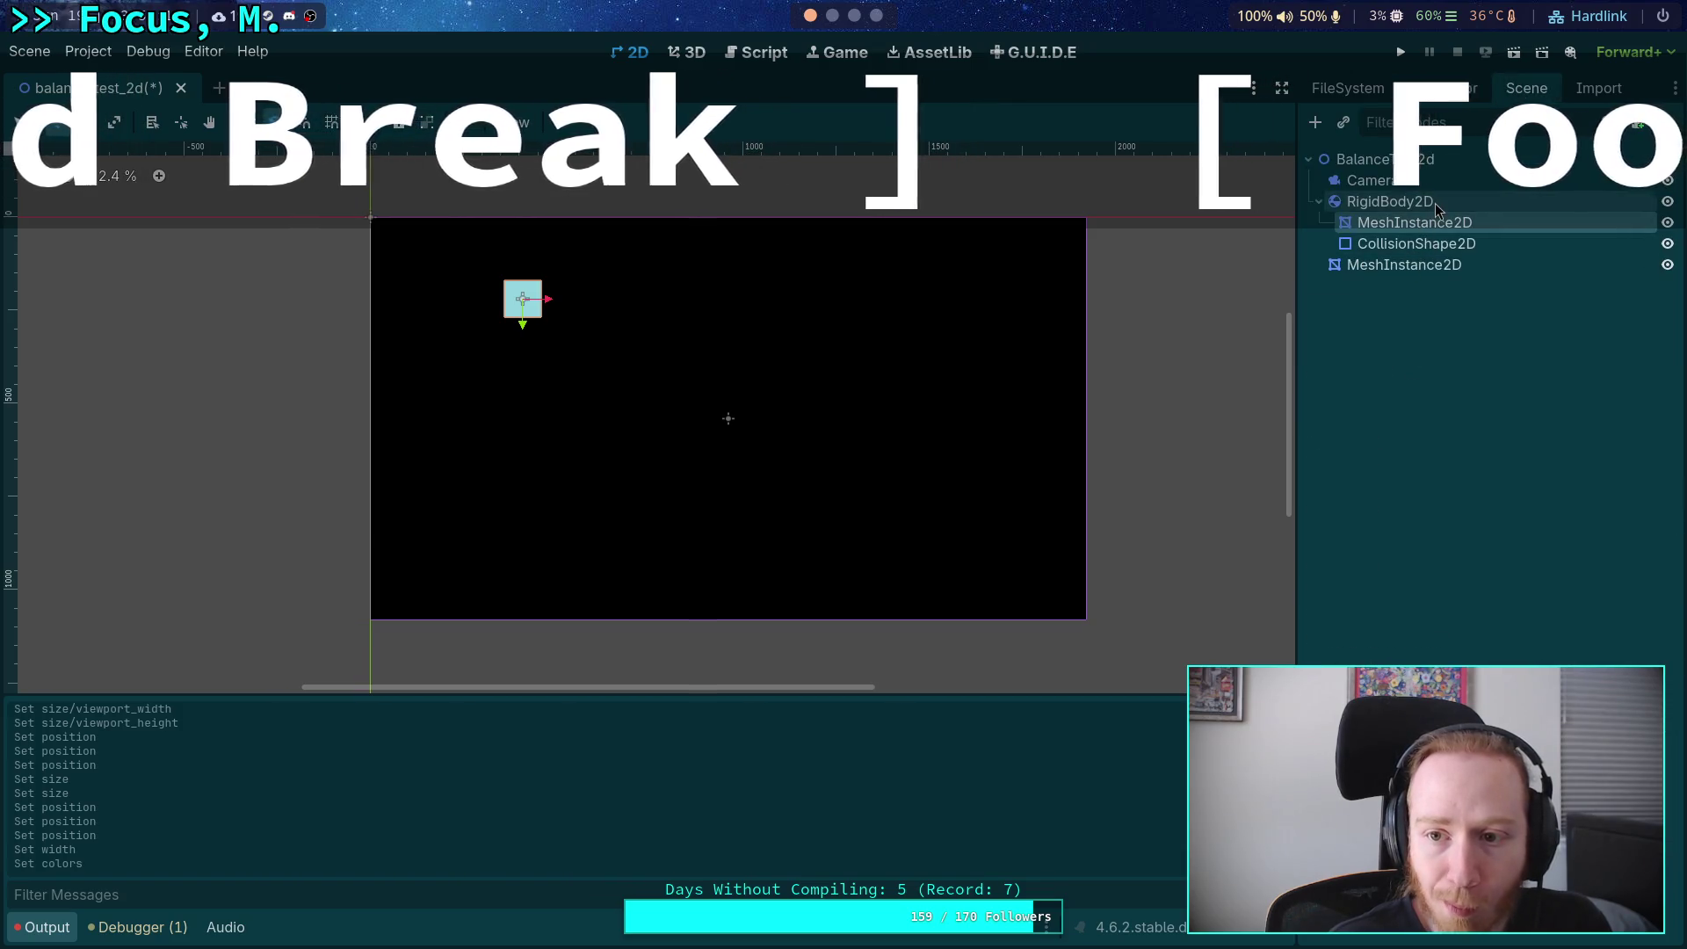
Set the RigidBody2D's mass to 64 kg.
{"action": "left_click", "coordinate": [1448, 87]}
{"action": "left_click", "coordinate": [1535, 254]}
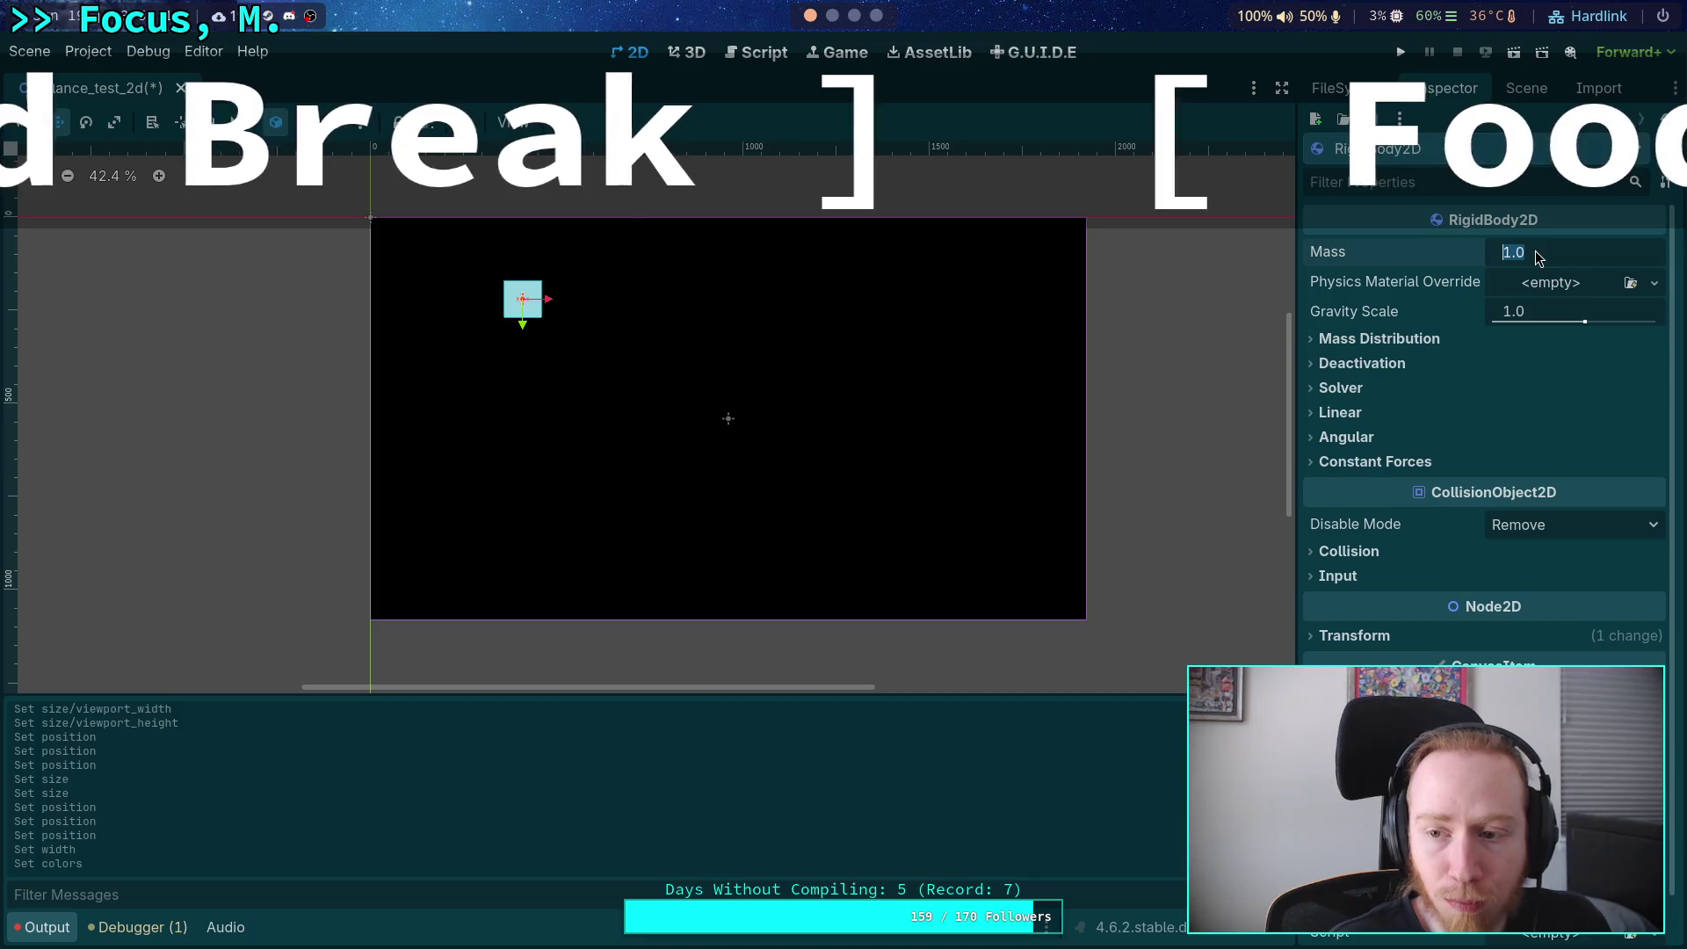
{"action": "type", "text": "65"}
{"action": "key", "text": "Return"}
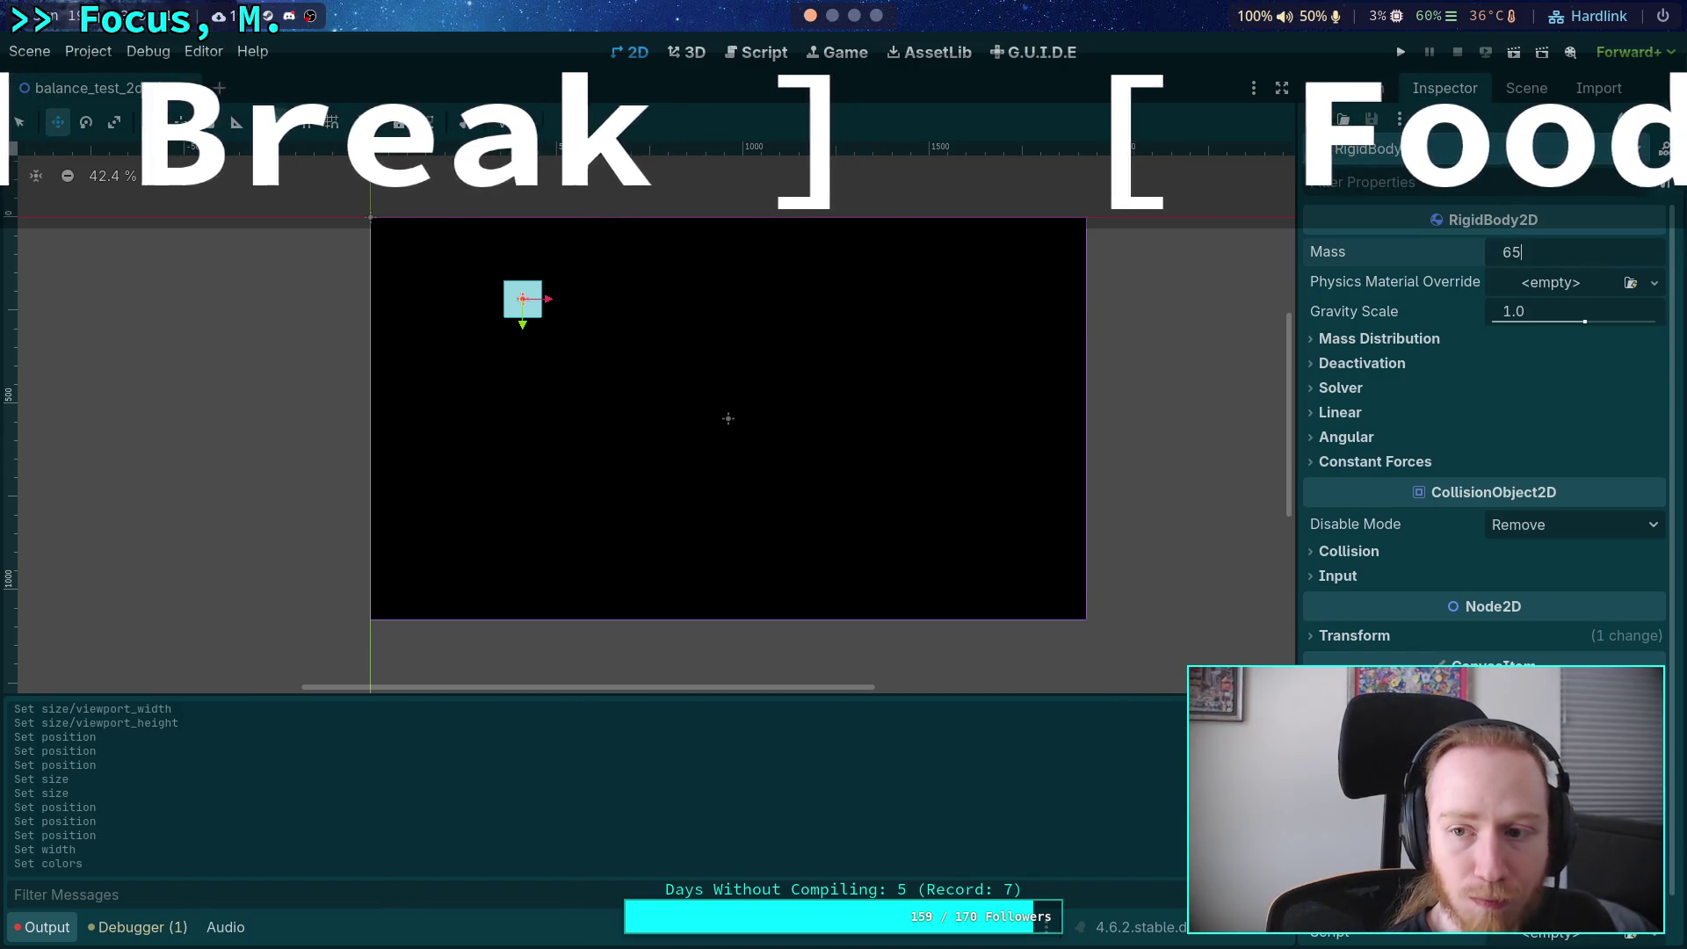
{"action": "key", "text": "BackSpace"}
{"action": "type", "text": "4"}
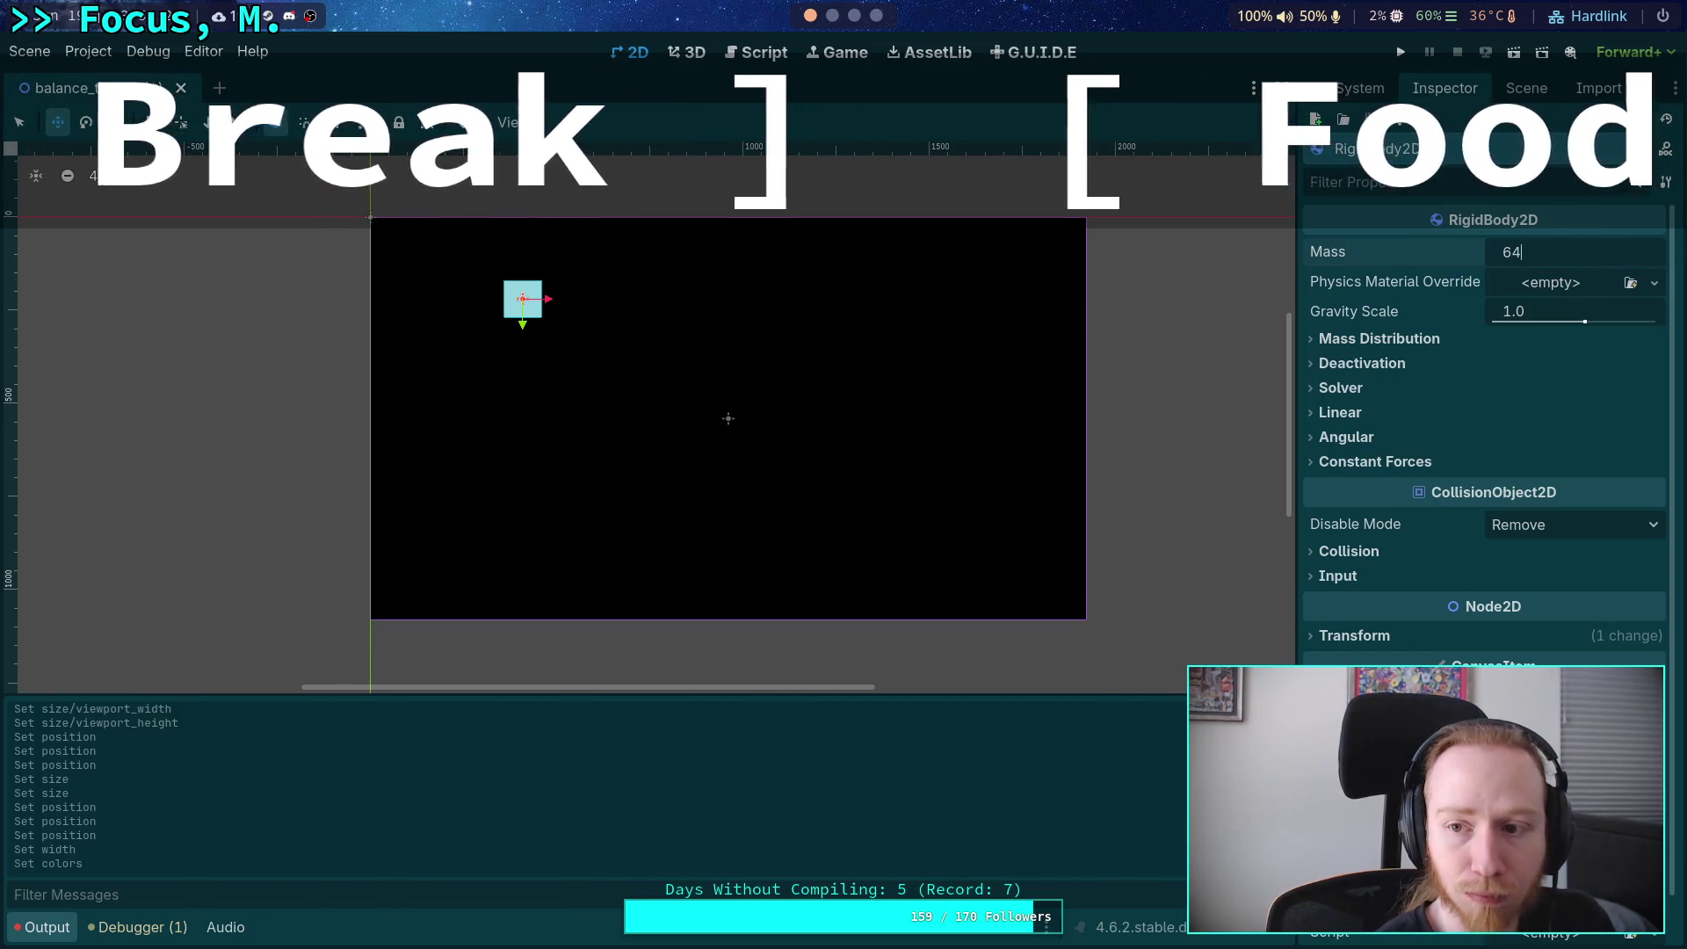
{"action": "key", "text": "Return"}
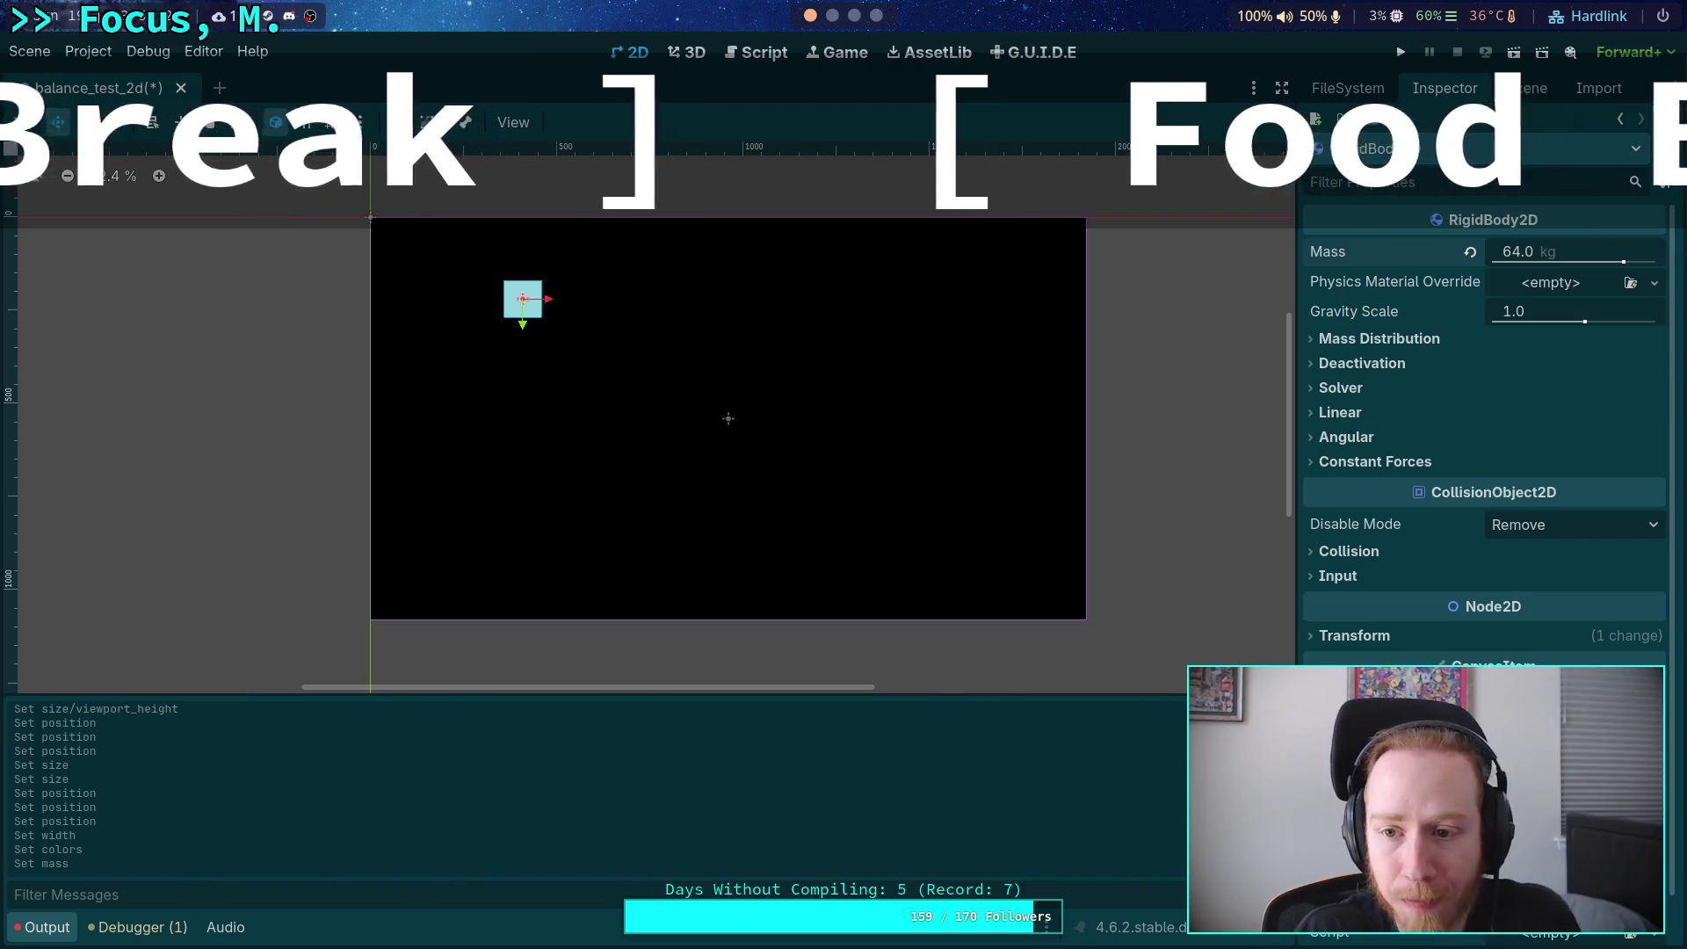
In the Solver settings, enable Custom Integrator and set Continuous CD to Cast Shape.
{"action": "left_click", "coordinate": [1358, 342]}
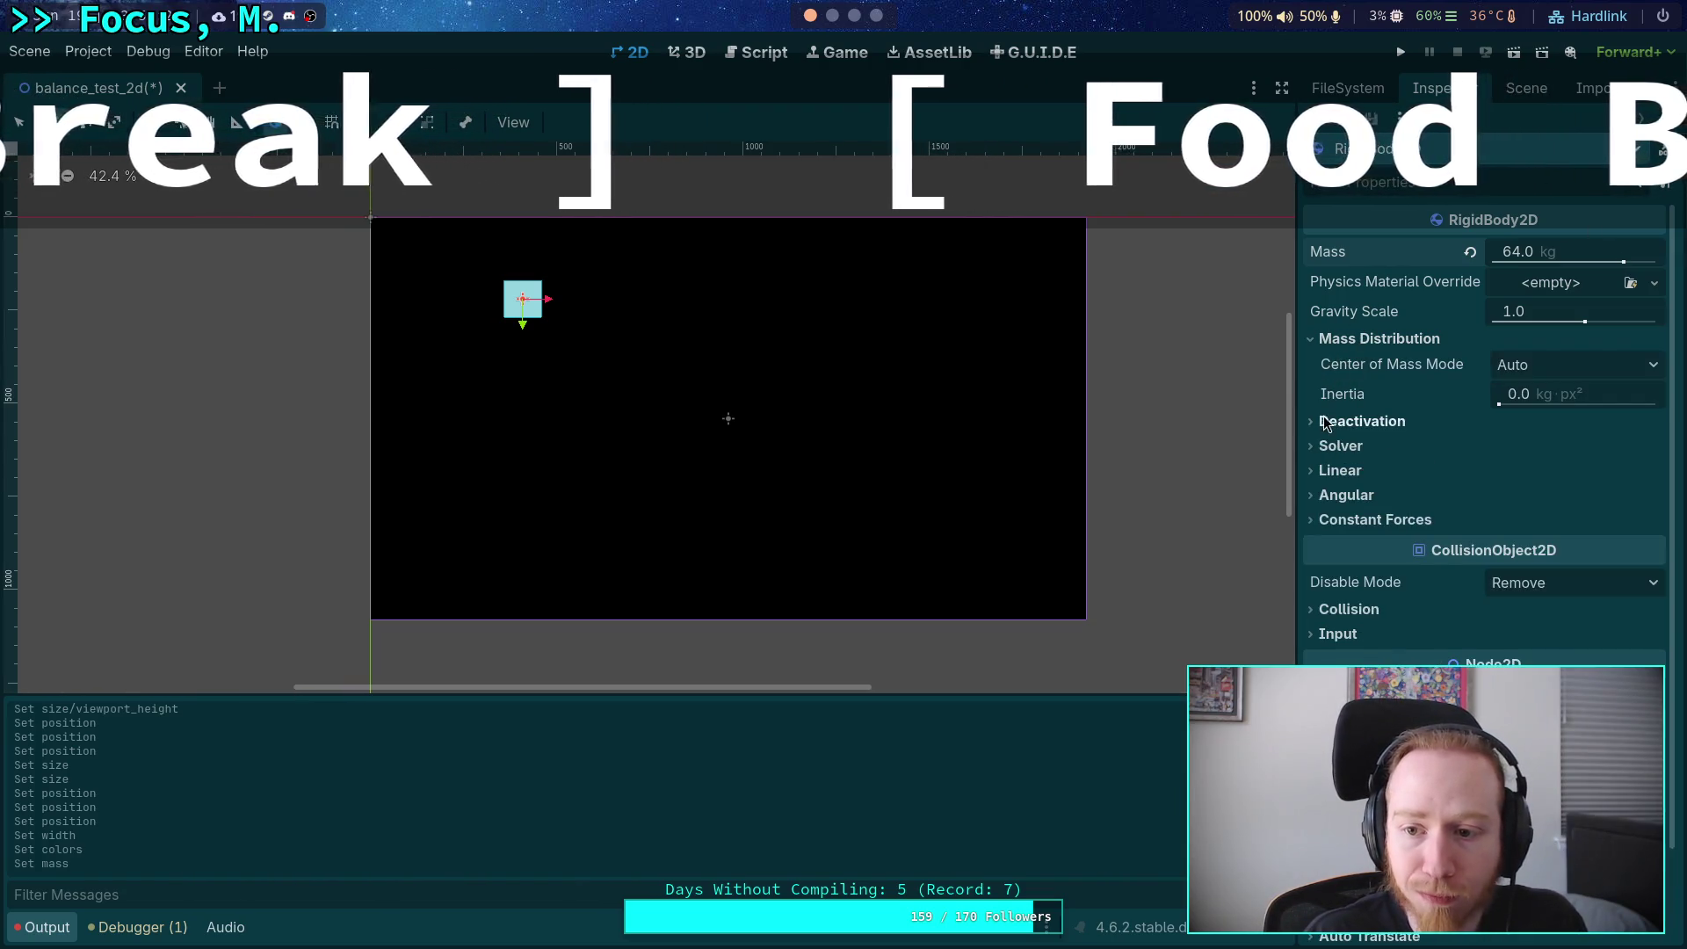
{"action": "mouse_move", "coordinate": [1354, 401]}
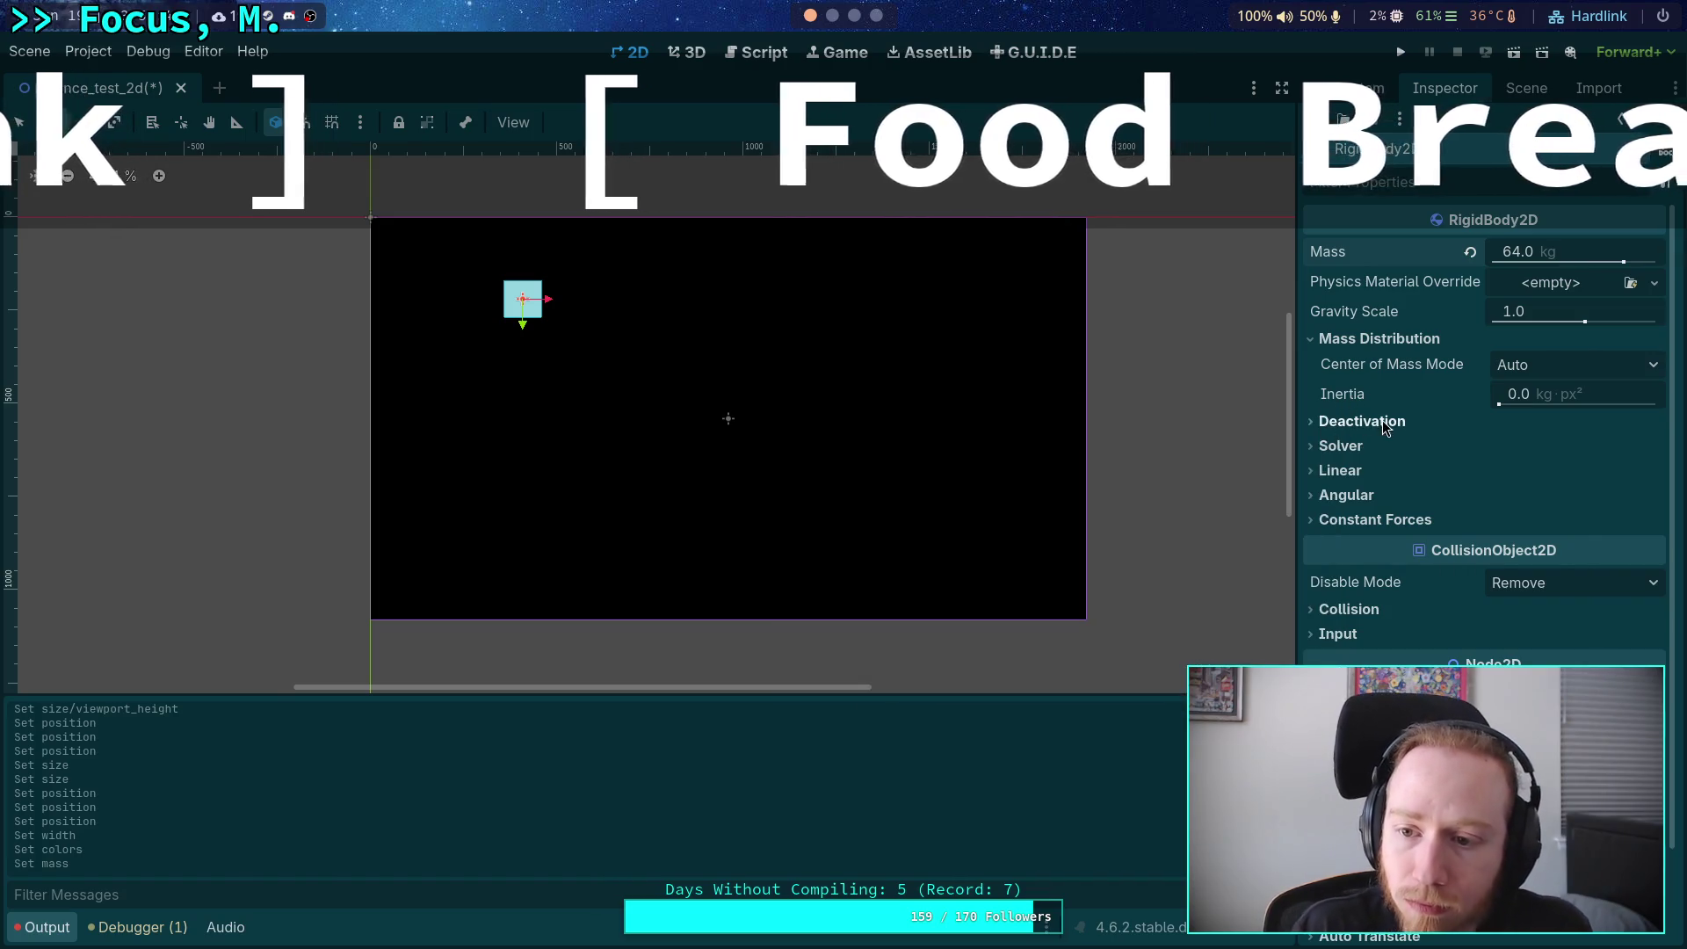
{"action": "left_click", "coordinate": [1368, 450]}
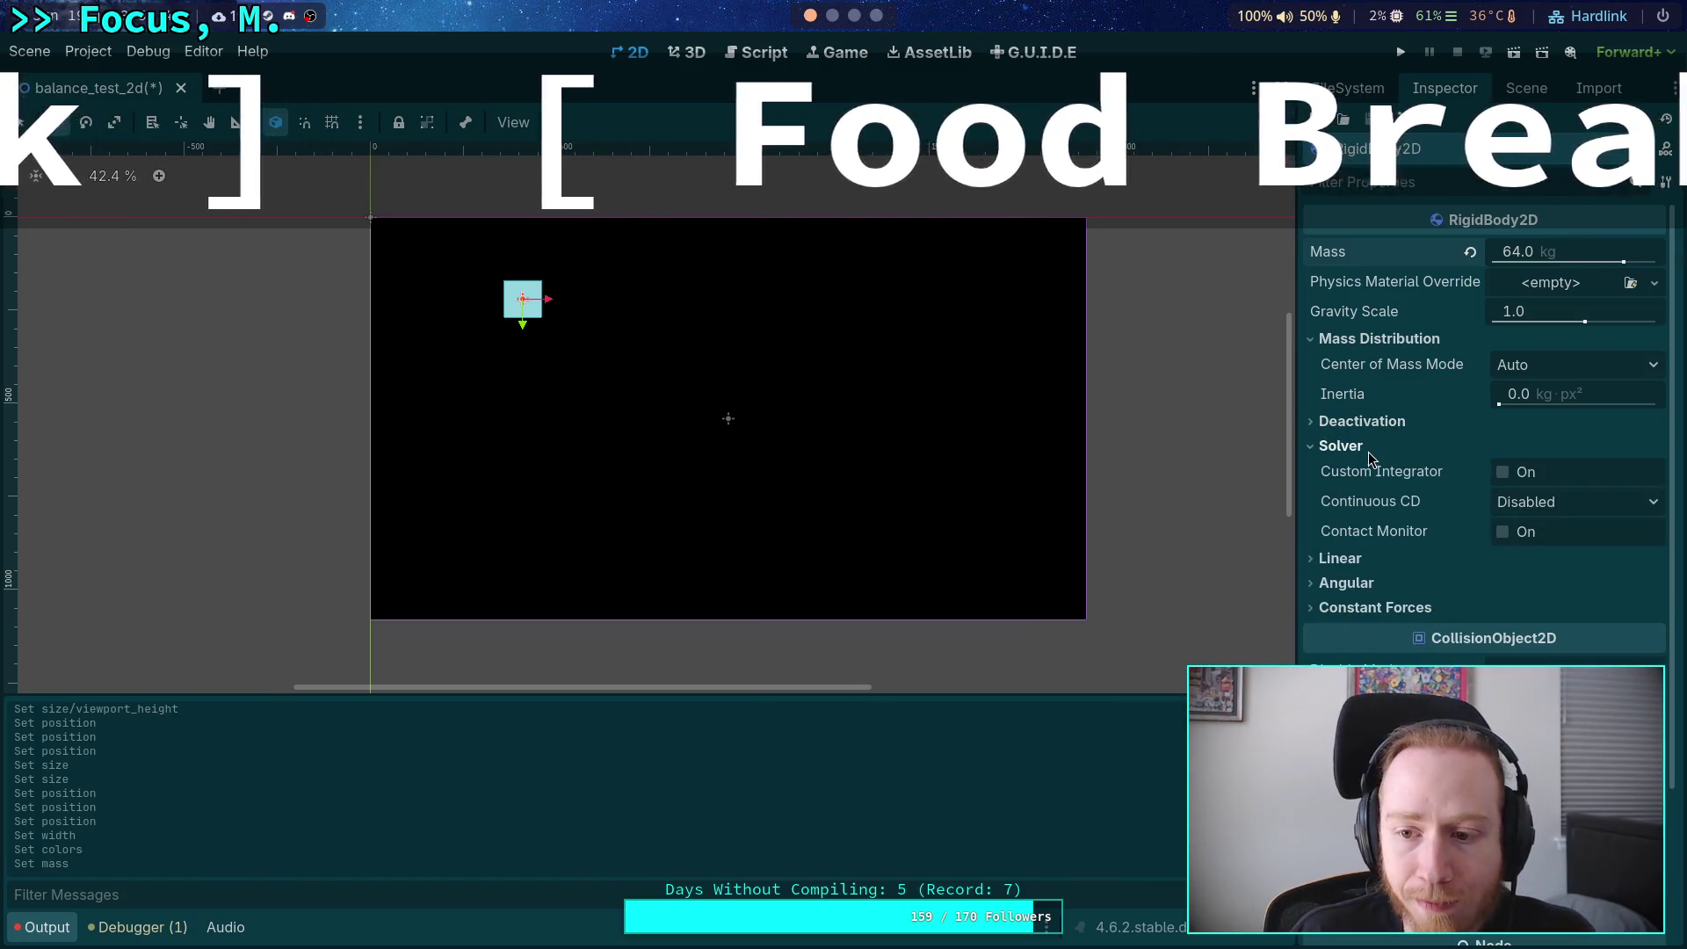
{"action": "mouse_move", "coordinate": [1362, 477]}
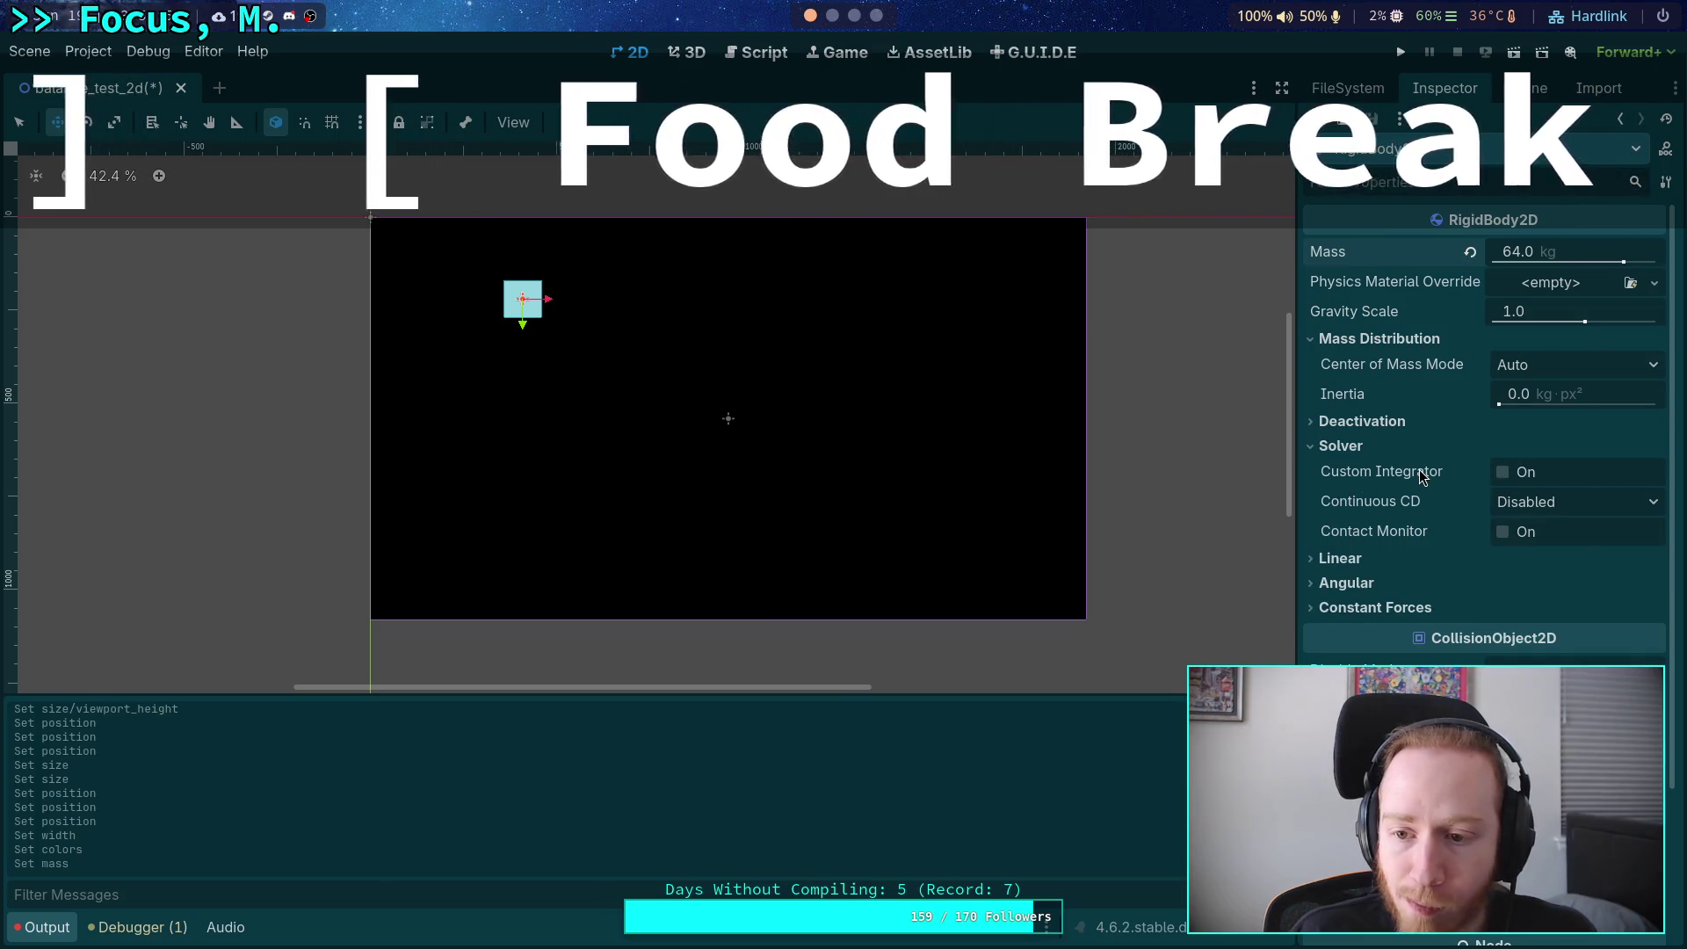
{"action": "mouse_move", "coordinate": [1420, 475]}
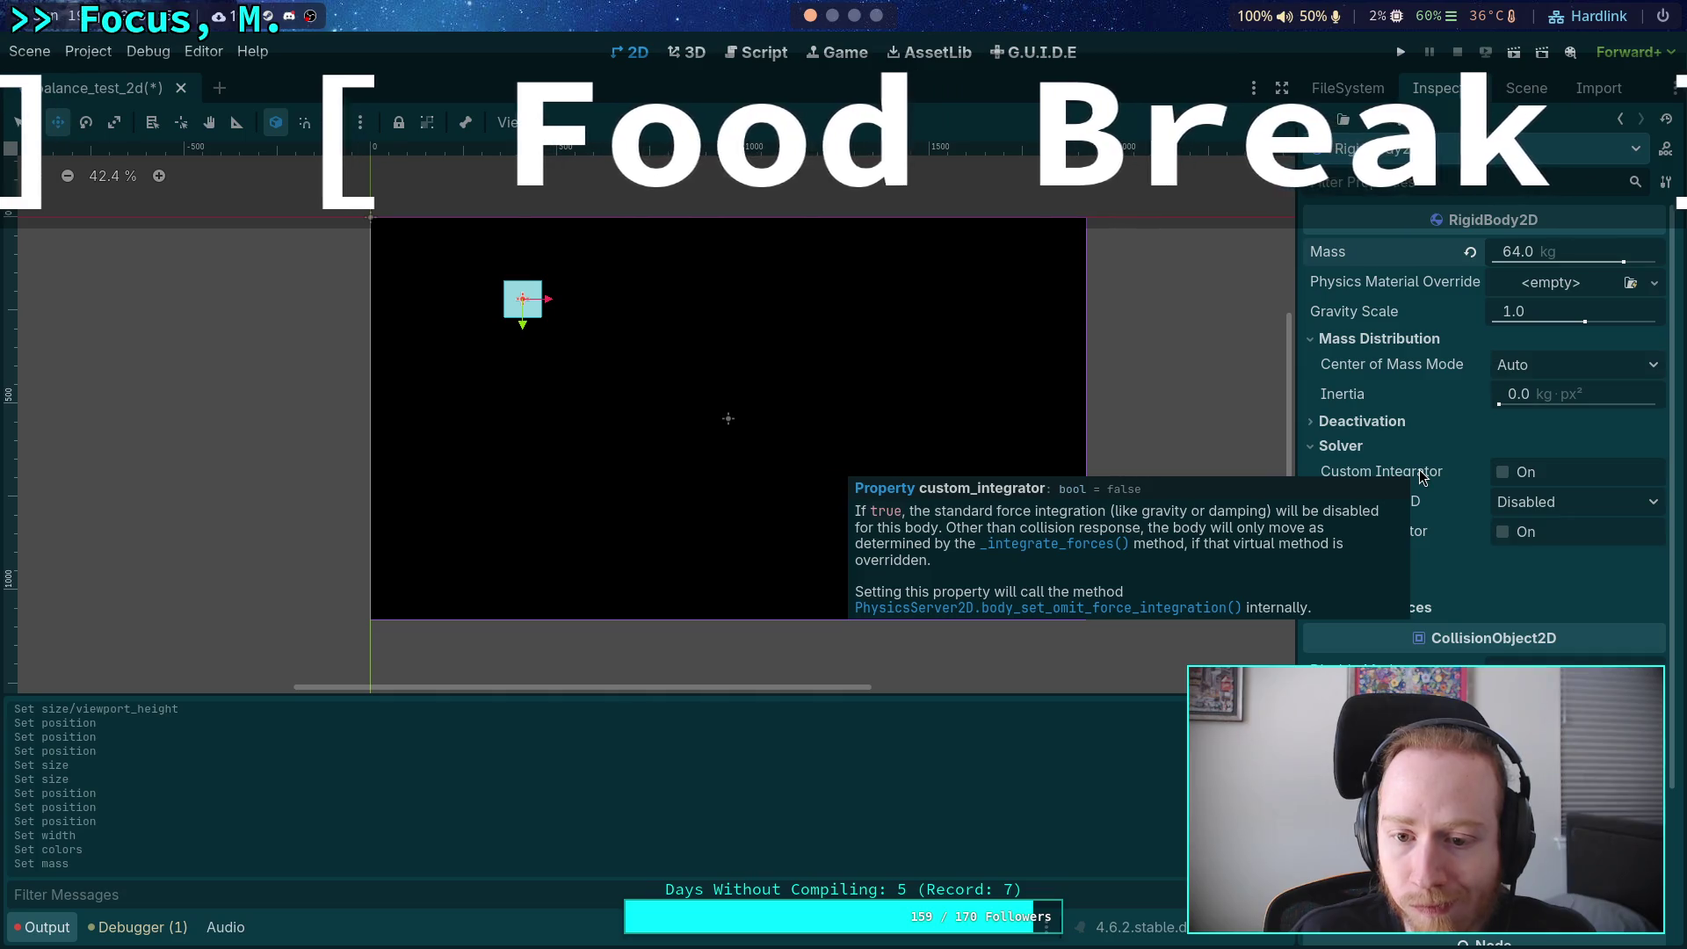
{"action": "left_click", "coordinate": [1503, 472]}
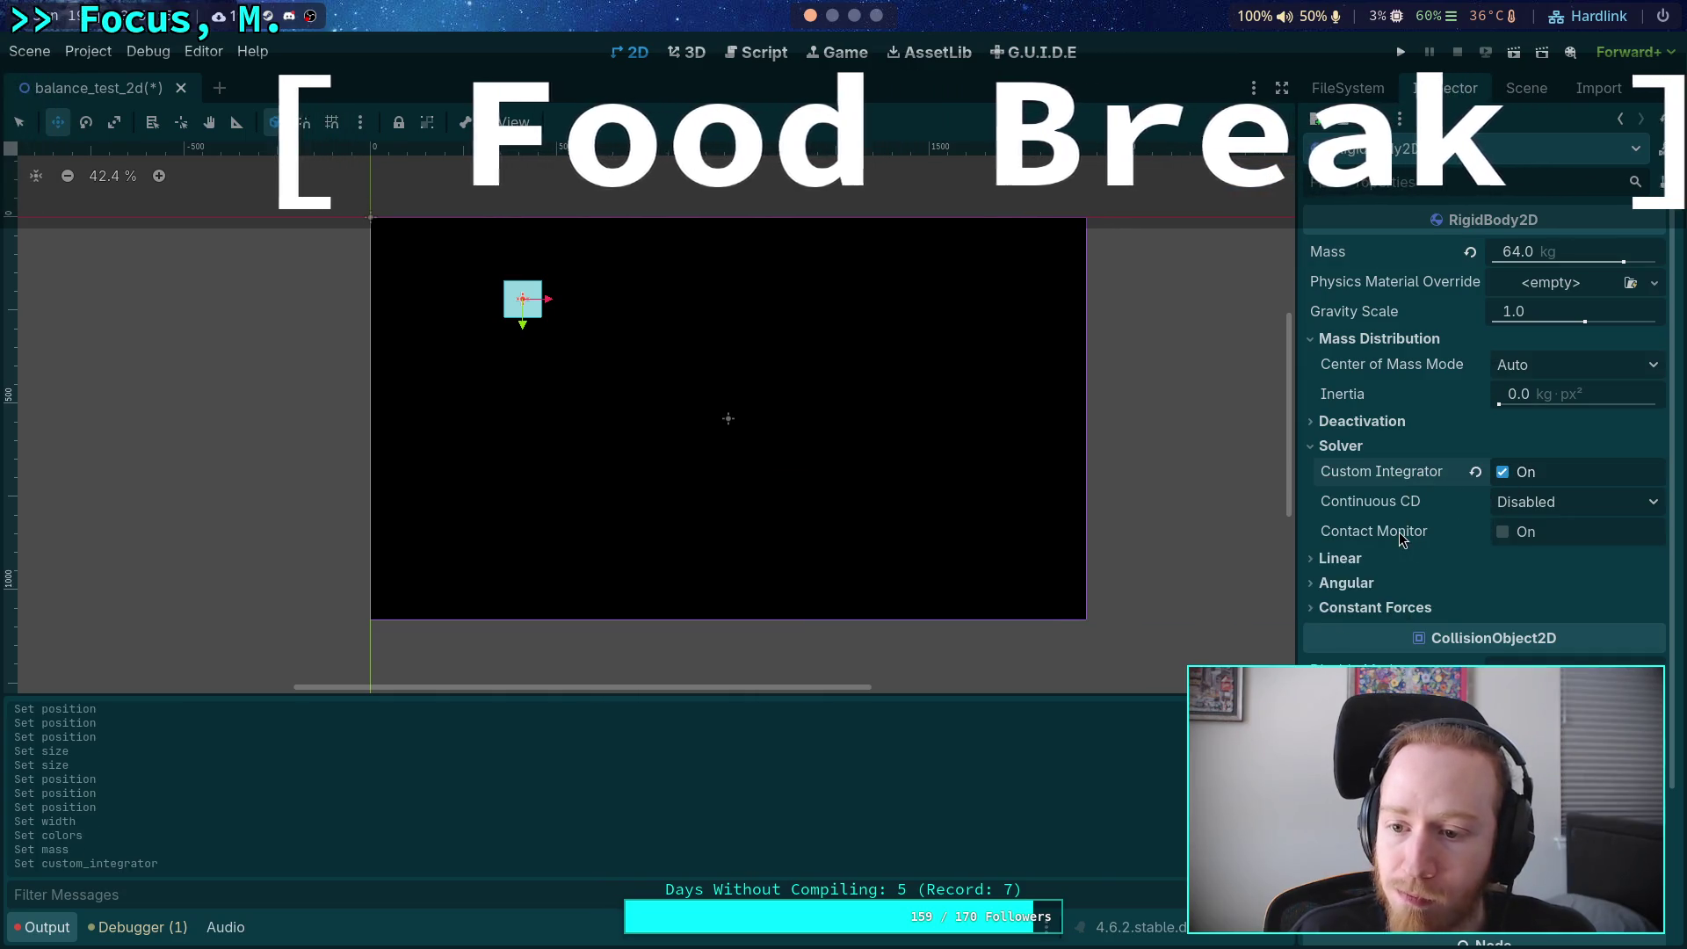
{"action": "left_click", "coordinate": [1537, 504]}
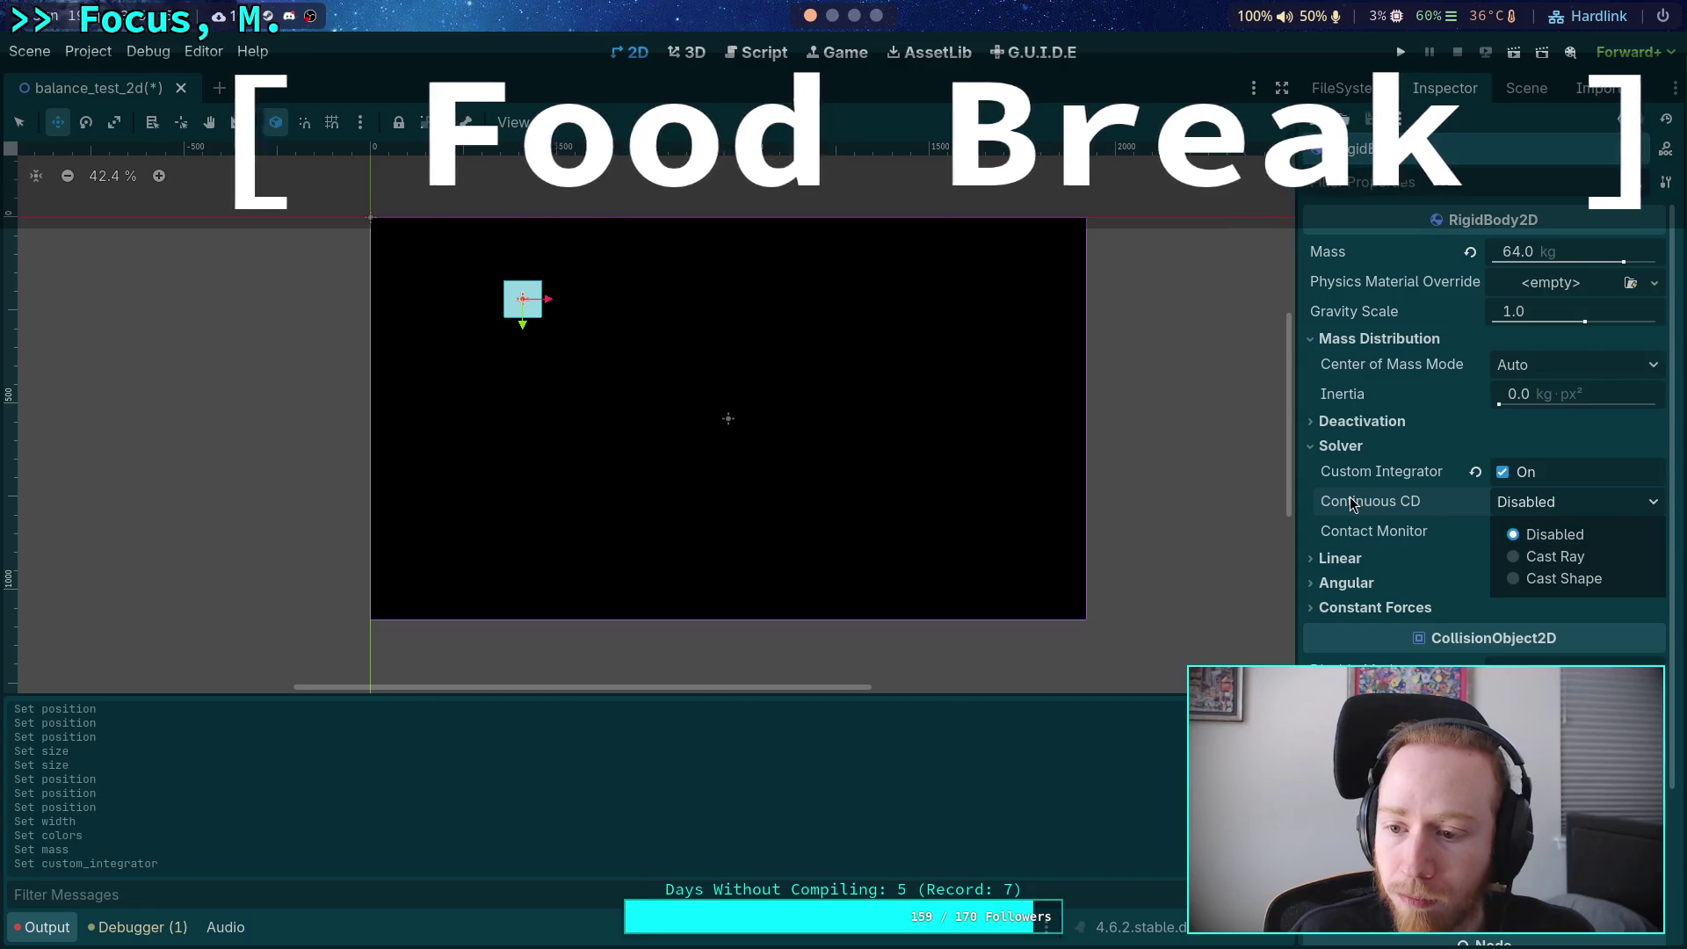
{"action": "left_click", "coordinate": [1546, 573]}
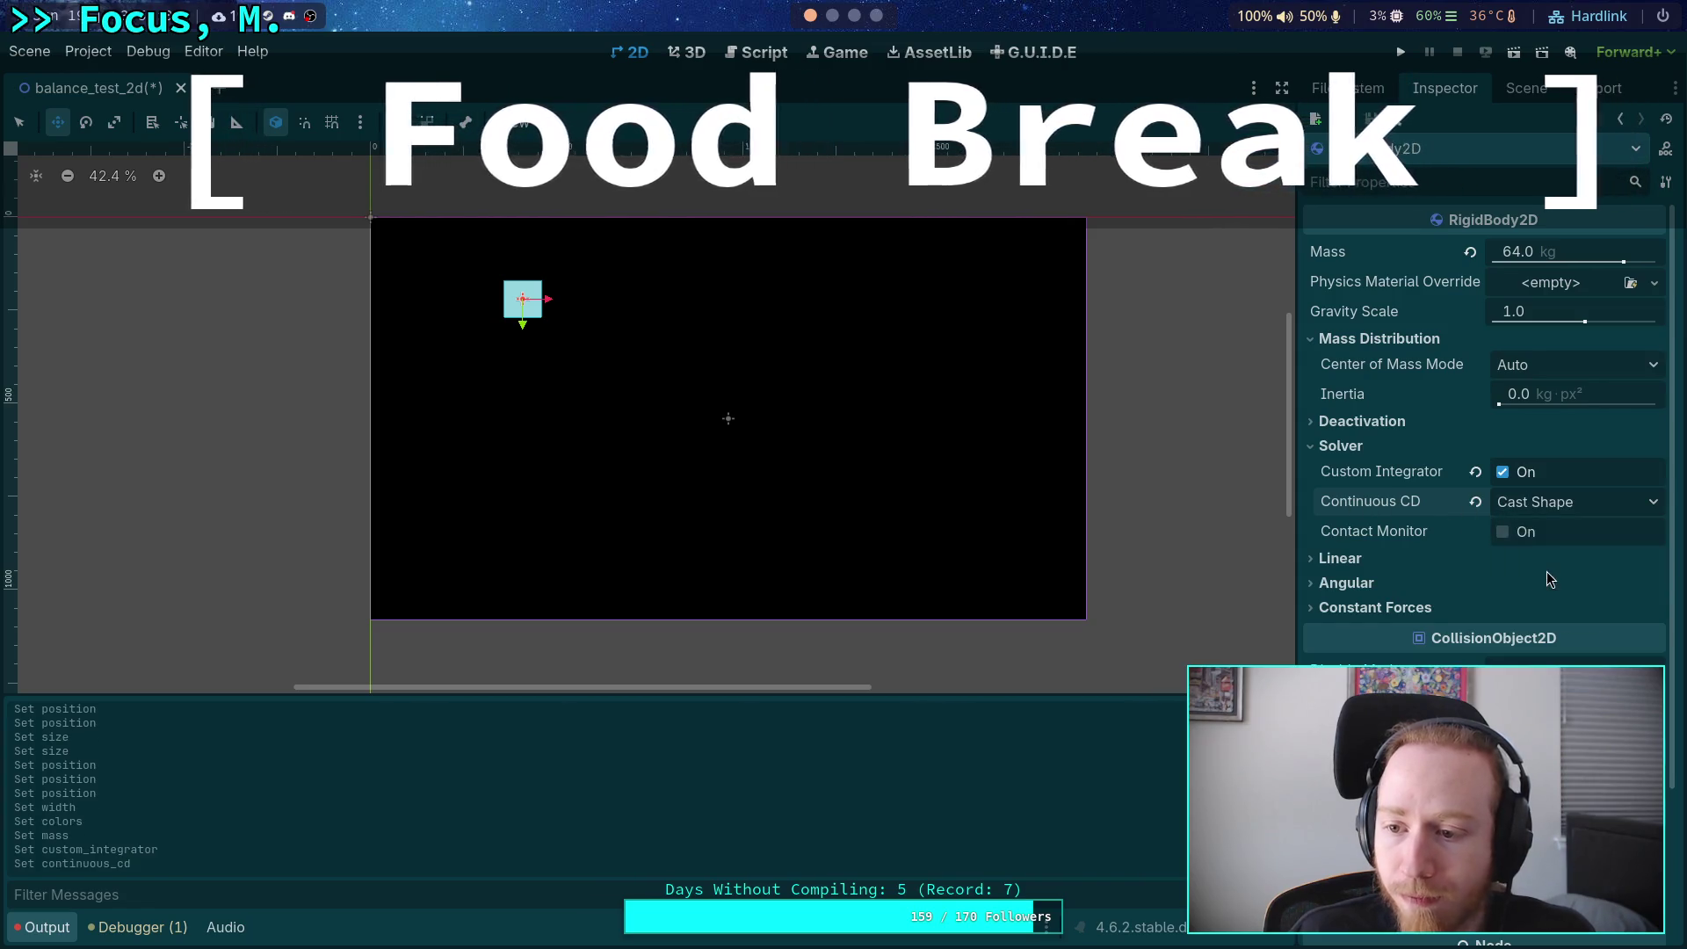
{"action": "left_click", "coordinate": [1372, 562]}
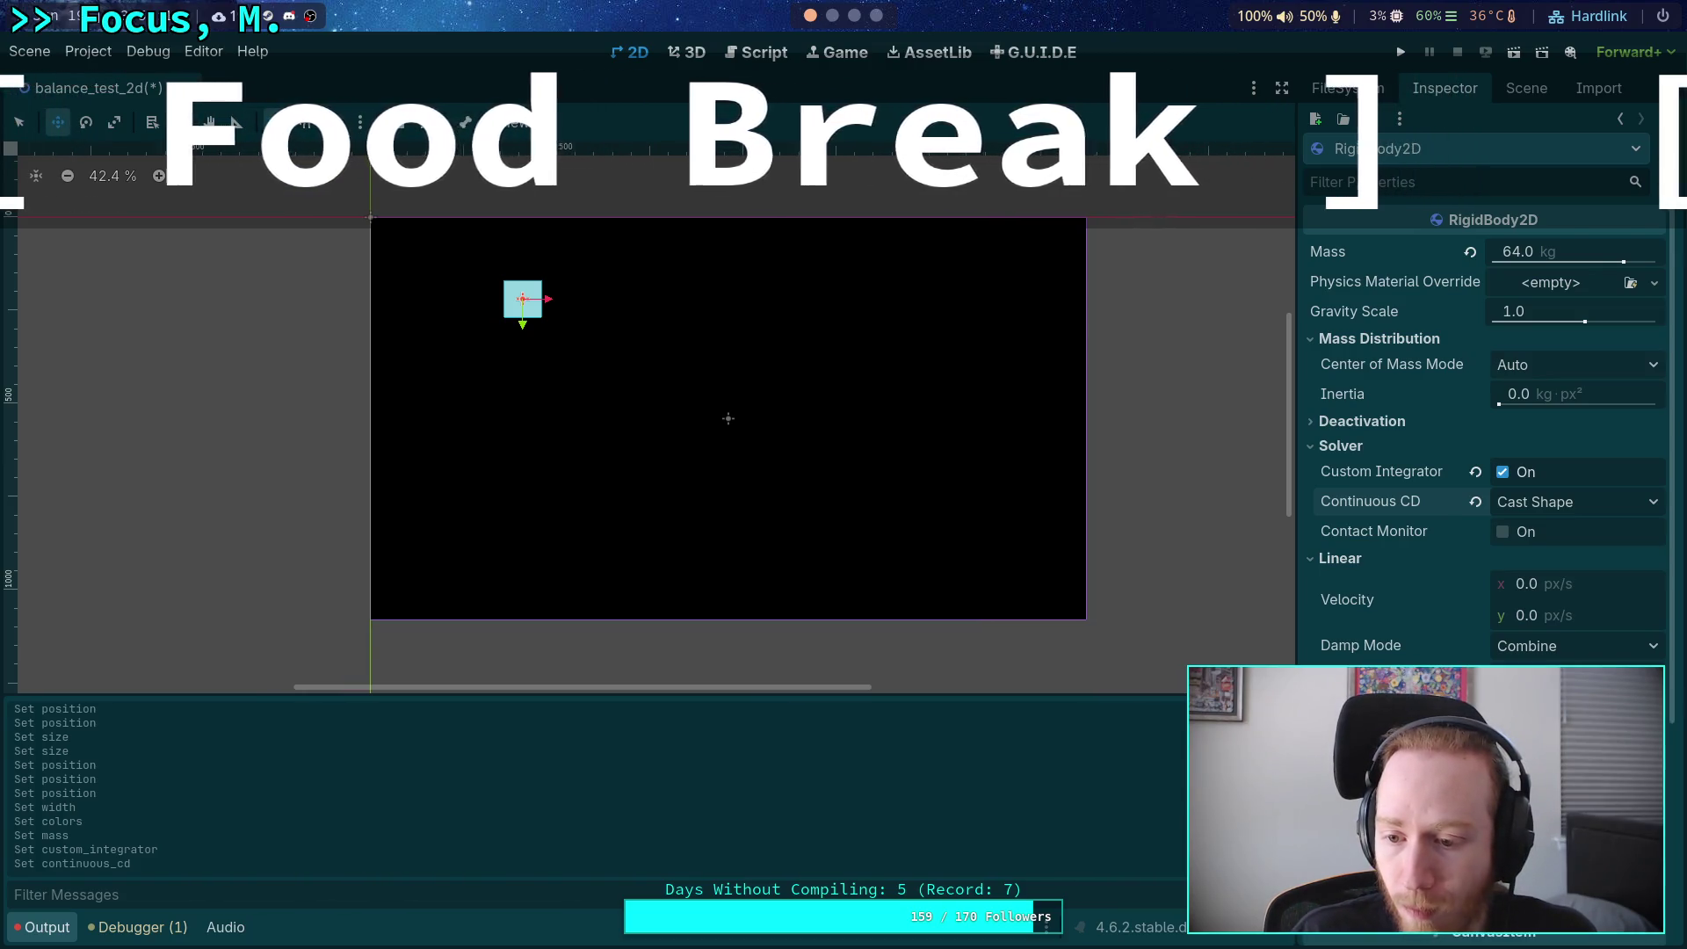
{"action": "scroll", "coordinate": [1416, 314], "scroll_direction": "down", "scroll_amount": 5}
{"action": "scroll", "coordinate": [1416, 315], "scroll_direction": "up", "scroll_amount": 5}
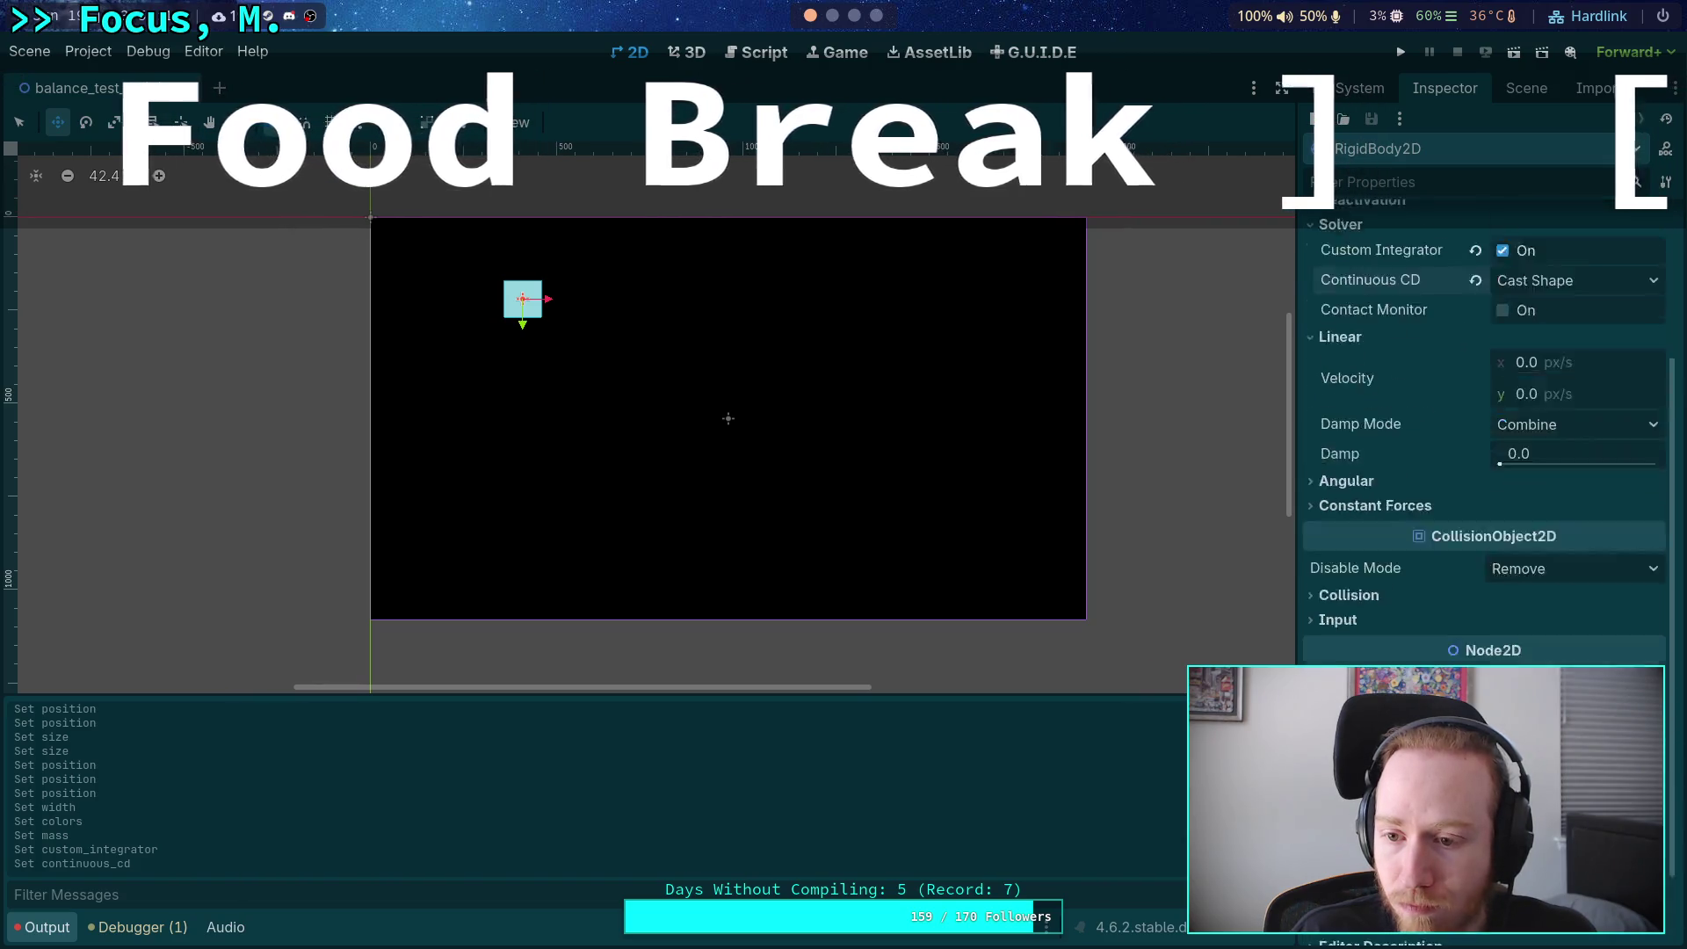
{"action": "left_click", "coordinate": [1526, 88]}
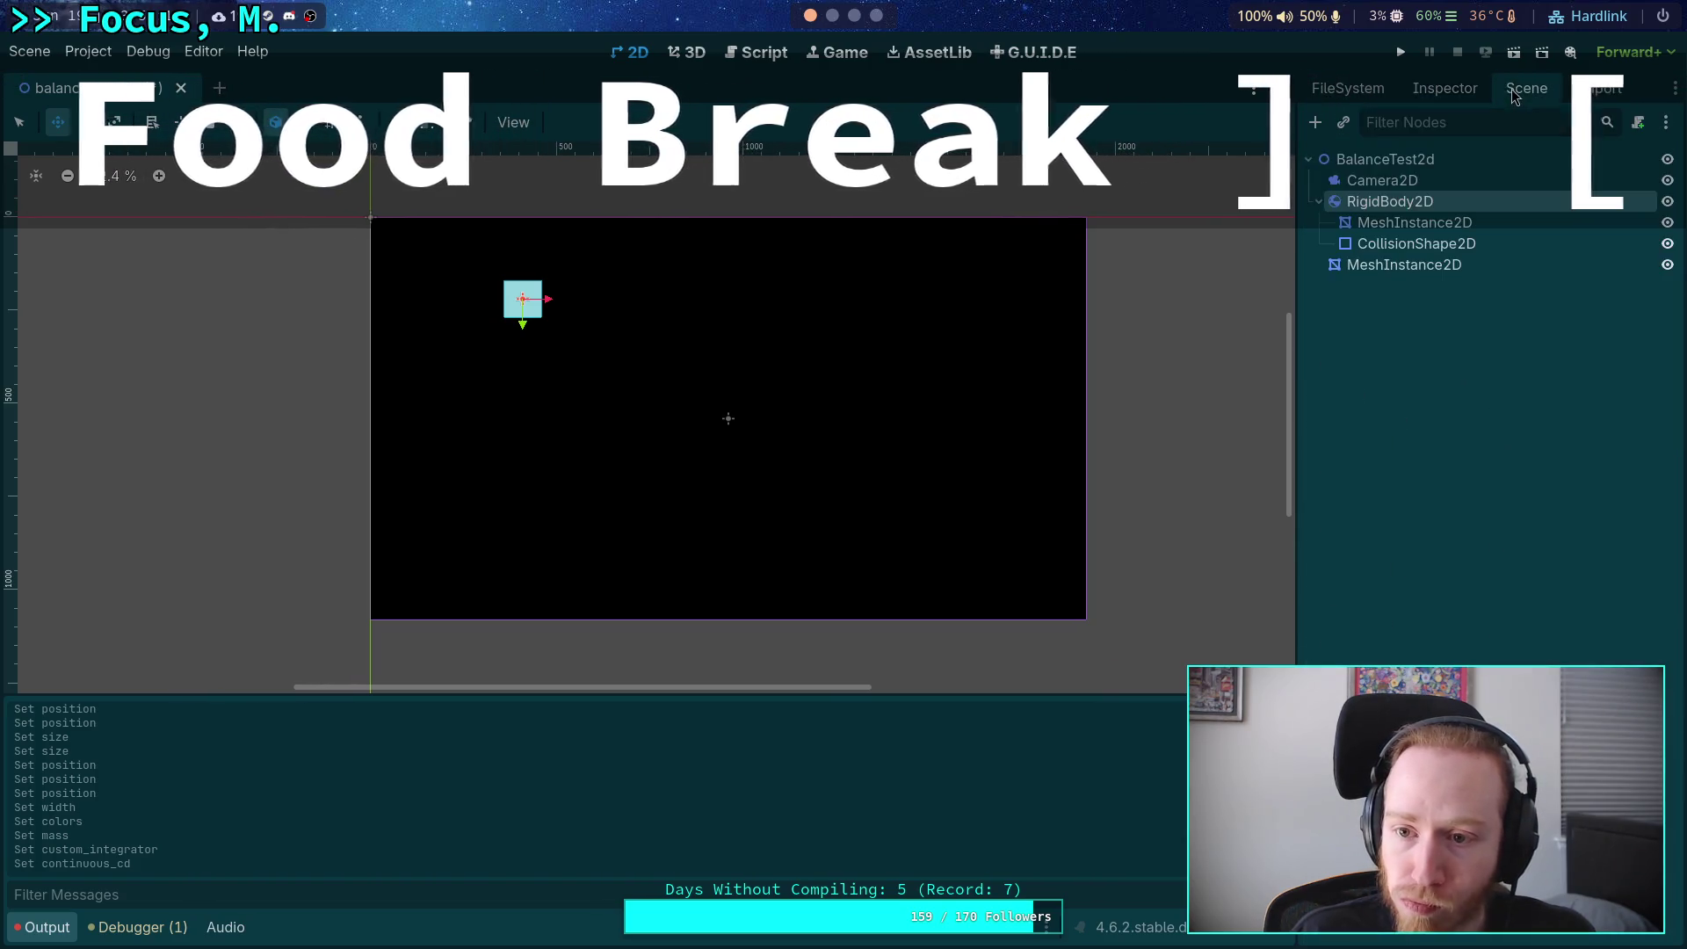
Drag the RigidBody2D square down and right in the viewport, then run the scene with F6.
{"action": "right_click", "coordinate": [1406, 167]}
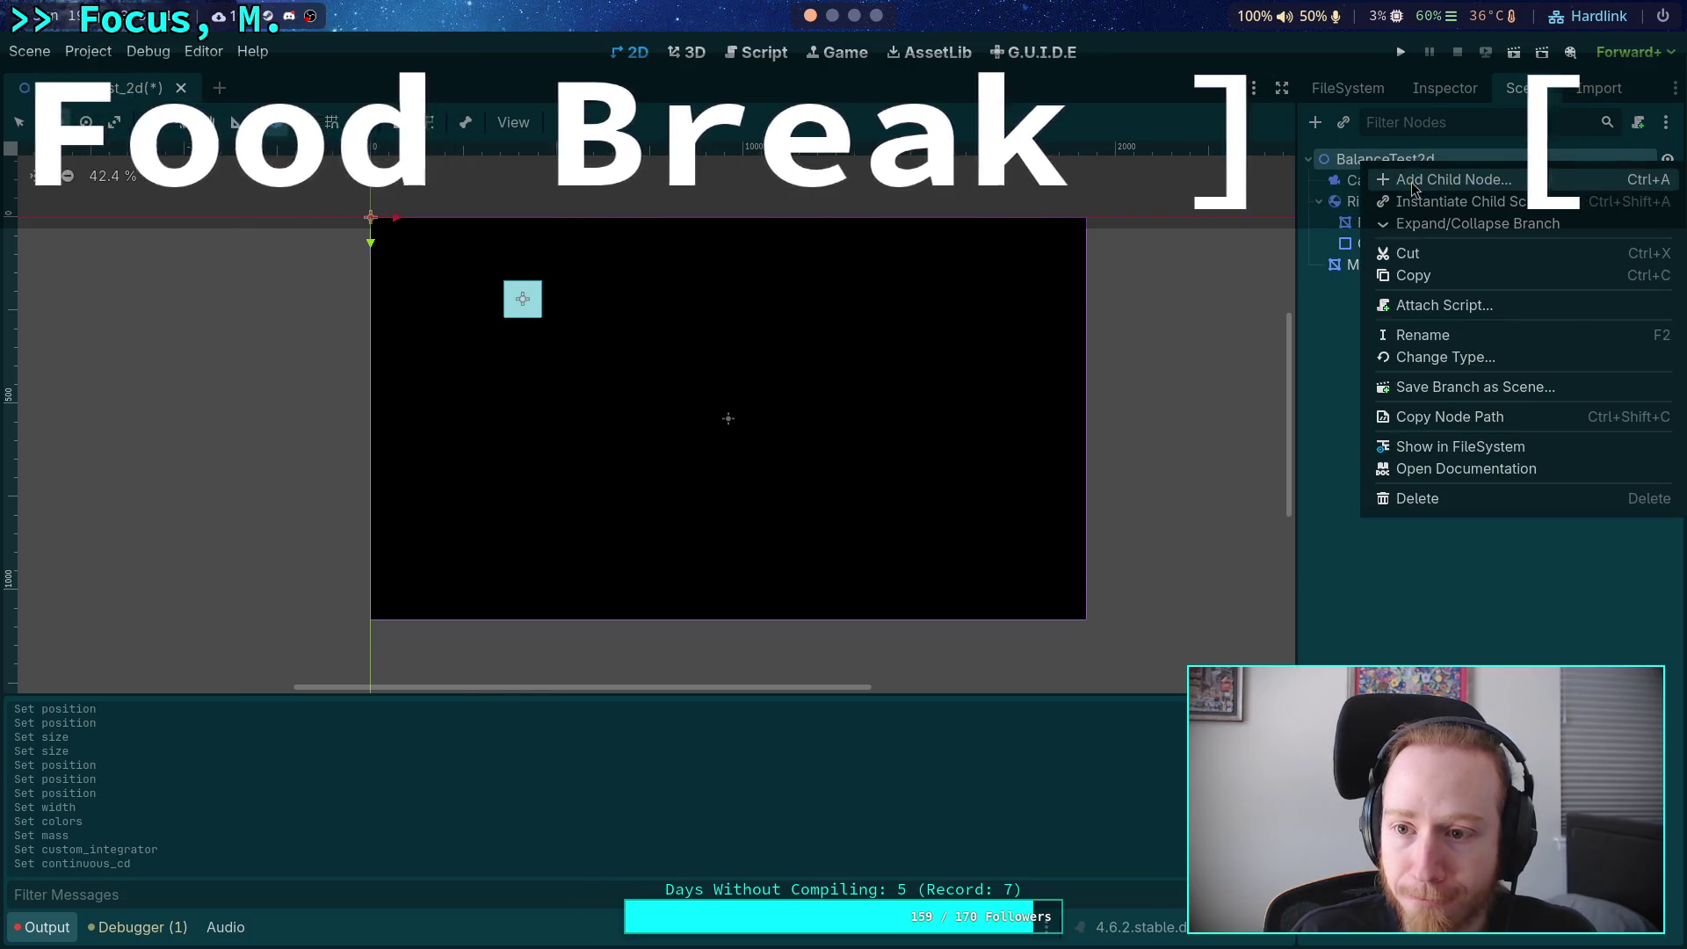
{"action": "left_click", "coordinate": [1427, 174]}
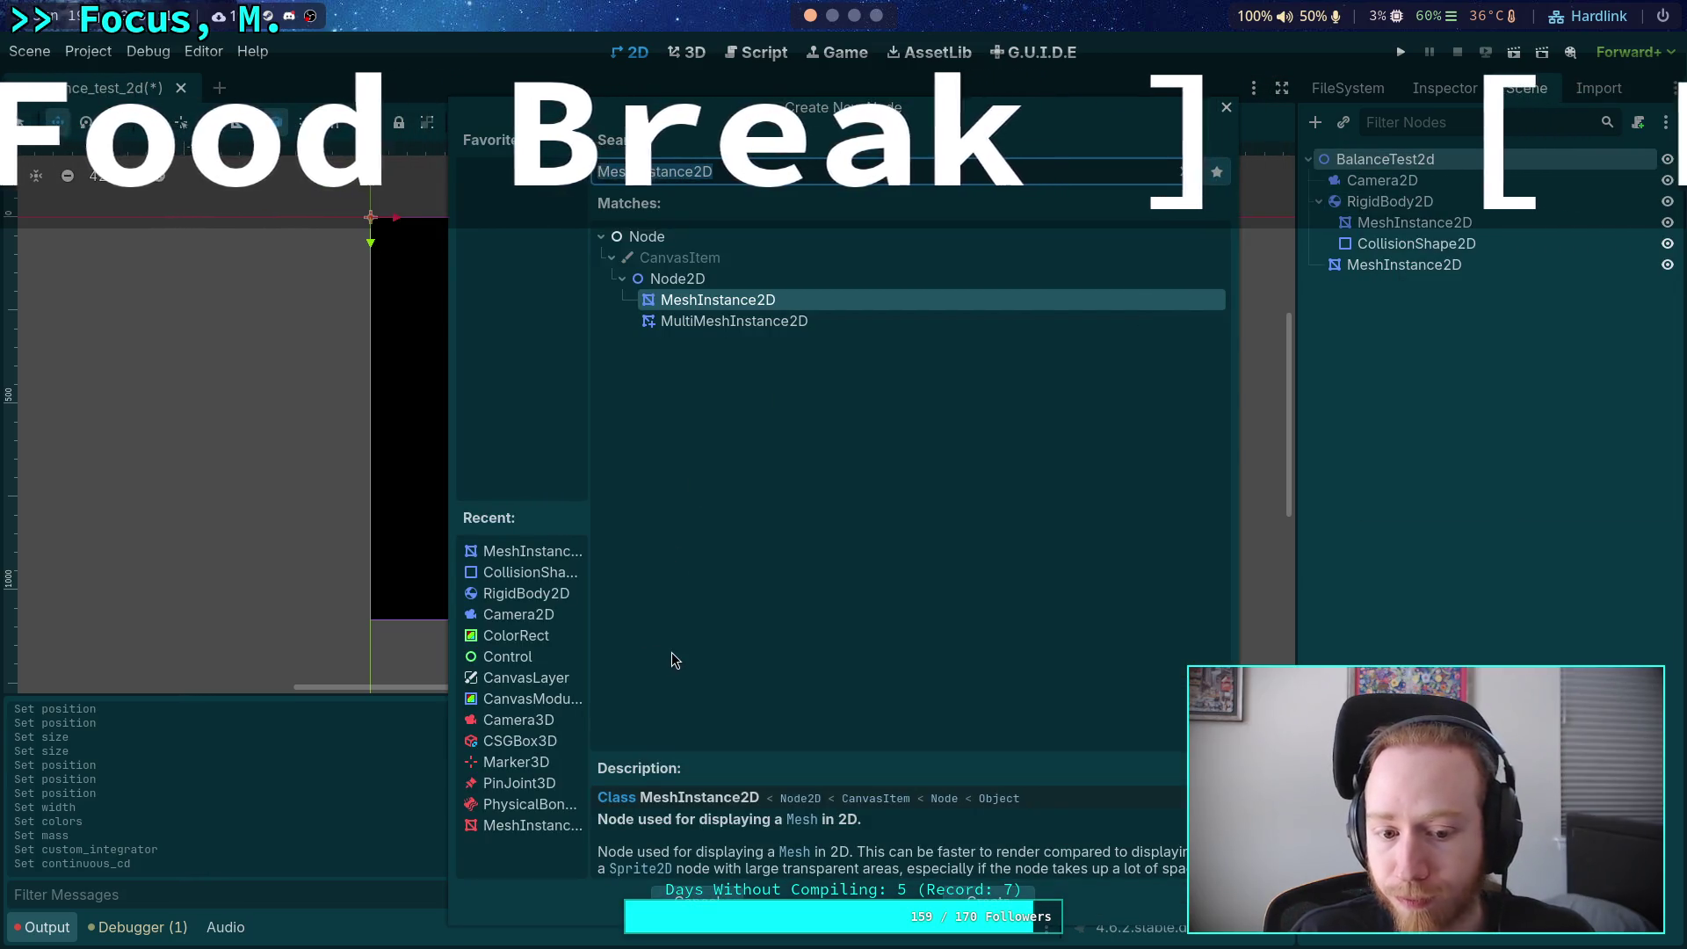
{"action": "key", "text": "Escape"}
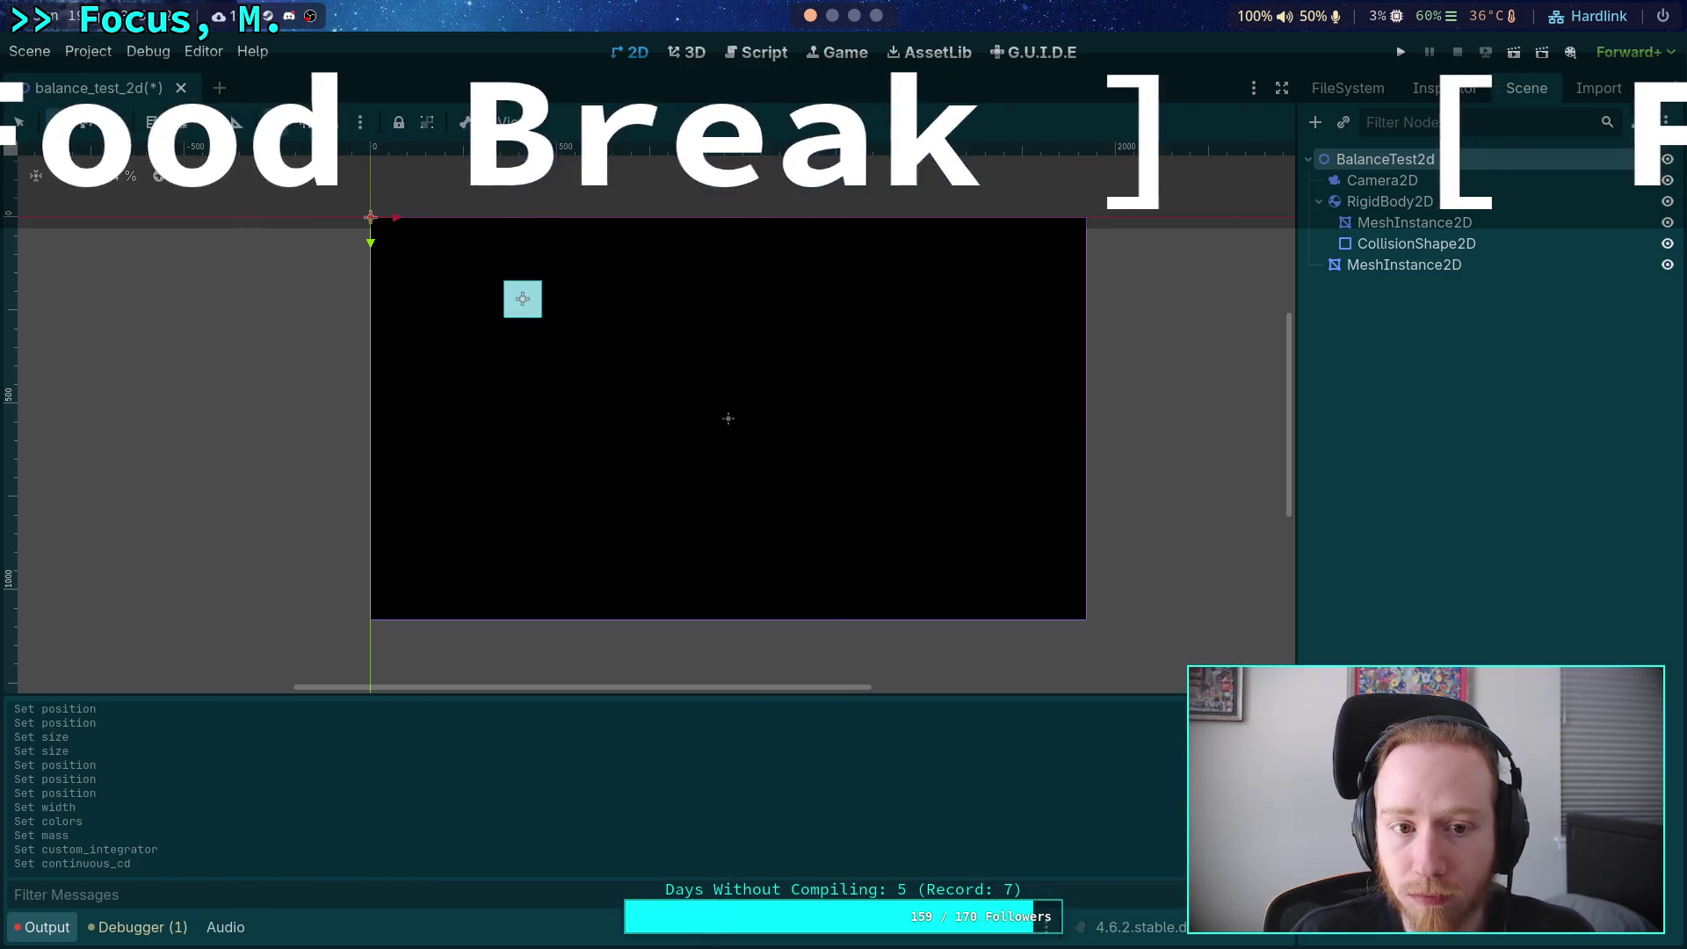
{"action": "left_click", "coordinate": [1397, 205]}
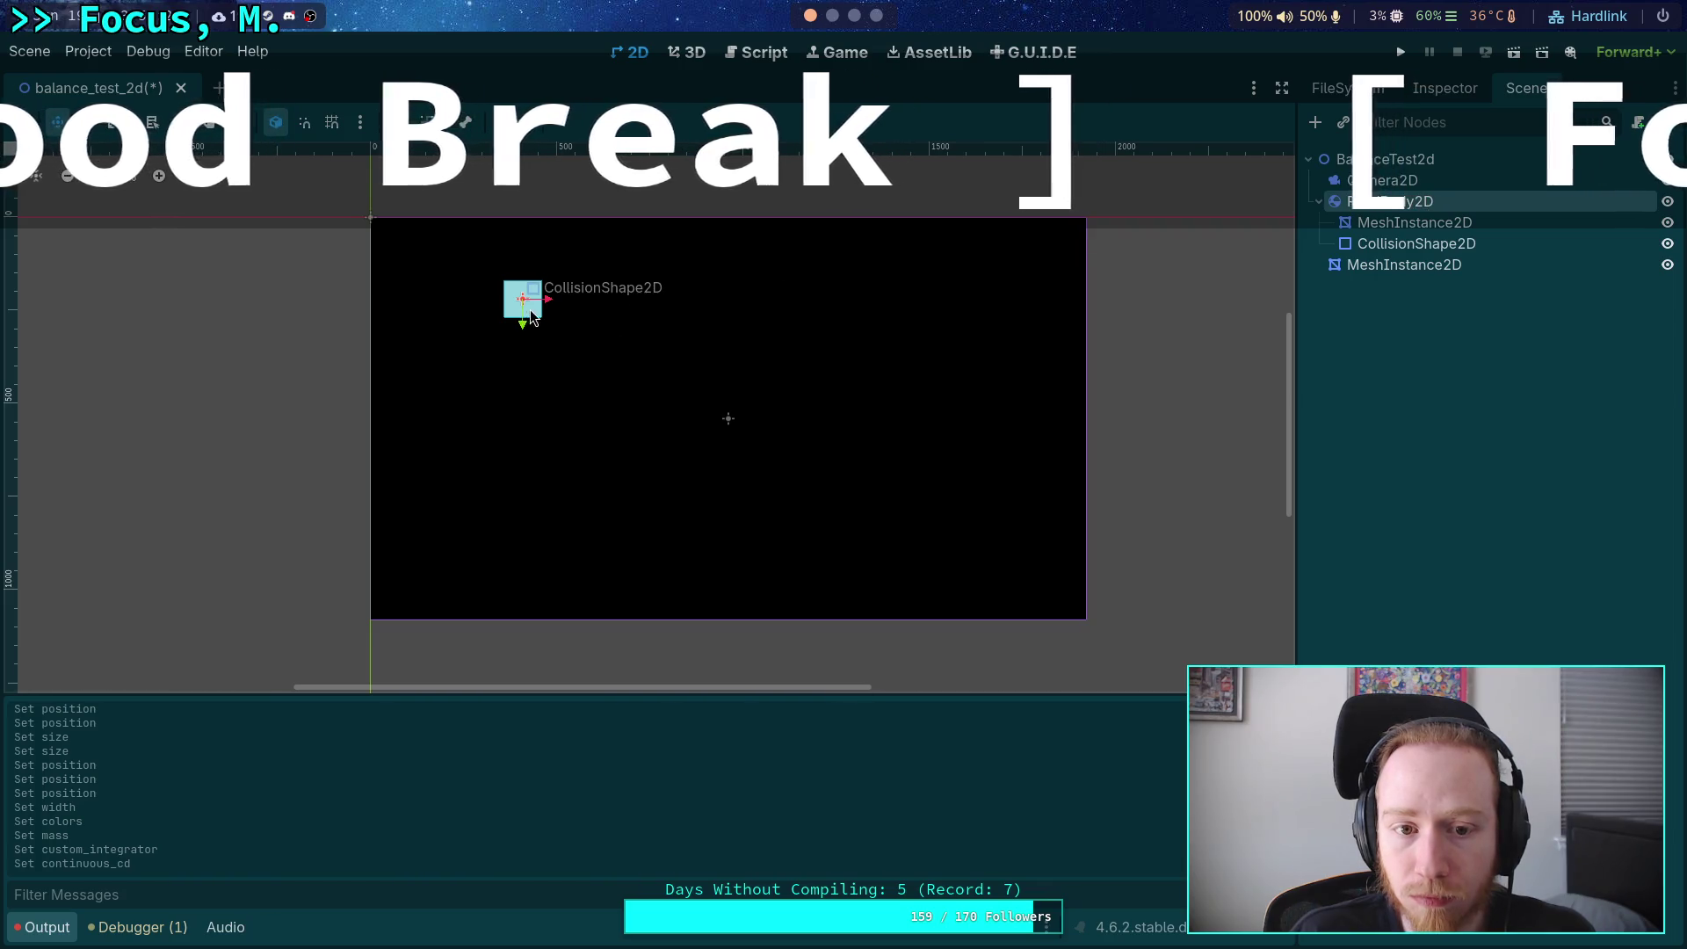
{"action": "left_click_drag", "start_coordinate": [533, 314], "coordinate": [688, 418]}
{"action": "key", "text": "F6"}
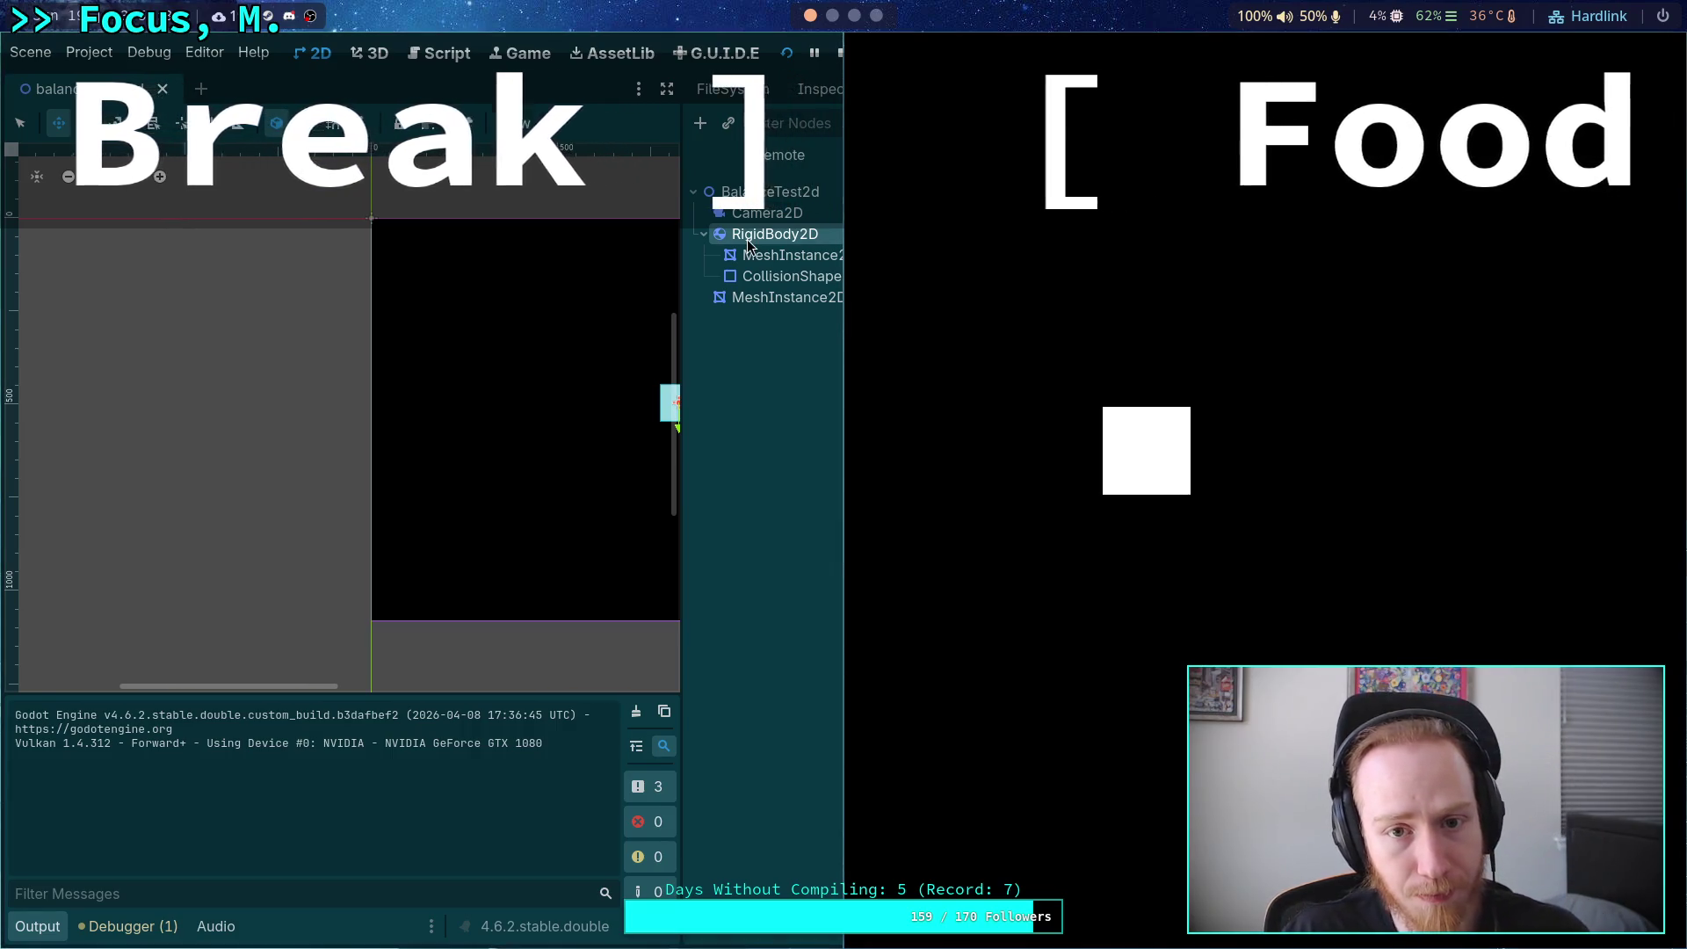
Stop the running game and drag the RigidBody2D box down to (1202, 1320), below the frame.
{"action": "left_click", "coordinate": [836, 54]}
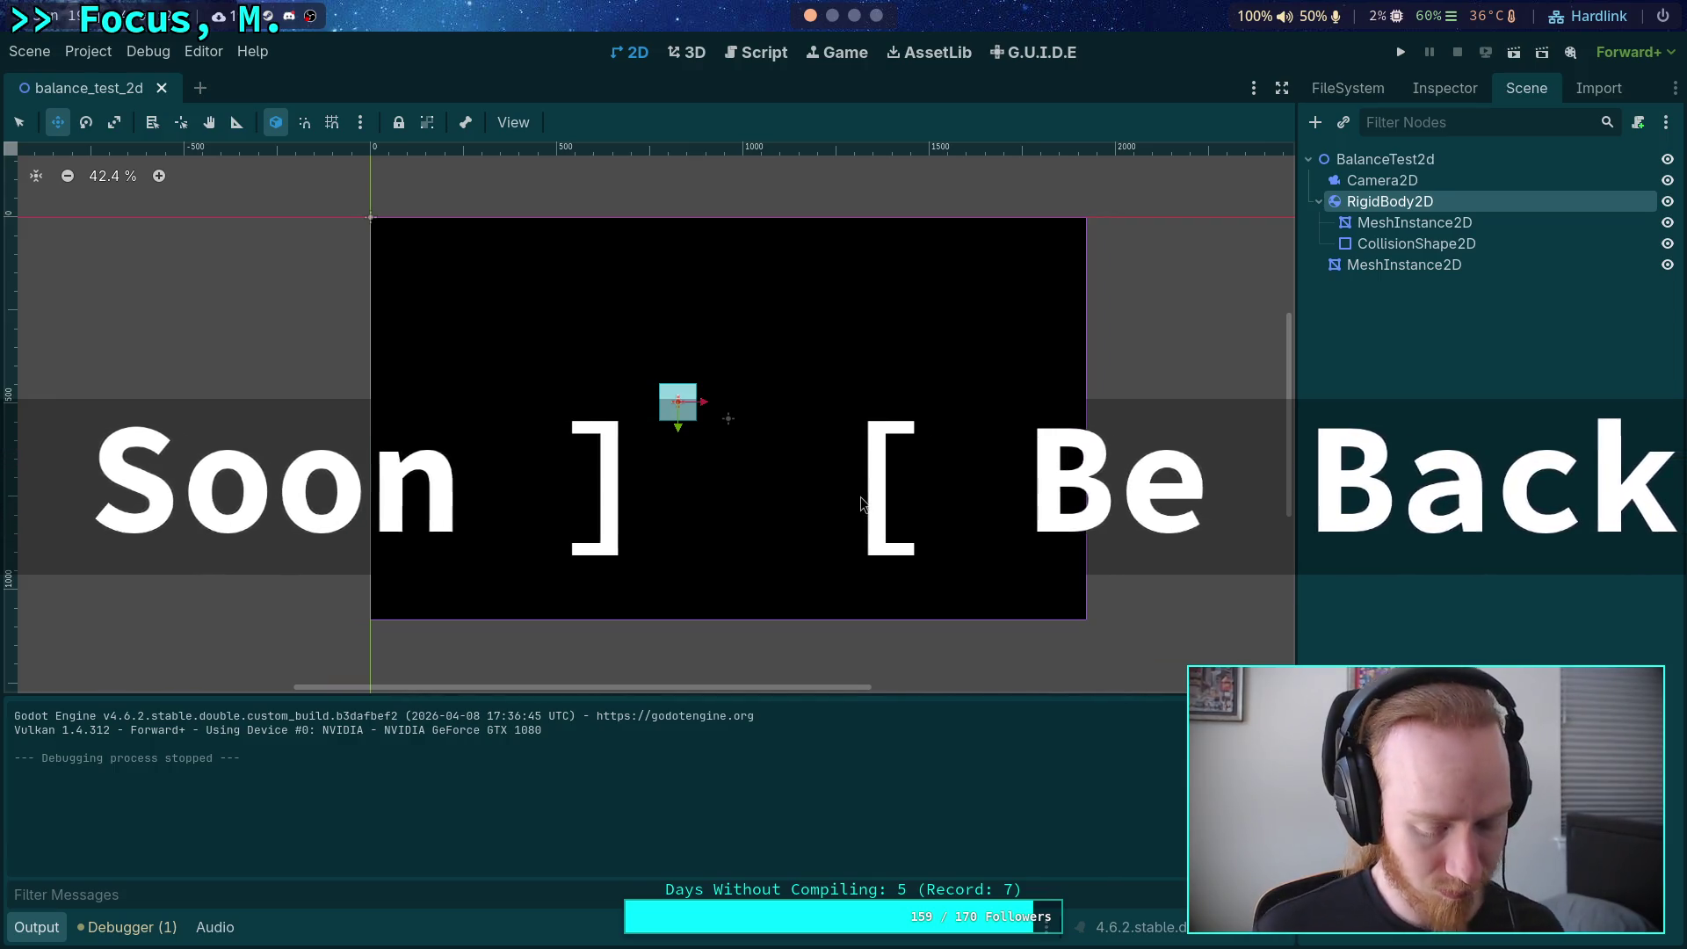
{"action": "left_click_drag", "start_coordinate": [678, 401], "coordinate": [818, 693]}
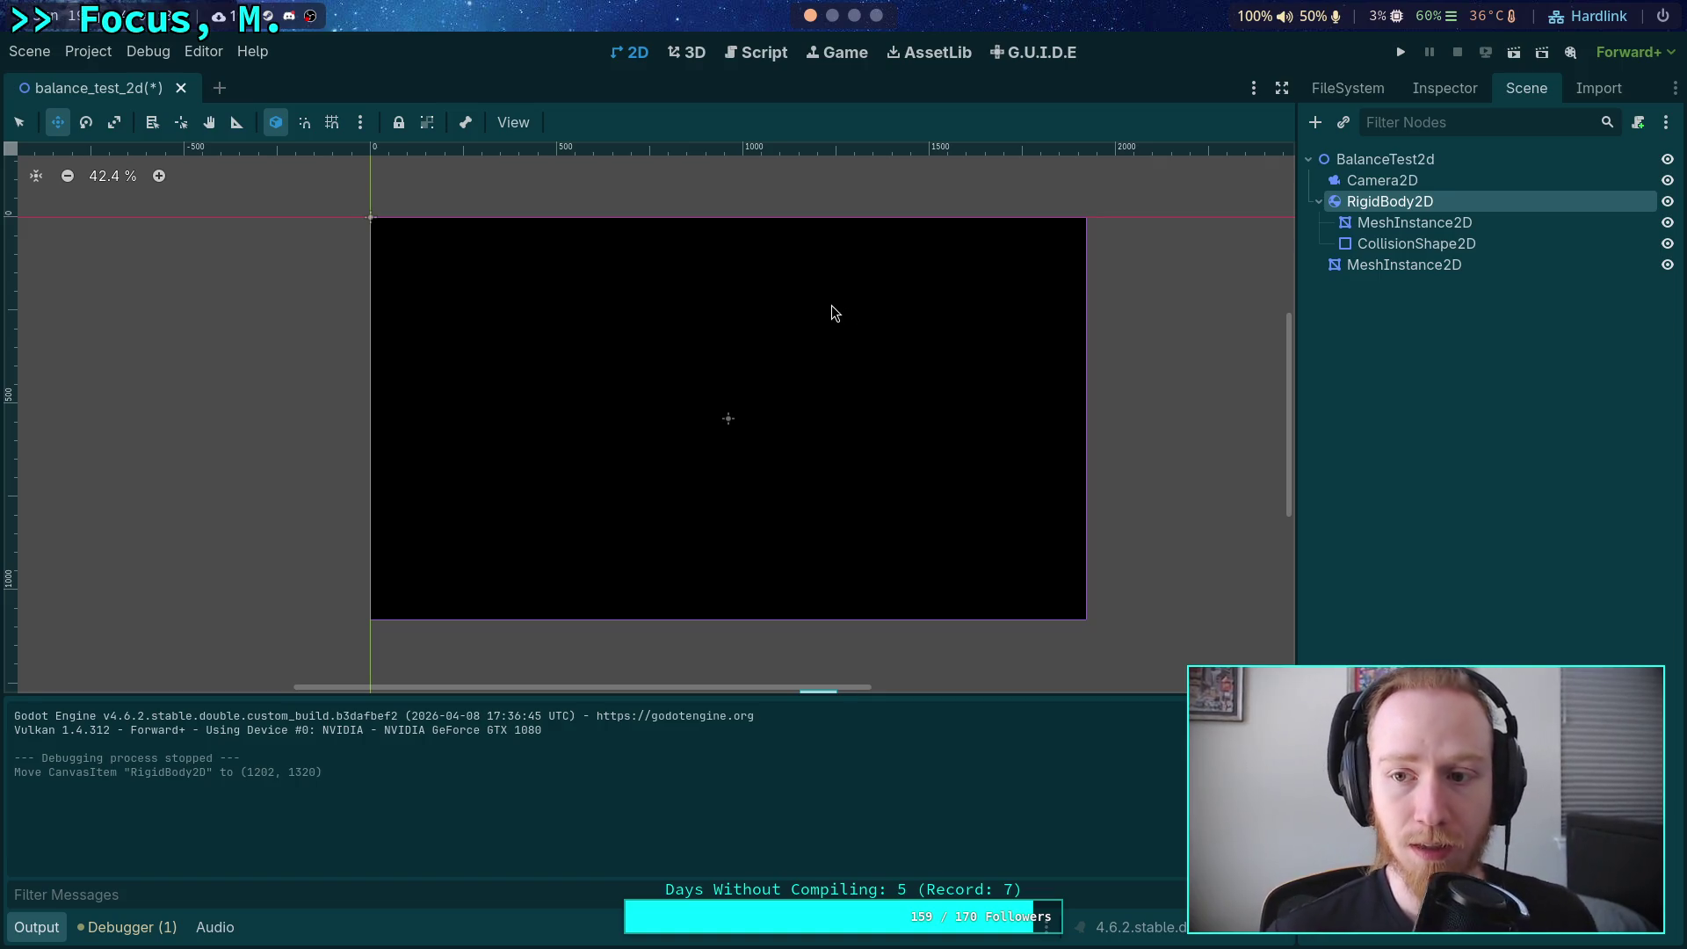
Drag the RigidBody2D box back inside the black screen area to (780, 473).
{"action": "left_click", "coordinate": [1405, 264]}
{"action": "left_click", "coordinate": [1423, 202]}
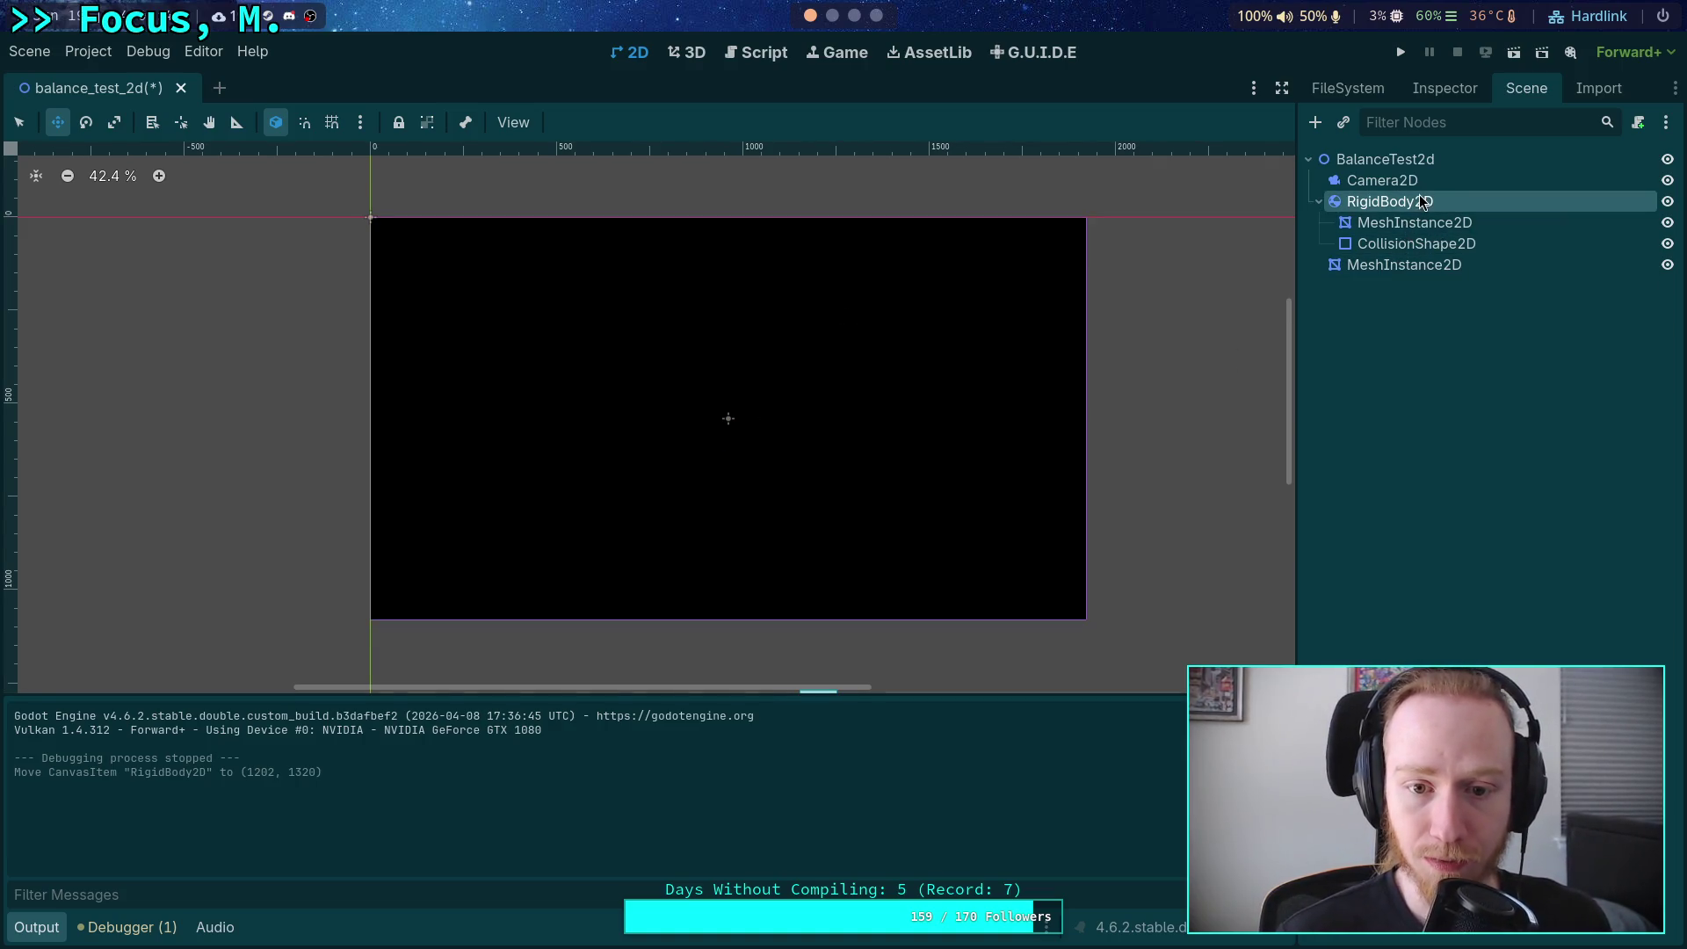
{"action": "scroll", "coordinate": [983, 371], "scroll_direction": "down", "scroll_amount": 3}
{"action": "scroll", "coordinate": [1007, 499], "scroll_direction": "up", "scroll_amount": 1}
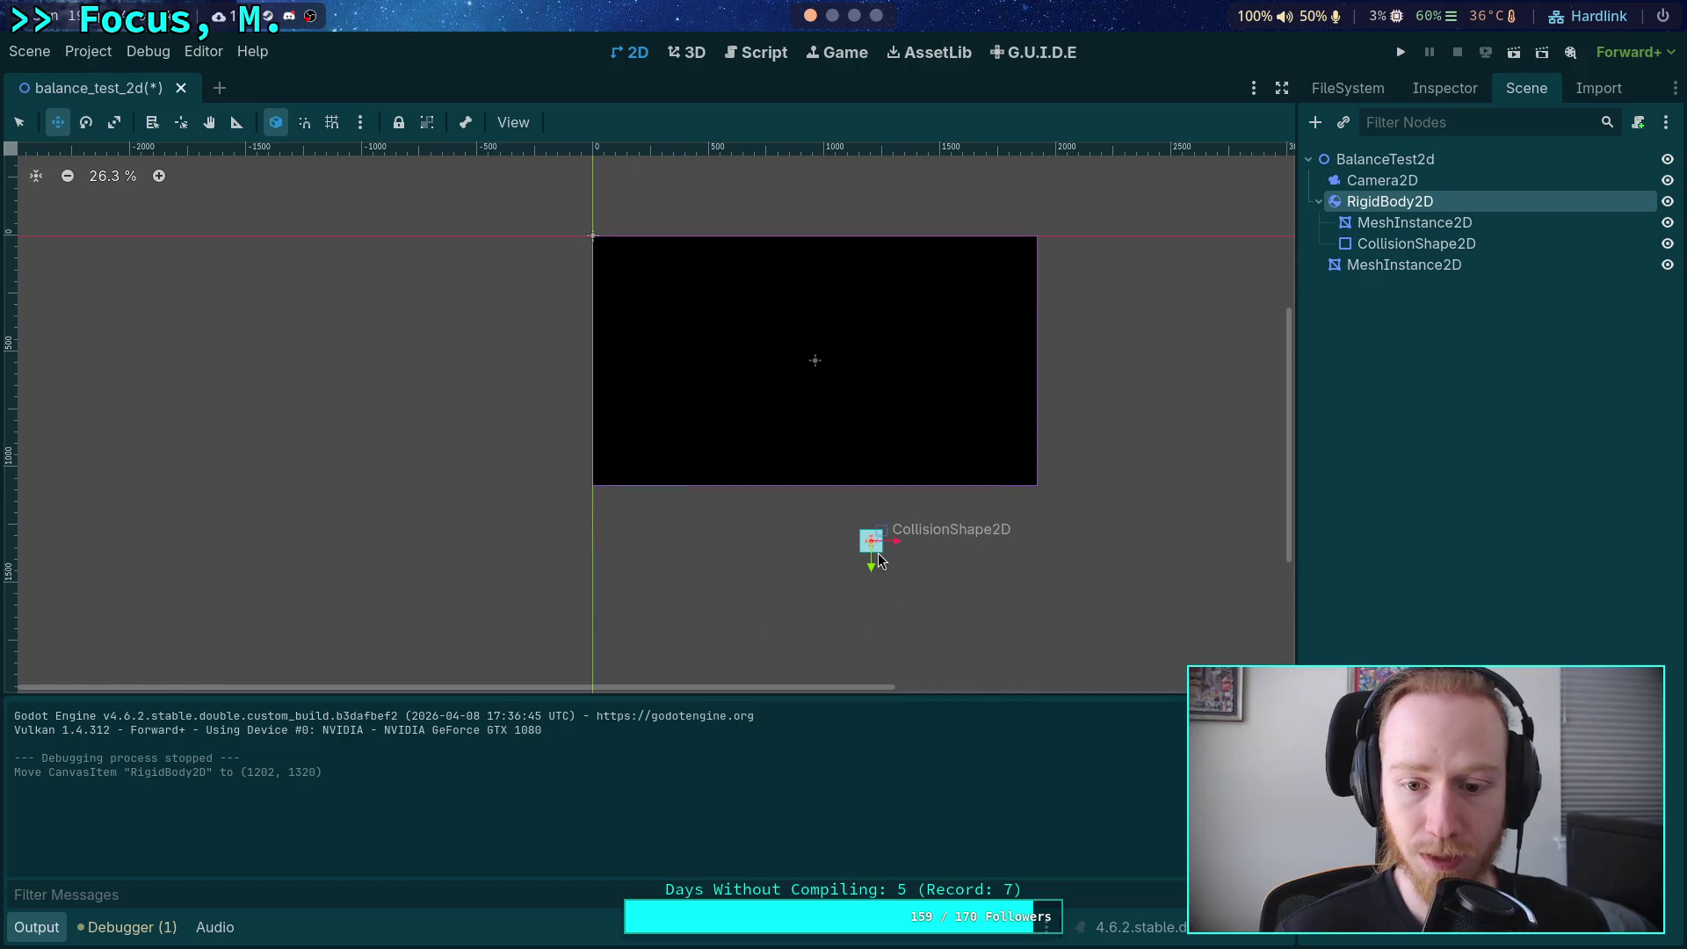
{"action": "mouse_move", "coordinate": [879, 561]}
{"action": "left_mouse_down"}
{"action": "mouse_move", "coordinate": [793, 365]}
{"action": "mouse_move", "coordinate": [666, 395]}
{"action": "left_mouse_up"}
{"action": "scroll", "coordinate": [825, 350], "scroll_direction": "up", "scroll_amount": 5}
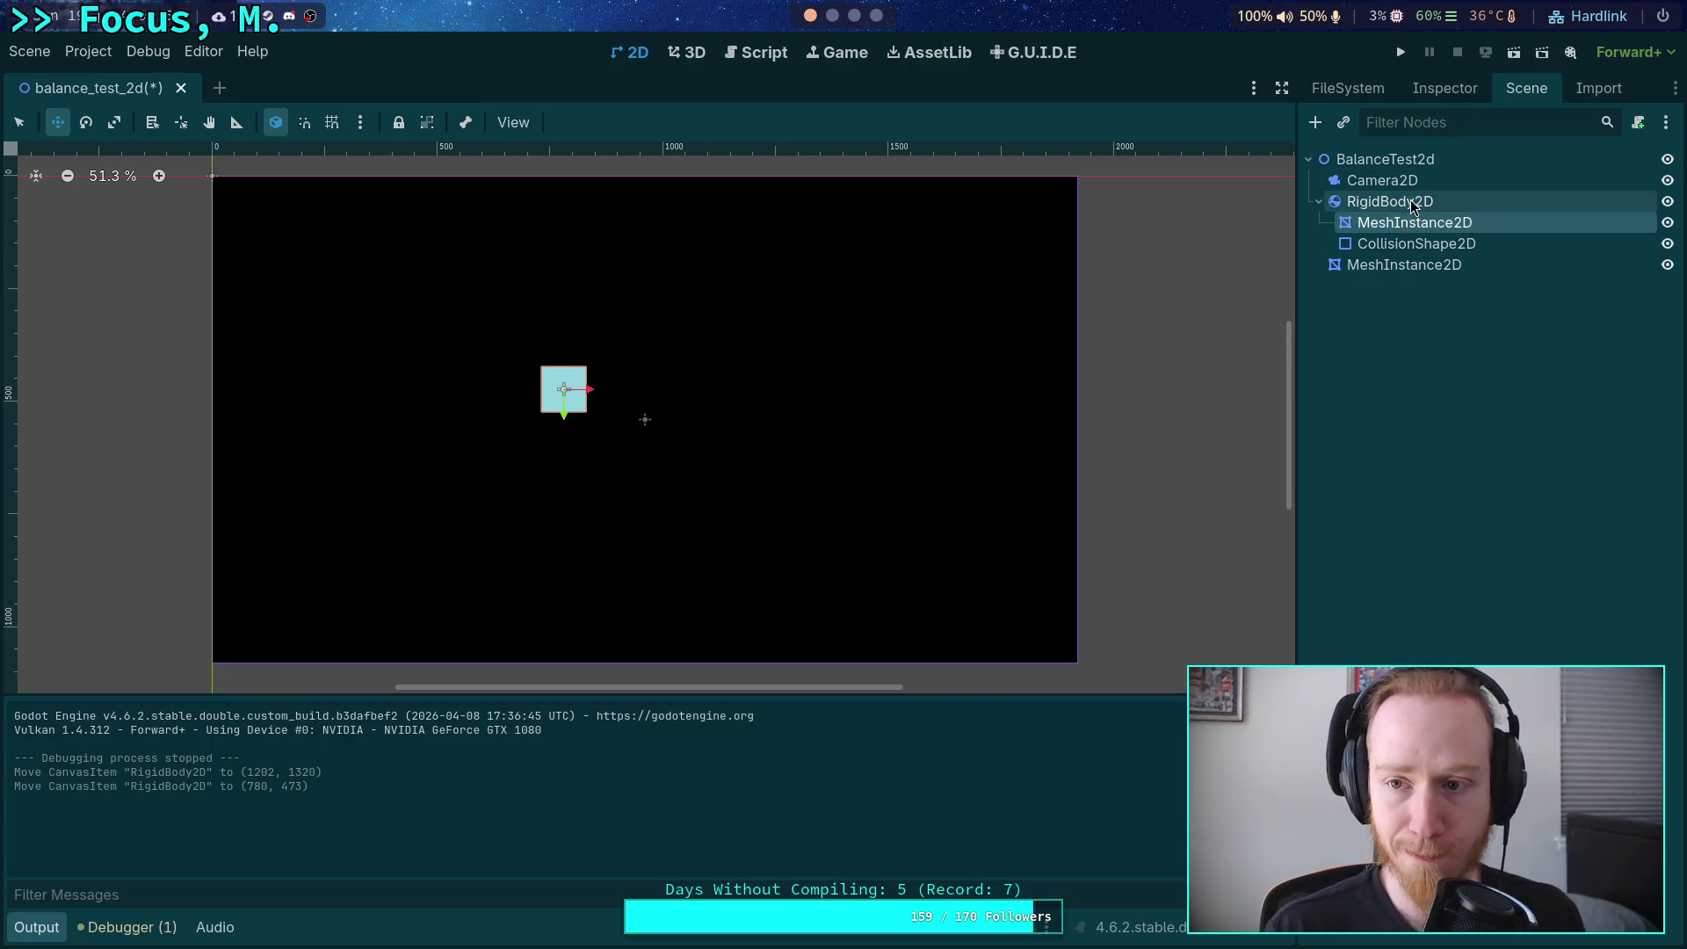
{"action": "left_click", "coordinate": [1451, 83]}
{"action": "left_click", "coordinate": [1547, 83]}
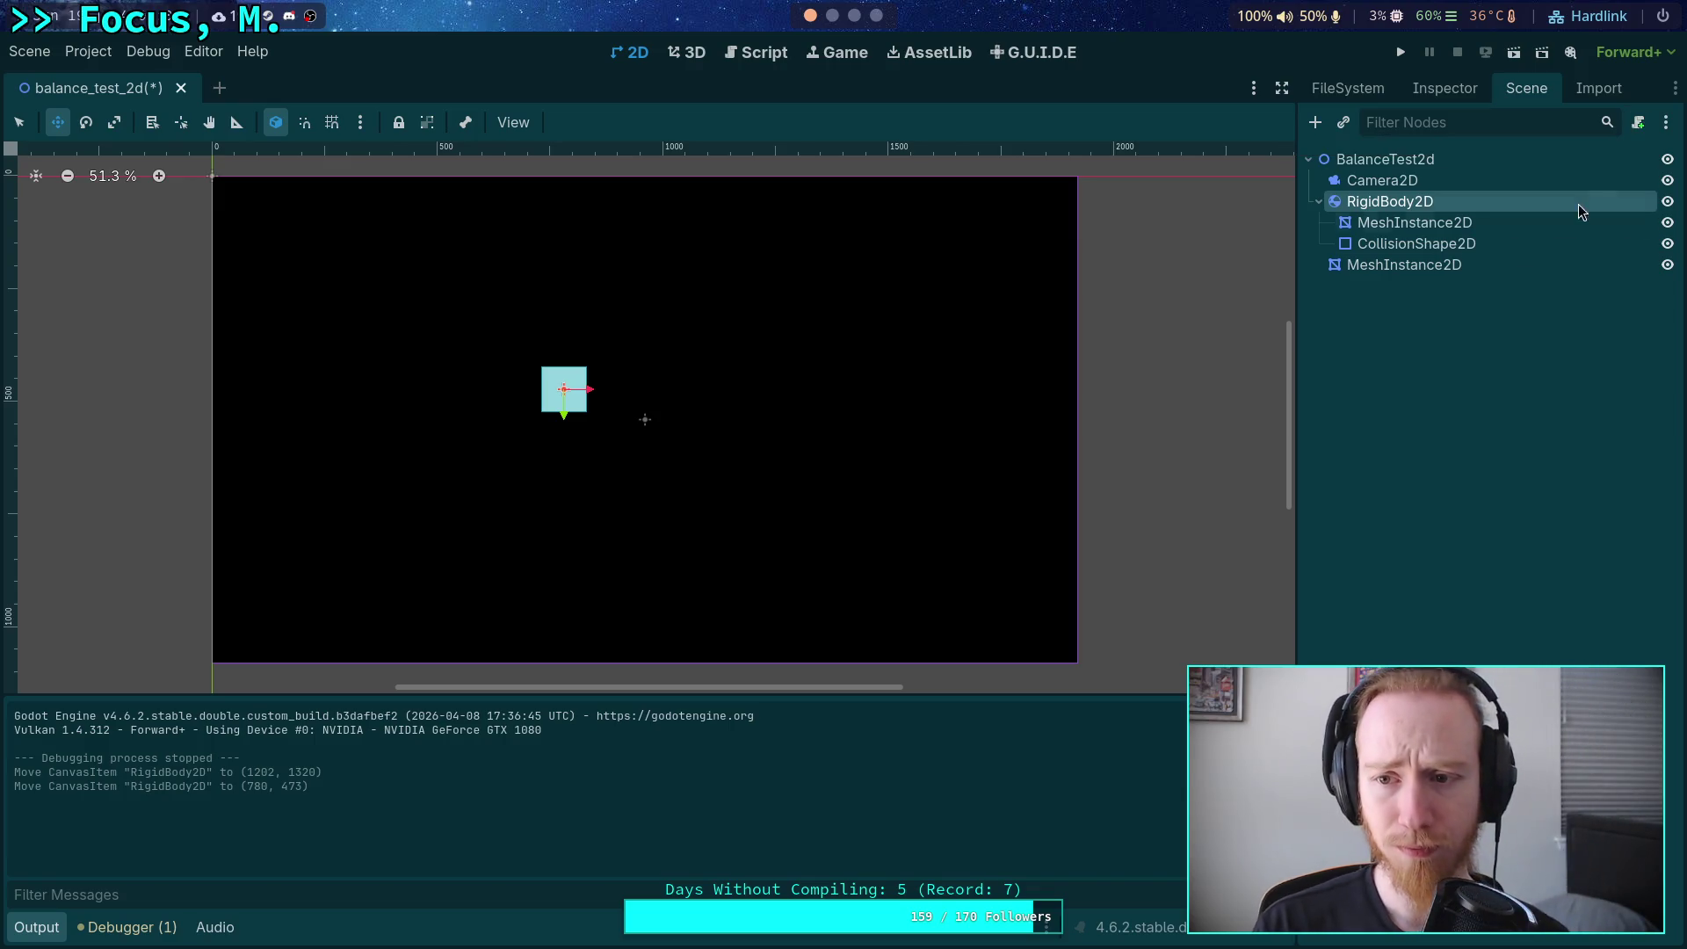
Centre the box on the canvas and choose Add Child Node on RigidBody2D.
{"action": "left_click", "coordinate": [1427, 225]}
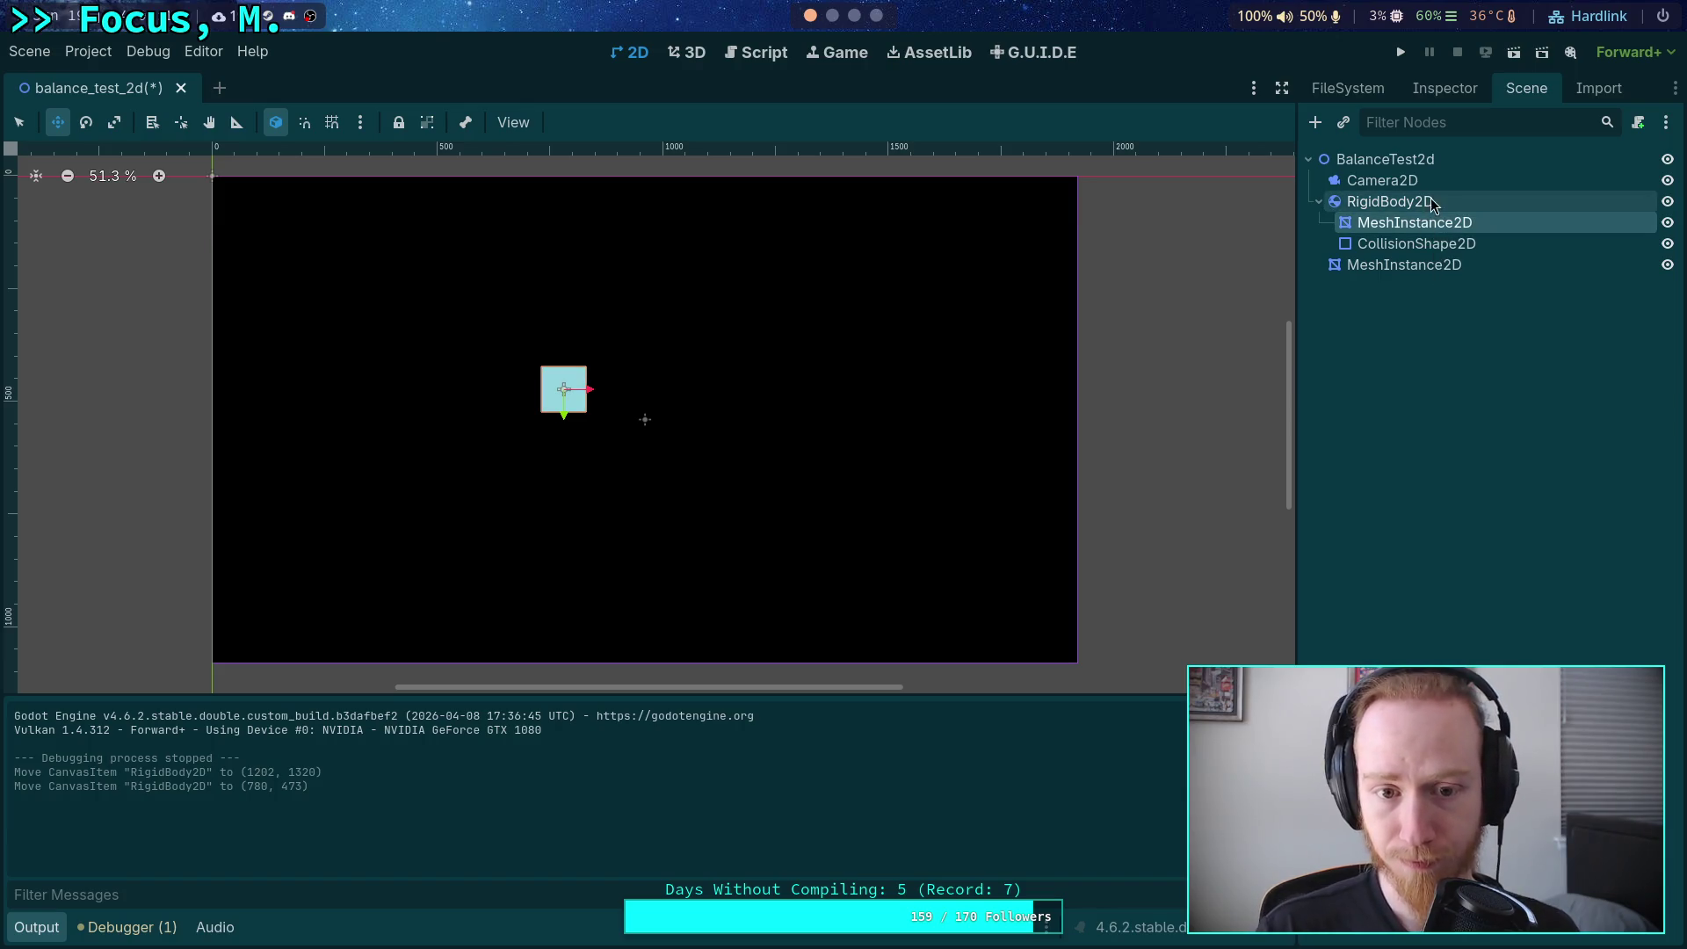
{"action": "scroll", "coordinate": [1041, 335], "scroll_direction": "up", "scroll_amount": 2}
{"action": "mouse_move", "coordinate": [753, 403]}
{"action": "left_mouse_down"}
{"action": "mouse_move", "coordinate": [997, 407]}
{"action": "mouse_move", "coordinate": [972, 430]}
{"action": "left_mouse_up"}
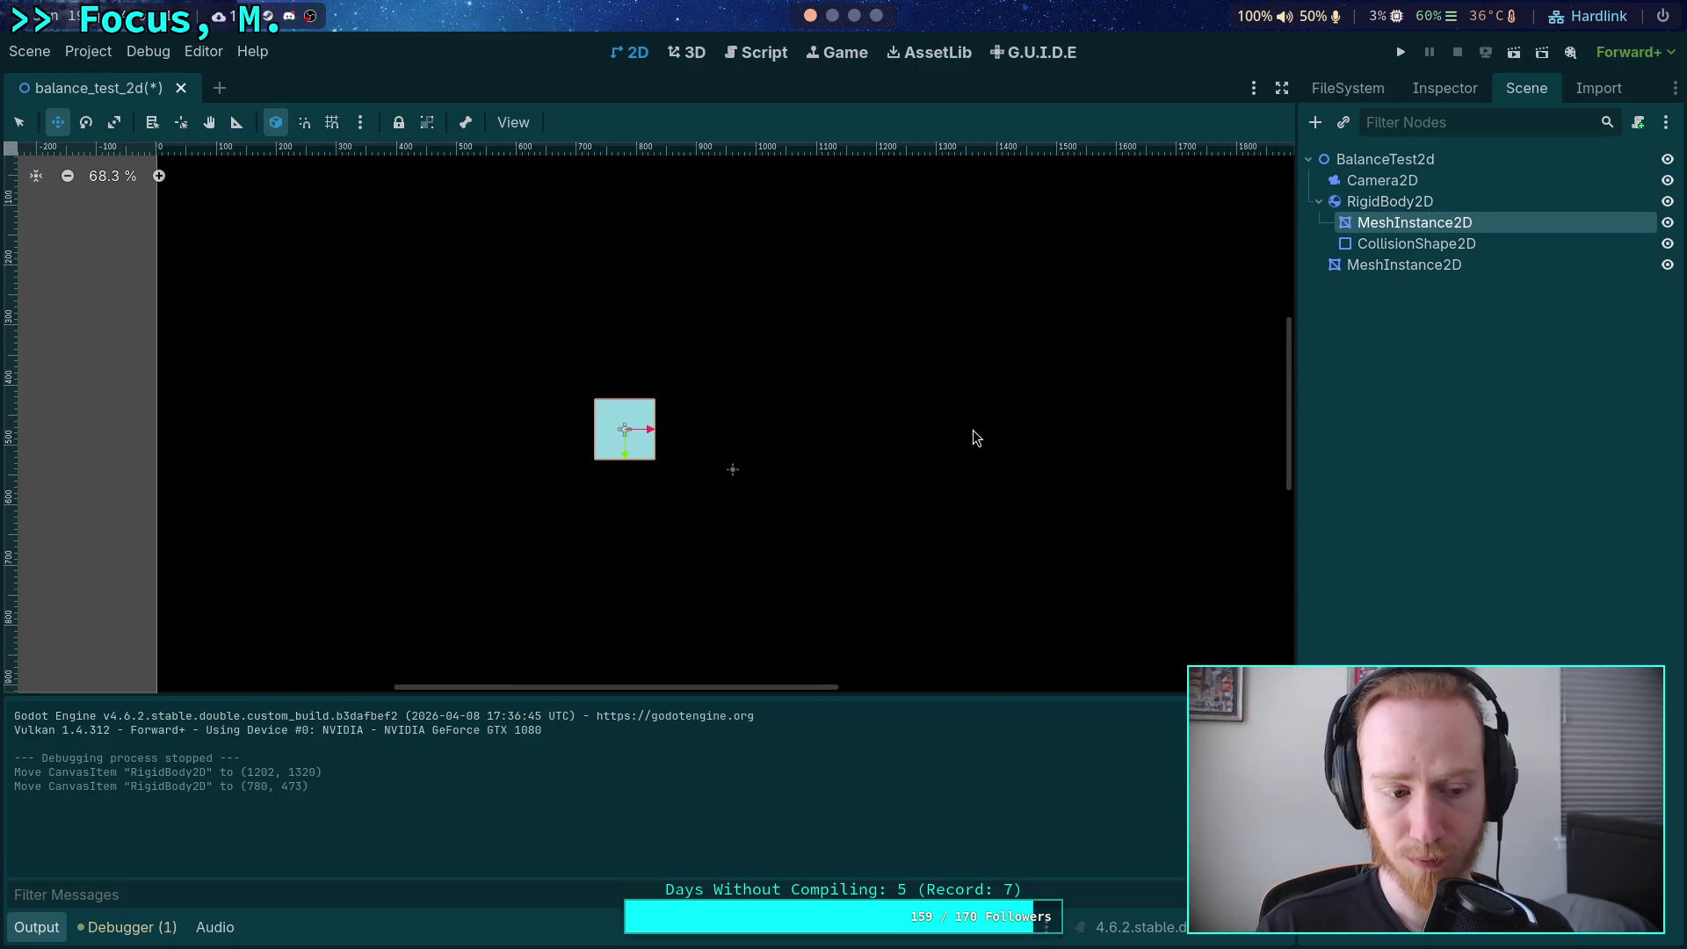
{"action": "left_click", "coordinate": [1382, 203]}
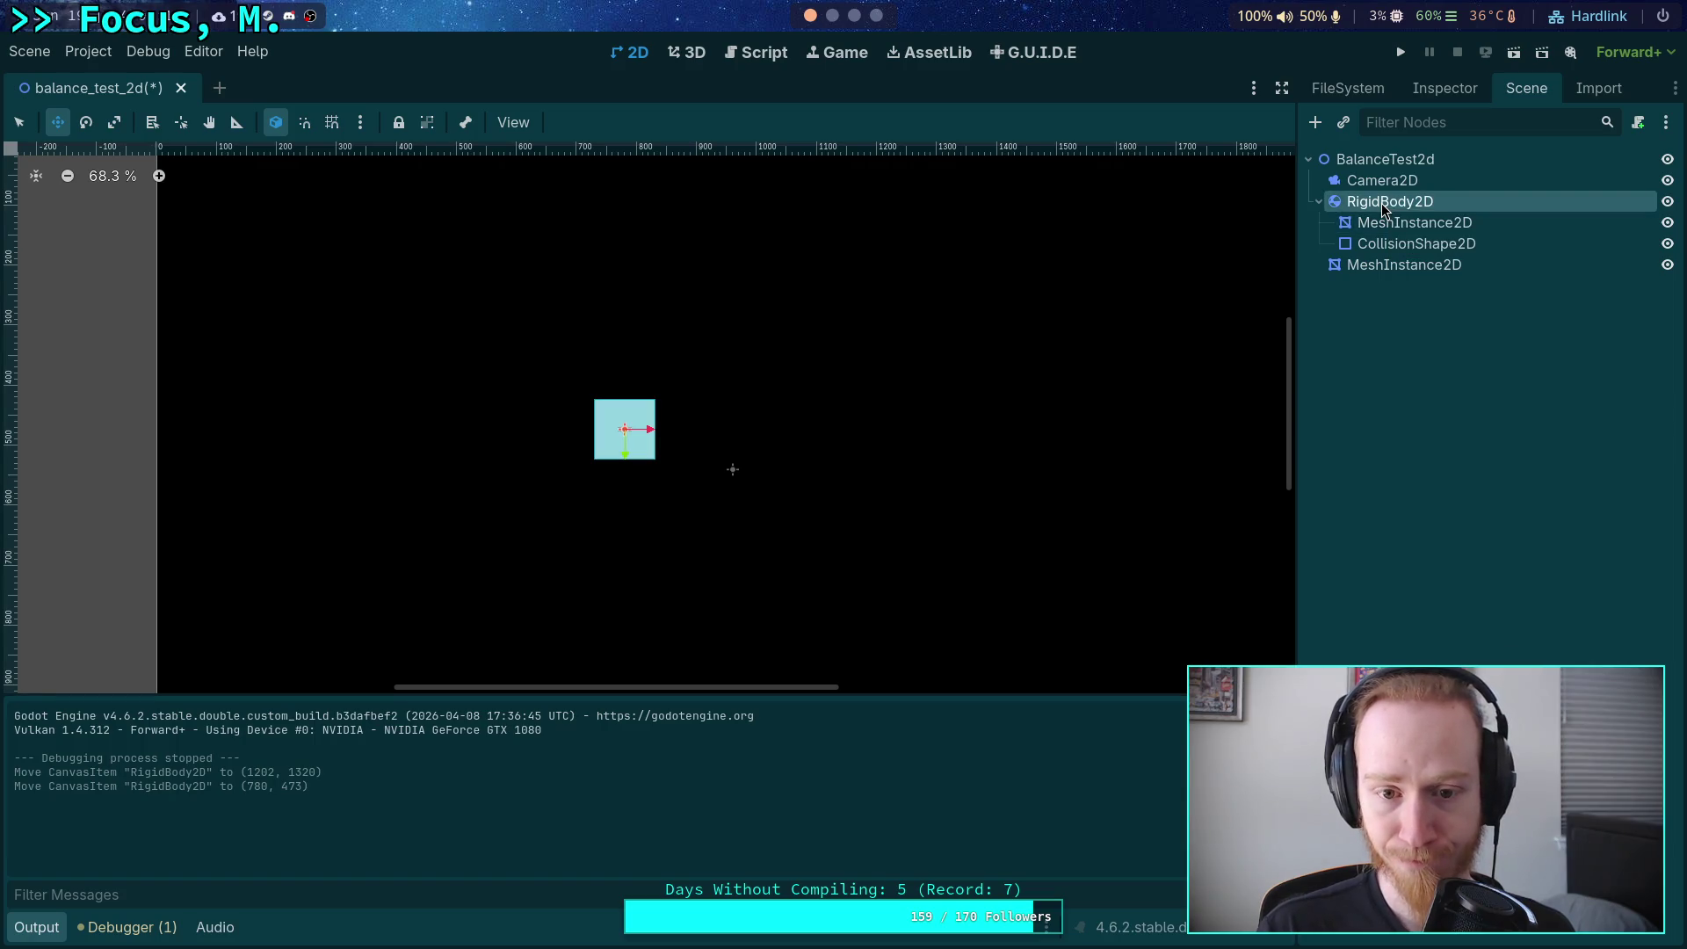
{"action": "right_click", "coordinate": [1382, 203]}
{"action": "left_click", "coordinate": [1399, 219]}
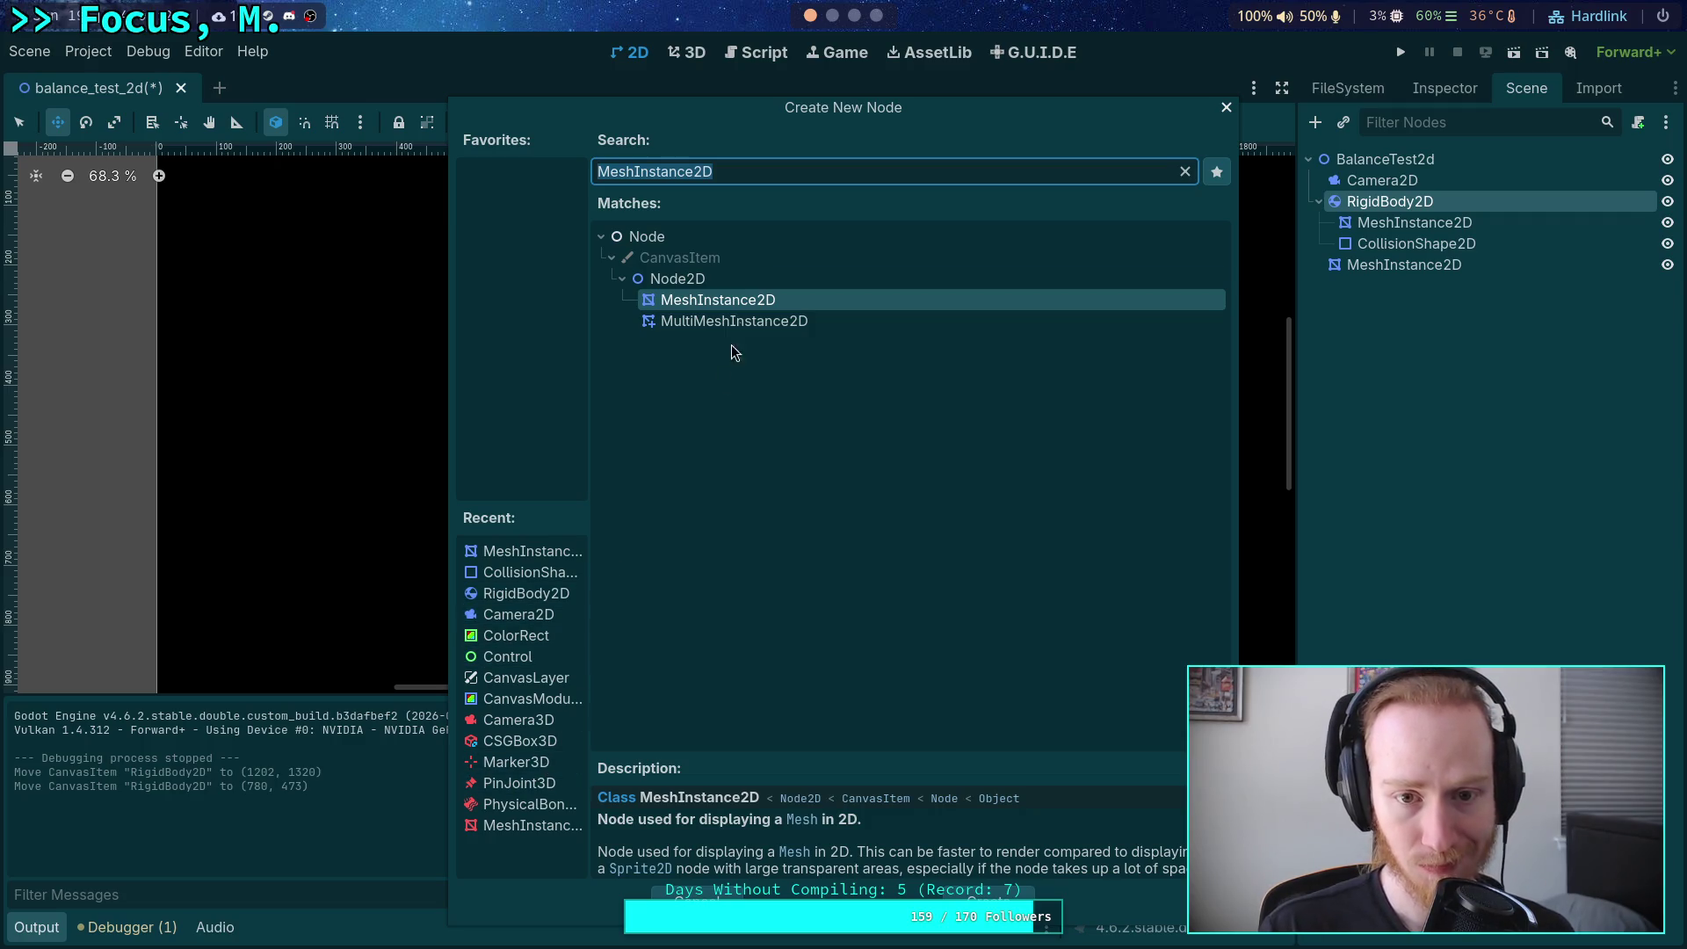
Add a Marker2D under RigidBody2D and place it at (69, 72), just below-right of the box.
{"action": "type", "text": "mar"}
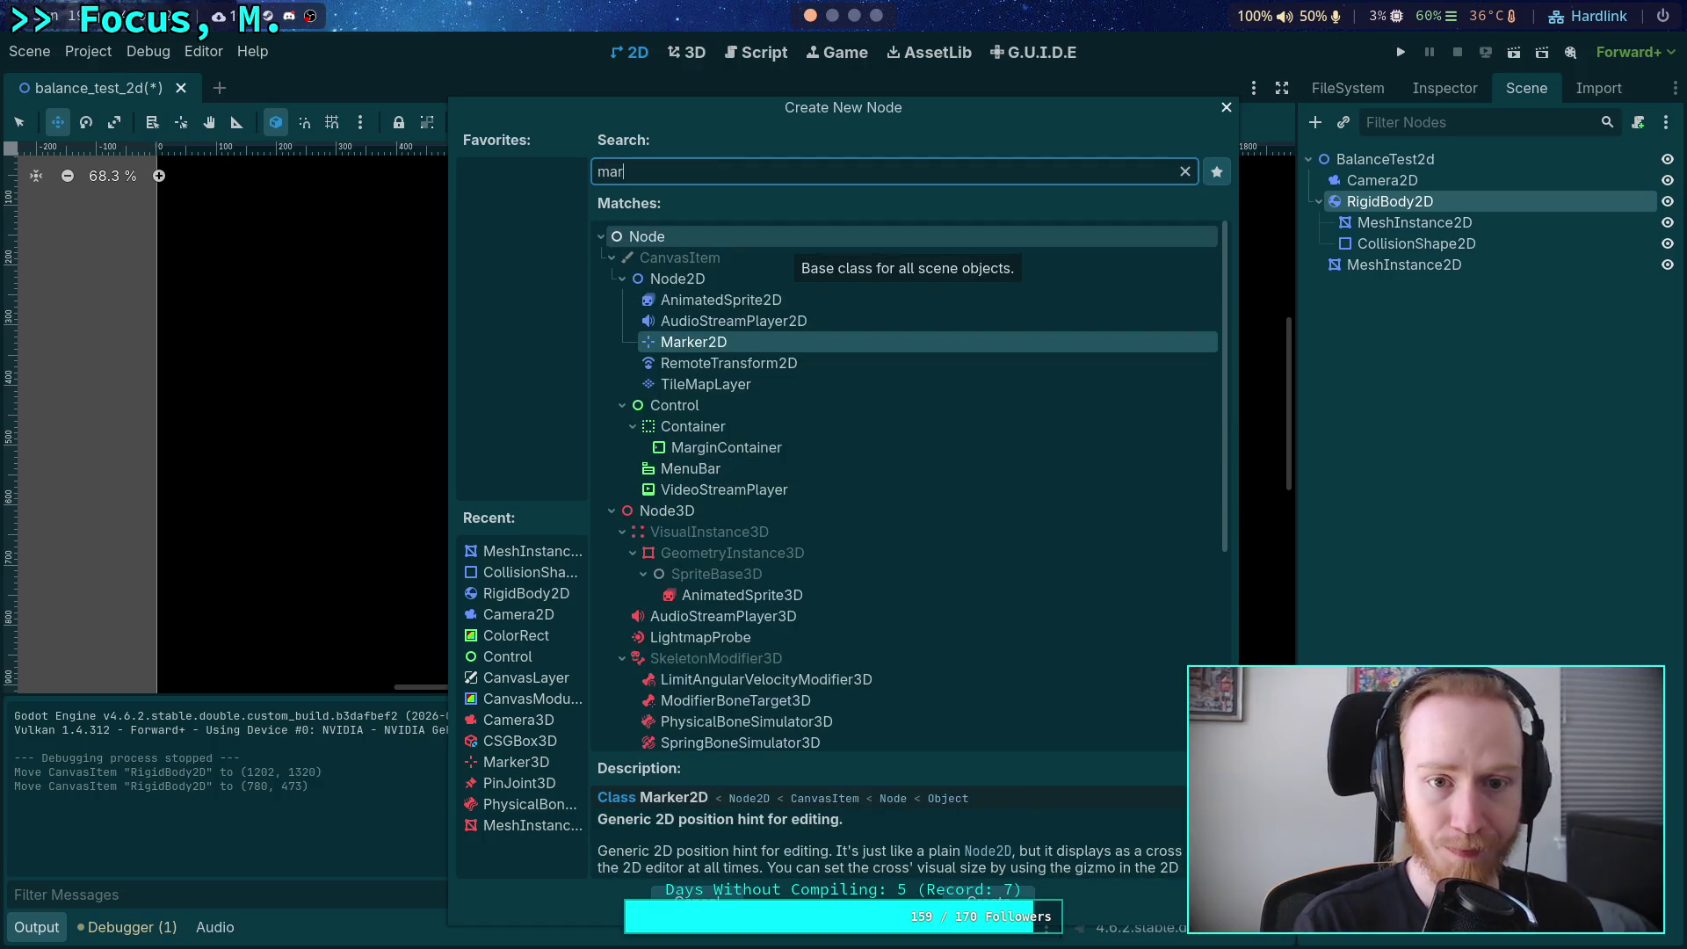
{"action": "double_click", "coordinate": [691, 341]}
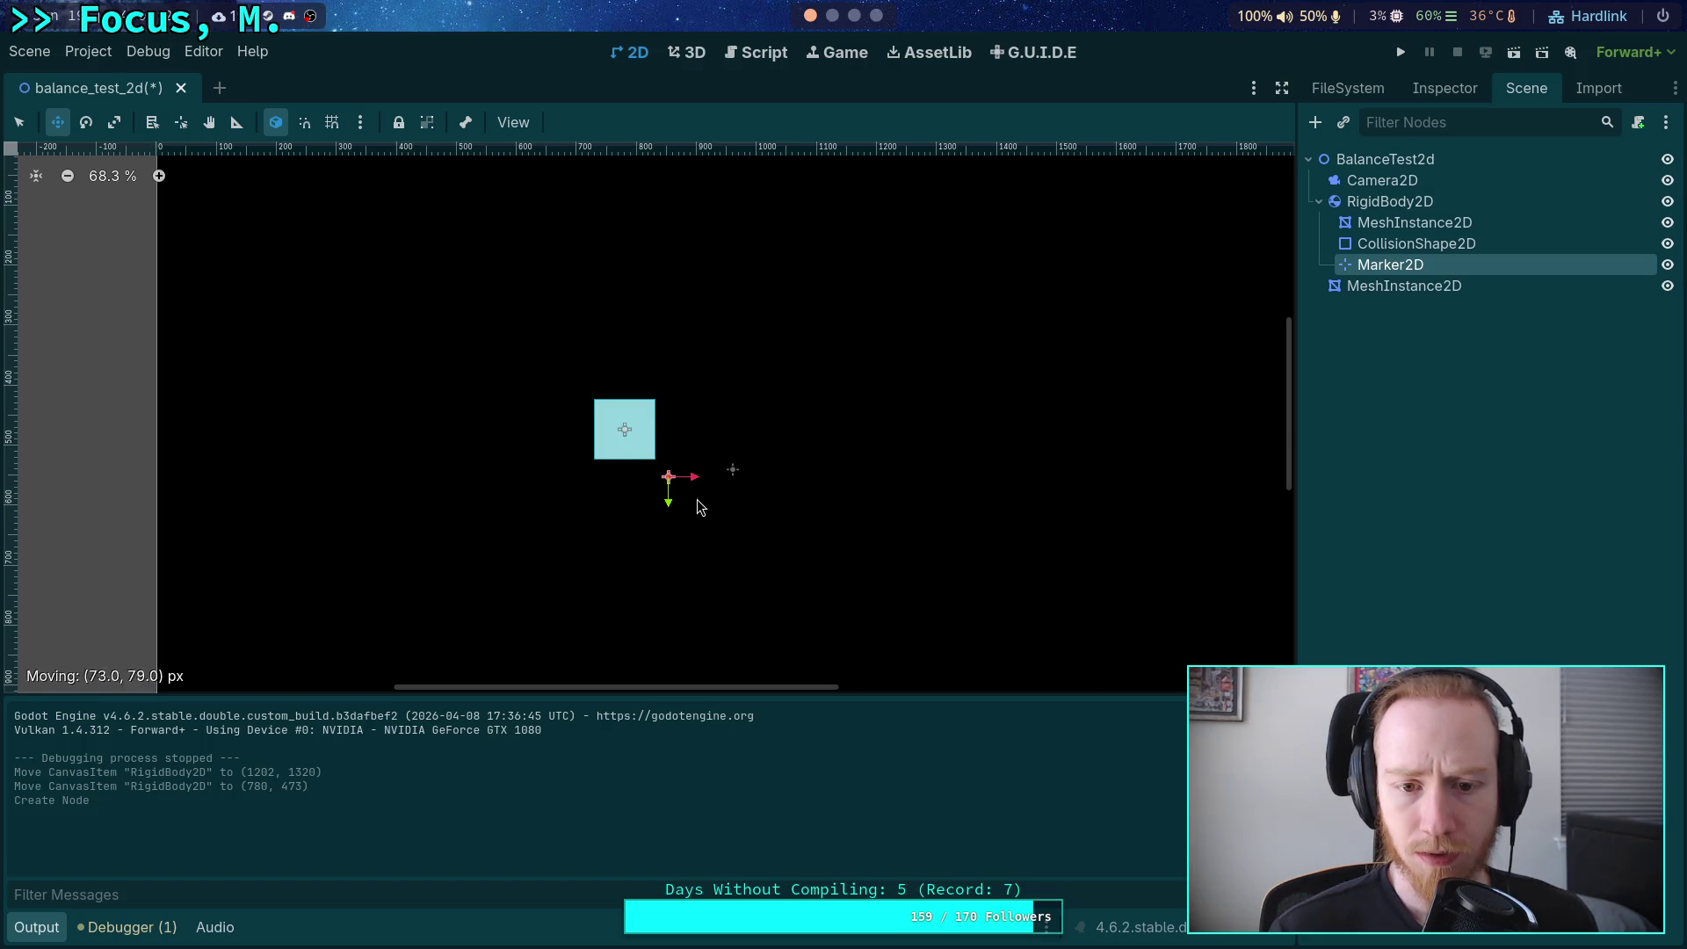
{"action": "left_click_drag", "start_coordinate": [698, 499], "coordinate": [694, 493]}
{"action": "double_click", "coordinate": [1423, 266]}
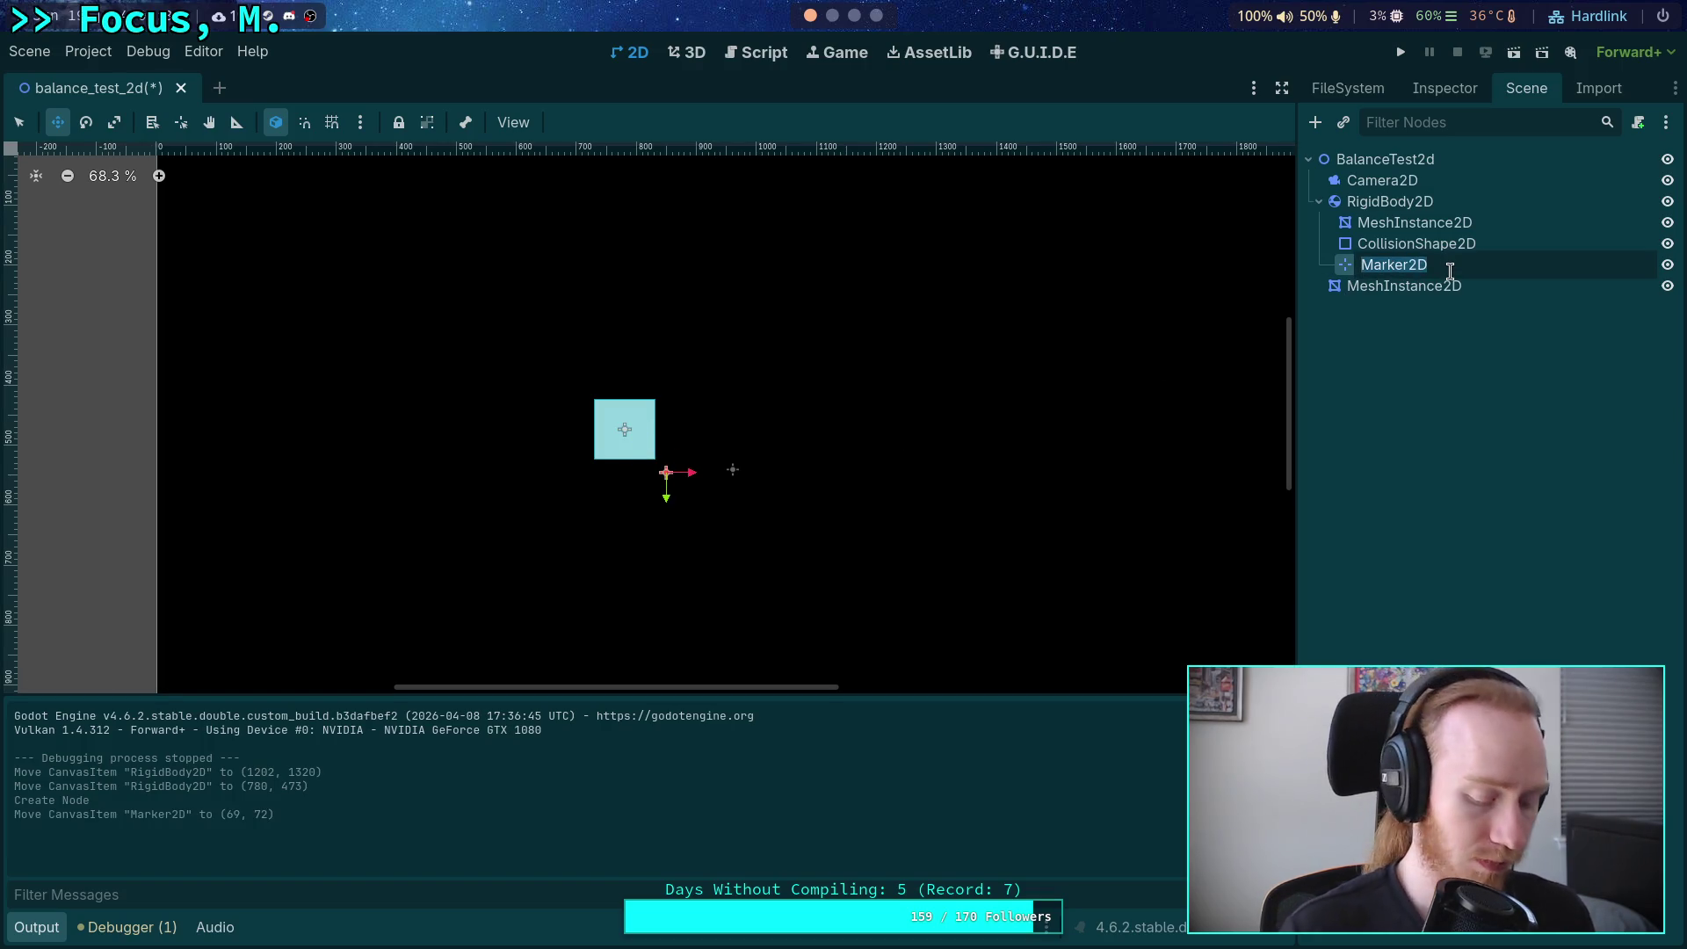
{"action": "left_click", "coordinate": [1476, 404]}
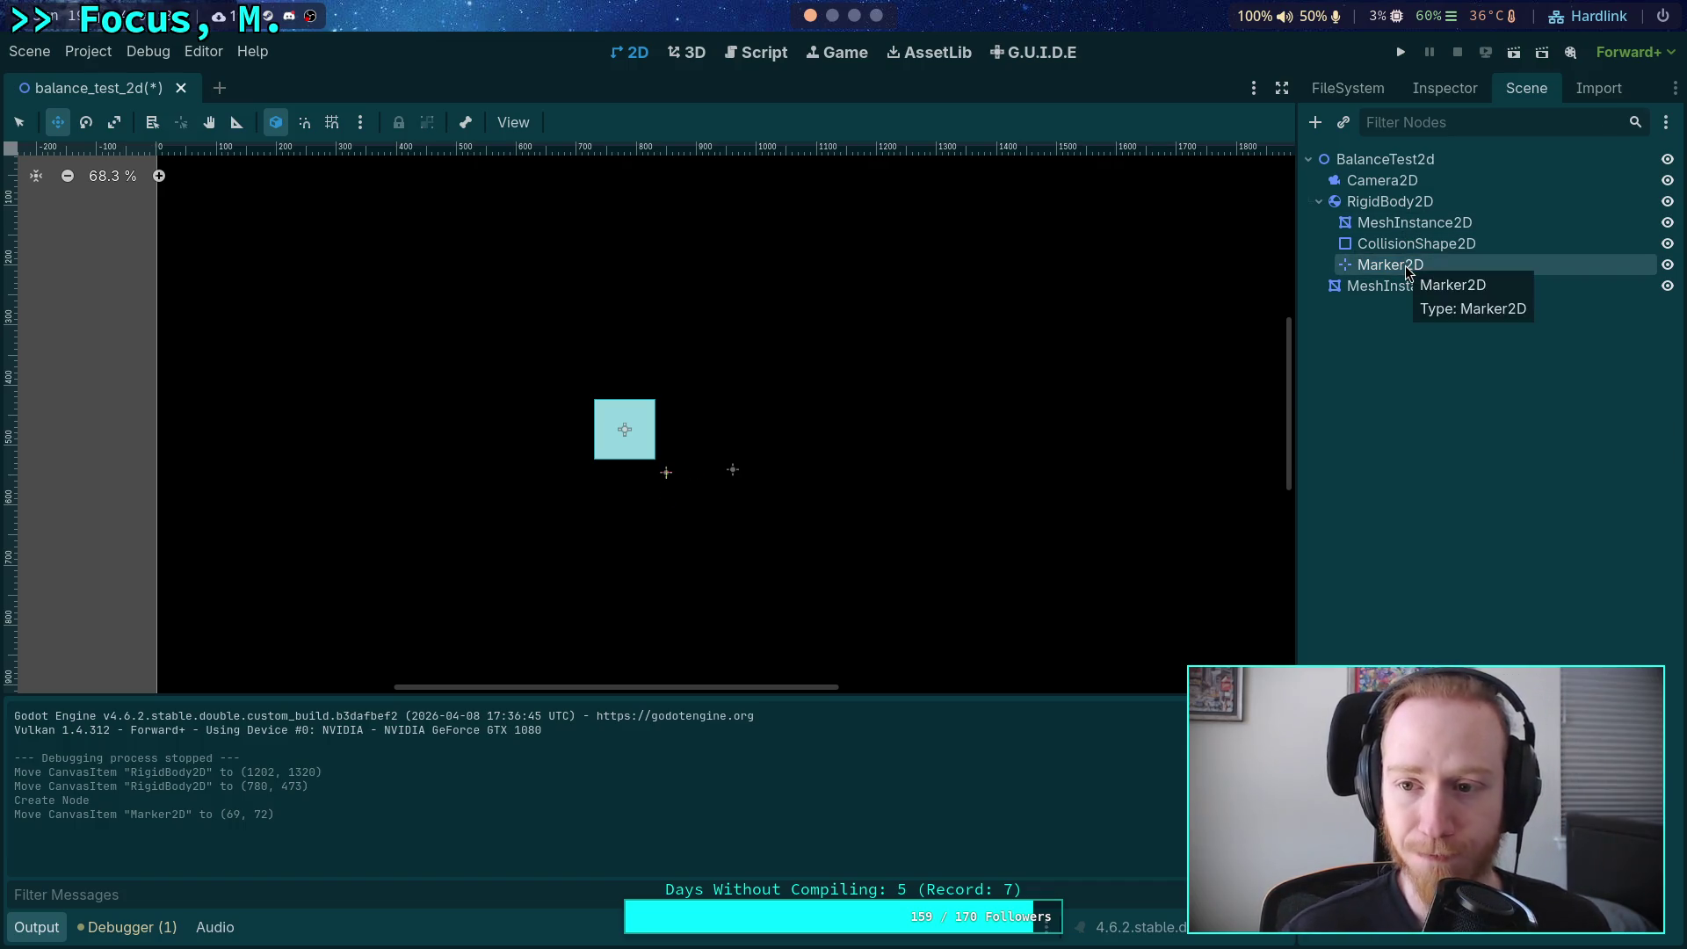
{"action": "left_click", "coordinate": [1405, 265]}
{"action": "left_click", "coordinate": [1405, 202]}
{"action": "right_click", "coordinate": [1404, 202]}
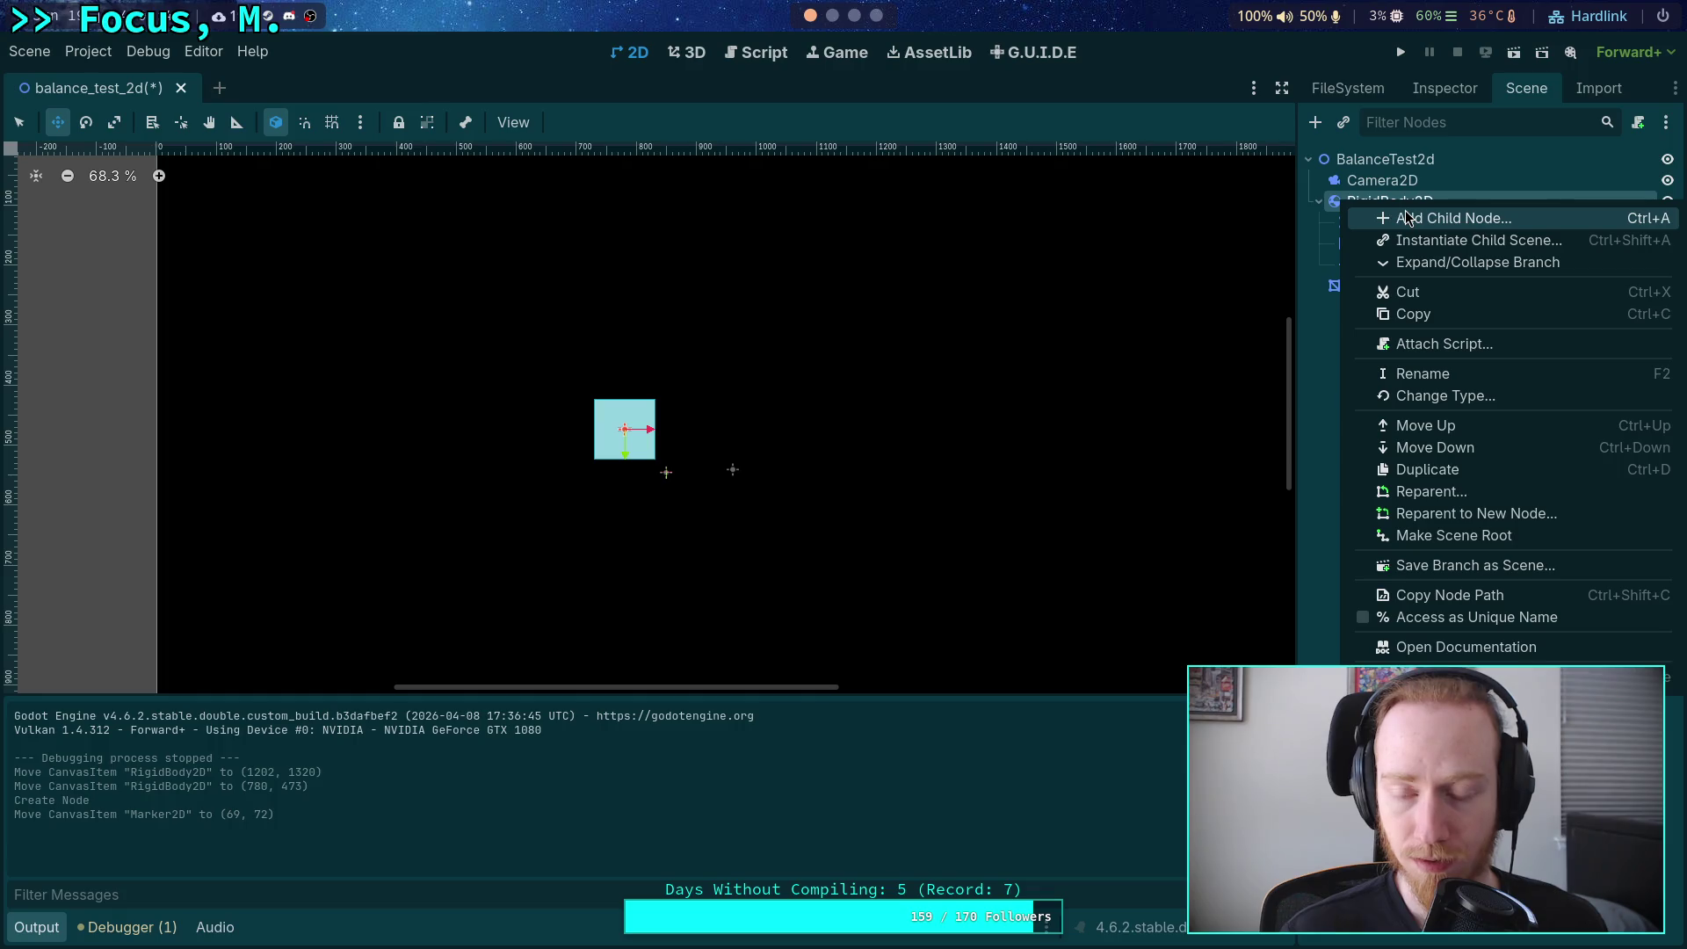
{"action": "left_click", "coordinate": [1312, 368]}
{"action": "left_click", "coordinate": [1379, 286]}
{"action": "left_click", "coordinate": [1403, 268]}
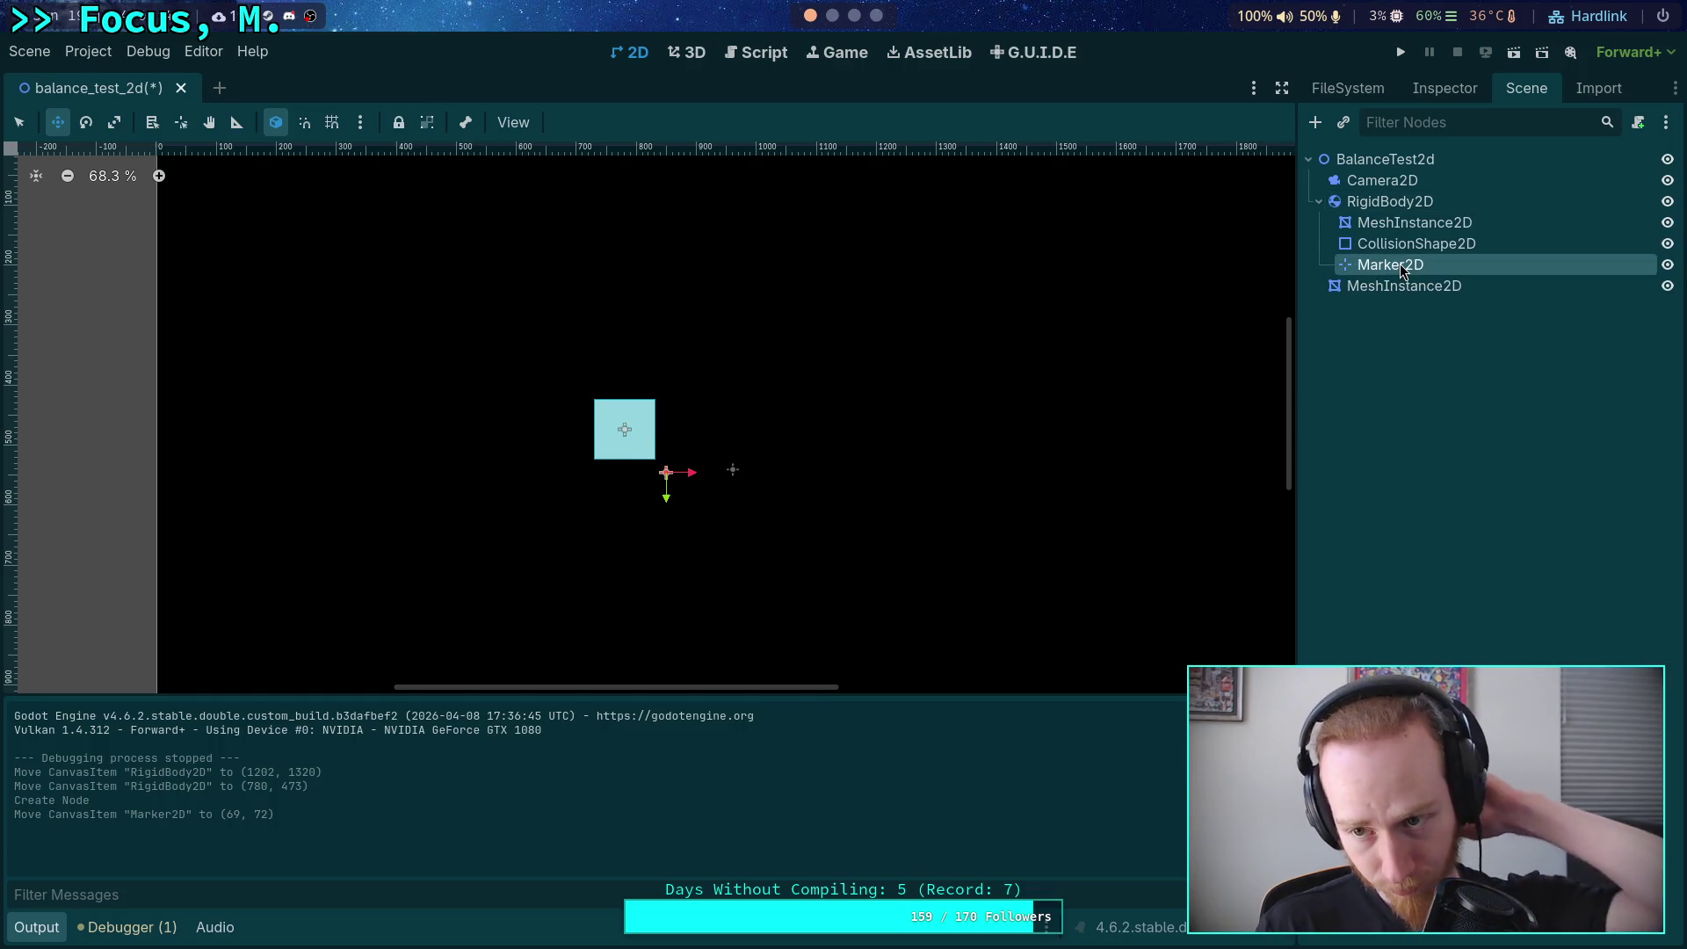
Create a new folder named balance inside res://scene/test.
{"action": "left_click", "coordinate": [1636, 130]}
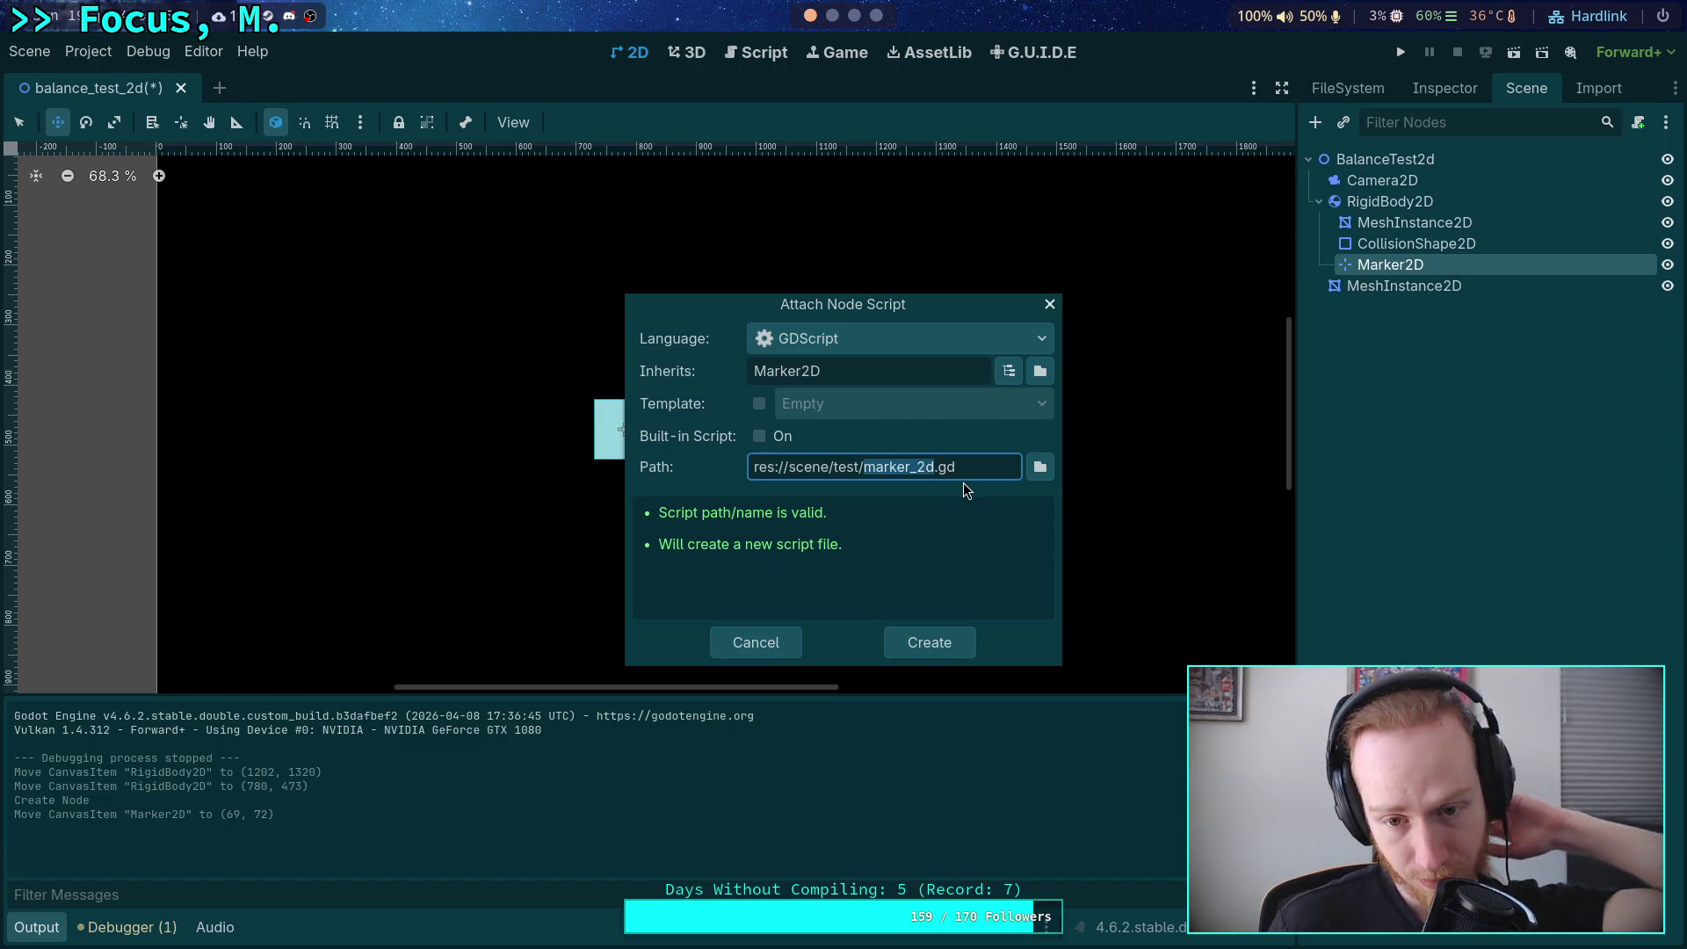
{"action": "left_click", "coordinate": [757, 644]}
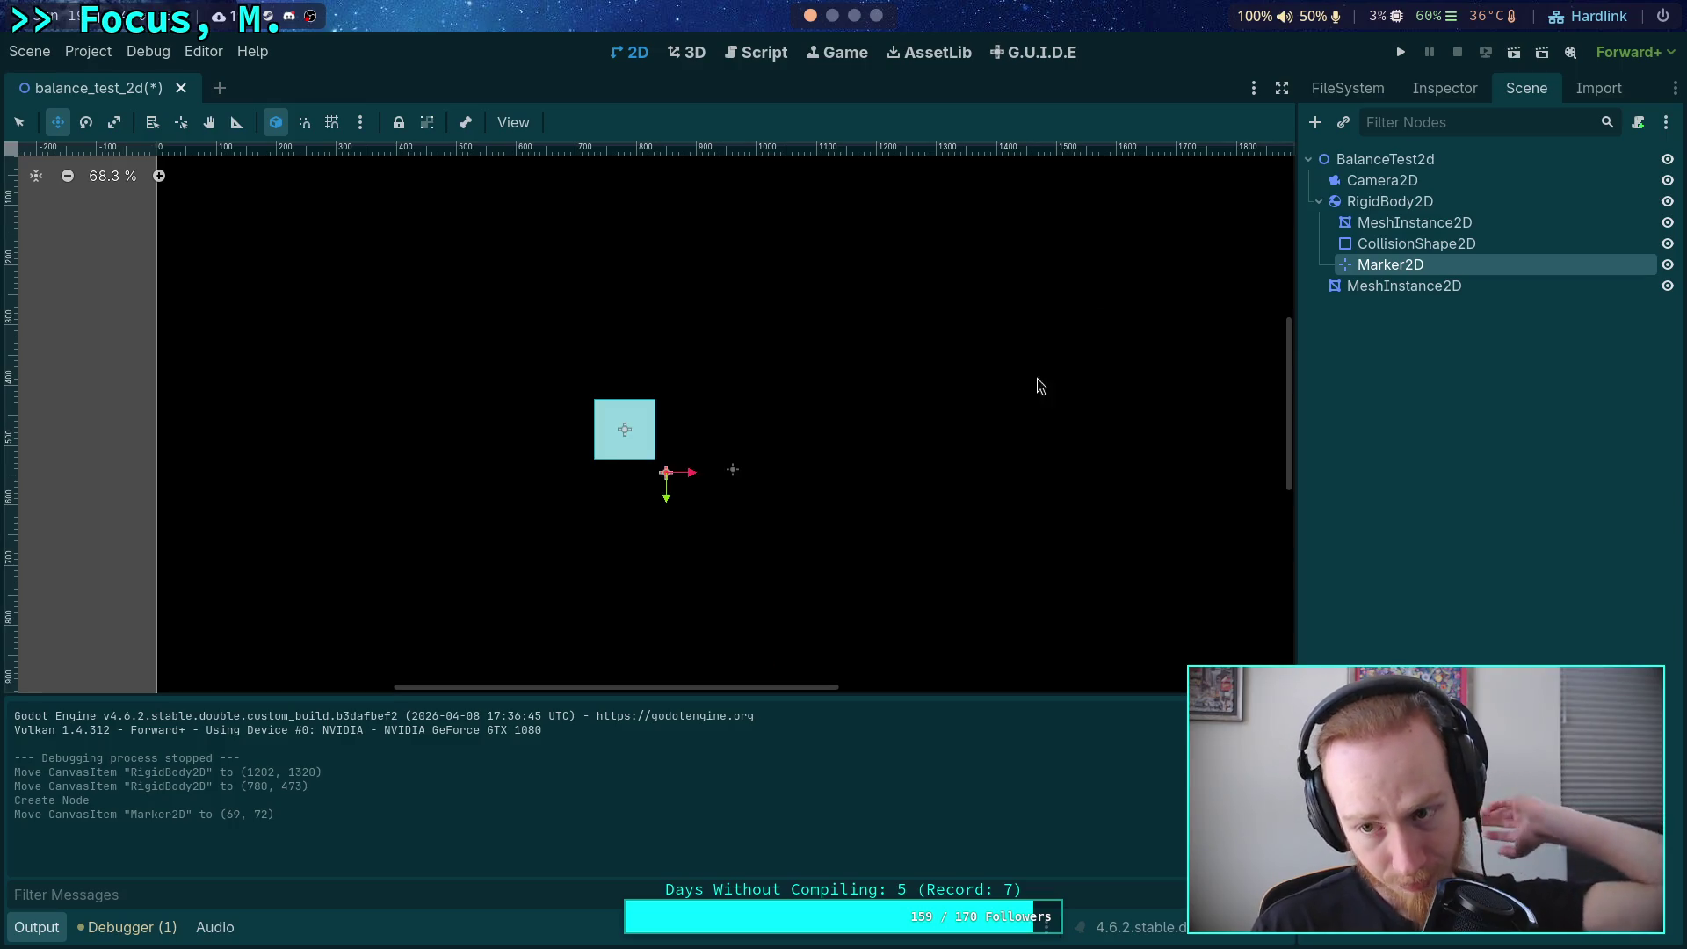
{"action": "left_click", "coordinate": [1430, 85]}
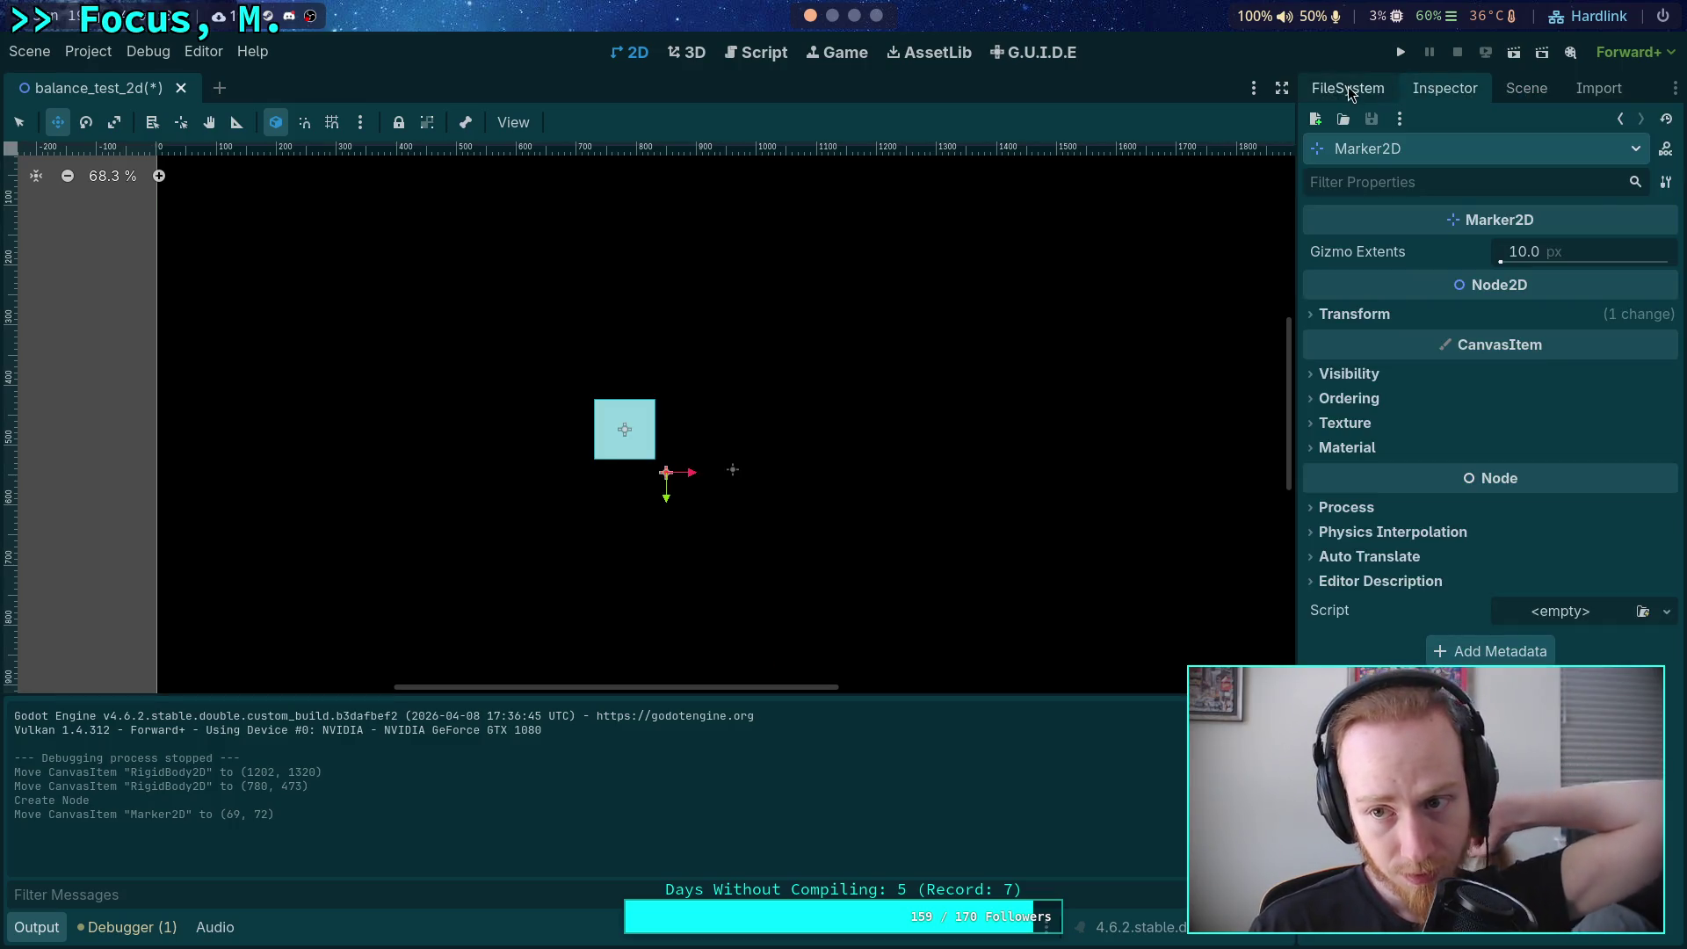
{"action": "left_click", "coordinate": [1348, 87]}
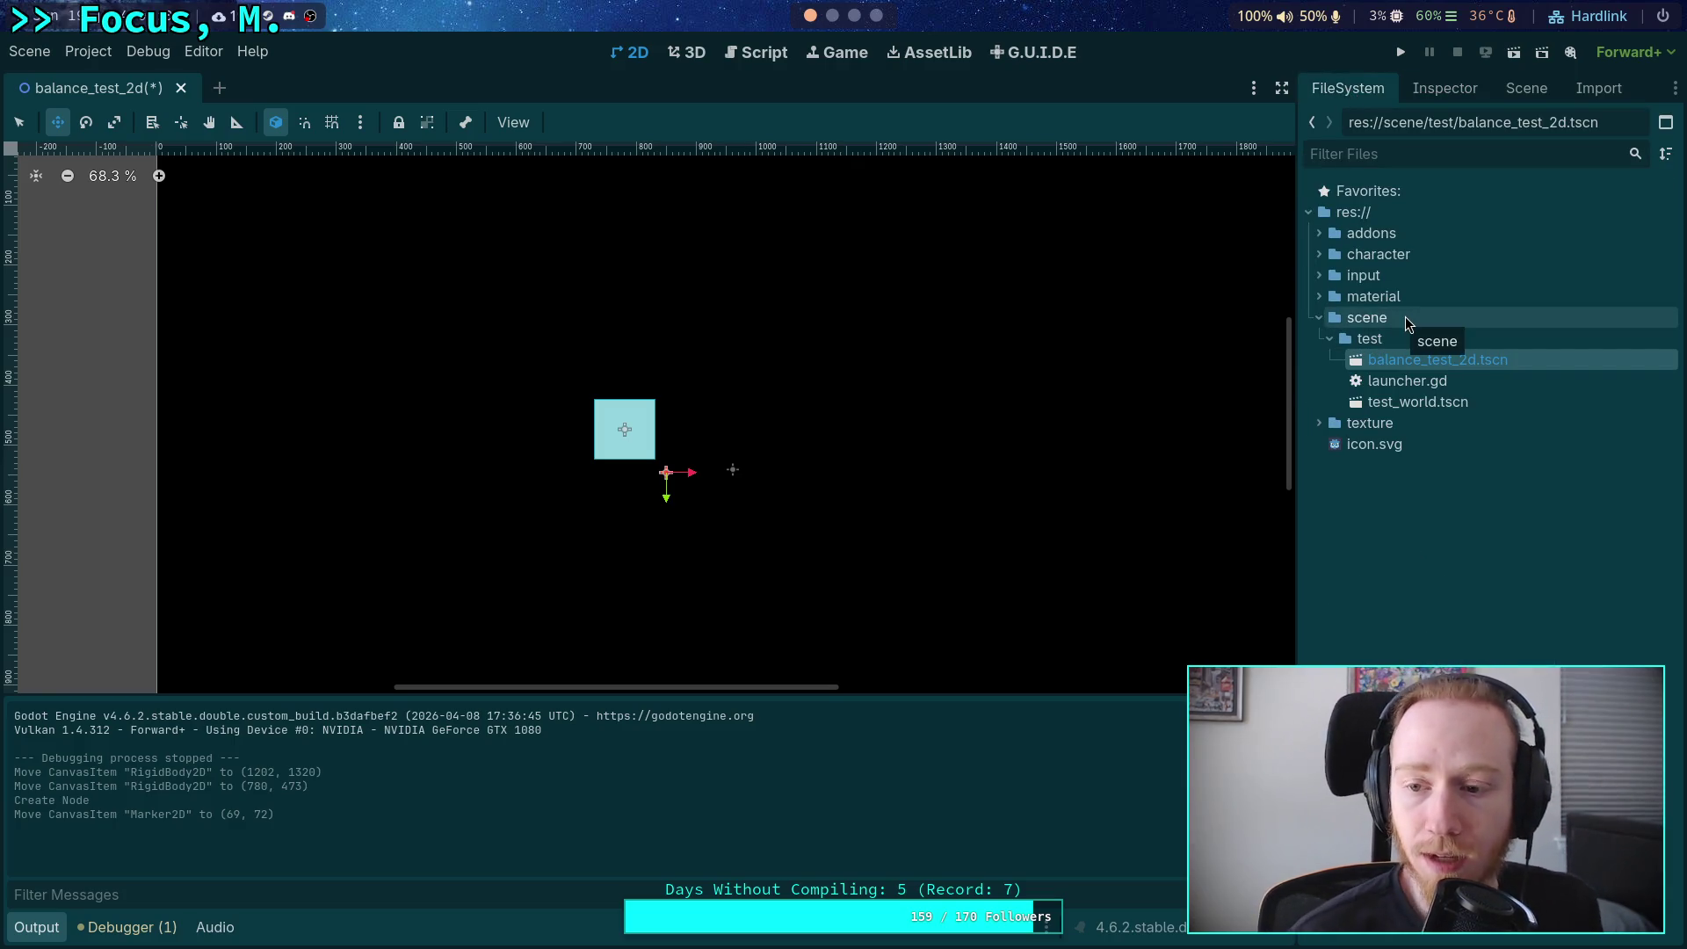
{"action": "right_click", "coordinate": [1397, 341]}
{"action": "mouse_move", "coordinate": [1470, 355]}
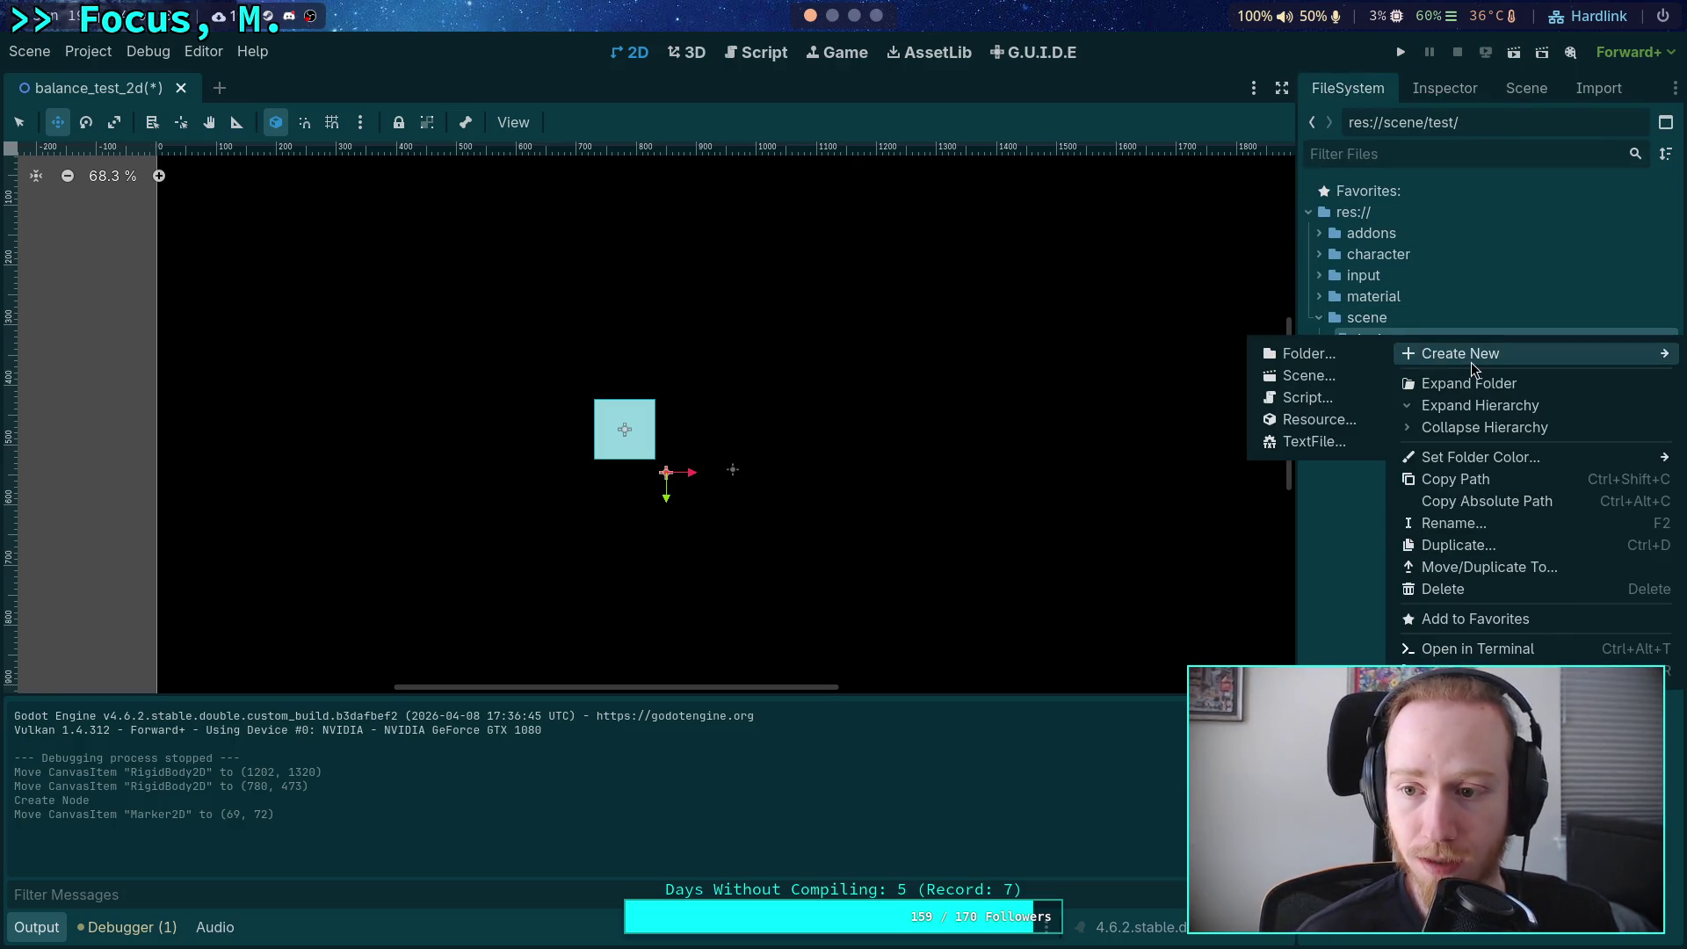
{"action": "left_click", "coordinate": [1308, 353]}
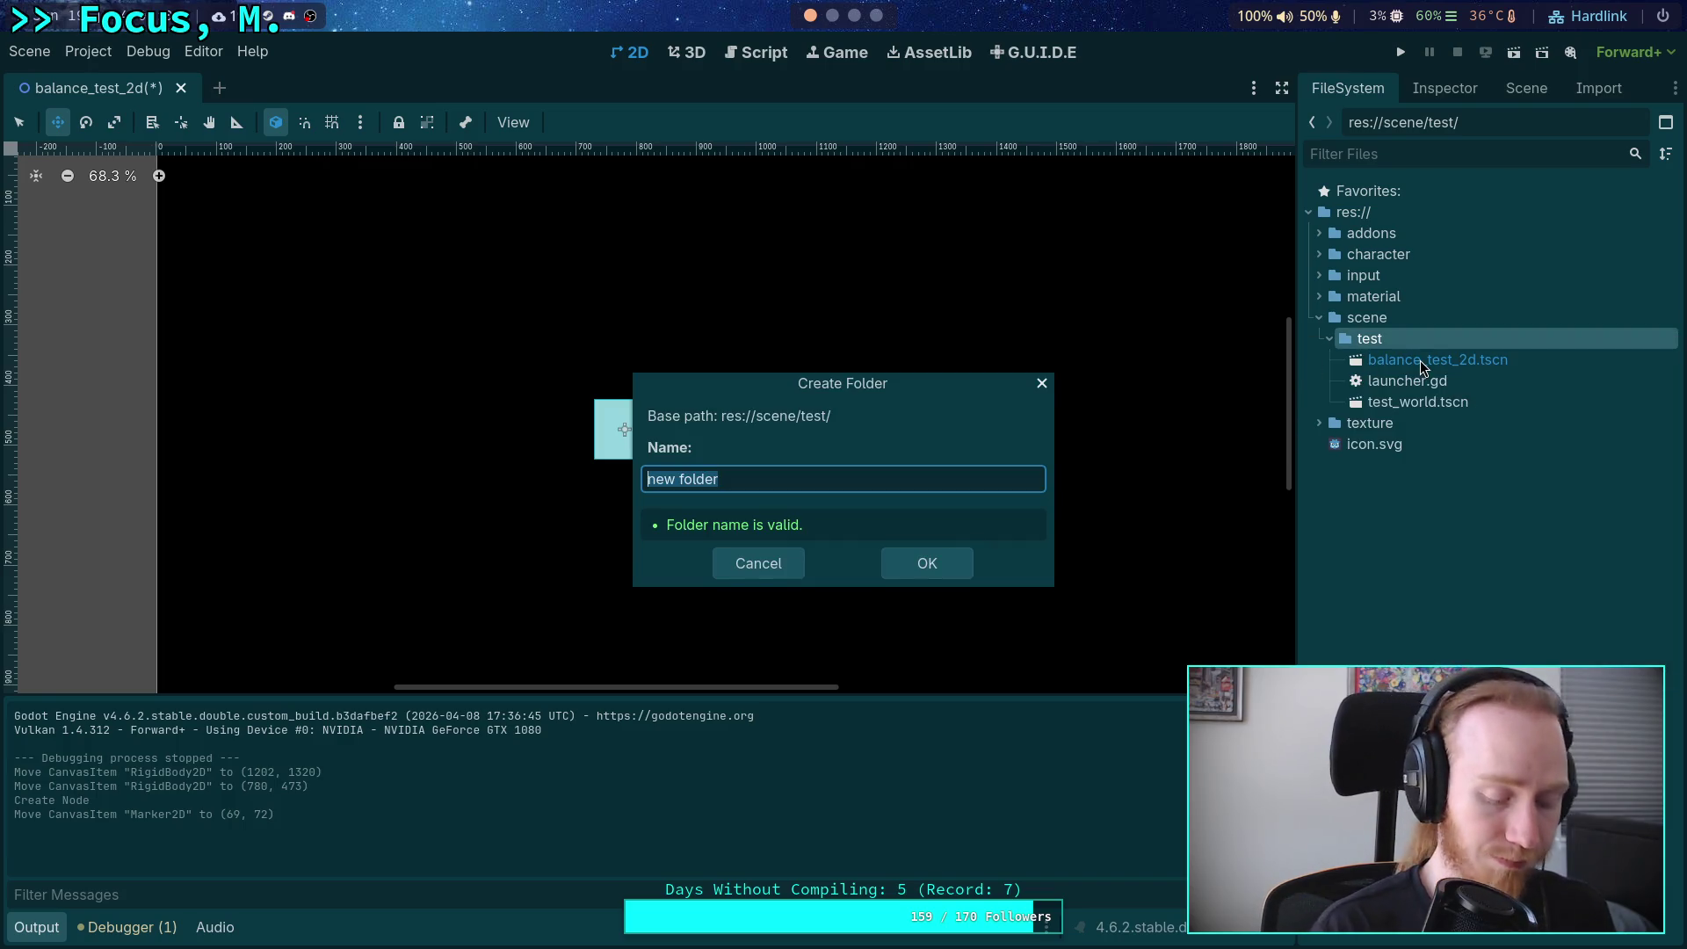
Move balance_test_2d.tscn into the new balance folder.
{"action": "mouse_move", "coordinate": [1440, 381]}
{"action": "left_mouse_down"}
{"action": "mouse_move", "coordinate": [1483, 387]}
{"action": "mouse_move", "coordinate": [1490, 362]}
{"action": "left_mouse_up"}
{"action": "left_click", "coordinate": [915, 509]}
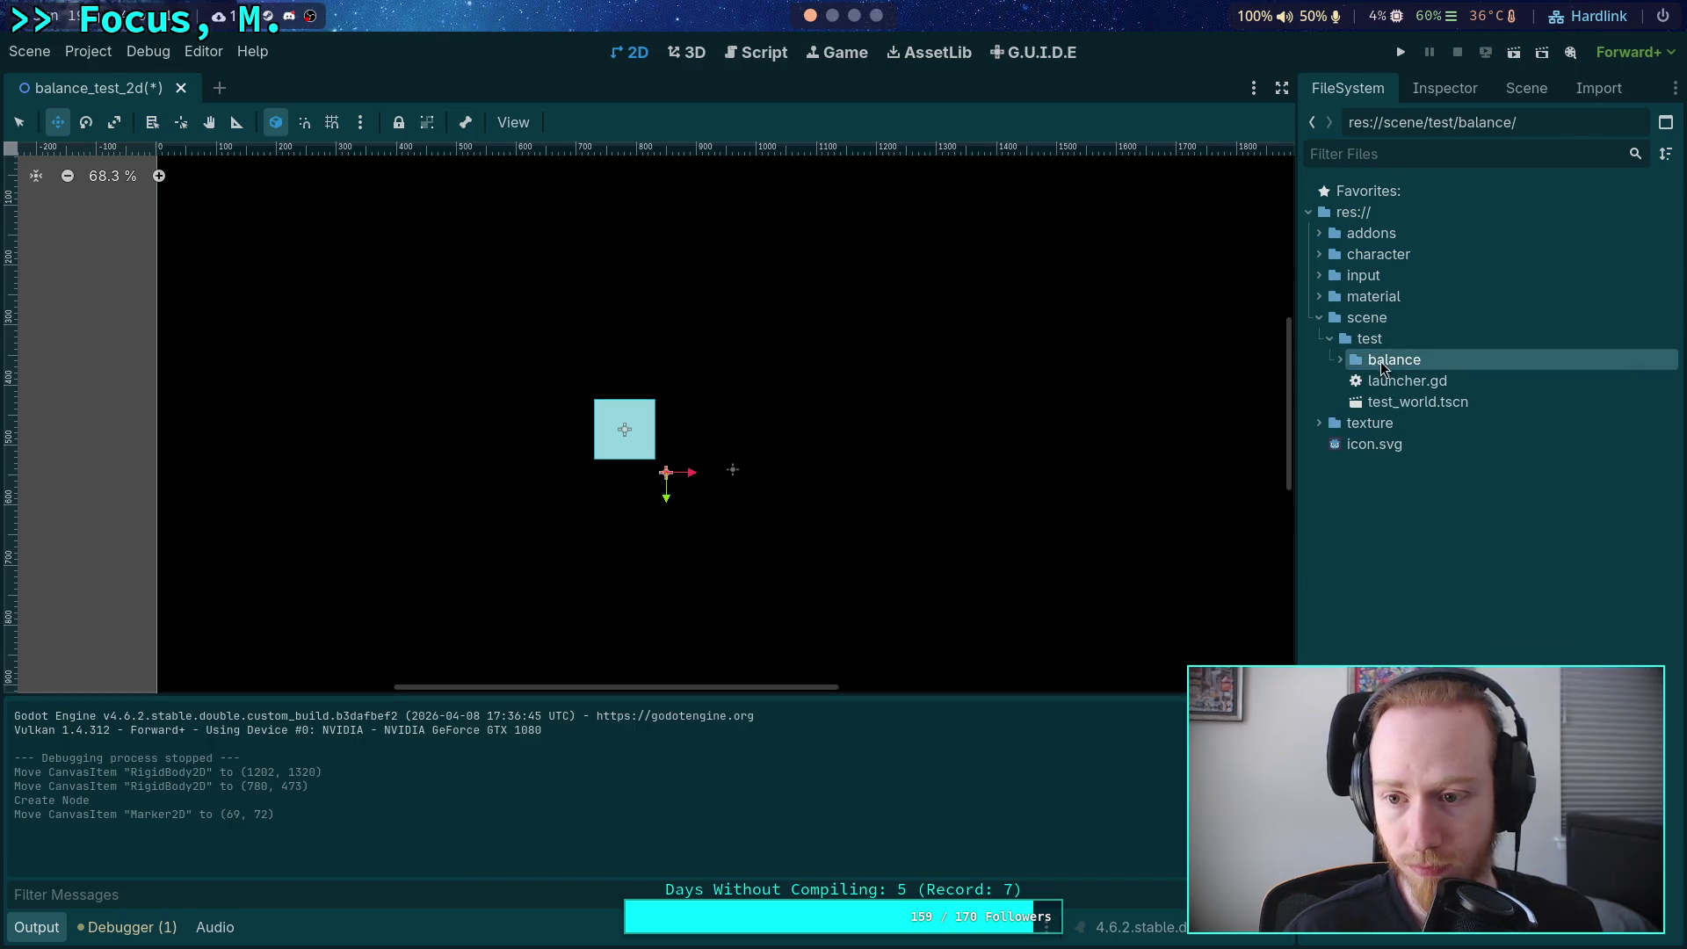
{"action": "left_click", "coordinate": [1336, 362]}
{"action": "left_click", "coordinate": [1475, 84]}
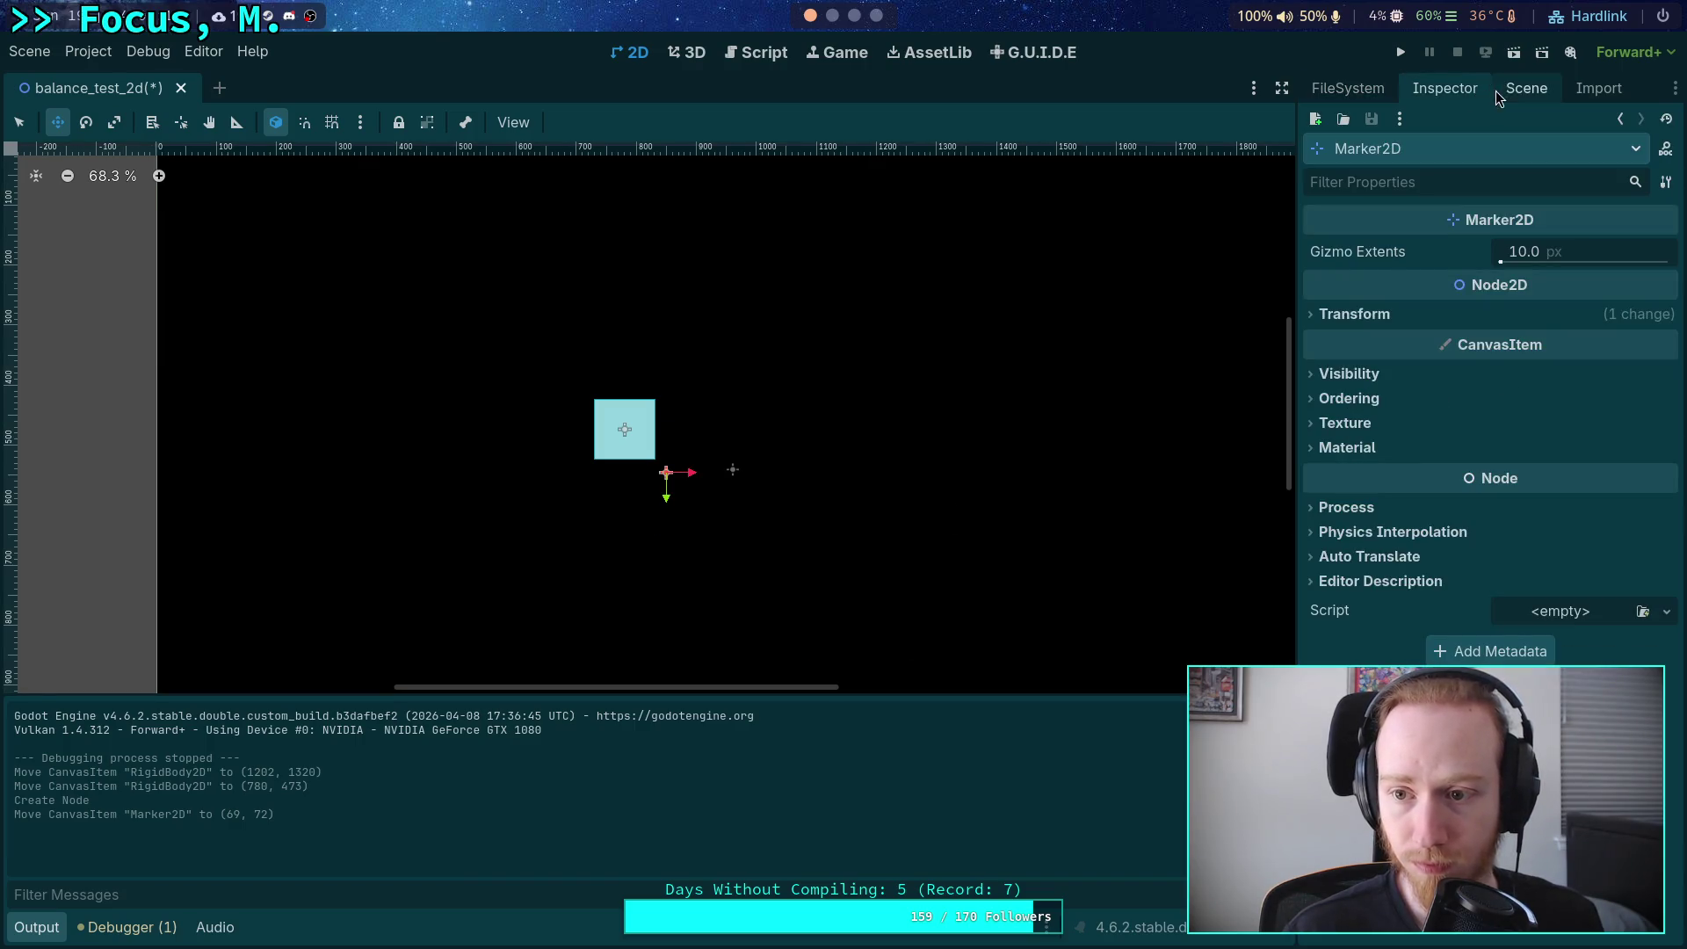
{"action": "left_click", "coordinate": [1515, 86]}
Attach a new force_point.gd GDScript inheriting Marker2D to the Marker2D node.
{"action": "left_click", "coordinate": [1638, 123]}
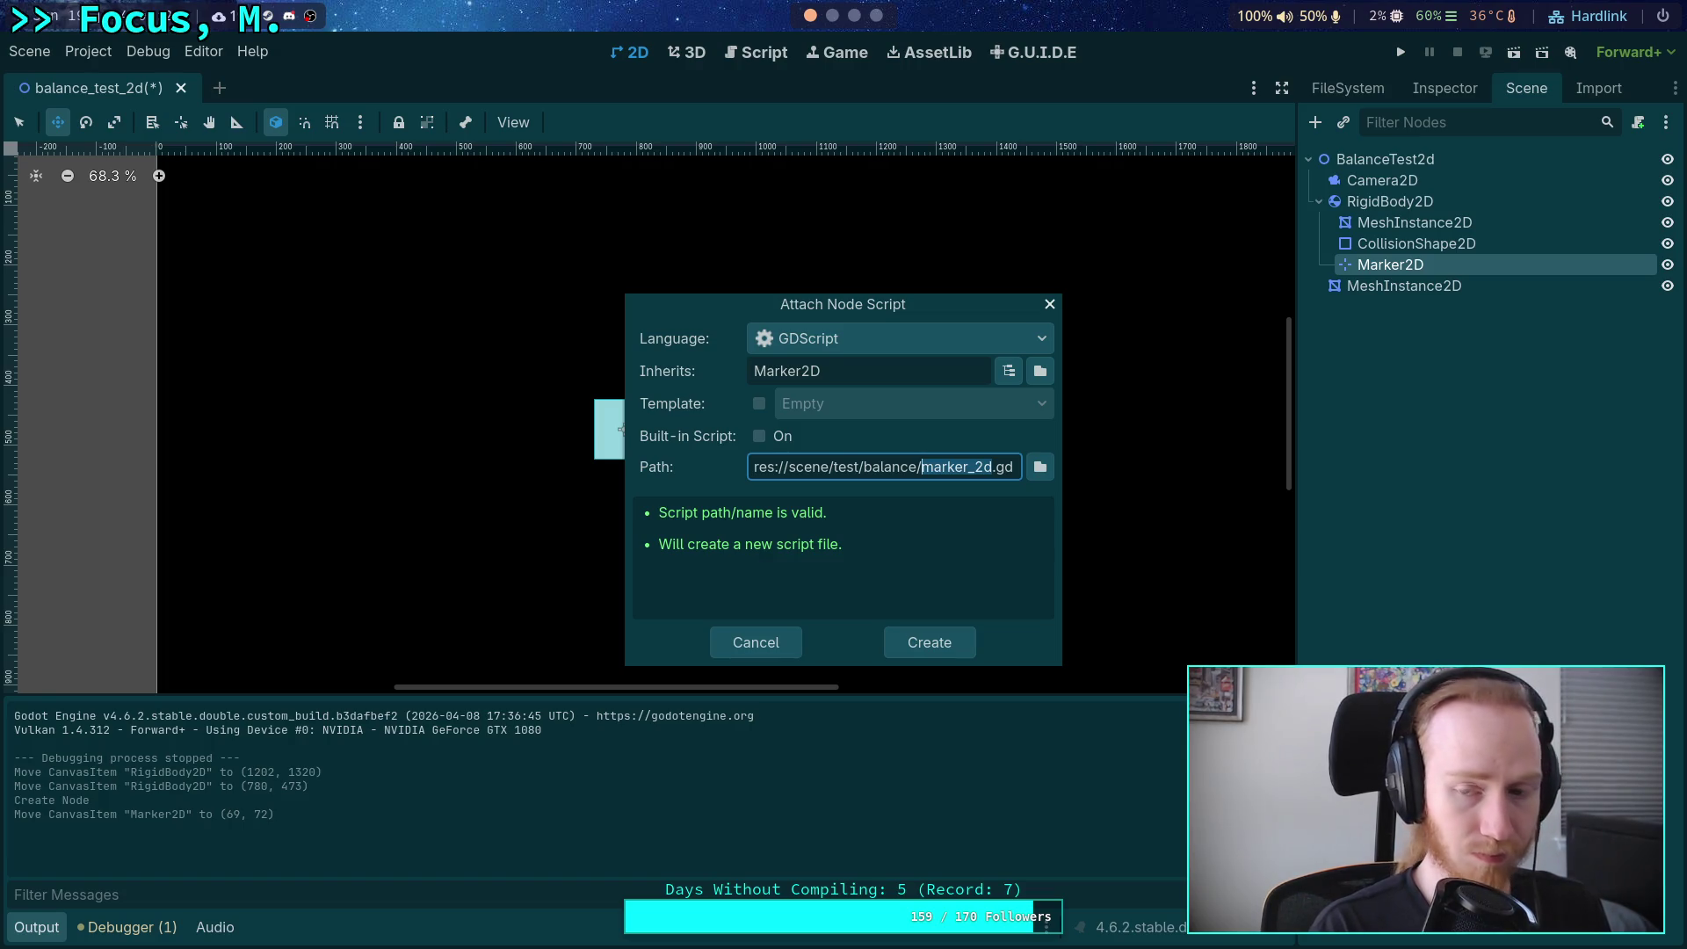
{"action": "type", "text": "force_point"}
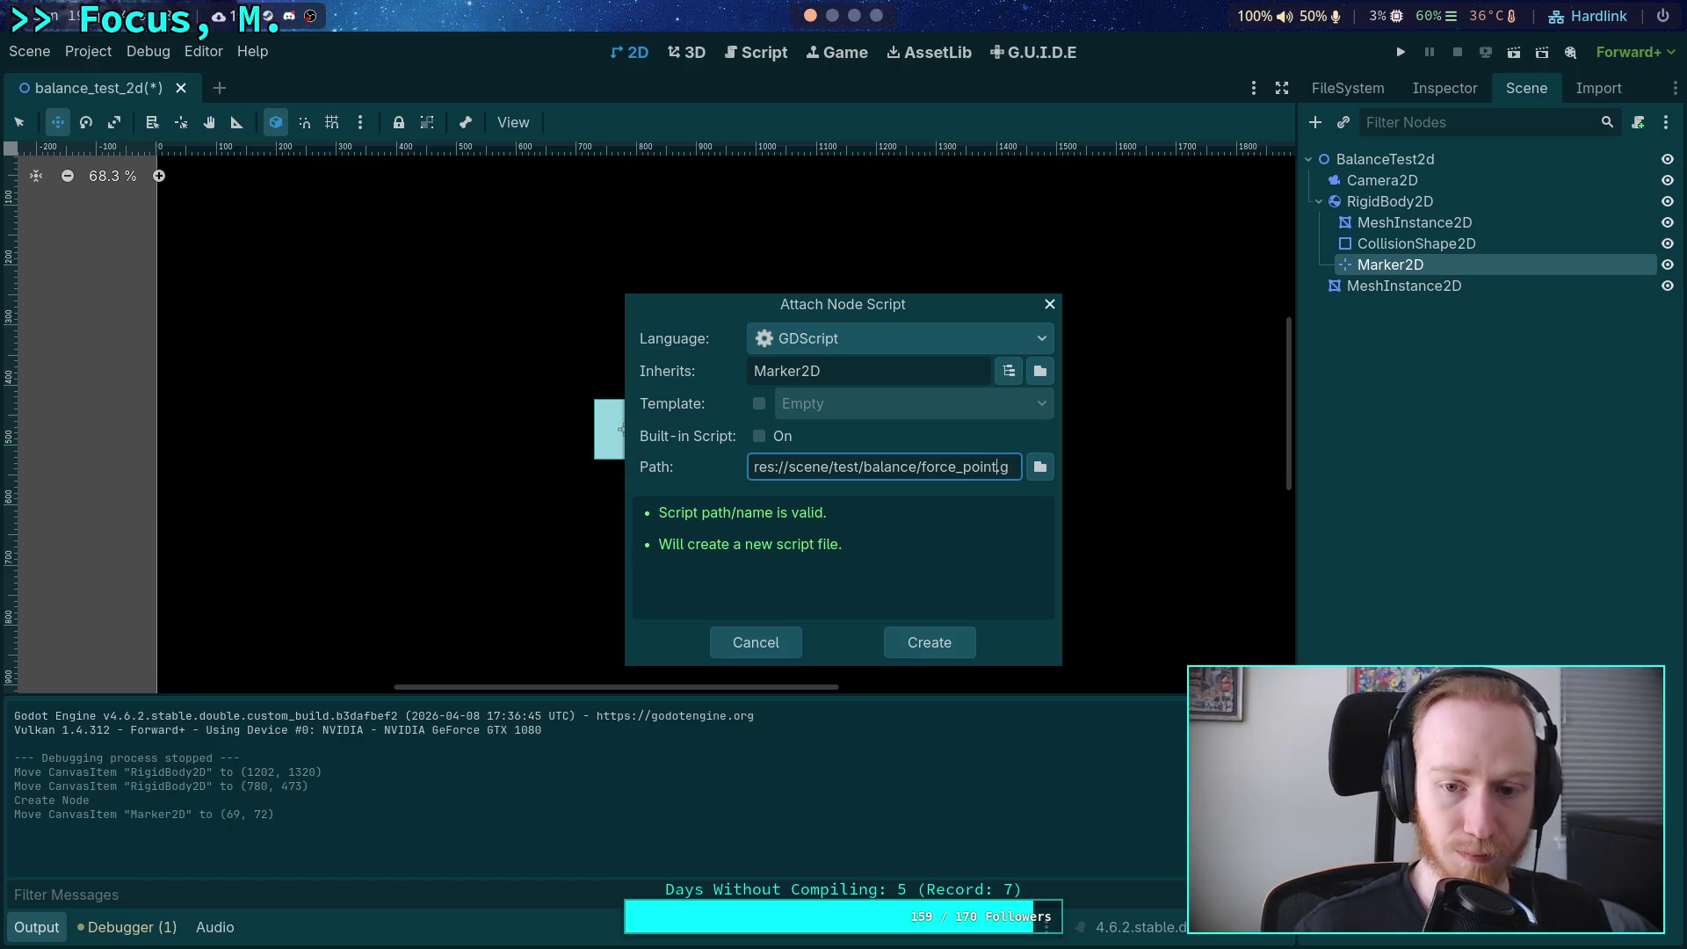
{"action": "left_click_drag", "start_coordinate": [874, 370], "coordinate": [668, 360]}
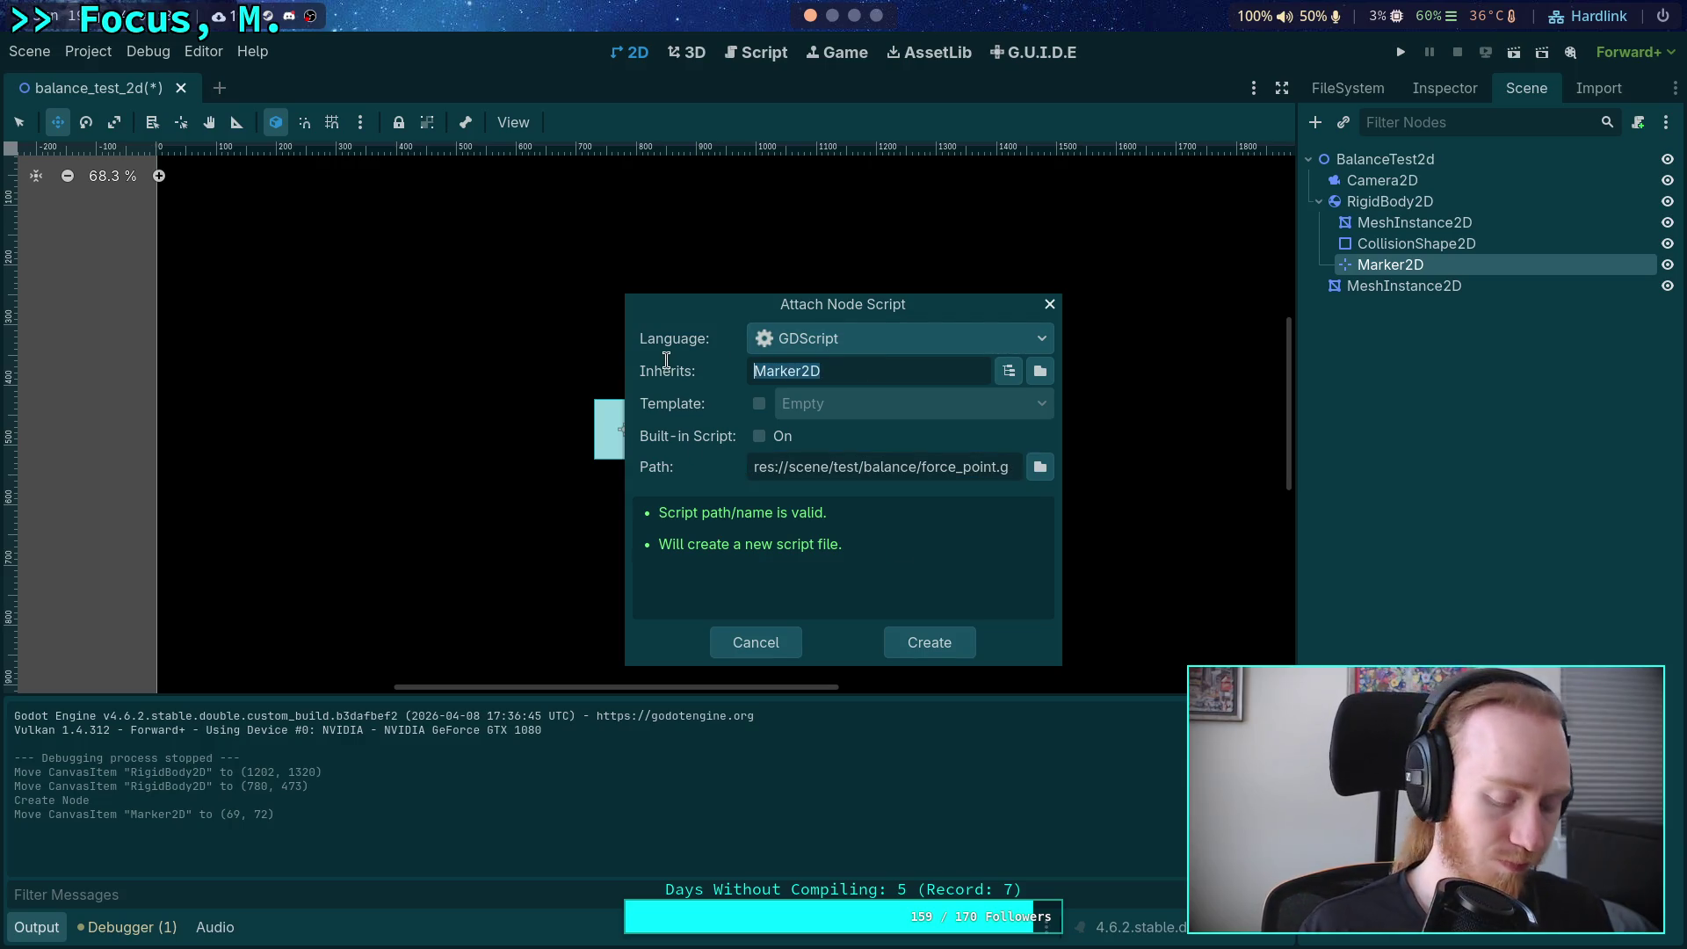
{"action": "type", "text": "ForcePoint"}
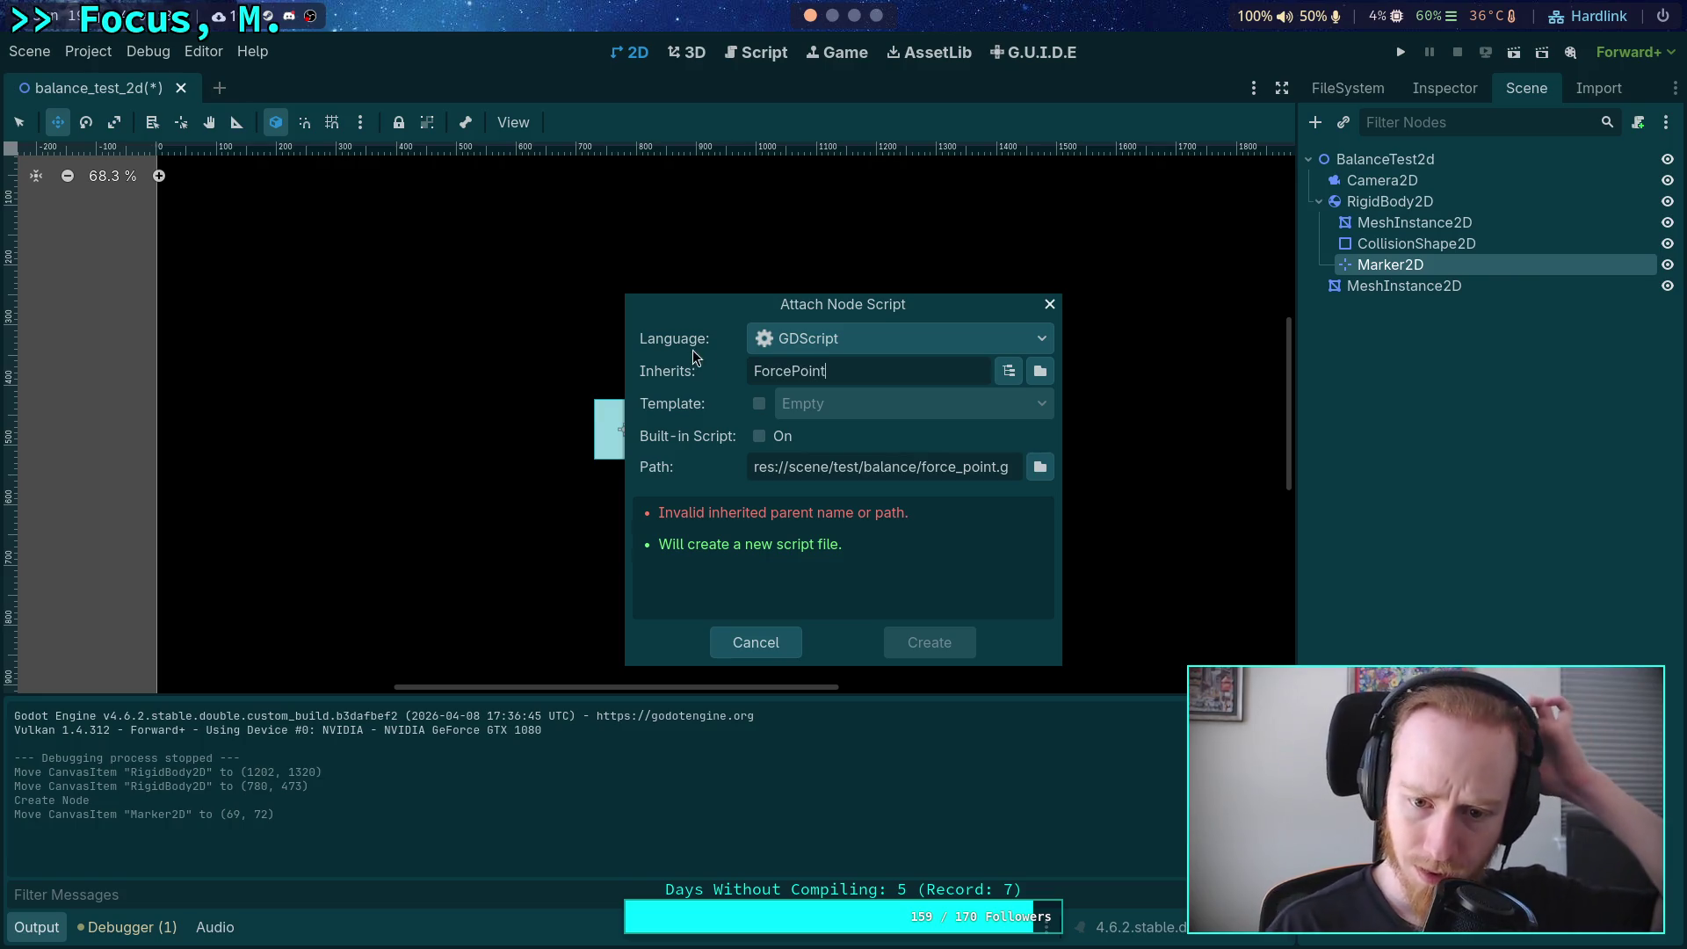
{"action": "left_click_drag", "start_coordinate": [859, 375], "coordinate": [708, 365]}
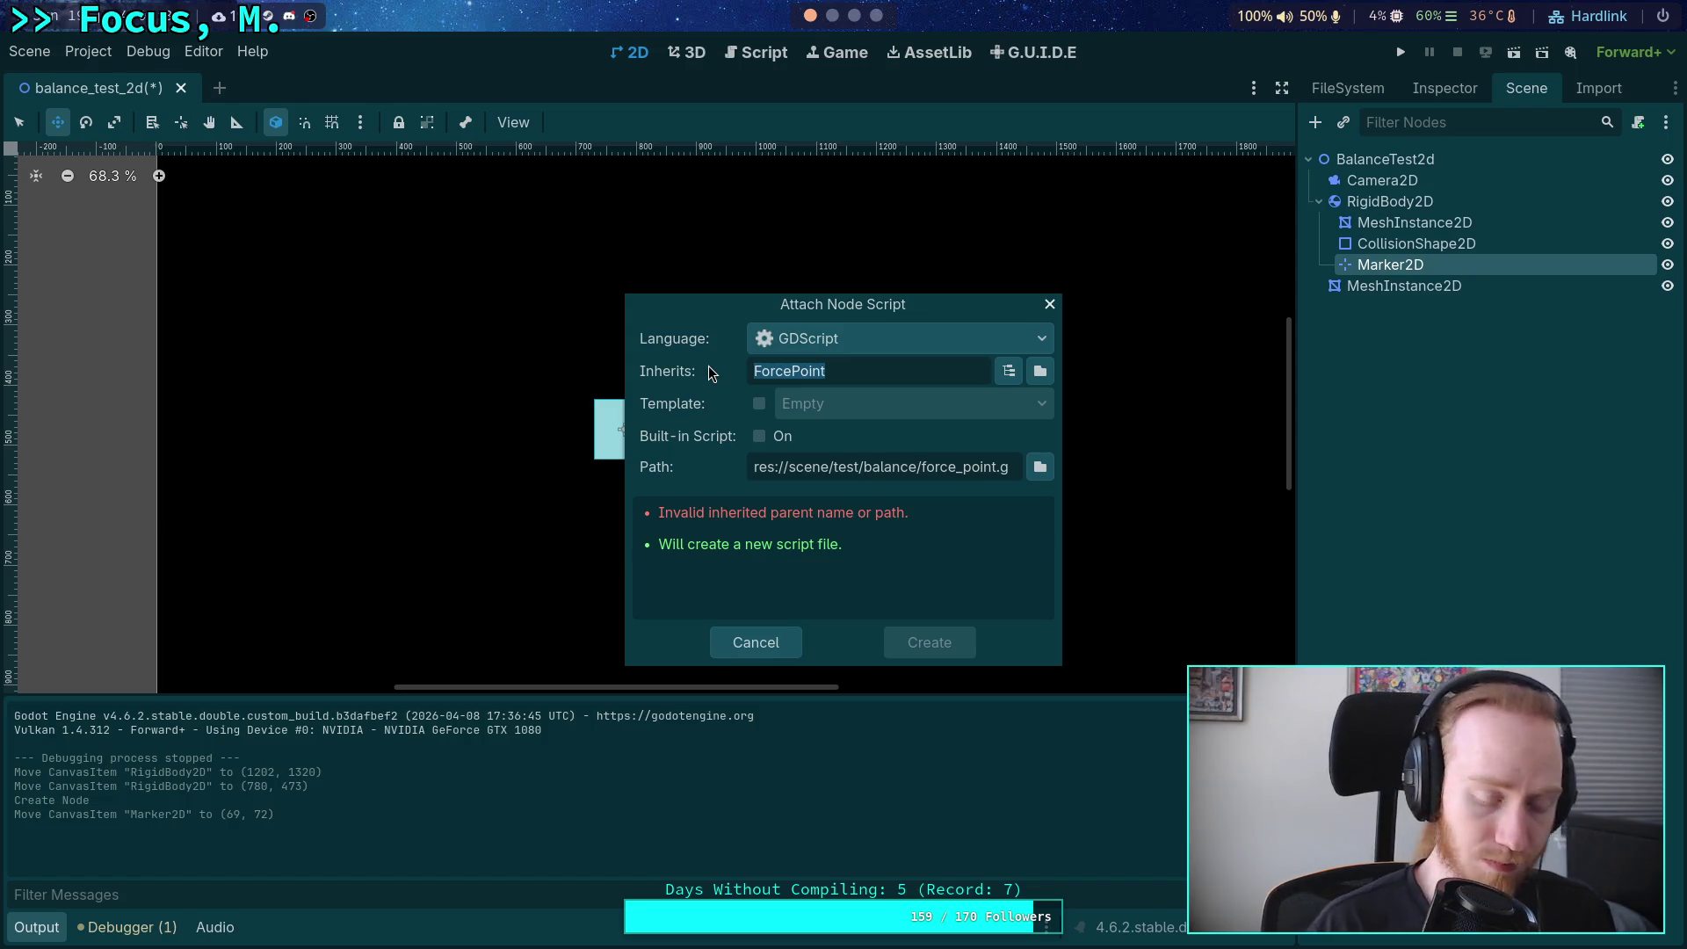
{"action": "type", "text": "Marker3"}
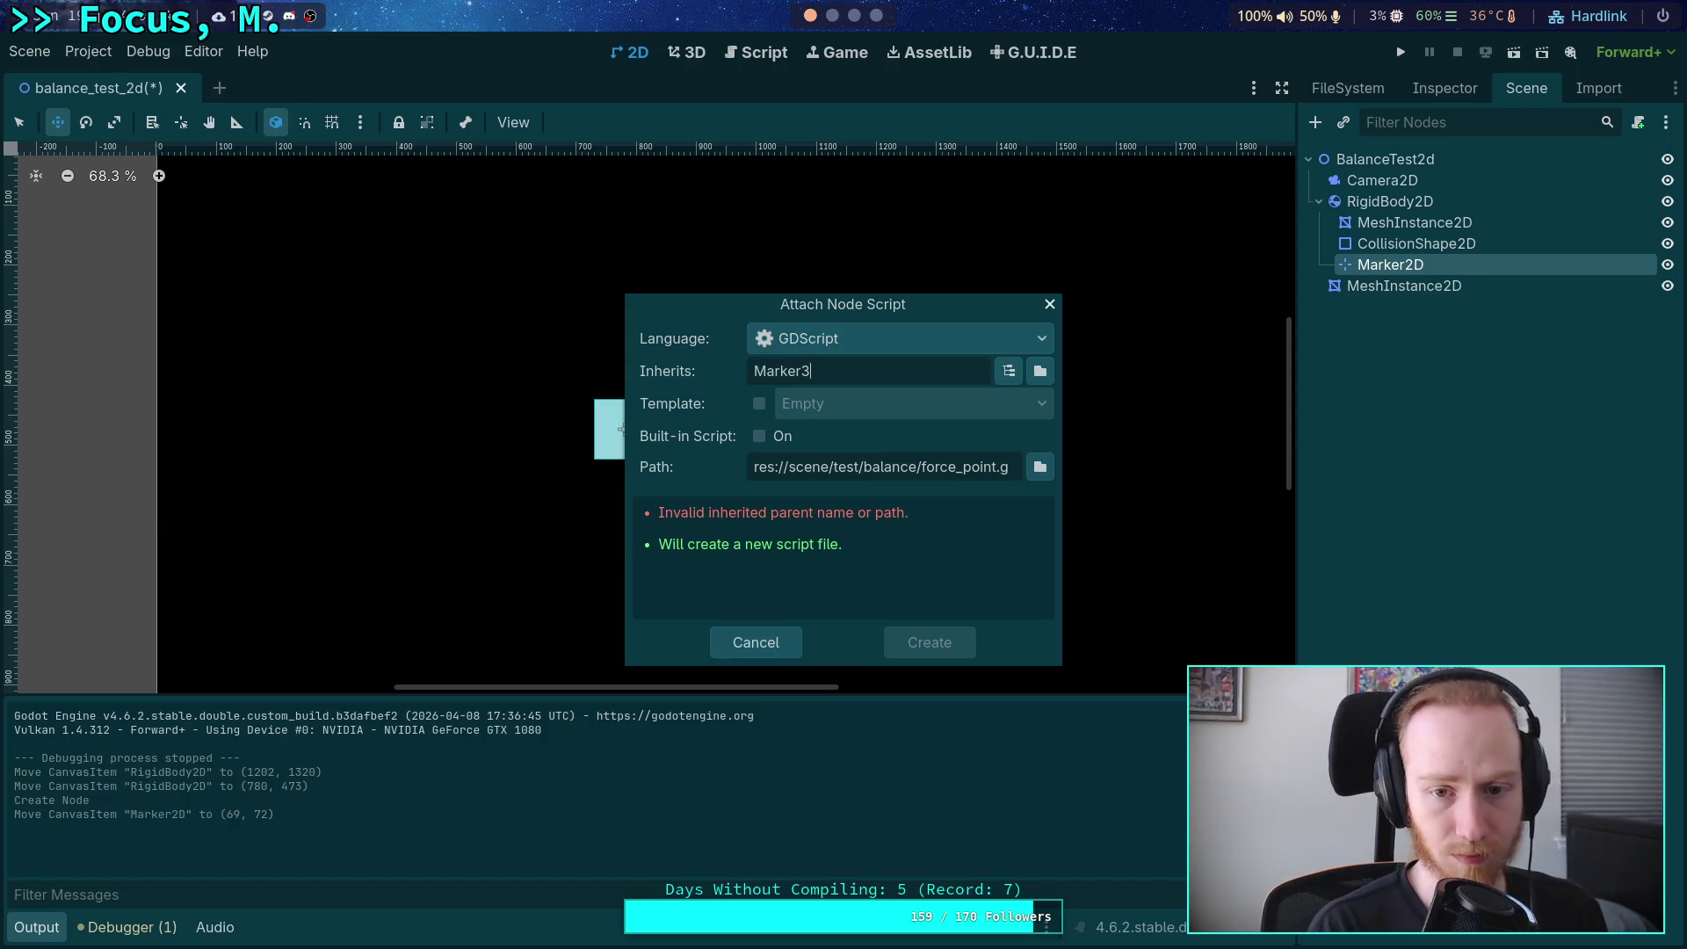
{"action": "key", "text": "BackSpace"}
{"action": "type", "text": "2D"}
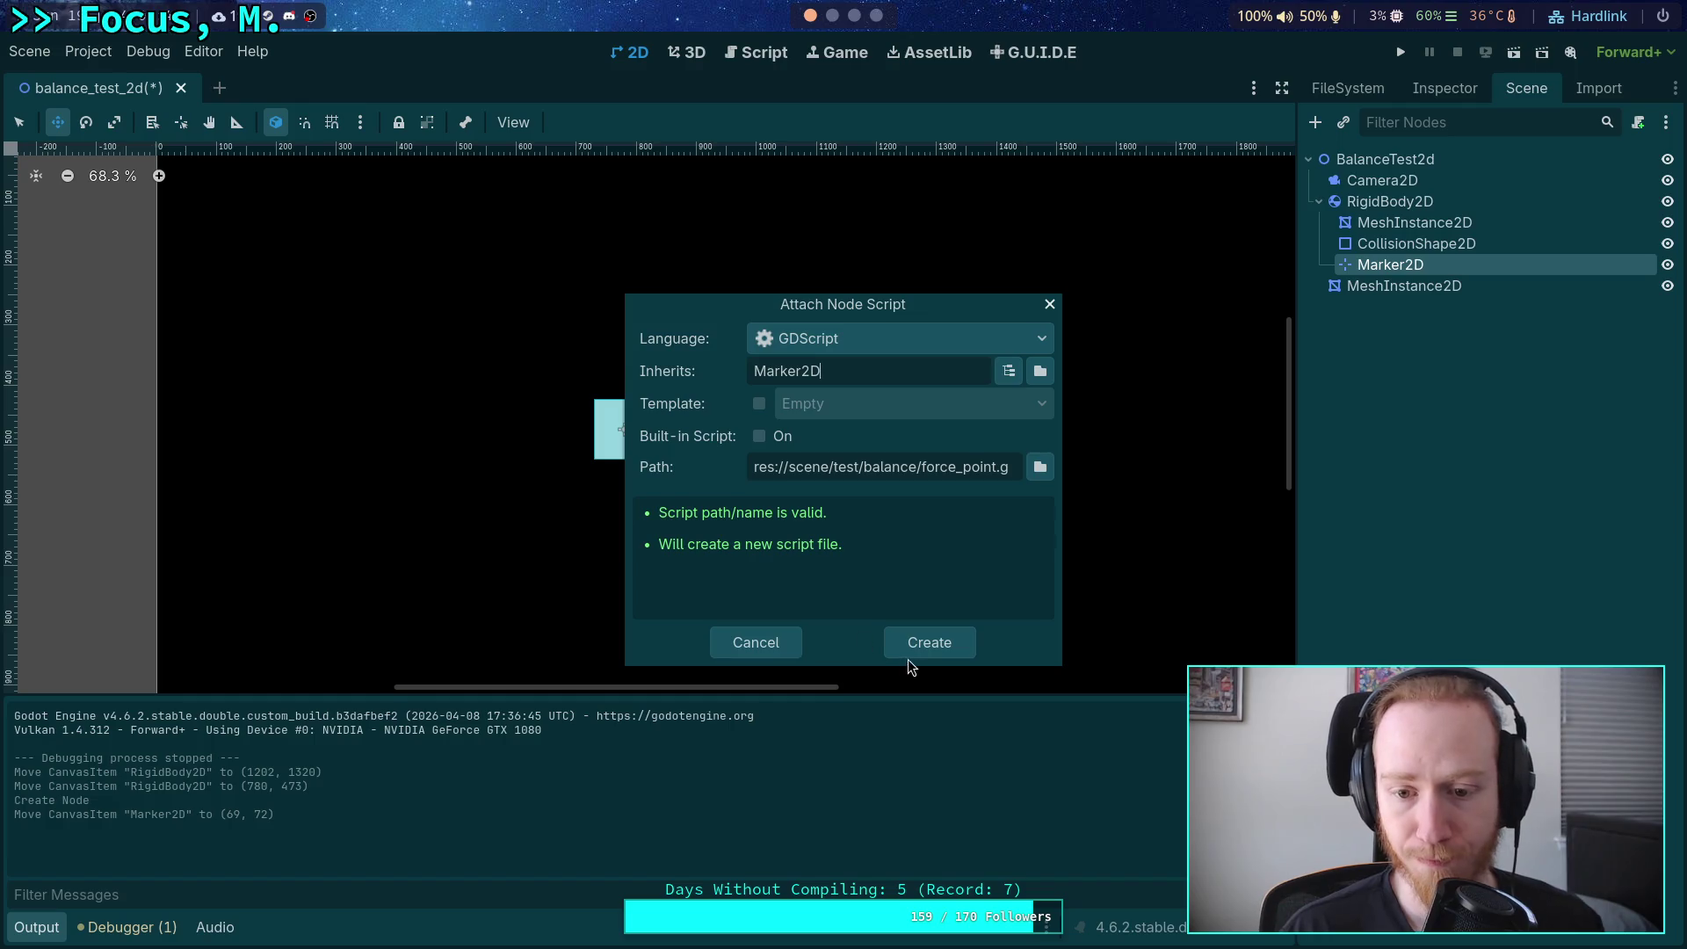
{"action": "left_click", "coordinate": [931, 644]}
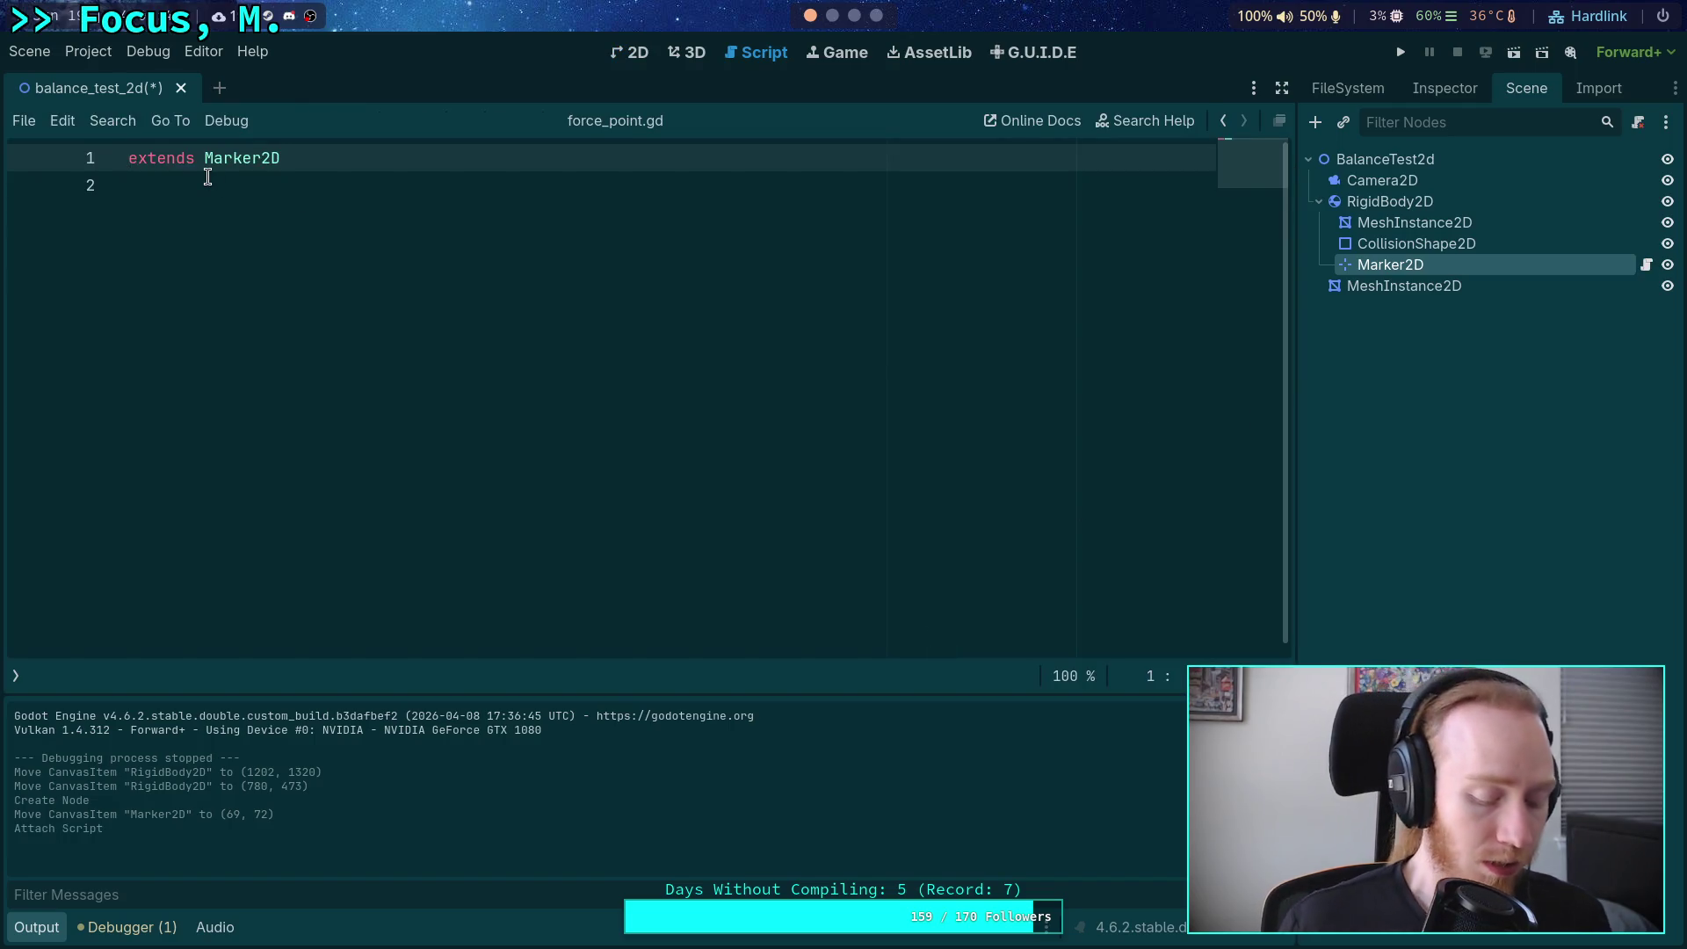
Add 'class_name ForcePoint2D' before the extends Marker2D line.
{"action": "type", "text": "class_name "}
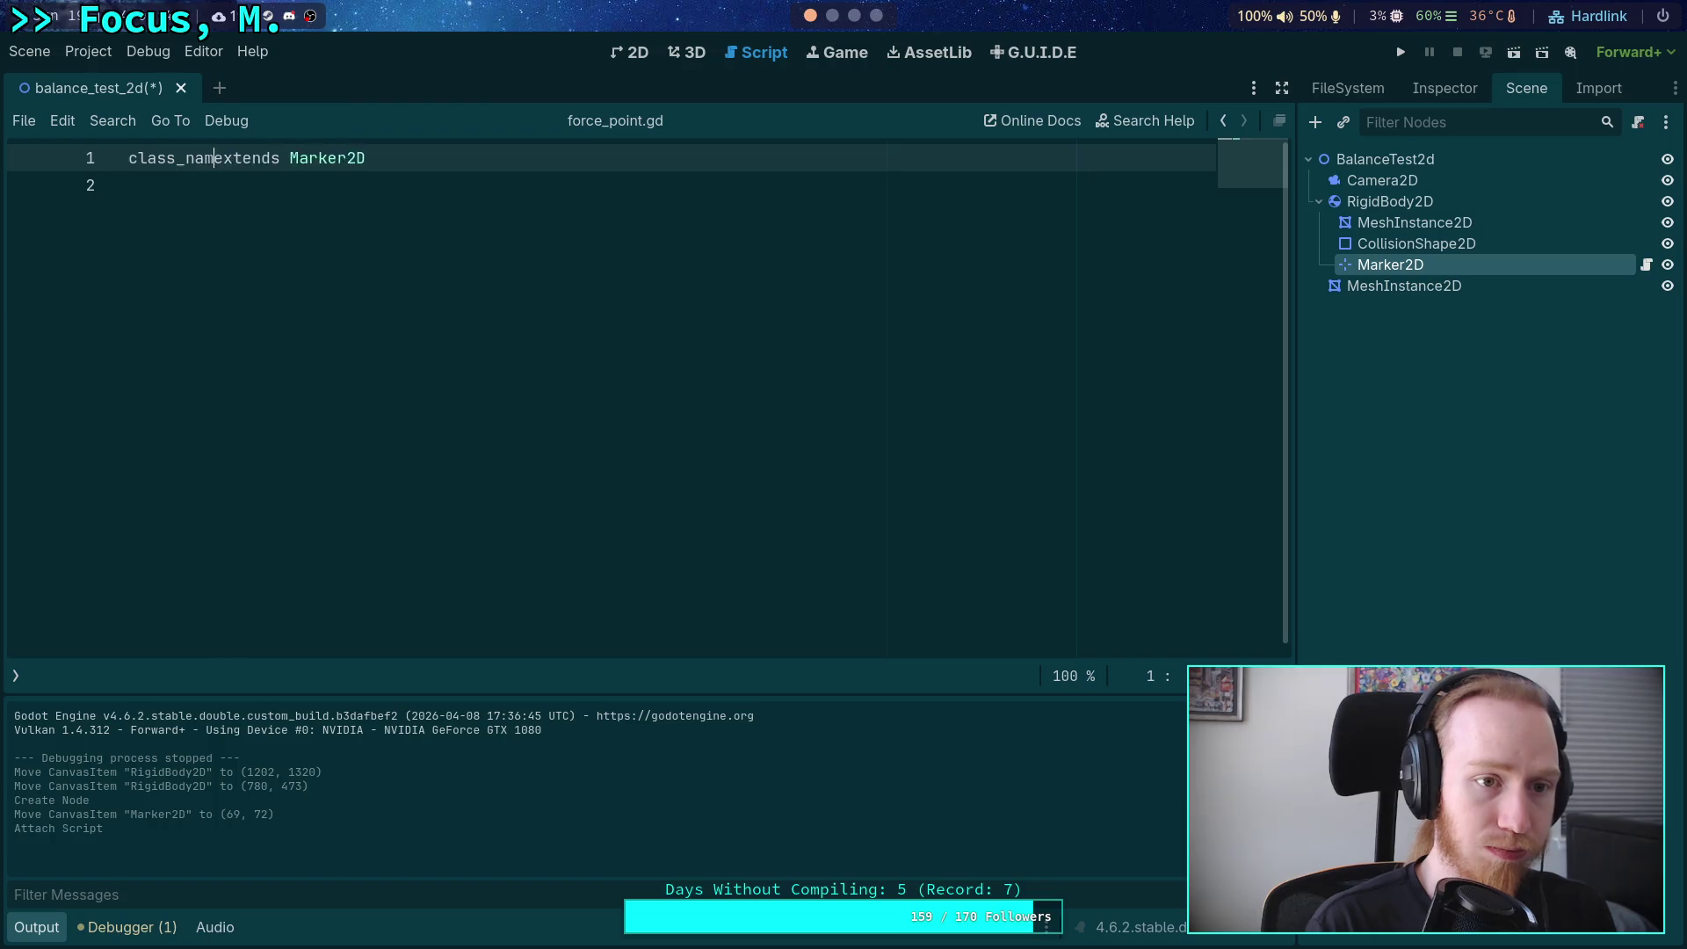
{"action": "type", "text": "ForcePoint"}
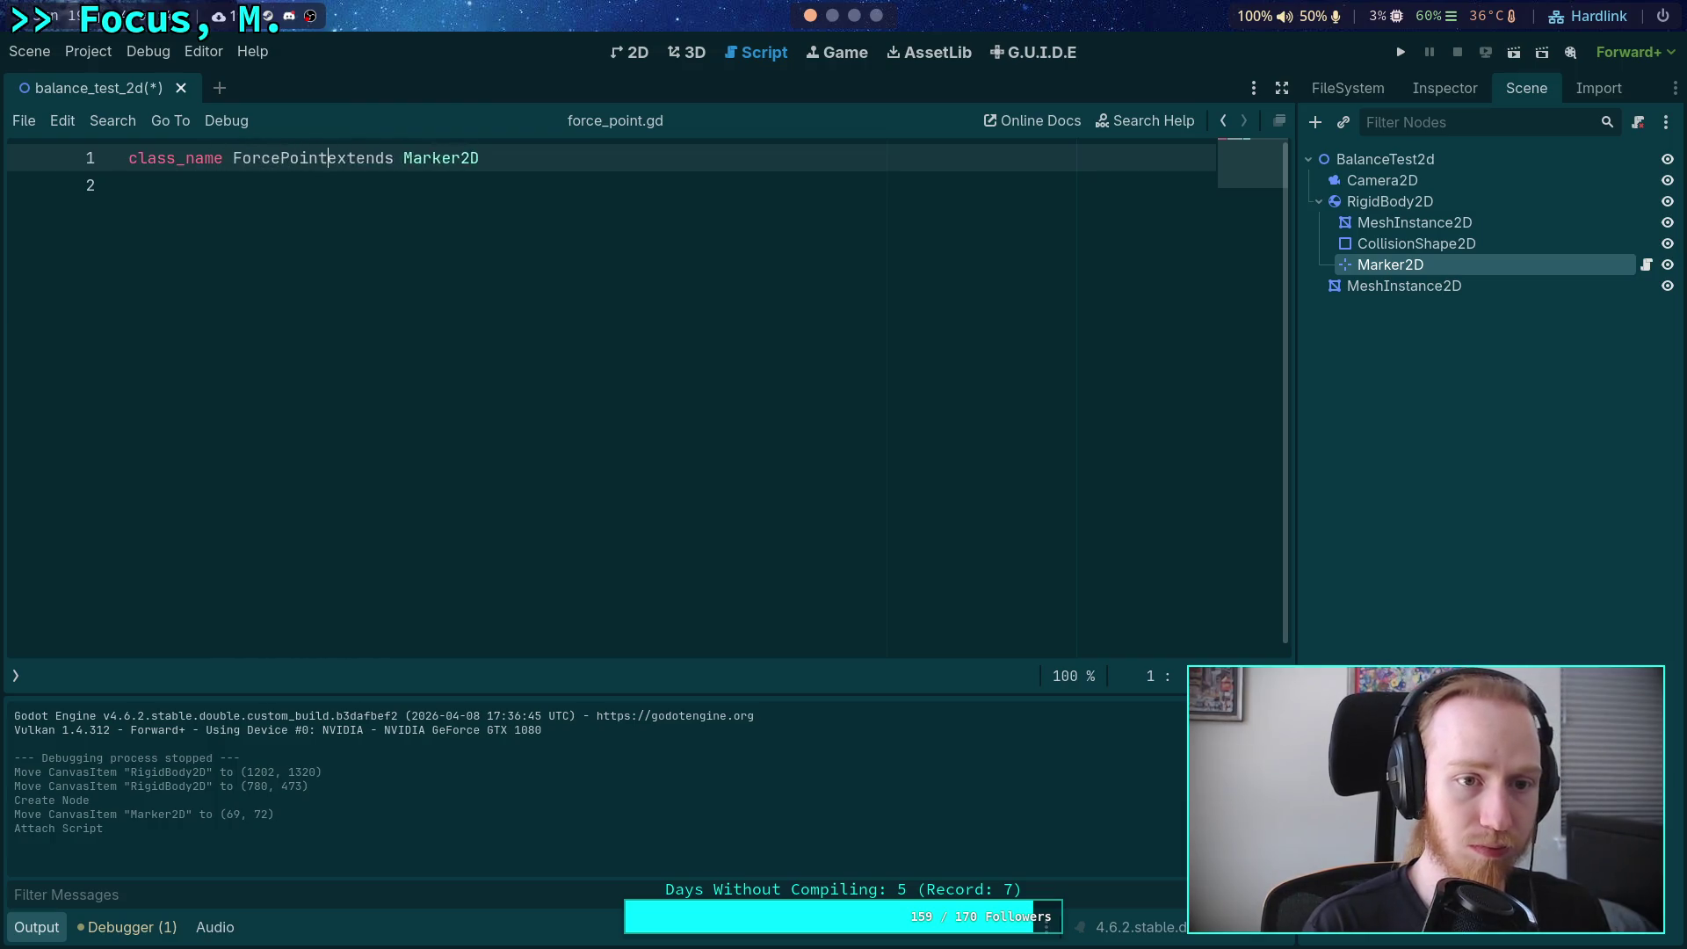
{"action": "key", "text": "Left"}
{"action": "type", "text": "2D"}
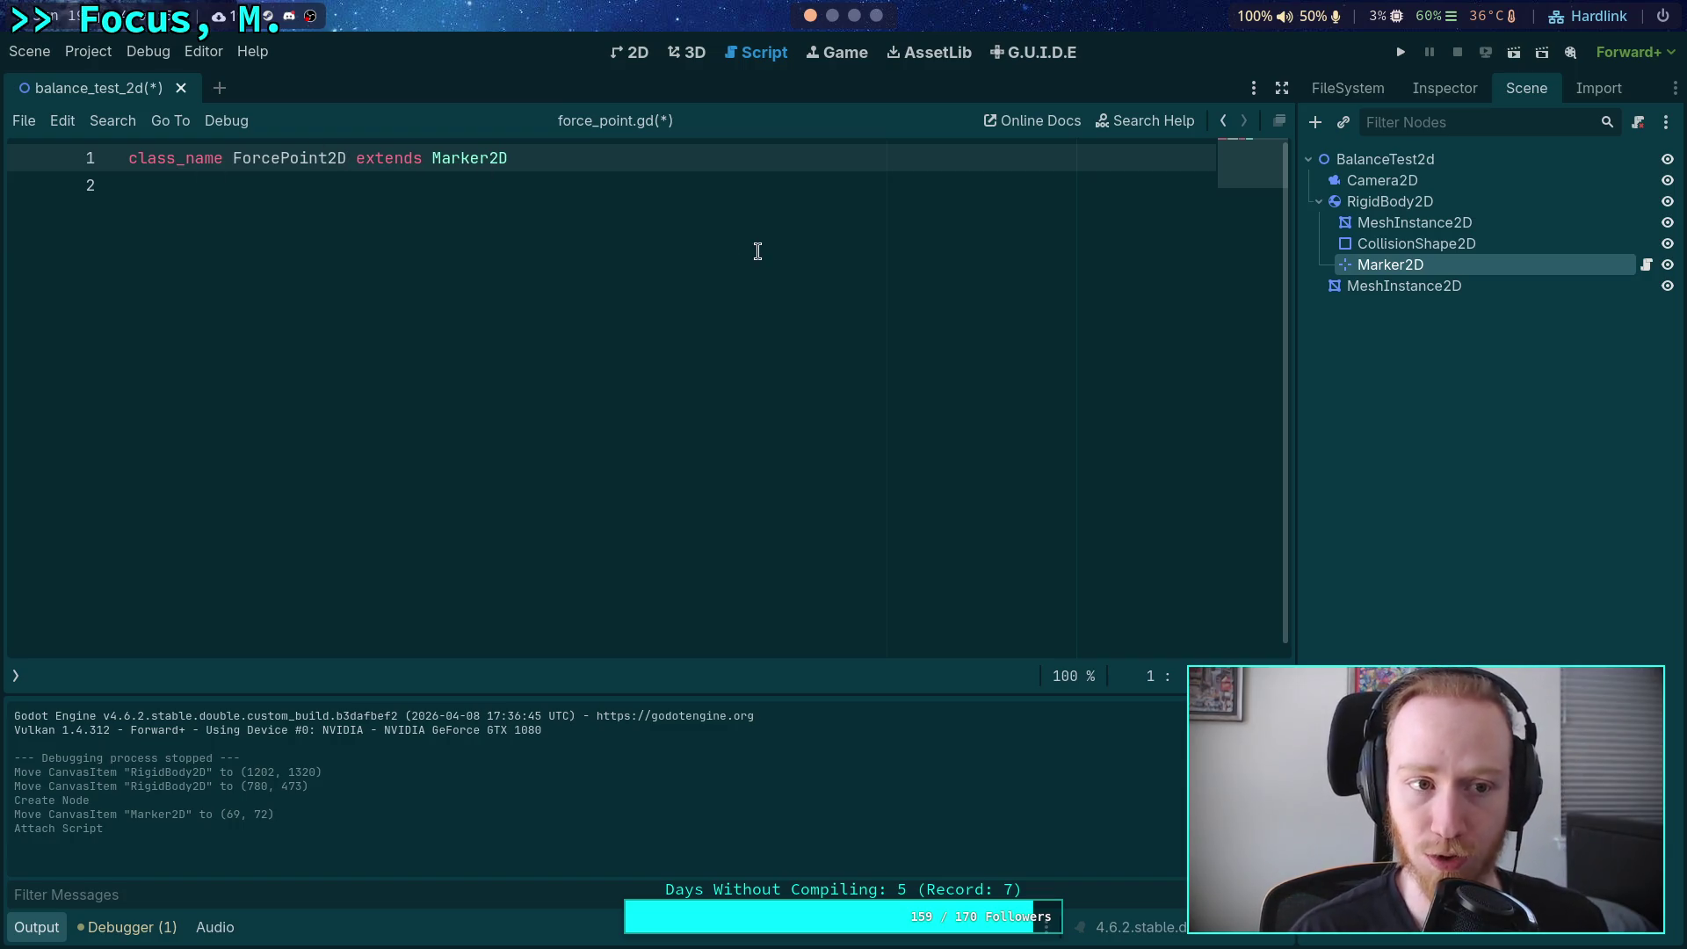
Rename force_point.gd to force_point_2d.gd in the FileSystem dock.
{"action": "left_click", "coordinate": [1455, 88]}
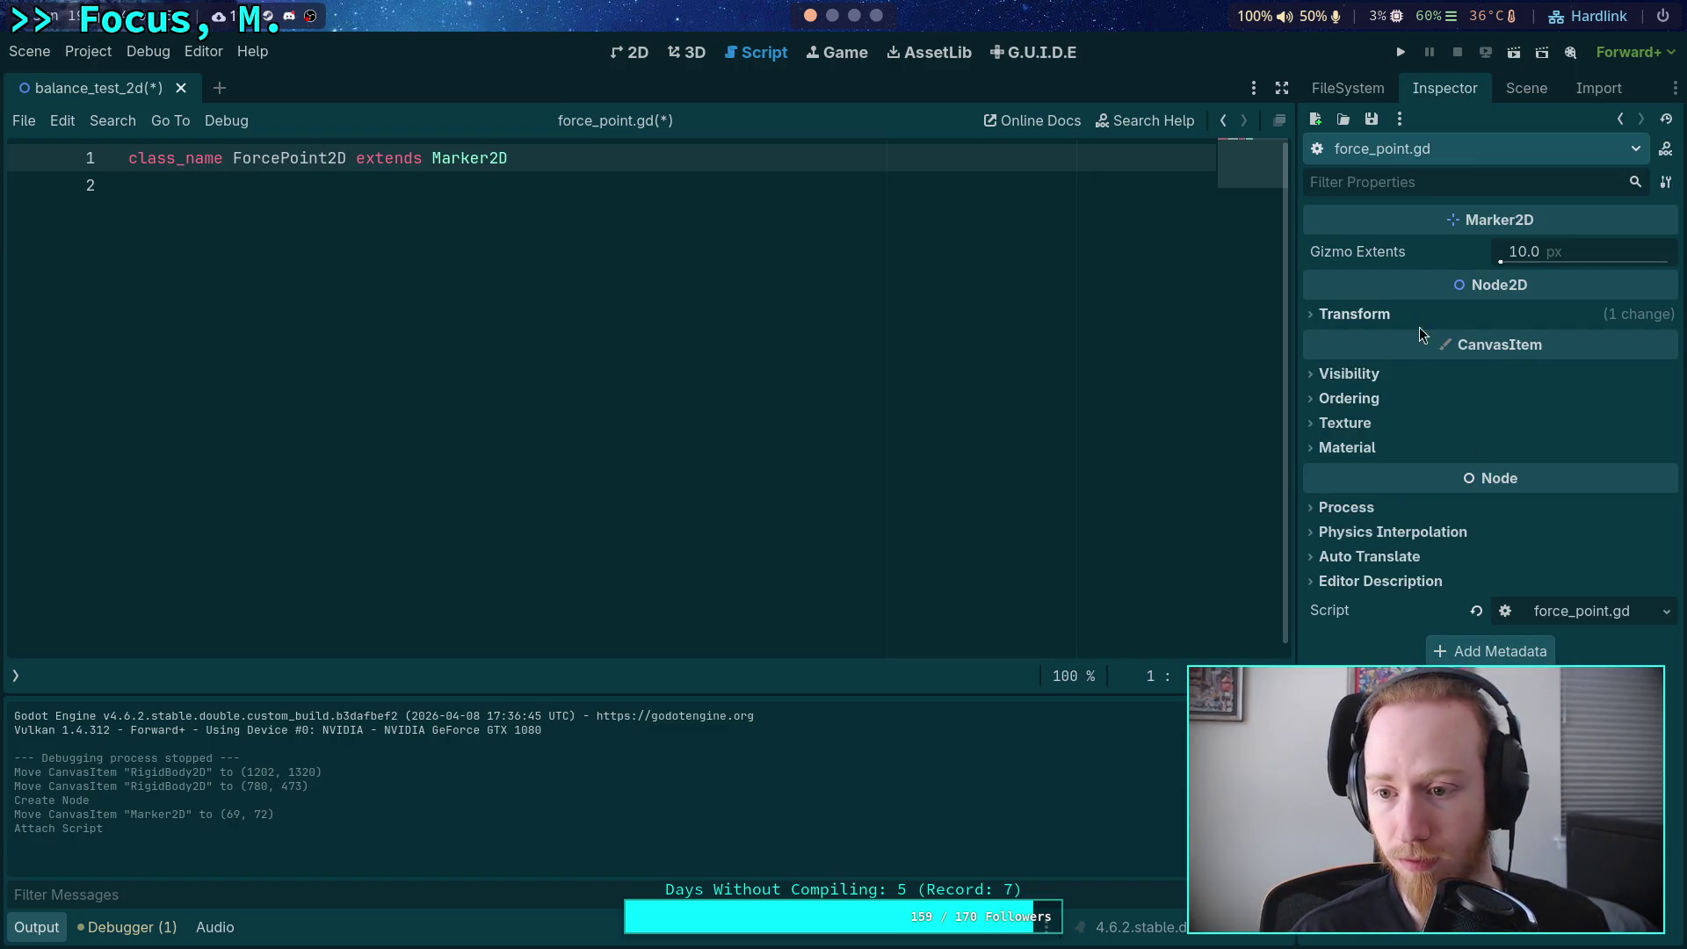
{"action": "left_click", "coordinate": [1526, 88]}
{"action": "left_click", "coordinate": [1363, 95]}
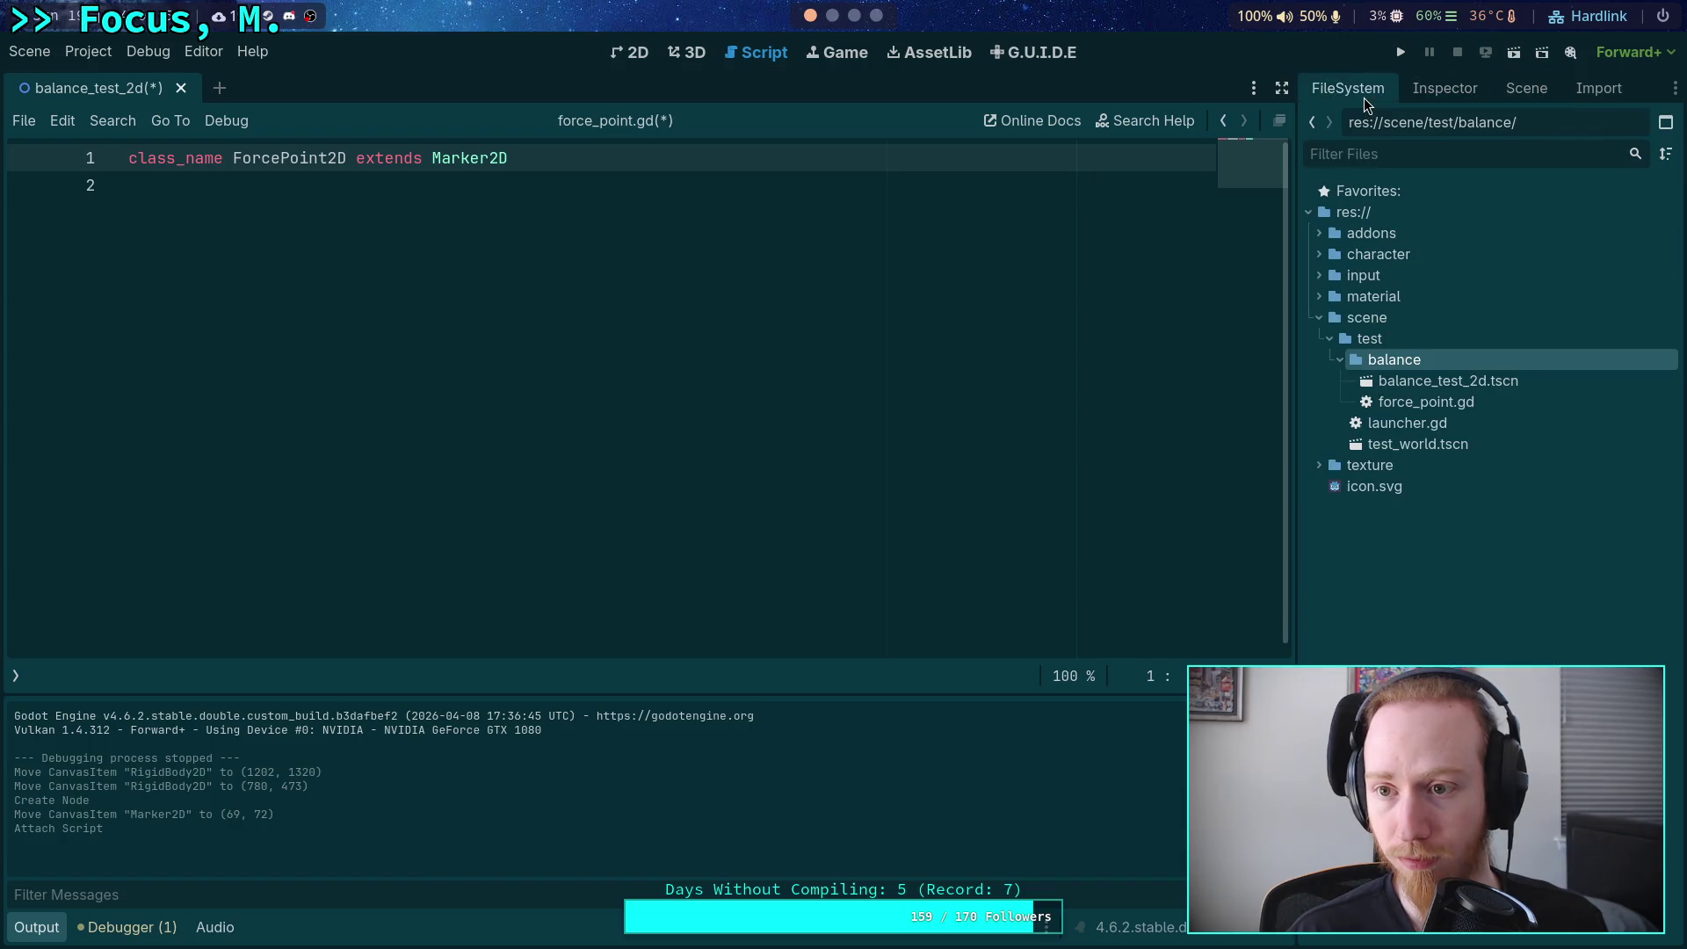
{"action": "left_click", "coordinate": [1428, 406]}
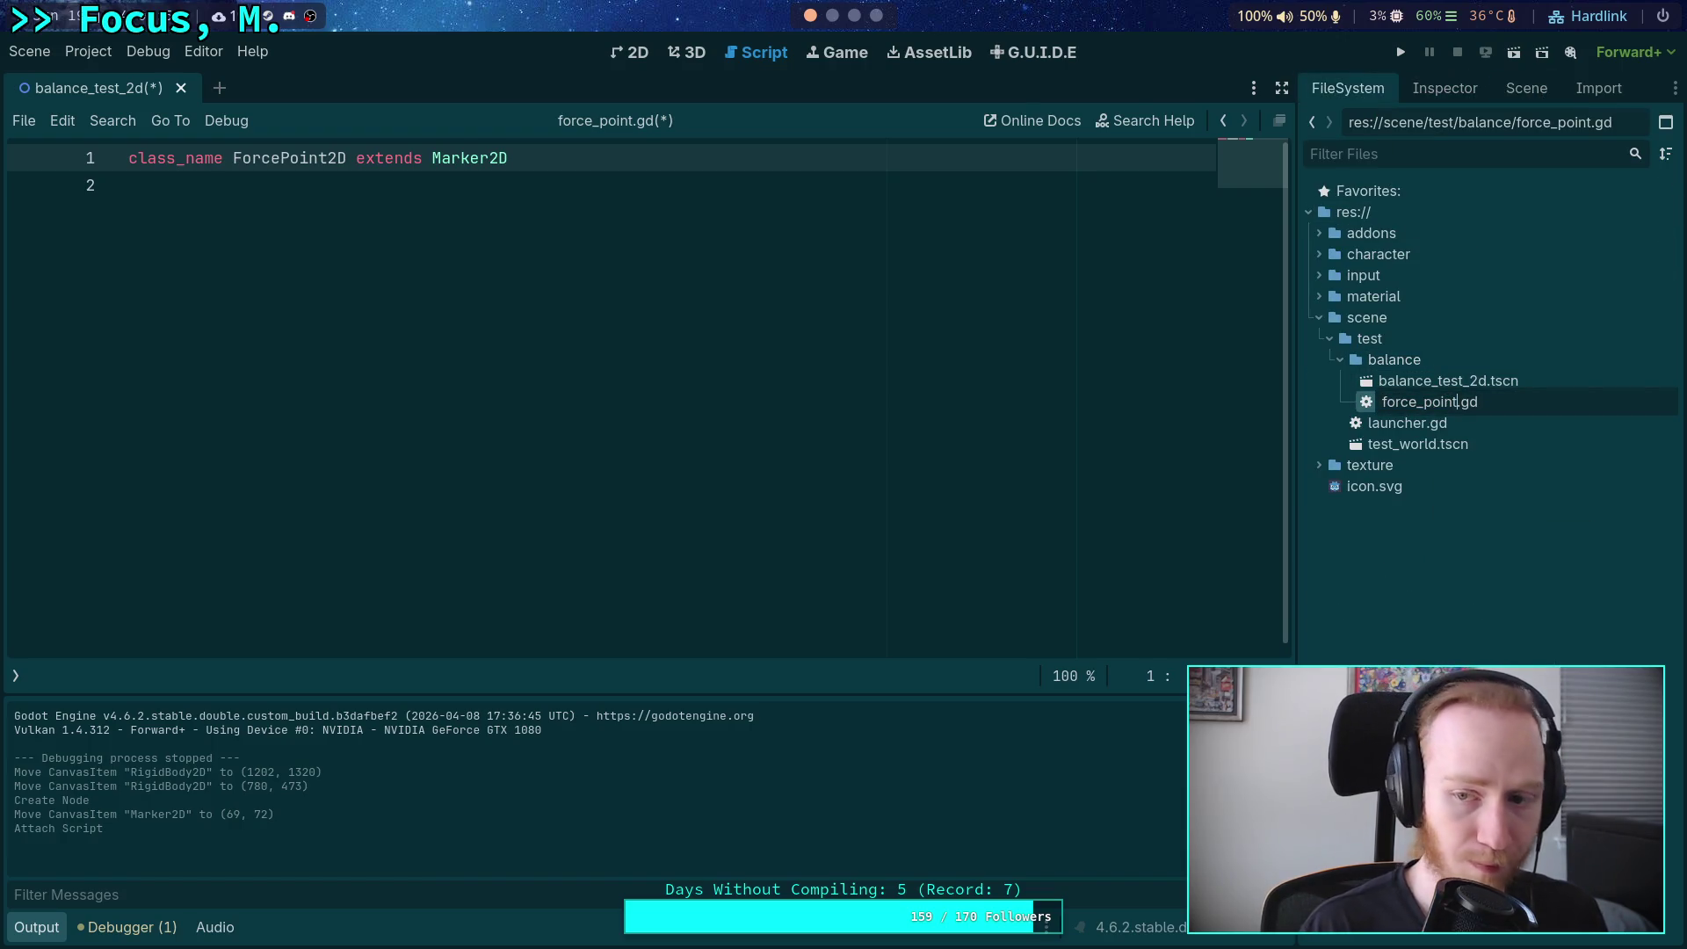
{"action": "type", "text": "_2d"}
{"action": "key", "text": "Return"}
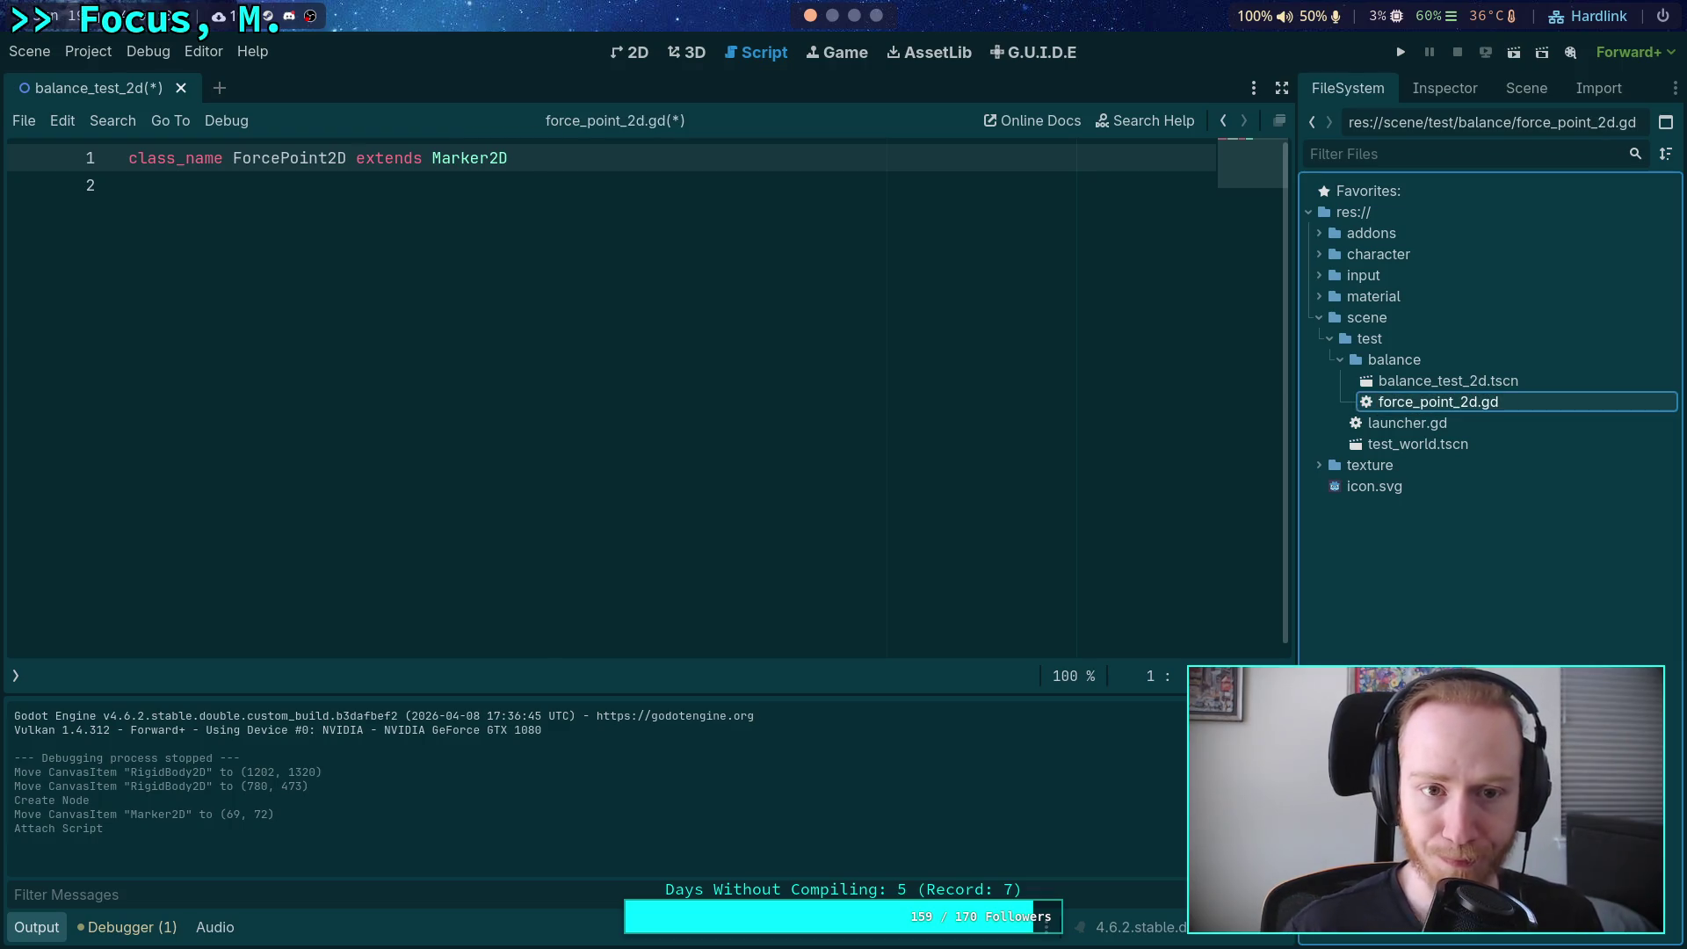
{"action": "left_click", "coordinate": [1515, 93]}
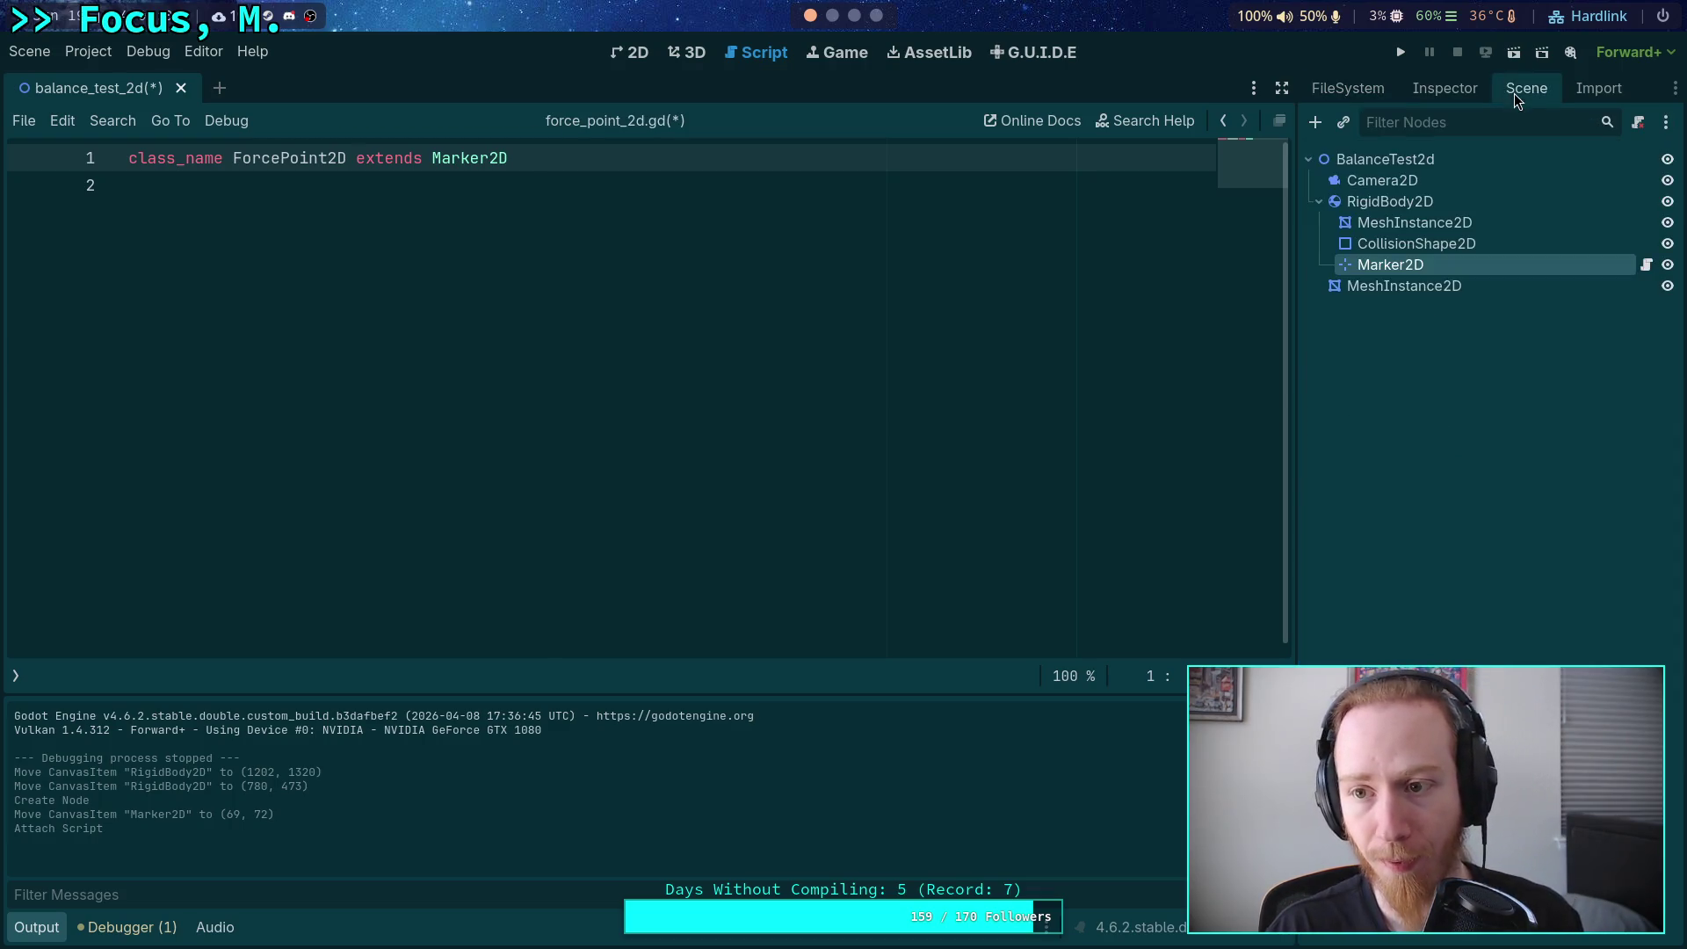
{"action": "left_click", "coordinate": [862, 351]}
{"action": "right_click", "coordinate": [1404, 261]}
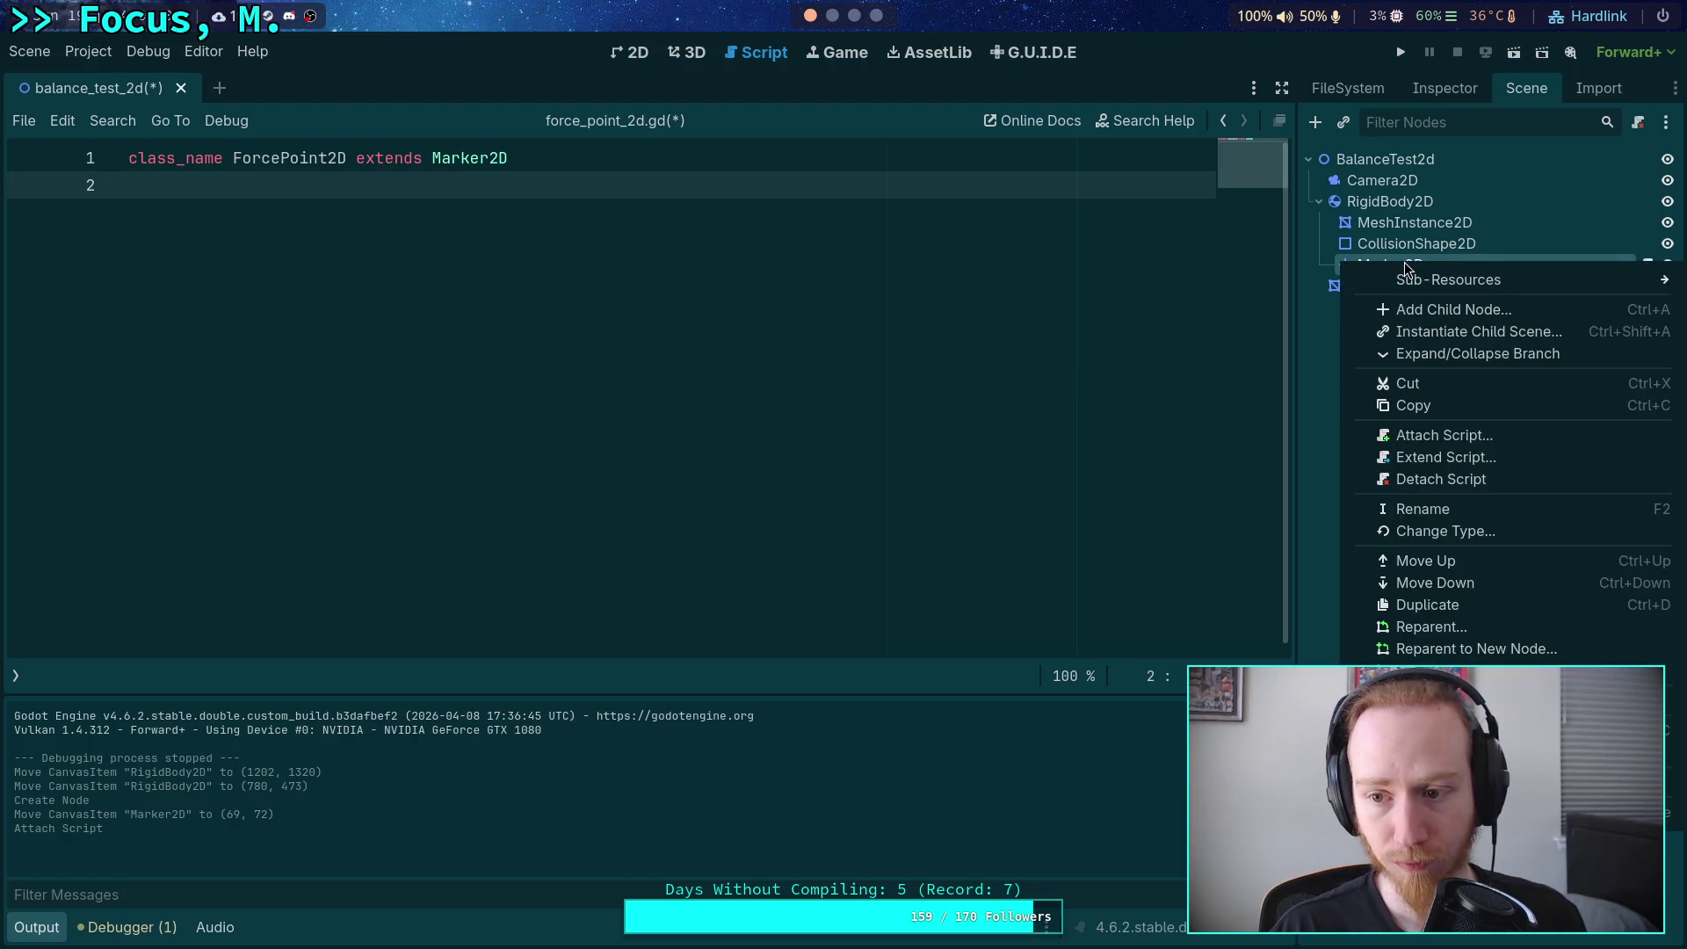
Delete the plain Marker2D node and save the script so ForcePoint2D registers.
{"action": "left_click", "coordinate": [1450, 815]}
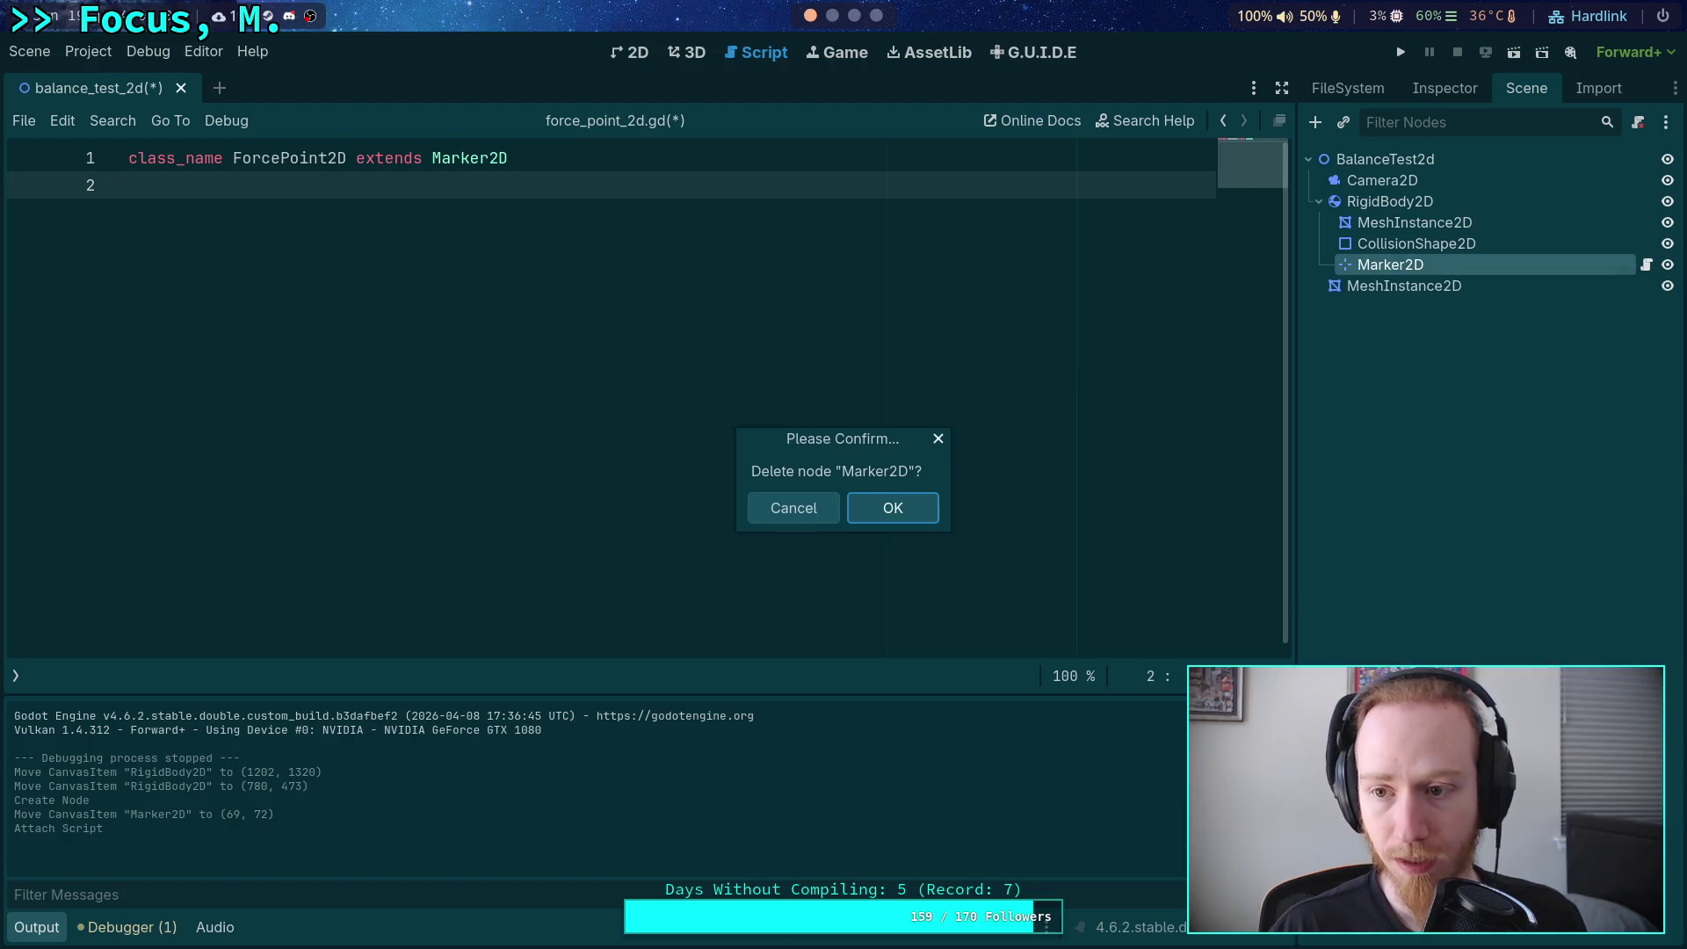
{"action": "left_click", "coordinate": [866, 506]}
{"action": "right_click", "coordinate": [1376, 211]}
{"action": "left_click", "coordinate": [1405, 220]}
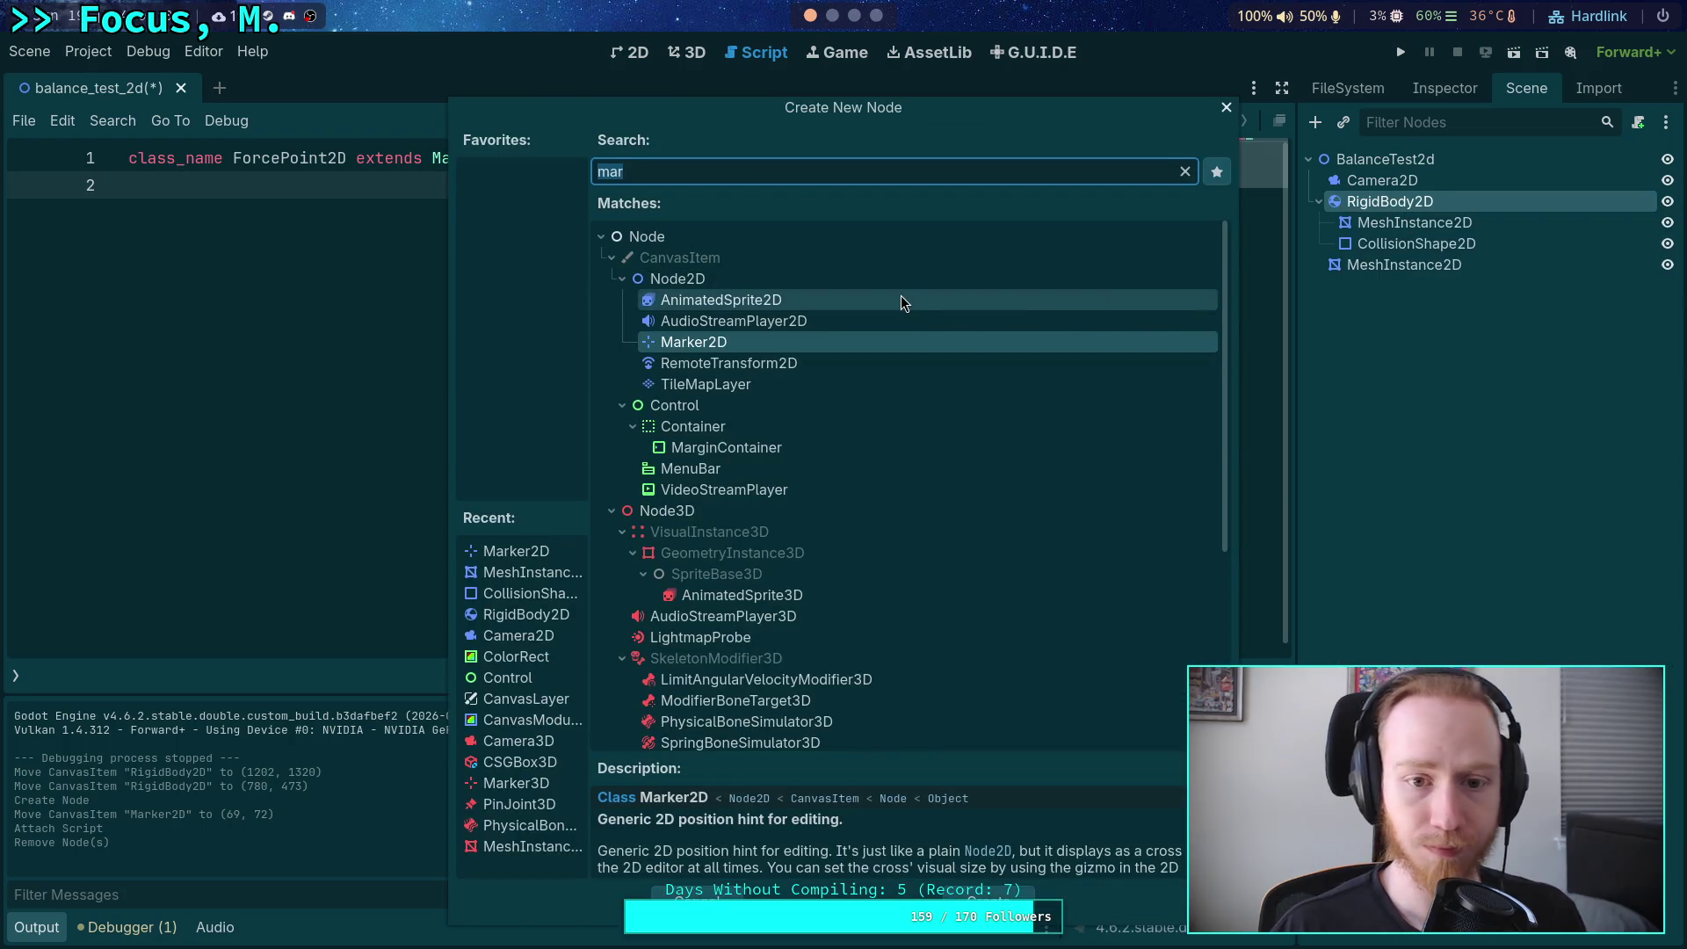
{"action": "type", "text": "Force"}
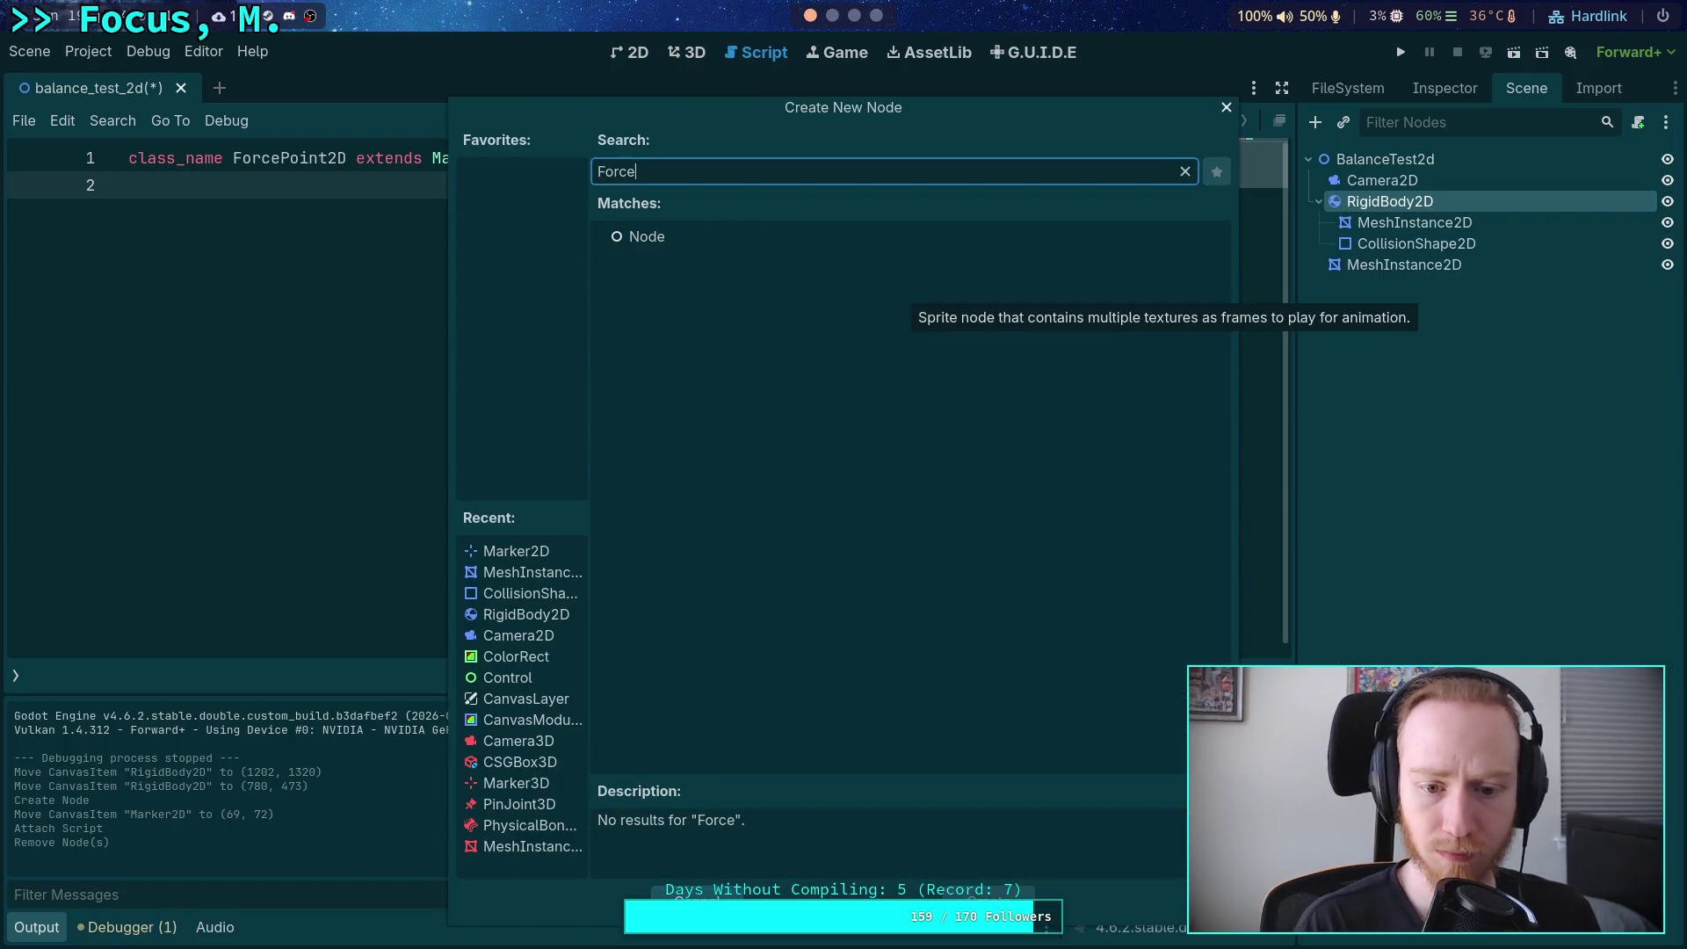
{"action": "key", "text": "Escape"}
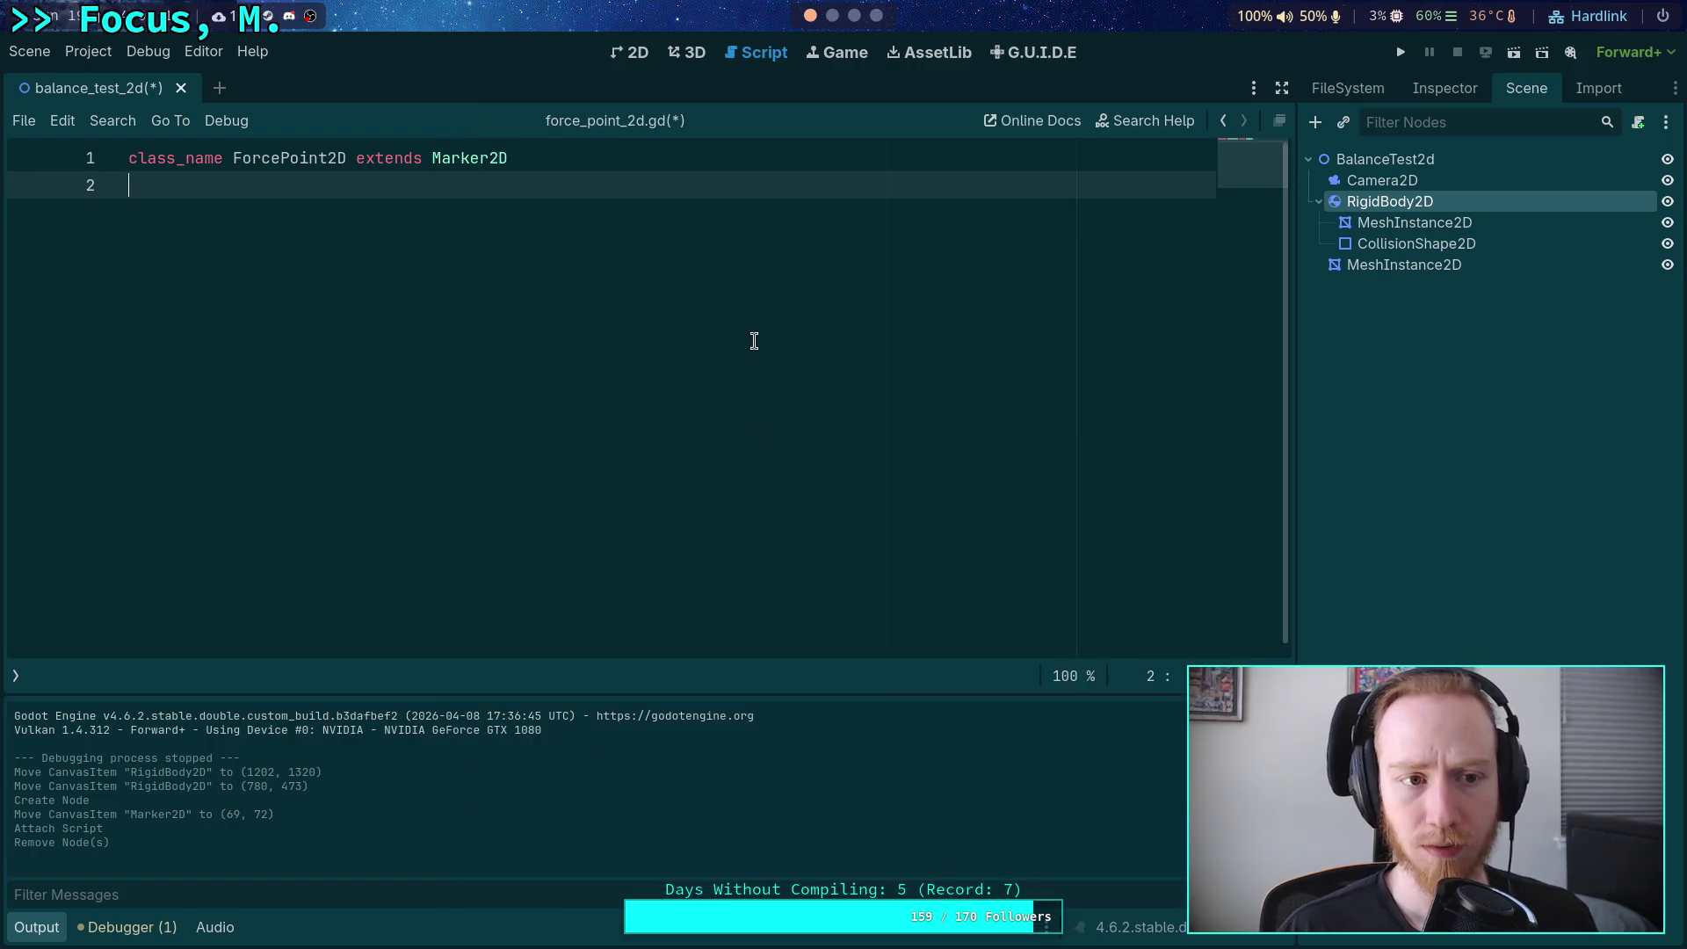
{"action": "key", "text": "ctrl+s"}
Add a ForcePoint2D child under RigidBody2D and show the 2D scene view.
{"action": "right_click", "coordinate": [1341, 197]}
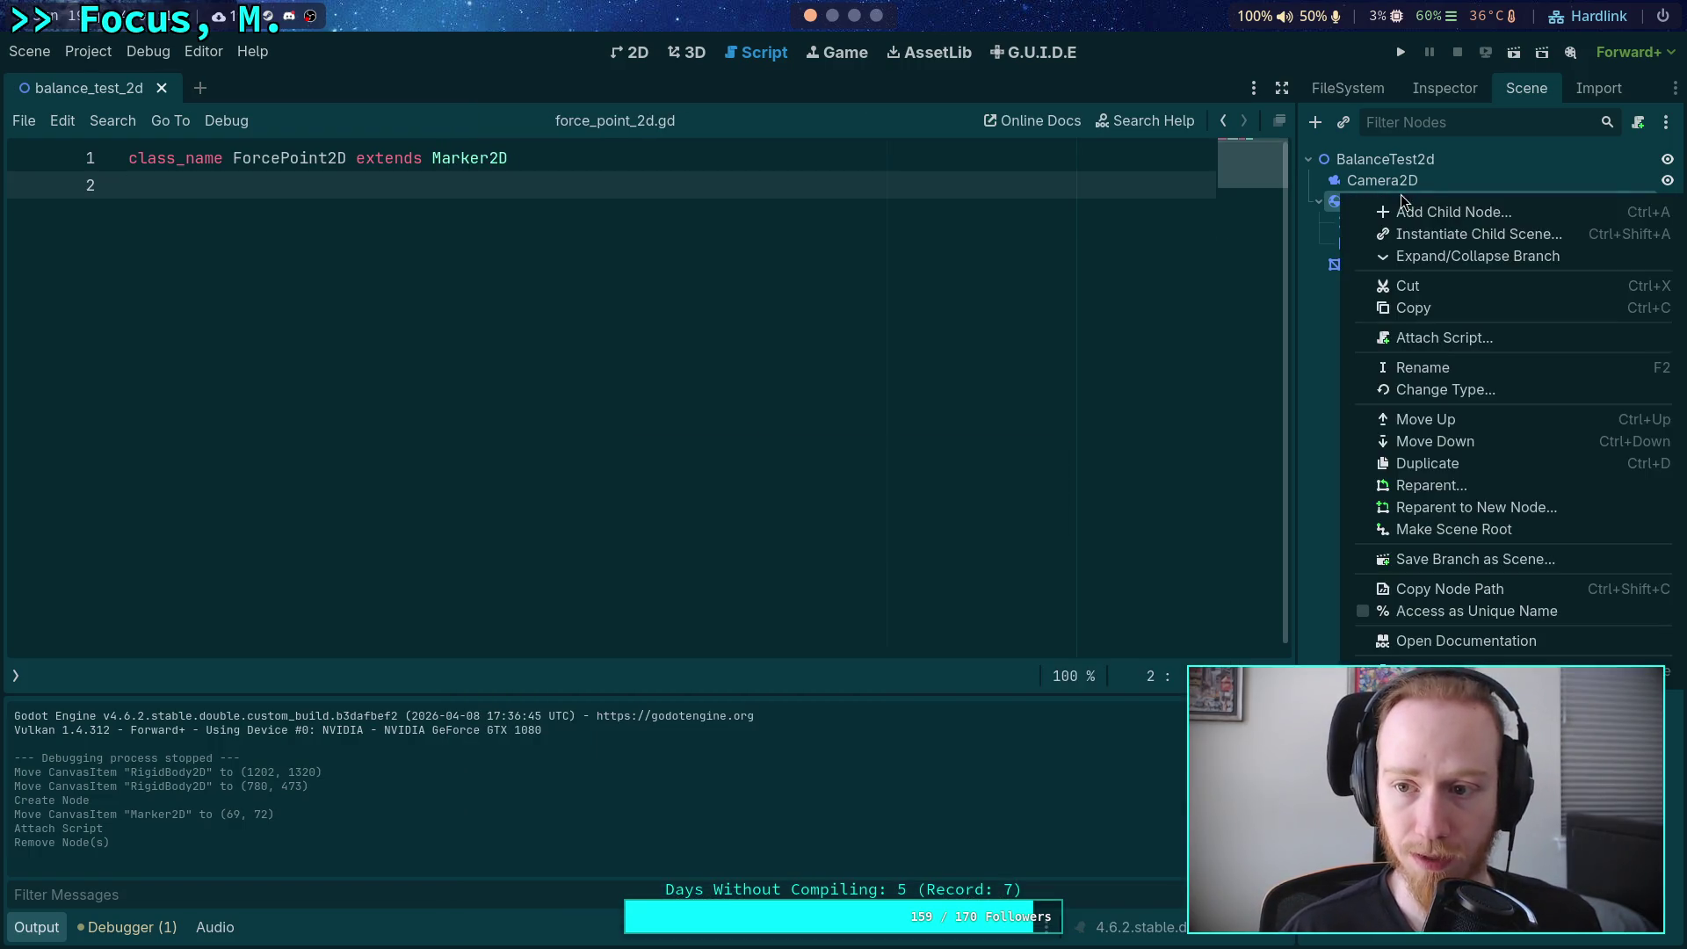
{"action": "left_click", "coordinate": [1392, 208]}
{"action": "double_click", "coordinate": [726, 324]}
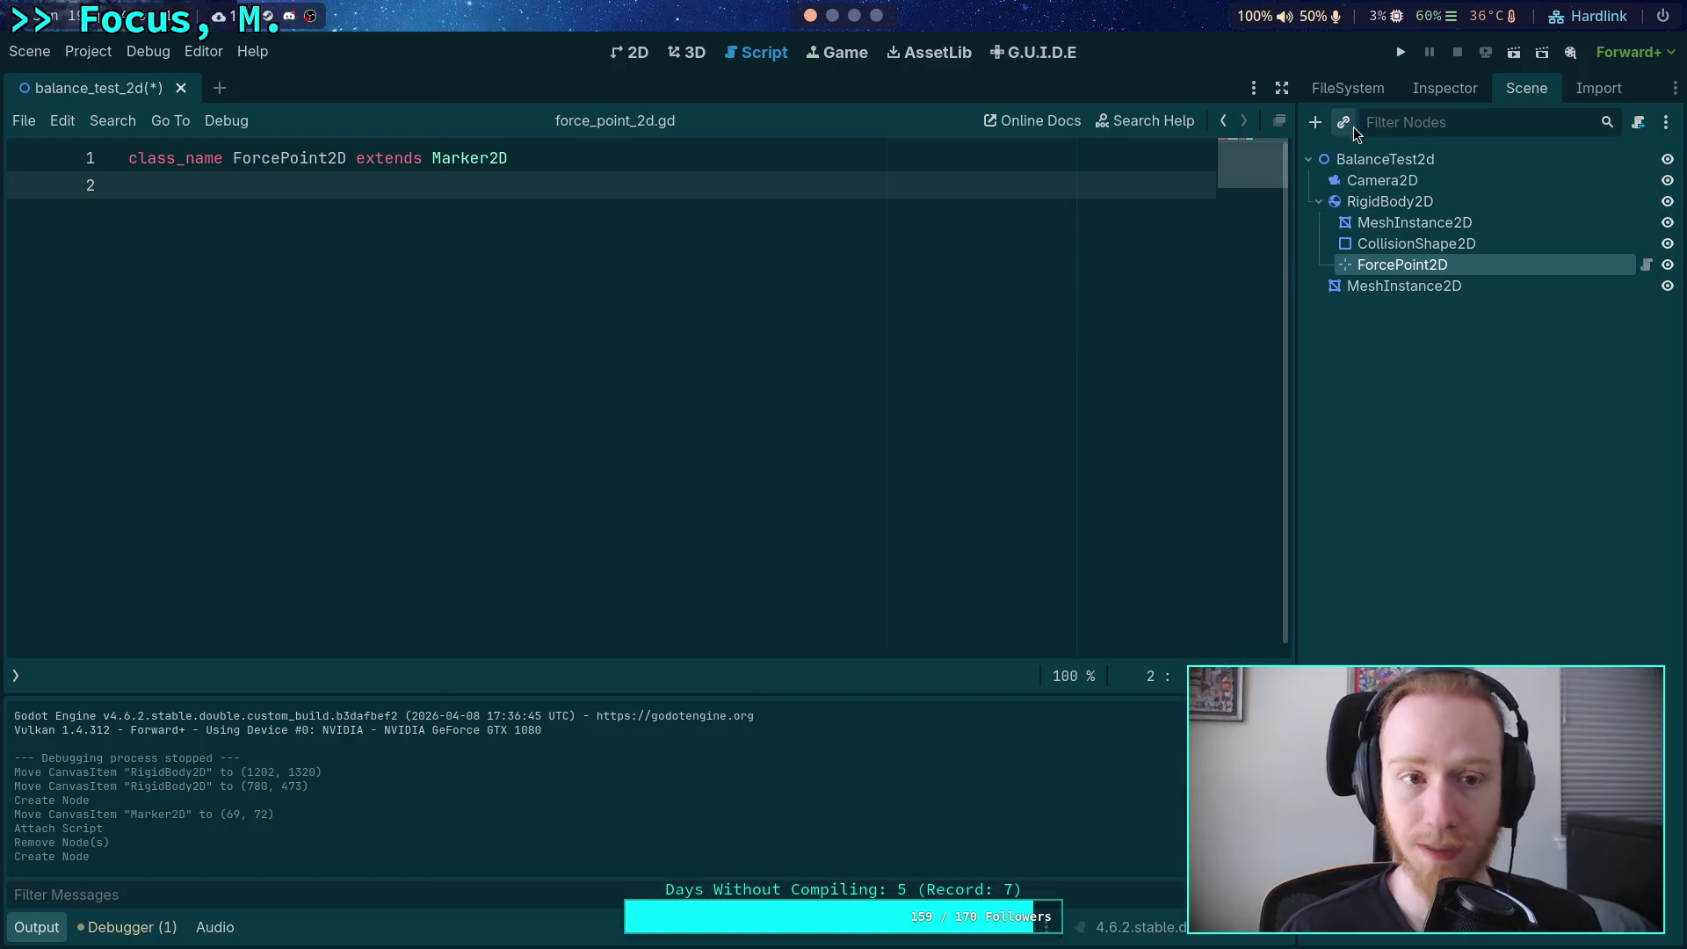
{"action": "left_click", "coordinate": [699, 60]}
{"action": "left_click", "coordinate": [636, 54]}
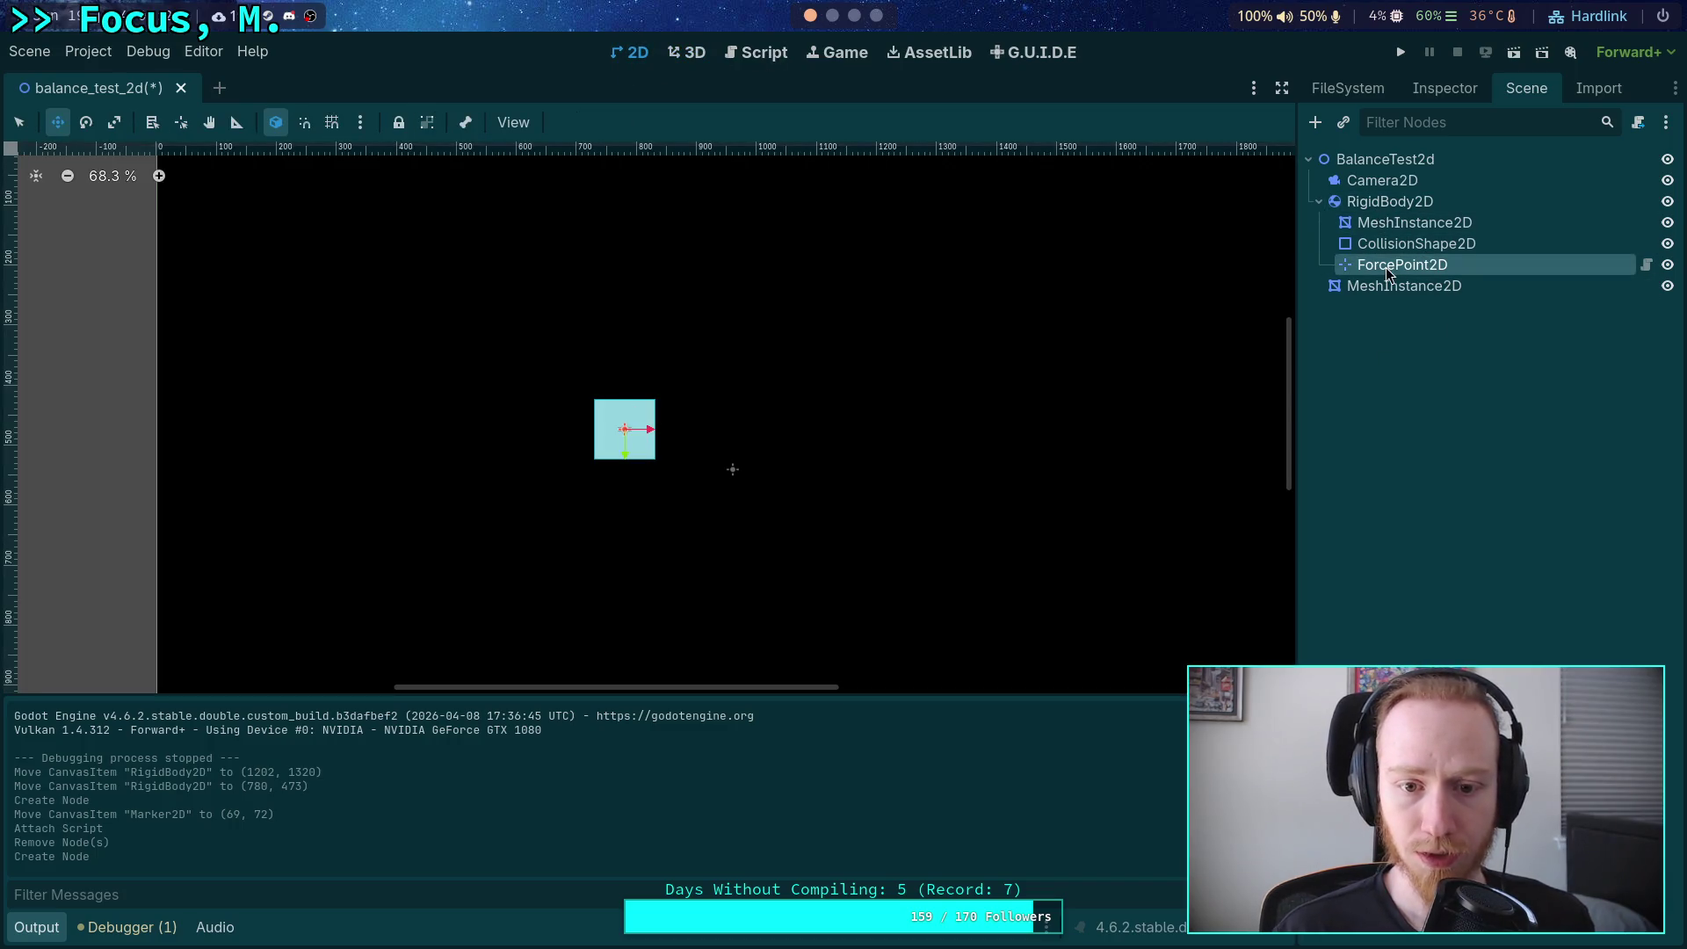
Check ForcePoint2D's default Transform and Ordering properties in the Inspector.
{"action": "left_click", "coordinate": [1466, 95]}
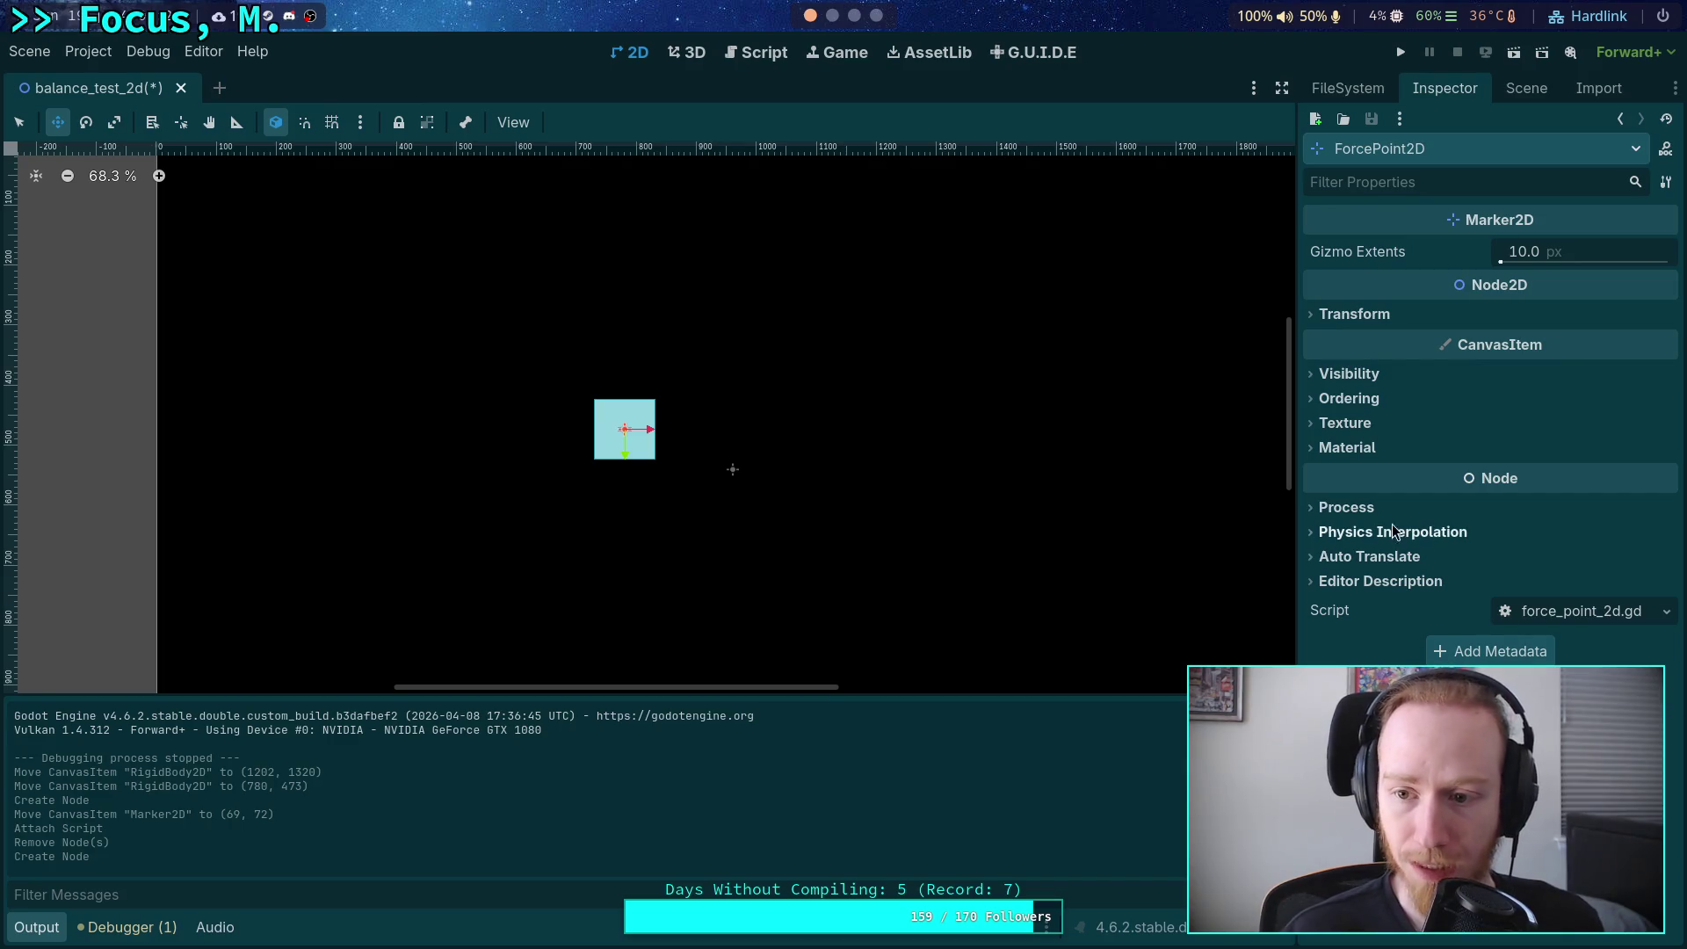
{"action": "left_click", "coordinate": [1402, 318]}
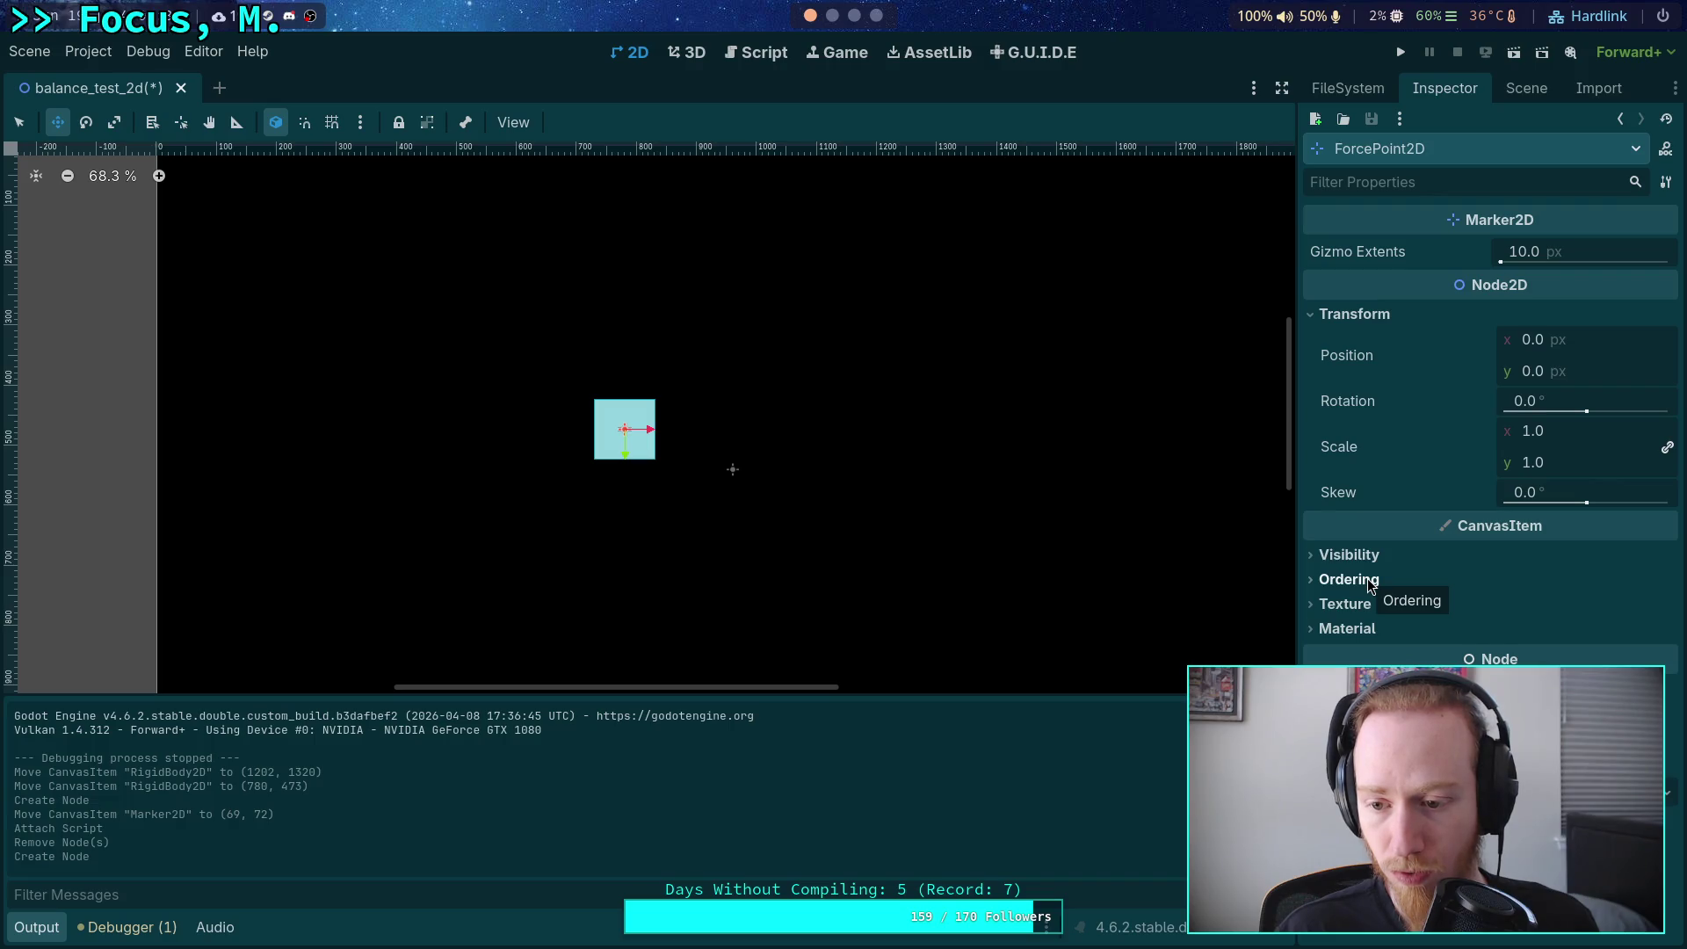
{"action": "left_click", "coordinate": [1366, 581]}
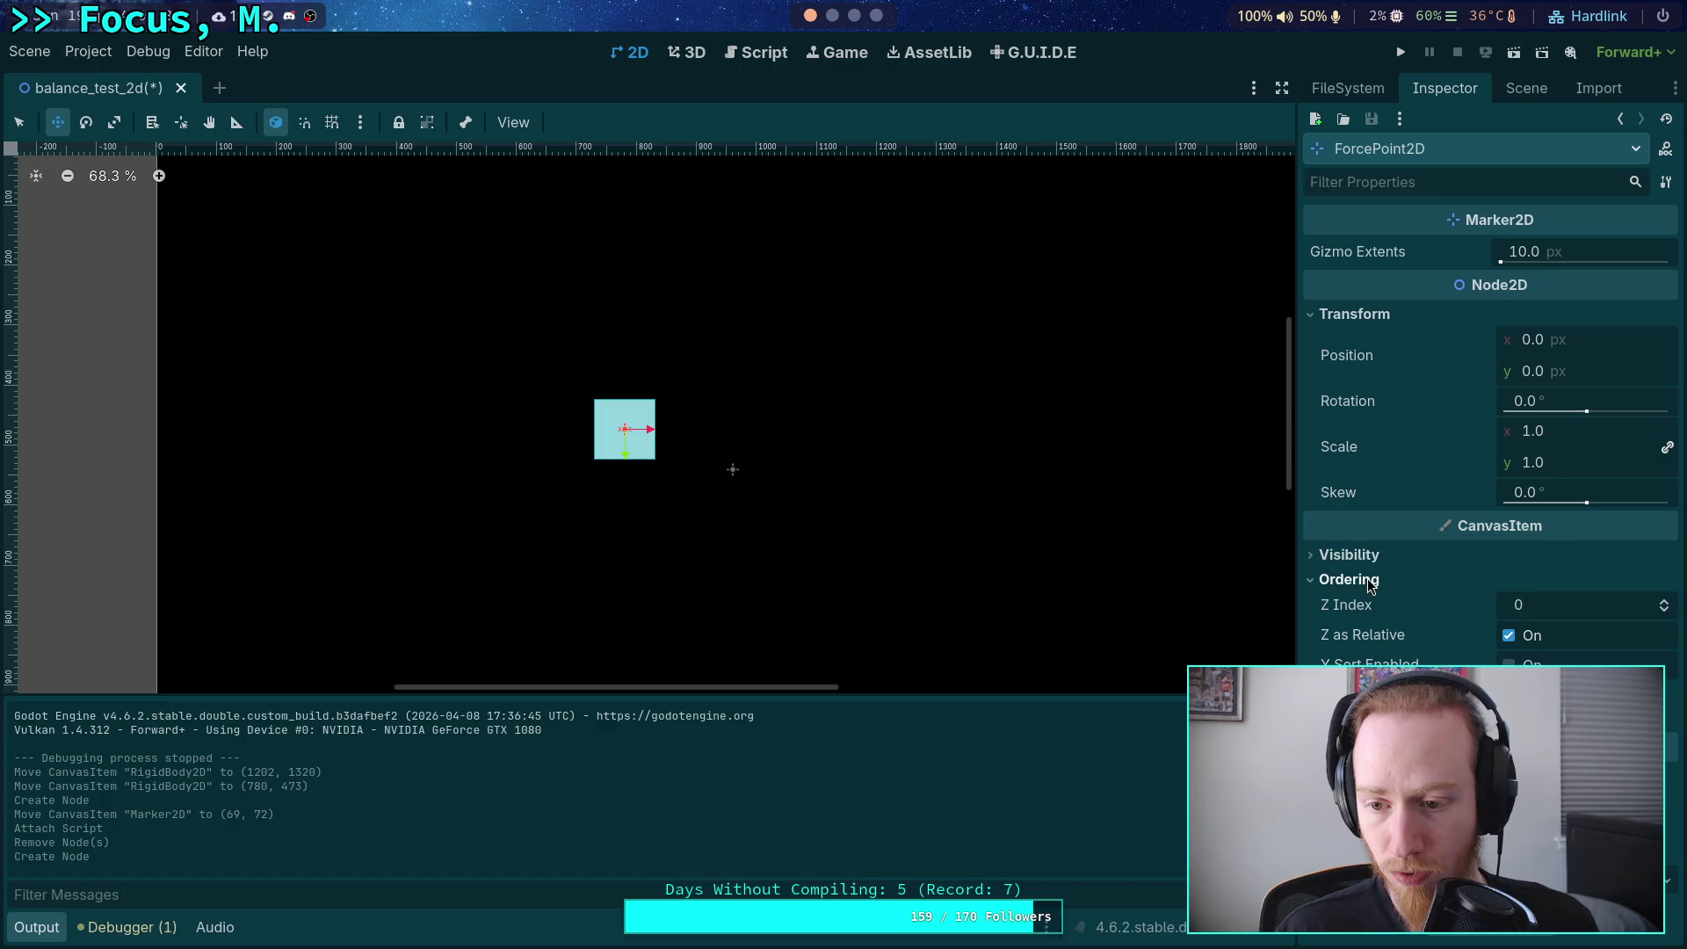
{"action": "left_click", "coordinate": [1369, 584]}
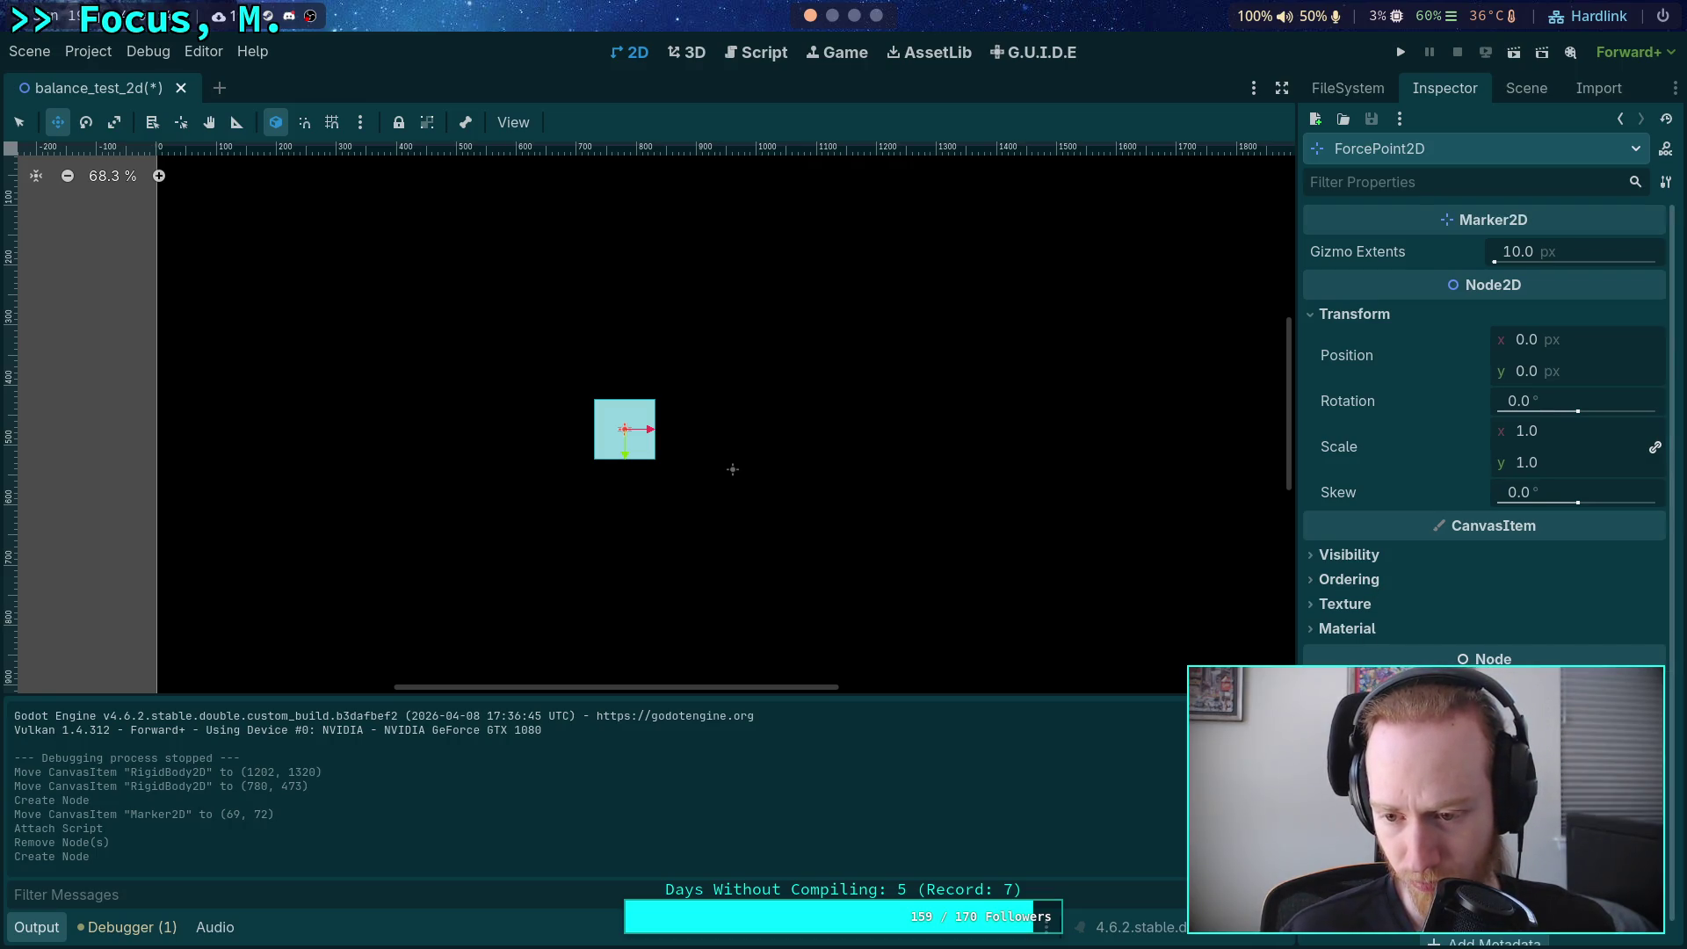
{"action": "left_click", "coordinate": [1508, 81]}
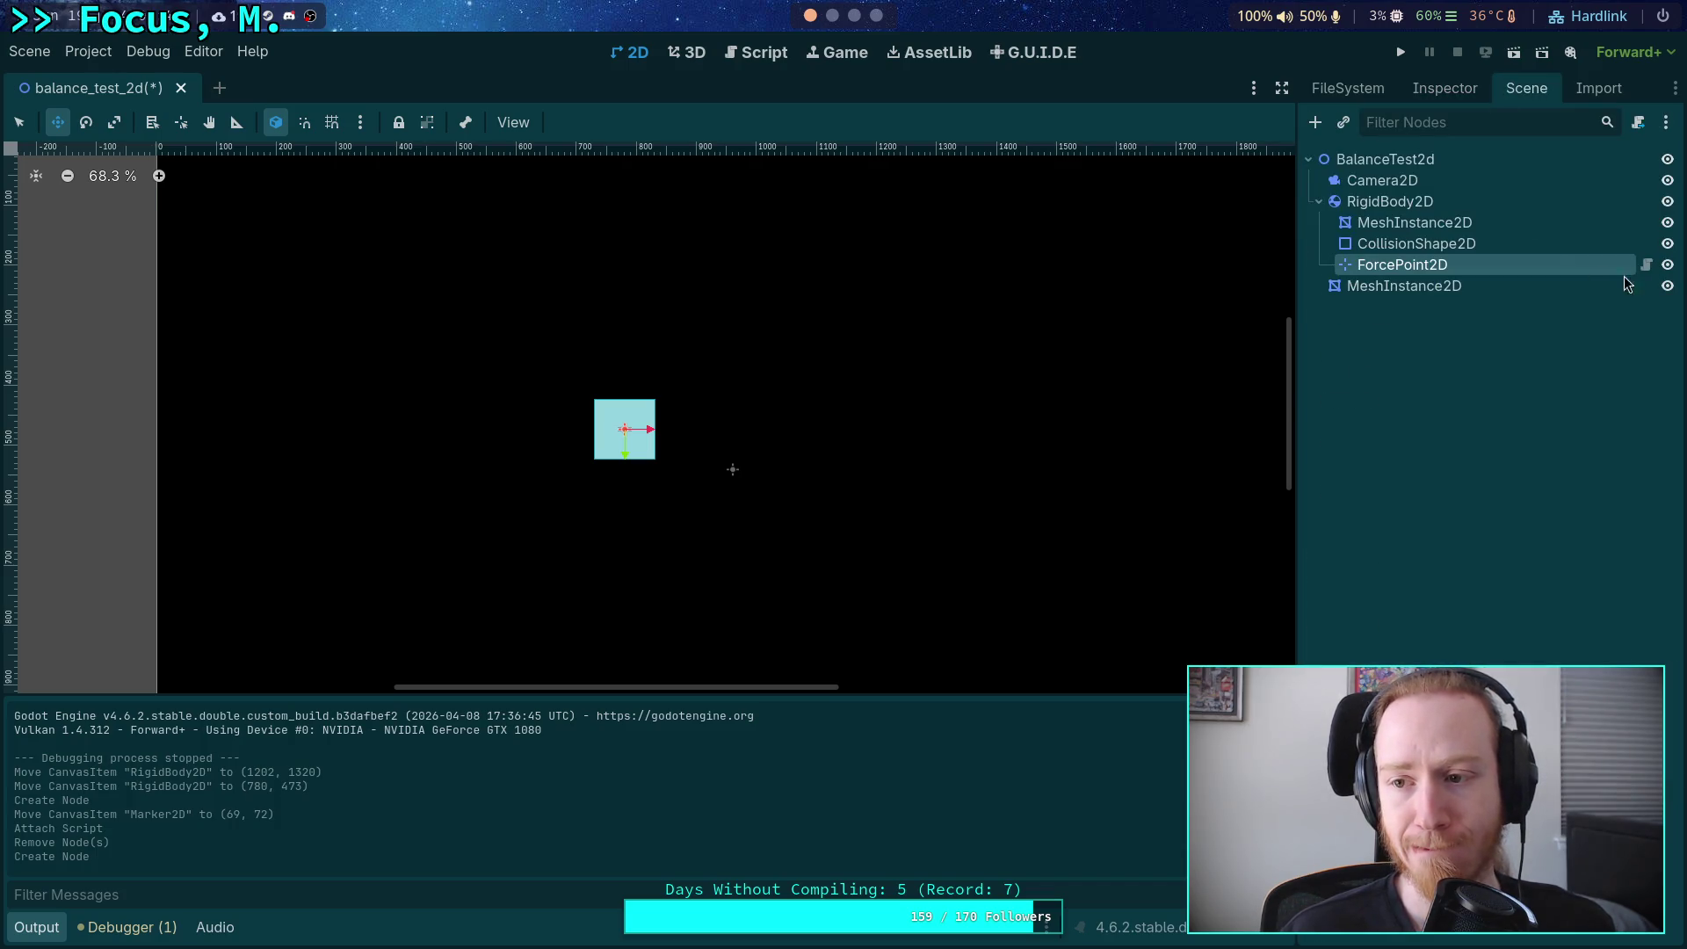
Reopen force_point_2d.gd and start a func _ready() -> void: declaration on line 3.
{"action": "left_click", "coordinate": [1645, 265]}
{"action": "key", "text": "Return"}
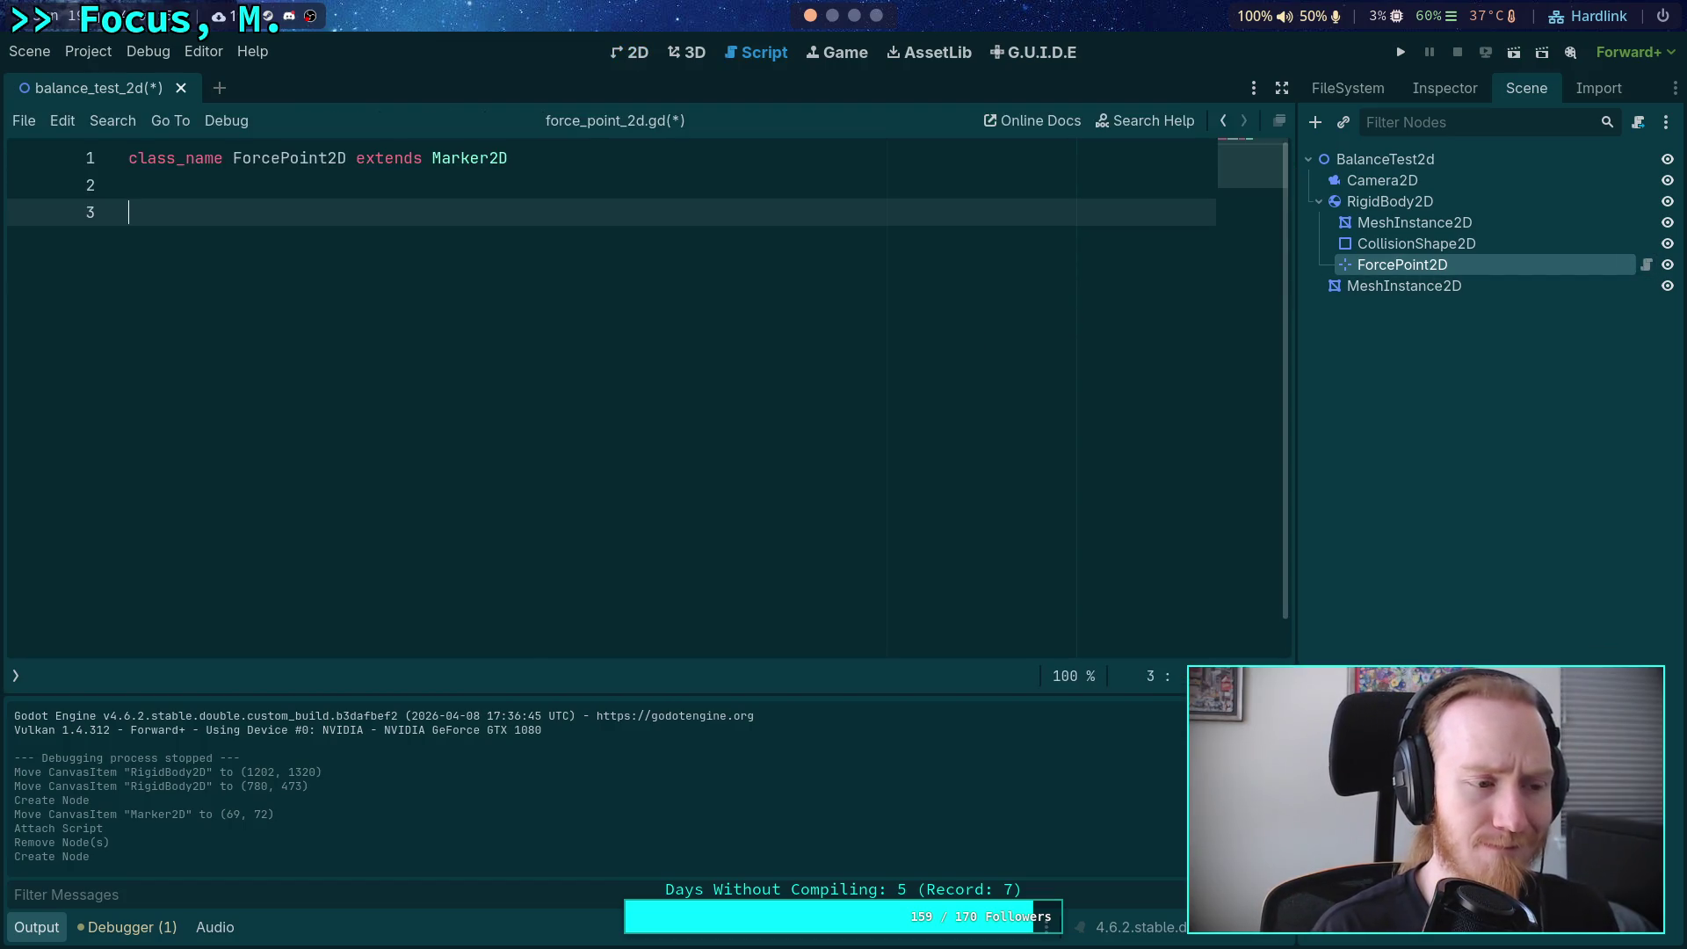
{"action": "type", "text": "func _re"}
{"action": "key", "text": "Return"}
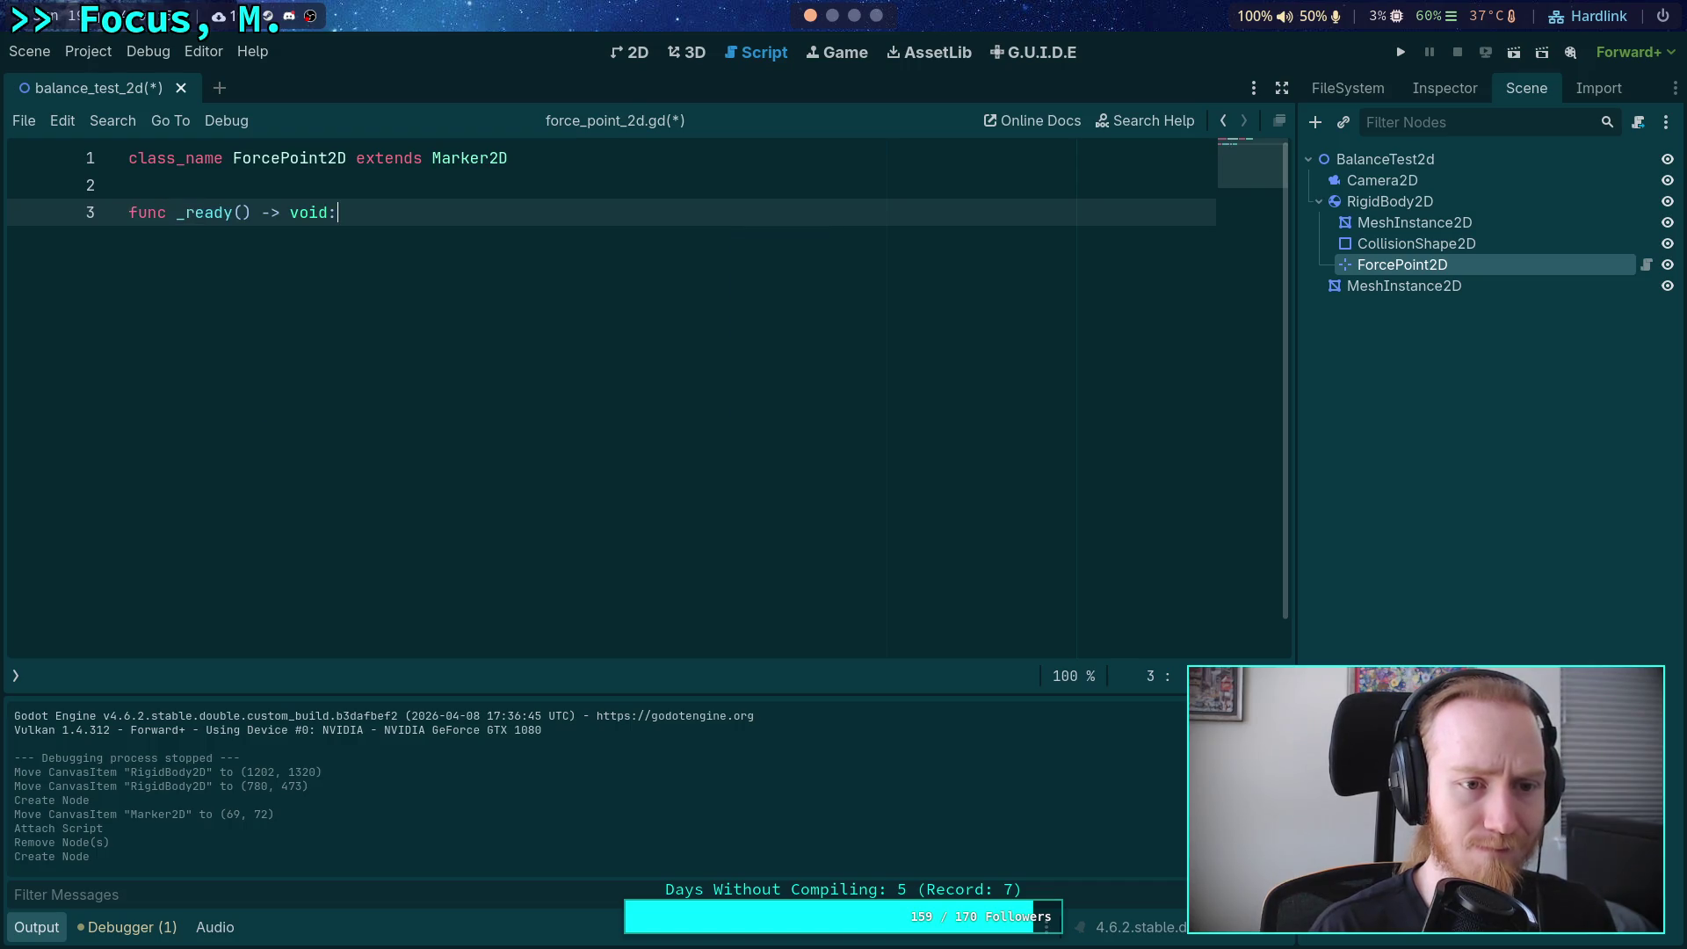
Write top_level = true inside _ready and save the script.
{"action": "key", "text": "Return"}
{"action": "type", "text": "top"}
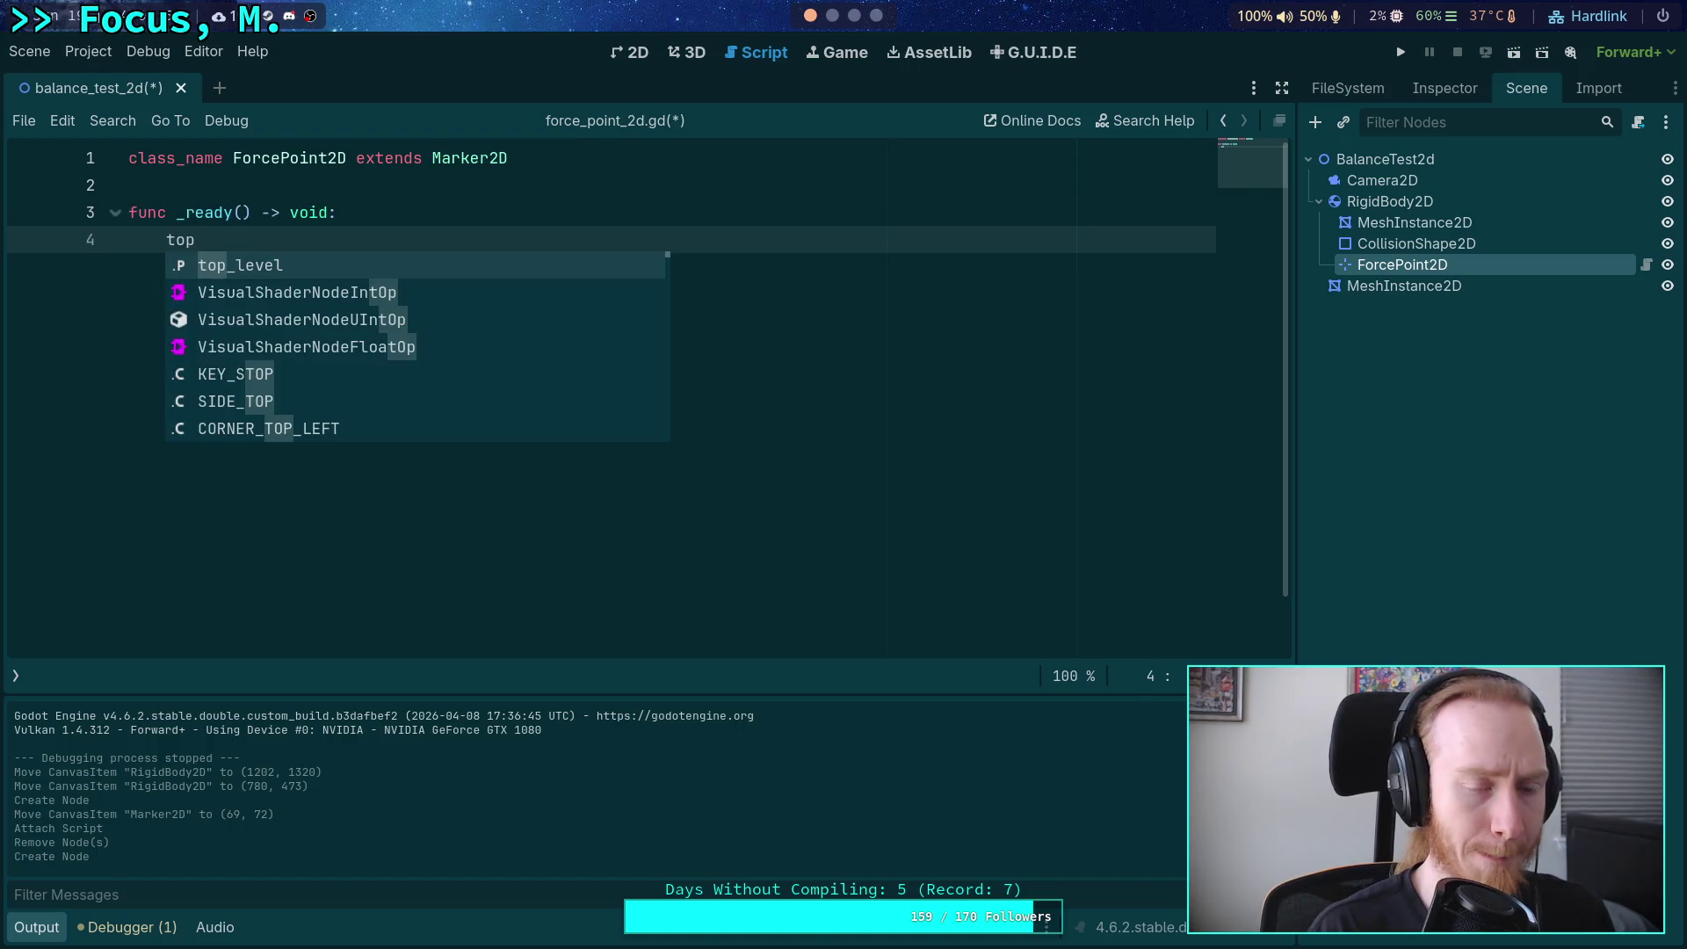
{"action": "key", "text": "Return"}
{"action": "type", "text": "true"}
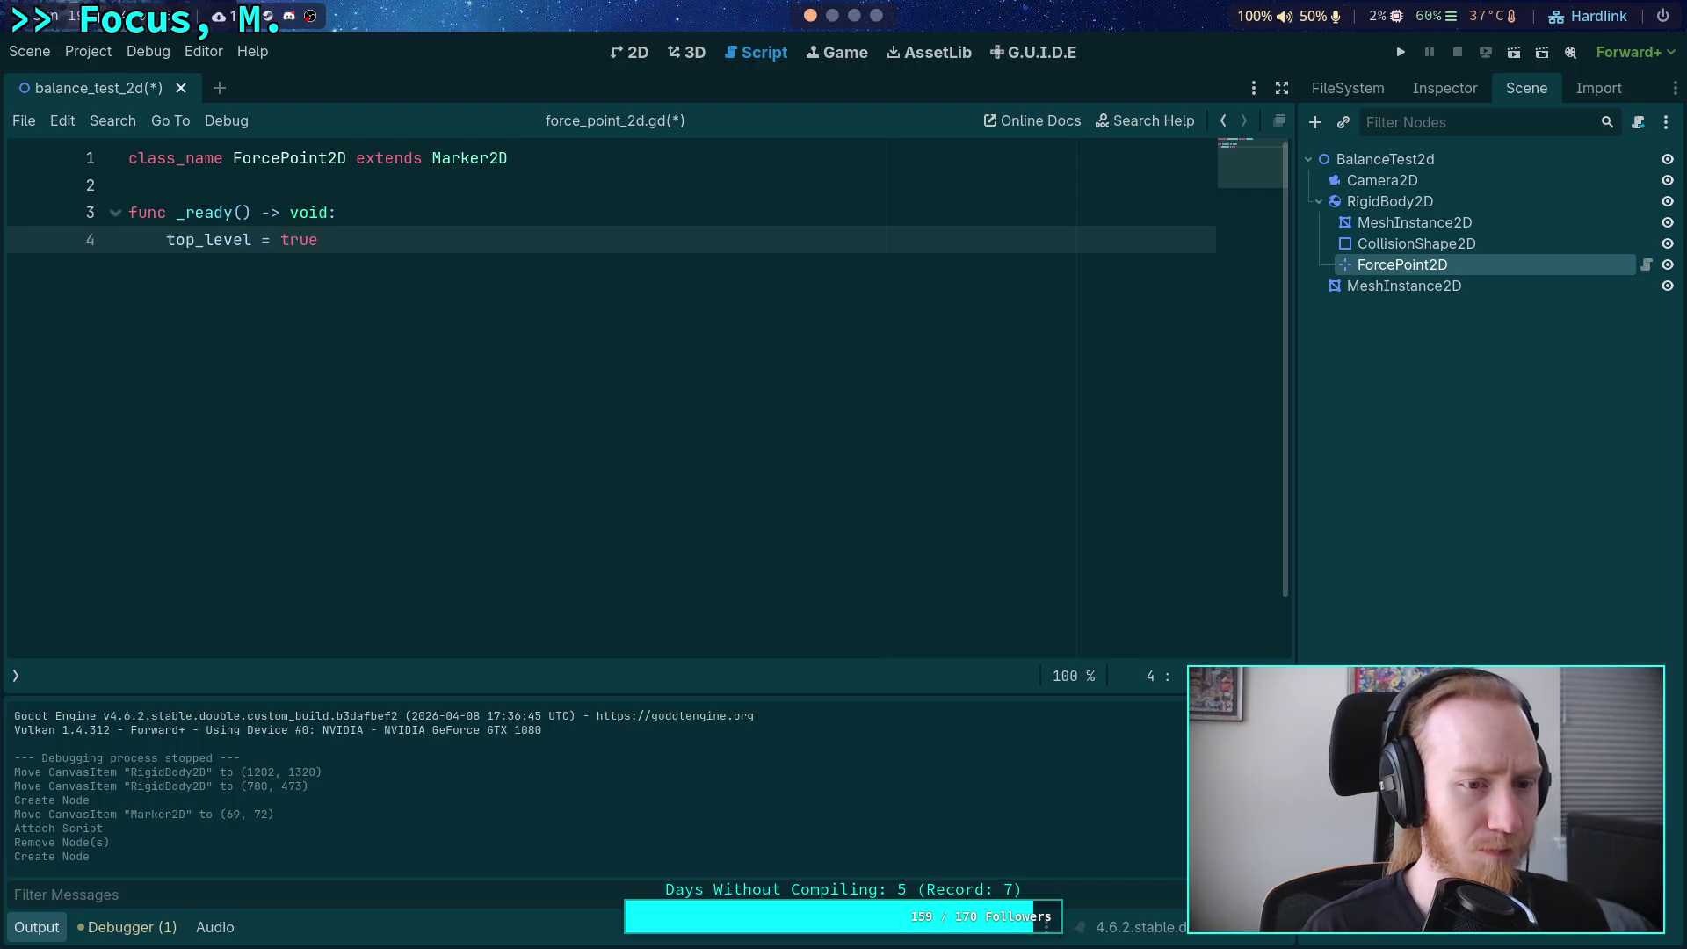
{"action": "key", "text": "ctrl+s"}
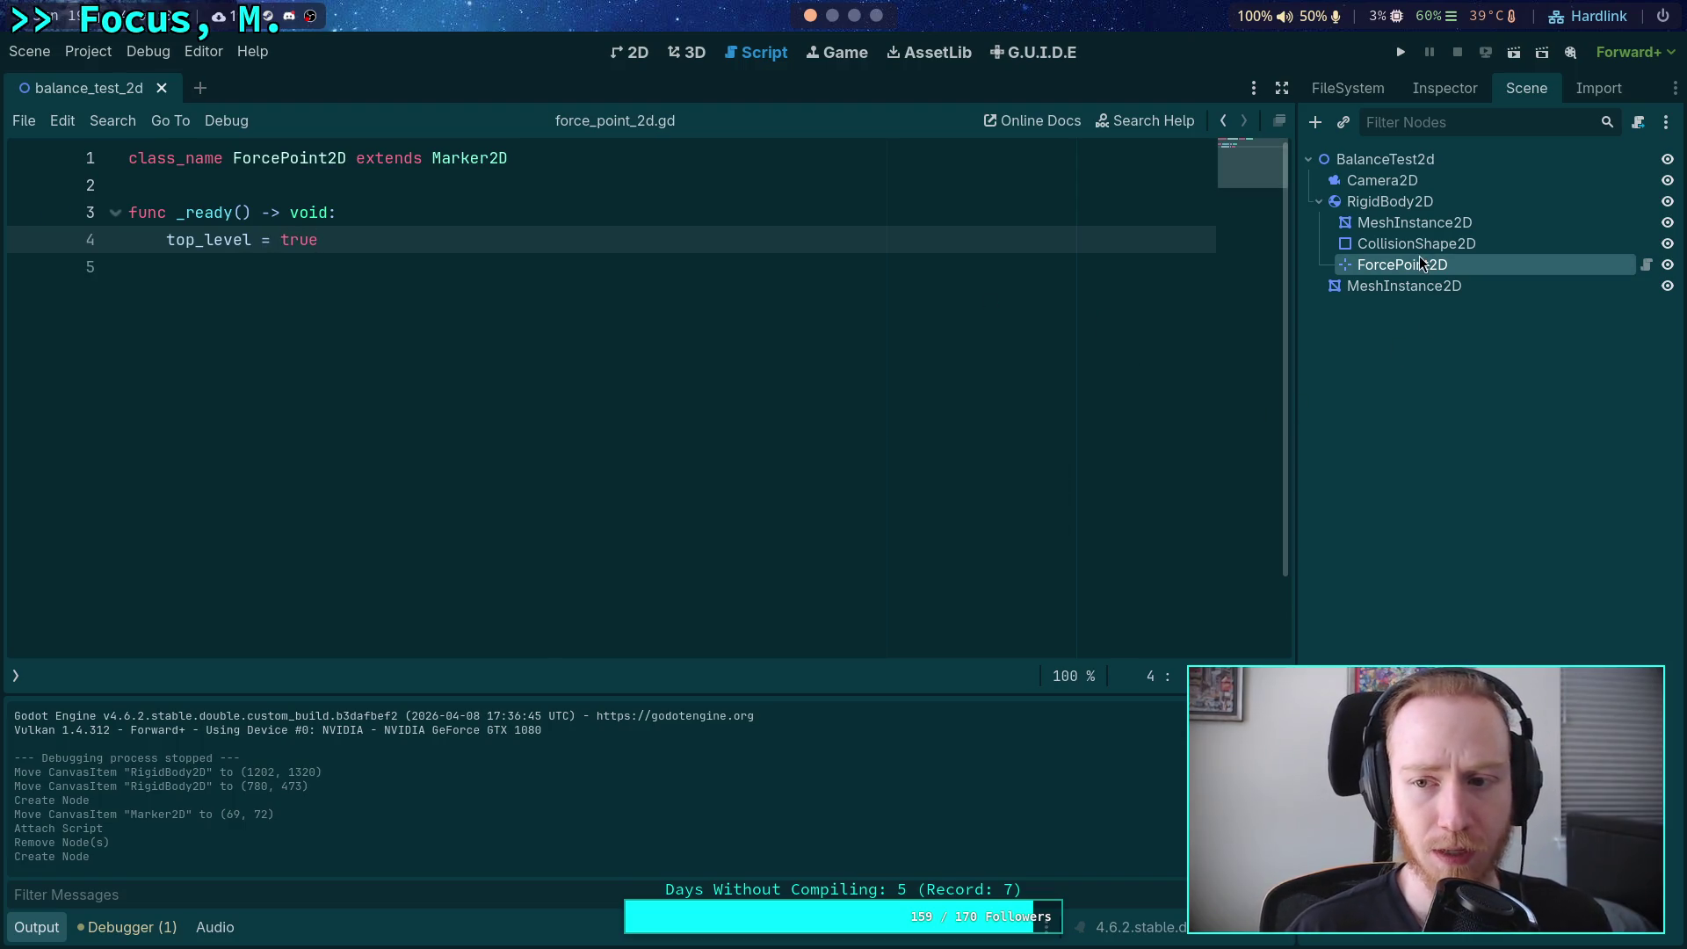
{"action": "mouse_move", "coordinate": [204, 238]}
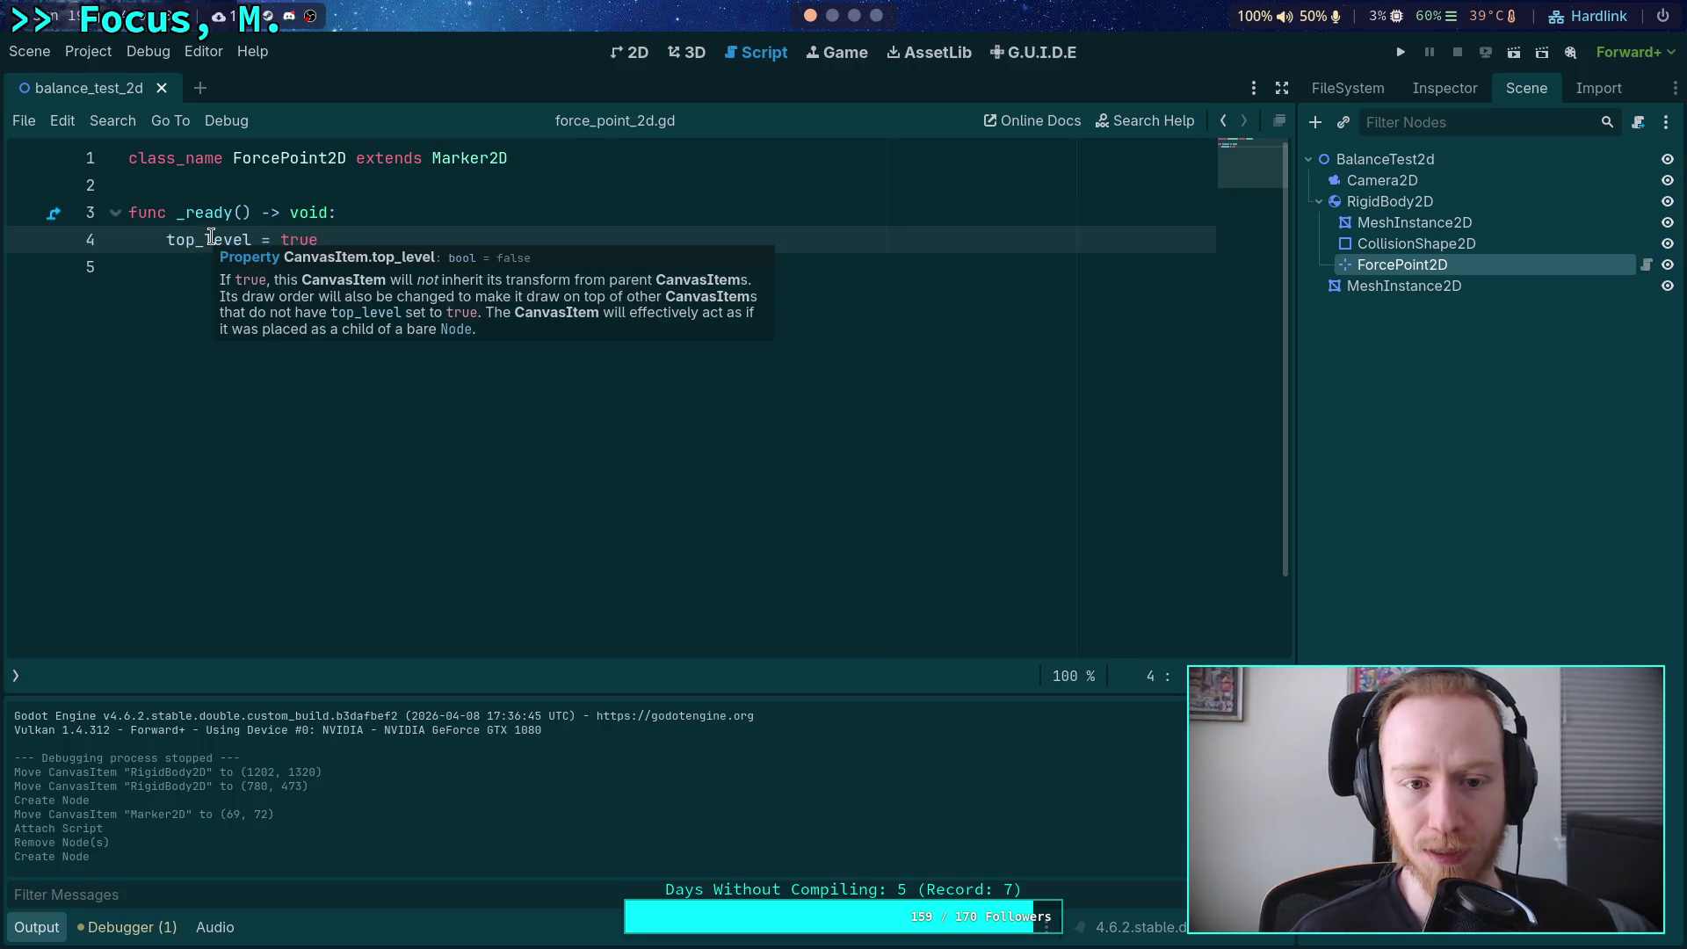
{"action": "key", "text": "ctrl+F2"}
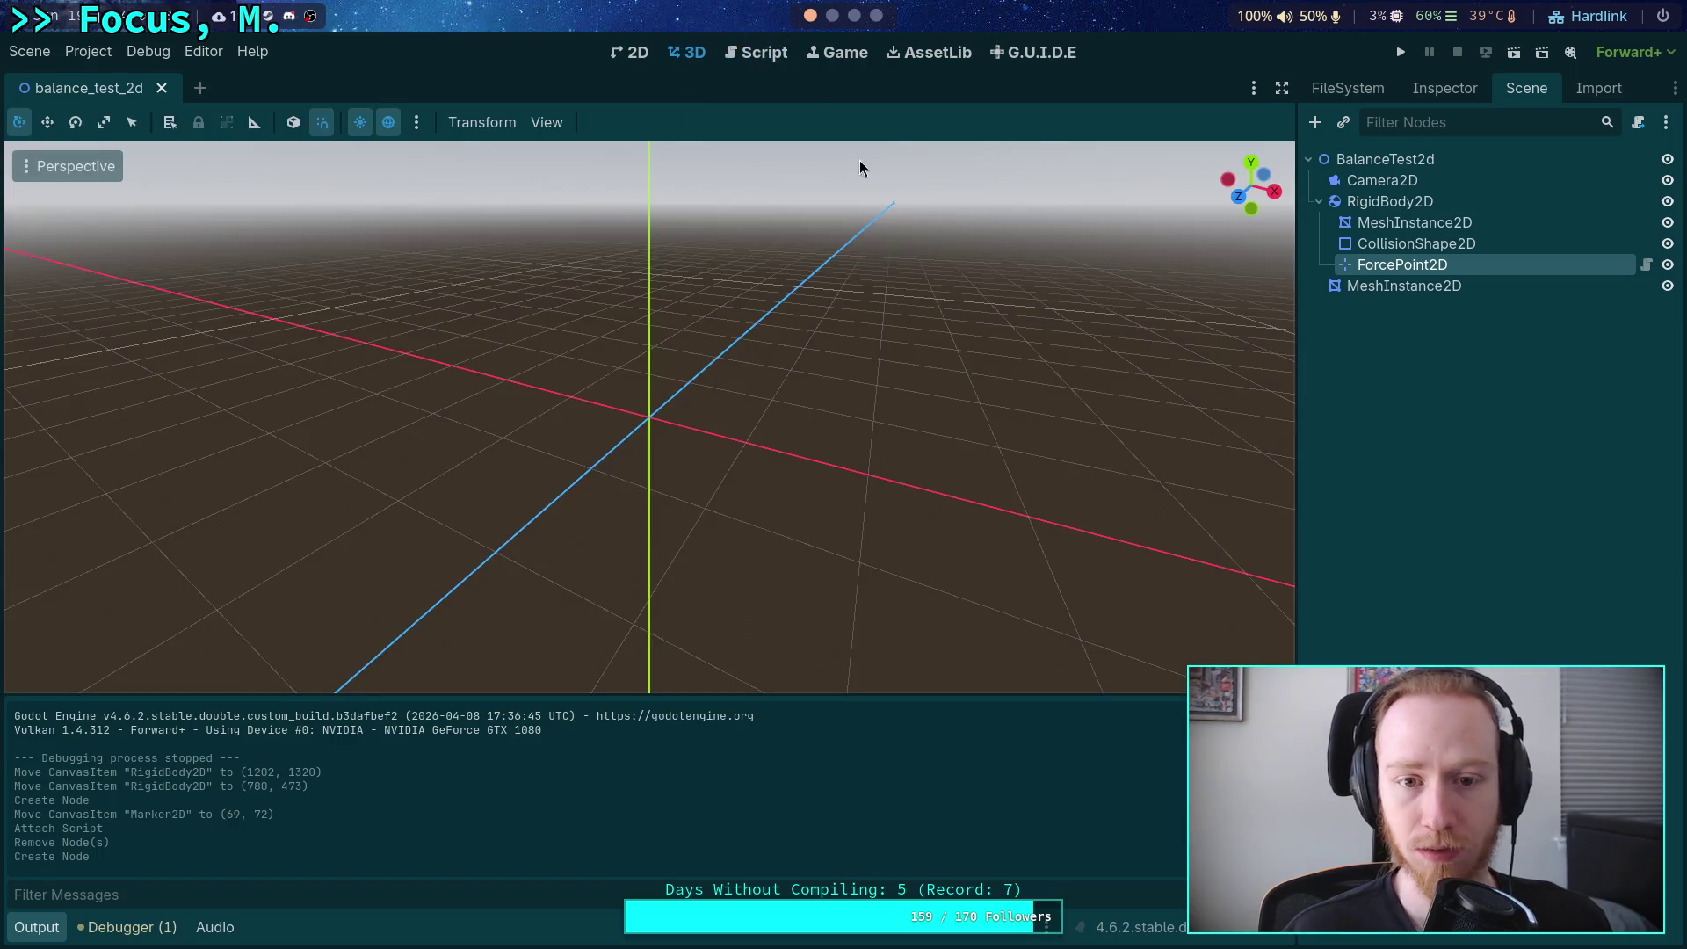
Enable Top Level under CanvasItem > Visibility for ForcePoint2D.
{"action": "left_click", "coordinate": [620, 52]}
{"action": "left_click", "coordinate": [1444, 91]}
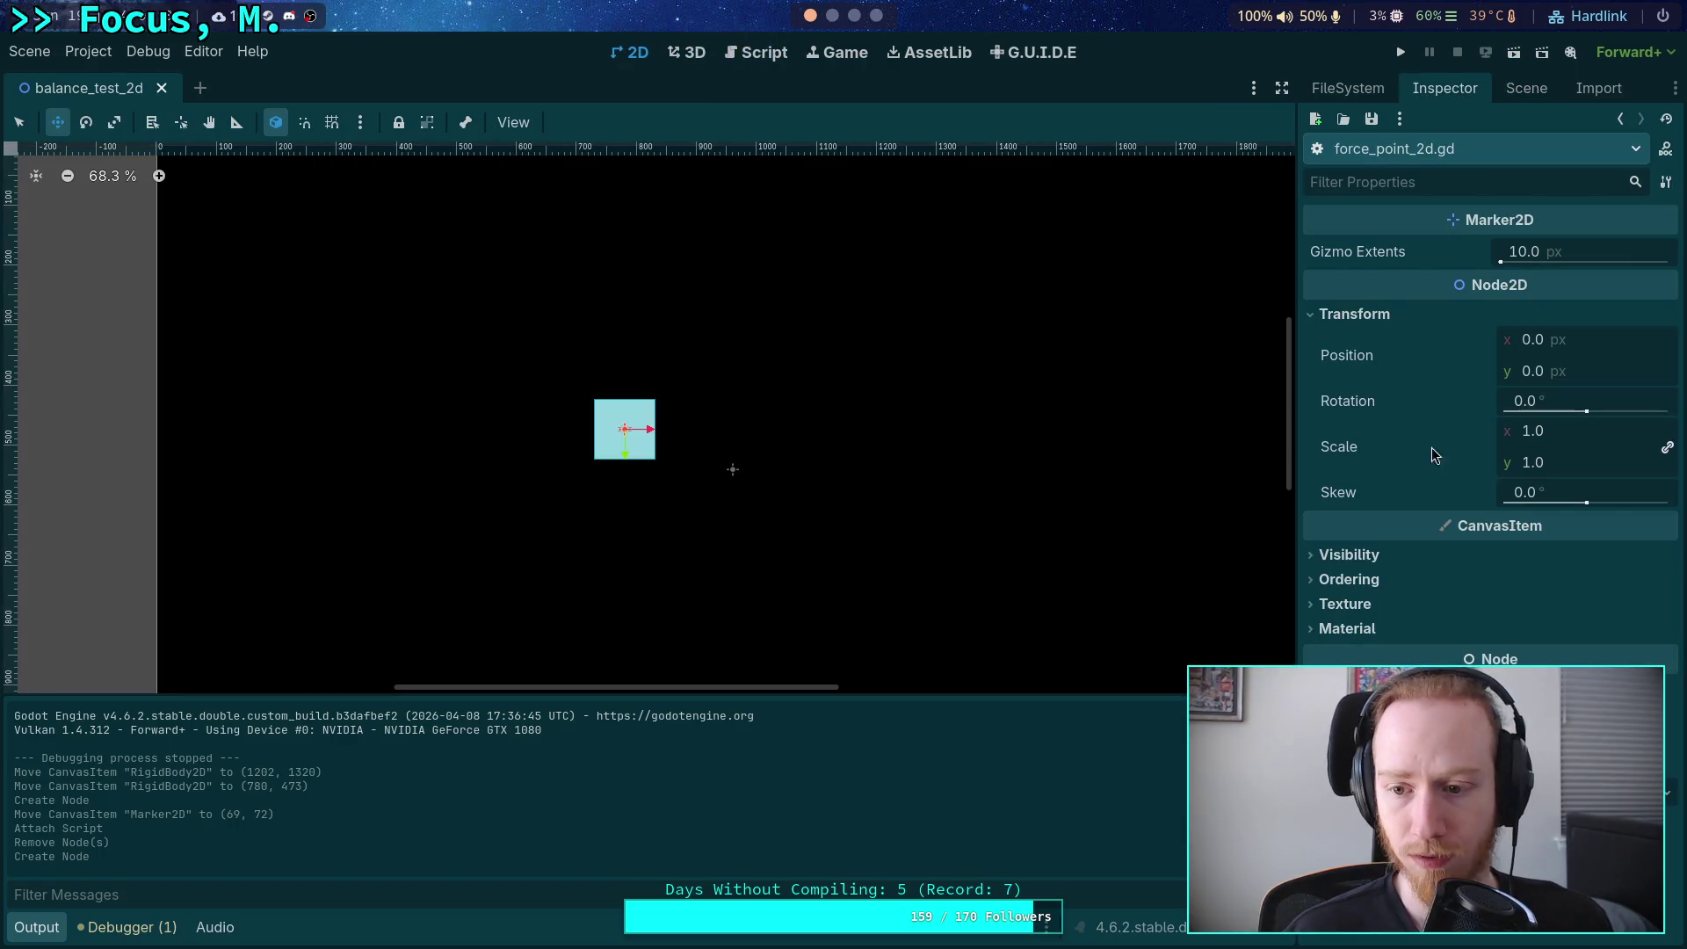
{"action": "left_click", "coordinate": [1372, 556]}
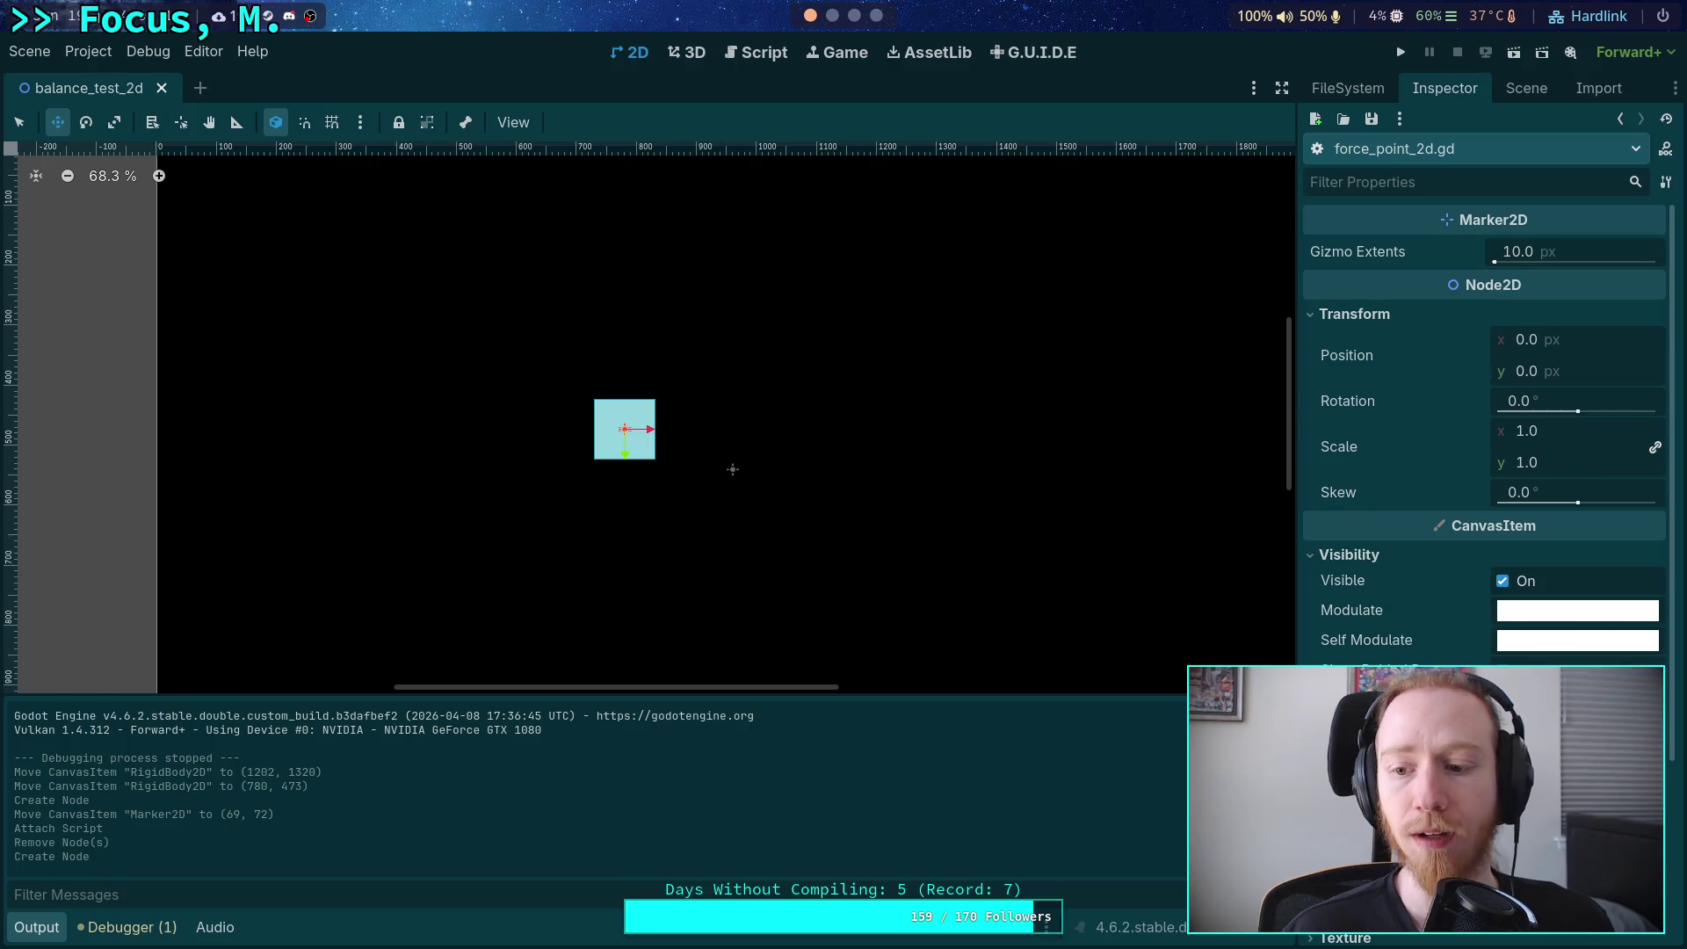
{"action": "left_click", "coordinate": [1502, 699]}
{"action": "left_click", "coordinate": [1526, 88]}
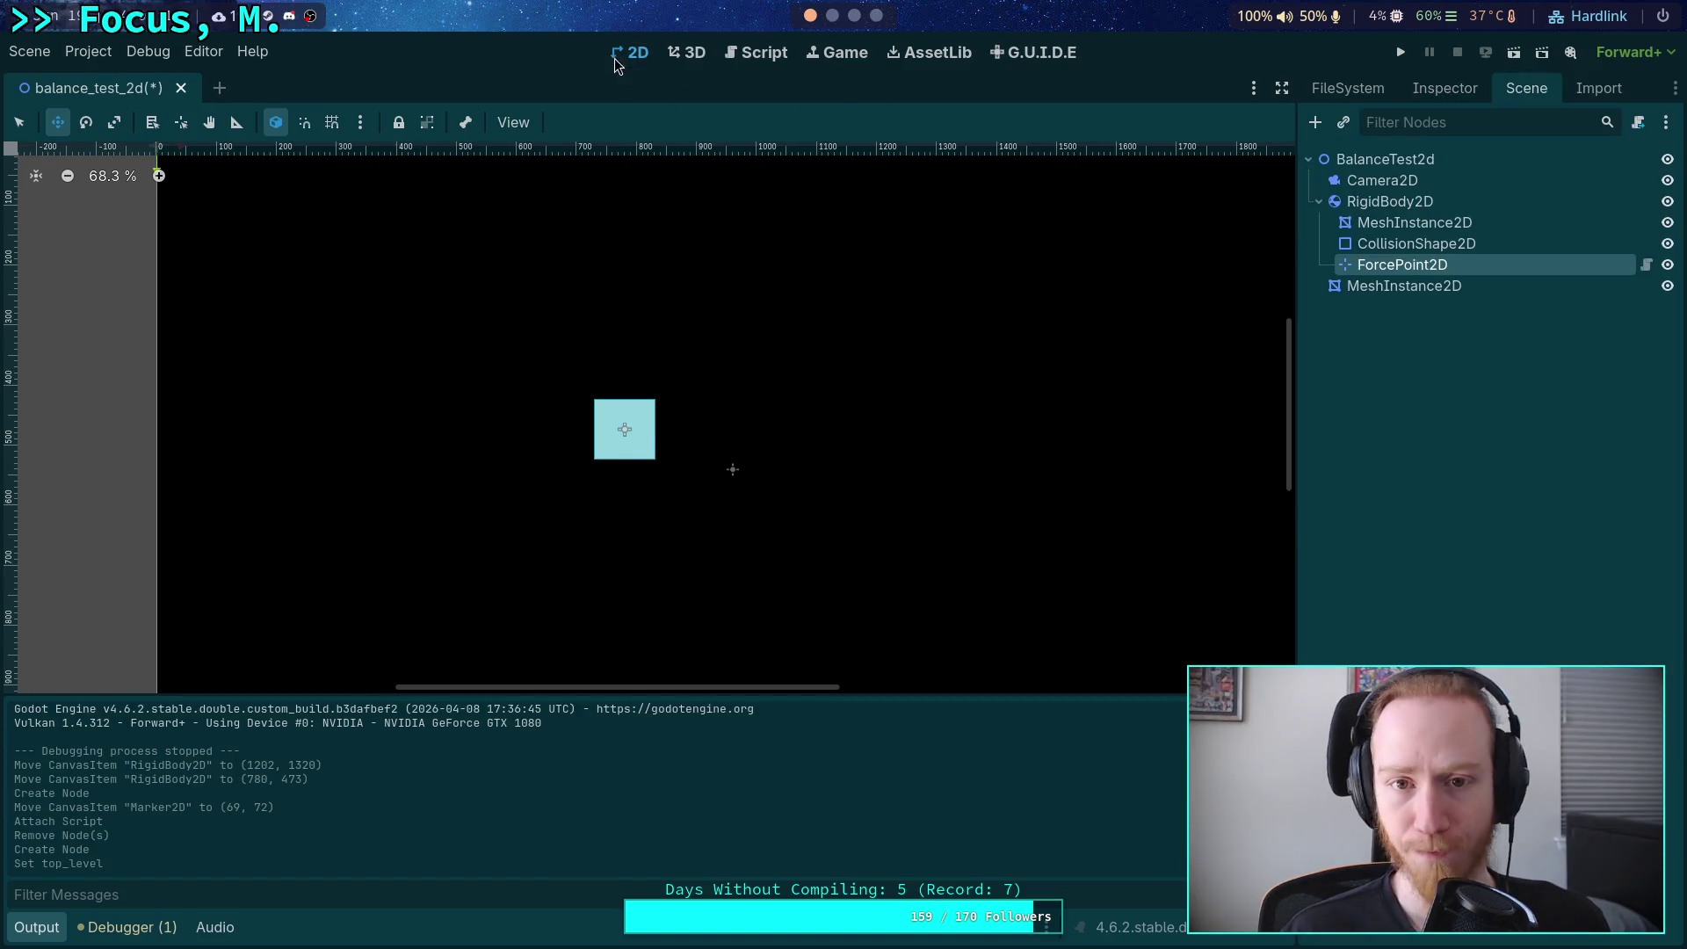
Delete the _ready function from force_point_2d.gd and save it.
{"action": "left_click", "coordinate": [755, 52]}
{"action": "left_click_drag", "start_coordinate": [514, 258], "coordinate": [309, 172]}
{"action": "key", "text": "BackSpace"}
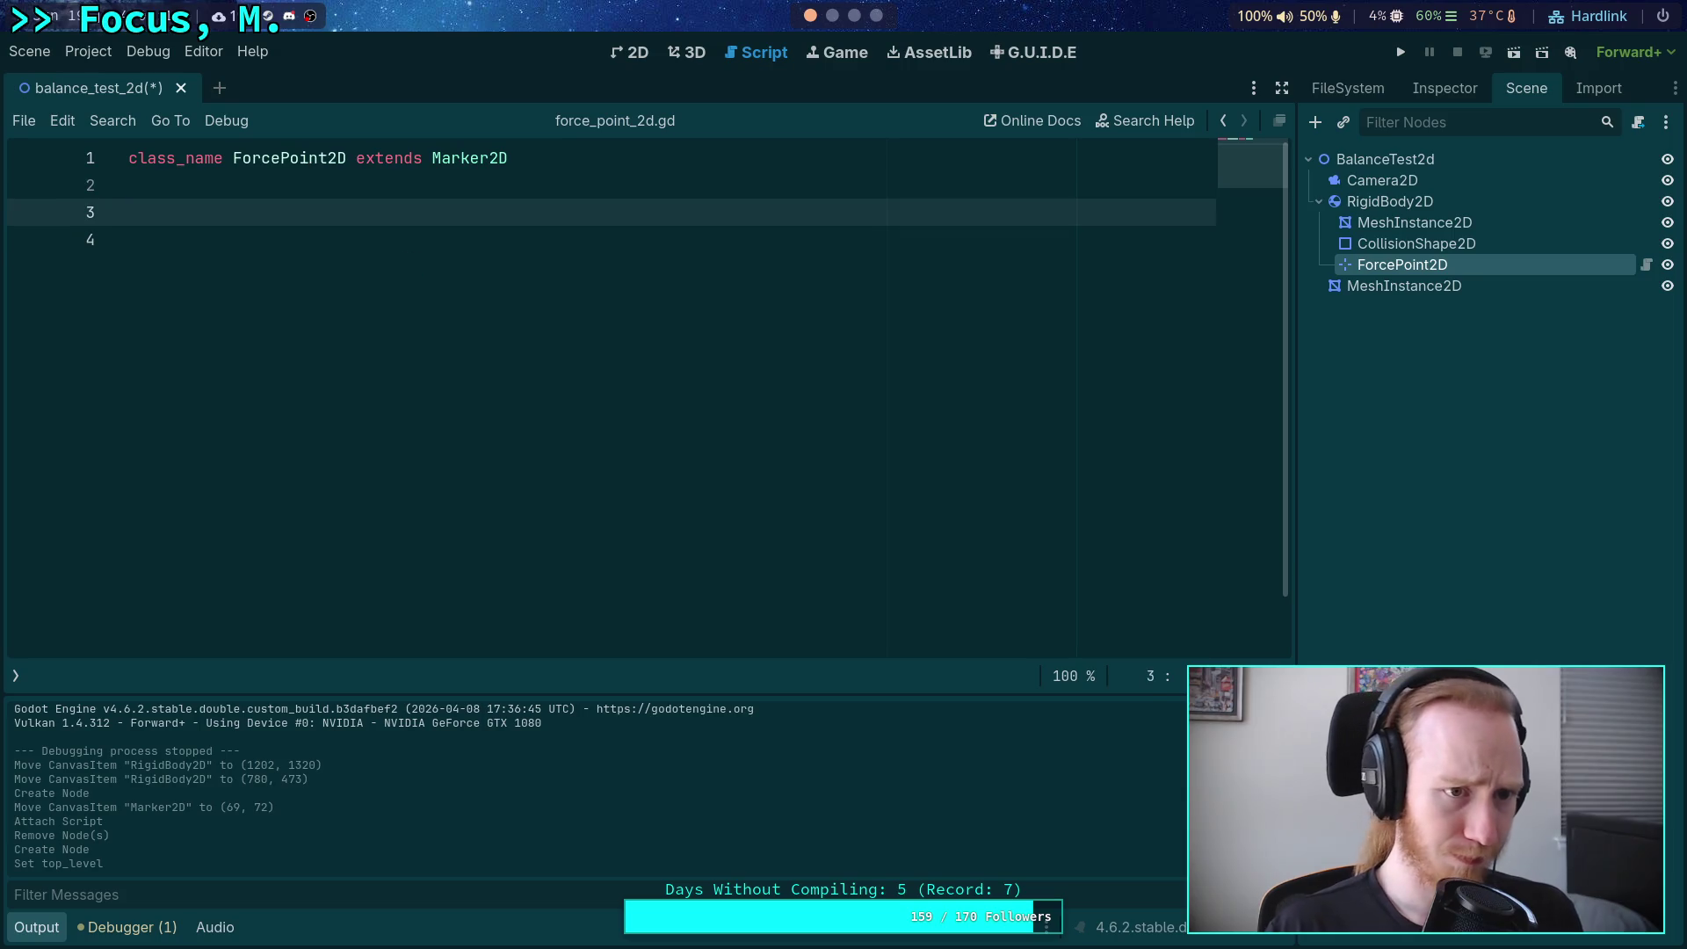
{"action": "key", "text": "BackSpace"}
{"action": "key", "text": "ctrl+s"}
{"action": "left_click", "coordinate": [686, 53]}
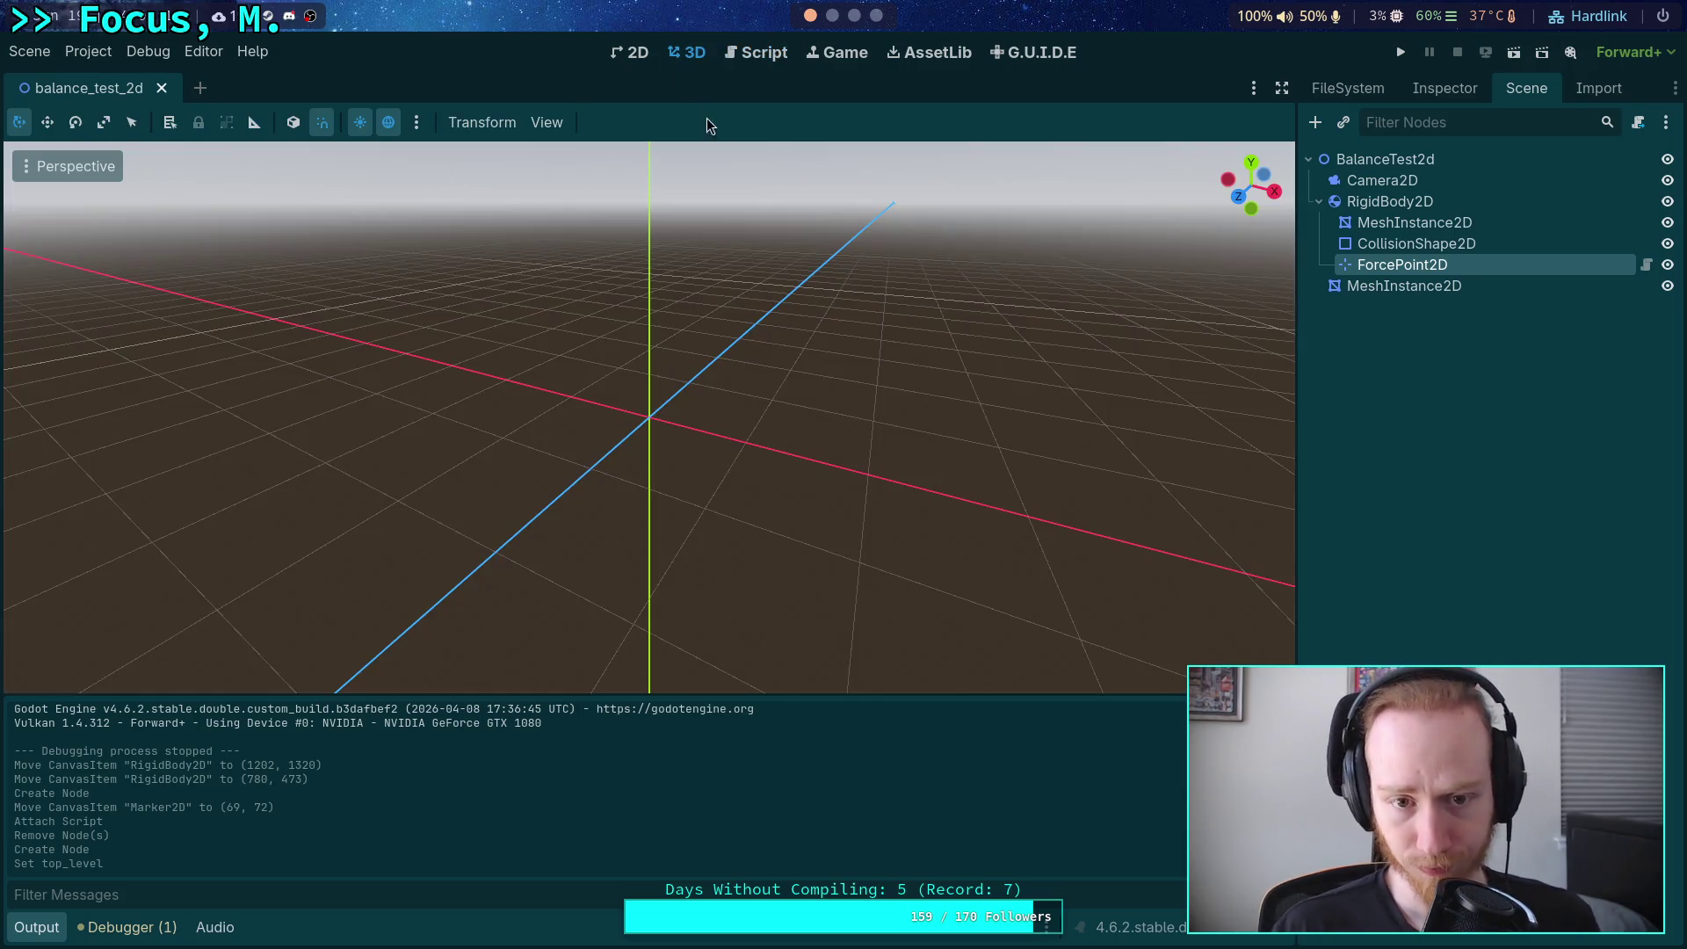
{"action": "left_click", "coordinate": [630, 53]}
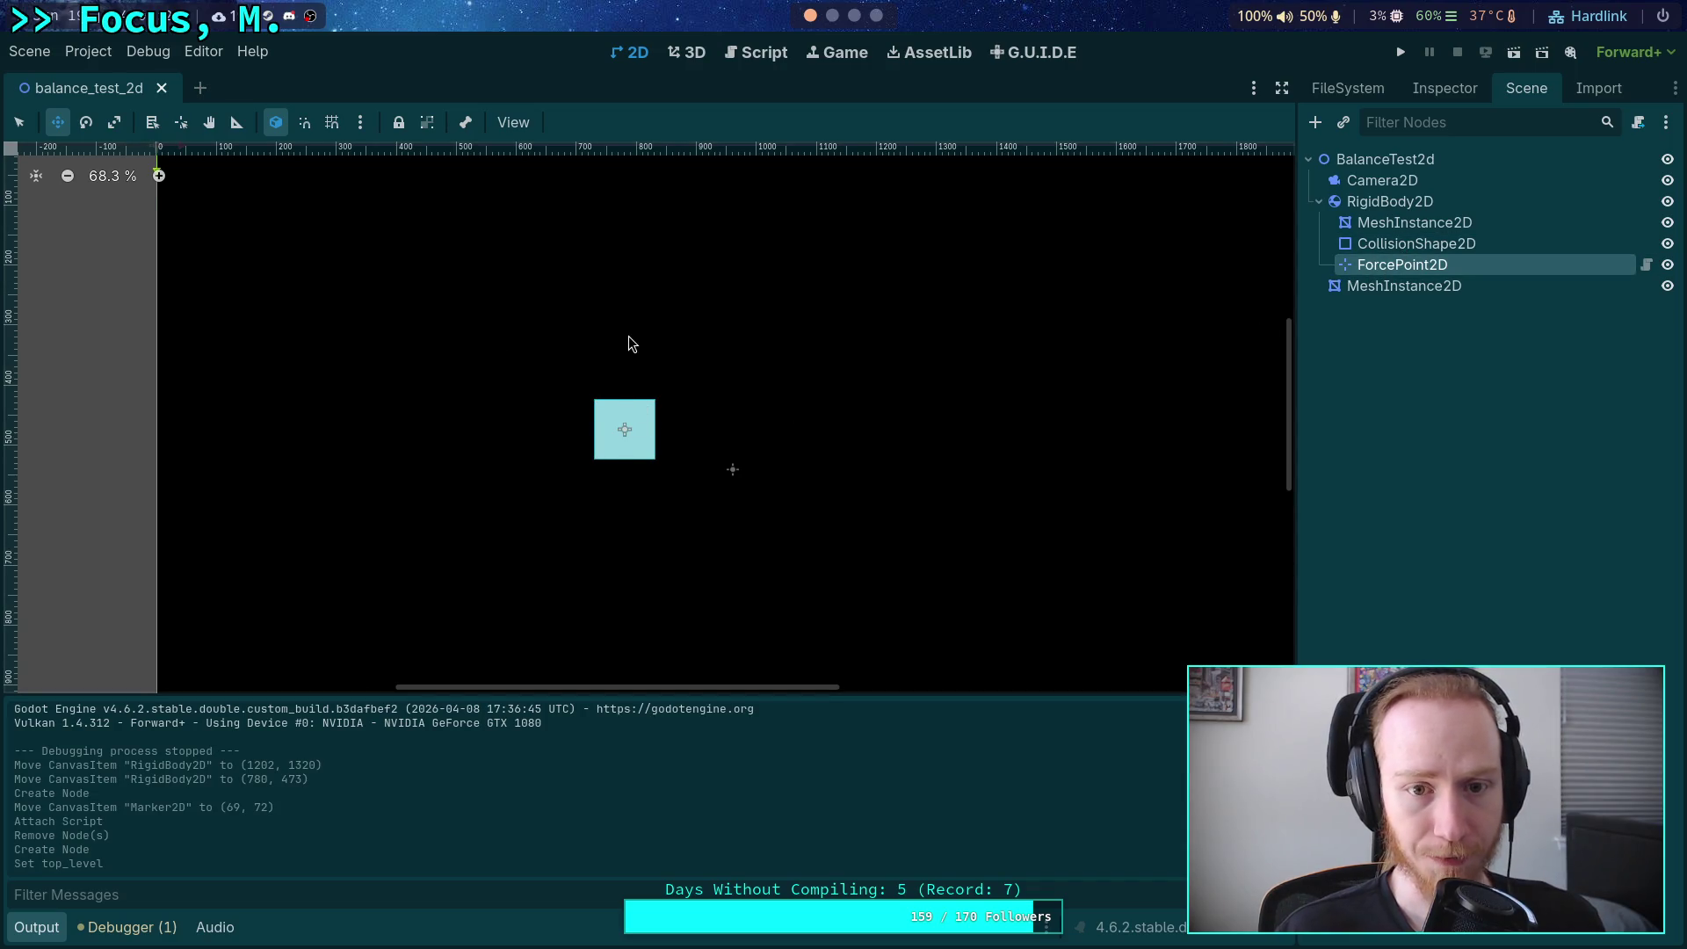
Drag the ForcePoint2D marker to (866, 522), just right of the light blue square.
{"action": "mouse_move", "coordinate": [629, 343]}
{"action": "left_mouse_down"}
{"action": "mouse_move", "coordinate": [350, 332]}
{"action": "mouse_move", "coordinate": [162, 256]}
{"action": "mouse_move", "coordinate": [678, 584]}
{"action": "left_mouse_up"}
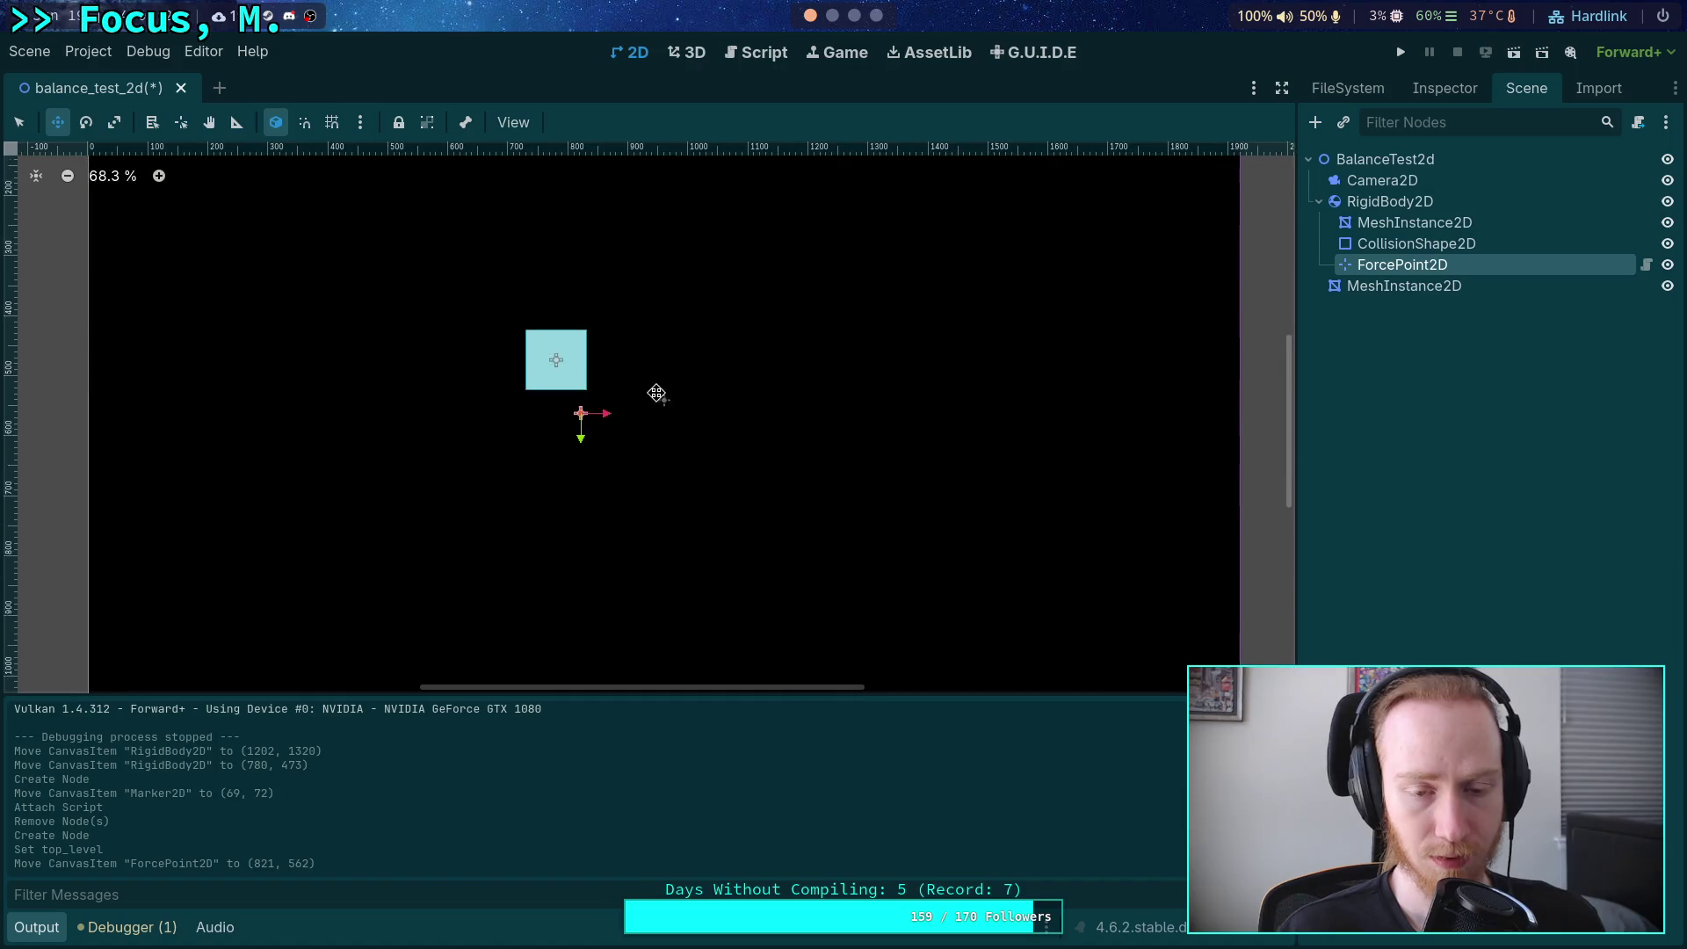
{"action": "mouse_move", "coordinate": [625, 525]}
{"action": "left_mouse_down"}
{"action": "mouse_move", "coordinate": [648, 475]}
{"action": "mouse_move", "coordinate": [640, 500]}
{"action": "mouse_move", "coordinate": [764, 526]}
{"action": "mouse_move", "coordinate": [716, 461]}
{"action": "mouse_move", "coordinate": [655, 552]}
{"action": "mouse_move", "coordinate": [658, 517]}
{"action": "left_mouse_up"}
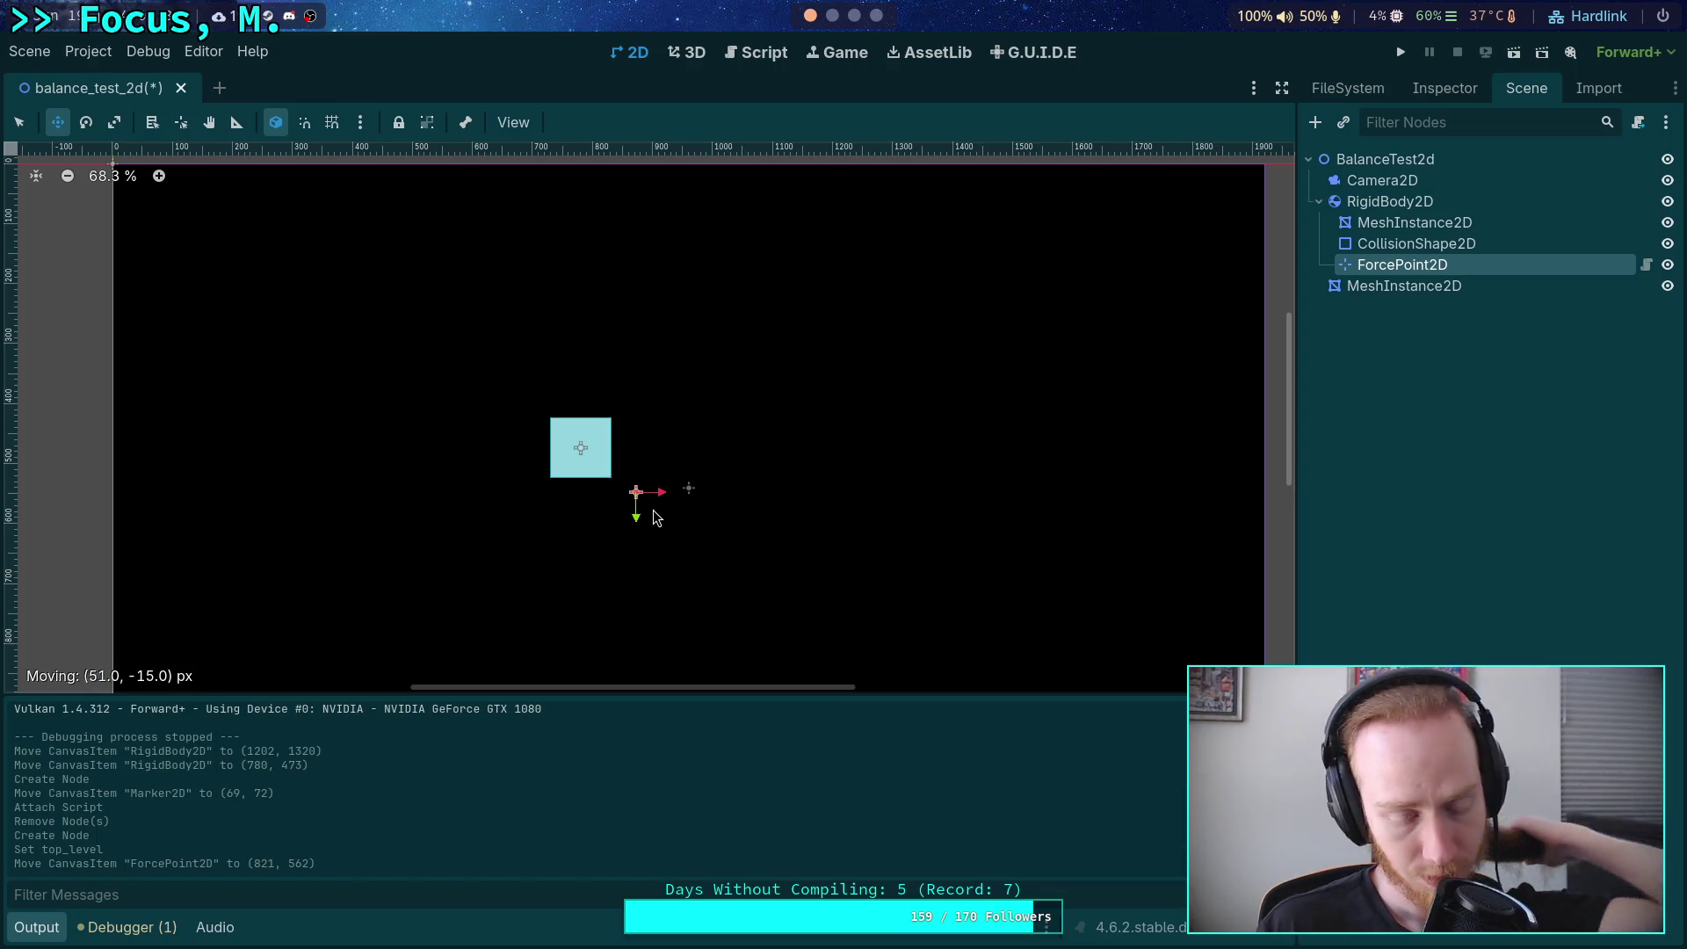
{"action": "left_click_drag", "start_coordinate": [653, 514], "coordinate": [655, 468]}
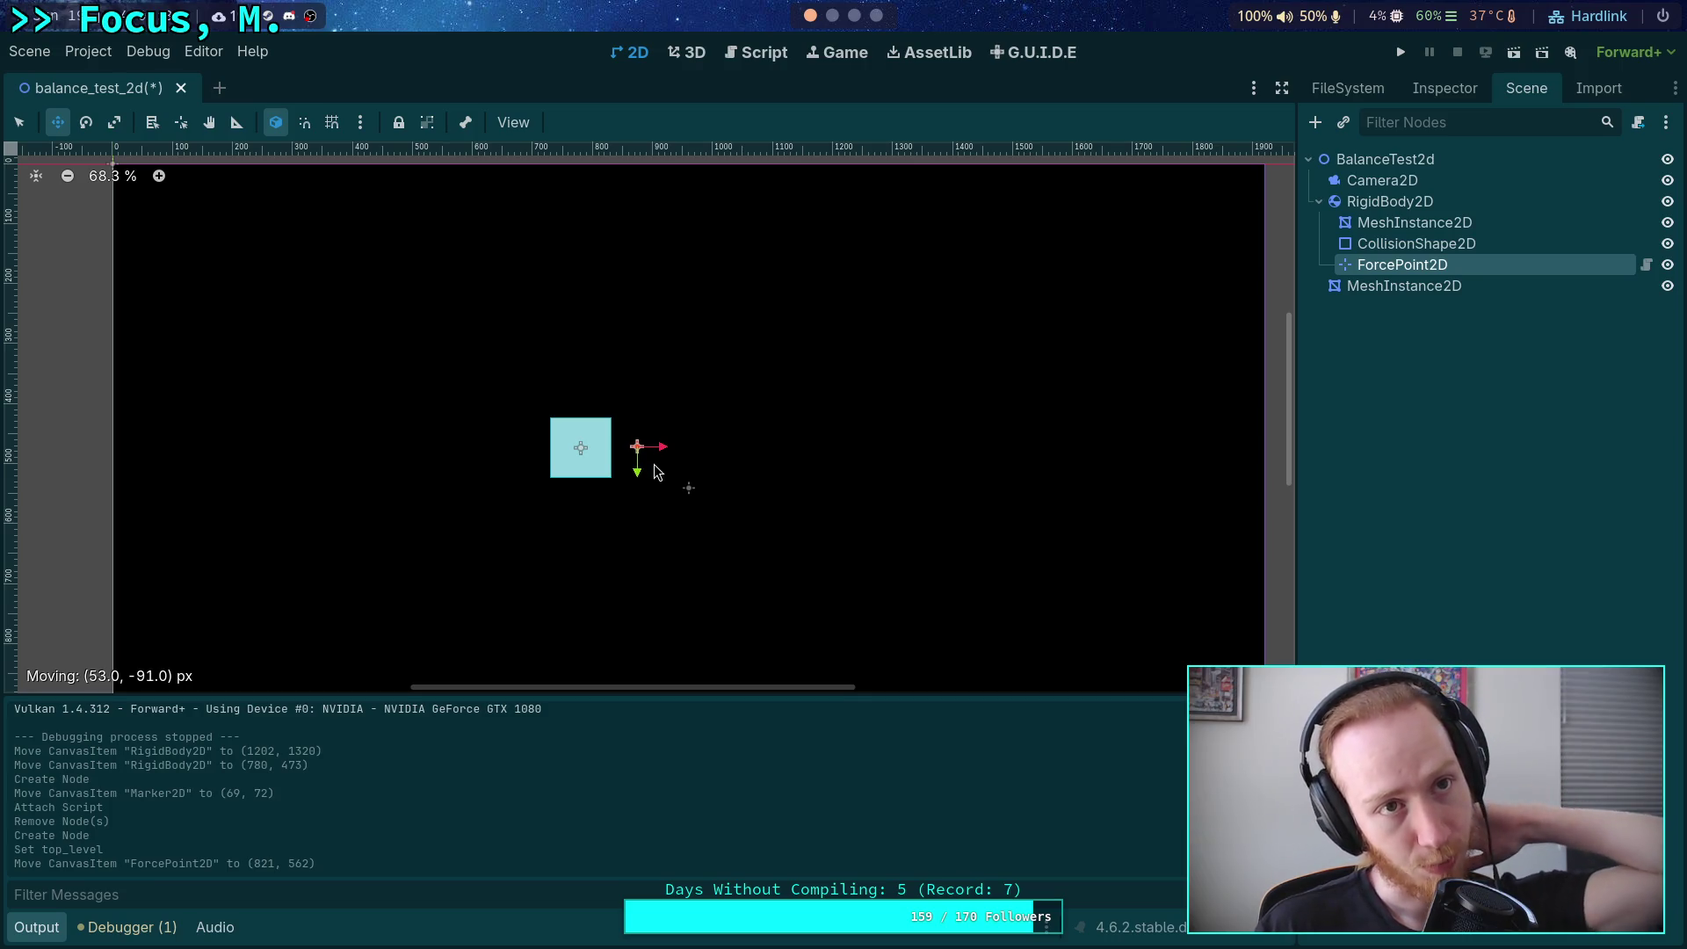
{"action": "left_click_drag", "start_coordinate": [654, 465], "coordinate": [650, 497]}
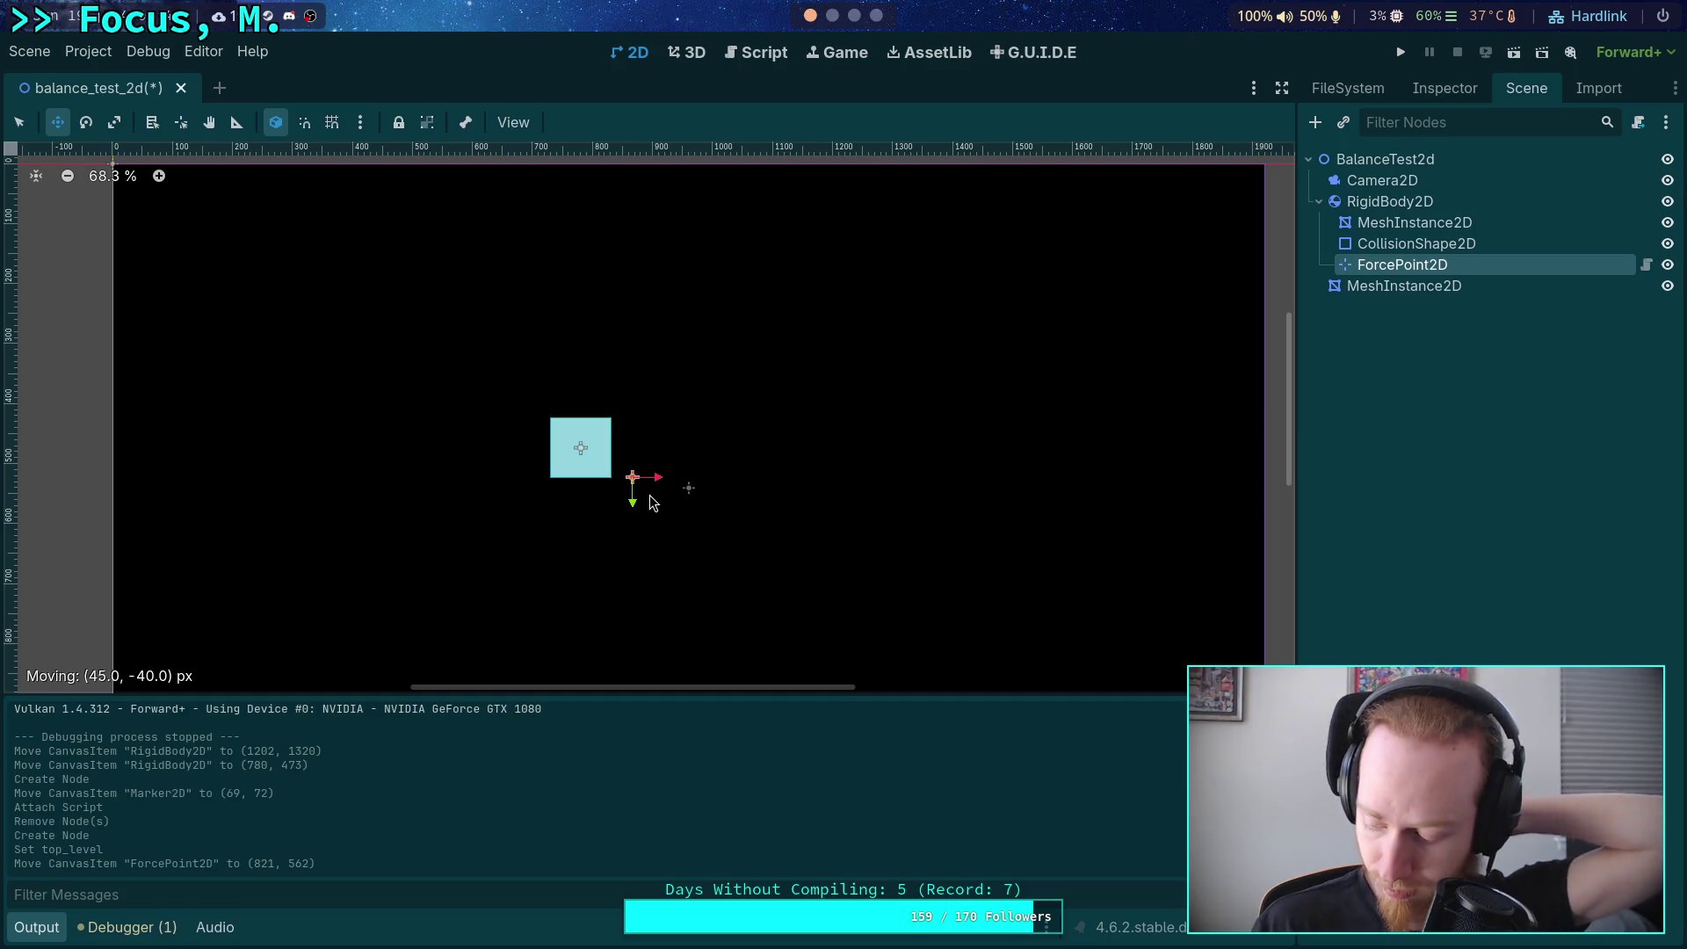
{"action": "left_click_drag", "start_coordinate": [650, 496], "coordinate": [650, 495]}
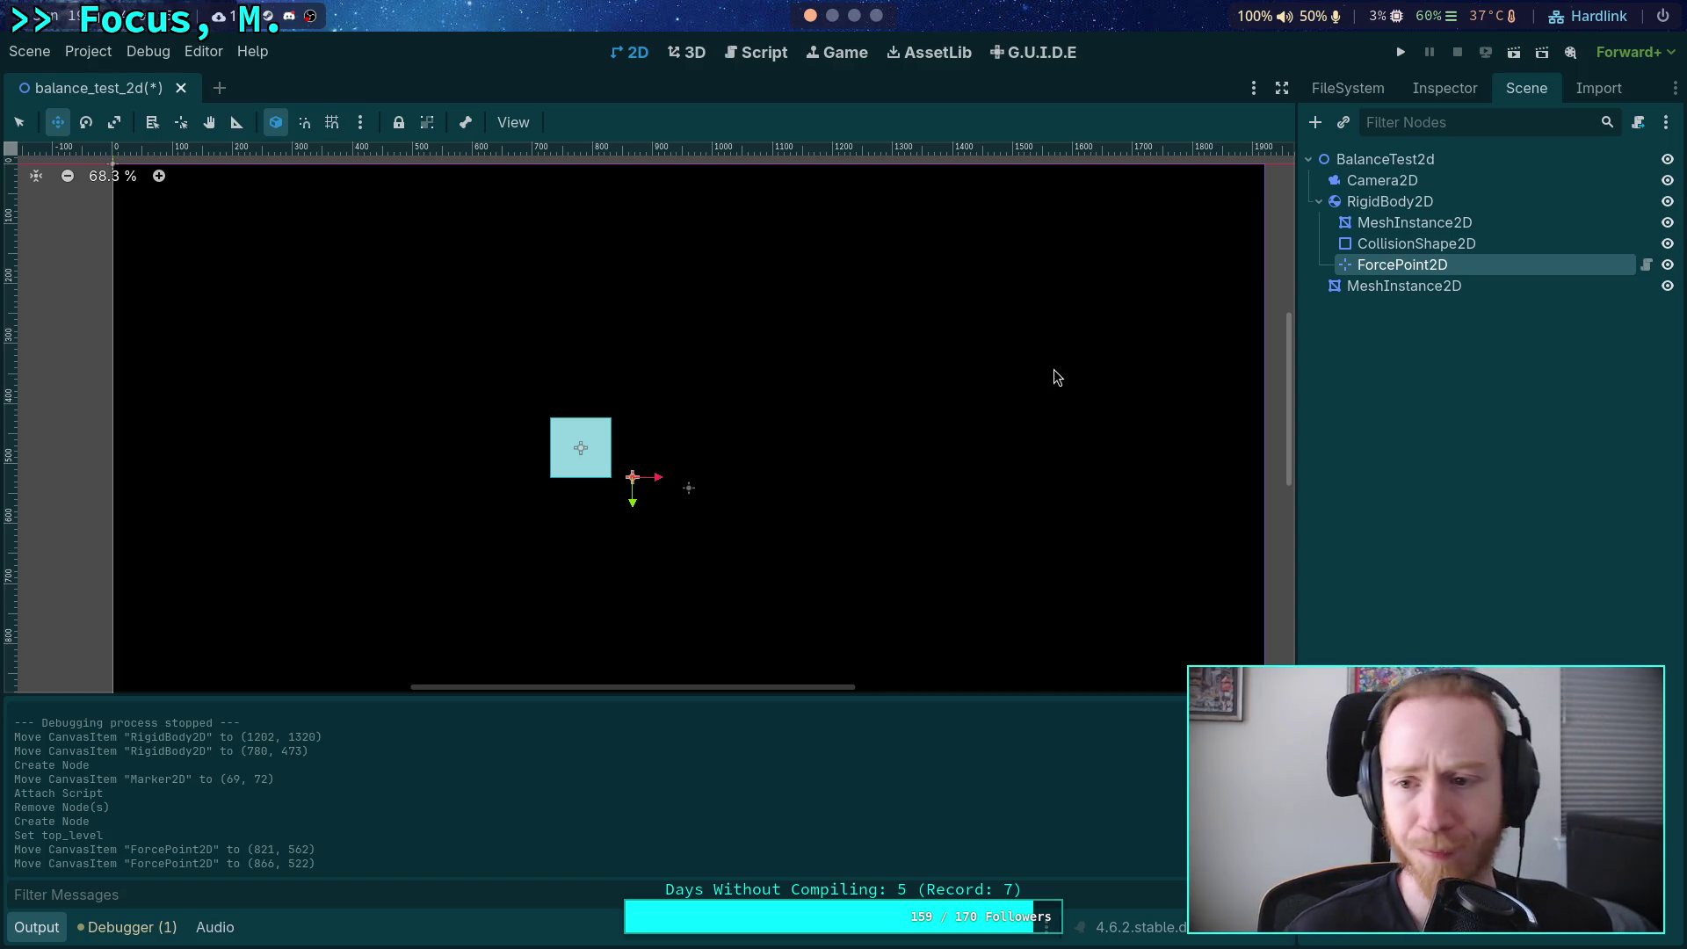
{"action": "scroll", "coordinate": [1005, 376], "scroll_direction": "up", "scroll_amount": 1}
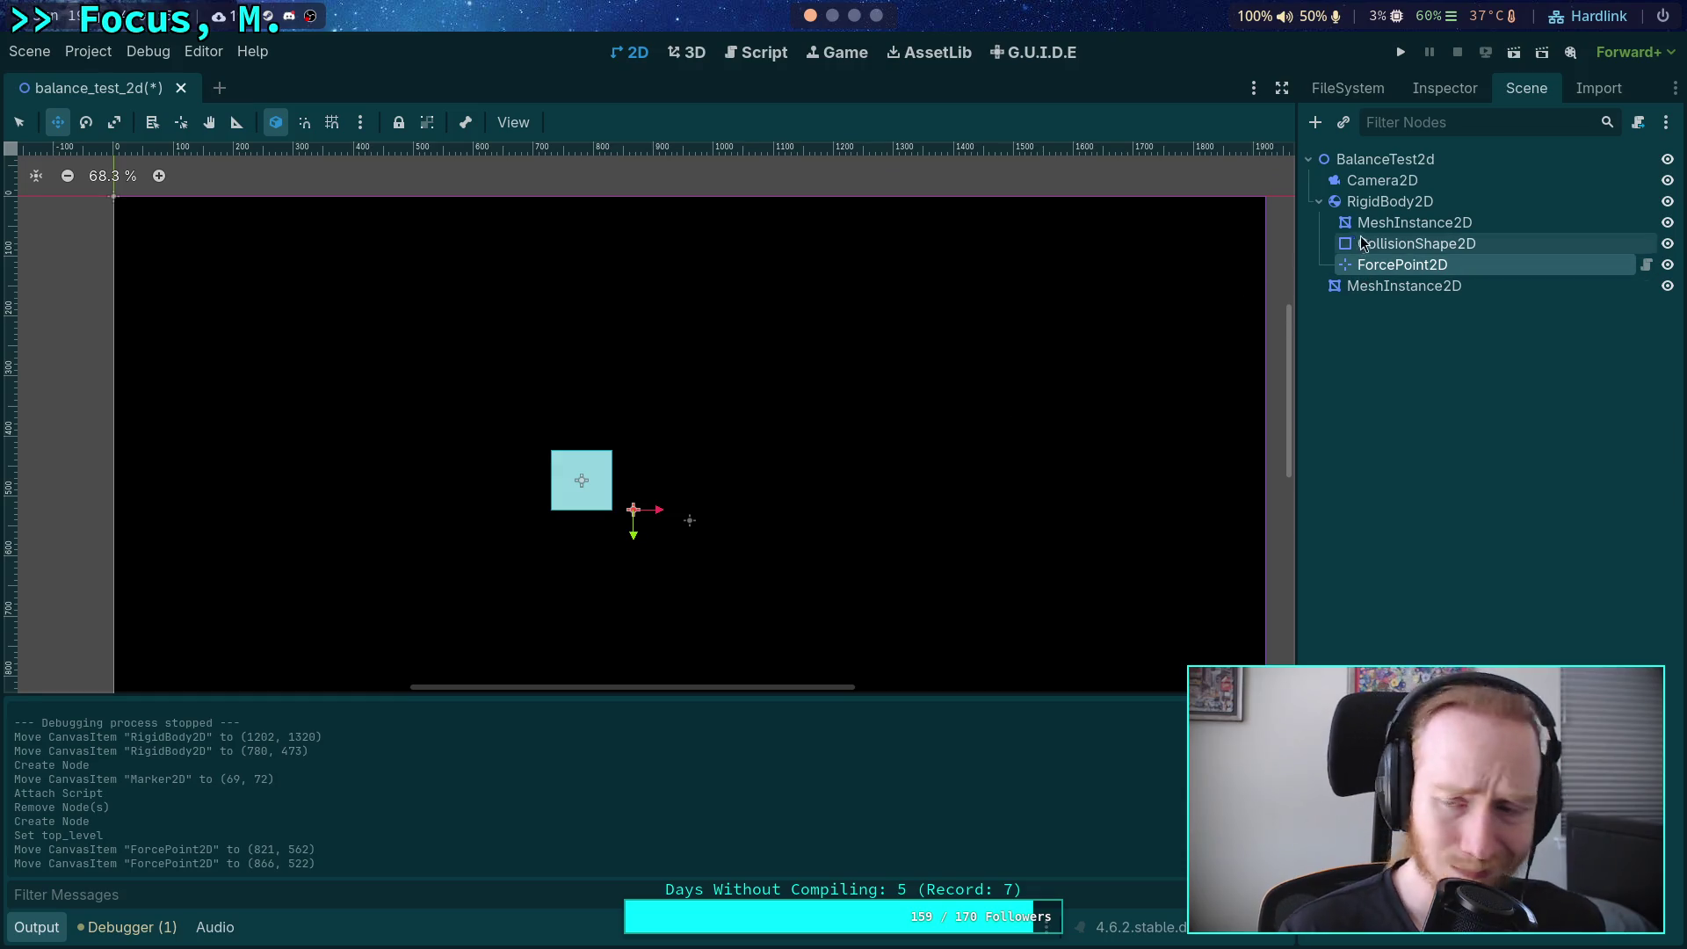
{"action": "left_click", "coordinate": [1445, 88]}
Turn Top Level off for ForcePoint2D and drag the marker next to the box.
{"action": "left_click", "coordinate": [1503, 699]}
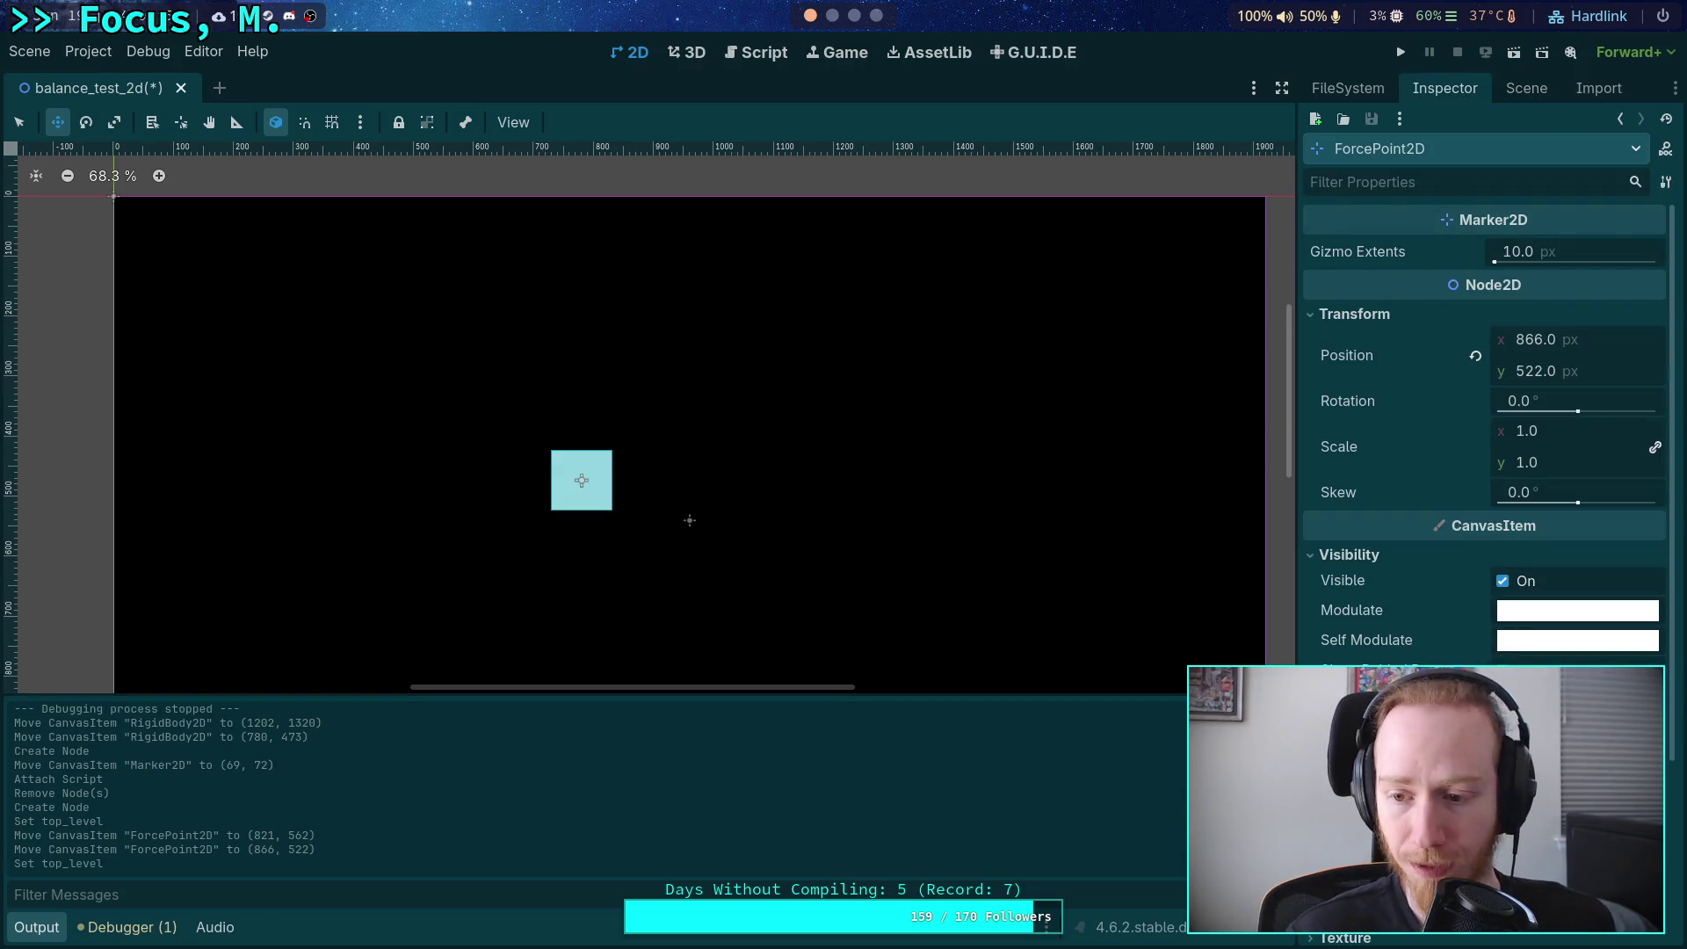
{"action": "left_click", "coordinate": [1505, 90]}
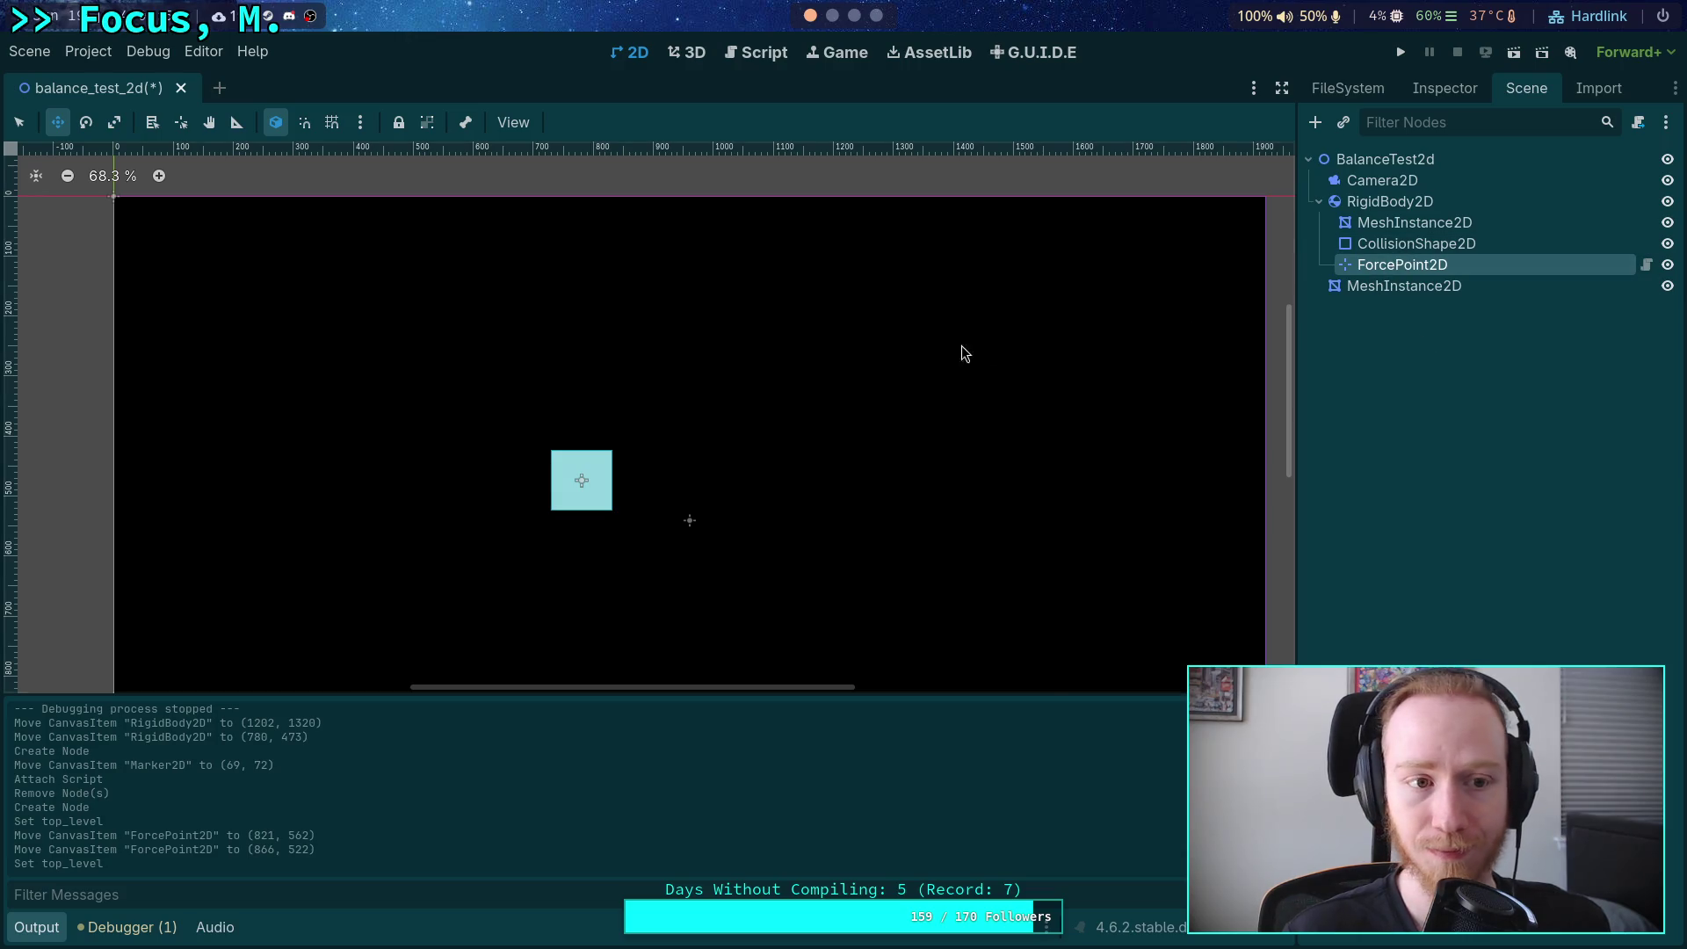
{"action": "scroll", "coordinate": [947, 527], "scroll_direction": "down", "scroll_amount": 2}
{"action": "scroll", "coordinate": [947, 527], "scroll_direction": "down", "scroll_amount": 3}
{"action": "left_click_drag", "start_coordinate": [940, 546], "coordinate": [591, 315]}
{"action": "key", "text": "f"}
{"action": "left_click", "coordinate": [1444, 93]}
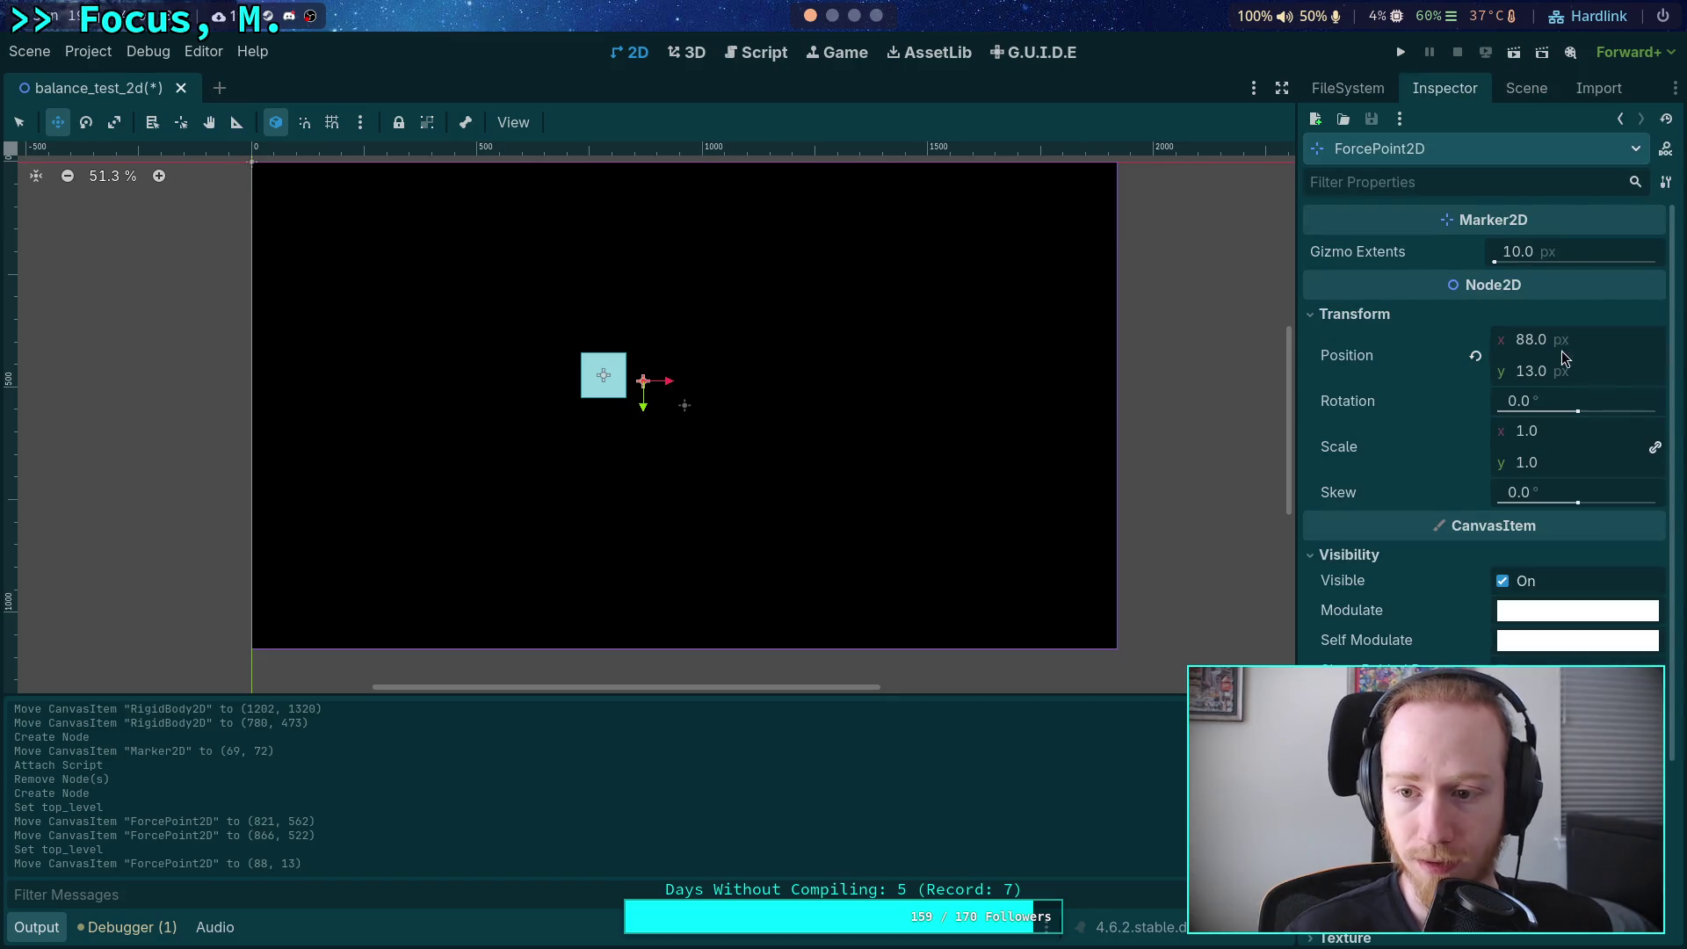
Set ForcePoint2D's Position to x 90, y 0.
{"action": "left_click", "coordinate": [1569, 369]}
{"action": "type", "text": "0"}
{"action": "key", "text": "Return"}
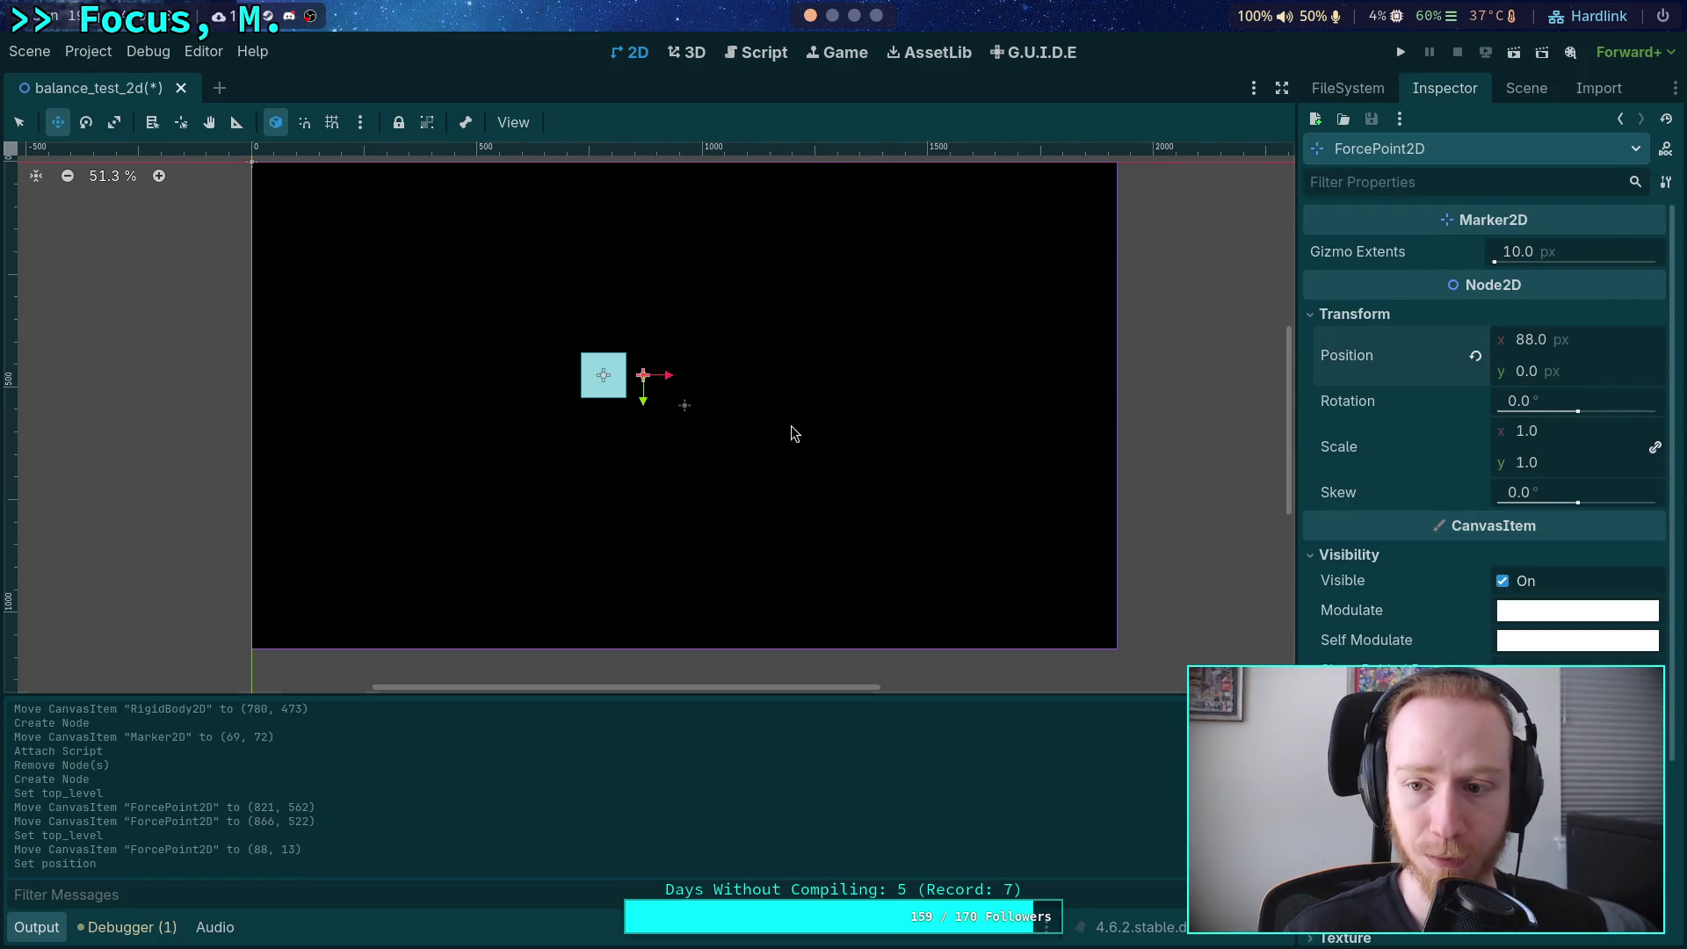
{"action": "scroll", "coordinate": [794, 433], "scroll_direction": "up", "scroll_amount": 3}
{"action": "left_click", "coordinate": [1612, 340]}
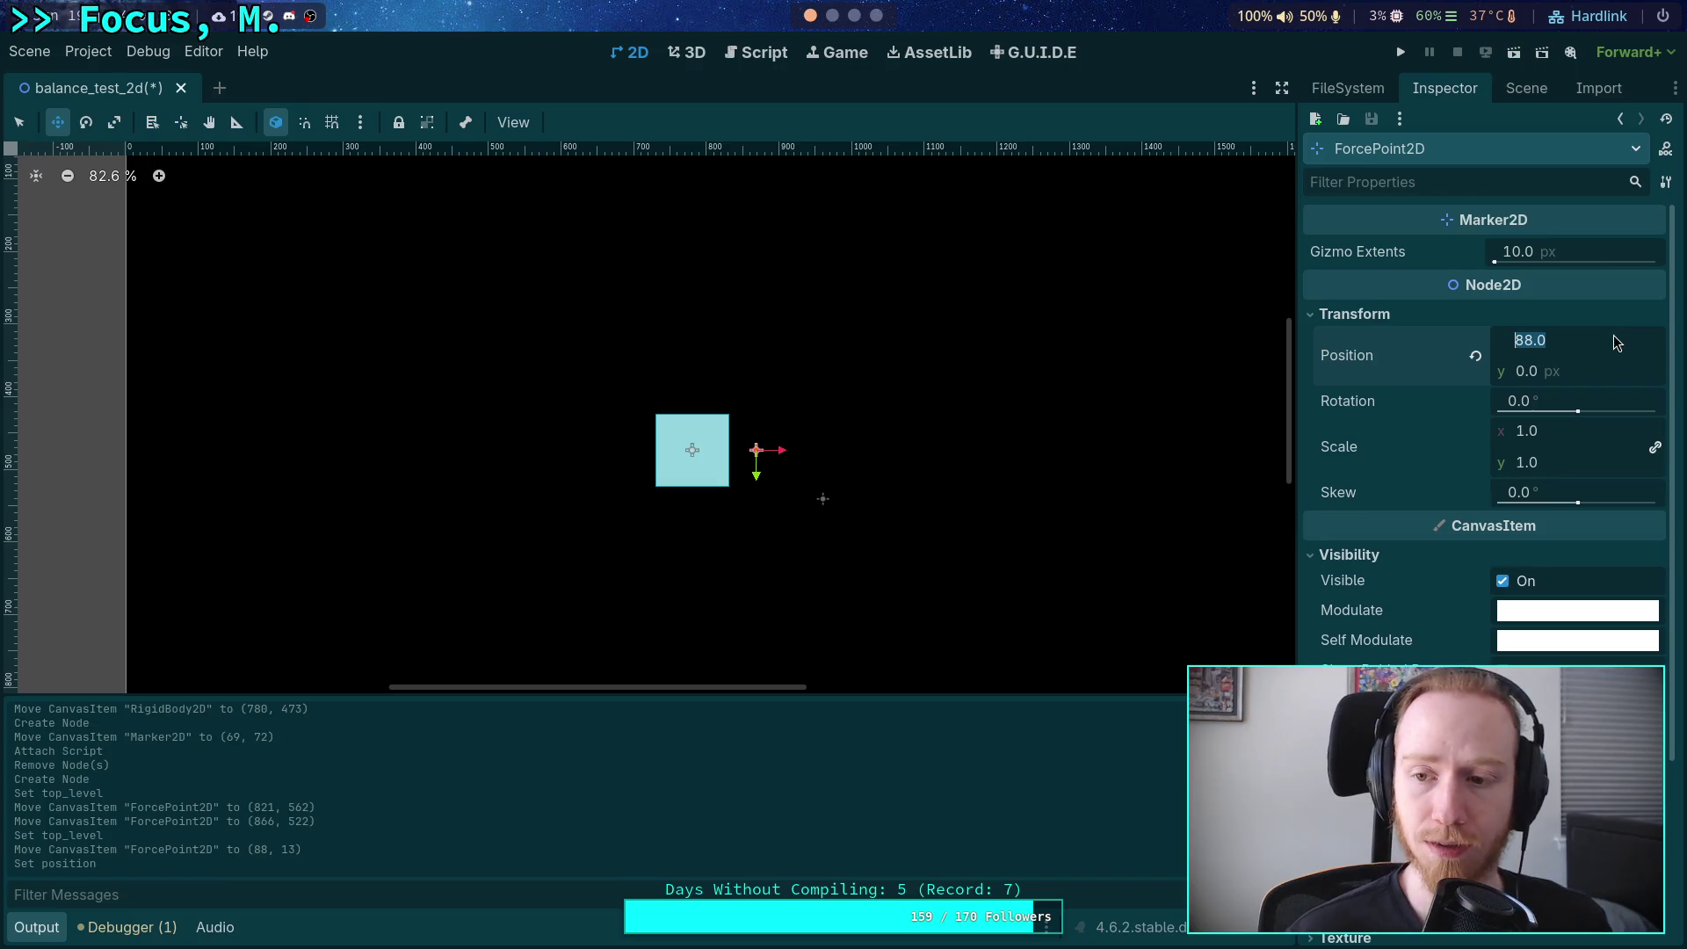
{"action": "type", "text": "90"}
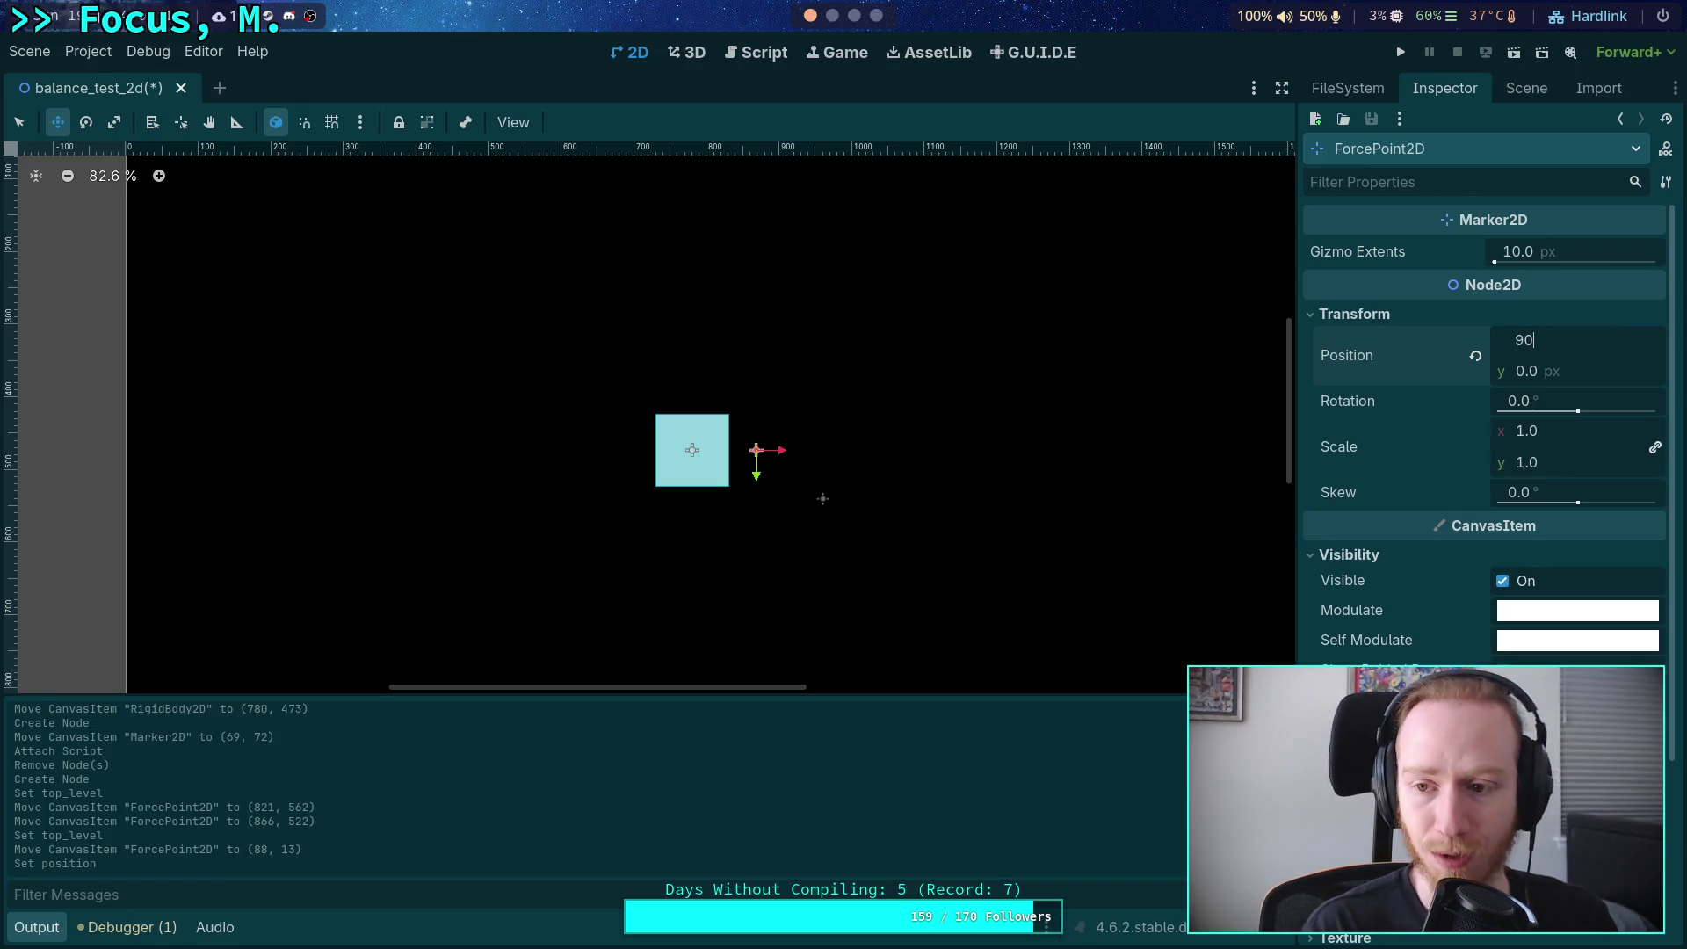
{"action": "key", "text": "Return"}
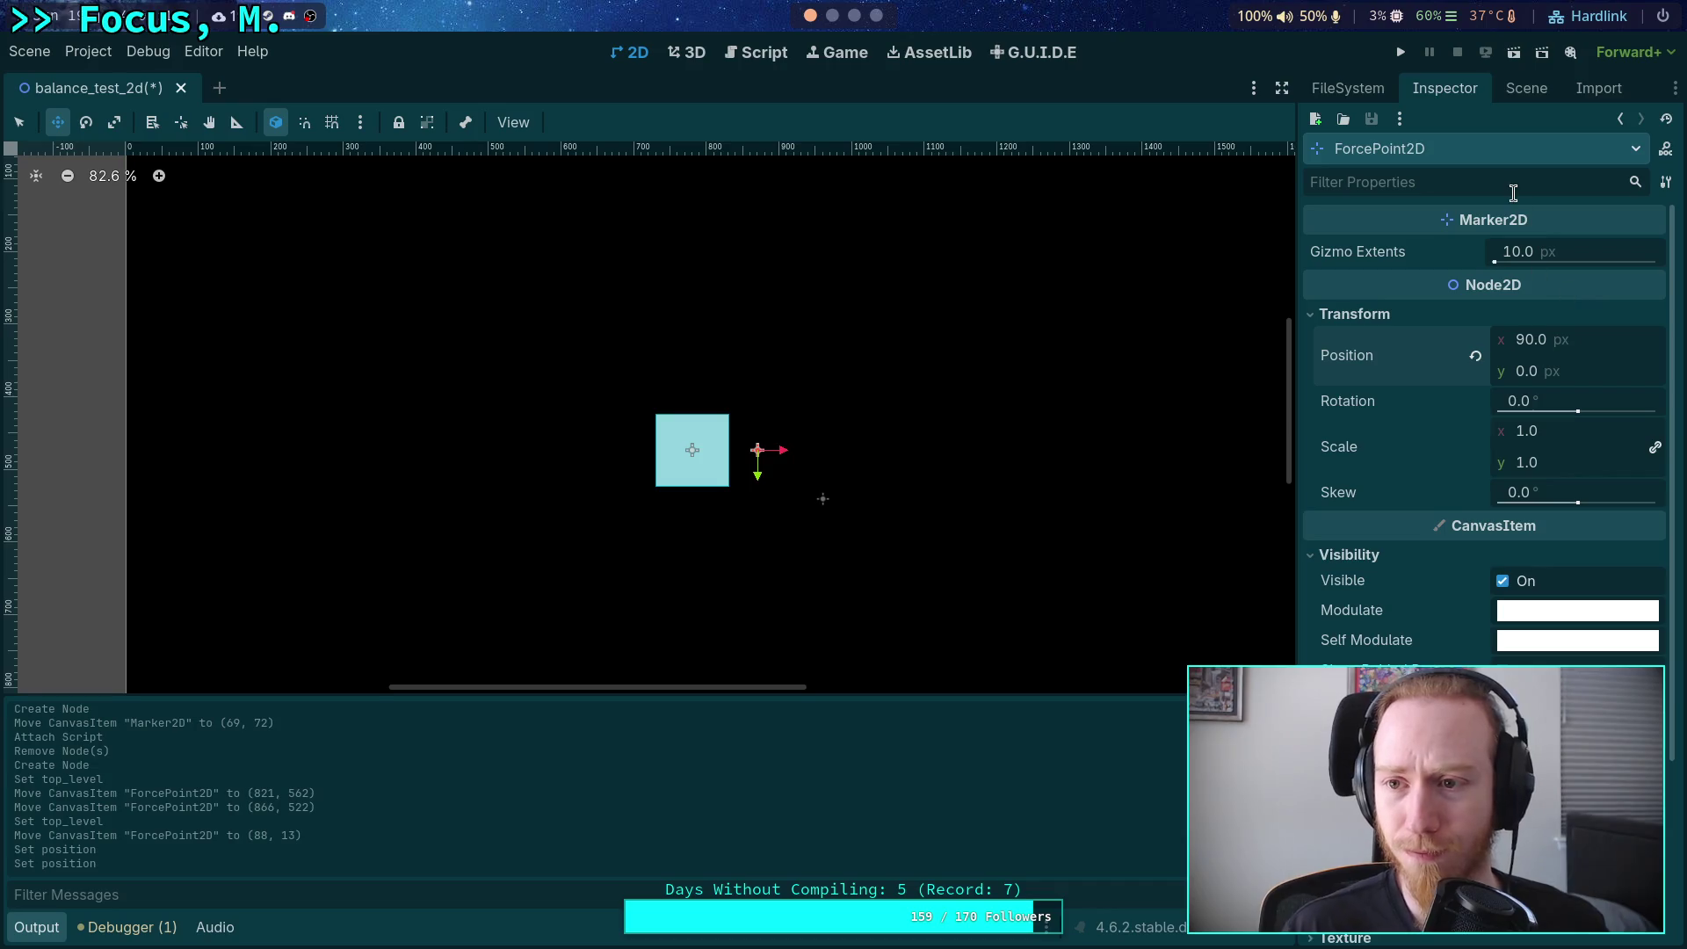
{"action": "left_click", "coordinate": [1533, 91]}
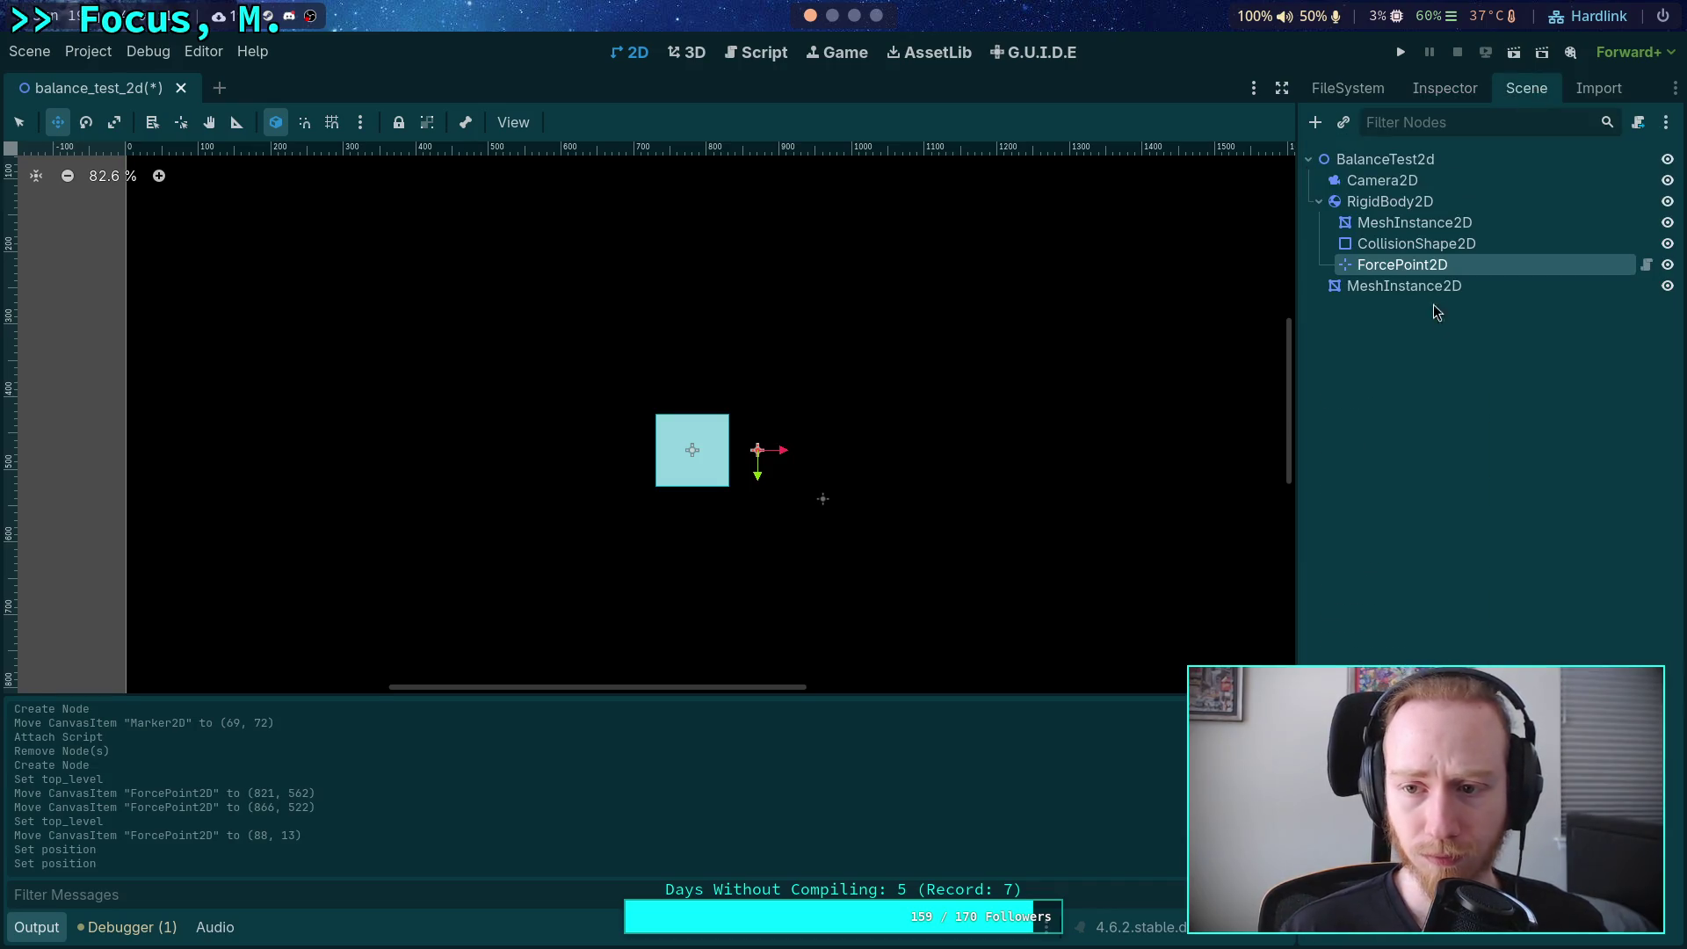
Duplicate ForcePoint2D as ForcePoint2D2 and set its Position x to -90.
{"action": "right_click", "coordinate": [1434, 268]}
{"action": "left_click", "coordinate": [1441, 560]}
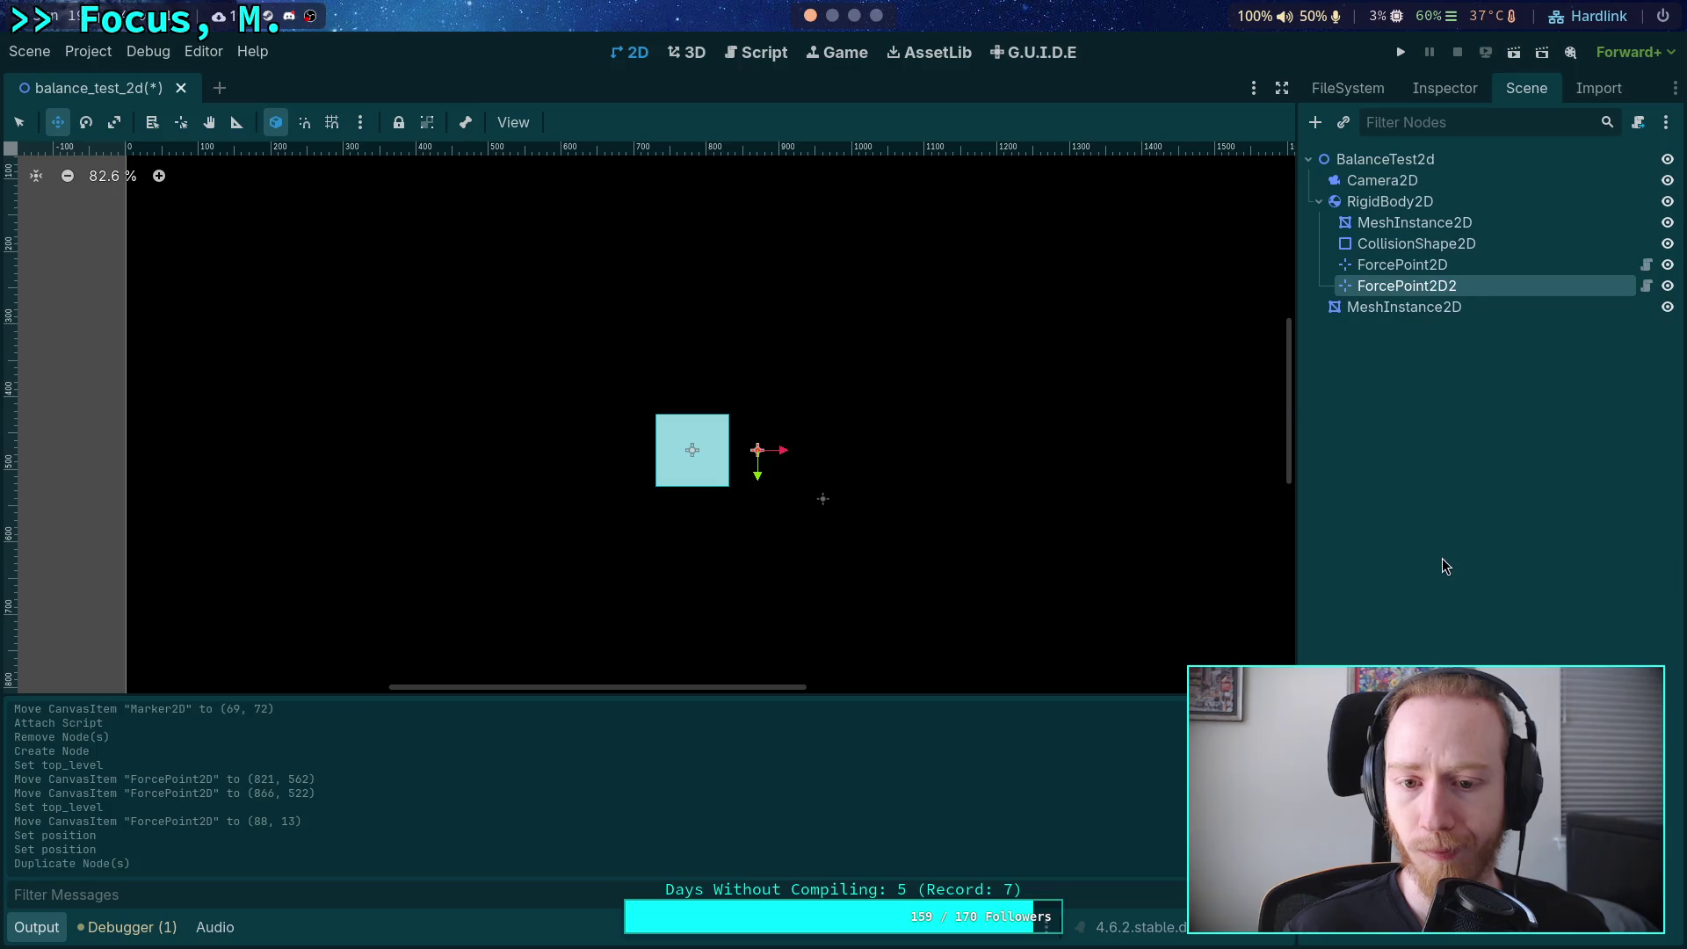
{"action": "left_click", "coordinate": [1446, 92]}
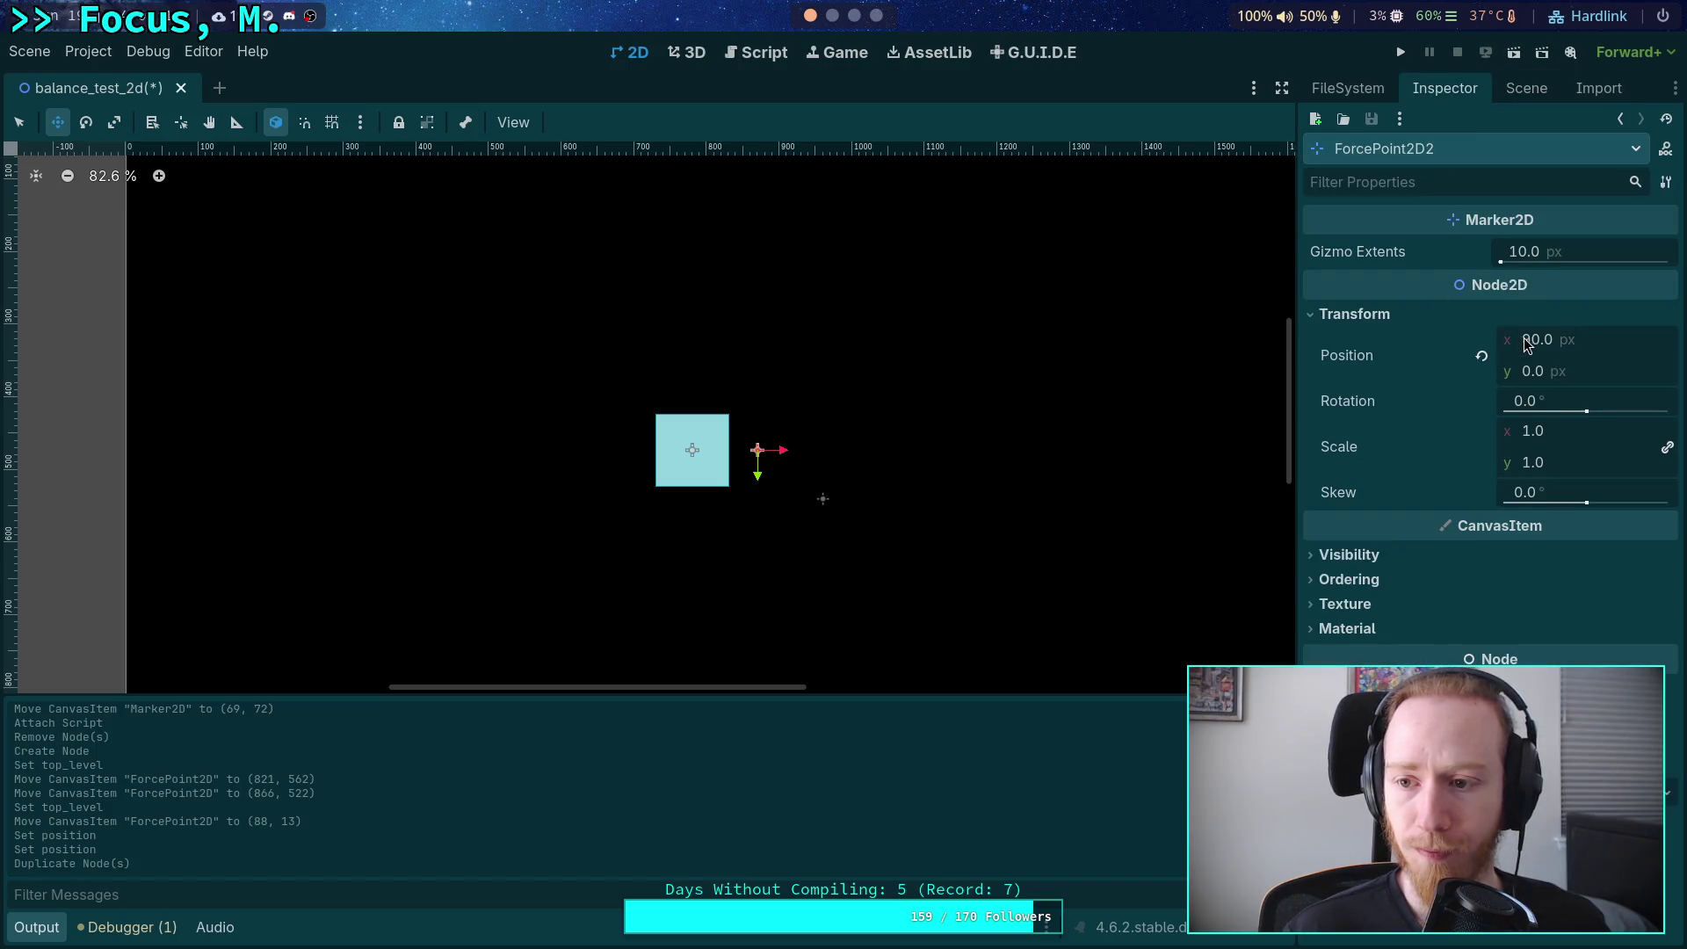
{"action": "left_click", "coordinate": [1526, 344]}
{"action": "type", "text": "-90"}
{"action": "key", "text": "Return"}
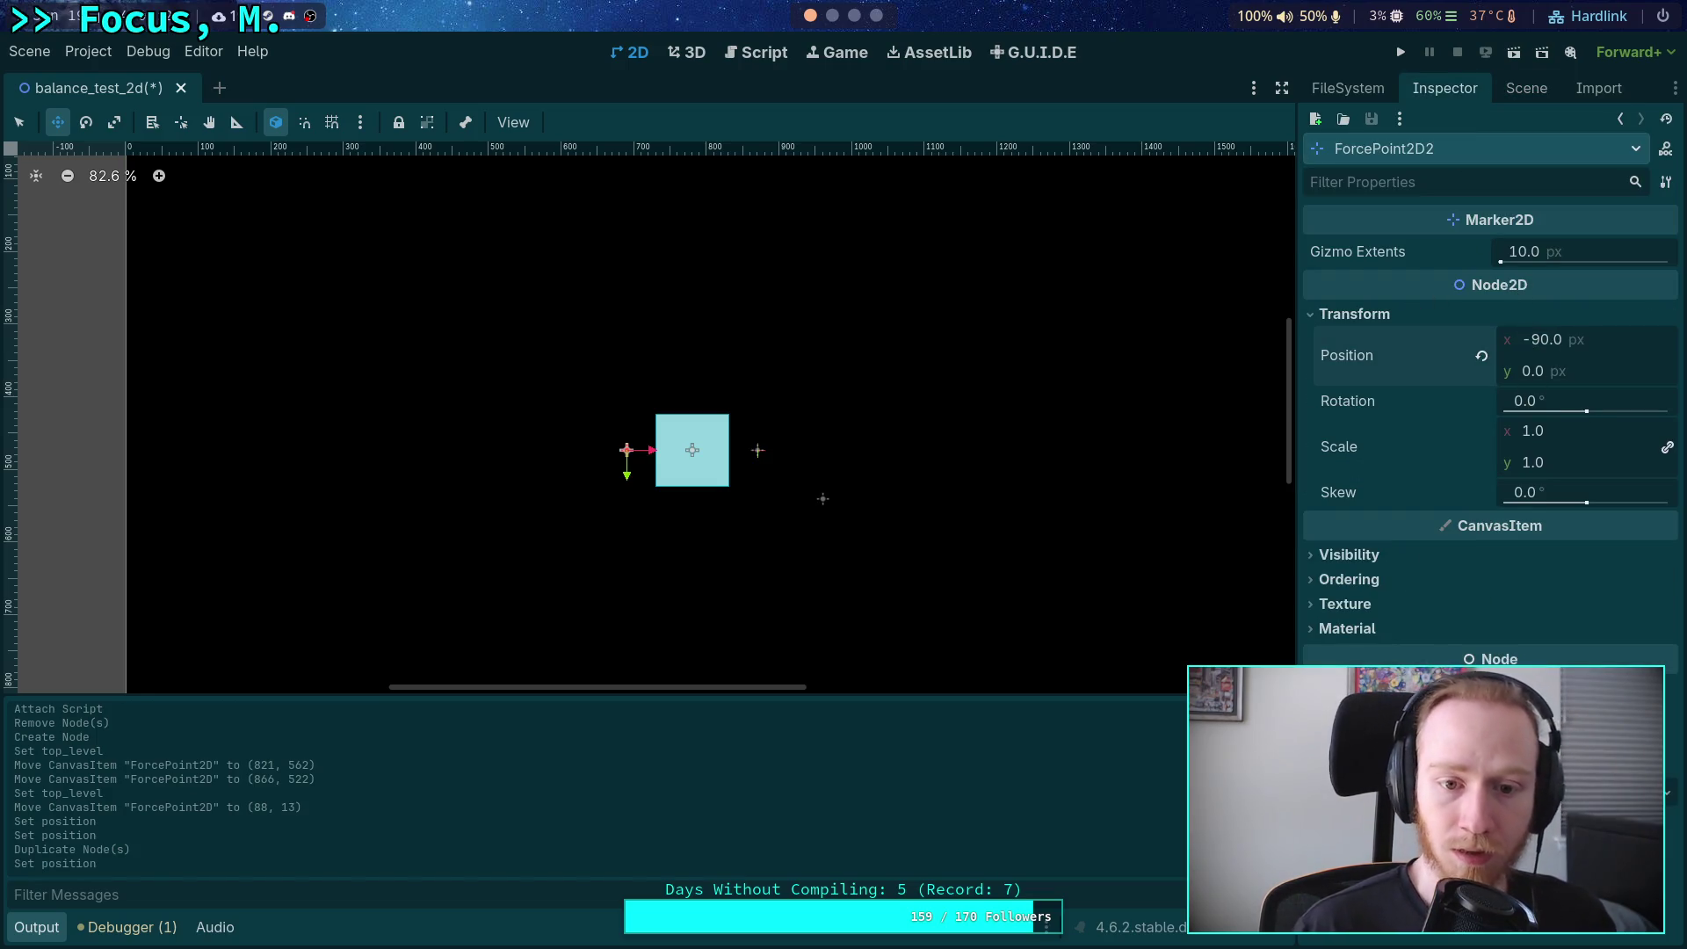
{"action": "scroll", "coordinate": [918, 422], "scroll_direction": "up", "scroll_amount": 3}
{"action": "scroll", "coordinate": [826, 404], "scroll_direction": "left", "scroll_amount": 3}
{"action": "scroll", "coordinate": [870, 361], "scroll_direction": "up", "scroll_amount": 3}
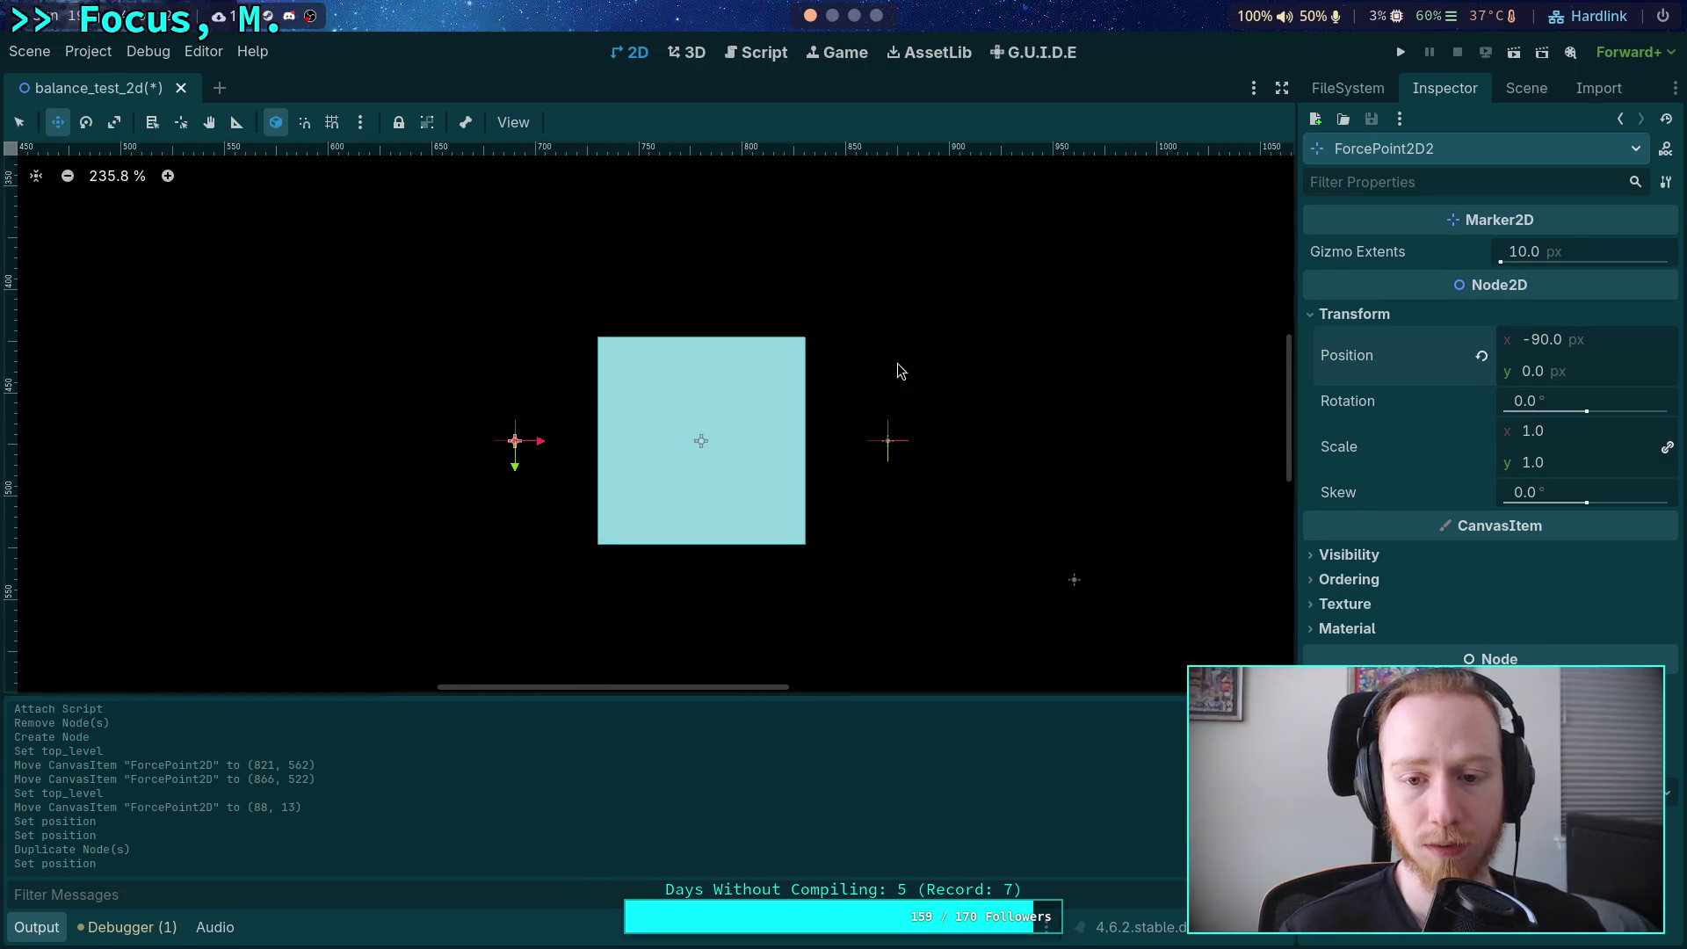
{"action": "scroll", "coordinate": [901, 370], "scroll_direction": "right", "scroll_amount": 1}
Select both ForcePoint2D nodes in the Scene tree, then attach a script to RigidBody2D.
{"action": "left_click", "coordinate": [1524, 90]}
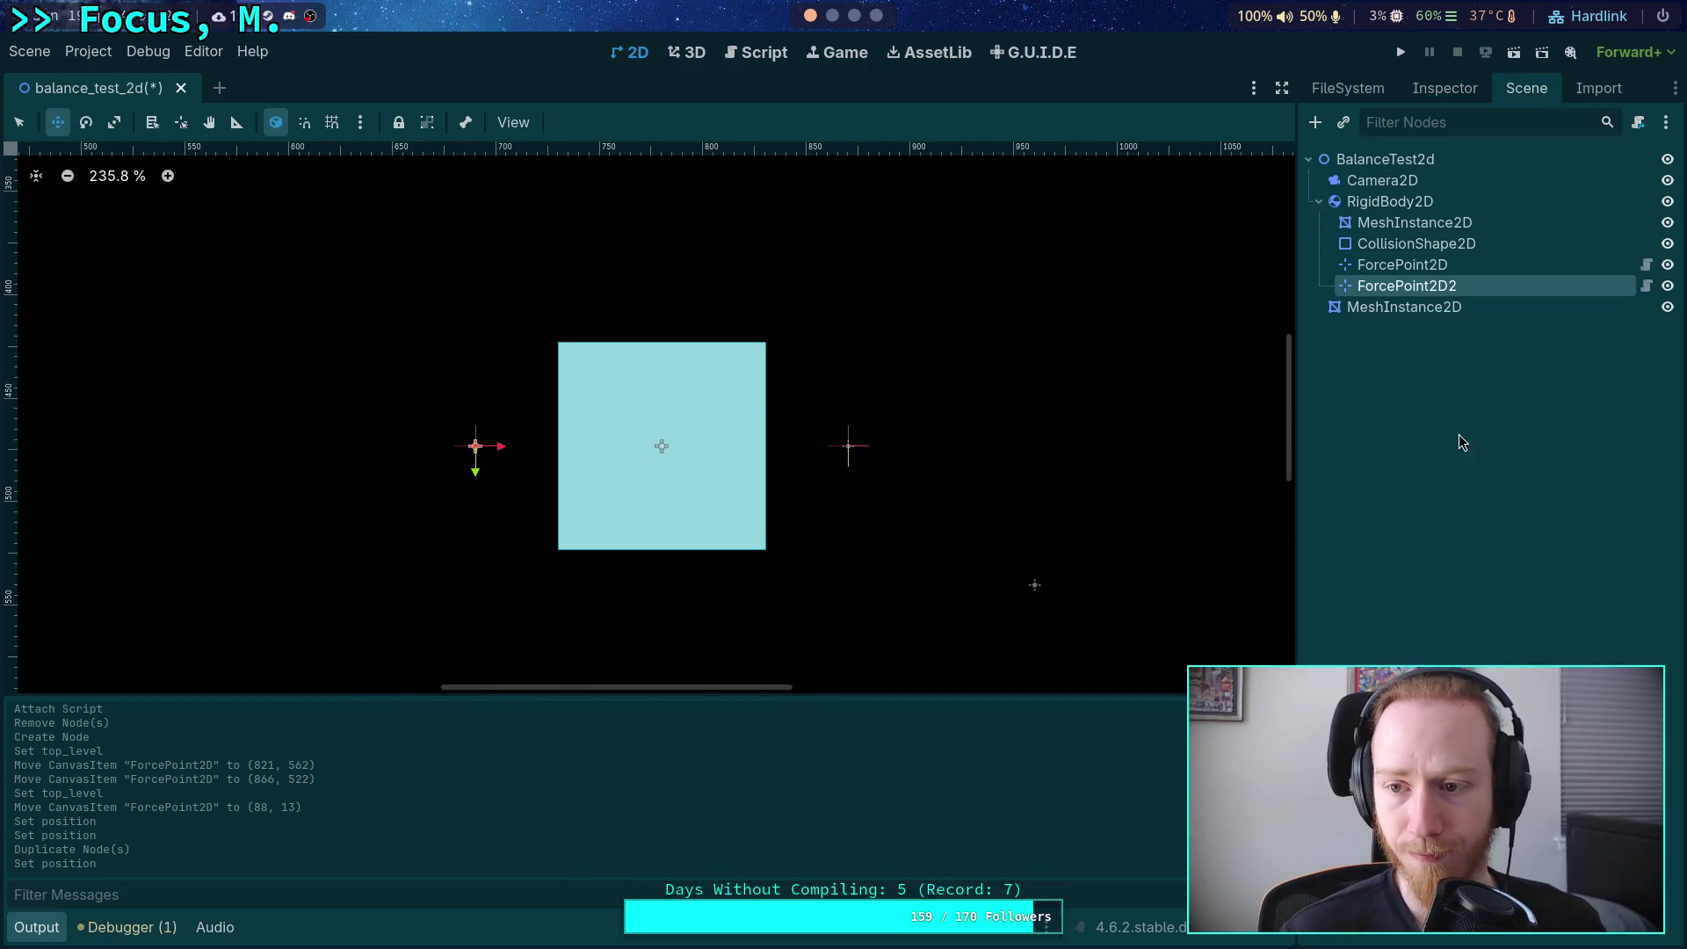
{"action": "left_click", "coordinate": [1432, 268]}
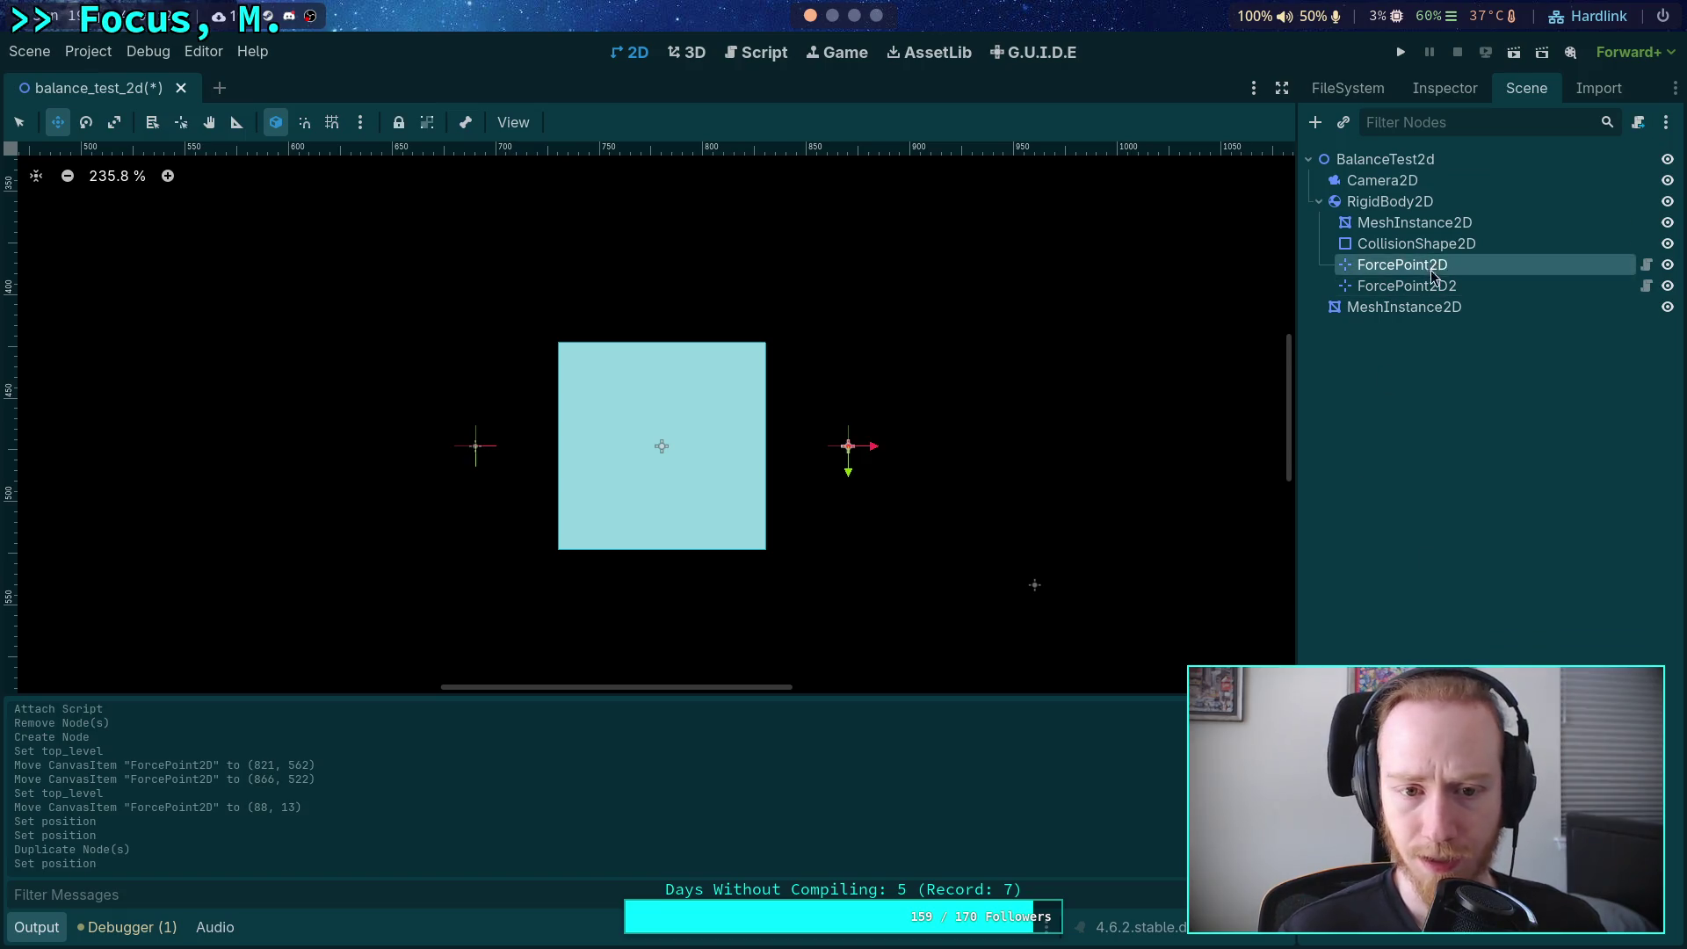
{"action": "left_click", "coordinate": [1432, 284]}
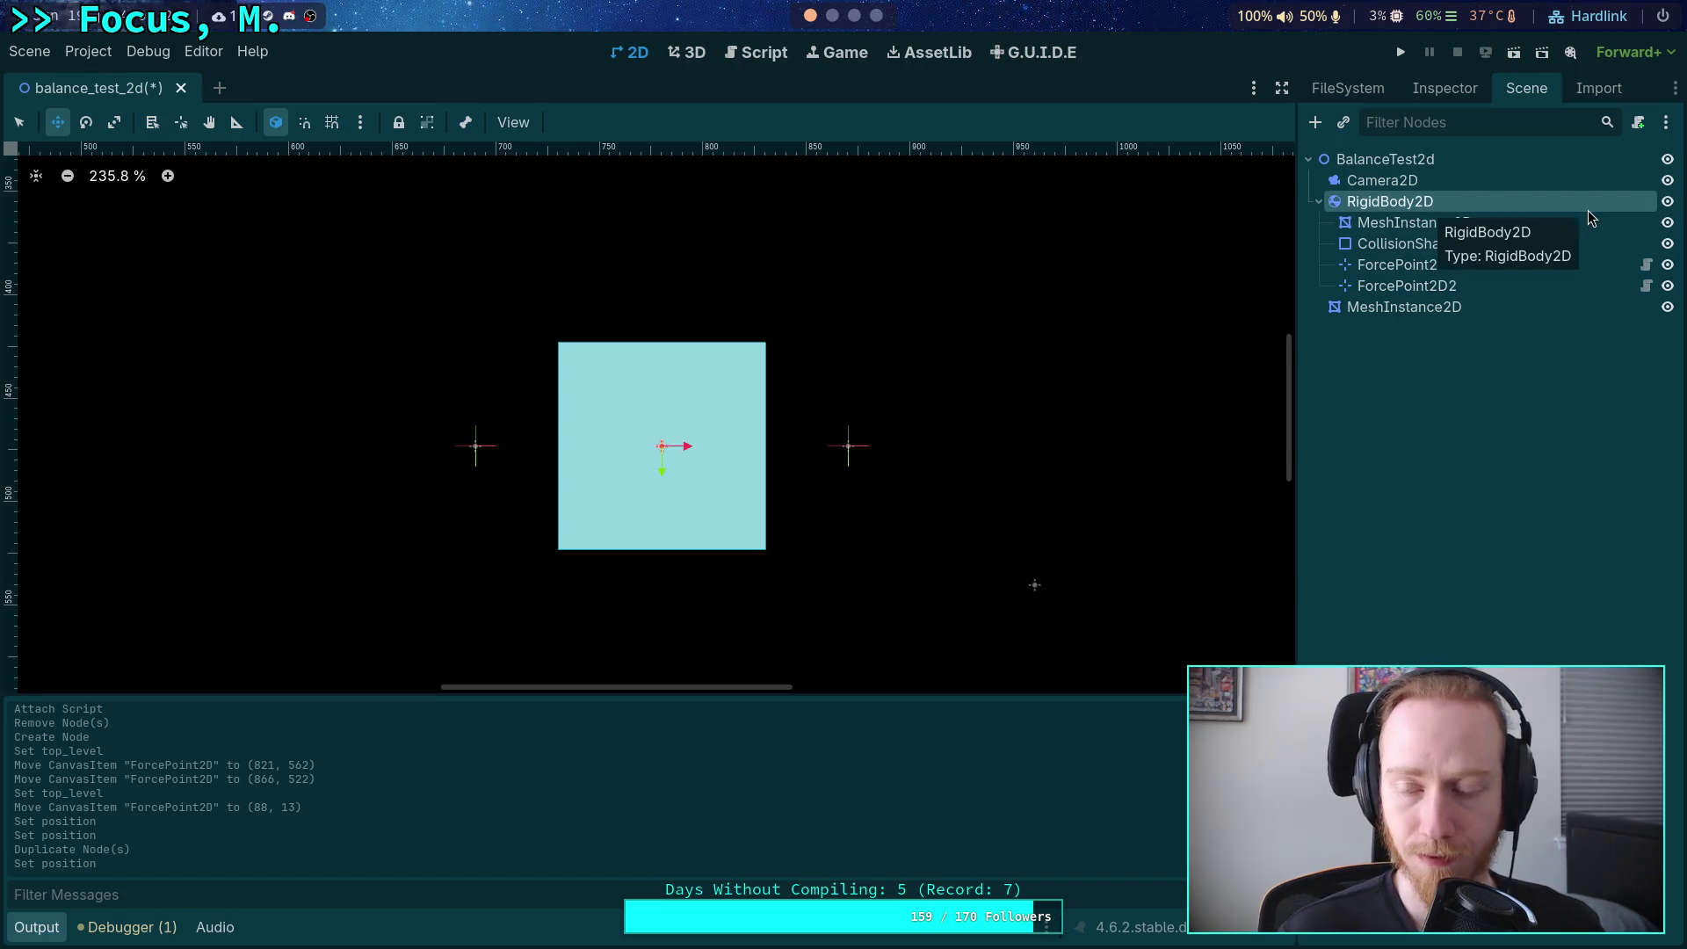
{"action": "left_click", "coordinate": [1637, 123]}
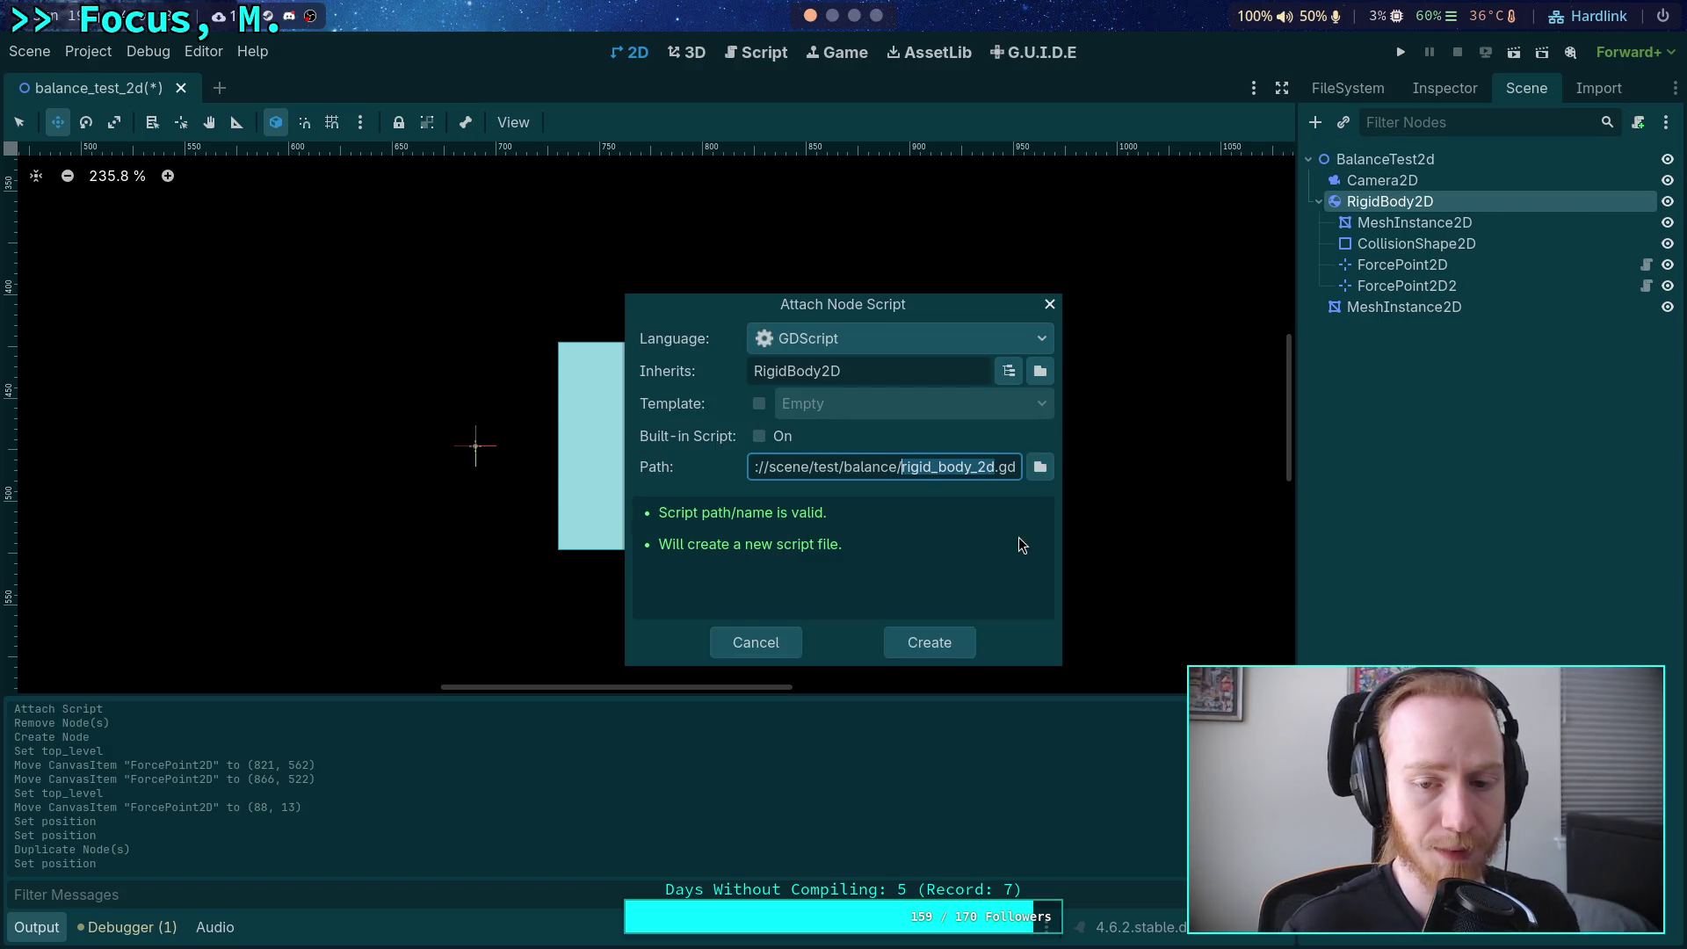
Create balance_body_2d.gd declaring class_name BalanceBody2D.
{"action": "type", "text": "balance_body"}
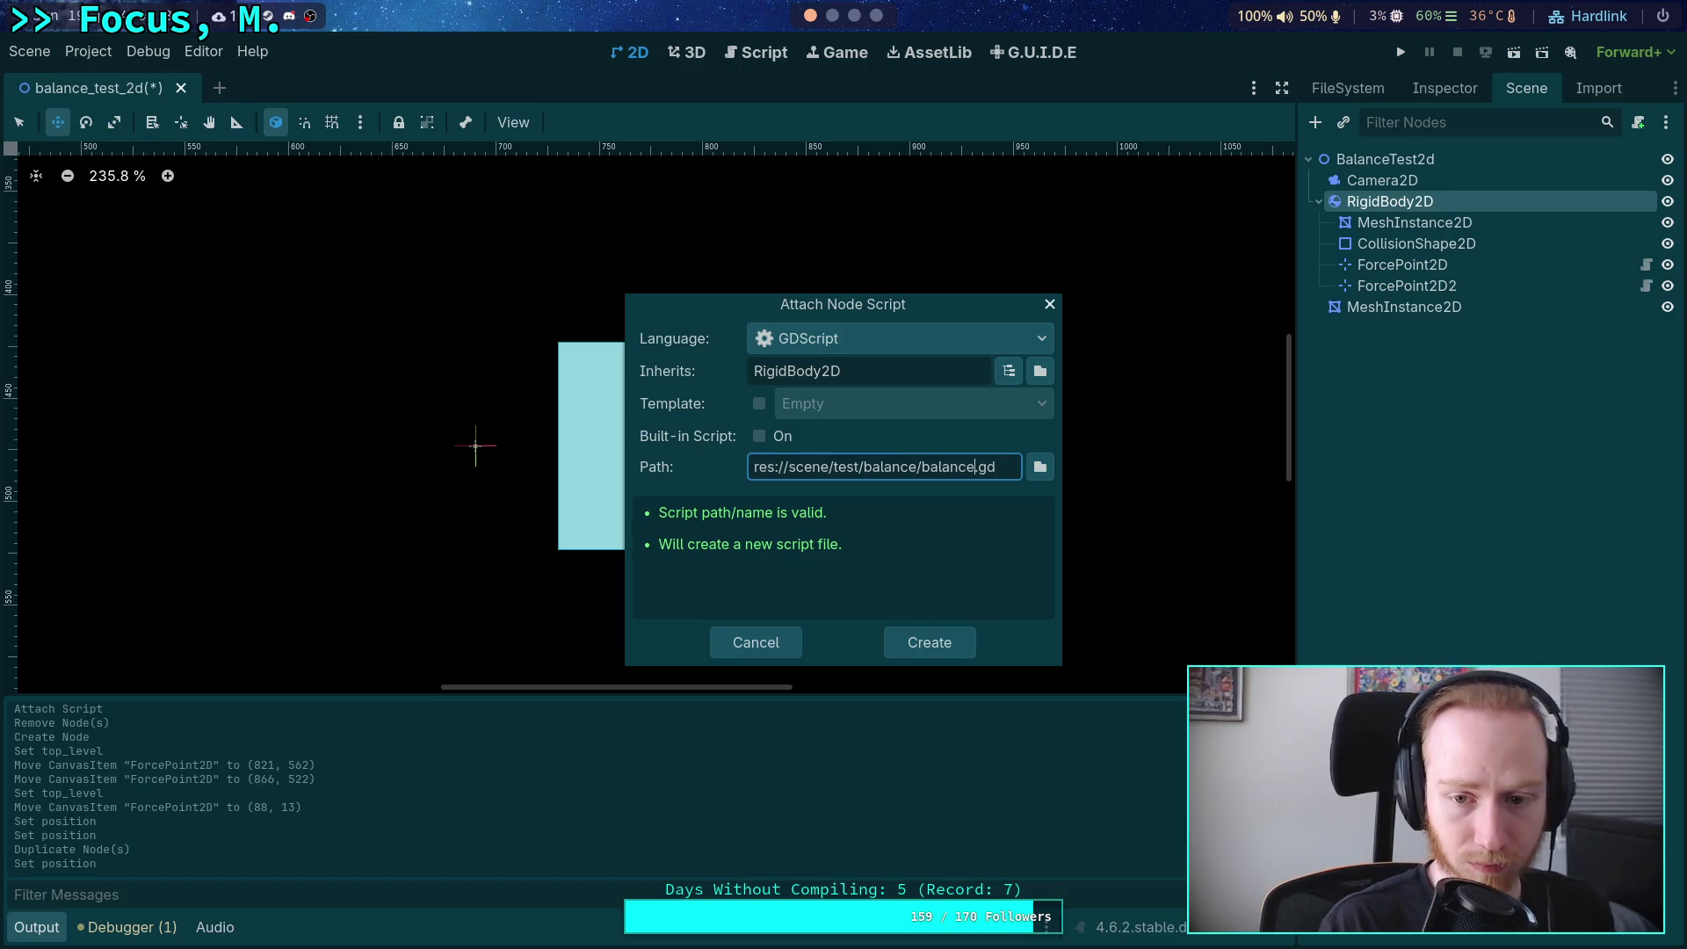
{"action": "type", "text": "_2d"}
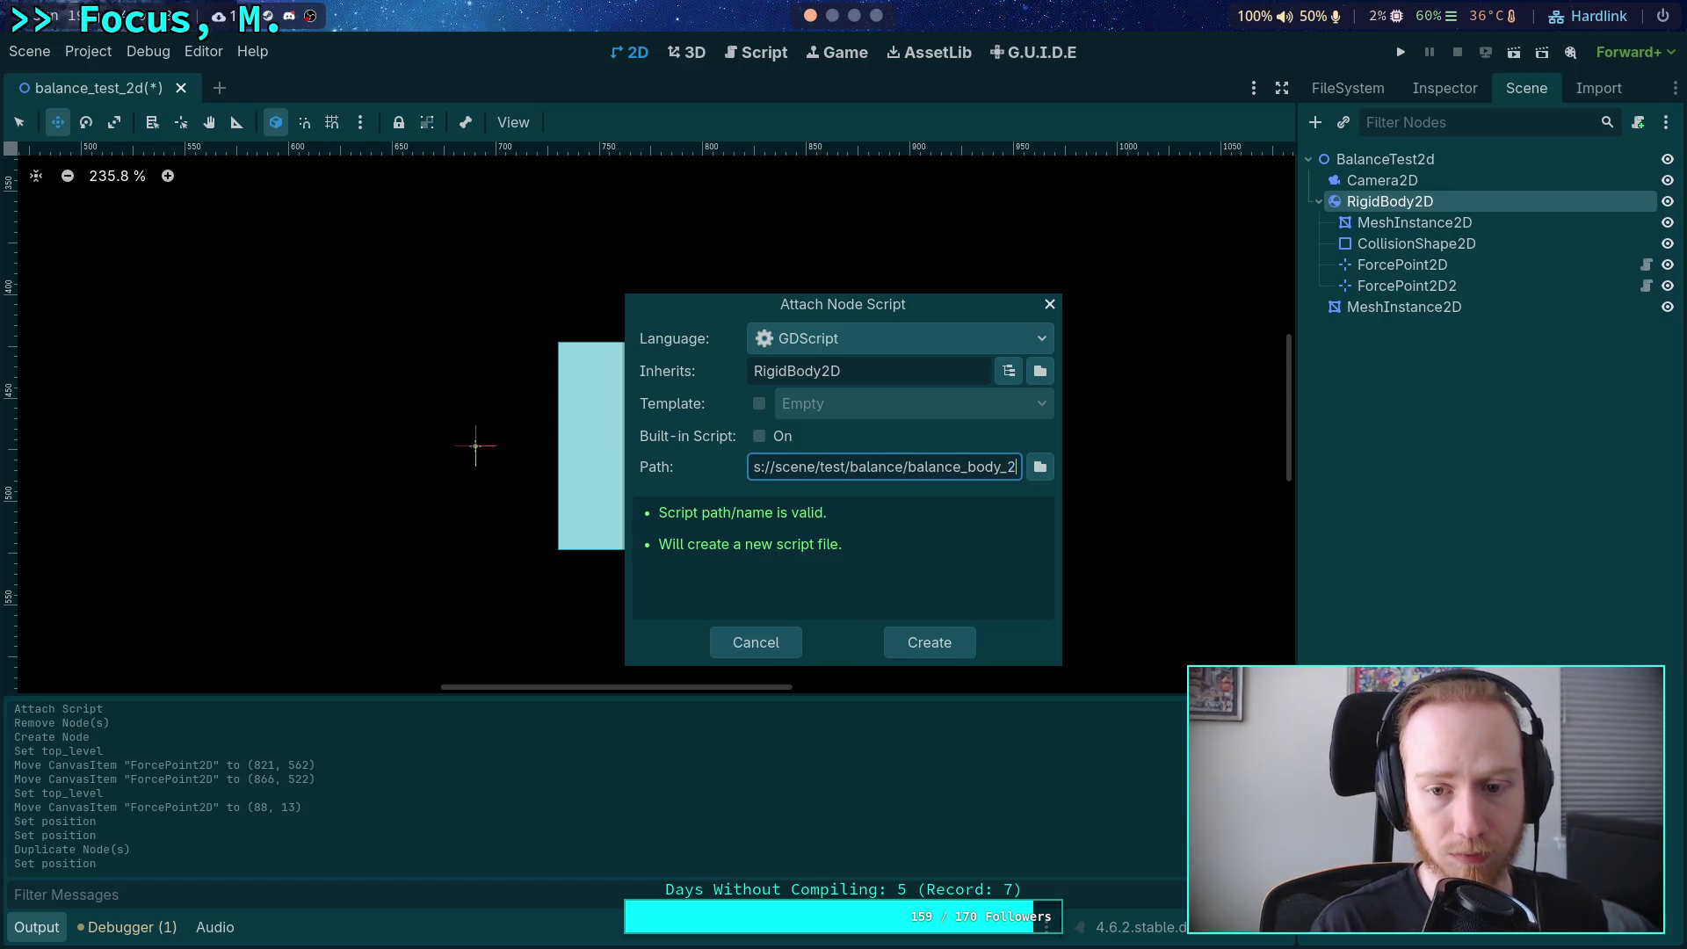
{"action": "key", "text": "Return"}
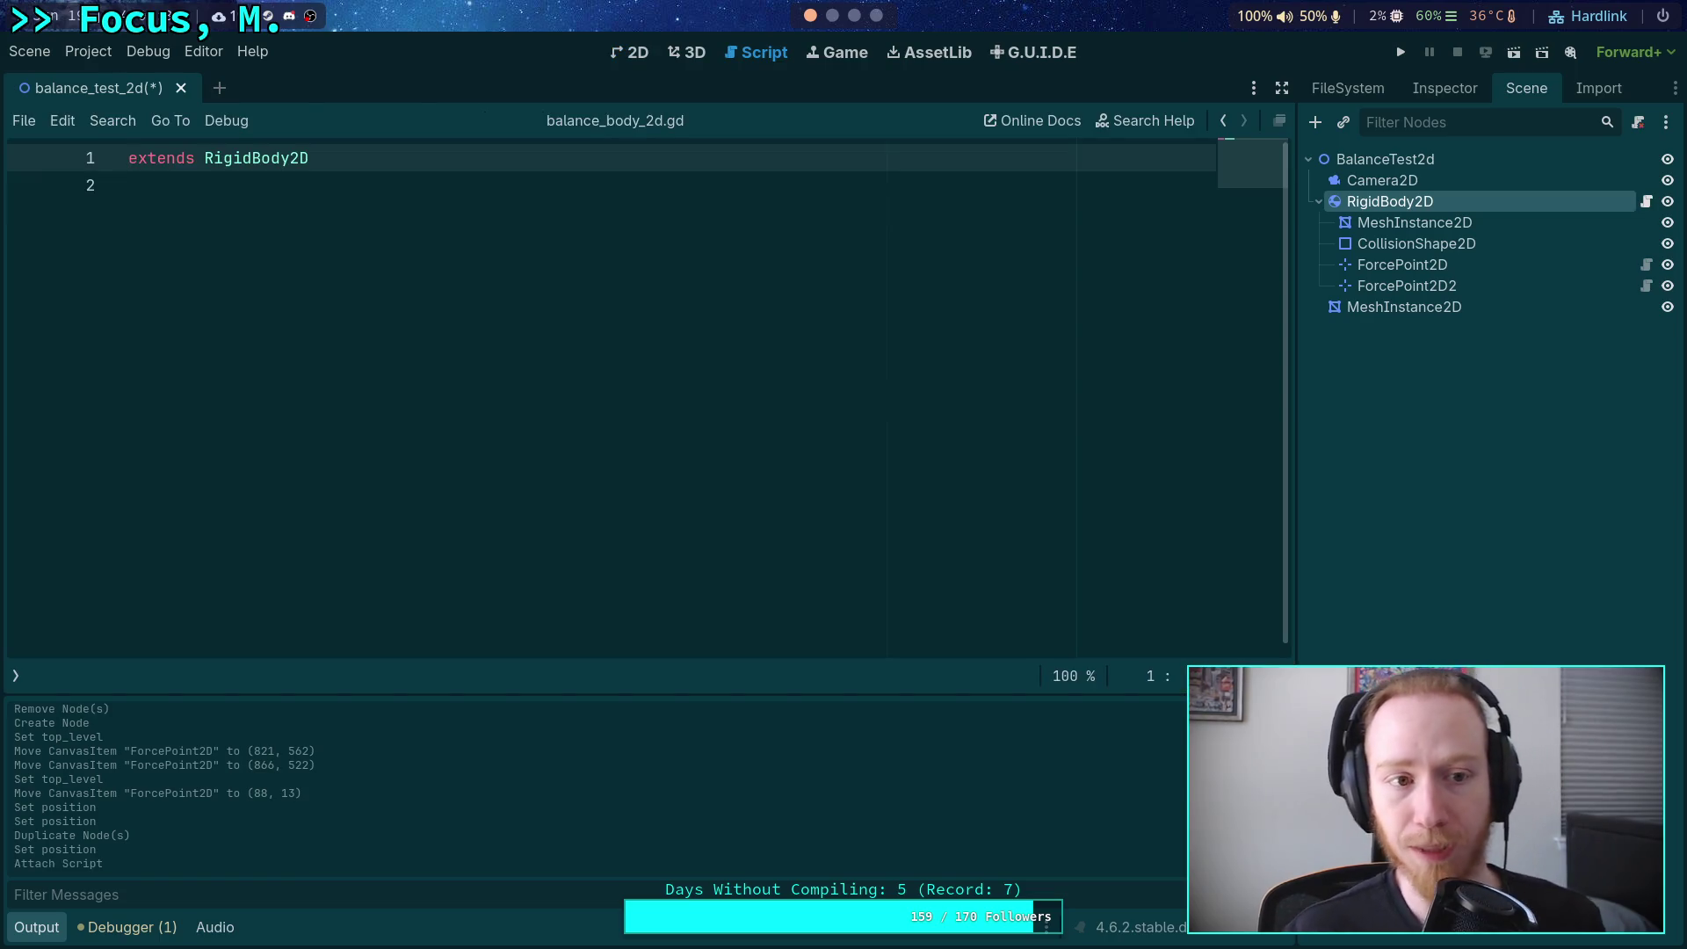
{"action": "type", "text": "class_n"}
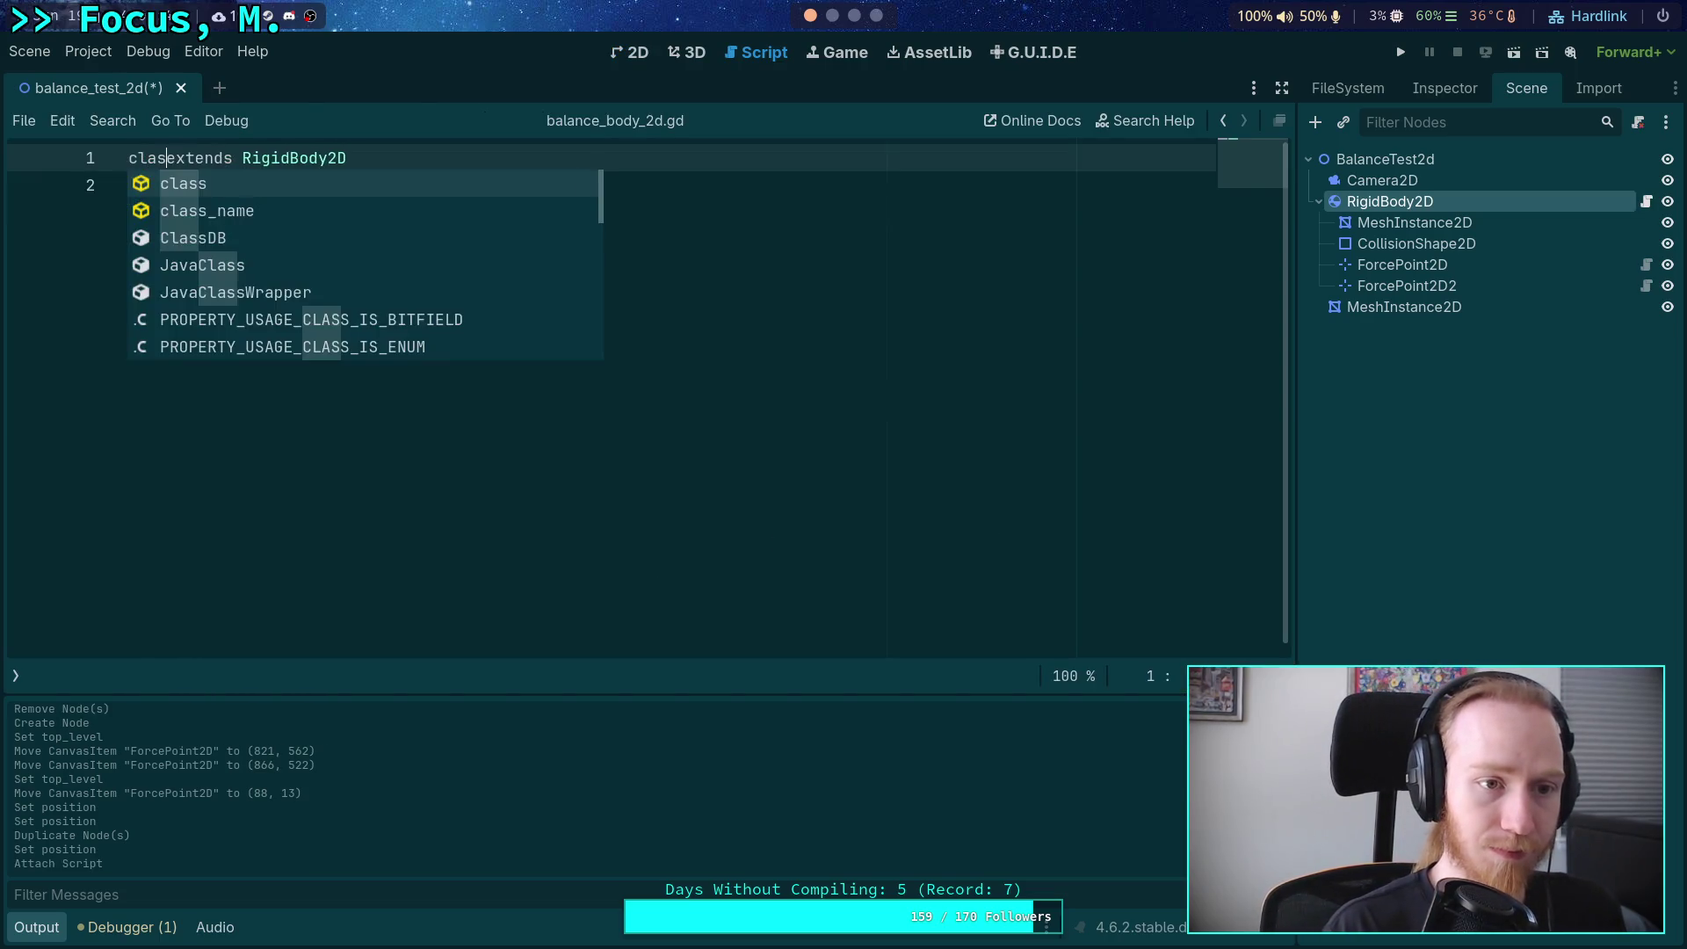
{"action": "key", "text": "Return"}
{"action": "type", "text": "BalanceBody"}
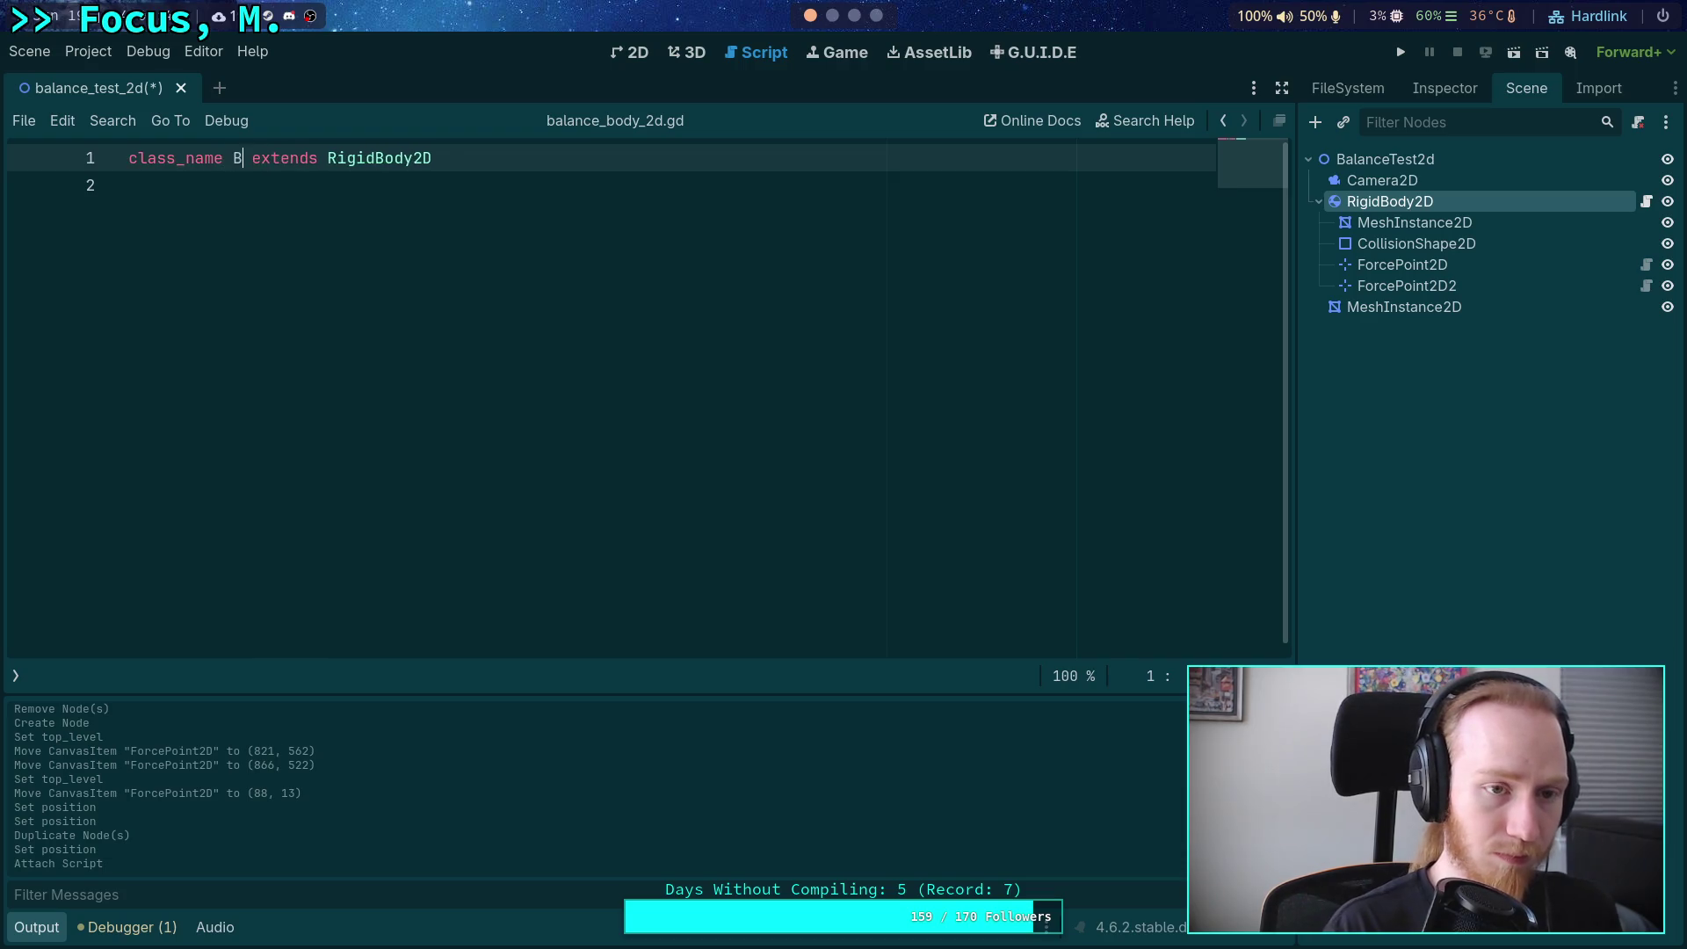
{"action": "type", "text": "2D"}
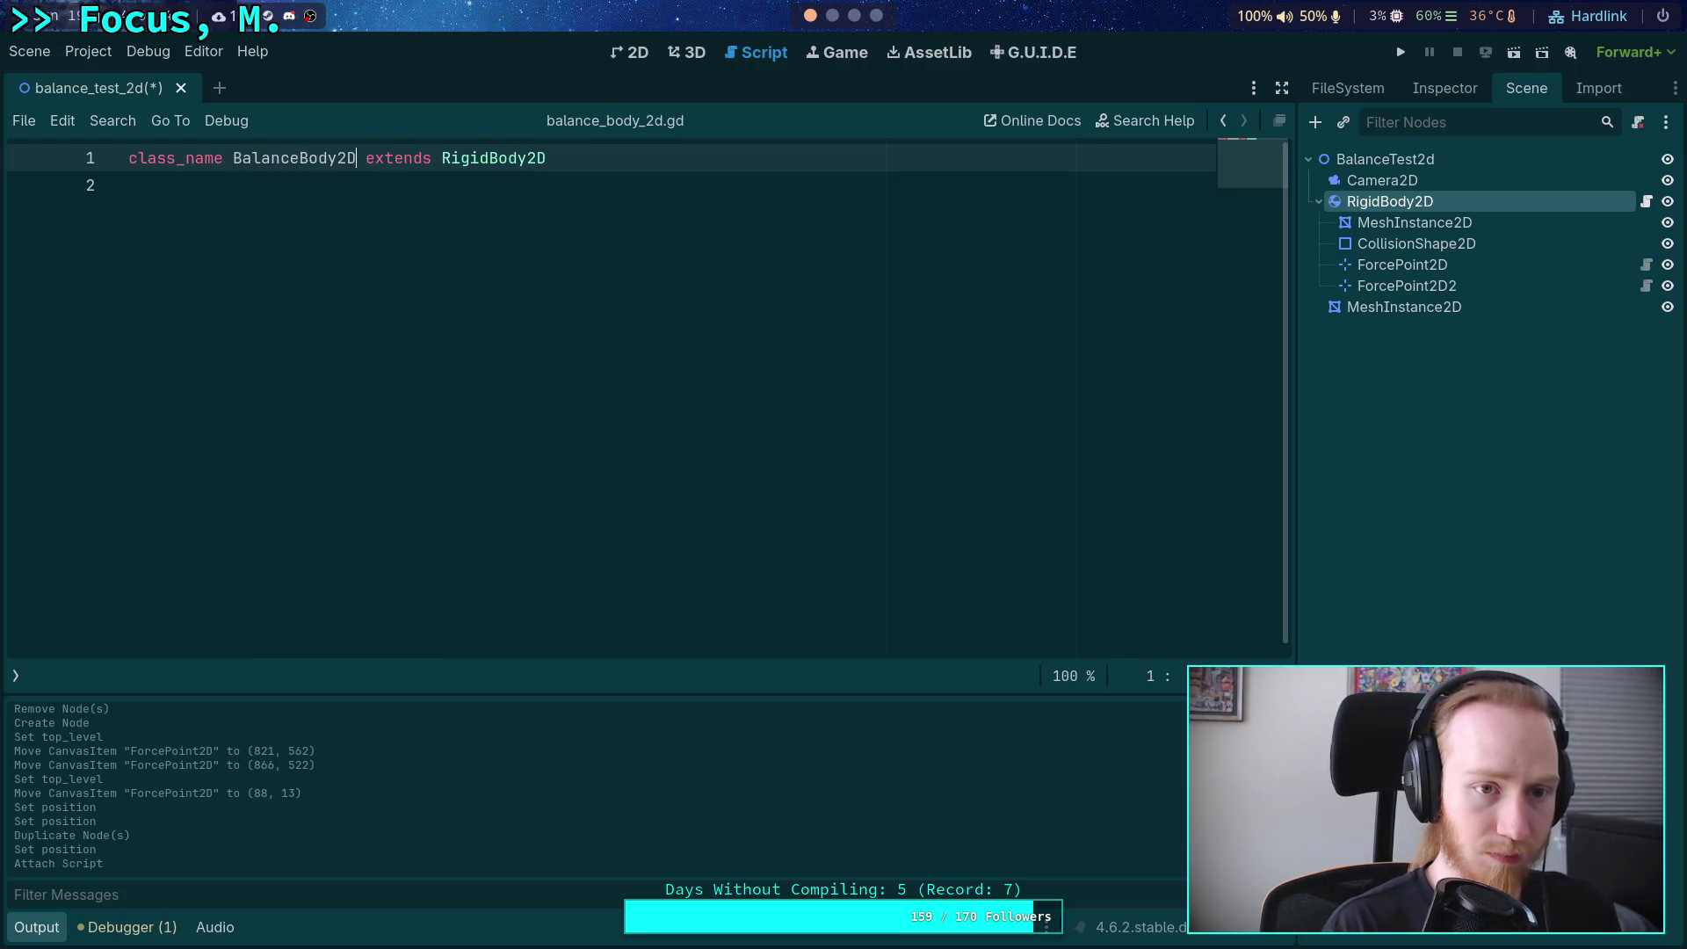
{"action": "key", "text": "Down"}
{"action": "key", "text": "Return"}
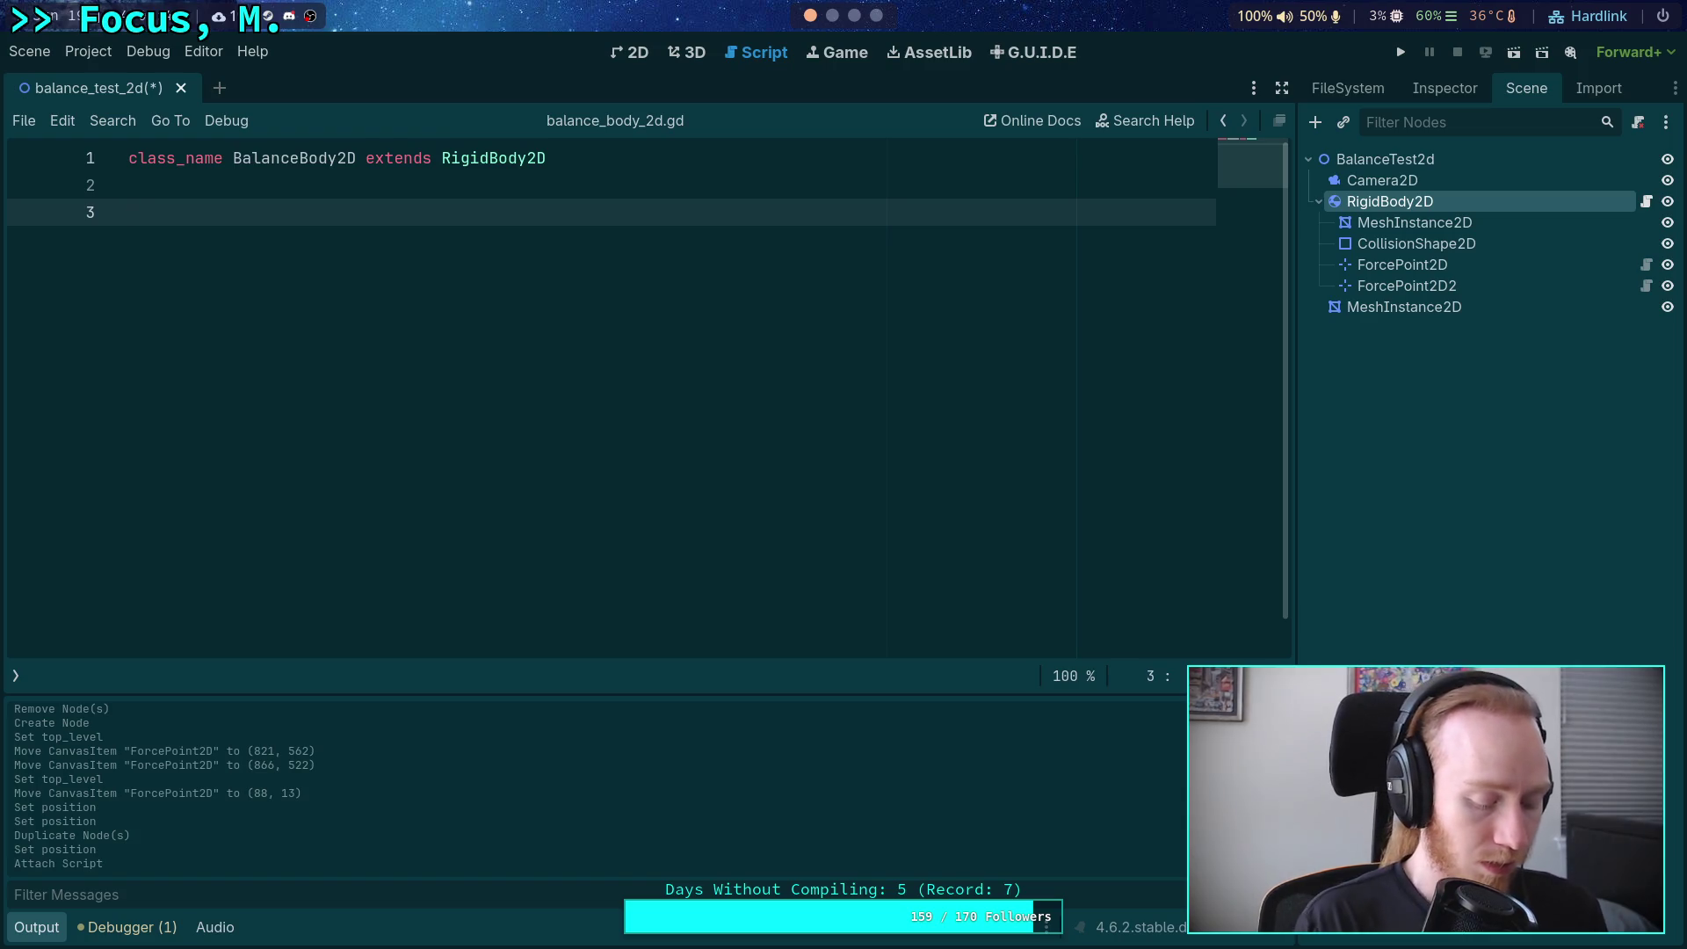
Override _integrate_forces to add state.total_gravity * state.step to state.linear_velocity.
{"action": "type", "text": "func _int"}
{"action": "key", "text": "Return"}
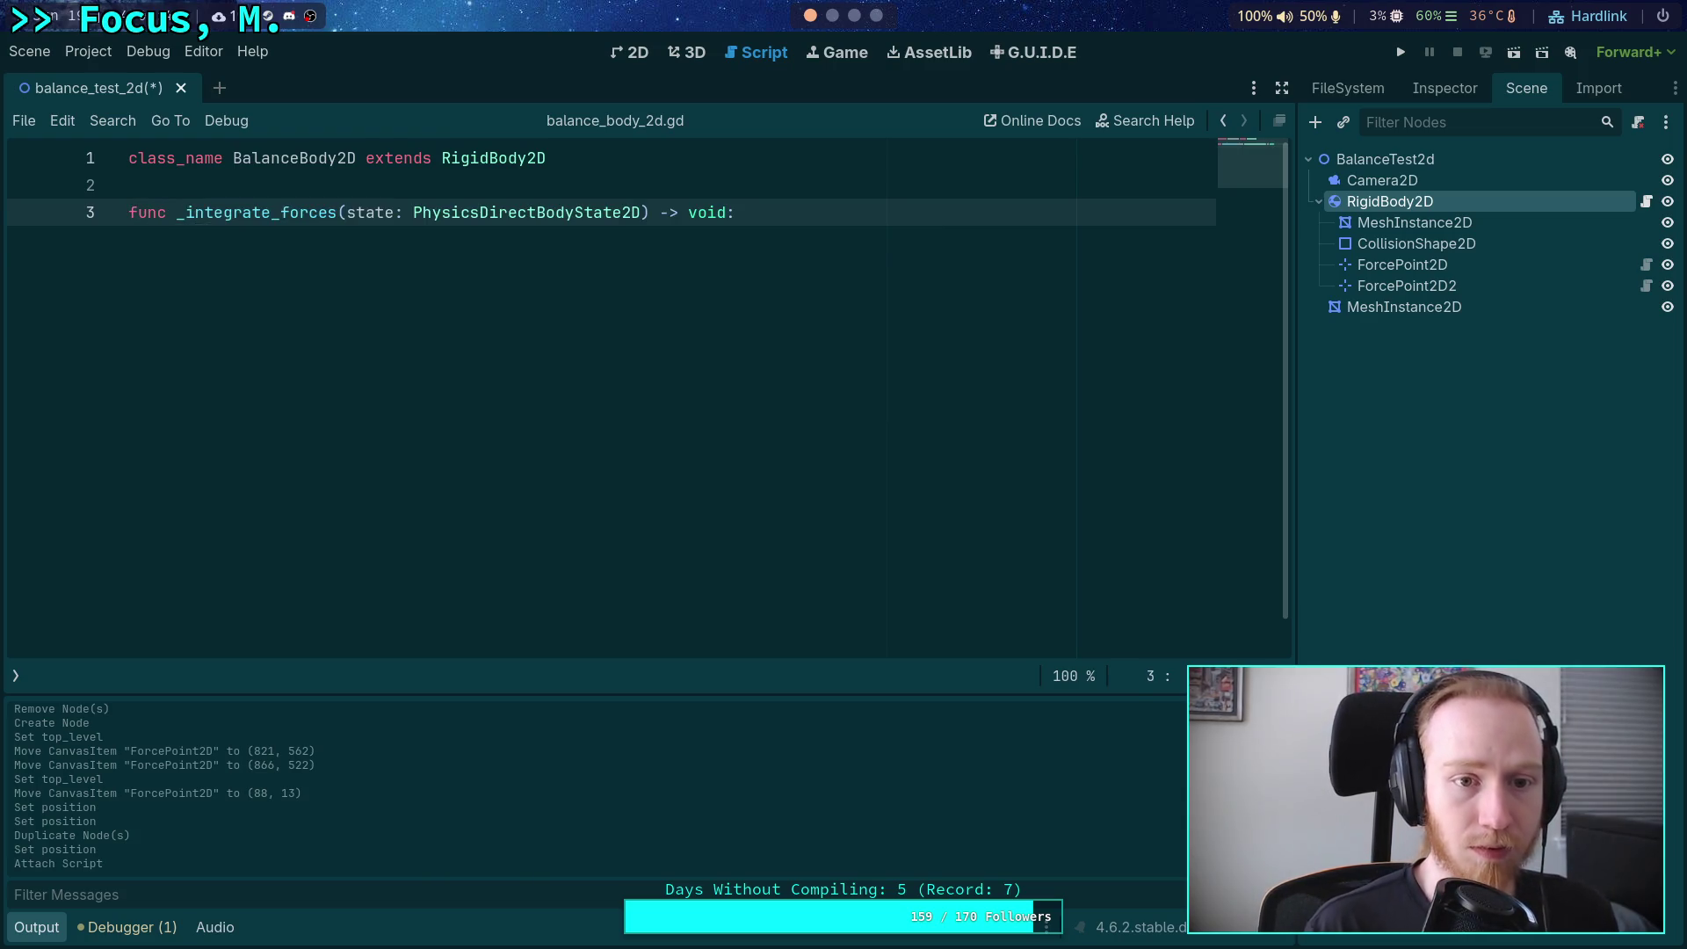
{"action": "key", "text": "Return"}
{"action": "key", "text": "Return"}
{"action": "key", "text": "Up"}
{"action": "type", "text": "state.li"}
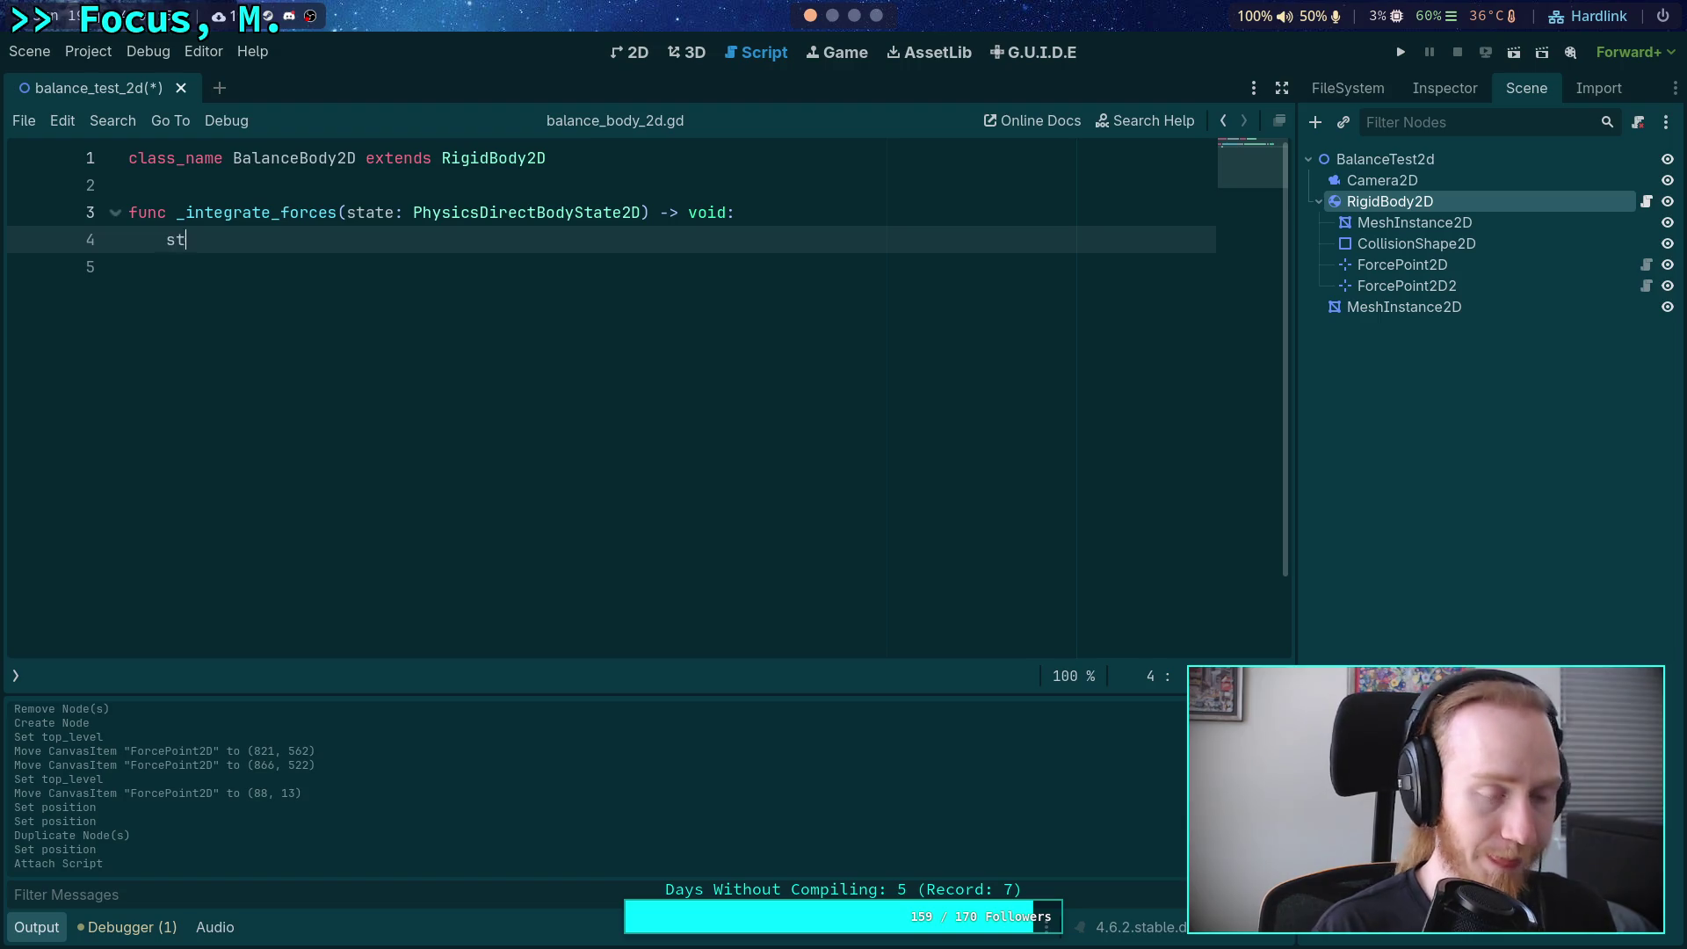
{"action": "key", "text": "Return"}
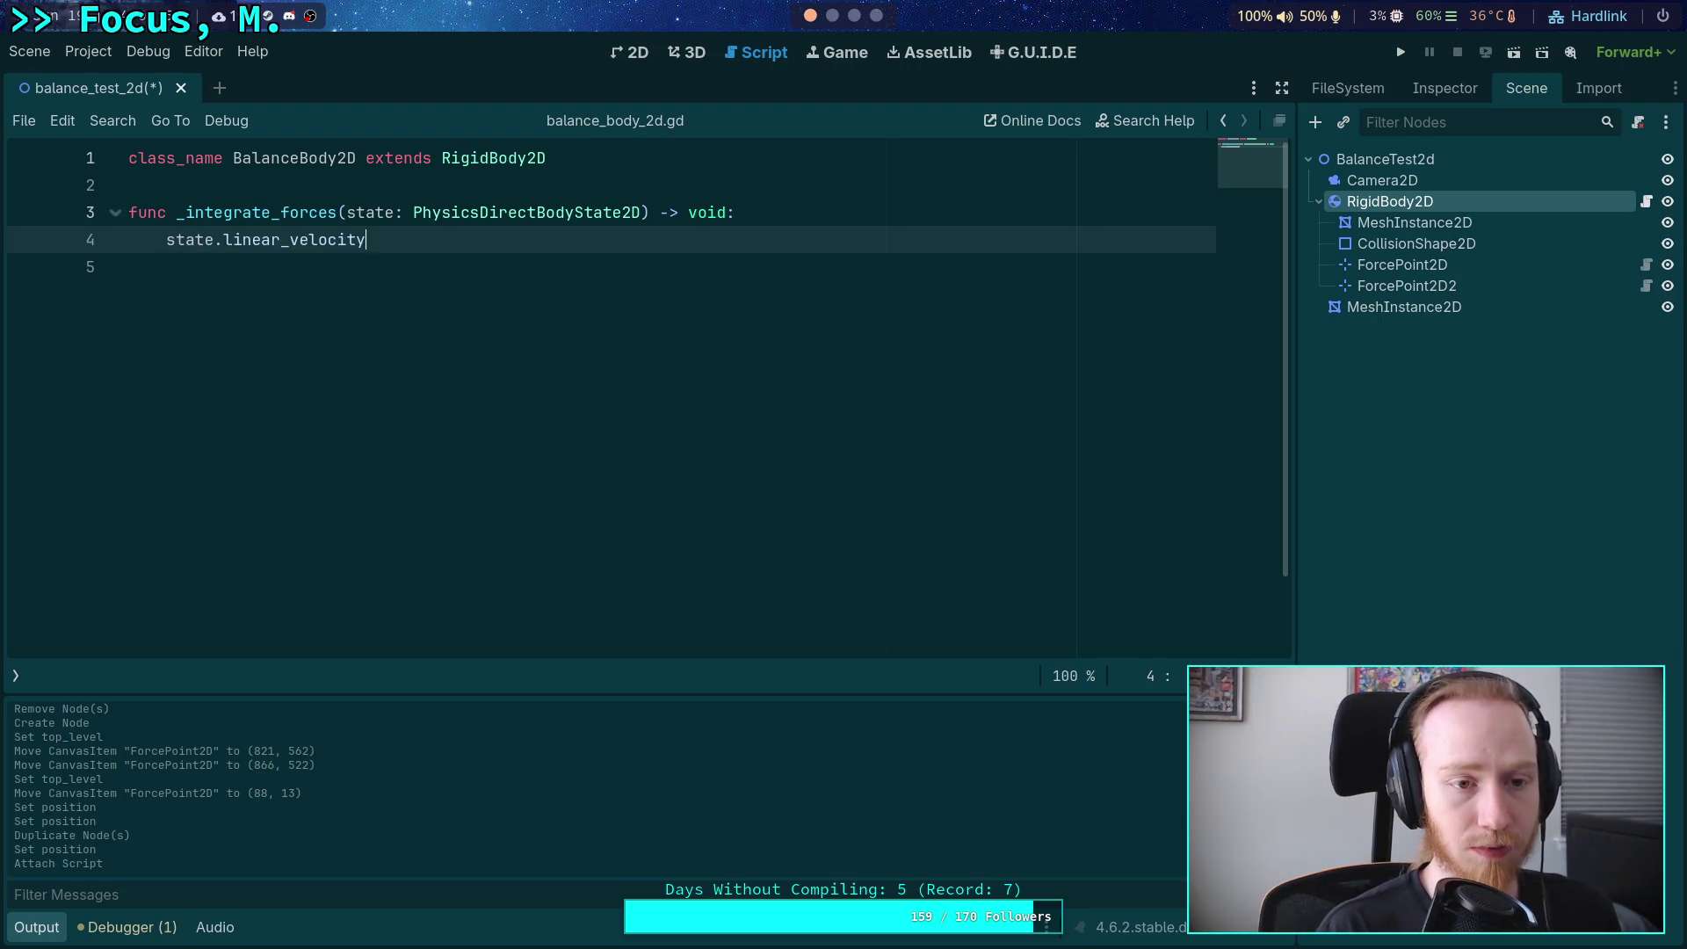
{"action": "type", "text": "+= state.to"}
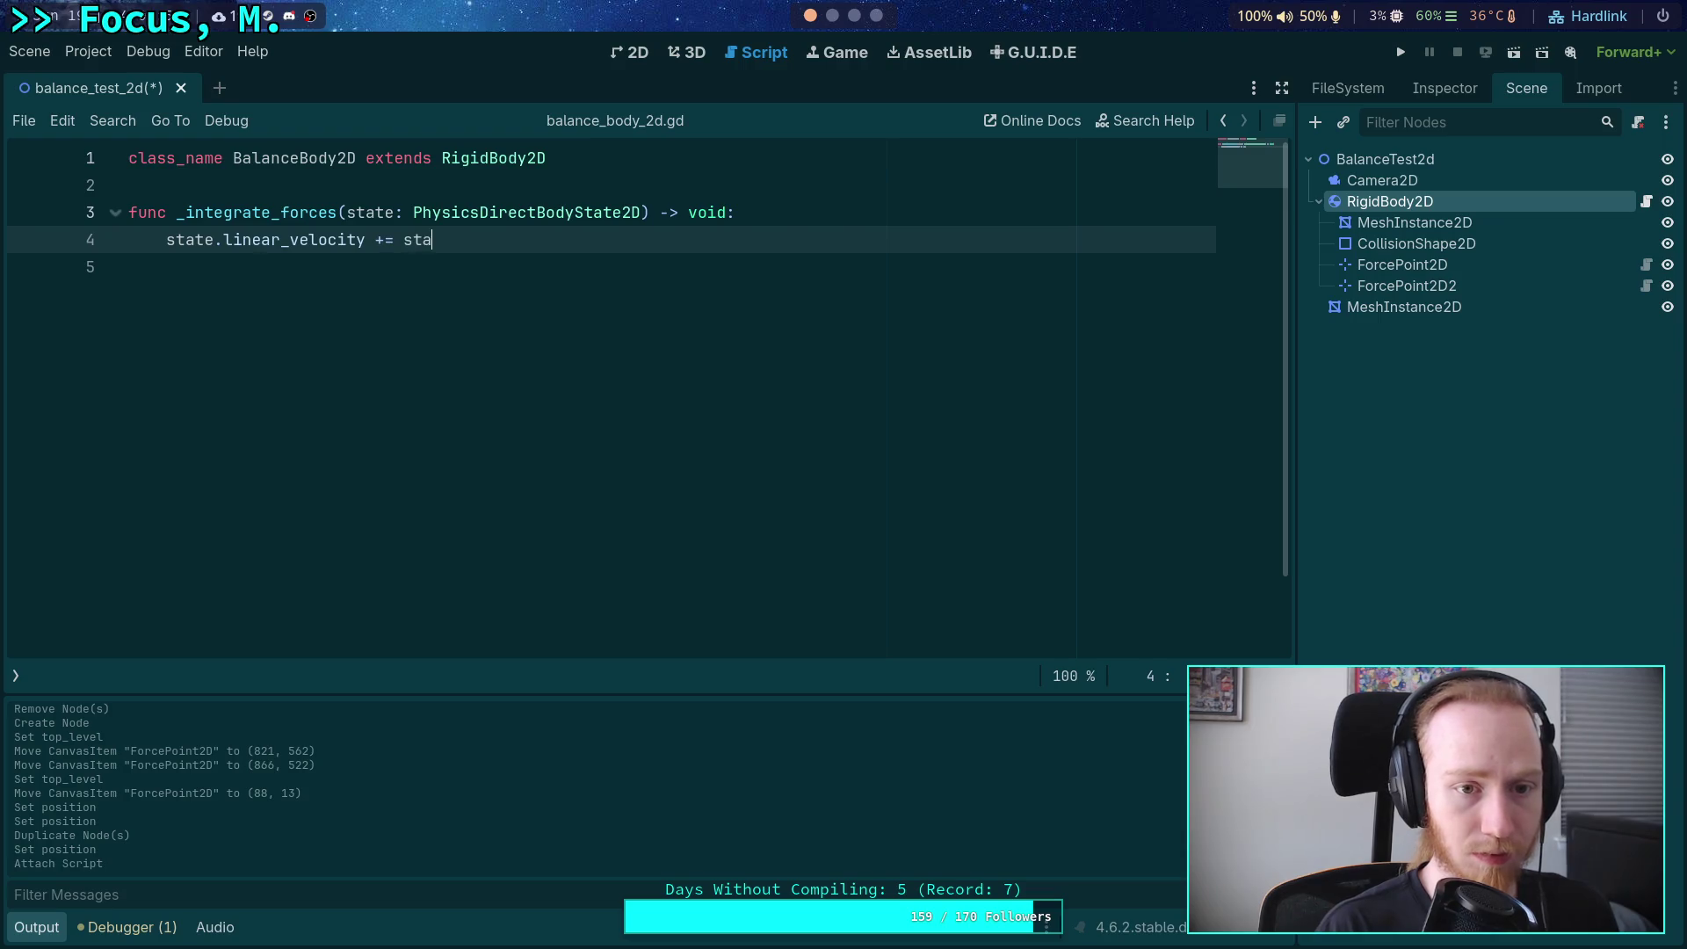
{"action": "key", "text": "Down"}
{"action": "key", "text": "Return"}
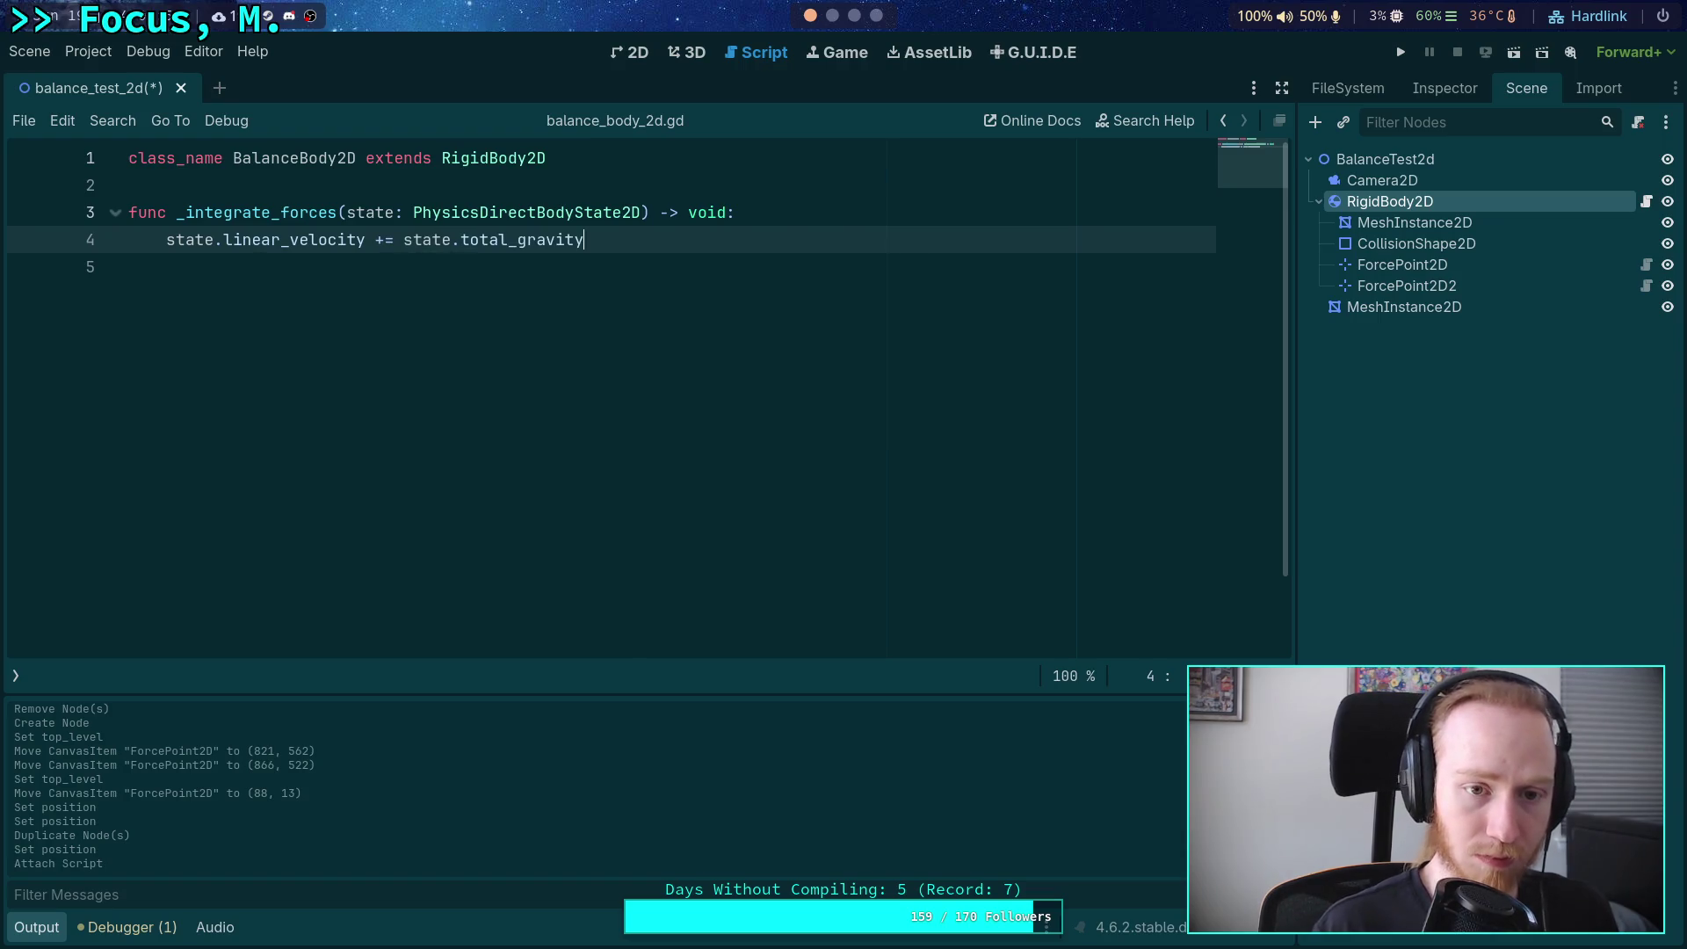
{"action": "type", "text": "* state.st"}
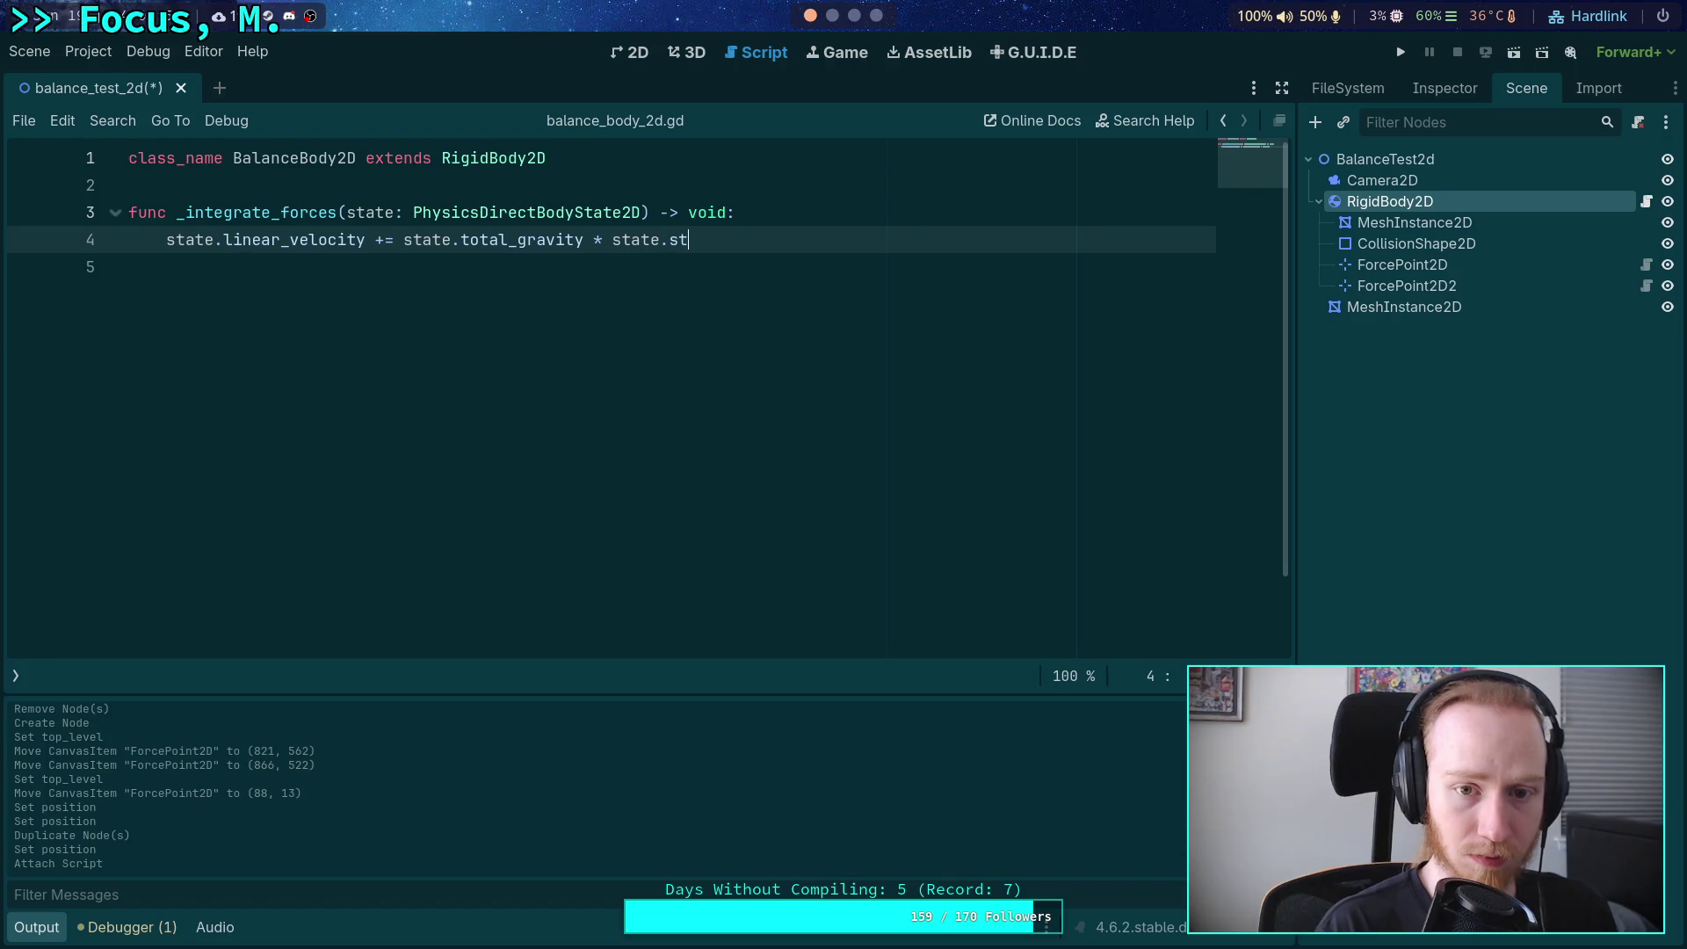
{"action": "type", "text": "ep"}
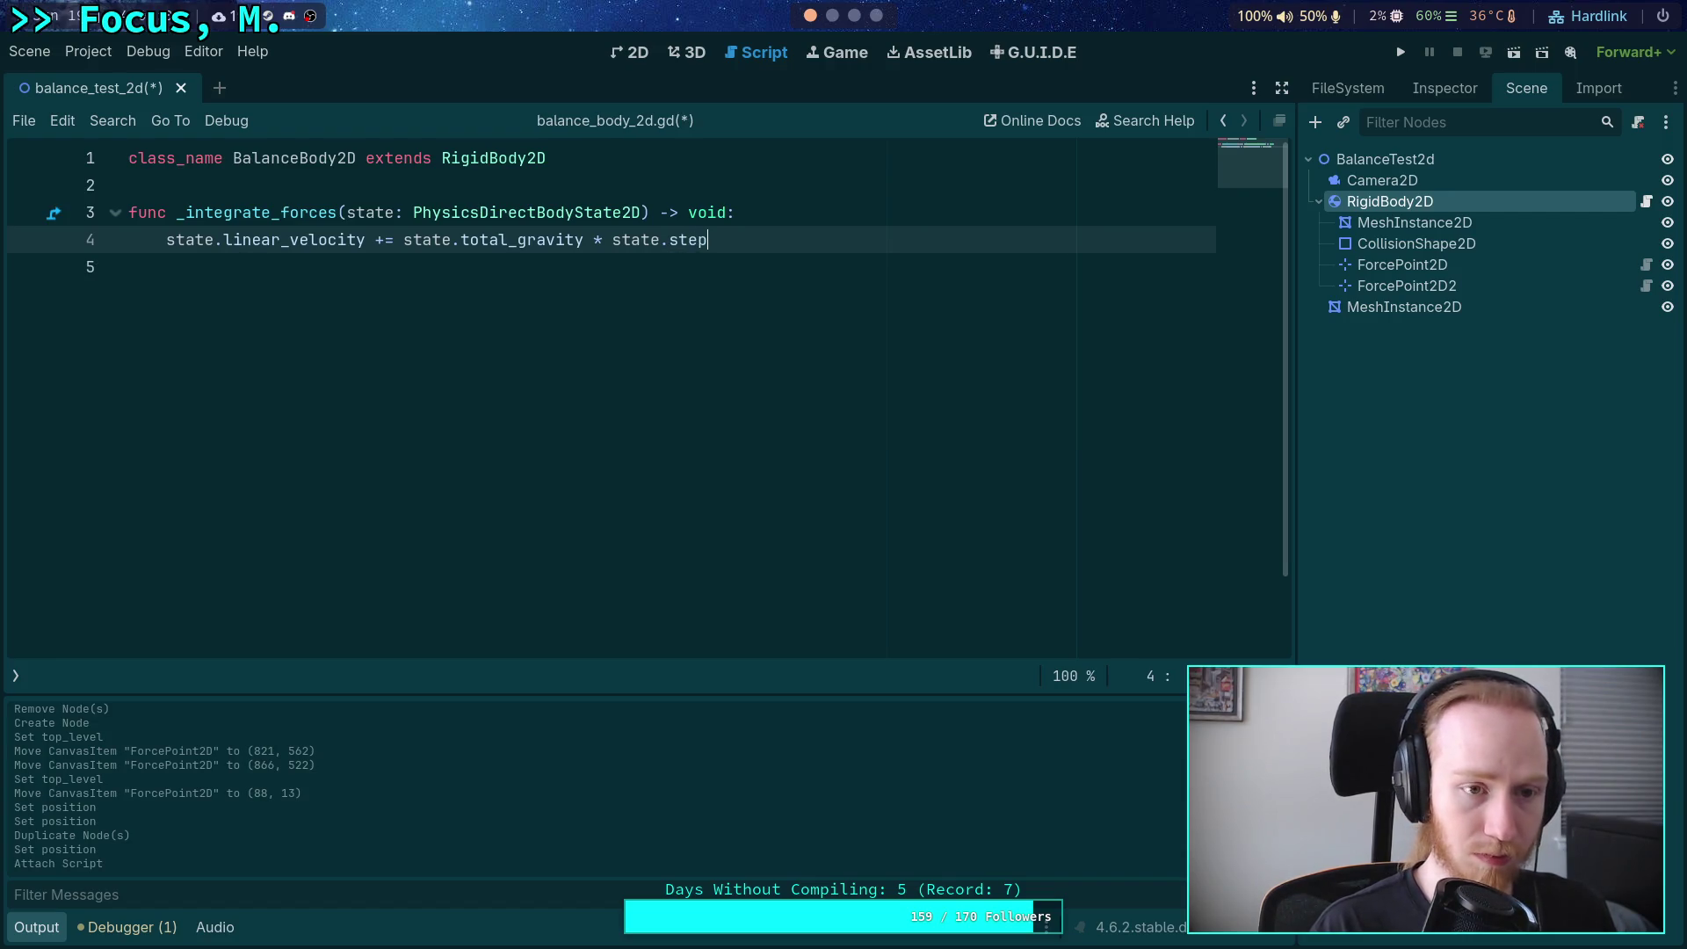
Save the script, run the project with F5 to test gravity, then stop it.
{"action": "key", "text": "ctrl+s"}
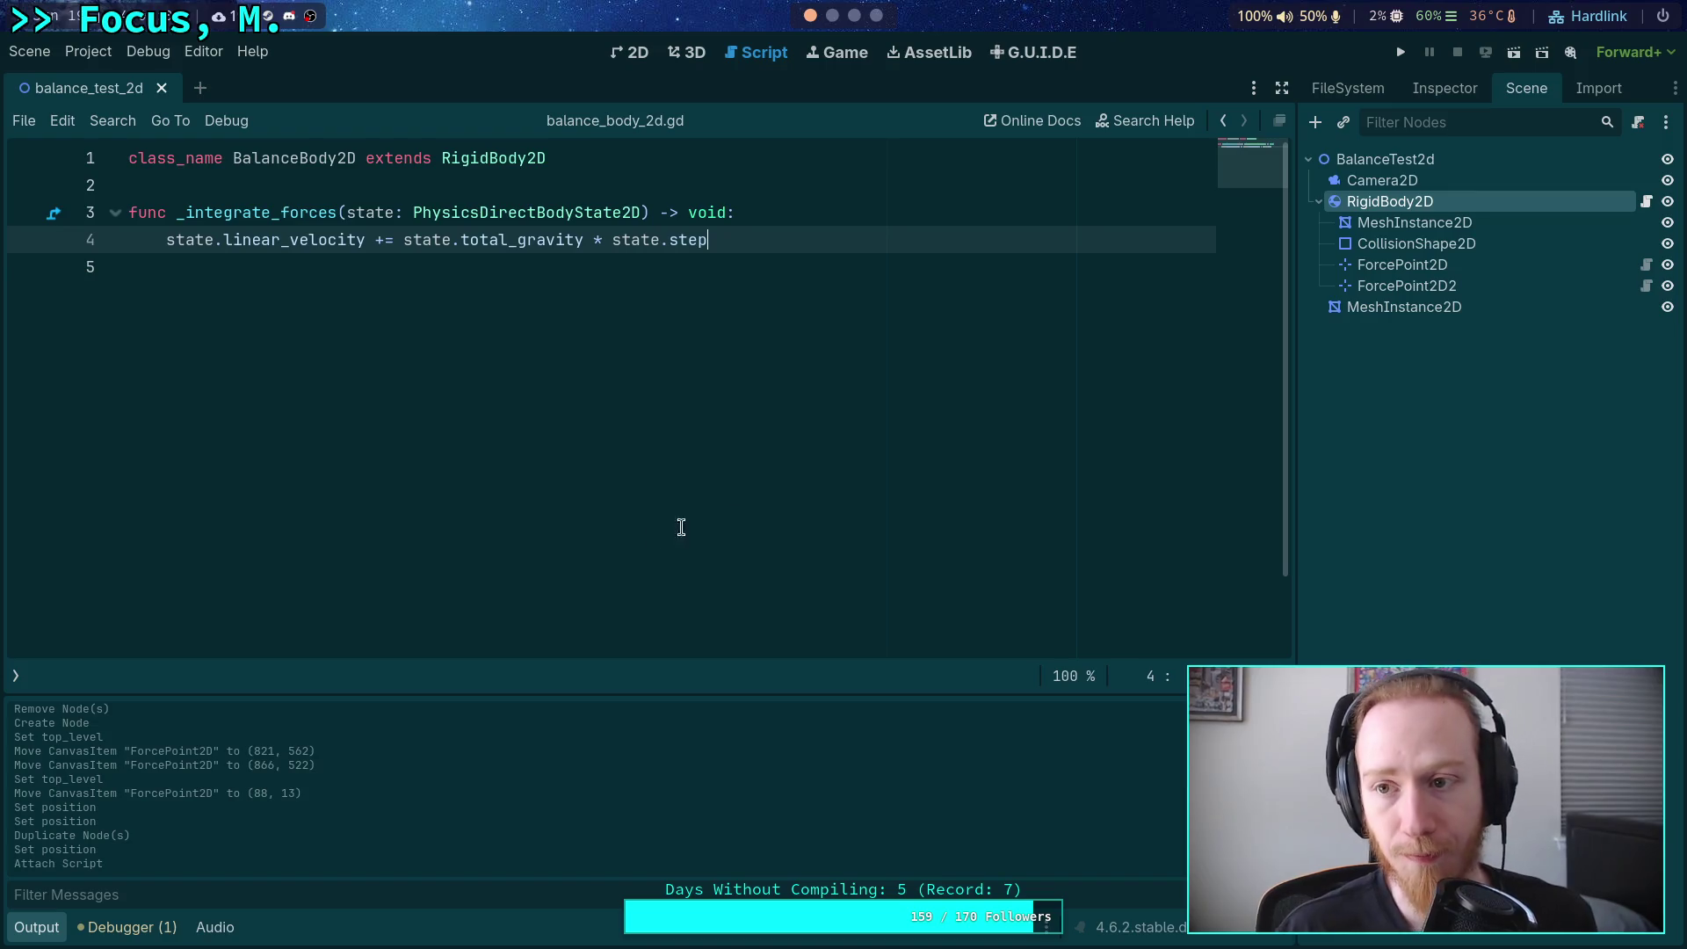
{"action": "key", "text": "F5"}
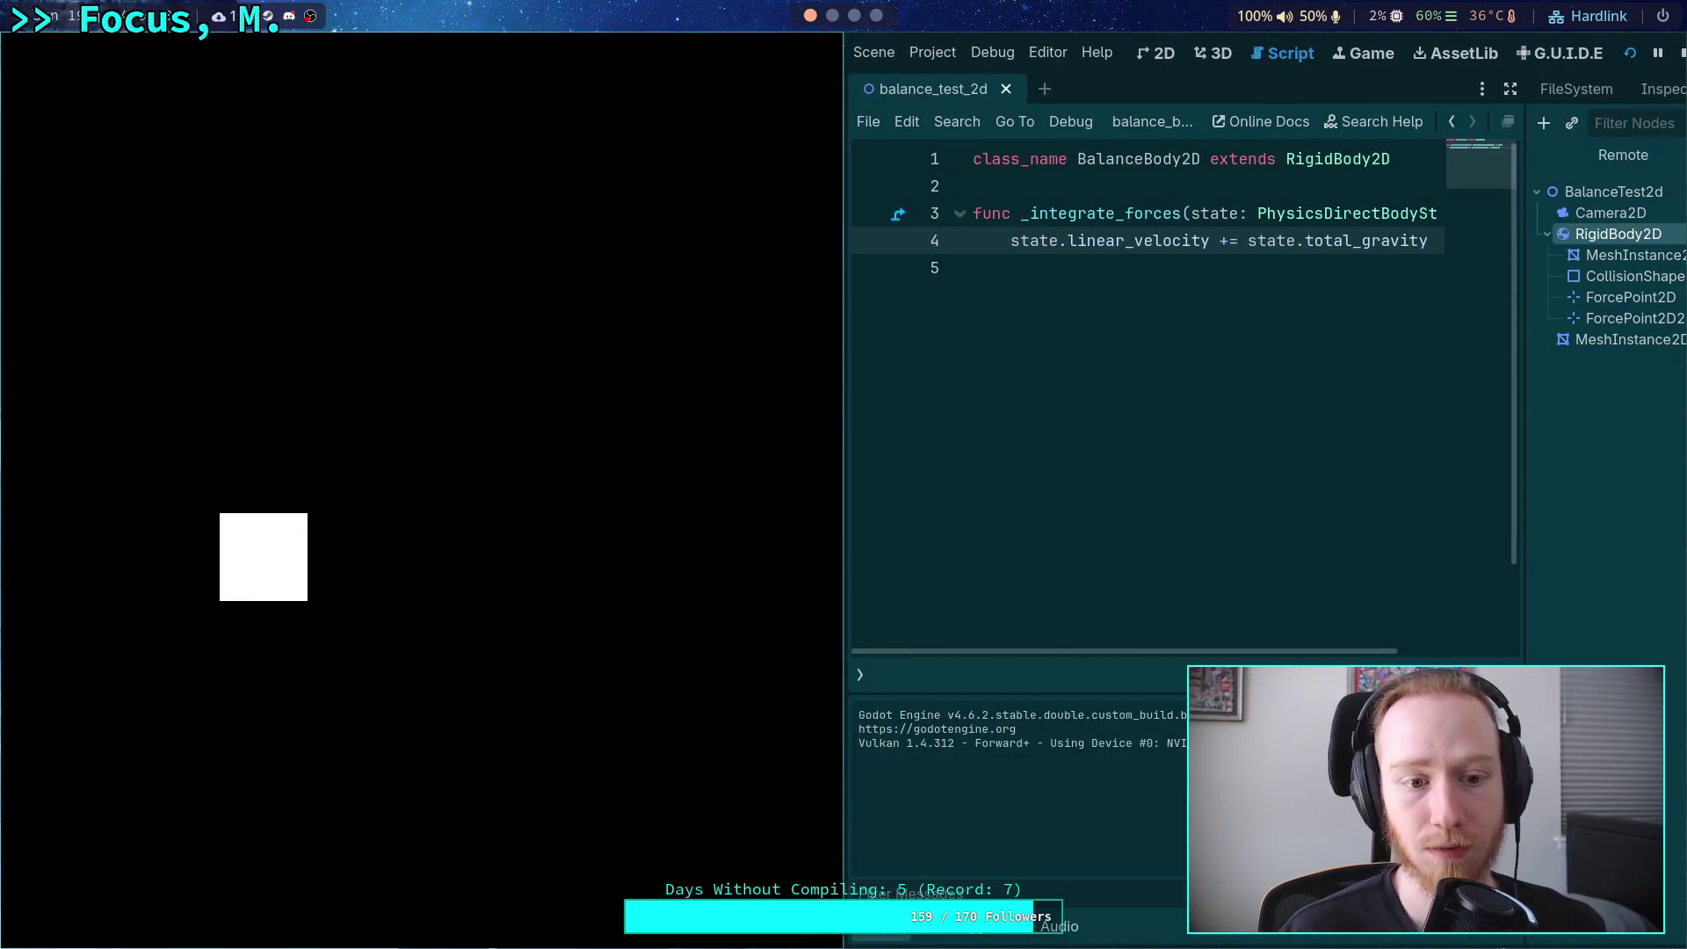
{"action": "left_click", "coordinate": [1676, 55]}
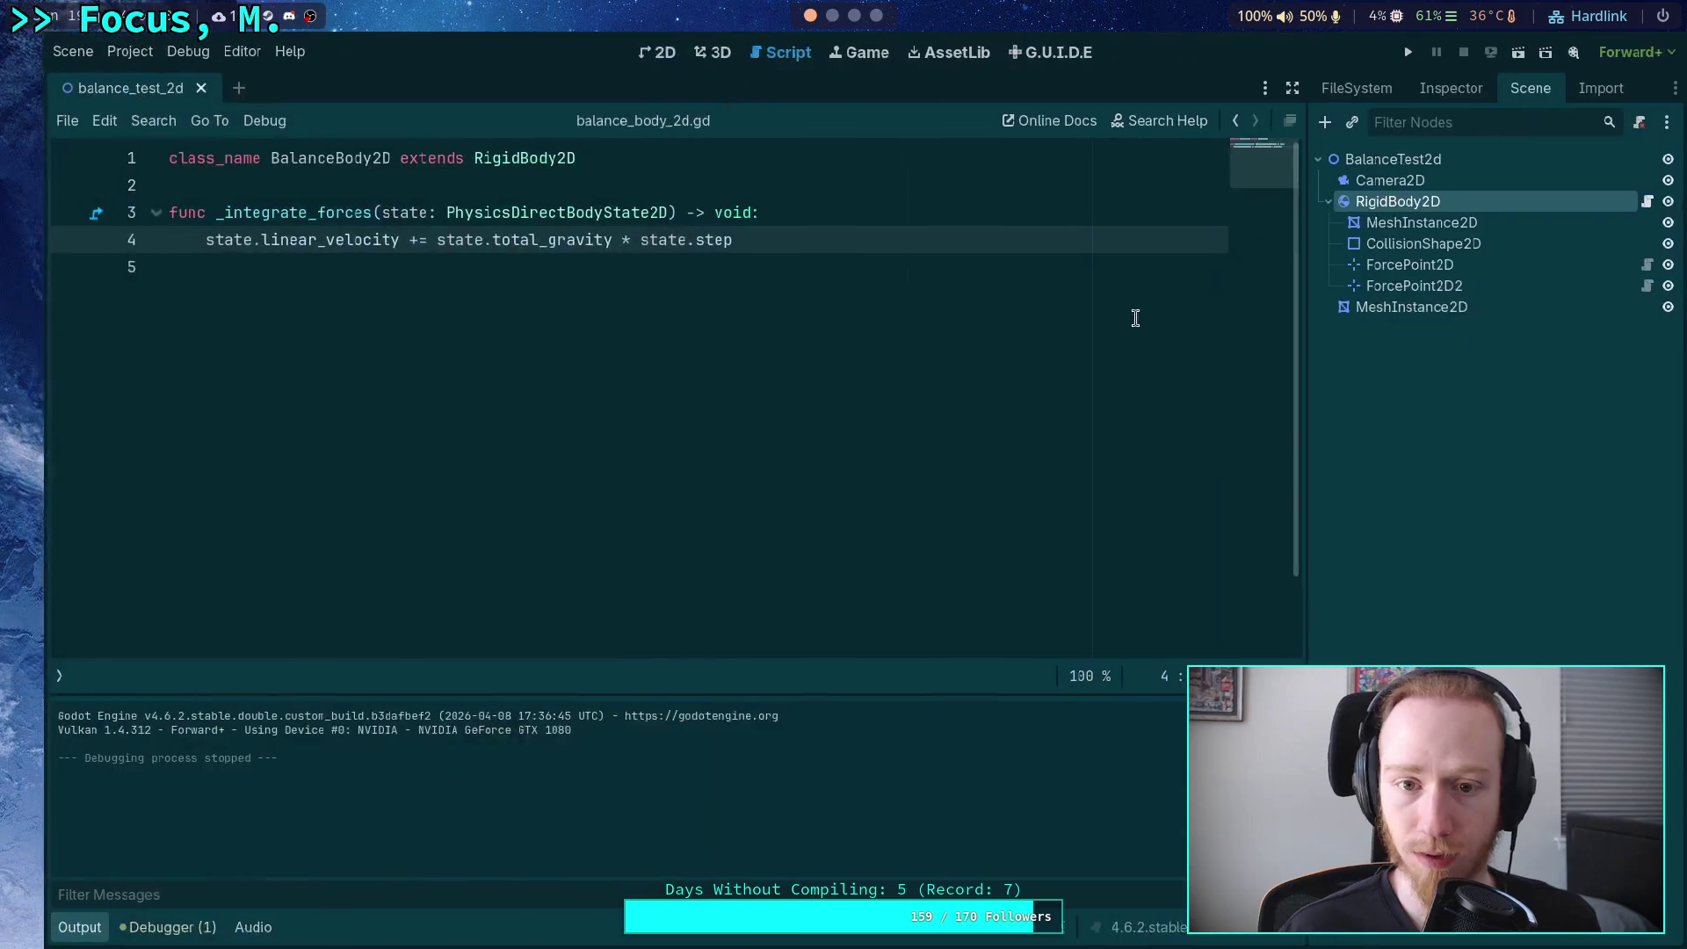
{"action": "key", "text": "Return"}
{"action": "key", "text": "Return"}
{"action": "key", "text": "Up"}
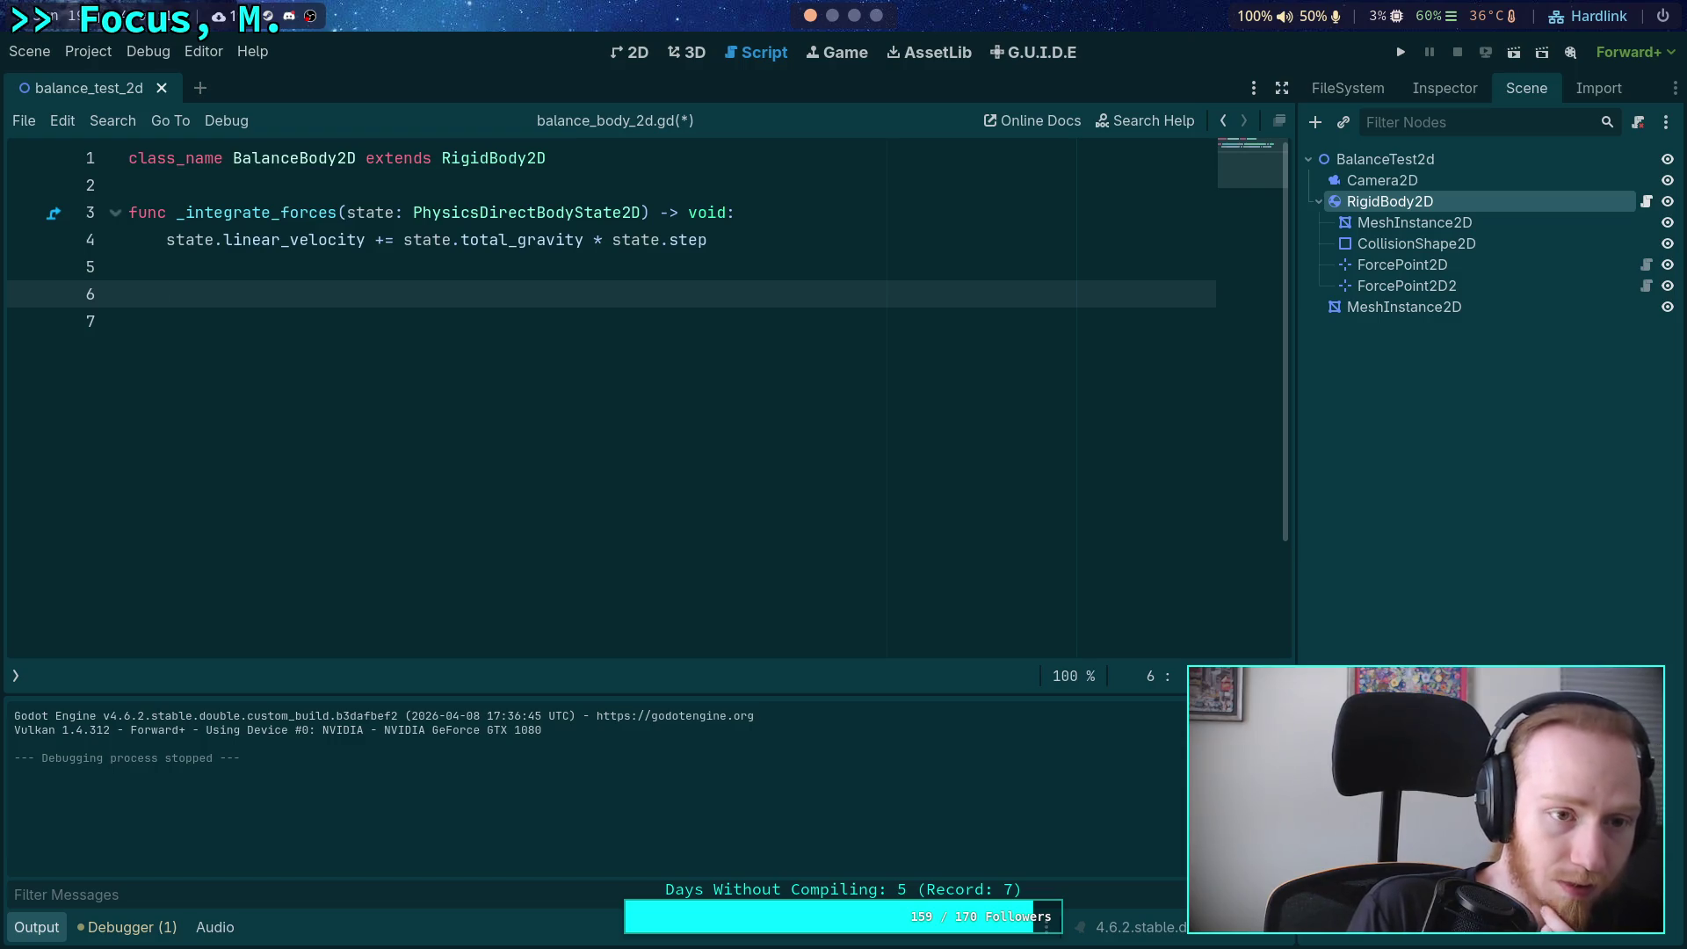
Declare 'var force_points: Array[ForcePoint2D]' below class_name, with blank lines around it.
{"action": "left_click", "coordinate": [537, 185]}
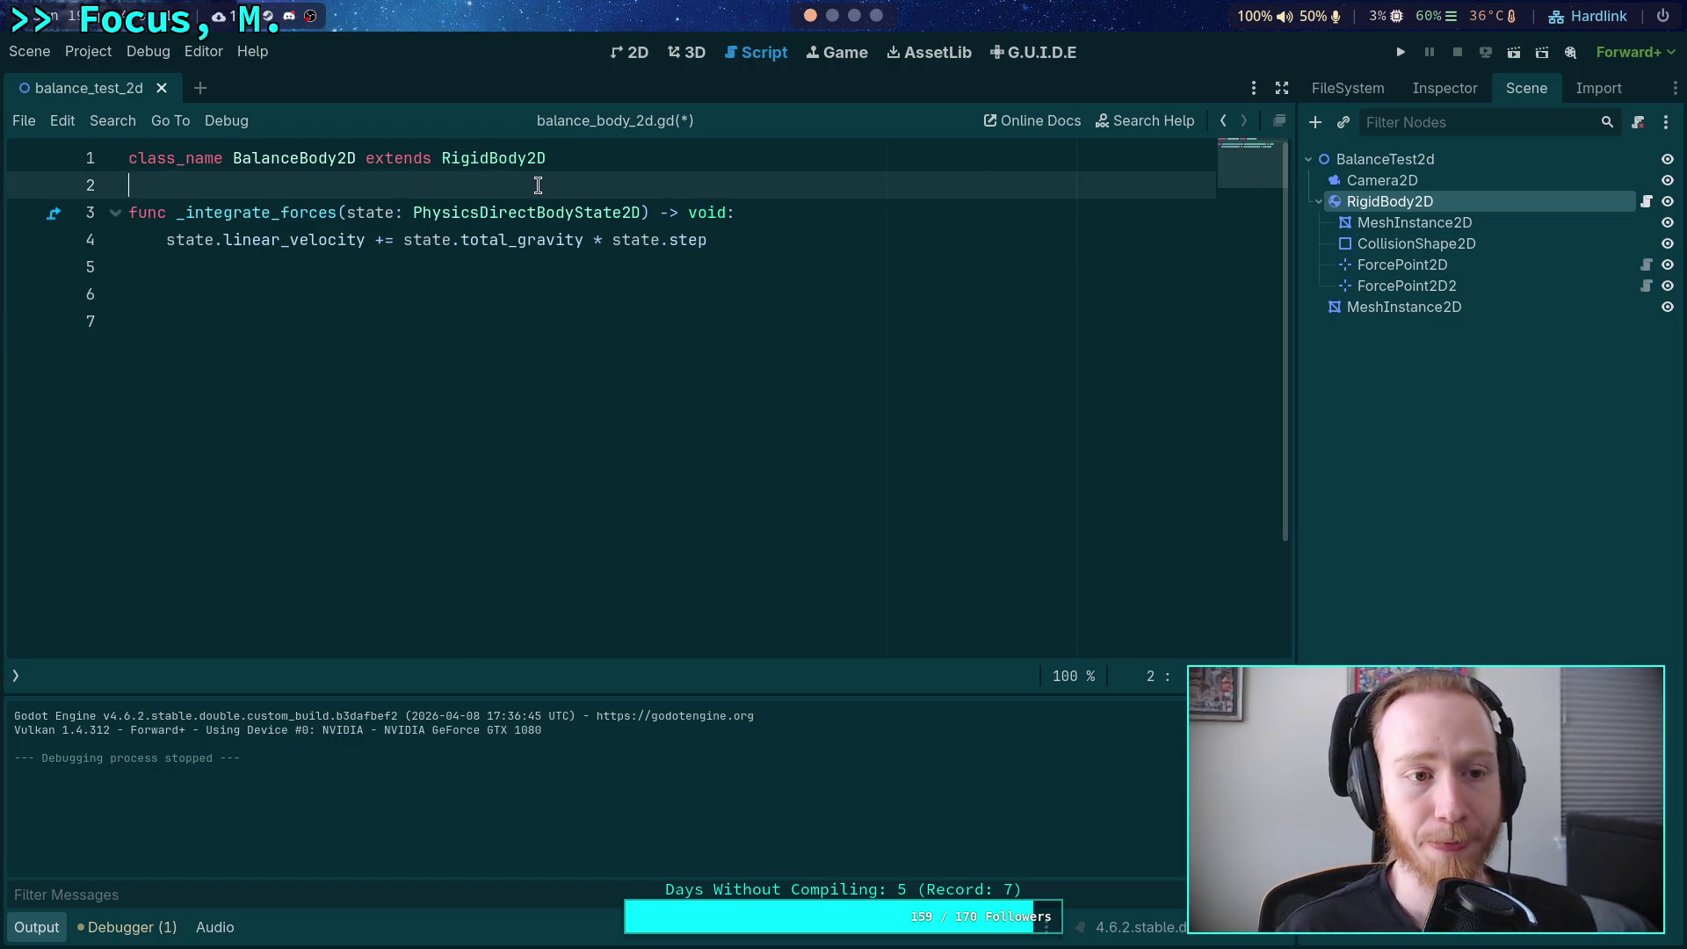
{"action": "key", "text": "Return"}
{"action": "key", "text": "Return"}
{"action": "key", "text": "Up"}
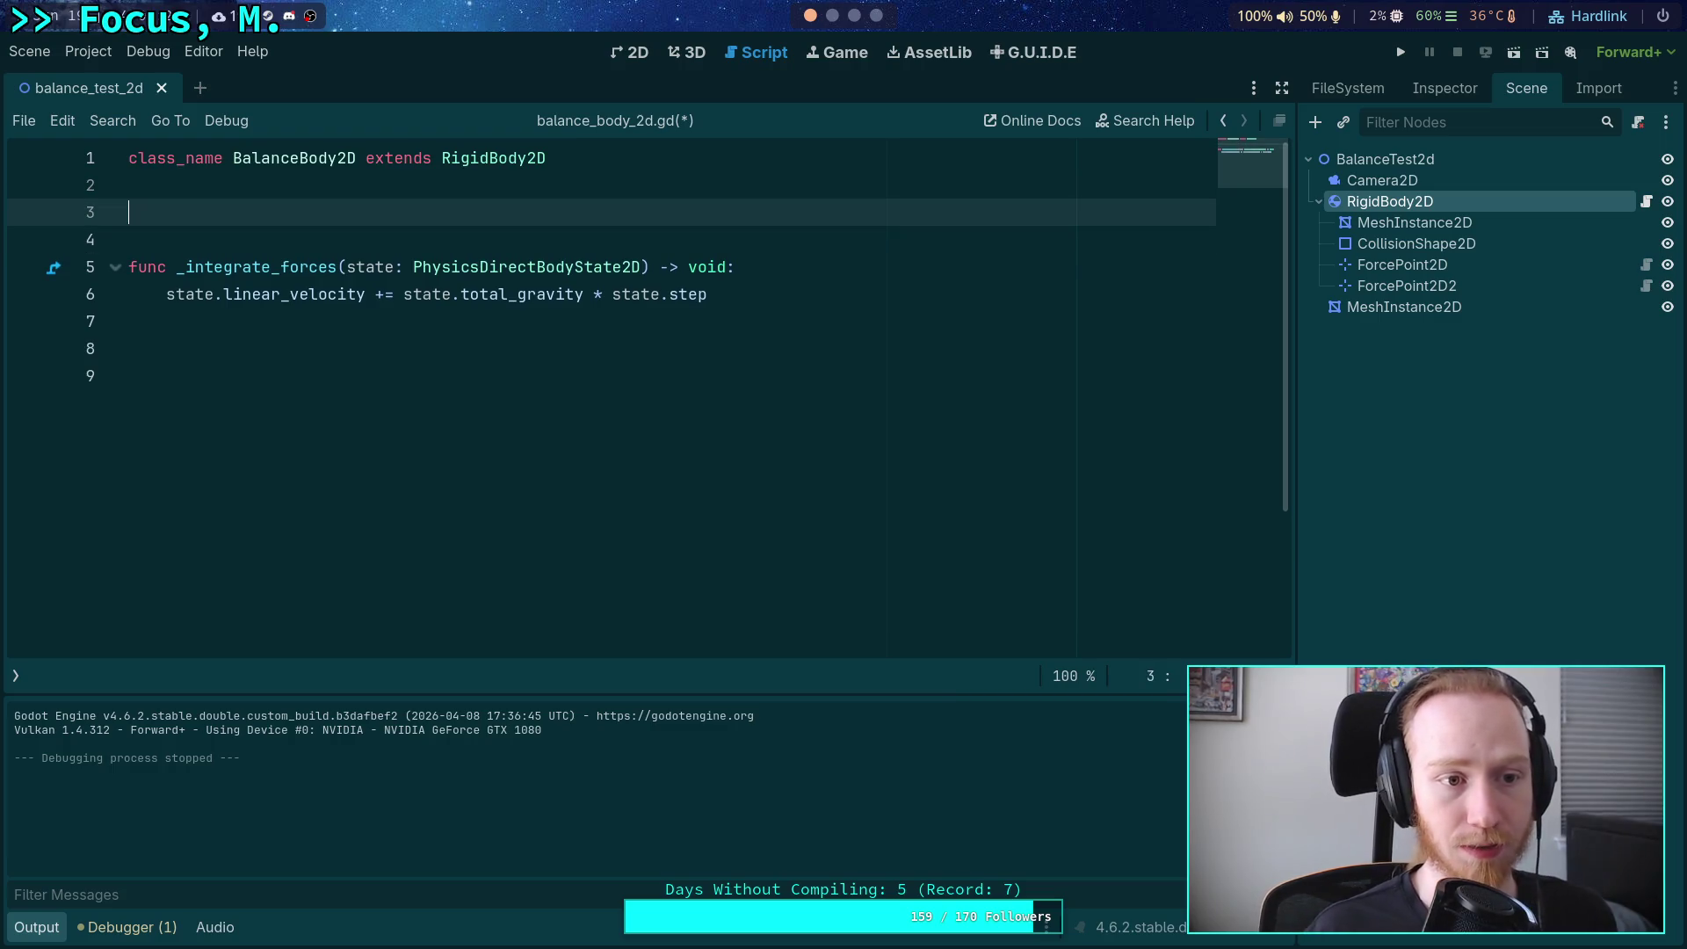
{"action": "key", "text": "Return"}
{"action": "key", "text": "Up"}
{"action": "key", "text": "Return"}
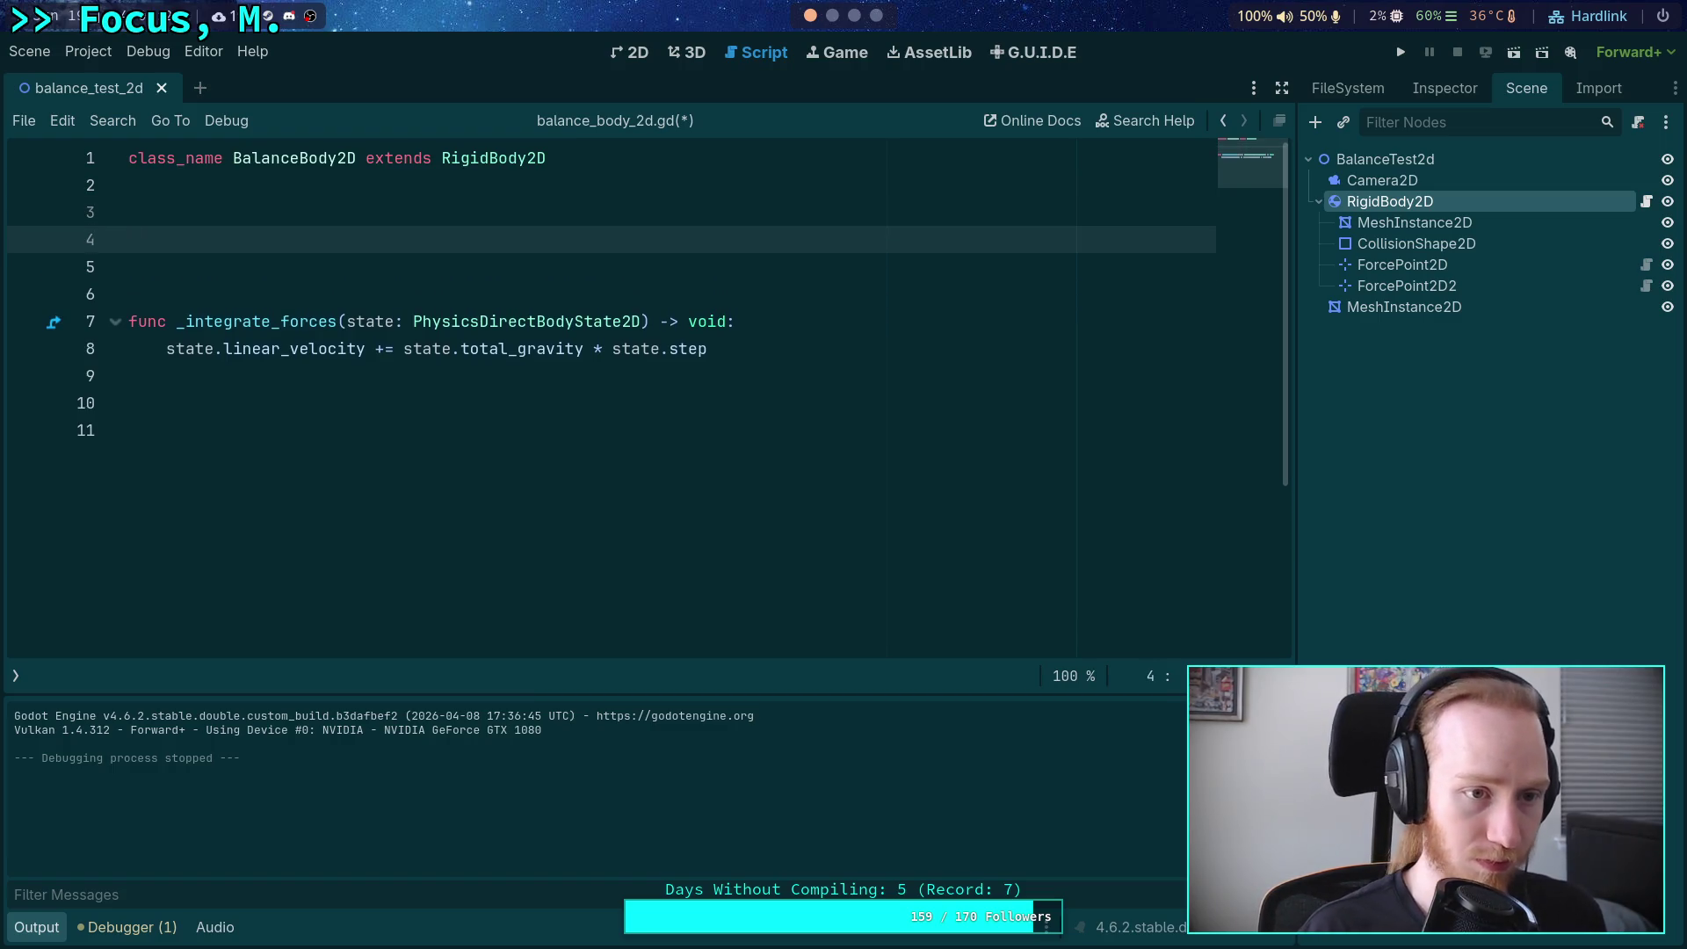
{"action": "type", "text": "var "}
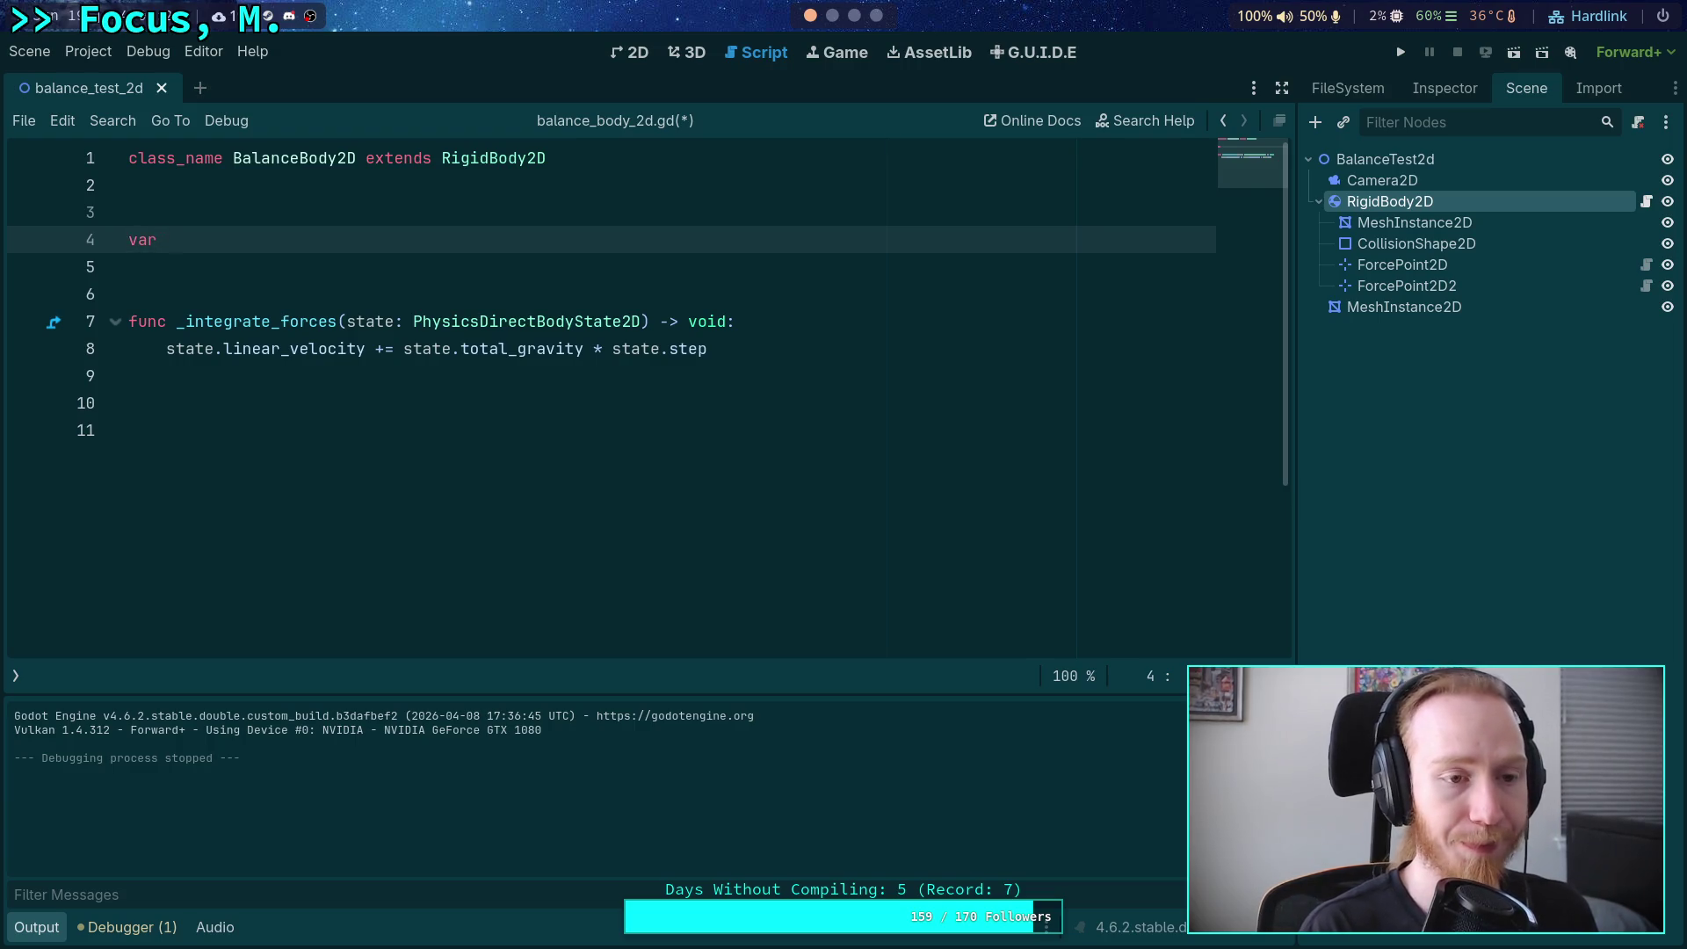
{"action": "type", "text": "force_p"}
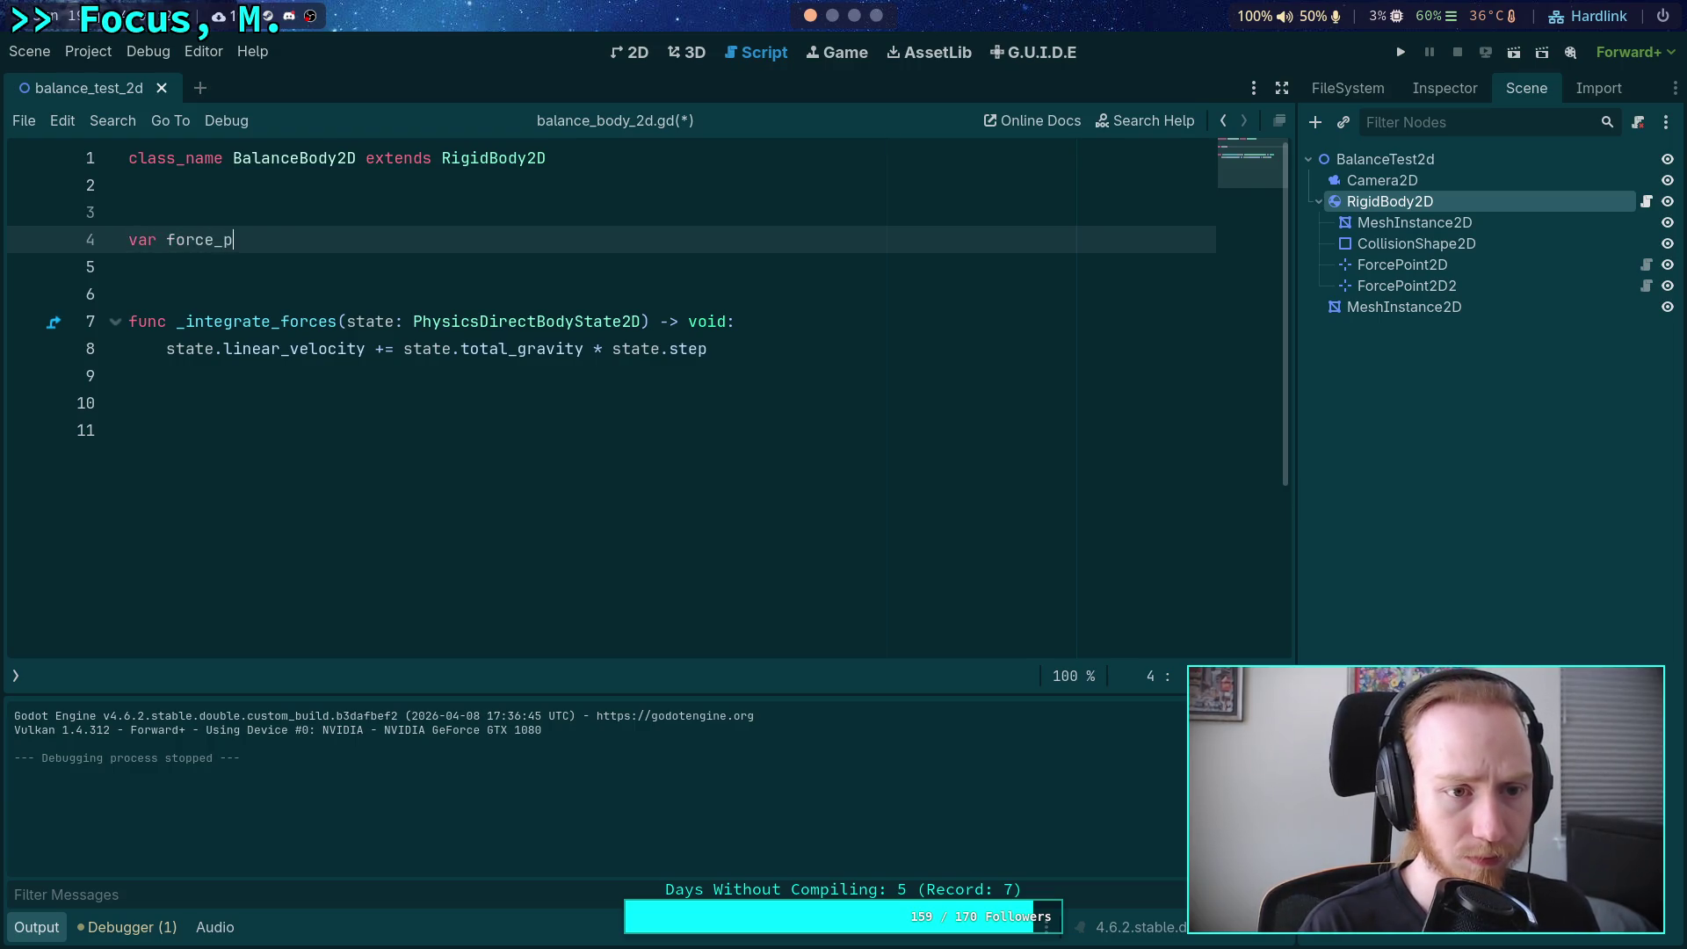
{"action": "type", "text": "oints: Array[F"}
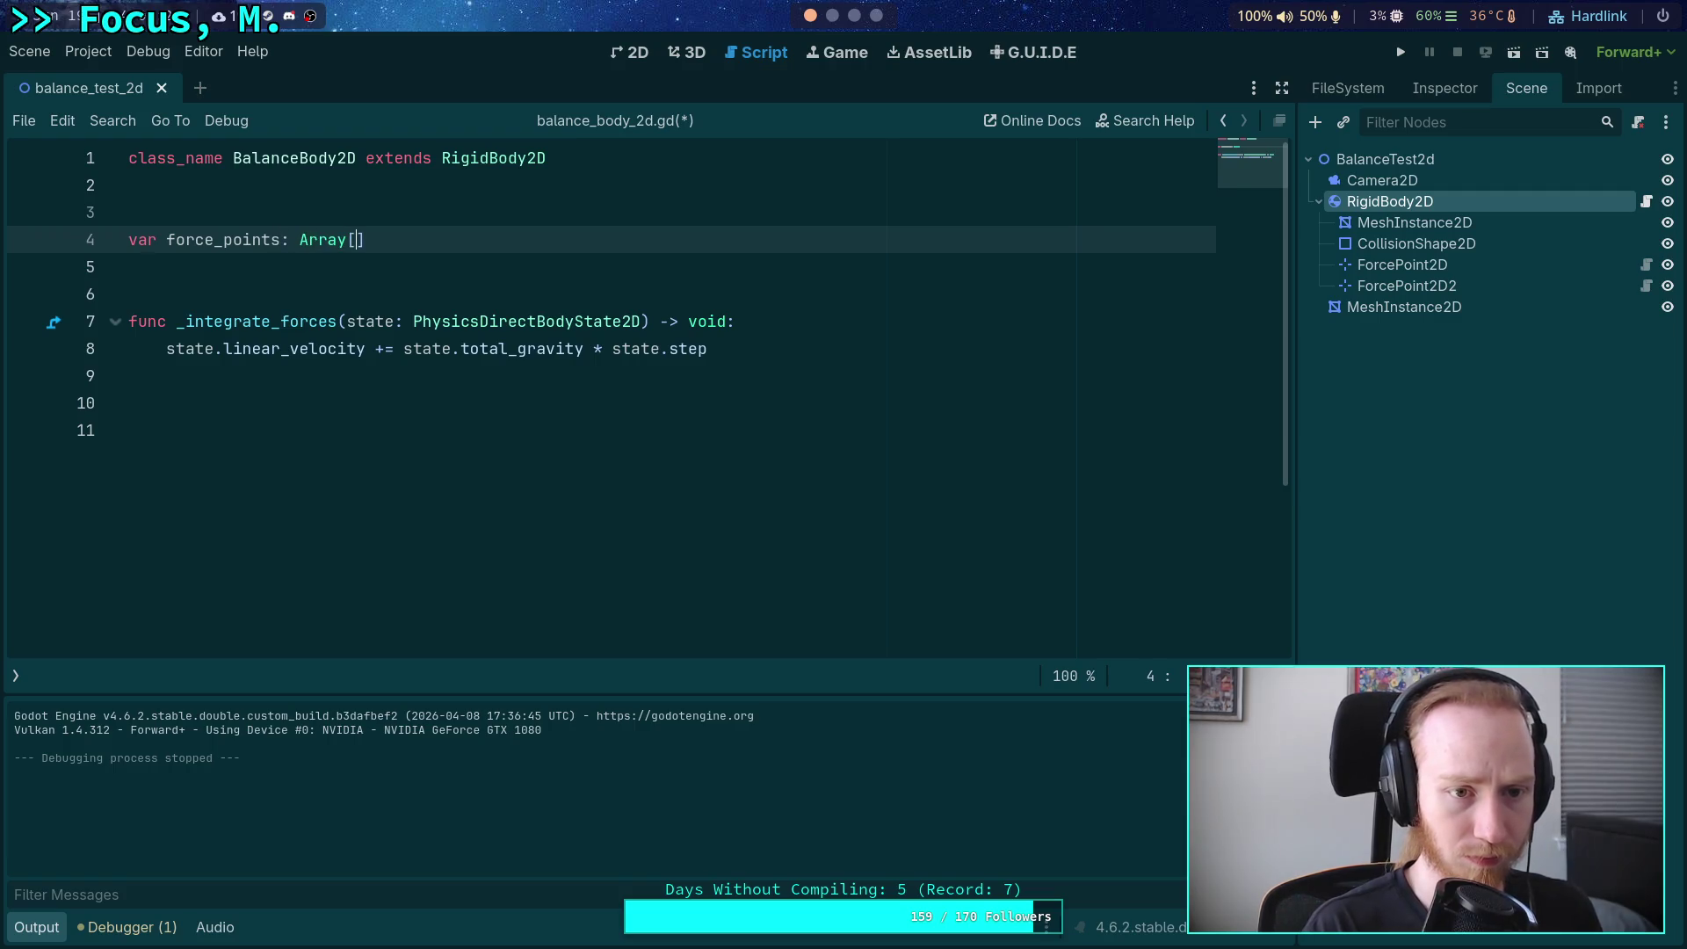
{"action": "type", "text": "orceP"}
{"action": "key", "text": "Return"}
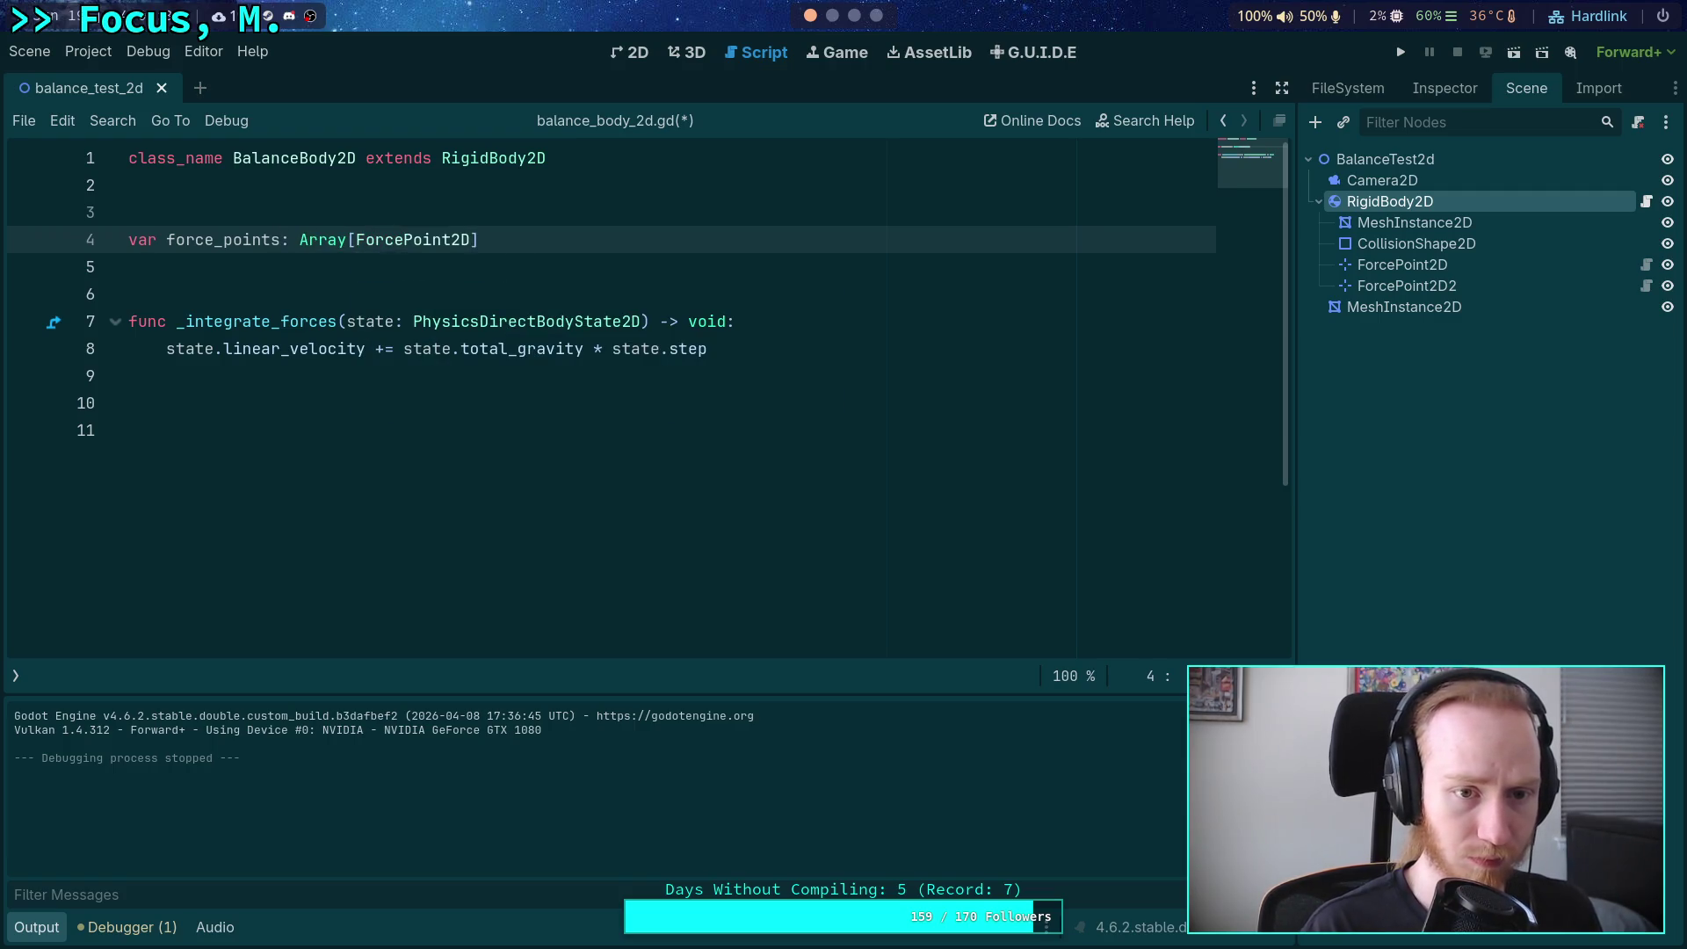
{"action": "key", "text": "Down"}
{"action": "key", "text": "Return"}
{"action": "key", "text": "Return"}
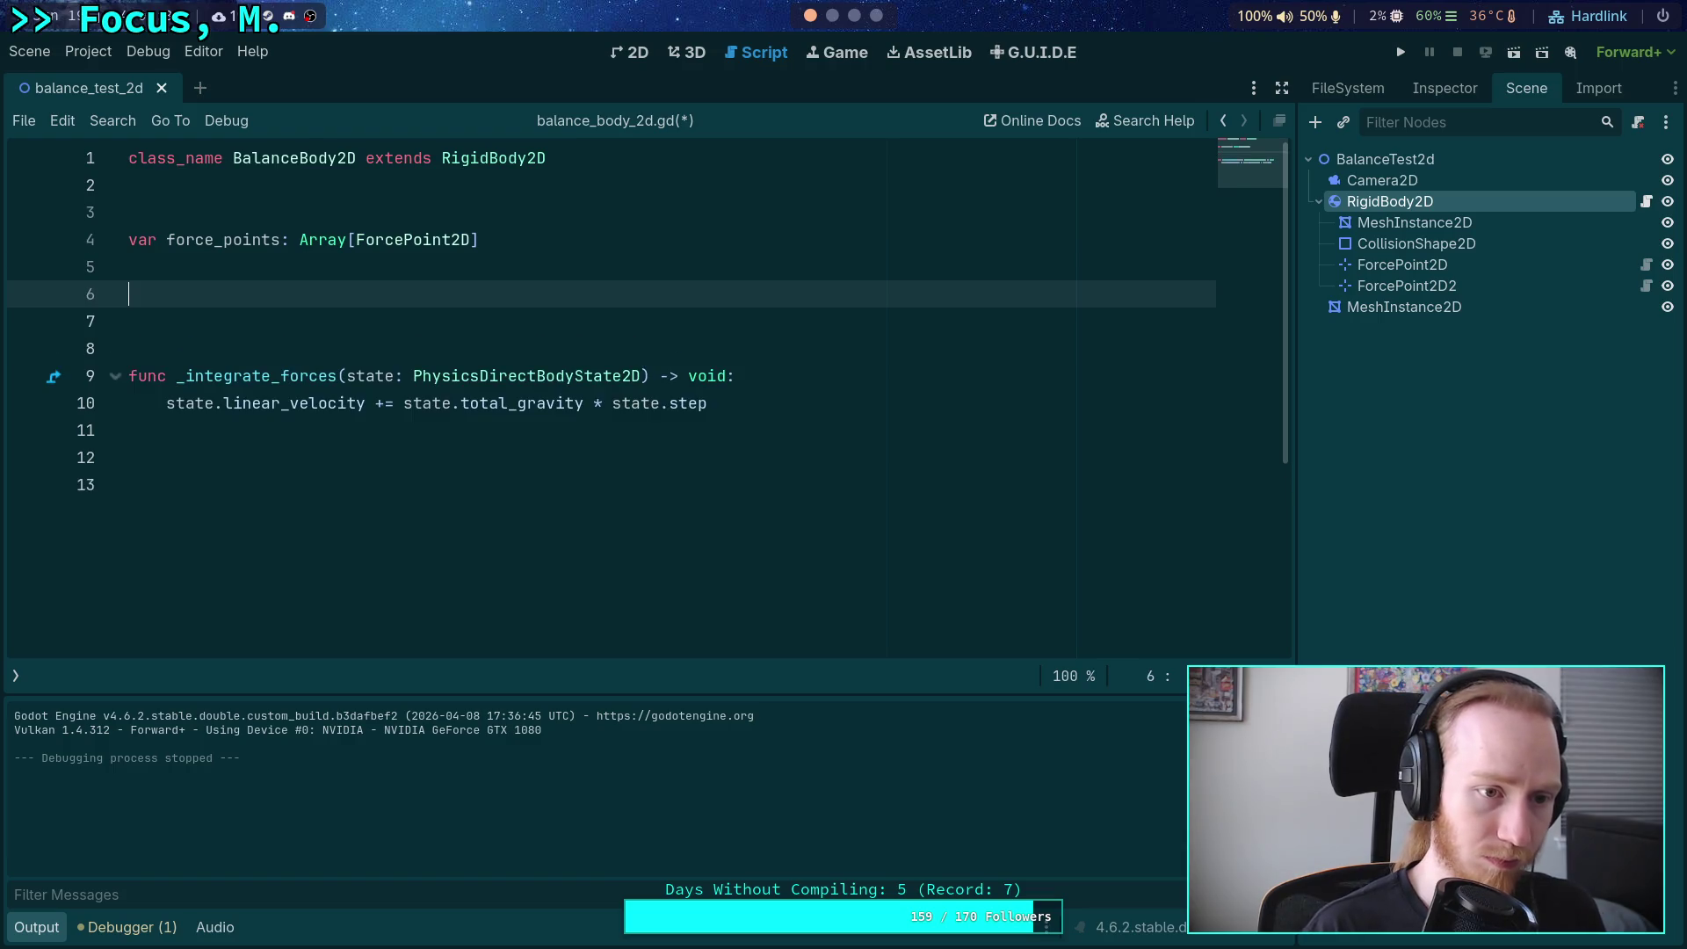
Add the 'func _ready() -> void:' declaration and start an indented body line.
{"action": "type", "text": "func _ready"}
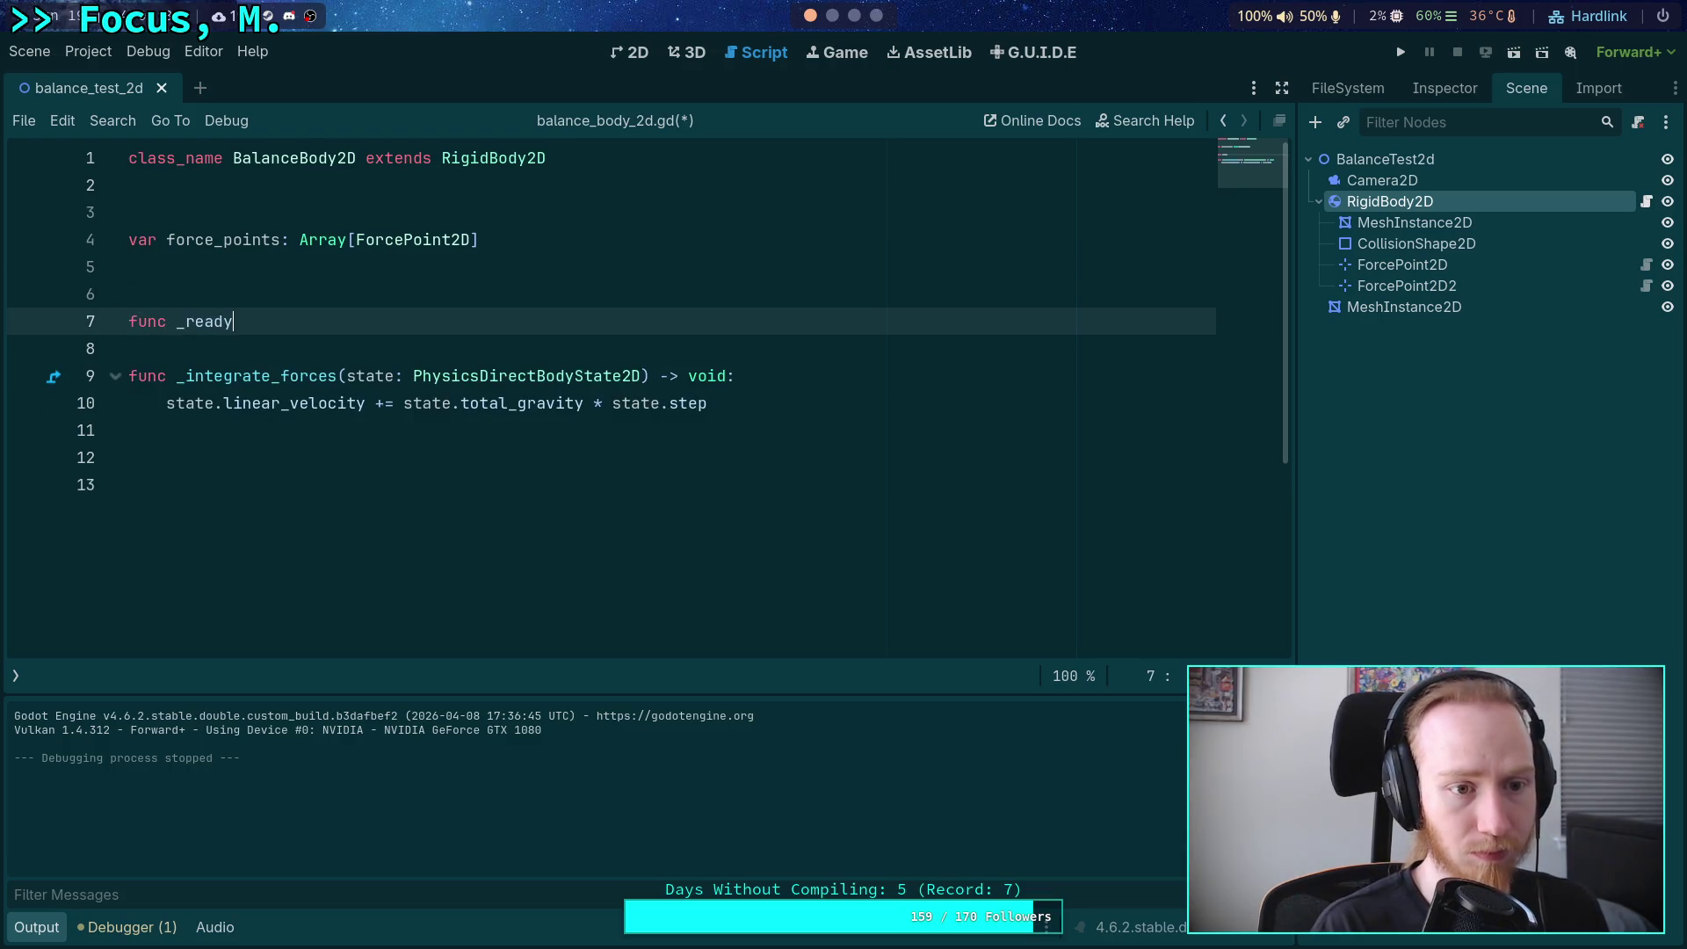
{"action": "type", "text": "() ->"}
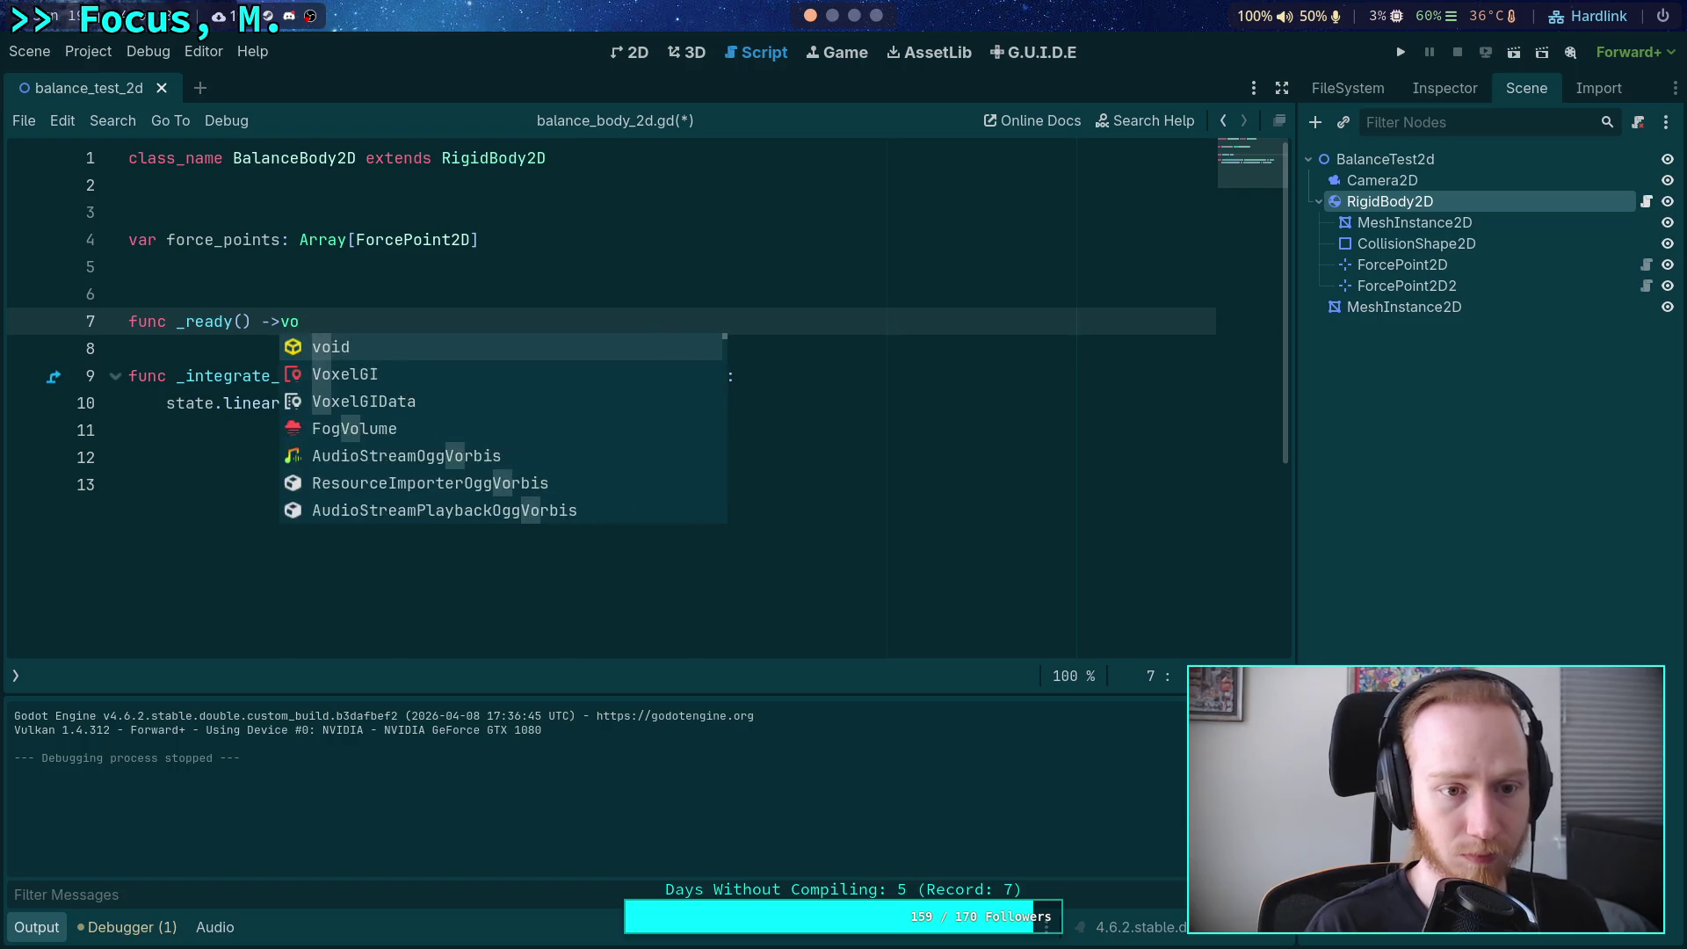
{"action": "key", "text": "Escape"}
{"action": "type", "text": "void"}
{"action": "key", "text": "Return"}
{"action": "key", "text": "ctrl+z"}
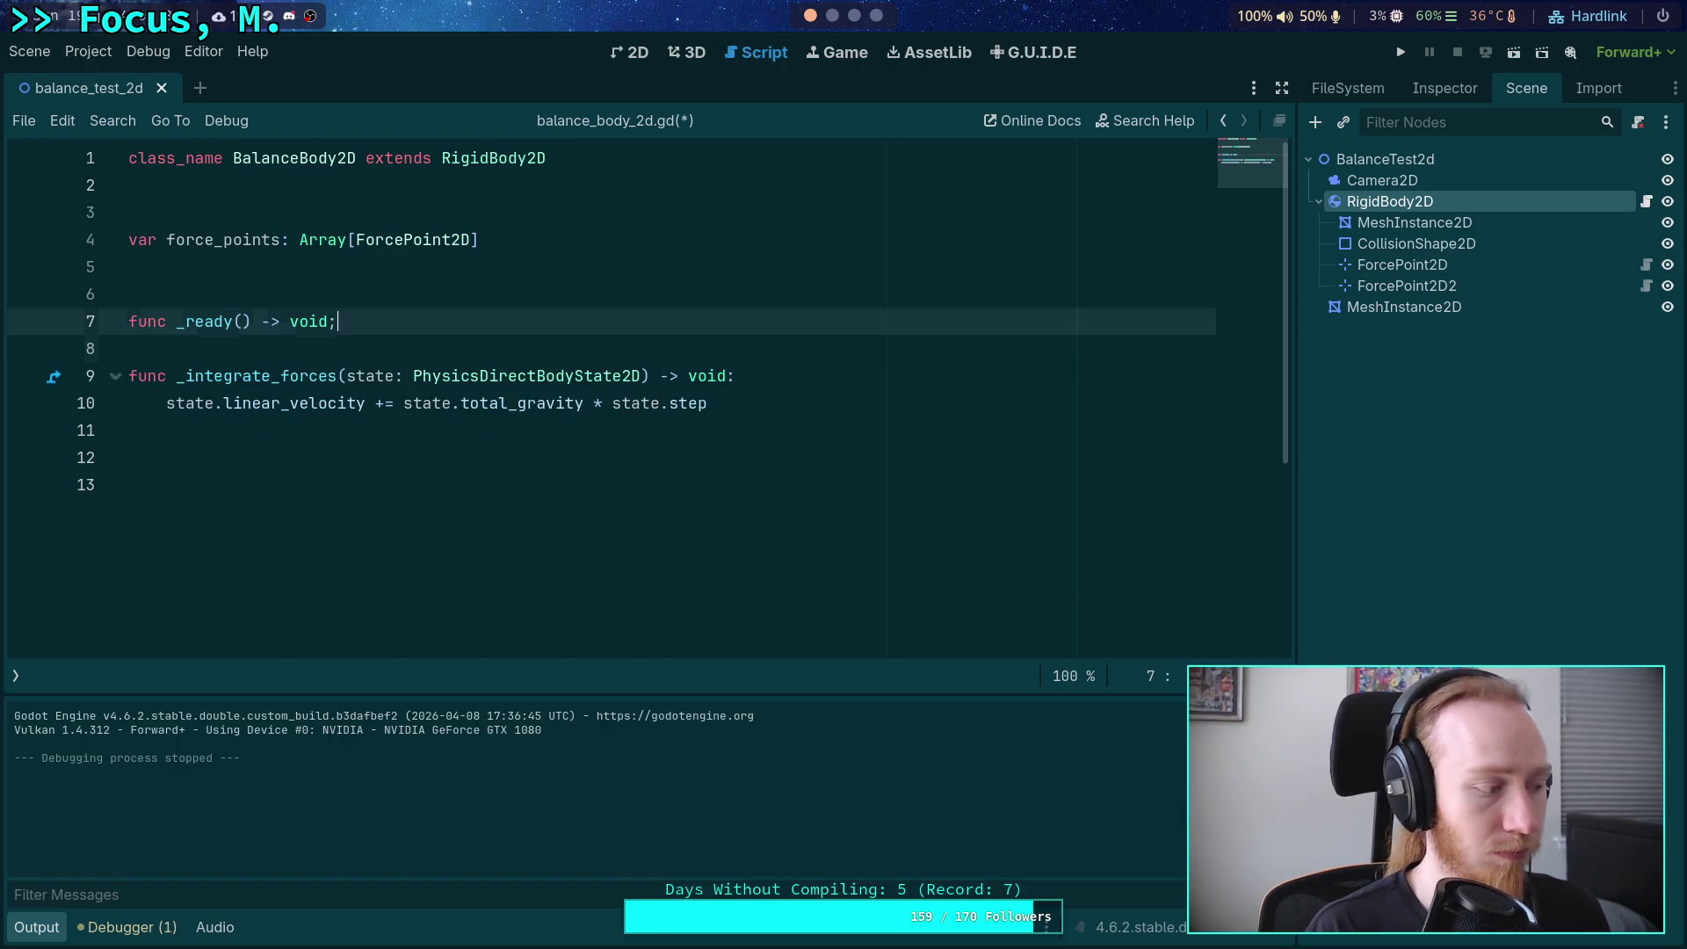
{"action": "key", "text": "BackSpace"}
{"action": "type", "text": "d:"}
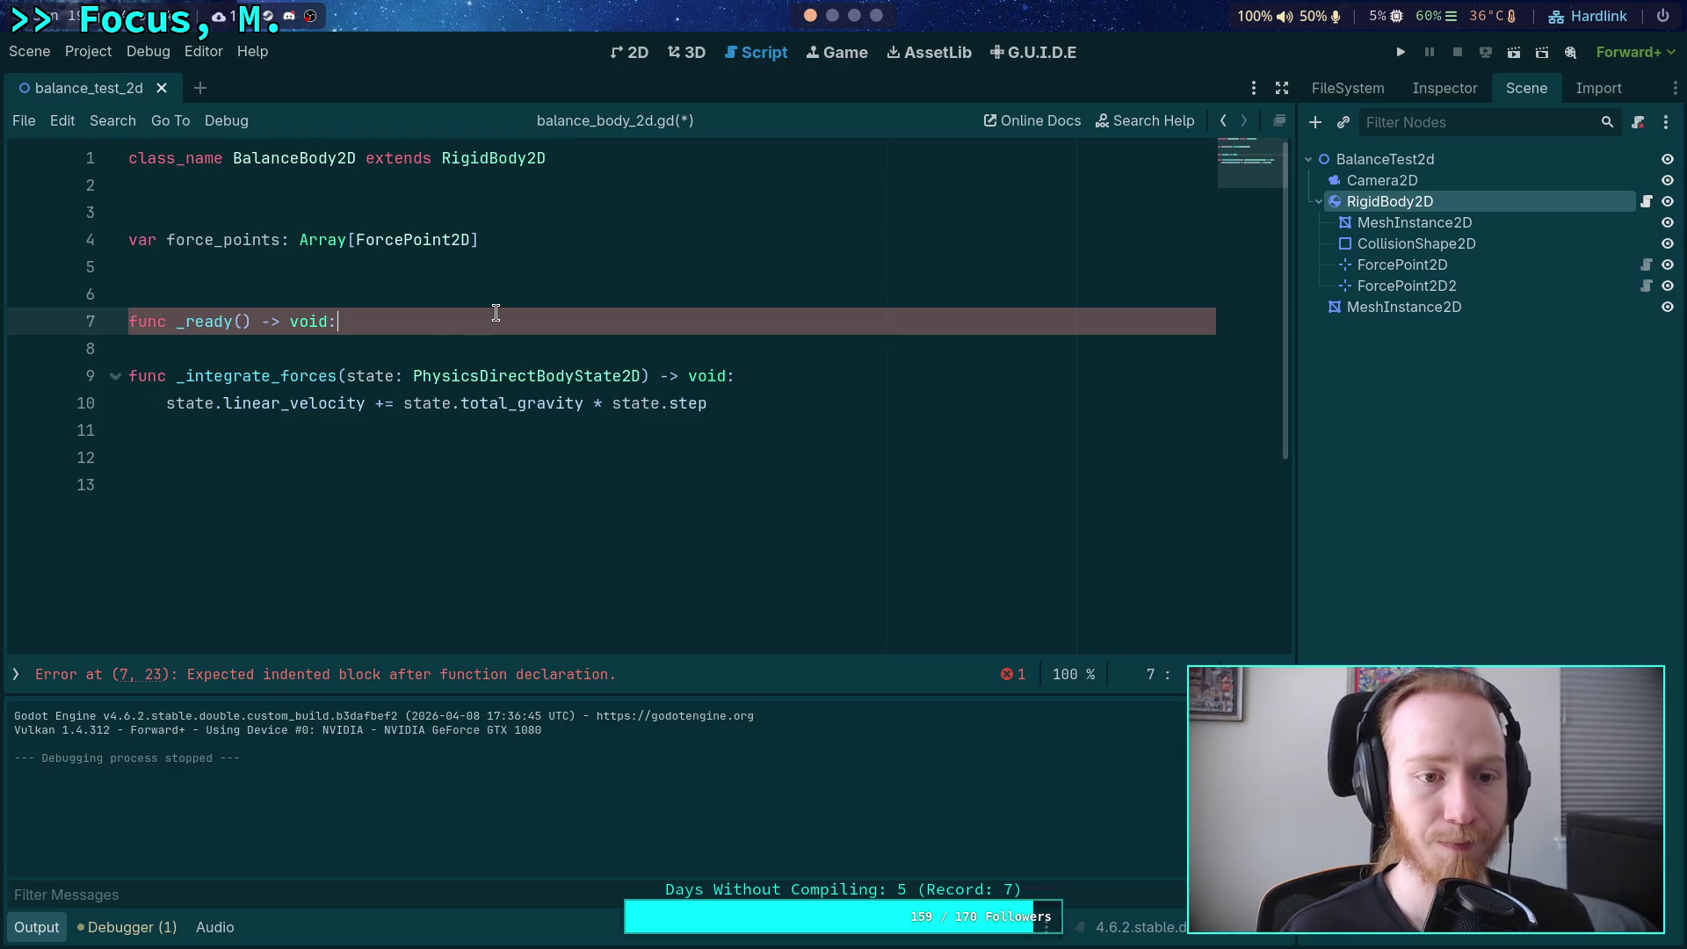
{"action": "key", "text": "Return"}
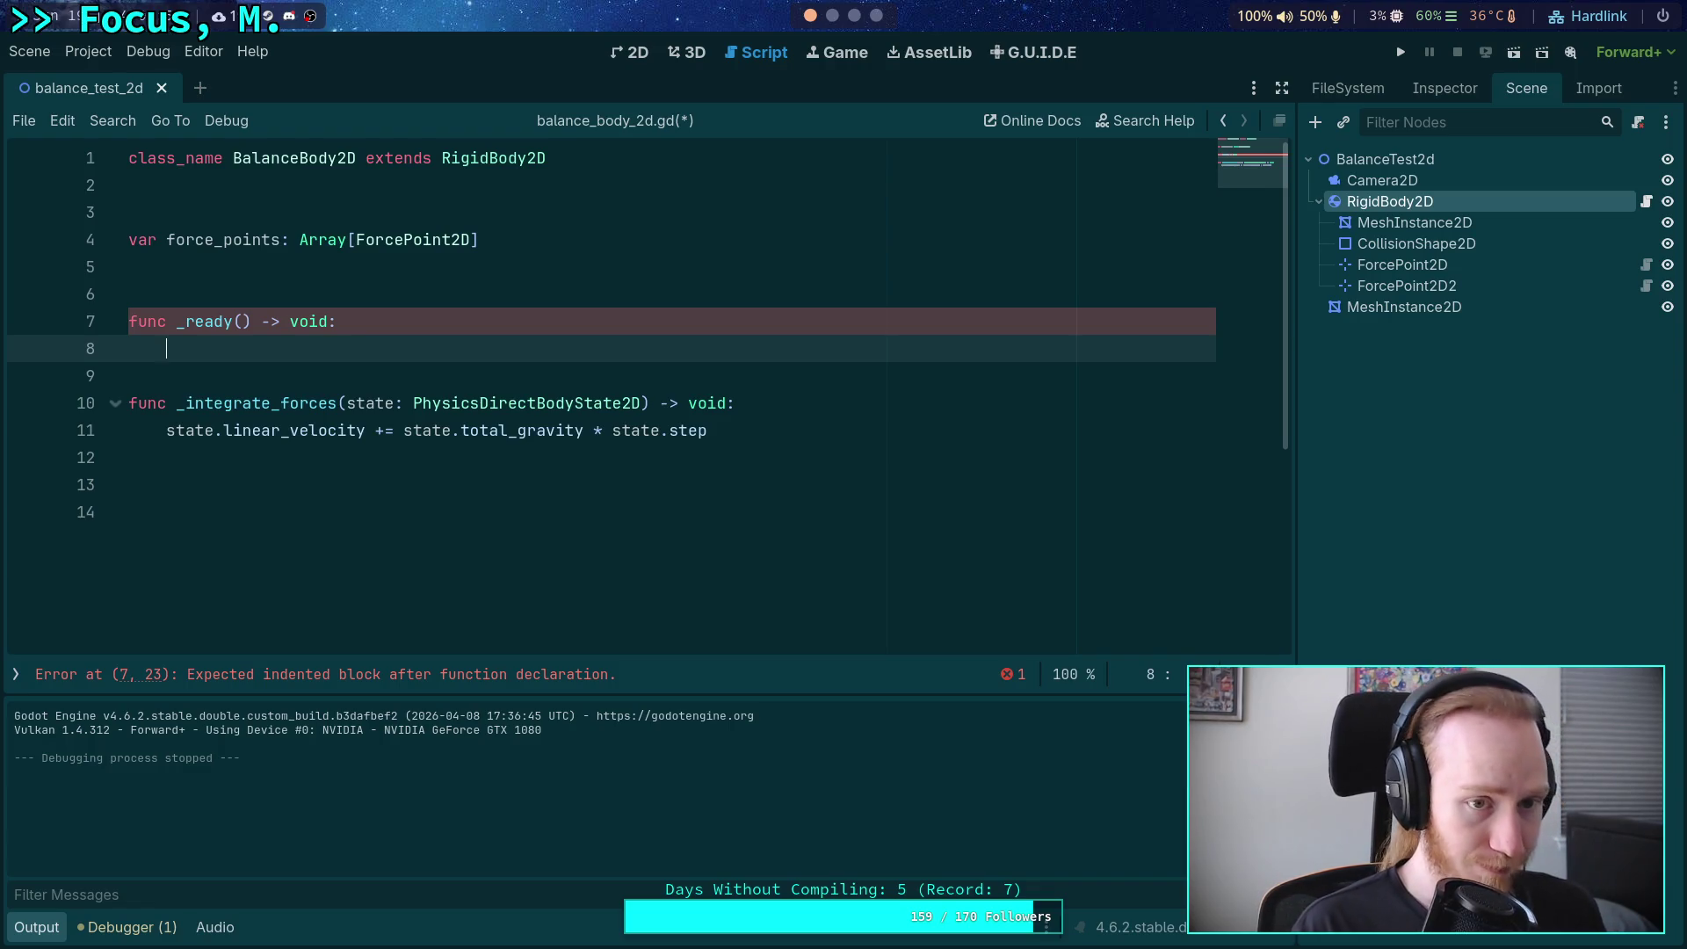
Write 'force_points.assign(find_children('', 'ForcePoint2D', false))' as the _ready body.
{"action": "type", "text": "f"}
{"action": "key", "text": "Return"}
{"action": "type", "text": ".ass"}
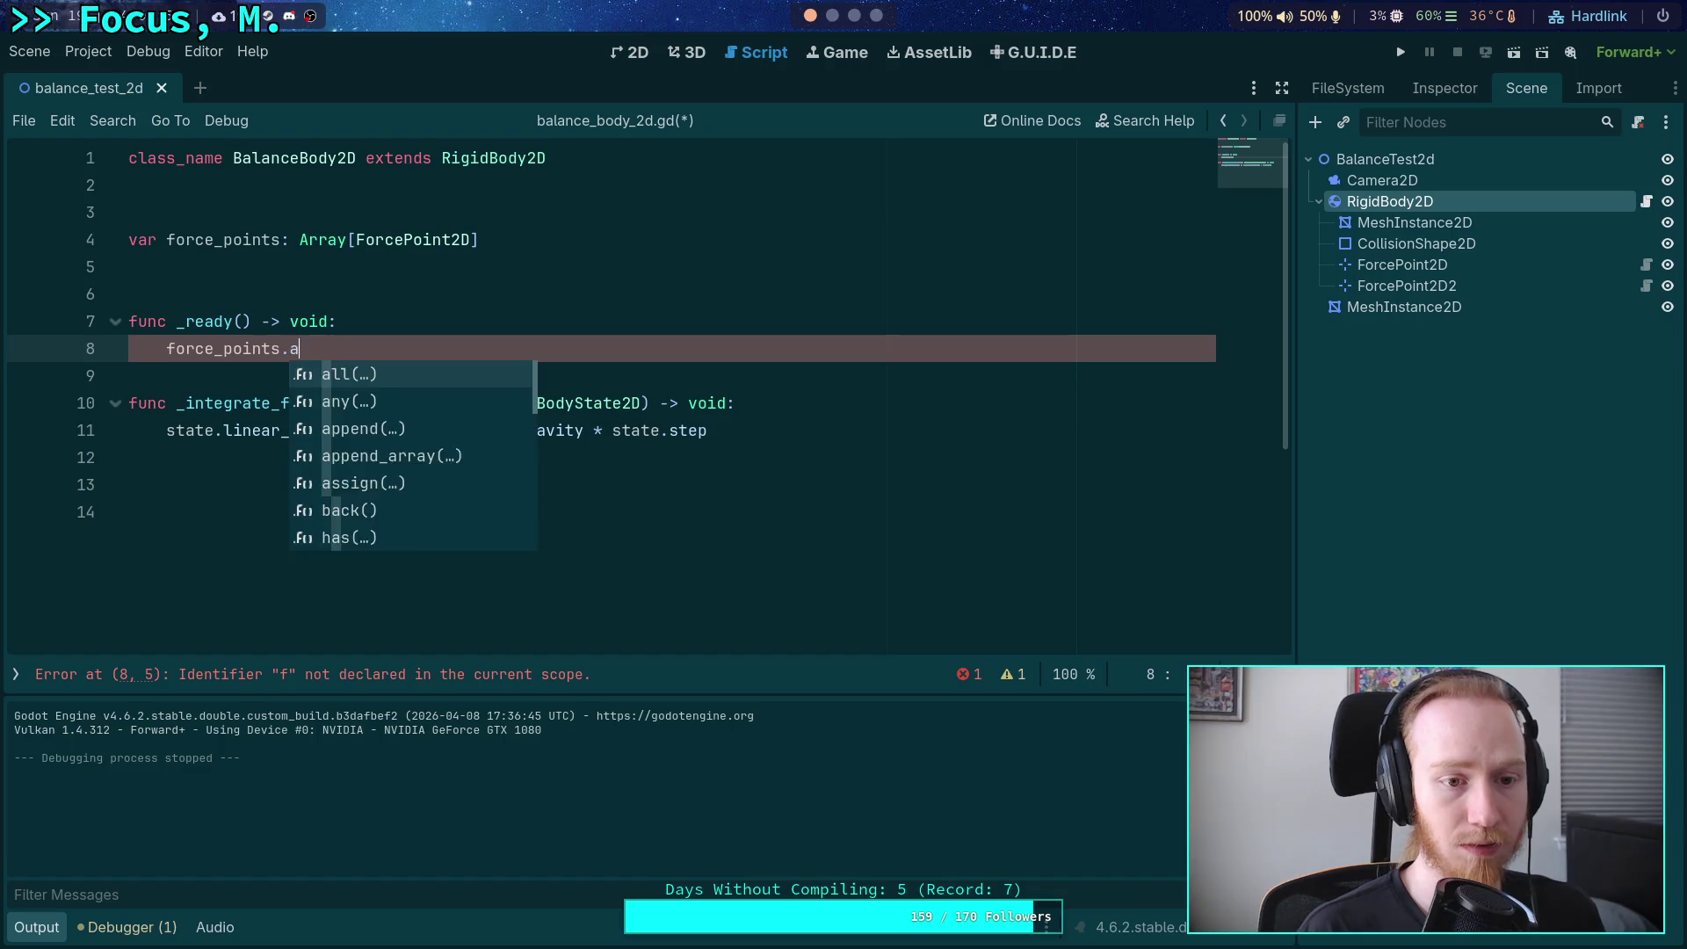
{"action": "key", "text": "Return"}
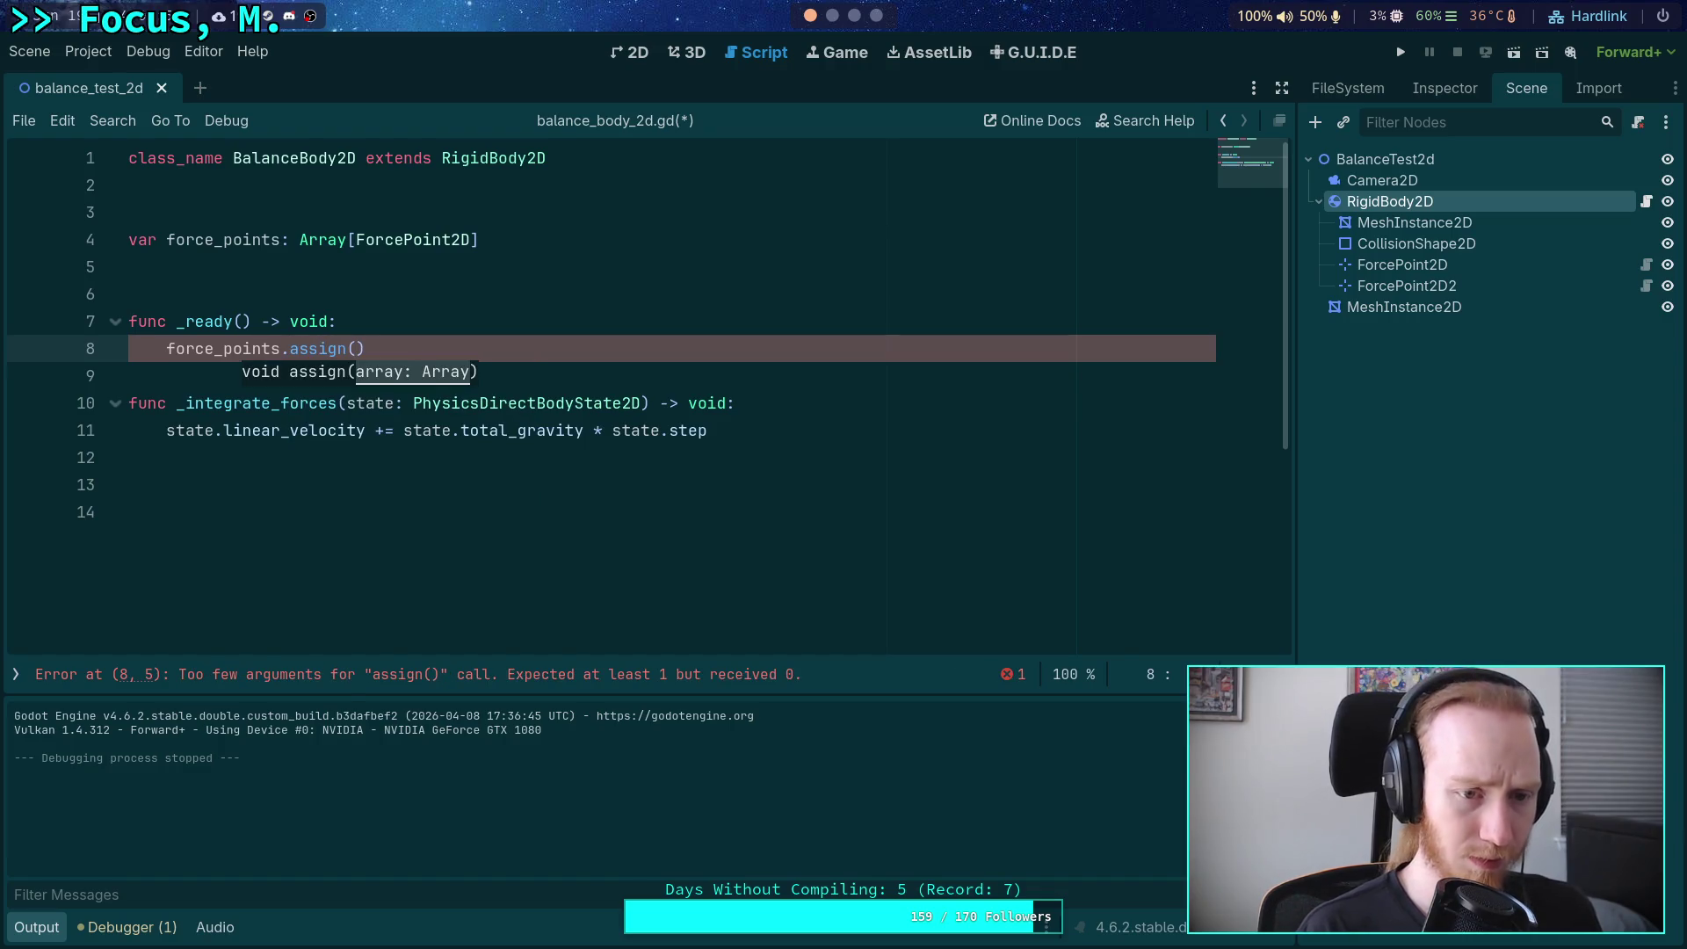
{"action": "type", "text": "i"}
{"action": "key", "text": "Escape"}
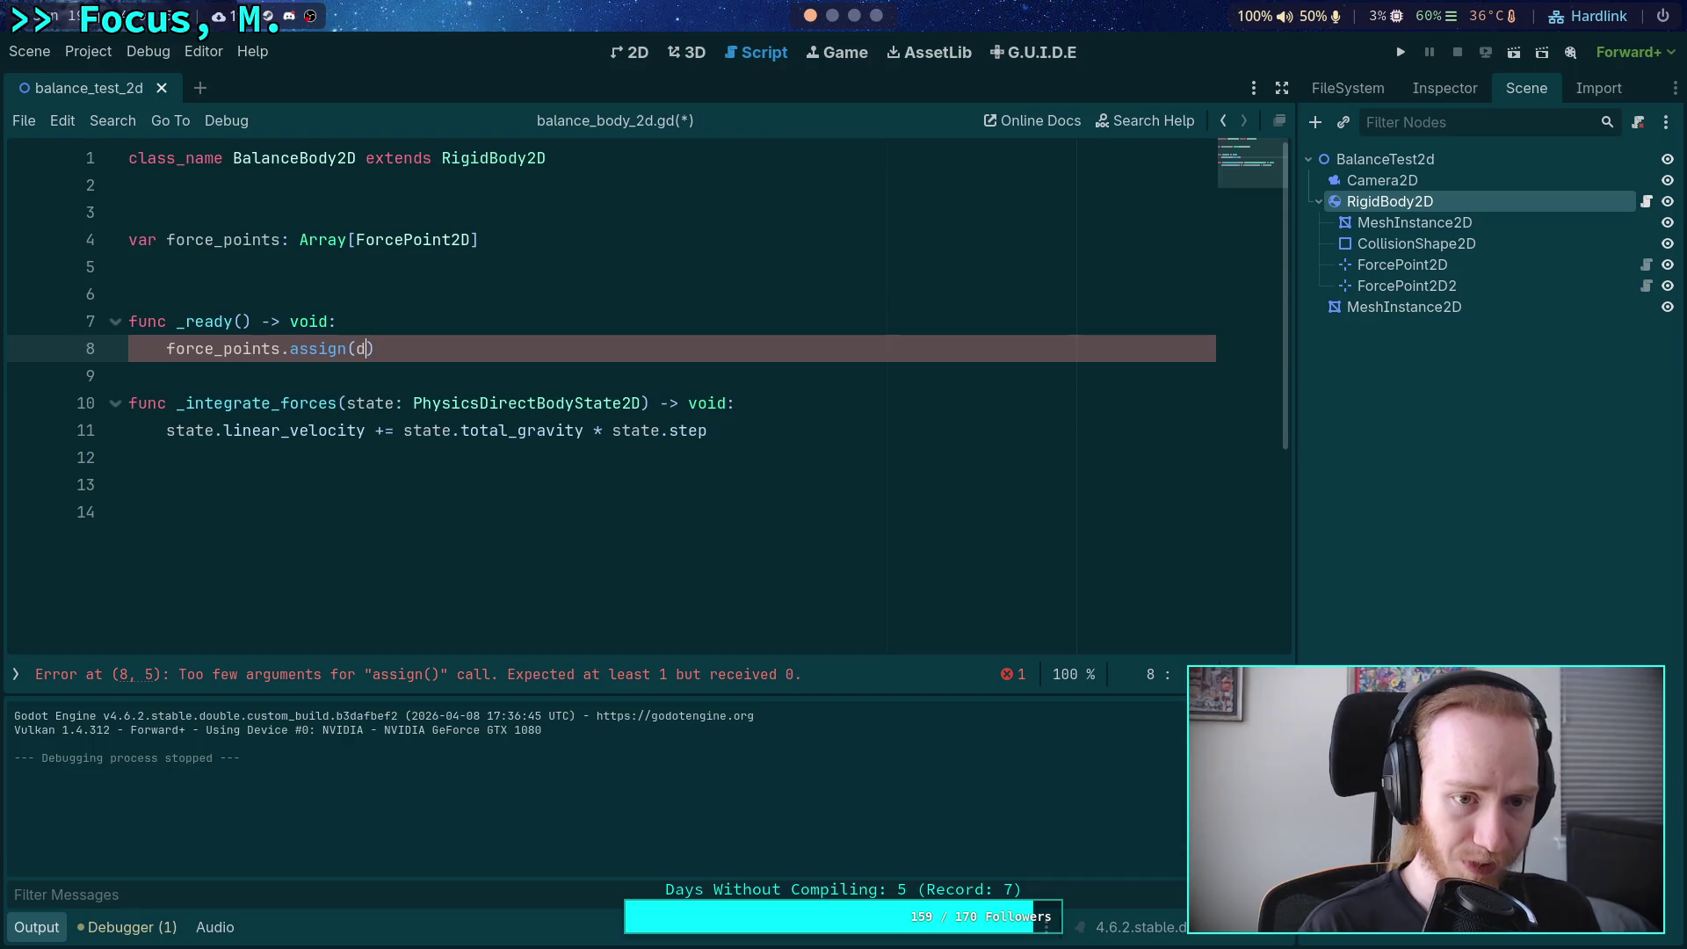
{"action": "key", "text": "BackSpace"}
{"action": "type", "text": "fu"}
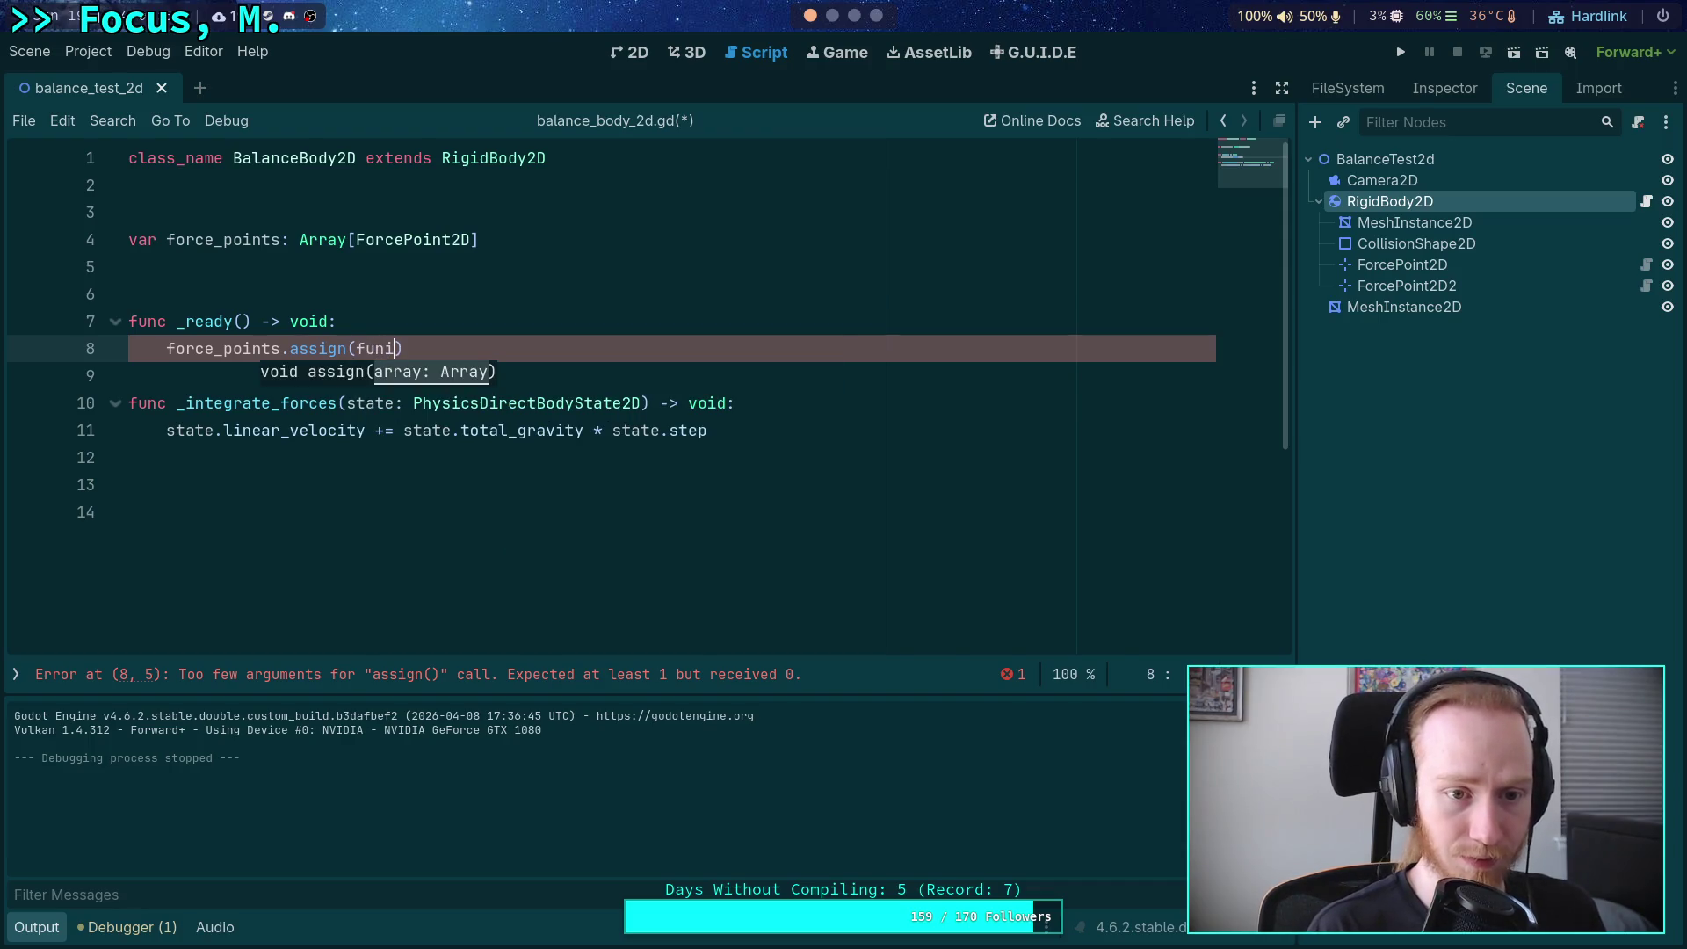
{"action": "key", "text": "BackSpace"}
{"action": "type", "text": "ind"}
{"action": "key", "text": "Down"}
{"action": "key", "text": "Return"}
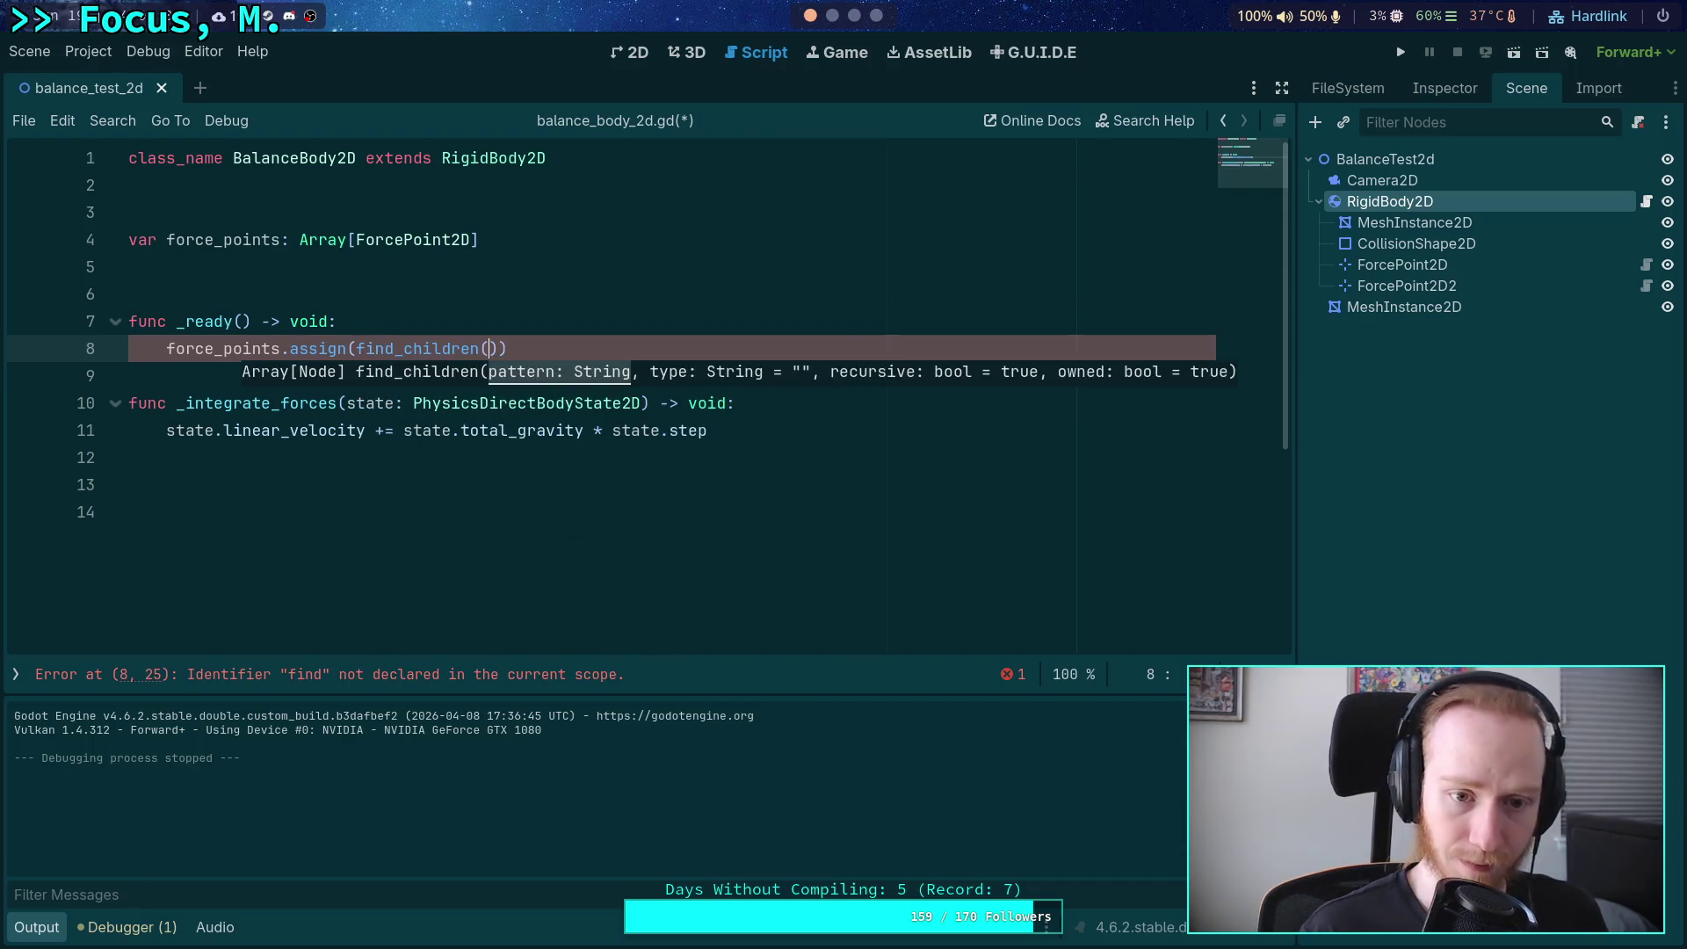
{"action": "type", "text": "'', 'For"}
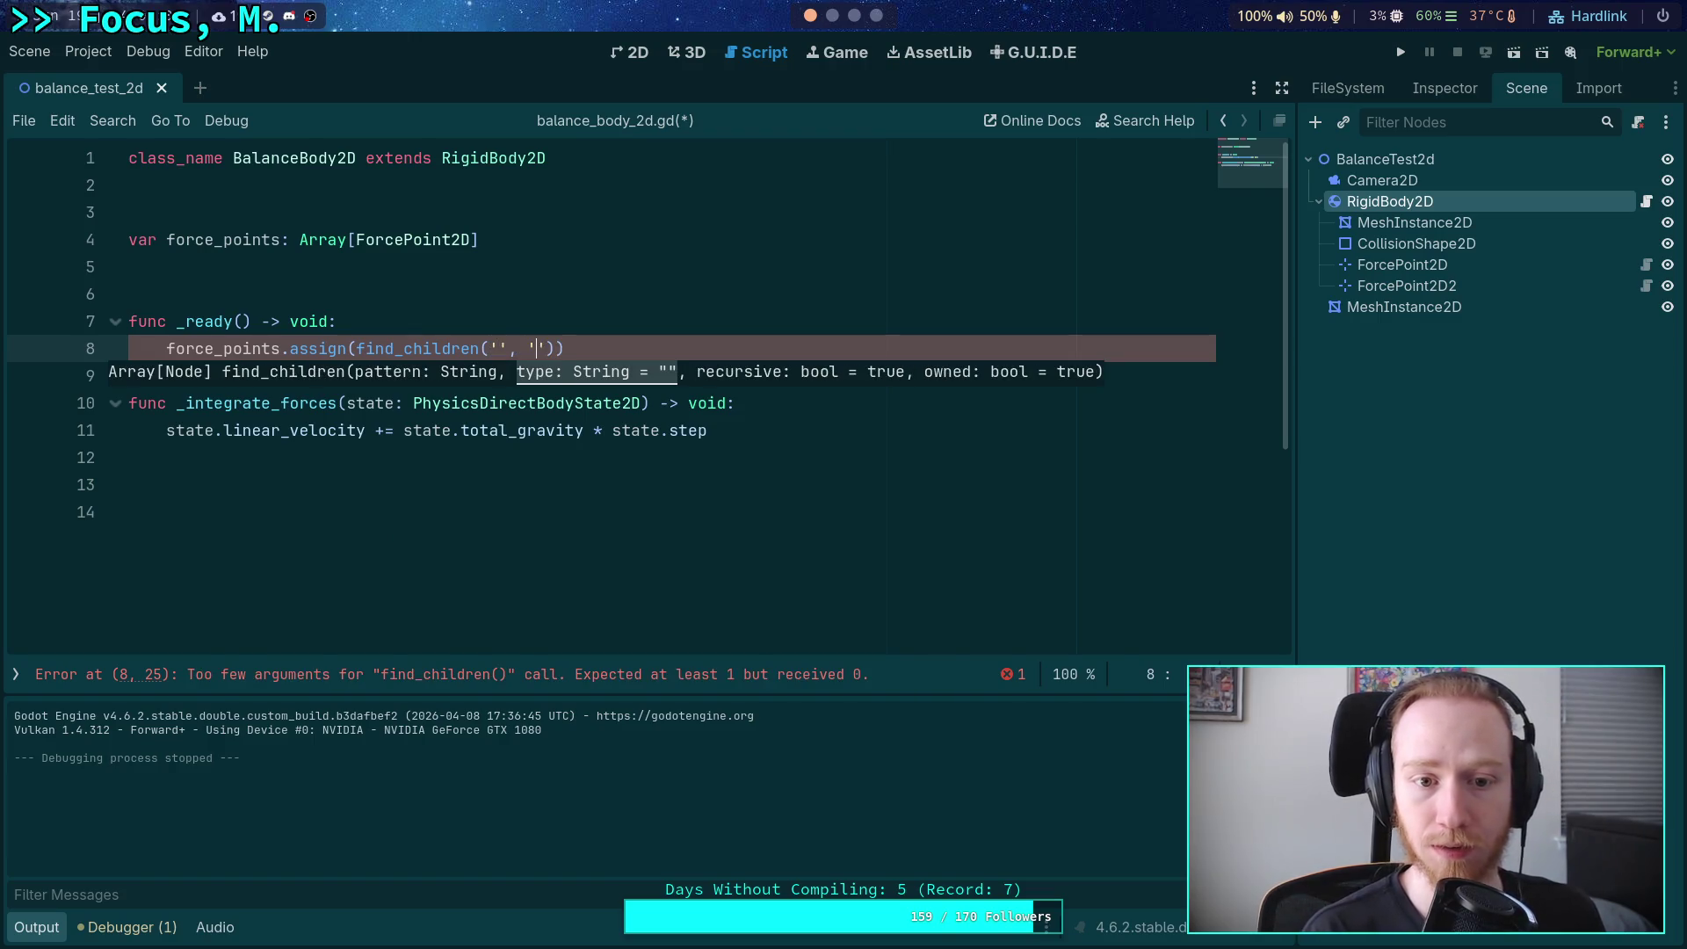
{"action": "type", "text": "cePoint2D"}
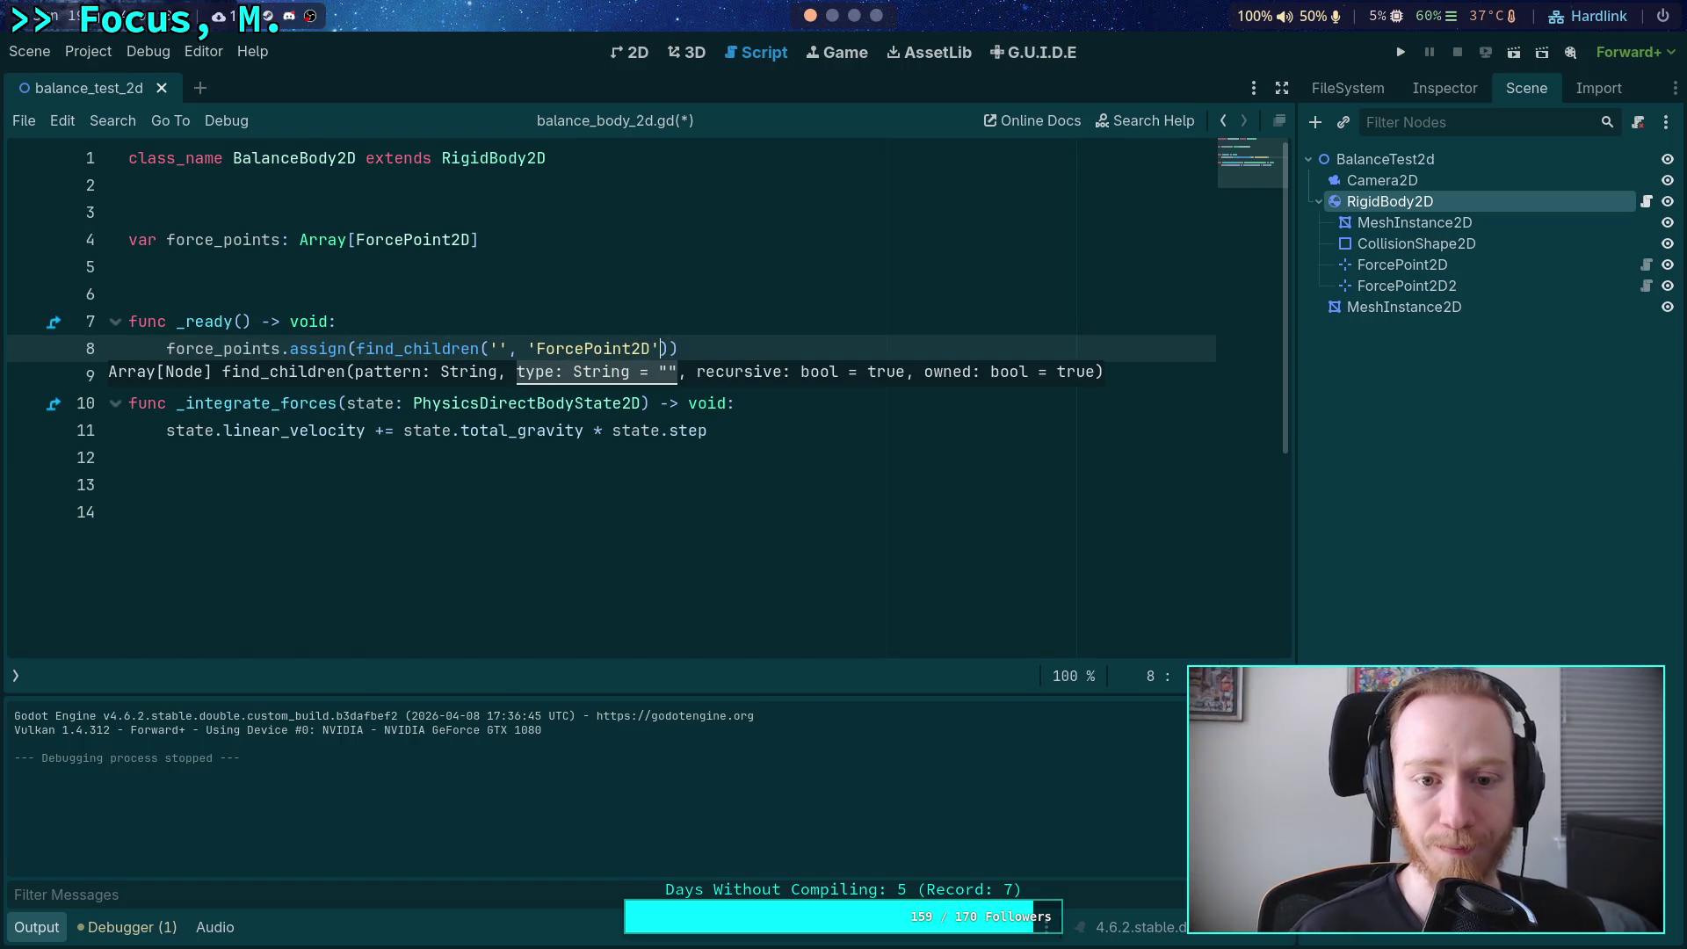
{"action": "type", "text": "', fal"}
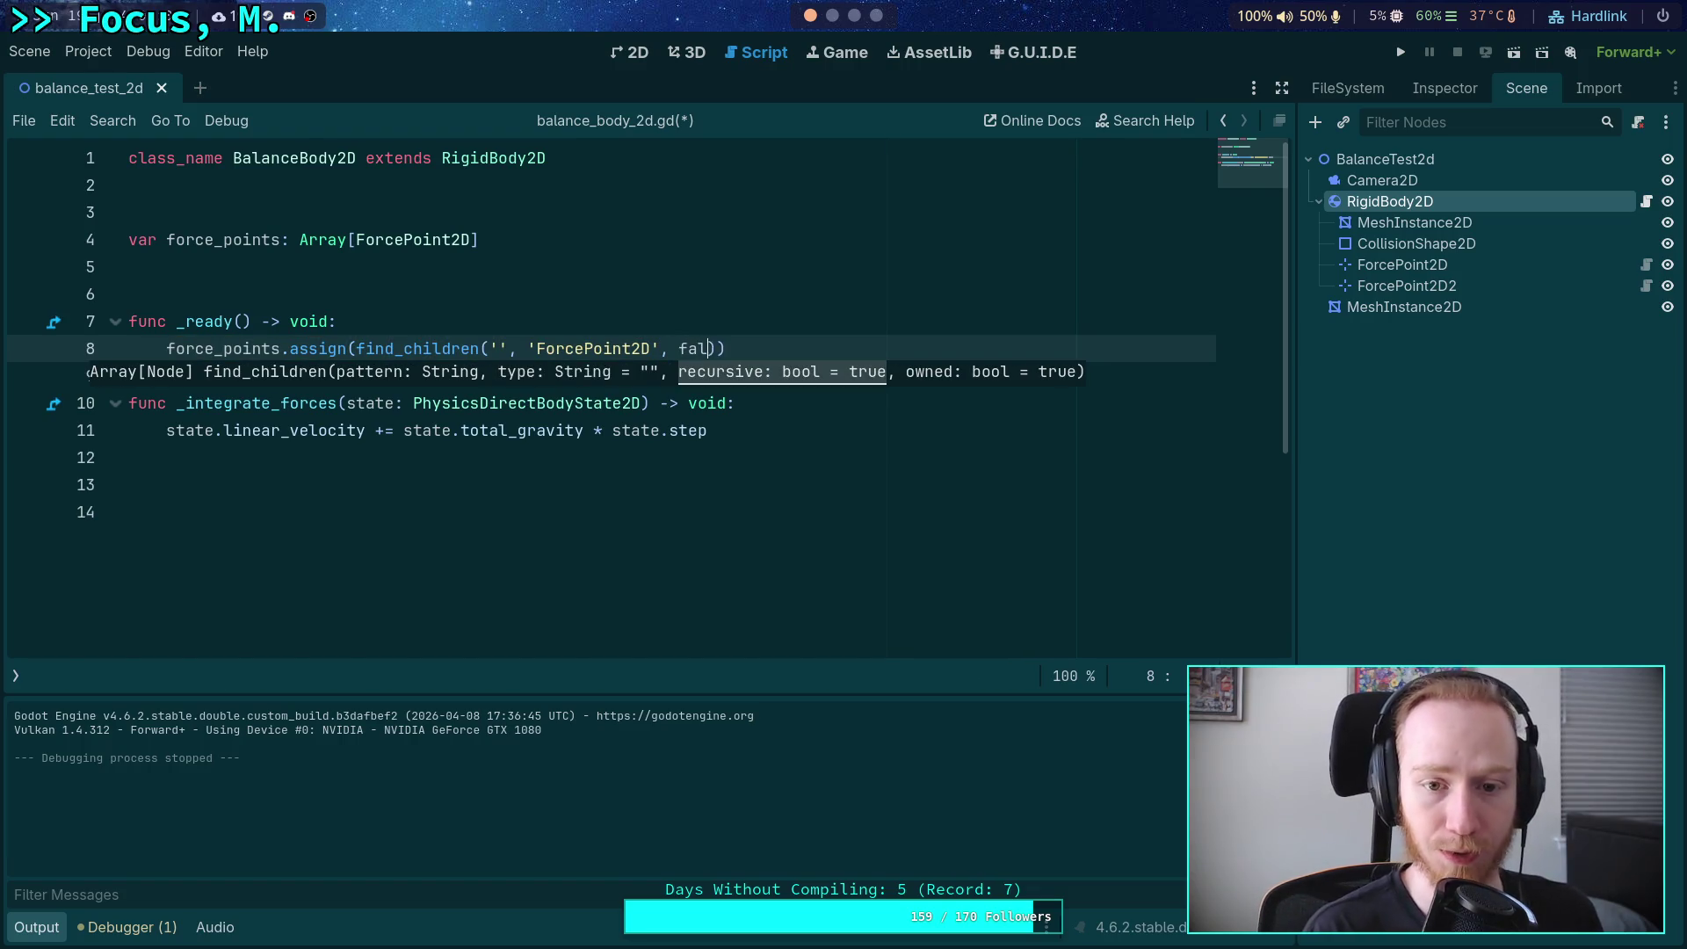
{"action": "type", "text": "se"}
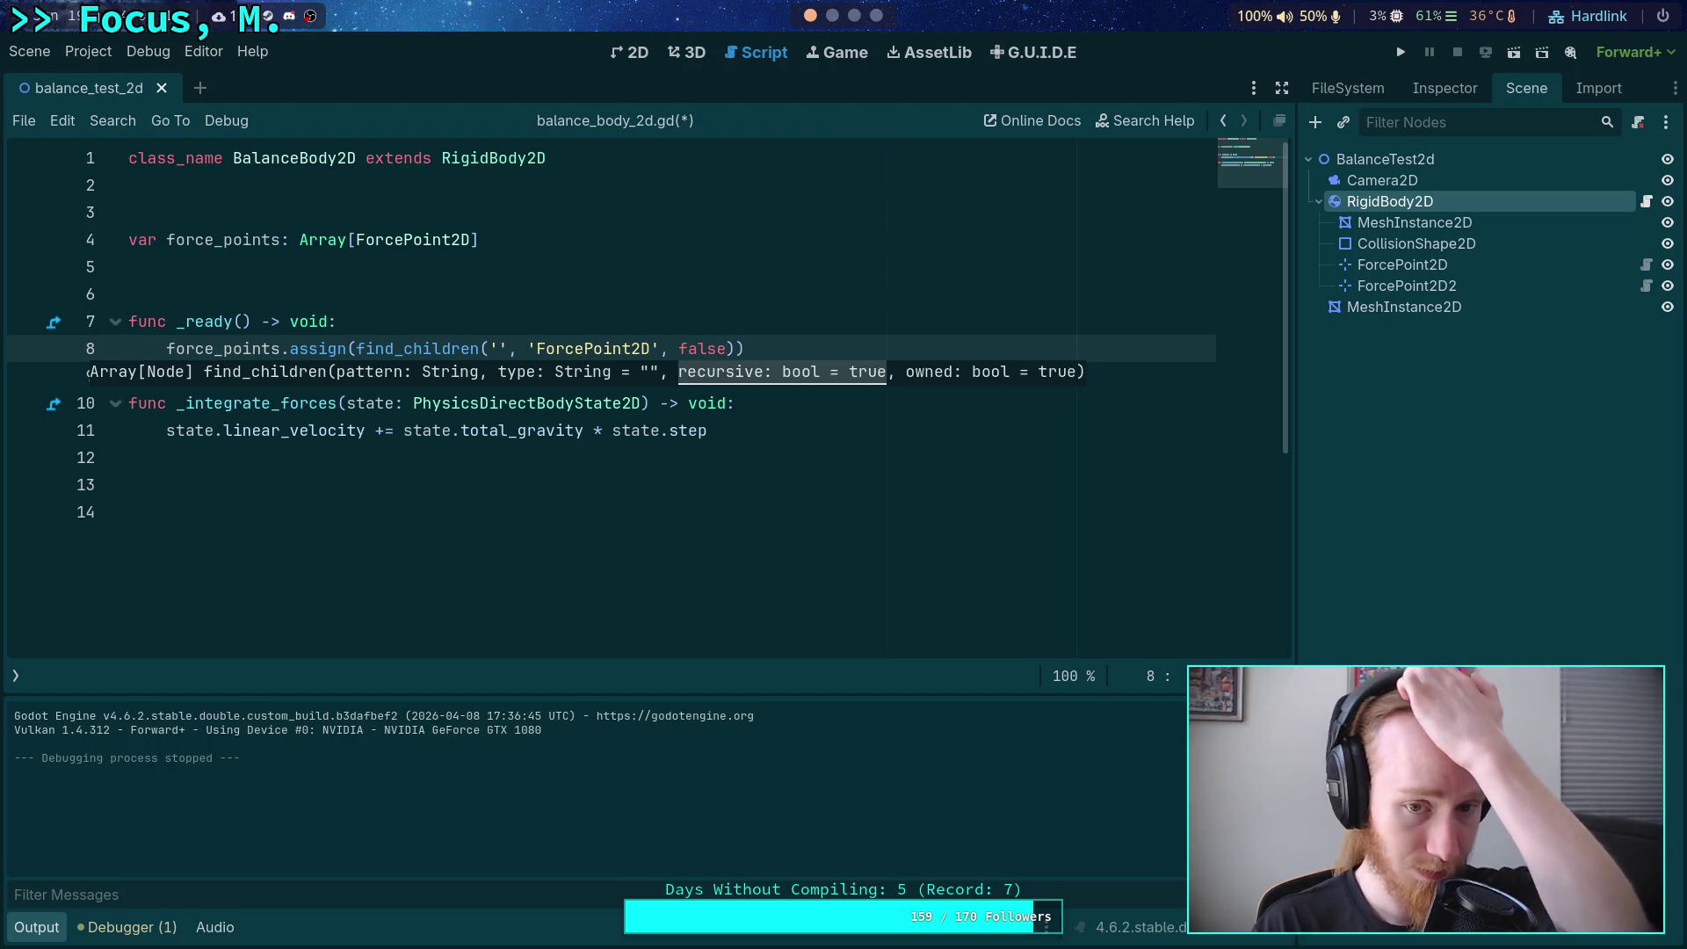
{"action": "type", "text": "))"}
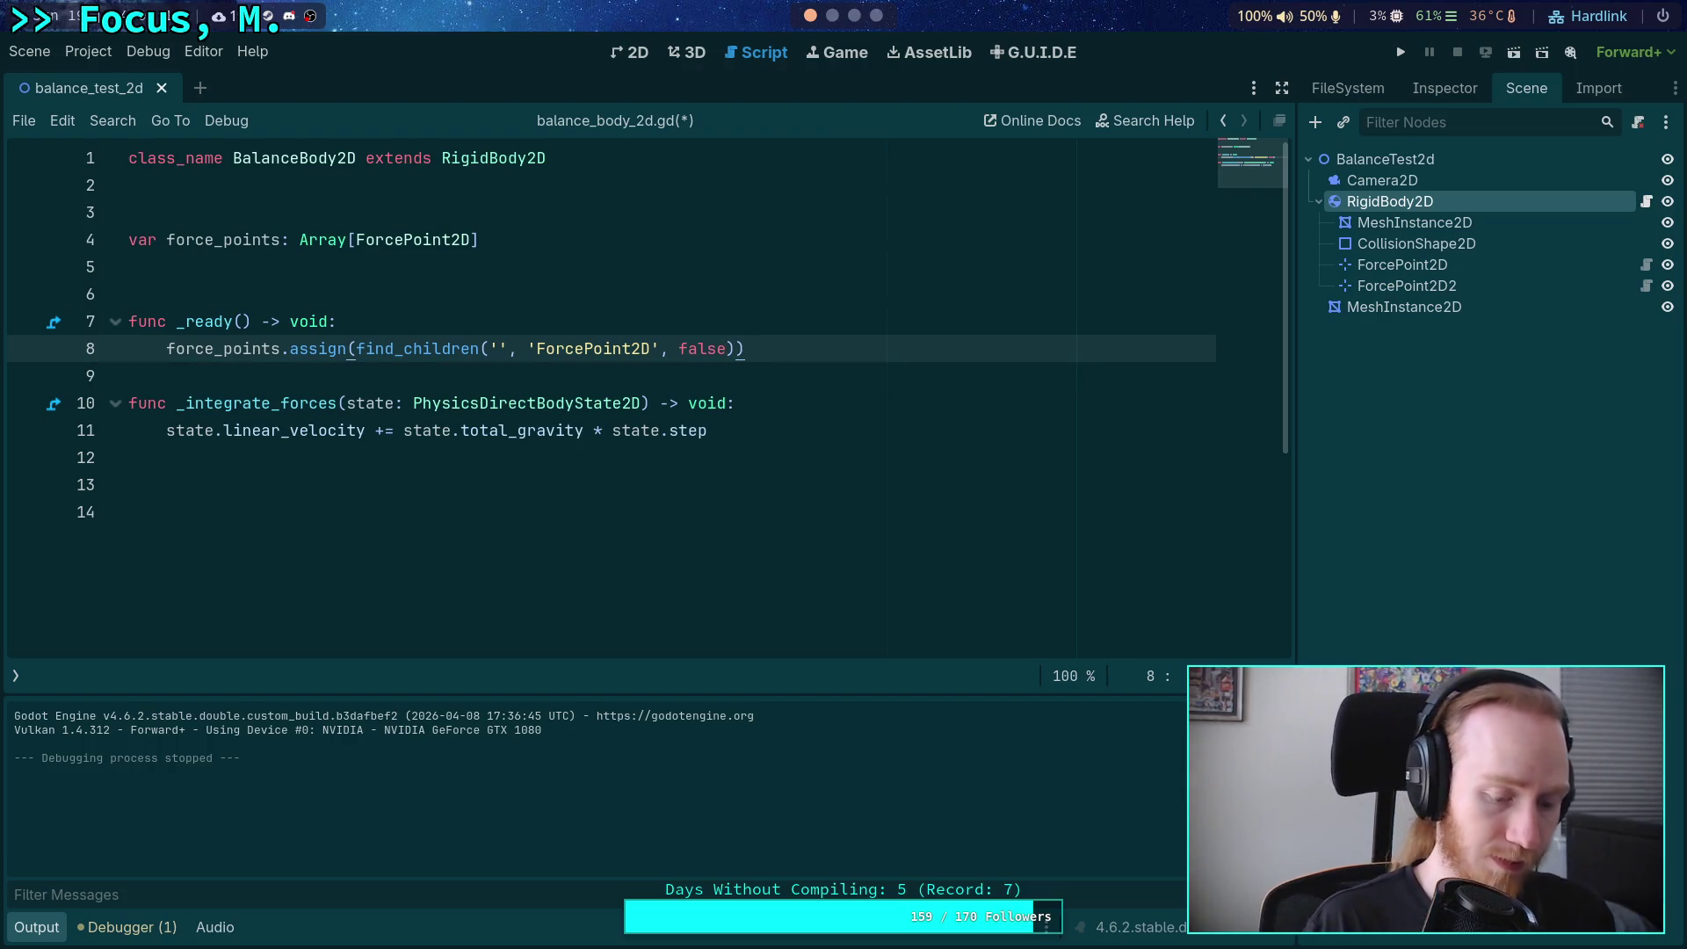
Save, then add 'print(force_points)' on the line below the assign call.
{"action": "key", "text": "ctrl+s"}
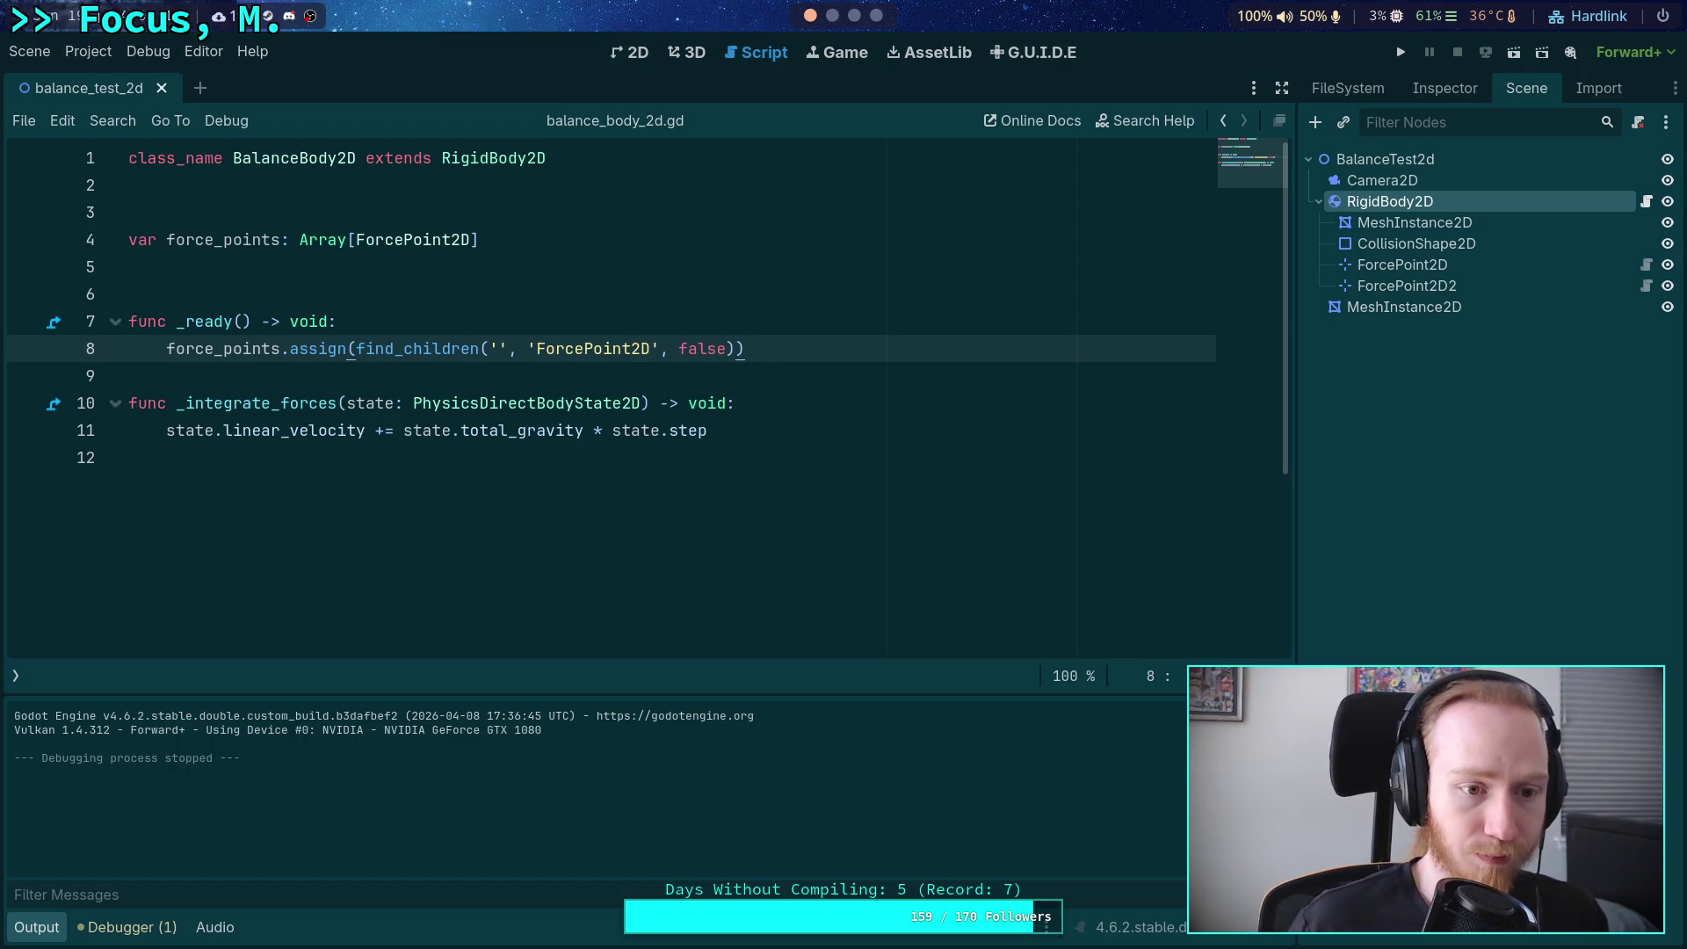
{"action": "key", "text": "Down"}
{"action": "key", "text": "Down"}
{"action": "key", "text": "Down"}
{"action": "key", "text": "Return"}
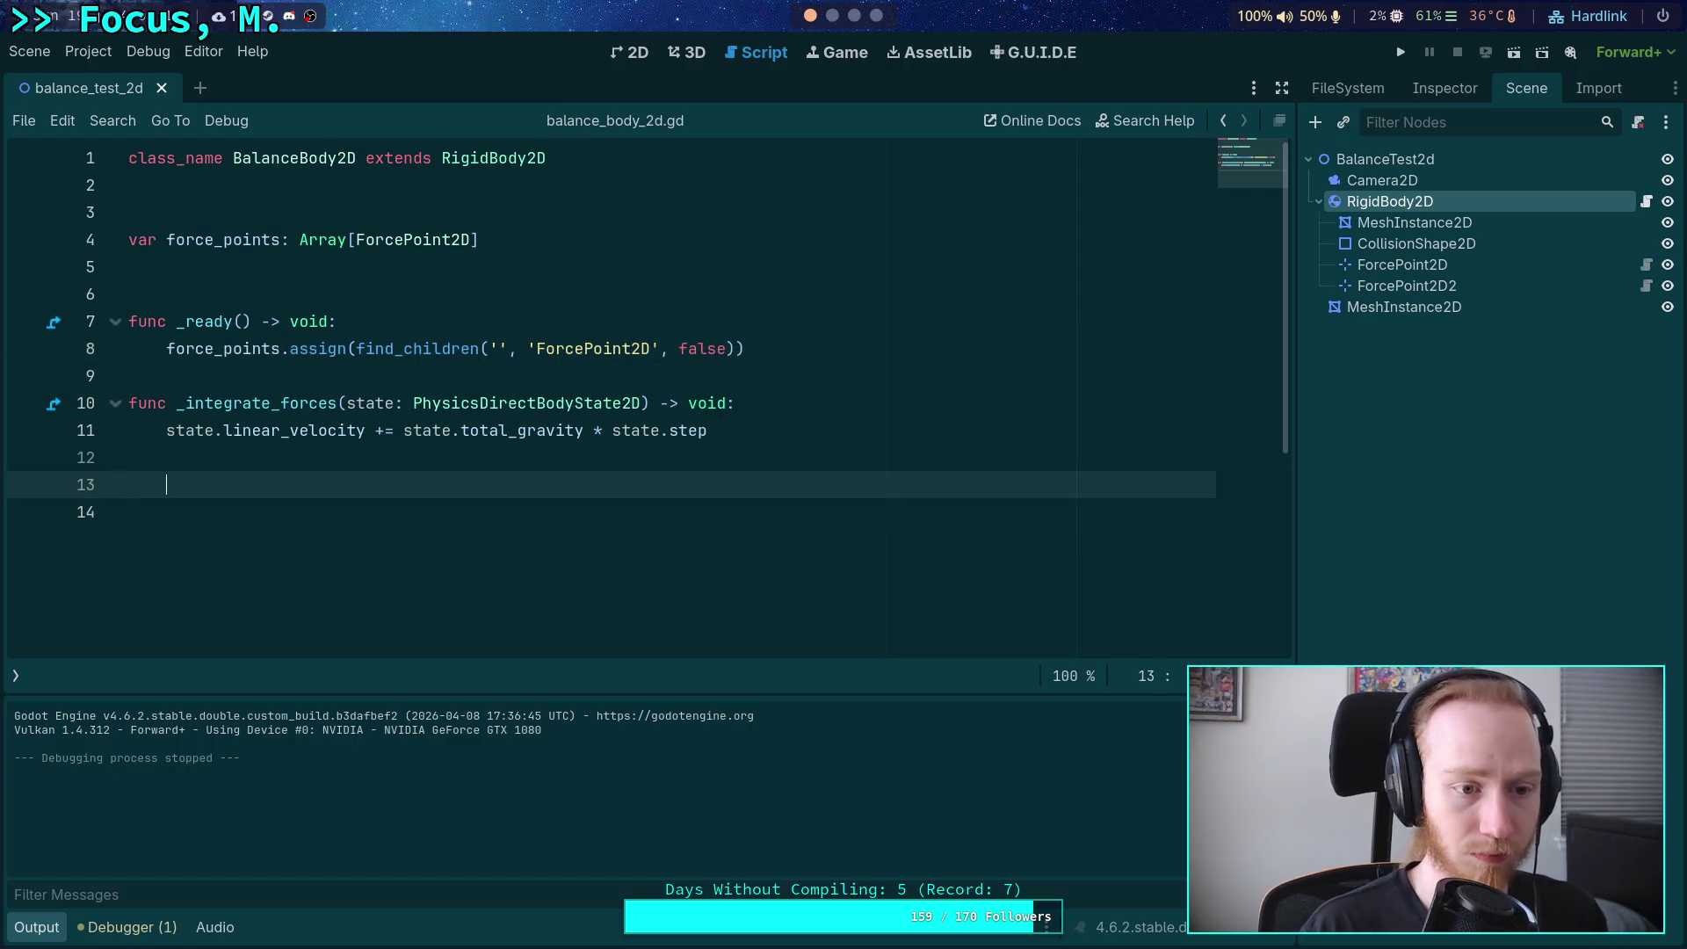
{"action": "type", "text": "print("}
{"action": "key", "text": "BackSpace"}
{"action": "key", "text": "BackSpace"}
{"action": "key", "text": "BackSpace"}
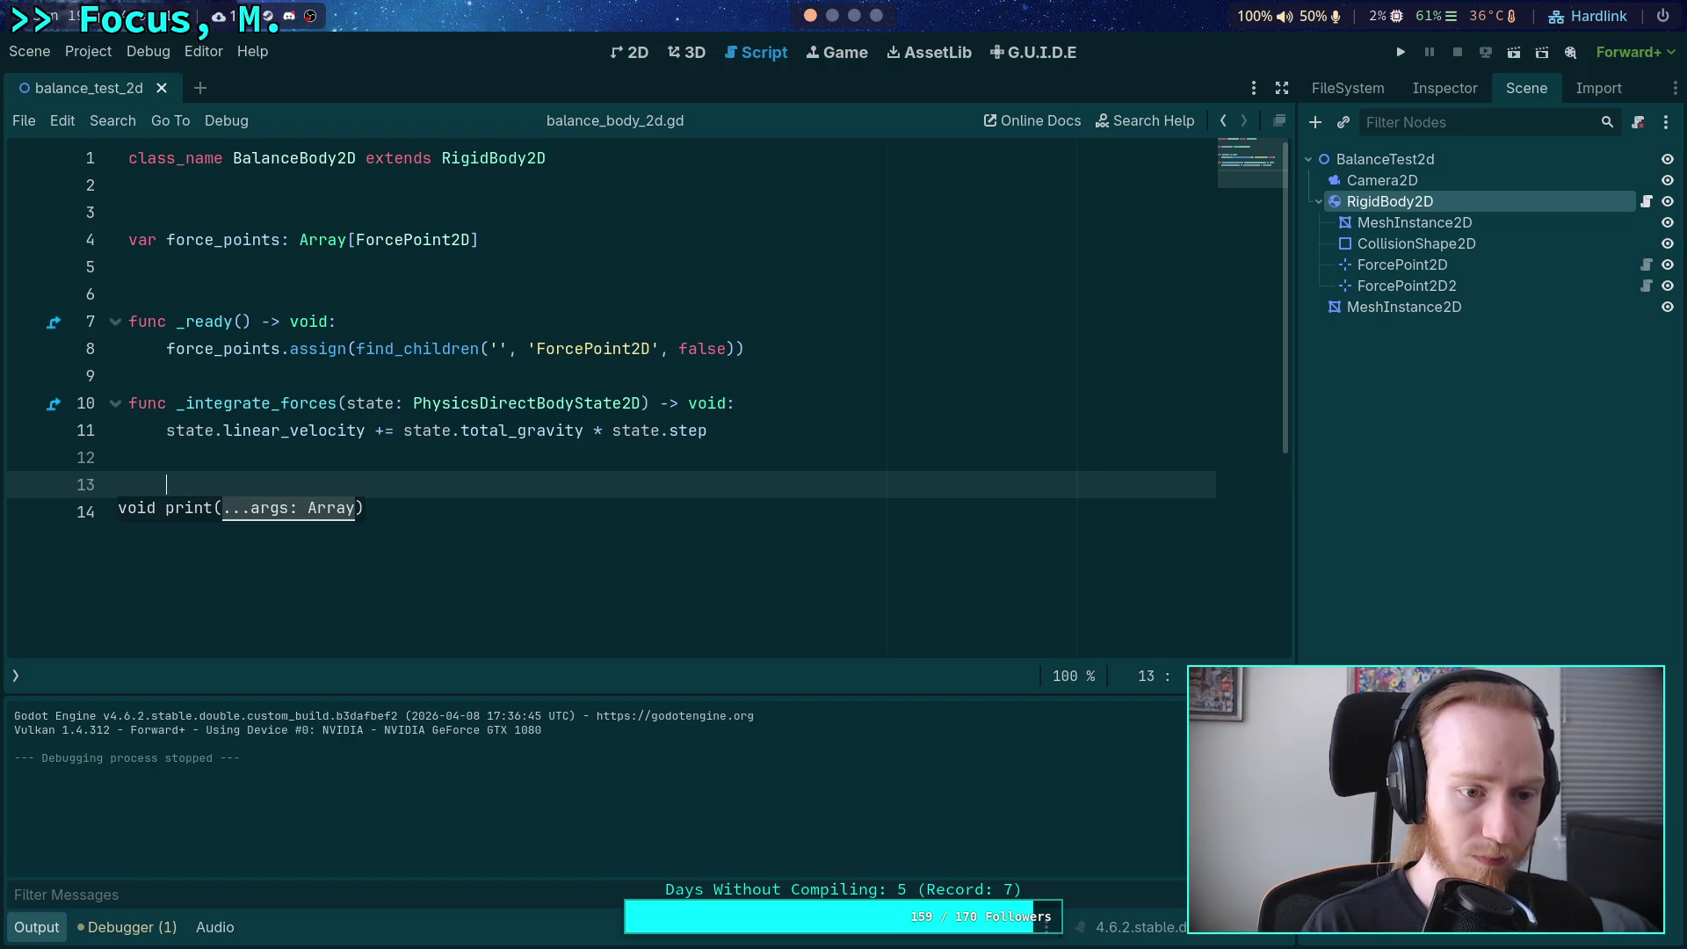
{"action": "key", "text": "Up"}
{"action": "key", "text": "Up"}
{"action": "key", "text": "Up"}
{"action": "key", "text": "End"}
{"action": "key", "text": "Return"}
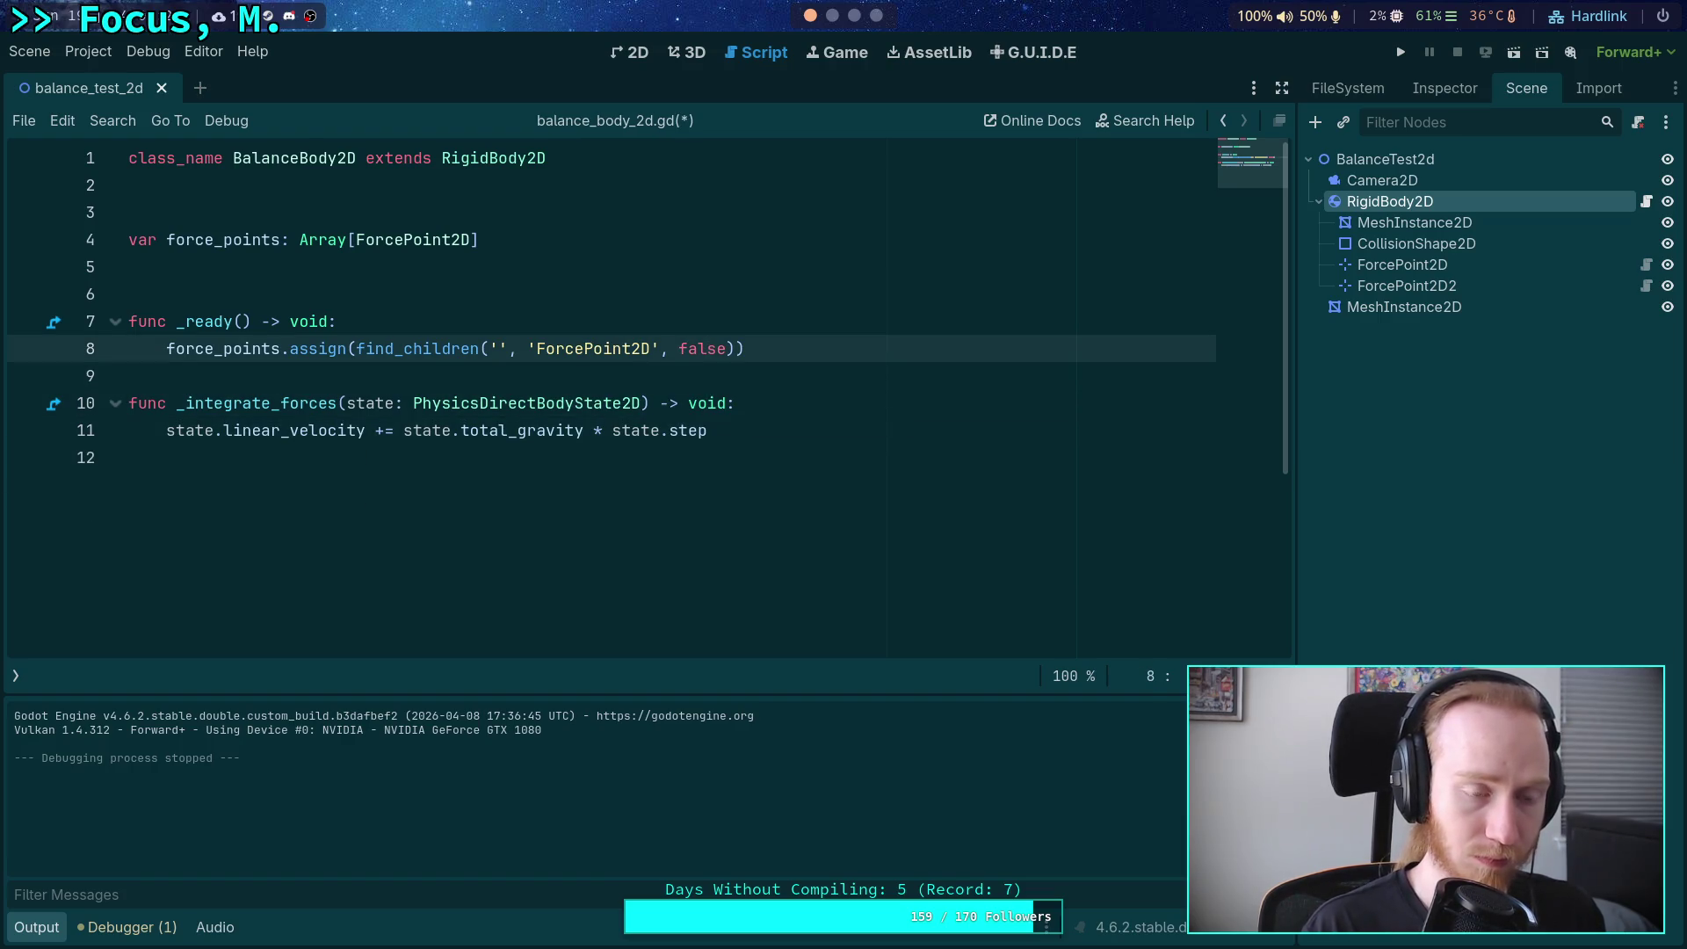
{"action": "type", "text": "print(force_"}
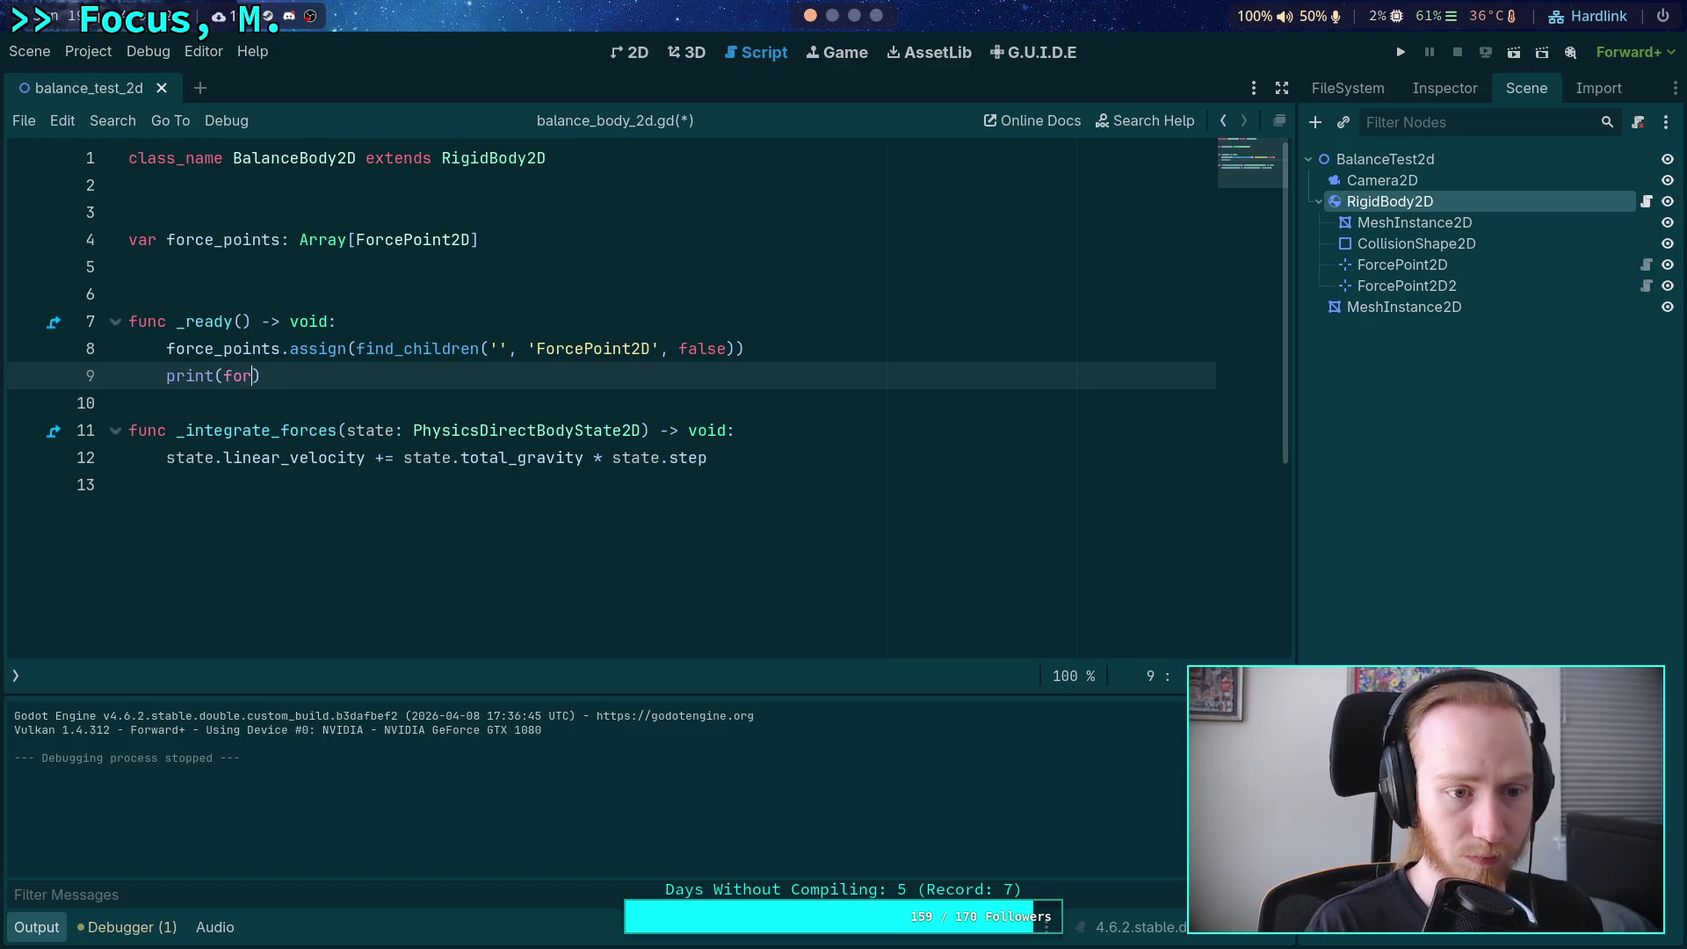
{"action": "type", "text": "points)"}
Save the script and test-run the game to see the printed force points, then stop it.
{"action": "key", "text": "ctrl+s"}
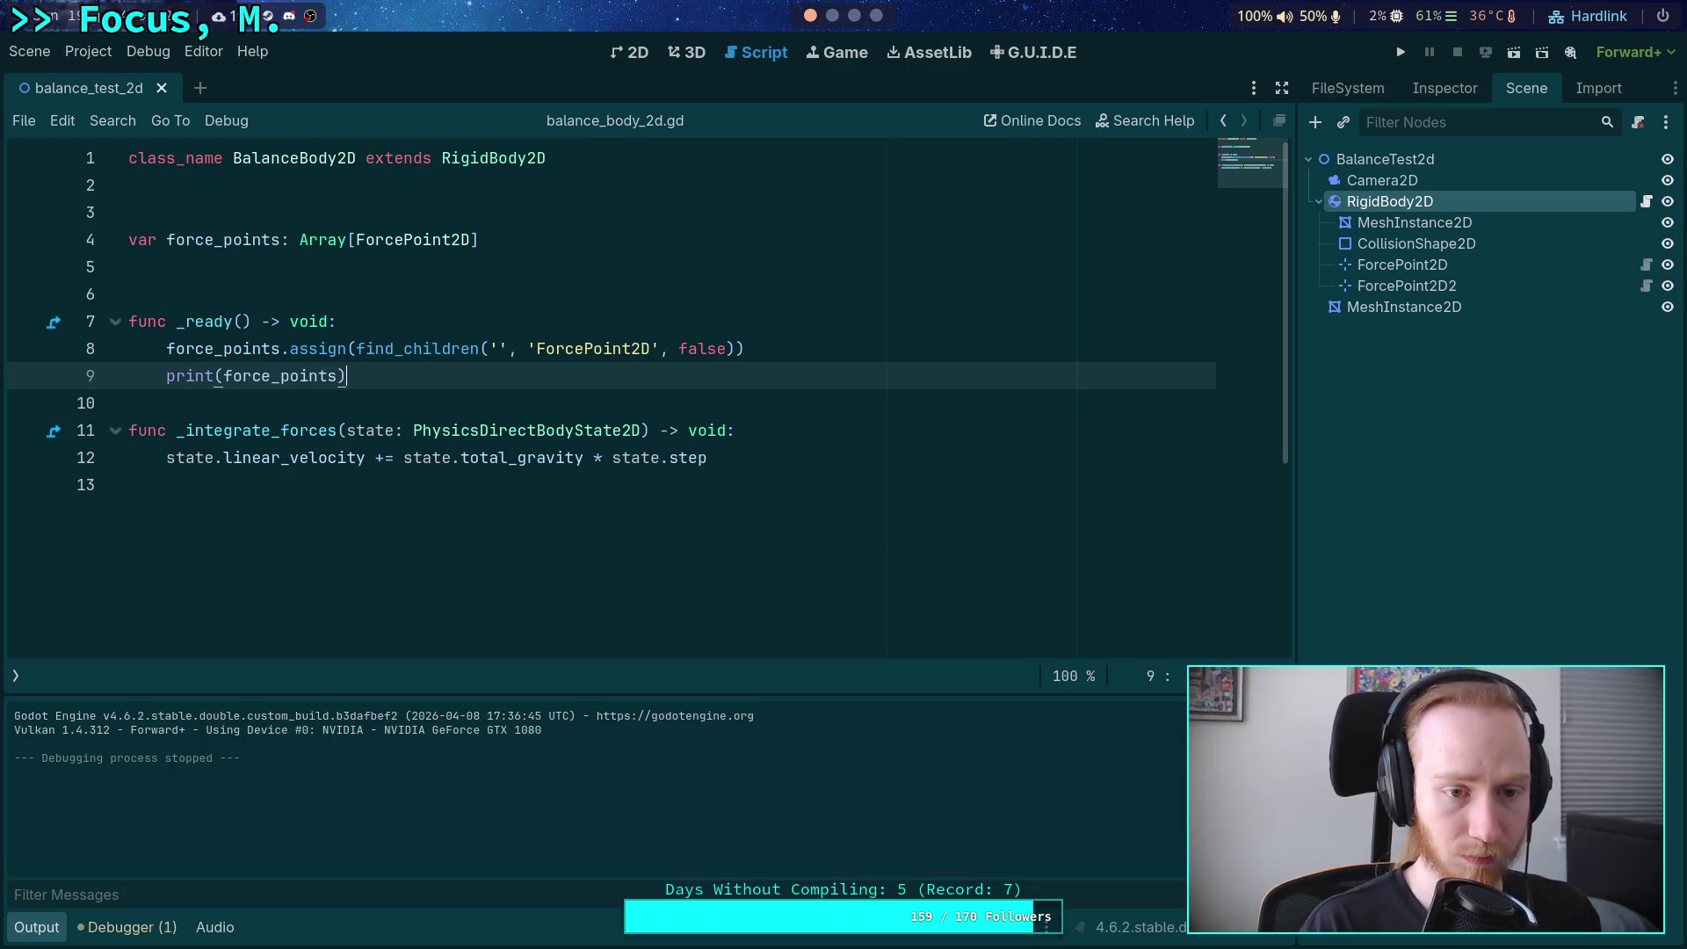
{"action": "key", "text": "F5"}
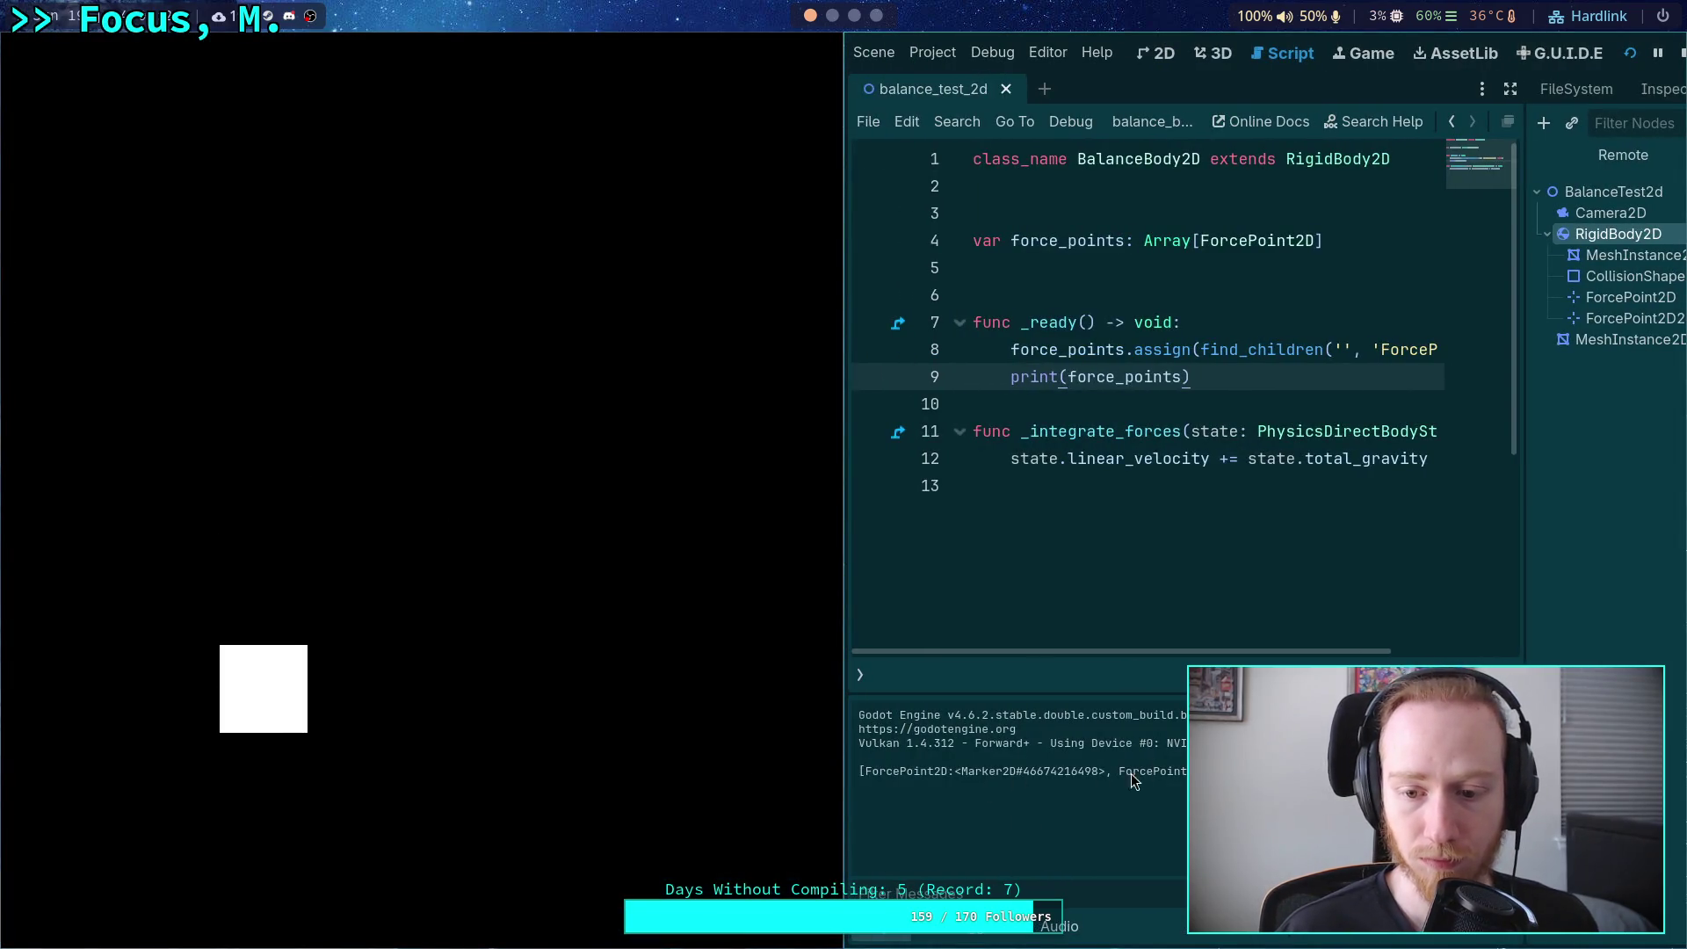
{"action": "left_click", "coordinate": [1680, 53]}
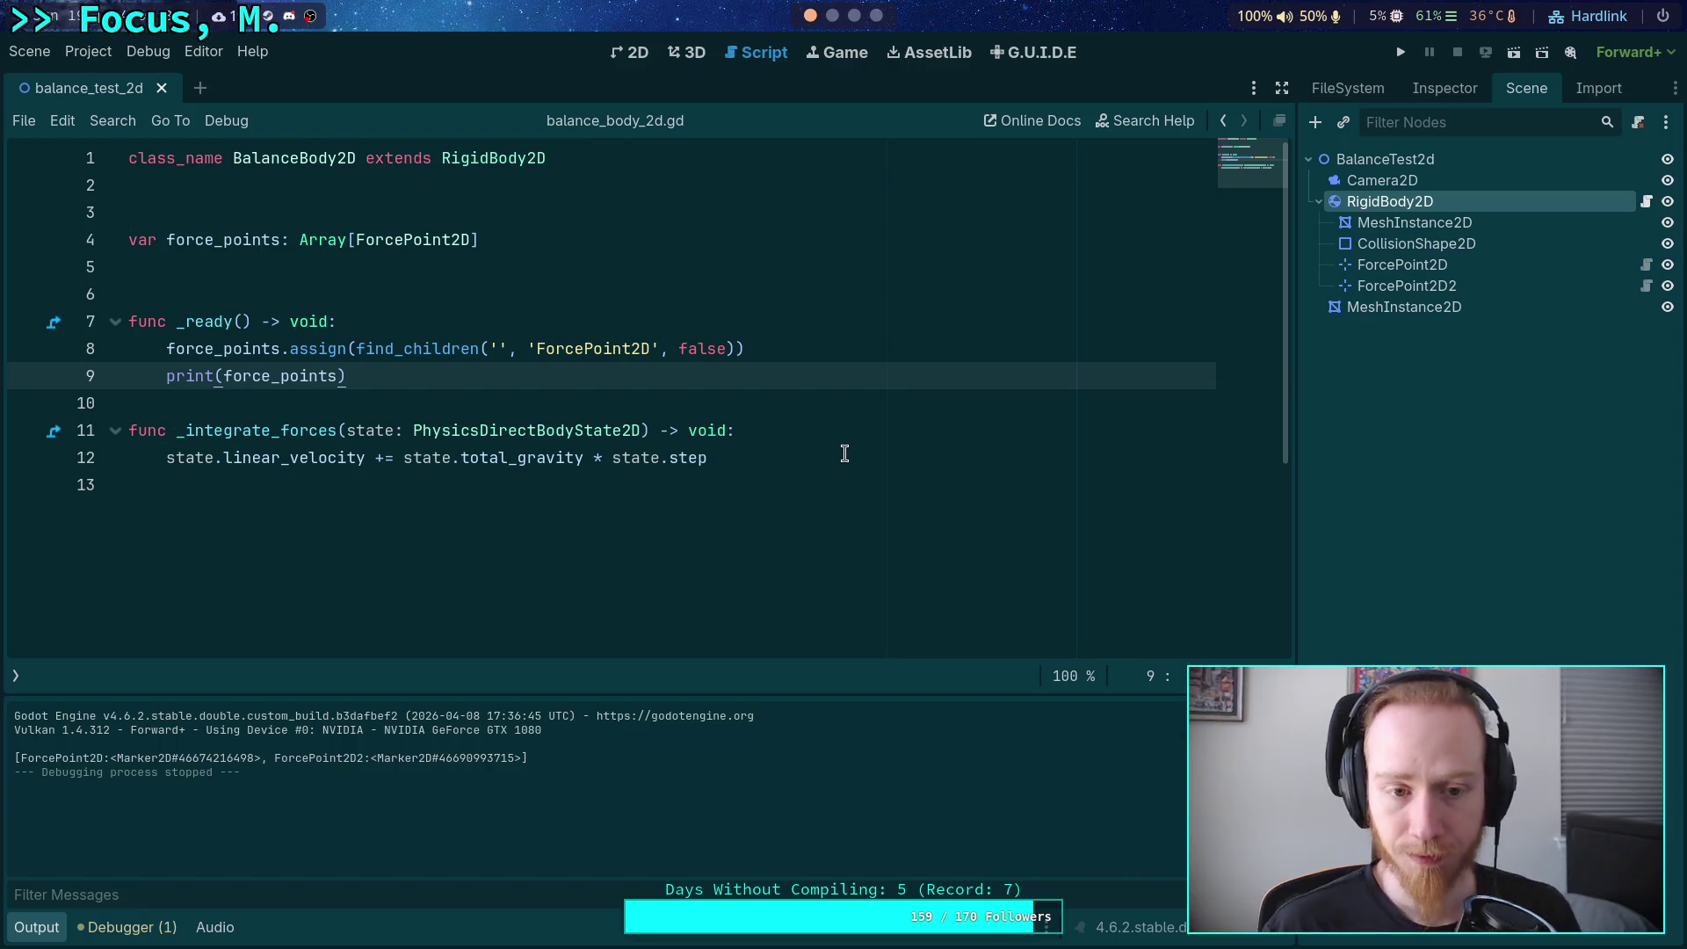
Add blank lines at the script's end and switch to the browser's Physics Stack Exchange question.
{"action": "left_click", "coordinate": [877, 485]}
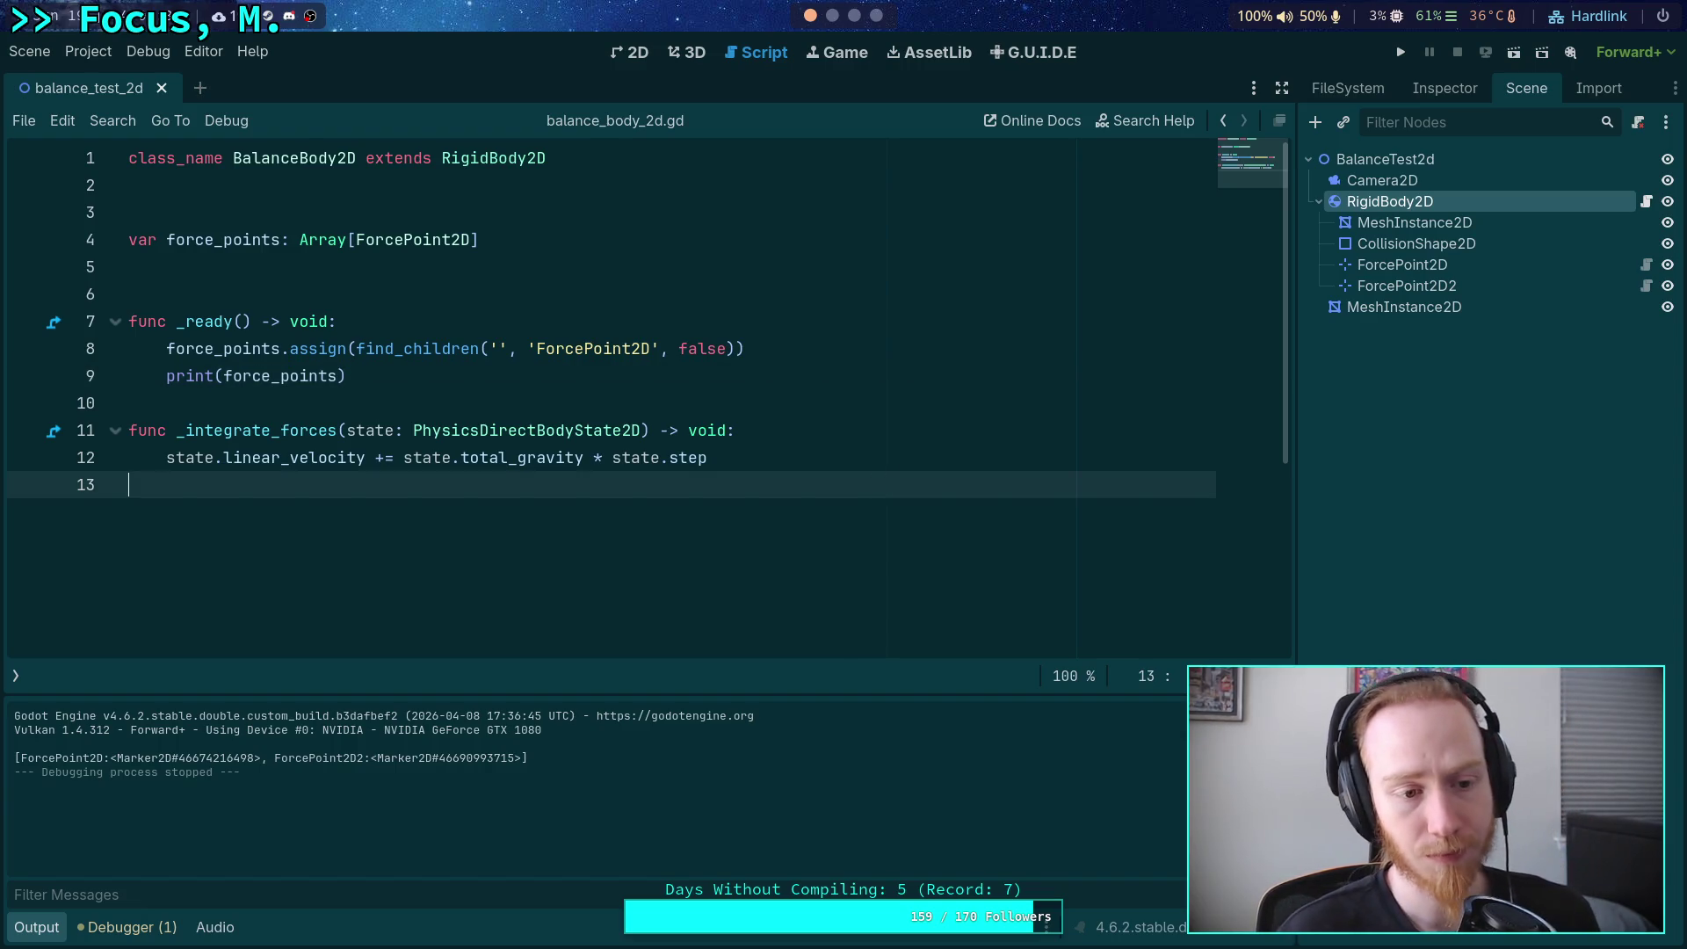
{"action": "key", "text": "Return"}
{"action": "key", "text": "Return"}
{"action": "key", "text": "Up"}
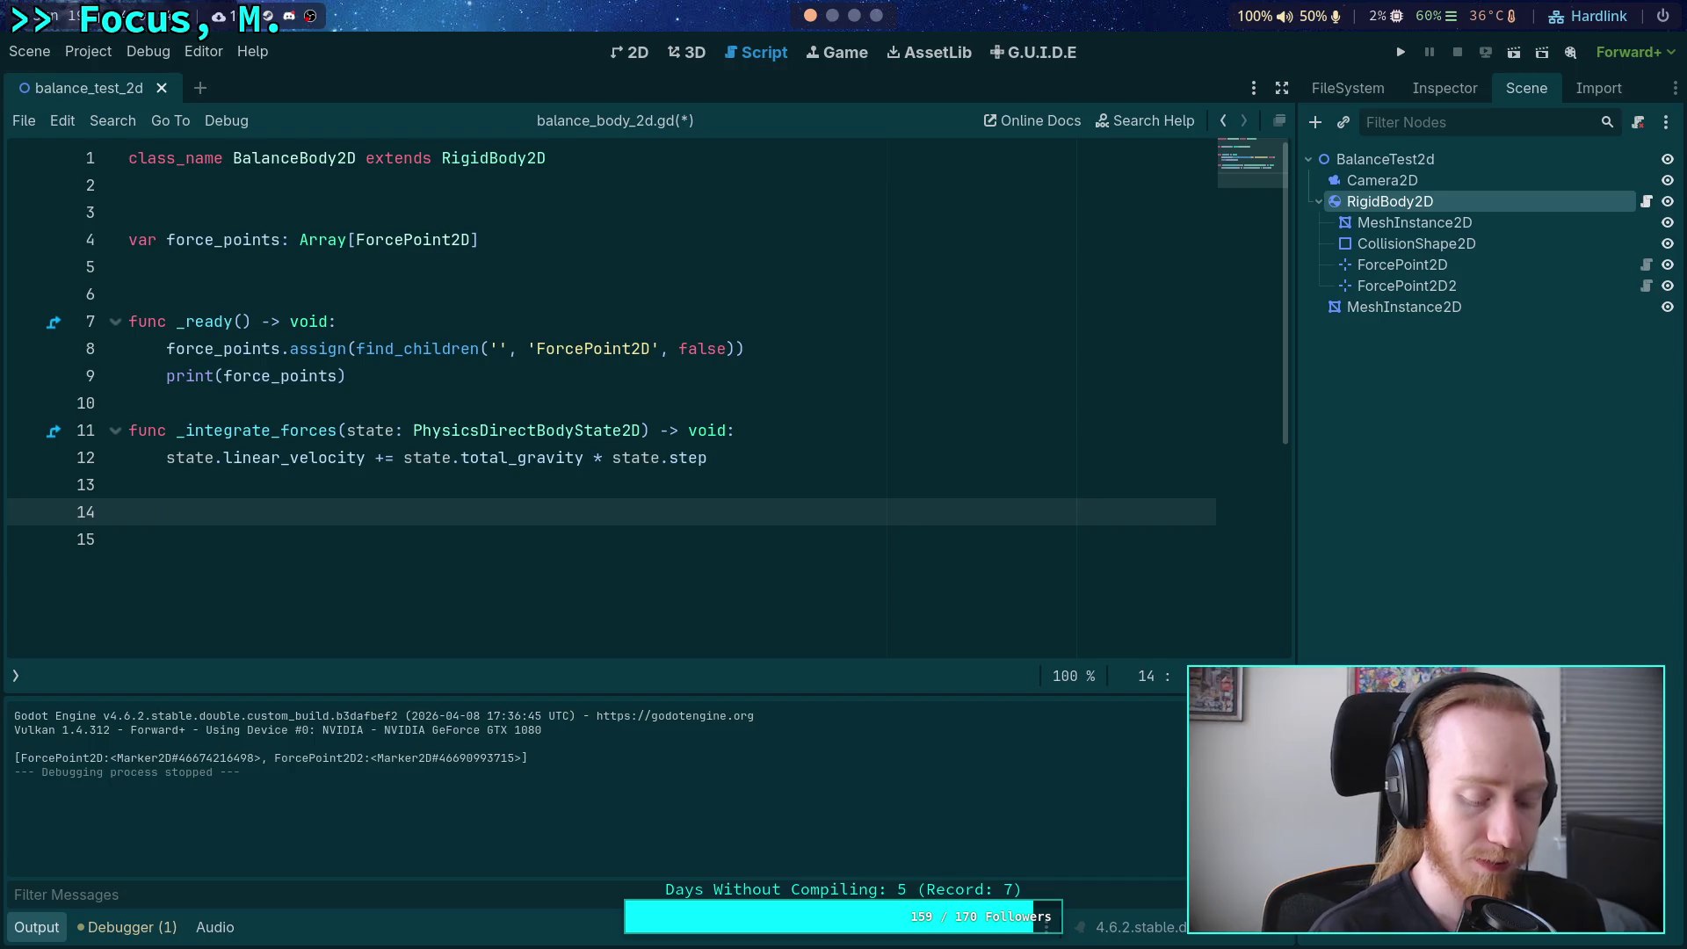
{"action": "key", "text": "super+4"}
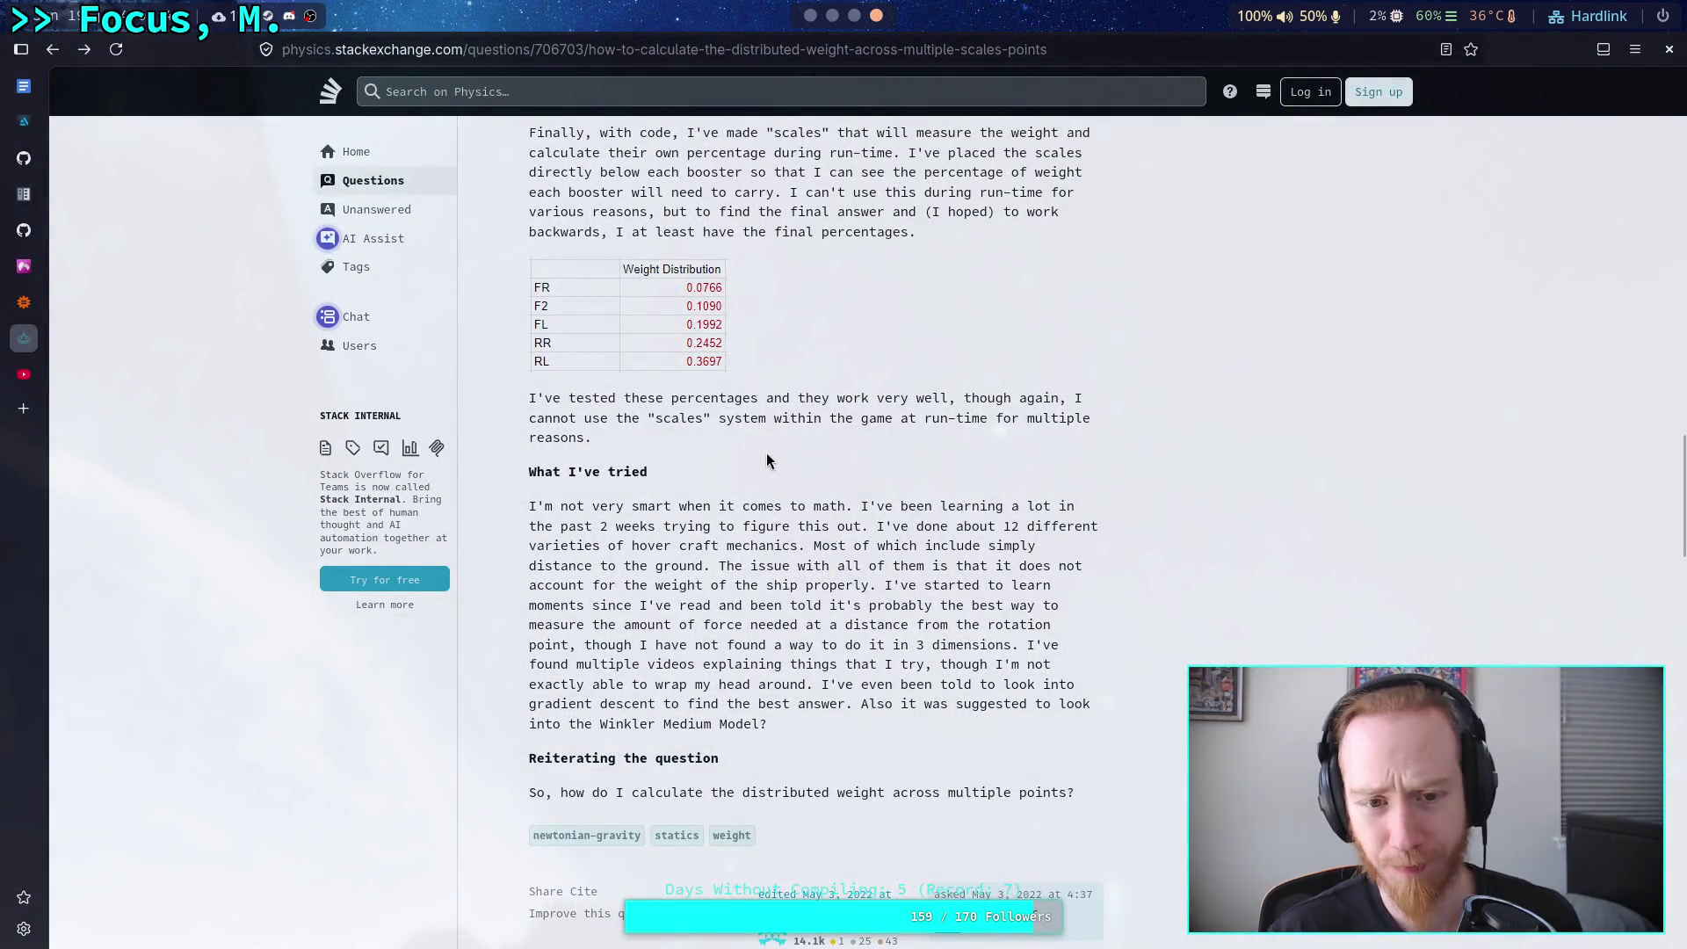
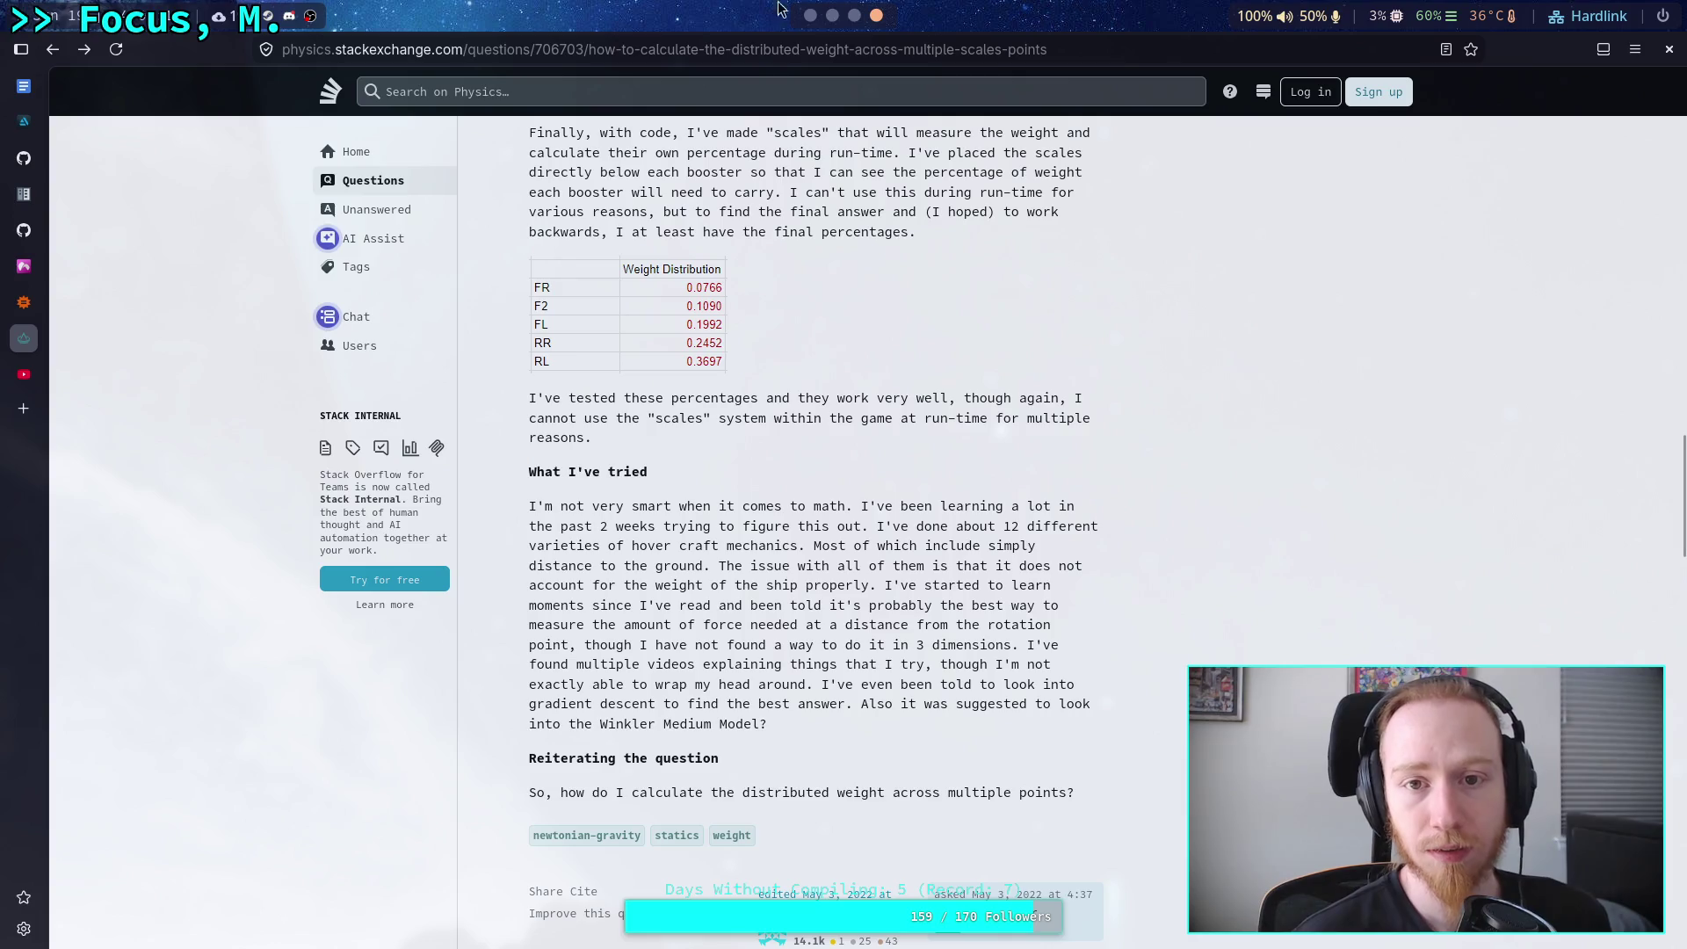
Switch from the Stack Exchange page back to the Godot script editor with Super+1.
{"action": "key", "text": "super+1"}
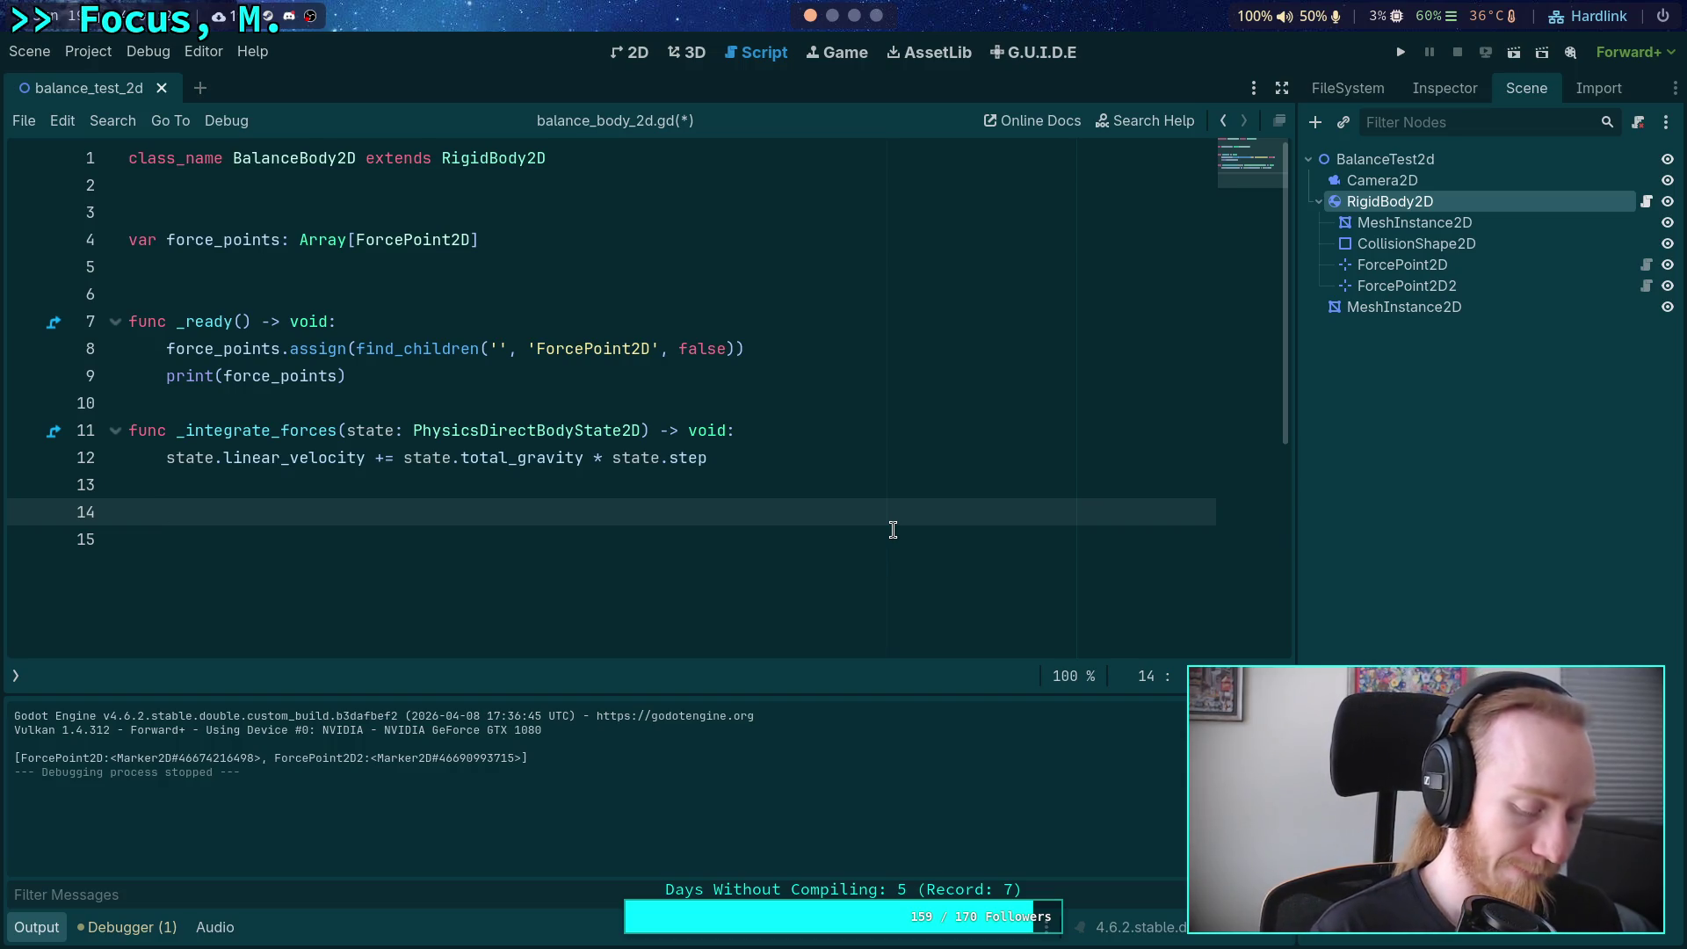
Declare 'var forces: PackedFloat32Array = []' in _integrate_forces.
{"action": "type", "text": "var "}
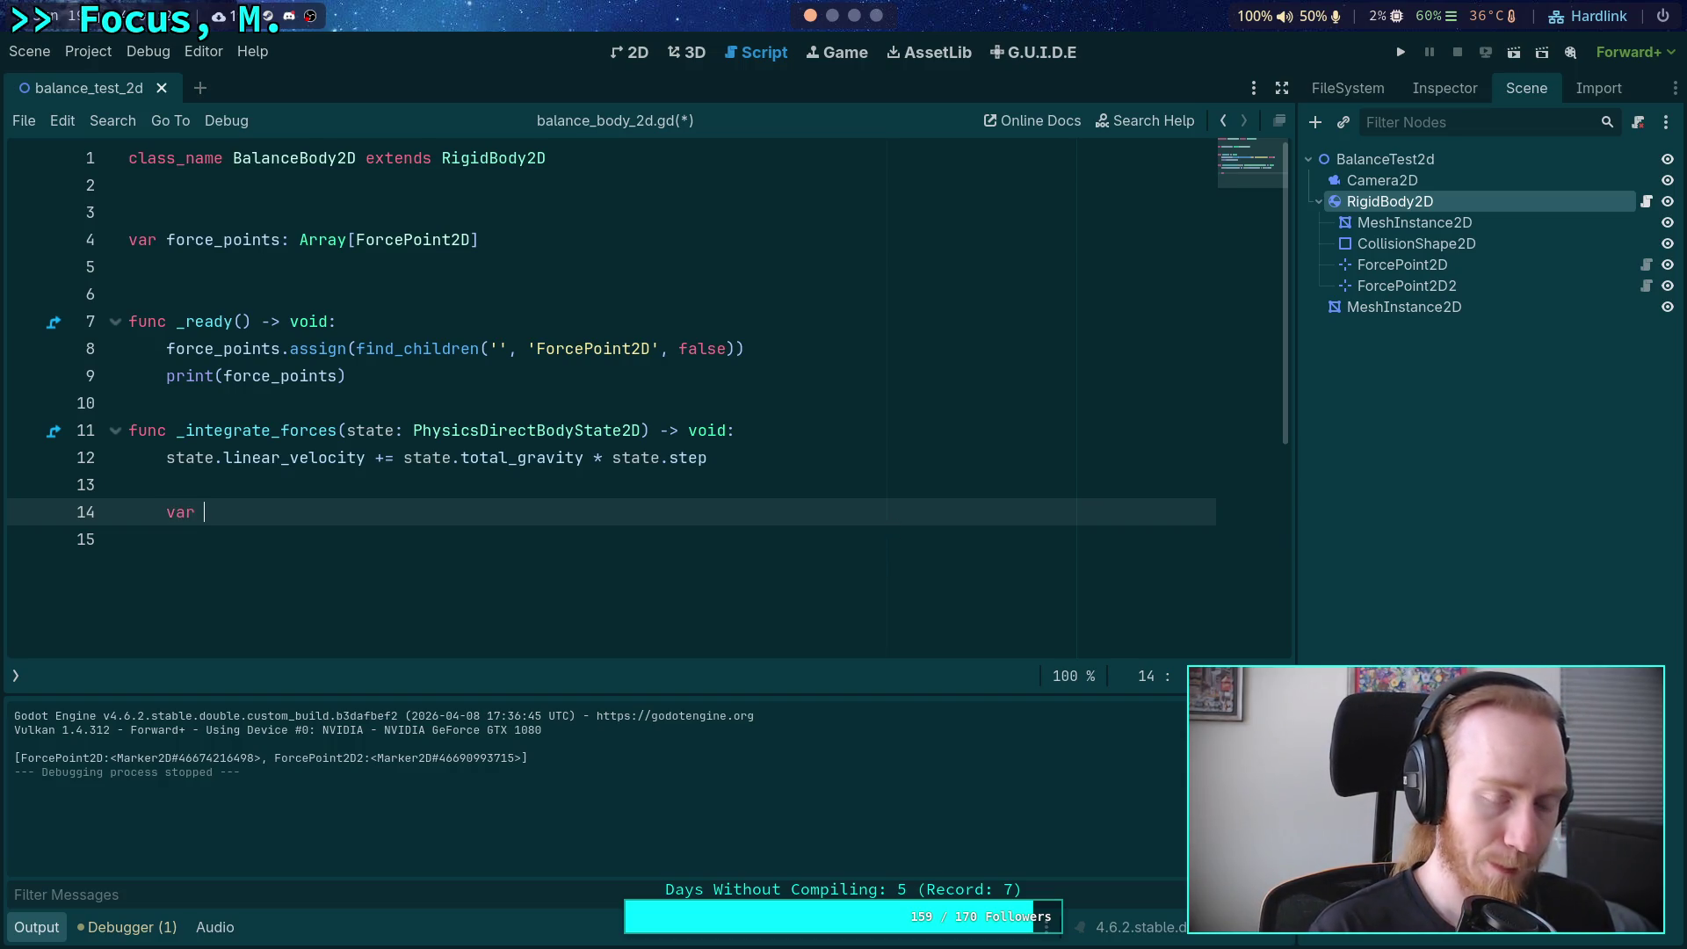
{"action": "type", "text": "force_"}
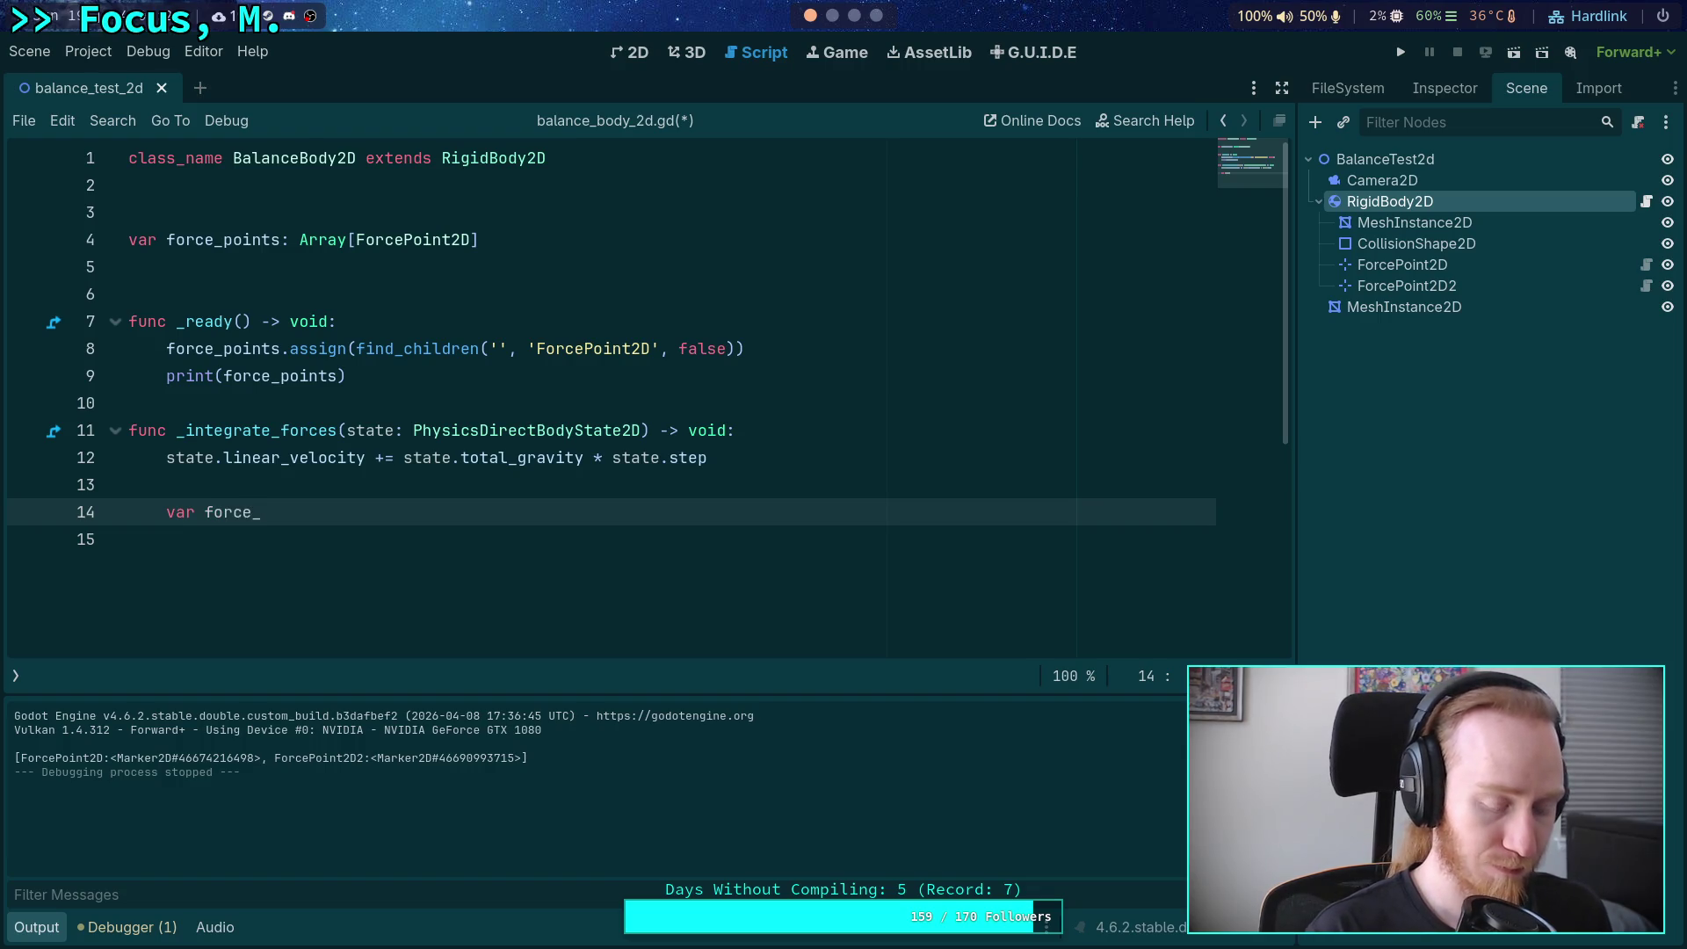
{"action": "key", "text": "BackSpace"}
{"action": "key", "text": "BackSpace"}
{"action": "key", "text": "BackSpace"}
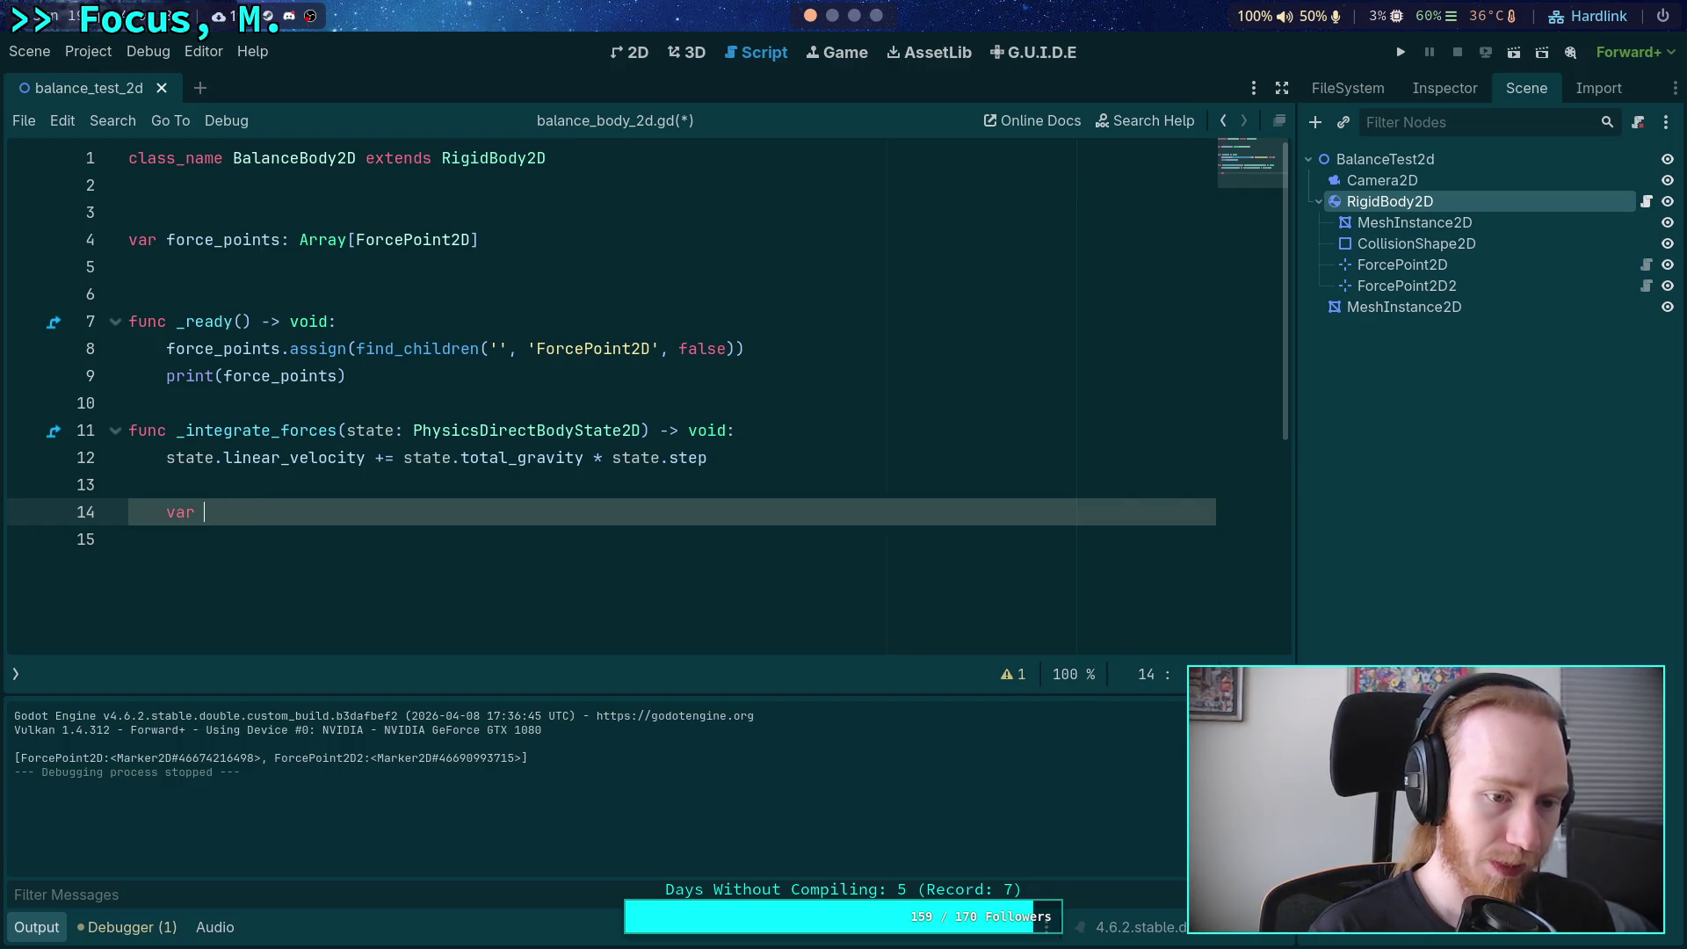
{"action": "type", "text": "forces: "}
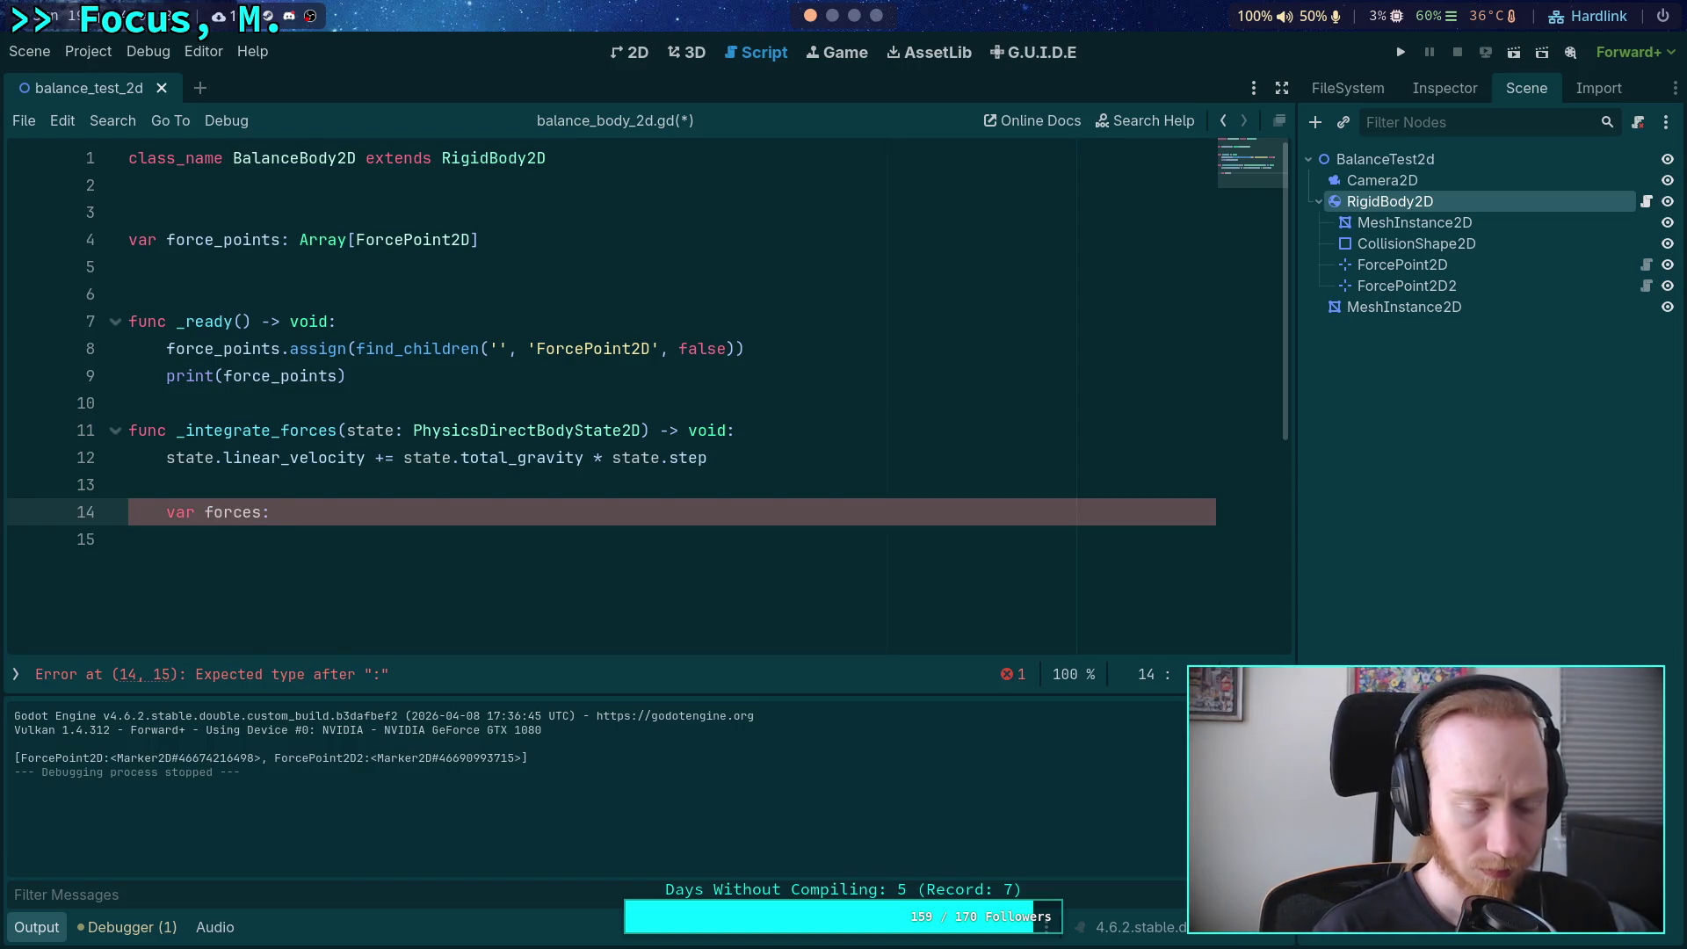
{"action": "type", "text": "PackedFl"}
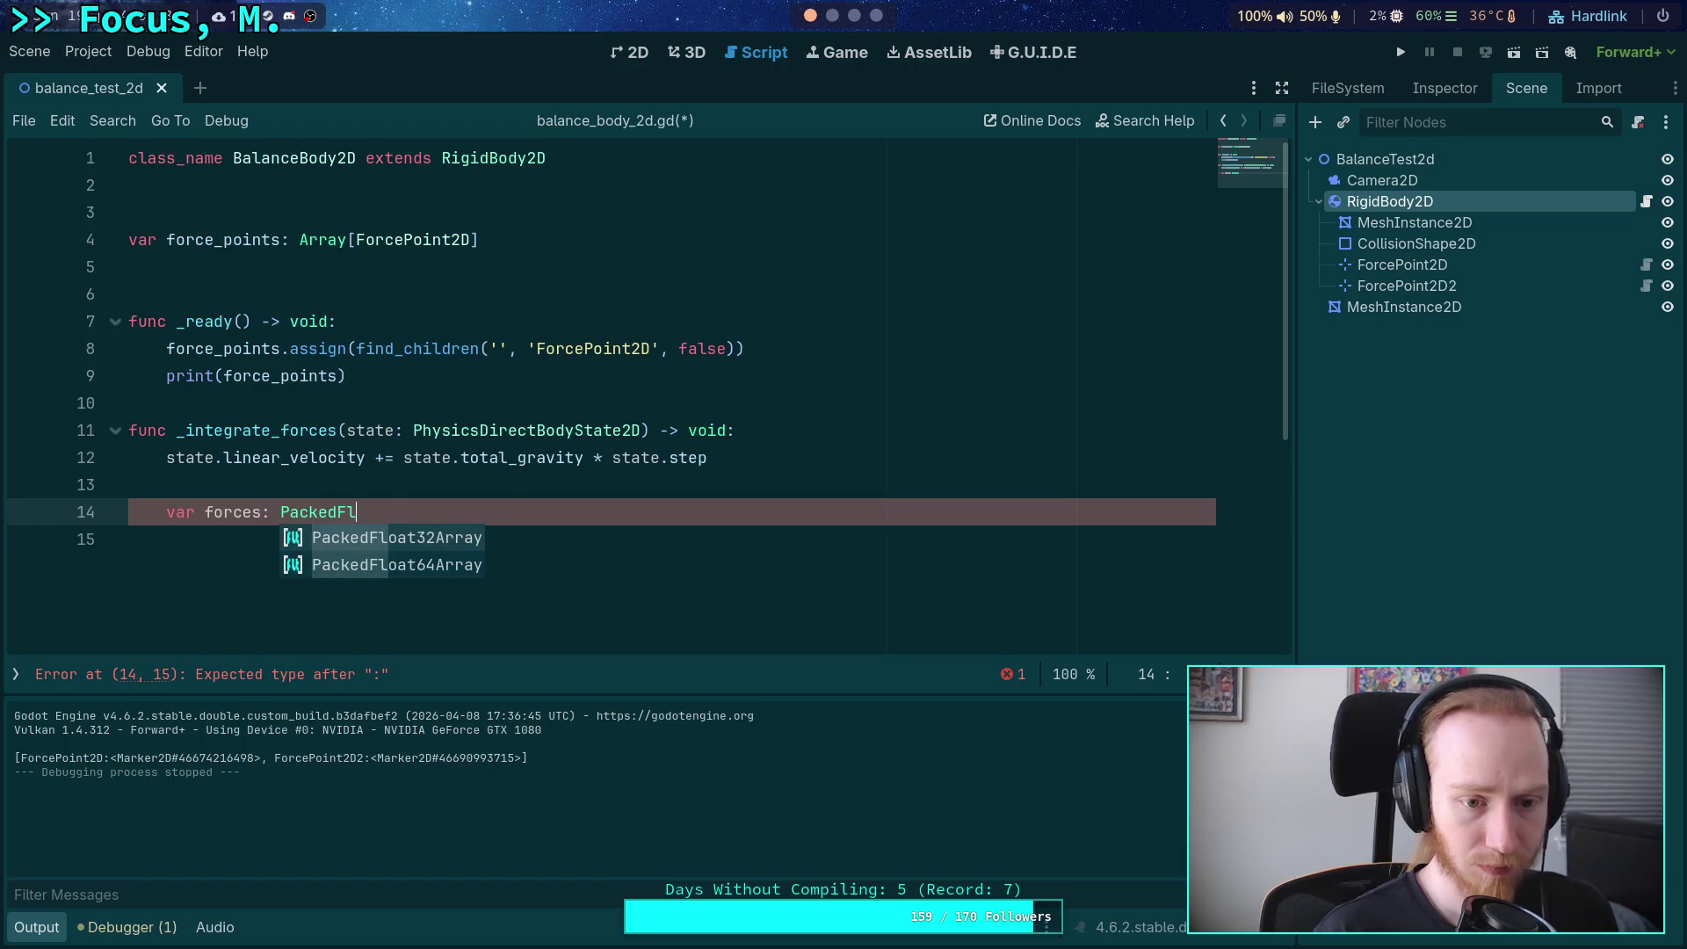
{"action": "key", "text": "Return"}
{"action": "type", "text": "= "}
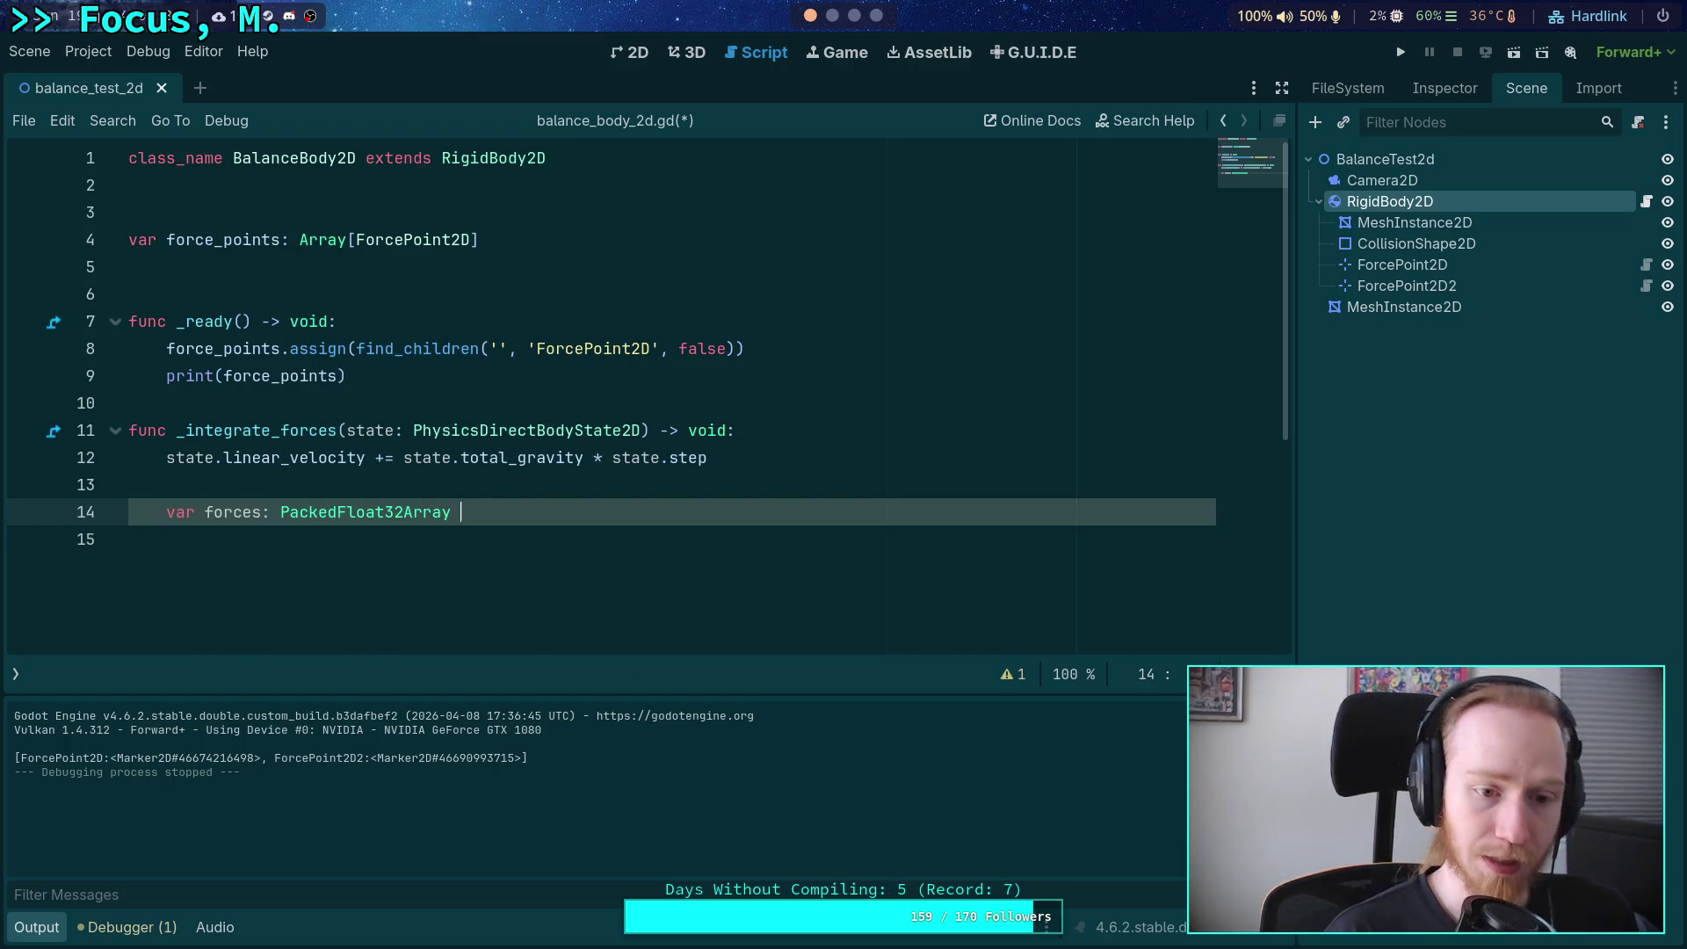
{"action": "type", "text": "["}
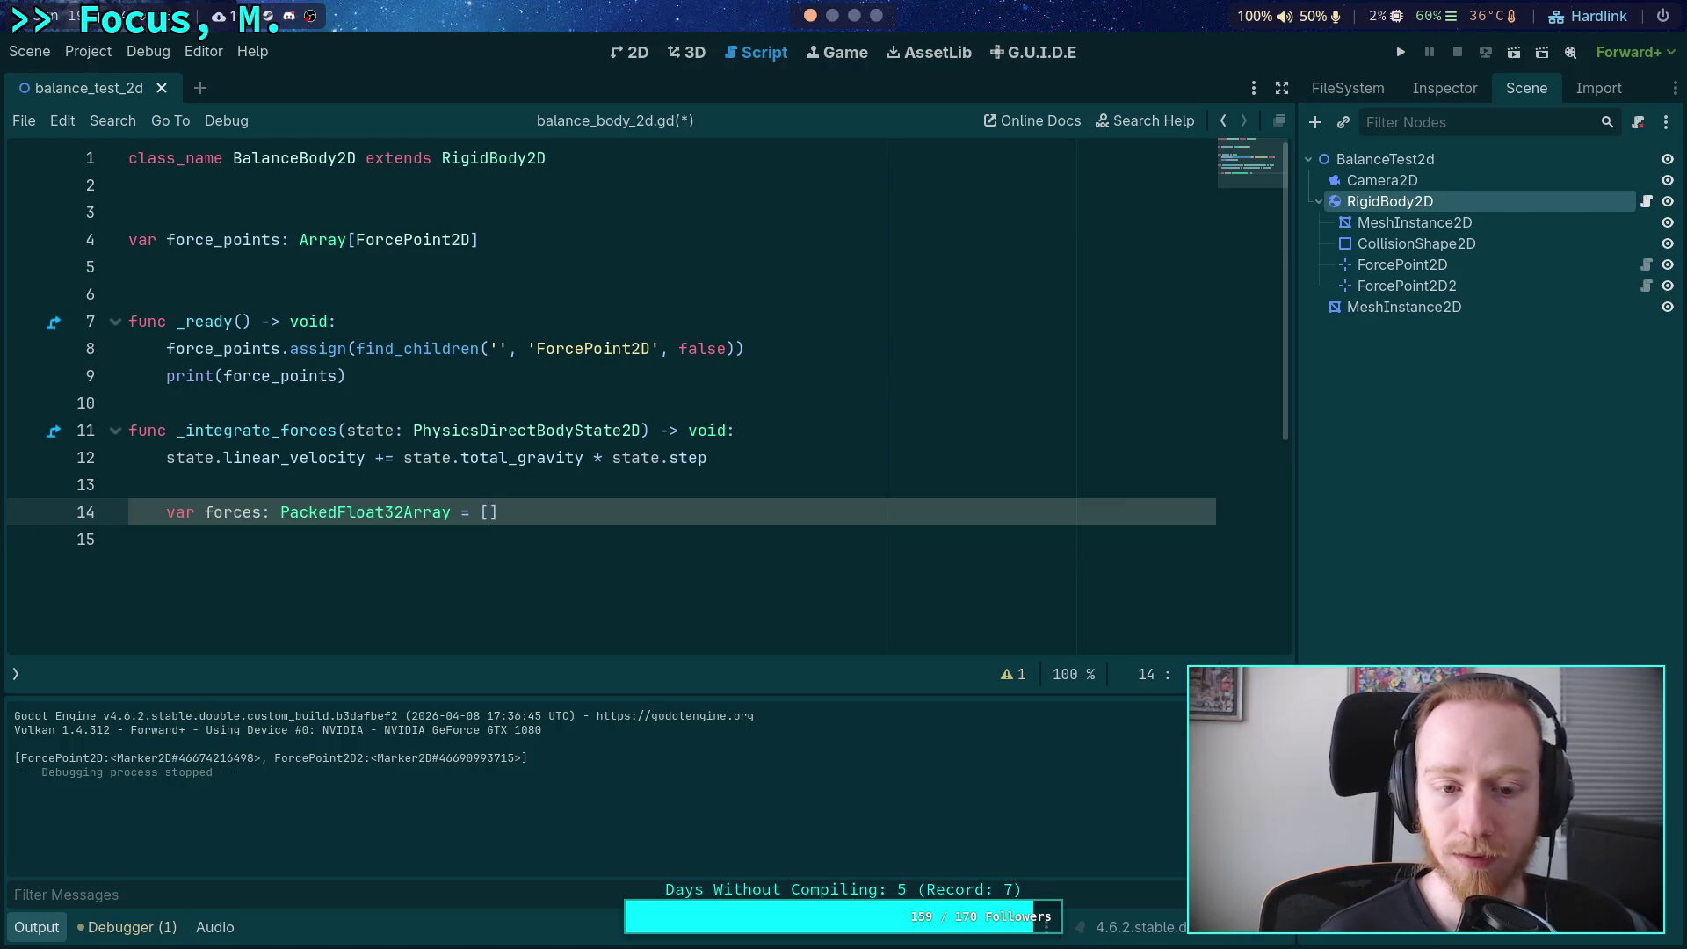
{"action": "type", "text": "0.5, 0.5"}
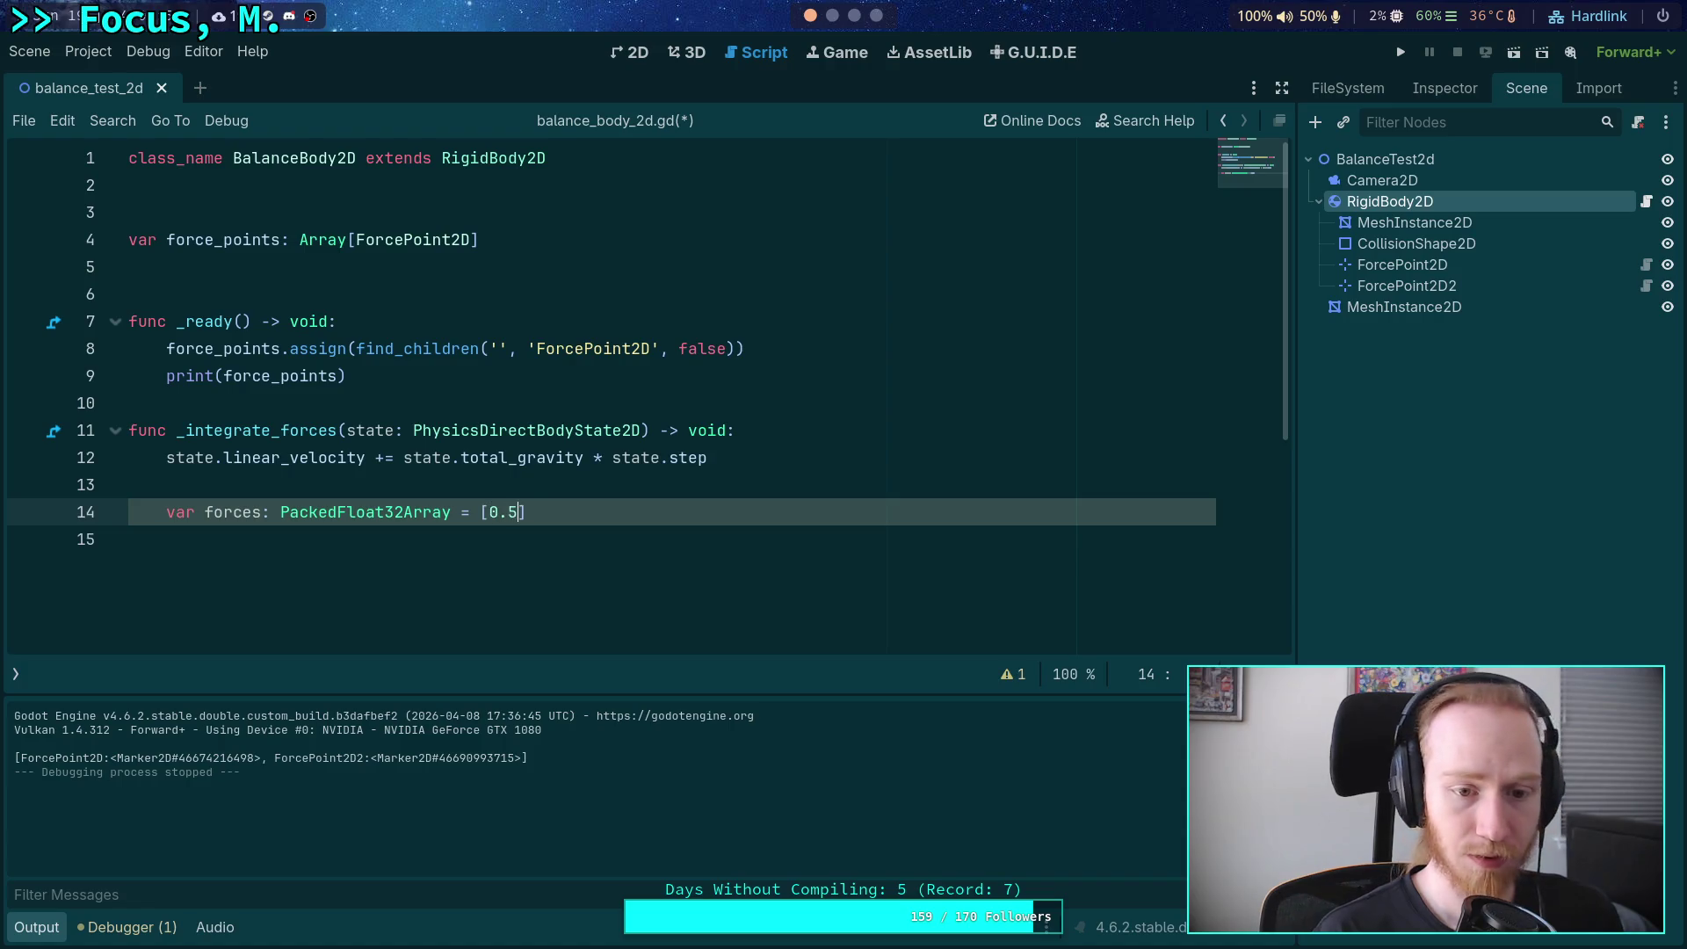
{"action": "key", "text": "Down"}
{"action": "key", "text": "Return"}
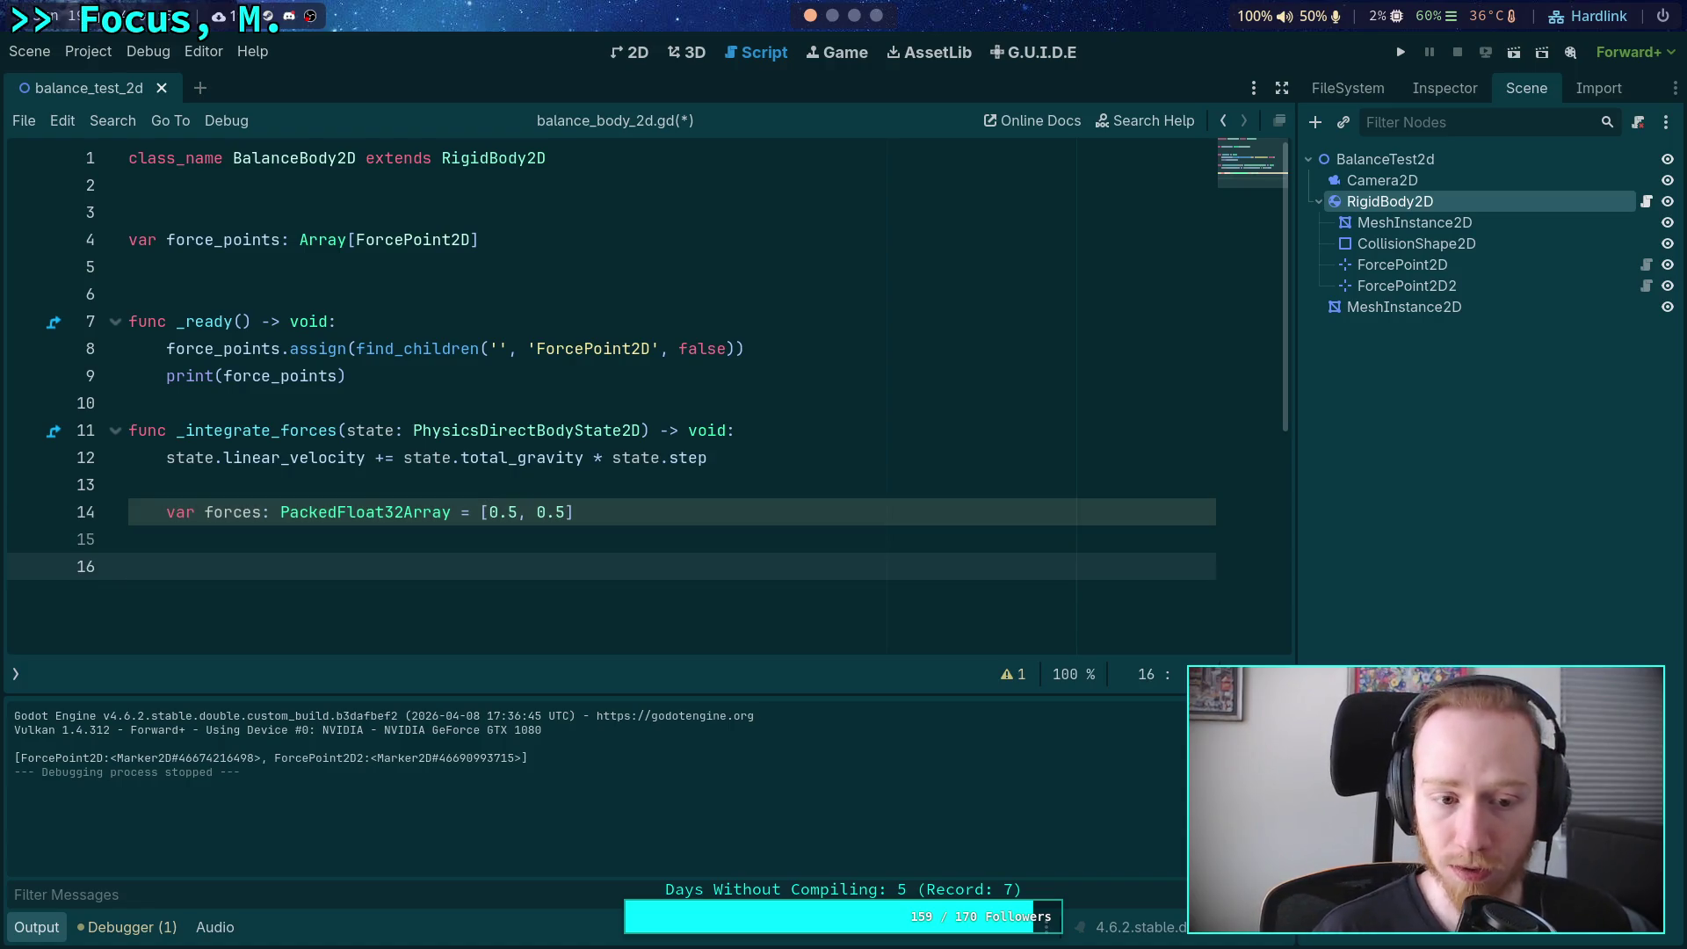
{"action": "key", "text": "Up"}
{"action": "key", "text": "Return"}
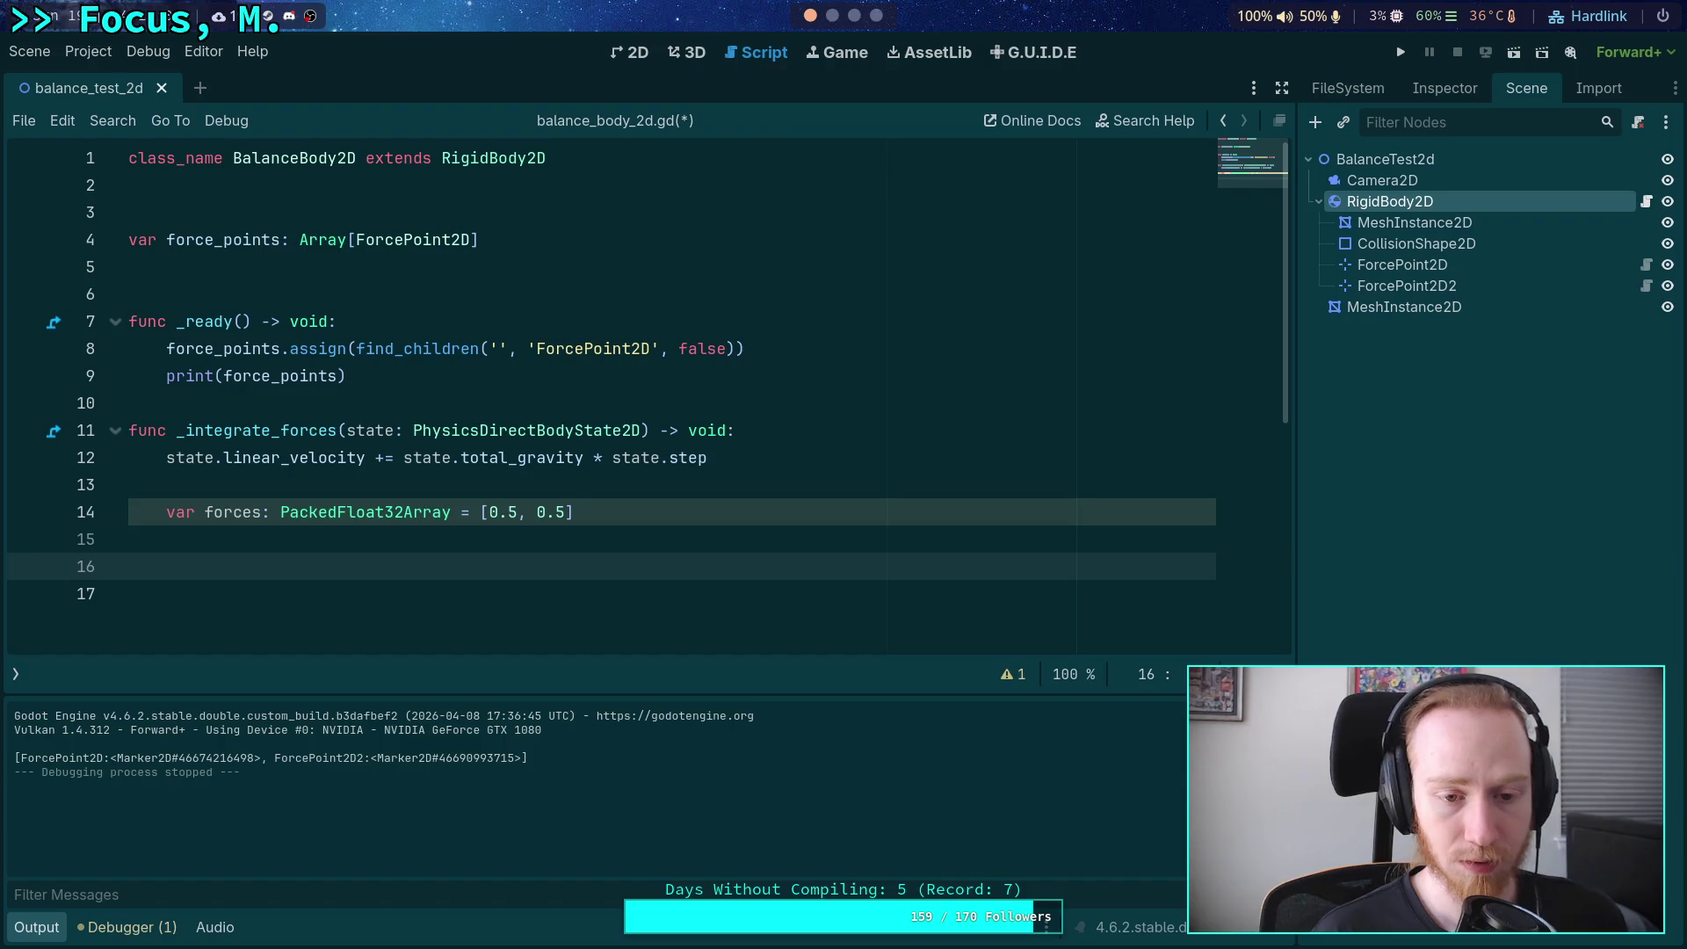
{"action": "key", "text": "BackSpace"}
{"action": "key", "text": "BackSpace"}
{"action": "key", "text": "BackSpace"}
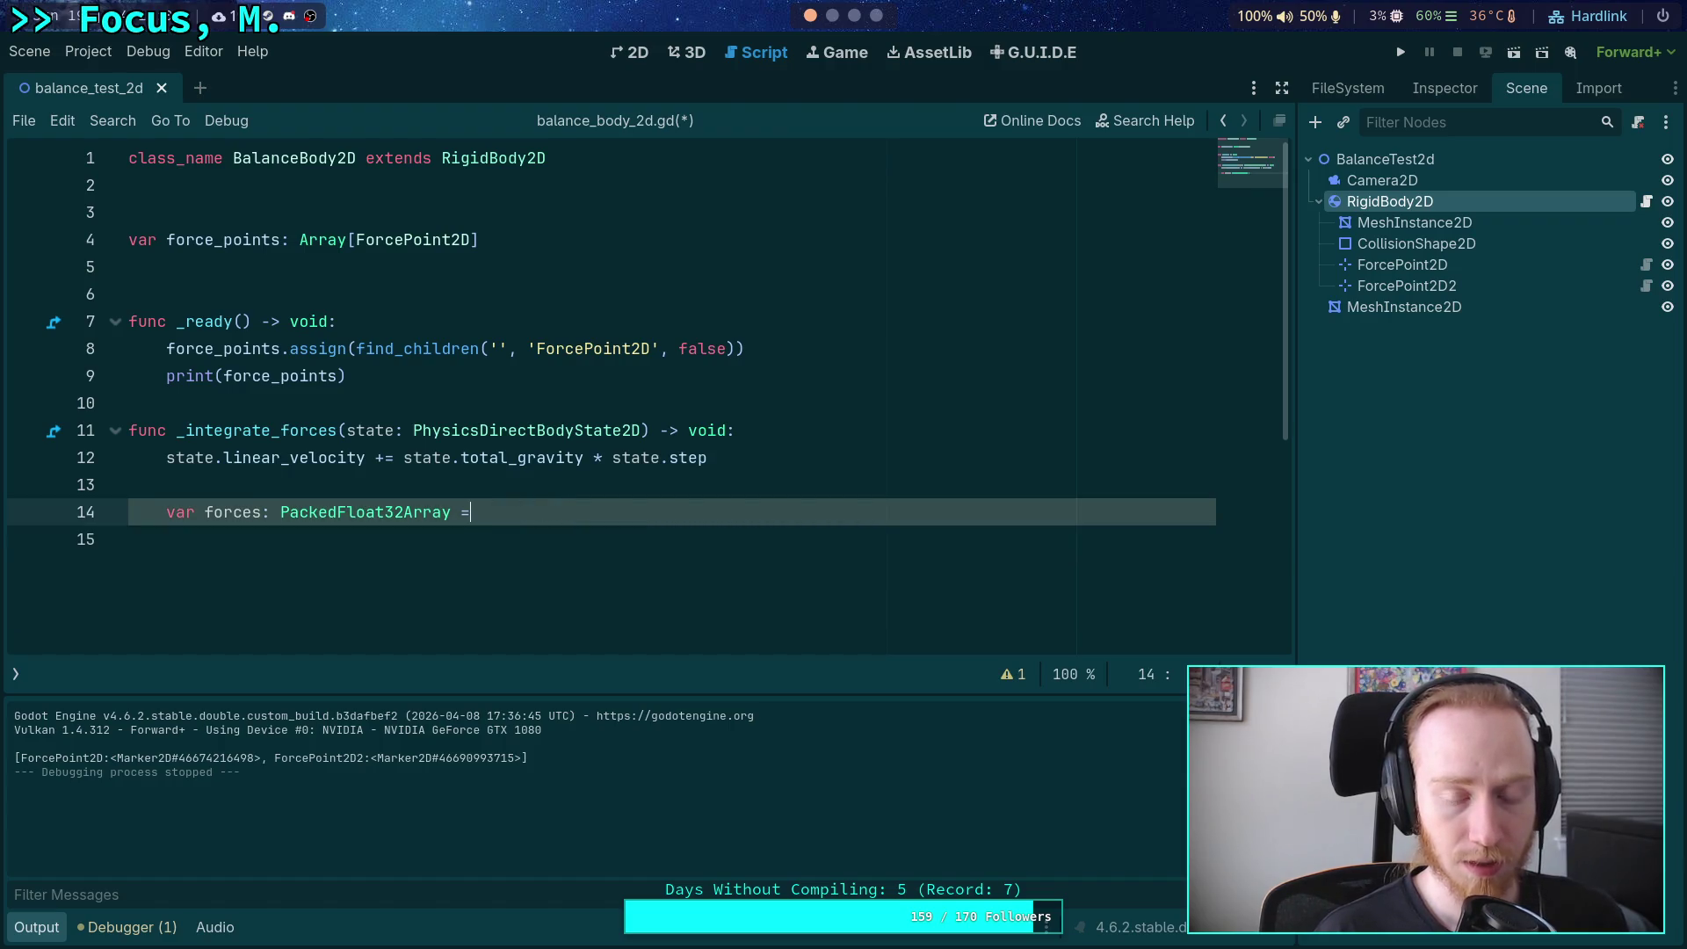
{"action": "type", "text": "["}
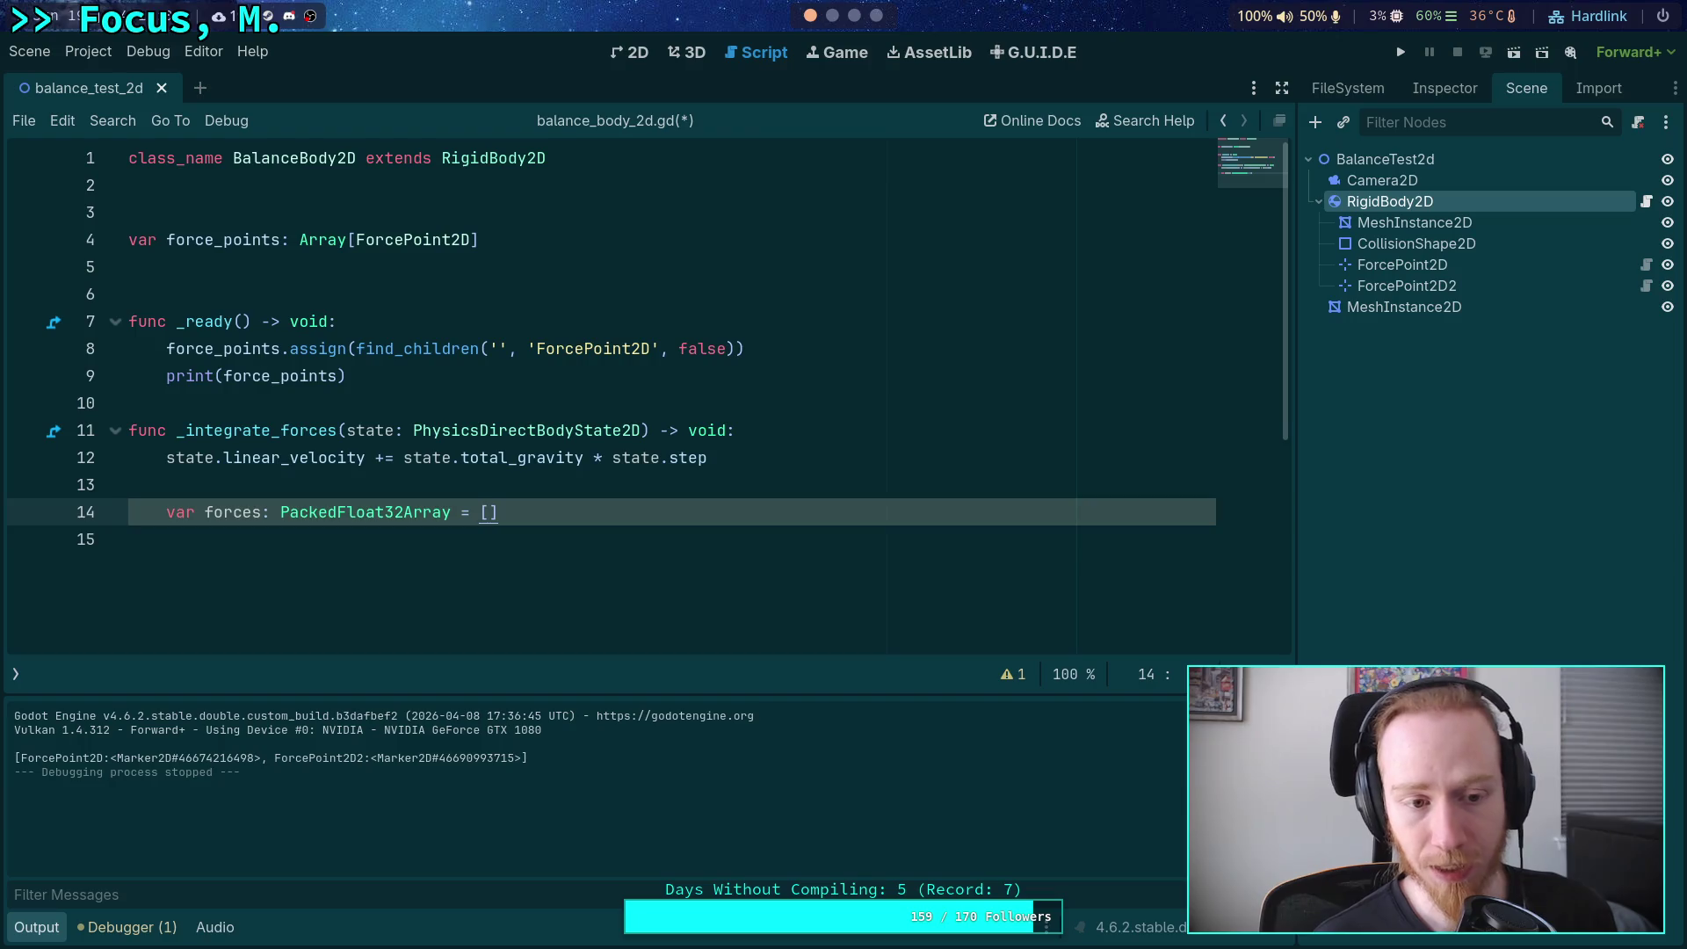
Add 'forces.resize(force_points.size())' below it, with a blank line above the call.
{"action": "key", "text": "End"}
{"action": "key", "text": "Return"}
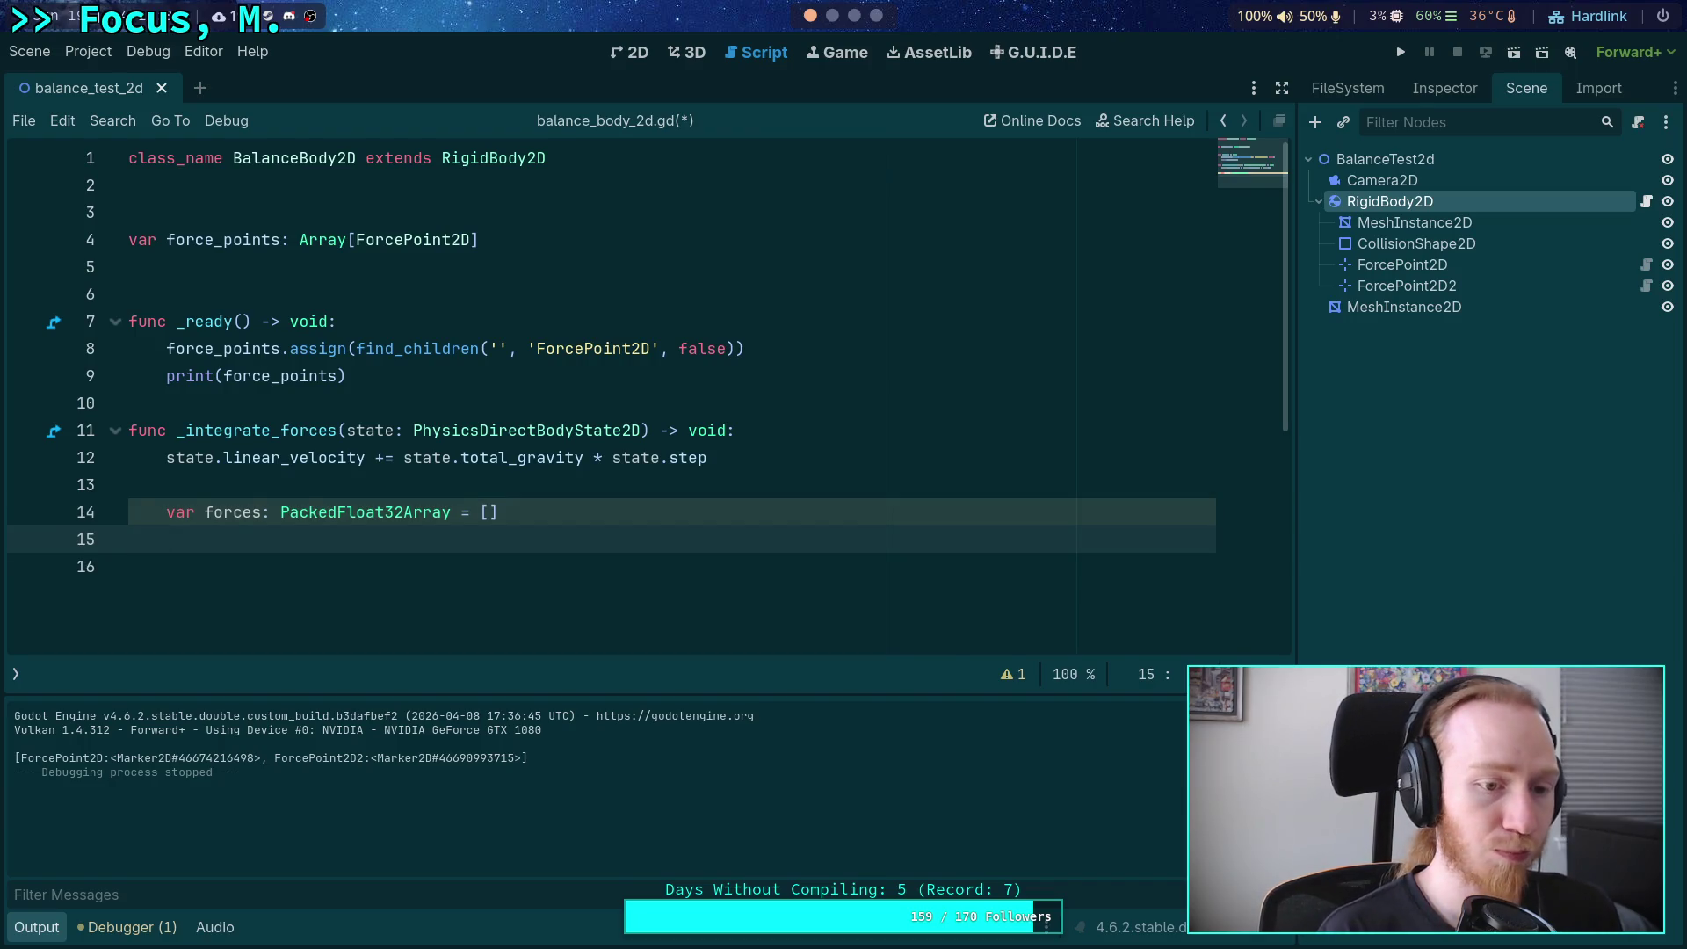
{"action": "type", "text": "forces."}
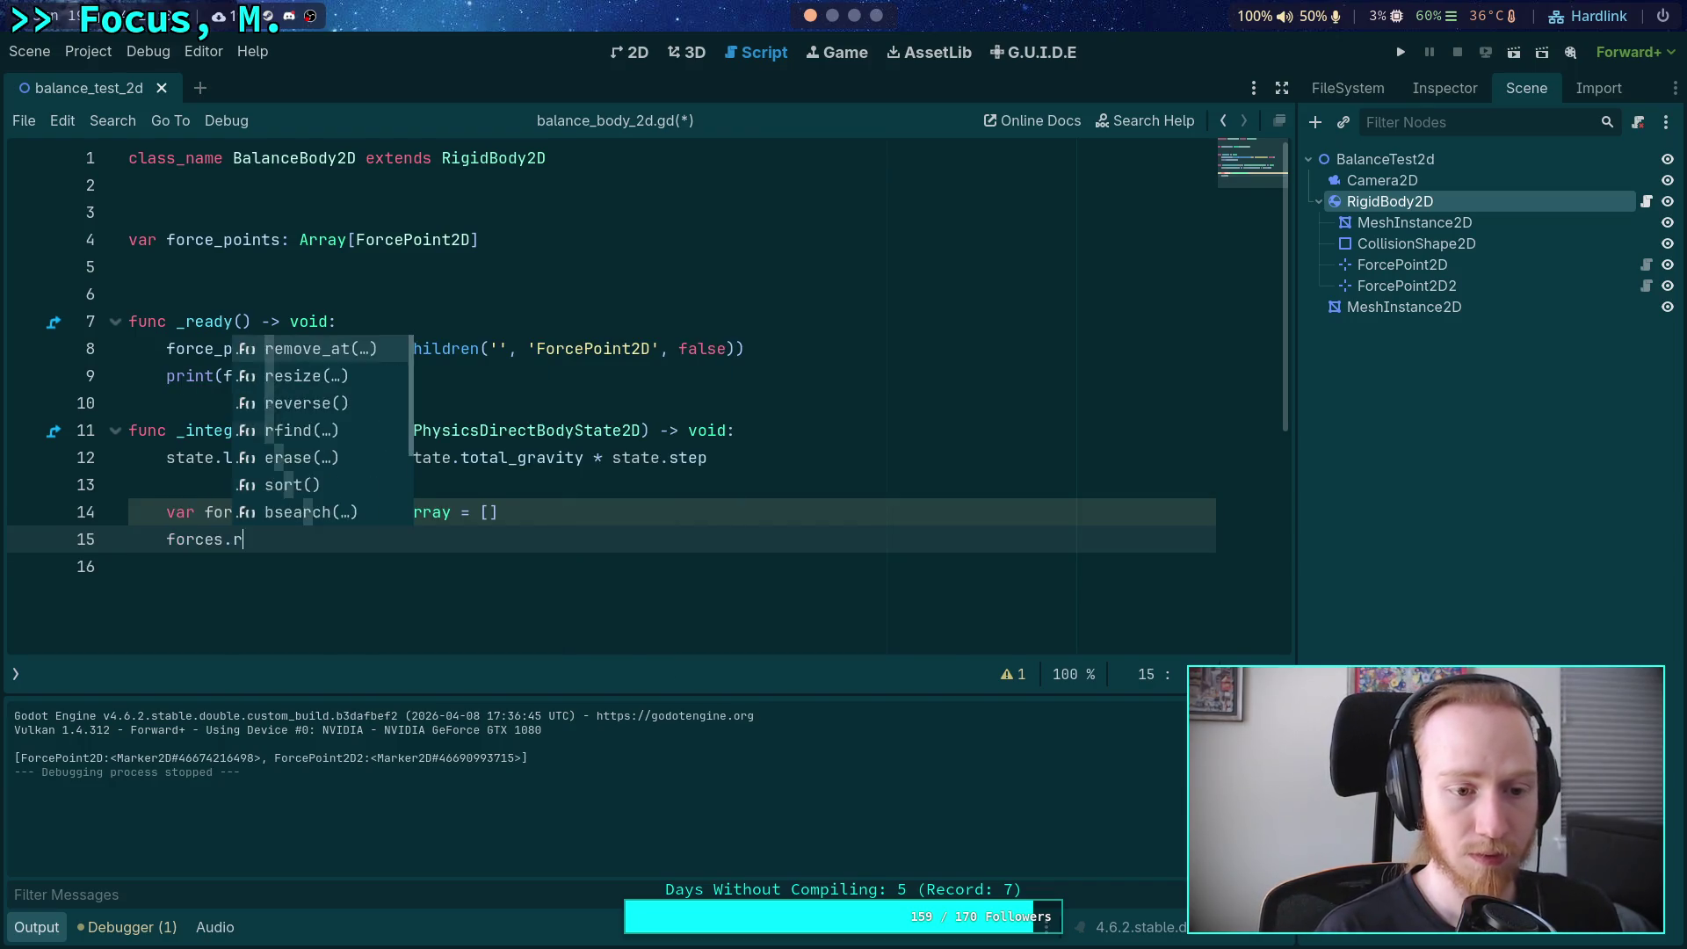
{"action": "type", "text": "res"}
{"action": "key", "text": "Return"}
{"action": "type", "text": "for"}
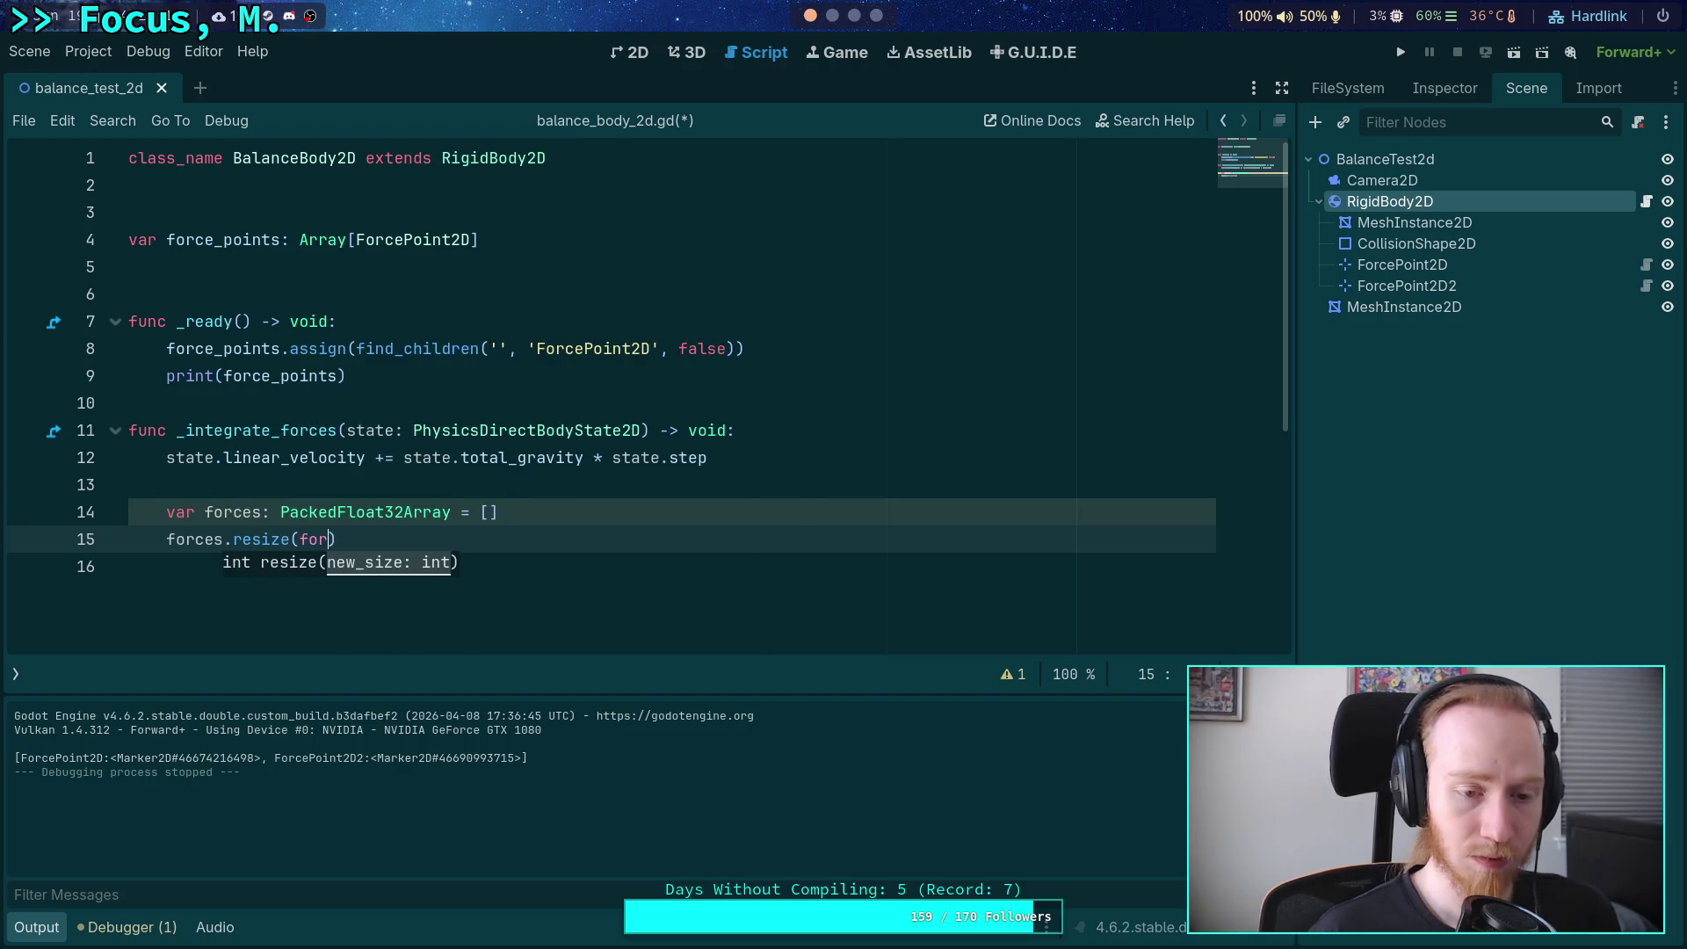
{"action": "type", "text": "ce"}
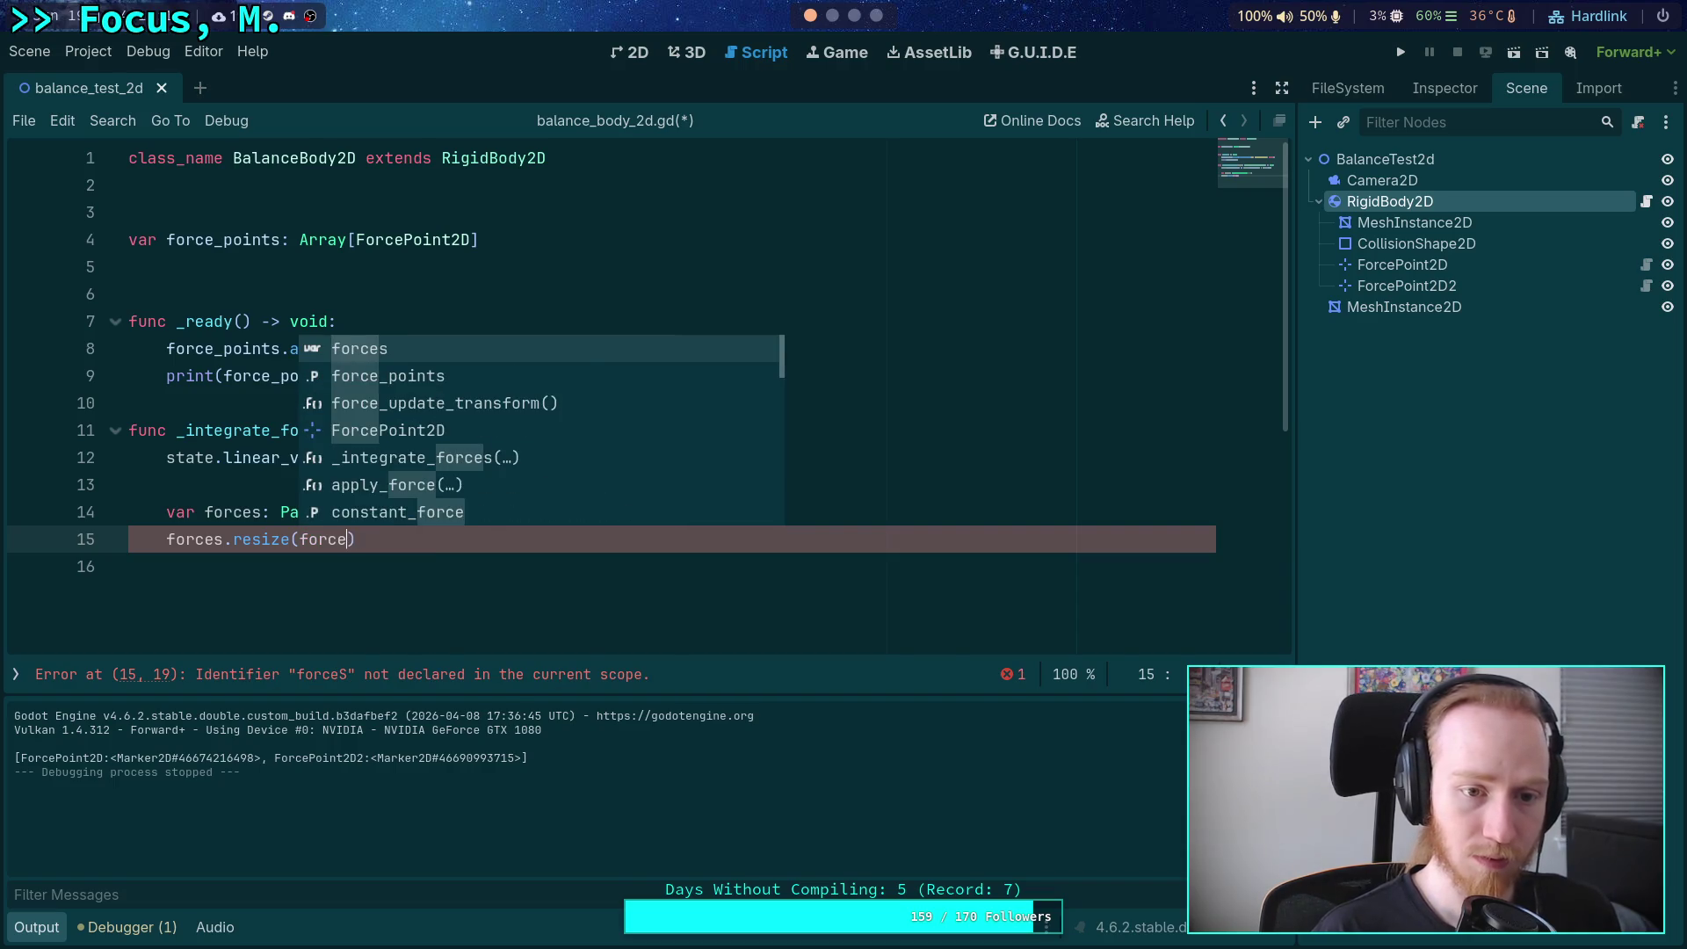
{"action": "key", "text": "Down"}
{"action": "key", "text": "Return"}
{"action": "type", "text": ".size"}
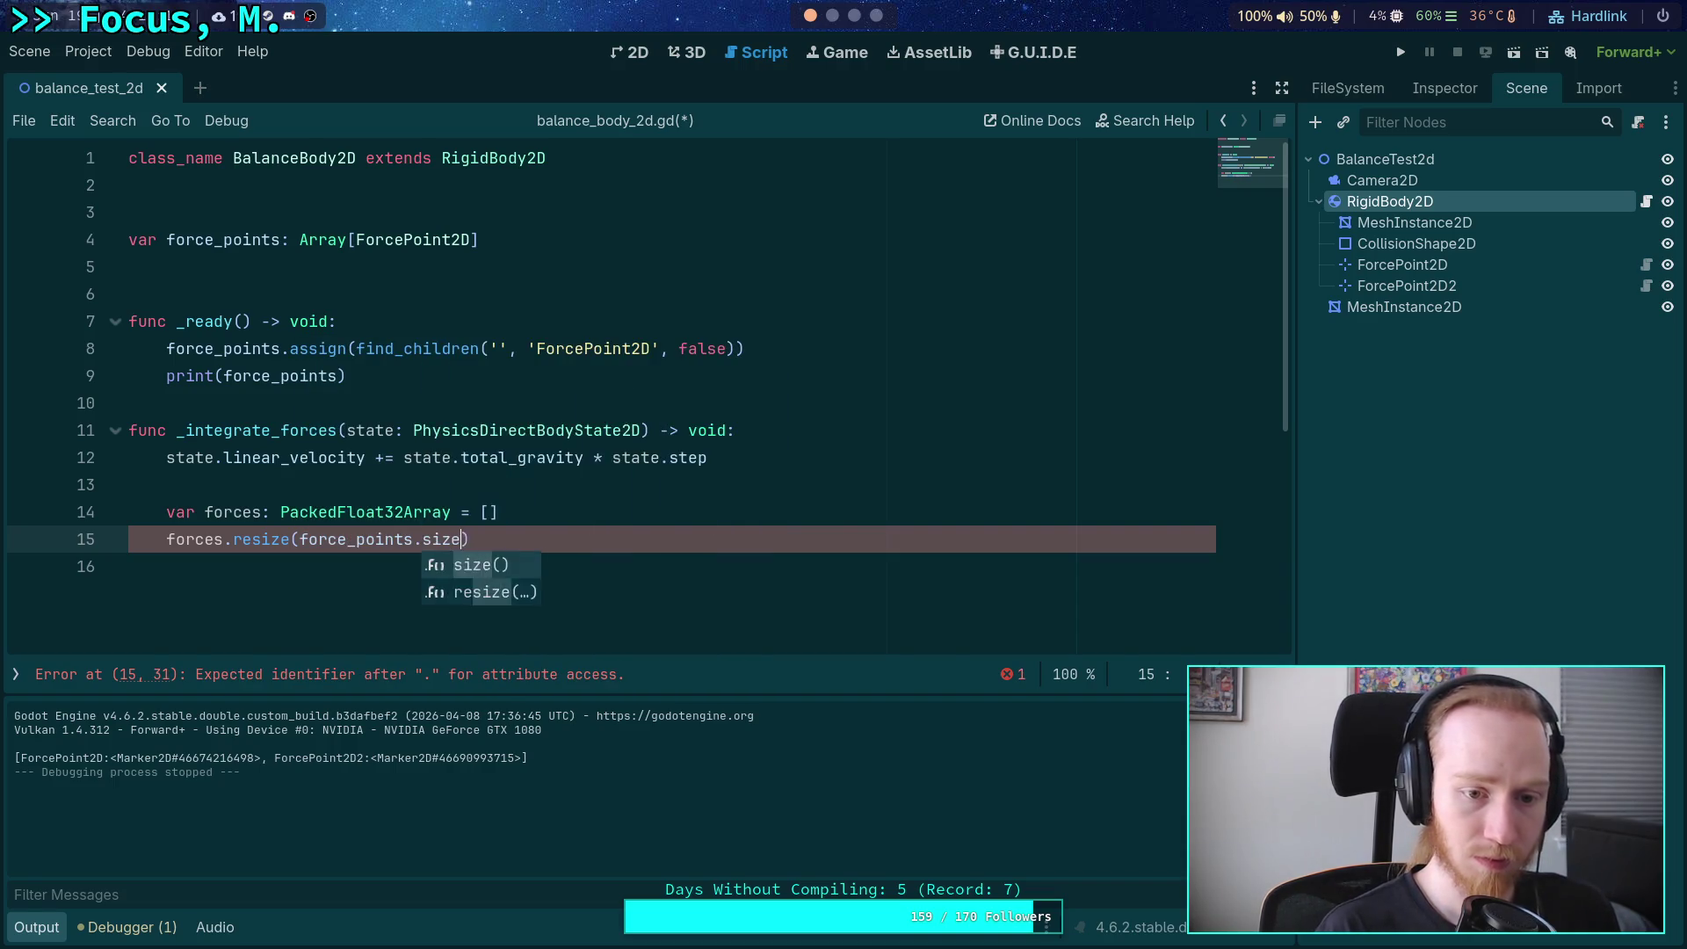
{"action": "key", "text": "Return"}
{"action": "key", "text": "Up"}
{"action": "key", "text": "Return"}
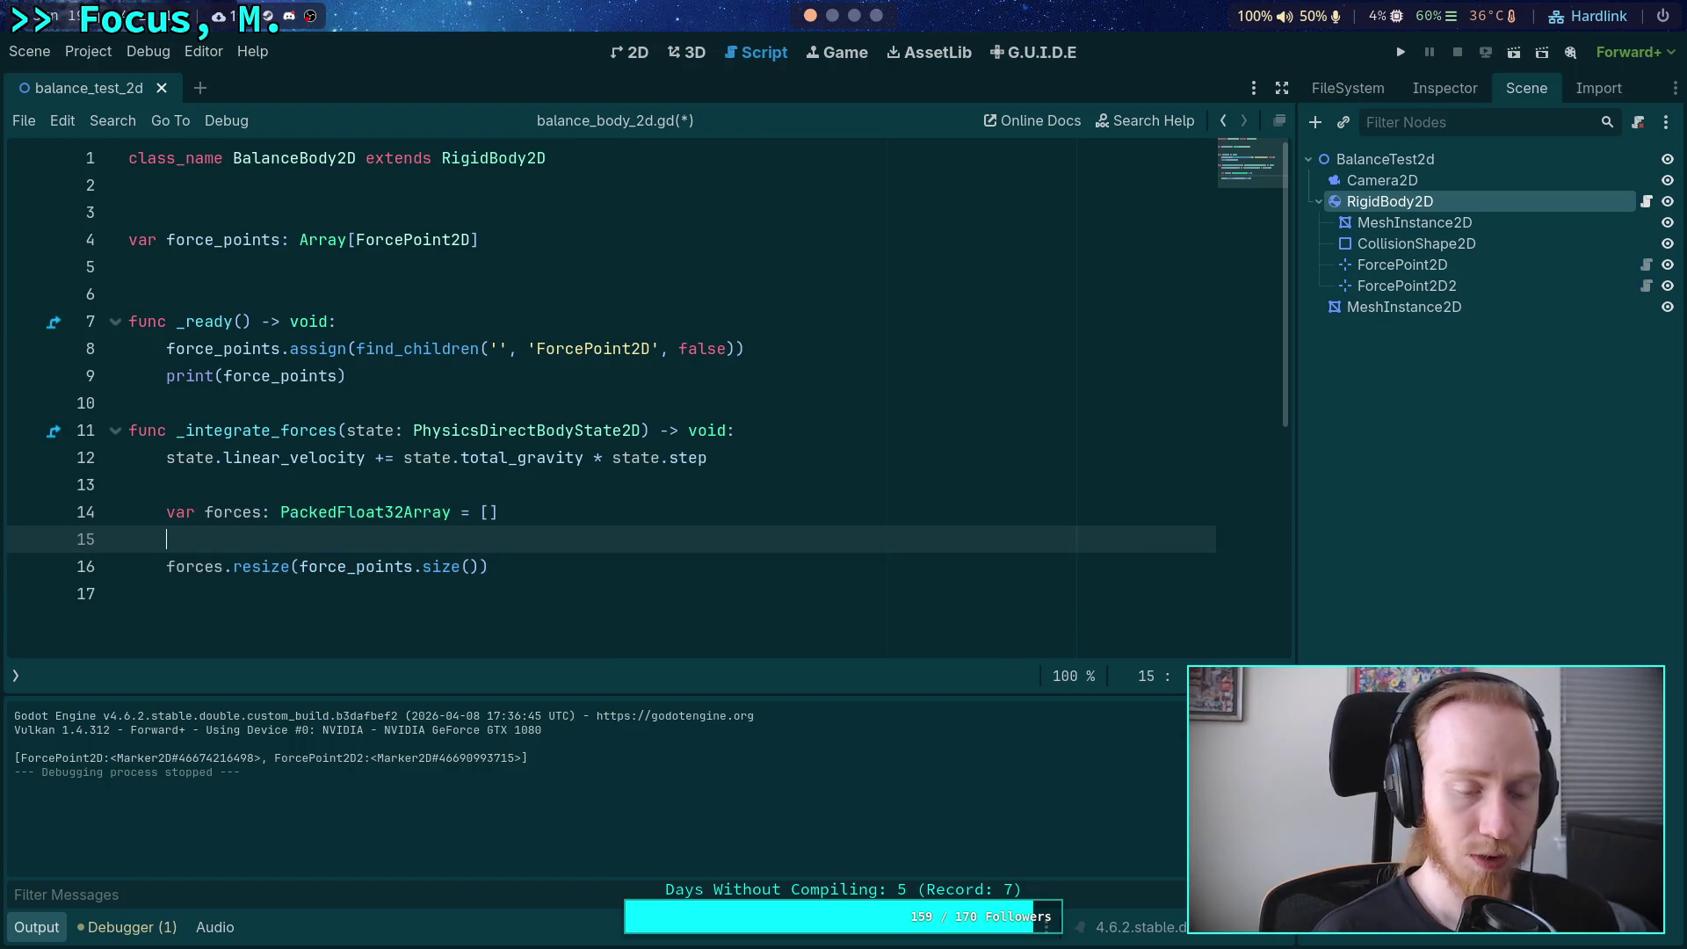
Add 'var count: int = force_points.size()' and change the call to 'forces.resize(count)'.
{"action": "type", "text": "var count: i"}
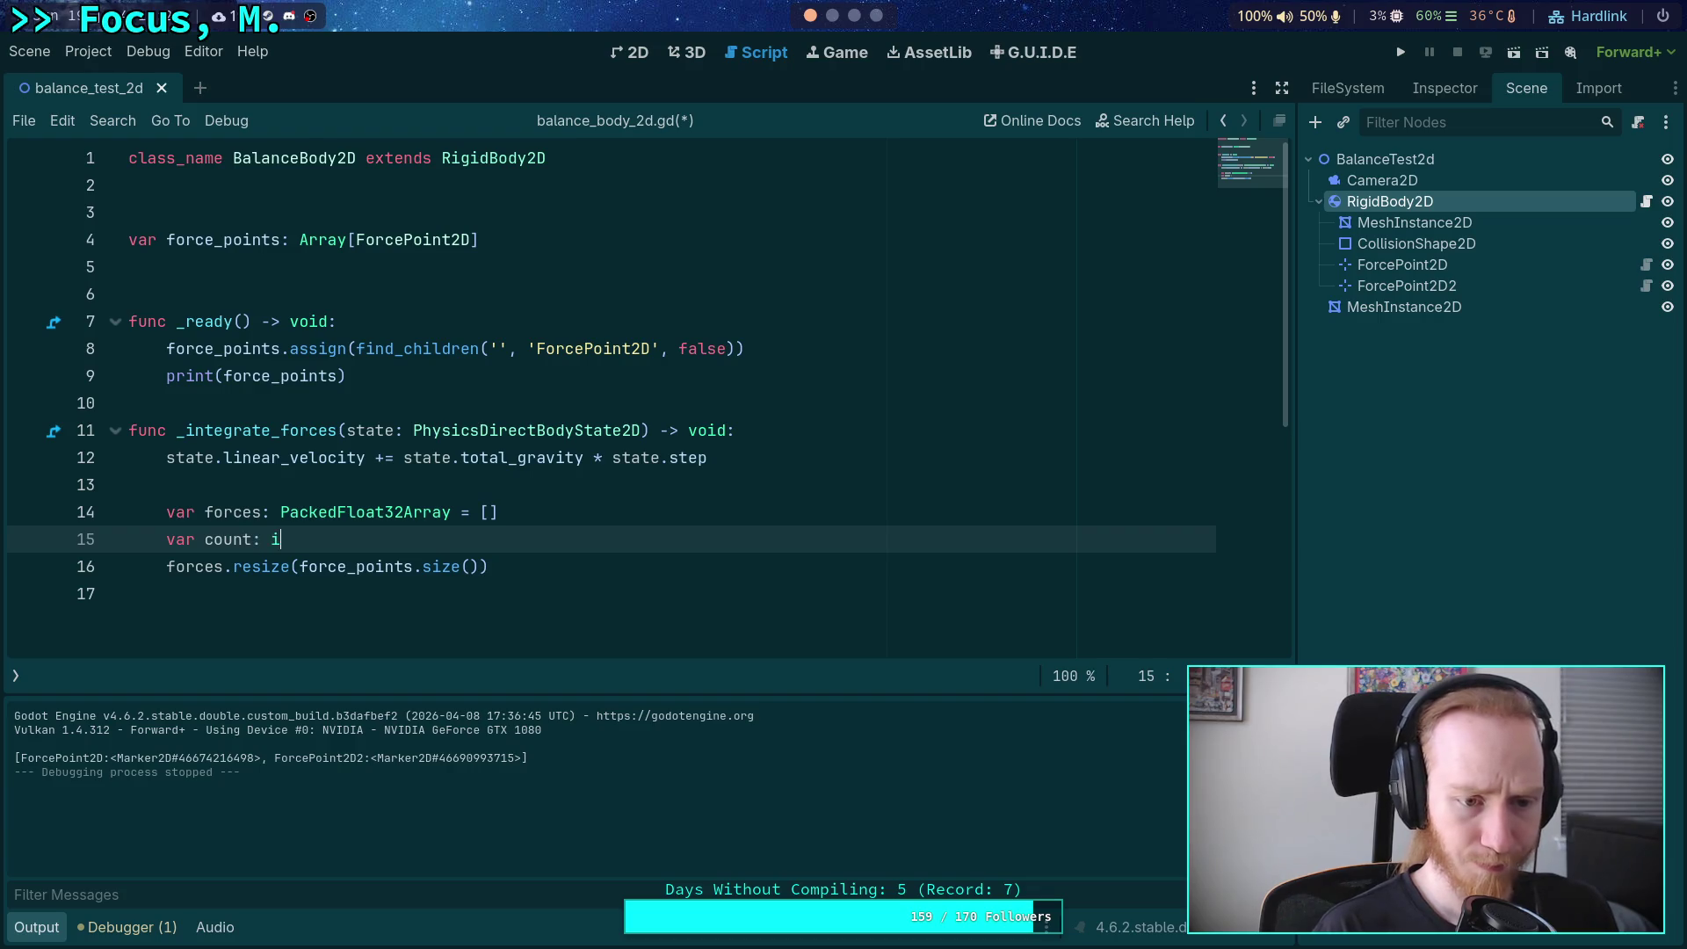
{"action": "type", "text": "nt = force_points"}
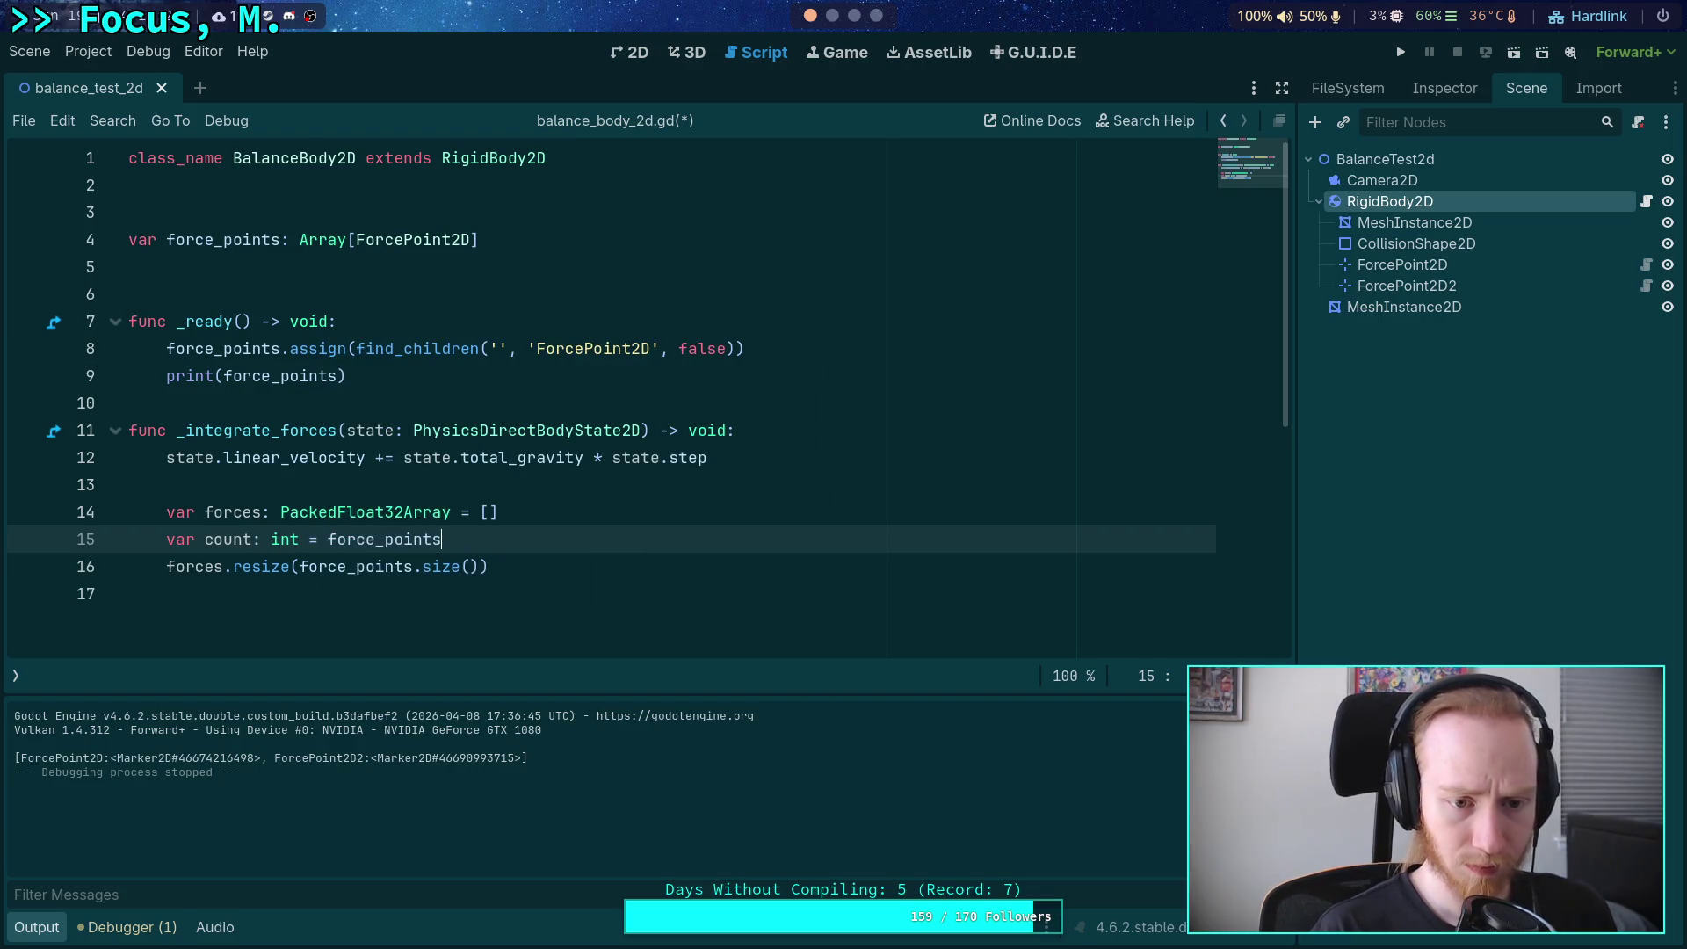
{"action": "type", "text": ".size()"}
{"action": "key", "text": "Down"}
{"action": "key", "text": "BackSpace"}
{"action": "key", "text": "Left"}
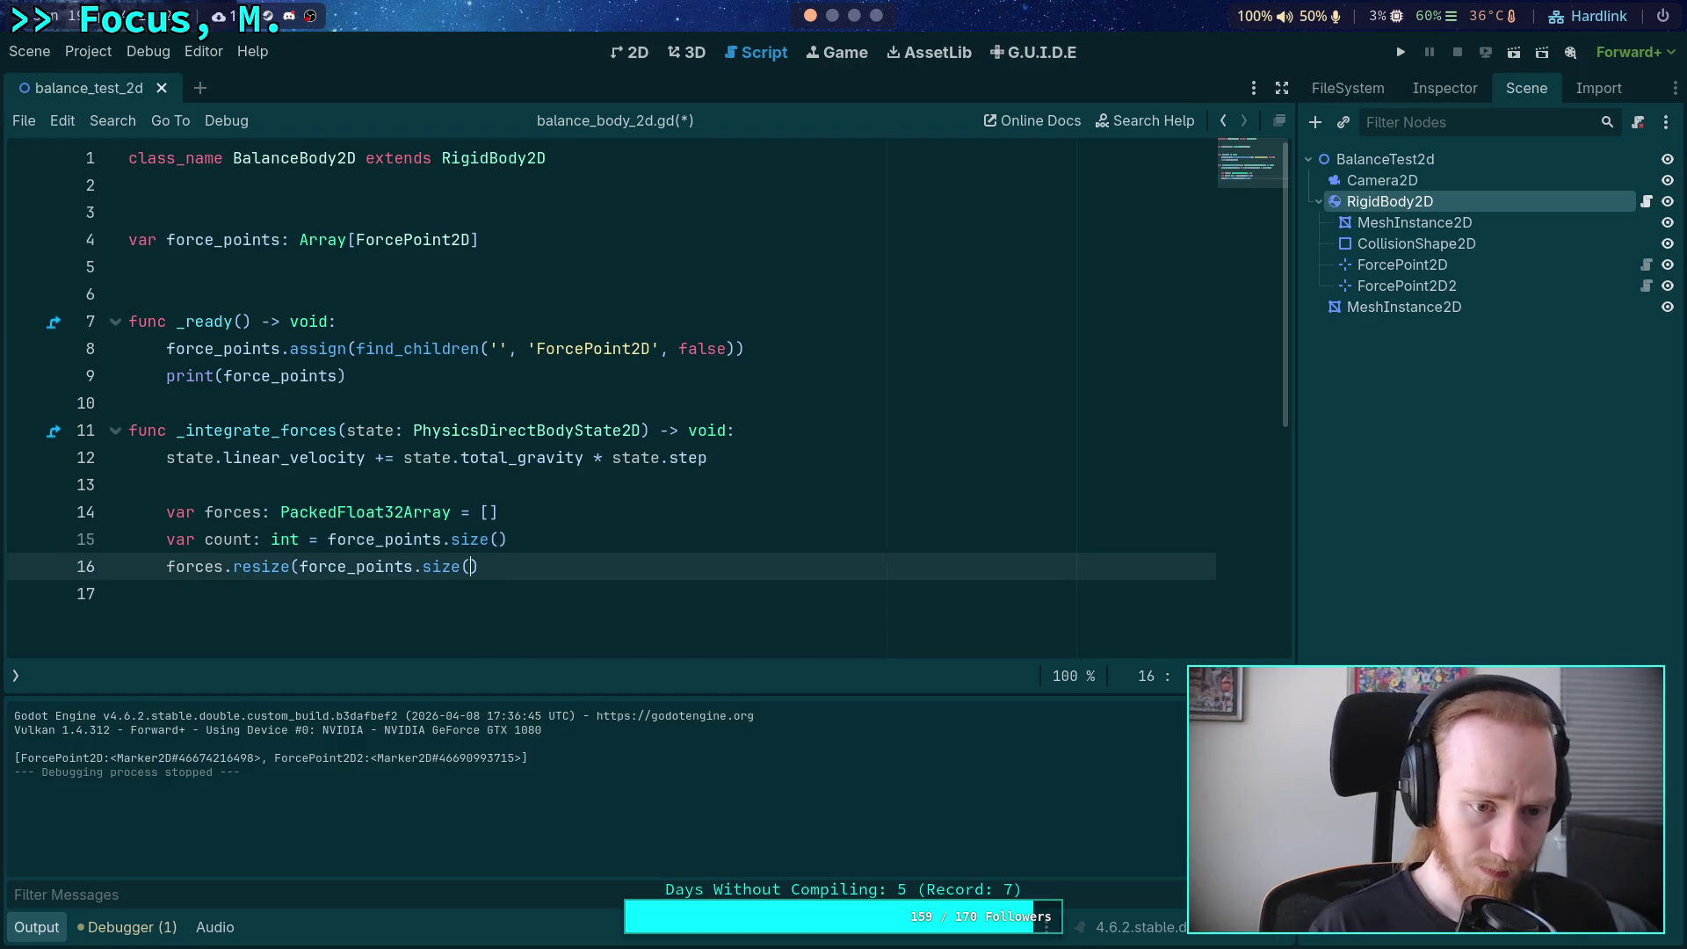
{"action": "key", "text": "ctrl+BackSpace"}
{"action": "key", "text": "ctrl+BackSpace"}
{"action": "key", "text": "ctrl+BackSpace"}
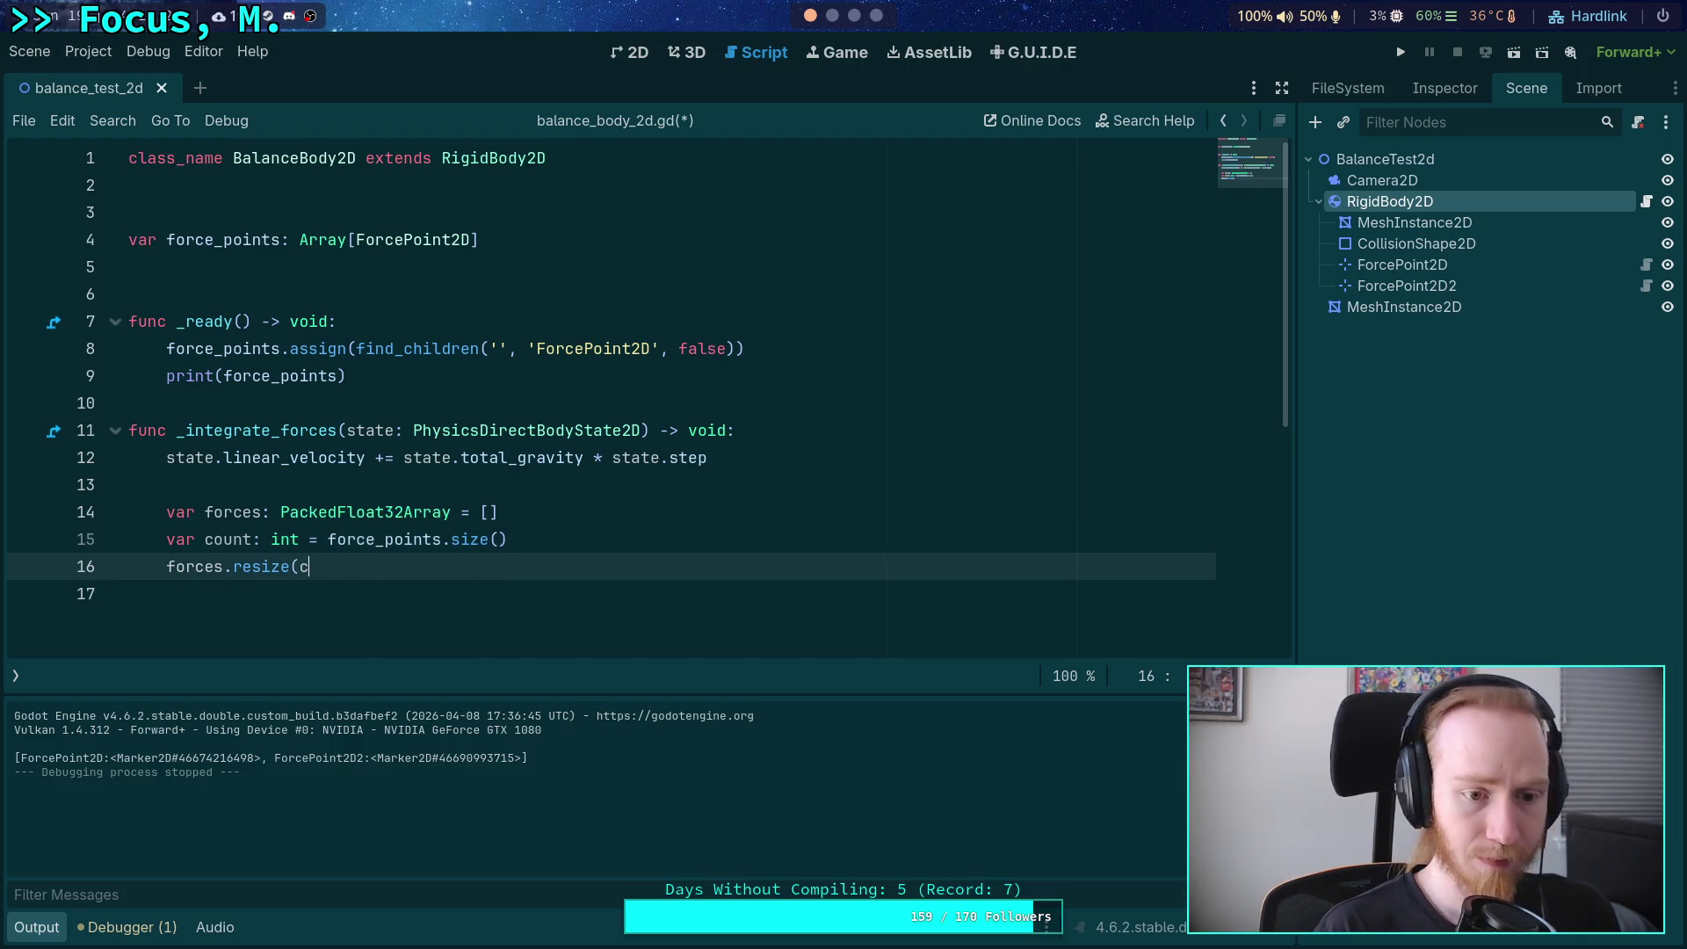
{"action": "type", "text": "ount)"}
{"action": "key", "text": "Return"}
Add 'forces.fill(1.0 / float(count))' and leave an indented blank line below.
{"action": "type", "text": "for"}
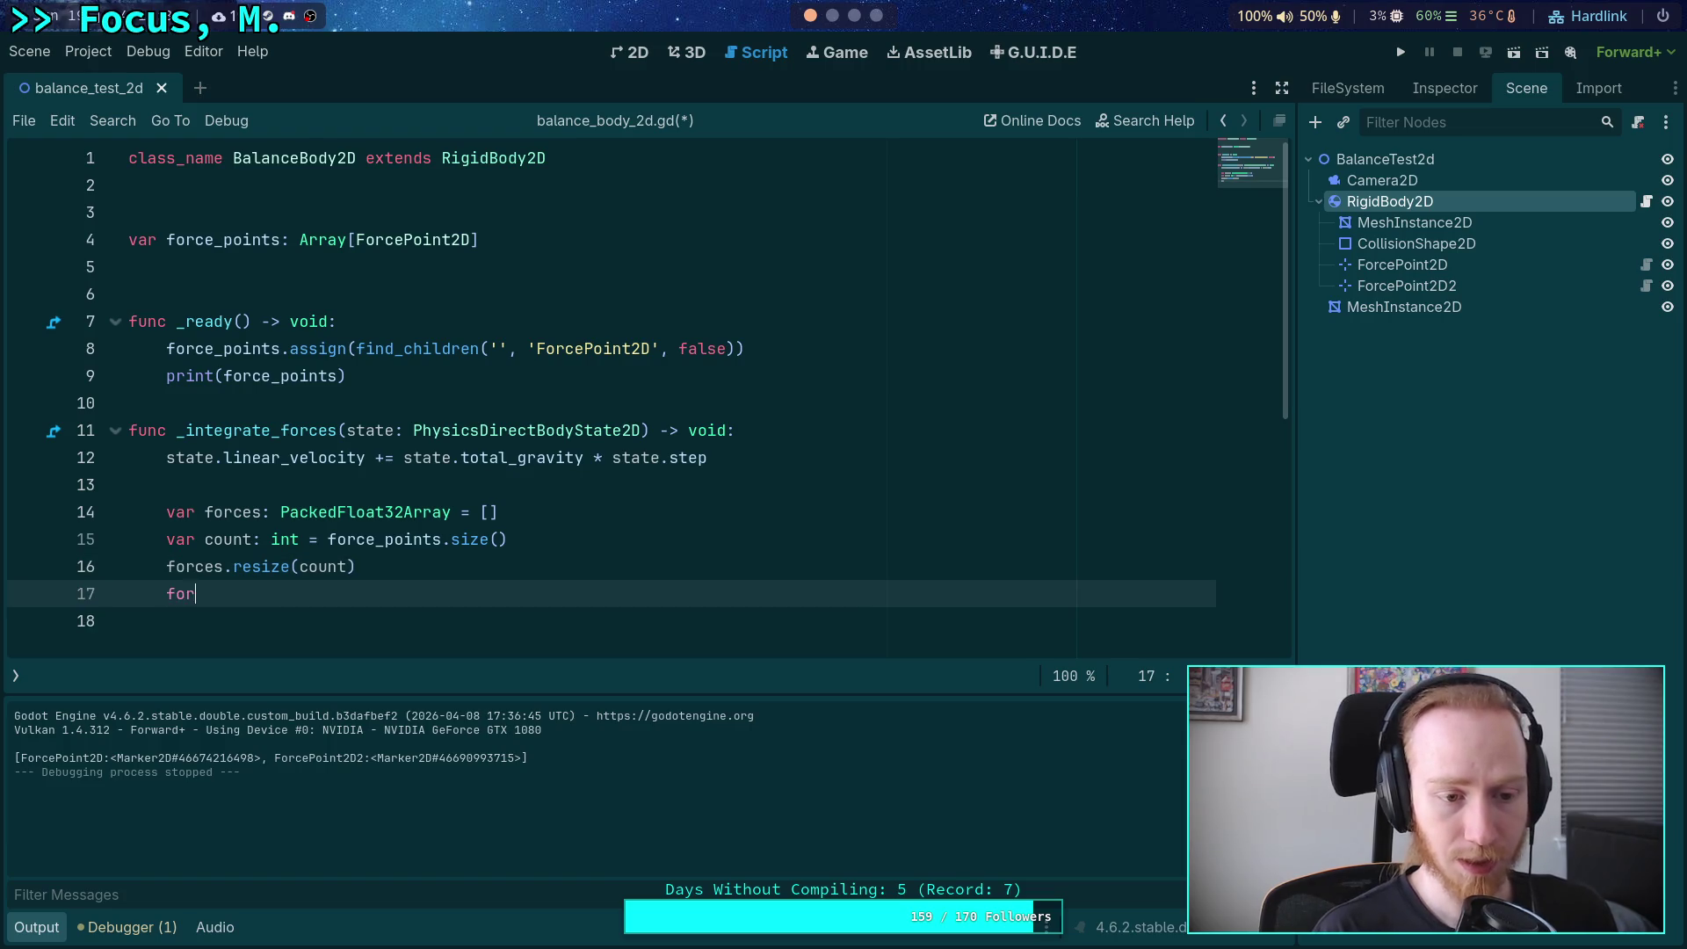
{"action": "type", "text": "ces.fill"}
{"action": "key", "text": "Return"}
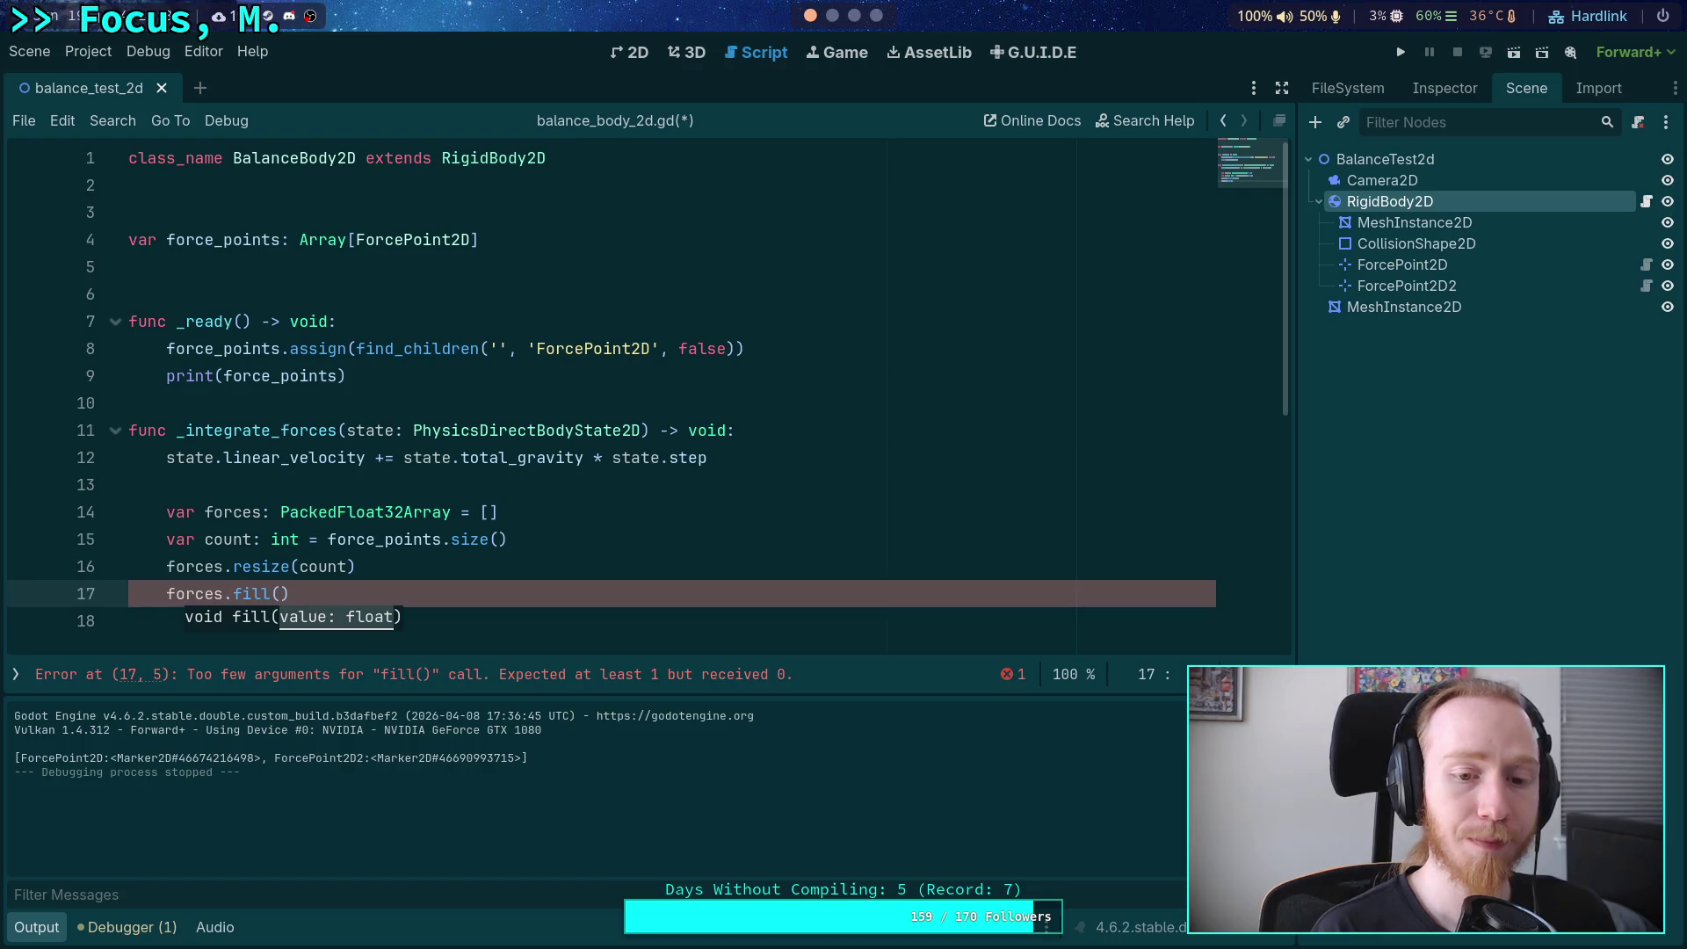
{"action": "type", "text": "1.0 / count"}
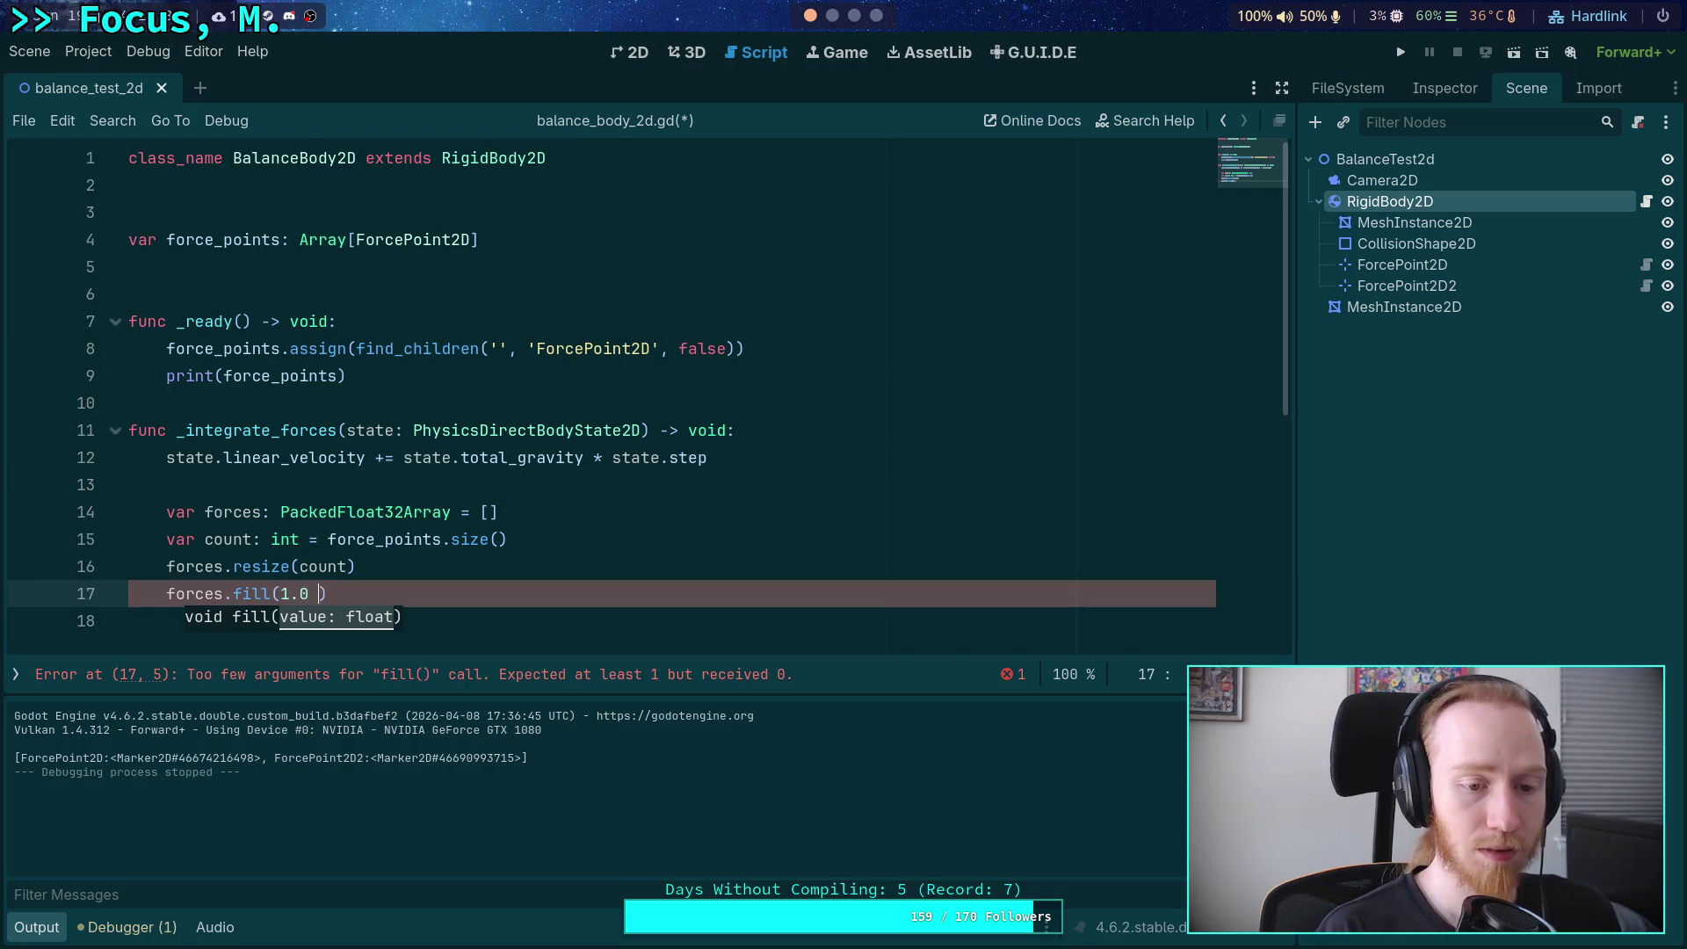
{"action": "key", "text": "BackSpace"}
{"action": "key", "text": "BackSpace"}
{"action": "key", "text": "BackSpace"}
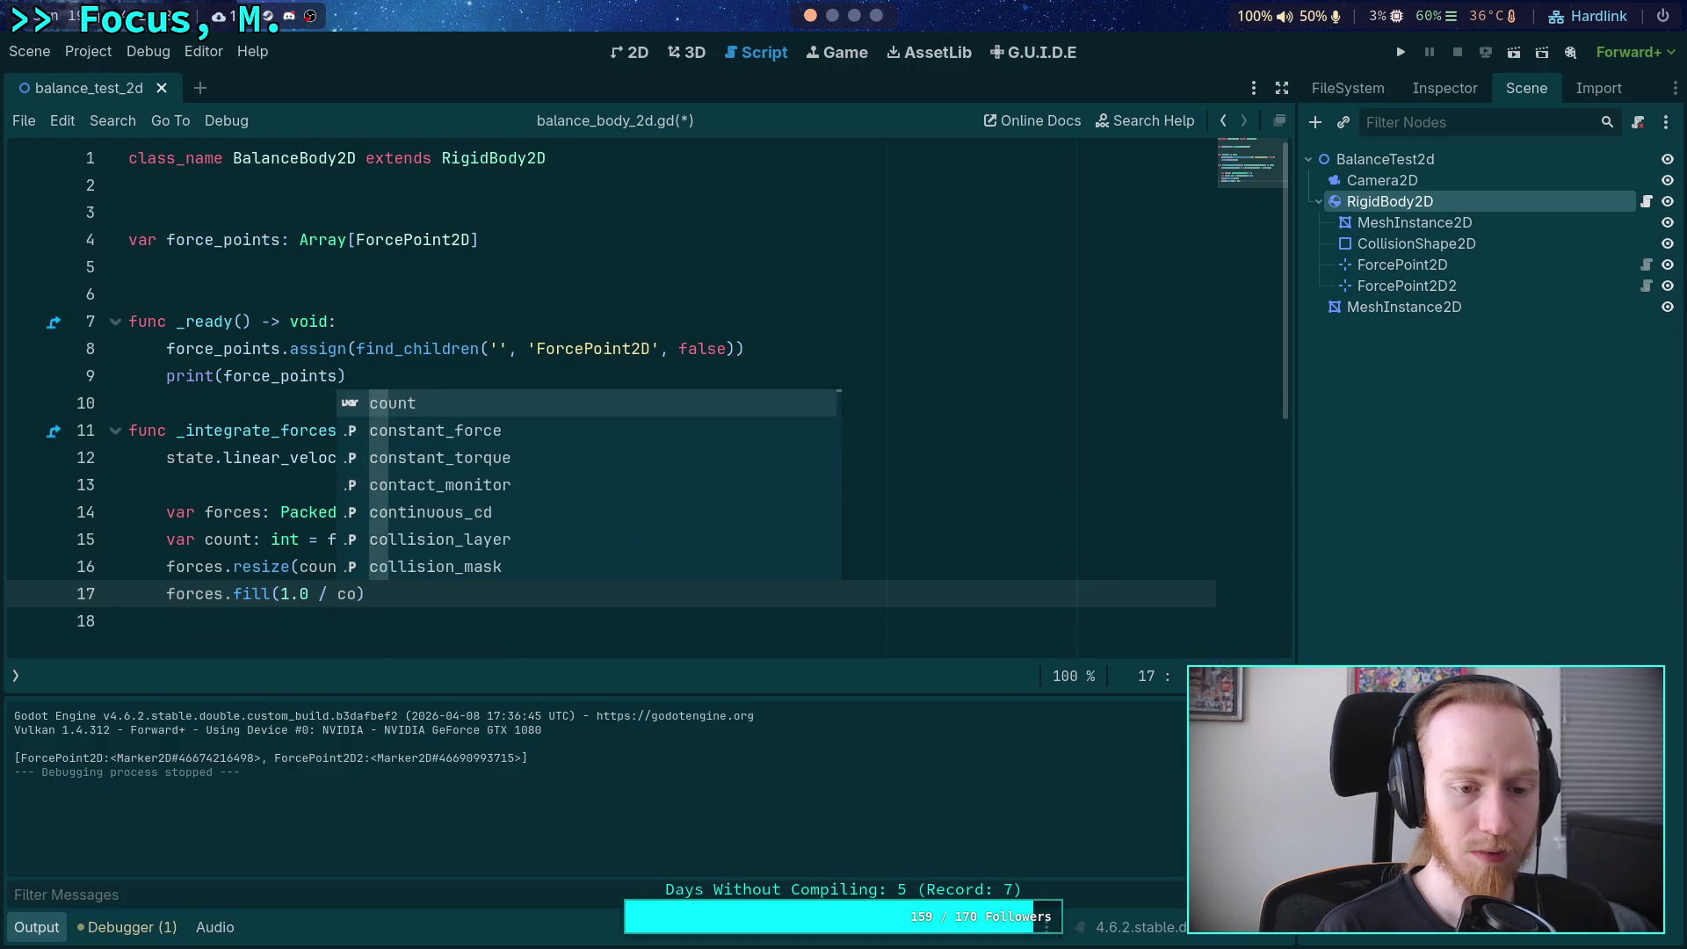
{"action": "type", "text": "float(count"}
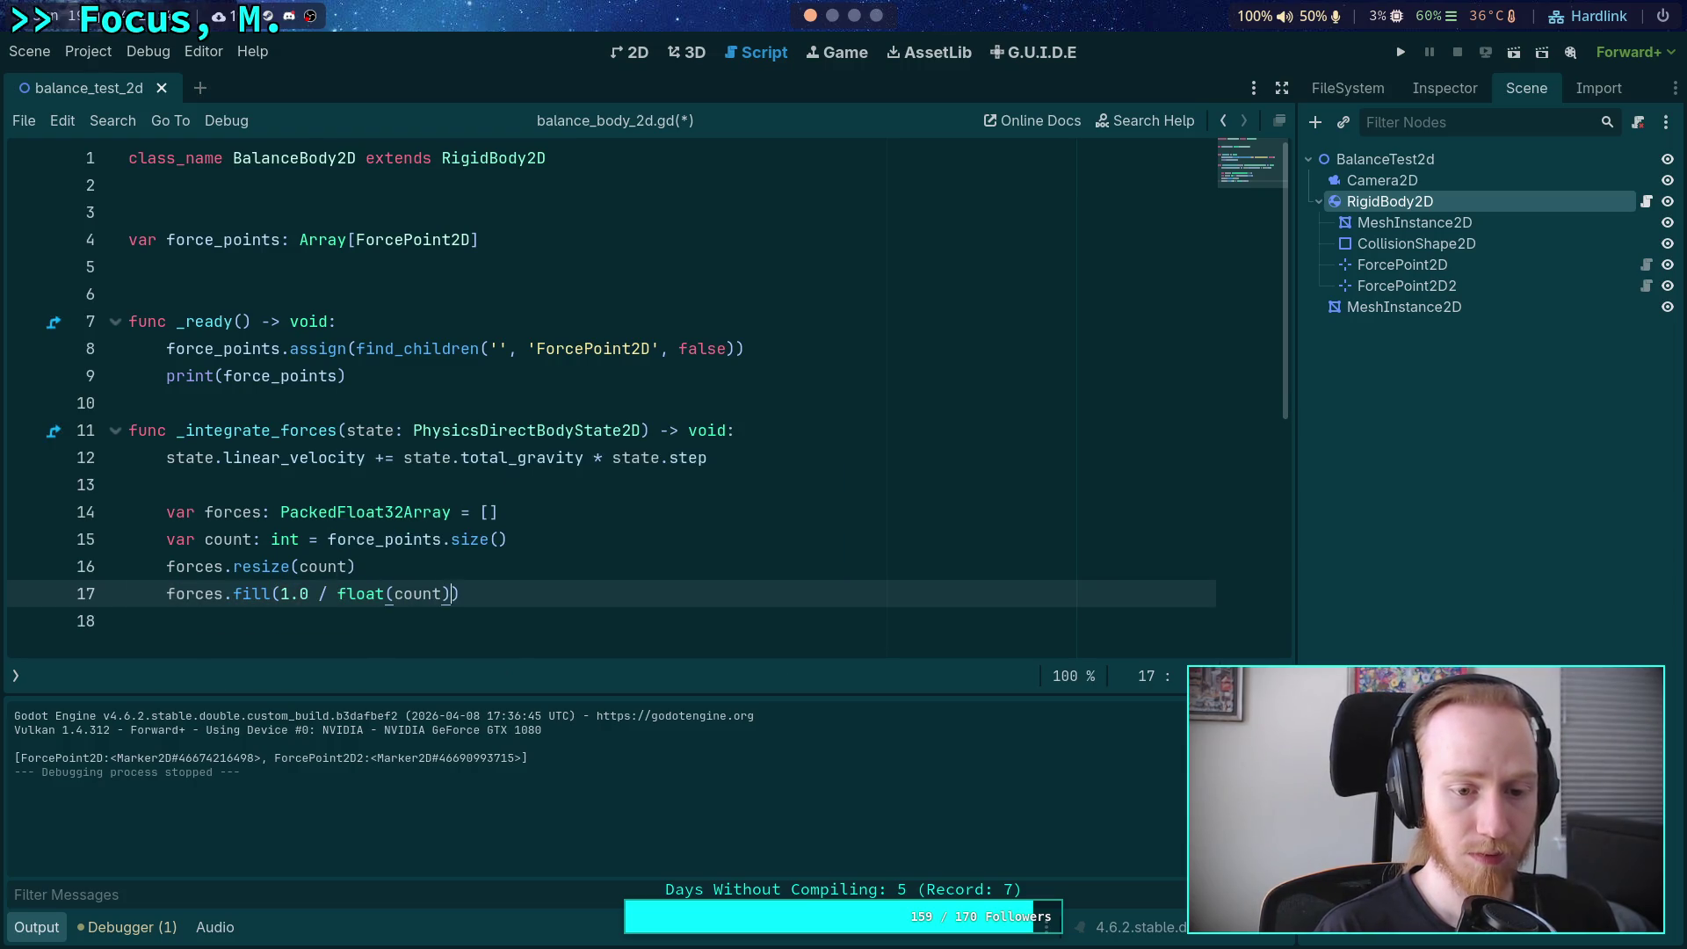
{"action": "key", "text": "End"}
{"action": "key", "text": "Down"}
{"action": "key", "text": "Down"}
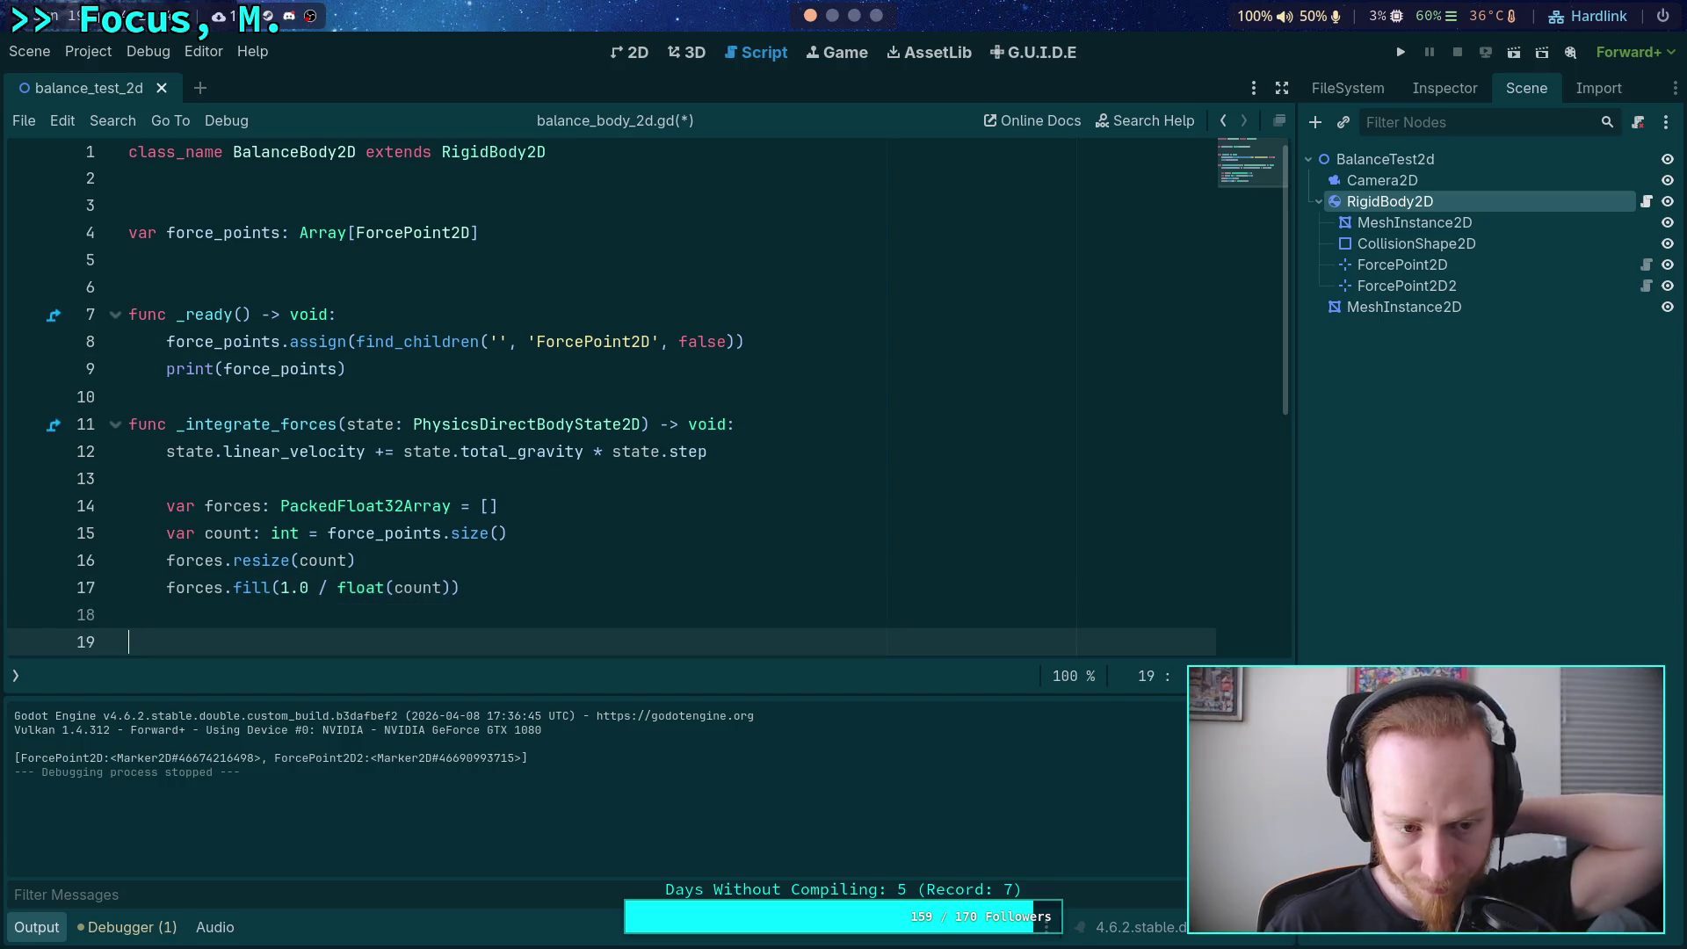
{"action": "key", "text": "Tab"}
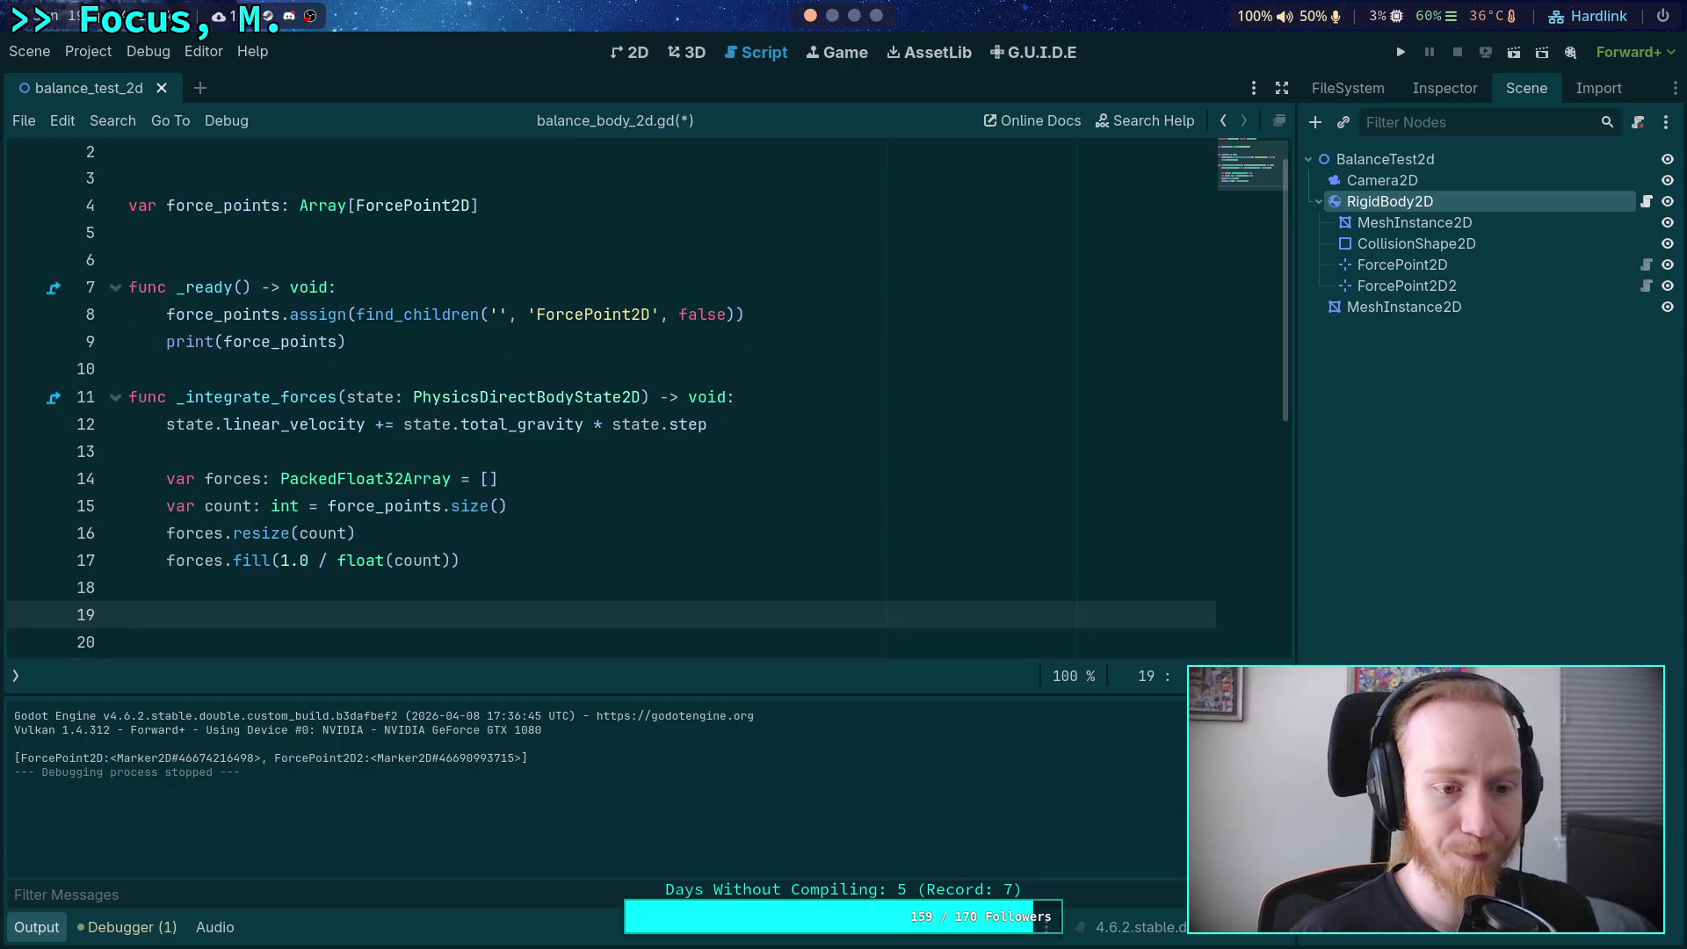
Start a loop over force_points that calls state.apply_impulse with -state.total_gravity.
{"action": "scroll", "coordinate": [855, 532], "scroll_direction": "down", "scroll_amount": 1}
{"action": "type", "text": "for "}
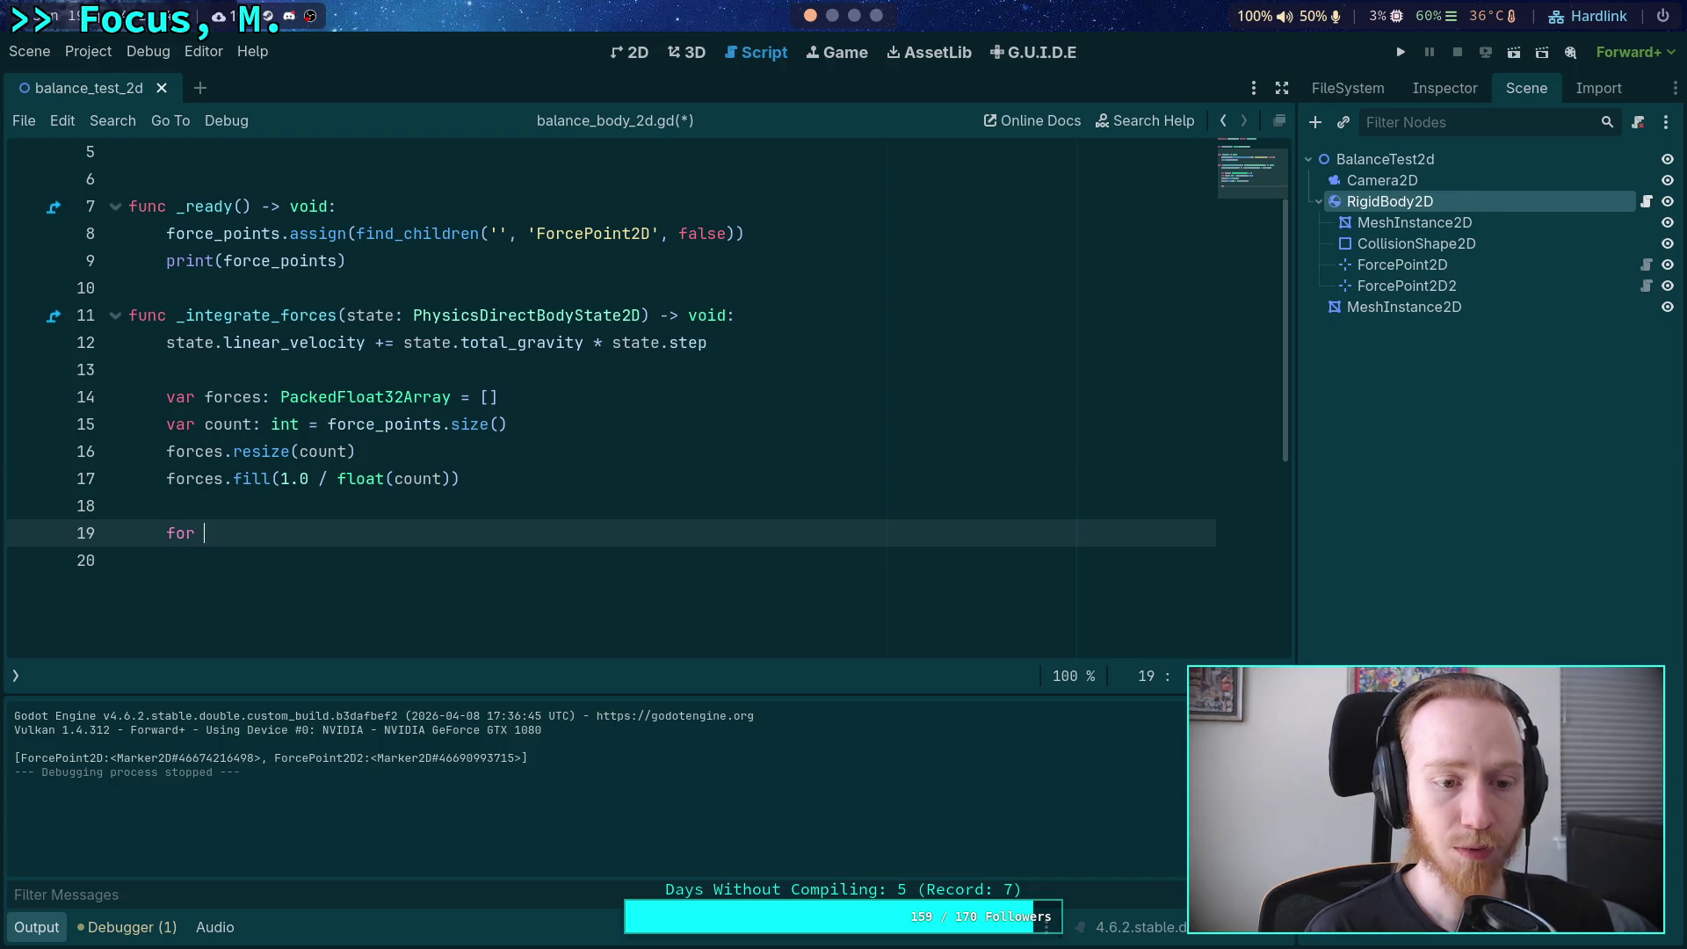
{"action": "type", "text": "point in force_"}
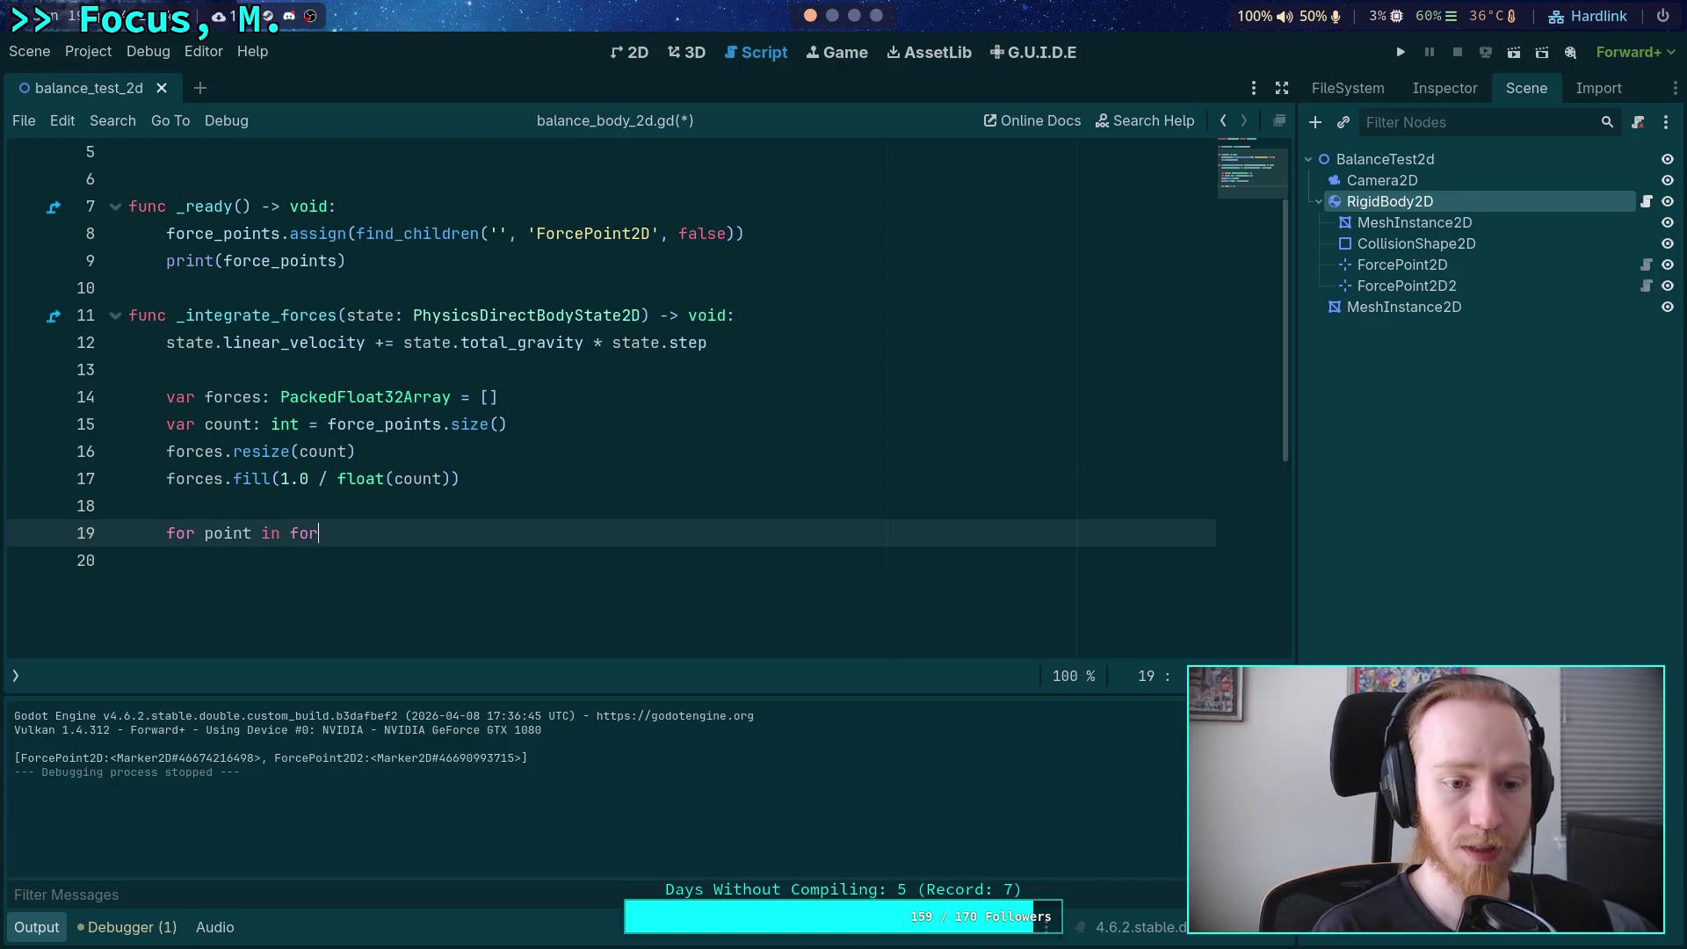
{"action": "key", "text": "Return"}
{"action": "type", "text": ":"}
{"action": "key", "text": "Return"}
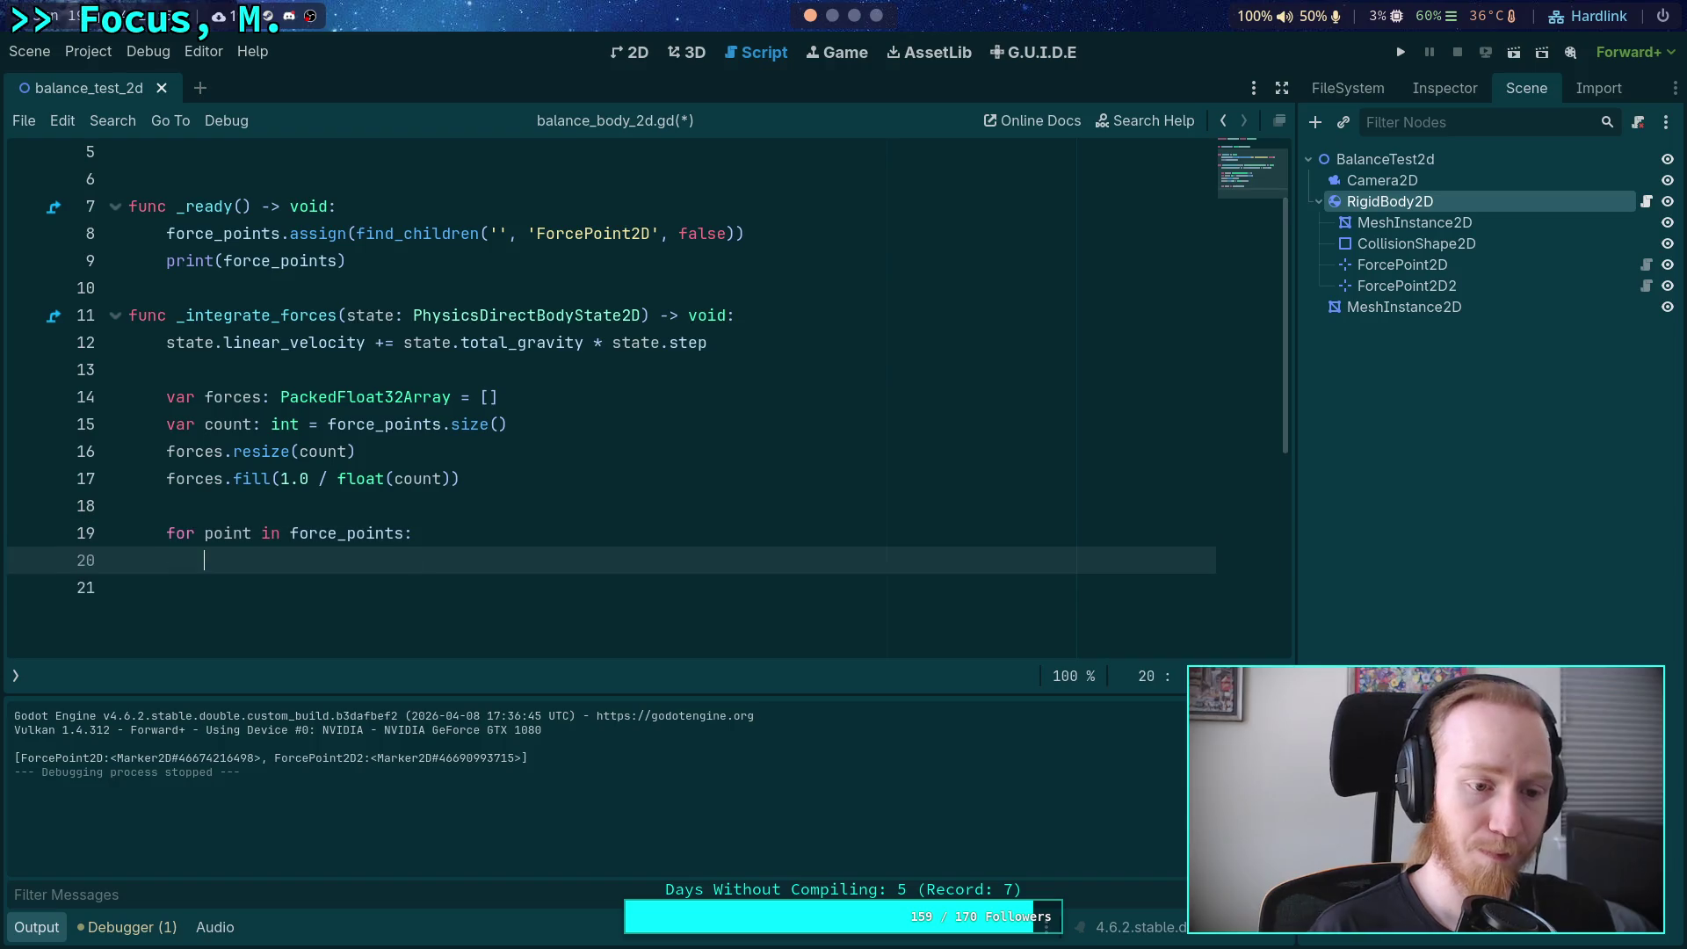
{"action": "type", "text": "state.app"}
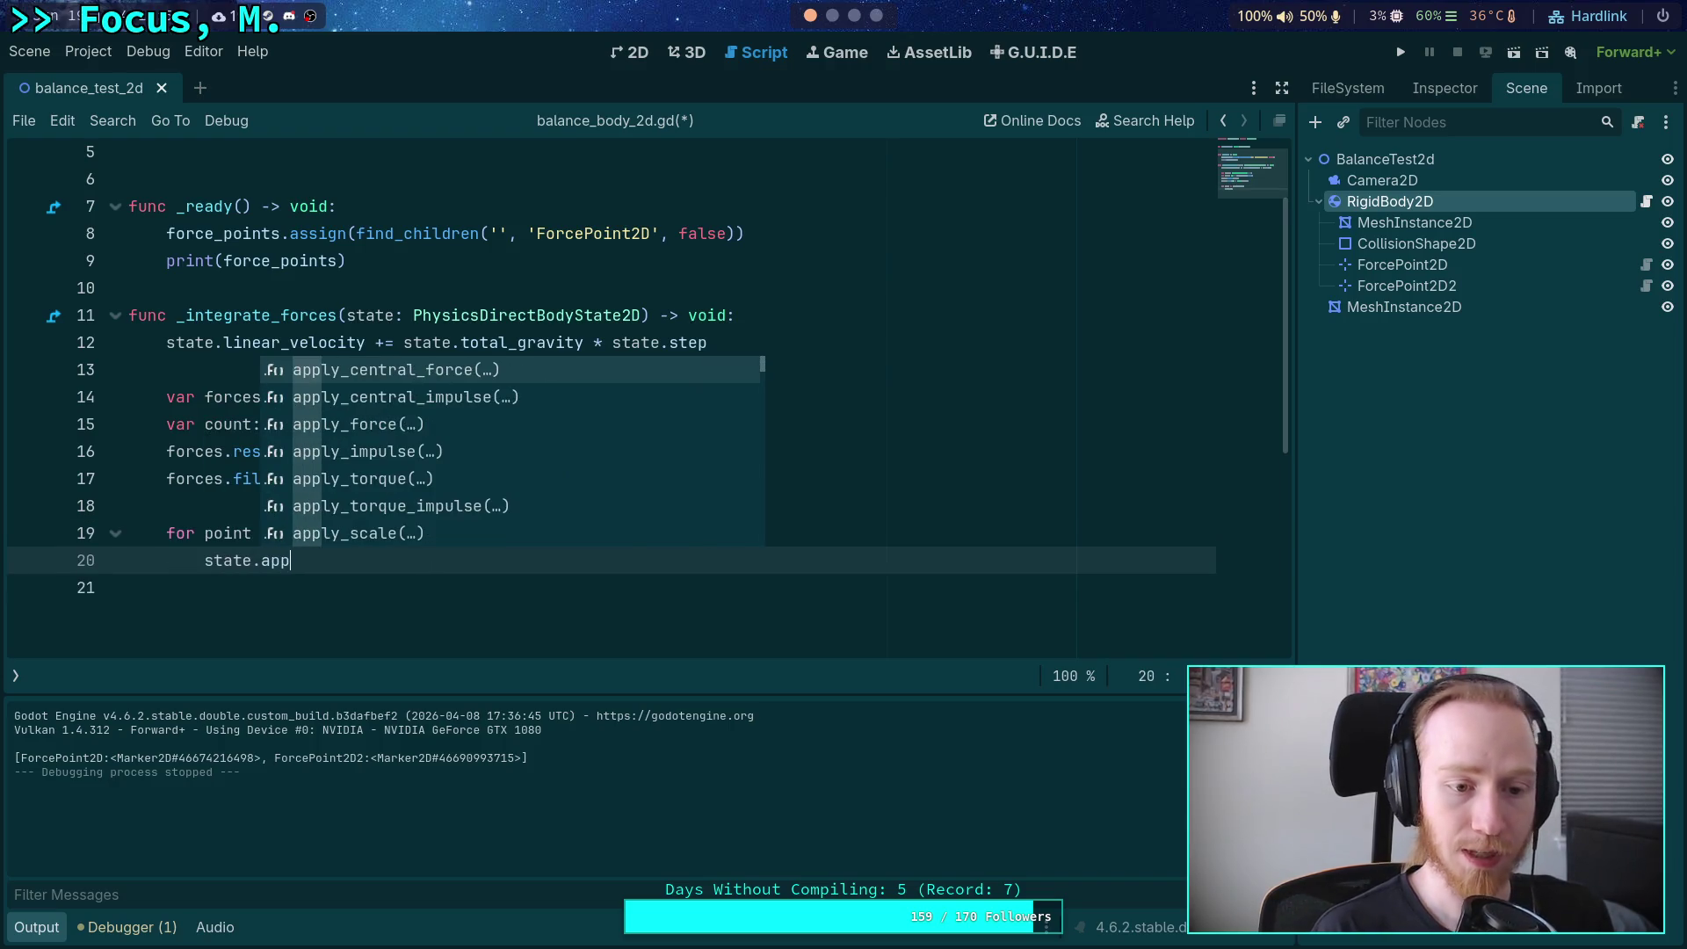
{"action": "type", "text": "ly_"}
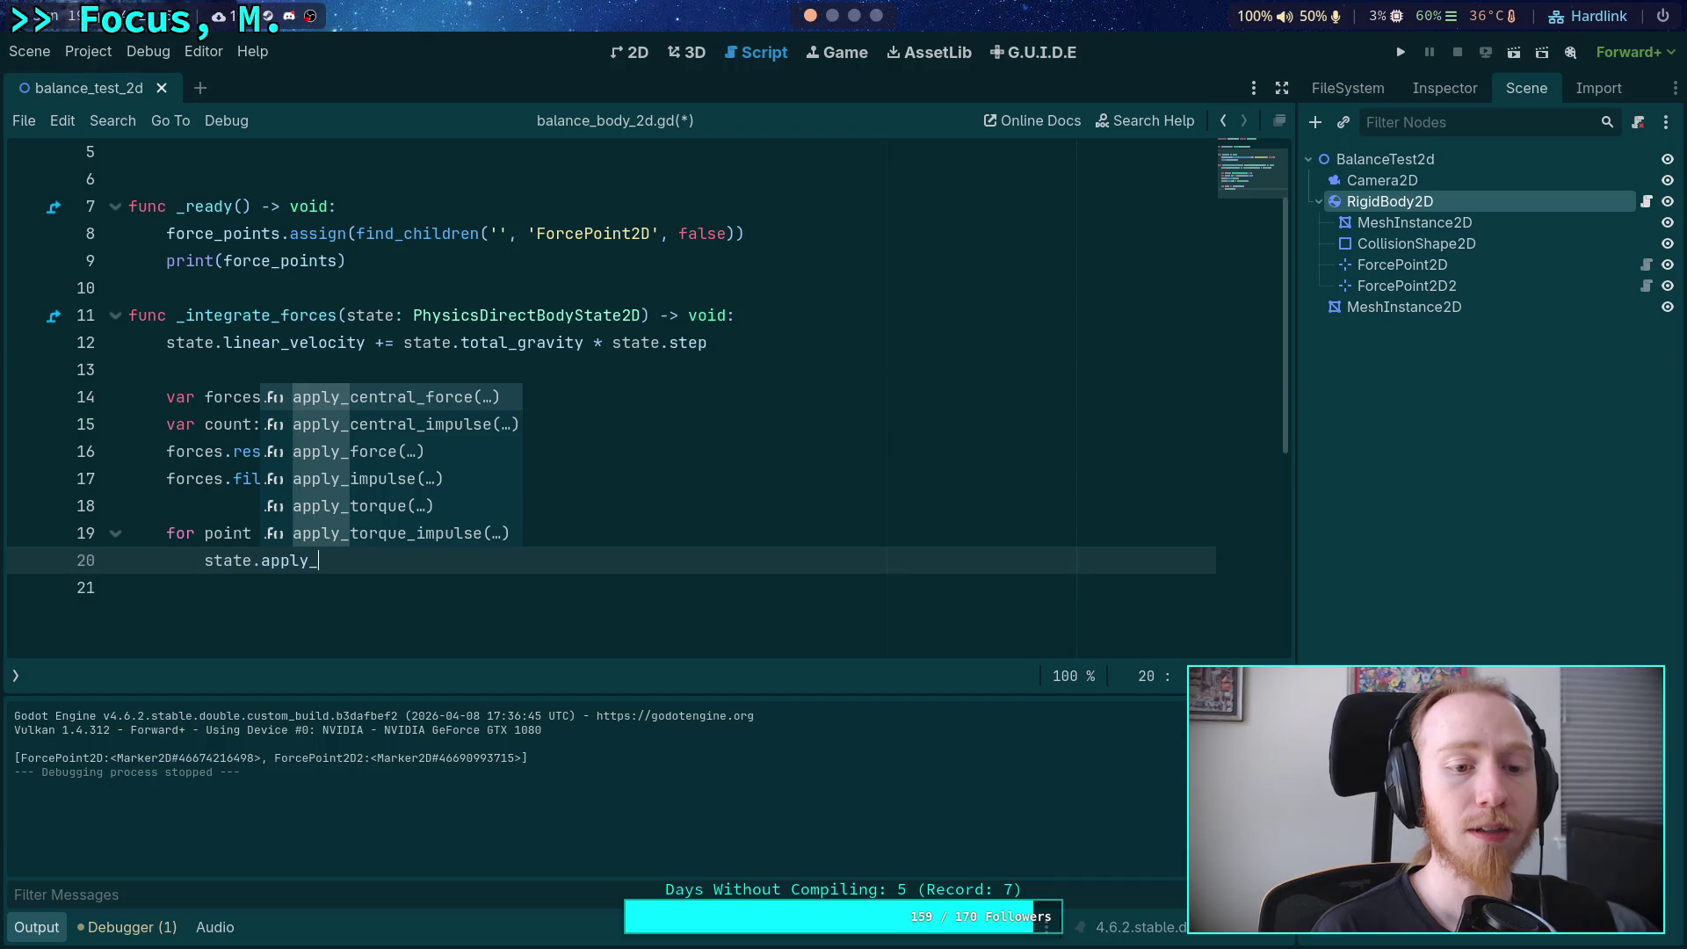
{"action": "type", "text": "f"}
{"action": "key", "text": "Return"}
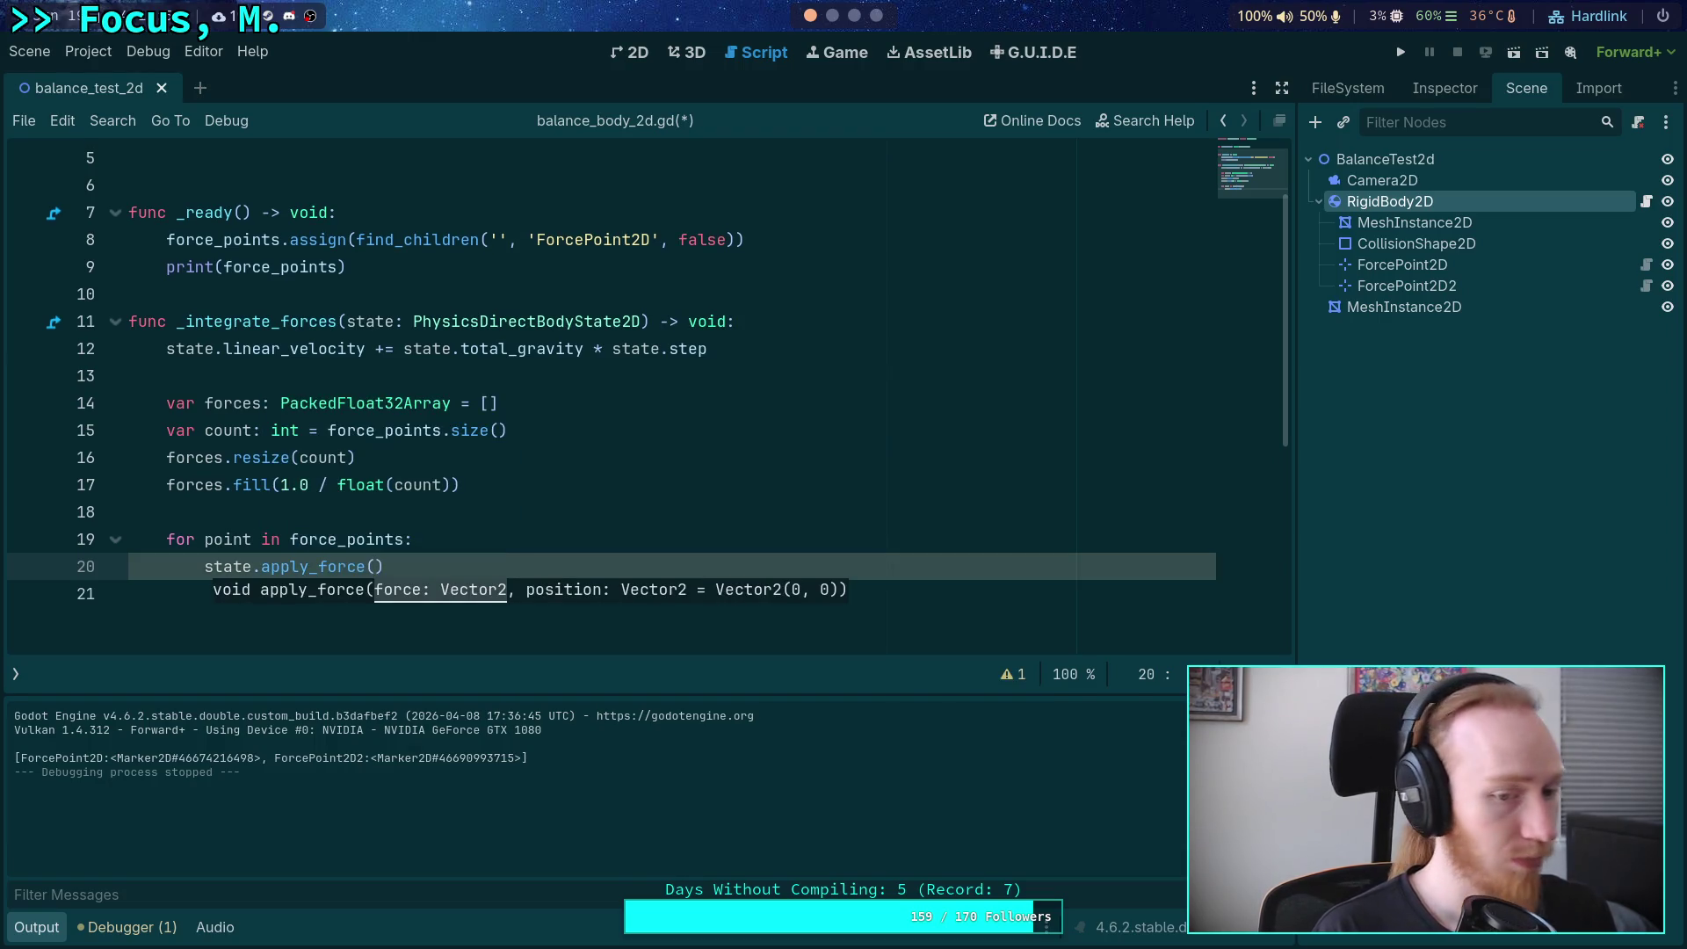
{"action": "key", "text": "BackSpace"}
{"action": "key", "text": "BackSpace"}
{"action": "key", "text": "BackSpace"}
{"action": "type", "text": "im"}
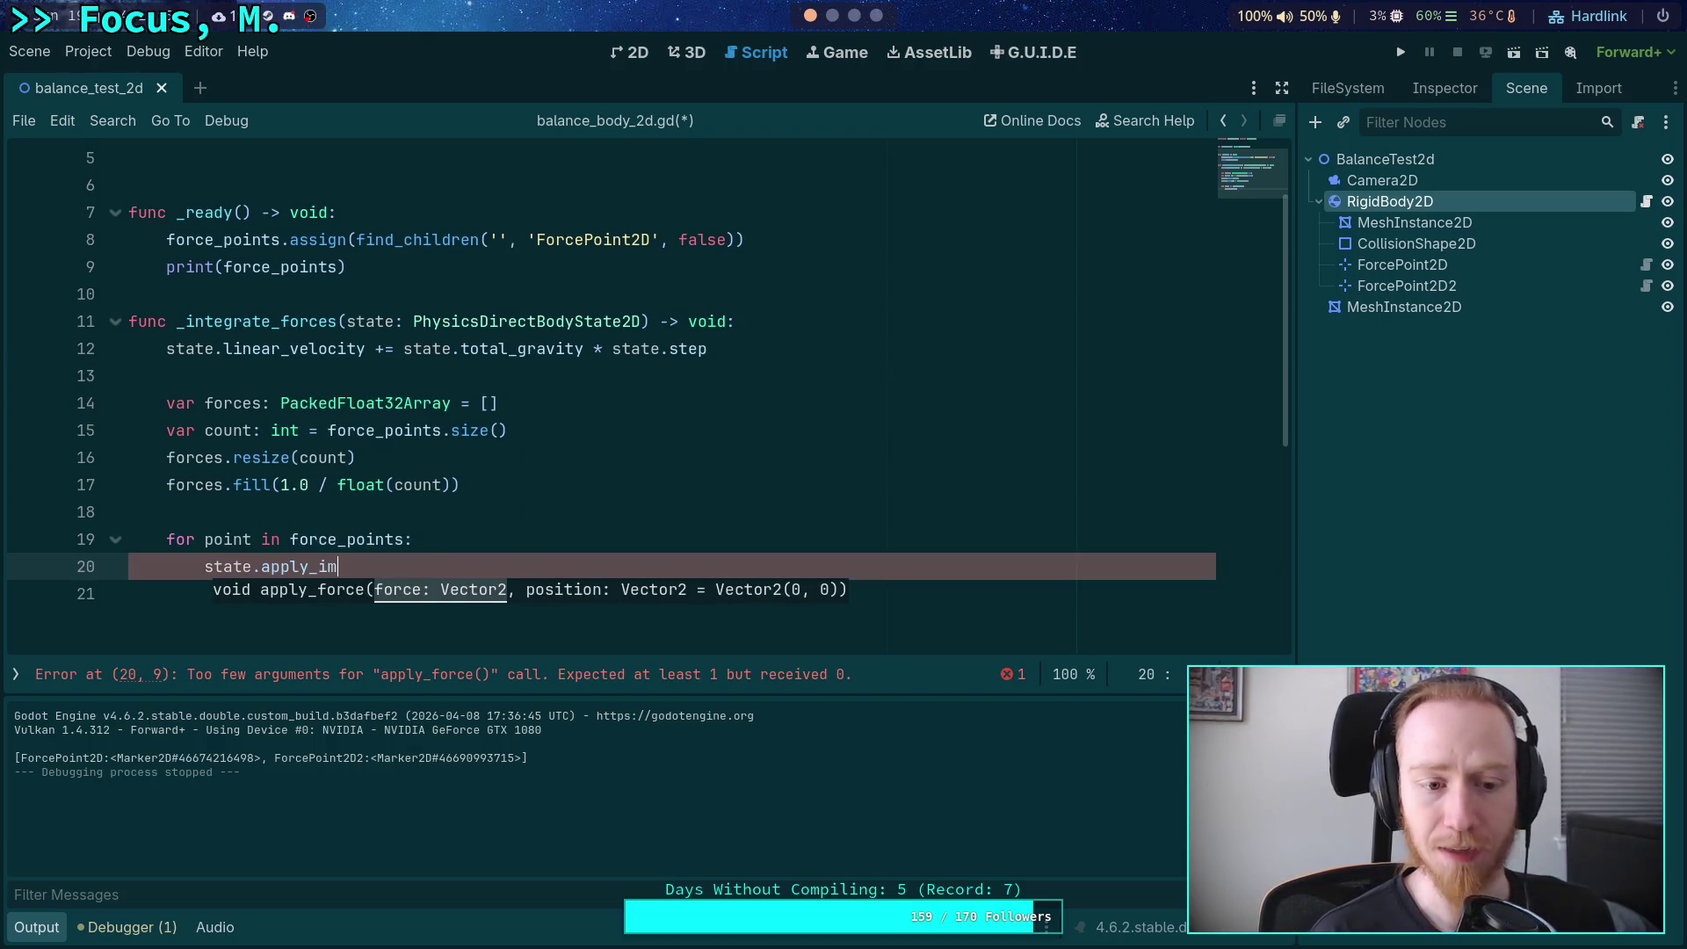
{"action": "key", "text": "Return"}
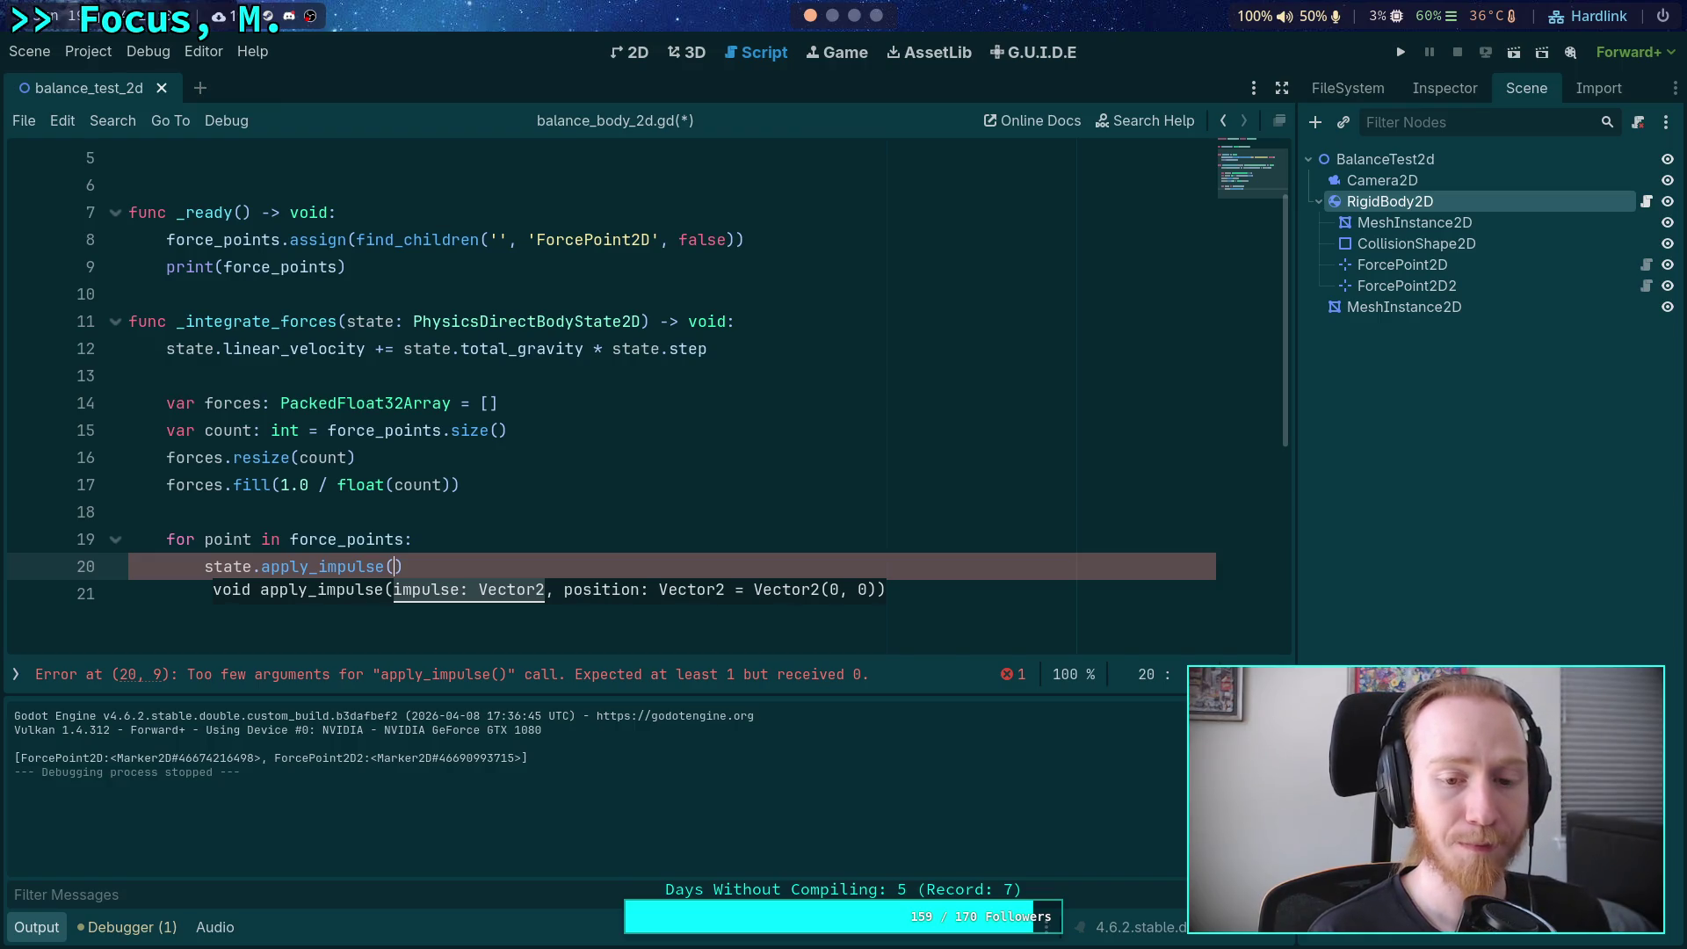
{"action": "type", "text": "state."}
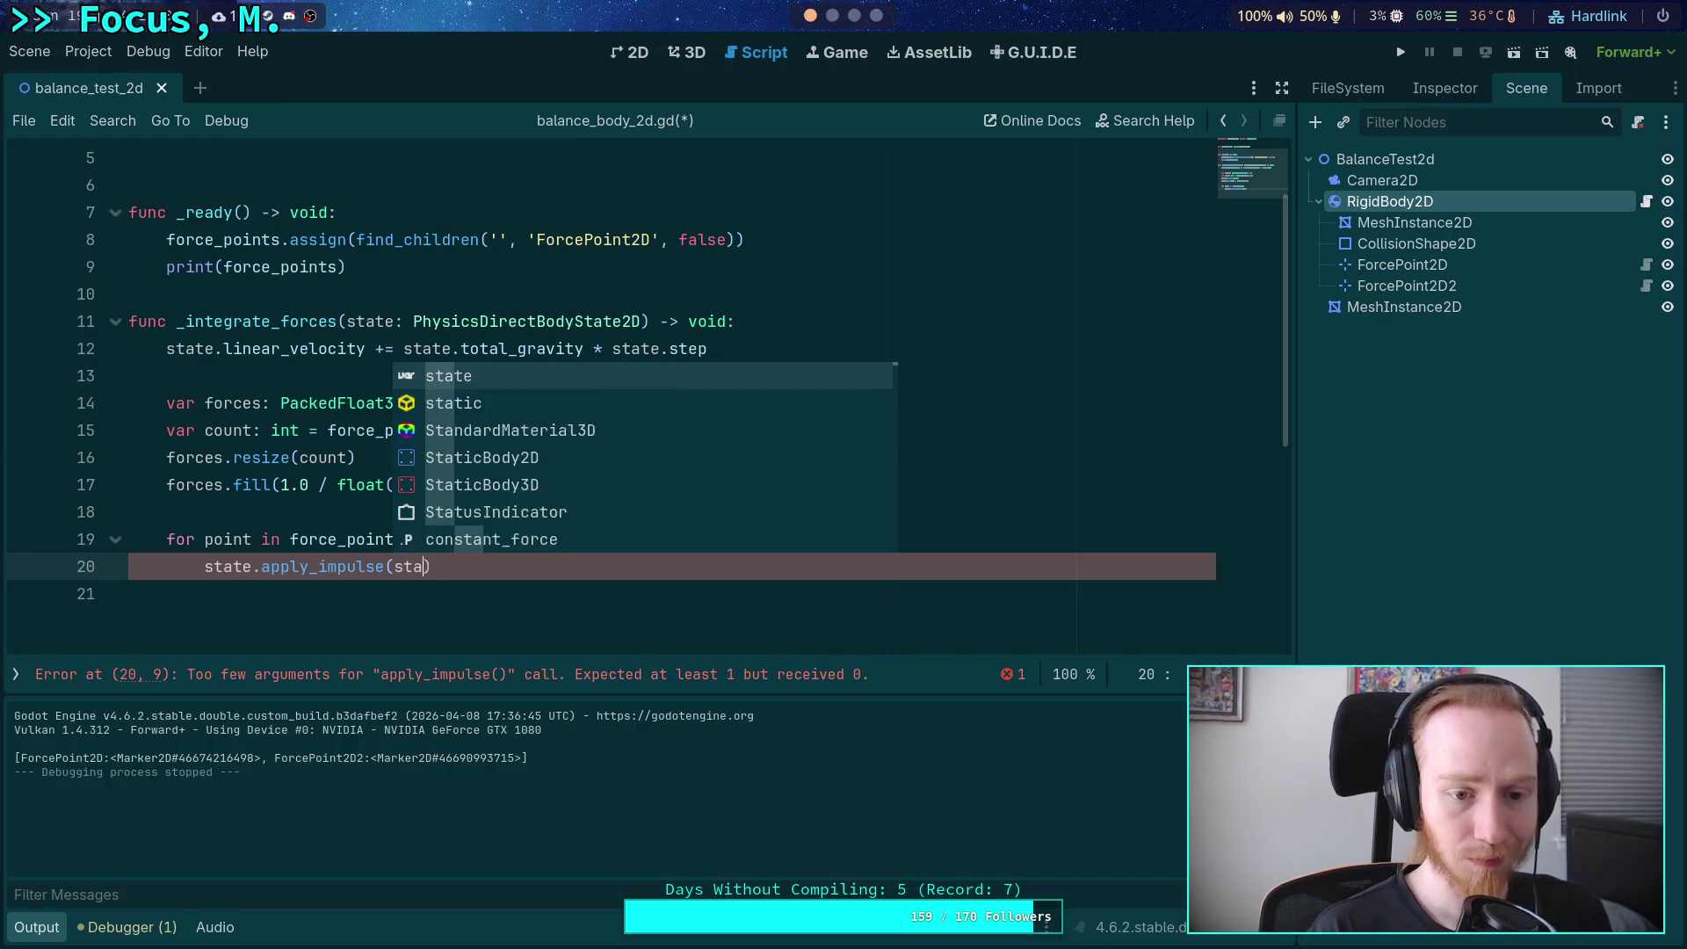
{"action": "type", "text": "tot"}
{"action": "key", "text": "Down"}
{"action": "key", "text": "Return"}
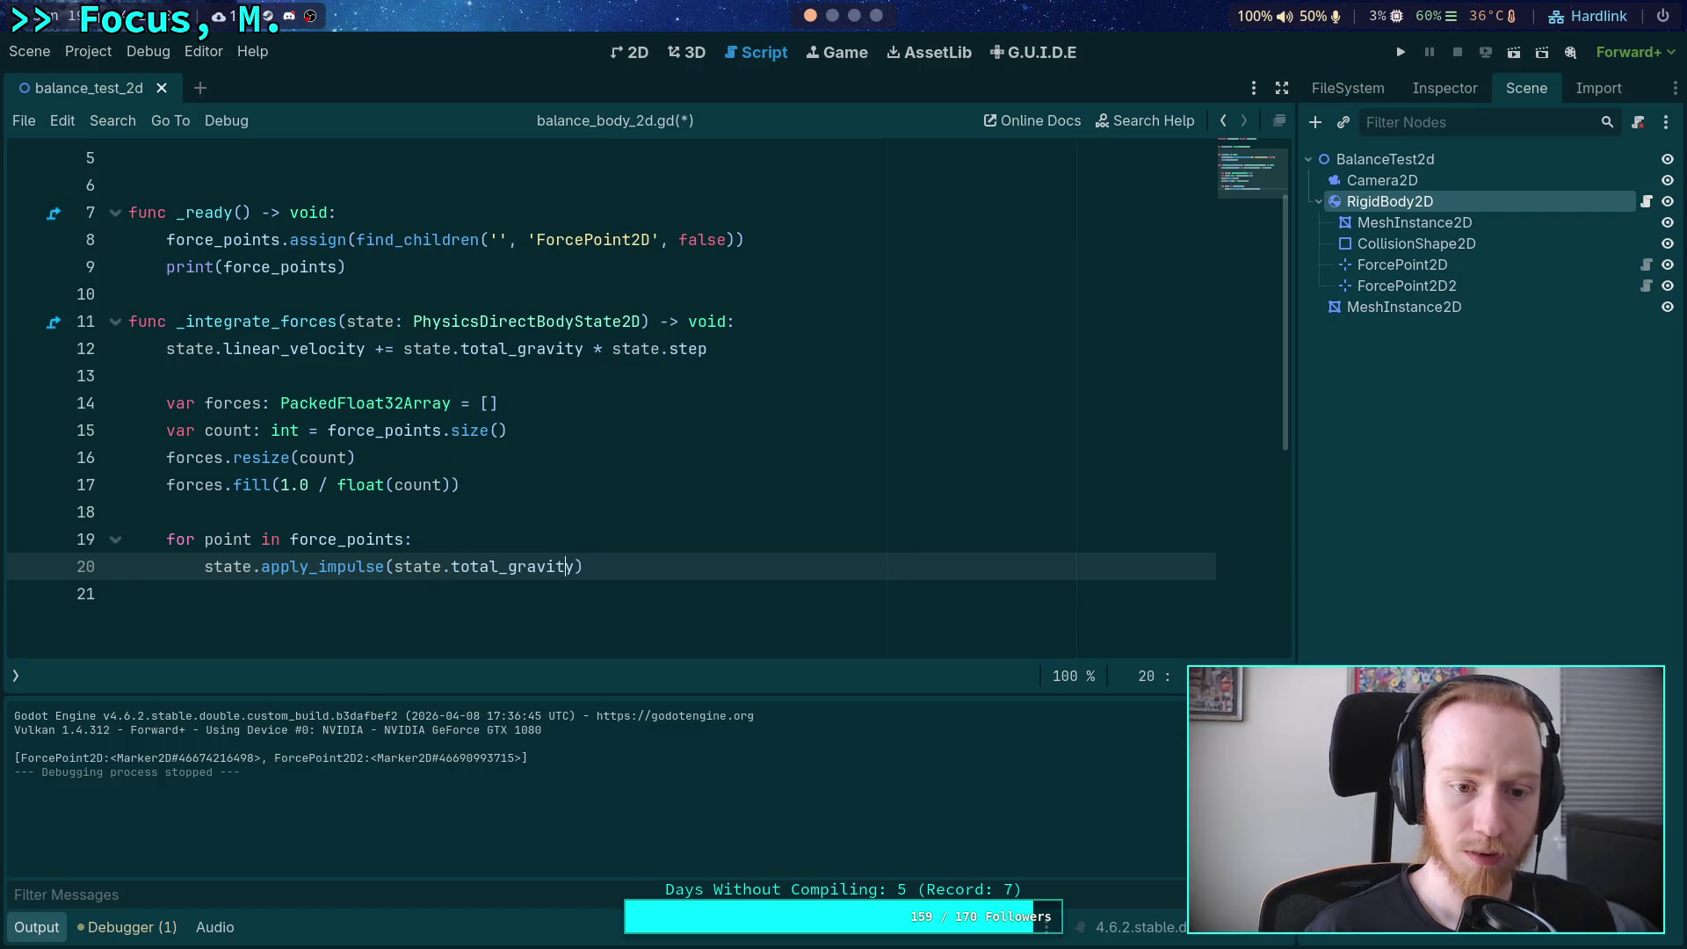
{"action": "type", "text": "-"}
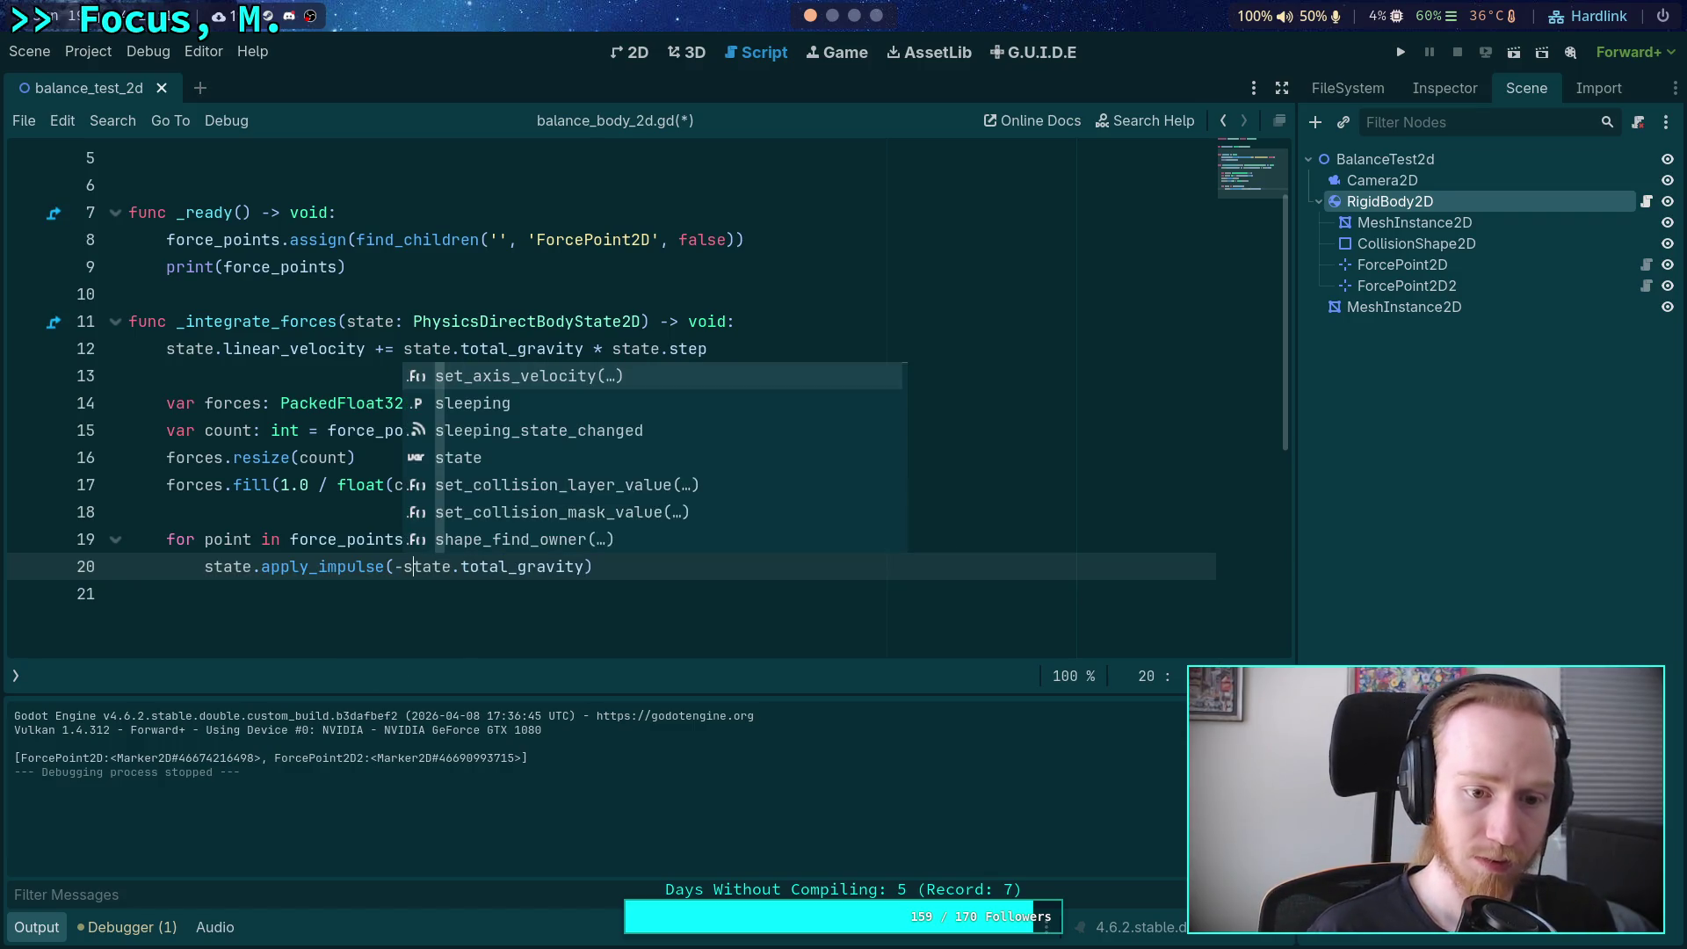
{"action": "left_click", "coordinate": [546, 566]}
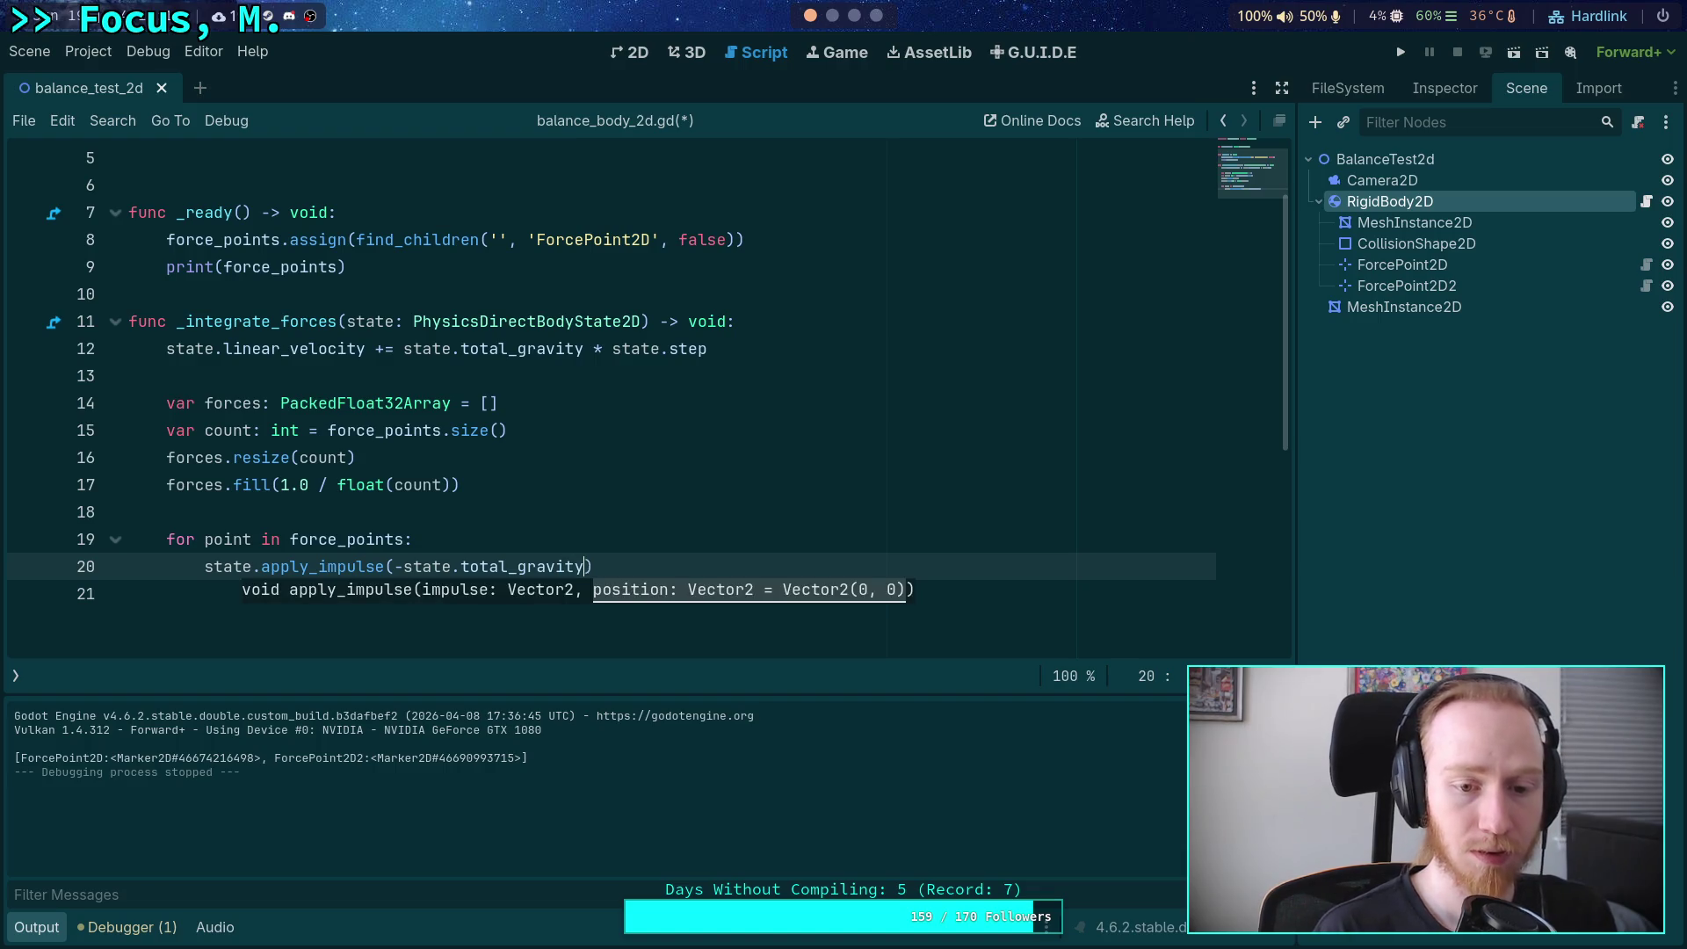
{"action": "type", "text": "*"}
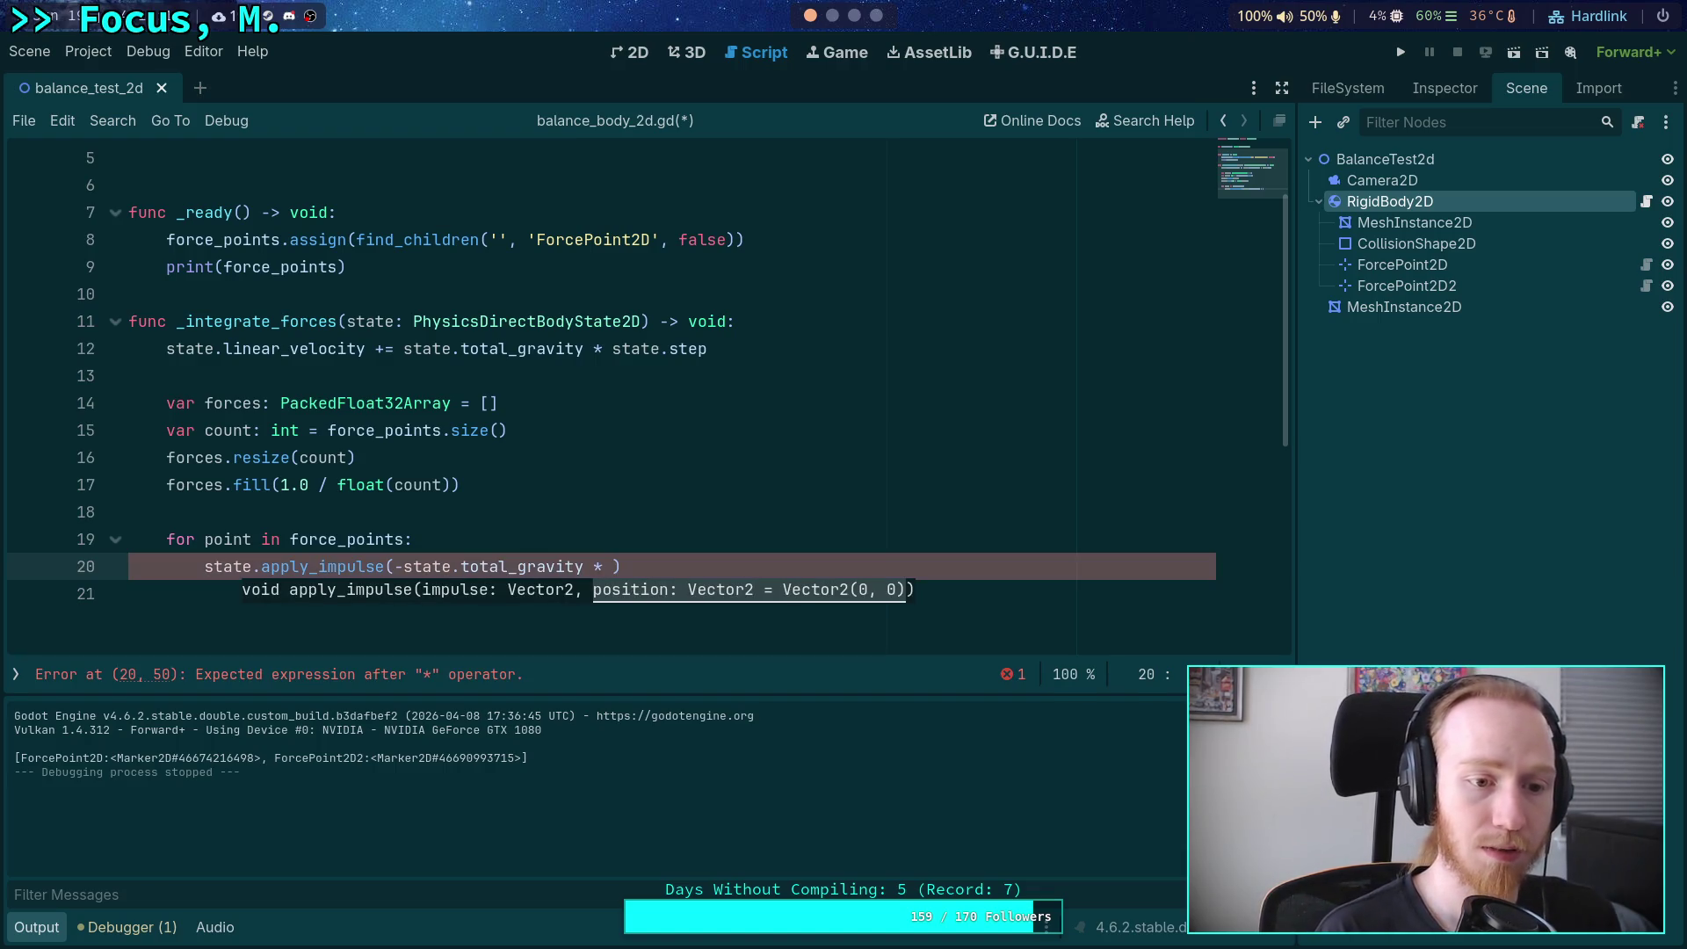
Change the loop header to 'for i in range(count):' and add a blank body line.
{"action": "left_click", "coordinate": [412, 539]}
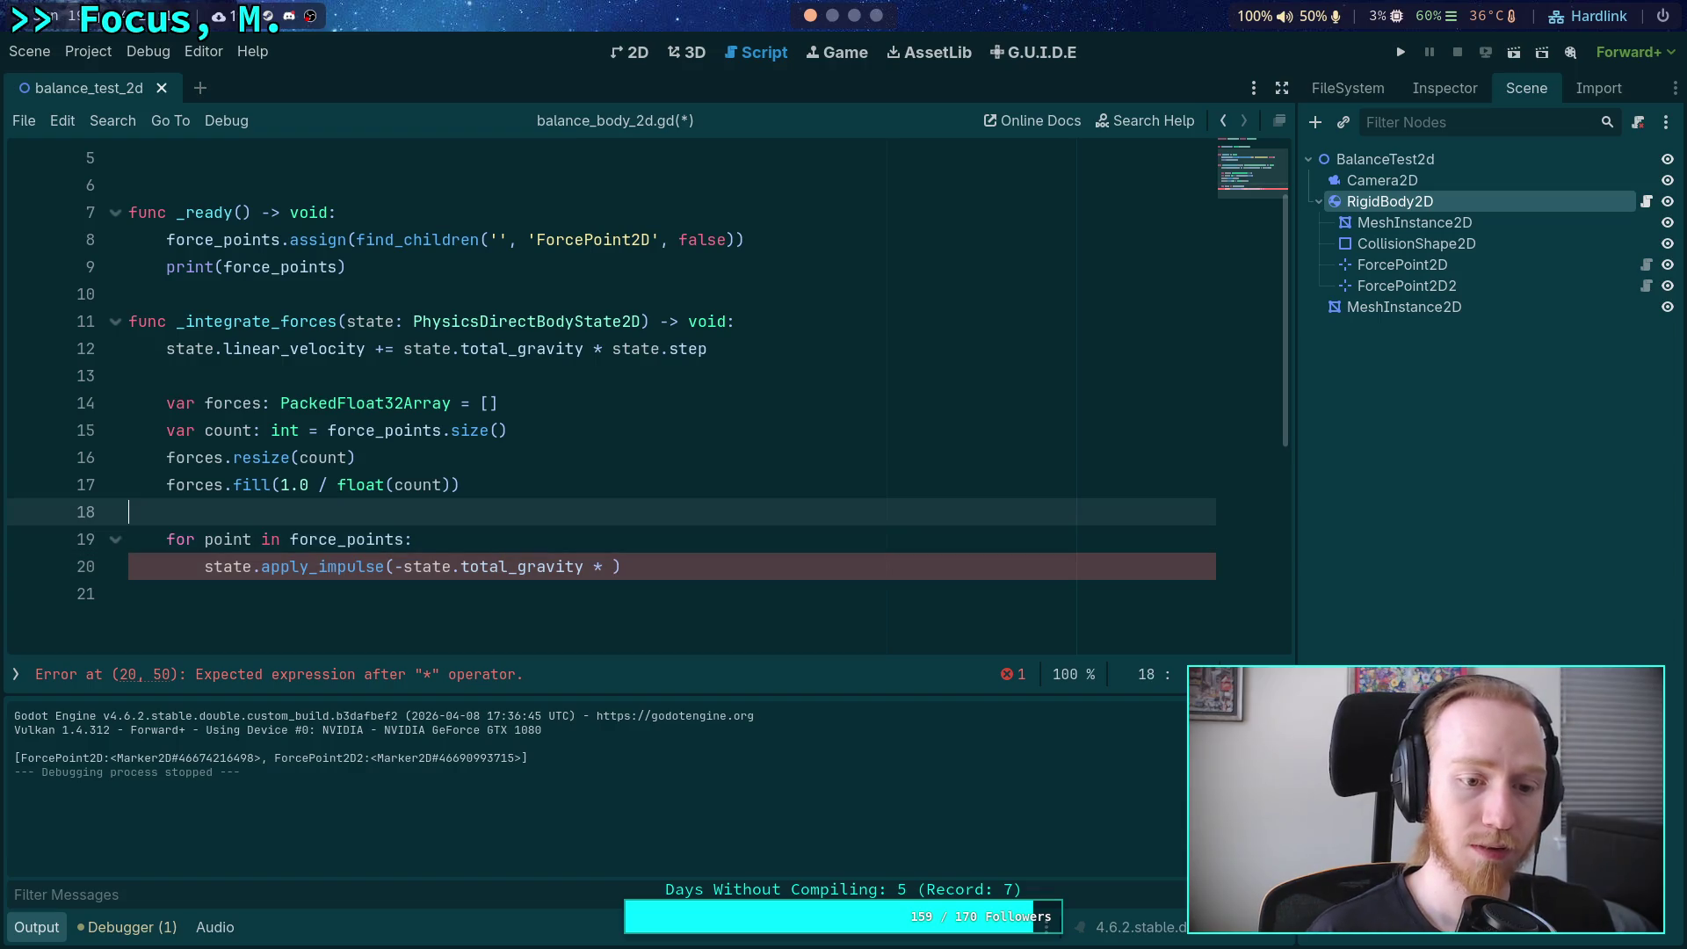
{"action": "key", "text": "BackSpace"}
{"action": "key", "text": "BackSpace"}
{"action": "key", "text": "BackSpace"}
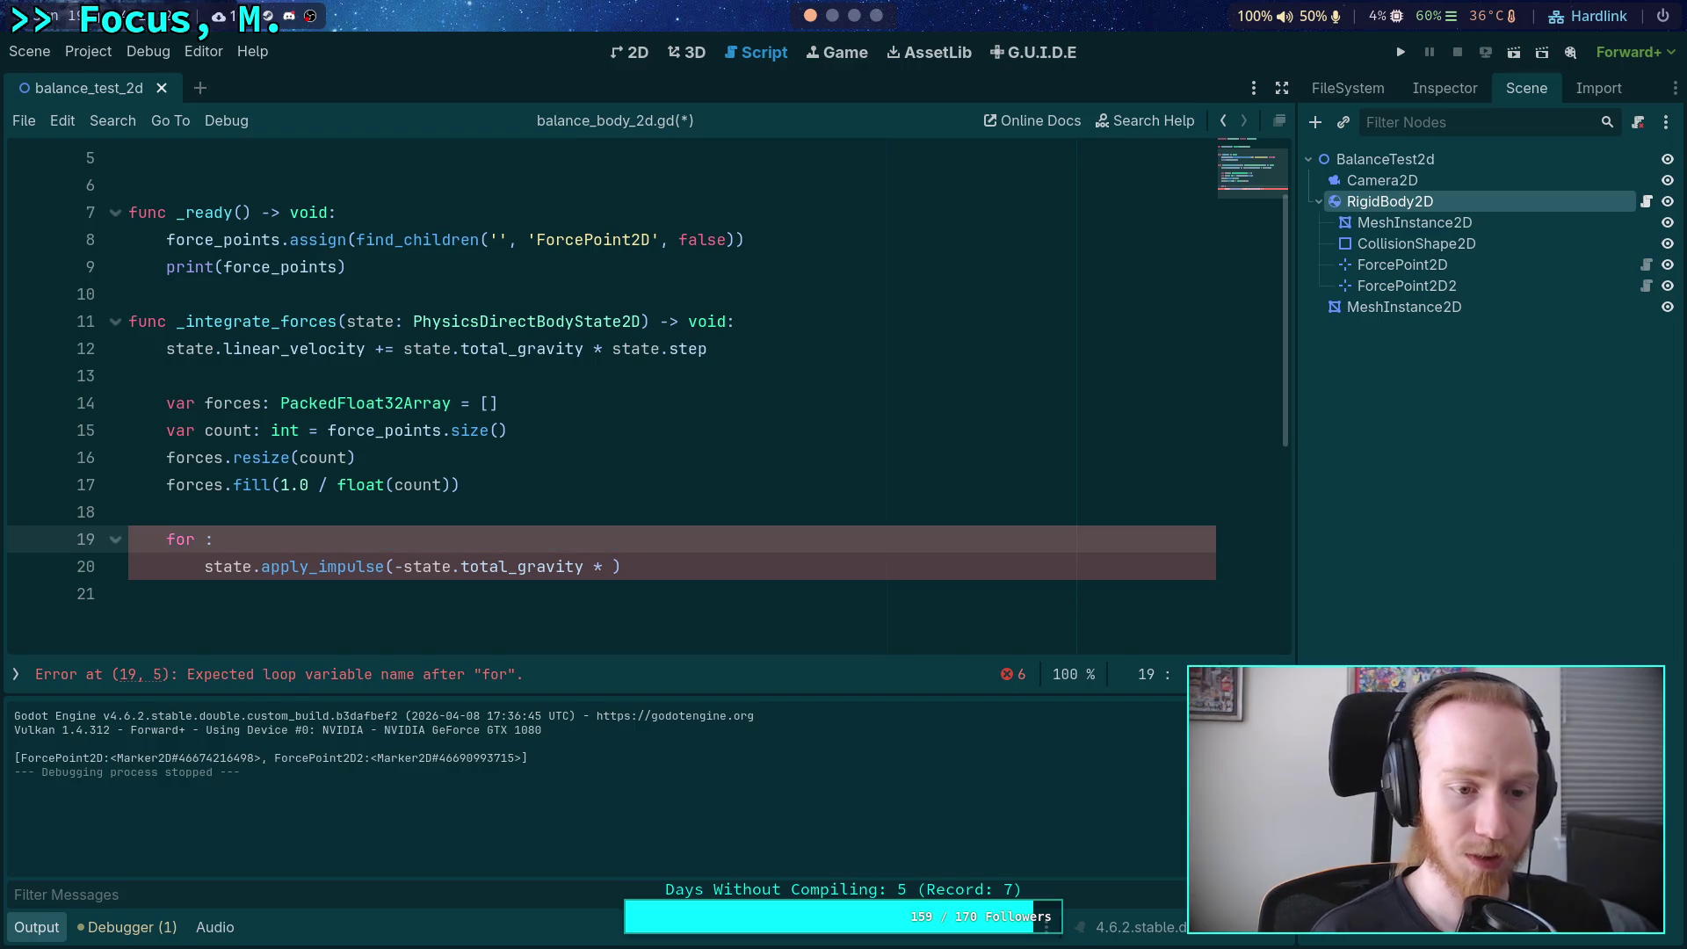
{"action": "type", "text": "p in range("}
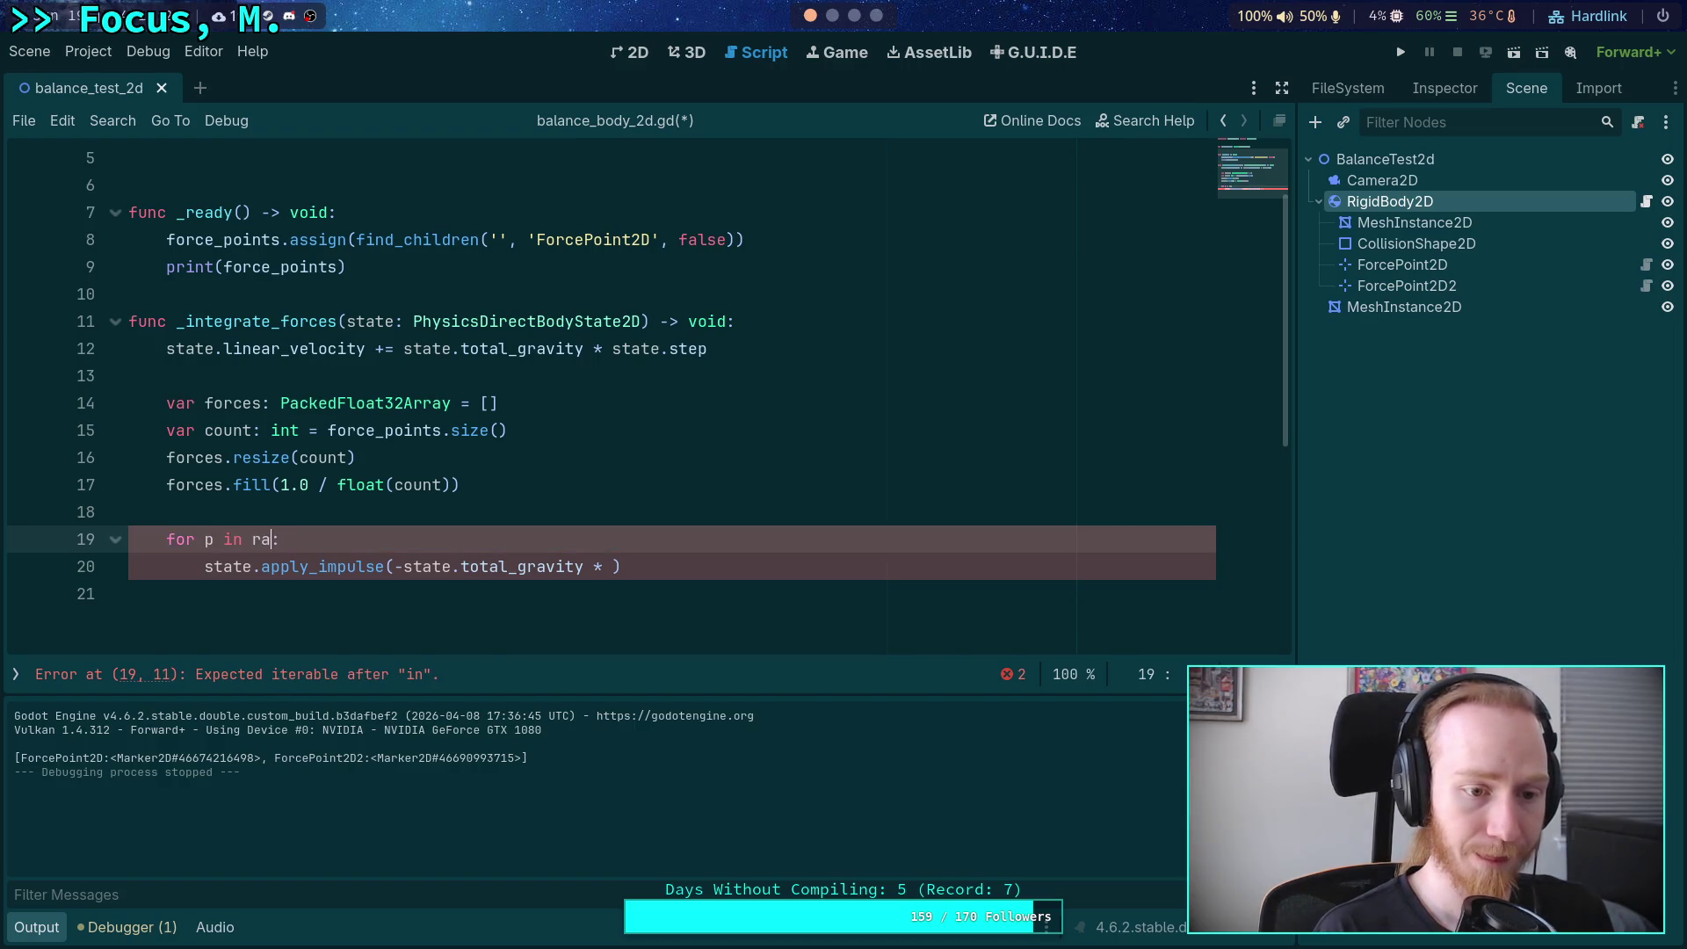
{"action": "type", "text": "count)"}
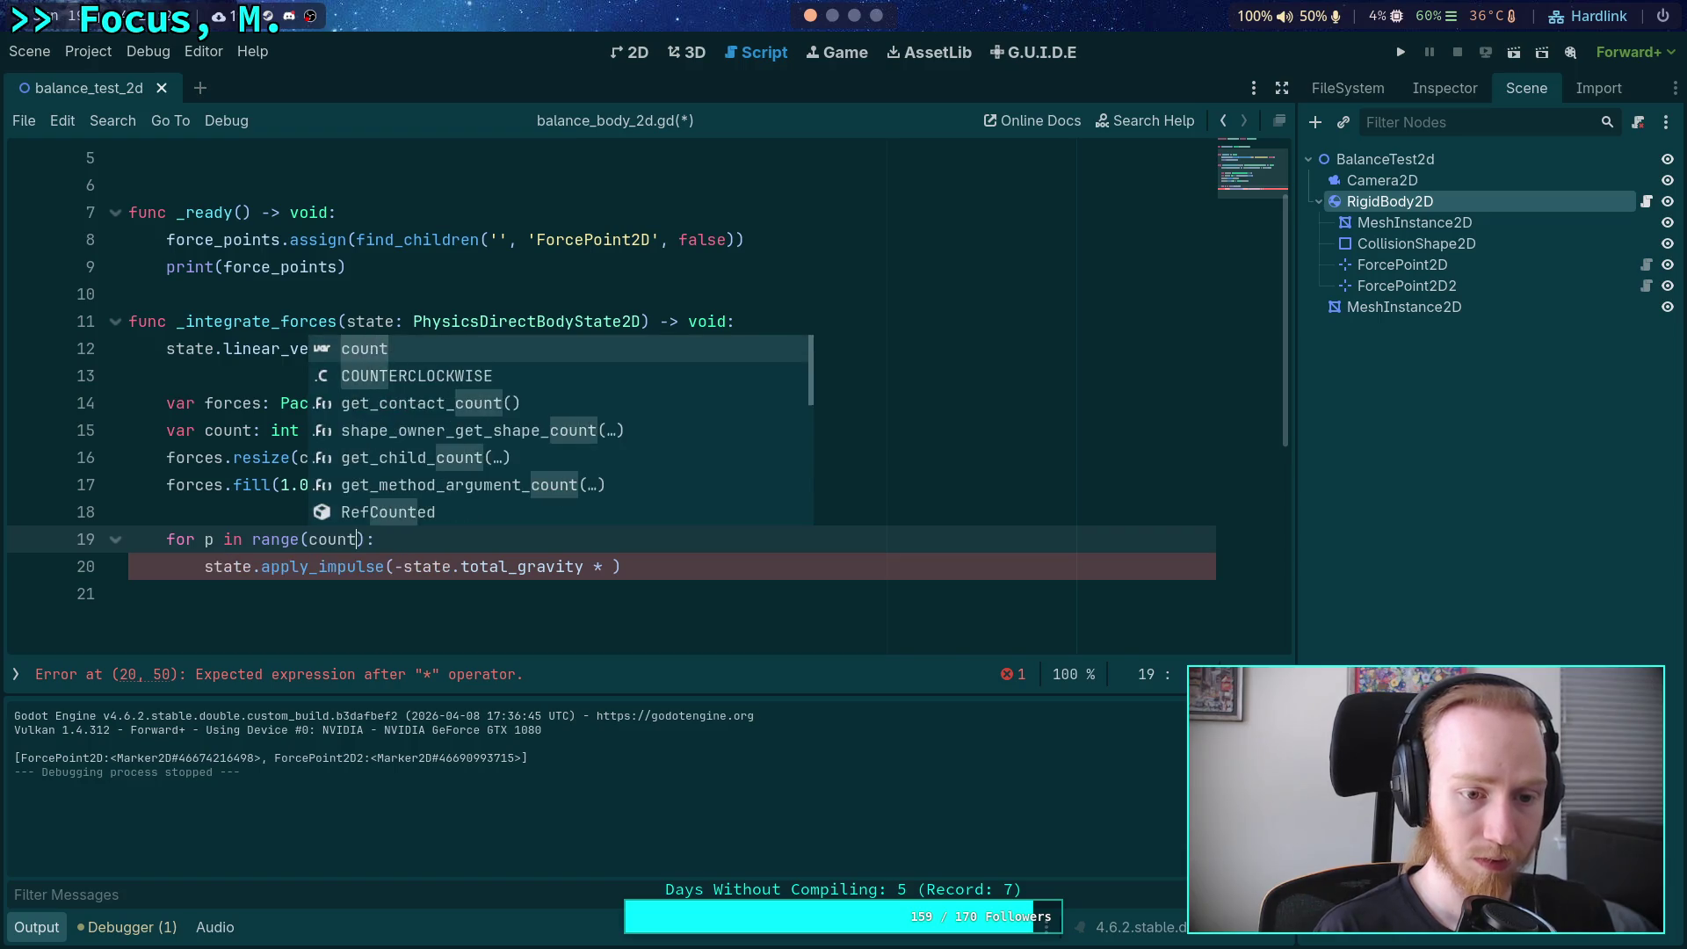
{"action": "key", "text": "Return"}
{"action": "key", "text": "Up"}
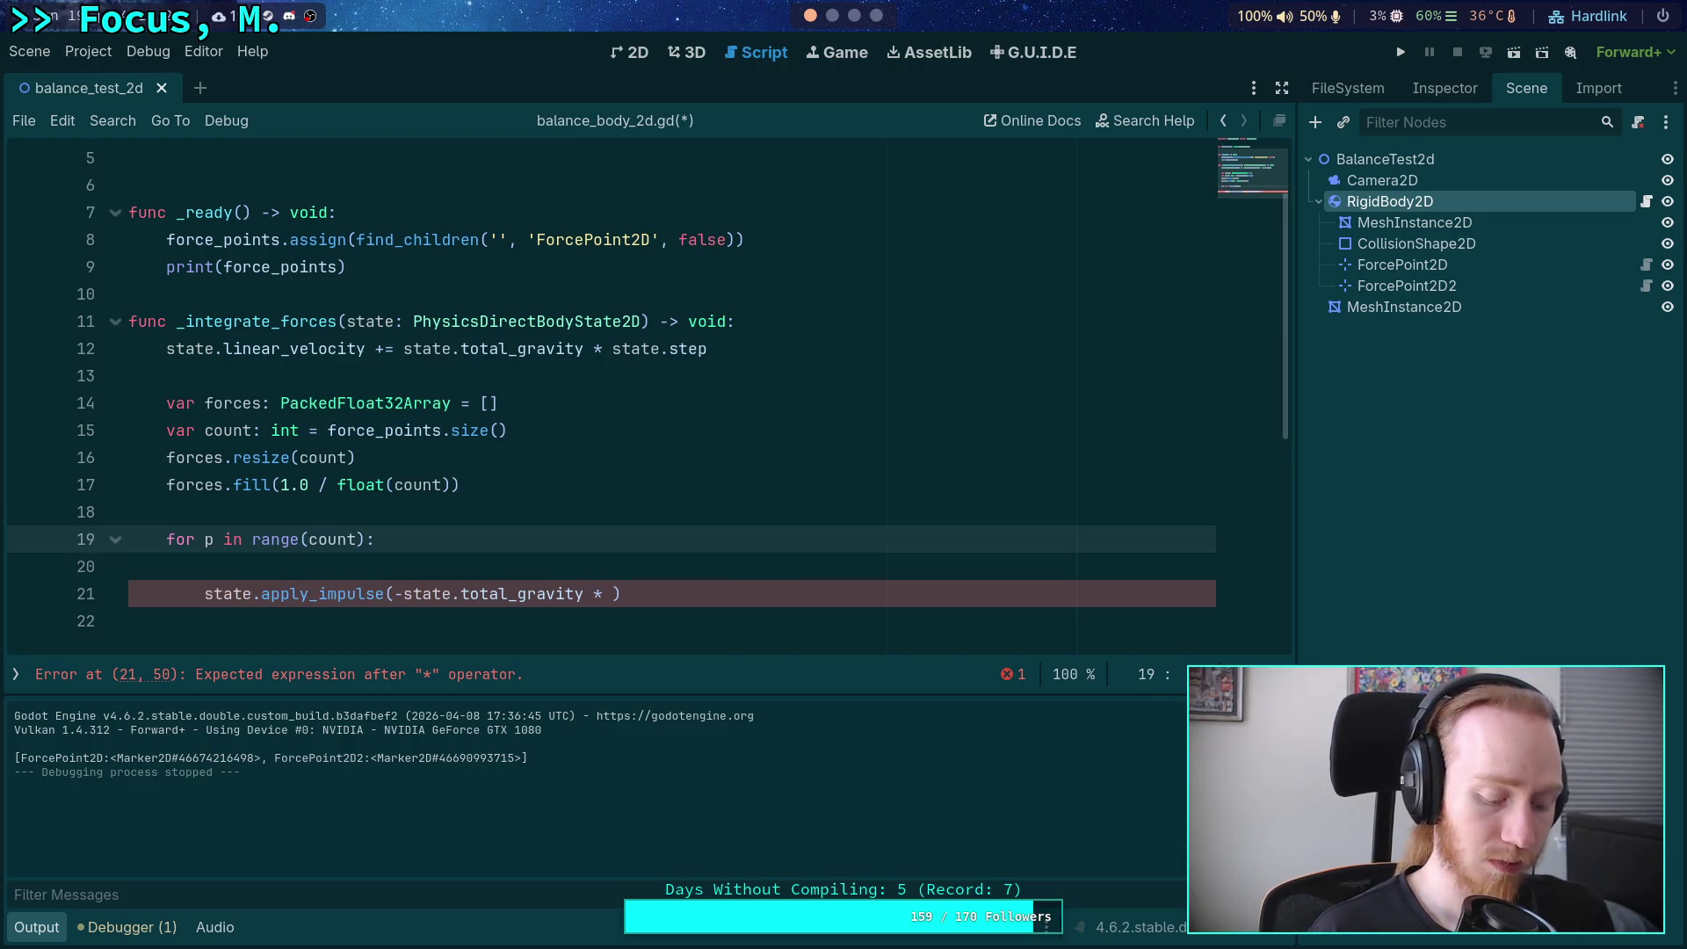
{"action": "key", "text": "Delete"}
{"action": "type", "text": "i"}
{"action": "key", "text": "Down"}
Declare 'var point: Vector2 = force_points[i].global_position' inside the loop.
{"action": "type", "text": "var point: "}
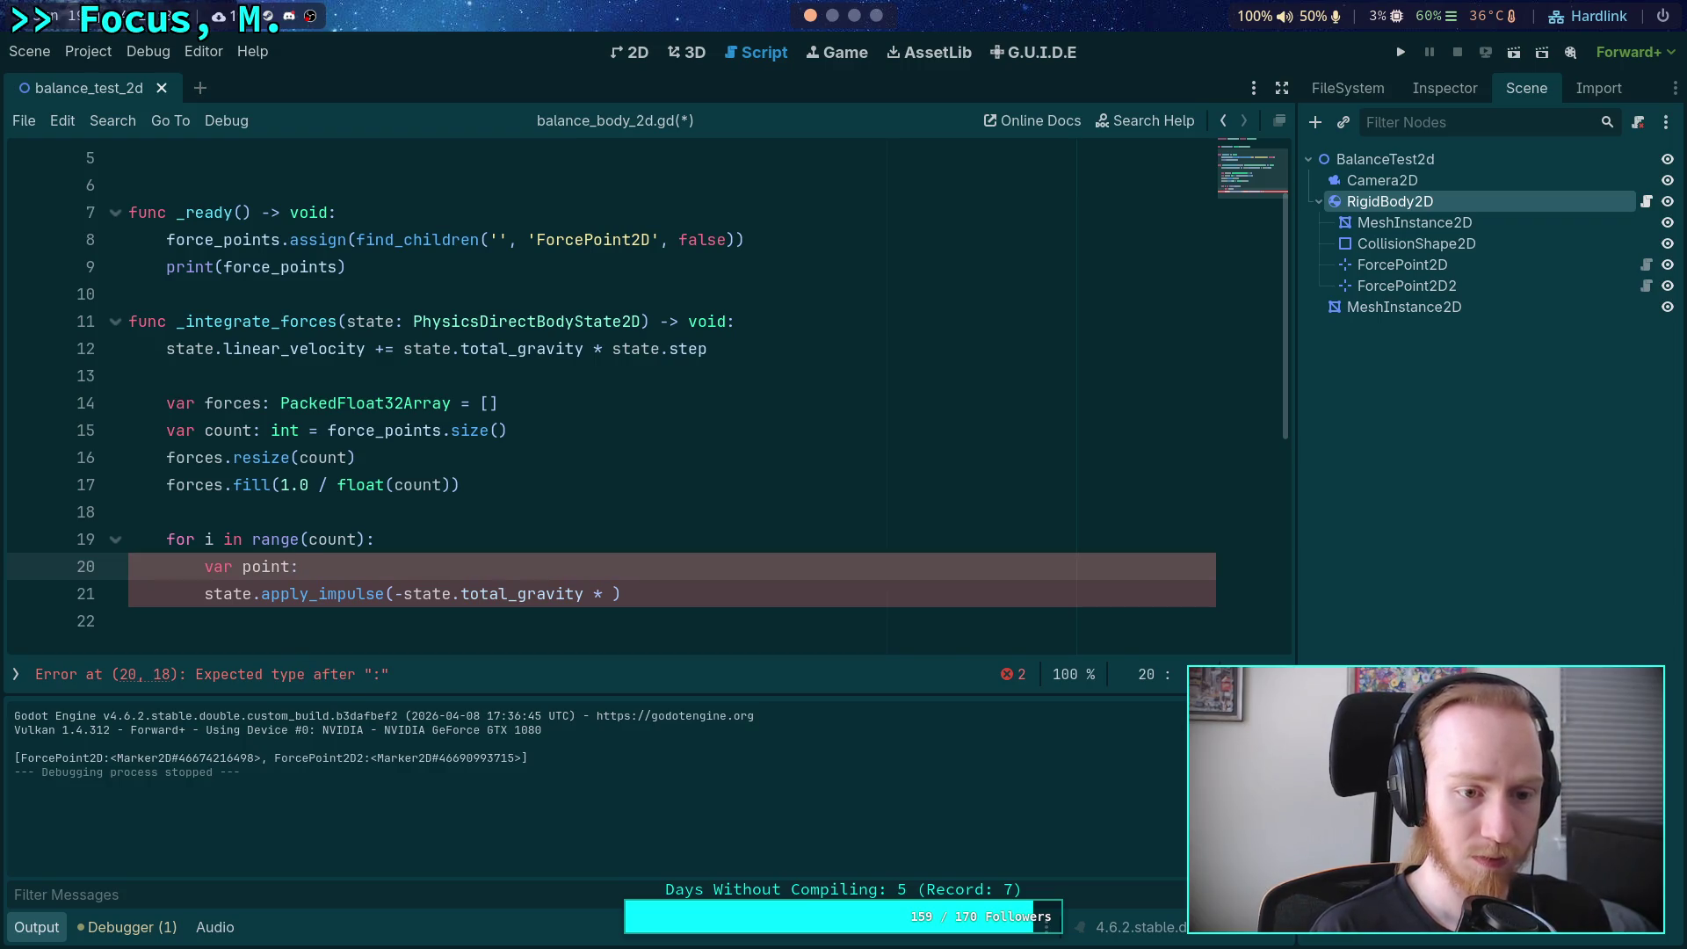
{"action": "type", "text": "ForceP"}
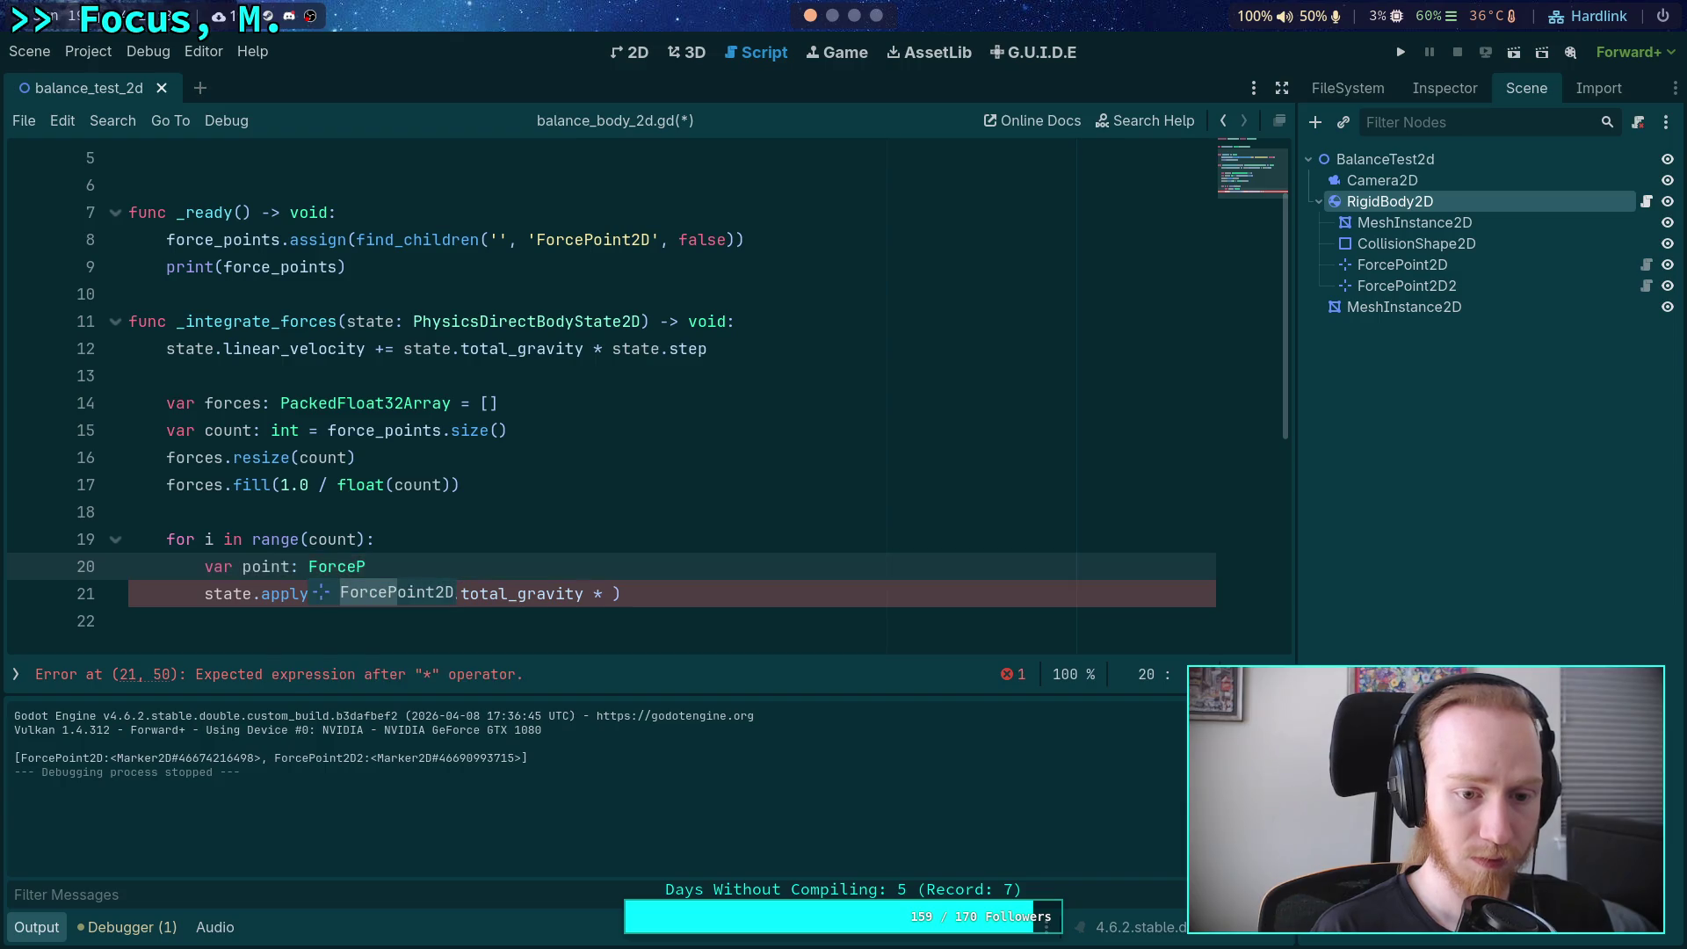
{"action": "key", "text": "BackSpace"}
{"action": "key", "text": "BackSpace"}
{"action": "key", "text": "BackSpace"}
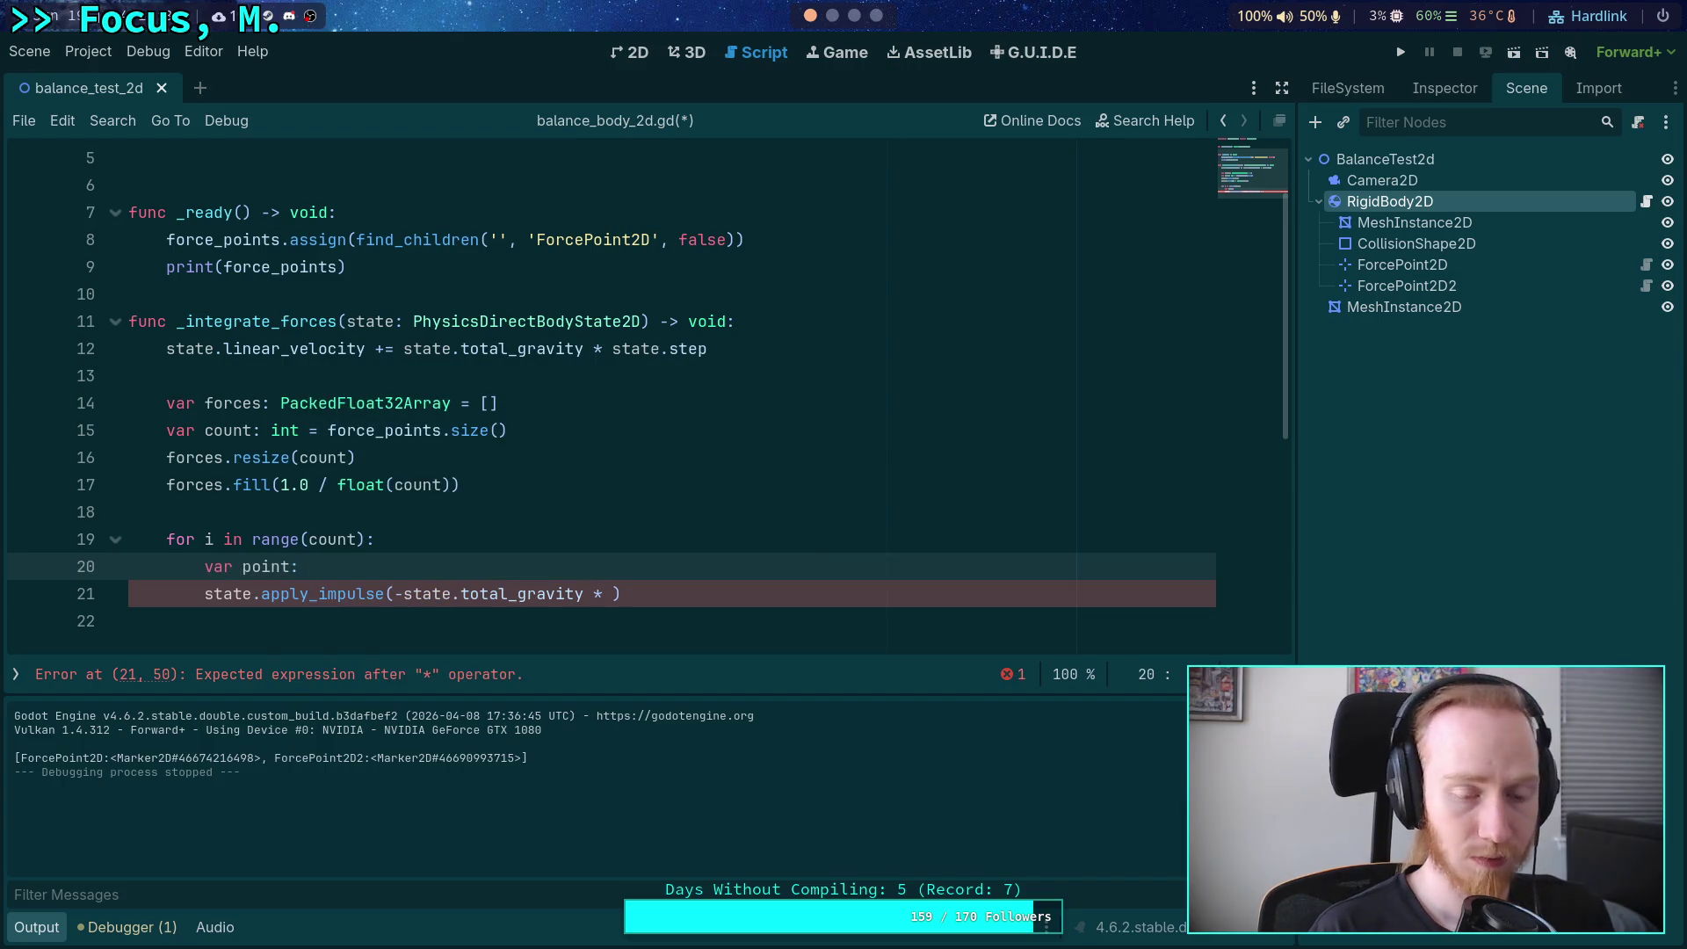
{"action": "type", "text": "Vector2 = "}
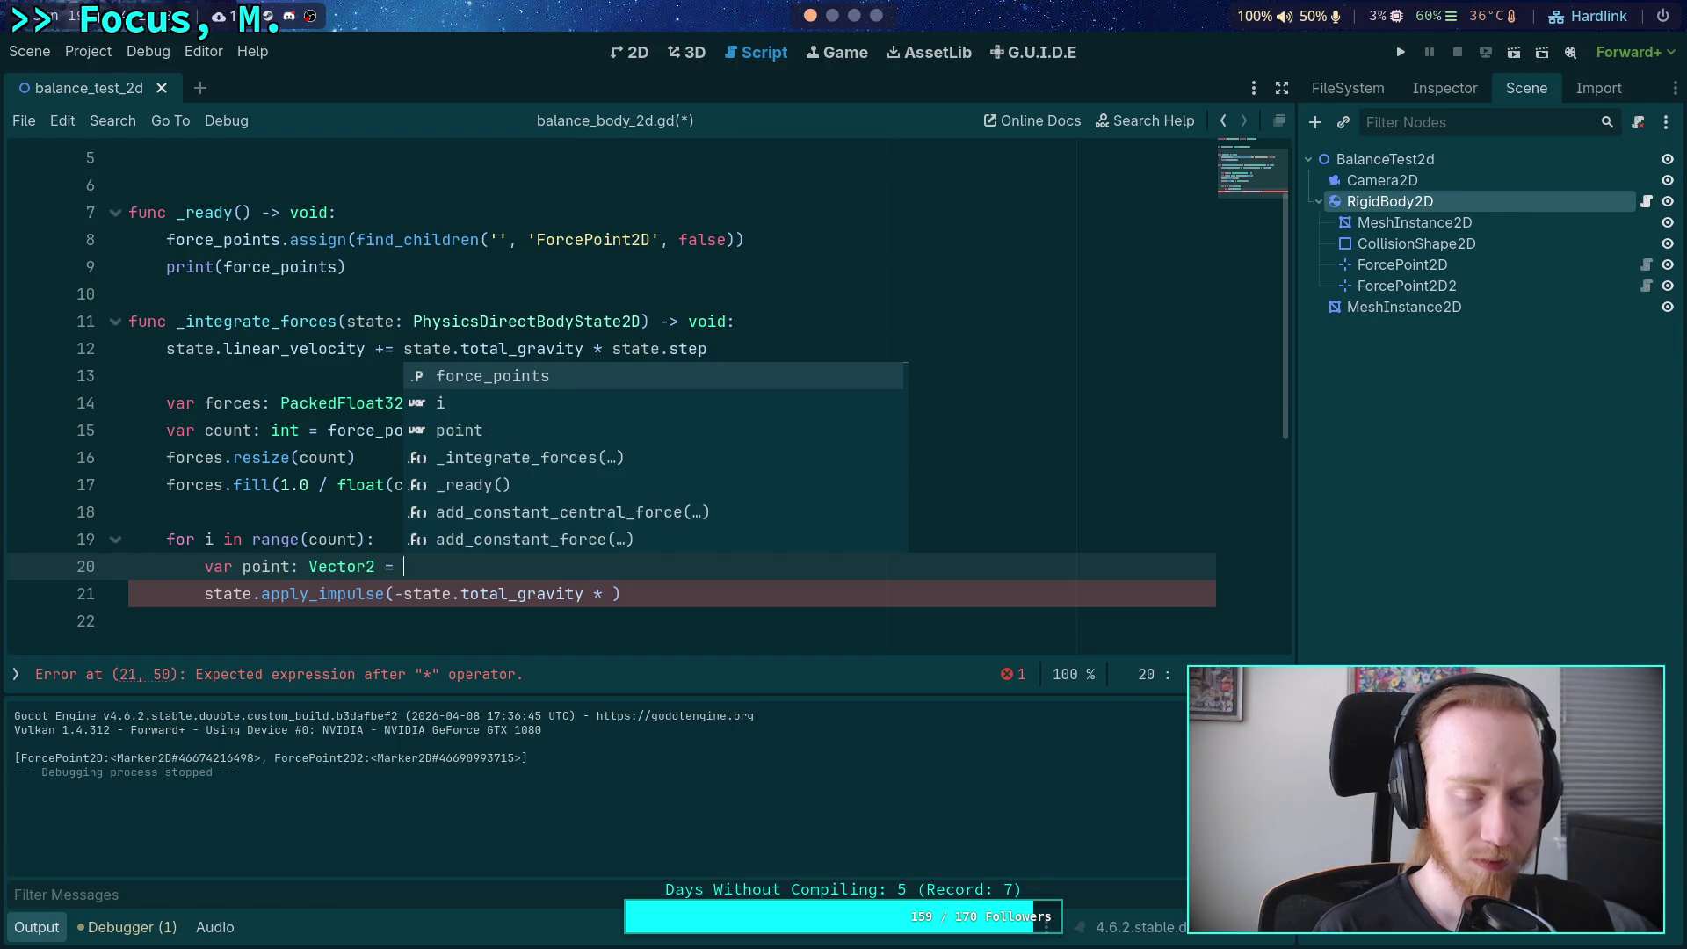
{"action": "type", "text": "for"}
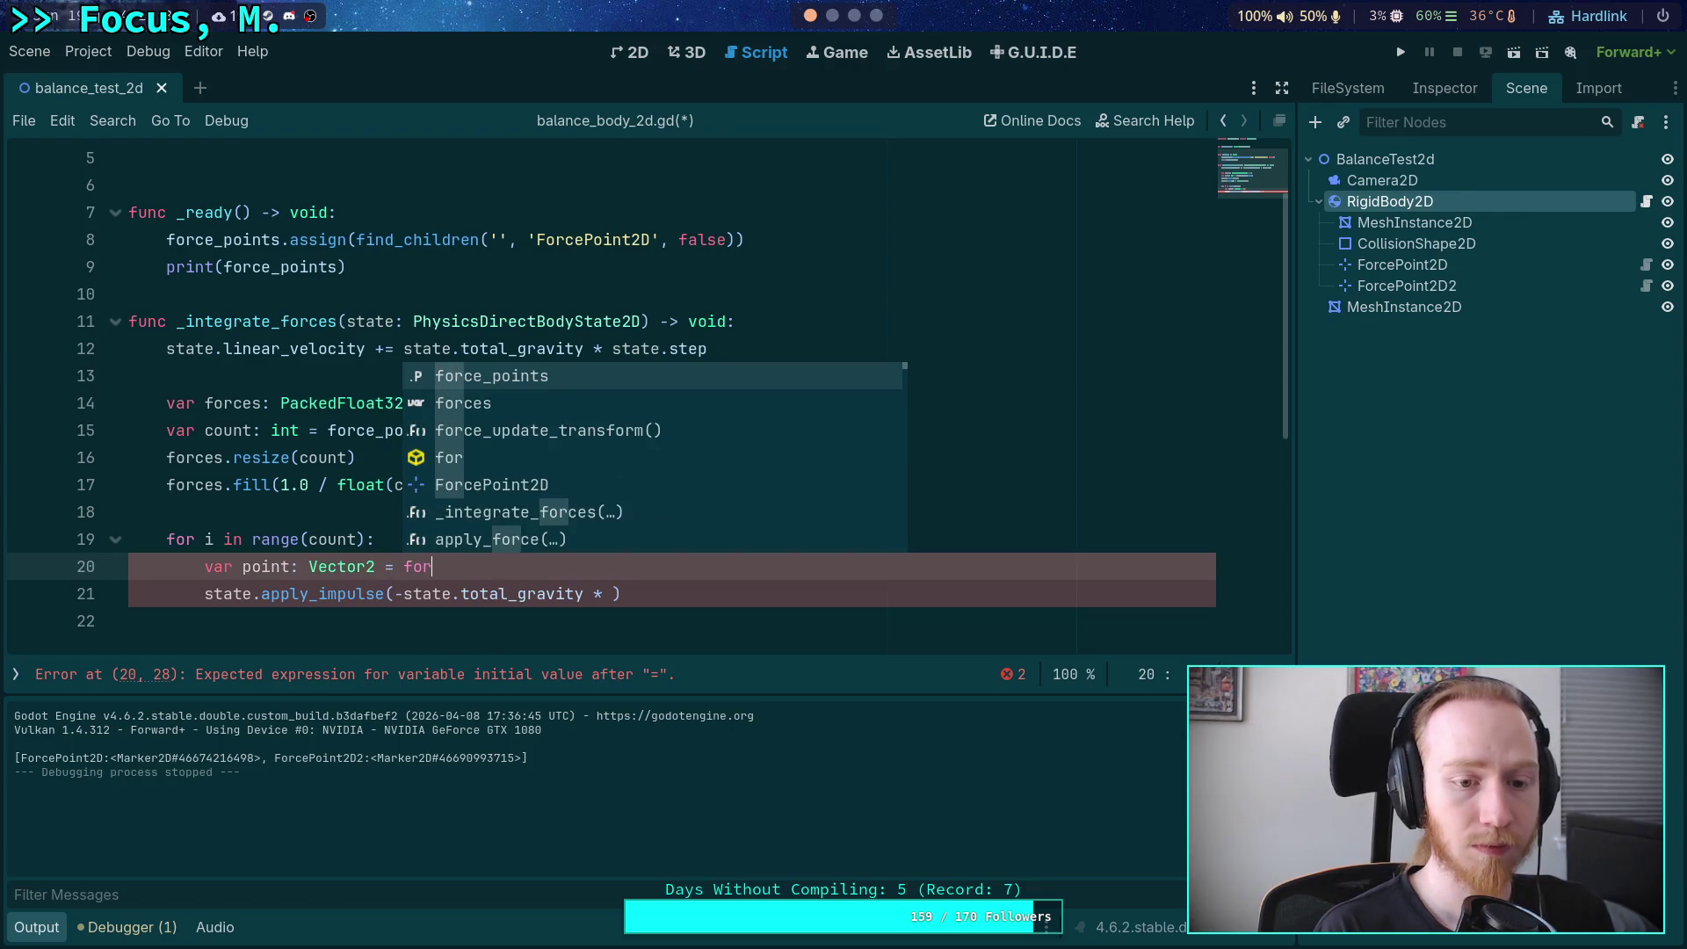
{"action": "key", "text": "Return"}
{"action": "type", "text": "[i]."}
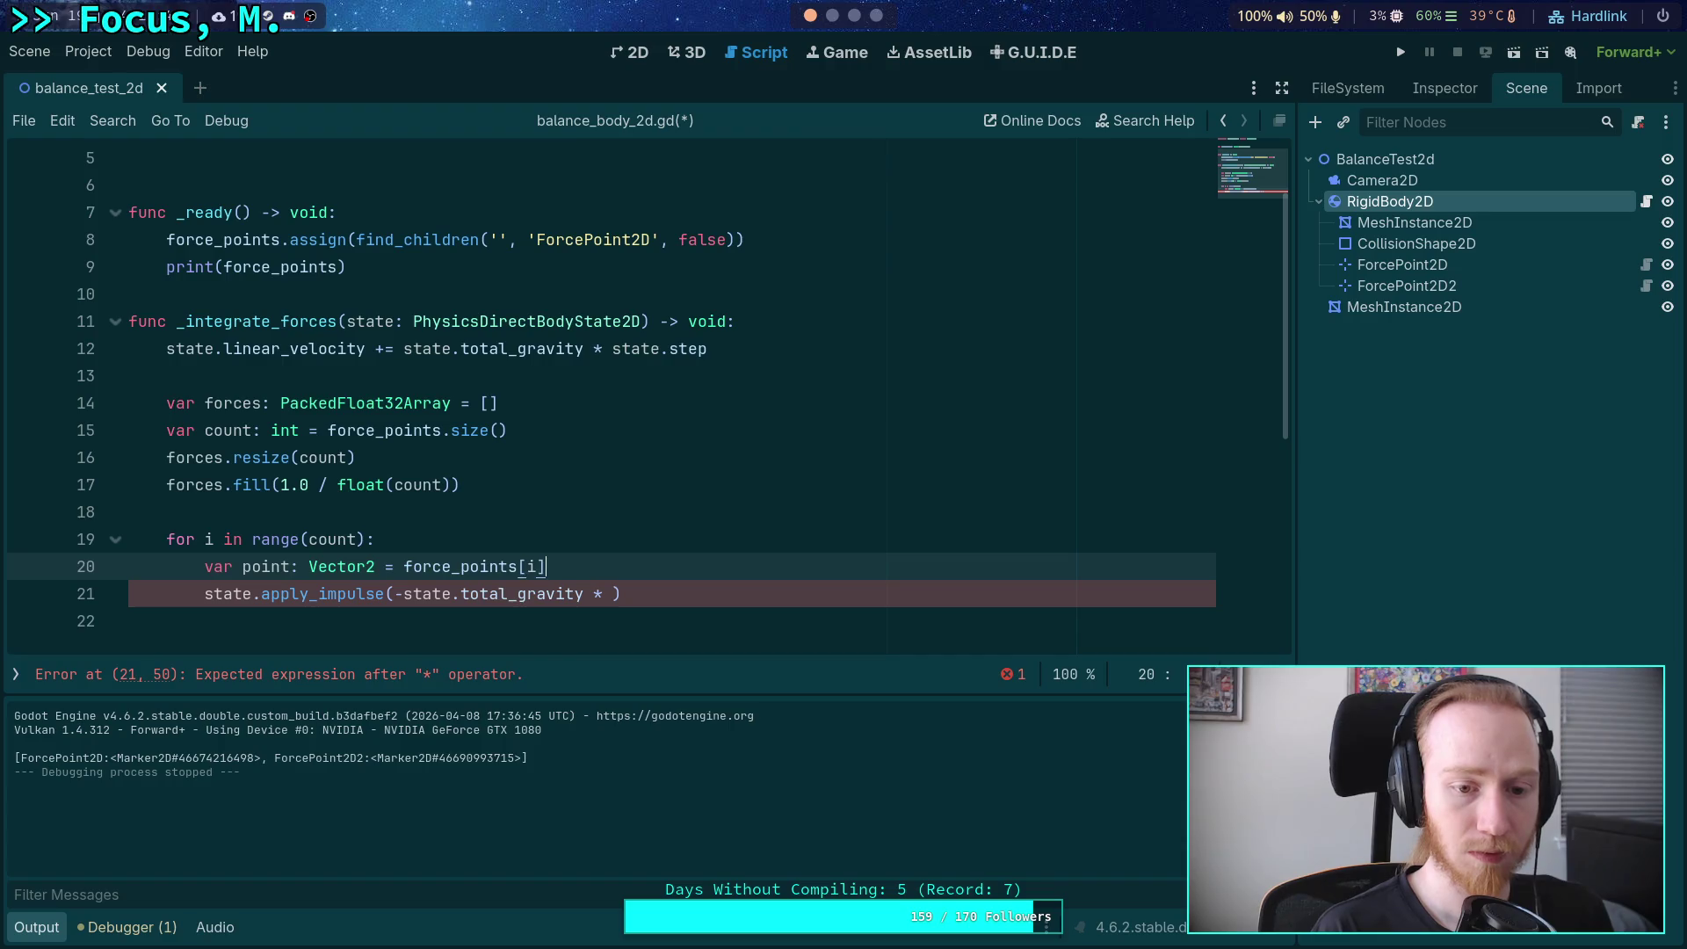
{"action": "type", "text": "tr"}
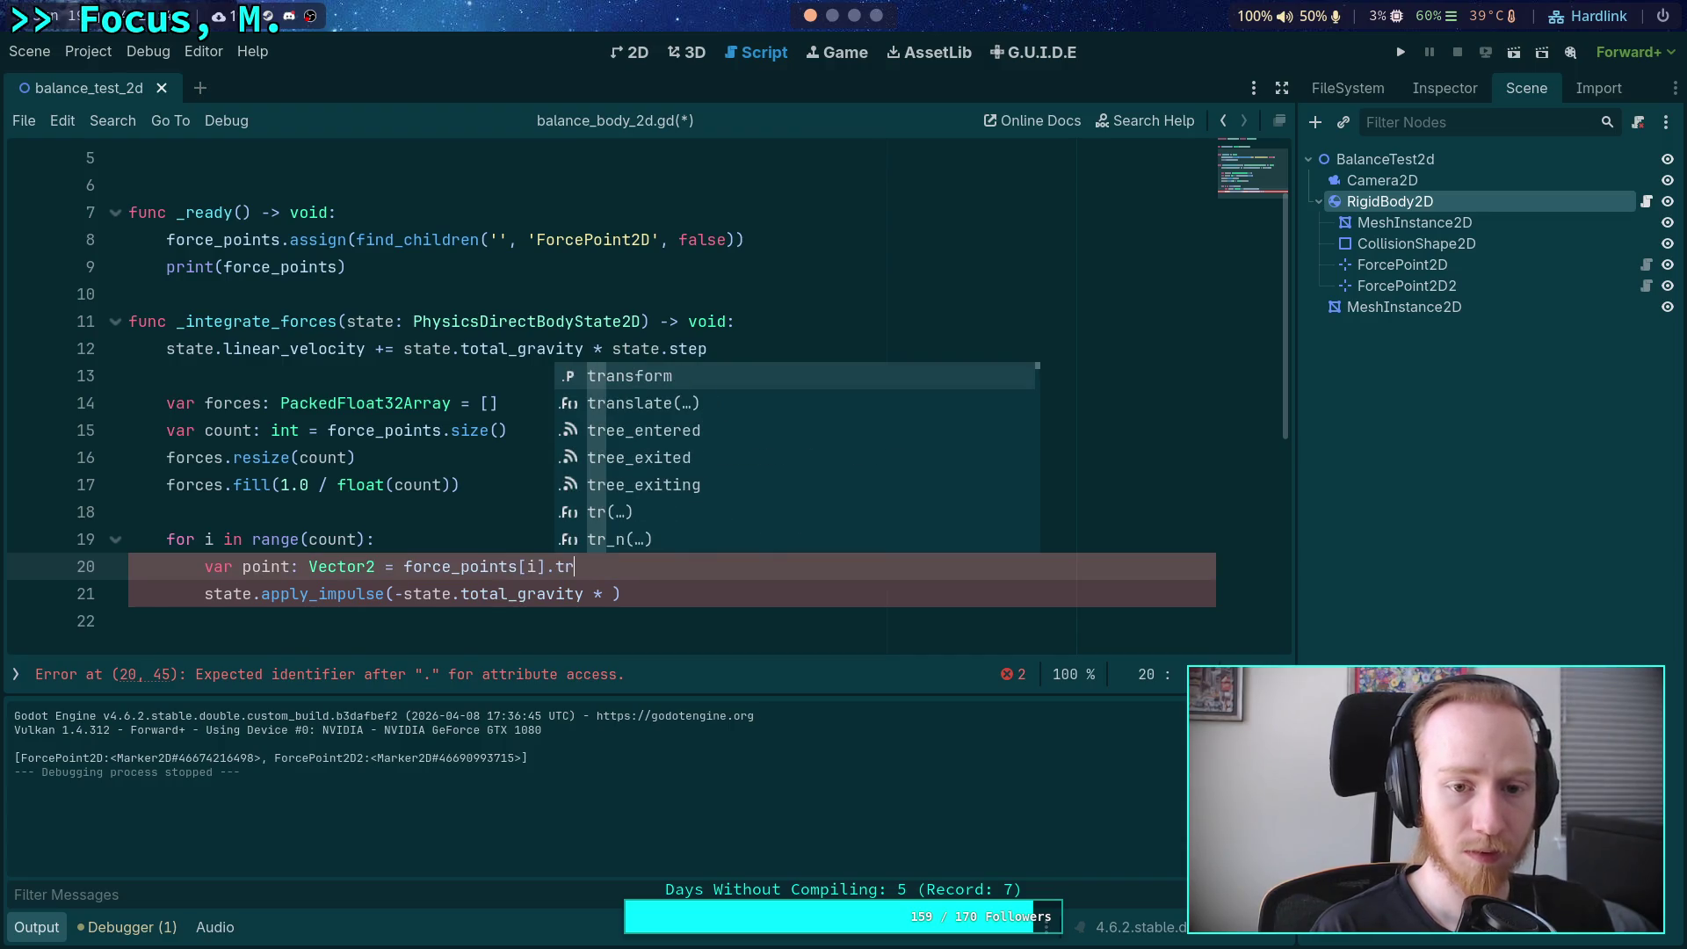
{"action": "key", "text": "BackSpace"}
{"action": "key", "text": "BackSpace"}
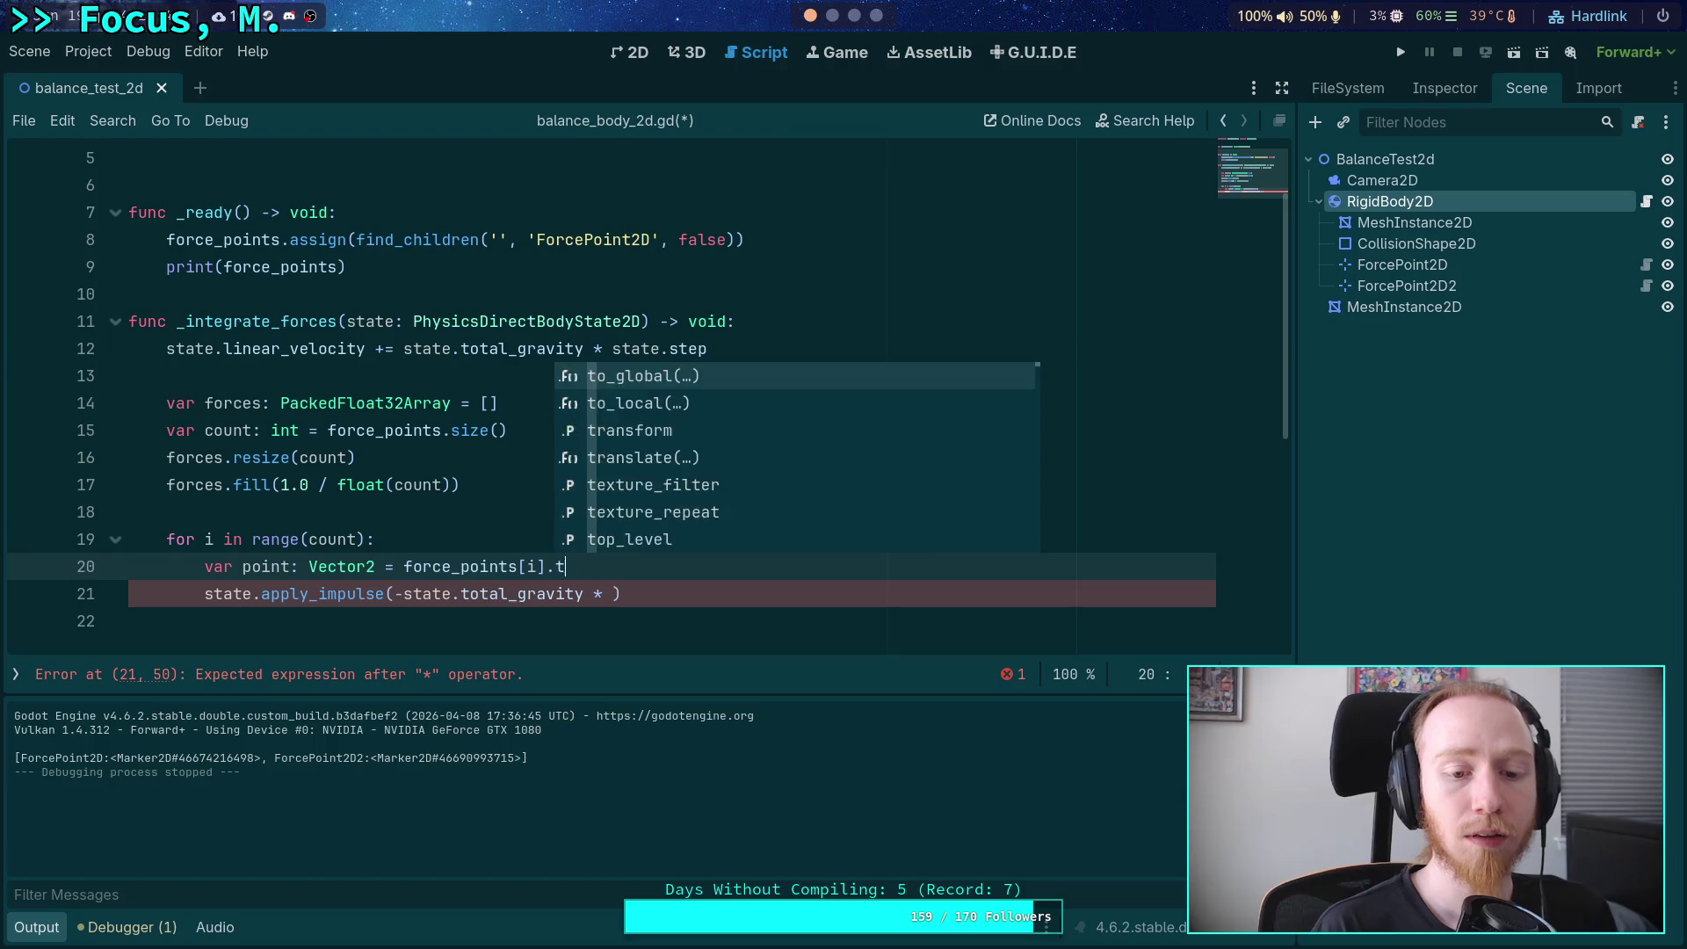
{"action": "type", "text": "gl"}
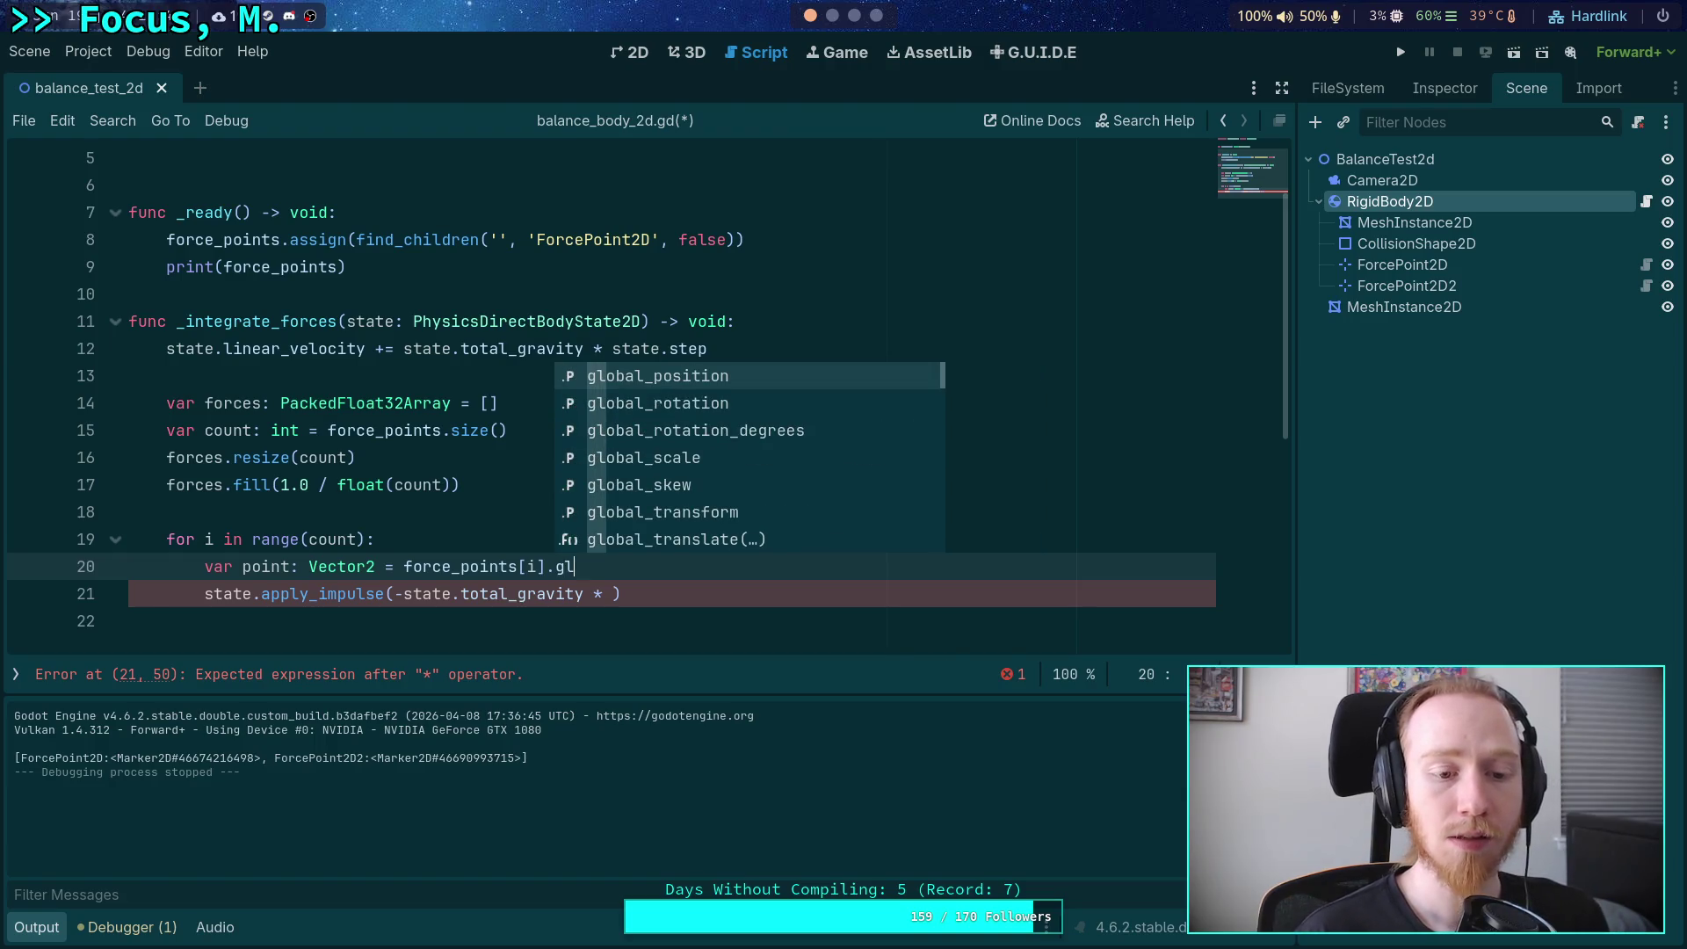
{"action": "mouse_move", "coordinate": [324, 594]}
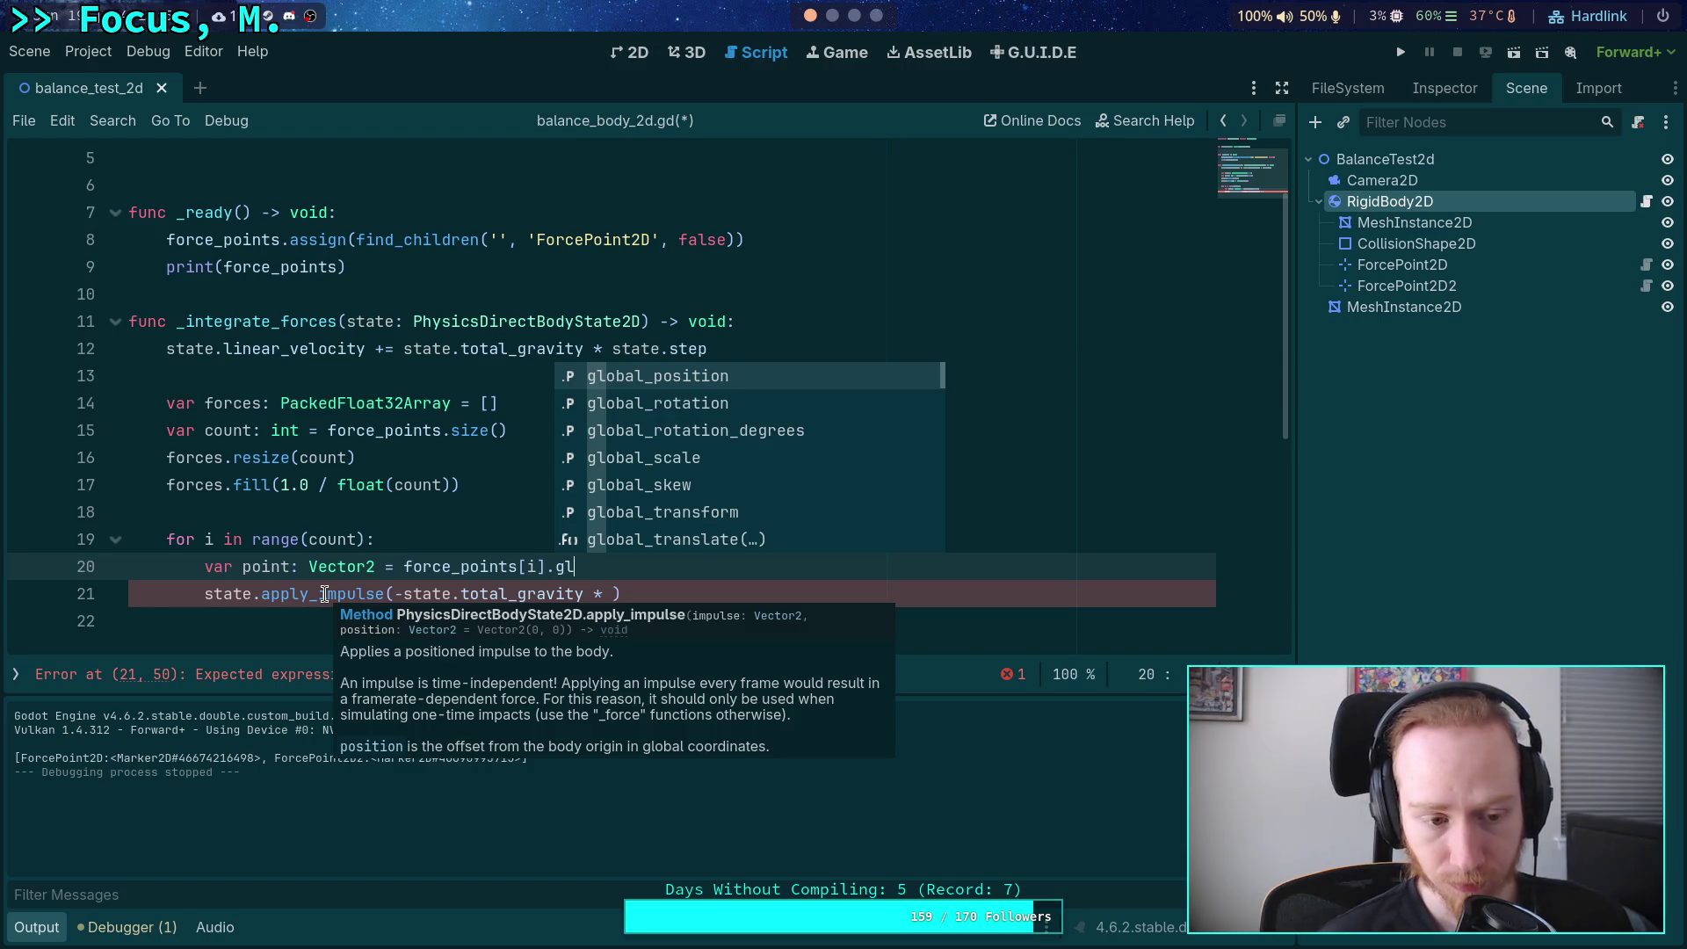
{"action": "scroll", "coordinate": [340, 549], "scroll_direction": "down", "scroll_amount": 3}
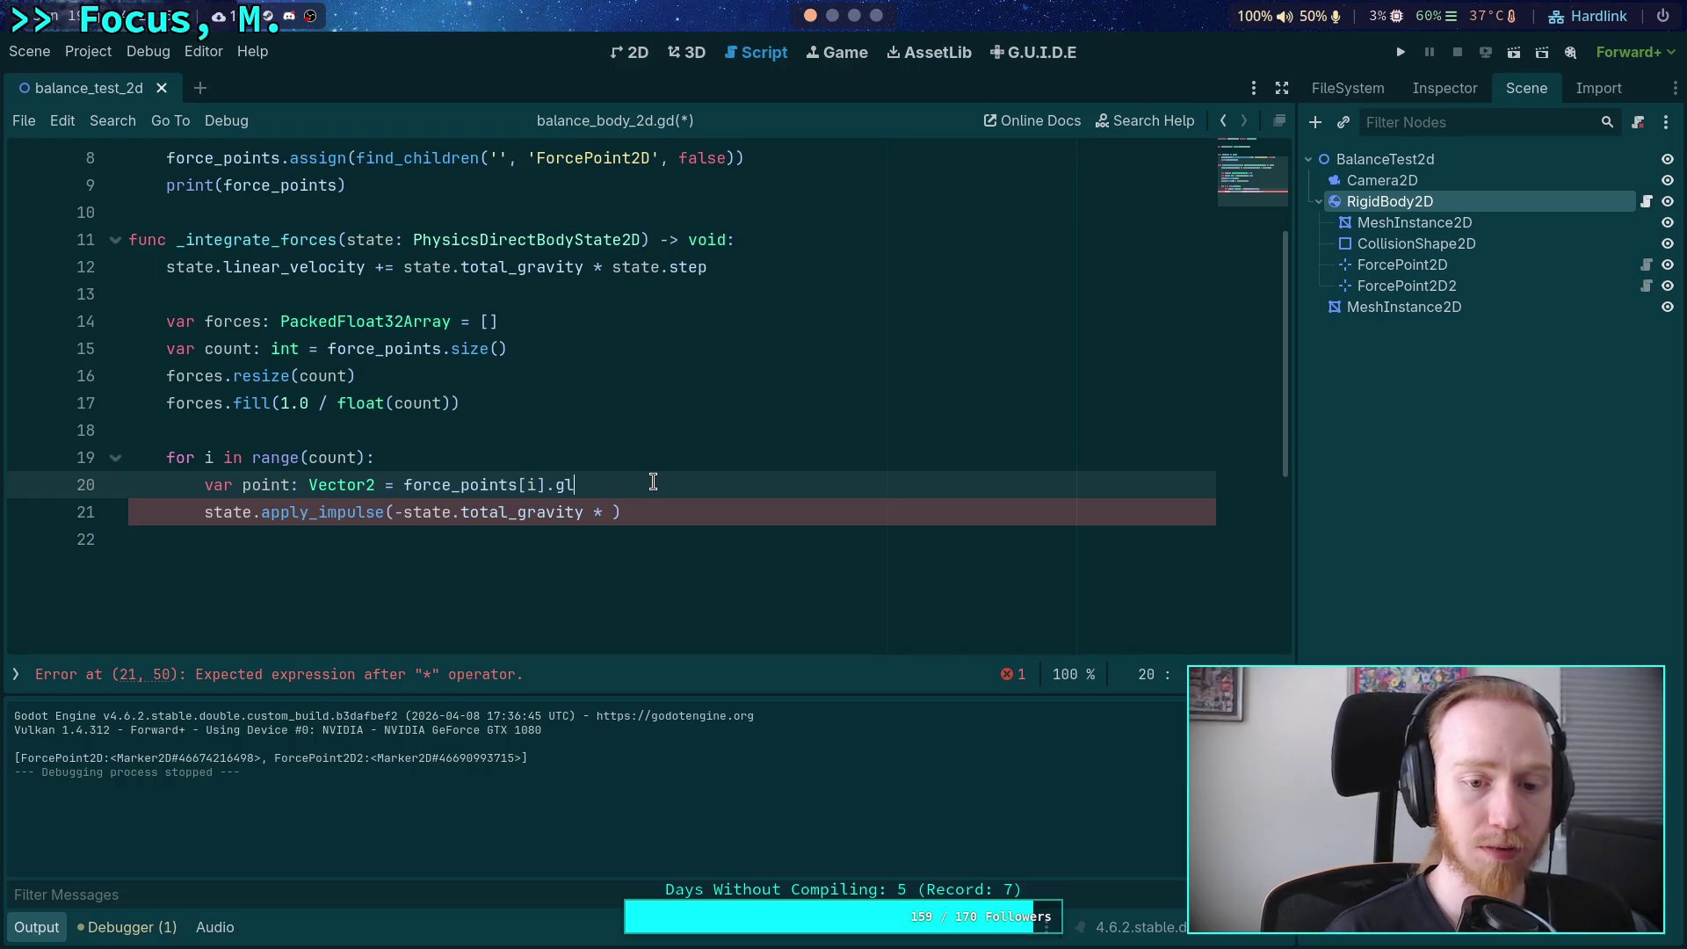
{"action": "type", "text": "ob"}
{"action": "key", "text": "Down"}
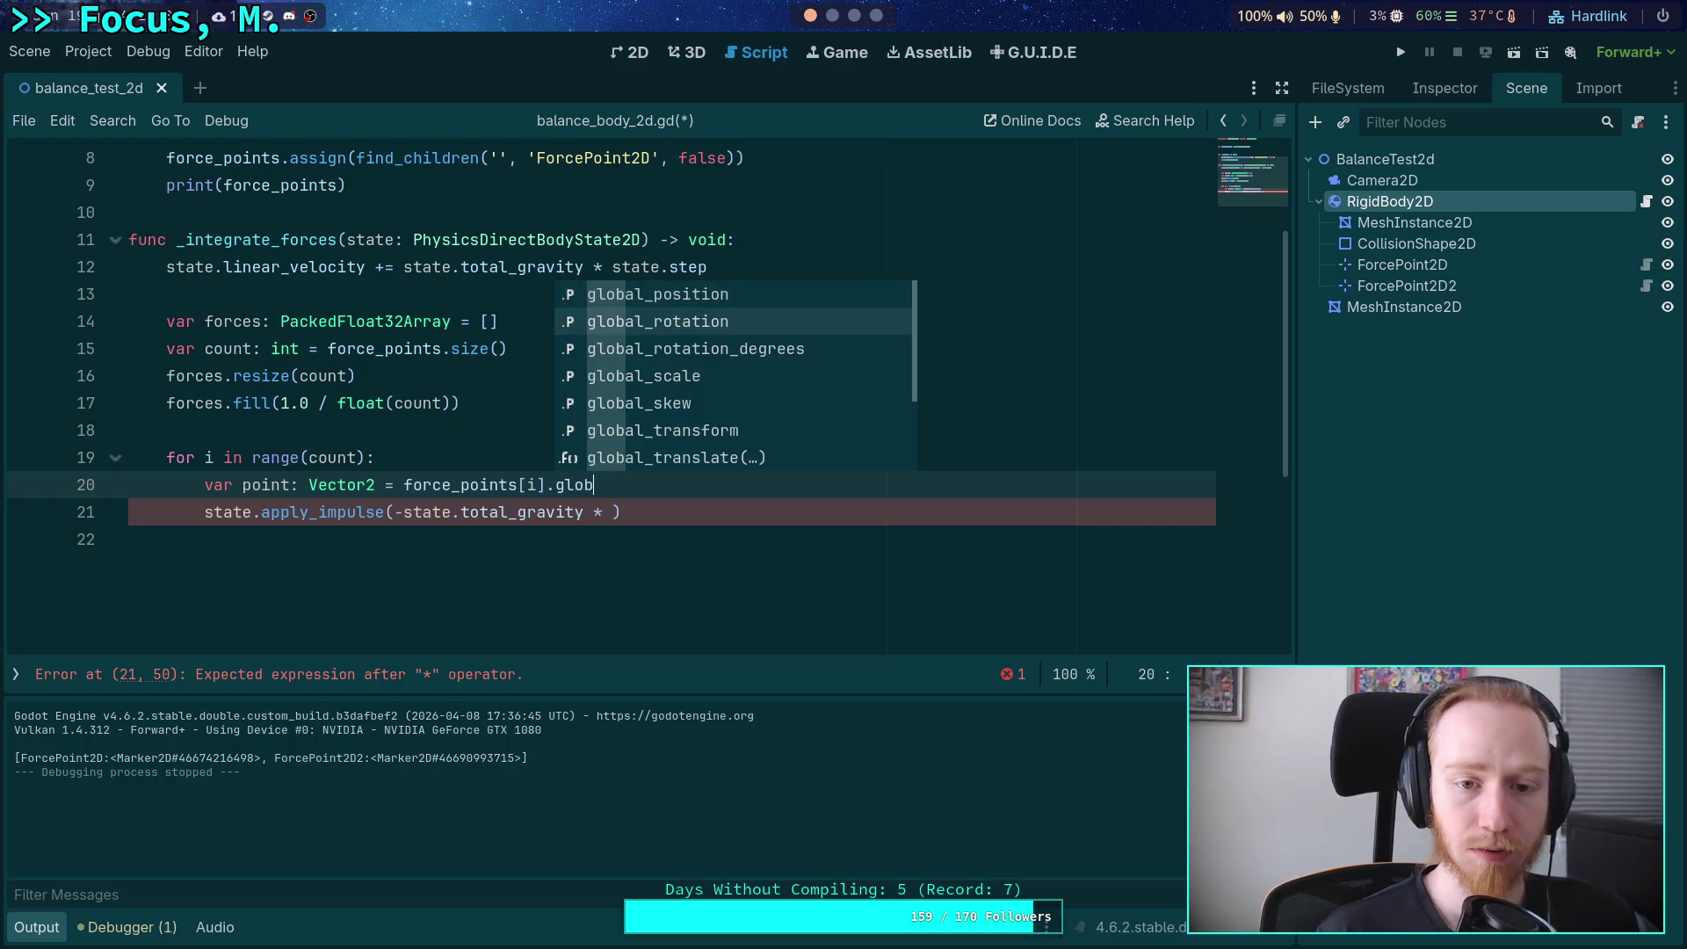
{"action": "key", "text": "Up"}
{"action": "key", "text": "Return"}
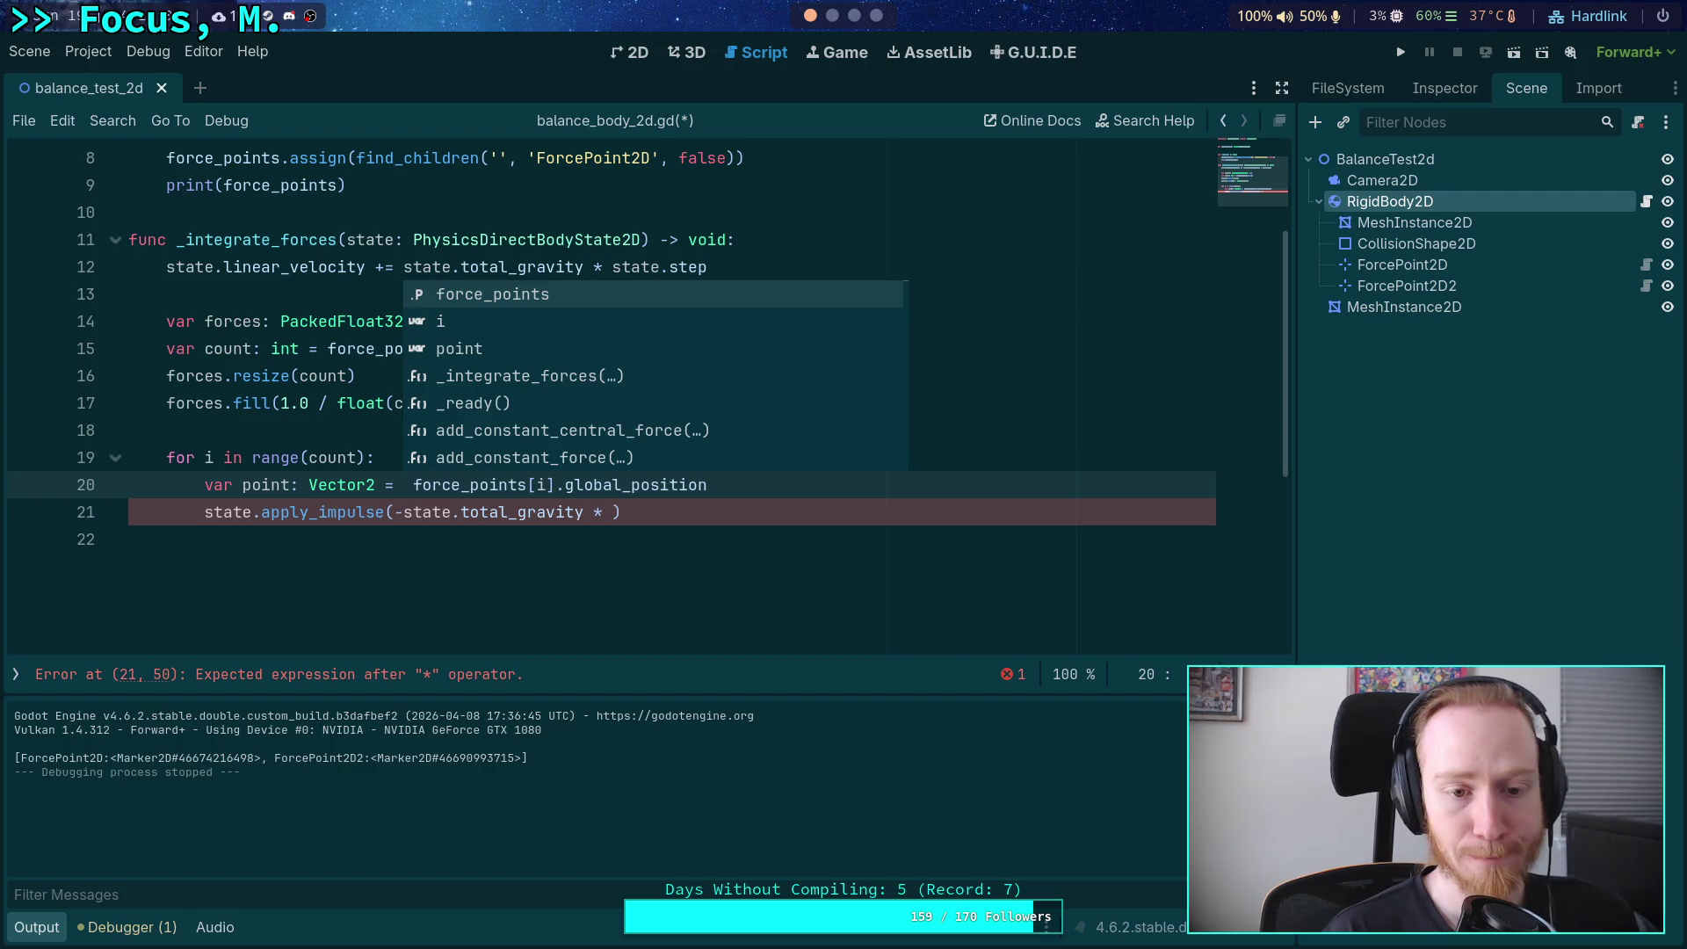
Append '* state.transform' after global_position in the point expression.
{"action": "type", "text": "state.transform "}
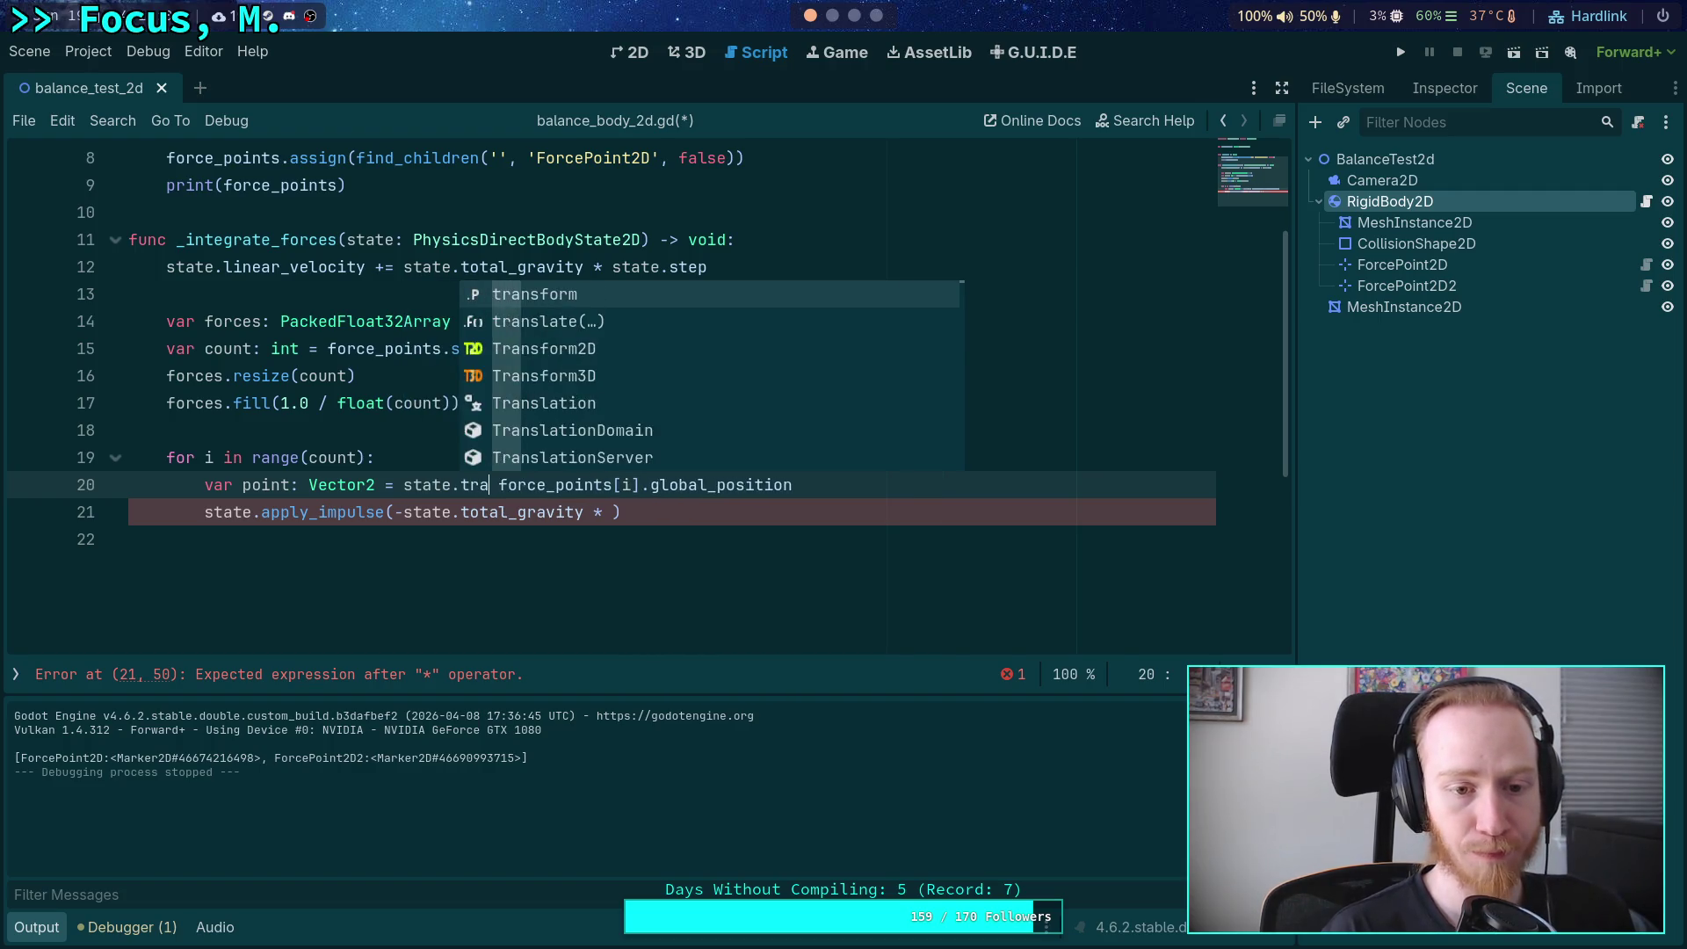
{"action": "type", "text": "*"}
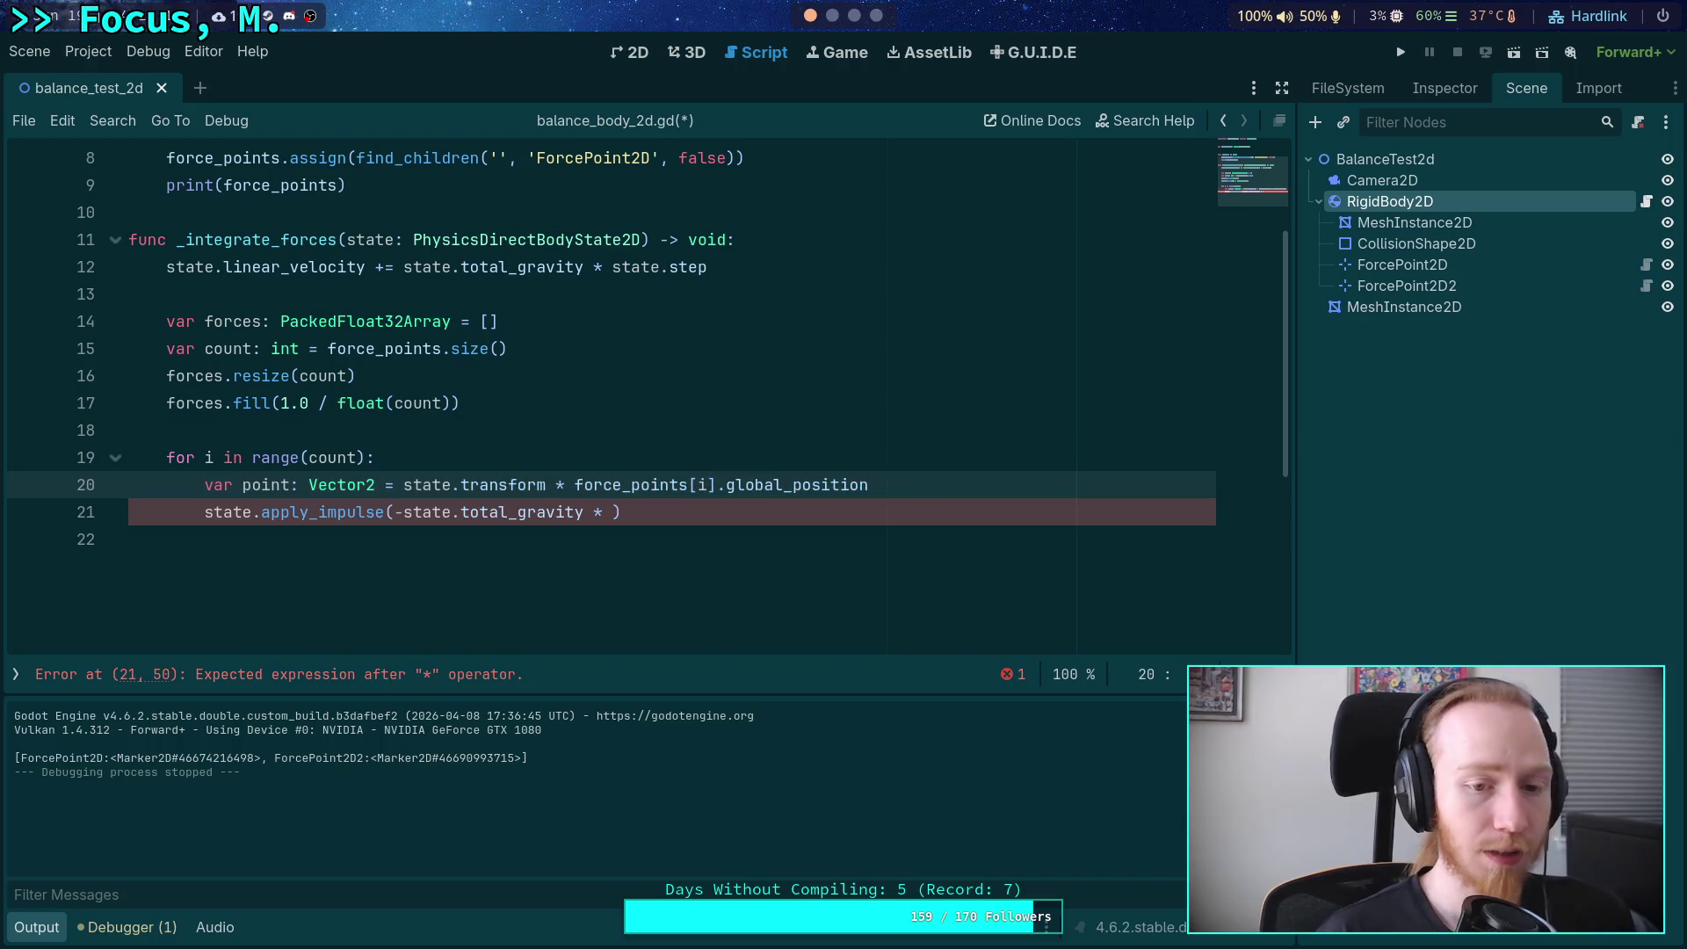
{"action": "key", "text": "BackSpace"}
{"action": "key", "text": "BackSpace"}
{"action": "key", "text": "BackSpace"}
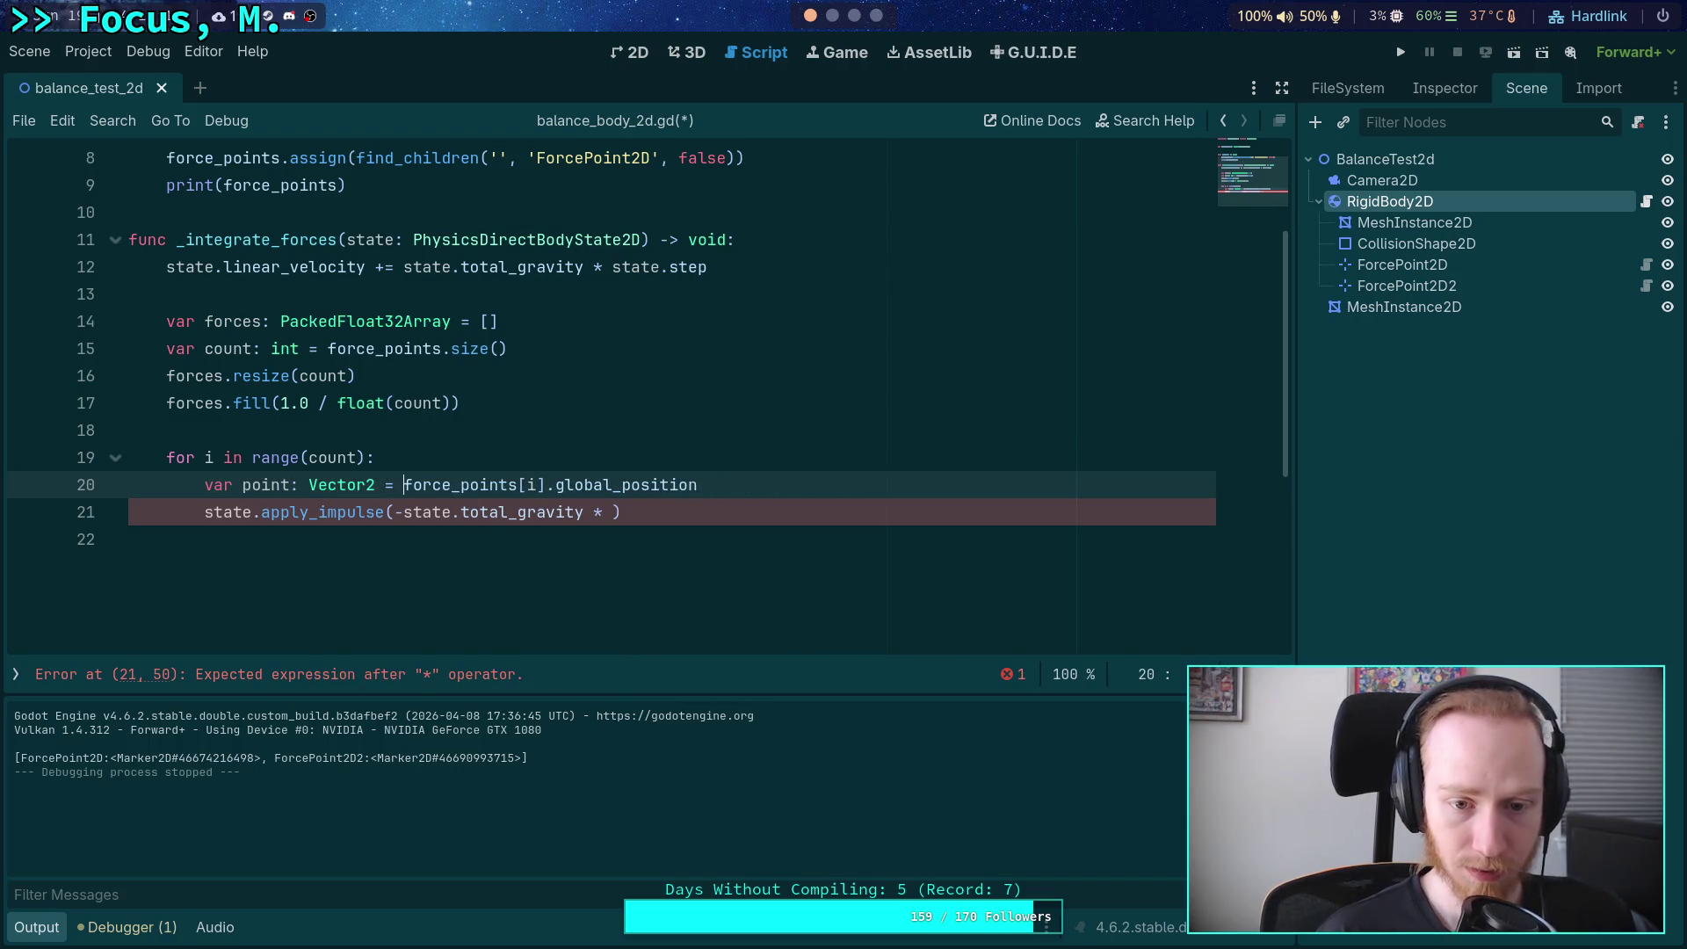
{"action": "type", "text": "* "}
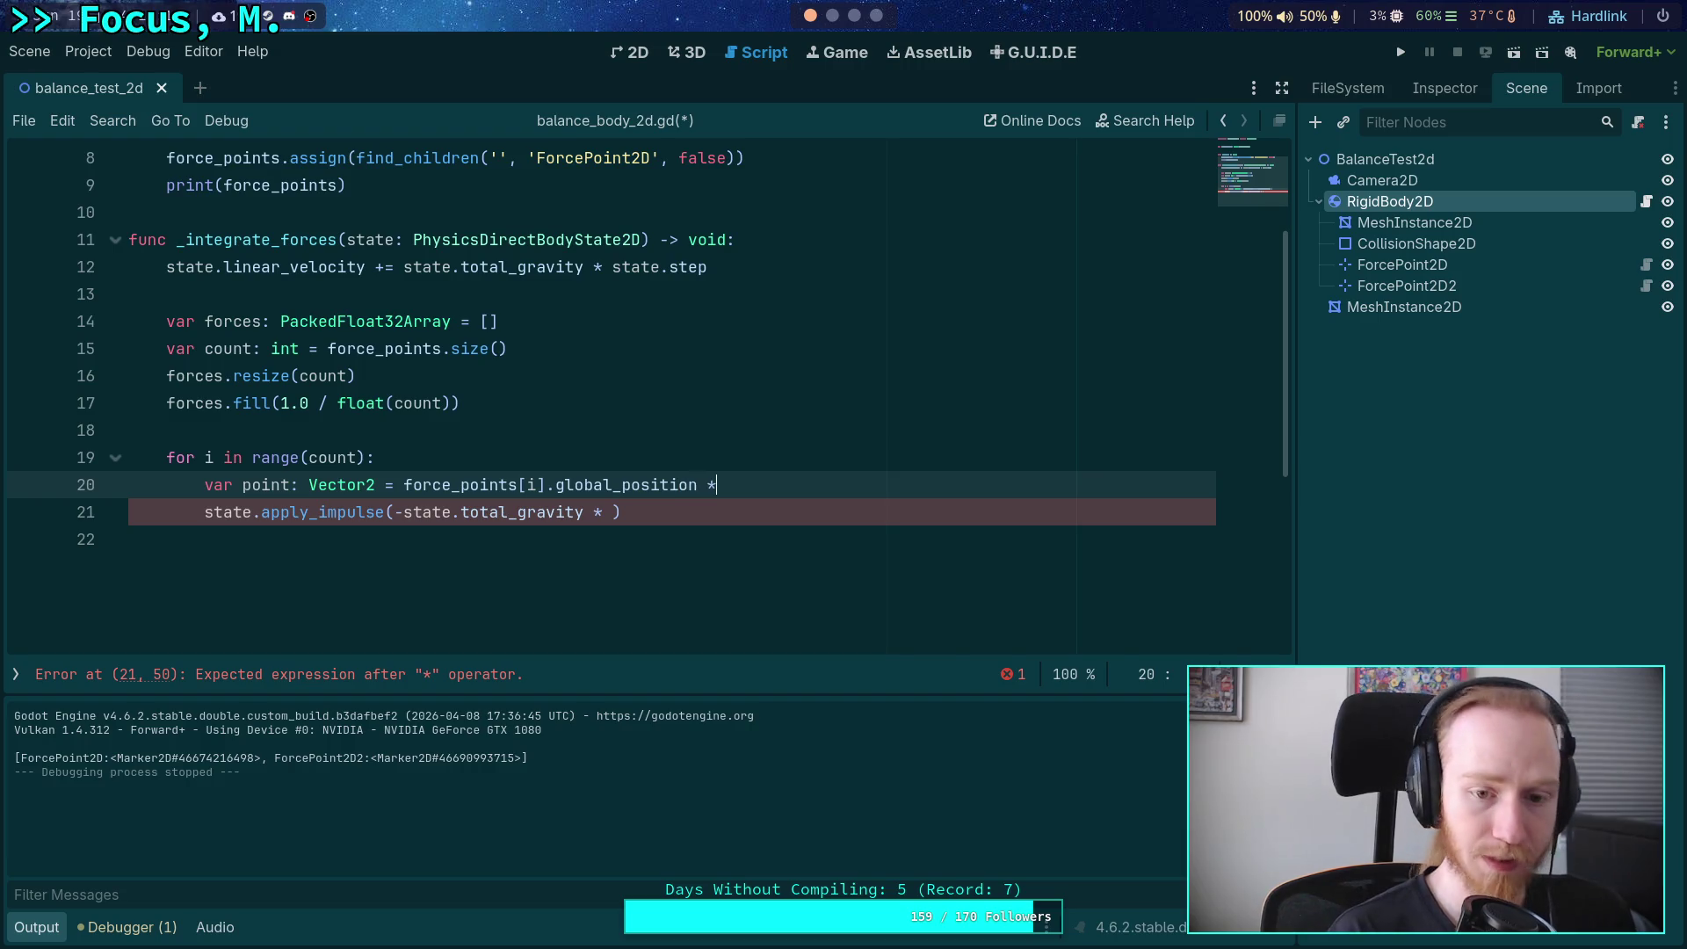
{"action": "type", "text": "state.transform"}
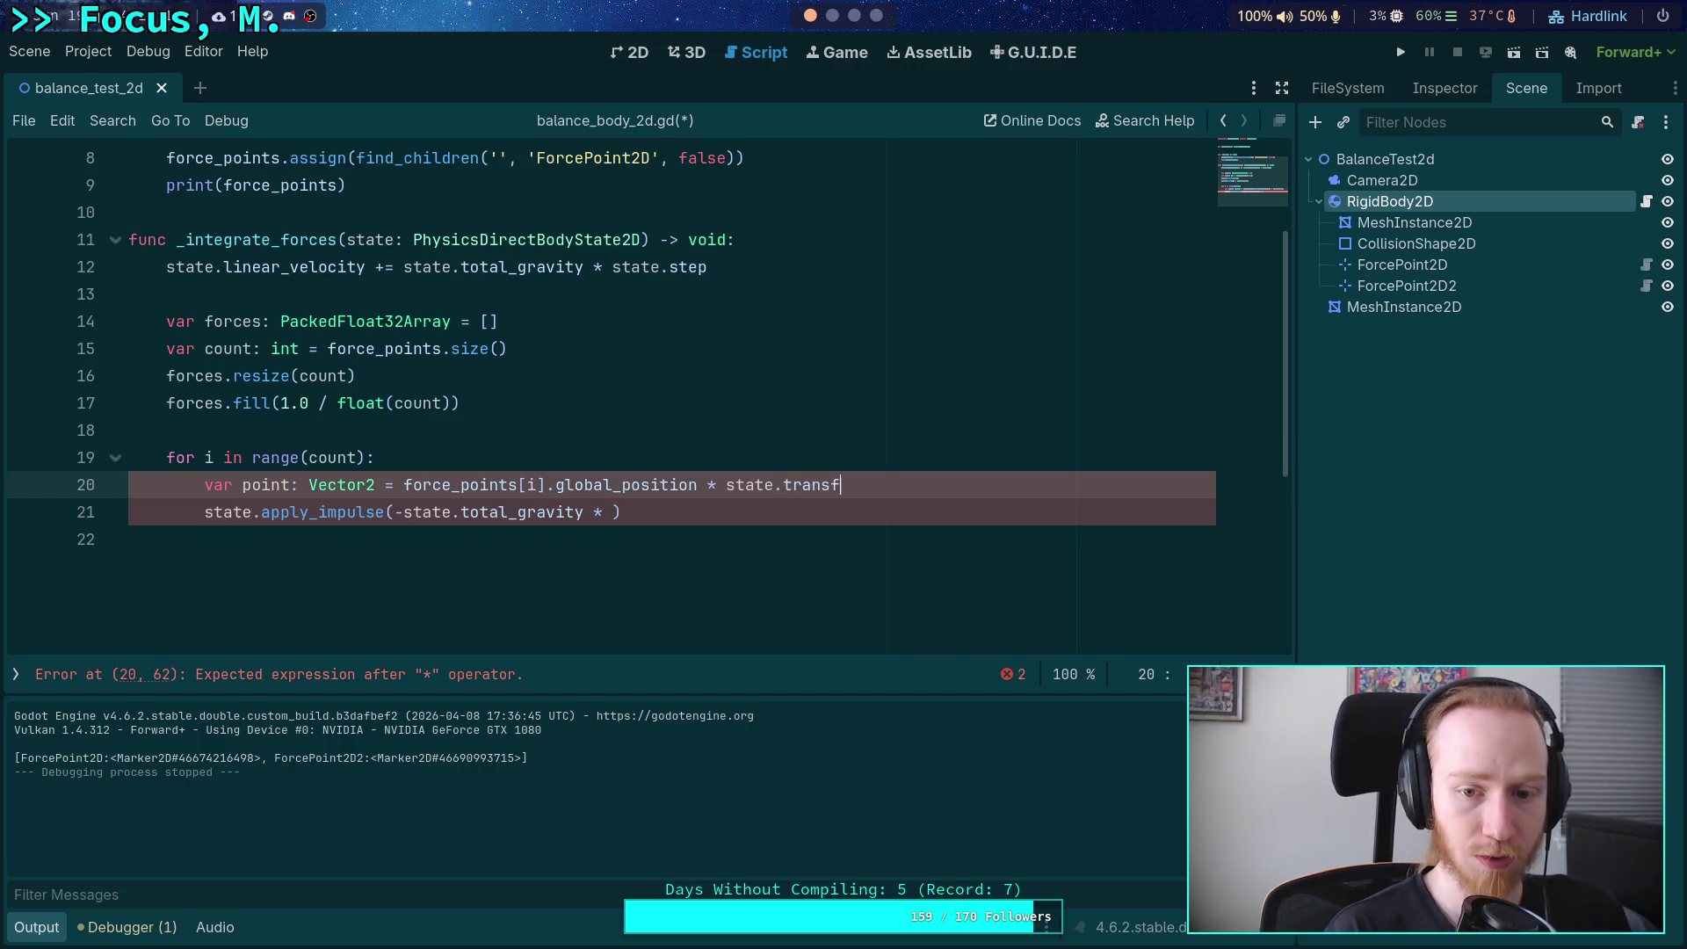
Change the point expression to global_position - state.transform.origin.
{"action": "left_click", "coordinate": [612, 484]}
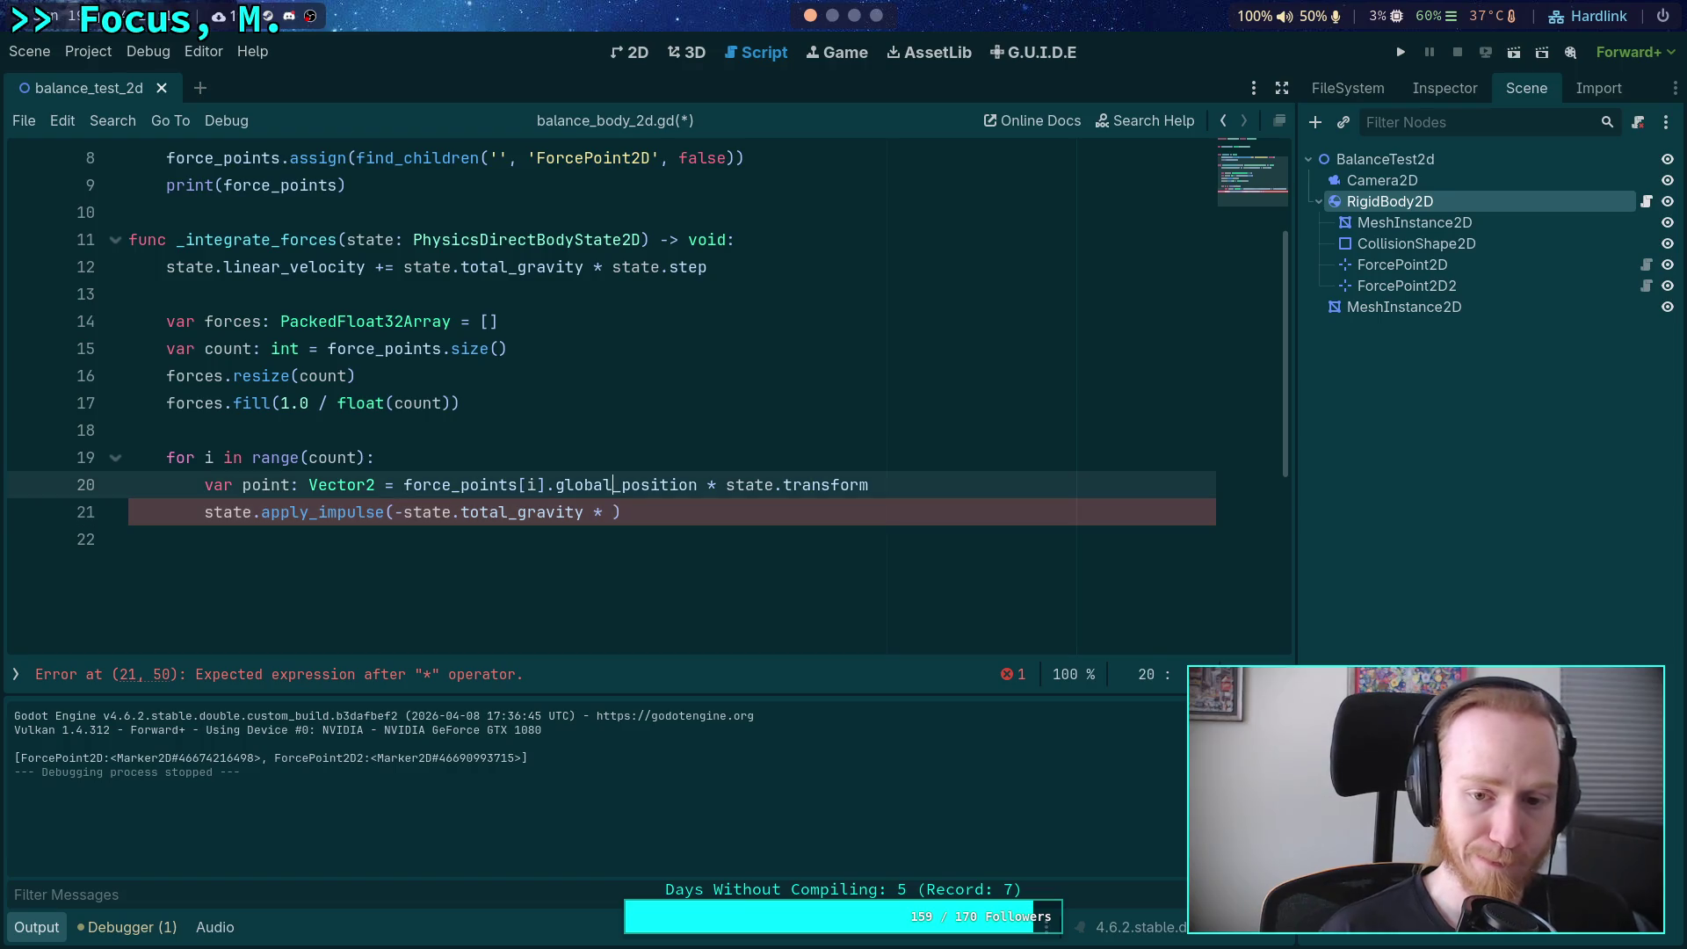
{"action": "left_click", "coordinate": [613, 512]}
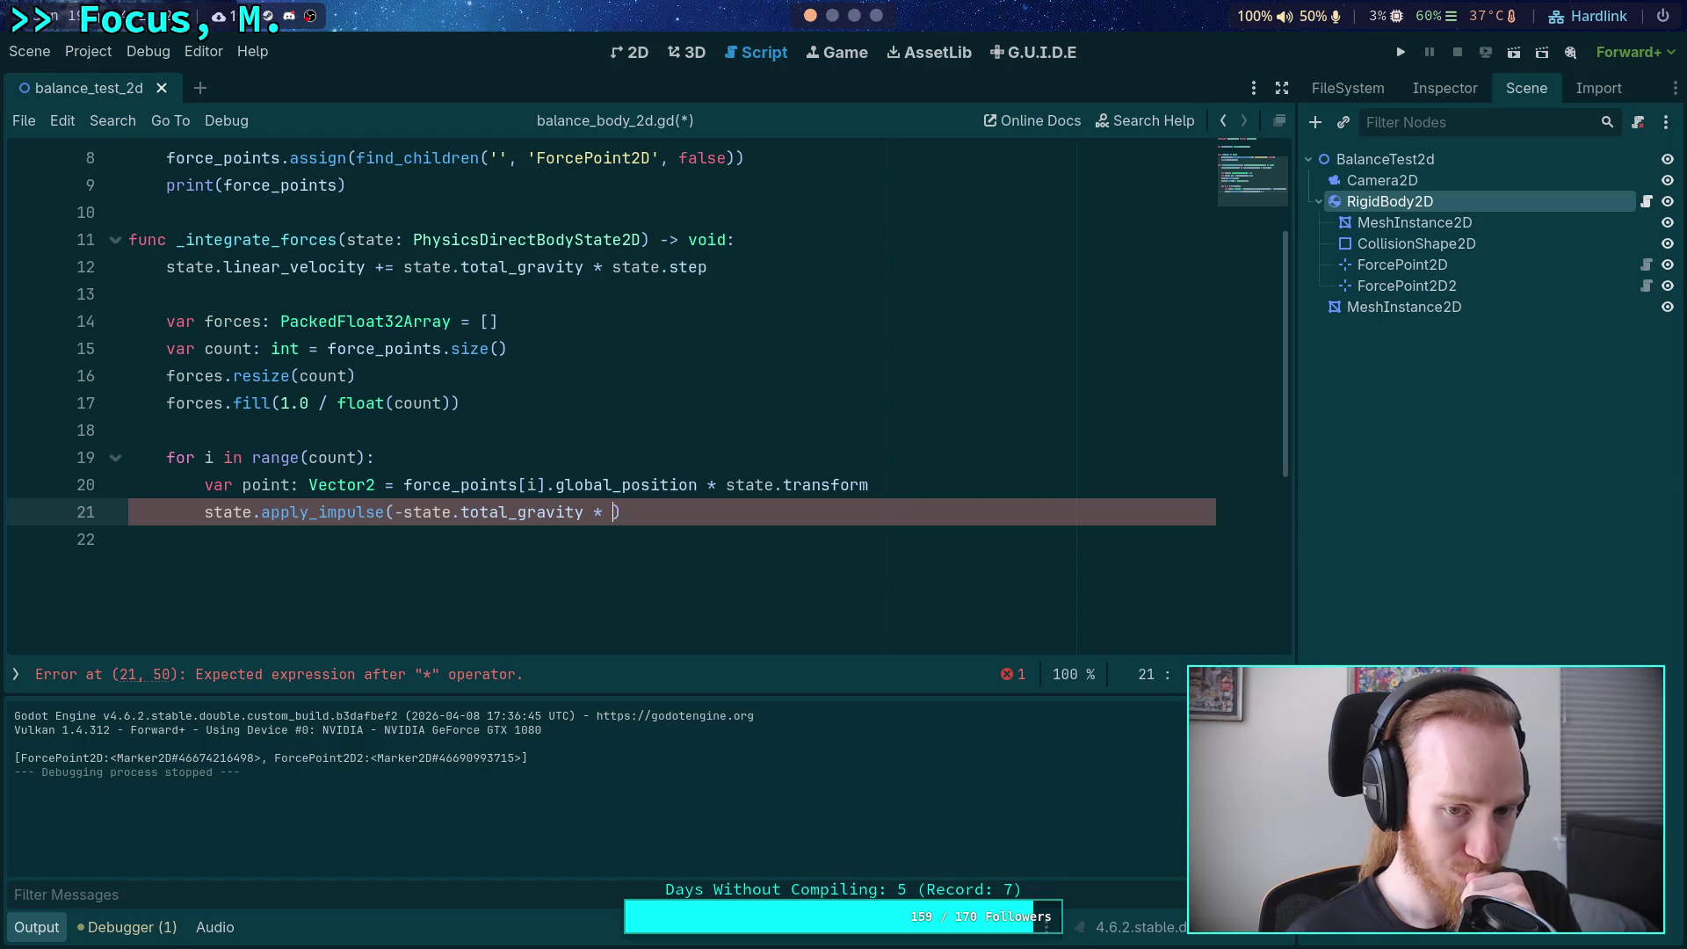
{"action": "left_click", "coordinate": [622, 484]}
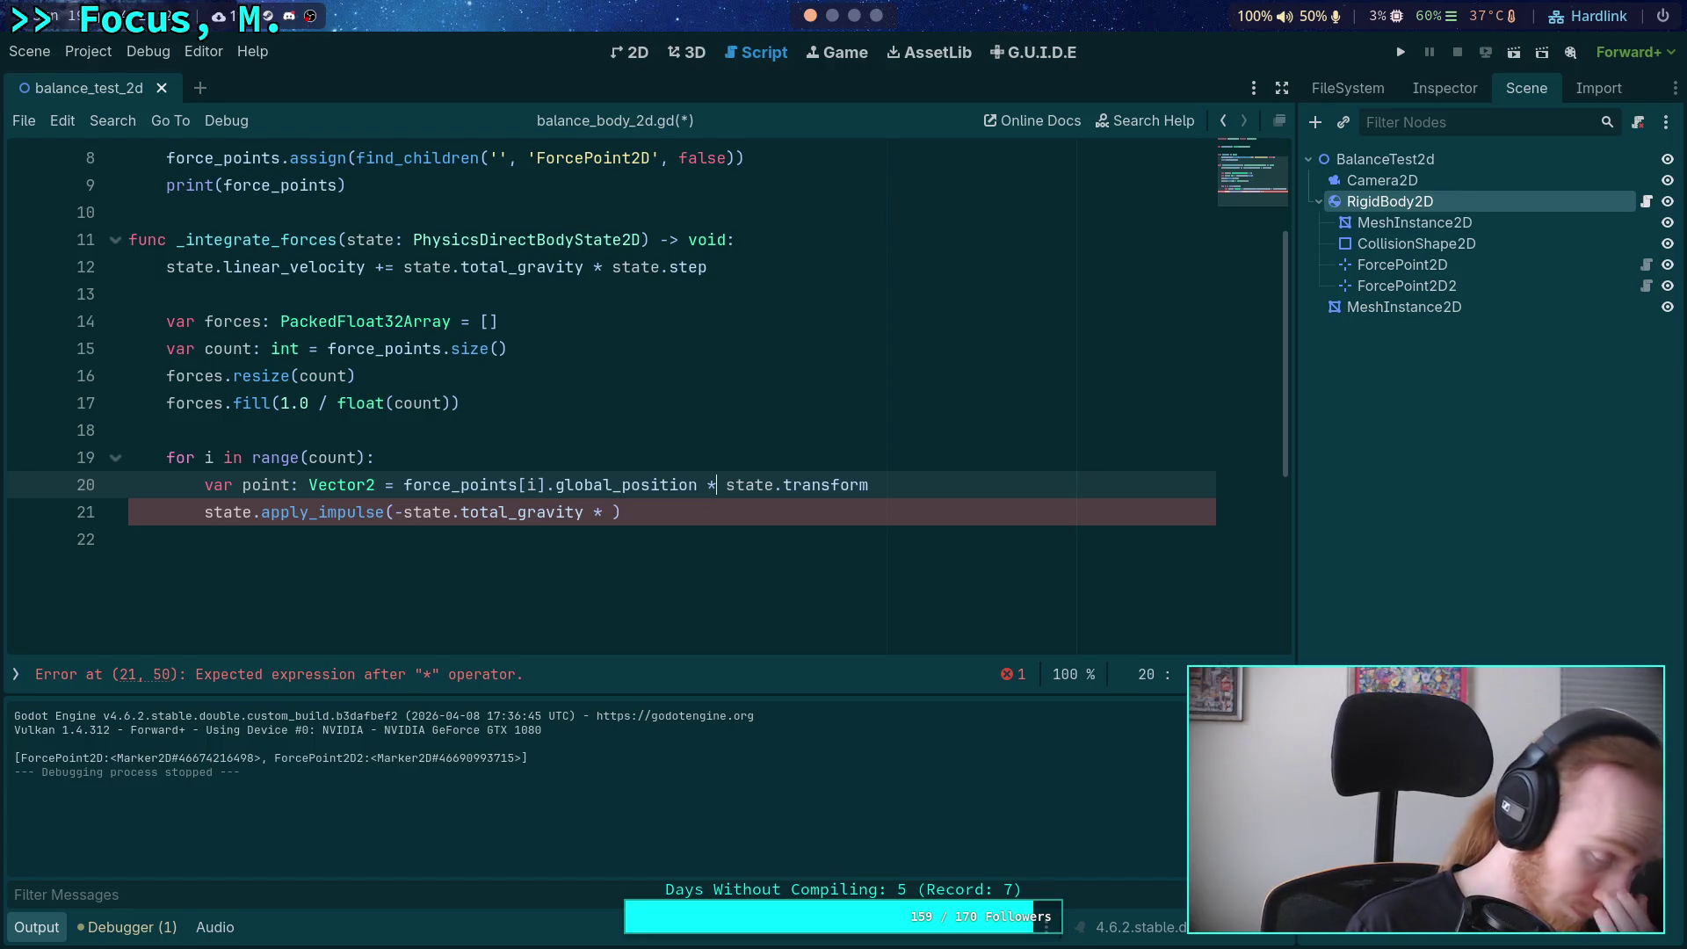
{"action": "left_click", "coordinate": [726, 484]}
{"action": "key", "text": "BackSpace"}
{"action": "key", "text": "BackSpace"}
{"action": "type", "text": "- "}
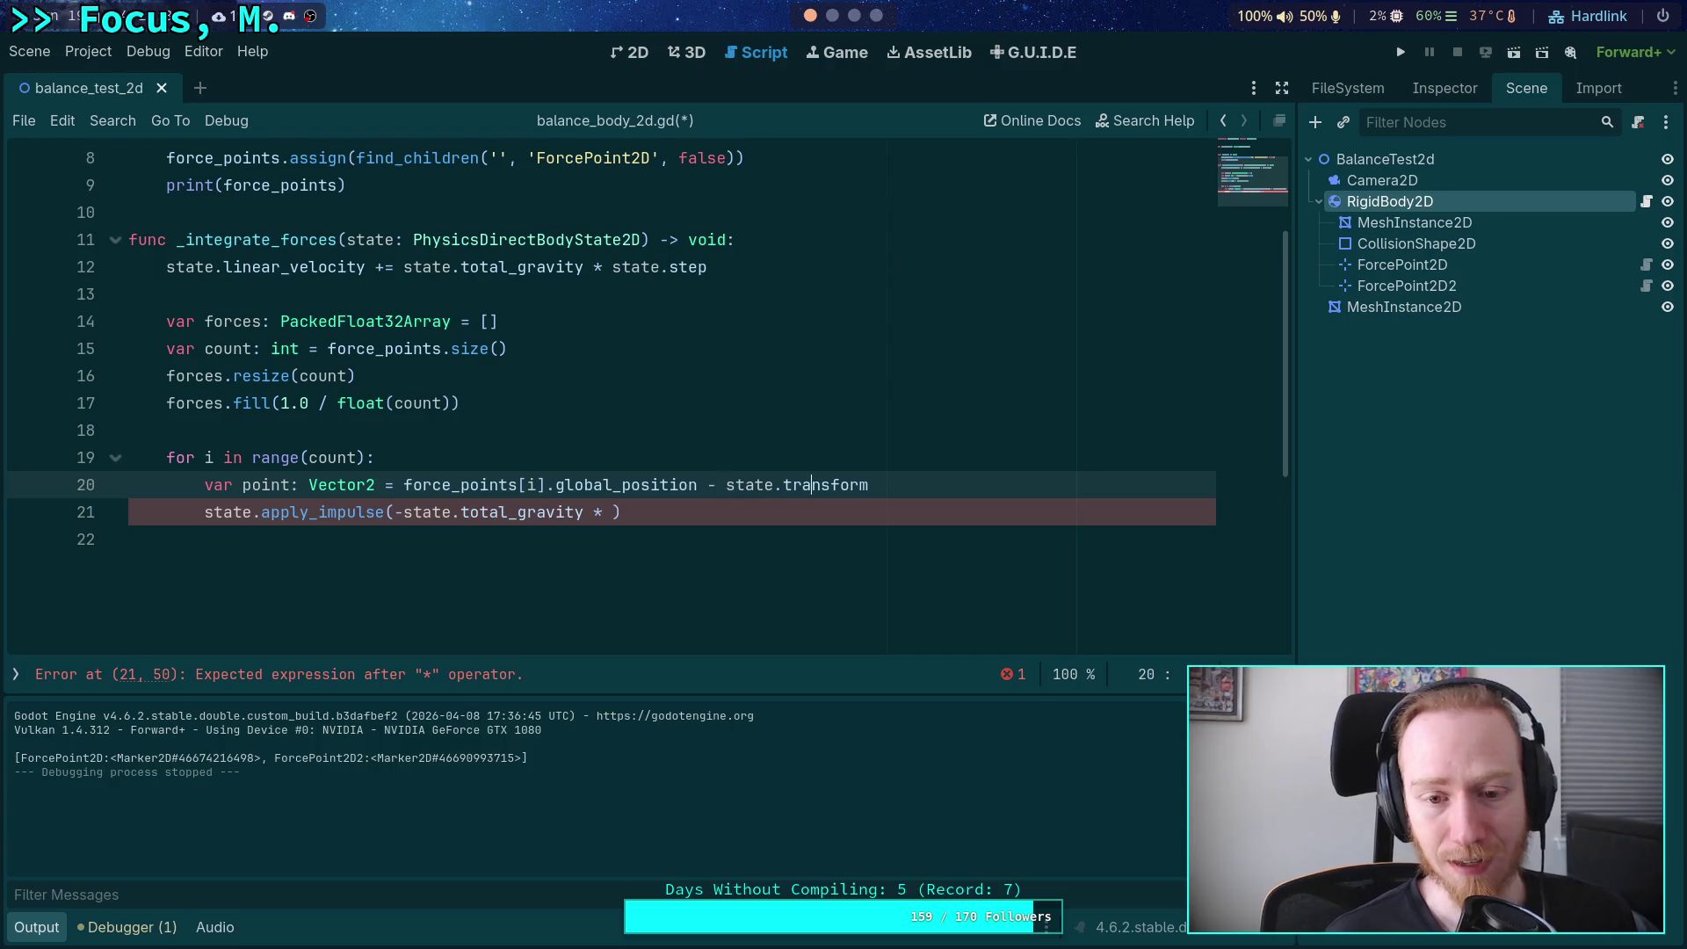
{"action": "type", "text": "origin"}
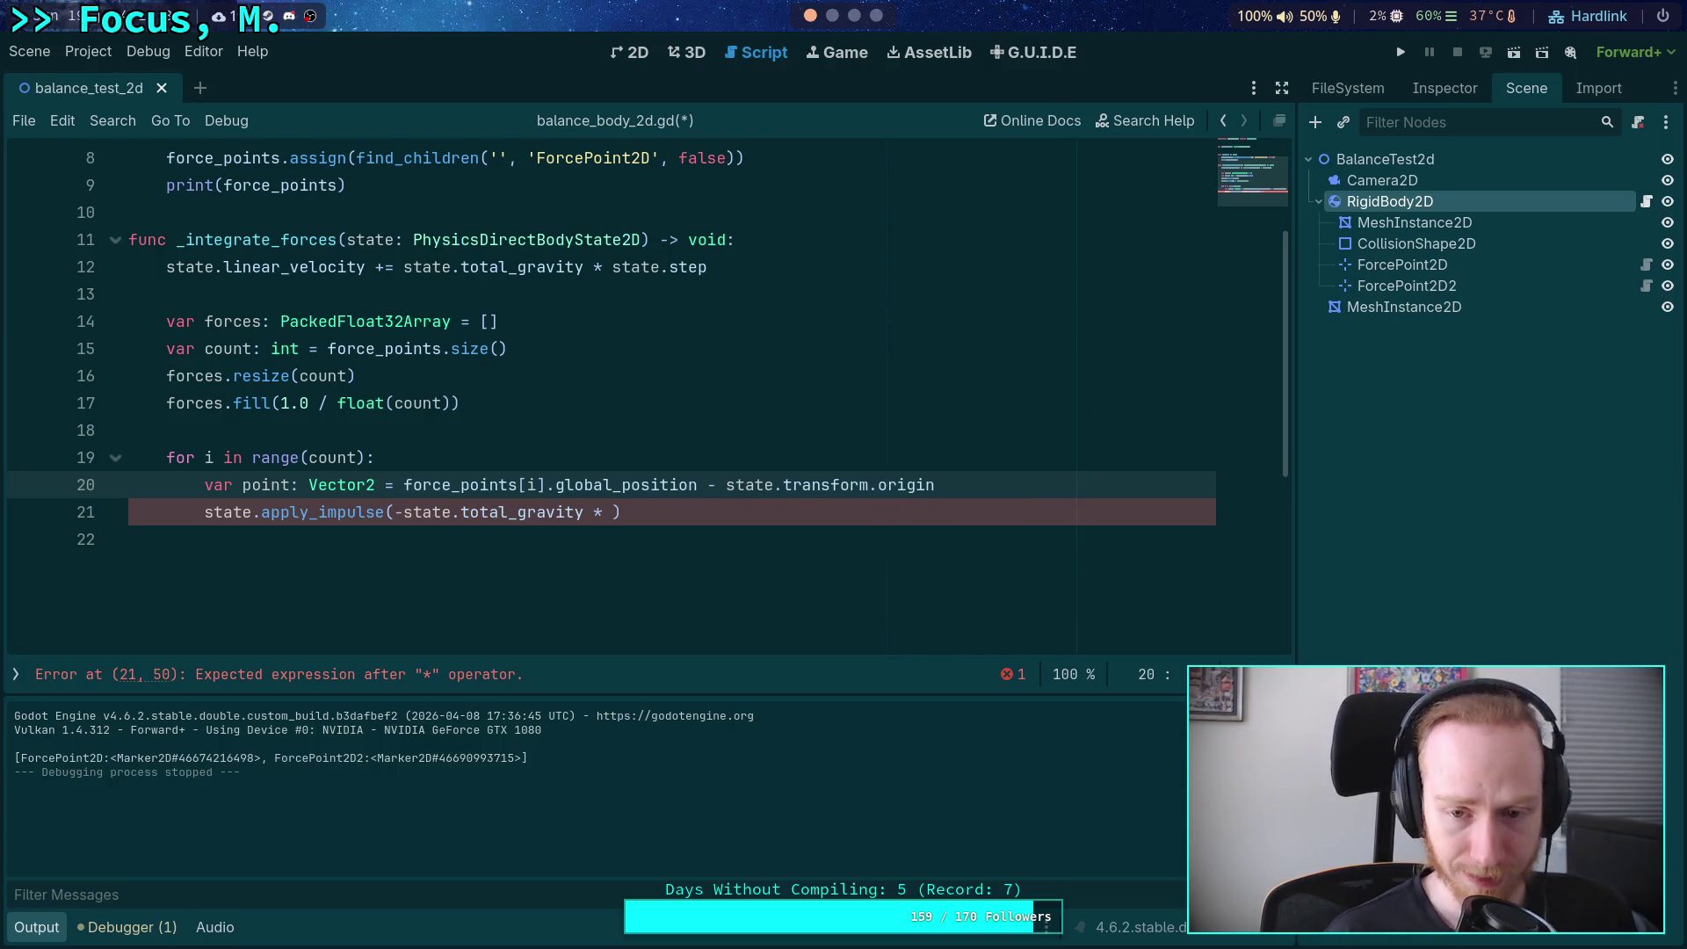
{"action": "left_click", "coordinate": [614, 511]}
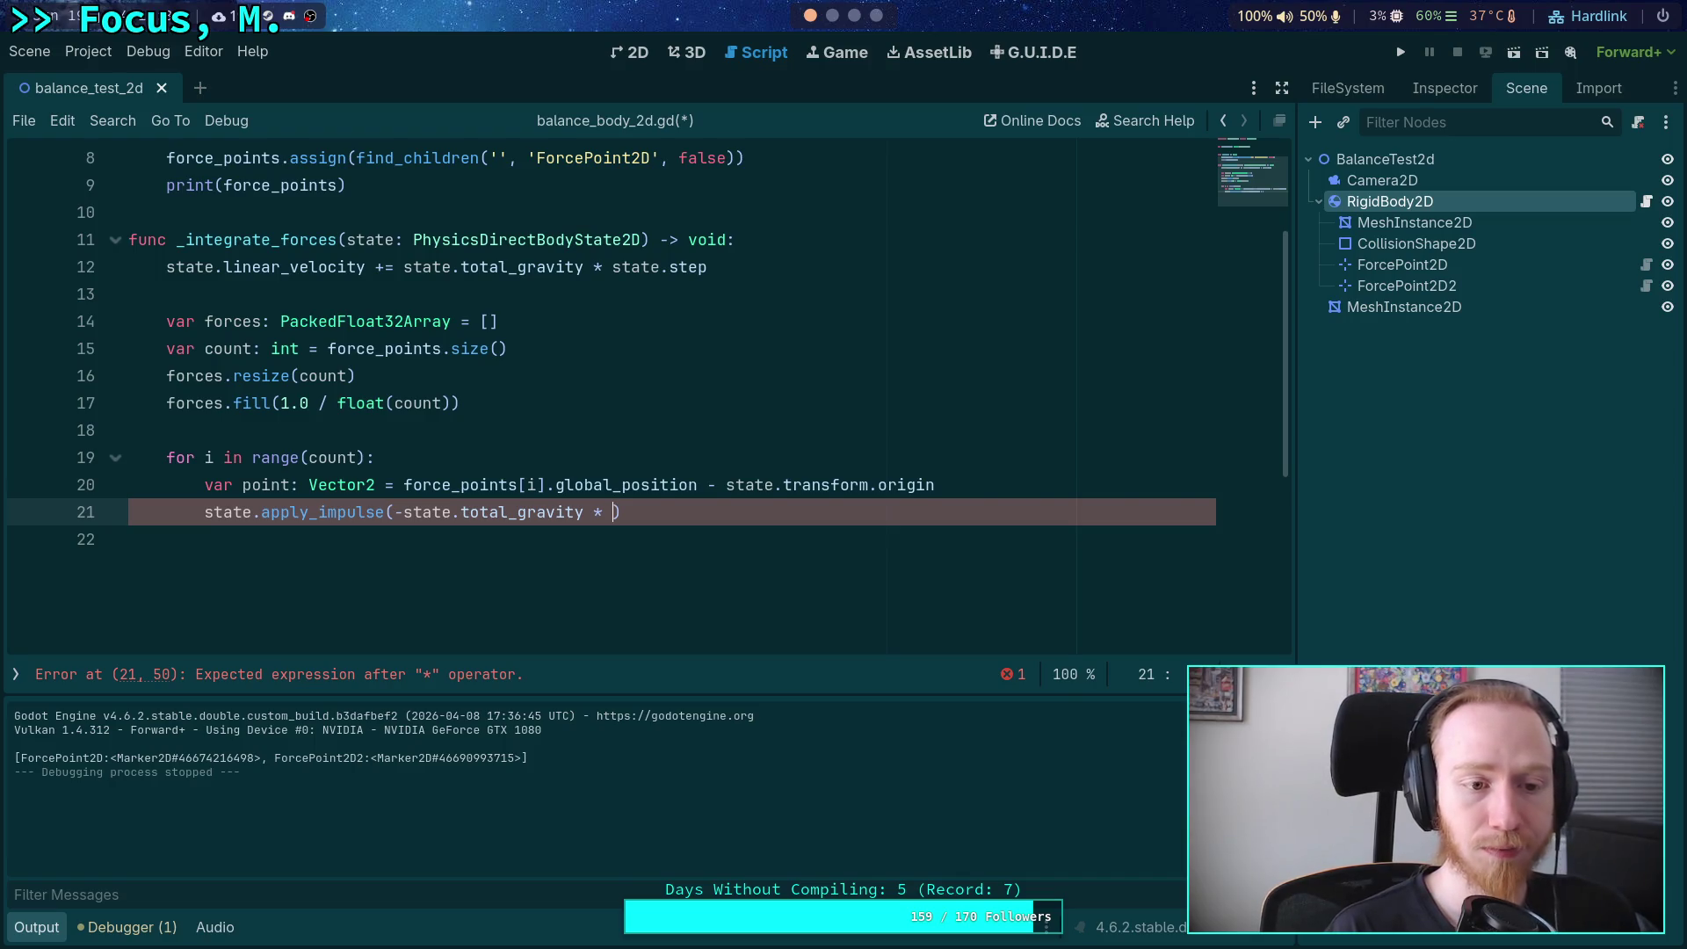
Complete apply_impulse with '* forces[i], point', then save and run the project.
{"action": "type", "text": "forces[i["}
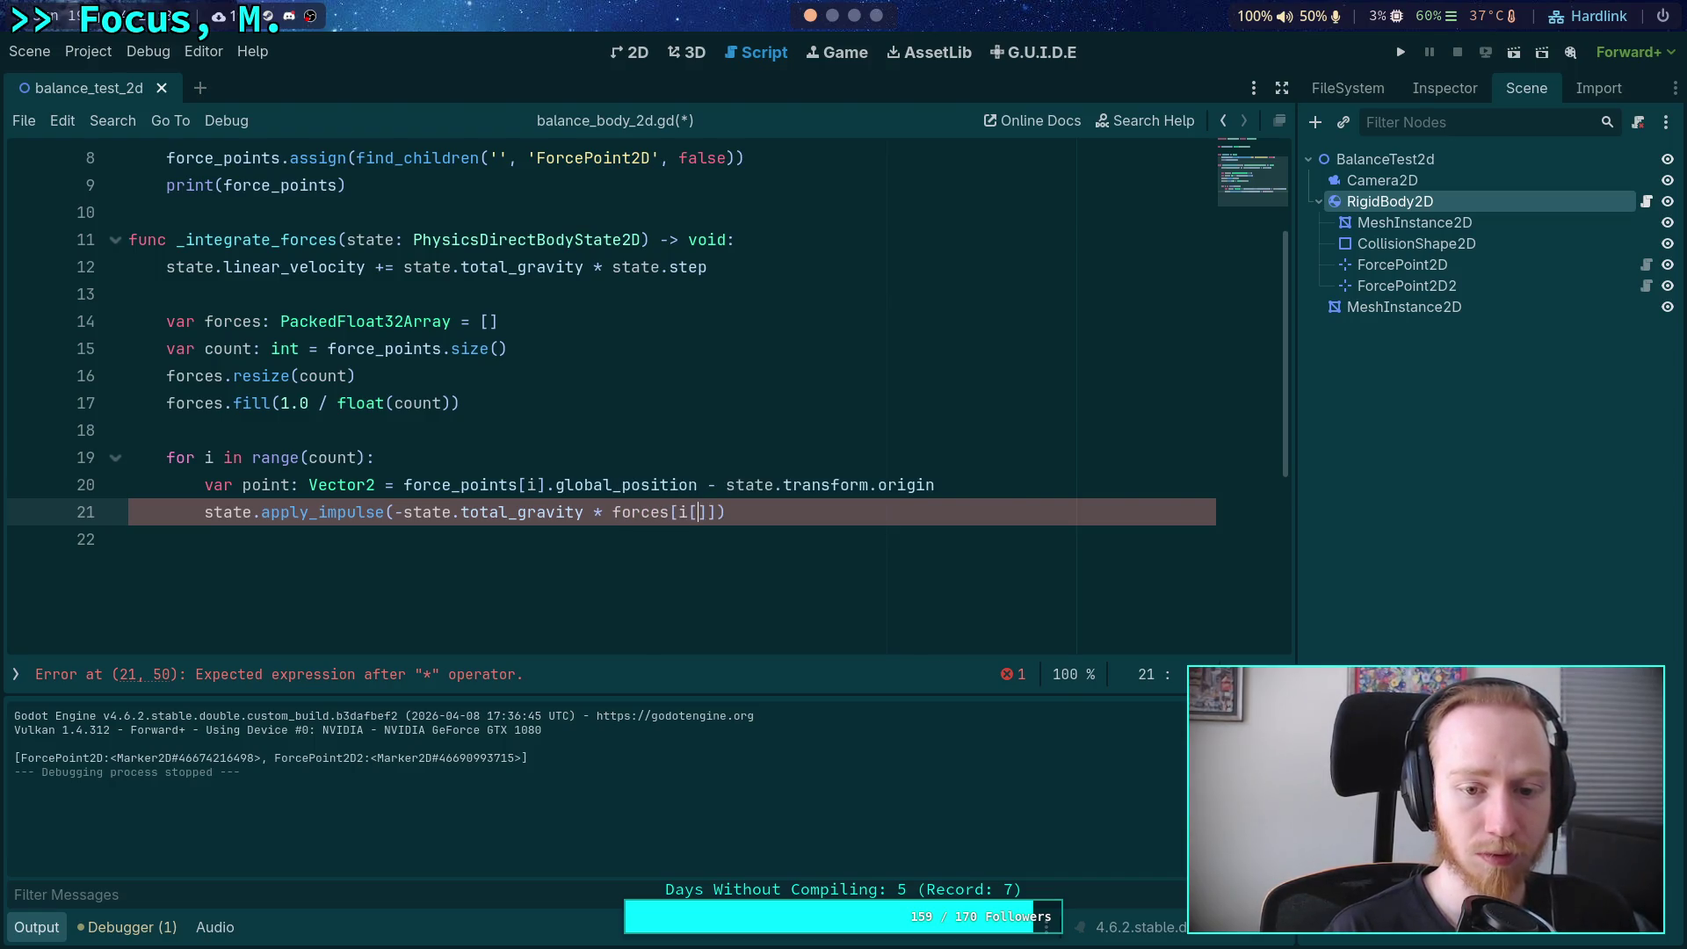
{"action": "key", "text": "BackSpace"}
{"action": "type", "text": "], po"}
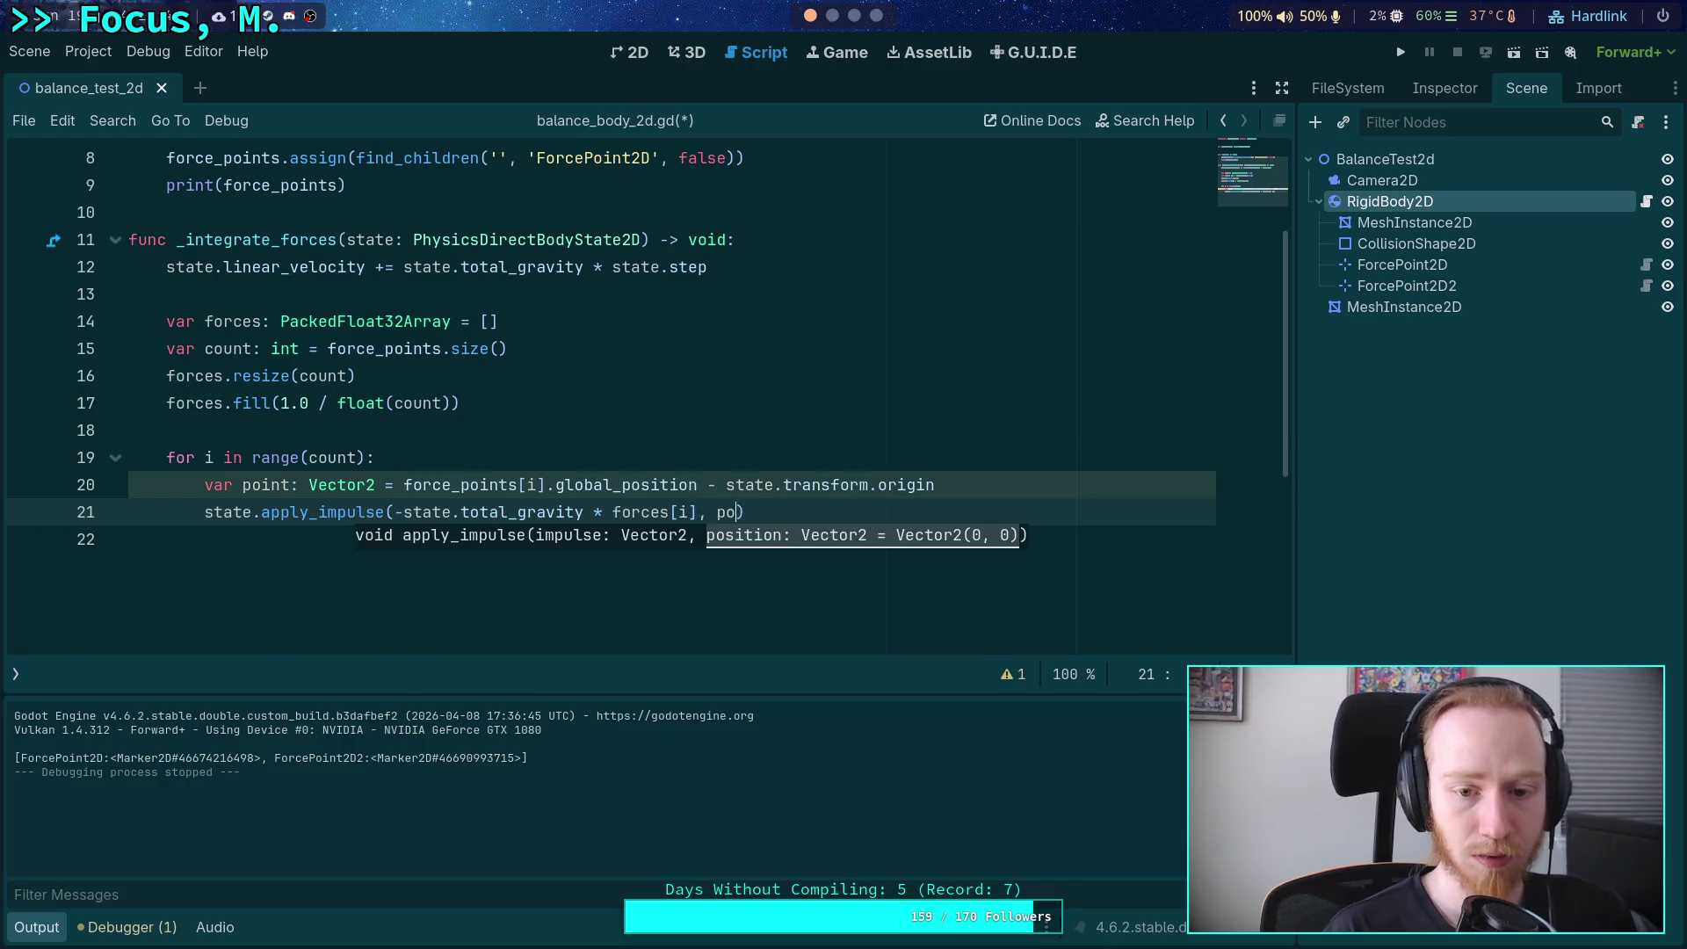
{"action": "type", "text": "int"}
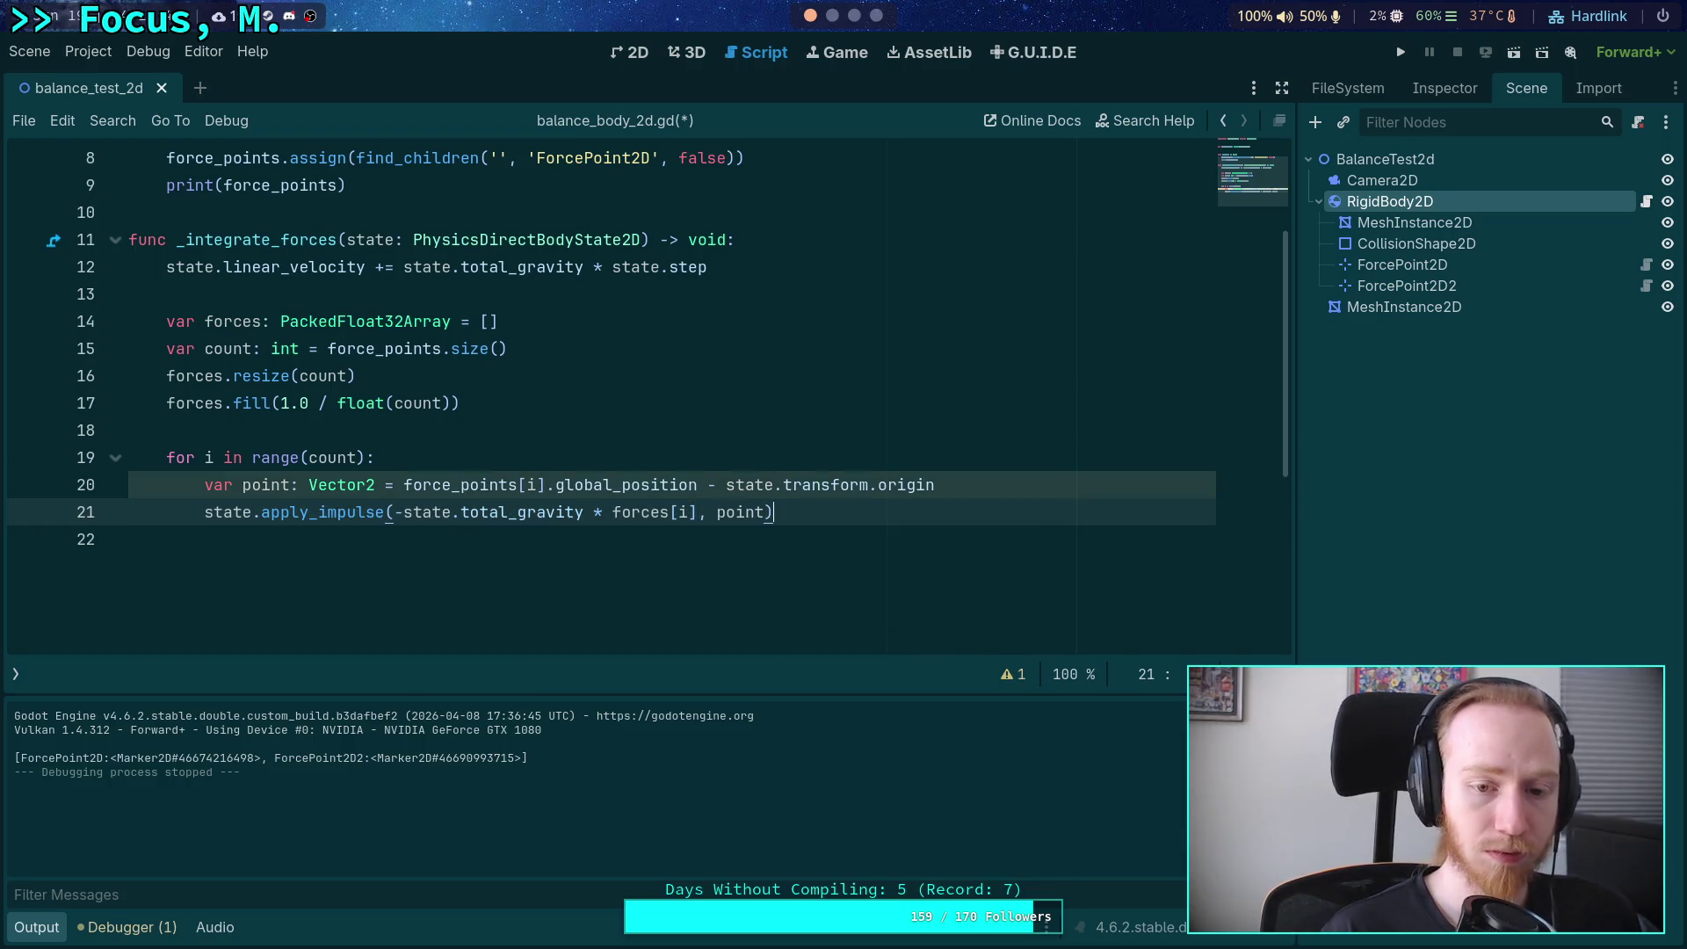
{"action": "key", "text": "ctrl+s"}
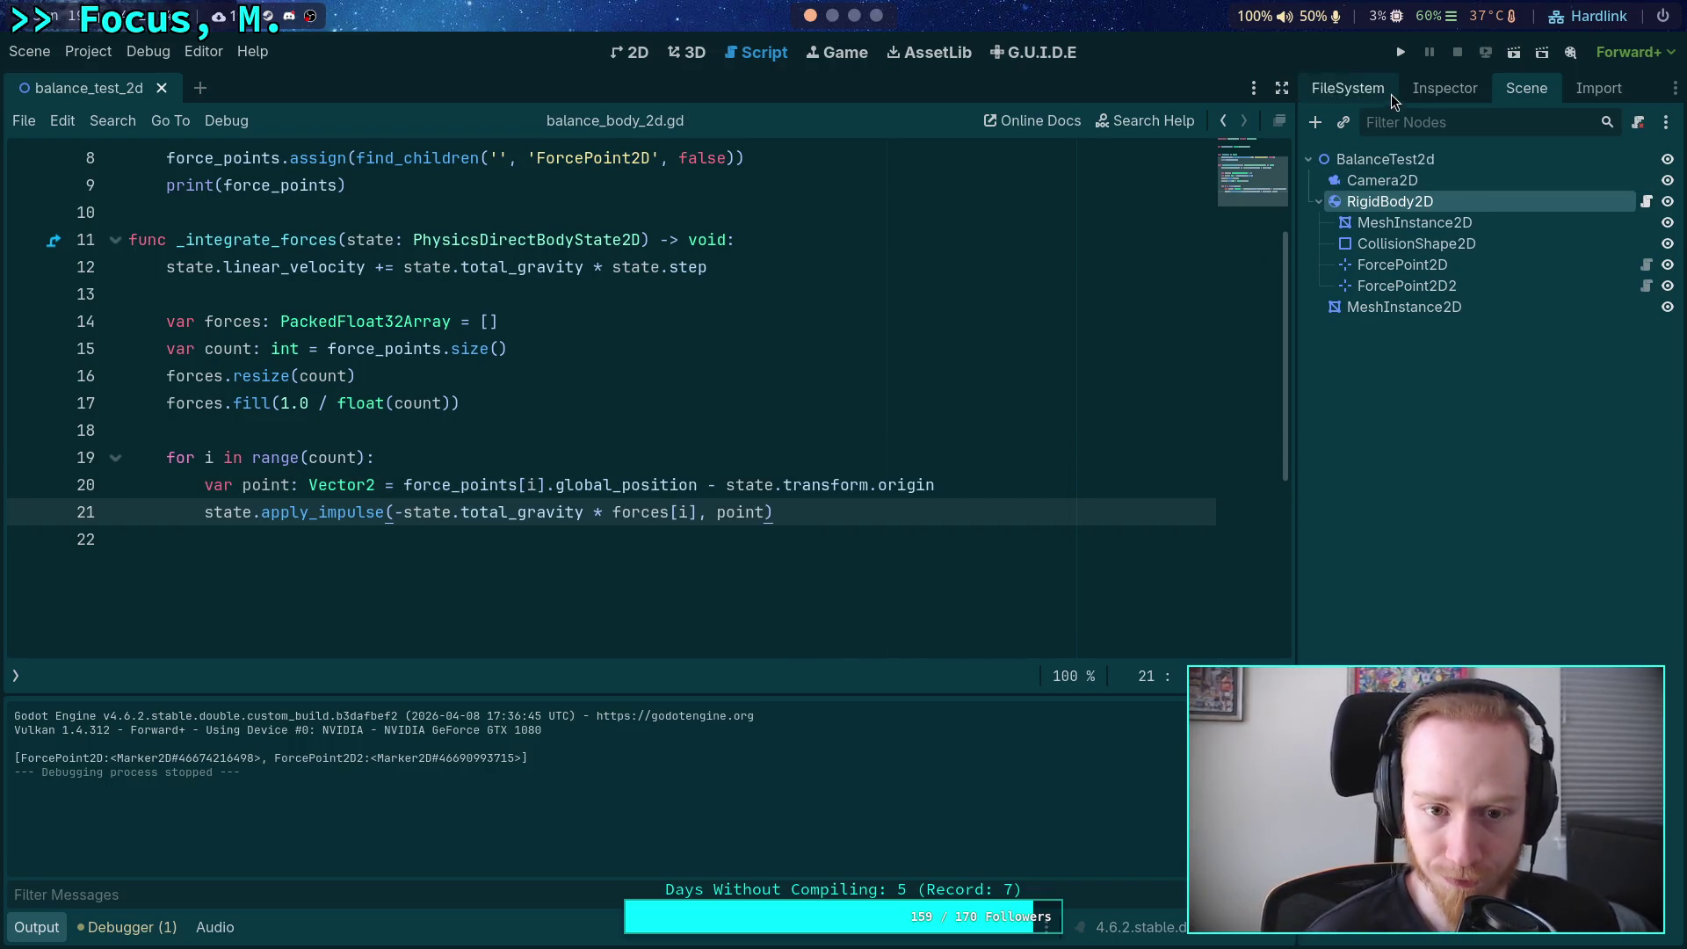
{"action": "left_click", "coordinate": [1400, 51]}
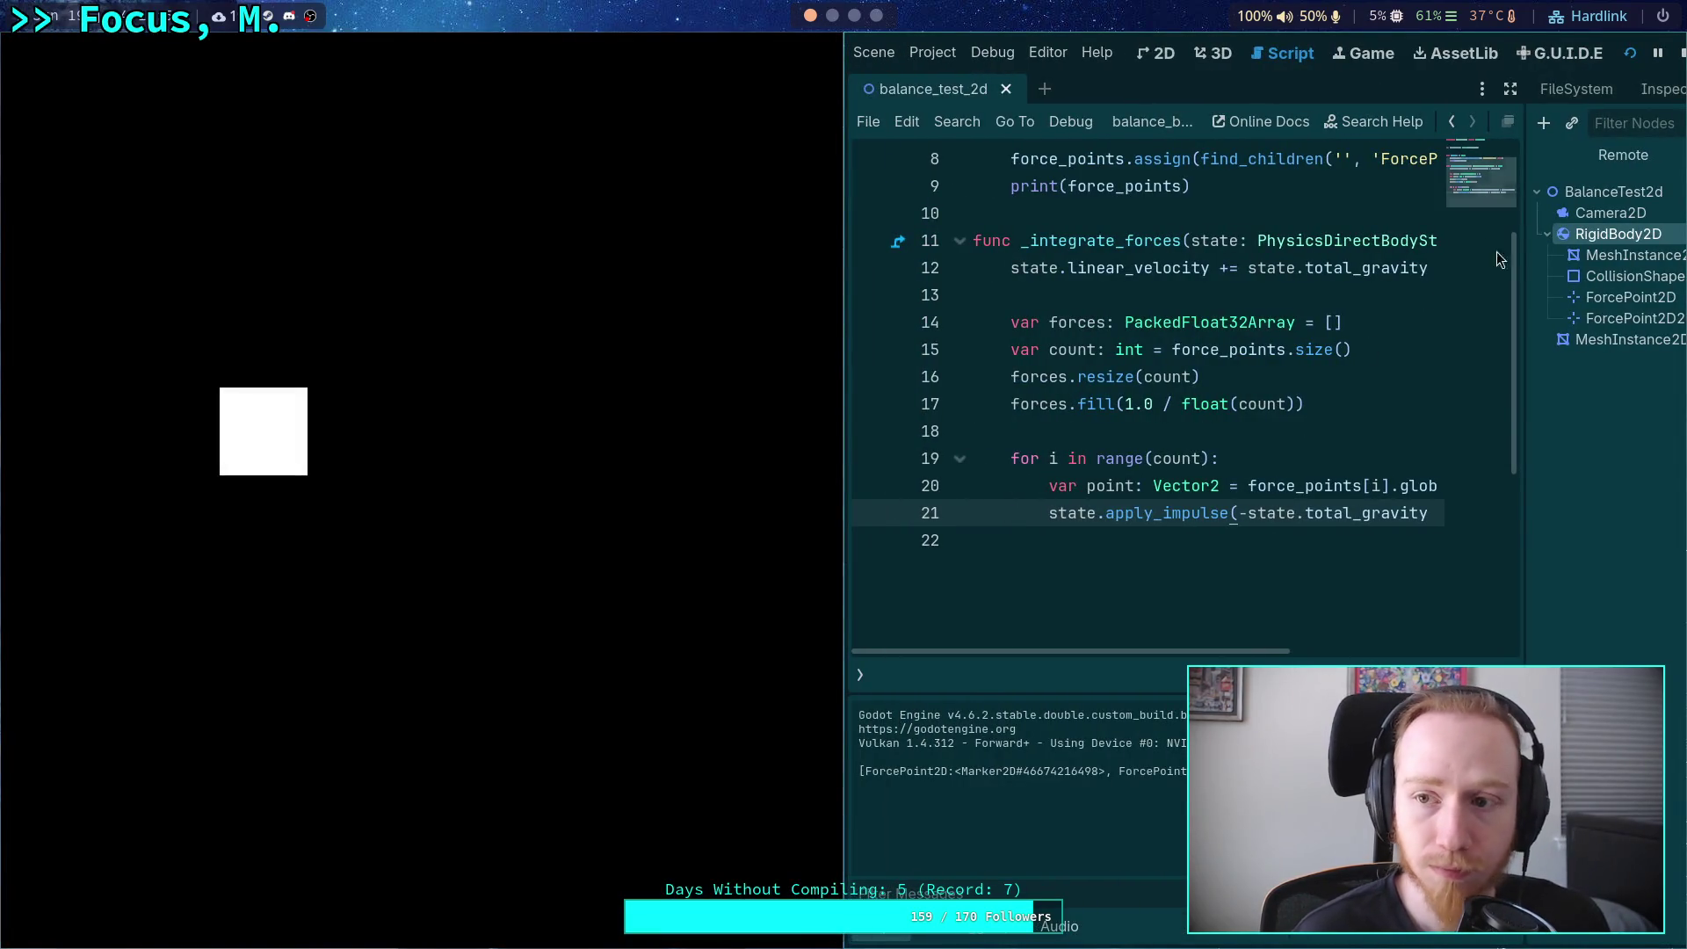
{"action": "left_click", "coordinate": [1680, 53]}
{"action": "scroll", "coordinate": [492, 404], "scroll_direction": "up", "scroll_amount": 3}
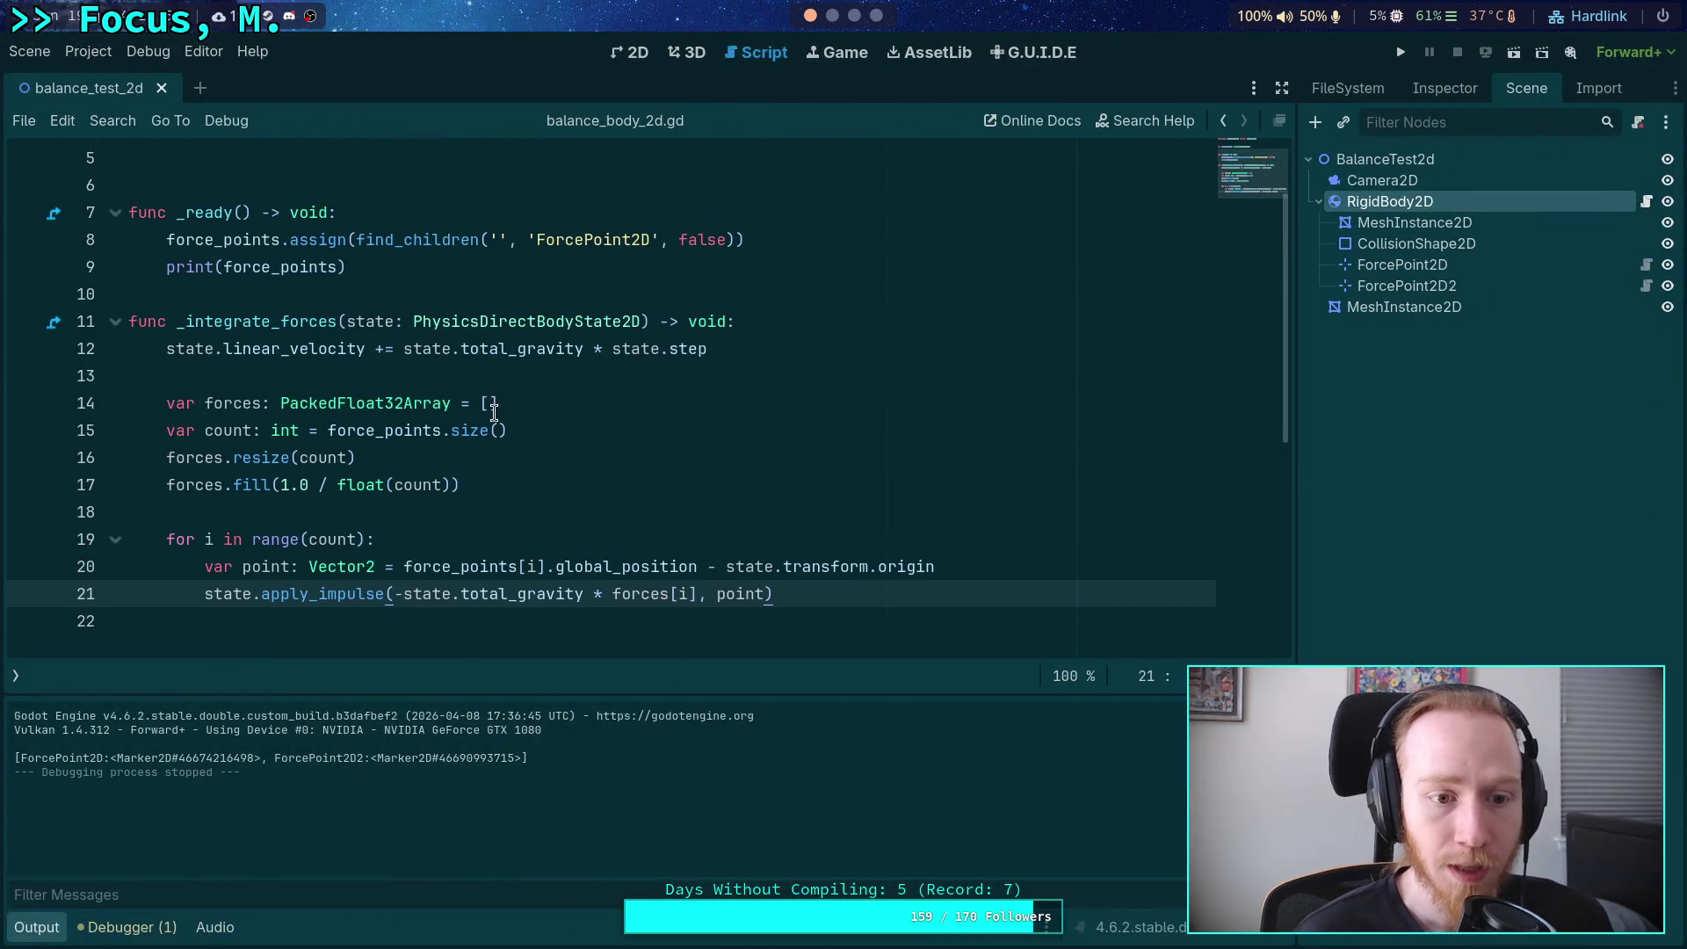
{"action": "scroll", "coordinate": [462, 431], "scroll_direction": "down", "scroll_amount": 2}
{"action": "scroll", "coordinate": [413, 475], "scroll_direction": "up", "scroll_amount": 1}
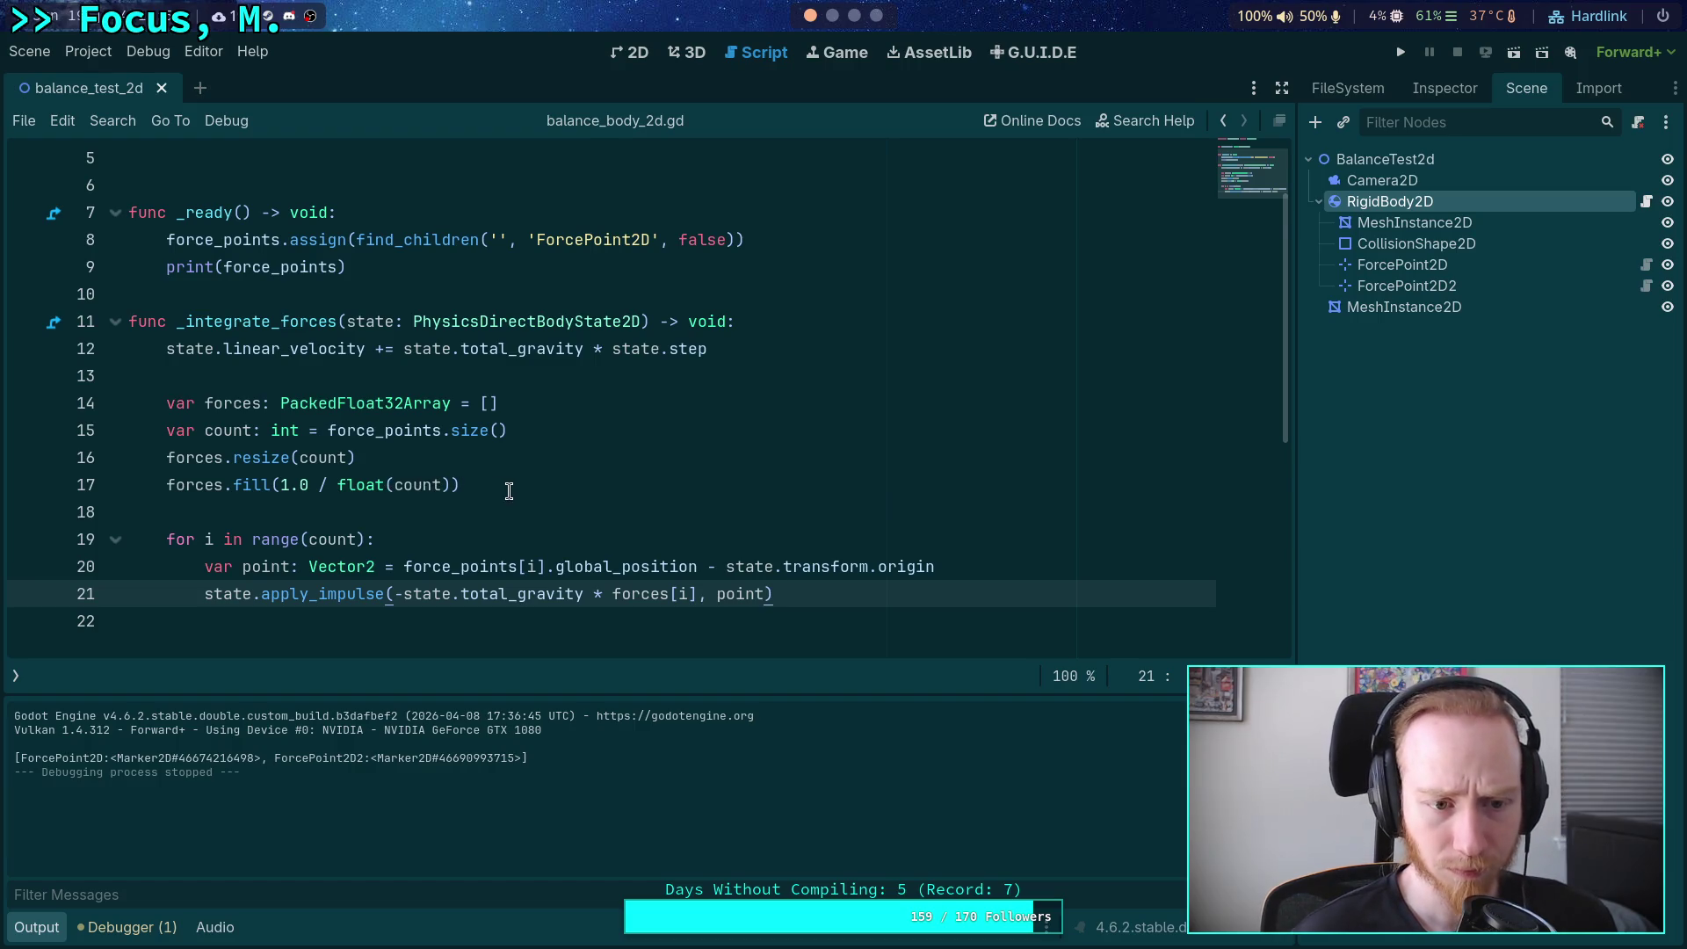
{"action": "scroll", "coordinate": [507, 489], "scroll_direction": "down", "scroll_amount": 3}
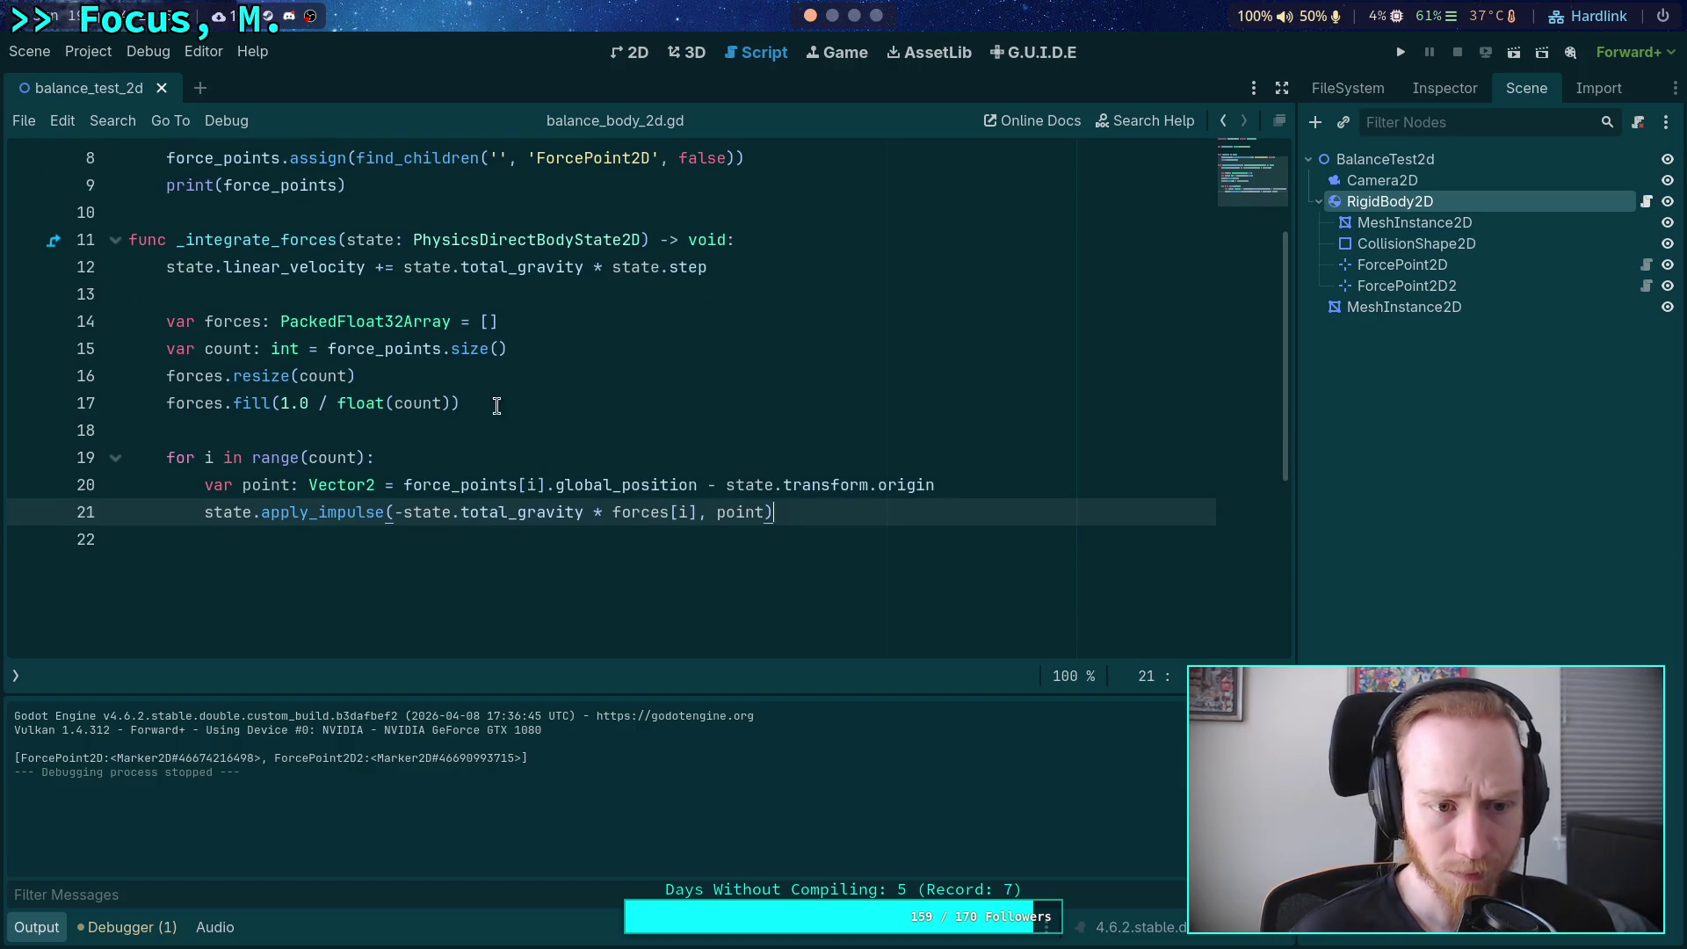
{"action": "left_click", "coordinate": [166, 397]}
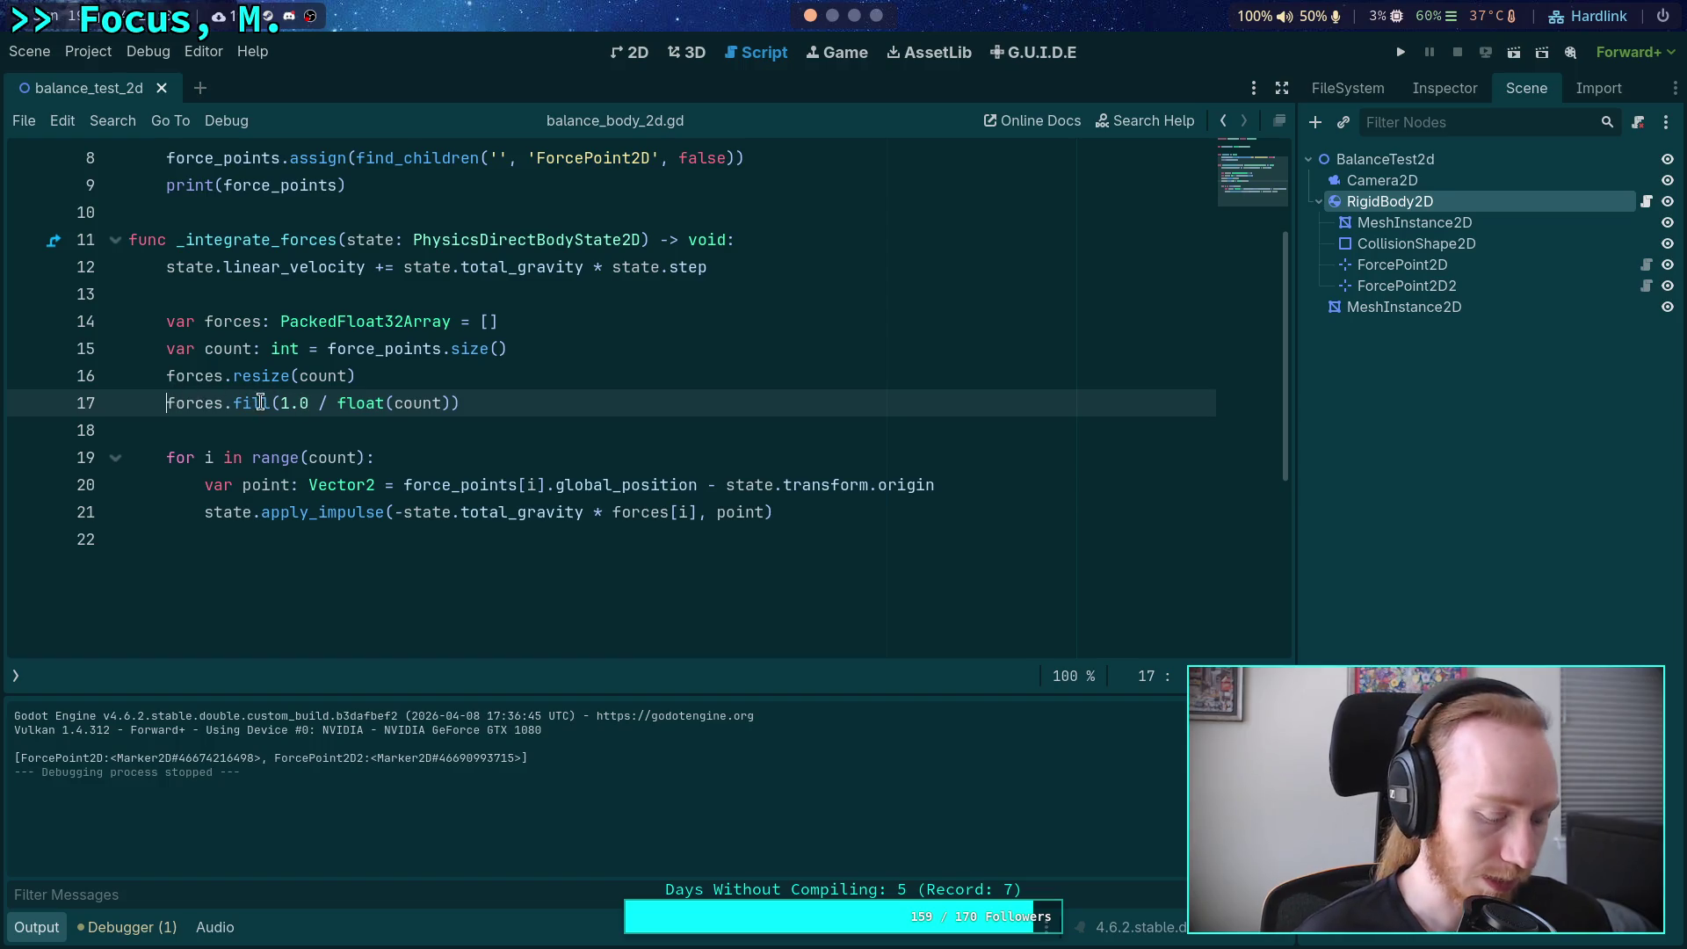
Comment out the resize and fill lines, move count above forces, and set forces to [0.4, 0.6].
{"action": "key", "text": "ctrl+k"}
{"action": "key", "text": "Up"}
{"action": "key", "text": "ctrl+k"}
{"action": "key", "text": "Up"}
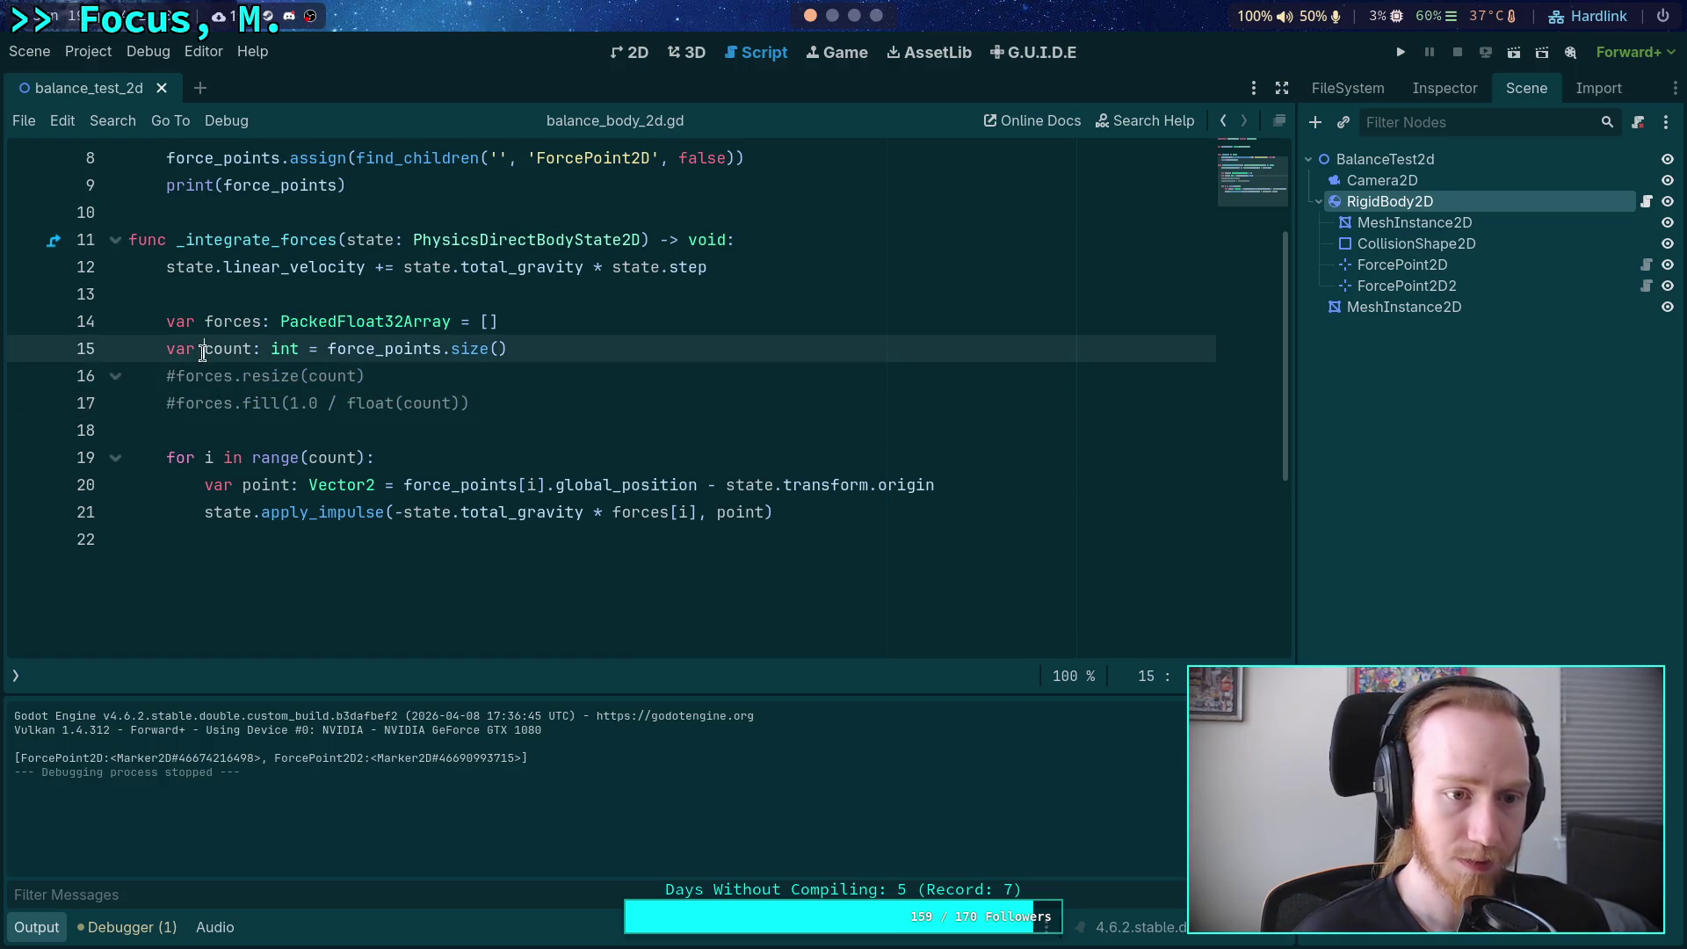
{"action": "key", "text": "alt+Up"}
{"action": "key", "text": "Down"}
{"action": "key", "text": "Down"}
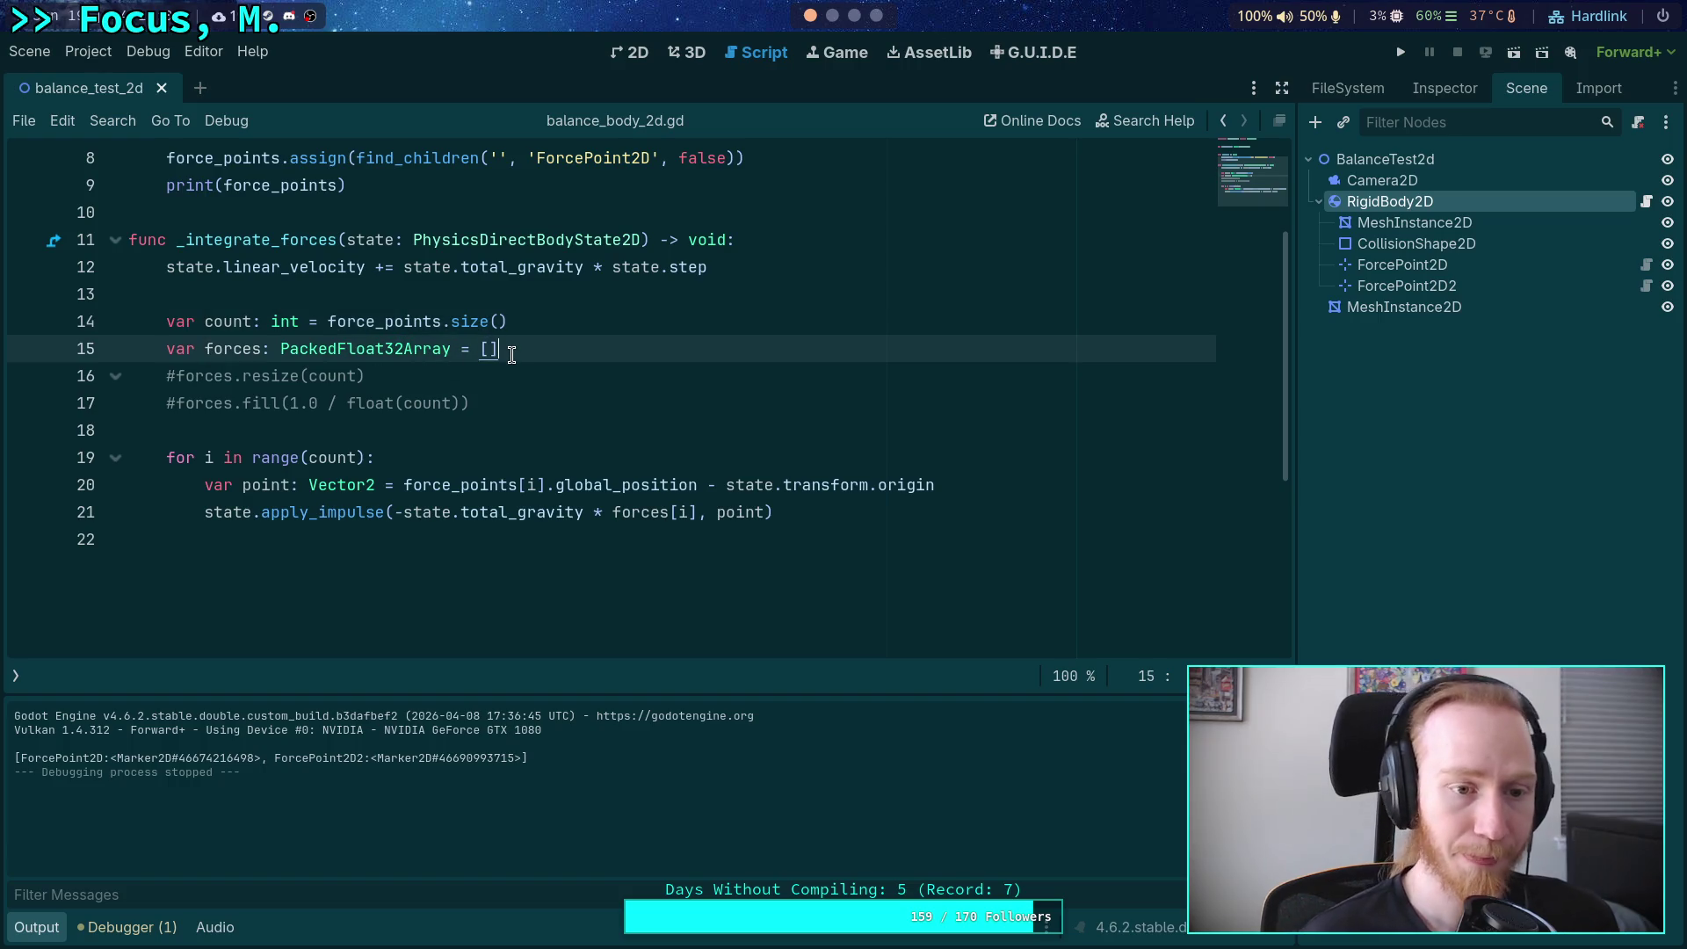
{"action": "key", "text": "Up"}
{"action": "type", "text": "0.4, "}
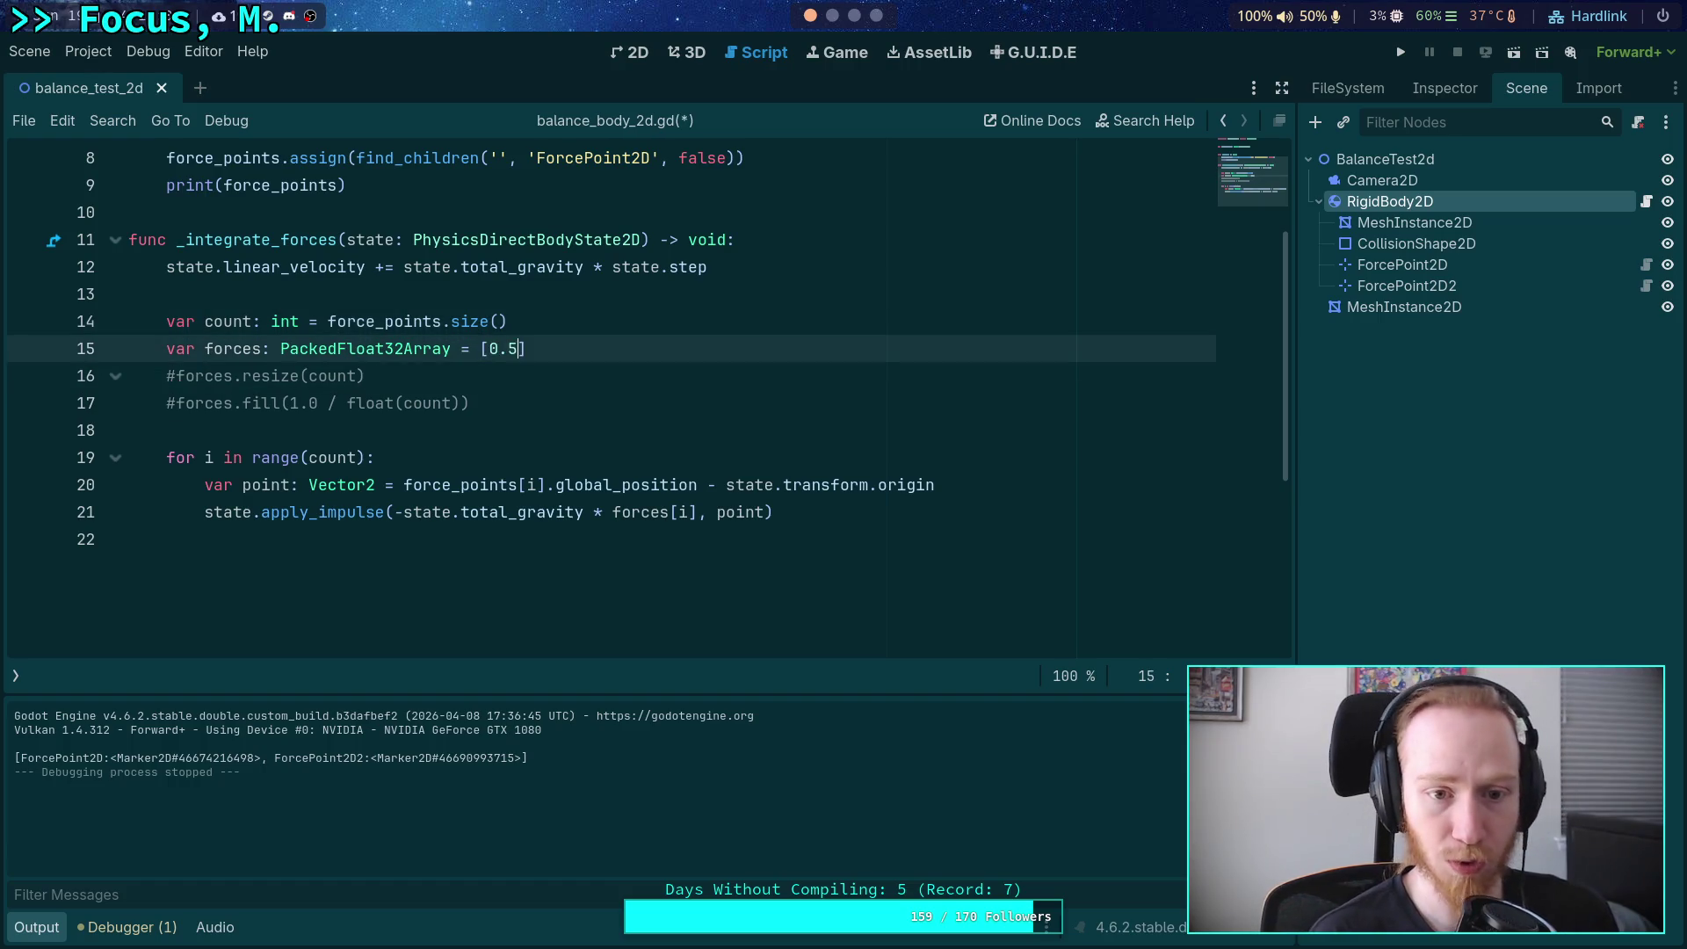
{"action": "type", "text": "0.6"}
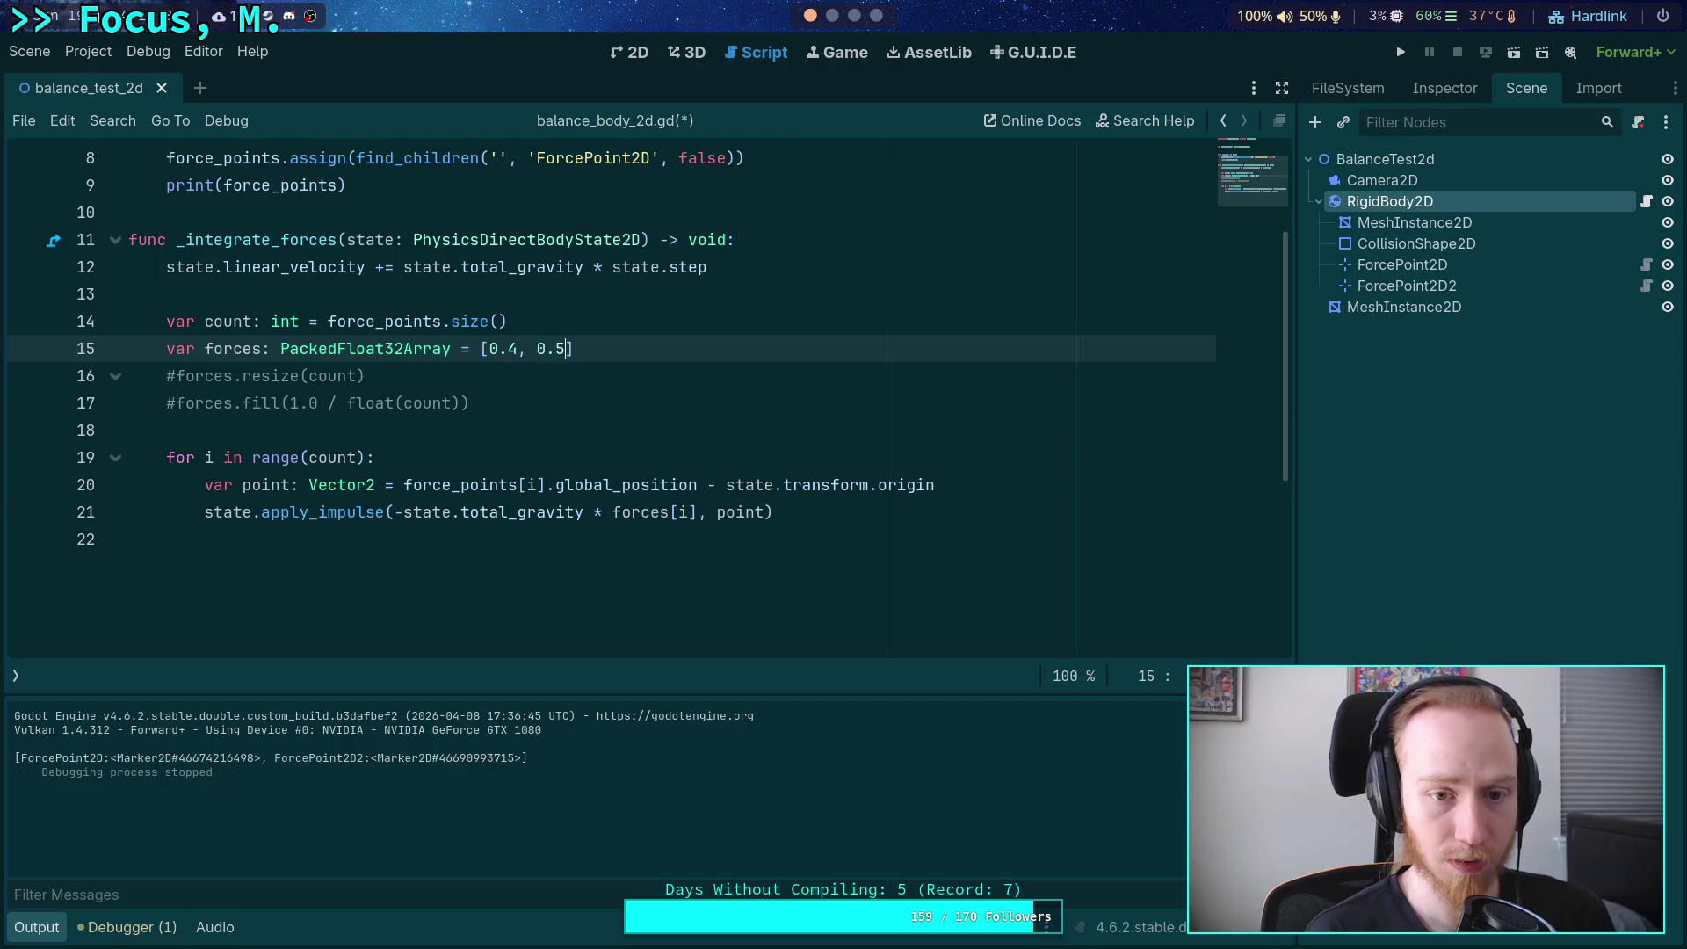
Save the script, run the project with the uneven forces, and stop it with F8.
{"action": "key", "text": "ctrl+s"}
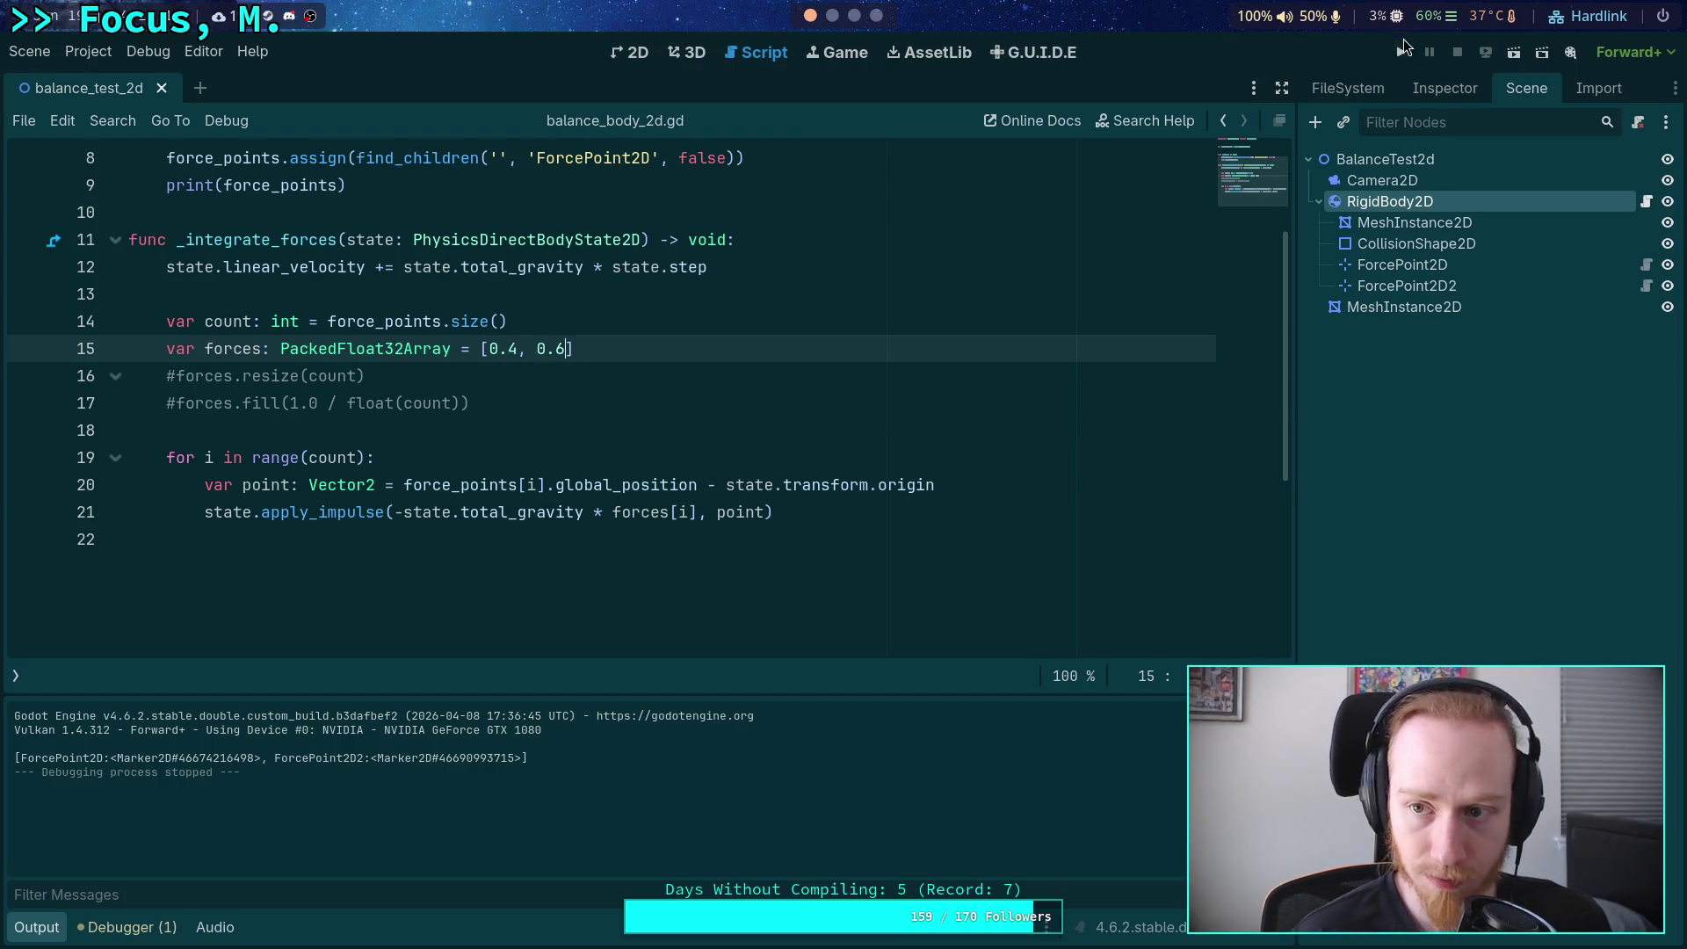
{"action": "left_click", "coordinate": [1400, 52]}
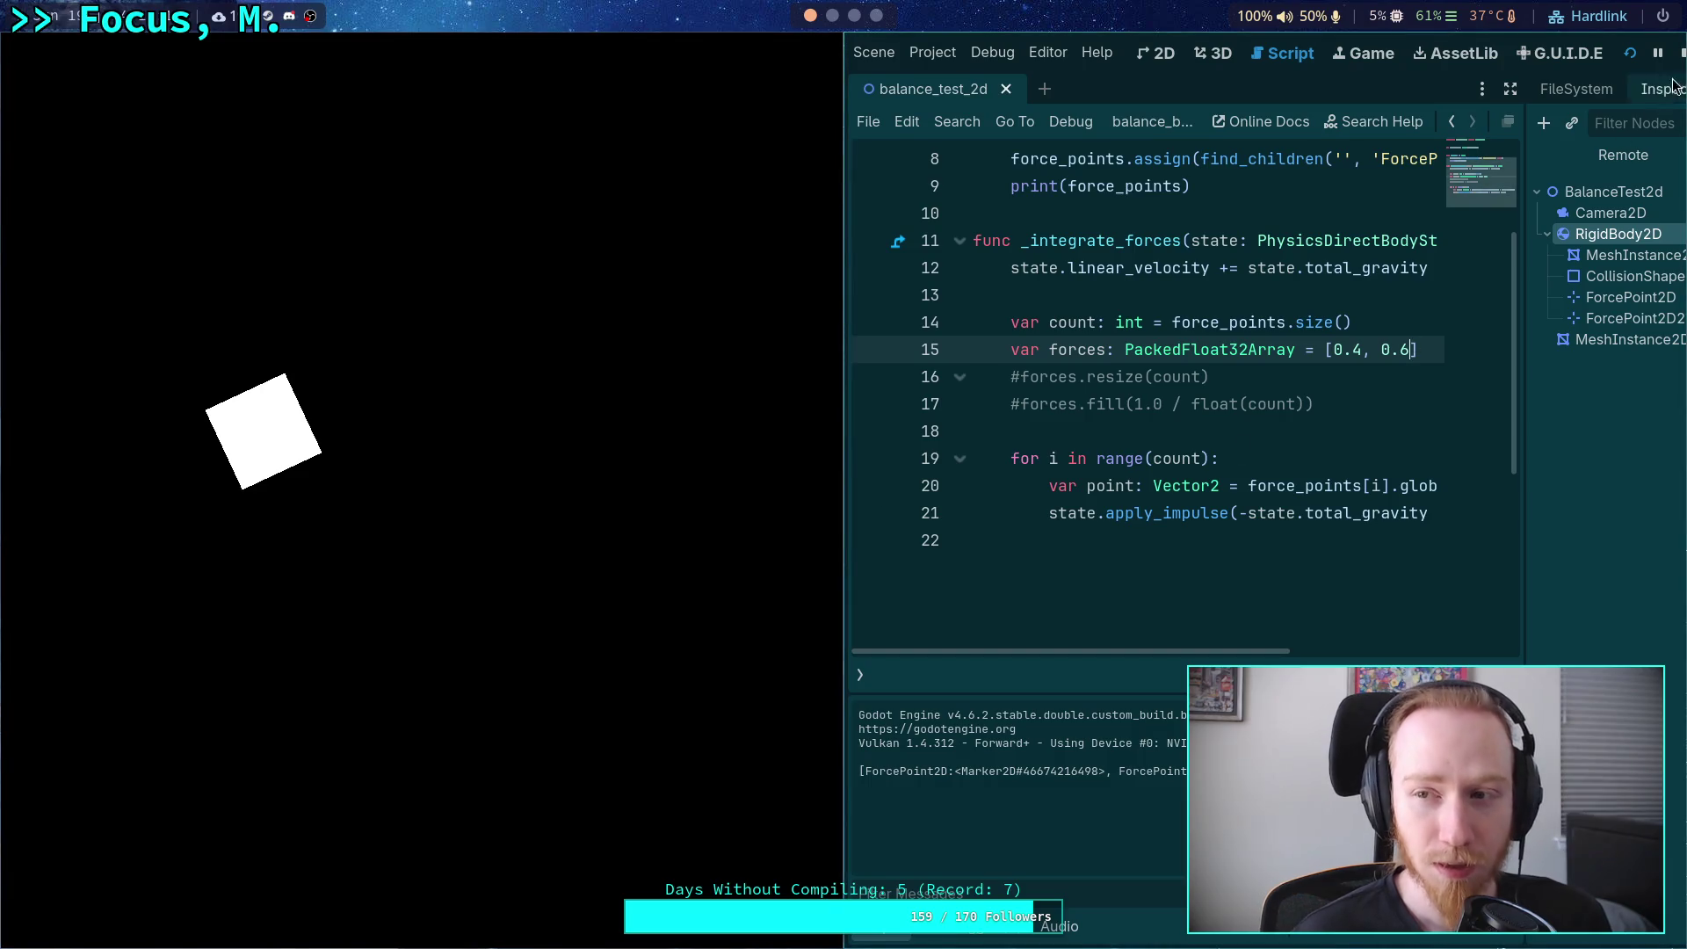
{"action": "key", "text": "F8"}
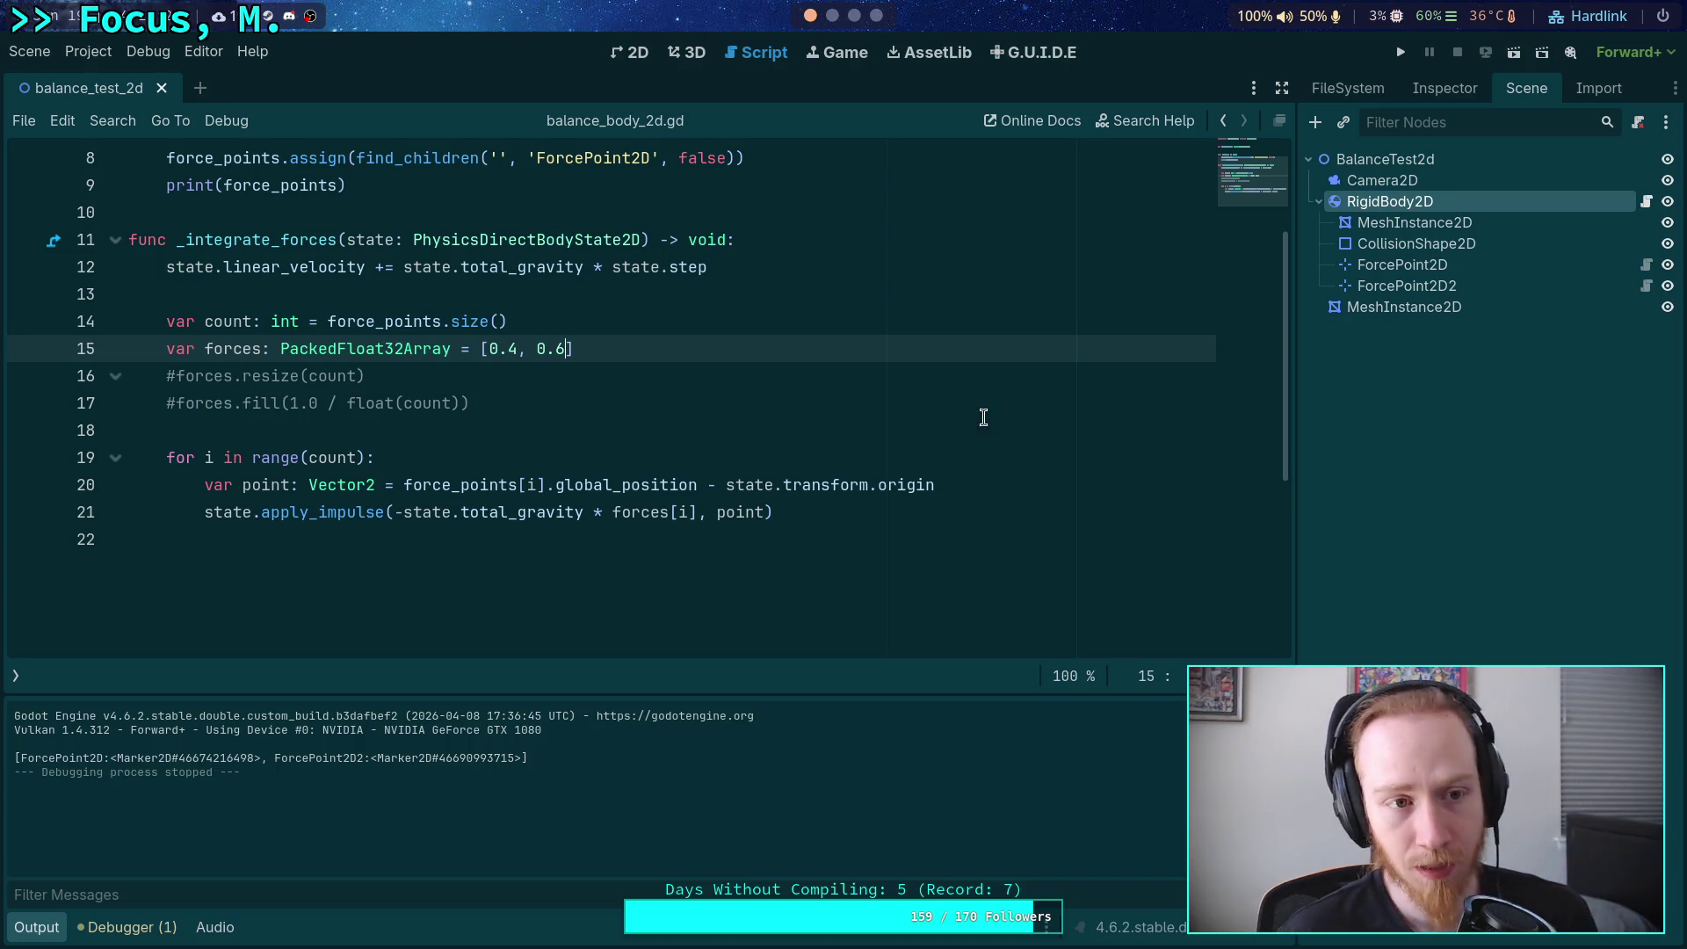
Open force_point_2d.gd from the first ForcePoint2D node's script icon in the Scene dock.
{"action": "scroll", "coordinate": [877, 414], "scroll_direction": "up", "scroll_amount": 3}
{"action": "left_click", "coordinate": [1397, 264]}
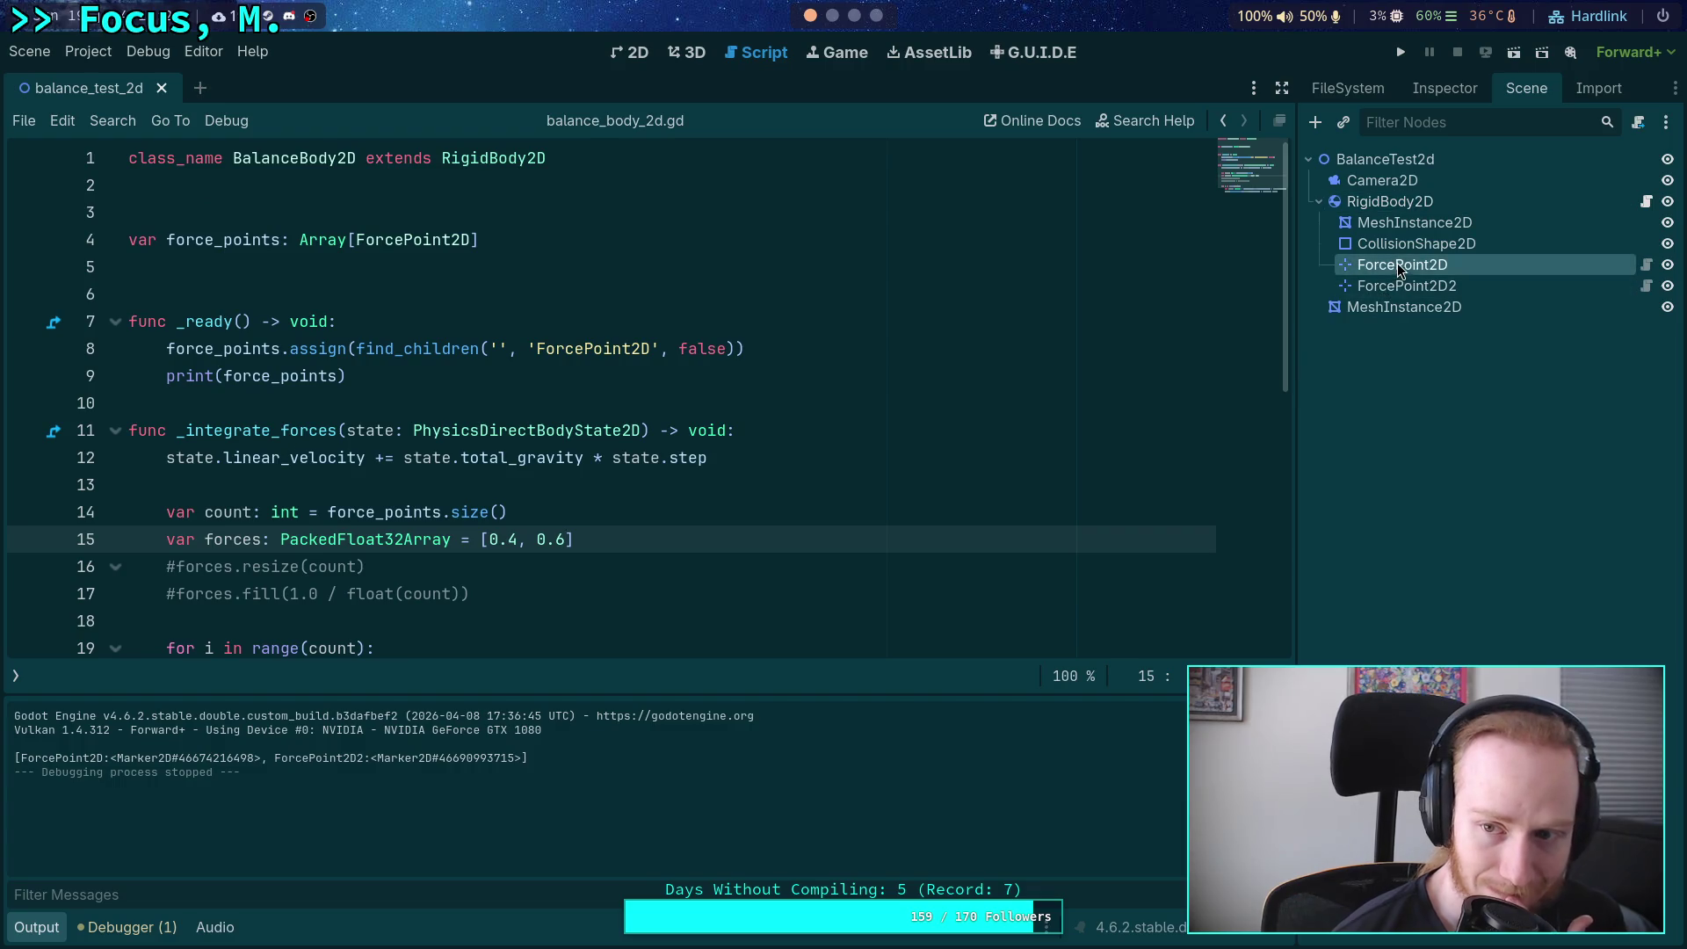
{"action": "left_click", "coordinate": [1453, 93]}
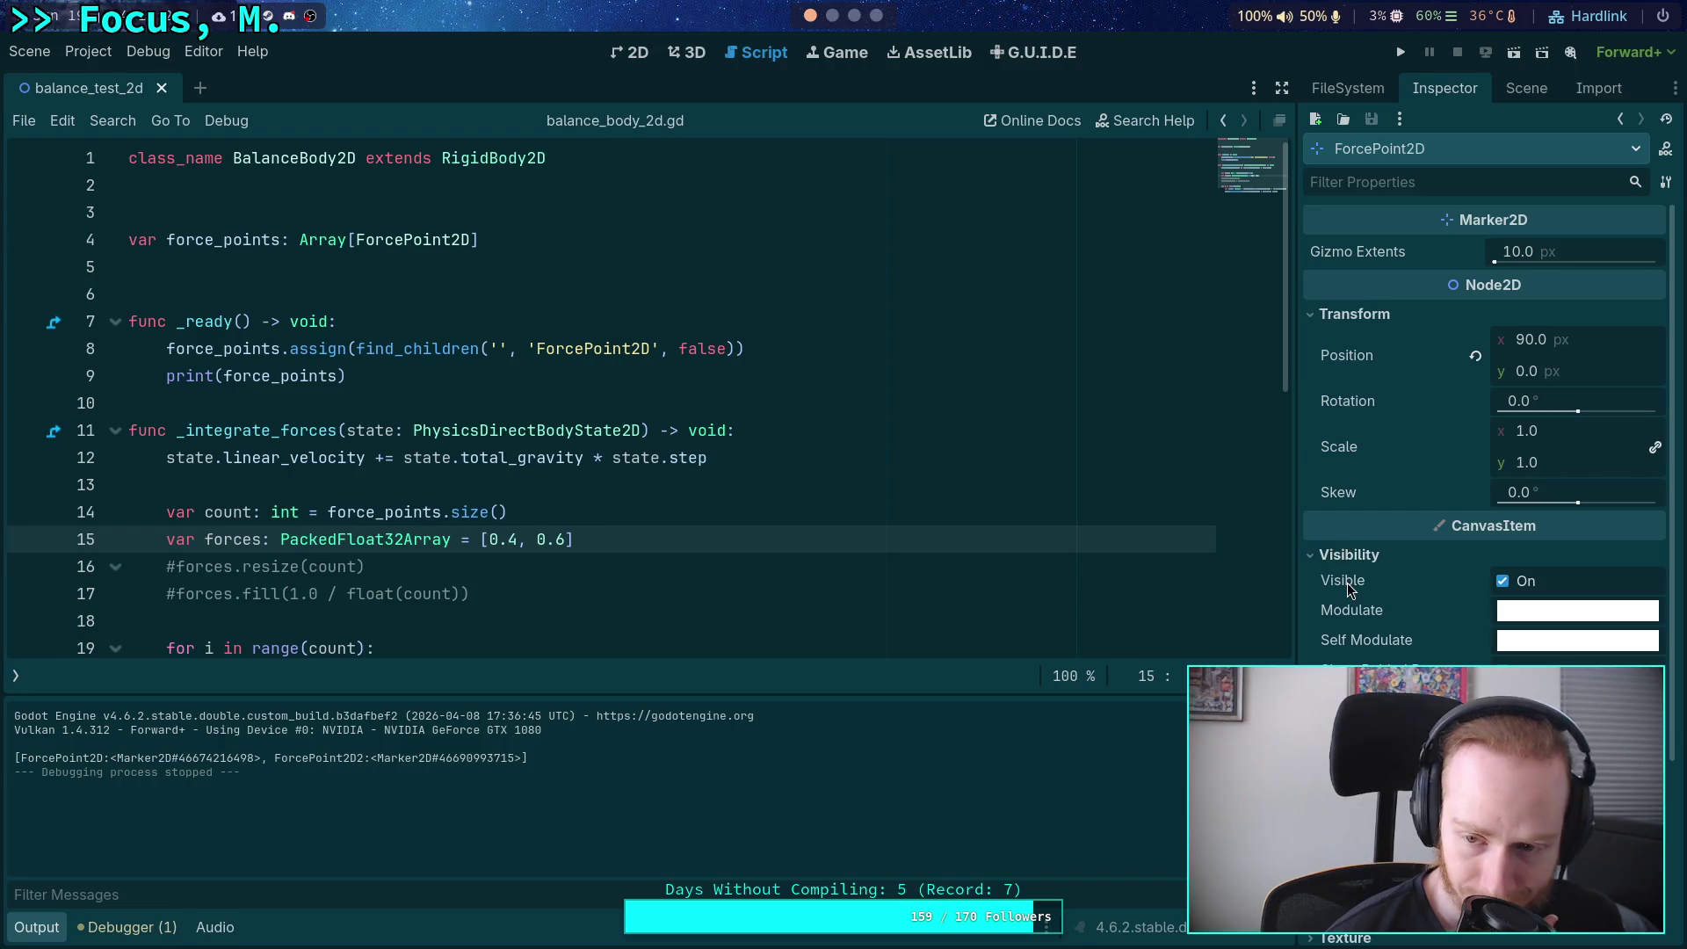
{"action": "mouse_move", "coordinate": [1347, 583]}
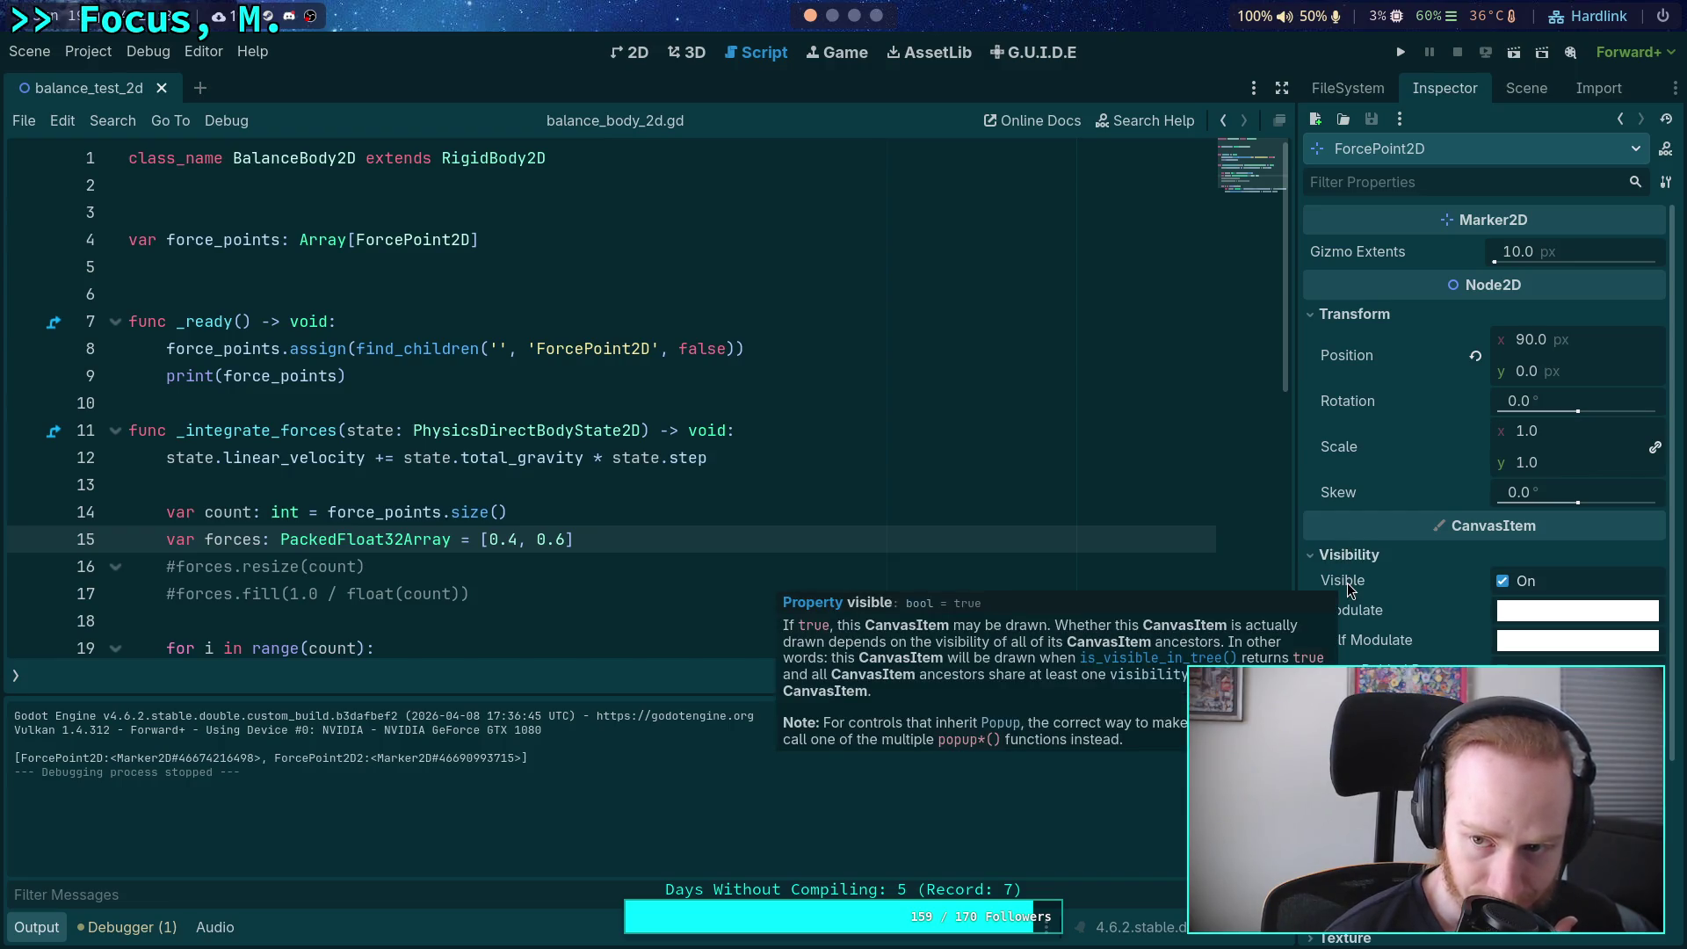
{"action": "left_click", "coordinate": [1520, 90]}
{"action": "left_click", "coordinate": [1645, 263]}
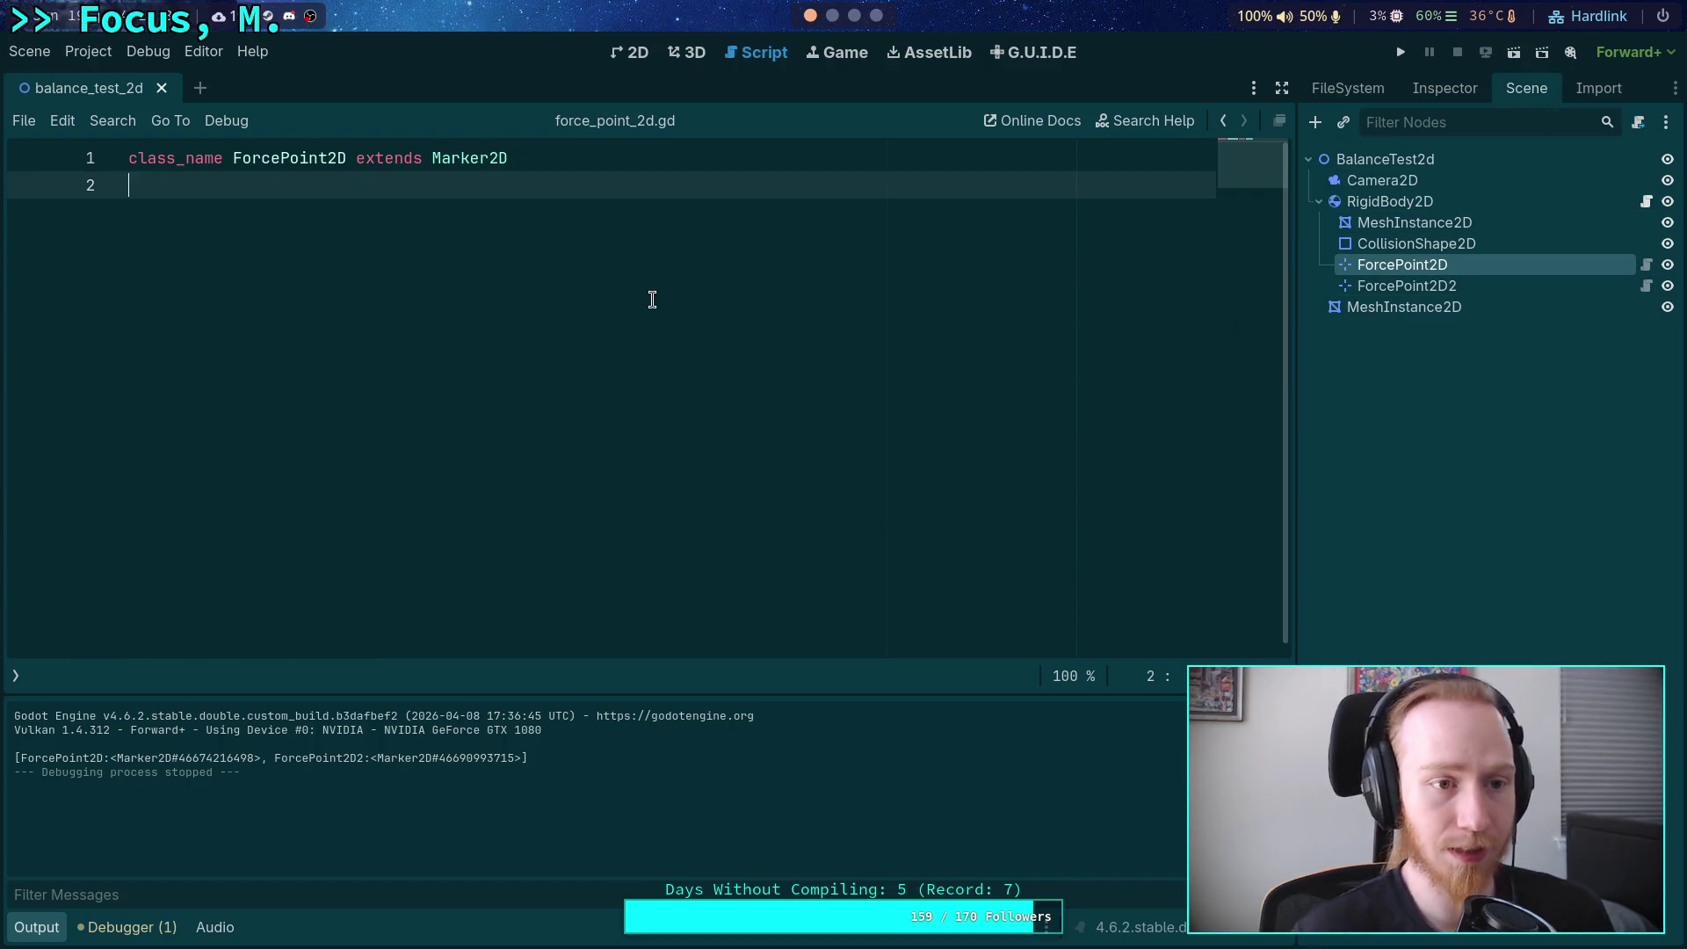
Add a _ready function declaring 'var point: MeshInstance2D = MeshInstance2D.new()'.
{"action": "key", "text": "Return"}
{"action": "key", "text": "Return"}
{"action": "key", "text": "Up"}
{"action": "key", "text": "Return"}
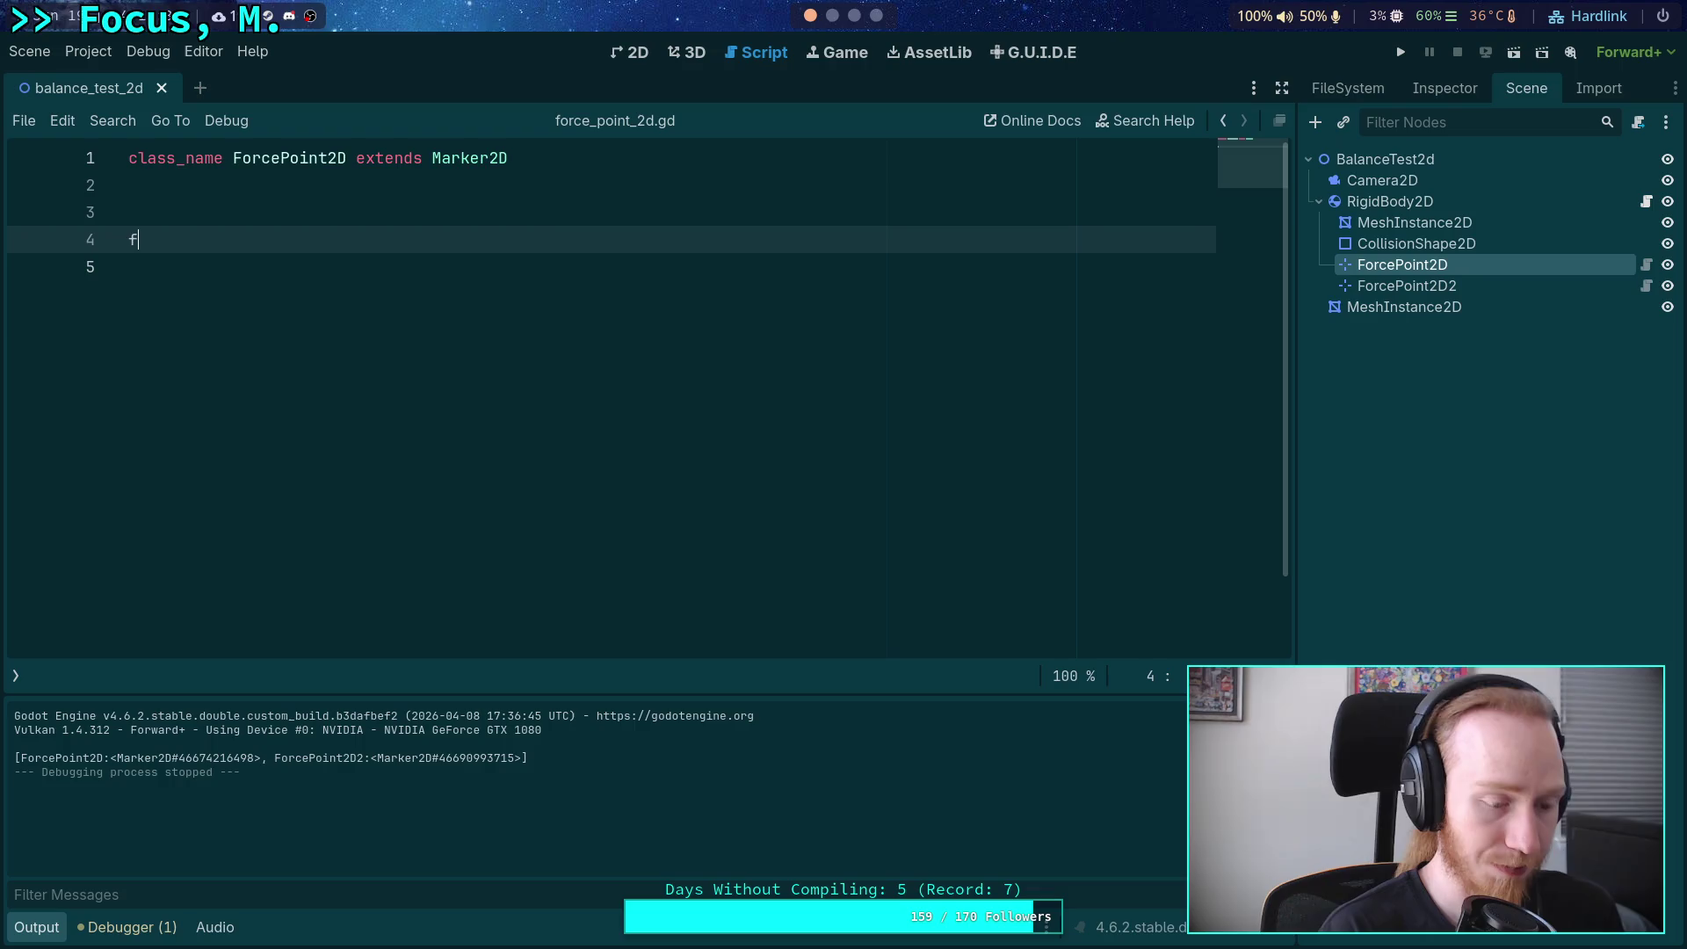
{"action": "type", "text": "func _read"}
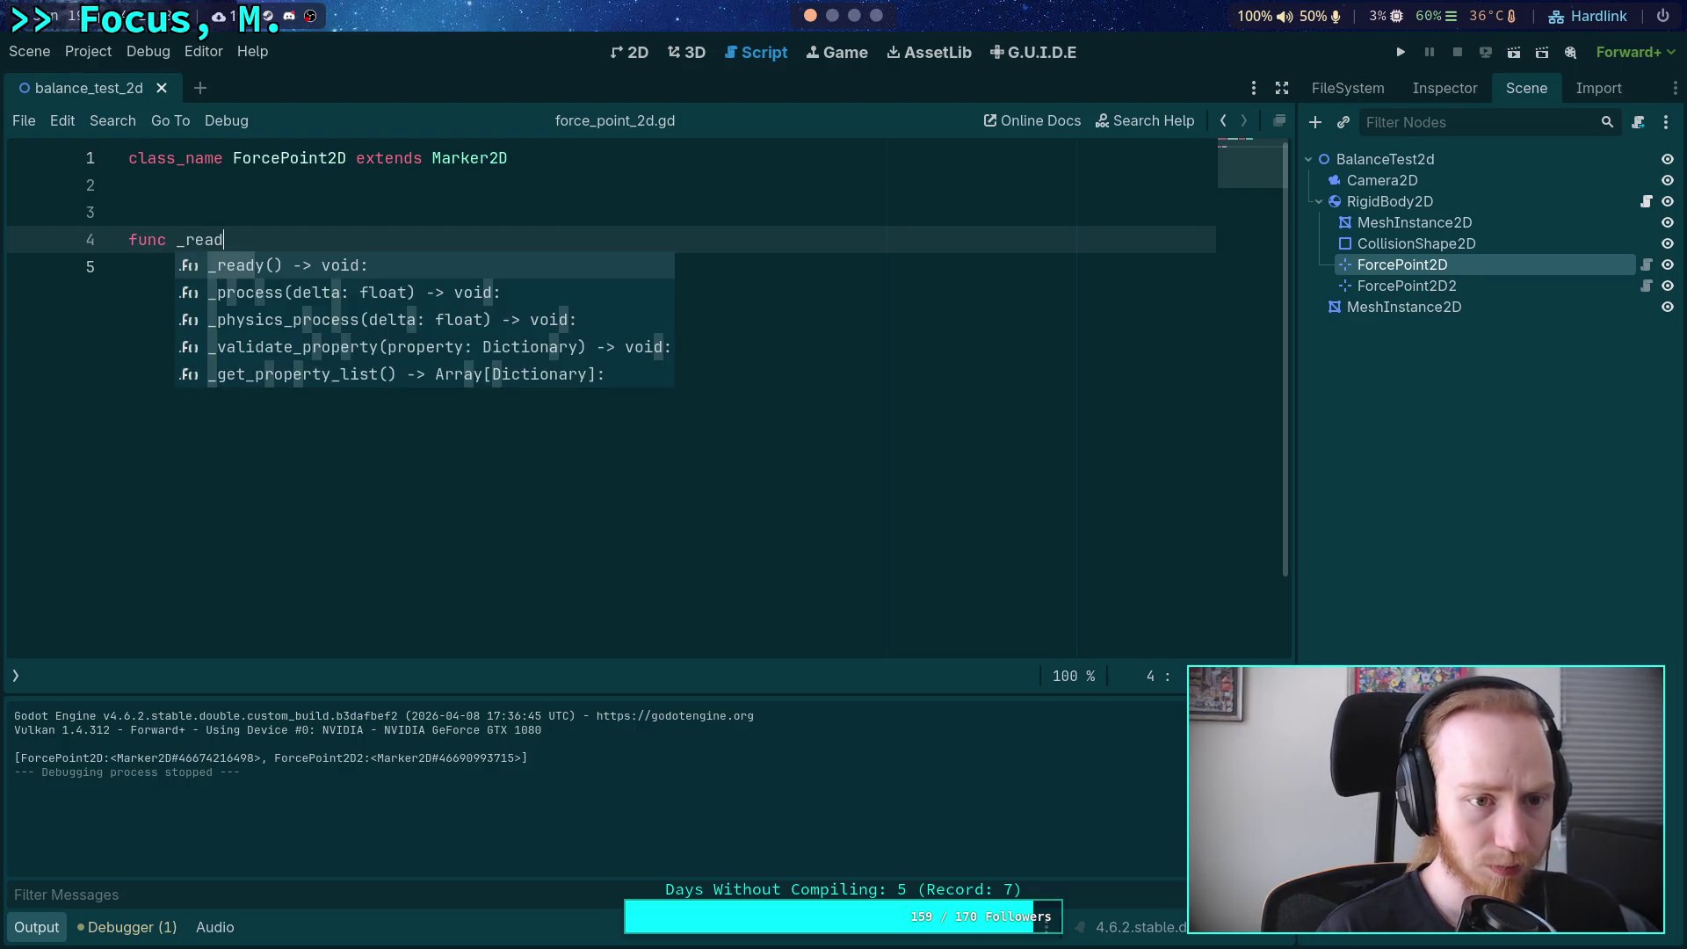
{"action": "key", "text": "Return"}
{"action": "key", "text": "Return"}
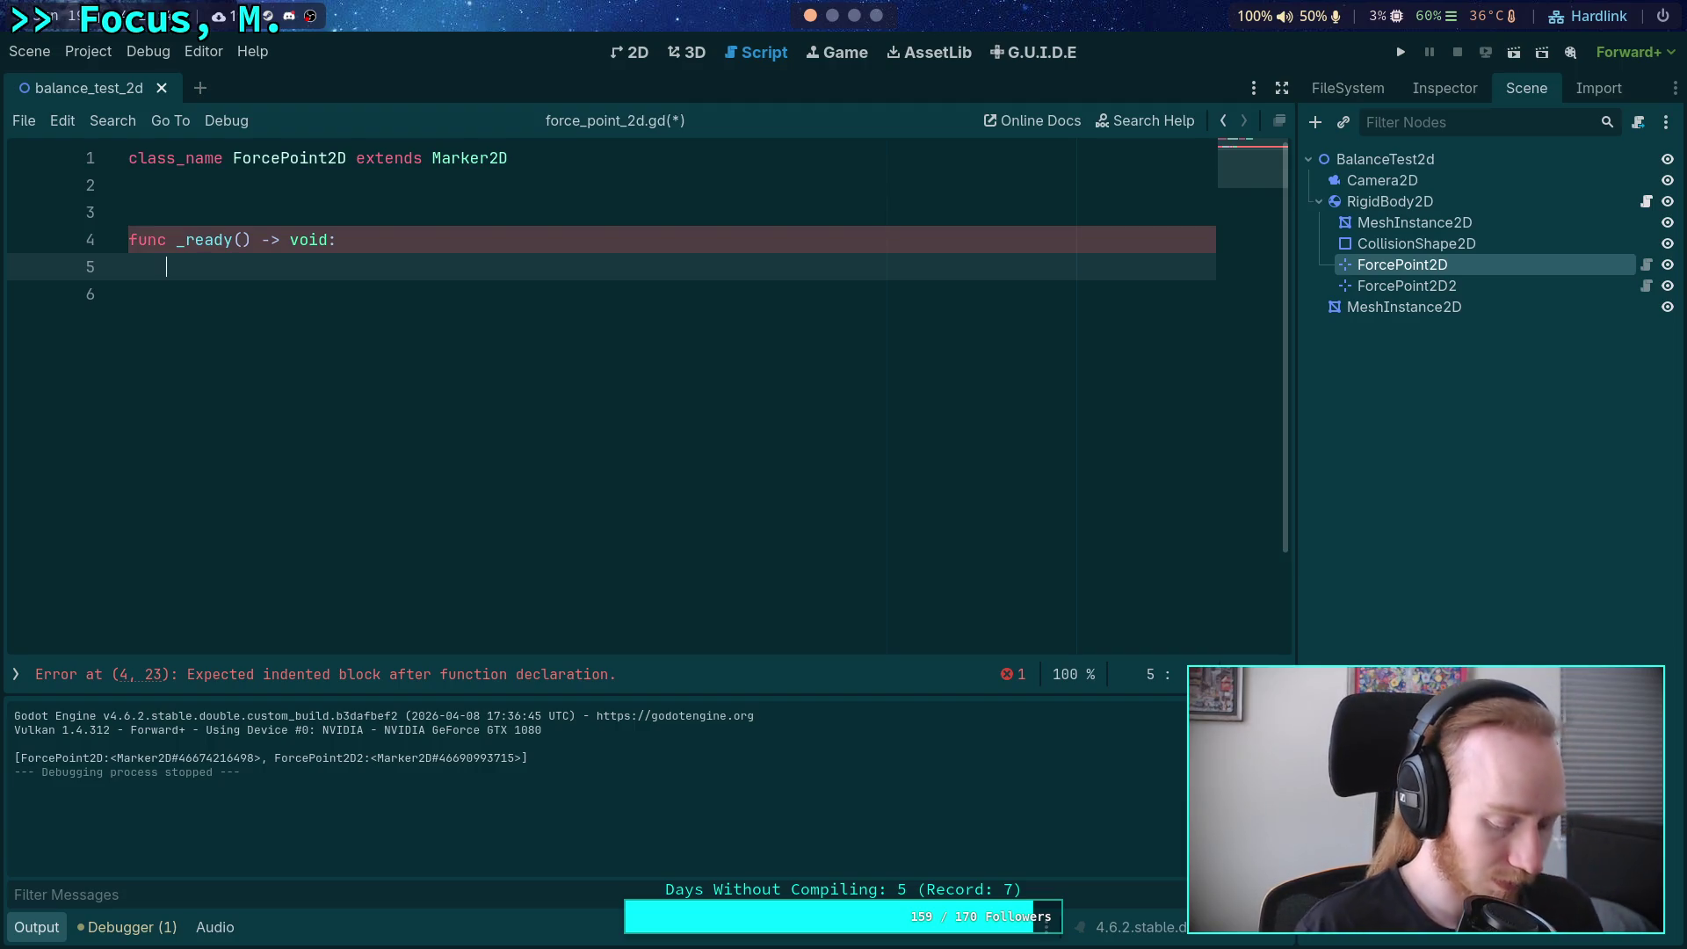
{"action": "type", "text": "var"}
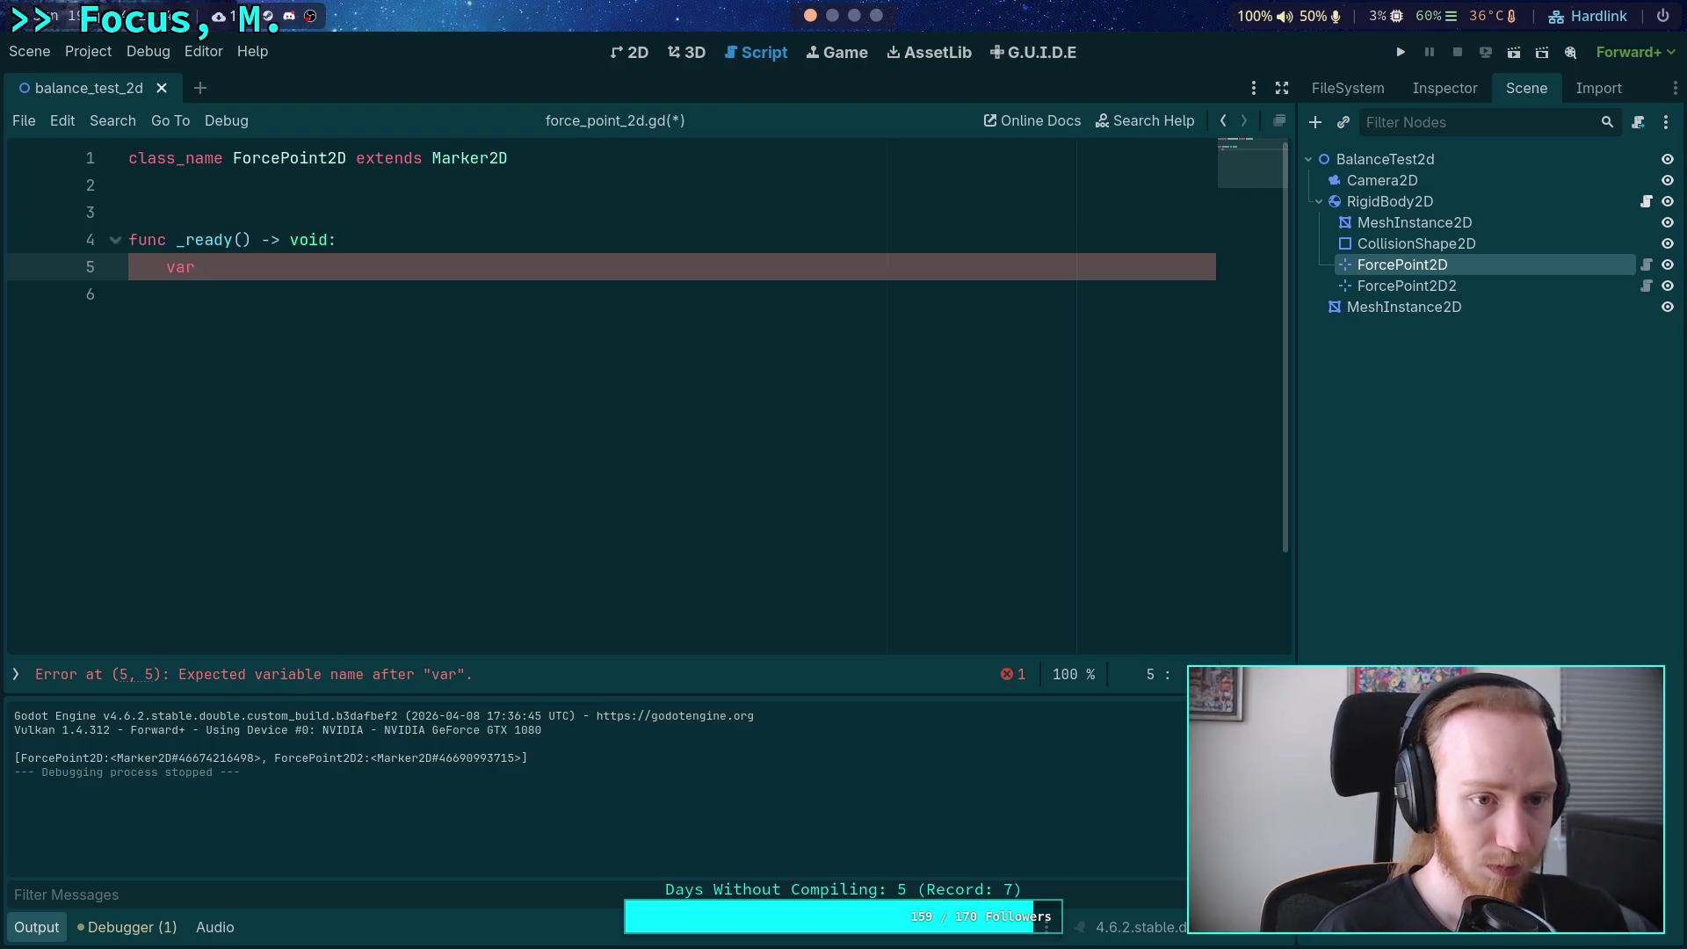
{"action": "type", "text": " point: "}
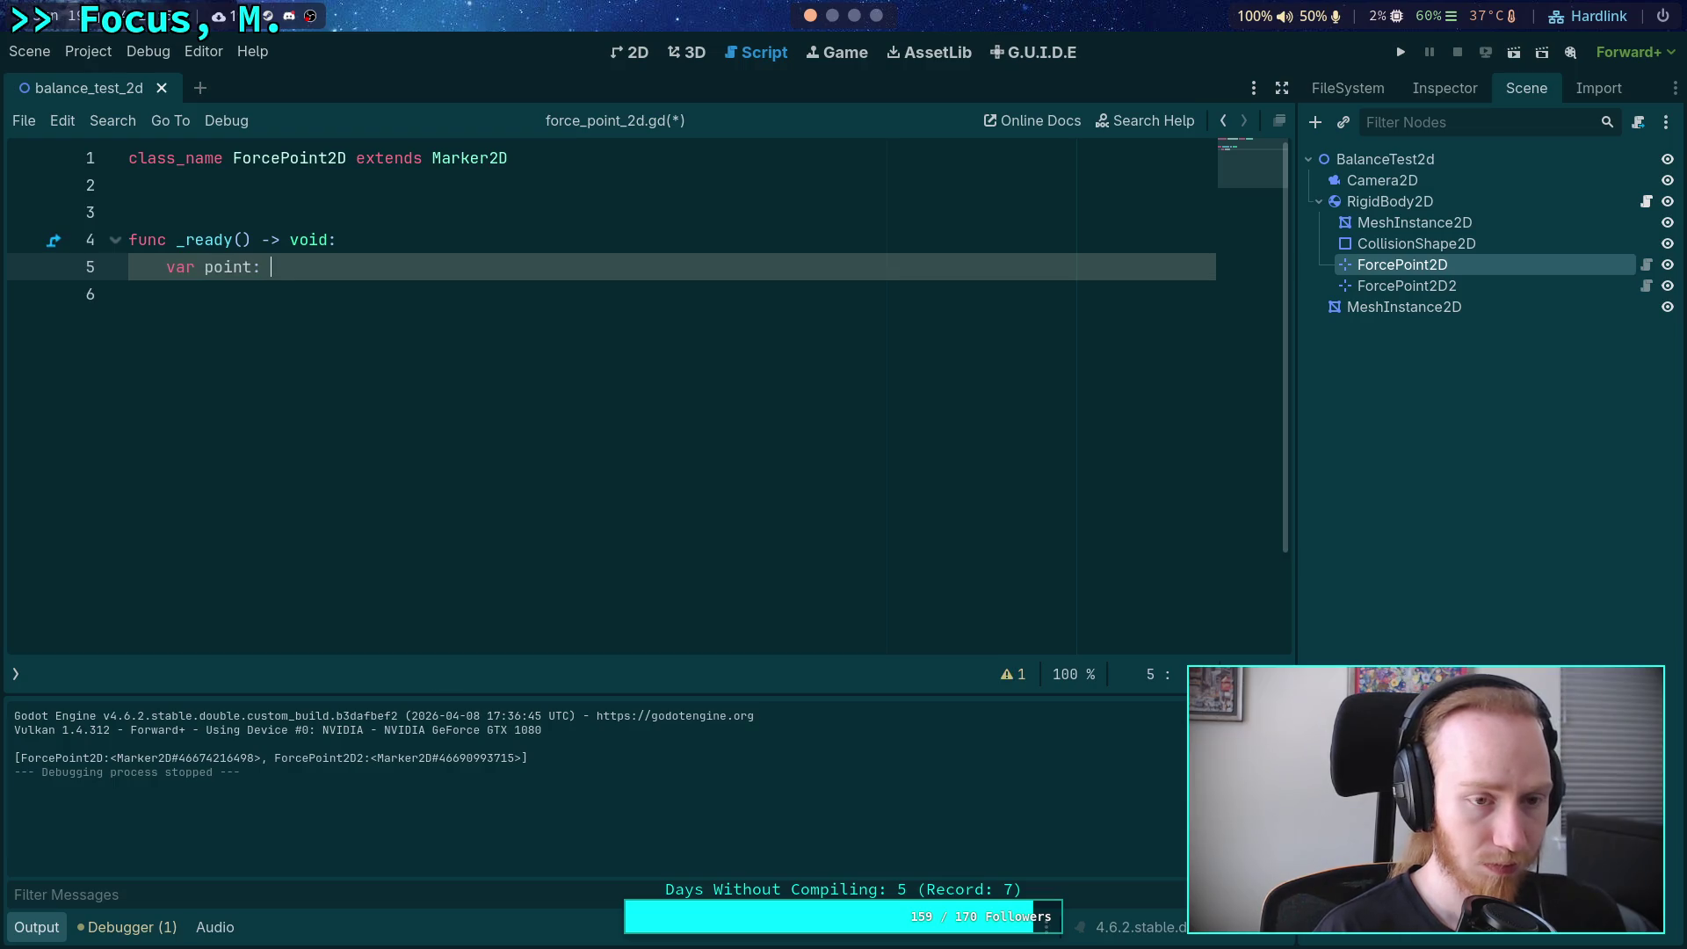
{"action": "type", "text": "MeshIn"}
{"action": "key", "text": "Return"}
{"action": "type", "text": "= "}
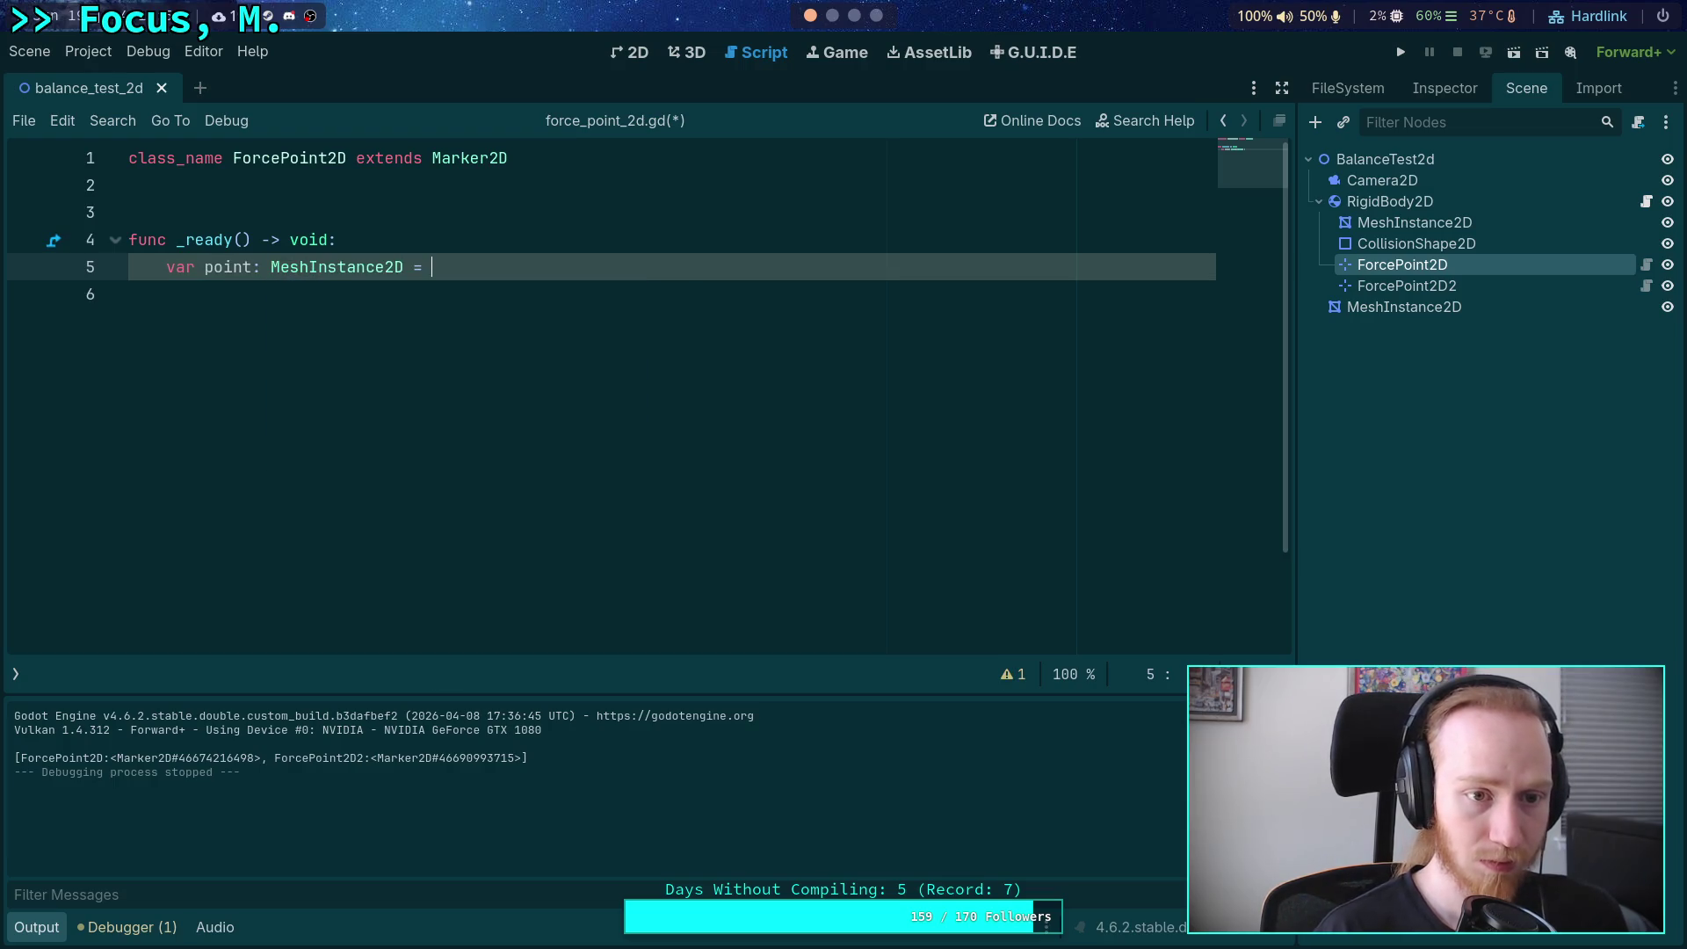
{"action": "type", "text": "MeshI"}
{"action": "key", "text": "Return"}
{"action": "type", "text": ".n"}
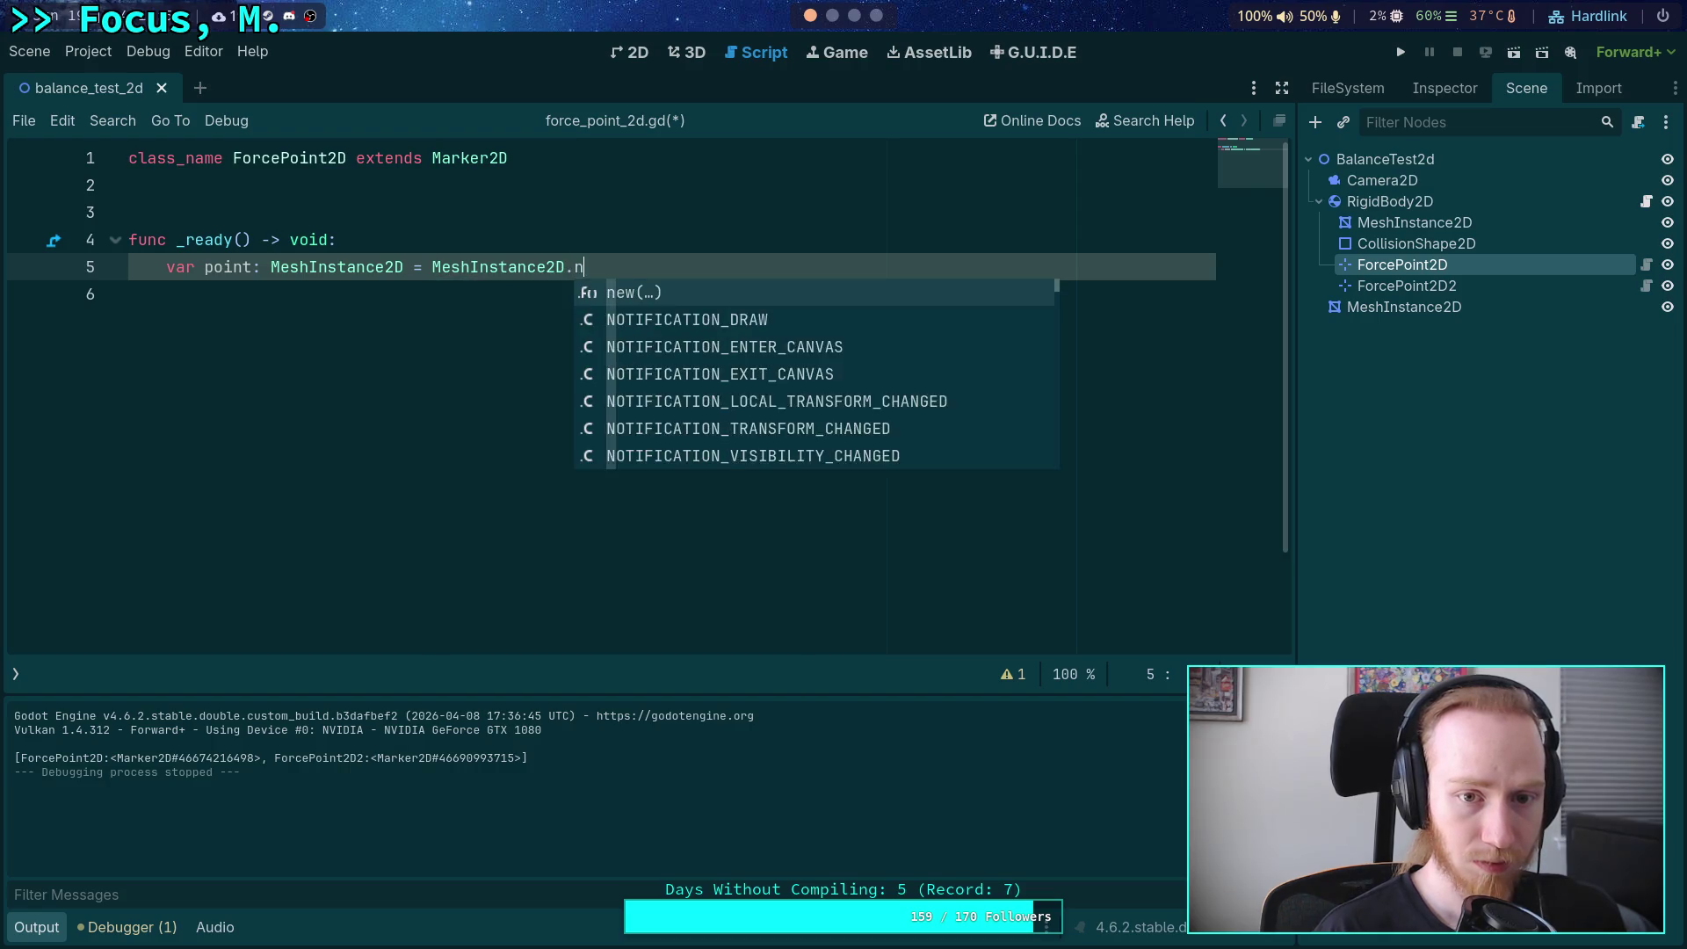
{"action": "type", "text": "e"}
{"action": "key", "text": "Return"}
{"action": "key", "text": "Return"}
Start a 'point.mesh' line, trying Sphere and Circle names without finishing the assignment.
{"action": "type", "text": "point."}
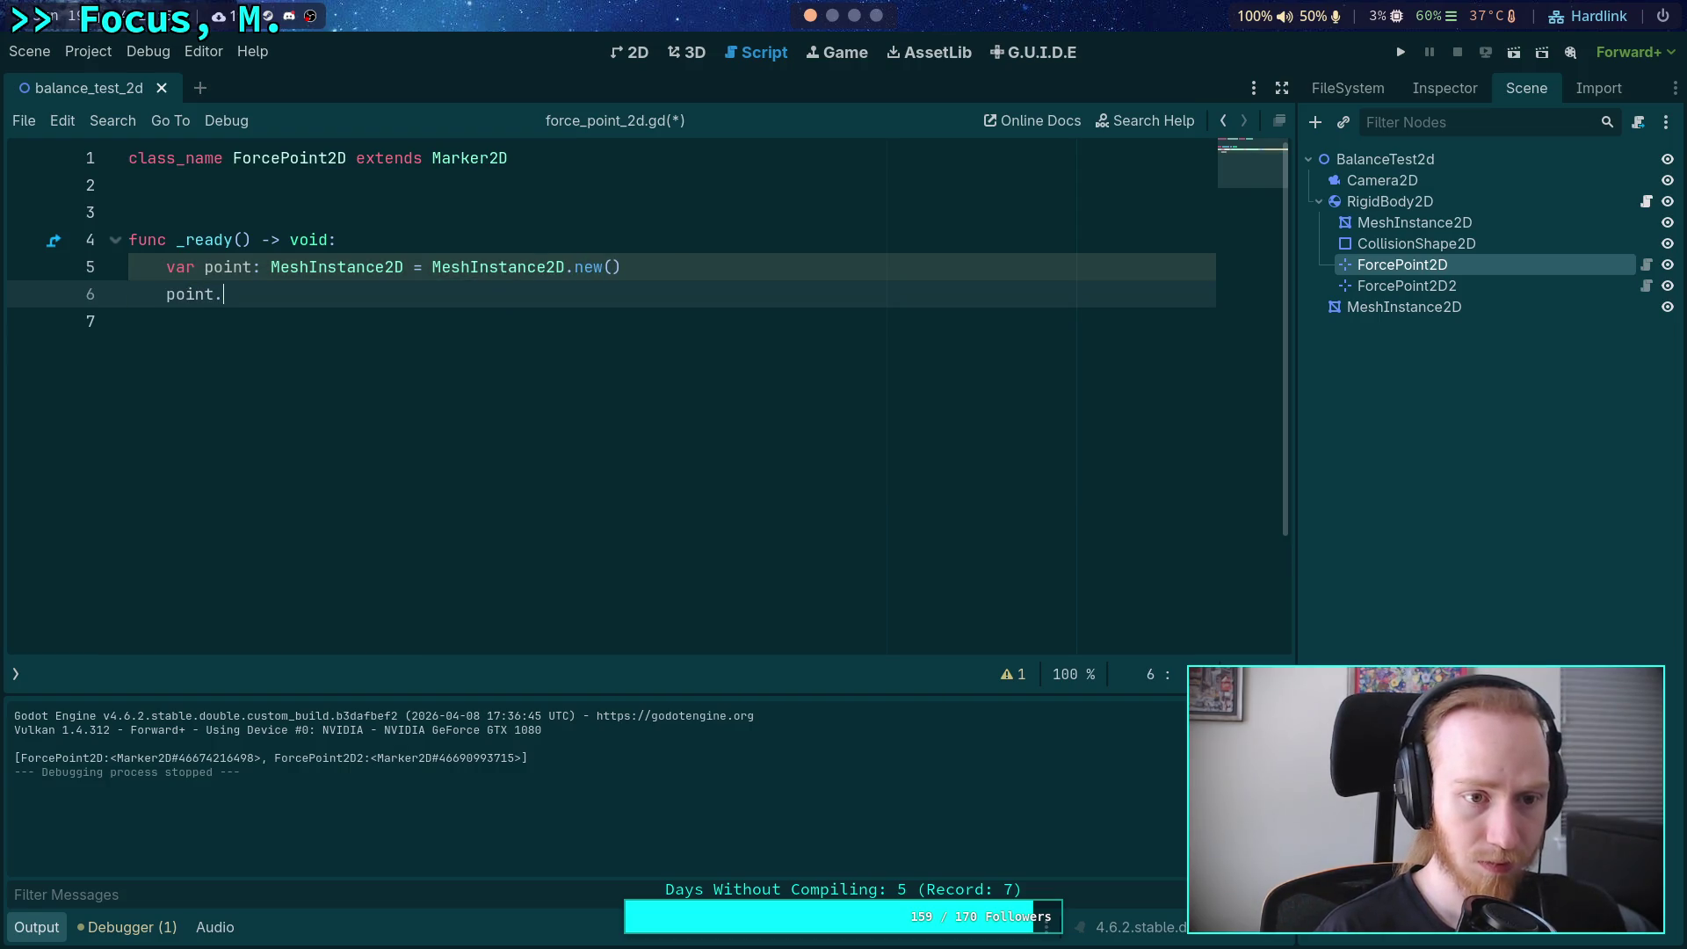
{"action": "type", "text": "me"}
{"action": "key", "text": "Return"}
{"action": "type", "text": "= "}
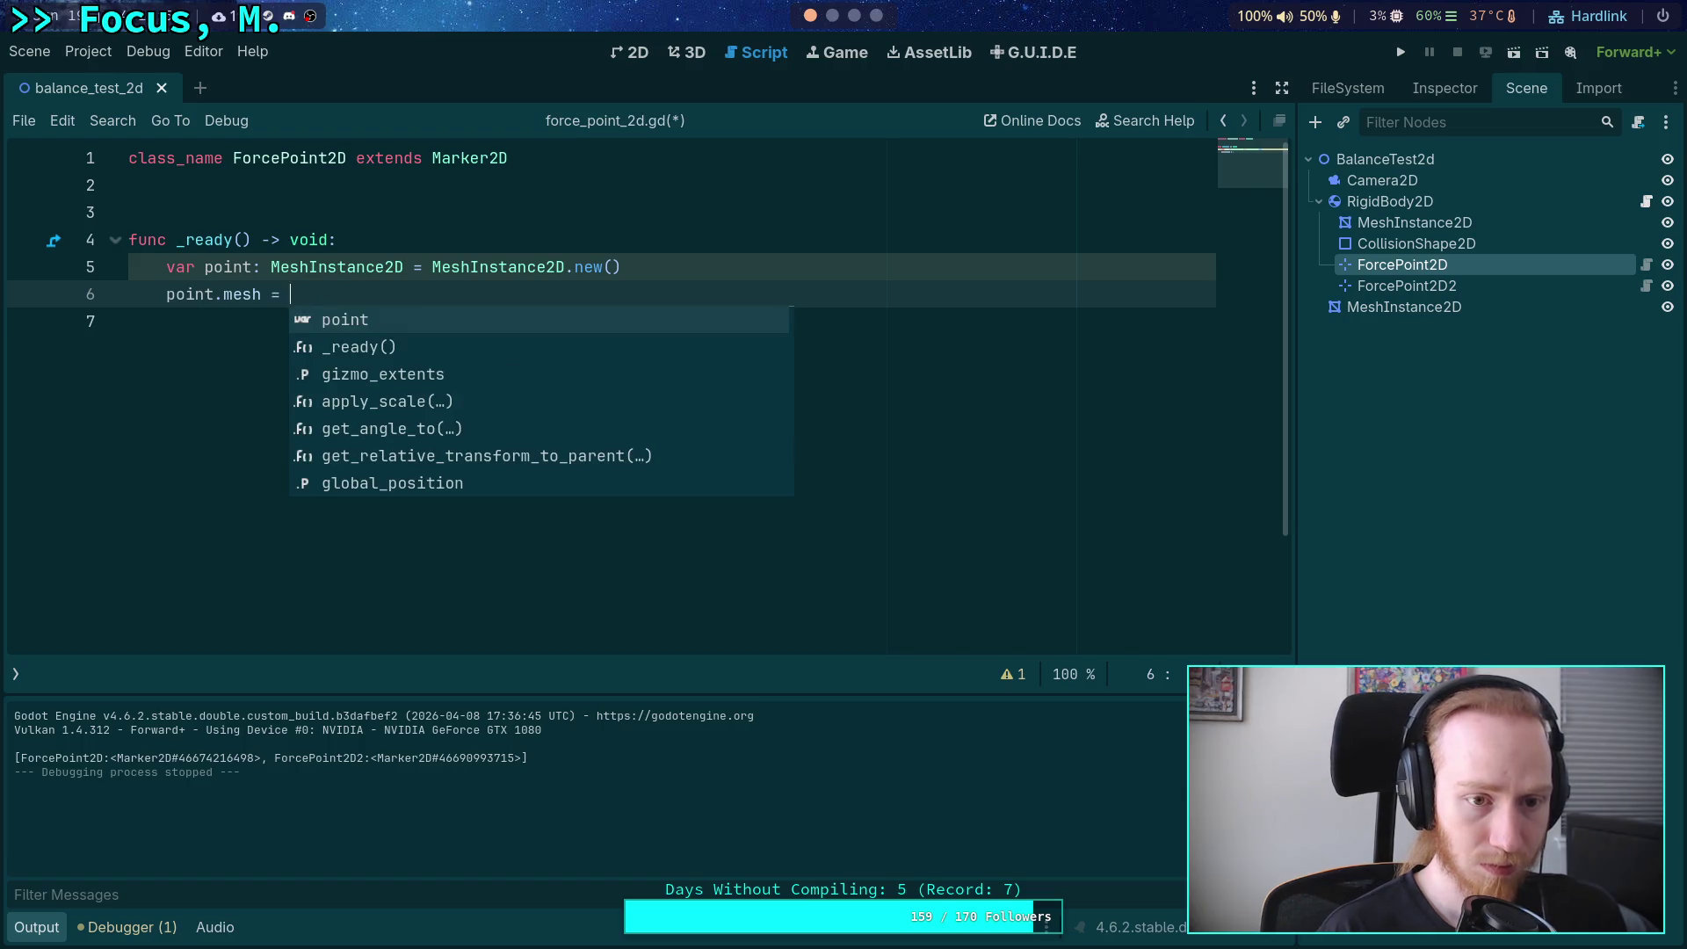
{"action": "type", "text": "Sph"}
{"action": "key", "text": "BackSpace"}
{"action": "key", "text": "BackSpace"}
{"action": "key", "text": "BackSpace"}
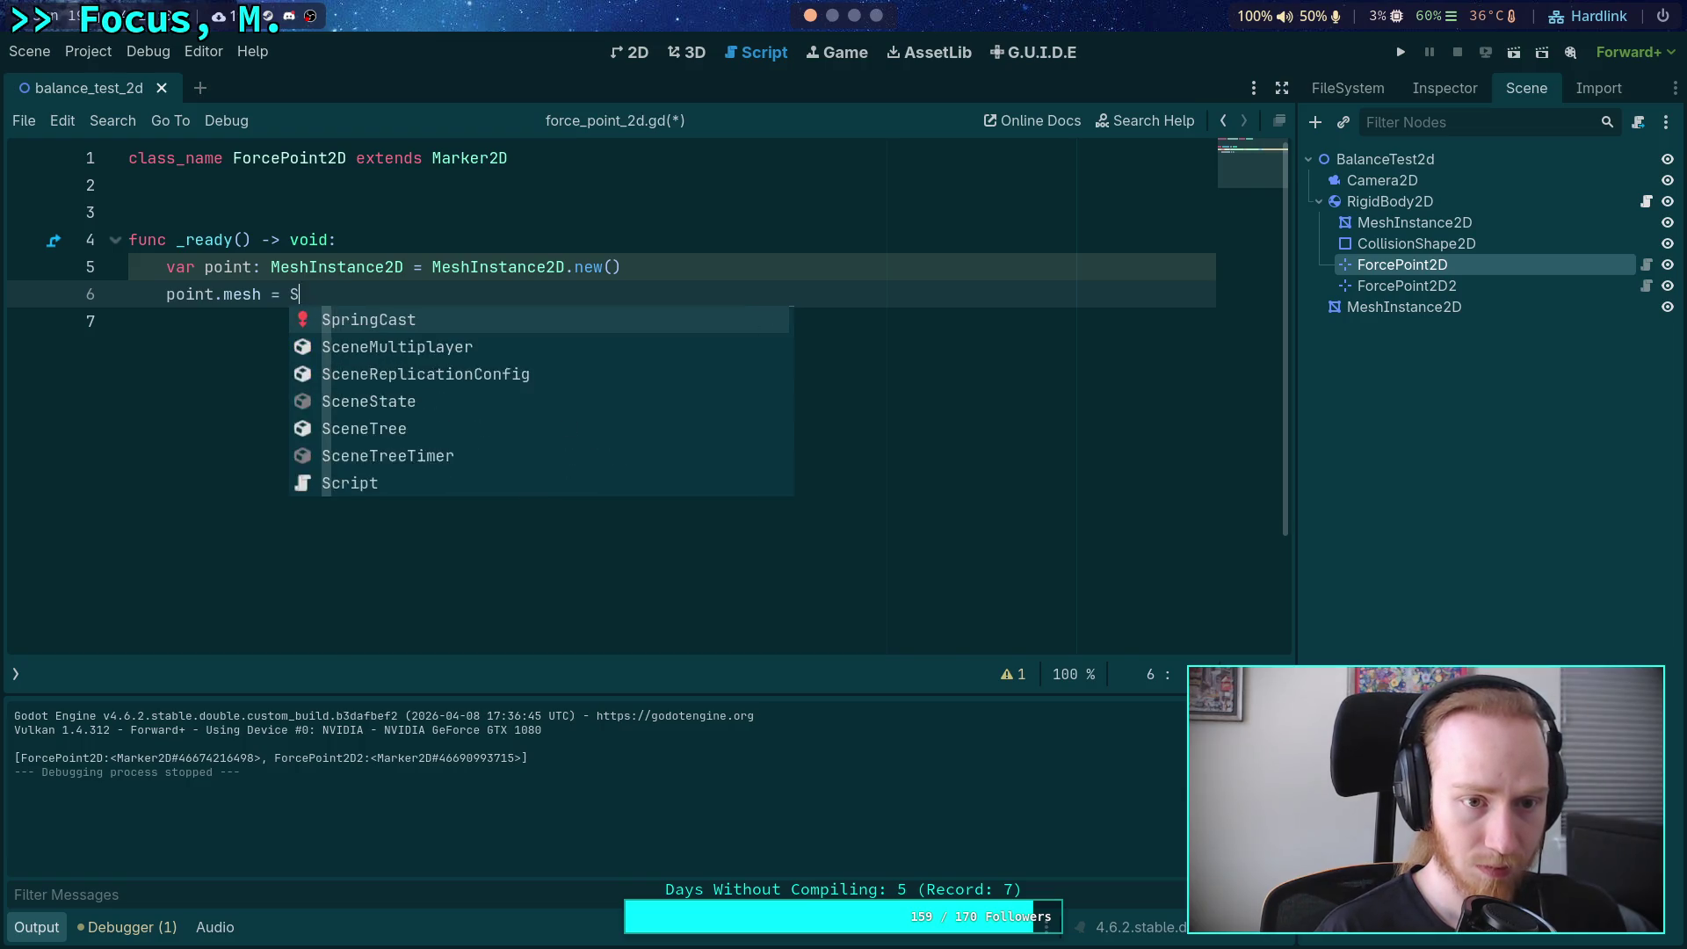
{"action": "type", "text": "Ci"}
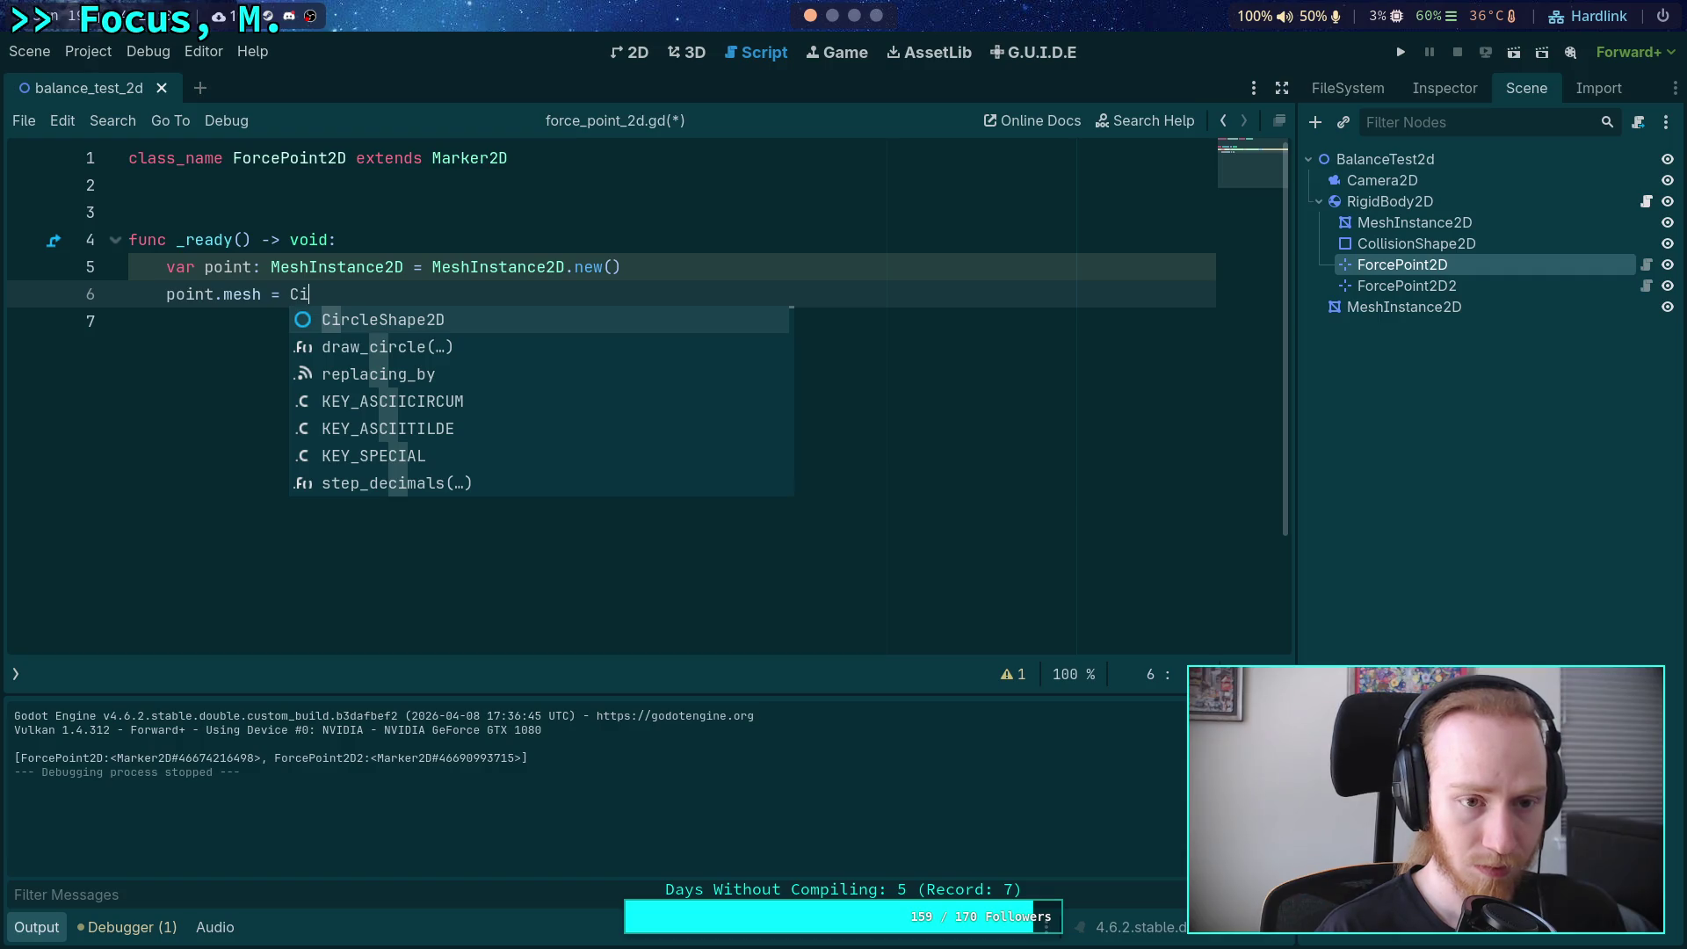
{"action": "type", "text": "r"}
{"action": "key", "text": "BackSpace"}
{"action": "key", "text": "BackSpace"}
{"action": "key", "text": "BackSpace"}
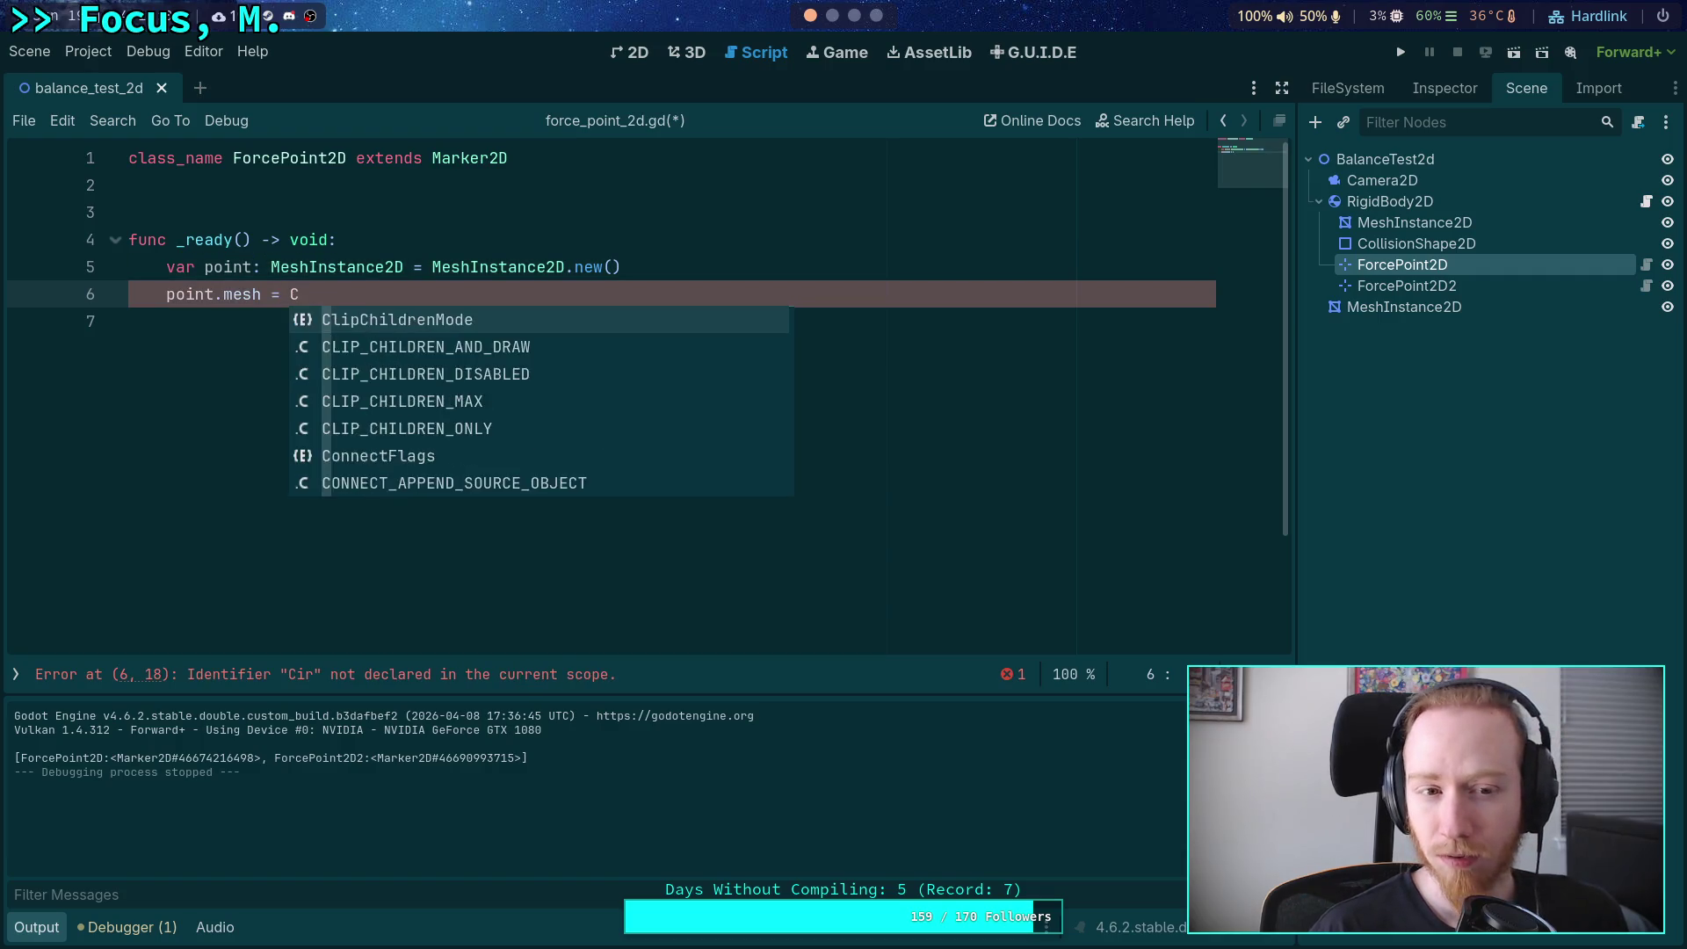
{"action": "type", "text": "."}
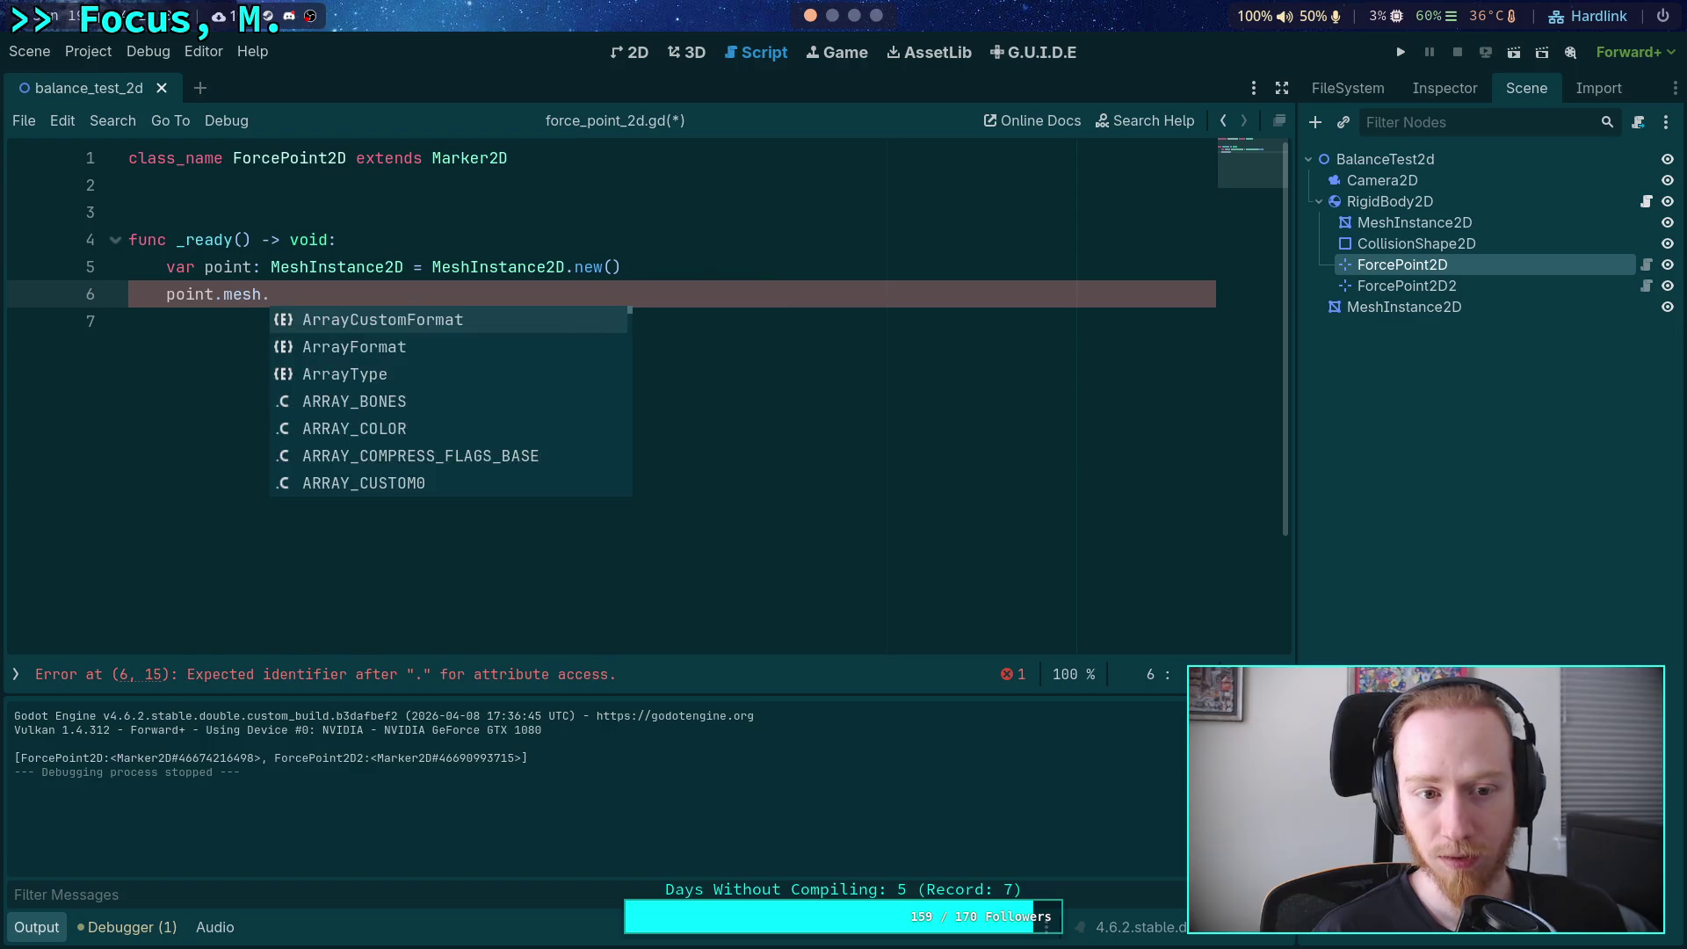
{"action": "key", "text": "BackSpace"}
Inspect the existing MeshInstance2D's QuadMesh and mesh-type list, then continue with 'point.mesh = Sphe'.
{"action": "left_click", "coordinate": [954, 251]}
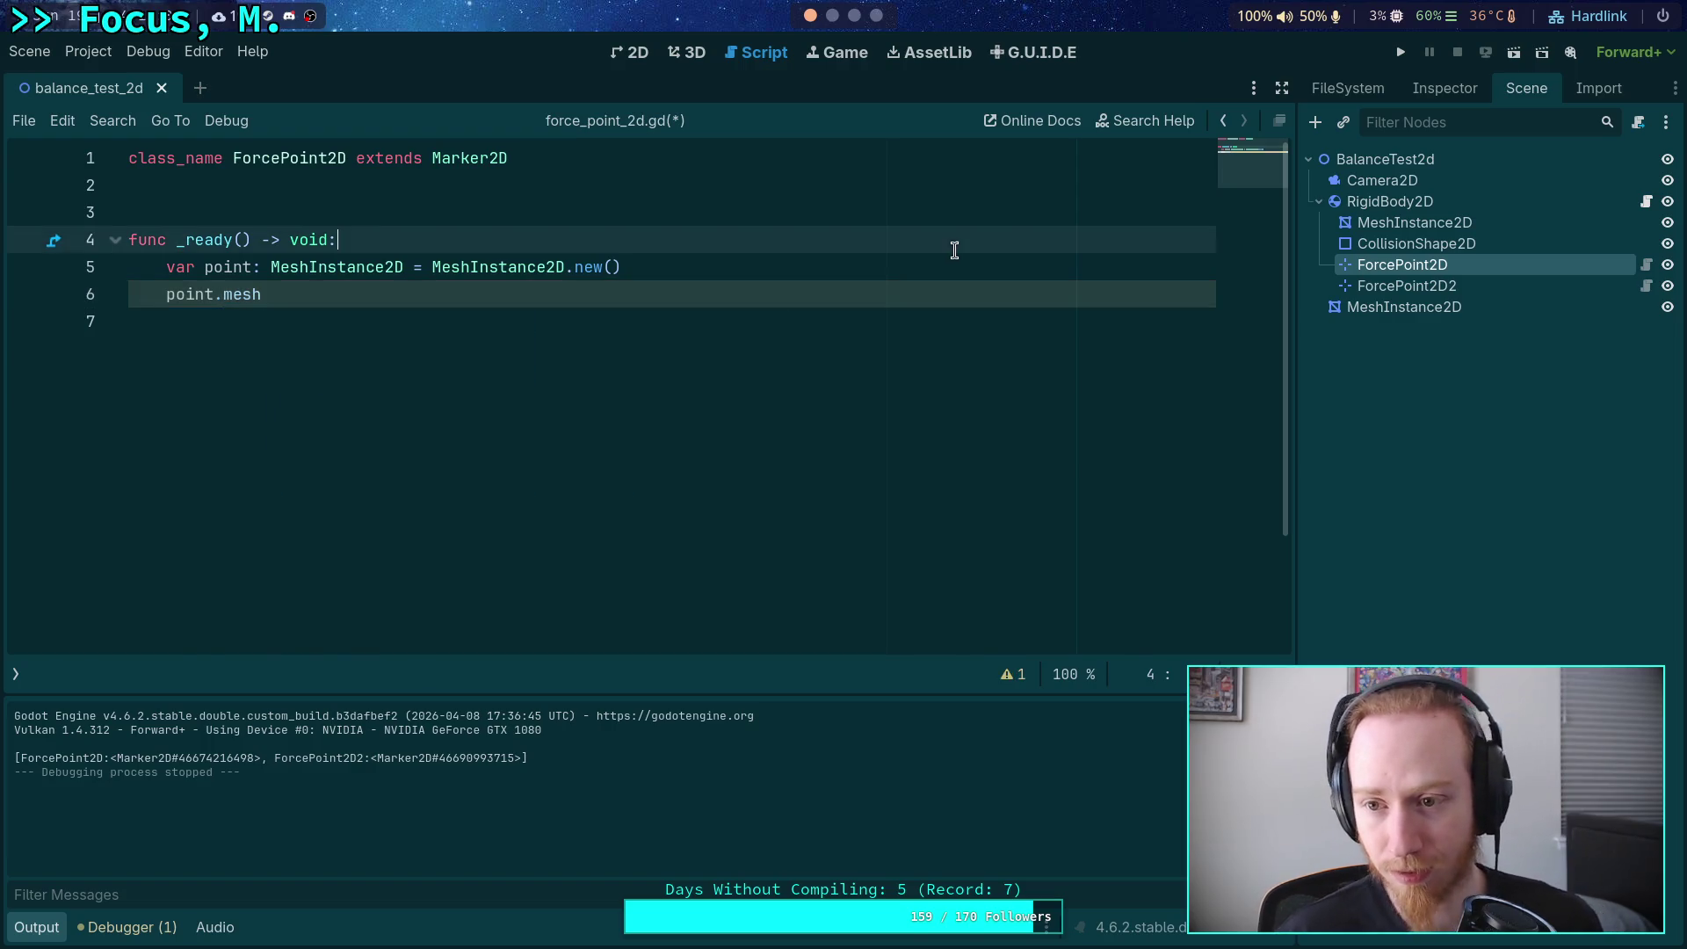
{"action": "left_click", "coordinate": [1480, 223]}
{"action": "left_click", "coordinate": [1444, 88]}
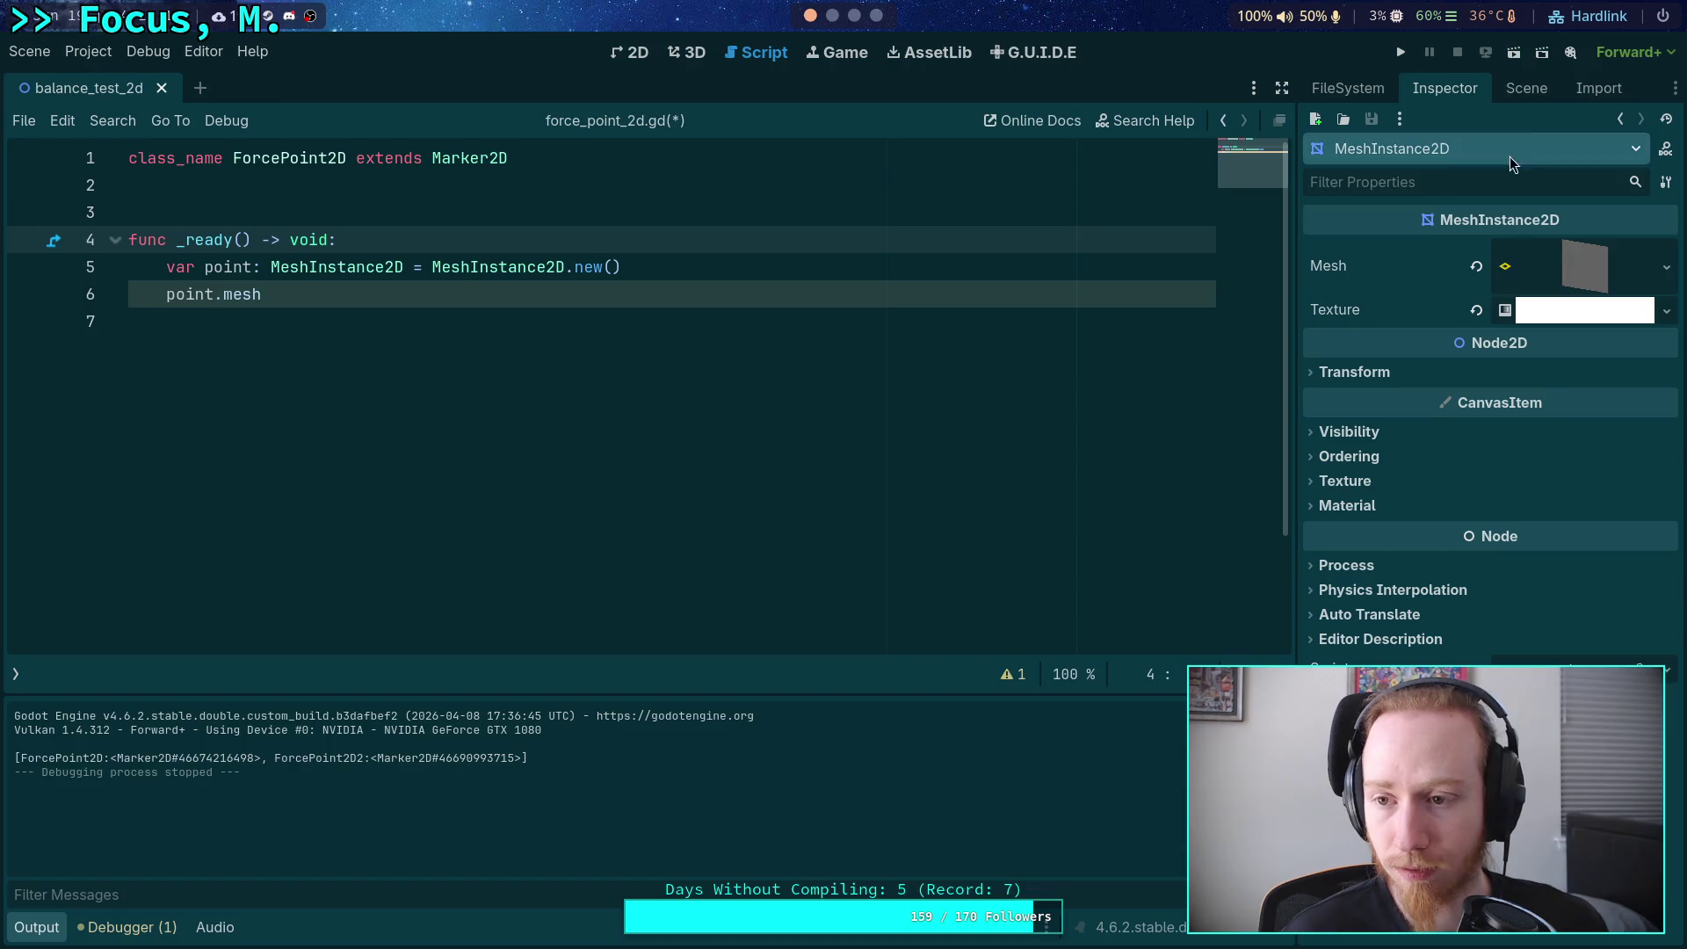
{"action": "left_click", "coordinate": [1574, 287]}
{"action": "left_click", "coordinate": [1577, 283]}
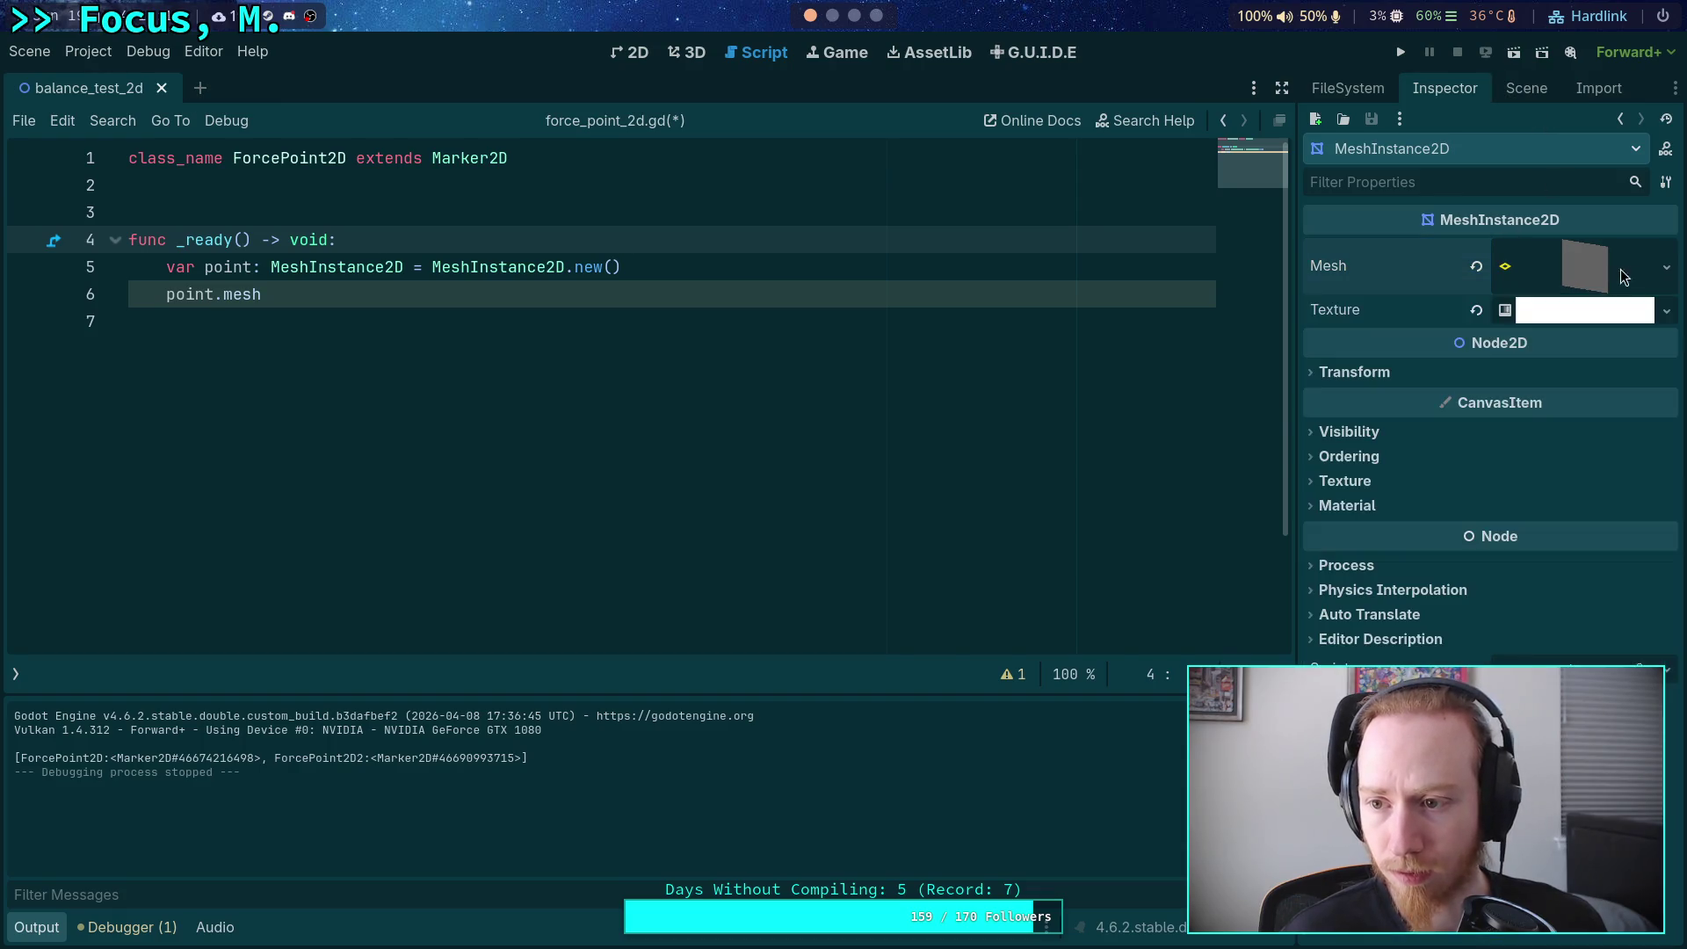
{"action": "left_click", "coordinate": [1666, 267]}
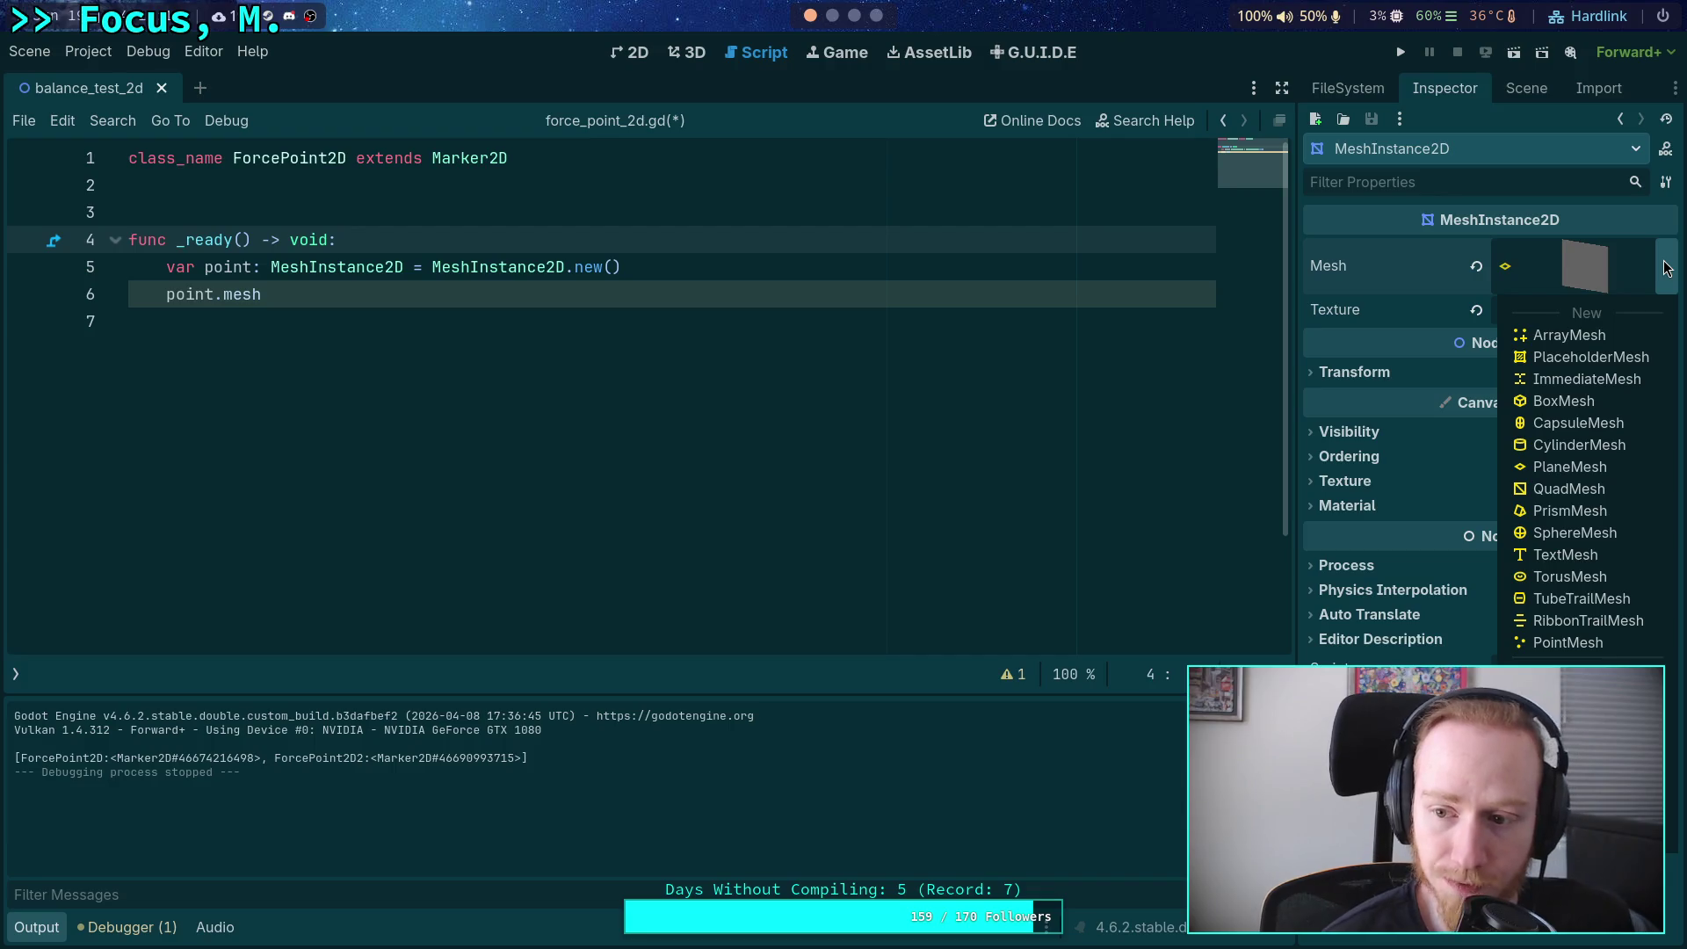
{"action": "left_click", "coordinate": [1667, 268]}
{"action": "left_click", "coordinate": [517, 293]}
{"action": "type", "text": "= Sp"}
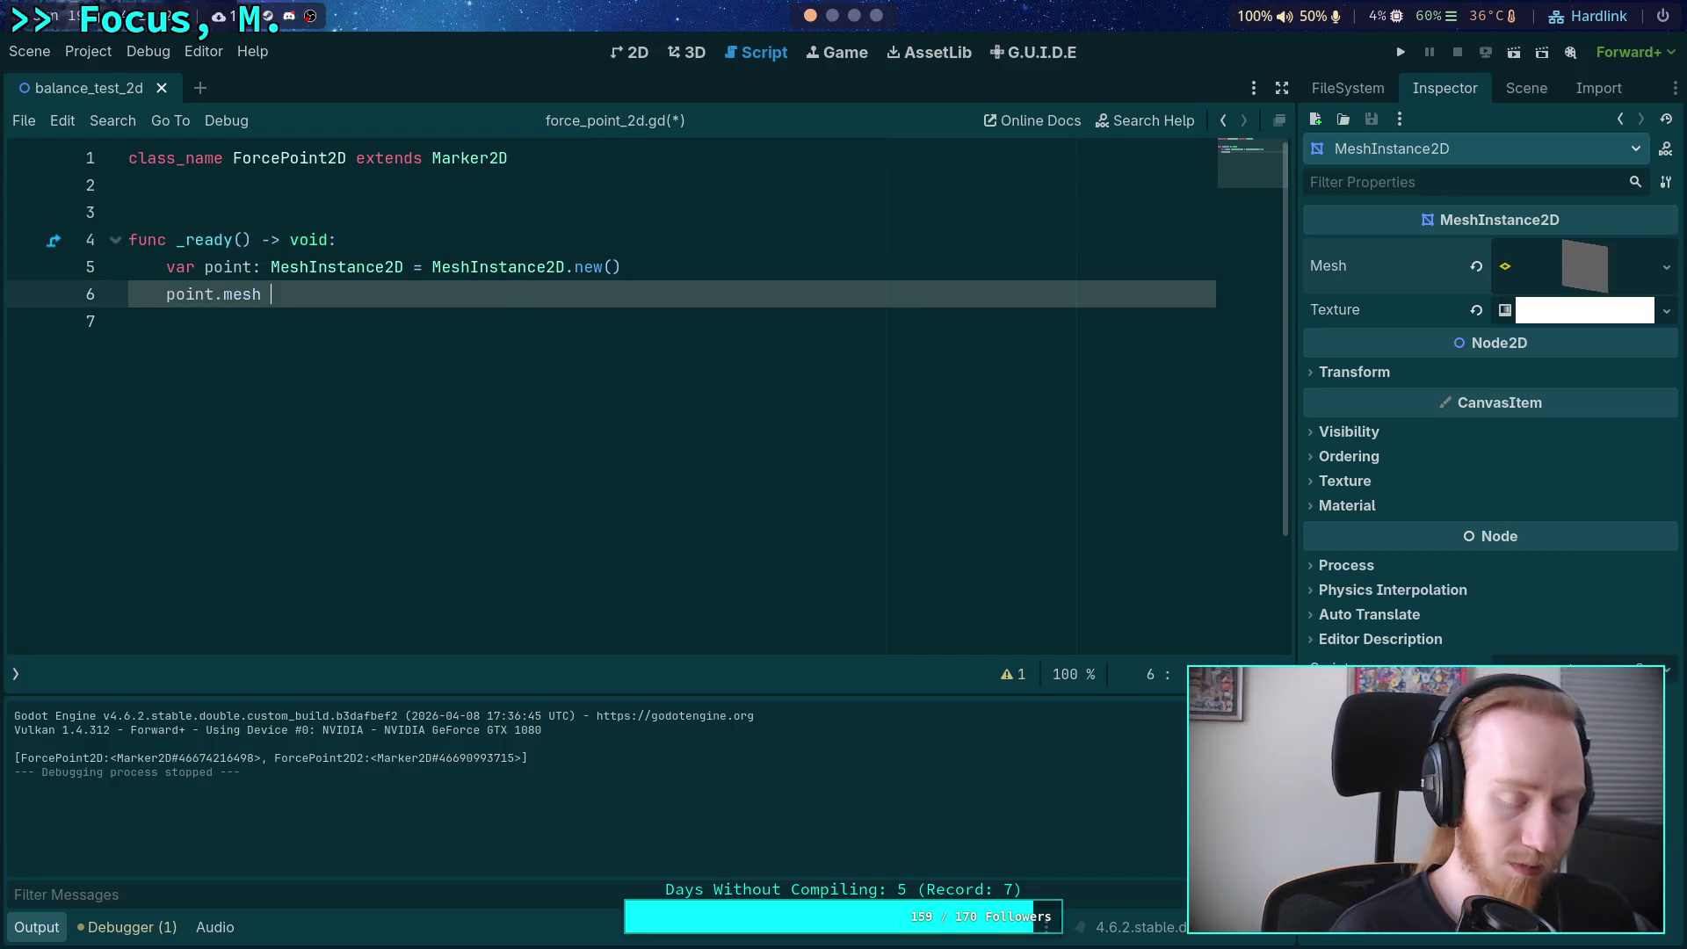
{"action": "type", "text": "he"}
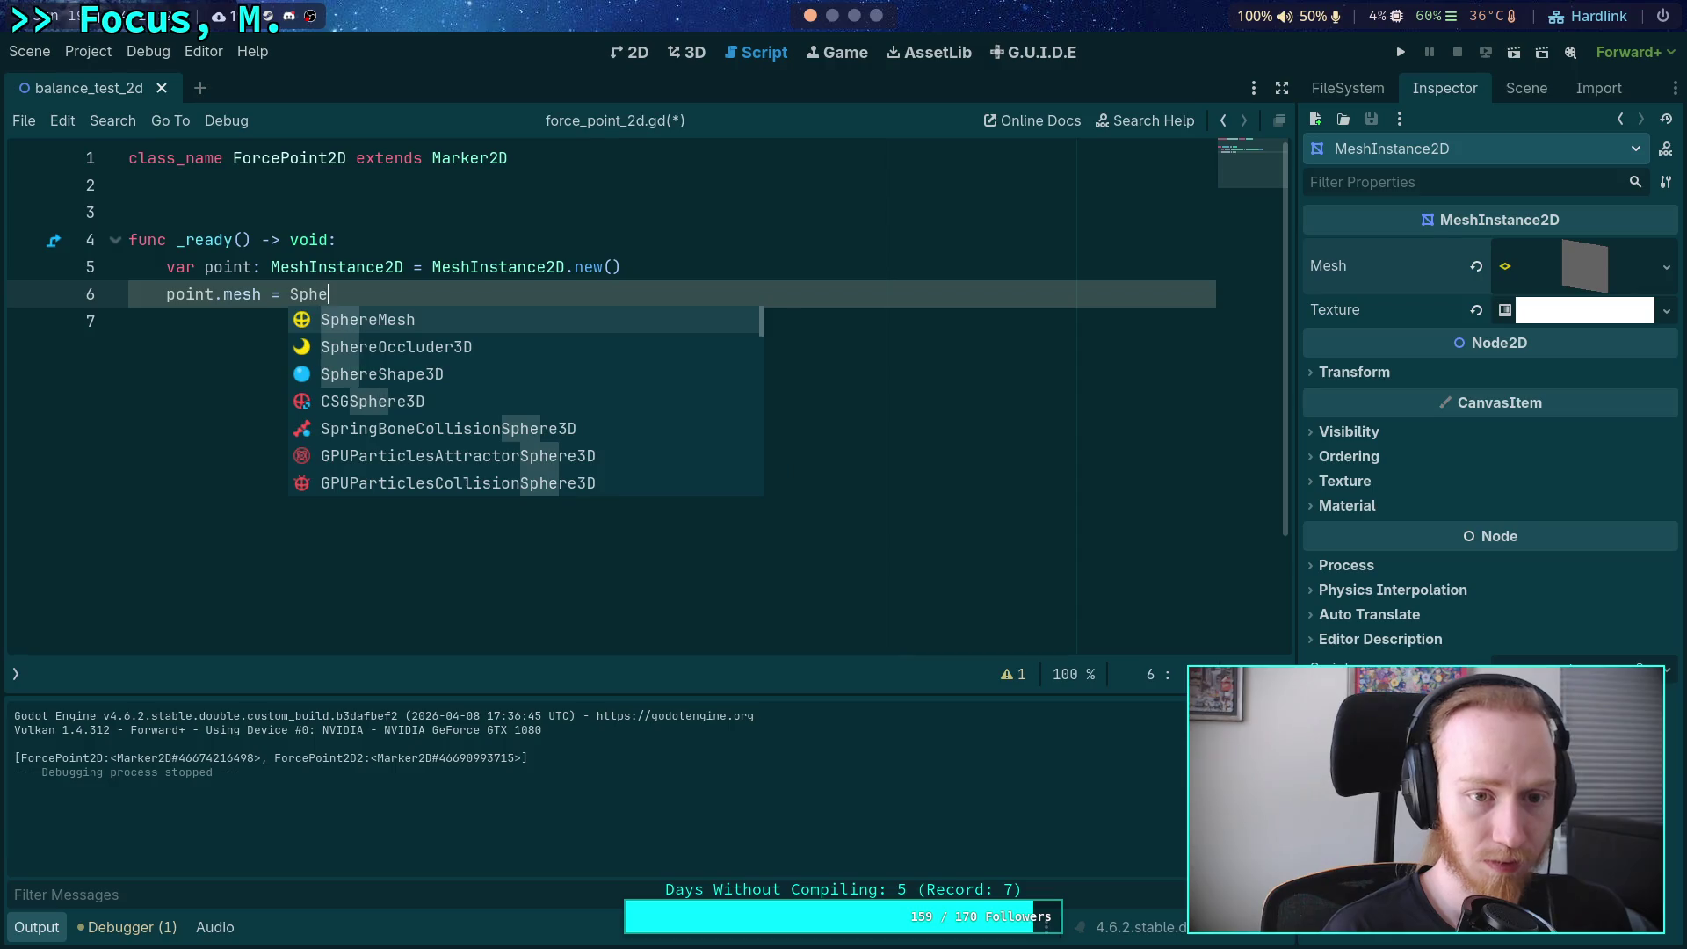
Finish SphereMesh.new() on the point.mesh line and add a 'var mesh =' line above it.
{"action": "key", "text": "Return"}
{"action": "type", "text": ".new"}
{"action": "key", "text": "Return"}
{"action": "key", "text": "Return"}
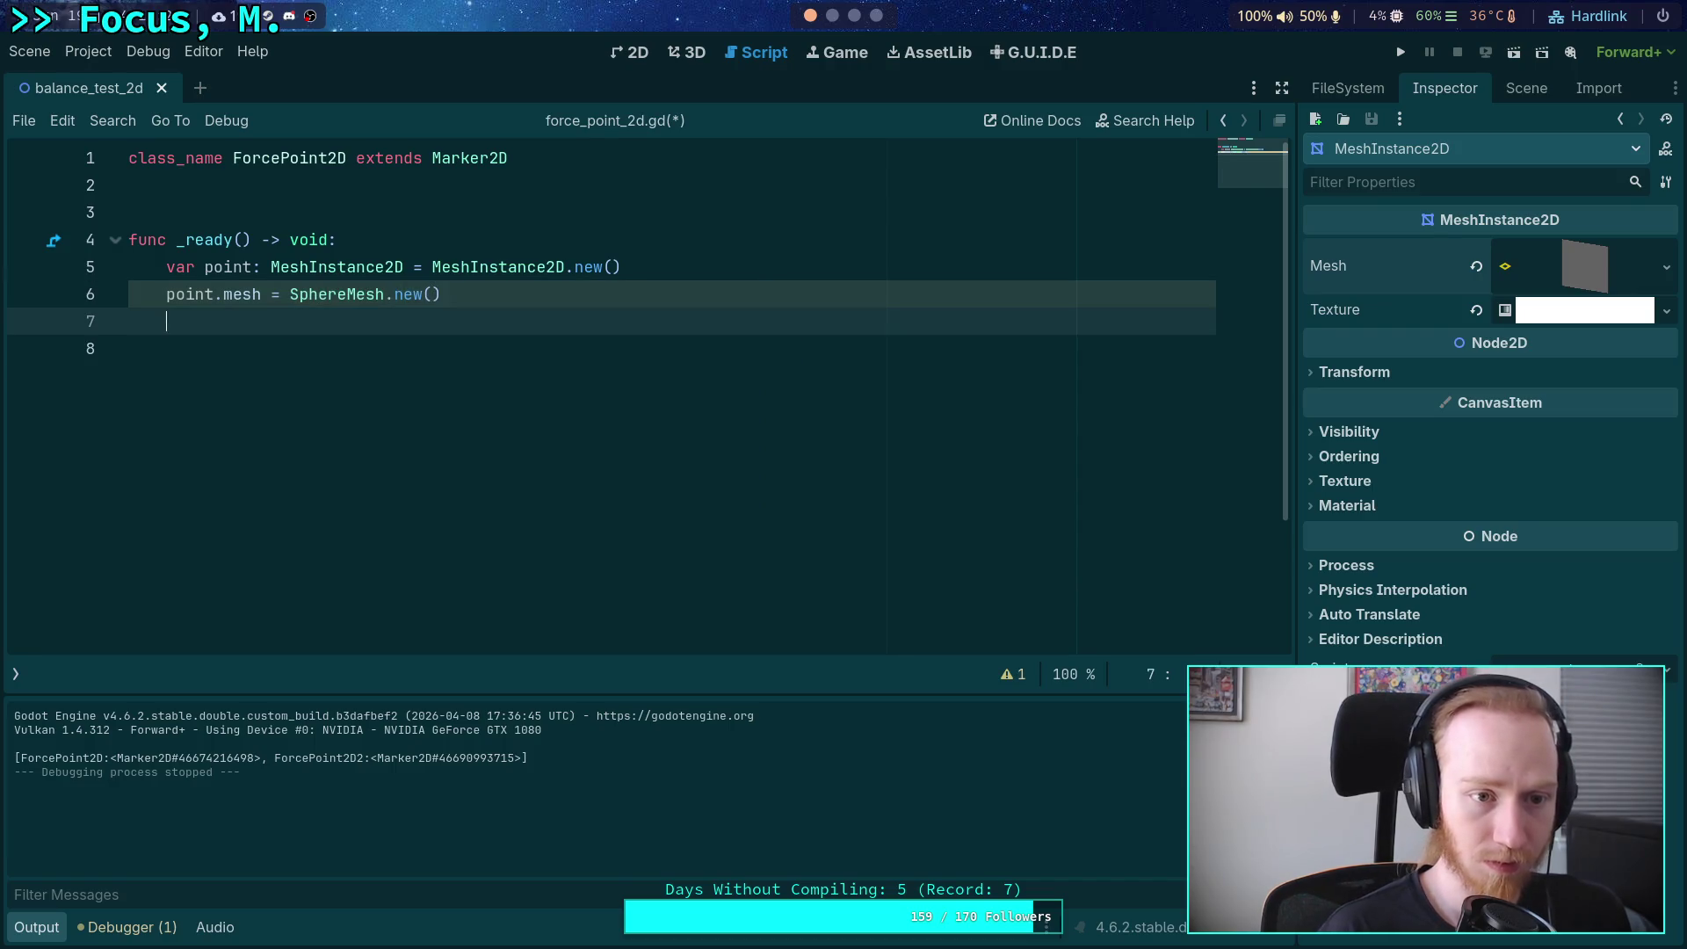
{"action": "type", "text": "p"}
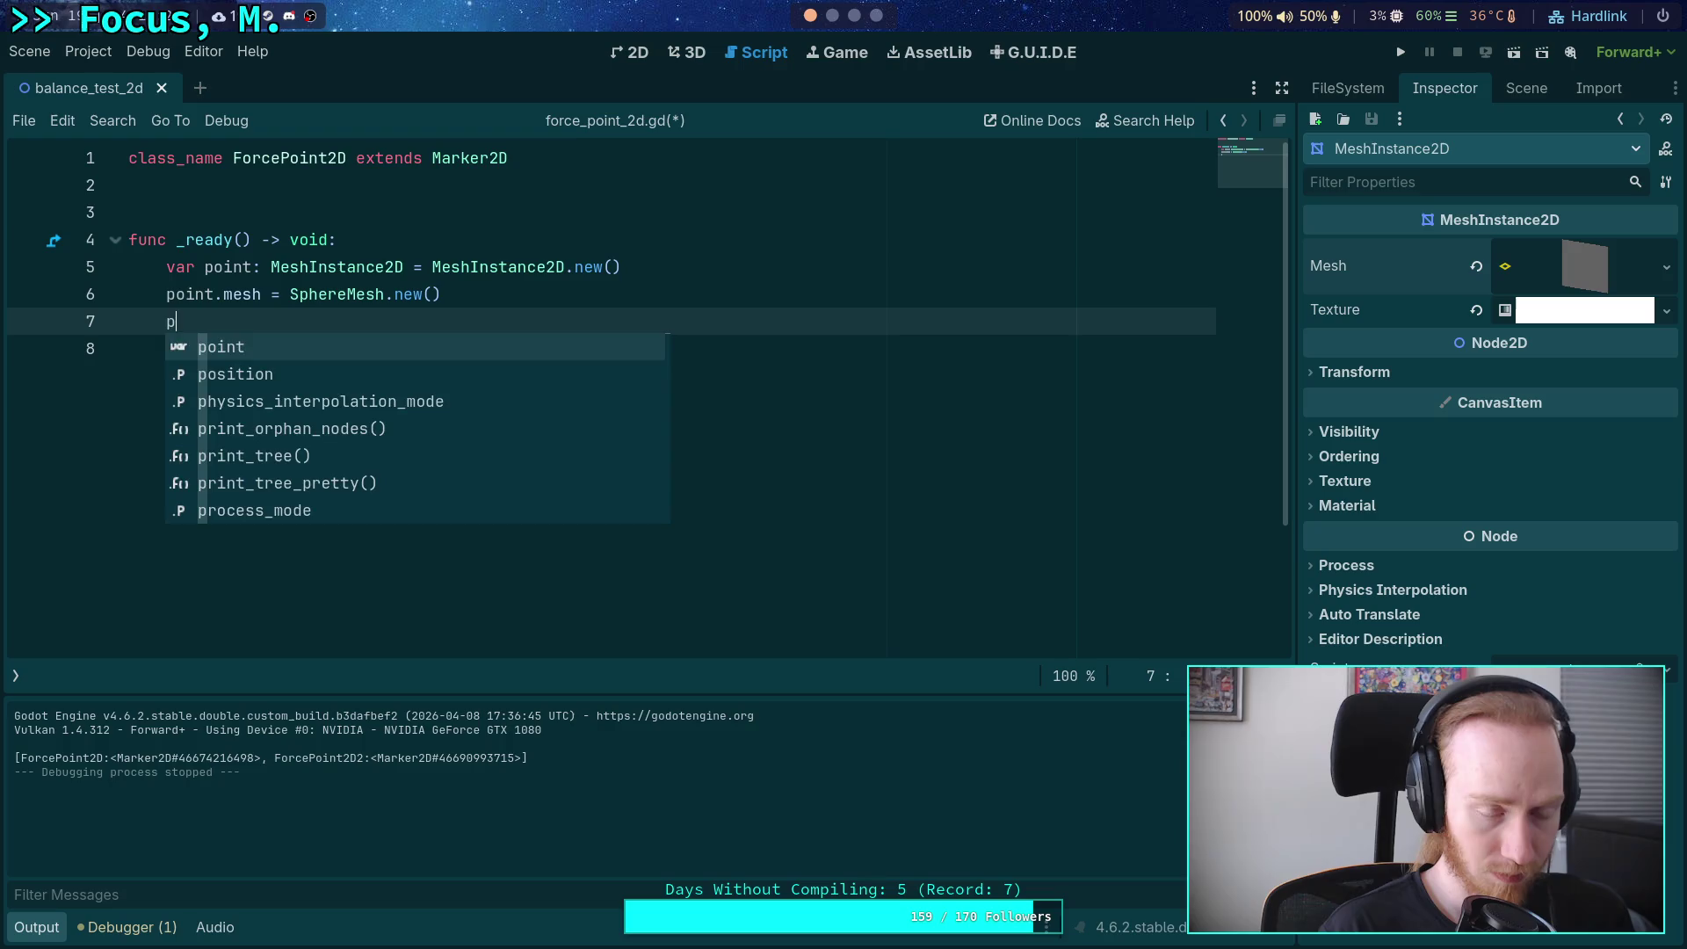
{"action": "key", "text": "BackSpace"}
{"action": "left_click", "coordinate": [166, 293]}
{"action": "key", "text": "Return"}
{"action": "key", "text": "Up"}
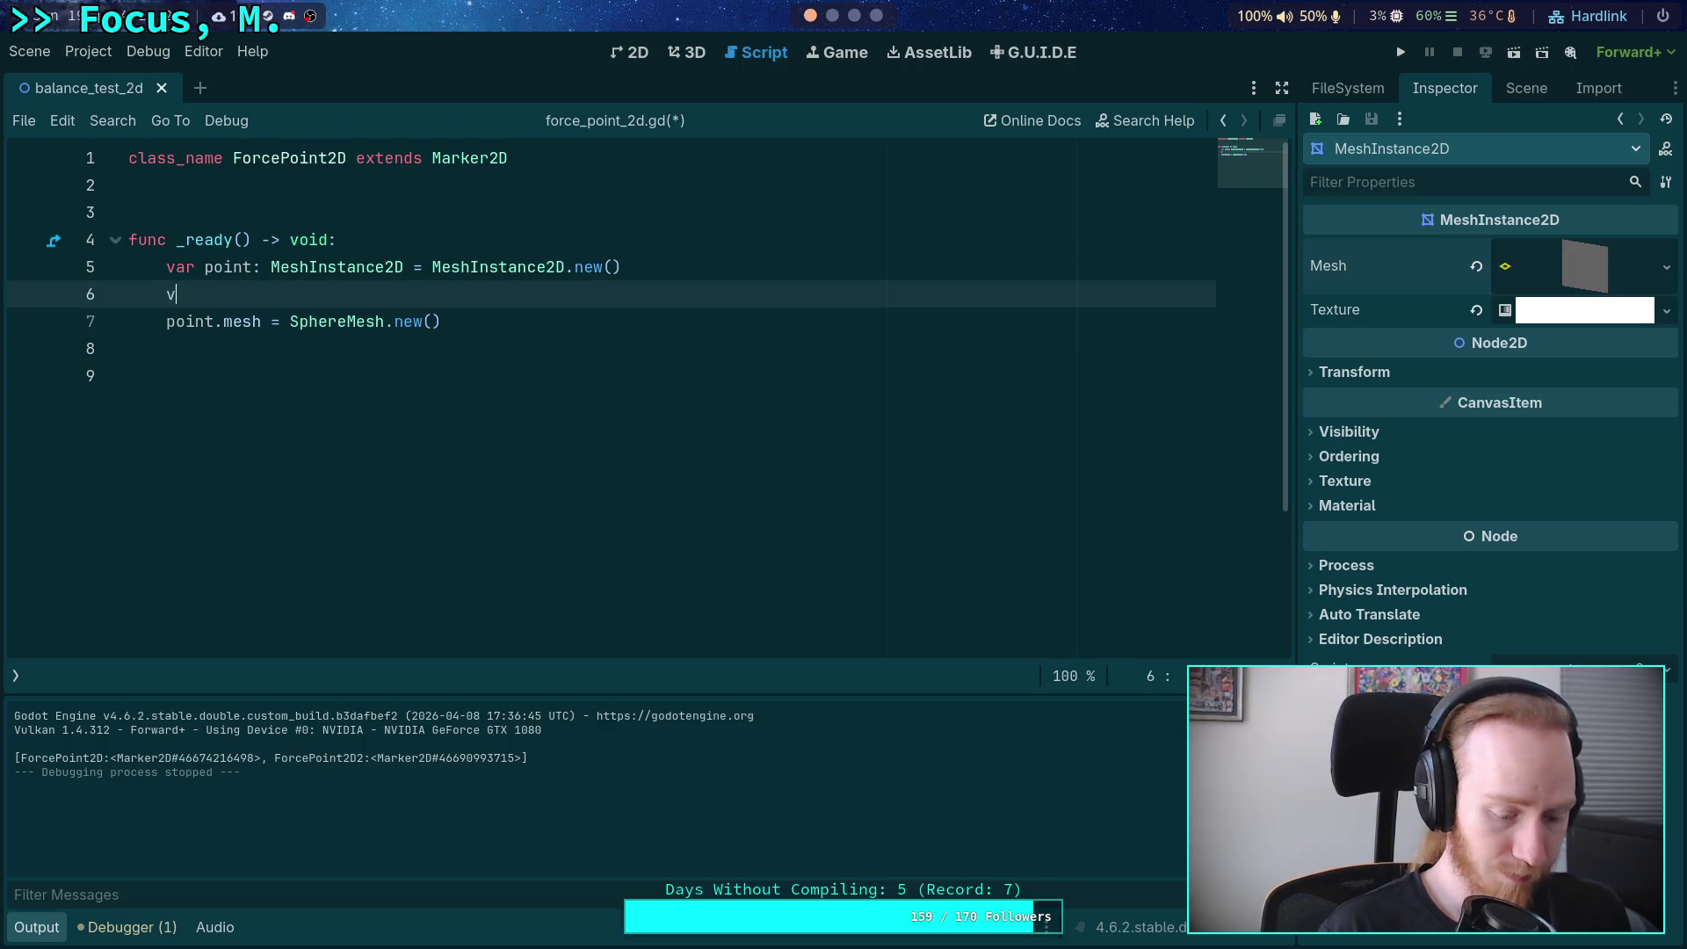
{"action": "type", "text": "ar mesh: "}
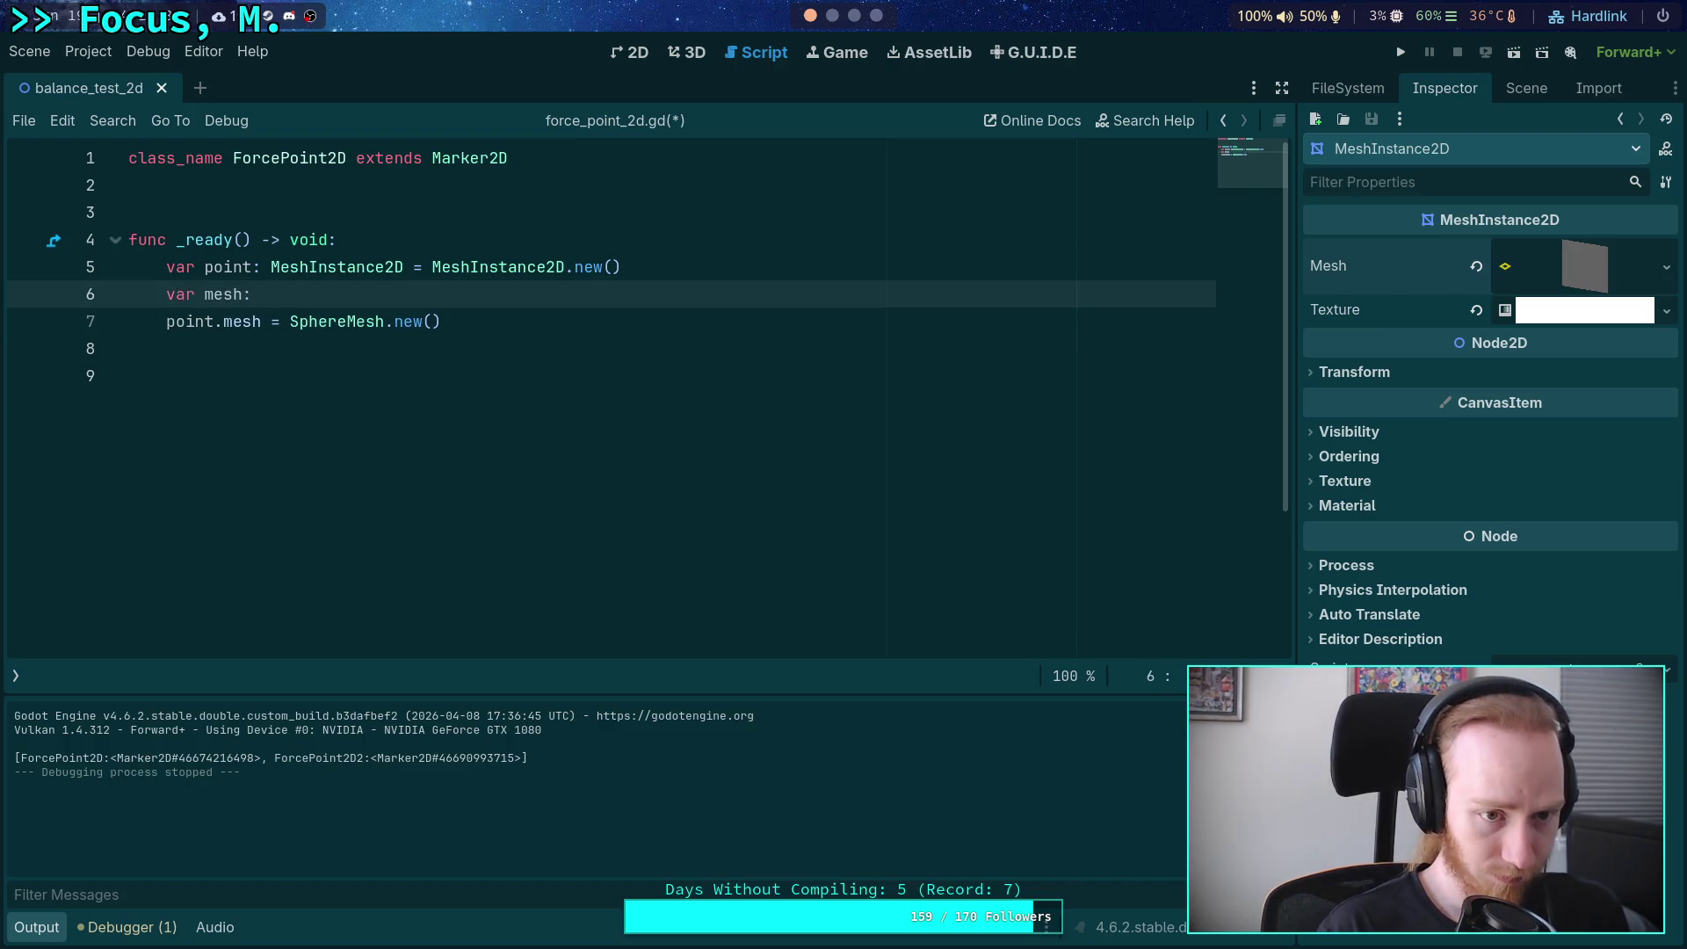
{"action": "type", "text": "Sphere"}
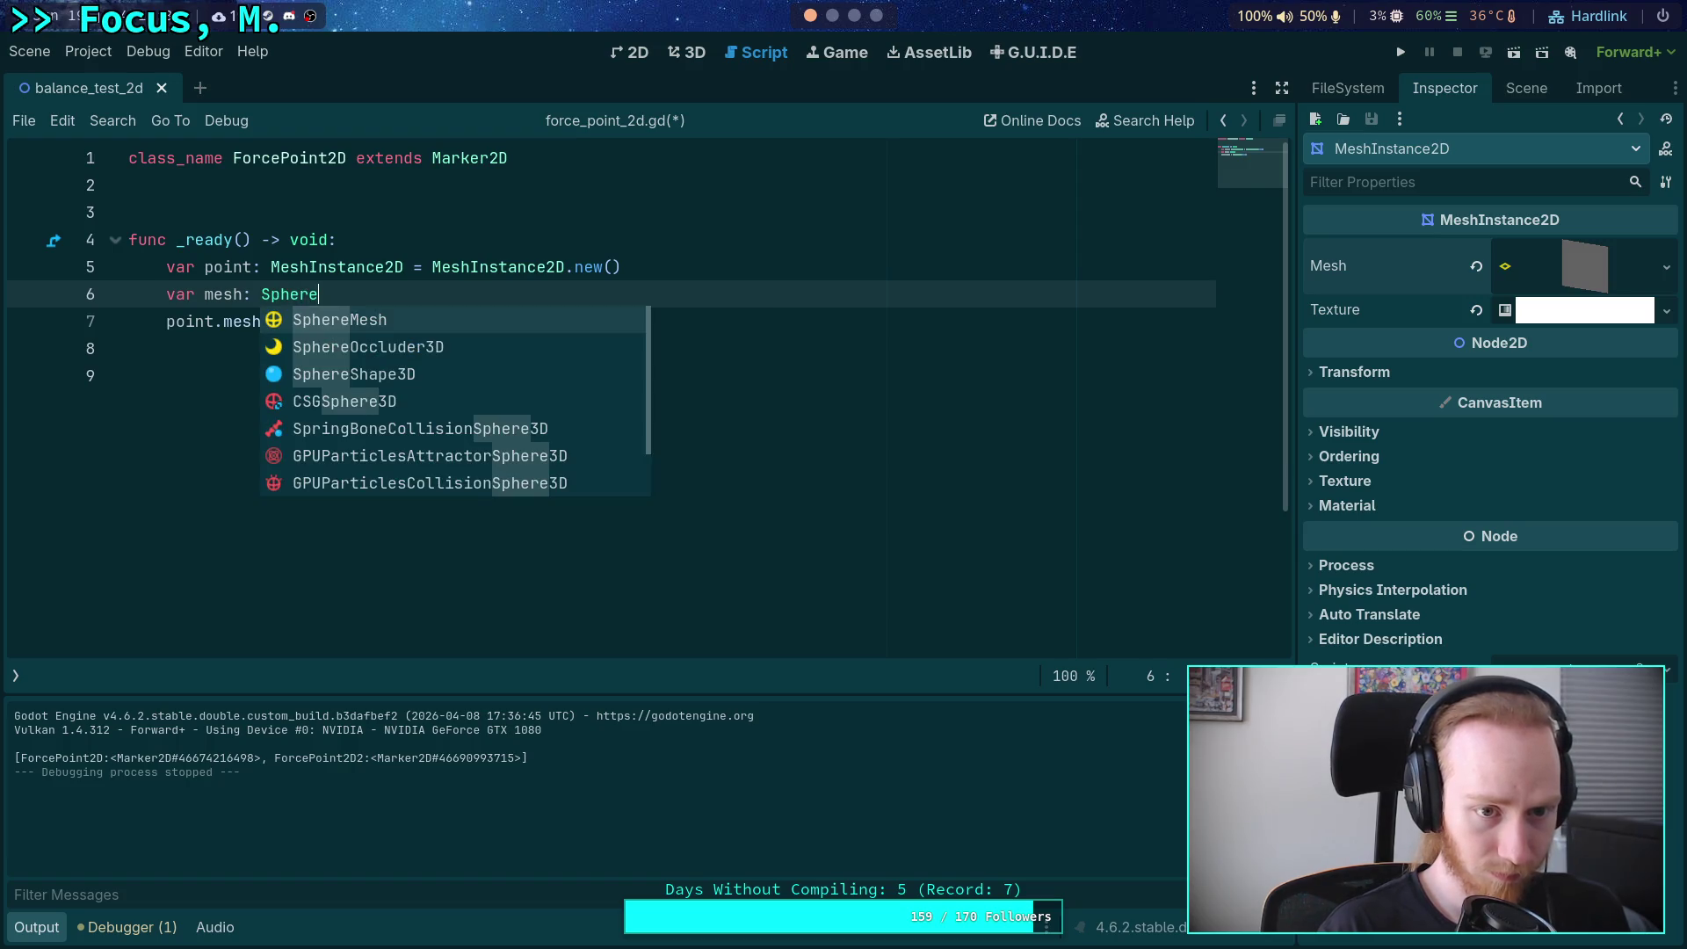
{"action": "key", "text": "BackSpace"}
{"action": "key", "text": "BackSpace"}
{"action": "key", "text": "BackSpace"}
{"action": "key", "text": "BackSpace"}
{"action": "key", "text": "BackSpace"}
{"action": "key", "text": "BackSpace"}
{"action": "key", "text": "BackSpace"}
{"action": "key", "text": "BackSpace"}
{"action": "type", "text": " :="}
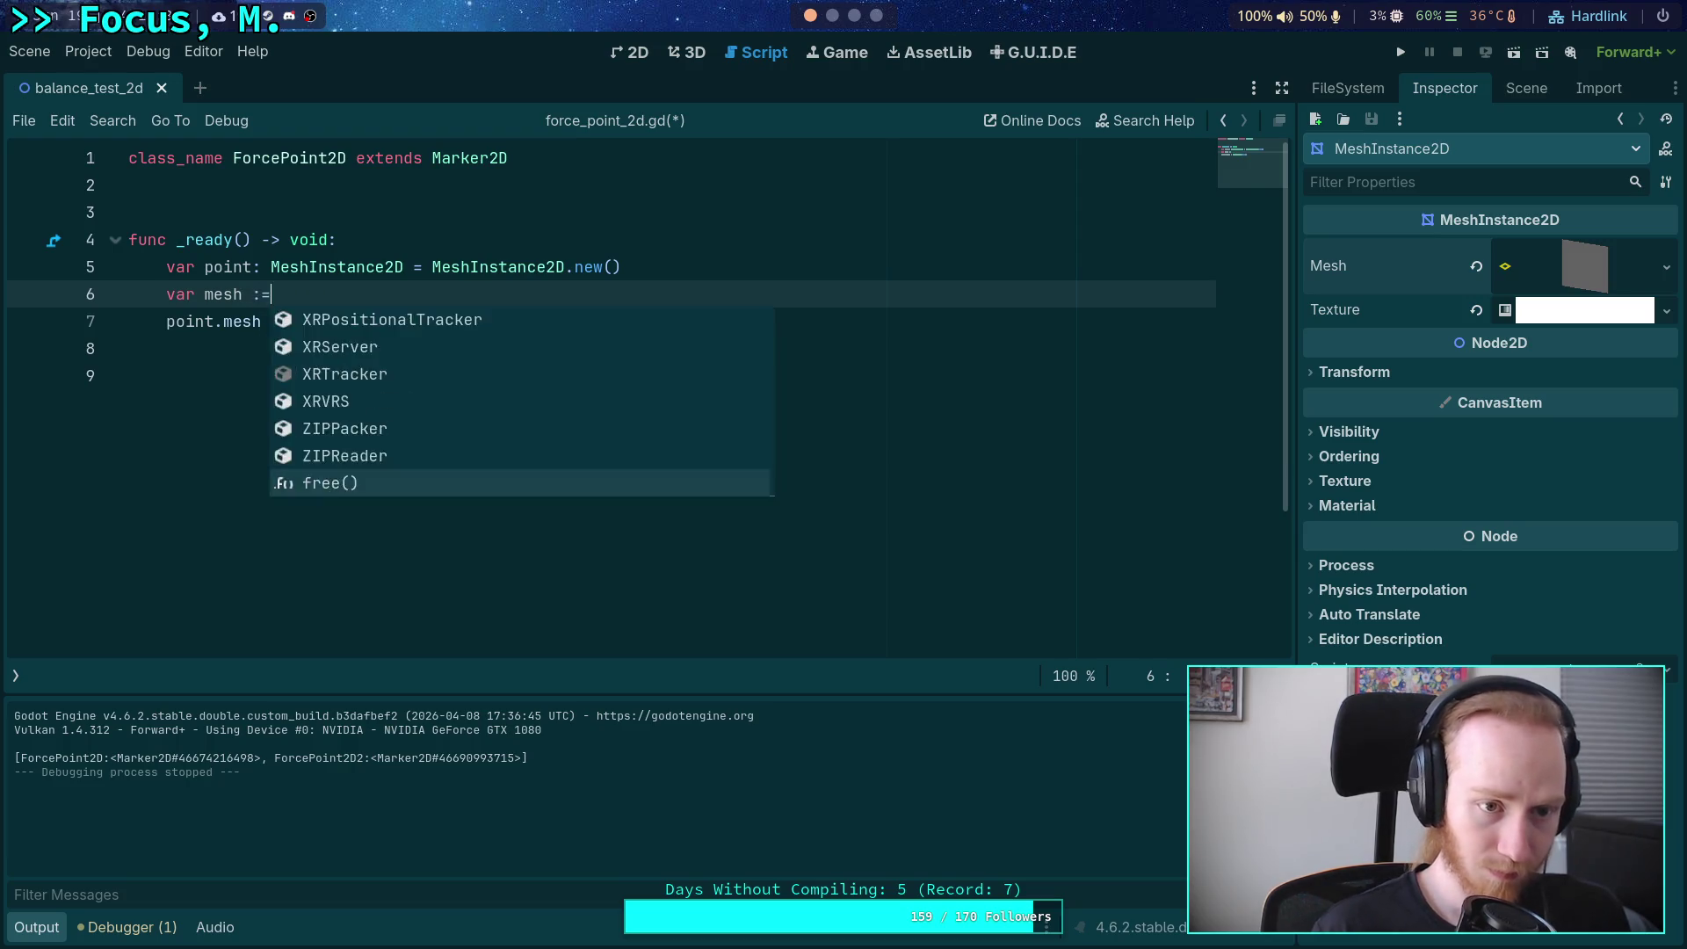
Drop point's MeshInstance2D type hint and join SphereMesh.new() onto the mesh declaration.
{"action": "key", "text": "Up"}
{"action": "key", "text": "Left"}
{"action": "key", "text": "Left"}
{"action": "key", "text": "Right"}
{"action": "key", "text": "Delete"}
{"action": "key", "text": "Delete"}
{"action": "key", "text": "Delete"}
{"action": "key", "text": "Delete"}
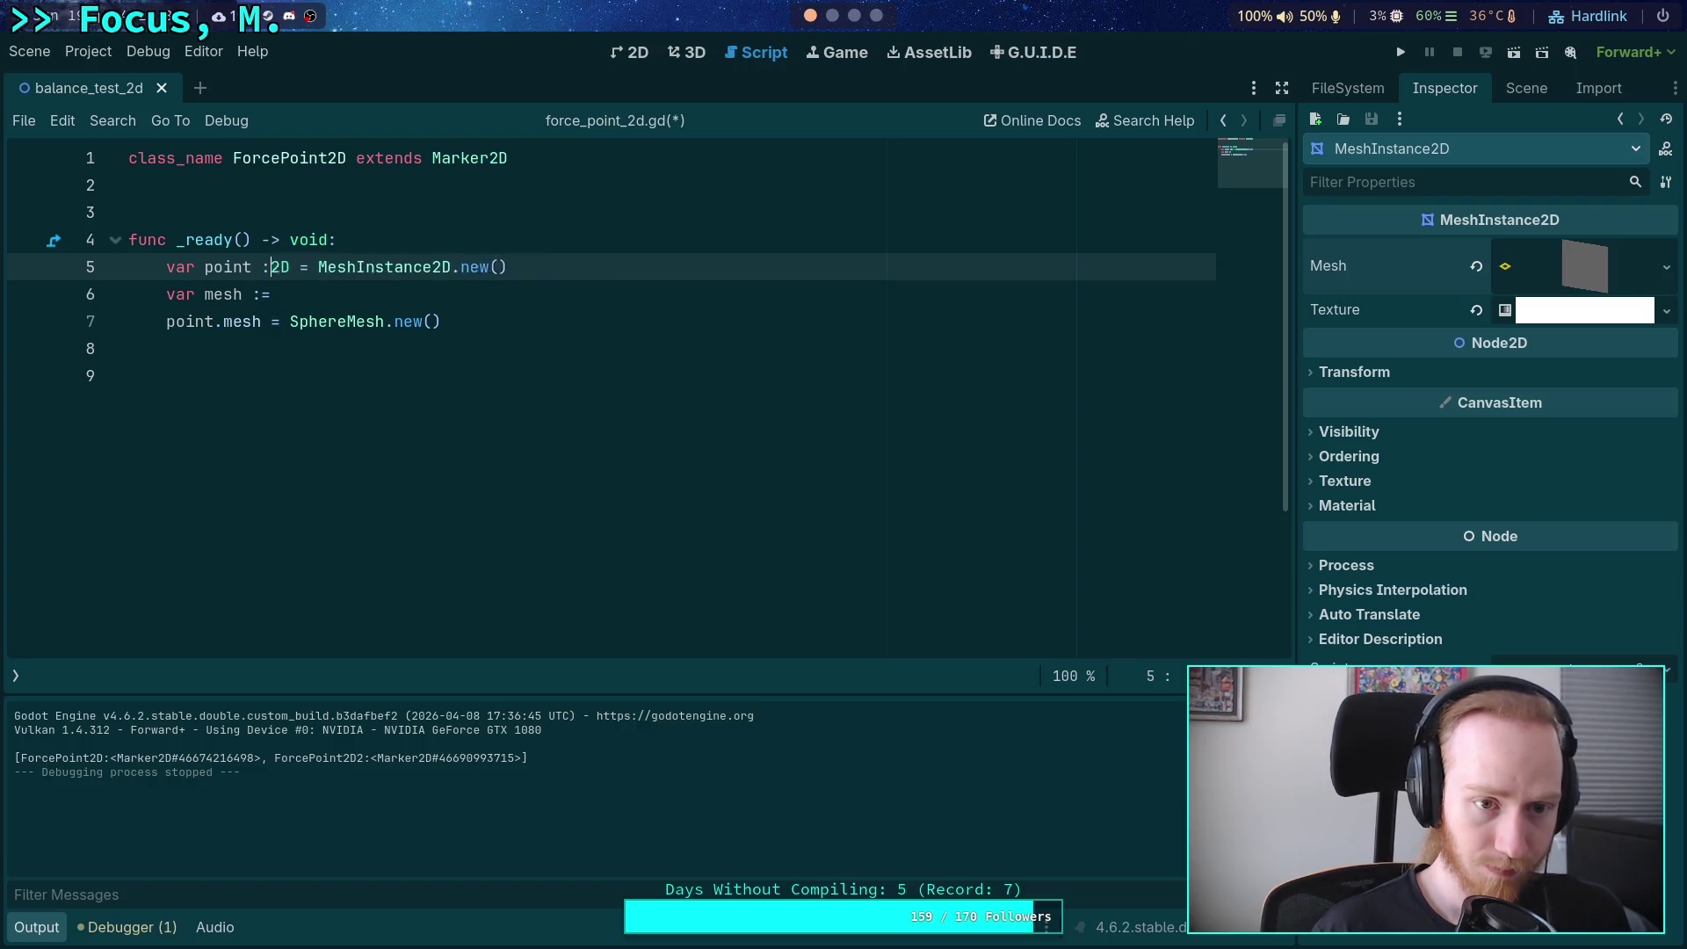
{"action": "key", "text": "Delete"}
{"action": "key", "text": "Down"}
{"action": "key", "text": "Down"}
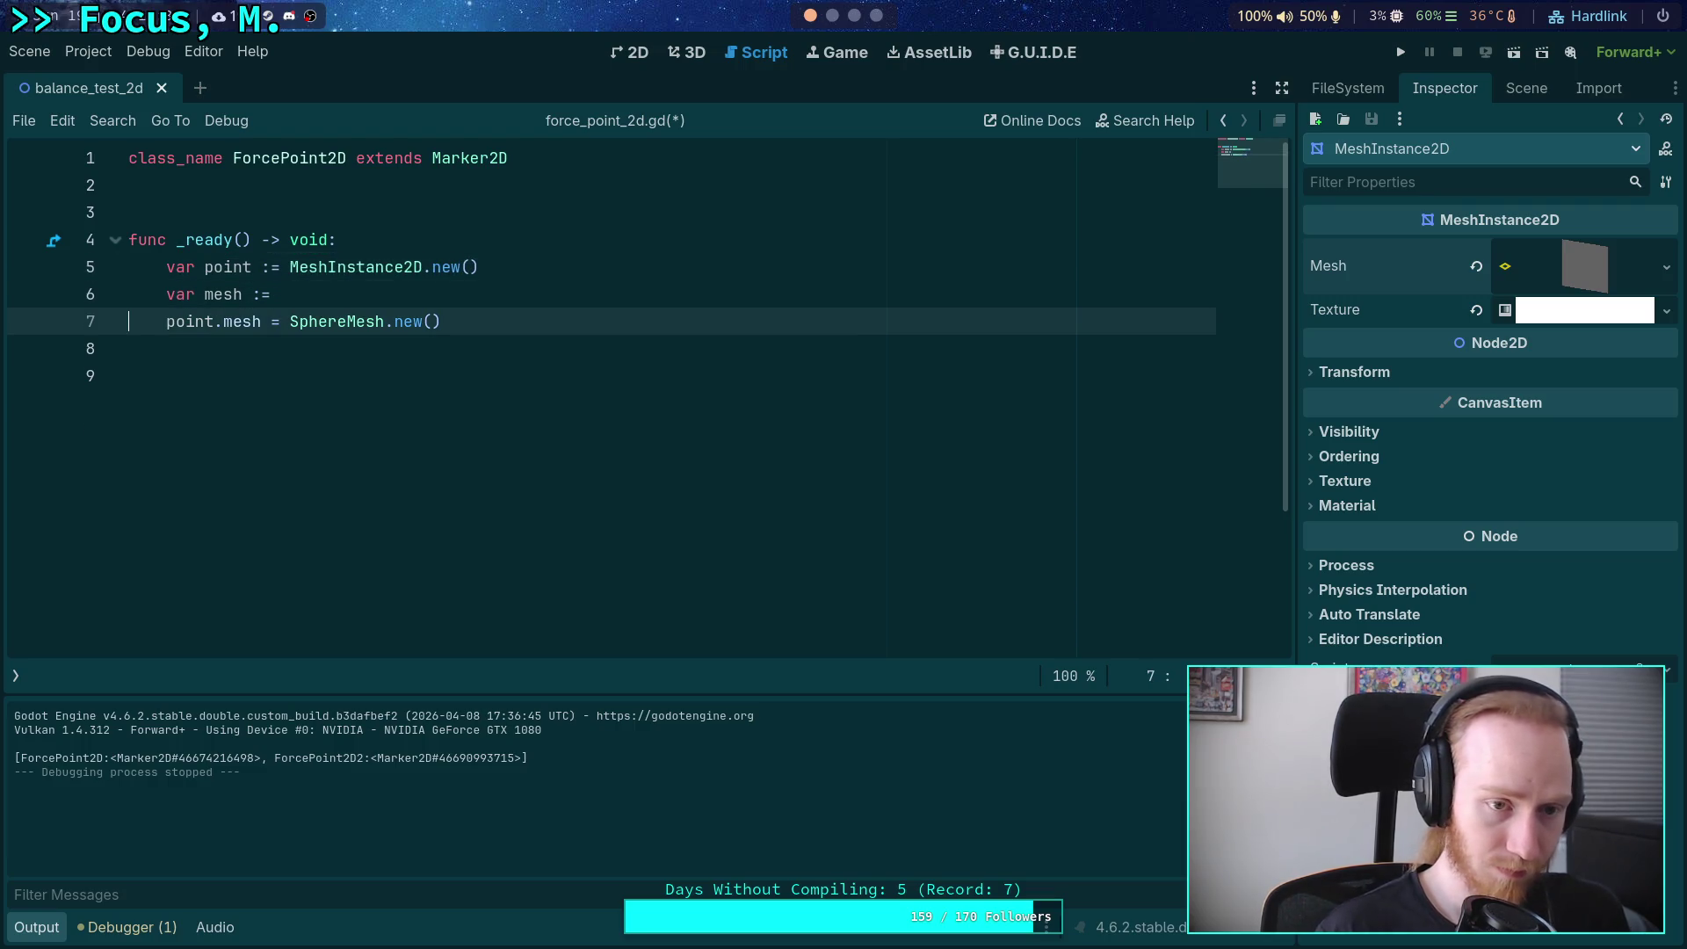
{"action": "key", "text": "Up"}
{"action": "key", "text": "Down"}
{"action": "key", "text": "shift+Home"}
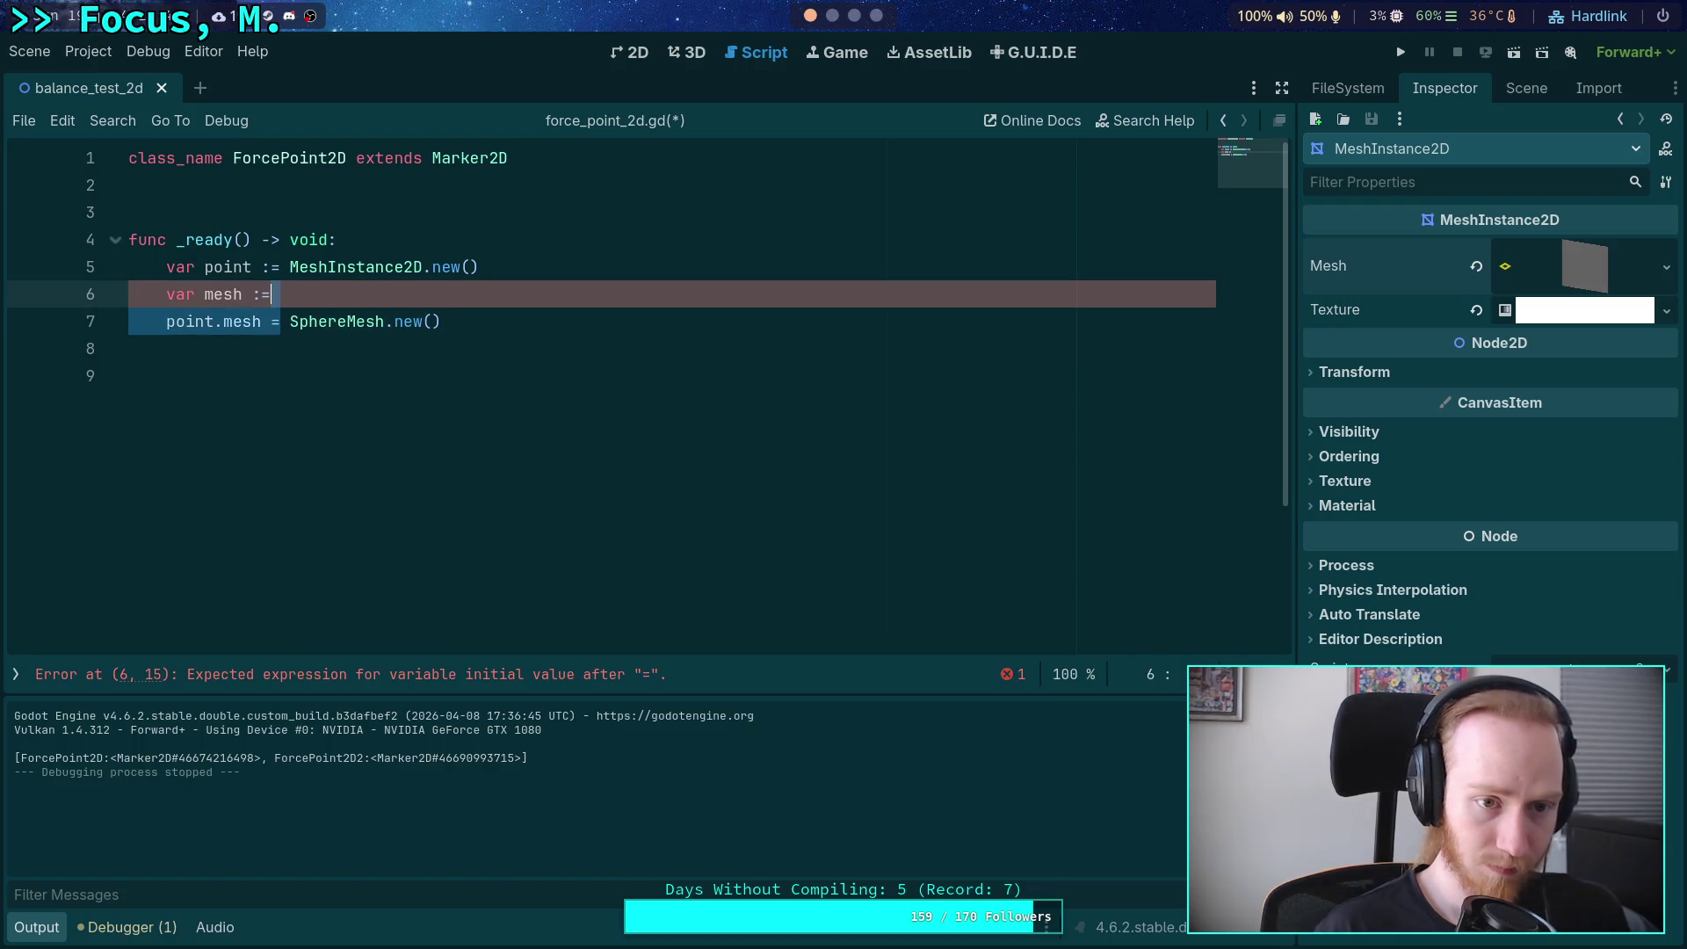
{"action": "key", "text": "BackSpace"}
{"action": "key", "text": "BackSpace"}
{"action": "key", "text": "BackSpace"}
{"action": "key", "text": "shift+Up"}
{"action": "key", "text": "BackSpace"}
{"action": "key", "text": "Down"}
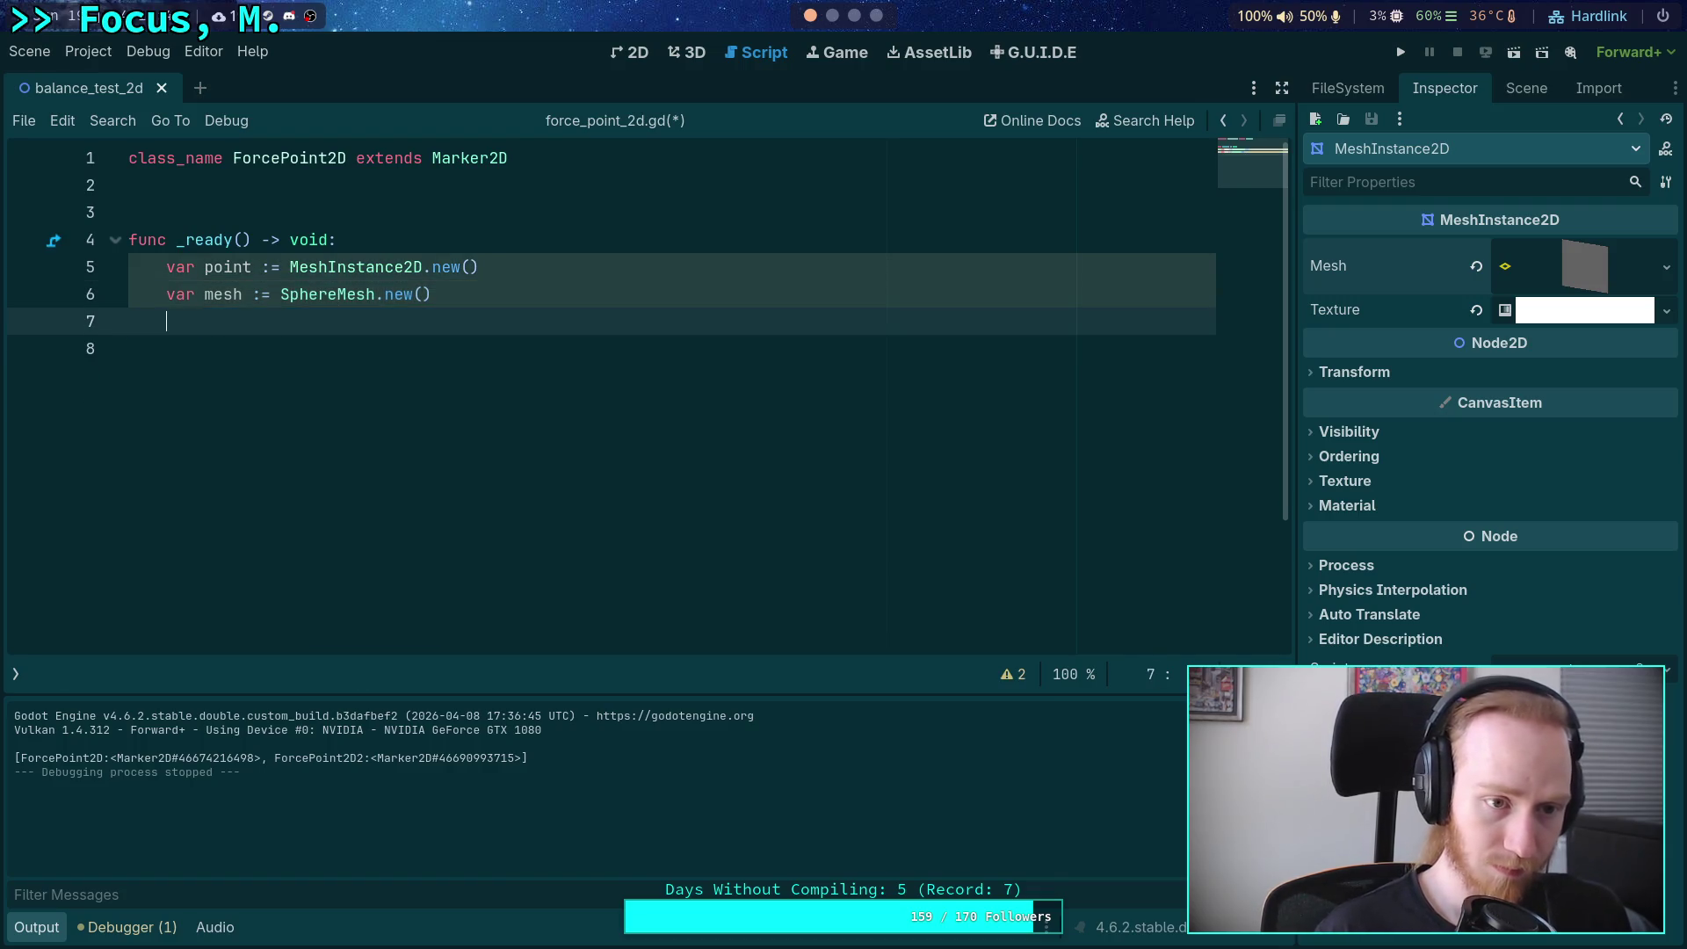
{"action": "key", "text": "Return"}
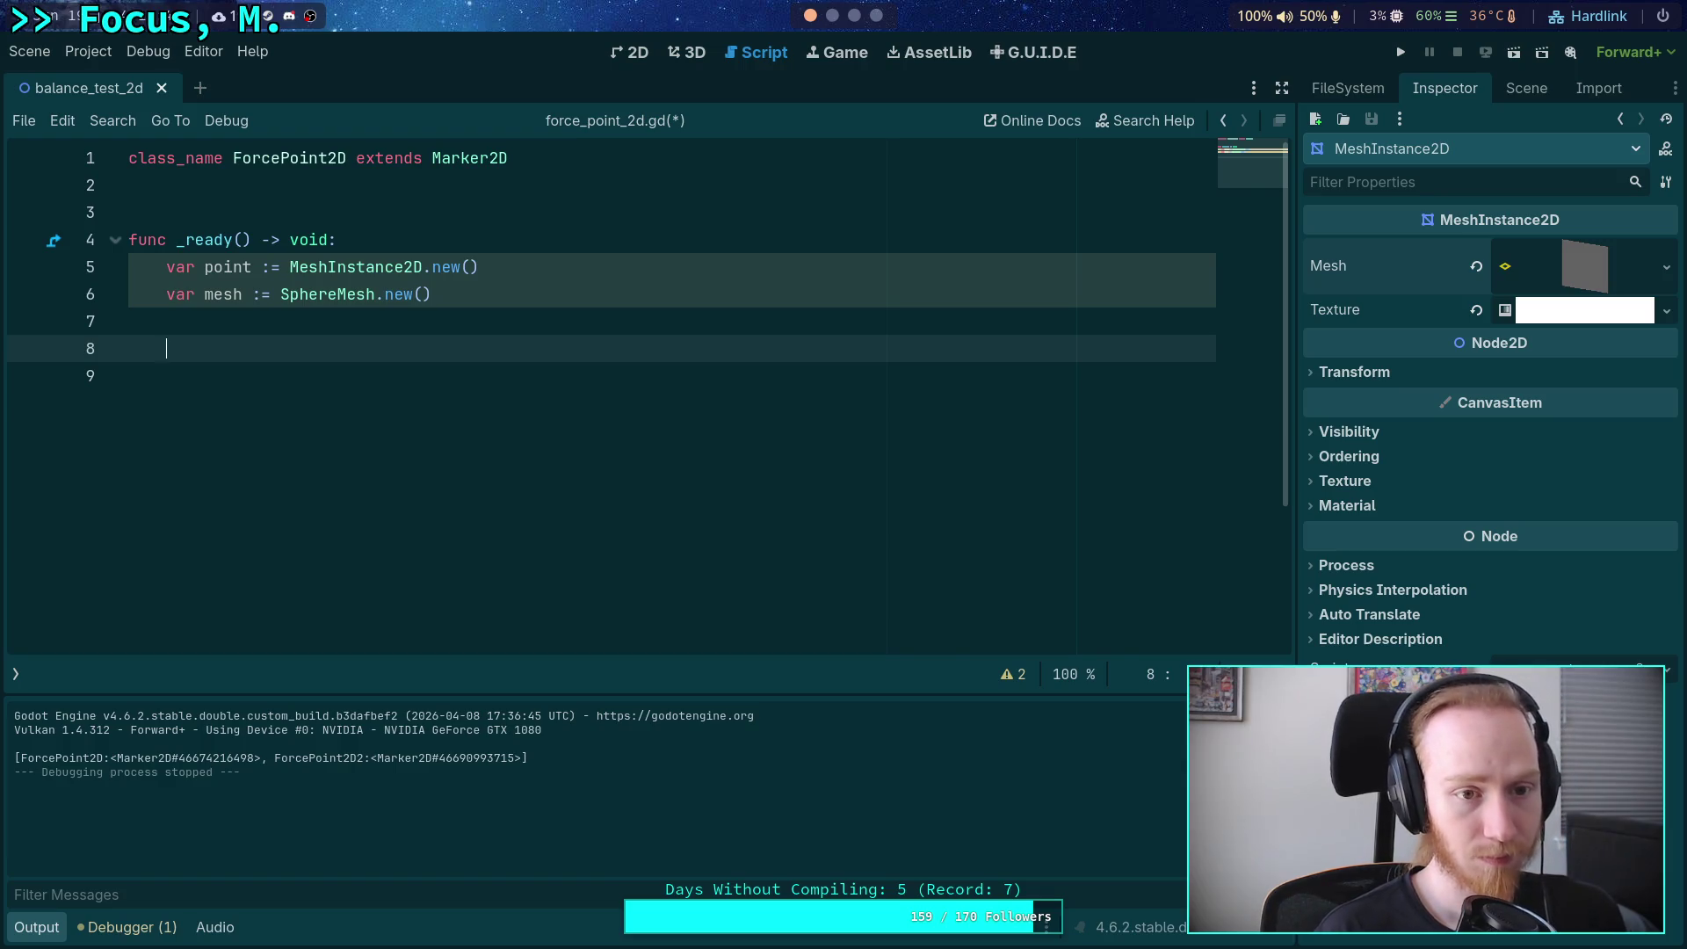
Add point.mesh = mesh, with mesh.radius and mesh.height lines above it.
{"action": "type", "text": "point.mesh = m"}
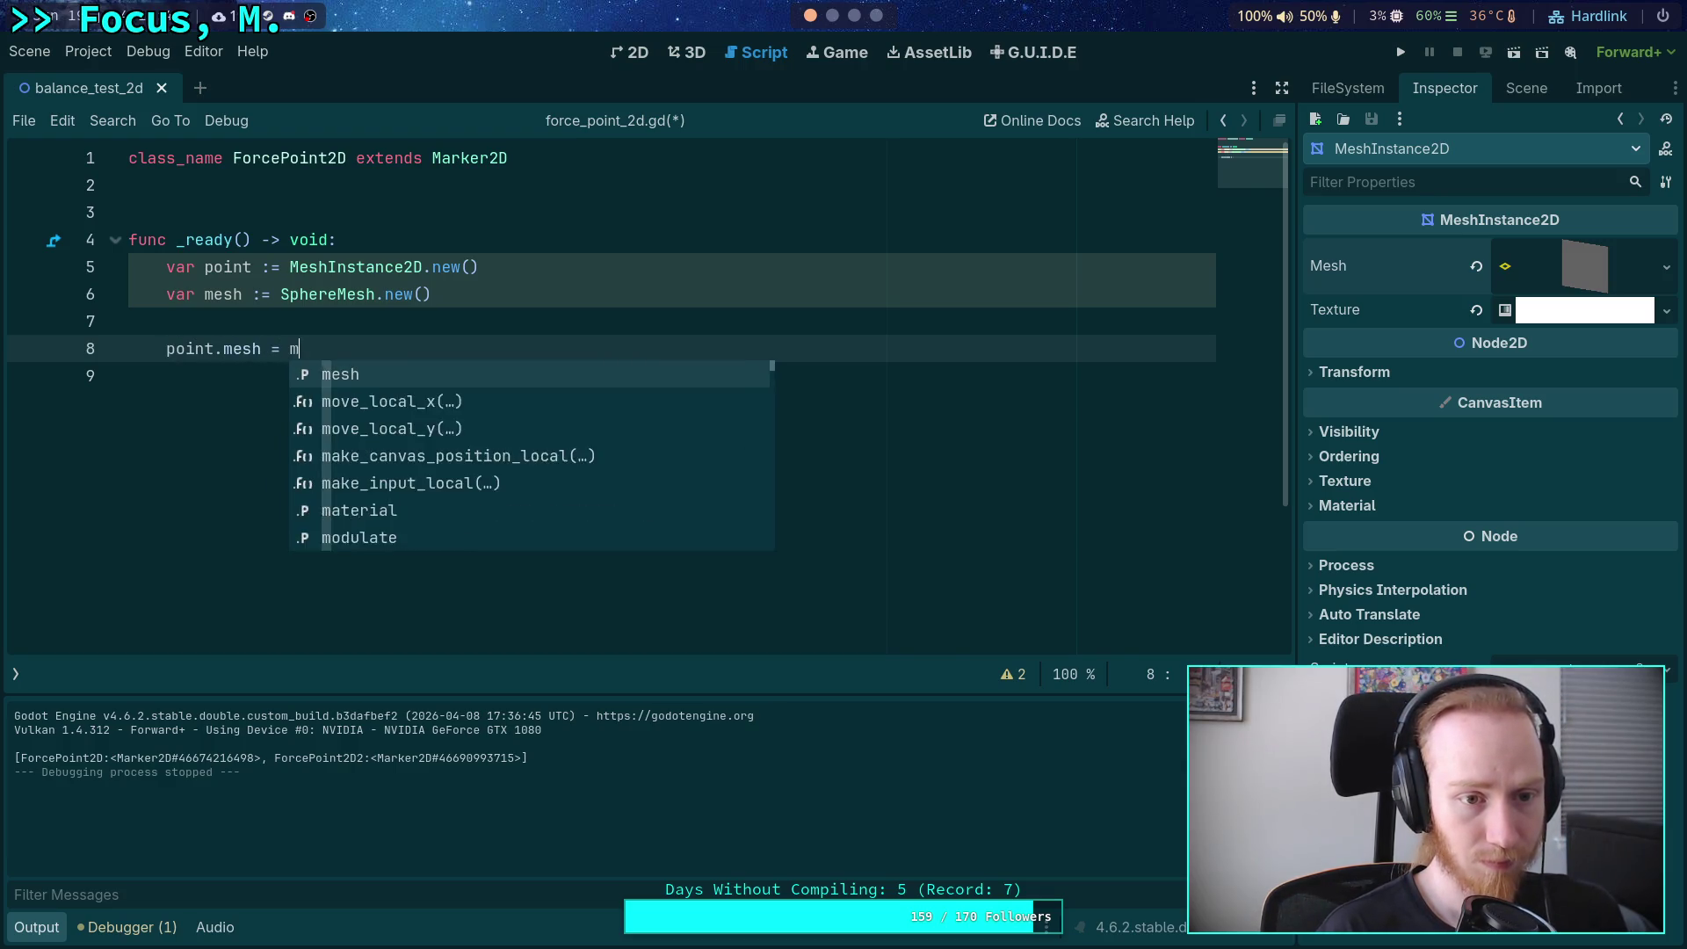
{"action": "type", "text": "esh"}
{"action": "key", "text": "Return"}
{"action": "key", "text": "Up"}
{"action": "type", "text": "mes"}
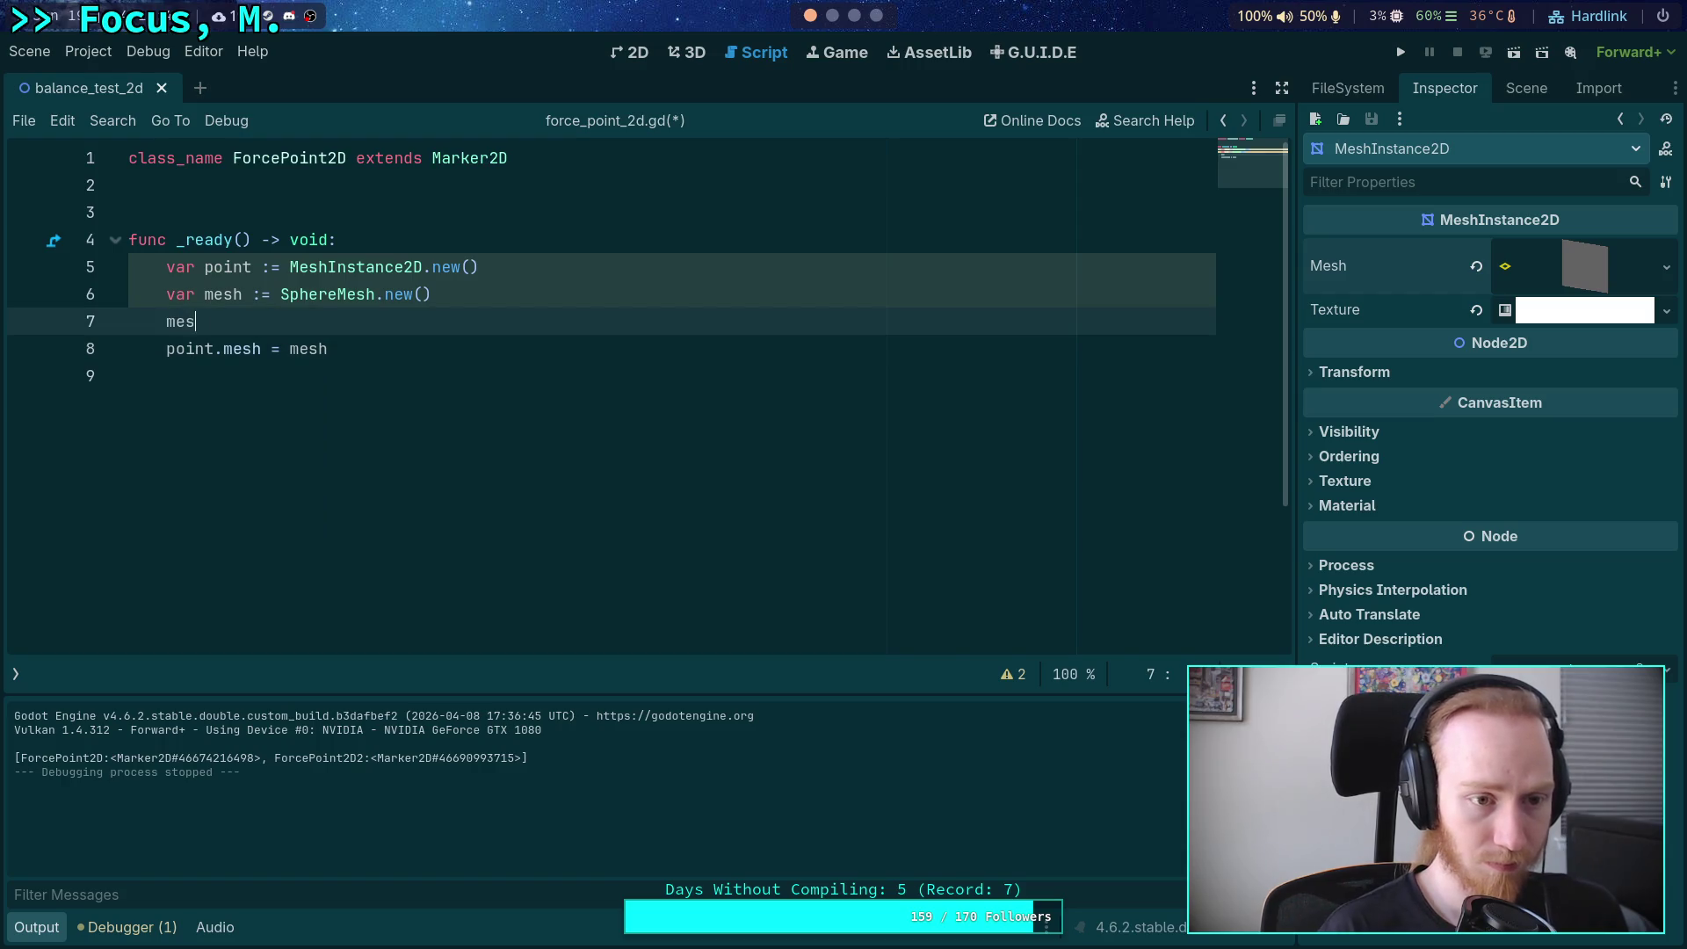
{"action": "type", "text": "h.ra"}
{"action": "key", "text": "Down"}
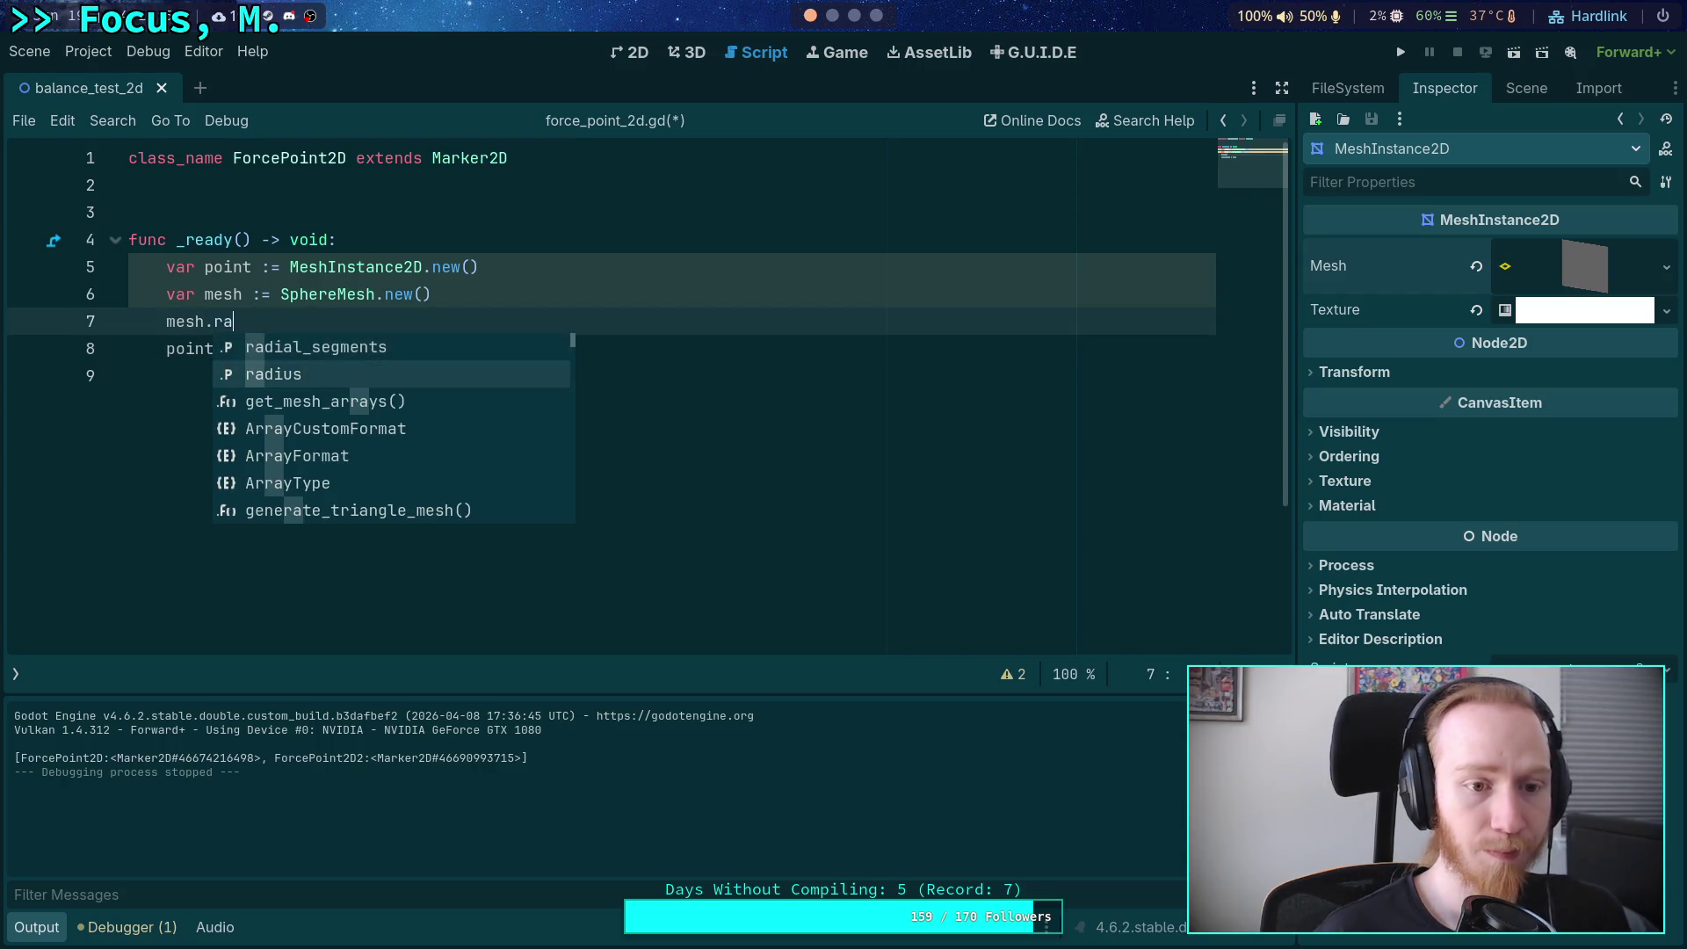
{"action": "key", "text": "Return"}
{"action": "key", "text": "ctrl+space"}
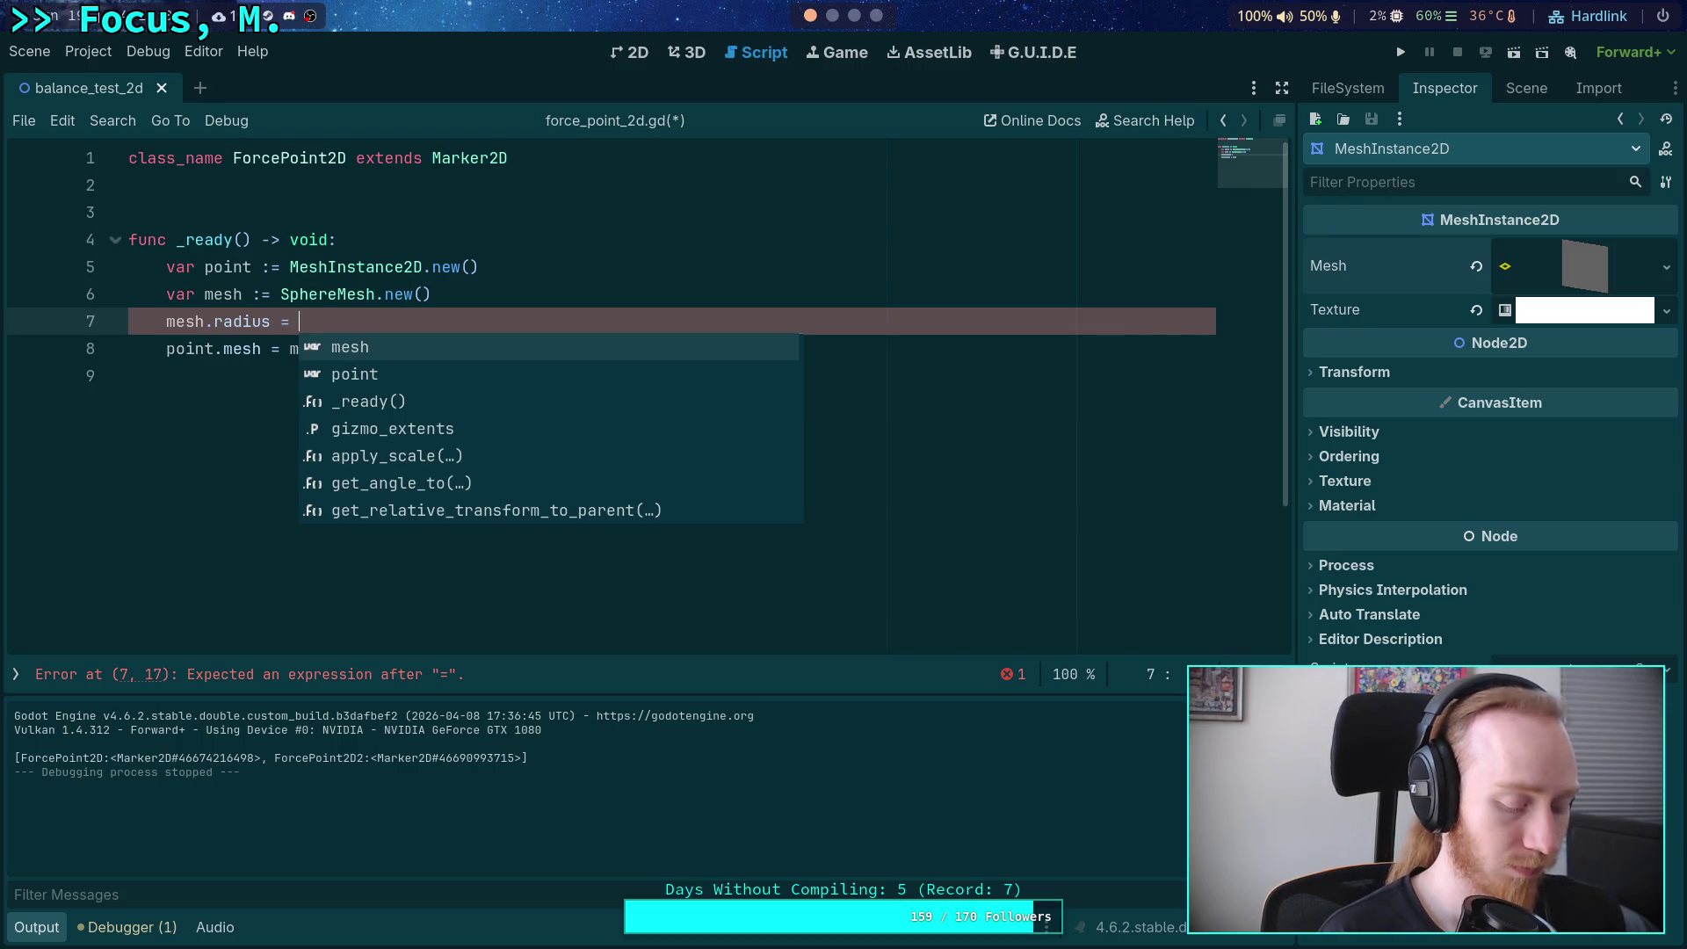
{"action": "type", "text": "10.0"}
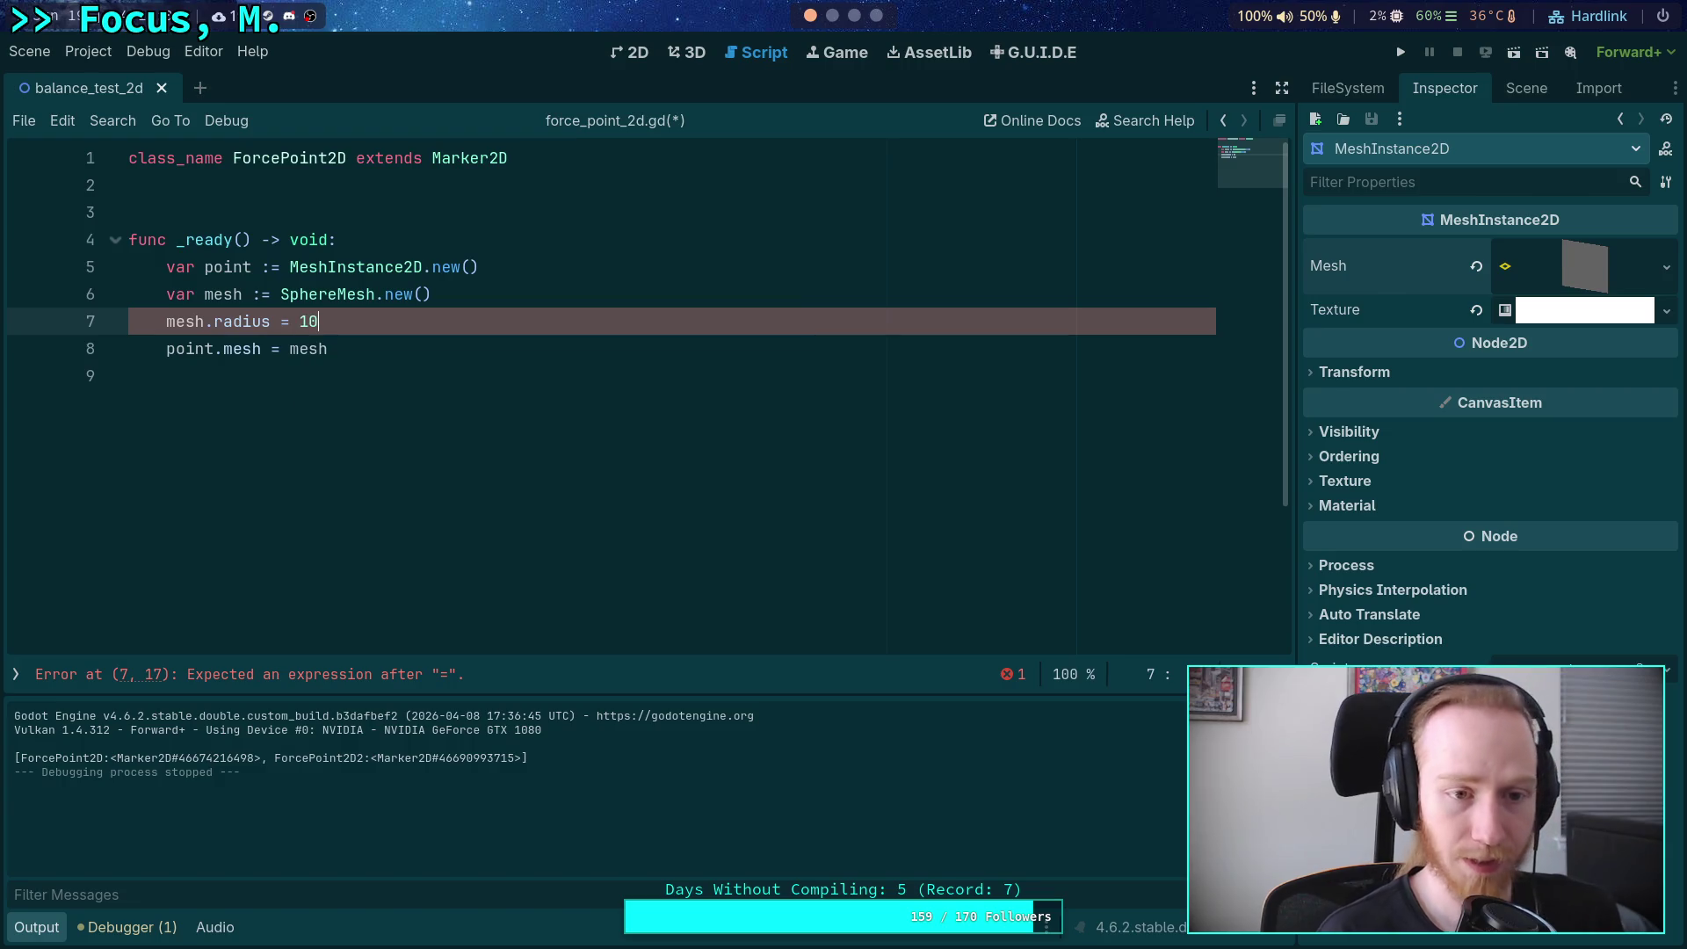
{"action": "key", "text": "Return"}
{"action": "type", "text": "mo"}
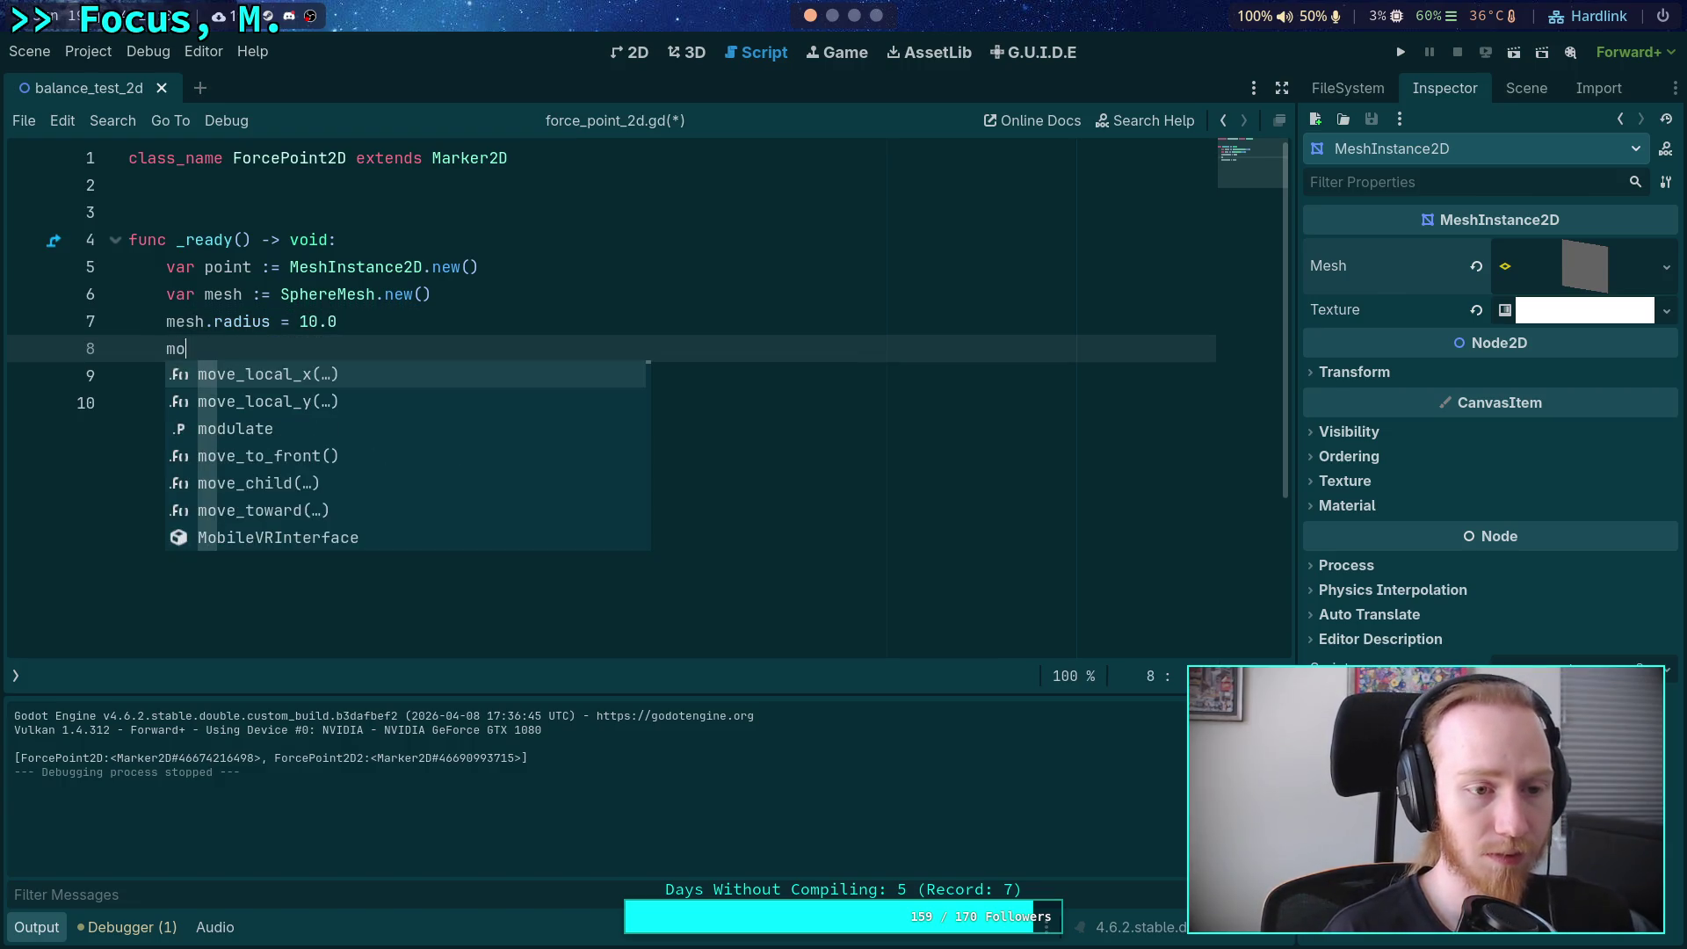
{"action": "type", "text": "esh.h"}
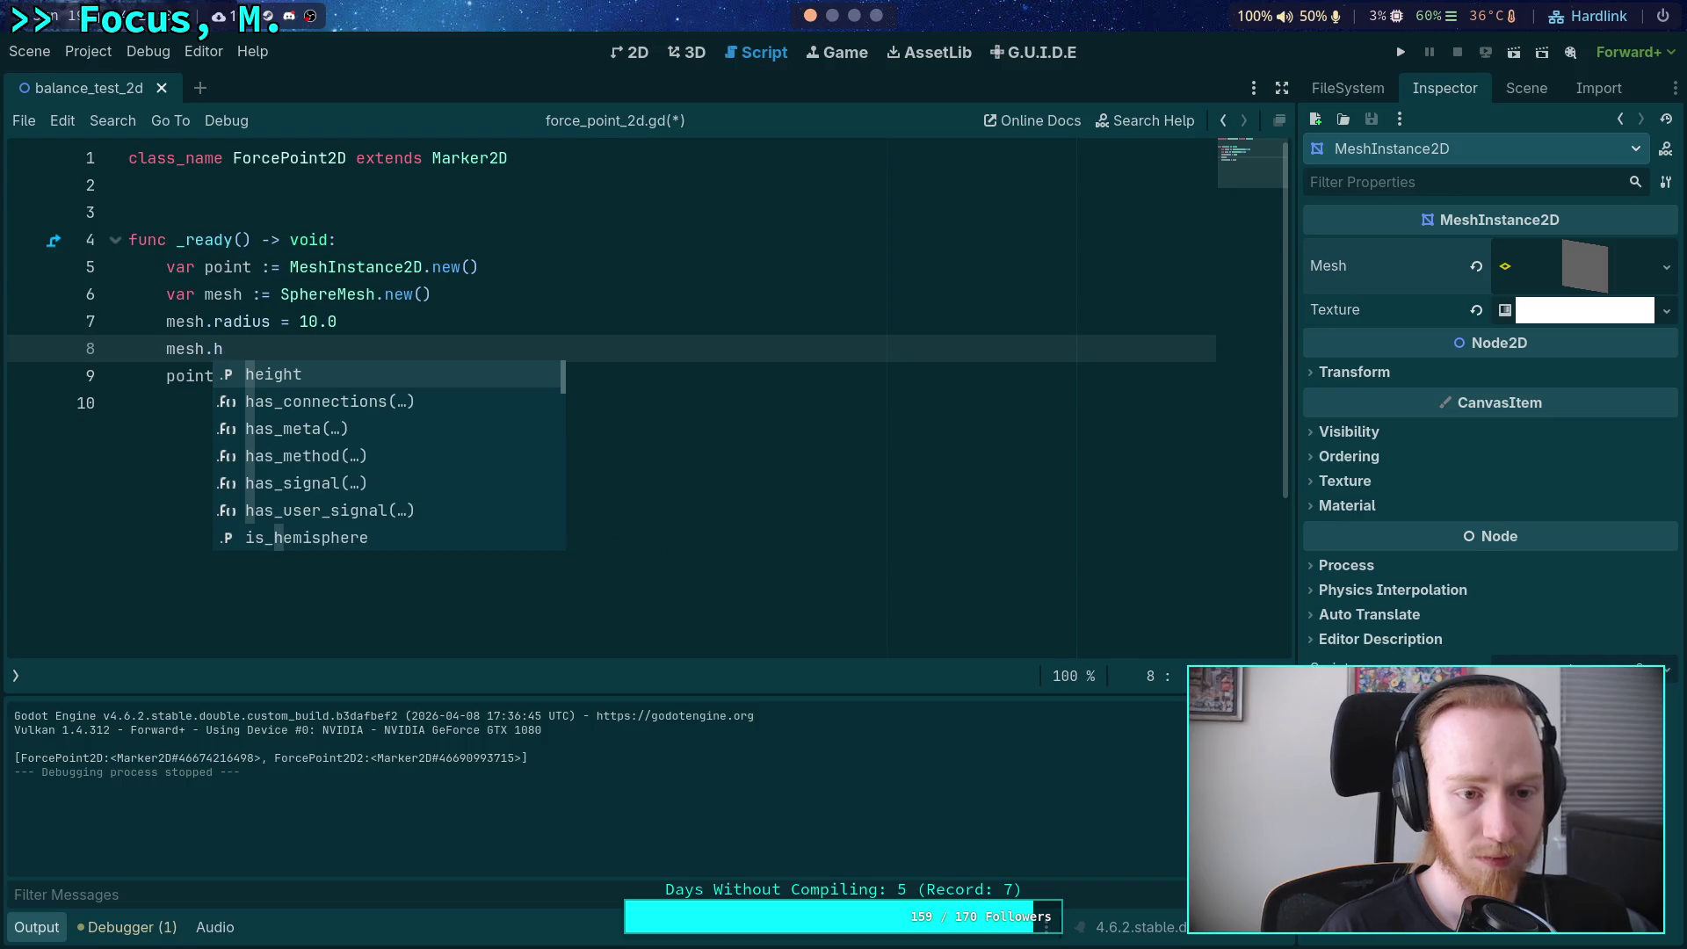
{"action": "key", "text": "Return"}
{"action": "type", "text": "="}
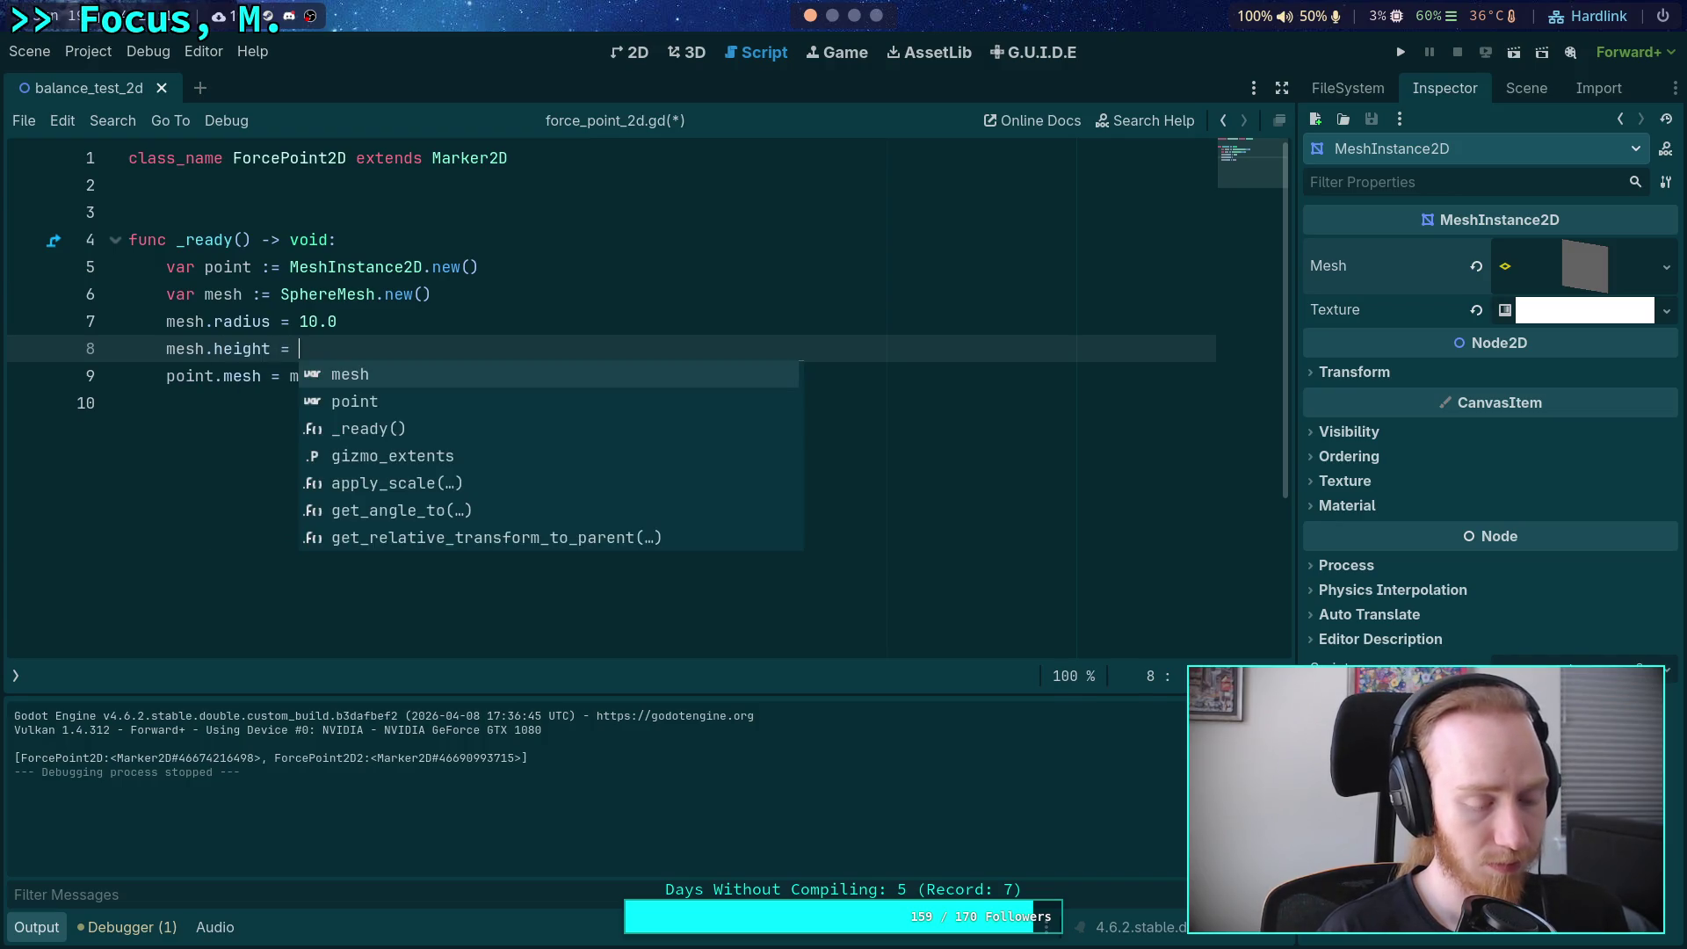
Set the sphere radius to 5.0 and the height to 10.0.
{"action": "key", "text": "Up"}
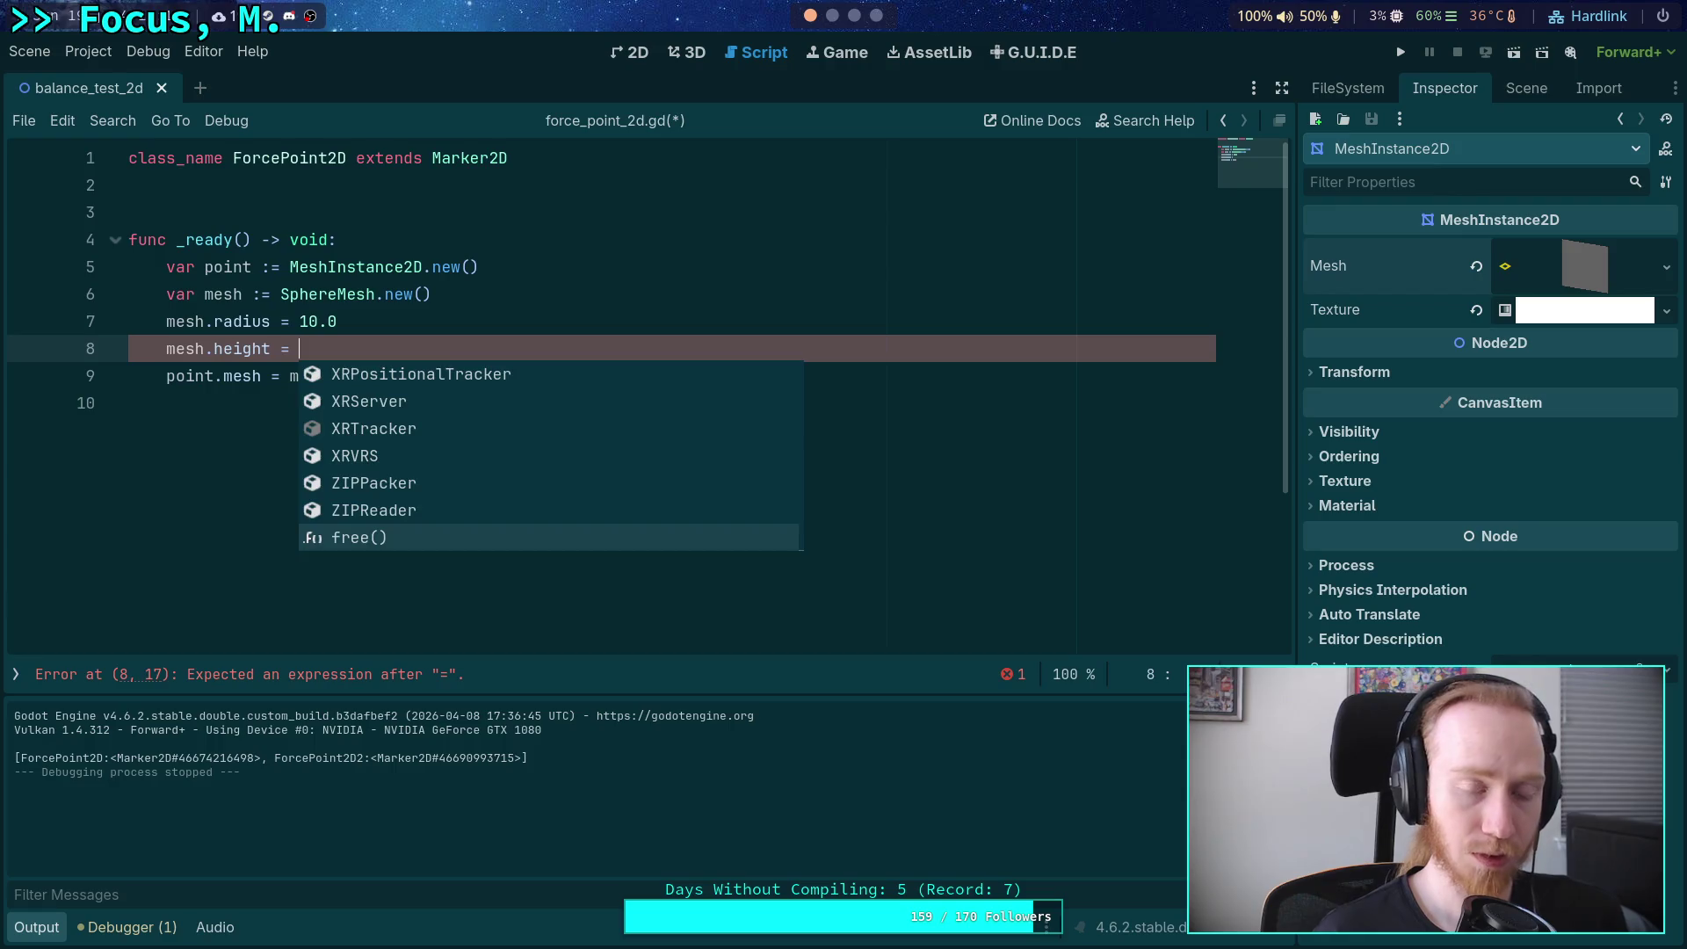
{"action": "key", "text": "Escape"}
{"action": "key", "text": "Up"}
{"action": "key", "text": "BackSpace"}
{"action": "key", "text": "BackSpace"}
{"action": "type", "text": "4"}
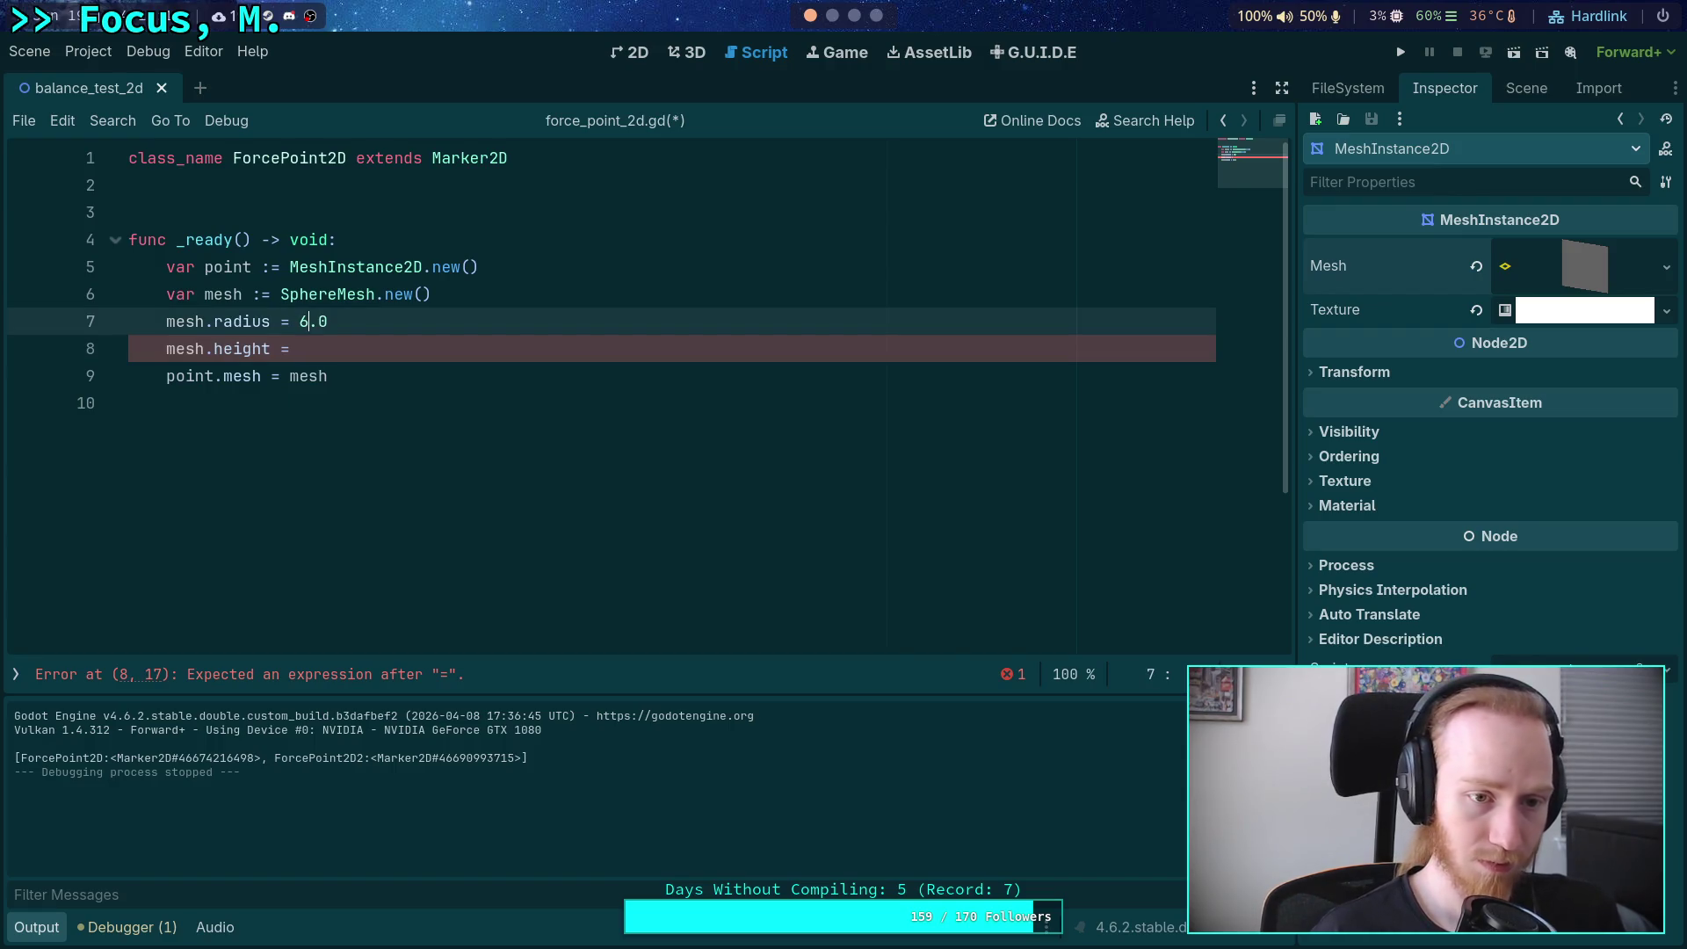
{"action": "key", "text": "BackSpace"}
{"action": "type", "text": "5"}
{"action": "key", "text": "Down"}
{"action": "type", "text": "10.0"}
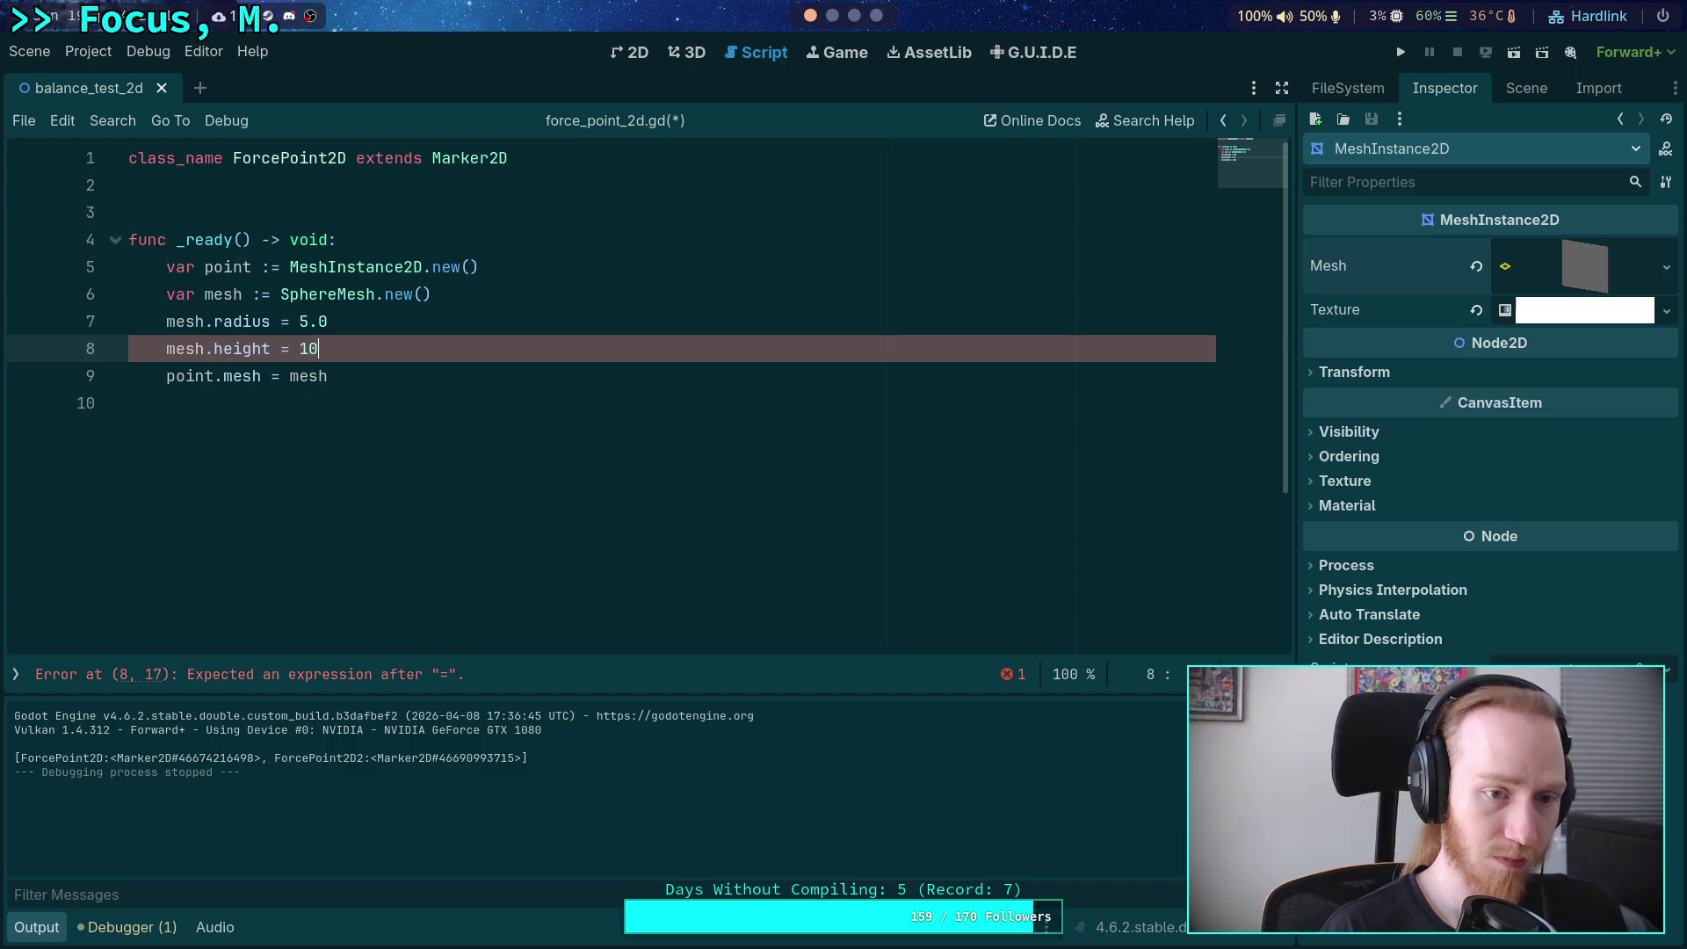
{"action": "key", "text": "Return"}
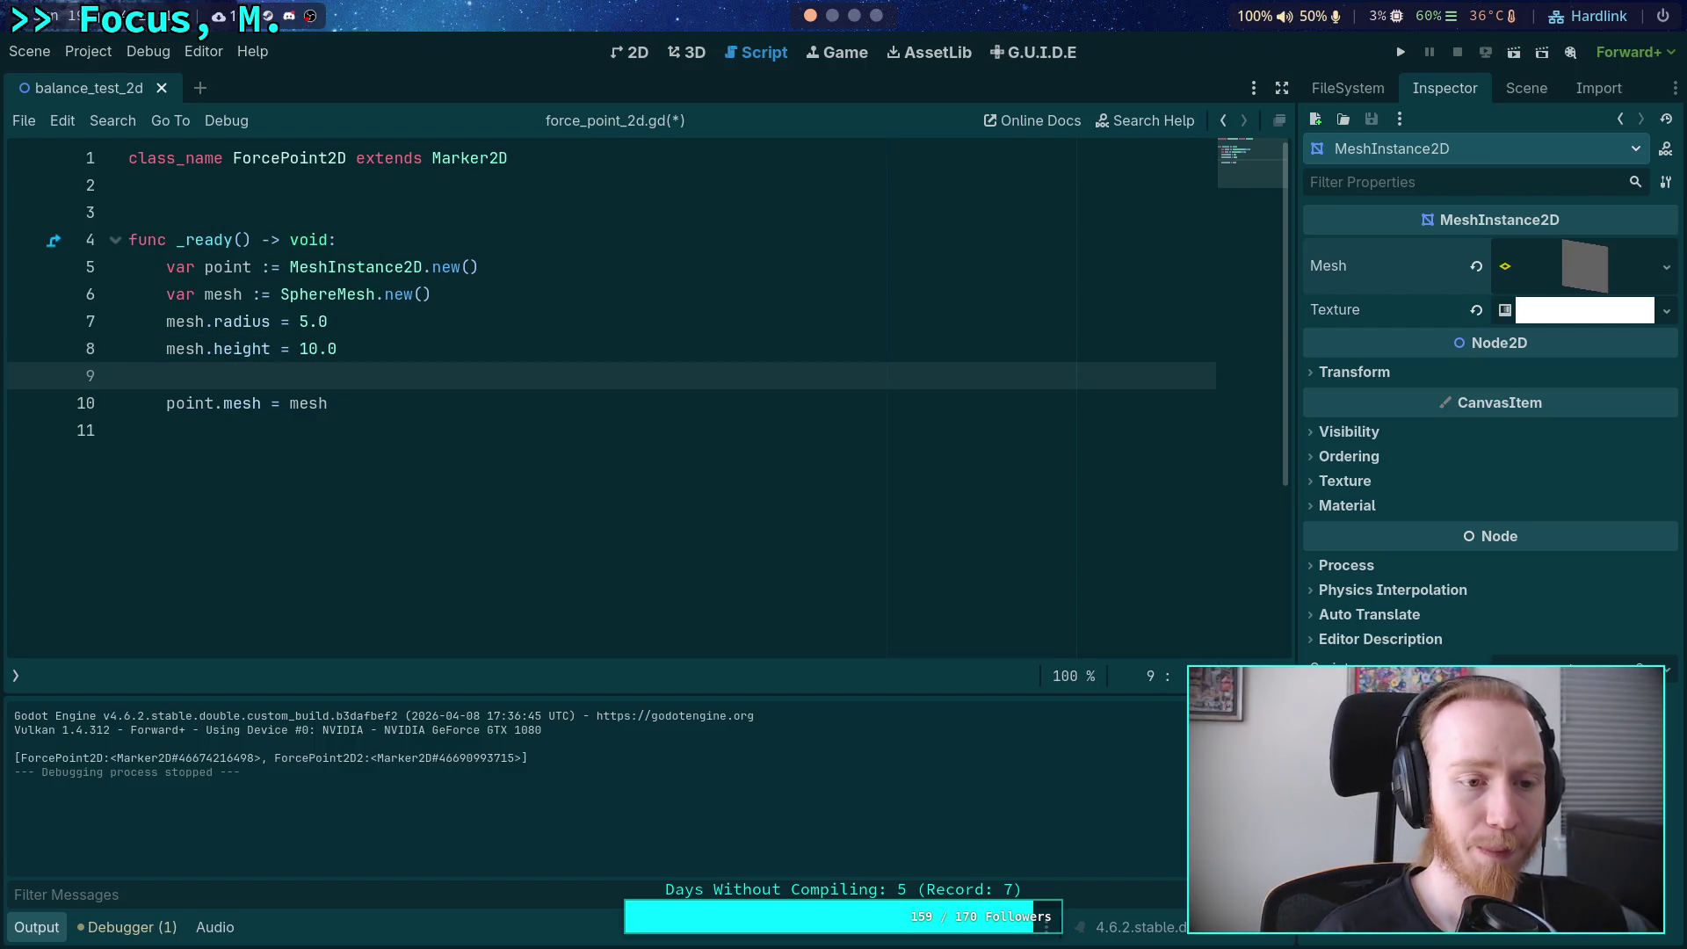
{"action": "type", "text": "mesh"}
{"action": "type", "text": ".ra"}
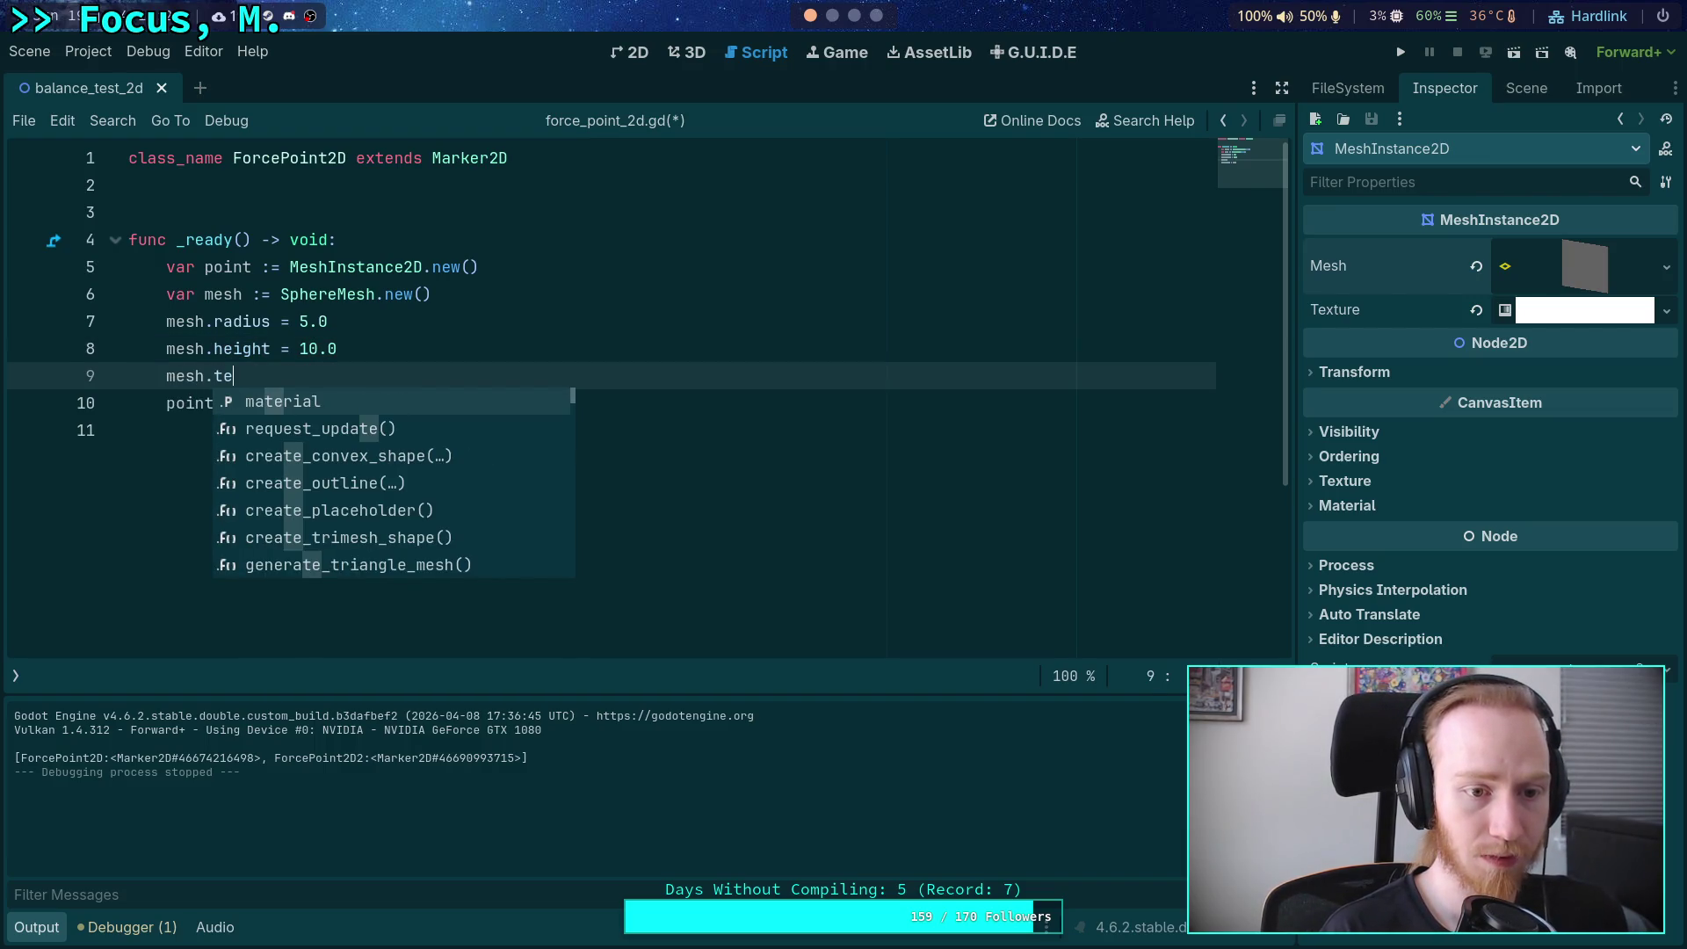
{"action": "key", "text": "BackSpace"}
{"action": "key", "text": "BackSpace"}
{"action": "key", "text": "BackSpace"}
{"action": "key", "text": "BackSpace"}
{"action": "key", "text": "BackSpace"}
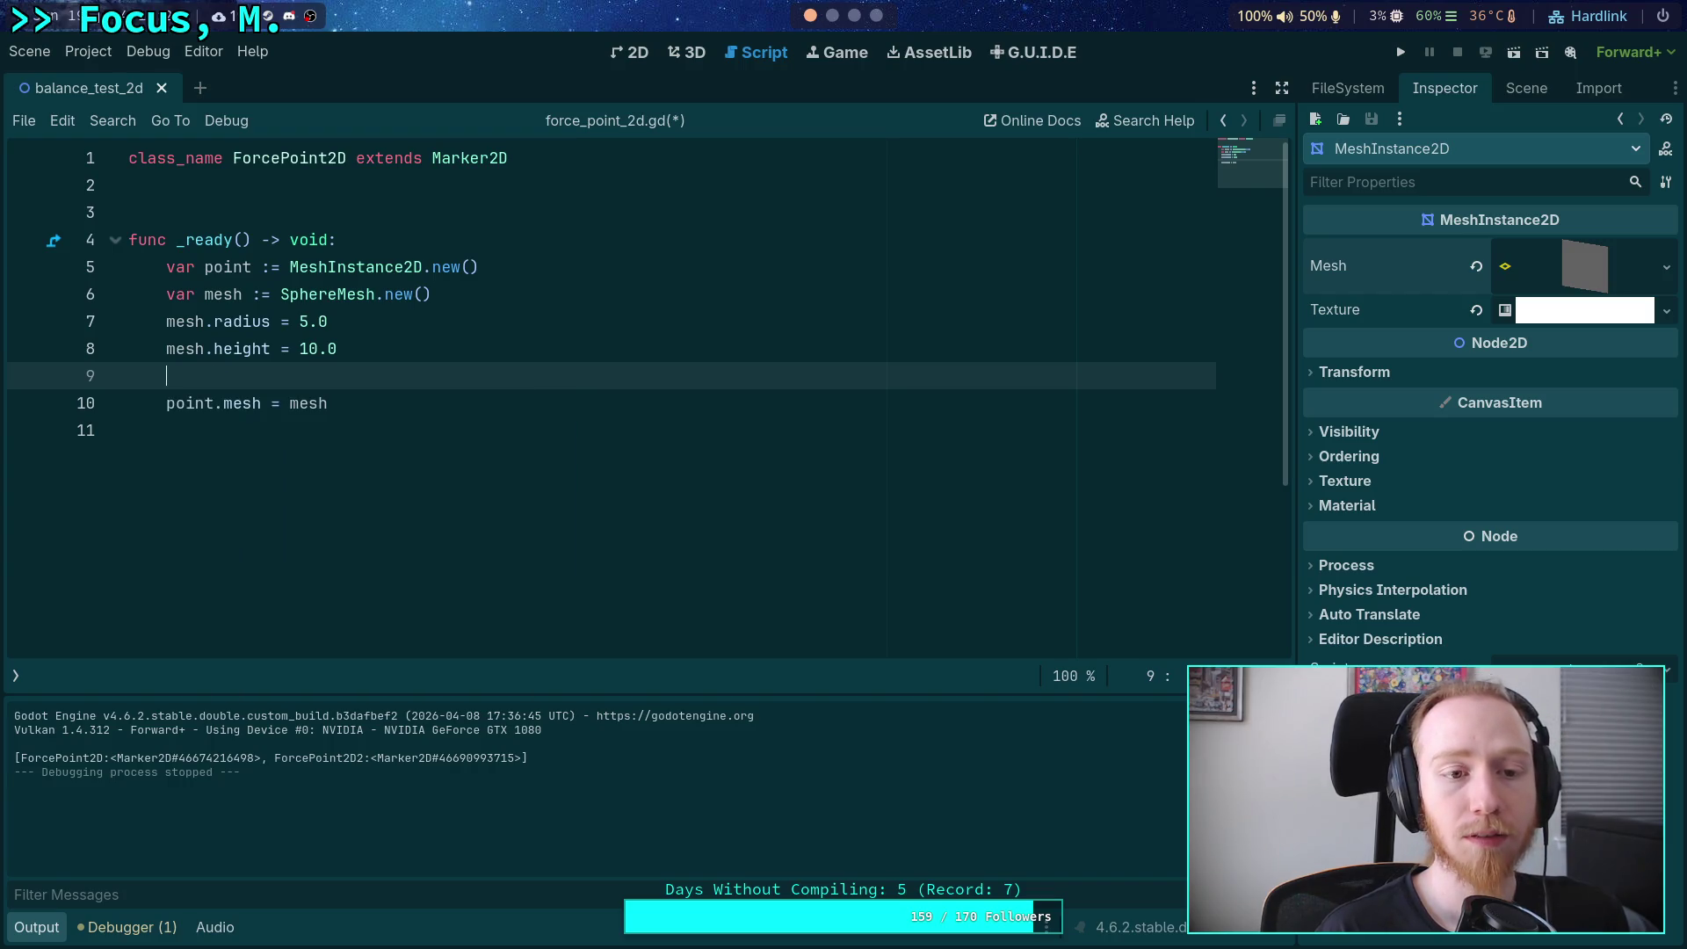
Tidy blank lines around the mesh code and begin a 'var tex :=' declaration.
{"action": "key", "text": "Up"}
{"action": "key", "text": "Up"}
{"action": "key", "text": "Up"}
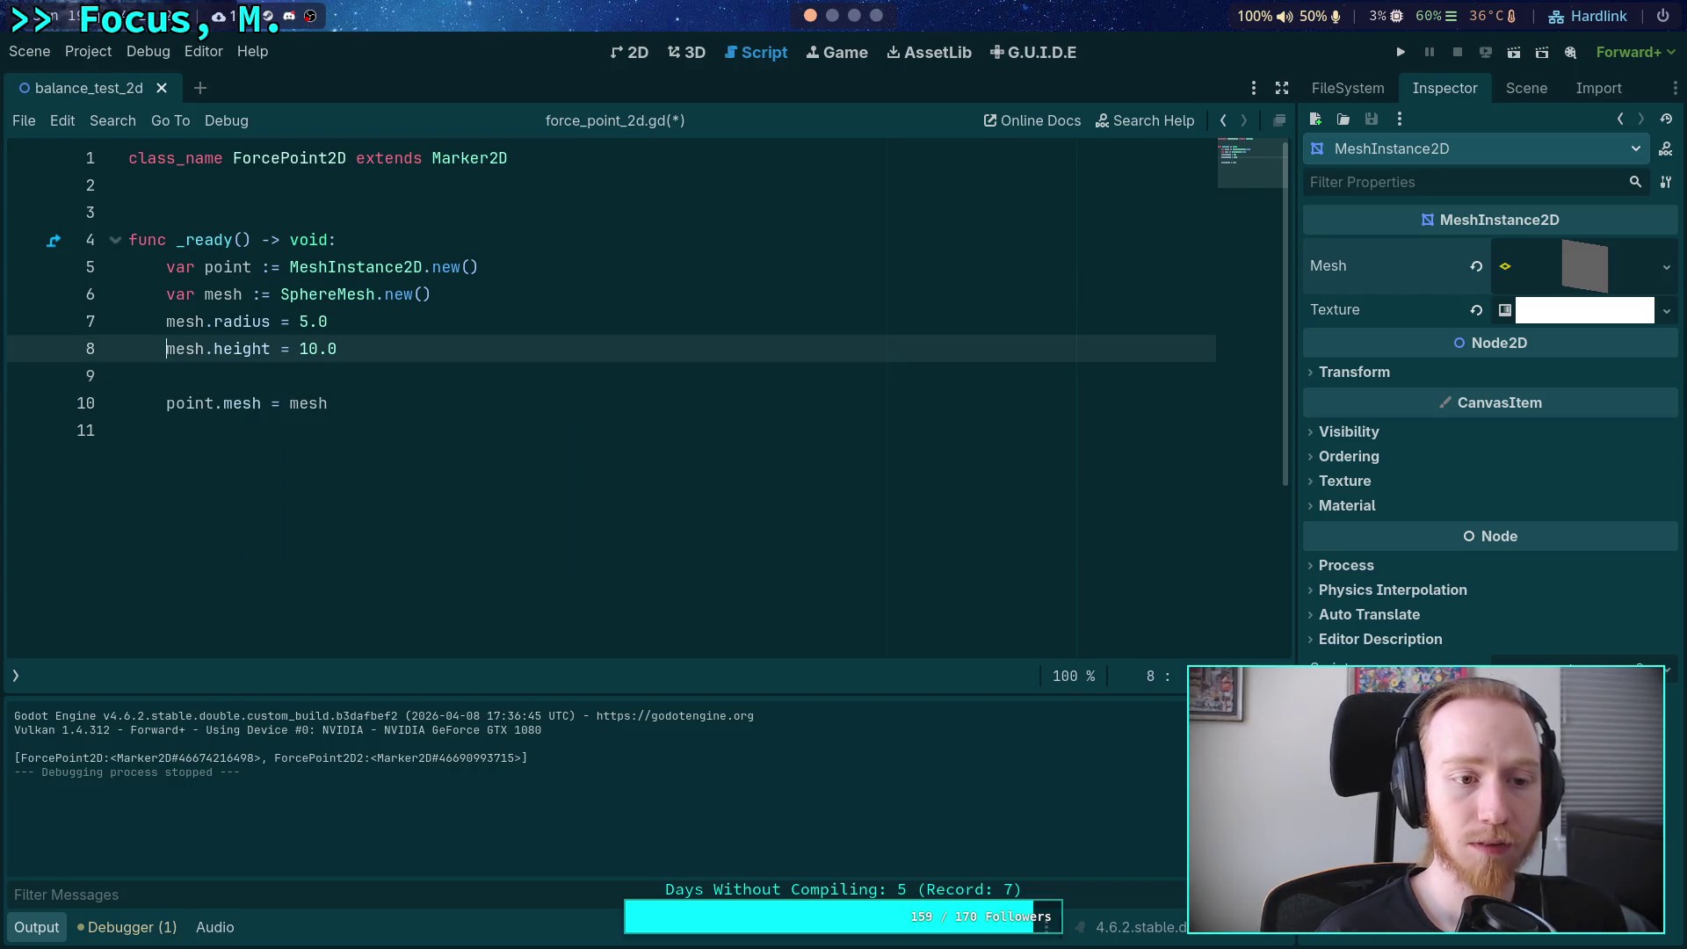
{"action": "key", "text": "Return"}
{"action": "key", "text": "Down"}
{"action": "key", "text": "Down"}
{"action": "key", "text": "Down"}
{"action": "key", "text": "BackSpace"}
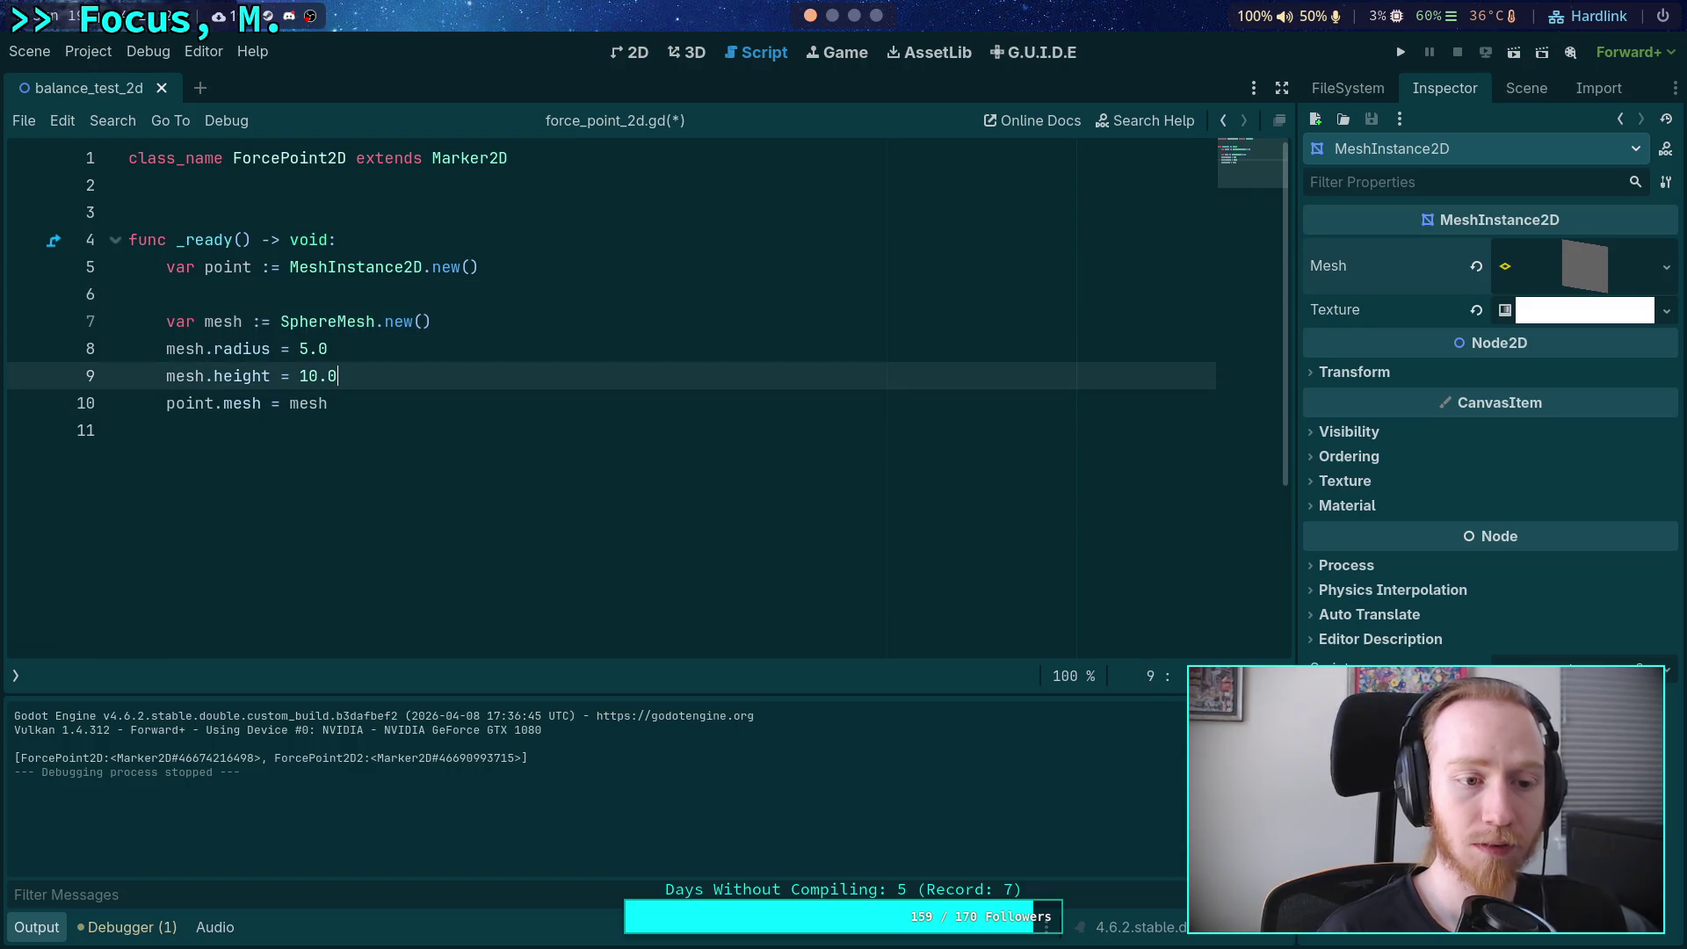
{"action": "key", "text": "Down"}
{"action": "key", "text": "Return"}
{"action": "key", "text": "Return"}
{"action": "type", "text": "var tex := "}
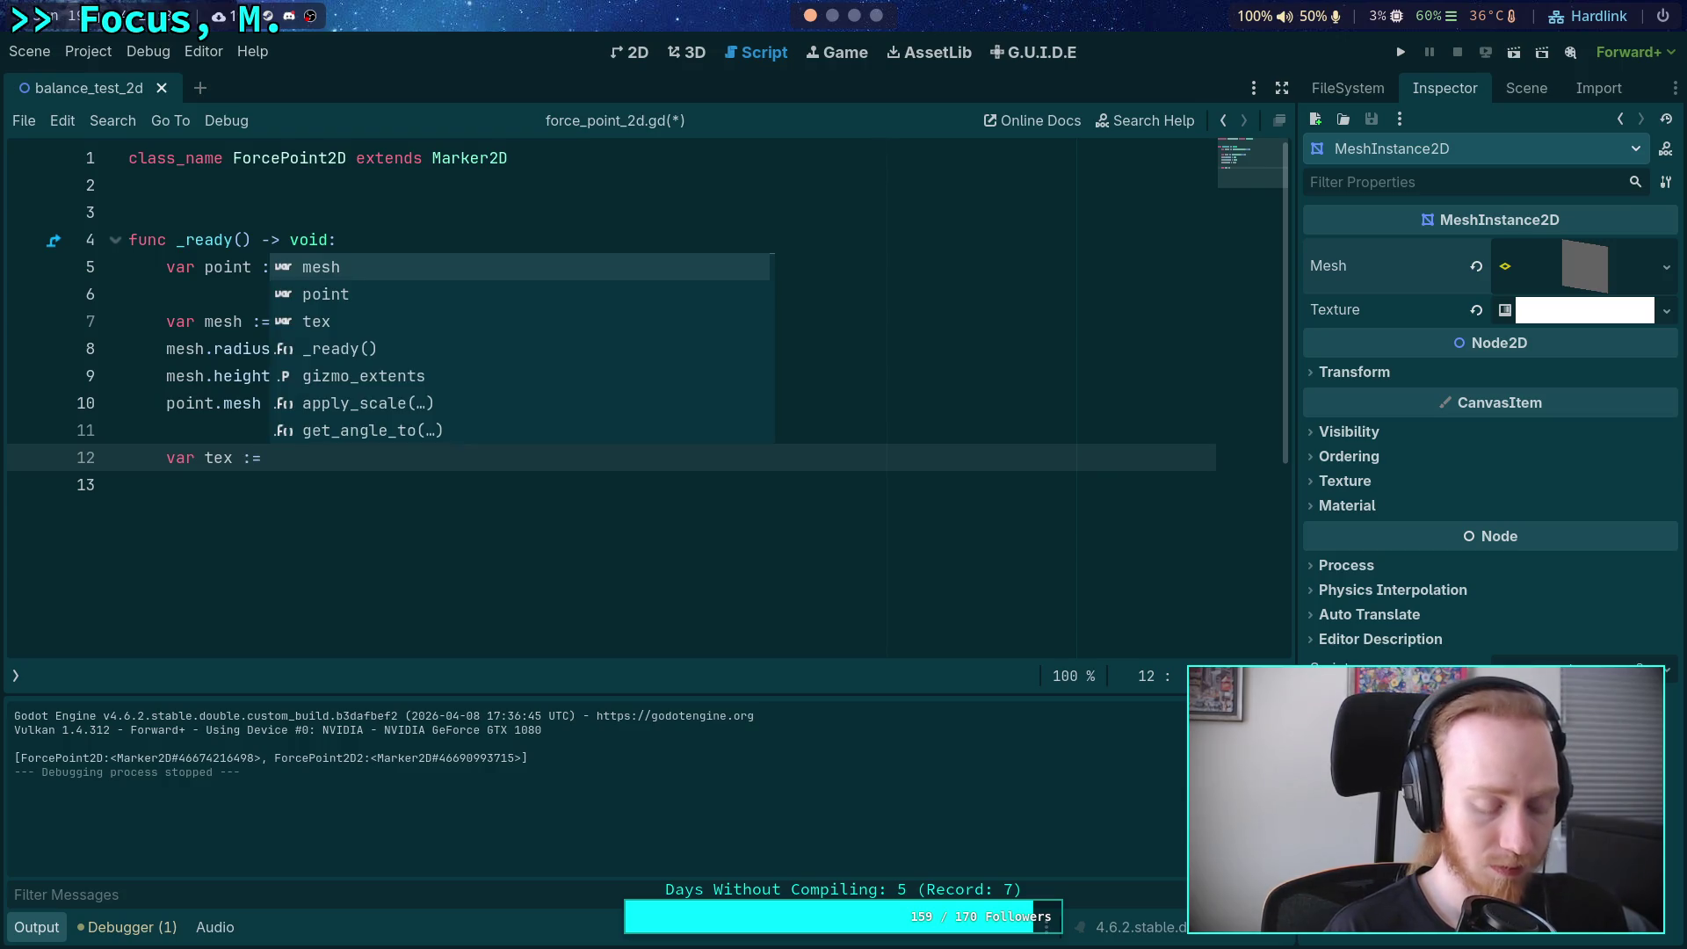
{"action": "type", "text": "Grad"}
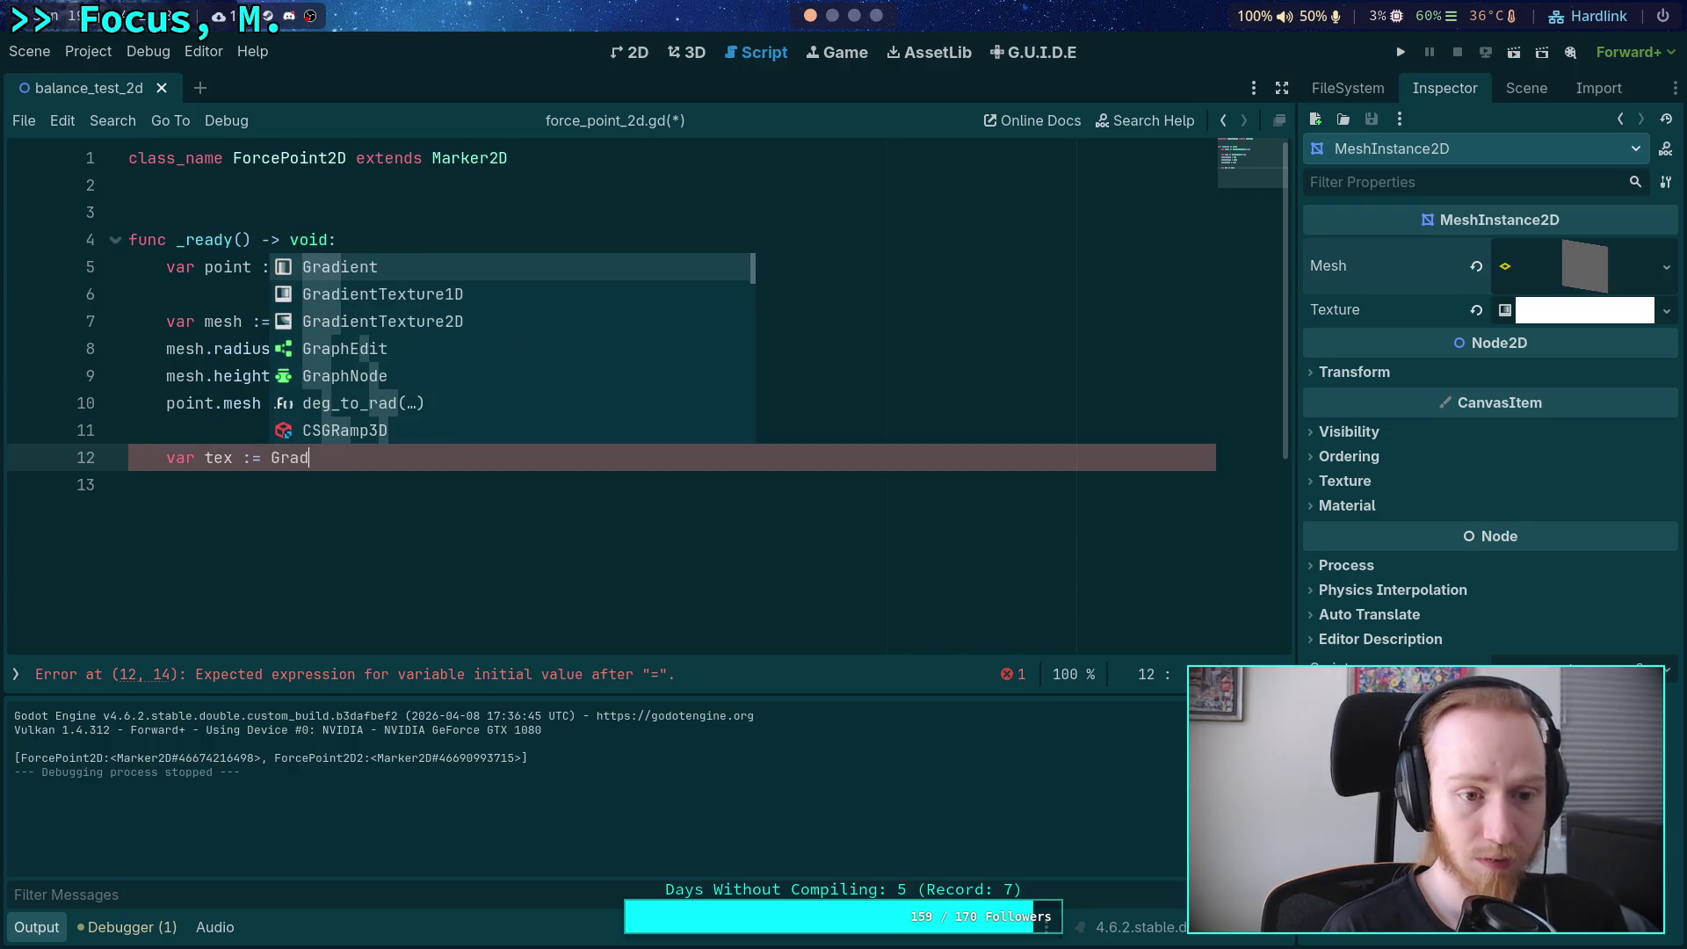
Make tex a GradientTexture1D.new() with width 1.
{"action": "key", "text": "Down"}
{"action": "key", "text": "Return"}
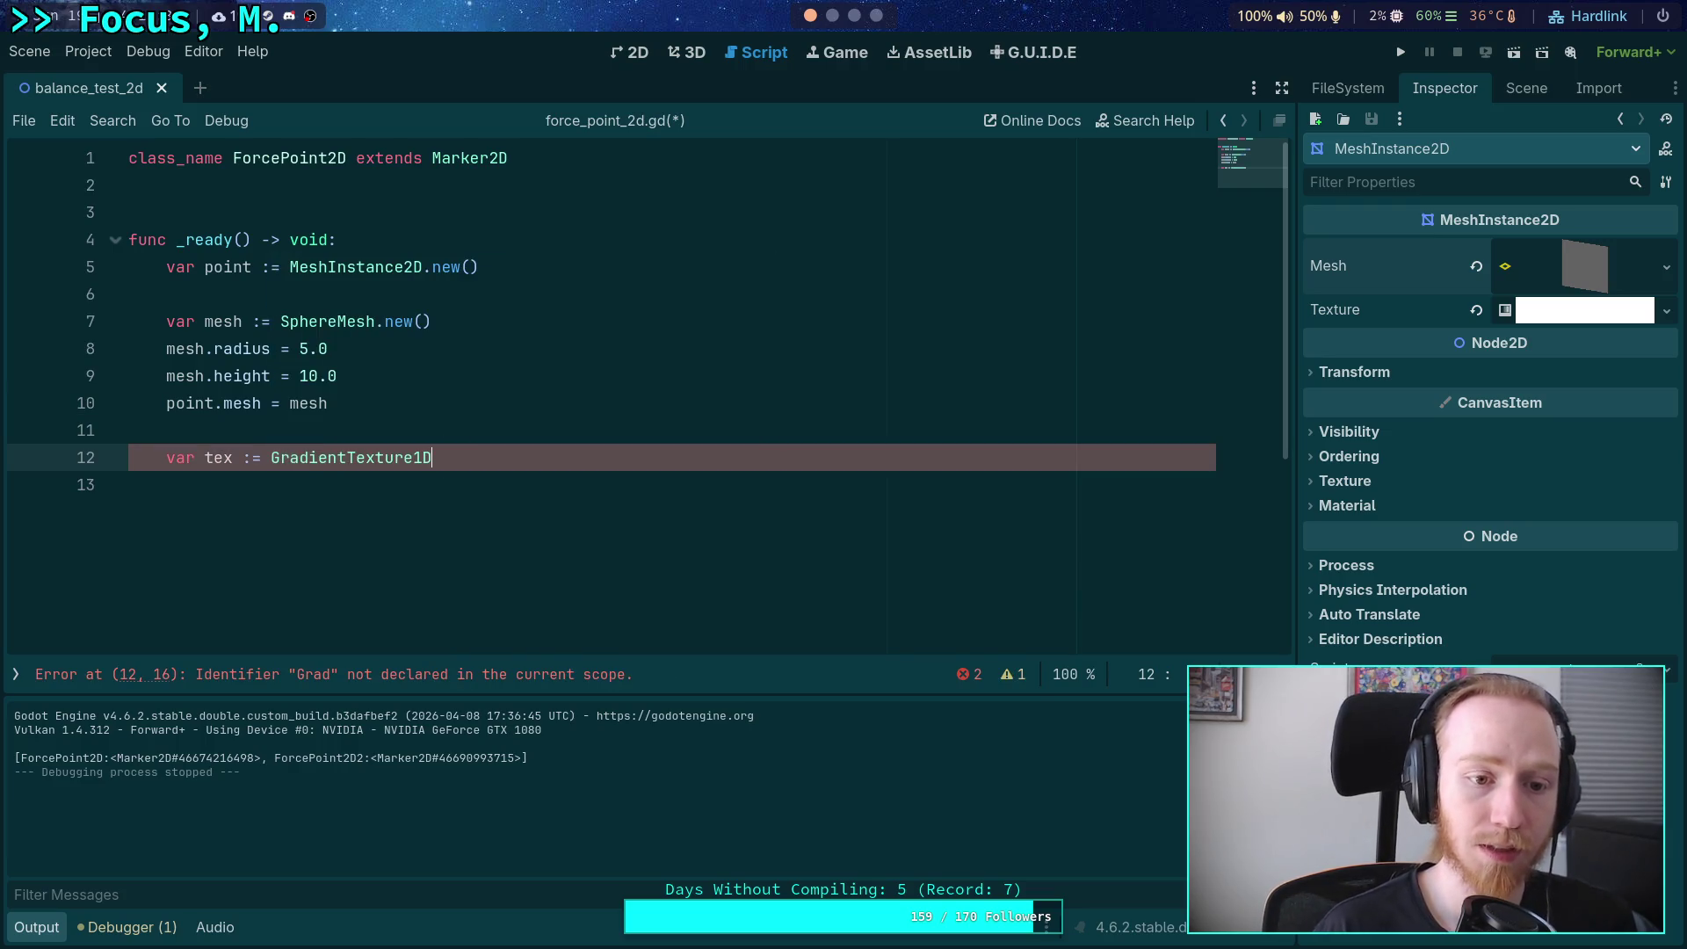
{"action": "type", "text": ".ne"}
{"action": "key", "text": "Return"}
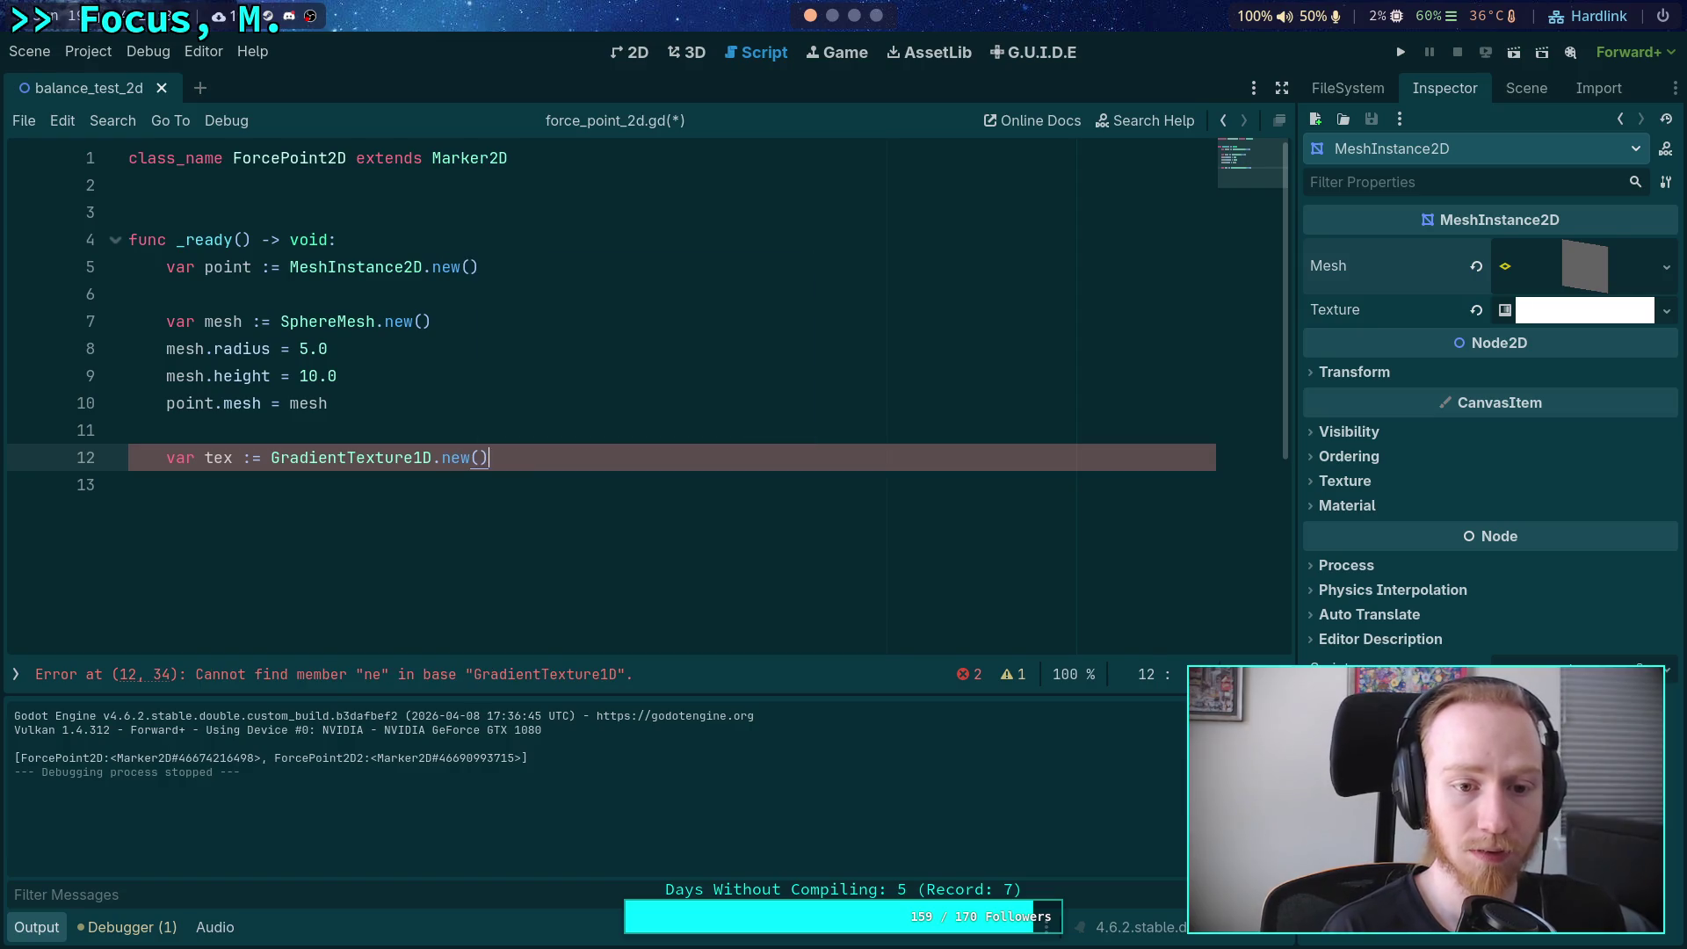
{"action": "key", "text": "Return"}
{"action": "type", "text": "tex."}
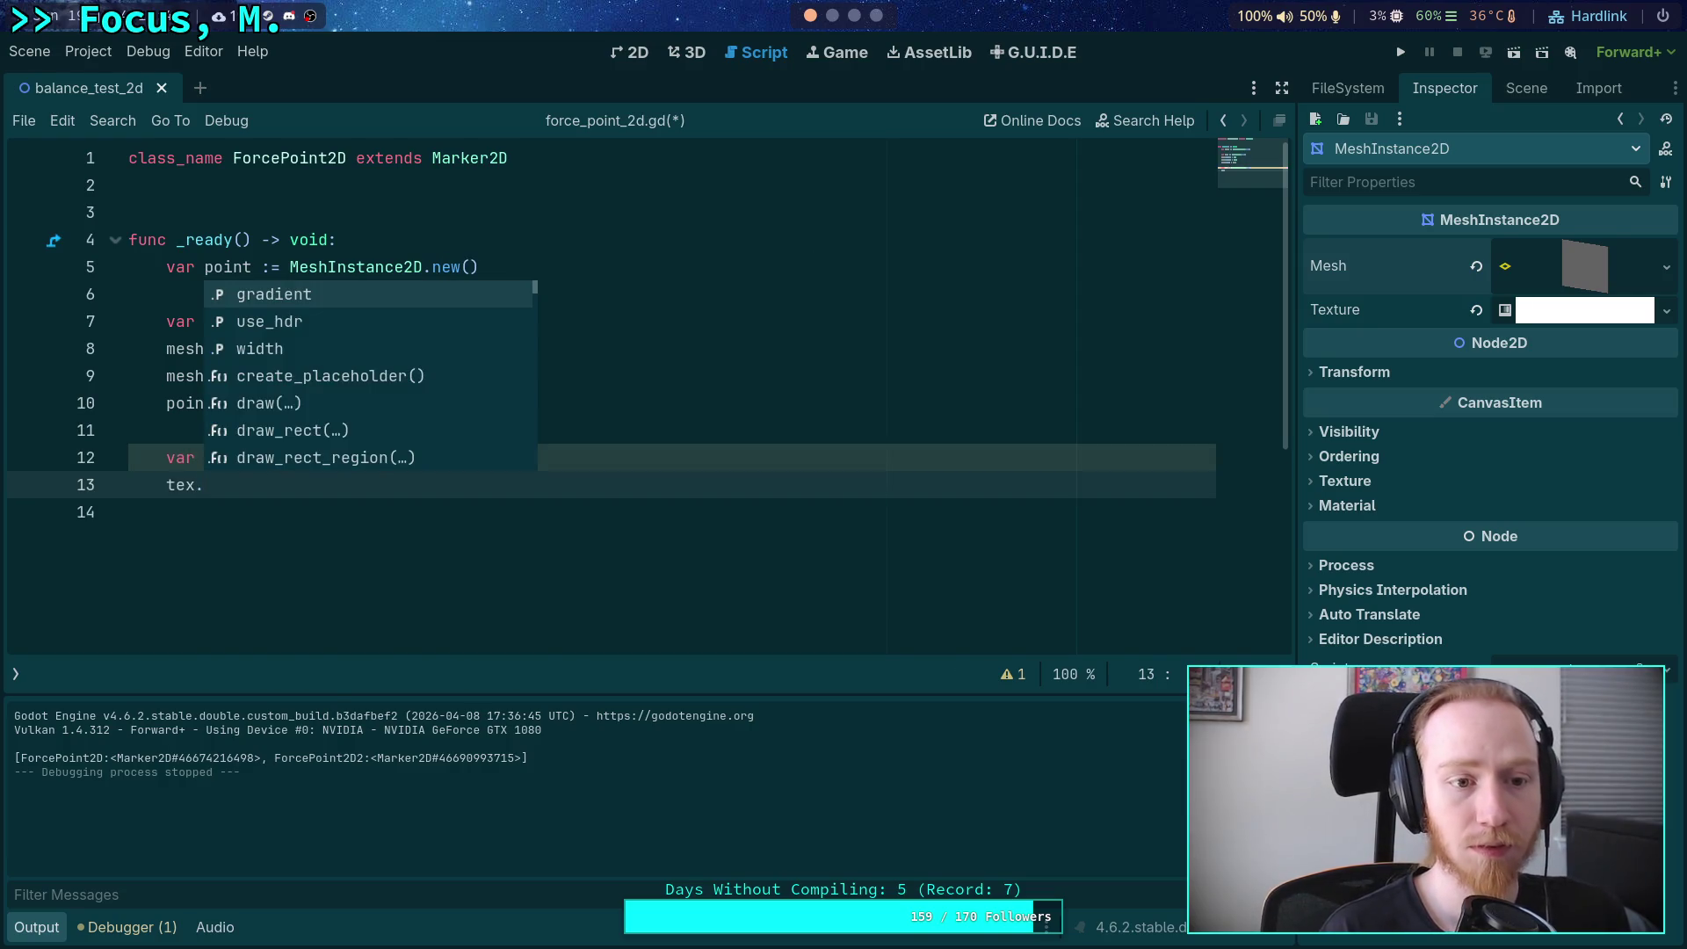
{"action": "key", "text": "Down"}
{"action": "key", "text": "Down"}
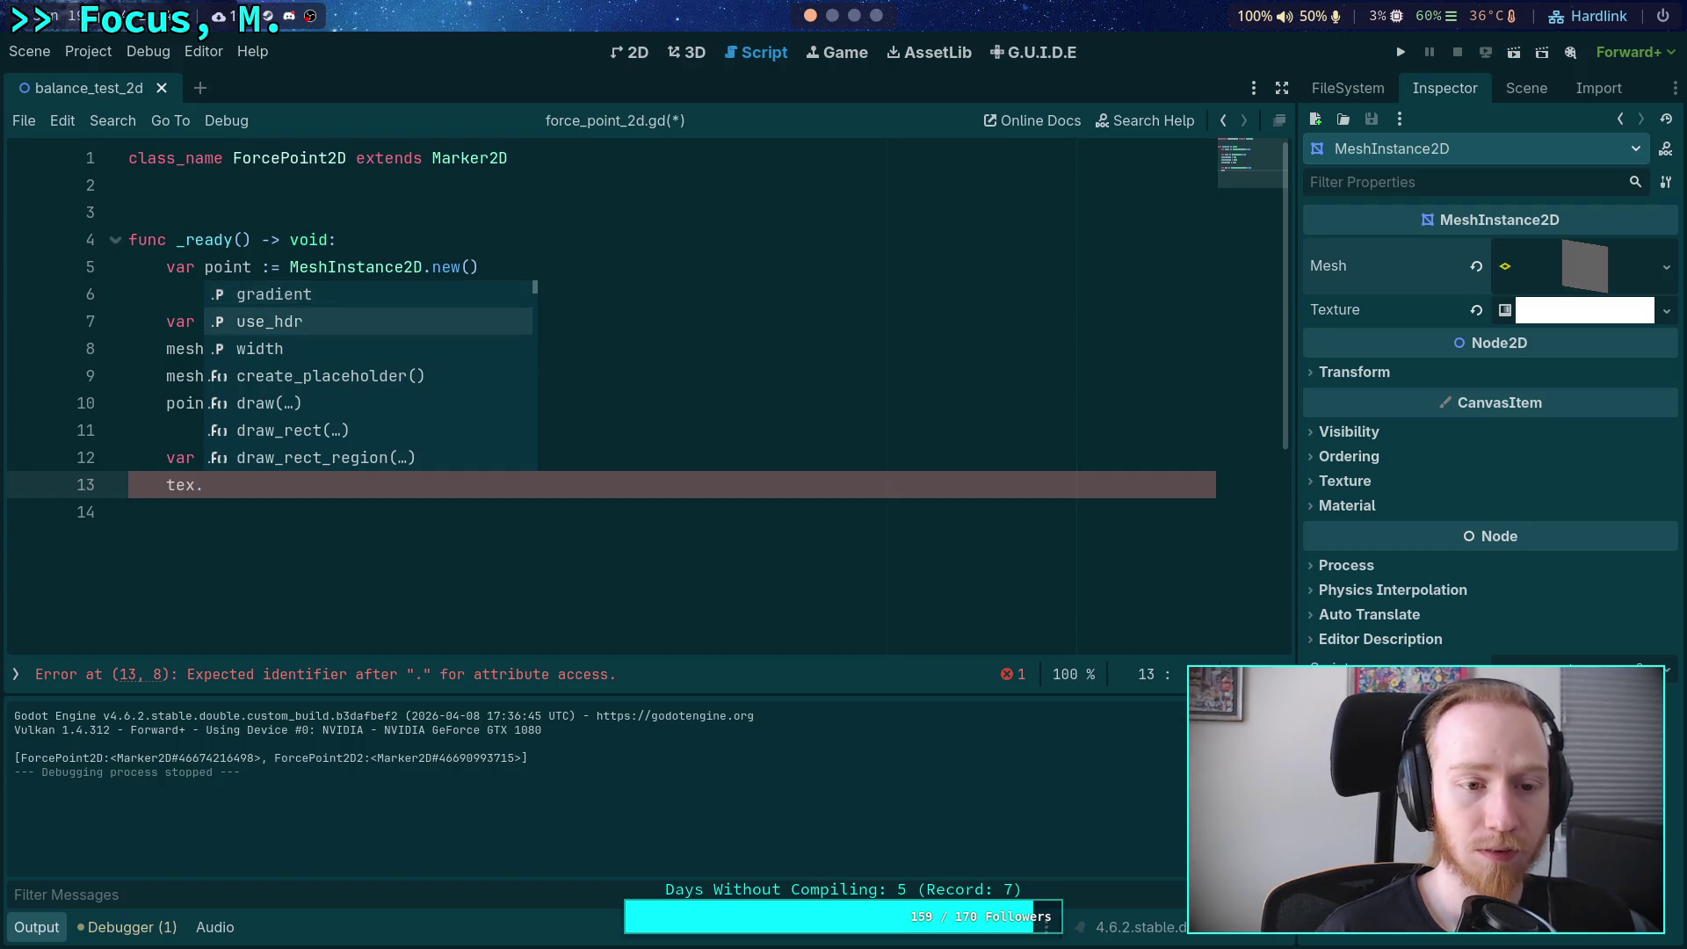
{"action": "key", "text": "Return"}
{"action": "type", "text": "1.0"}
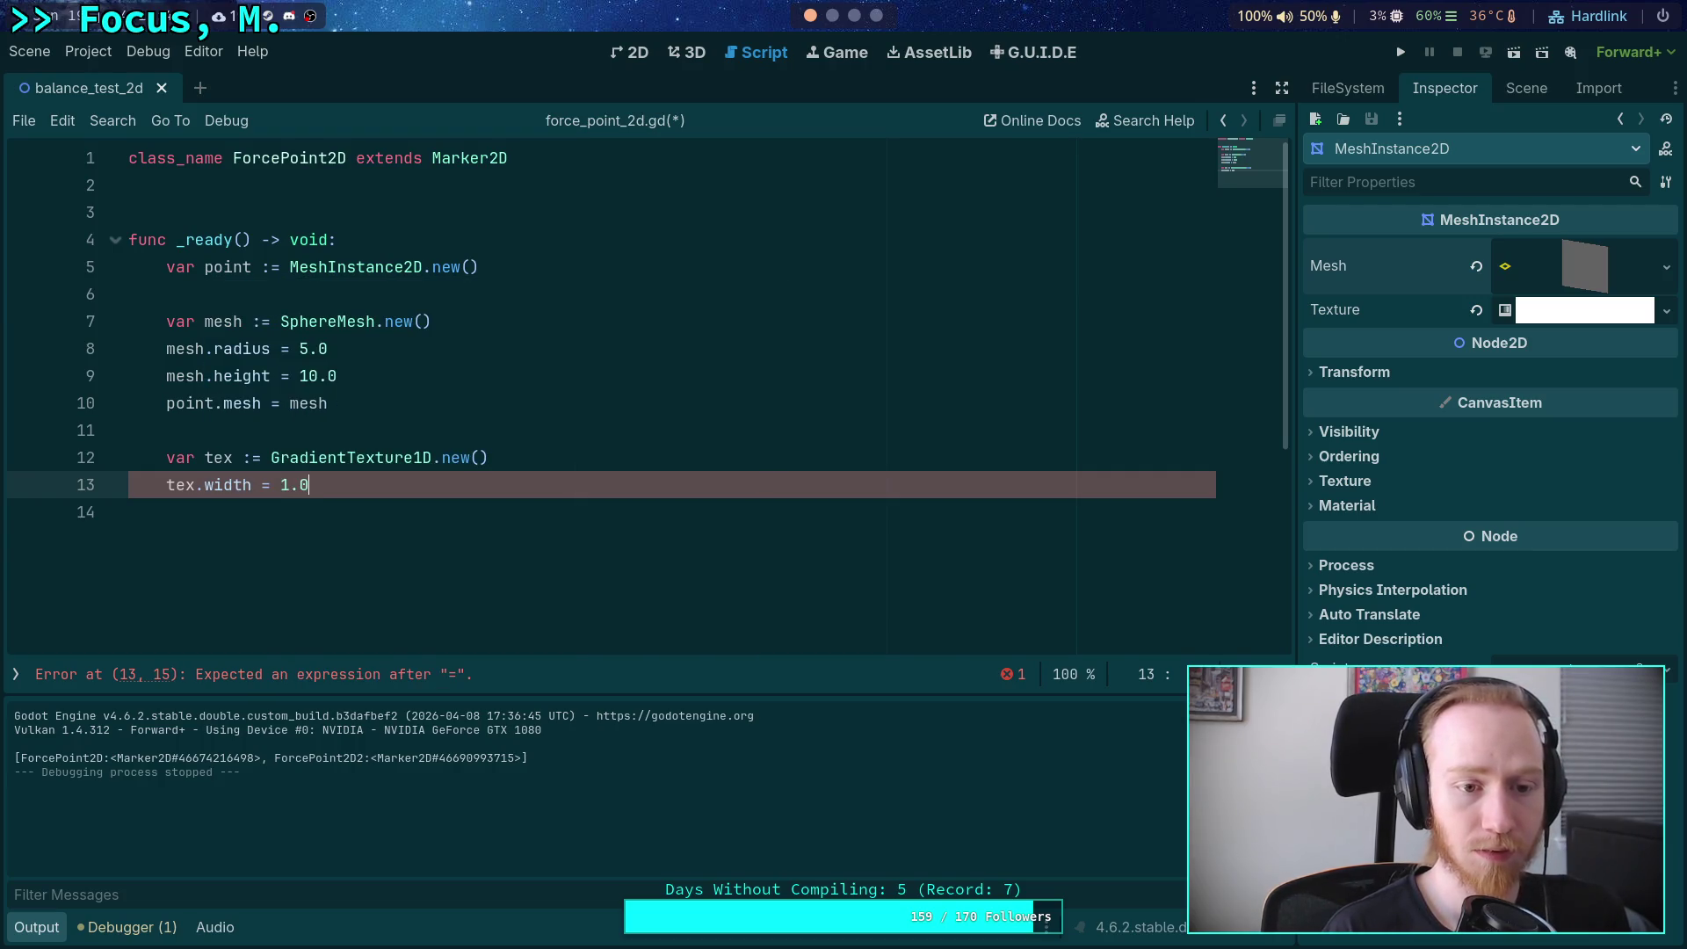
{"action": "key", "text": "Return"}
{"action": "type", "text": "t"}
{"action": "key", "text": "BackSpace"}
{"action": "key", "text": "BackSpace"}
{"action": "key", "text": "BackSpace"}
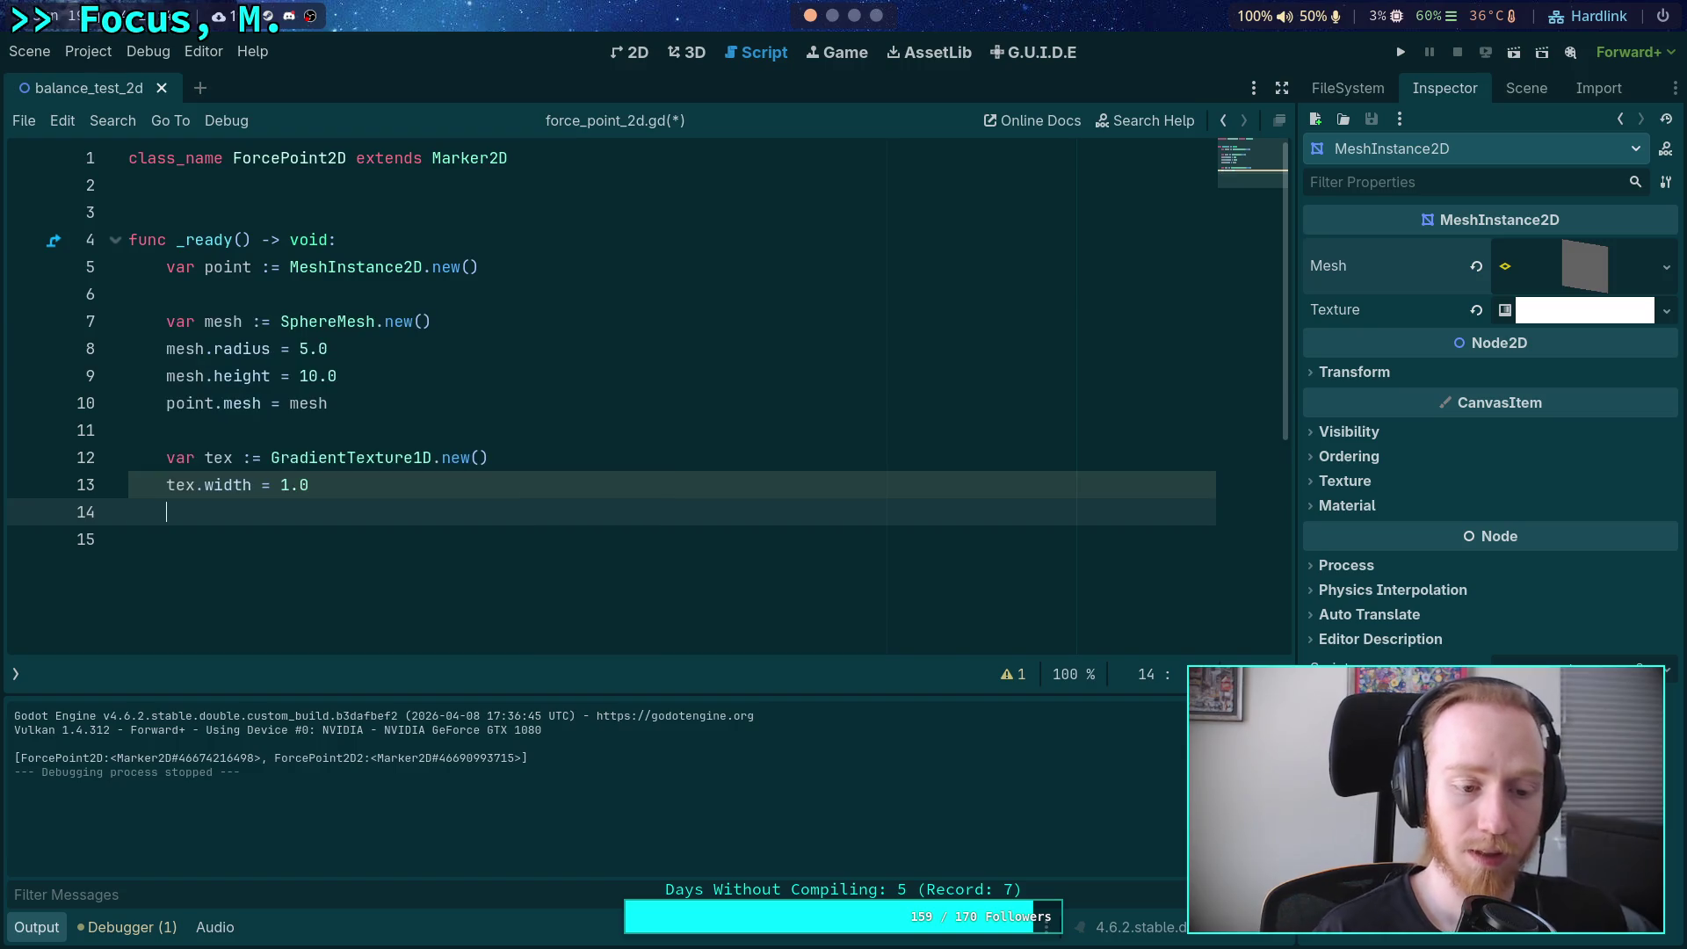
{"action": "key", "text": "Down"}
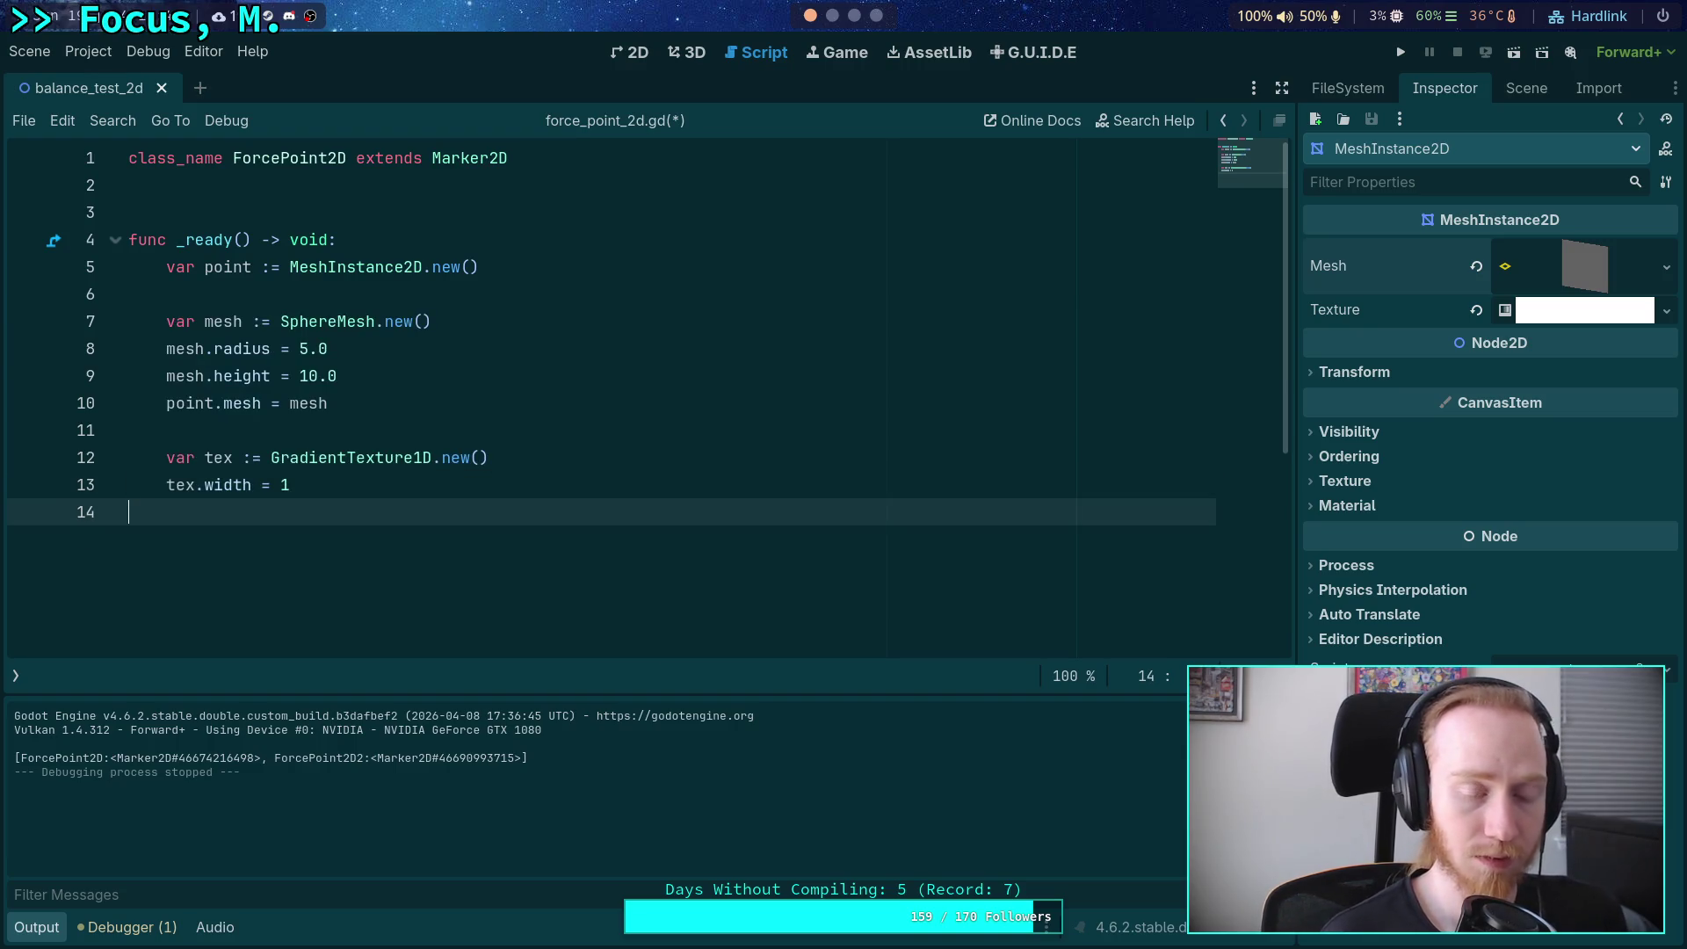
Add an AQUAMARINE gradient point at 0.0 with tex.gradient.add_point and save.
{"action": "mouse_move", "coordinate": [229, 481]}
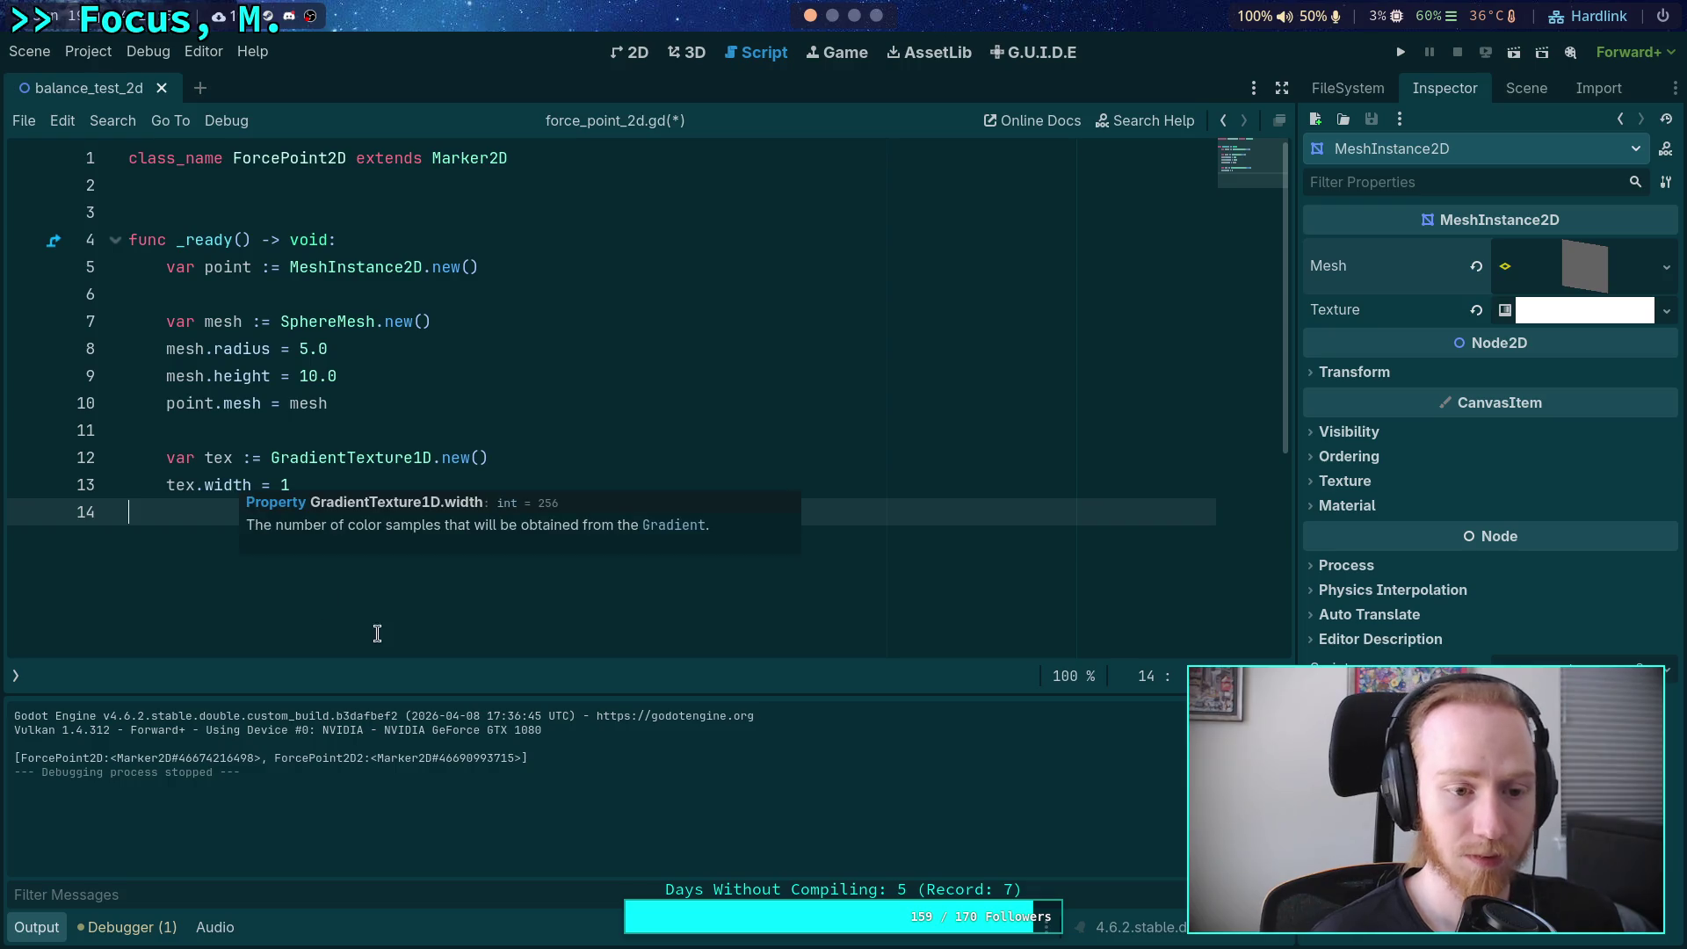
{"action": "type", "text": "tex."}
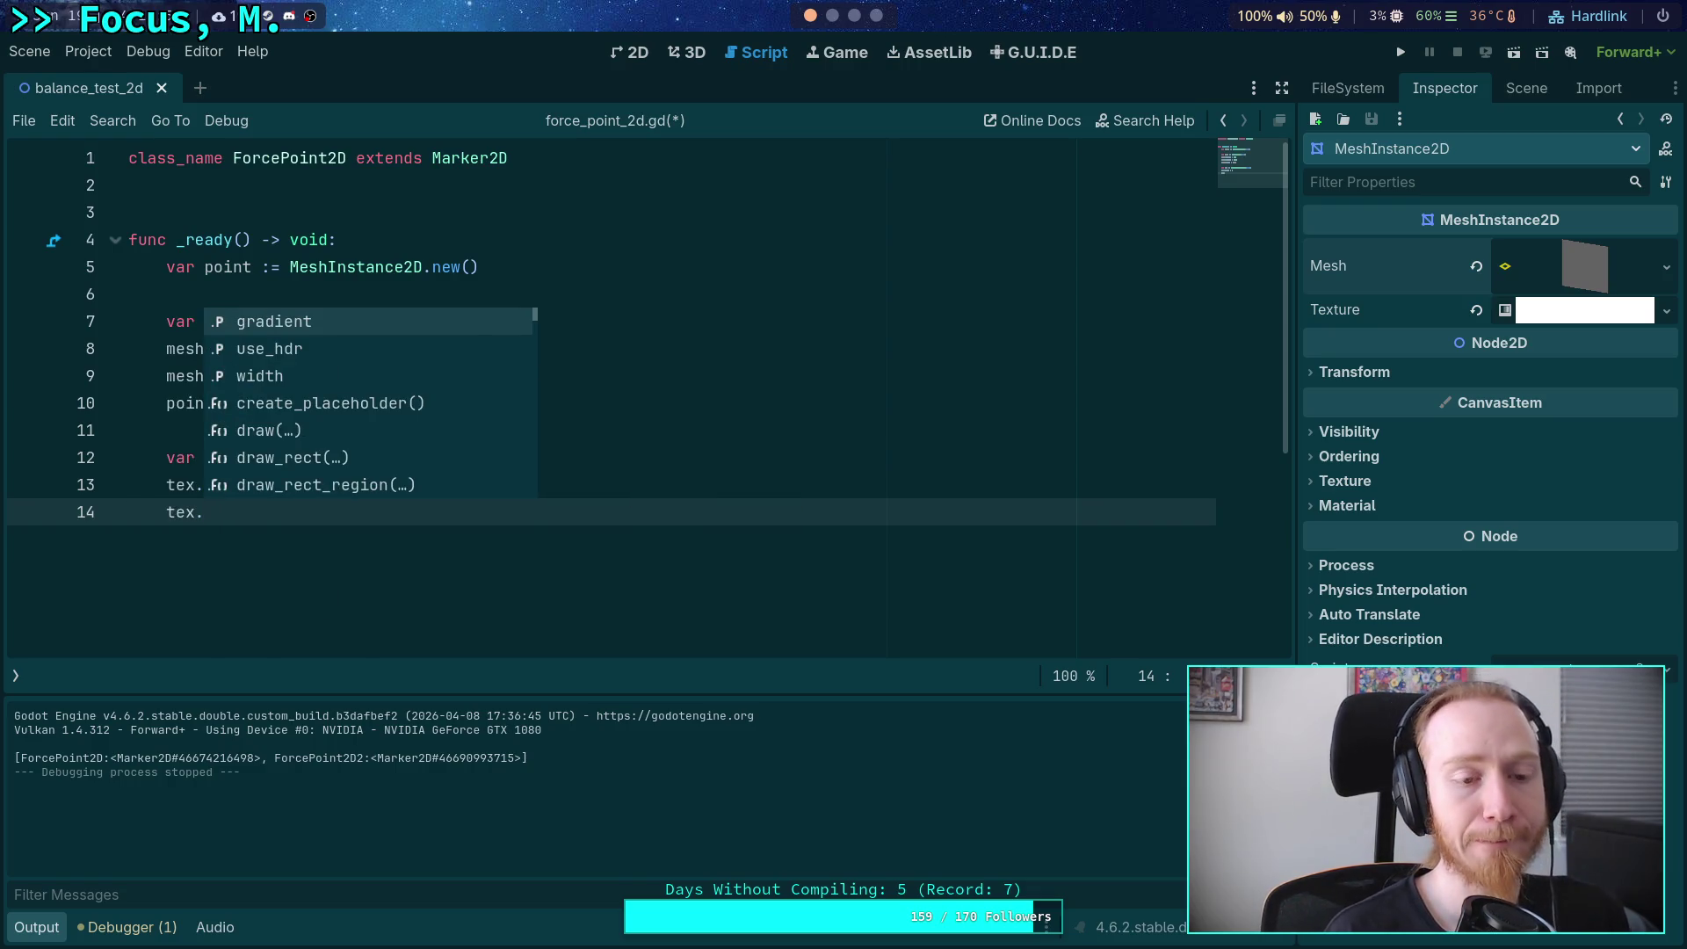
{"action": "type", "text": "gradient."}
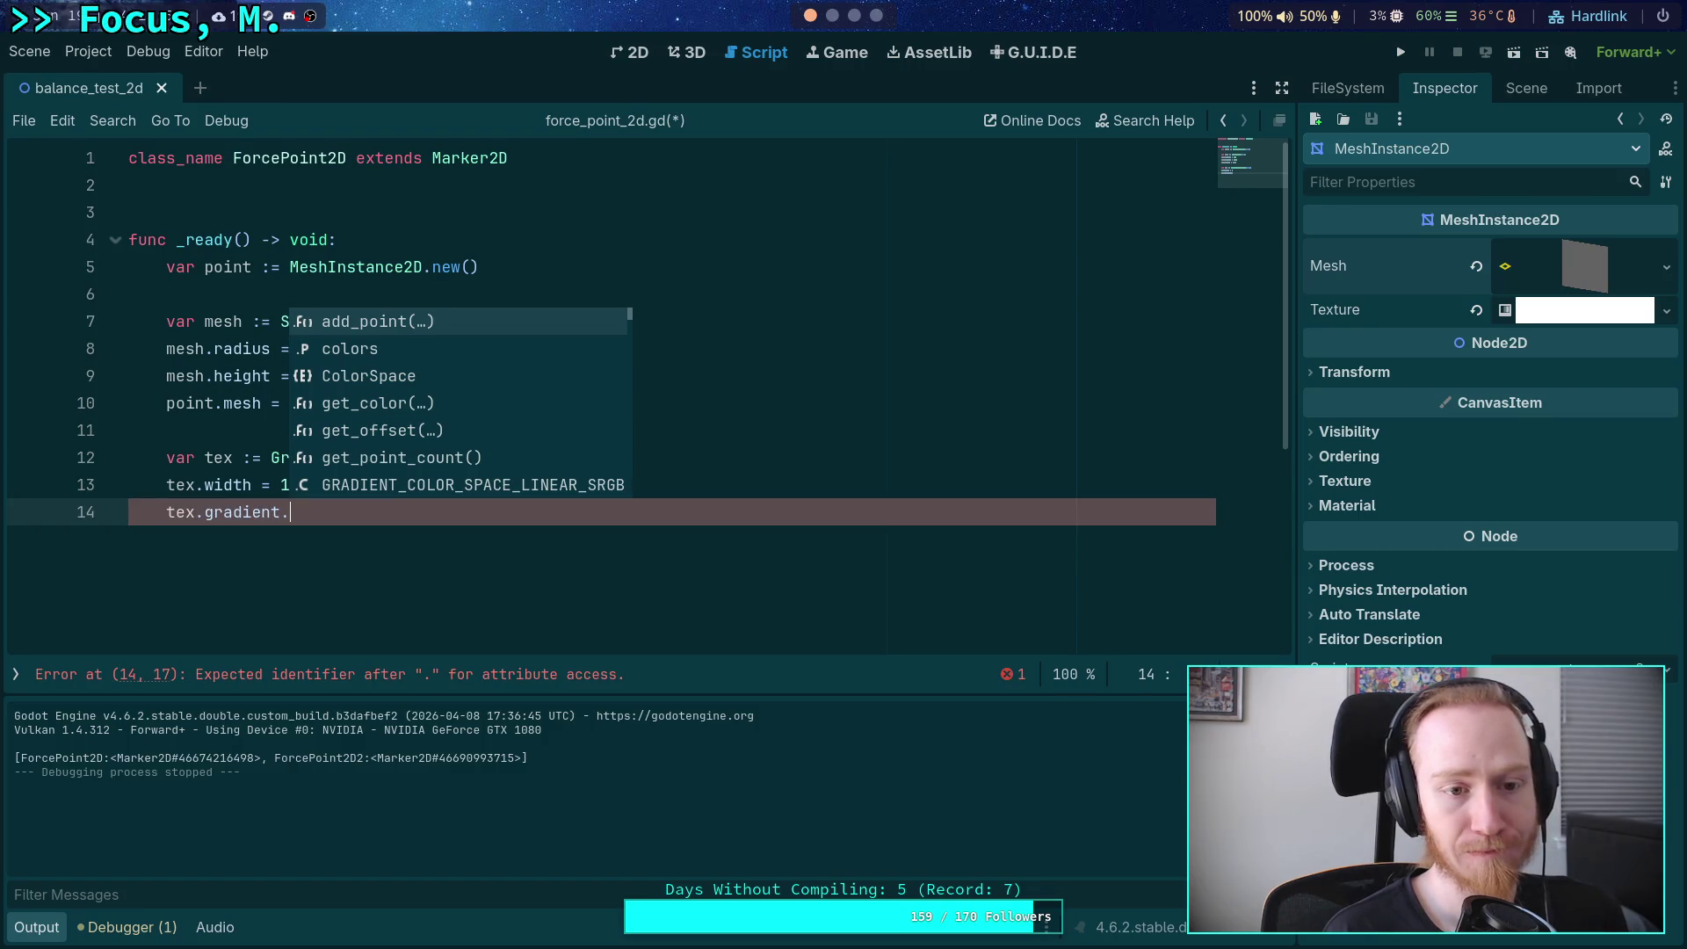
{"action": "key", "text": "Return"}
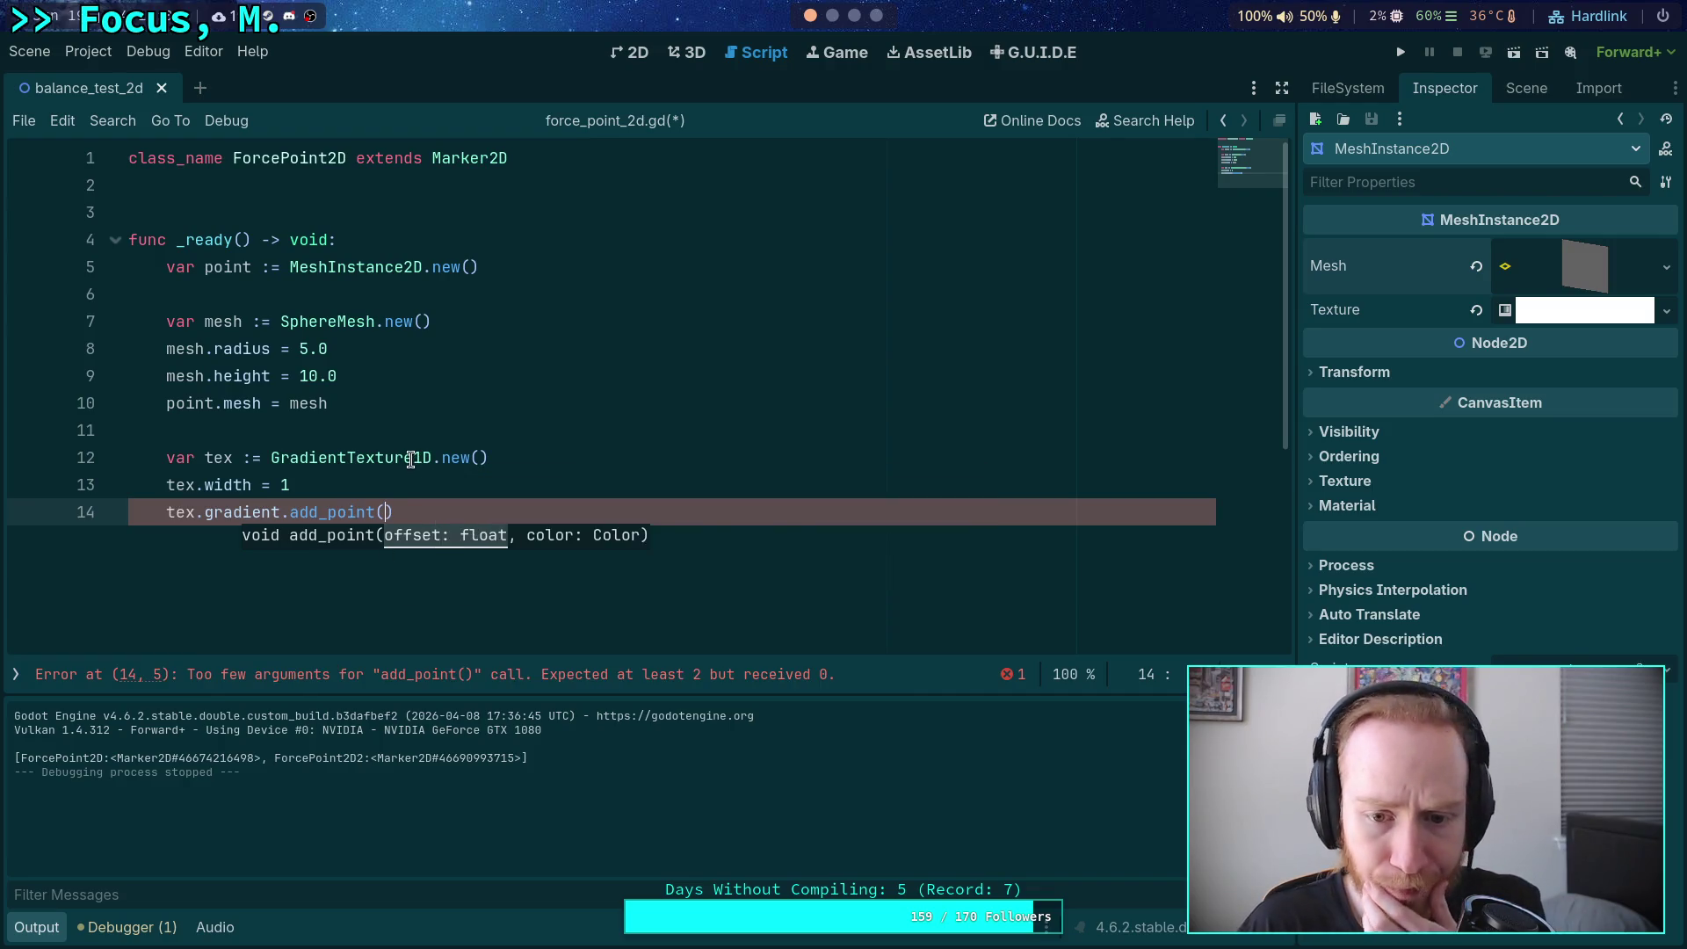
{"action": "mouse_move", "coordinate": [411, 460]}
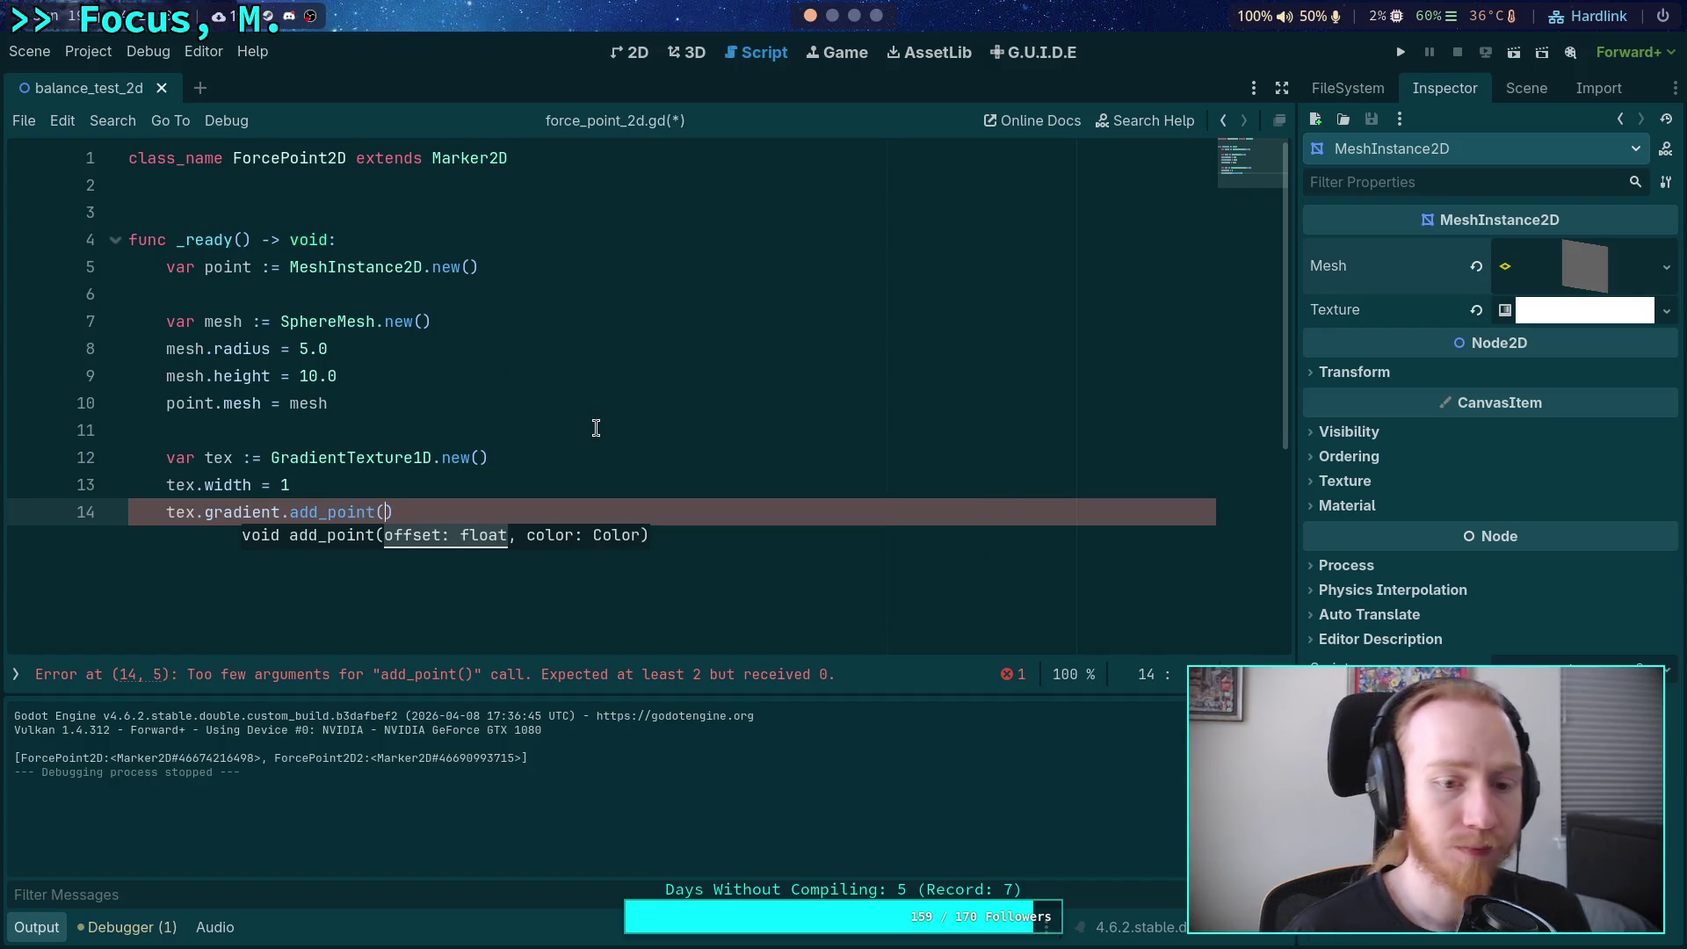
{"action": "type", "text": "0.0, "}
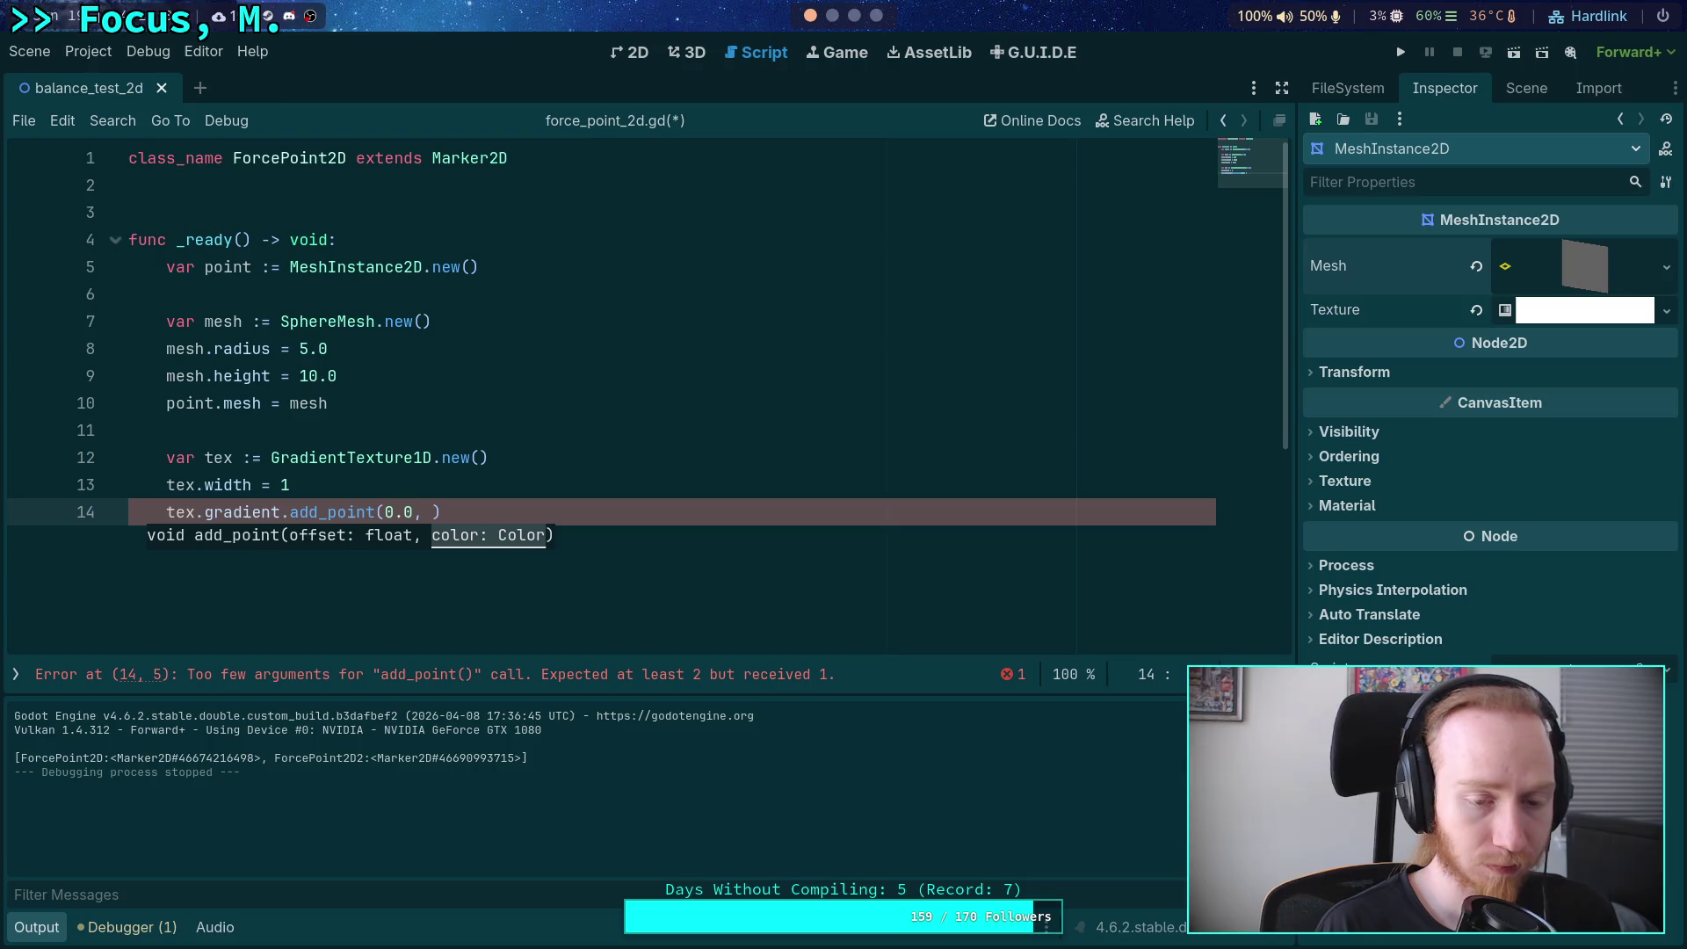
{"action": "type", "text": "Color."}
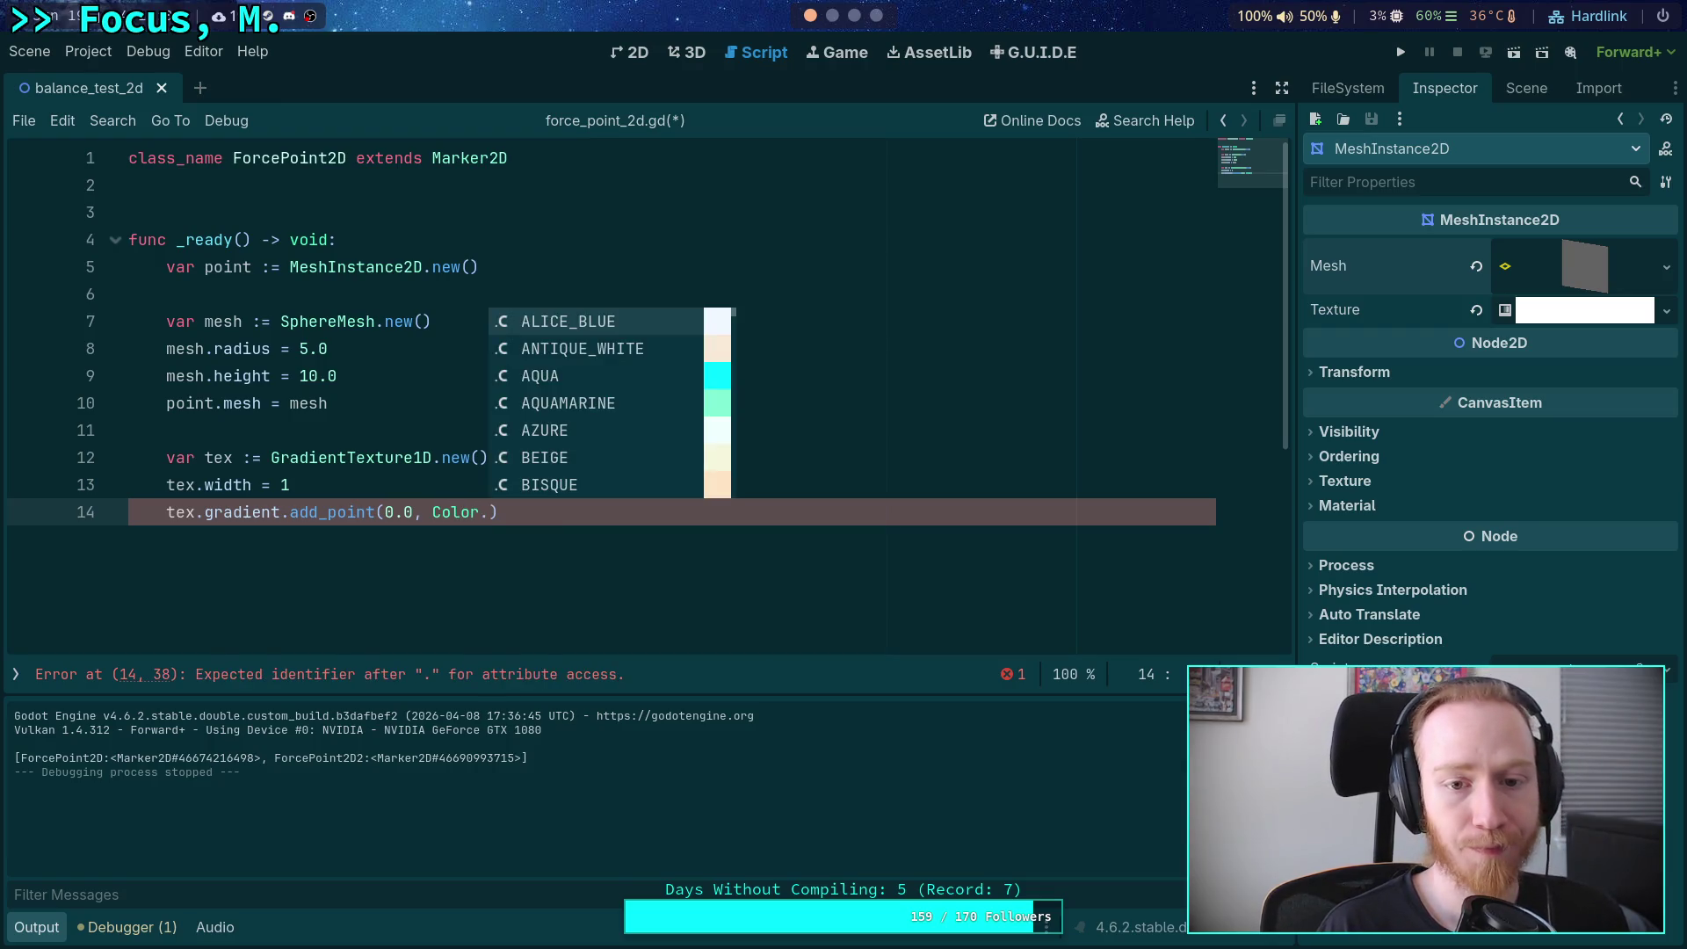
{"action": "key", "text": "Down"}
{"action": "key", "text": "Down"}
{"action": "key", "text": "Down"}
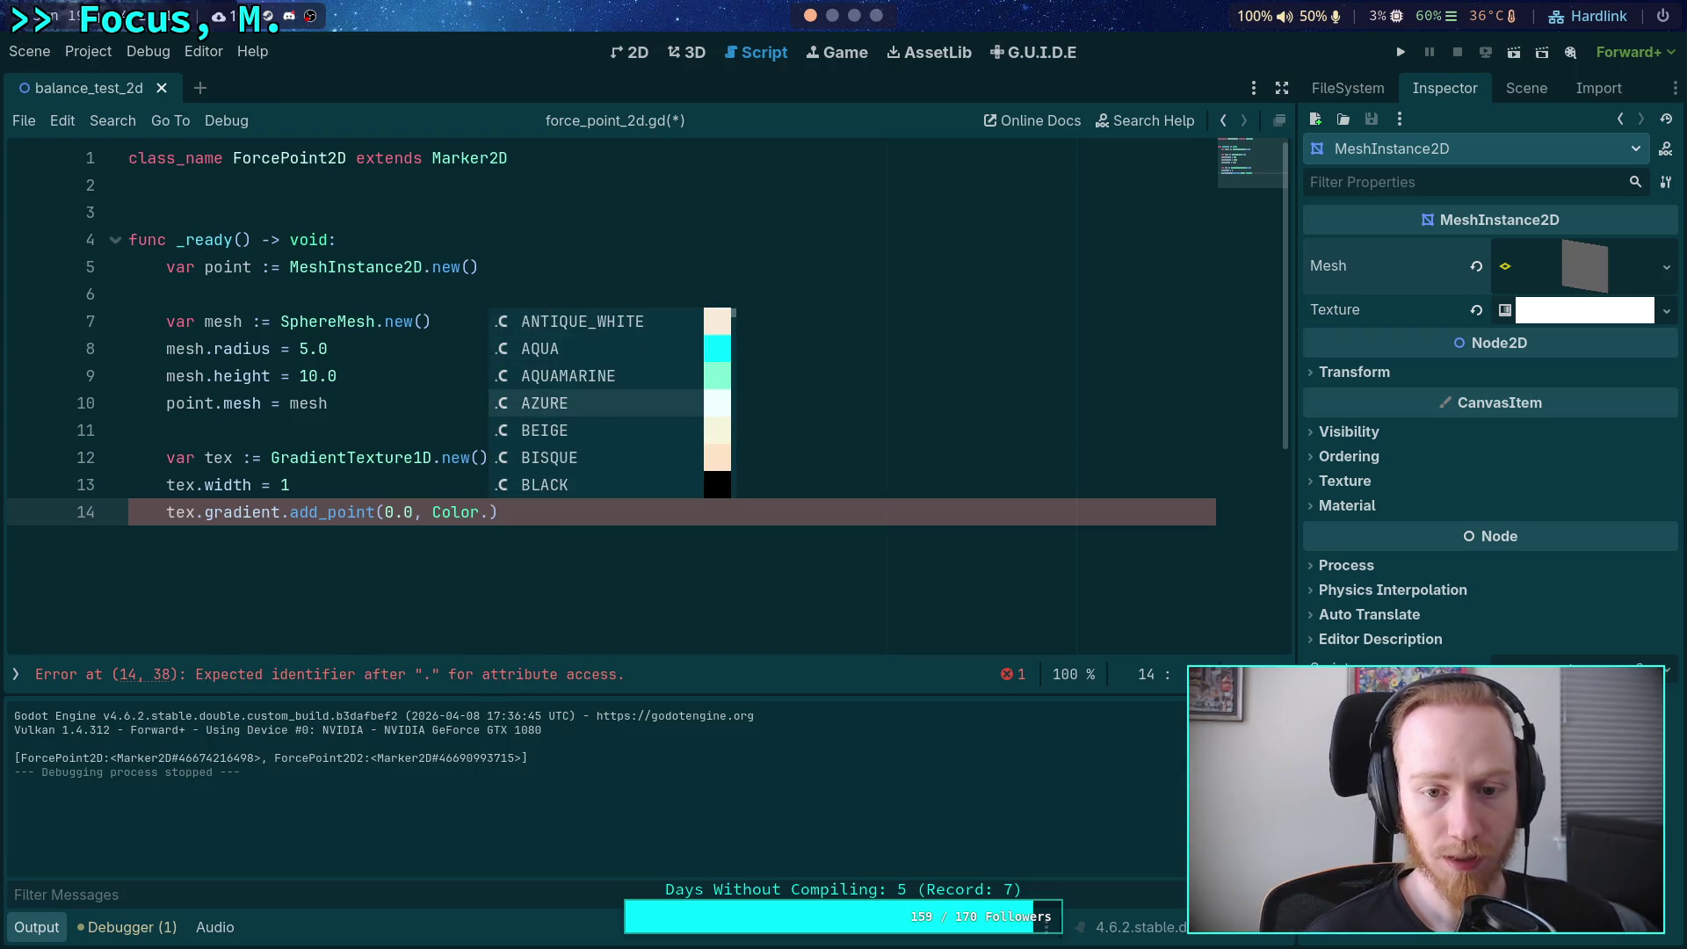
{"action": "key", "text": "Return"}
{"action": "key", "text": "ctrl+s"}
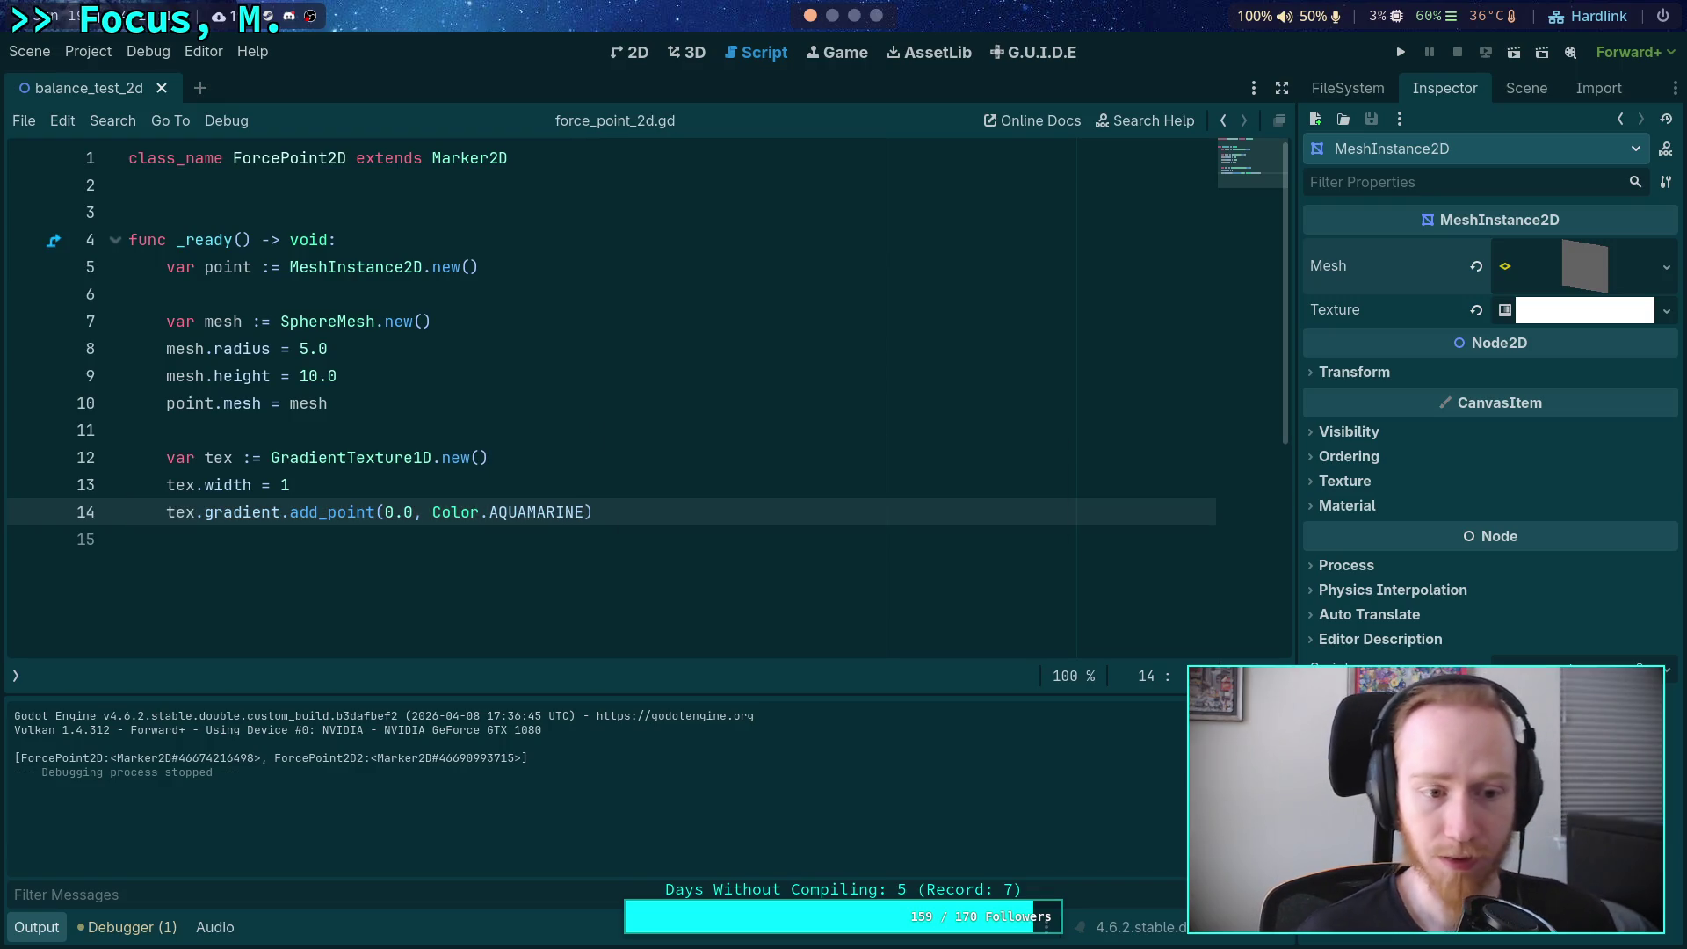
Set point.texture = tex, call add_child(point), and save.
{"action": "key", "text": "Down"}
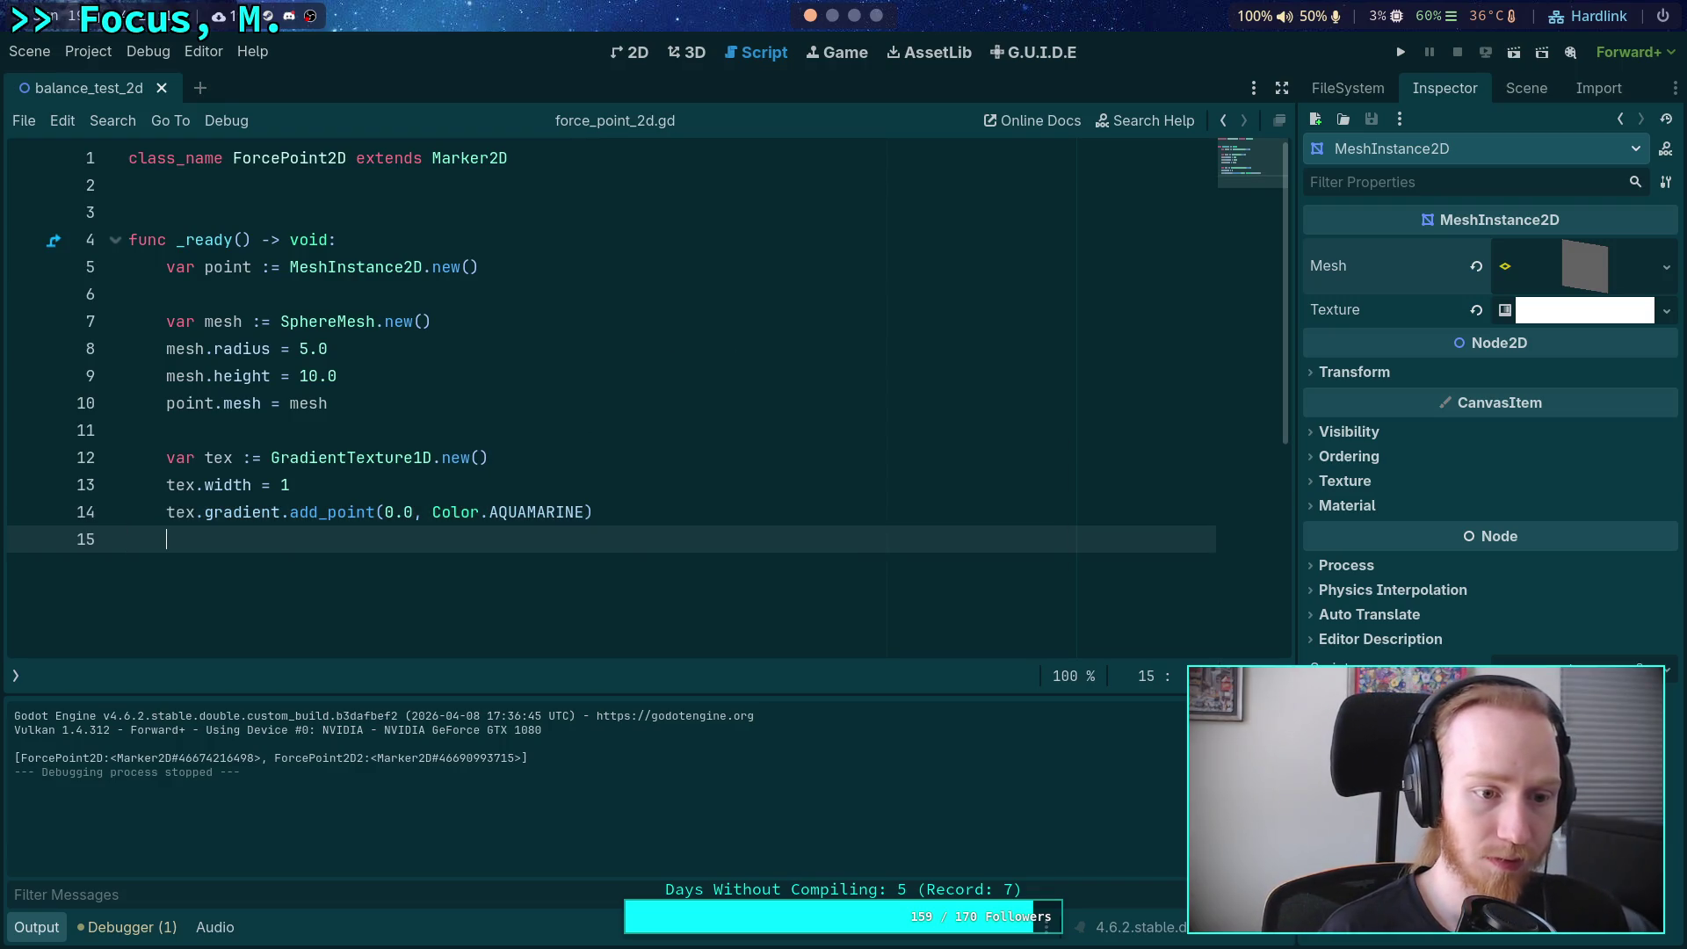
{"action": "type", "text": "point.tex"}
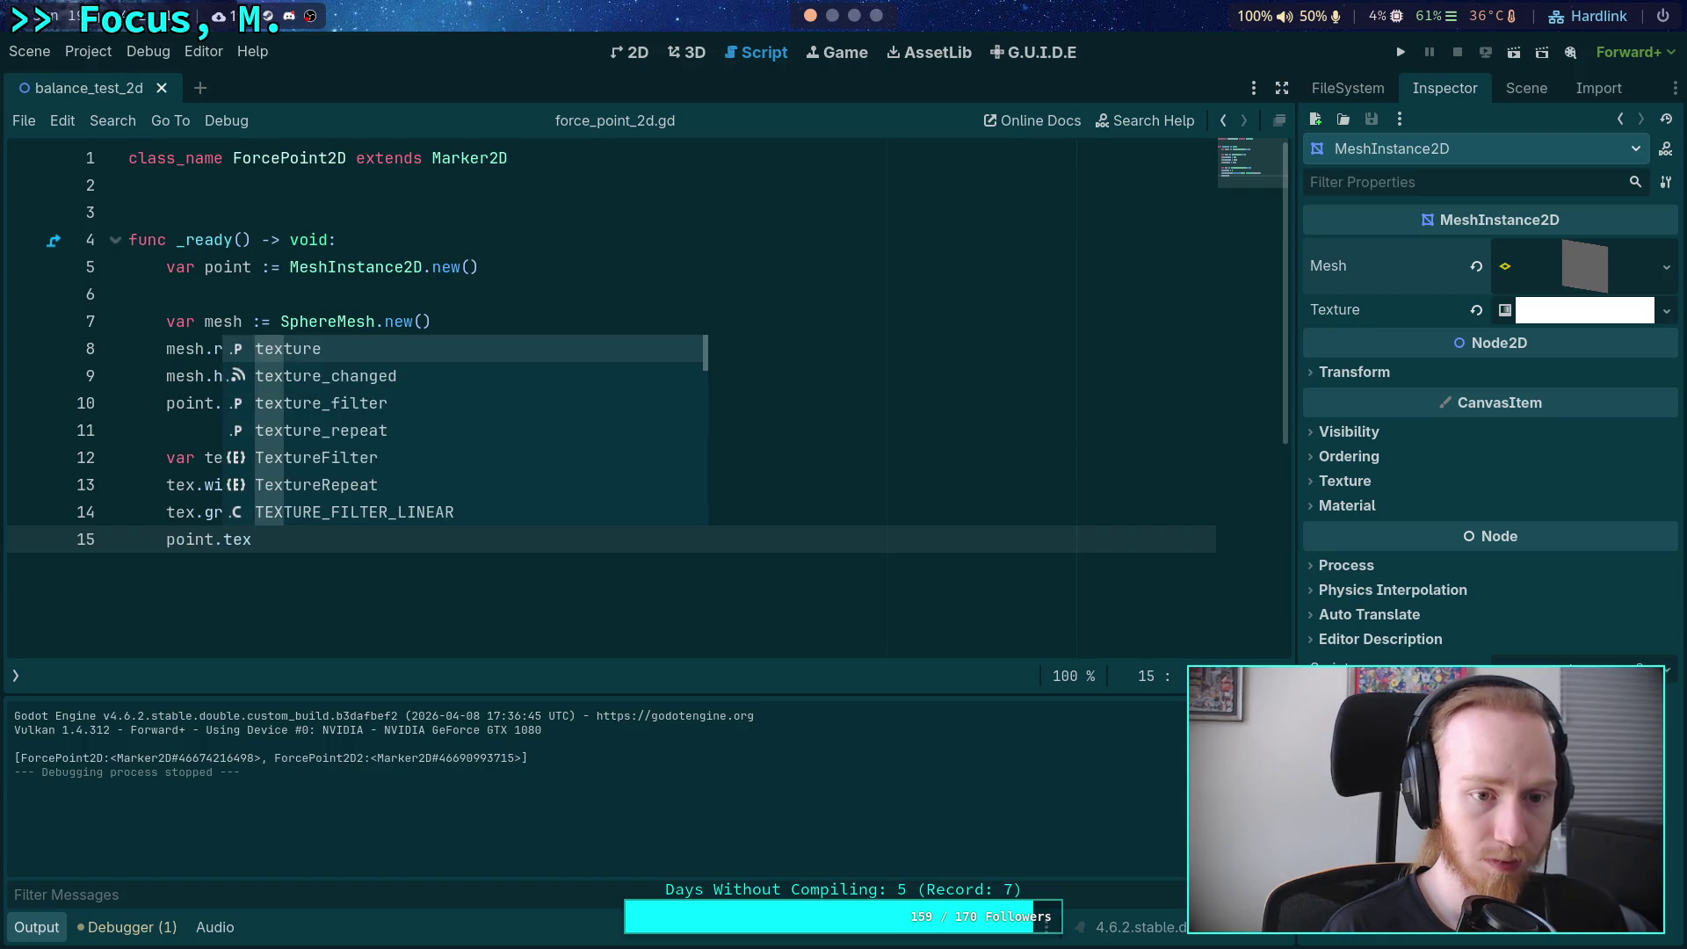
{"action": "key", "text": "Return"}
{"action": "type", "text": "tex"}
{"action": "key", "text": "Return"}
{"action": "key", "text": "Return"}
{"action": "key", "text": "Return"}
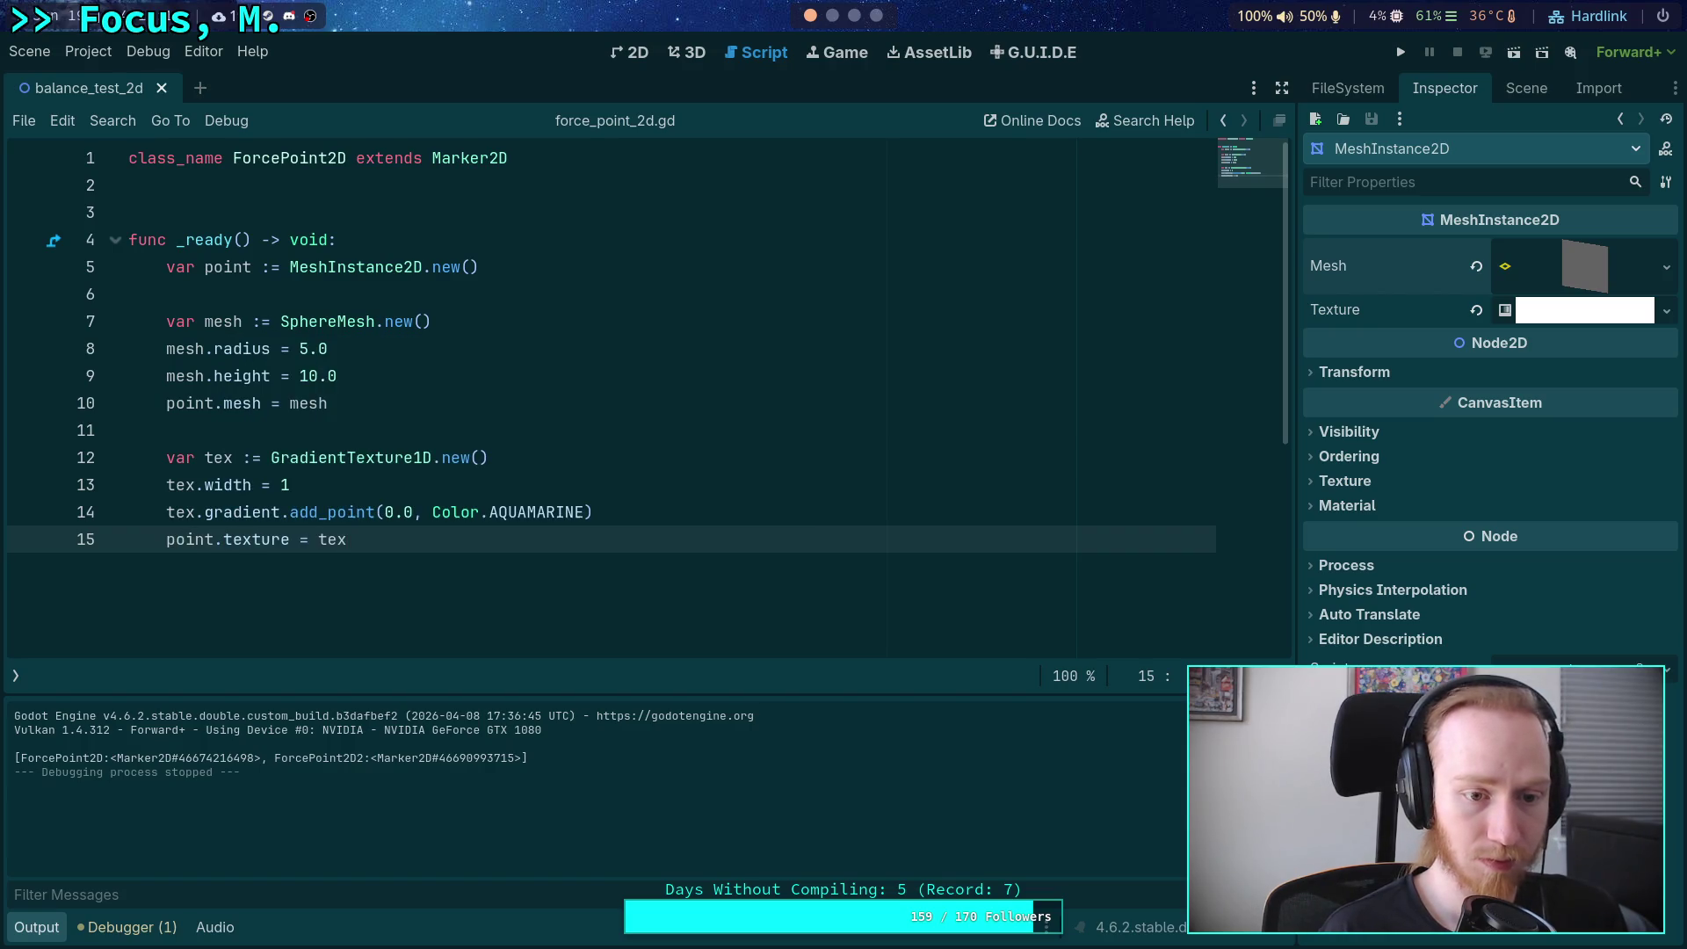
{"action": "type", "text": "add_ch"}
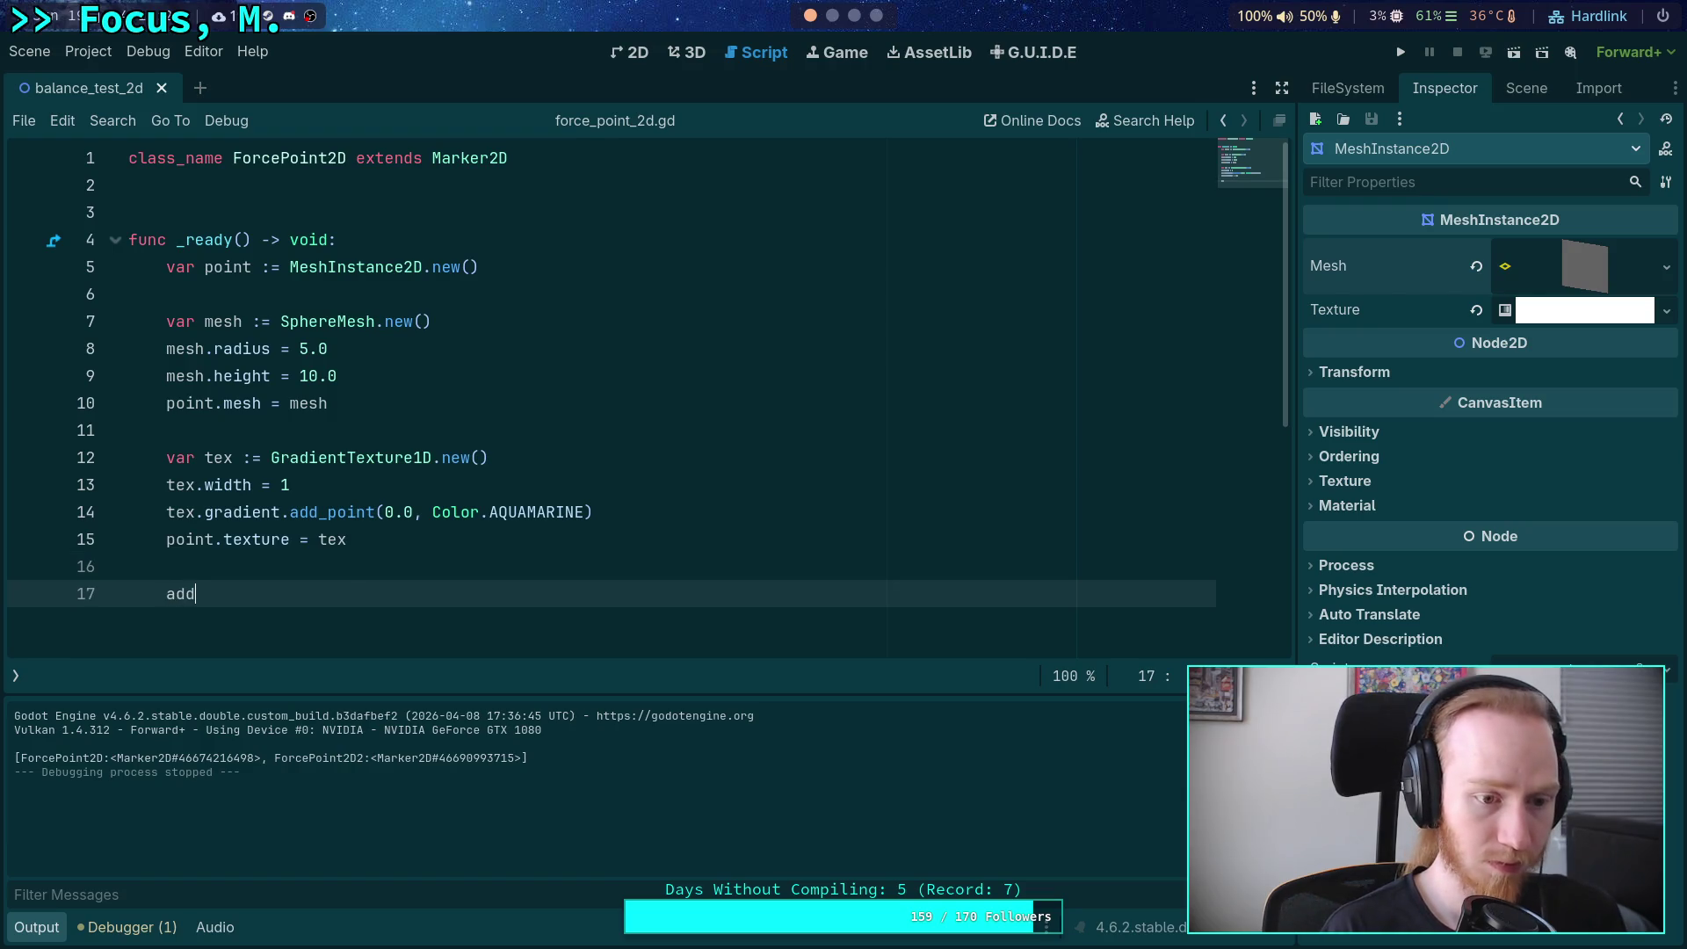
{"action": "key", "text": "Return"}
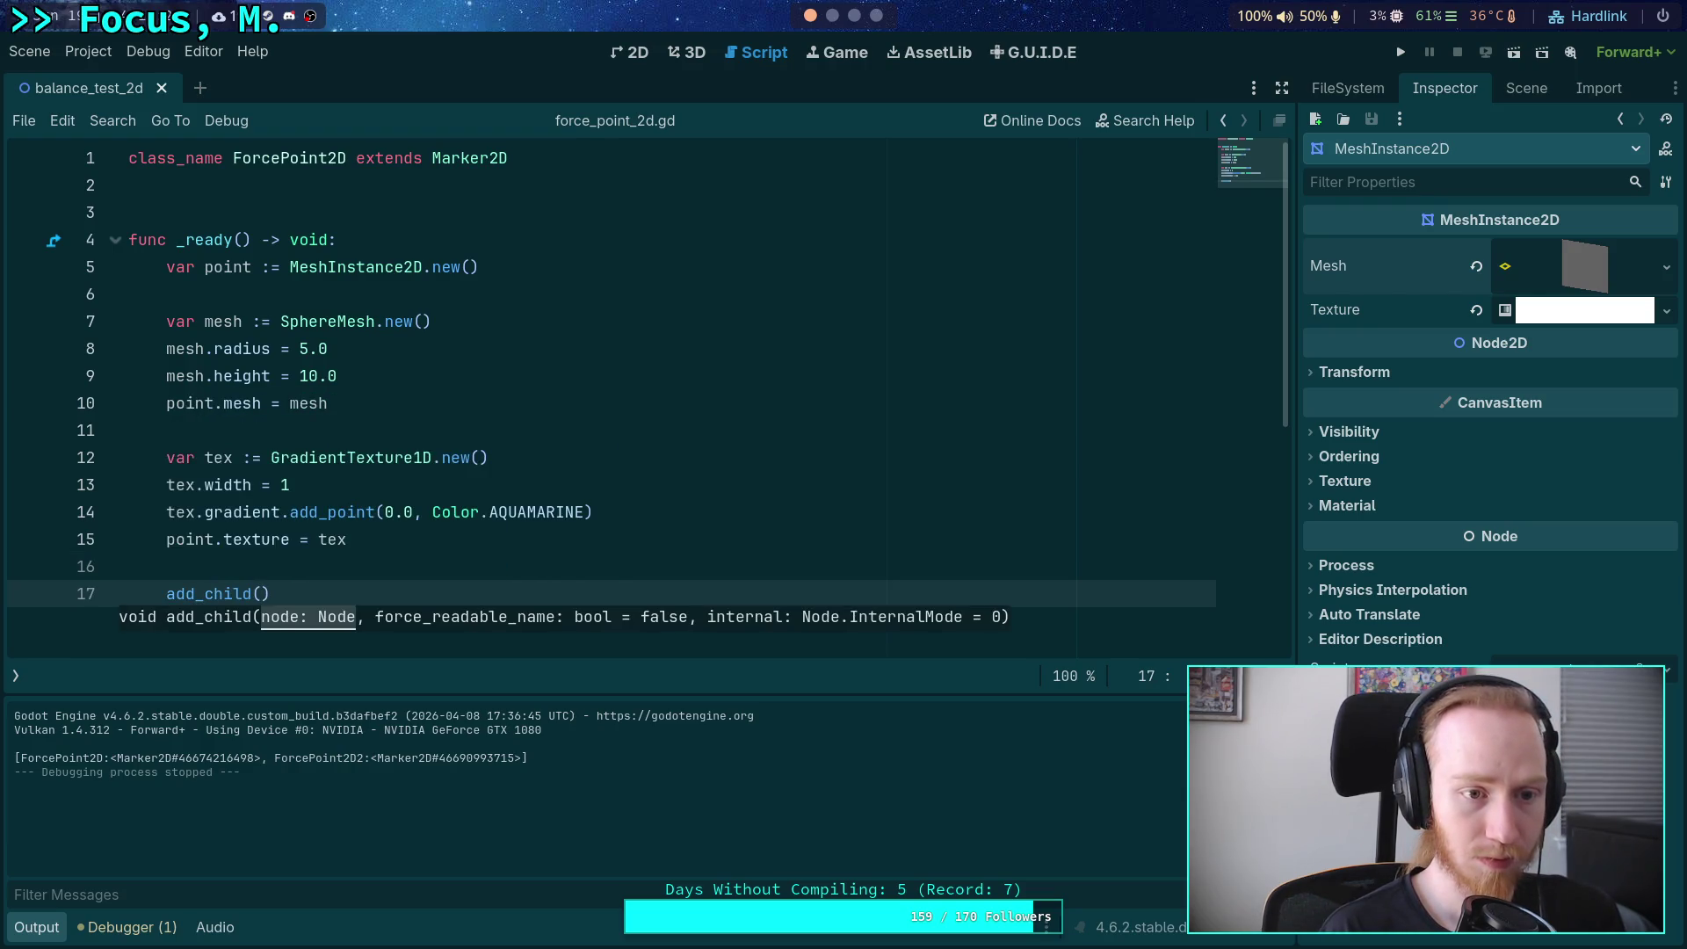
{"action": "type", "text": "point"}
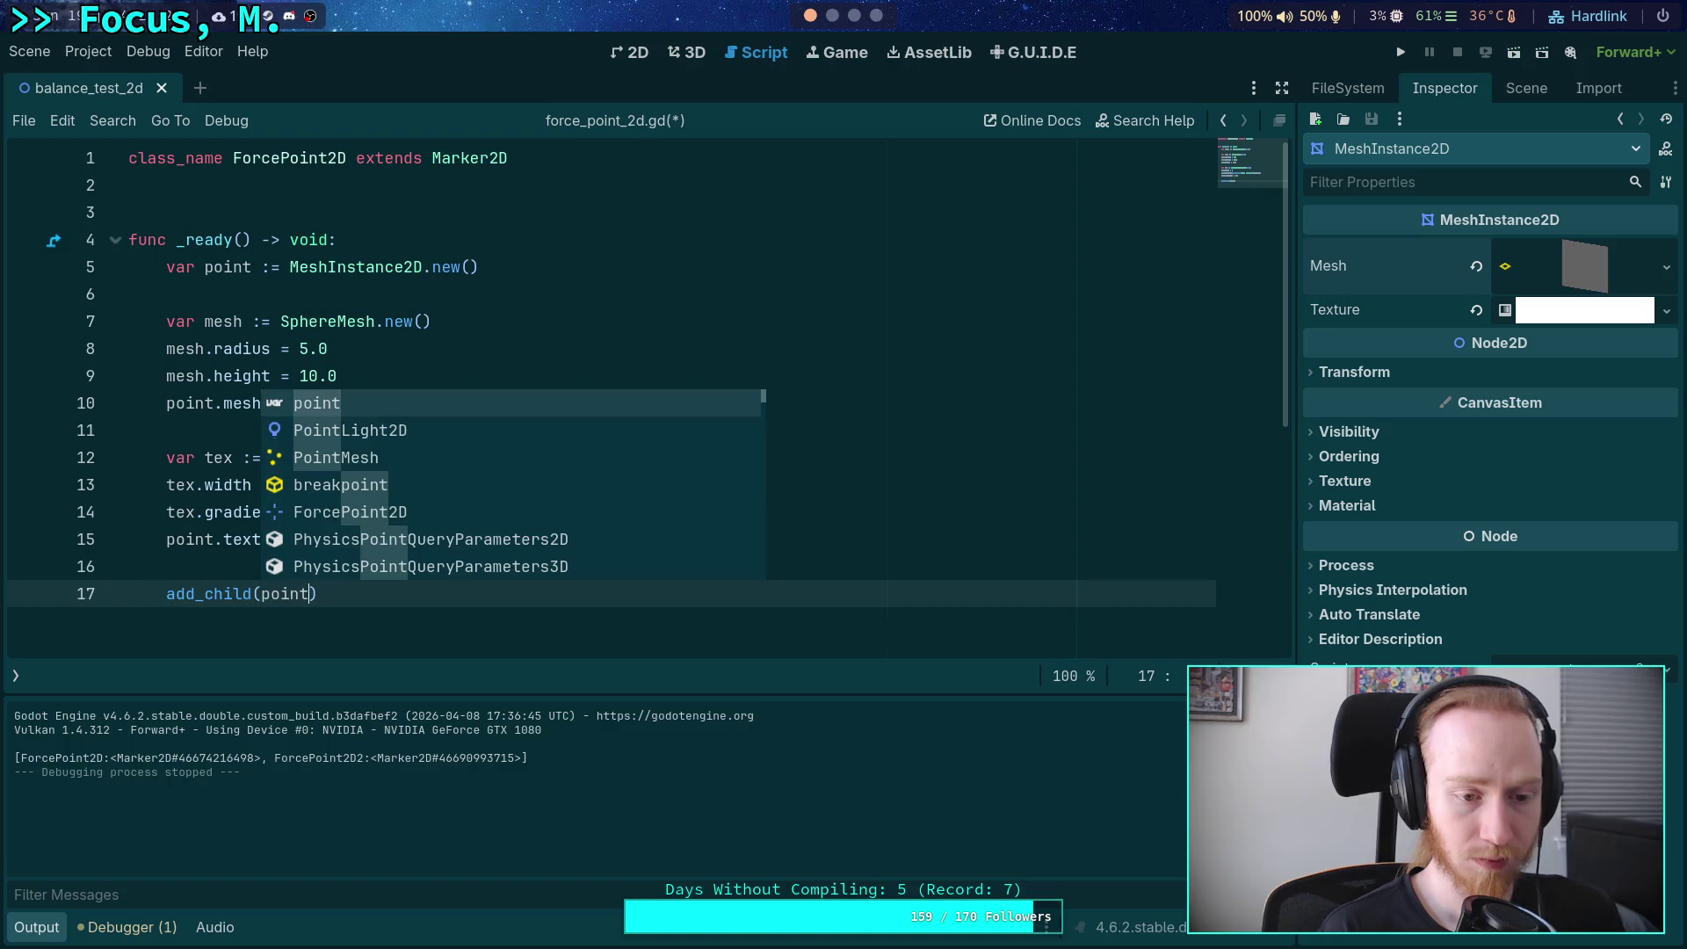
{"action": "key", "text": "Right"}
{"action": "key", "text": "ctrl+s"}
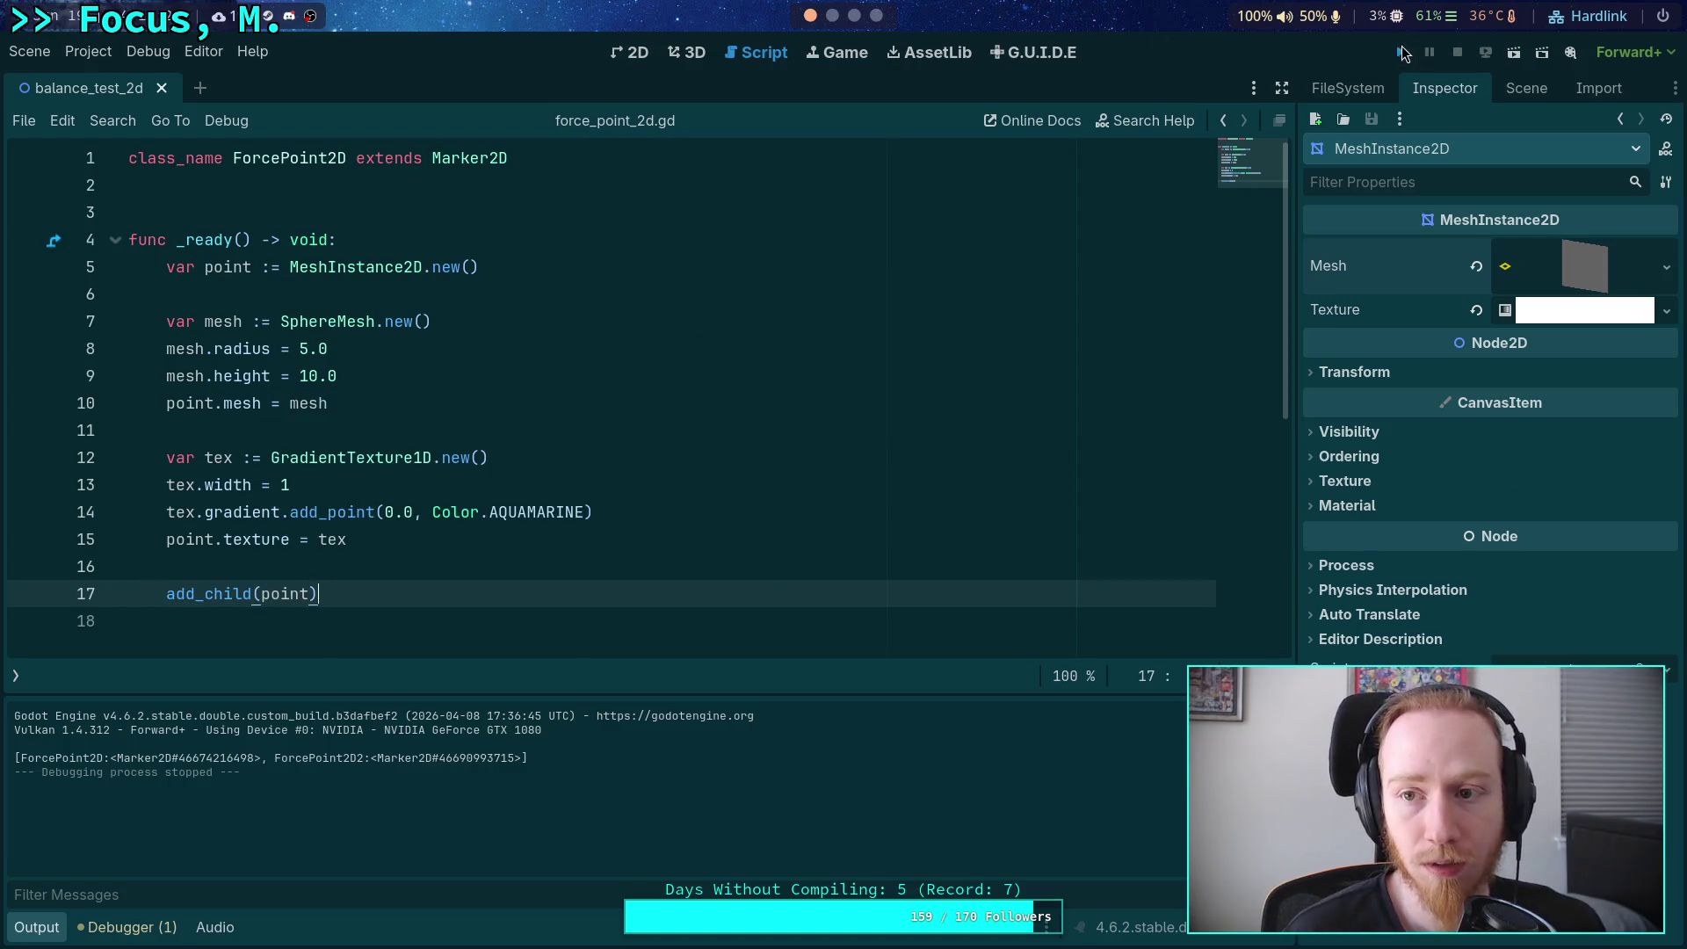
Test-run the project, stop it, and review the Debugger's Errors list.
{"action": "left_click", "coordinate": [1401, 53]}
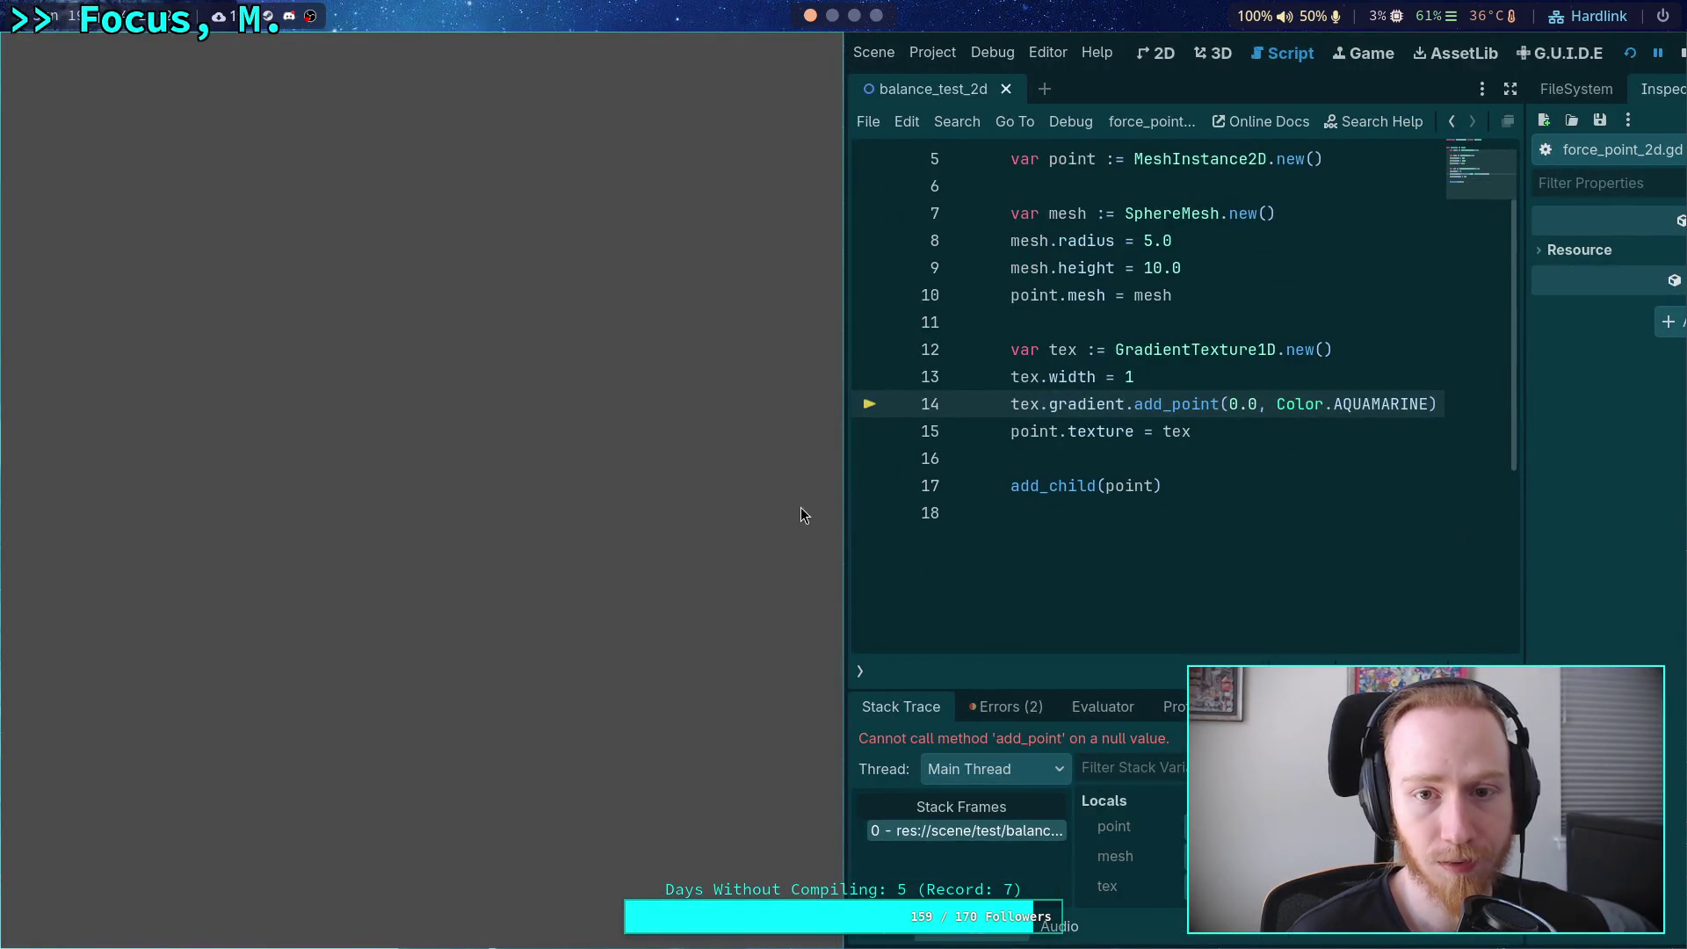
{"action": "key", "text": "F8"}
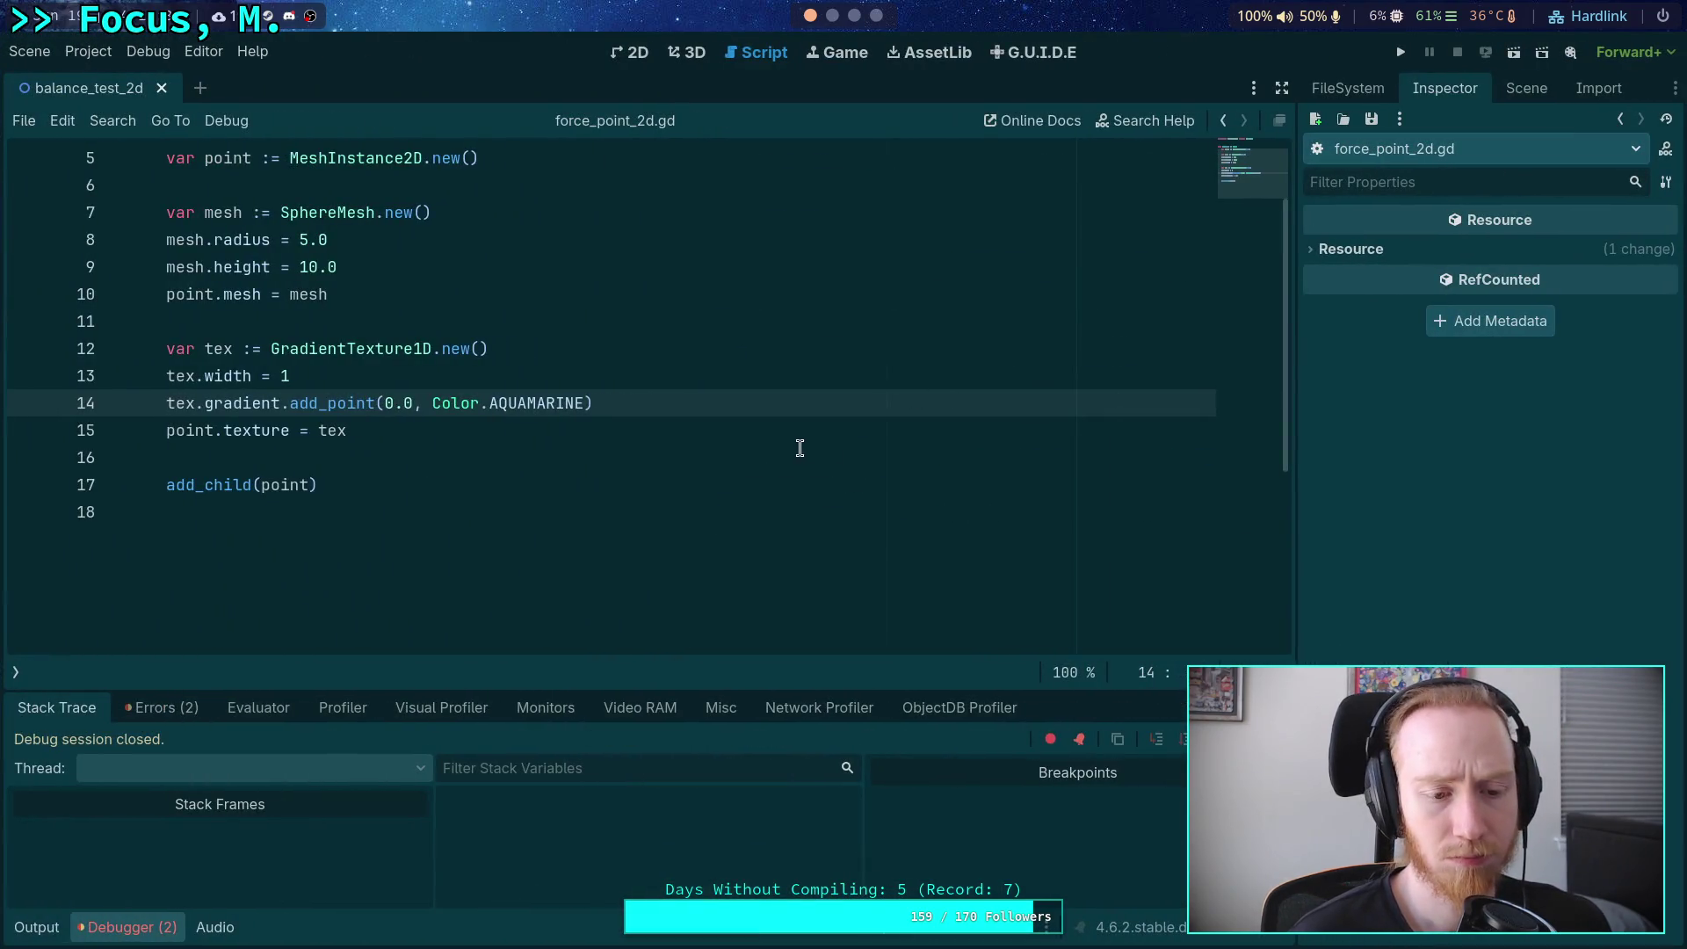
{"action": "left_click", "coordinate": [162, 707]}
{"action": "mouse_move", "coordinate": [357, 806]}
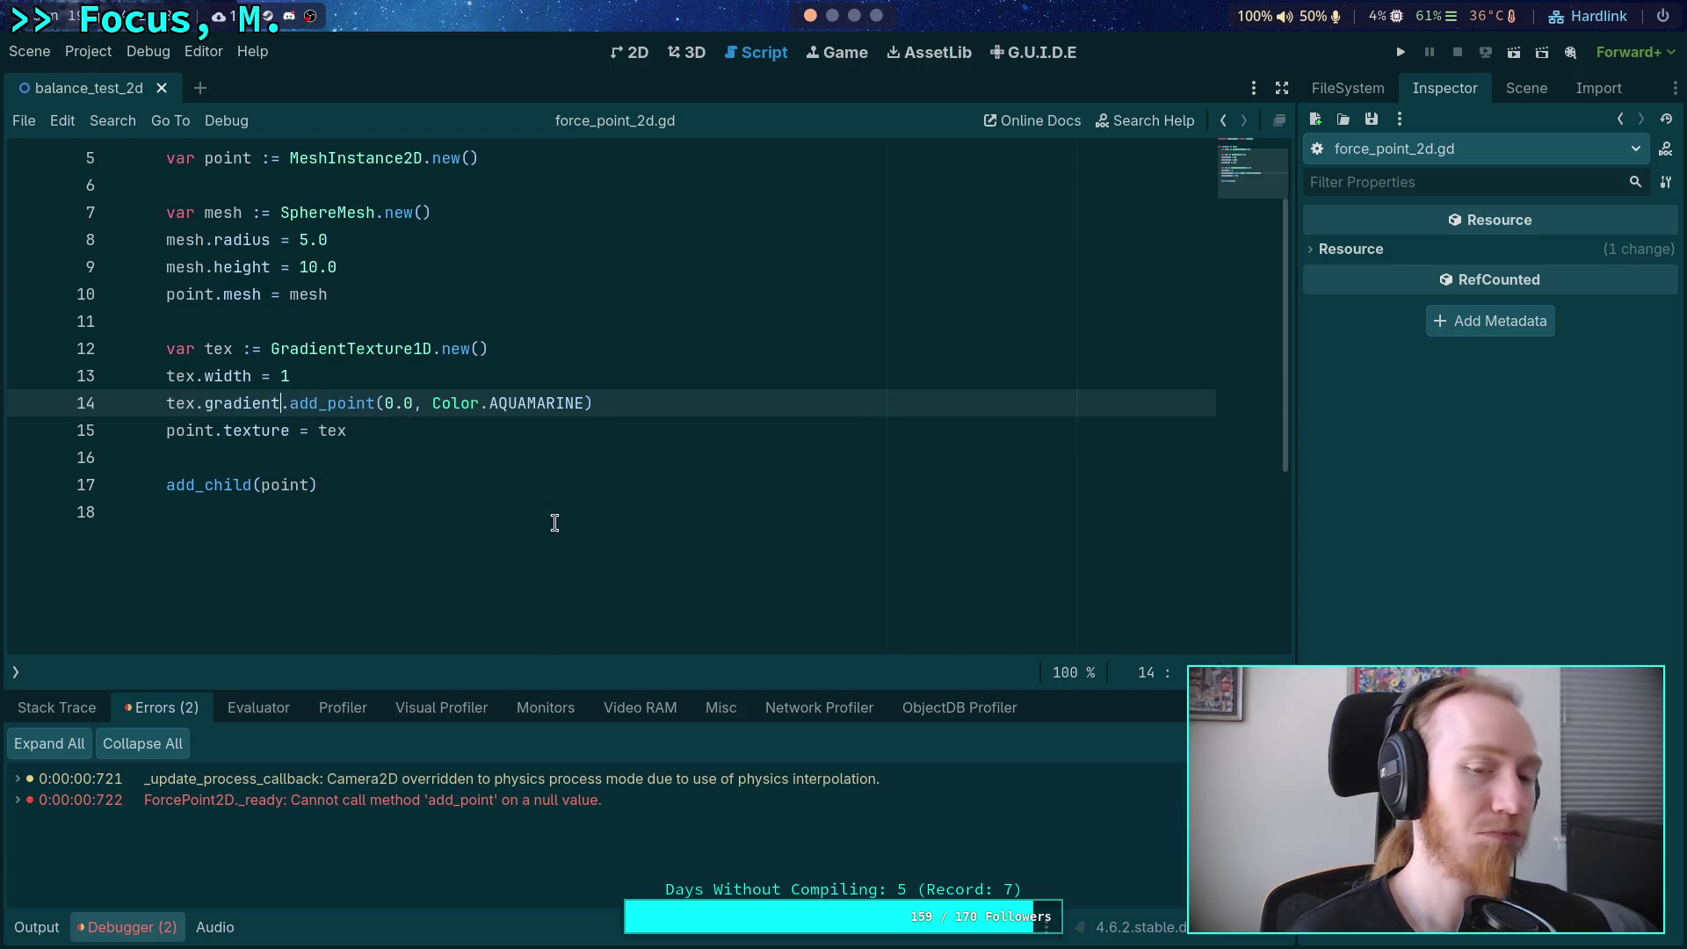
Insert tex.gradient = Gradient.new() above the add_point line and rerun the project.
{"action": "left_click", "coordinate": [375, 403]}
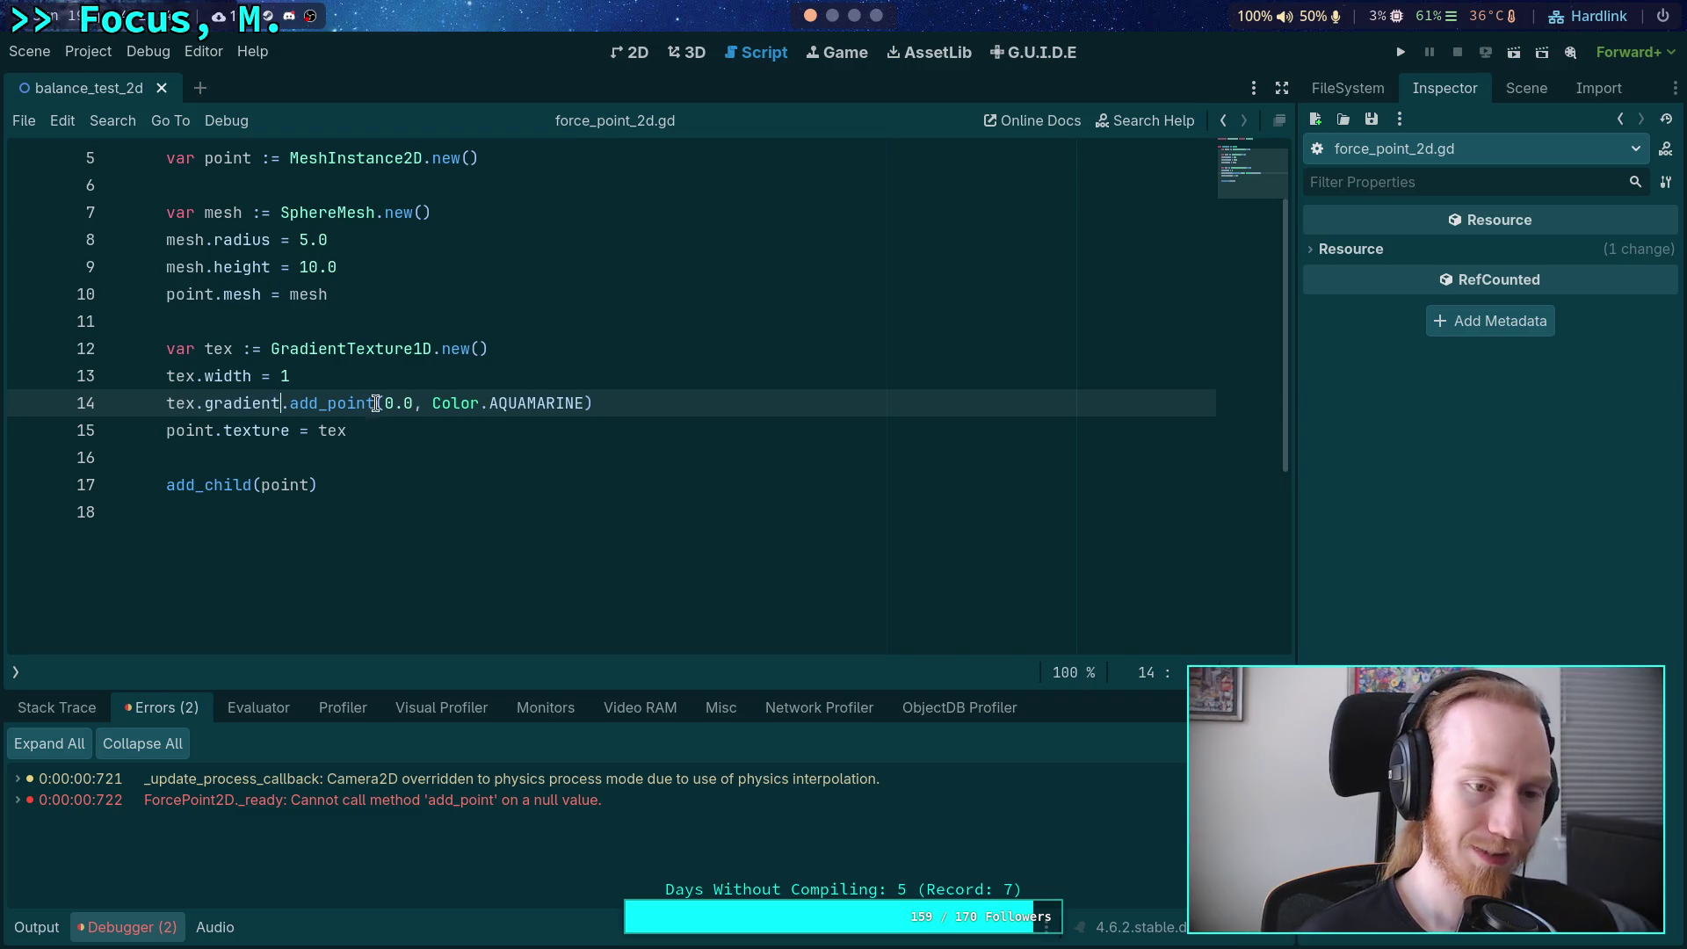
{"action": "key", "text": "Up"}
{"action": "key", "text": "Return"}
{"action": "type", "text": "tex."}
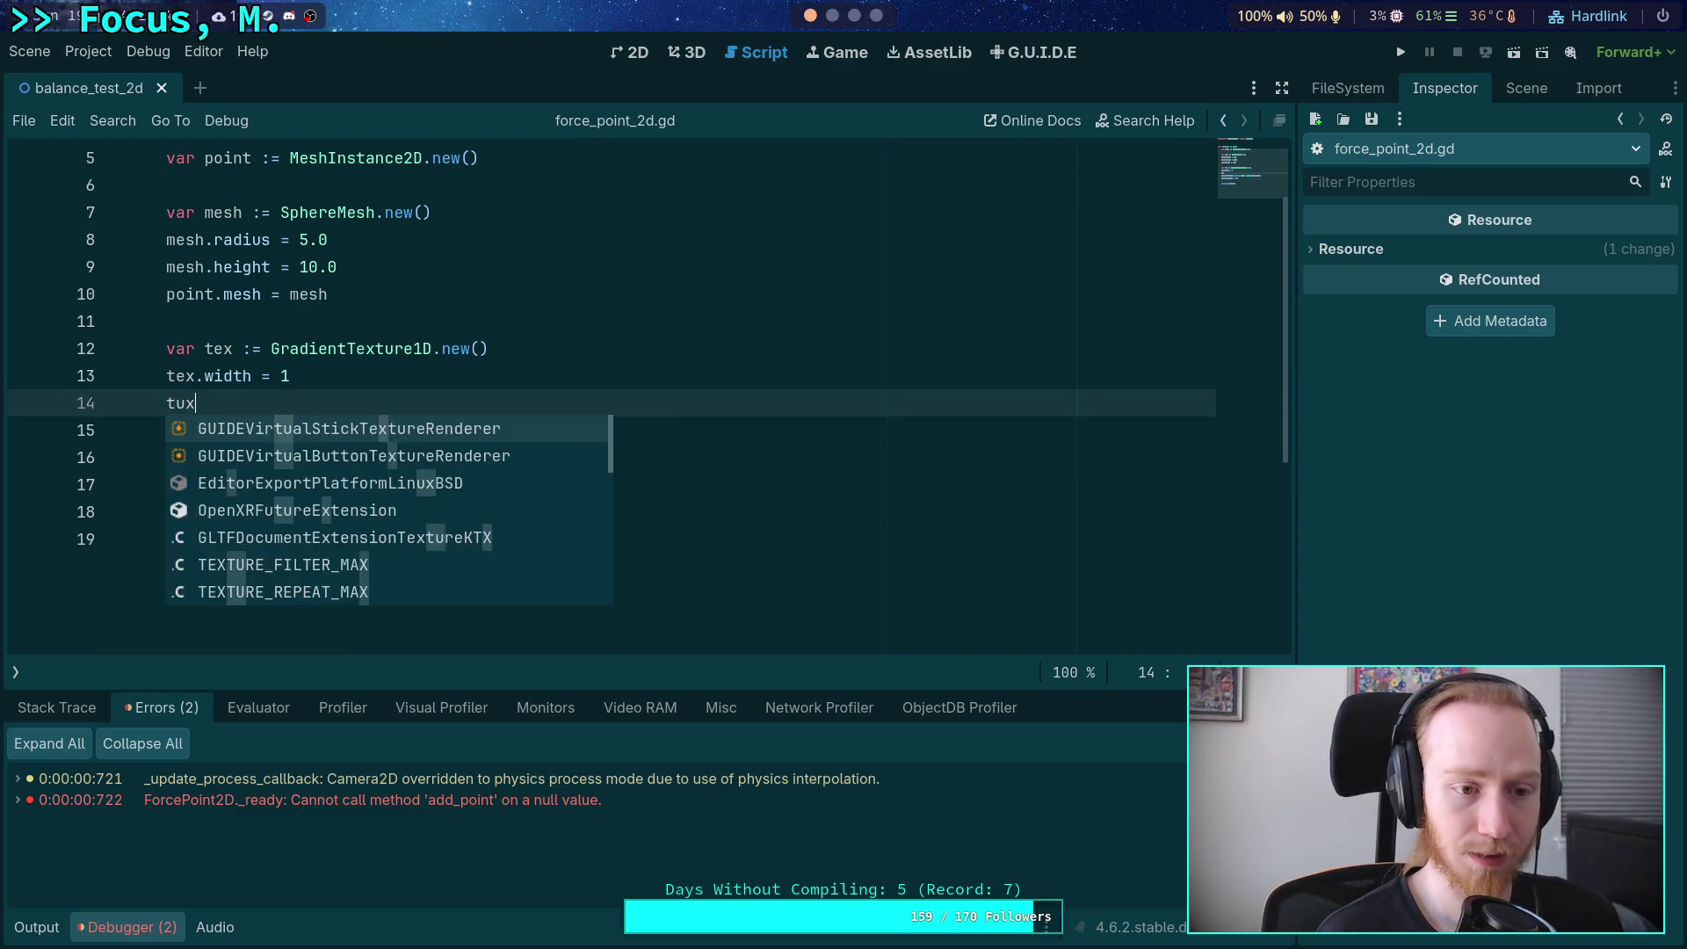
{"action": "key", "text": "Return"}
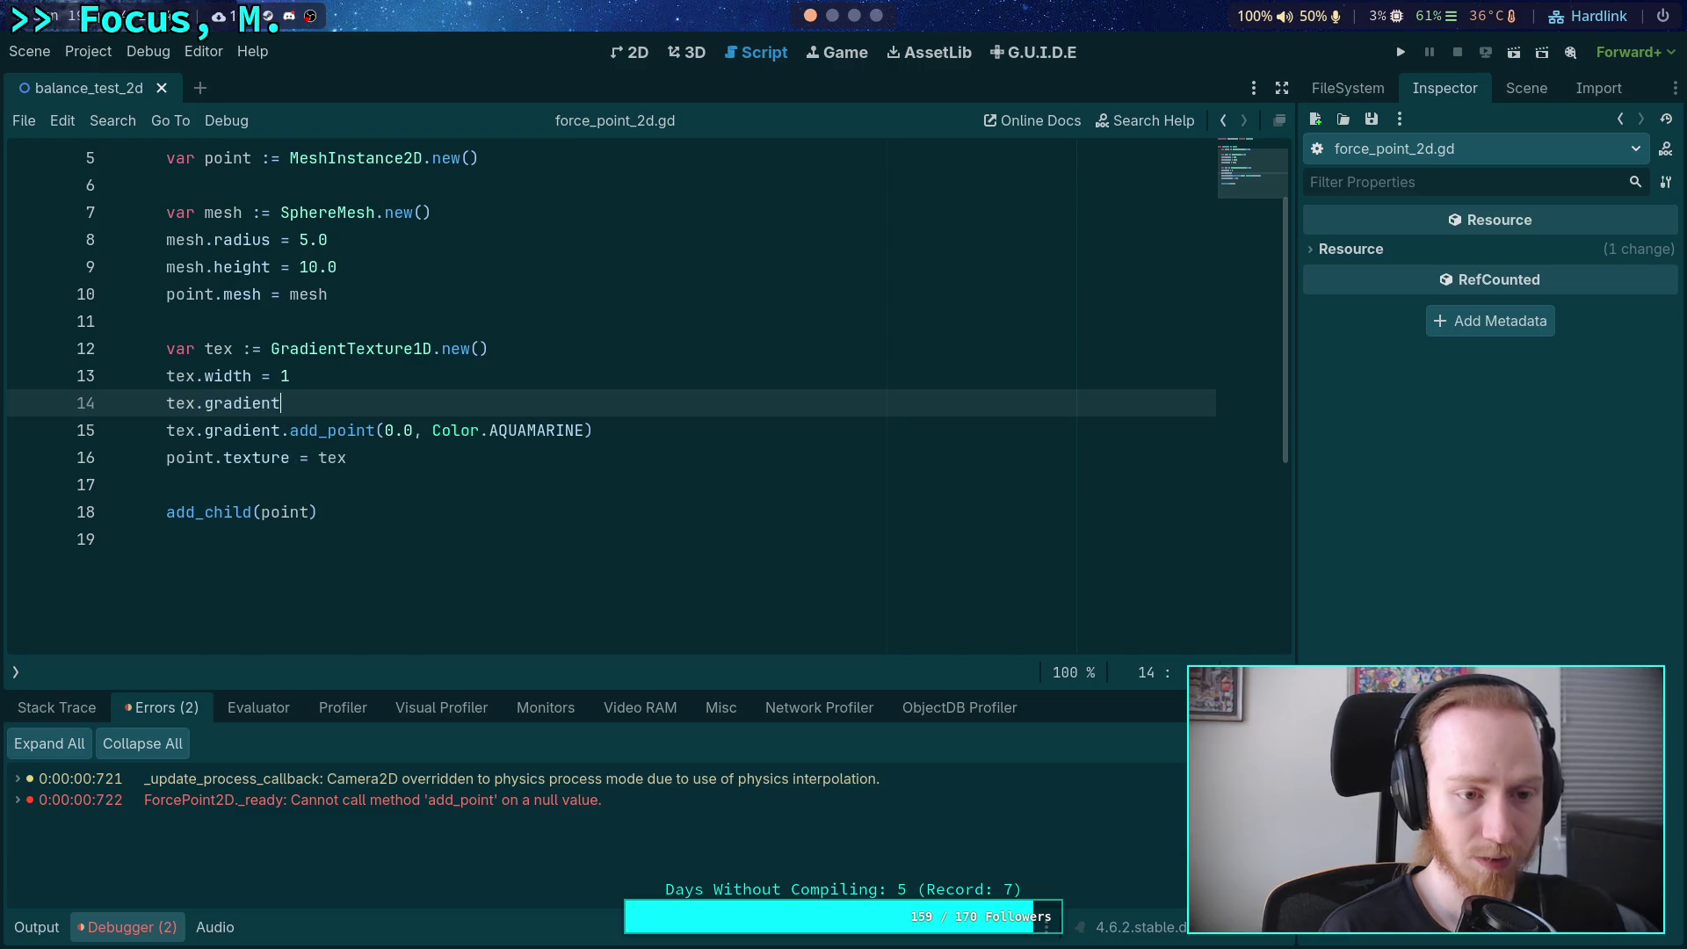
{"action": "type", "text": " = Gra"}
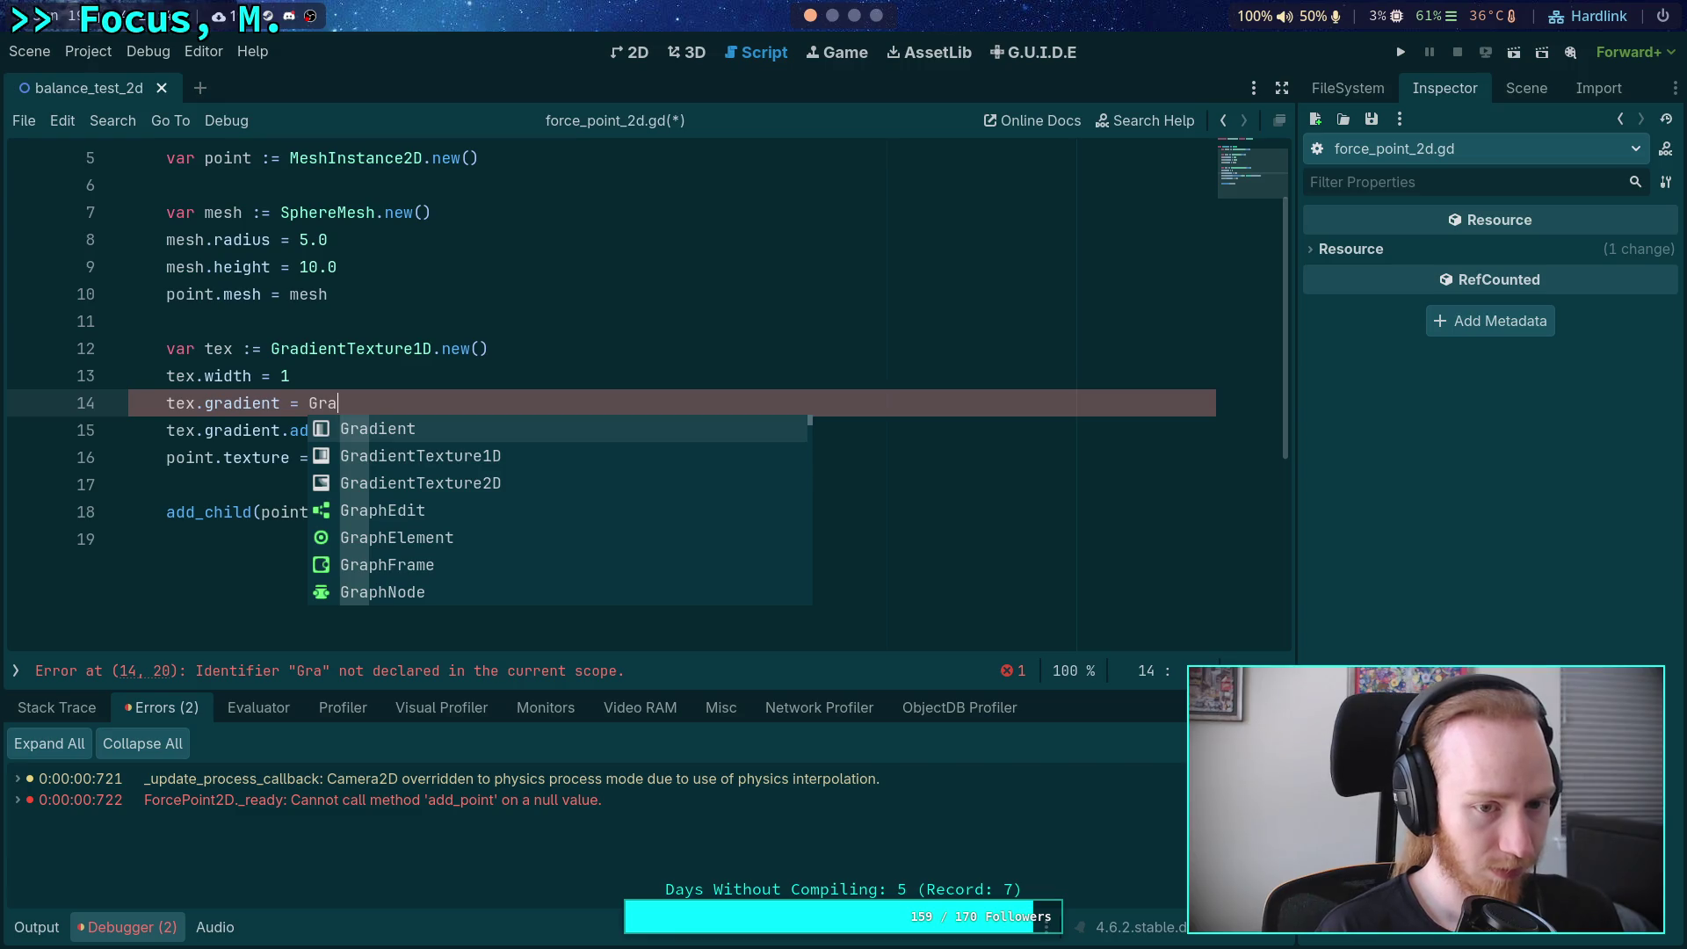
{"action": "key", "text": "Return"}
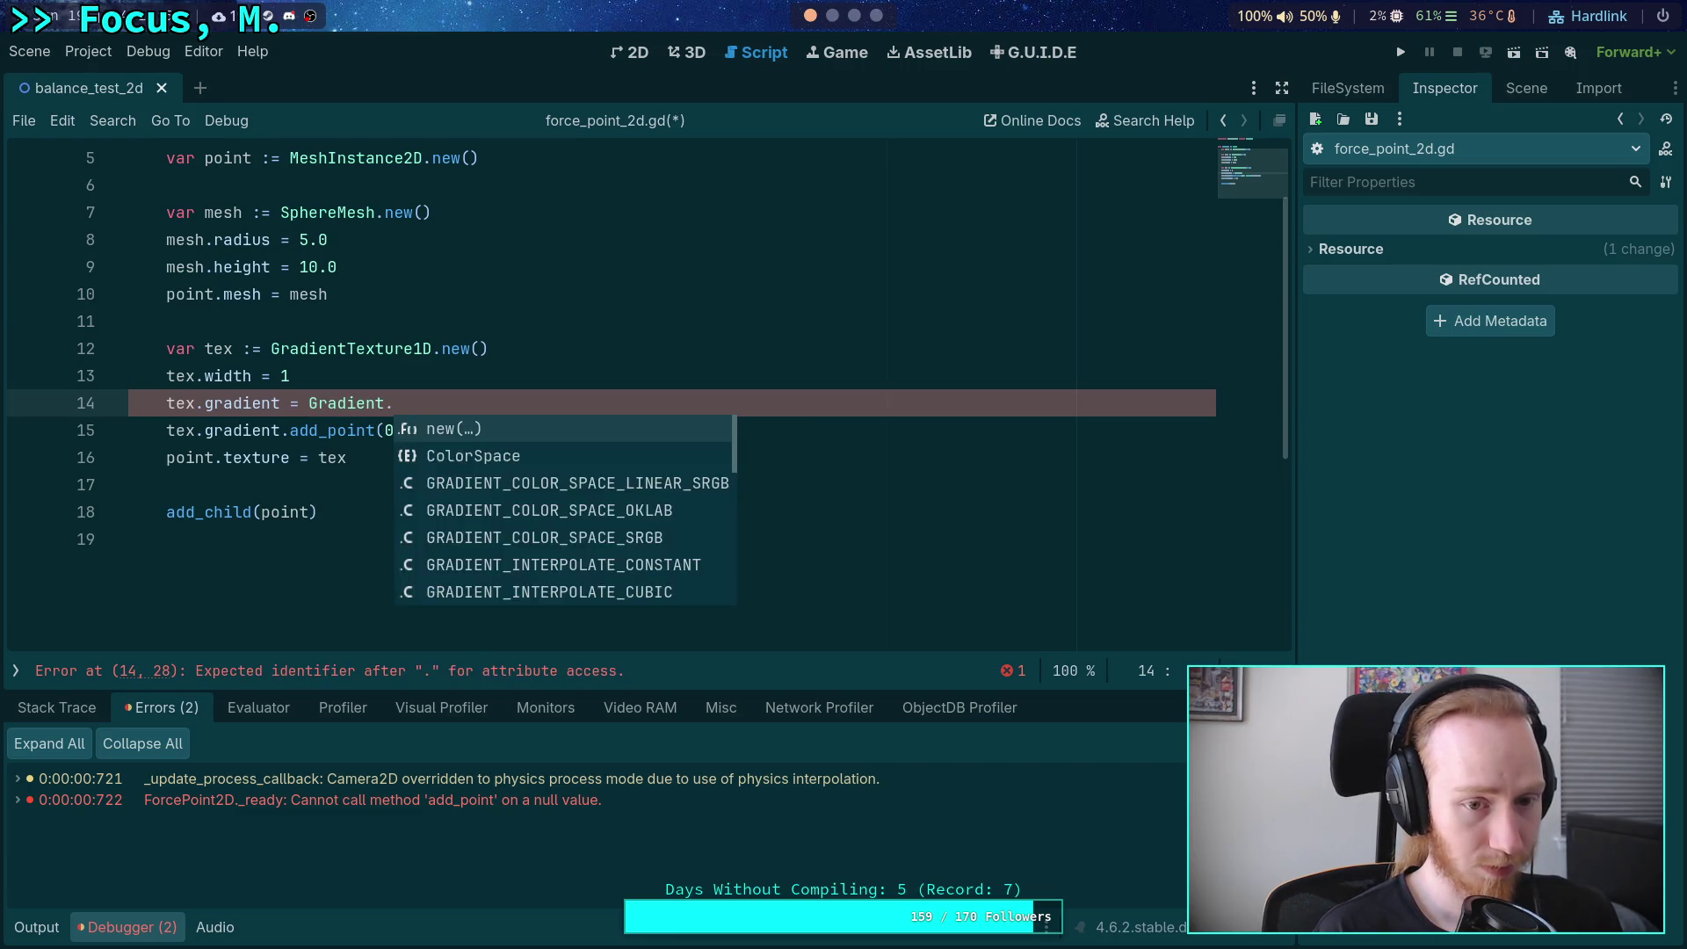
{"action": "type", "text": "new("}
{"action": "key", "text": "Return"}
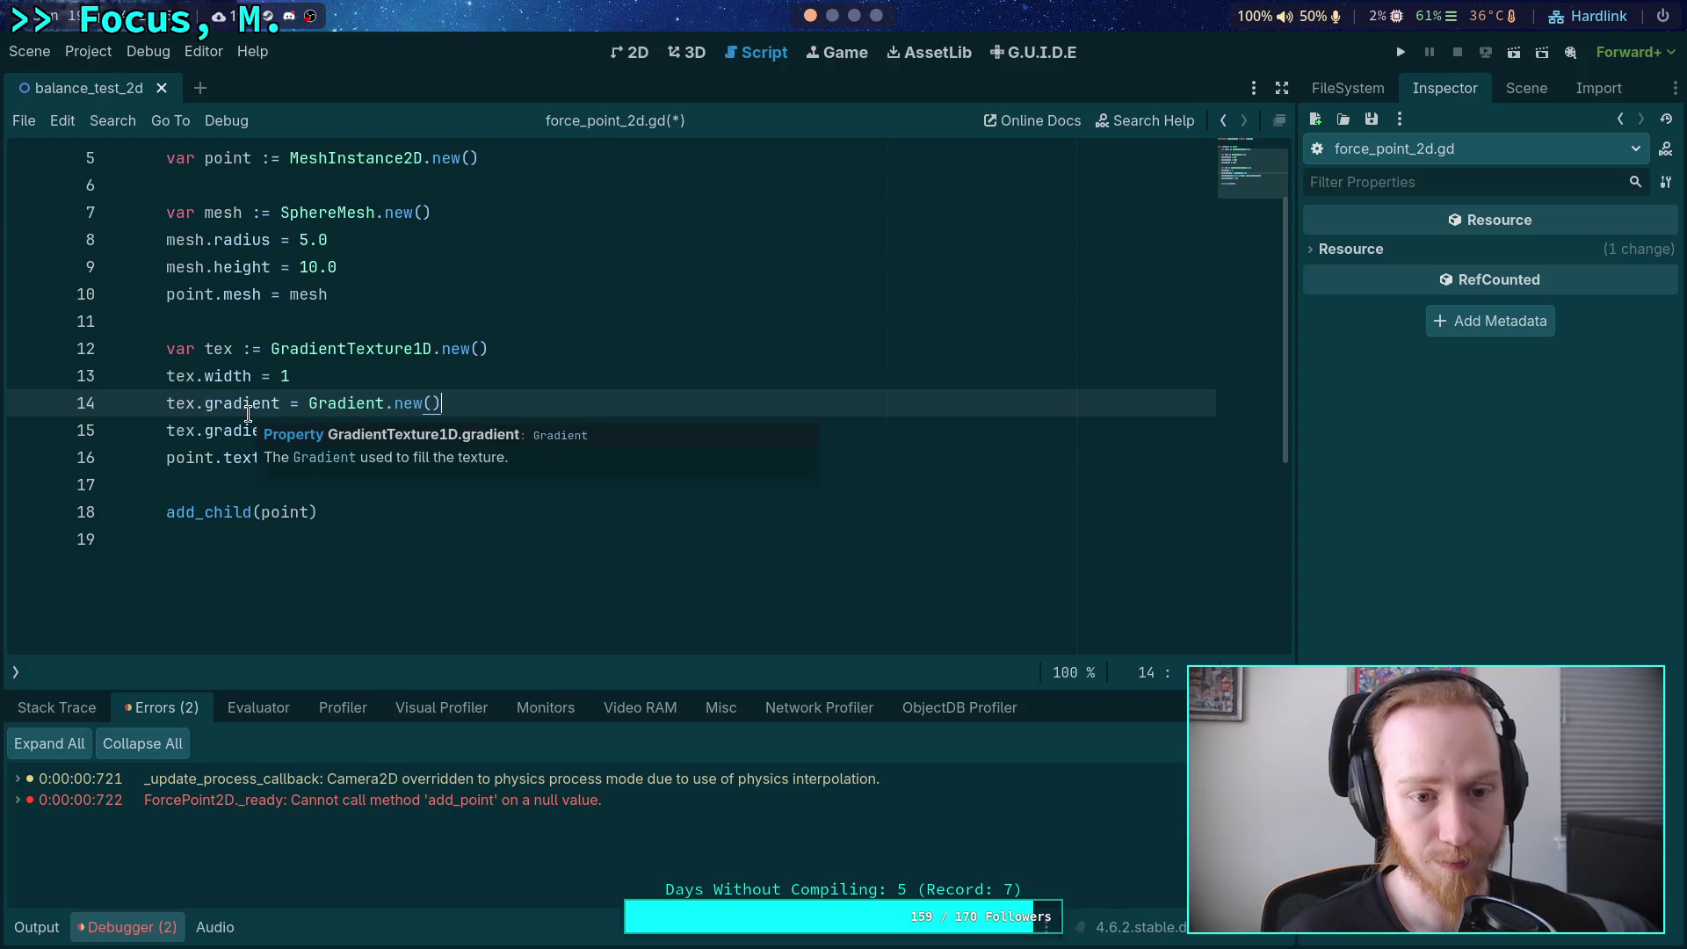
{"action": "left_click", "coordinate": [217, 421]}
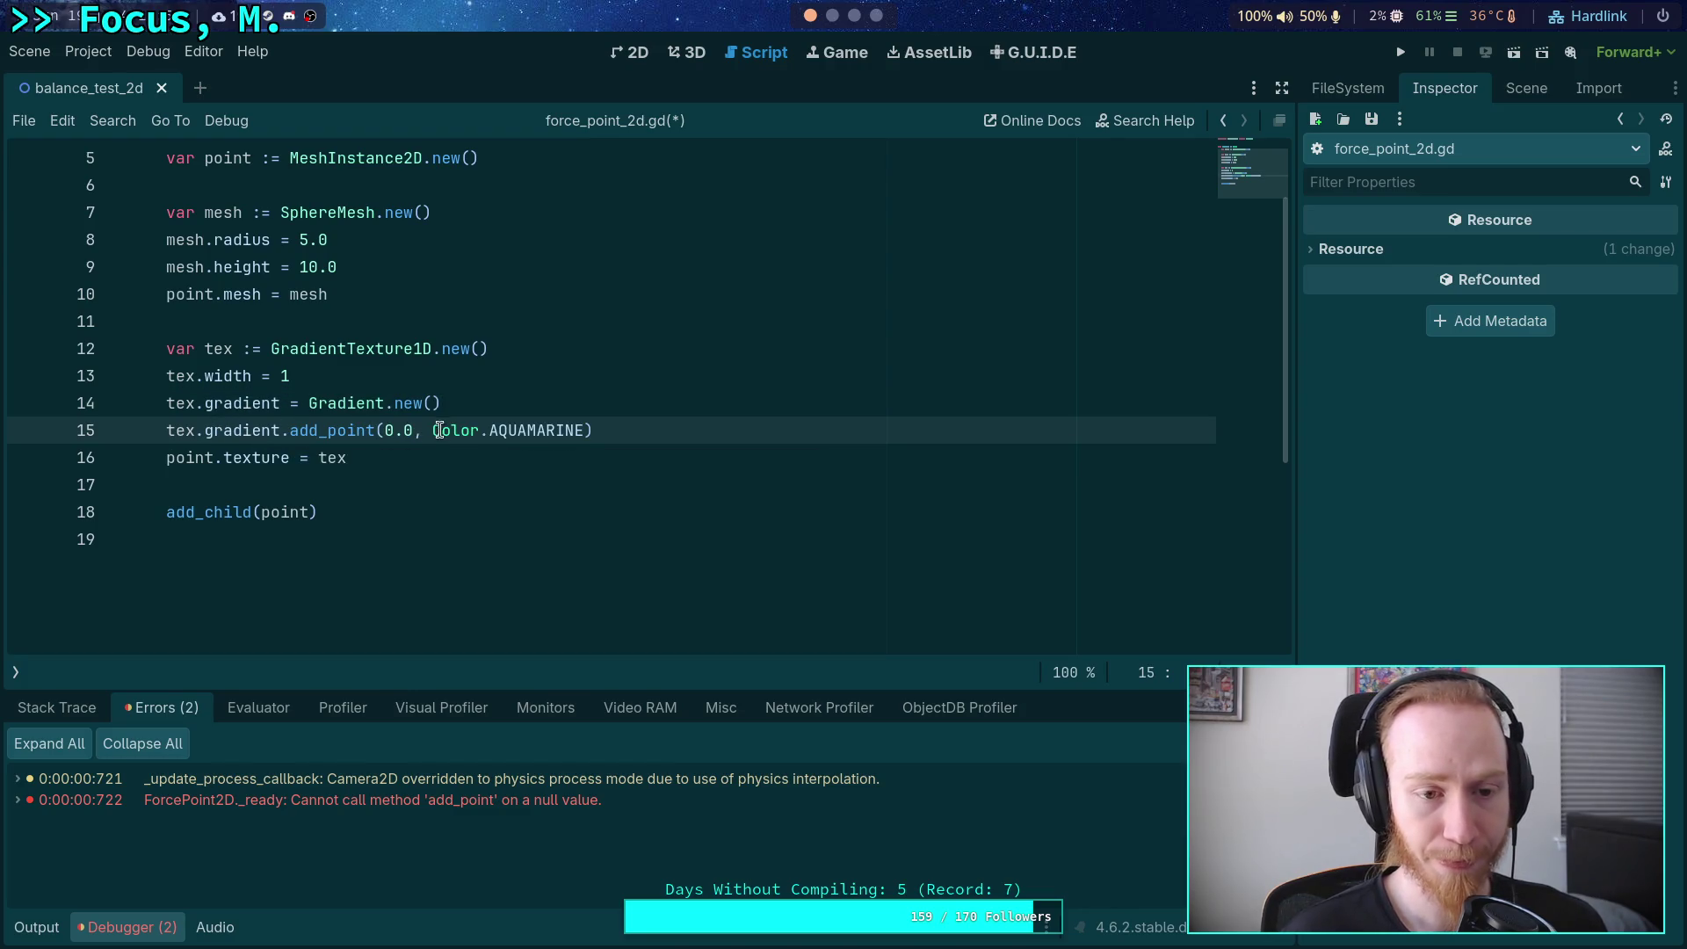
{"action": "key", "text": "F5"}
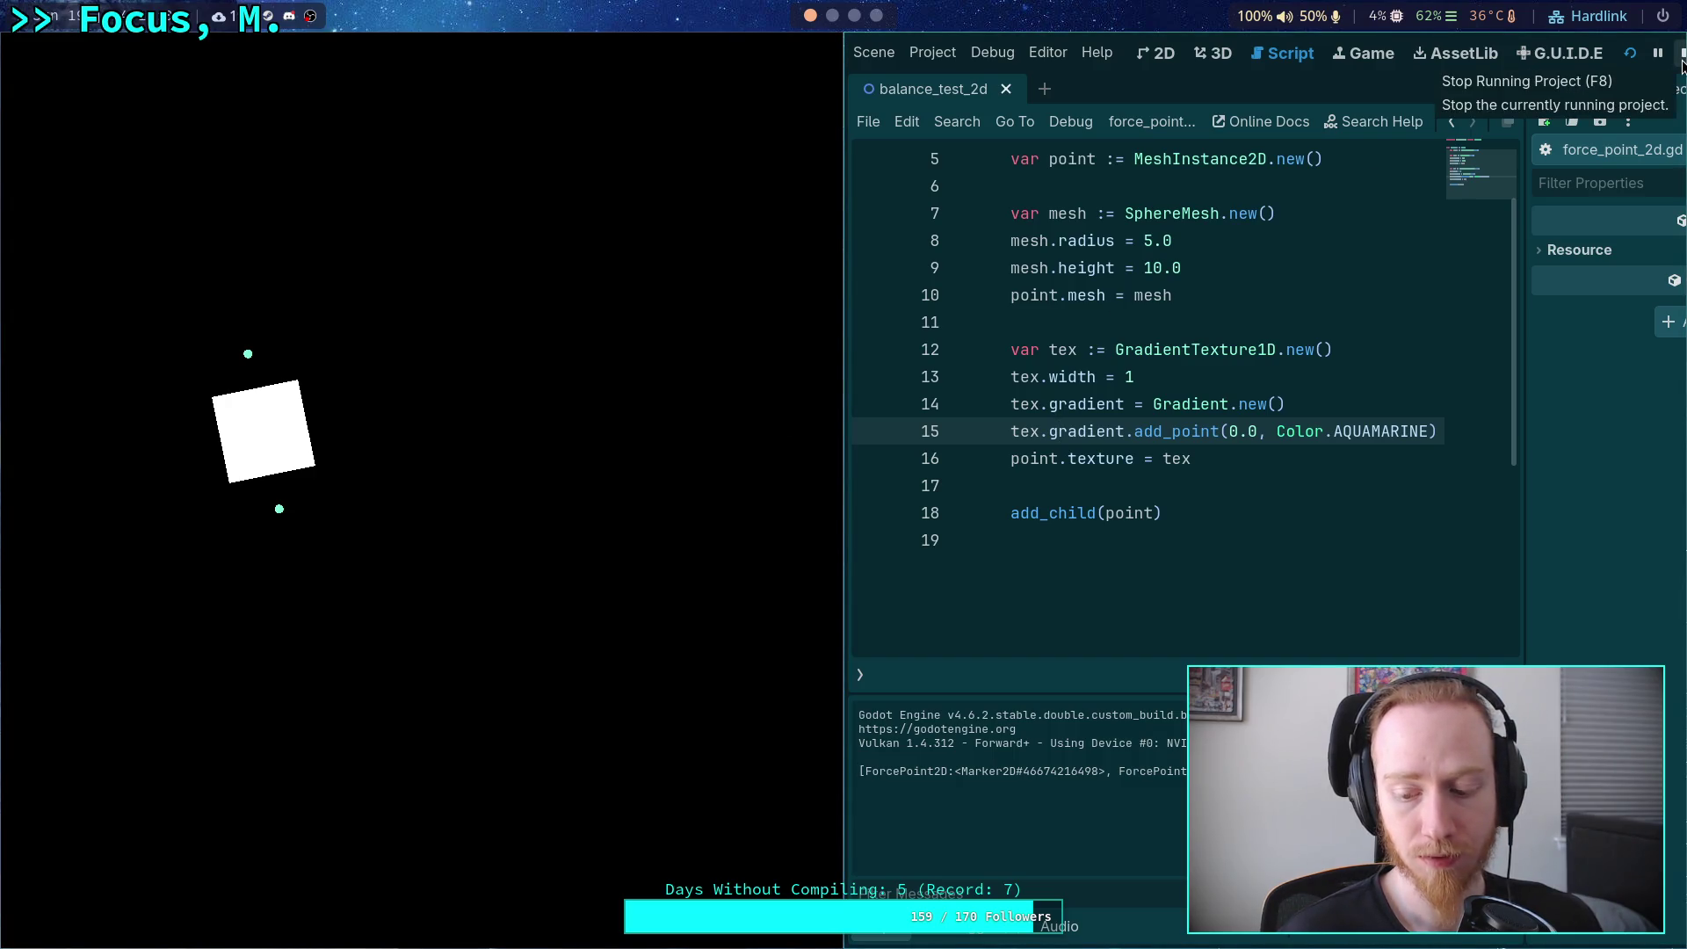
Stop the running game after checking the aquamarine markers and show the scripts list.
{"action": "left_click", "coordinate": [1680, 54]}
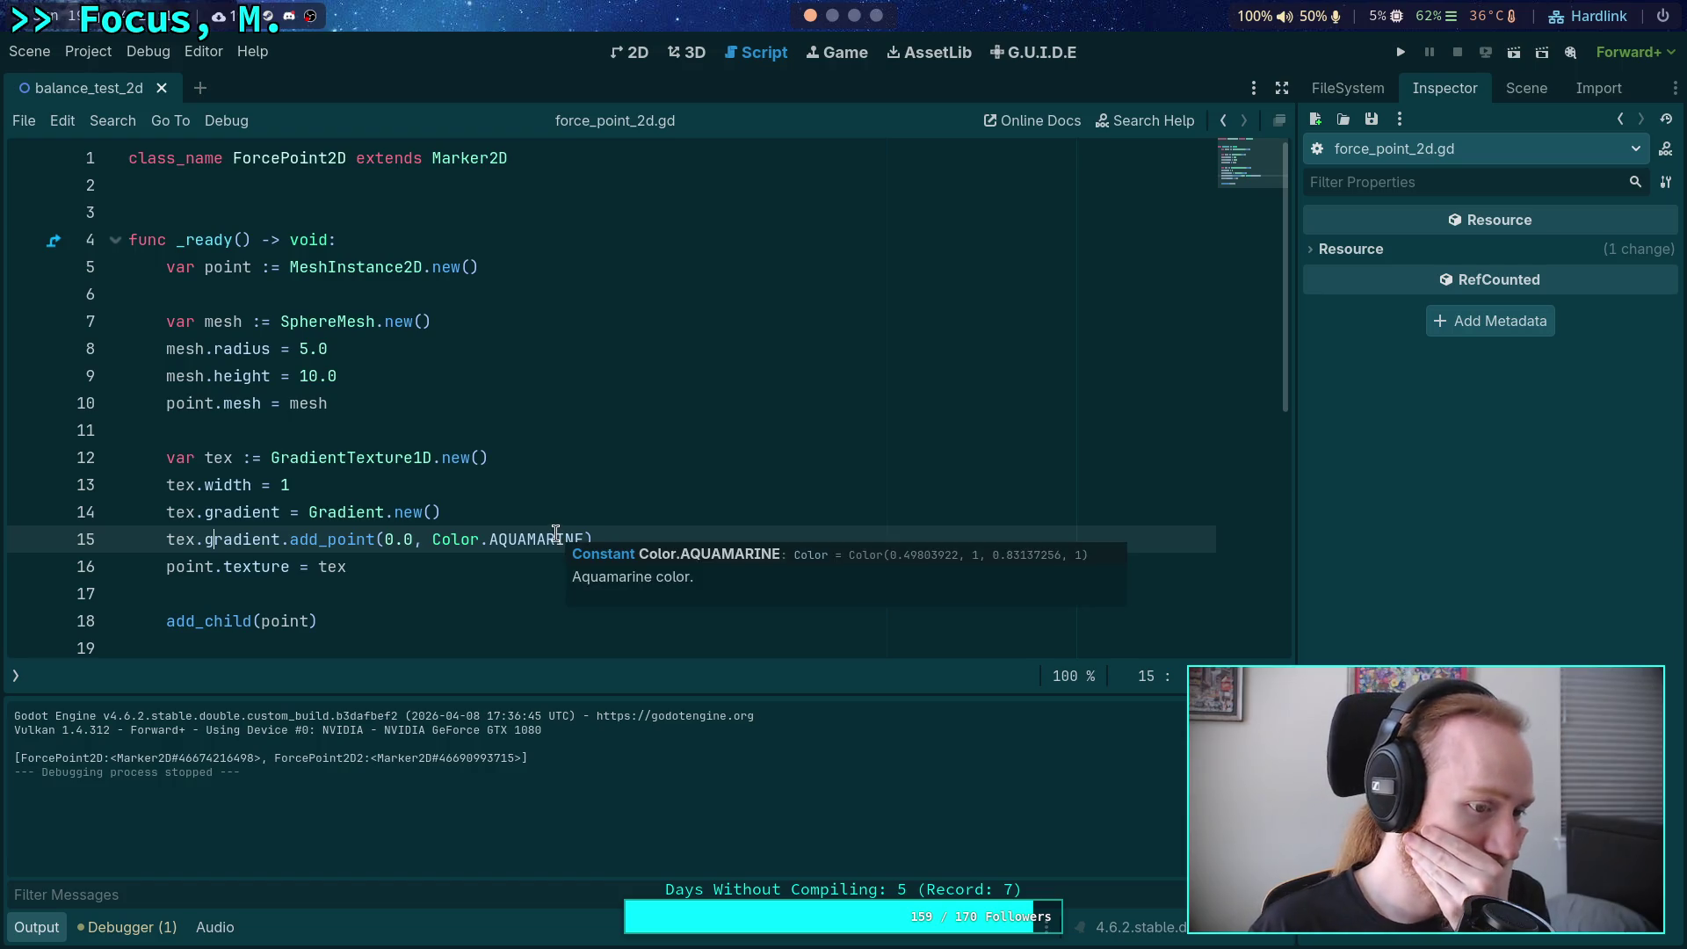
{"action": "left_click", "coordinate": [16, 678]}
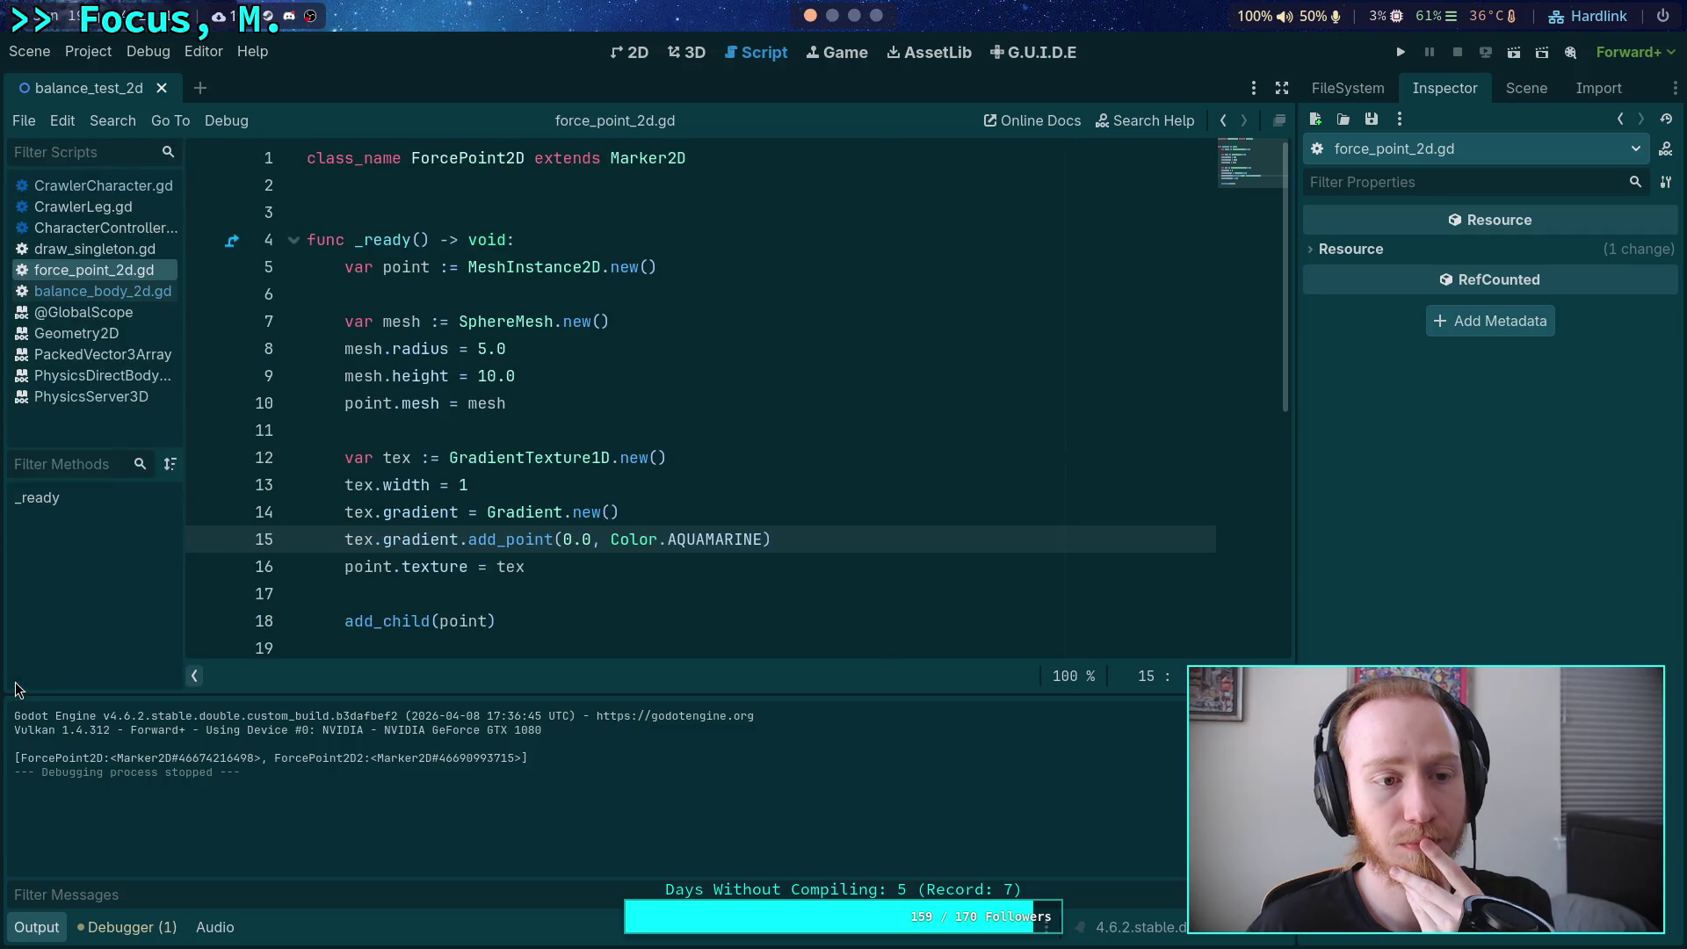
Glance at balance_body_2d.gd, then return to force_point_2d.gd and review it.
{"action": "left_click", "coordinate": [126, 294]}
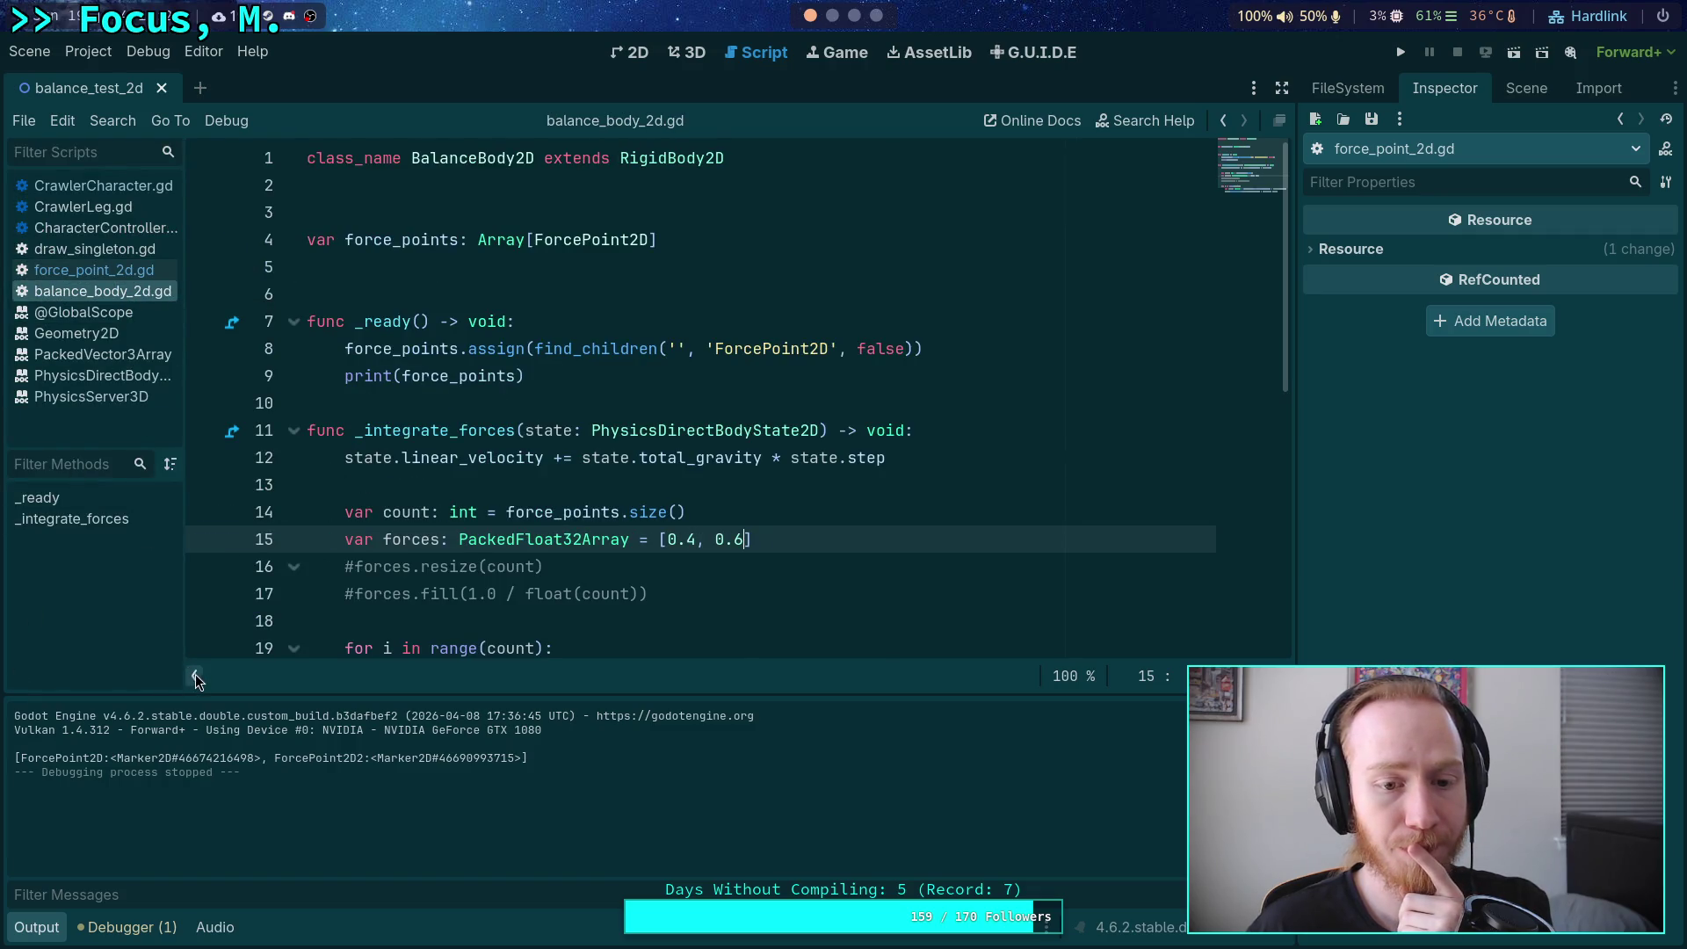
{"action": "left_click", "coordinate": [98, 267]}
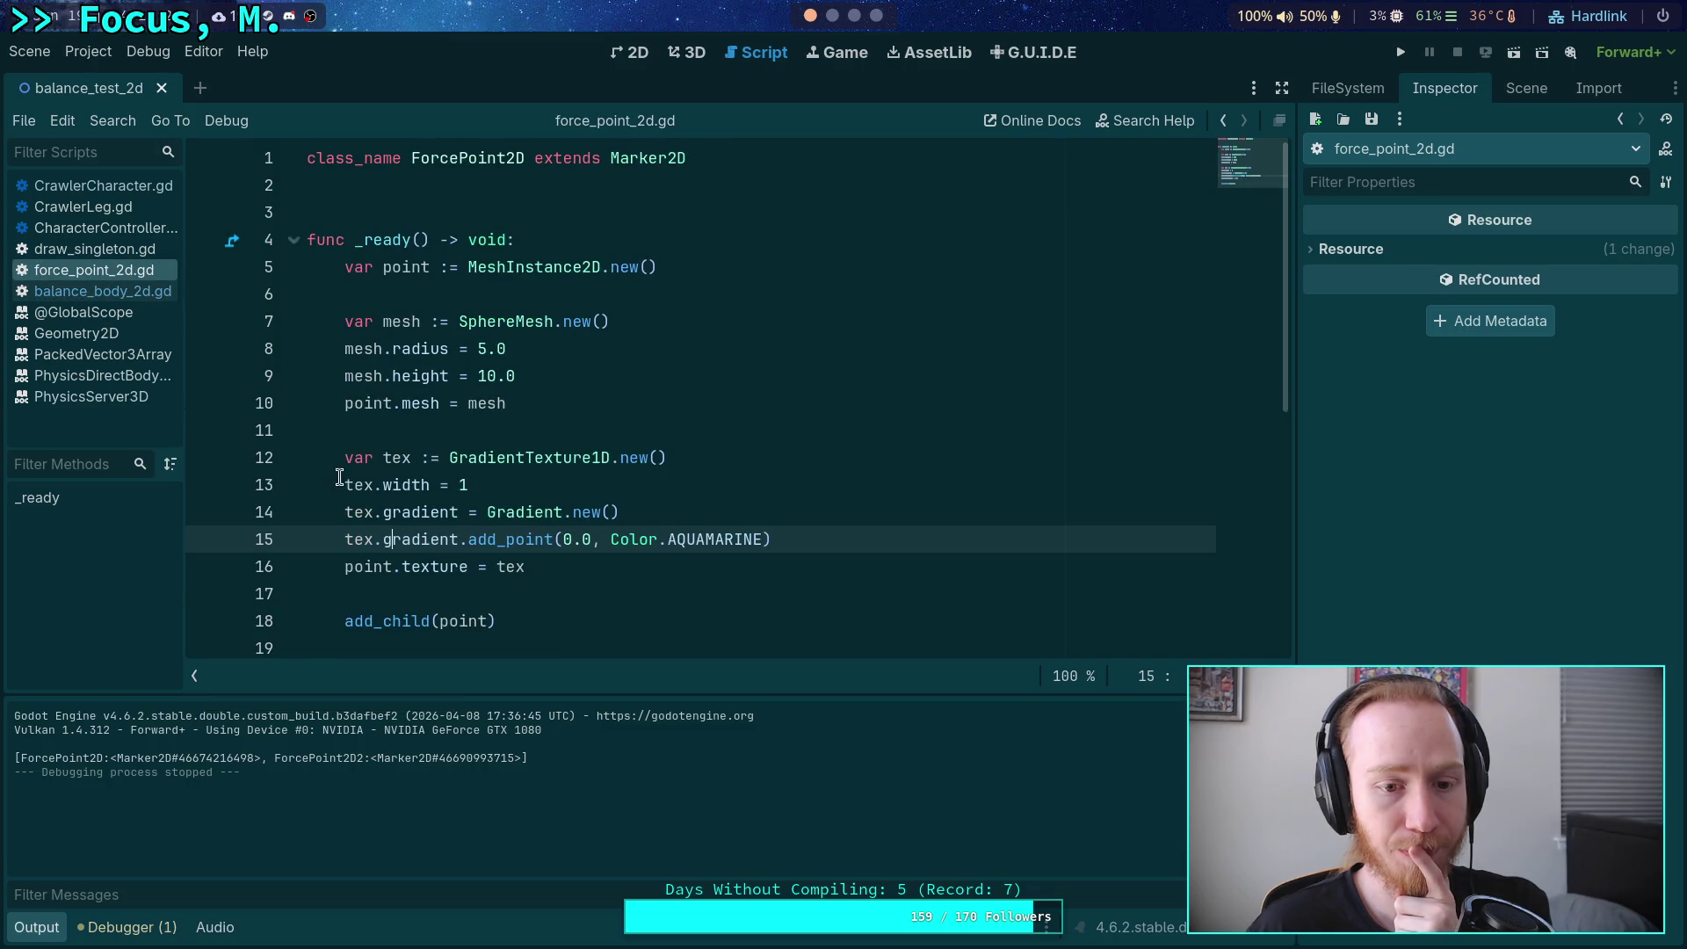
{"action": "scroll", "coordinate": [538, 589], "scroll_direction": "down", "scroll_amount": 1}
{"action": "left_click_drag", "start_coordinate": [610, 457], "coordinate": [761, 456]}
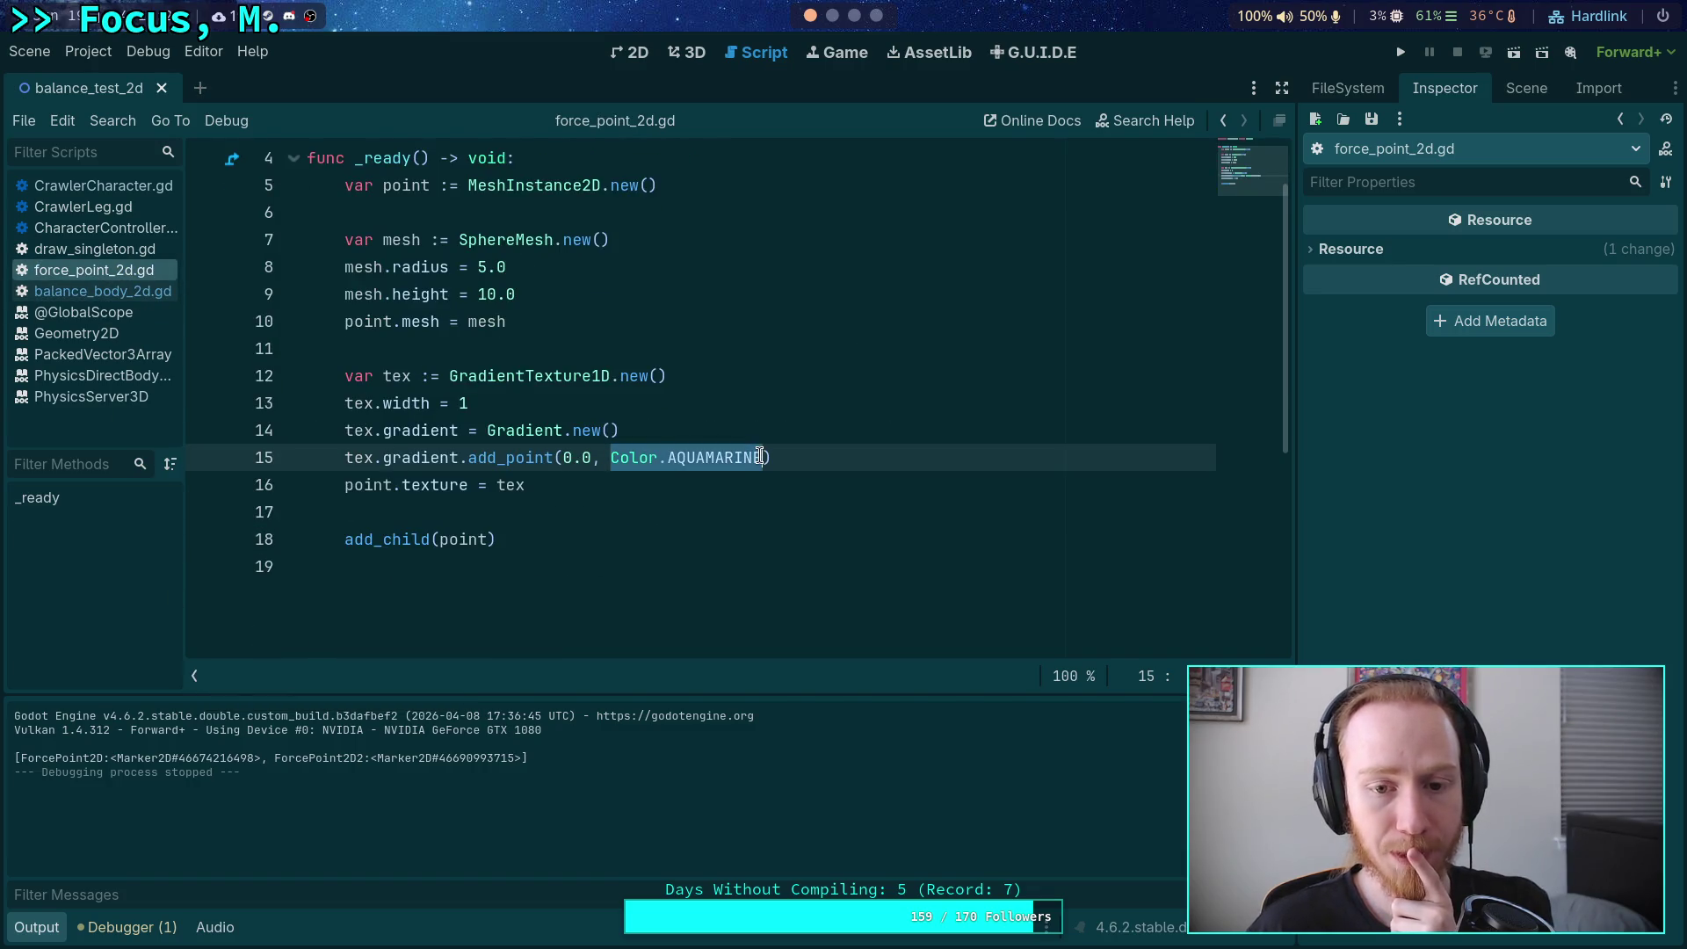
{"action": "scroll", "coordinate": [684, 430], "scroll_direction": "up", "scroll_amount": 1}
Declare 'static var color_index: int' below the class declaration.
{"action": "left_click", "coordinate": [541, 194]}
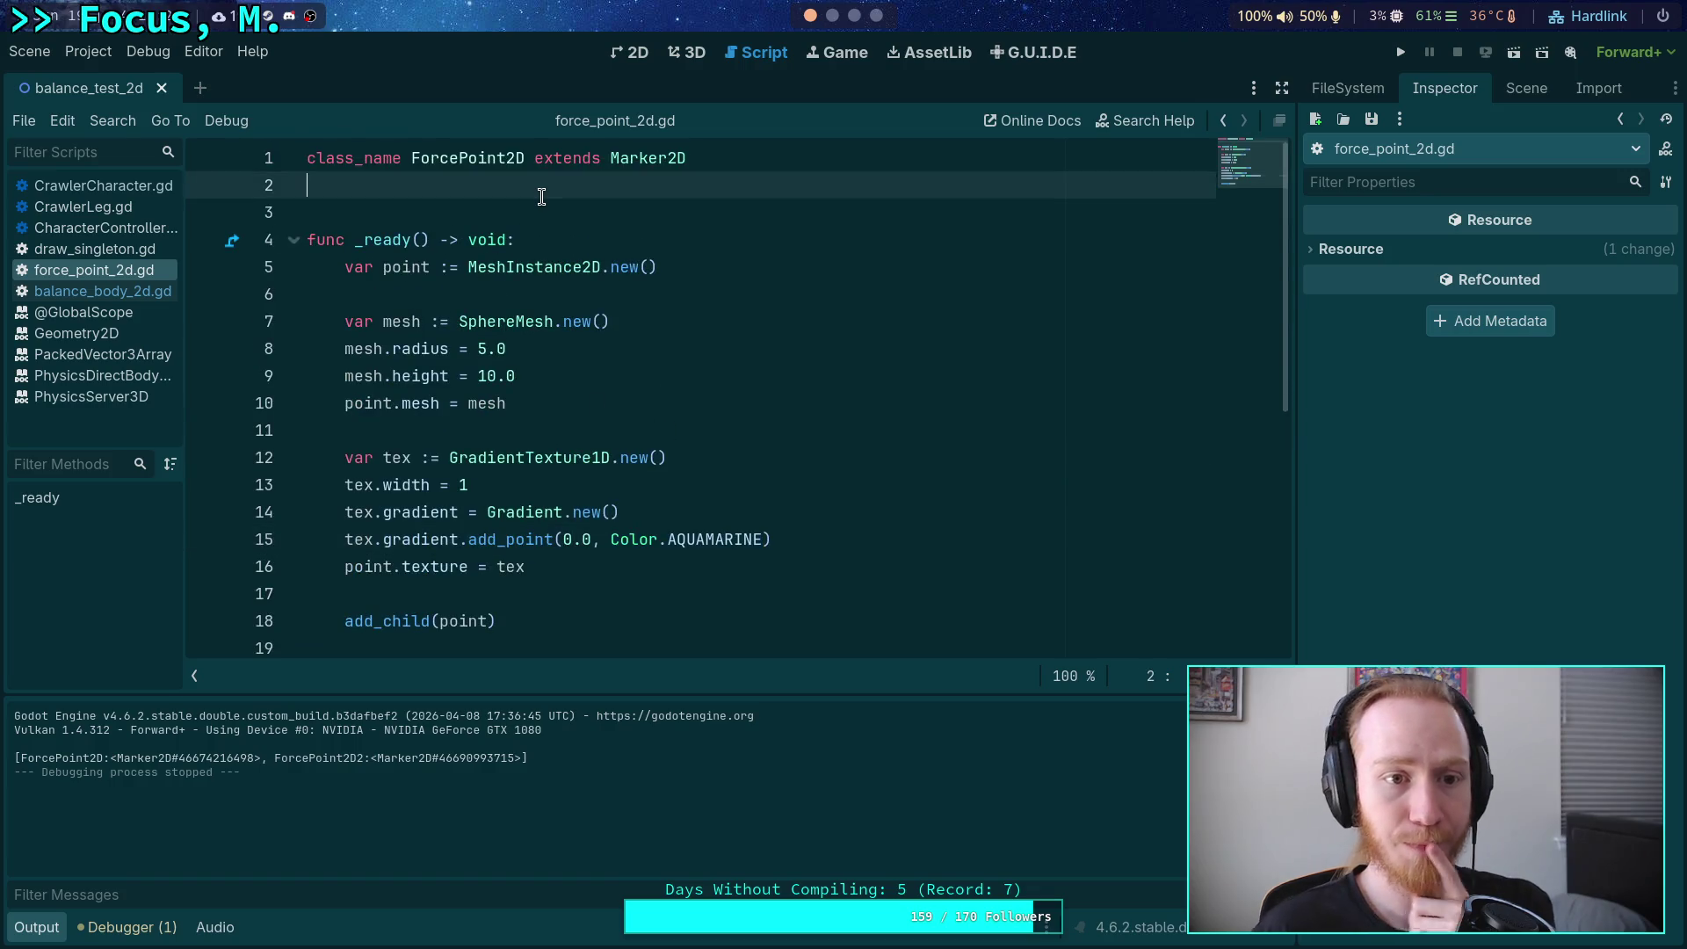
{"action": "key", "text": "Return"}
{"action": "key", "text": "Return"}
{"action": "key", "text": "Up"}
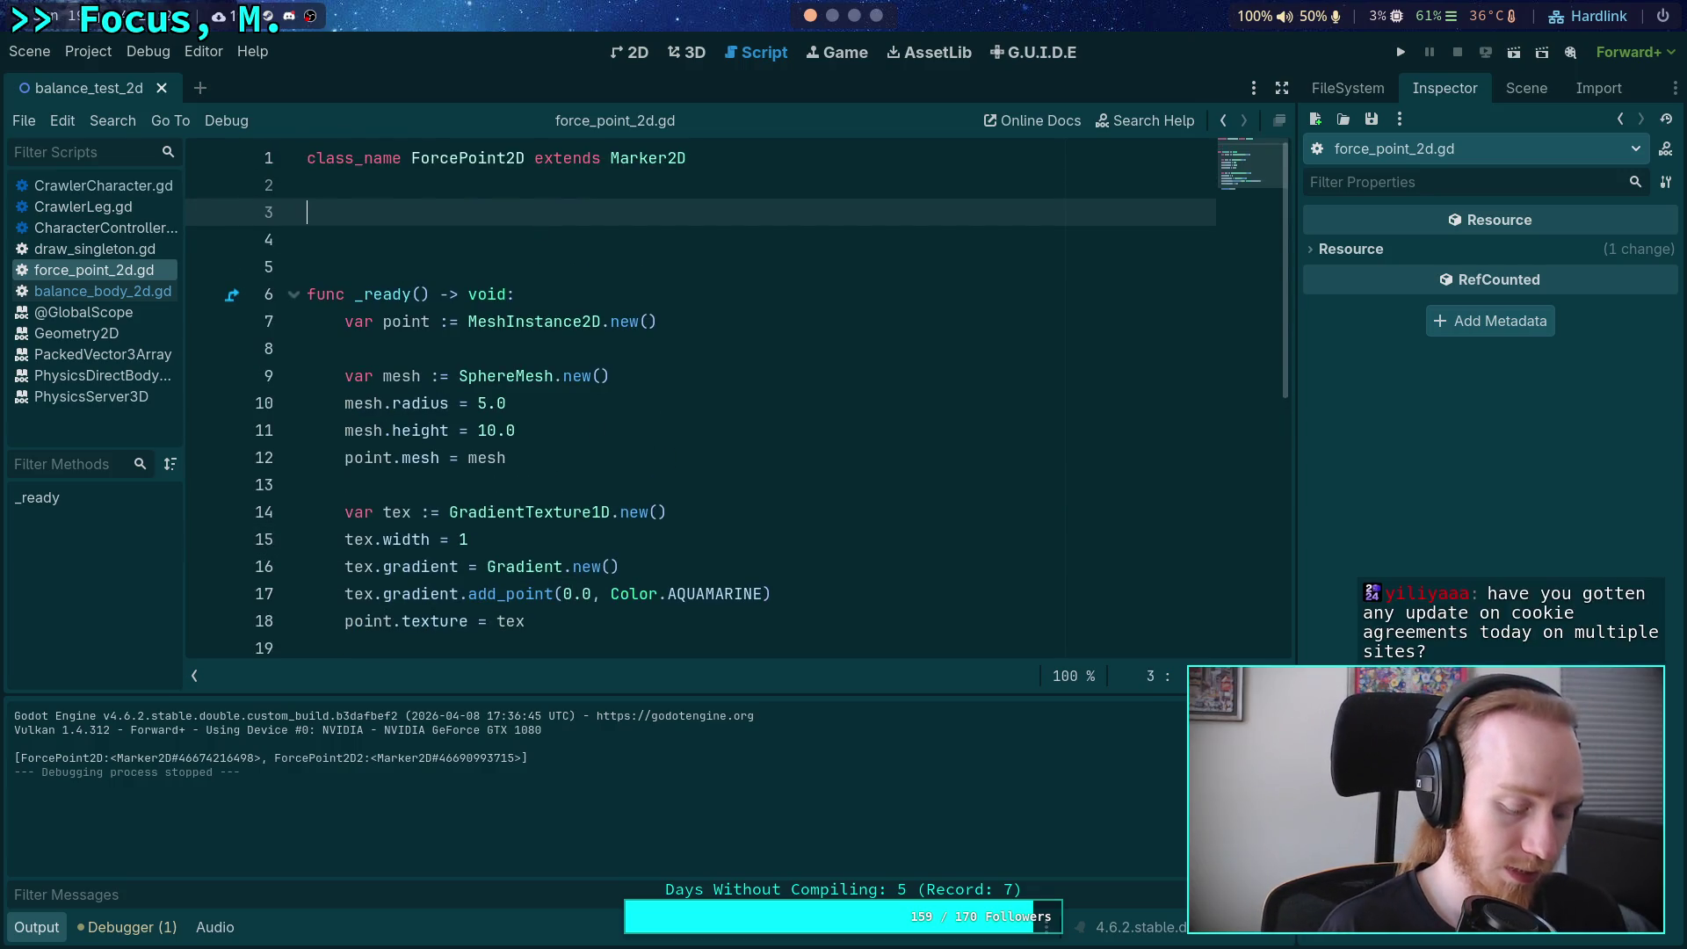
{"action": "type", "text": "stat"}
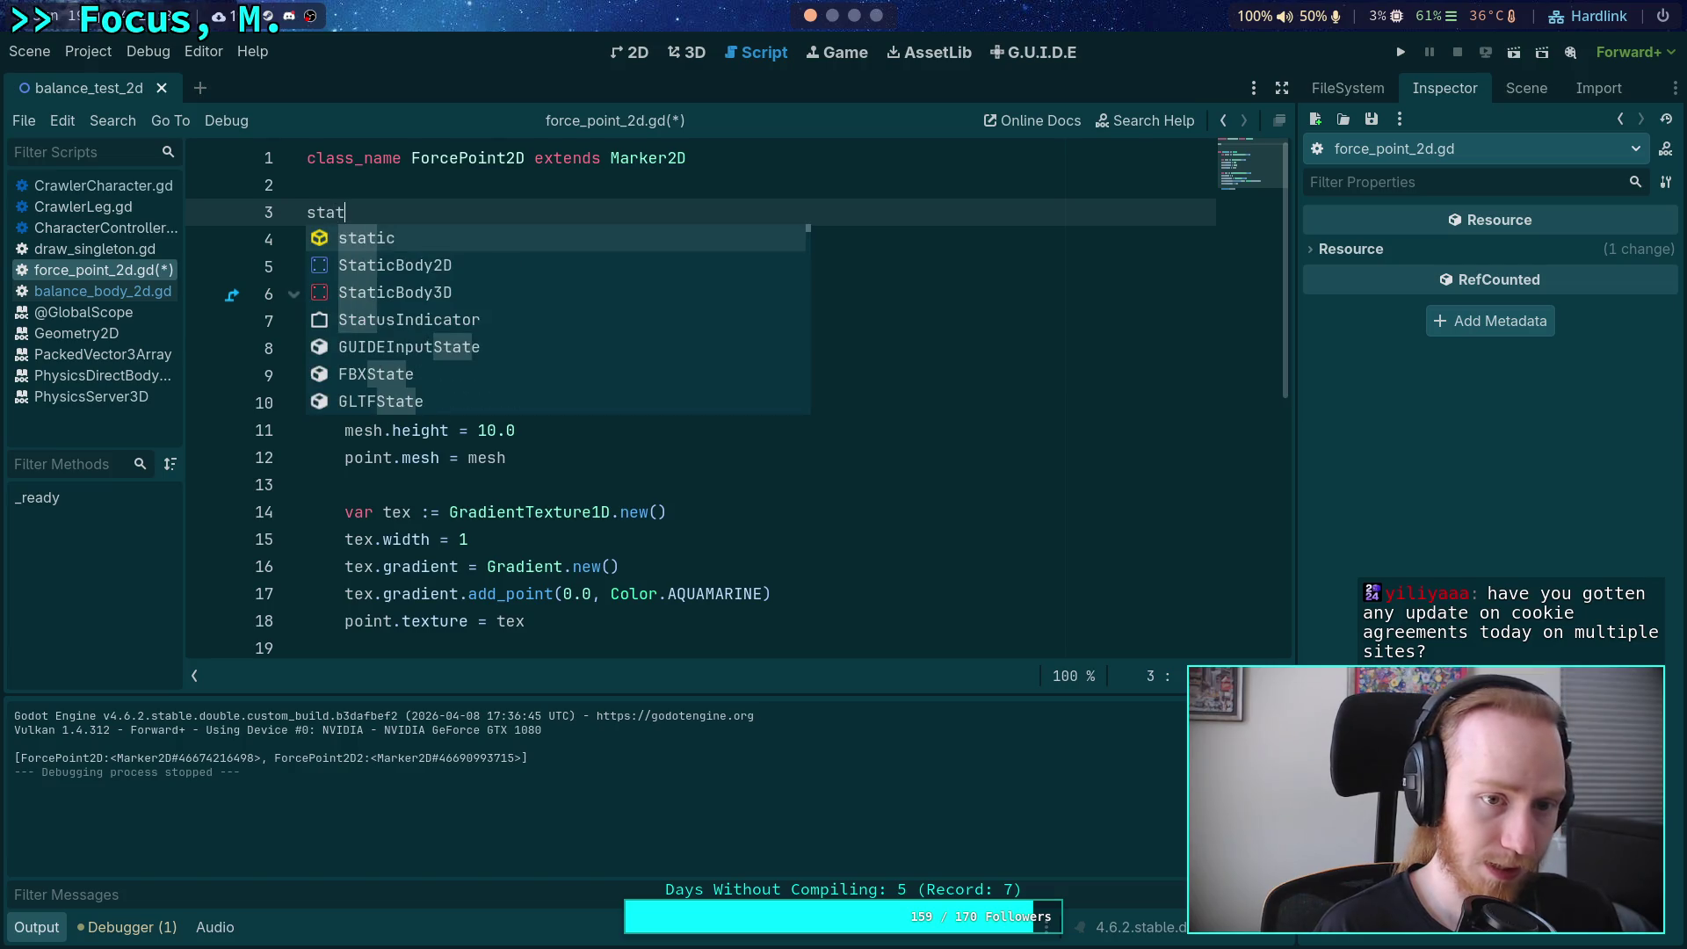
{"action": "key", "text": "Return"}
{"action": "type", "text": "va"}
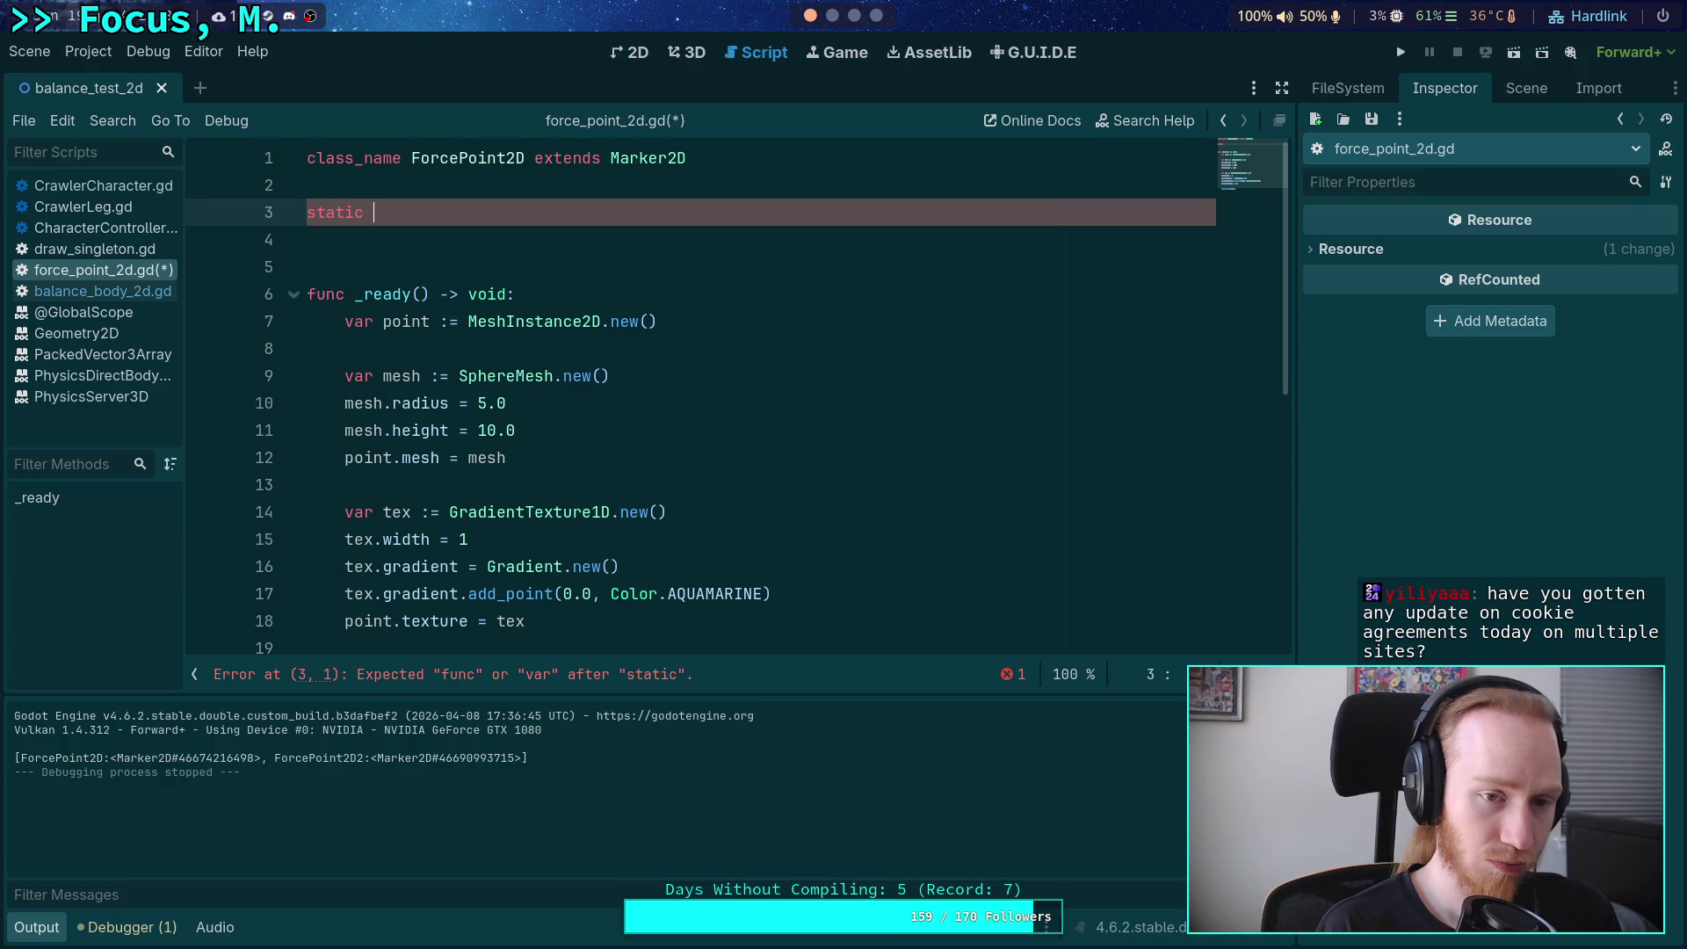
{"action": "type", "text": "r "}
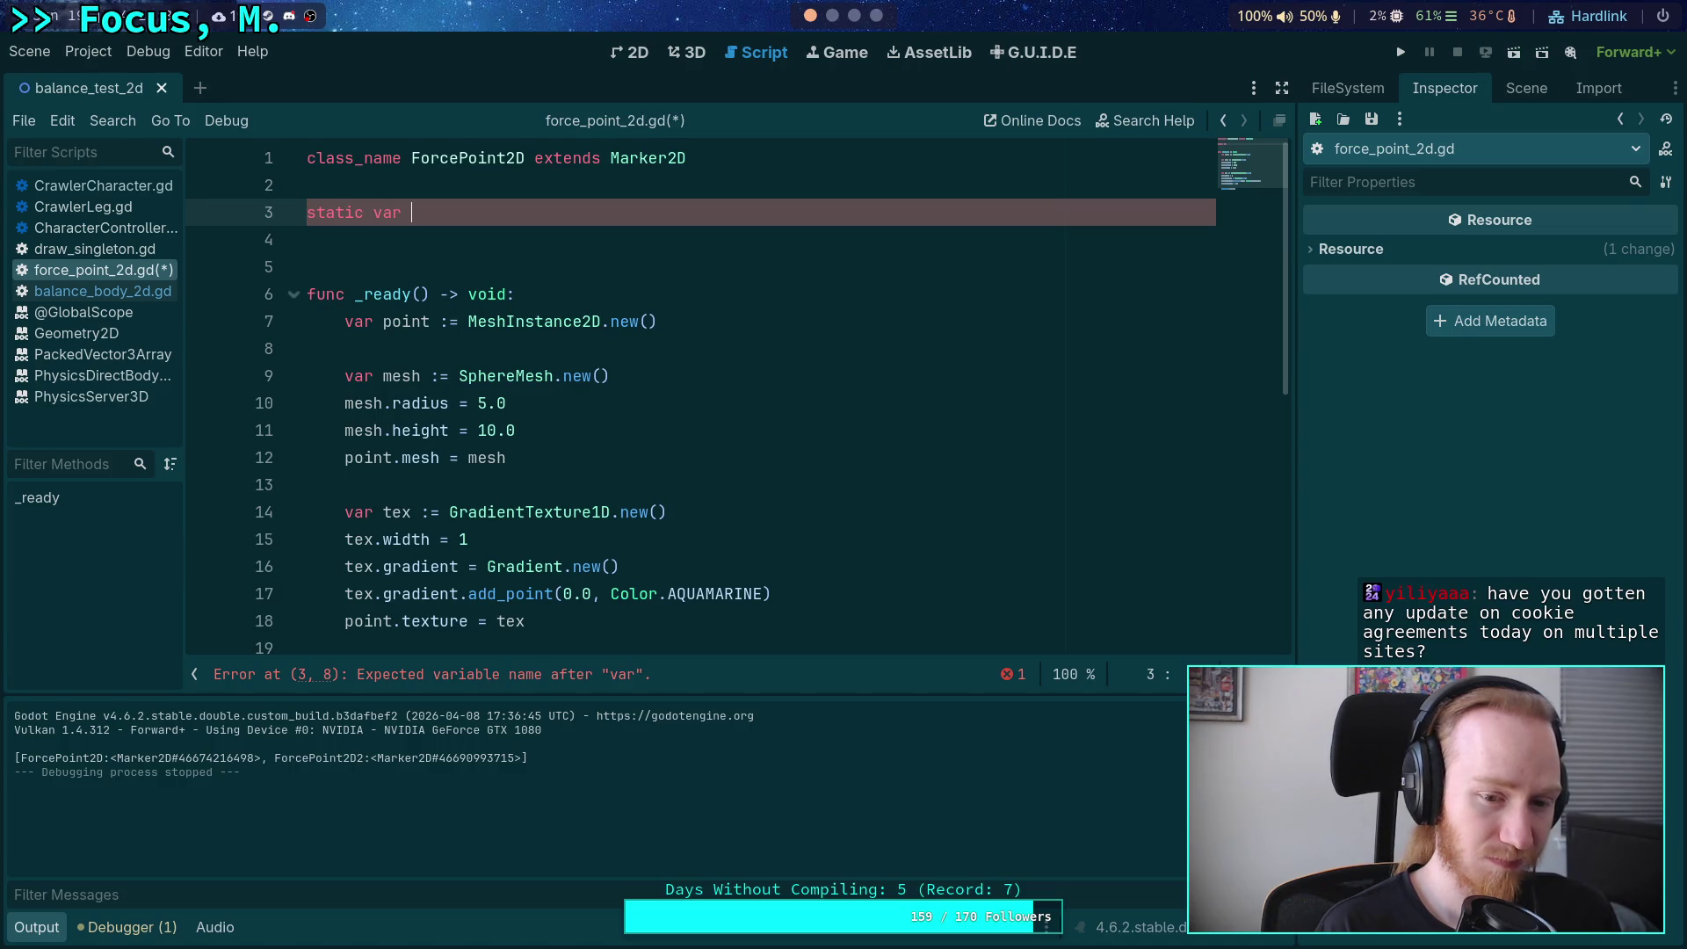
{"action": "type", "text": "thing:"}
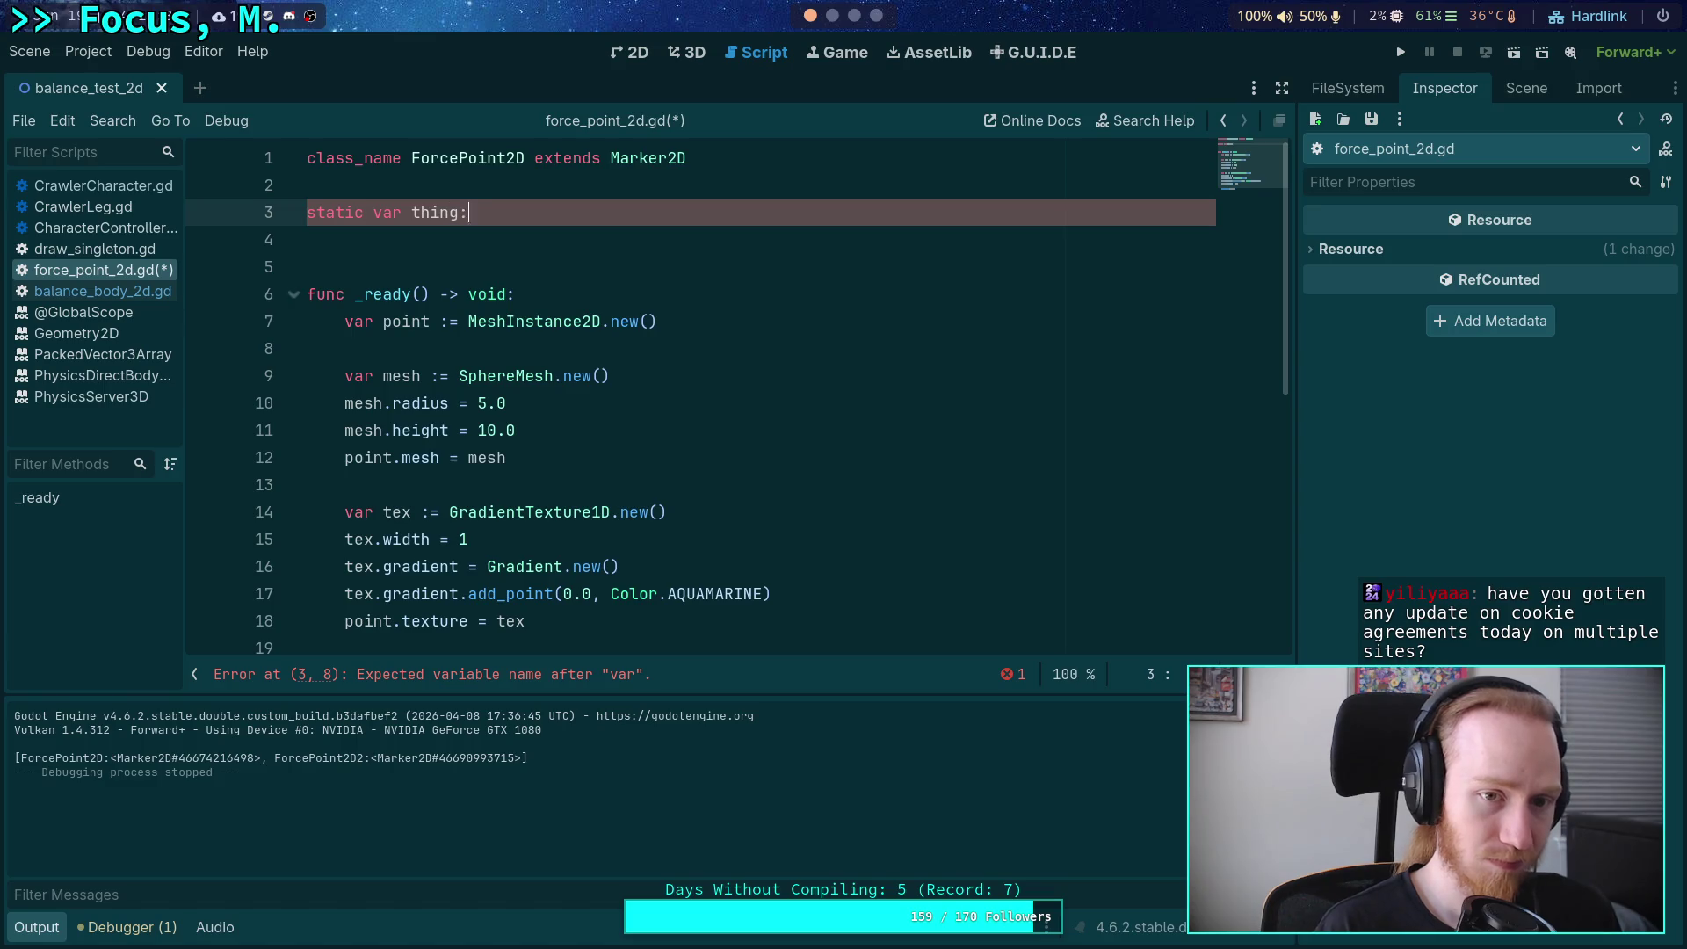
{"action": "type", "text": " int = 0"}
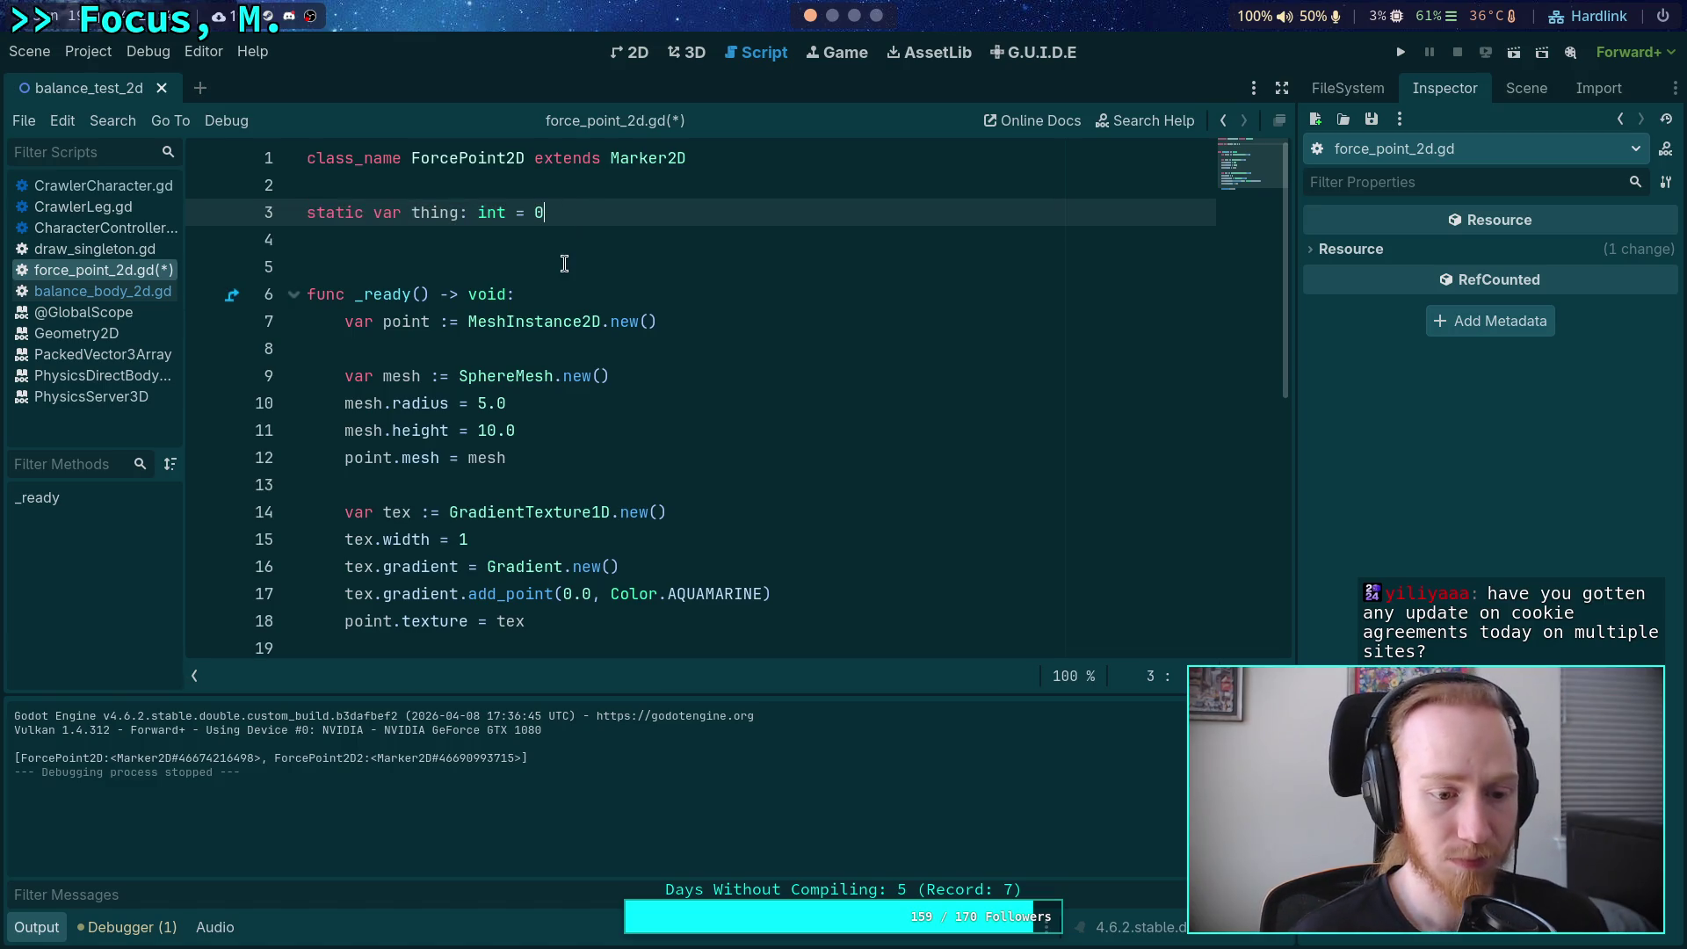
{"action": "double_click", "coordinate": [435, 212]}
{"action": "key", "text": "BackSpace"}
{"action": "type", "text": "color_"}
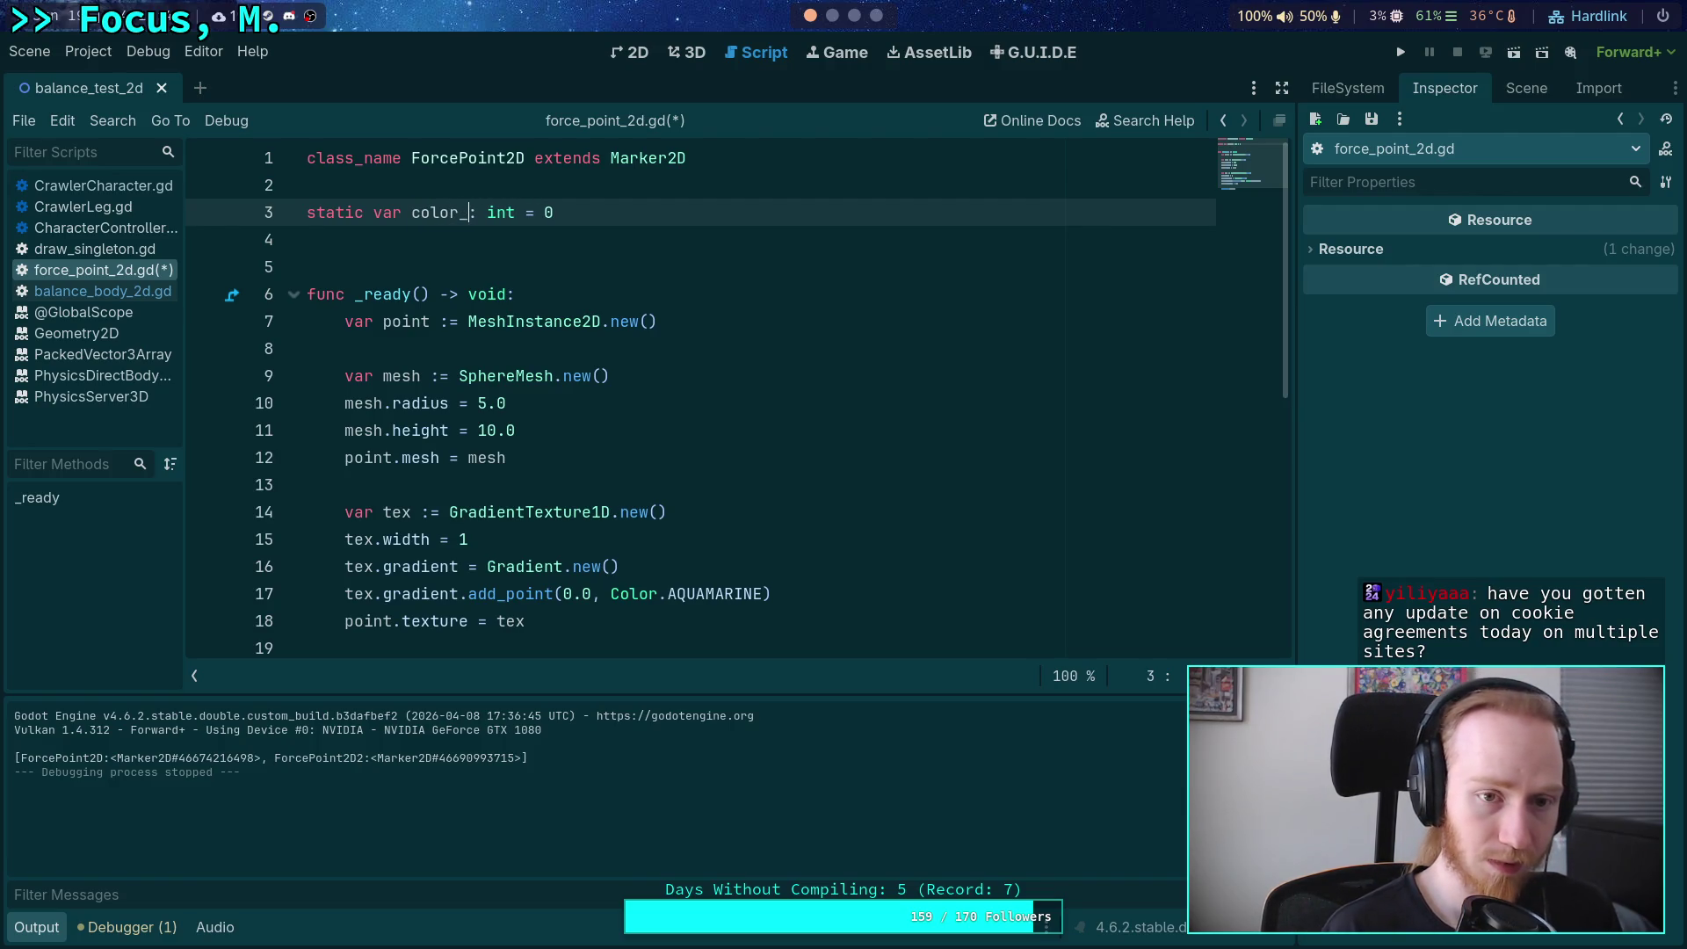
{"action": "type", "text": "index"}
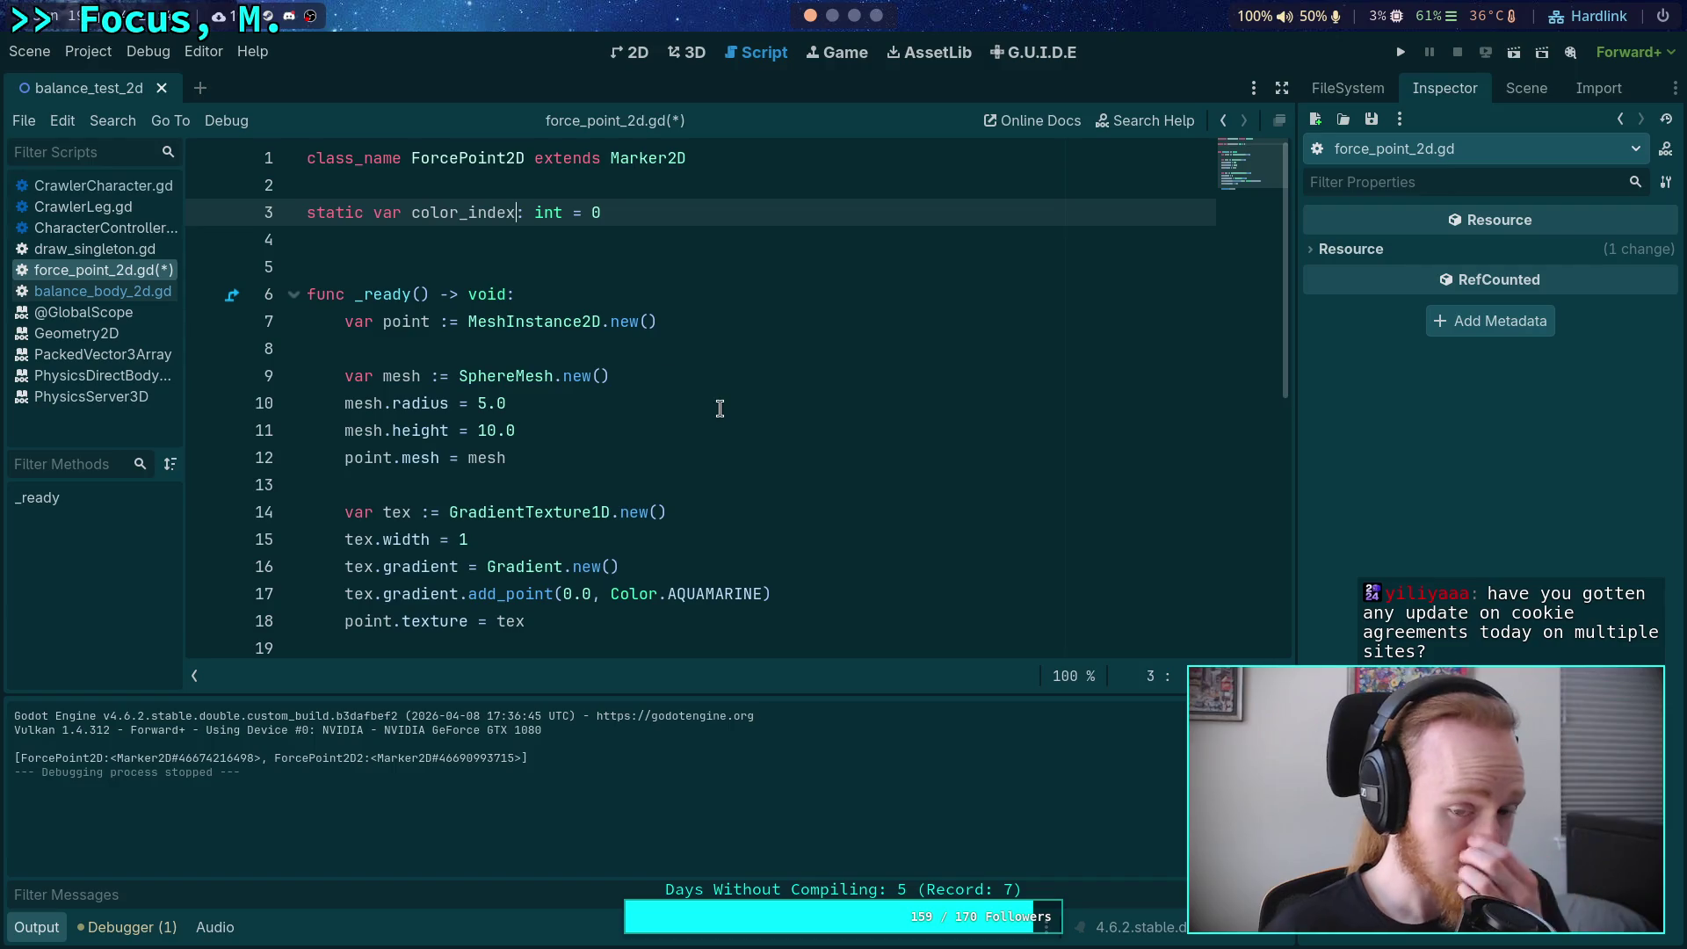
Start 'static func get_color() -> Color:' at the end of the script.
{"action": "scroll", "coordinate": [751, 487], "scroll_direction": "down", "scroll_amount": 1}
{"action": "left_click", "coordinate": [686, 624]}
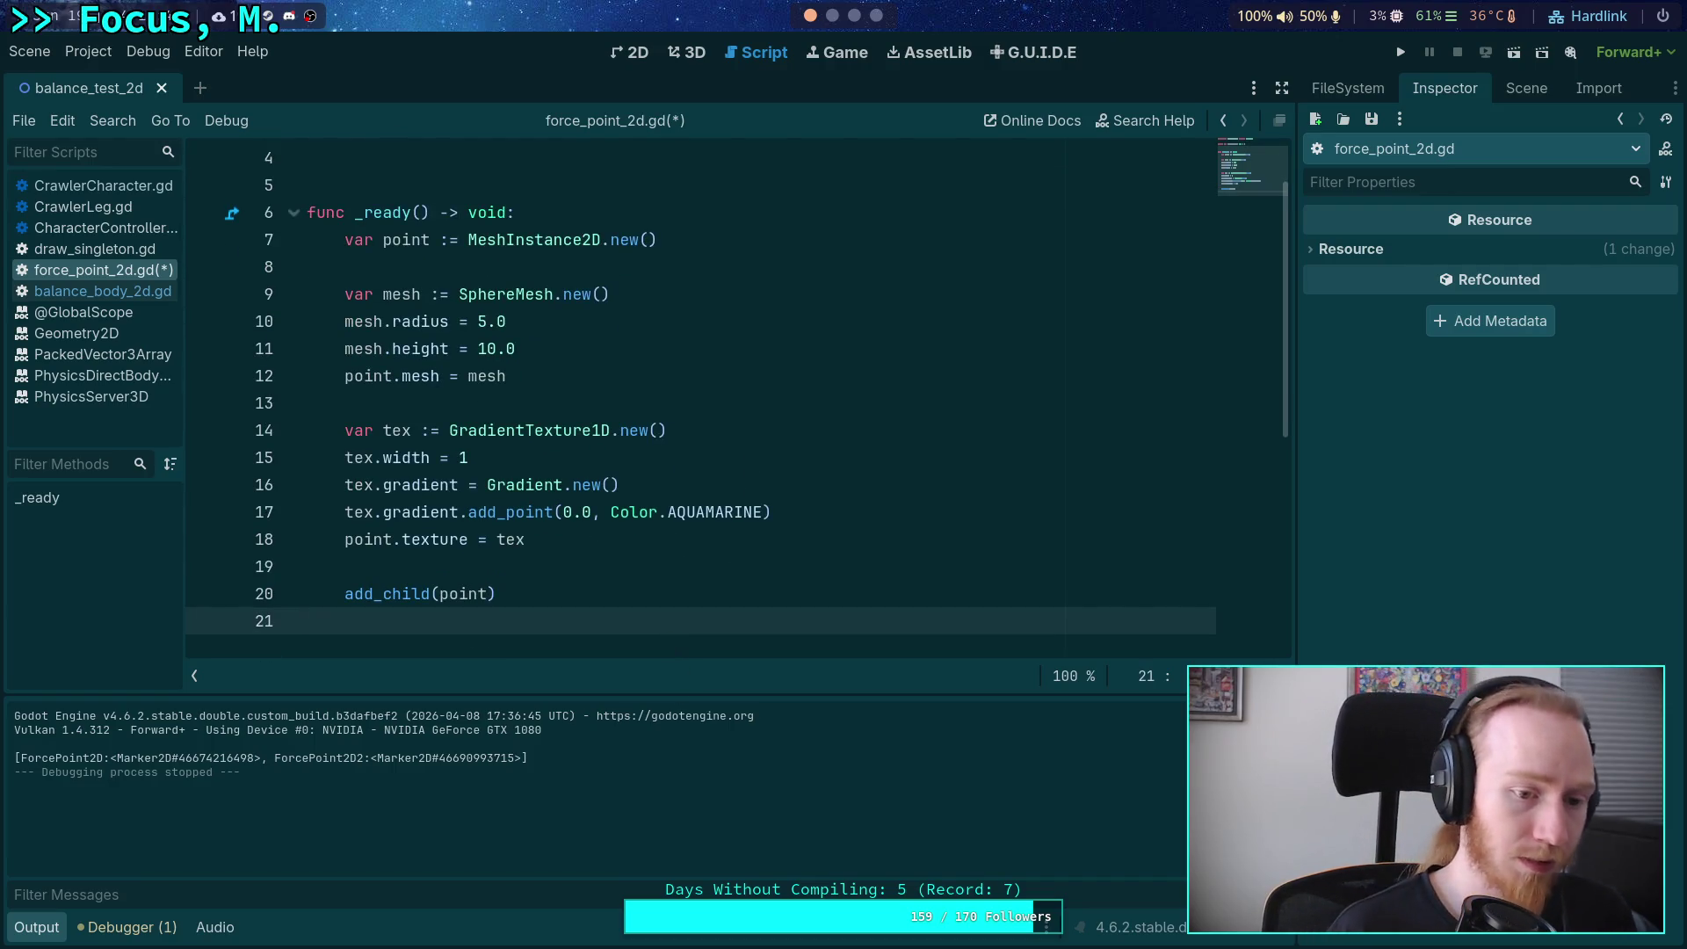
{"action": "key", "text": "Return"}
{"action": "type", "text": "fu"}
{"action": "key", "text": "BackSpace"}
{"action": "type", "text": "c"}
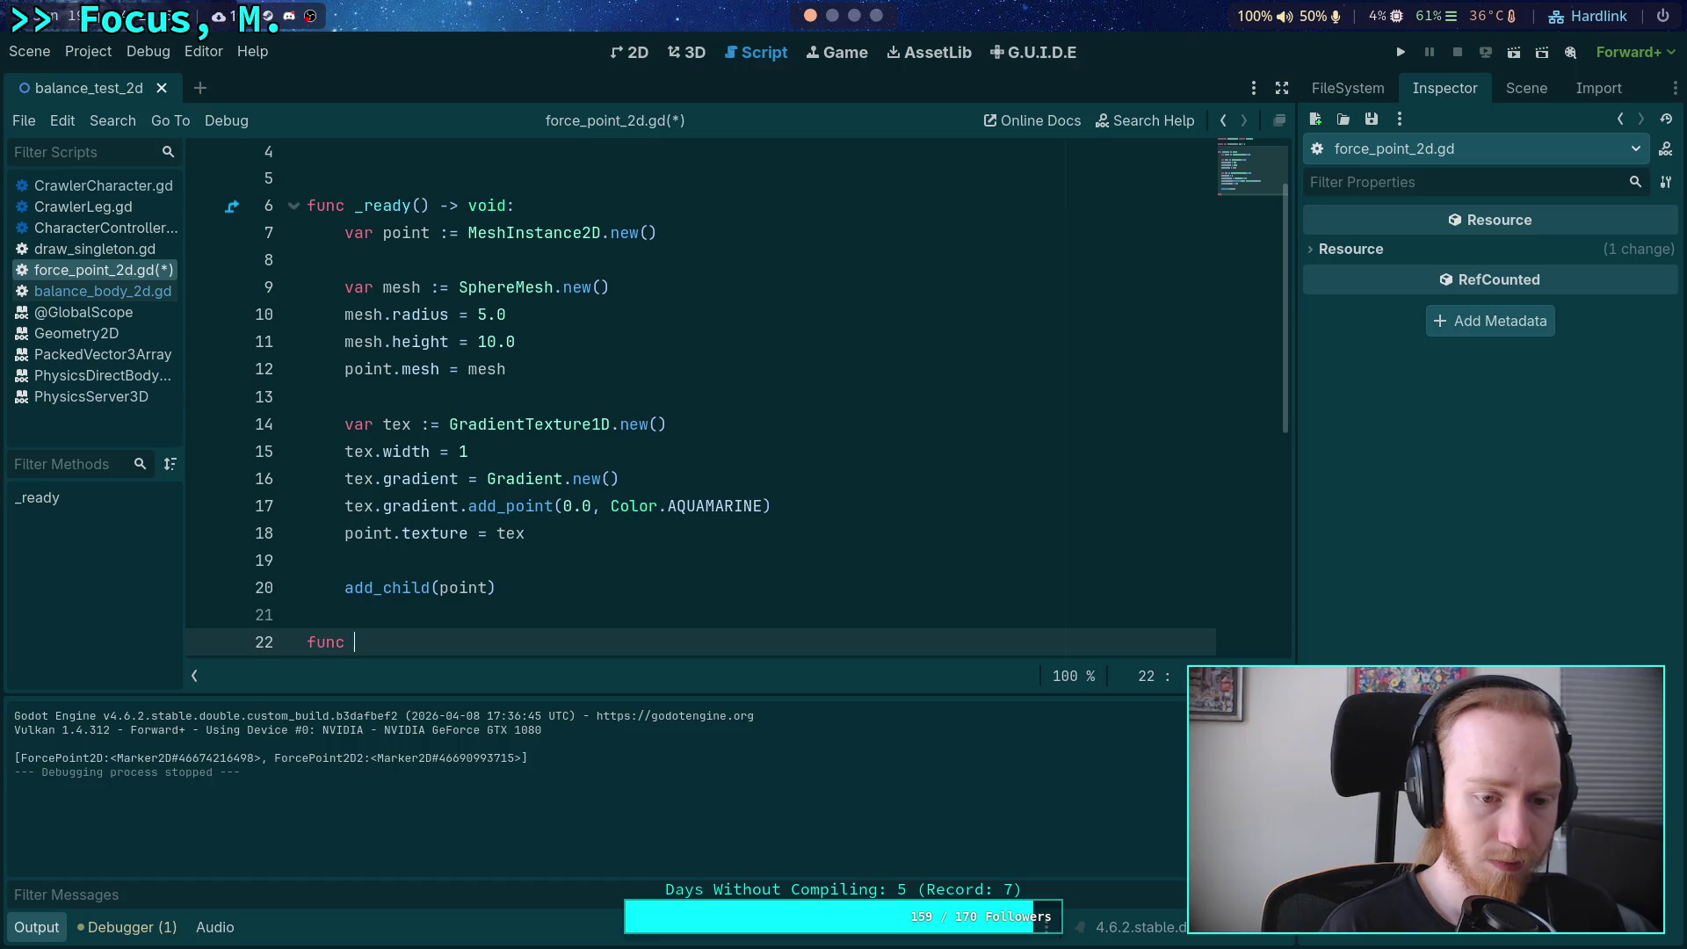
{"action": "key", "text": "BackSpace"}
{"action": "key", "text": "BackSpace"}
{"action": "key", "text": "BackSpace"}
{"action": "type", "text": "stat"}
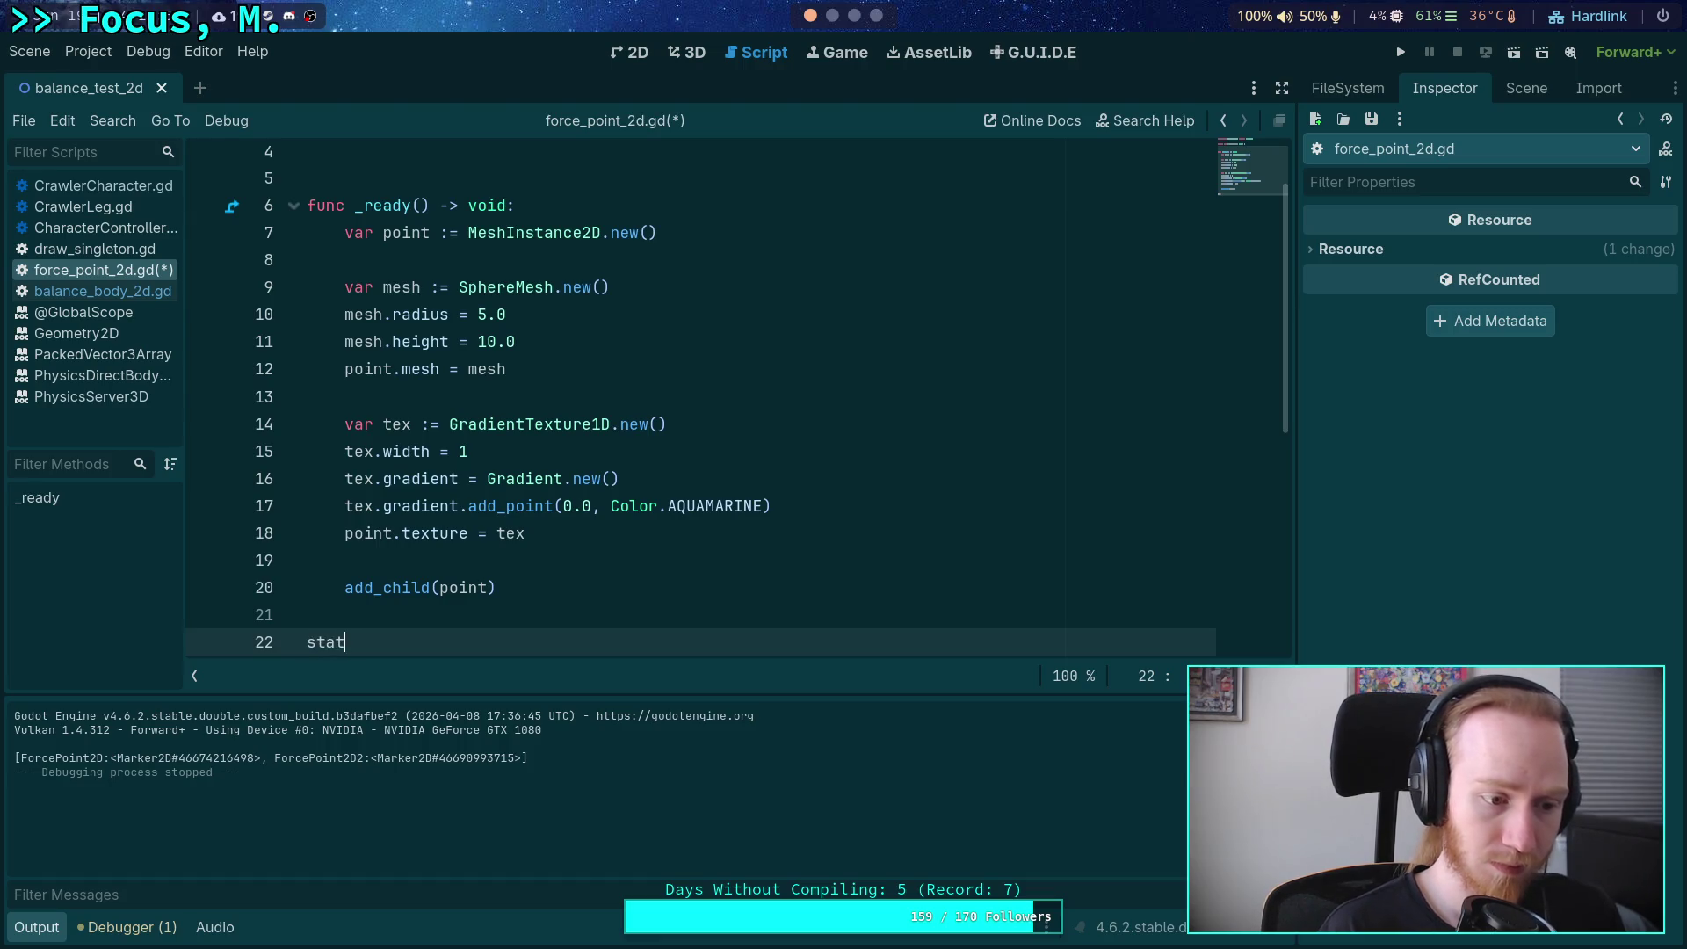
{"action": "type", "text": "ic func get"}
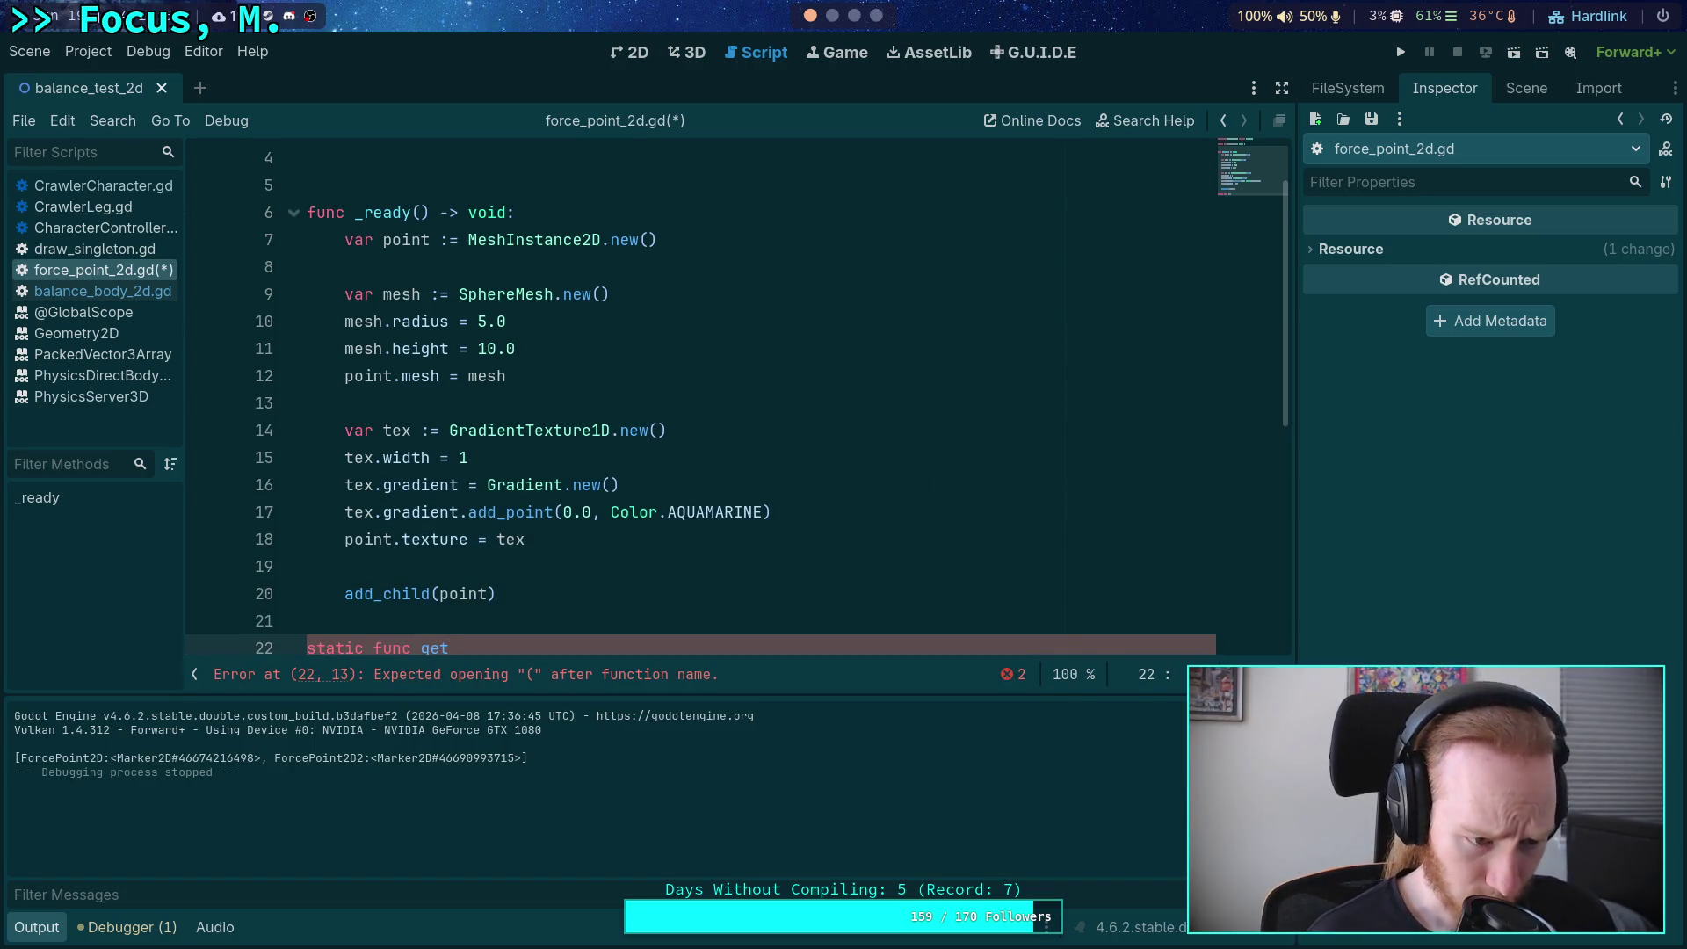
{"action": "scroll", "coordinate": [811, 589], "scroll_direction": "down", "scroll_amount": 1}
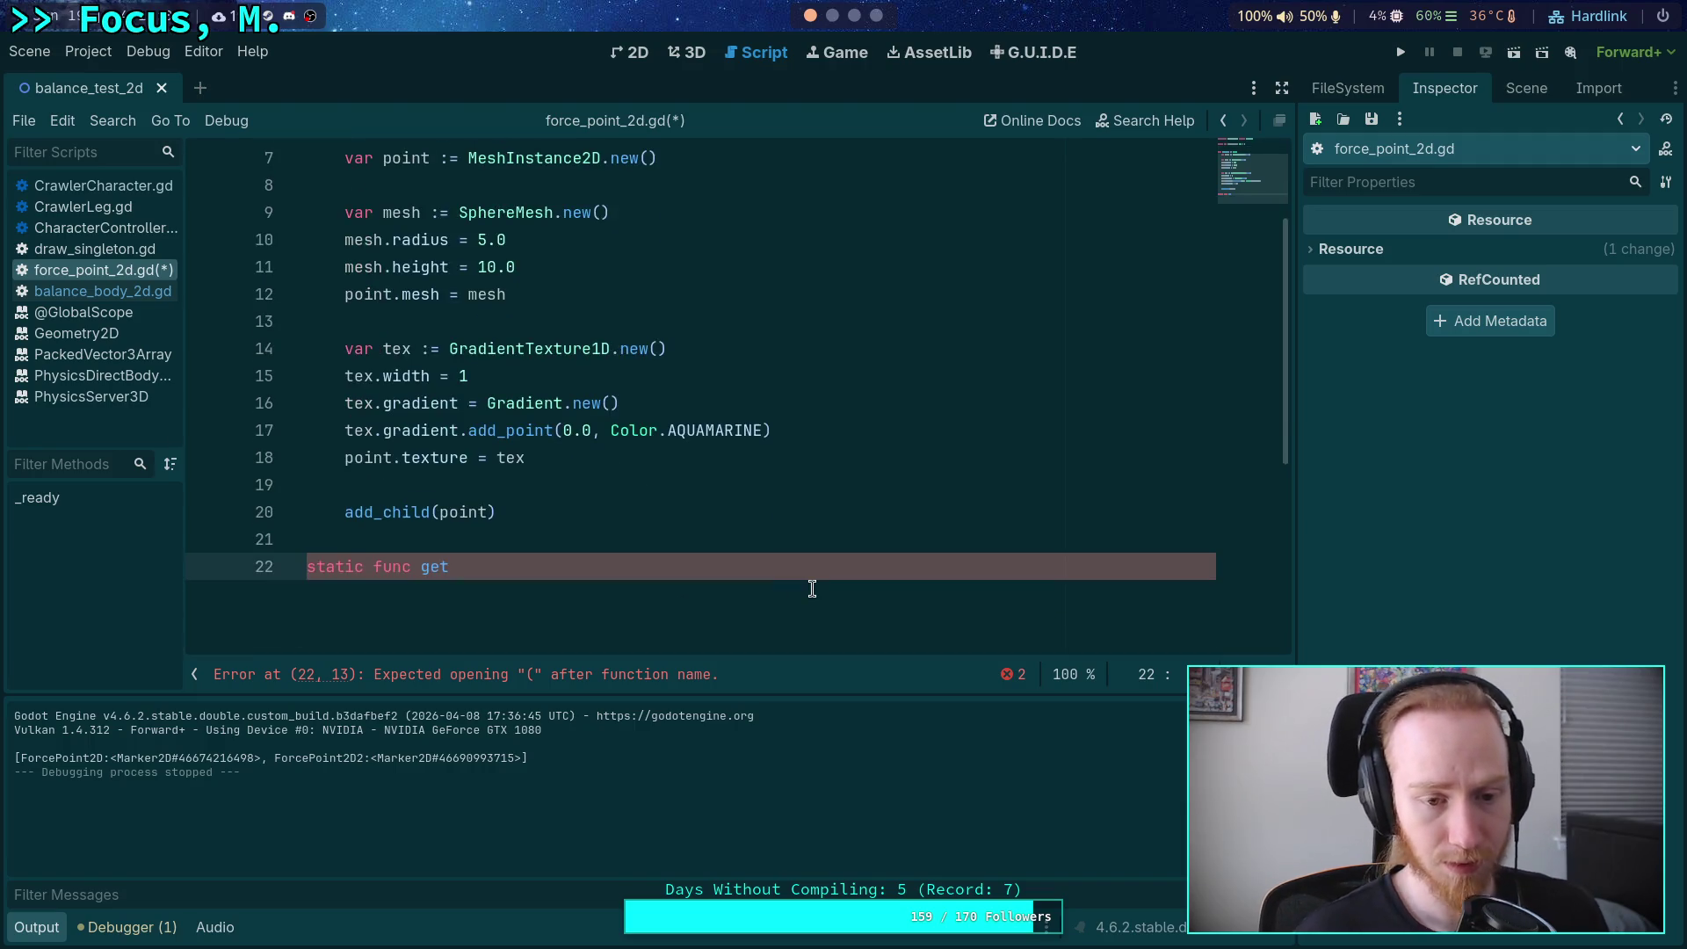
{"action": "type", "text": "_"}
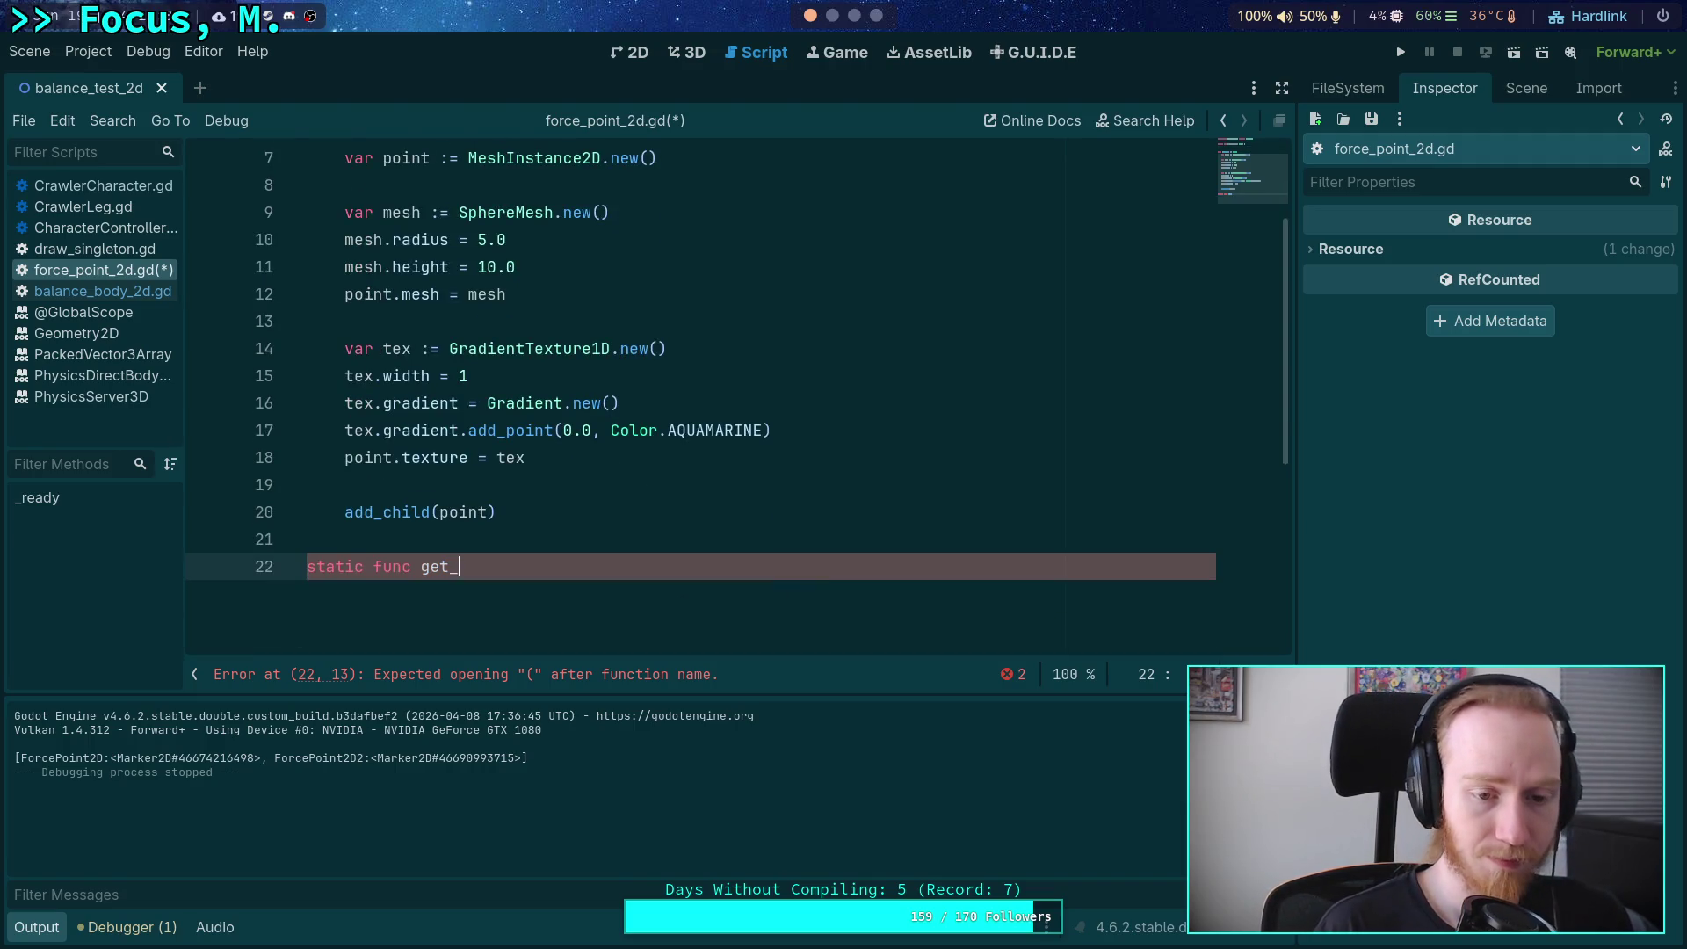
{"action": "type", "text": "color() -"}
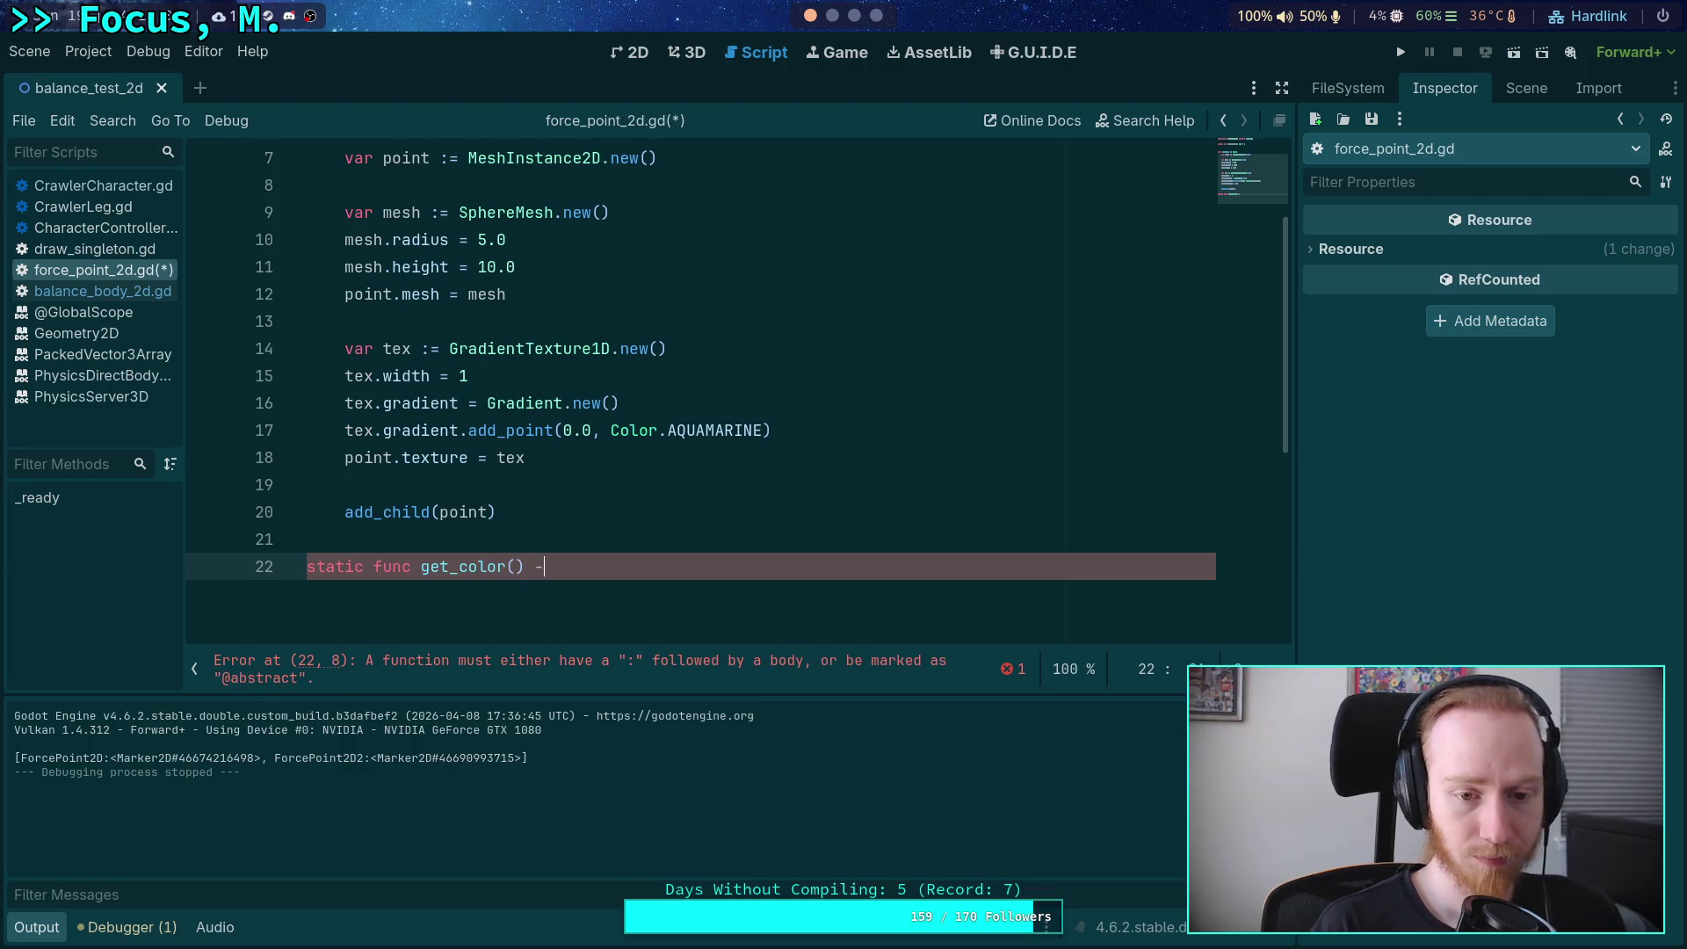
{"action": "type", "text": "> Color:"}
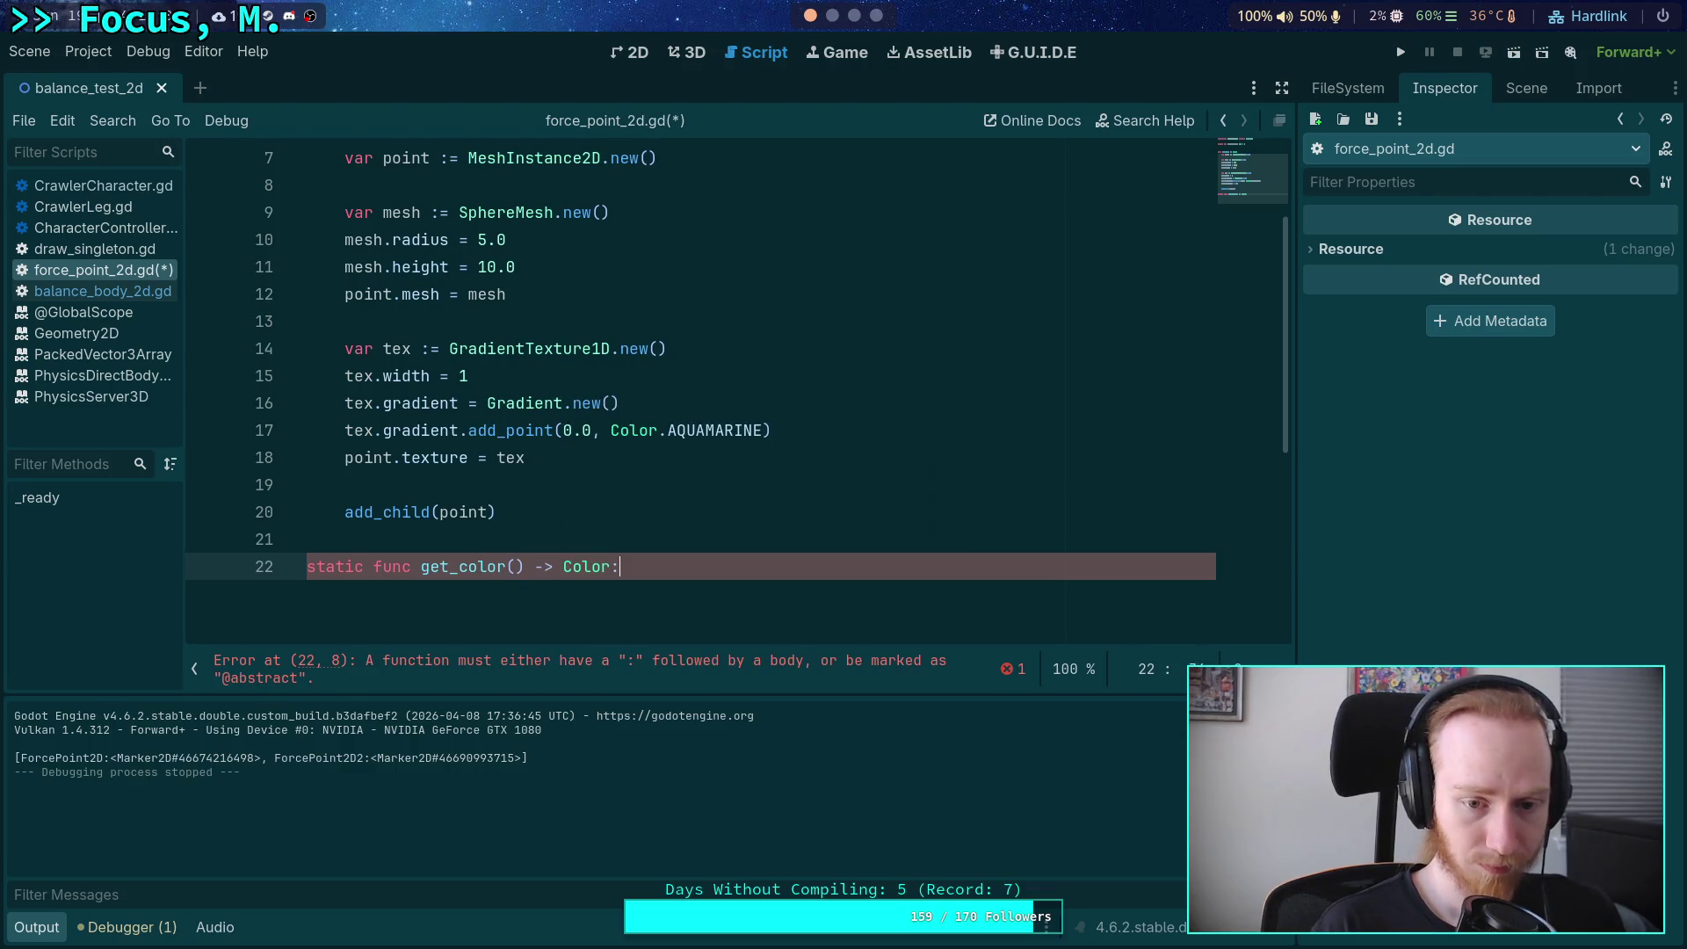
{"action": "key", "text": "Return"}
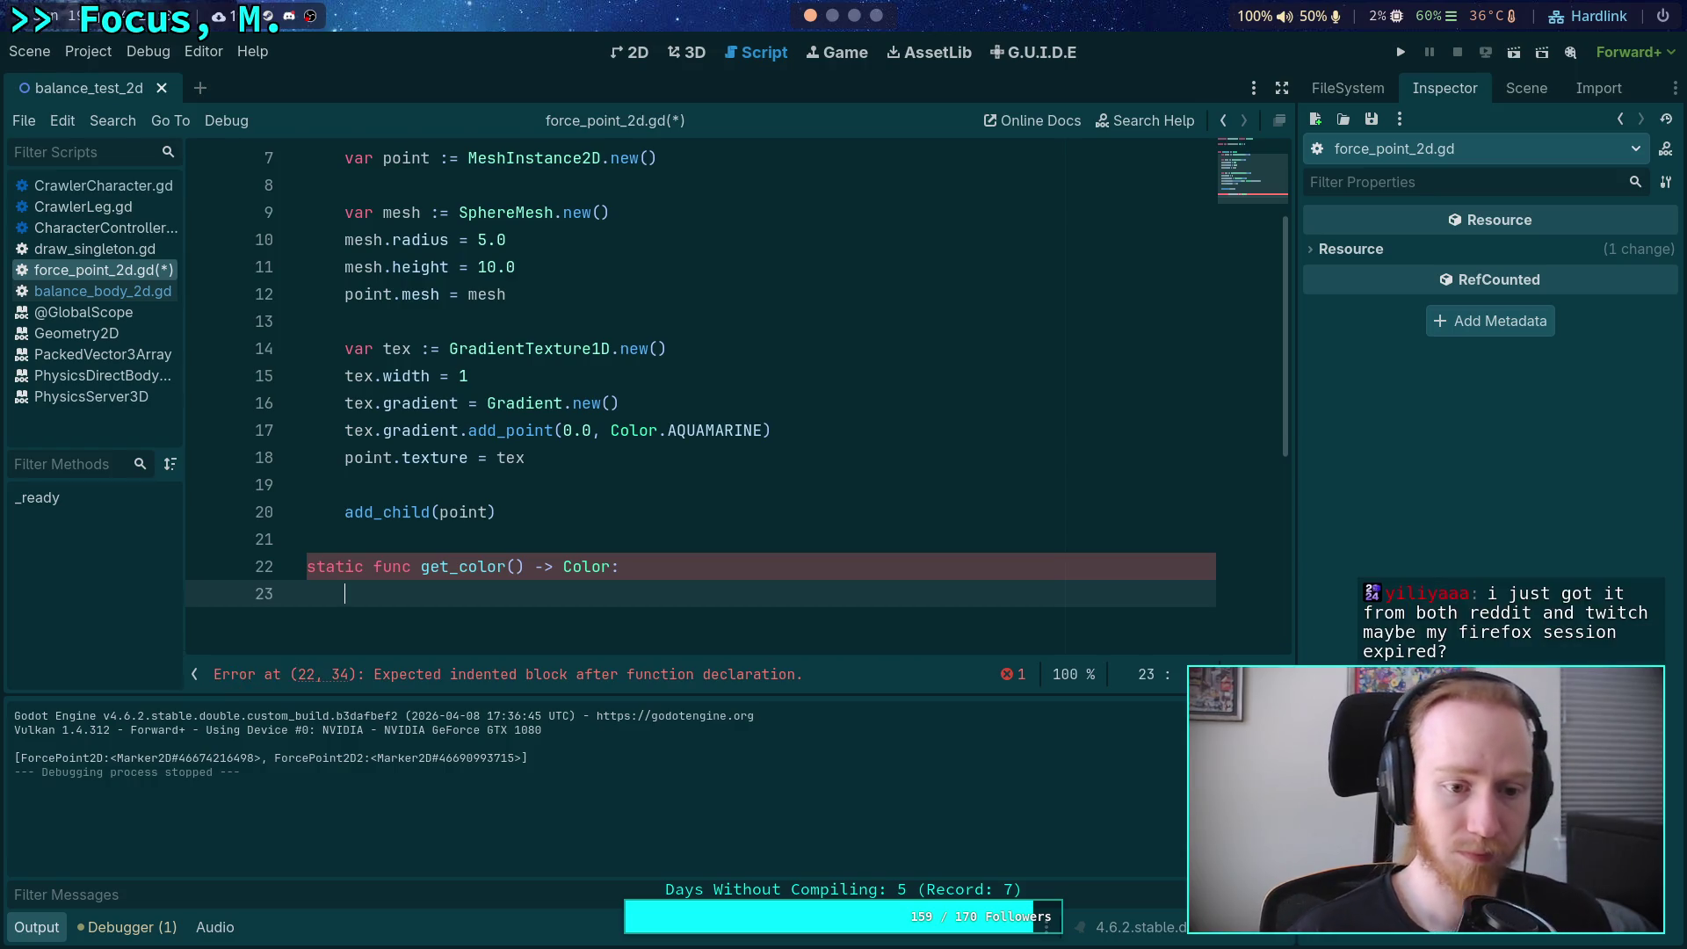
{"action": "scroll", "coordinate": [478, 448], "scroll_direction": "down", "scroll_amount": 4}
{"action": "scroll", "coordinate": [478, 448], "scroll_direction": "up", "scroll_amount": 6}
{"action": "left_click", "coordinate": [627, 245]}
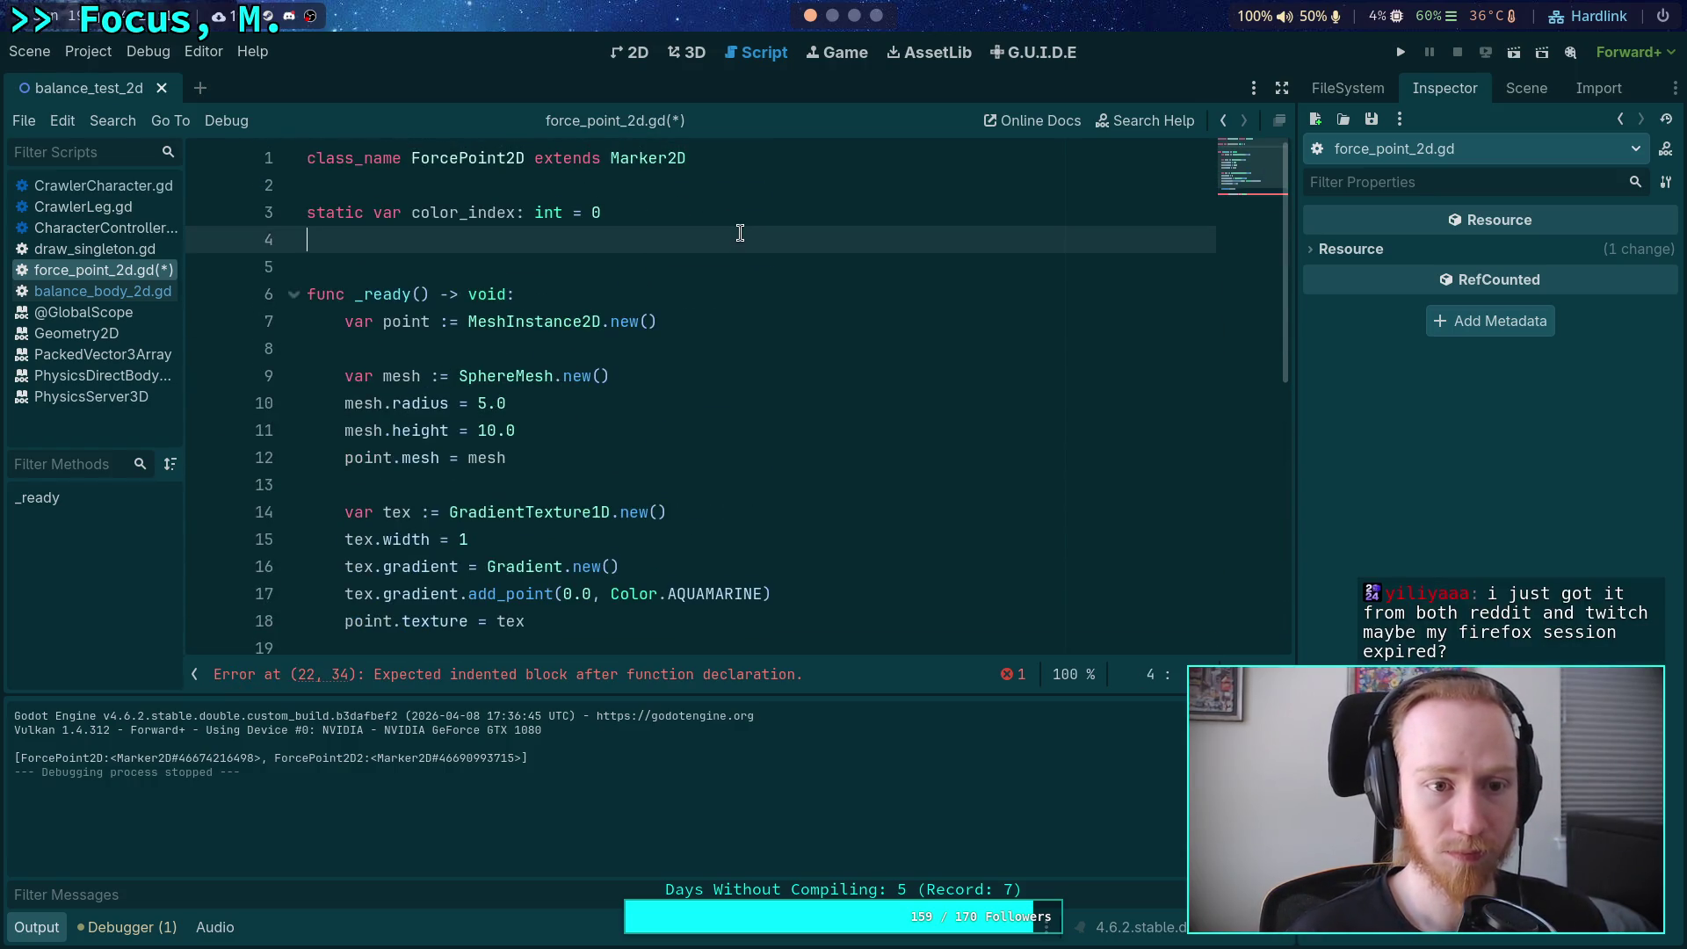
Declare a static PackedColorArray variable colors below color_index, opening a multi-line array.
{"action": "key", "text": "Return"}
{"action": "key", "text": "Up"}
{"action": "type", "text": "static va"}
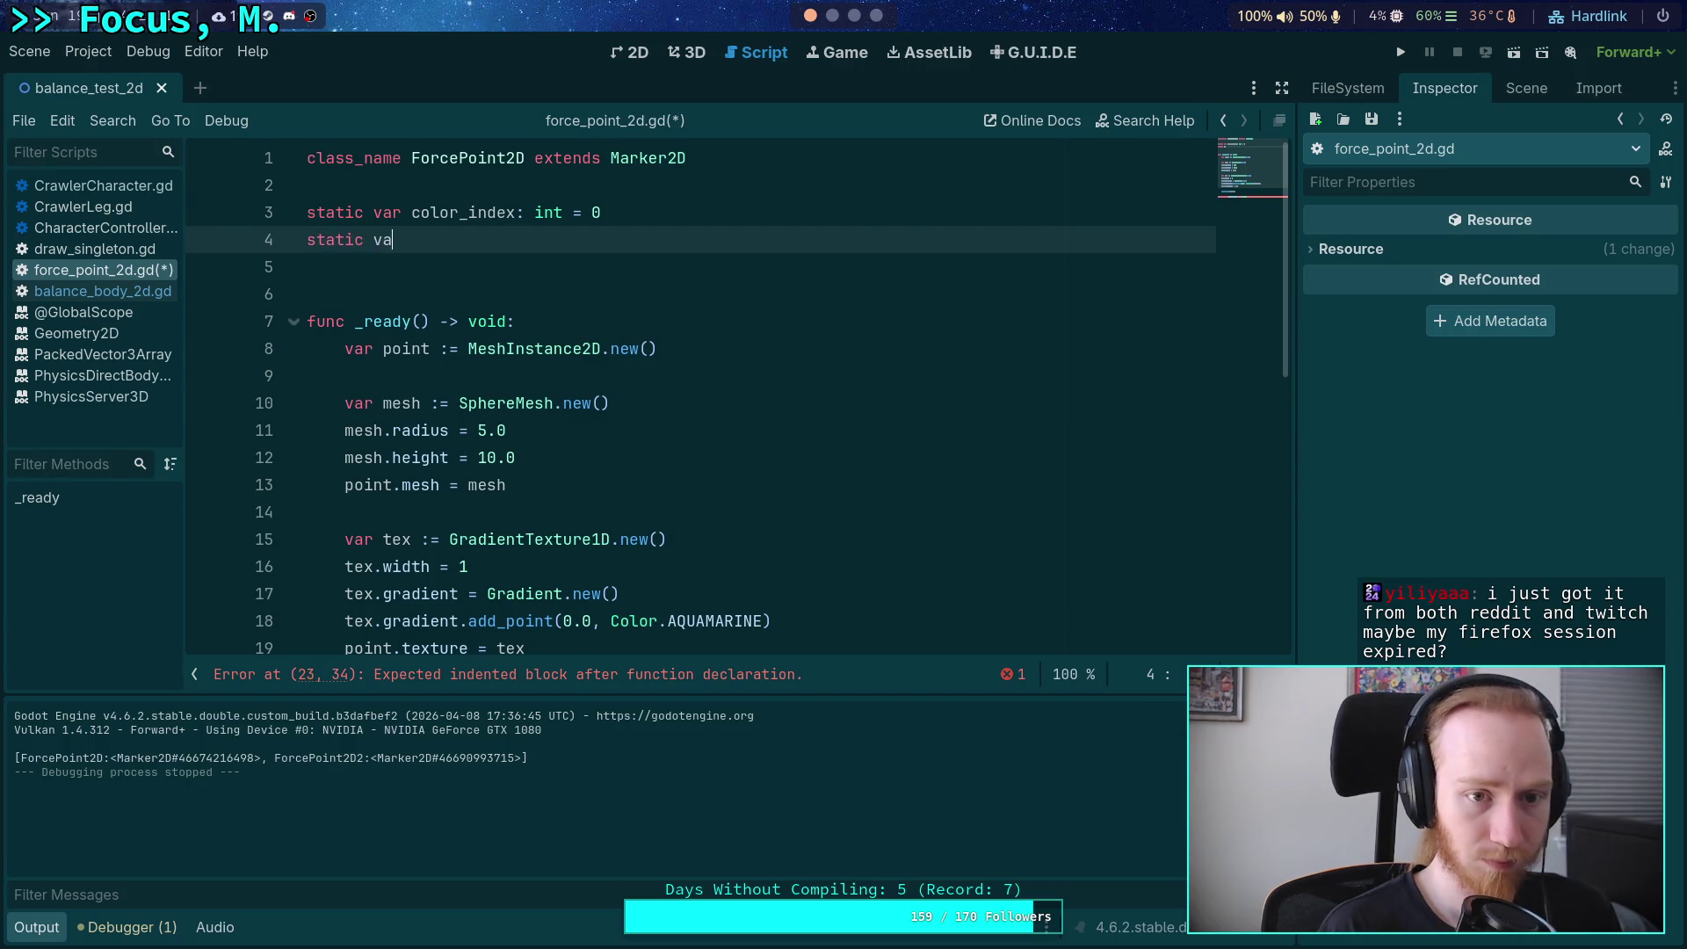
{"action": "type", "text": "r colors: PackedC"}
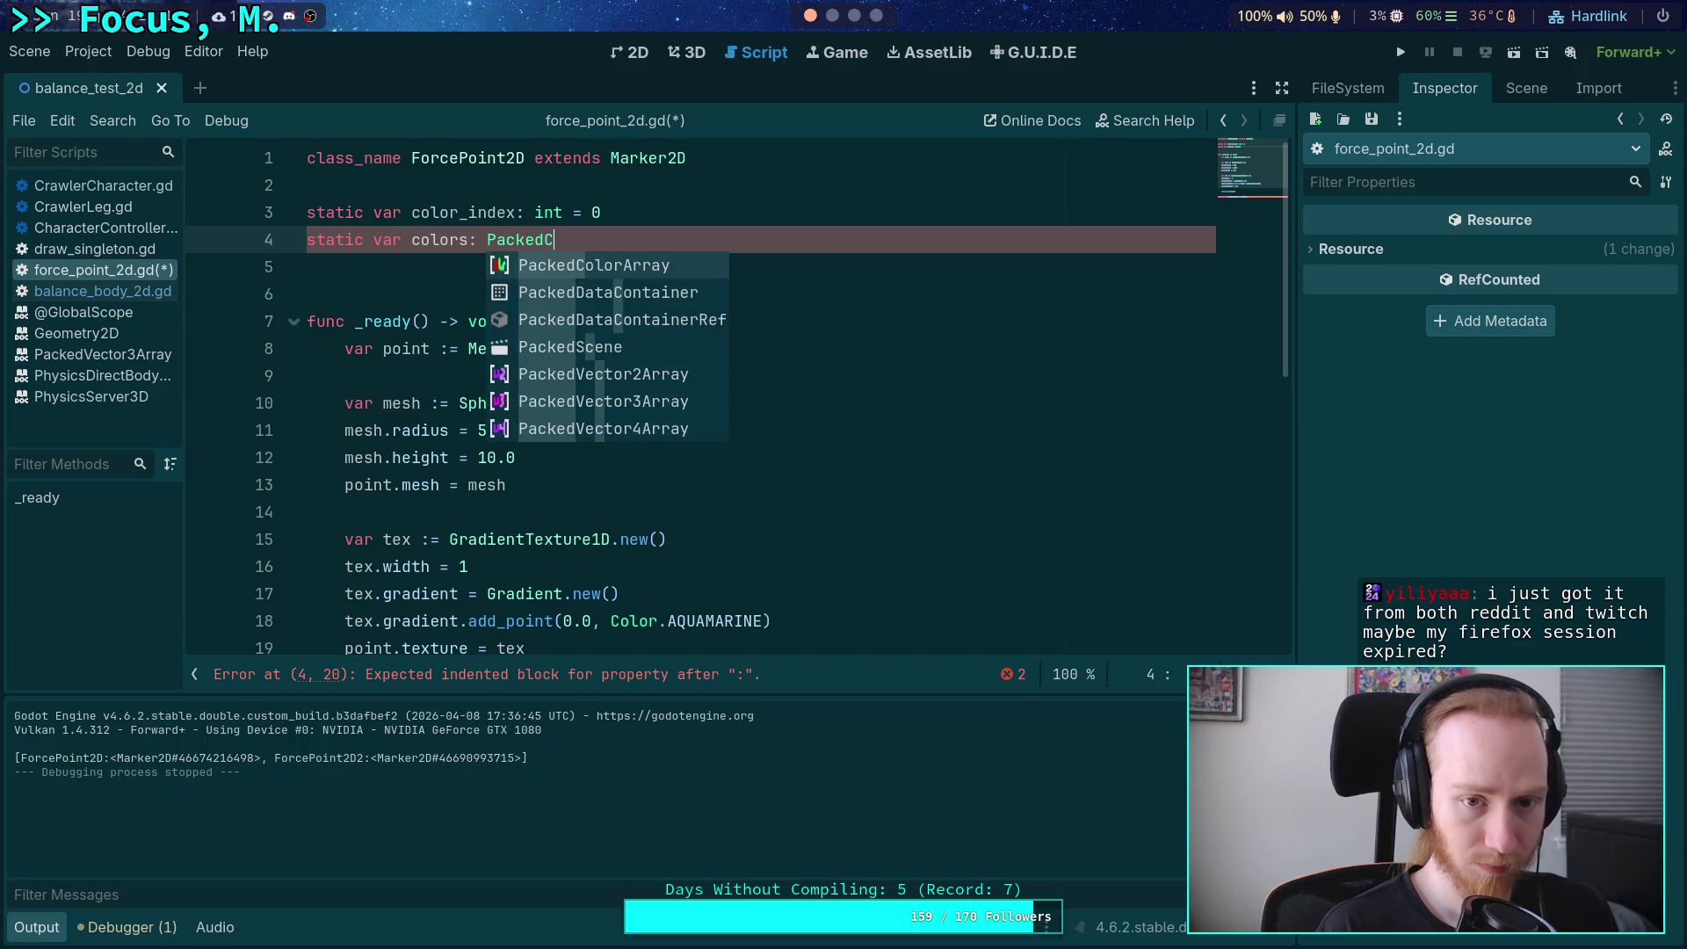
{"action": "key", "text": "Return"}
{"action": "type", "text": "= "}
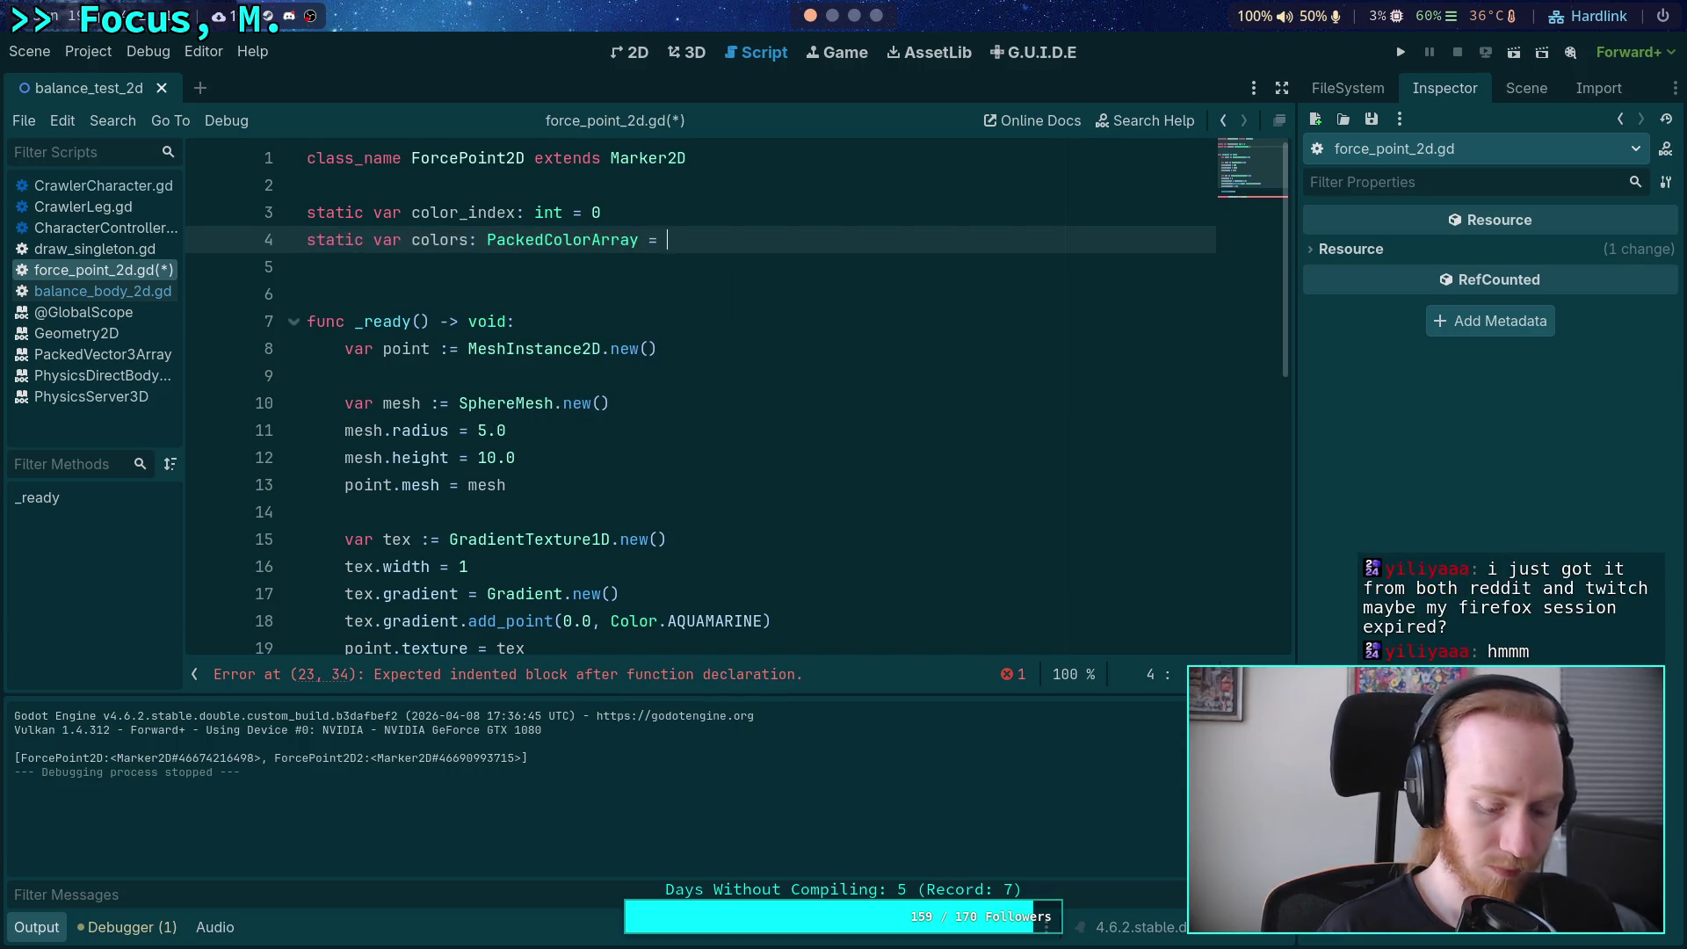
{"action": "type", "text": "["}
{"action": "key", "text": "Return"}
{"action": "type", "text": "C"}
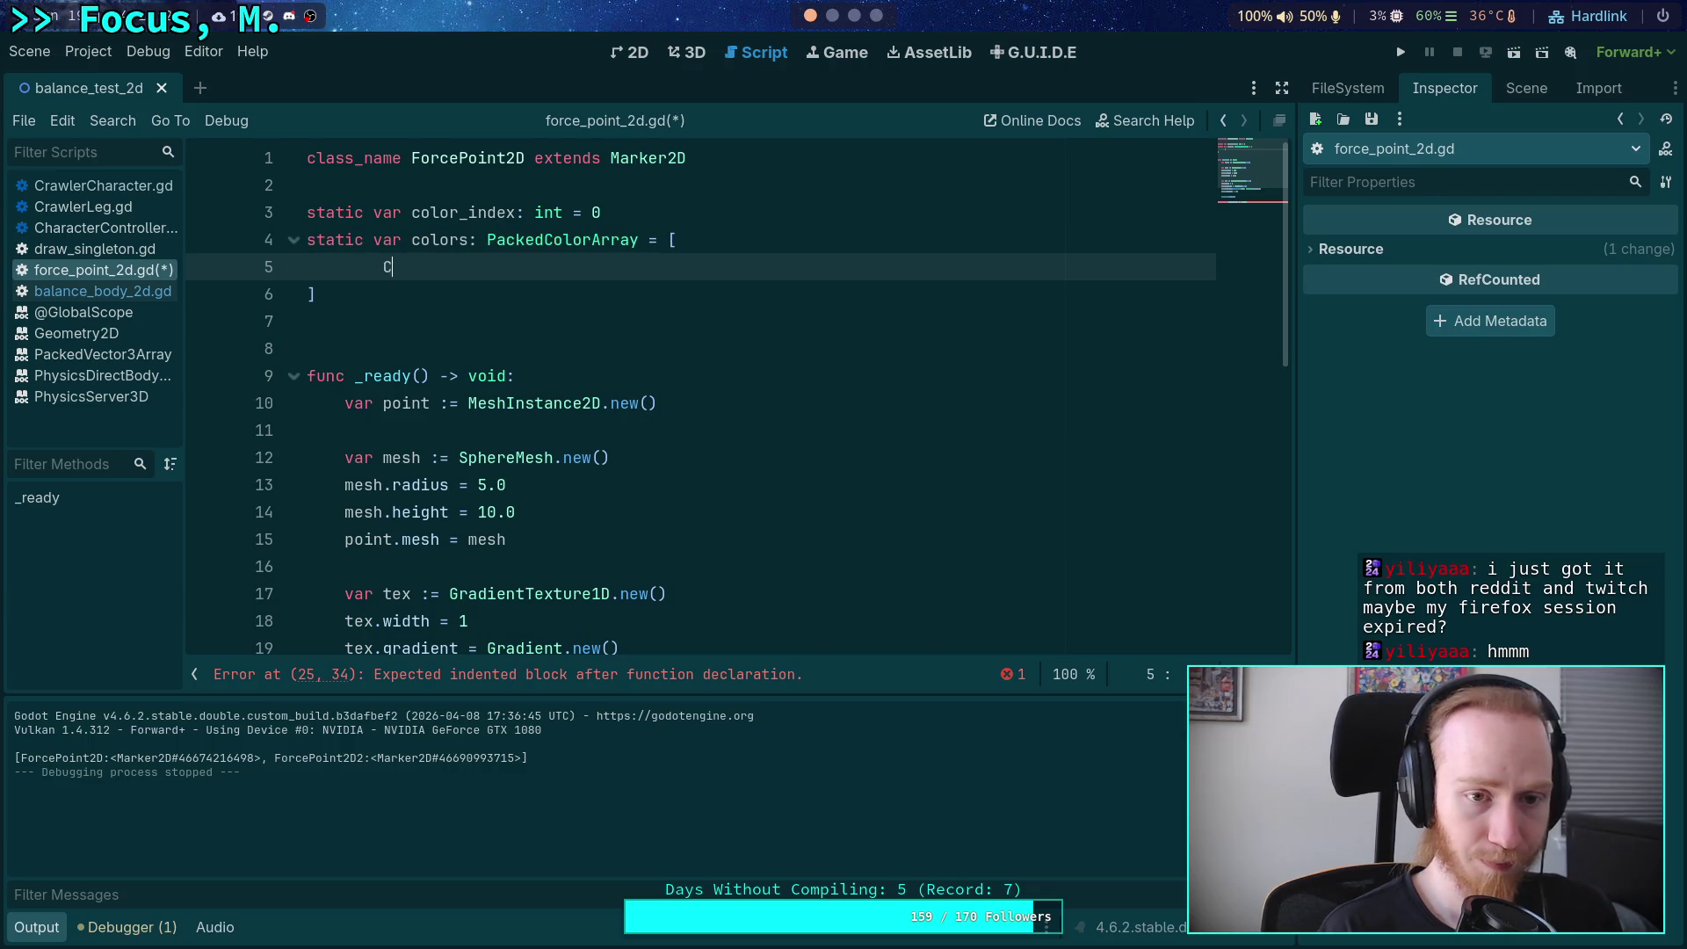
Add Color.AQUAMARINE and Color.CORNFLOWER_BLUE as the first two palette entries.
{"action": "type", "text": "olor."}
{"action": "key", "text": "Down"}
{"action": "key", "text": "Down"}
{"action": "key", "text": "Down"}
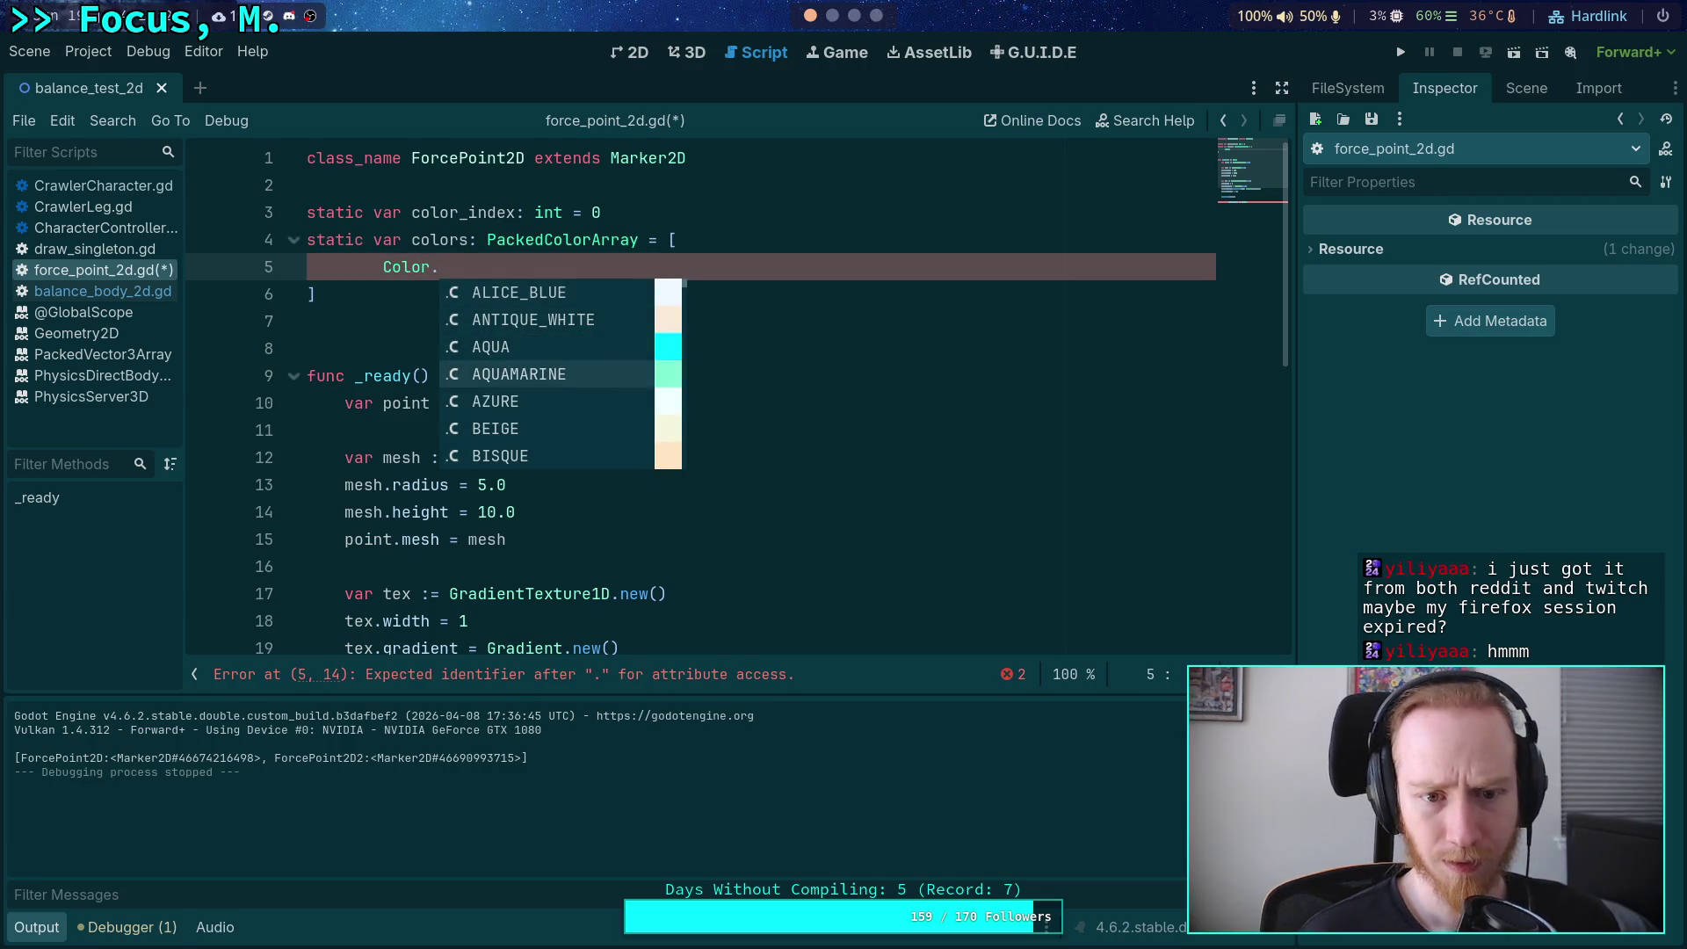
{"action": "key", "text": "Return"}
{"action": "type", "text": ","}
{"action": "key", "text": "Return"}
{"action": "type", "text": "Color."}
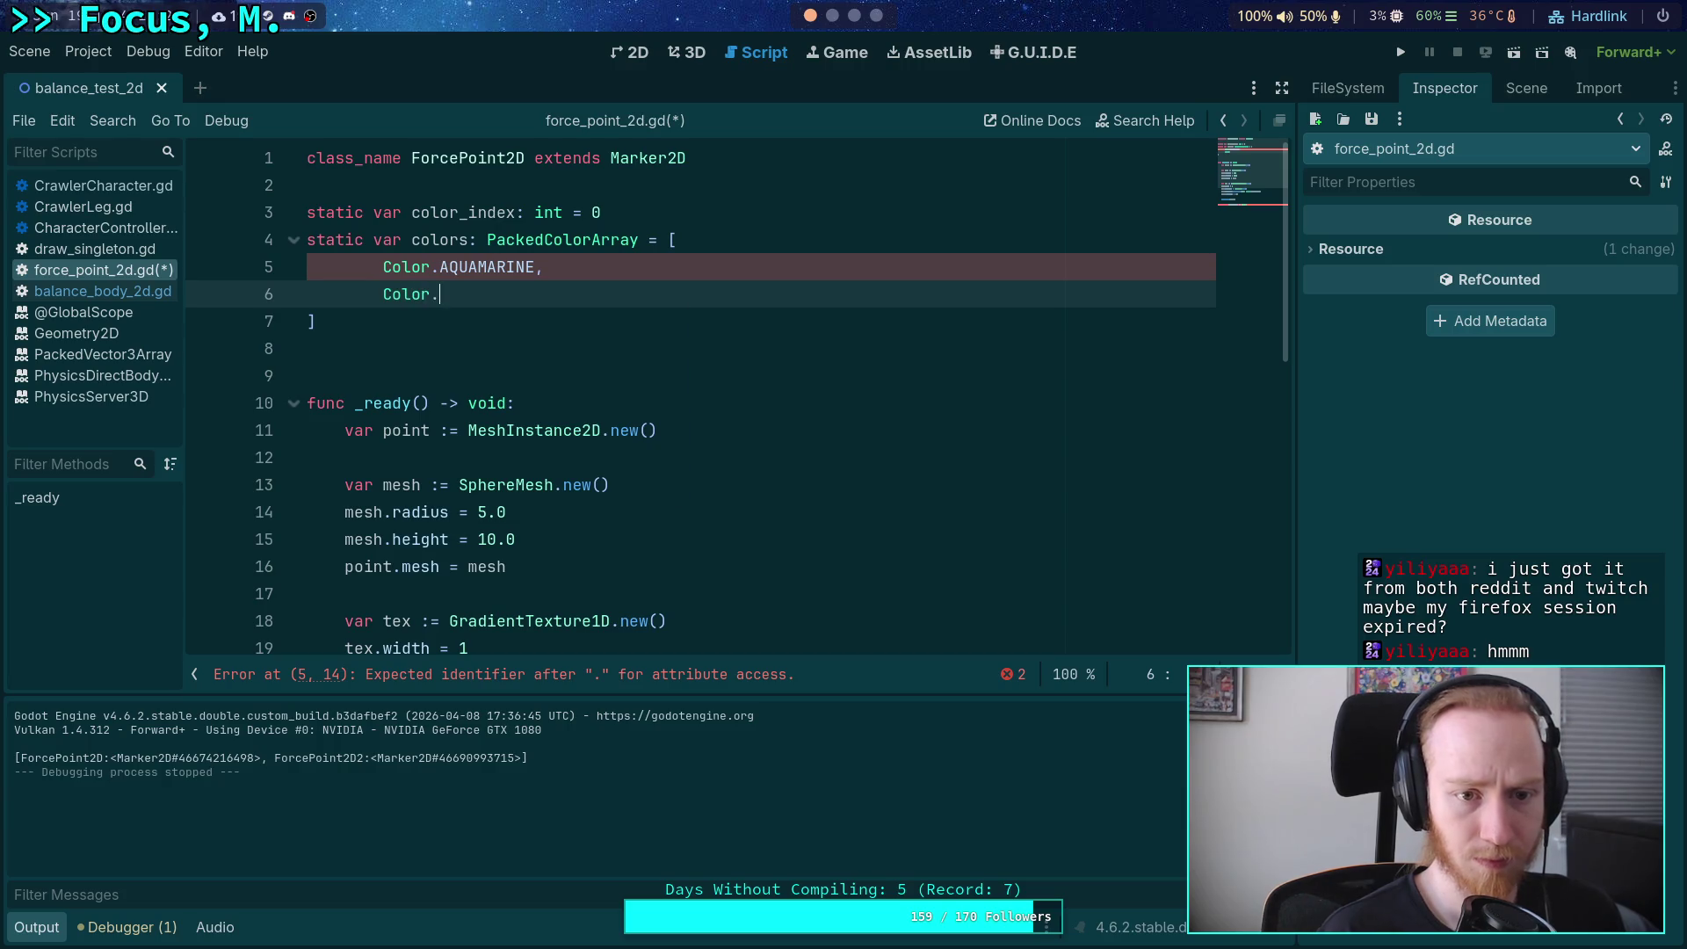
{"action": "key", "text": "Down"}
{"action": "key", "text": "Down"}
{"action": "key", "text": "Down"}
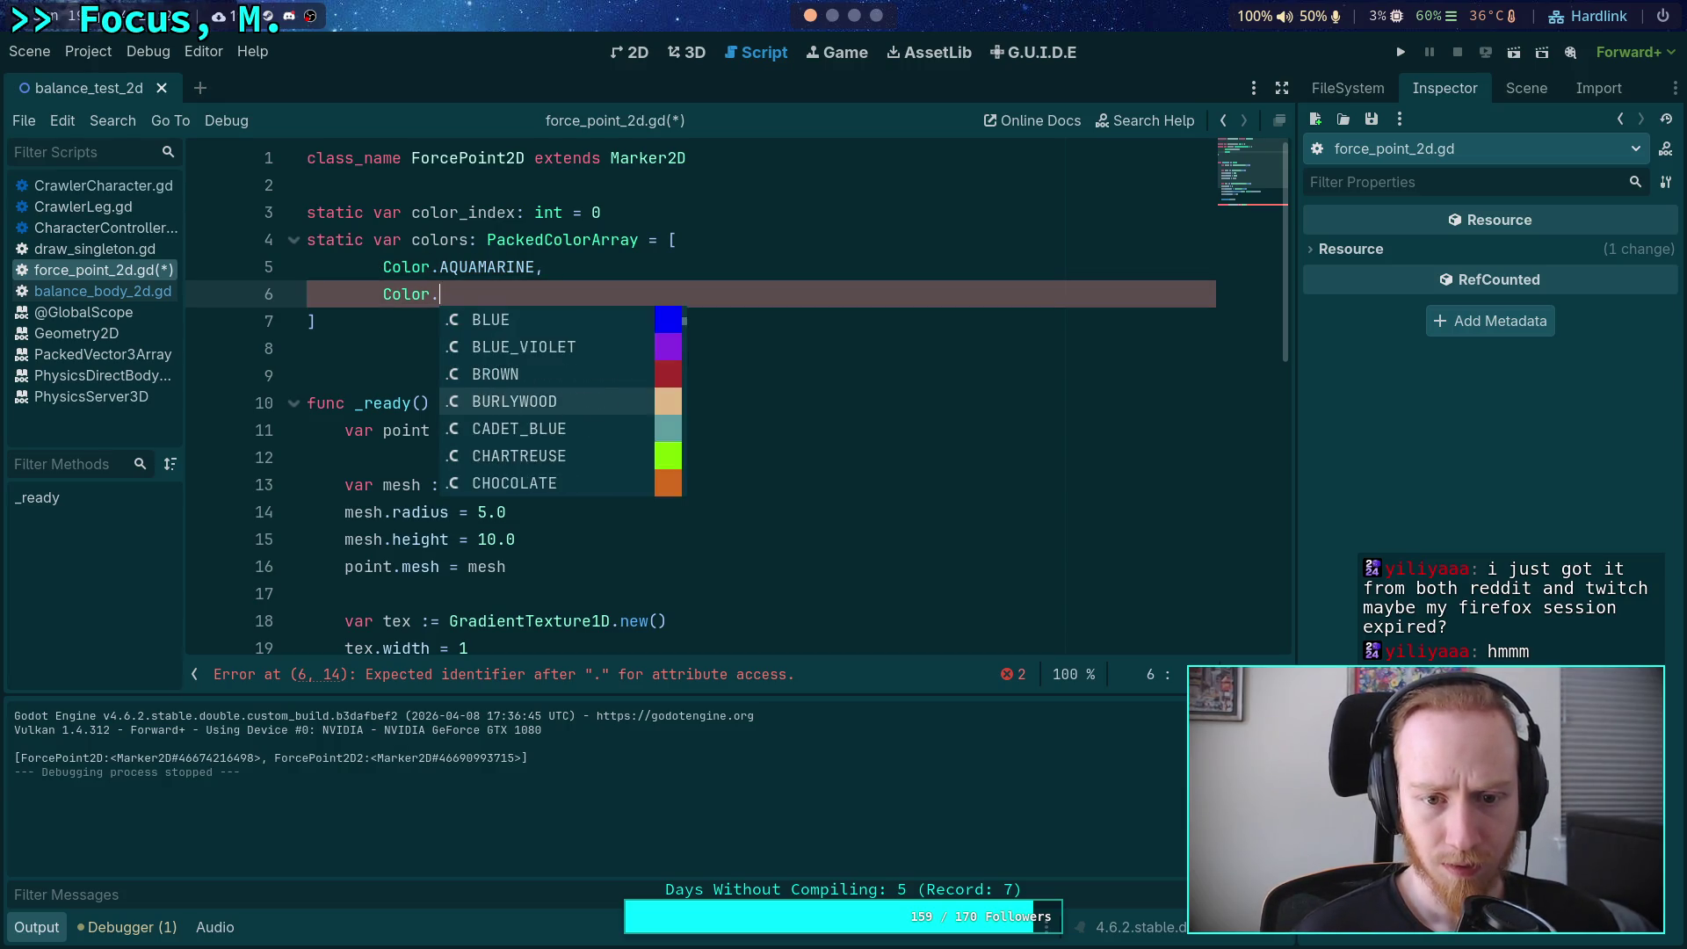
{"action": "key", "text": "Down"}
{"action": "key", "text": "Down"}
{"action": "key", "text": "Down"}
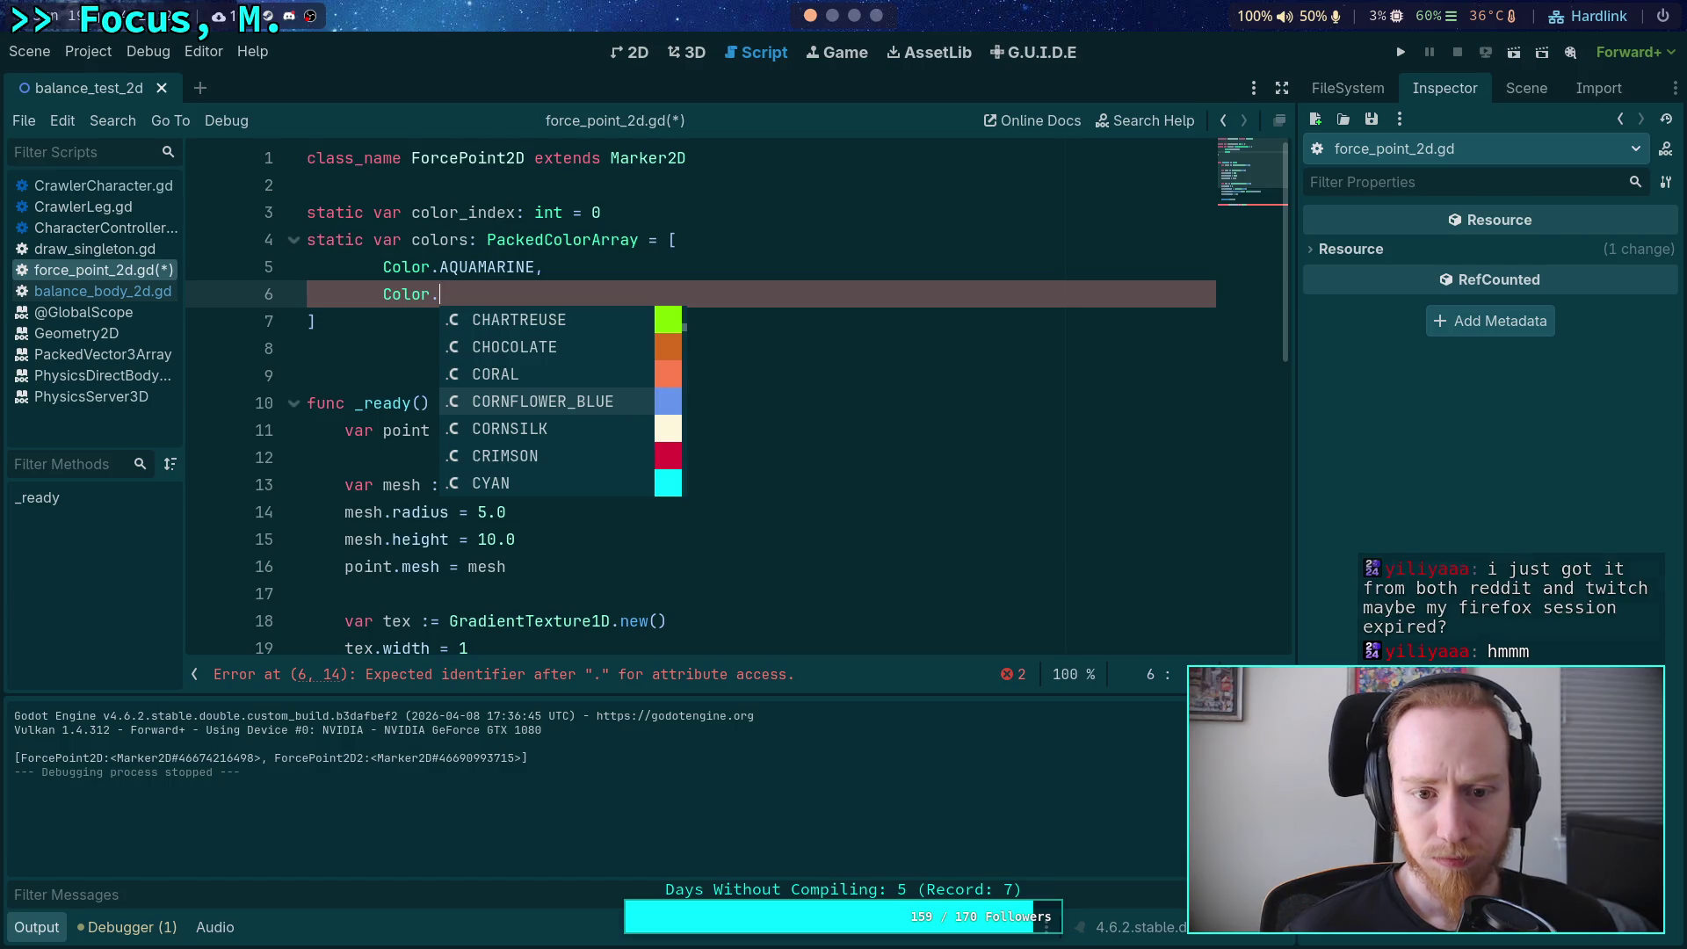
{"action": "key", "text": "Return"}
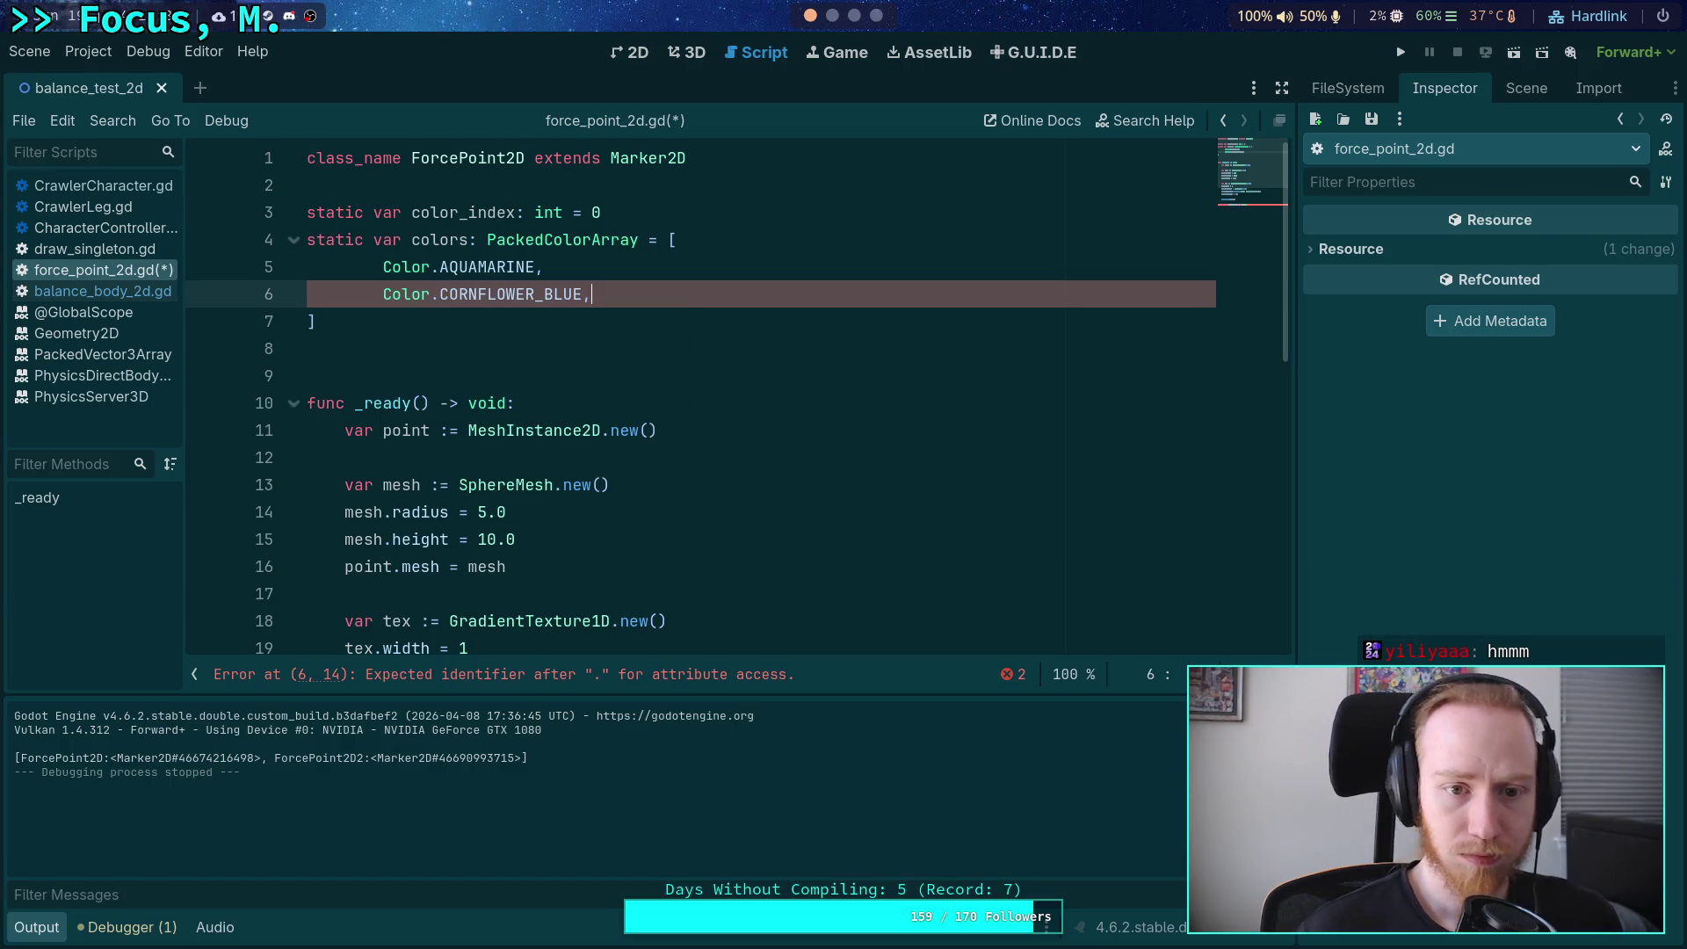
{"action": "type", "text": ","}
Add Color.DARK_GOLDENROD and Color.DARK_SALMON as the third and fourth palette entries.
{"action": "key", "text": "Return"}
{"action": "type", "text": "Color."}
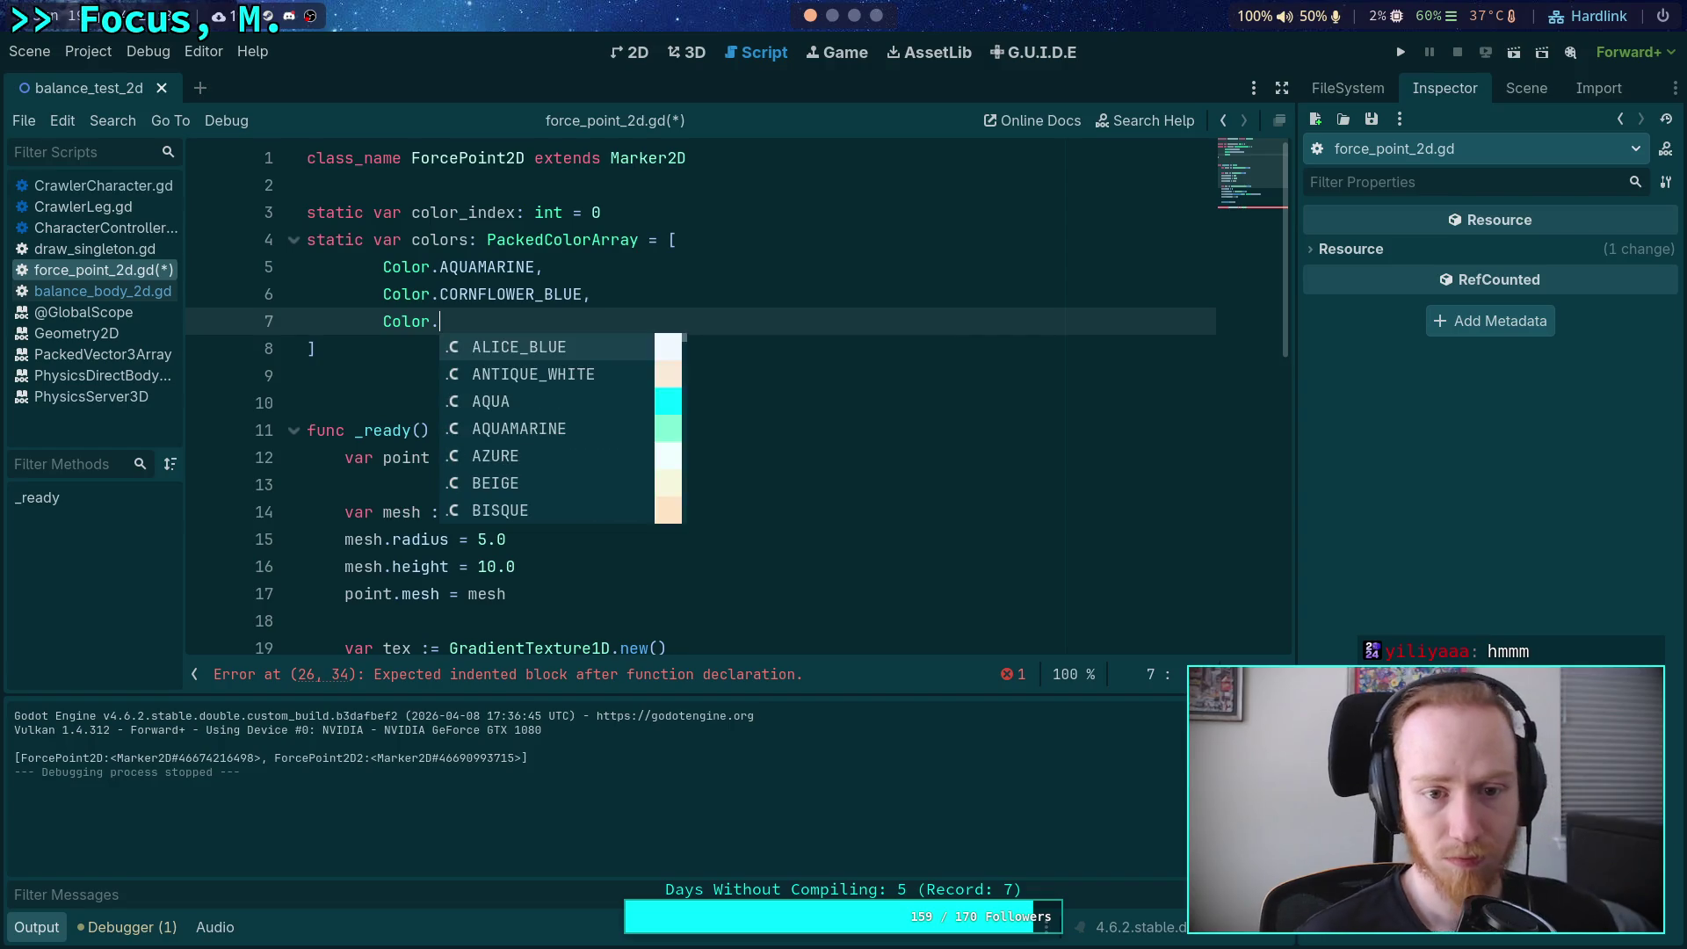
{"action": "key", "text": "Down"}
{"action": "key", "text": "Down"}
{"action": "key", "text": "Down"}
{"action": "key", "text": "Down"}
{"action": "key", "text": "Down"}
{"action": "key", "text": "Down"}
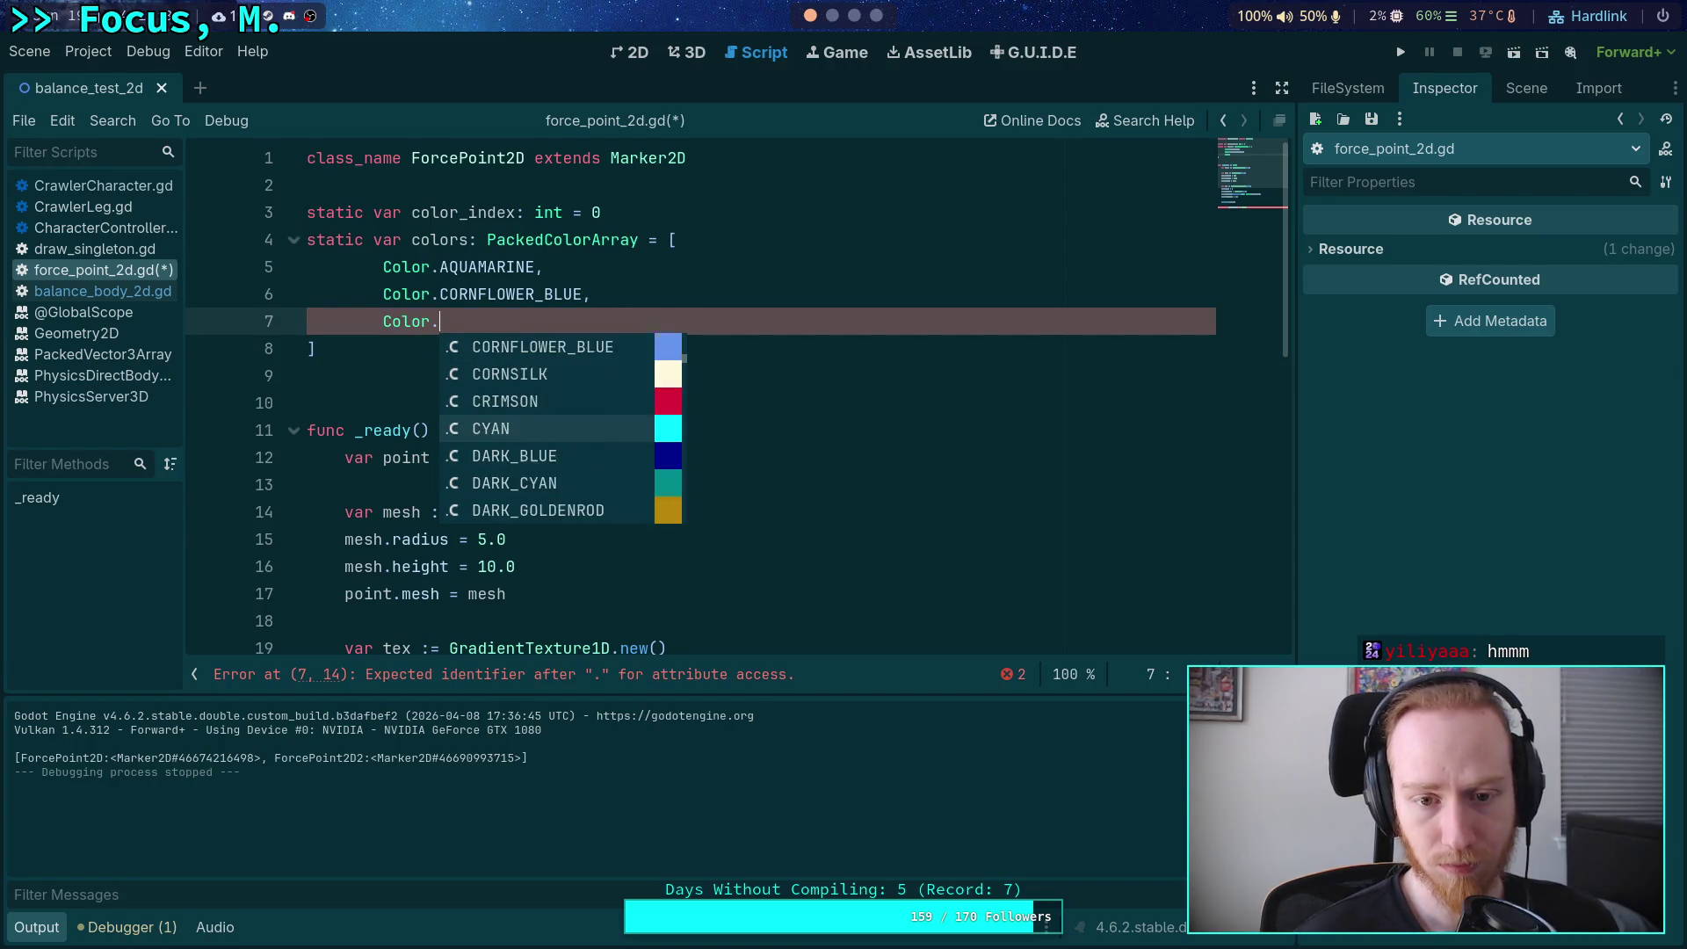
{"action": "key", "text": "Up"}
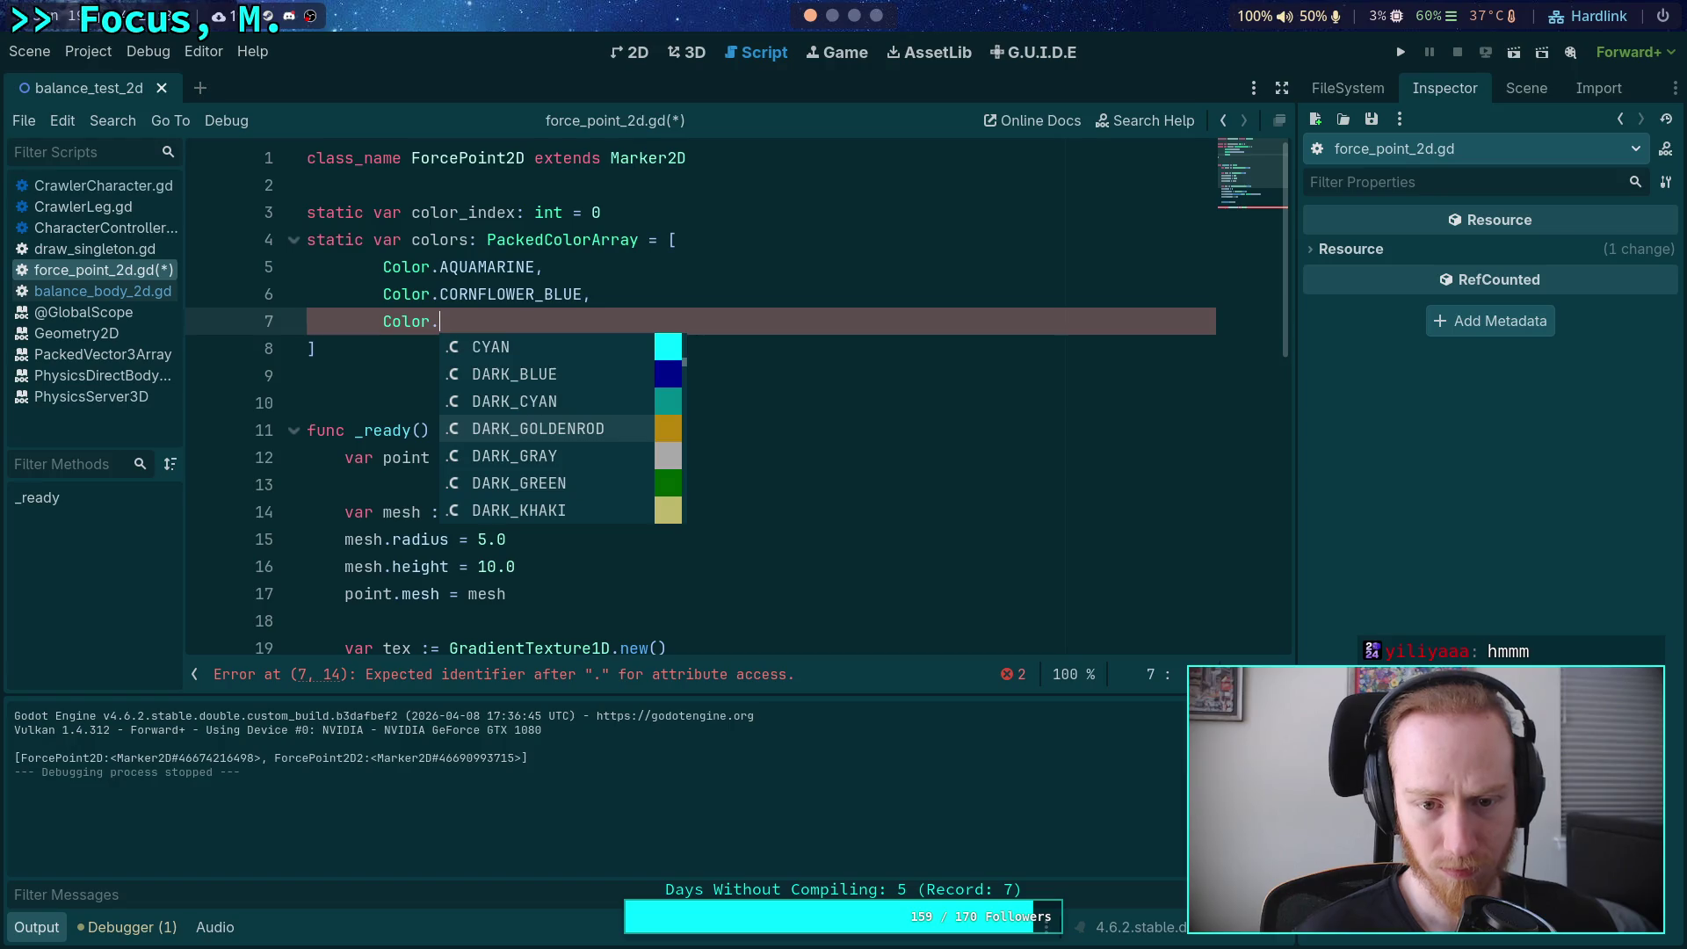
{"action": "key", "text": "Return"}
{"action": "type", "text": ","}
{"action": "key", "text": "Return"}
{"action": "type", "text": "Color."}
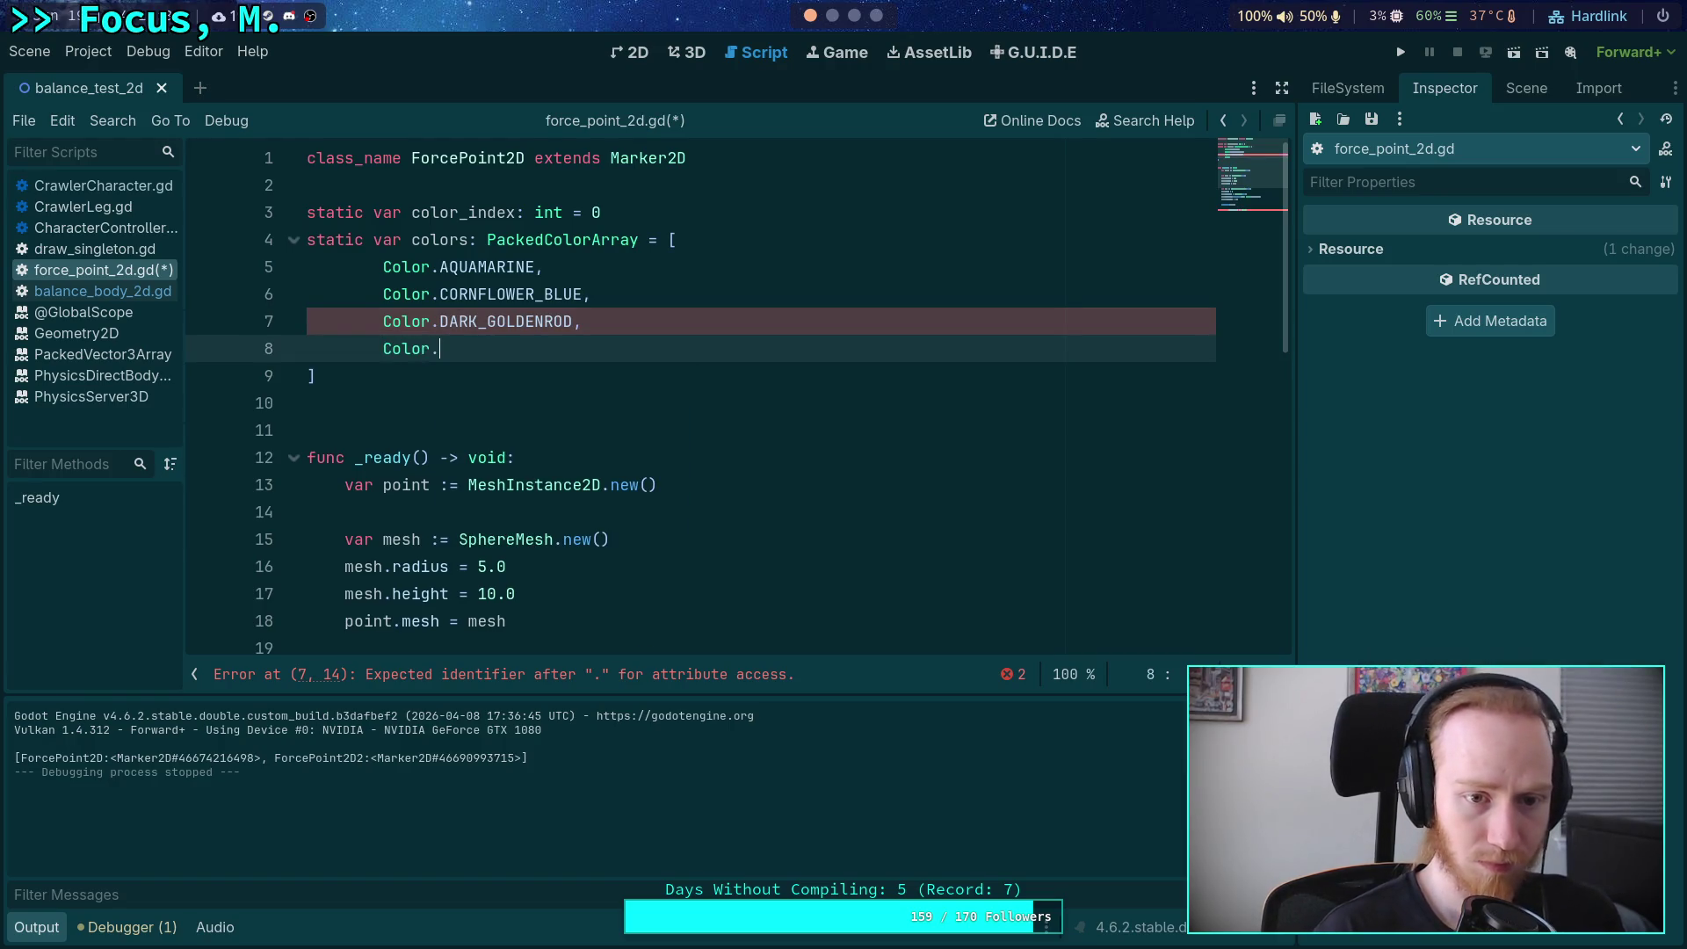
{"action": "key", "text": "Down"}
{"action": "key", "text": "Down"}
{"action": "key", "text": "Down"}
{"action": "key", "text": "Up"}
{"action": "key", "text": "Up"}
{"action": "key", "text": "Up"}
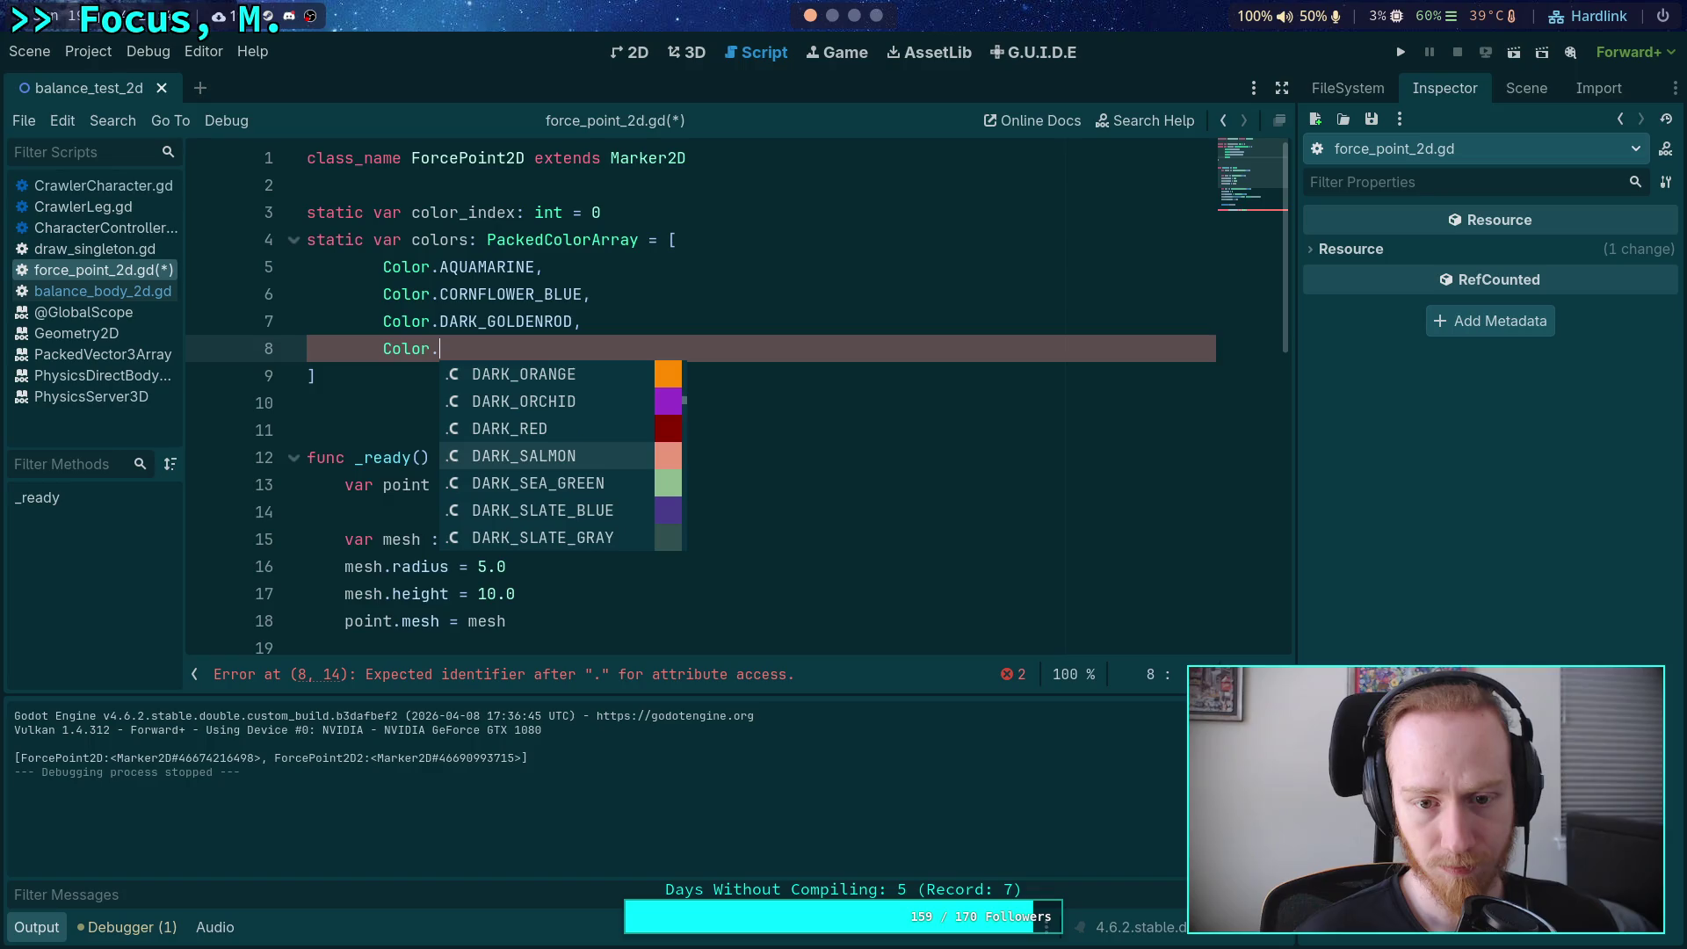
{"action": "key", "text": "Down"}
{"action": "key", "text": "Up"}
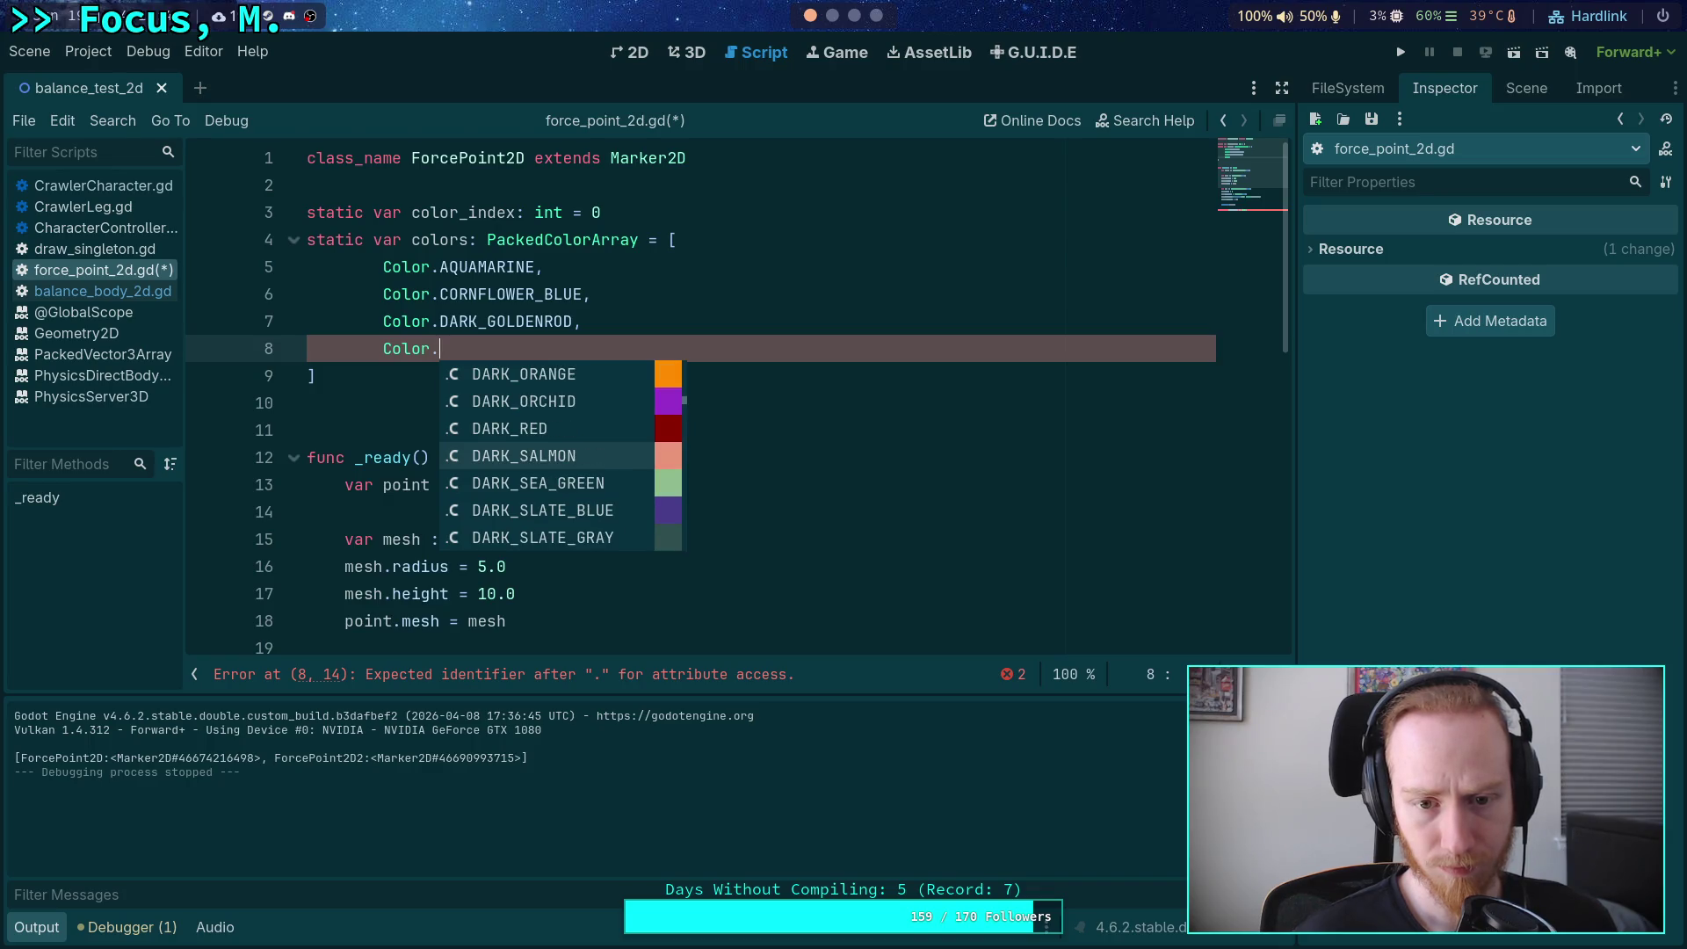
{"action": "key", "text": "Return"}
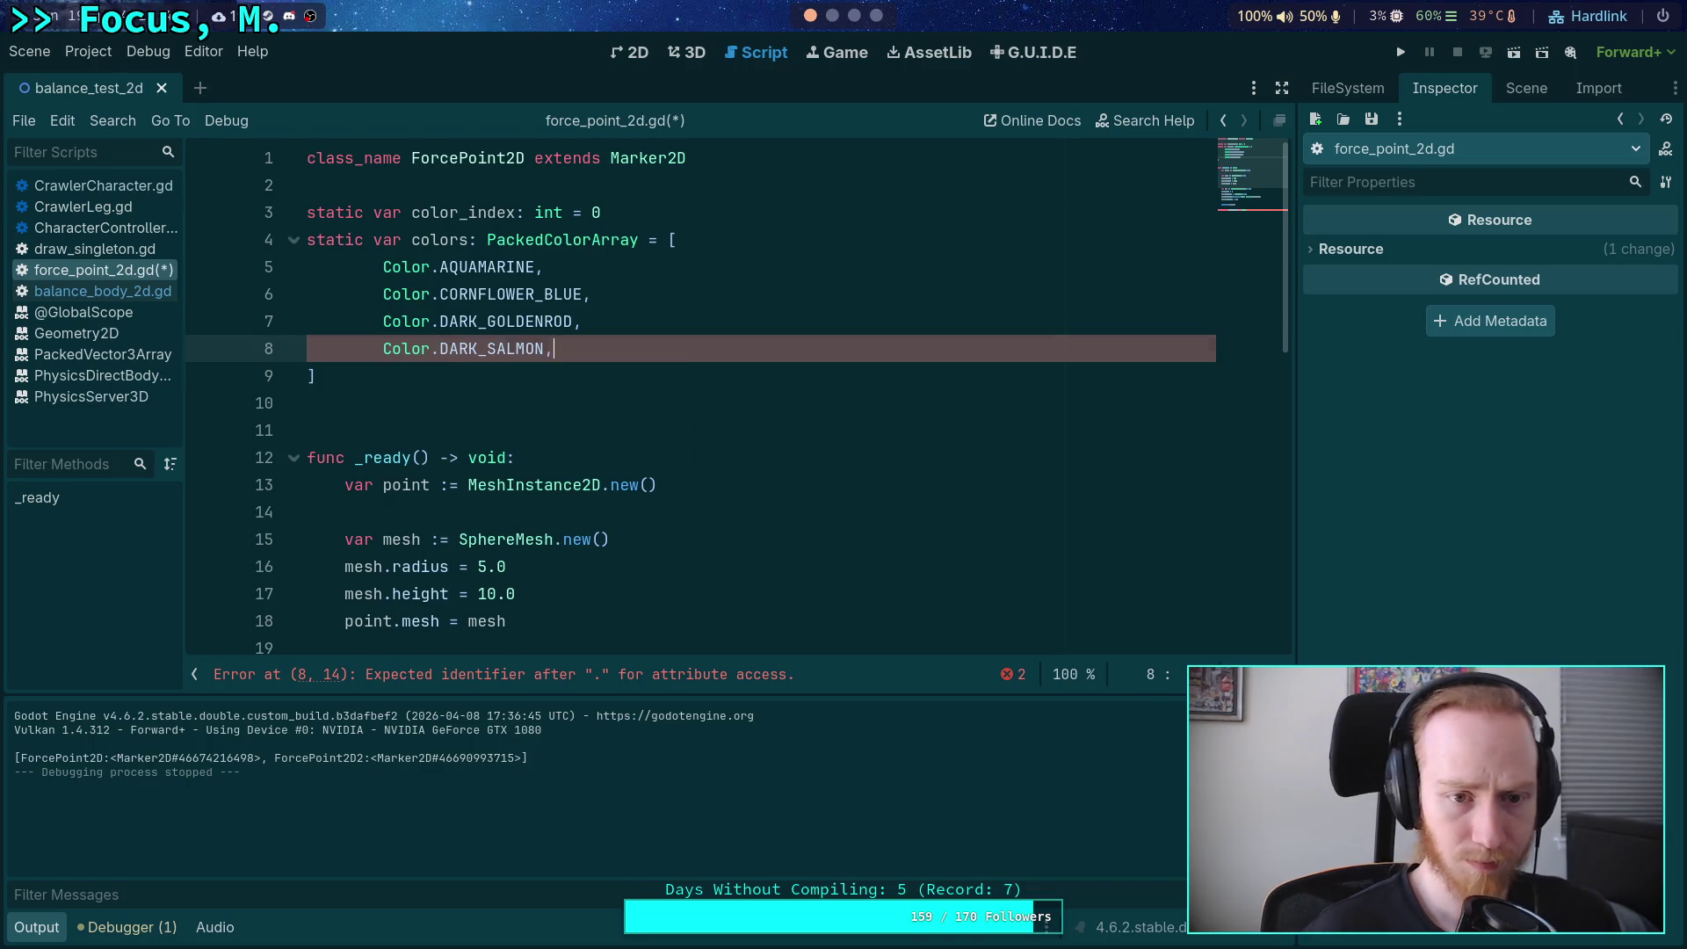
{"action": "type", "text": ","}
Add Color.GOLD and Color.LIGHT_CORAL as the fifth and sixth palette entries.
{"action": "key", "text": "Return"}
{"action": "type", "text": "Color."}
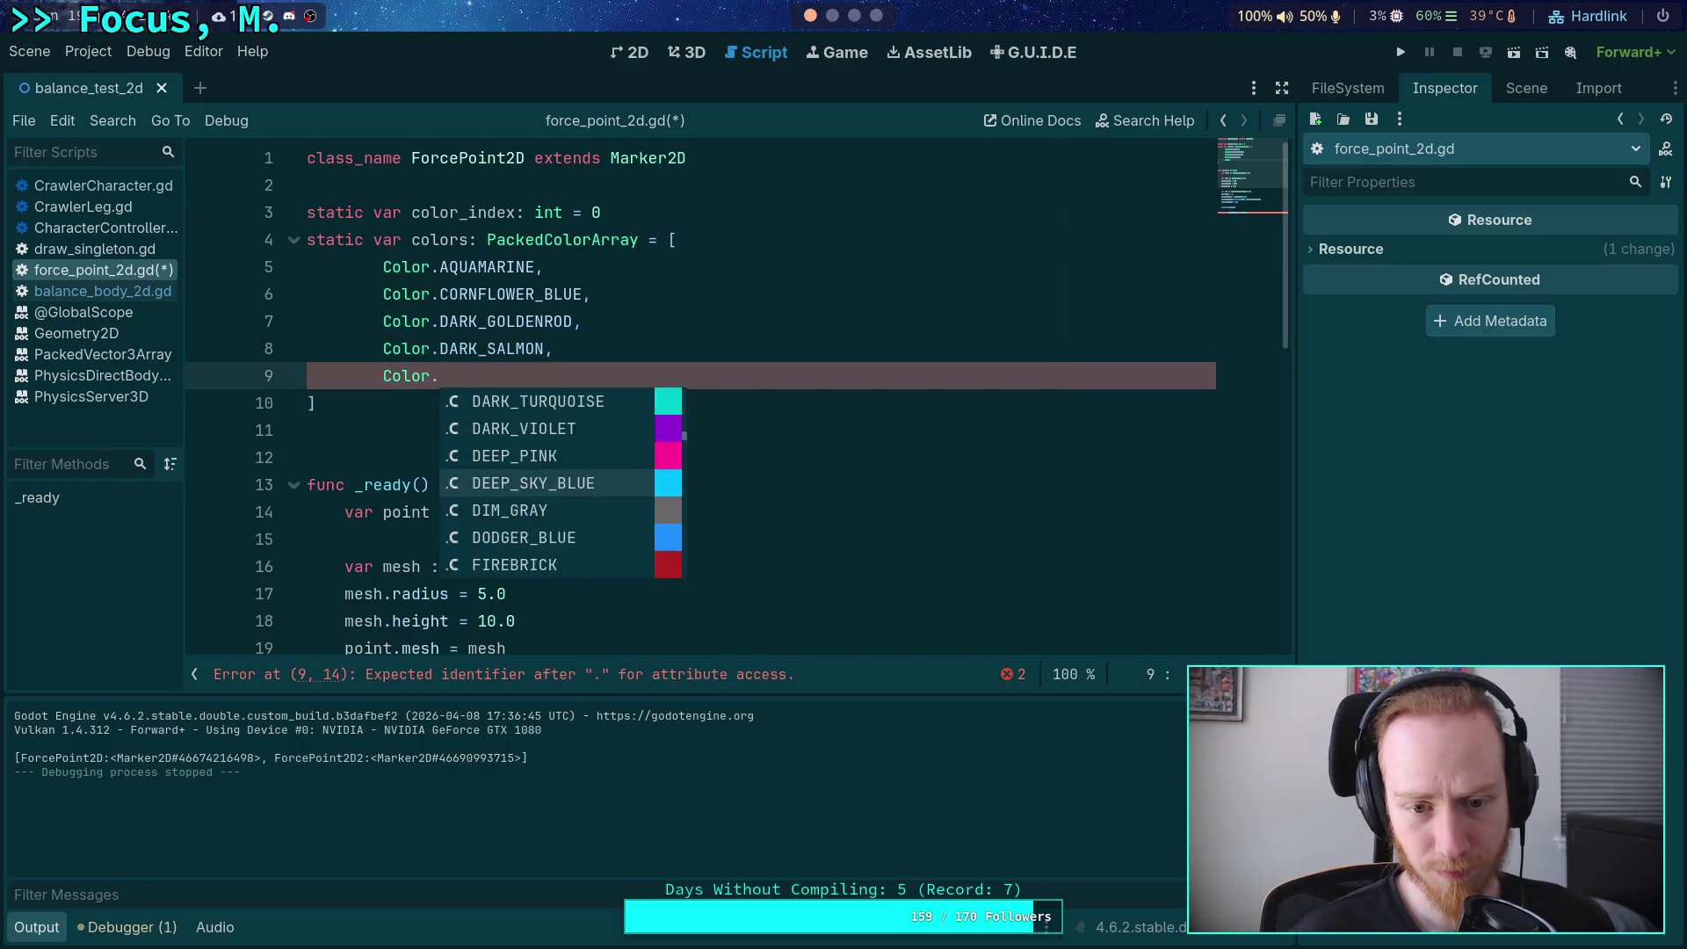
{"action": "key", "text": "Down"}
{"action": "key", "text": "Down"}
{"action": "key", "text": "Down"}
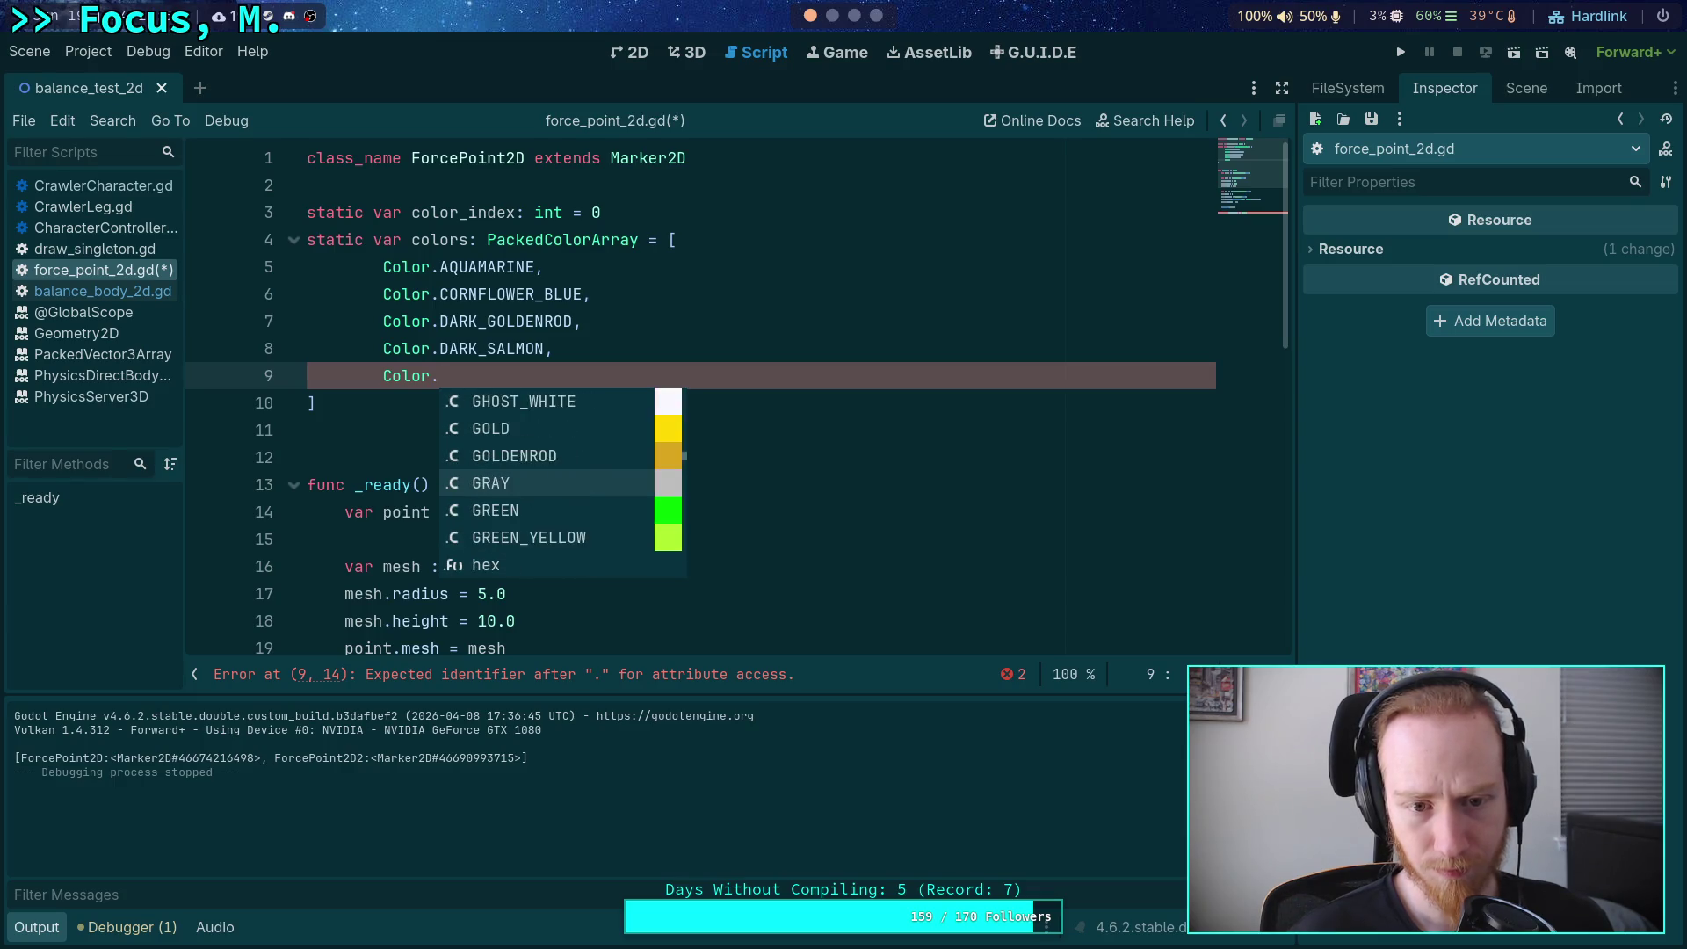
{"action": "key", "text": "Return"}
{"action": "type", "text": ","}
{"action": "key", "text": "Return"}
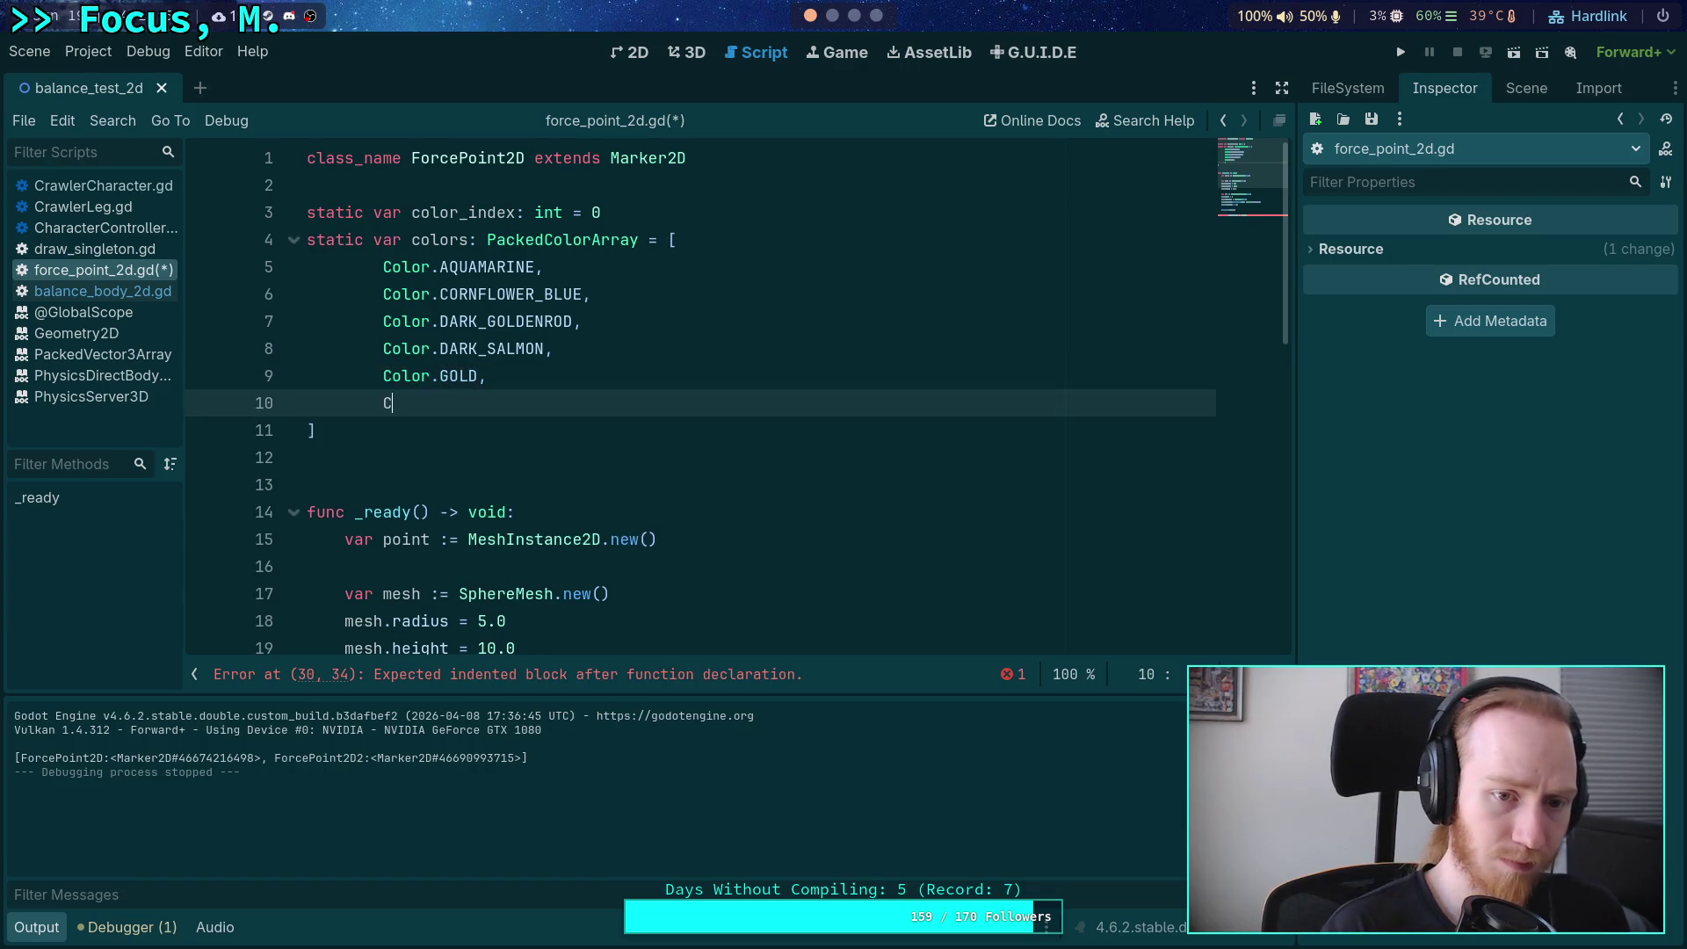
{"action": "type", "text": "Color."}
{"action": "key", "text": "Down"}
{"action": "key", "text": "Down"}
{"action": "key", "text": "Down"}
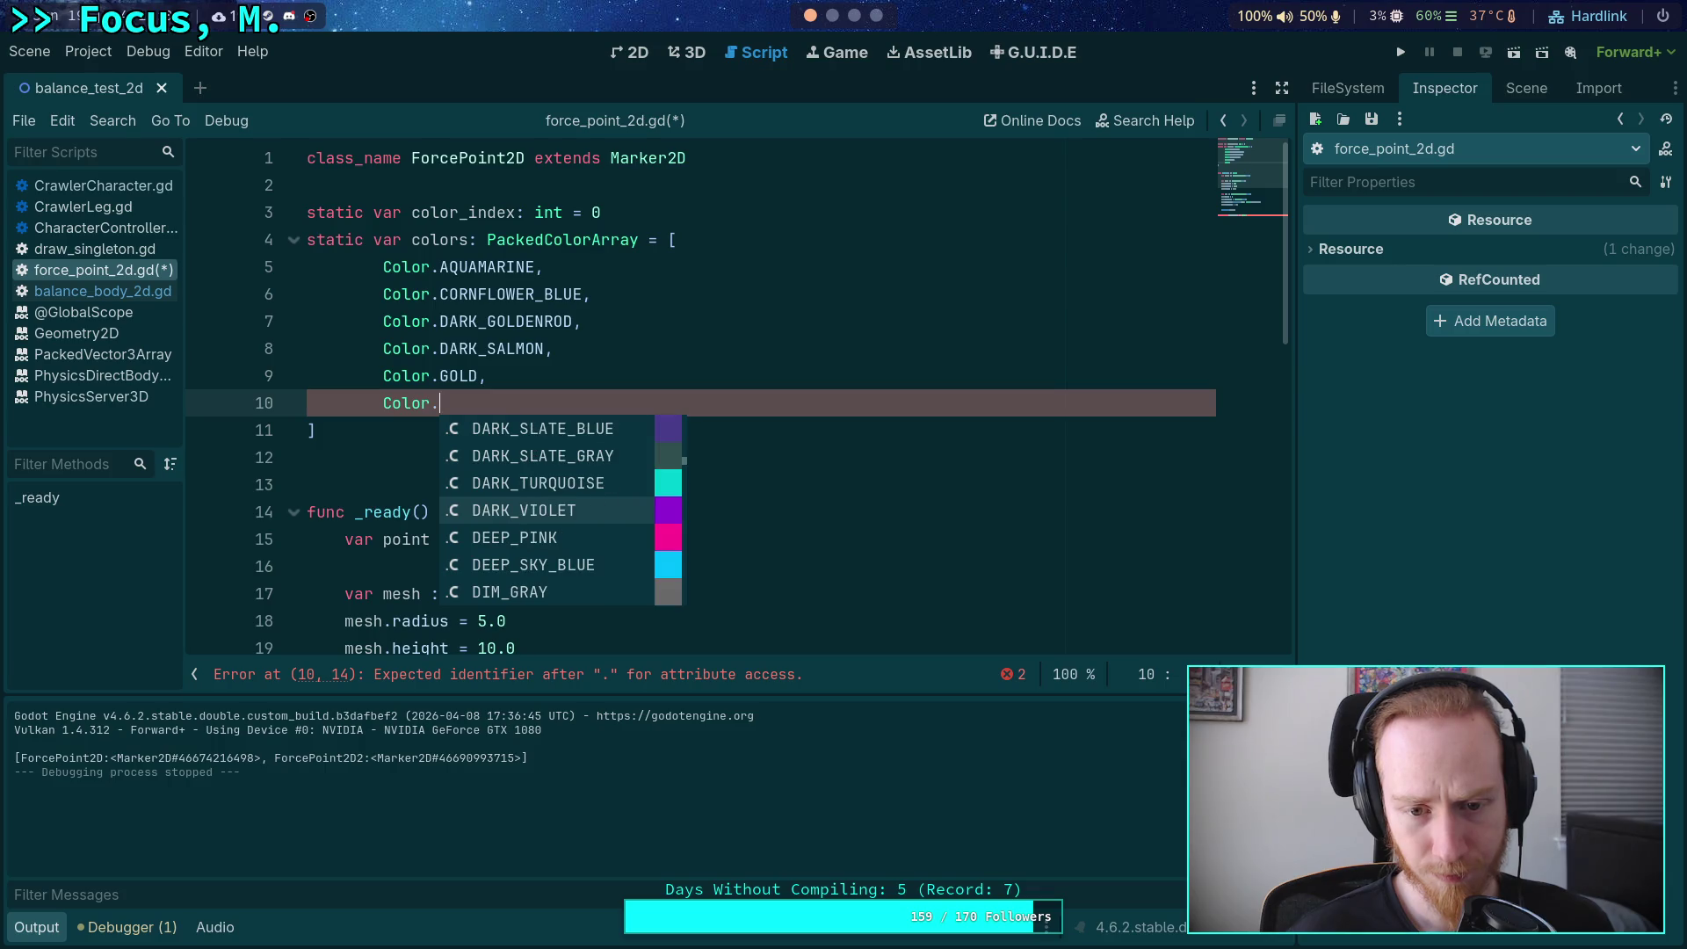
{"action": "key", "text": "Down"}
{"action": "key", "text": "Down"}
{"action": "key", "text": "Down"}
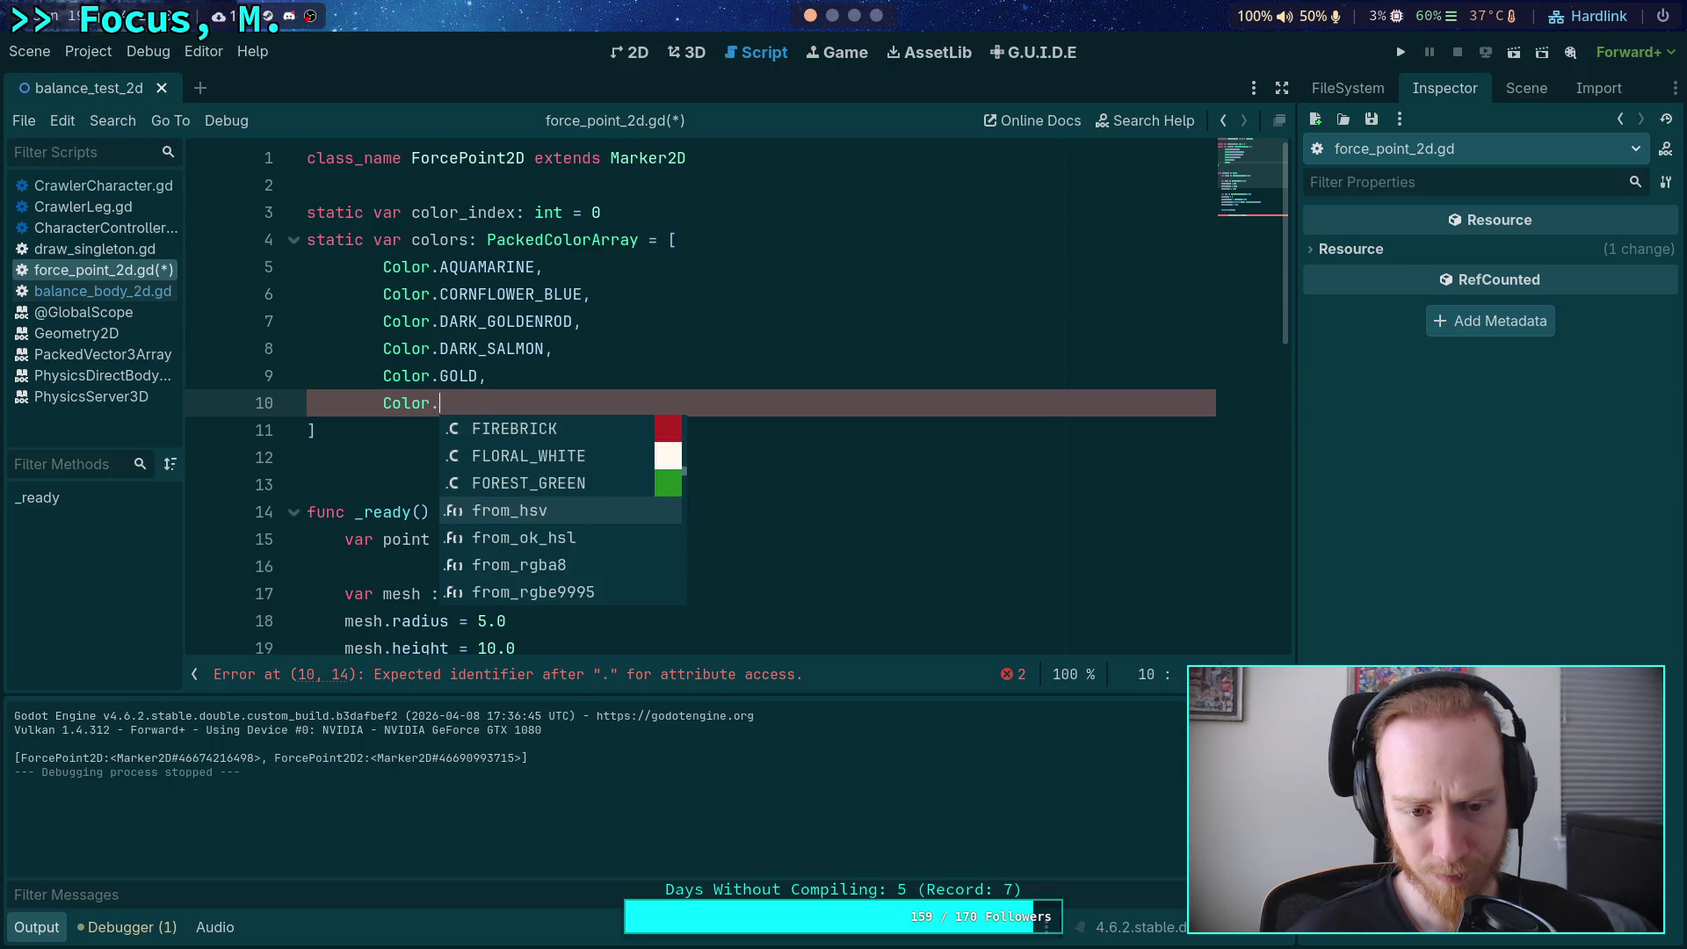
{"action": "key", "text": "Down"}
{"action": "key", "text": "Down"}
{"action": "key", "text": "Down"}
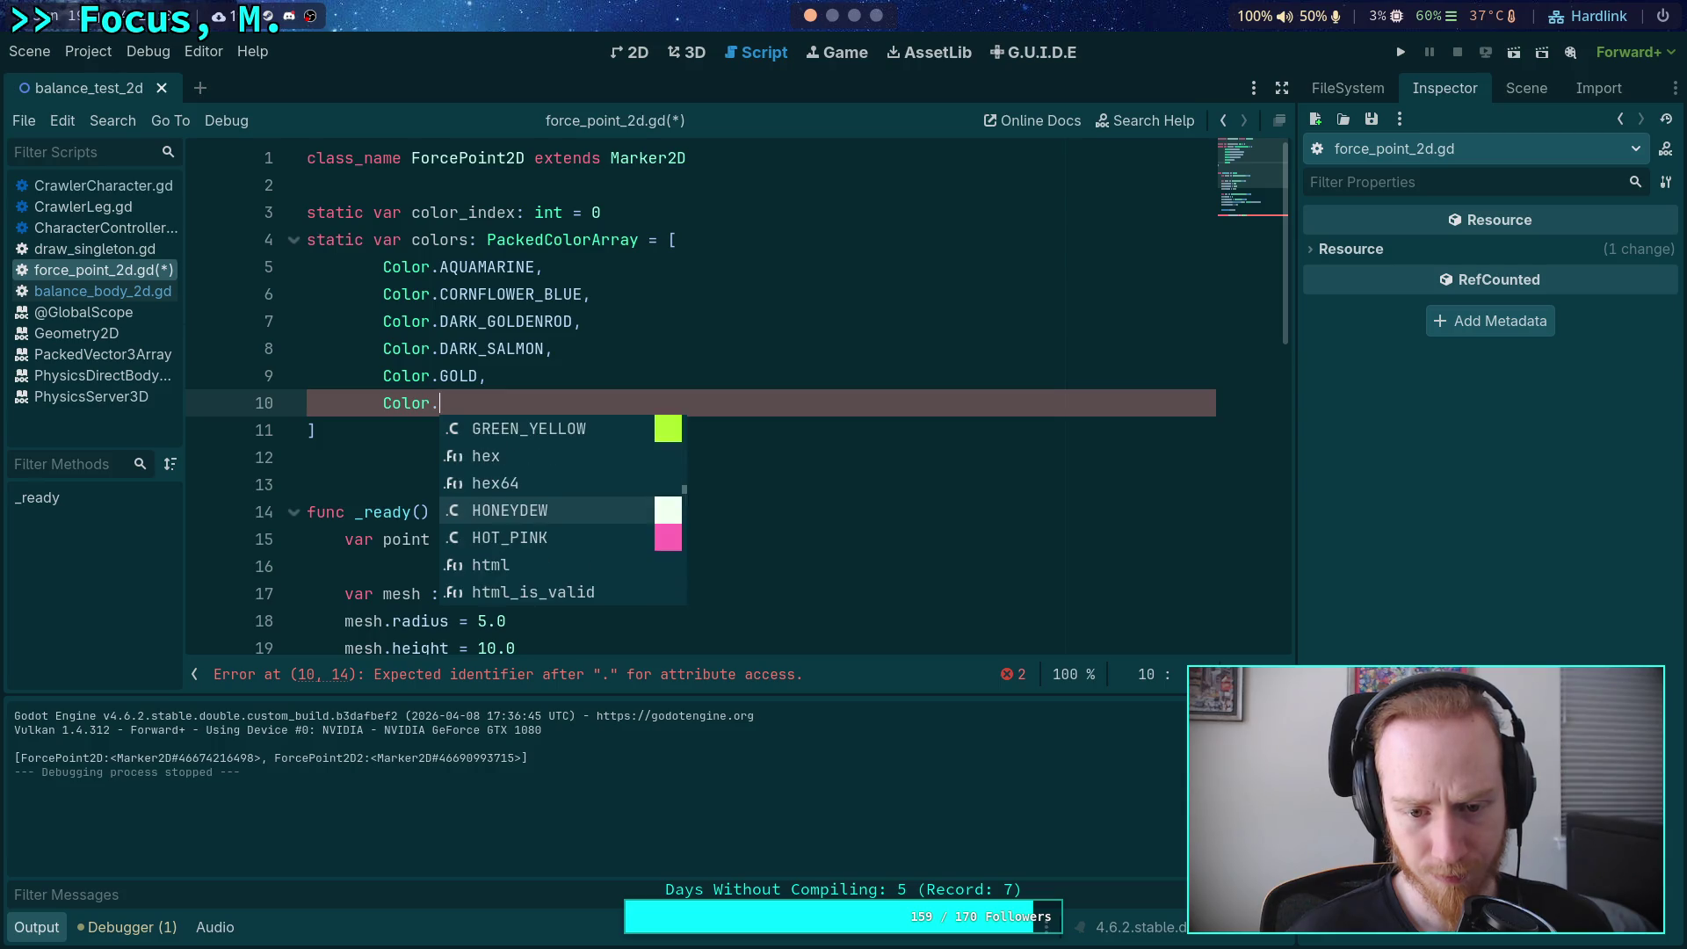
{"action": "key", "text": "Down"}
{"action": "key", "text": "Down"}
{"action": "key", "text": "Down"}
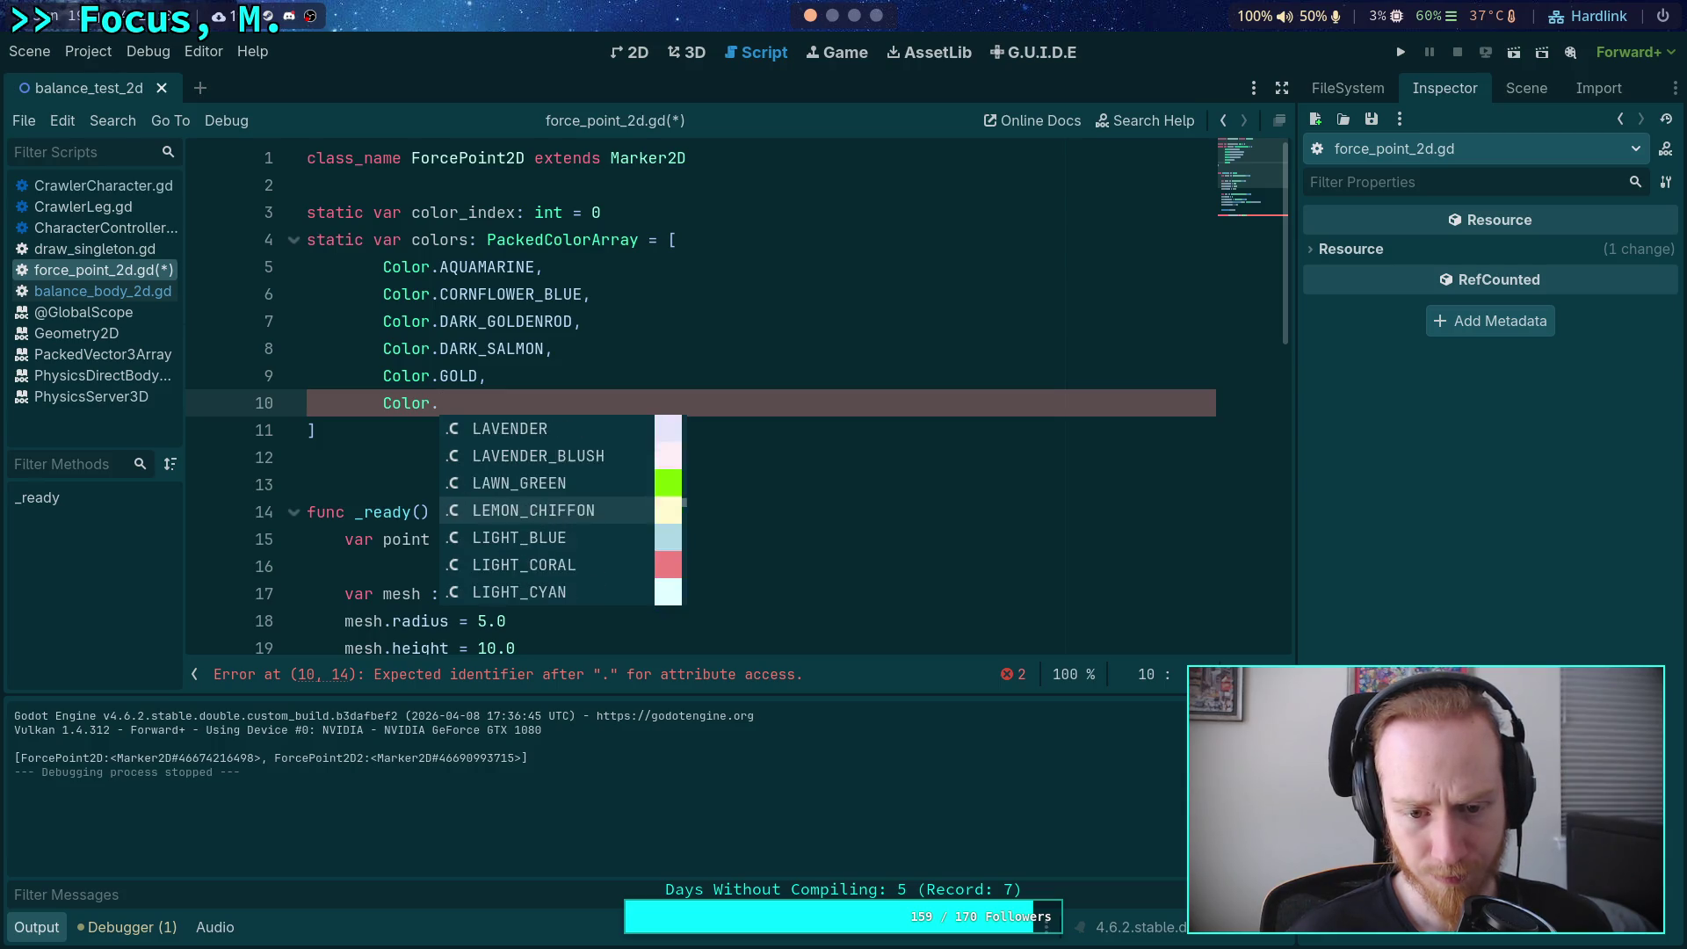
{"action": "key", "text": "Down"}
{"action": "key", "text": "Down"}
{"action": "key", "text": "Return"}
{"action": "type", "text": ","}
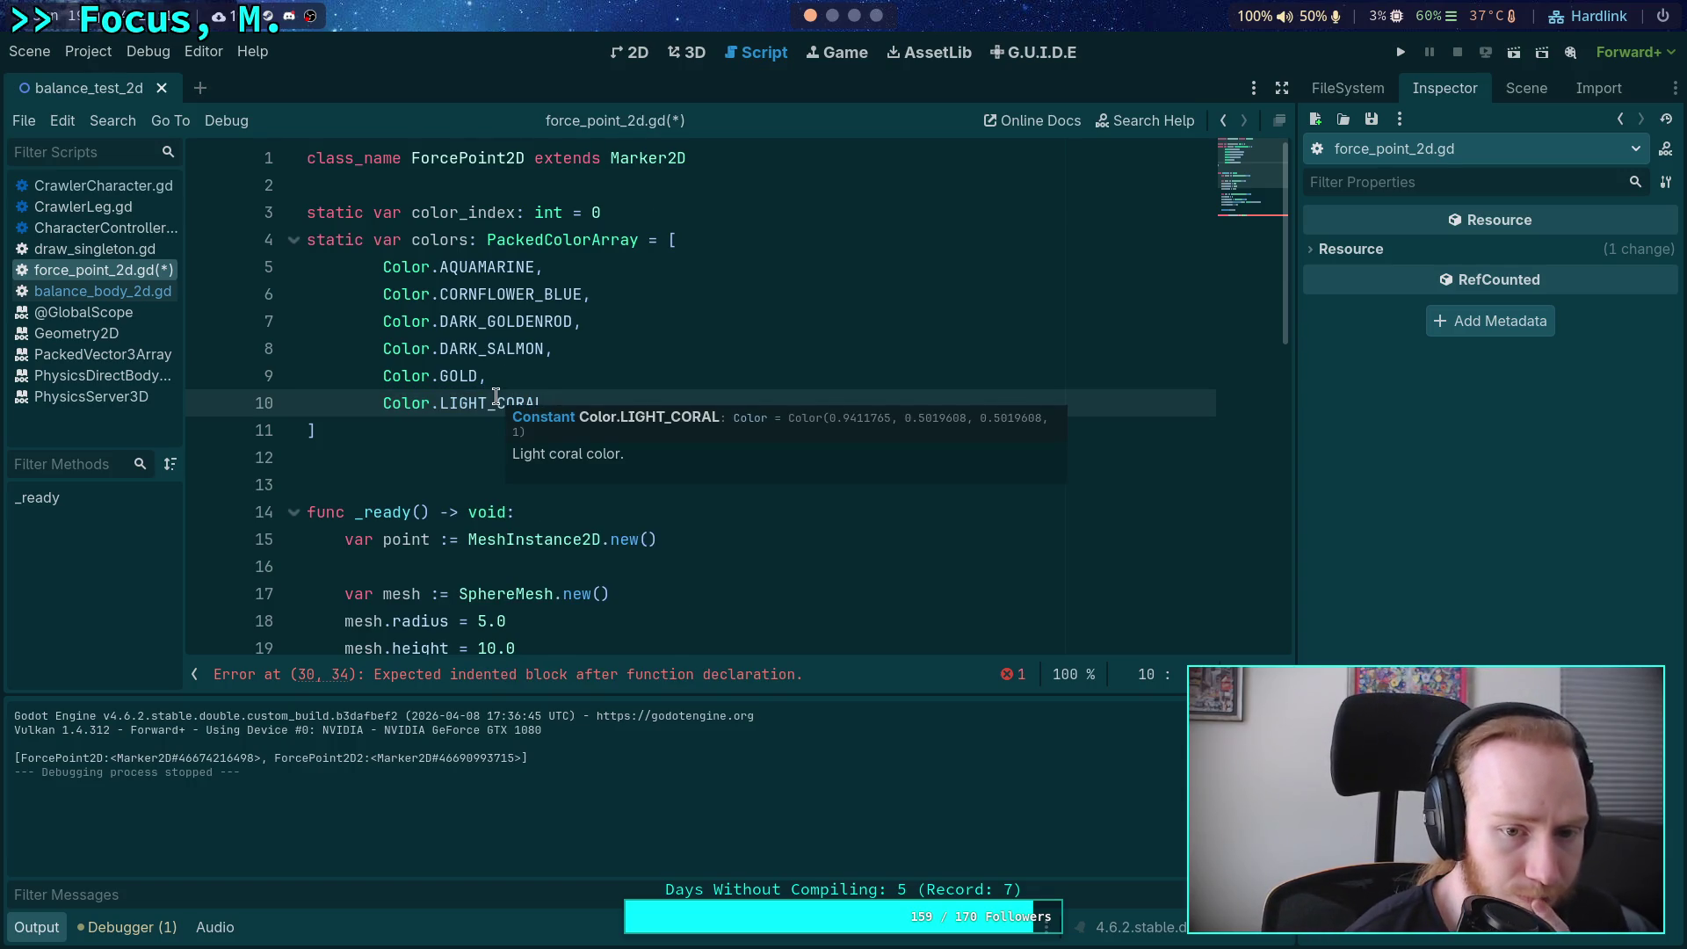
Start a new Color( entry on the line after LIGHT_CORAL.
{"action": "mouse_move", "coordinate": [464, 377]}
{"action": "left_click", "coordinate": [644, 418]}
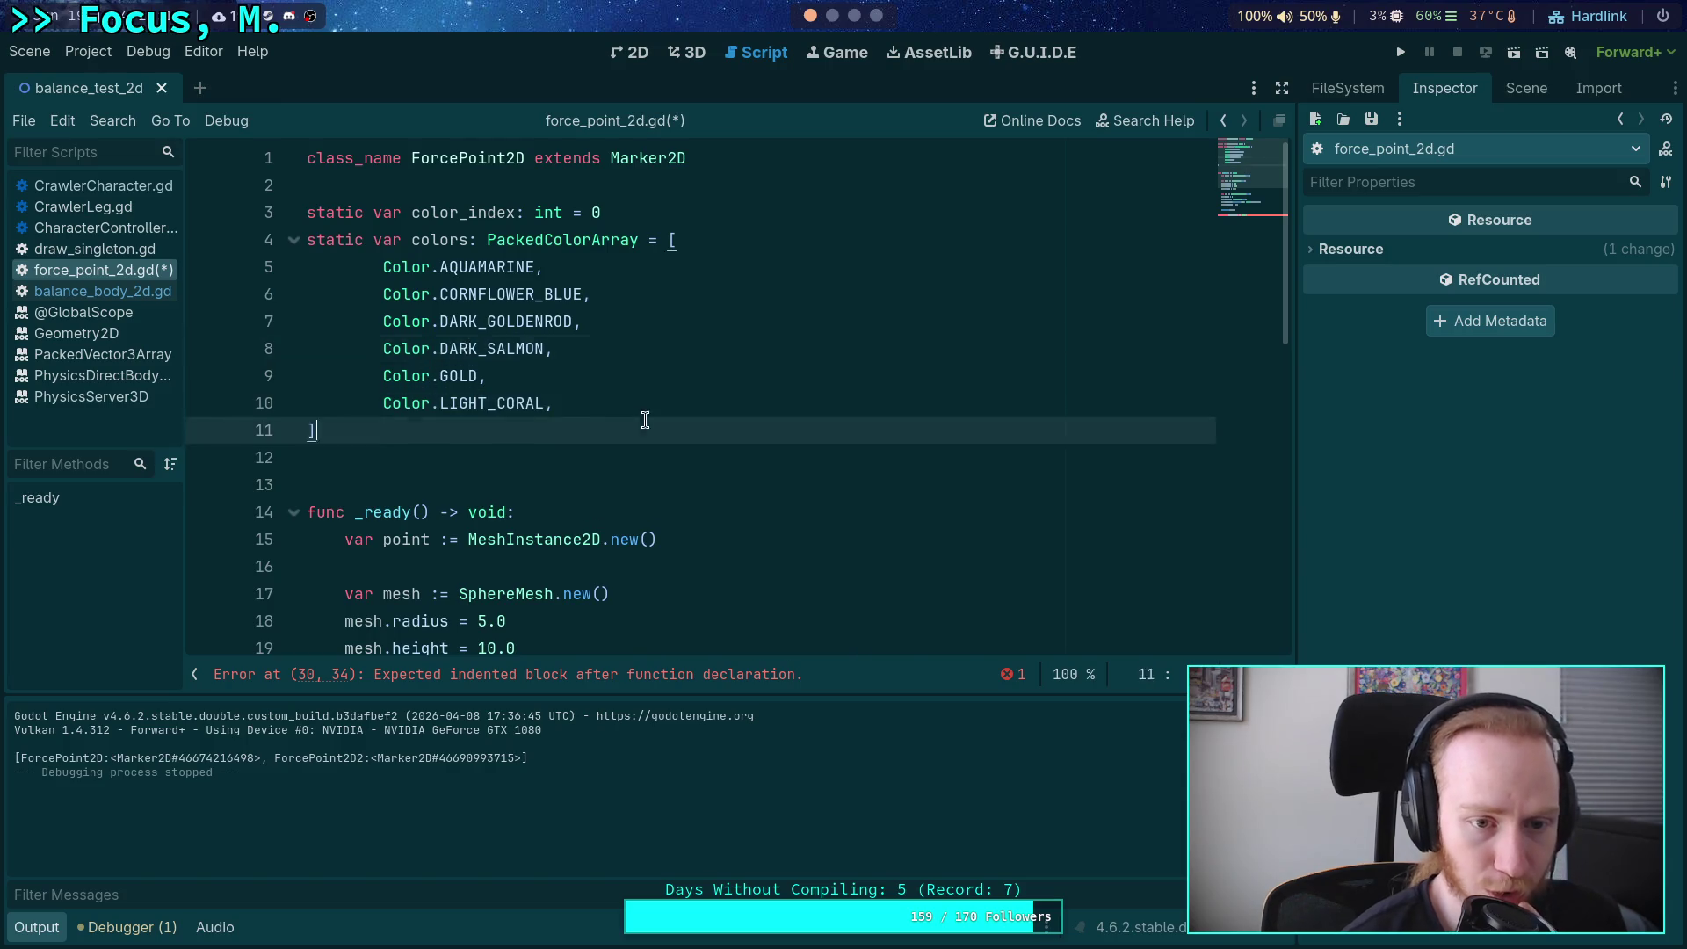
{"action": "left_click", "coordinate": [679, 407]}
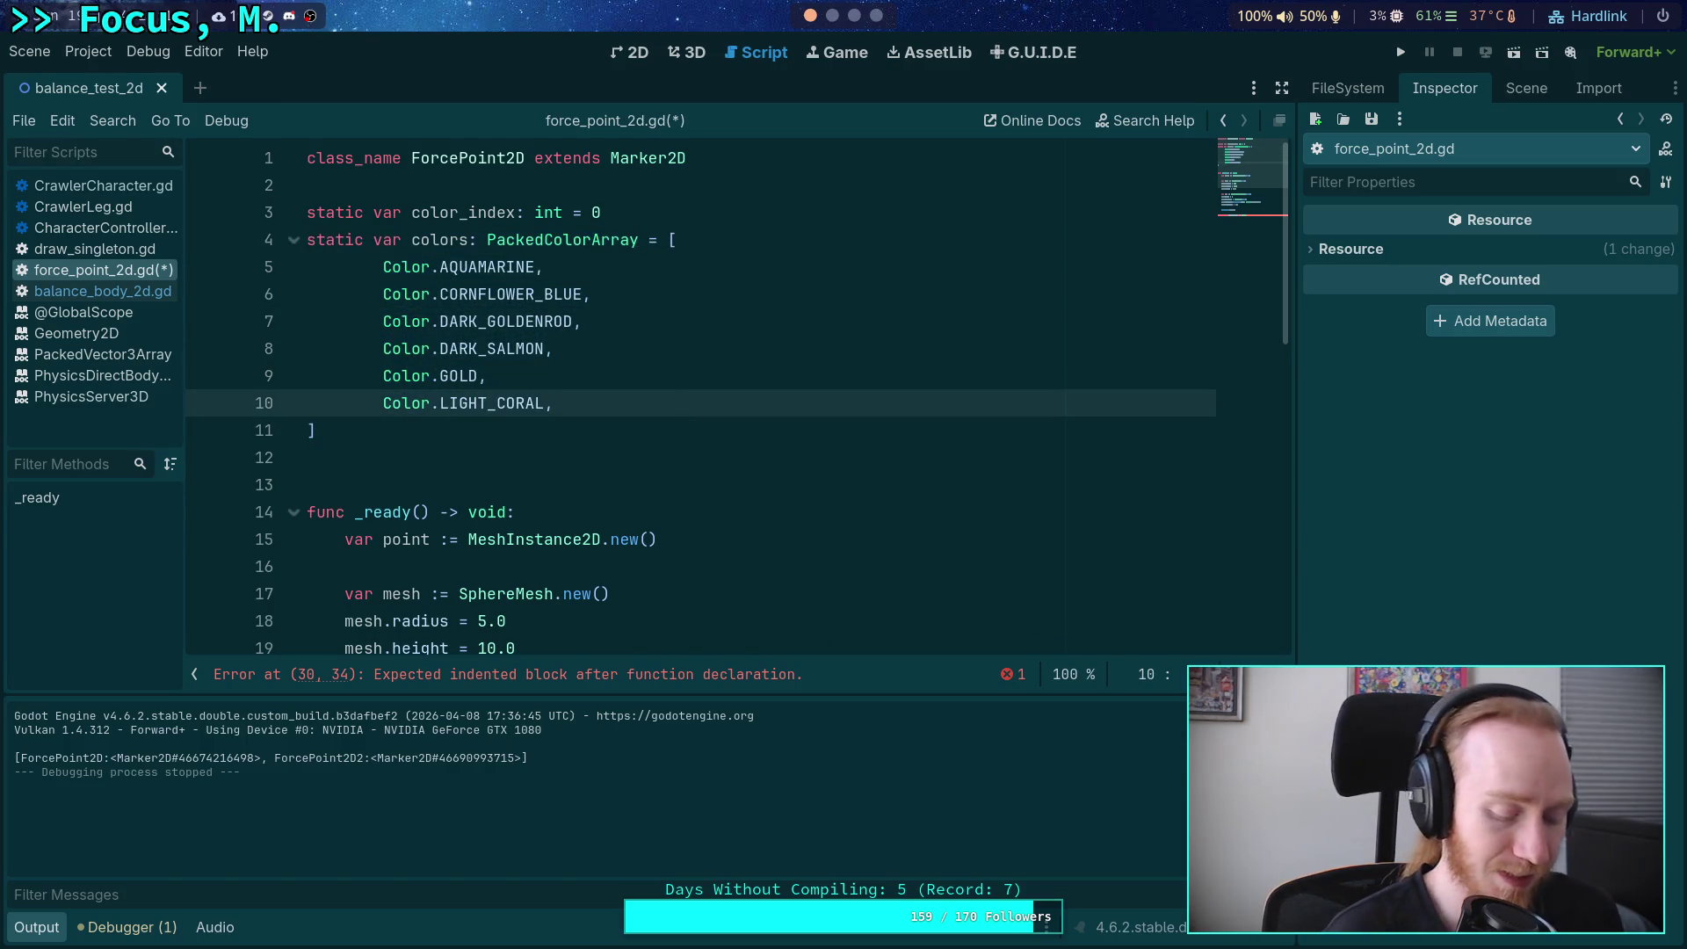
{"action": "key", "text": "Return"}
{"action": "type", "text": "Color("}
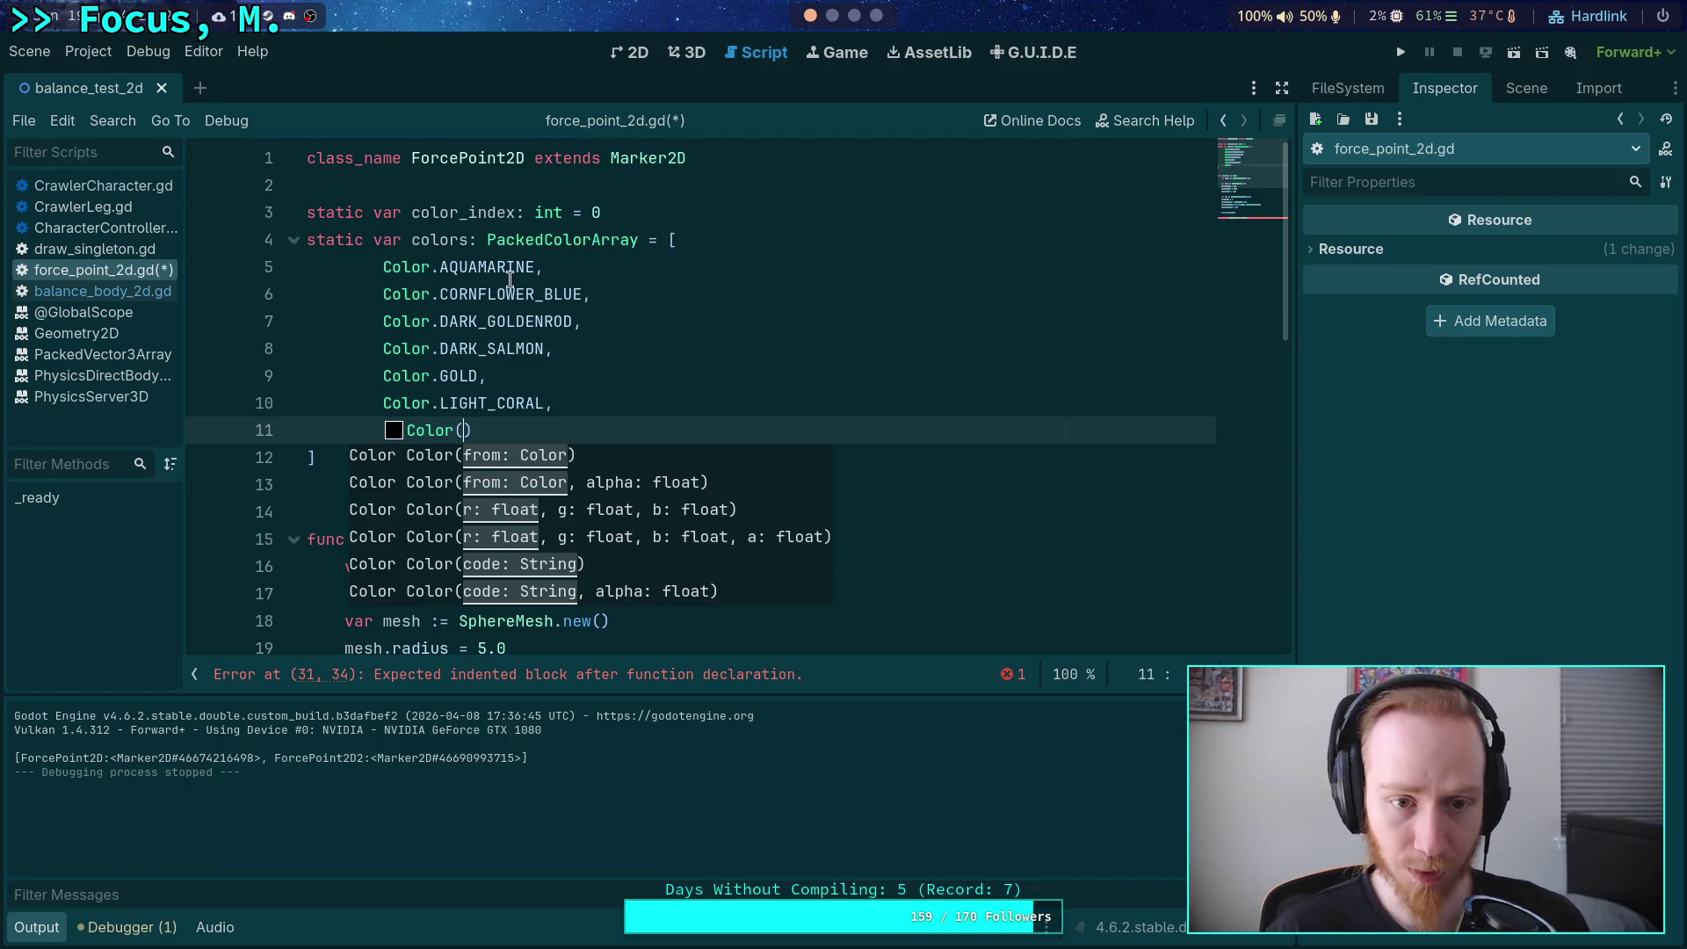
Replace AQUAMARINE with Color(0.49803922, 1, 0.83137256) copied from the Color docs.
{"action": "mouse_move", "coordinate": [518, 262]}
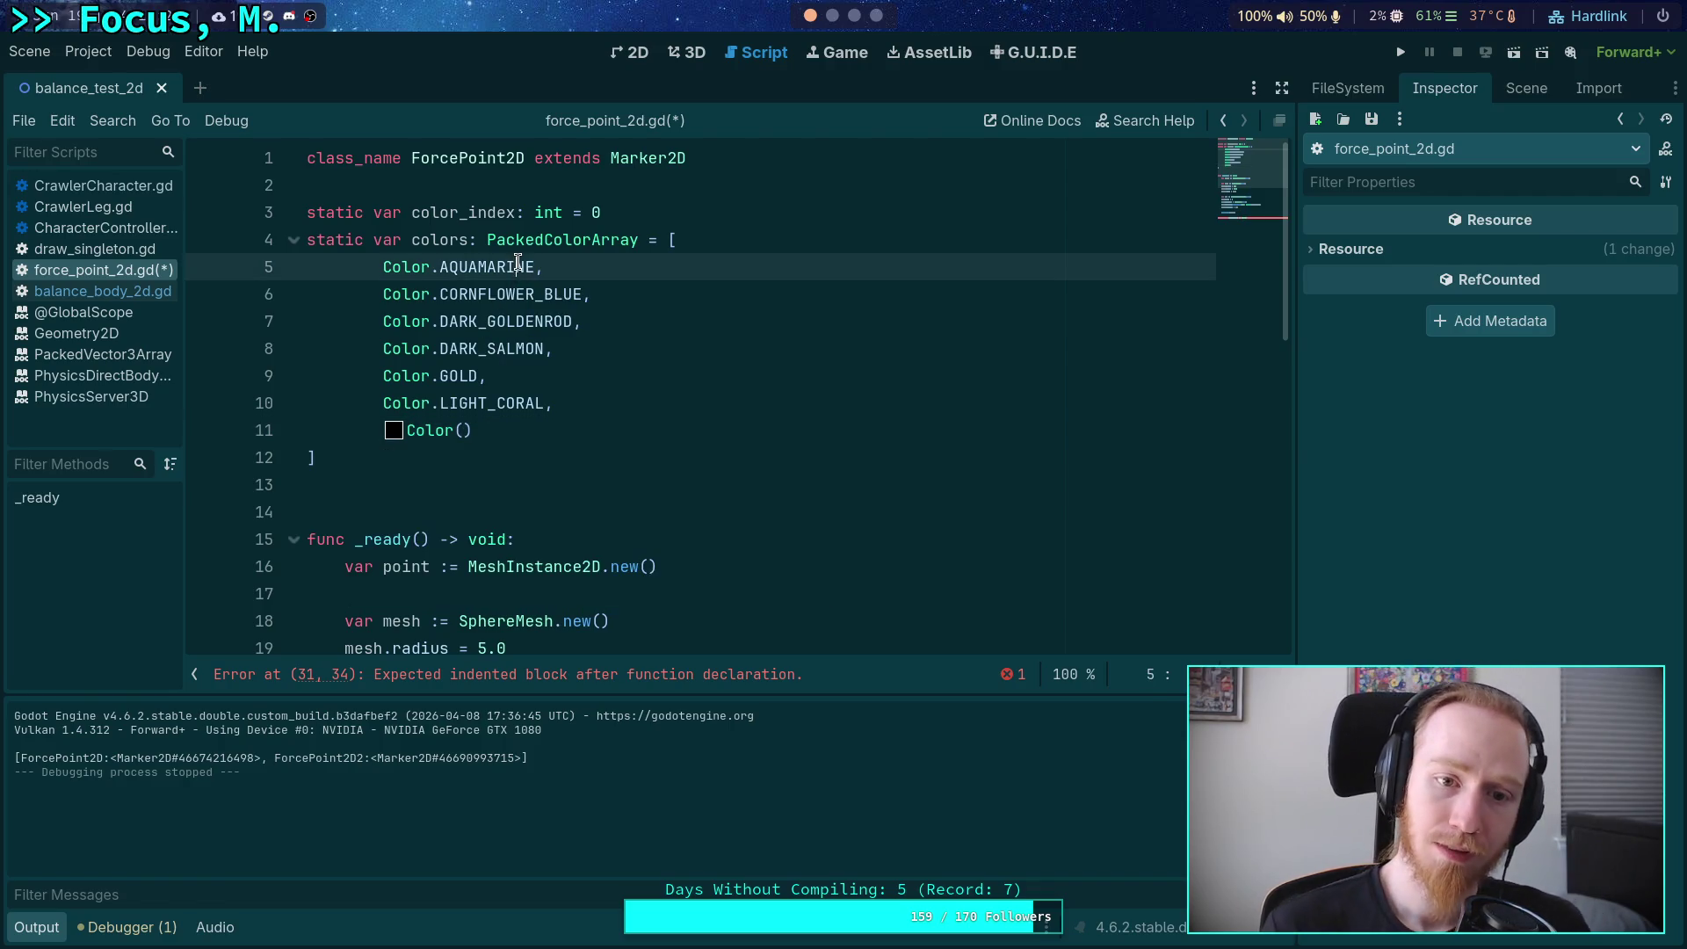
{"action": "right_click", "coordinate": [489, 268]}
{"action": "left_click", "coordinate": [566, 532]}
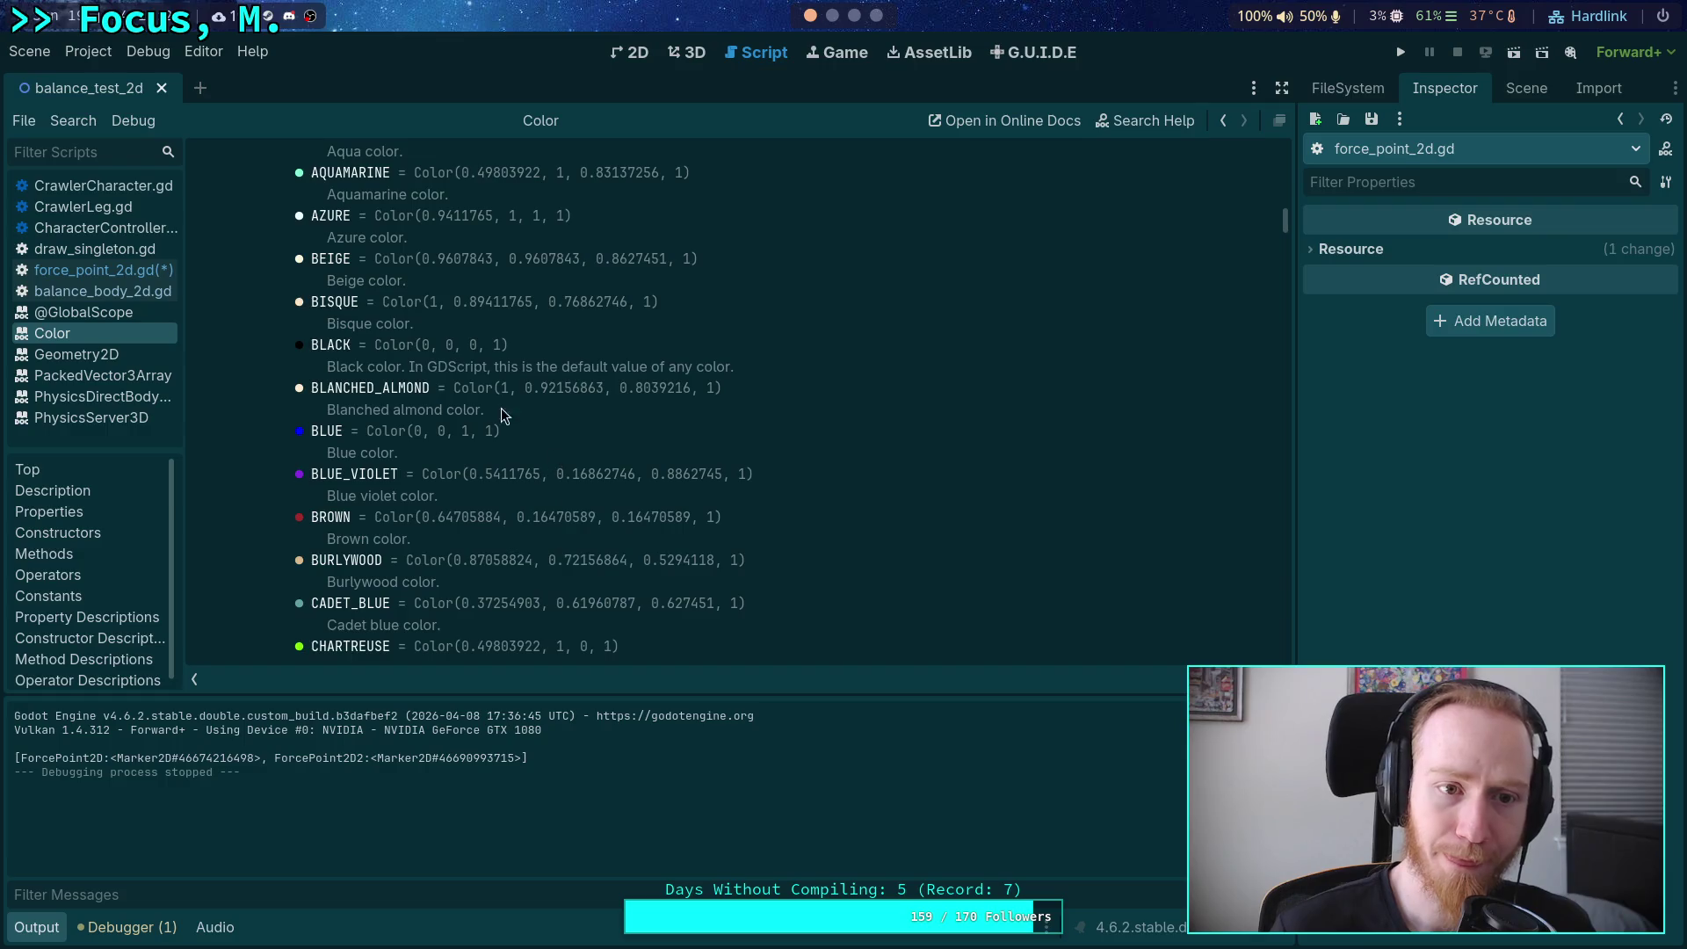
{"action": "scroll", "coordinate": [455, 261], "scroll_direction": "up", "scroll_amount": 1}
{"action": "left_click_drag", "start_coordinate": [462, 241], "coordinate": [678, 239]}
{"action": "key", "text": "ctrl+c"}
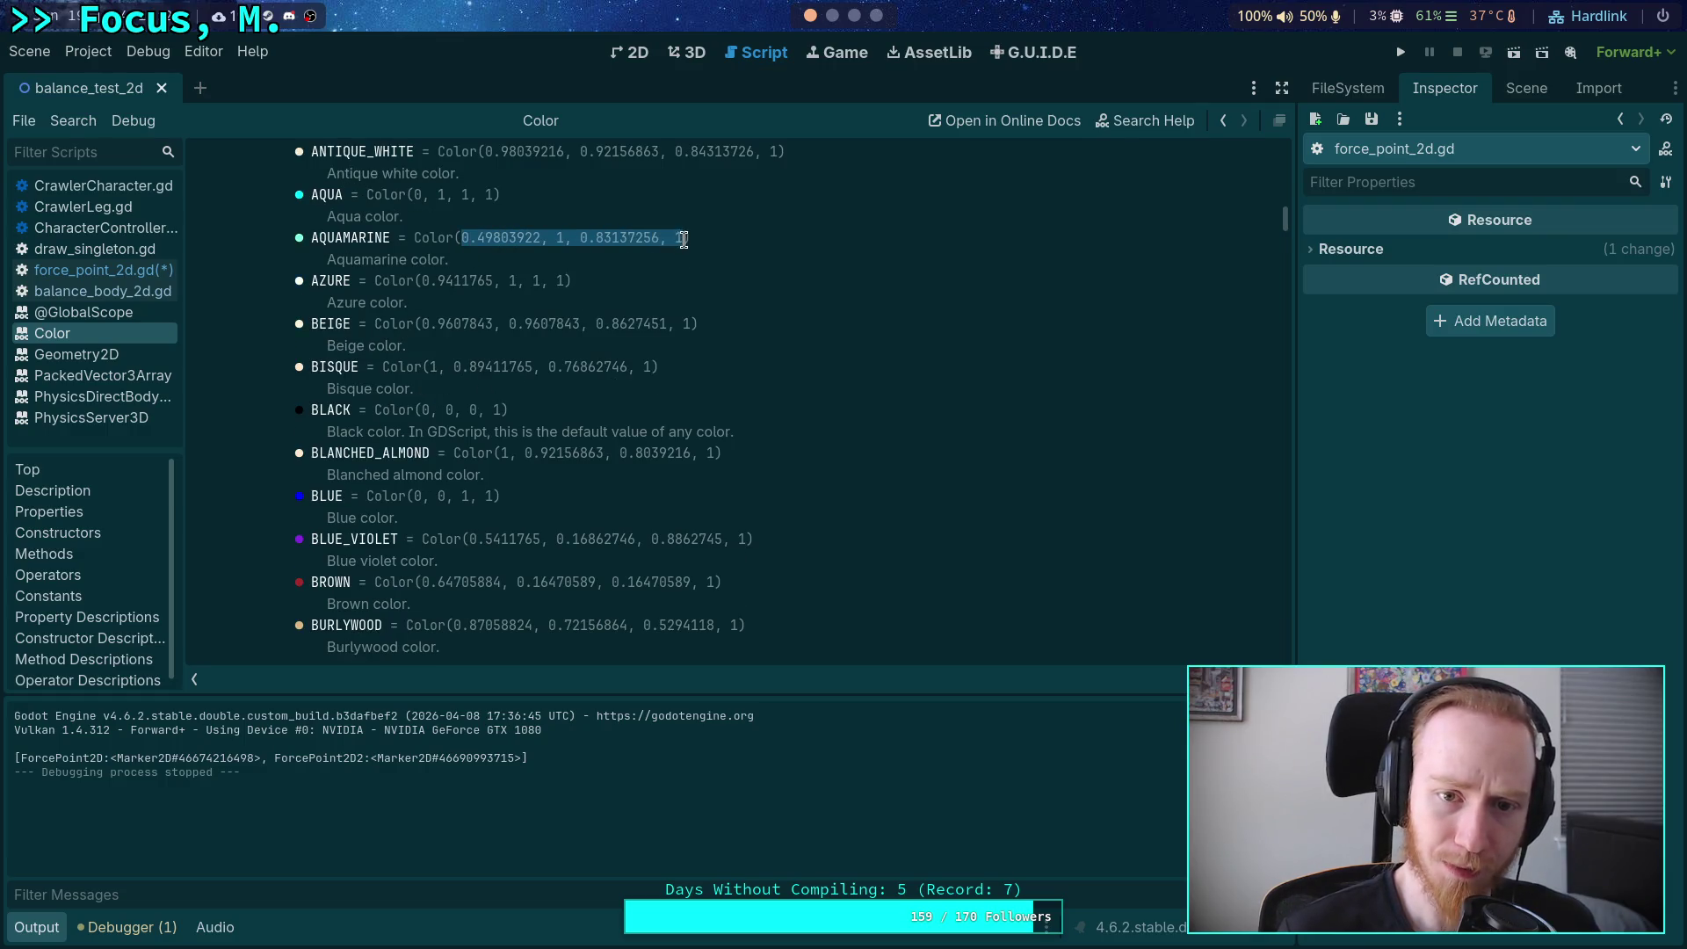
{"action": "right_click", "coordinate": [646, 239]}
{"action": "left_click", "coordinate": [678, 253]}
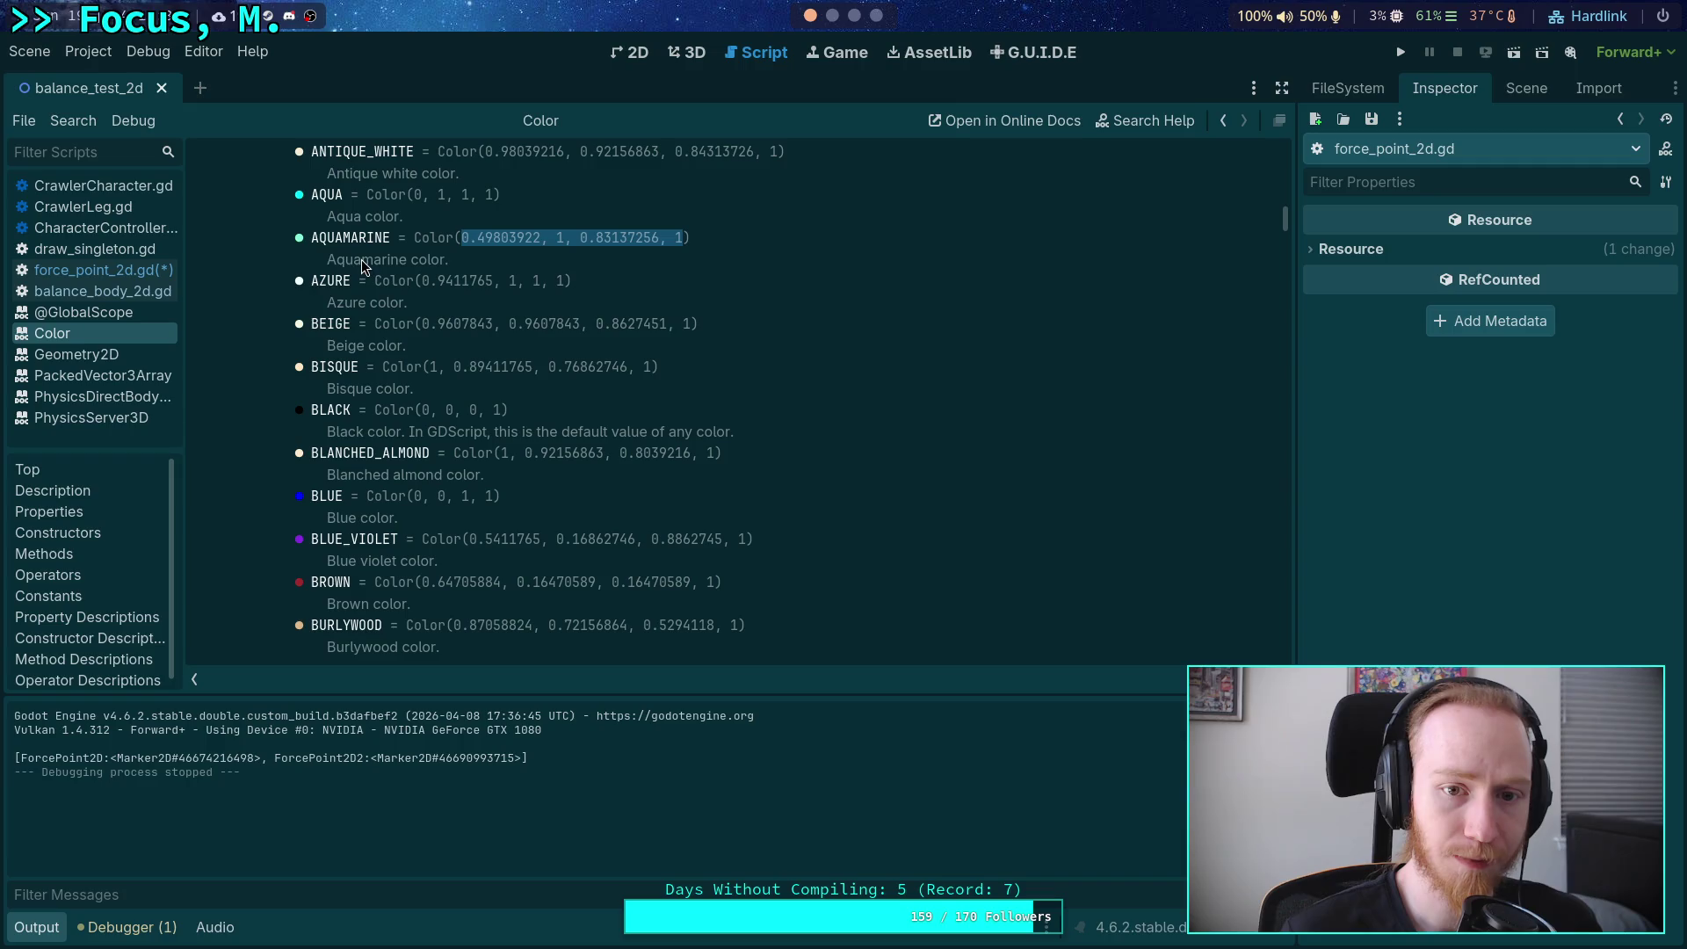
{"action": "left_click", "coordinate": [124, 274]}
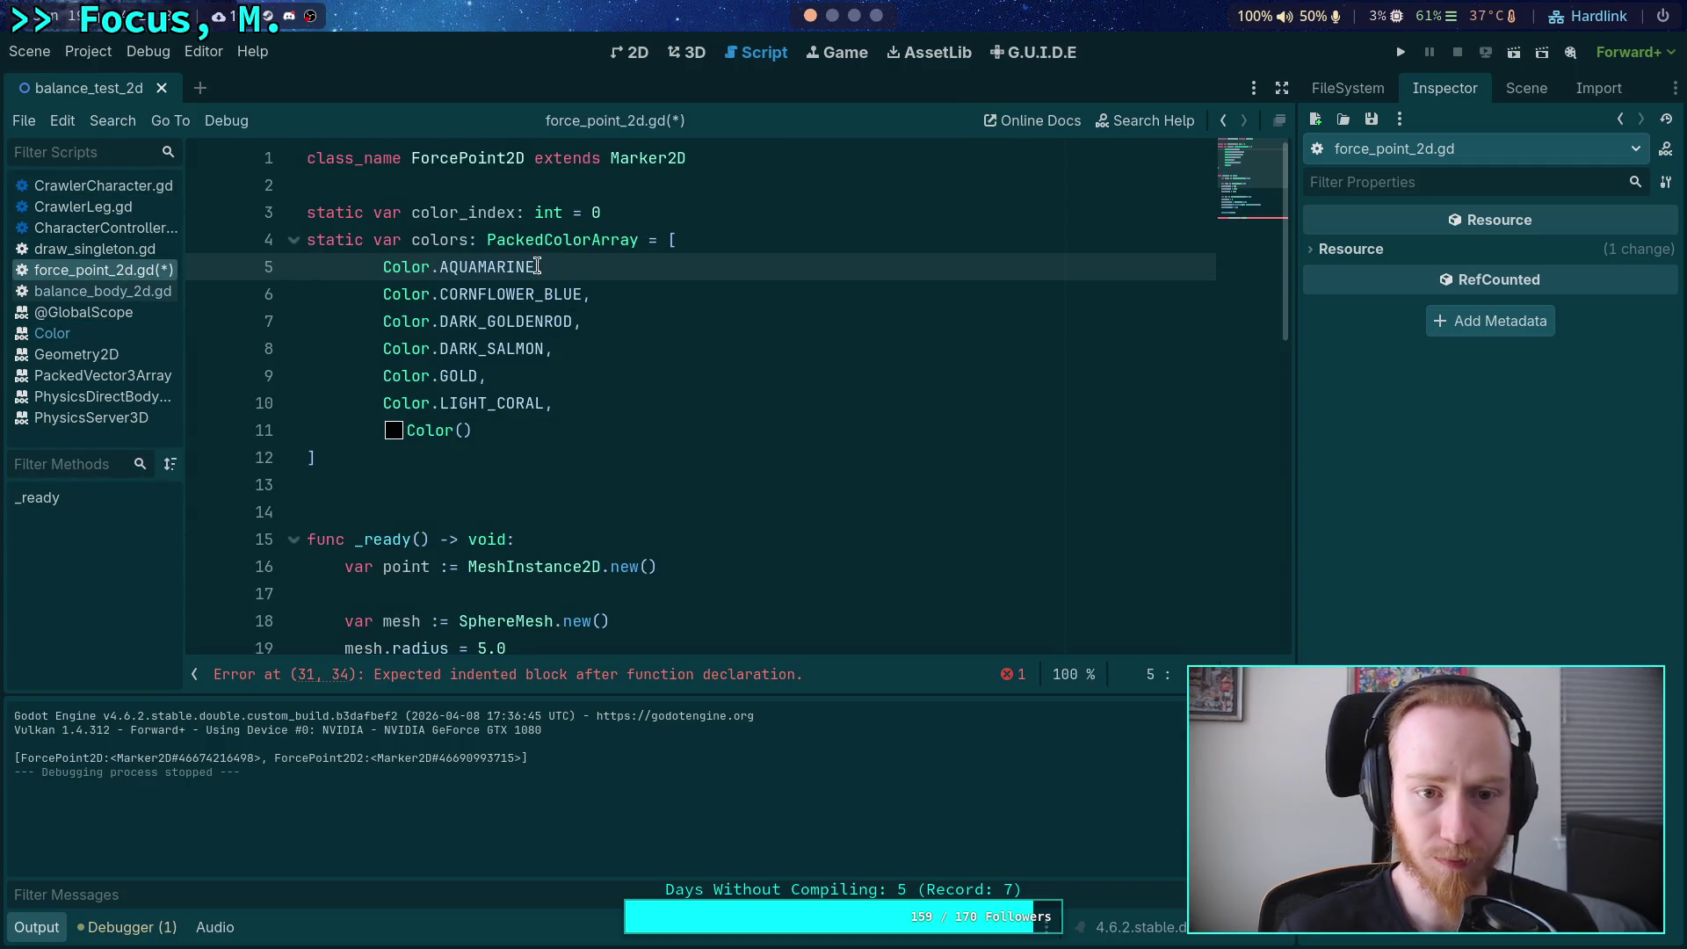
{"action": "left_click_drag", "start_coordinate": [537, 266], "coordinate": [428, 266]}
{"action": "type", "text": "(),"}
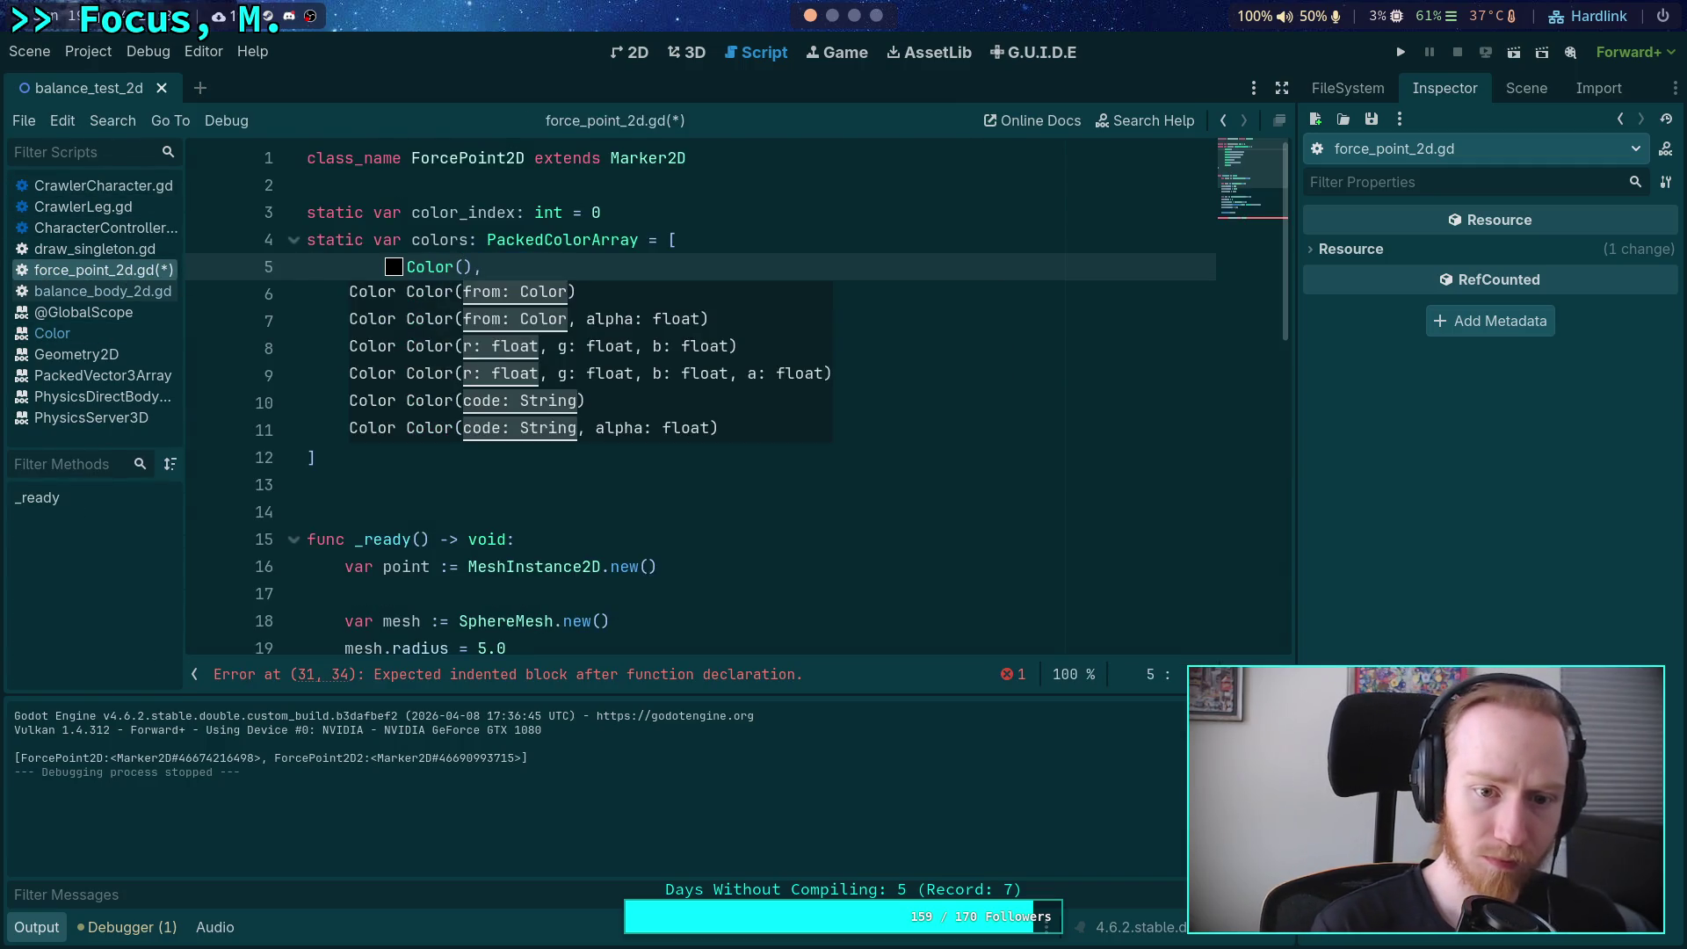
{"action": "key", "text": "ctrl+v"}
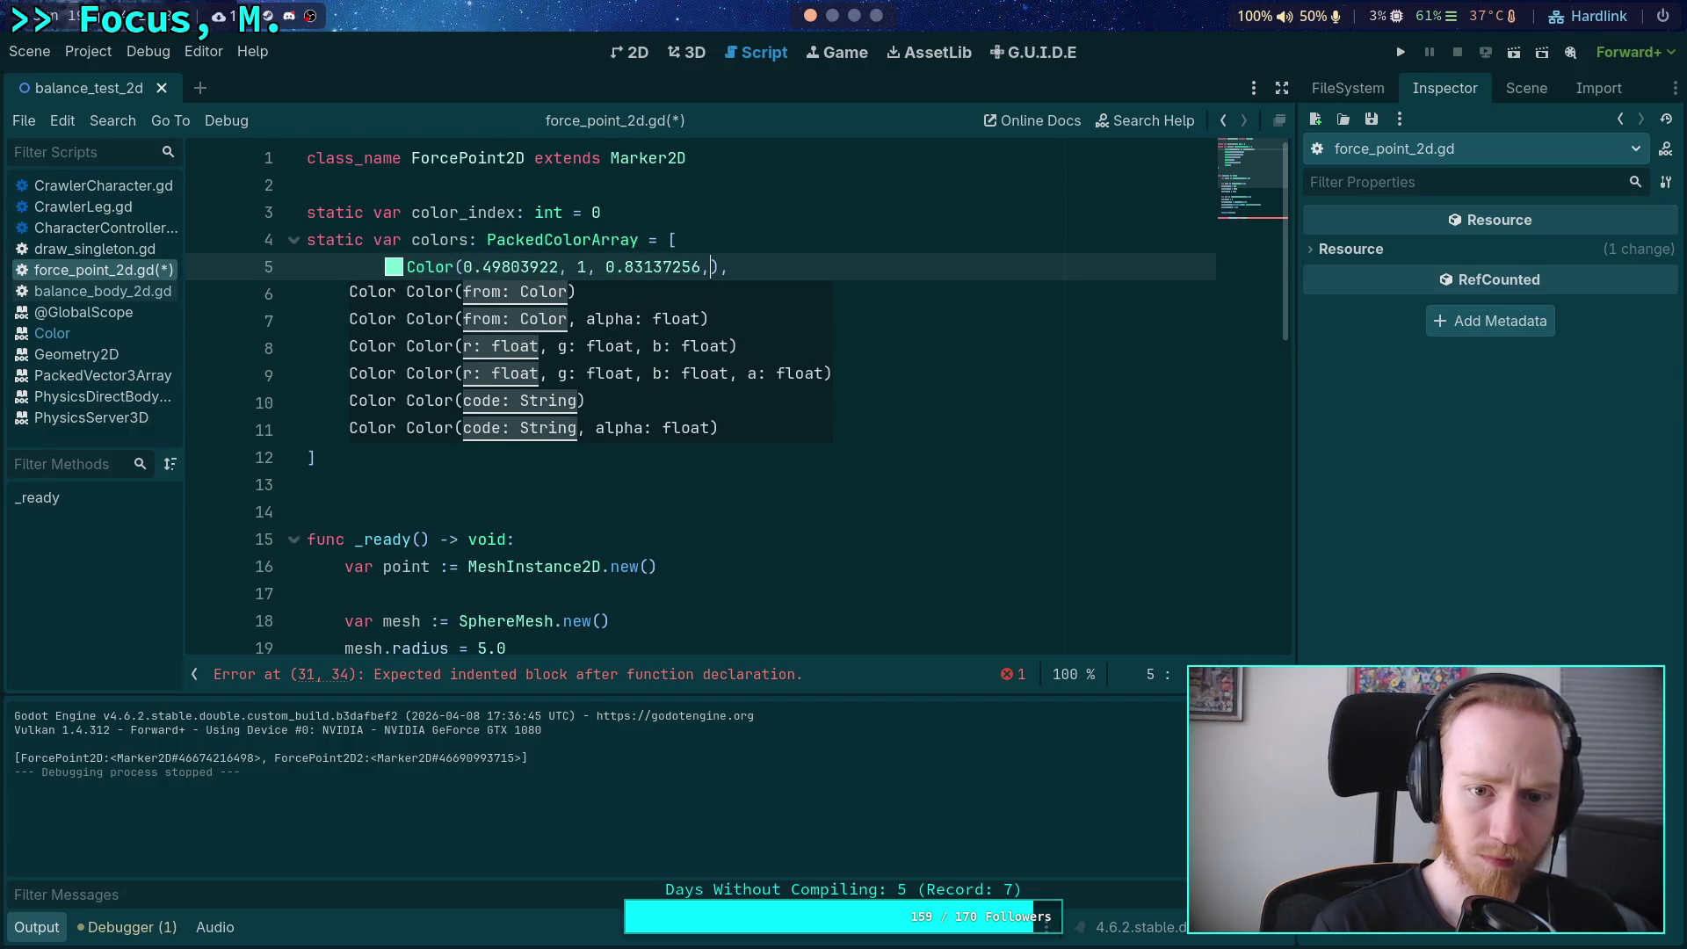
{"action": "key", "text": "BackSpace"}
{"action": "key", "text": "BackSpace"}
{"action": "key", "text": "BackSpace"}
{"action": "left_click", "coordinate": [523, 182]}
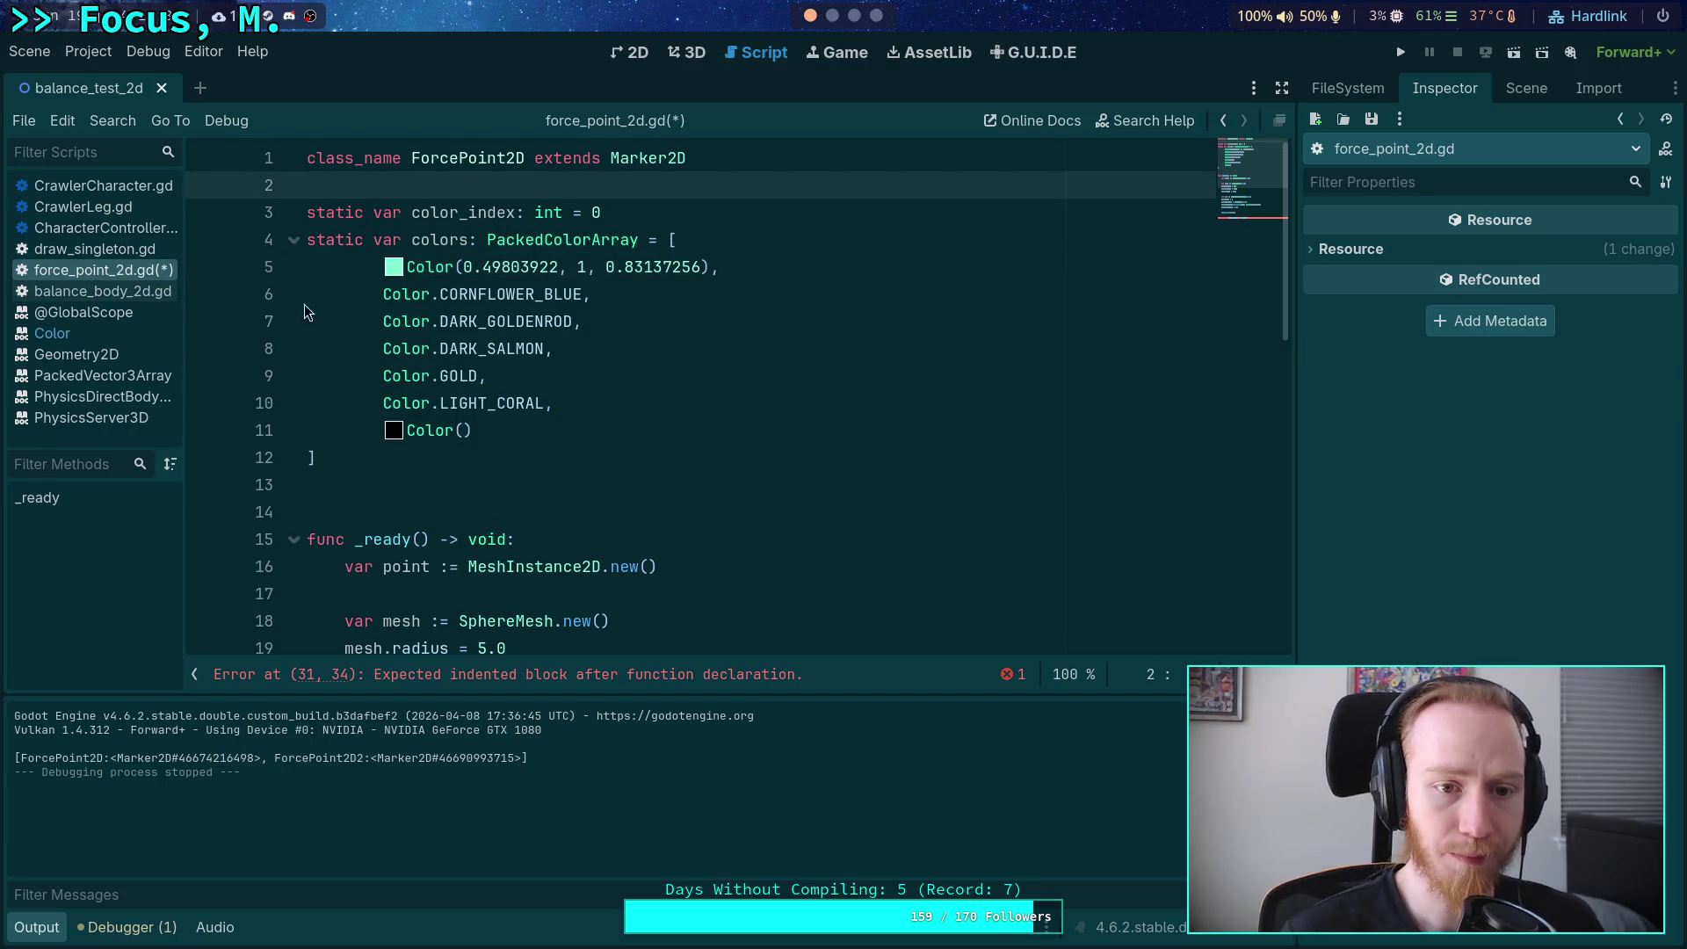
Replace CORNFLOWER_BLUE with Color(0.39215687, 0.58431375, 0.92941177) copied from the docs.
{"action": "right_click", "coordinate": [509, 297]}
{"action": "left_click", "coordinate": [567, 567]}
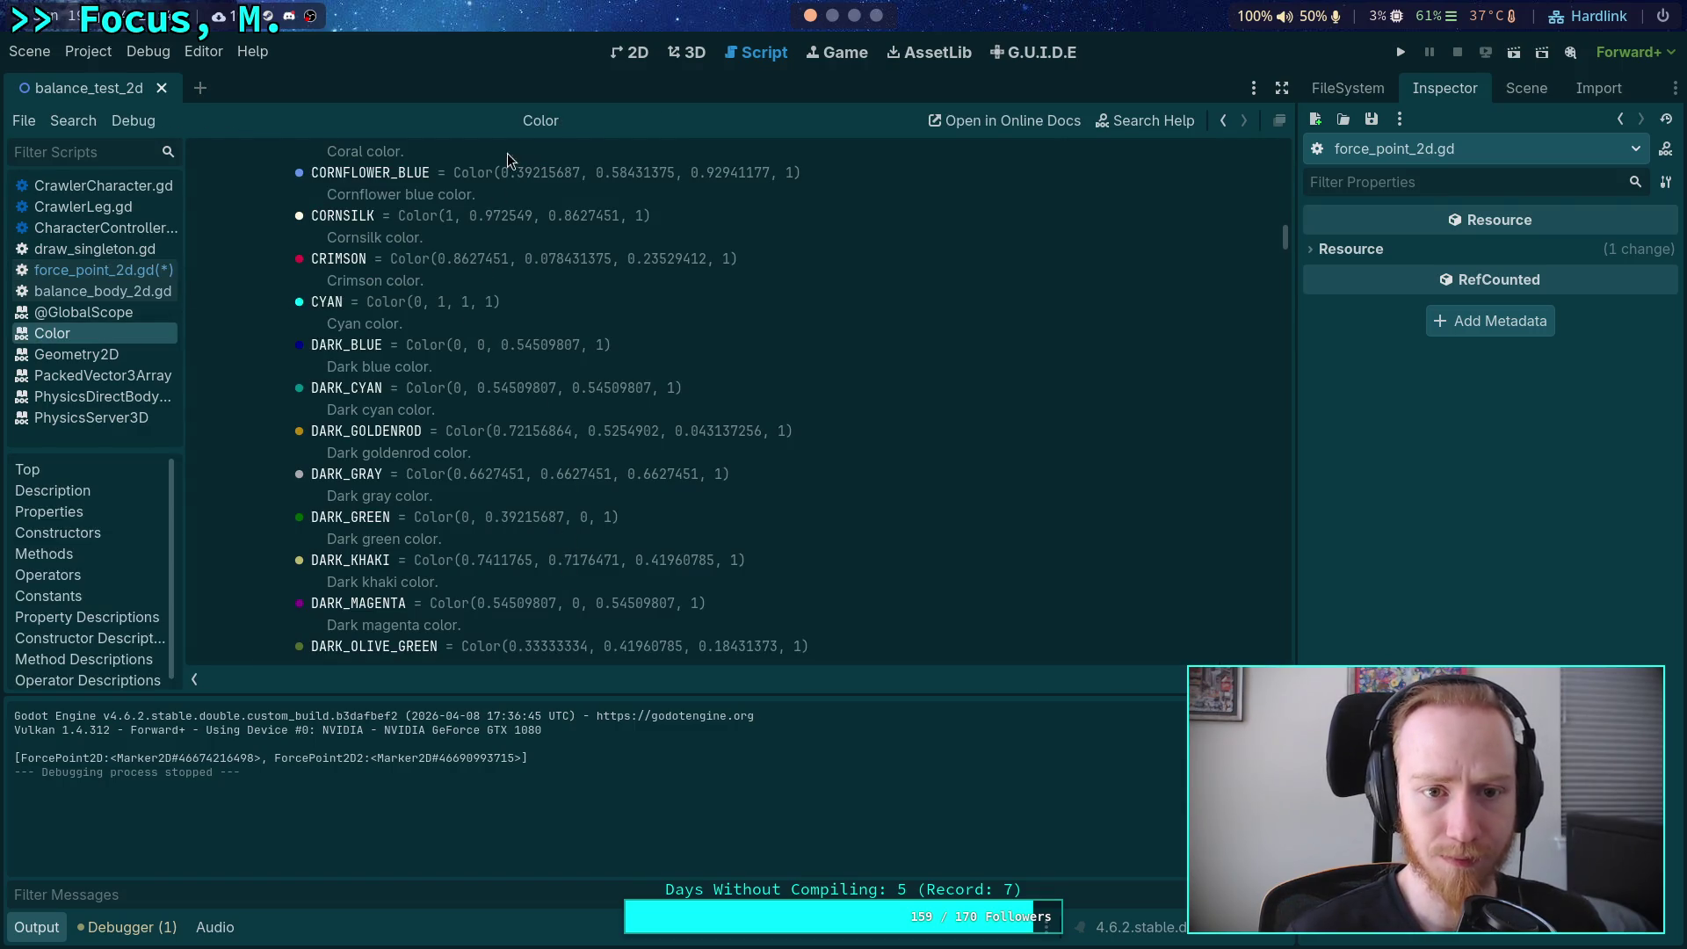
{"action": "left_click_drag", "start_coordinate": [504, 171], "coordinate": [771, 172]}
{"action": "key", "text": "ctrl+c"}
{"action": "right_click", "coordinate": [740, 176]}
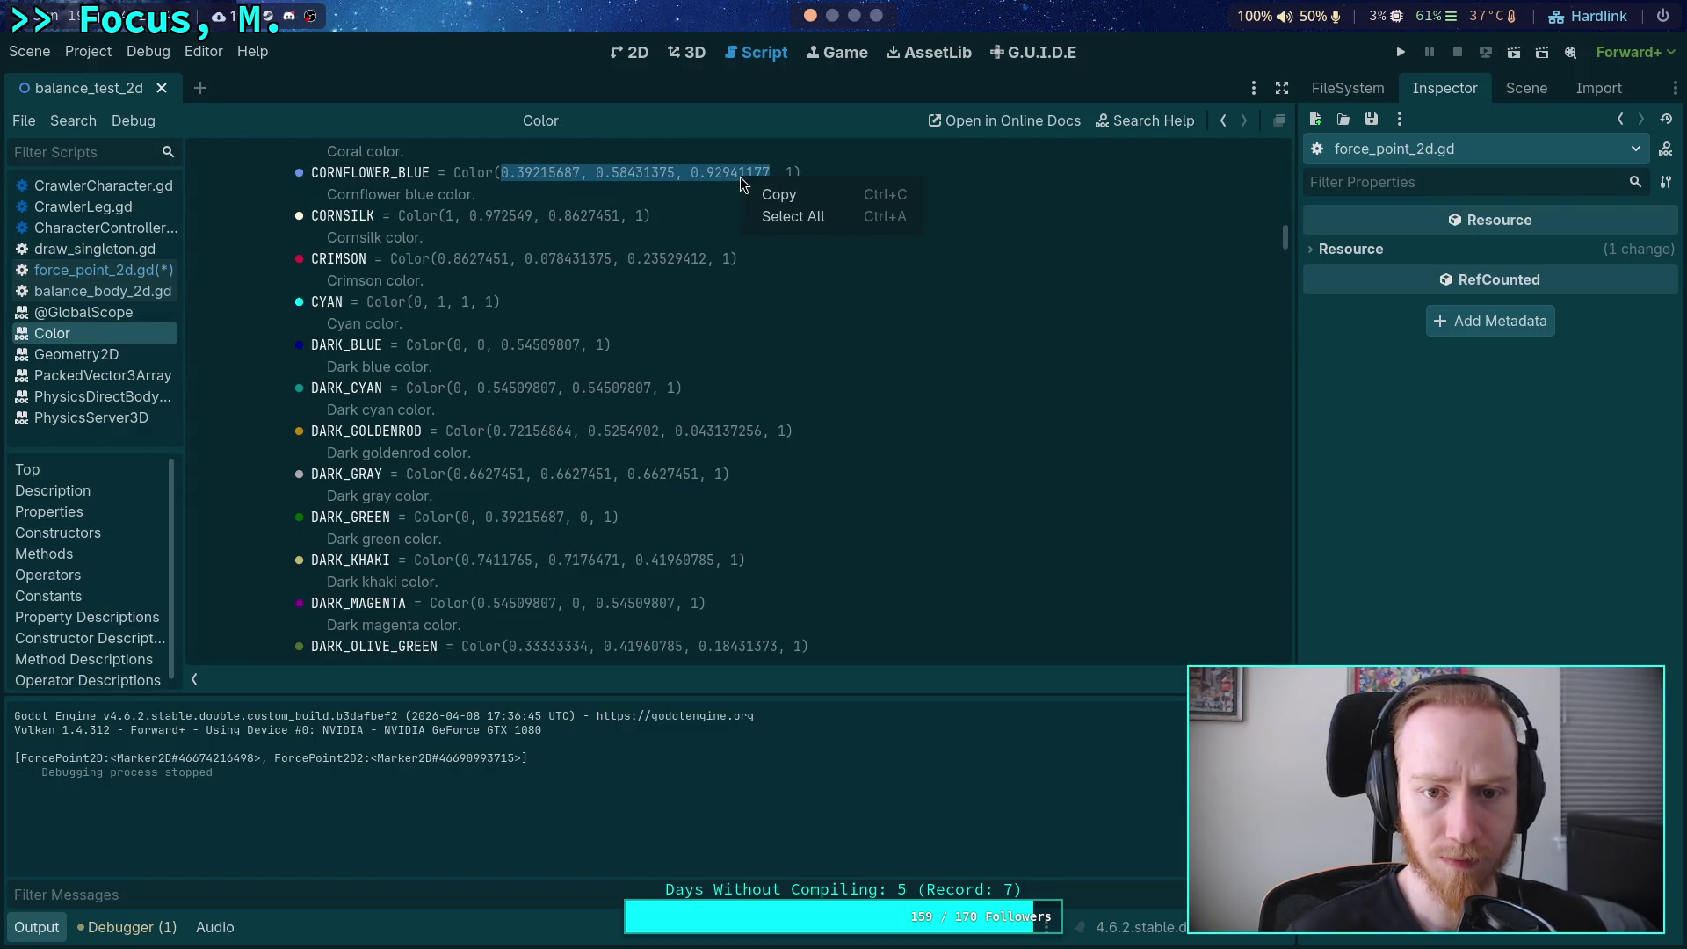
{"action": "left_click", "coordinate": [745, 197]}
{"action": "left_click", "coordinate": [97, 269]}
{"action": "double_click", "coordinate": [444, 297]}
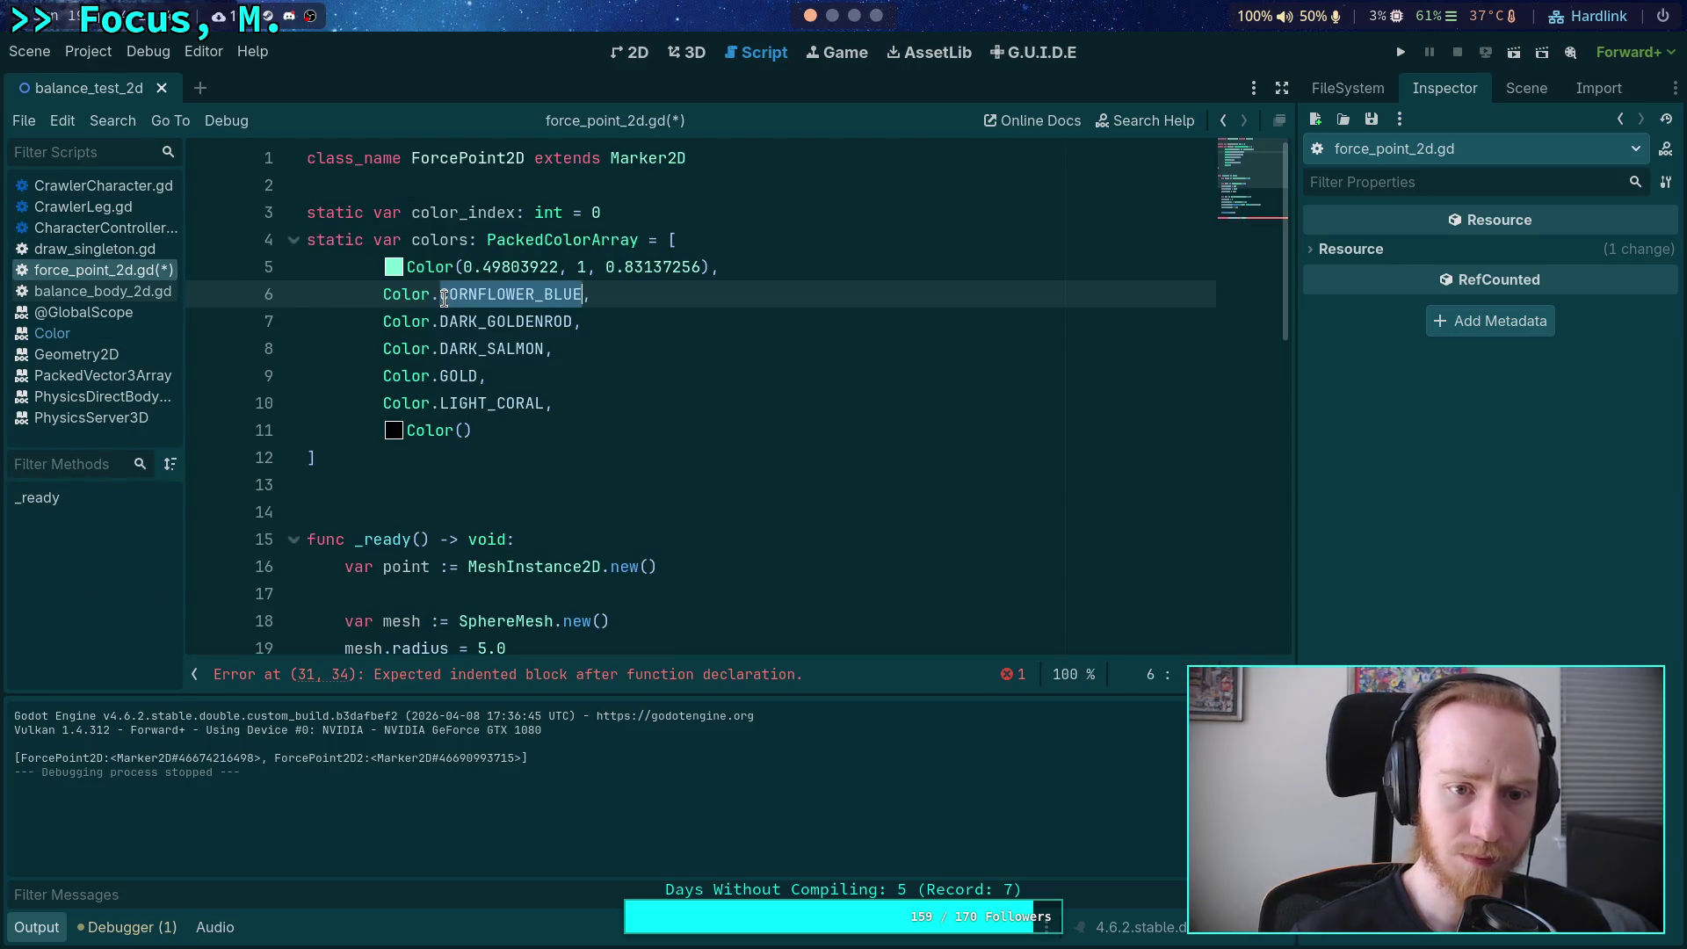
{"action": "key", "text": "BackSpace"}
{"action": "key", "text": "BackSpace"}
{"action": "type", "text": "(),"}
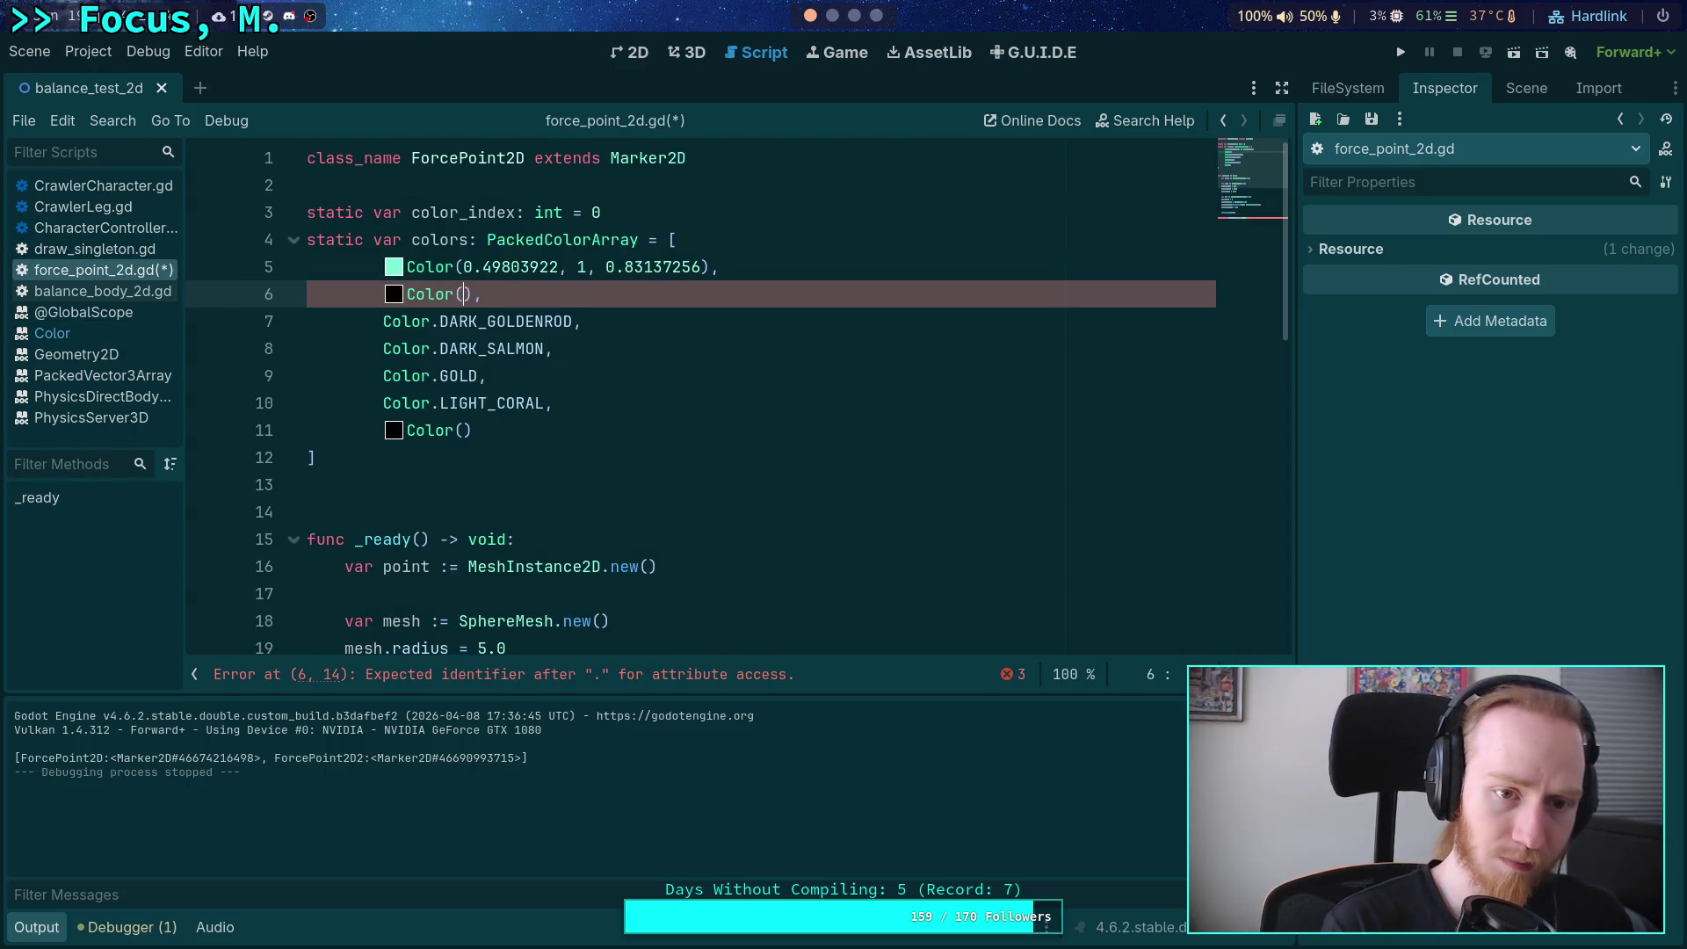
{"action": "key", "text": "ctrl+v"}
{"action": "left_click", "coordinate": [506, 260]}
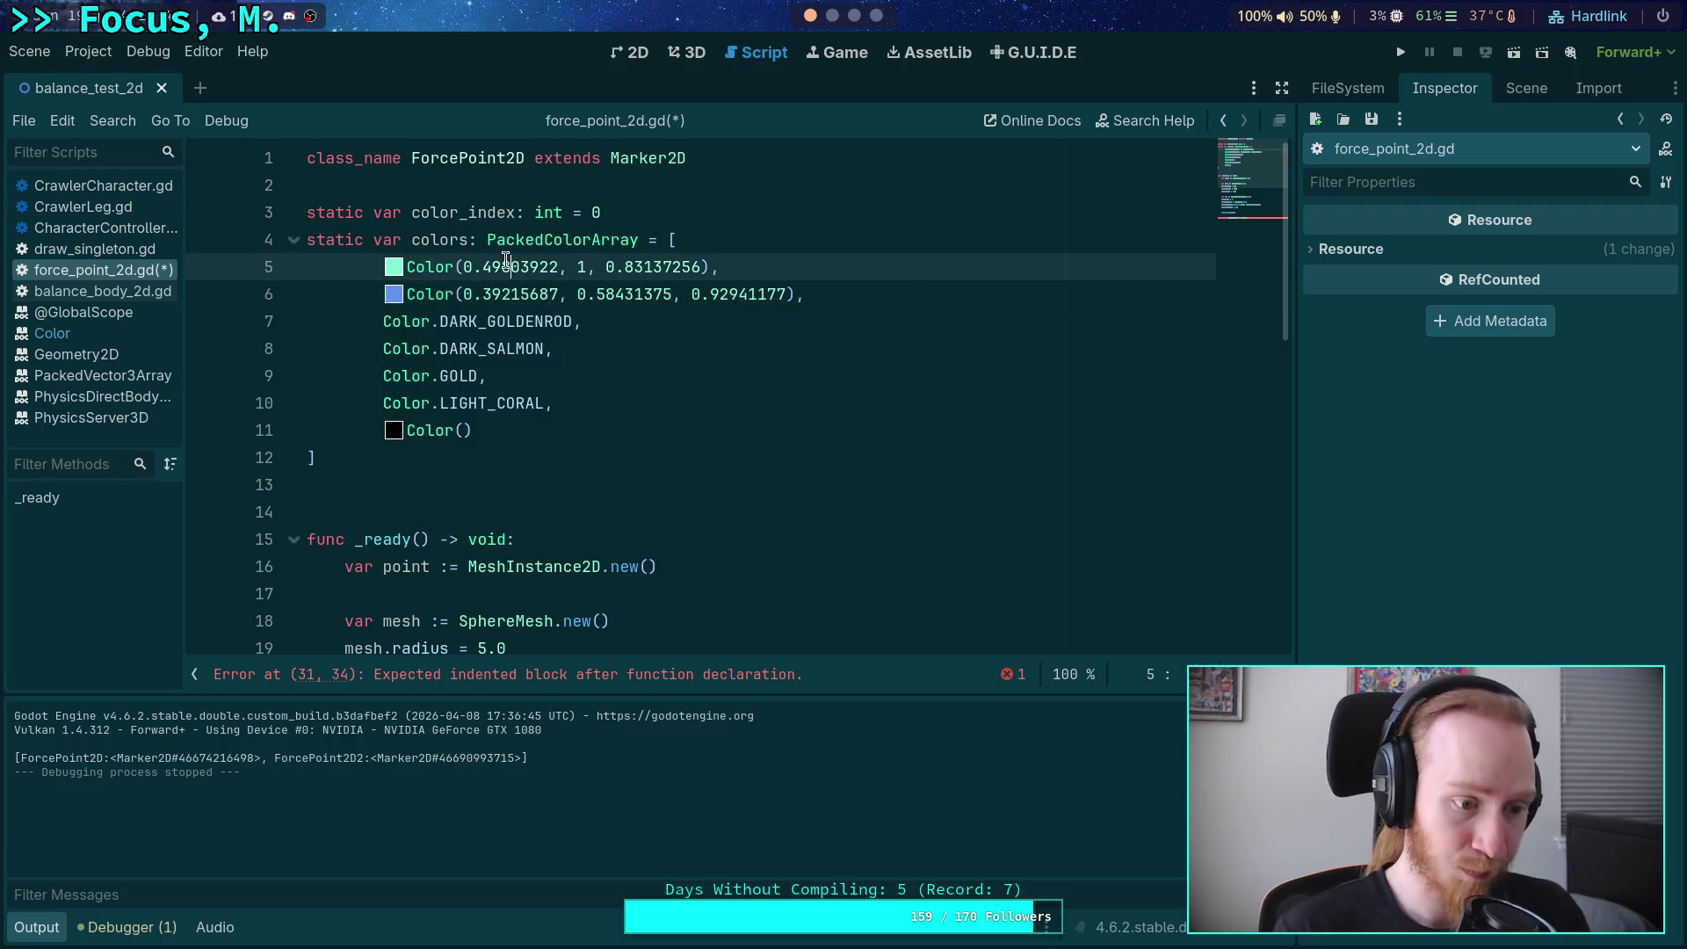
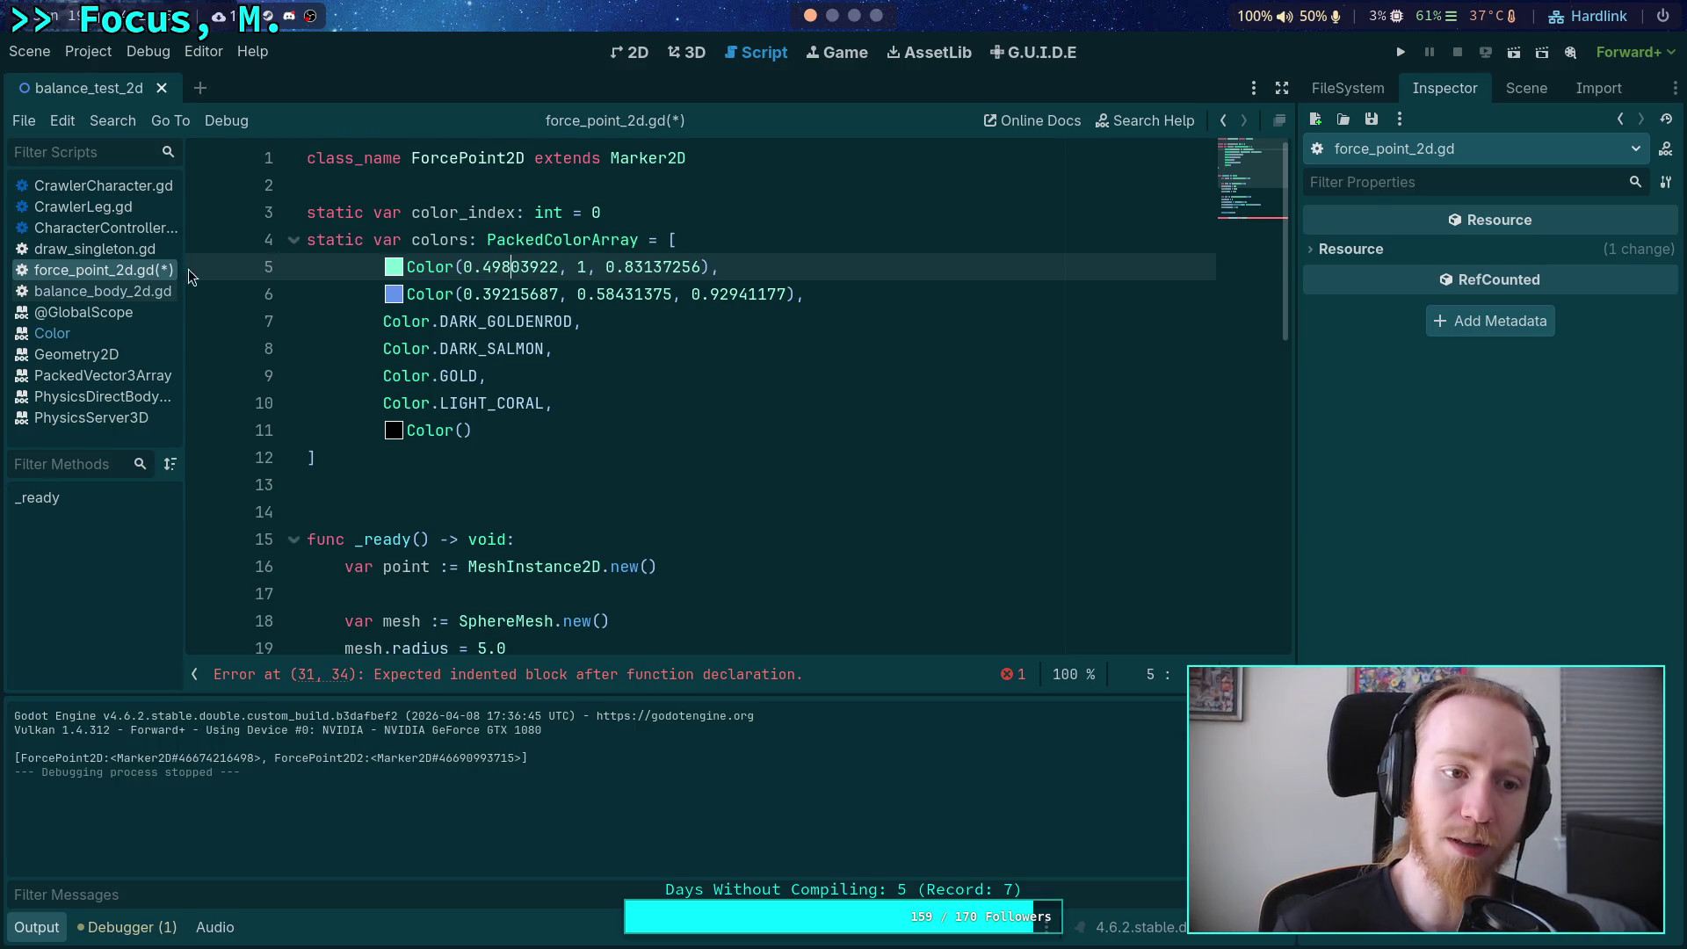
Replace Color.DARK_GOLDENROD on line 7 with its RGB values copied from the Color docs.
{"action": "left_click", "coordinate": [137, 293]}
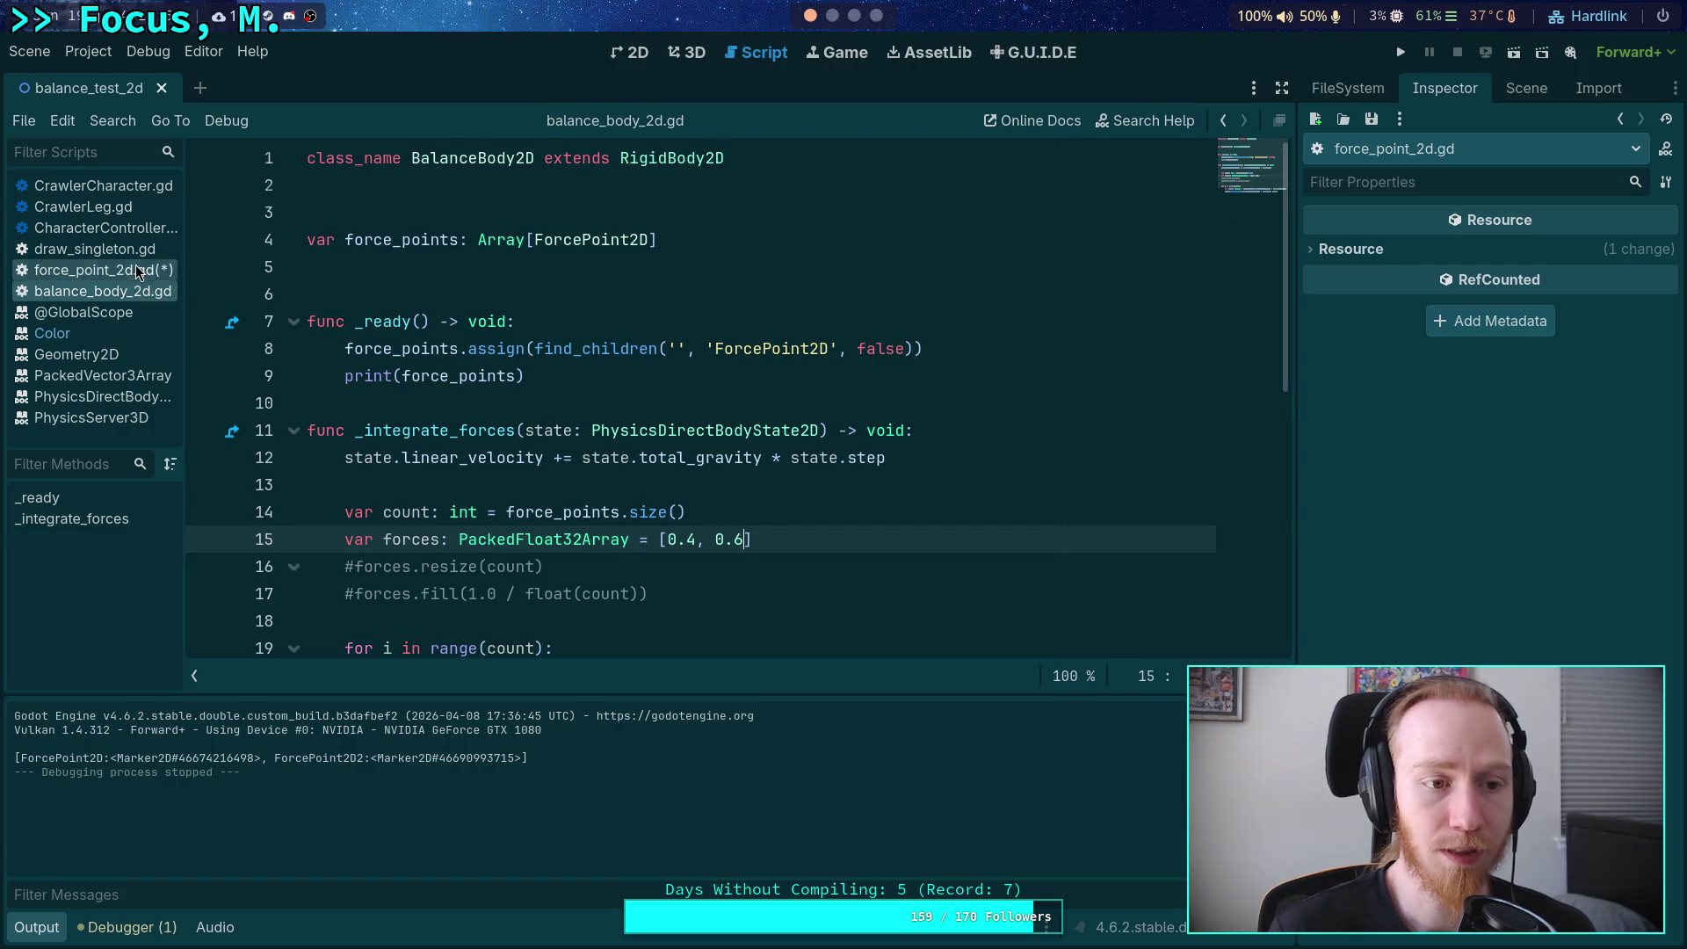
{"action": "left_click", "coordinate": [140, 263]}
{"action": "right_click", "coordinate": [487, 320]}
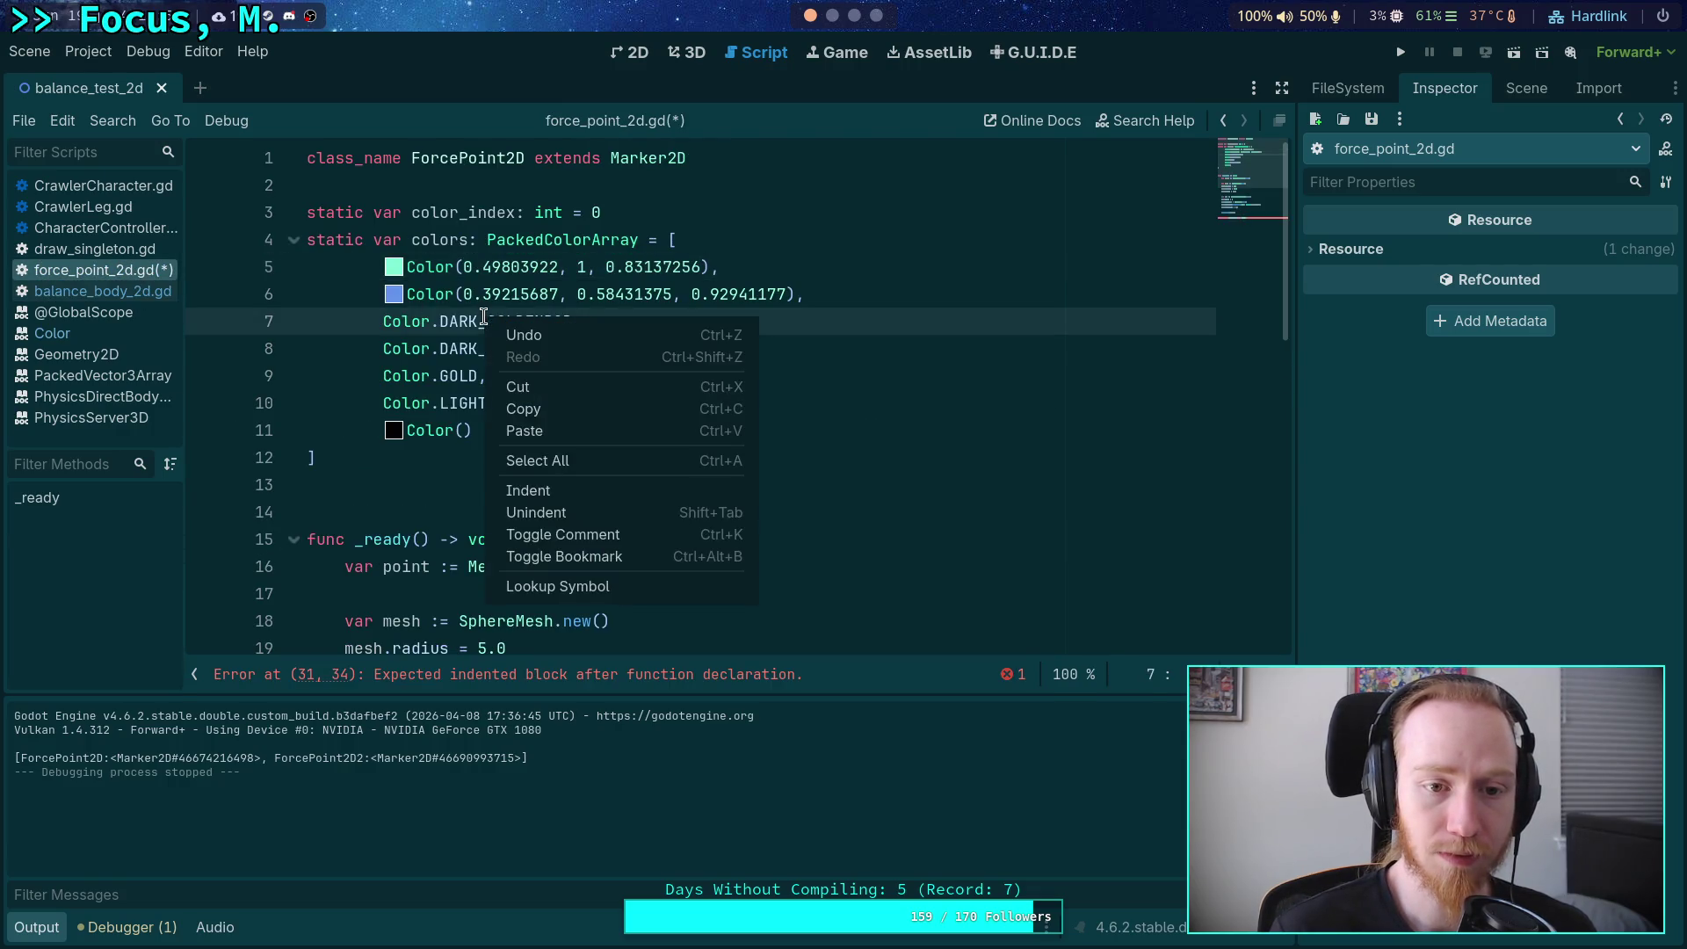
{"action": "left_click", "coordinate": [525, 588]}
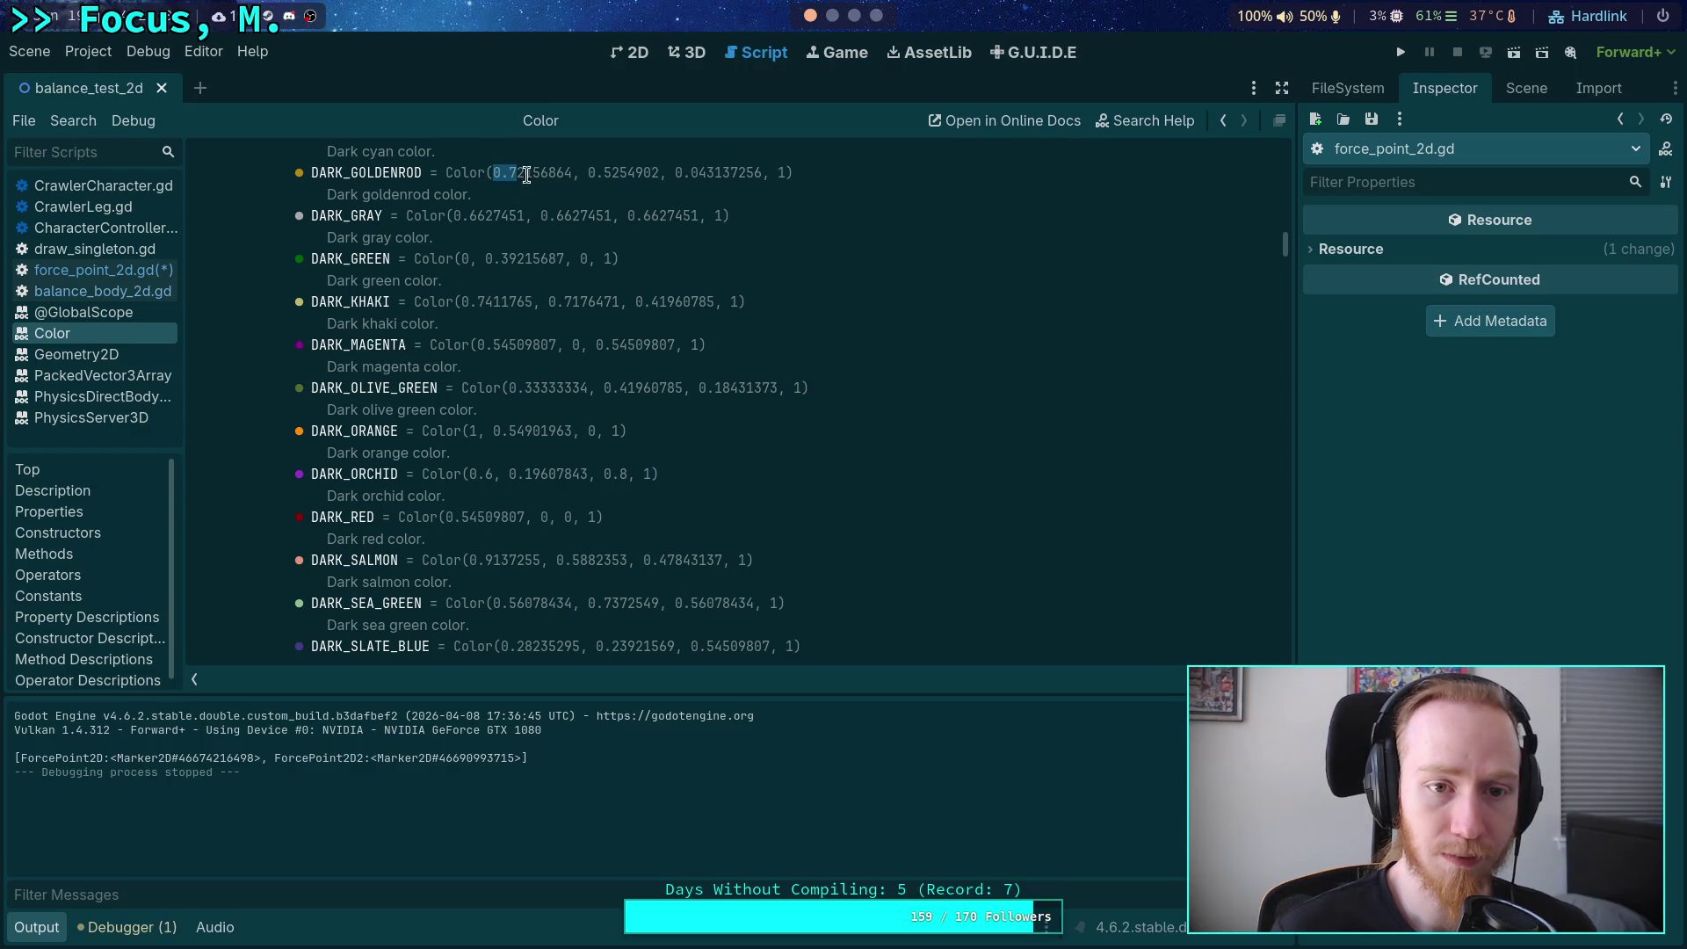
{"action": "left_click_drag", "start_coordinate": [526, 173], "coordinate": [762, 173]}
{"action": "key", "text": "ctrl+c"}
{"action": "right_click", "coordinate": [757, 175]}
{"action": "left_click", "coordinate": [778, 183]}
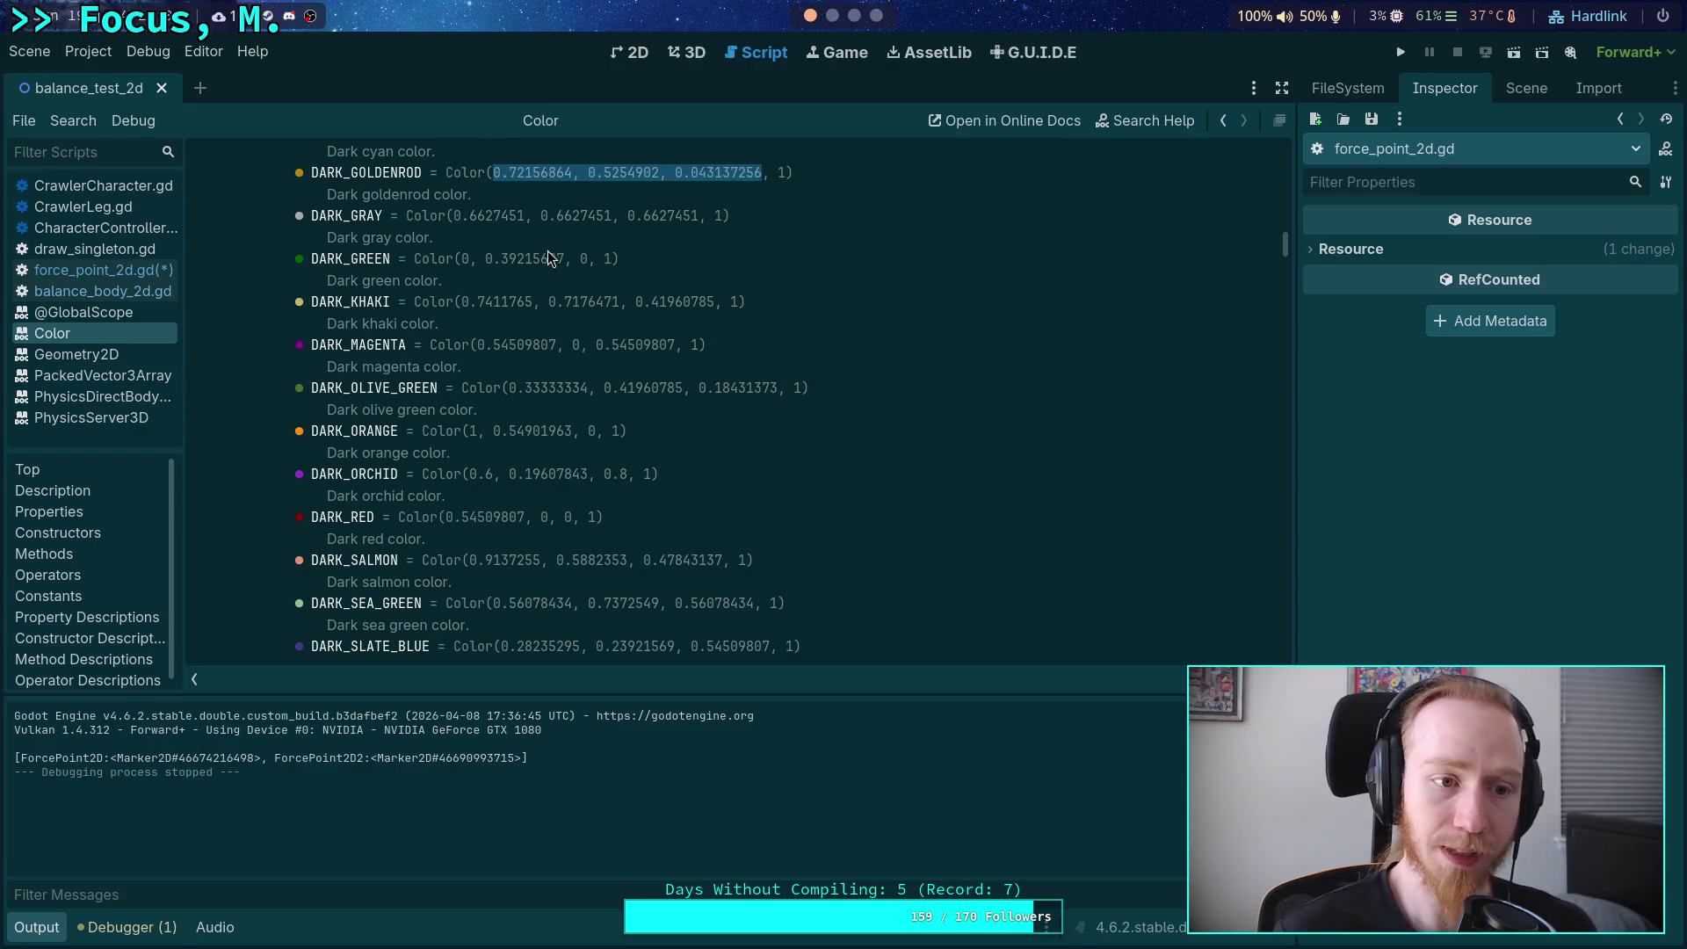
{"action": "left_click", "coordinate": [104, 271]}
{"action": "double_click", "coordinate": [485, 322]}
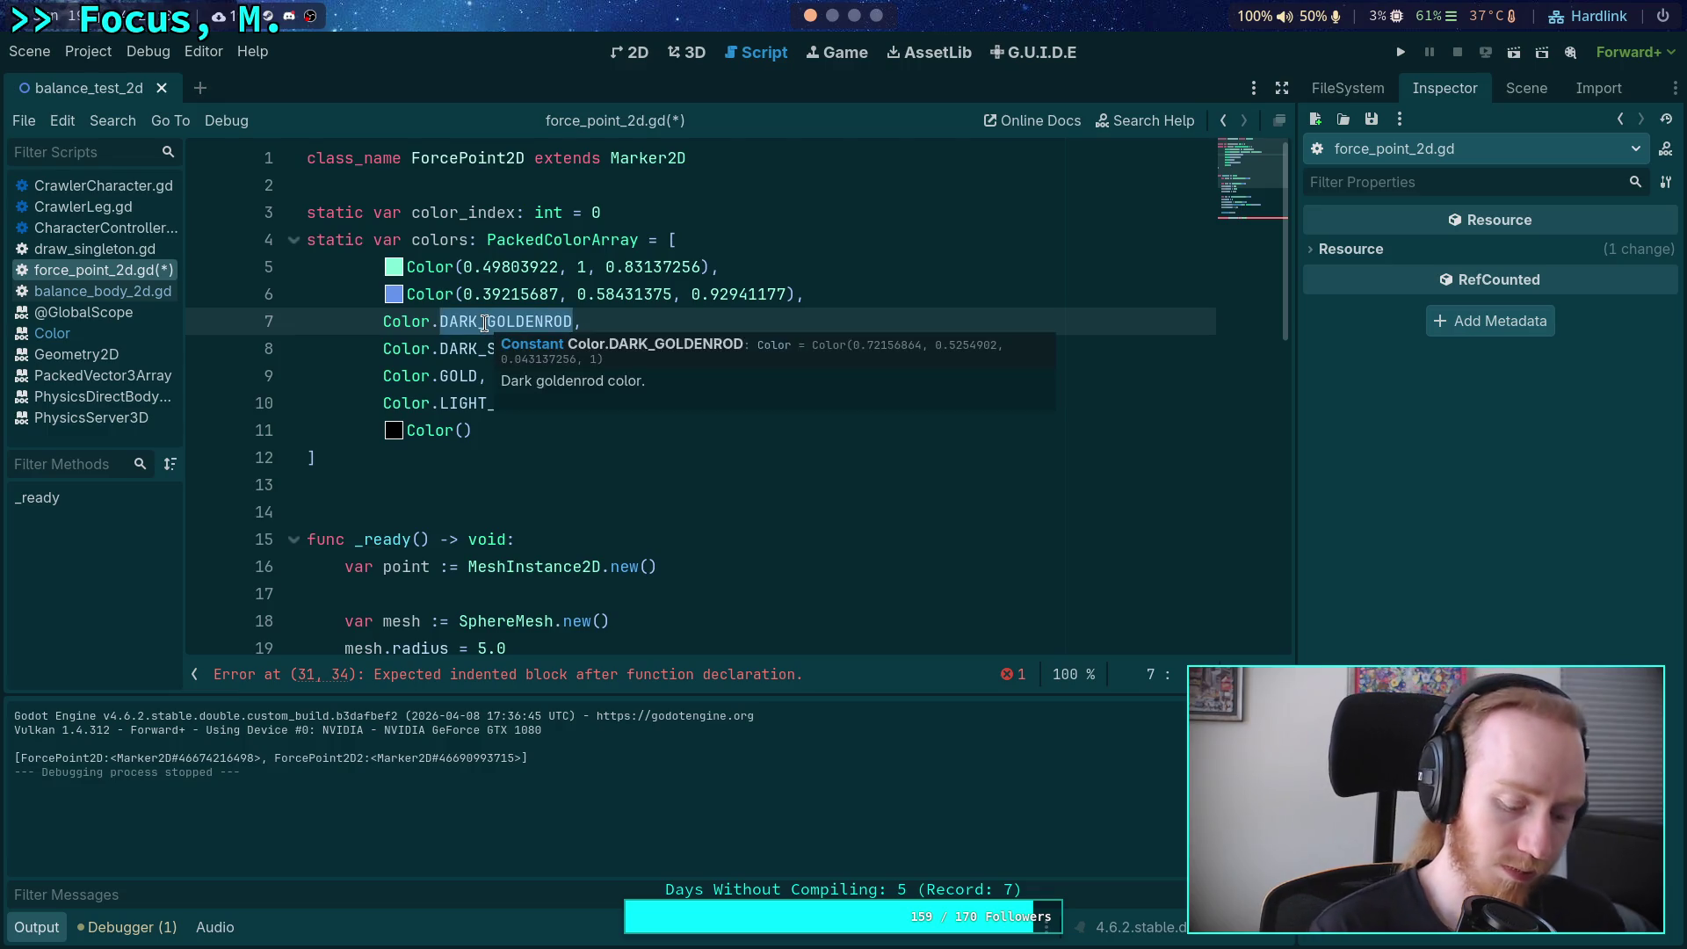
{"action": "key", "text": "BackSpace"}
{"action": "key", "text": "BackSpace"}
{"action": "type", "text": "("}
{"action": "key", "text": "ctrl+v"}
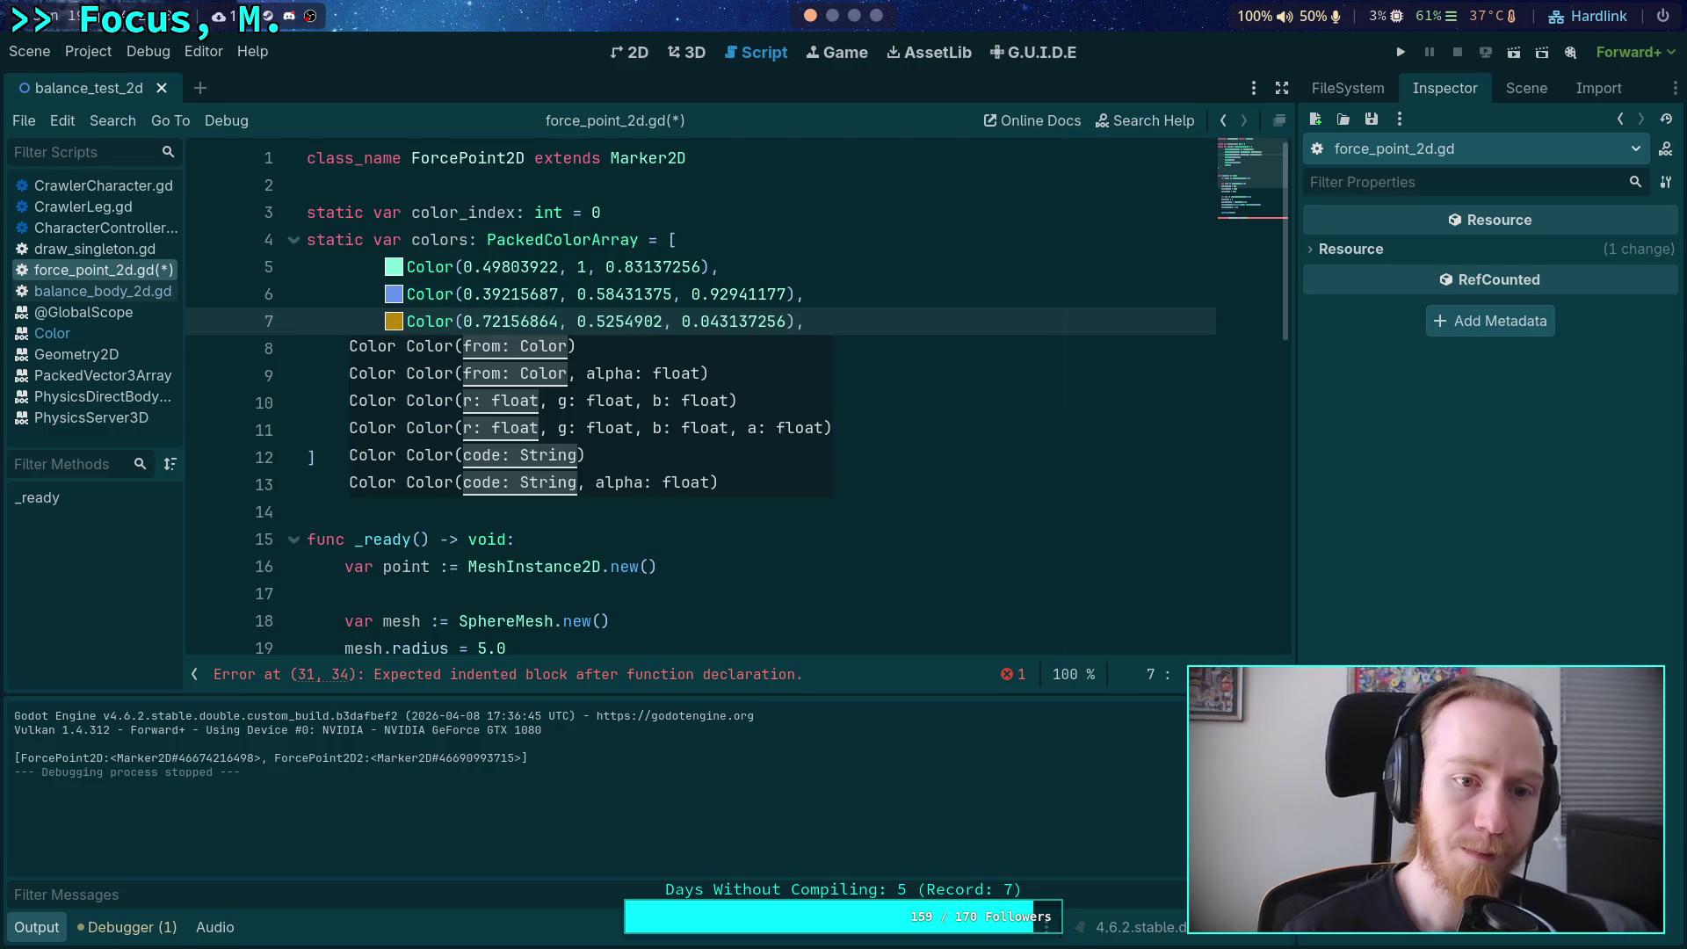
{"action": "left_click", "coordinate": [415, 257]}
Replace Color.DARK_SALMON on line 8 with its RGB Color() values from the documentation.
{"action": "left_click", "coordinate": [104, 292]}
{"action": "left_click", "coordinate": [141, 271]}
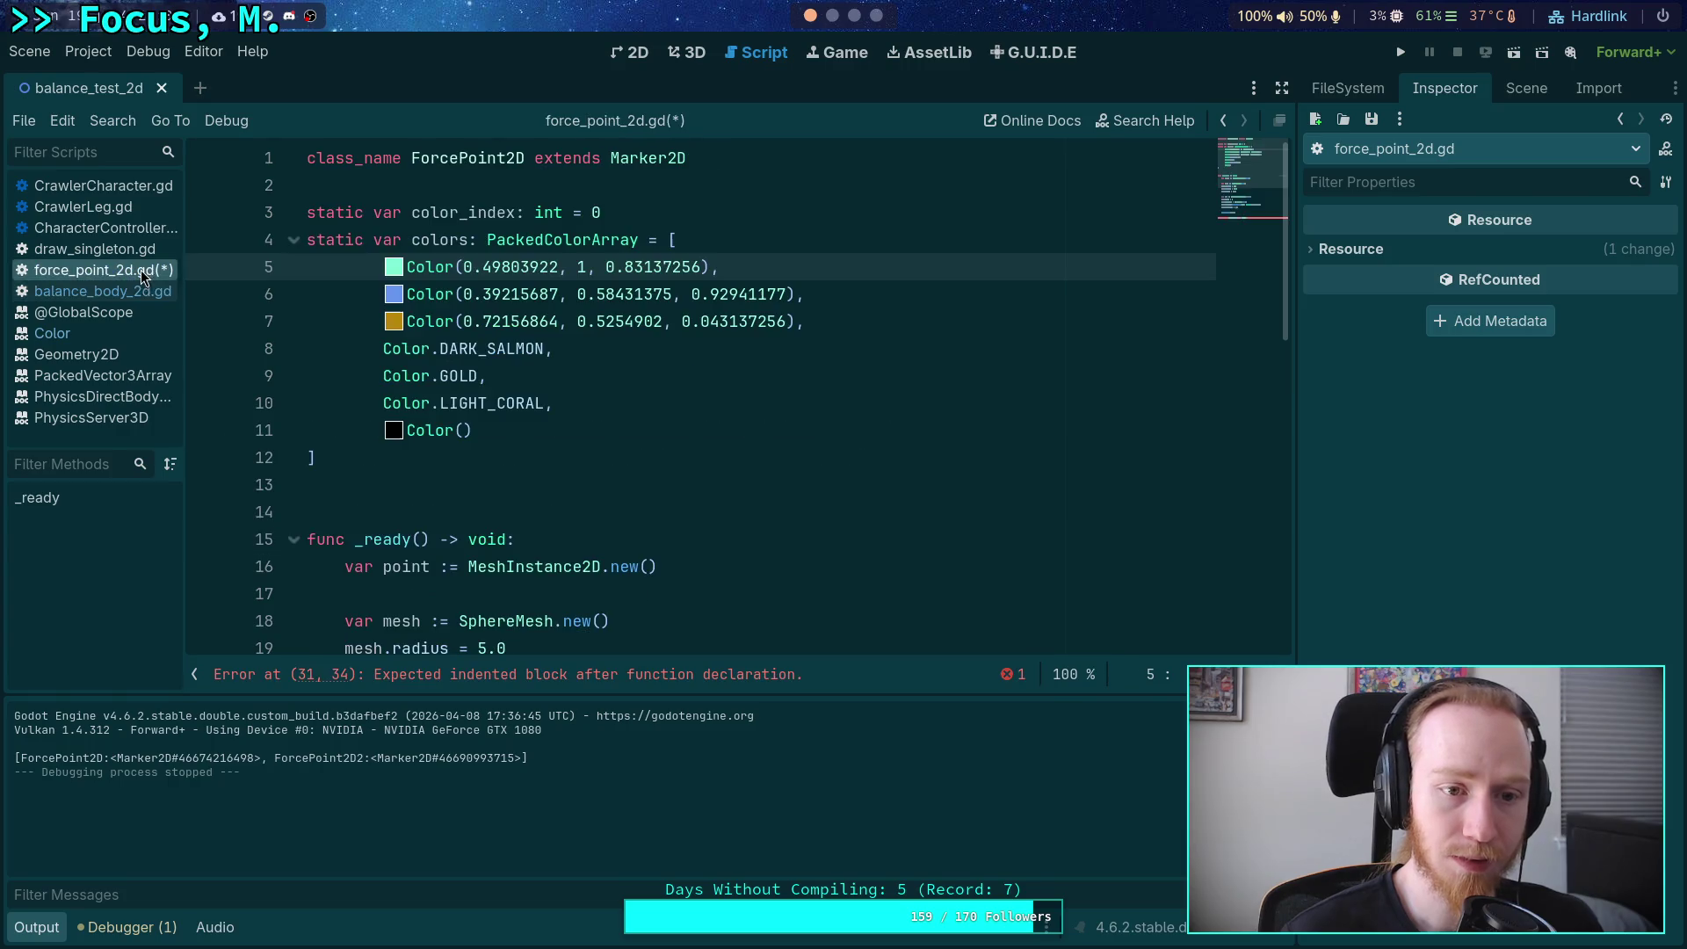
{"action": "left_click", "coordinate": [505, 348]}
{"action": "right_click", "coordinate": [460, 352]}
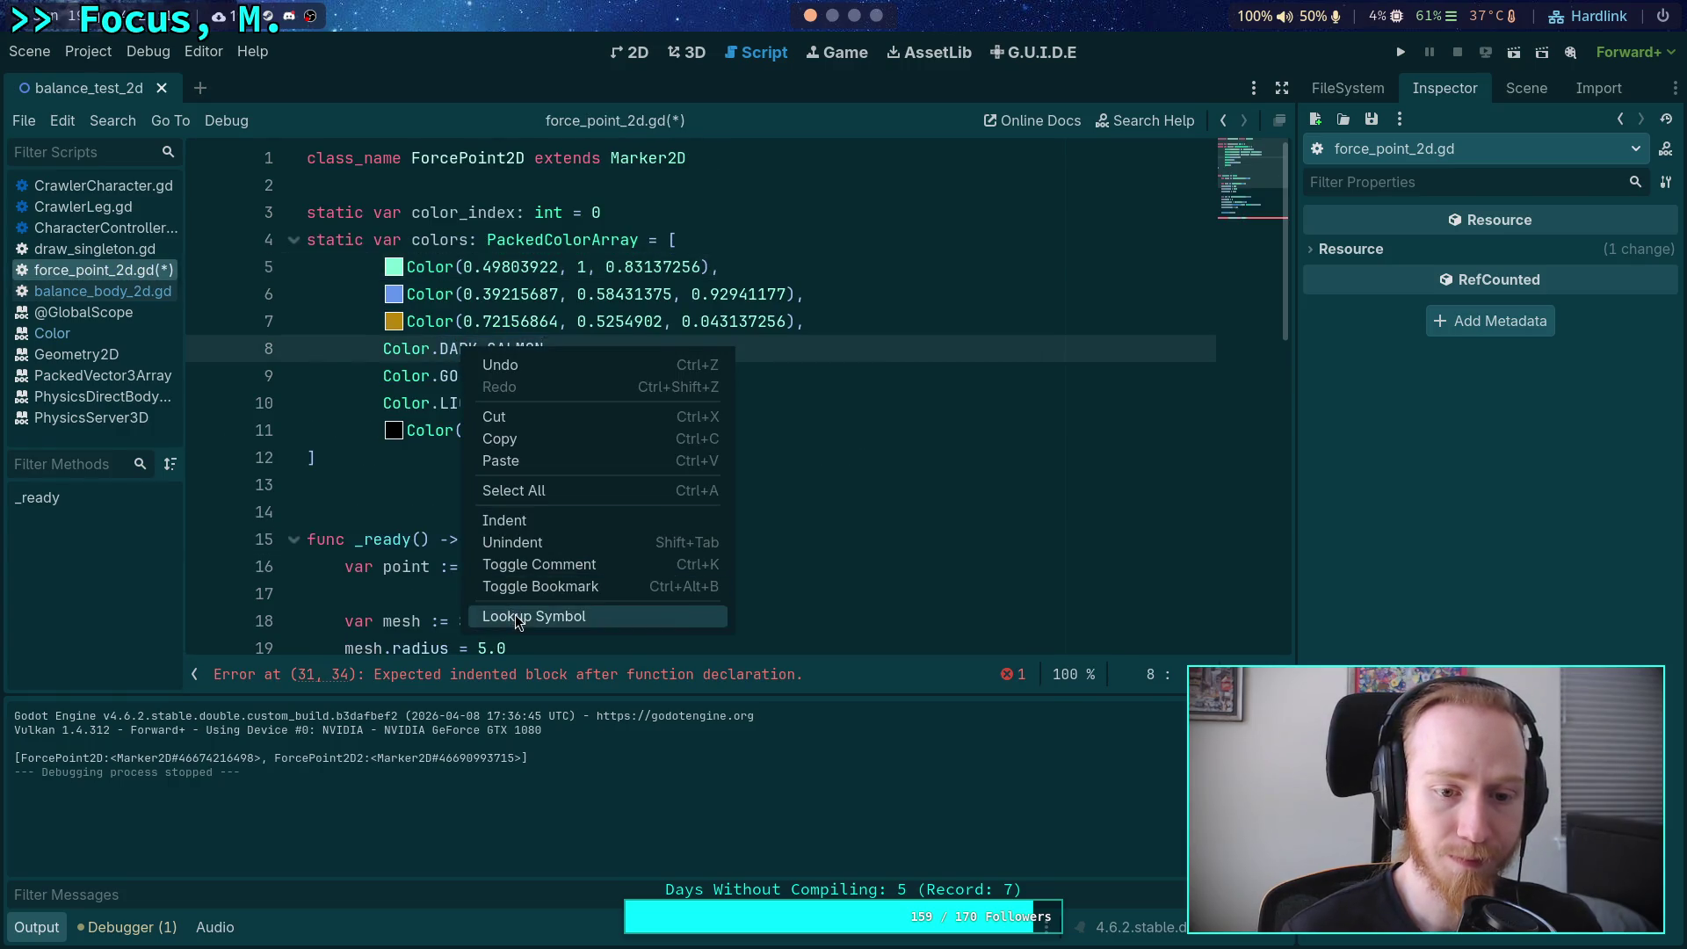
{"action": "left_click", "coordinate": [515, 616]}
{"action": "left_click_drag", "start_coordinate": [471, 174], "coordinate": [722, 174]}
{"action": "key", "text": "ctrl+c"}
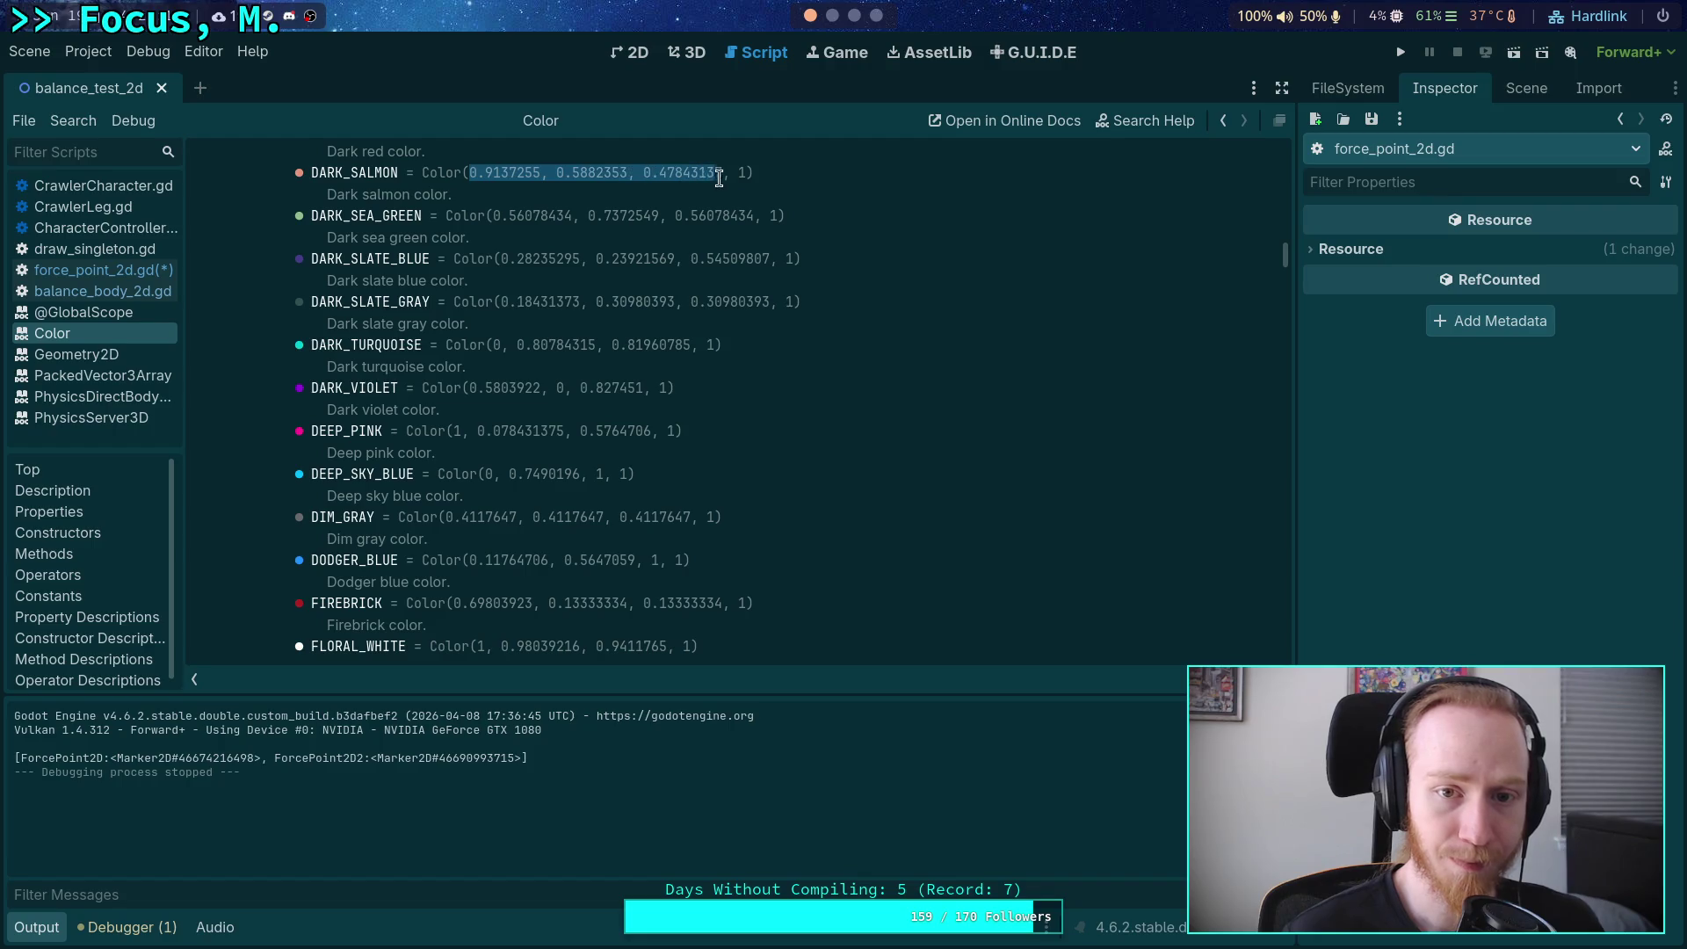
{"action": "right_click", "coordinate": [716, 180]}
{"action": "left_click", "coordinate": [795, 195]}
{"action": "left_click", "coordinate": [136, 271]}
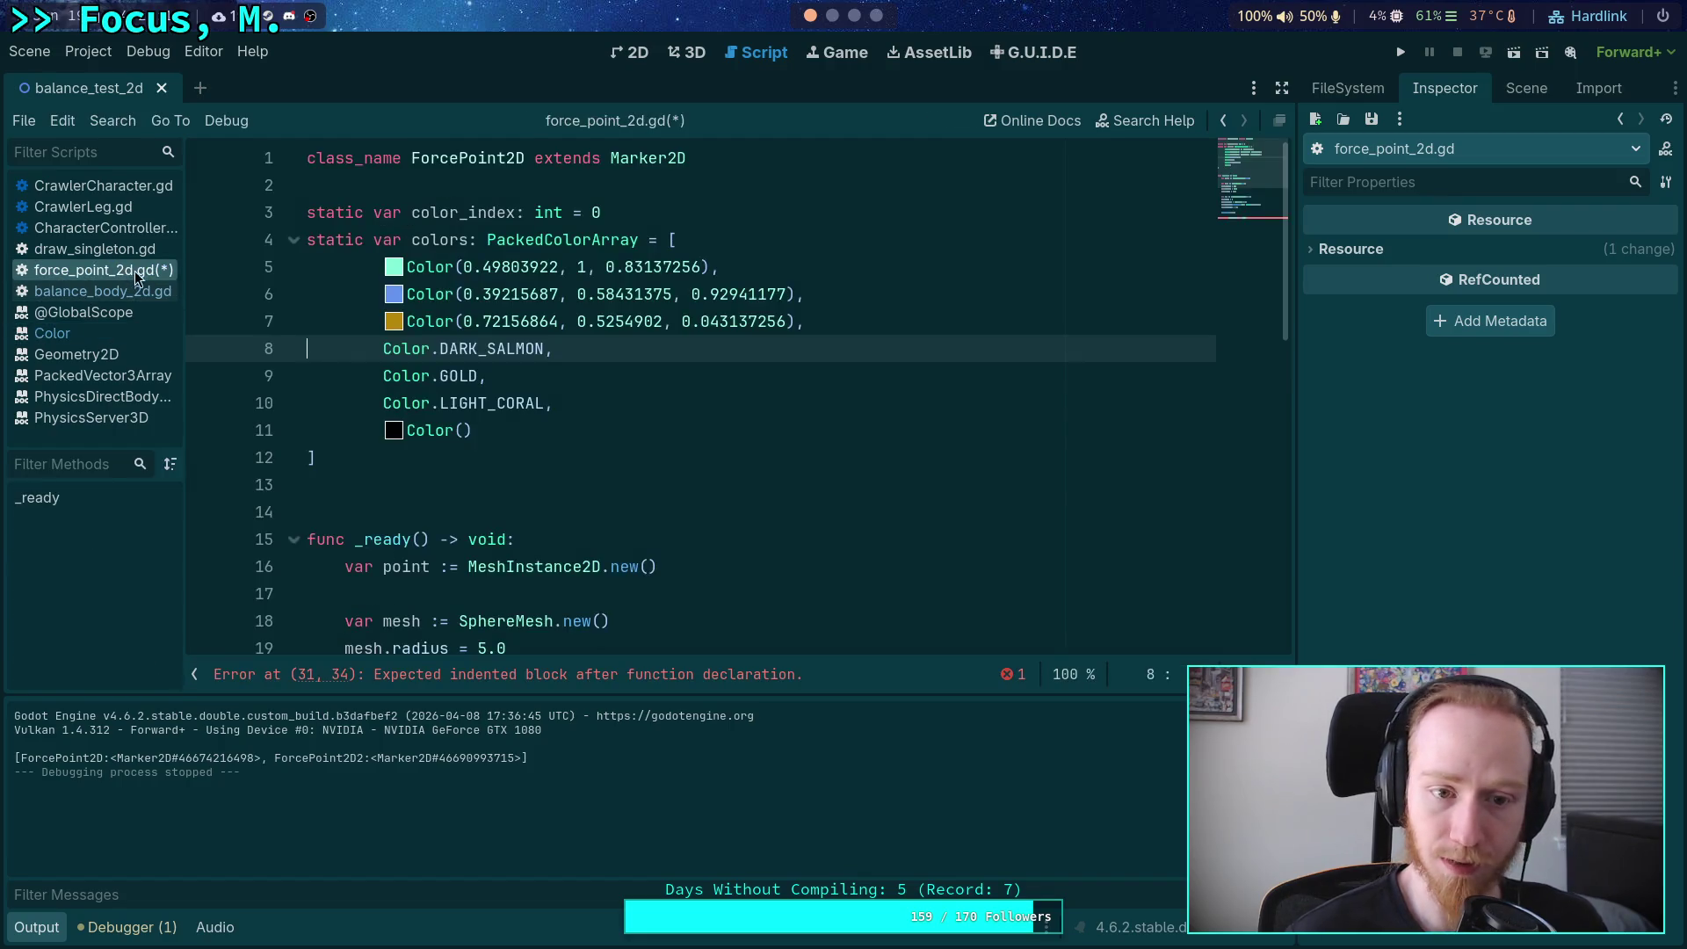
{"action": "double_click", "coordinate": [486, 349]}
{"action": "key", "text": "BackSpace"}
{"action": "key", "text": "BackSpace"}
{"action": "type", "text": "("}
{"action": "key", "text": "ctrl+v"}
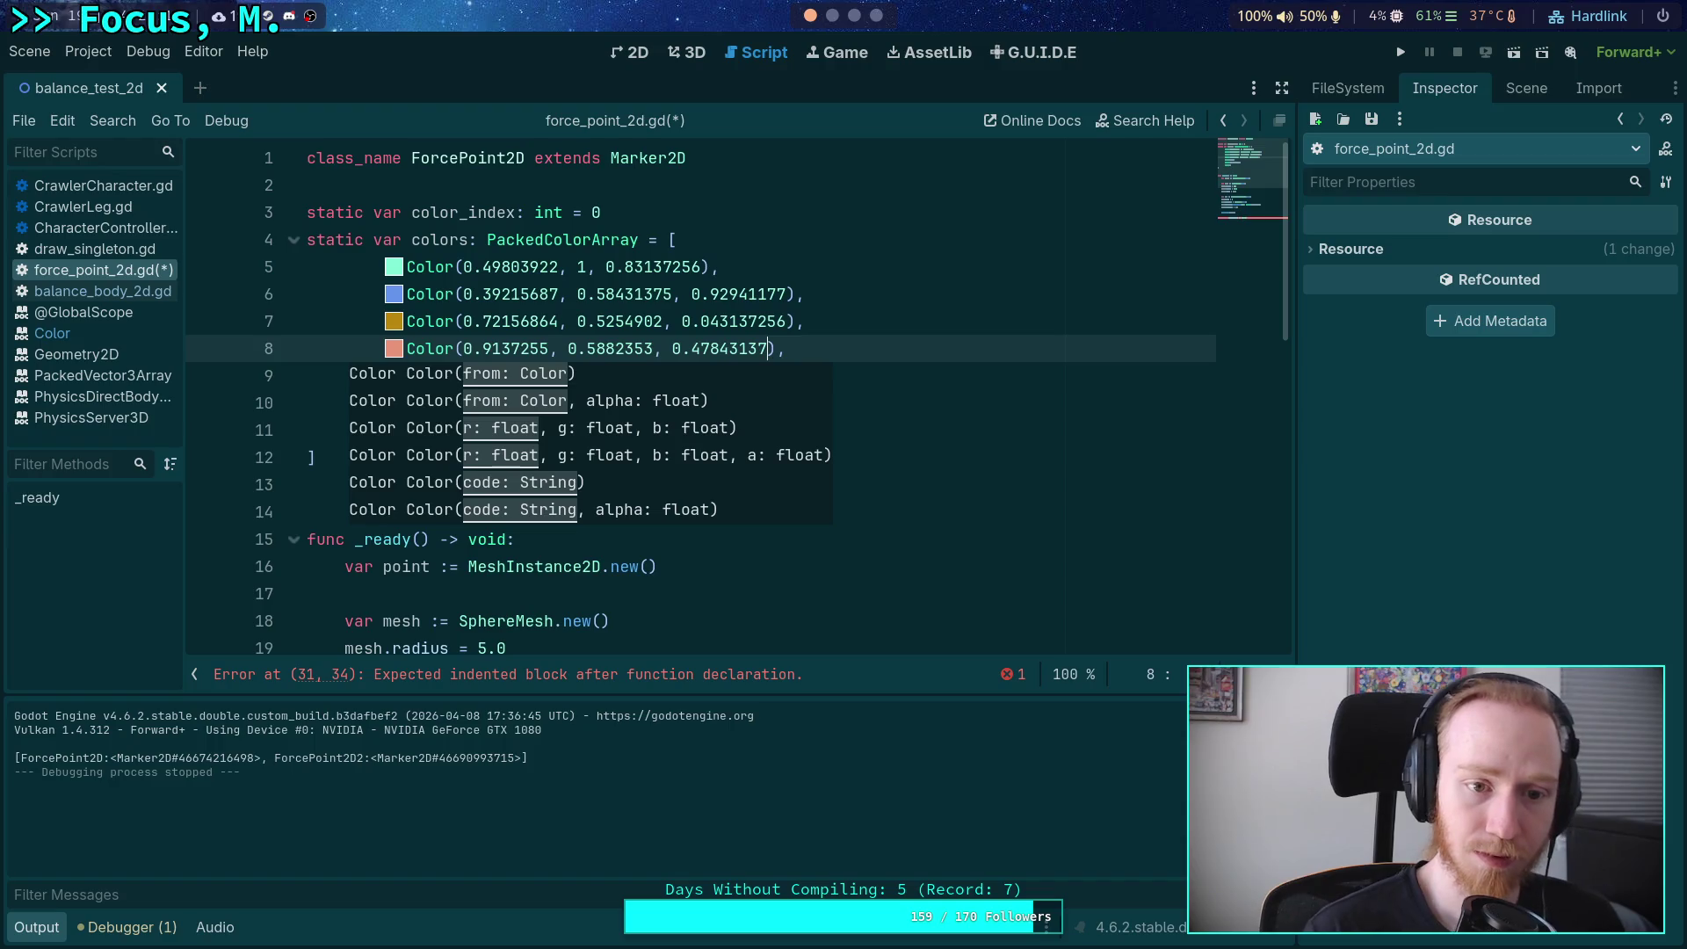
{"action": "left_click", "coordinate": [518, 269]}
Replace Color.GOLD on line 9 with an explicit Color() using its documented RGB values.
{"action": "right_click", "coordinate": [444, 369]}
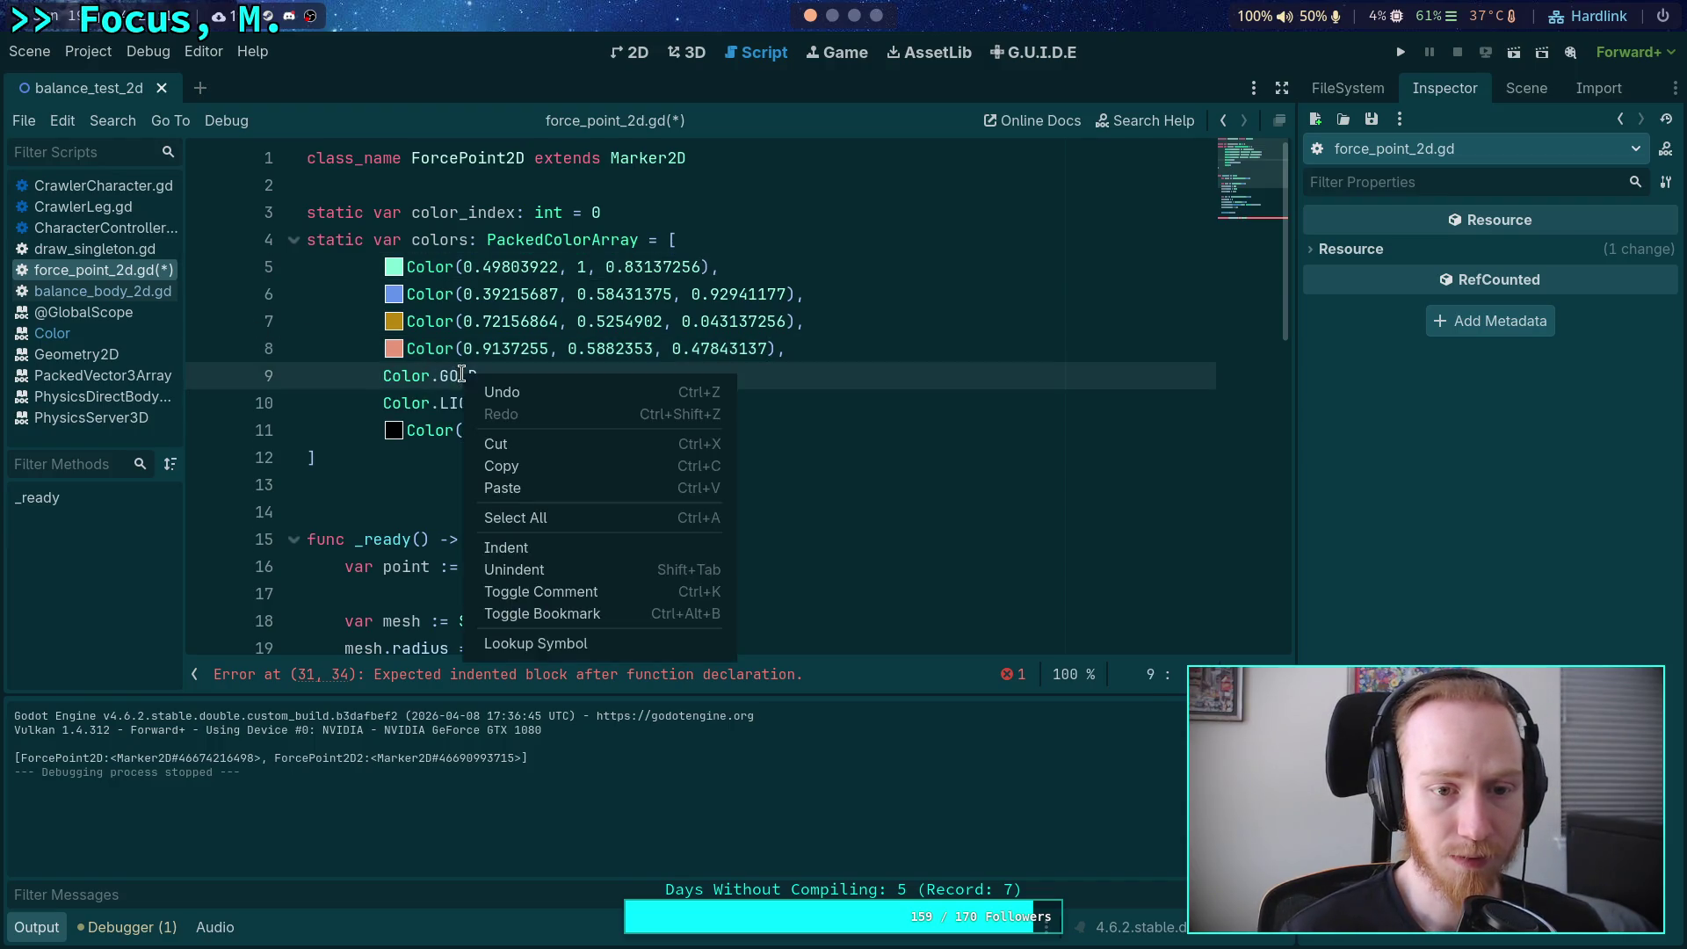
{"action": "left_click", "coordinate": [515, 649]}
{"action": "left_click_drag", "start_coordinate": [413, 173], "coordinate": [539, 176]}
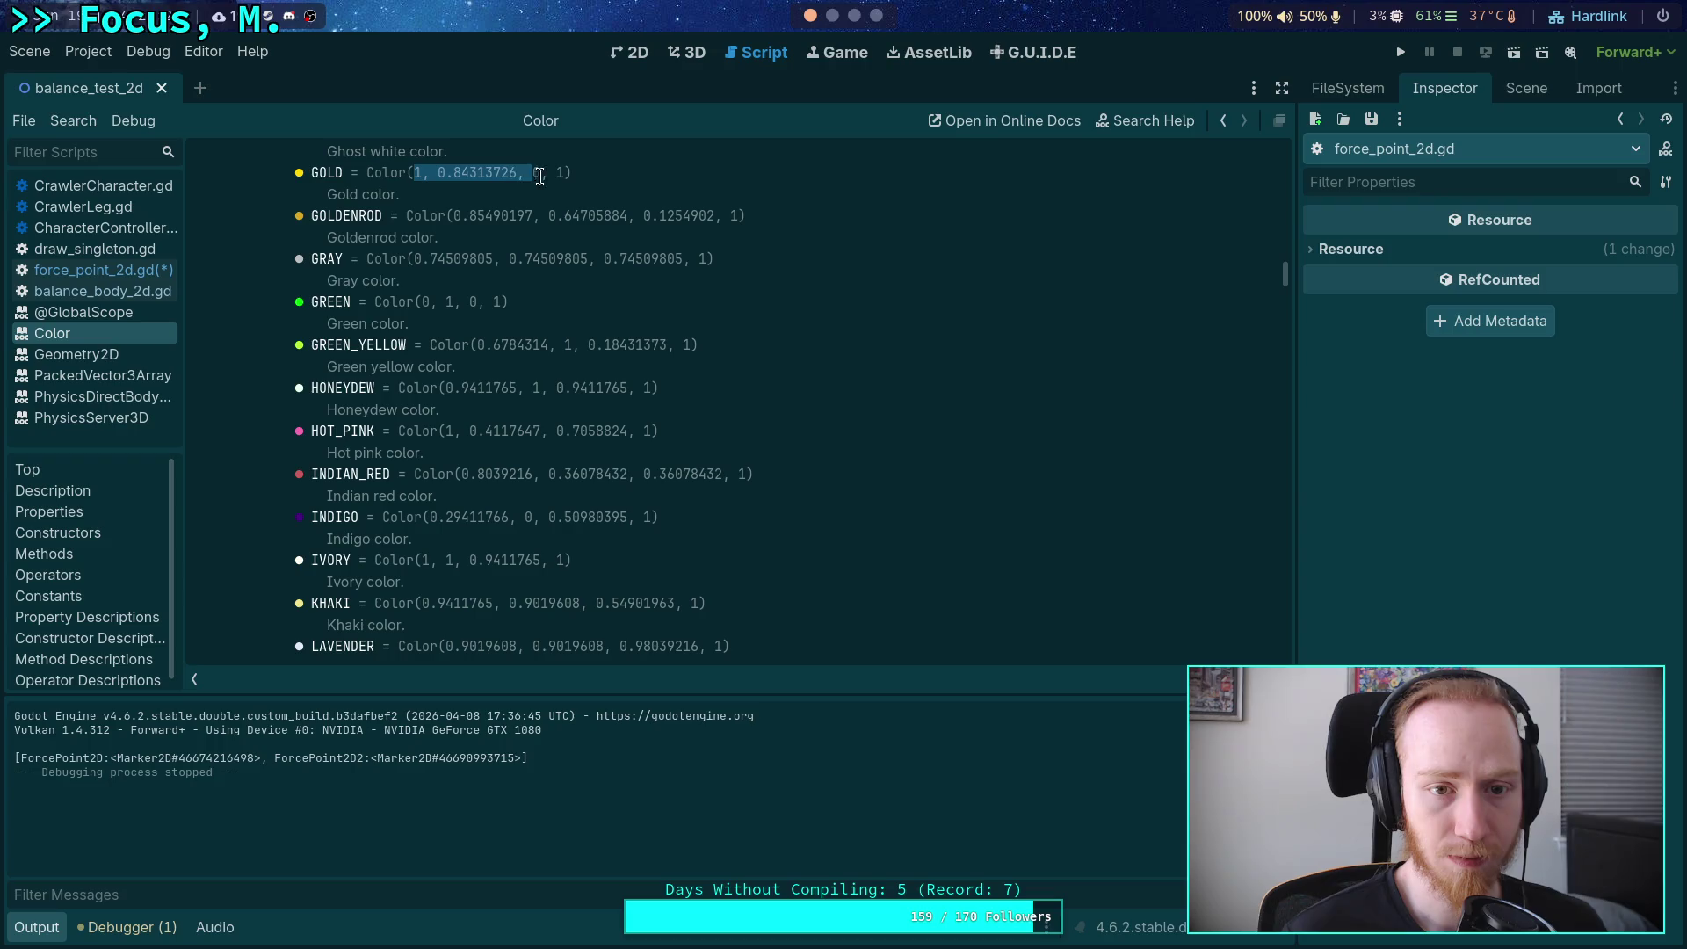
{"action": "right_click", "coordinate": [538, 176]}
{"action": "left_click", "coordinate": [571, 194]}
{"action": "left_click", "coordinate": [88, 269]}
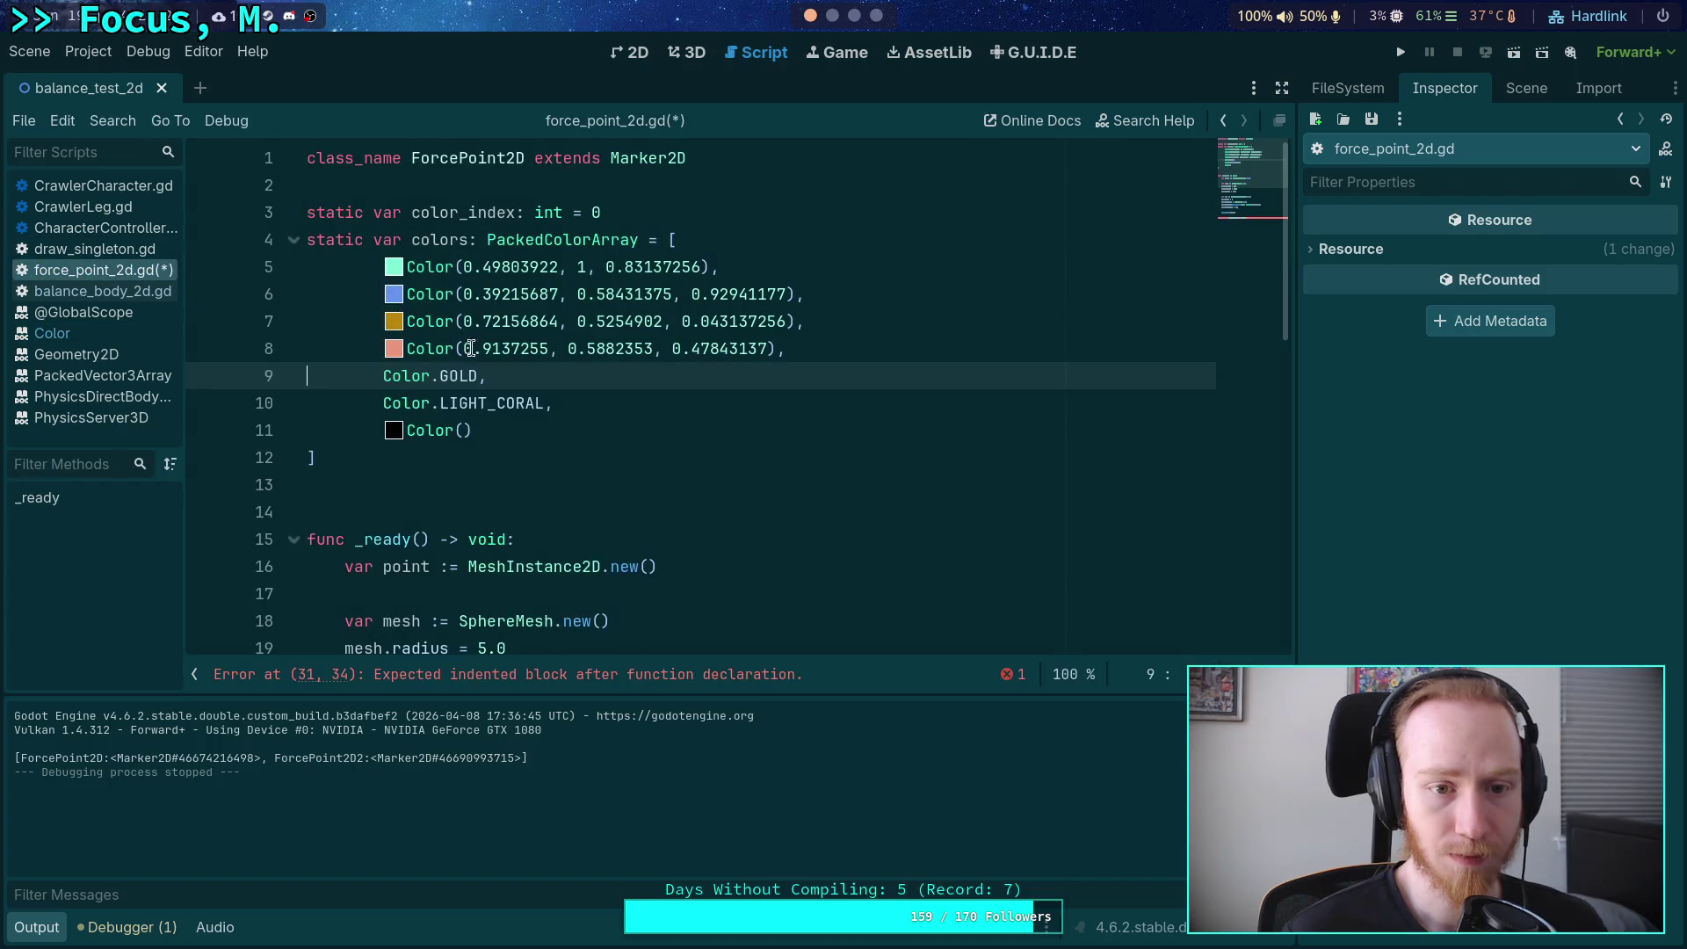
{"action": "double_click", "coordinate": [458, 373]}
{"action": "key", "text": "BackSpace"}
{"action": "key", "text": "BackSpace"}
{"action": "type", "text": "("}
{"action": "key", "text": "ctrl+v"}
{"action": "type", "text": "0"}
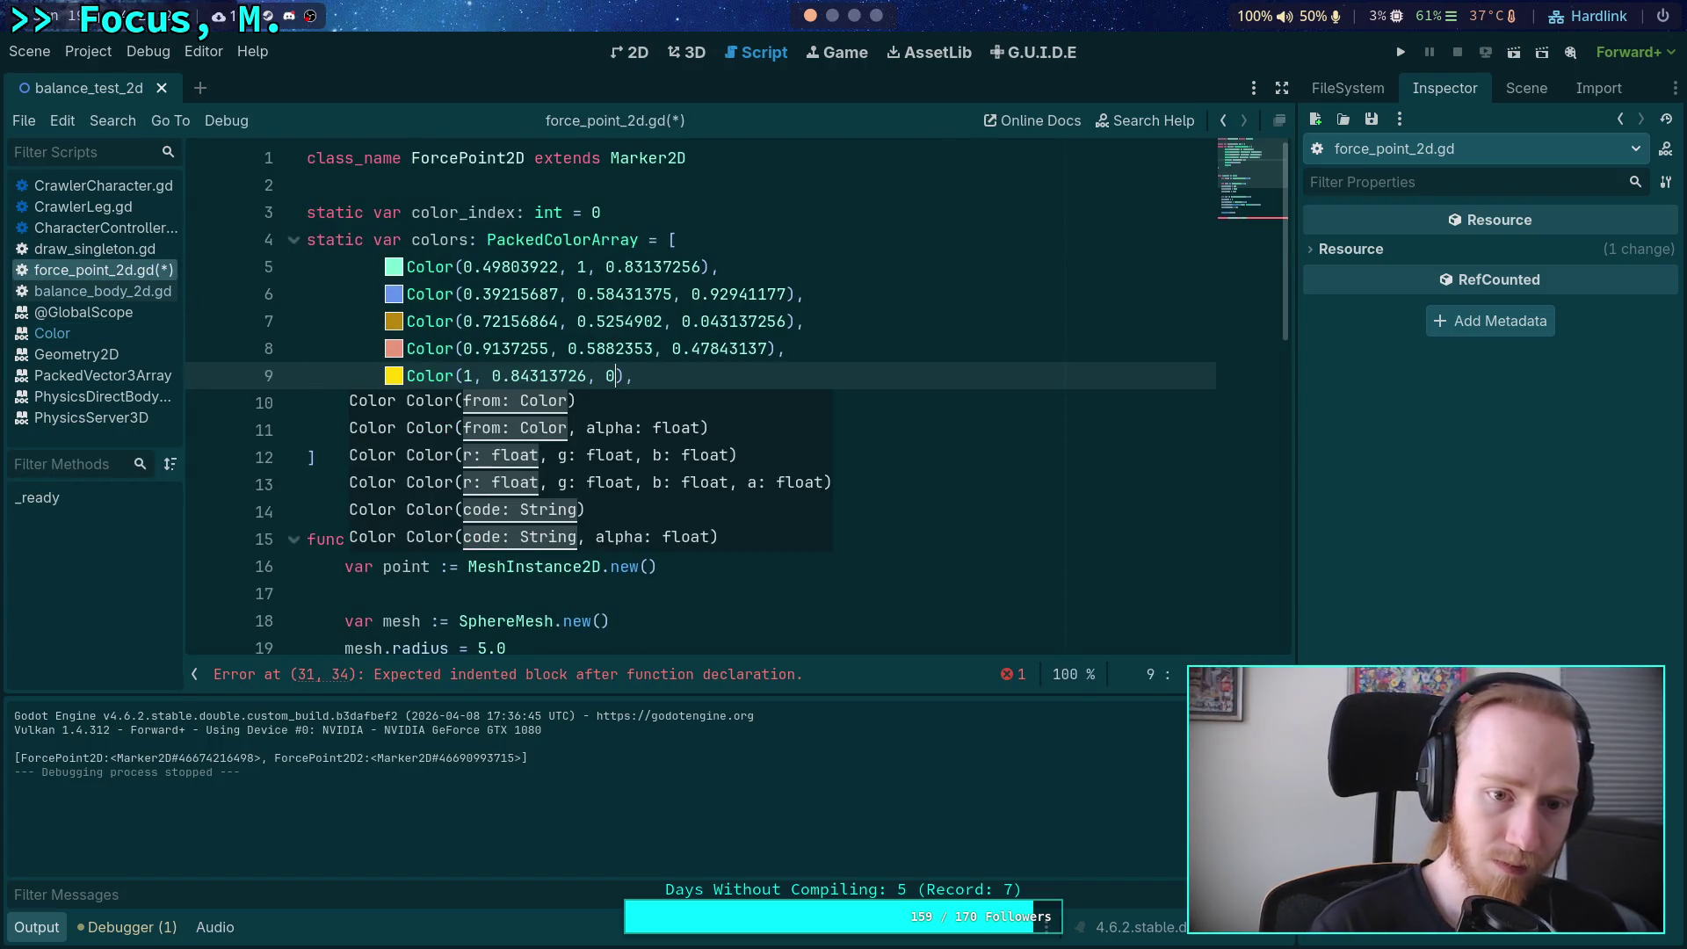
{"action": "left_click", "coordinate": [334, 293]}
{"action": "left_click", "coordinate": [124, 291]}
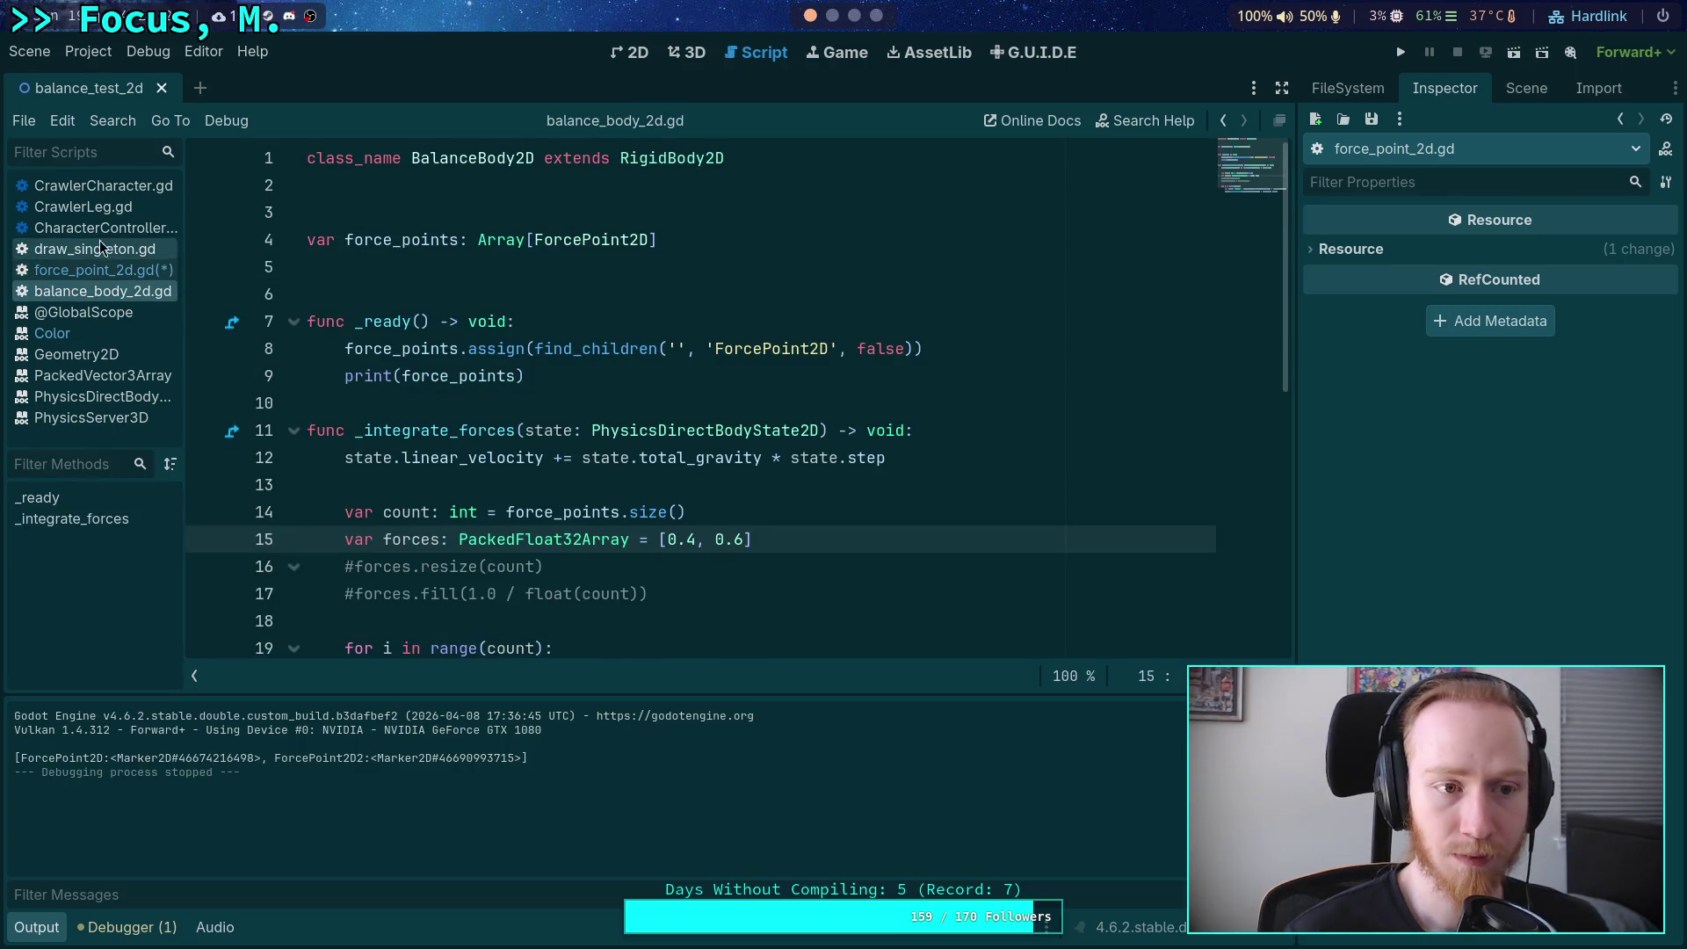
{"action": "left_click", "coordinate": [104, 267]}
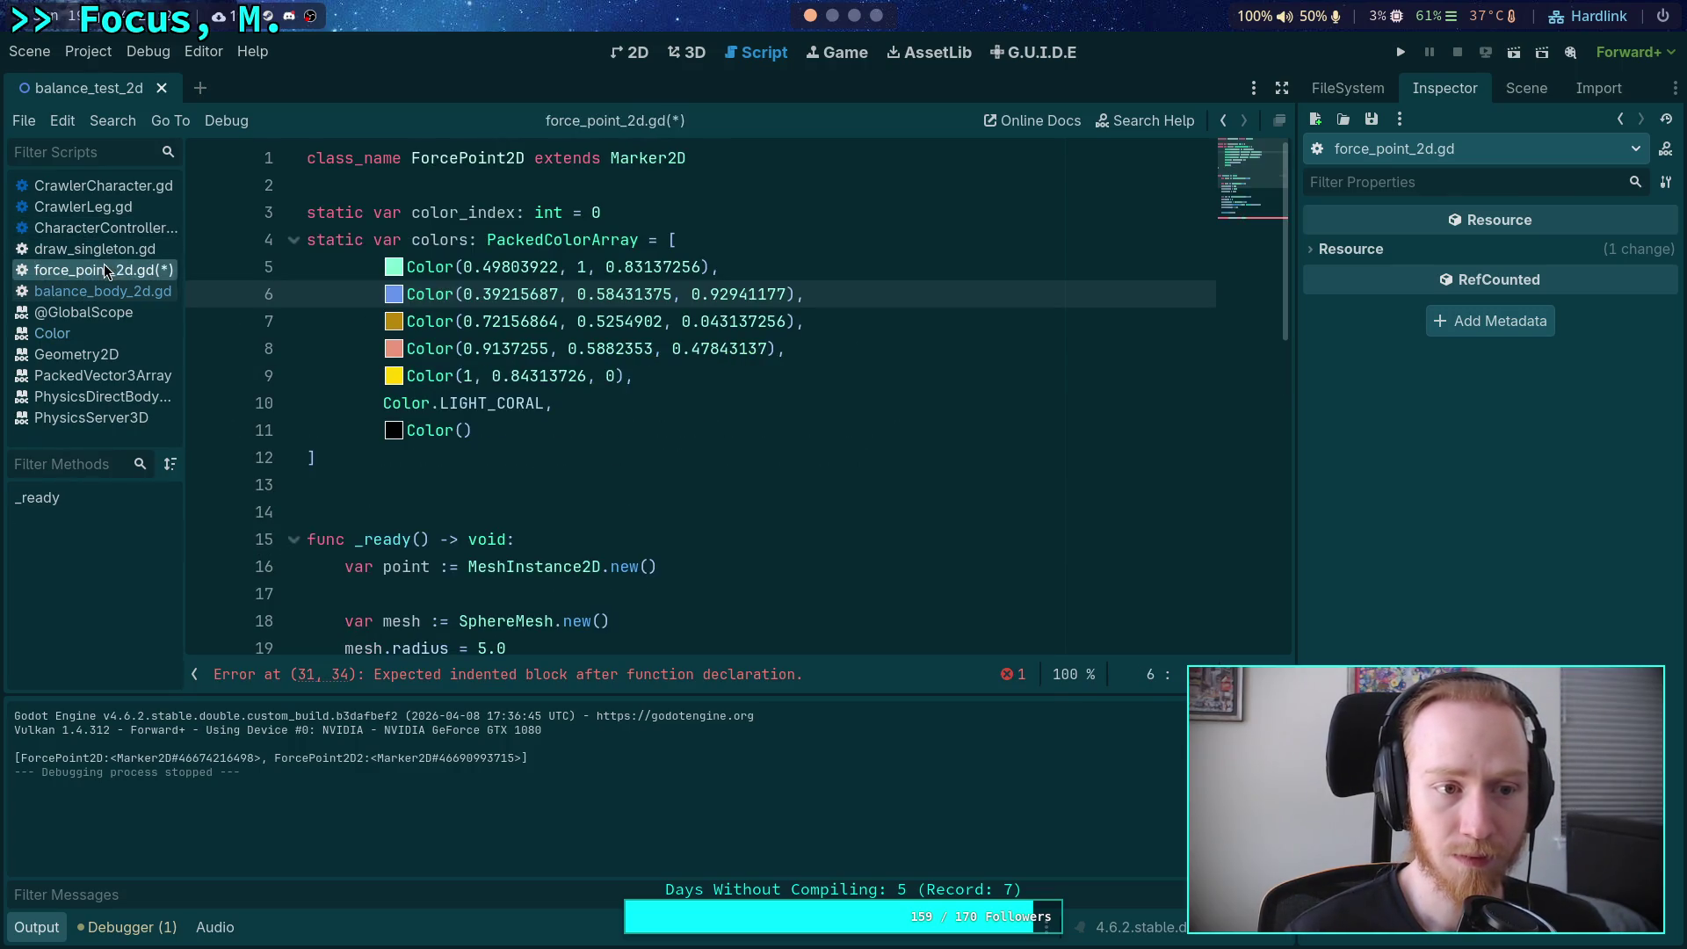
Replace LIGHT_CORAL on line 10 with Color(0.9411765, 0.5019608, 0.5019608).
{"action": "right_click", "coordinate": [452, 401]}
{"action": "left_click", "coordinate": [518, 670]}
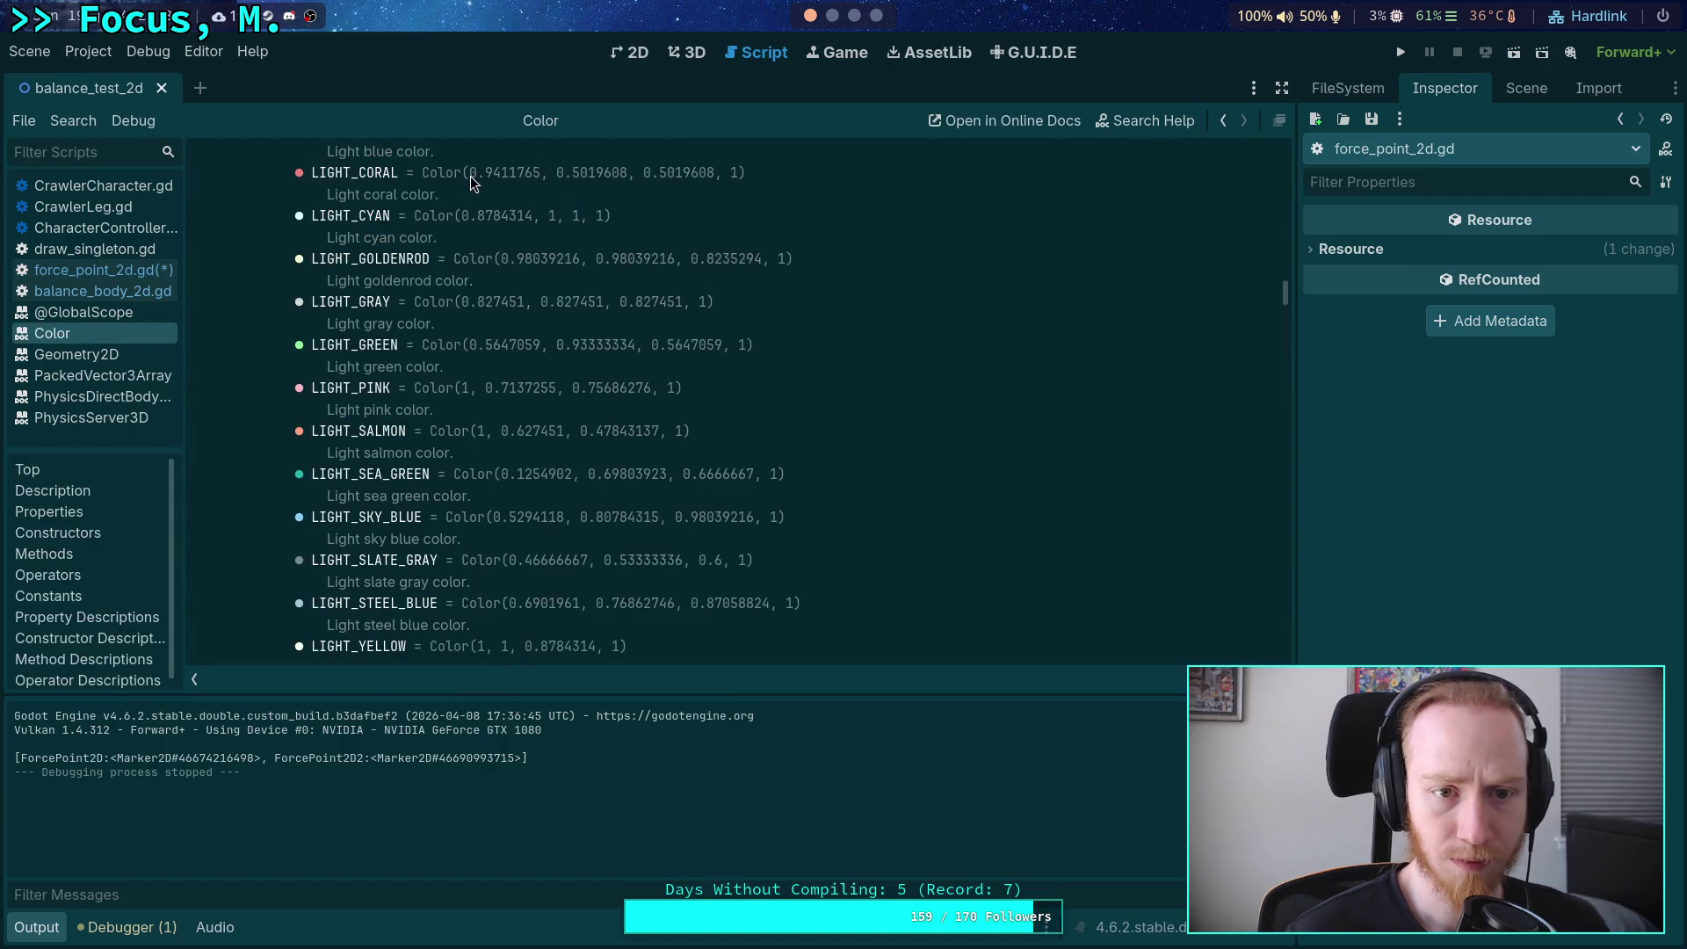
{"action": "left_click_drag", "start_coordinate": [470, 173], "coordinate": [715, 173]}
{"action": "right_click", "coordinate": [687, 176]}
{"action": "left_click", "coordinate": [722, 188]}
{"action": "left_click", "coordinate": [131, 272]}
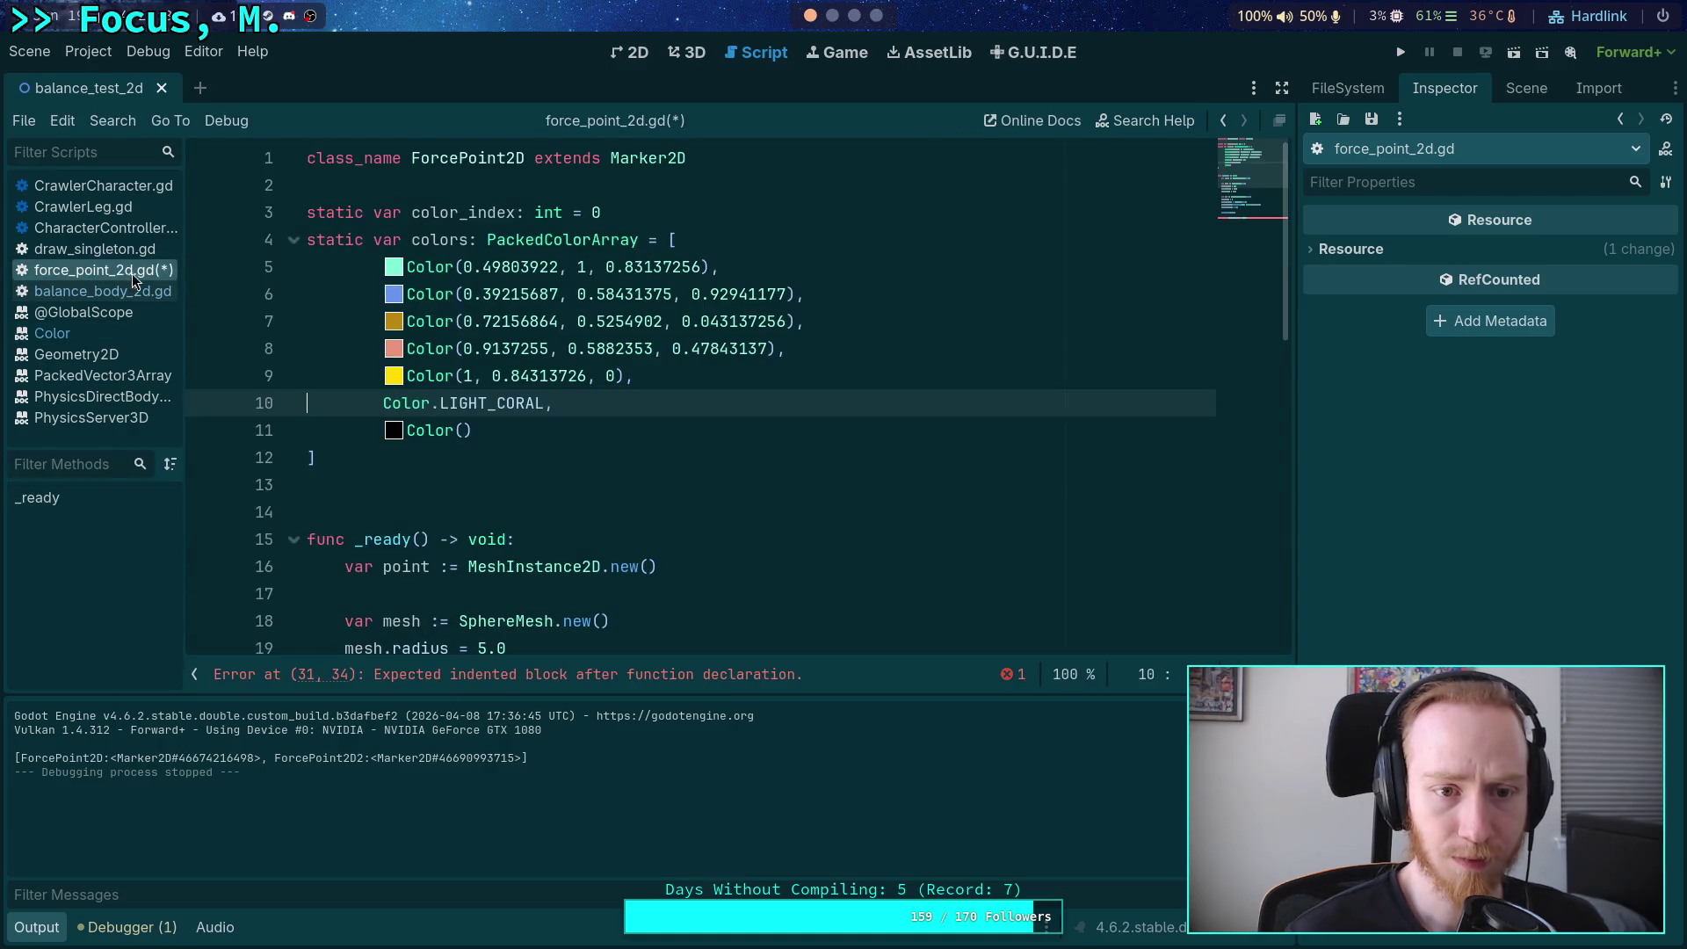
{"action": "double_click", "coordinate": [489, 403]}
{"action": "key", "text": "BackSpace"}
{"action": "key", "text": "BackSpace"}
{"action": "type", "text": "(),"}
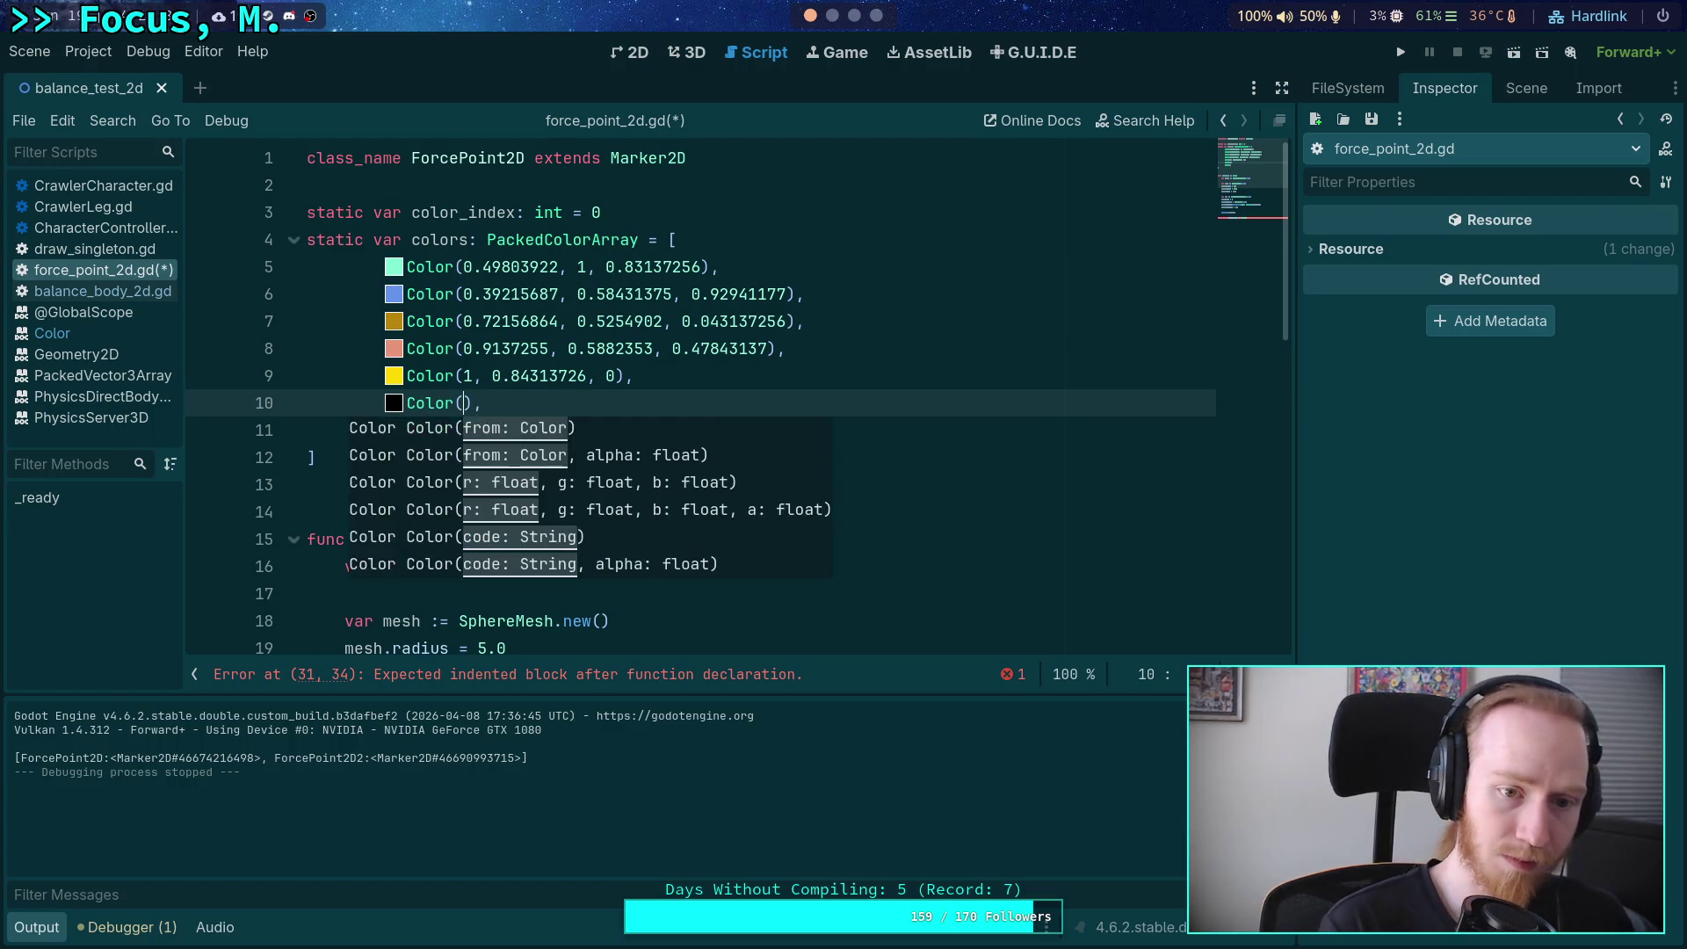
{"action": "key", "text": "ctrl+v"}
{"action": "left_click", "coordinate": [625, 266]}
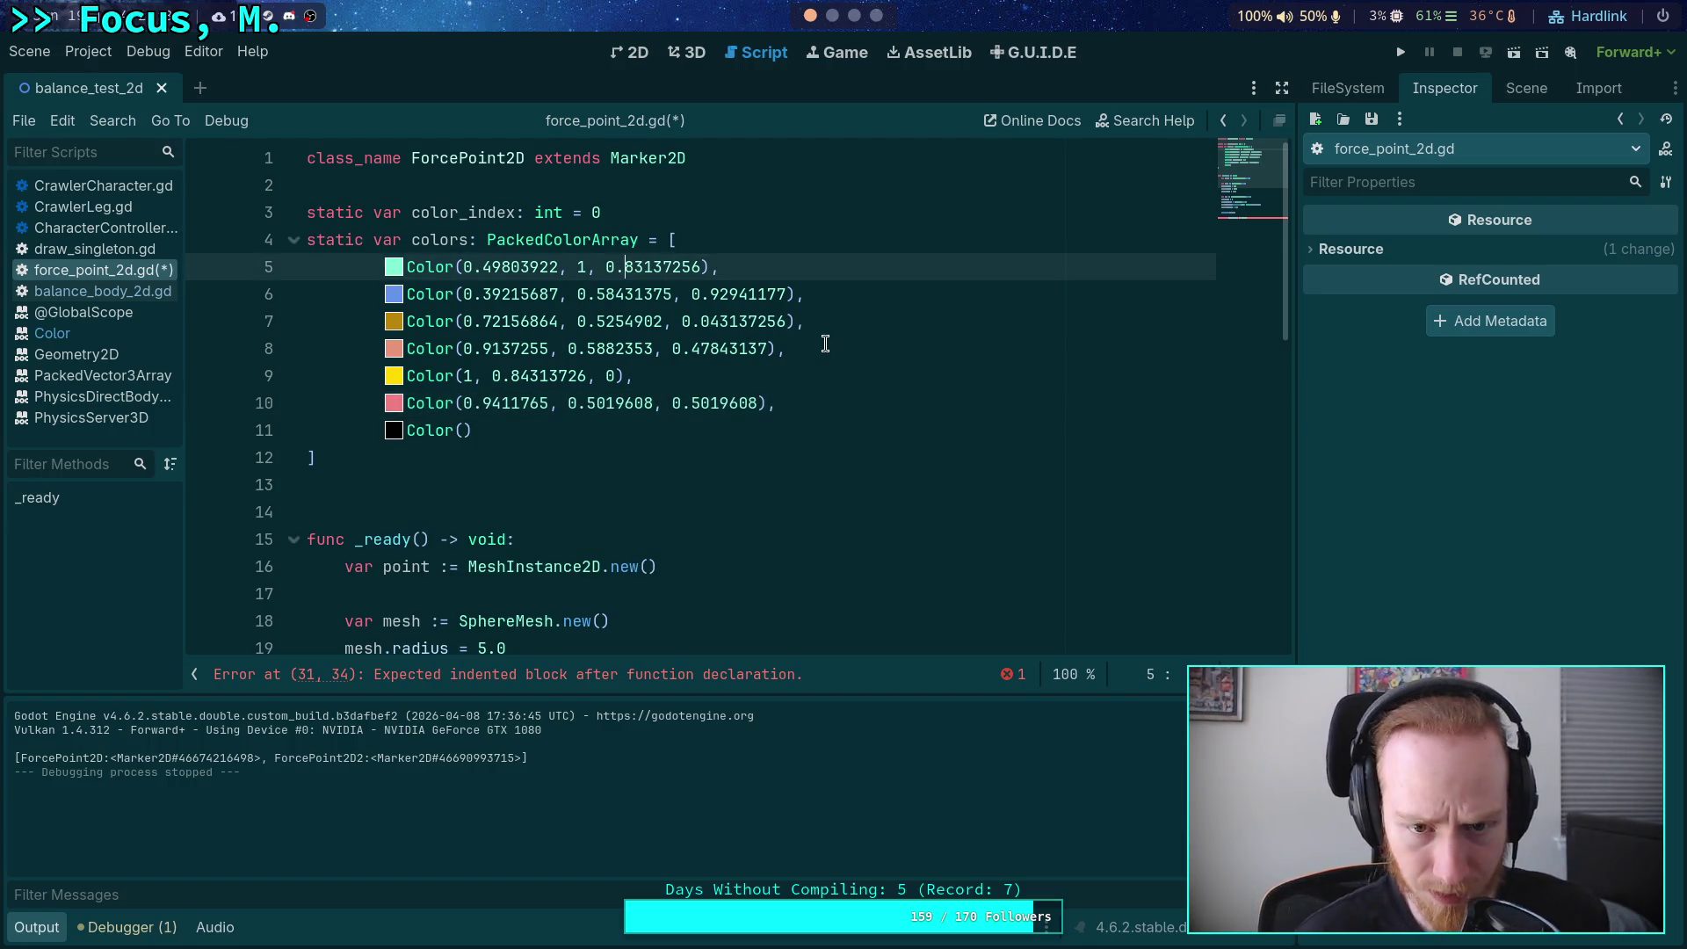
{"action": "left_click", "coordinate": [804, 407]}
{"action": "left_click", "coordinate": [634, 375]}
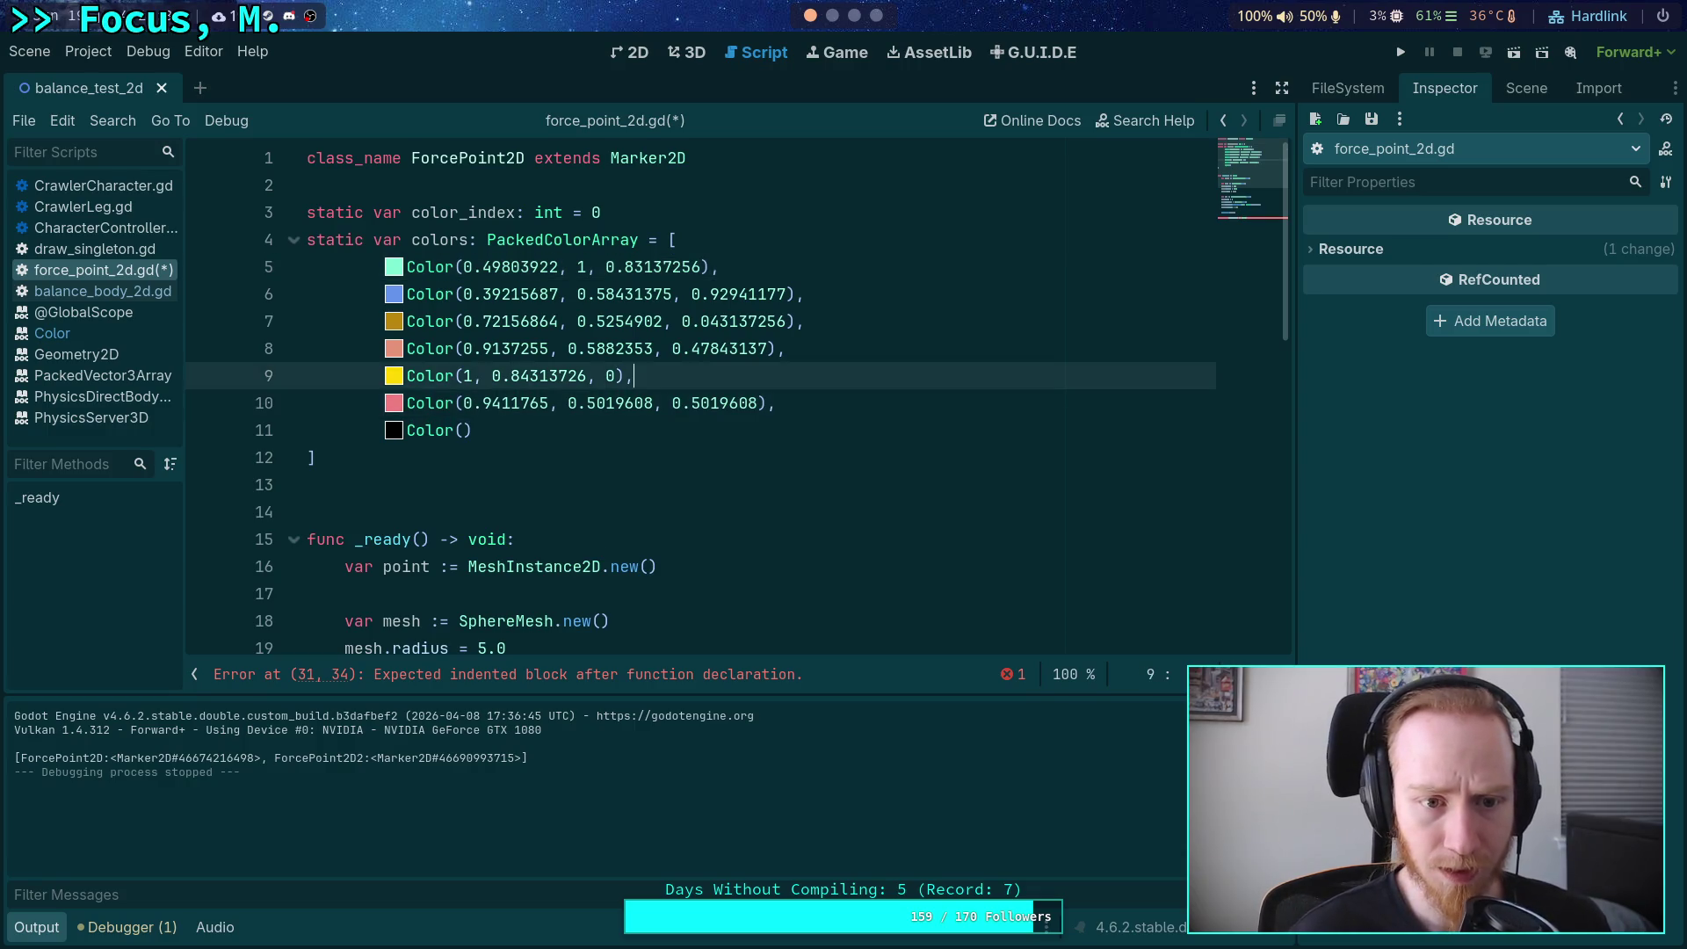
Delete the goldenrod and salmon entries and add a Color.DARK_RED entry on line 9.
{"action": "left_click_drag", "start_coordinate": [805, 354], "coordinate": [841, 297]}
{"action": "key", "text": "BackSpace"}
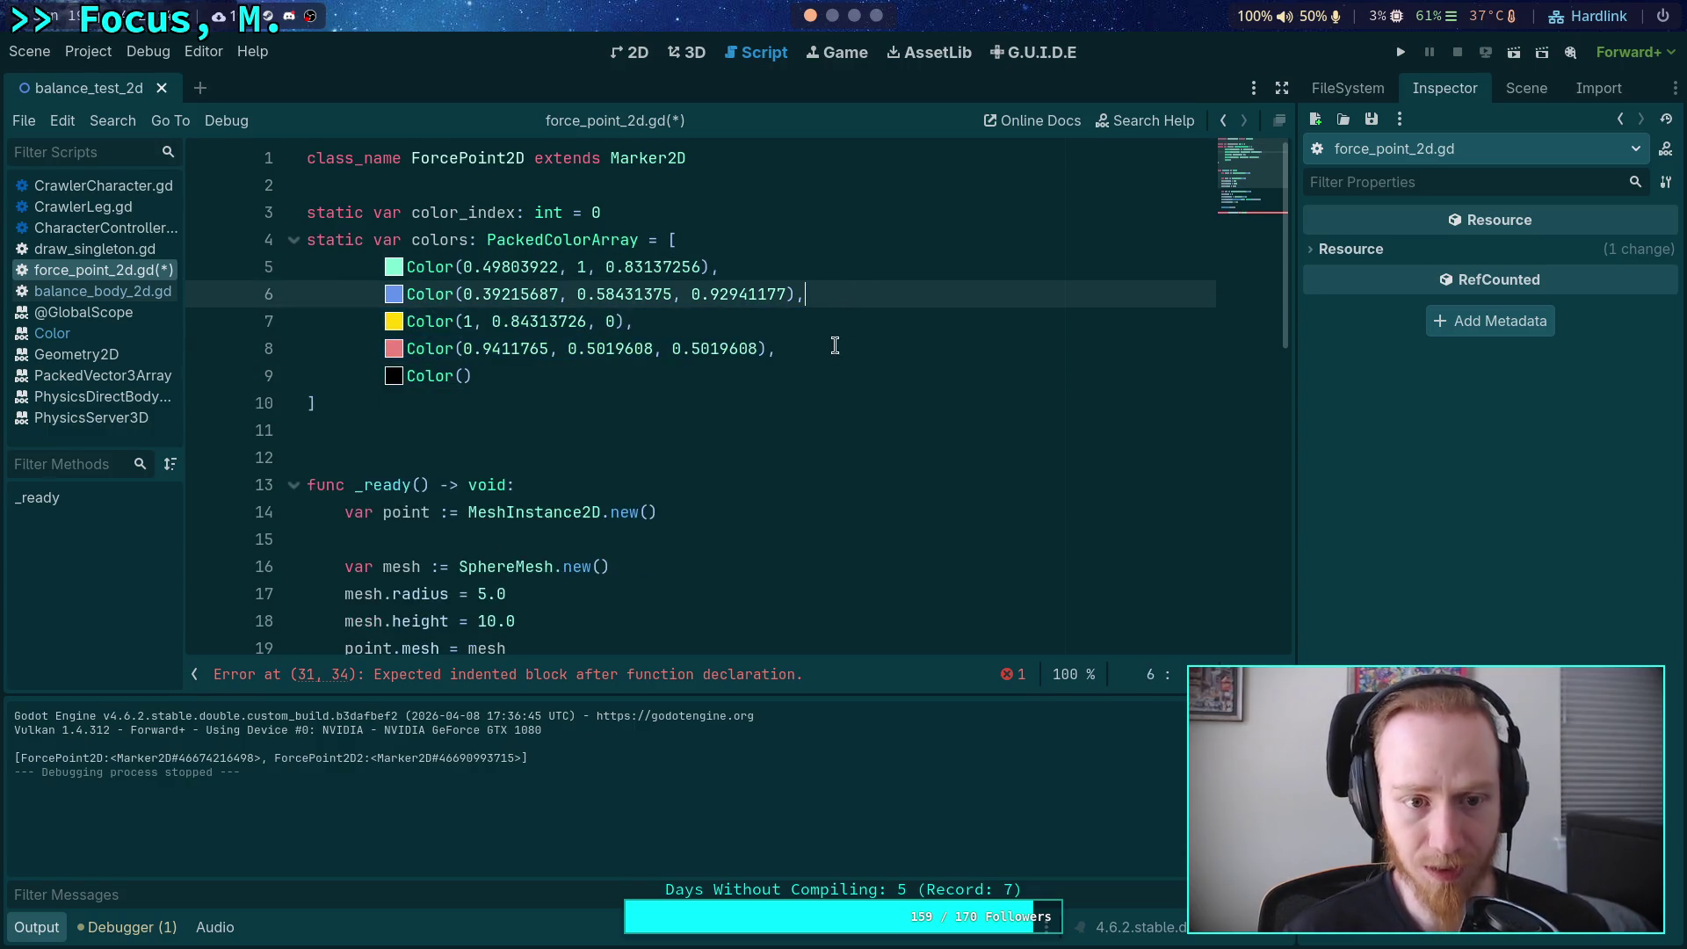
{"action": "left_click", "coordinate": [868, 354]}
{"action": "key", "text": "Return"}
{"action": "type", "text": "Color"}
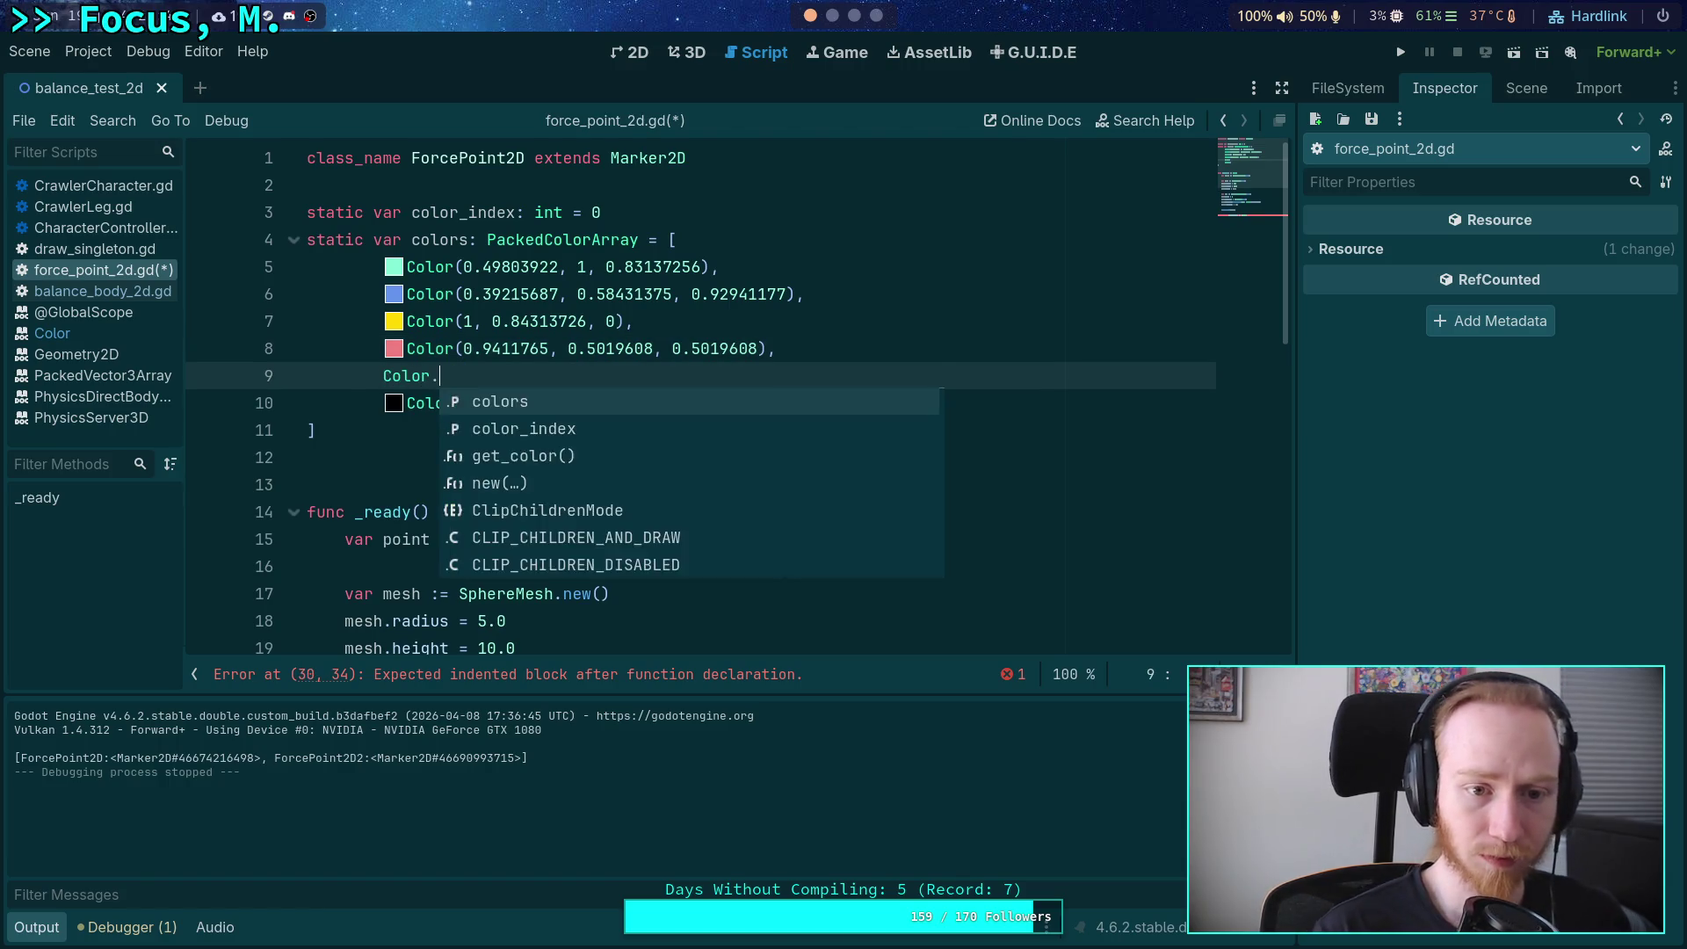
{"action": "type", "text": "."}
{"action": "key", "text": "Down"}
{"action": "key", "text": "Down"}
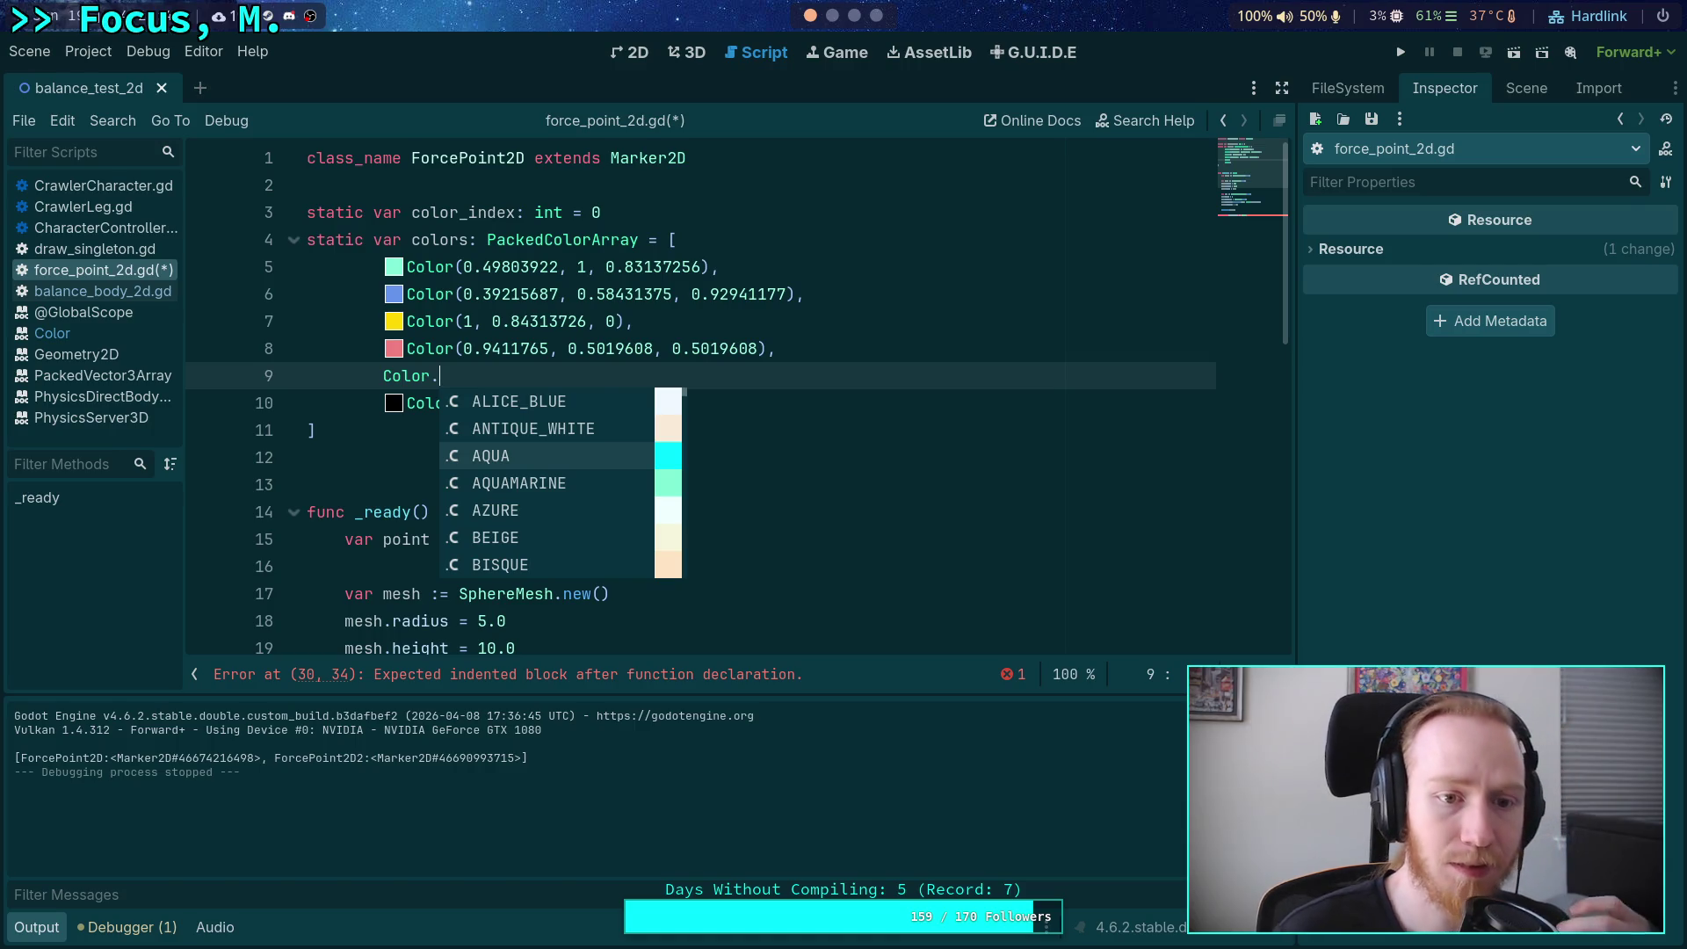
{"action": "key", "text": "Down"}
{"action": "key", "text": "Down"}
{"action": "key", "text": "Down"}
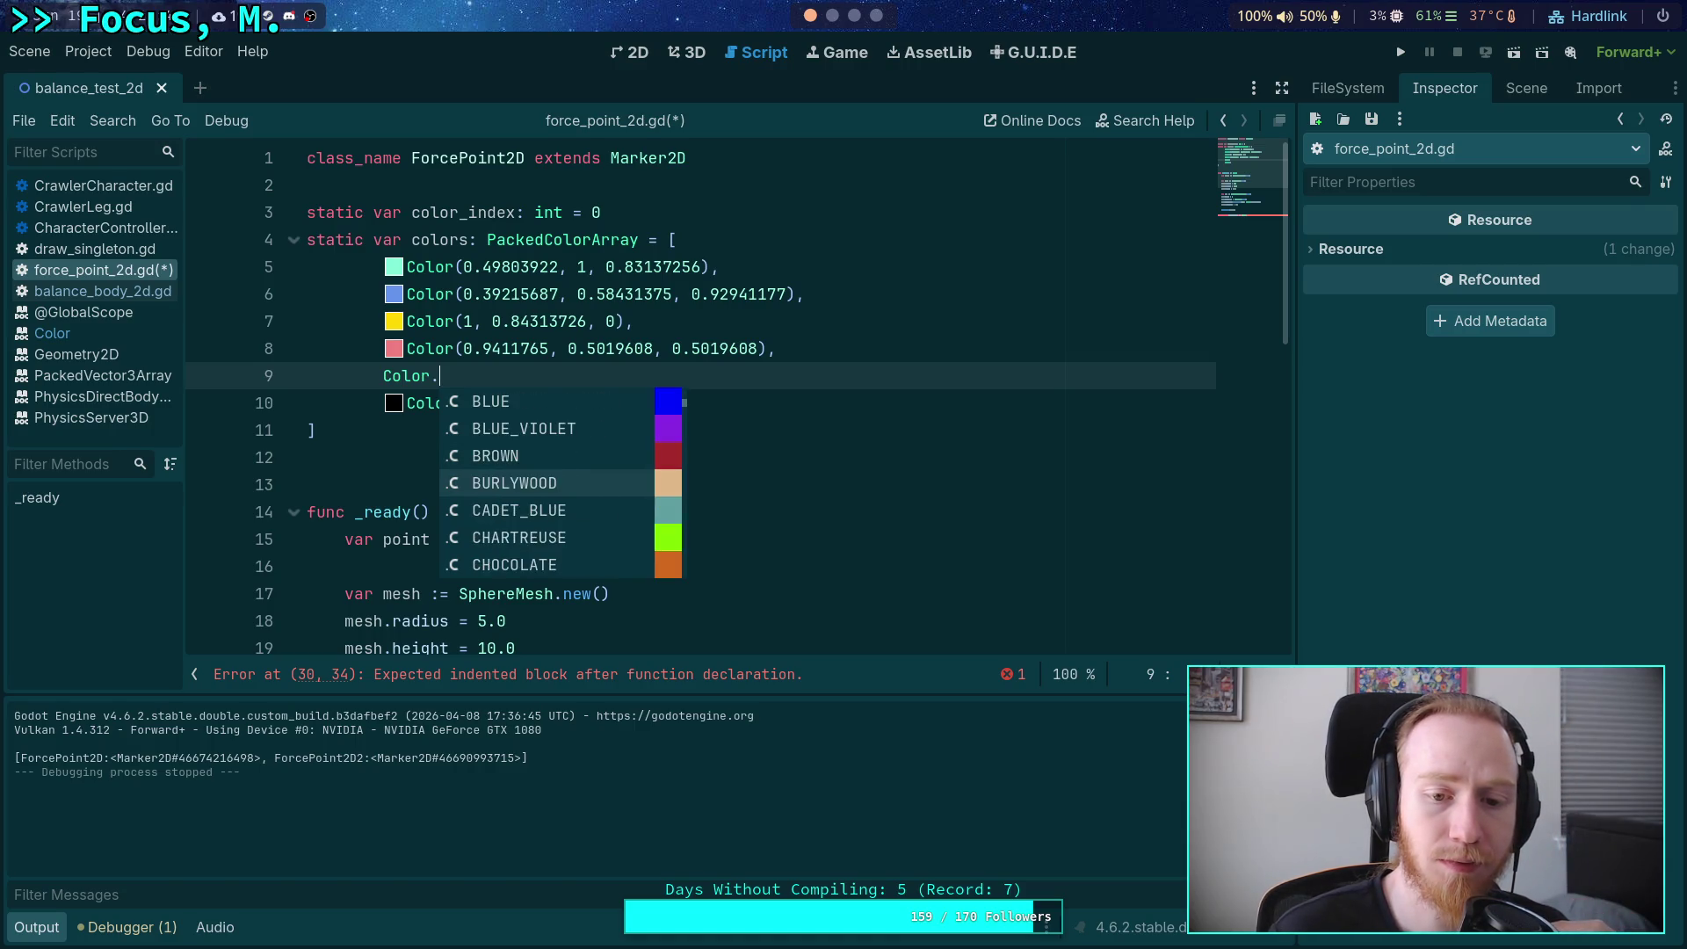
{"action": "key", "text": "Down"}
{"action": "key", "text": "Down"}
{"action": "key", "text": "Down"}
{"action": "key", "text": "Up"}
{"action": "key", "text": "Up"}
{"action": "key", "text": "Up"}
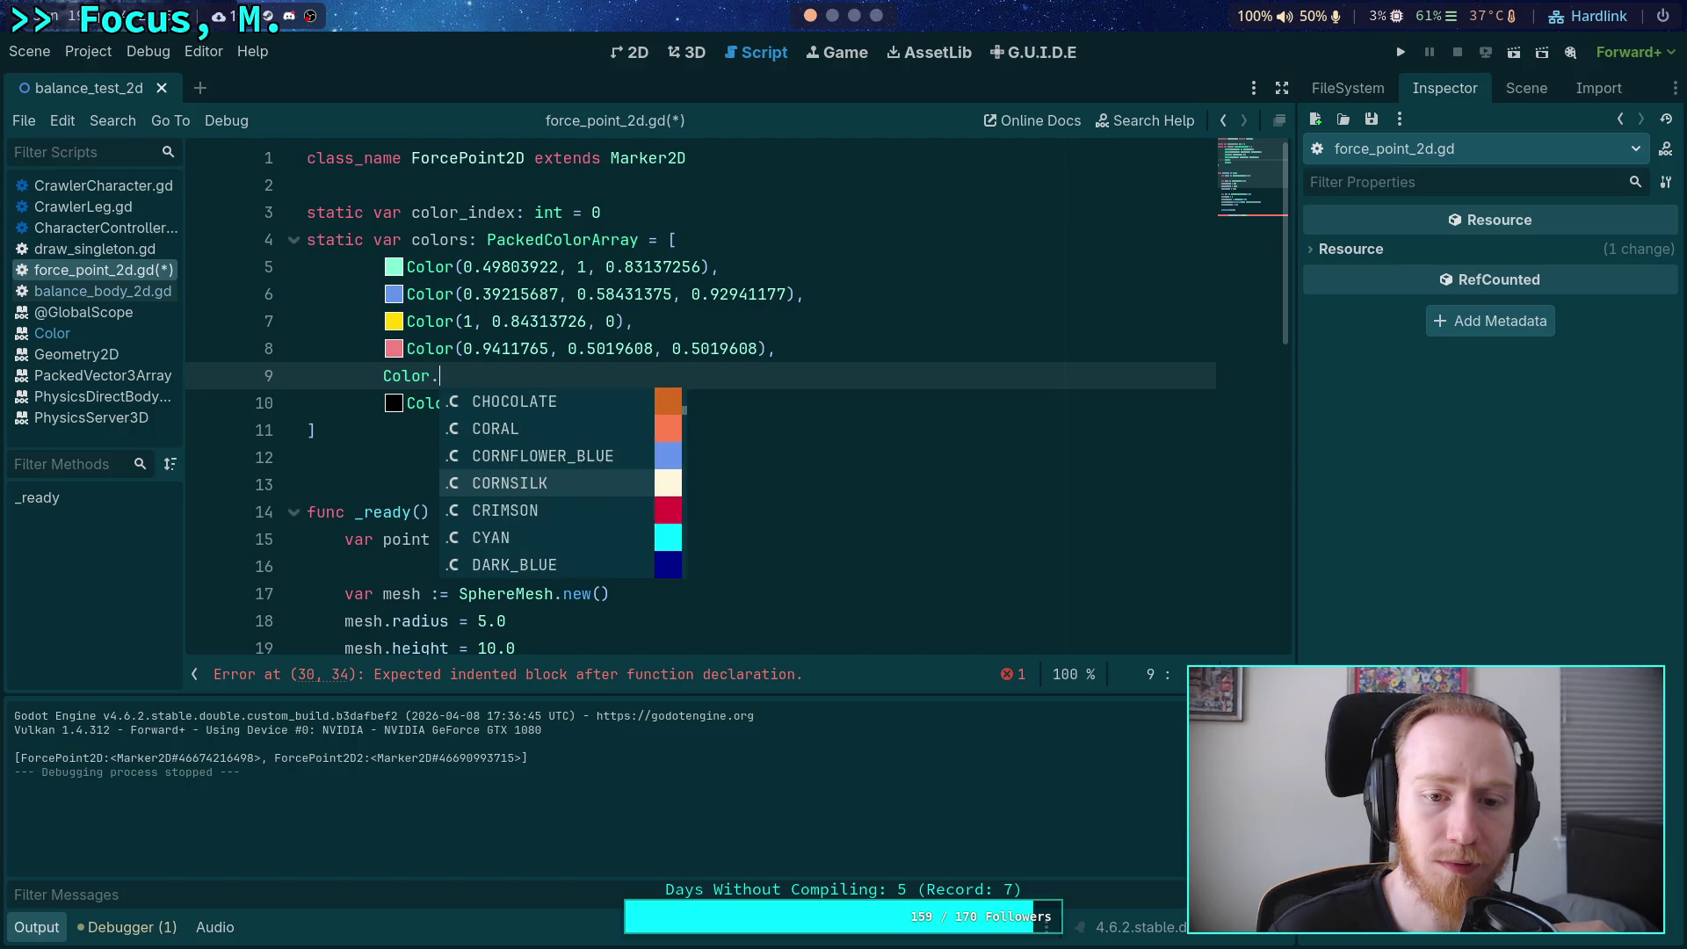
{"action": "key", "text": "Up"}
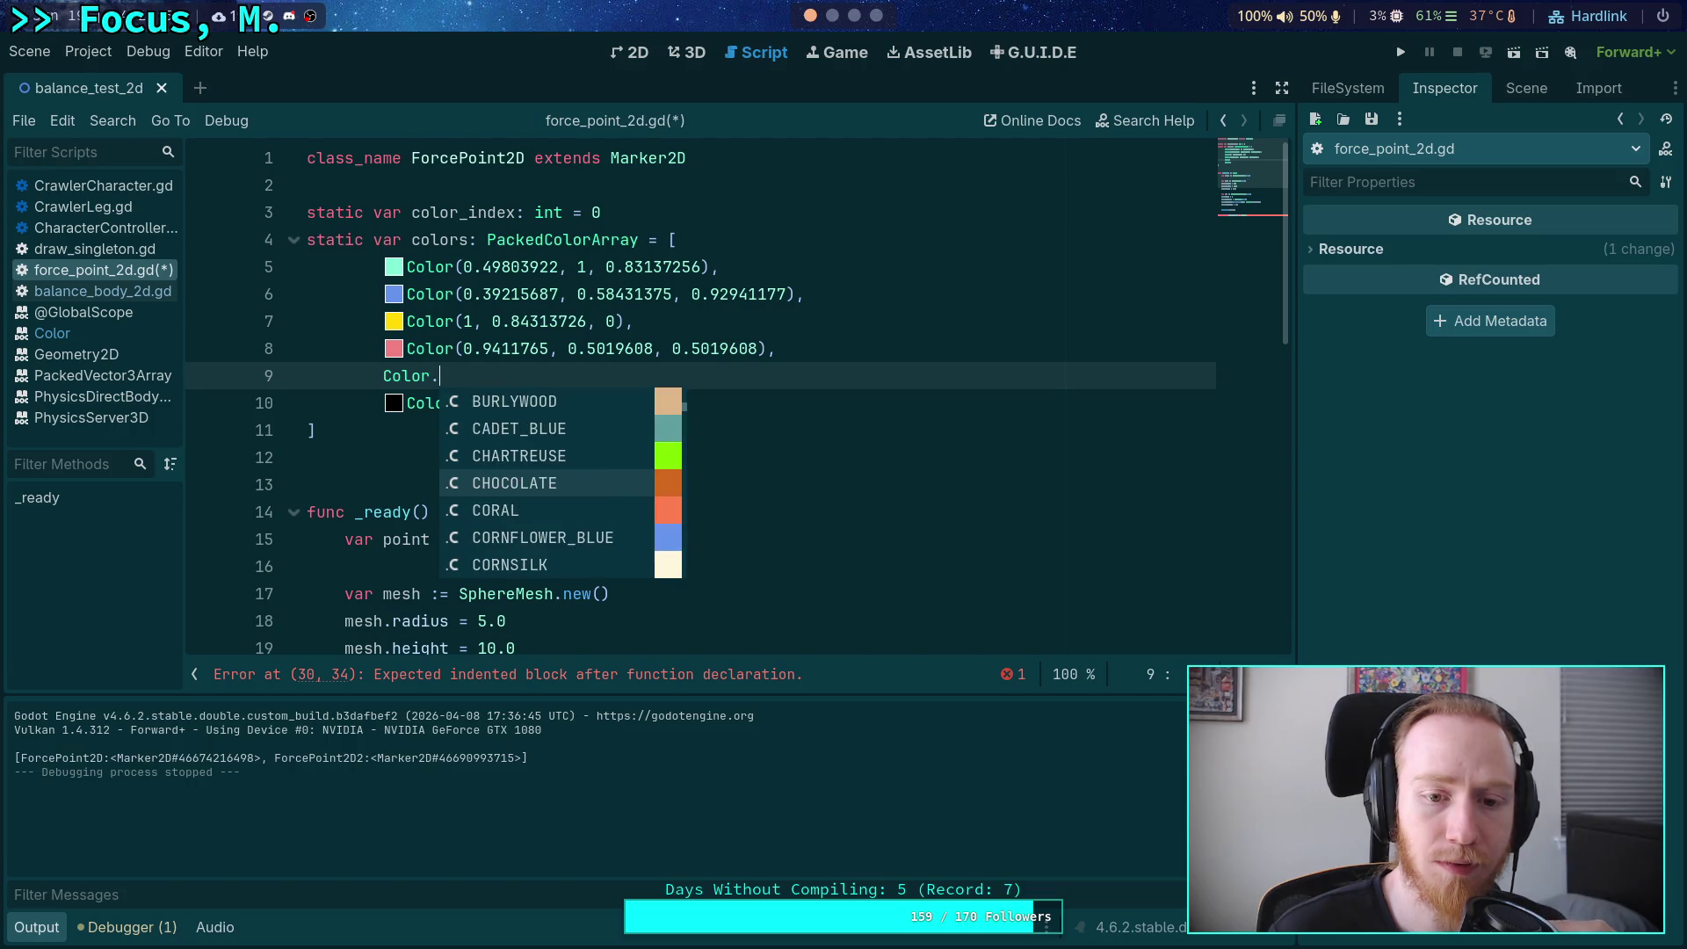
{"action": "key", "text": "Down"}
{"action": "key", "text": "Down"}
{"action": "key", "text": "Down"}
{"action": "key", "text": "Down"}
{"action": "key", "text": "Down"}
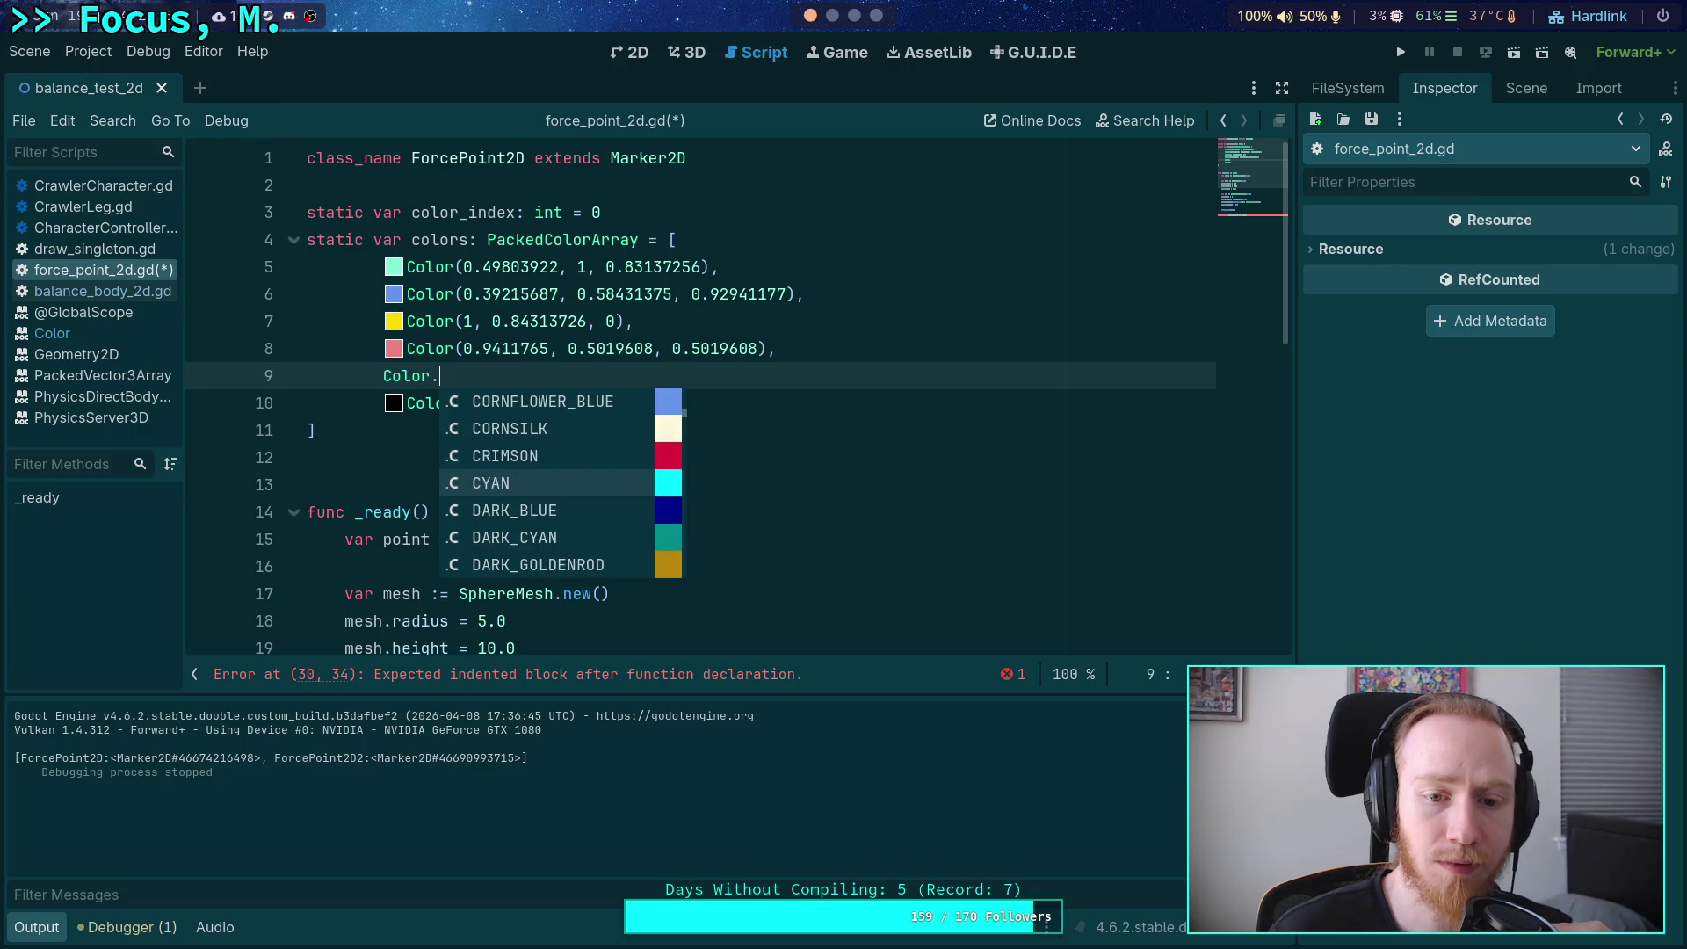
{"action": "key", "text": "Down"}
{"action": "key", "text": "Up"}
{"action": "key", "text": "Up"}
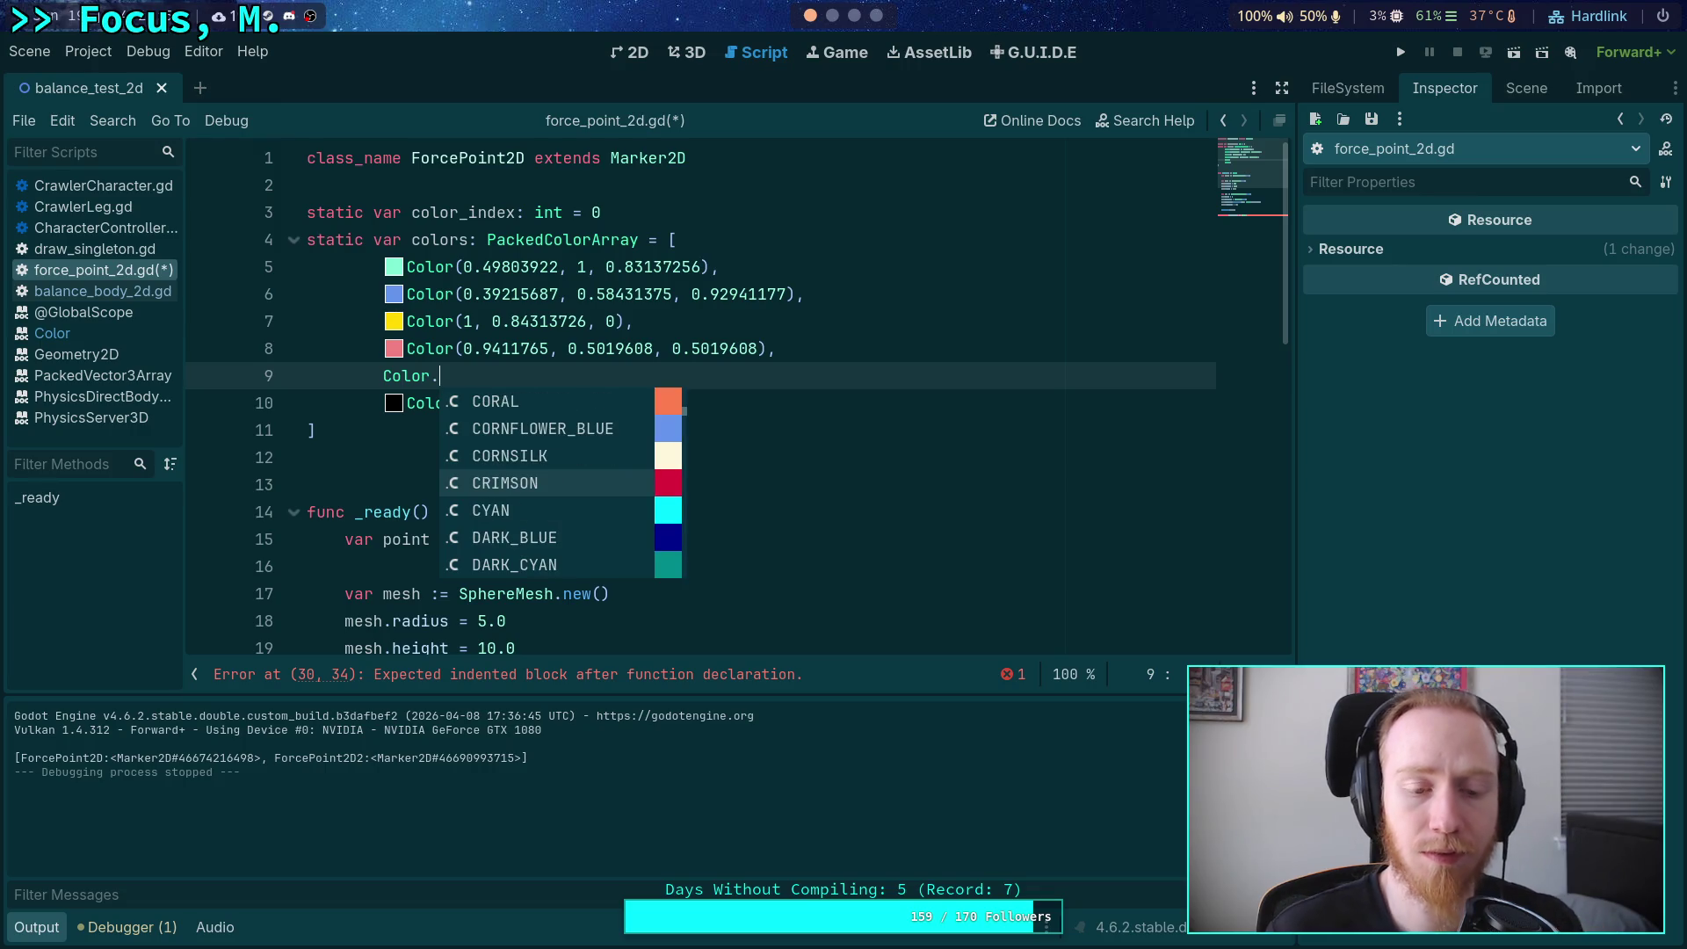
{"action": "key", "text": "Down"}
{"action": "key", "text": "Down"}
{"action": "key", "text": "Down"}
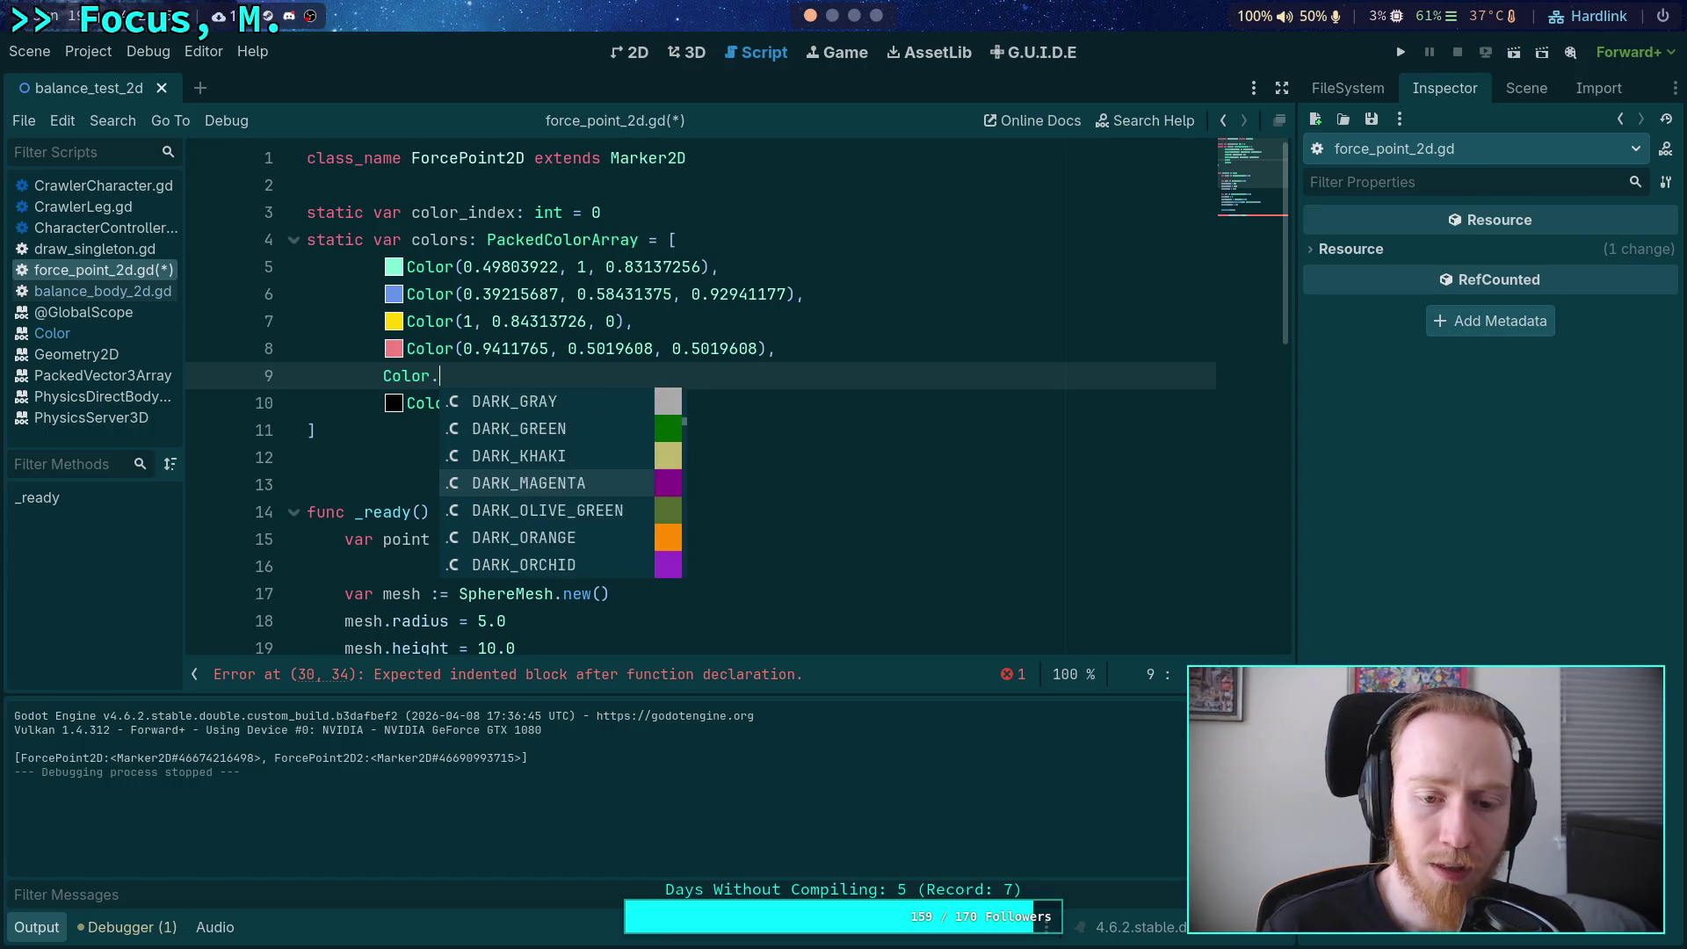
{"action": "key", "text": "Down"}
{"action": "key", "text": "Down"}
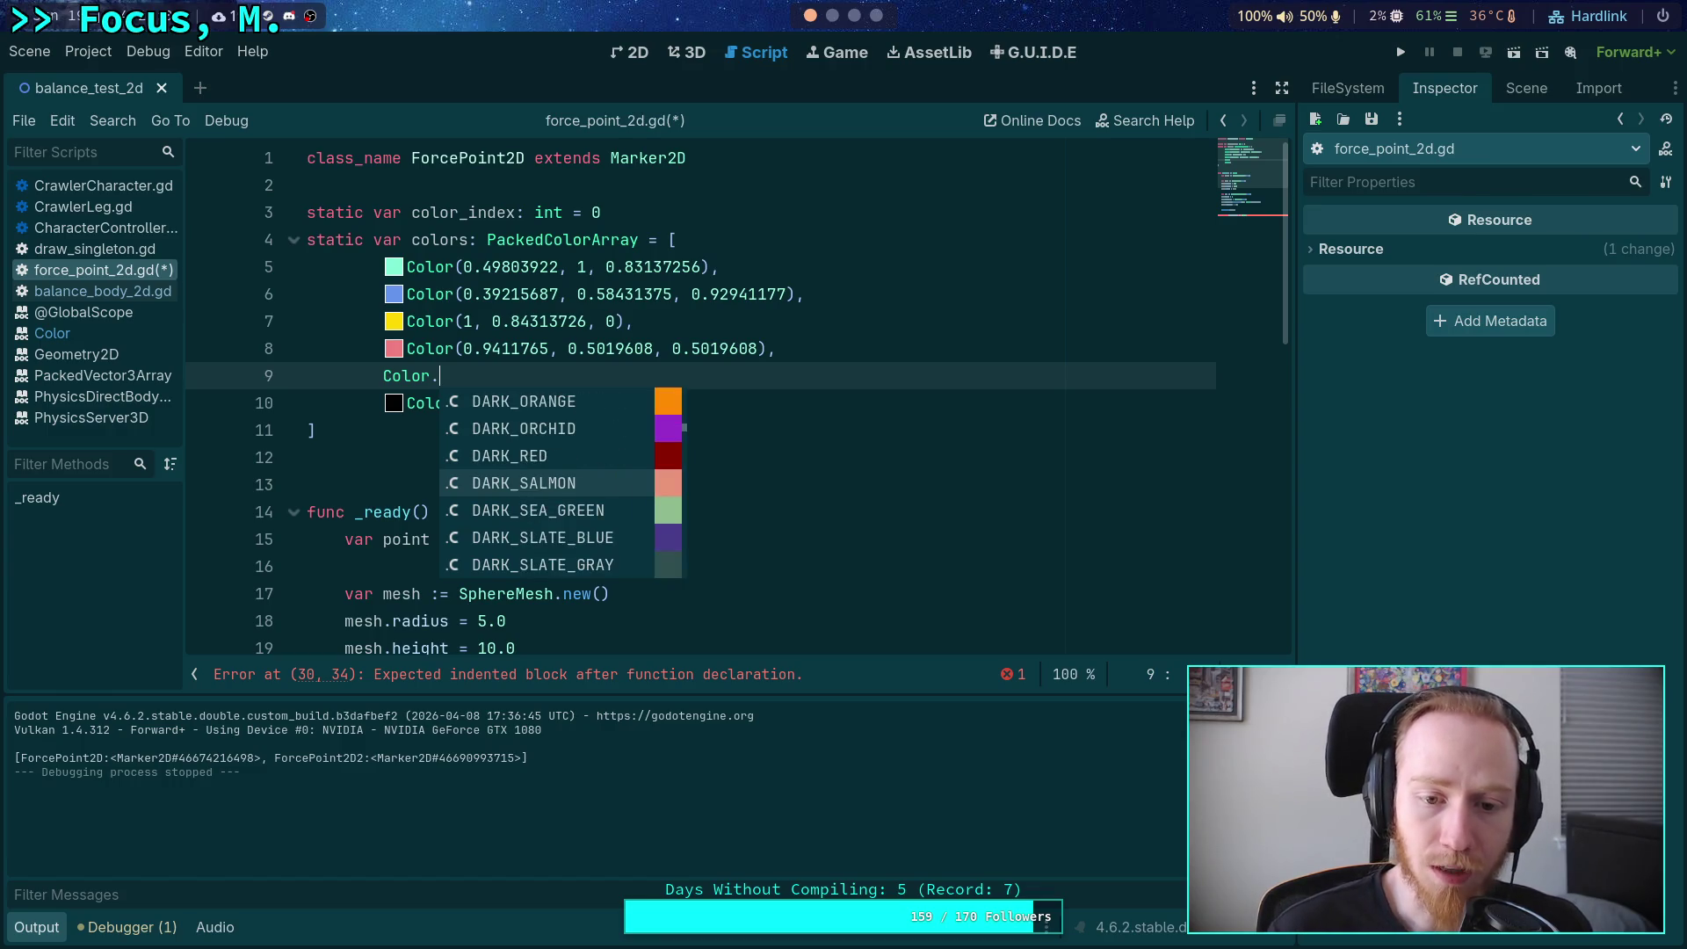
{"action": "key", "text": "Up"}
{"action": "key", "text": "Return"}
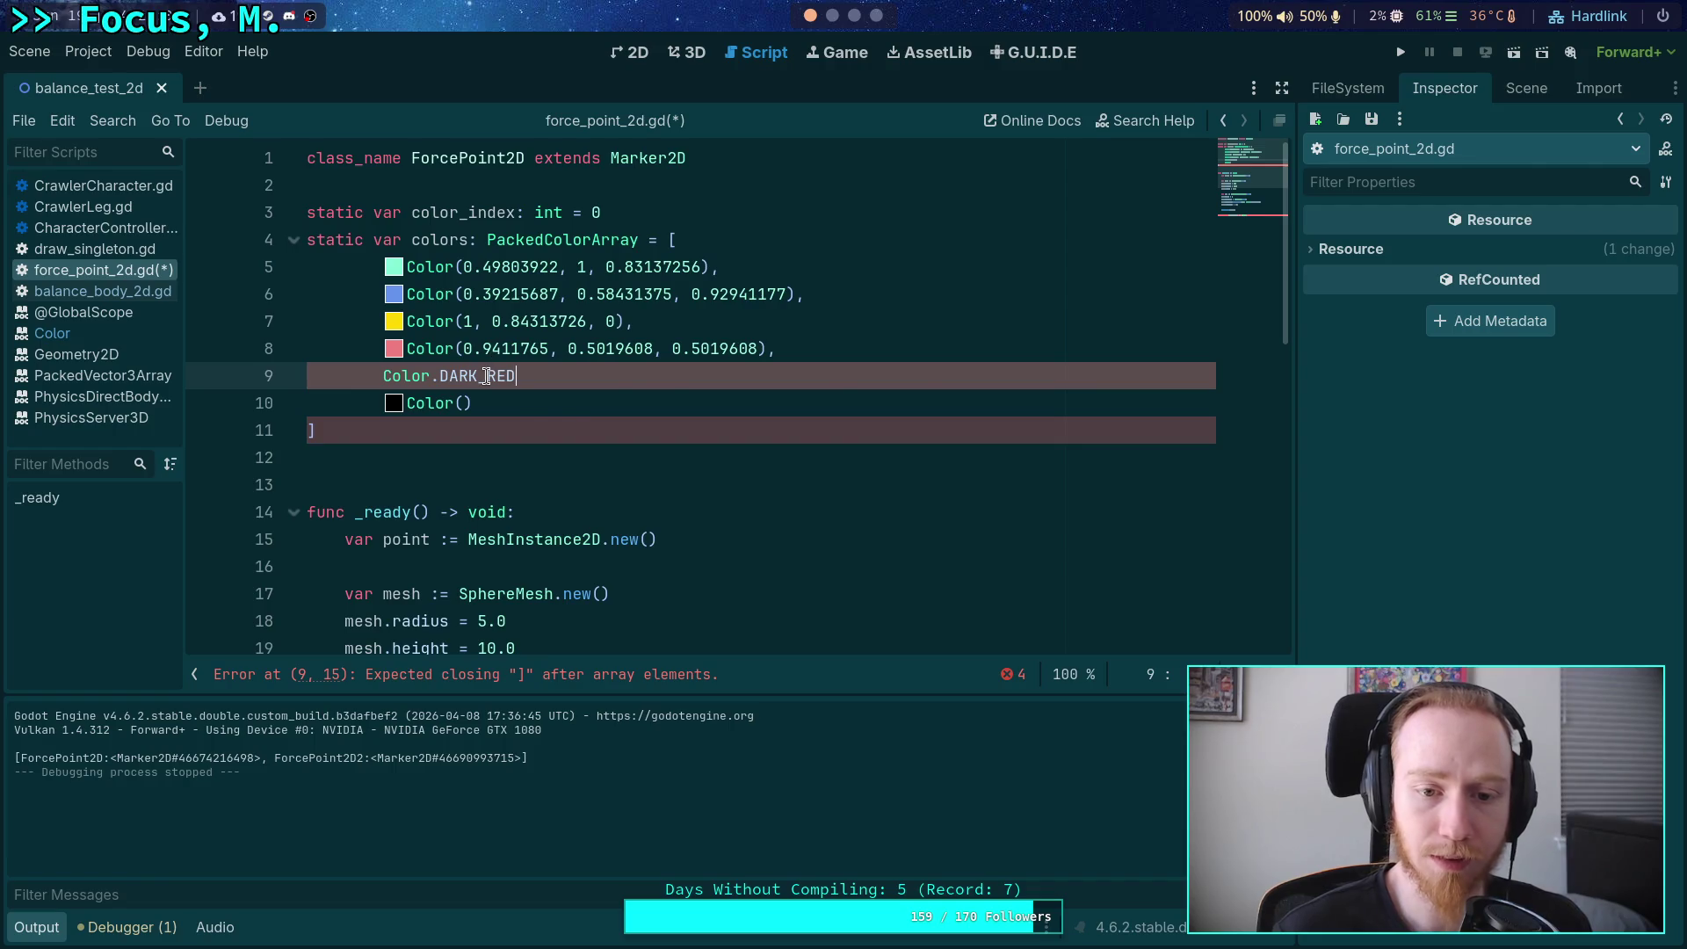
Swap Color.DARK_RED on line 9 for a Color() holding its RGB values from the docs.
{"action": "right_click", "coordinate": [486, 376]}
{"action": "left_click", "coordinate": [579, 654]}
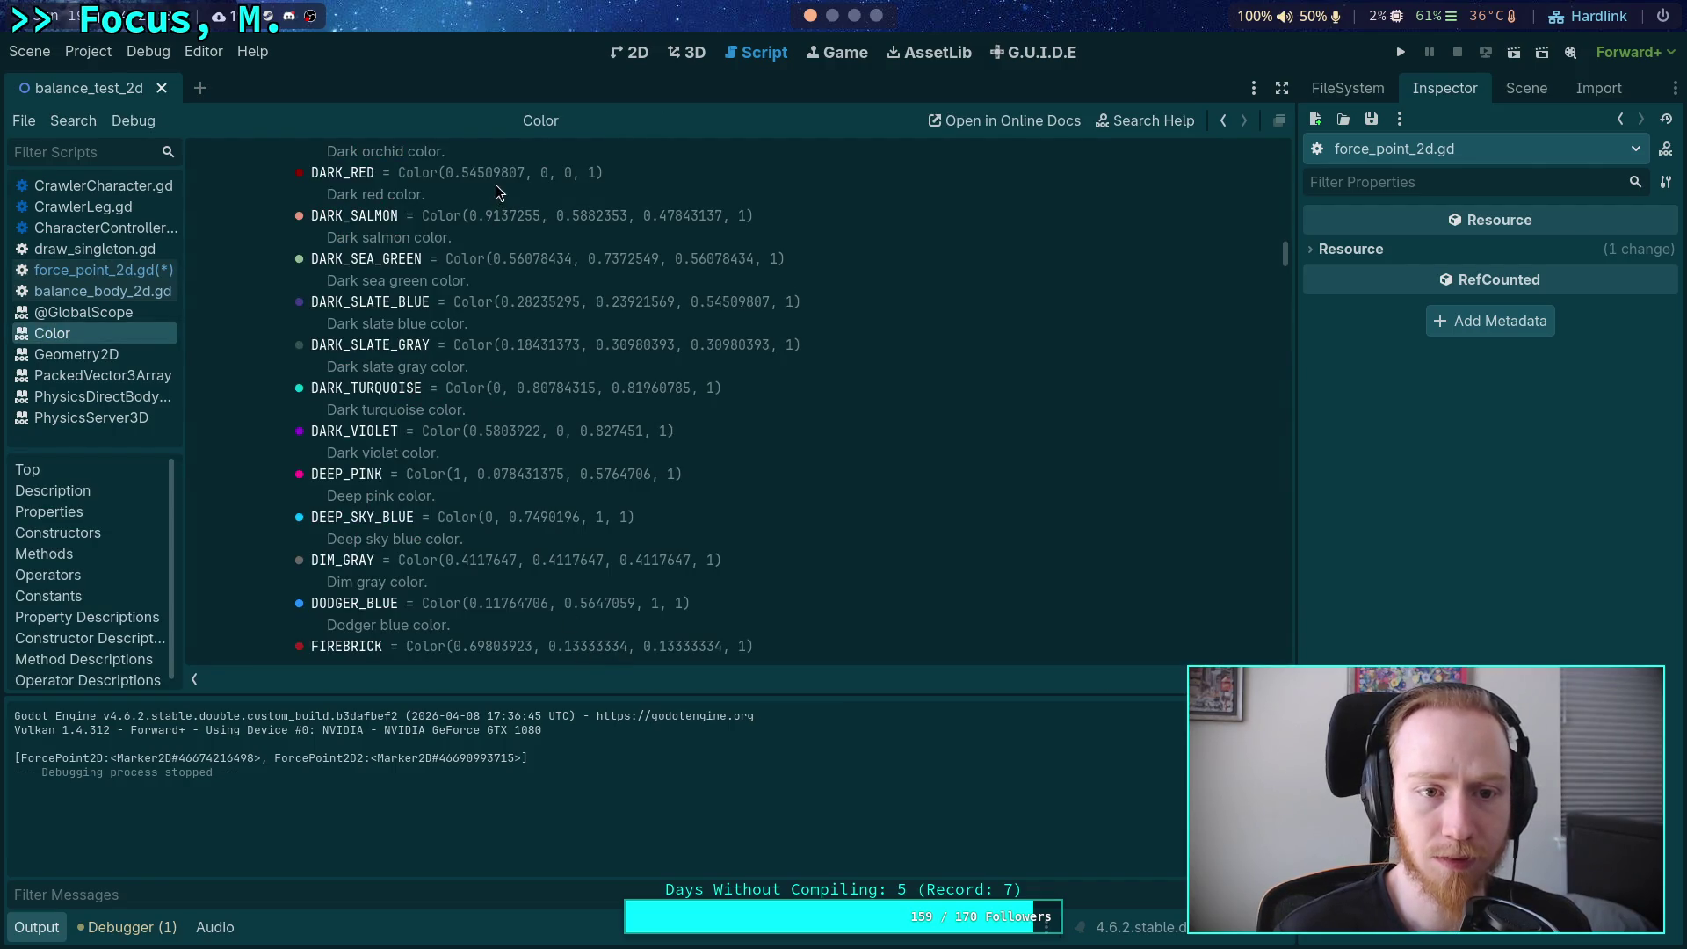
{"action": "left_click_drag", "start_coordinate": [446, 173], "coordinate": [572, 173]}
{"action": "key", "text": "ctrl+c"}
{"action": "right_click", "coordinate": [545, 174]}
{"action": "left_click", "coordinate": [597, 190]}
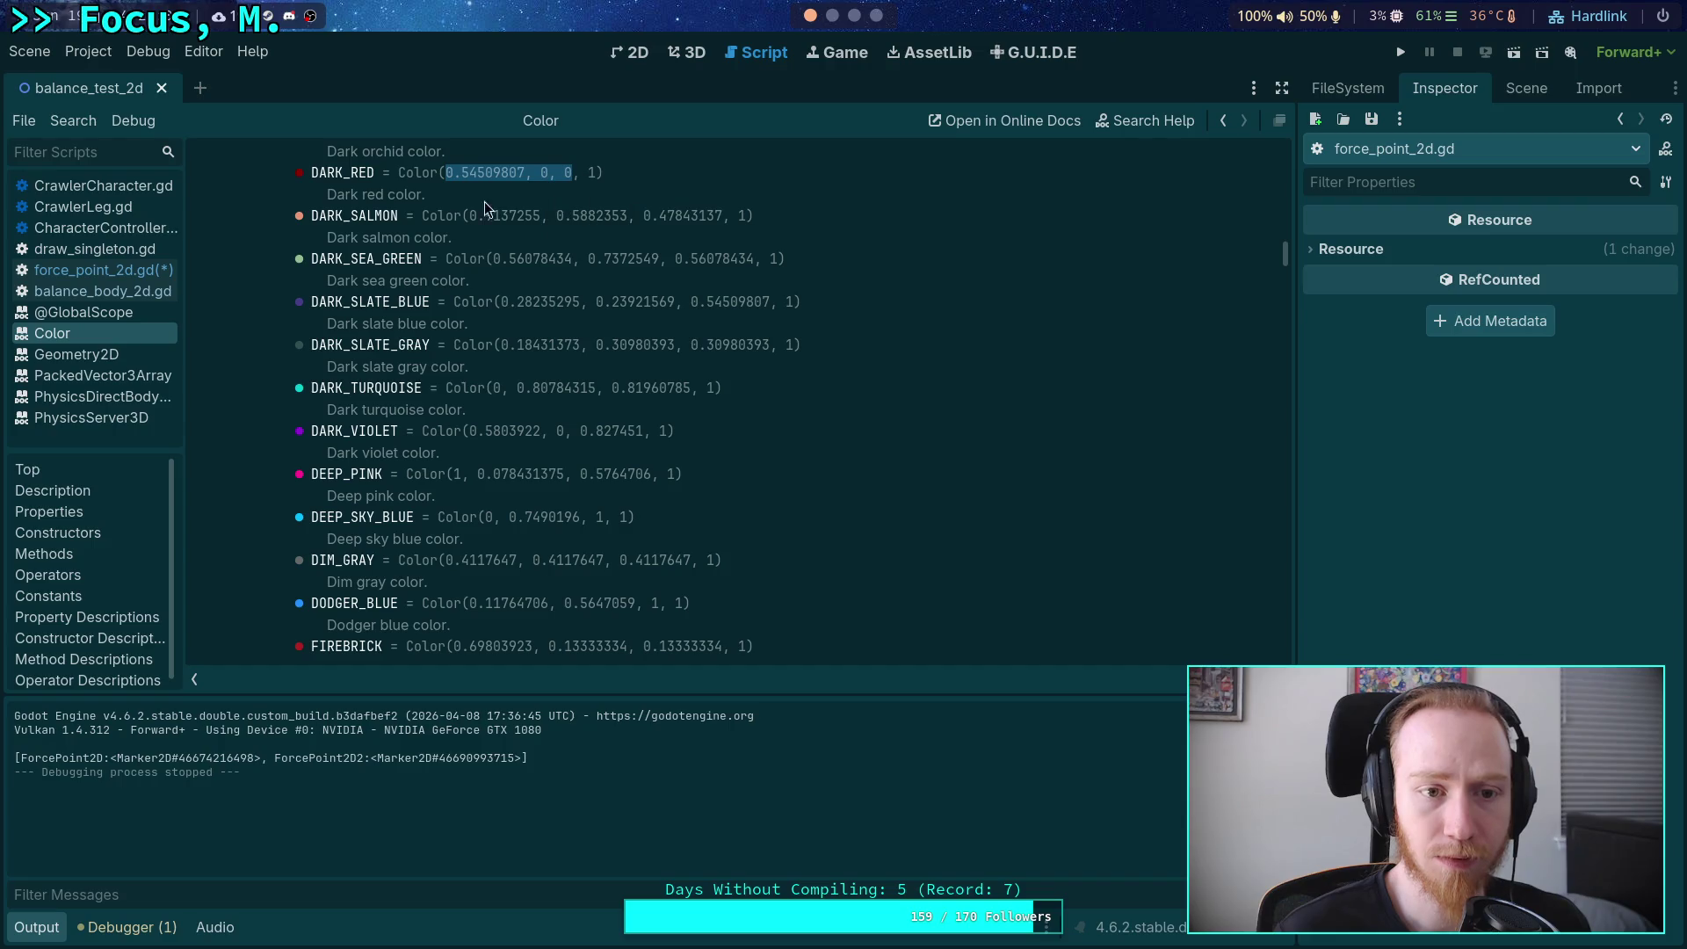
{"action": "left_click", "coordinate": [145, 271]}
{"action": "double_click", "coordinate": [470, 375]}
{"action": "key", "text": "BackSpace"}
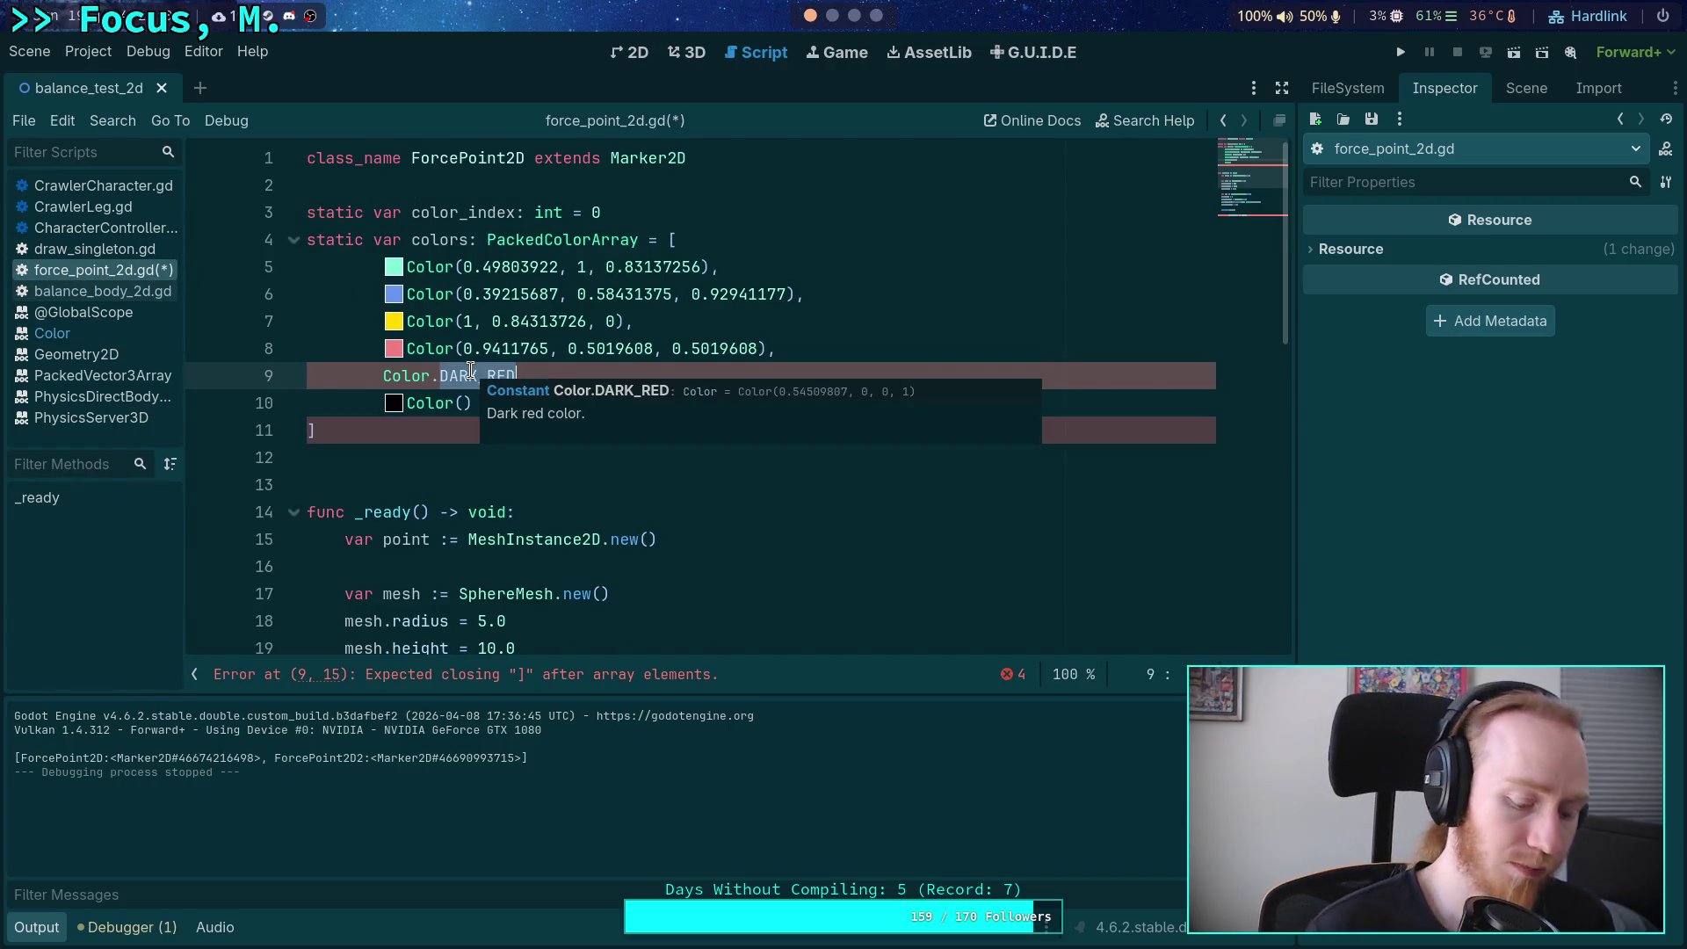
{"action": "key", "text": "BackSpace"}
{"action": "type", "text": "(0.54509807, 0, 0"}
{"action": "key", "text": "ctrl+v"}
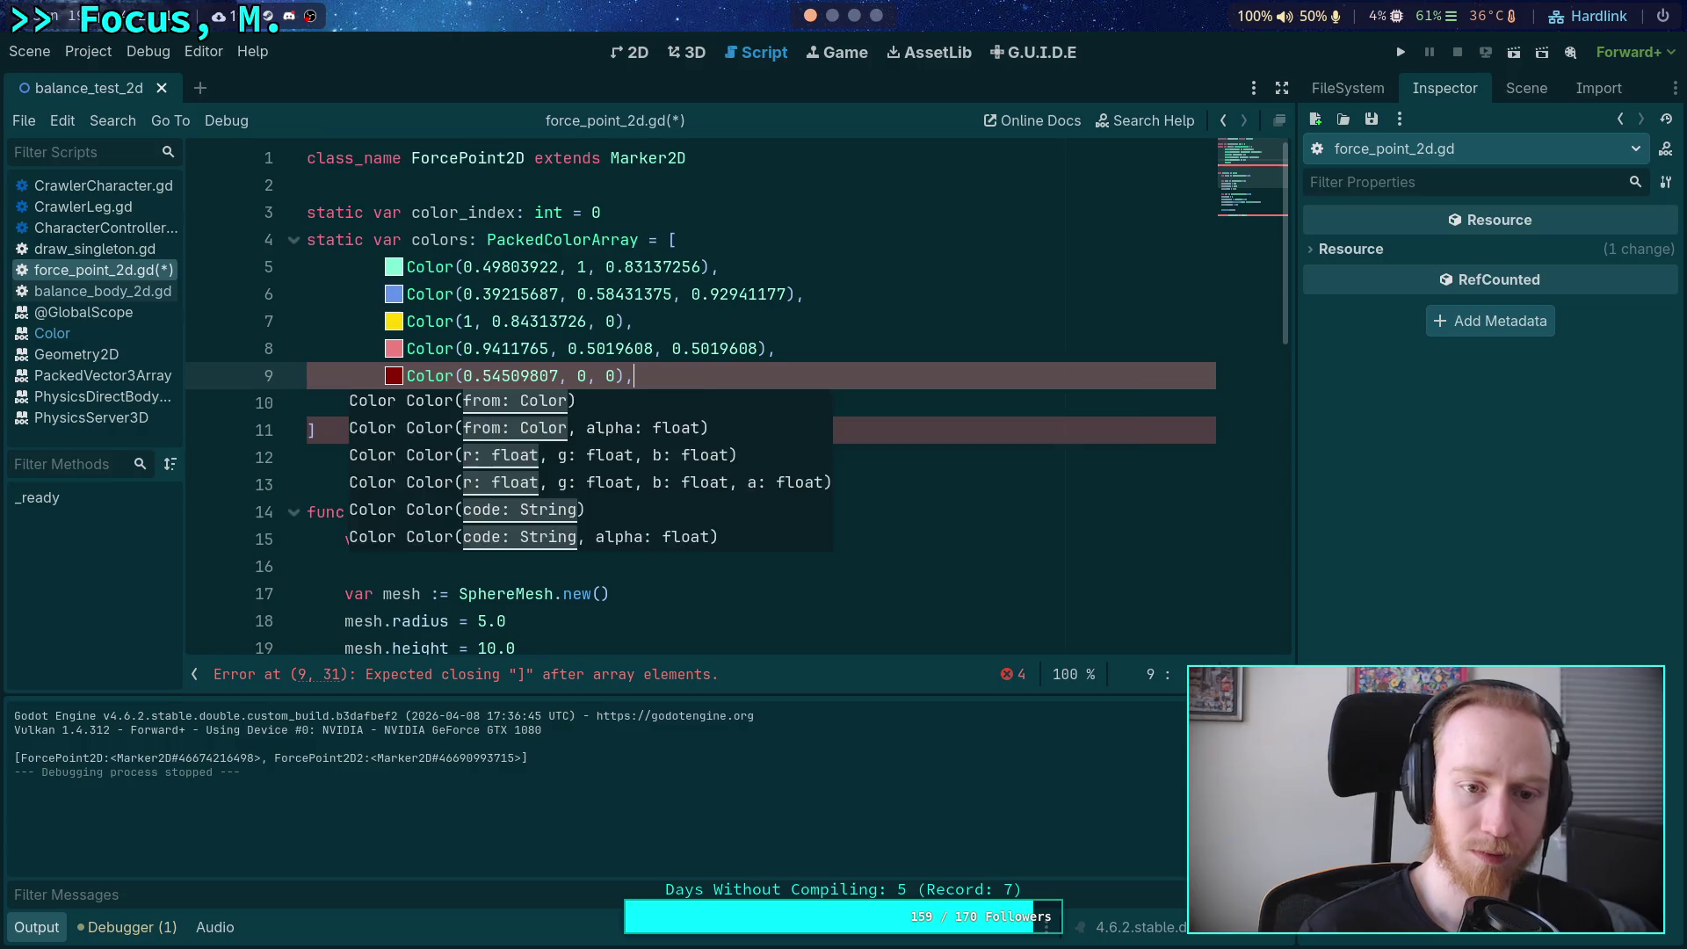
Add a Color.FIREBRICK entry on line 10.
{"action": "key", "text": "Return"}
{"action": "type", "text": "Color."}
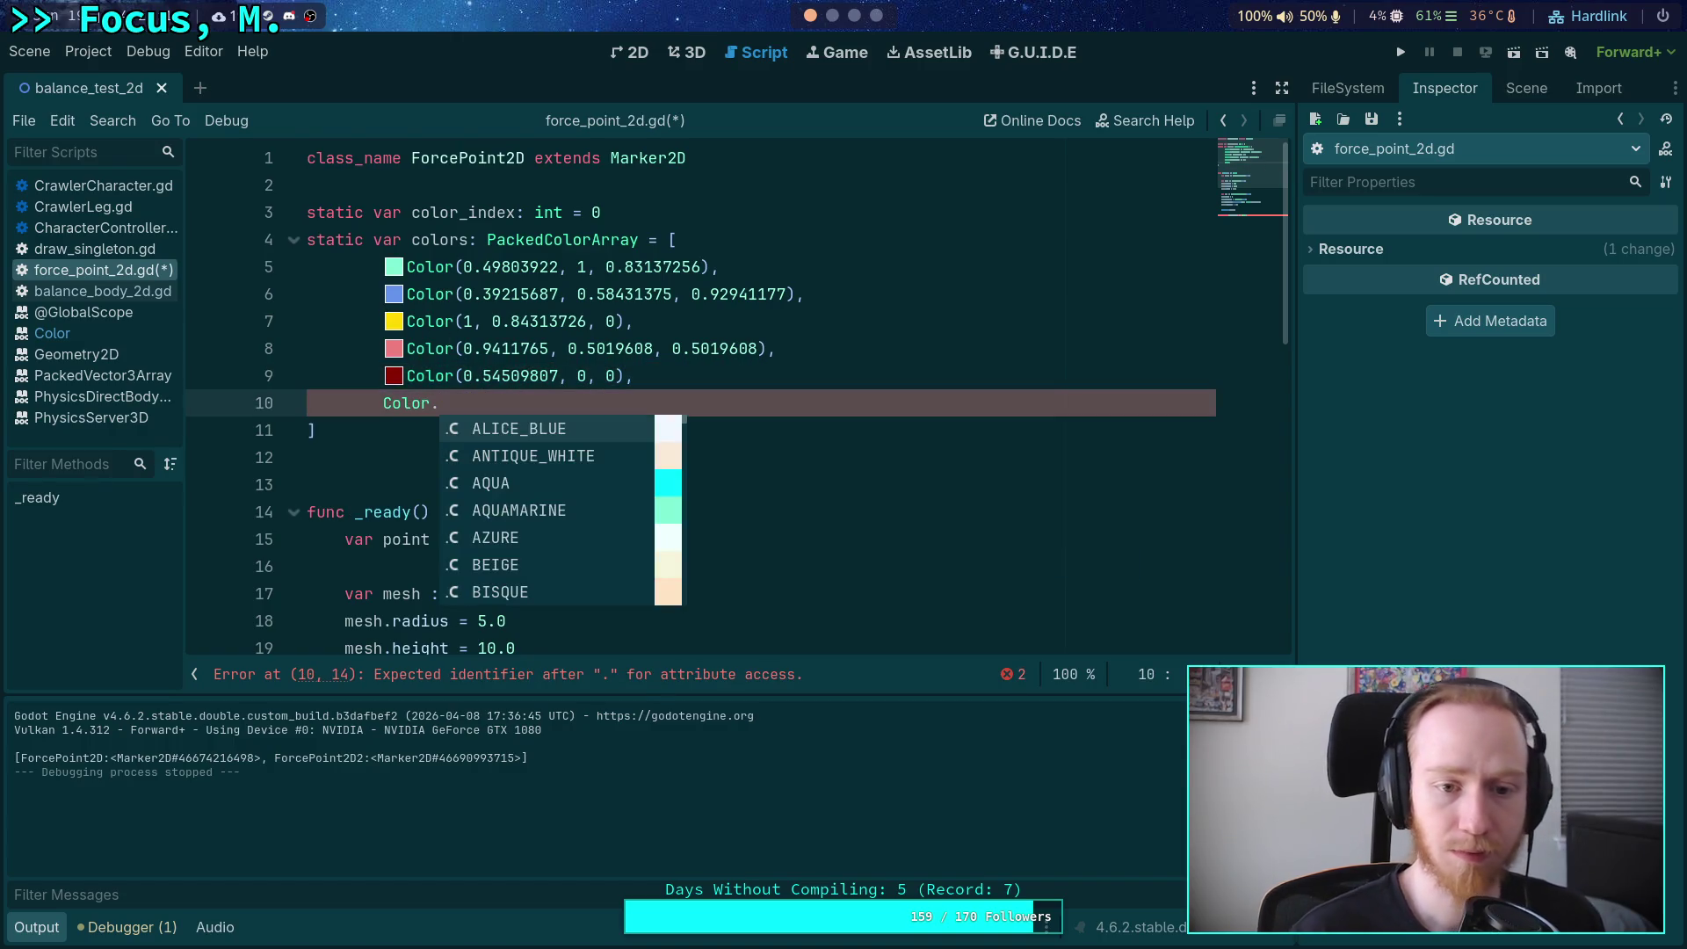
{"action": "key", "text": "Down"}
{"action": "key", "text": "Down"}
{"action": "key", "text": "Down"}
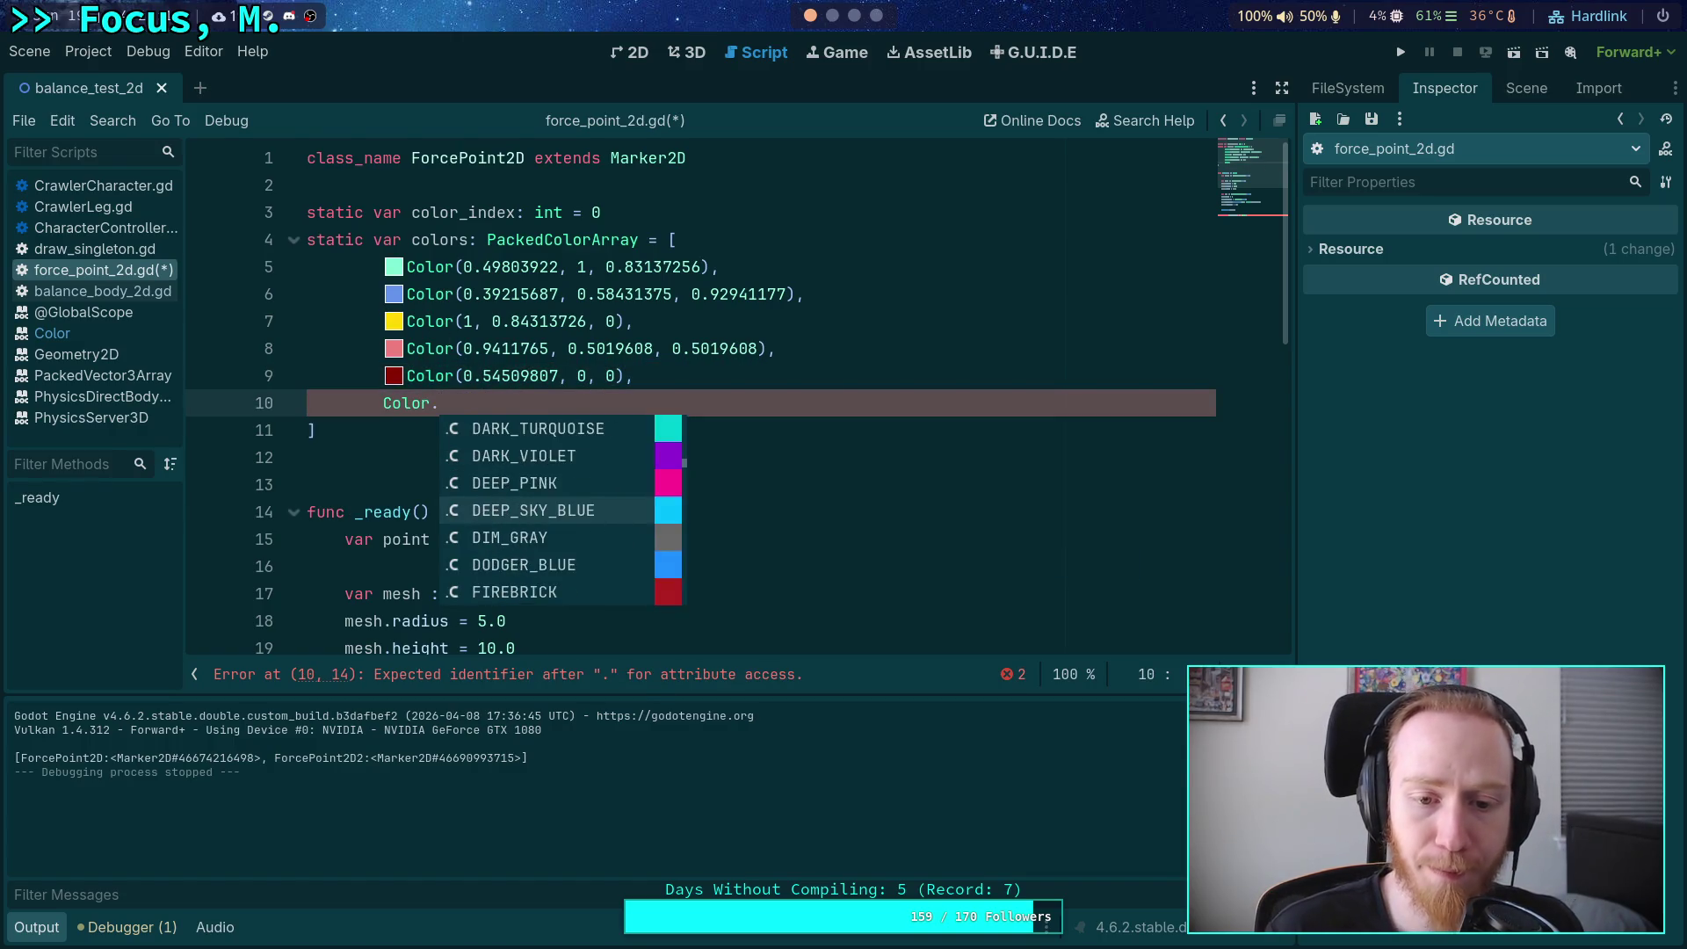
{"action": "key", "text": "Down"}
{"action": "key", "text": "Down"}
{"action": "key", "text": "Down"}
{"action": "key", "text": "Up"}
{"action": "key", "text": "Return"}
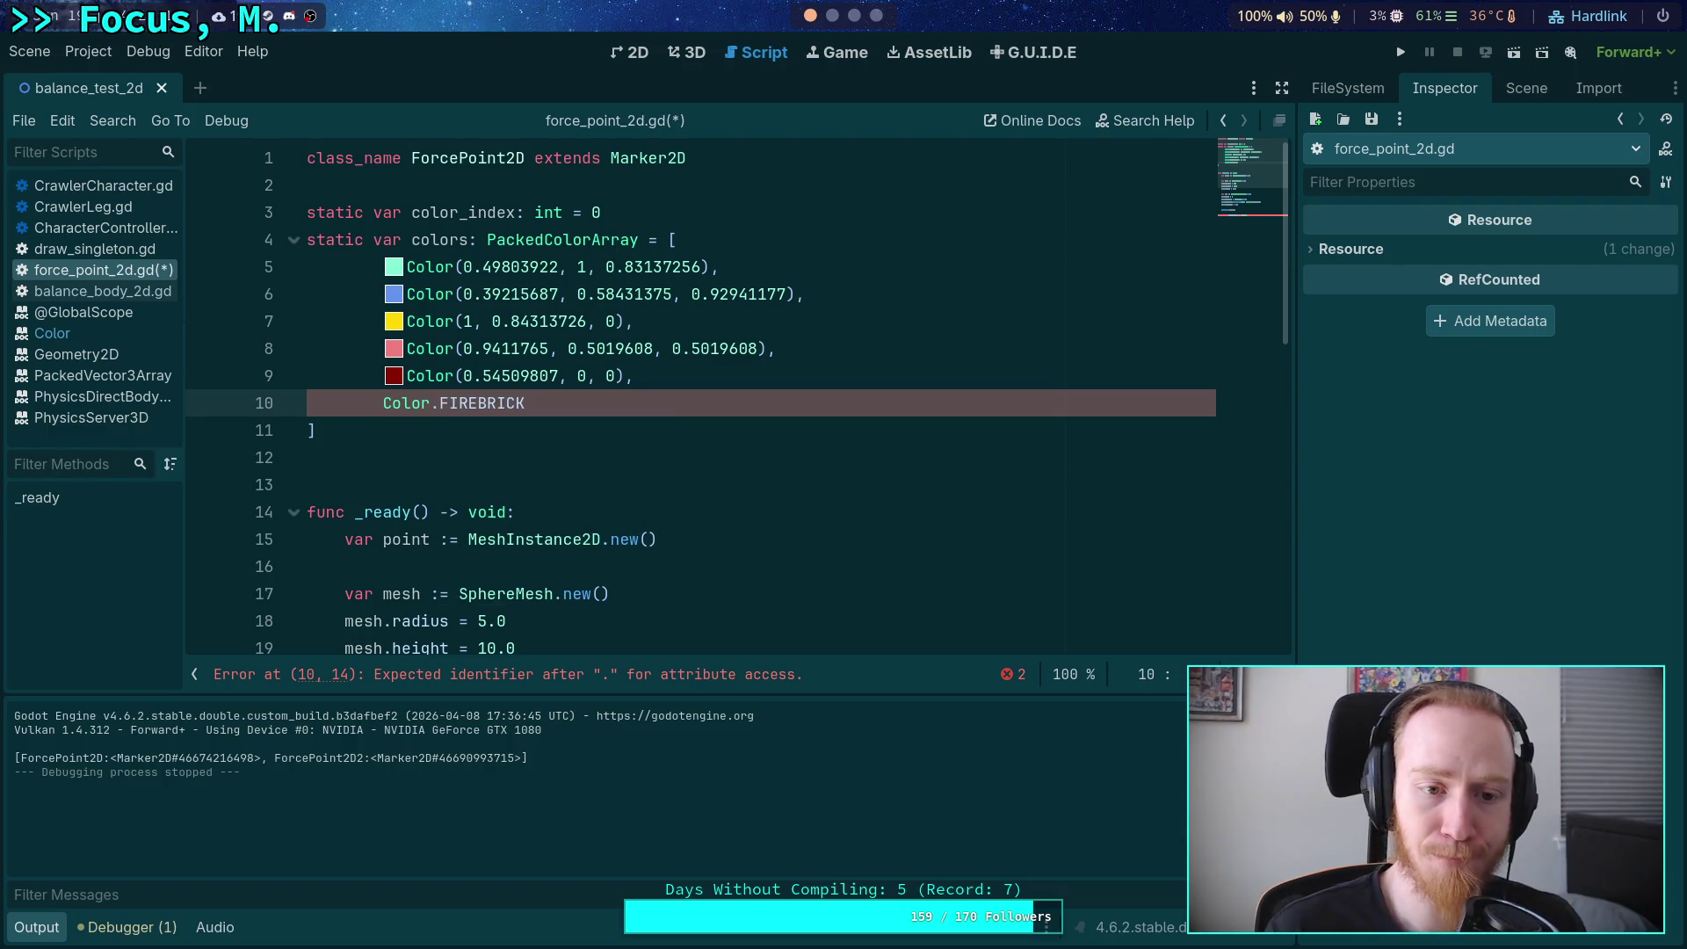
Overwrite line 9's values with firebrick's Color(0.69803923, 0.13333334, 0.13333334).
{"action": "right_click", "coordinate": [495, 402]}
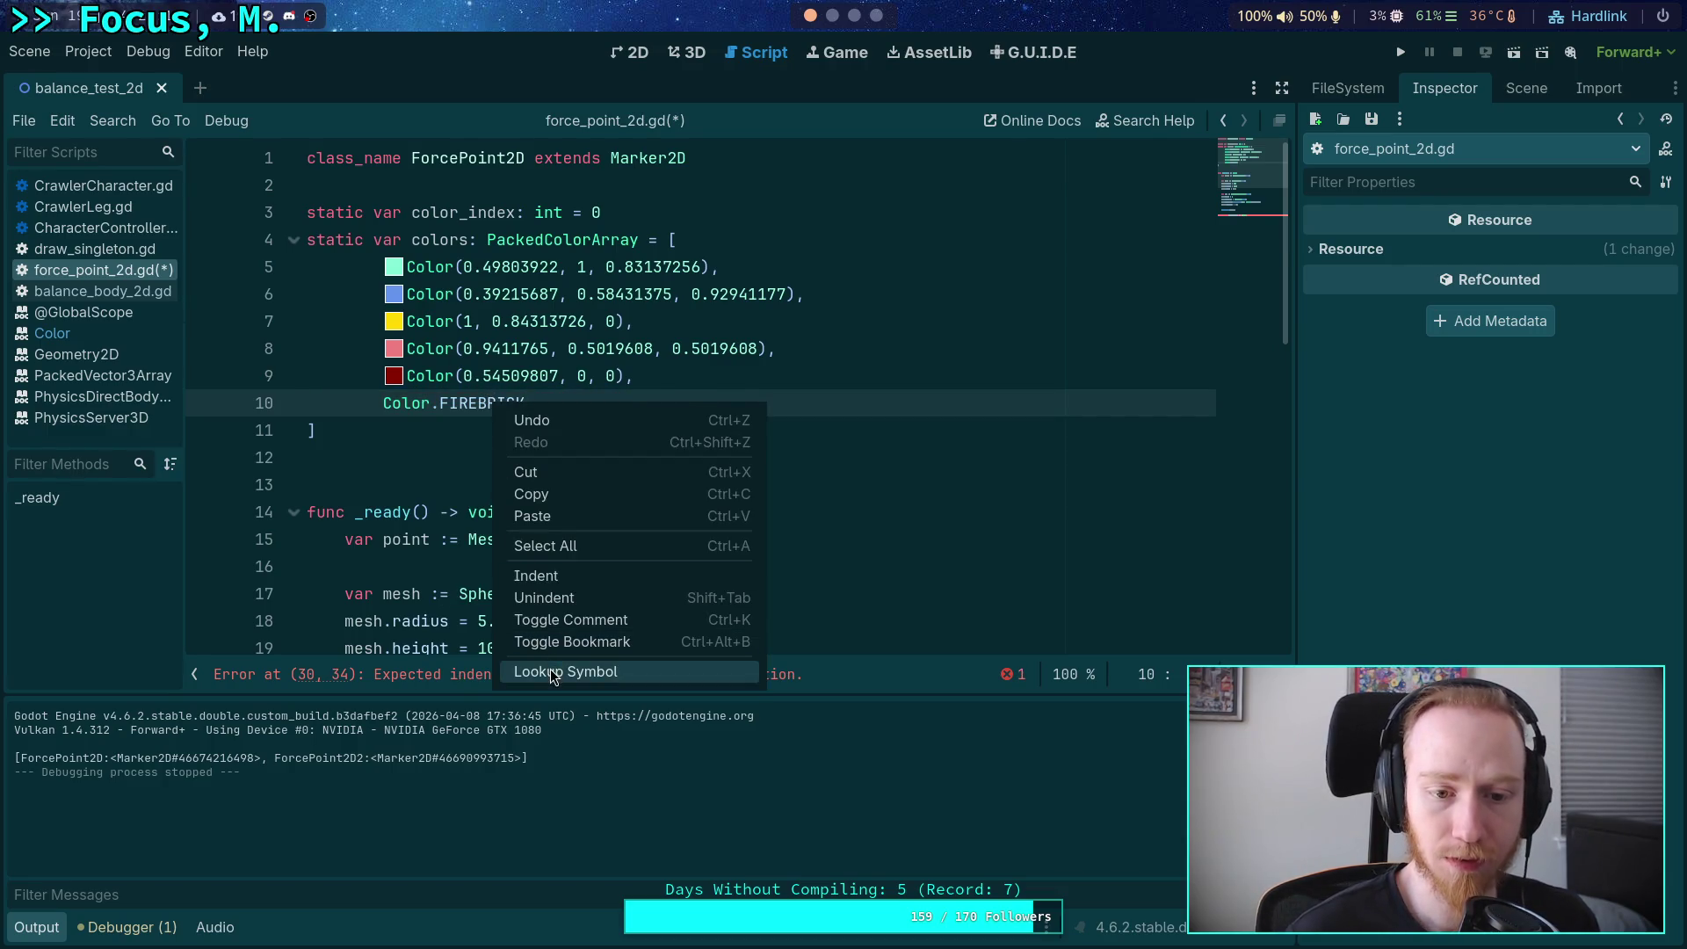
{"action": "left_click", "coordinate": [554, 673]}
{"action": "left_click_drag", "start_coordinate": [454, 172], "coordinate": [722, 172]}
{"action": "key", "text": "ctrl+c"}
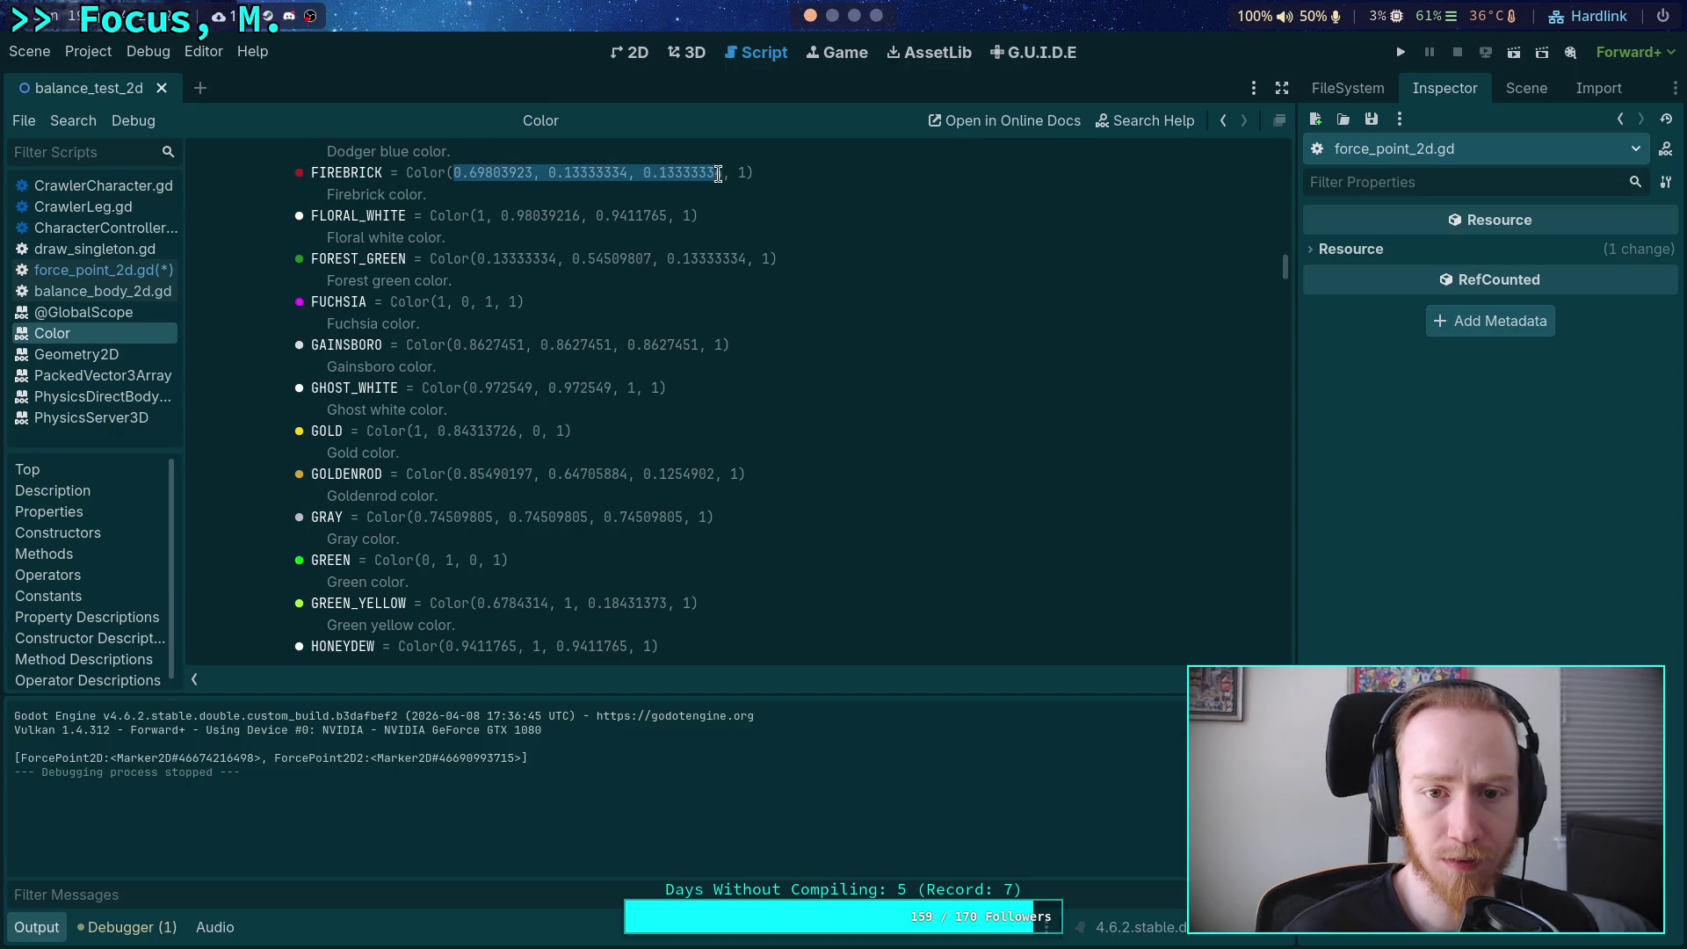
{"action": "right_click", "coordinate": [722, 174]}
{"action": "left_click", "coordinate": [751, 192]}
{"action": "left_click", "coordinate": [132, 249]}
{"action": "left_click", "coordinate": [132, 269]}
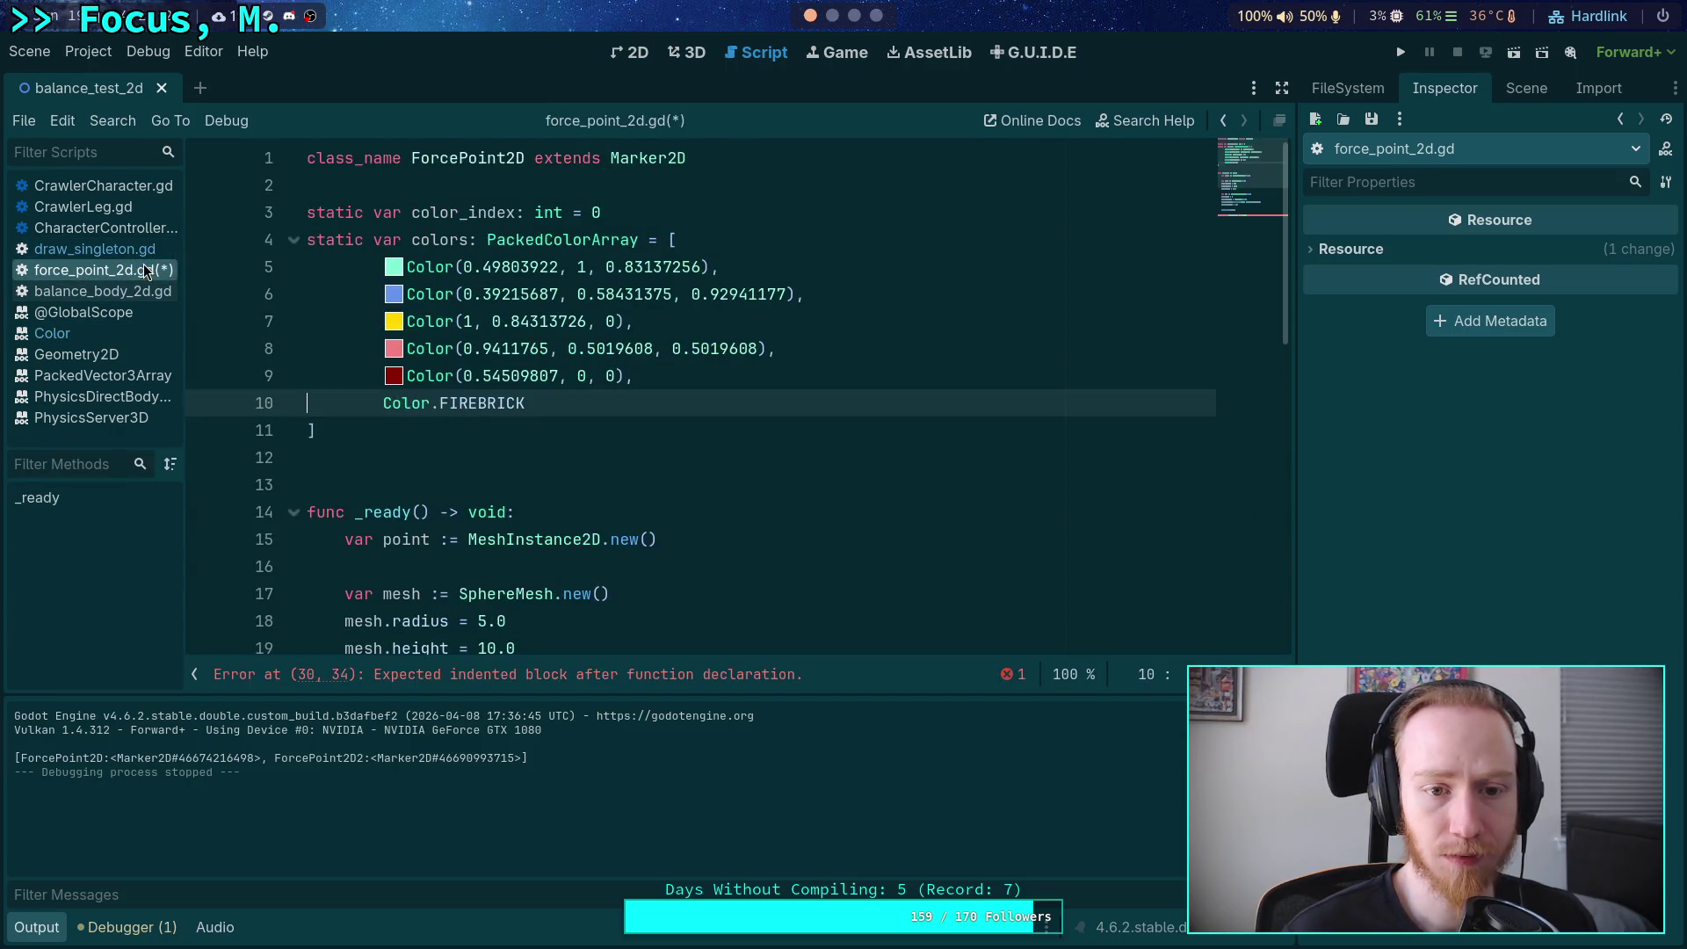
{"action": "left_click_drag", "start_coordinate": [461, 378], "coordinate": [608, 378]}
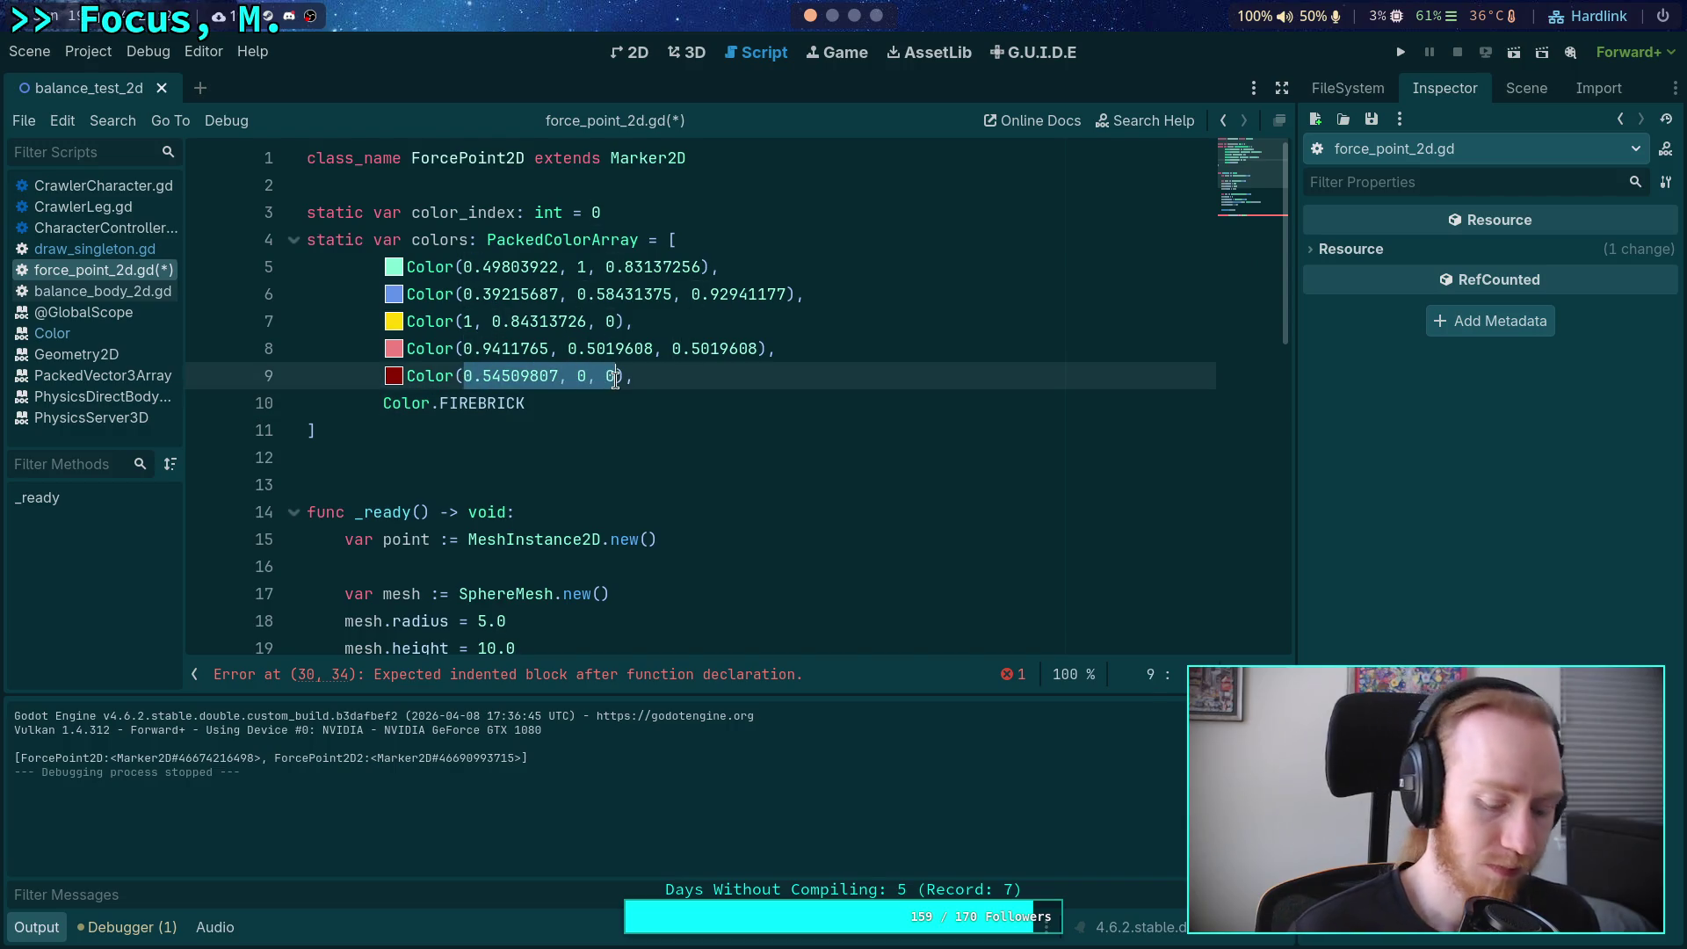
{"action": "key", "text": "ctrl+v"}
{"action": "double_click", "coordinate": [483, 404]}
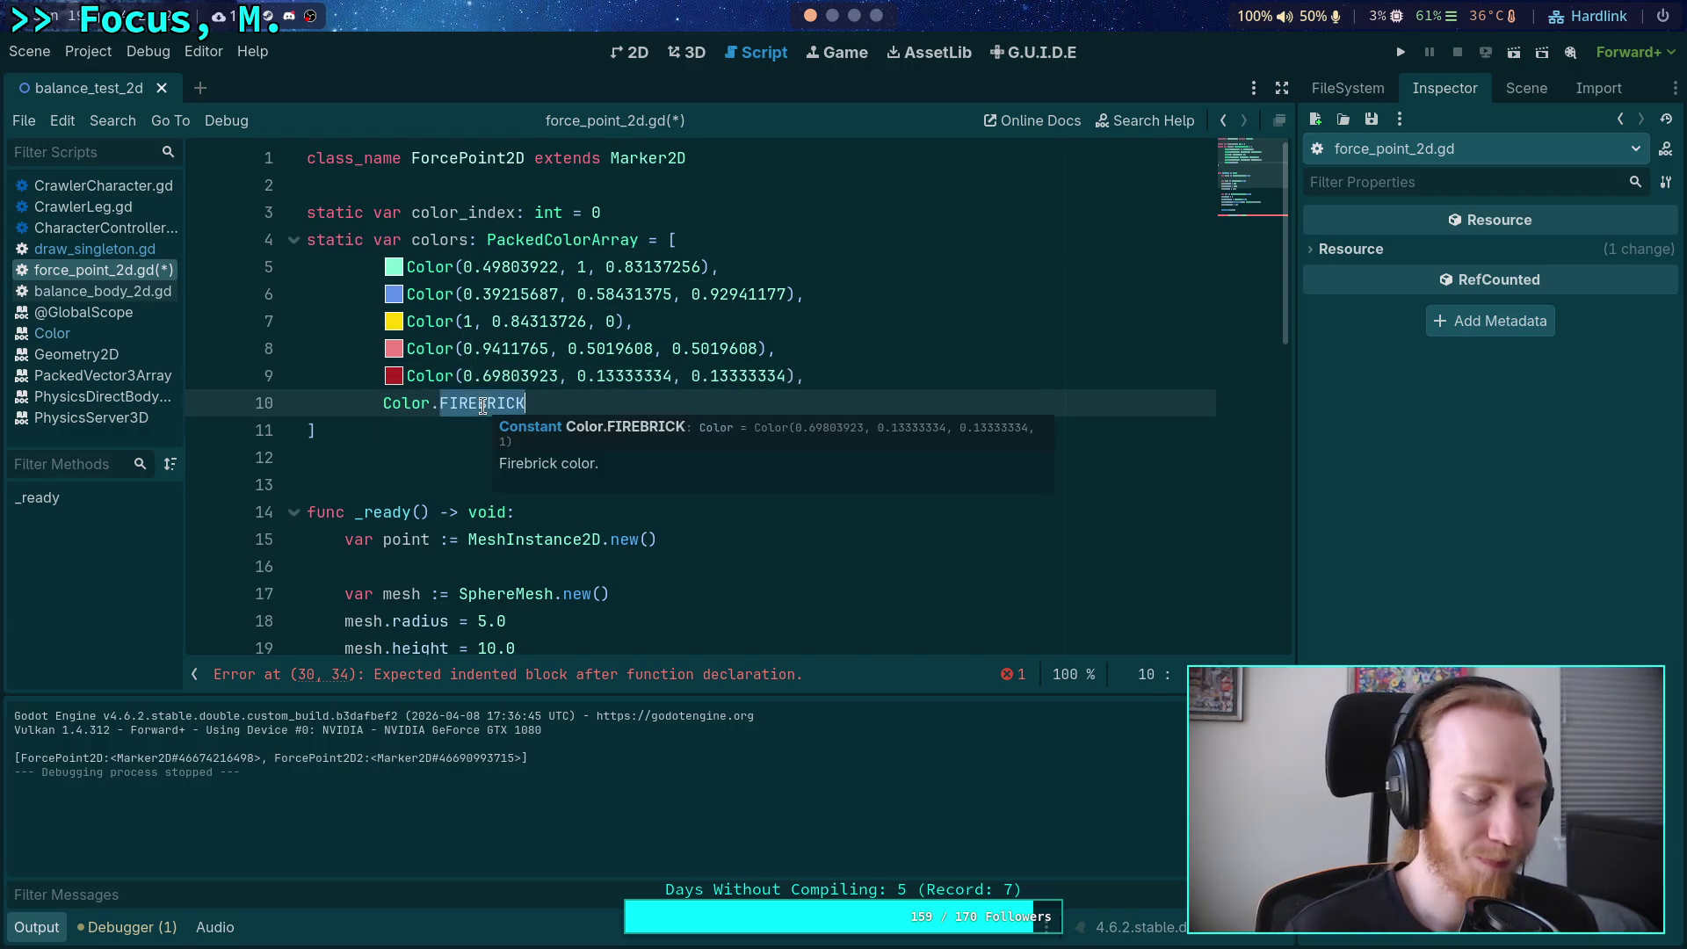
Change line 10 from Color.FIREBRICK to Color.HOT_PINK.
{"action": "key", "text": "BackSpace"}
{"action": "key", "text": "Down"}
{"action": "key", "text": "Down"}
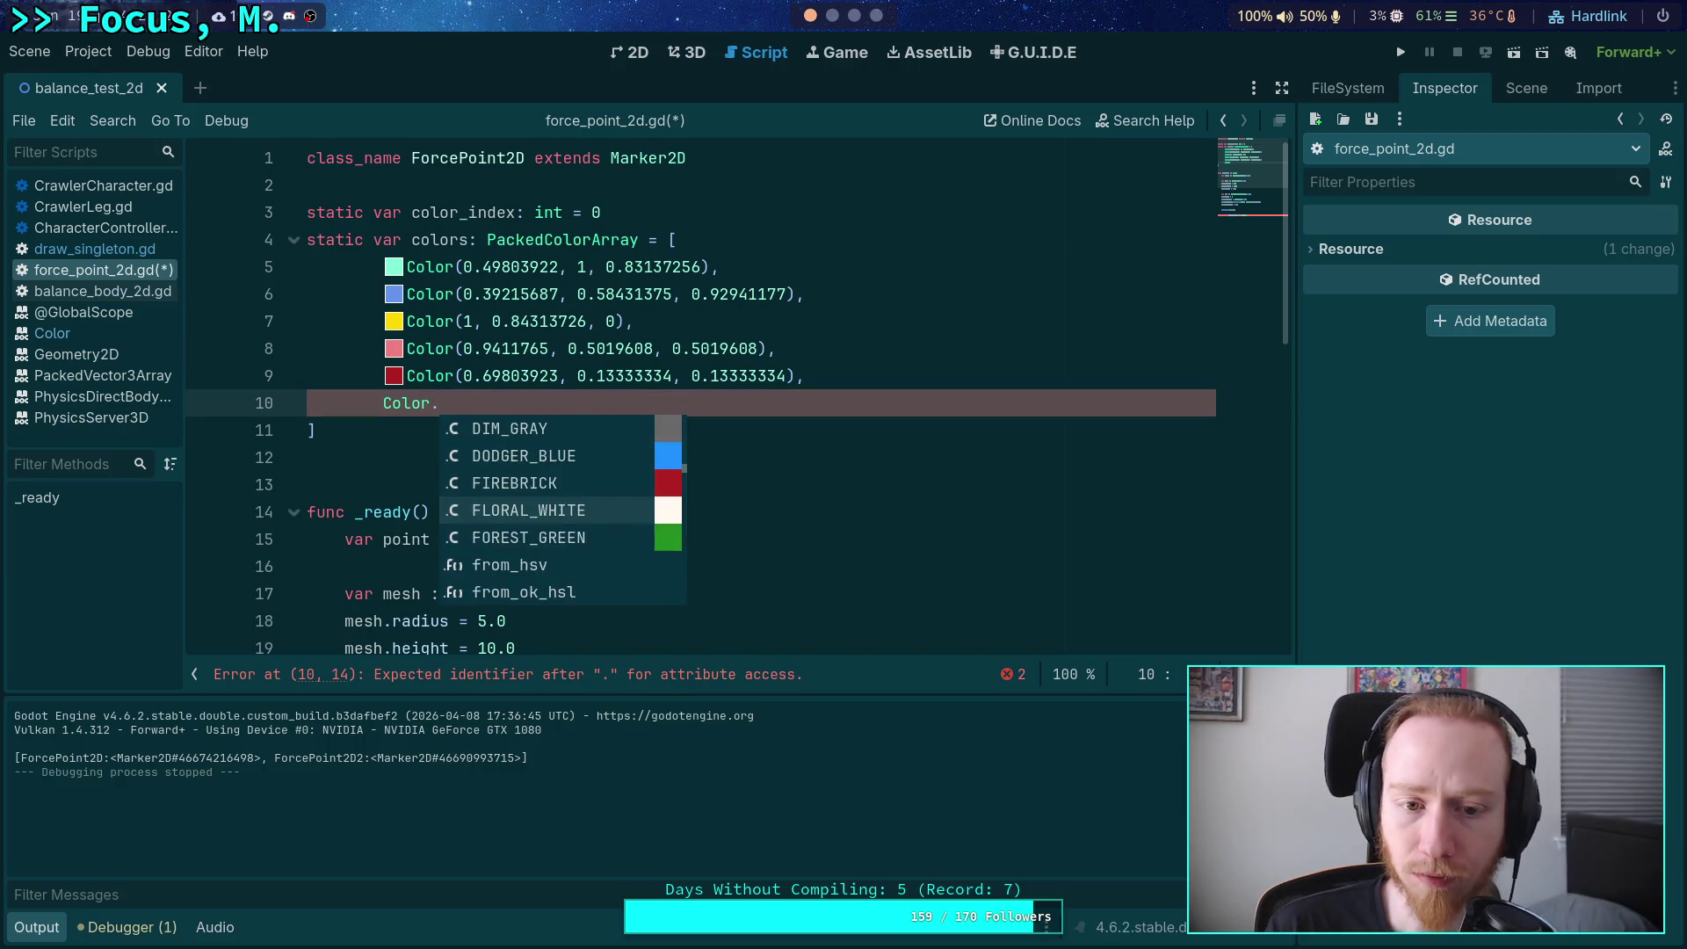
{"action": "key", "text": "Up"}
{"action": "key", "text": "Up"}
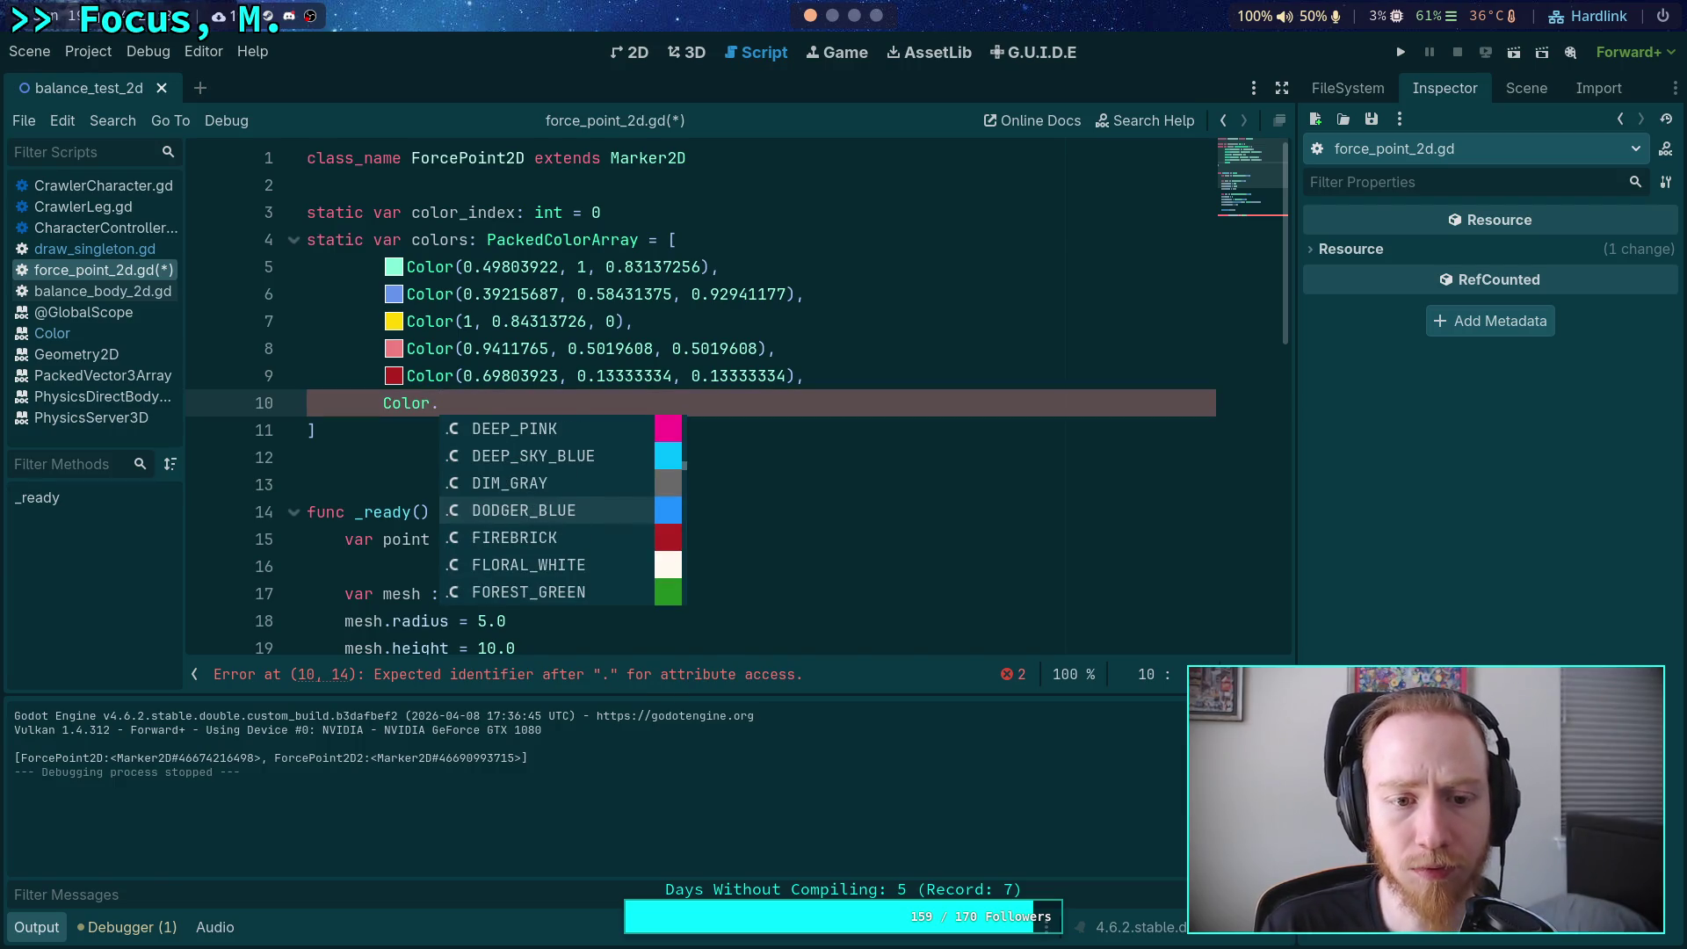
{"action": "key", "text": "Up"}
{"action": "key", "text": "Up"}
{"action": "key", "text": "Up"}
{"action": "key", "text": "Down"}
{"action": "key", "text": "Down"}
{"action": "key", "text": "Down"}
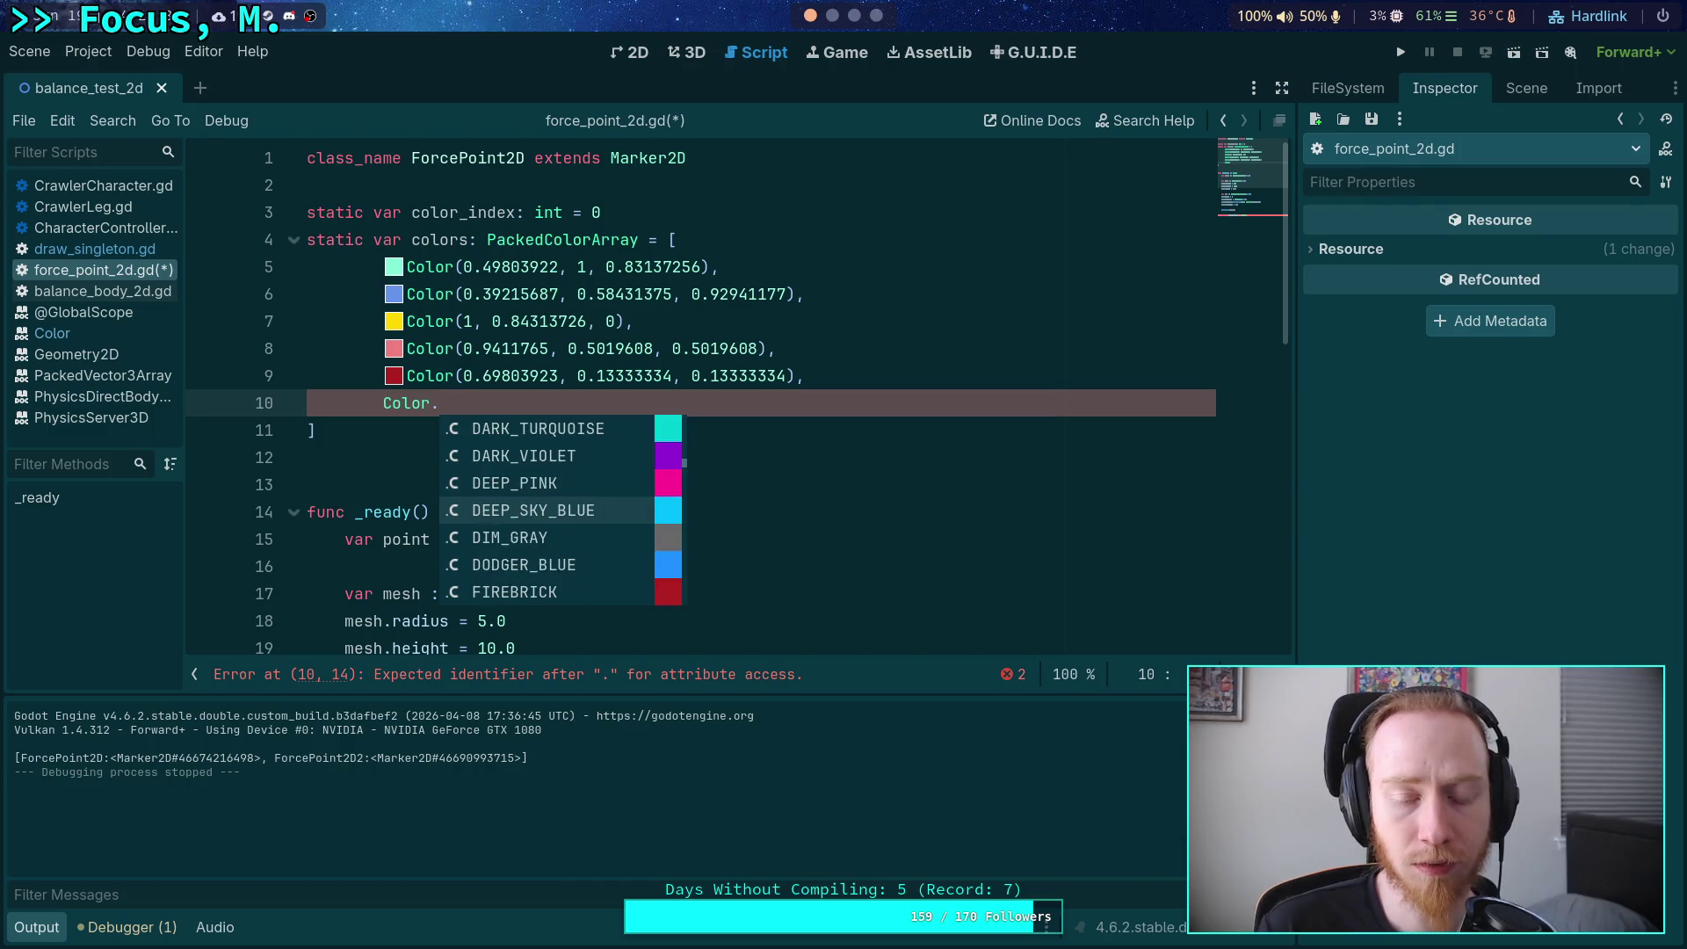
{"action": "key", "text": "Down"}
{"action": "key", "text": "Down"}
{"action": "key", "text": "Down"}
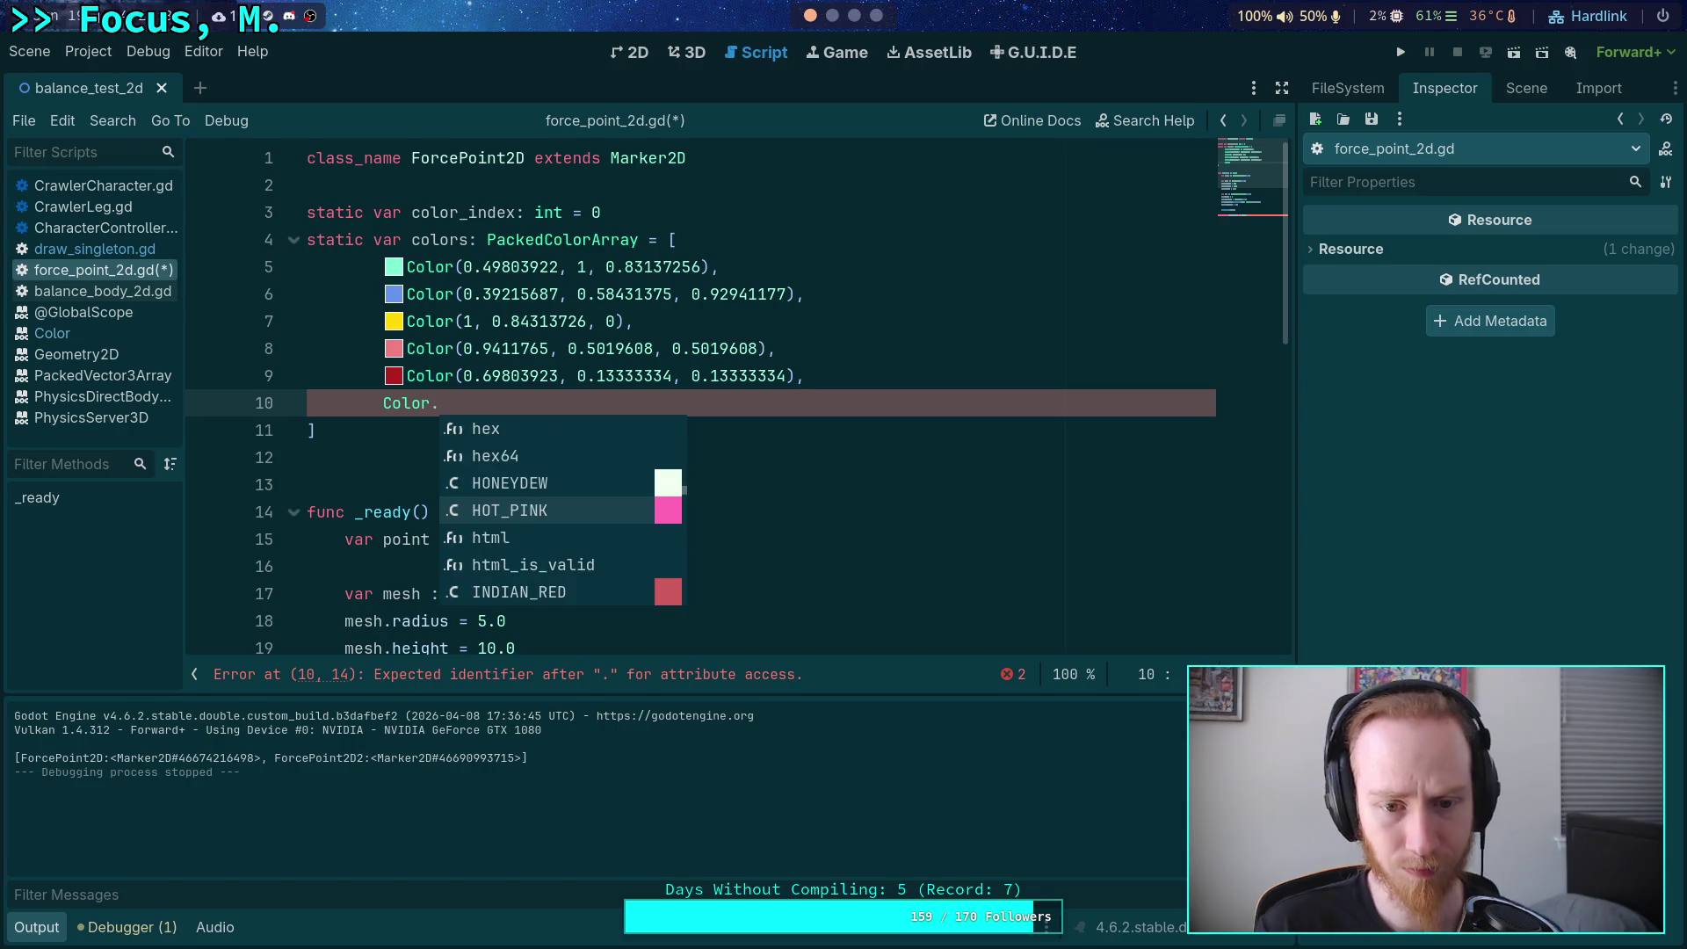
{"action": "key", "text": "Return"}
Make line 10 Color(1, 0.4117647, 0.7058824) with a trailing comma, then start line 11.
{"action": "right_click", "coordinate": [488, 402]}
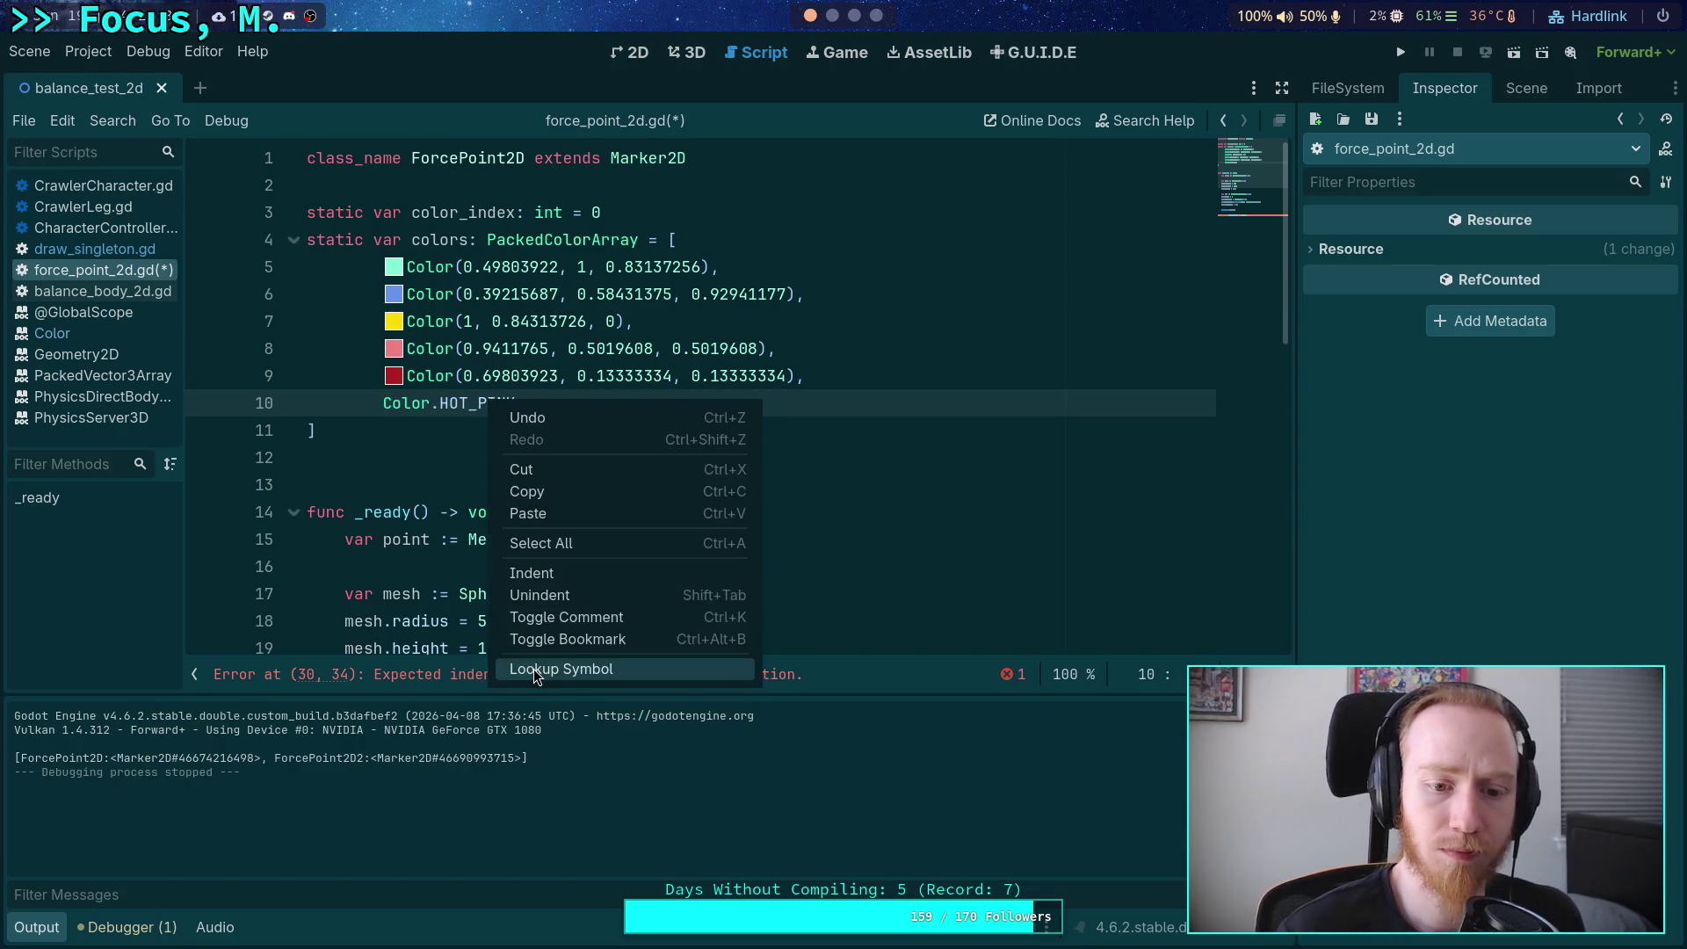
{"action": "left_click", "coordinate": [534, 667]}
{"action": "left_click_drag", "start_coordinate": [448, 173], "coordinate": [619, 172]}
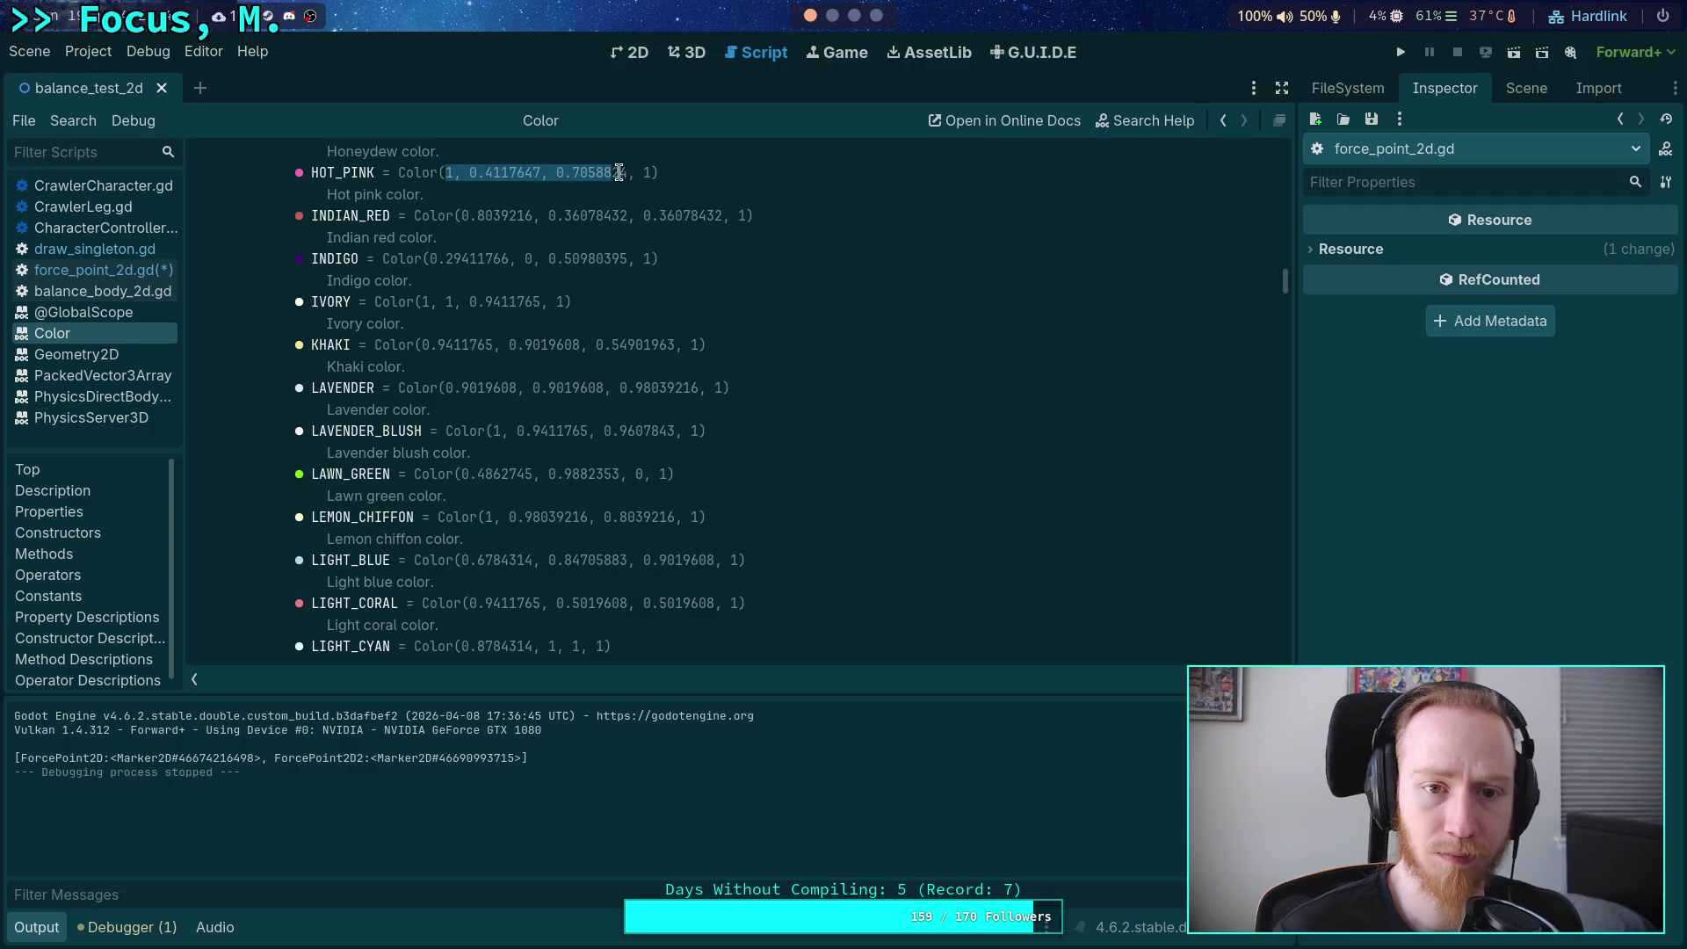
{"action": "right_click", "coordinate": [625, 172]}
{"action": "left_click", "coordinate": [613, 192]}
{"action": "left_click", "coordinate": [117, 272]}
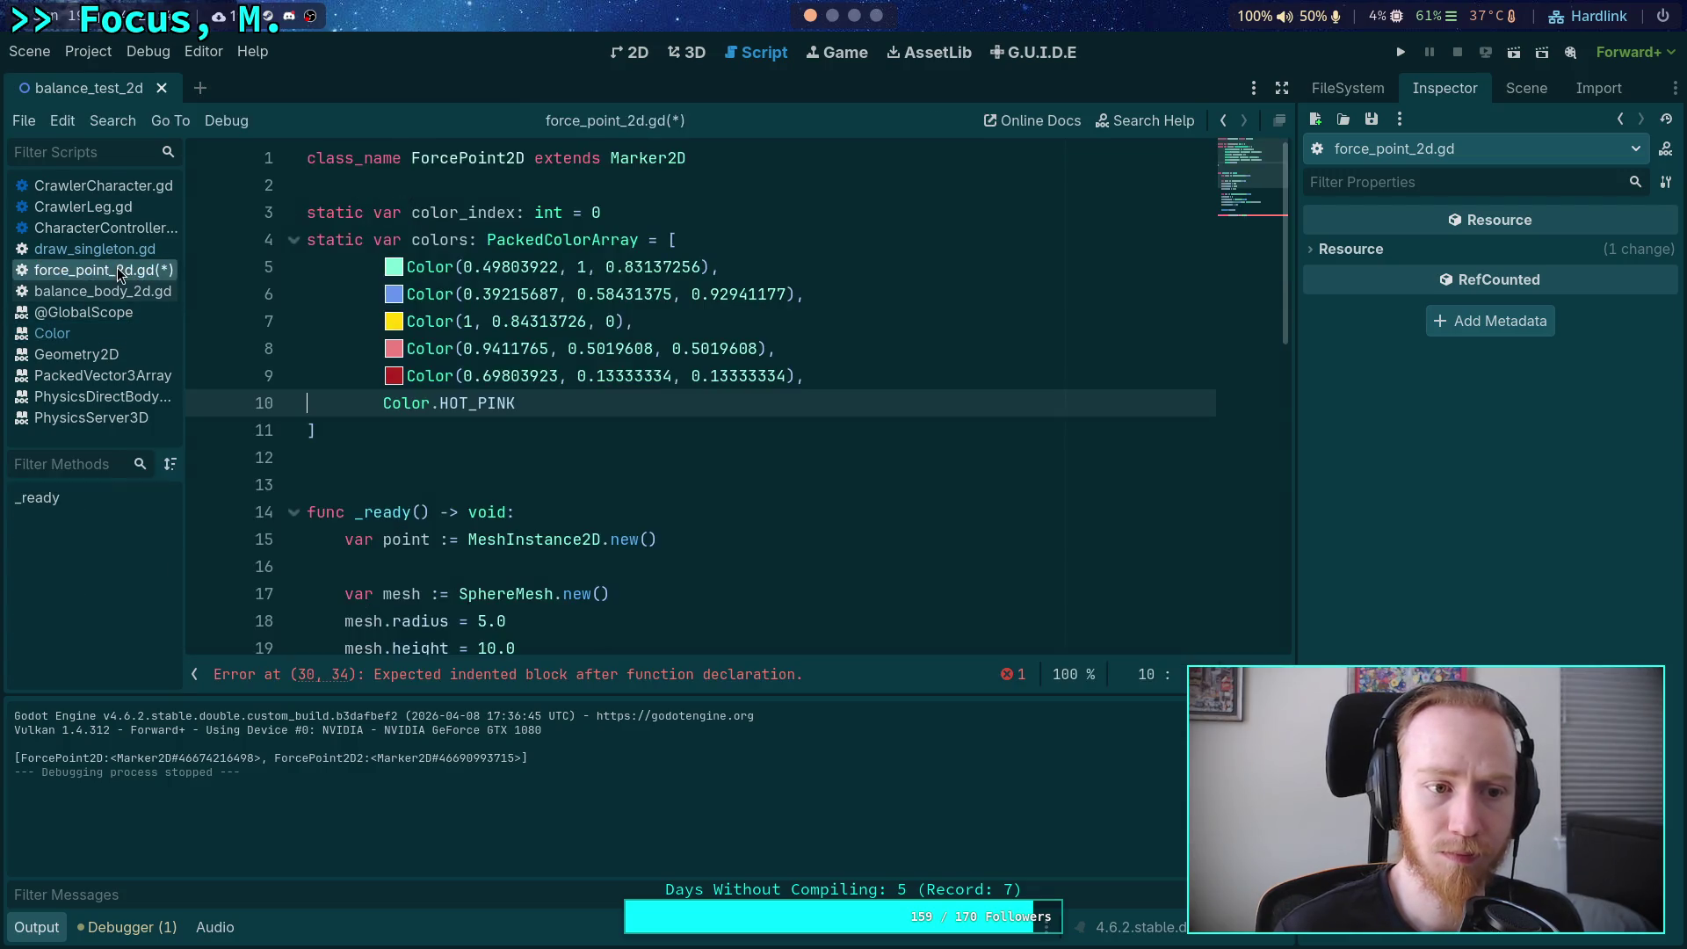
{"action": "double_click", "coordinate": [474, 402]}
{"action": "key", "text": "BackSpace"}
{"action": "key", "text": "BackSpace"}
{"action": "type", "text": "("}
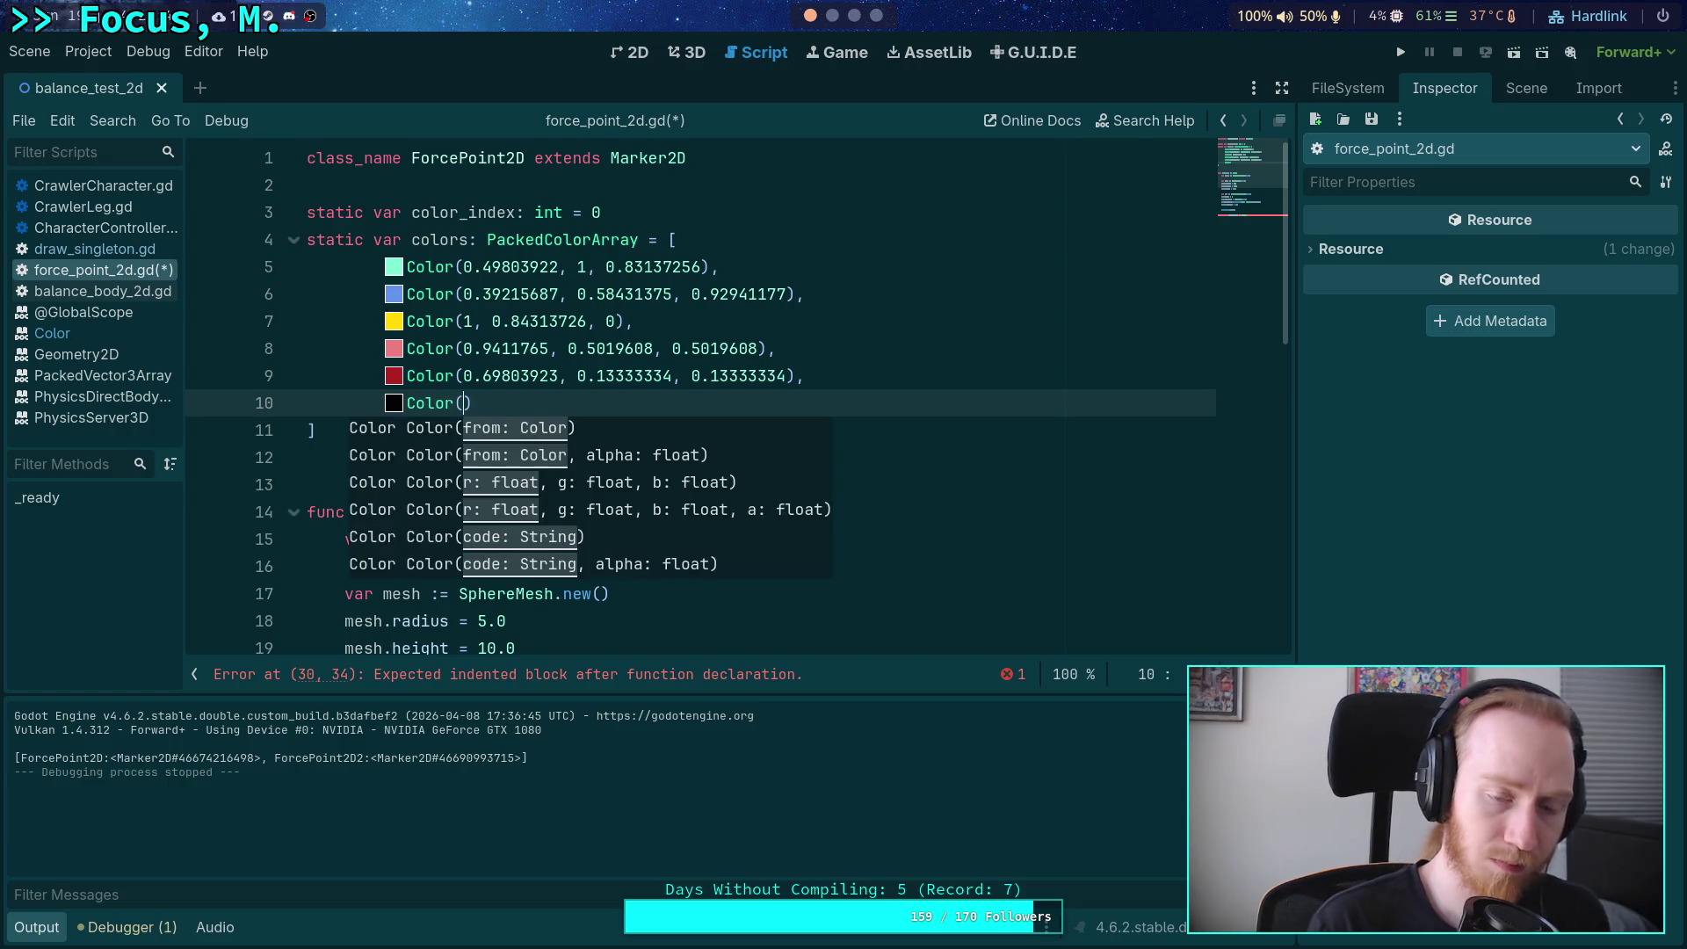
{"action": "type", "text": "1, 0.4117647, 0.7058824"}
{"action": "key", "text": "End"}
{"action": "type", "text": ","}
{"action": "key", "text": "Return"}
Replace line 10's colour values with VIOLET's RGB values copied from the Color docs.
{"action": "type", "text": "Color."}
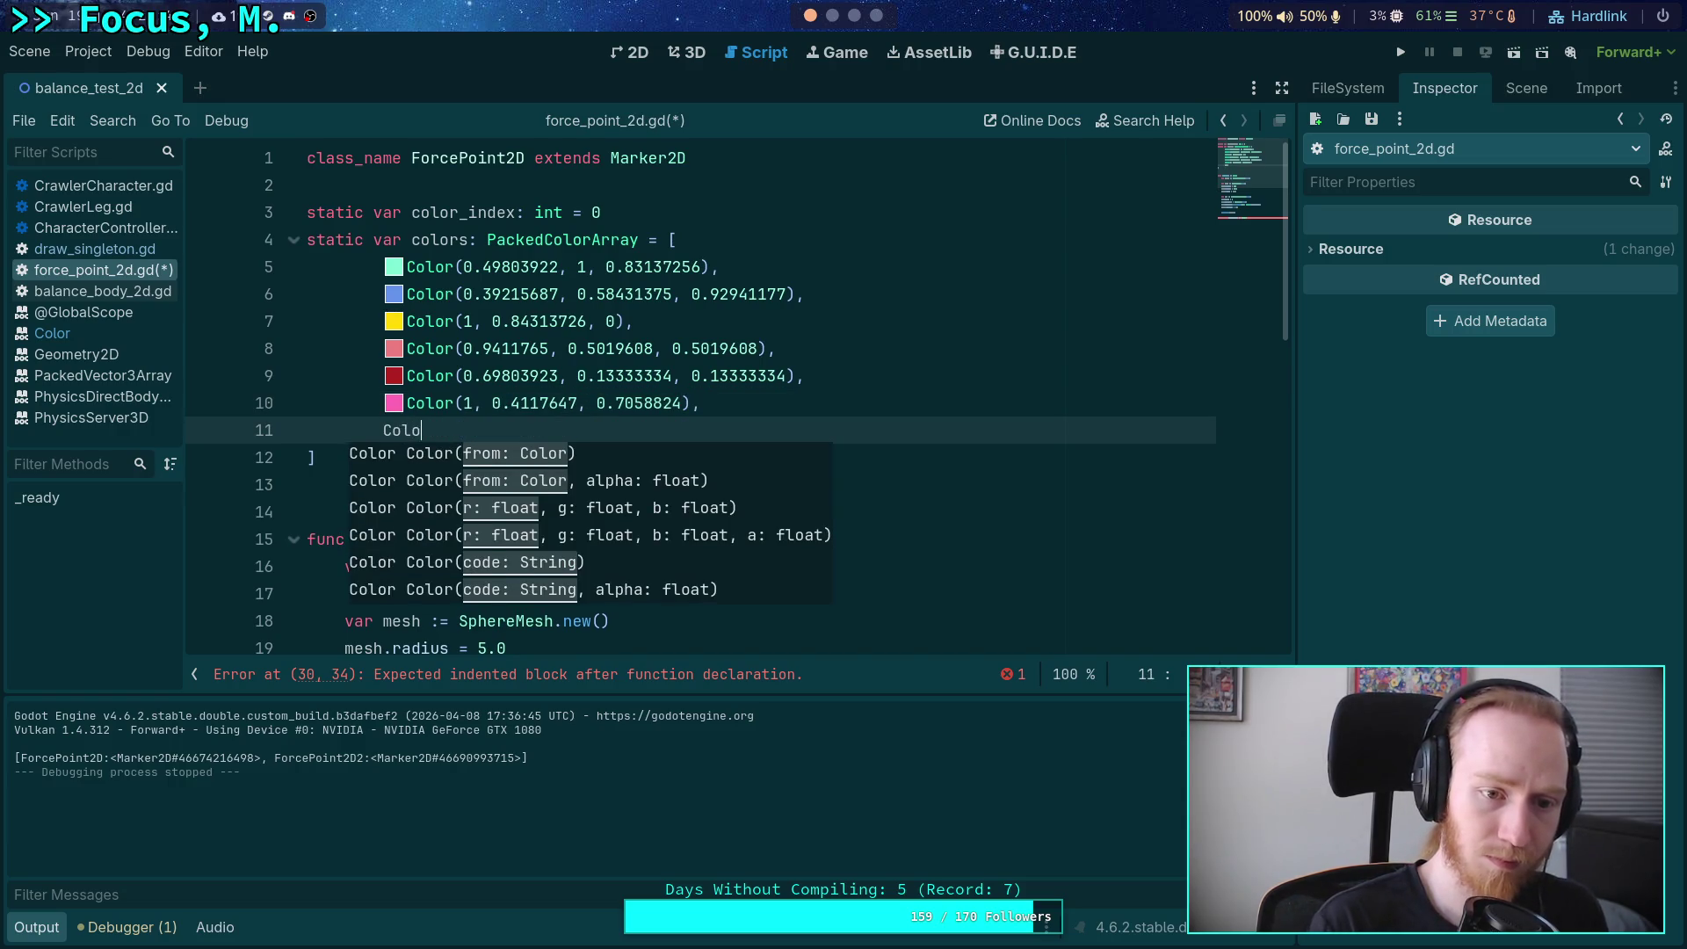
{"action": "key", "text": "Down"}
{"action": "key", "text": "Down"}
{"action": "key", "text": "Down"}
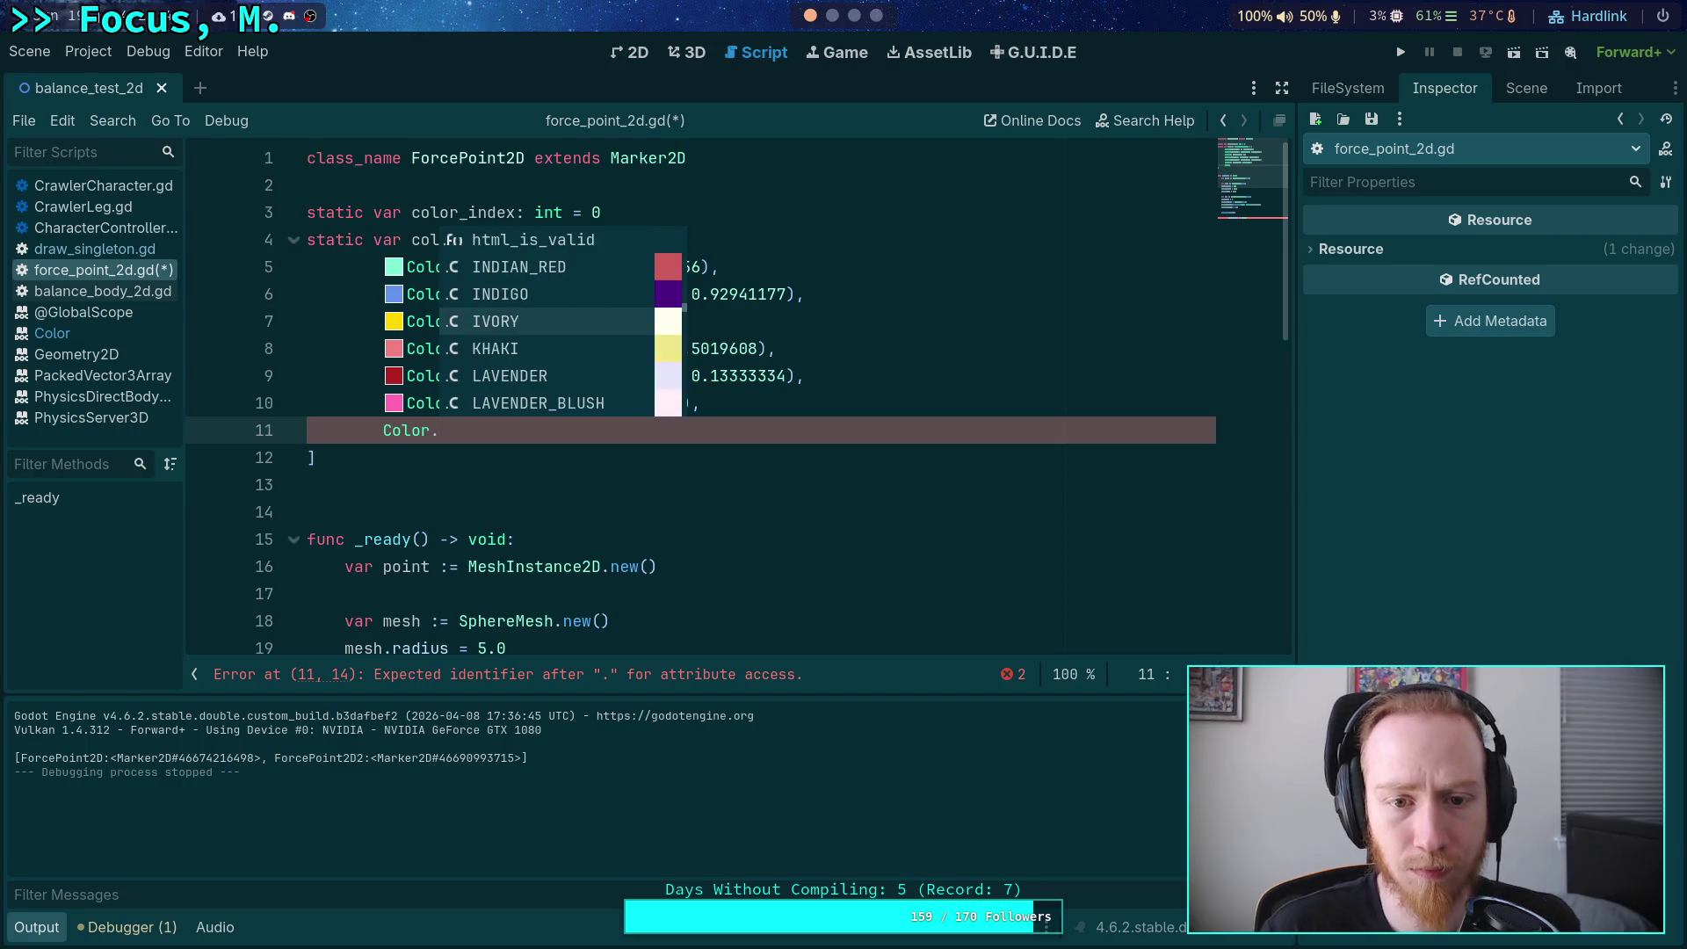
{"action": "key", "text": "Down"}
{"action": "key", "text": "Down"}
{"action": "key", "text": "Down"}
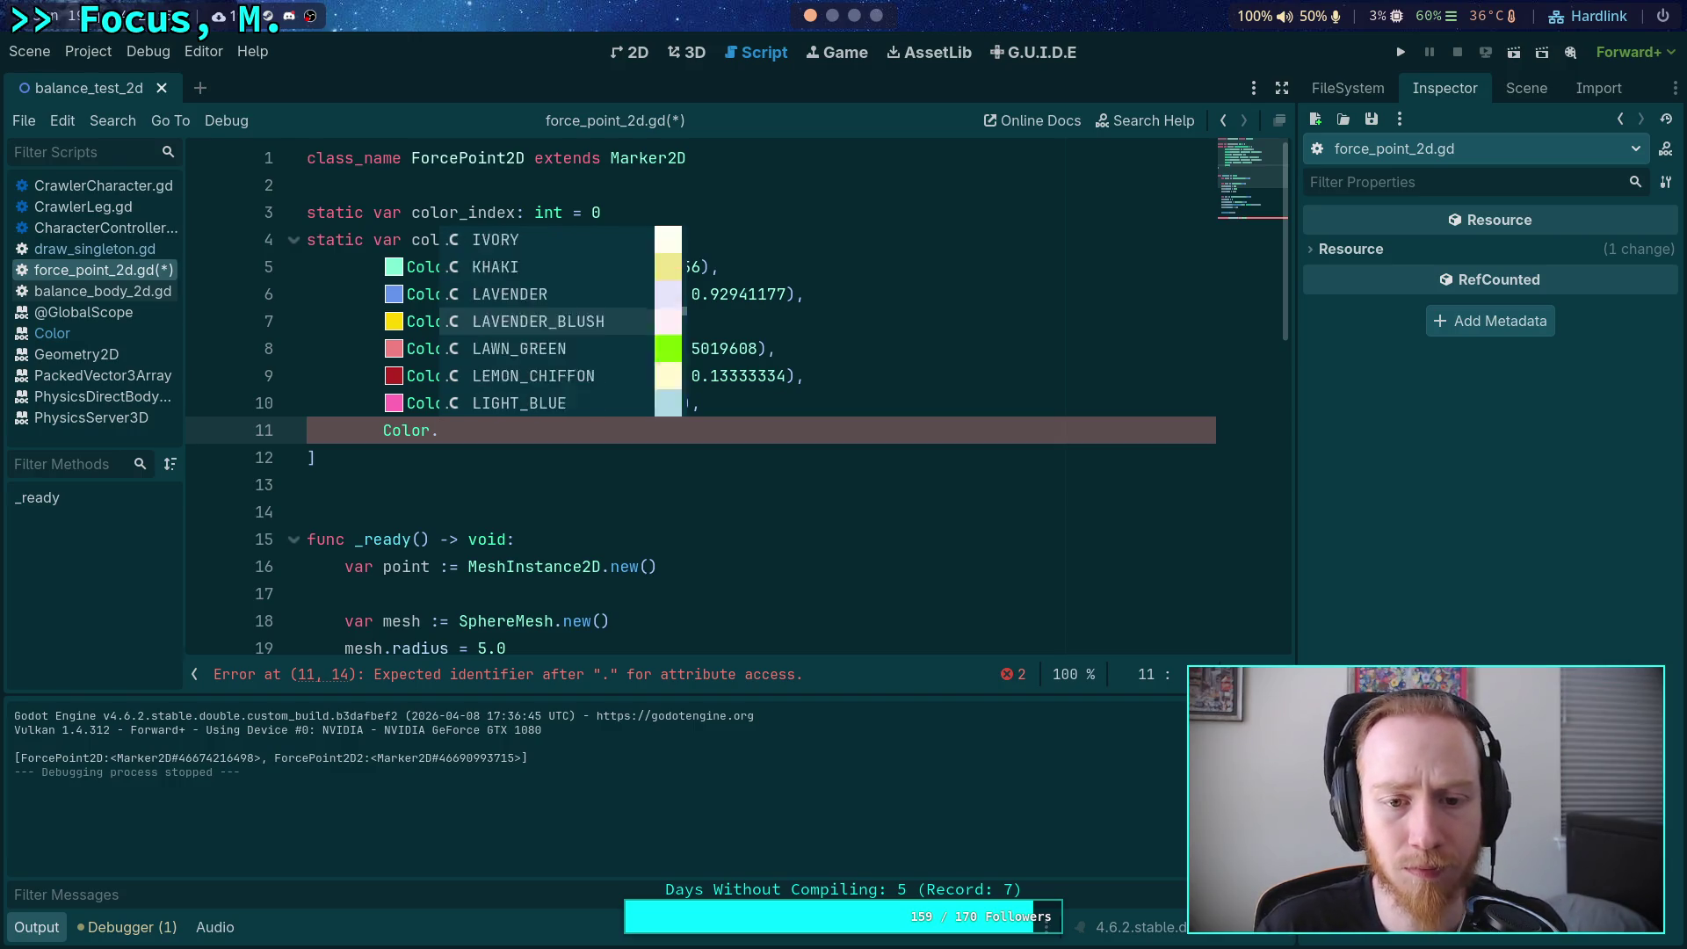
{"action": "key", "text": "Down"}
{"action": "key", "text": "Down"}
{"action": "key", "text": "Down"}
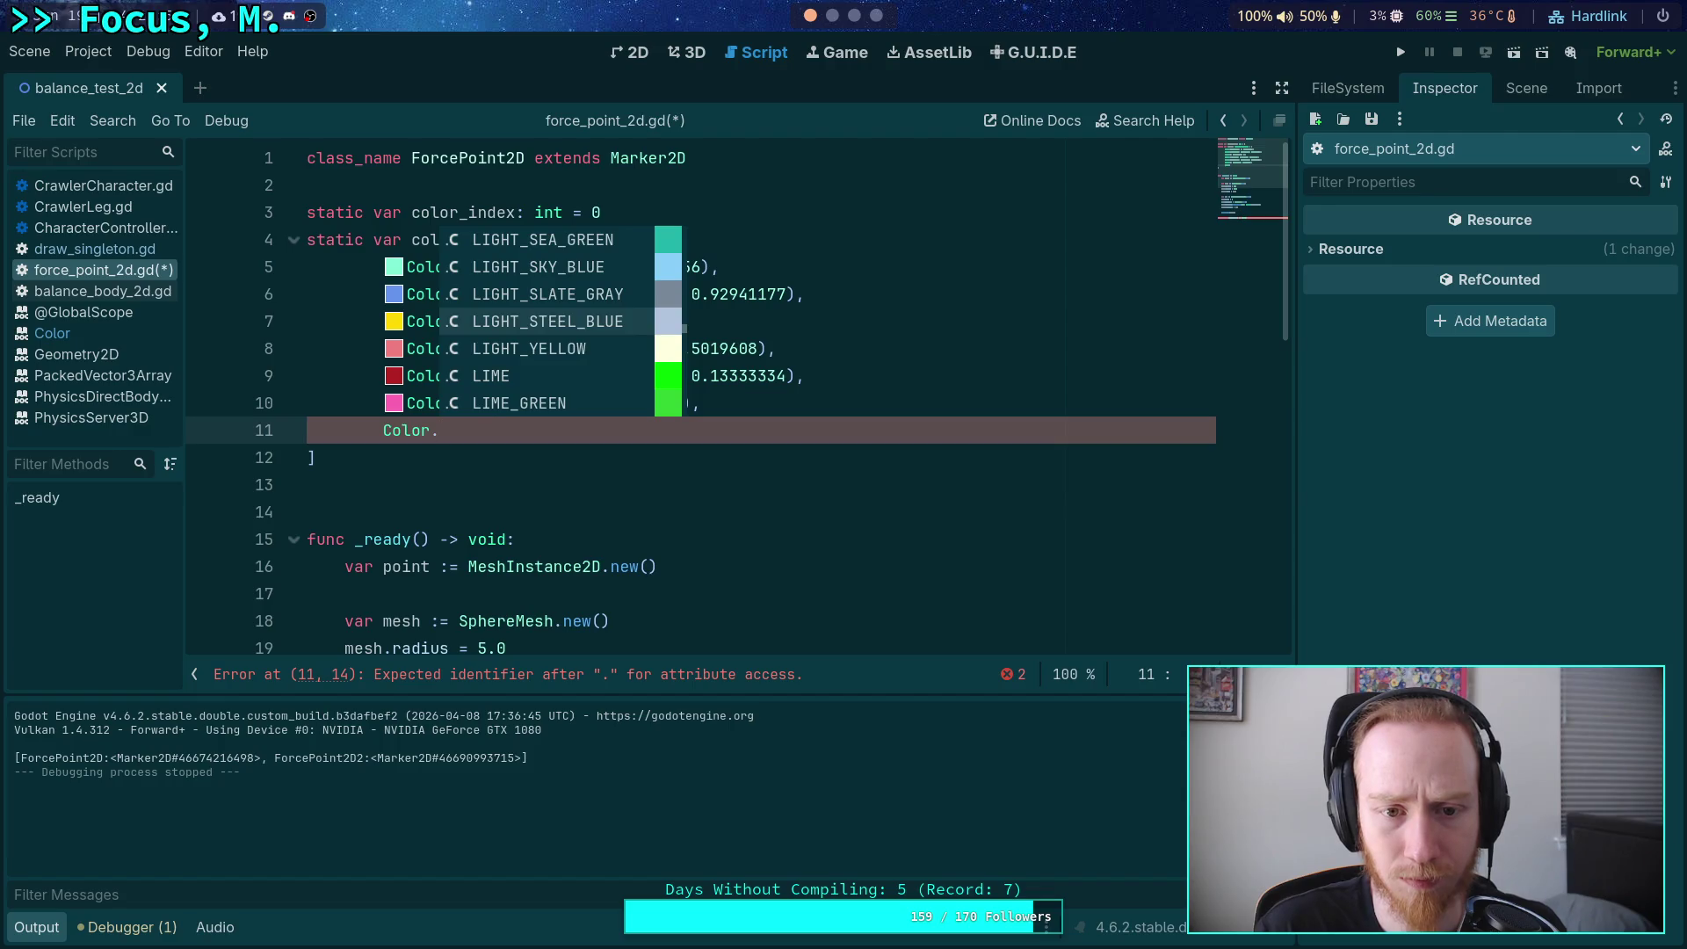
{"action": "key", "text": "Down"}
{"action": "key", "text": "Down"}
{"action": "key", "text": "Down"}
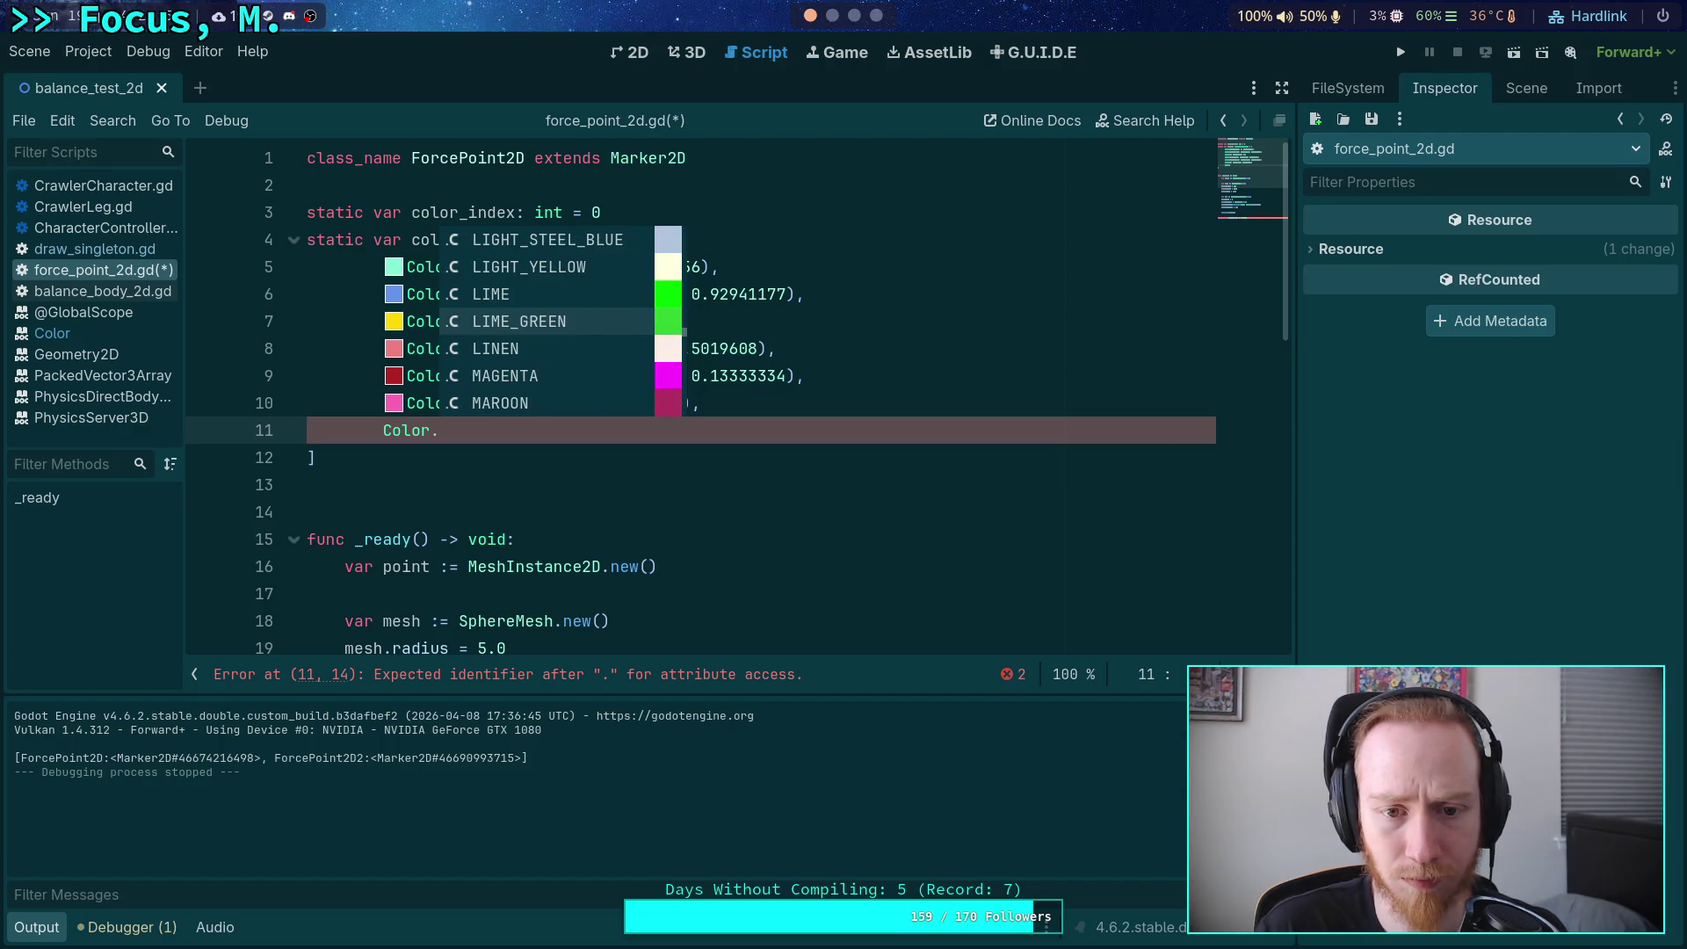
{"action": "key", "text": "Down"}
{"action": "key", "text": "Down"}
{"action": "key", "text": "Down"}
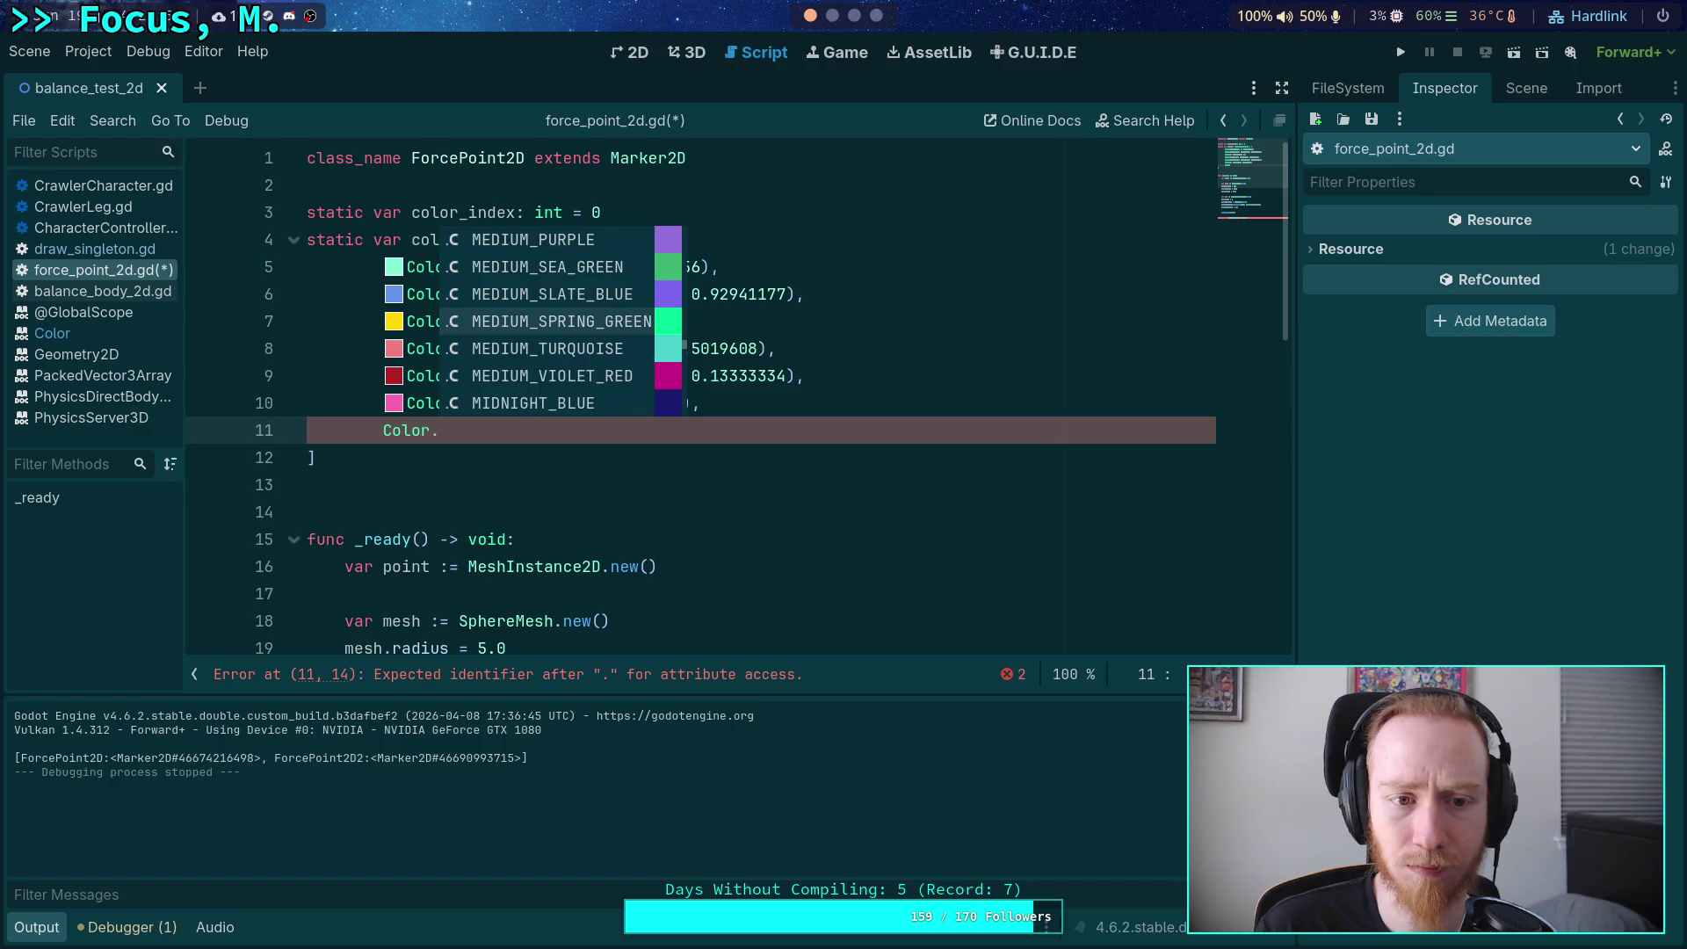
{"action": "key", "text": "Down"}
{"action": "key", "text": "Up"}
{"action": "key", "text": "Up"}
{"action": "key", "text": "Up"}
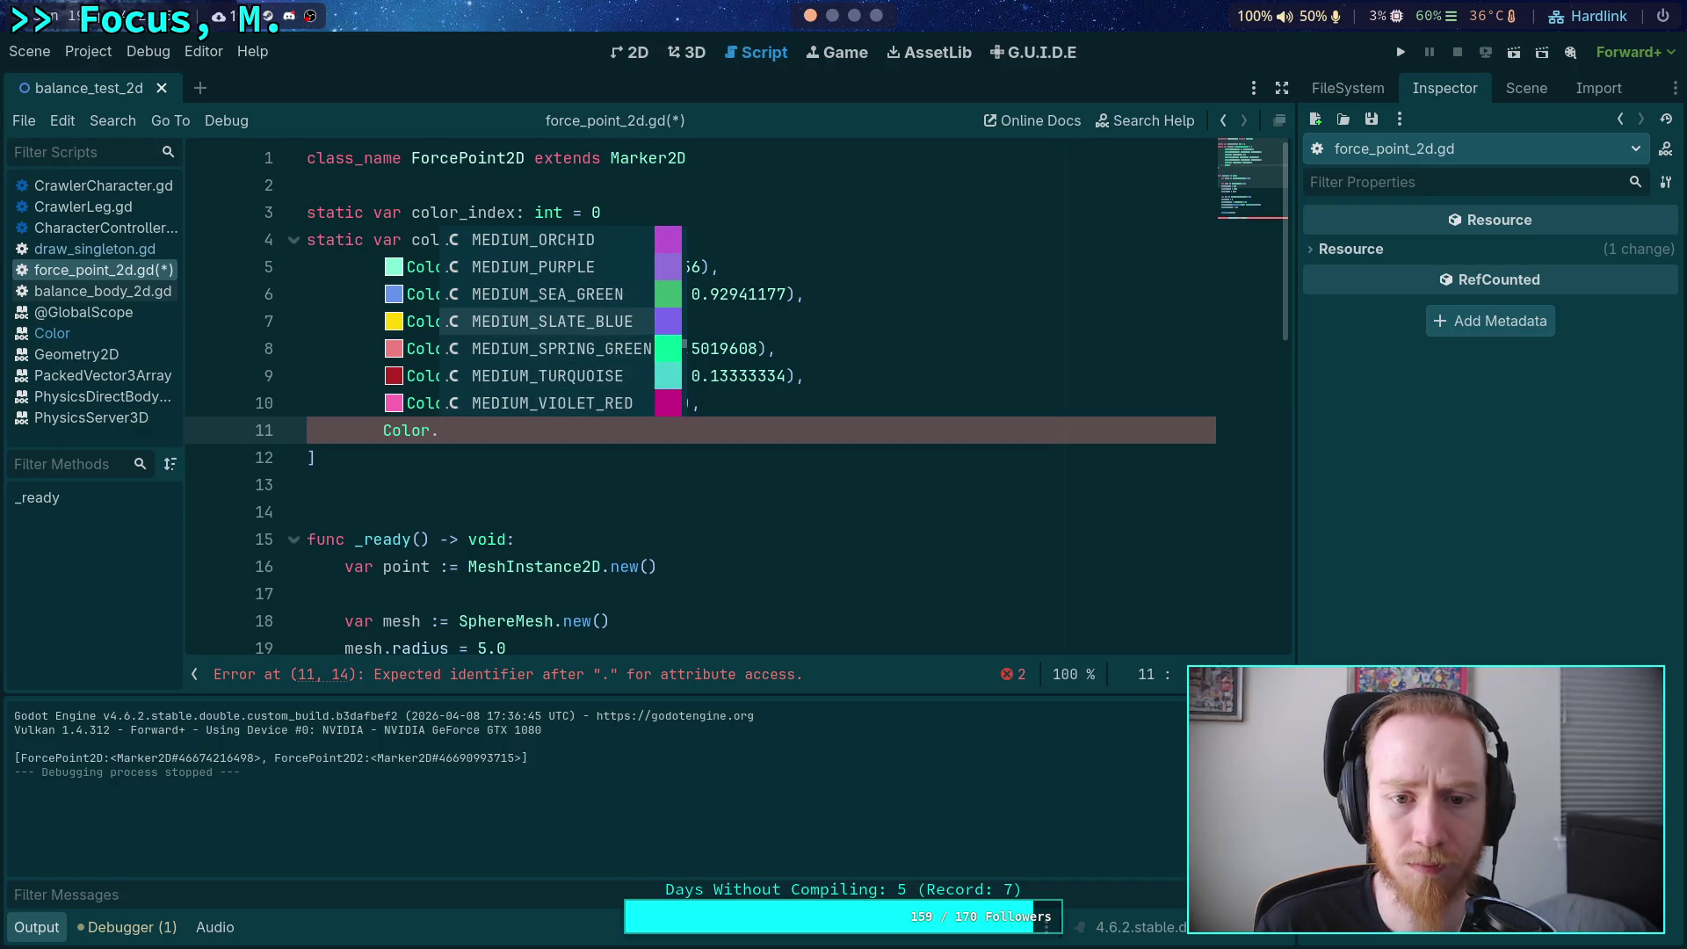
{"action": "key", "text": "Down"}
{"action": "key", "text": "Down"}
{"action": "key", "text": "Down"}
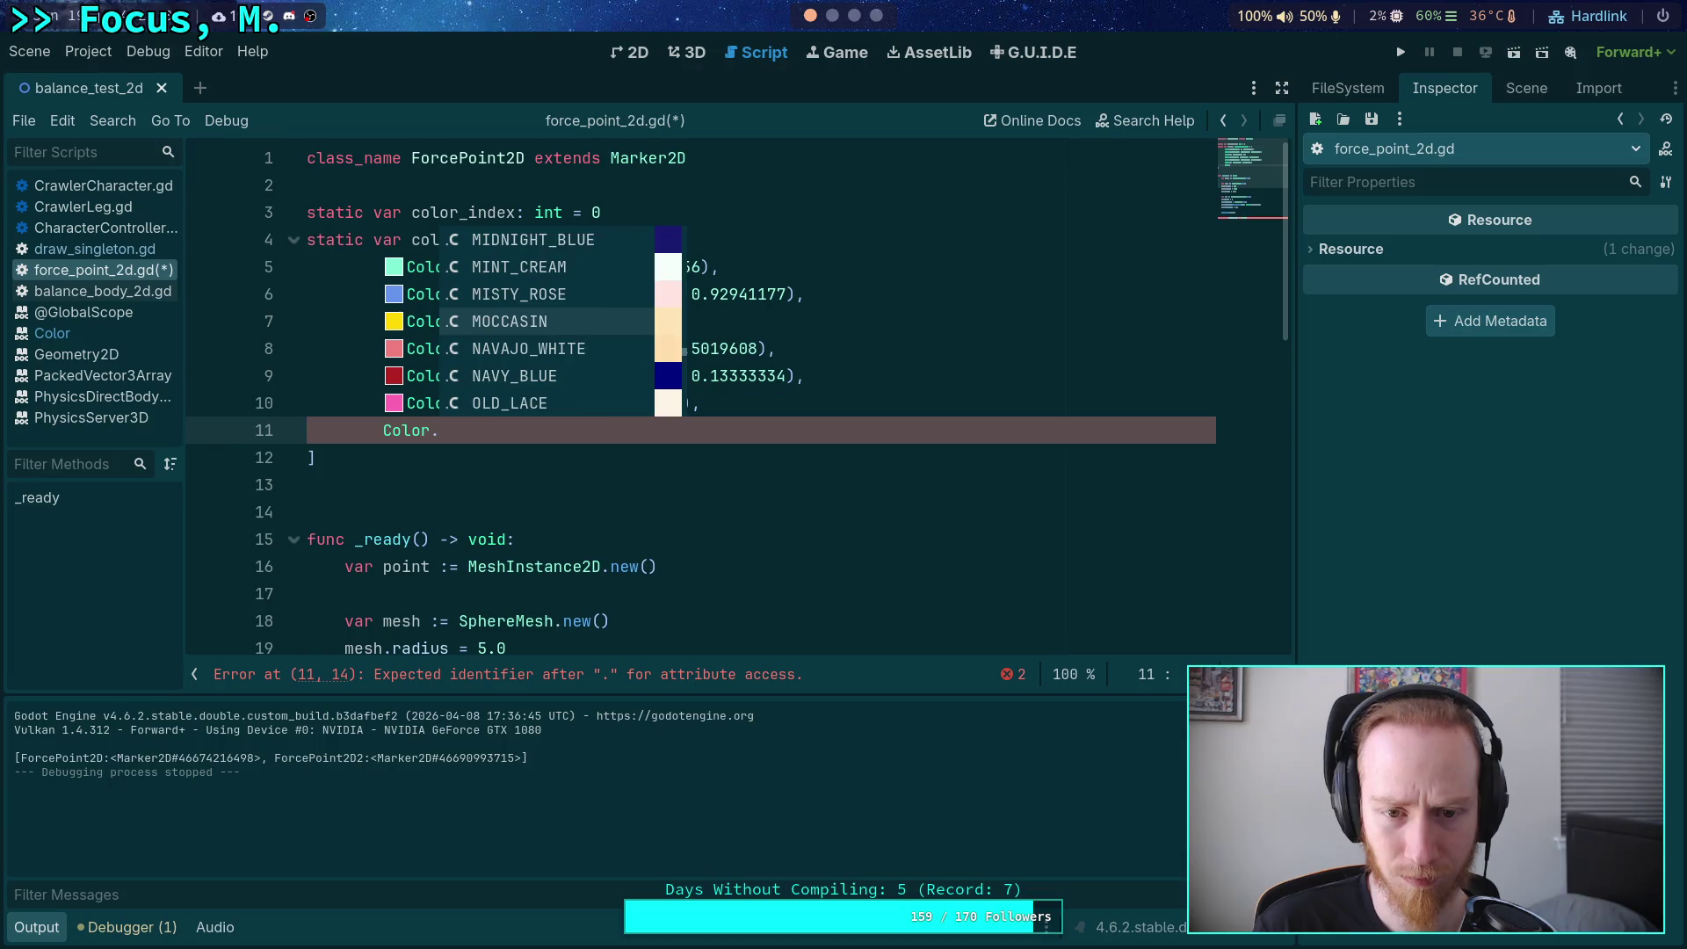
{"action": "key", "text": "Down"}
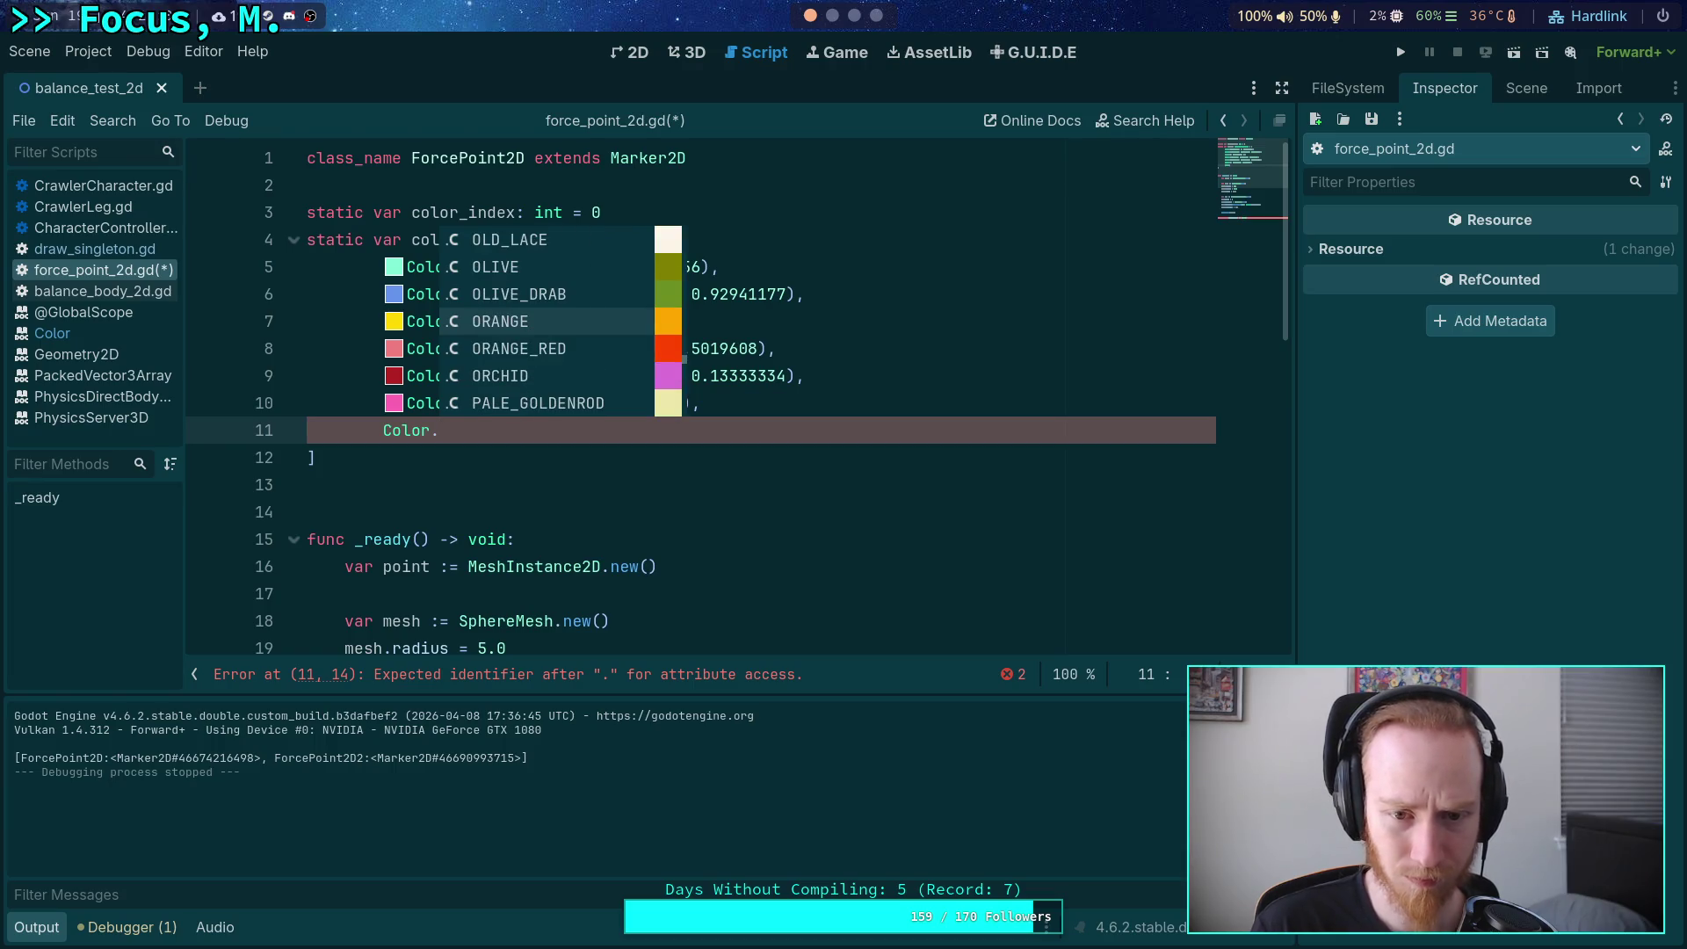
{"action": "key", "text": "Up"}
{"action": "key", "text": "Up"}
{"action": "key", "text": "Up"}
{"action": "key", "text": "Up"}
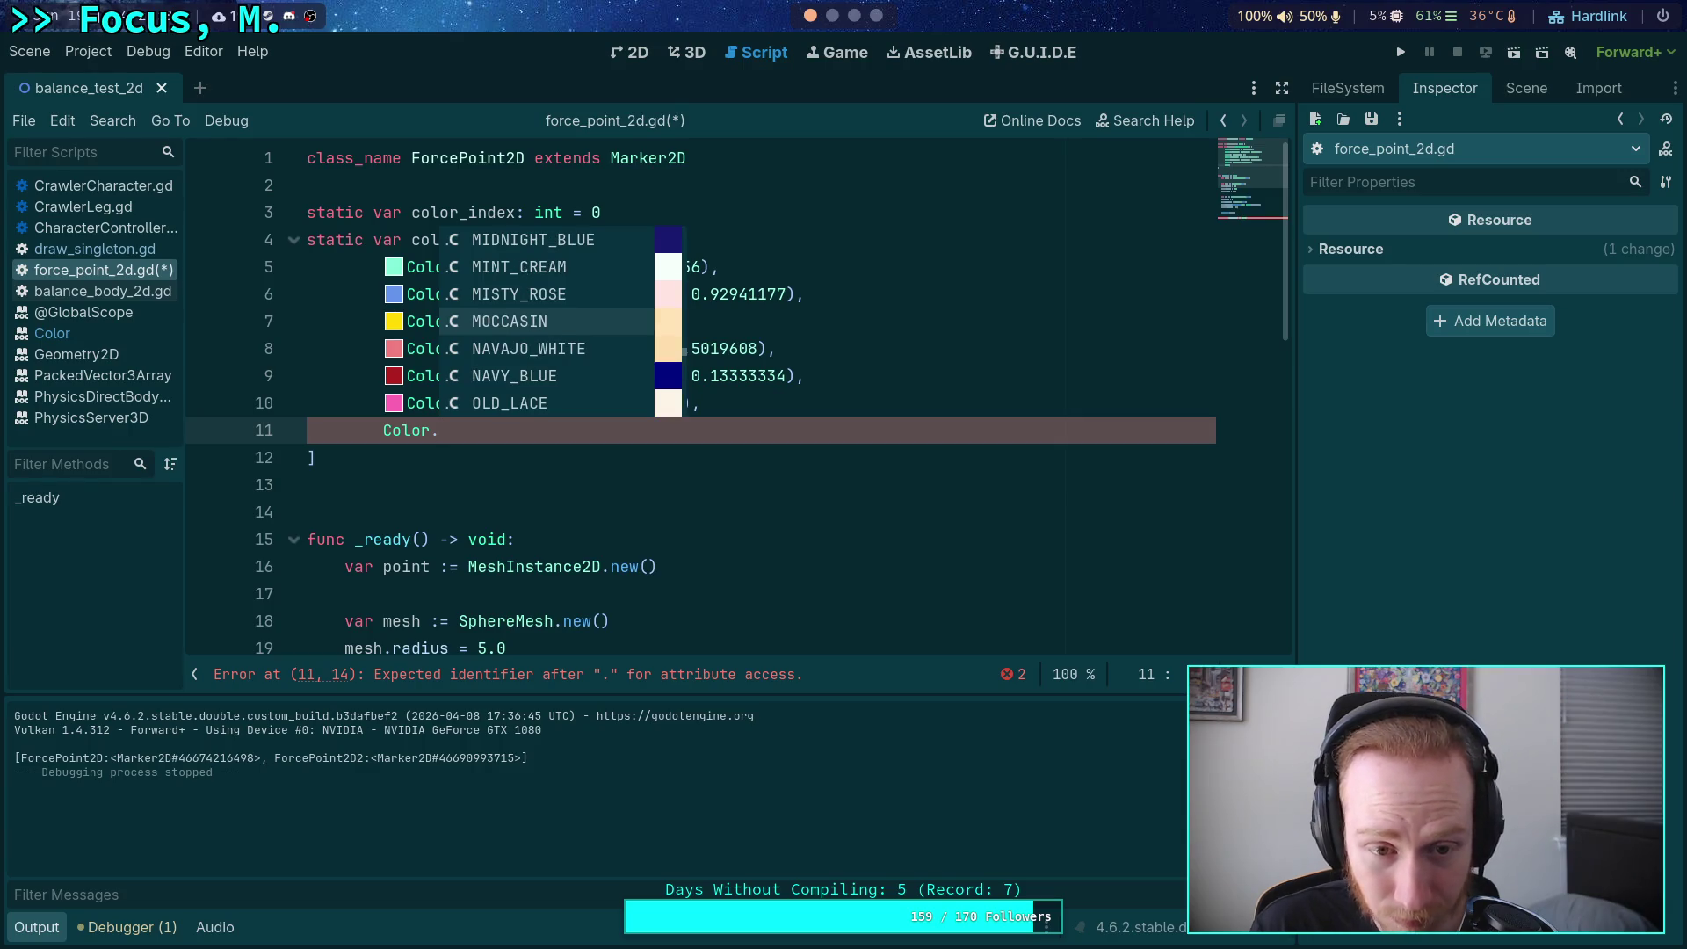
{"action": "key", "text": "Down"}
{"action": "key", "text": "Down"}
{"action": "key", "text": "Down"}
{"action": "key", "text": "Down"}
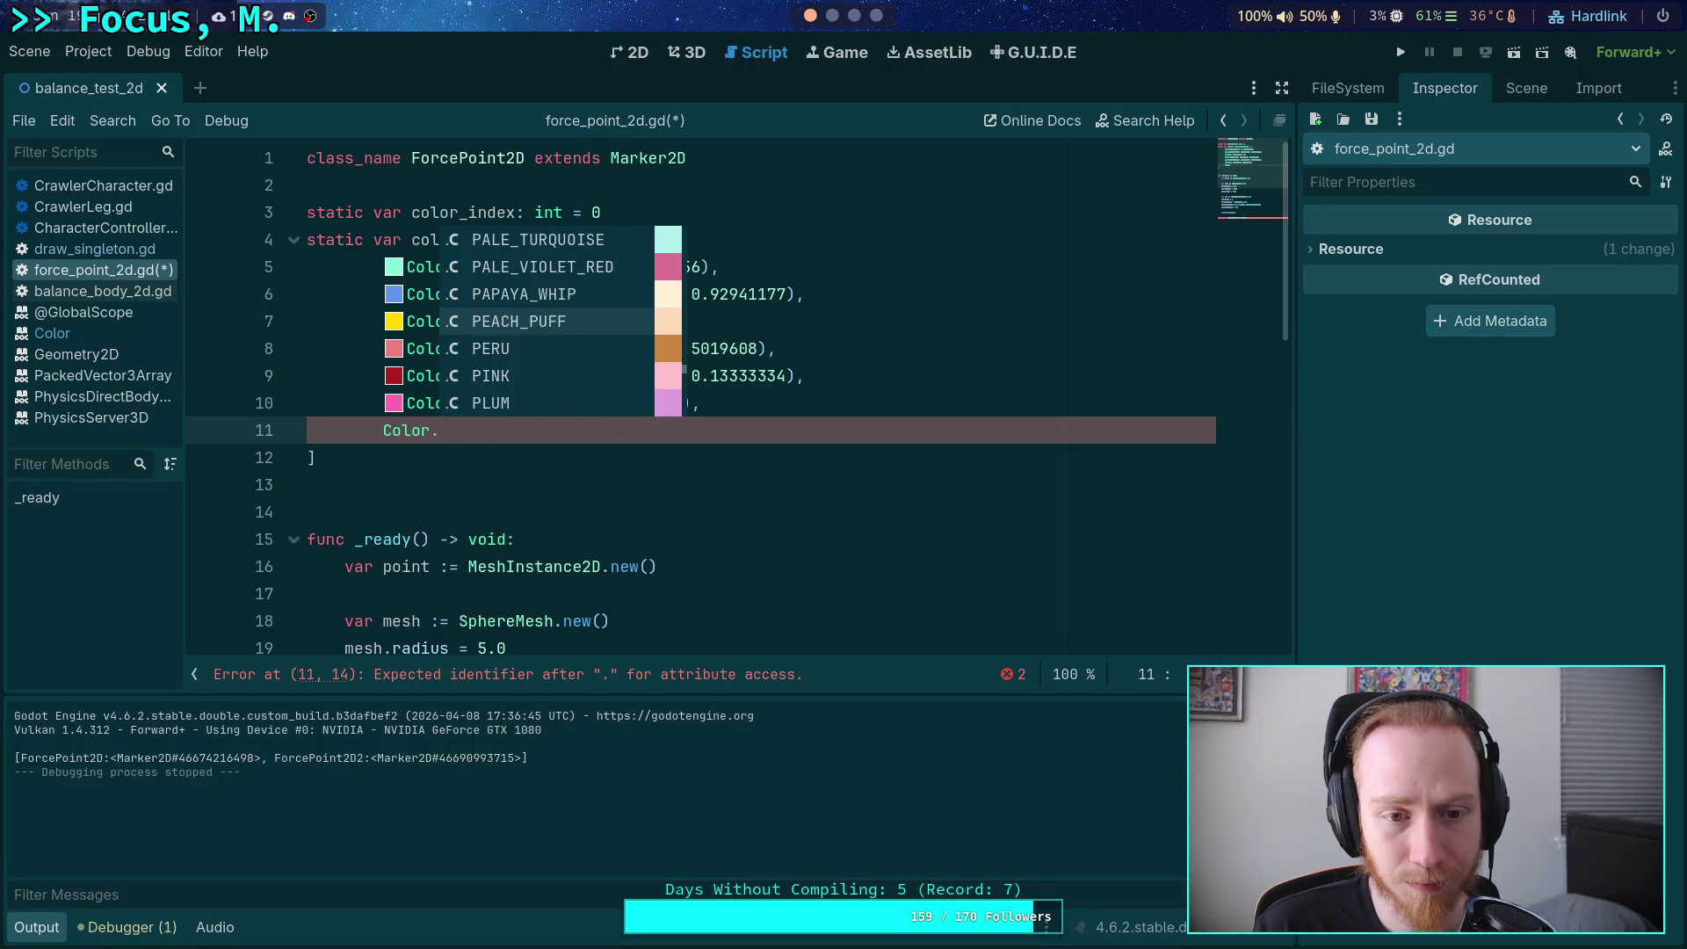
{"action": "key", "text": "Down"}
{"action": "key", "text": "Down"}
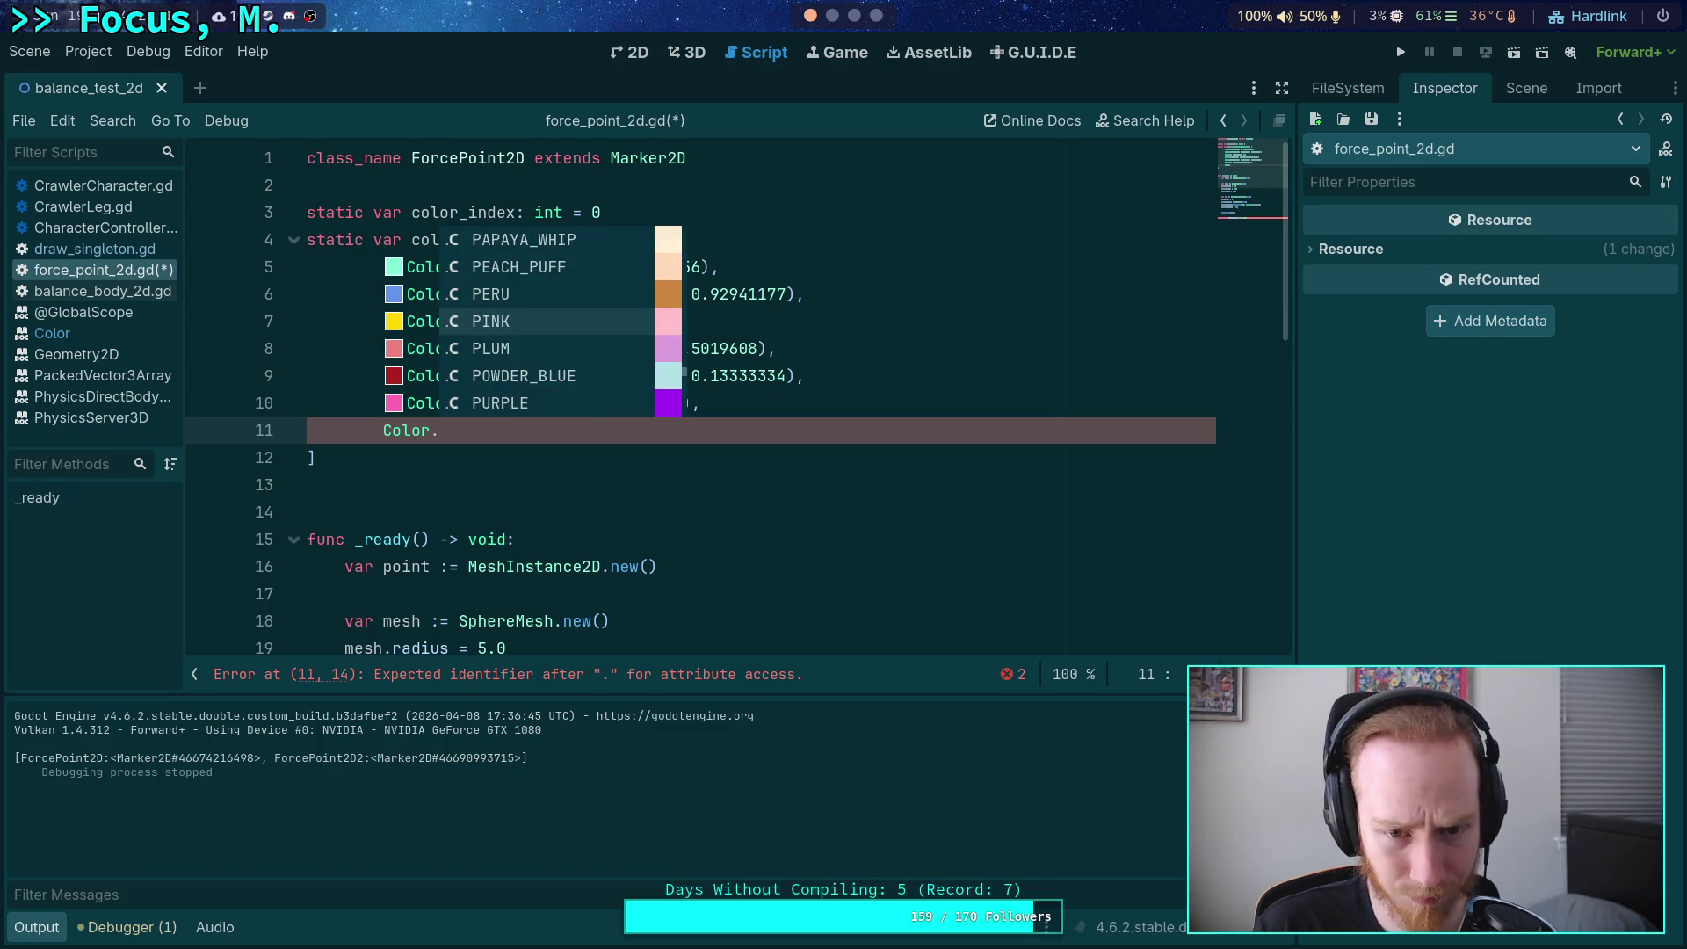
{"action": "key", "text": "Down"}
{"action": "key", "text": "Down"}
{"action": "key", "text": "Down"}
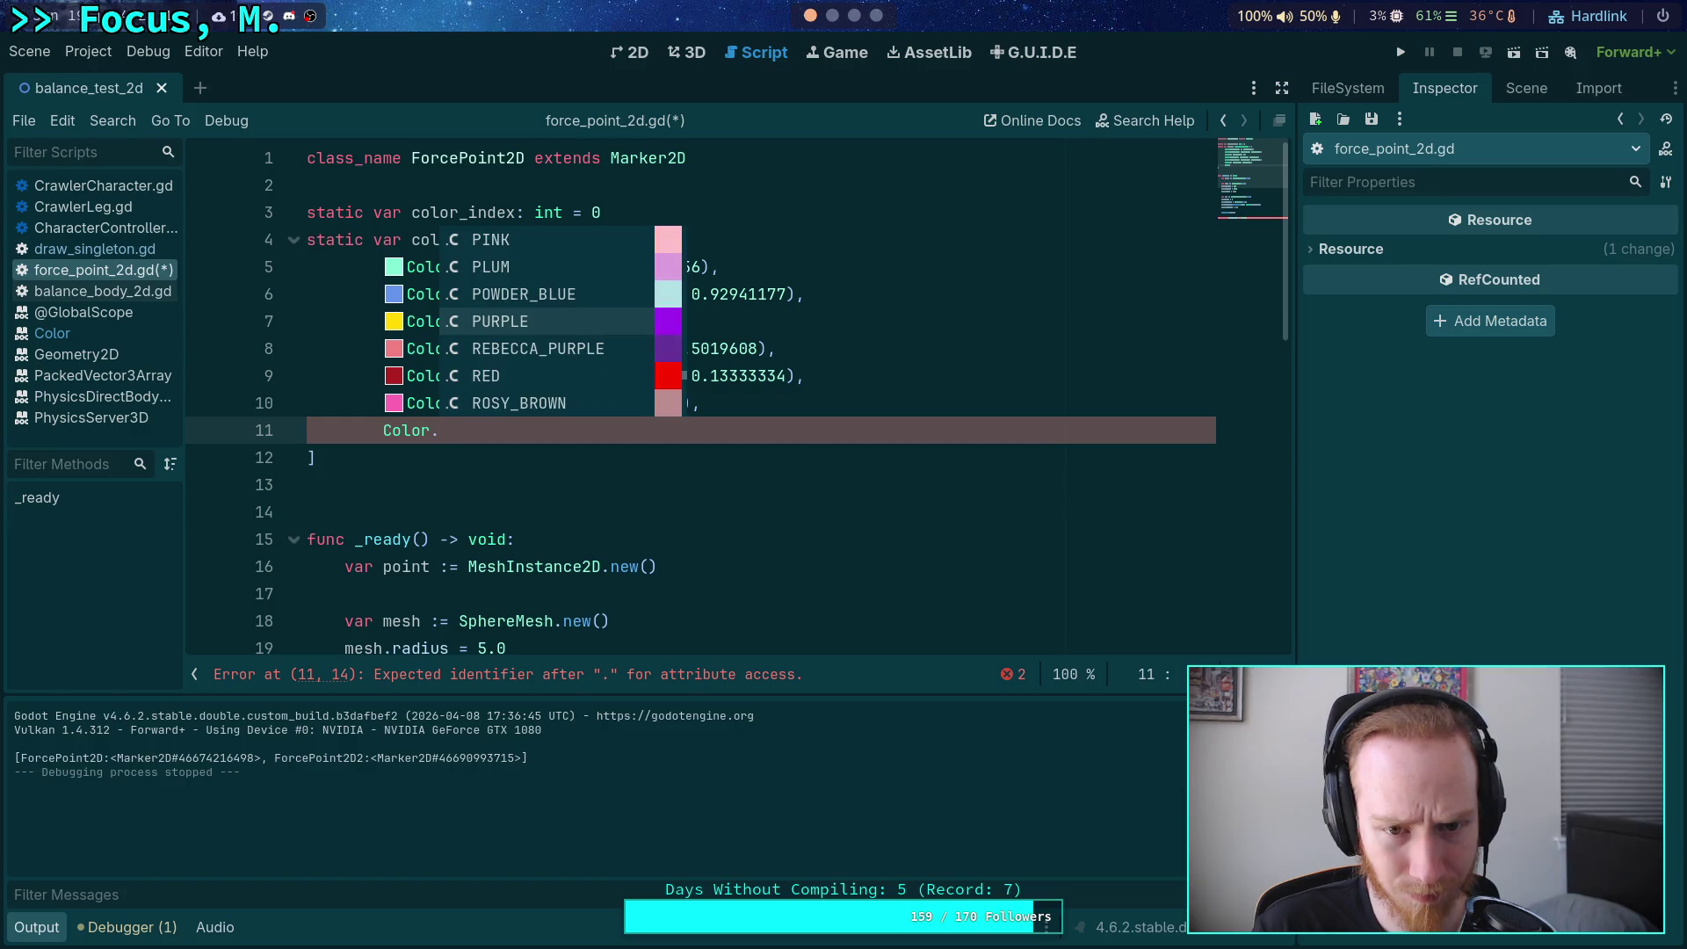
{"action": "key", "text": "Down"}
{"action": "key", "text": "Down"}
{"action": "key", "text": "Down"}
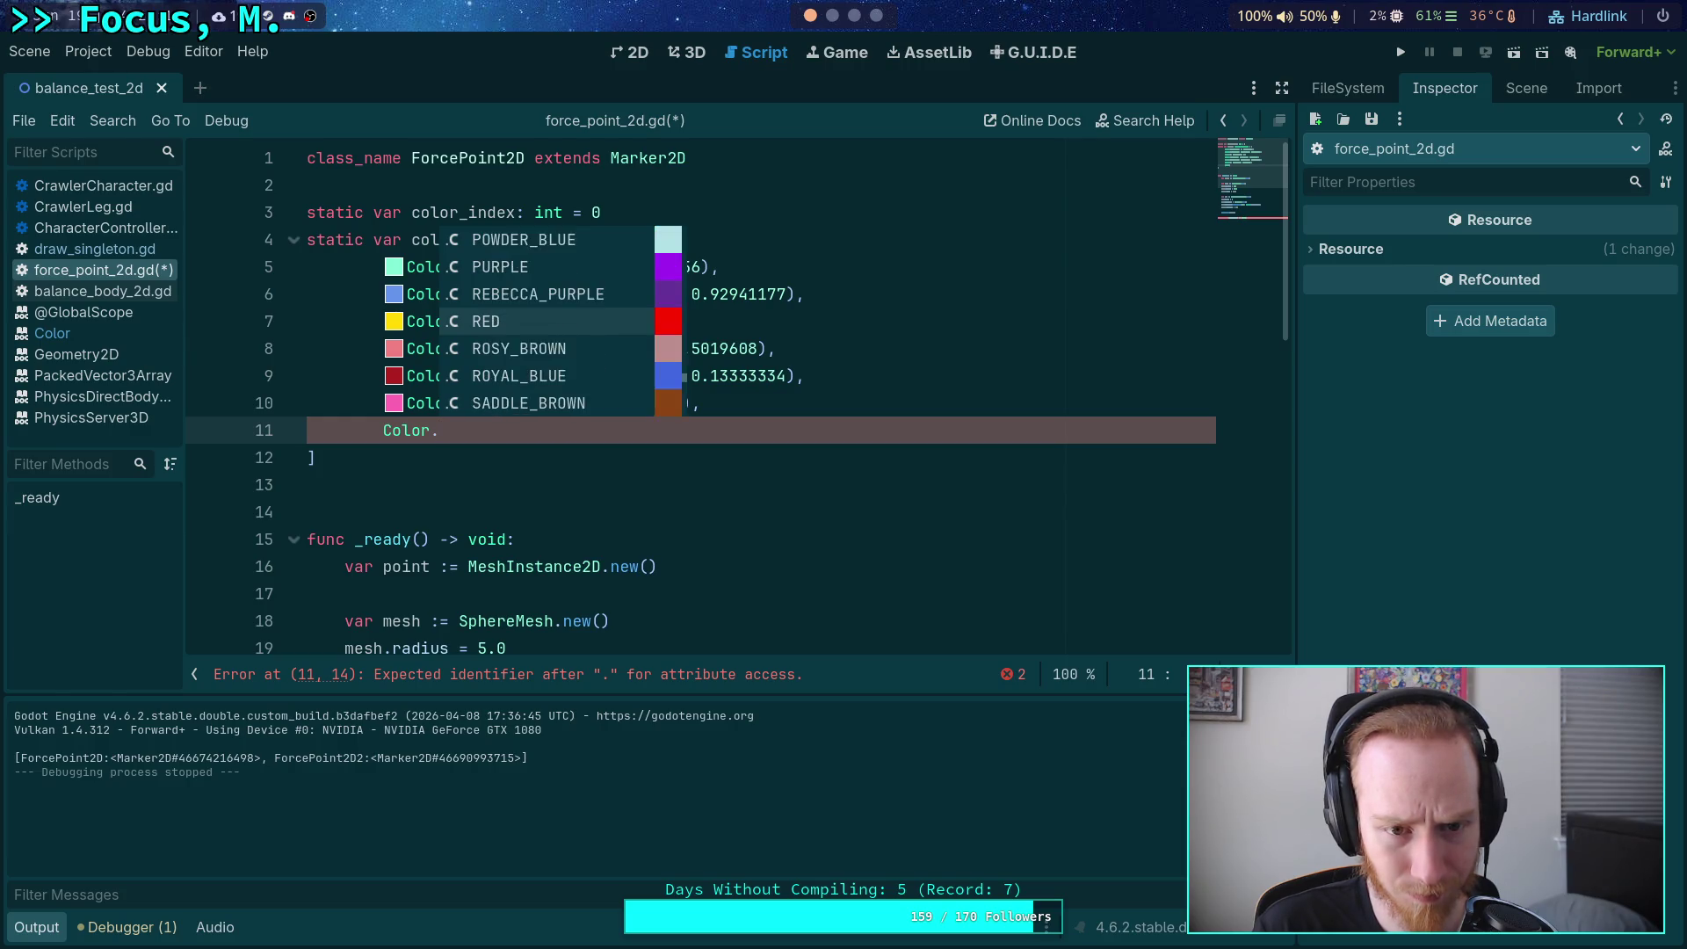
{"action": "key", "text": "Down"}
{"action": "key", "text": "Down"}
{"action": "key", "text": "Down"}
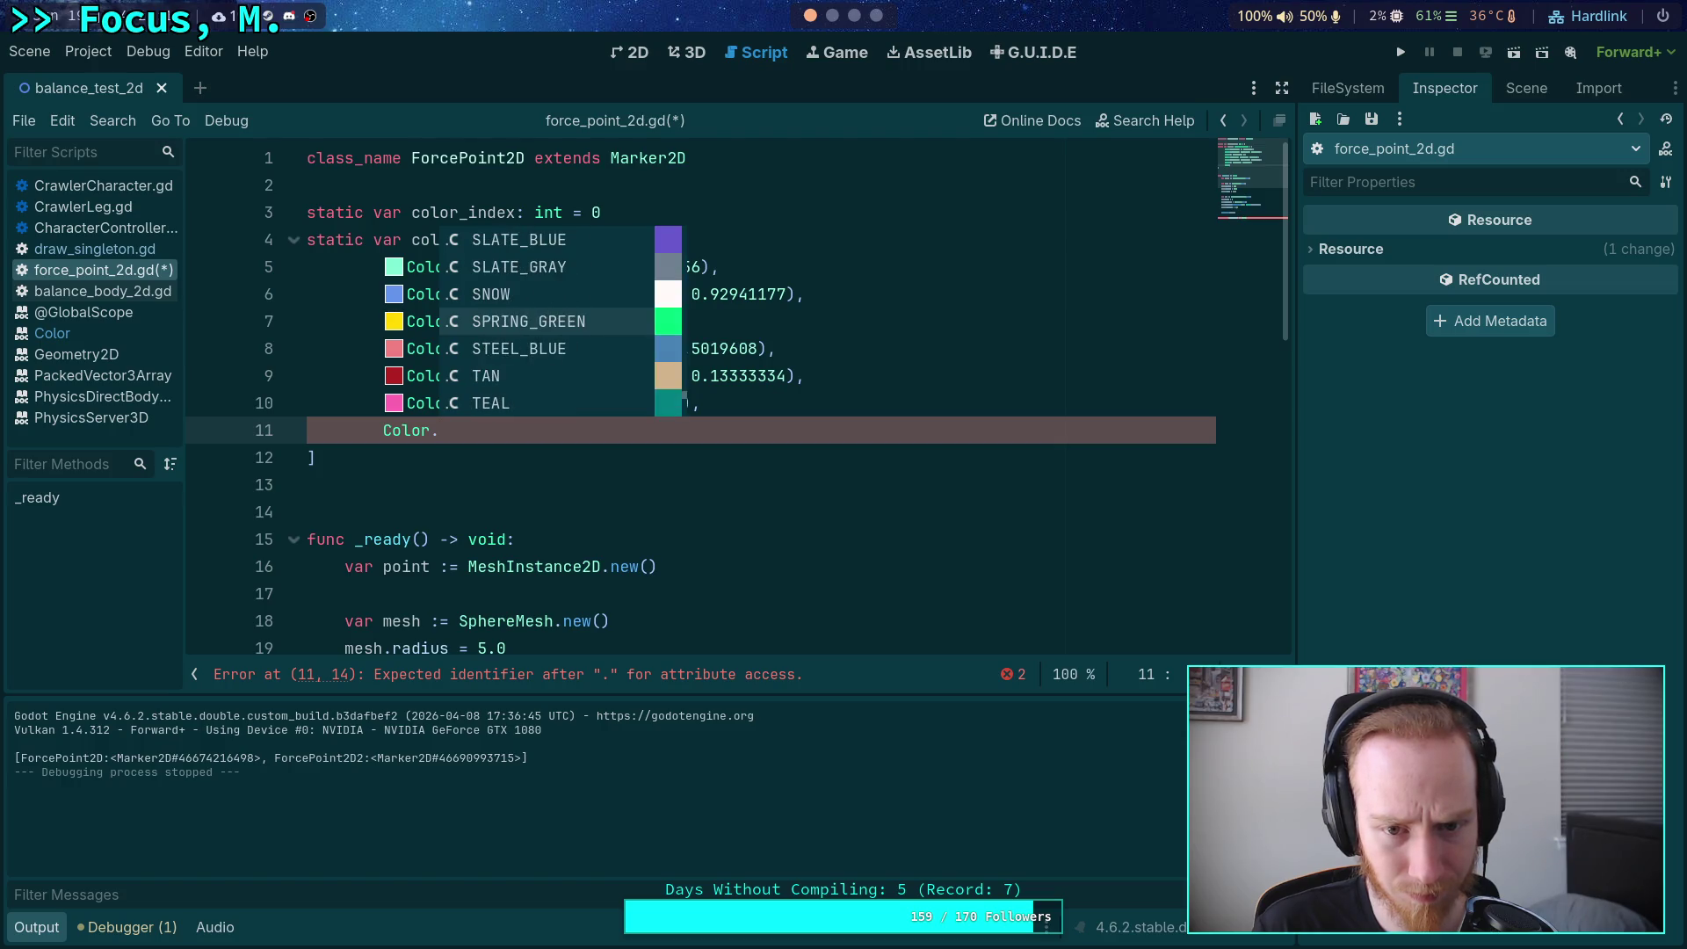
{"action": "key", "text": "Up"}
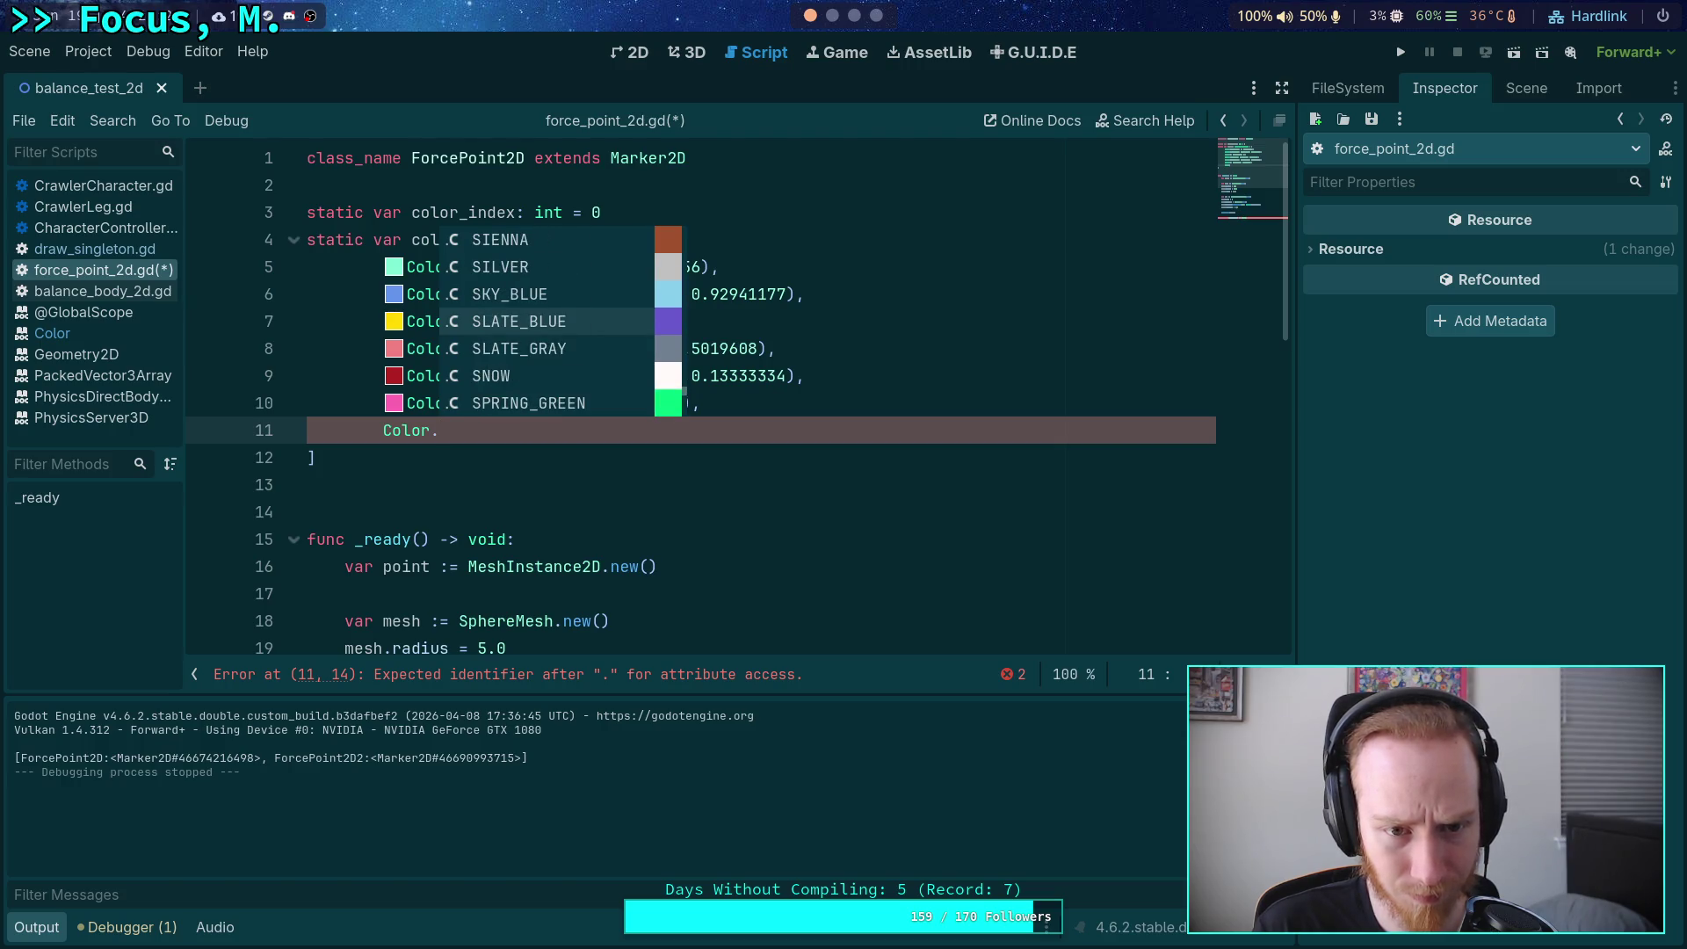
{"action": "key", "text": "Down"}
{"action": "key", "text": "Down"}
{"action": "key", "text": "Down"}
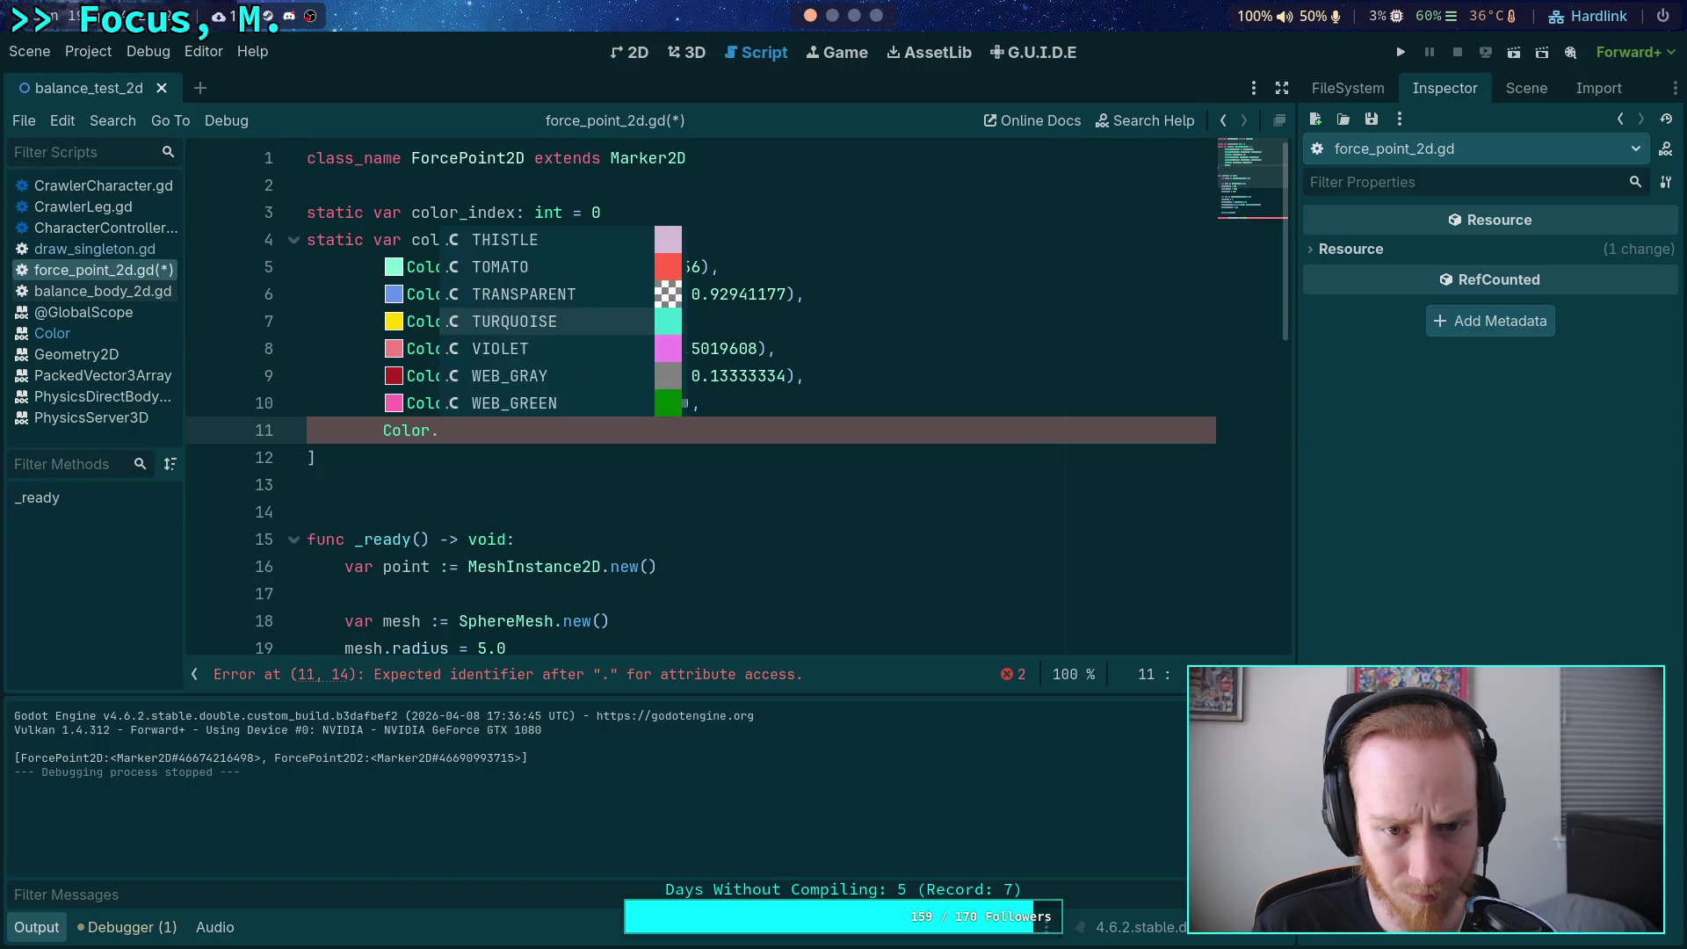
{"action": "key", "text": "Down"}
{"action": "key", "text": "Down"}
{"action": "key", "text": "Up"}
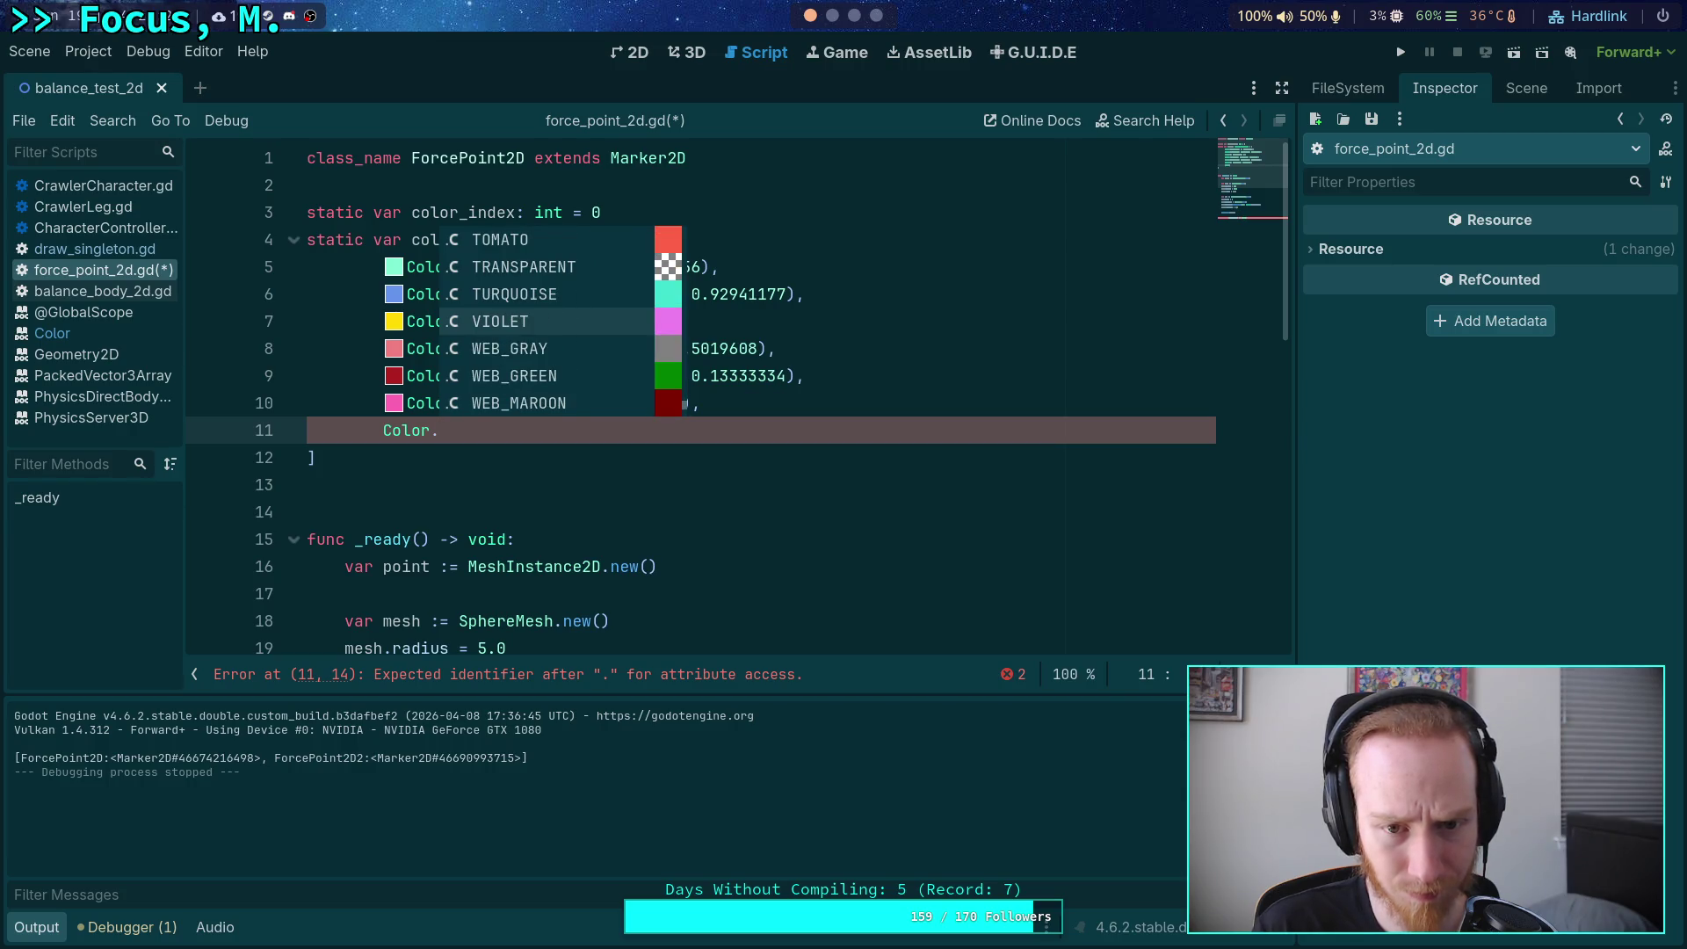
{"action": "key", "text": "Return"}
{"action": "right_click", "coordinate": [474, 434]}
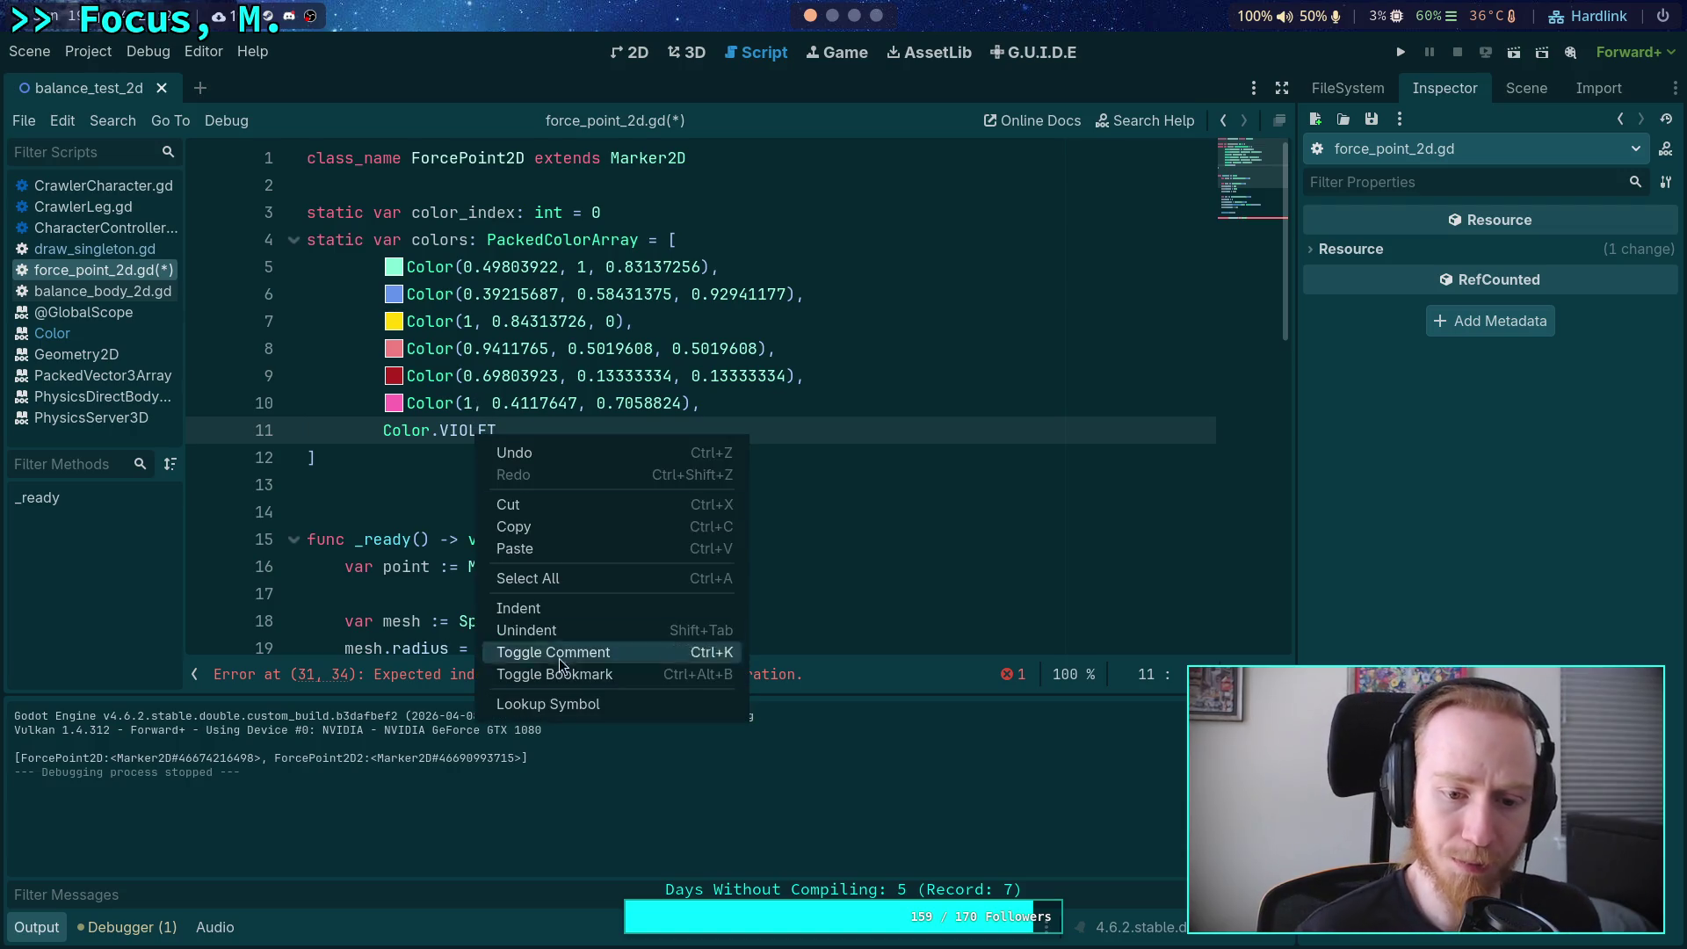
{"action": "left_click", "coordinate": [559, 705]}
{"action": "left_click_drag", "start_coordinate": [430, 172], "coordinate": [698, 172]}
{"action": "right_click", "coordinate": [699, 174]}
{"action": "left_click", "coordinate": [703, 185]}
{"action": "left_click", "coordinate": [97, 270]}
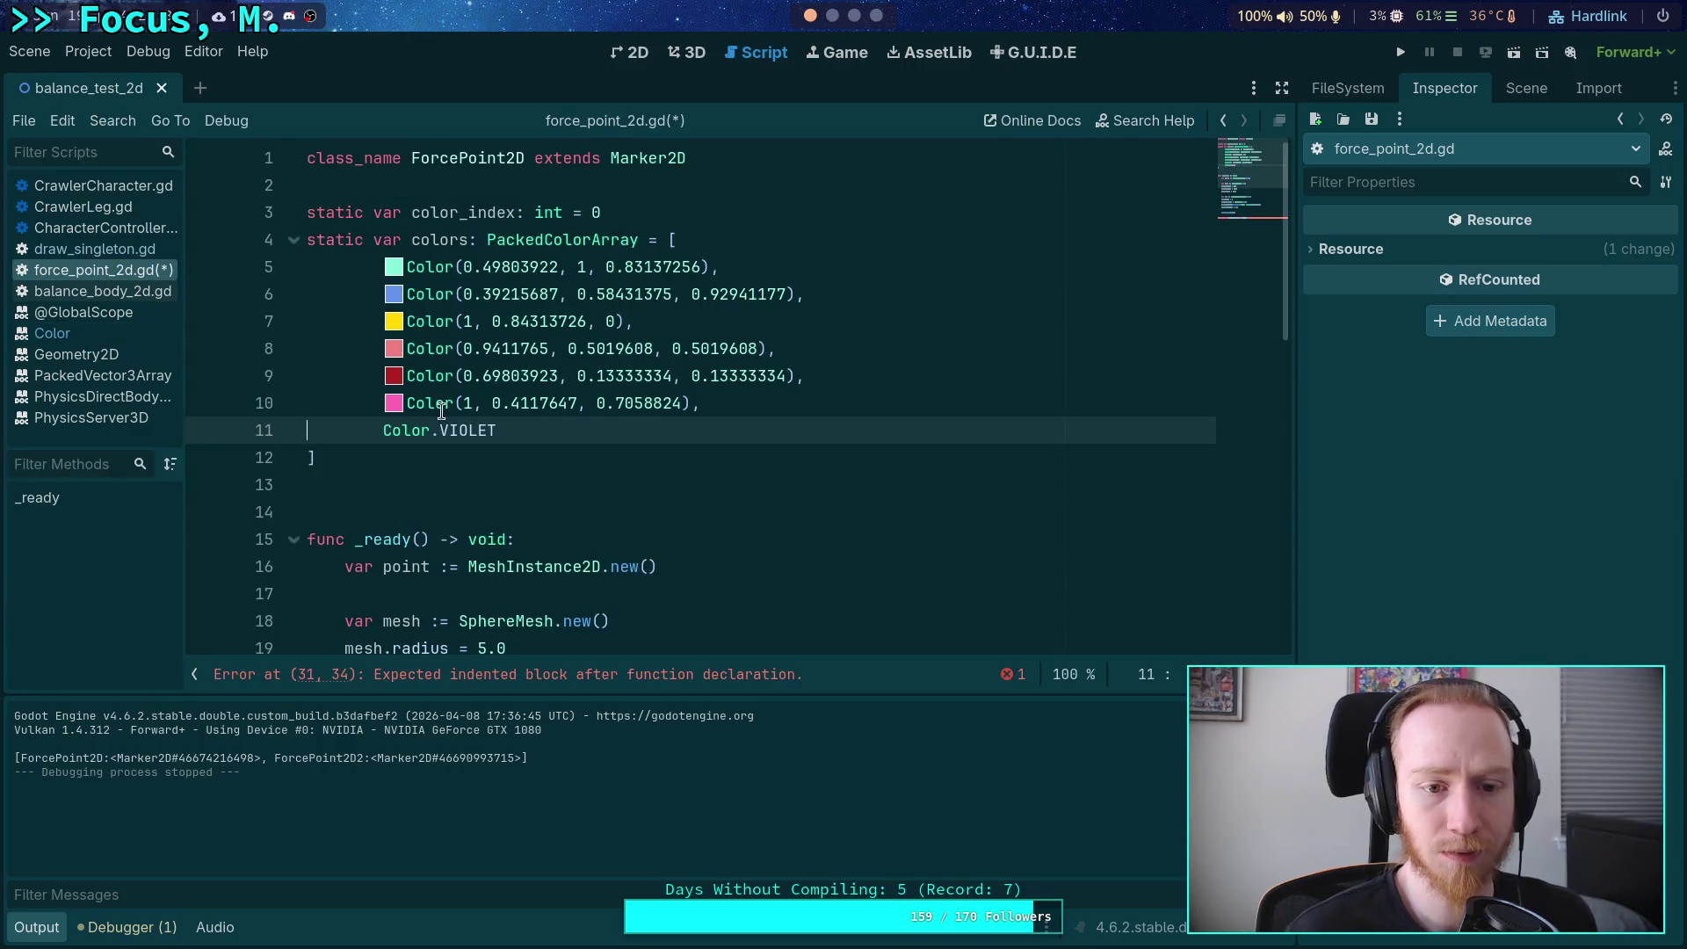
{"action": "left_click_drag", "start_coordinate": [464, 405], "coordinate": [684, 404]}
{"action": "key", "text": "BackSpace"}
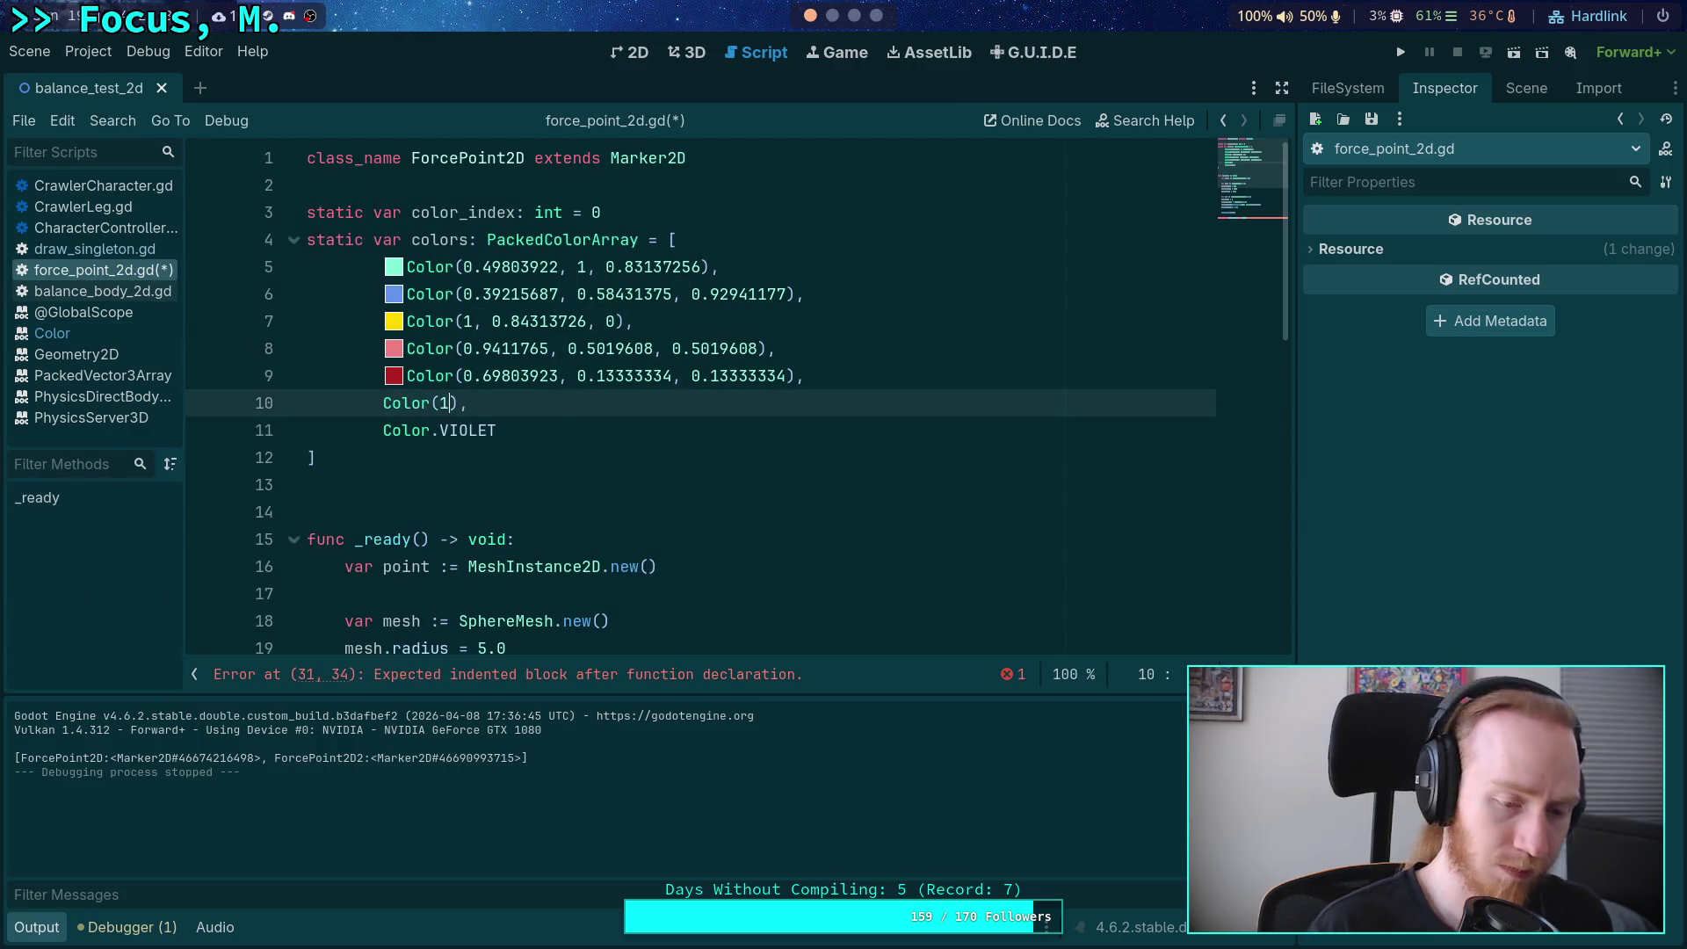
{"action": "key", "text": "ctrl+v"}
Turn line 11 into an explicit Color entry using WEB_GRAY's RGB values from the docs.
{"action": "double_click", "coordinate": [468, 430]}
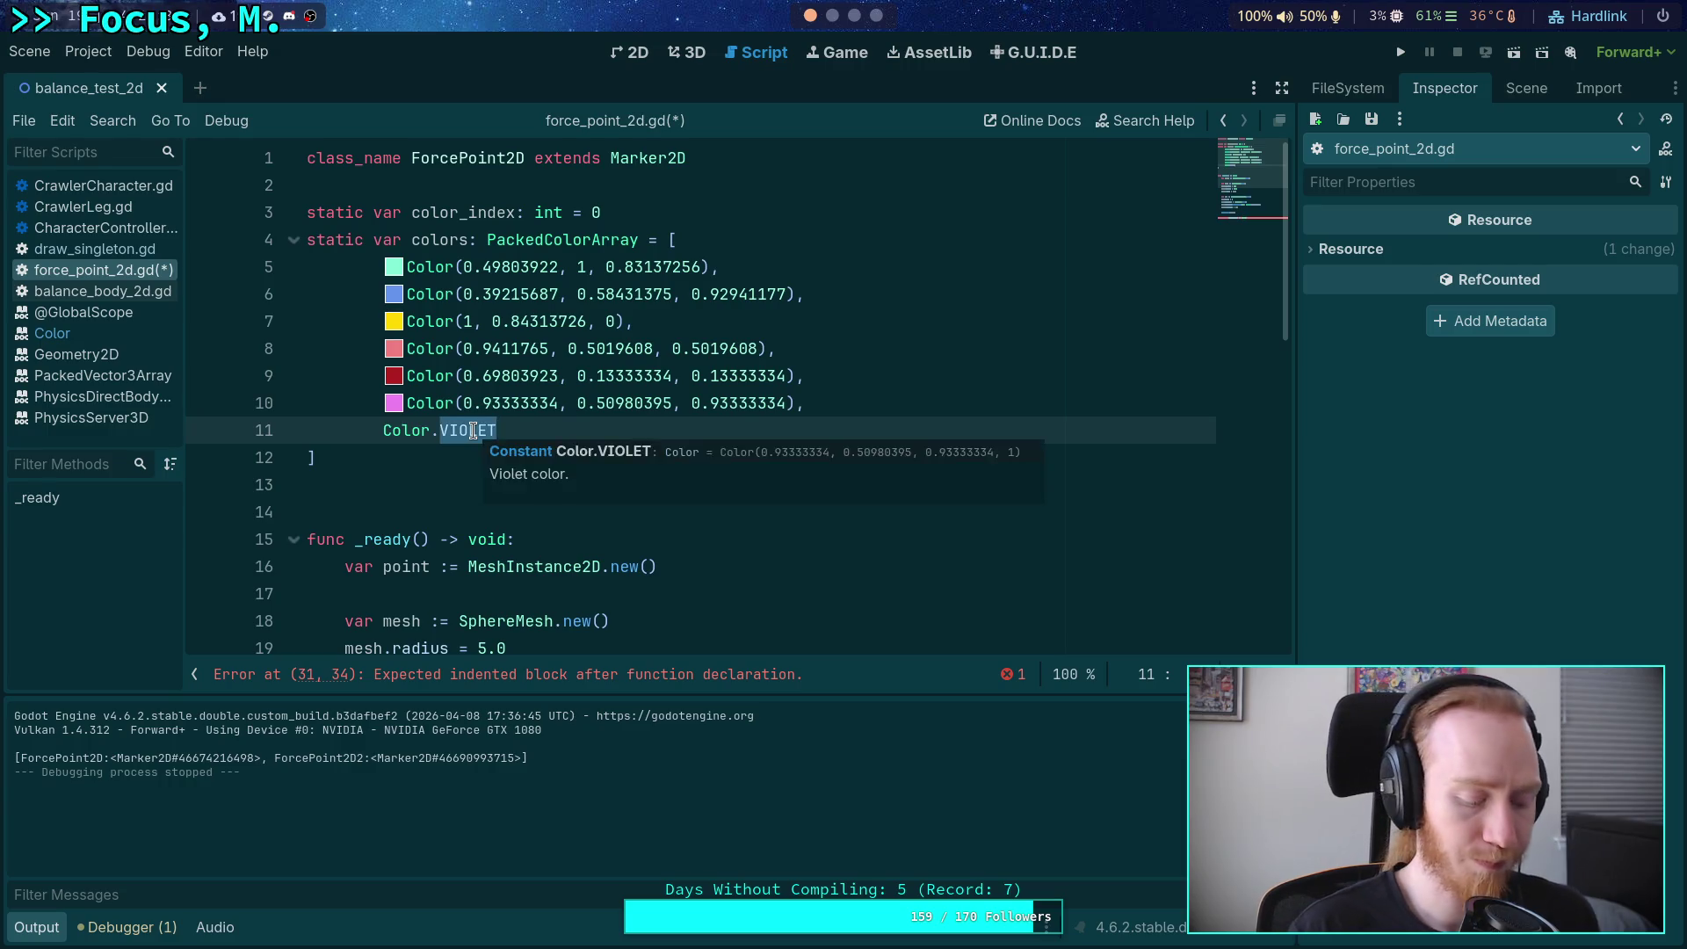
{"action": "key", "text": "BackSpace"}
{"action": "key", "text": "ctrl+space"}
{"action": "key", "text": "Down"}
{"action": "key", "text": "Down"}
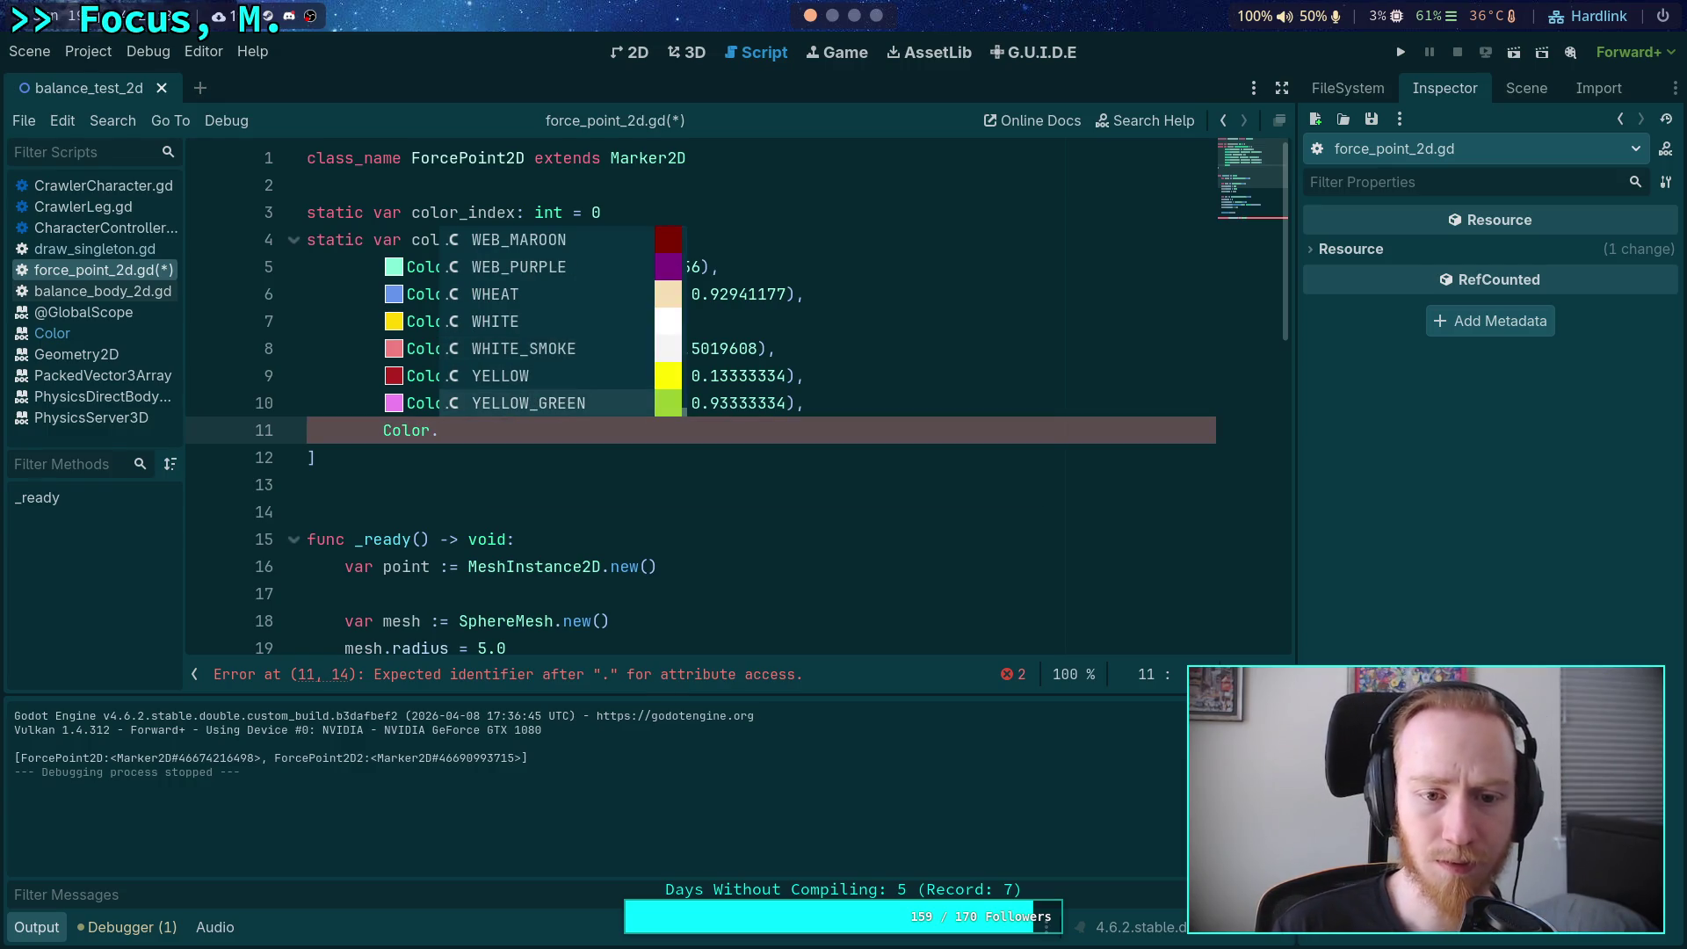
{"action": "key", "text": "Up"}
{"action": "key", "text": "Up"}
{"action": "key", "text": "Up"}
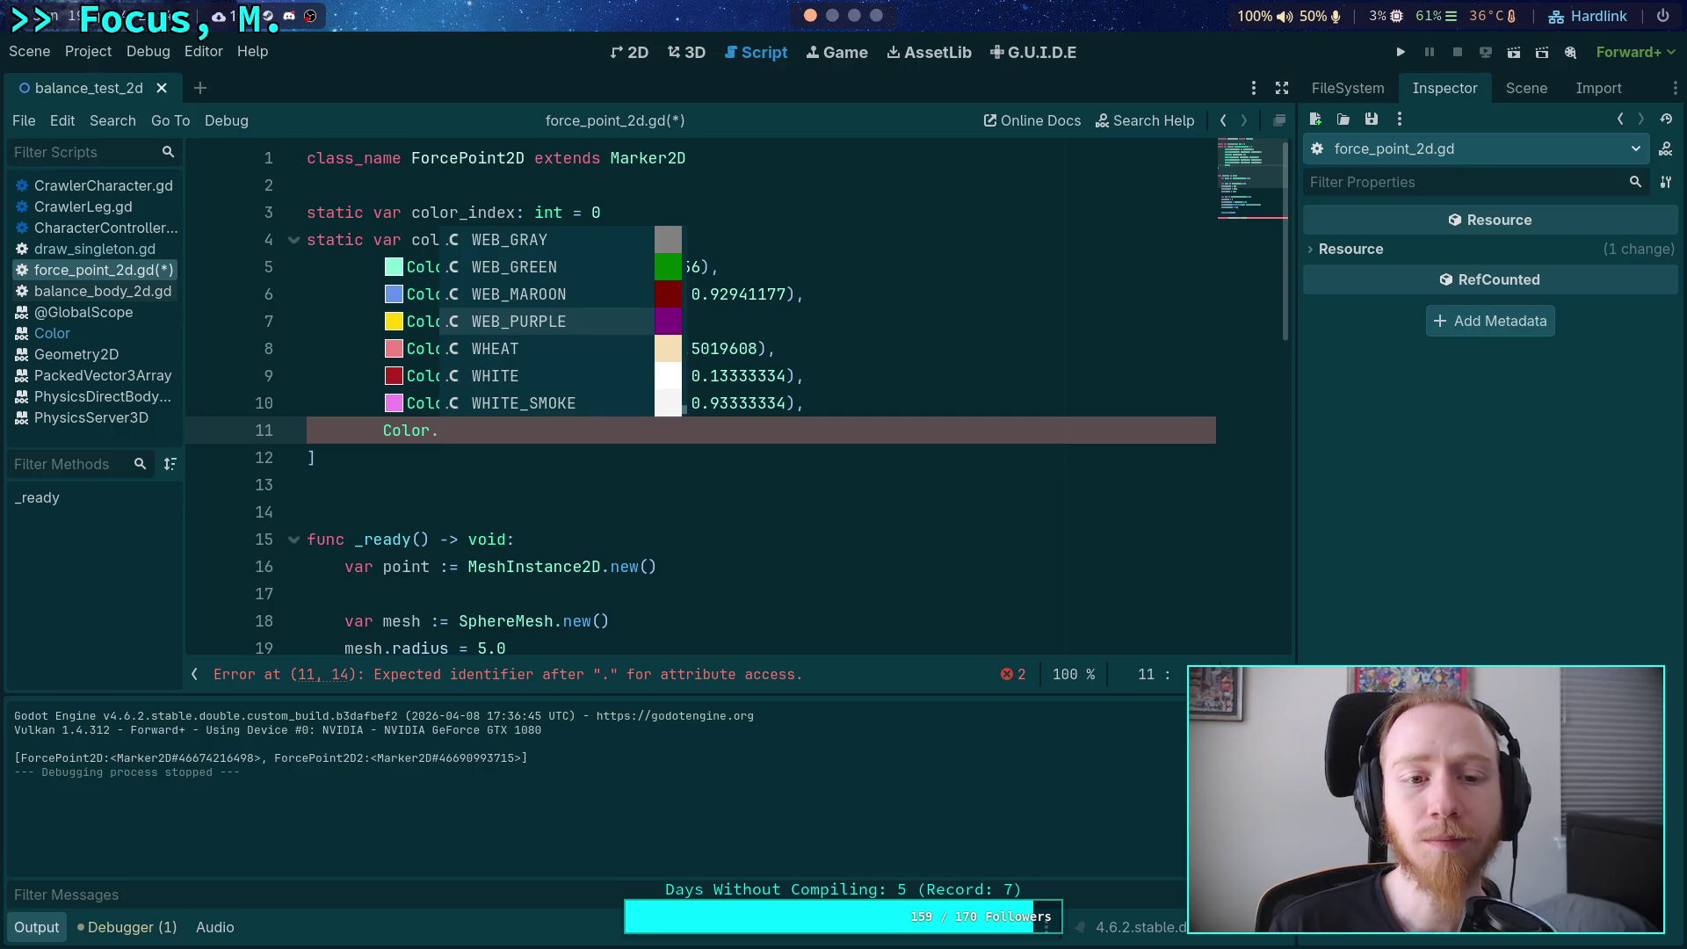
{"action": "key", "text": "Up"}
{"action": "key", "text": "Up"}
{"action": "key", "text": "Up"}
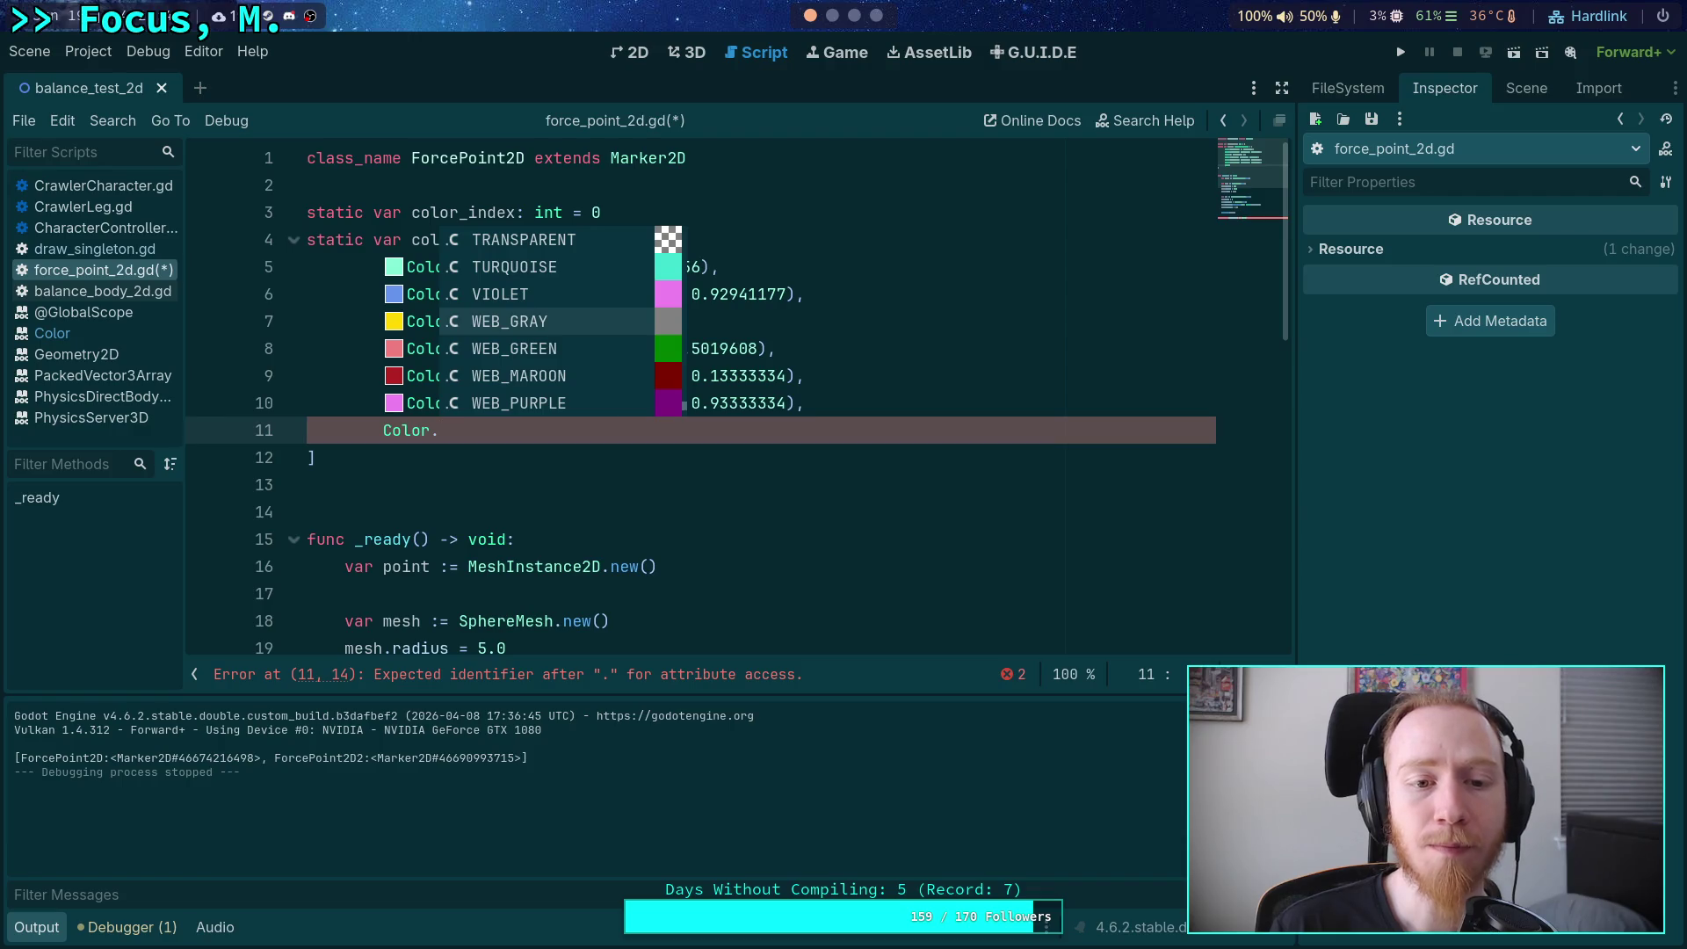
{"action": "key", "text": "Return"}
{"action": "right_click", "coordinate": [472, 434]}
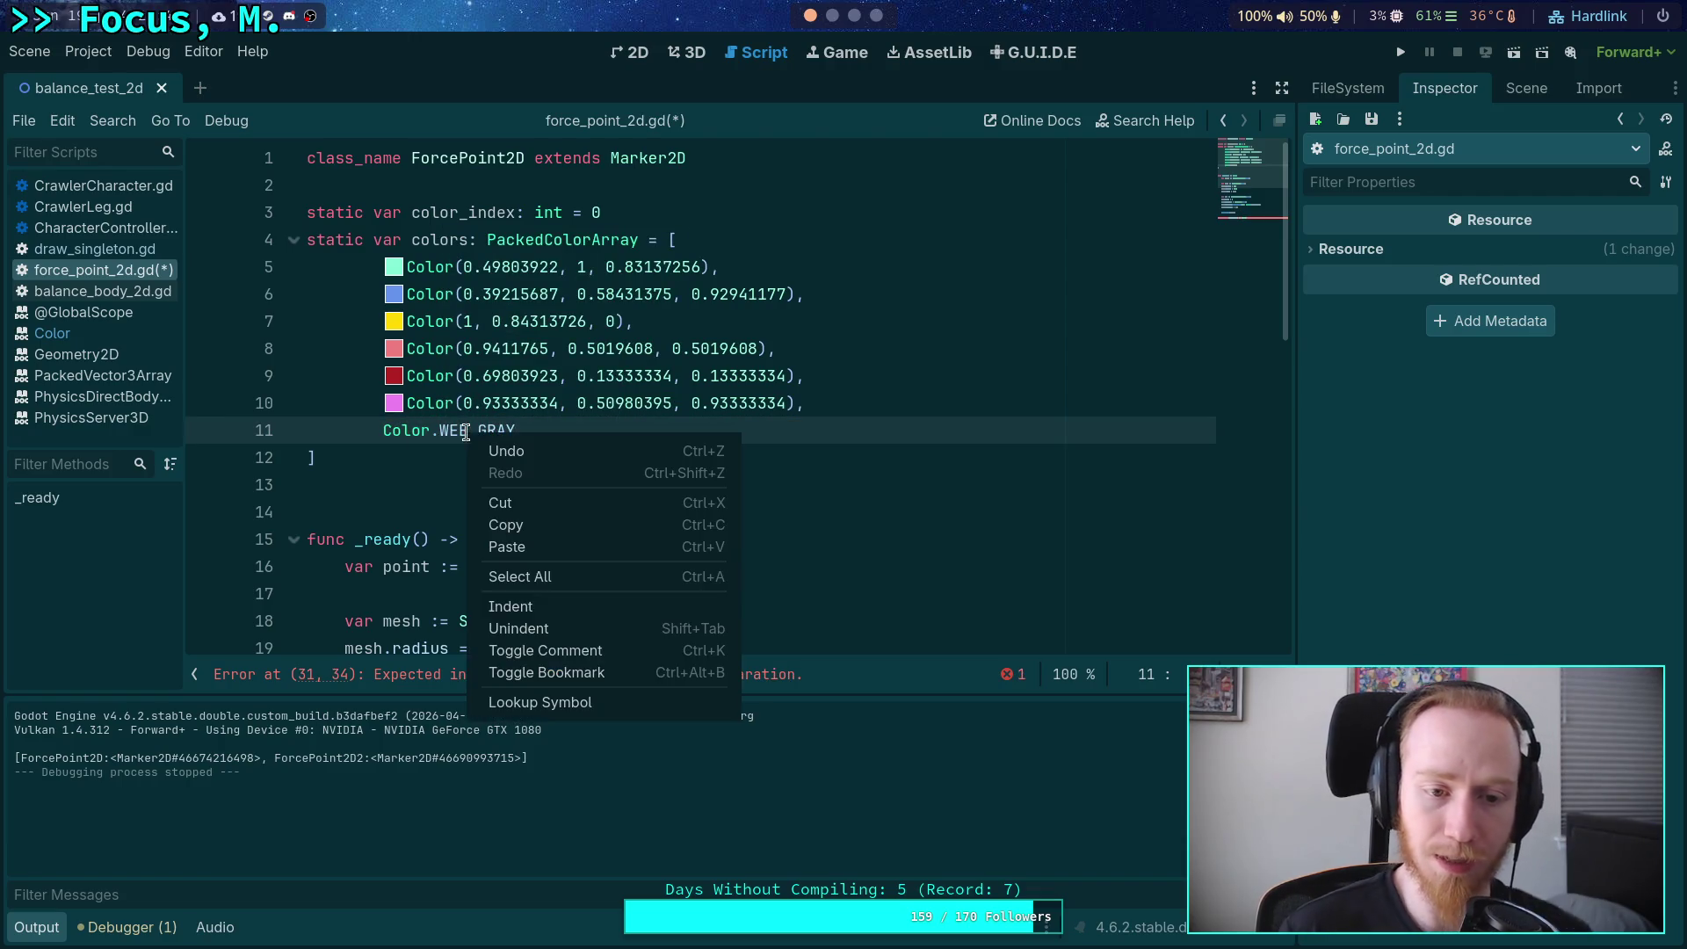
{"action": "left_click", "coordinate": [569, 704]}
{"action": "left_click_drag", "start_coordinate": [446, 181], "coordinate": [691, 175]}
{"action": "key", "text": "ctrl+c"}
{"action": "right_click", "coordinate": [692, 180]}
{"action": "left_click", "coordinate": [711, 193]}
{"action": "left_click", "coordinate": [104, 270]}
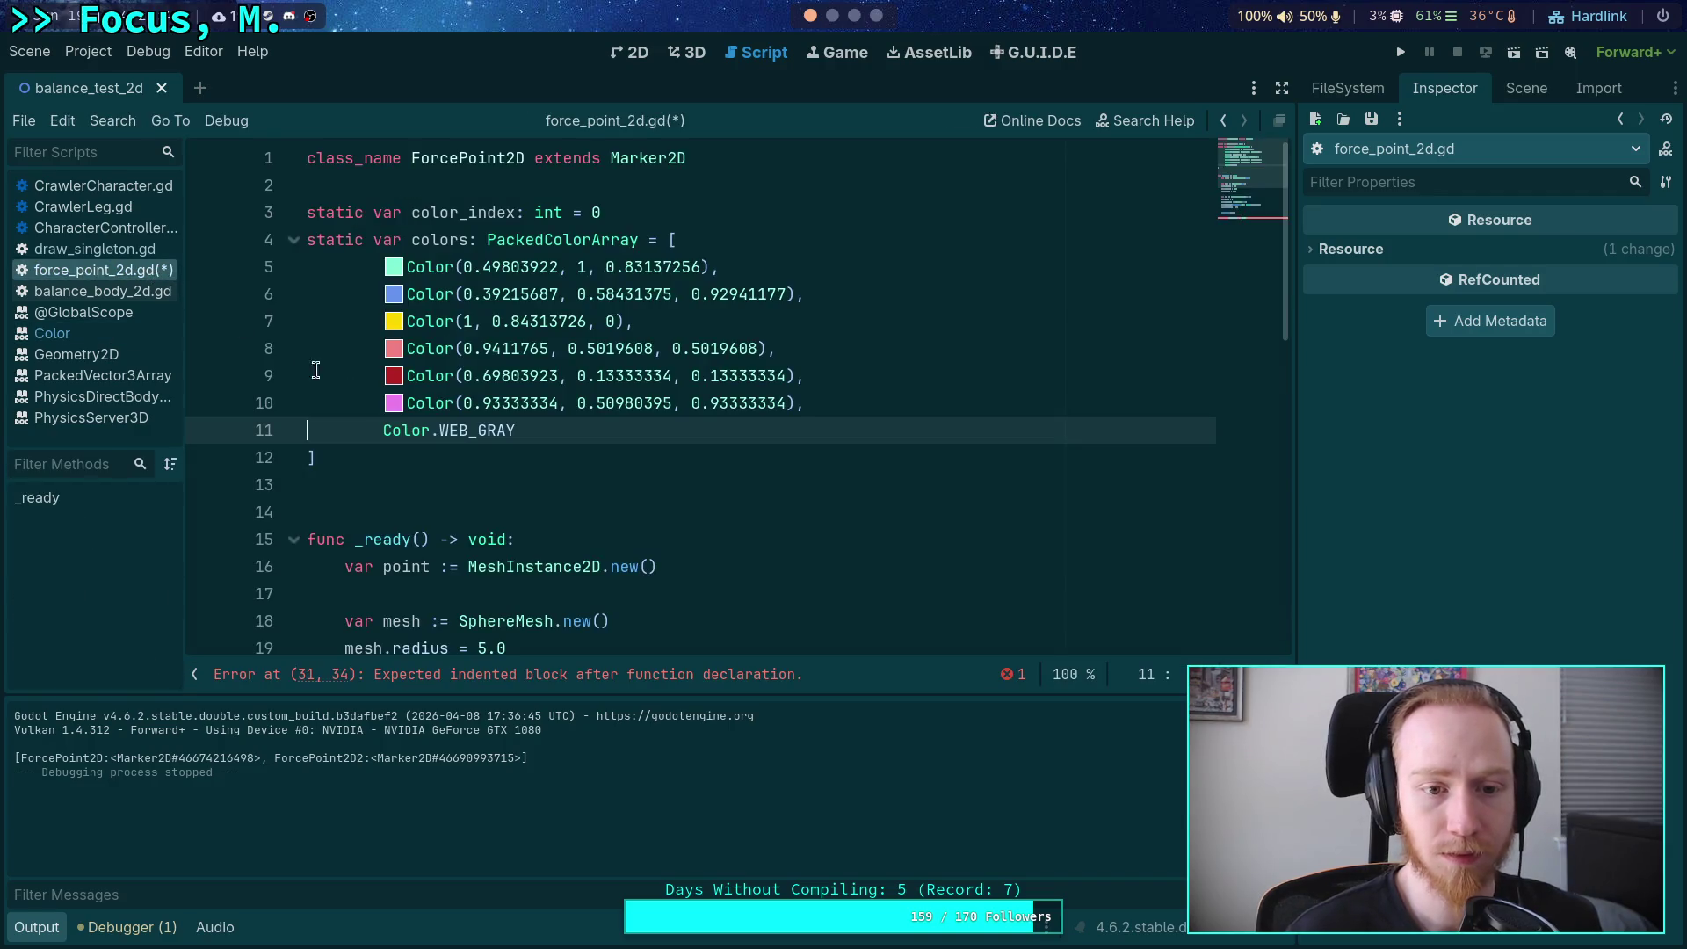
{"action": "left_click_drag", "start_coordinate": [448, 430], "coordinate": [517, 430]}
{"action": "type", "text": "("}
{"action": "key", "text": "ctrl+v"}
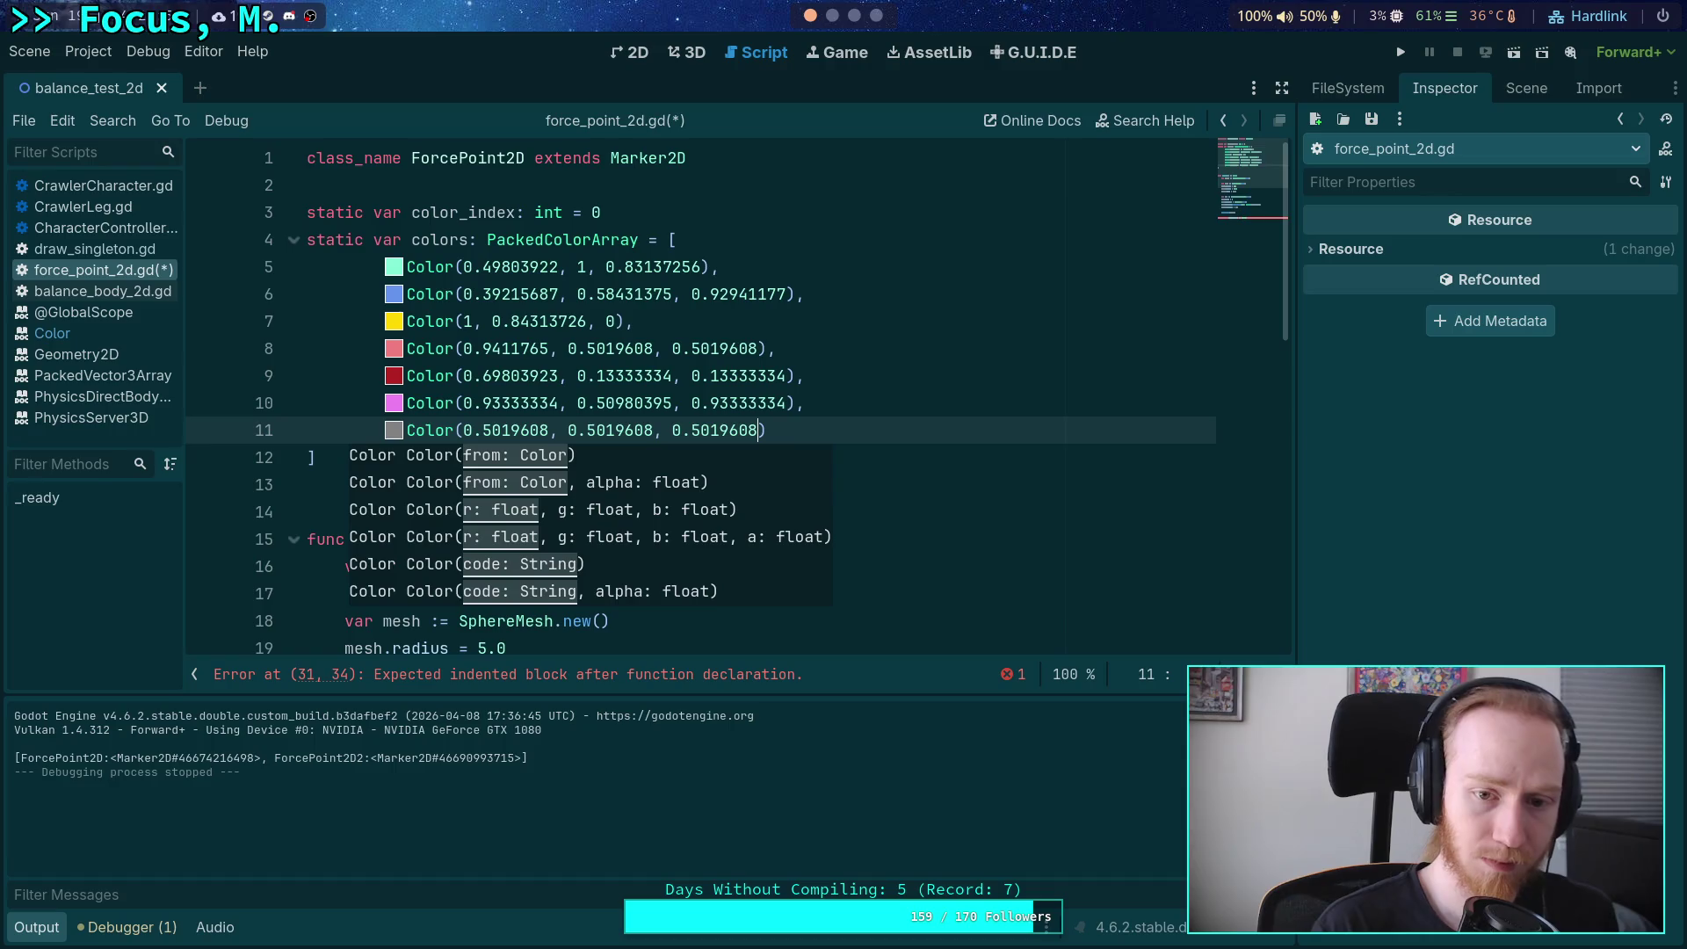
{"action": "key", "text": "End"}
{"action": "type", "text": ","}
{"action": "key", "text": "Return"}
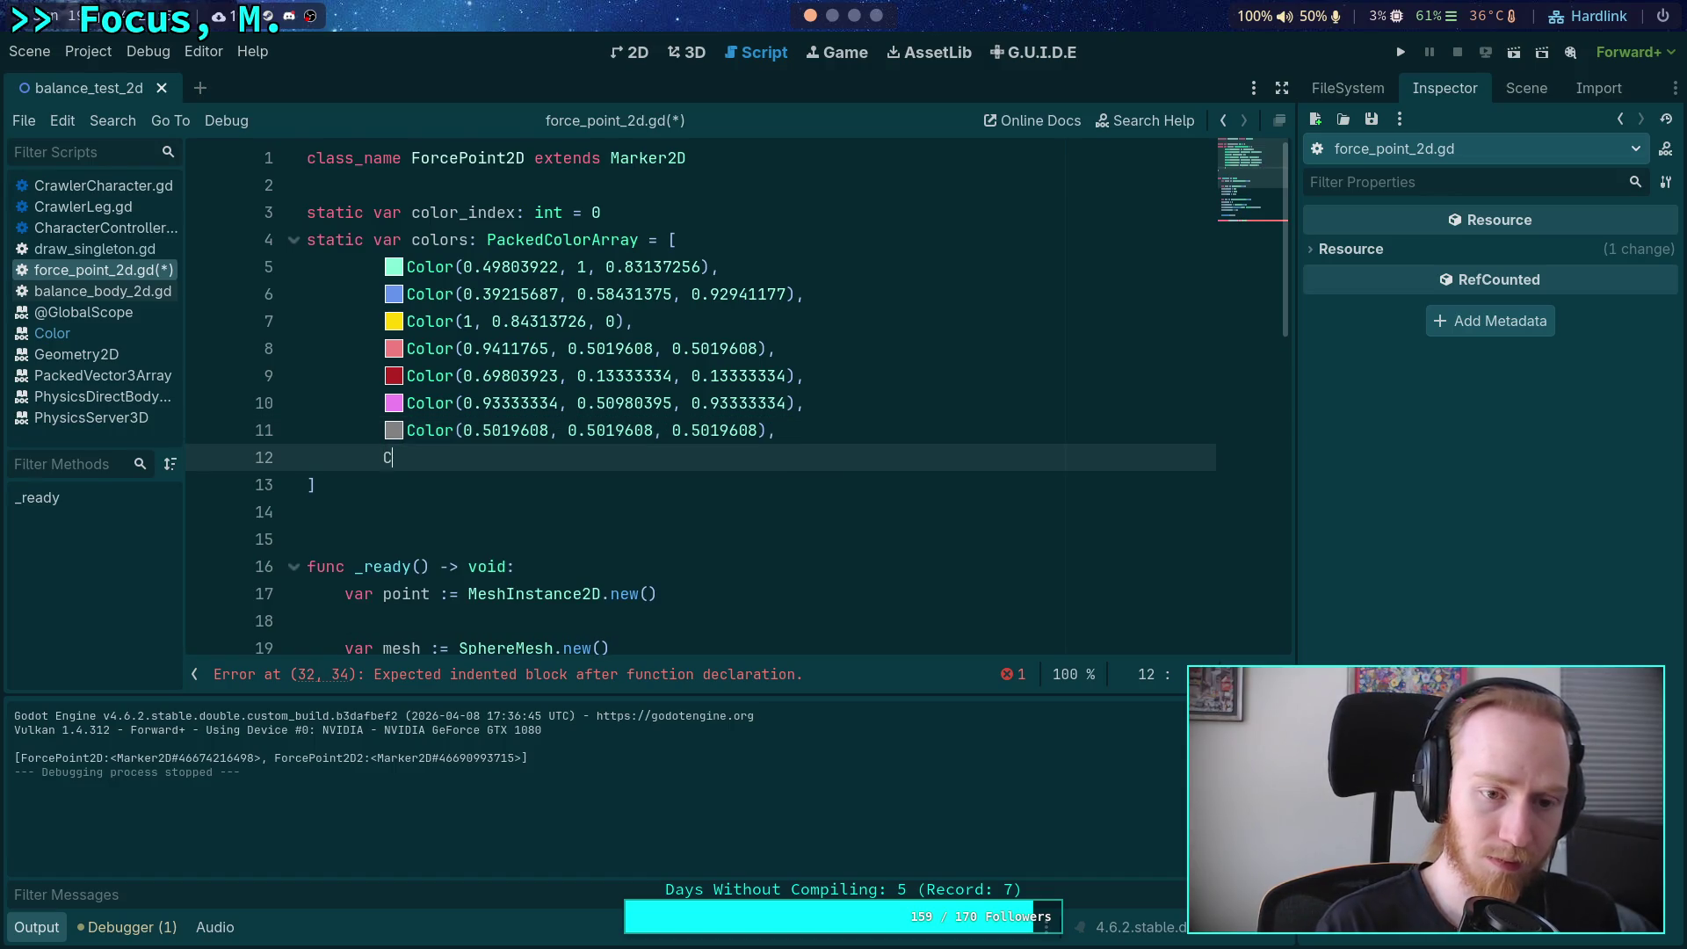
Add a line 12 Color entry with WHITE_SMOKE's RGB values copied from the docs.
{"action": "key", "text": "Down"}
{"action": "key", "text": "Down"}
{"action": "key", "text": "Down"}
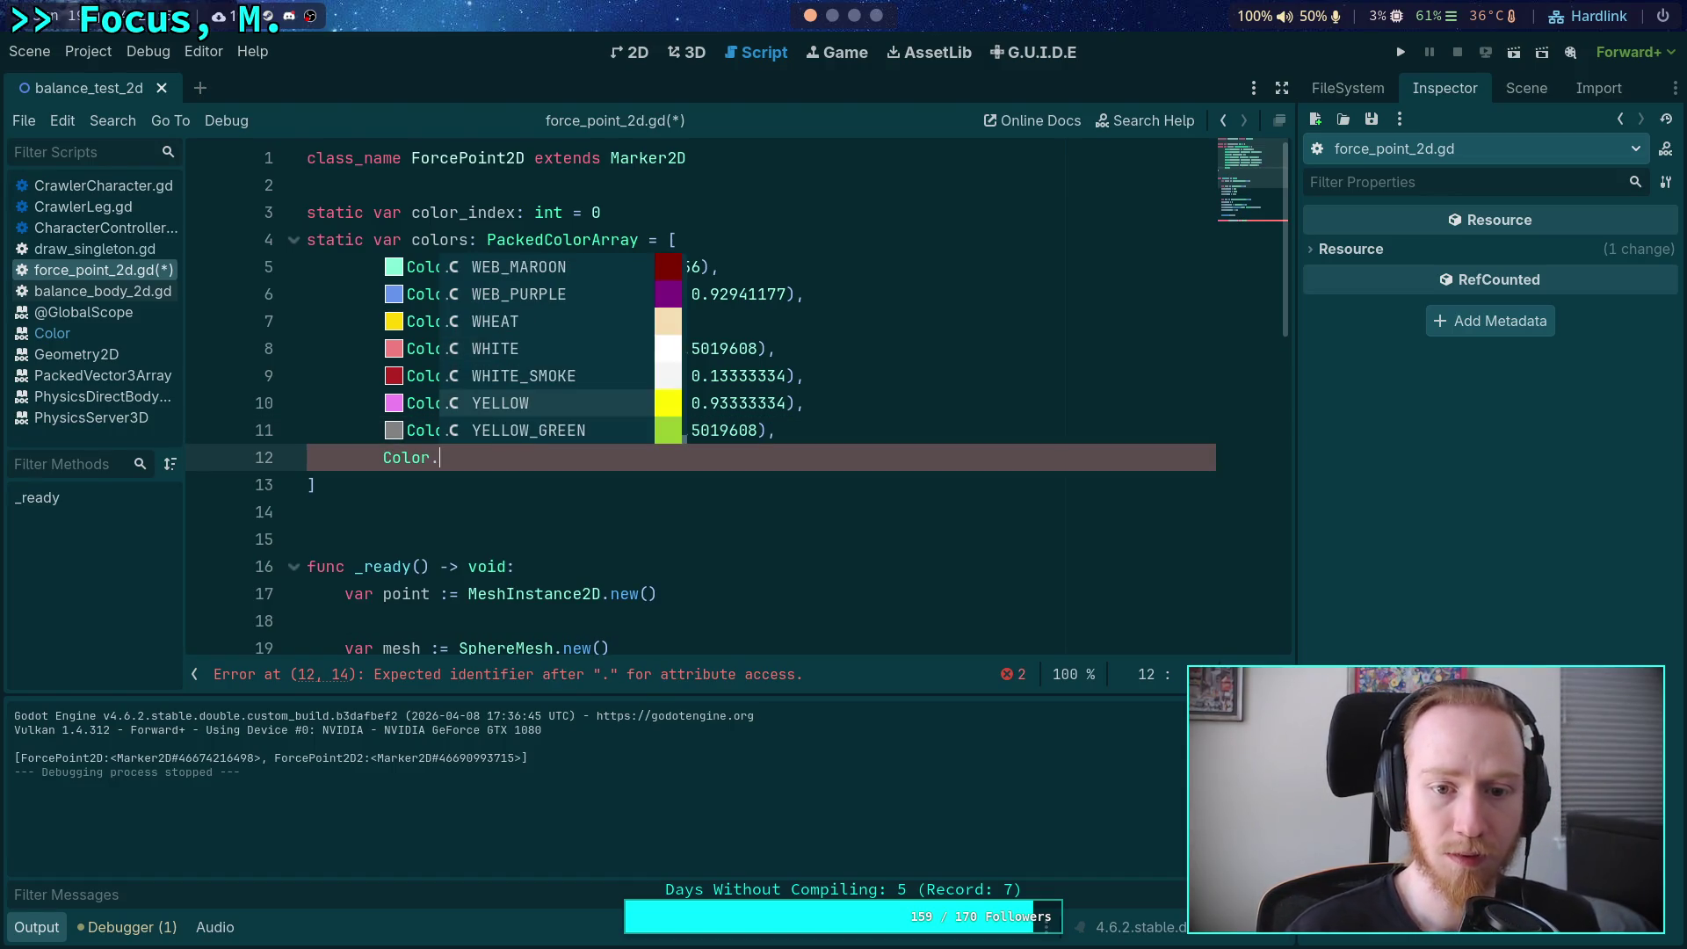
{"action": "key", "text": "Up"}
{"action": "key", "text": "Up"}
{"action": "key", "text": "Down"}
{"action": "key", "text": "Return"}
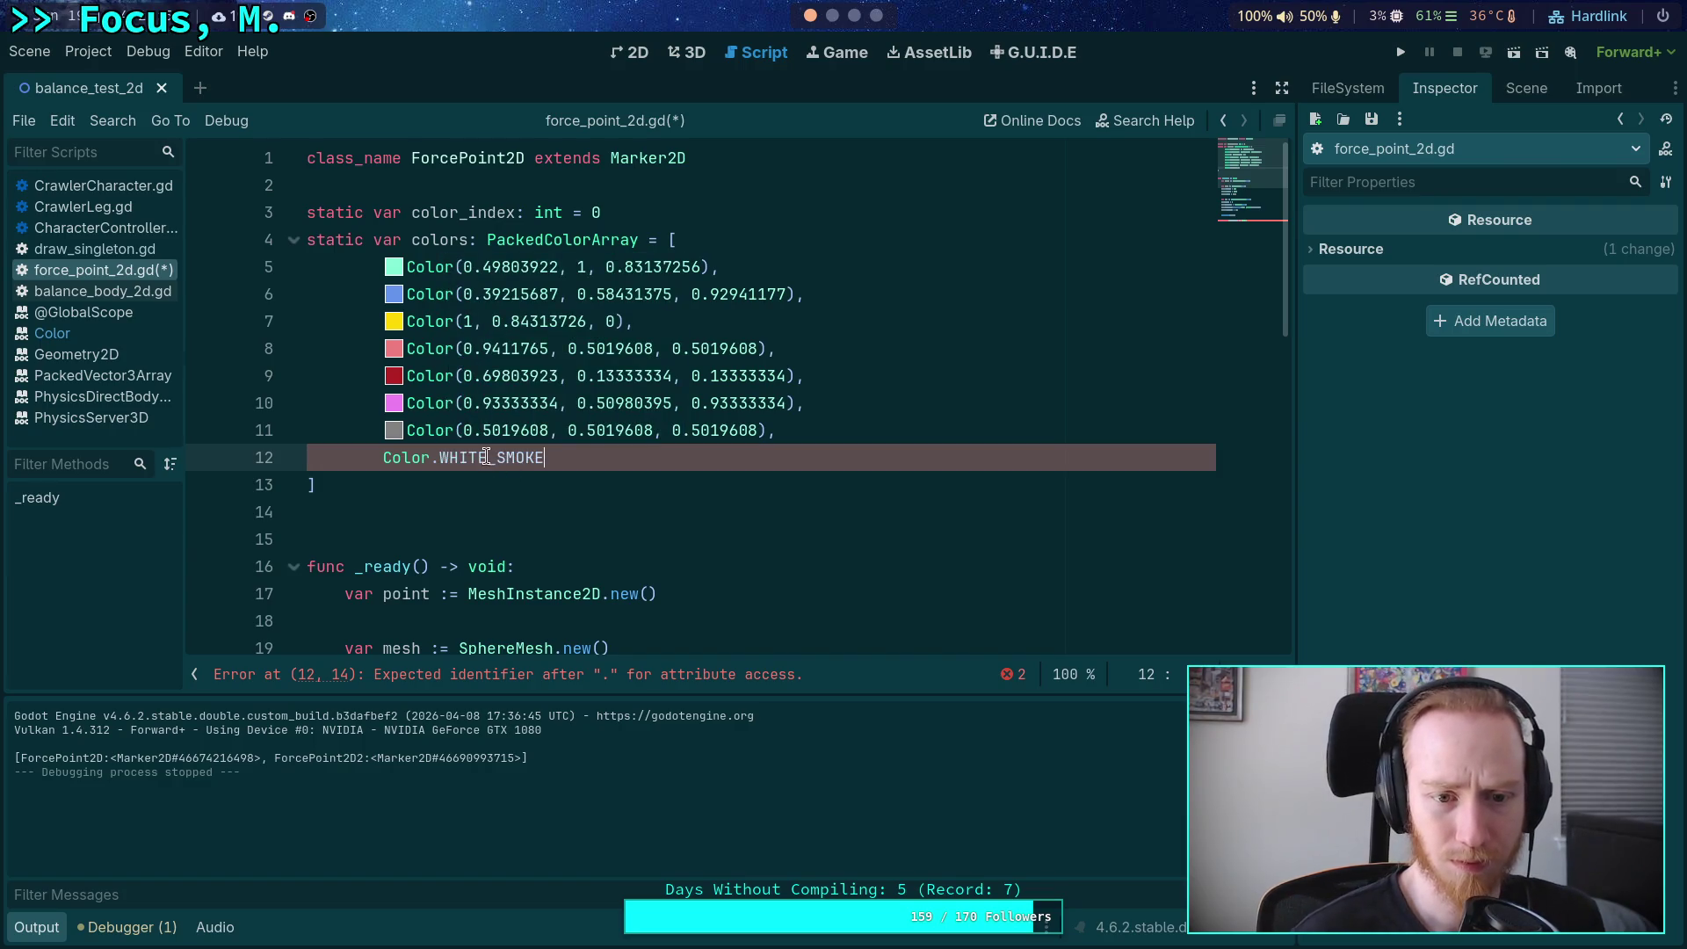
{"action": "right_click", "coordinate": [485, 457]}
{"action": "left_click", "coordinate": [527, 725]}
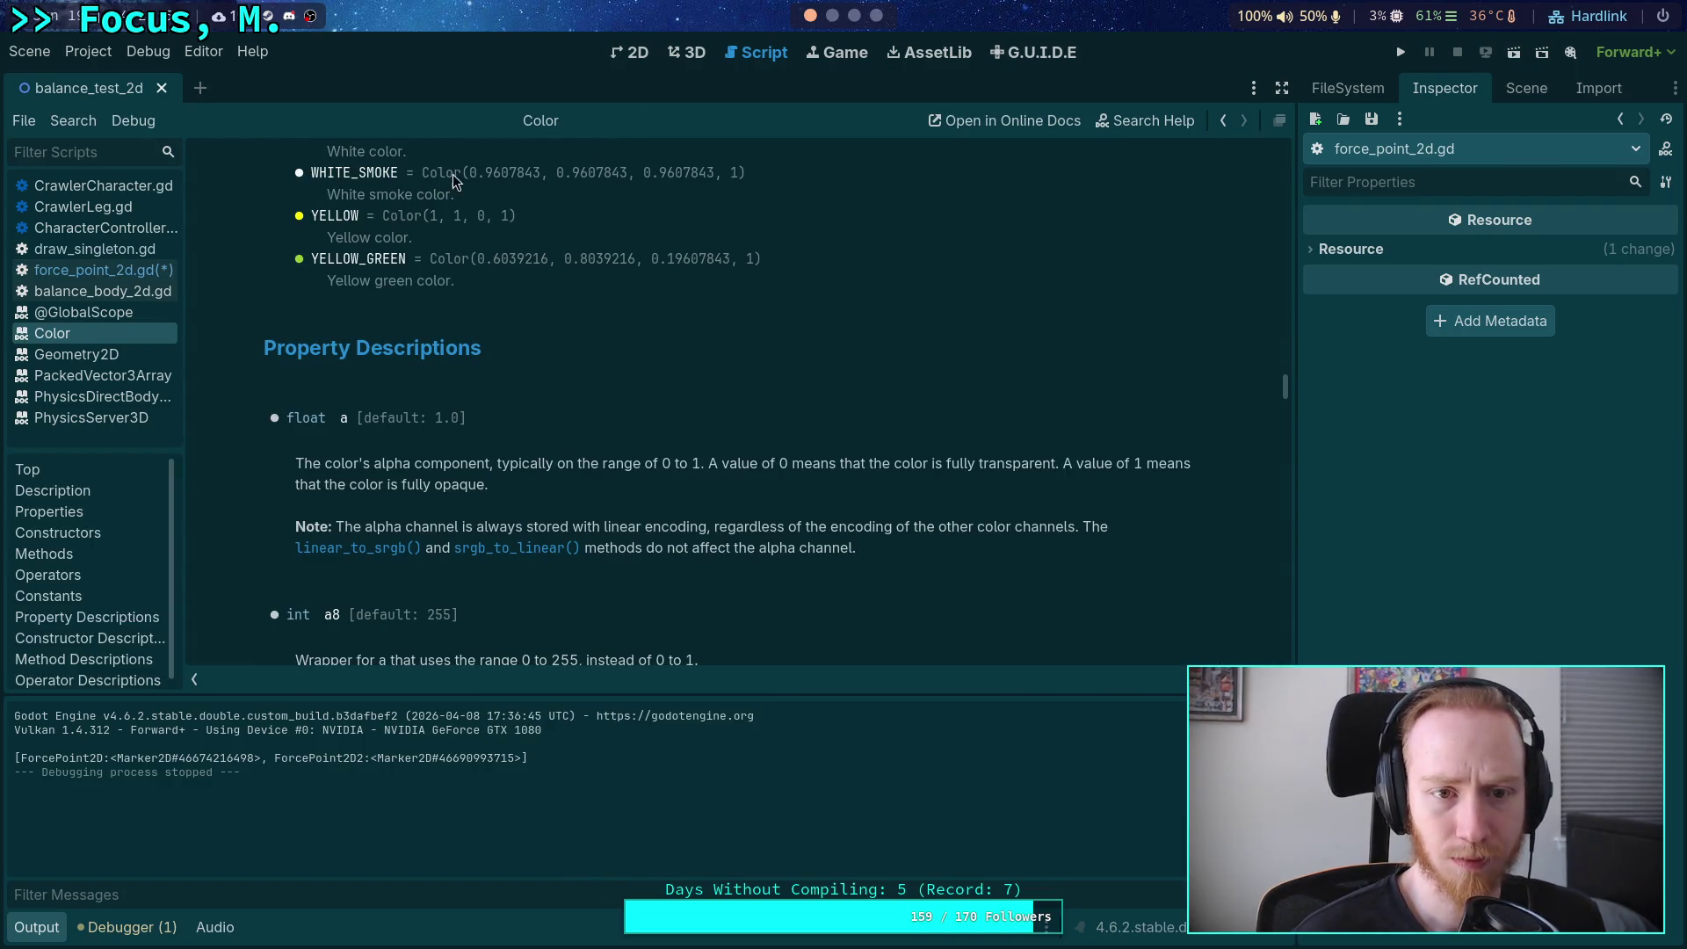
{"action": "left_click_drag", "start_coordinate": [472, 173], "coordinate": [714, 173]}
{"action": "right_click", "coordinate": [686, 178]}
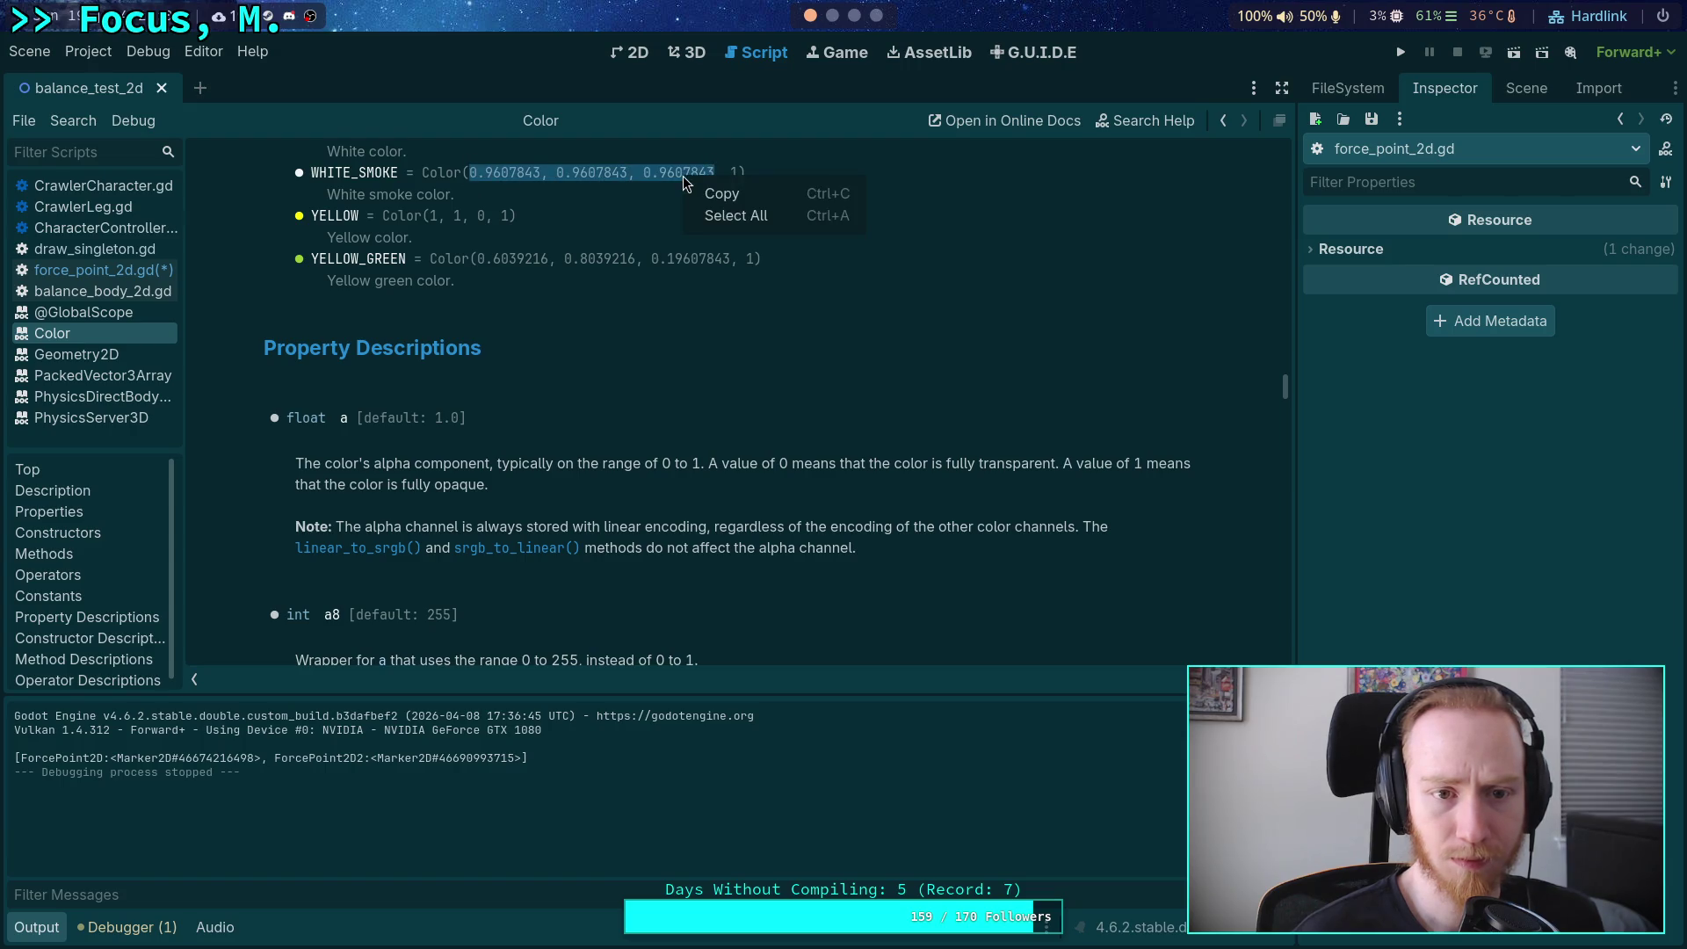
{"action": "left_click", "coordinate": [725, 200]}
{"action": "left_click", "coordinate": [118, 271]}
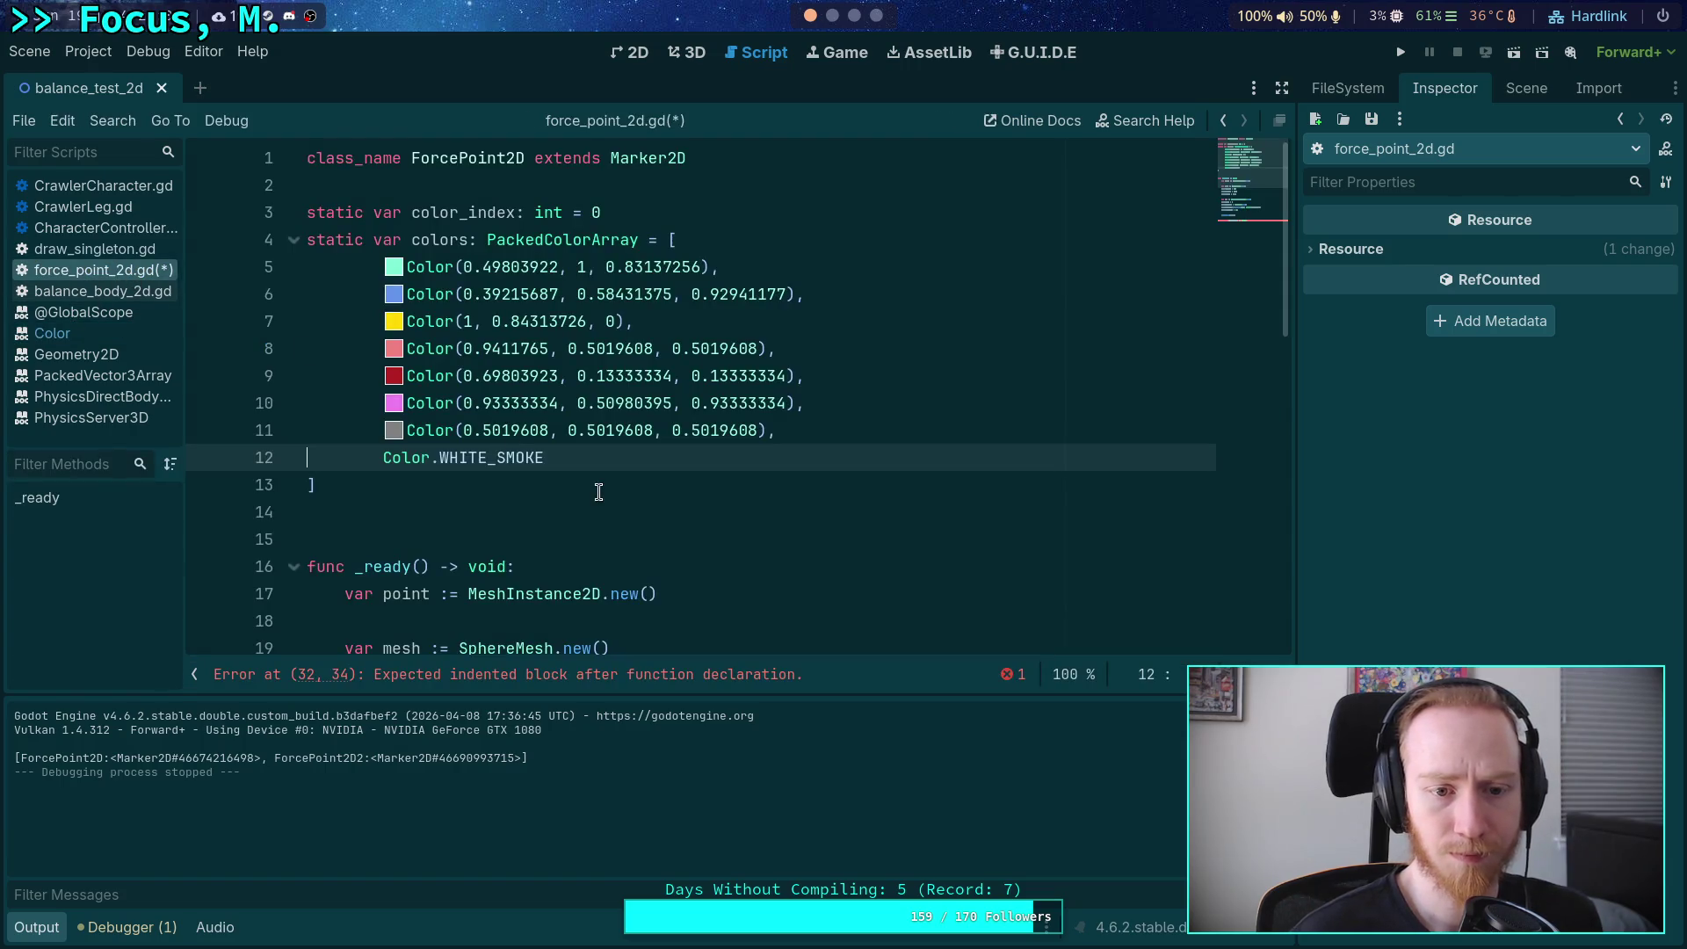
{"action": "double_click", "coordinate": [516, 455]}
{"action": "key", "text": "BackSpace"}
{"action": "key", "text": "BackSpace"}
{"action": "type", "text": "("}
{"action": "key", "text": "ctrl+v"}
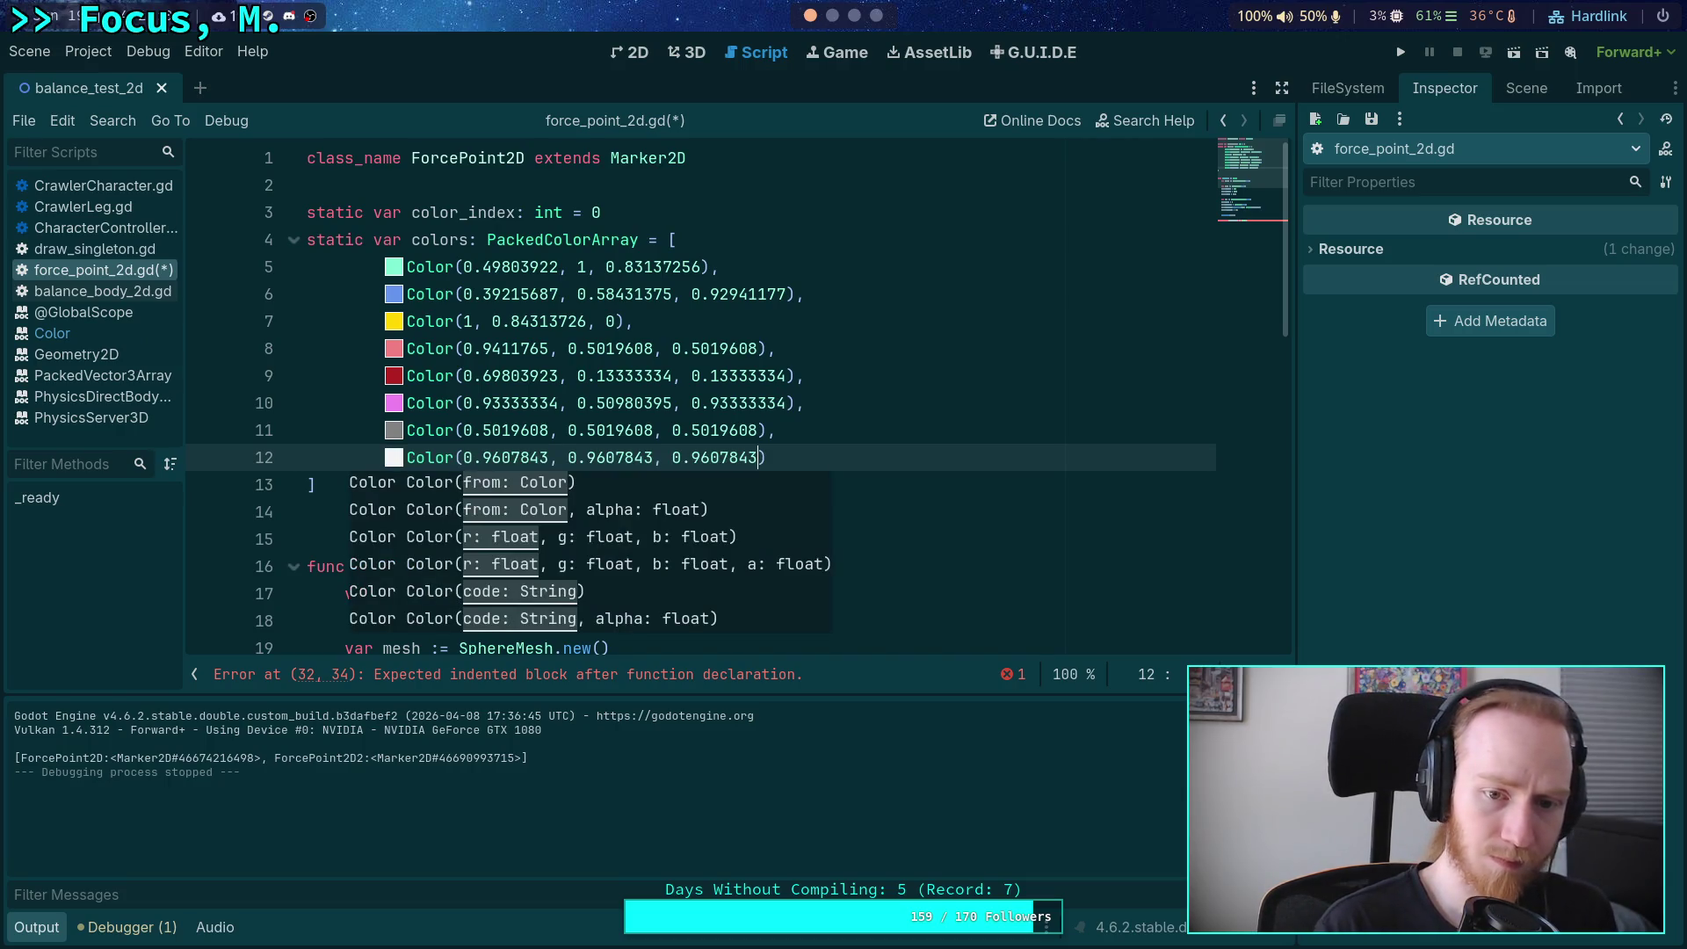
{"action": "key", "text": "End"}
Move the near-white entry up to line 9 and fix the trailing commas.
{"action": "left_click", "coordinate": [530, 432]}
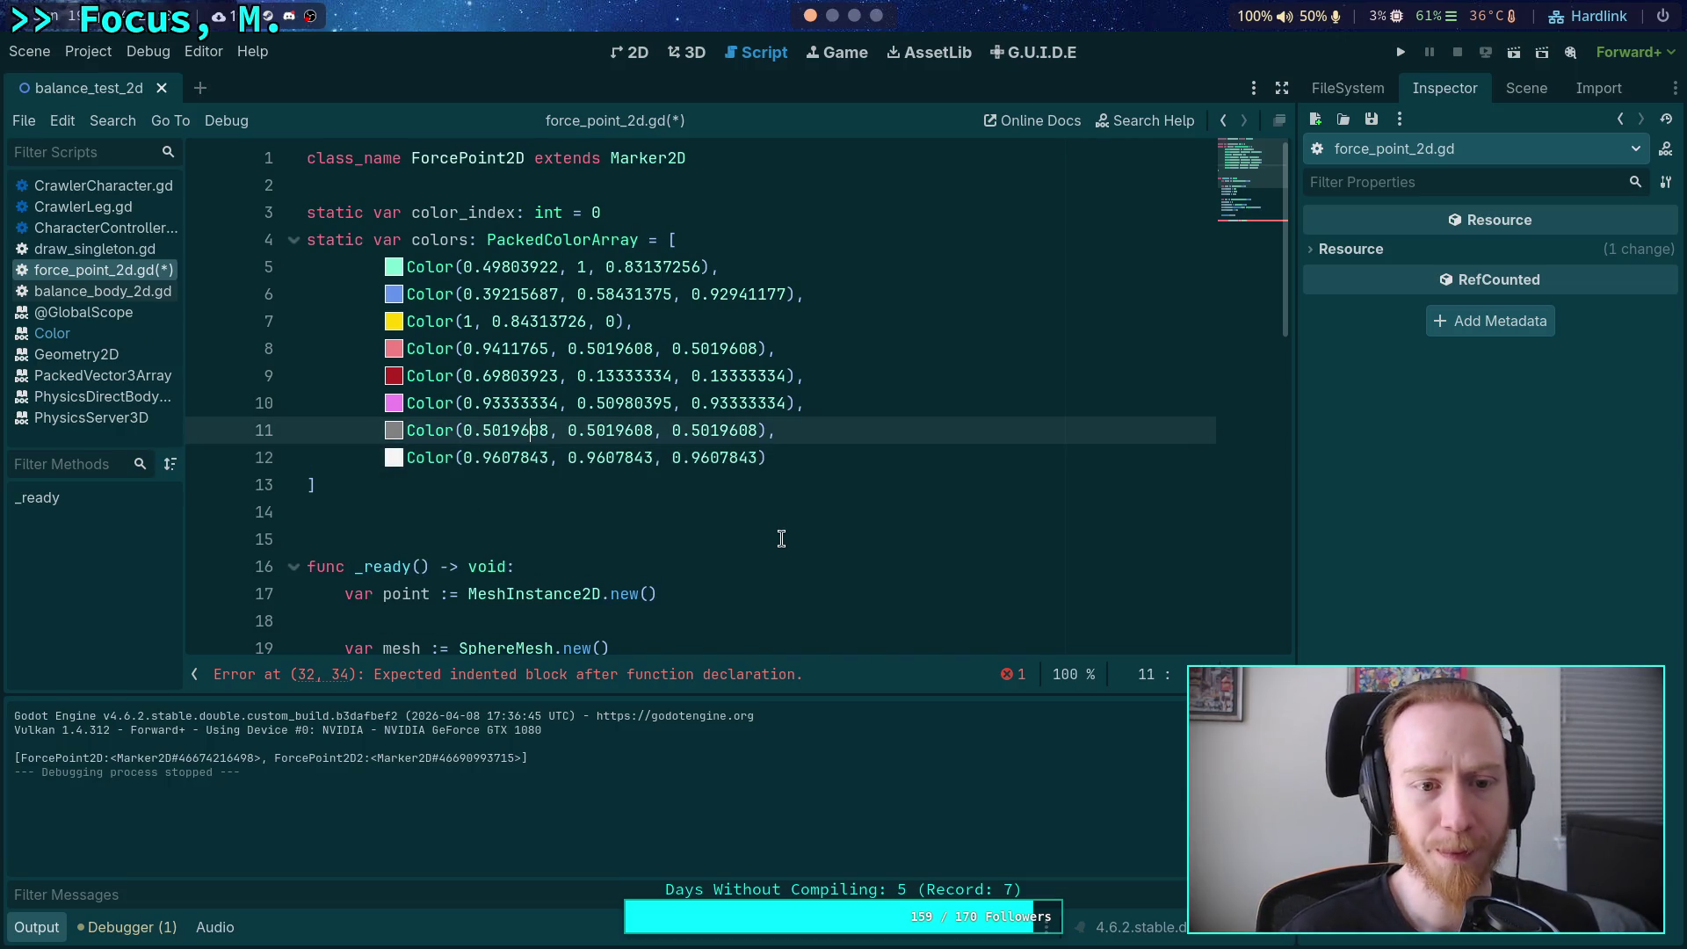
{"action": "key", "text": "Down"}
{"action": "key", "text": "alt+Up"}
{"action": "key", "text": "alt+Up"}
{"action": "key", "text": "alt+Up"}
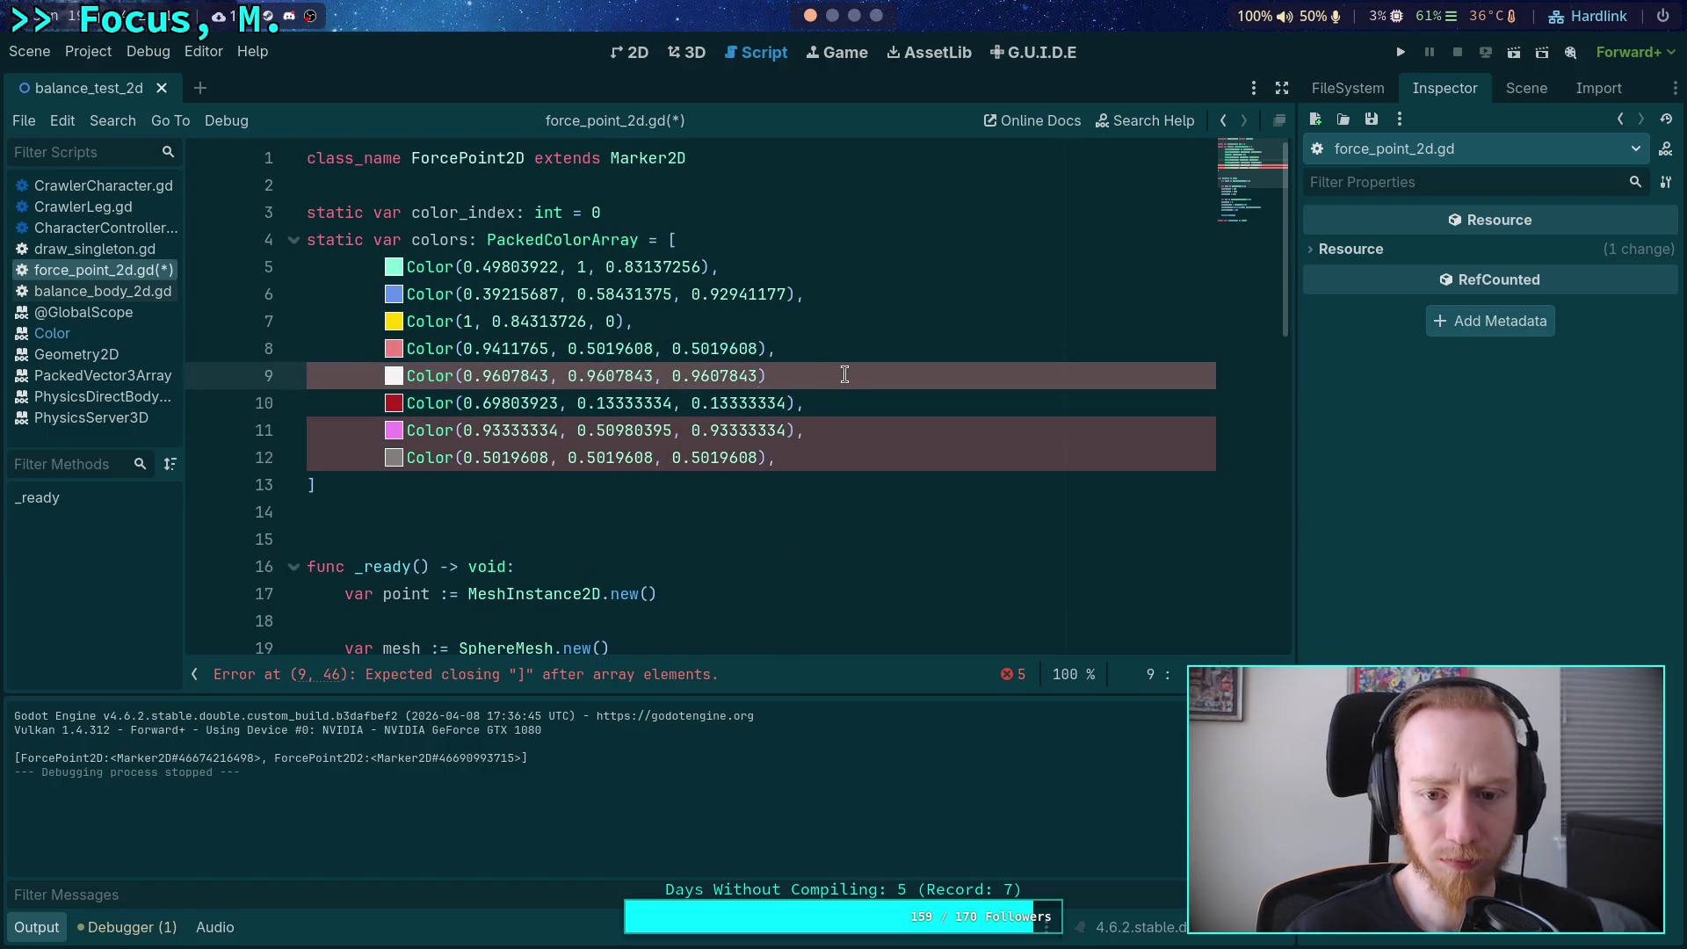
{"action": "type", "text": ","}
{"action": "left_click", "coordinate": [842, 454]}
{"action": "key", "text": "BackSpace"}
{"action": "left_click", "coordinate": [789, 518]}
{"action": "left_click", "coordinate": [822, 461]}
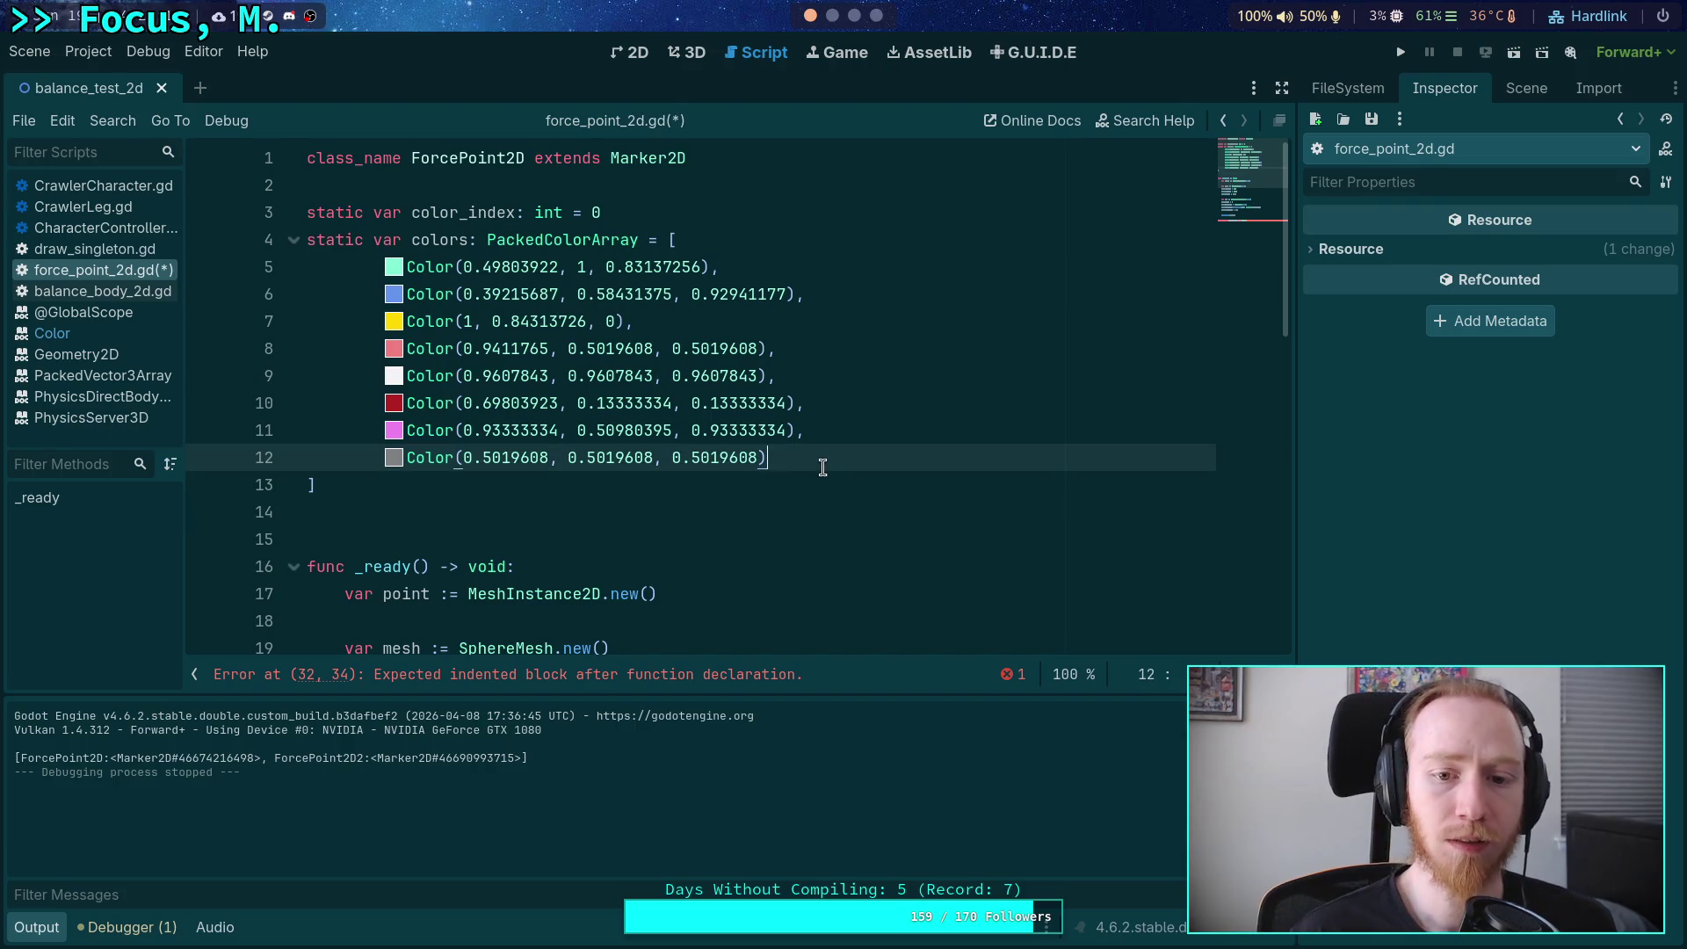
{"action": "type", "text": "."}
{"action": "key", "text": "BackSpace"}
{"action": "type", "text": ","}
Save force_point_2d.gd and go to the empty line under get_color().
{"action": "left_click", "coordinate": [766, 527]}
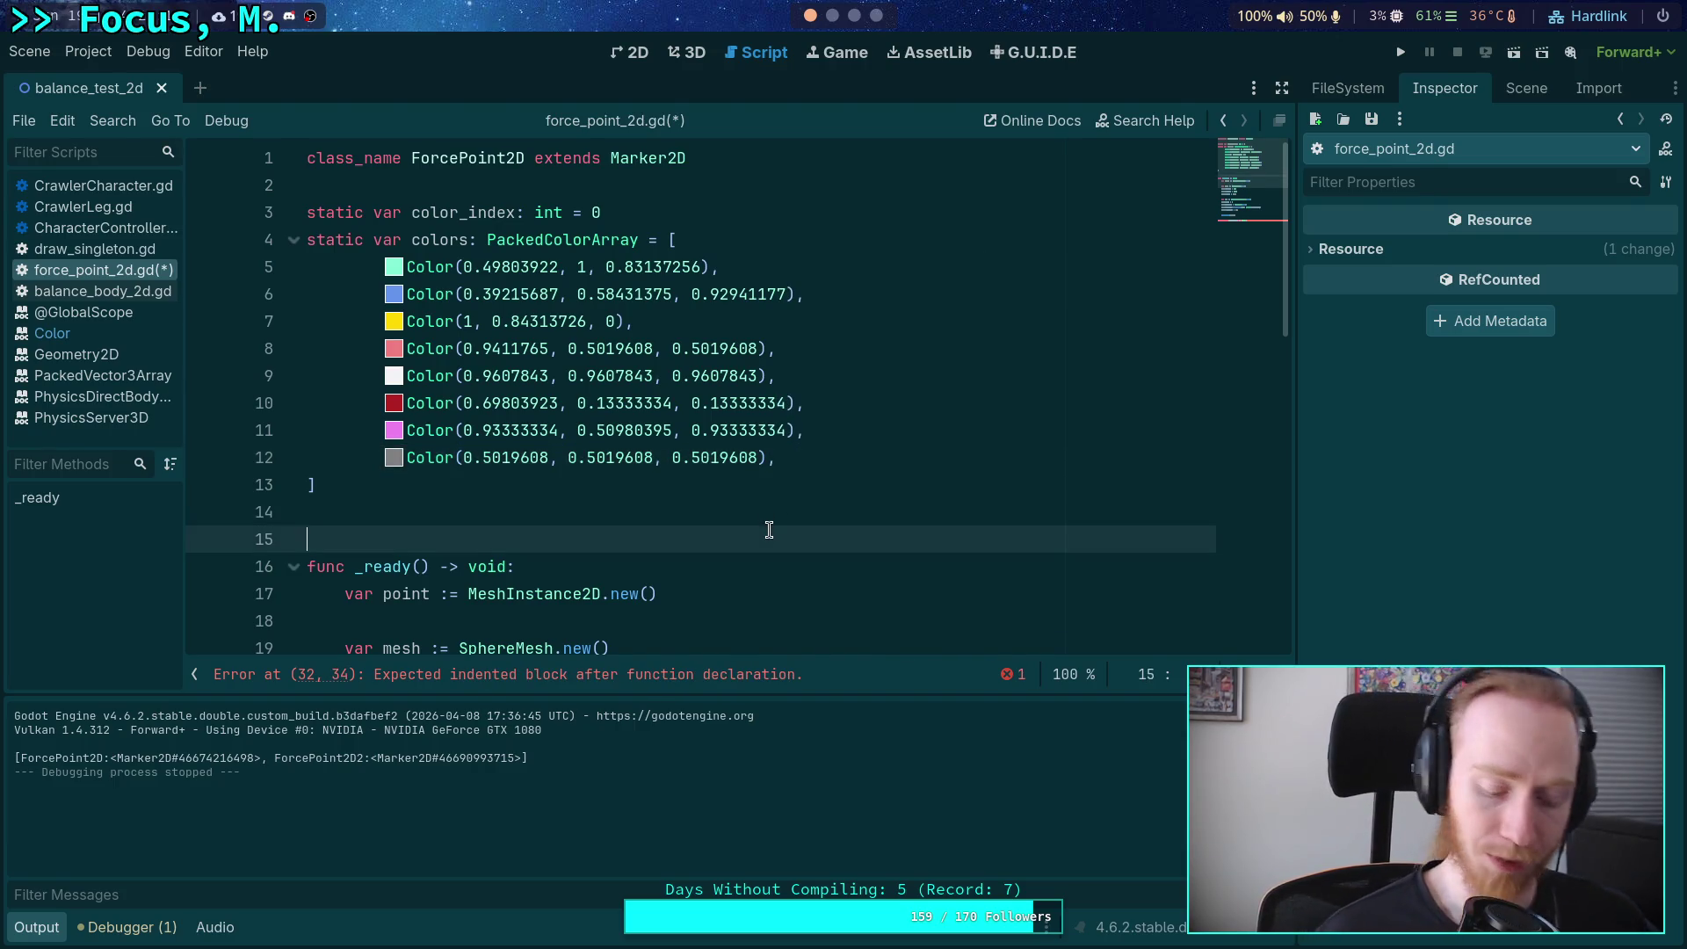
{"action": "key", "text": "ctrl+s"}
{"action": "scroll", "coordinate": [797, 531], "scroll_direction": "down", "scroll_amount": 1}
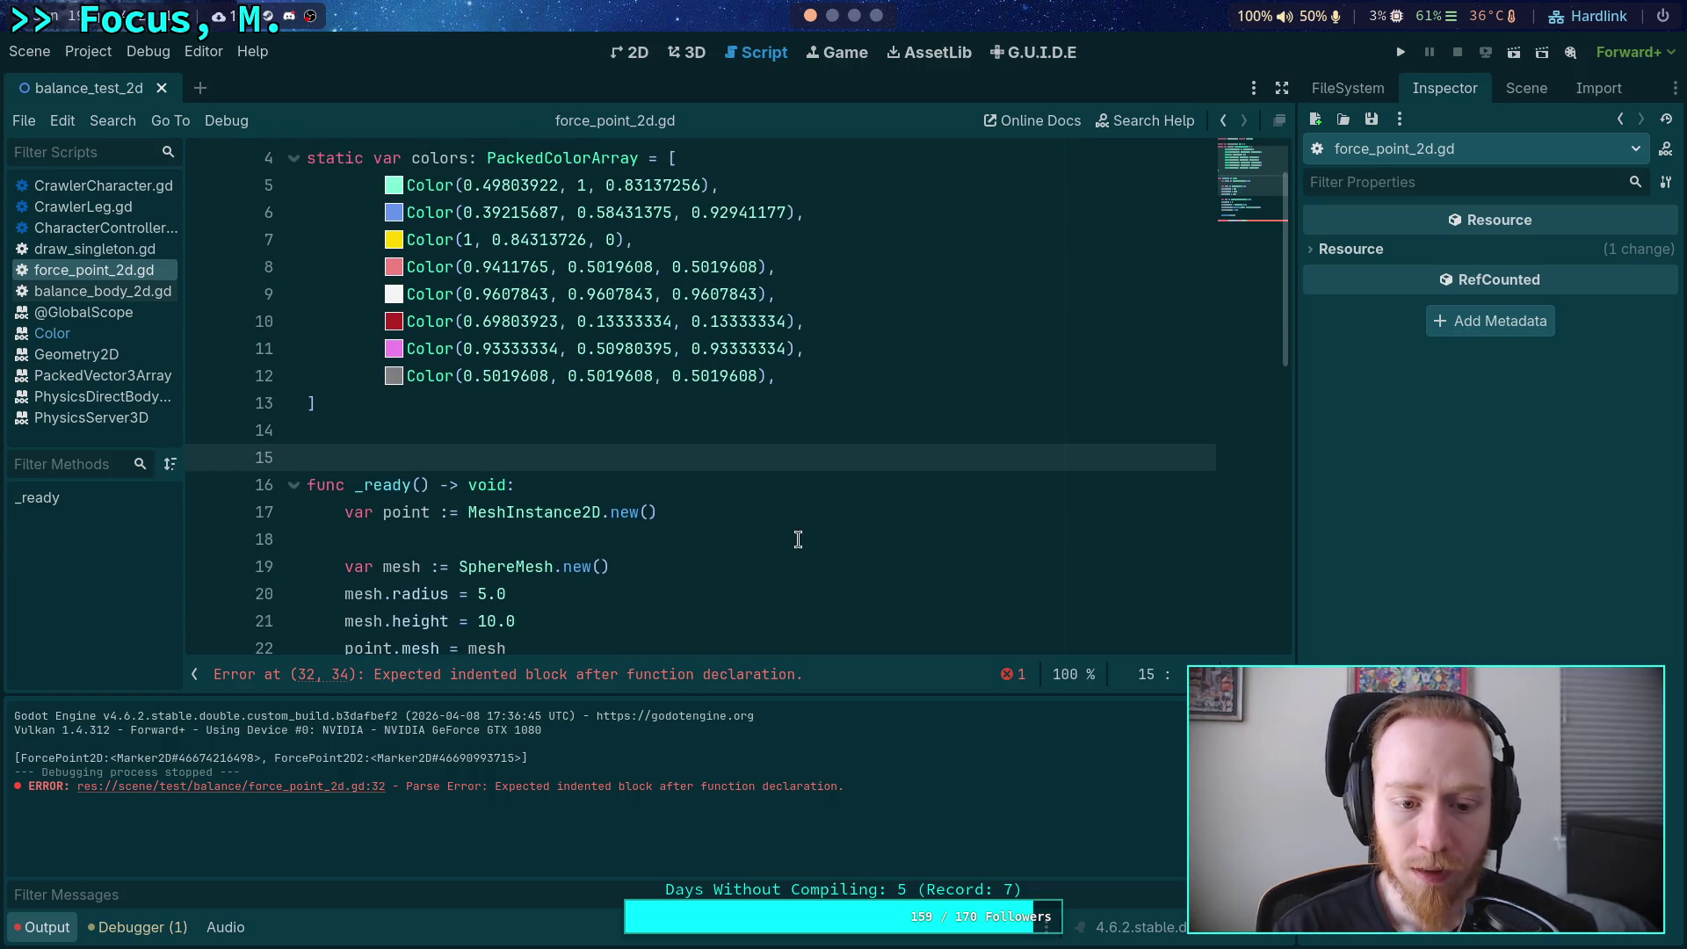
{"action": "scroll", "coordinate": [786, 527], "scroll_direction": "up", "scroll_amount": 1}
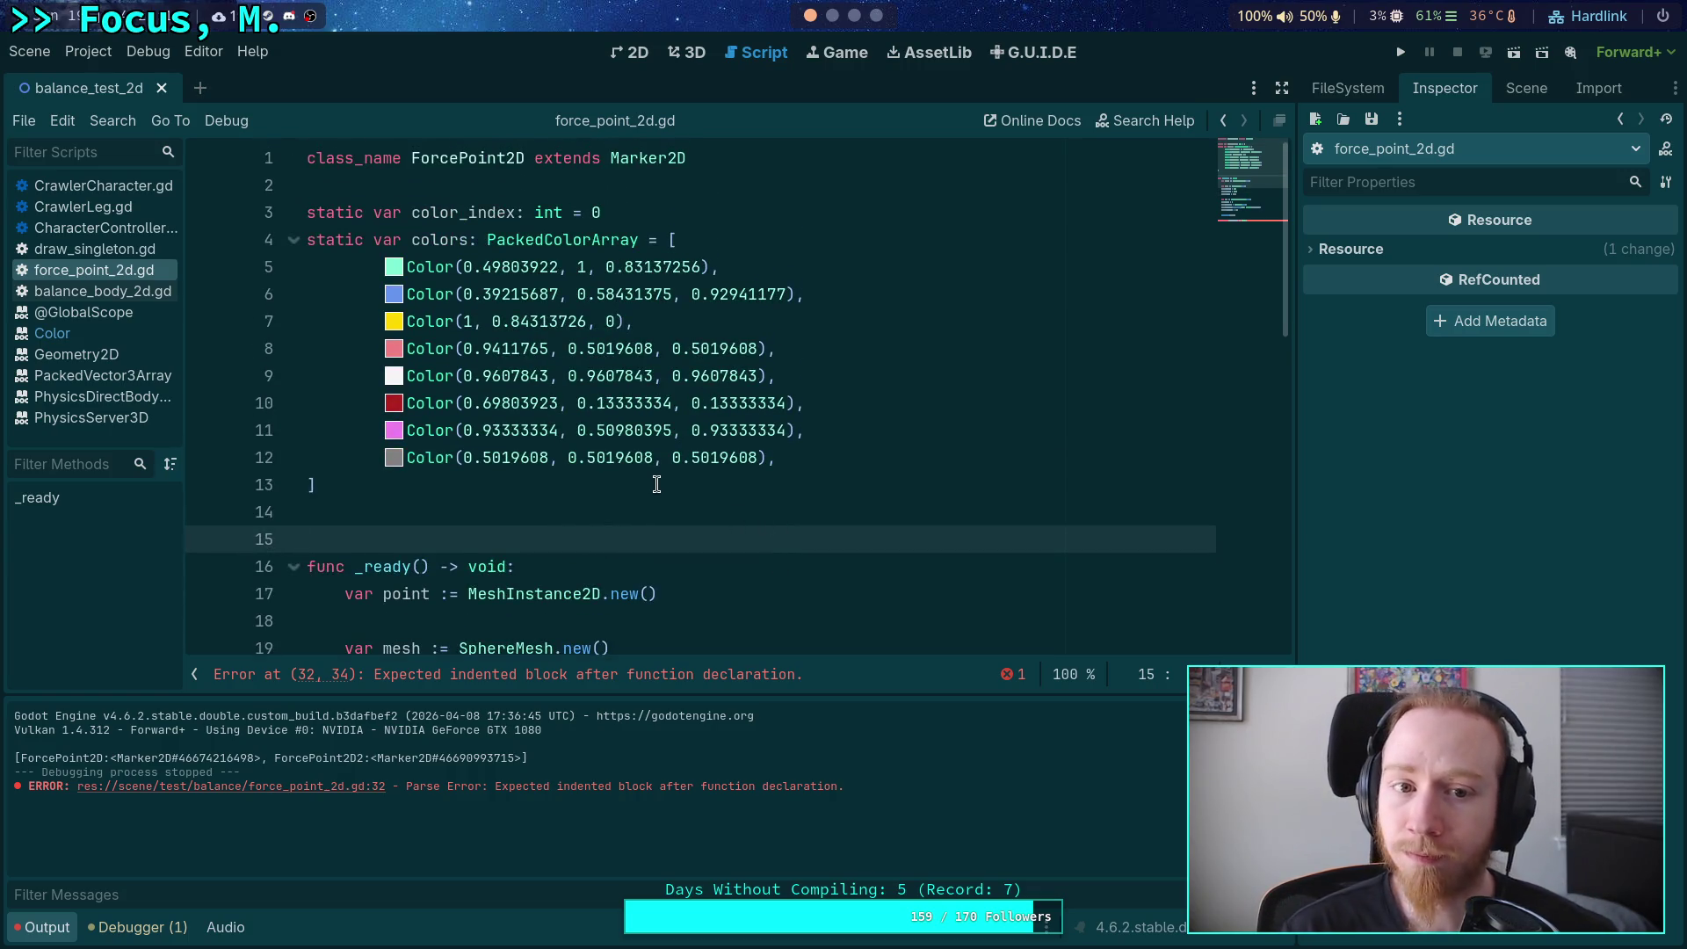
{"action": "scroll", "coordinate": [656, 492], "scroll_direction": "down", "scroll_amount": 8}
{"action": "left_click", "coordinate": [658, 375]}
Write var color := colors[color_index] as the first line of get_color().
{"action": "key", "text": "Tab"}
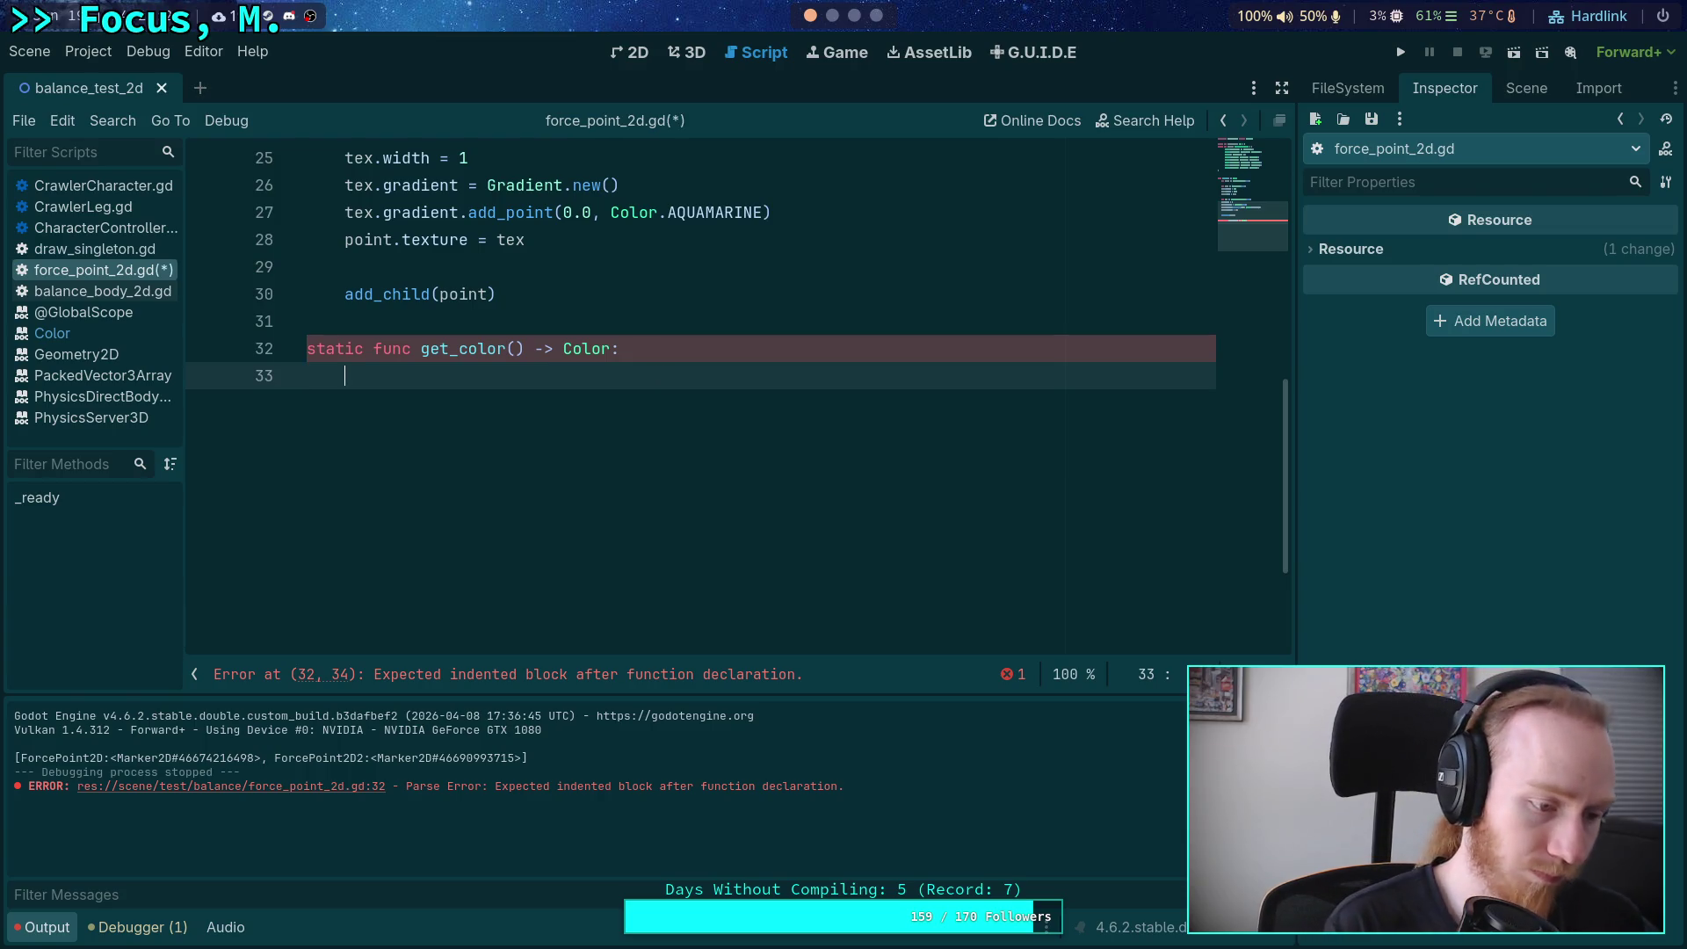
{"action": "type", "text": "var color"}
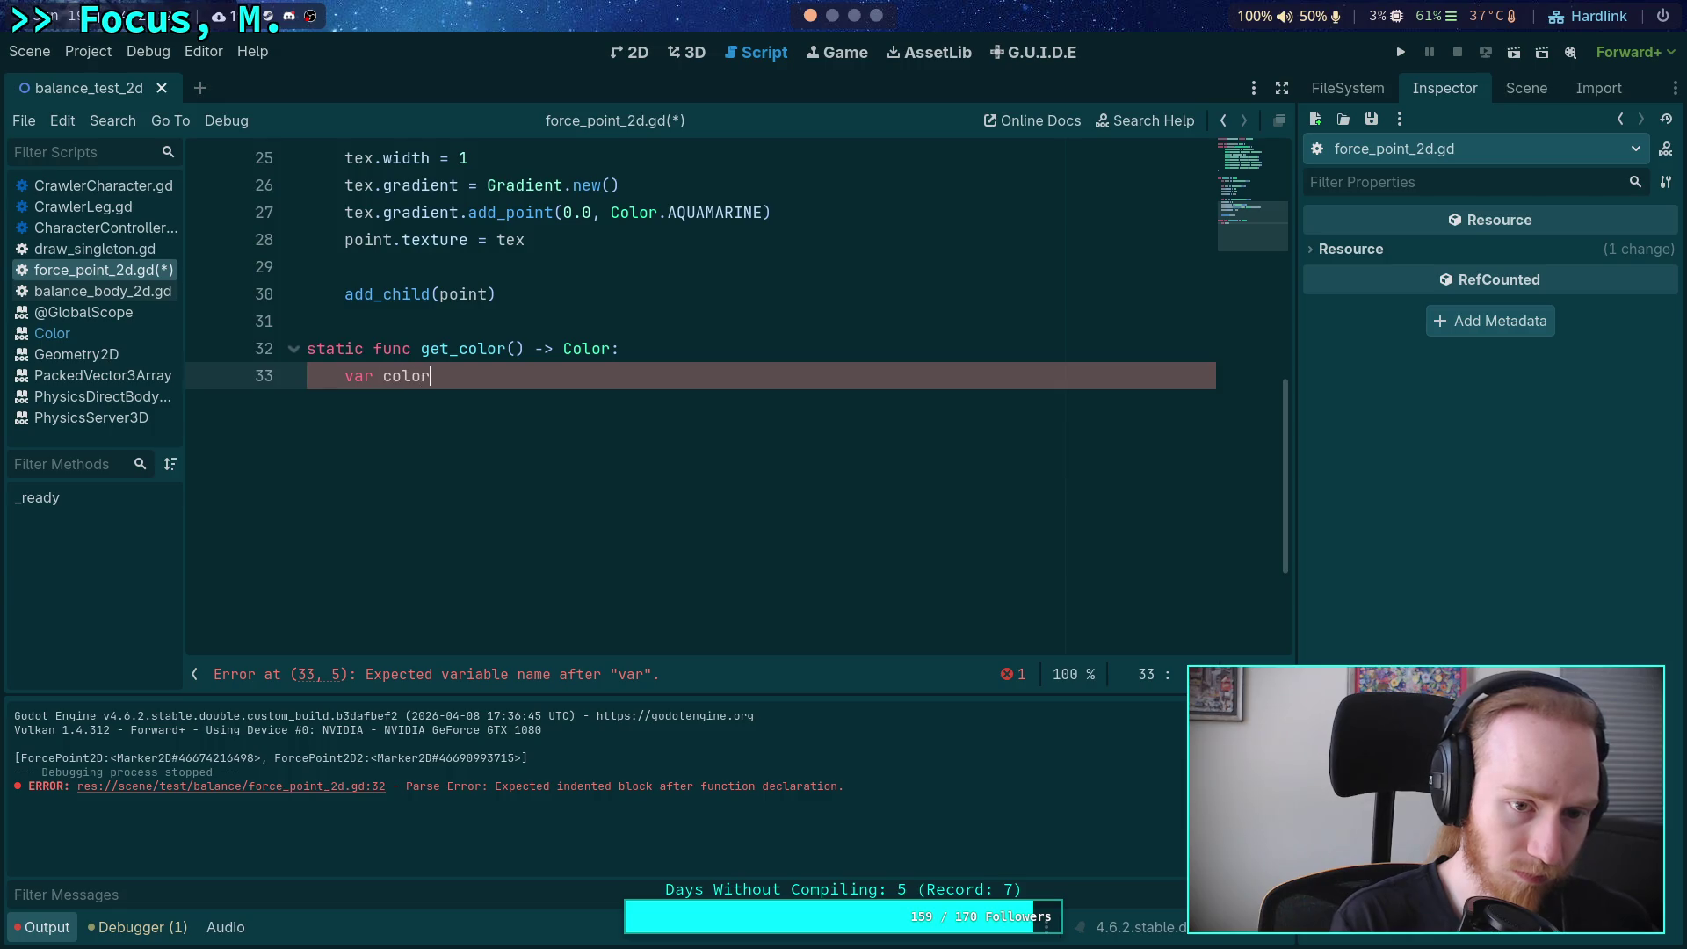
{"action": "key", "text": "BackSpace"}
{"action": "key", "text": "BackSpace"}
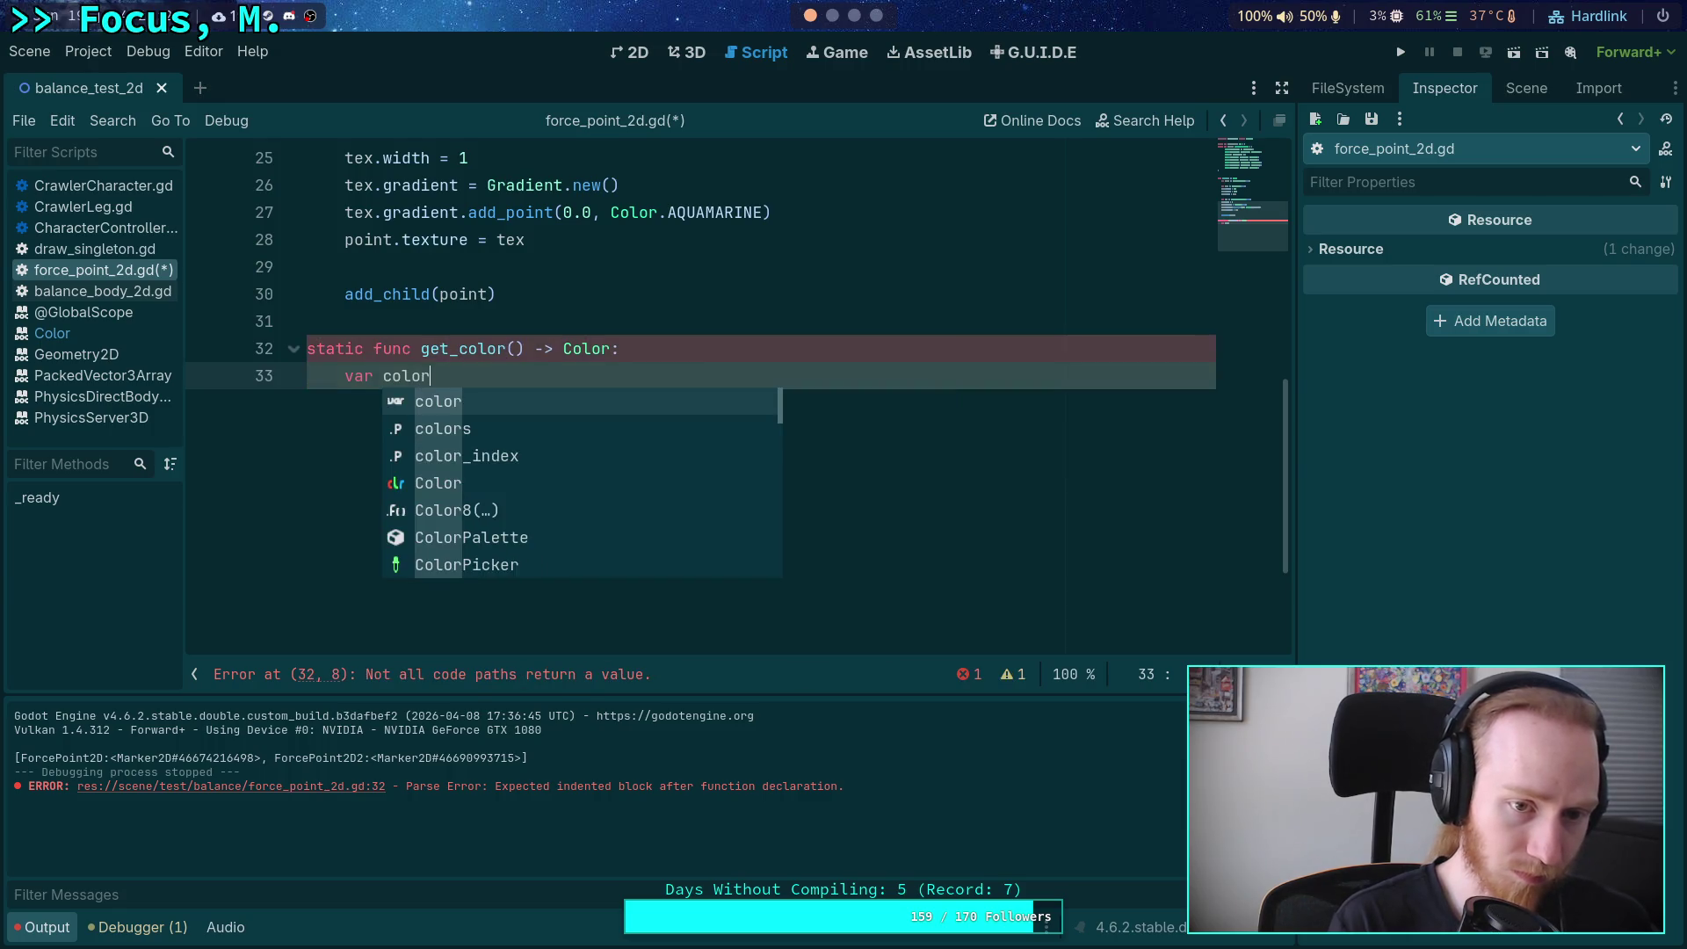
{"action": "type", "text": ":\\ "}
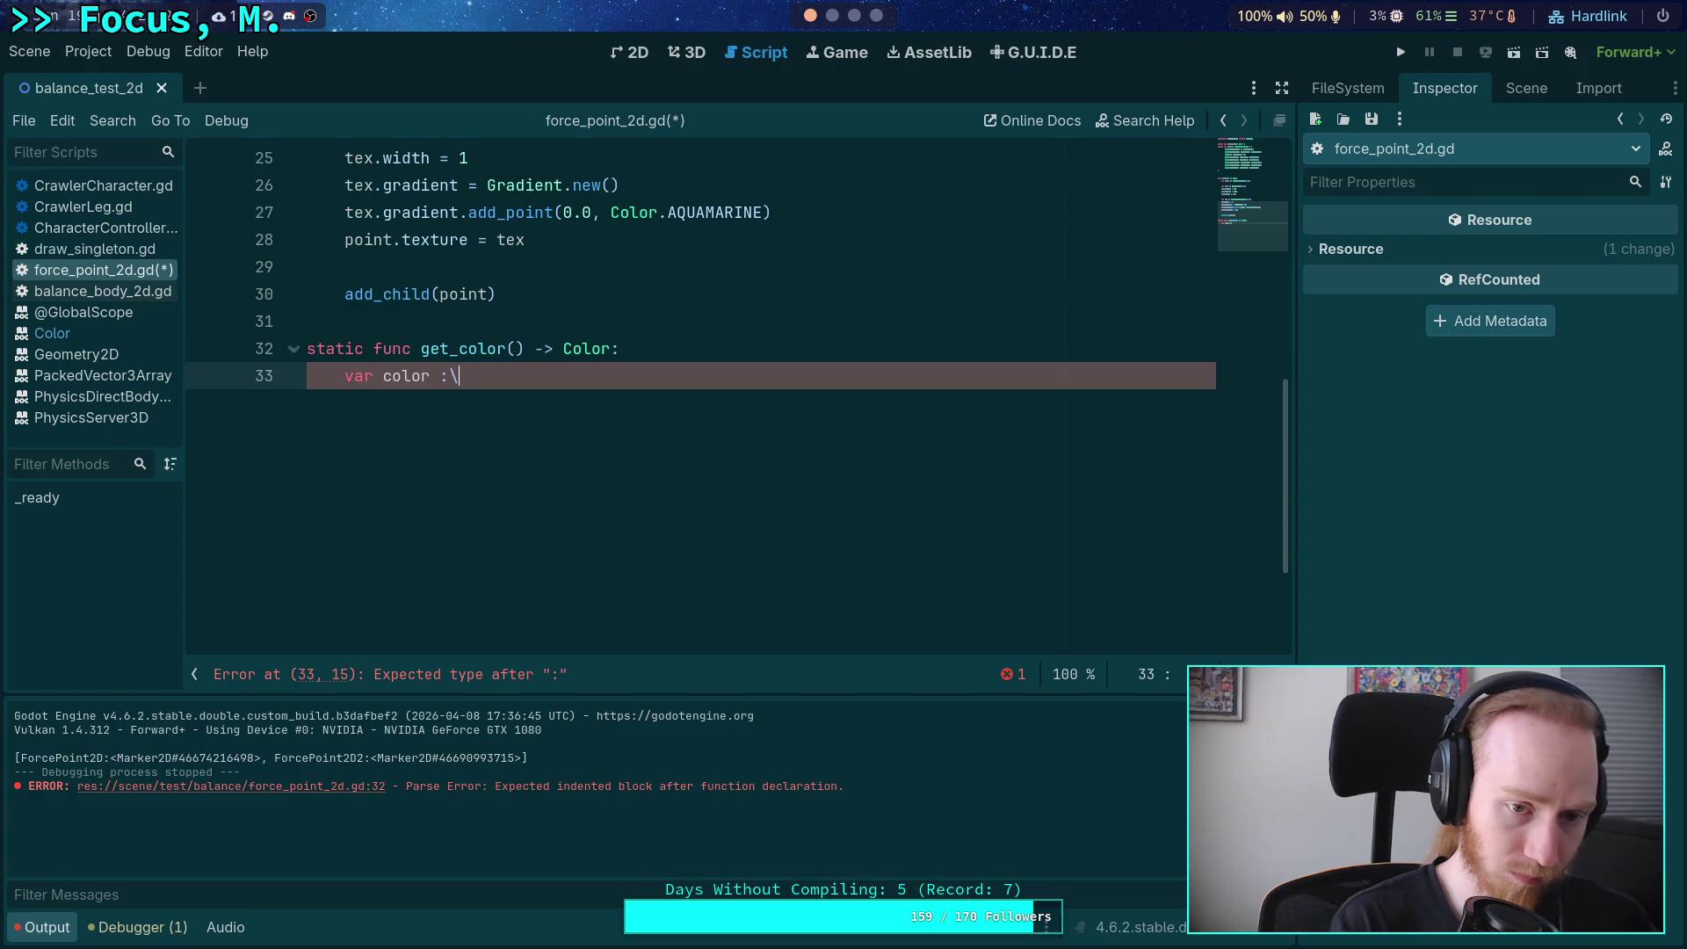
{"action": "key", "text": "BackSpace"}
{"action": "key", "text": "BackSpace"}
{"action": "type", "text": "= Colo"}
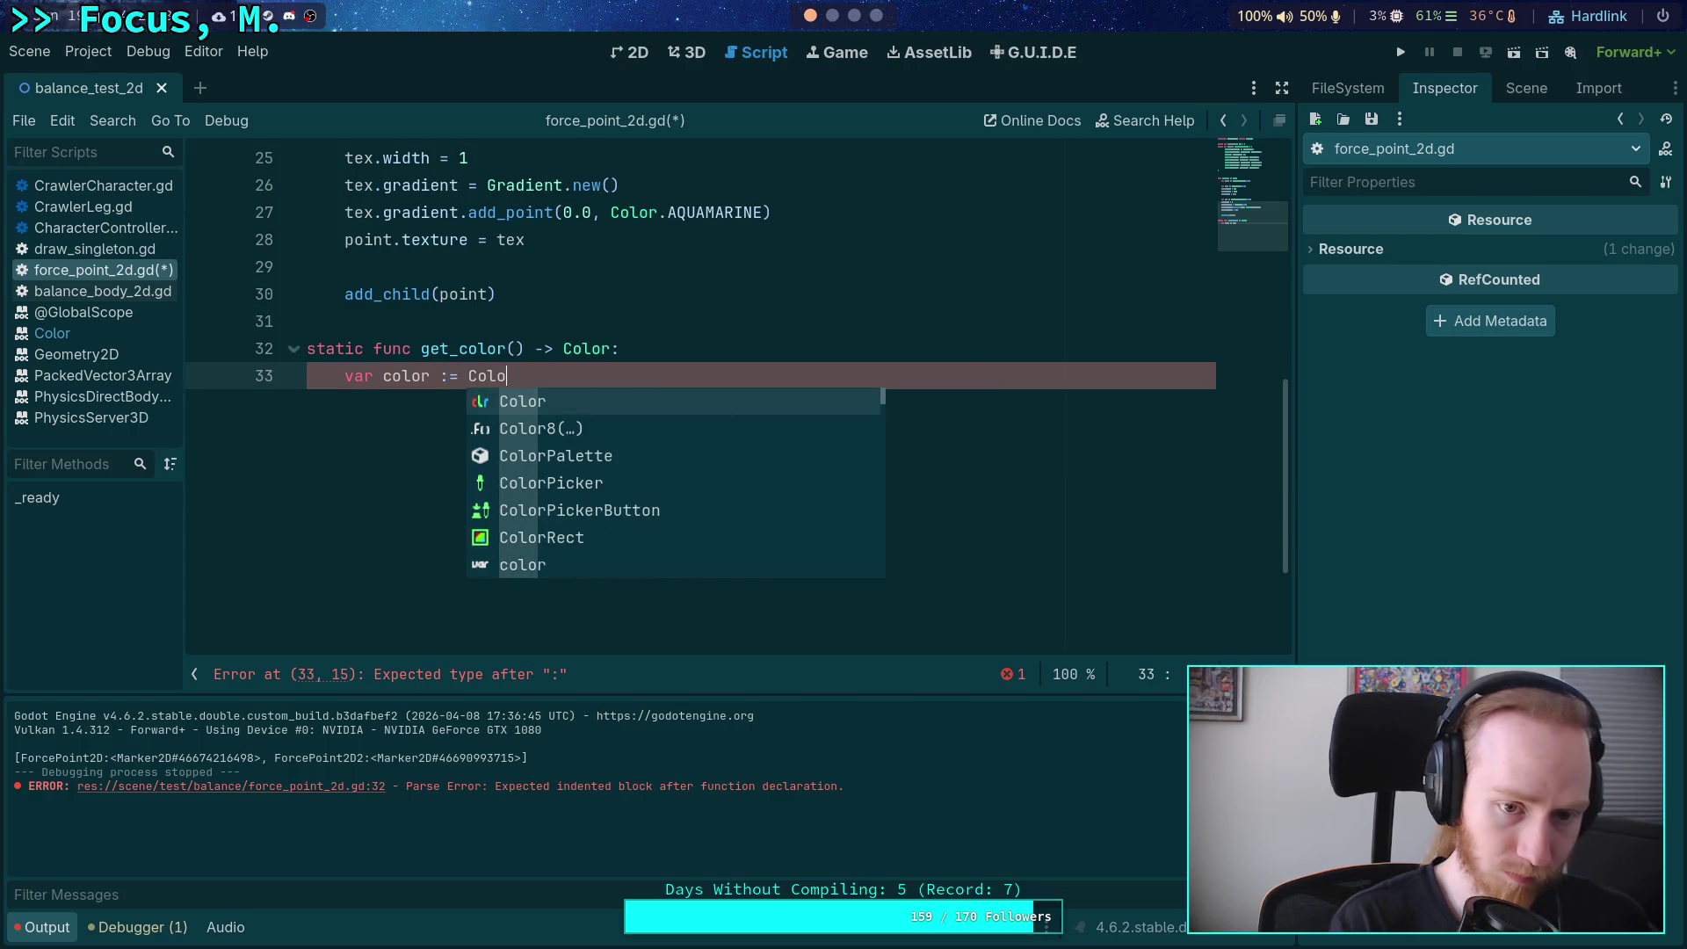
{"action": "key", "text": "BackSpace"}
{"action": "key", "text": "BackSpace"}
{"action": "key", "text": "BackSpace"}
{"action": "key", "text": "BackSpace"}
{"action": "type", "text": "col"}
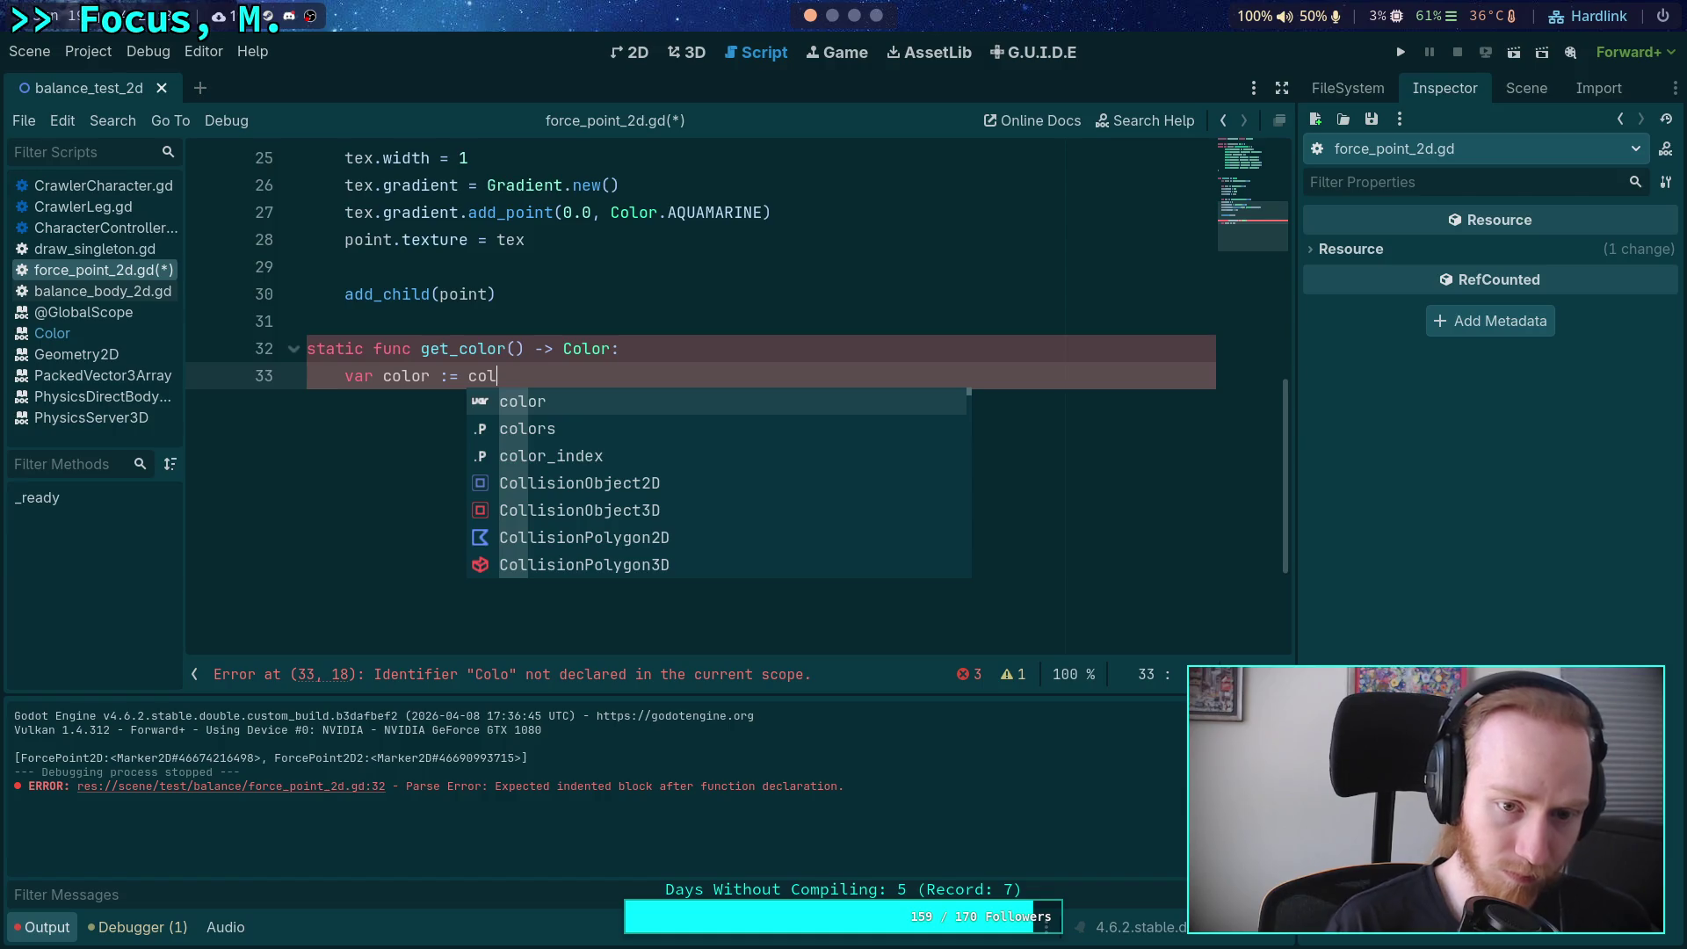
{"action": "key", "text": "Down"}
{"action": "key", "text": "Return"}
{"action": "type", "text": "."}
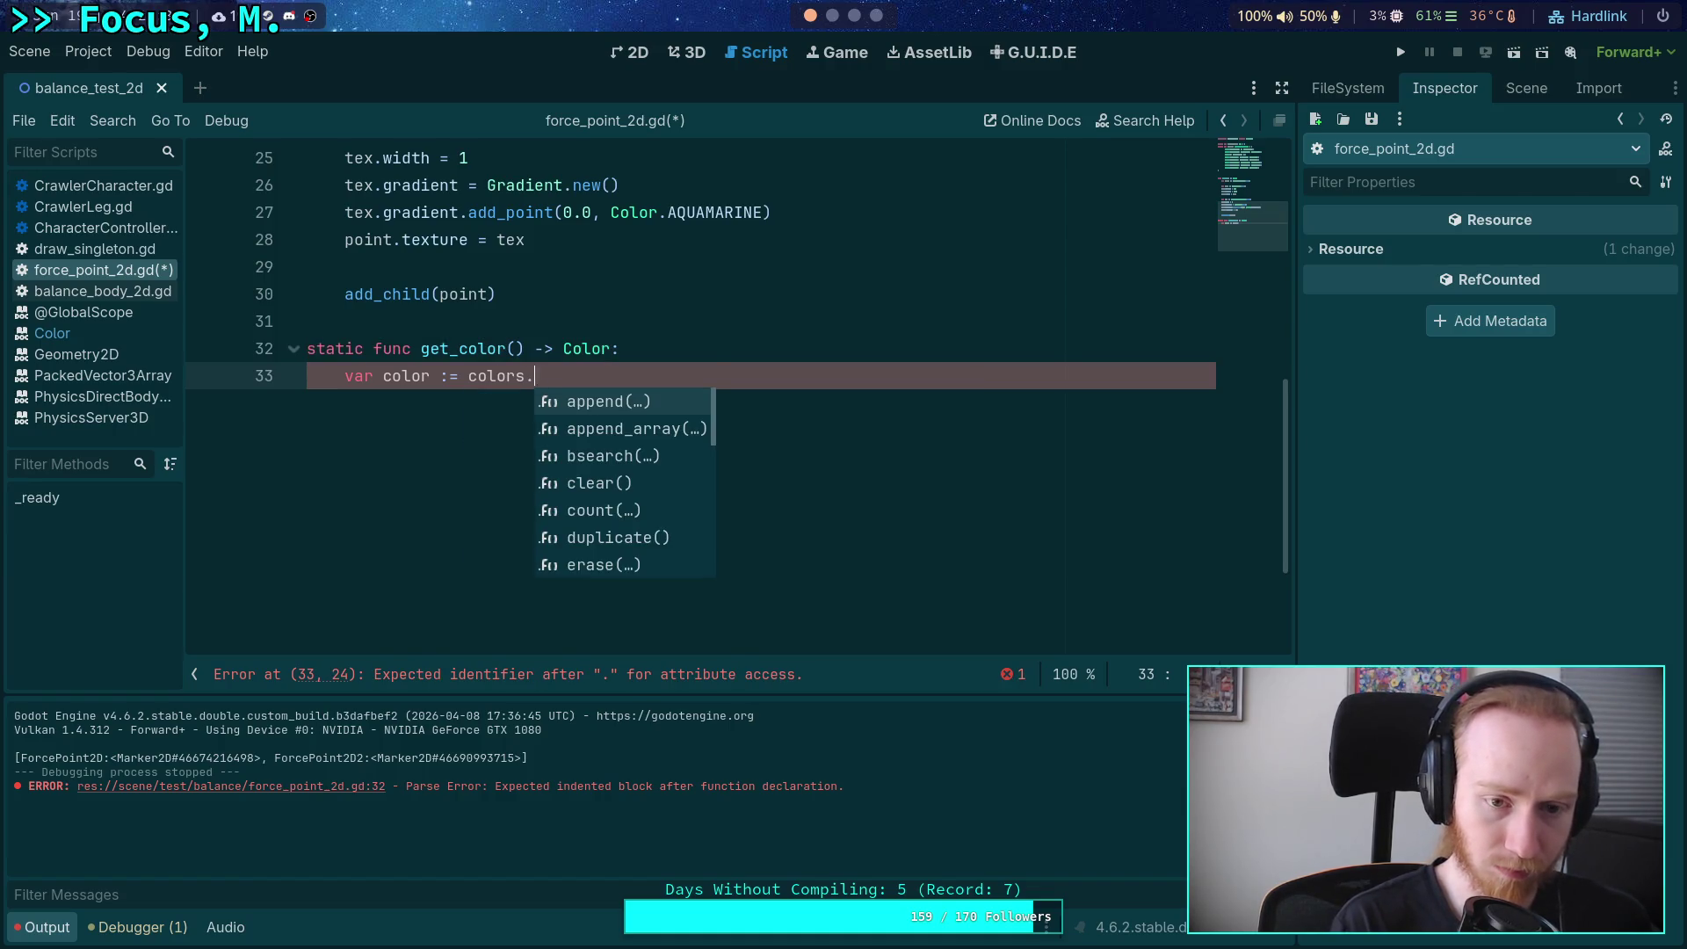
{"action": "key", "text": "BackSpace"}
{"action": "type", "text": "[c"}
{"action": "type", "text": "colo"}
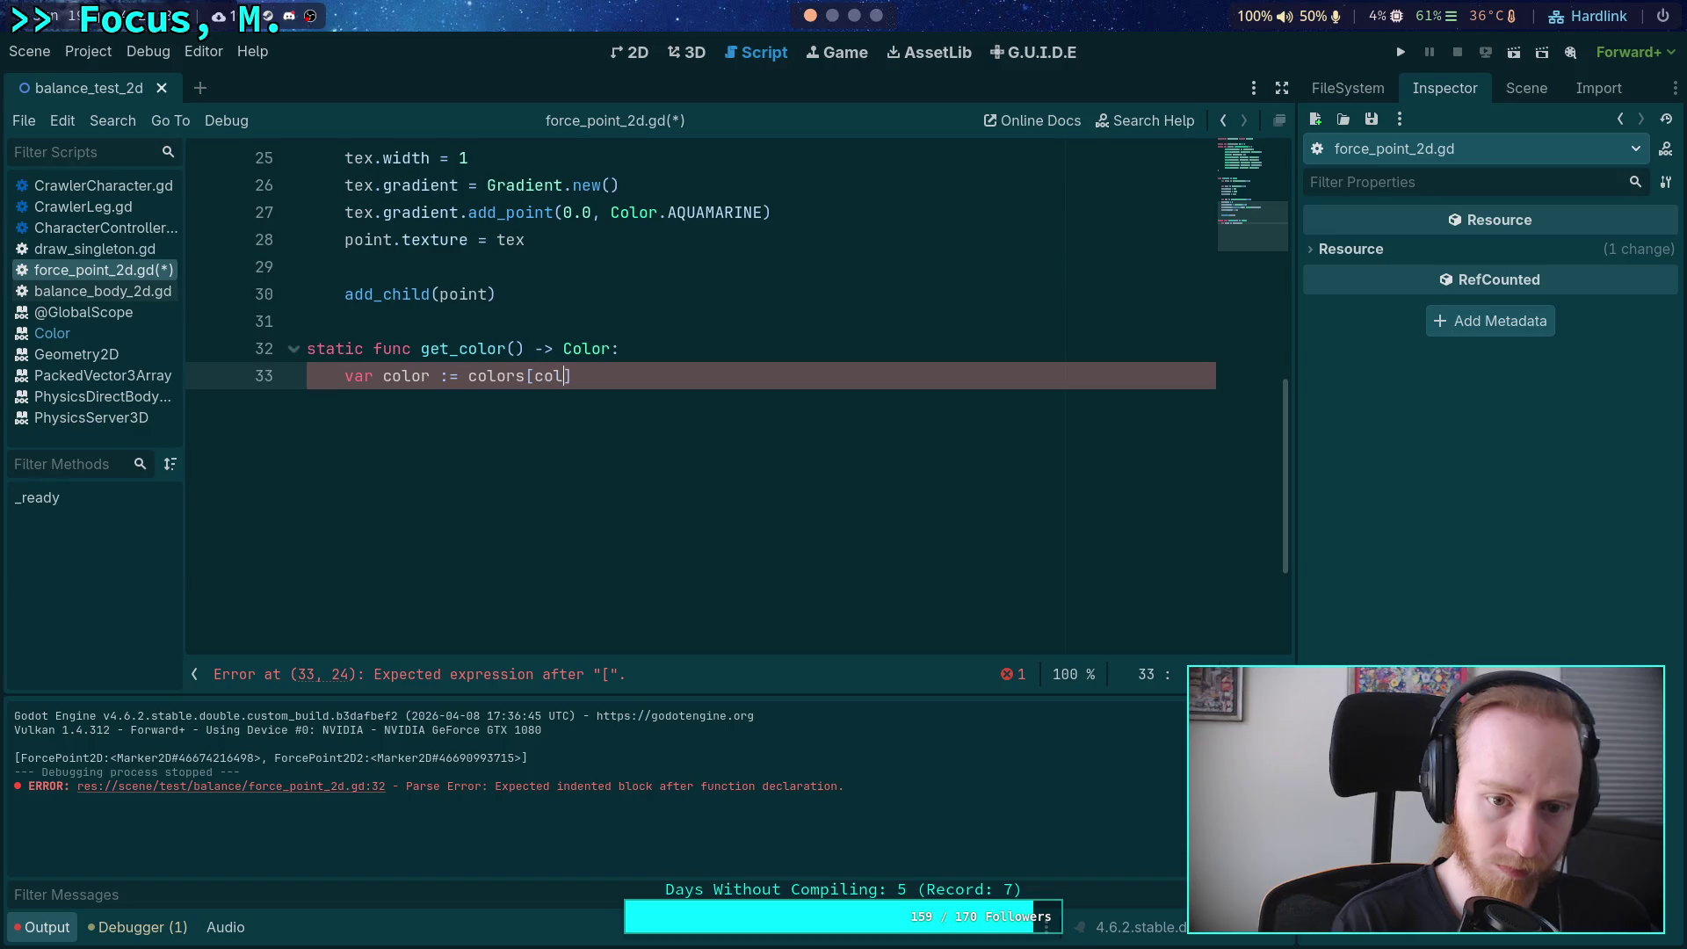
{"action": "key", "text": "Down"}
{"action": "key", "text": "Down"}
{"action": "key", "text": "Return"}
Start line 34 wrapping the index: color_index = (color_index + 1) % colors.size.
{"action": "key", "text": "Return"}
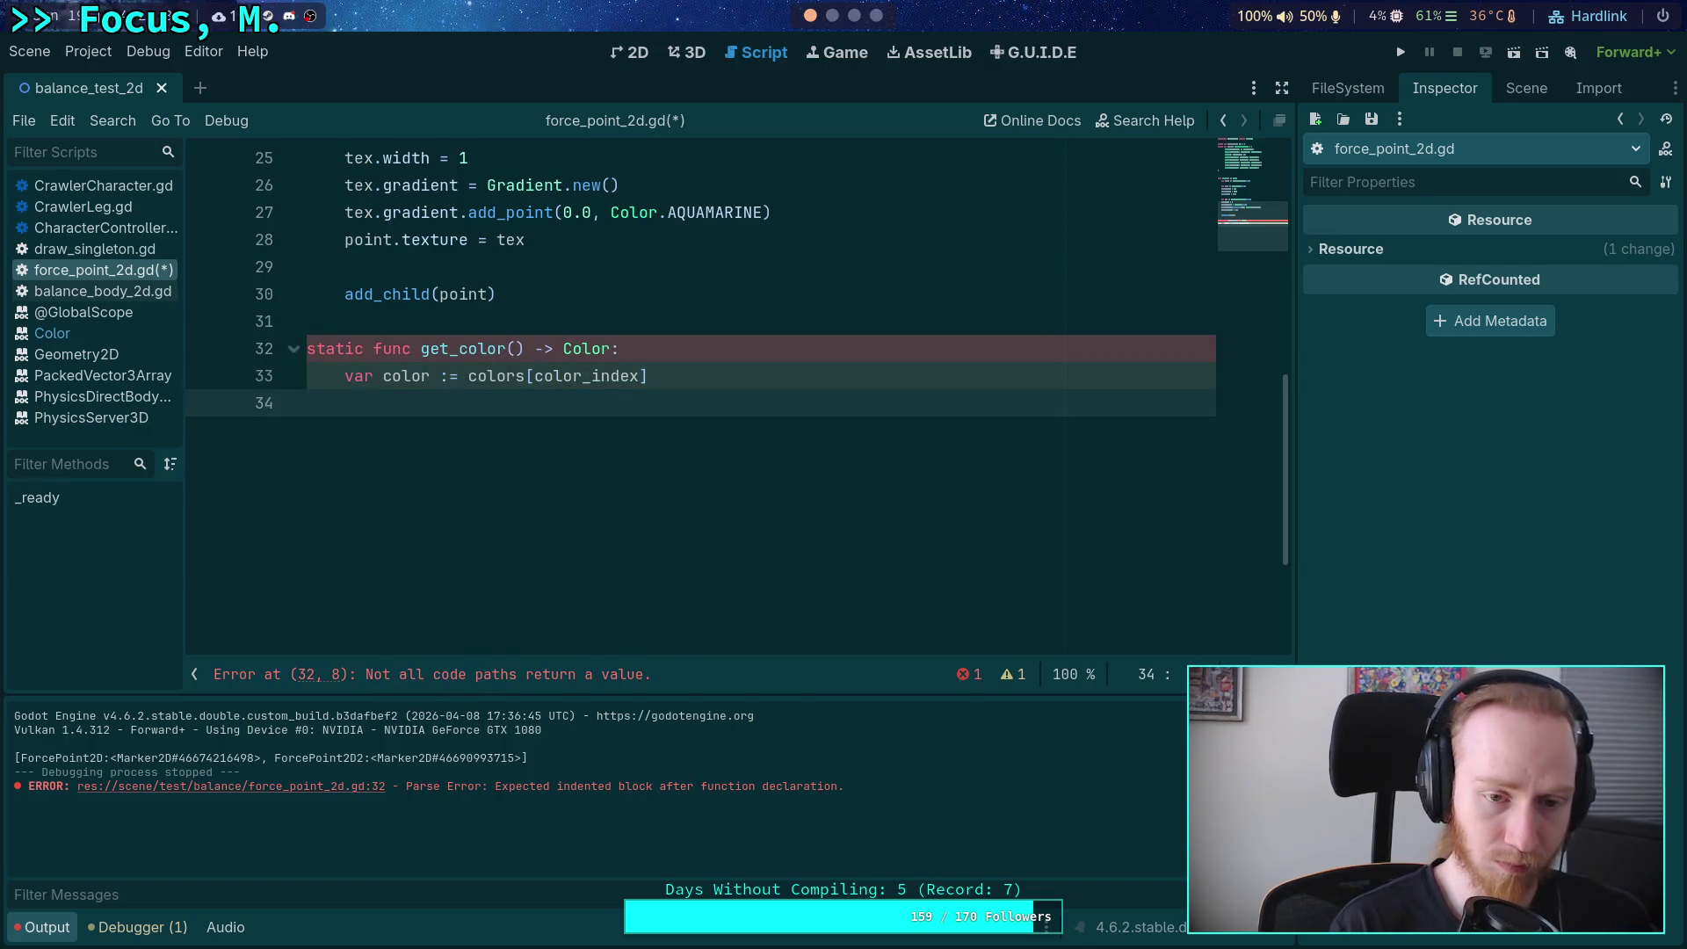
{"action": "type", "text": "o"}
{"action": "key", "text": "Down"}
{"action": "key", "text": "Down"}
{"action": "key", "text": "Return"}
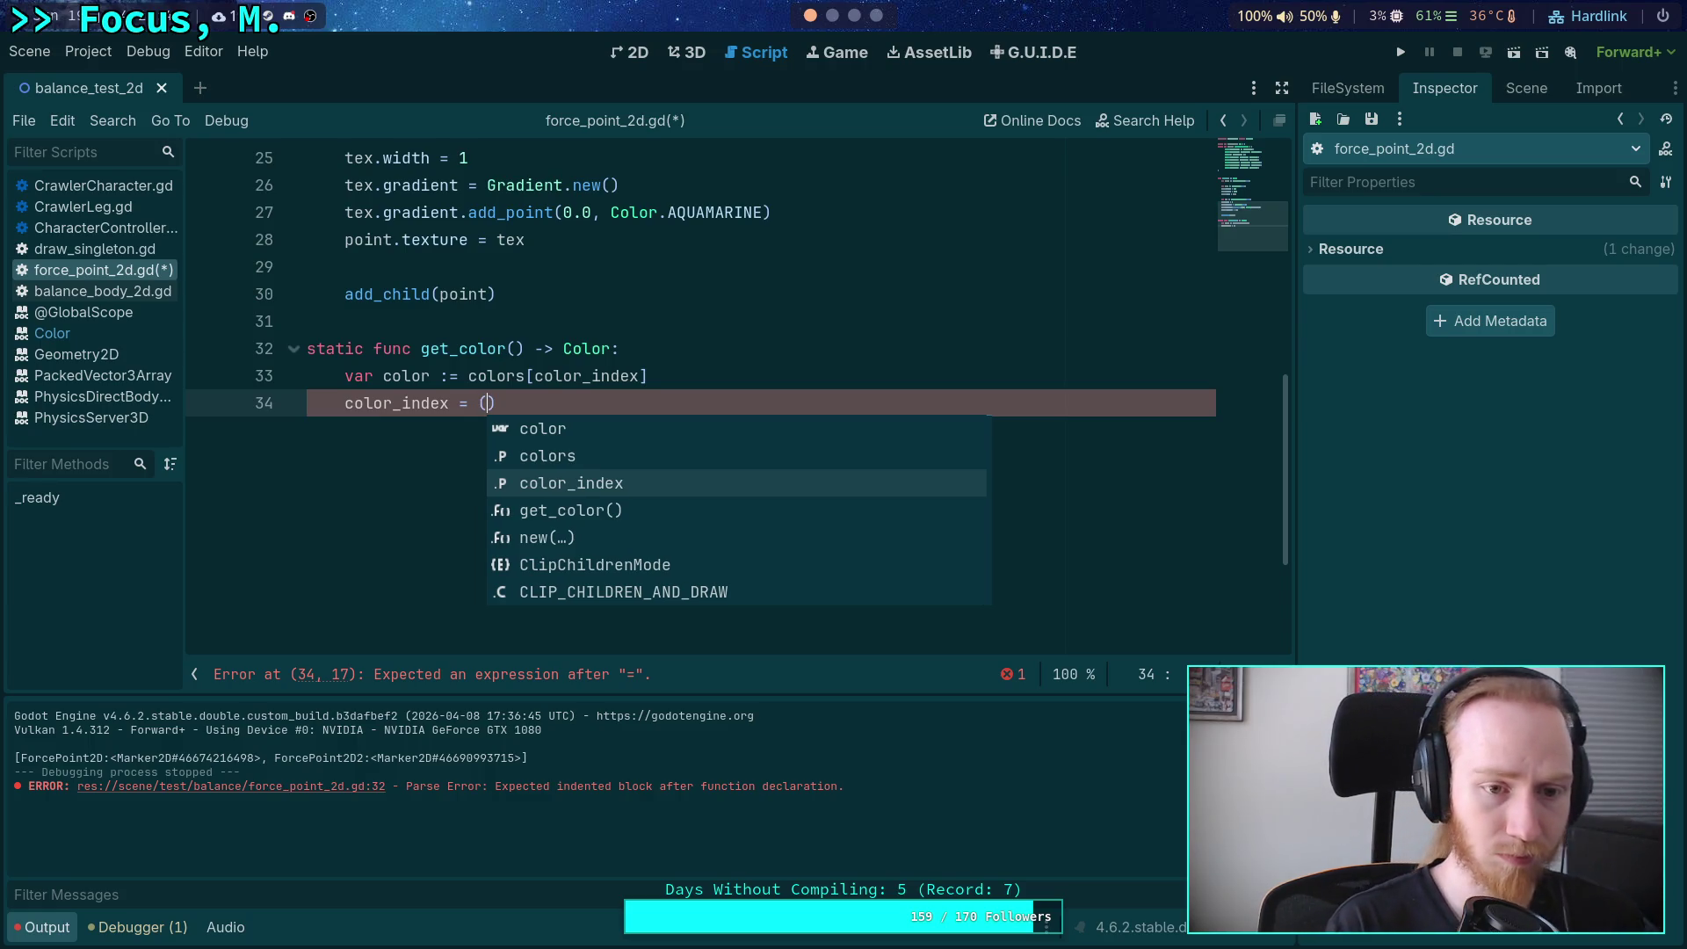
{"action": "type", "text": "(col"}
{"action": "key", "text": "Return"}
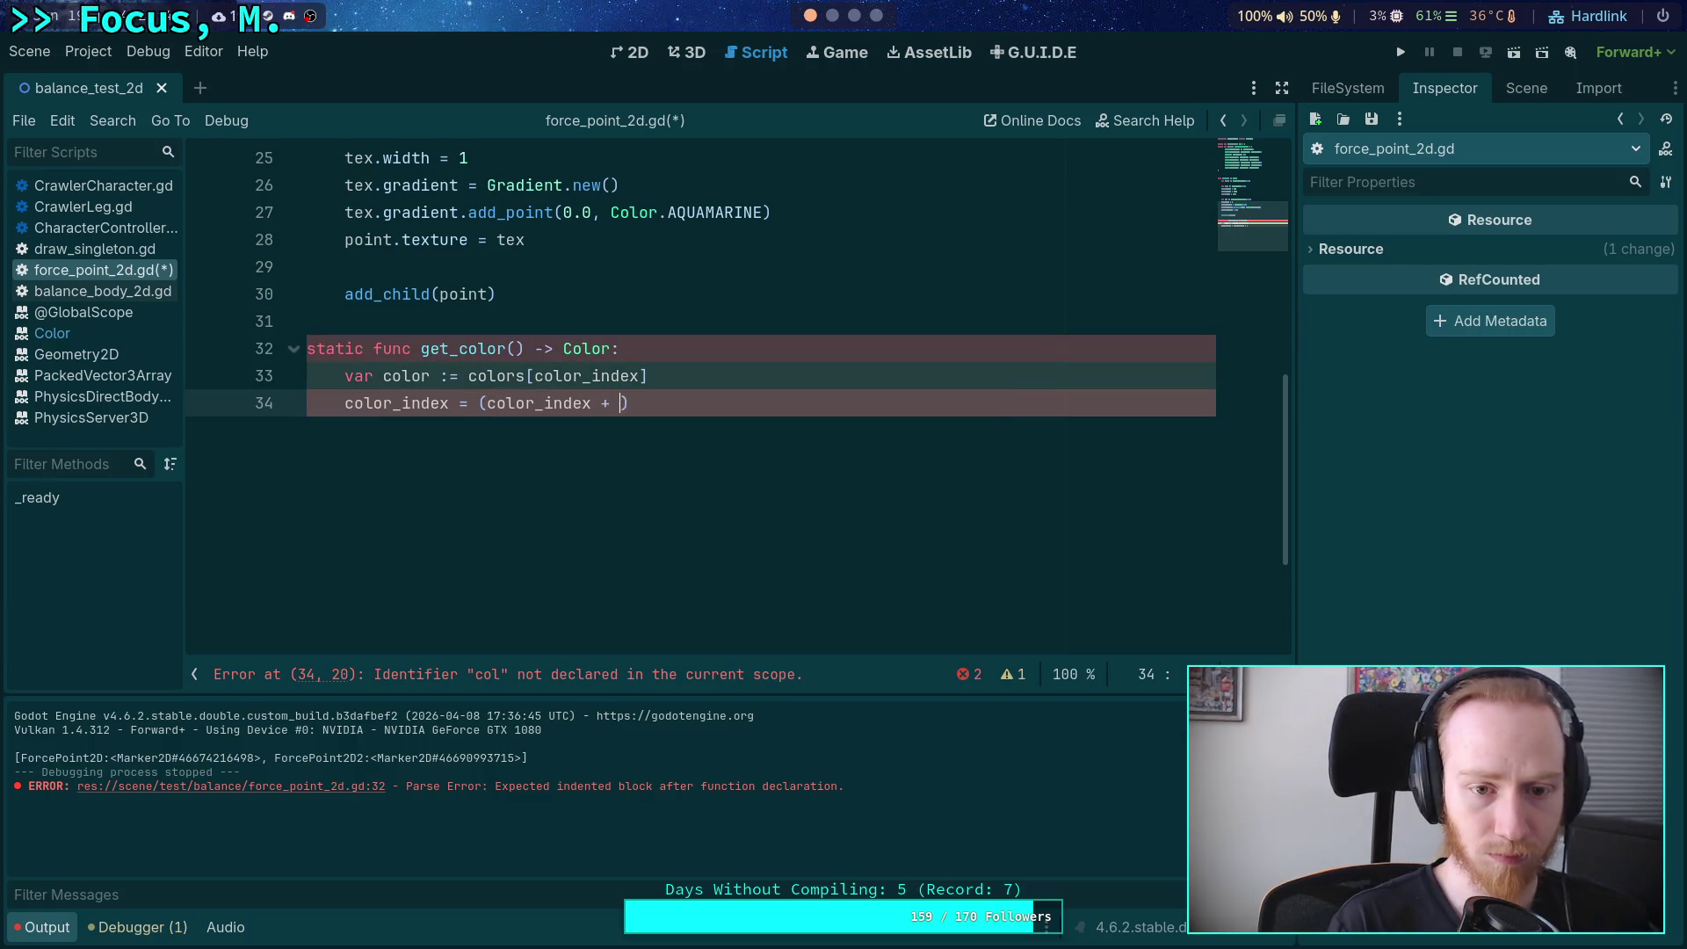
{"action": "type", "text": ") %"}
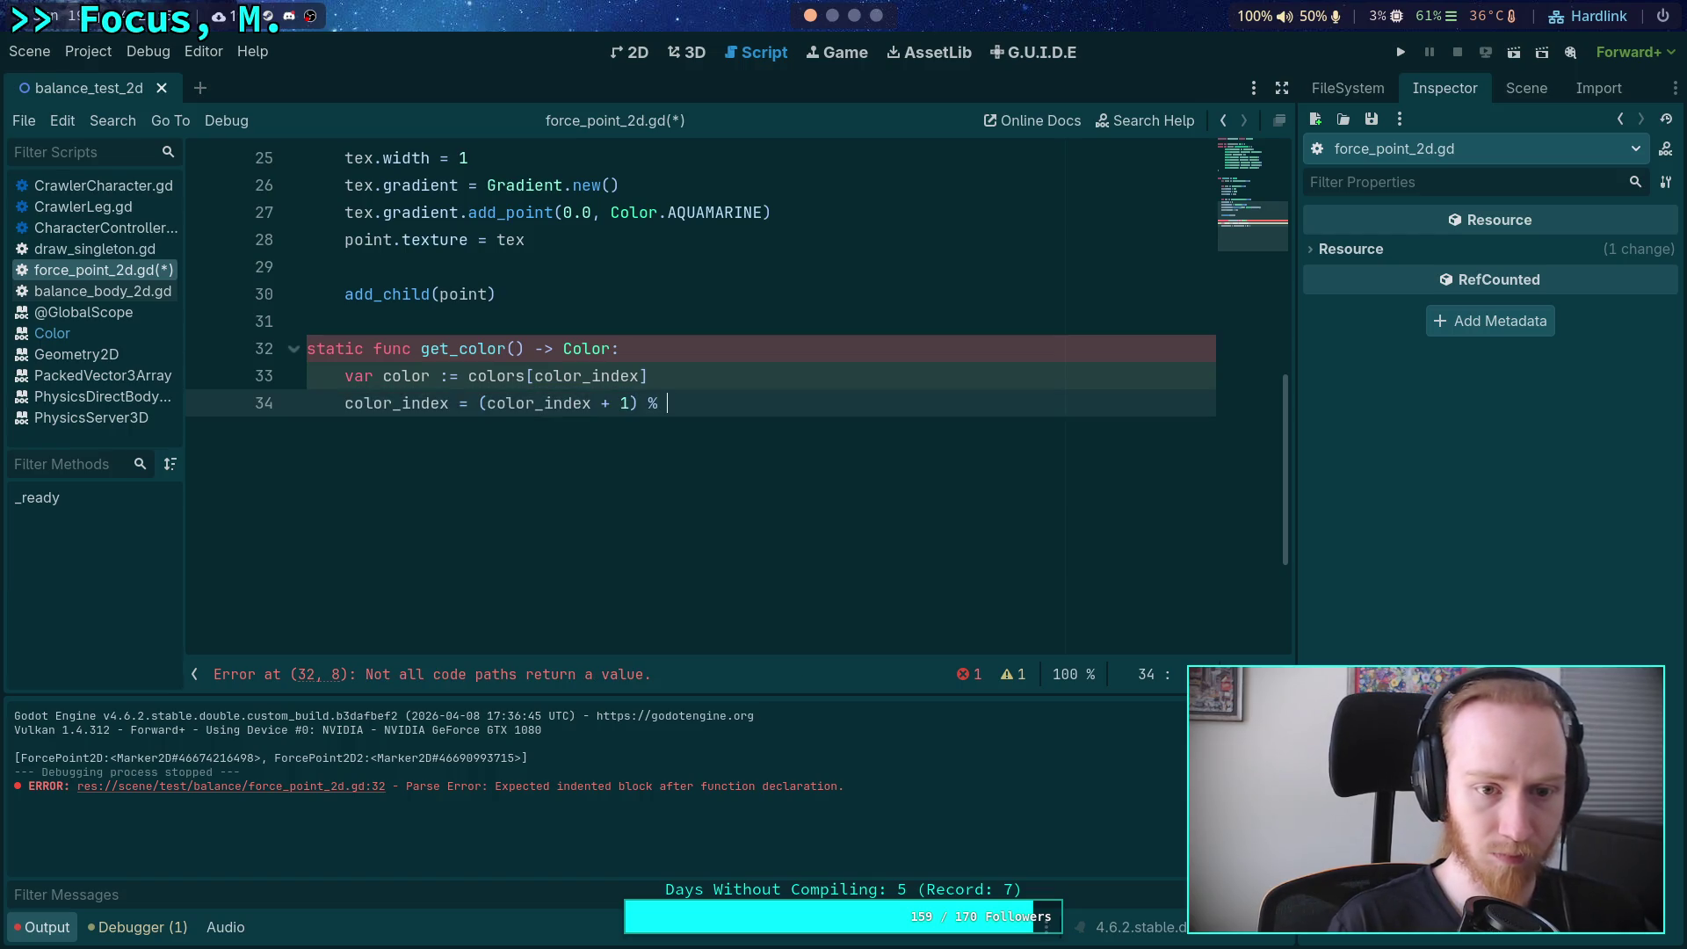
{"action": "type", "text": "size()"}
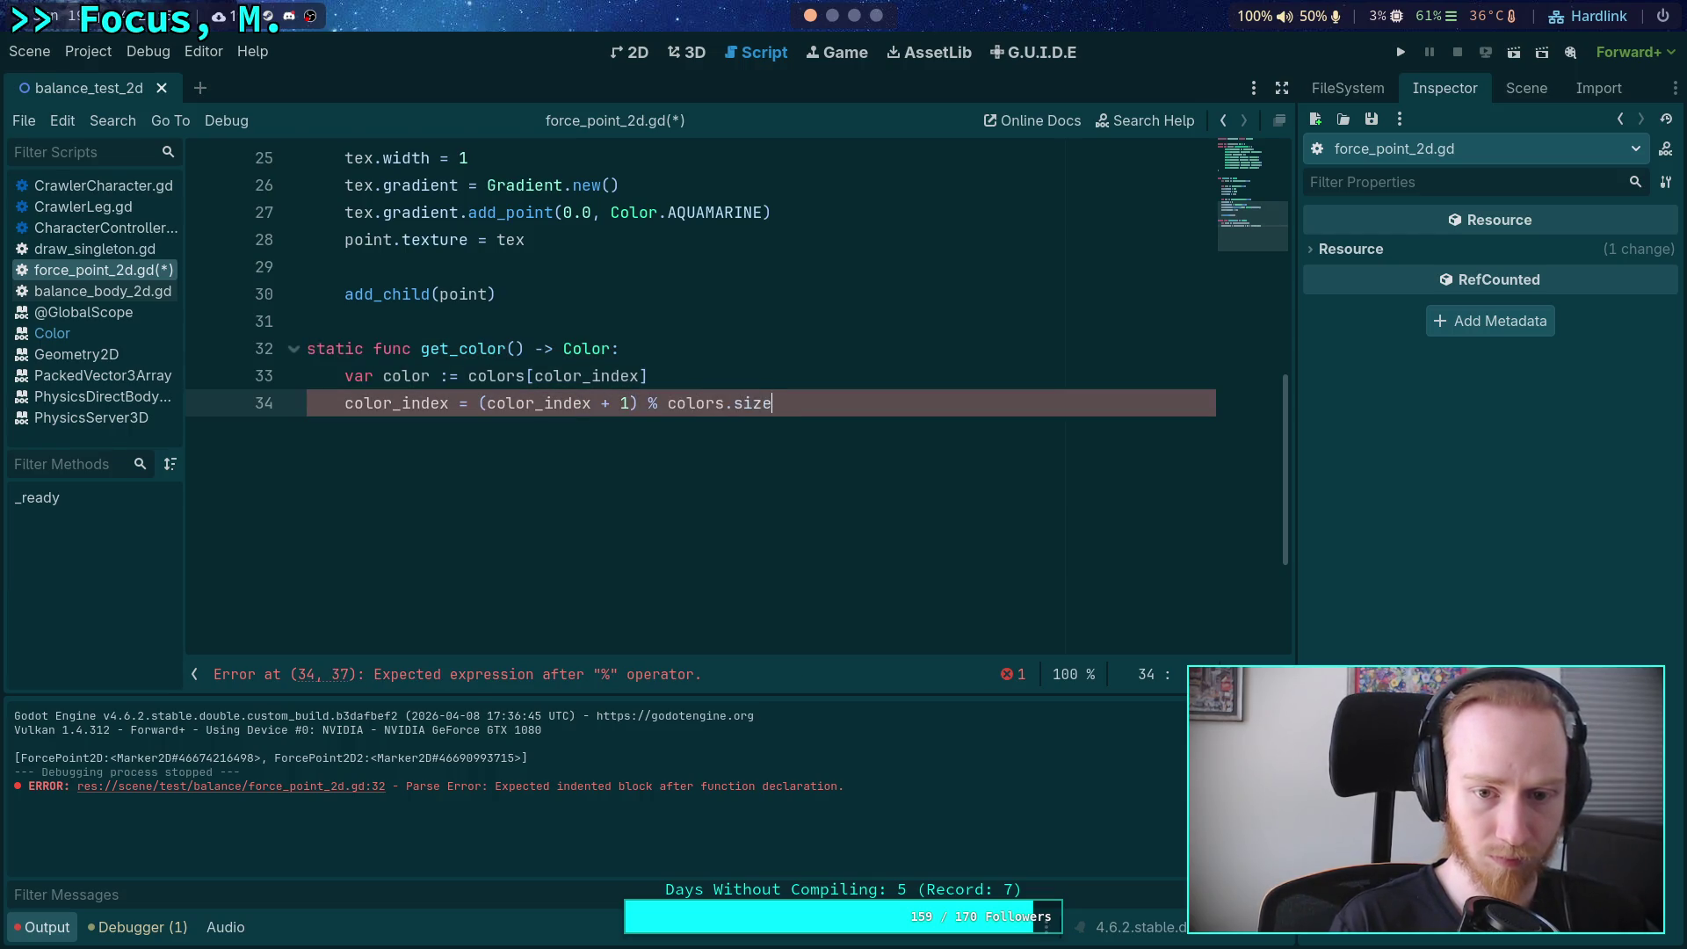